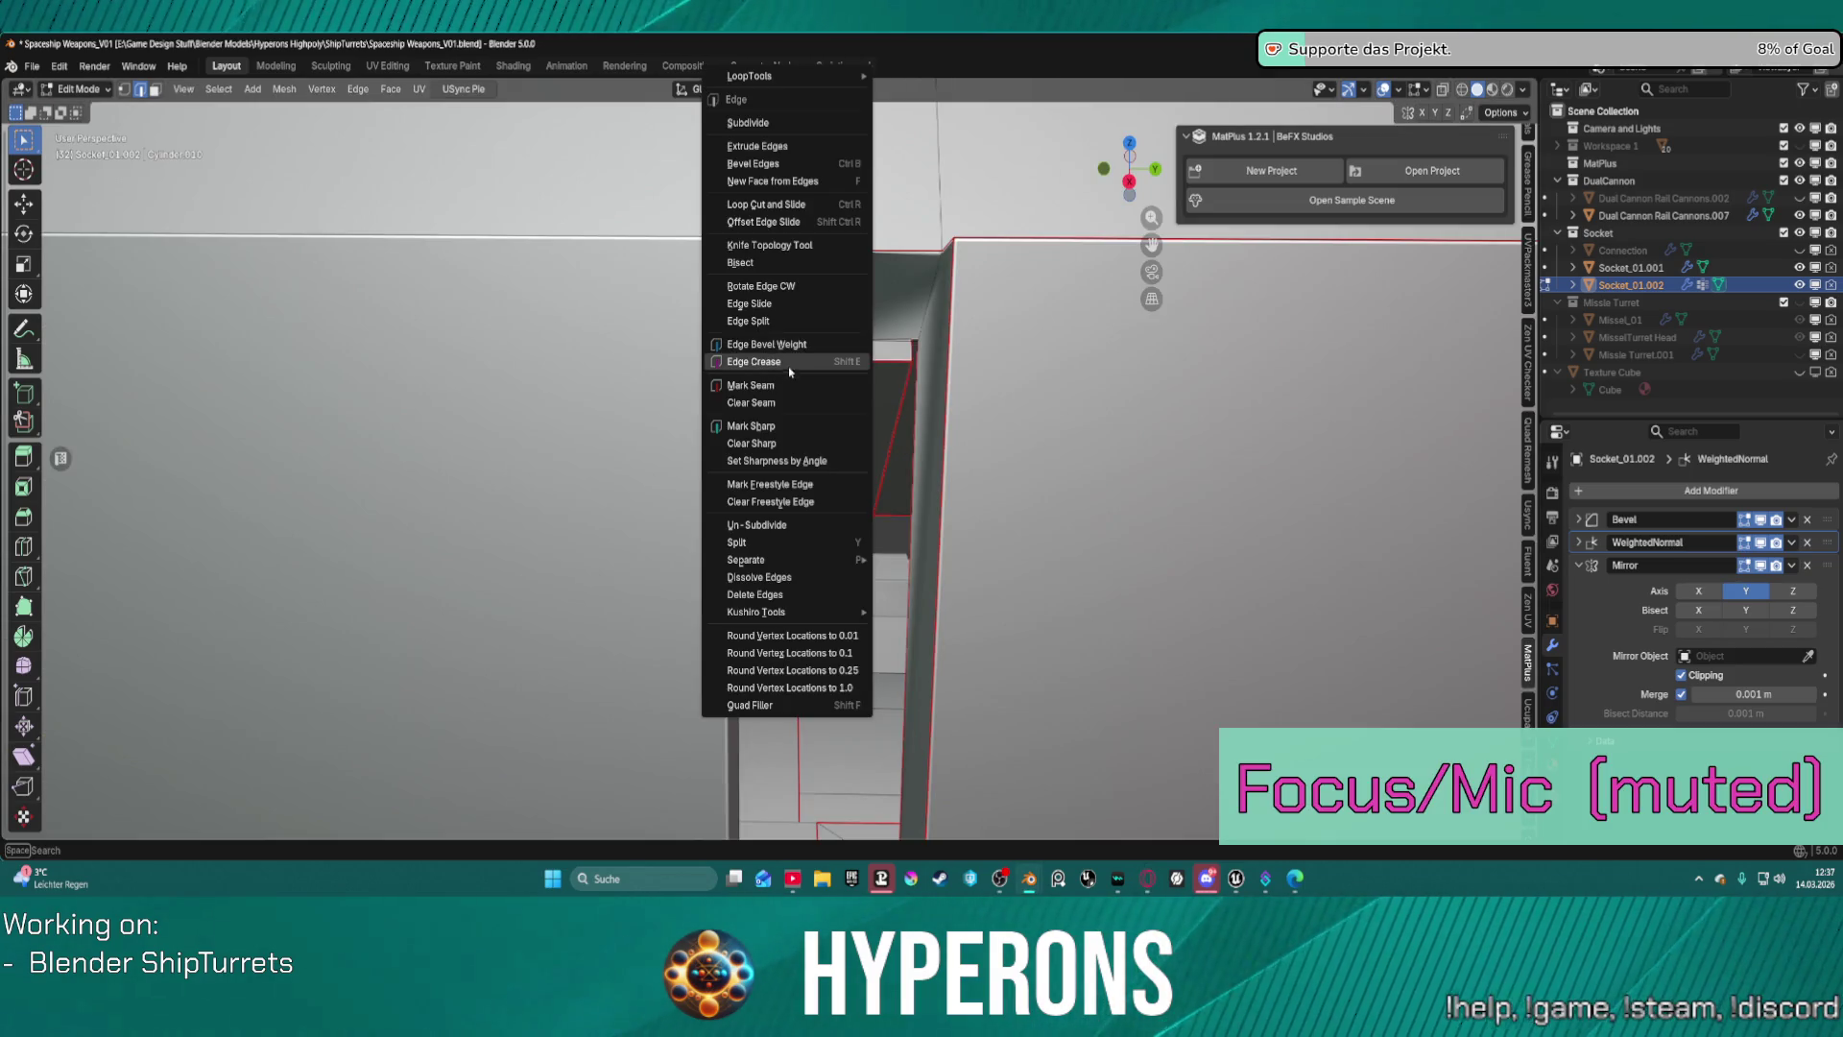
# Set the socket's top edge bevel weight to -1 to strip its bevel.
pyautogui.click(798, 343)
pyautogui.write('-1')
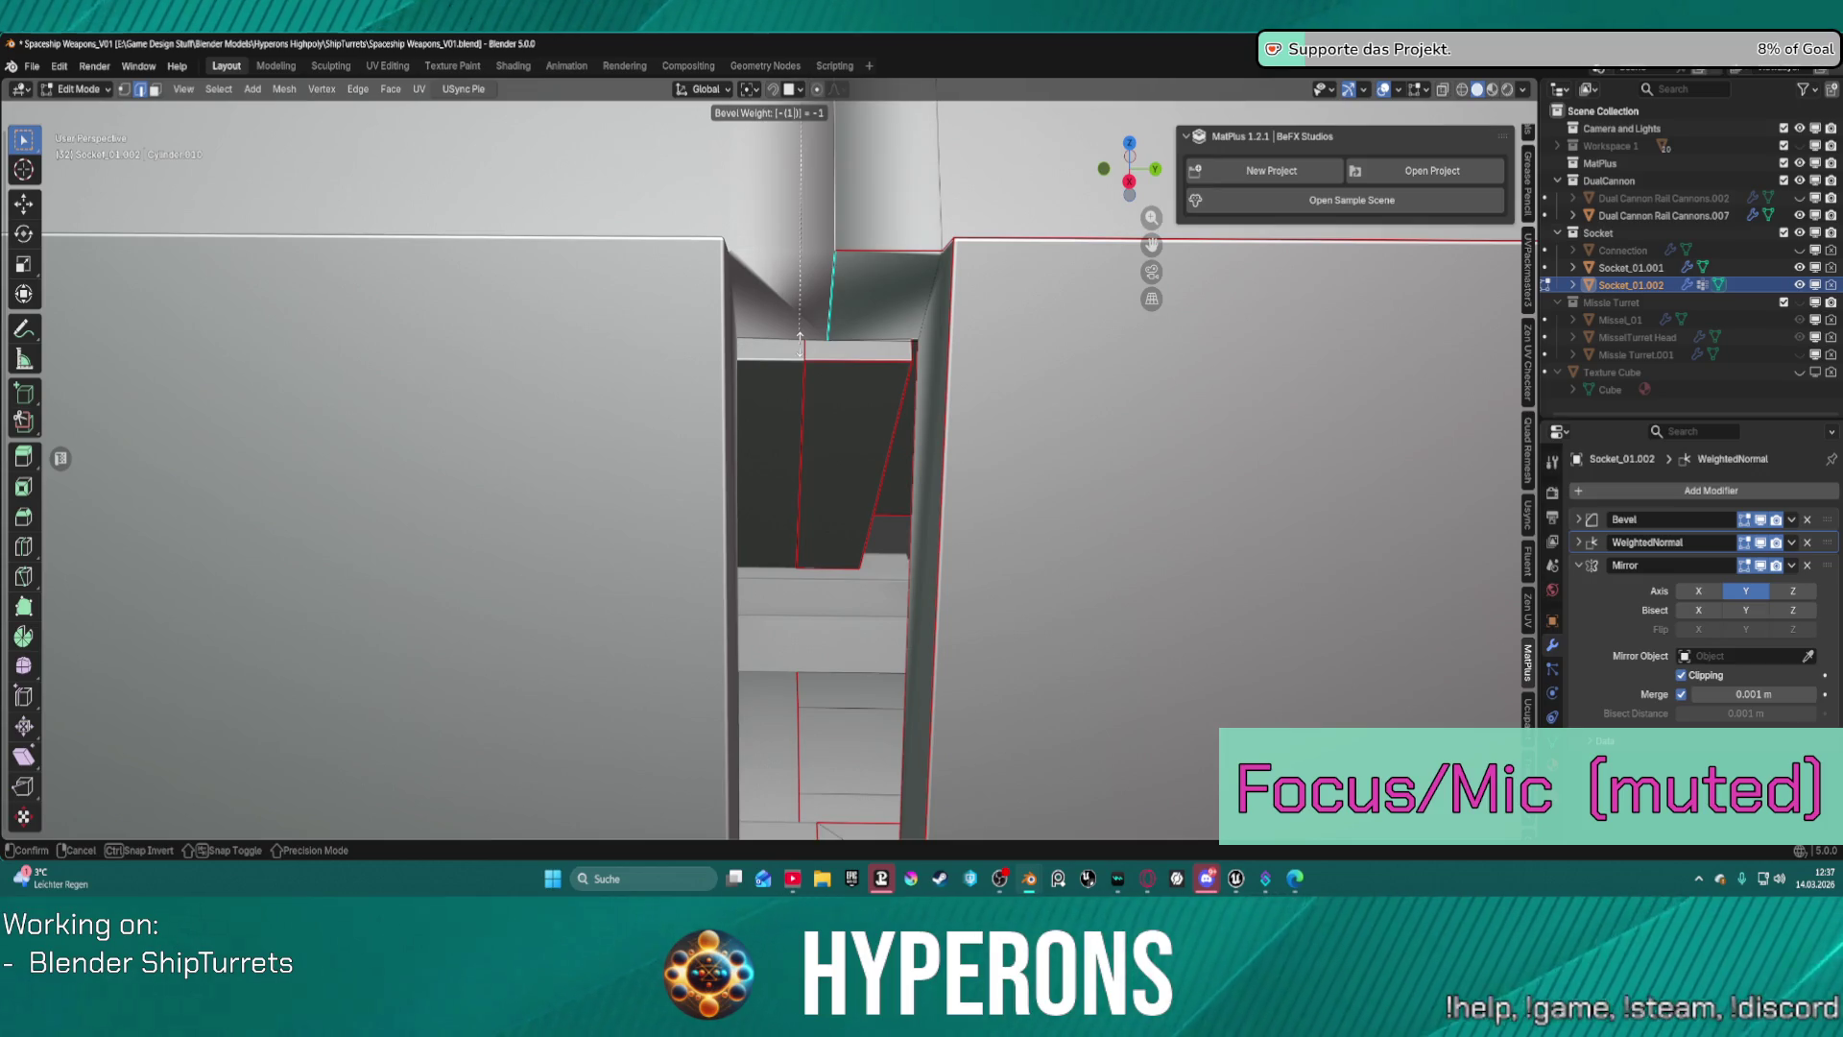
pyautogui.press('Return')
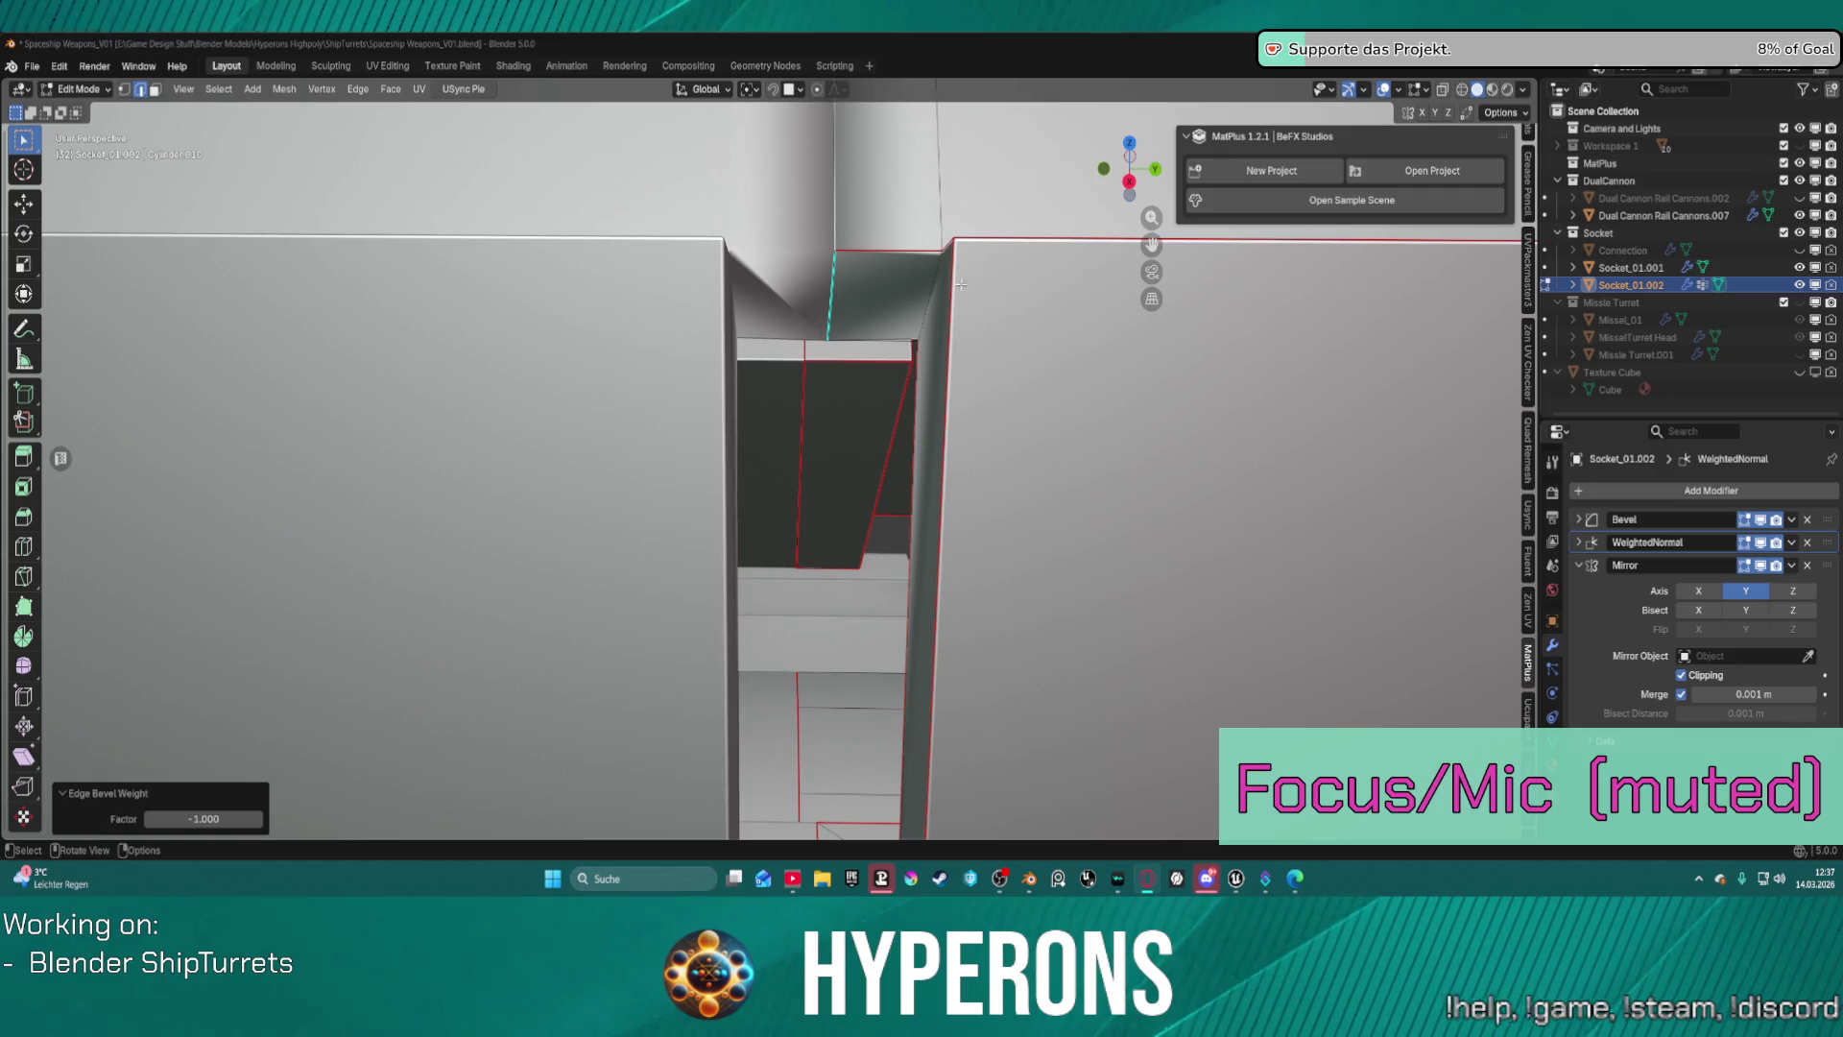
# Merge the stray channel-corner vertex into its neighbour using Merge At Last.
pyautogui.moveTo(999, 288)
pyautogui.mouseDown(button='middle')
pyautogui.moveTo(1298, 120)
pyautogui.moveTo(1051, 130)
pyautogui.mouseUp(button='middle')
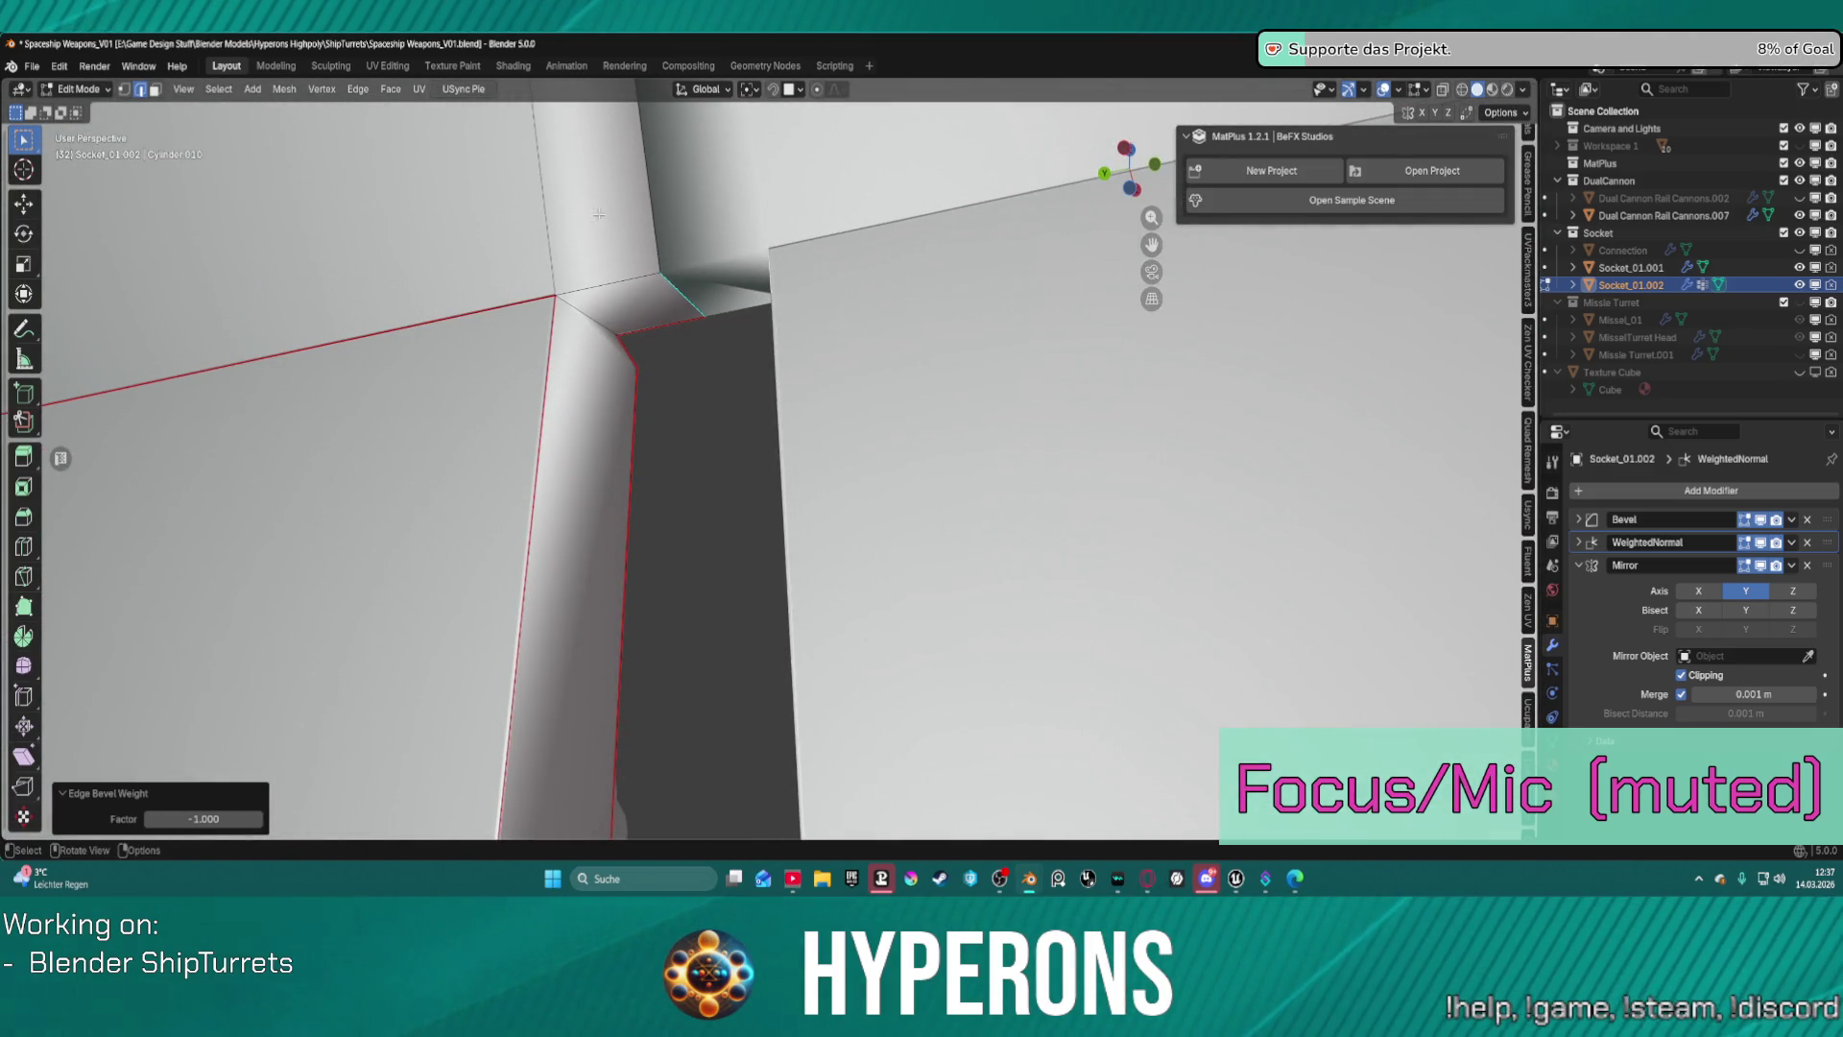
pyautogui.scroll(2, 556, 280)
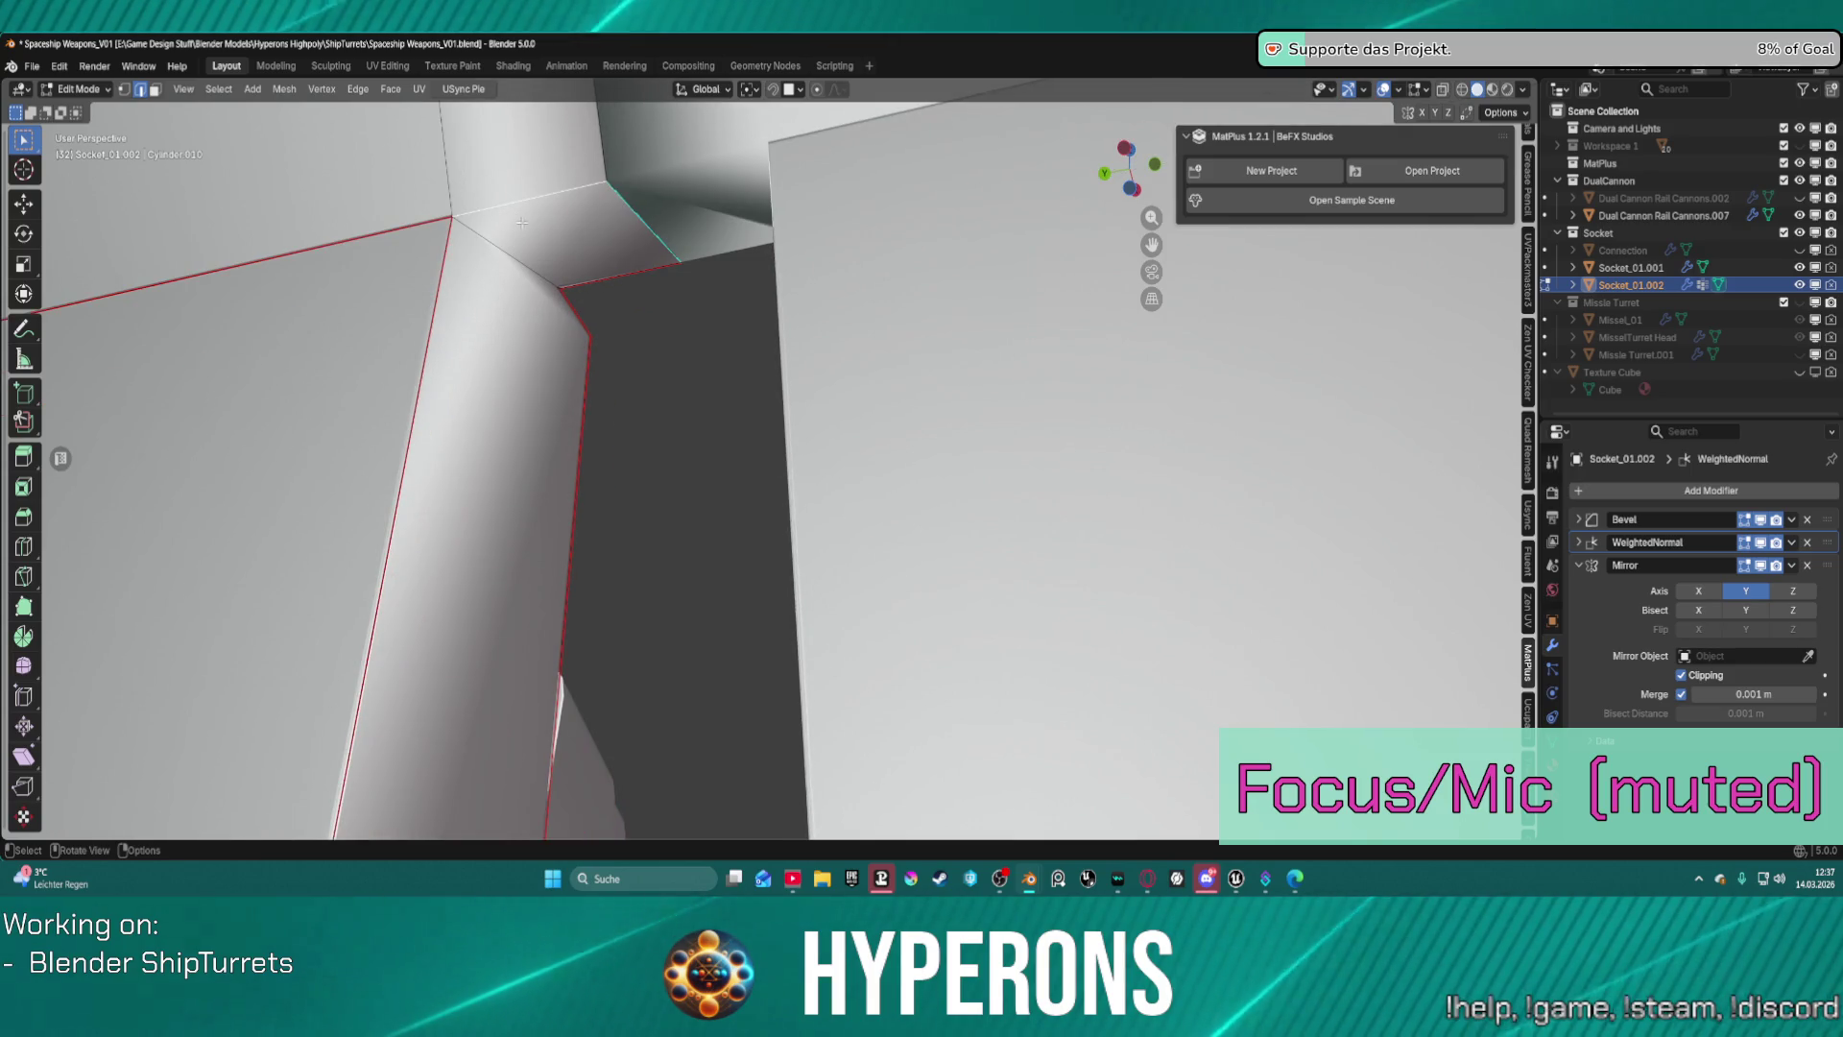
pyautogui.moveTo(519, 230); pyautogui.dragTo(616, 330, button='middle')
pyautogui.click(615, 333)
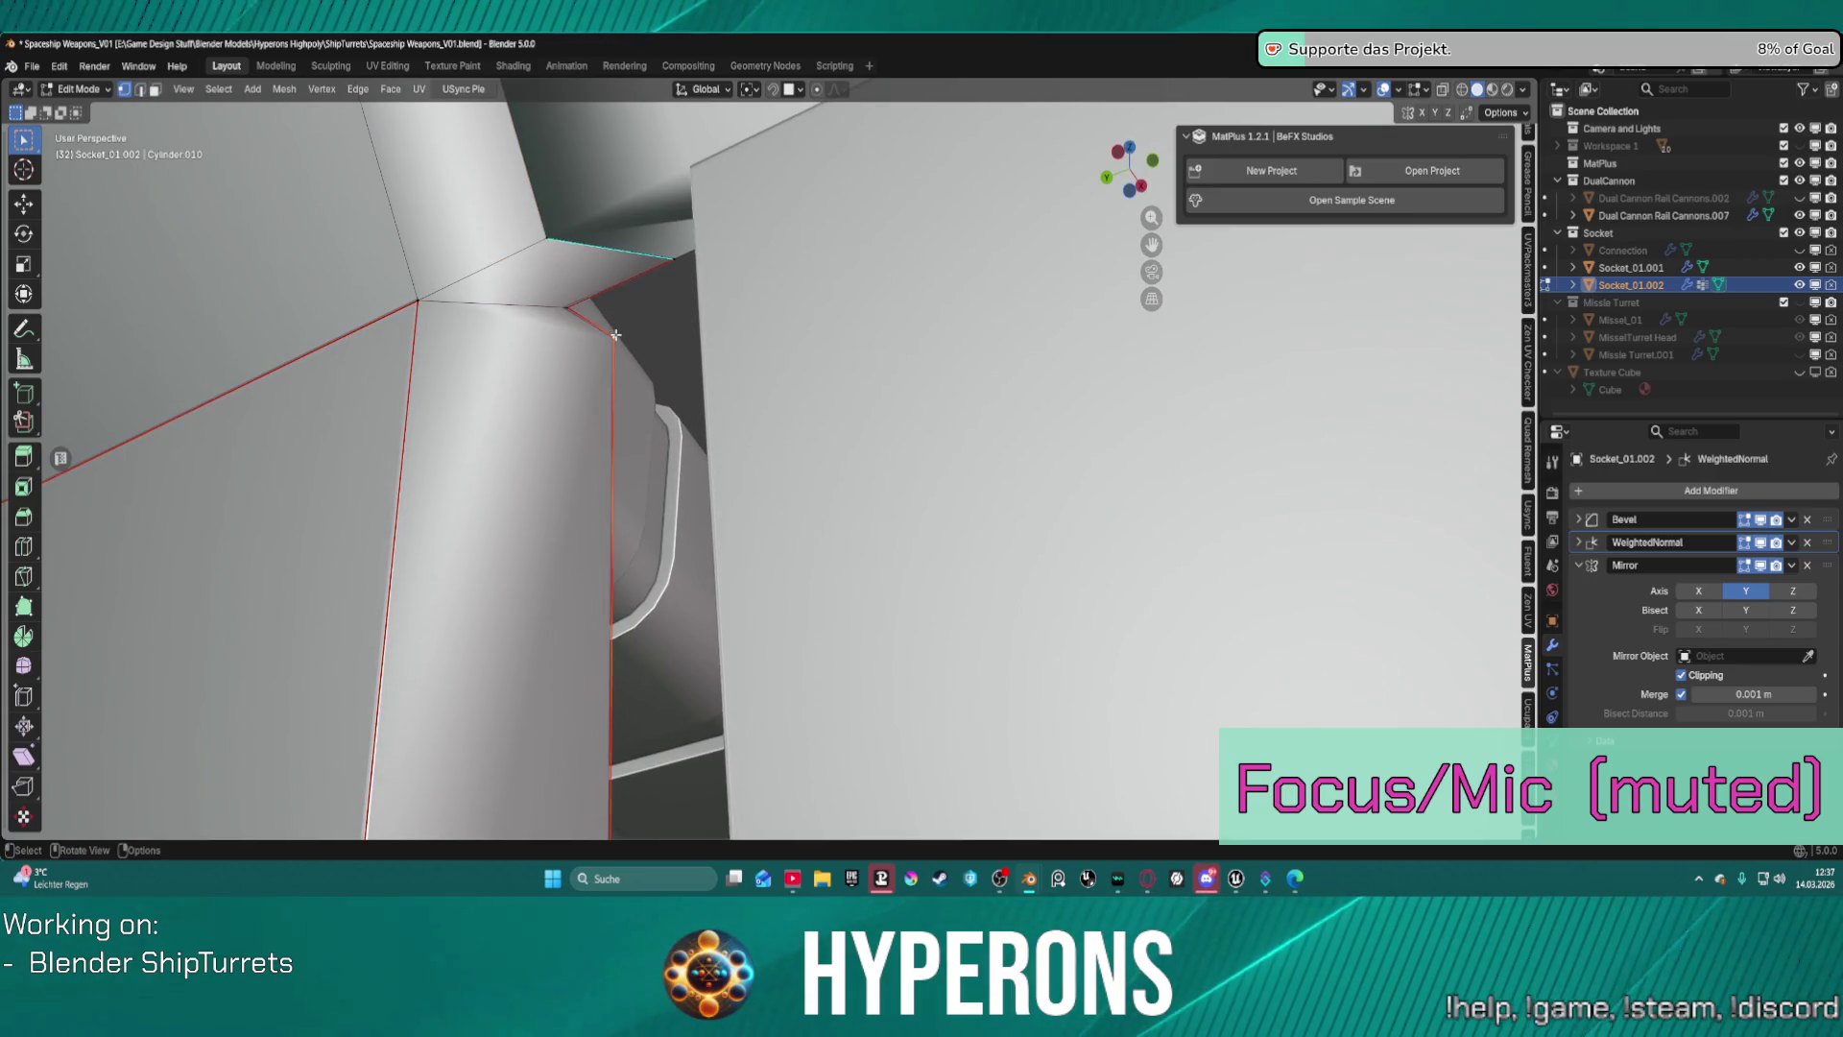
pyautogui.press('m')
pyautogui.click(573, 308)
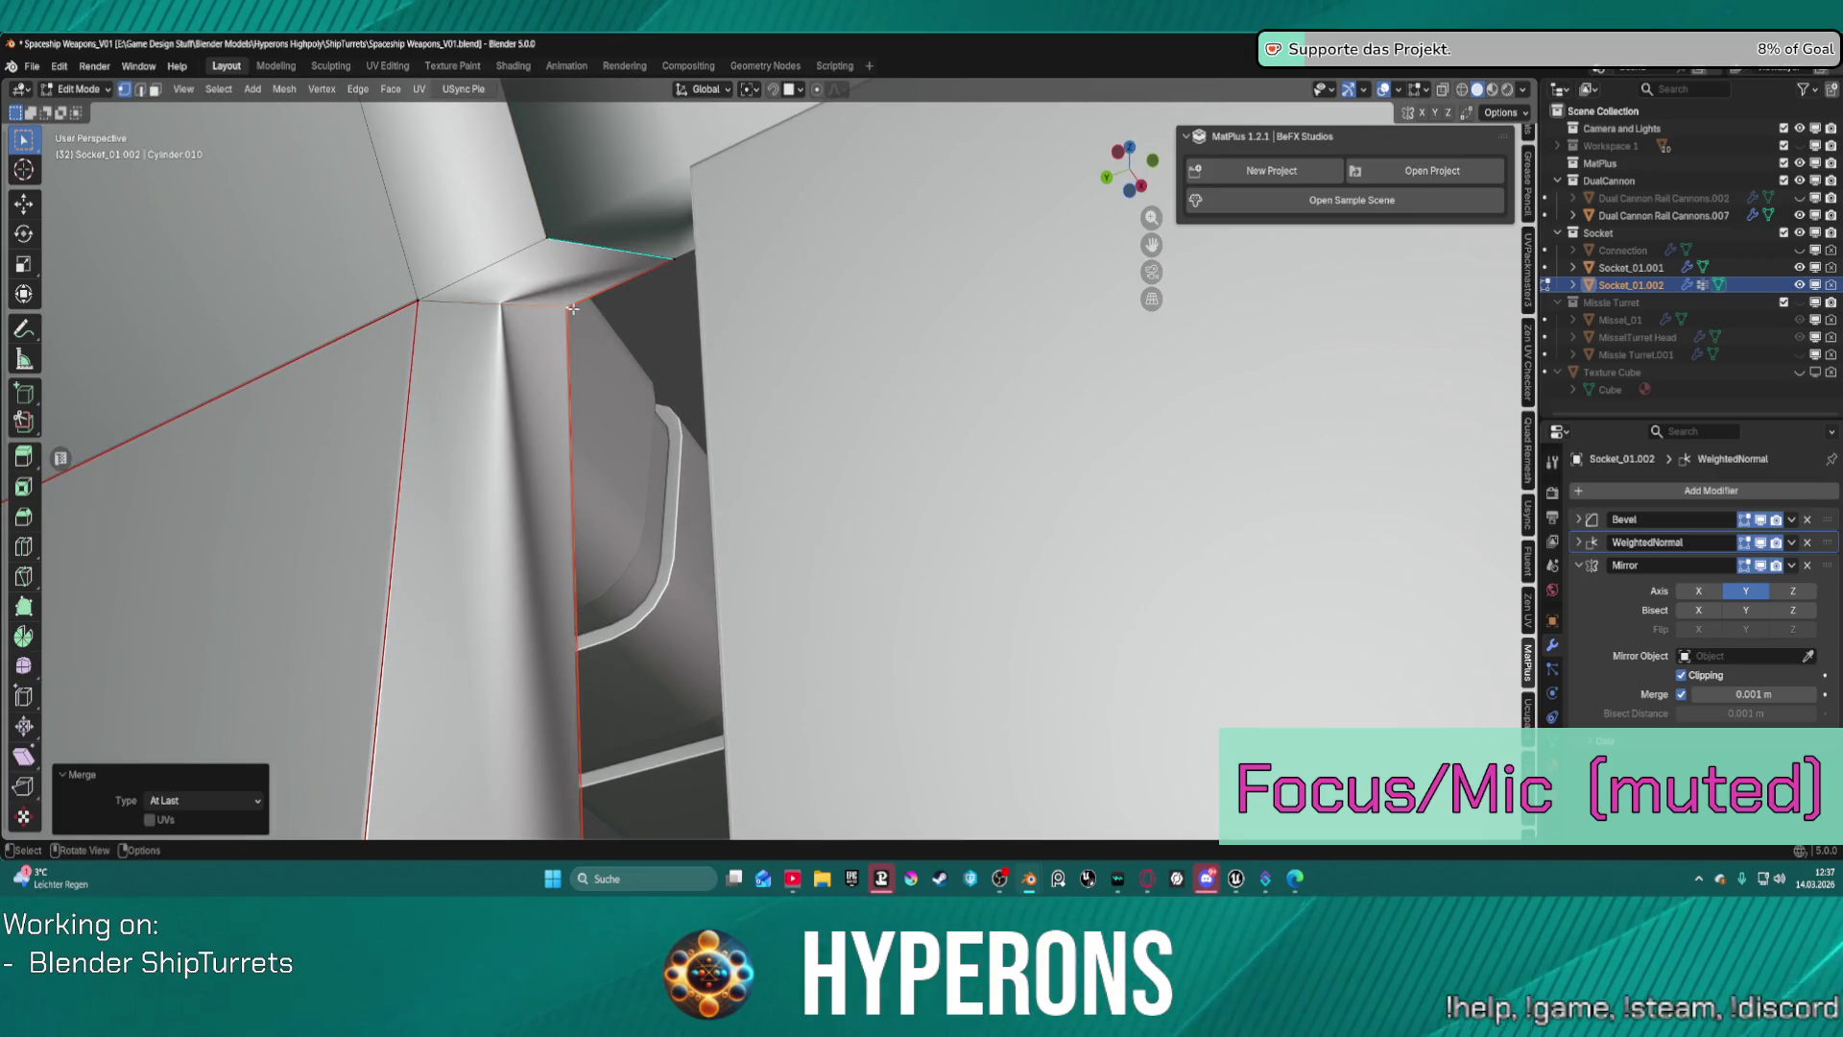
pyautogui.moveTo(587, 310)
pyautogui.mouseDown(button='middle')
pyautogui.moveTo(1056, 465)
pyautogui.moveTo(406, 380)
pyautogui.mouseUp(button='middle')
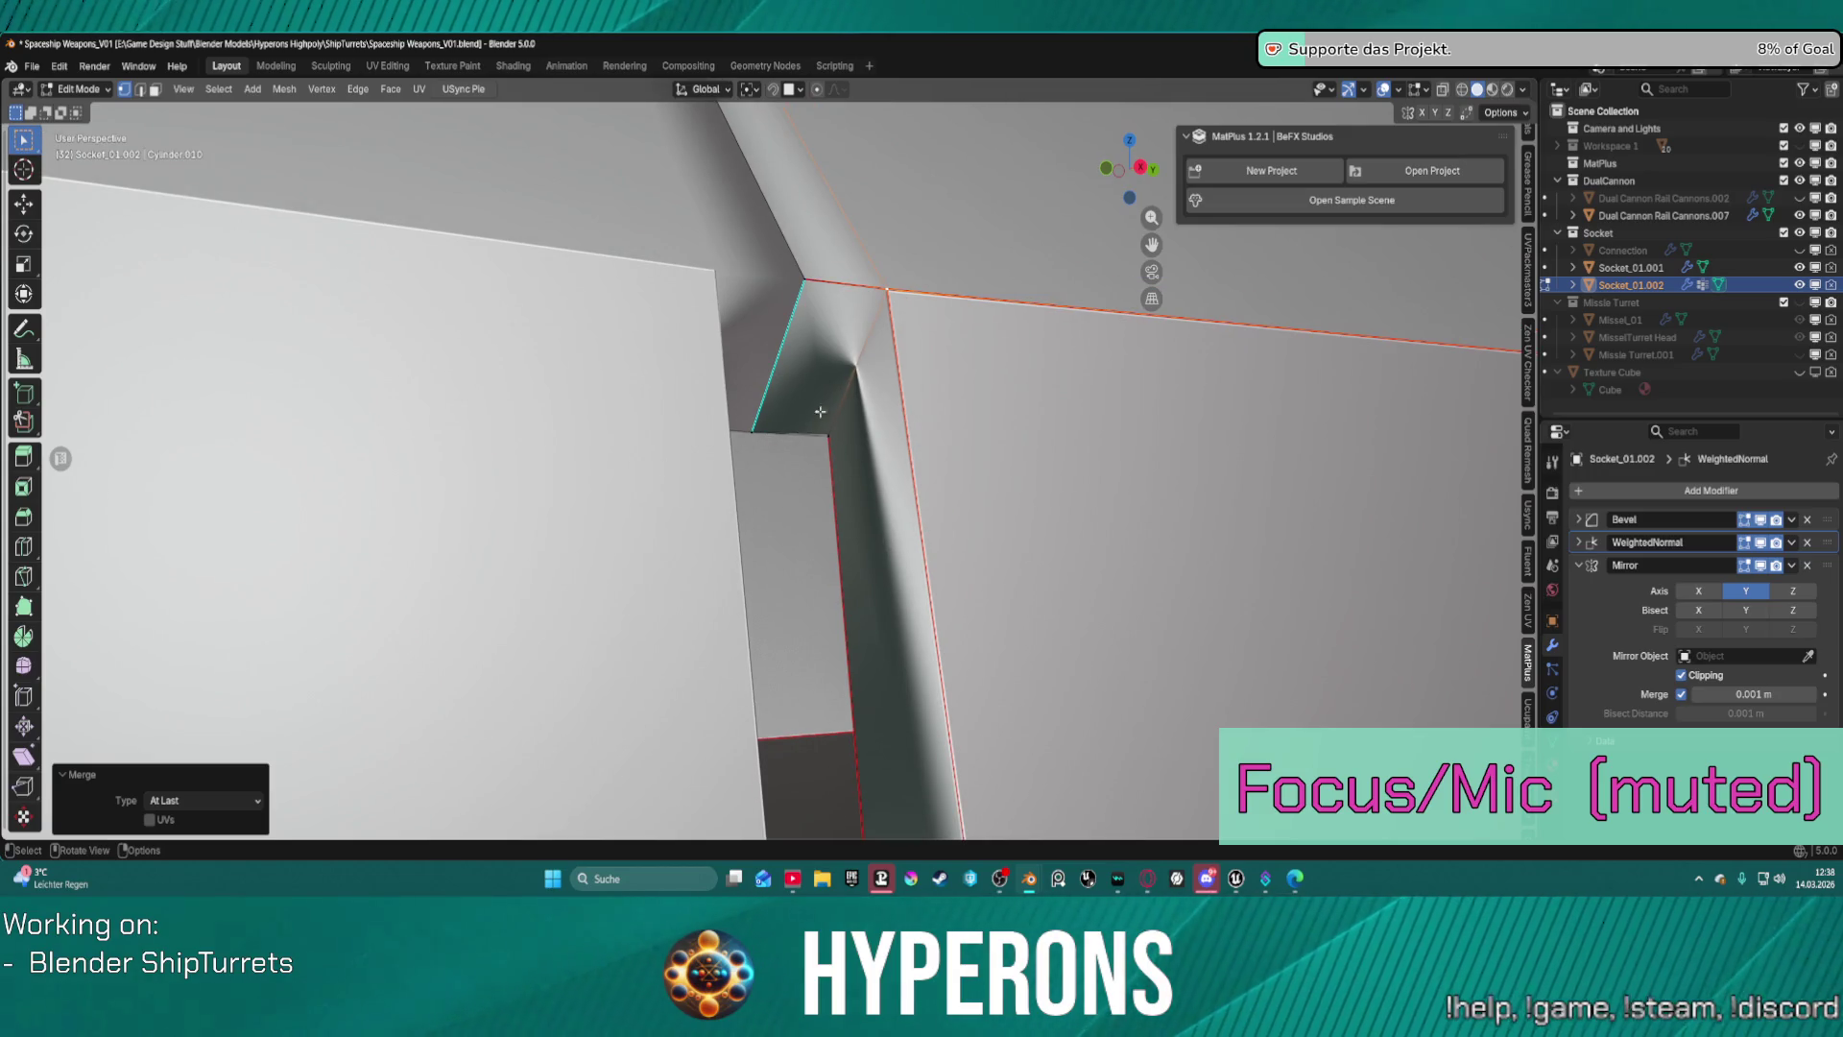
# Mark the channel's inner edge sharp.
pyautogui.click(858, 402)
pyautogui.moveTo(855, 369); pyautogui.dragTo(766, 280, button='middle')
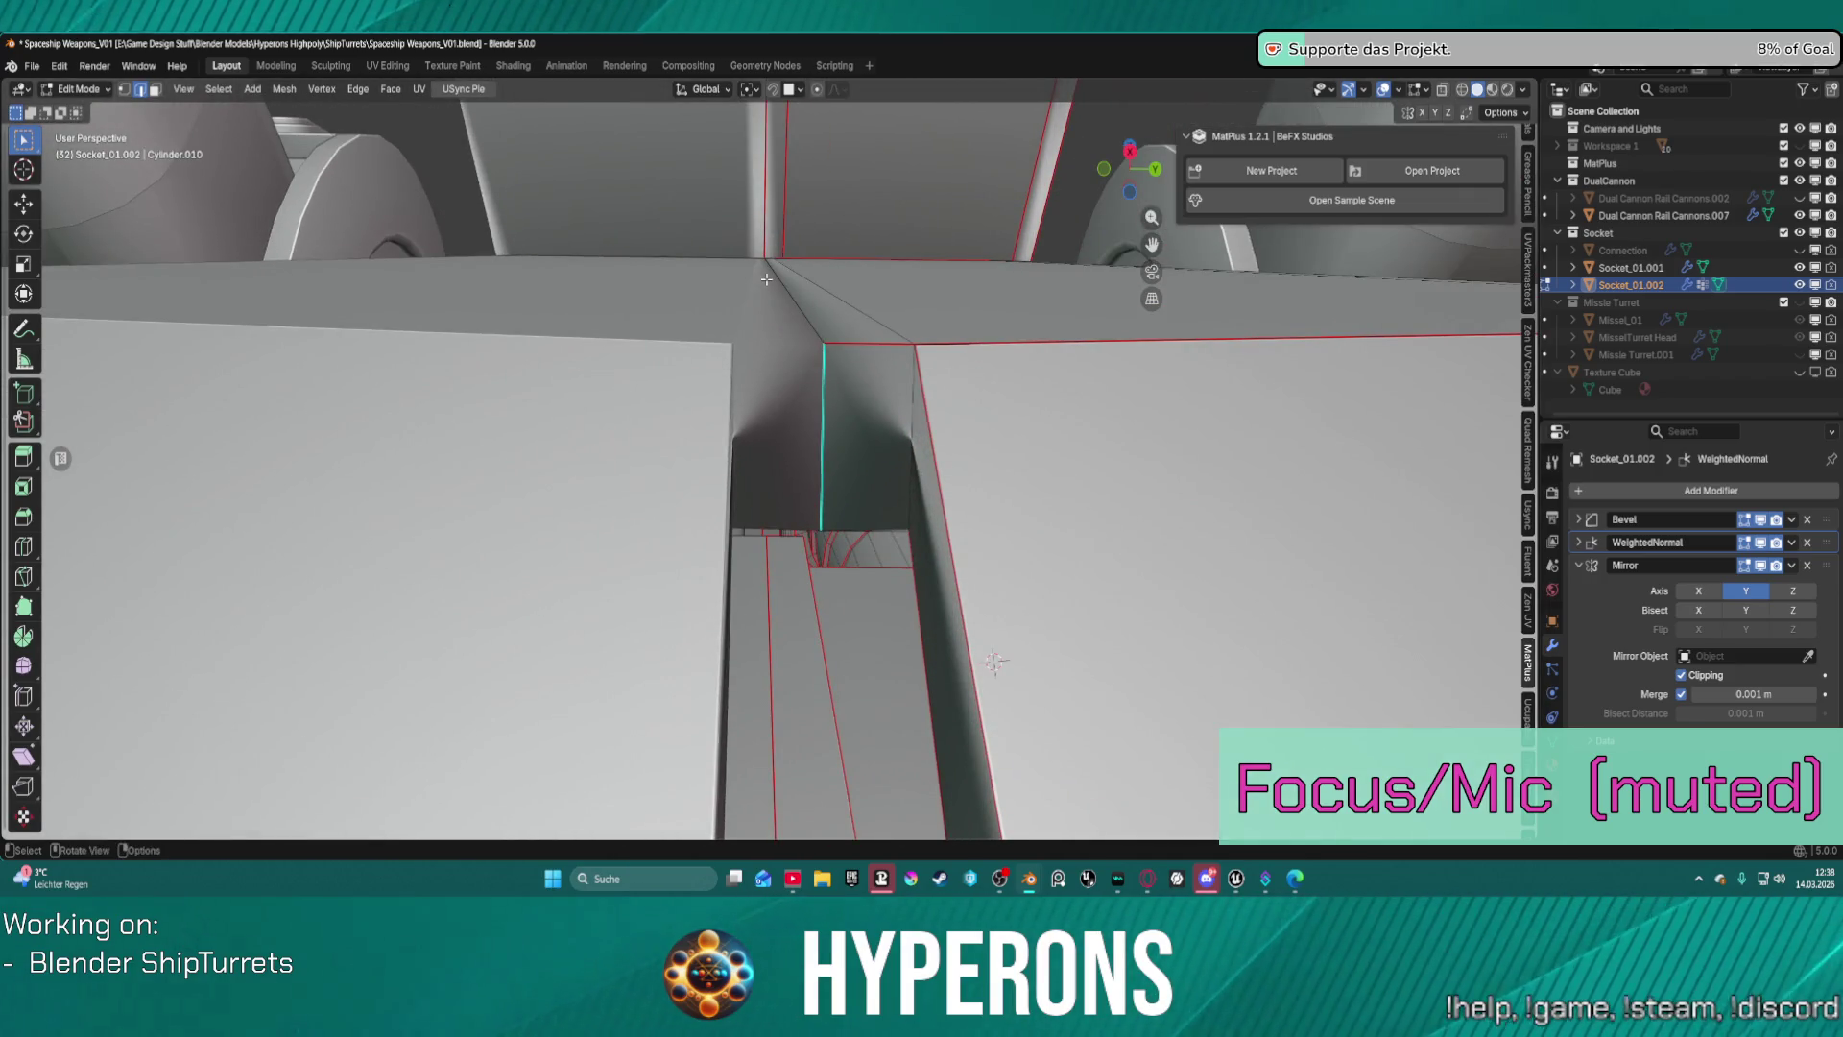
pyautogui.moveTo(1048, 576); pyautogui.dragTo(879, 485, button='middle')
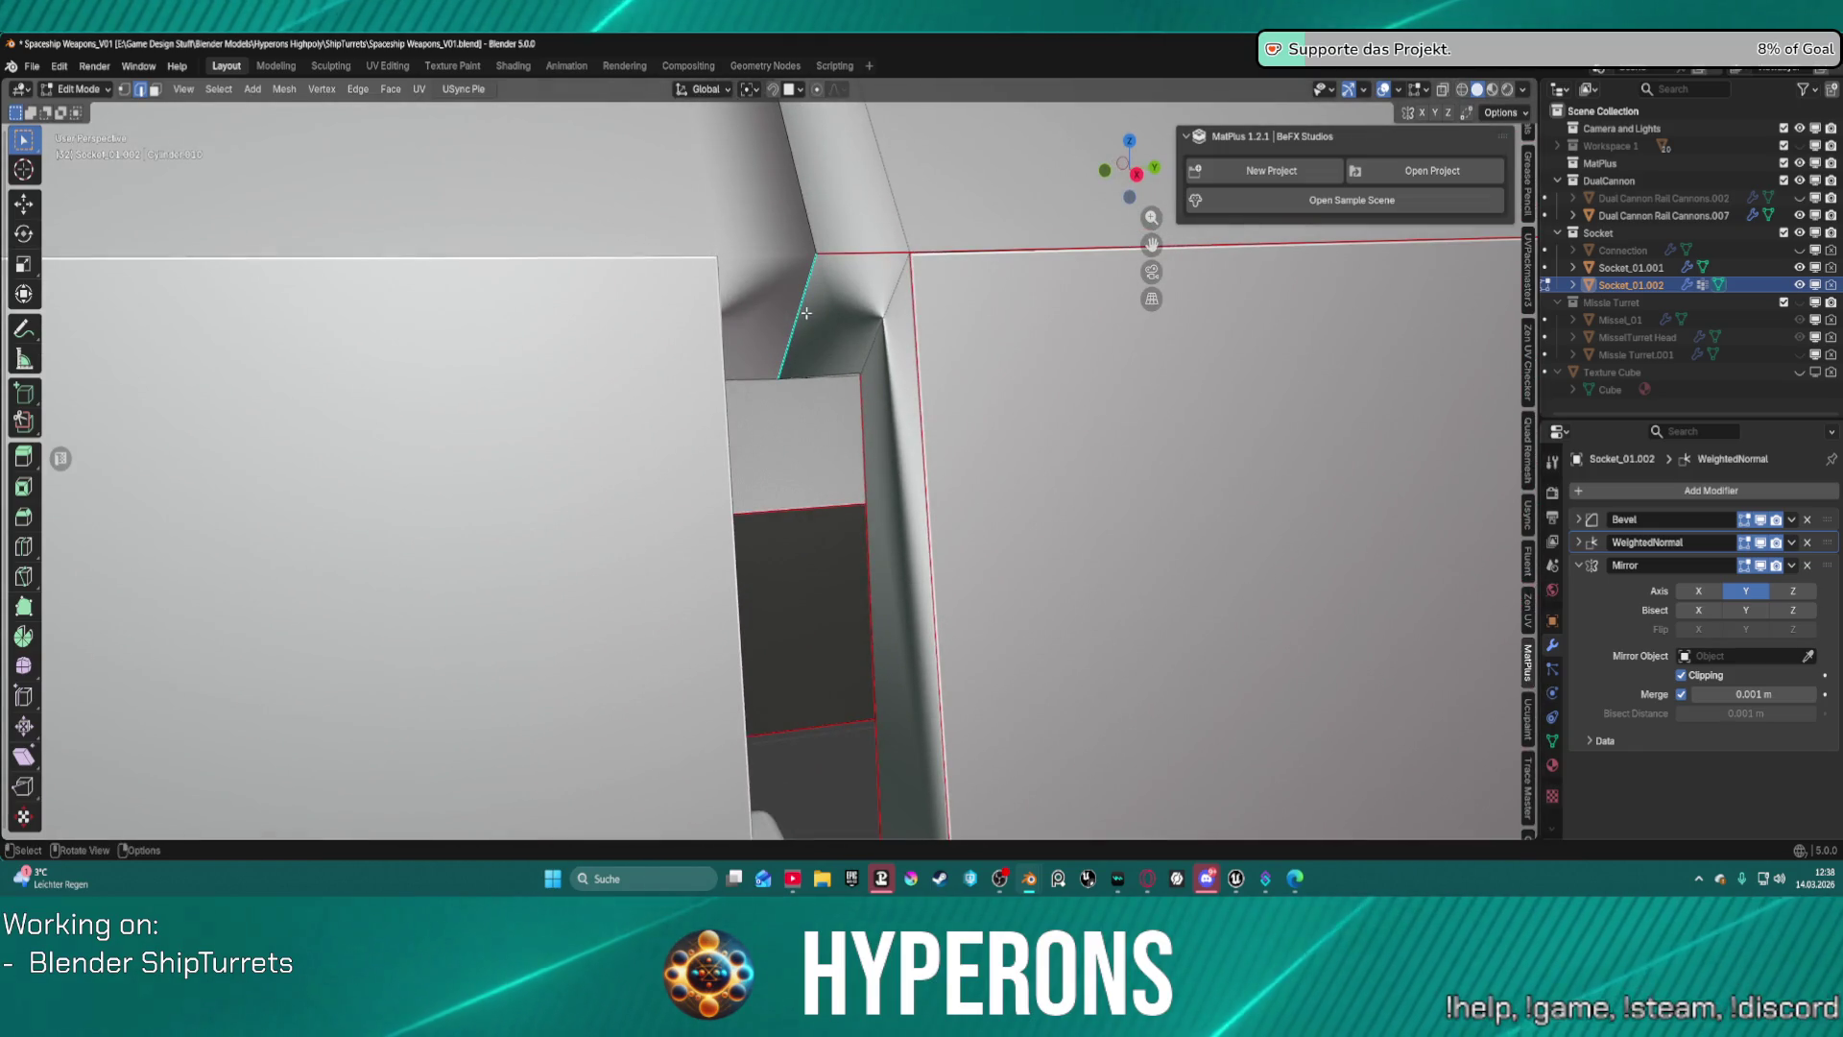
pyautogui.hotkey('ctrl', 'e')
pyautogui.click(750, 434)
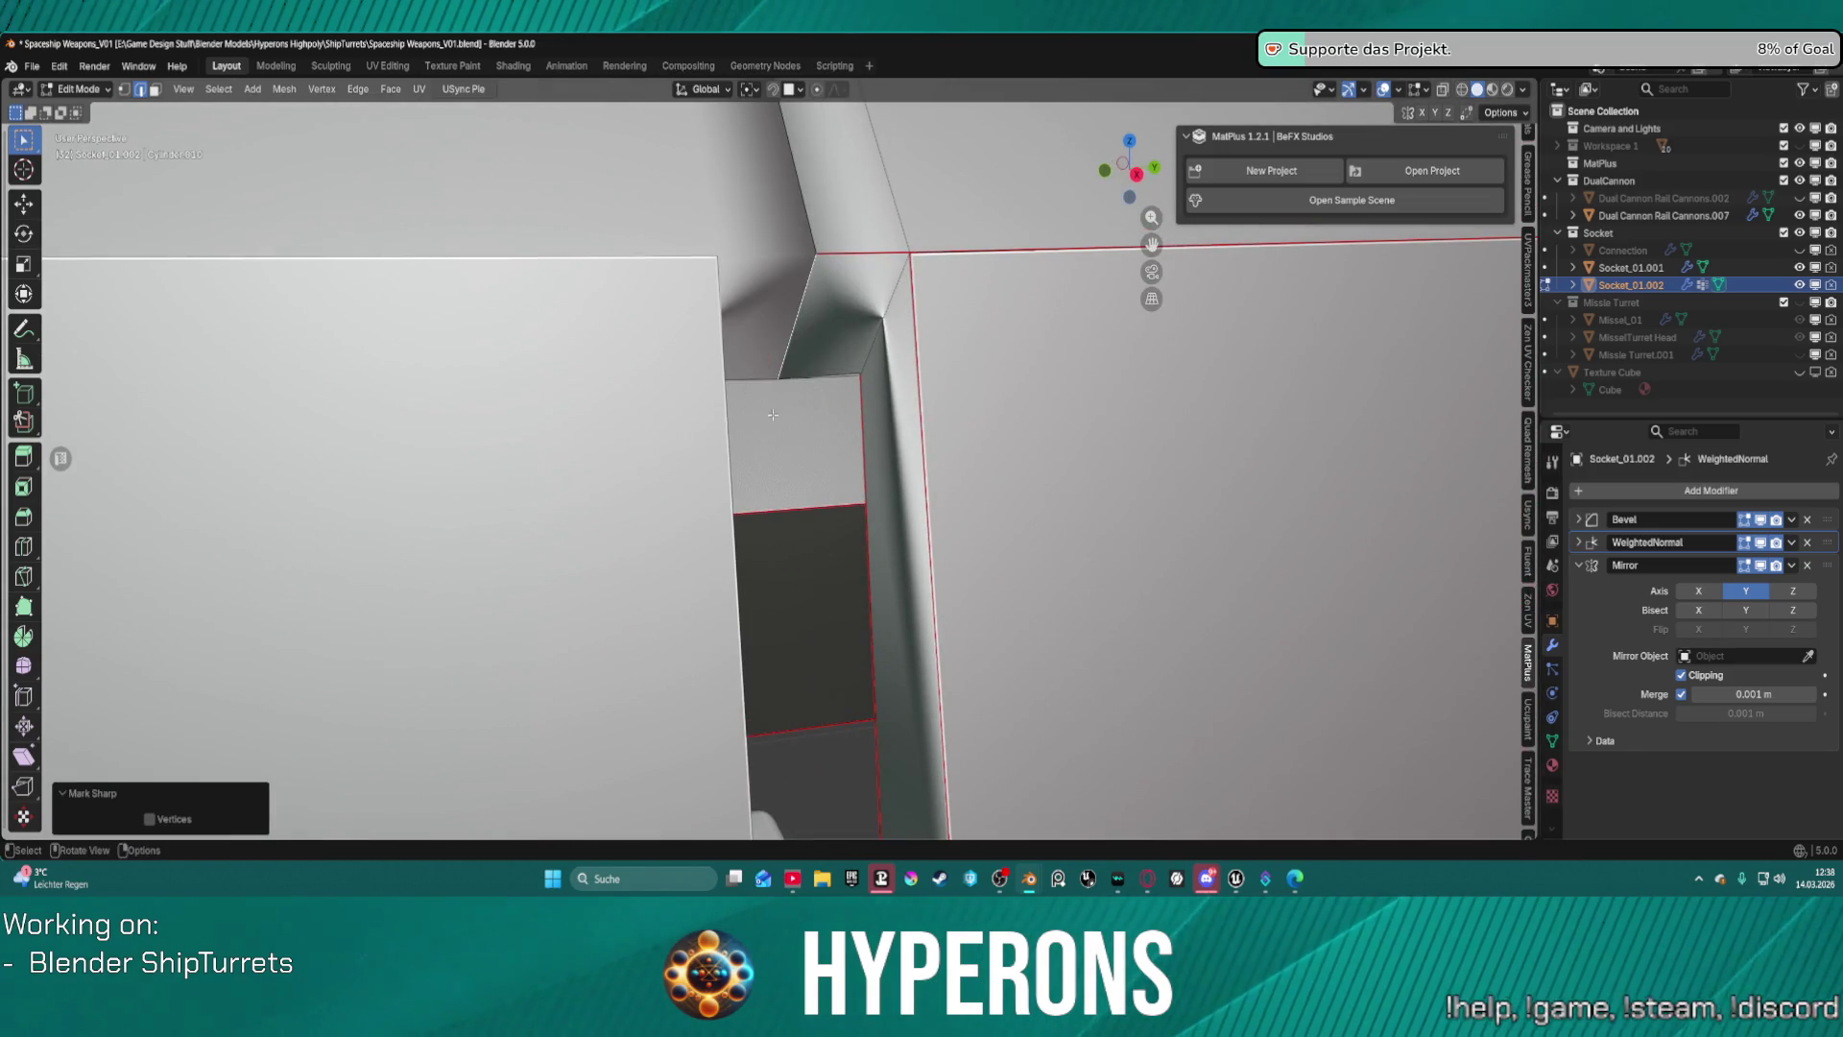
pyautogui.moveTo(806, 384); pyautogui.dragTo(871, 323, button='middle')
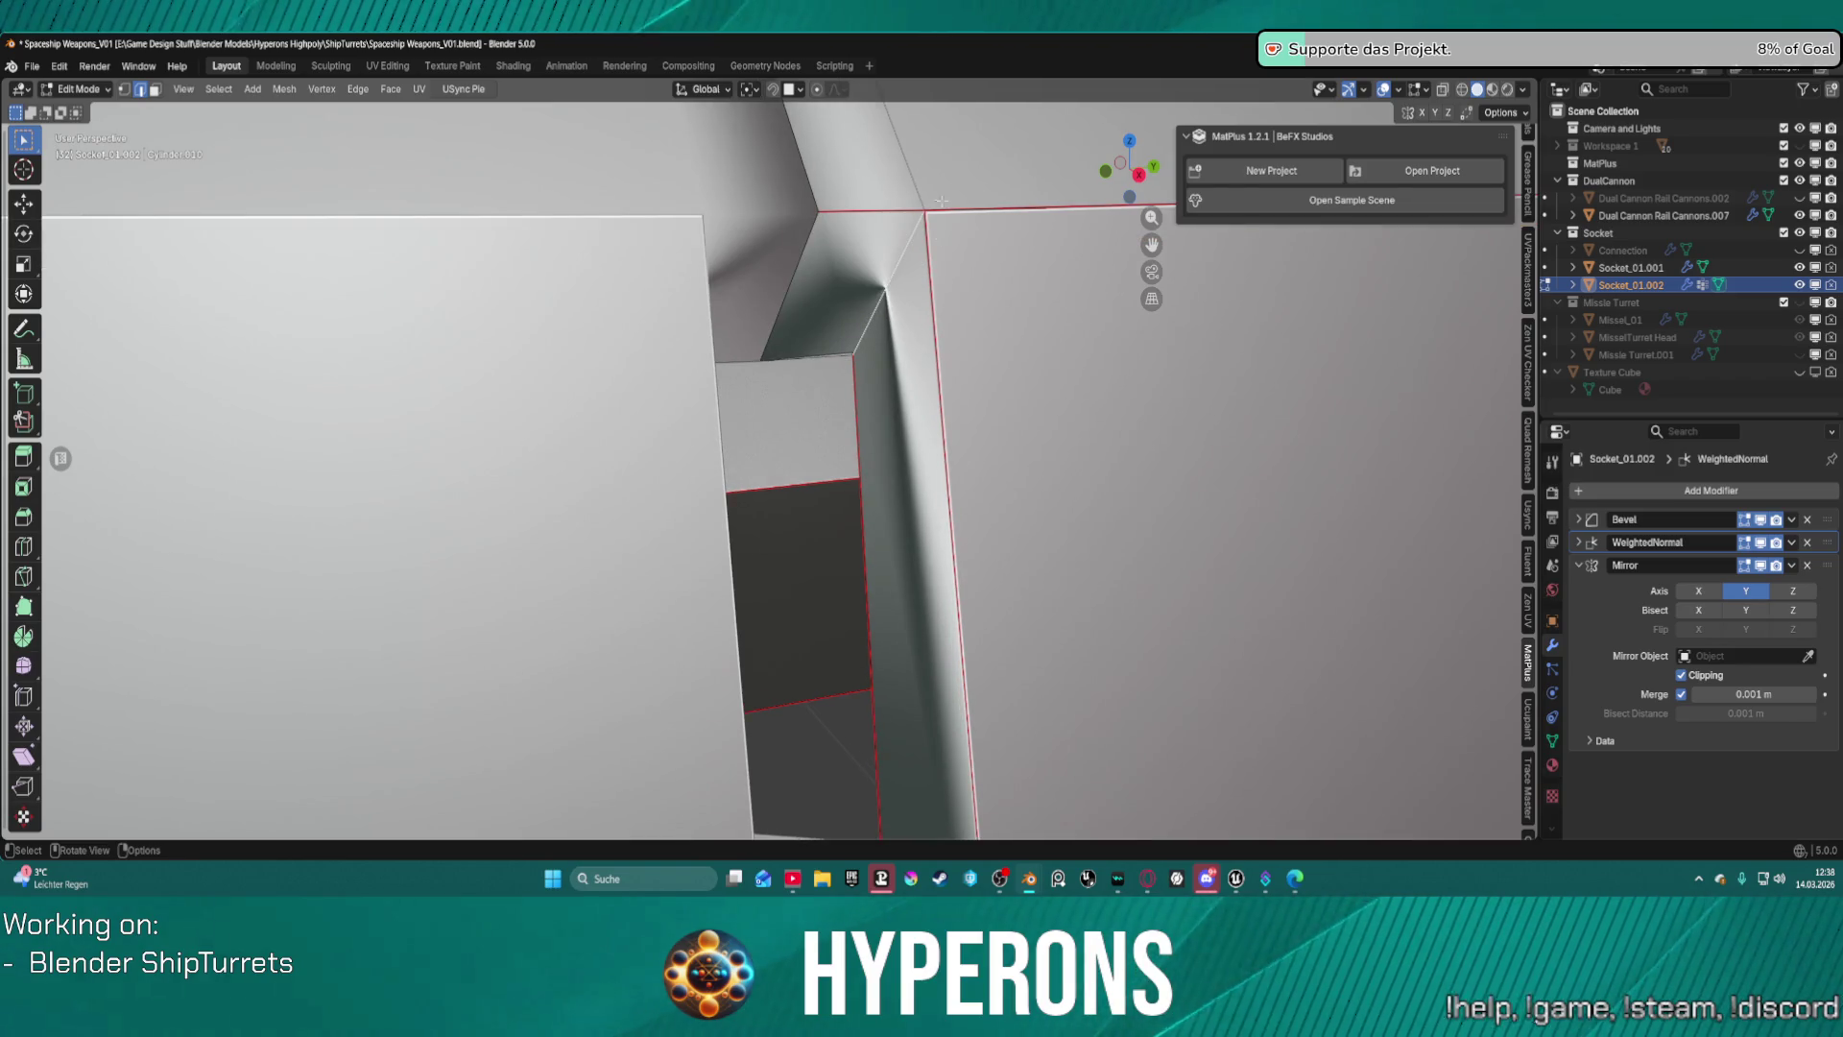
pyautogui.hotkey('ctrl', 'e')
pyautogui.click(834, 422)
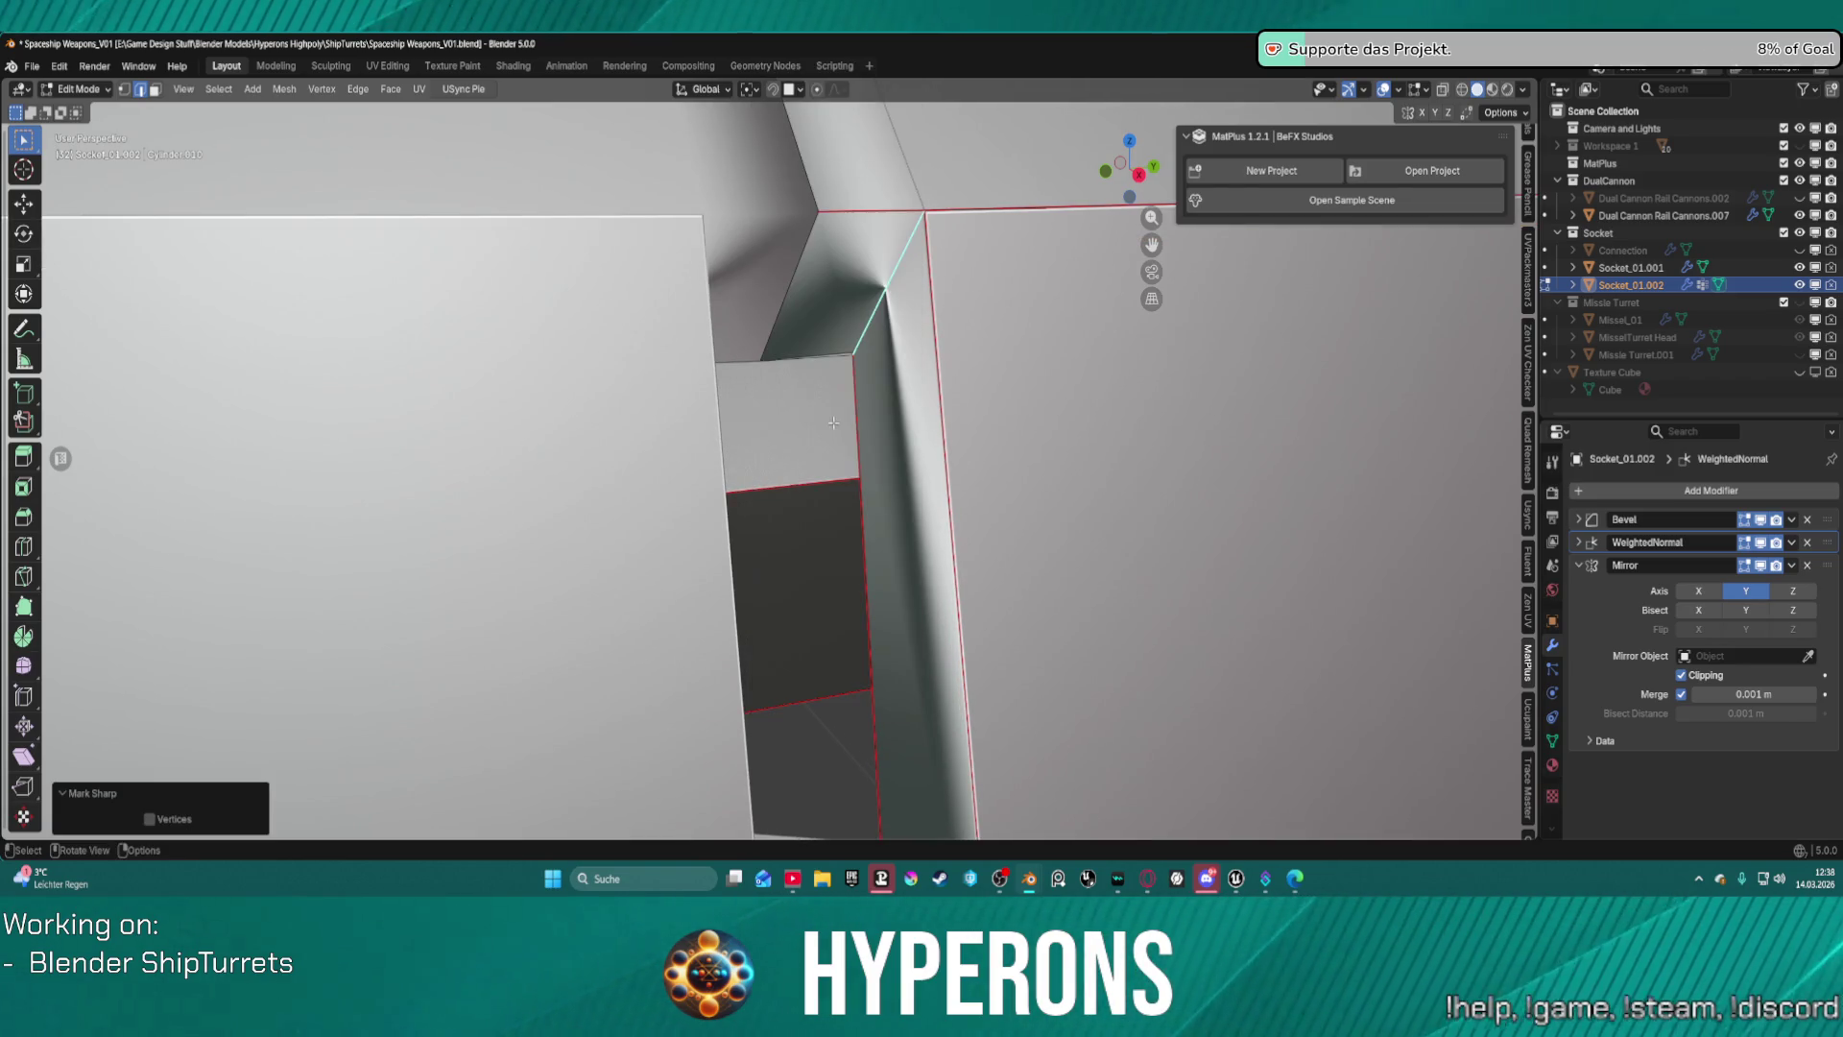
pyautogui.moveTo(871, 284)
pyautogui.mouseDown(button='middle')
pyautogui.moveTo(890, 283)
pyautogui.moveTo(898, 202)
pyautogui.mouseUp(button='middle')
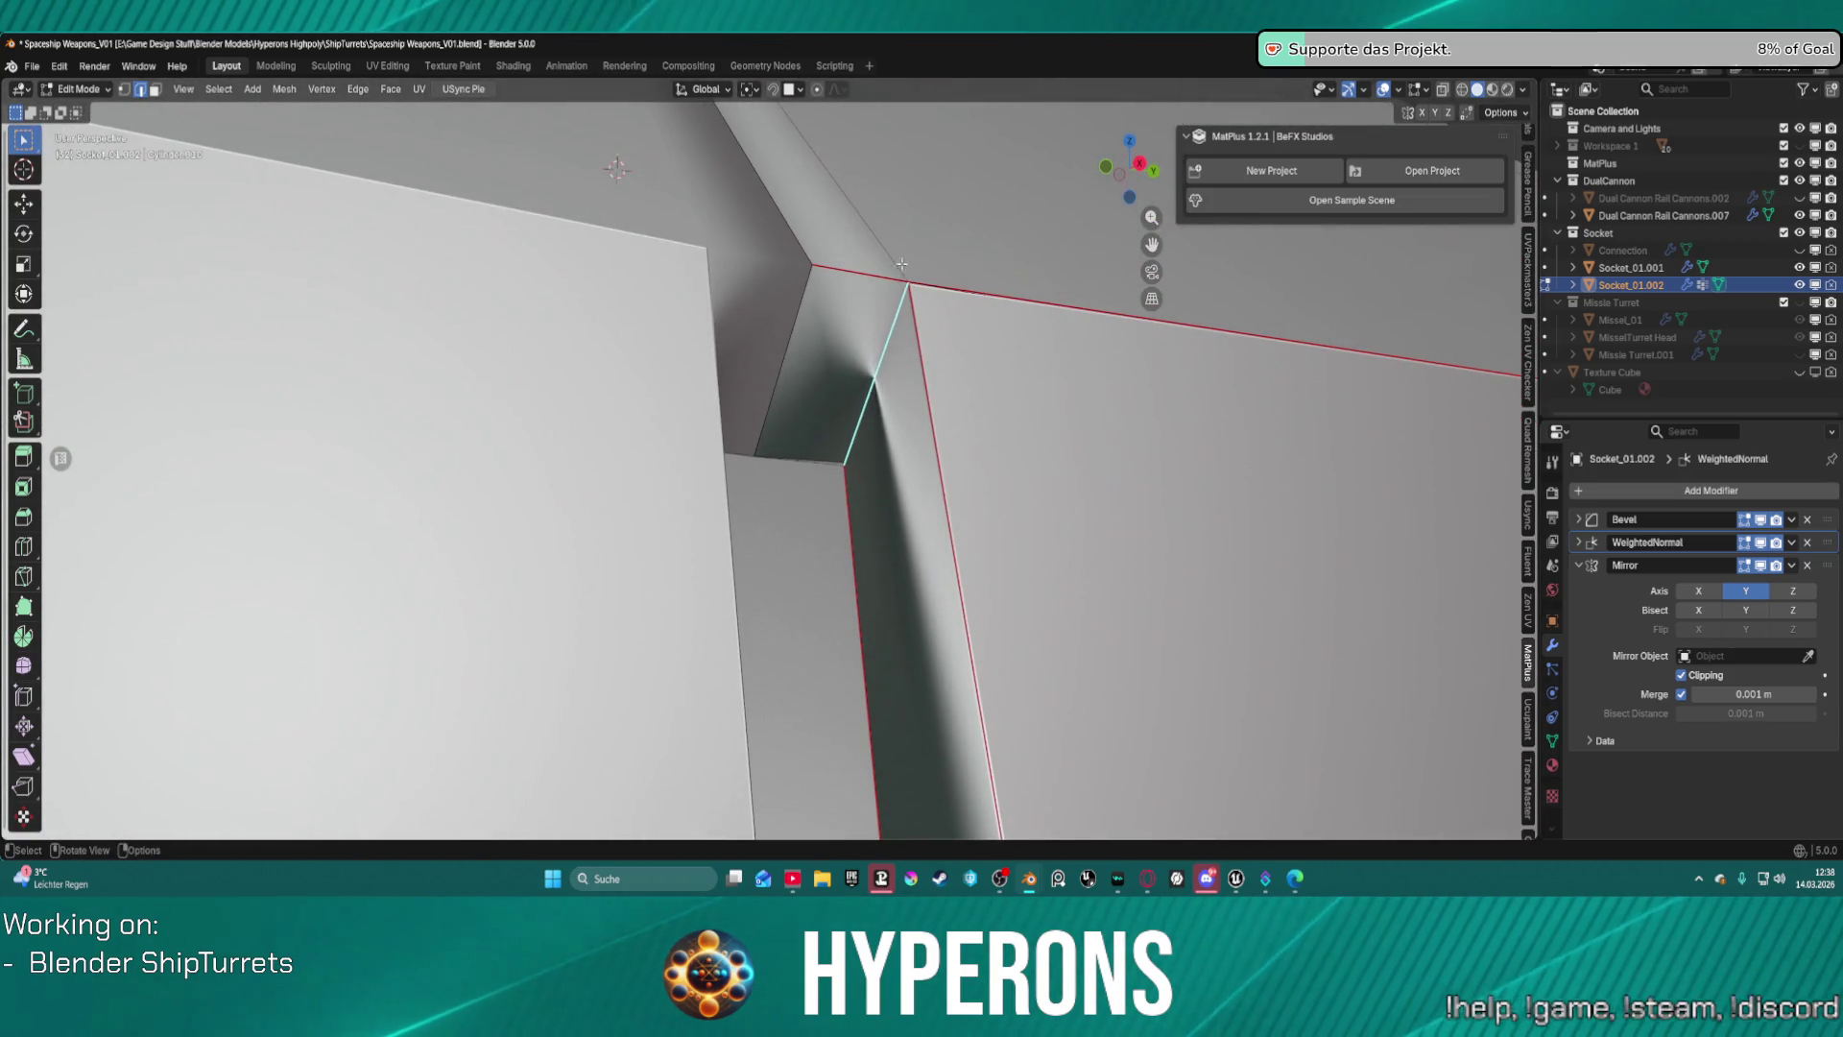
# Add the right vertical channel edge and set the selected edges' bevel weight to -1.
pyautogui.keyDown('shift'); pyautogui.click(917, 412); pyautogui.keyUp('shift')
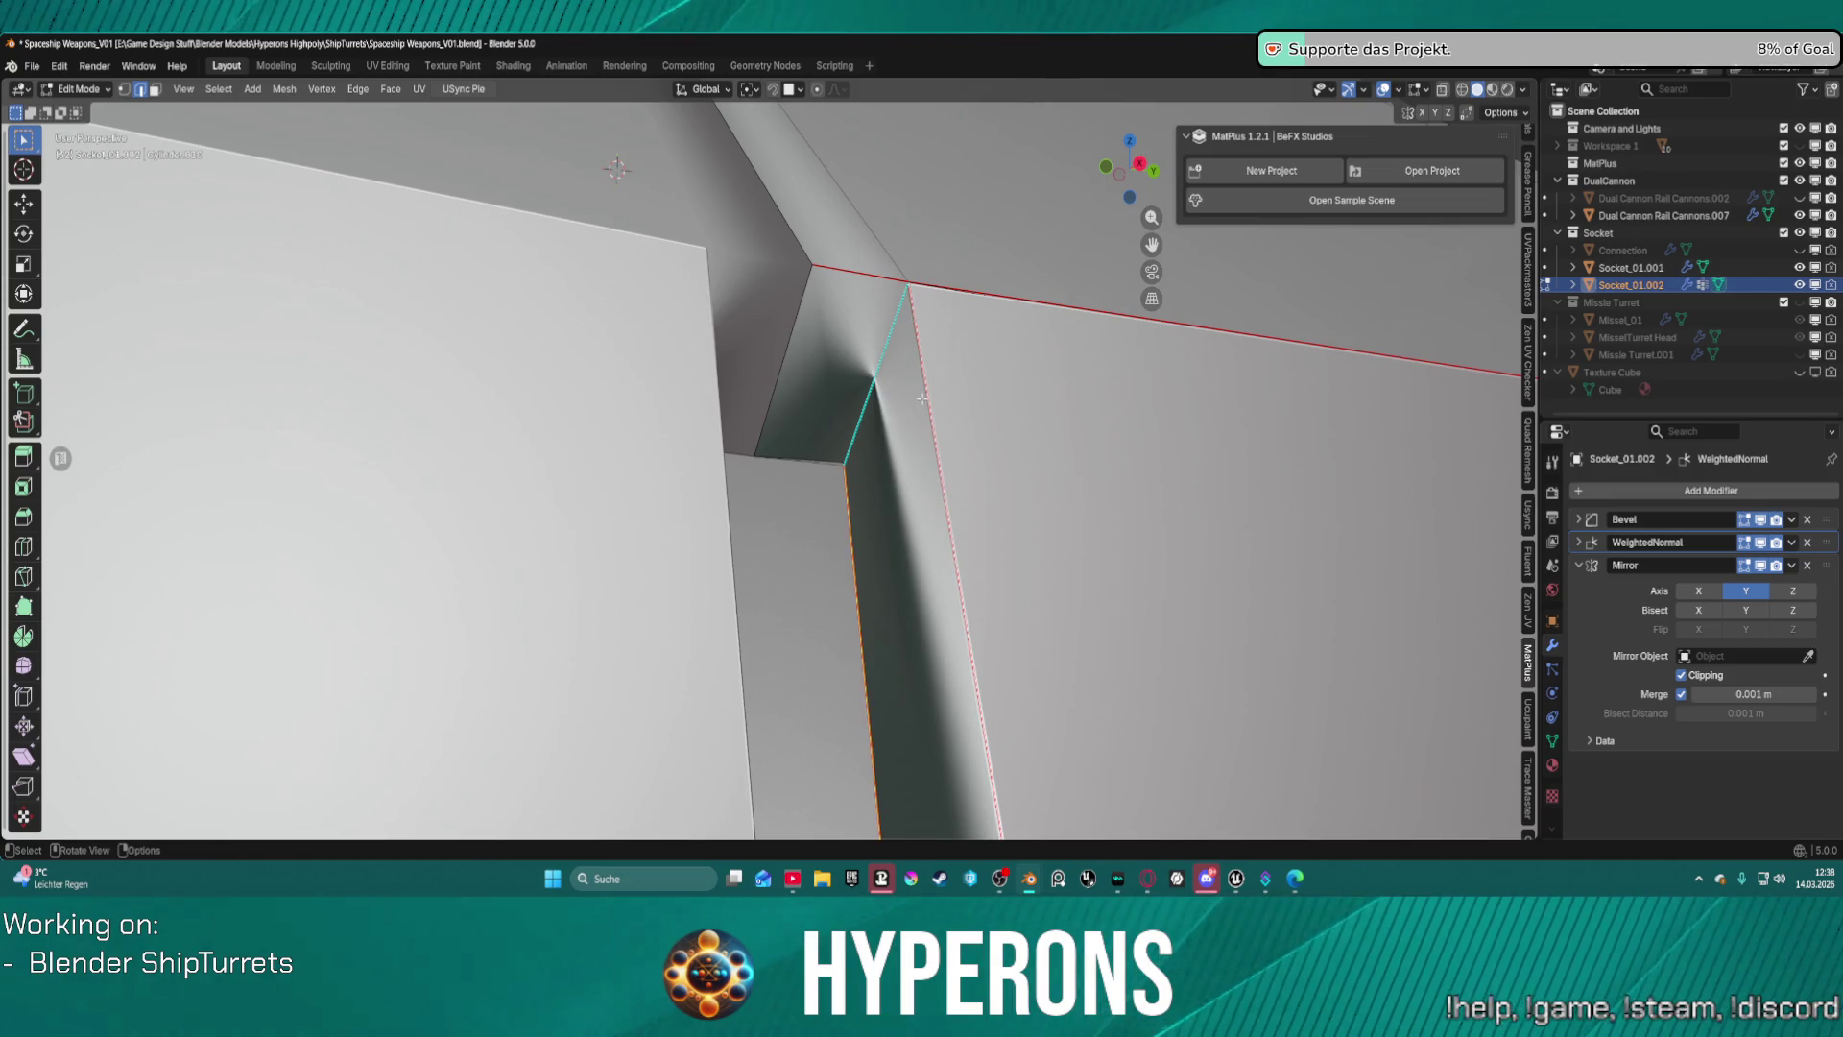
pyautogui.hotkey('ctrl', 'e')
pyautogui.click(898, 391)
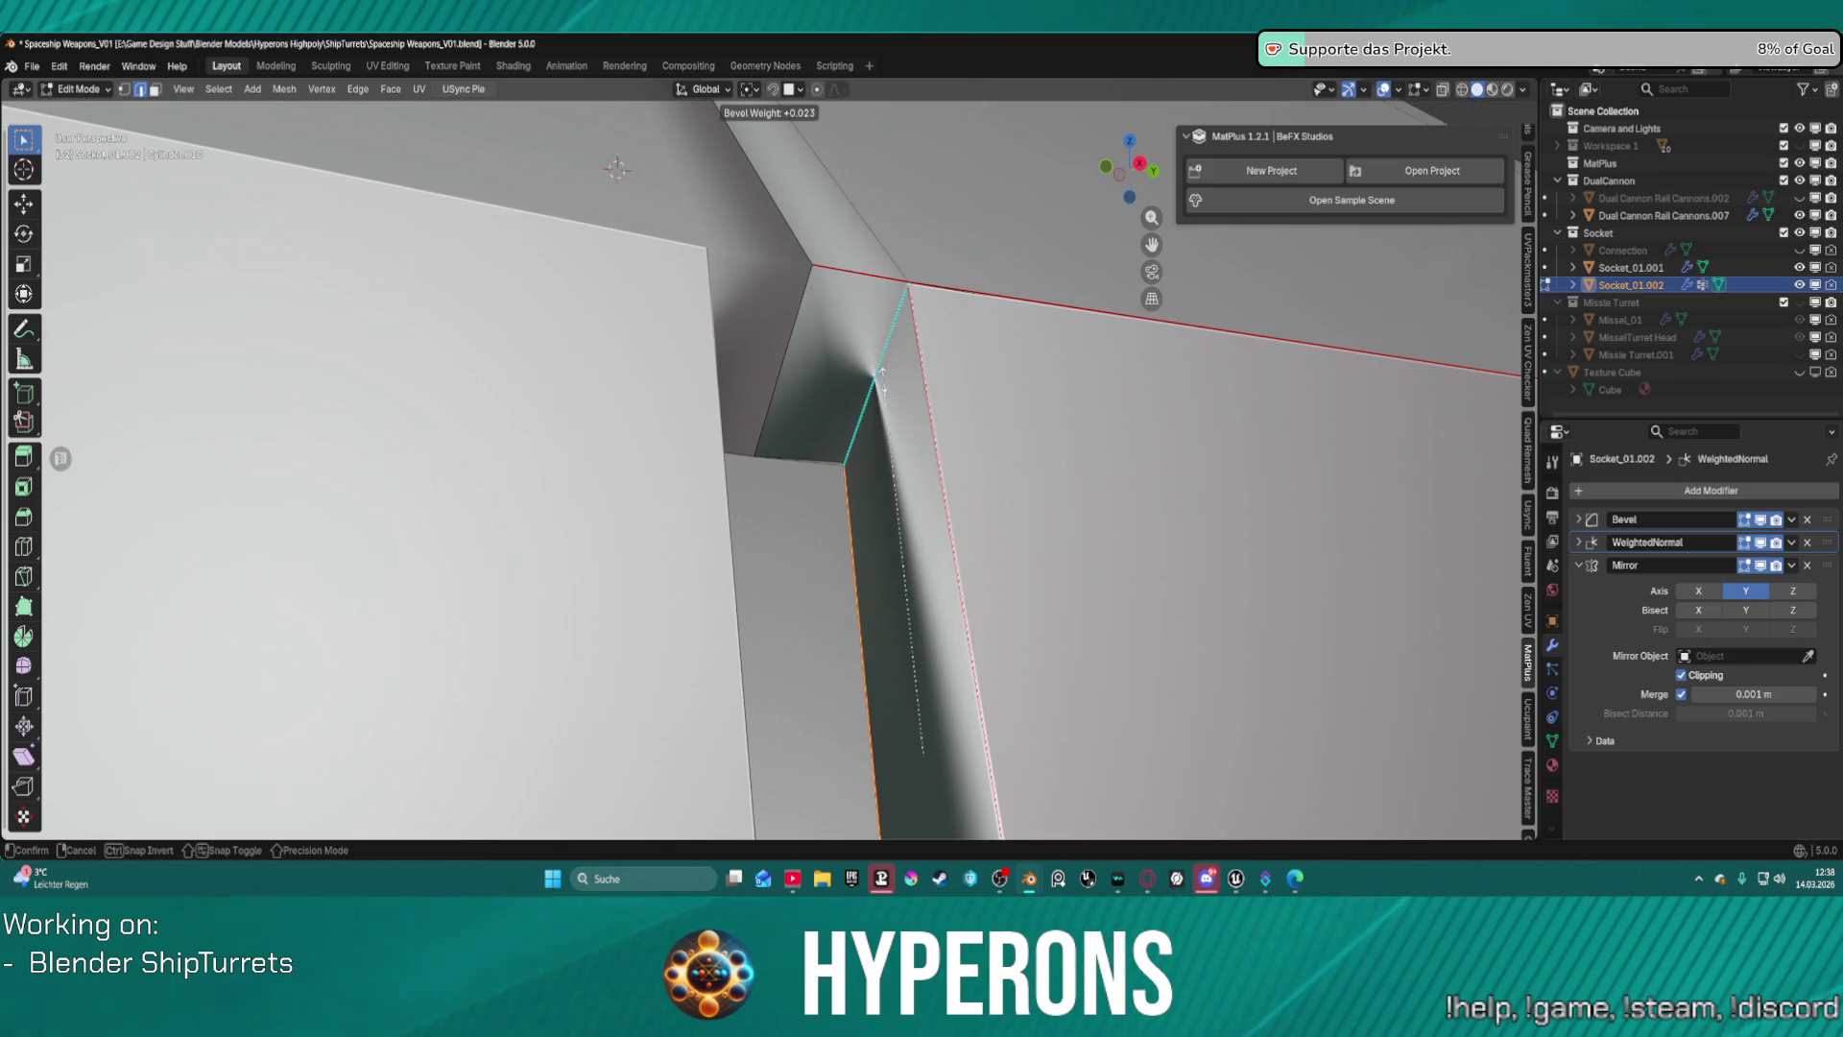
pyautogui.write('-1')
pyautogui.press('Return')
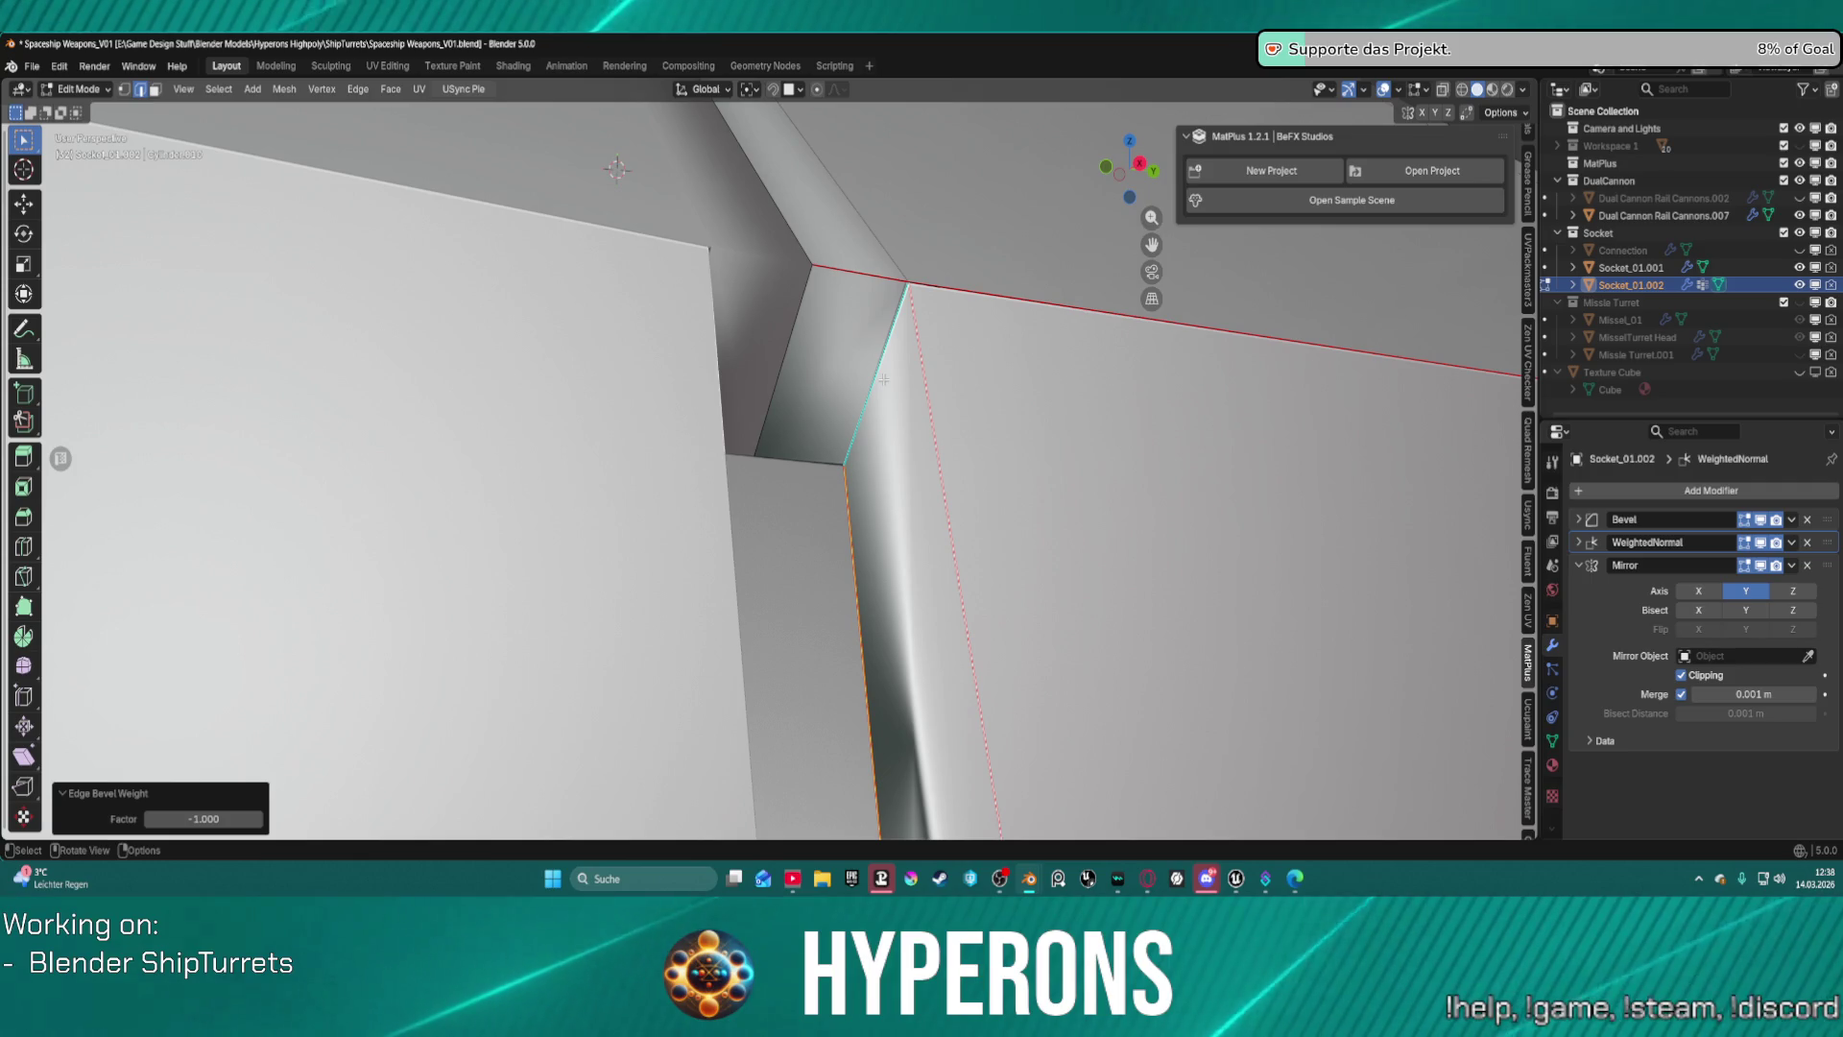
pyautogui.click(885, 375)
pyautogui.hotkey('ctrl', 'e')
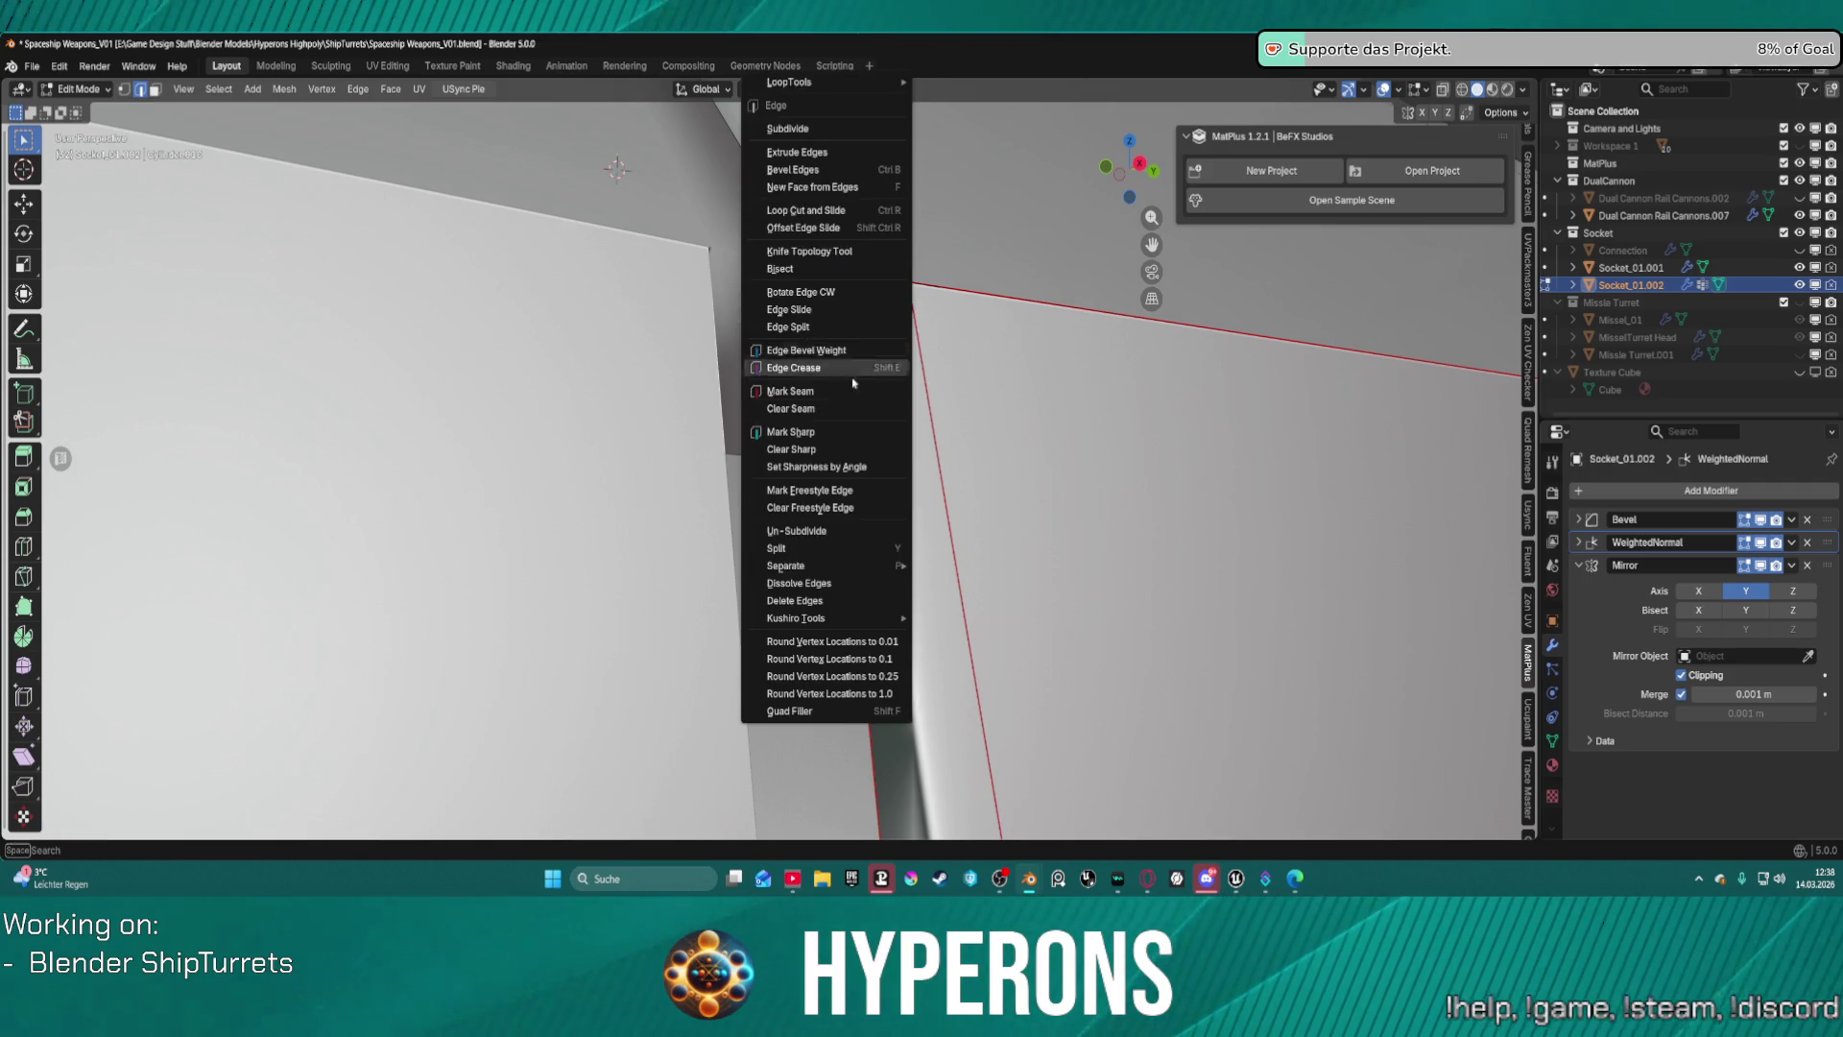
# Clear the sharp mark from the channel edge and set its bevel weight to -1.
pyautogui.click(796, 450)
pyautogui.moveTo(864, 453); pyautogui.dragTo(896, 633, button='middle')
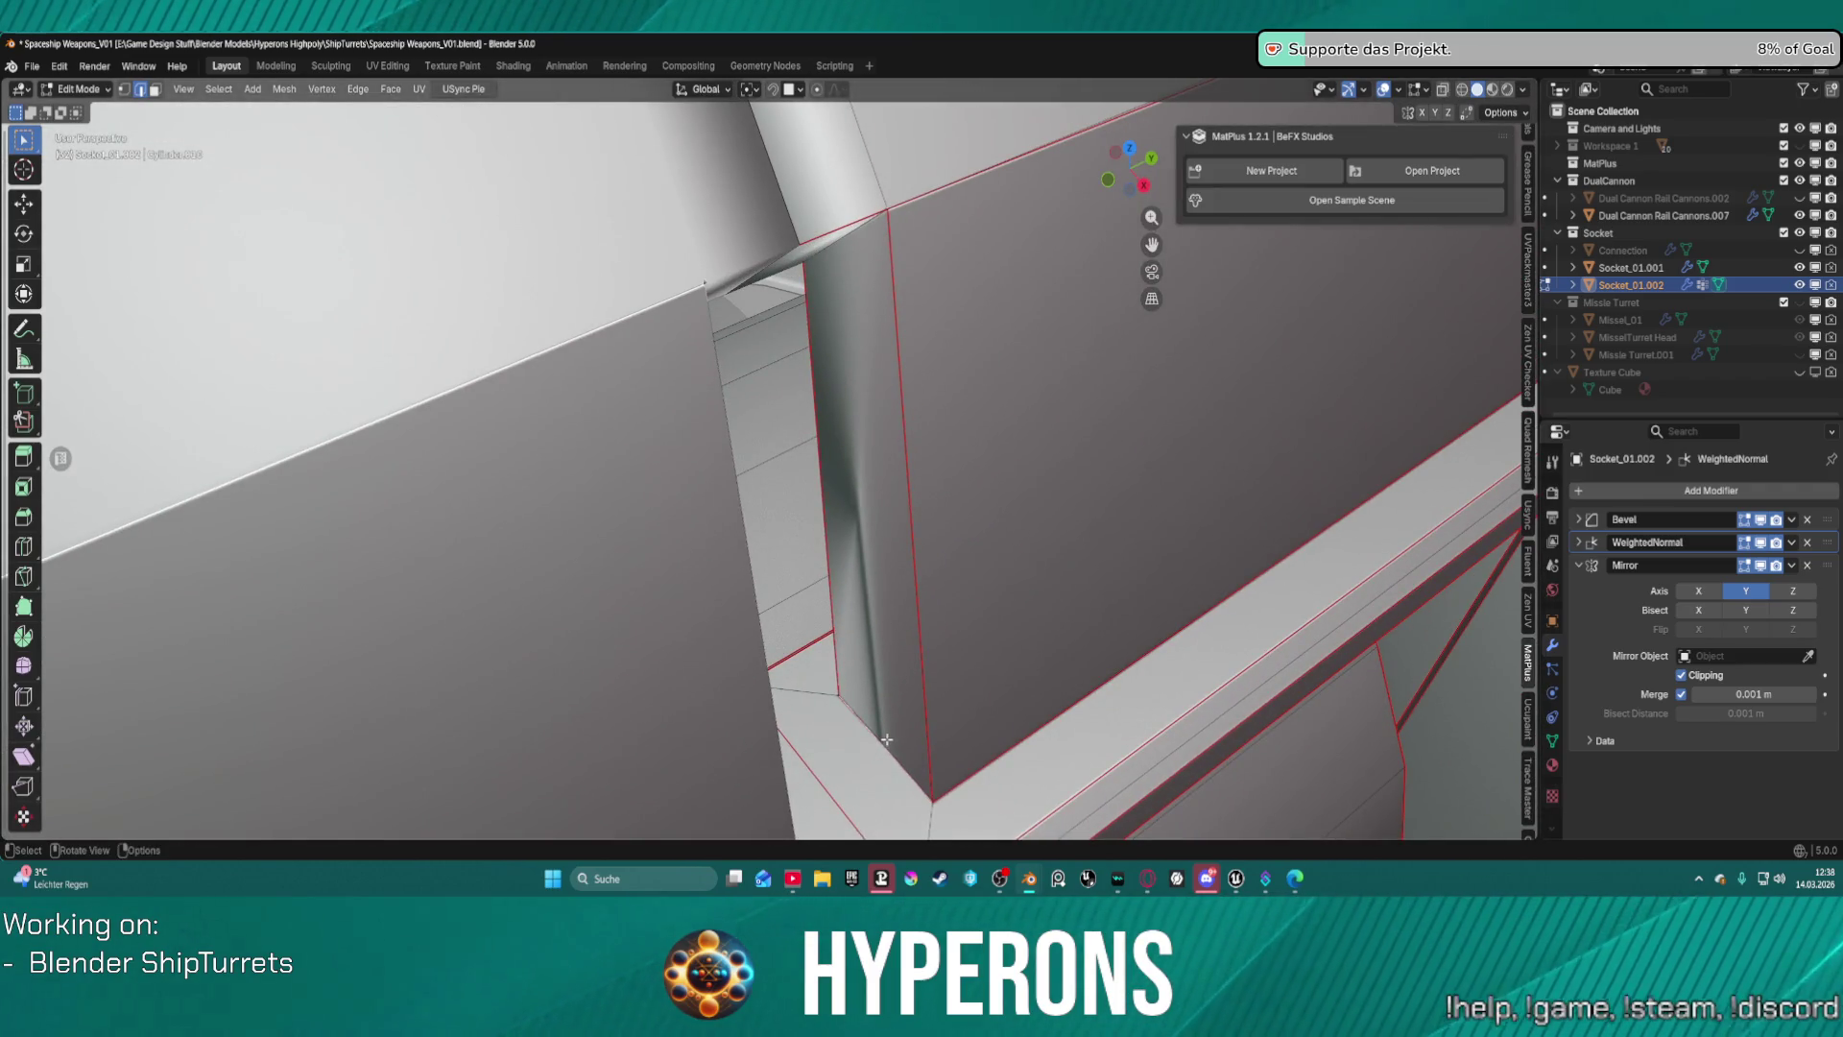
pyautogui.hotkey('ctrl', 'e')
pyautogui.click(830, 482)
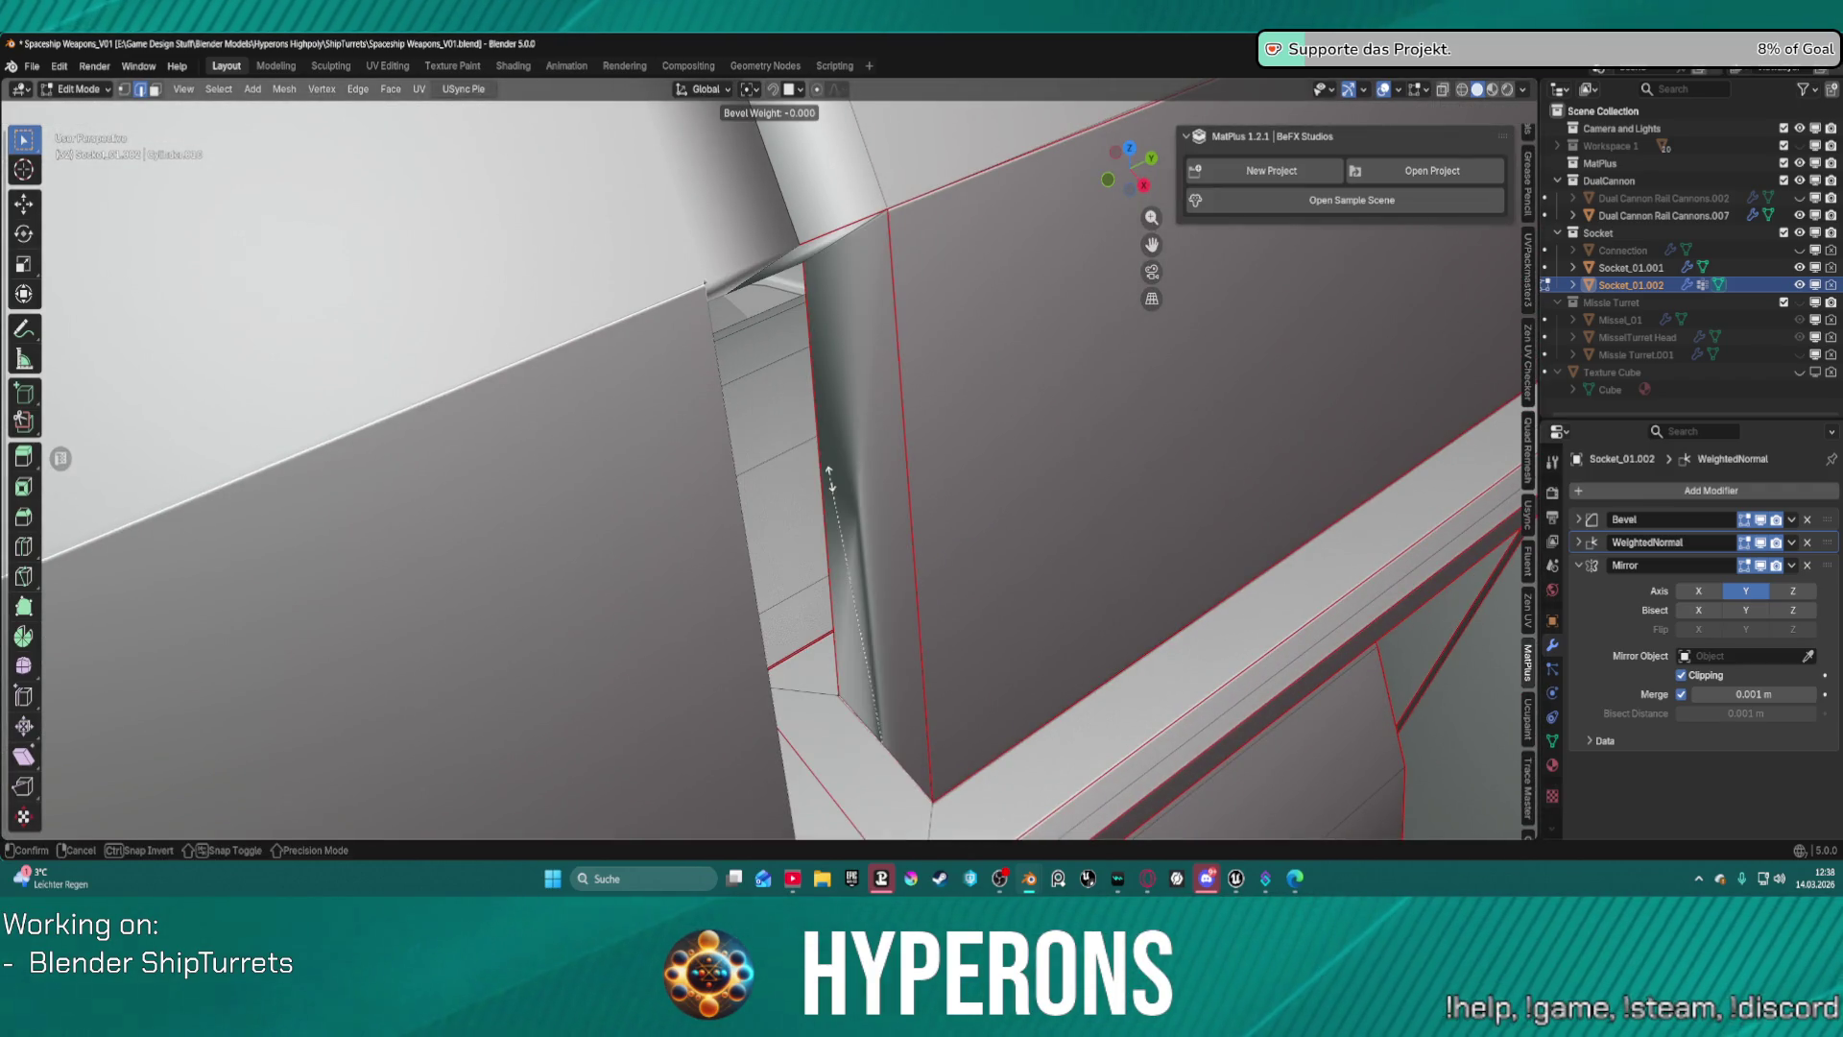
pyautogui.write('-1')
pyautogui.press('Return')
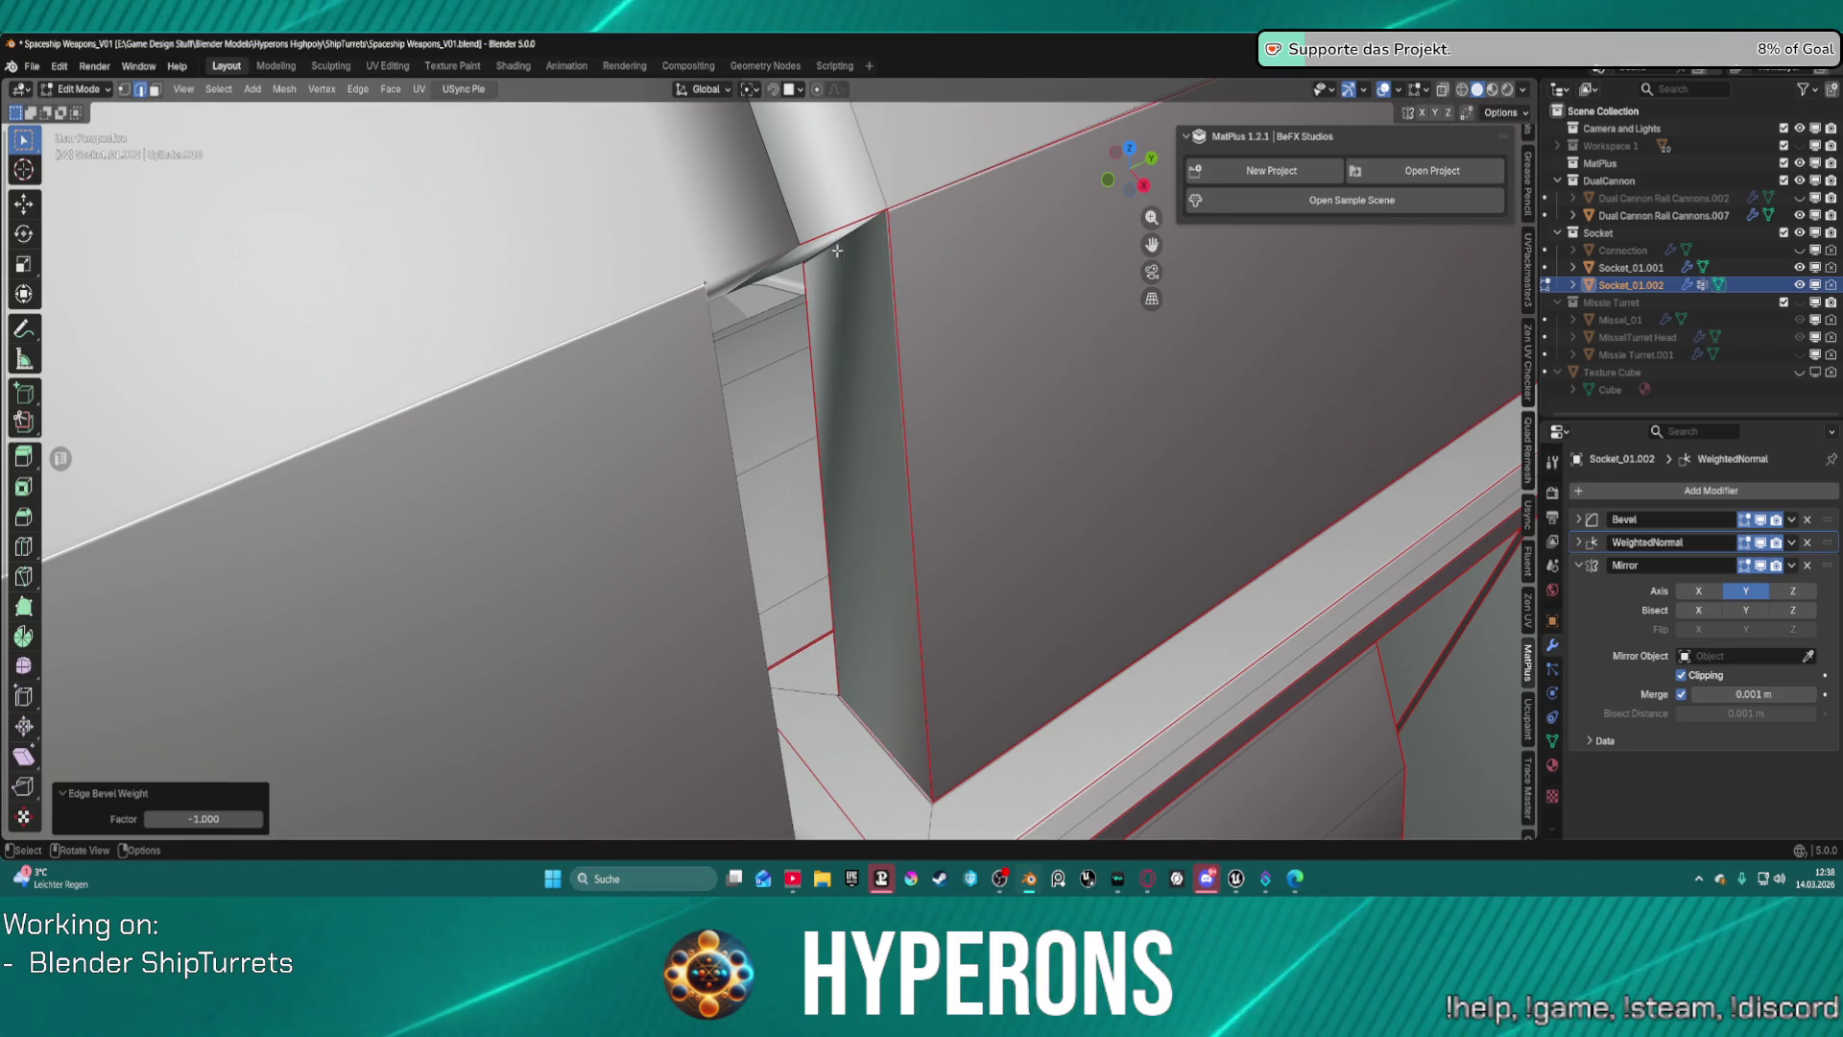
pyautogui.moveTo(816, 452)
pyautogui.mouseDown(button='middle')
pyautogui.moveTo(889, 296)
pyautogui.moveTo(1296, 349)
pyautogui.moveTo(770, 186)
pyautogui.mouseUp(button='middle')
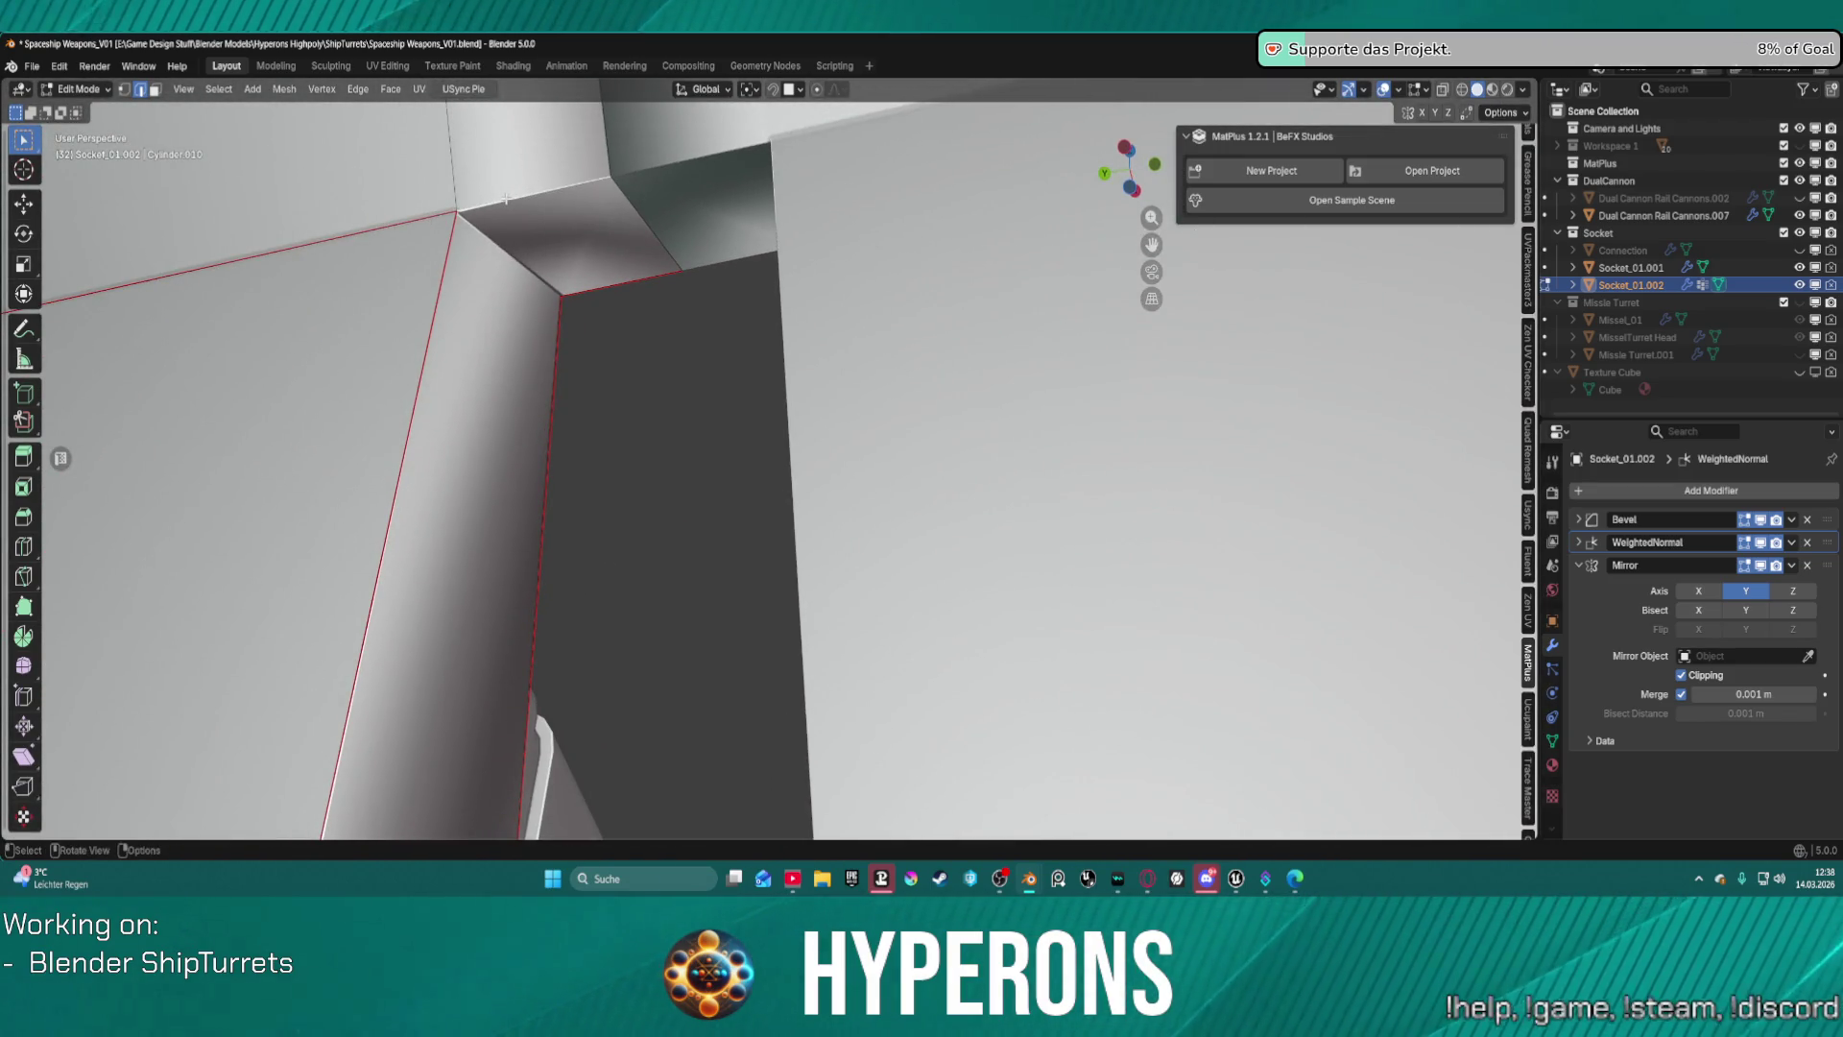
# Change the seam marking on the corner edges and mark them sharp.
pyautogui.hotkey('ctrl', 'e')
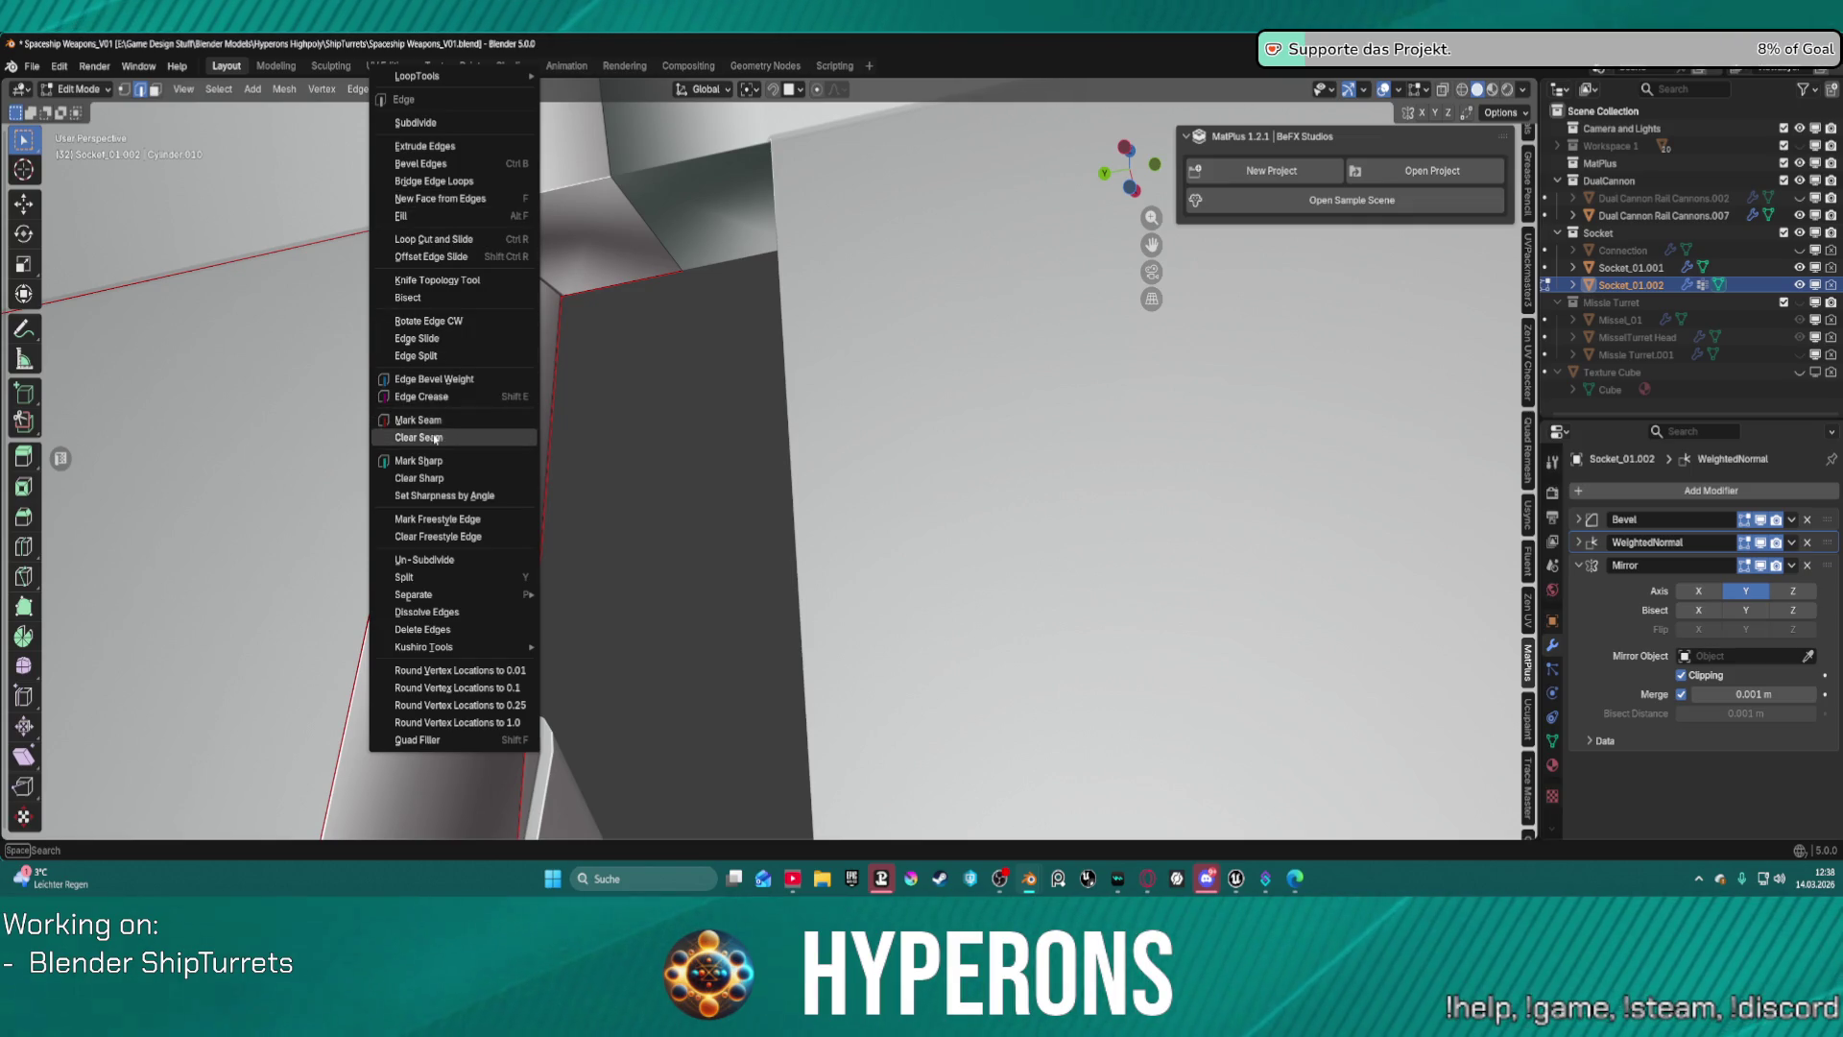
pyautogui.click(432, 421)
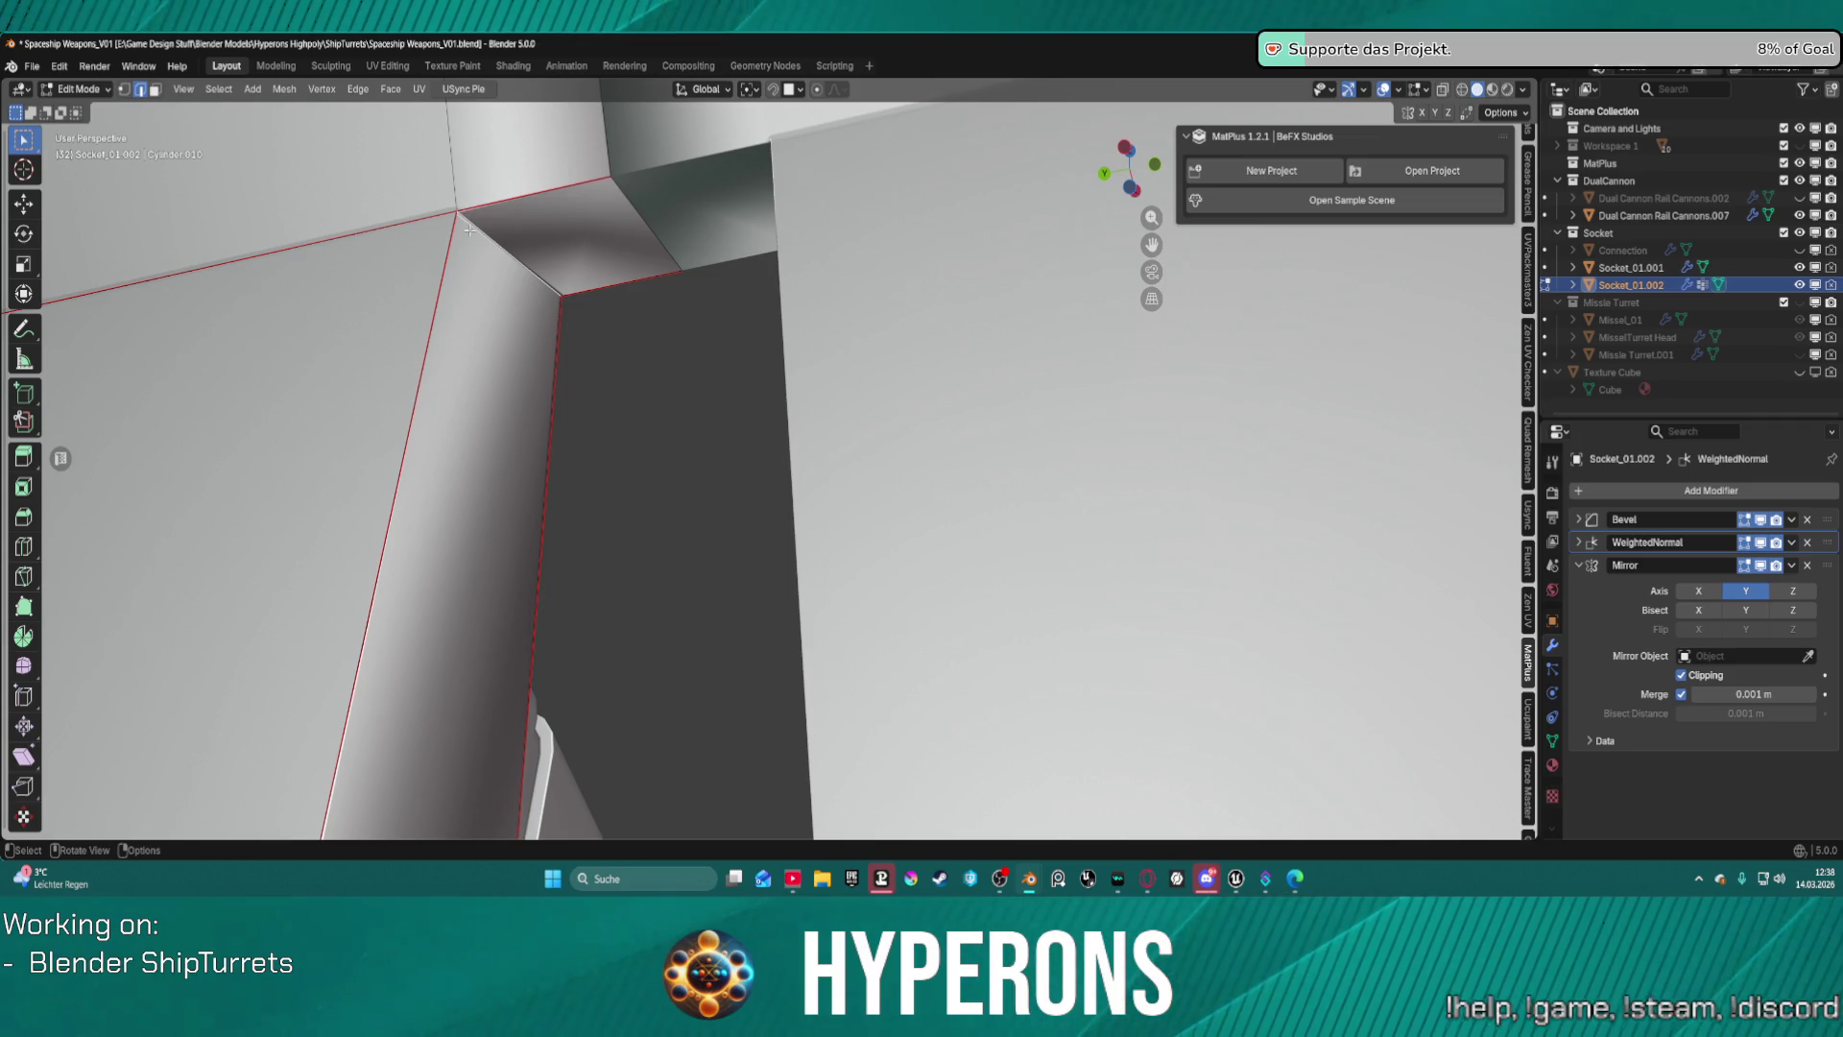
pyautogui.hotkey('ctrl', 'e')
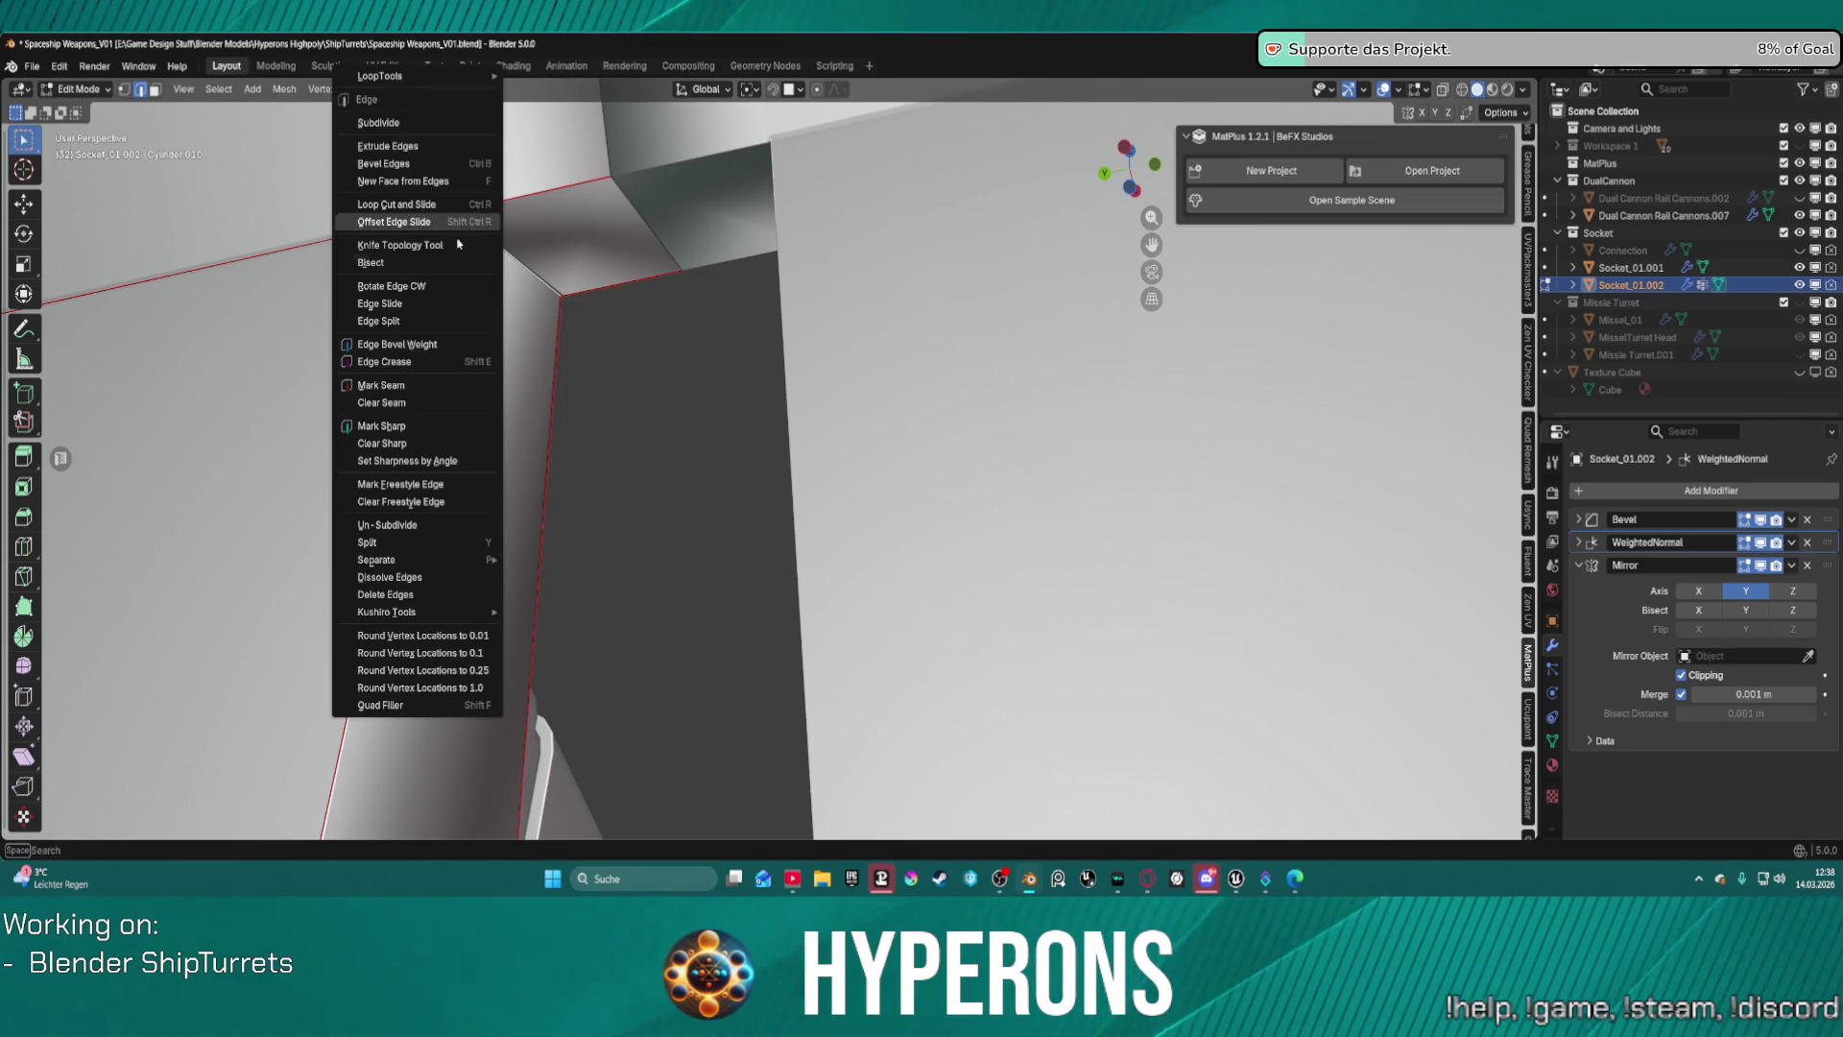
pyautogui.click(425, 437)
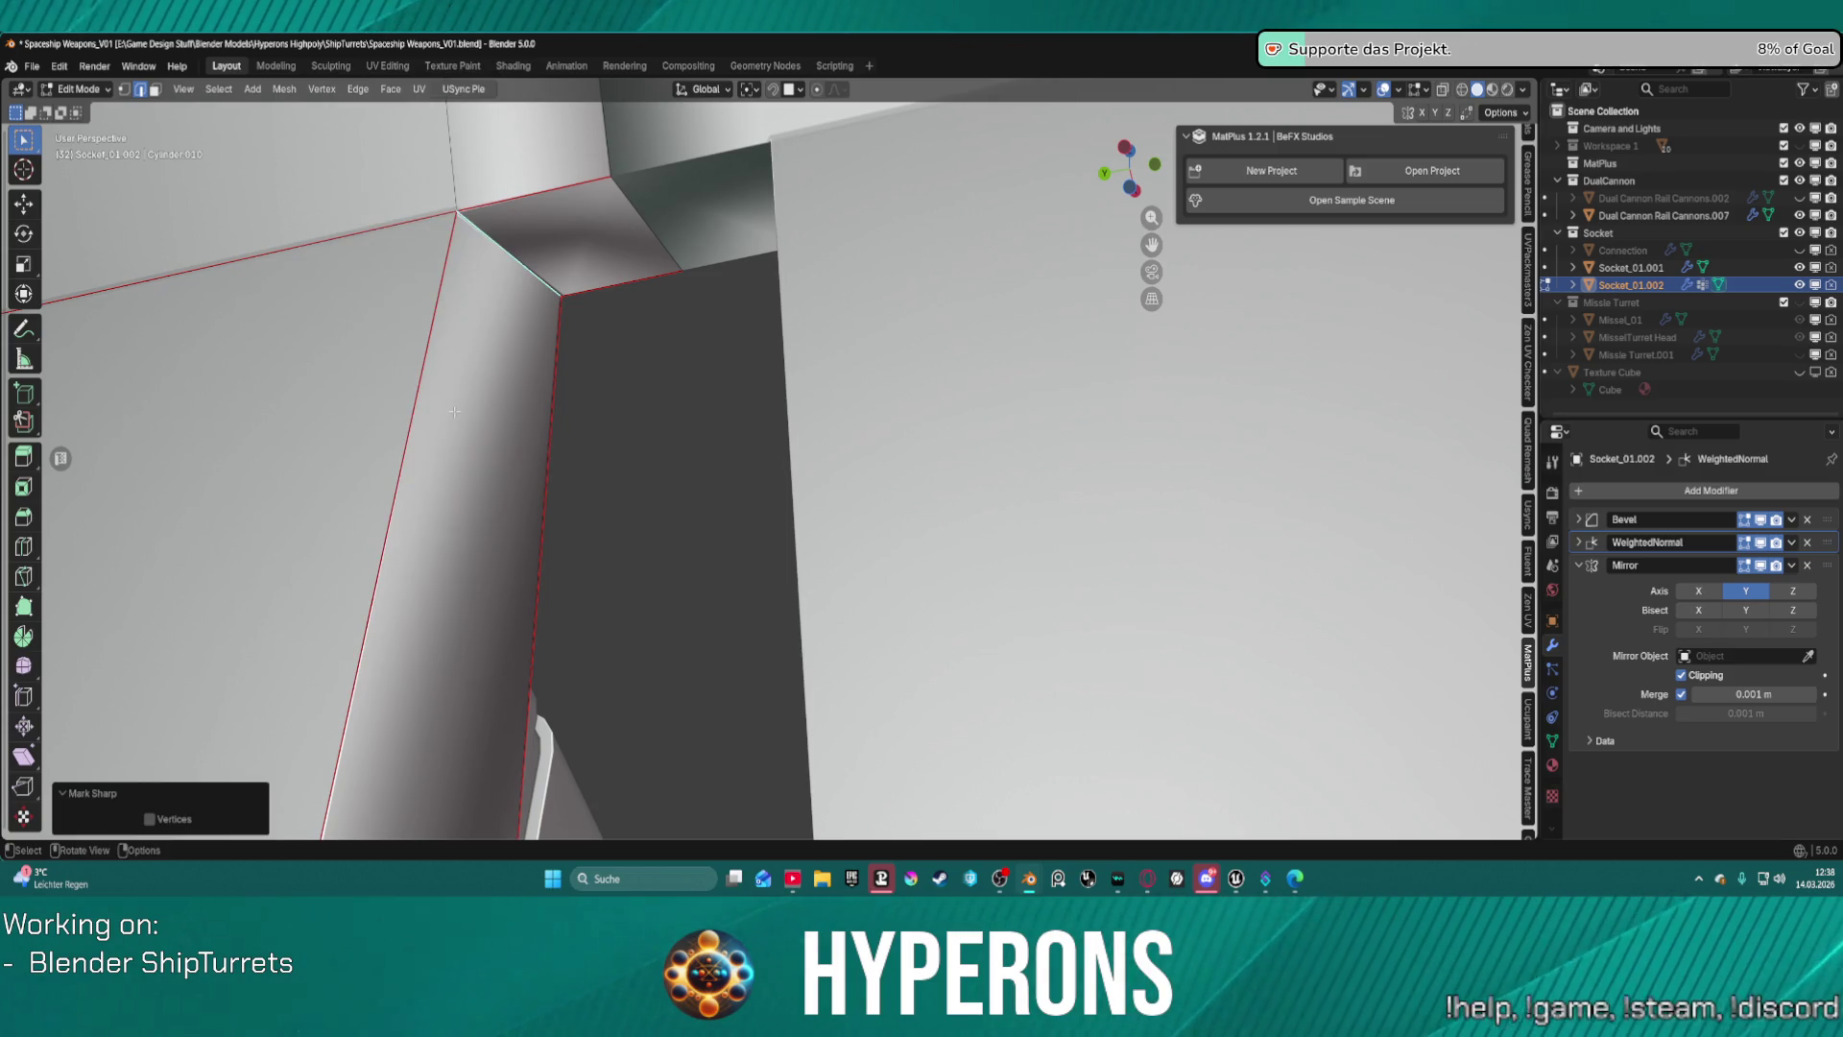
pyautogui.moveTo(528, 240)
pyautogui.mouseDown(button='middle')
pyautogui.moveTo(329, 312)
pyautogui.moveTo(806, 348)
pyautogui.moveTo(749, 397)
pyautogui.moveTo(723, 694)
pyautogui.mouseUp(button='middle')
# Merge all socket vertices by distance at 0.0001 m, then deselect and switch to edge mode.
pyautogui.press('a')
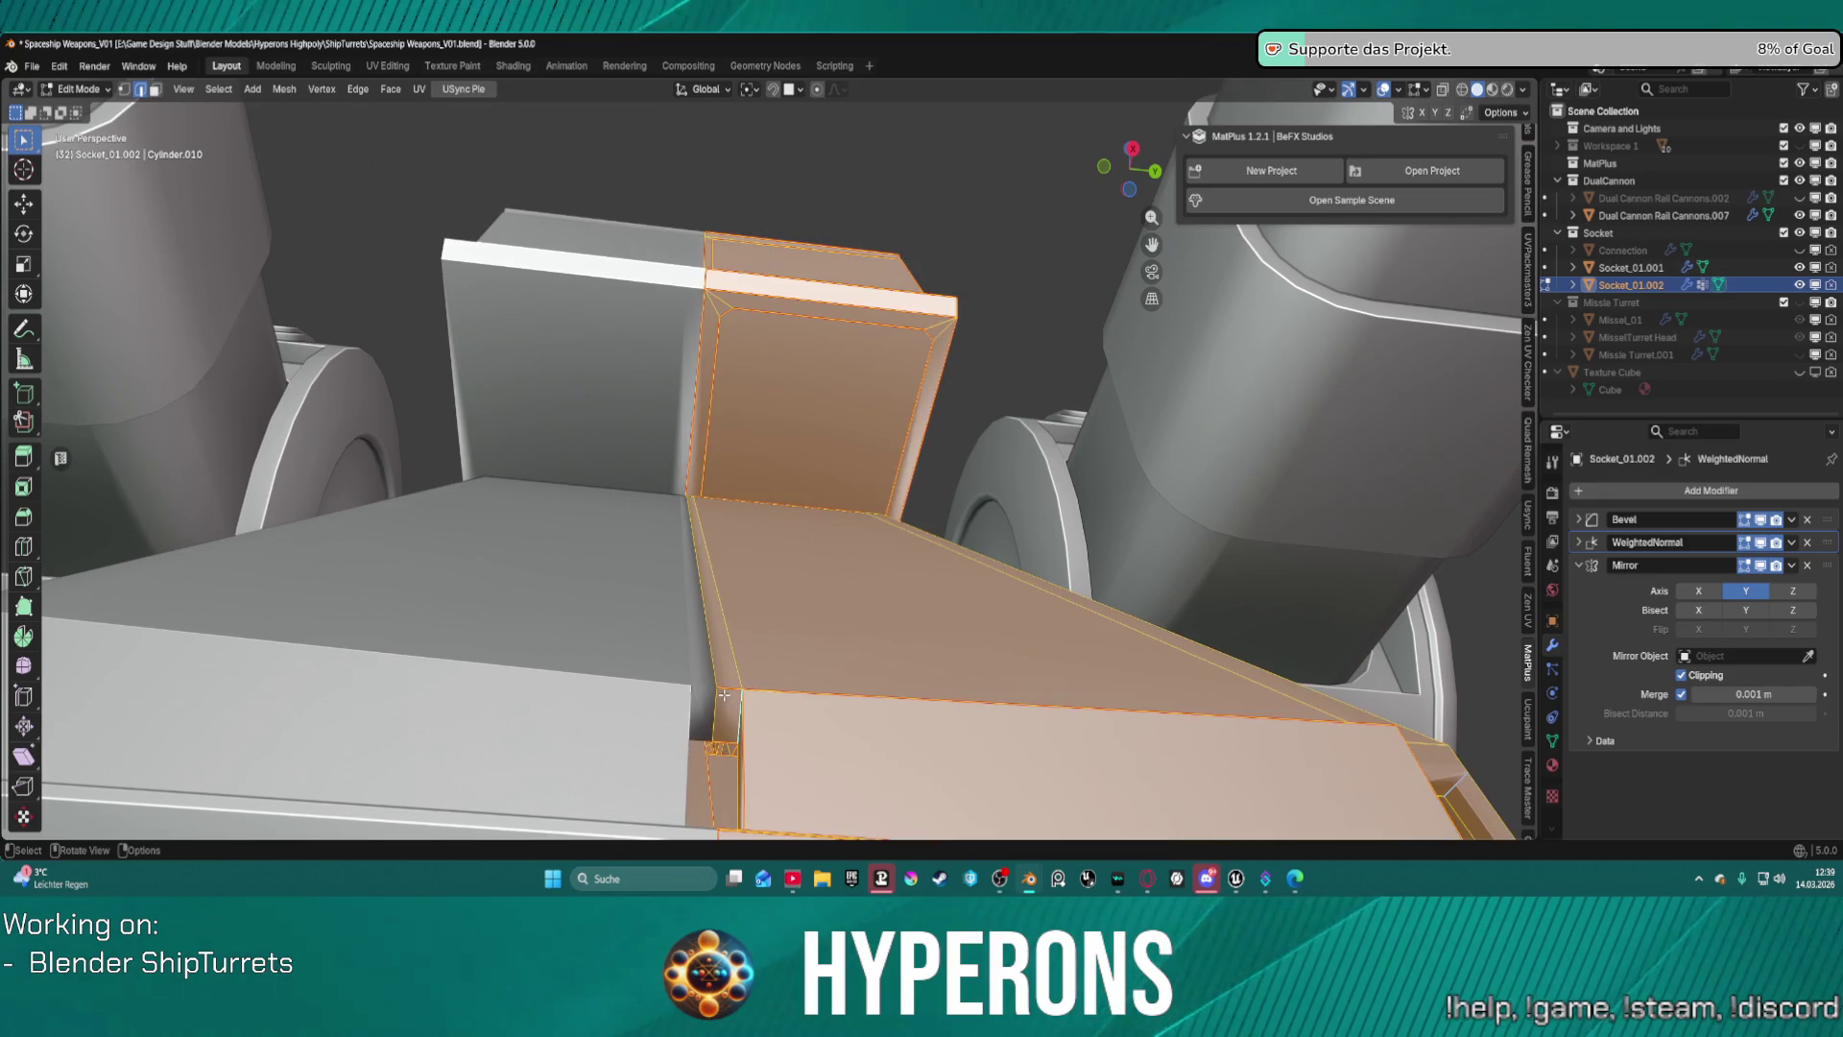
pyautogui.press('m')
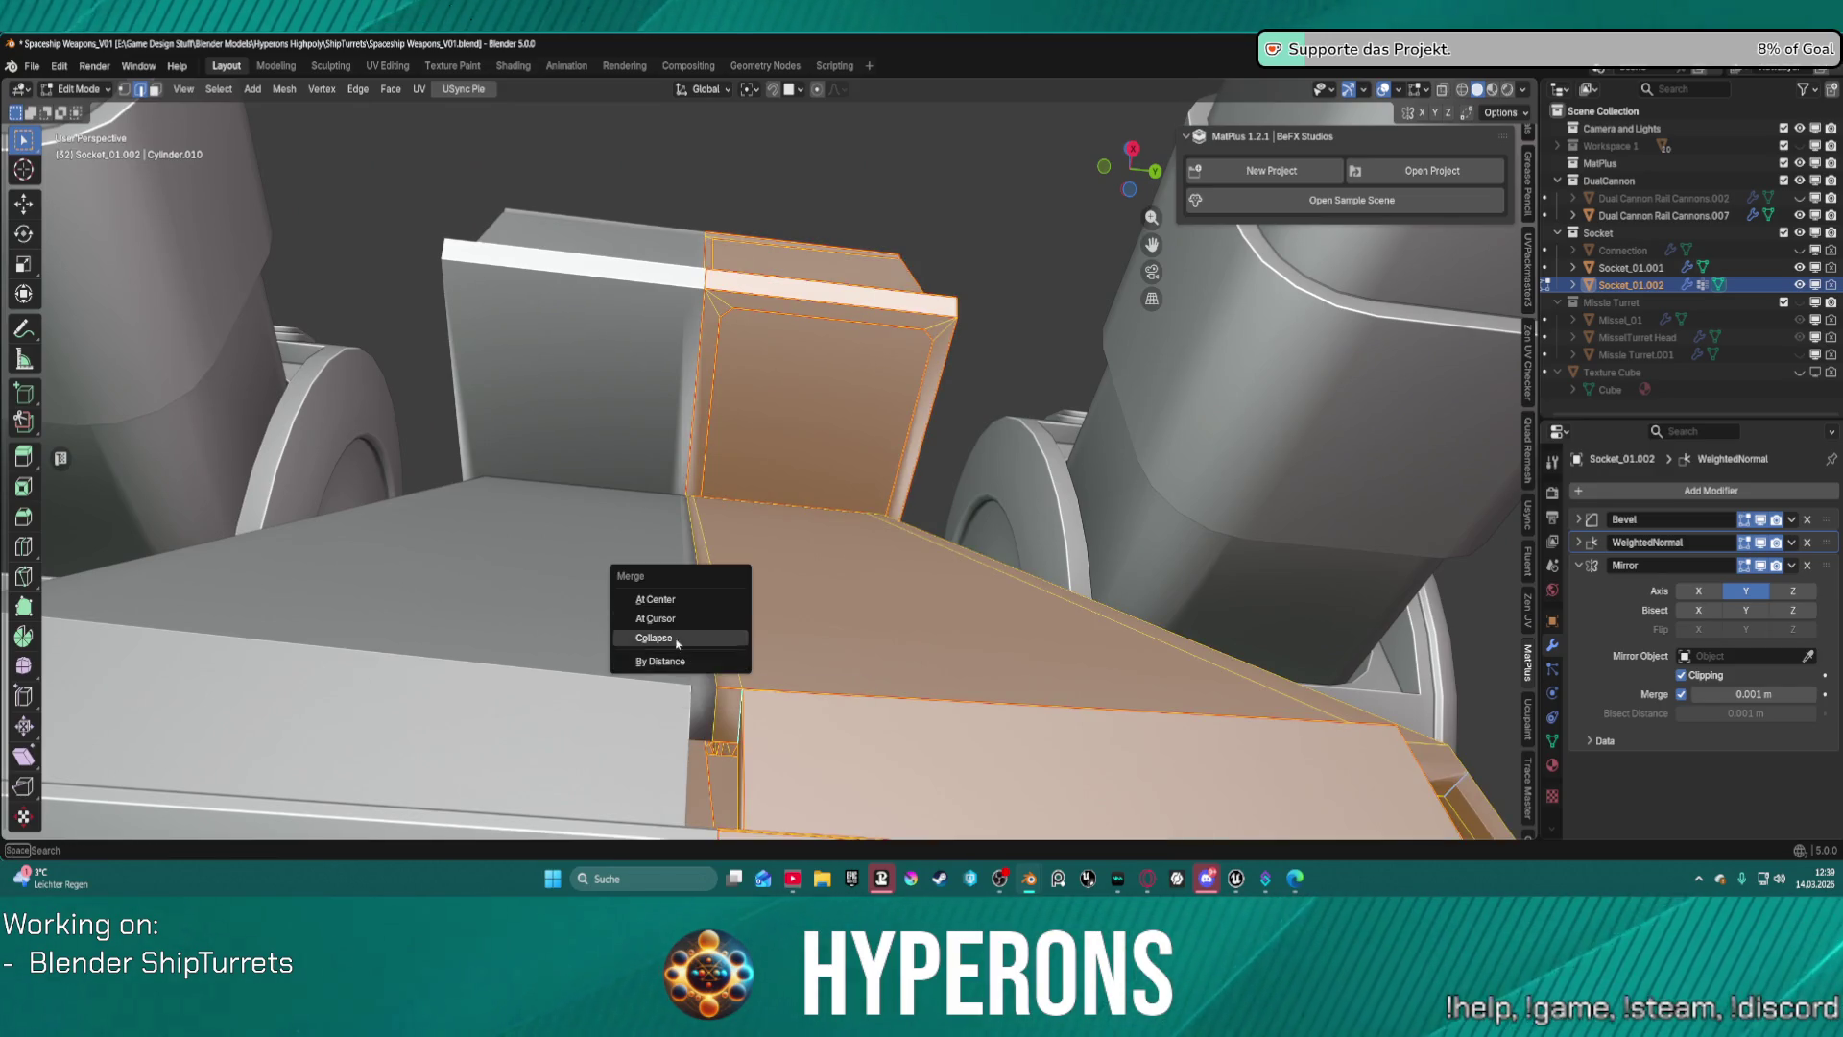
pyautogui.click(685, 659)
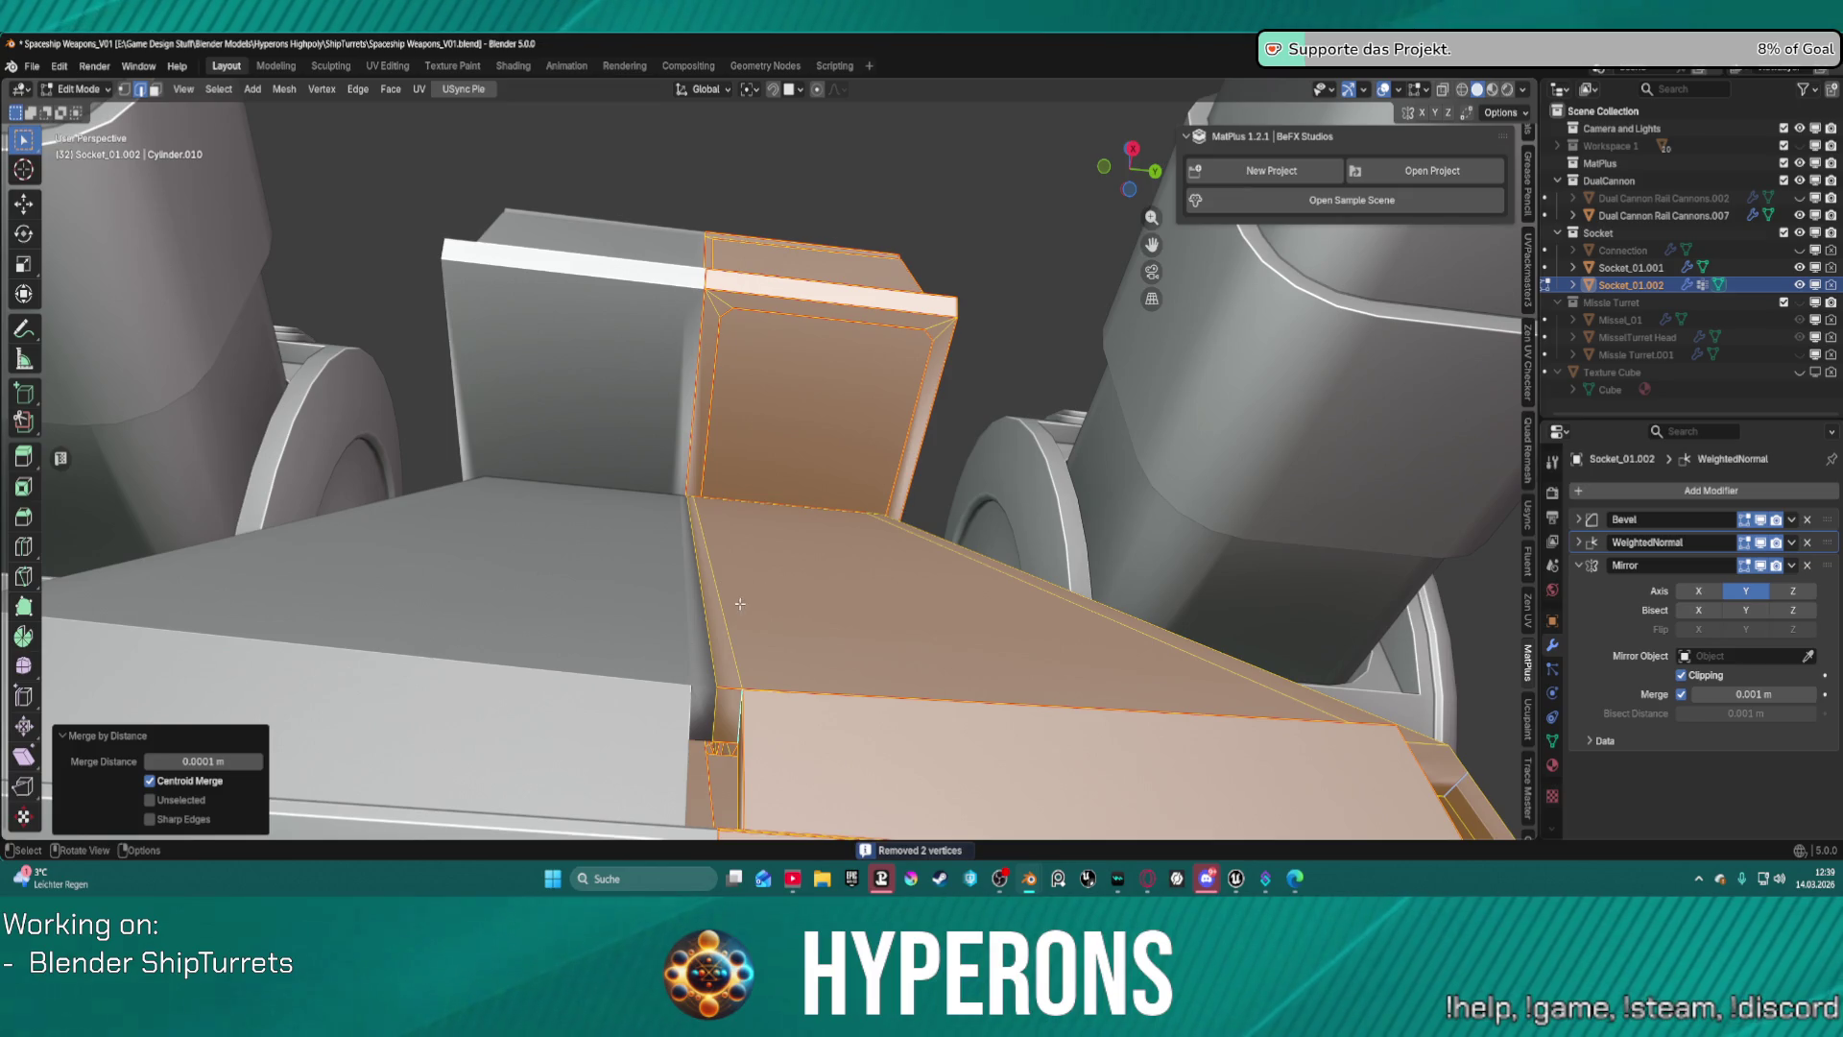
pyautogui.hotkey('alt', 'a')
pyautogui.scroll(5, 740, 604)
pyautogui.moveTo(740, 604)
pyautogui.mouseDown(button='middle')
pyautogui.moveTo(888, 626)
pyautogui.moveTo(687, 534)
pyautogui.mouseUp(button='middle')
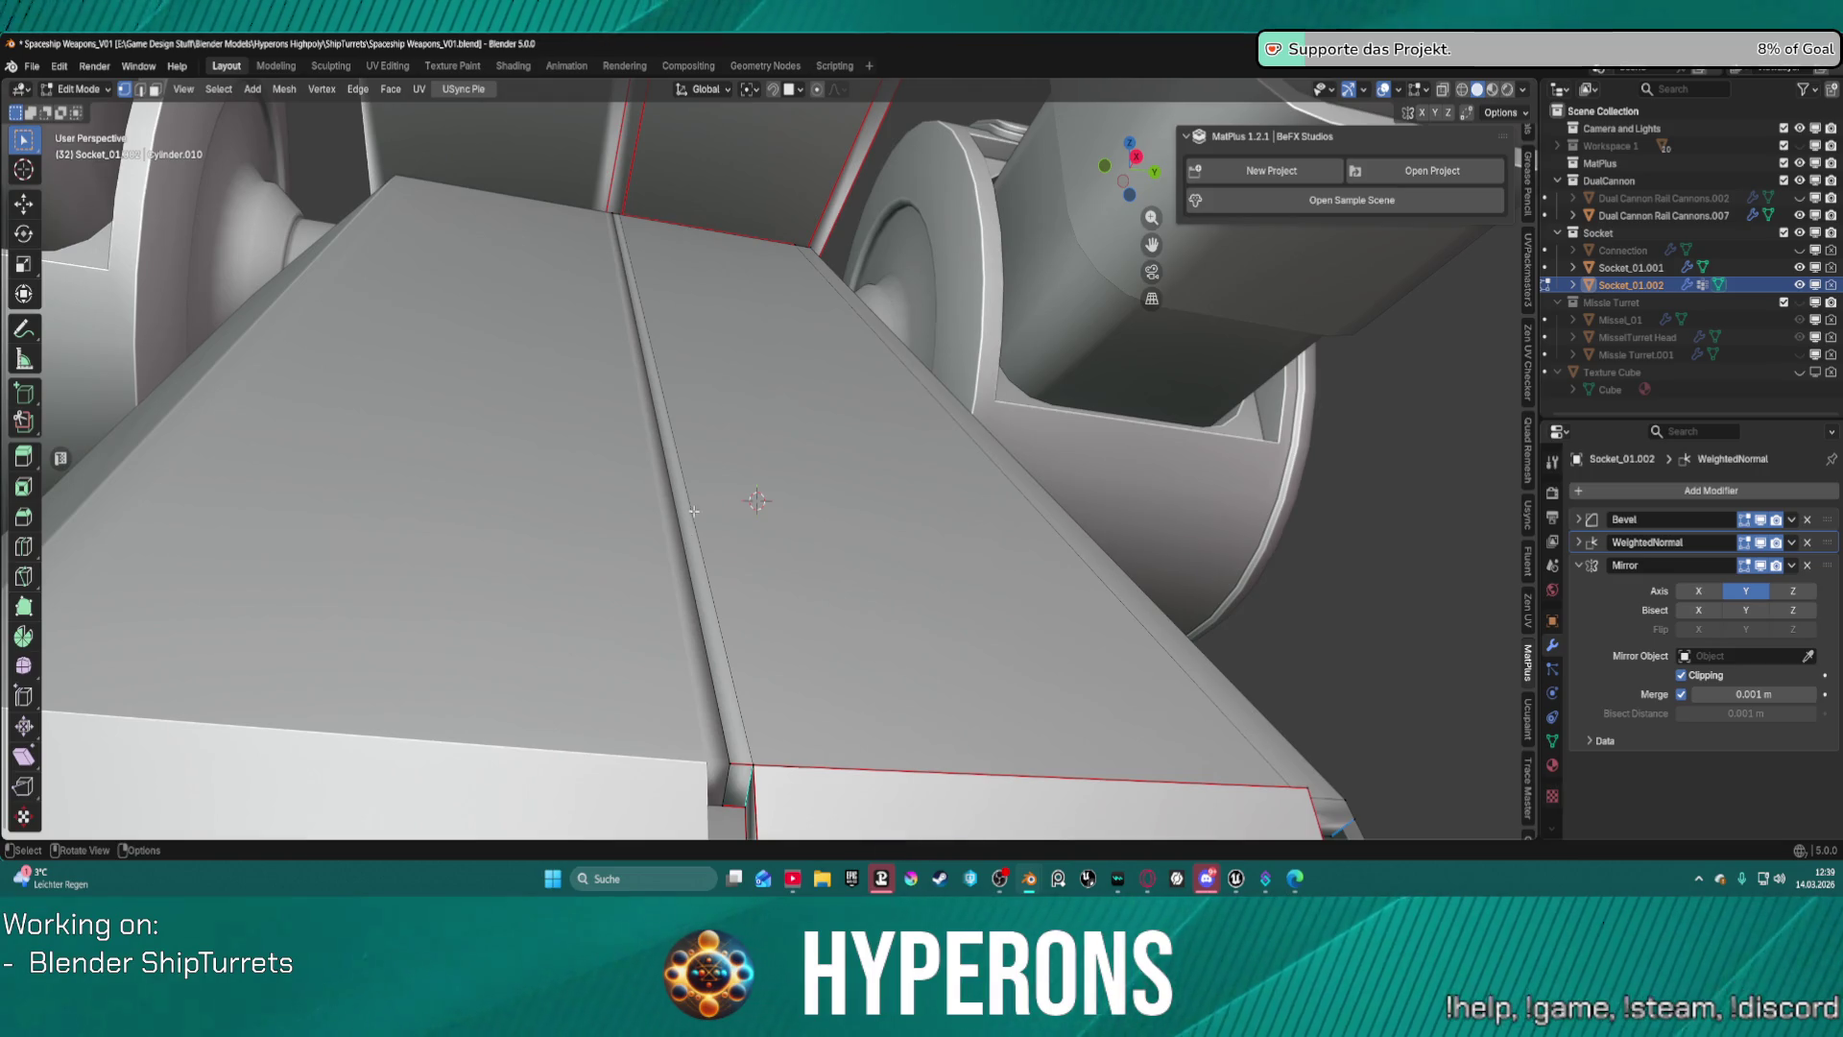
pyautogui.scroll(-2, 693, 511)
pyautogui.press('2')
pyautogui.moveTo(693, 511)
pyautogui.mouseDown(button='middle')
pyautogui.moveTo(728, 463)
pyautogui.moveTo(700, 481)
pyautogui.moveTo(720, 486)
pyautogui.moveTo(663, 485)
pyautogui.mouseUp(button='middle')
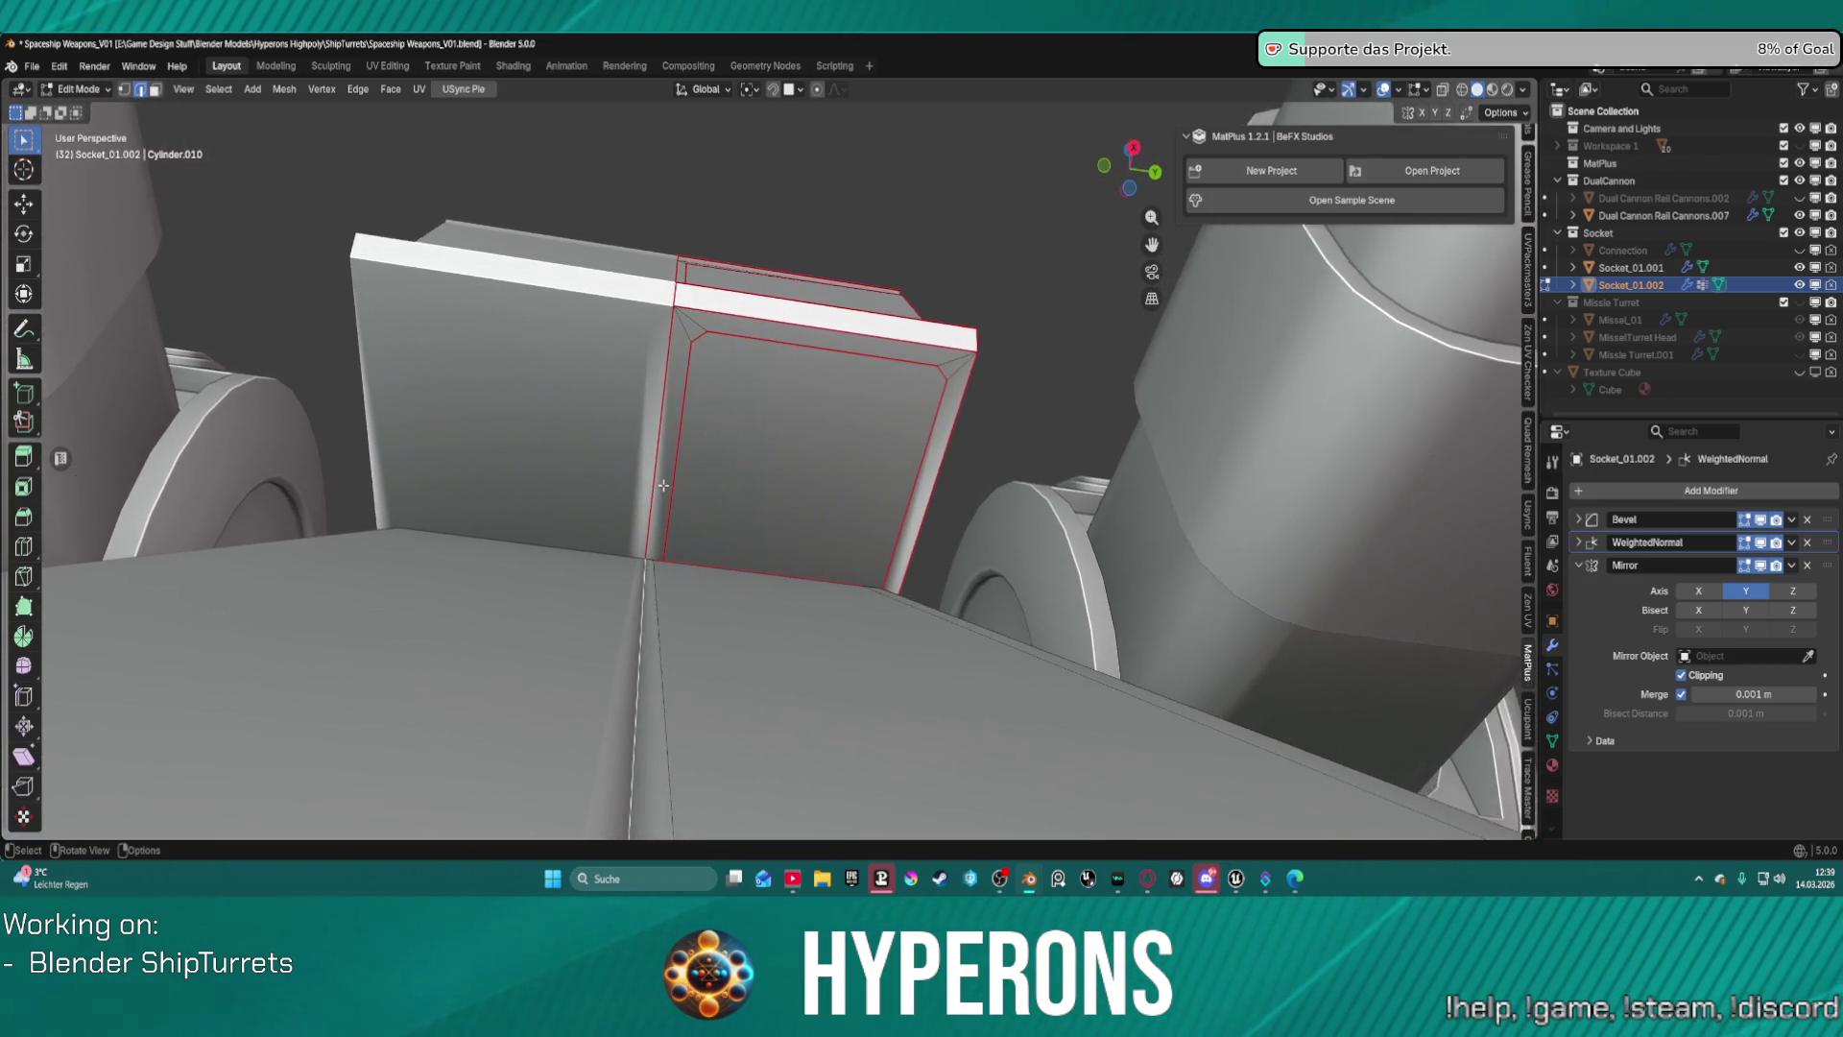
pyautogui.scroll(1, 664, 485)
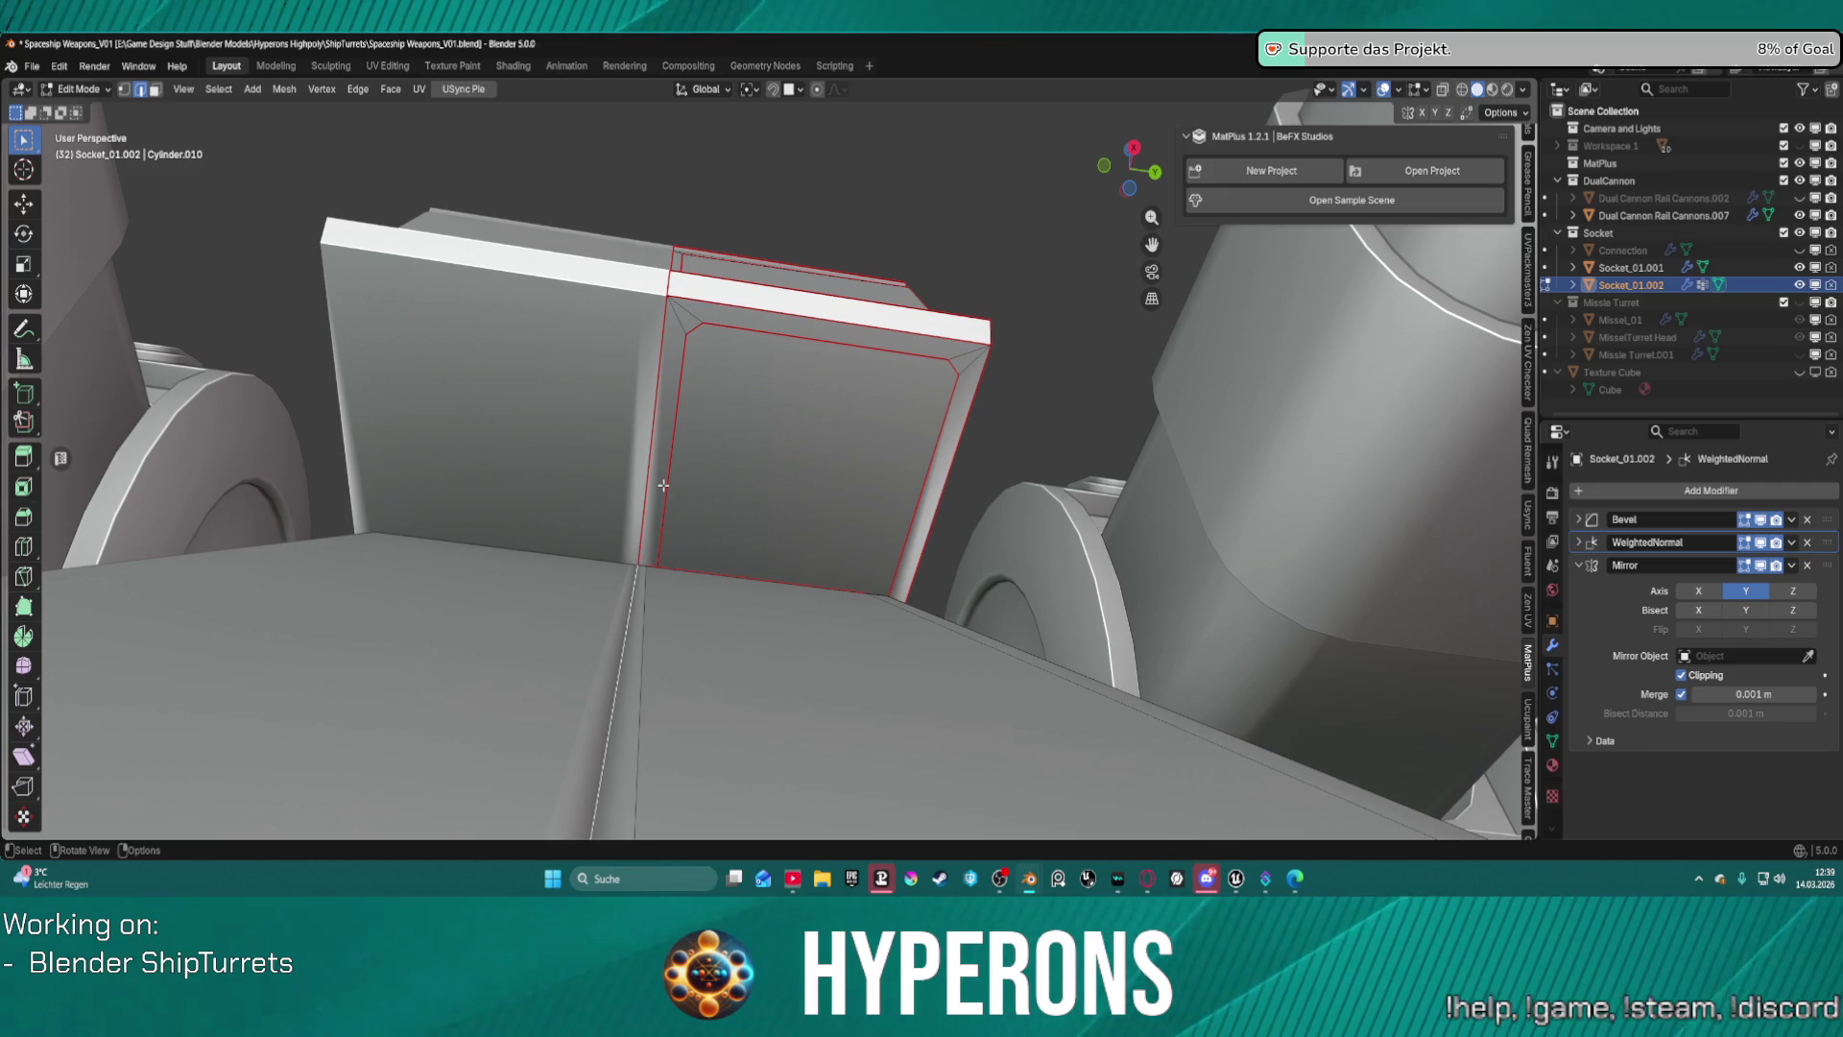
pyautogui.moveTo(951, 82)
pyautogui.mouseDown(button='middle')
pyautogui.moveTo(936, 115)
pyautogui.moveTo(710, 254)
pyautogui.moveTo(673, 206)
pyautogui.mouseUp(button='middle')
pyautogui.scroll(-10, 673, 206)
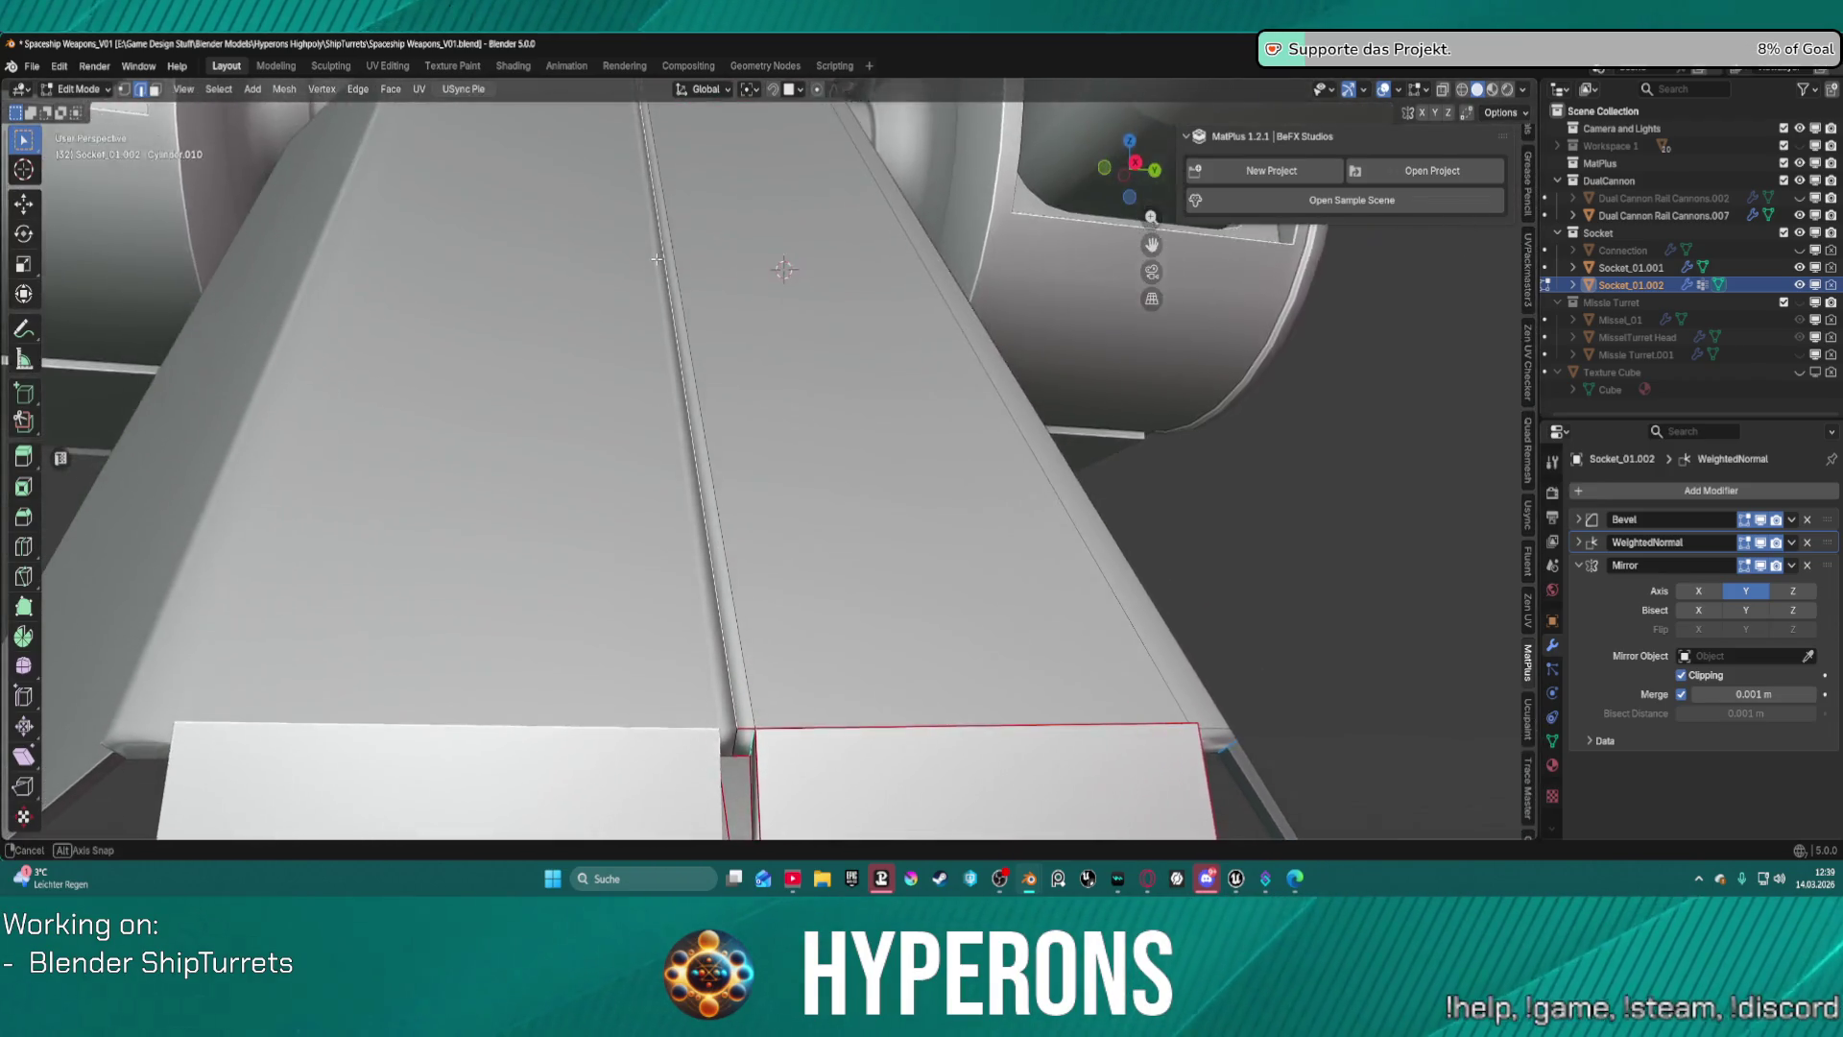
pyautogui.scroll(10, 727, 298)
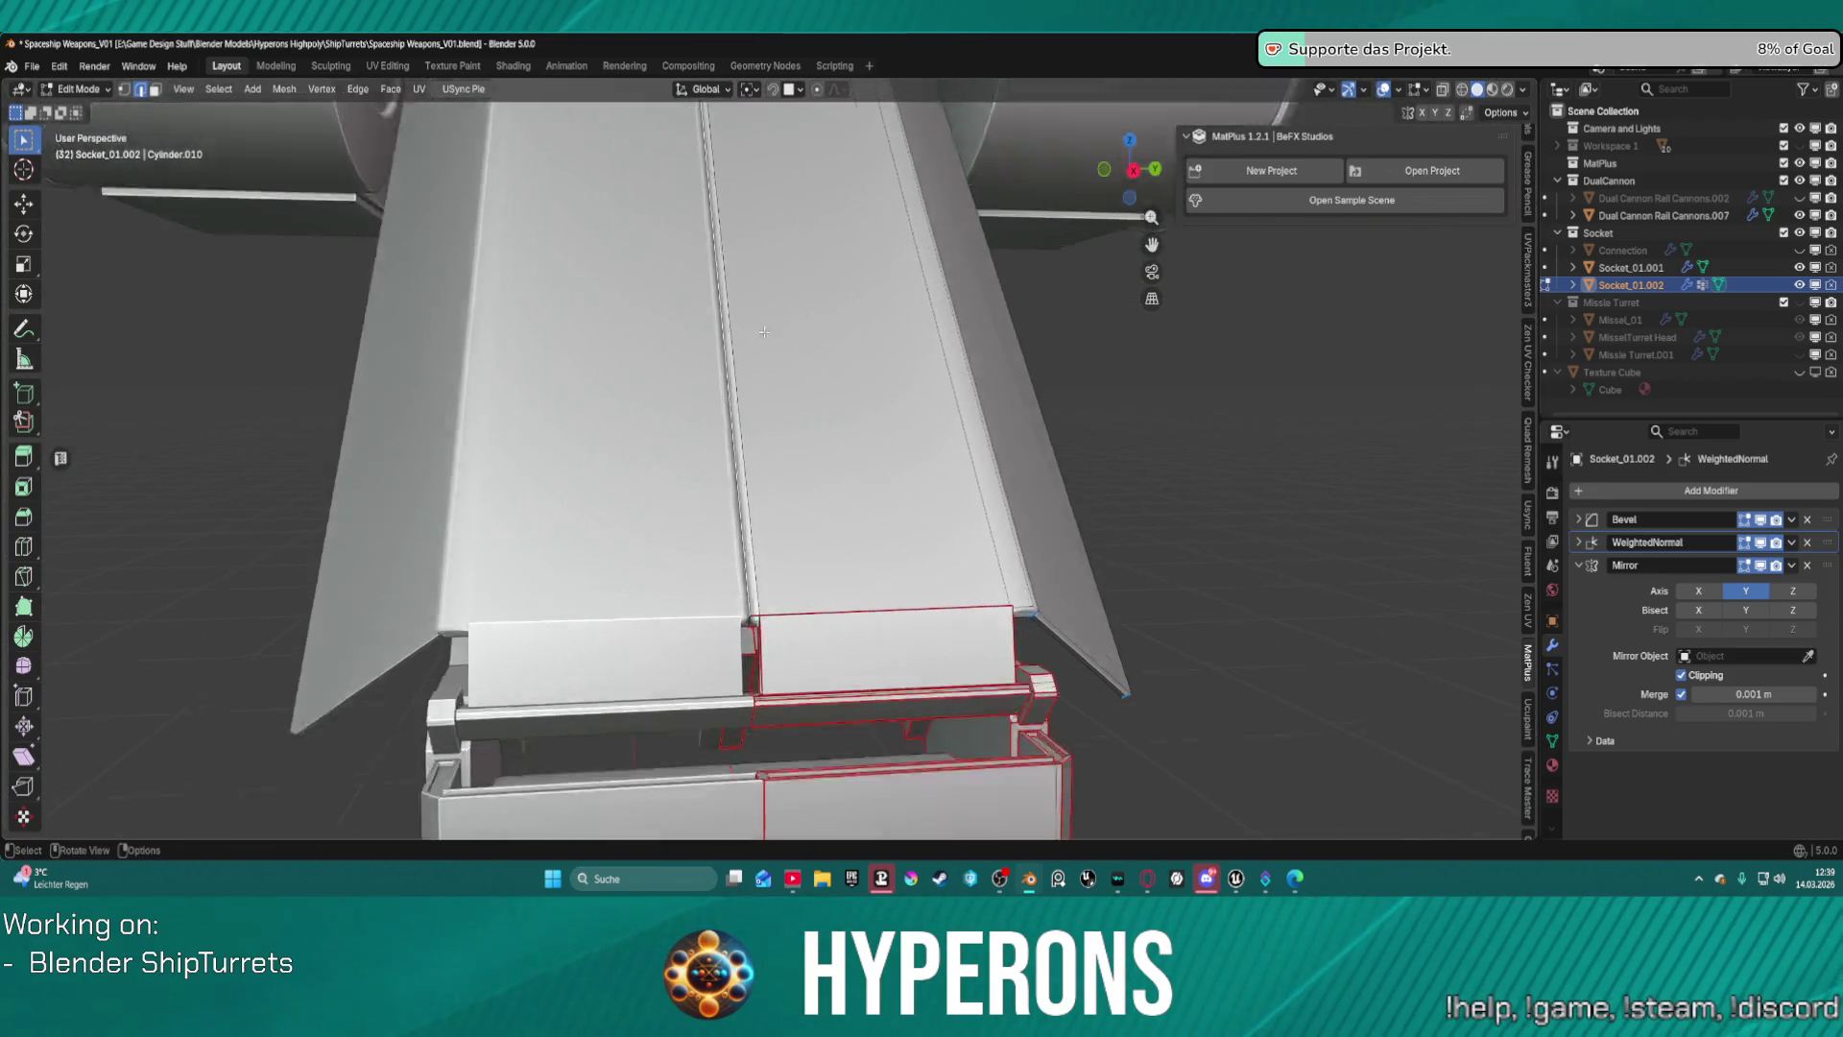
pyautogui.moveTo(771, 356); pyautogui.dragTo(737, 382, button='middle')
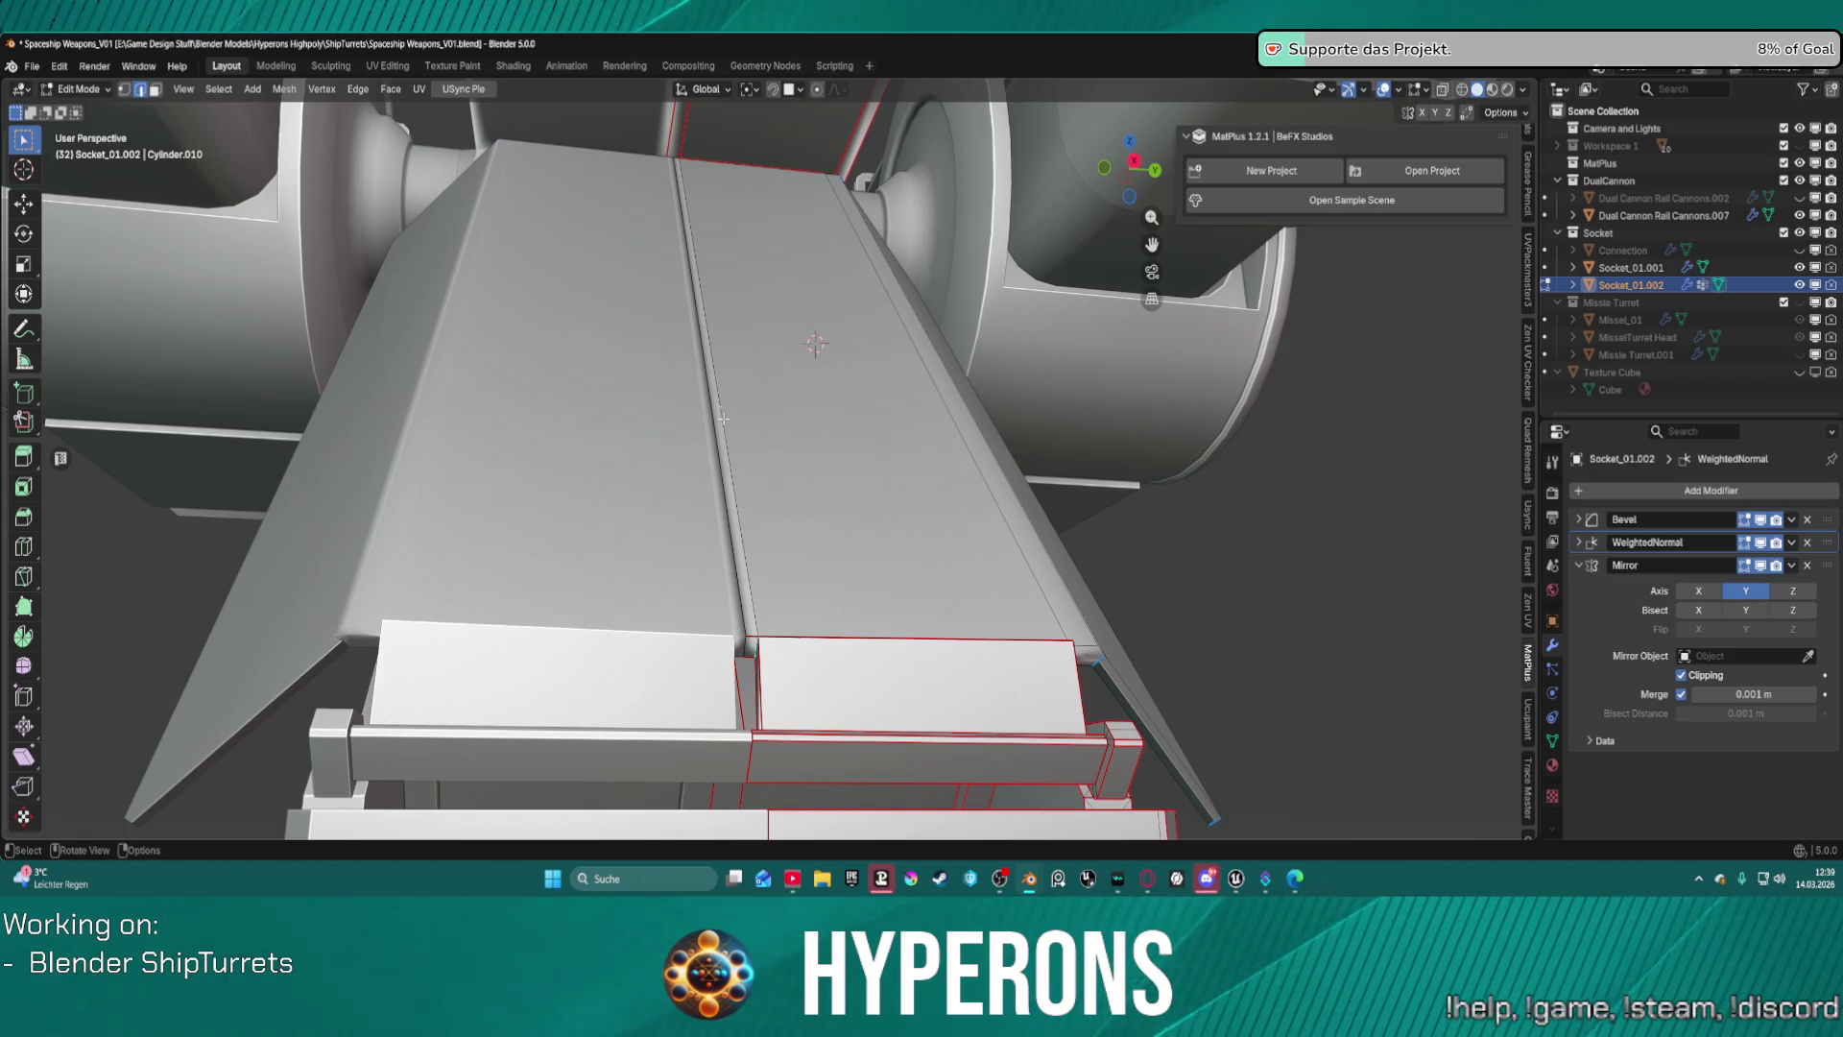
pyautogui.scroll(-4, 704, 198)
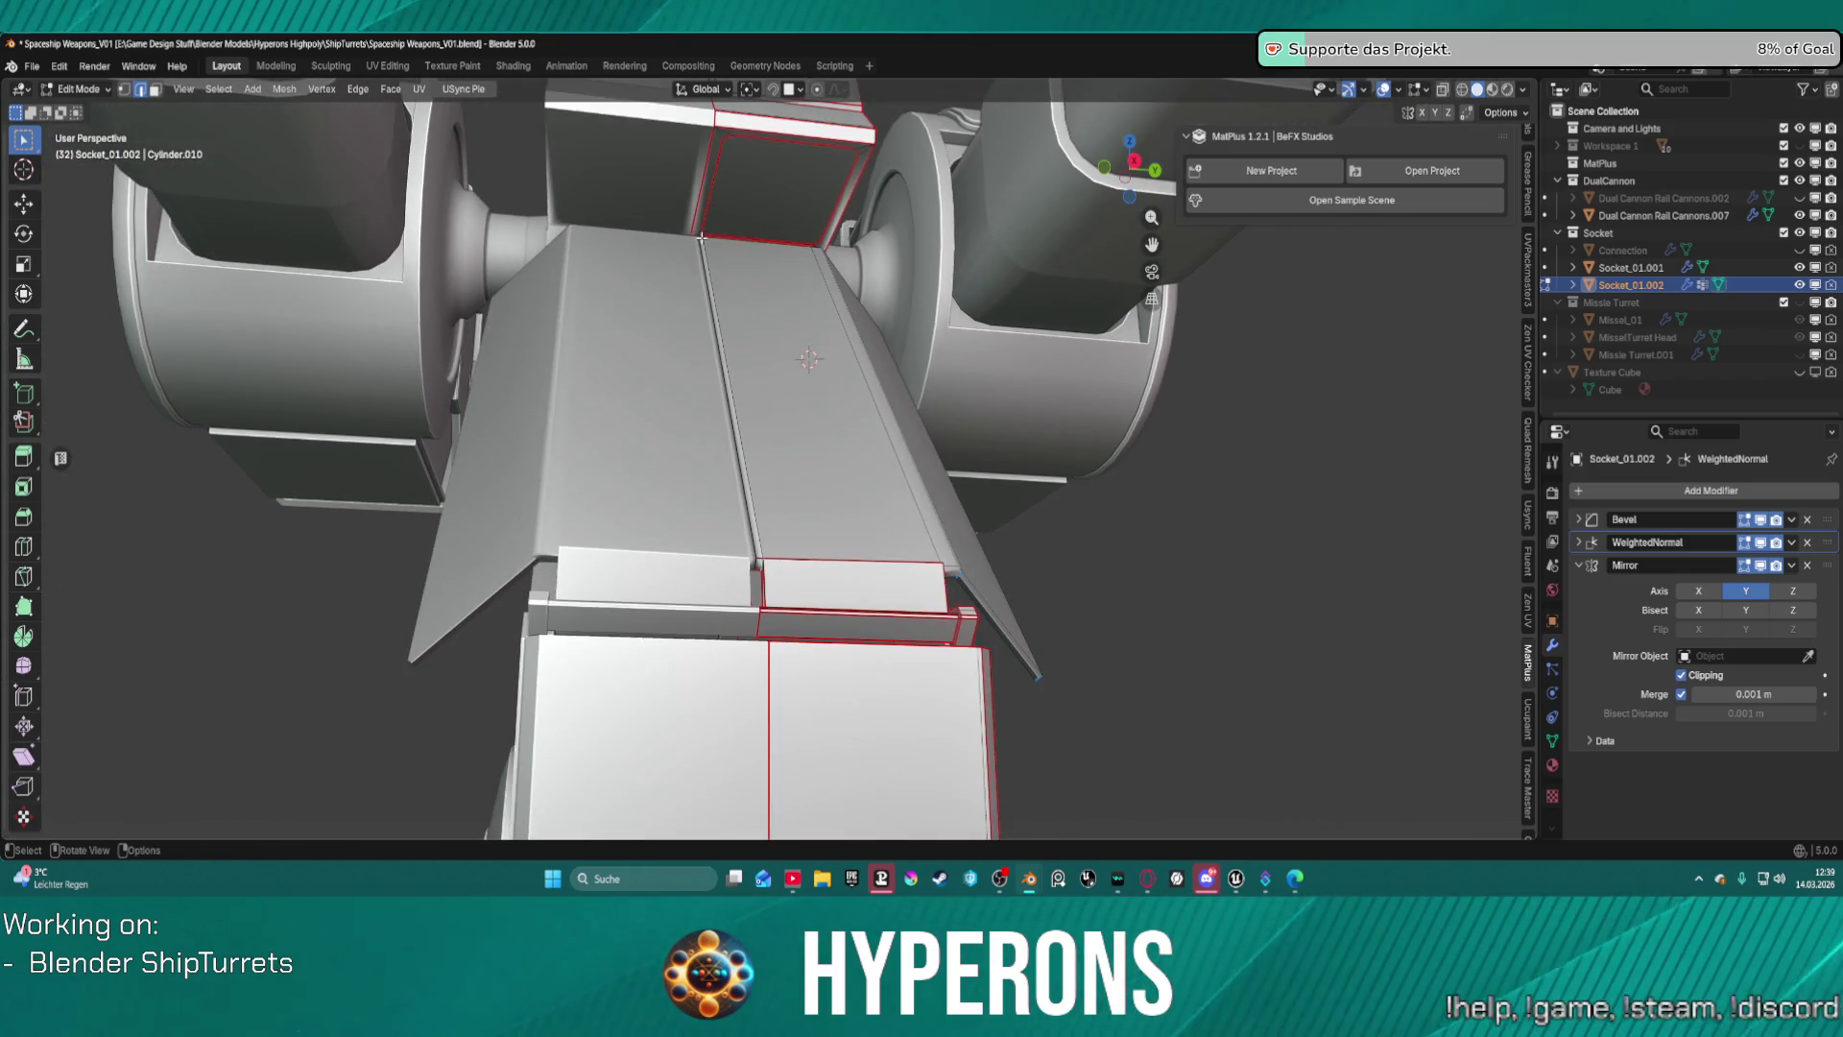
pyautogui.scroll(5, 691, 191)
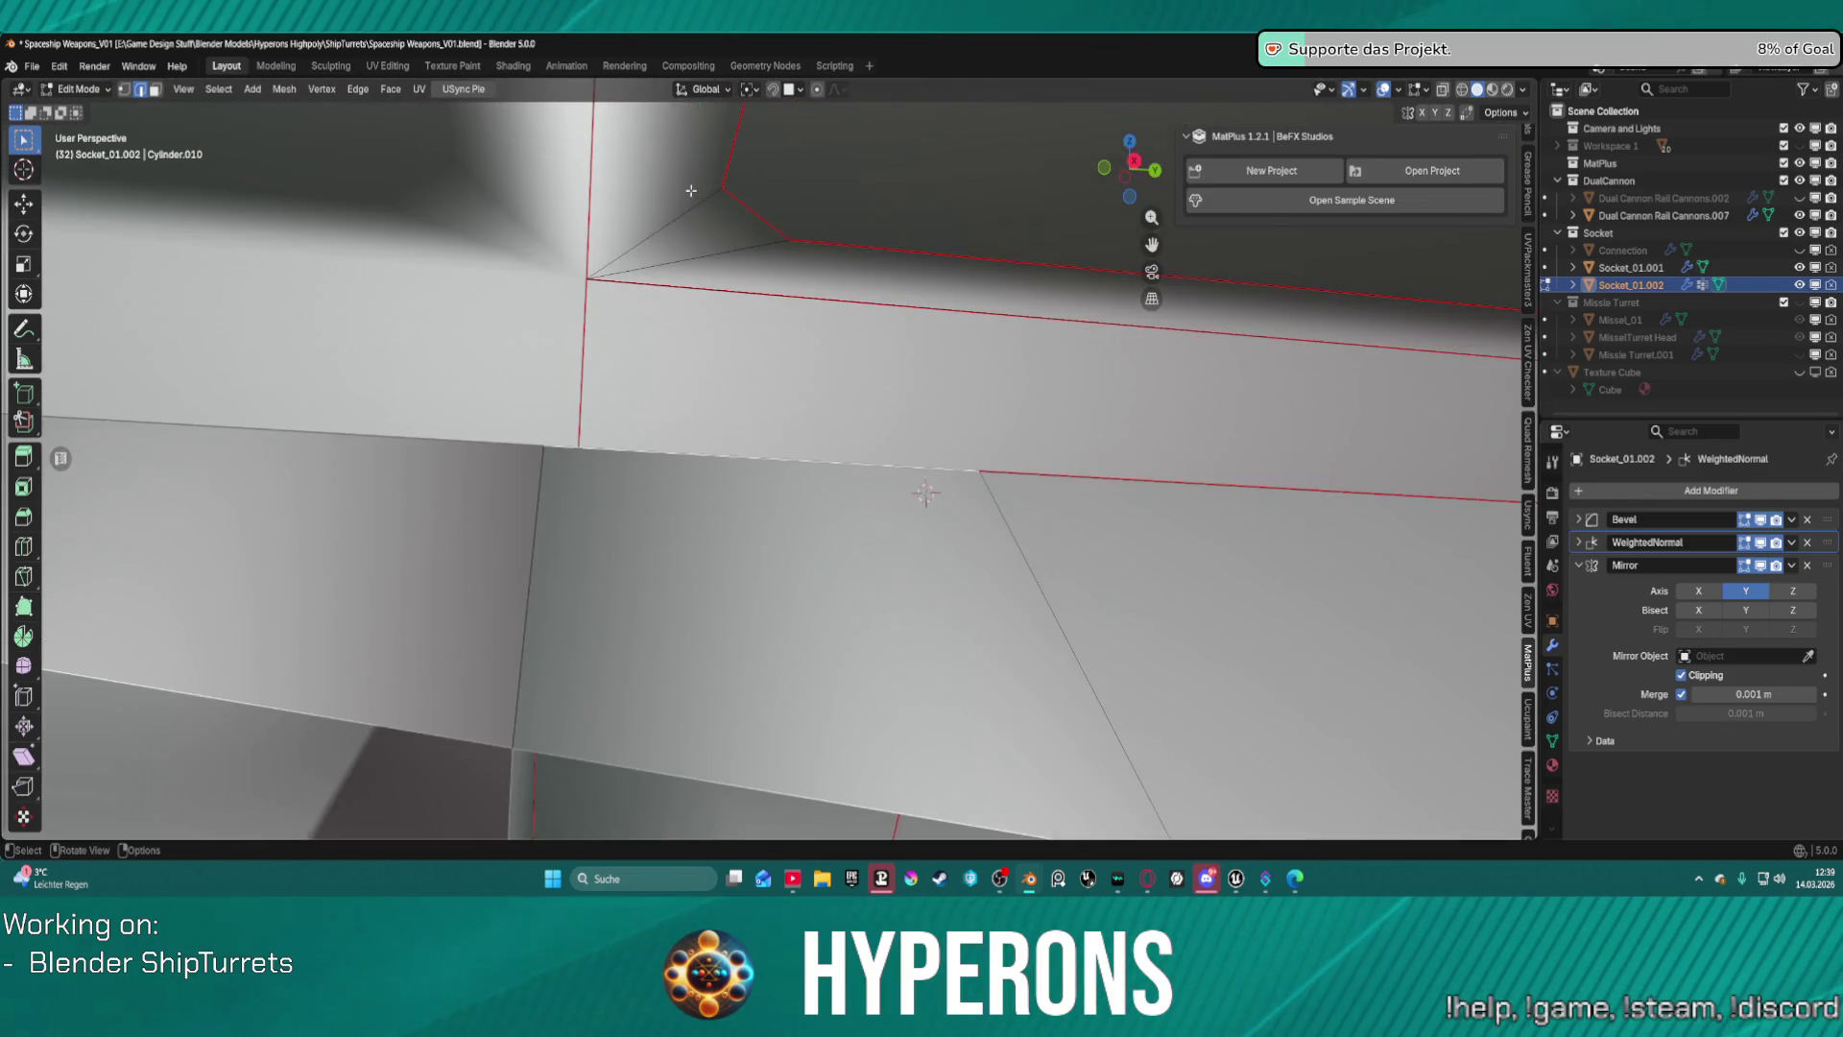
pyautogui.moveTo(692, 191)
pyautogui.mouseDown(button='middle')
pyautogui.moveTo(735, 527)
pyautogui.moveTo(914, 579)
pyautogui.mouseUp(button='middle')
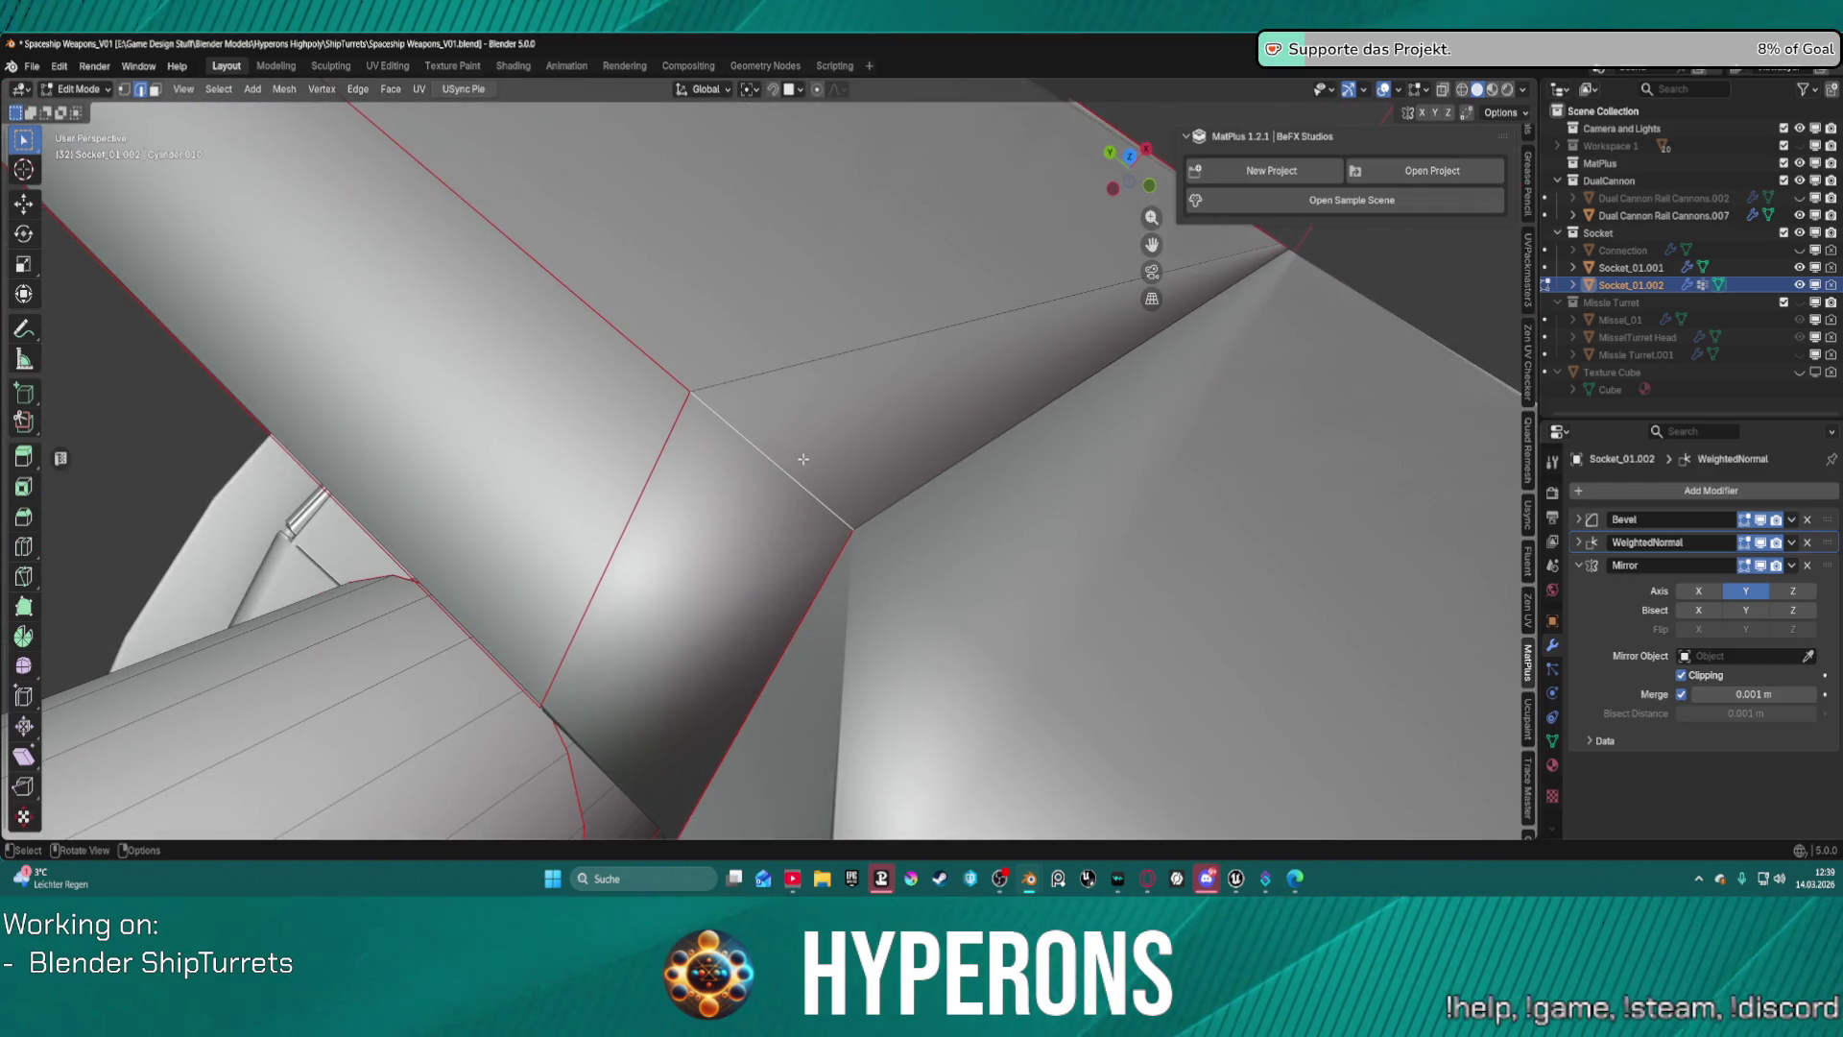
pyautogui.moveTo(803, 460)
pyautogui.mouseDown(button='middle')
pyautogui.moveTo(777, 471)
pyautogui.moveTo(787, 408)
pyautogui.moveTo(900, 279)
pyautogui.moveTo(855, 148)
pyautogui.moveTo(812, 288)
pyautogui.mouseUp(button='middle')
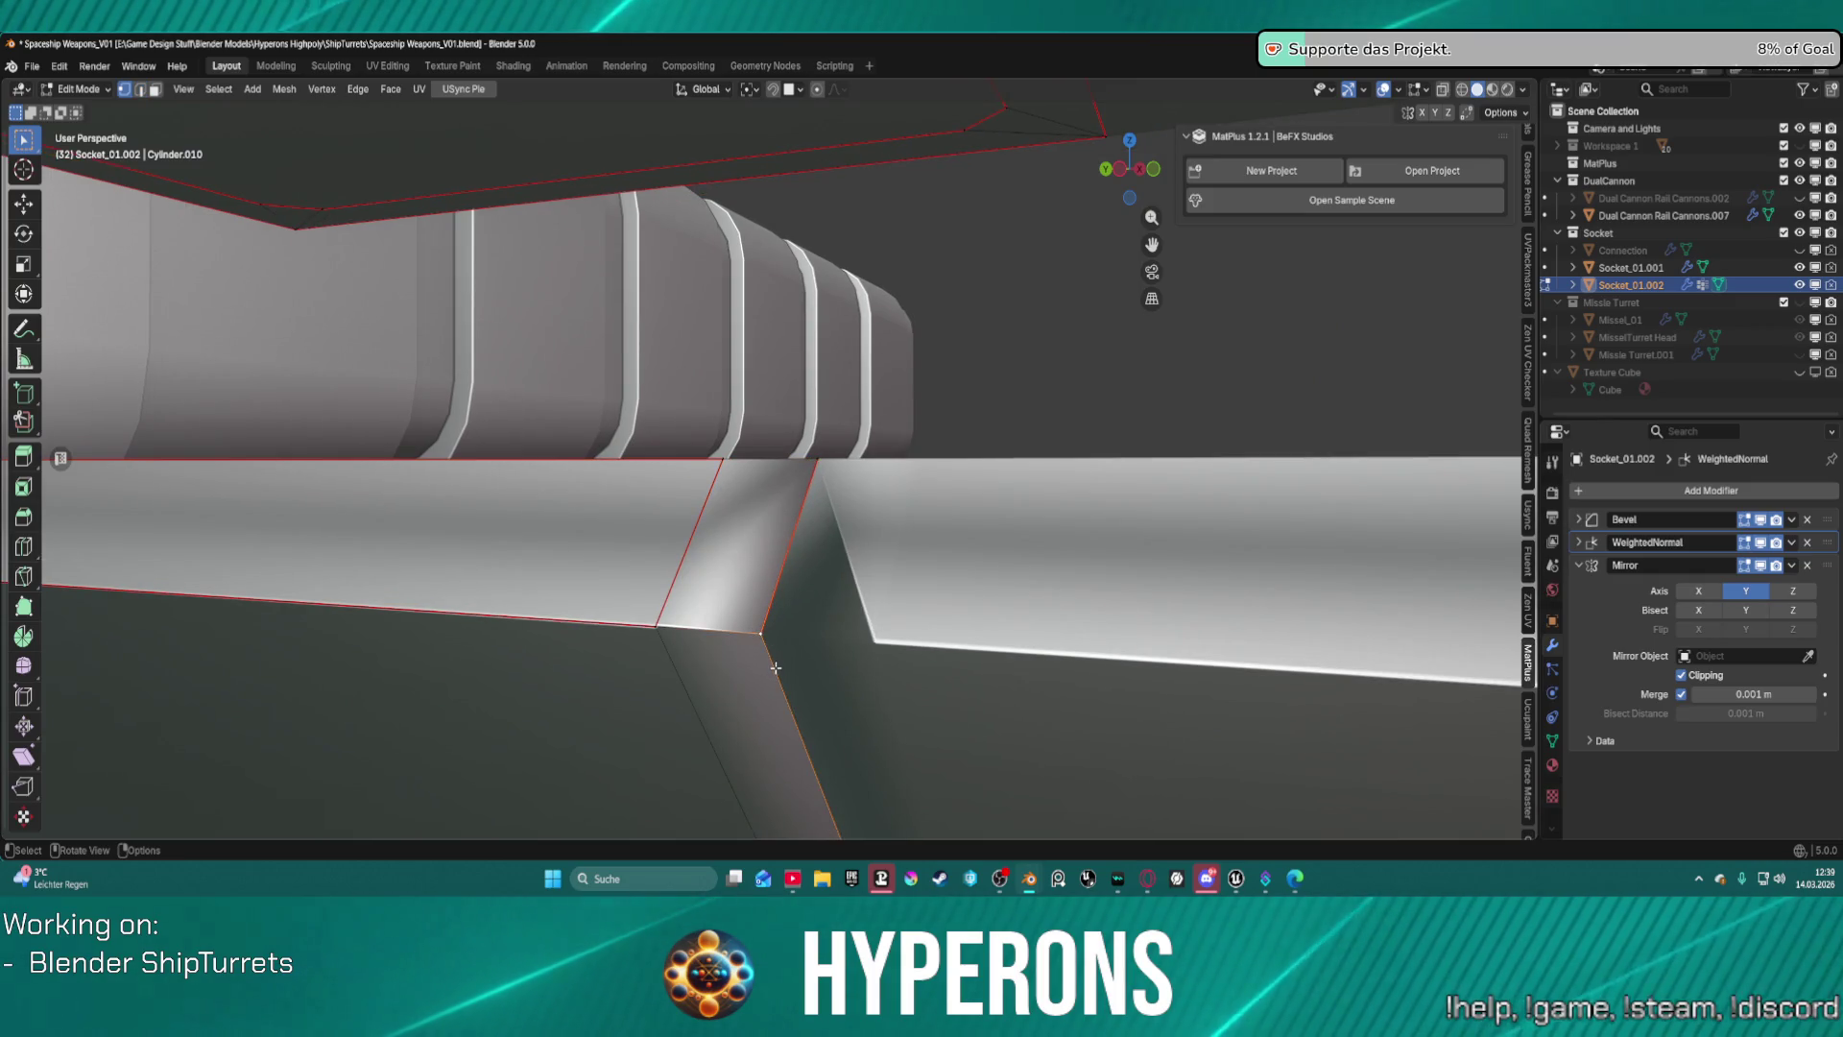
# Set the socket joint edge's bevel weight to -1 to remove its rounded shading.
pyautogui.press('2')
pyautogui.click(770, 609)
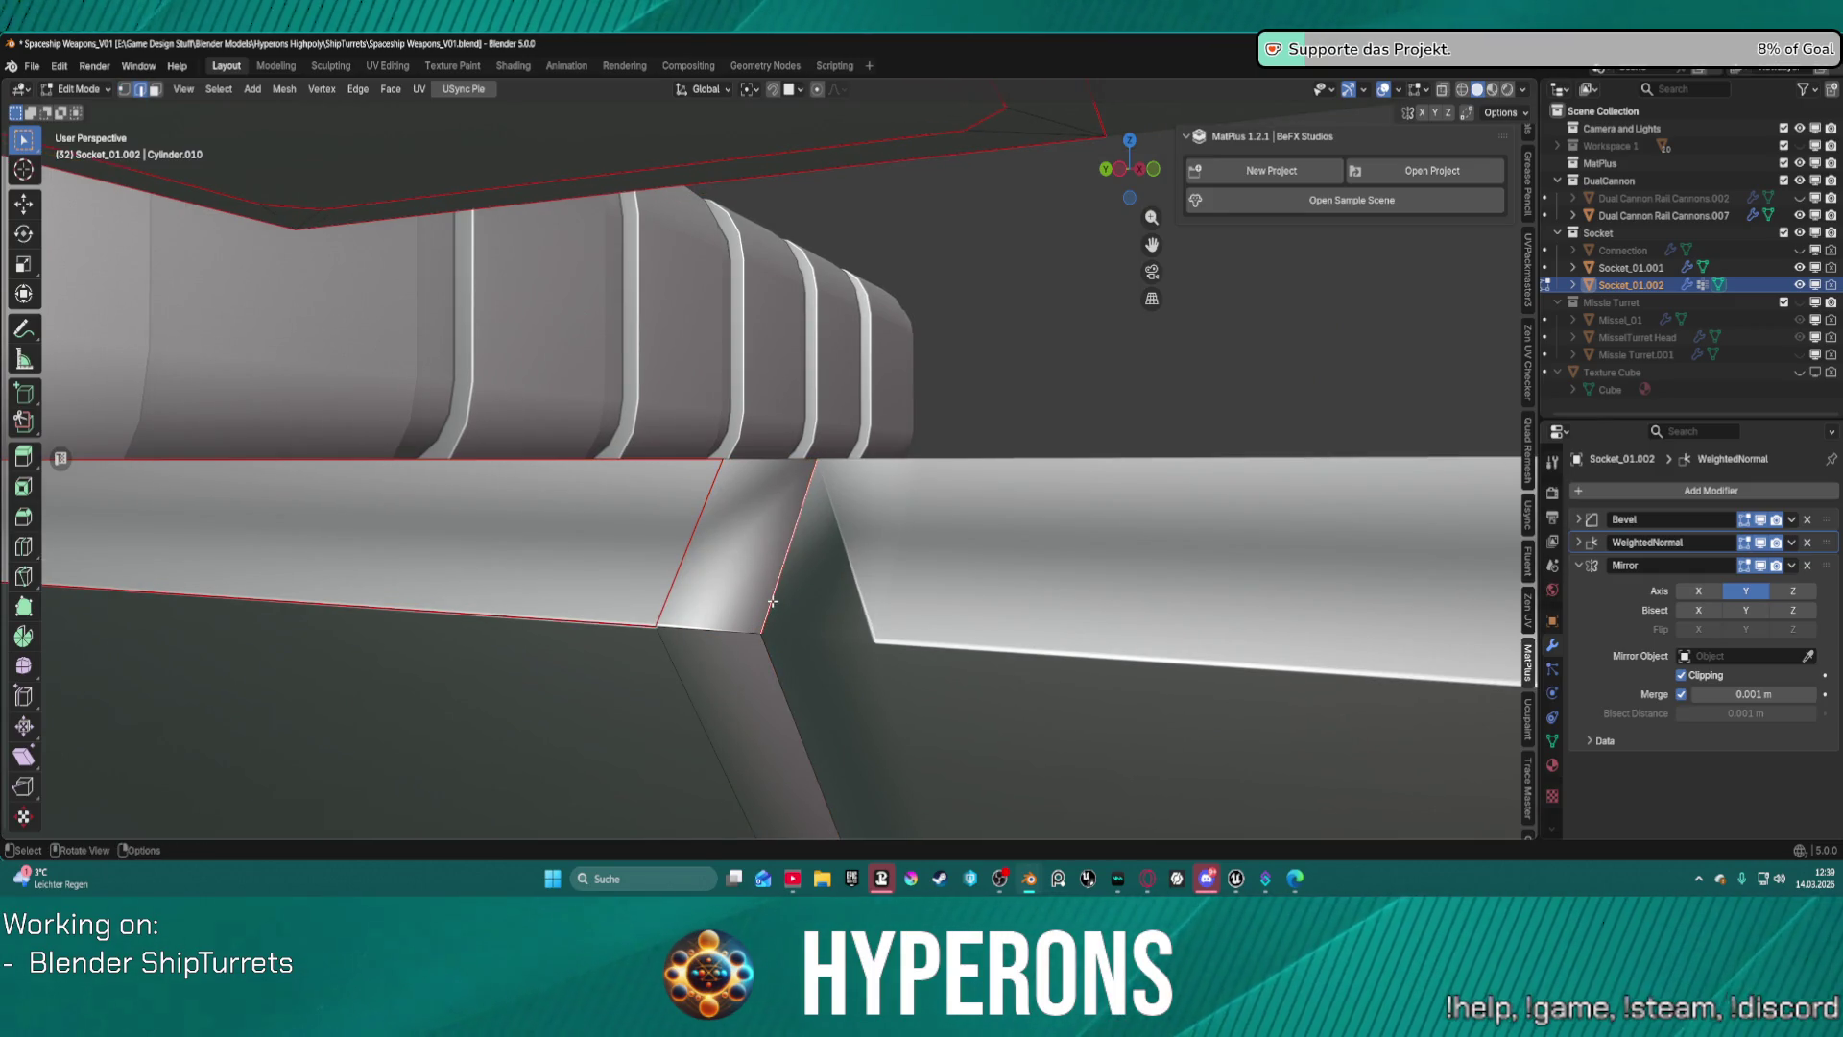
pyautogui.hotkey('ctrl', 'e')
pyautogui.click(727, 484)
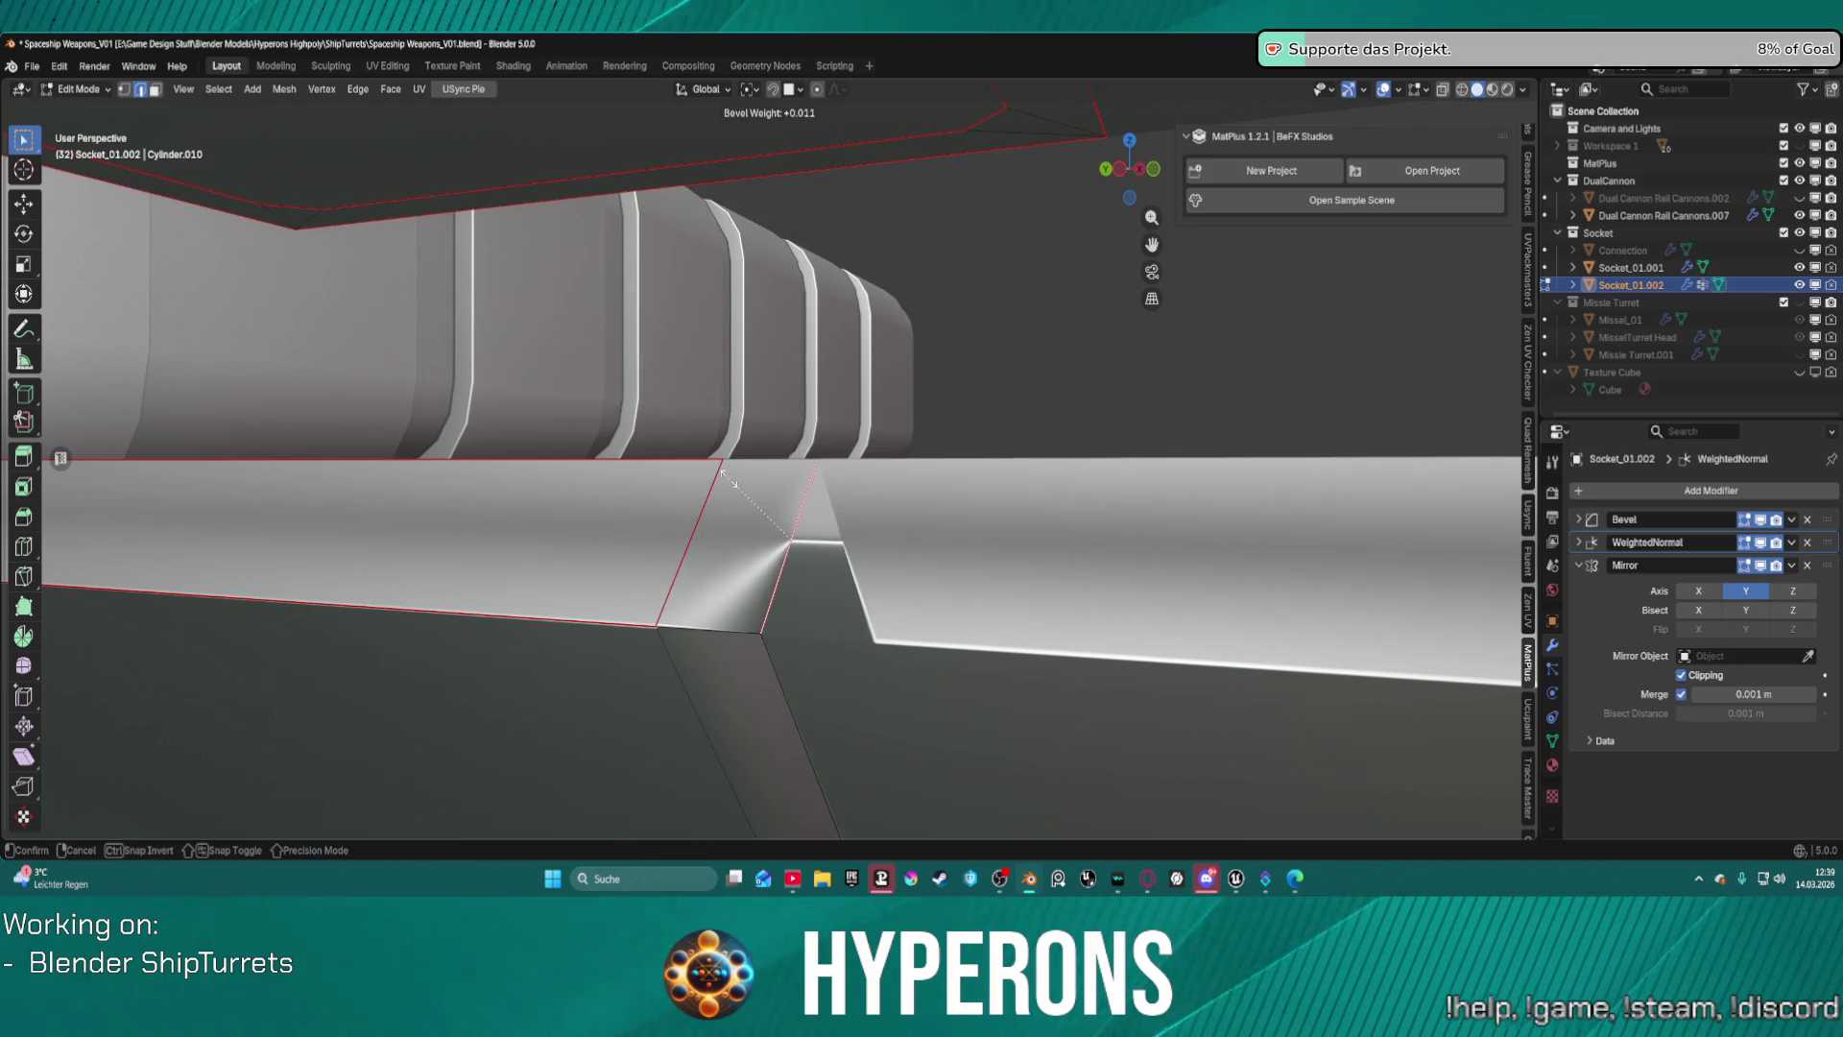
pyautogui.write('-1')
pyautogui.press('Return')
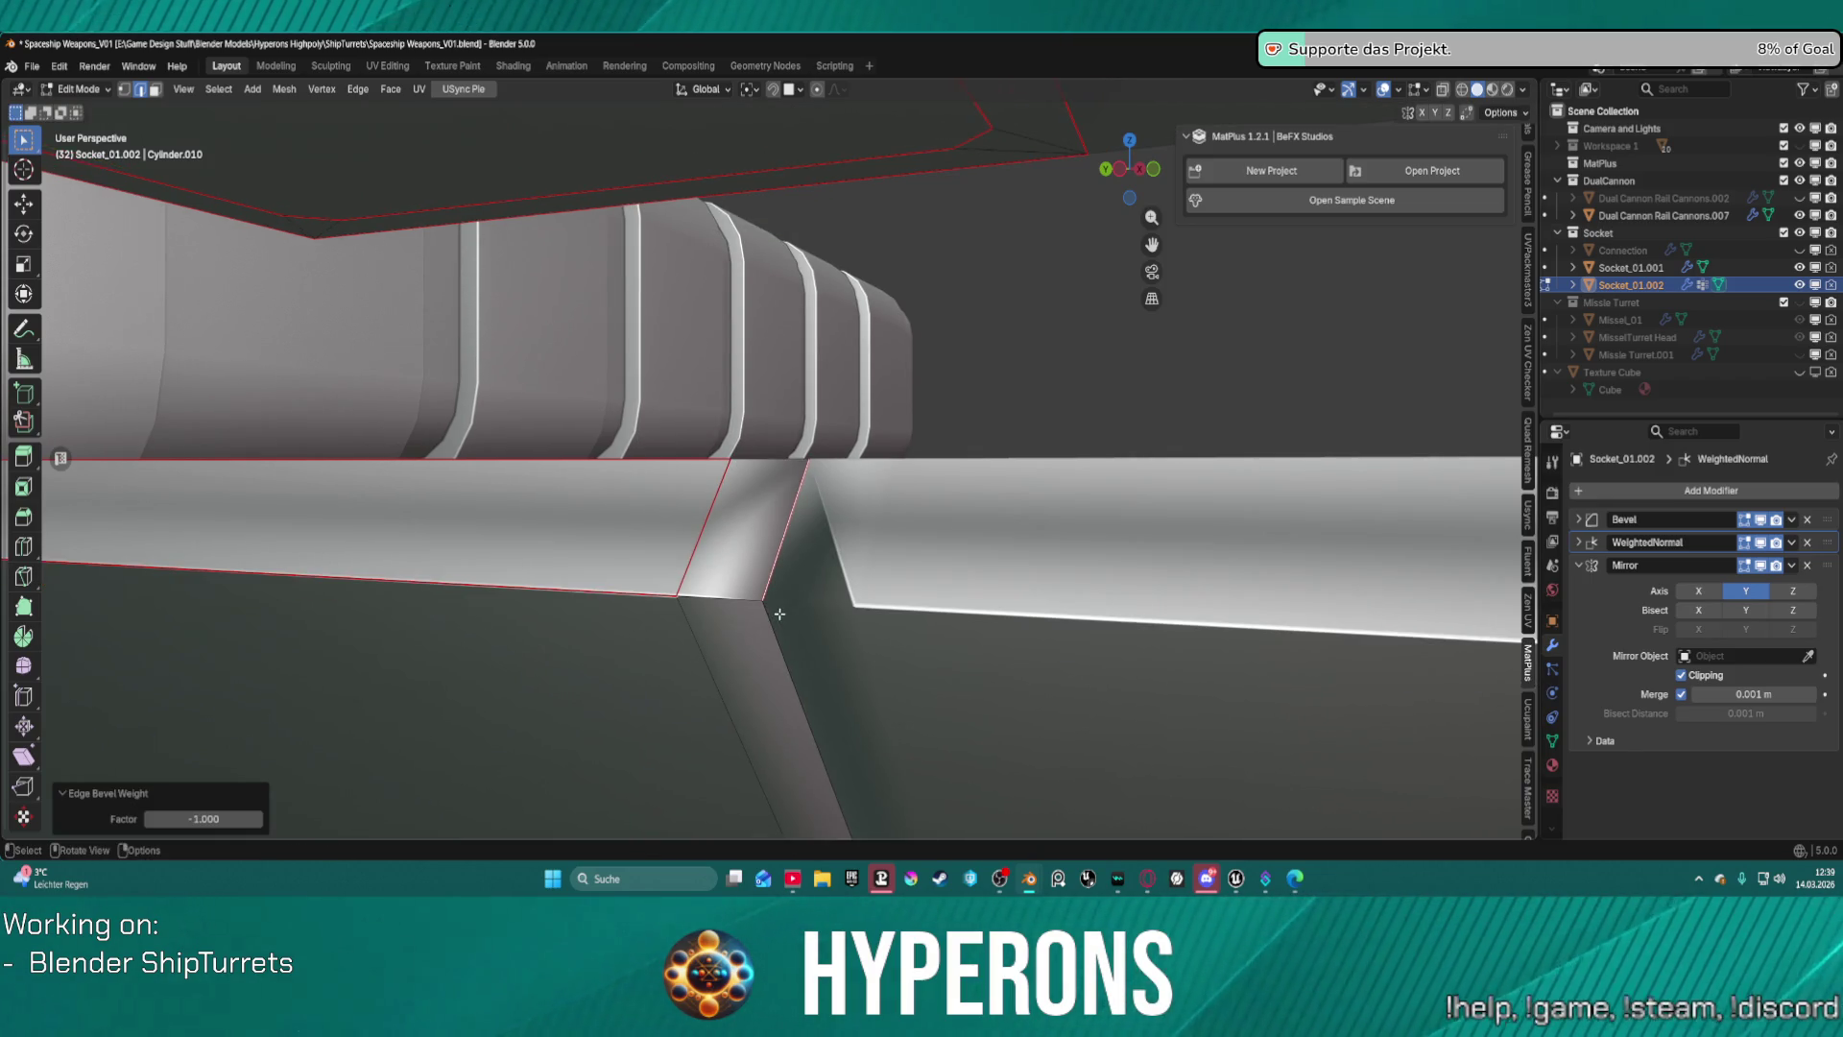
pyautogui.moveTo(778, 608)
pyautogui.mouseDown(button='middle')
pyautogui.moveTo(934, 617)
pyautogui.moveTo(904, 653)
pyautogui.moveTo(975, 488)
pyautogui.moveTo(838, 625)
pyautogui.mouseUp(button='middle')
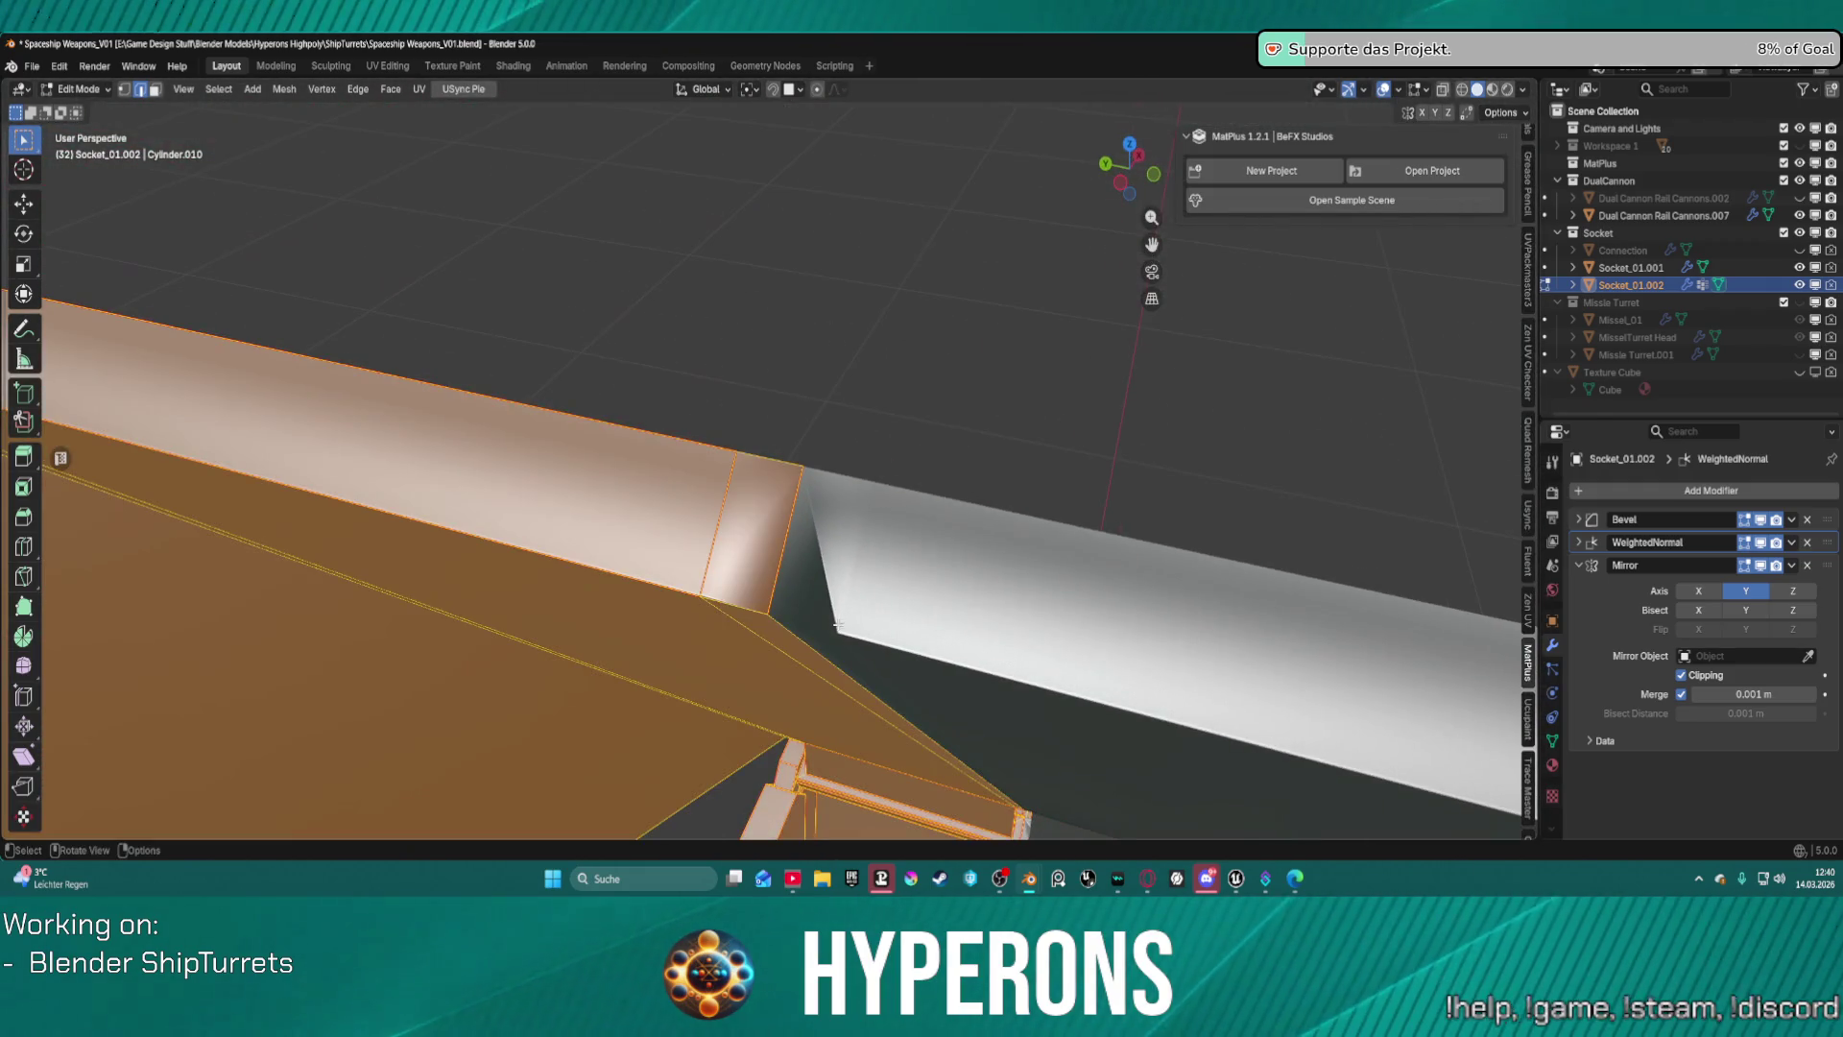
# Recalculate the Socket_01.002 normals outward with Mesh > Normals > Recalculate, then deselect all.
pyautogui.click(285, 90)
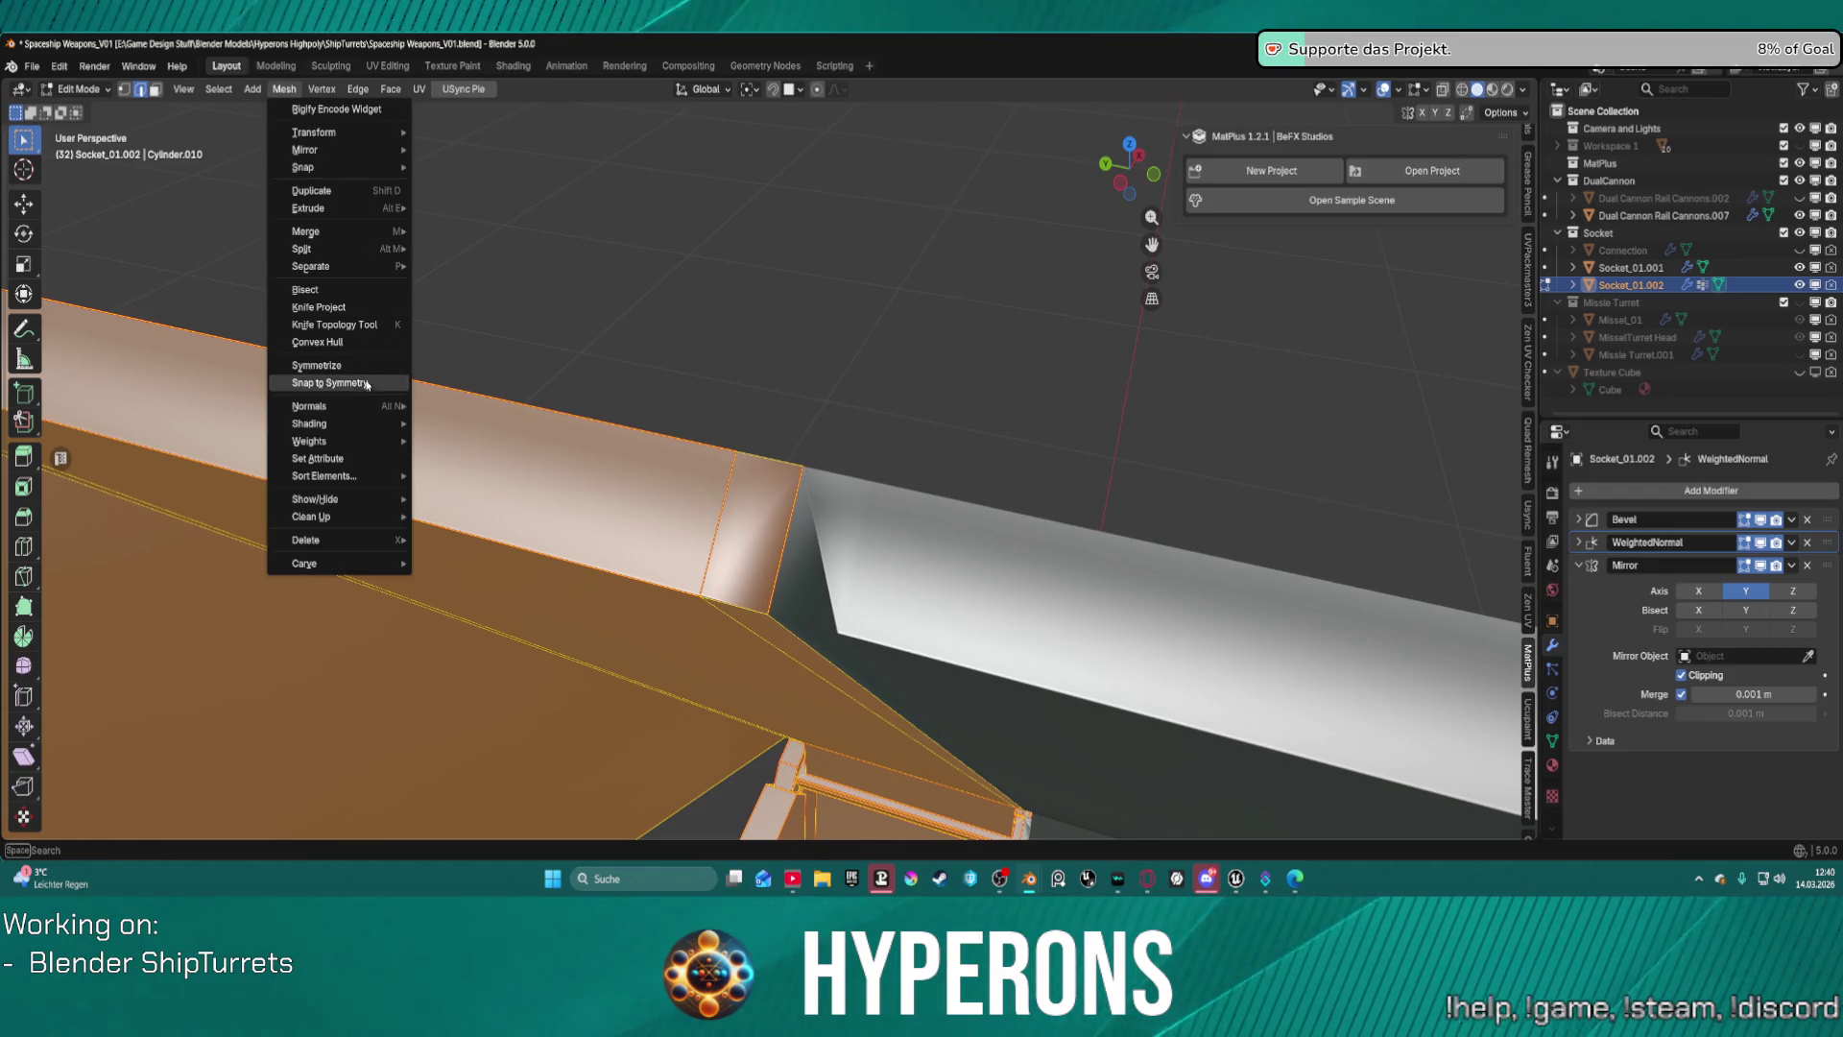
pyautogui.moveTo(375, 406)
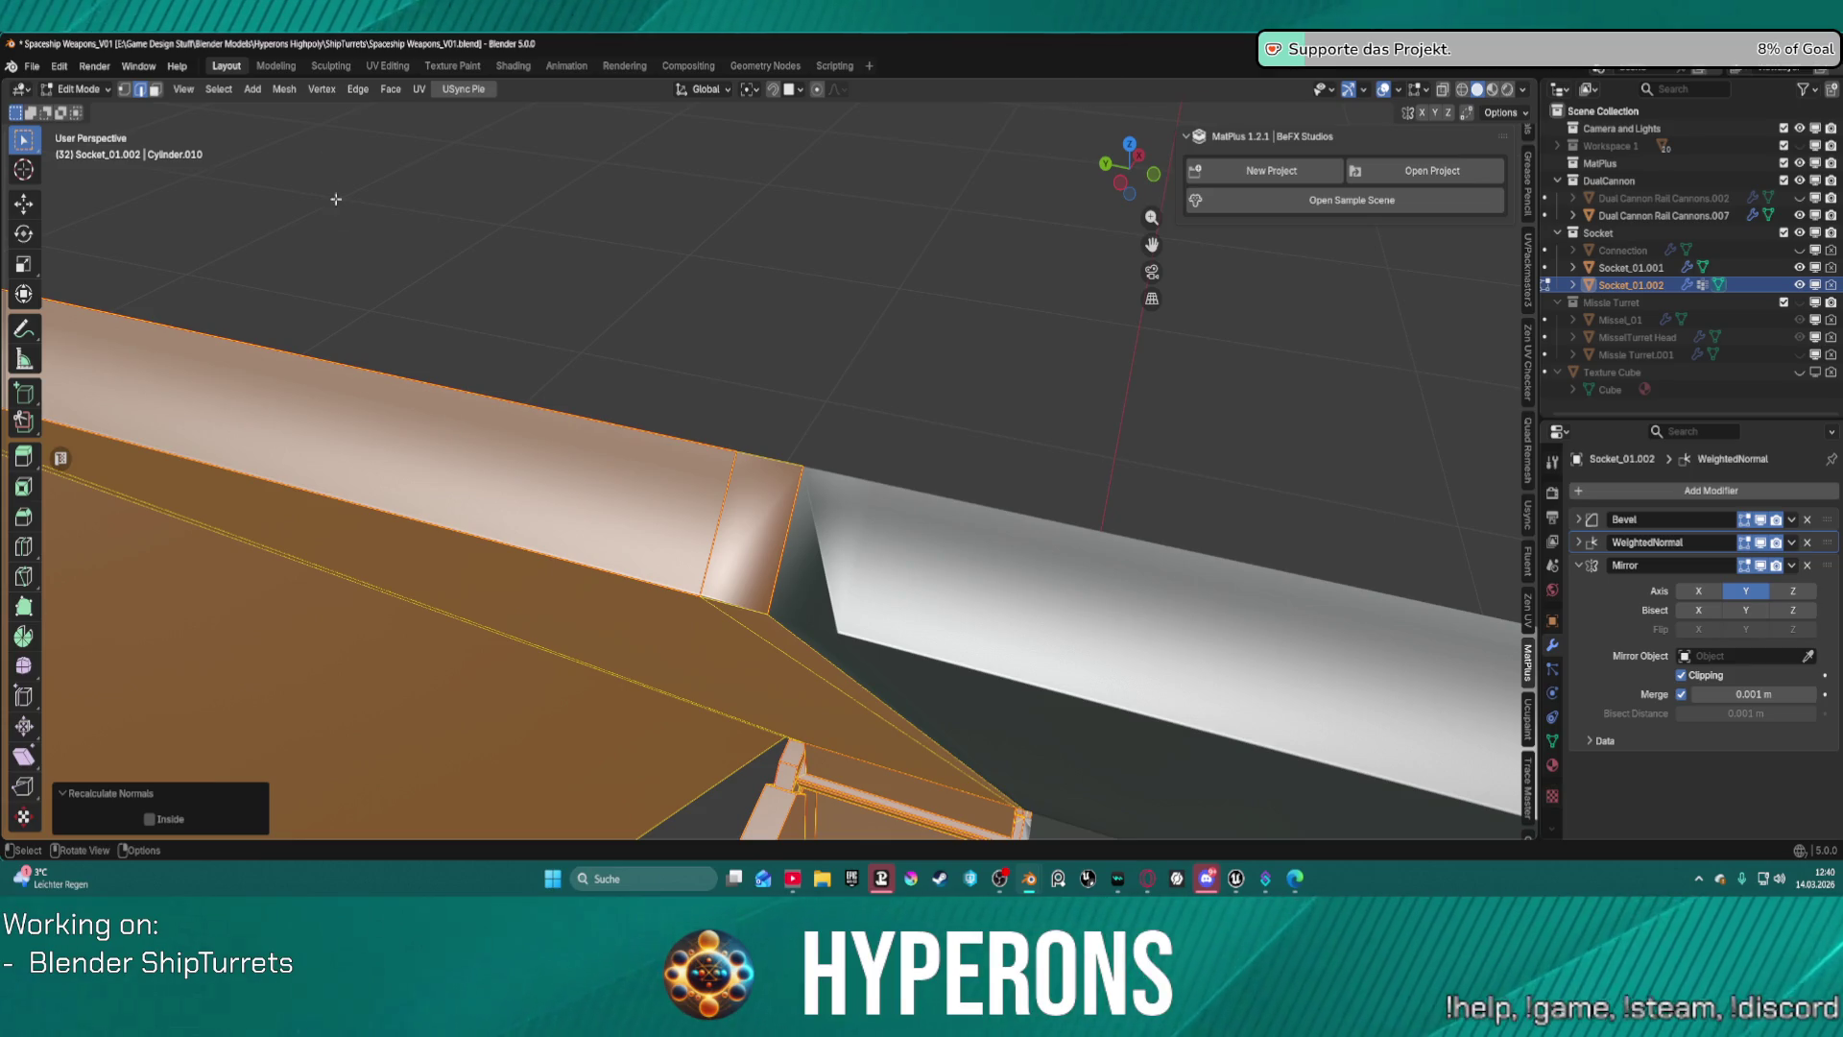
pyautogui.click(284, 88)
pyautogui.moveTo(365, 406)
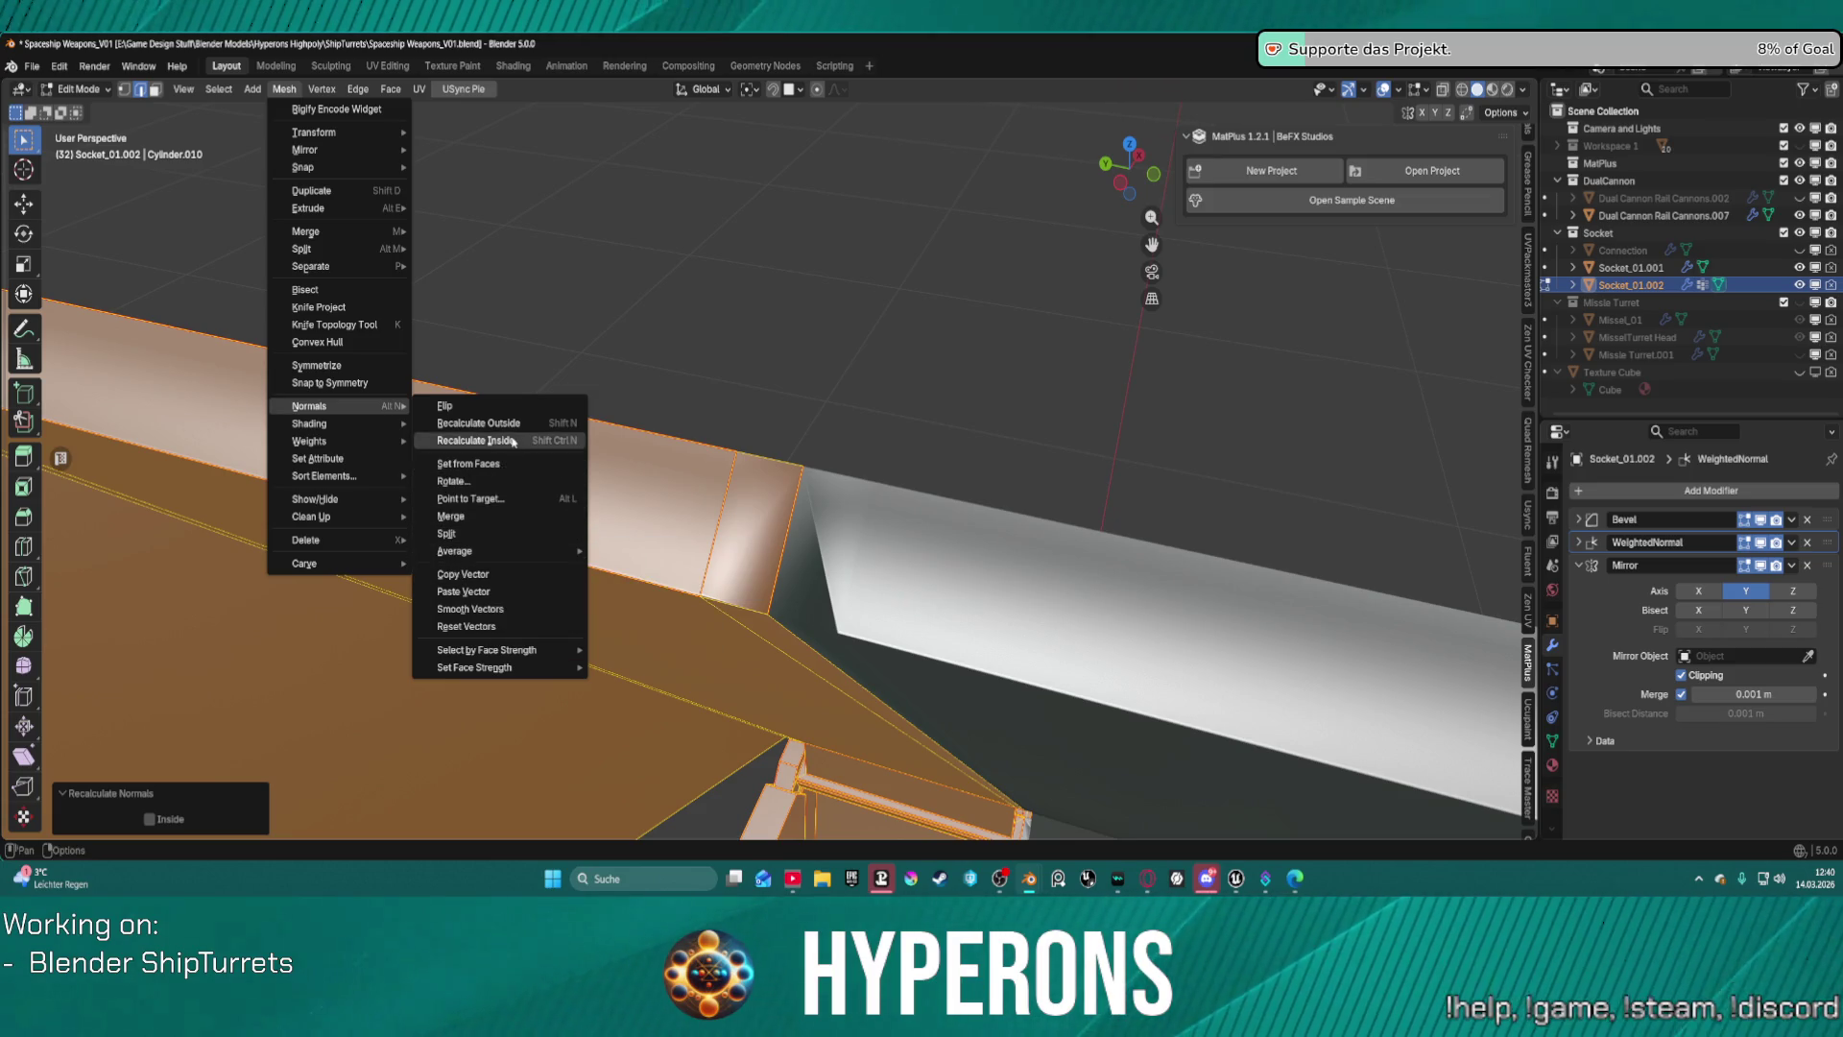
pyautogui.click(469, 627)
pyautogui.hotkey('alt', 'a')
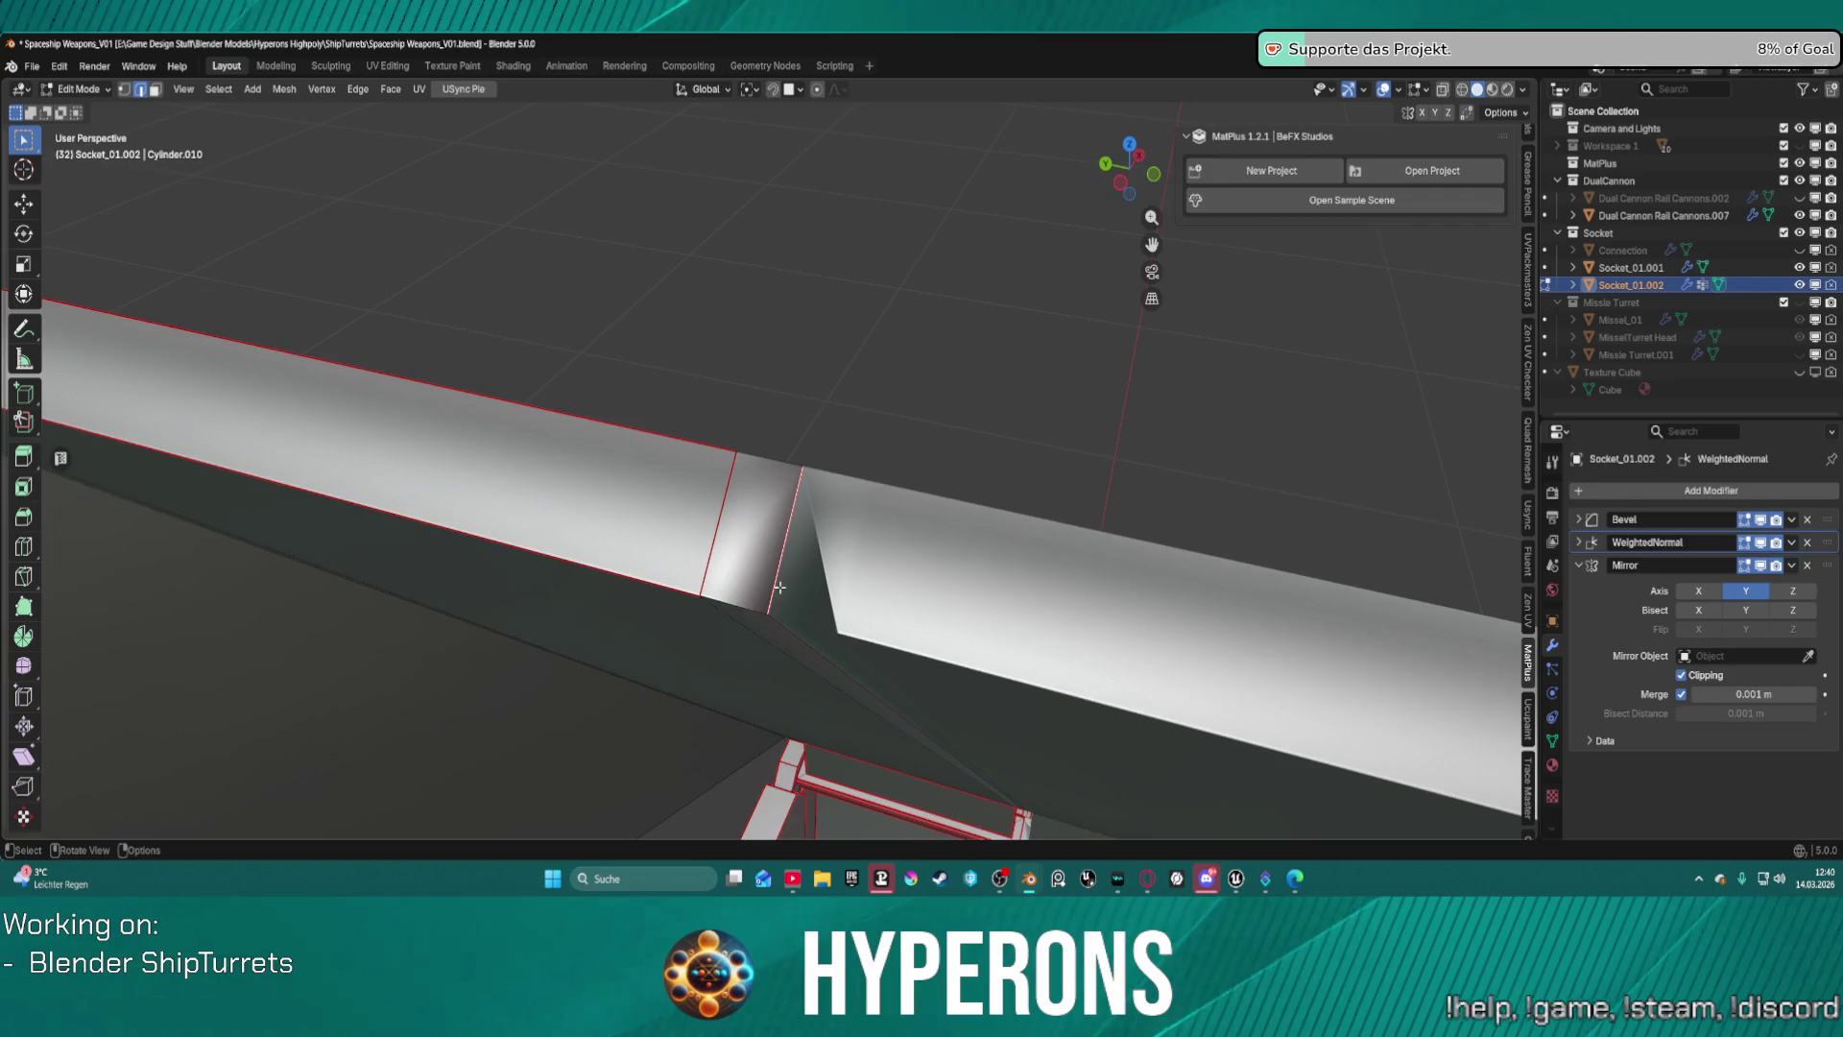
pyautogui.moveTo(779, 587); pyautogui.dragTo(842, 529, button='middle')
# Clear the seam from the socket joint edge via the Edge context menu.
pyautogui.rightClick(801, 523)
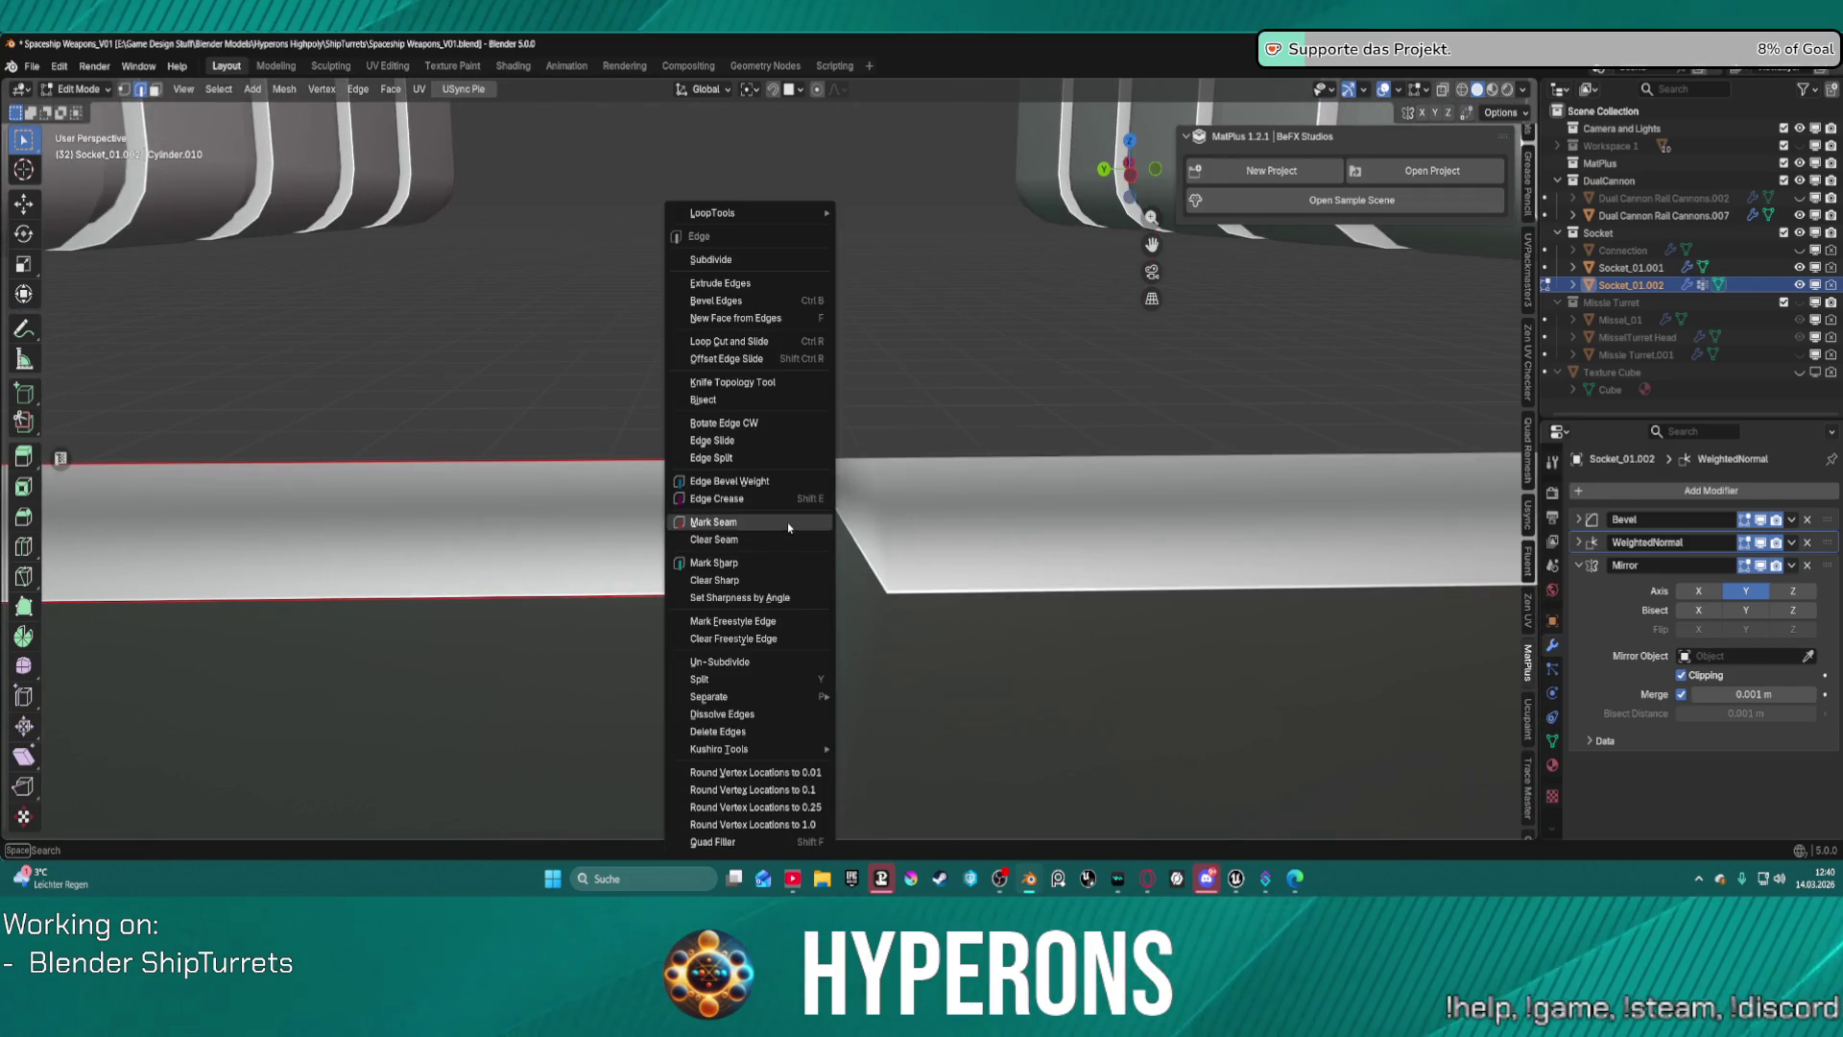
pyautogui.click(762, 544)
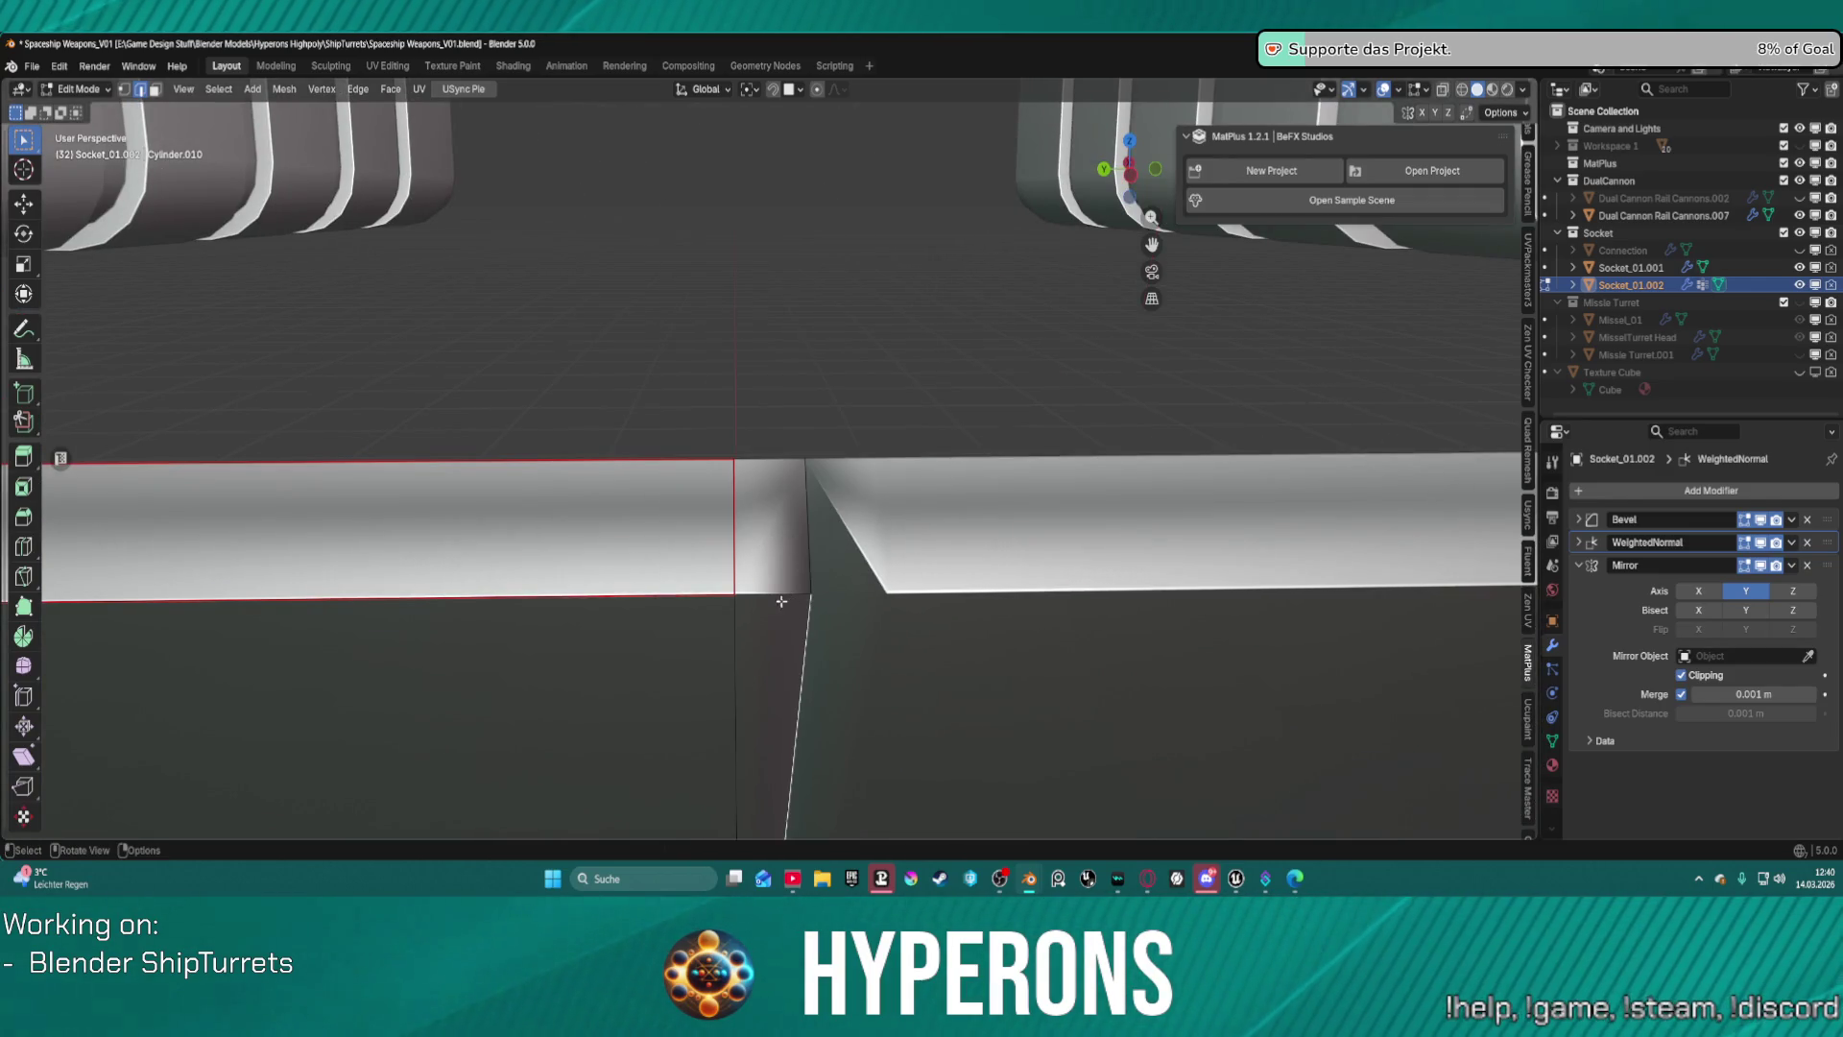
pyautogui.moveTo(770, 497)
pyautogui.mouseDown(button='middle')
pyautogui.moveTo(769, 761)
pyautogui.moveTo(826, 712)
pyautogui.moveTo(863, 421)
pyautogui.moveTo(734, 342)
pyautogui.moveTo(892, 531)
pyautogui.moveTo(693, 152)
pyautogui.moveTo(802, 334)
pyautogui.mouseUp(button='middle')
pyautogui.scroll(6, 692, 152)
pyautogui.scroll(-3, 692, 152)
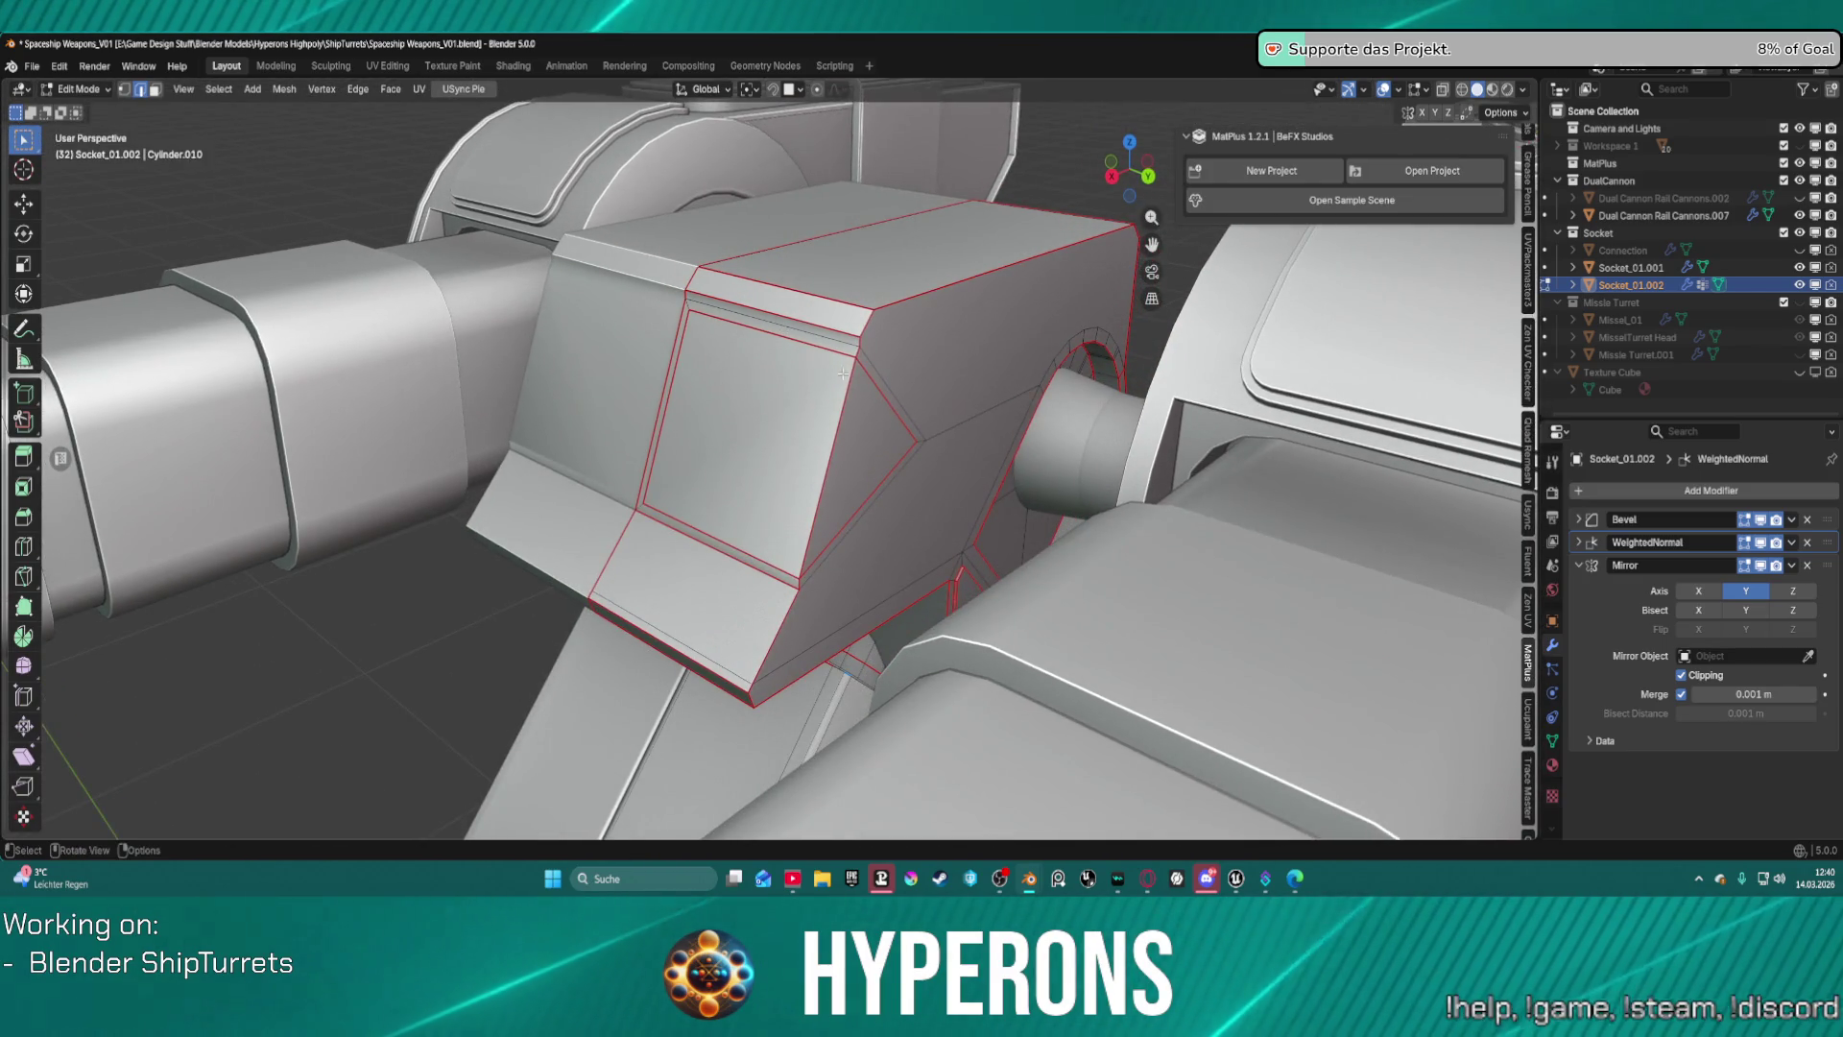
pyautogui.scroll(1, 812, 338)
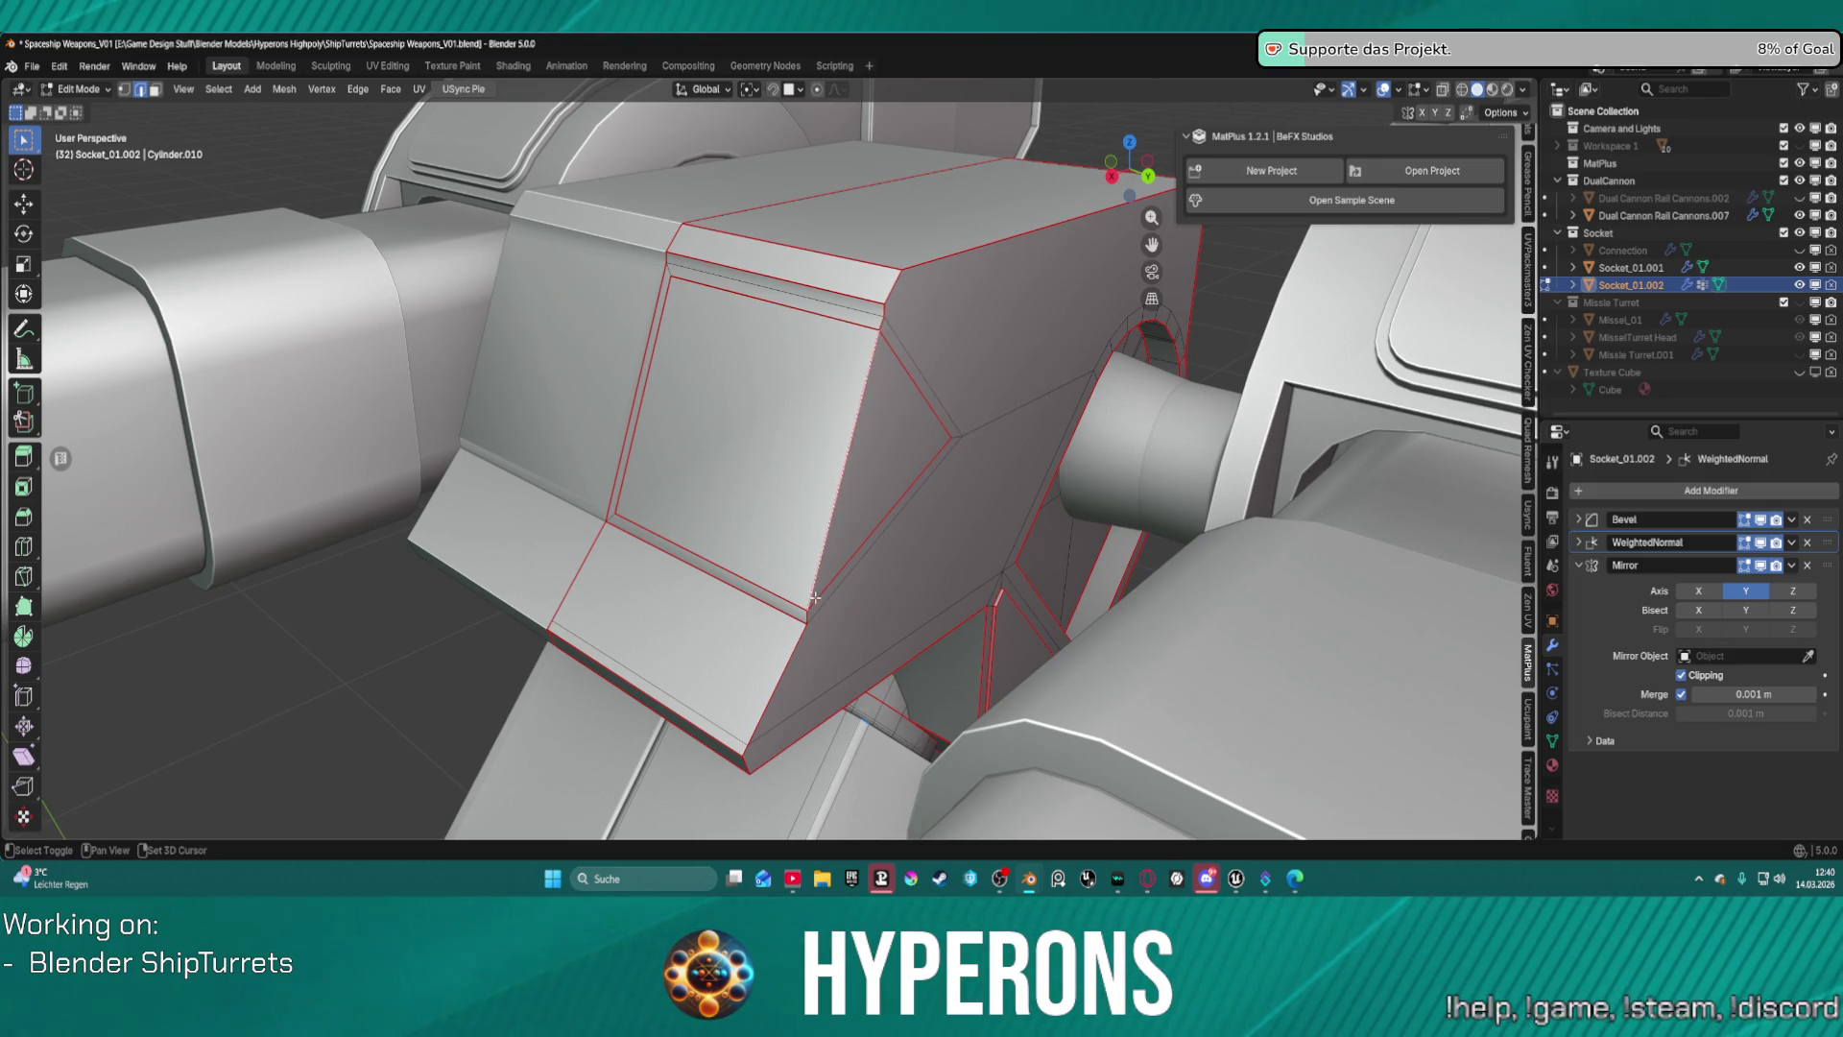
pyautogui.moveTo(853, 549)
pyautogui.mouseDown(button='middle')
pyautogui.moveTo(909, 464)
pyautogui.moveTo(808, 509)
pyautogui.moveTo(869, 524)
pyautogui.moveTo(865, 465)
pyautogui.moveTo(995, 410)
pyautogui.moveTo(894, 434)
pyautogui.moveTo(827, 531)
pyautogui.moveTo(815, 504)
pyautogui.moveTo(859, 495)
pyautogui.moveTo(816, 464)
pyautogui.moveTo(854, 403)
pyautogui.mouseUp(button='middle')
pyautogui.scroll(5, 803, 454)
pyautogui.scroll(3, 879, 379)
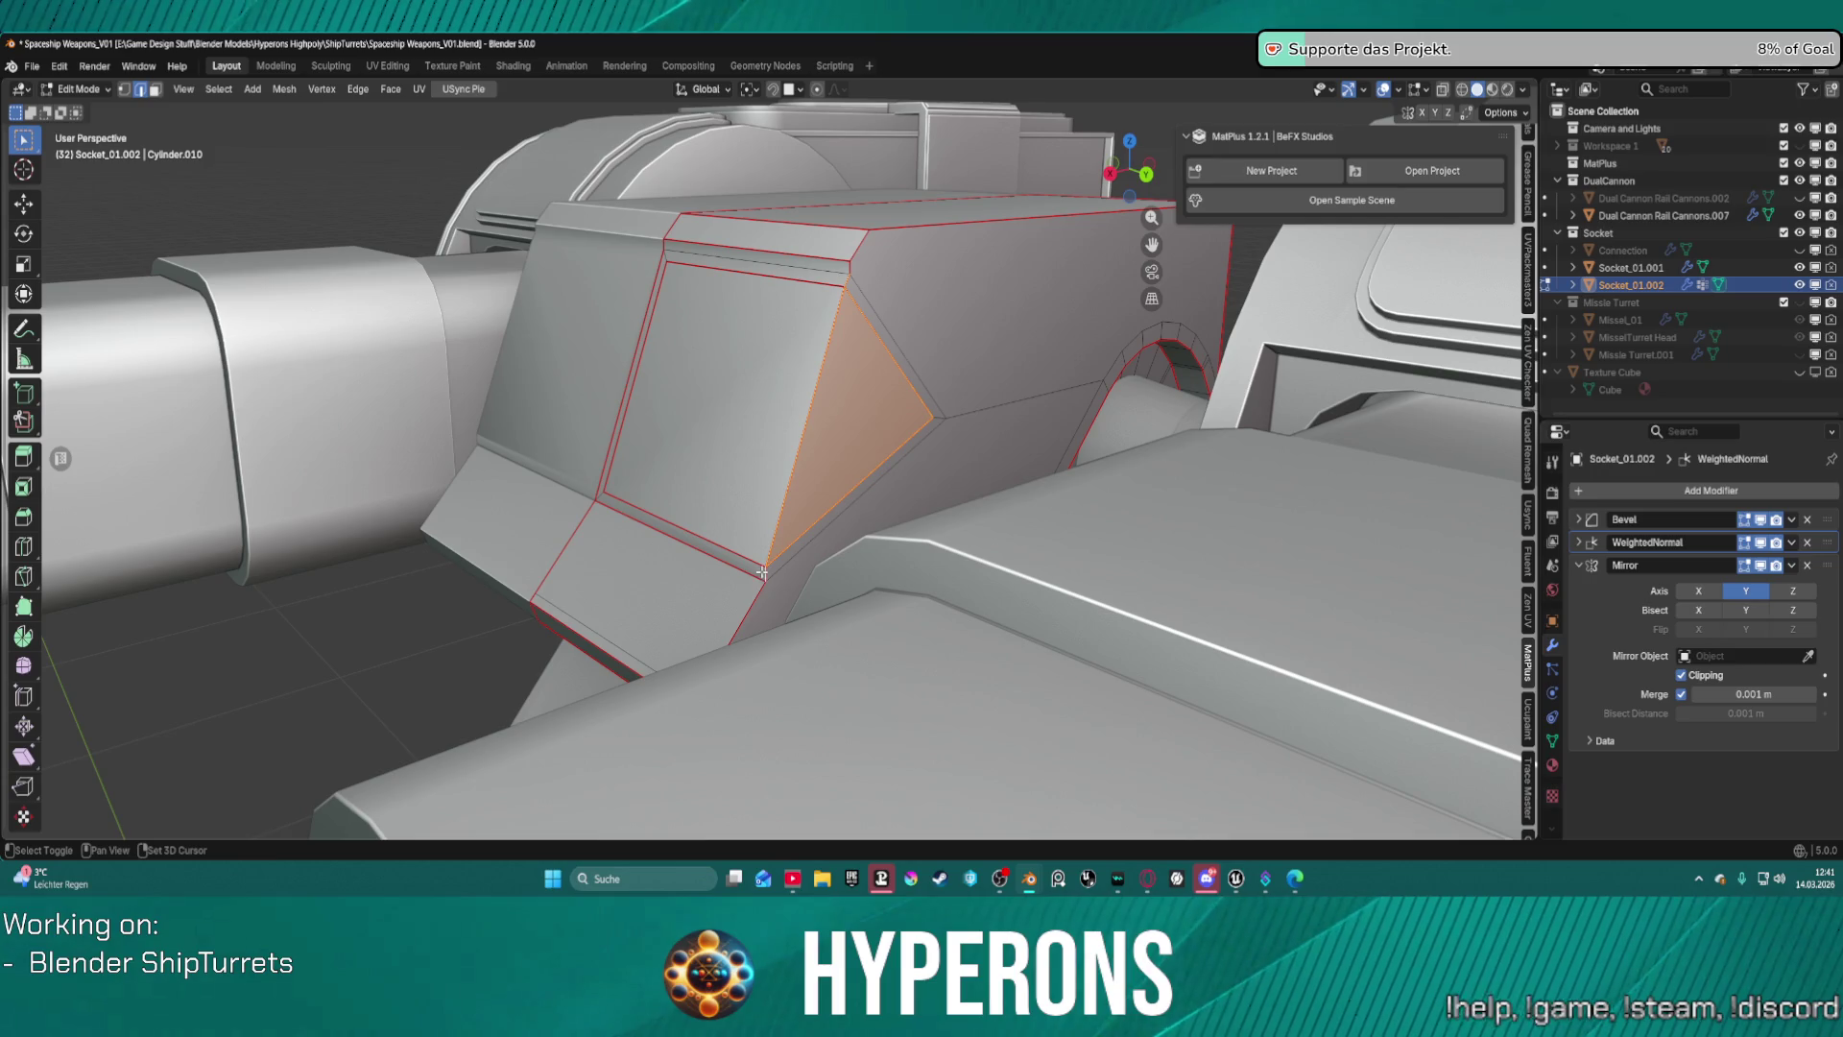
# Set the angled side-panel edge's bevel weight to -1.
pyautogui.hotkey('ctrl', 'e')
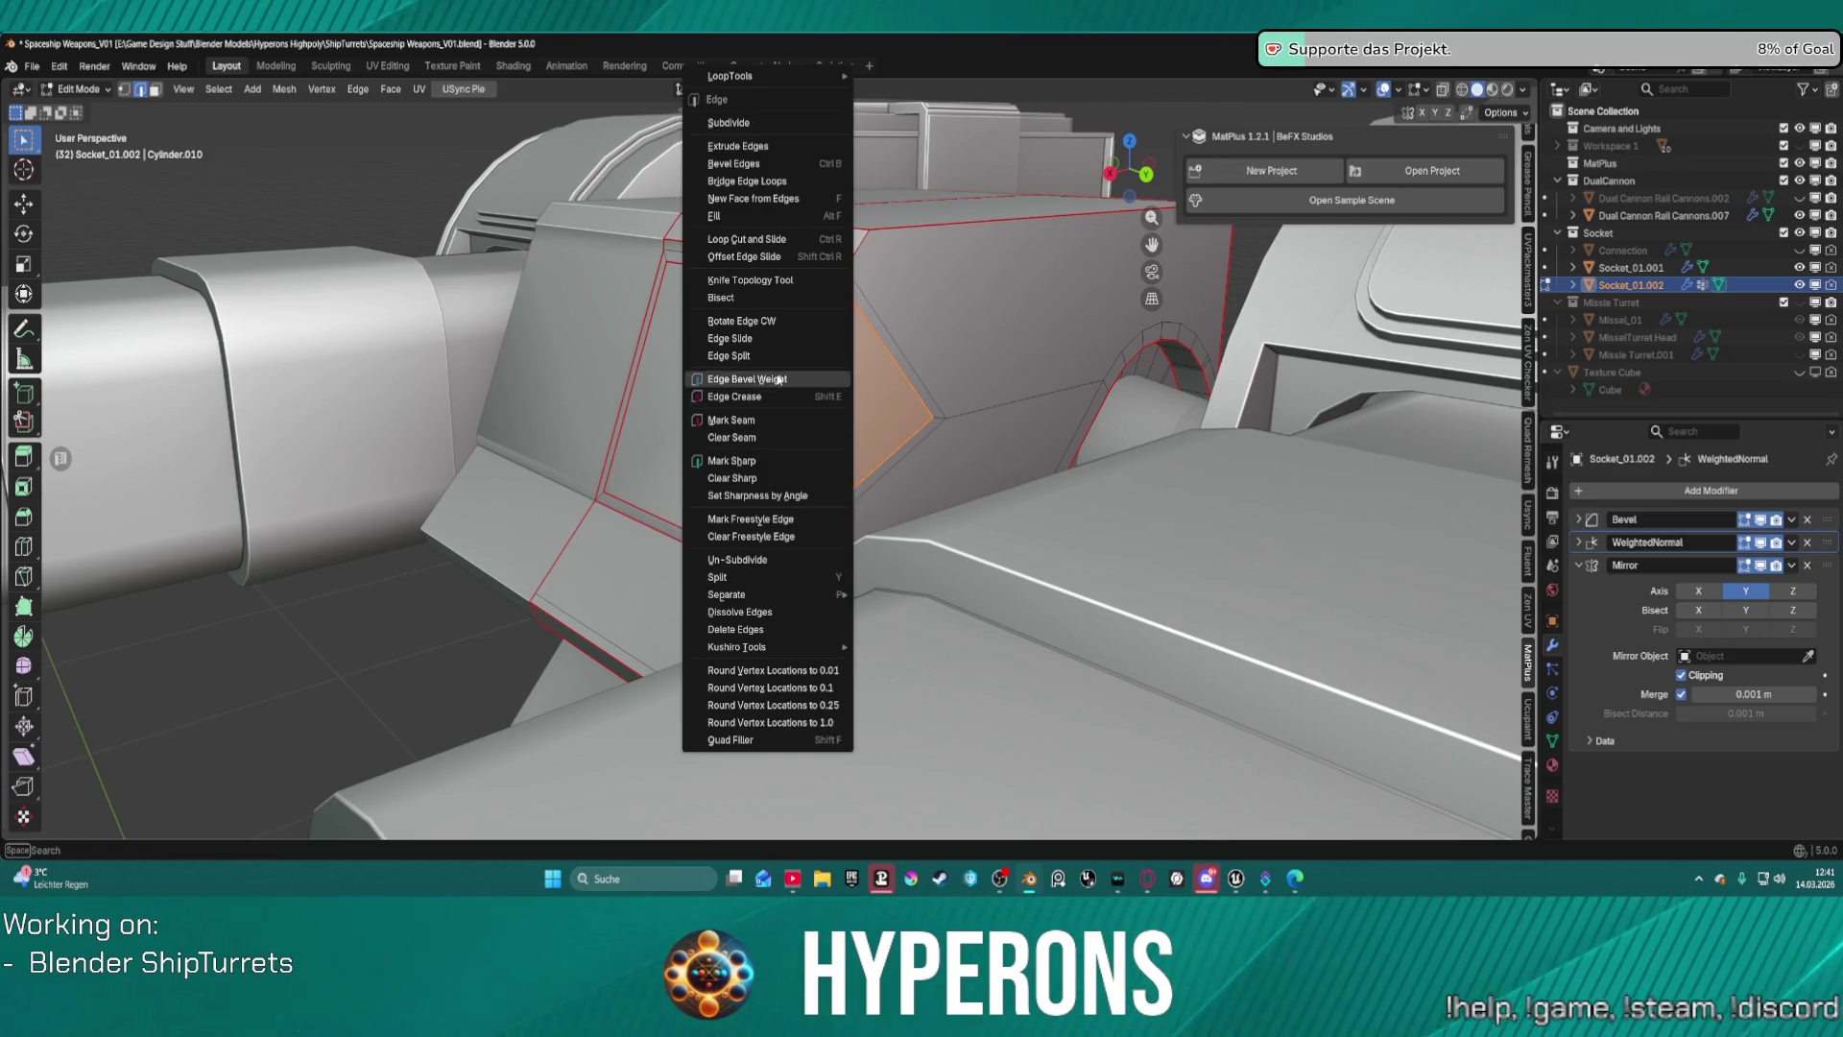
pyautogui.click(741, 379)
pyautogui.write('-1')
pyautogui.press('Return')
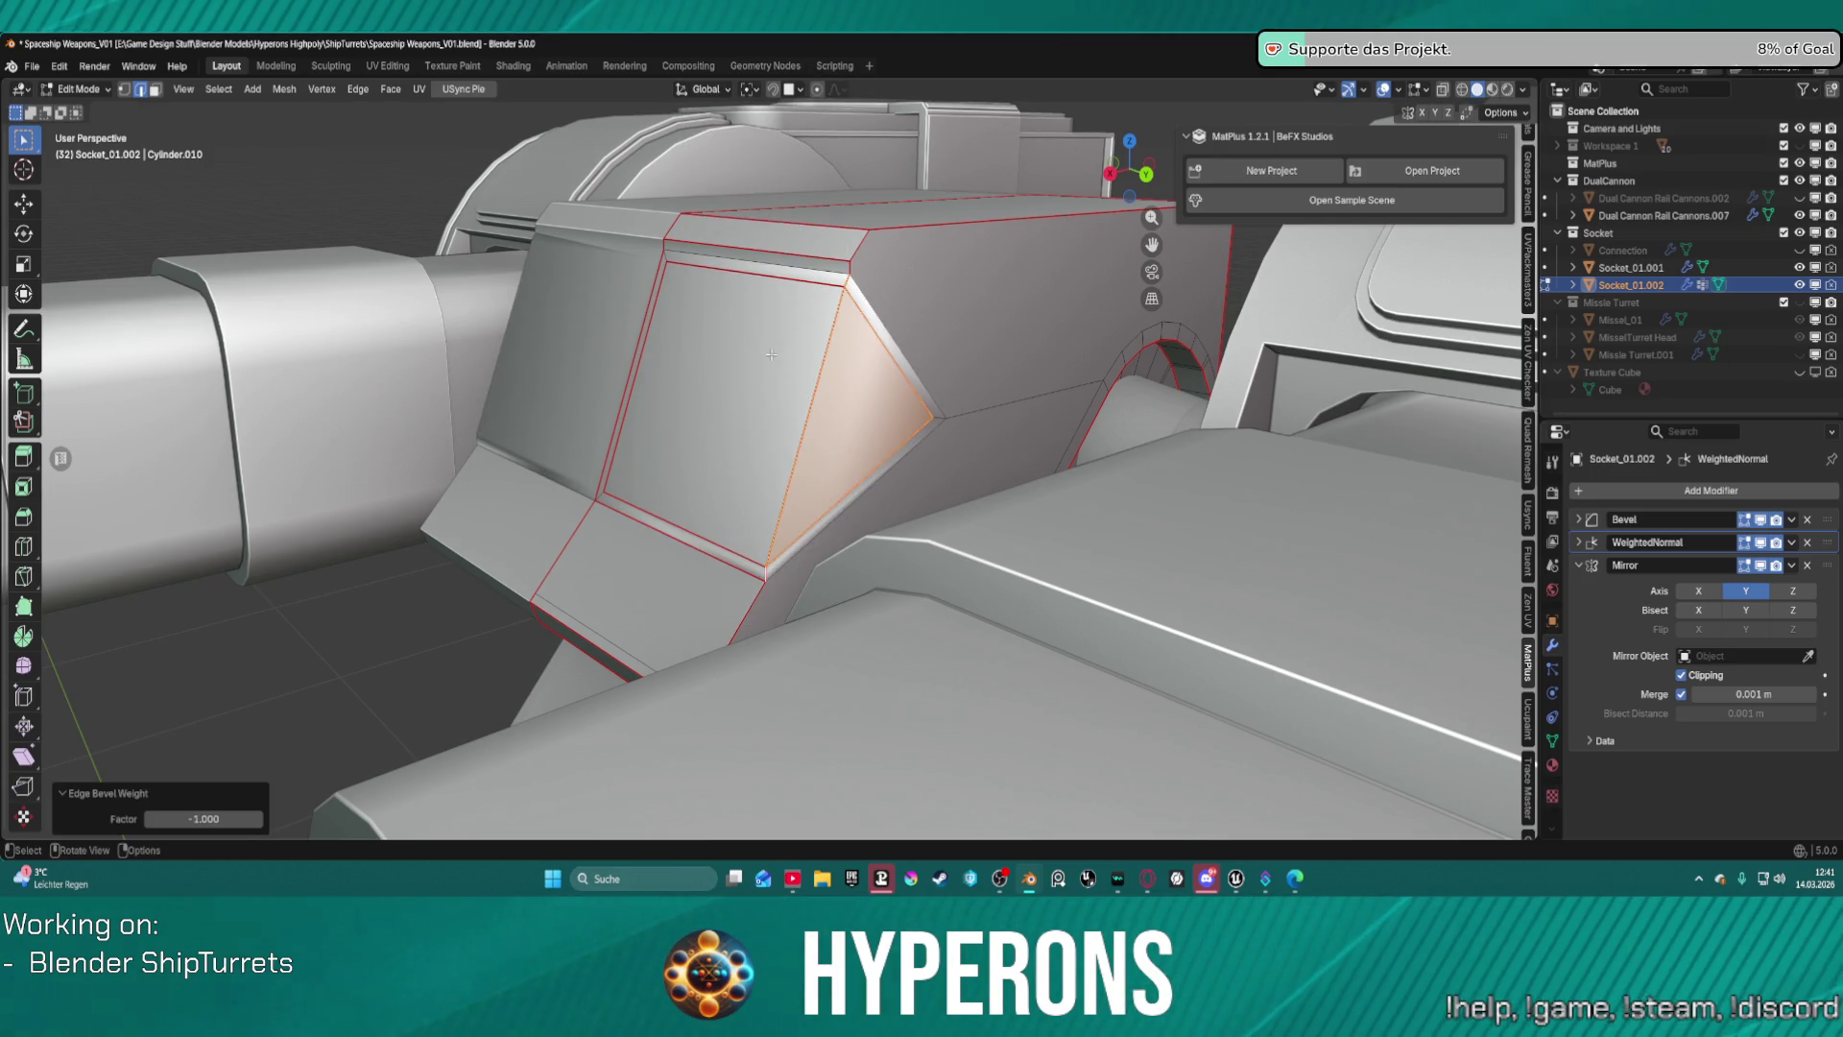
pyautogui.moveTo(767, 308)
pyautogui.mouseDown(button='middle')
pyautogui.moveTo(999, 293)
pyautogui.moveTo(811, 265)
pyautogui.mouseUp(button='middle')
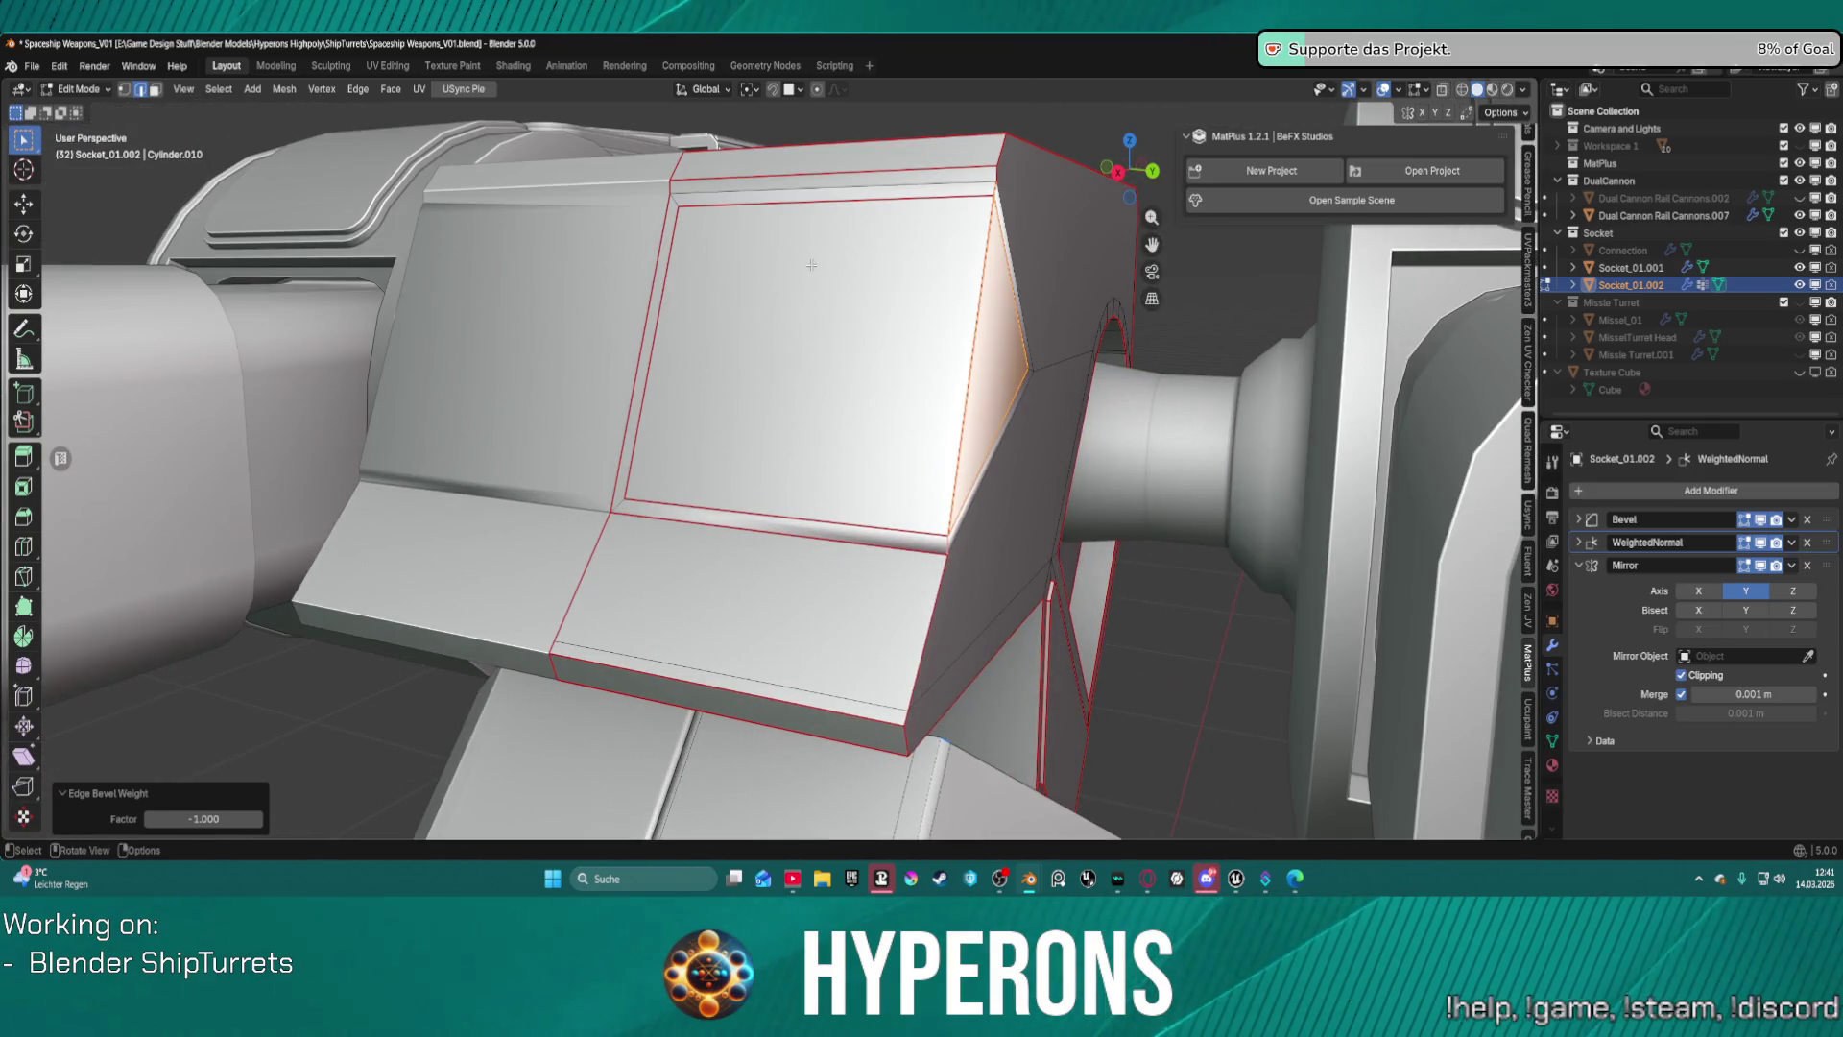
# Revert the bevel weight Factor to 0 in the redo panel and clear the selection.
pyautogui.click(204, 818)
pyautogui.write('0')
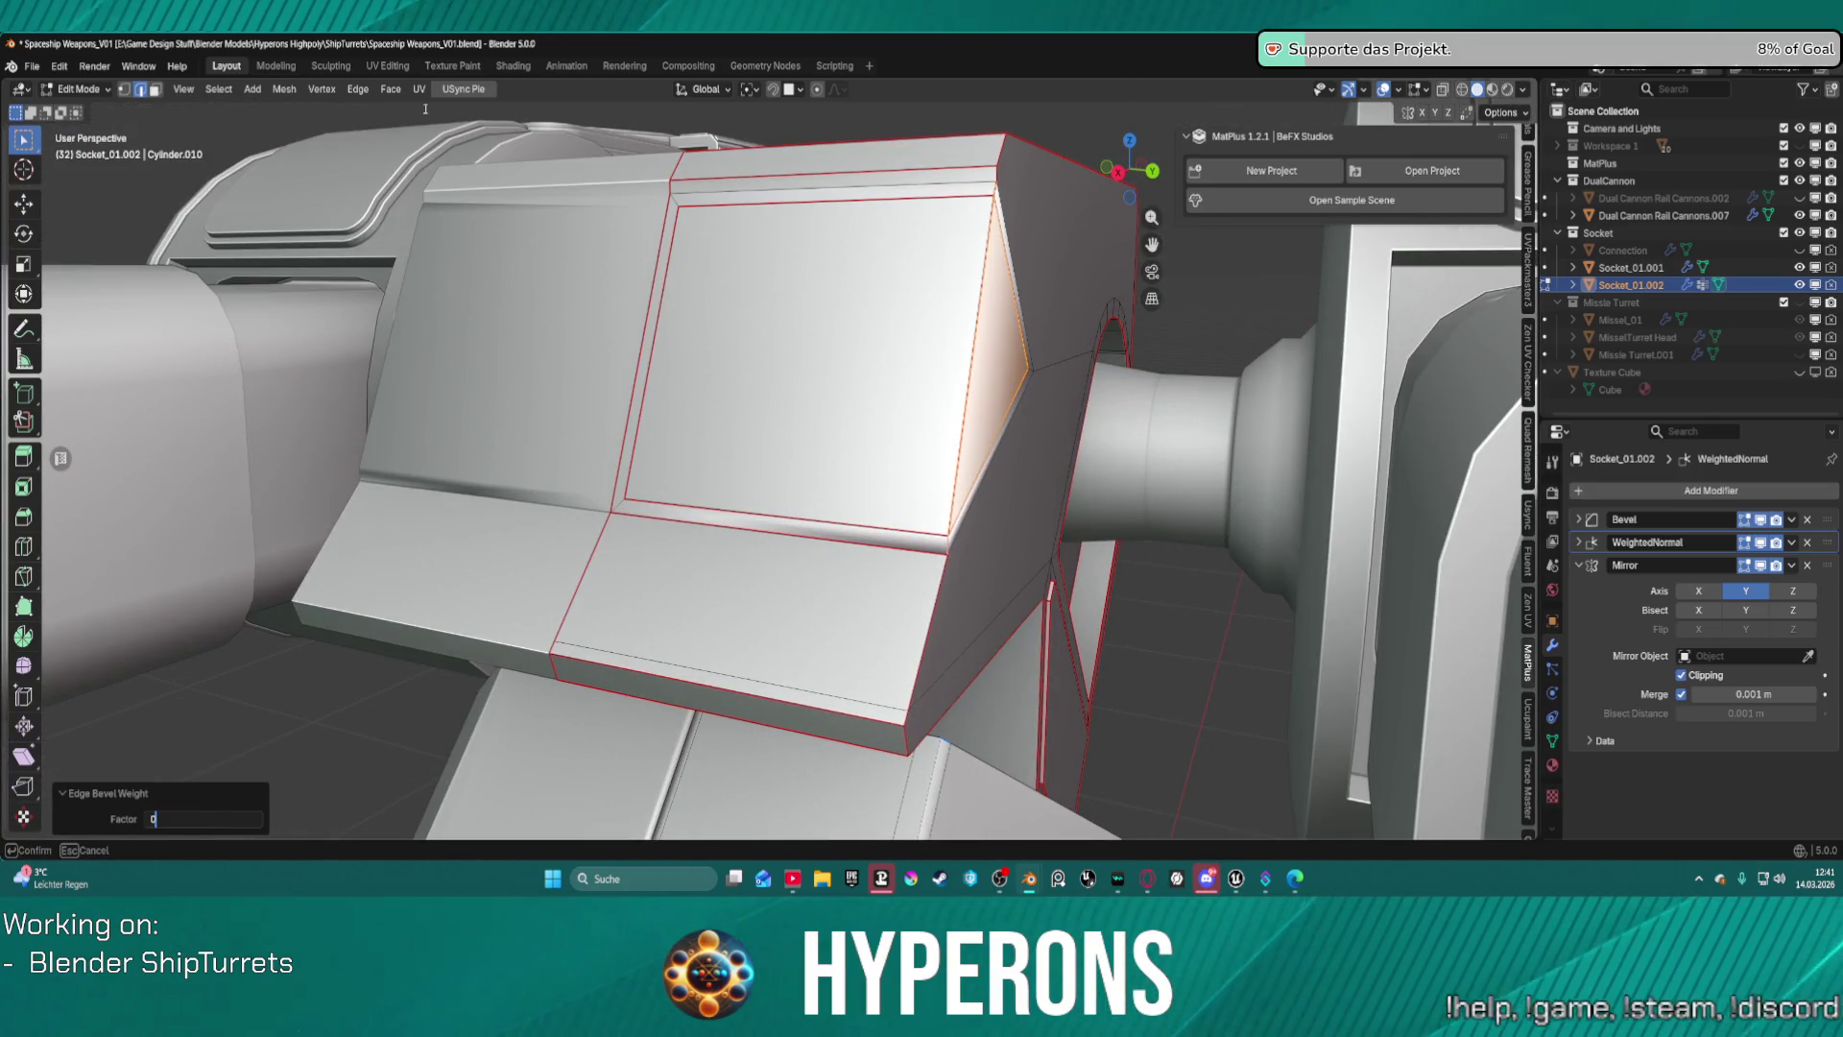
pyautogui.press('Return')
pyautogui.moveTo(818, 262)
pyautogui.mouseDown(button='middle')
pyautogui.moveTo(1005, 289)
pyautogui.moveTo(921, 319)
pyautogui.mouseUp(button='middle')
pyautogui.click(921, 322)
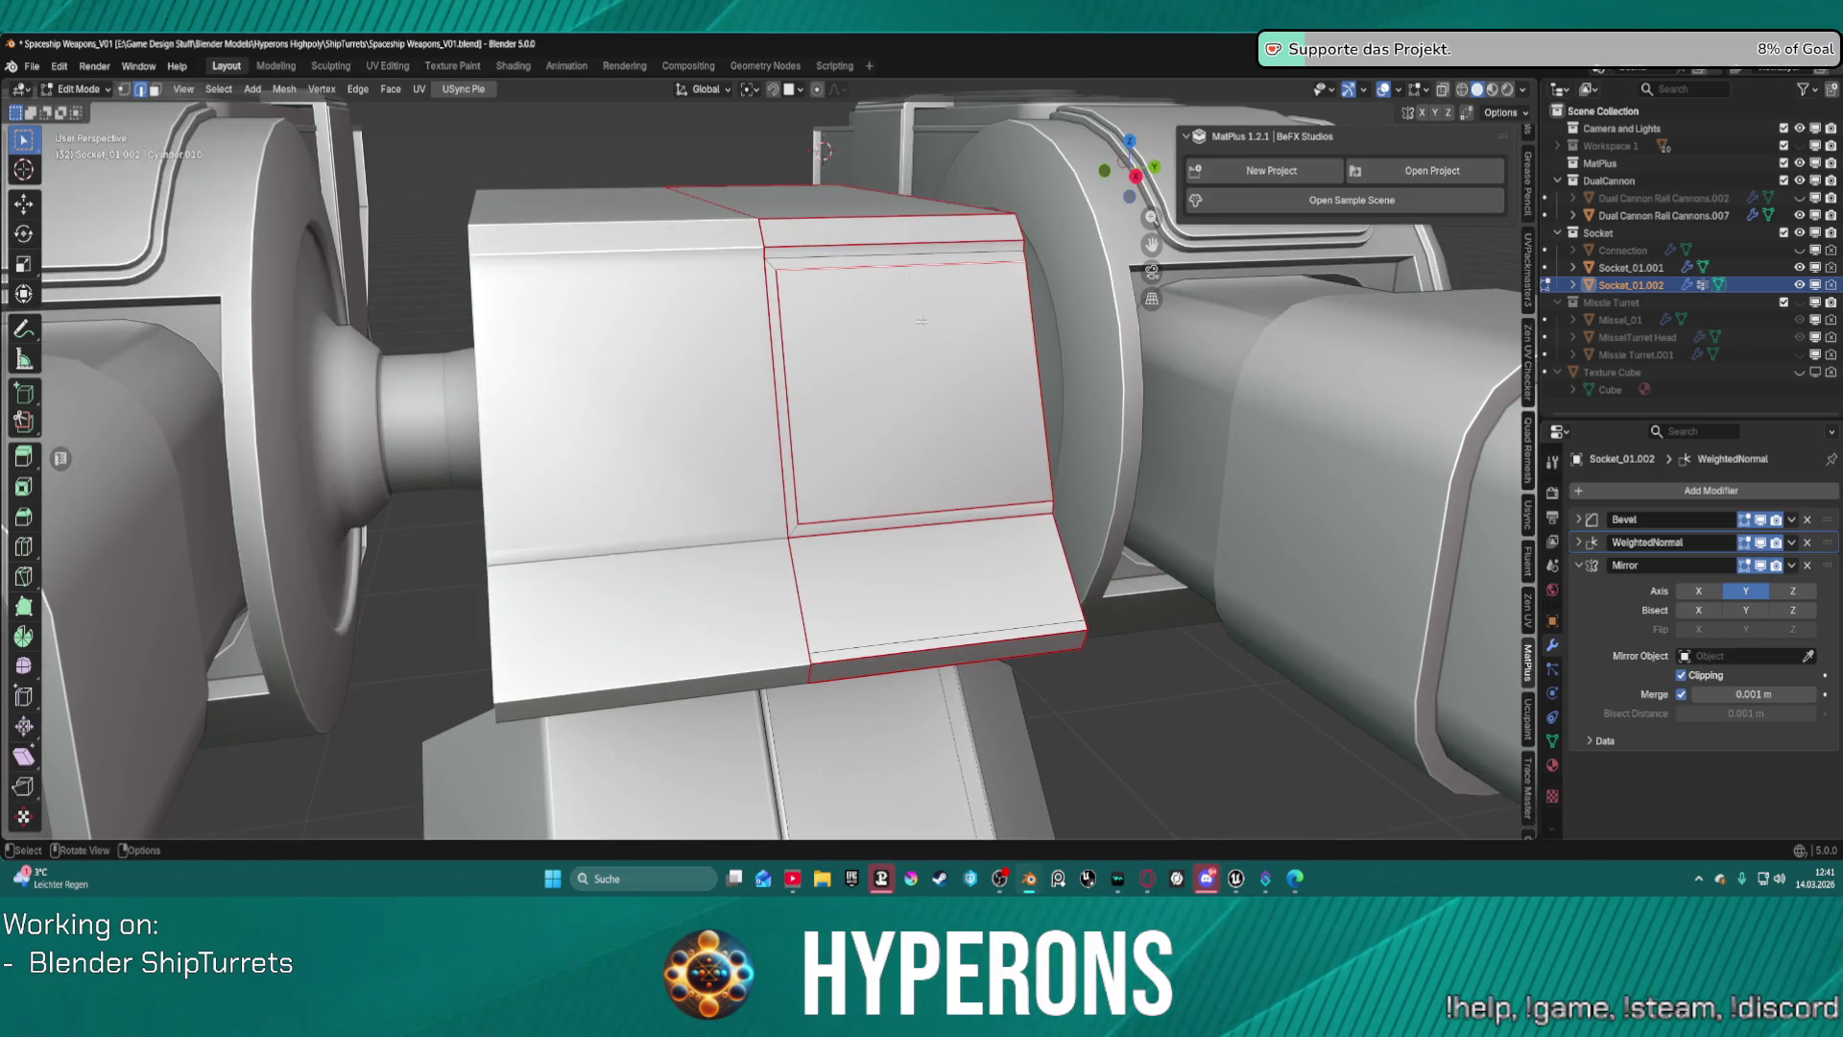
pyautogui.keyDown('alt'); pyautogui.keyDown('shift'); pyautogui.click(932, 503); pyautogui.keyUp('shift'); pyautogui.keyUp('alt')
pyautogui.hotkey('ctrl', 'e')
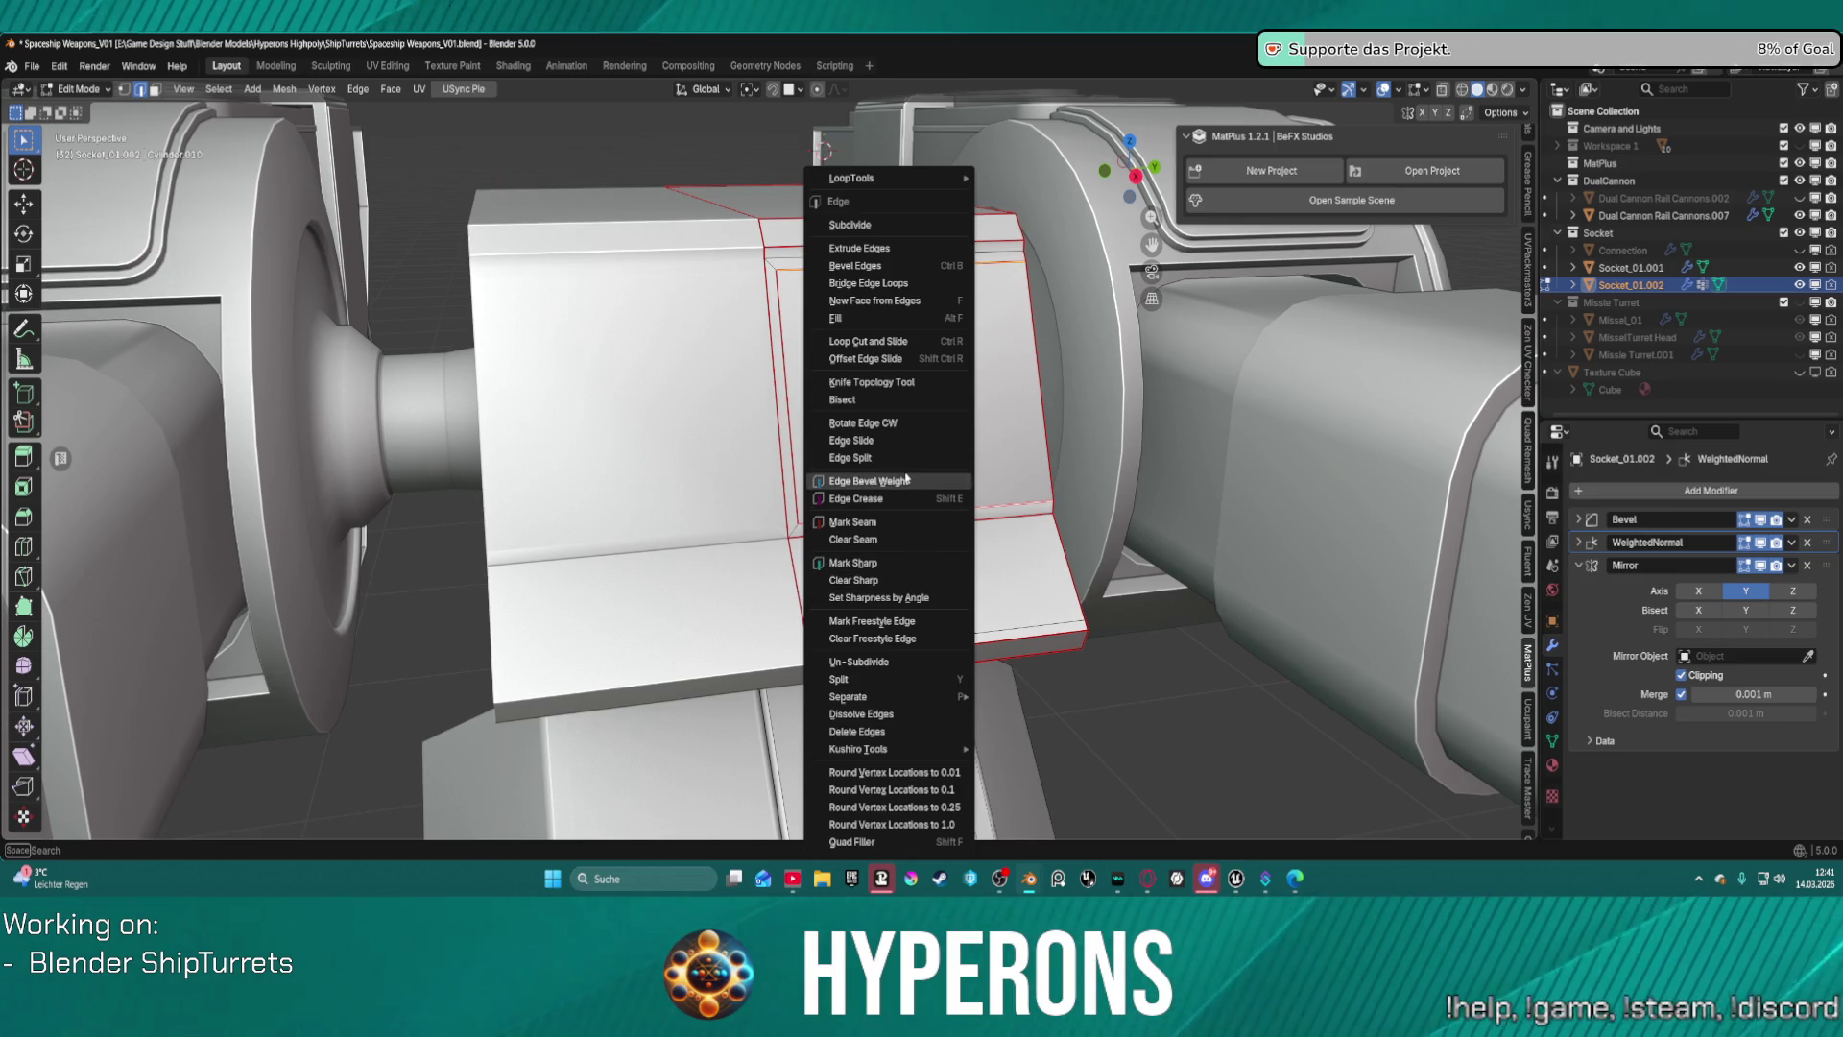
pyautogui.click(906, 478)
pyautogui.press('Return')
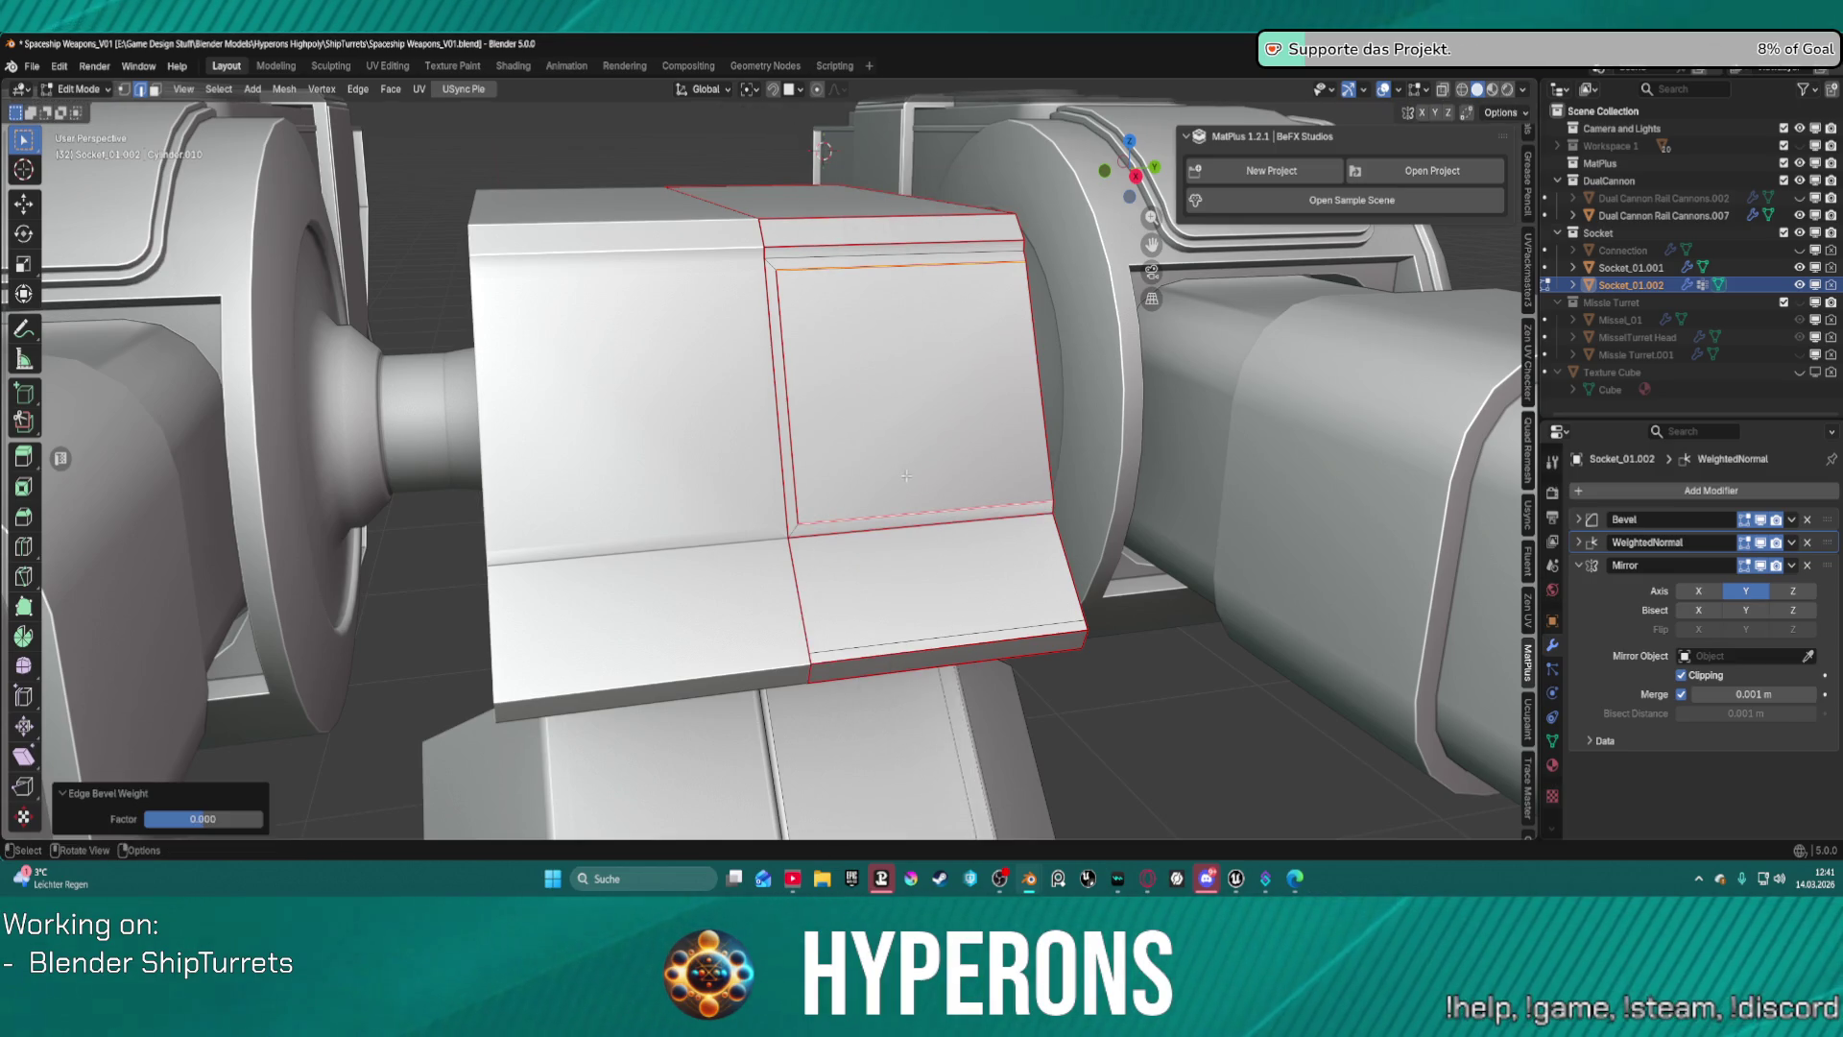
pyautogui.moveTo(866, 407)
pyautogui.mouseDown(button='middle')
pyautogui.moveTo(1002, 364)
pyautogui.moveTo(912, 330)
pyautogui.moveTo(912, 355)
pyautogui.moveTo(821, 376)
pyautogui.mouseUp(button='middle')
pyautogui.click(818, 377)
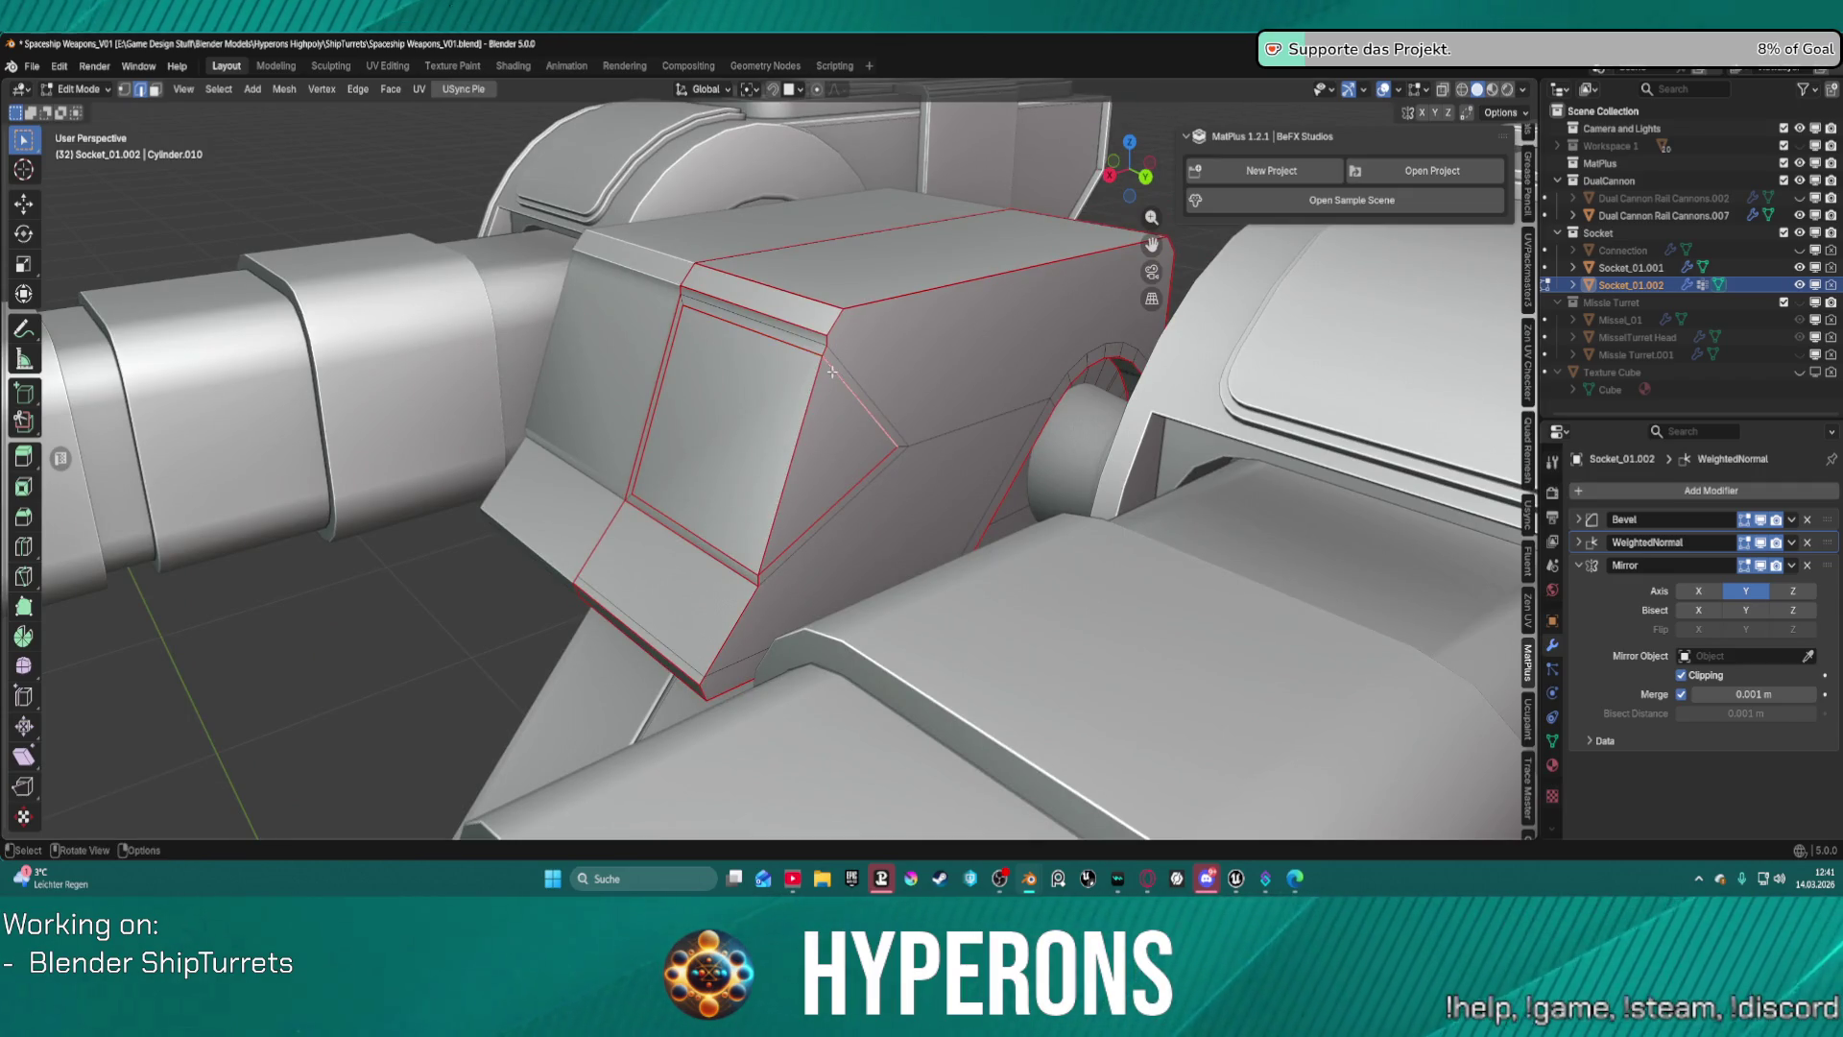
pyautogui.keyDown('shift'); pyautogui.click(784, 475); pyautogui.keyUp('shift')
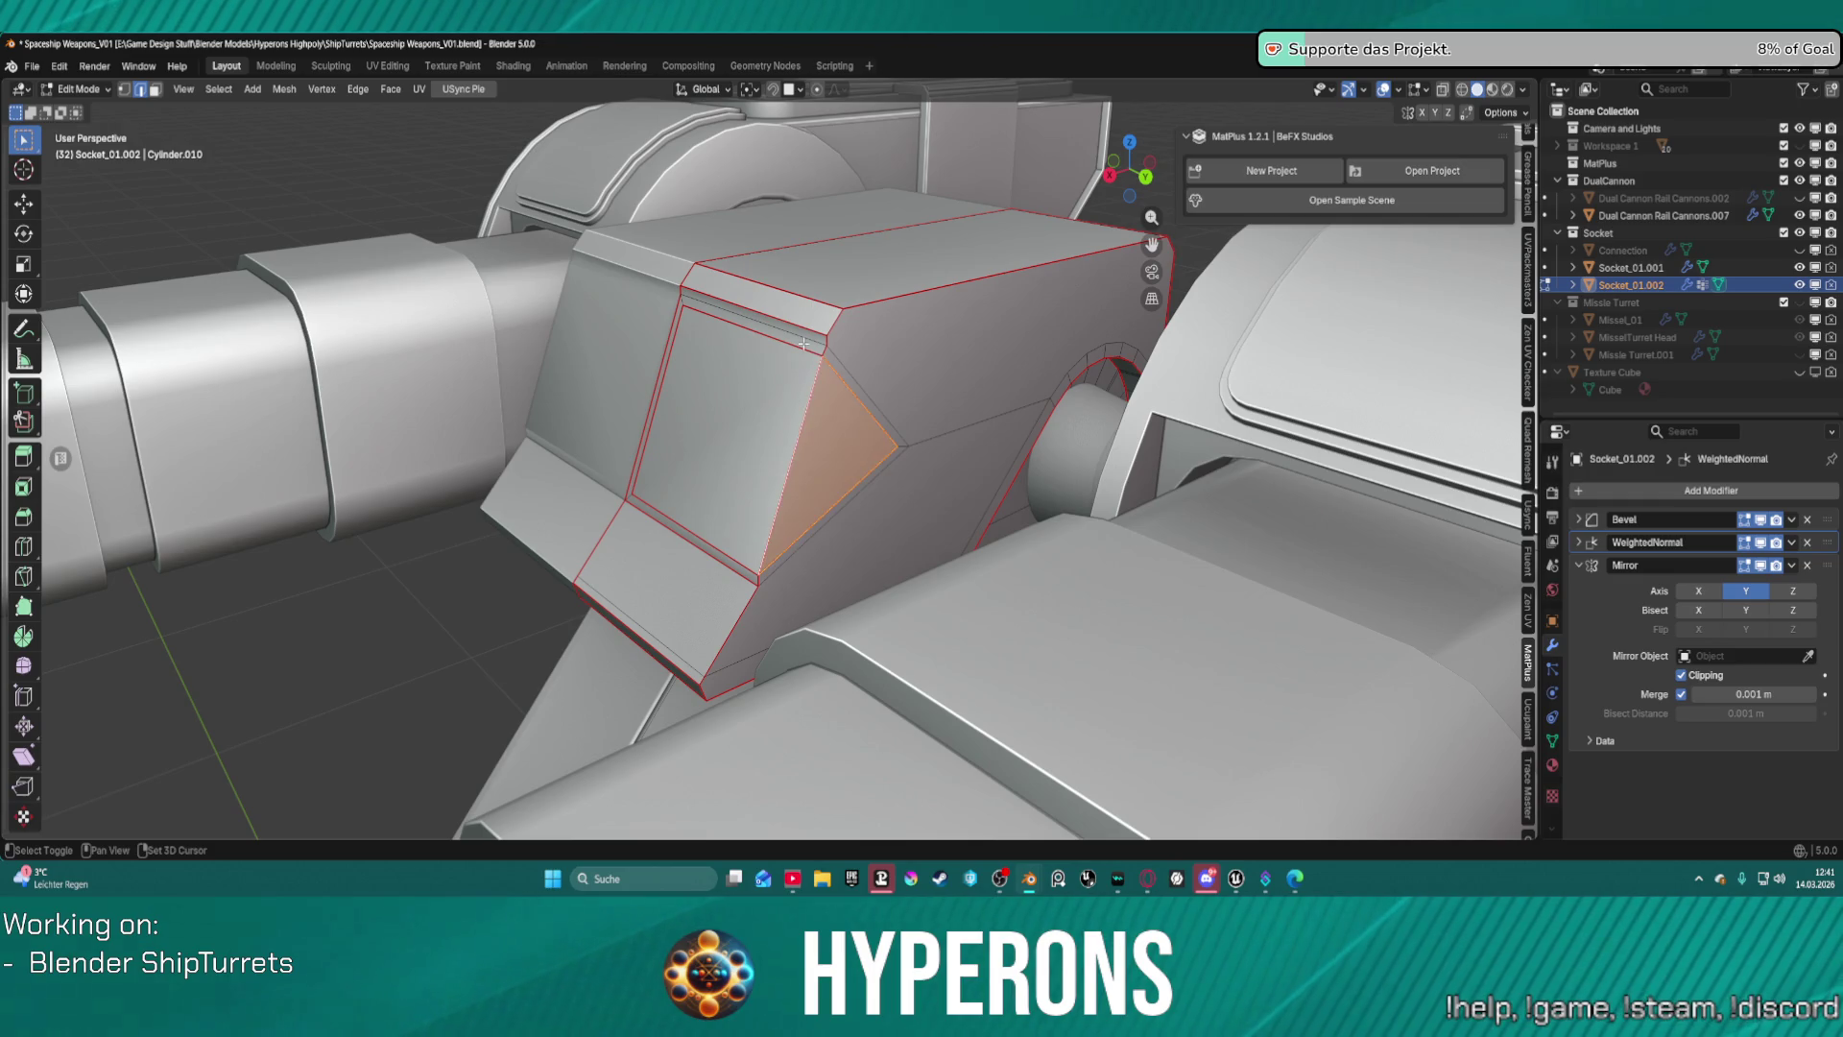
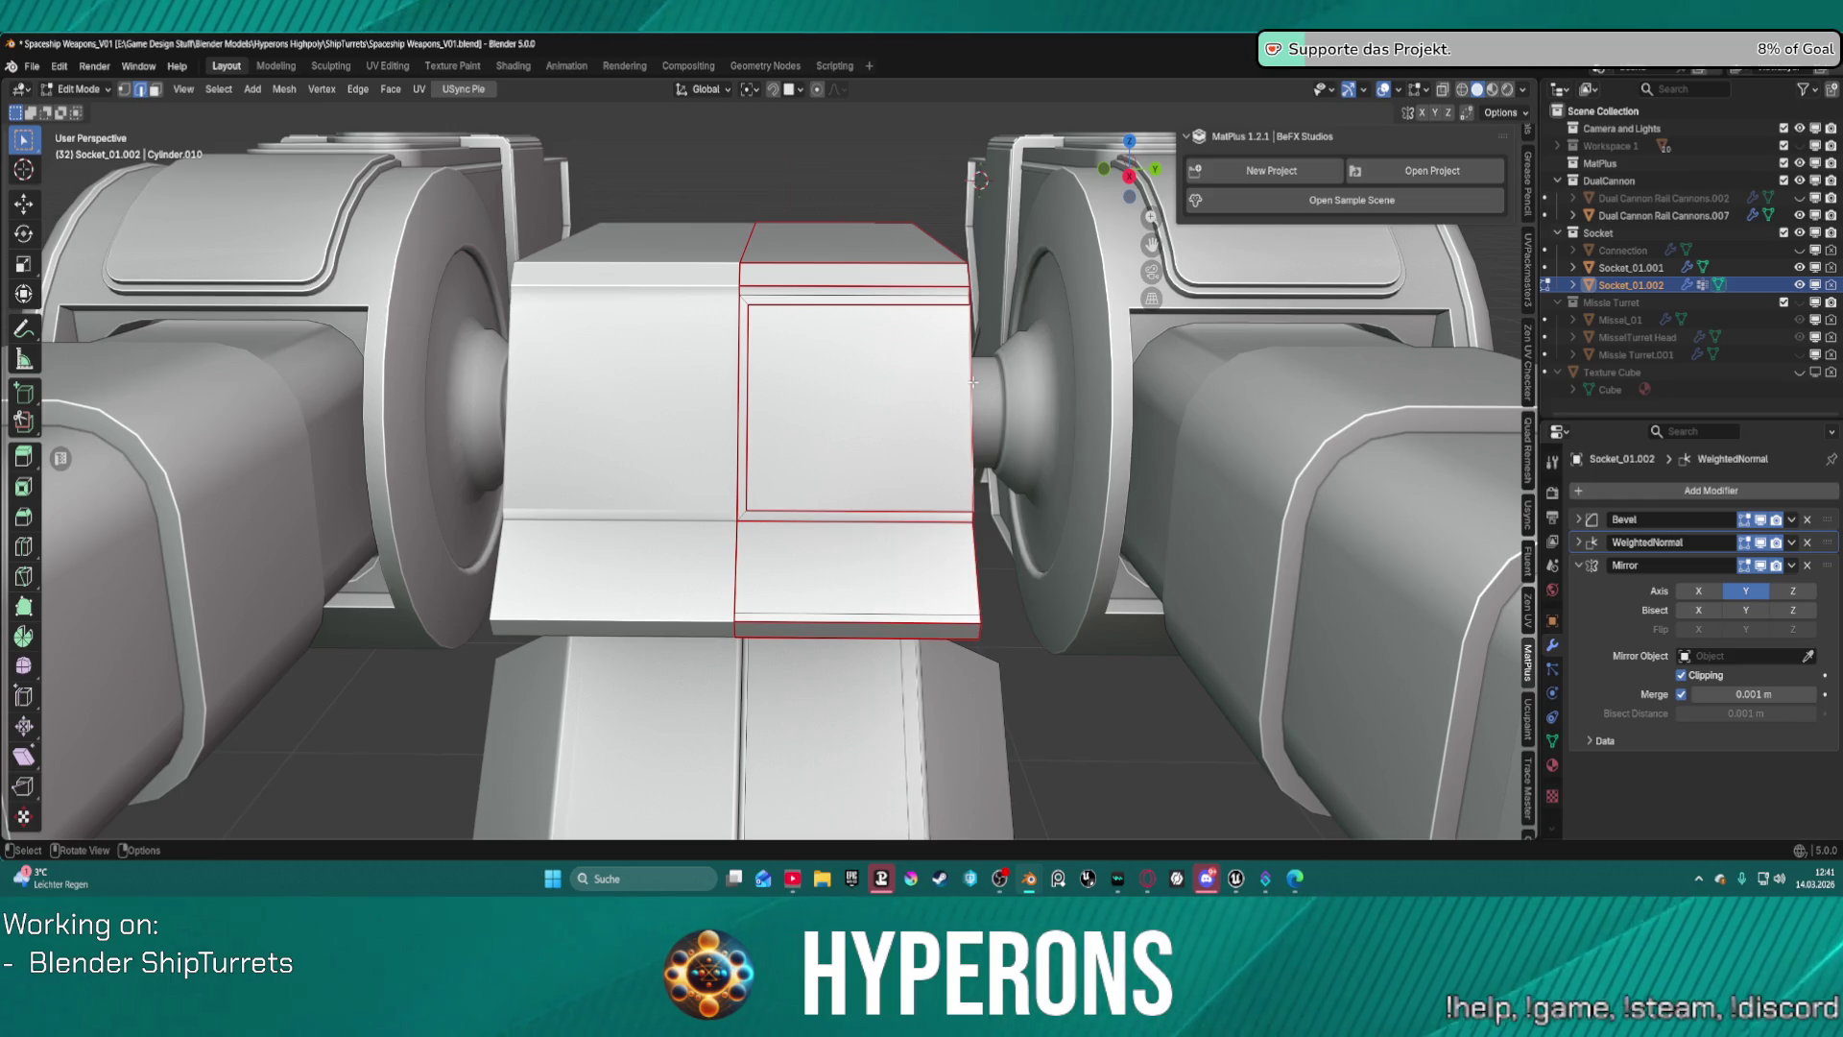
# Mark the selected socket-block edges as sharp, then select the diagonal corner edge.
pyautogui.rightClick(973, 382)
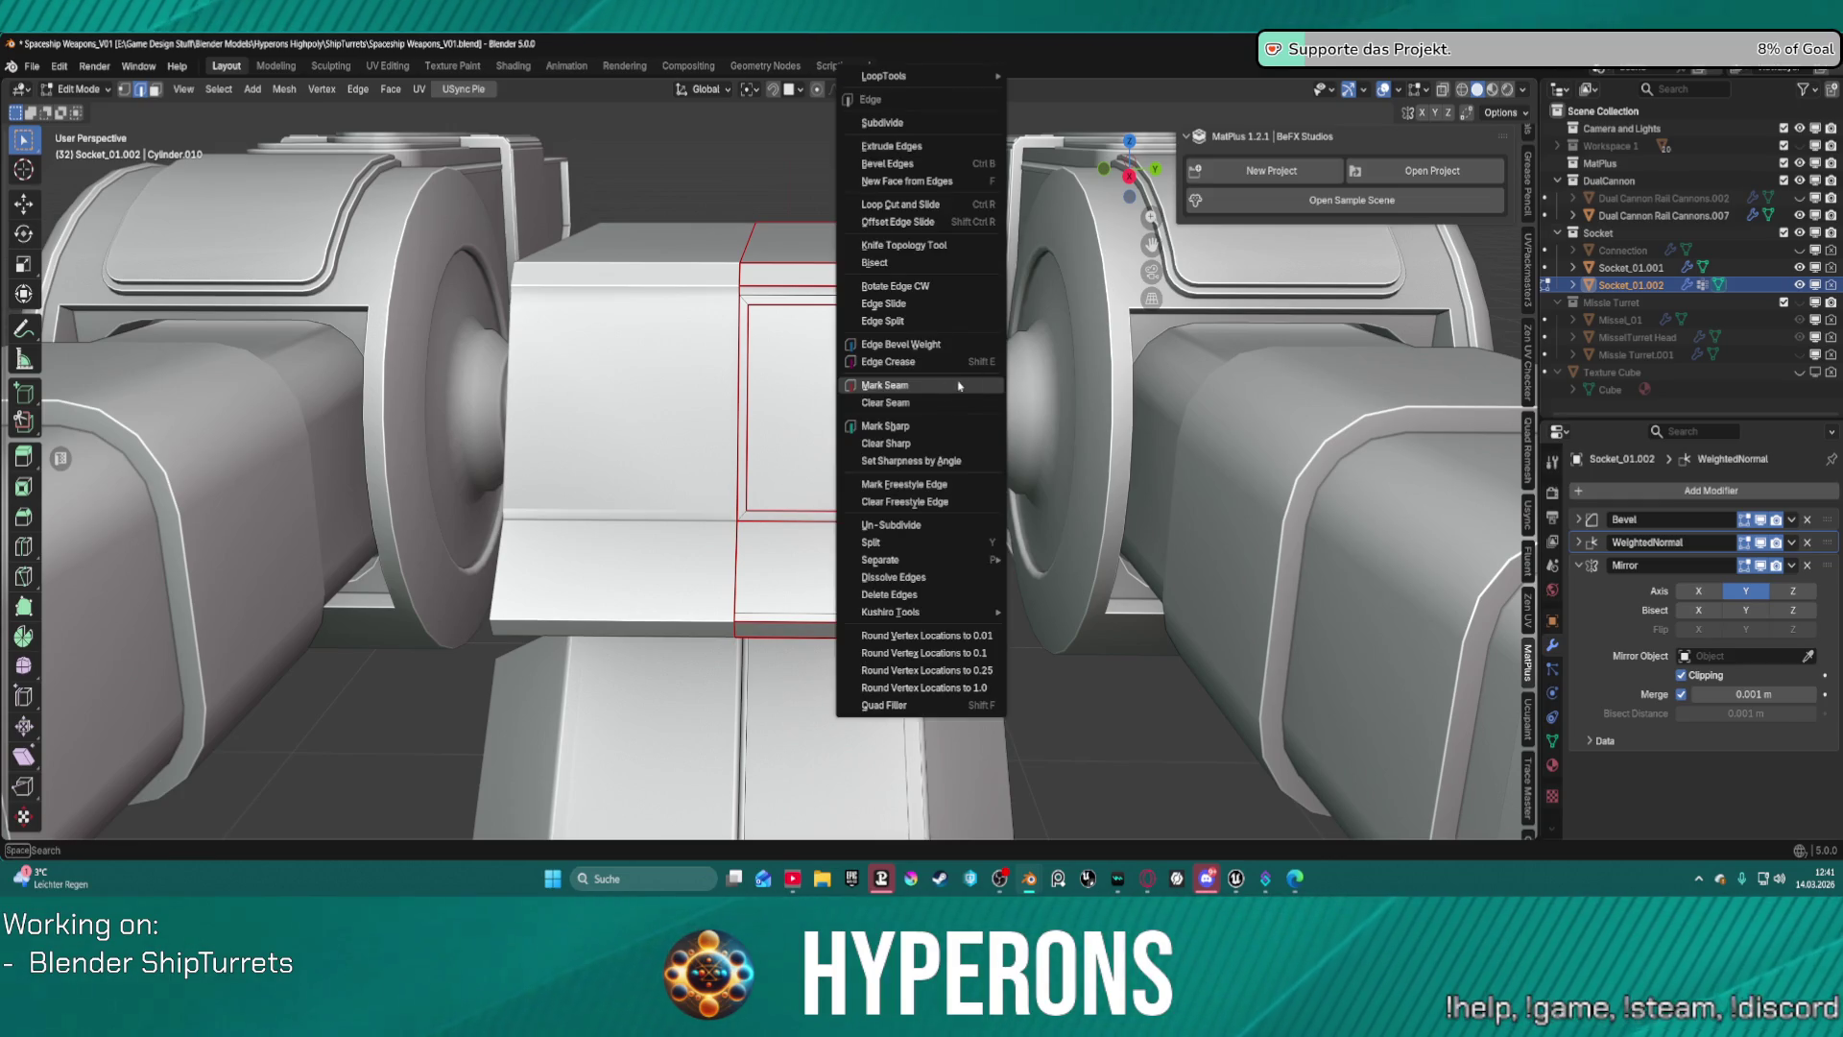
pyautogui.click(904, 423)
pyautogui.moveTo(904, 418)
pyautogui.mouseDown(button='middle')
pyautogui.moveTo(828, 366)
pyautogui.moveTo(831, 324)
pyautogui.mouseUp(button='middle')
pyautogui.scroll(5, 829, 366)
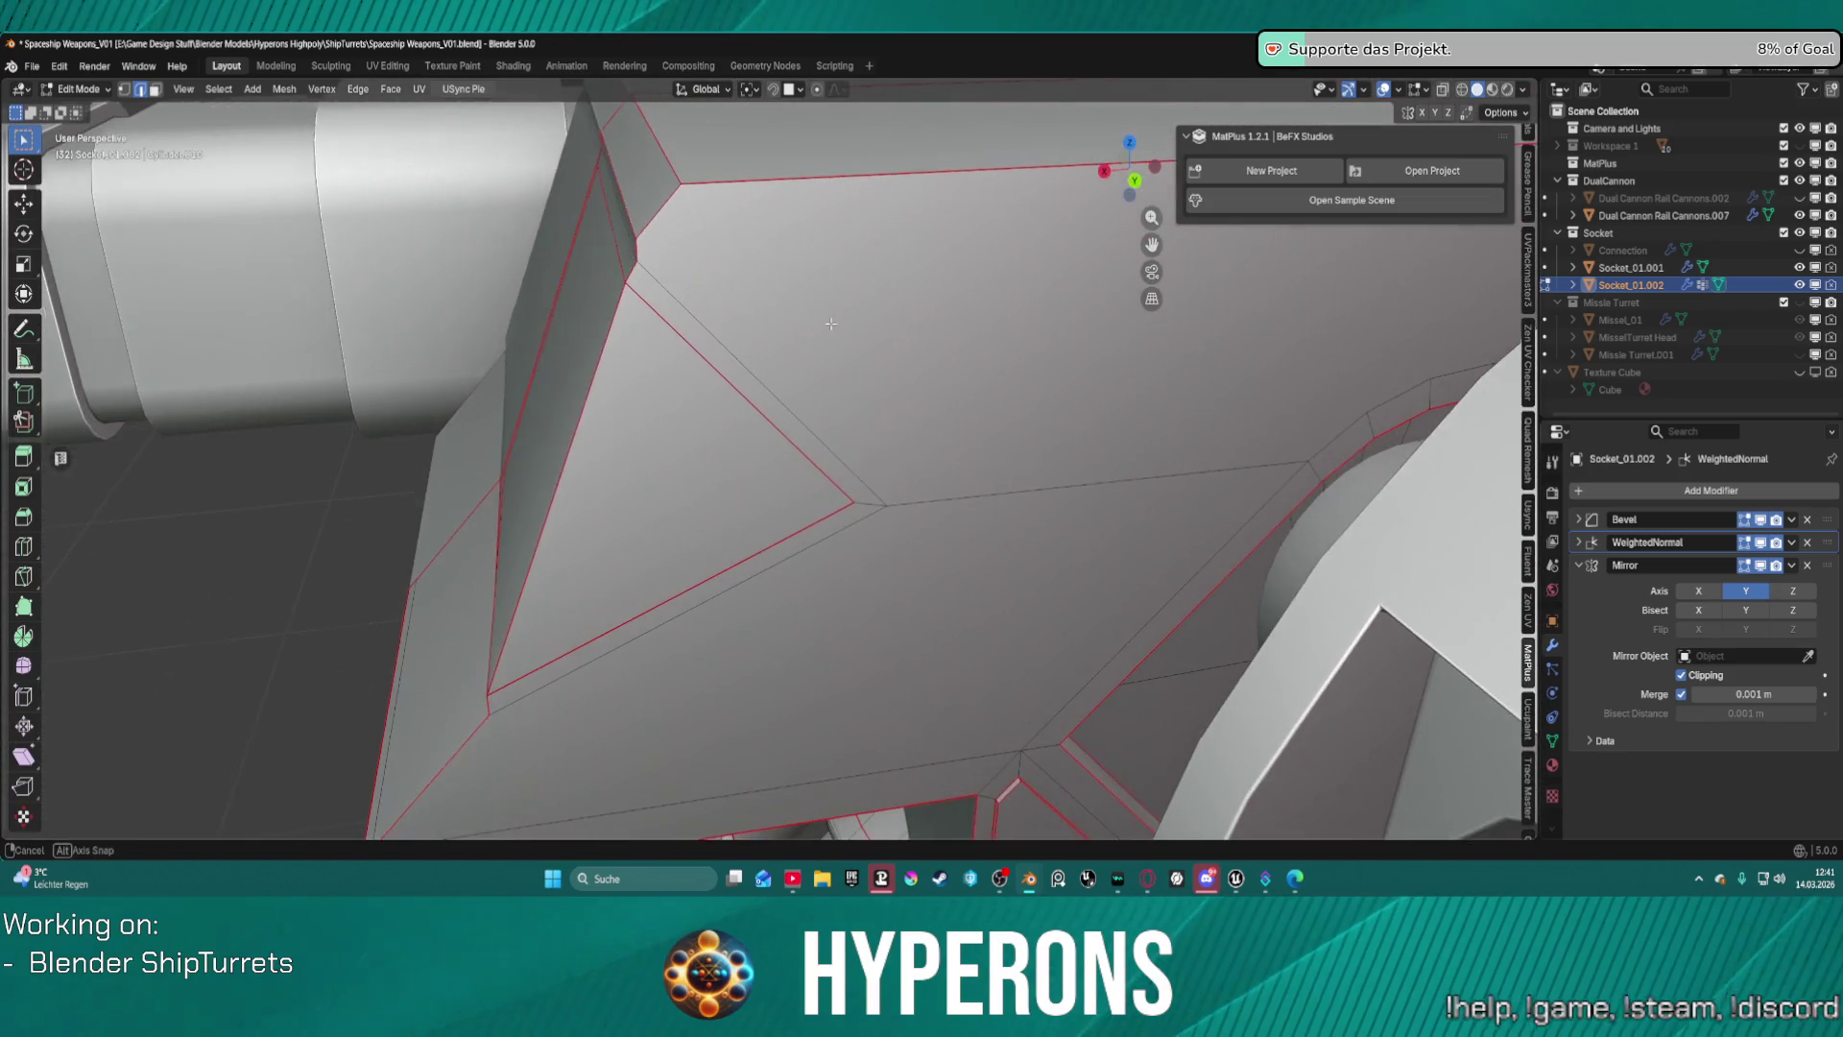
pyautogui.click(772, 407)
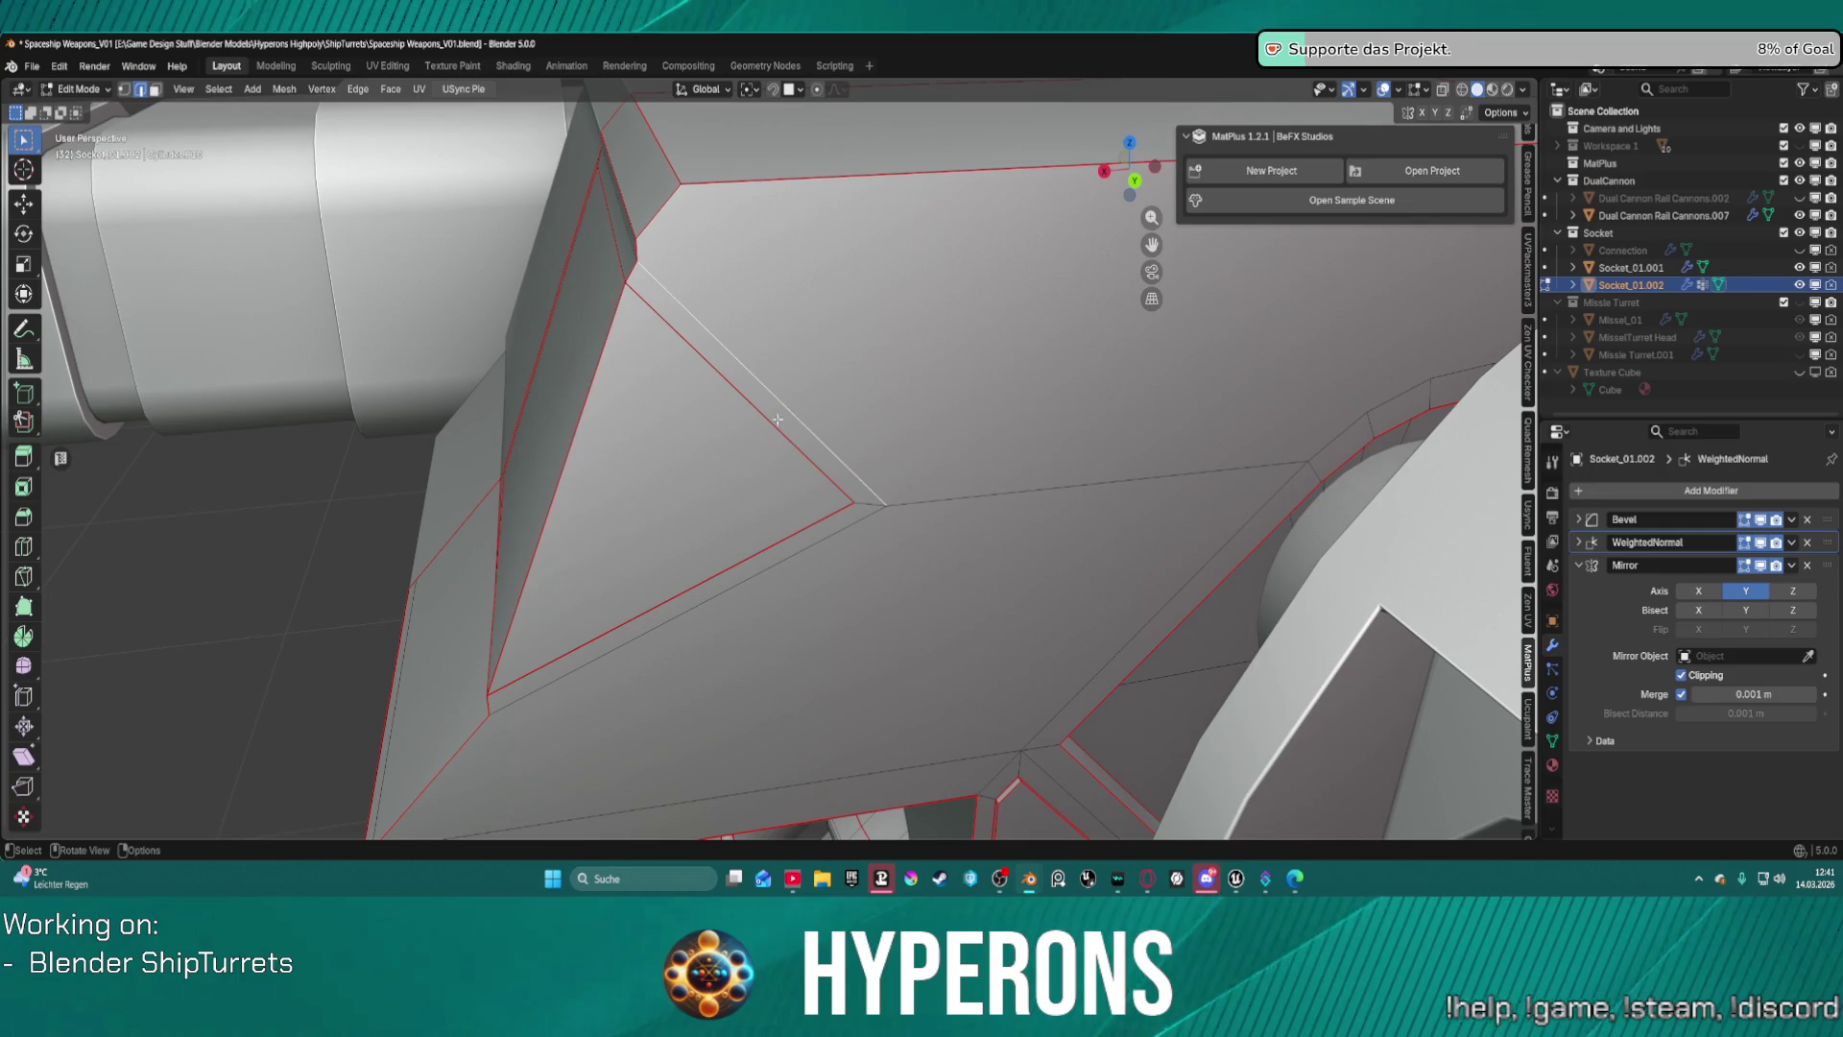
# Show the Bevel result in the viewport and toggle WeightedNormal on and off to compare shading.
pyautogui.click(1761, 519)
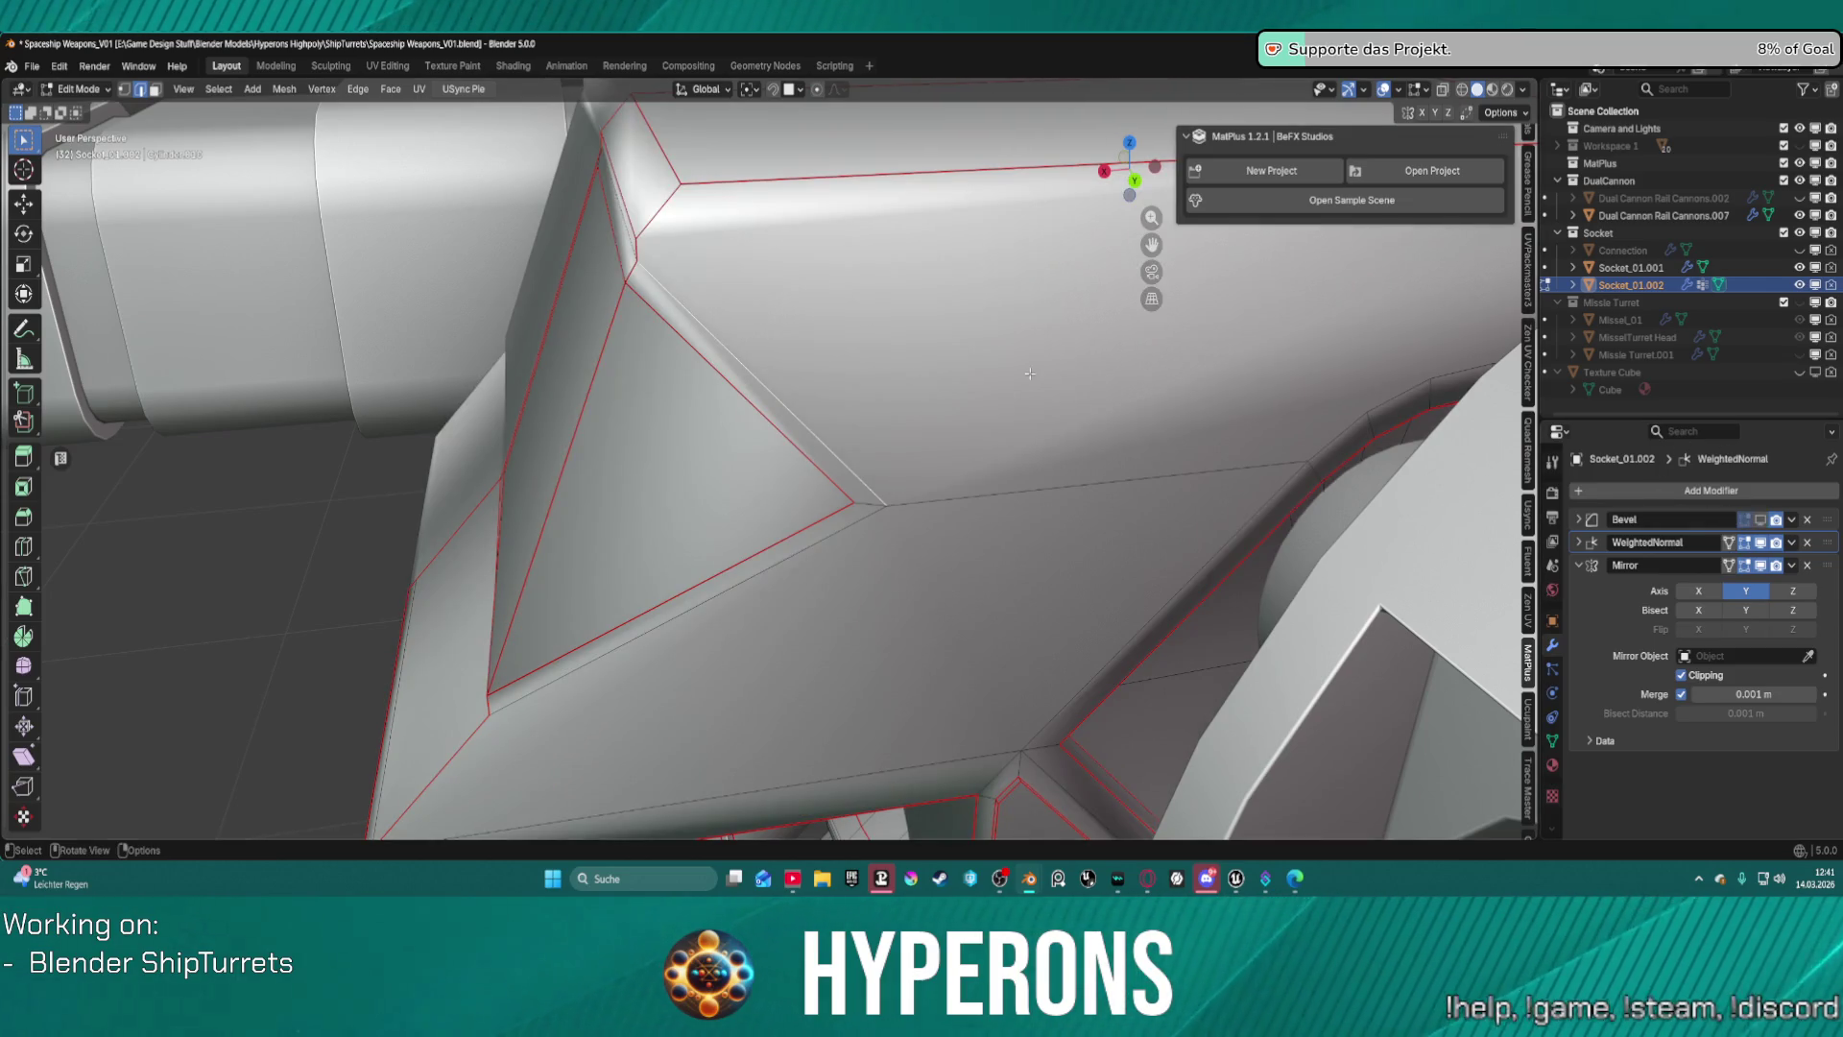
pyautogui.scroll(-5, 1030, 373)
pyautogui.moveTo(1030, 374); pyautogui.dragTo(931, 394, button='middle')
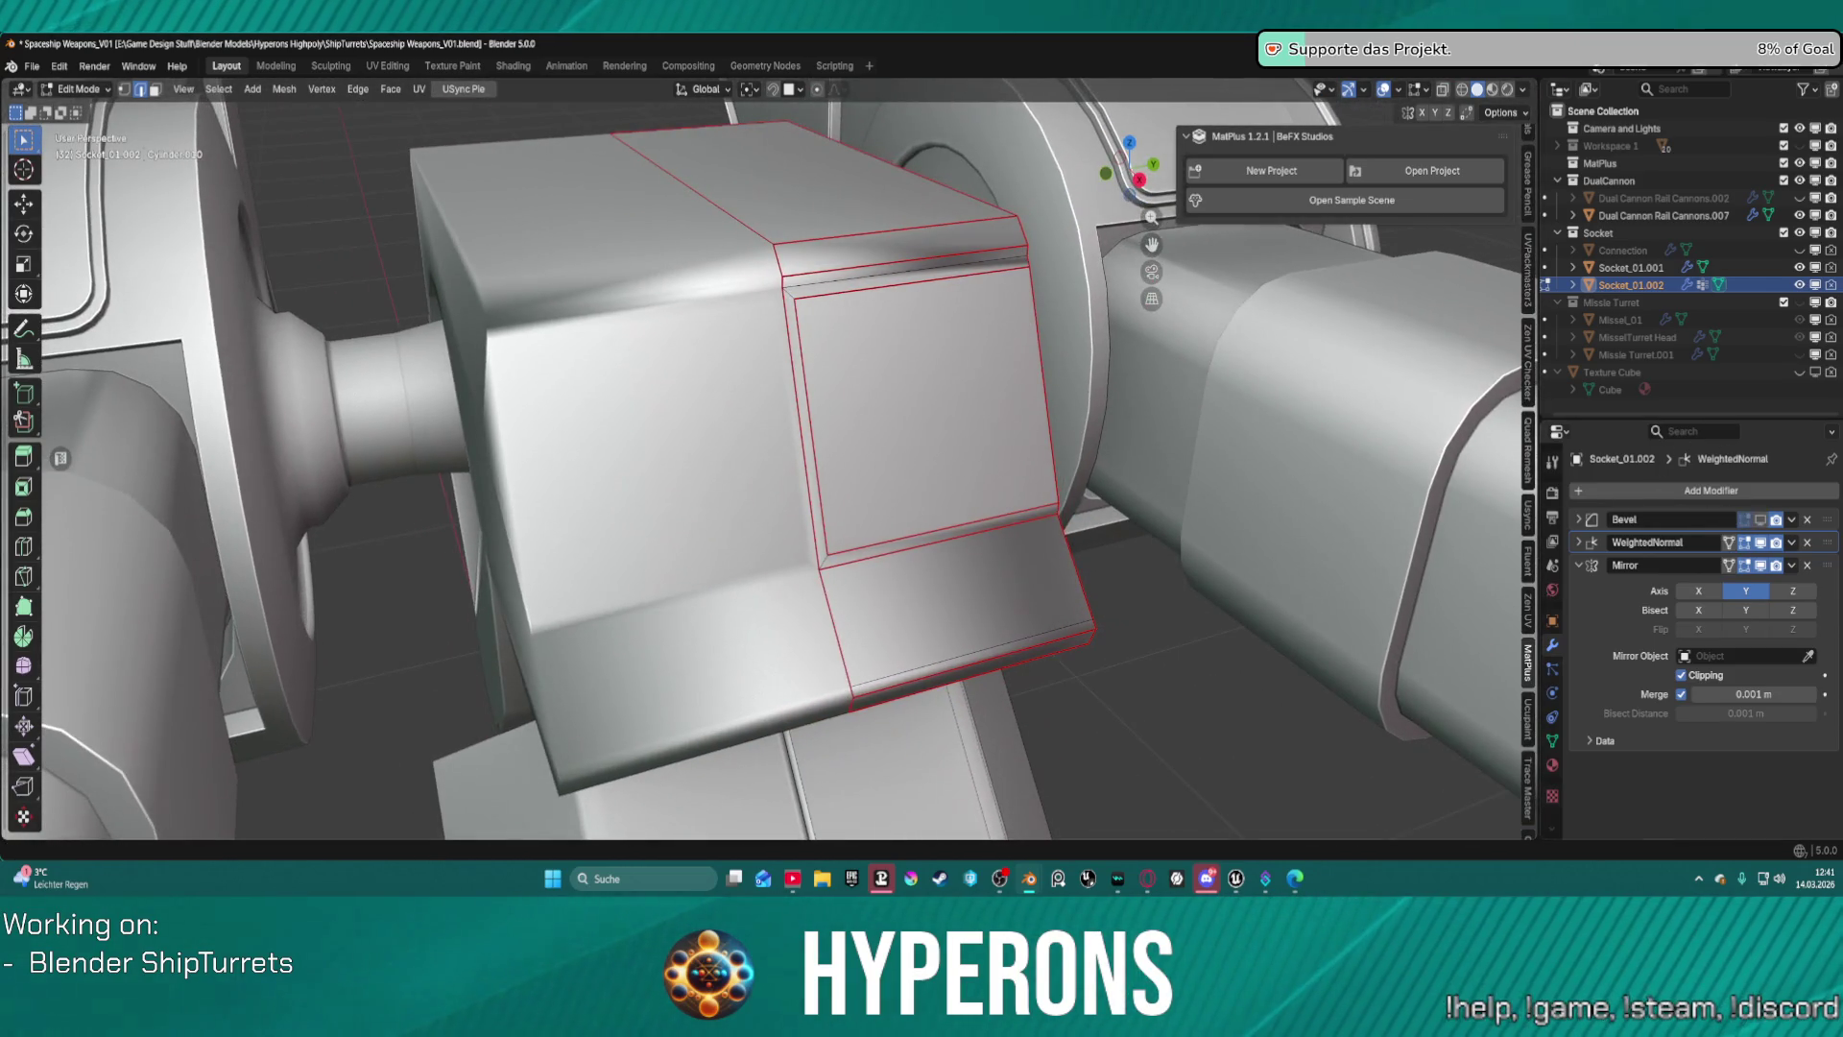
pyautogui.click(1761, 542)
pyautogui.click(1760, 543)
pyautogui.click(1761, 543)
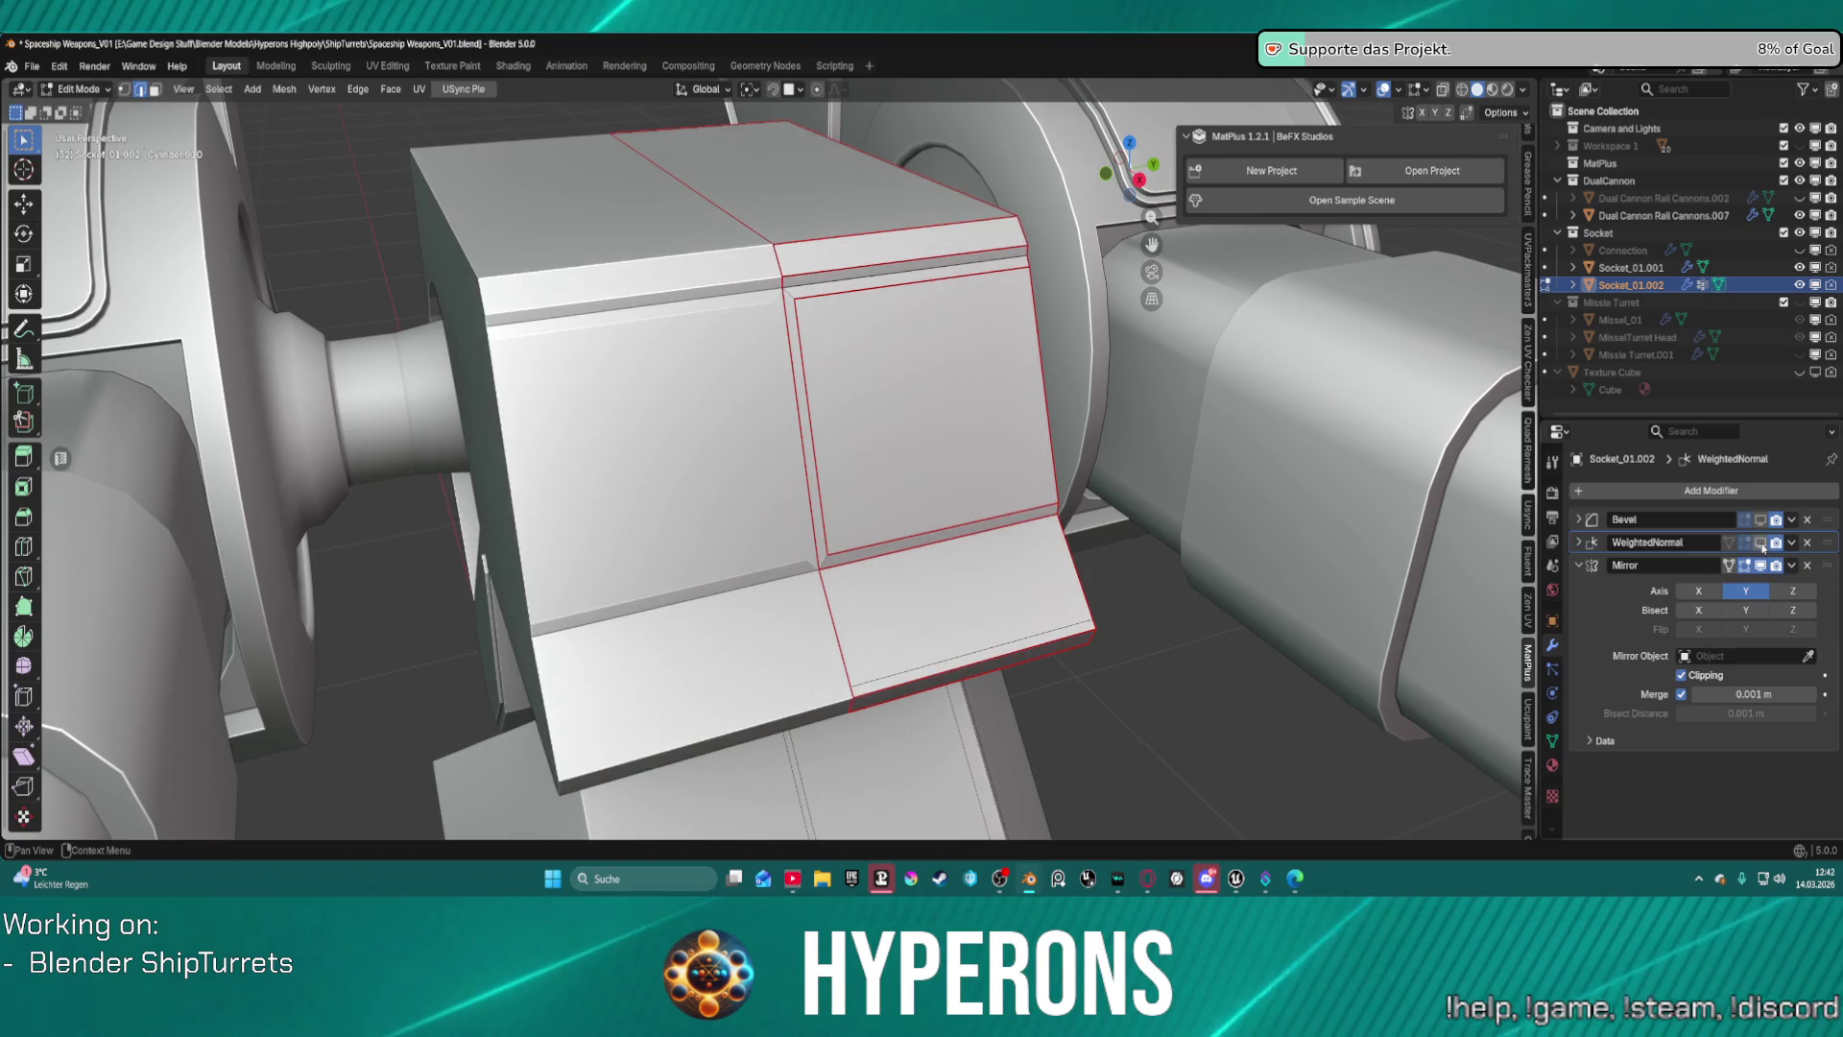
pyautogui.click(1761, 543)
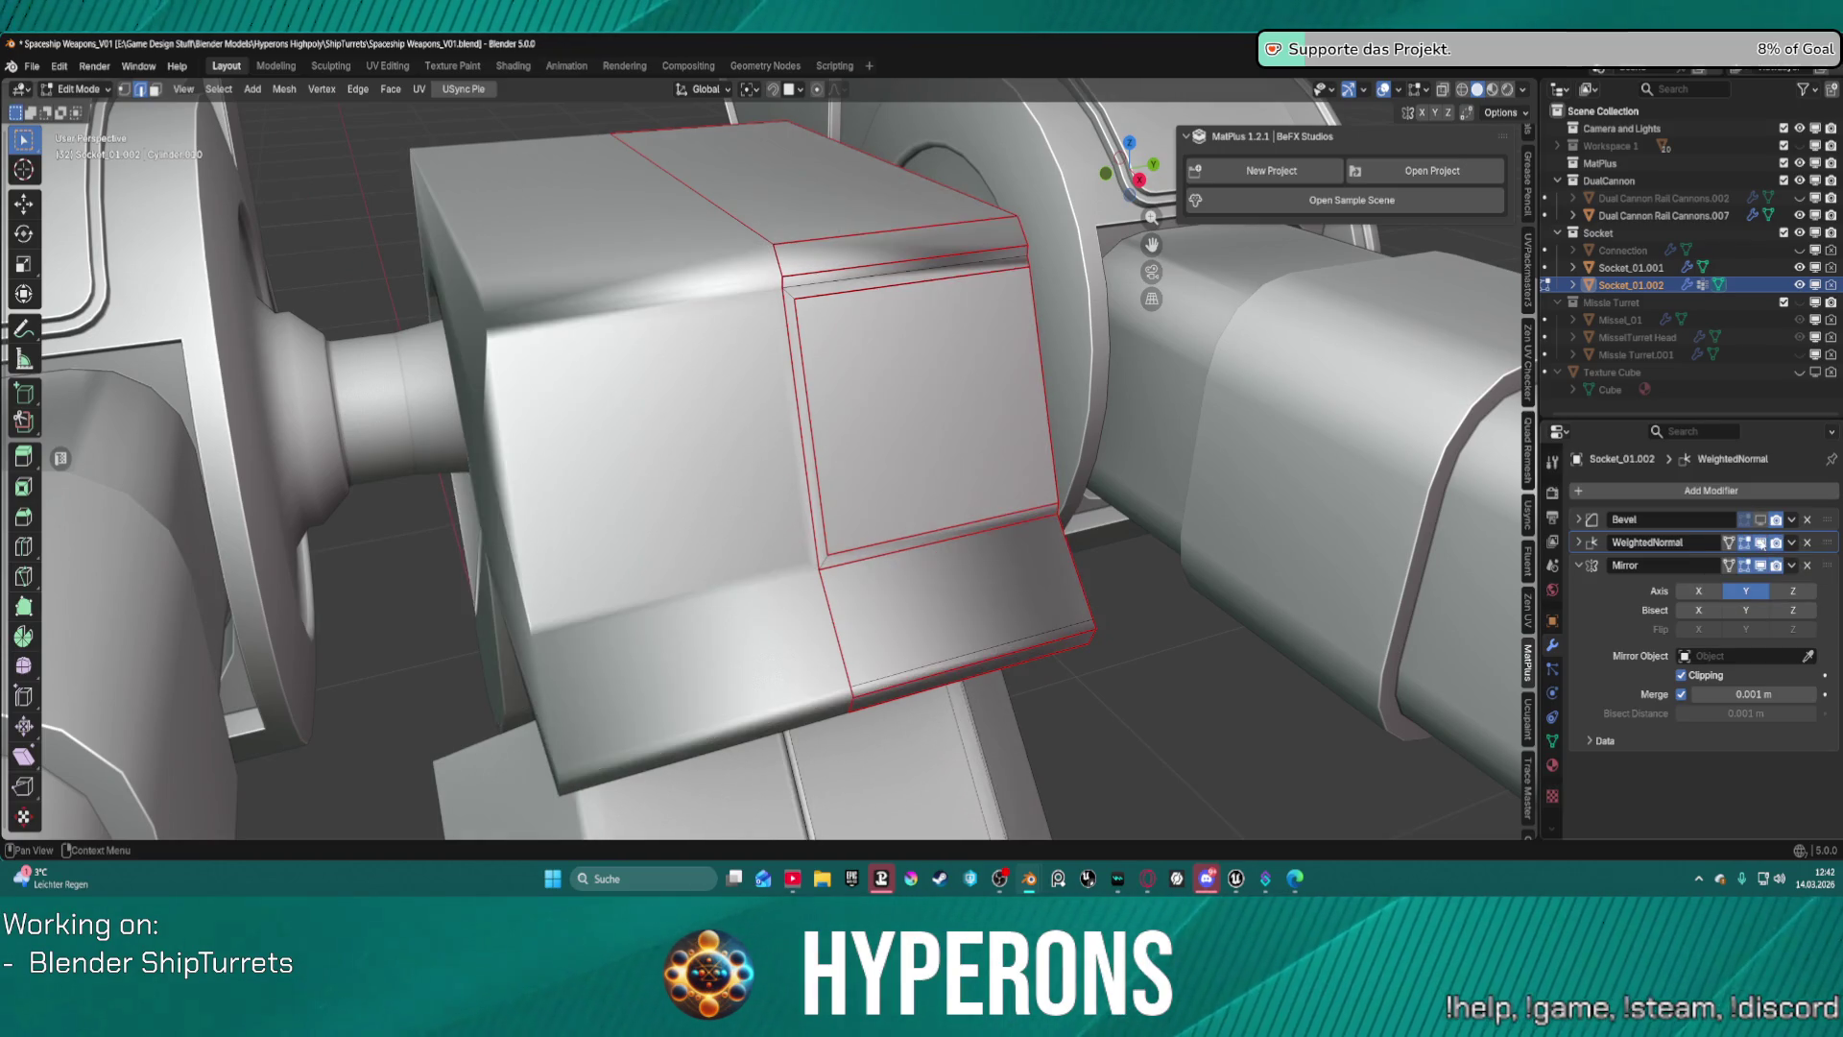
pyautogui.click(1761, 542)
pyautogui.click(1760, 543)
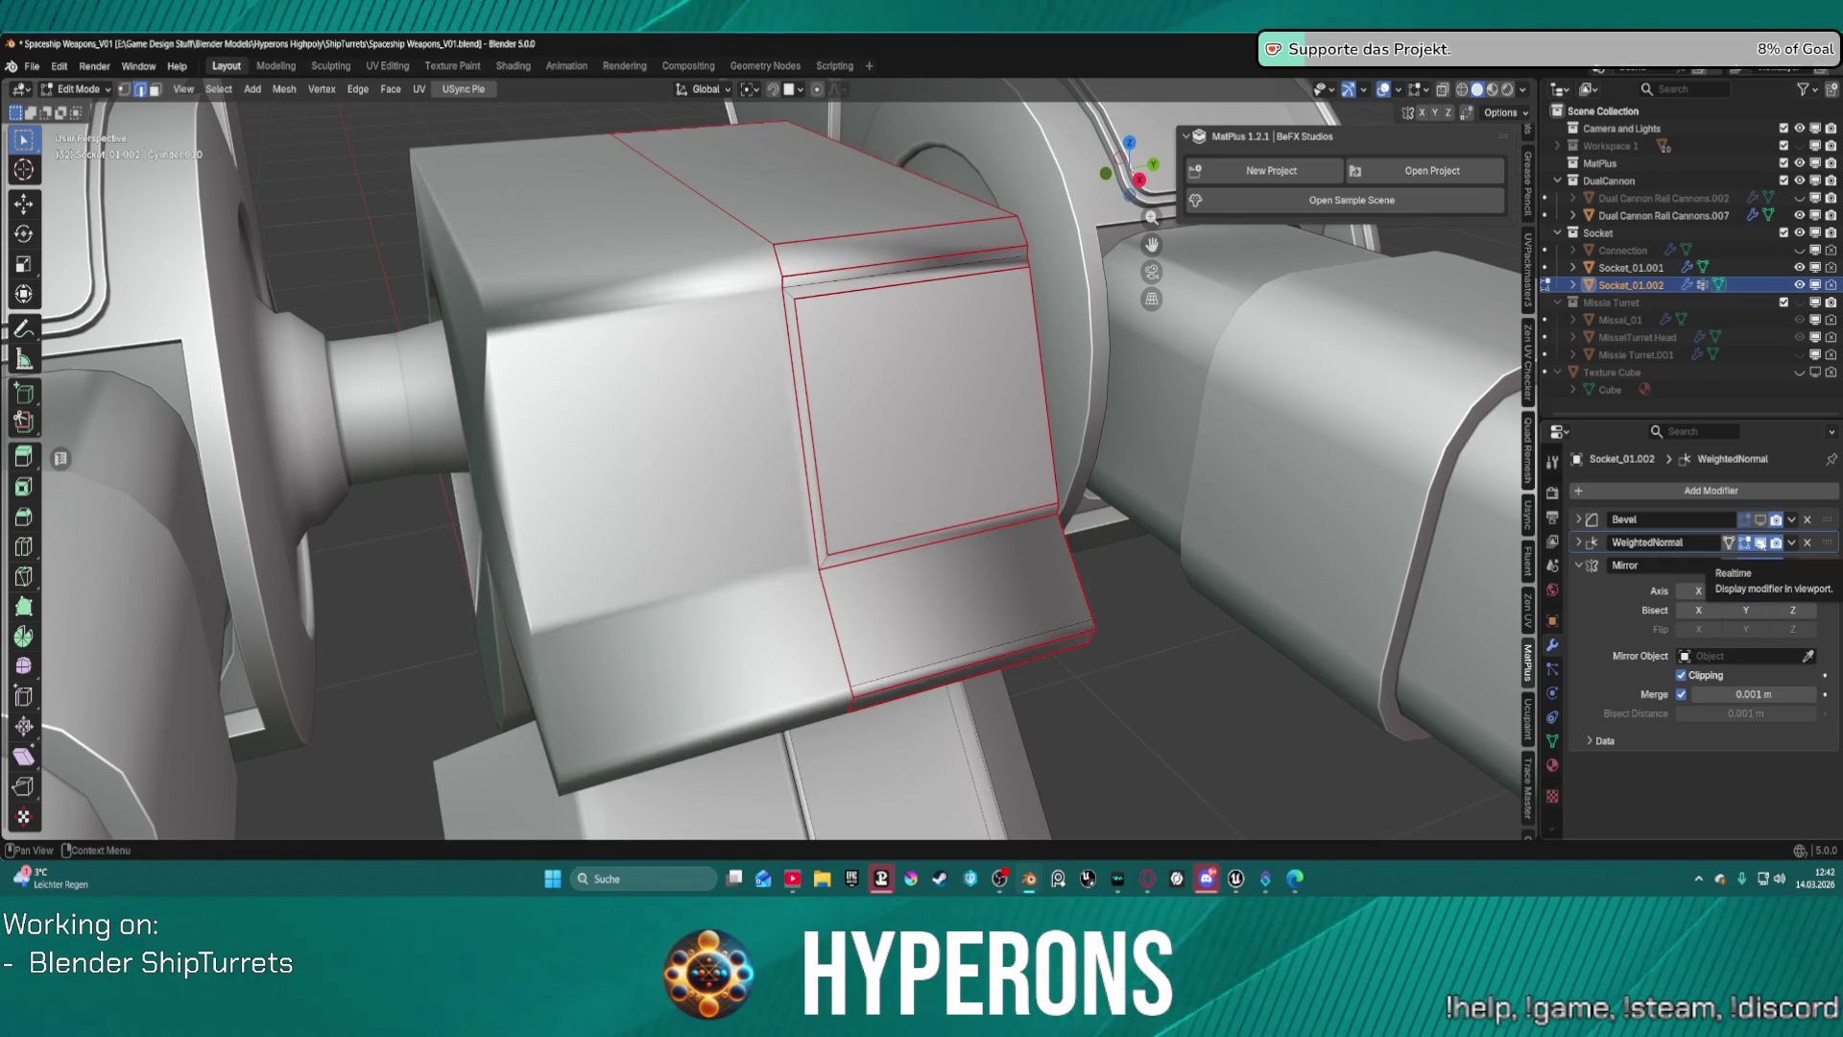
# Hide the Bevel modifier in the viewport and return to a frontal view of the socket.
pyautogui.click(1763, 520)
pyautogui.scroll(-3, 1056, 403)
pyautogui.moveTo(1056, 403)
pyautogui.mouseDown(button='middle')
pyautogui.moveTo(1248, 384)
pyautogui.moveTo(1171, 382)
pyautogui.mouseUp(button='middle')
pyautogui.scroll(1, 949, 383)
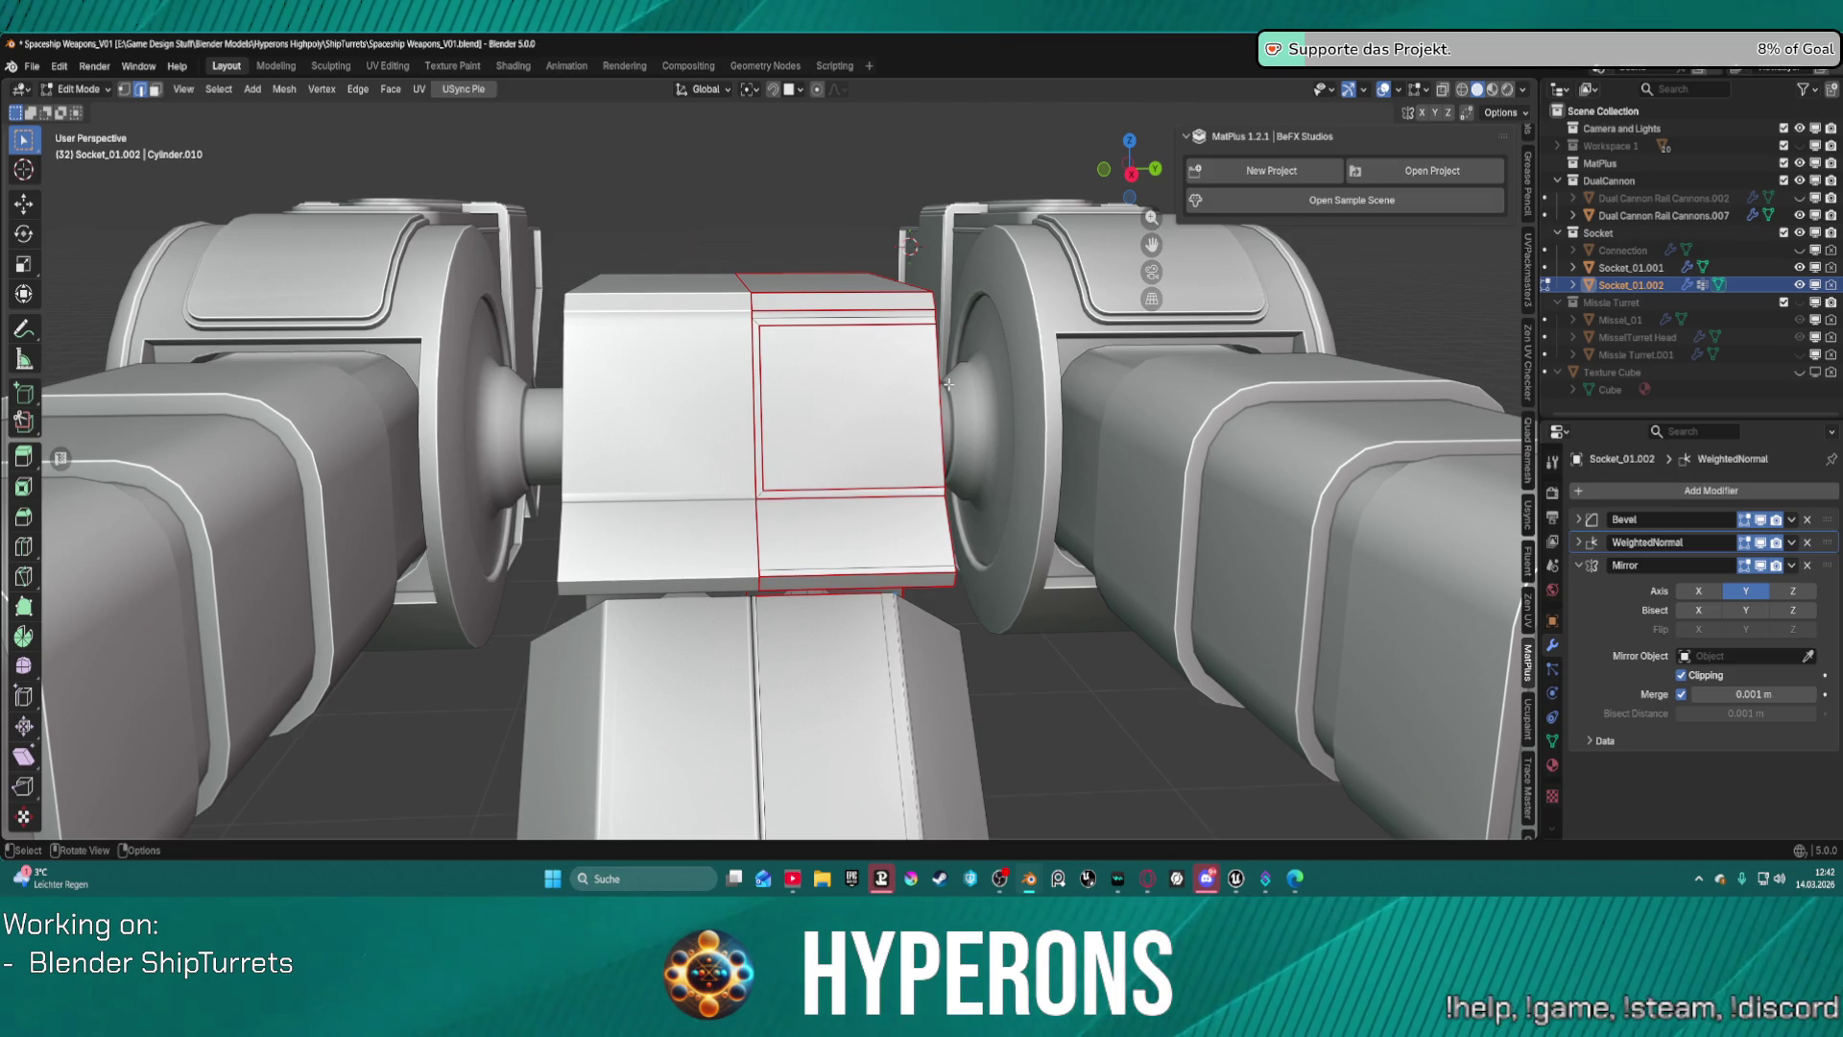
# View the whole turret and toggle Socket_01.001's visibility in the Outliner to compare.
pyautogui.scroll(-5, 1189, 499)
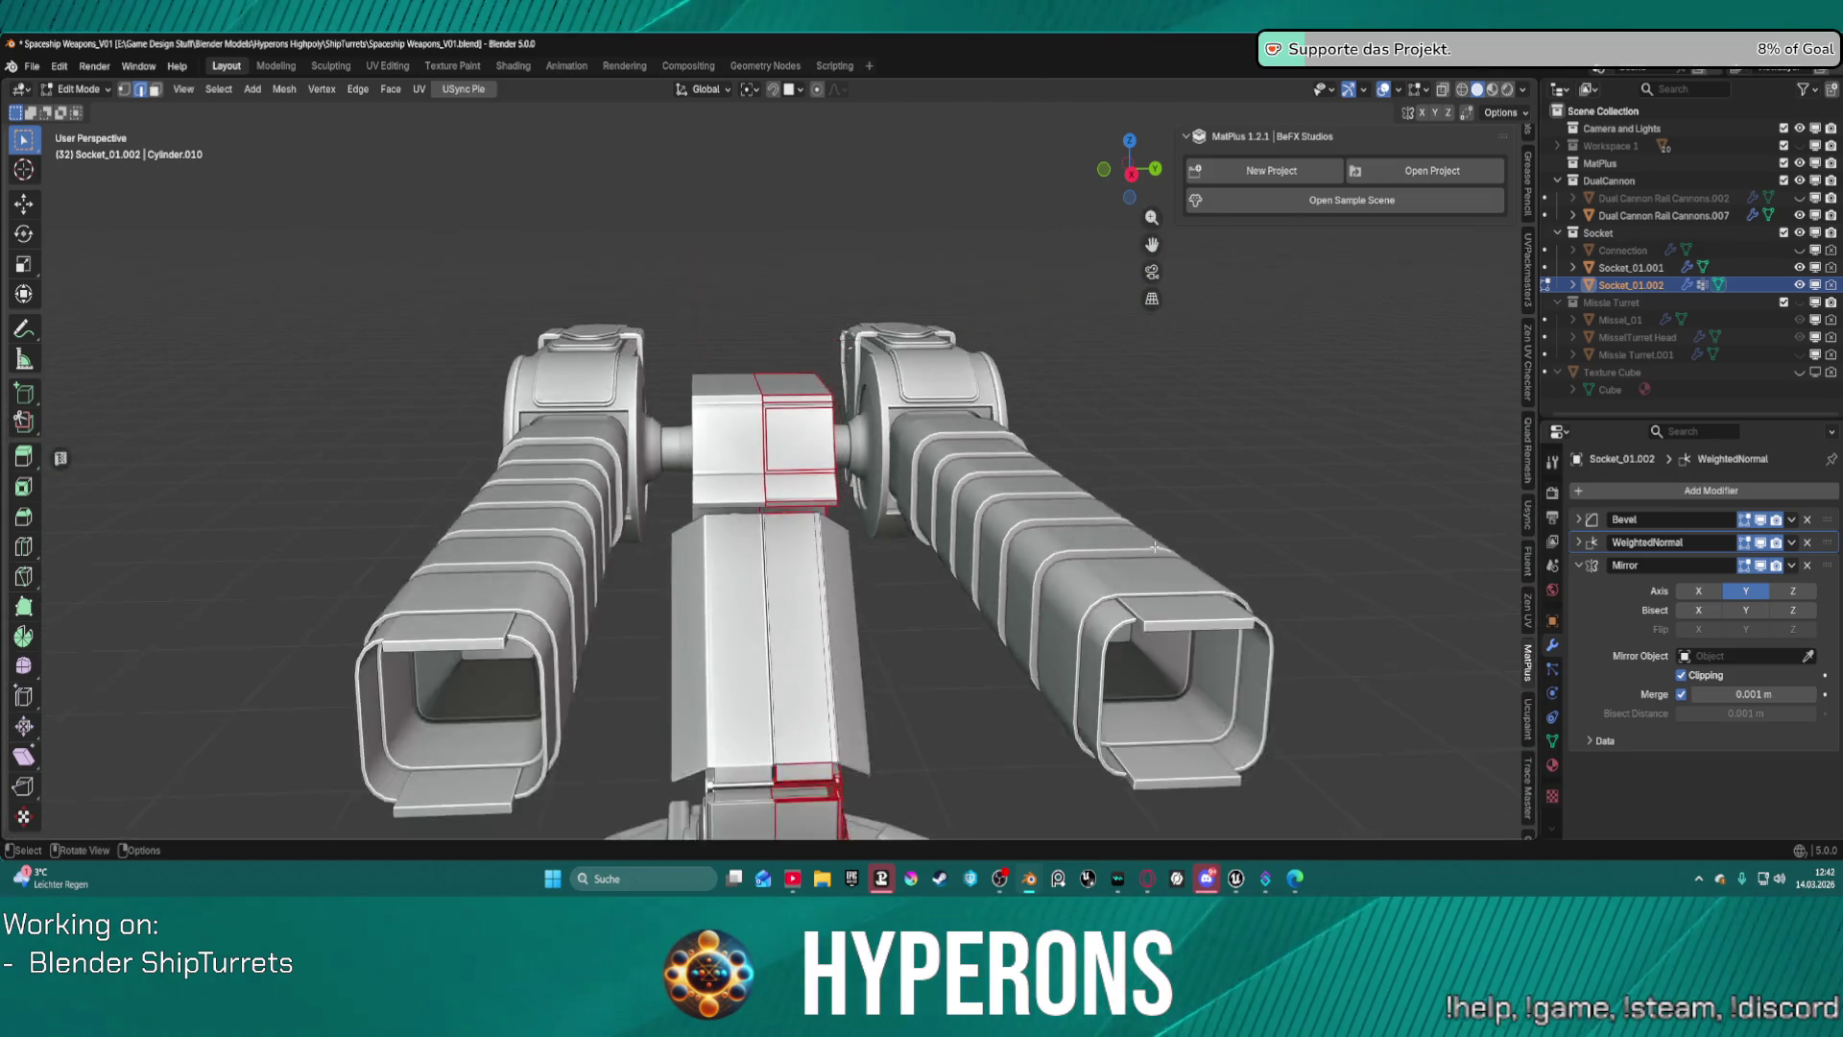
pyautogui.moveTo(1188, 498)
pyautogui.mouseDown(button='middle')
pyautogui.moveTo(1028, 514)
pyautogui.moveTo(1280, 522)
pyautogui.moveTo(1191, 567)
pyautogui.moveTo(1062, 560)
pyautogui.moveTo(1016, 639)
pyautogui.moveTo(873, 393)
pyautogui.mouseUp(button='middle')
pyautogui.scroll(4, 874, 394)
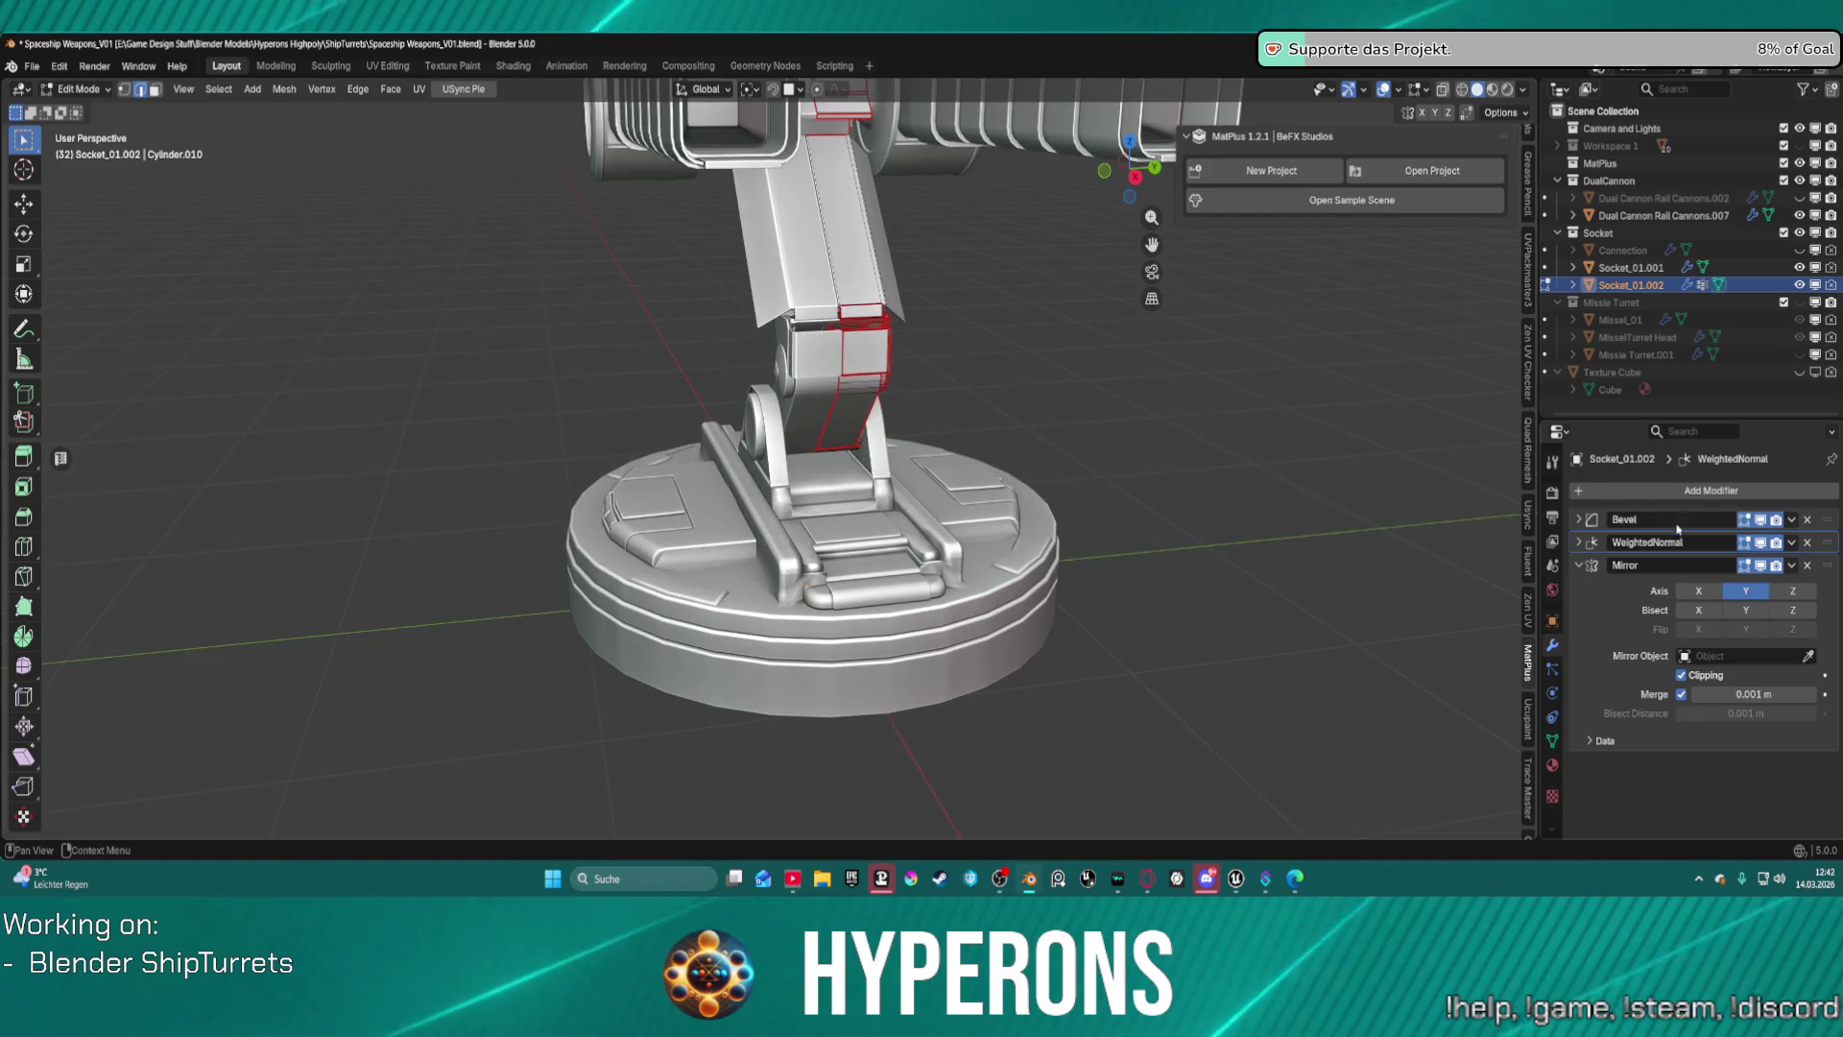
pyautogui.click(1801, 268)
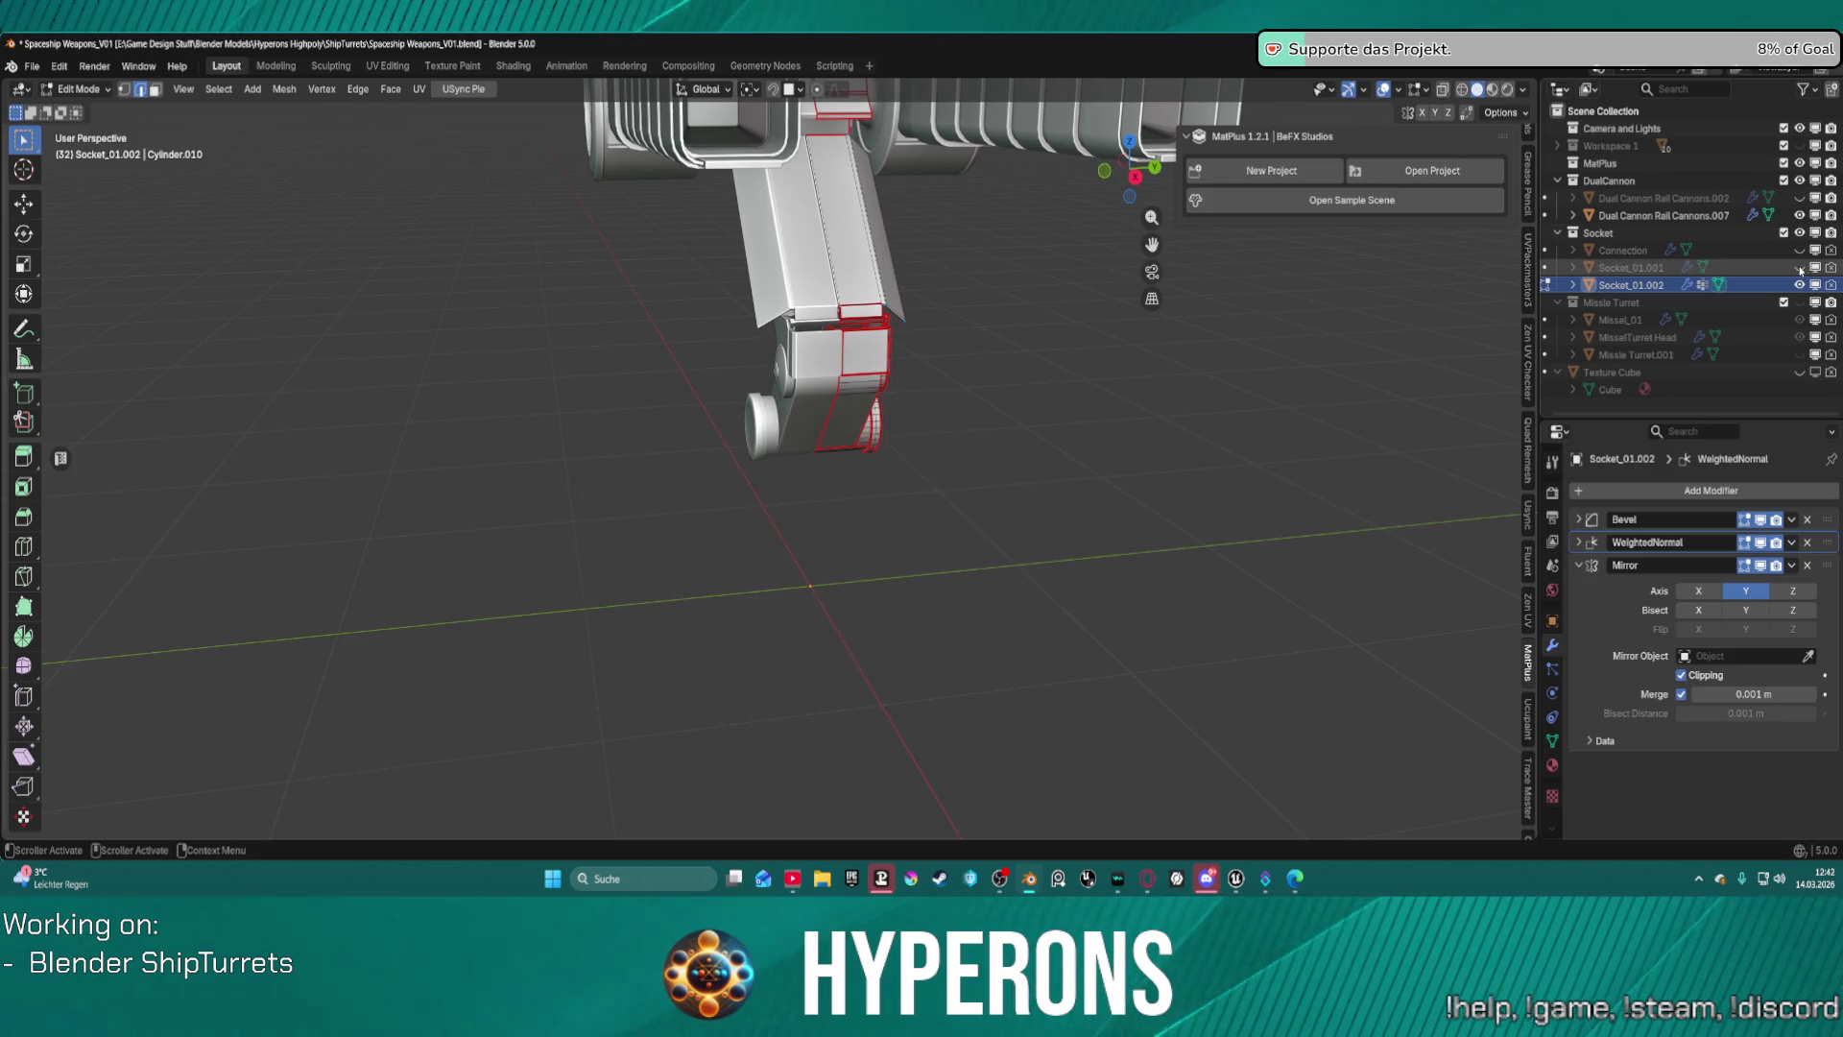
pyautogui.click(1800, 268)
pyautogui.click(1801, 268)
pyautogui.click(1800, 268)
pyautogui.click(1800, 268)
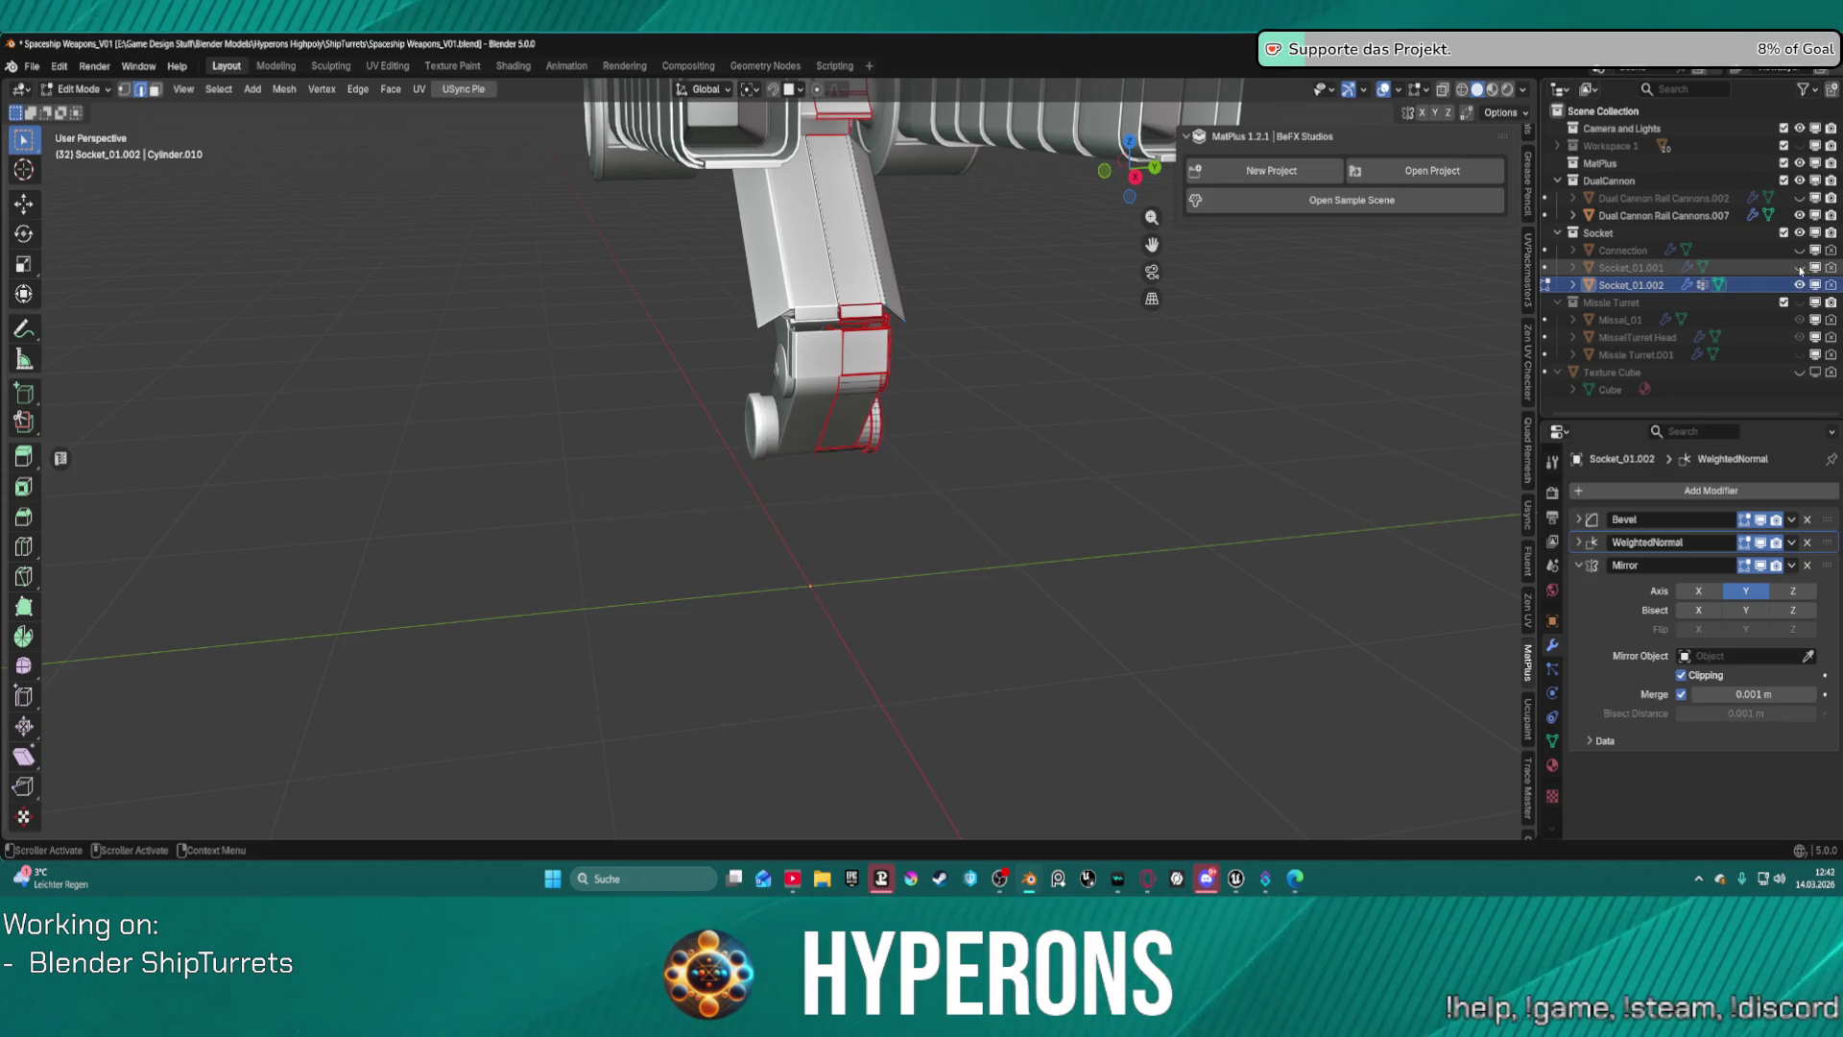
pyautogui.click(1801, 268)
# Frame the turret base and switch back to Object Mode.
pyautogui.moveTo(998, 461)
pyautogui.mouseDown(button='middle')
pyautogui.moveTo(1080, 401)
pyautogui.moveTo(997, 471)
pyautogui.mouseUp(button='middle')
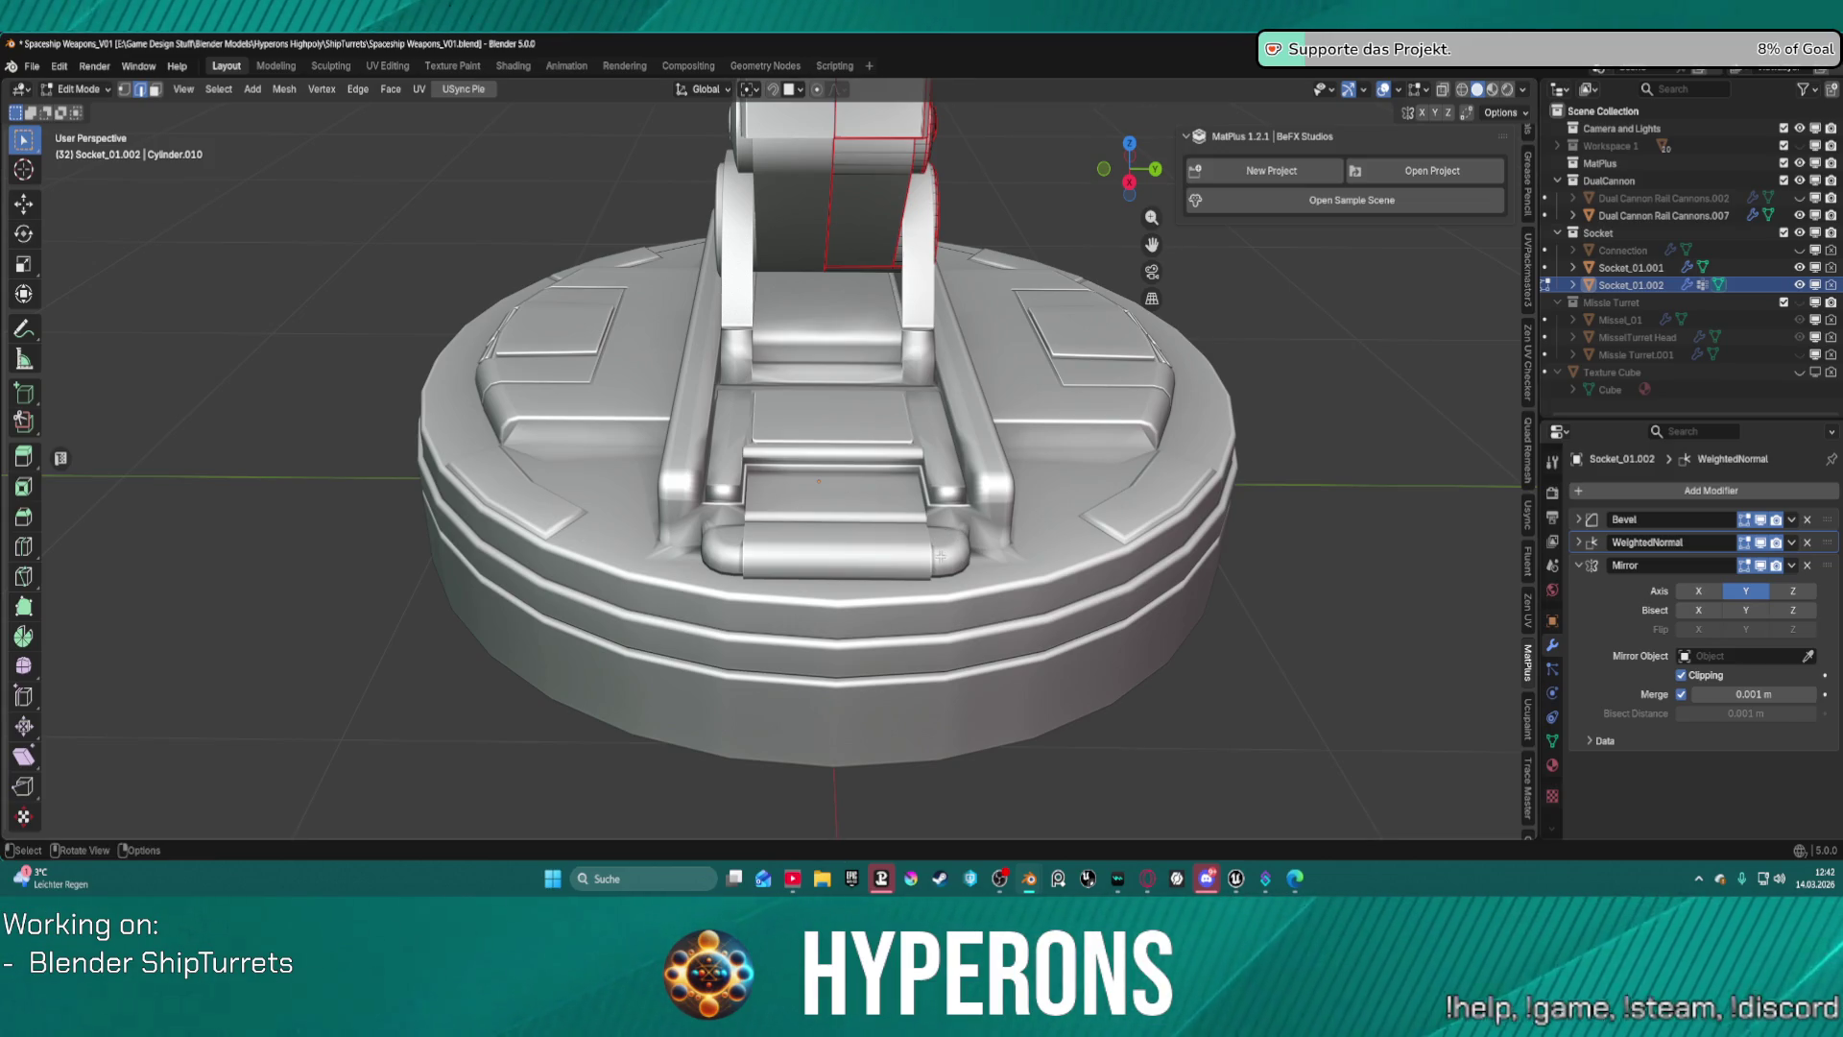
pyautogui.hotkey('ctrl', 'Tab')
pyautogui.click(1018, 415)
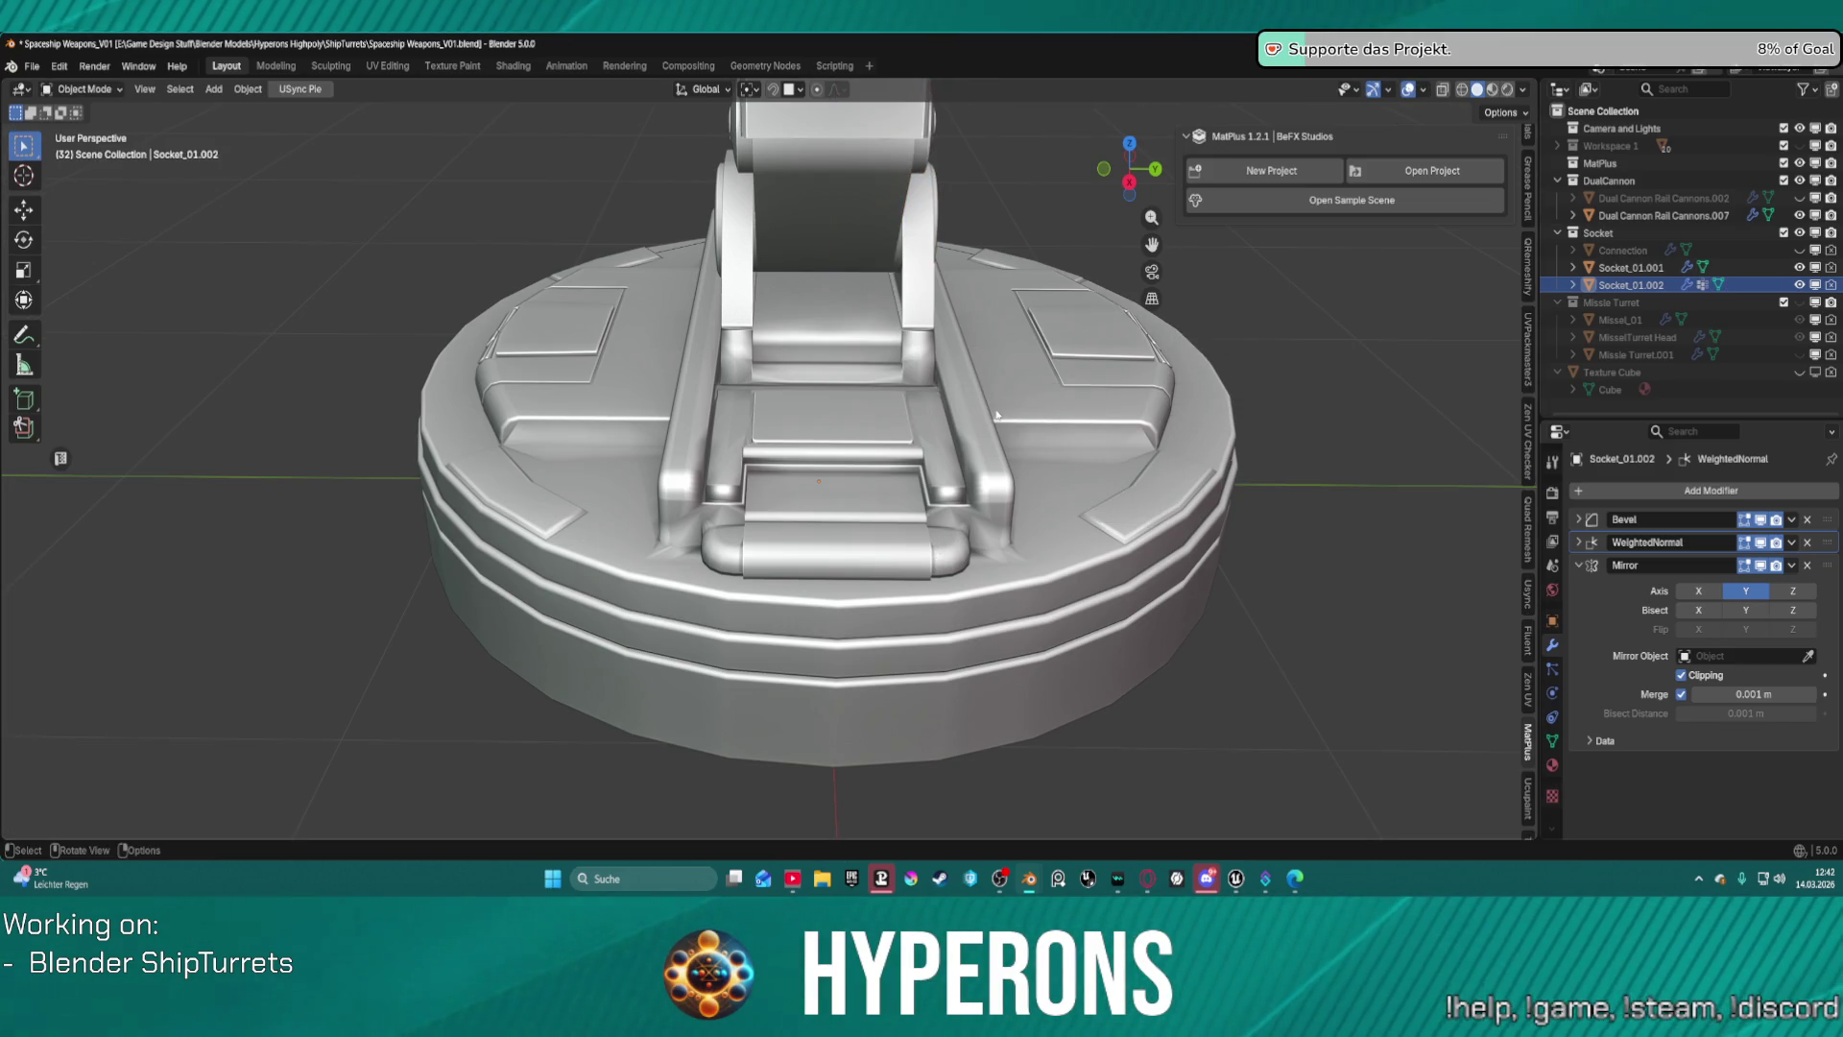
# Select the round turret base Socket_01.001 and enter Edit Mode from the Ctrl+Tab pie menu.
pyautogui.click(1027, 420)
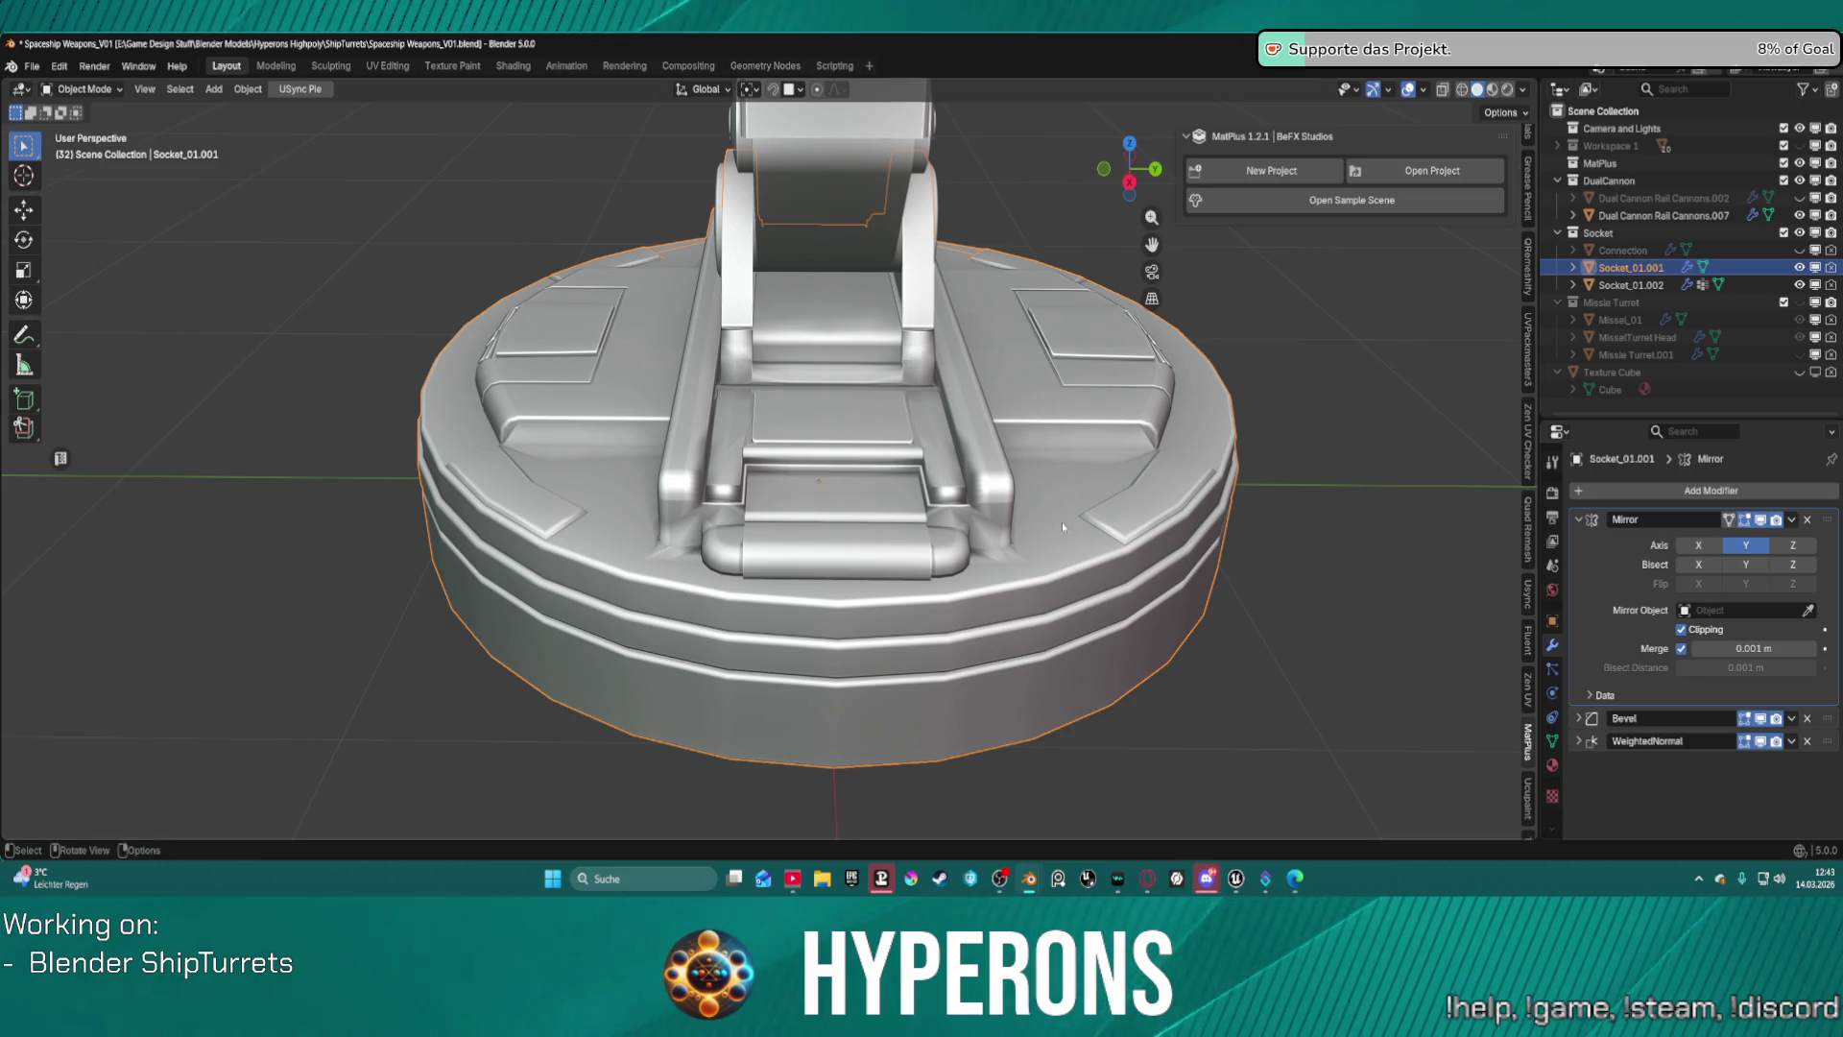
pyautogui.moveTo(1062, 526)
pyautogui.mouseDown(button='middle')
pyautogui.moveTo(1080, 159)
pyautogui.moveTo(1189, 481)
pyautogui.moveTo(1023, 496)
pyautogui.mouseUp(button='middle')
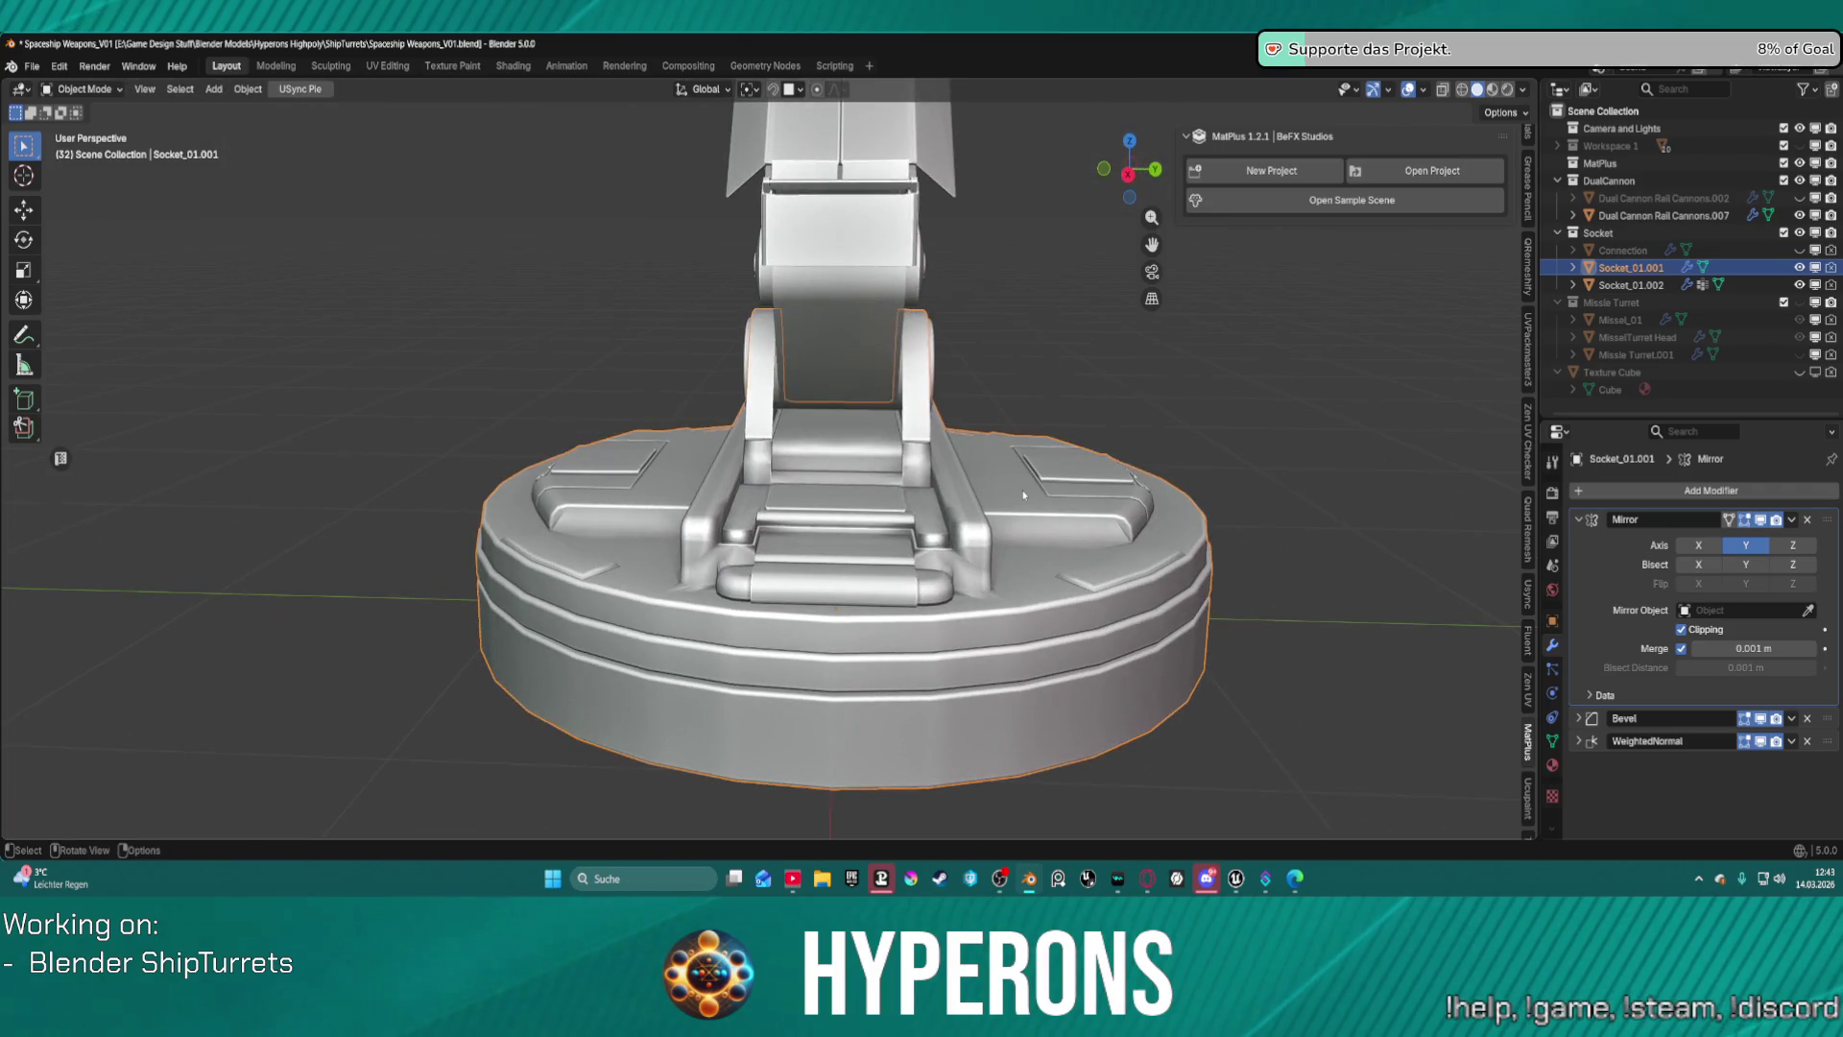
pyautogui.hotkey('ctrl', 'Tab')
pyautogui.click(1120, 497)
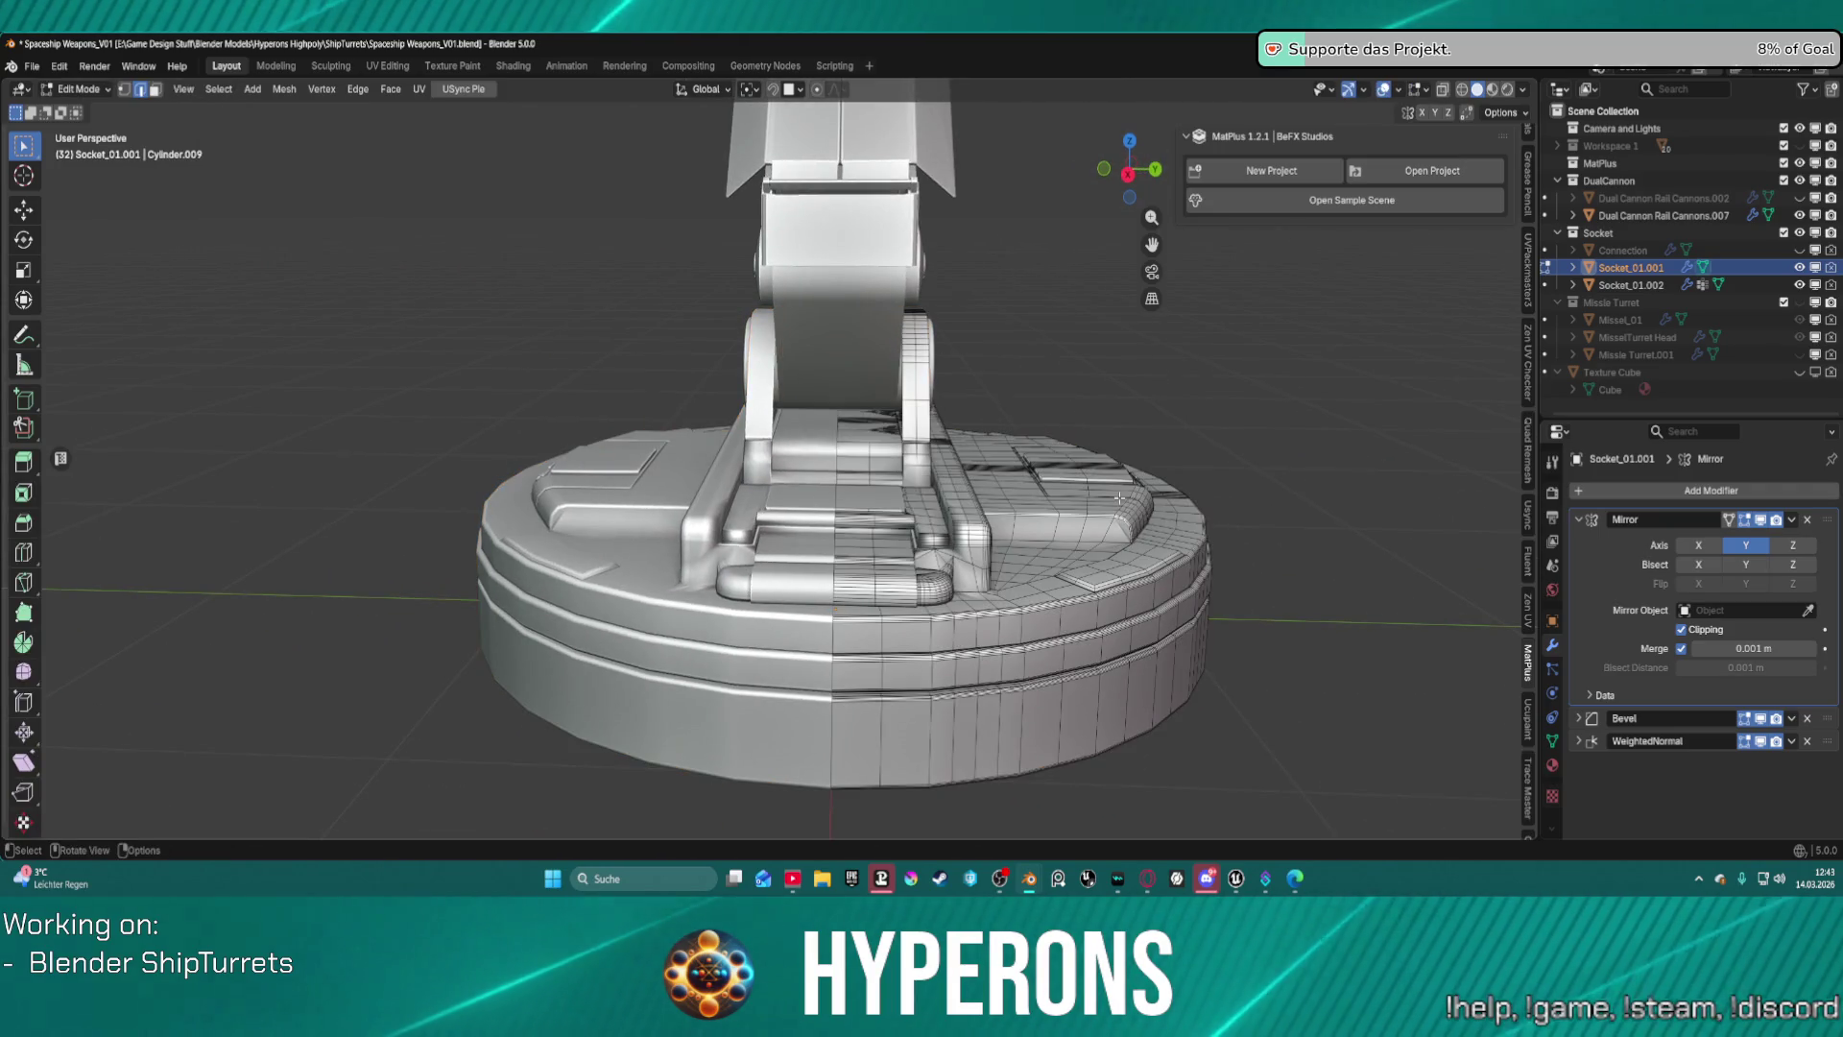
pyautogui.scroll(8, 1008, 499)
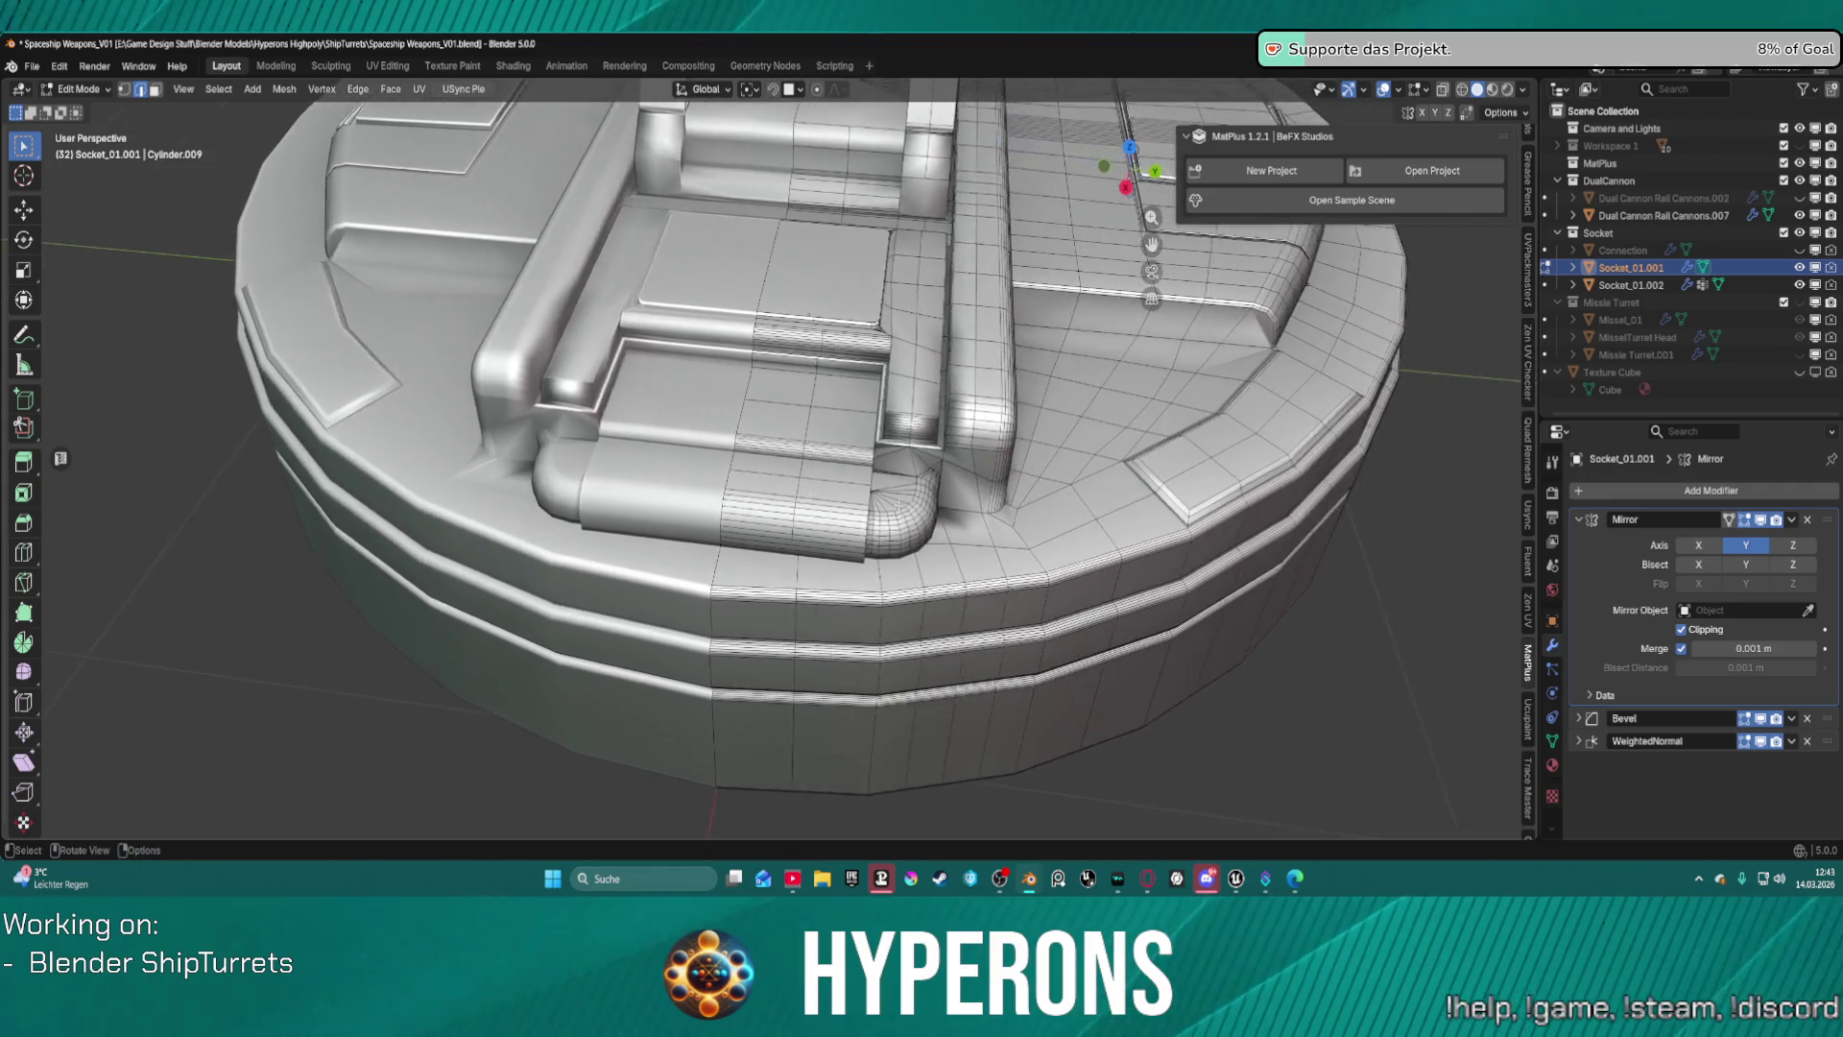
pyautogui.scroll(-6, 919, 499)
pyautogui.moveTo(920, 577); pyautogui.dragTo(920, 418, button='middle')
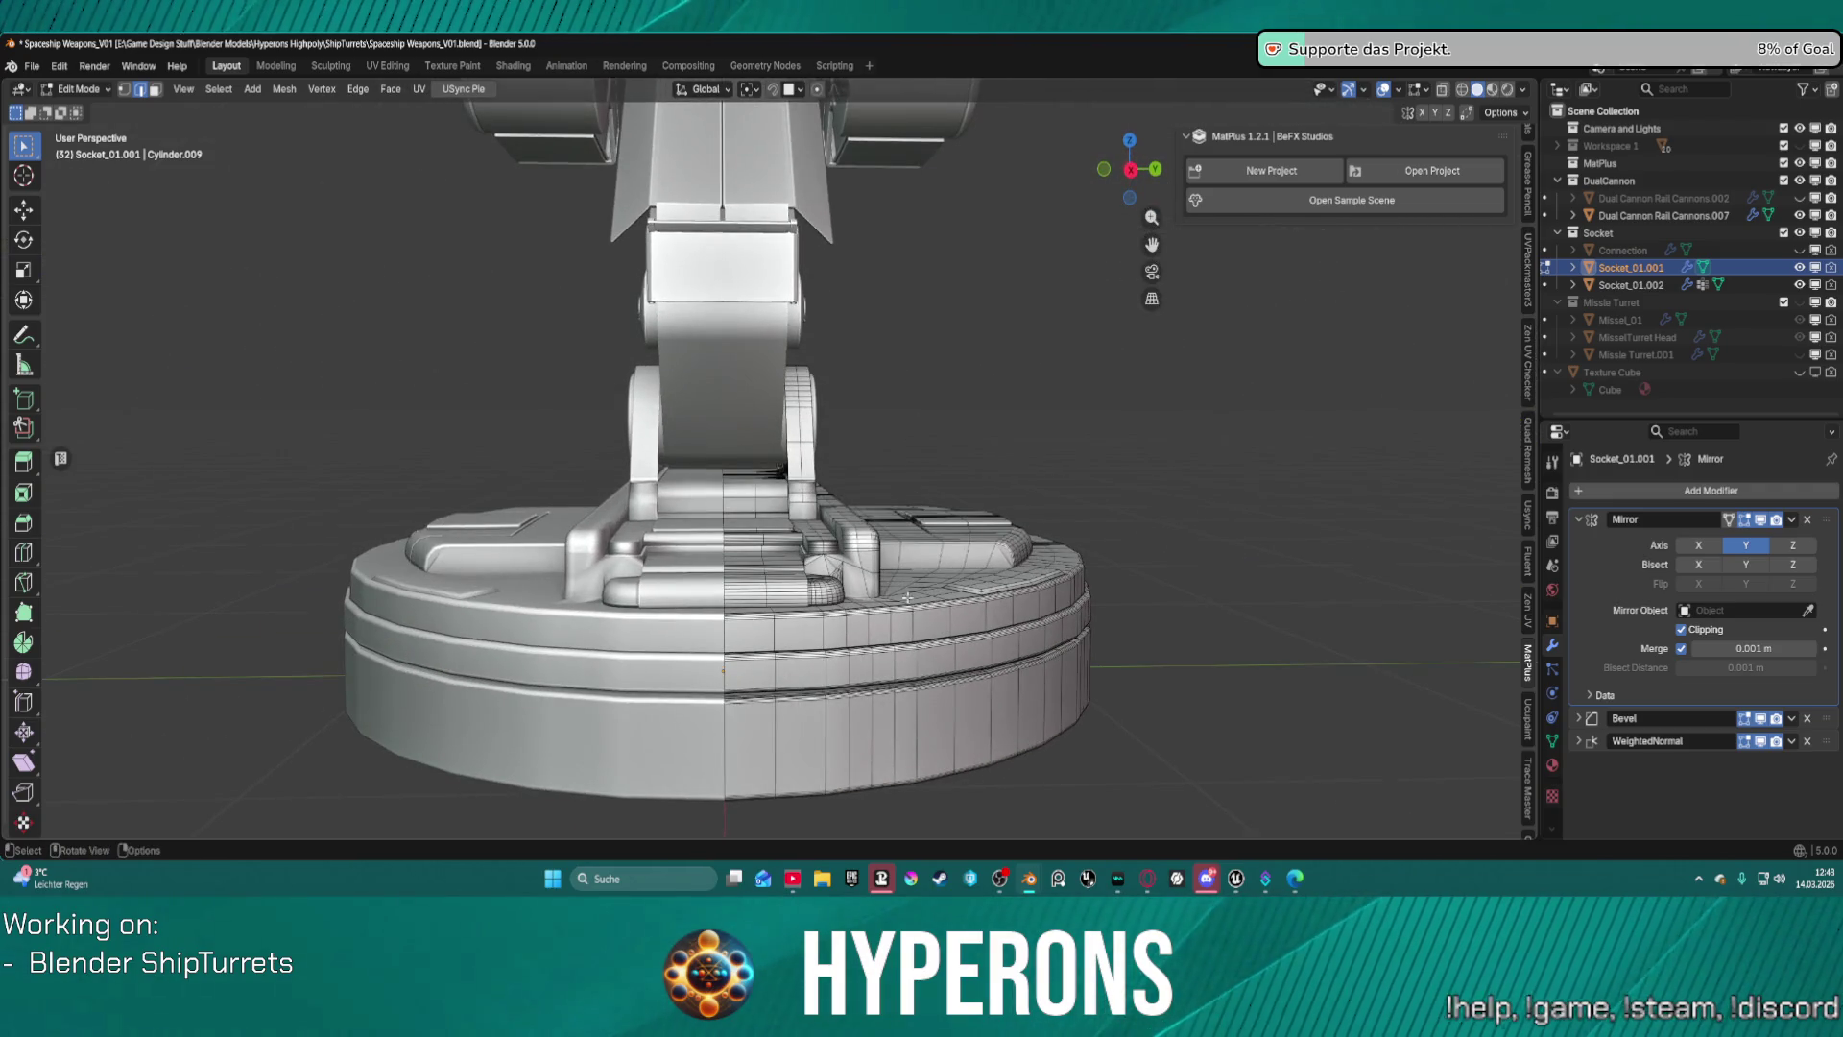
pyautogui.moveTo(822, 749); pyautogui.dragTo(834, 573, button='middle')
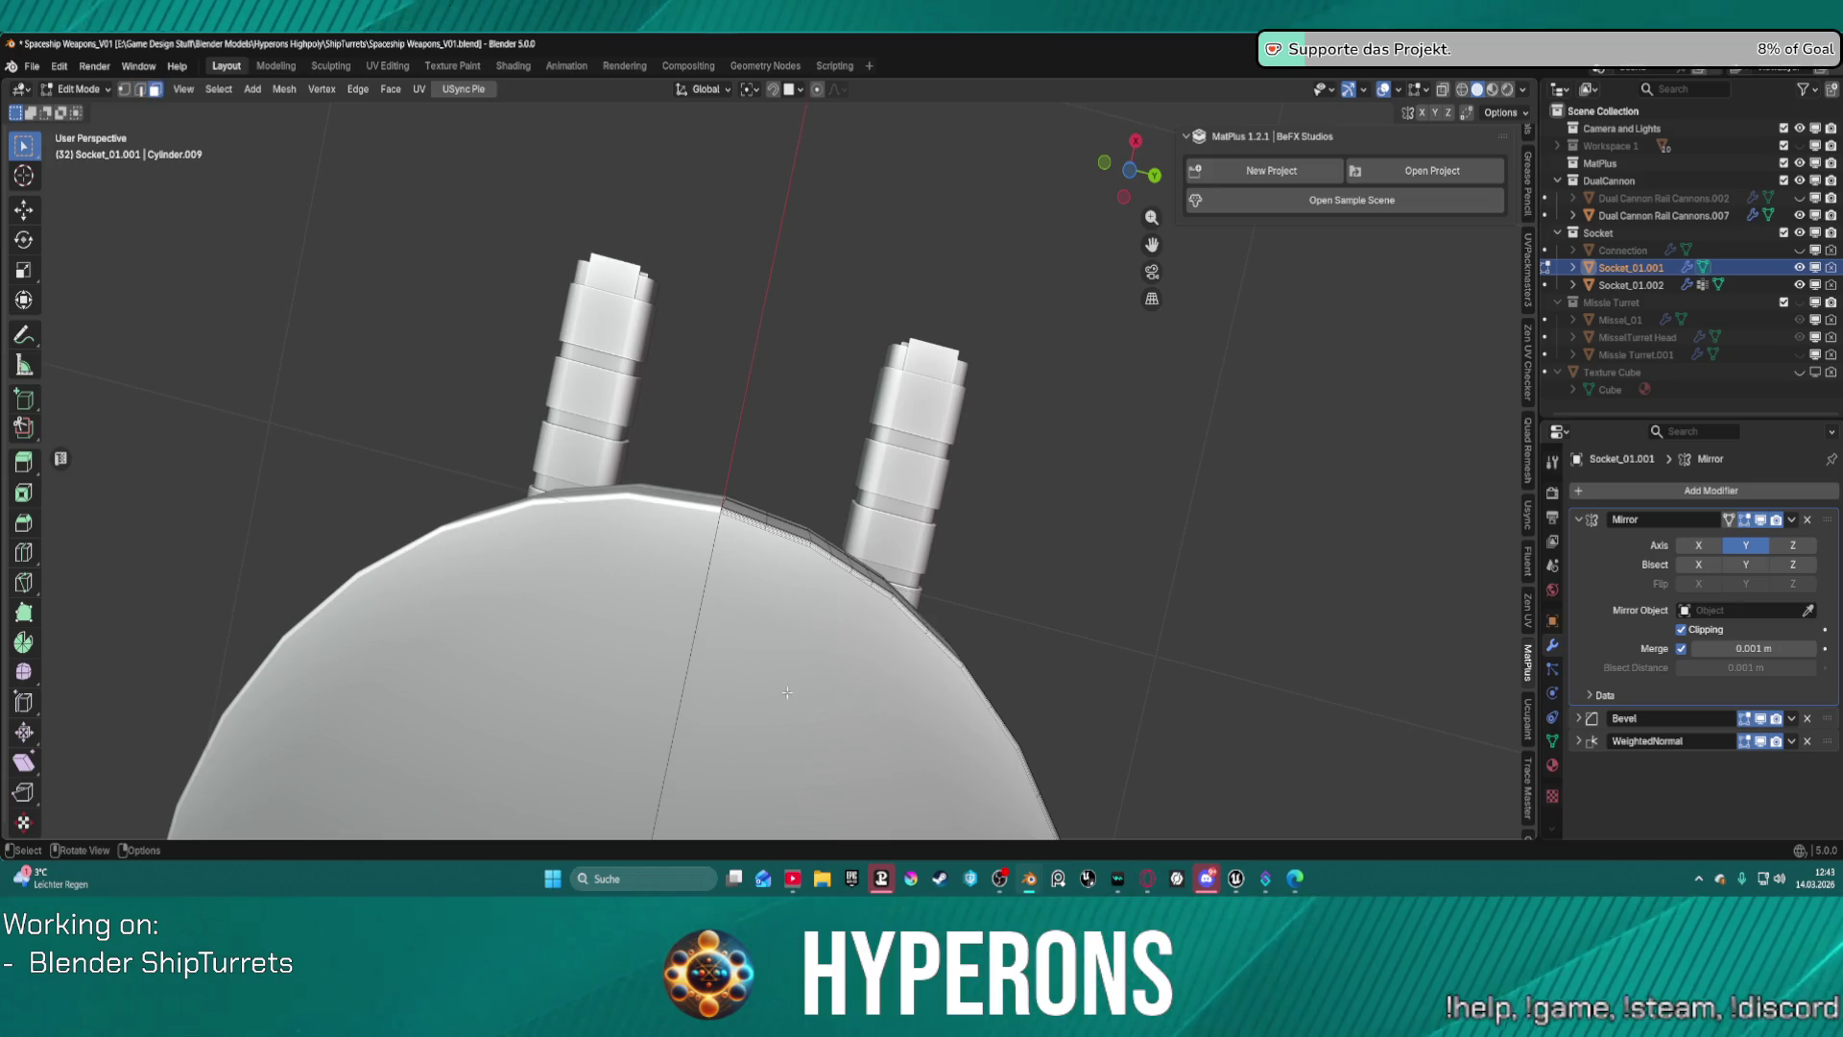
pyautogui.press('KP_Decimal')
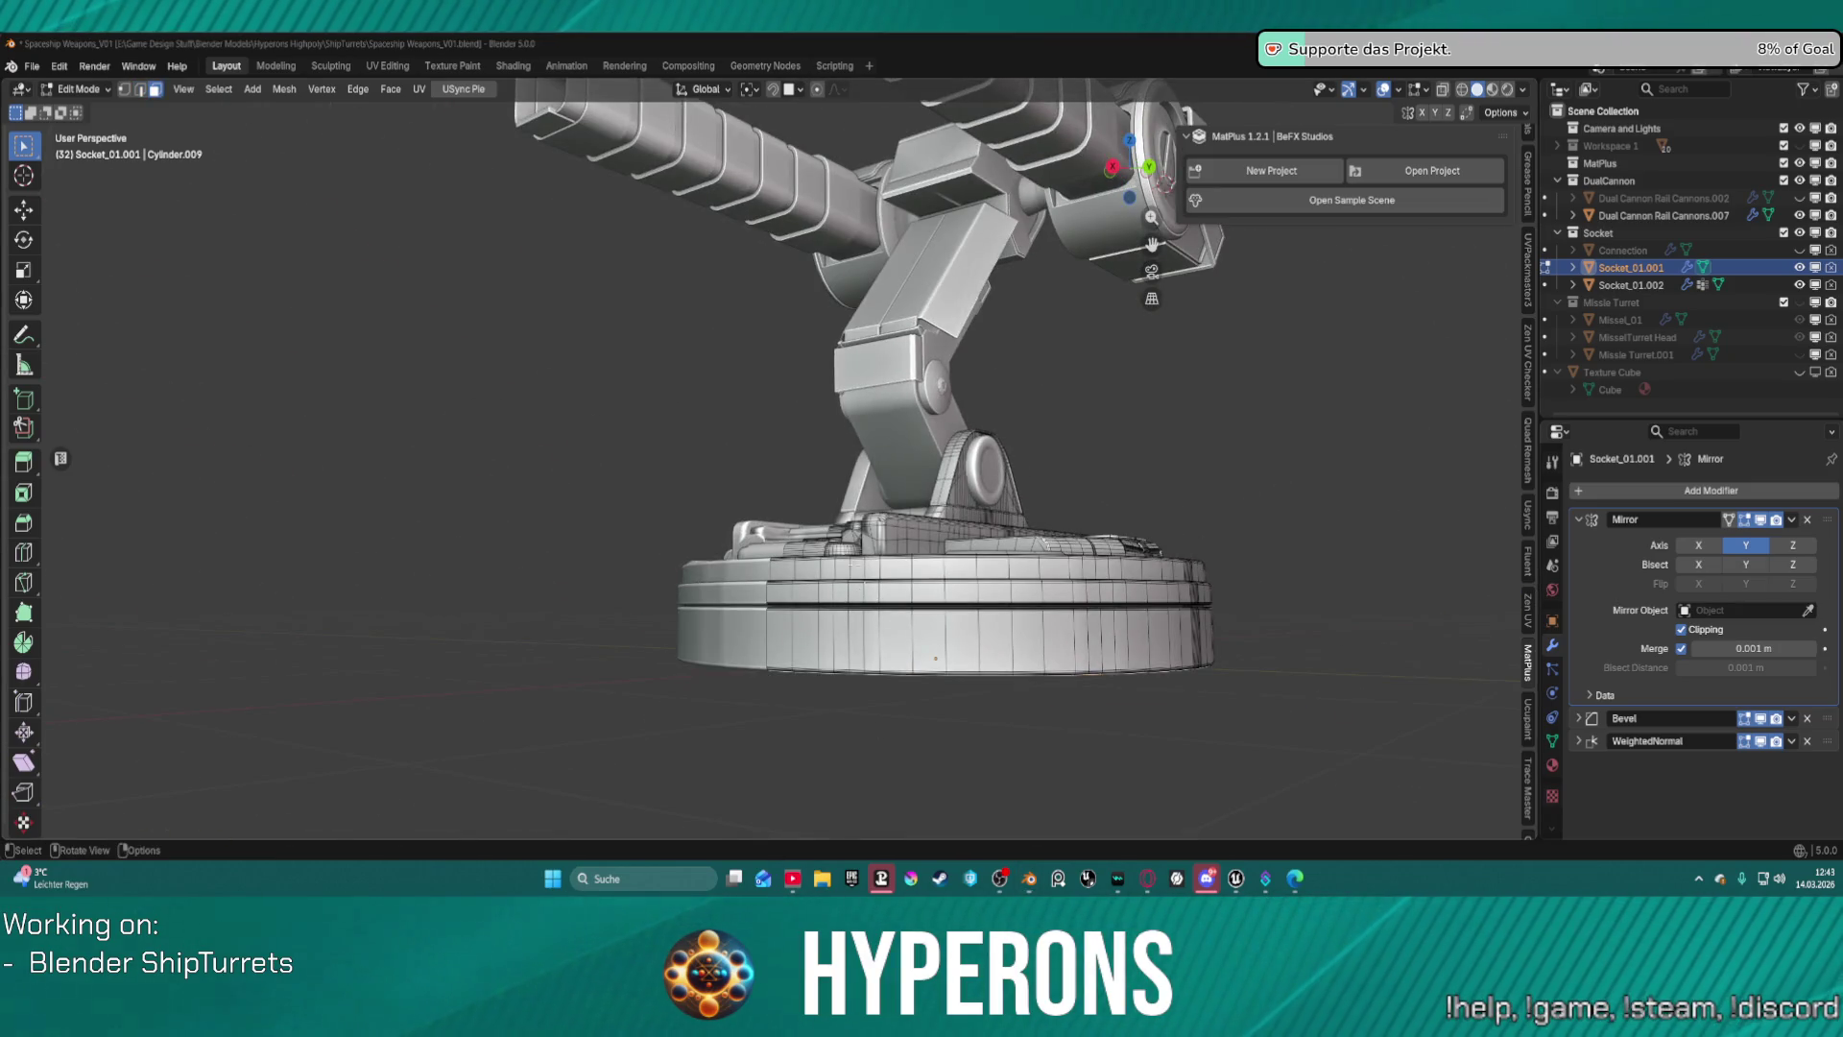
pyautogui.moveTo(898, 576); pyautogui.dragTo(903, 621, button='middle')
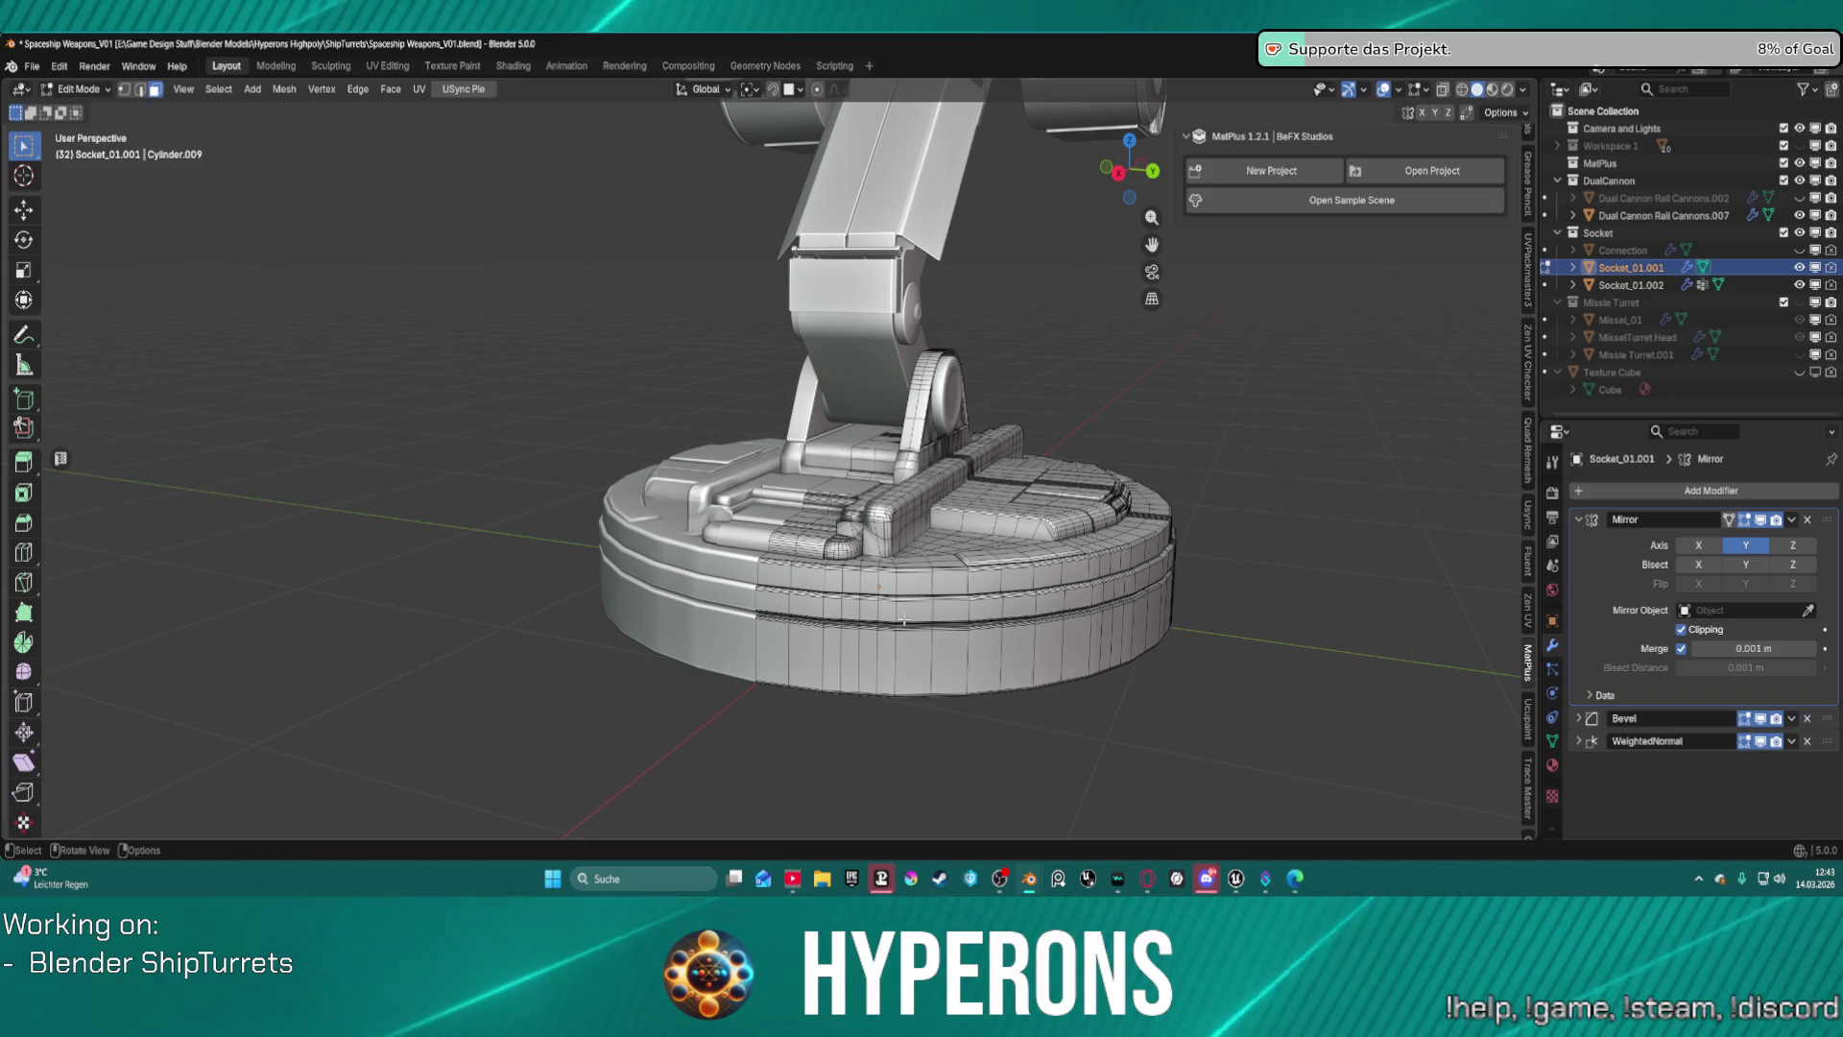
pyautogui.press('ctrl+KP_Add')
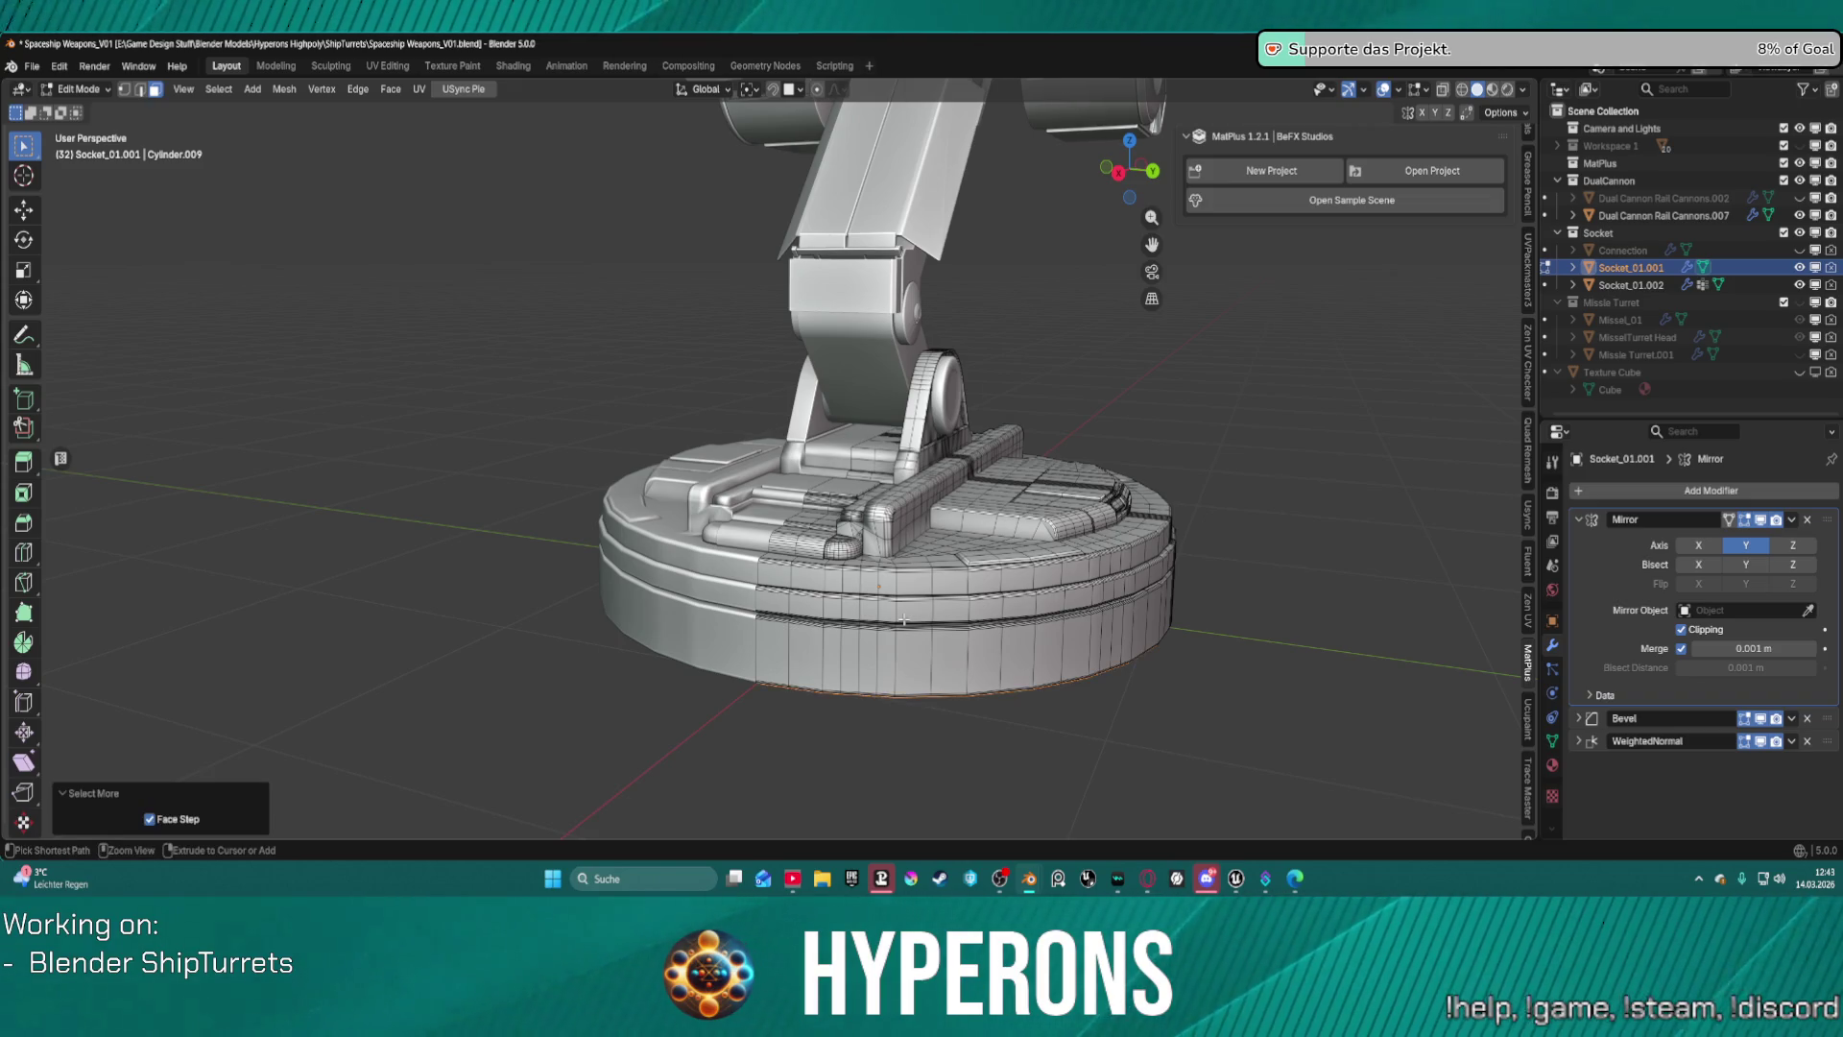
pyautogui.press('ctrl+KP_Add')
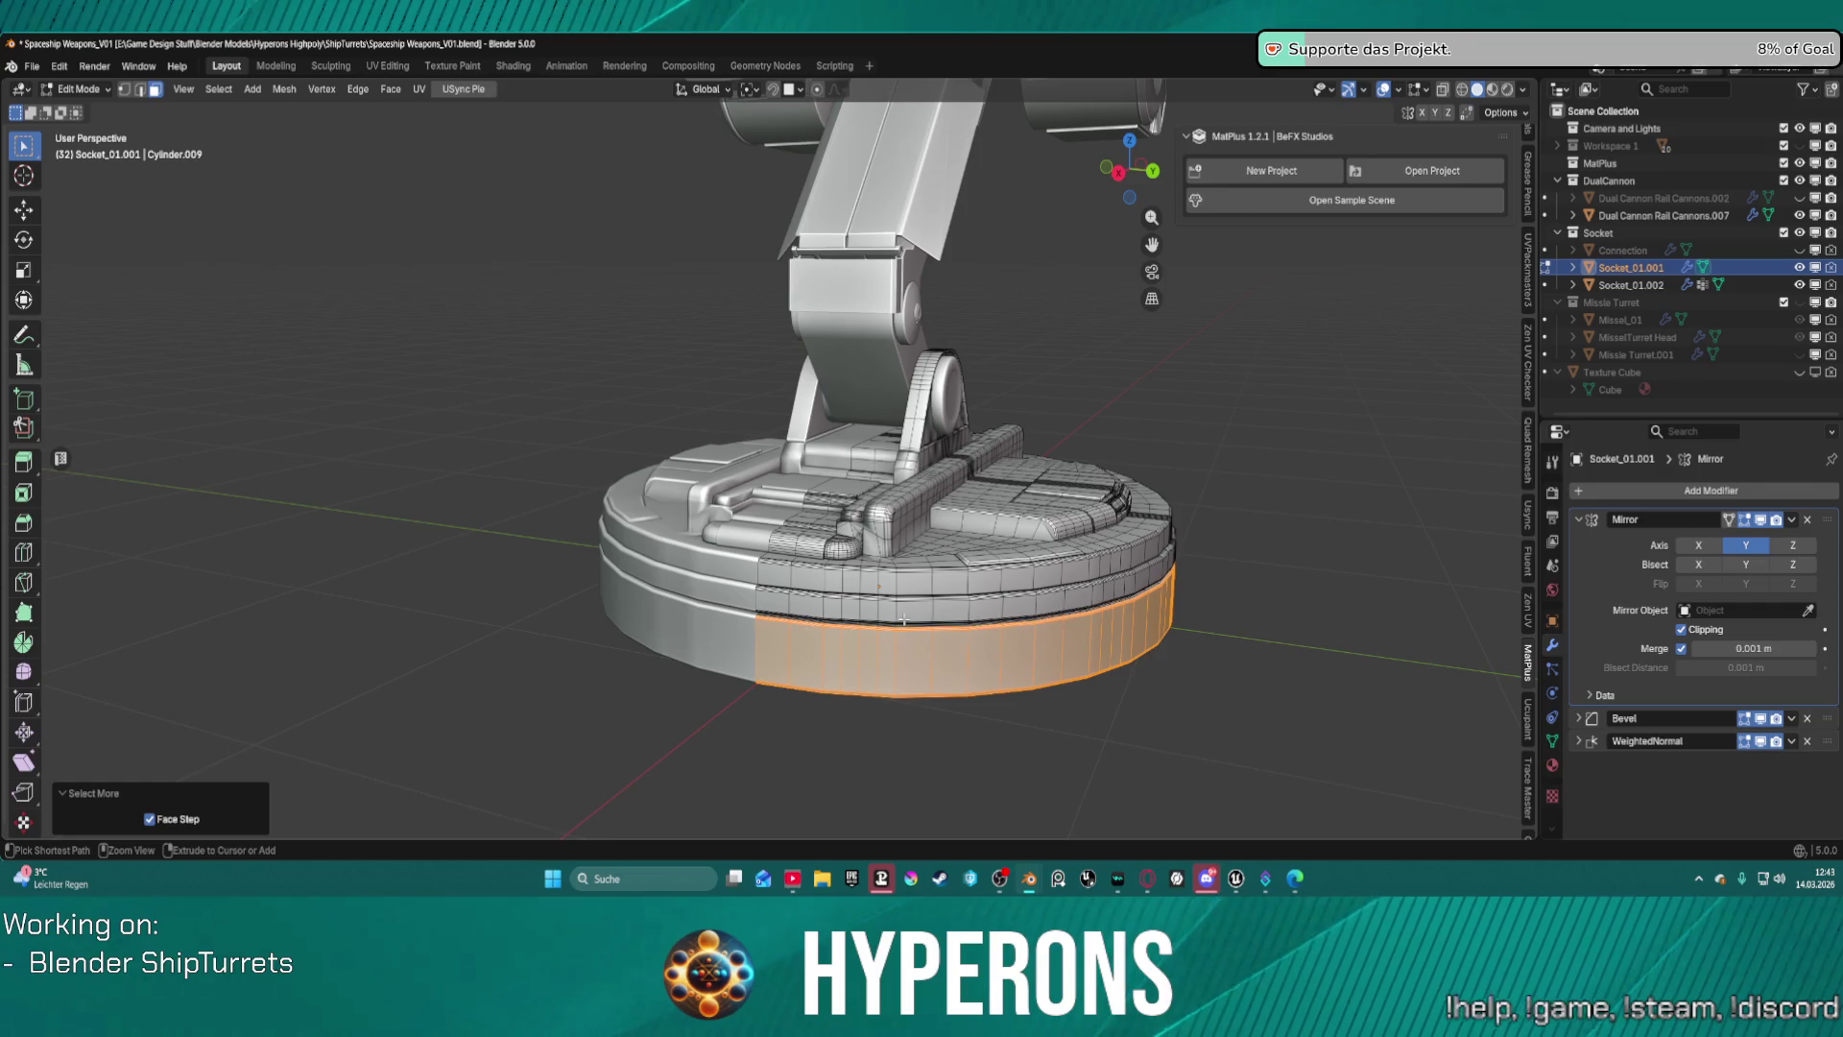
pyautogui.press('ctrl+KP_Add')
pyautogui.press('ctrl+KP_Add')
pyautogui.press('ctrl+KP_Add')
pyautogui.press('ctrl+KP_Add')
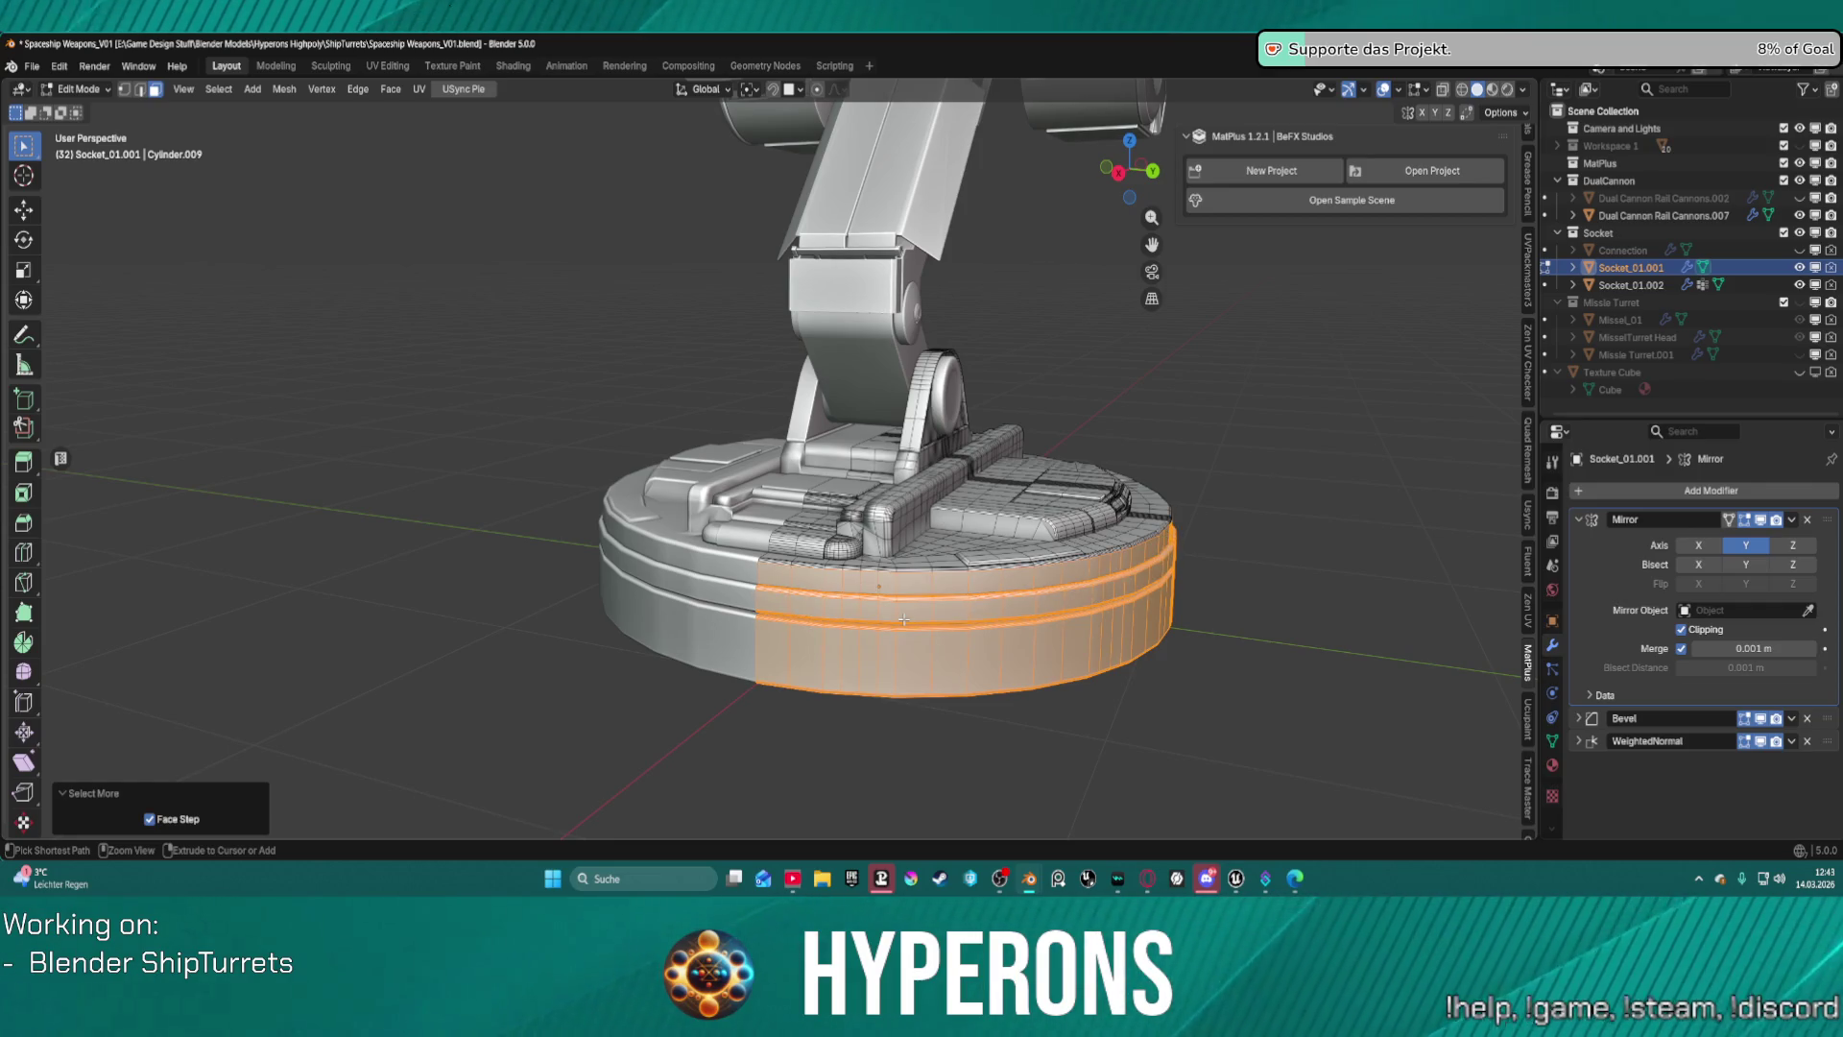
pyautogui.press('ctrl+KP_Add')
pyautogui.press('ctrl+KP_Add')
pyautogui.press('ctrl+KP_Add')
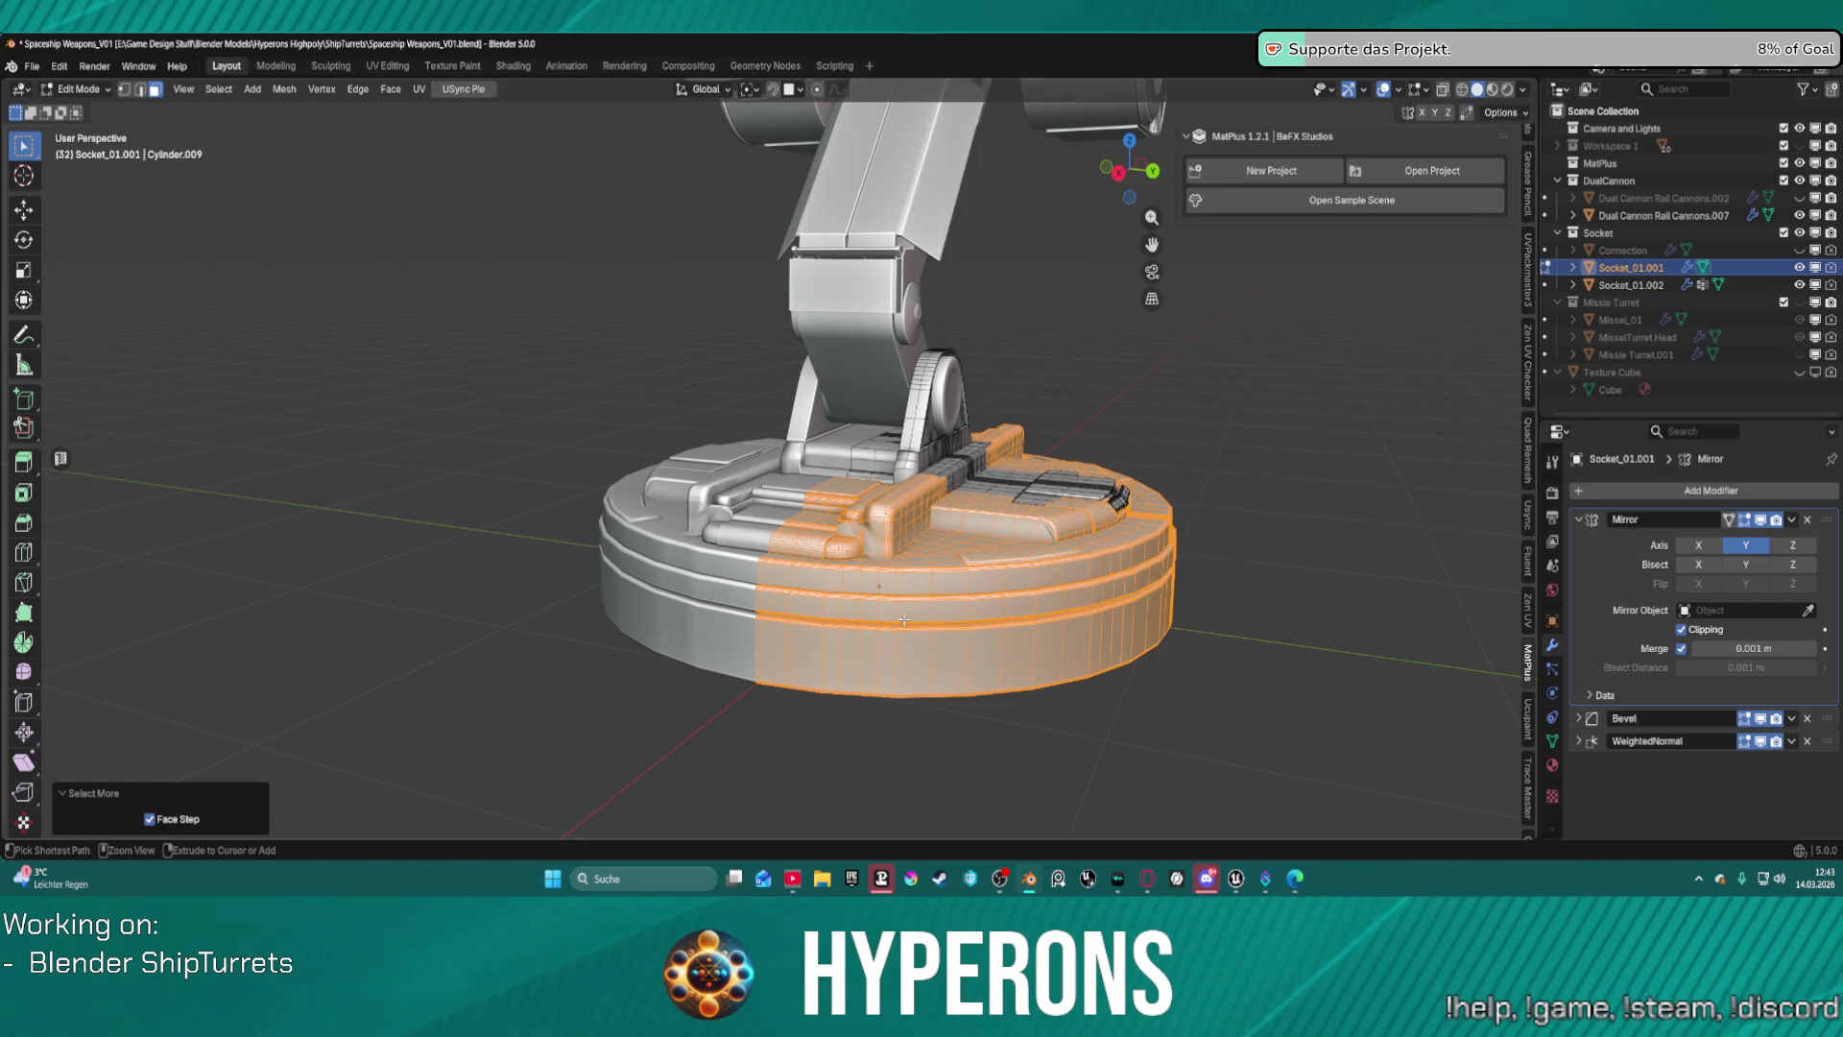
pyautogui.press('ctrl+KP_Add')
pyautogui.press('ctrl+KP_Add')
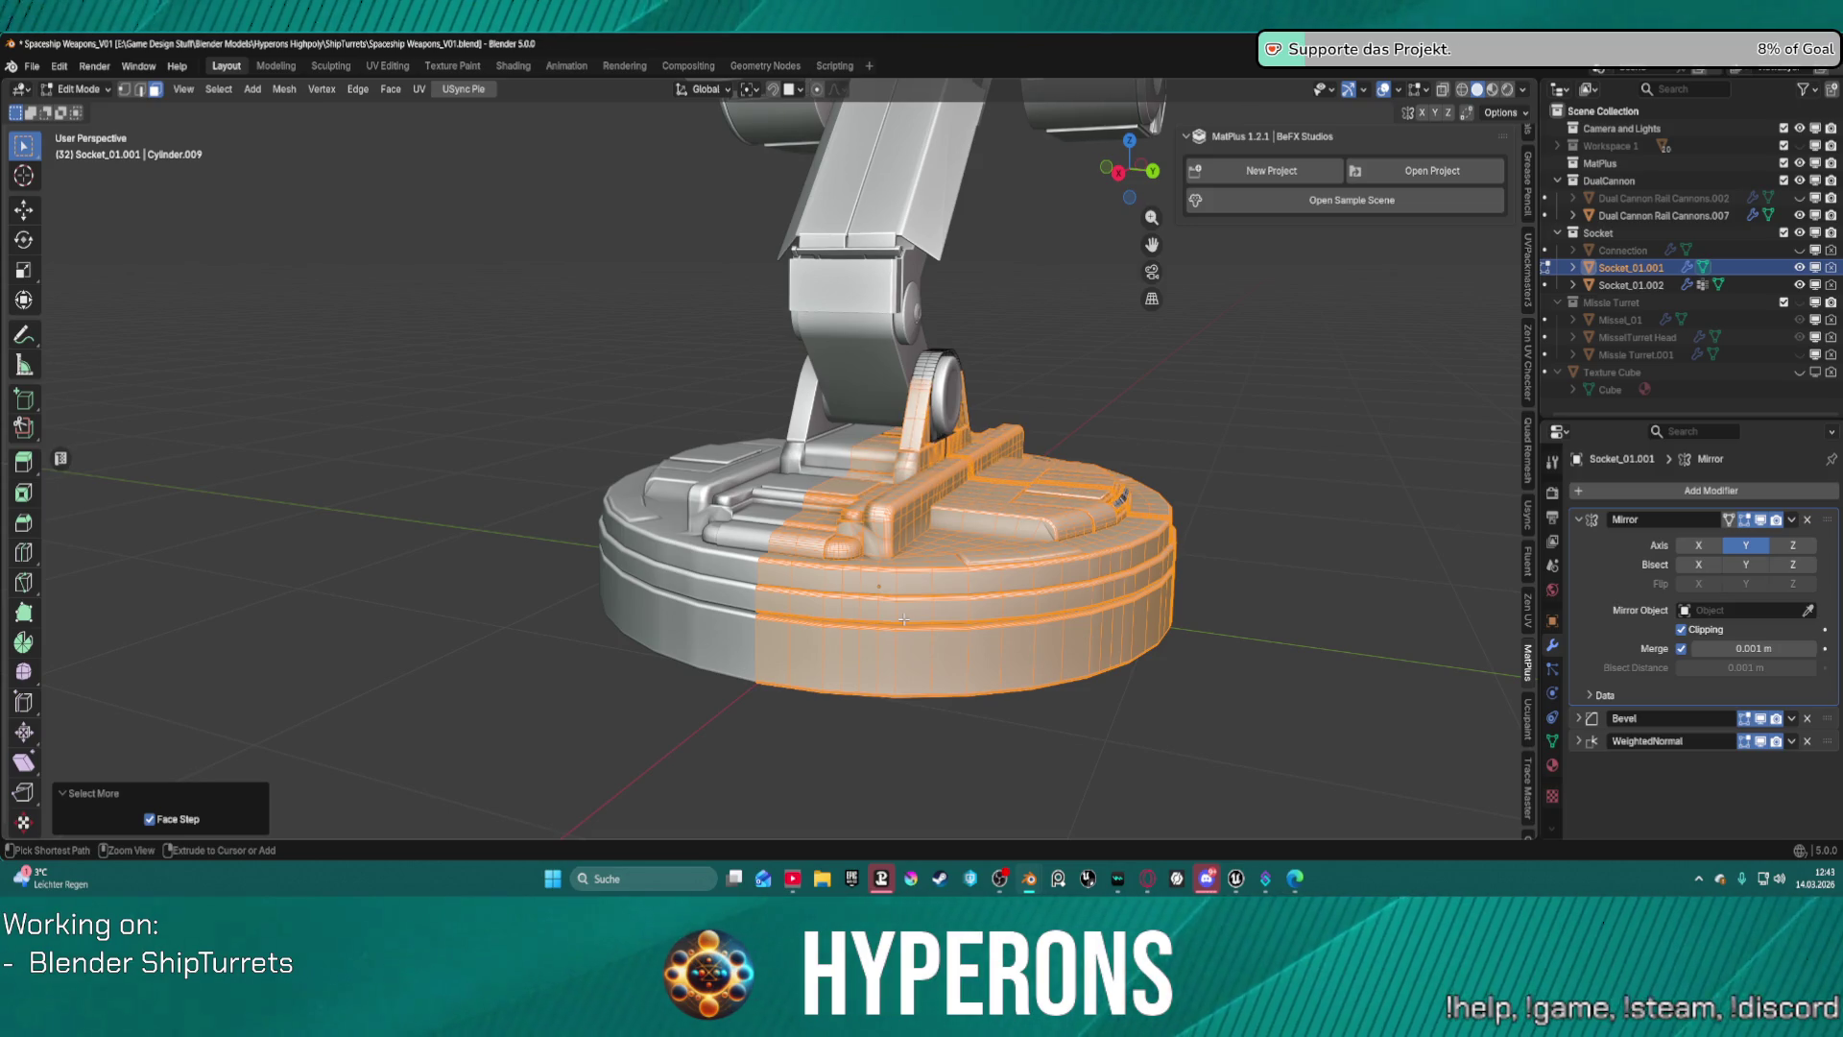
pyautogui.press('ctrl+KP_Add')
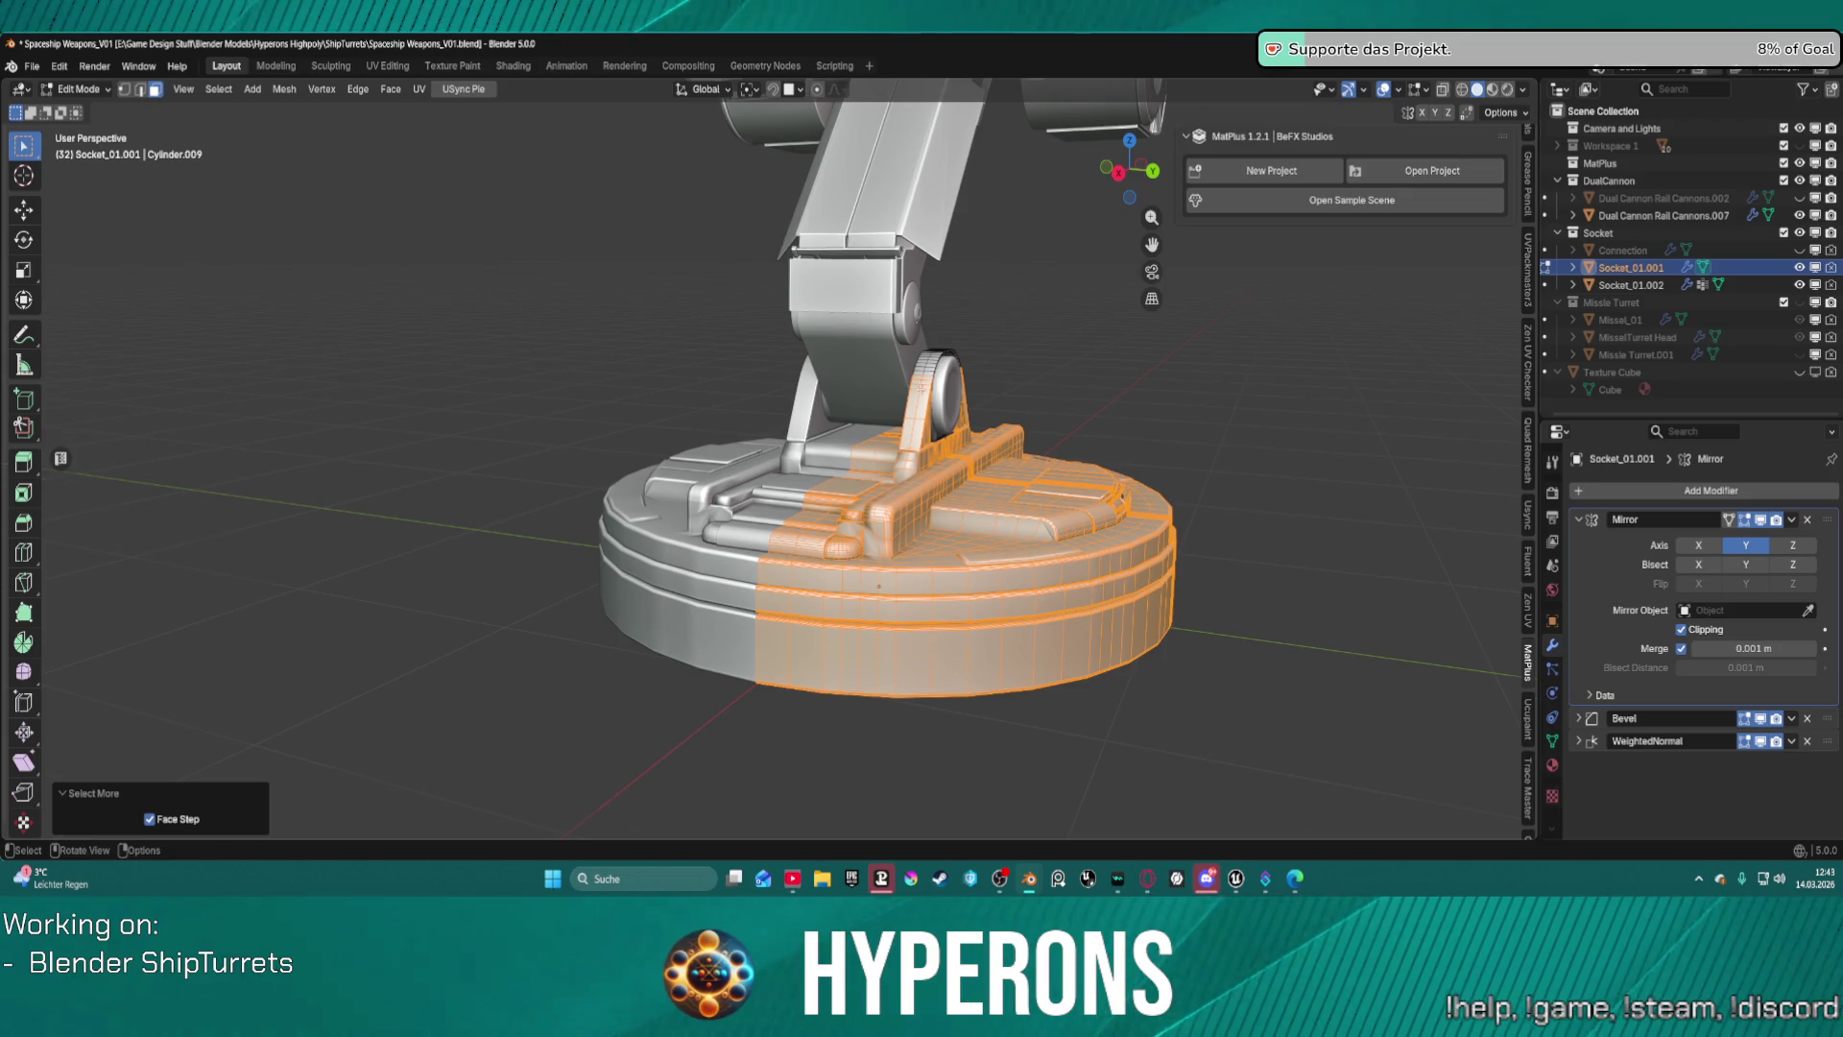
pyautogui.scroll(6, 879, 582)
pyautogui.moveTo(864, 576); pyautogui.dragTo(782, 557, button='middle')
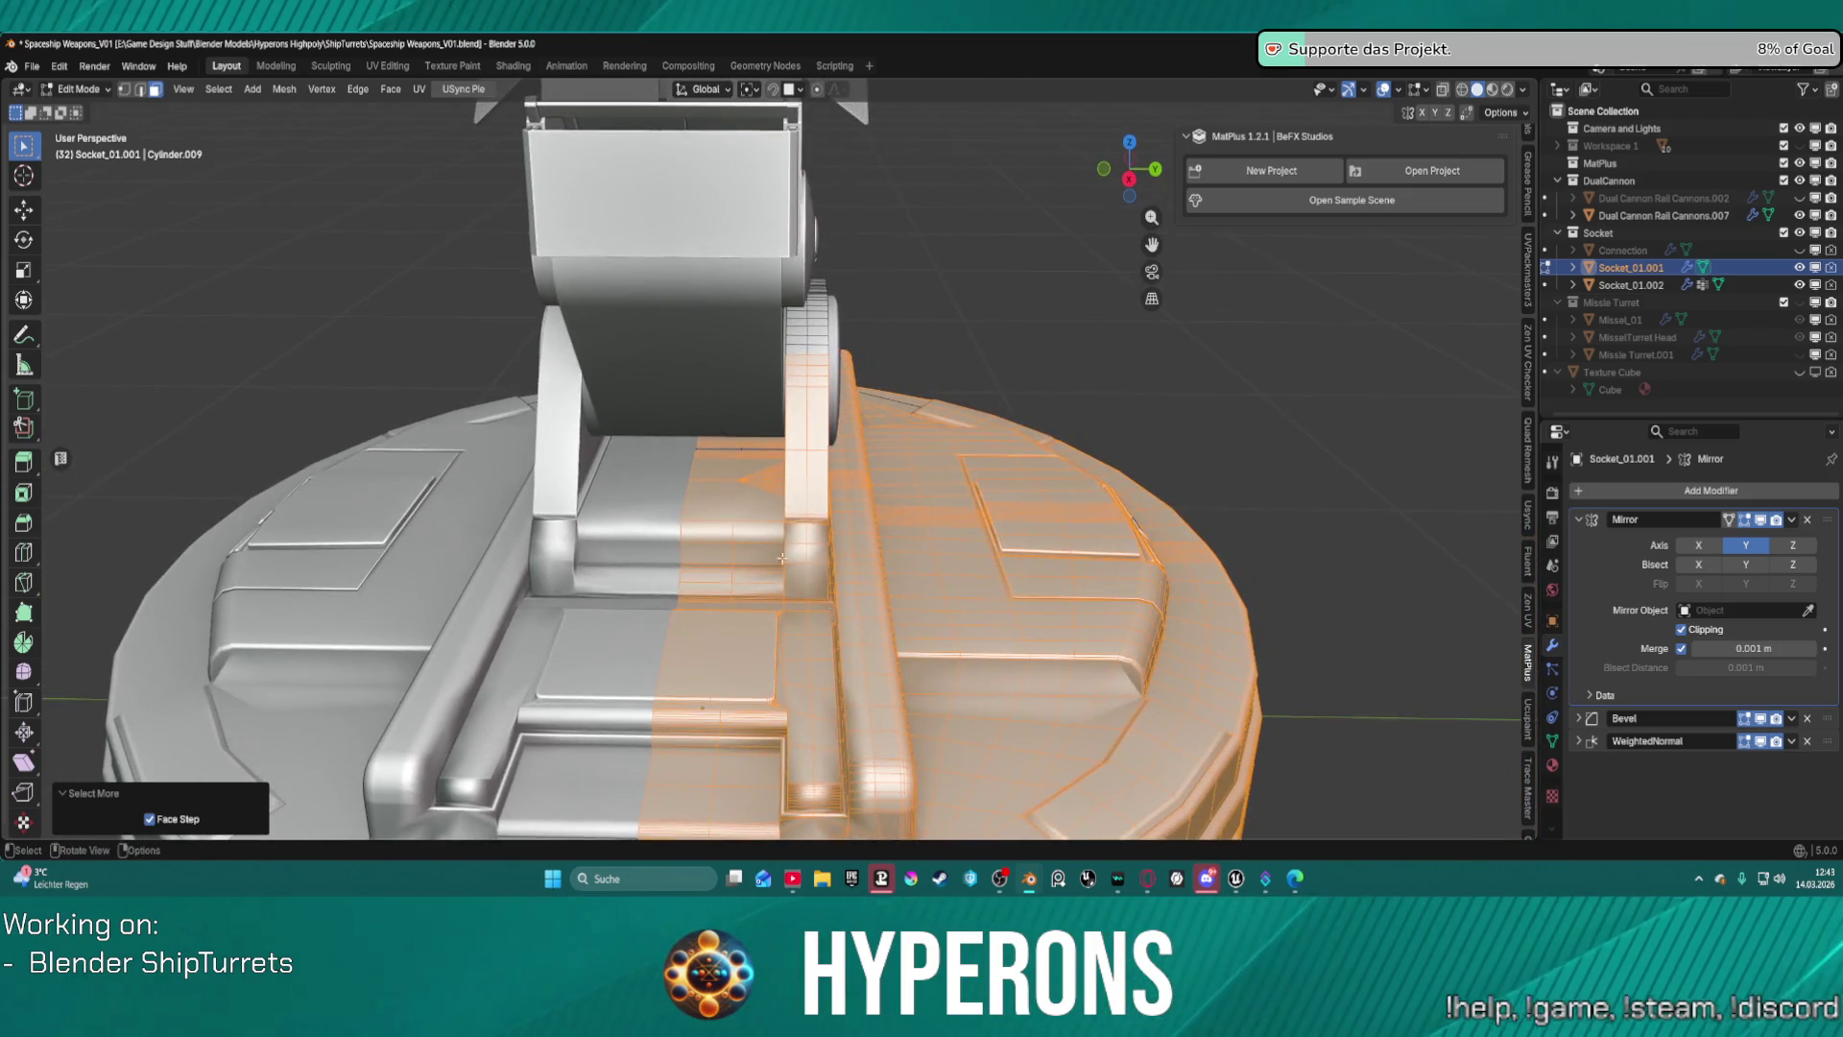
pyautogui.scroll(-4, 669, 462)
pyautogui.moveTo(538, 432)
pyautogui.mouseDown(button='middle')
pyautogui.moveTo(576, 499)
pyautogui.moveTo(672, 576)
pyautogui.mouseUp(button='middle')
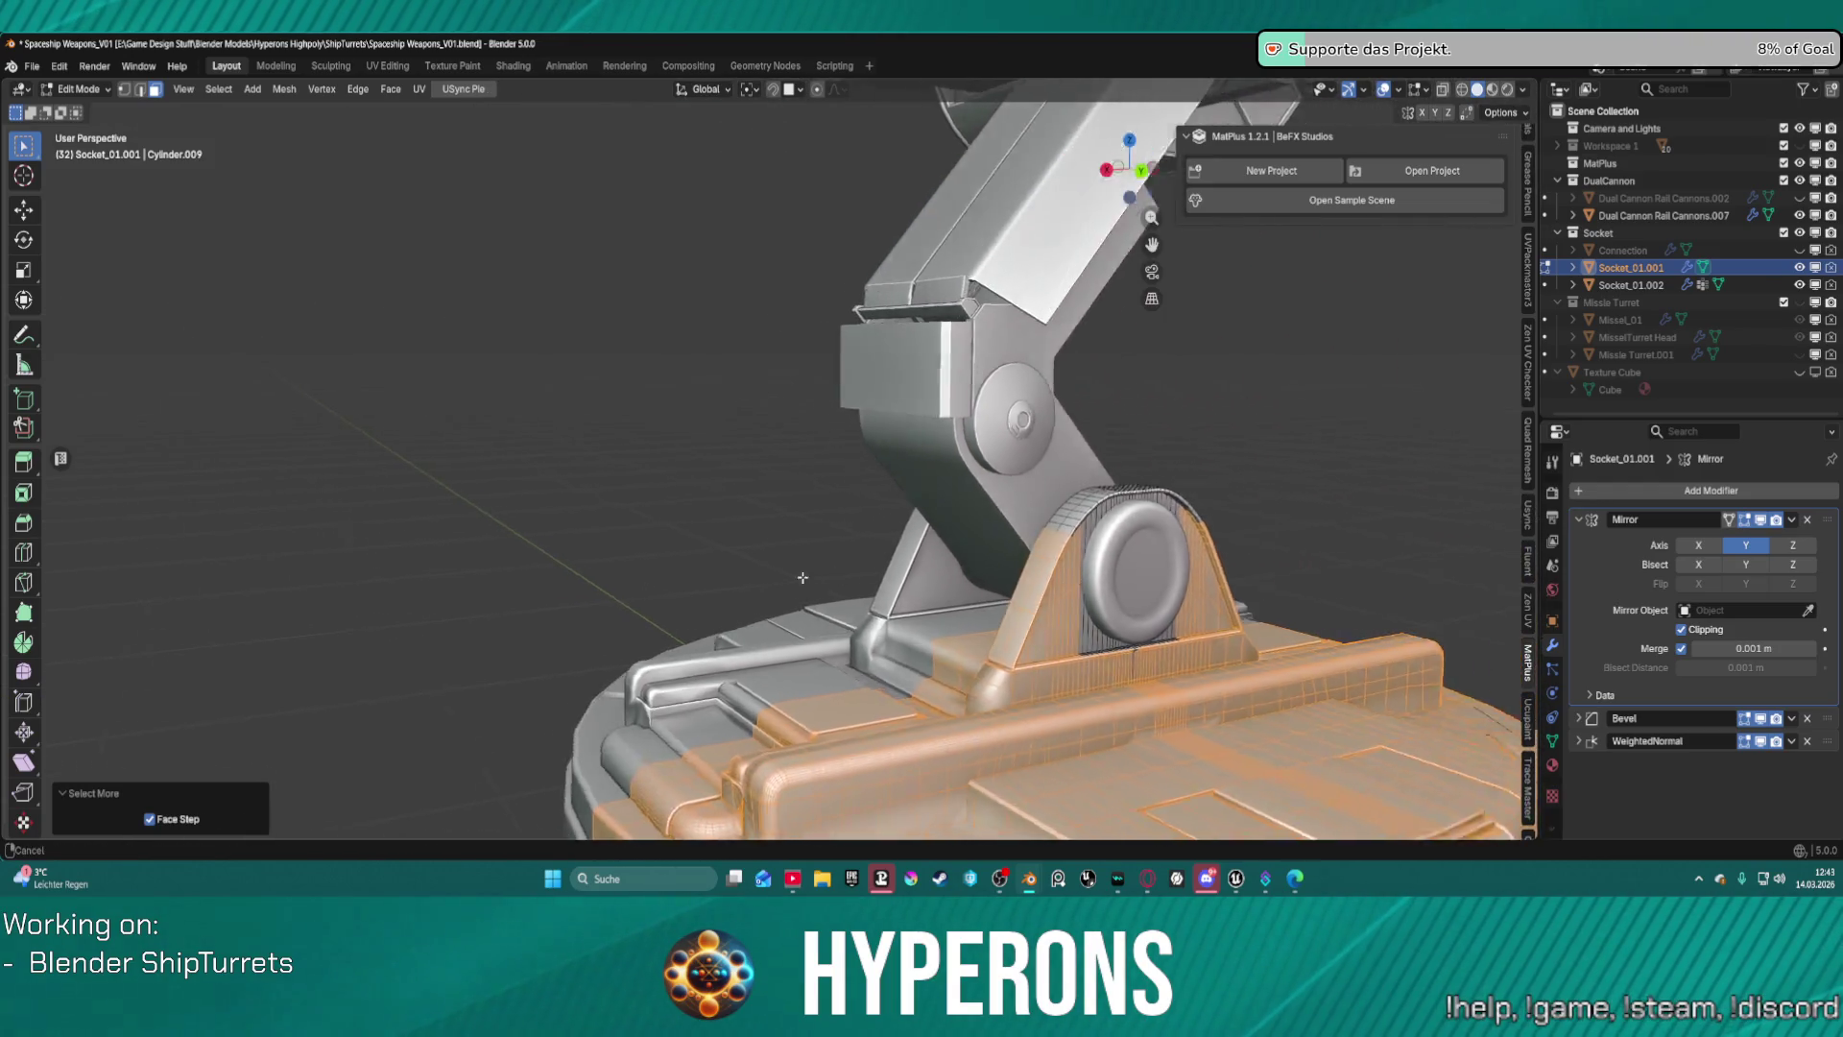
pyautogui.scroll(2, 768, 624)
pyautogui.scroll(2, 767, 624)
pyautogui.moveTo(767, 624)
pyautogui.keyDown('shift'); pyautogui.mouseDown(button='middle')
pyautogui.moveTo(742, 397)
pyautogui.moveTo(777, 633)
pyautogui.mouseUp(button='middle'); pyautogui.keyUp('shift')
pyautogui.scroll(5, 777, 632)
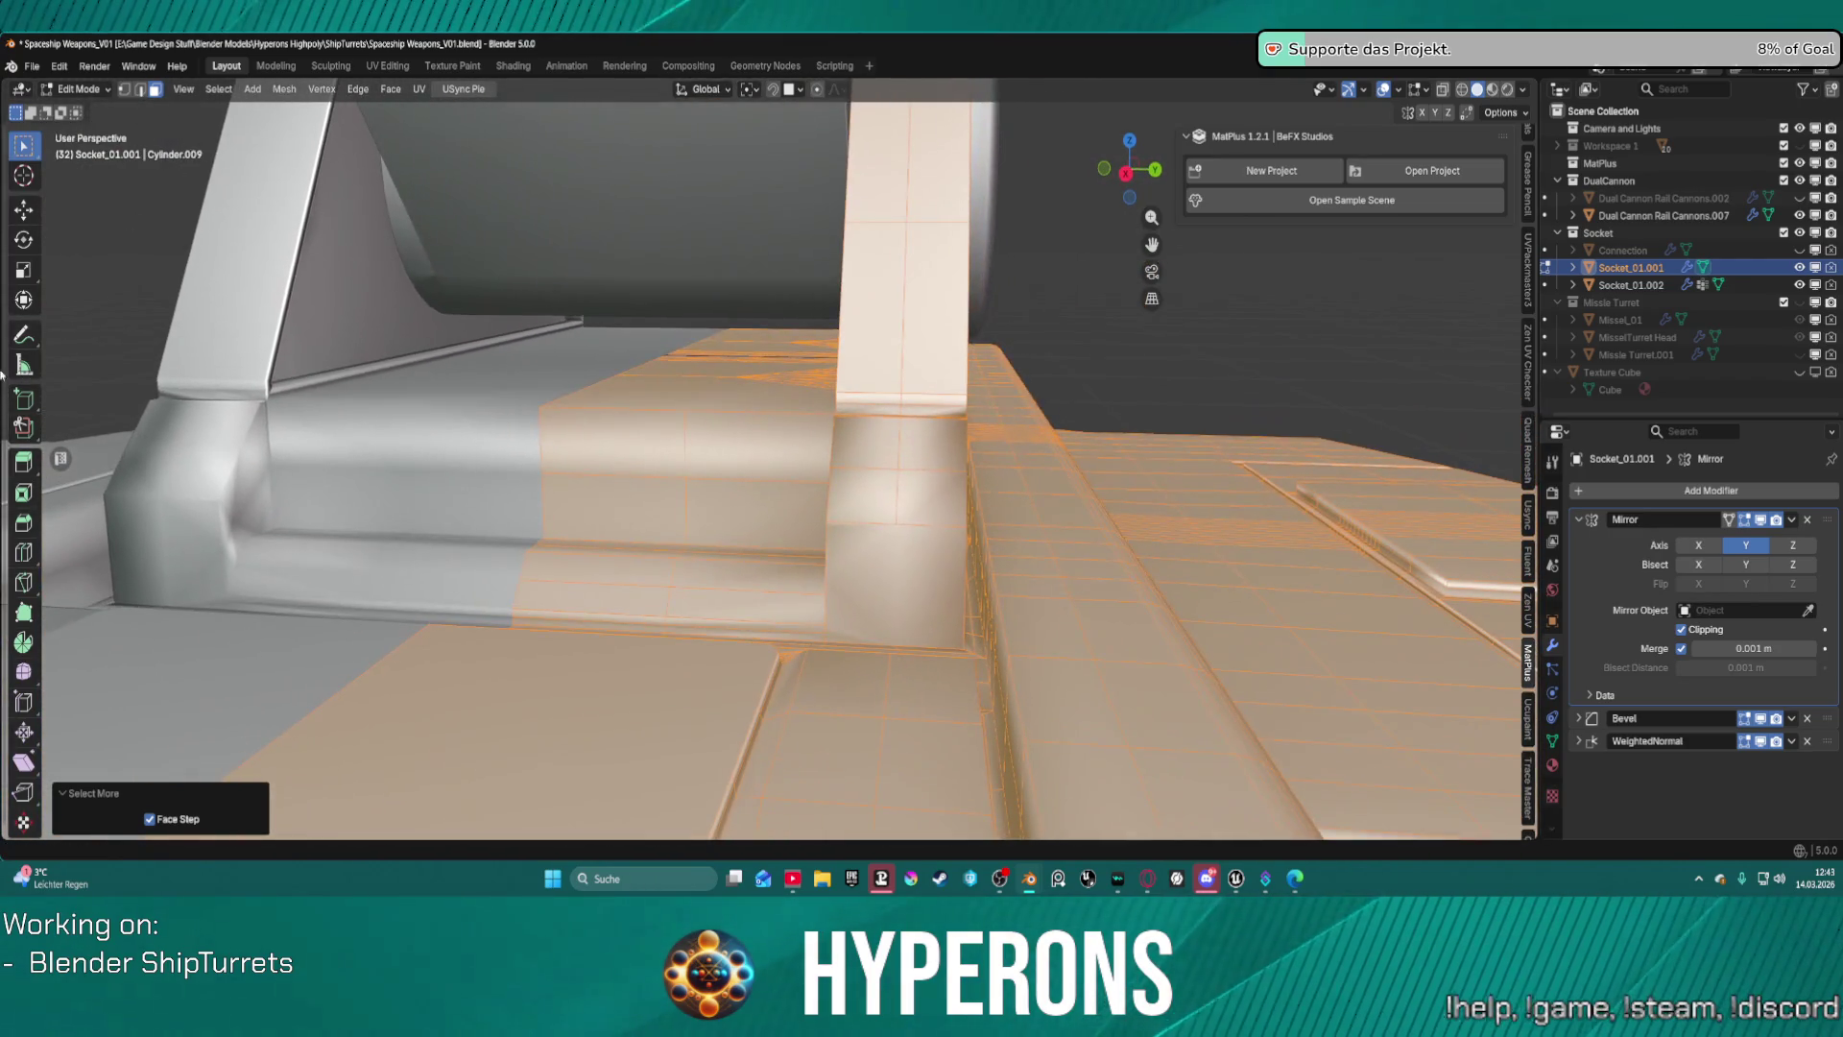
pyautogui.moveTo(288, 513); pyautogui.dragTo(391, 524, button='middle')
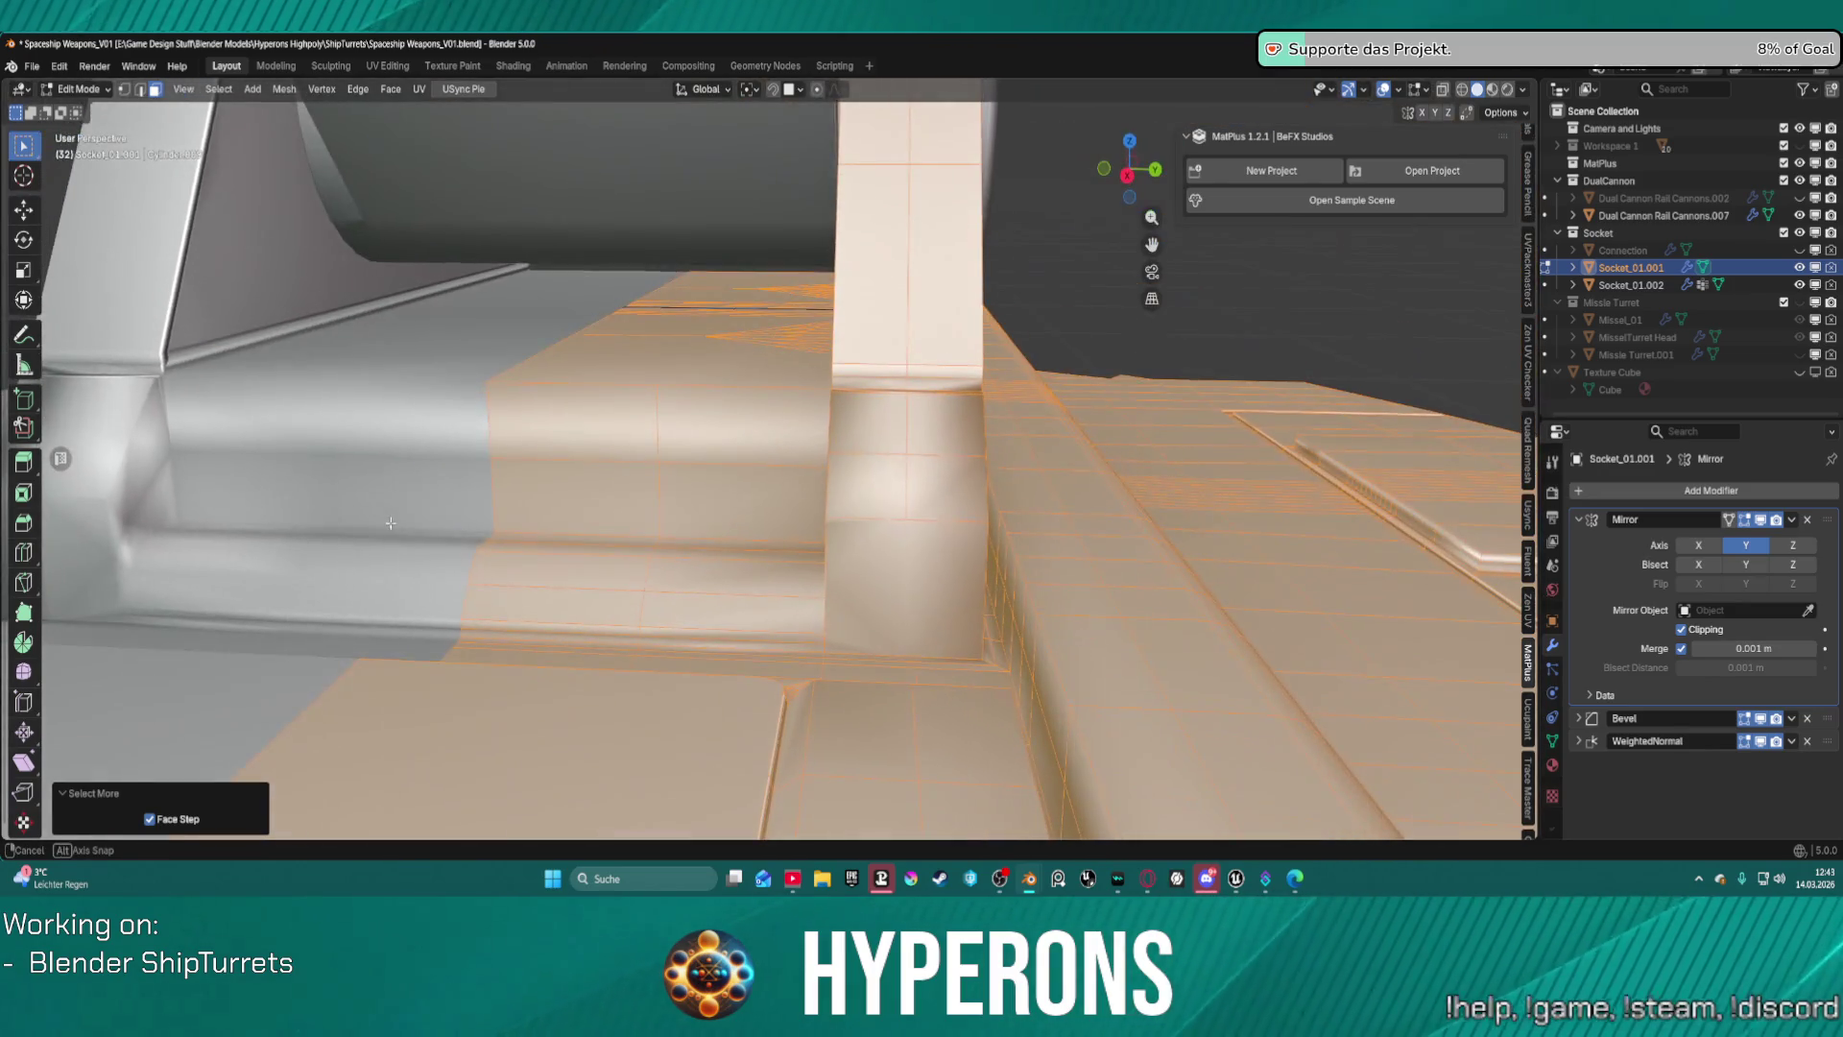
pyautogui.scroll(-3, 361, 508)
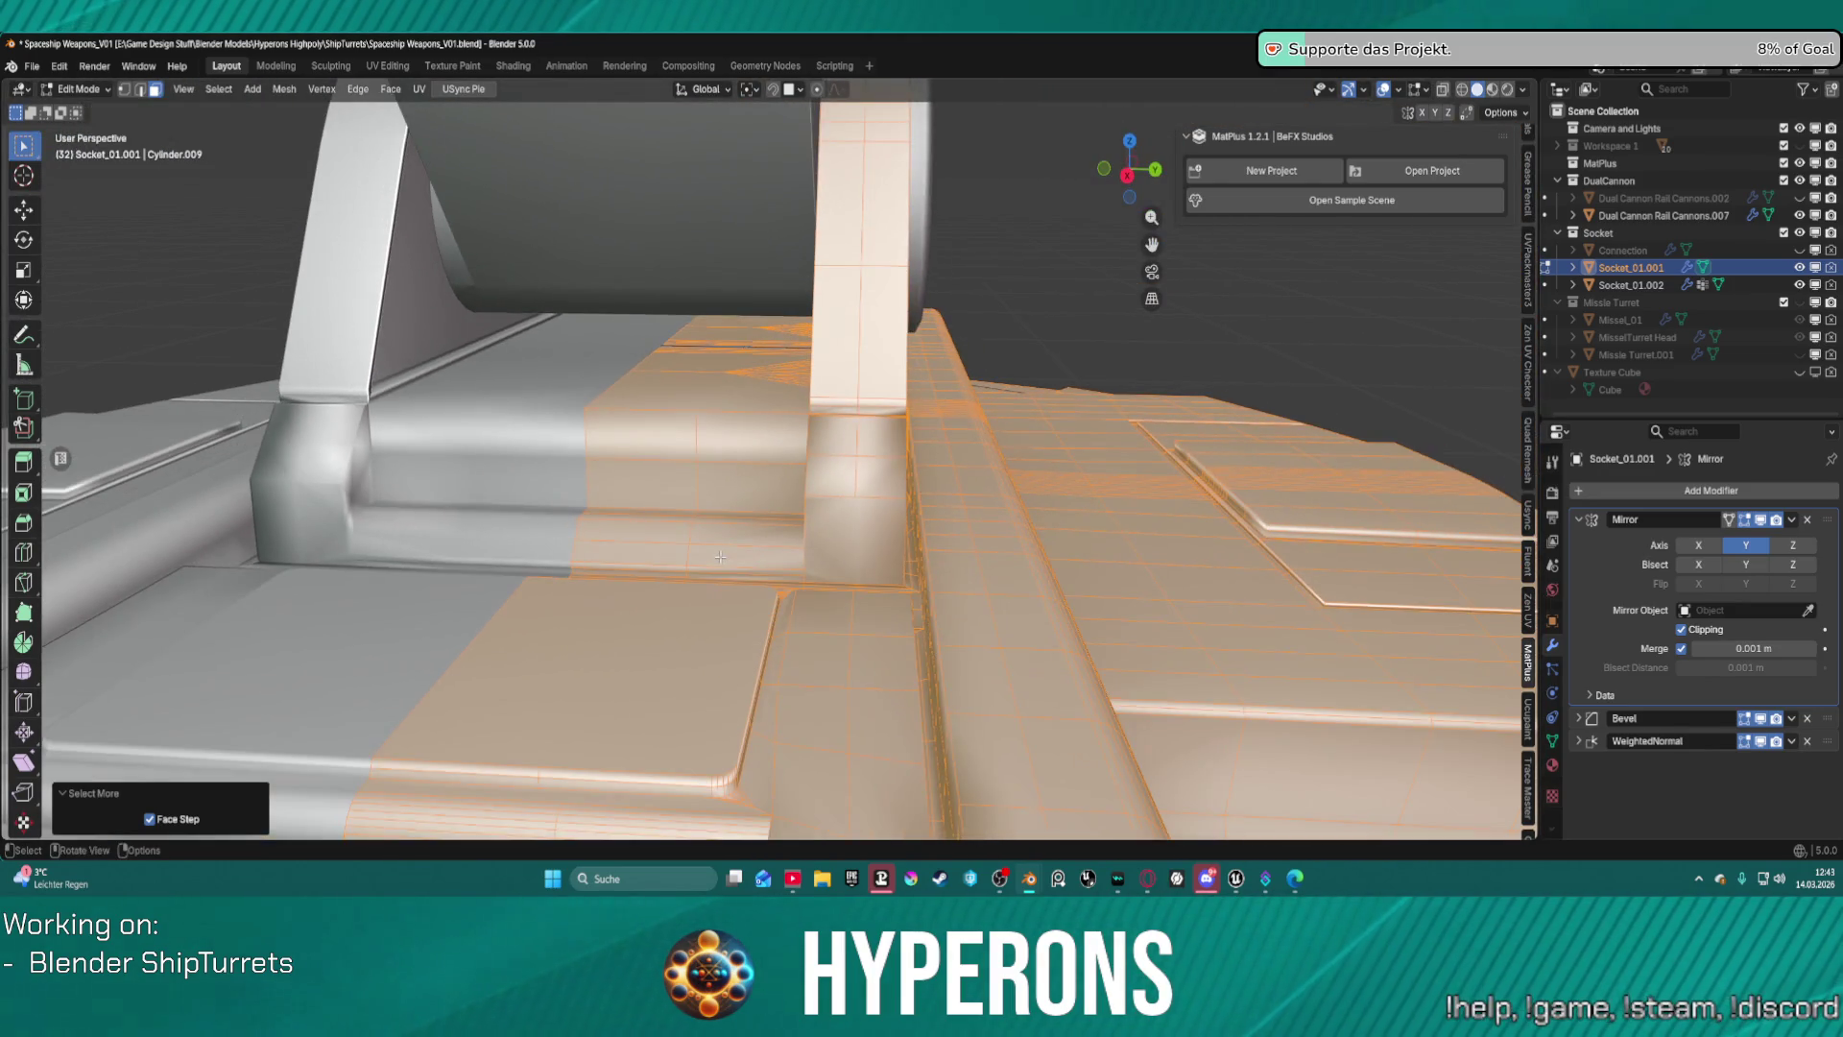
pyautogui.hotkey('alt', 'a')
# Select the edge run along the socket block's lower edge out to the corner.
pyautogui.click(750, 555)
pyautogui.scroll(4, 751, 555)
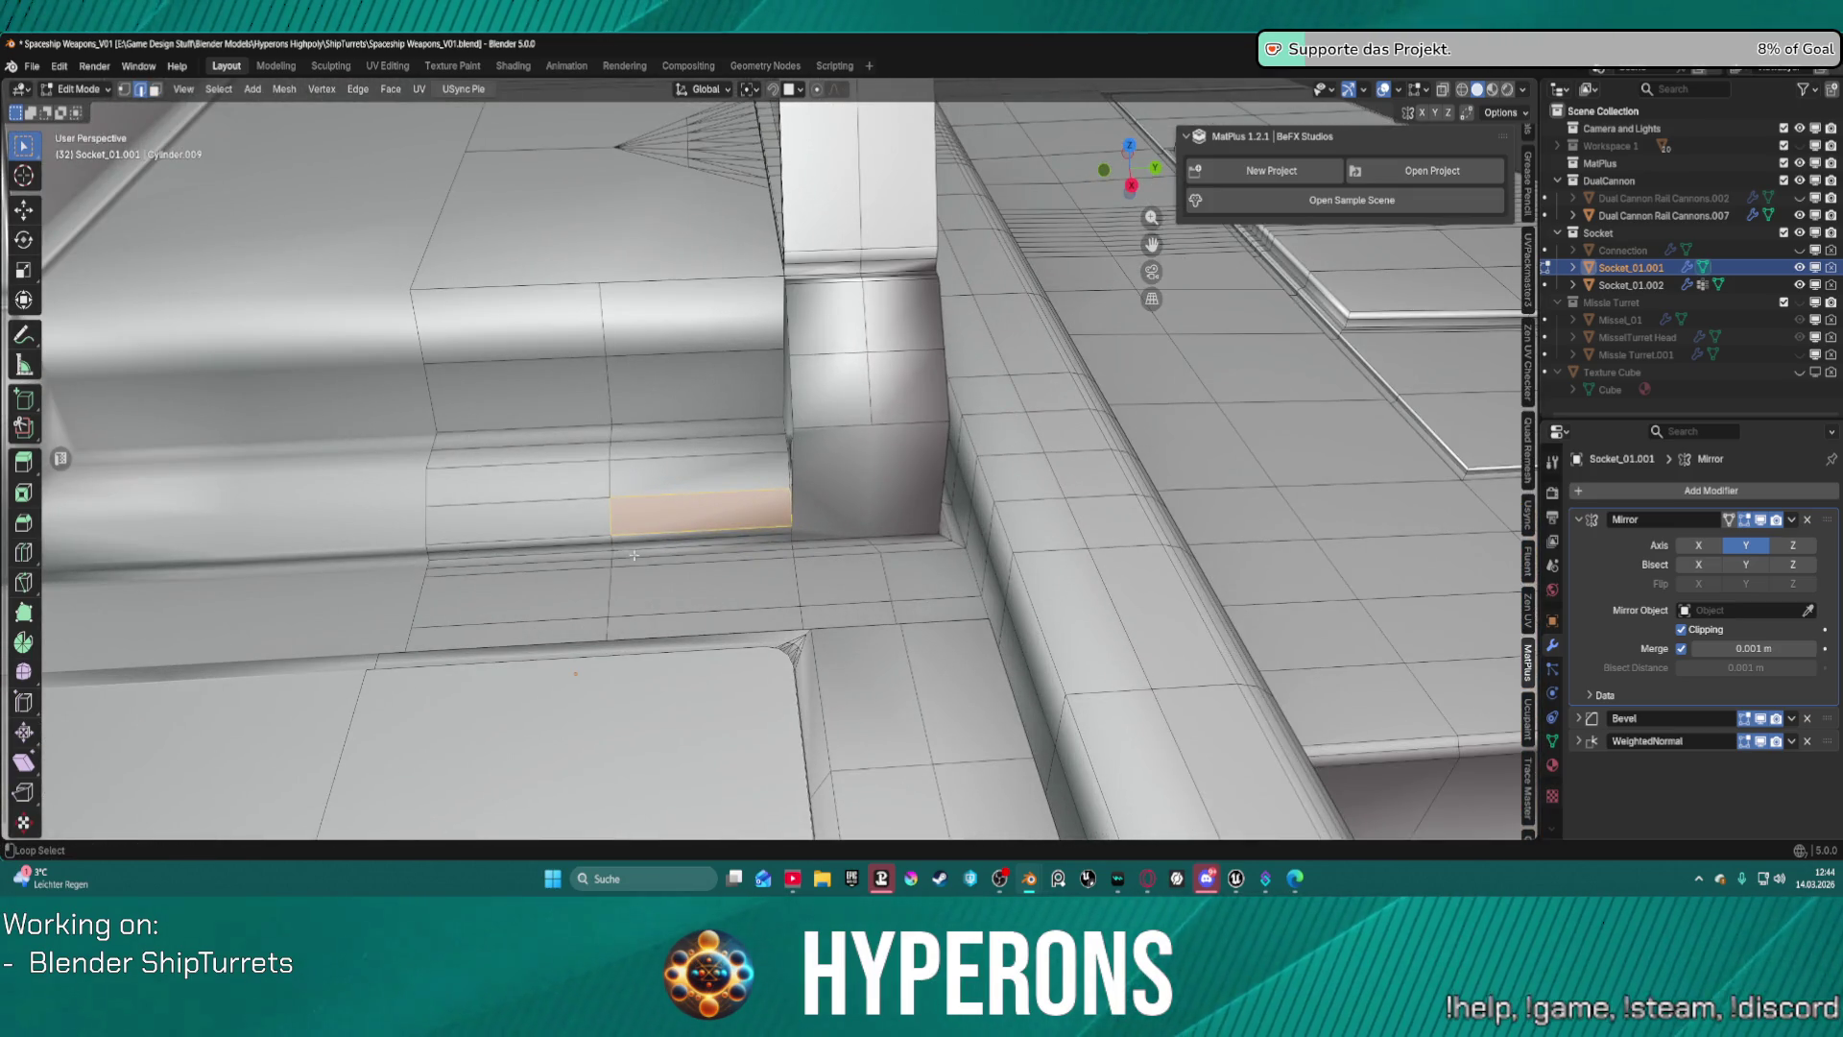
pyautogui.keyDown('alt'); pyautogui.keyDown('shift'); pyautogui.click(481, 556); pyautogui.keyUp('shift'); pyautogui.keyUp('alt')
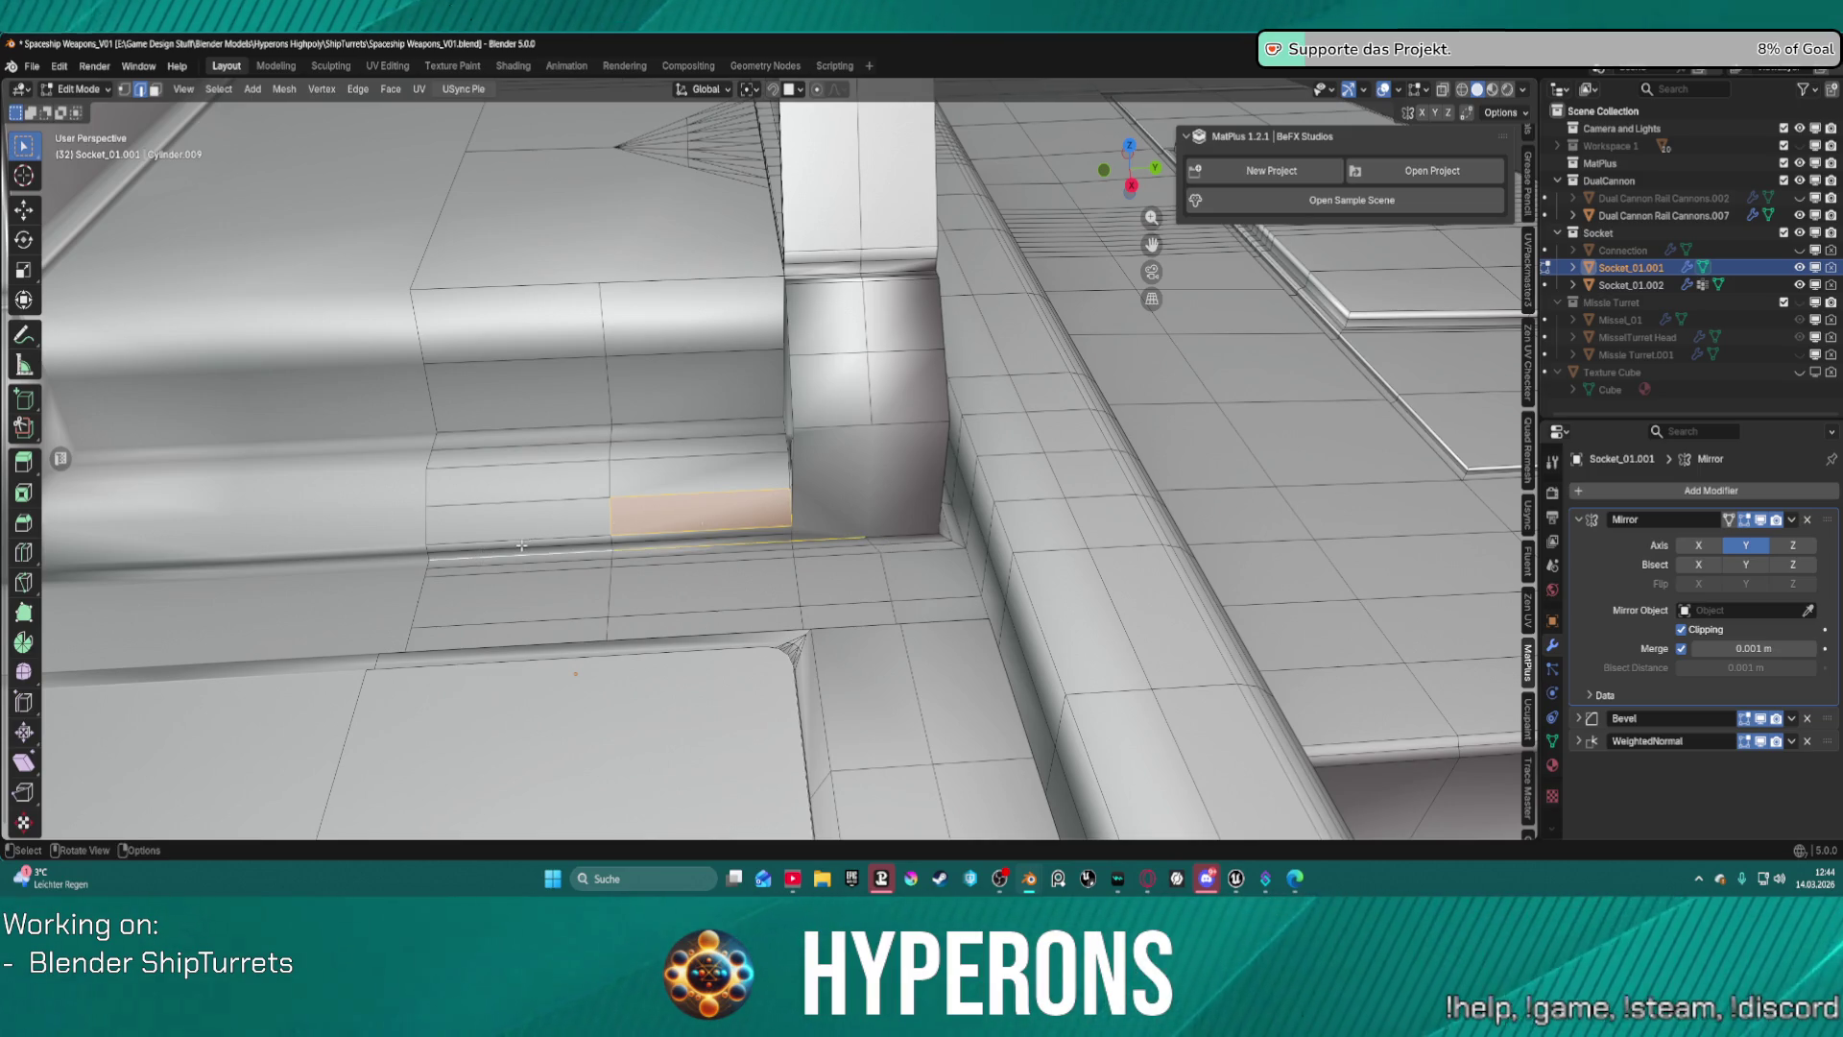
pyautogui.click(509, 550)
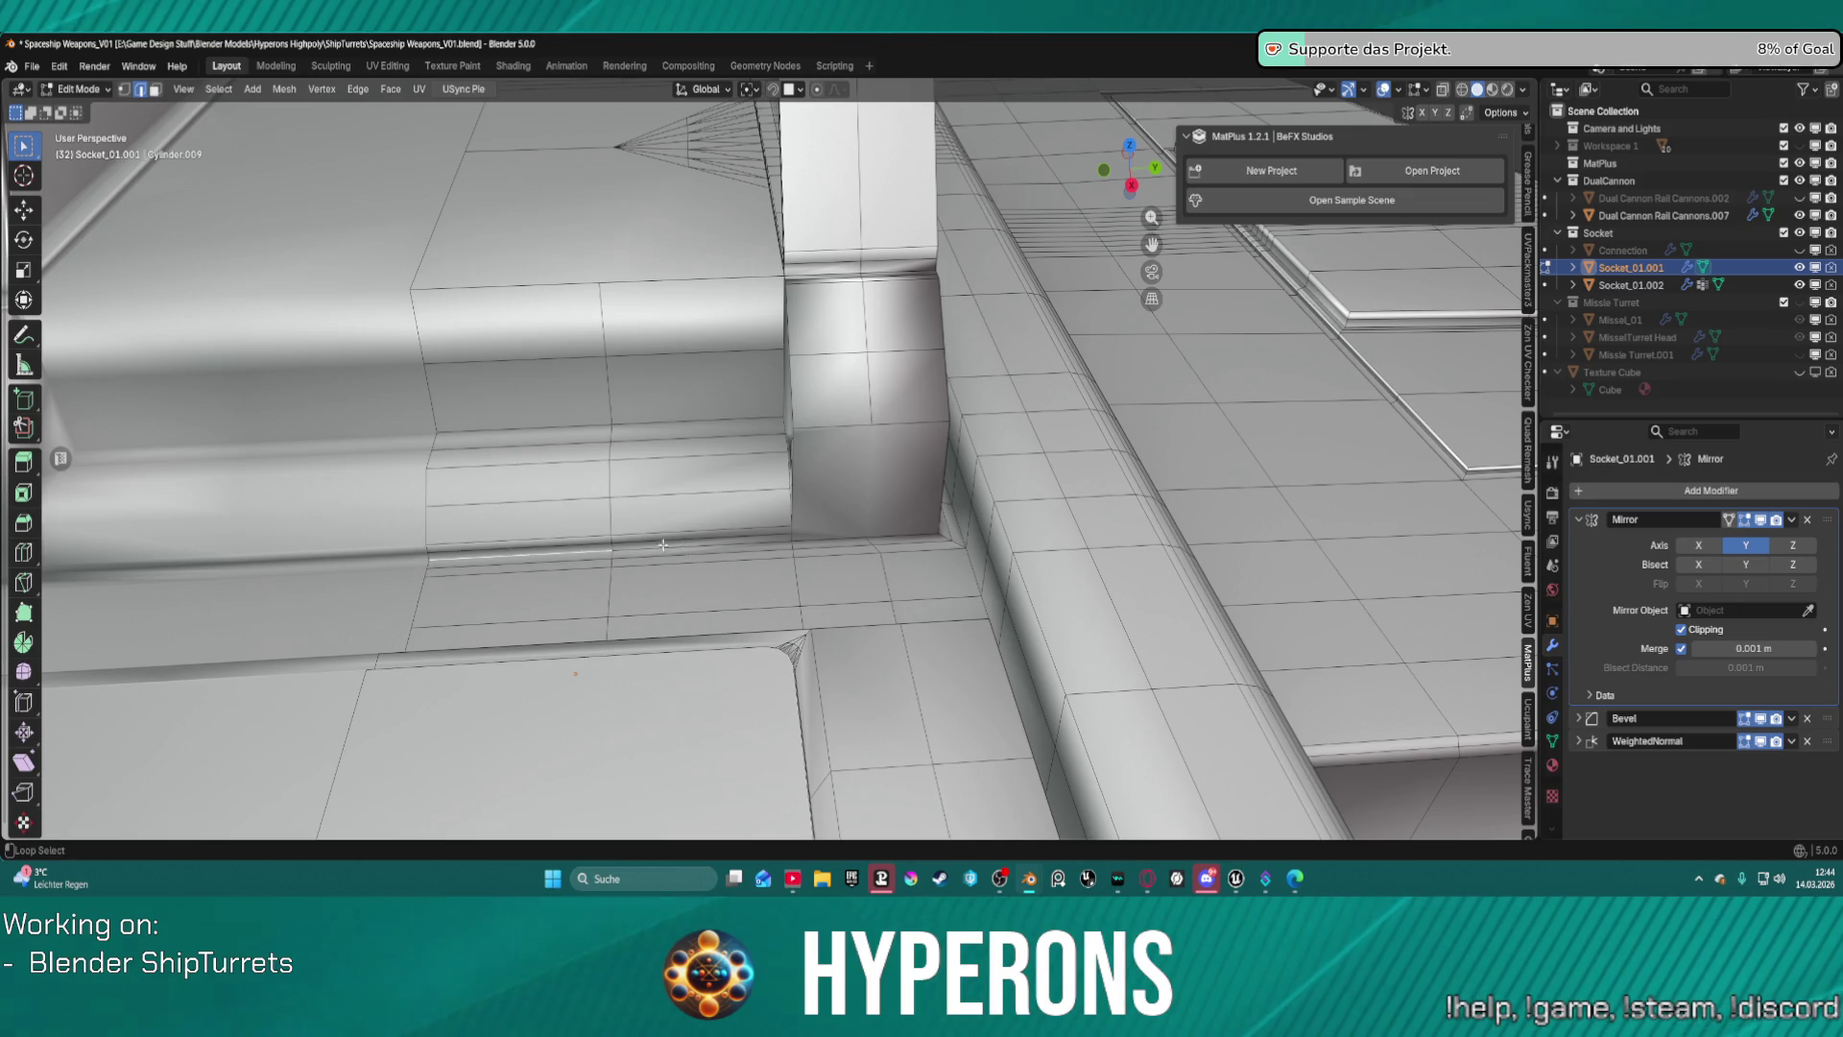
pyautogui.keyDown('ctrl'); pyautogui.click(894, 532); pyautogui.keyUp('ctrl')
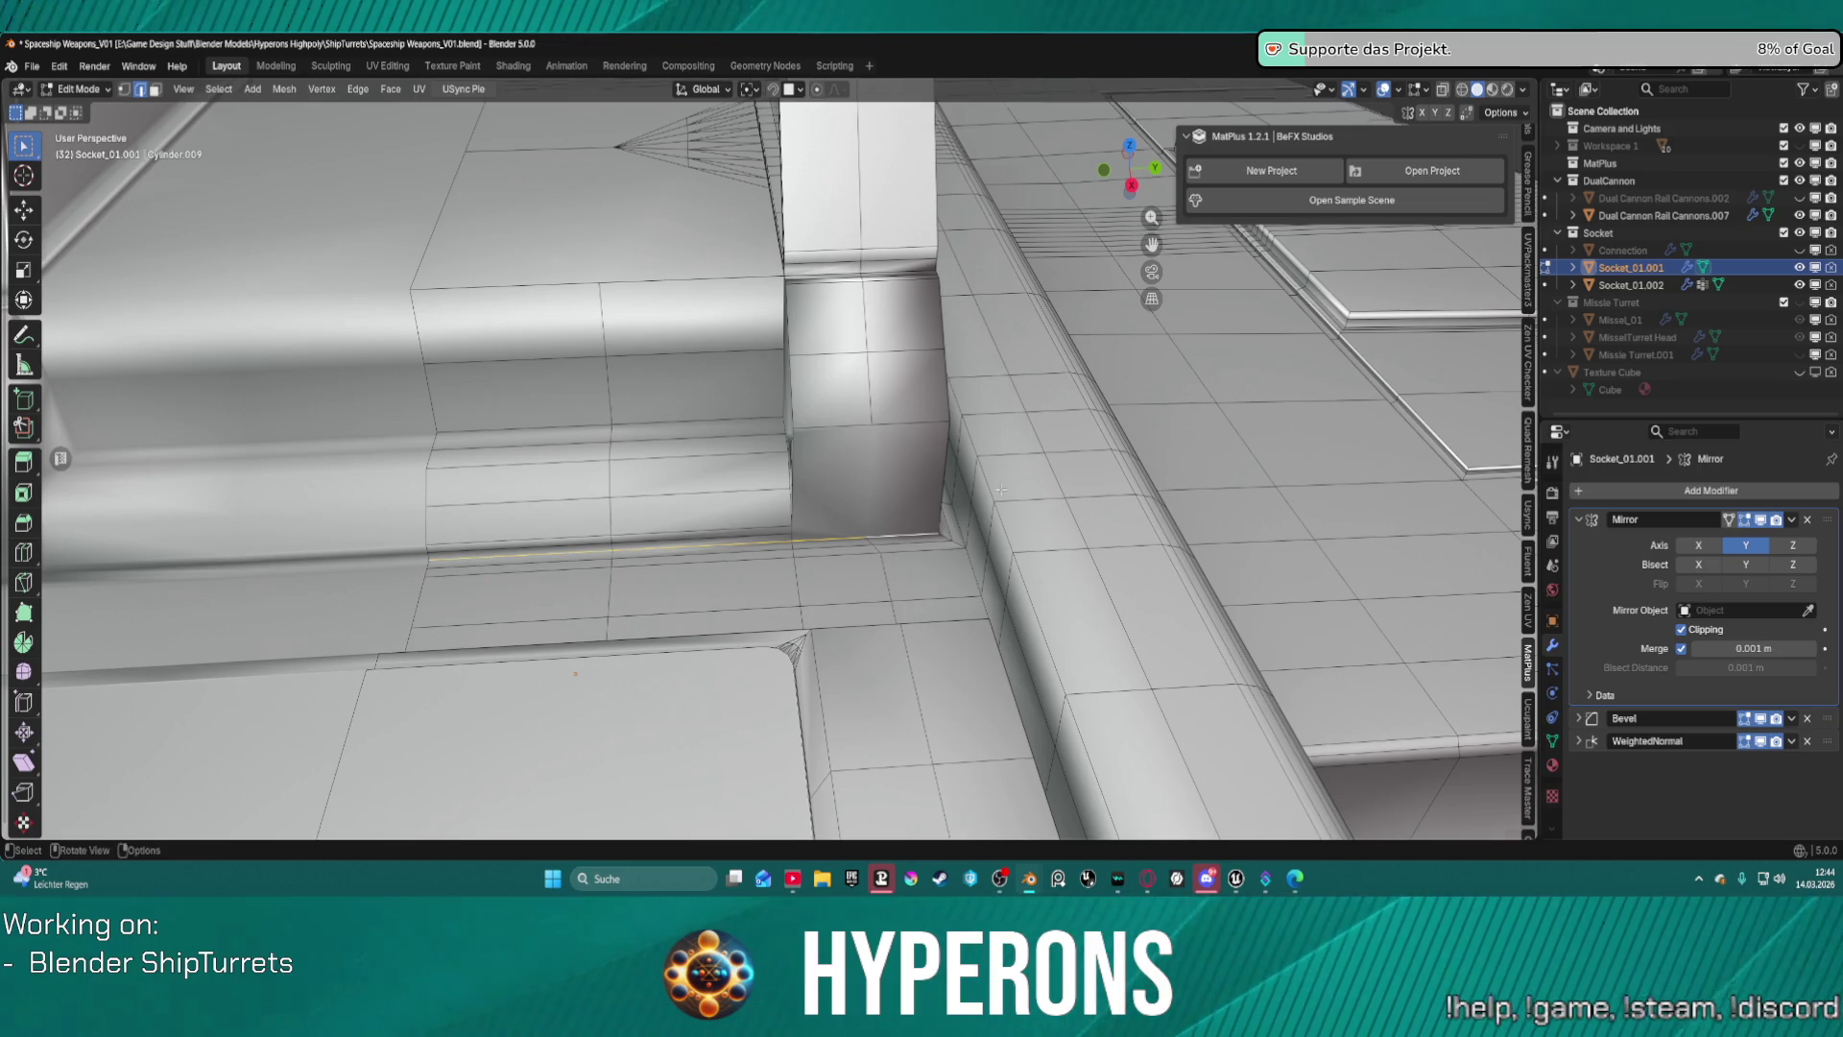
# Add the cylinder's top edge run to the edge selection.
pyautogui.moveTo(895, 534)
pyautogui.mouseDown(button='middle')
pyautogui.moveTo(1014, 547)
pyautogui.moveTo(852, 576)
pyautogui.moveTo(868, 667)
pyautogui.moveTo(859, 601)
pyautogui.moveTo(1143, 539)
pyautogui.mouseUp(button='middle')
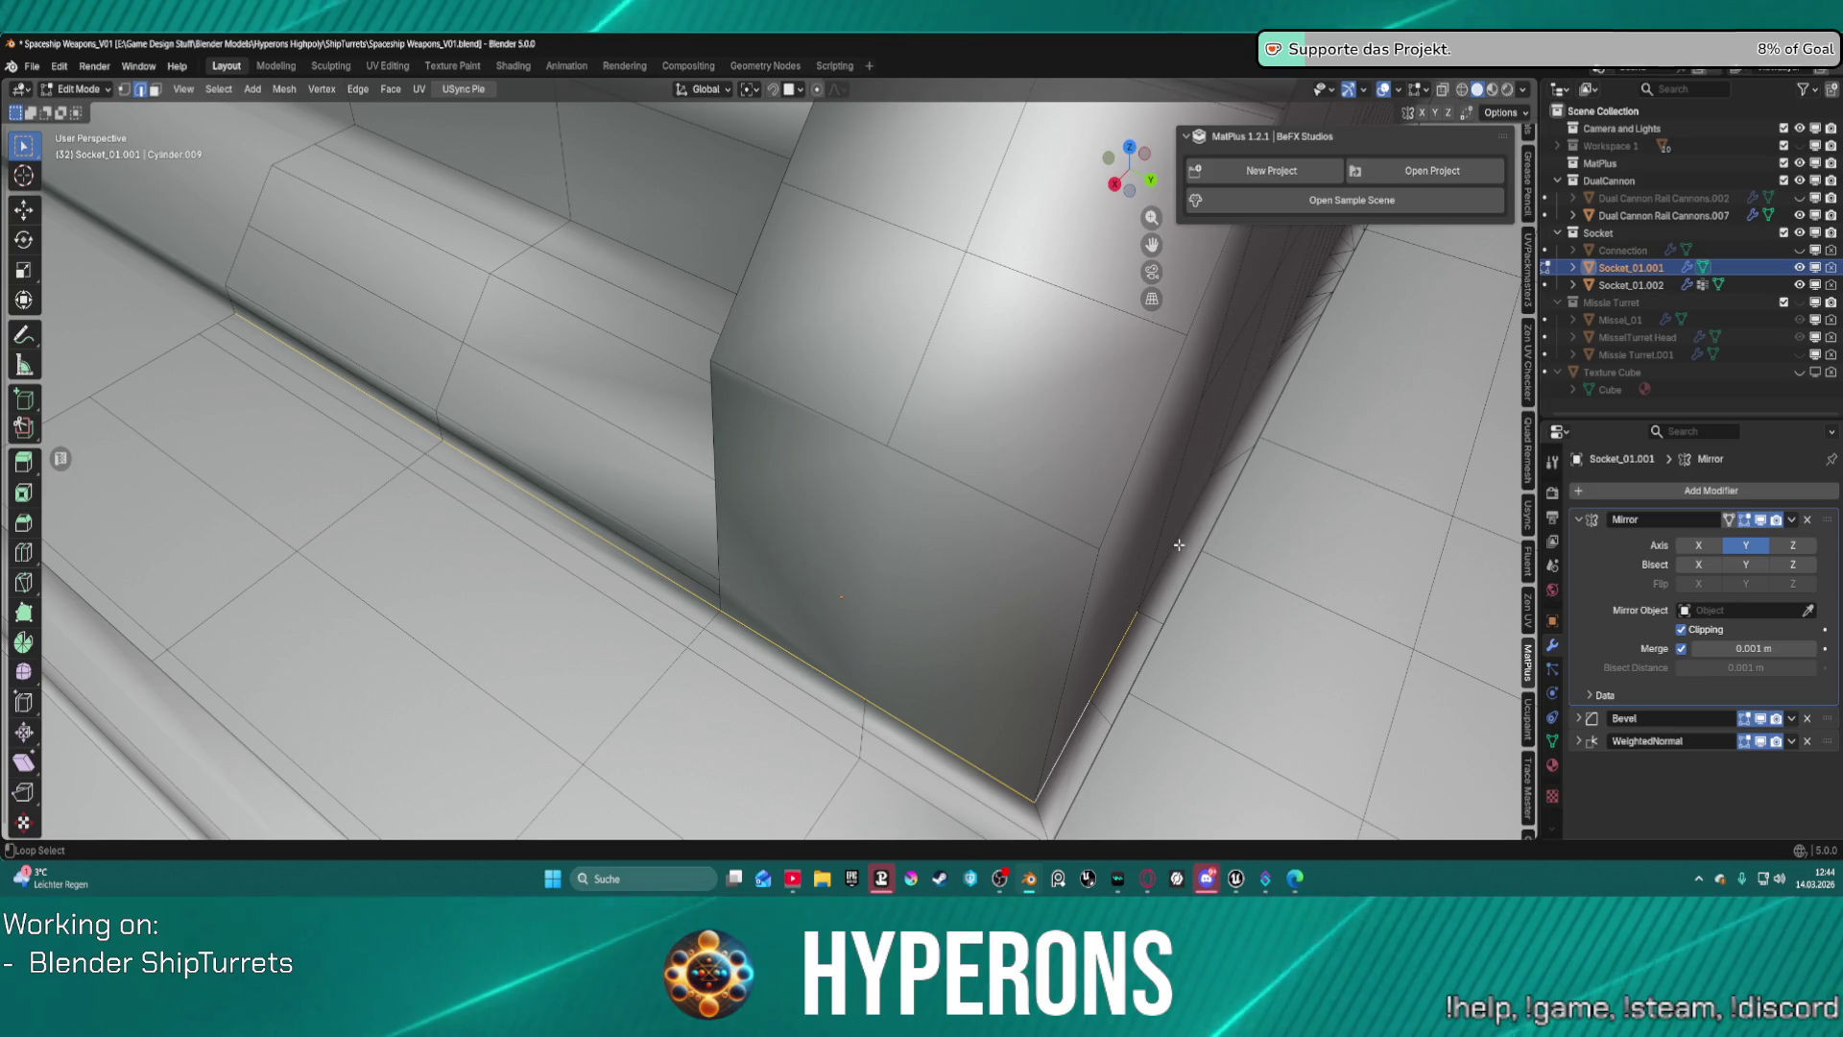
pyautogui.moveTo(1243, 387)
pyautogui.mouseDown(button='middle')
pyautogui.moveTo(1313, 301)
pyautogui.moveTo(913, 432)
pyautogui.moveTo(601, 481)
pyautogui.moveTo(597, 543)
pyautogui.moveTo(762, 618)
pyautogui.mouseUp(button='middle')
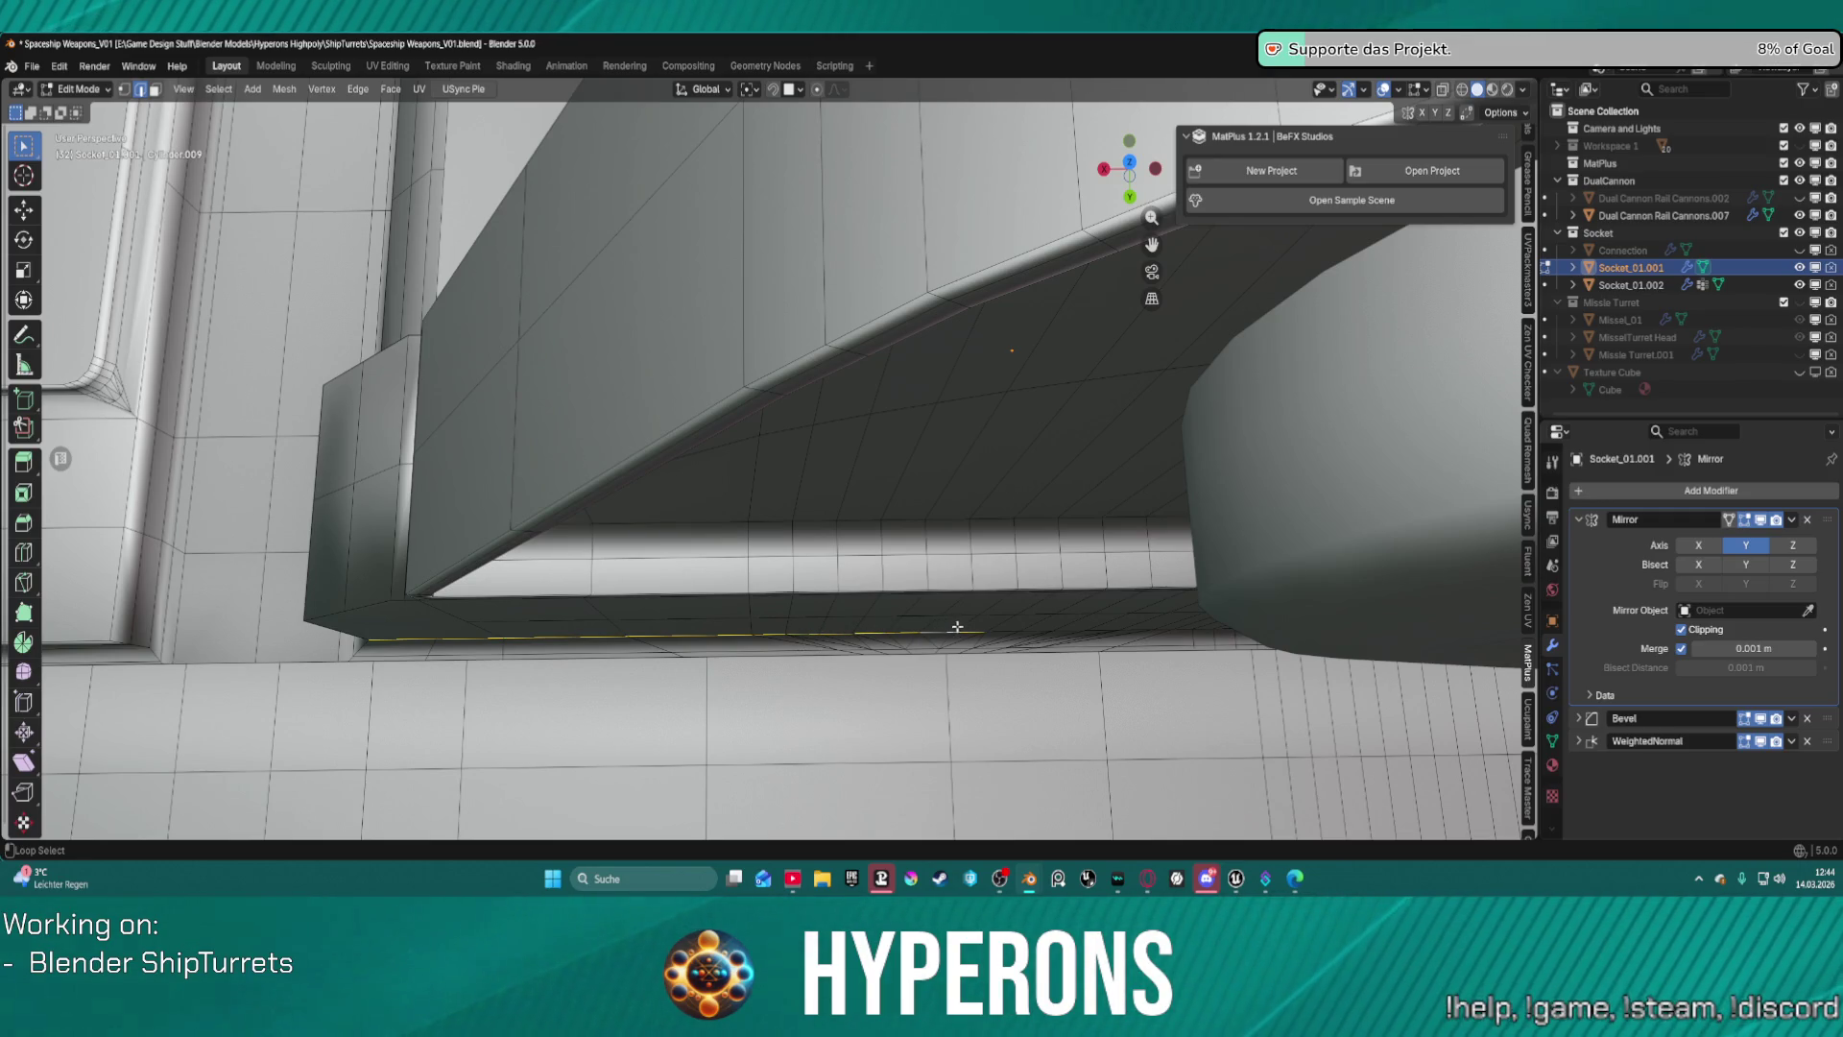
pyautogui.moveTo(1012, 626)
pyautogui.mouseDown(button='middle')
pyautogui.moveTo(1078, 625)
pyautogui.moveTo(1004, 622)
pyautogui.moveTo(984, 257)
pyautogui.moveTo(979, 296)
pyautogui.mouseUp(button='middle')
pyautogui.scroll(-10, 1005, 622)
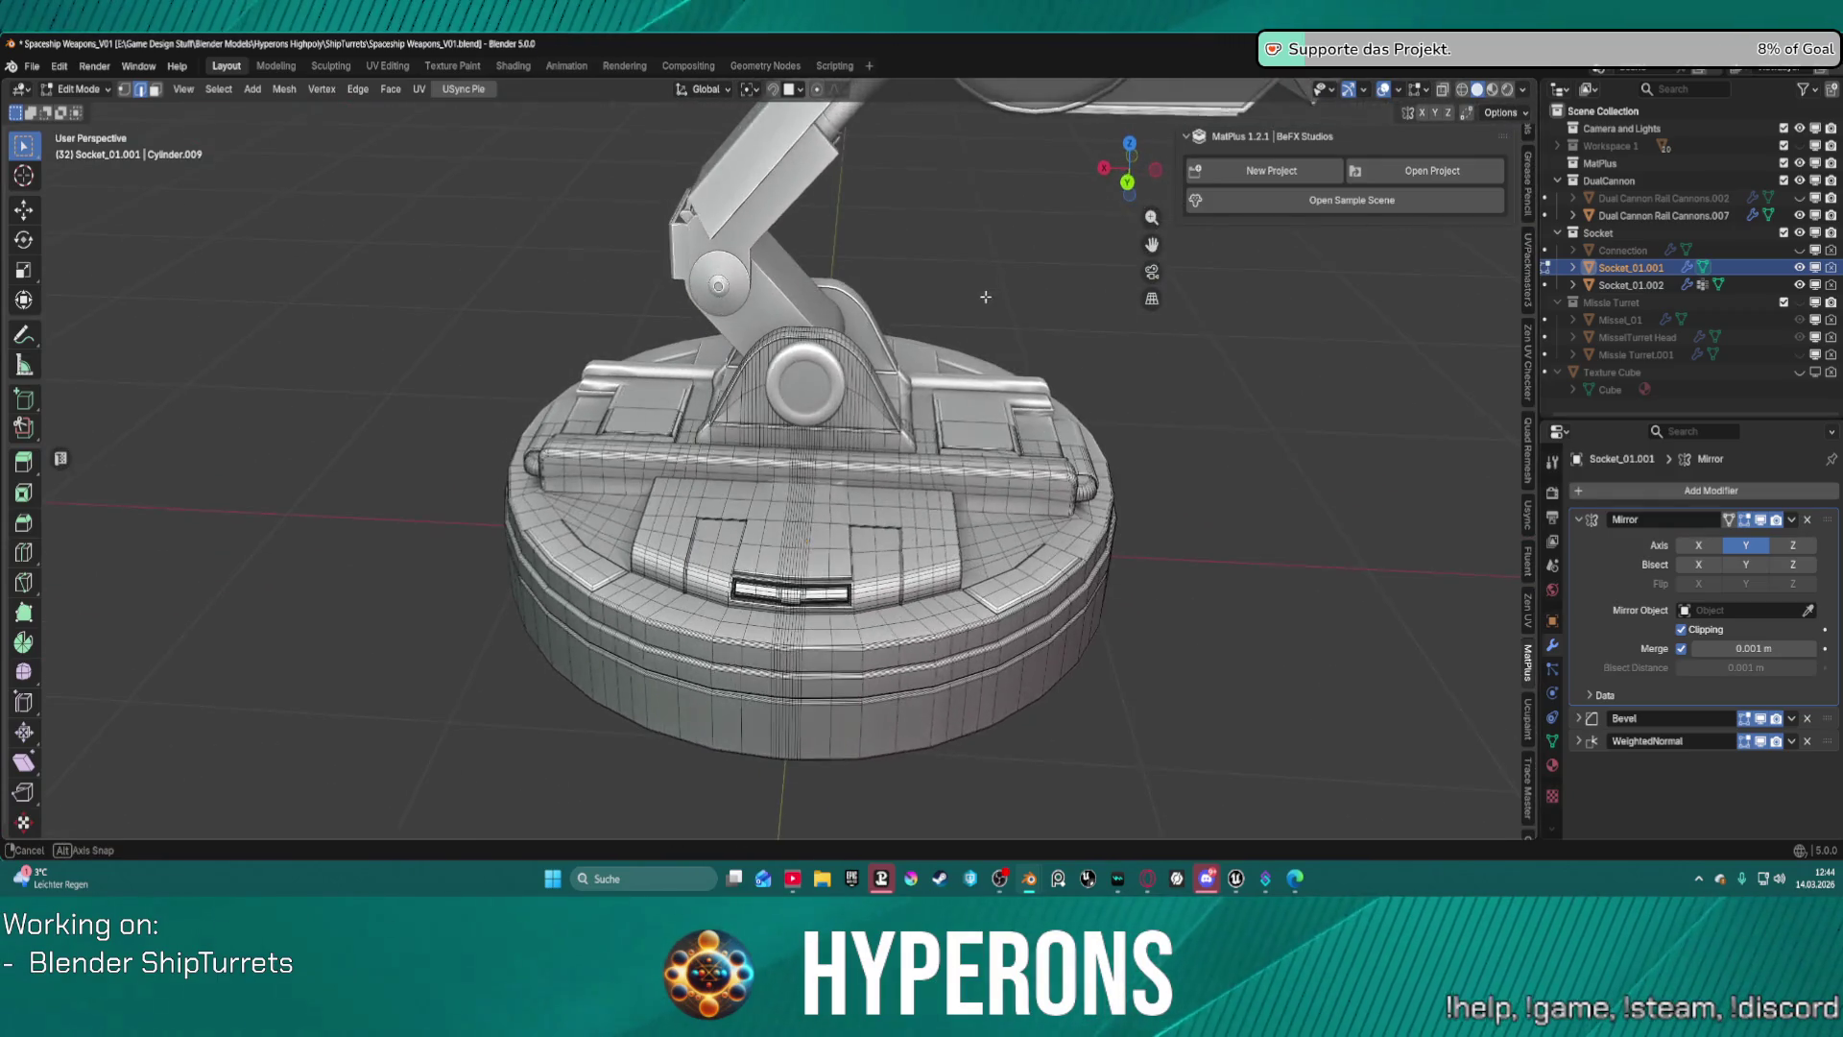
pyautogui.scroll(8, 960, 384)
pyautogui.moveTo(960, 384)
pyautogui.mouseDown(button='middle')
pyautogui.moveTo(919, 524)
pyautogui.moveTo(809, 217)
pyautogui.moveTo(745, 418)
pyautogui.mouseUp(button='middle')
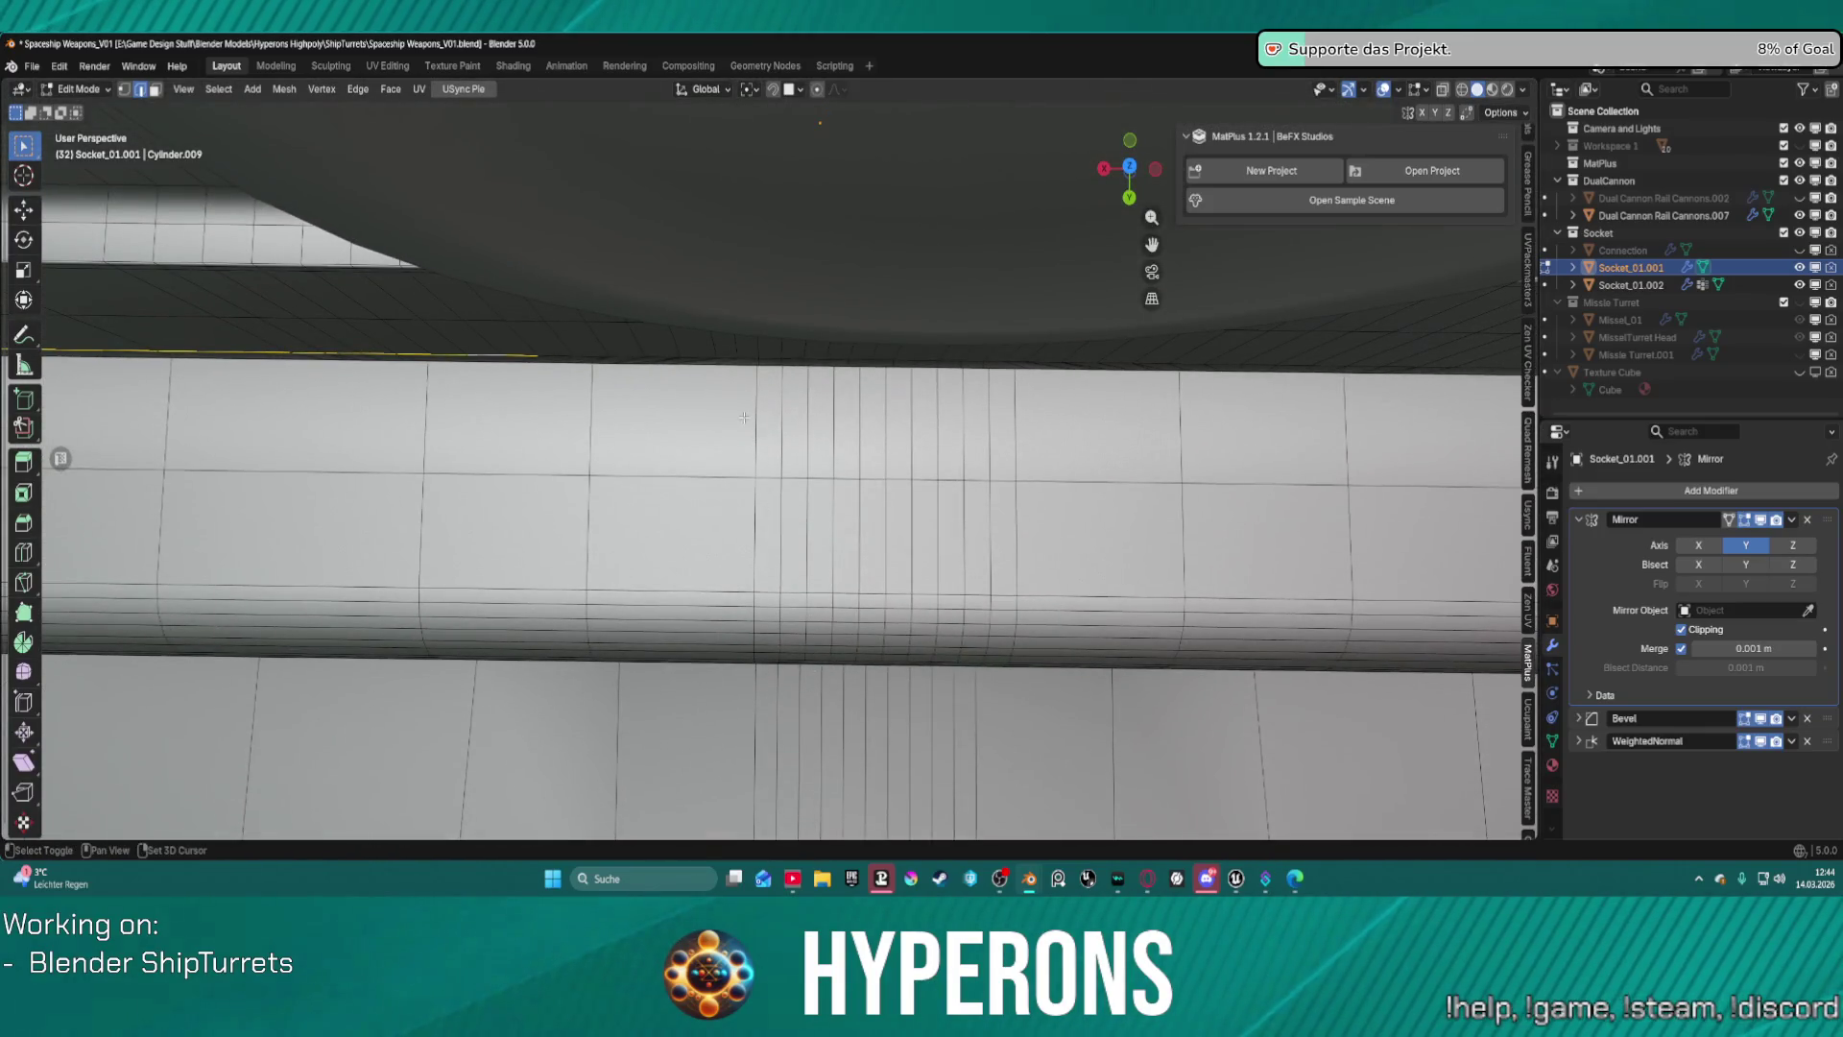
pyautogui.keyDown('alt'); pyautogui.keyDown('shift'); pyautogui.click(837, 358); pyautogui.keyUp('shift'); pyautogui.keyUp('alt')
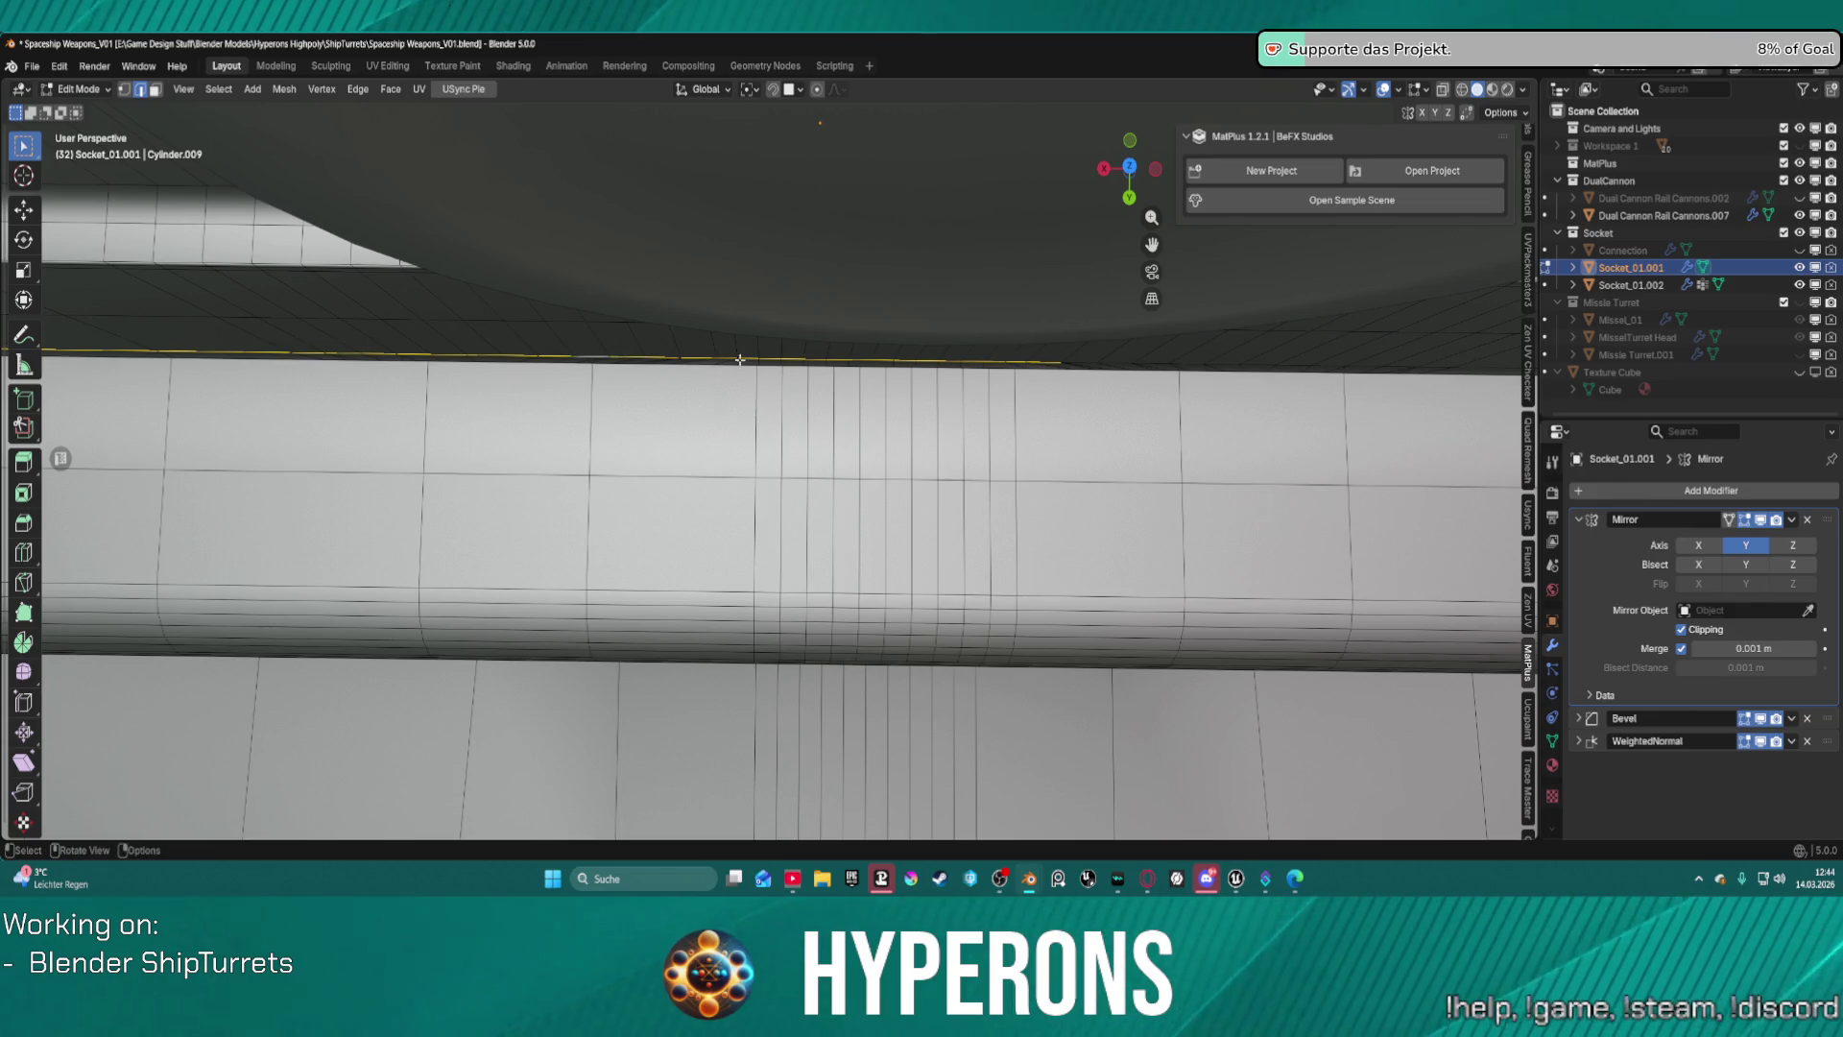
# Switch off the Mirror modifier's Y axis and view the turret head-on.
pyautogui.scroll(-5, 740, 360)
pyautogui.moveTo(741, 359)
pyautogui.mouseDown(button='middle')
pyautogui.moveTo(842, 368)
pyautogui.moveTo(896, 324)
pyautogui.moveTo(803, 329)
pyautogui.moveTo(786, 288)
pyautogui.mouseUp(button='middle')
pyautogui.click(1733, 554)
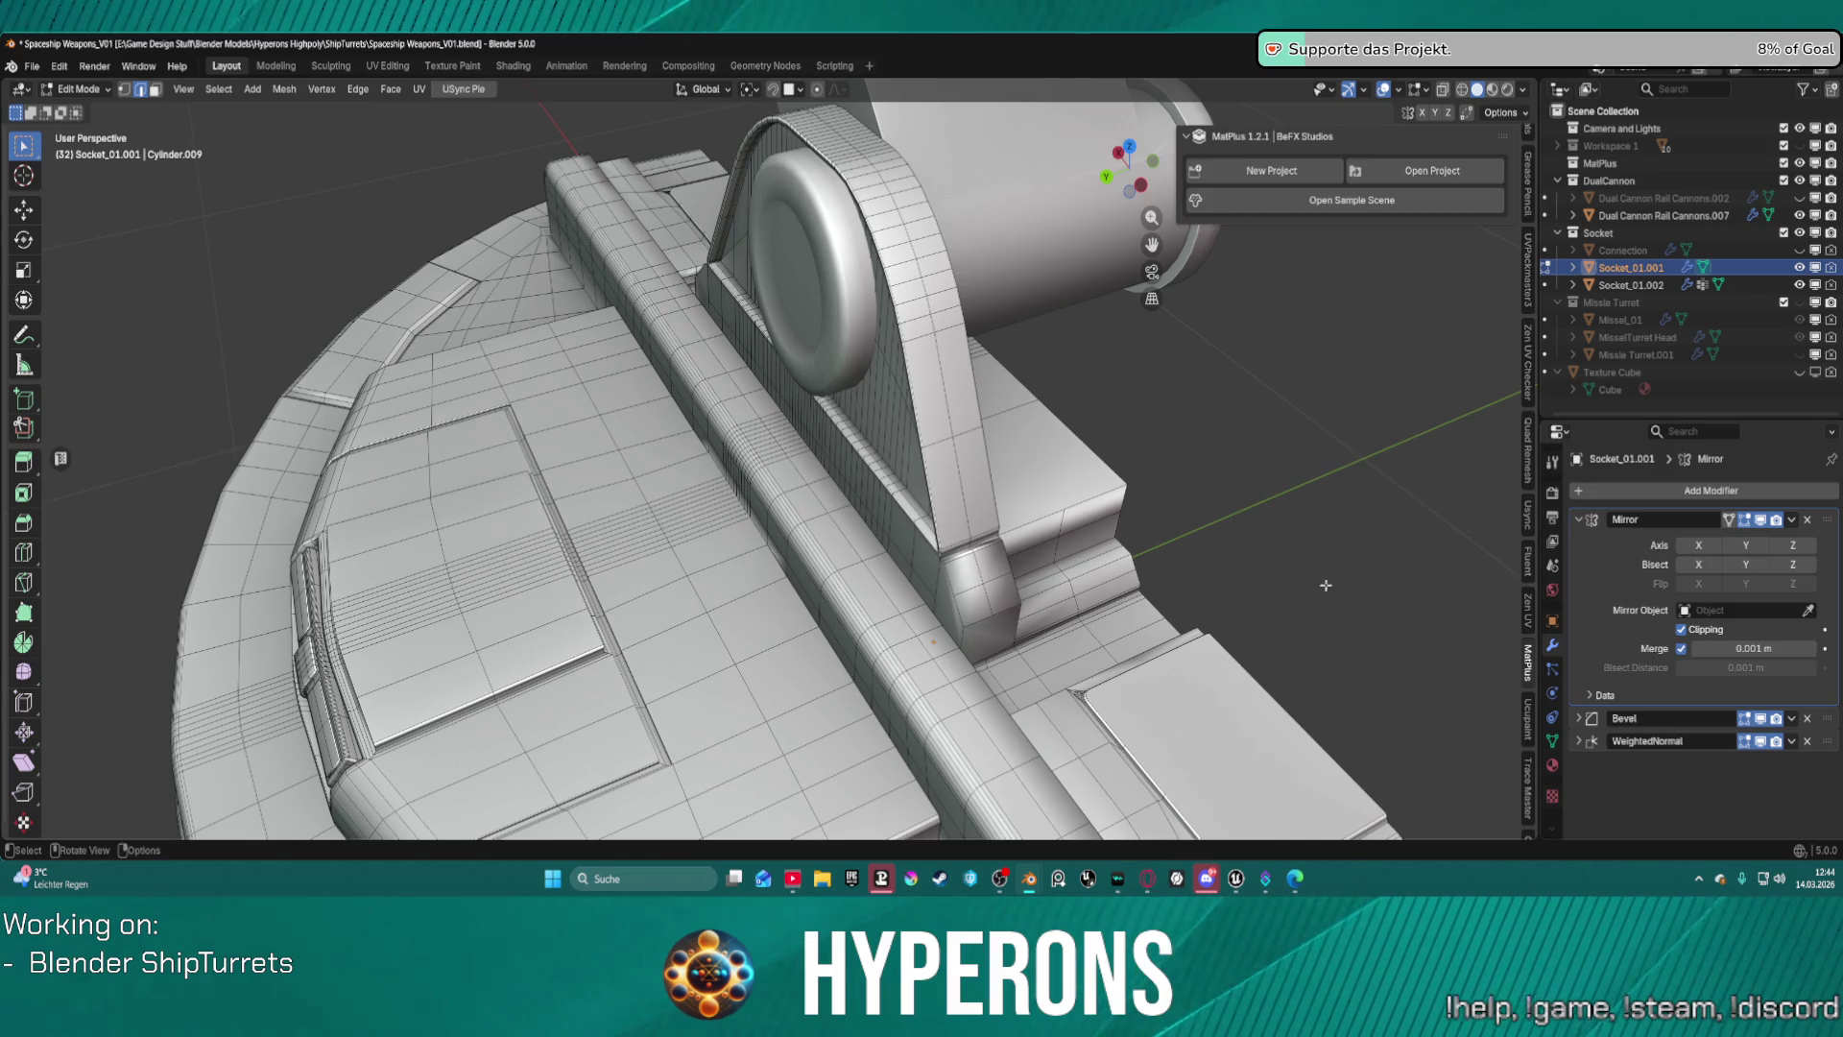
pyautogui.moveTo(1329, 527); pyautogui.dragTo(1104, 533, button='middle')
pyautogui.scroll(-4, 1057, 537)
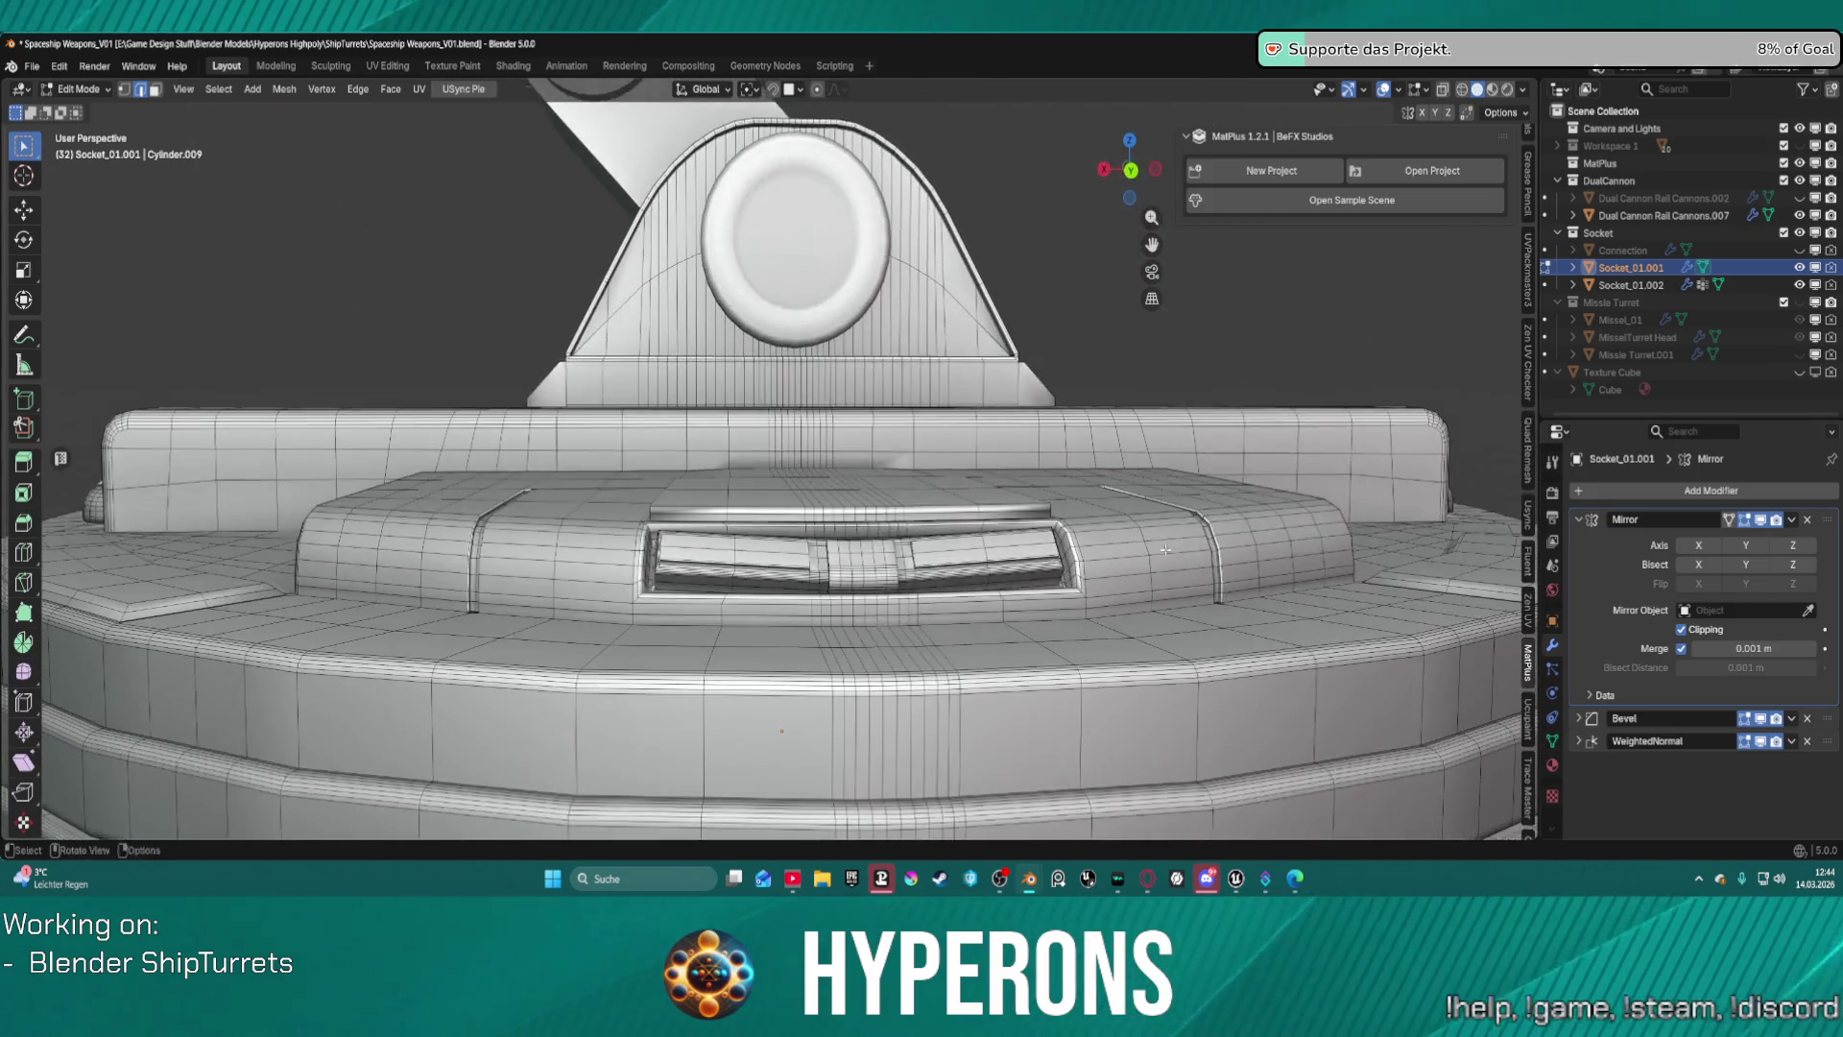
pyautogui.moveTo(874, 567); pyautogui.dragTo(1055, 497, button='middle')
pyautogui.moveTo(914, 509); pyautogui.dragTo(897, 491, button='middle')
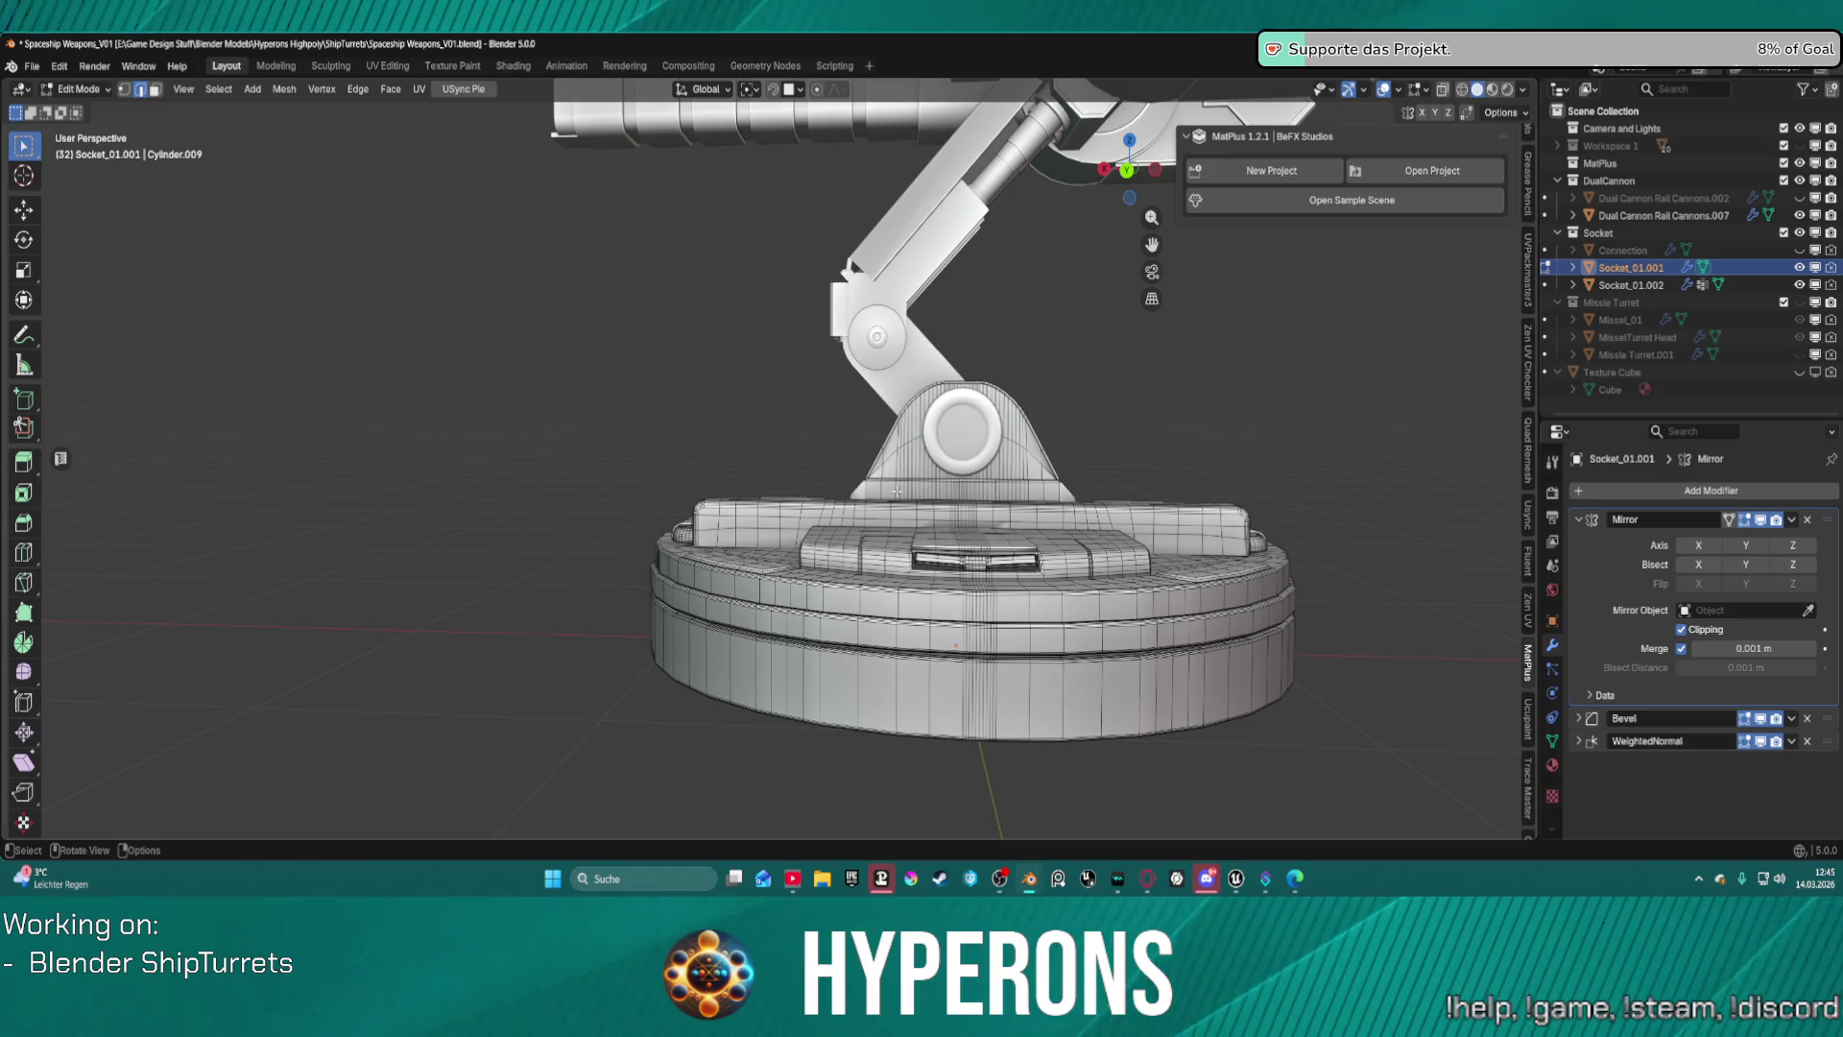
# Turn on X-ray, go to front view, and box-select the socket's left half.
pyautogui.hotkey('alt', 'z')
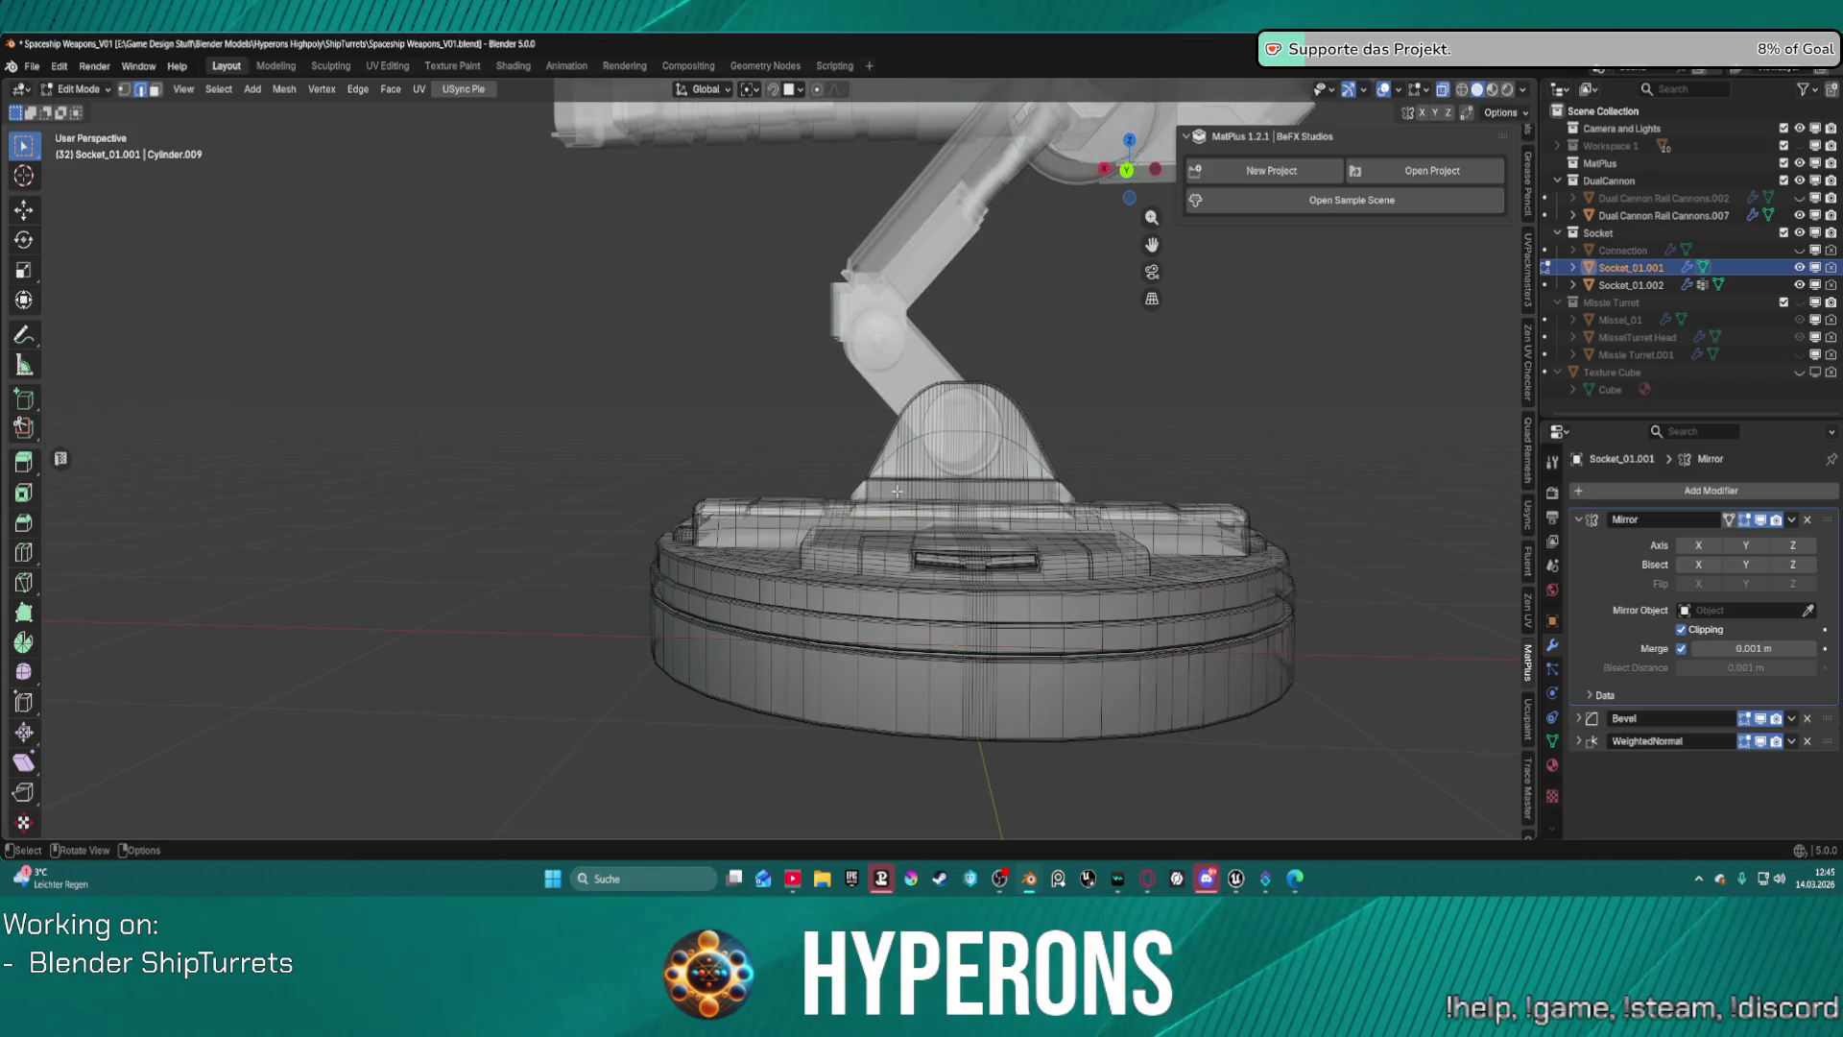
pyautogui.press('KP_3')
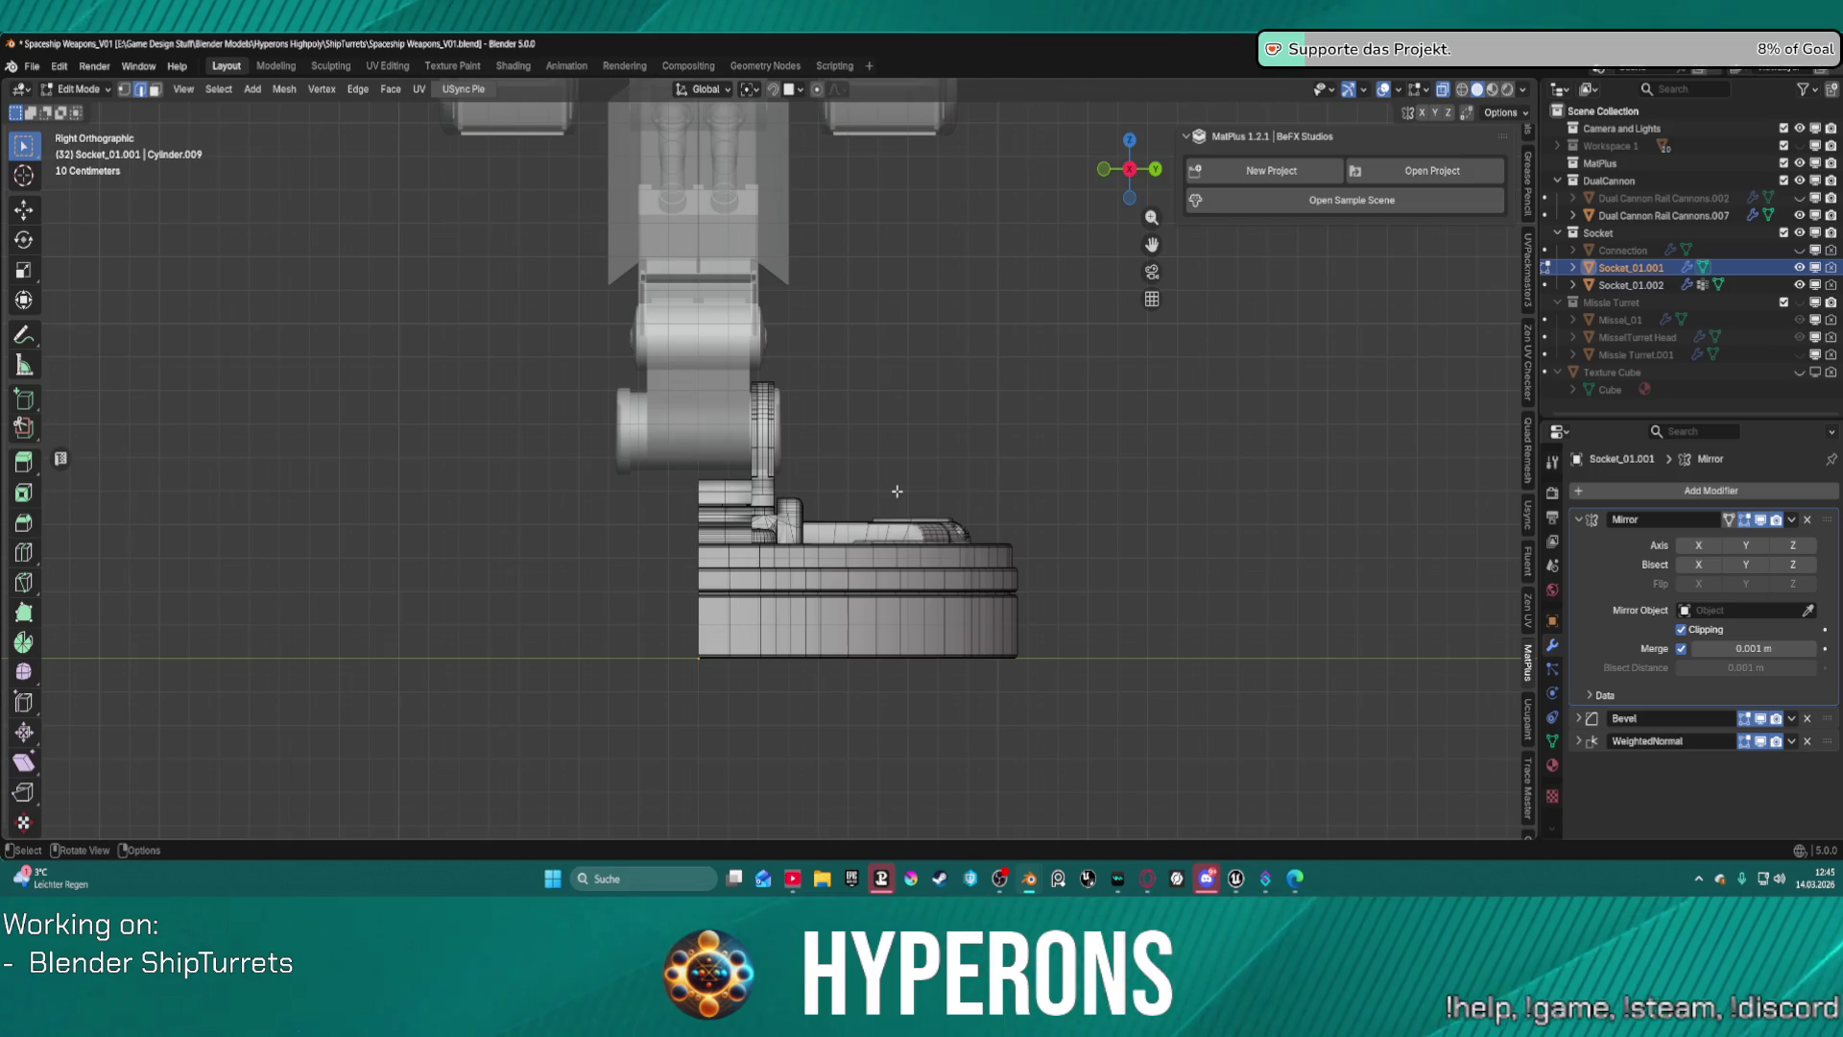
pyautogui.press('KP_1')
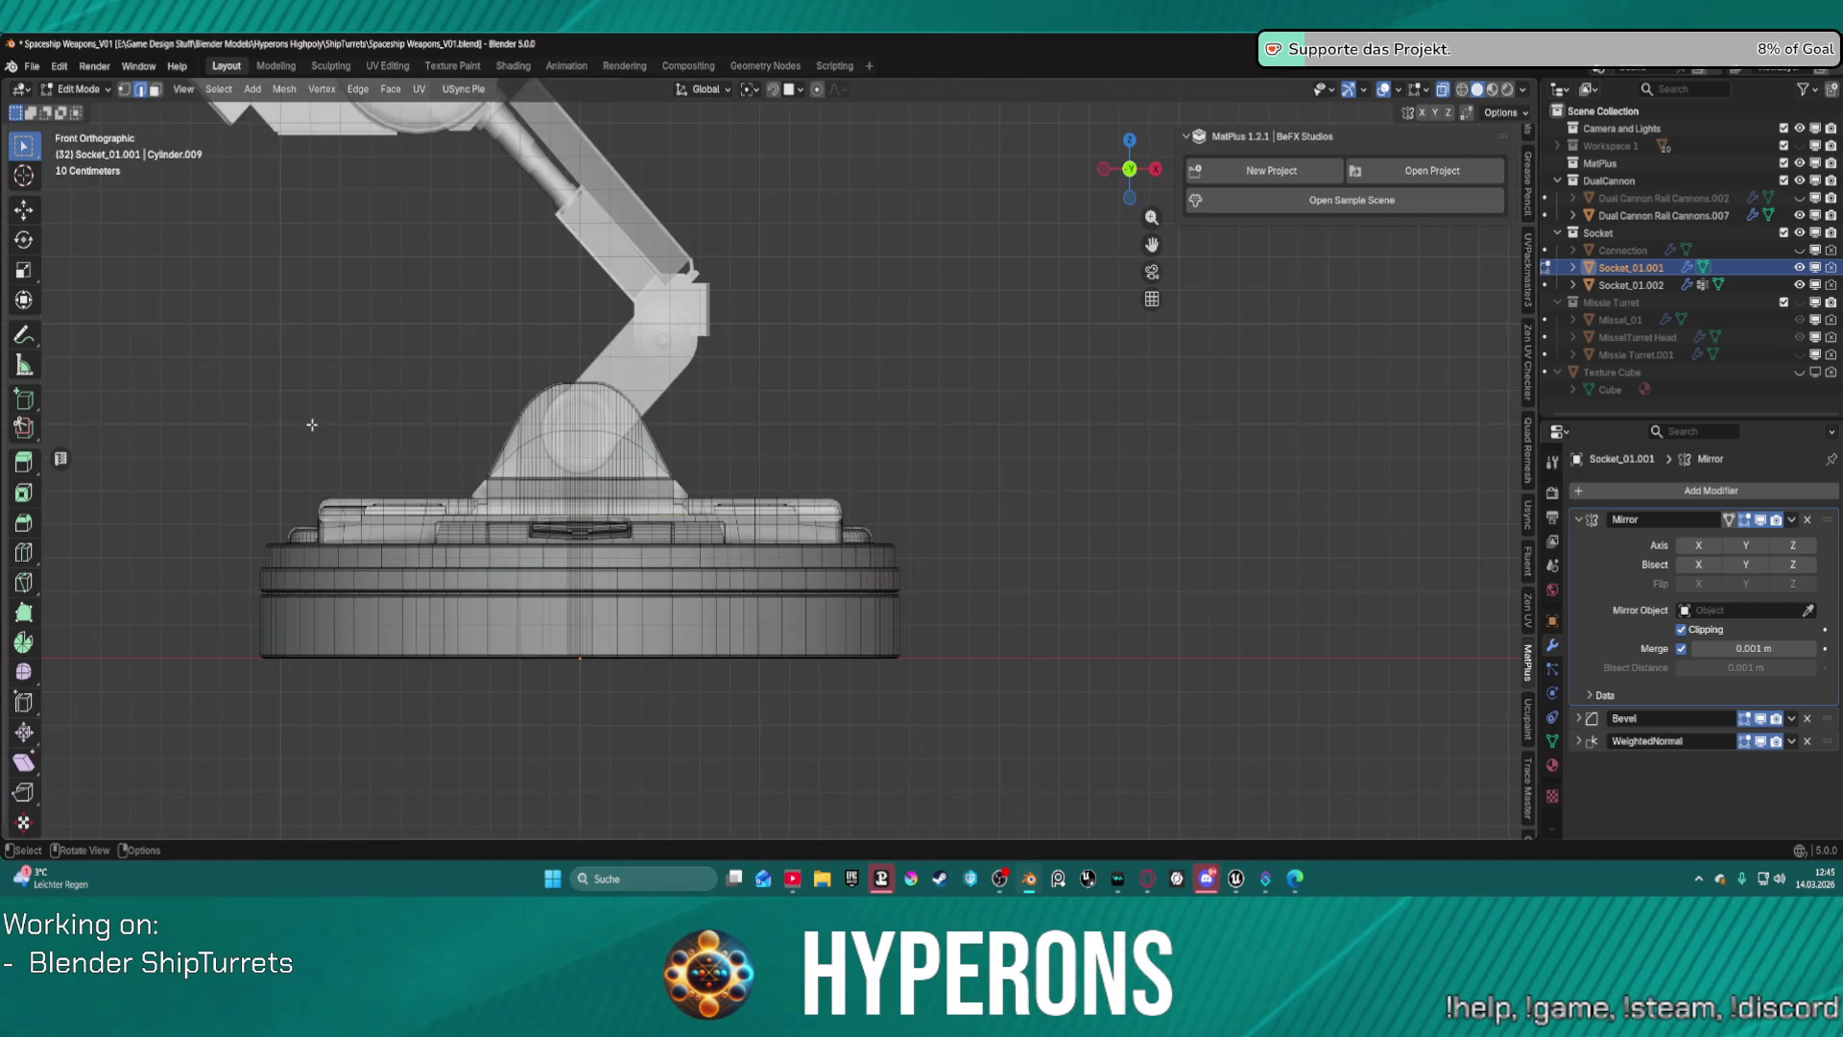
pyautogui.keyDown('shift'); pyautogui.moveTo(312, 424); pyautogui.dragTo(539, 395, button='middle'); pyautogui.keyUp('shift')
pyautogui.scroll(1, 538, 395)
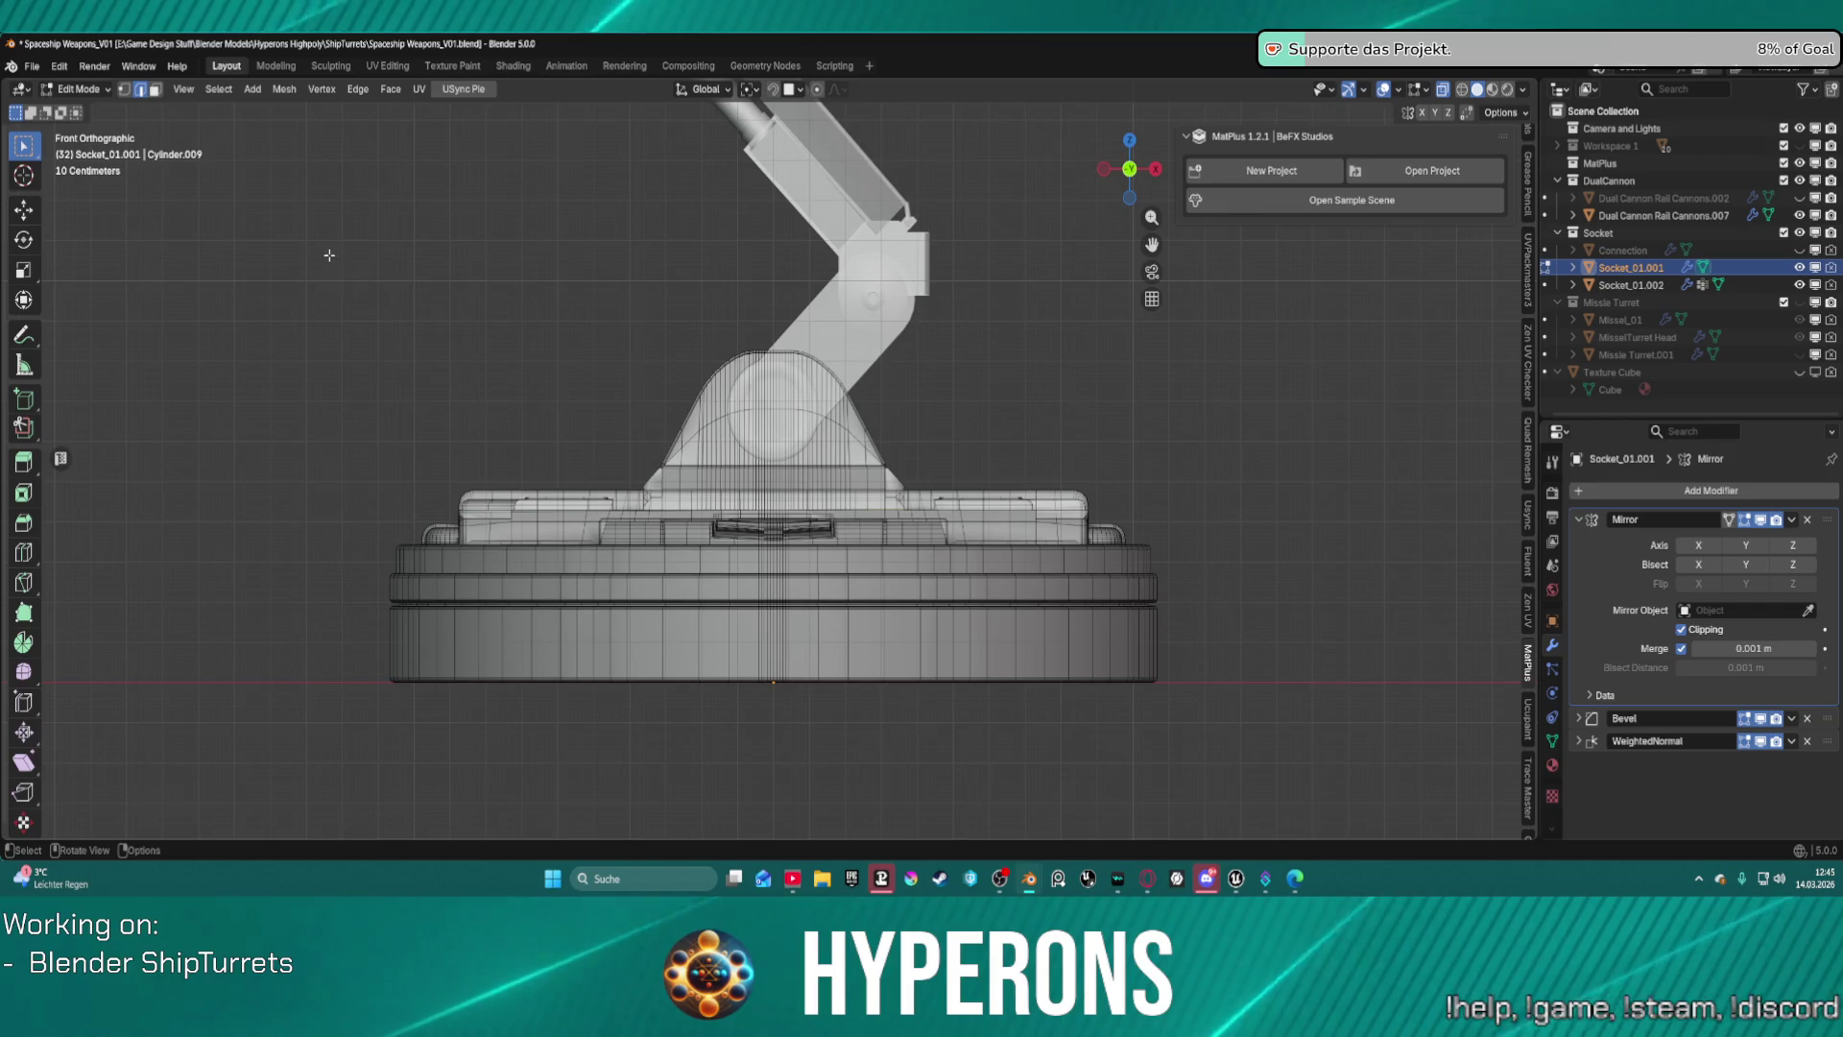
pyautogui.moveTo(330, 255)
pyautogui.mouseDown()
pyautogui.moveTo(650, 699)
pyautogui.moveTo(771, 738)
pyautogui.mouseUp()
# Add the dome's left half to the selection with a box select.
pyautogui.scroll(6, 803, 436)
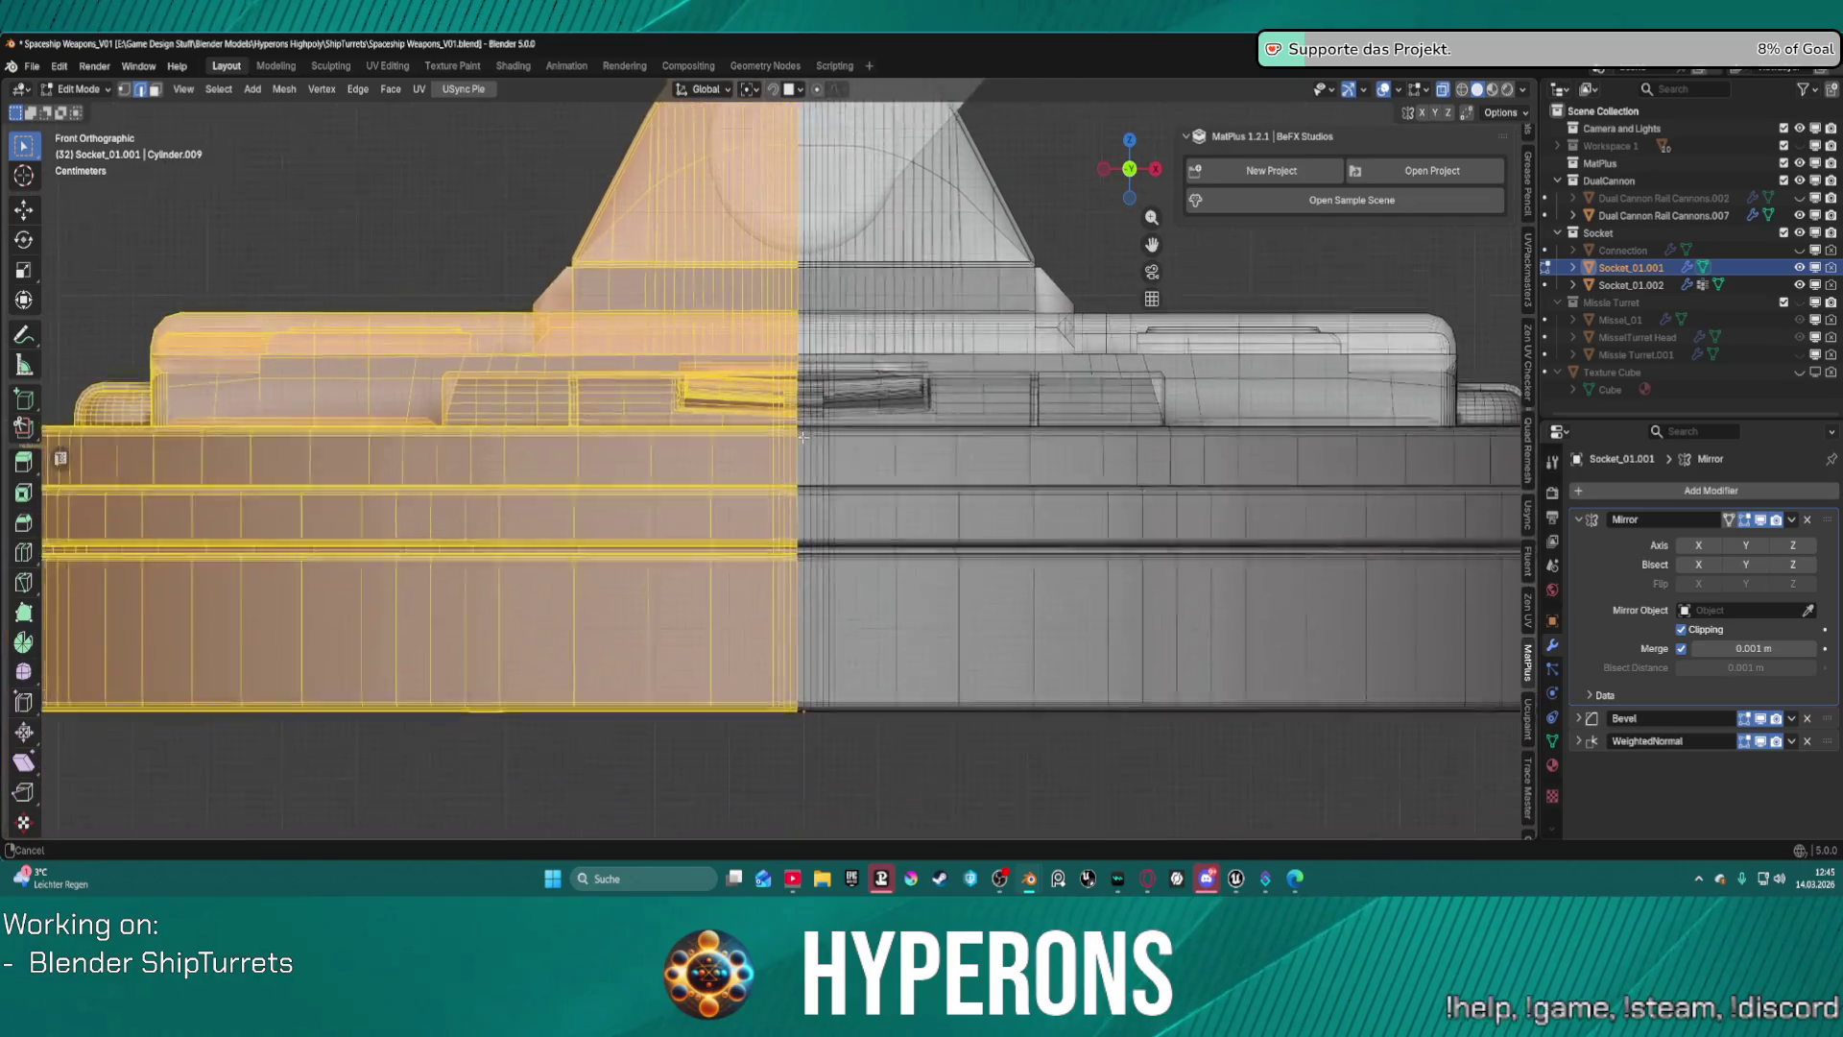
pyautogui.keyDown('shift'); pyautogui.moveTo(803, 436); pyautogui.dragTo(789, 681, button='middle'); pyautogui.keyUp('shift')
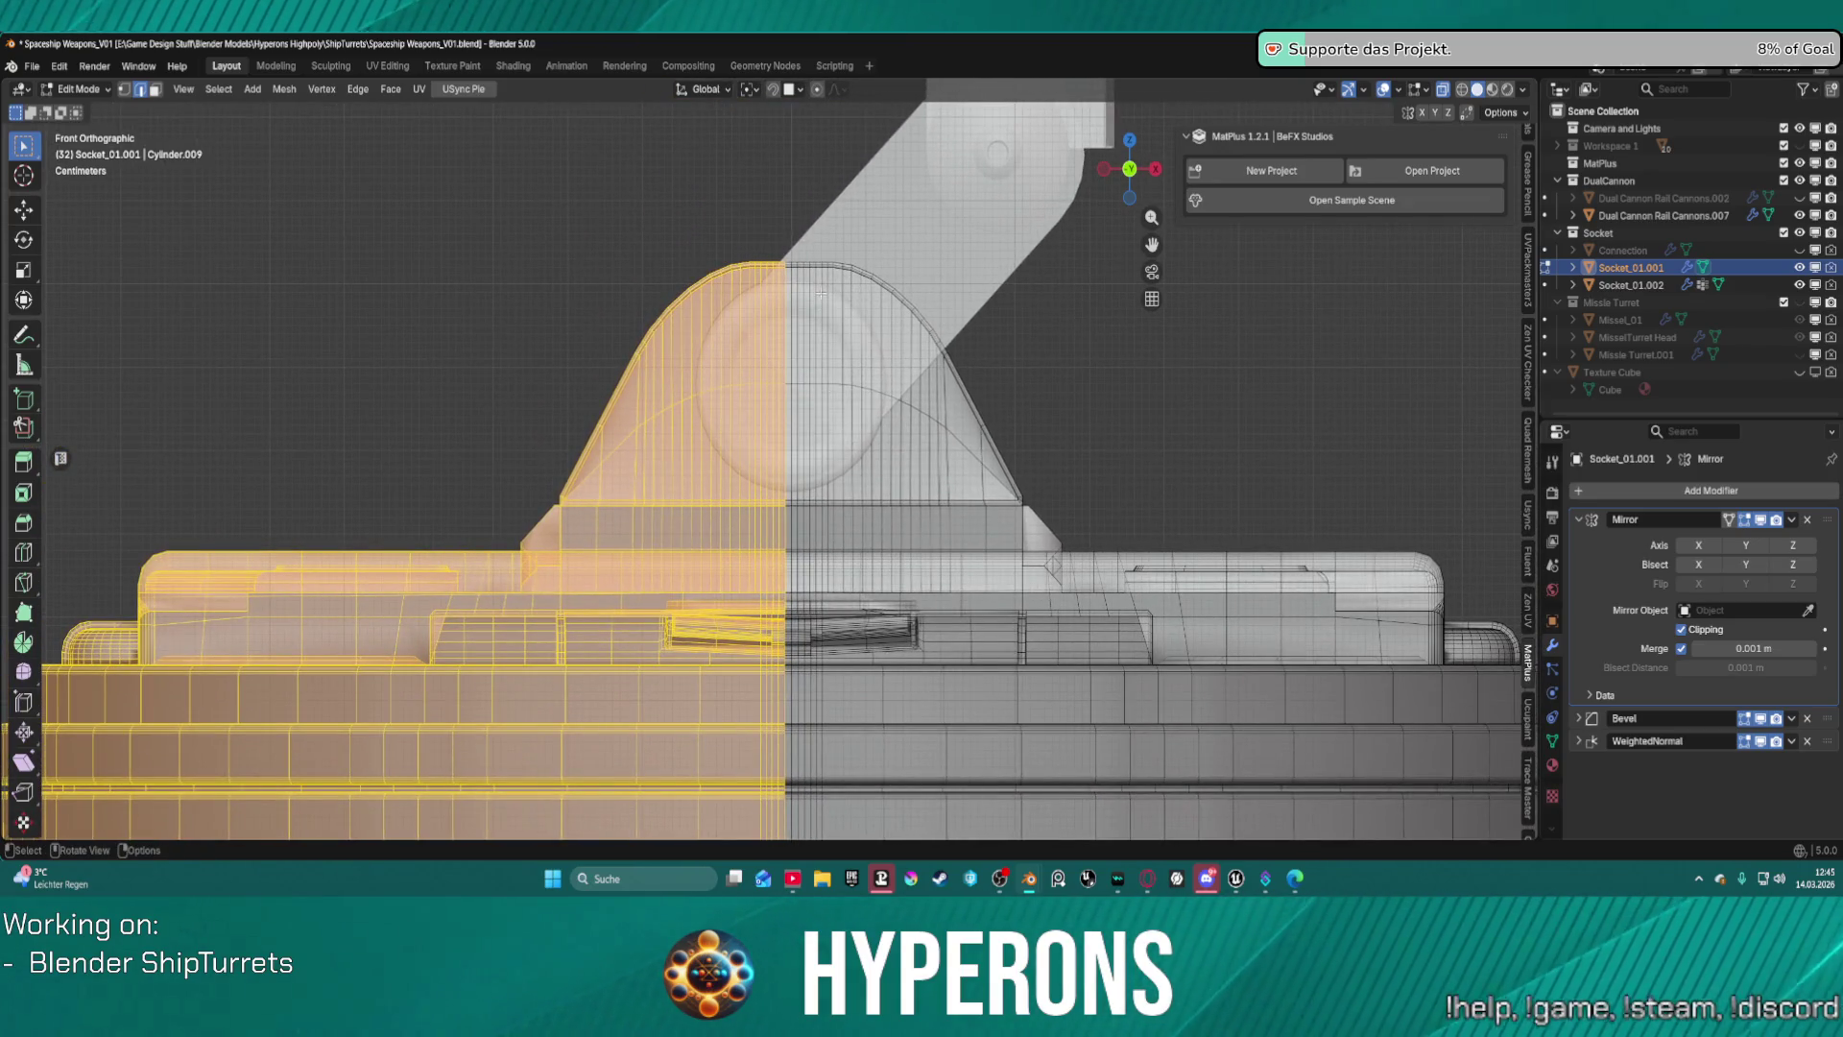
pyautogui.scroll(2, 802, 263)
pyautogui.press('b')
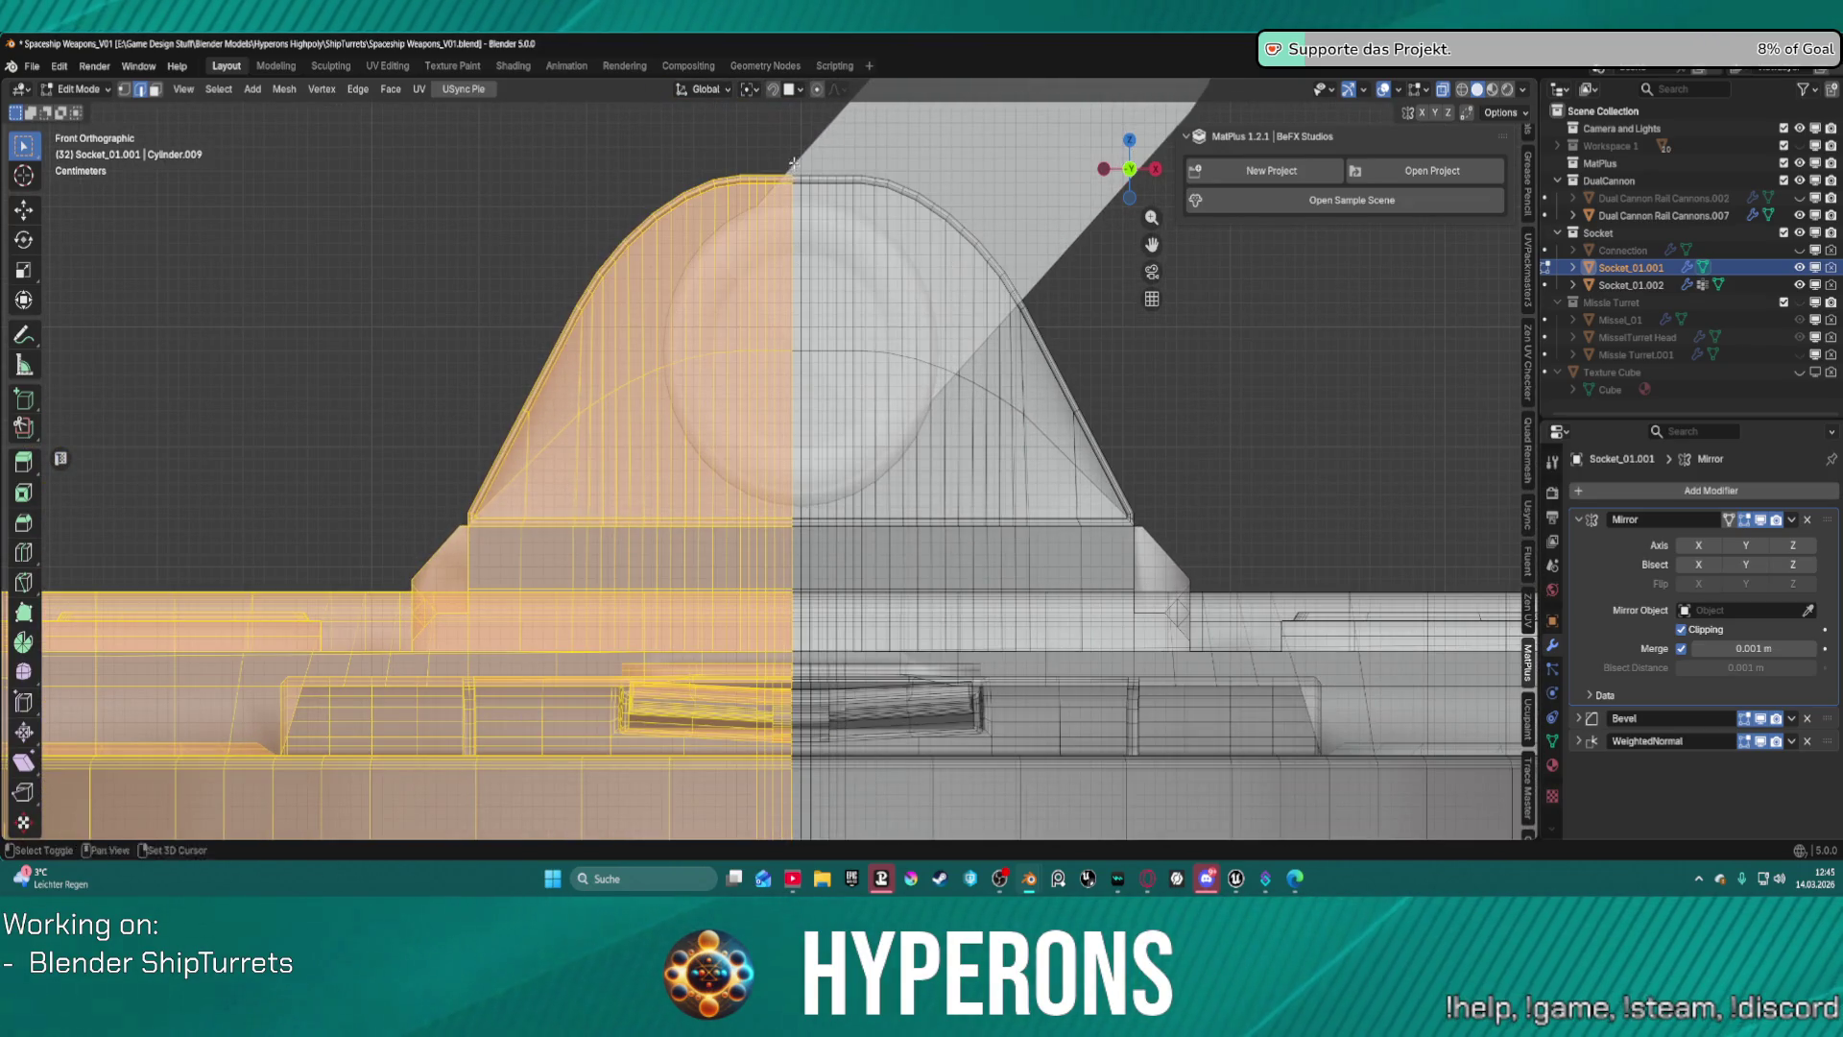
pyautogui.moveTo(783, 496); pyautogui.dragTo(774, 526)
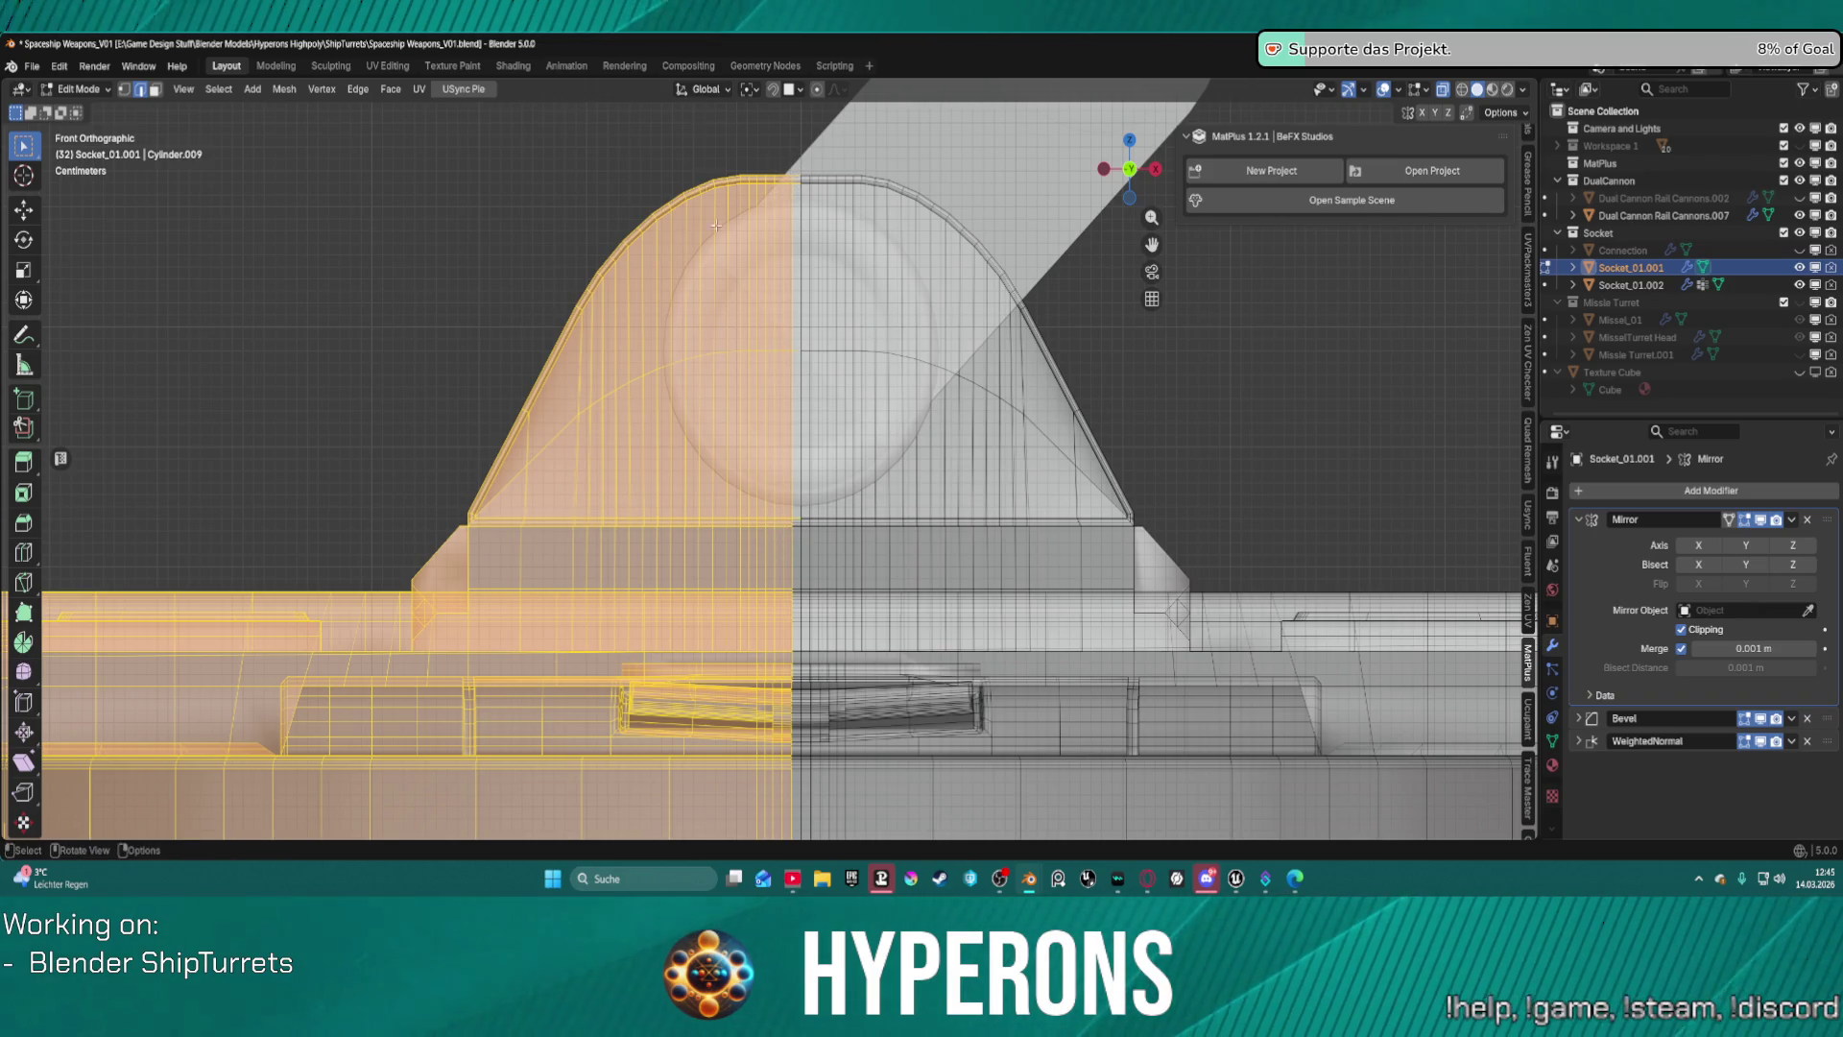
pyautogui.scroll(-3, 725, 284)
pyautogui.scroll(-1, 725, 284)
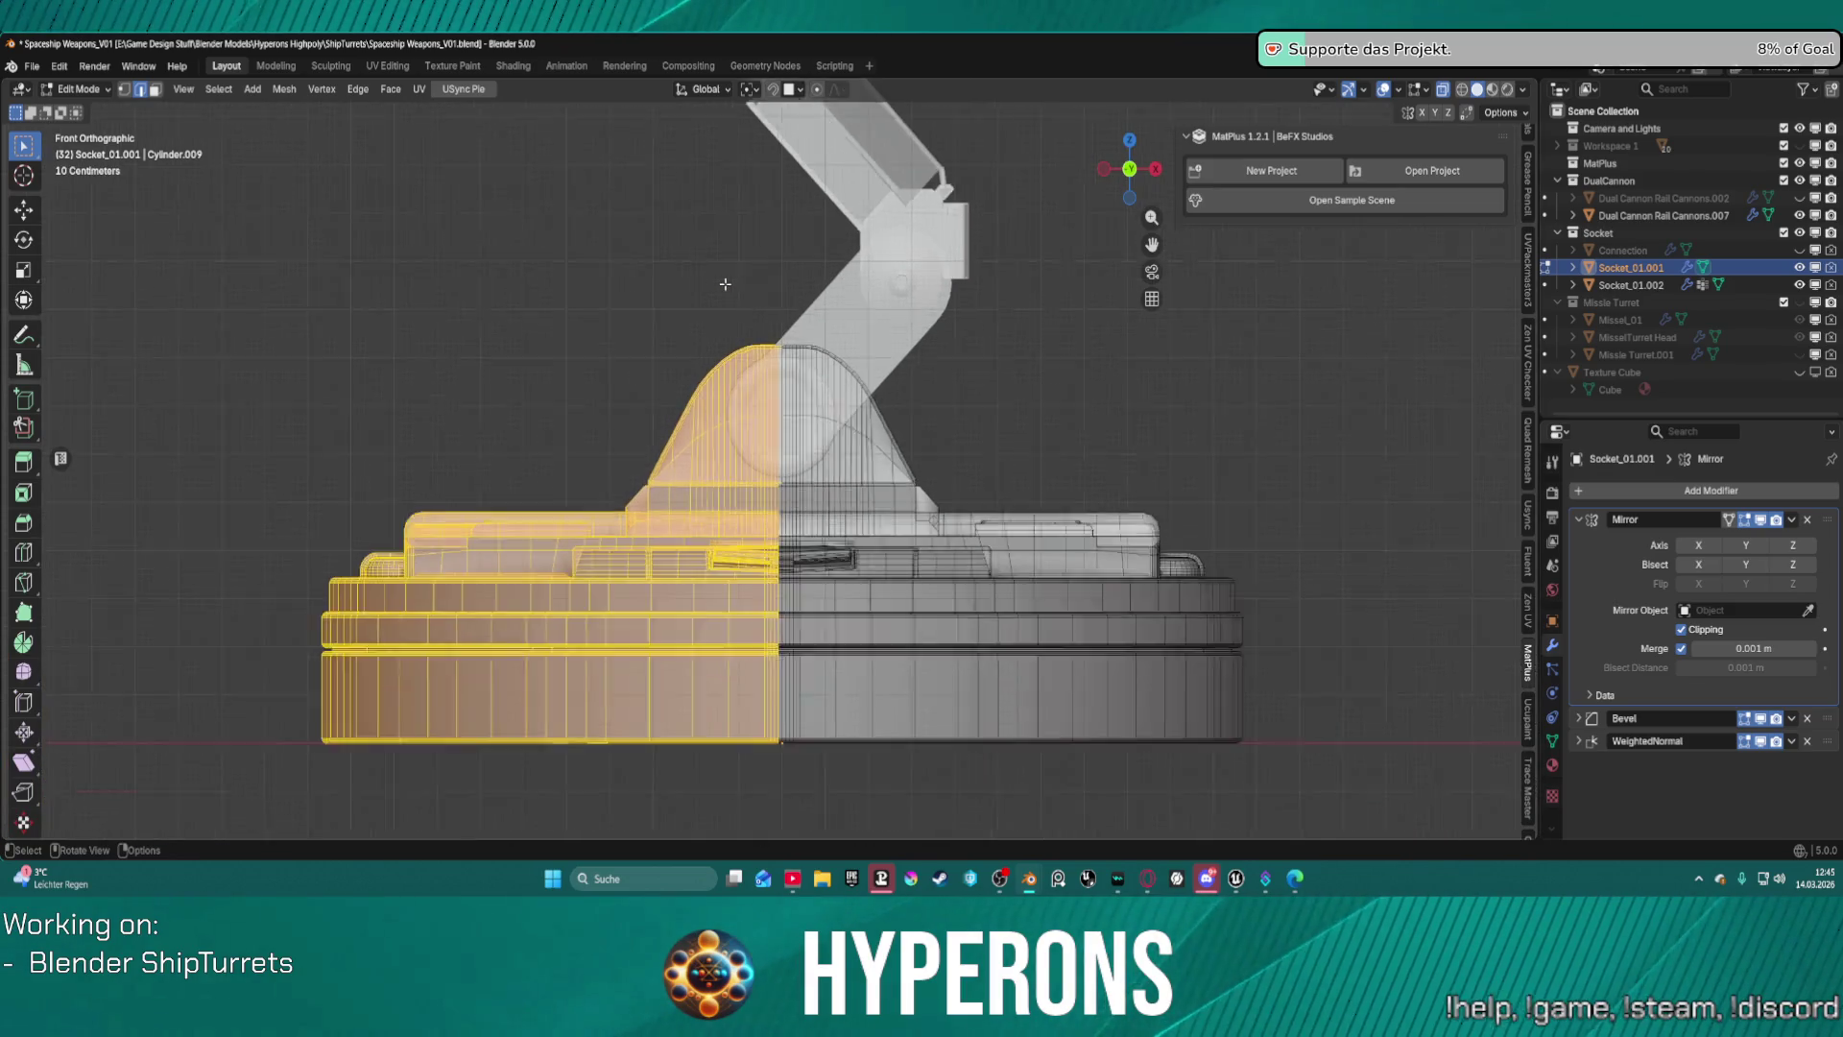
pyautogui.scroll(6, 727, 278)
# Delete the selected left-half vertices.
pyautogui.press('ctrl')
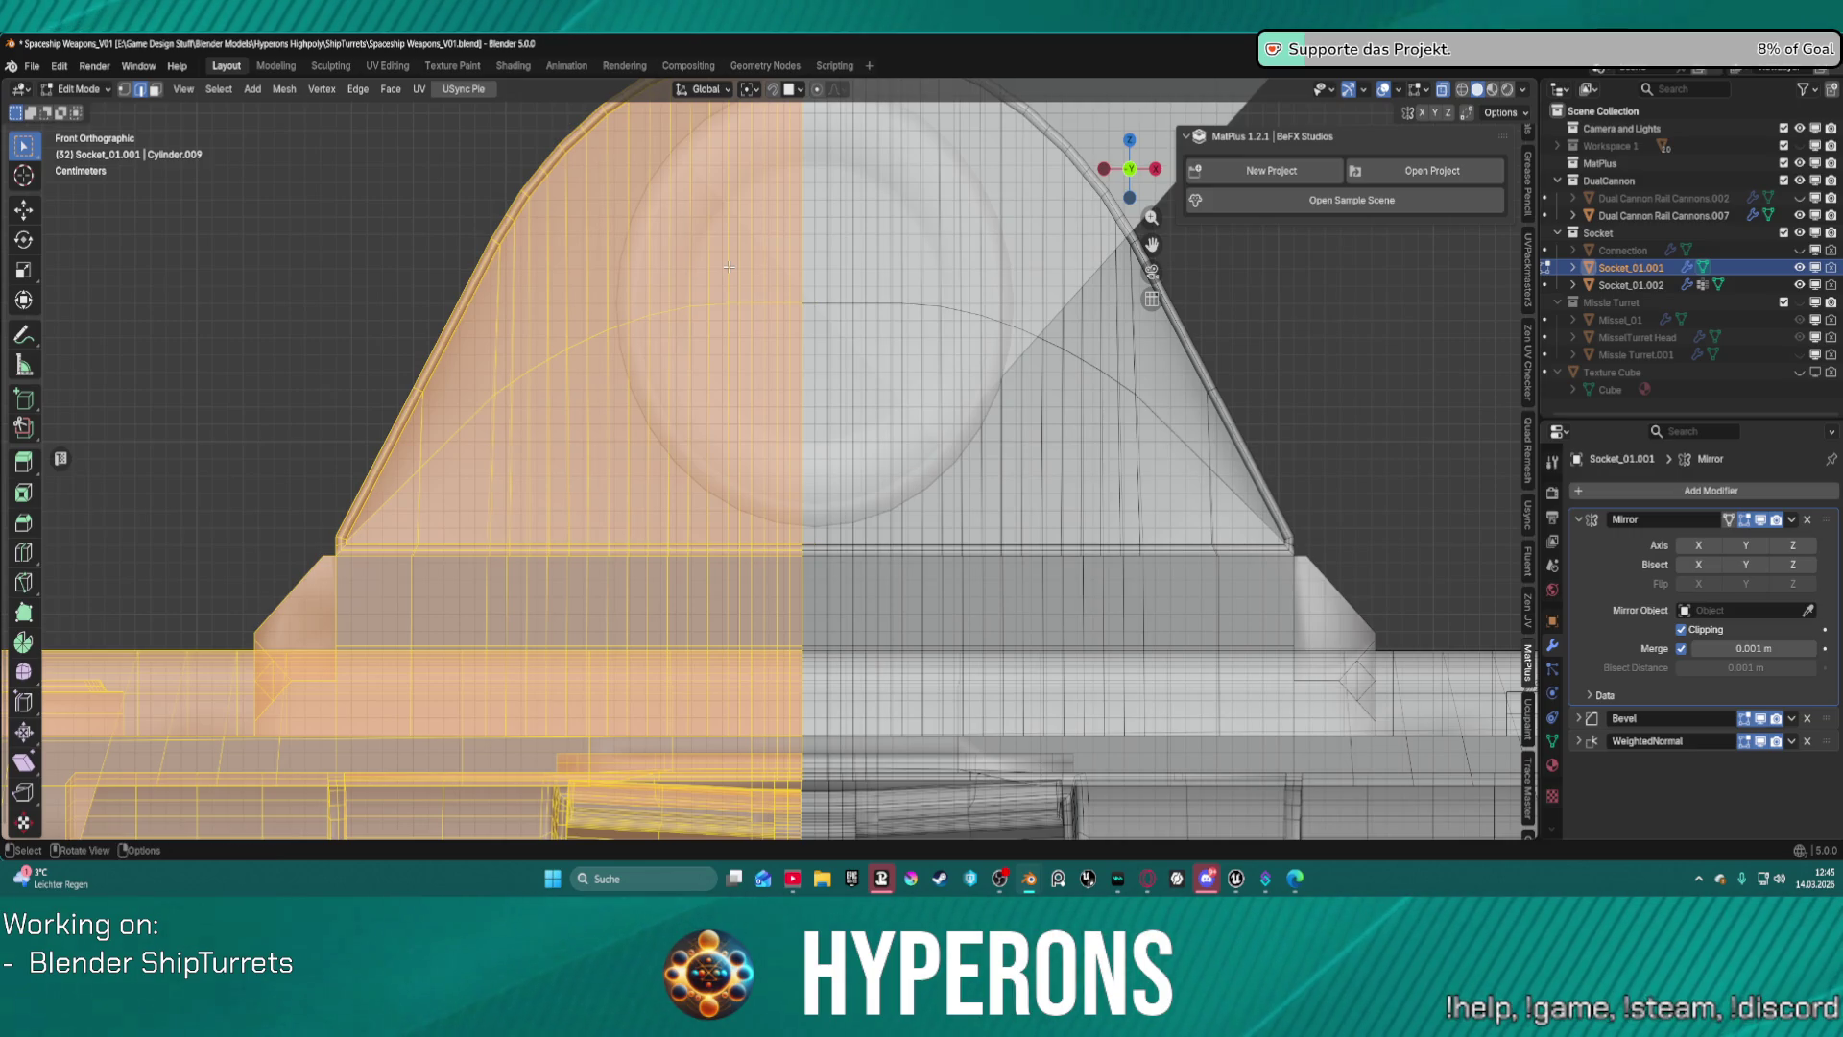
pyautogui.rightClick(728, 267)
pyautogui.click(729, 267)
pyautogui.scroll(-5, 758, 288)
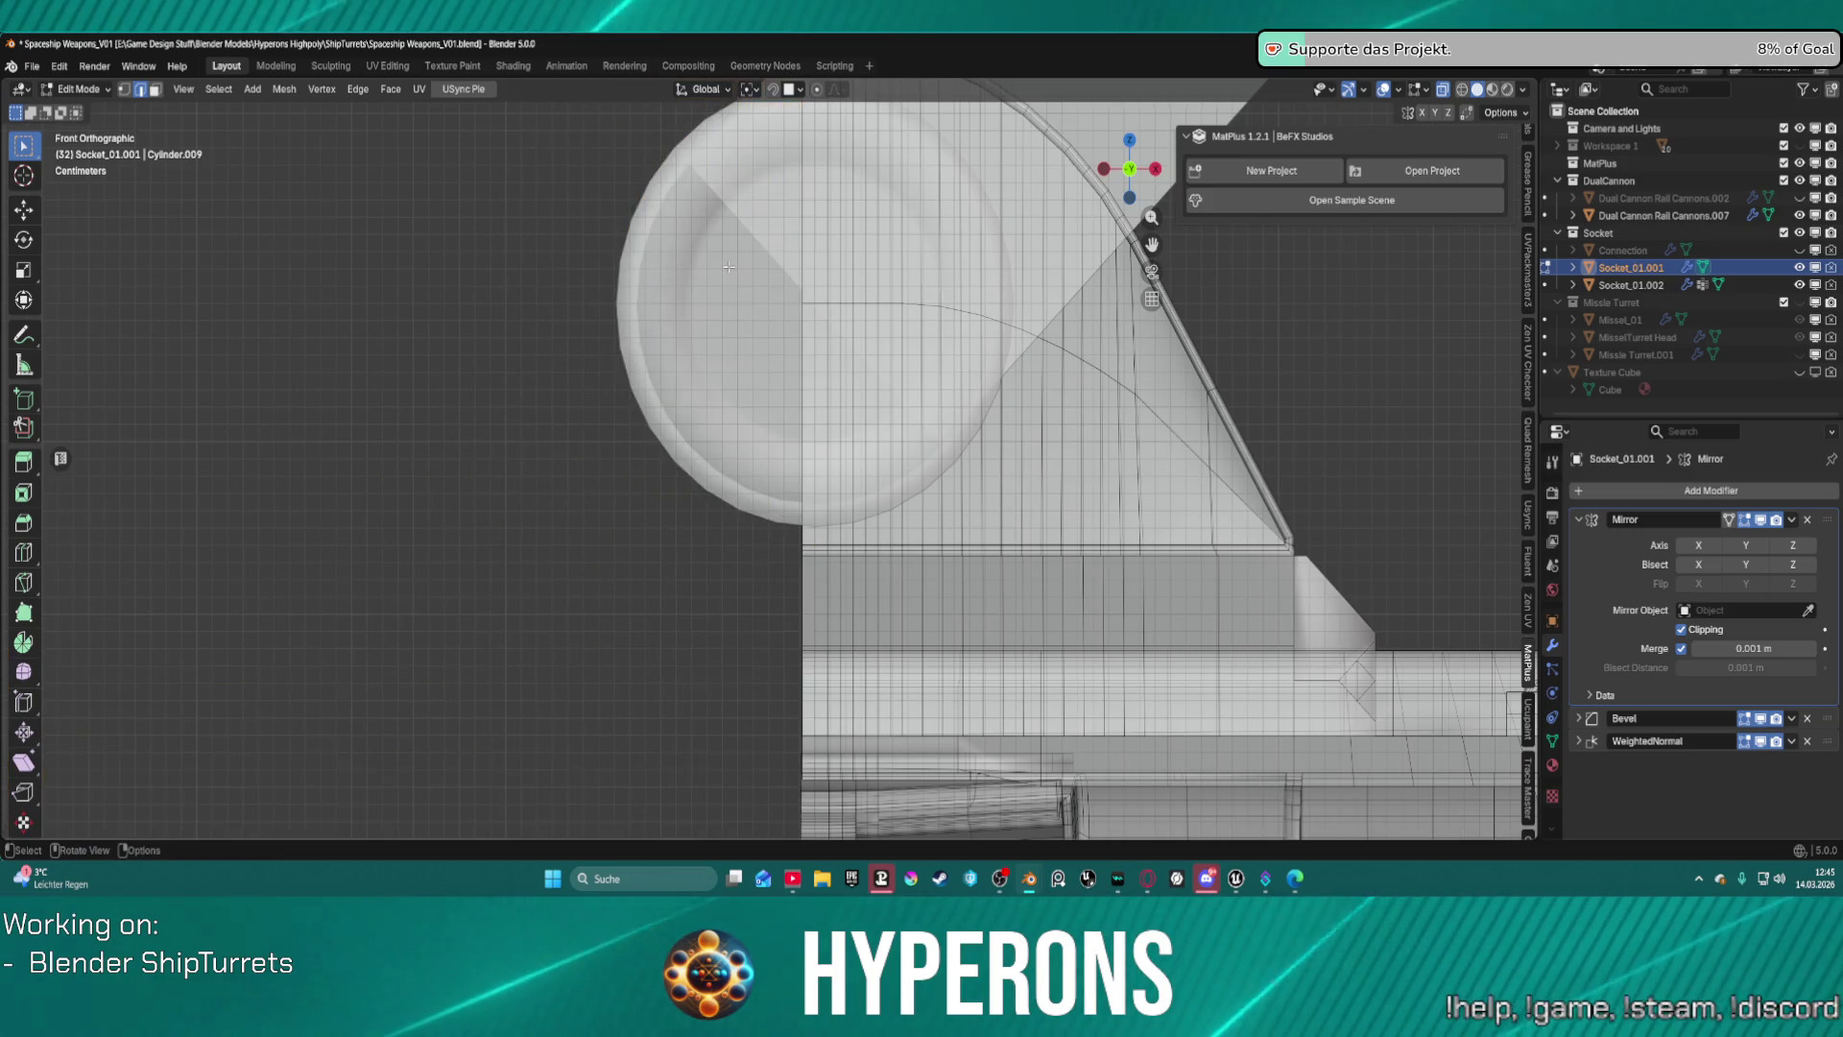
pyautogui.scroll(2, 765, 295)
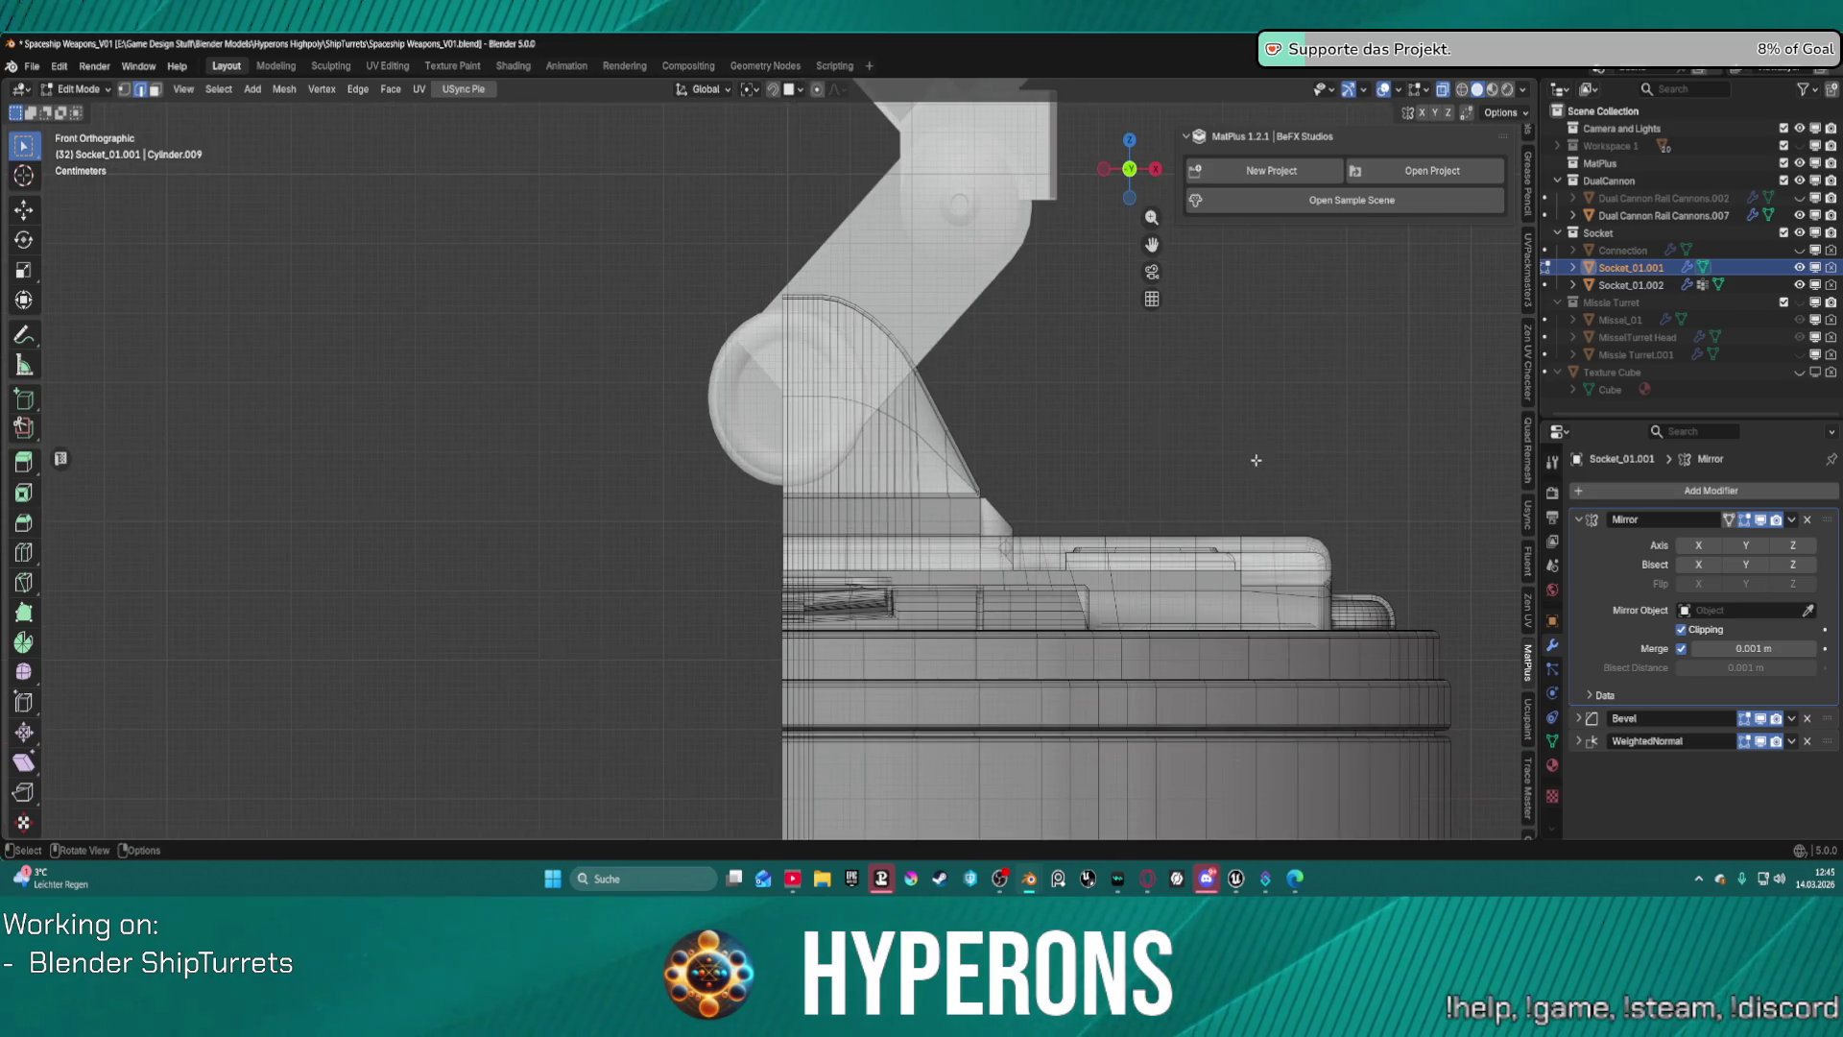
# Toggle the Mirror modifier's X axis on and off to compare, leaving it off.
pyautogui.click(1699, 552)
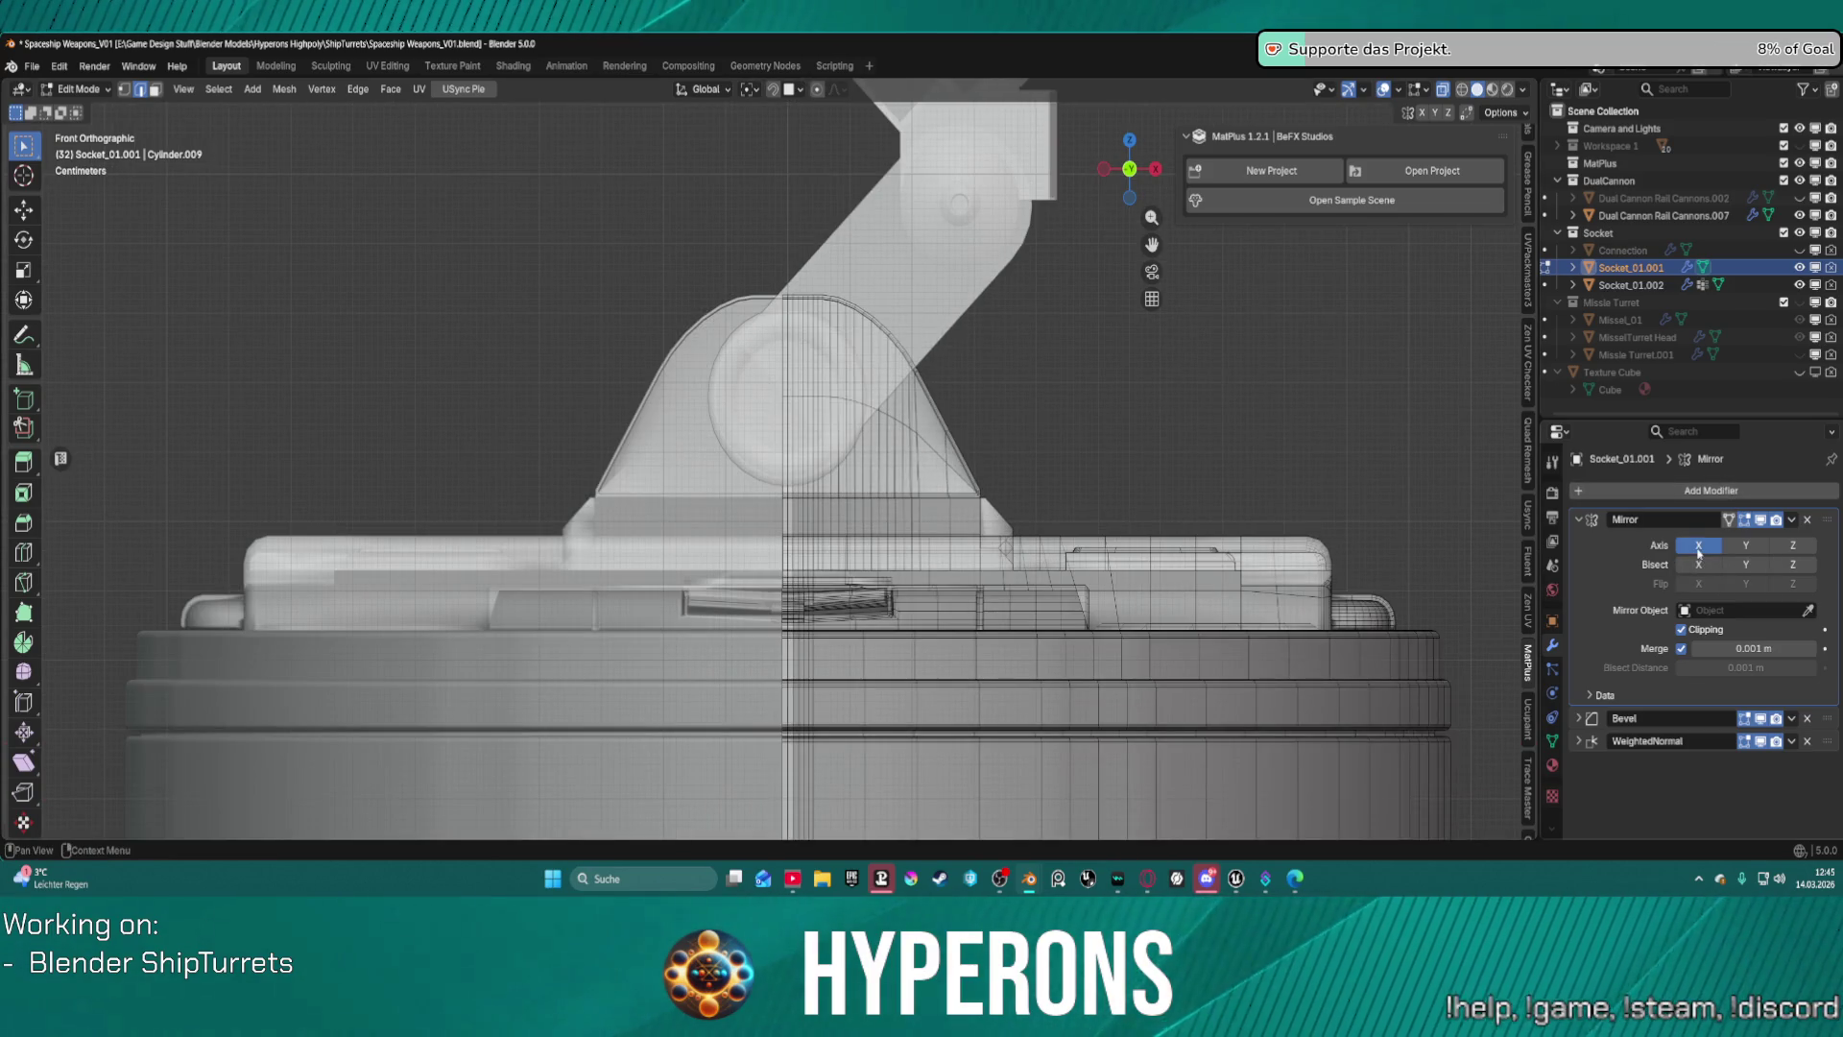
pyautogui.click(1700, 552)
pyautogui.click(1699, 552)
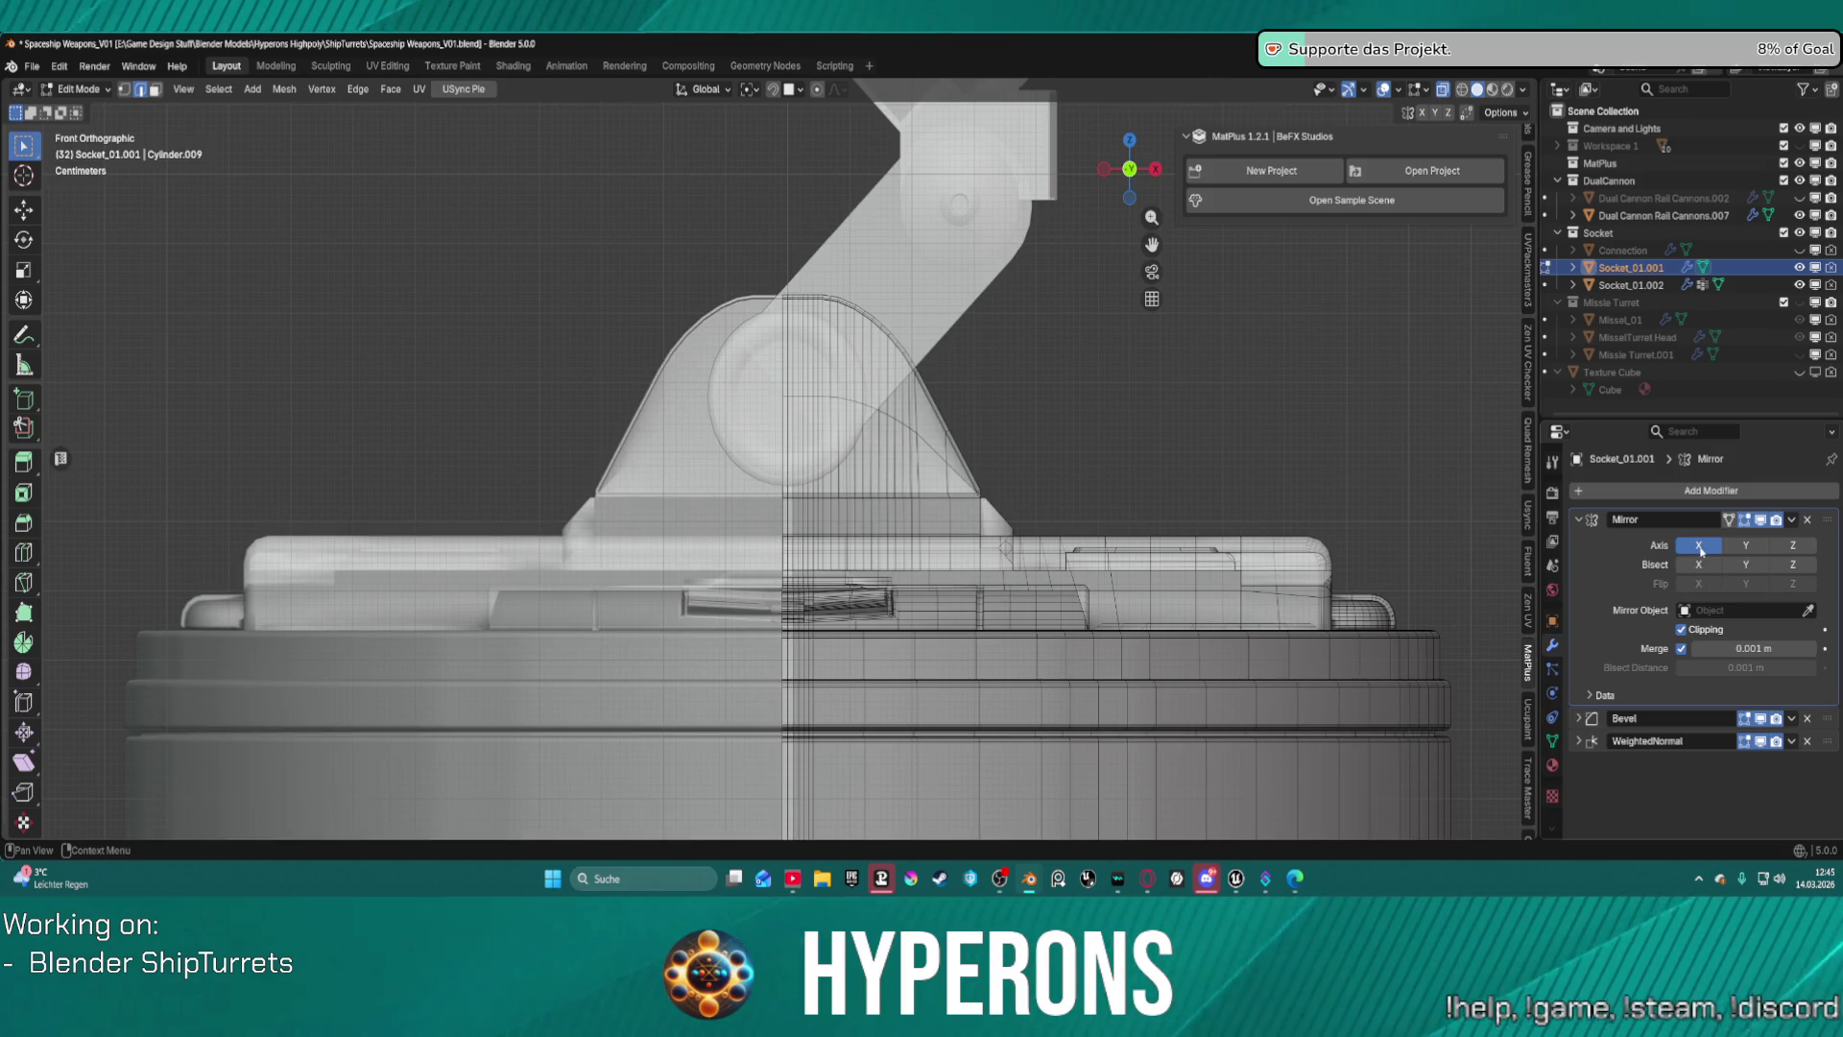
pyautogui.click(1700, 547)
pyautogui.click(1700, 547)
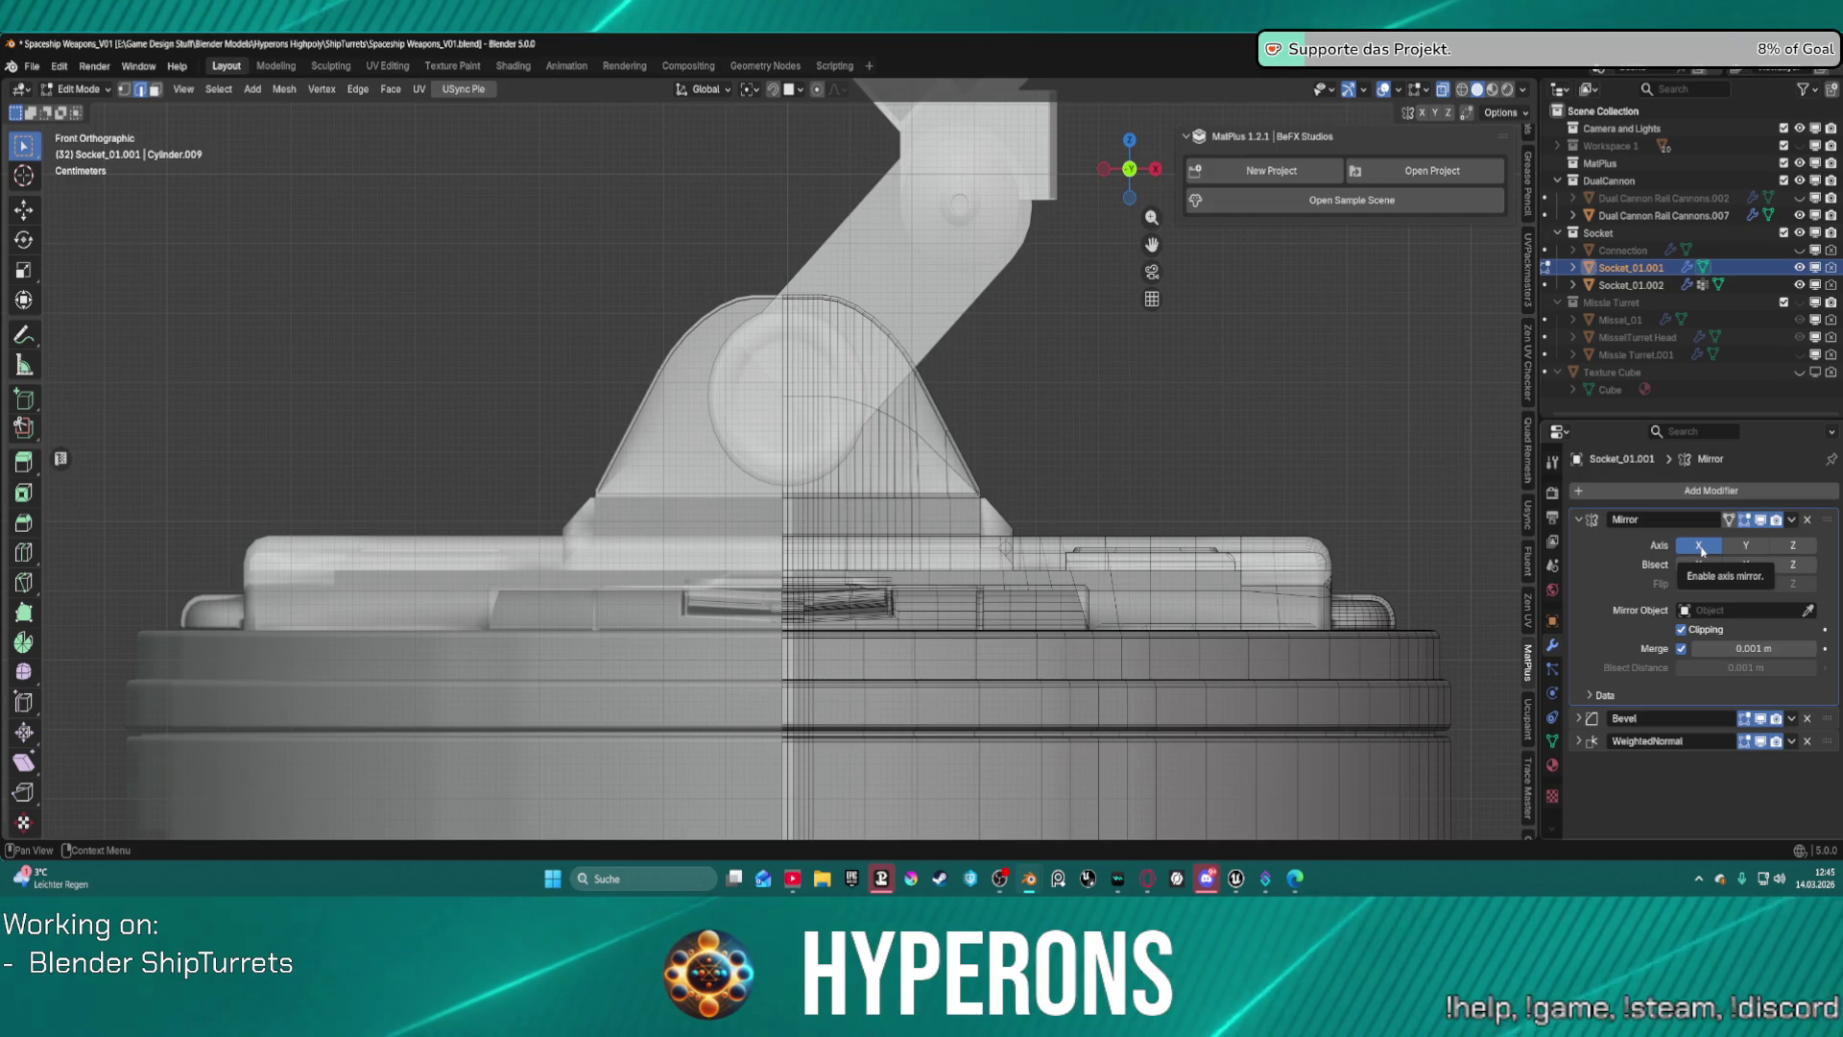
pyautogui.click(1700, 547)
pyautogui.click(1699, 547)
pyautogui.click(1699, 546)
pyautogui.scroll(1, 914, 283)
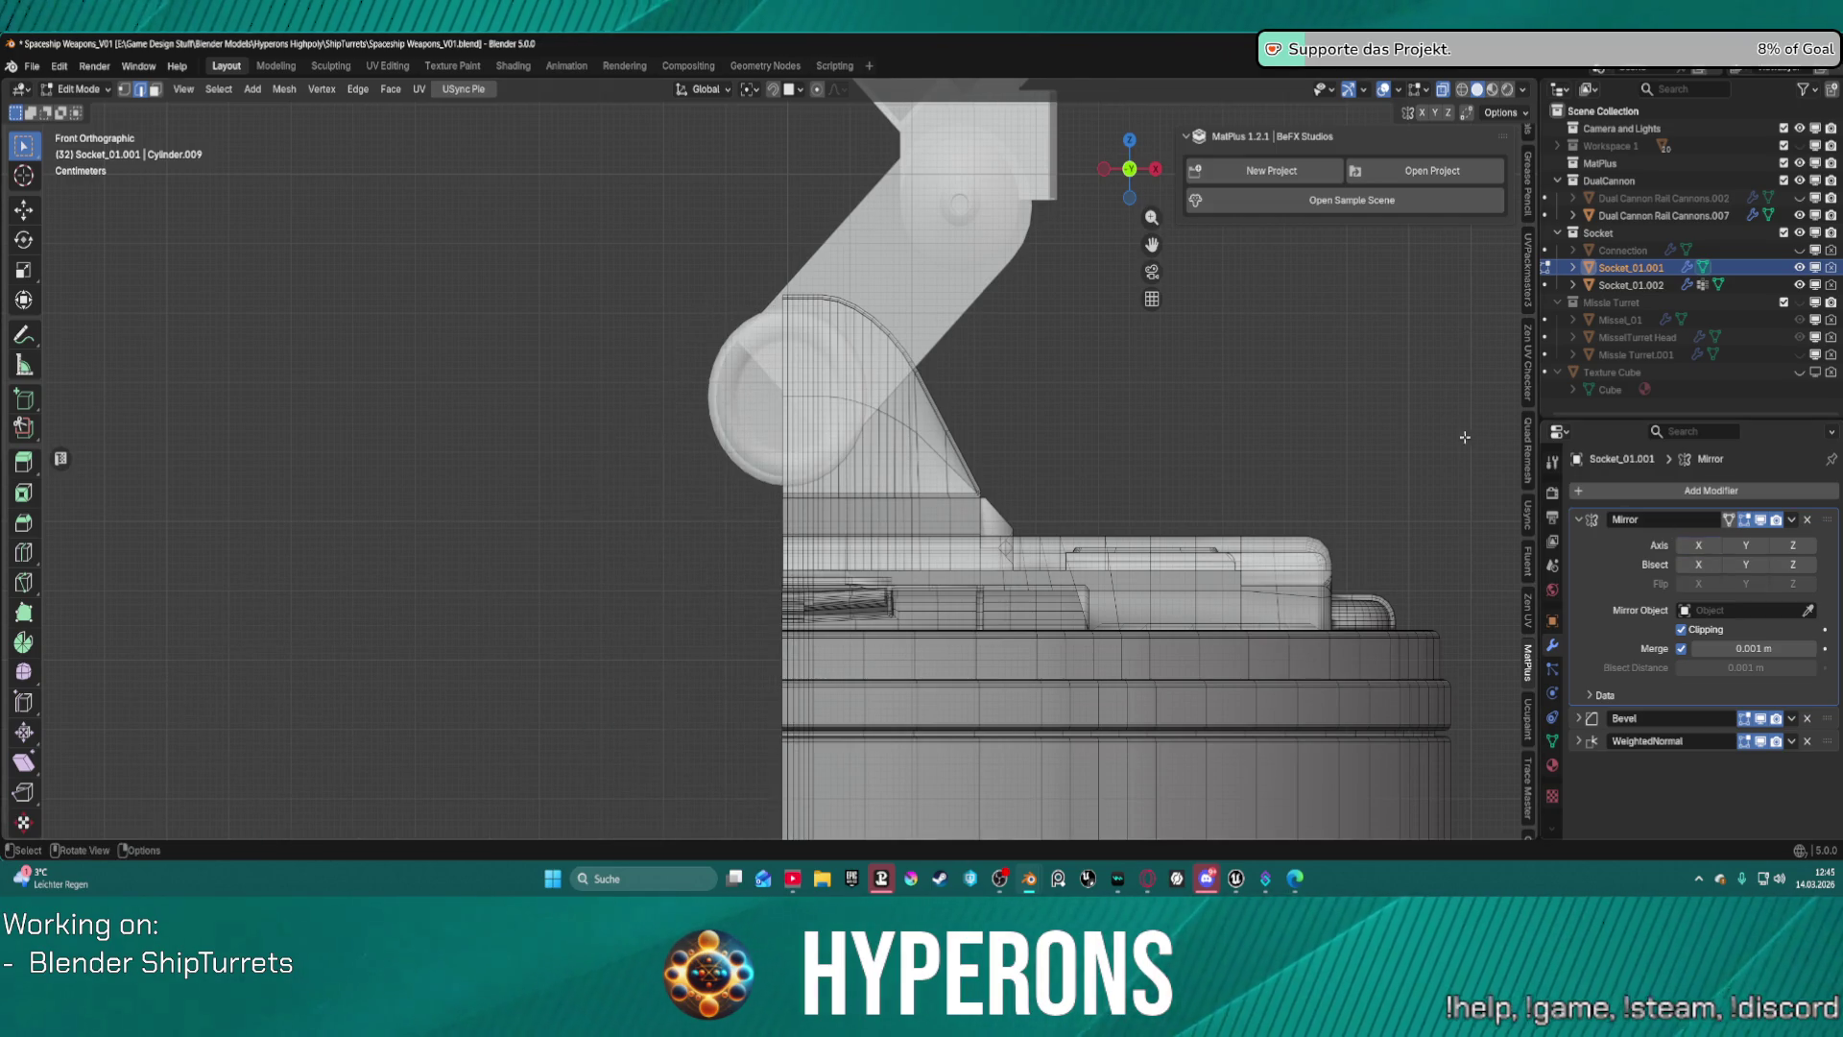
pyautogui.scroll(-1, 914, 283)
# Unhide geometry with Alt+H, keep X mirroring off, and box-select the lower socket mesh.
pyautogui.hotkey('alt', 'h')
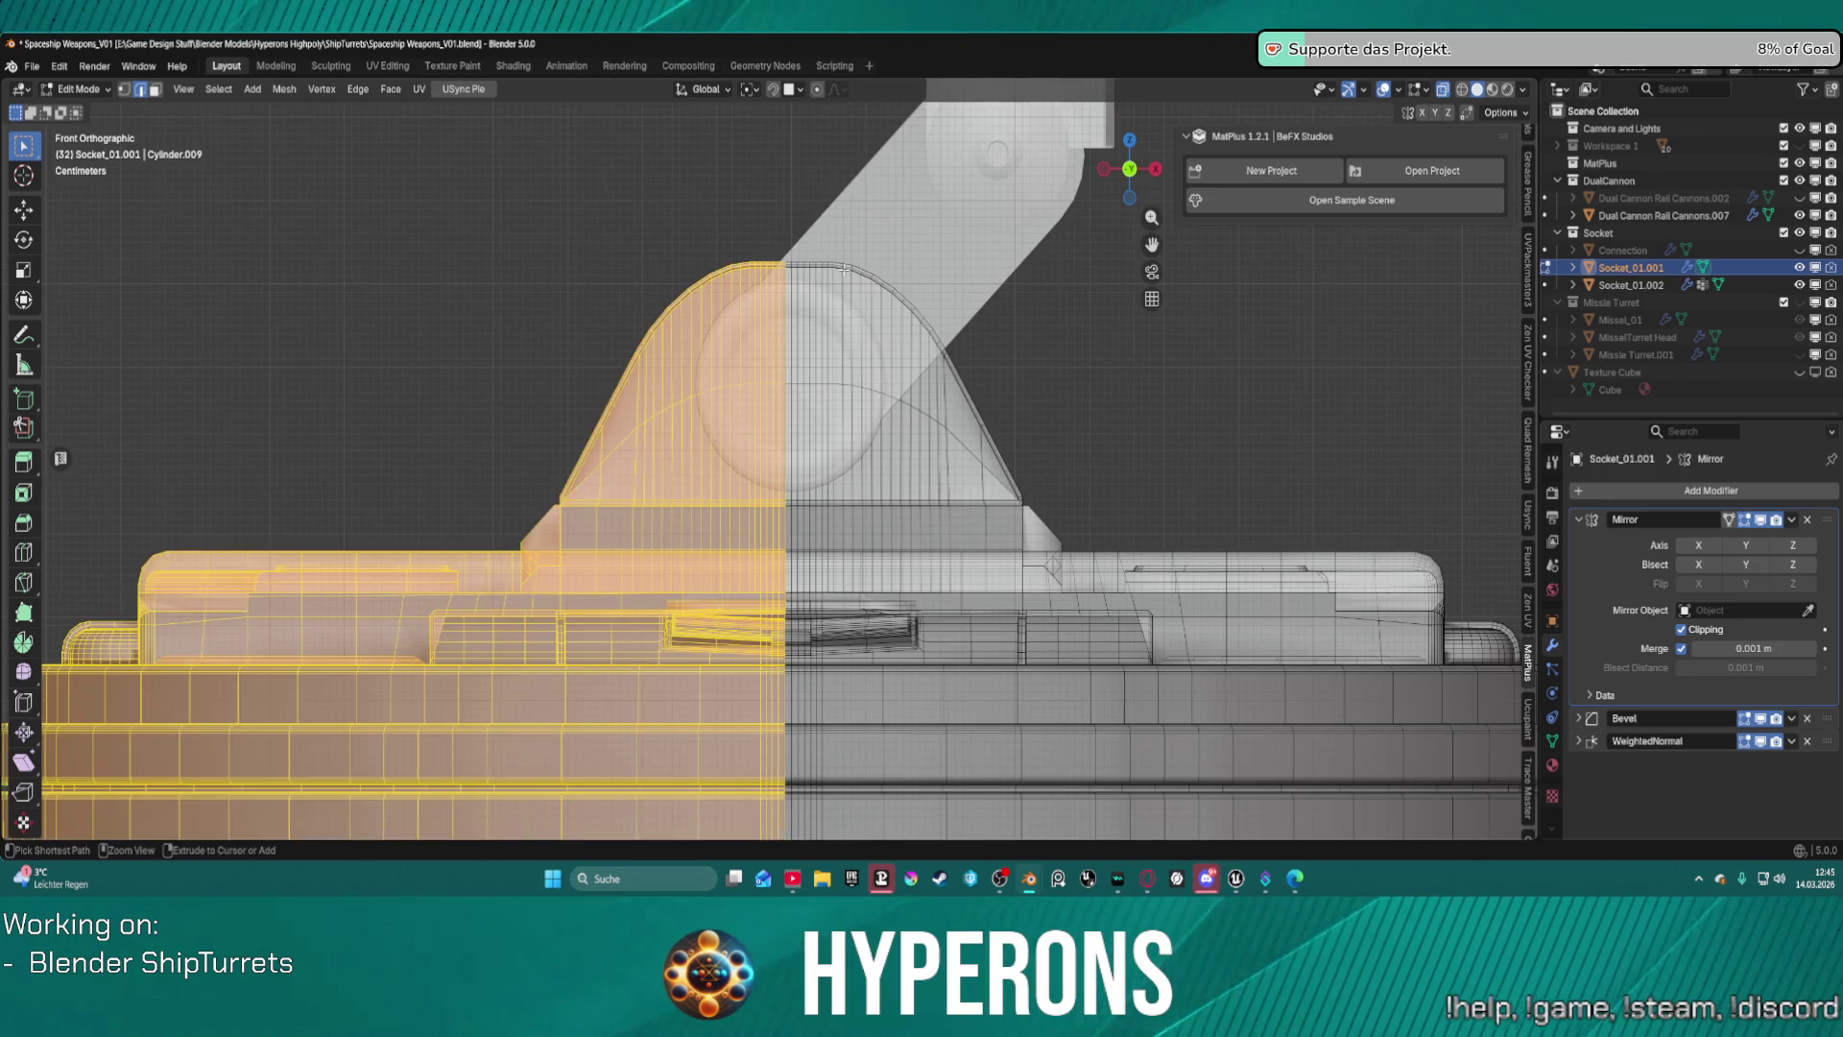
pyautogui.scroll(1, 841, 263)
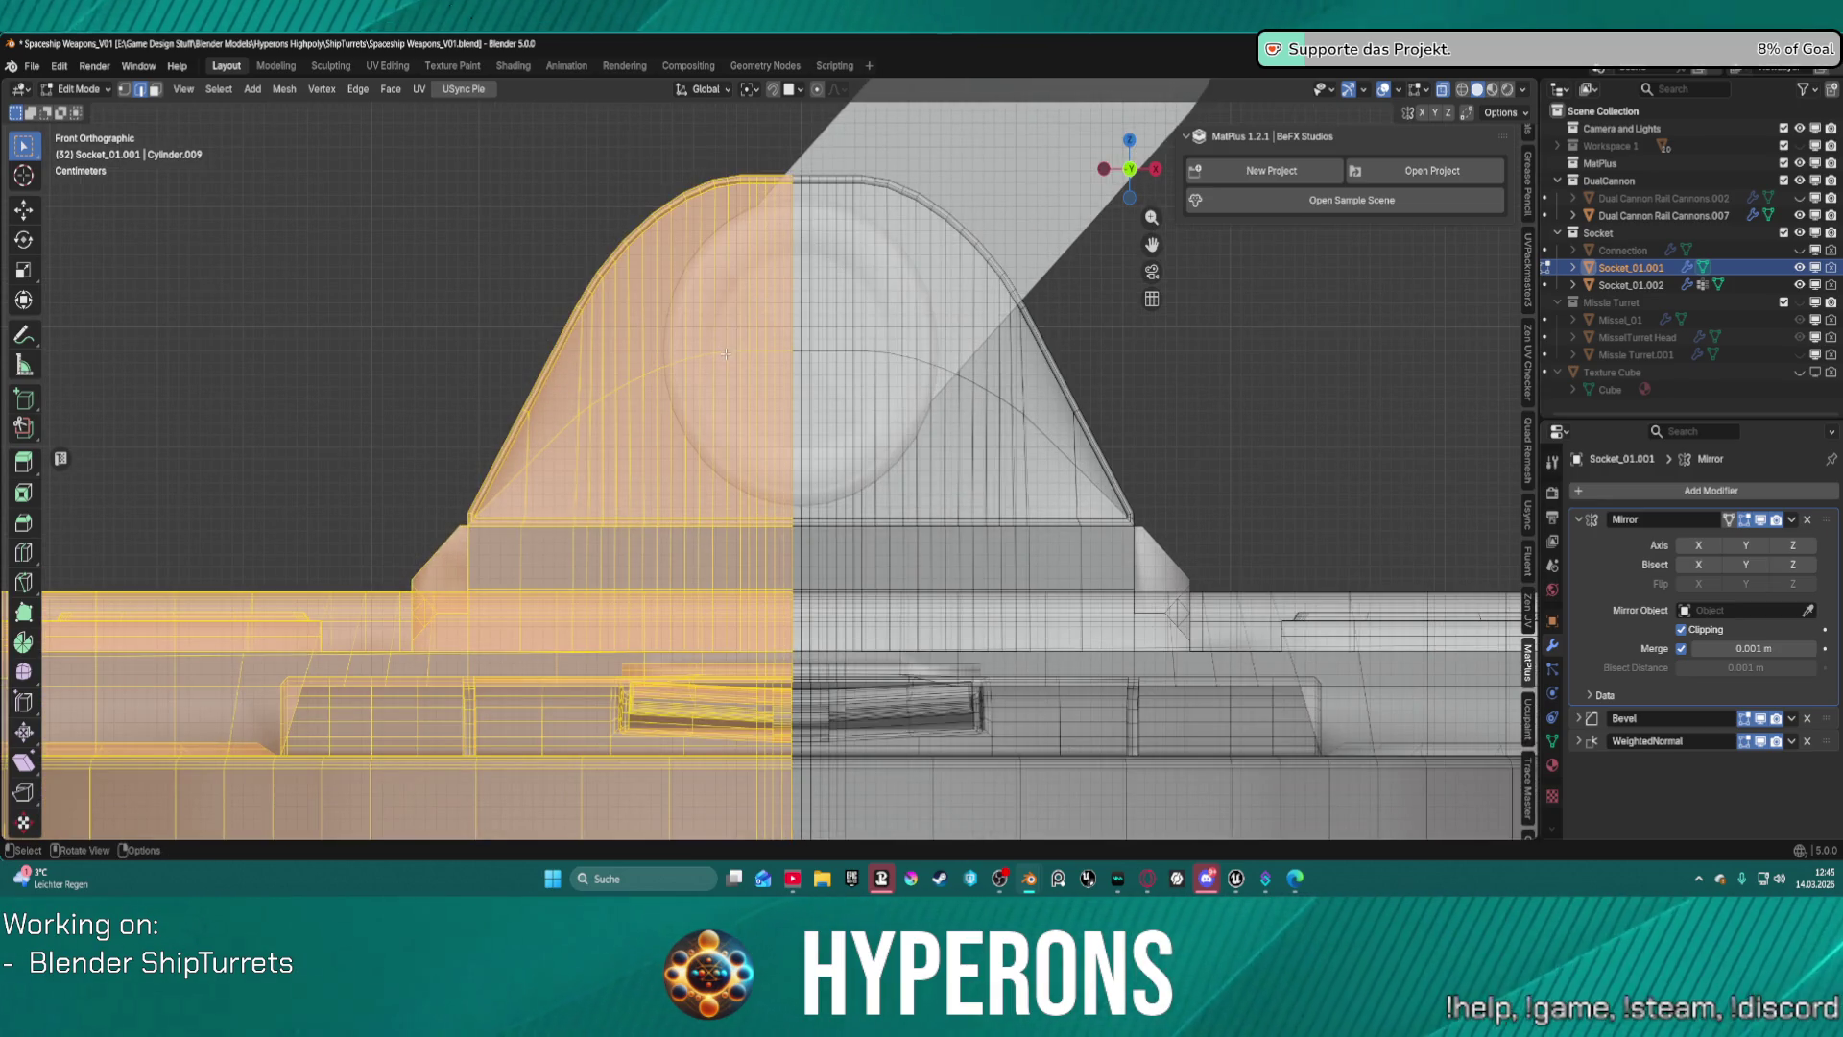
pyautogui.scroll(1, 778, 347)
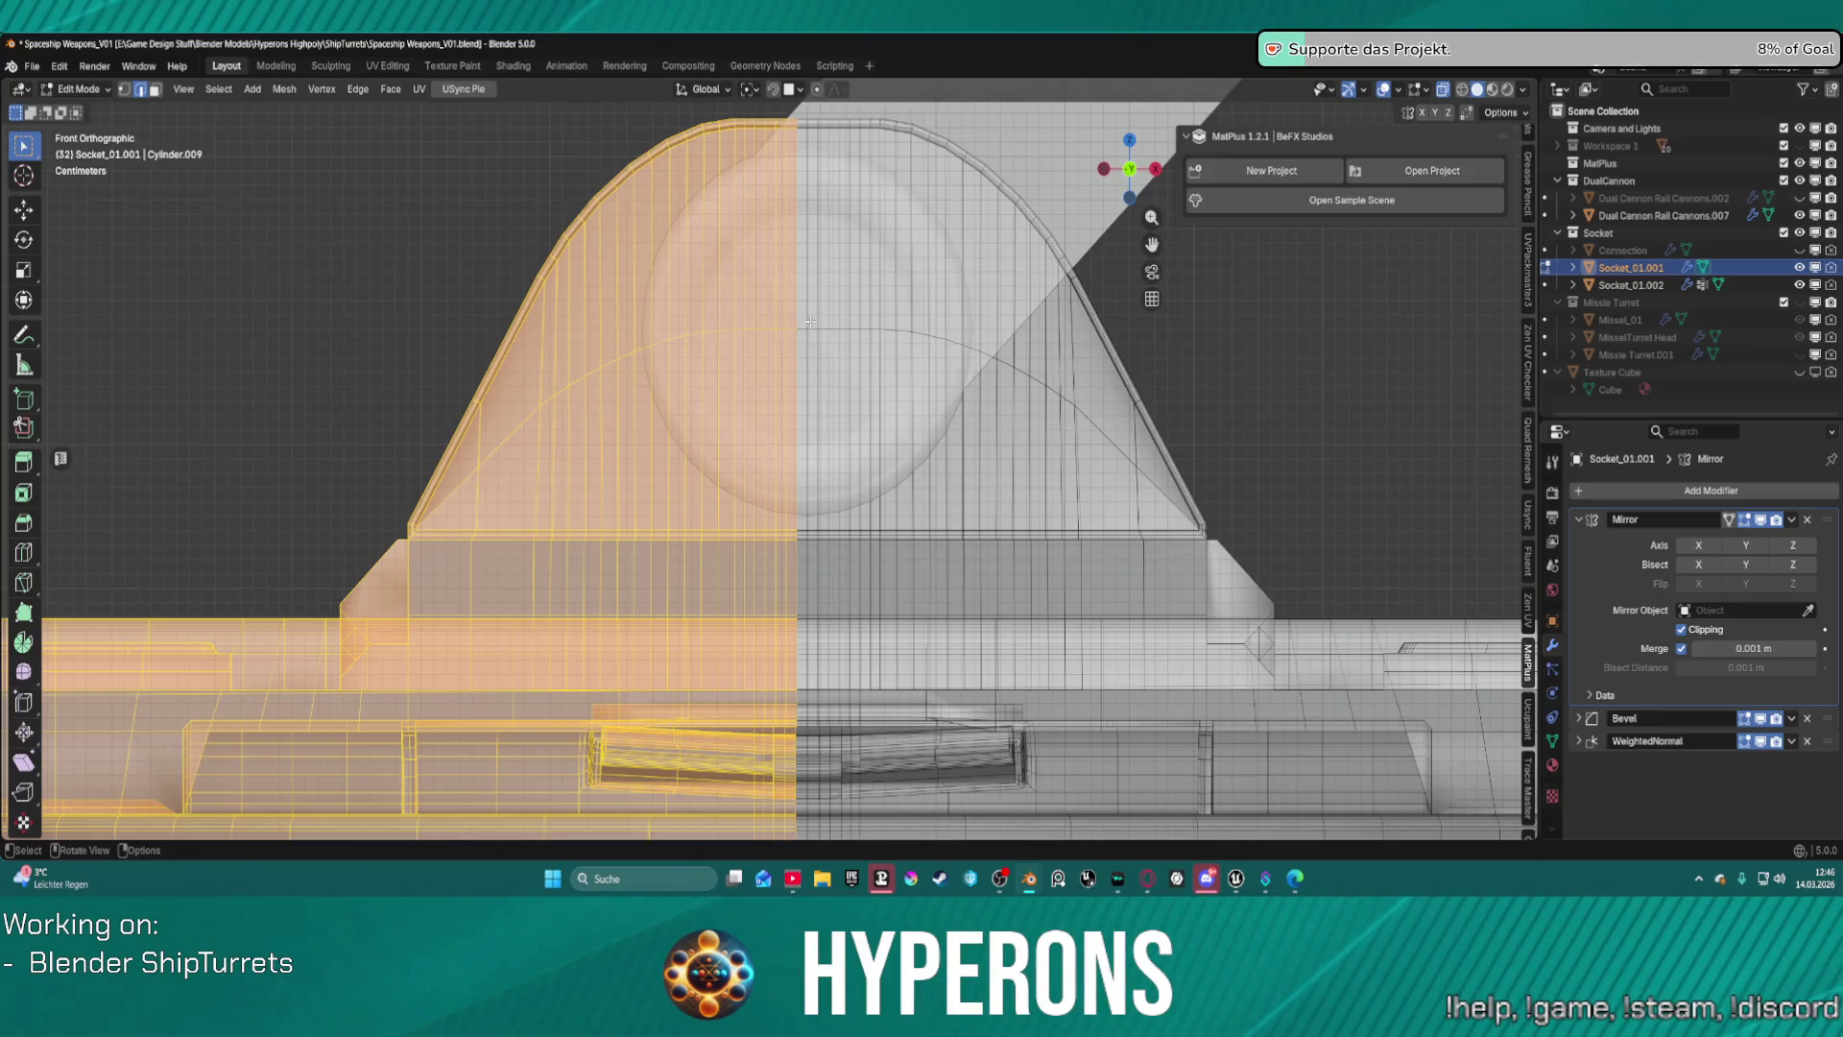
pyautogui.click(1744, 519)
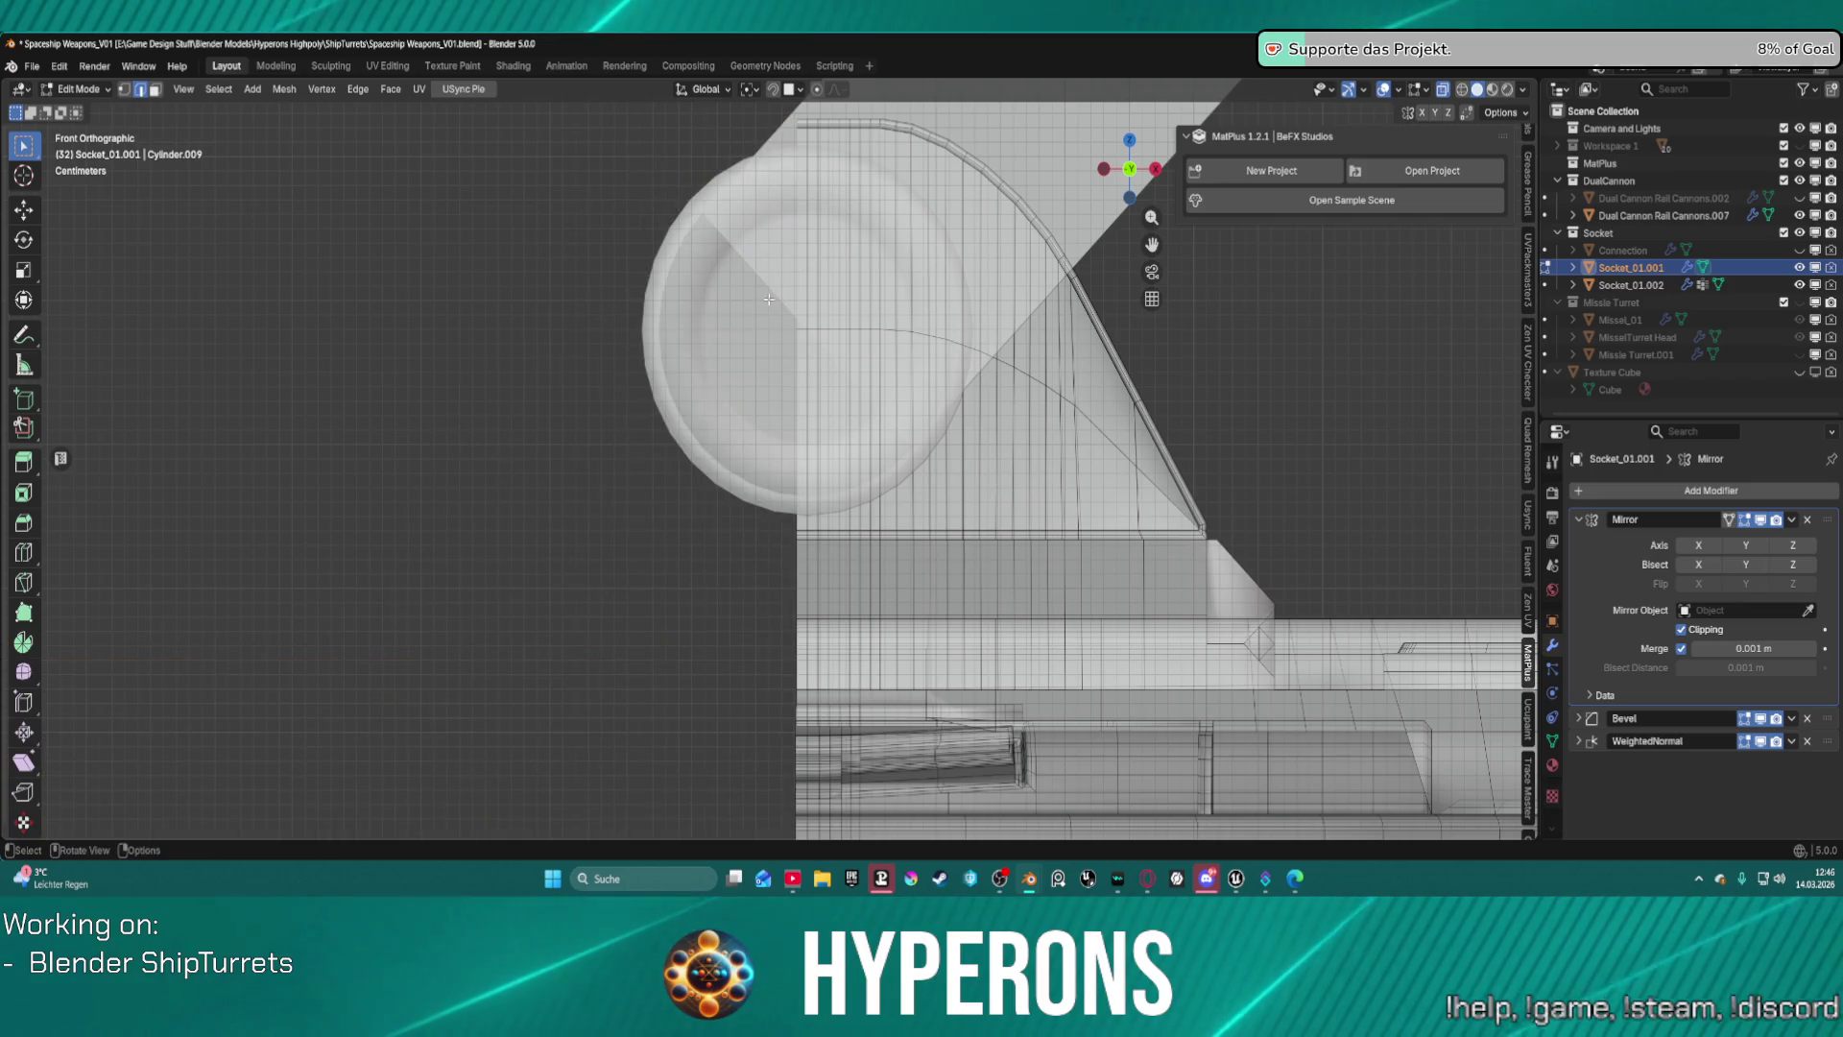
pyautogui.click(1698, 545)
pyautogui.scroll(-4, 845, 513)
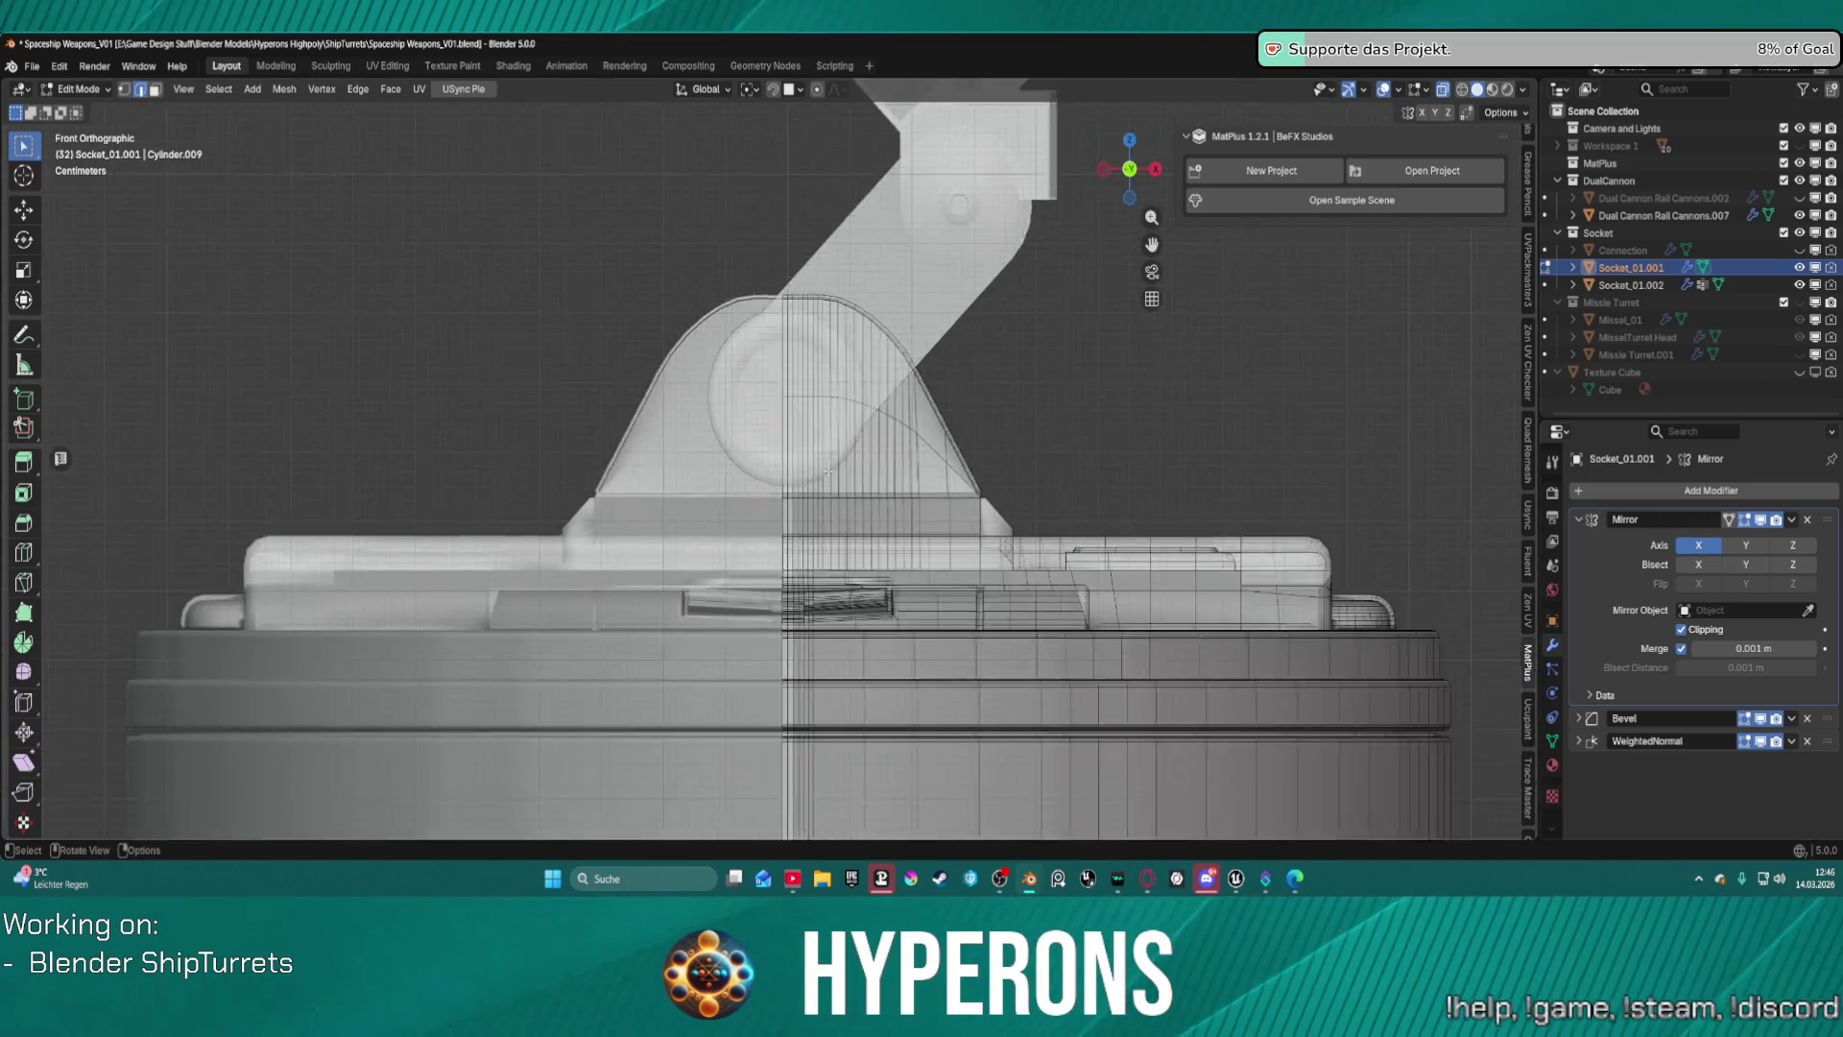
pyautogui.click(1698, 544)
pyautogui.scroll(3, 789, 517)
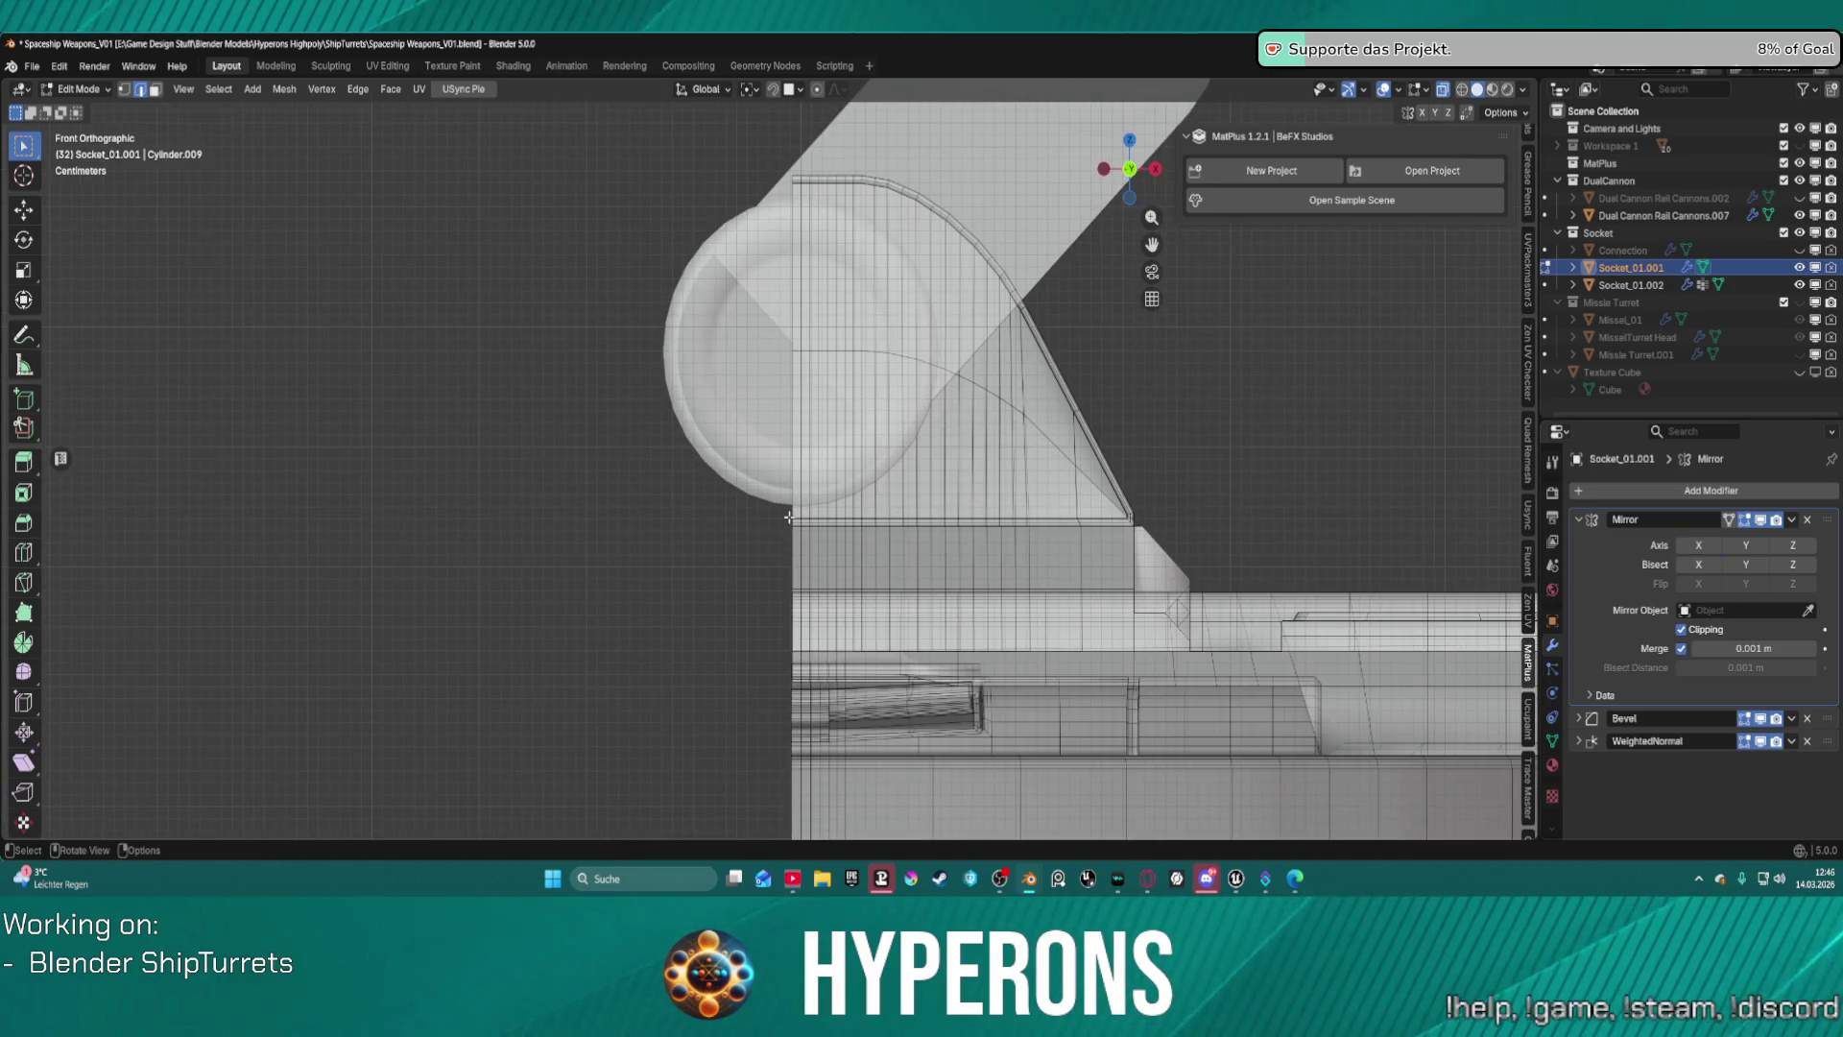
pyautogui.moveTo(776, 527)
pyautogui.mouseDown()
pyautogui.moveTo(1267, 620)
pyautogui.moveTo(1534, 835)
pyautogui.mouseUp()
pyautogui.scroll(-4, 1298, 616)
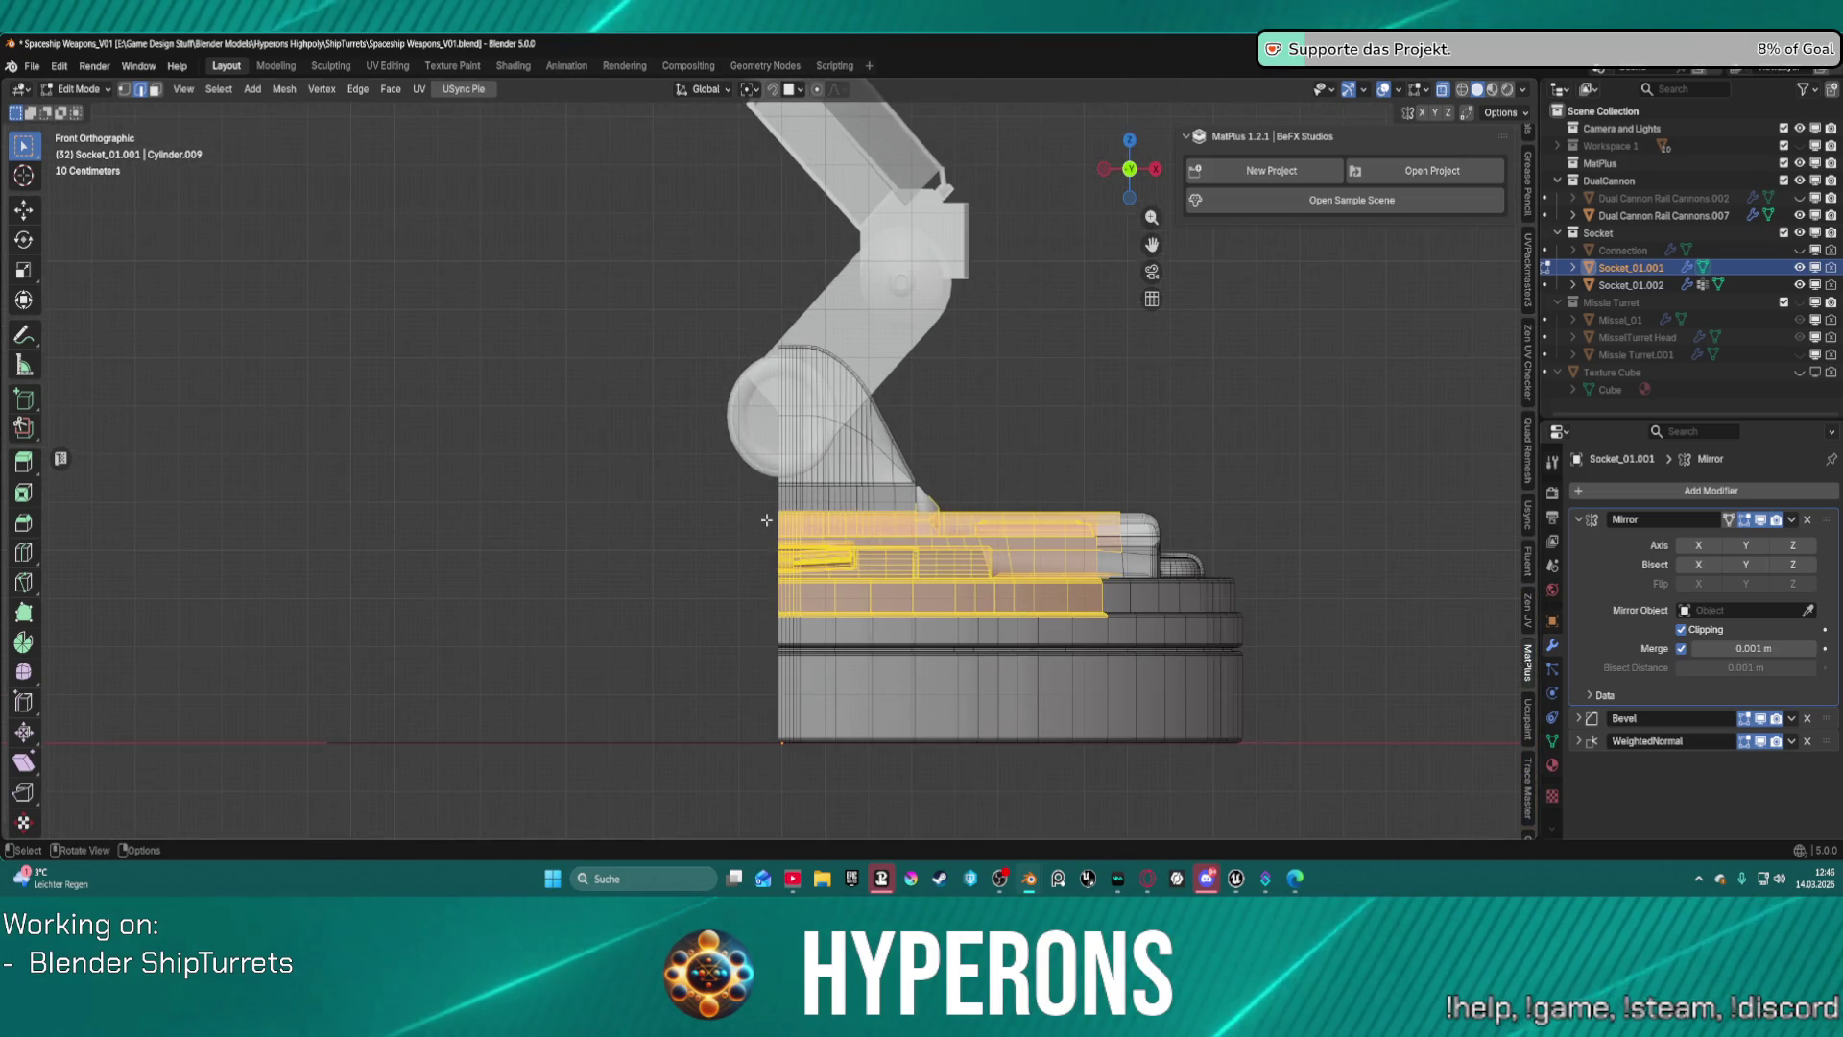
pyautogui.moveTo(776, 511)
pyautogui.mouseDown()
pyautogui.moveTo(1358, 741)
pyautogui.moveTo(1366, 772)
pyautogui.mouseUp()
pyautogui.press('x')
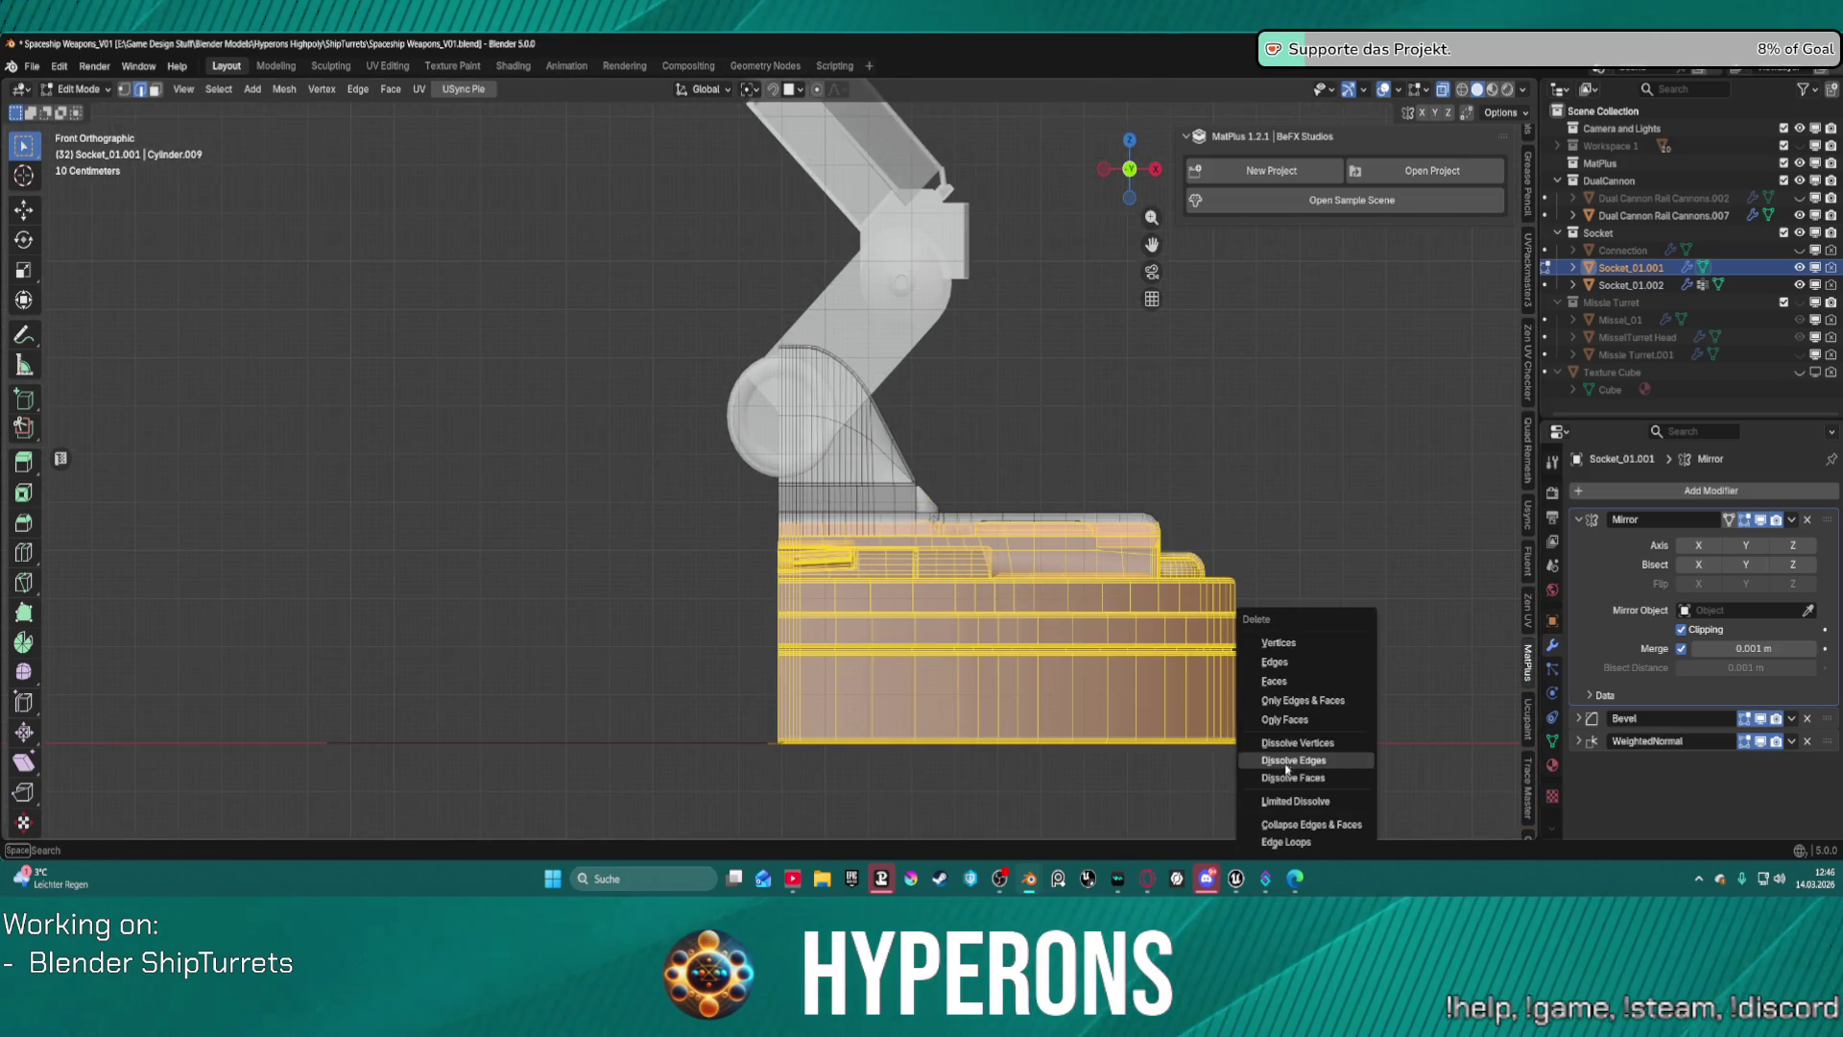
pyautogui.click(1318, 634)
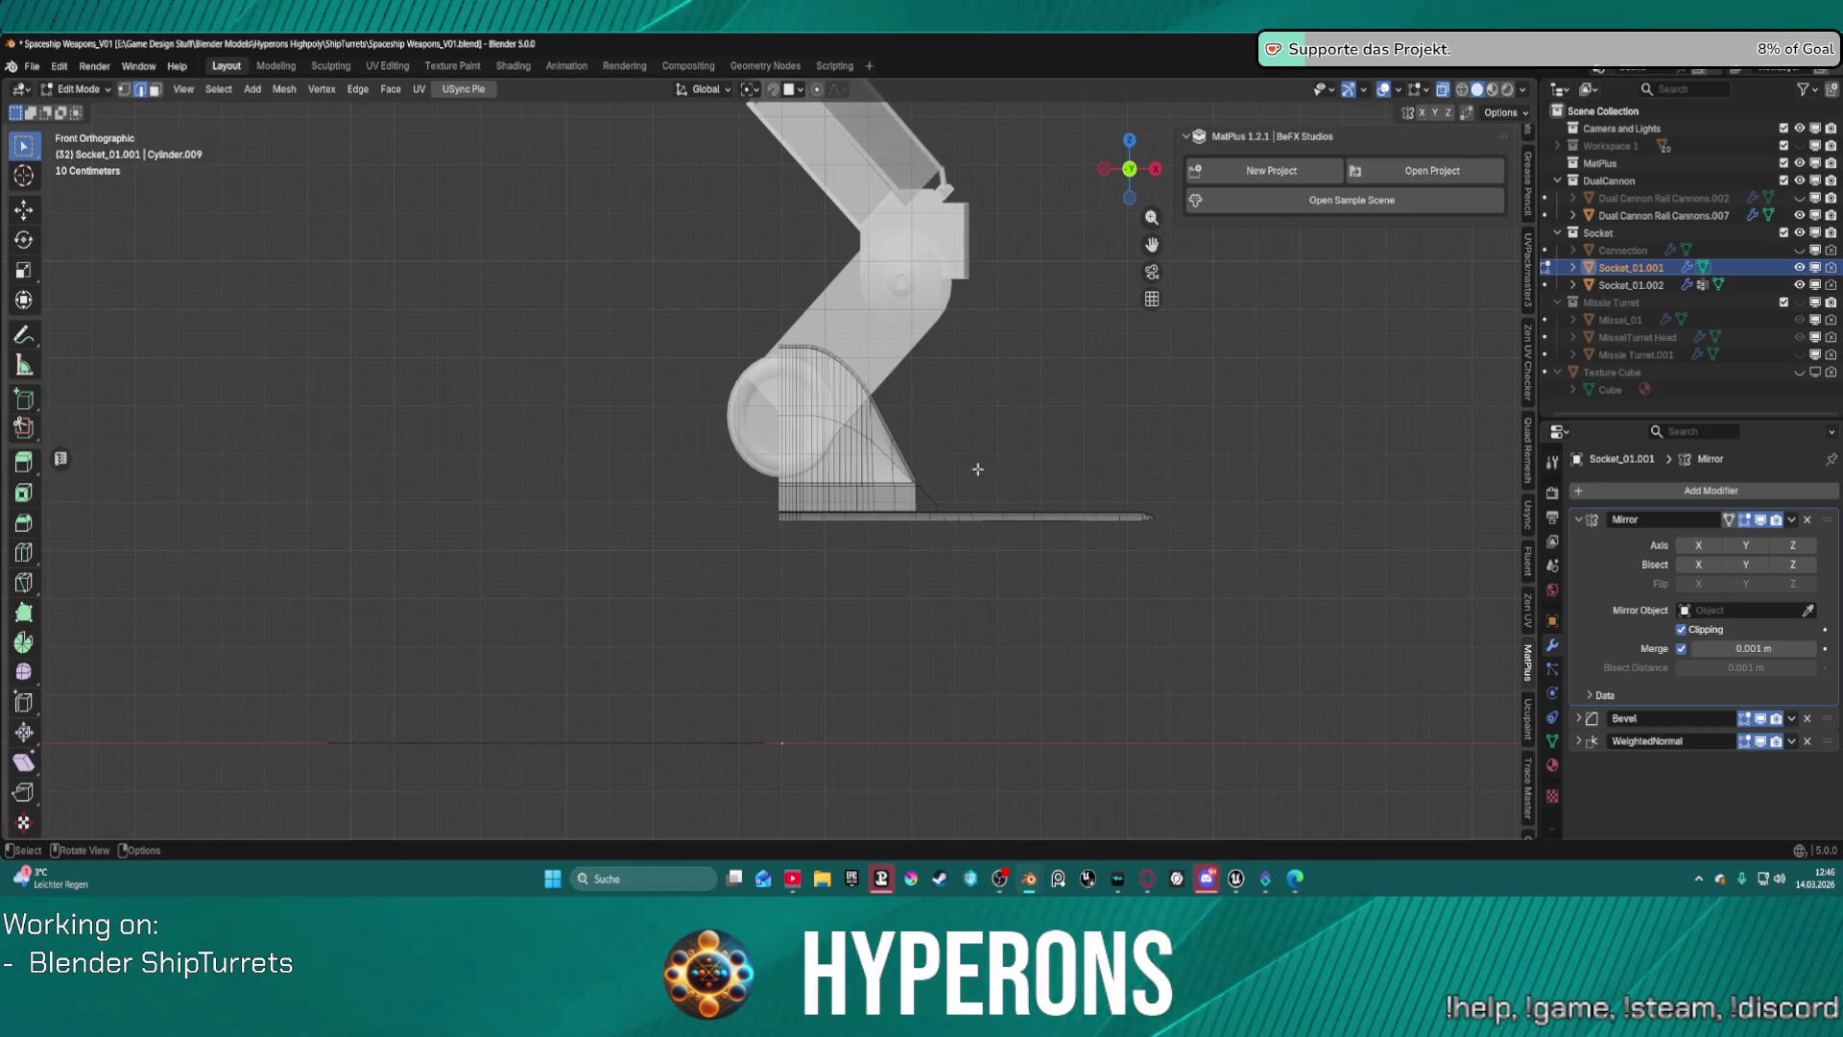
pyautogui.scroll(3, 979, 469)
pyautogui.moveTo(1449, 614); pyautogui.dragTo(744, 548)
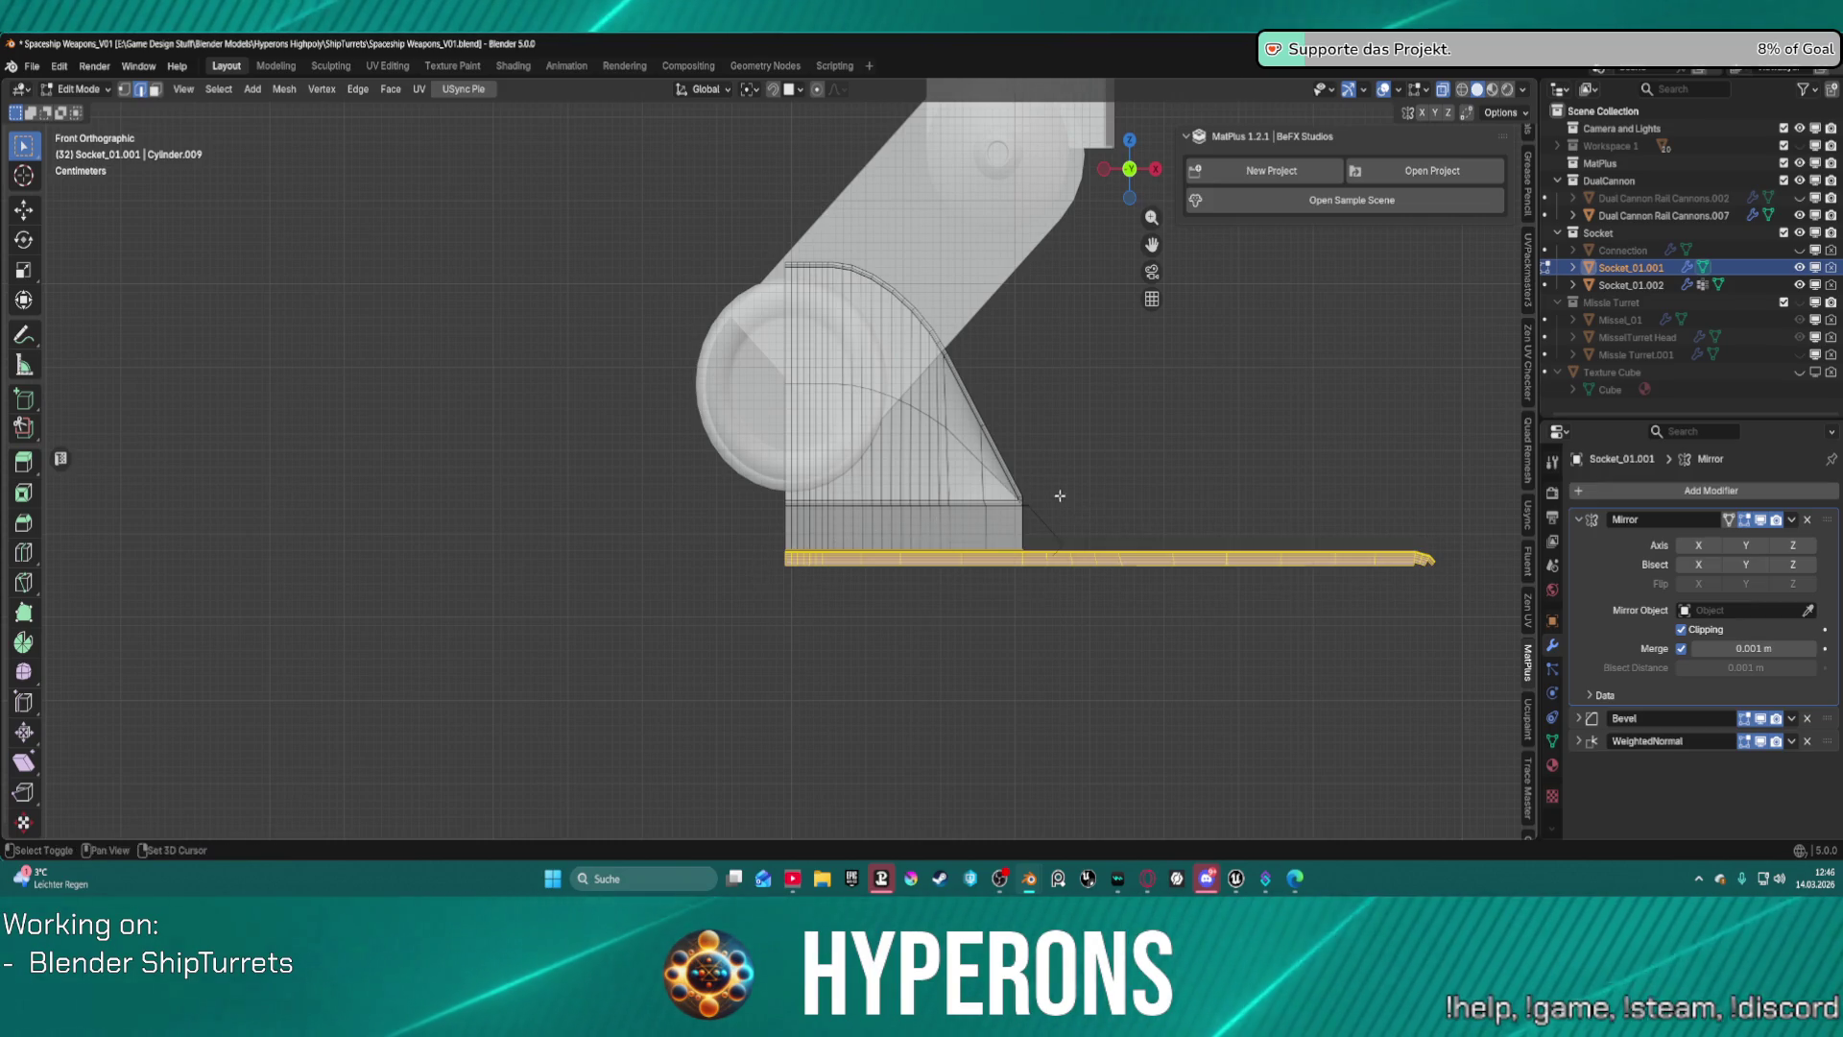
pyautogui.moveTo(1030, 485)
pyautogui.keyDown('shift'); pyautogui.mouseDown()
pyautogui.moveTo(1054, 542)
pyautogui.moveTo(1027, 561)
pyautogui.mouseUp(); pyautogui.keyUp('shift')
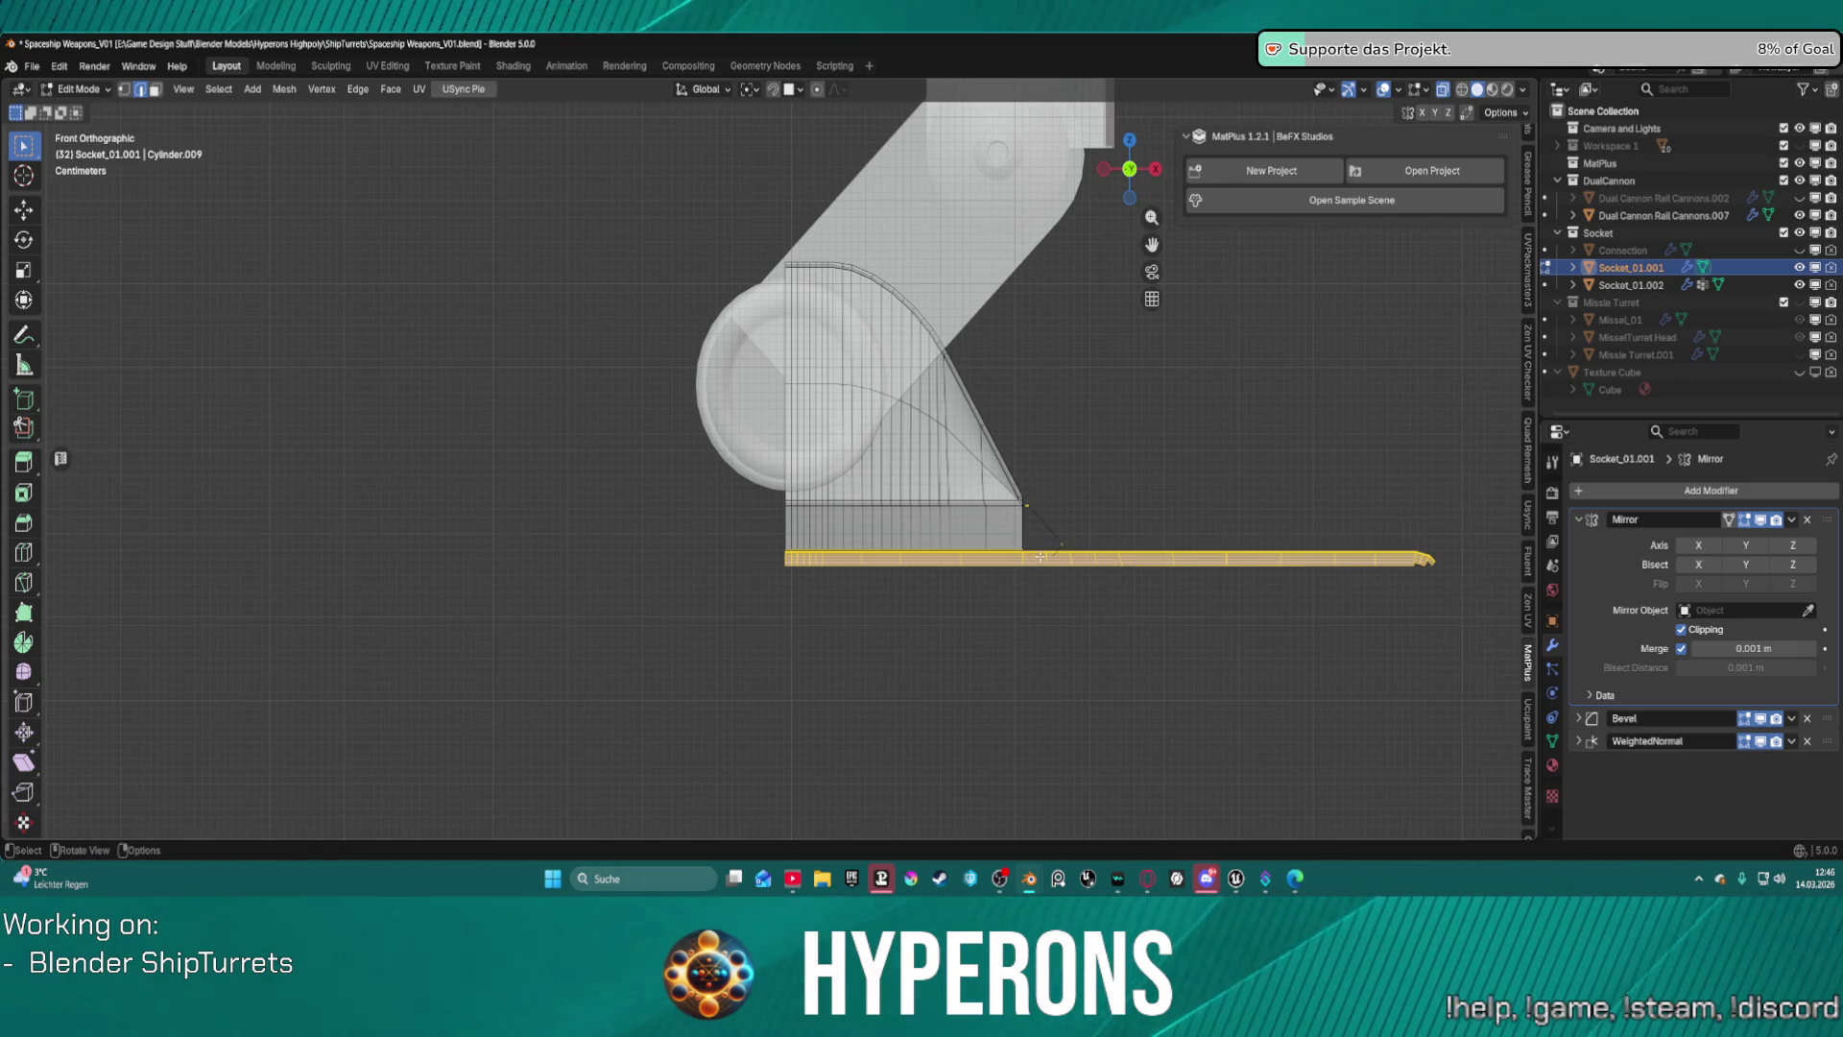
pyautogui.press('x')
pyautogui.click(1056, 548)
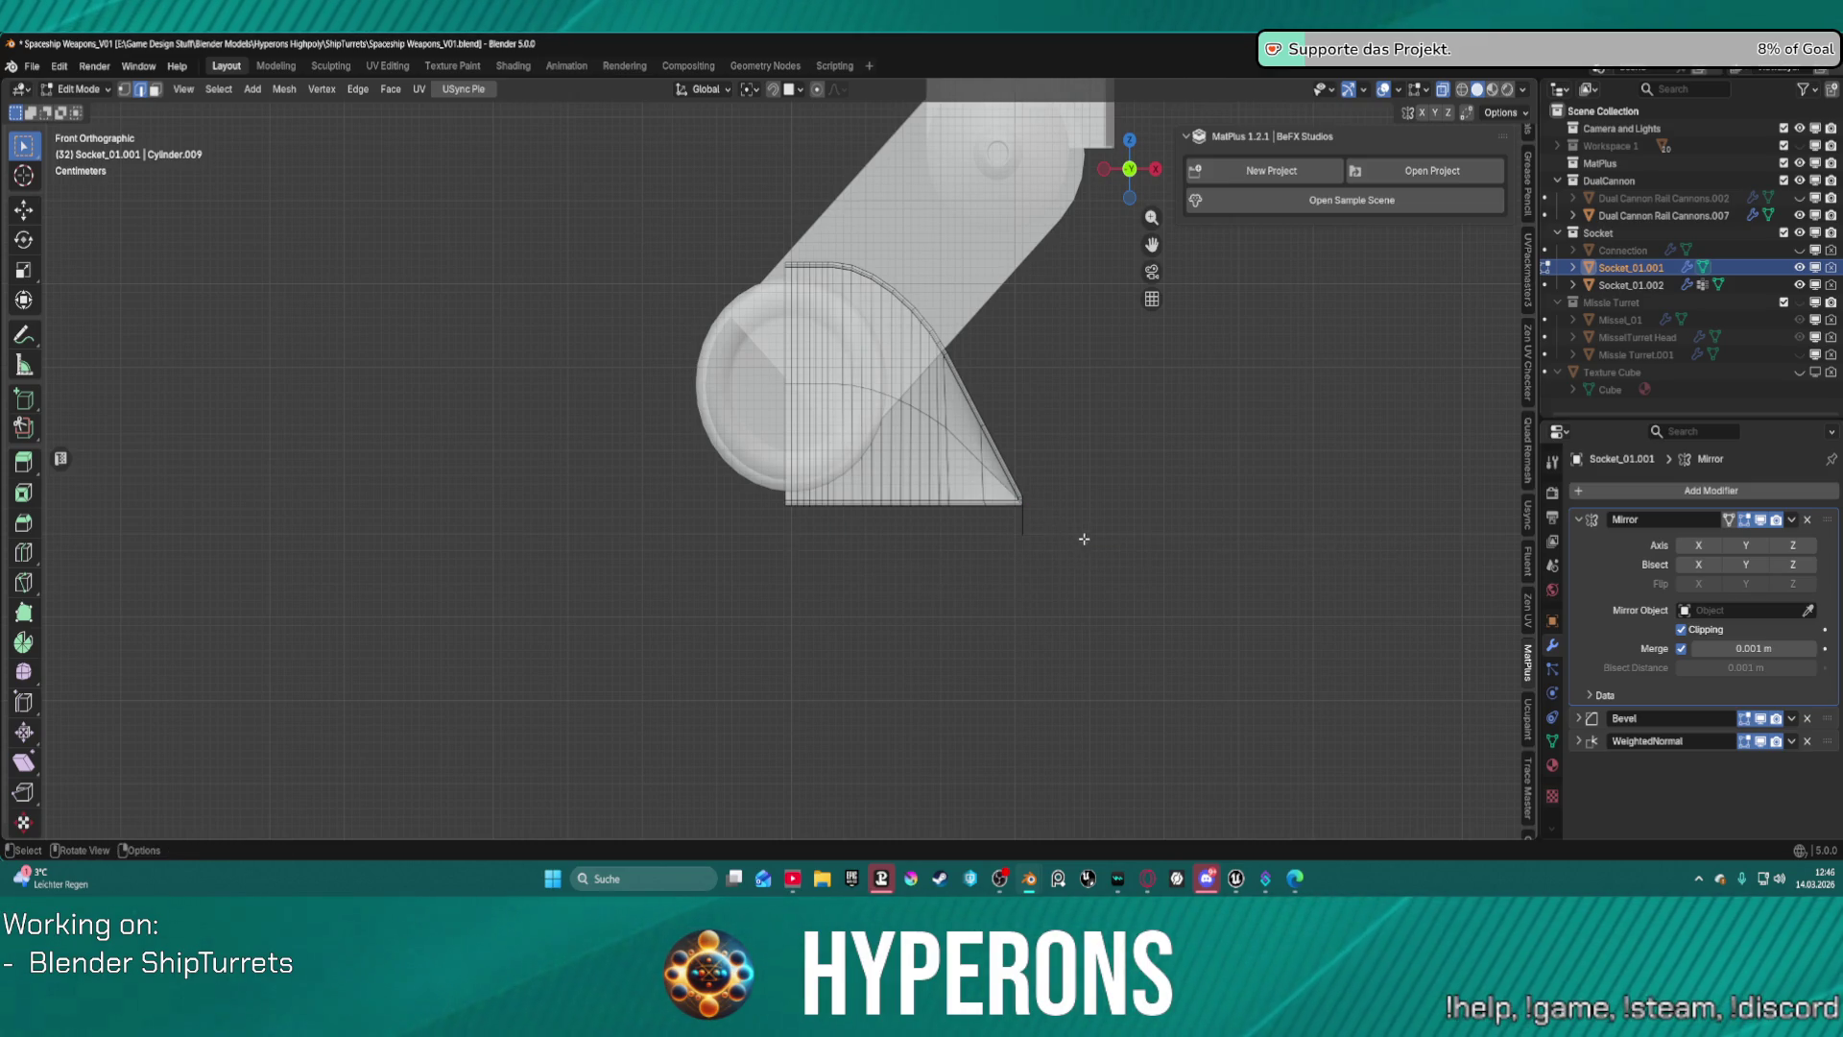
pyautogui.hotkey('ctrl', 'z')
pyautogui.hotkey('ctrl', 'z')
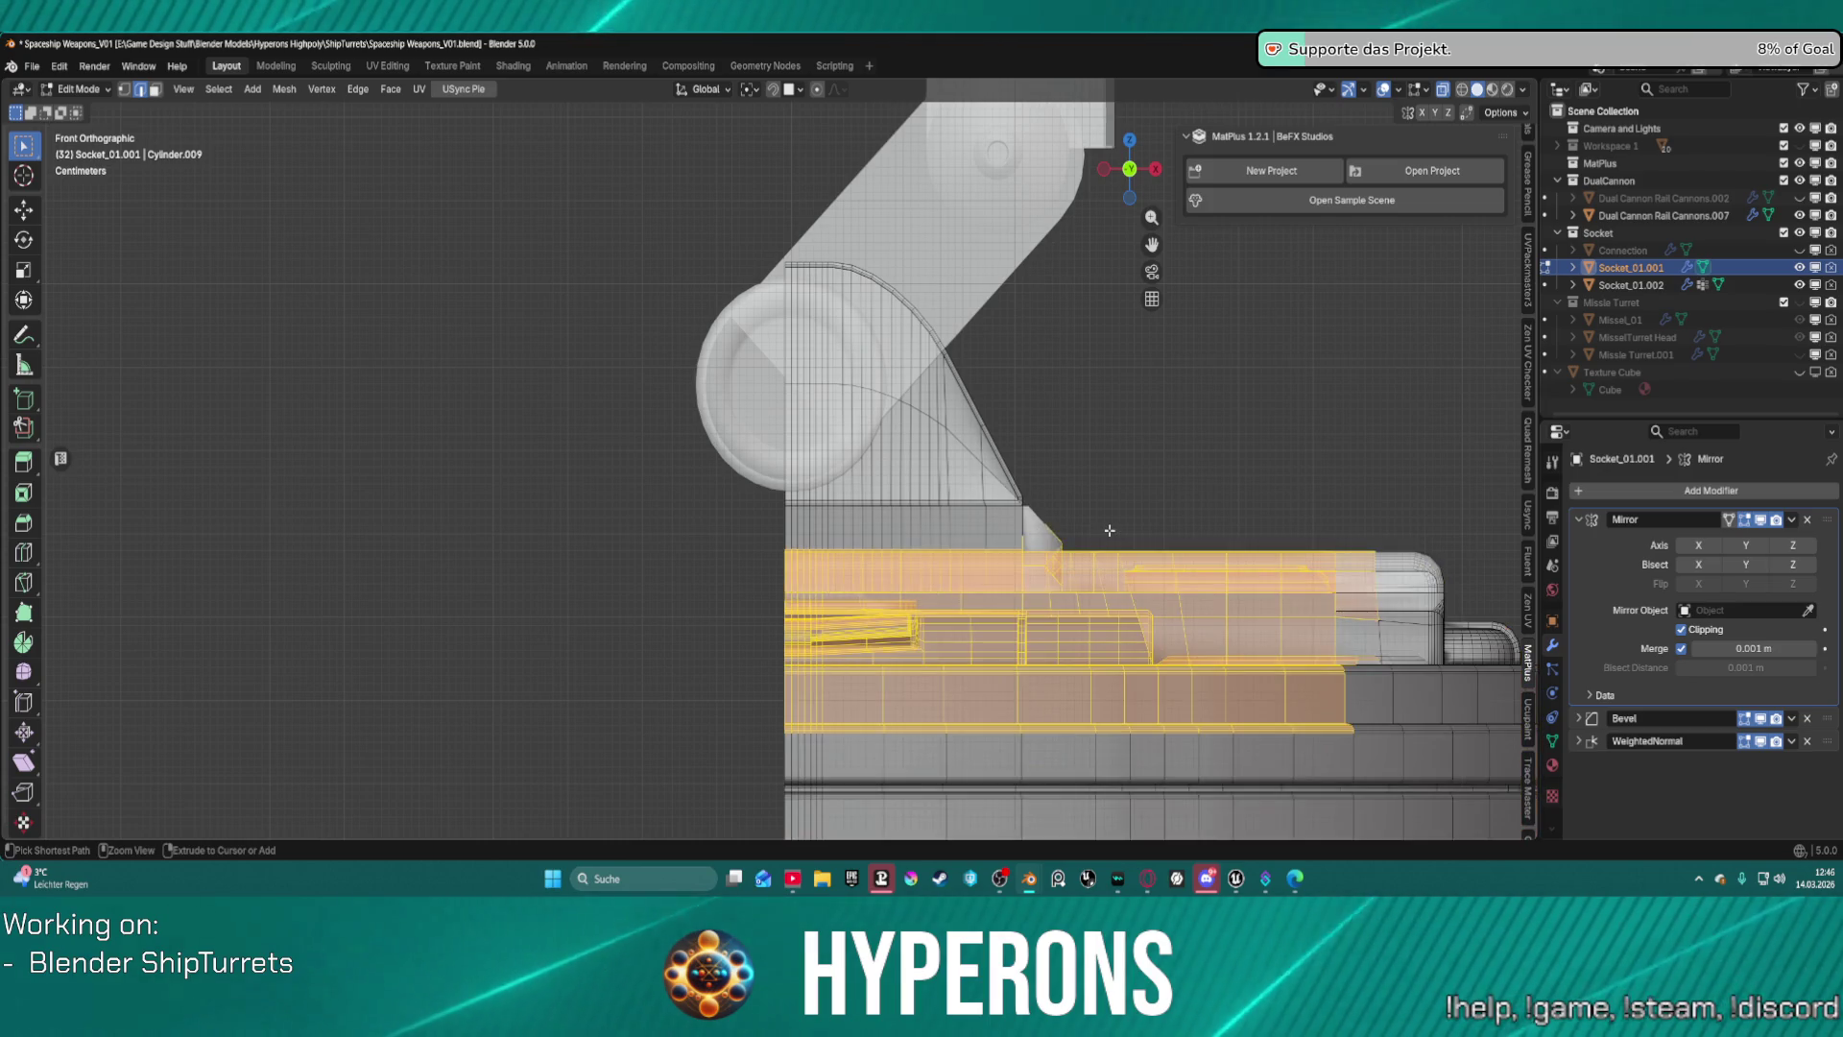
pyautogui.scroll(-5, 1109, 530)
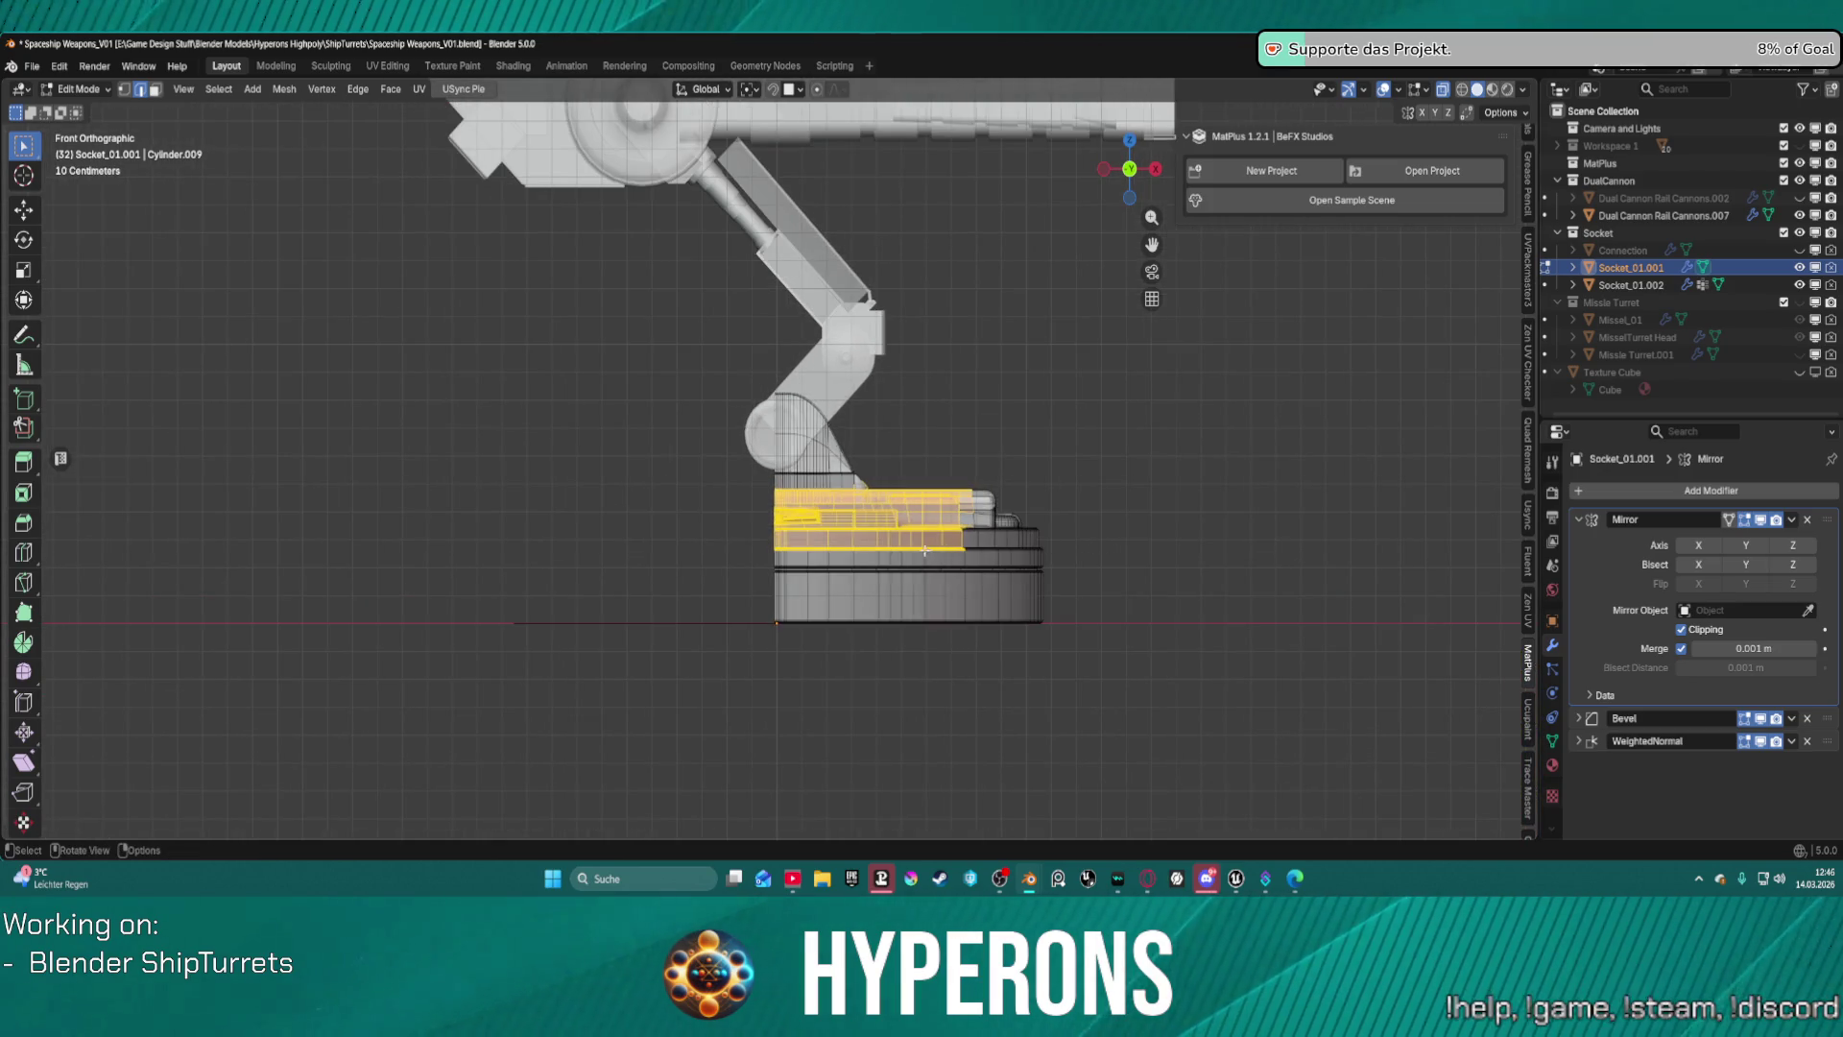
pyautogui.scroll(4, 925, 552)
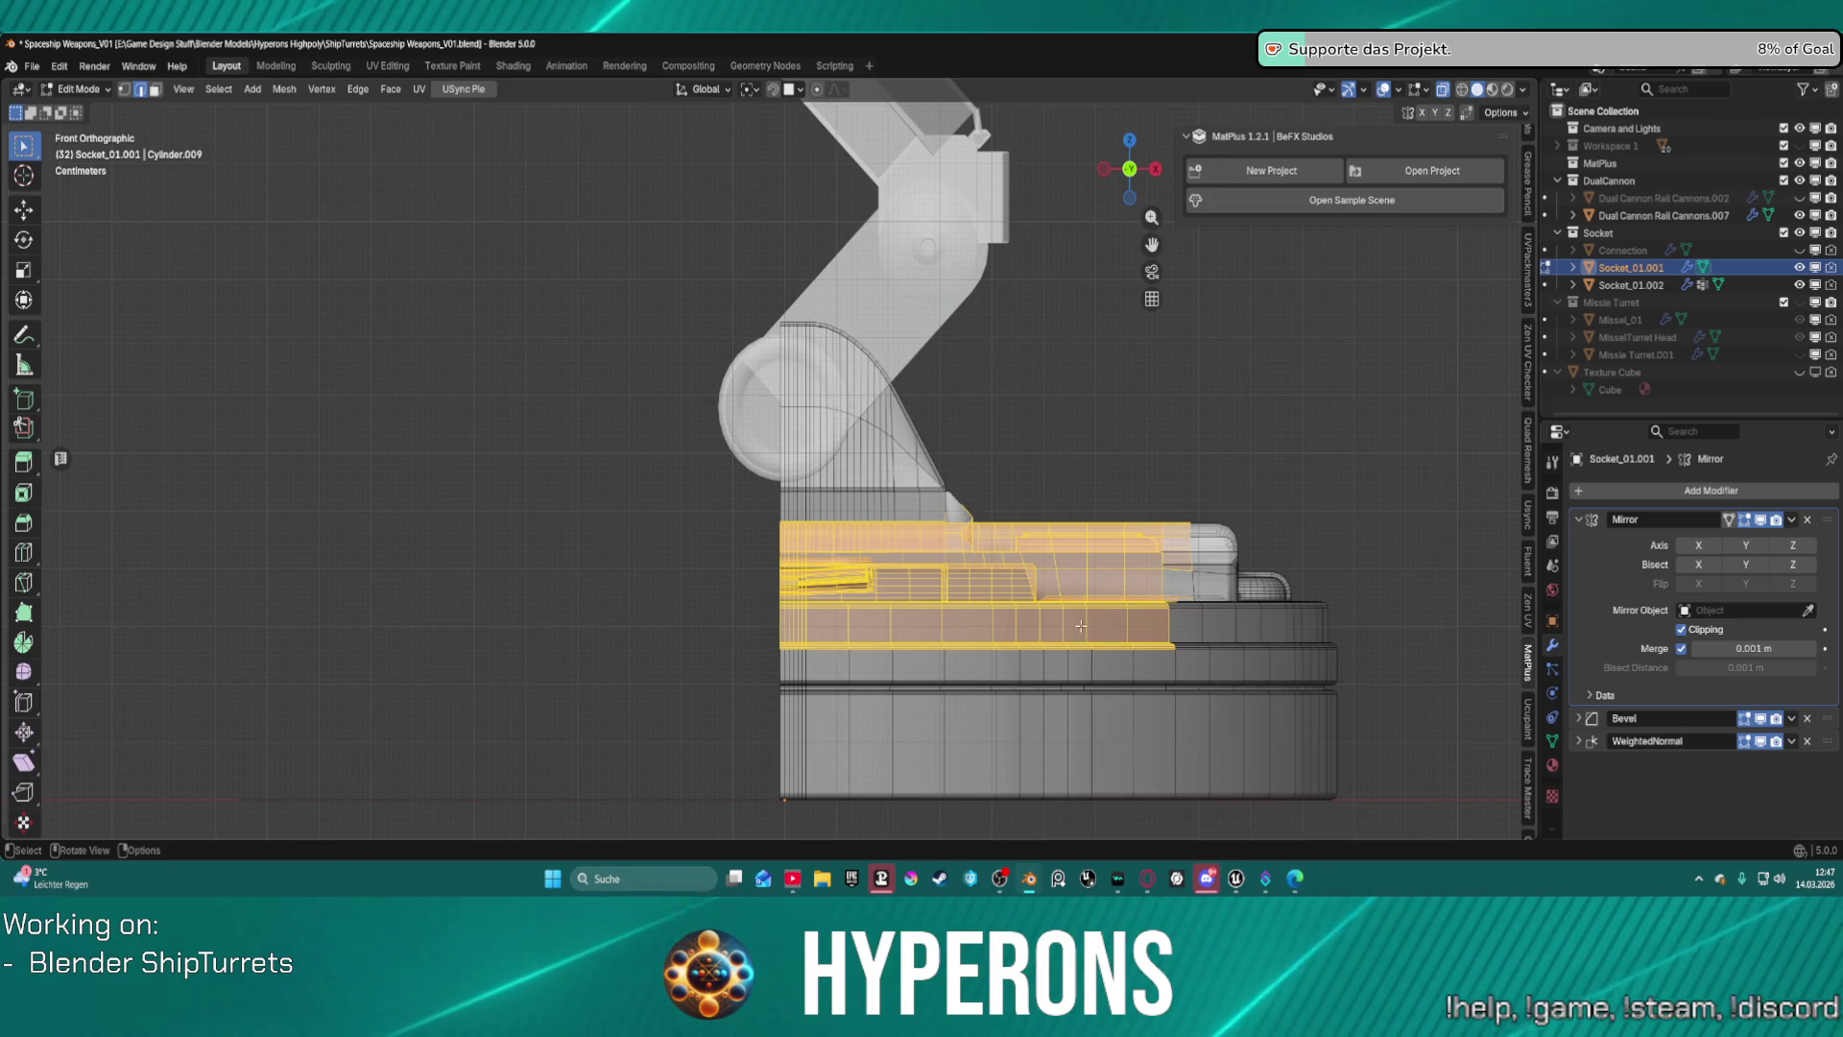
pyautogui.scroll(-1, 824, 571)
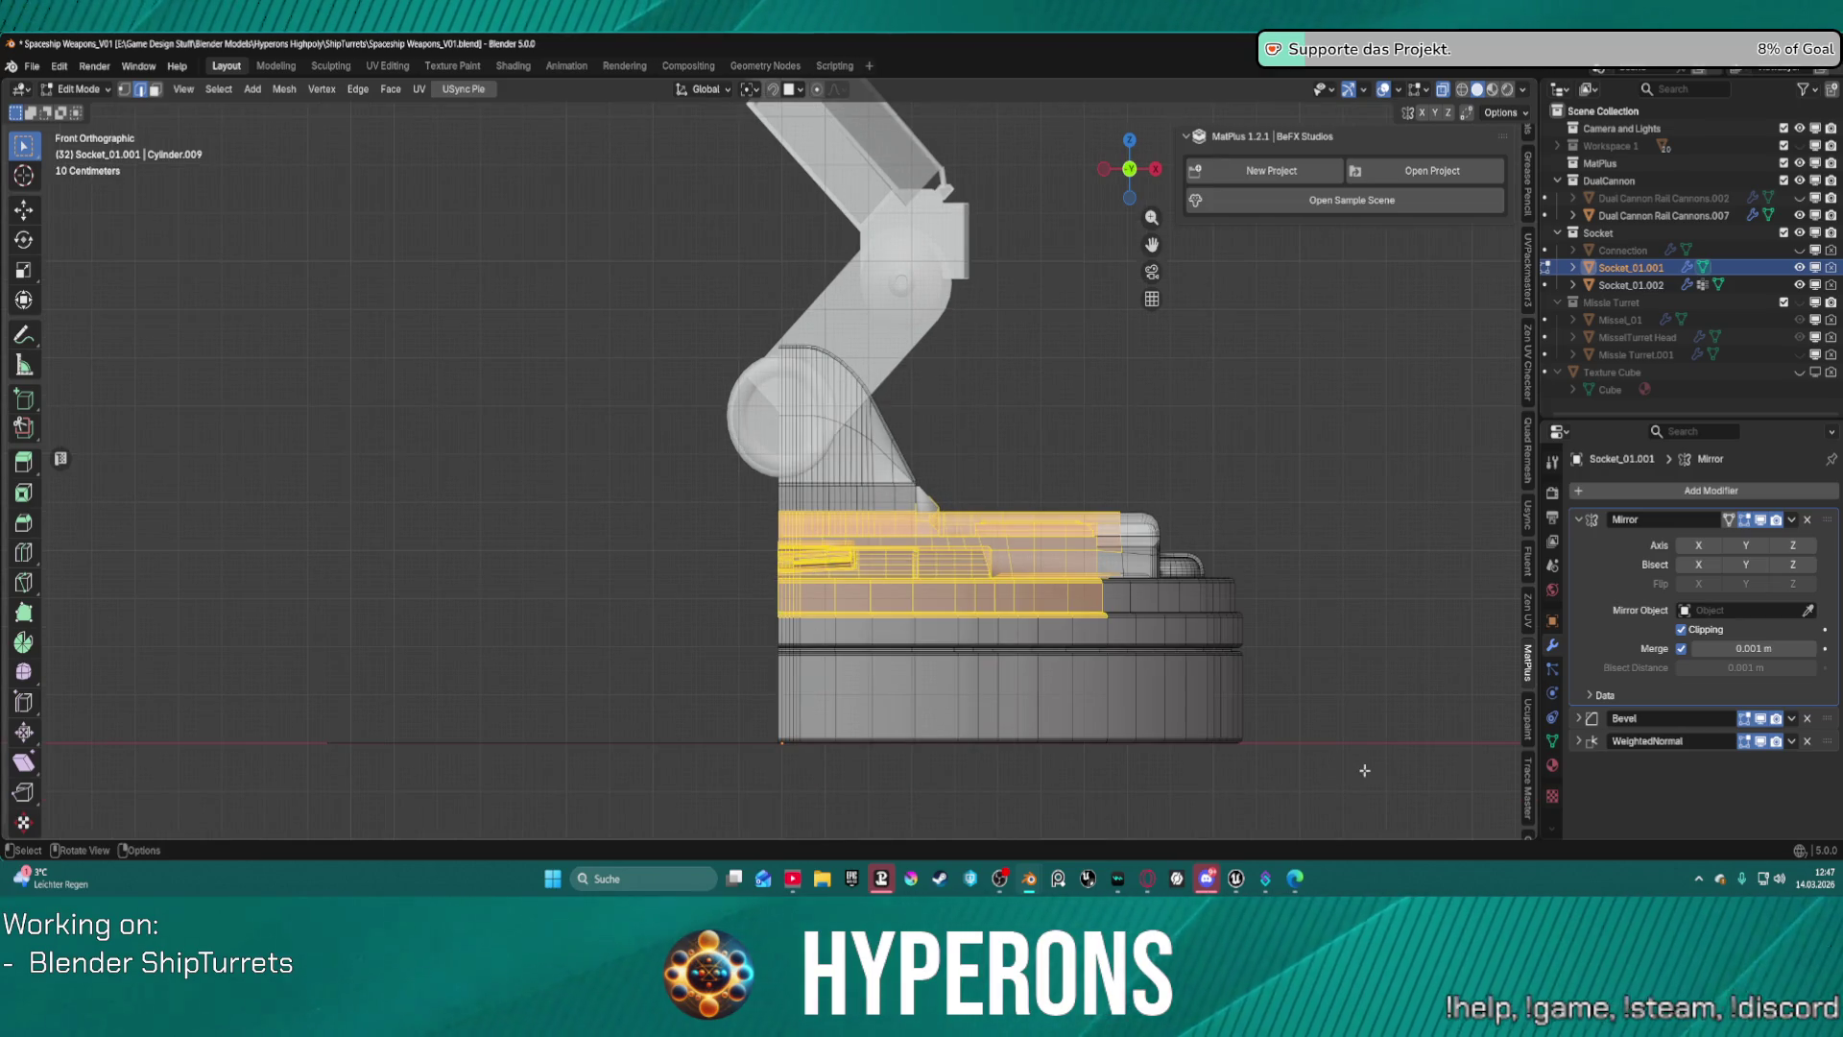
pyautogui.moveTo(1359, 771)
pyautogui.mouseDown()
pyautogui.moveTo(898, 746)
pyautogui.moveTo(648, 512)
pyautogui.mouseUp()
pyautogui.scroll(3, 766, 525)
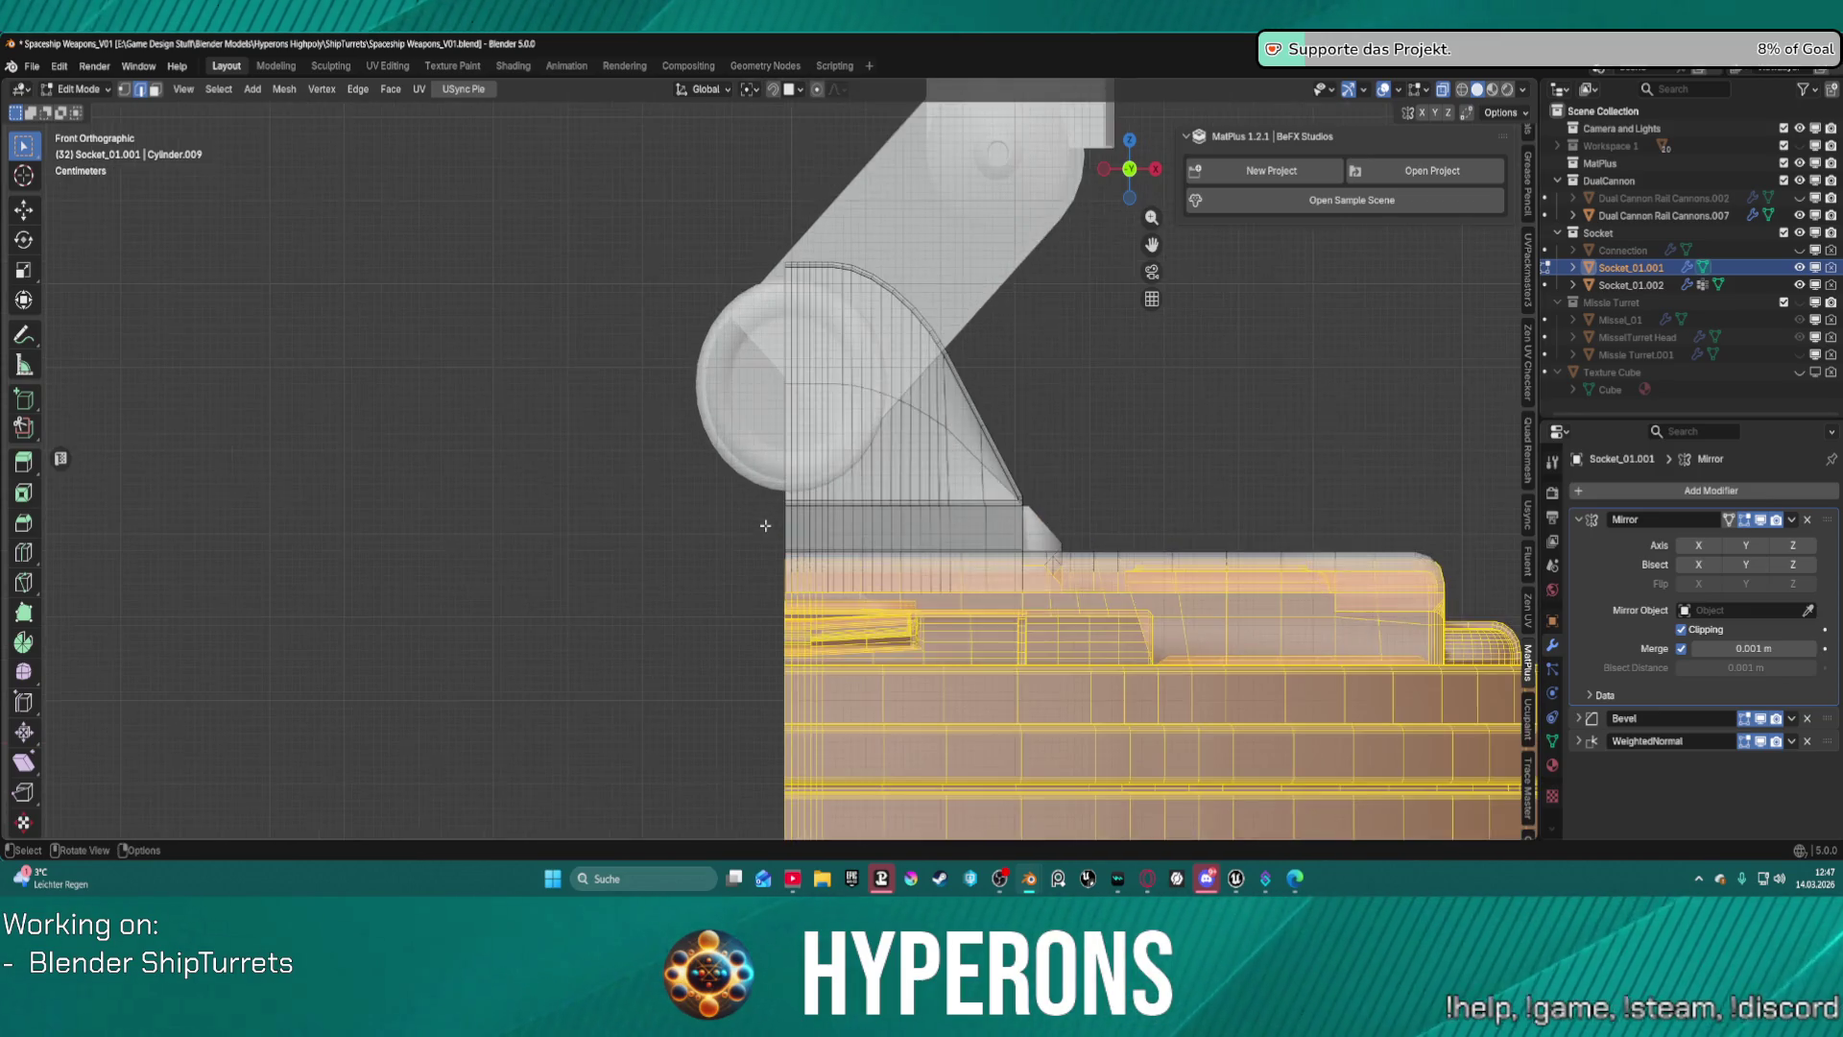
pyautogui.scroll(2, 765, 525)
pyautogui.press('ctrl+KP_Add')
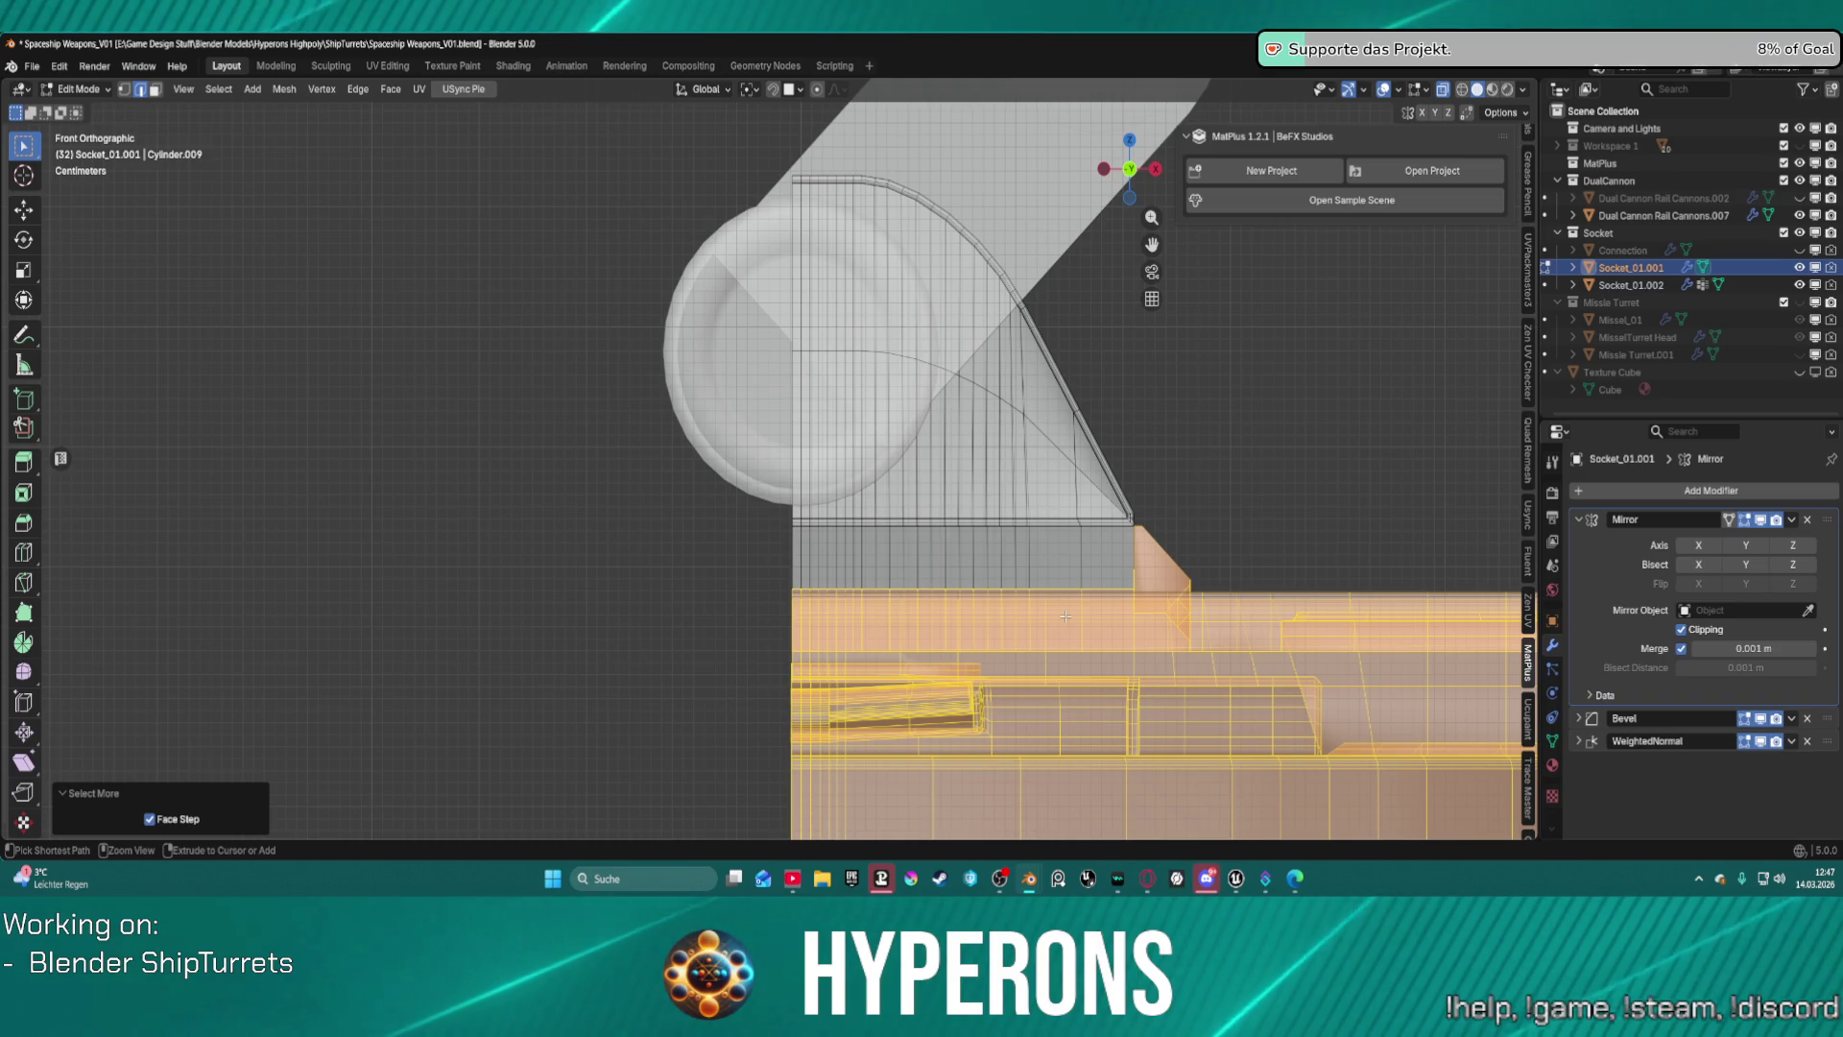
pyautogui.press('ctrl+KP_Subtract')
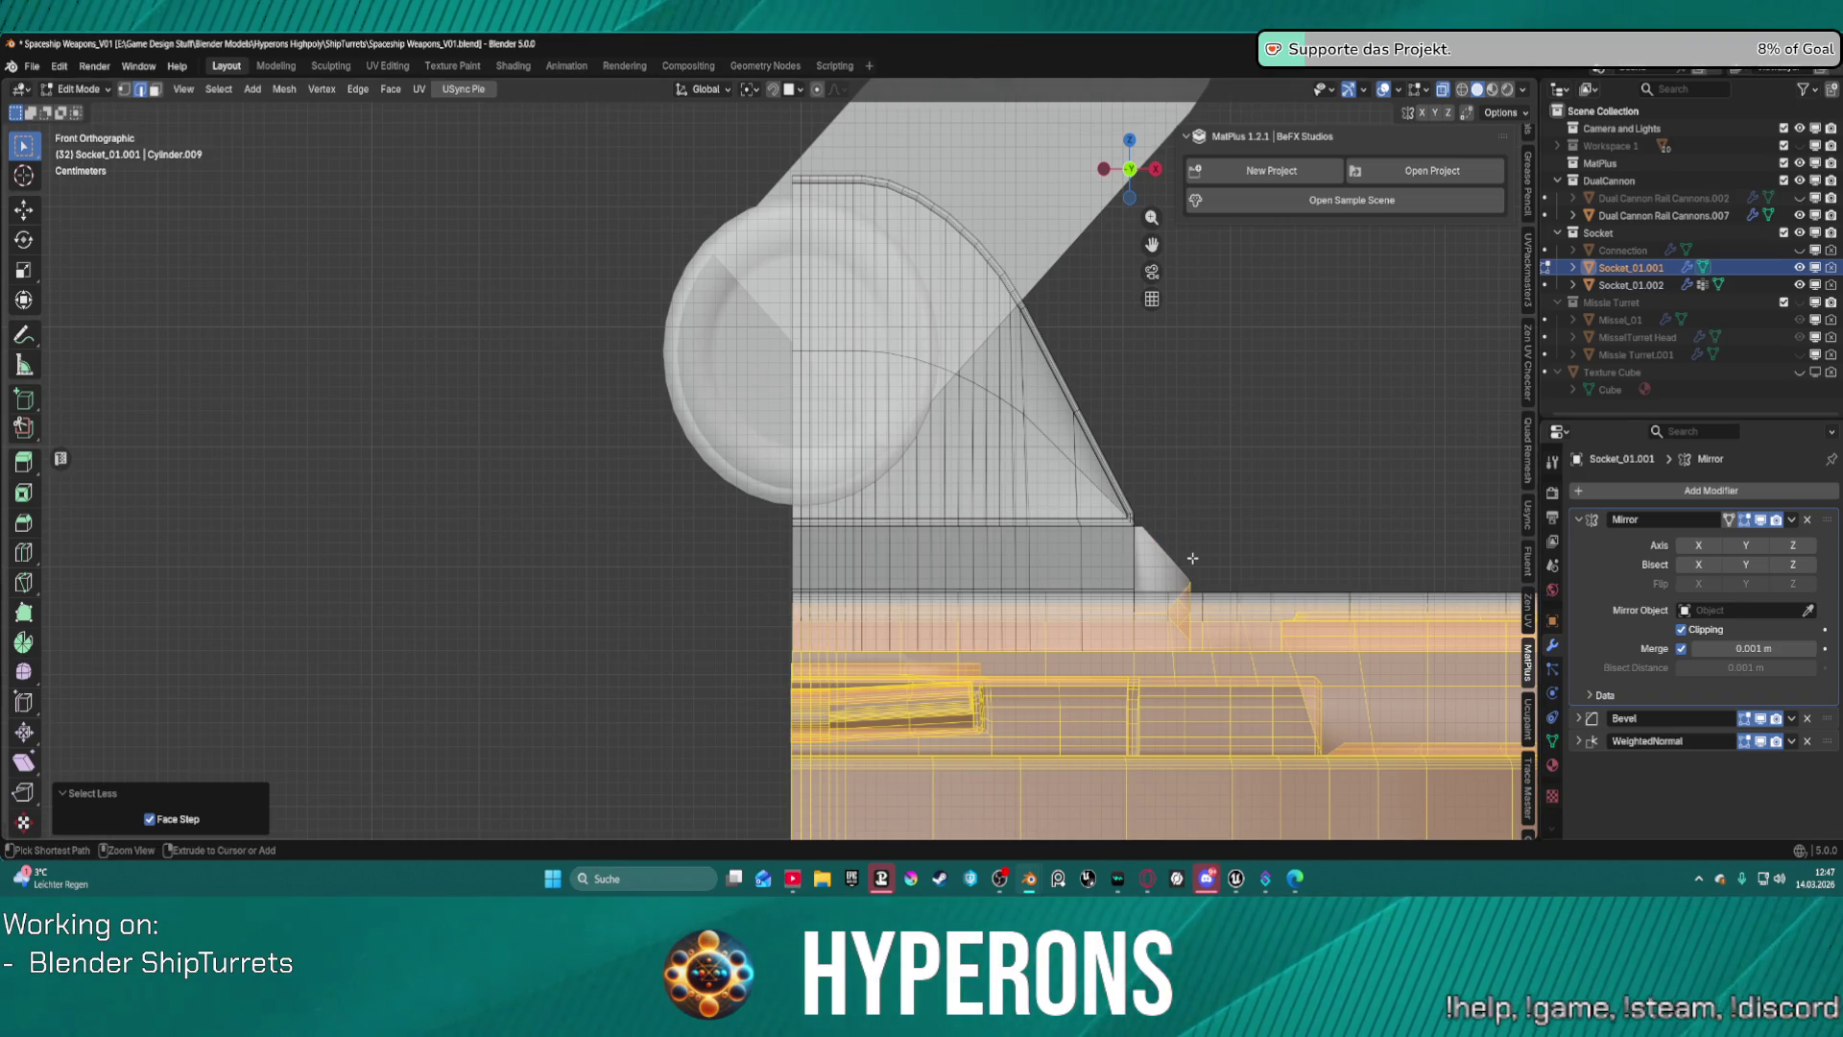
pyautogui.scroll(-2, 1181, 581)
pyautogui.scroll(-2, 1181, 581)
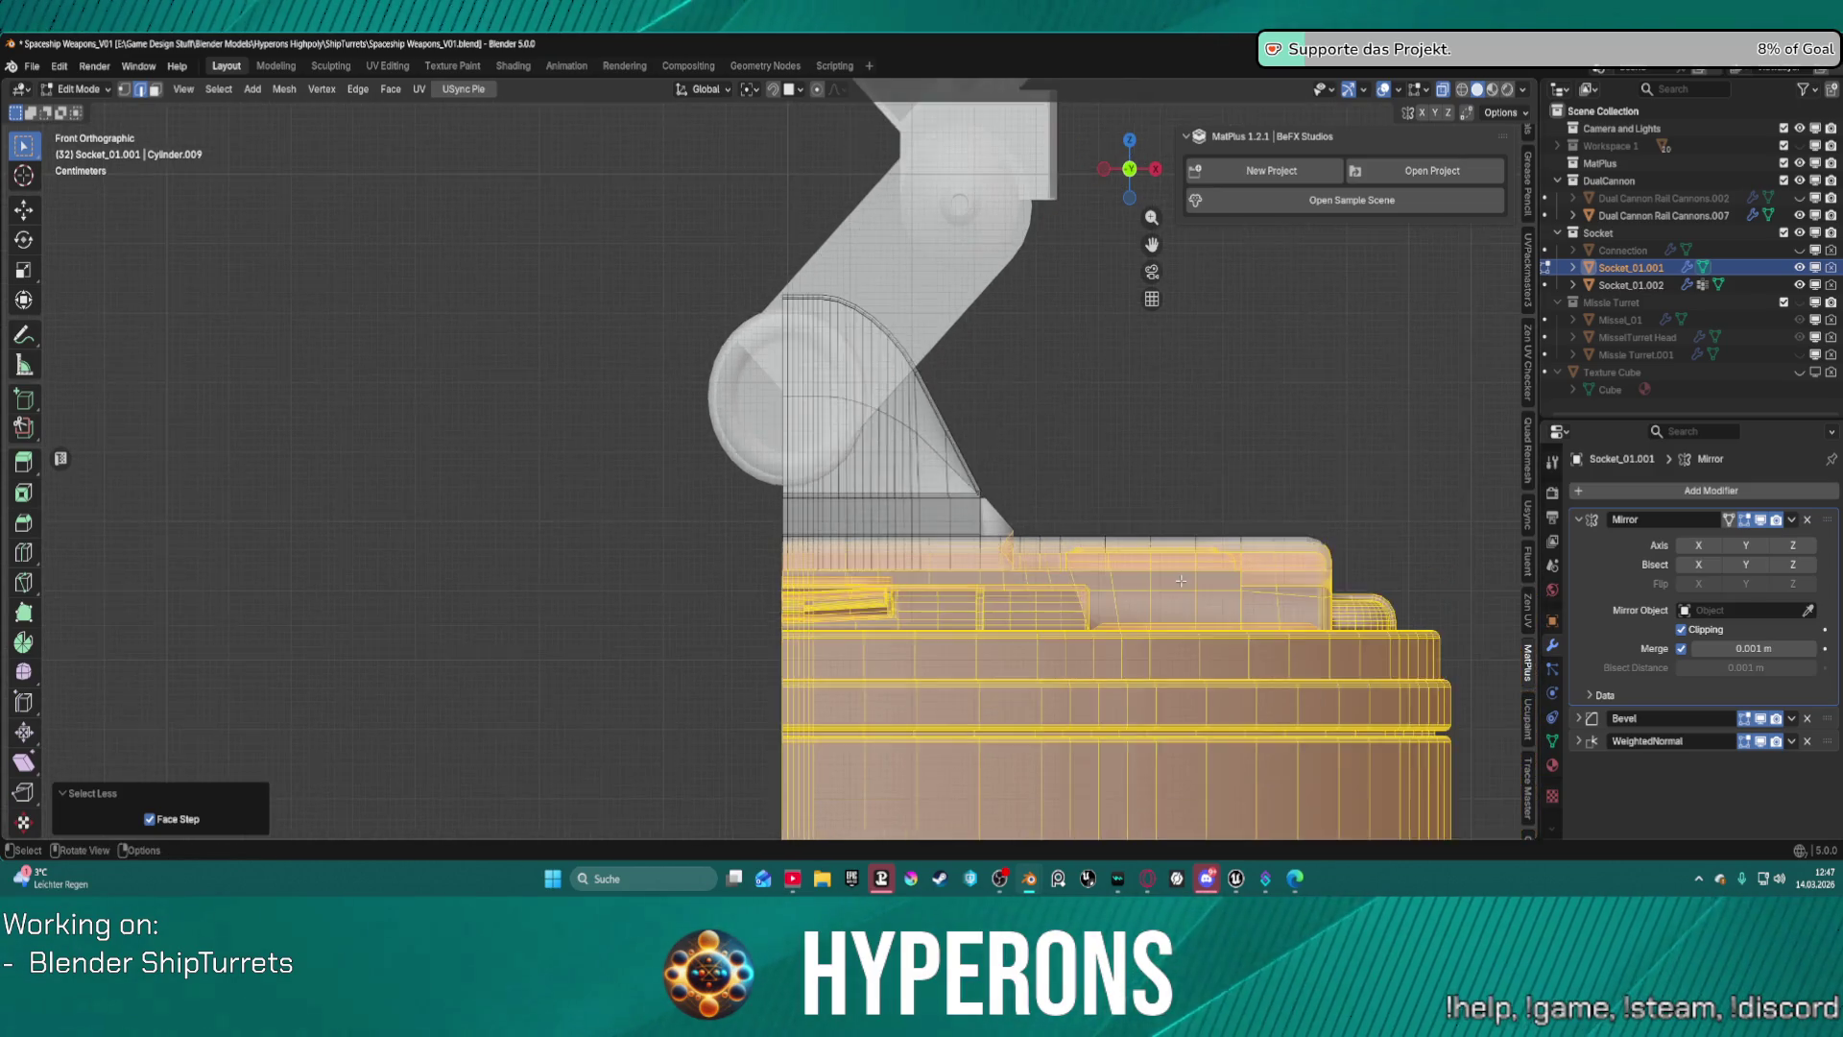
pyautogui.click(1343, 536)
pyautogui.moveTo(1343, 535)
pyautogui.mouseDown(button='middle')
pyautogui.moveTo(1323, 524)
pyautogui.moveTo(1120, 567)
pyautogui.moveTo(931, 508)
pyautogui.mouseUp(button='middle')
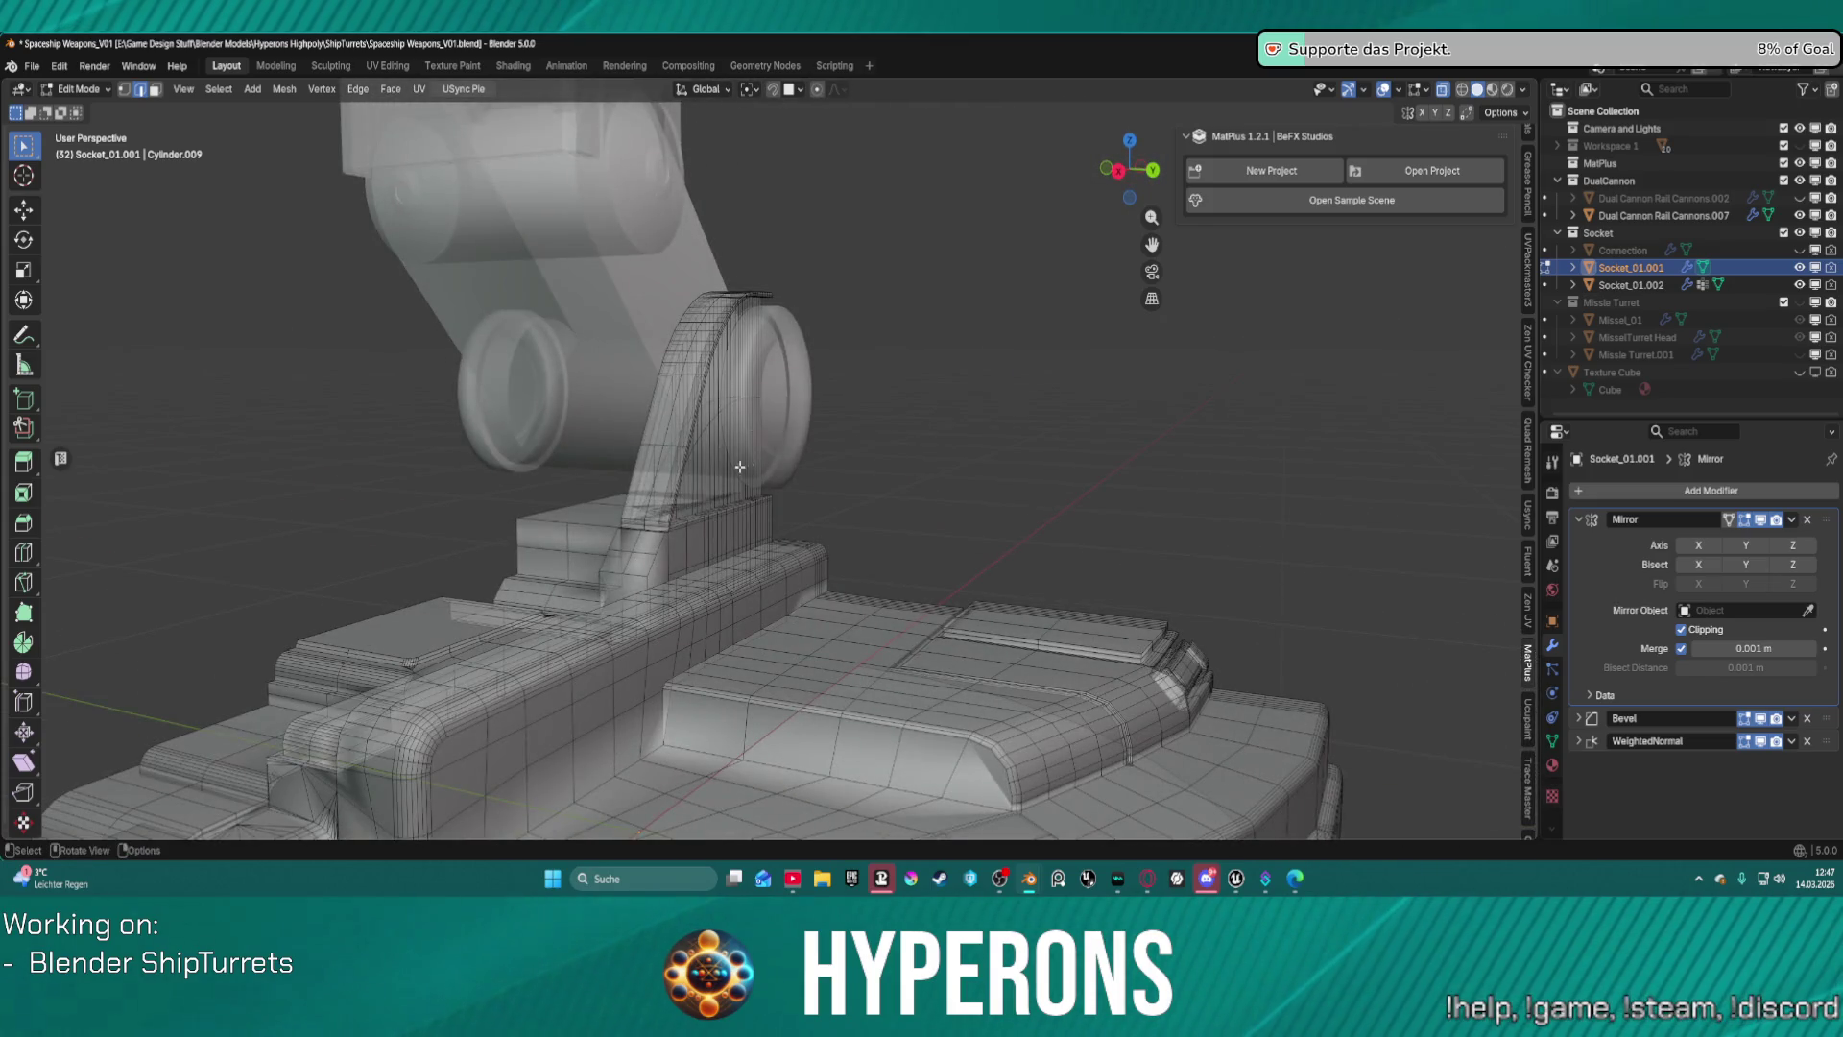
pyautogui.scroll(3, 740, 466)
pyautogui.moveTo(739, 466)
pyautogui.mouseDown(button='middle')
pyautogui.moveTo(1162, 381)
pyautogui.moveTo(1085, 438)
pyautogui.moveTo(942, 468)
pyautogui.mouseUp(button='middle')
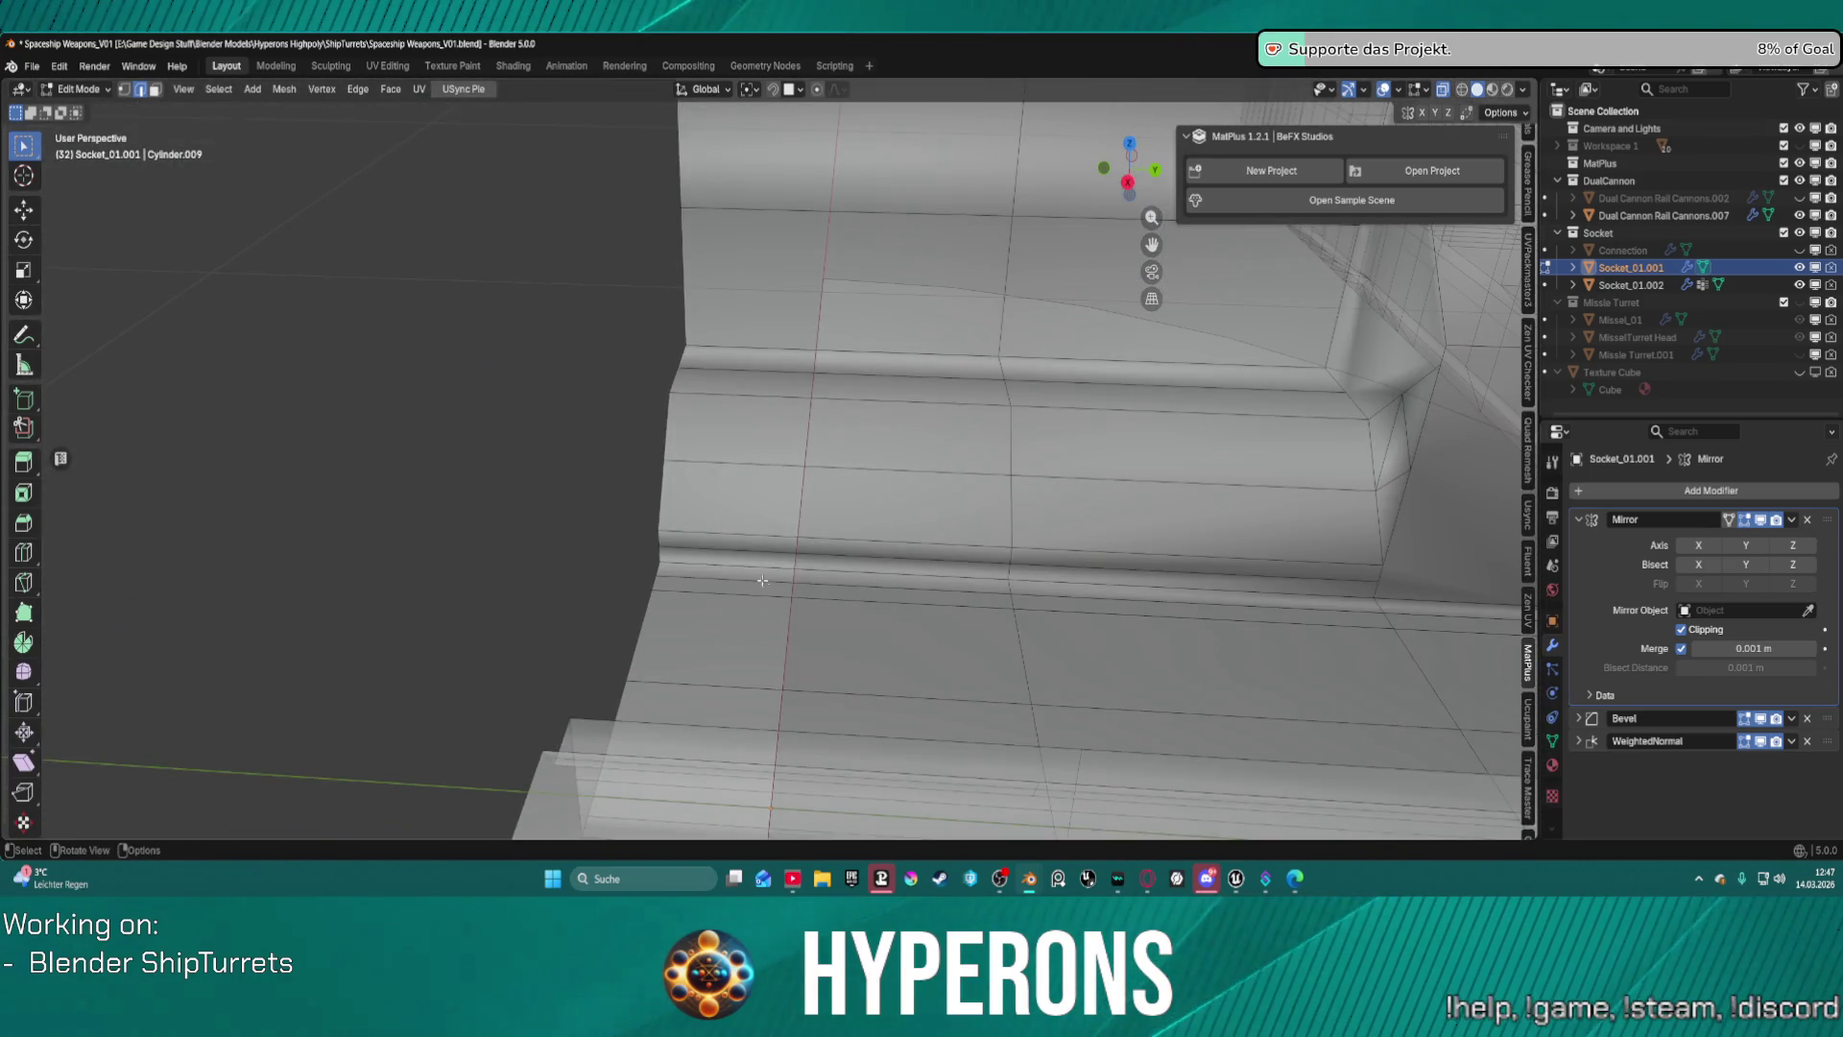
pyautogui.keyDown('alt'); pyautogui.click(706, 567); pyautogui.keyUp('alt')
pyautogui.moveTo(705, 566); pyautogui.dragTo(1054, 522, button='middle')
pyautogui.scroll(5, 1053, 522)
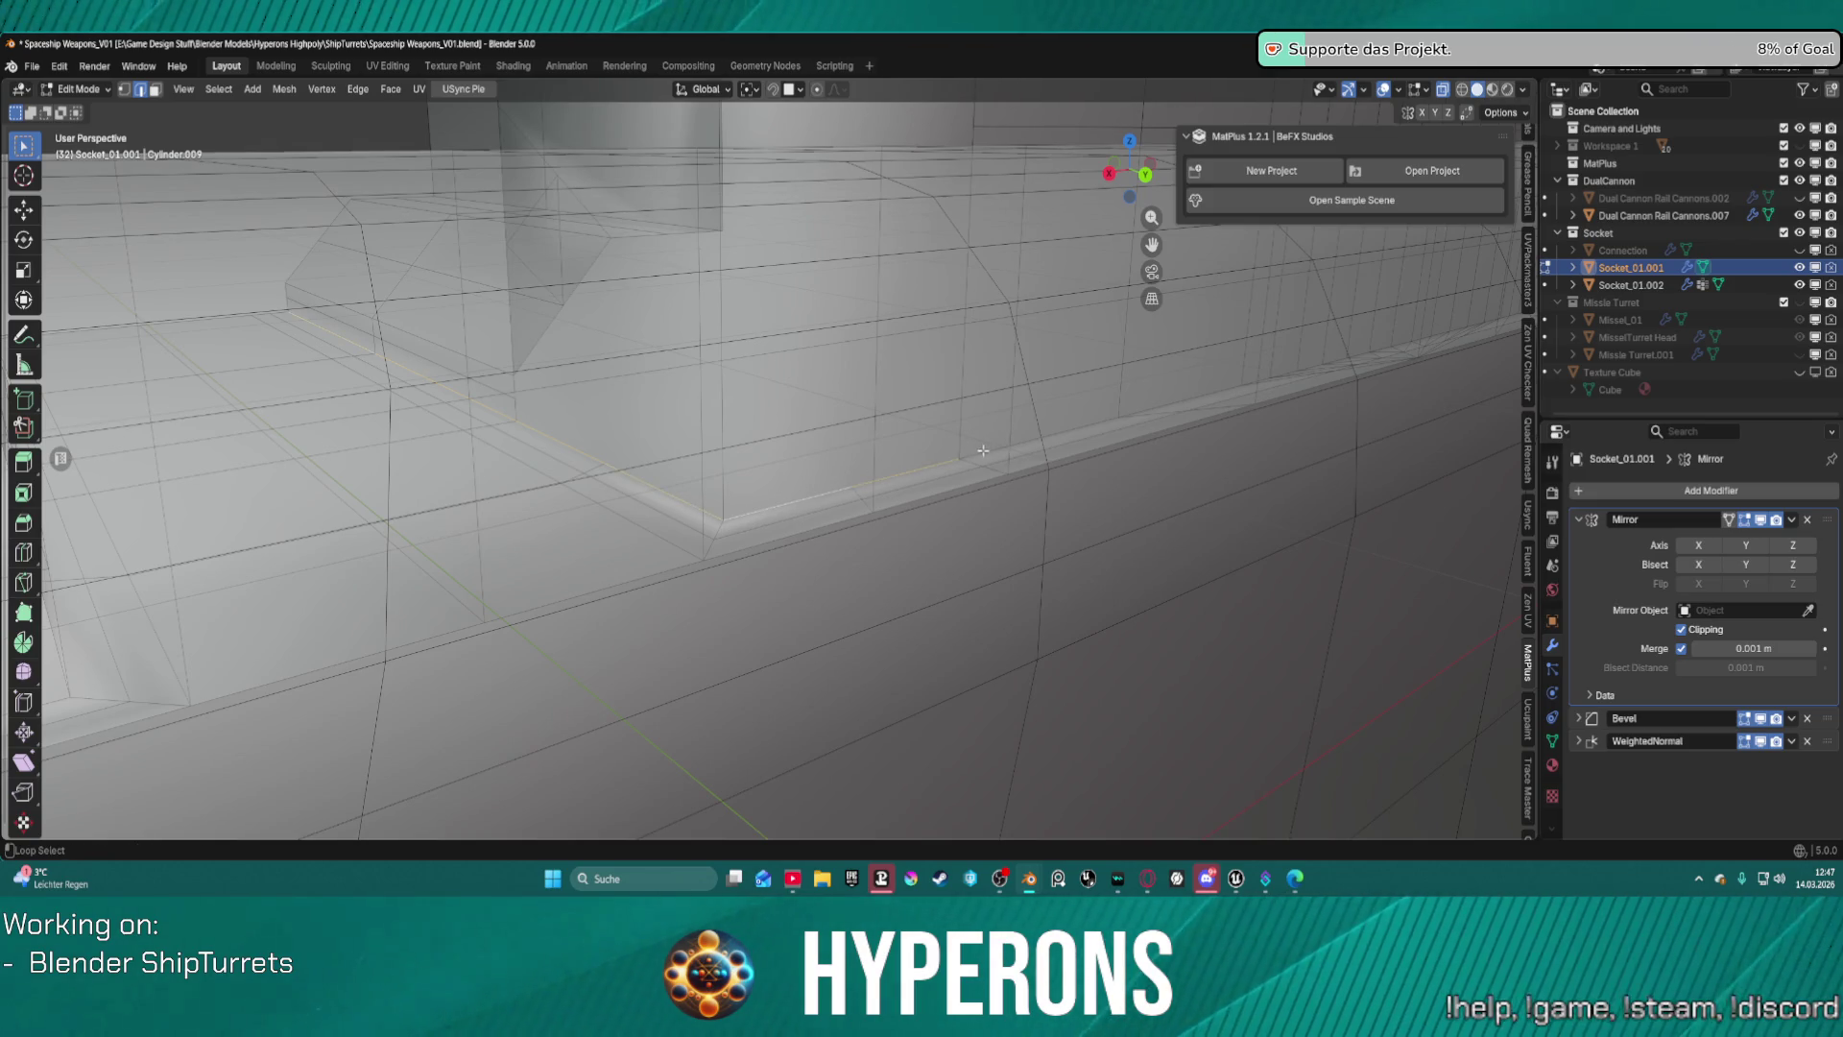
pyautogui.moveTo(1247, 362)
pyautogui.mouseDown(button='middle')
pyautogui.moveTo(1034, 316)
pyautogui.moveTo(976, 351)
pyautogui.moveTo(941, 317)
pyautogui.moveTo(975, 259)
pyautogui.moveTo(861, 352)
pyautogui.mouseUp(button='middle')
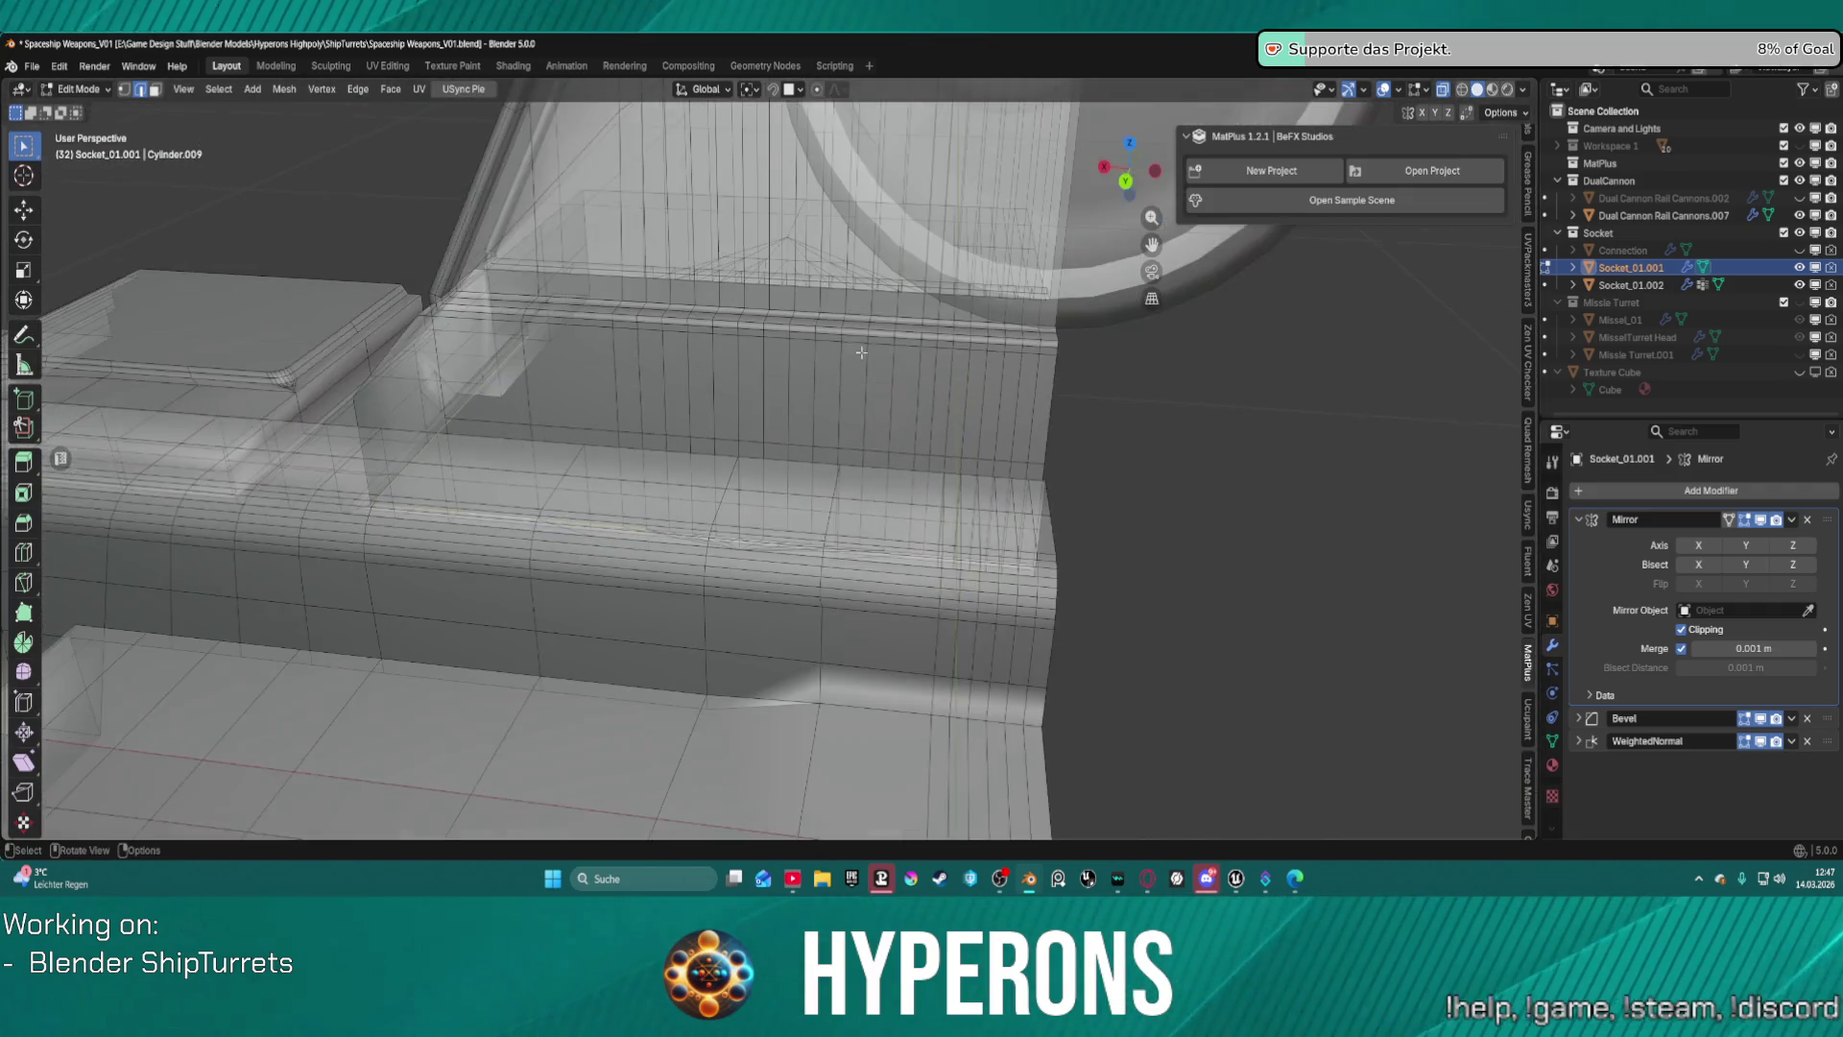
pyautogui.scroll(3, 746, 434)
pyautogui.moveTo(746, 434)
pyautogui.mouseDown(button='middle')
pyautogui.moveTo(741, 388)
pyautogui.moveTo(758, 375)
pyautogui.mouseUp(button='middle')
pyautogui.scroll(-5, 787, 345)
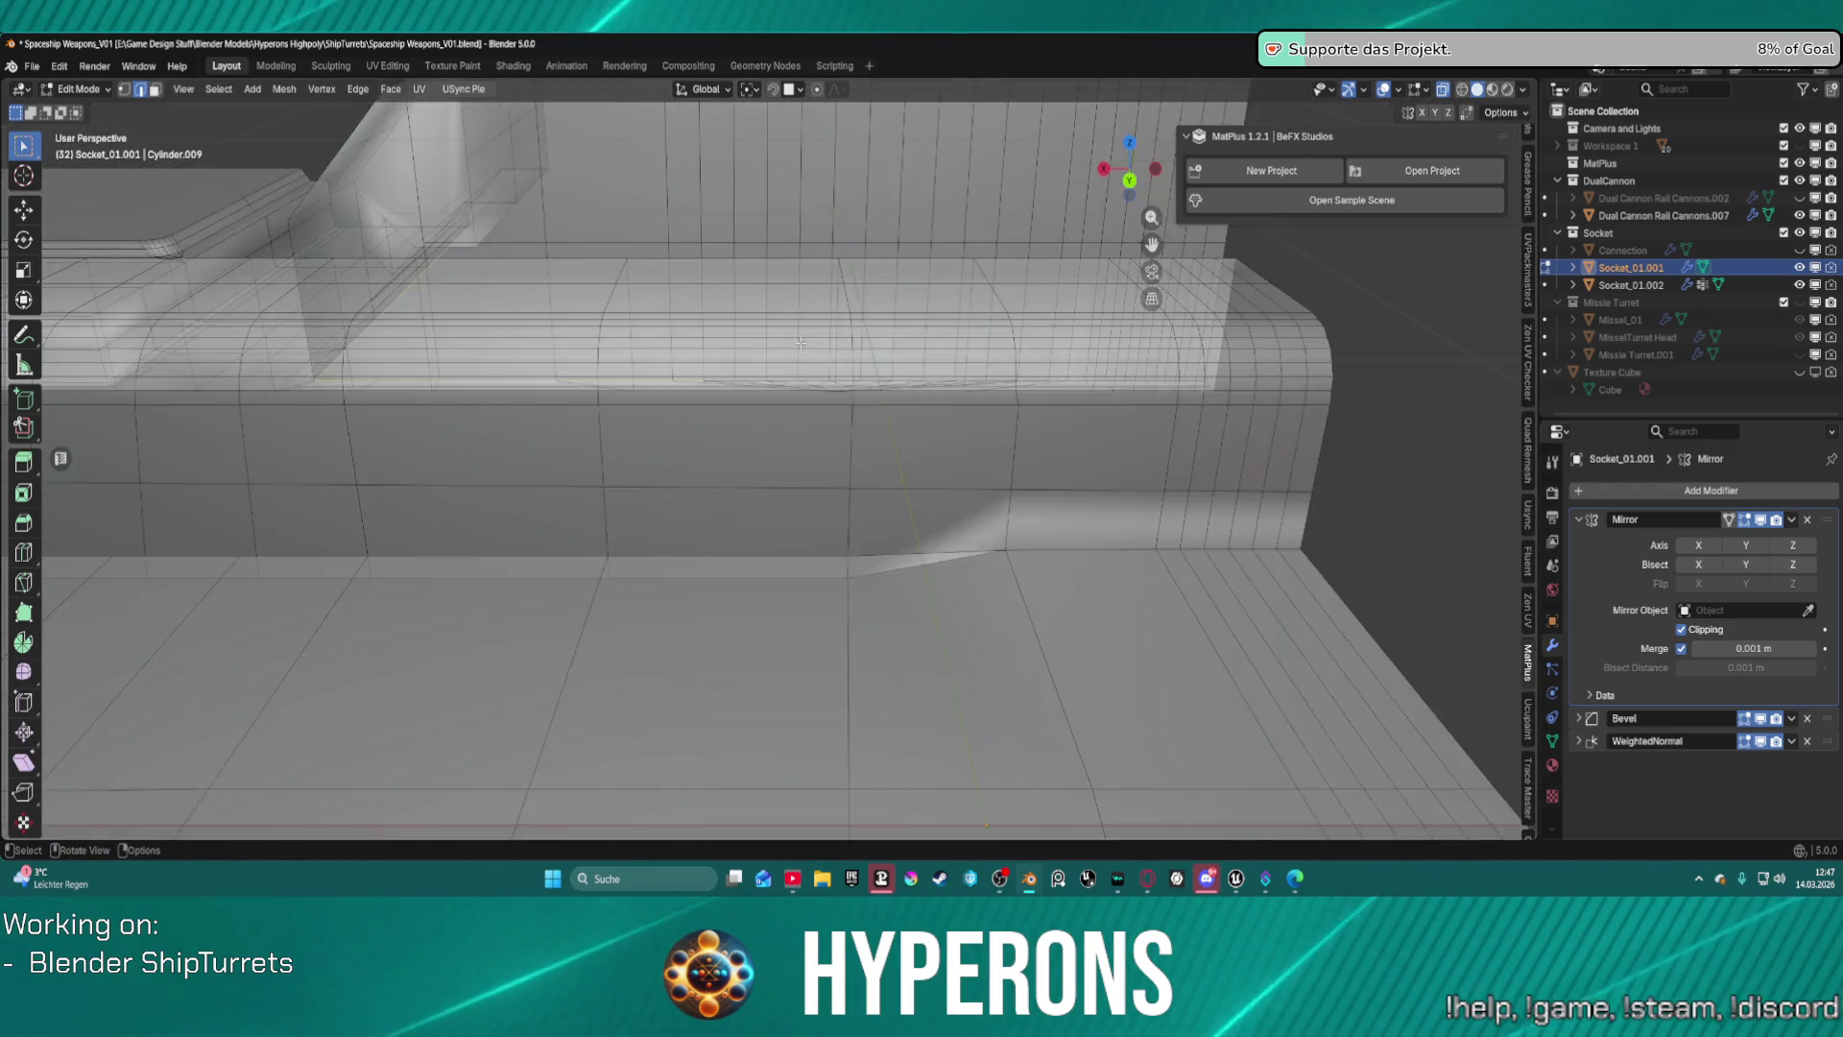
pyautogui.scroll(-2, 798, 336)
pyautogui.scroll(8, 740, 328)
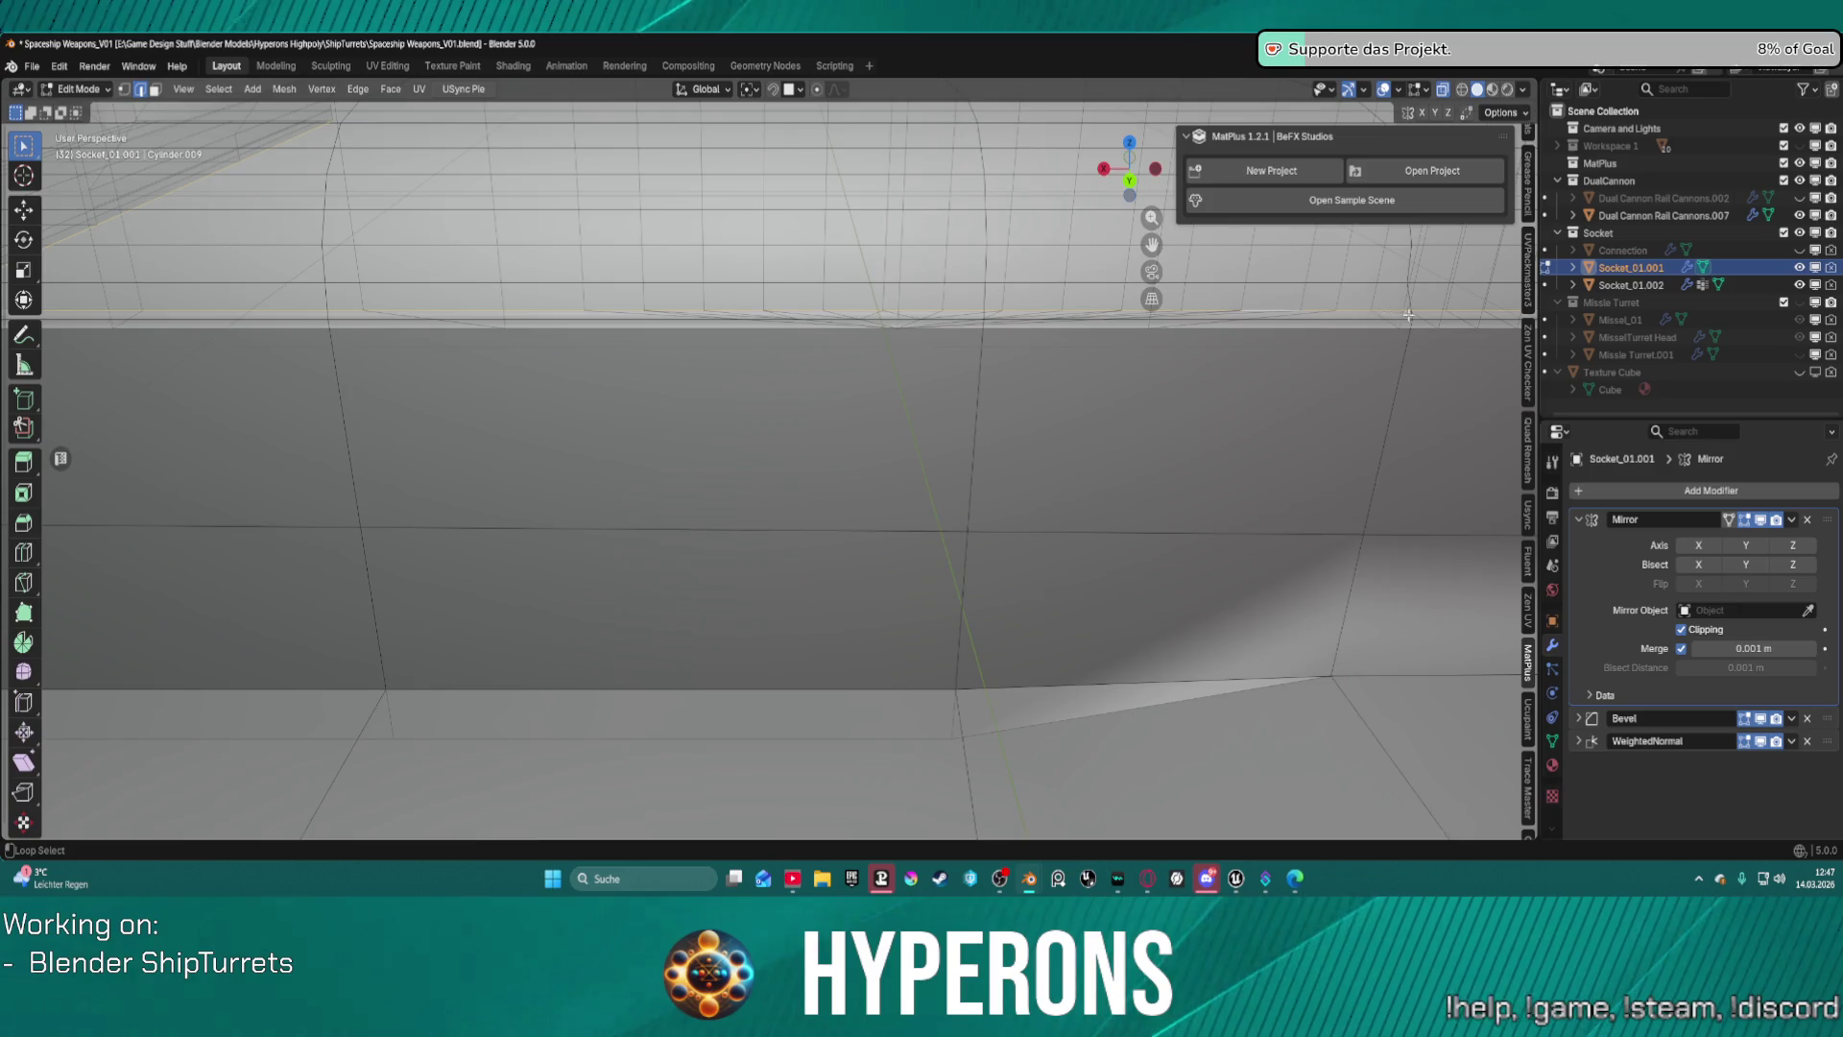
pyautogui.scroll(-5, 1408, 314)
pyautogui.moveTo(1361, 356)
pyautogui.mouseDown(button='middle')
pyautogui.moveTo(1135, 379)
pyautogui.moveTo(716, 262)
pyautogui.moveTo(680, 301)
pyautogui.mouseUp(button='middle')
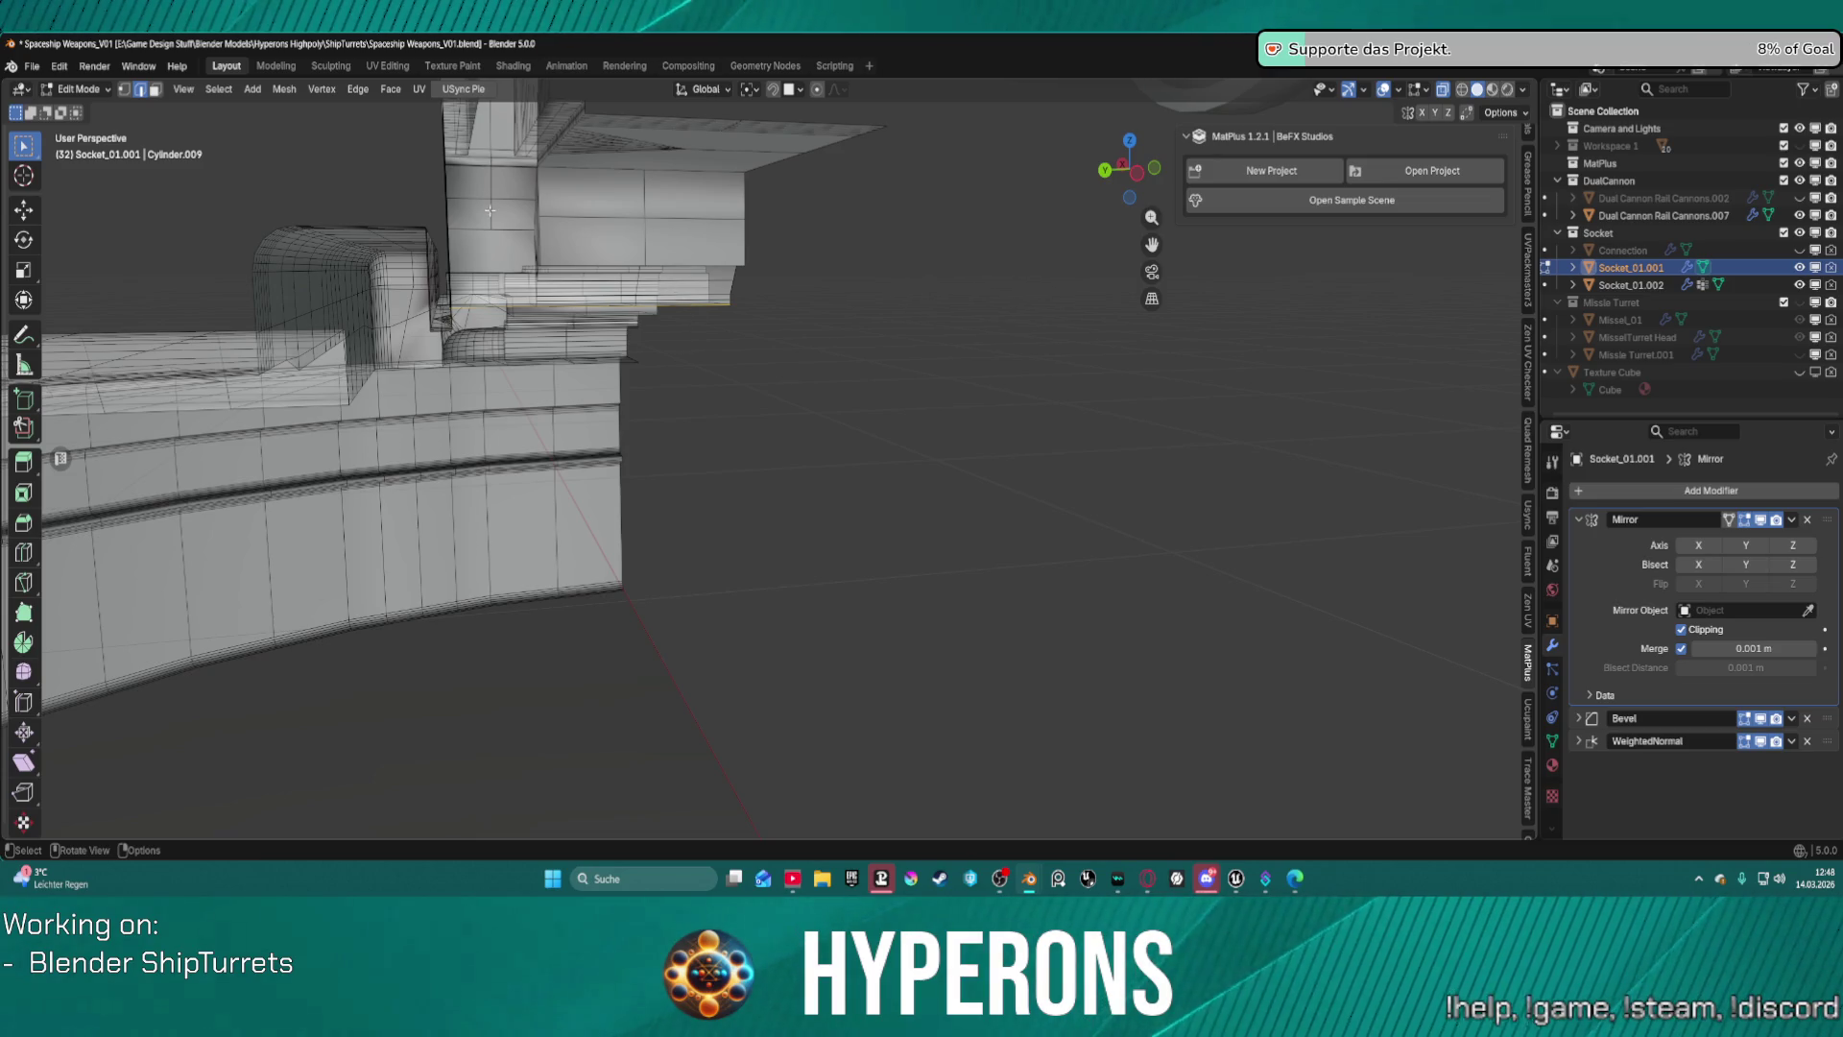
pyautogui.click(219, 89)
# Select the boundary loop of the chosen faces and the region inside it.
pyautogui.moveTo(288, 359)
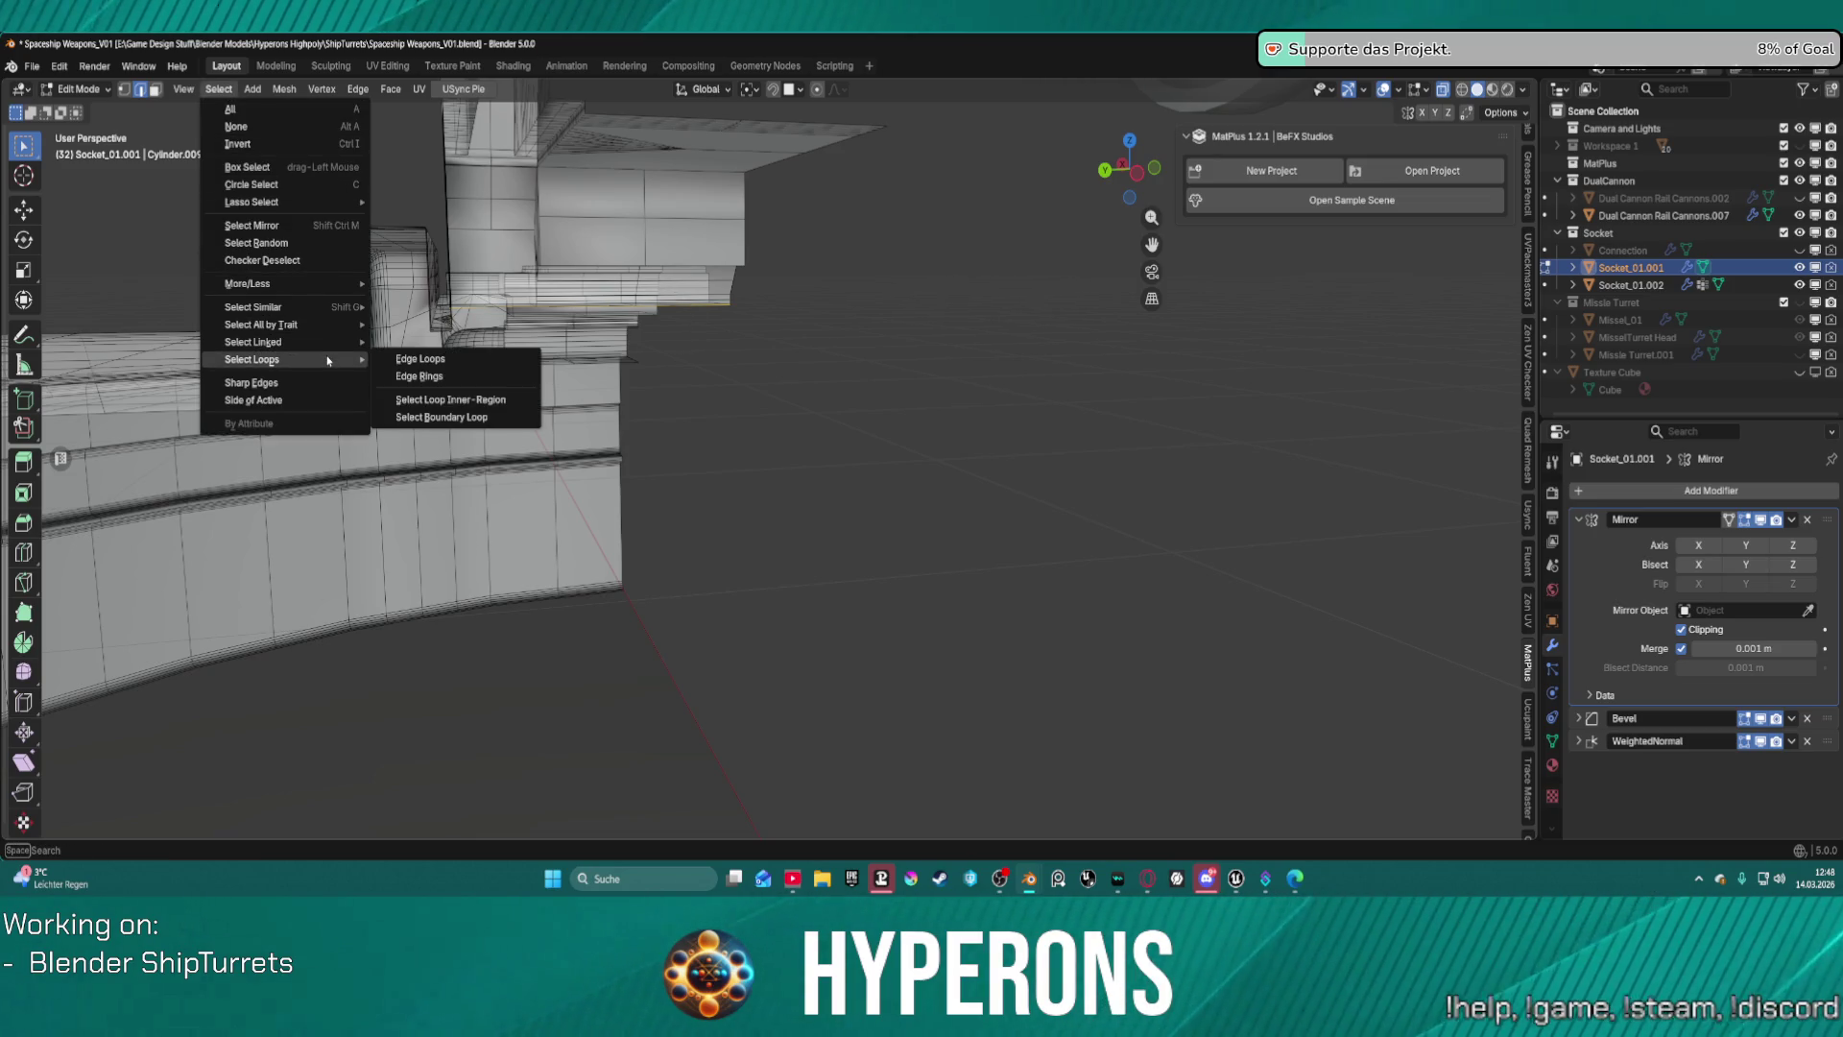
pyautogui.click(474, 418)
pyautogui.click(253, 90)
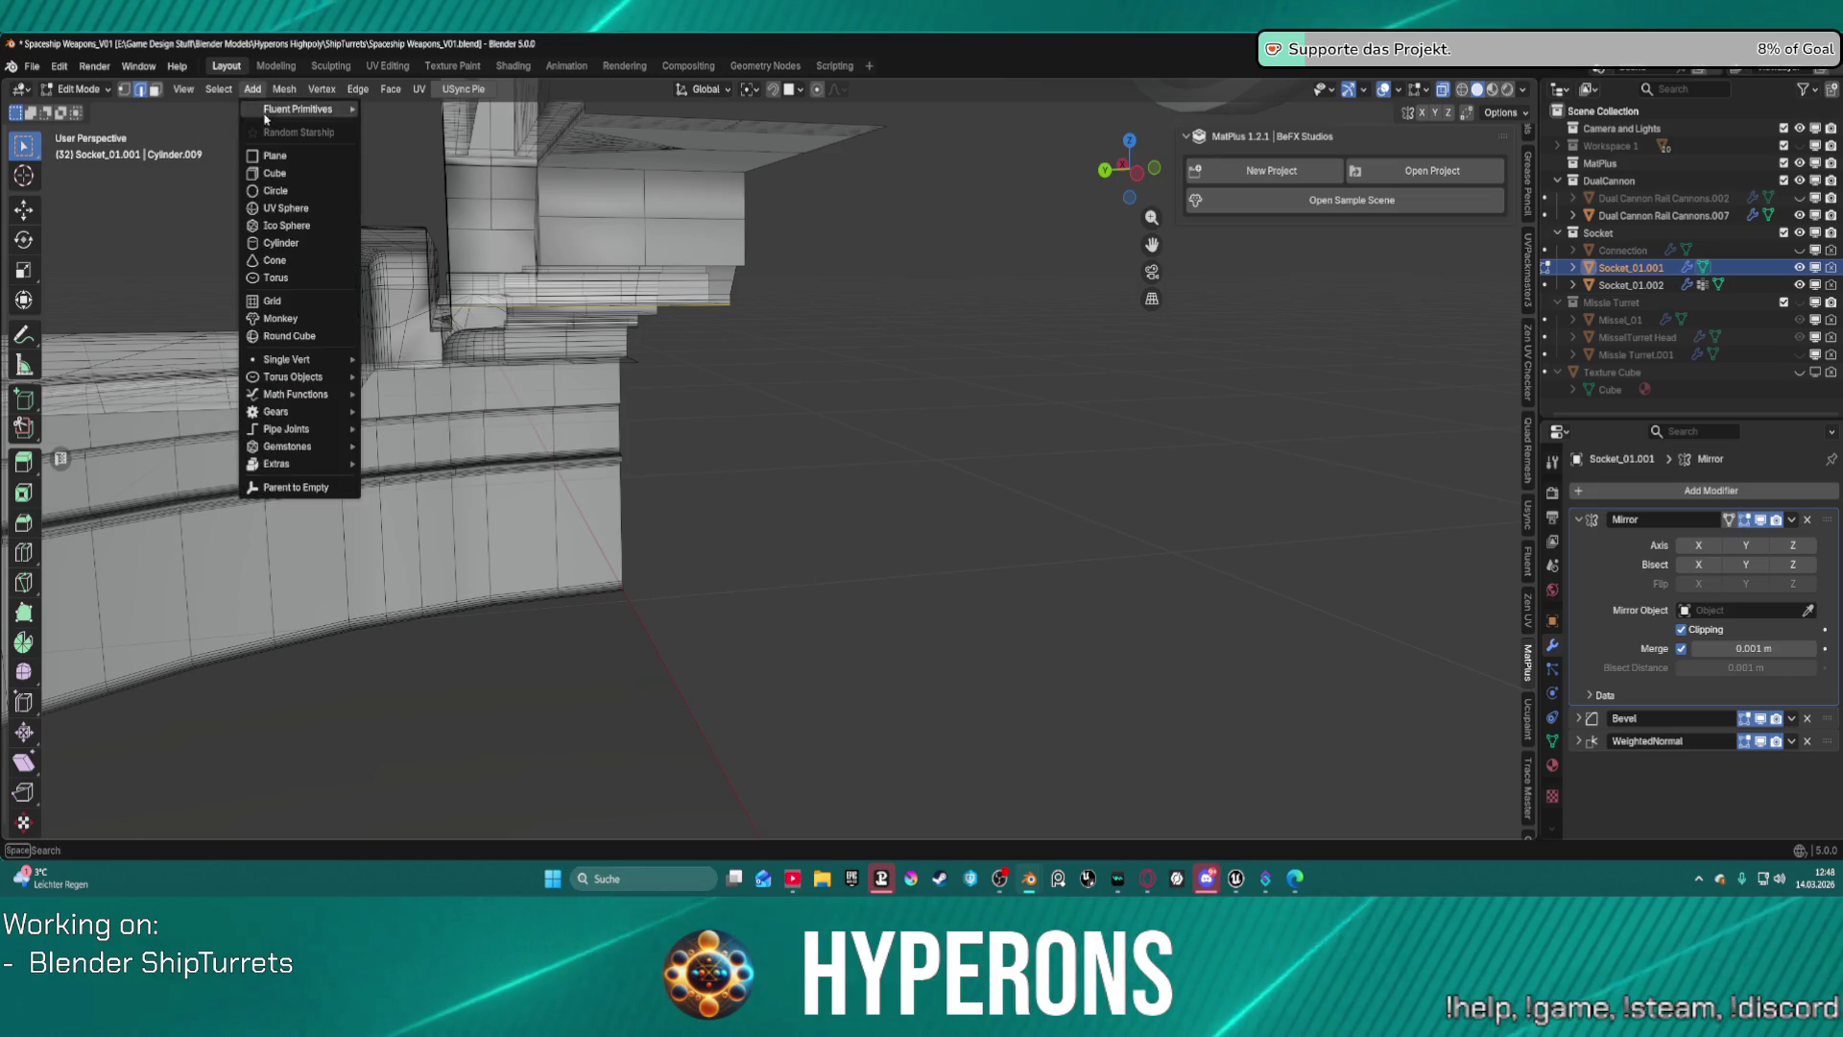
pyautogui.click(219, 90)
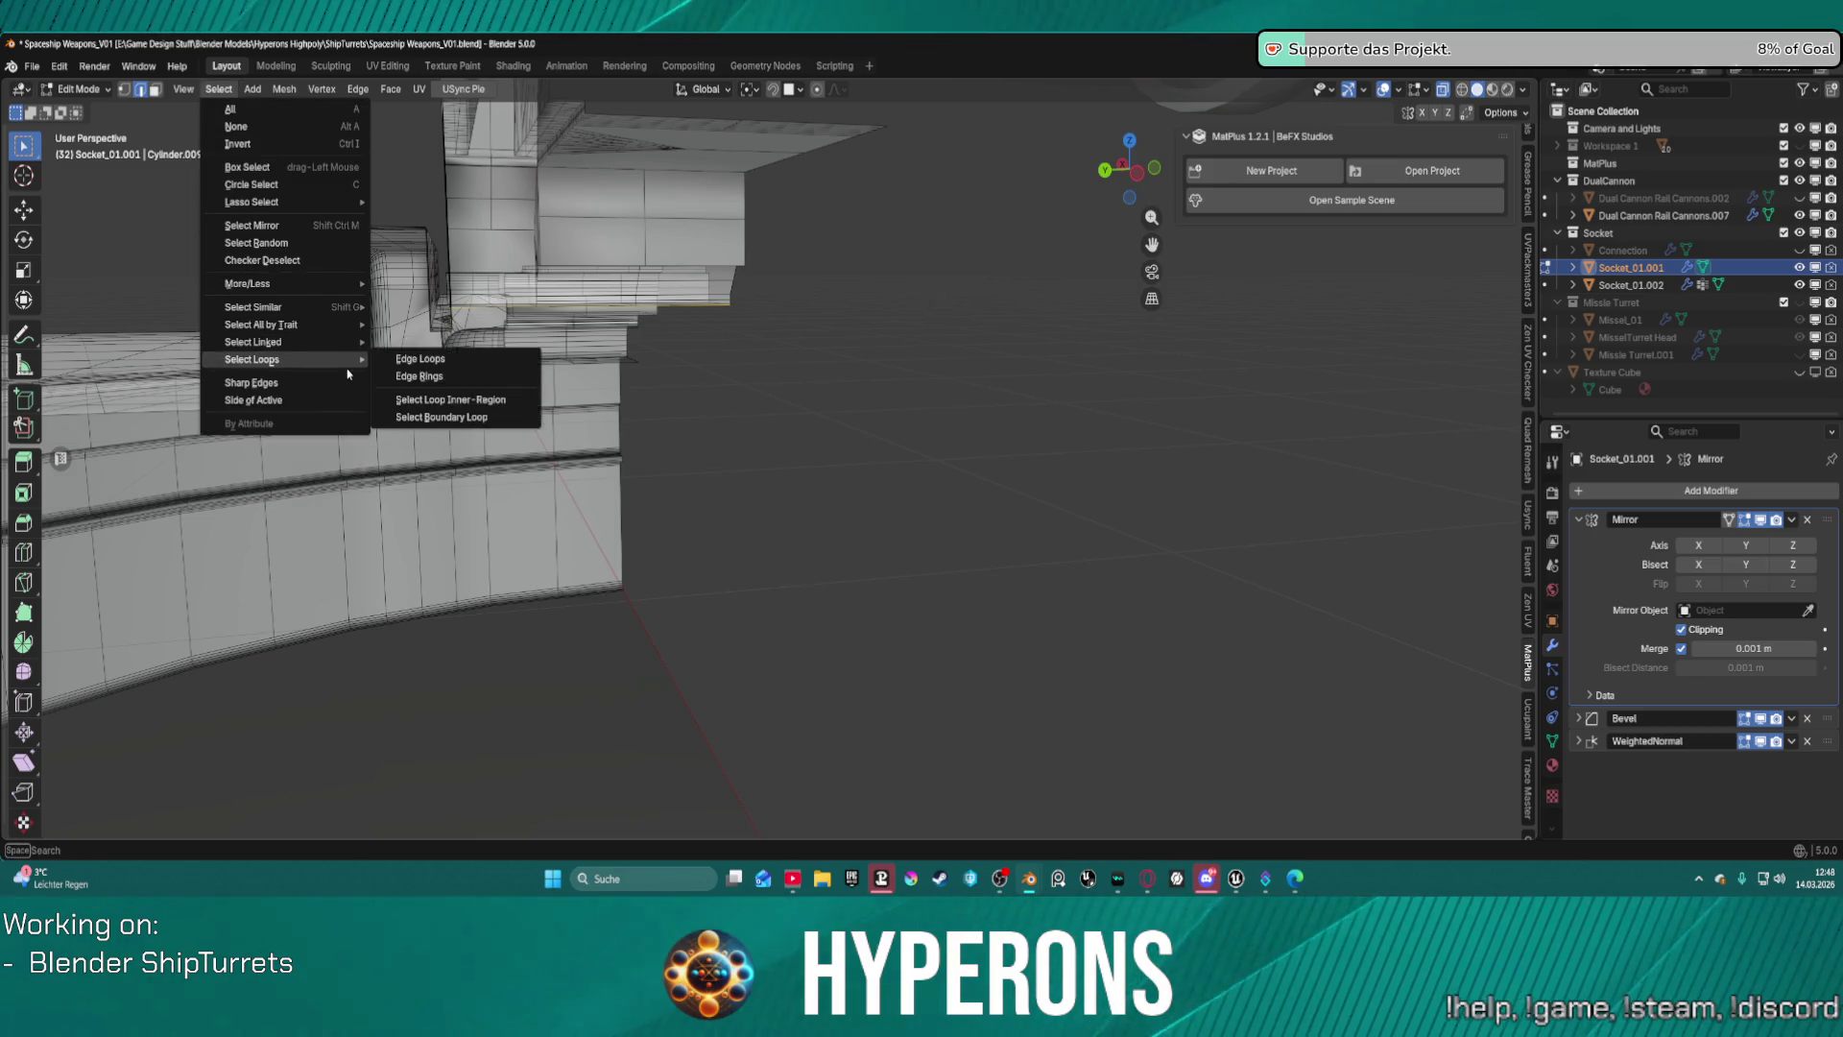
pyautogui.moveTo(336, 360)
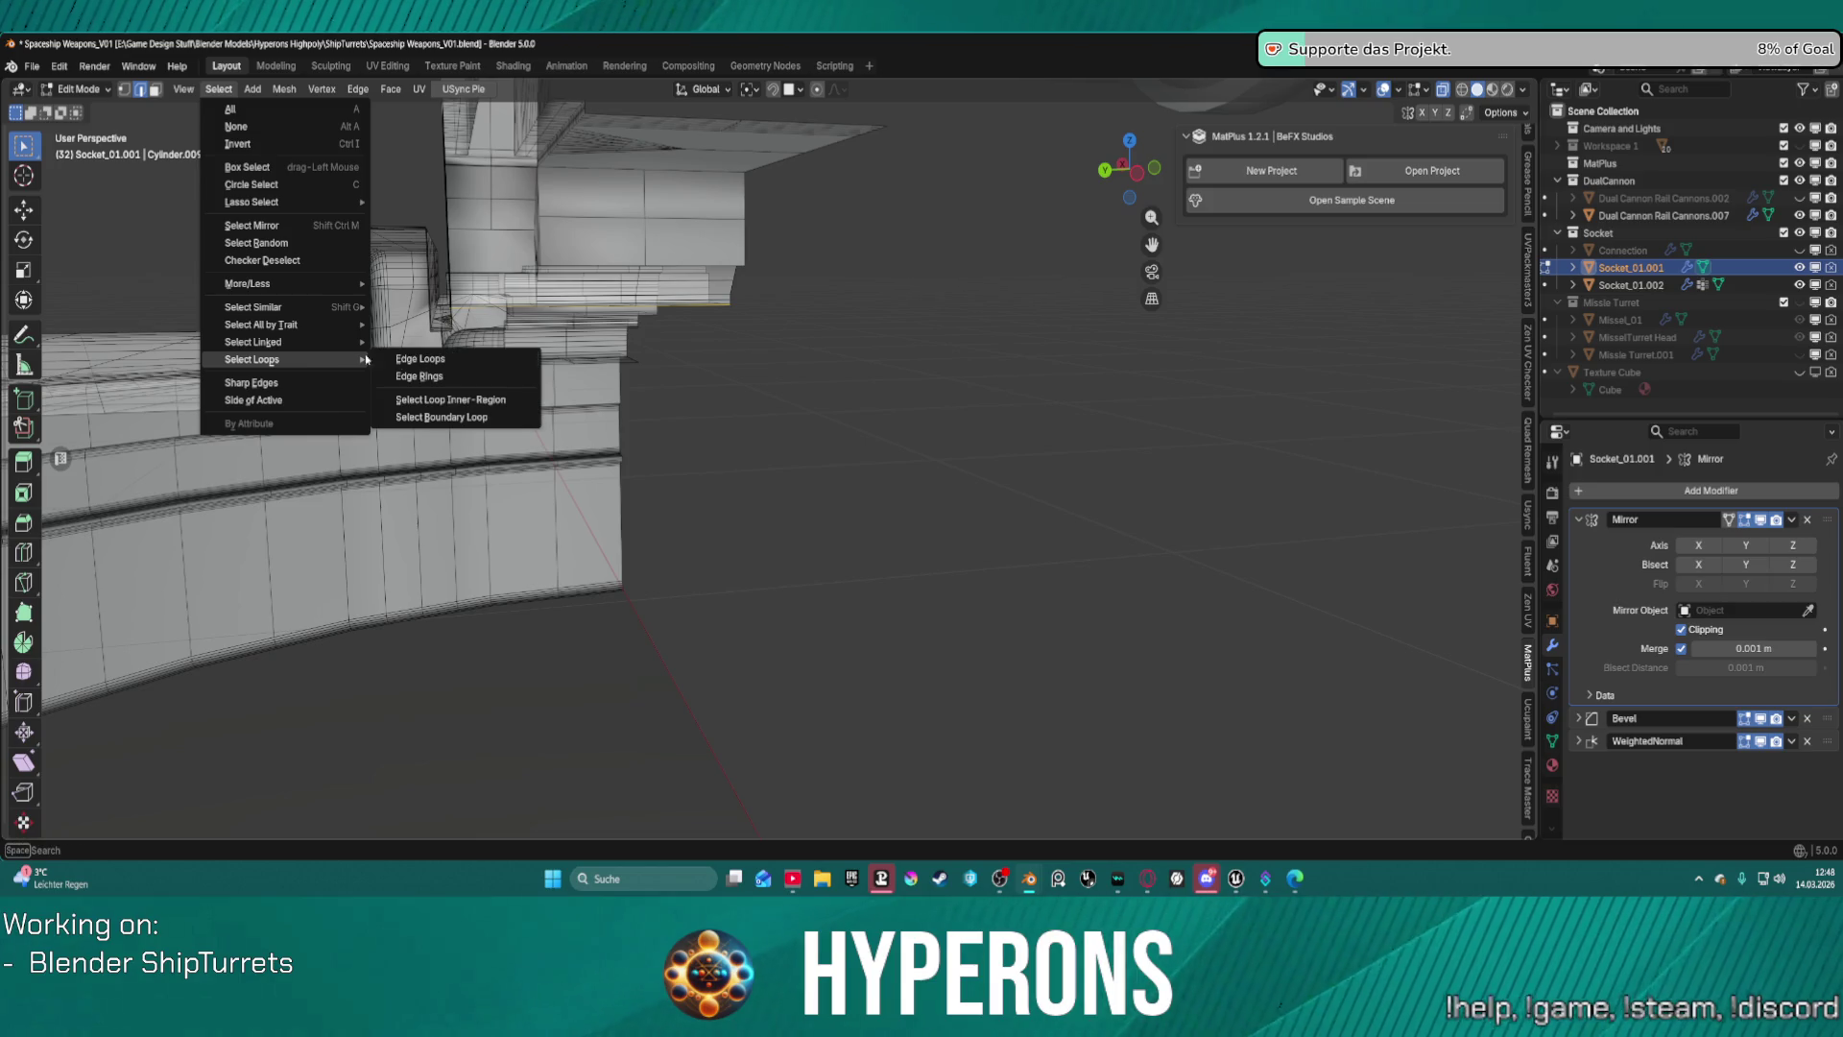
pyautogui.click(501, 405)
pyautogui.moveTo(501, 405)
pyautogui.mouseDown(button='middle')
pyautogui.moveTo(993, 297)
pyautogui.moveTo(618, 221)
pyautogui.mouseUp(button='middle')
# Invert the selection and dissolve the selected vertices into large faces.
pyautogui.click(219, 89)
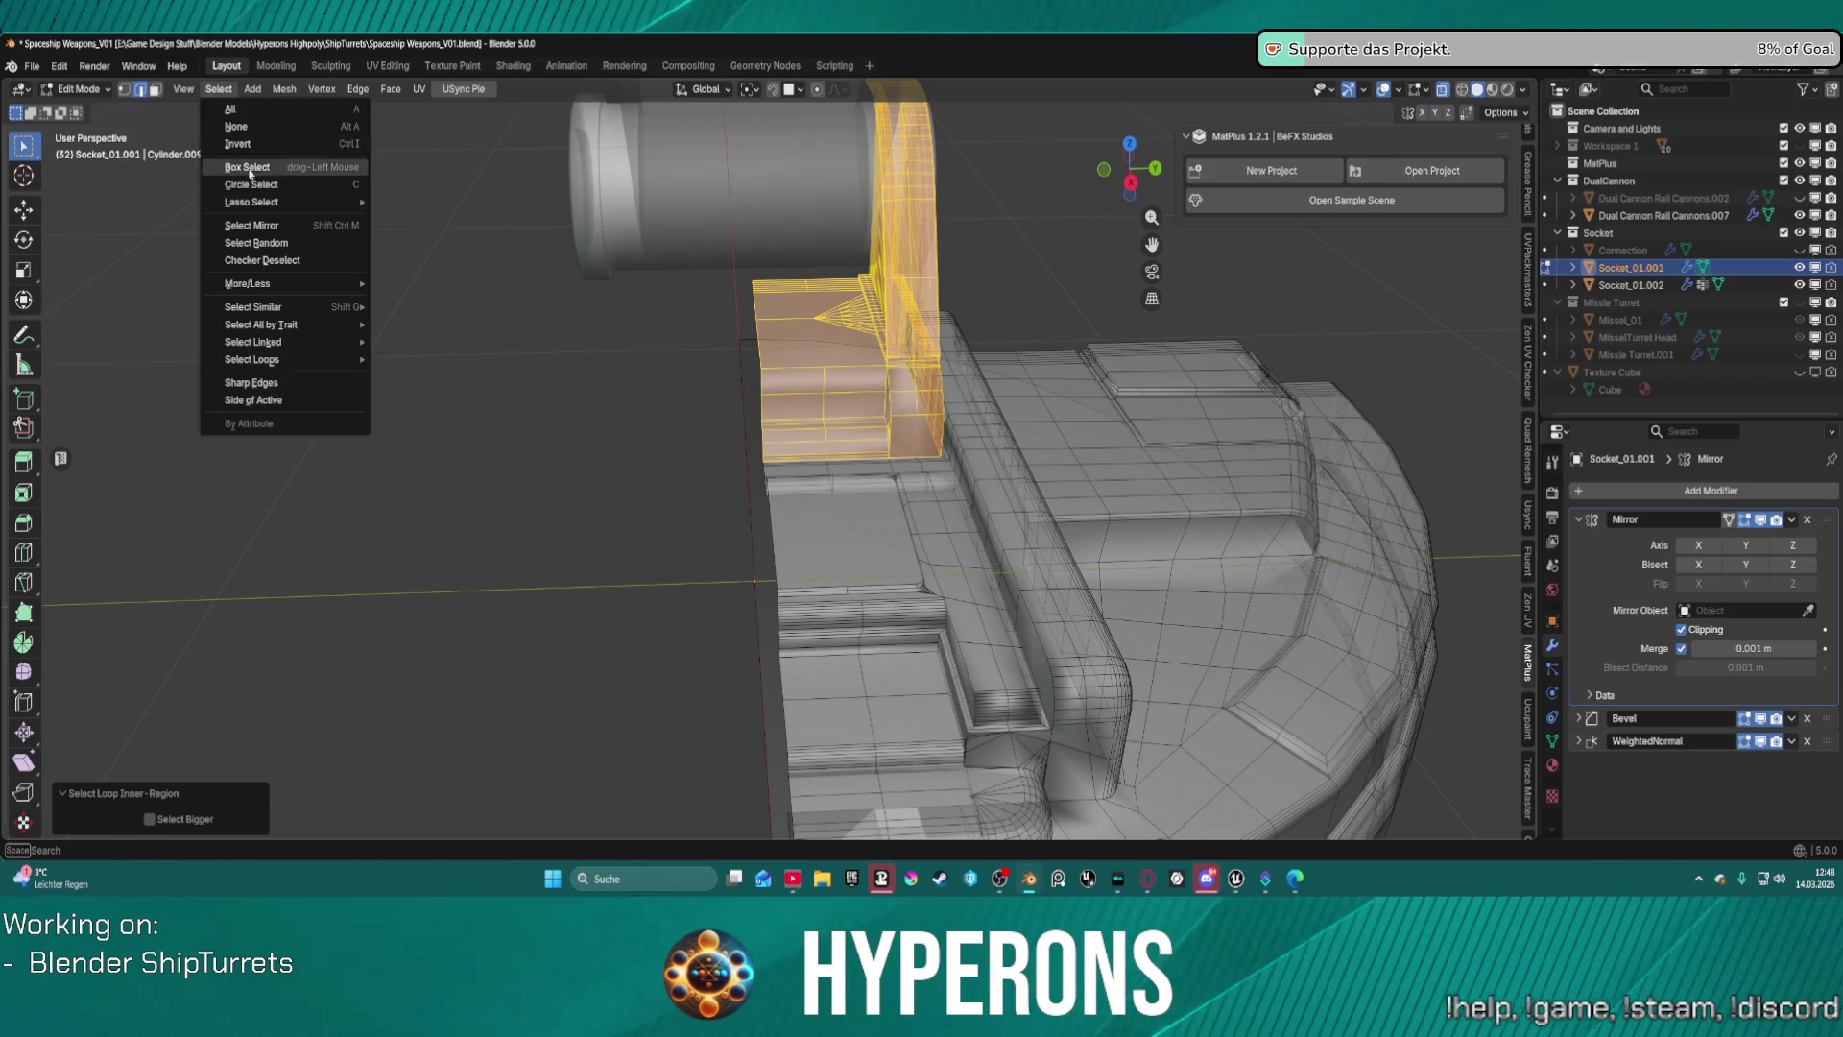
pyautogui.click(265, 145)
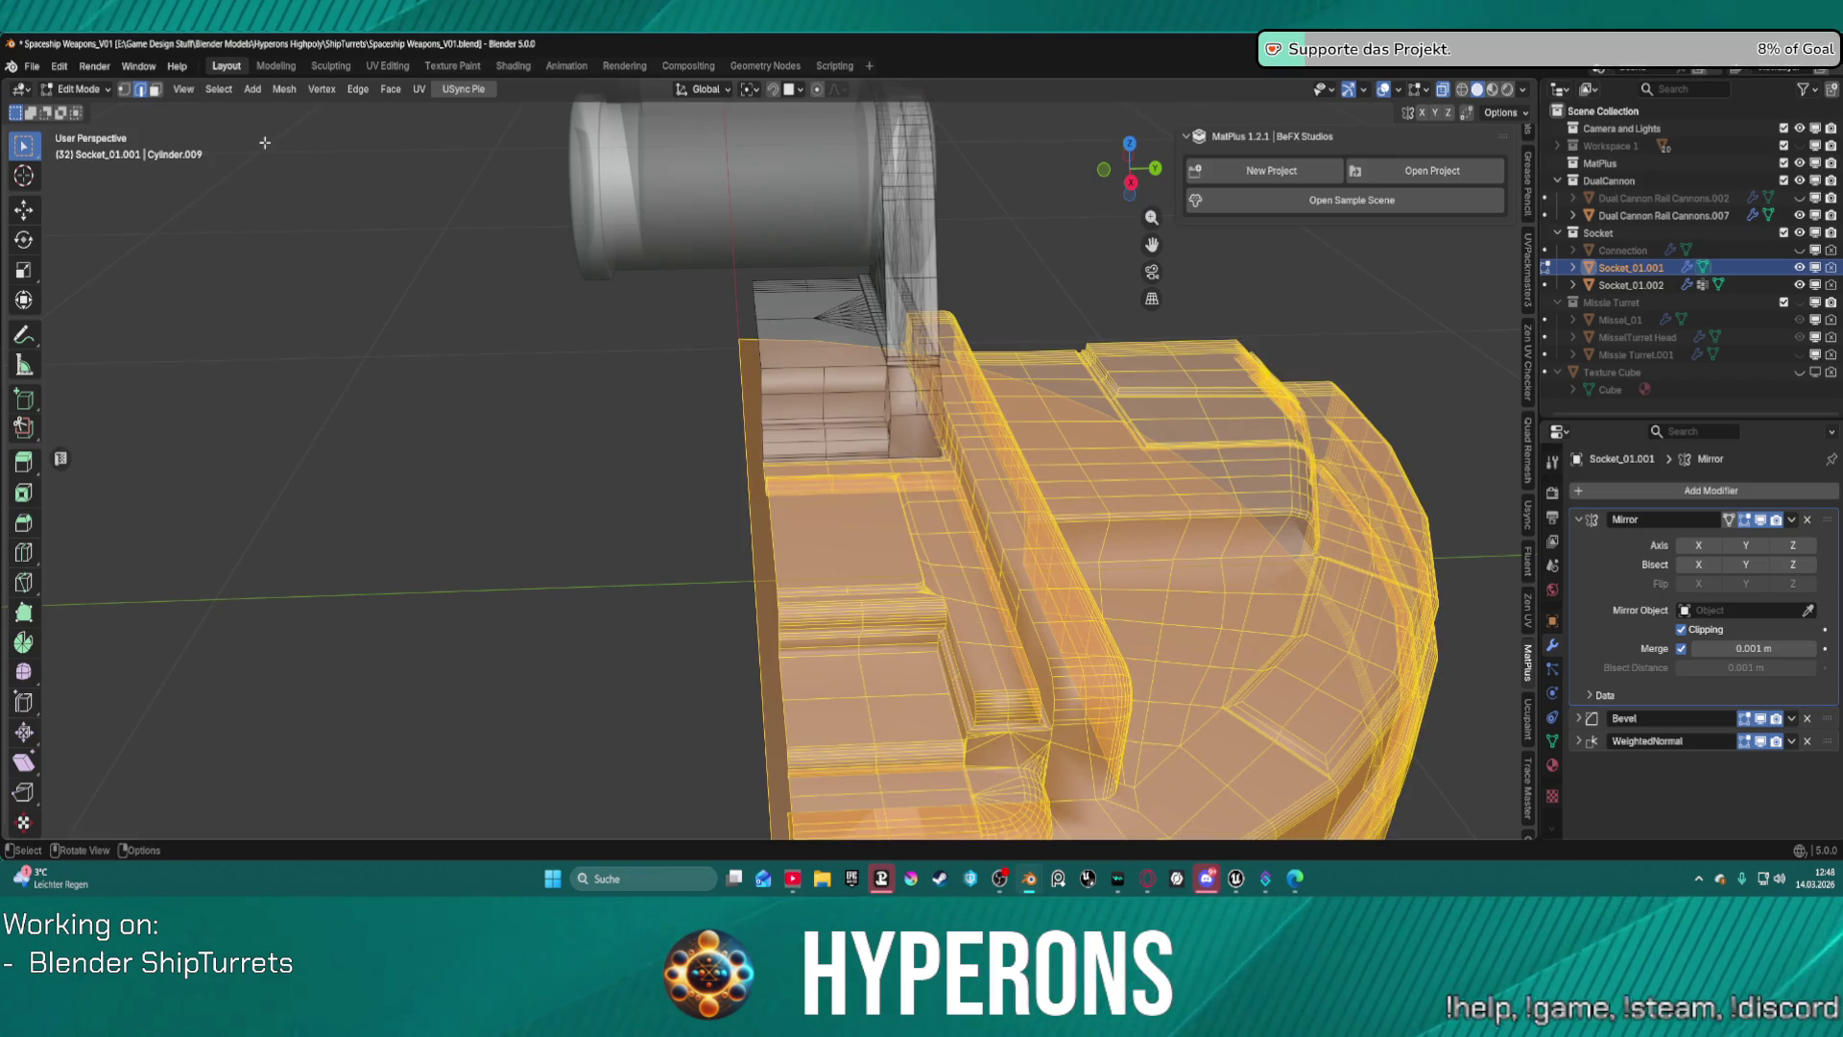
pyautogui.press('x')
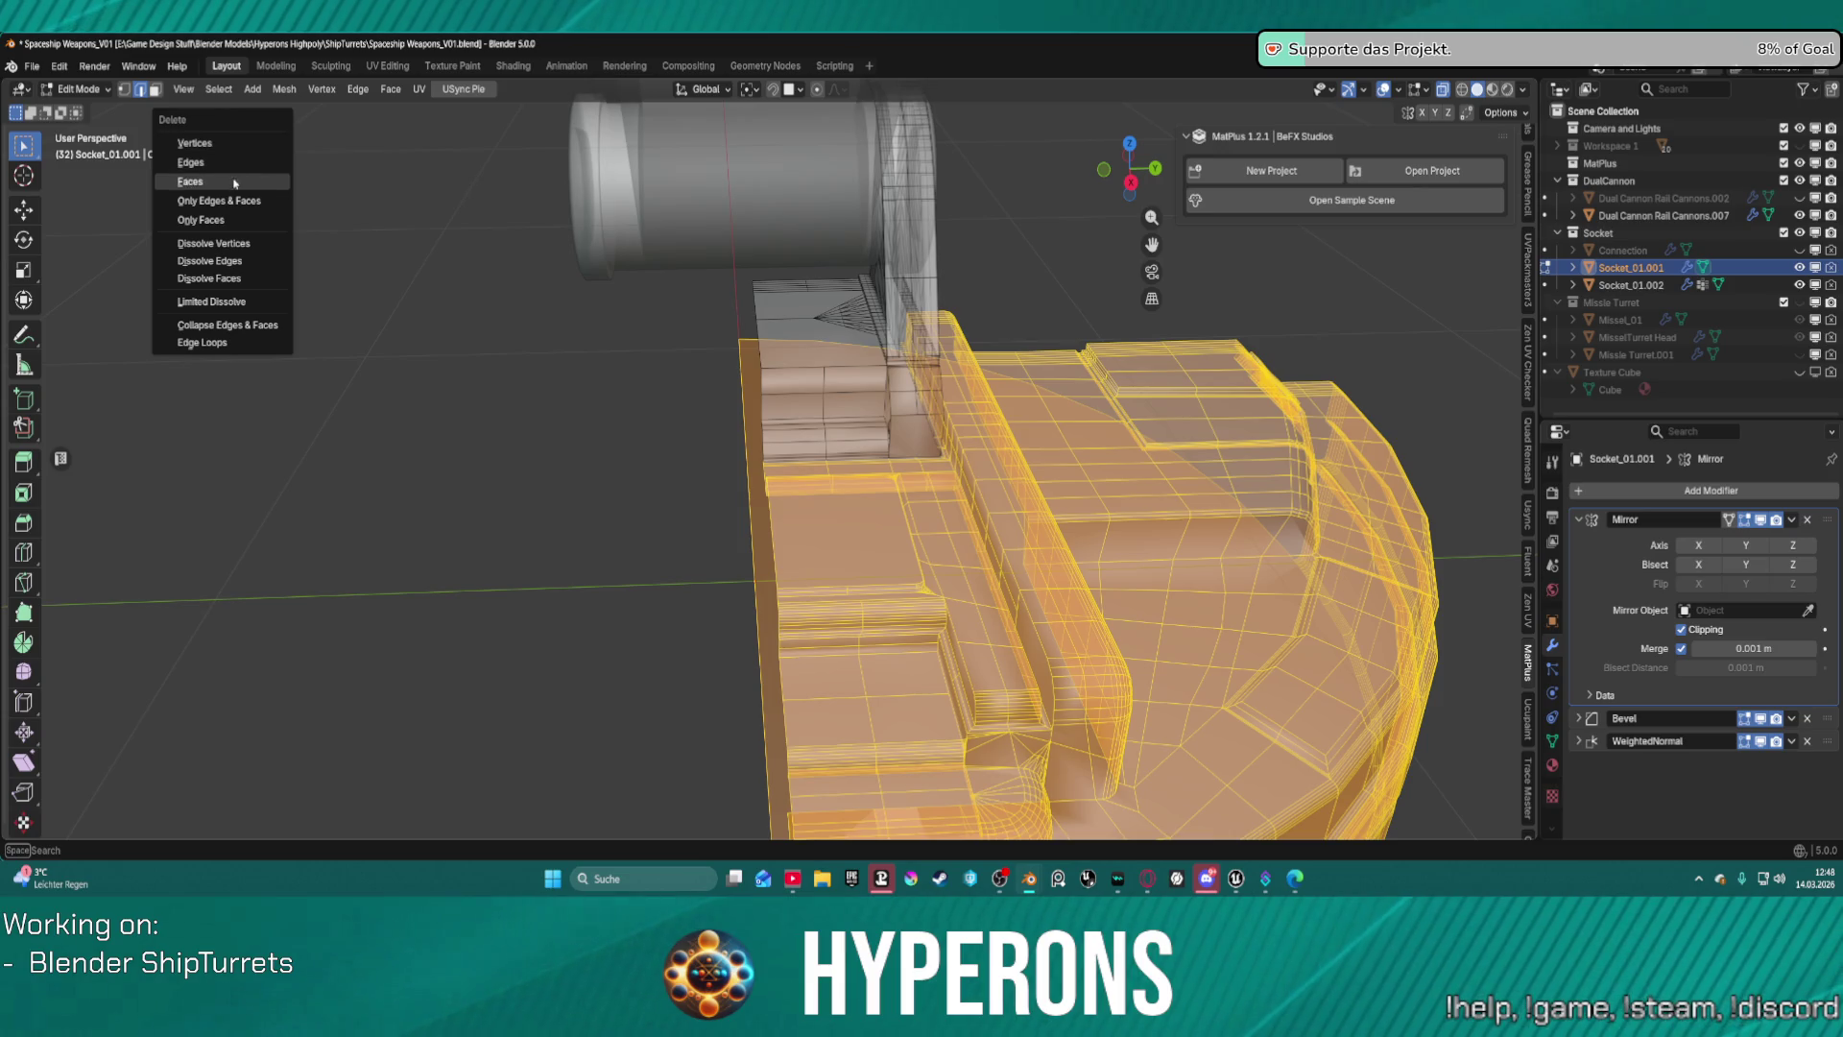
pyautogui.click(244, 242)
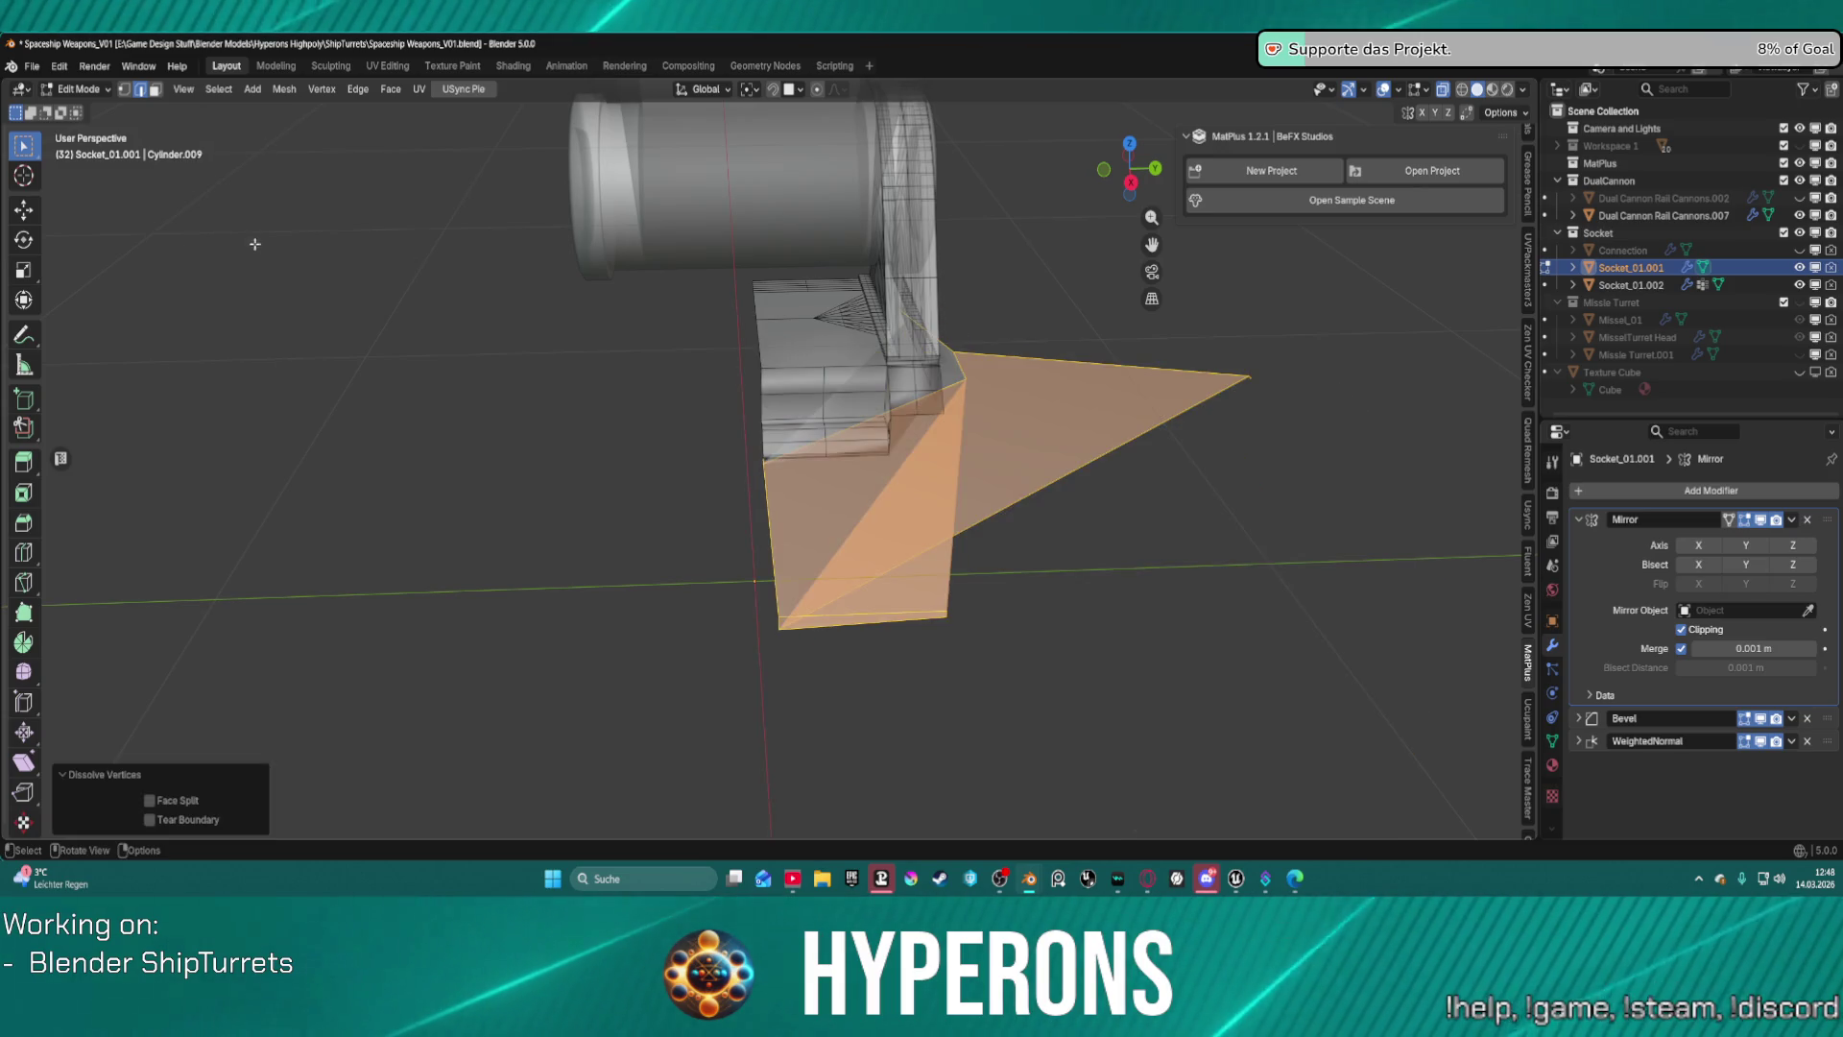
# Undo the dissolve, shrink the selection by one ring, and delete those vertices.
pyautogui.moveTo(638, 317)
pyautogui.mouseDown(button='middle')
pyautogui.moveTo(579, 255)
pyautogui.moveTo(461, 271)
pyautogui.moveTo(563, 267)
pyautogui.mouseUp(button='middle')
pyautogui.hotkey('ctrl', 'z')
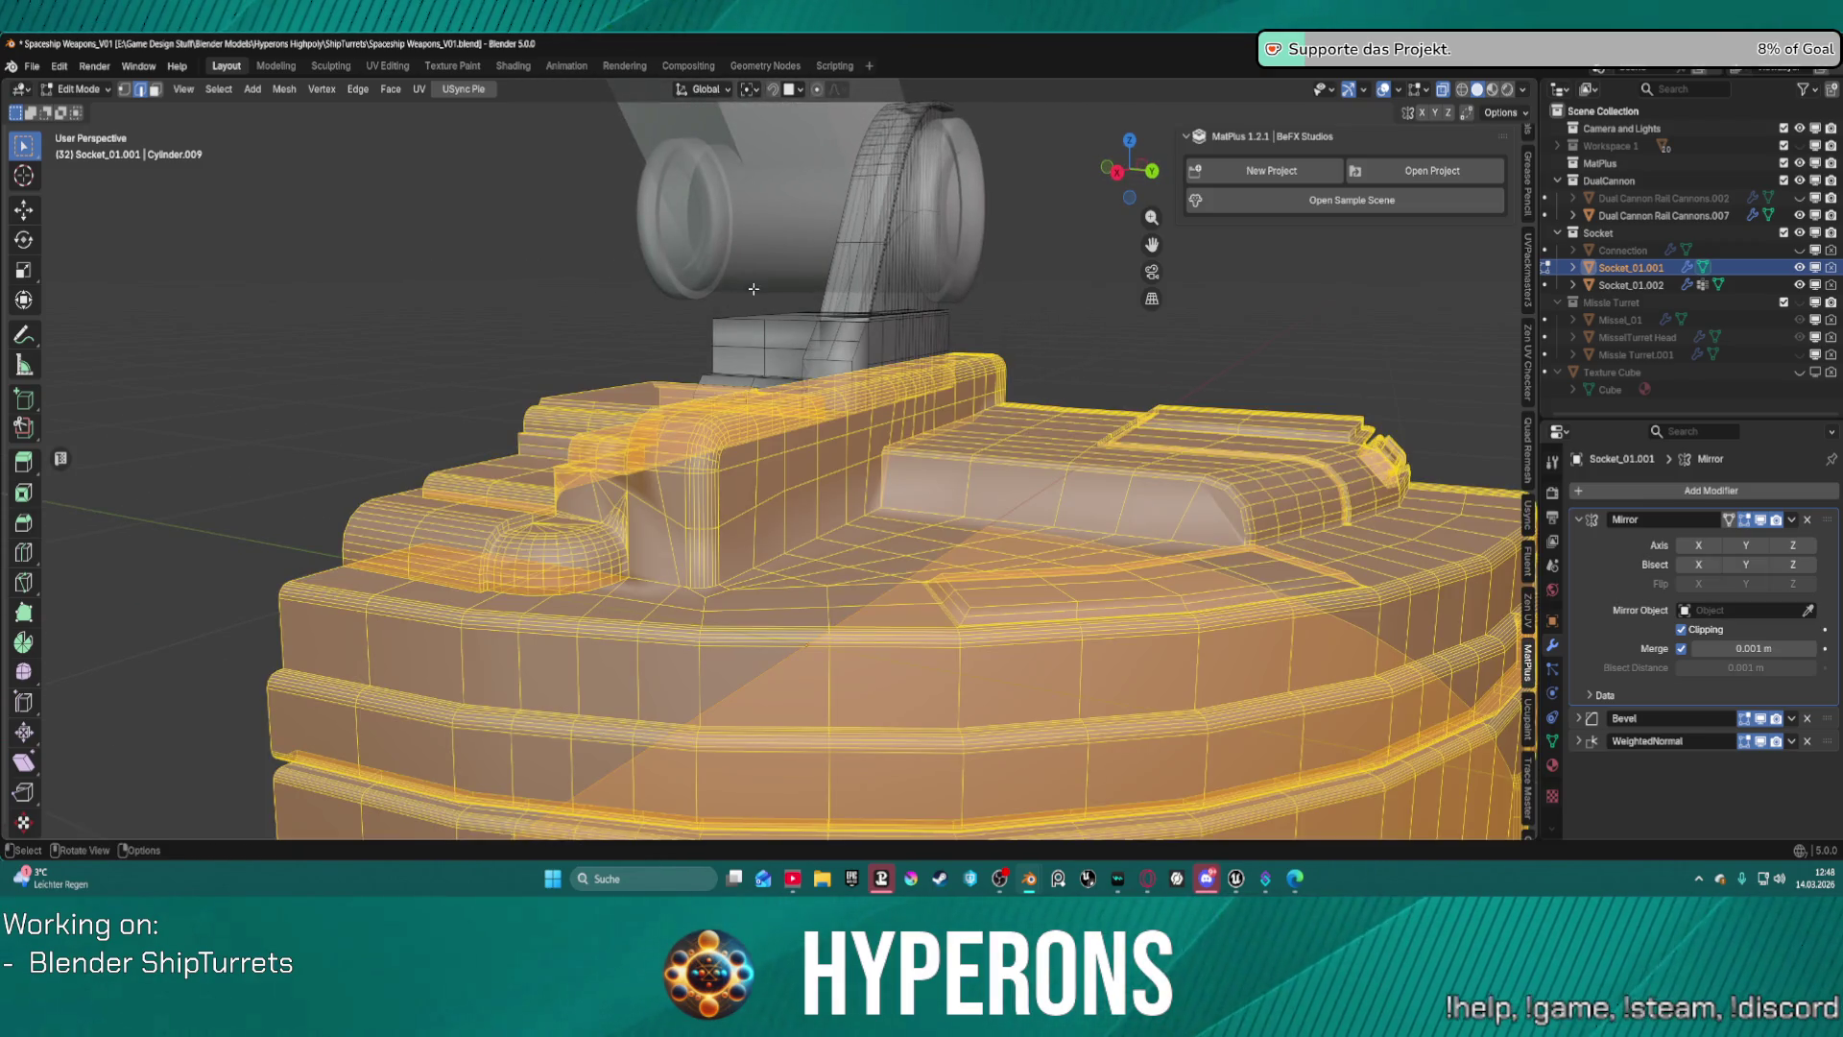
pyautogui.moveTo(753, 288); pyautogui.dragTo(960, 461, button='middle')
pyautogui.scroll(5, 1030, 517)
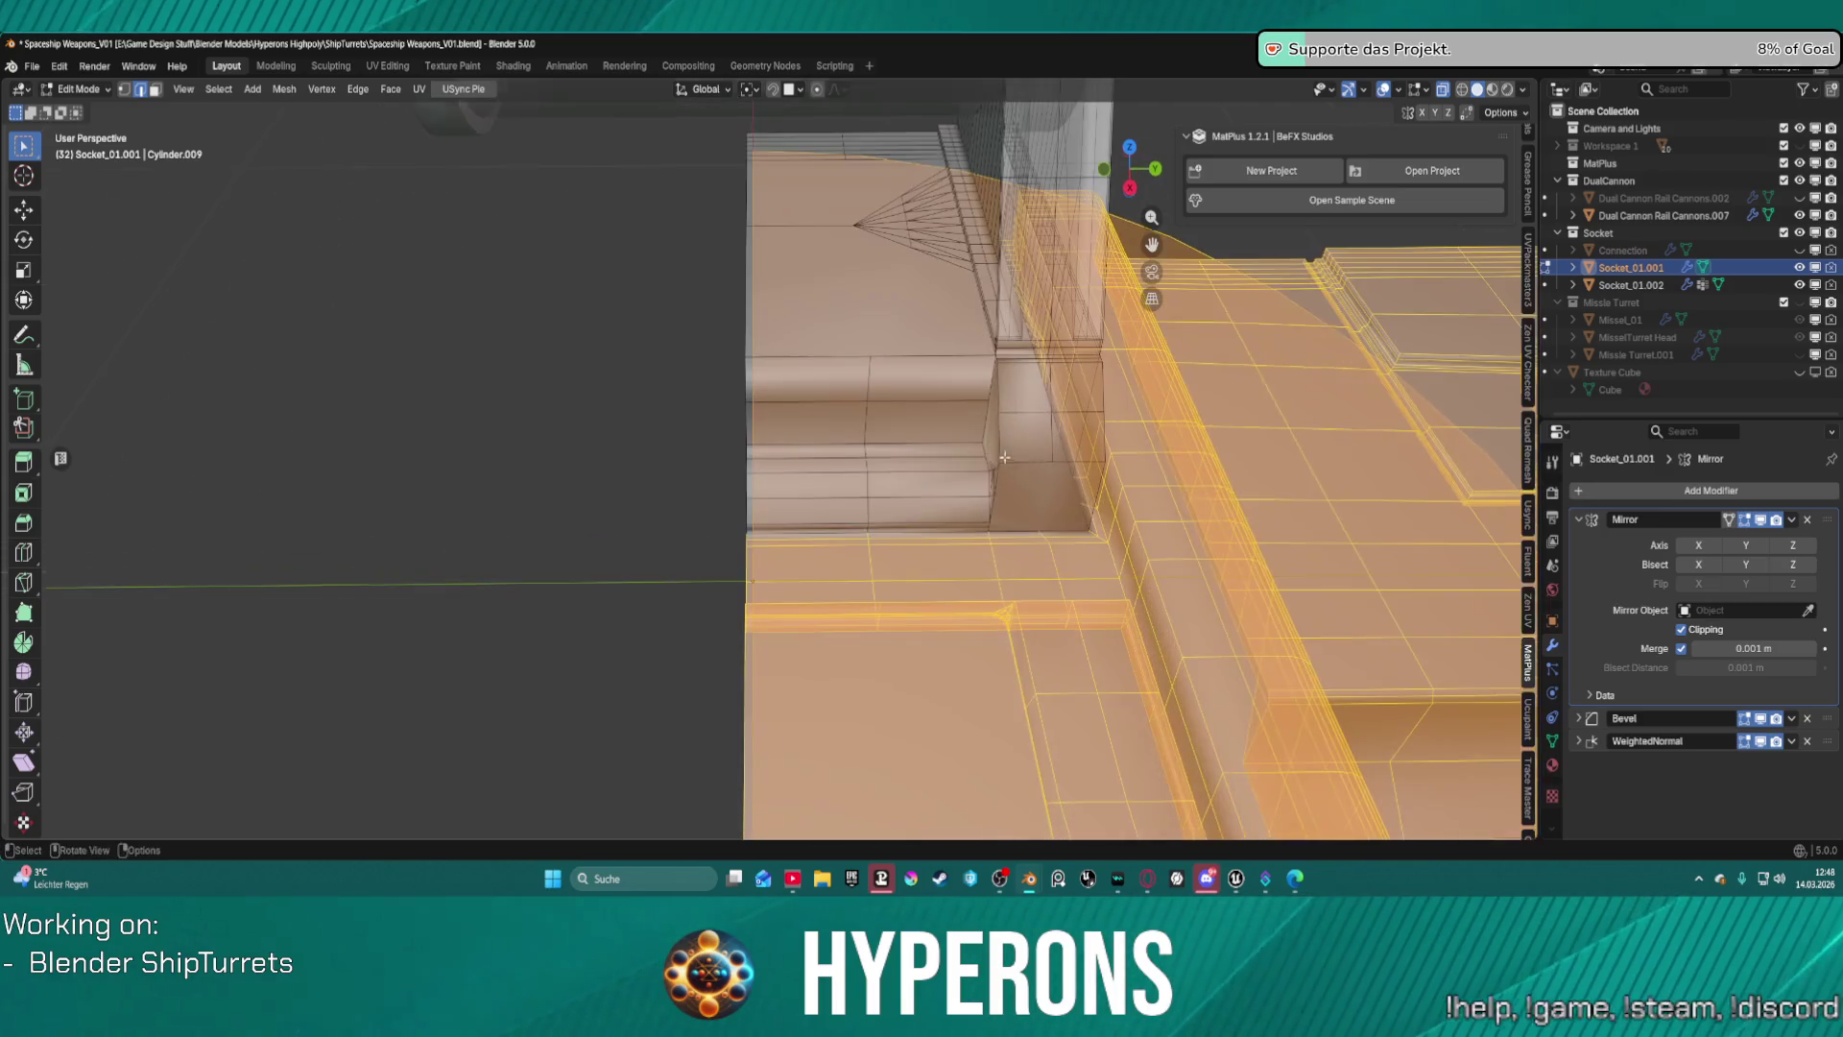
pyautogui.press('ctrl+KP_Subtract')
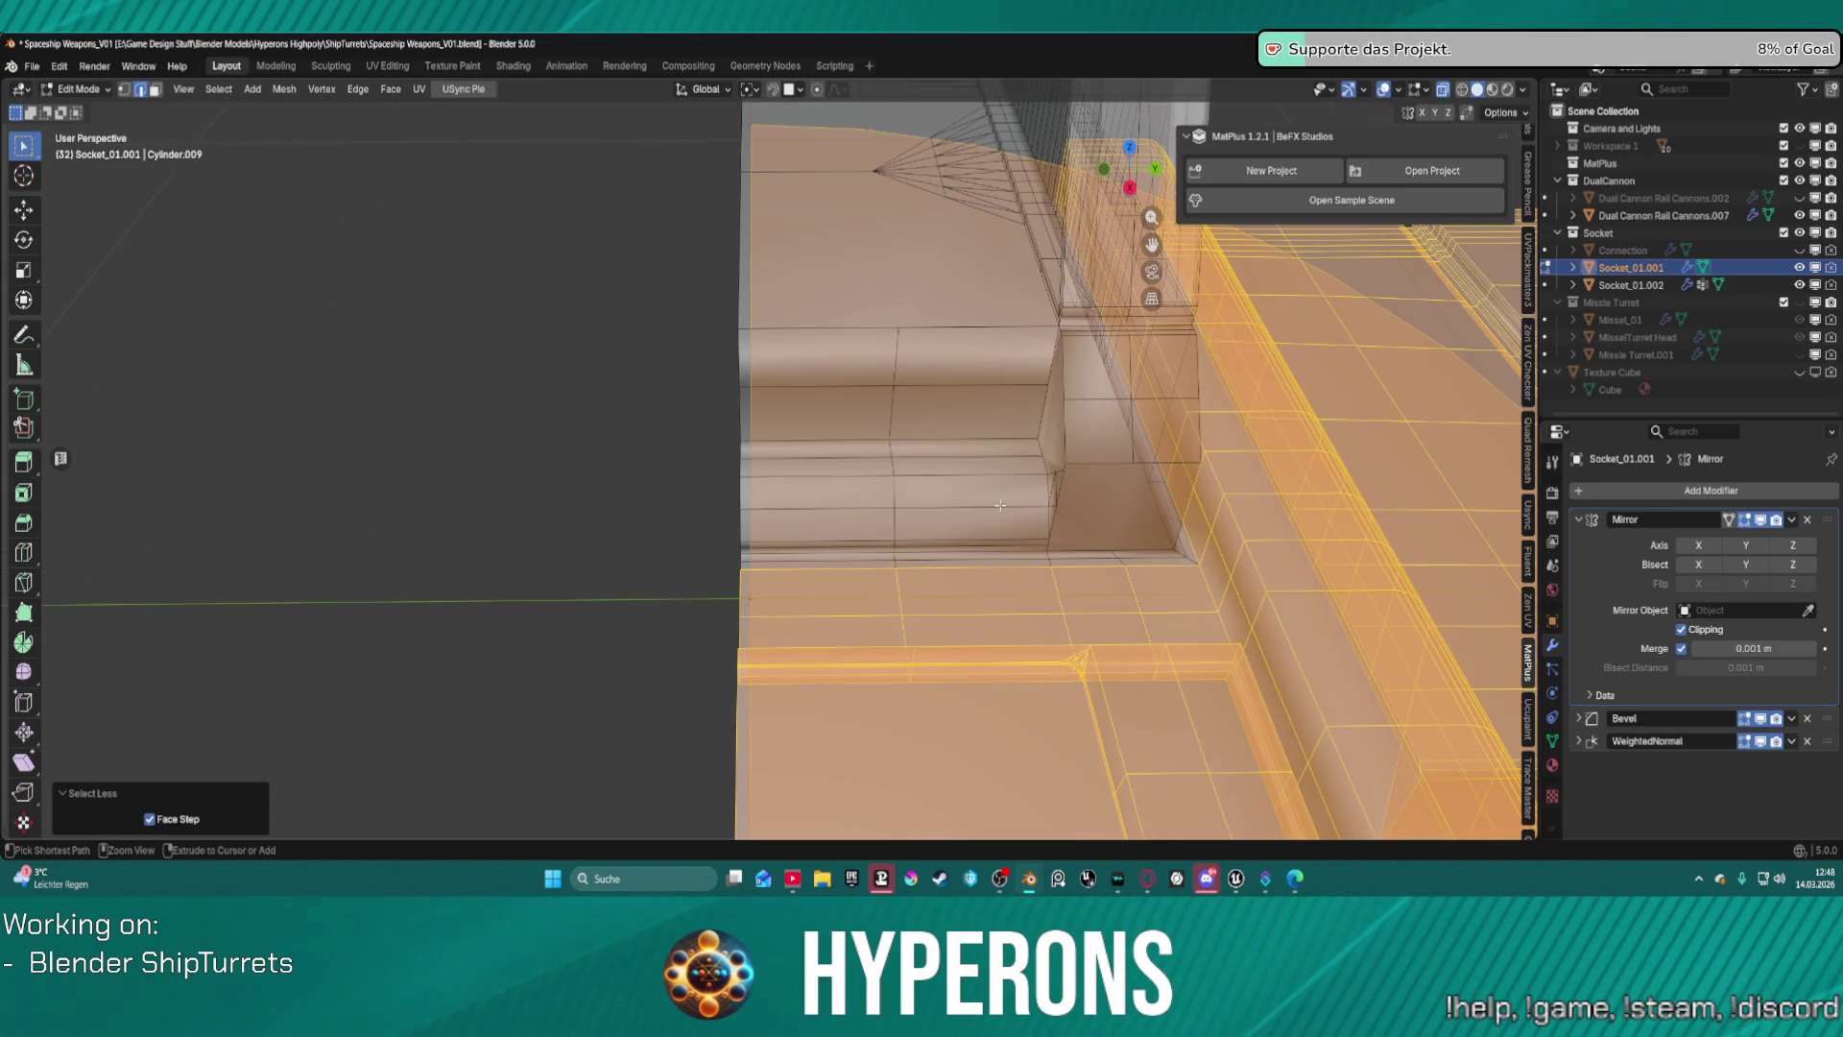
pyautogui.press('x')
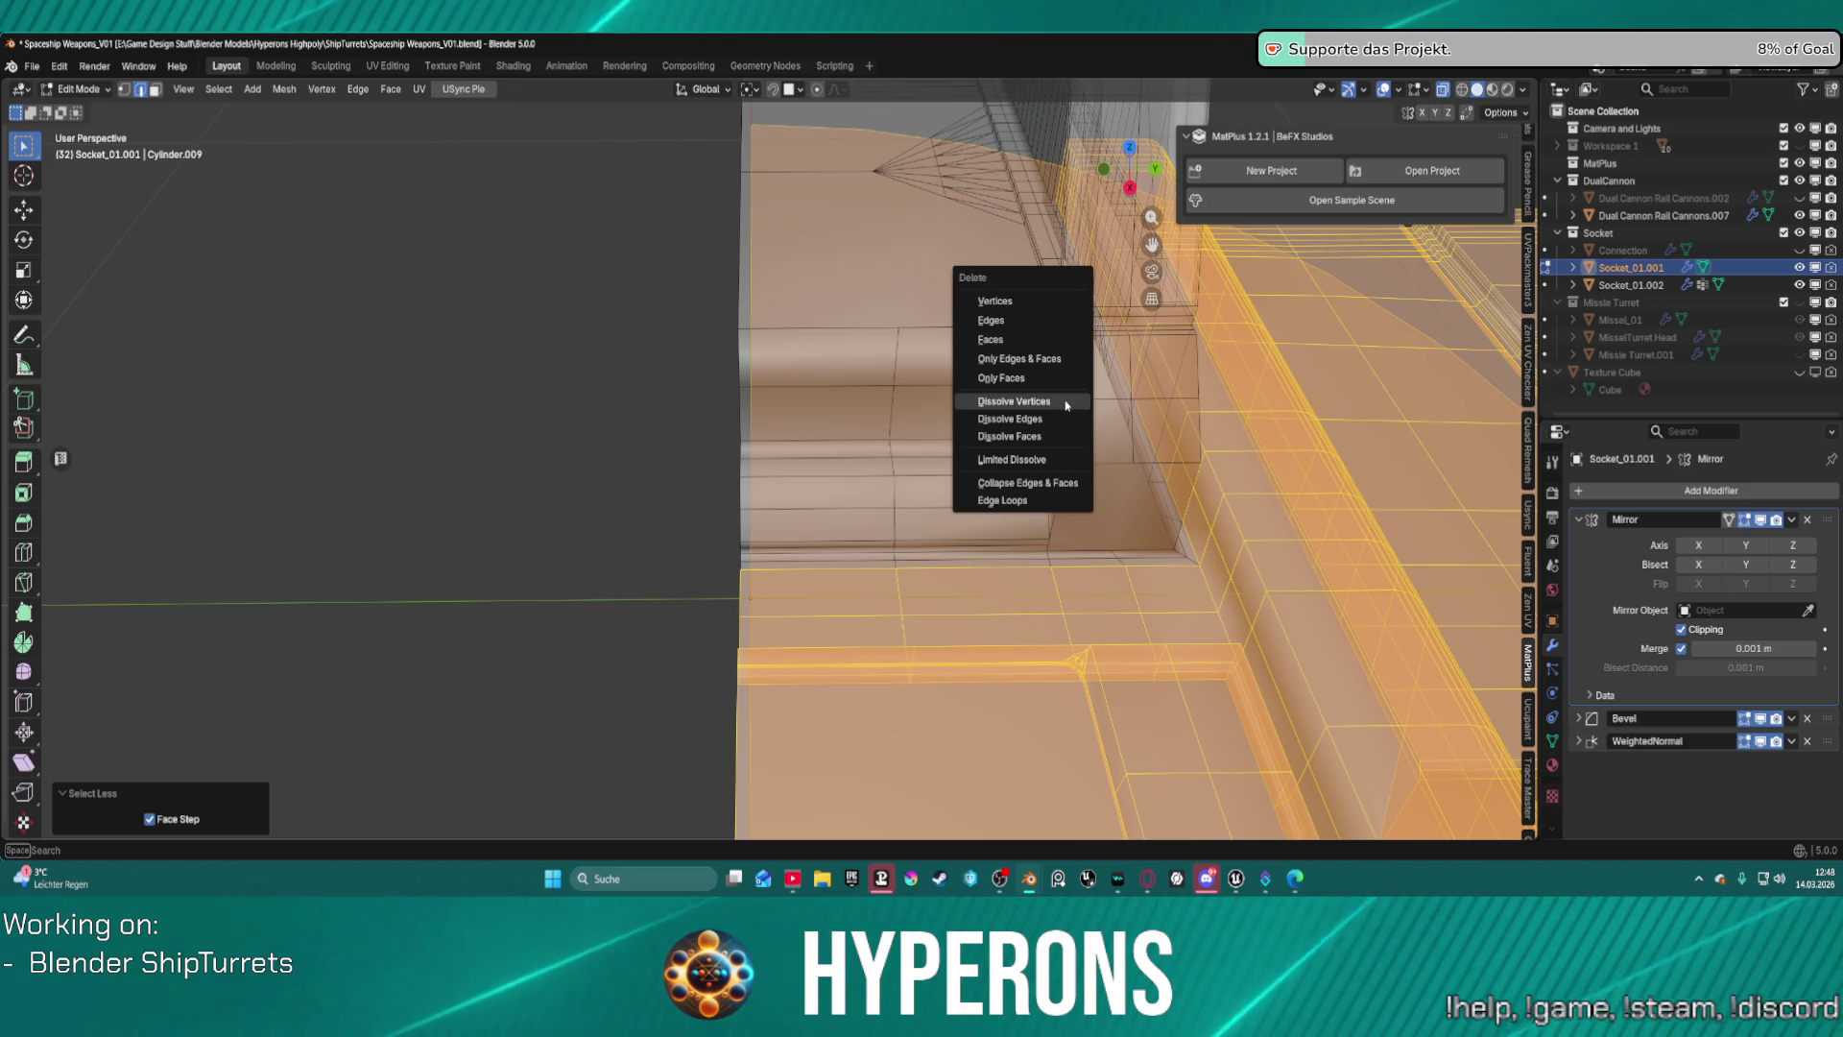
pyautogui.click(1015, 302)
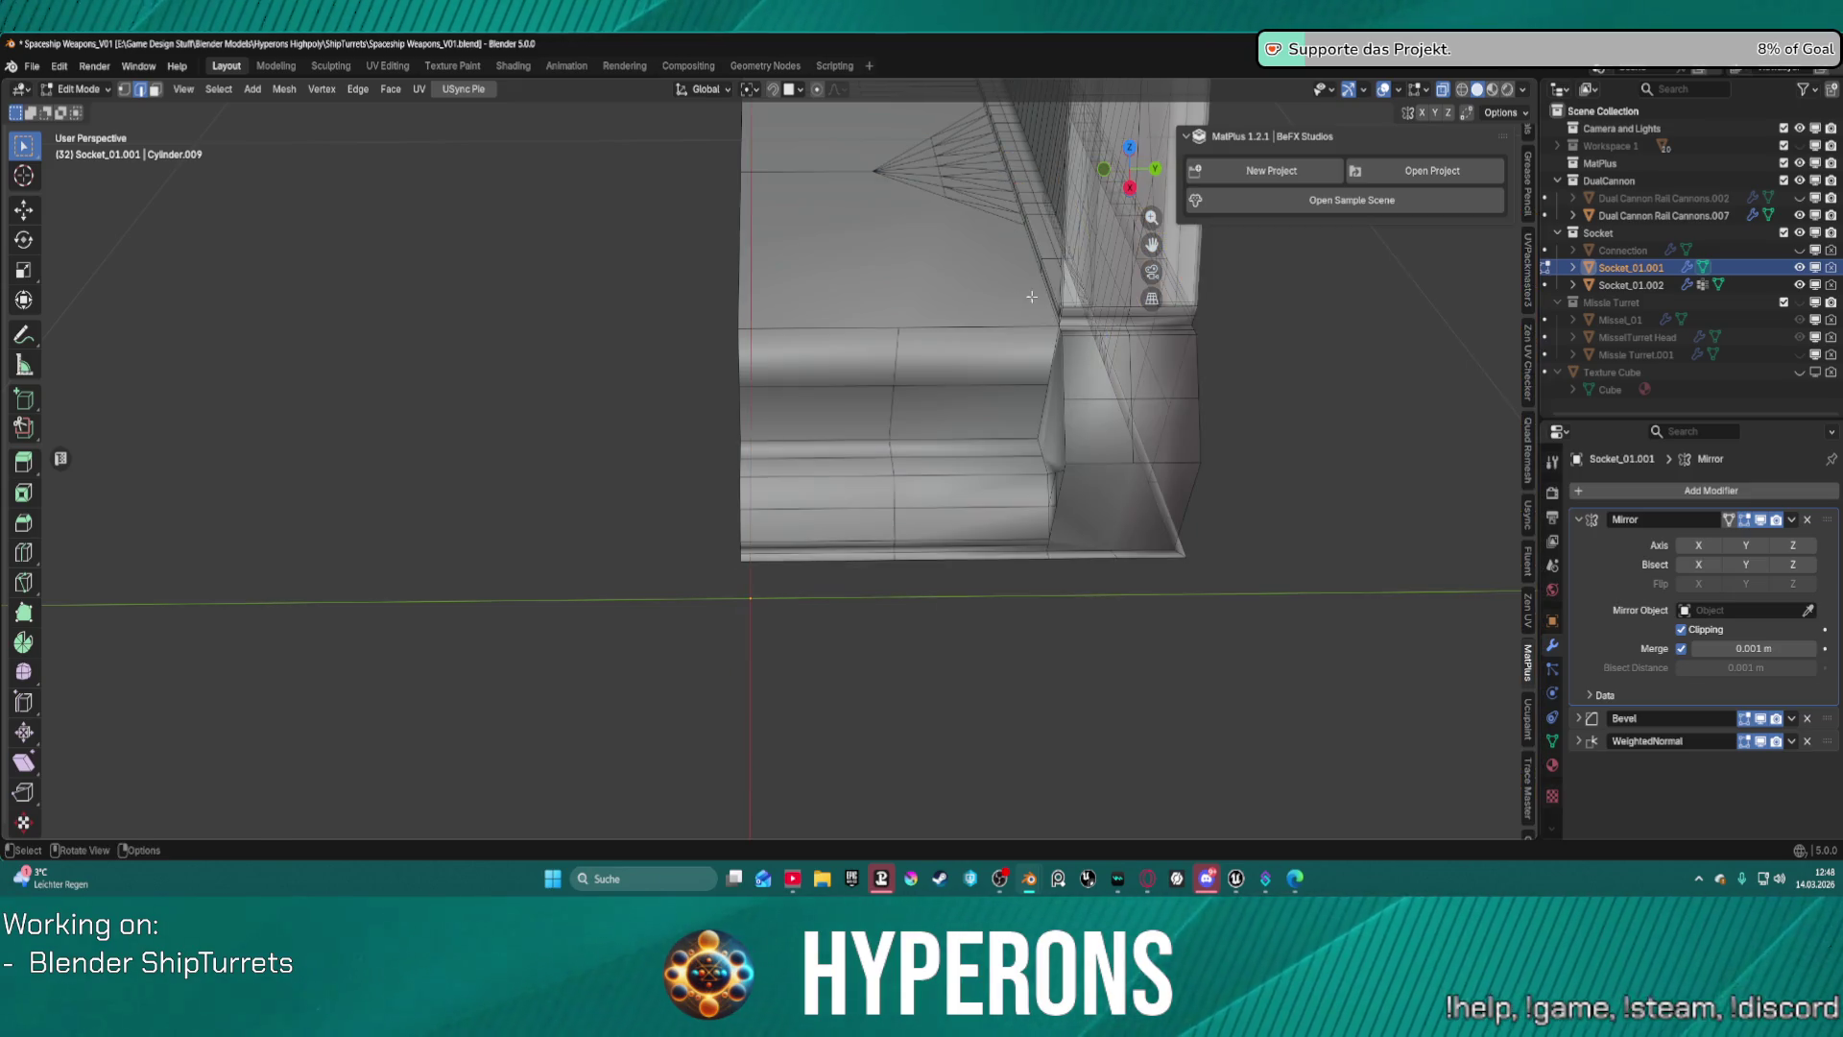
# Select the leftover bottom edge loop and delete its vertices.
pyautogui.moveTo(1016, 305); pyautogui.dragTo(1184, 475, button='middle')
pyautogui.scroll(4, 1136, 412)
pyautogui.keyDown('alt'); pyautogui.click(1184, 475); pyautogui.keyUp('alt')
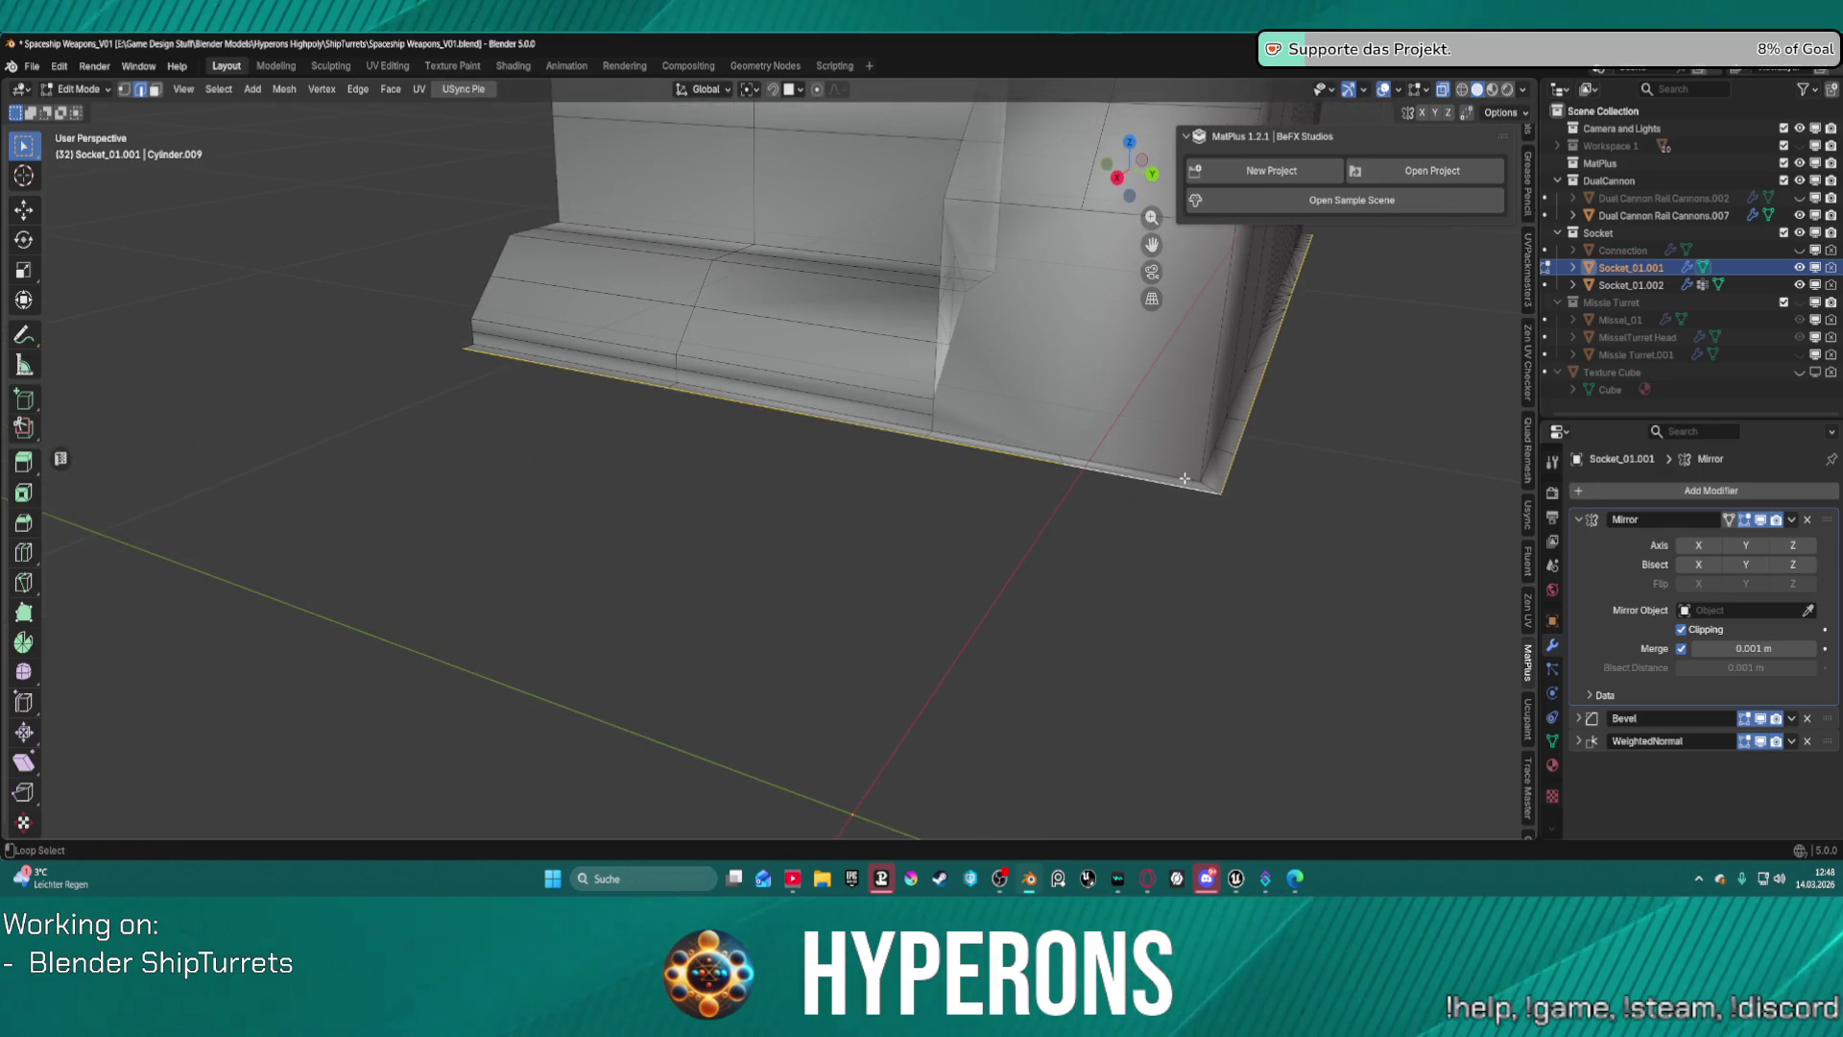
pyautogui.press('x')
pyautogui.click(1289, 442)
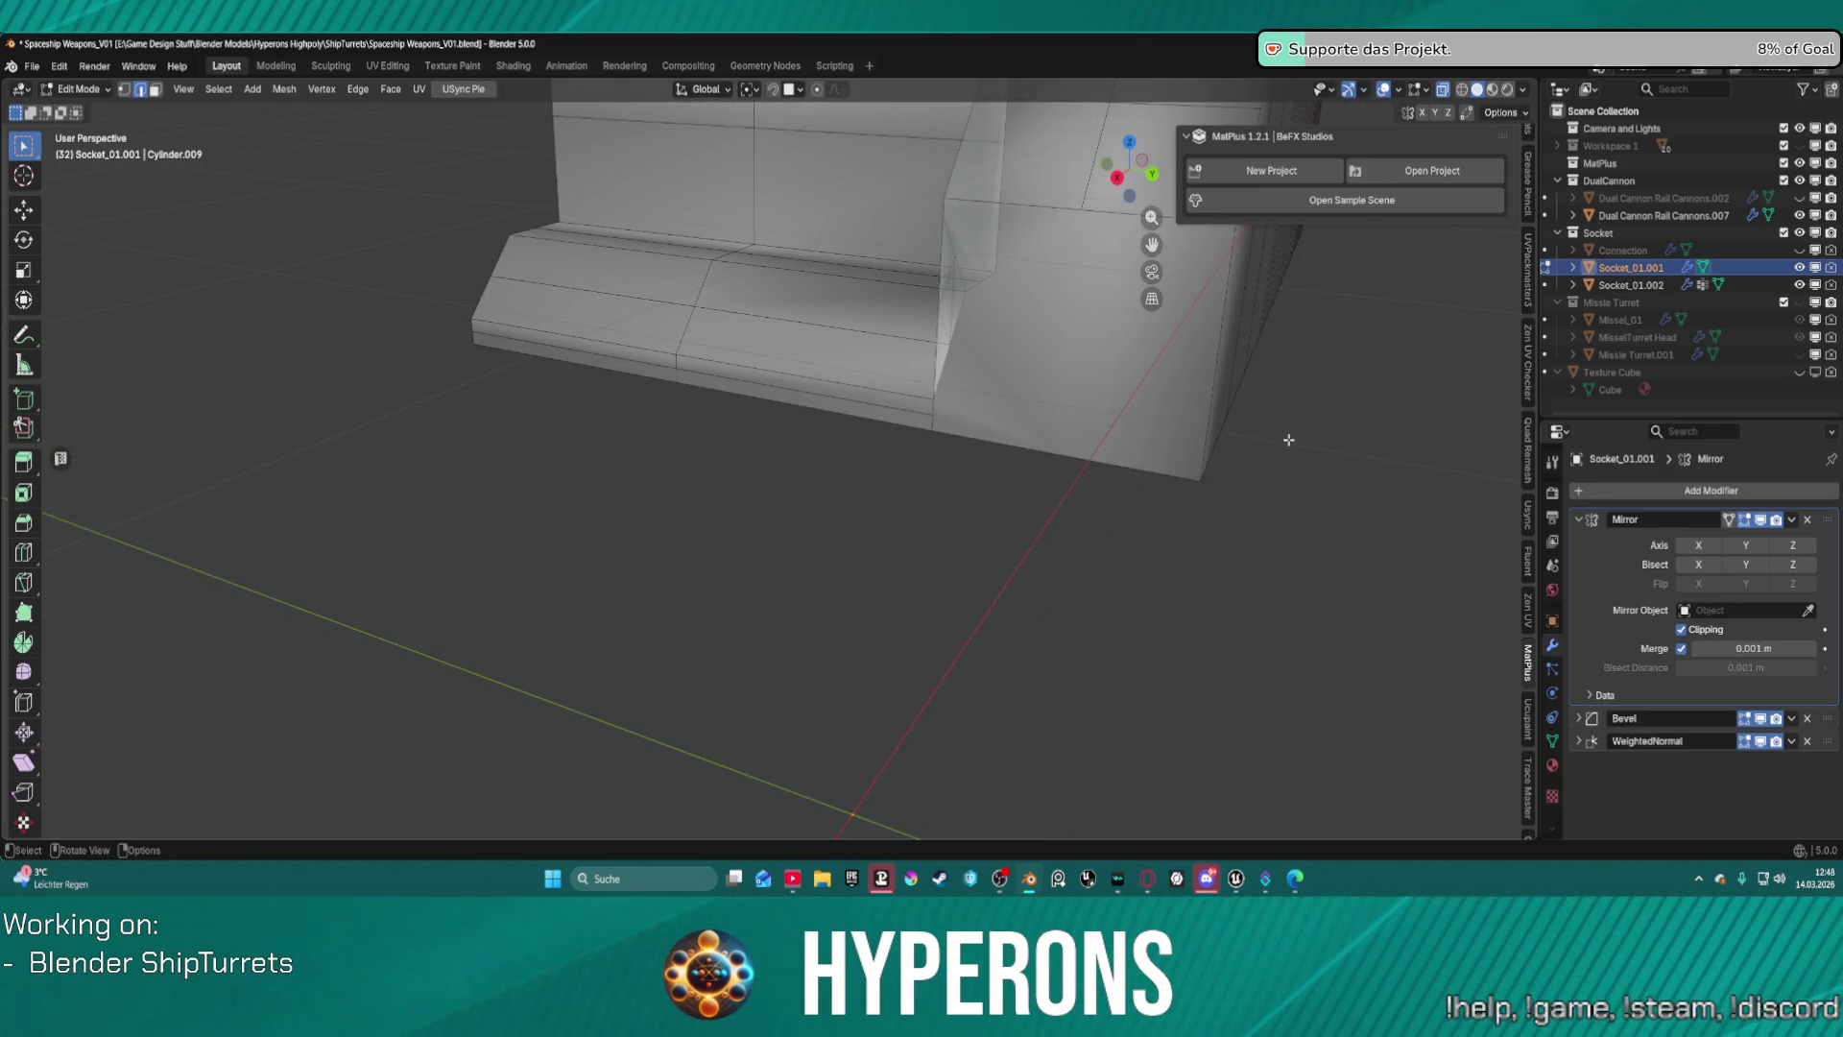
pyautogui.moveTo(1289, 439)
pyautogui.mouseDown(button='middle')
pyautogui.moveTo(1255, 429)
pyautogui.moveTo(1263, 401)
pyautogui.moveTo(1226, 370)
pyautogui.moveTo(1025, 428)
pyautogui.mouseUp(button='middle')
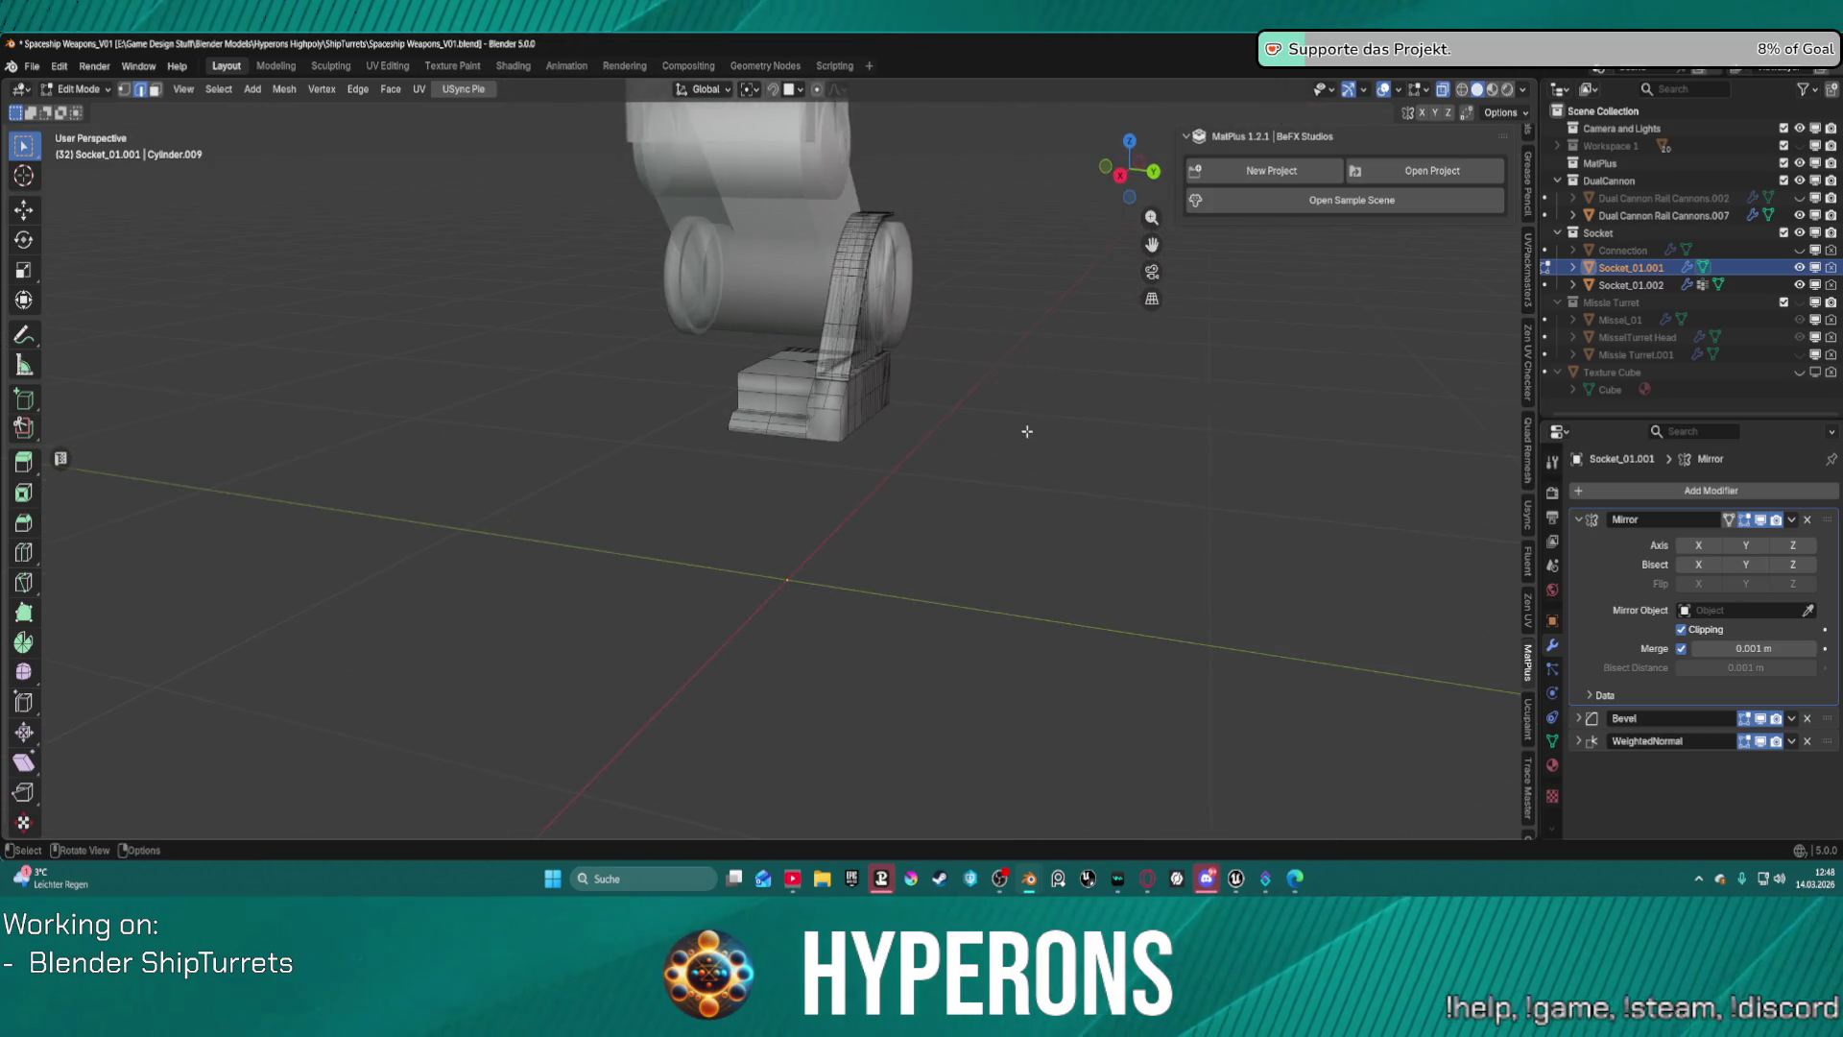
pyautogui.scroll(4, 1024, 428)
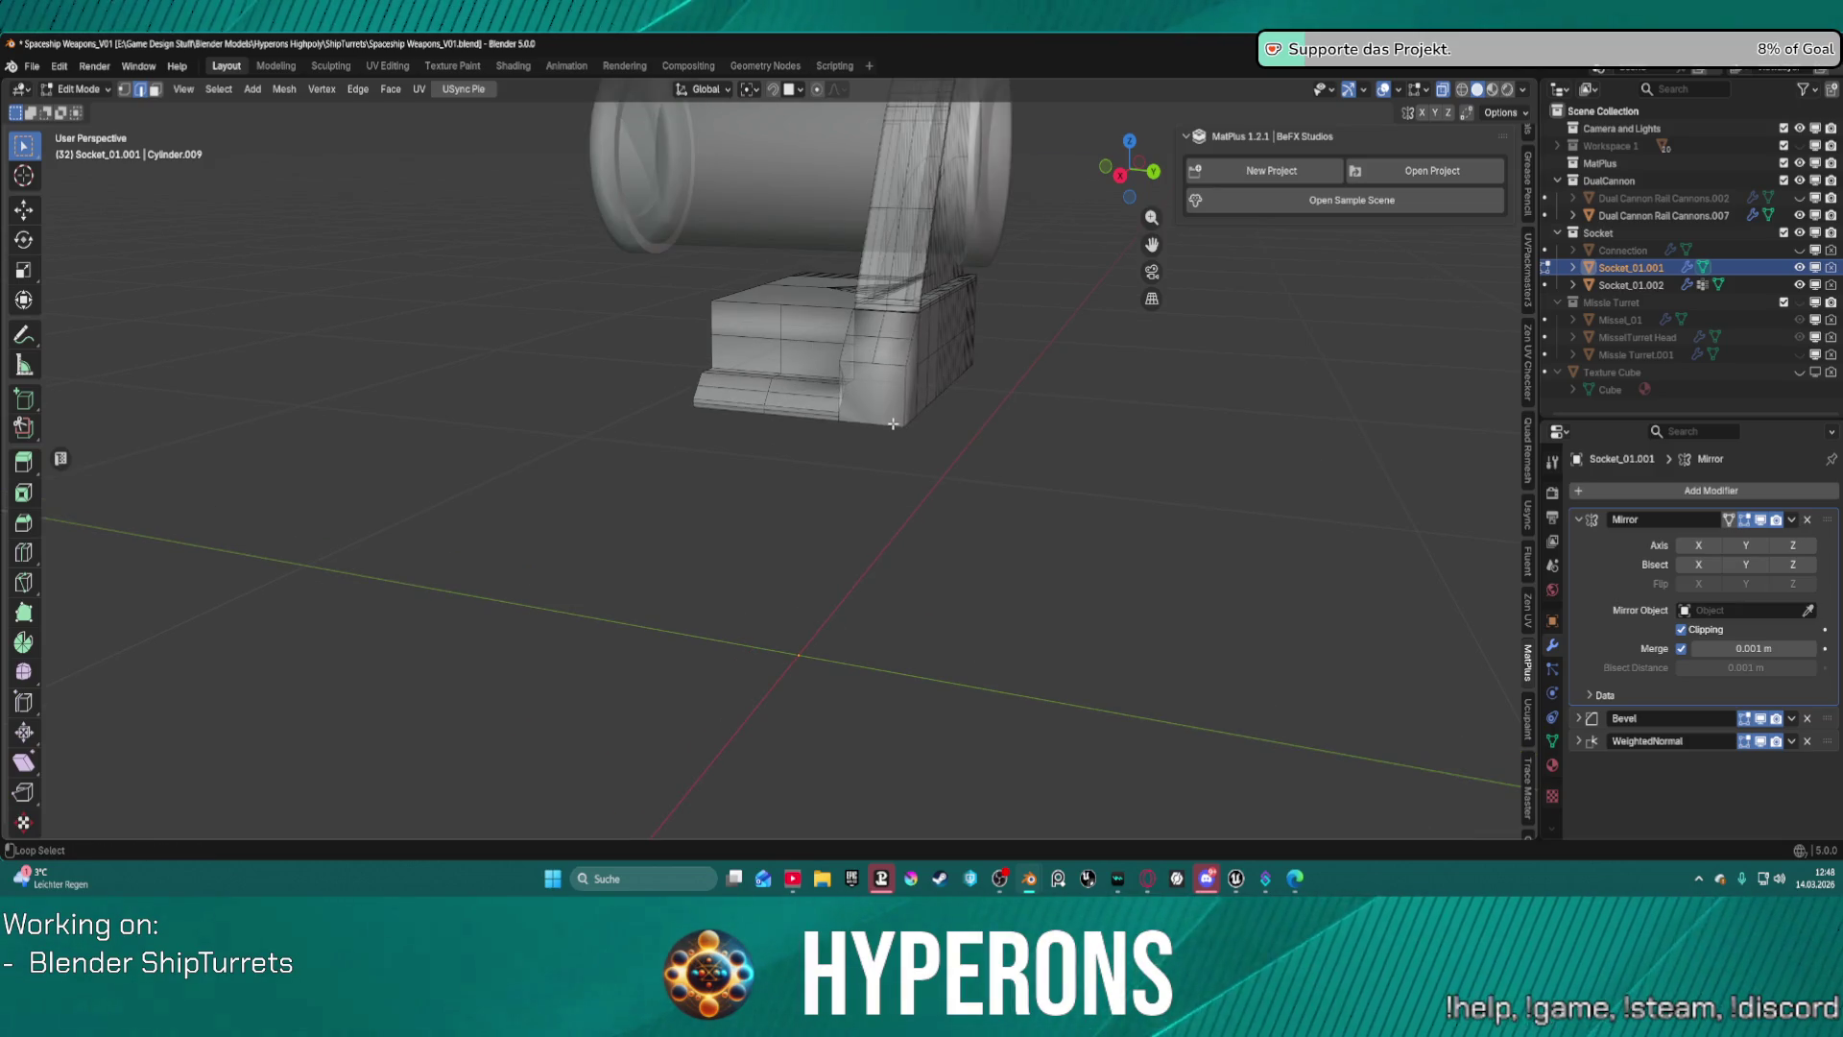
pyautogui.scroll(-3, 891, 423)
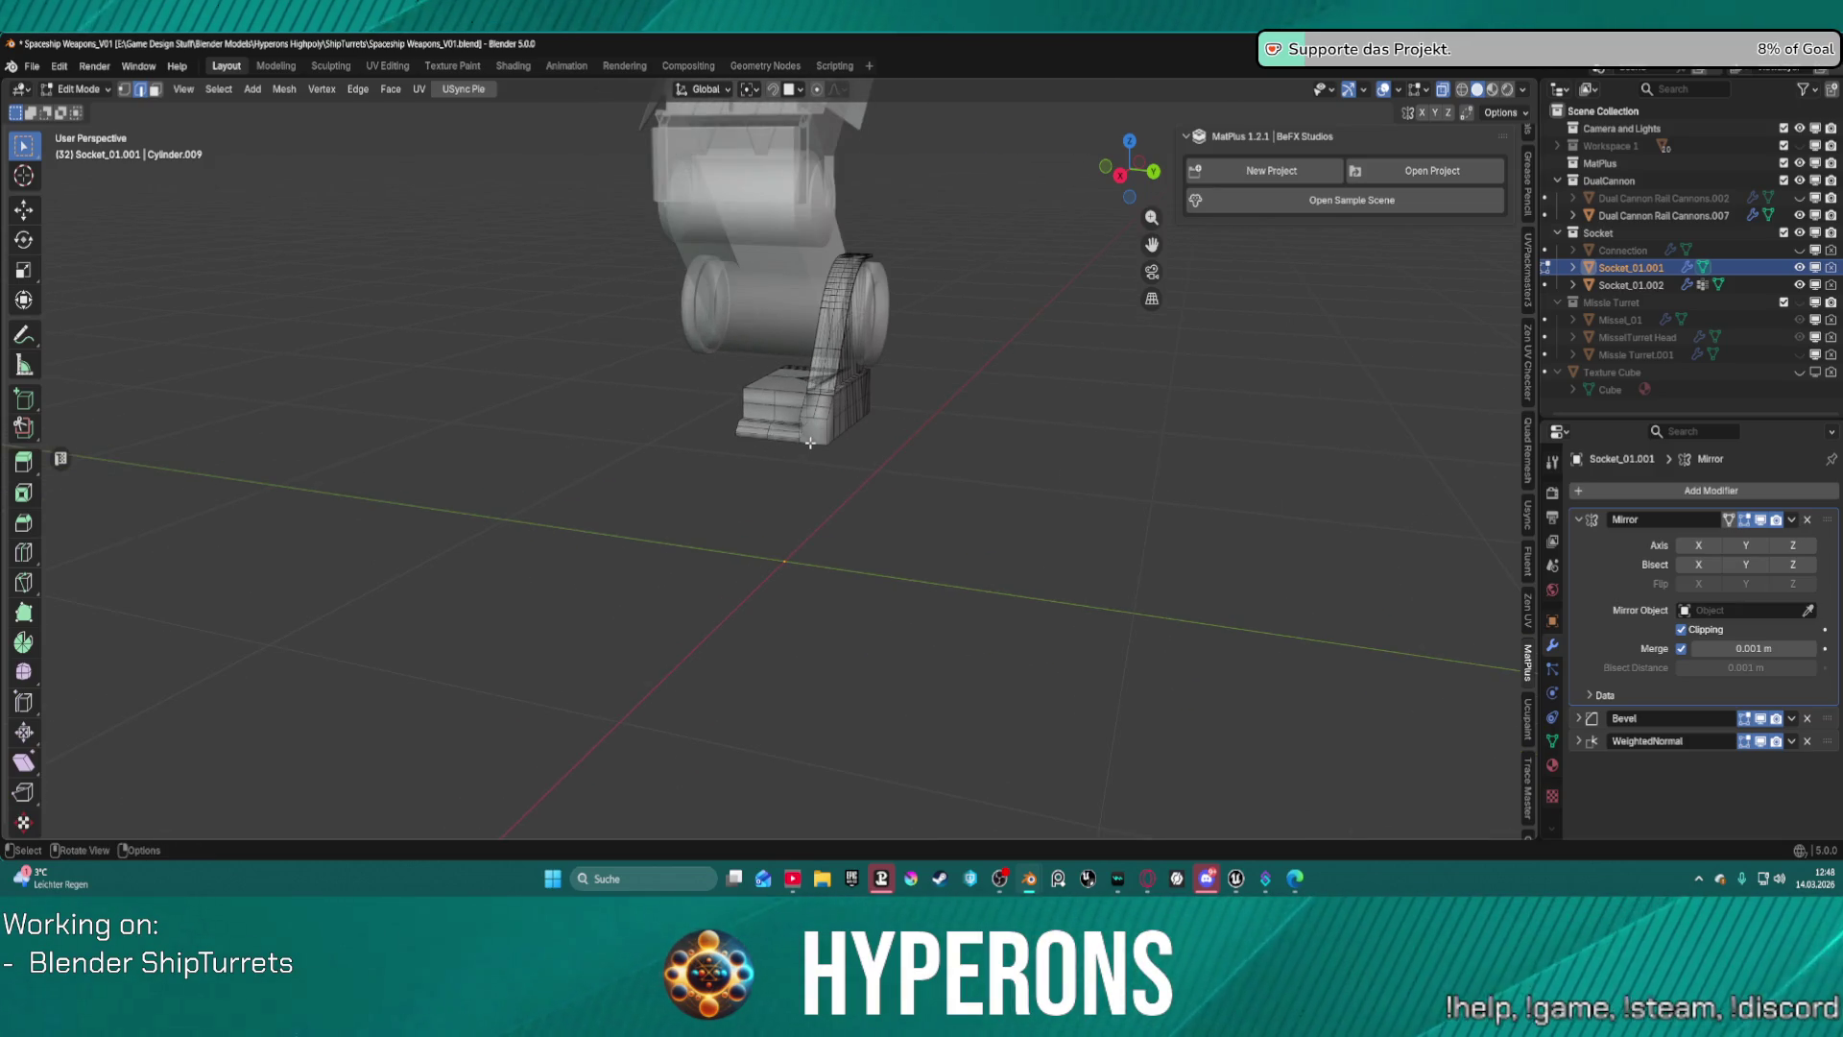
pyautogui.scroll(2, 838, 420)
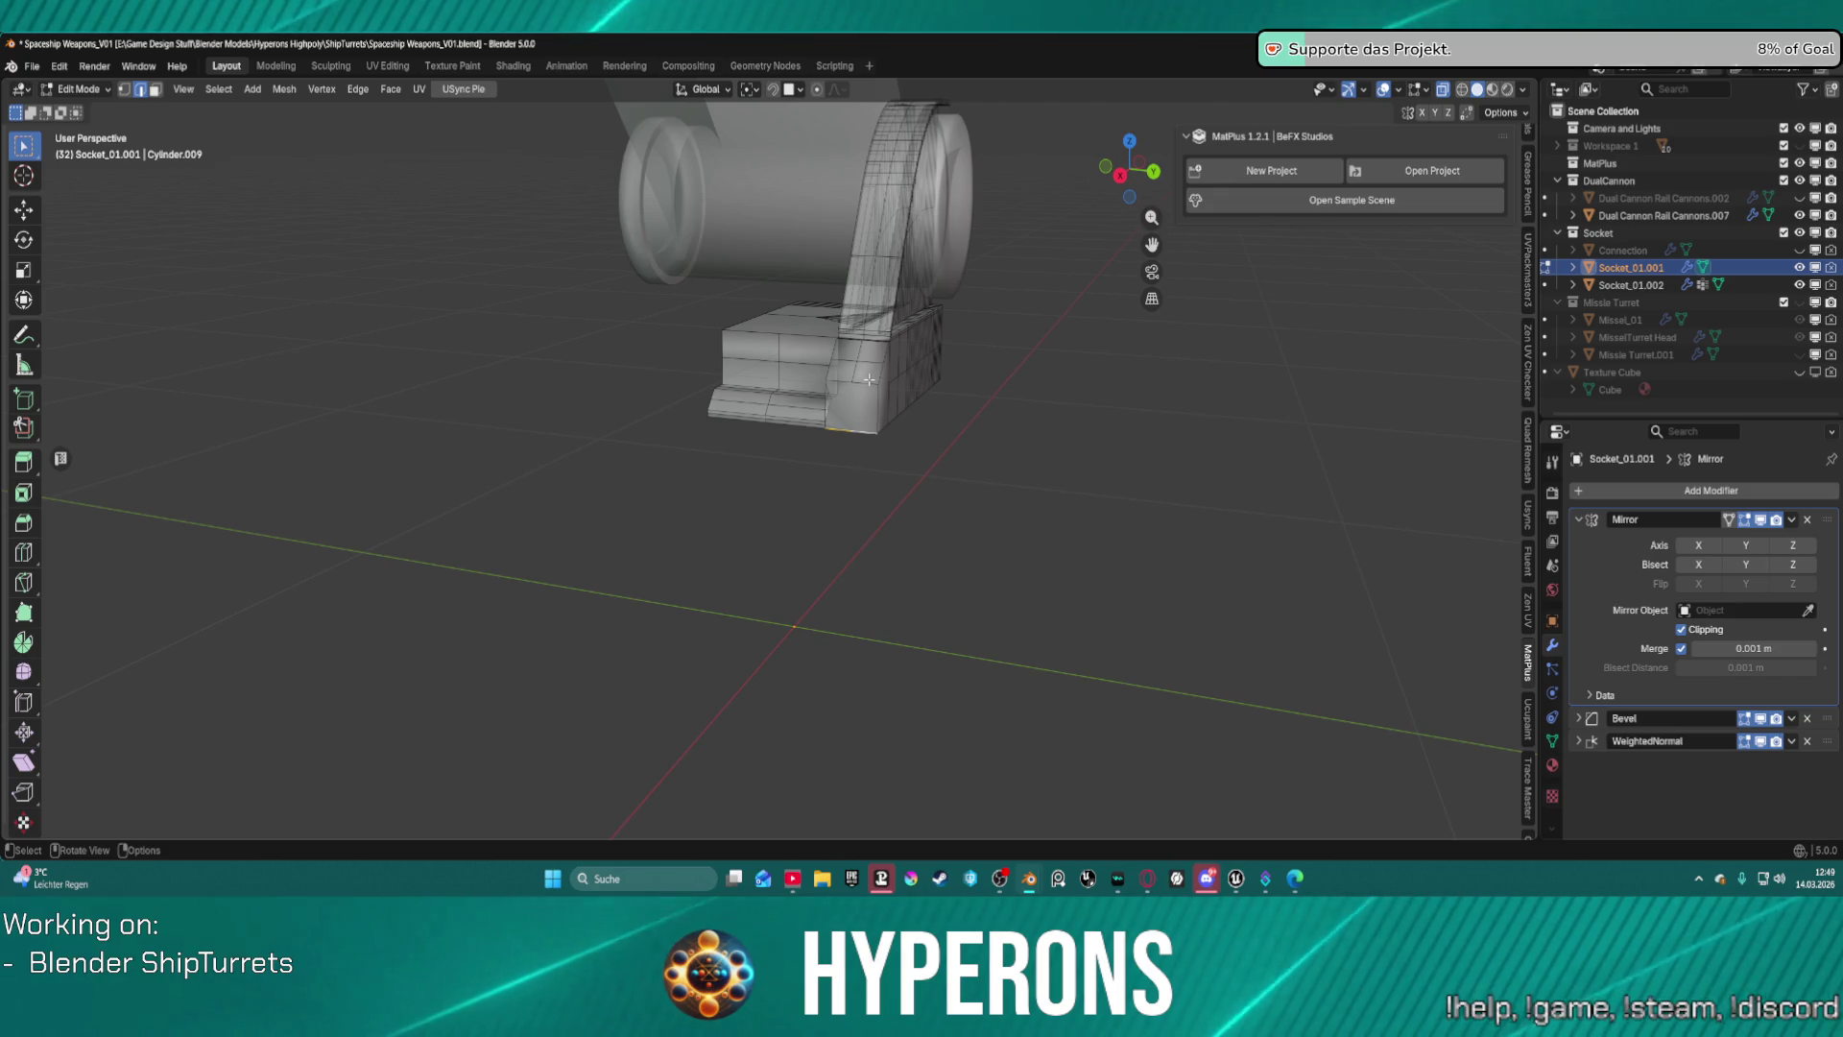
pyautogui.click(800, 902)
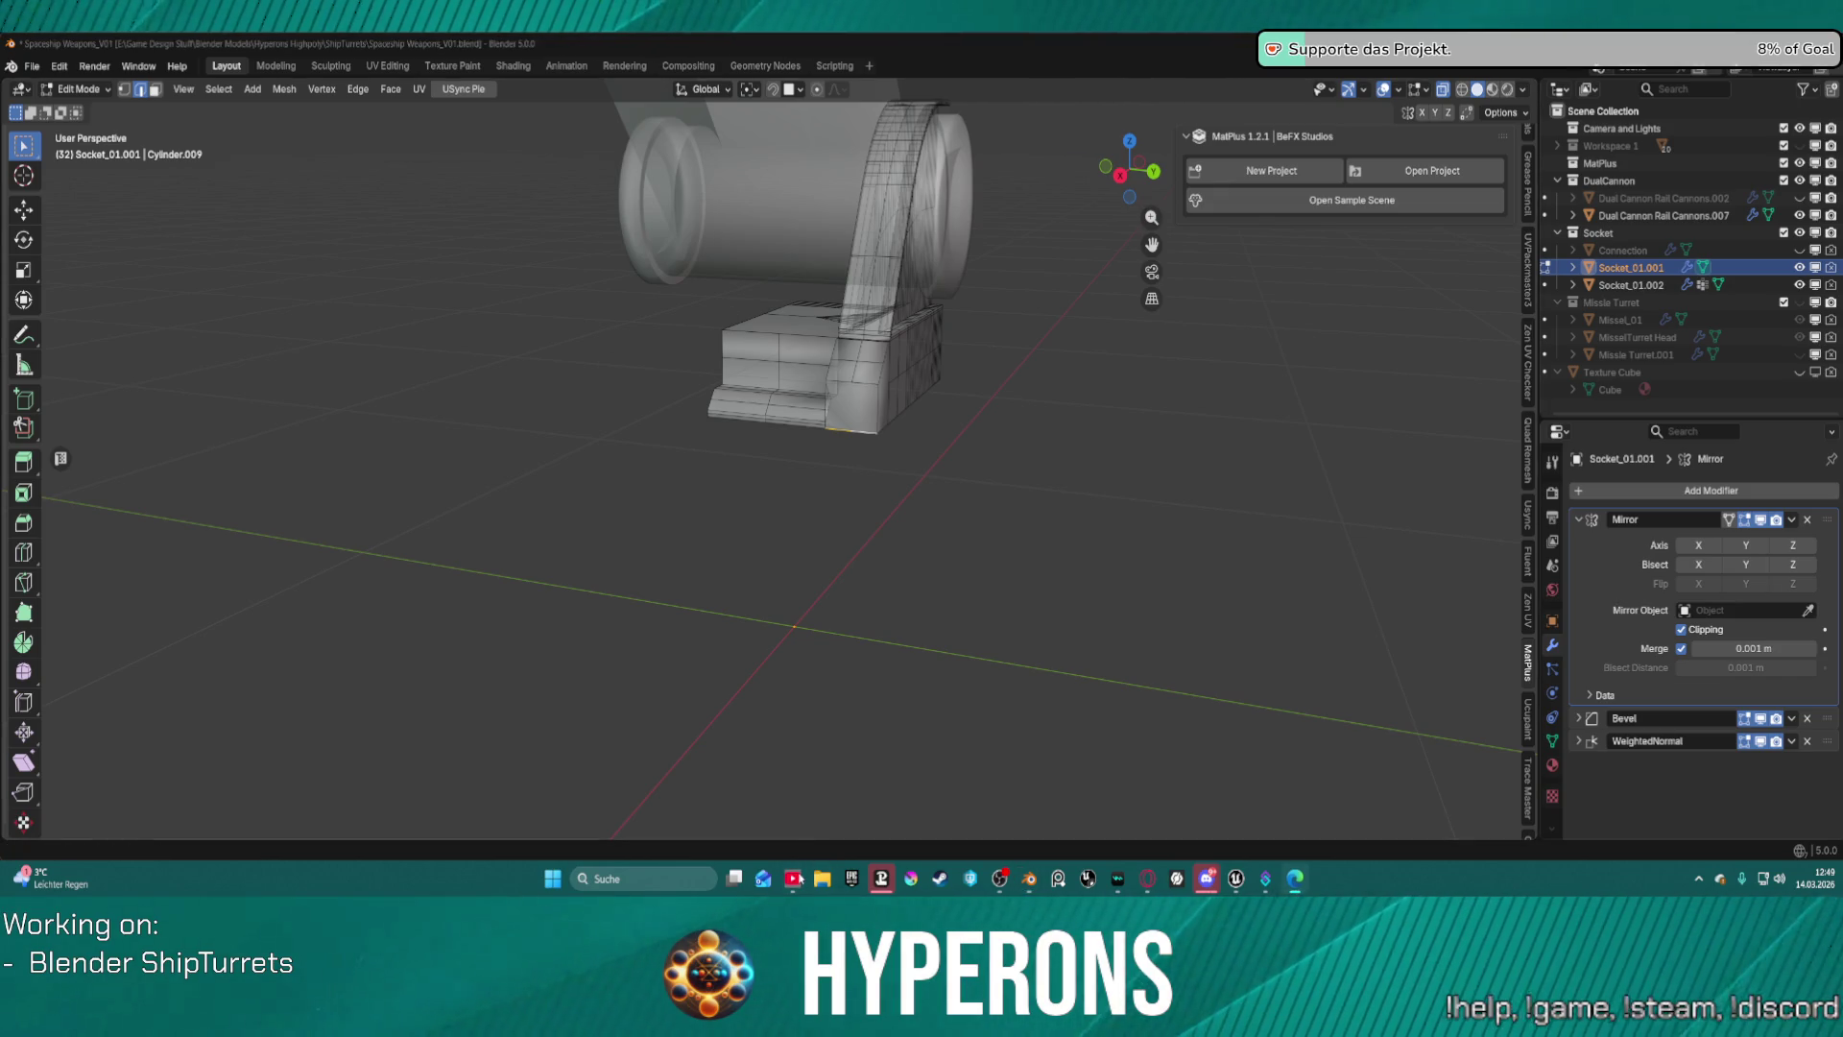
pyautogui.click(1057, 499)
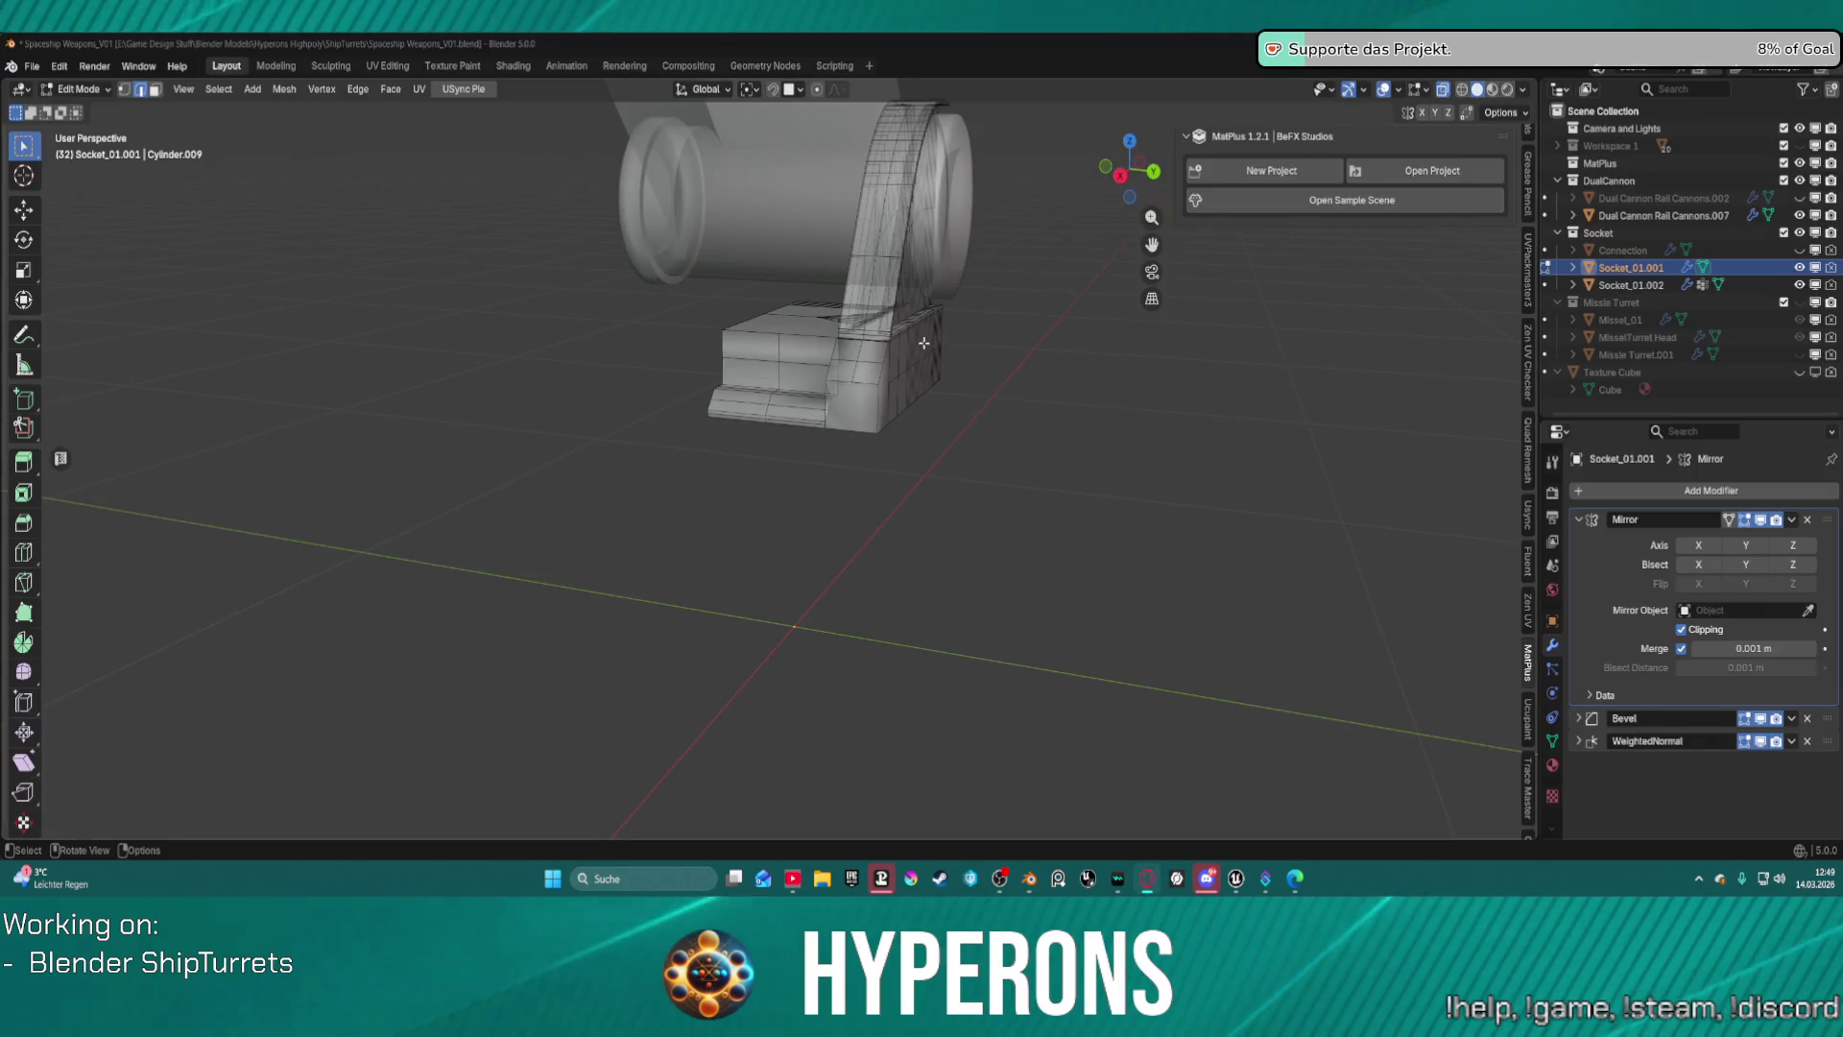
pyautogui.moveTo(998, 459)
pyautogui.mouseDown(button='middle')
pyautogui.moveTo(913, 481)
pyautogui.moveTo(997, 452)
pyautogui.moveTo(1000, 473)
pyautogui.moveTo(790, 441)
pyautogui.moveTo(642, 450)
pyautogui.moveTo(724, 481)
pyautogui.mouseUp(button='middle')
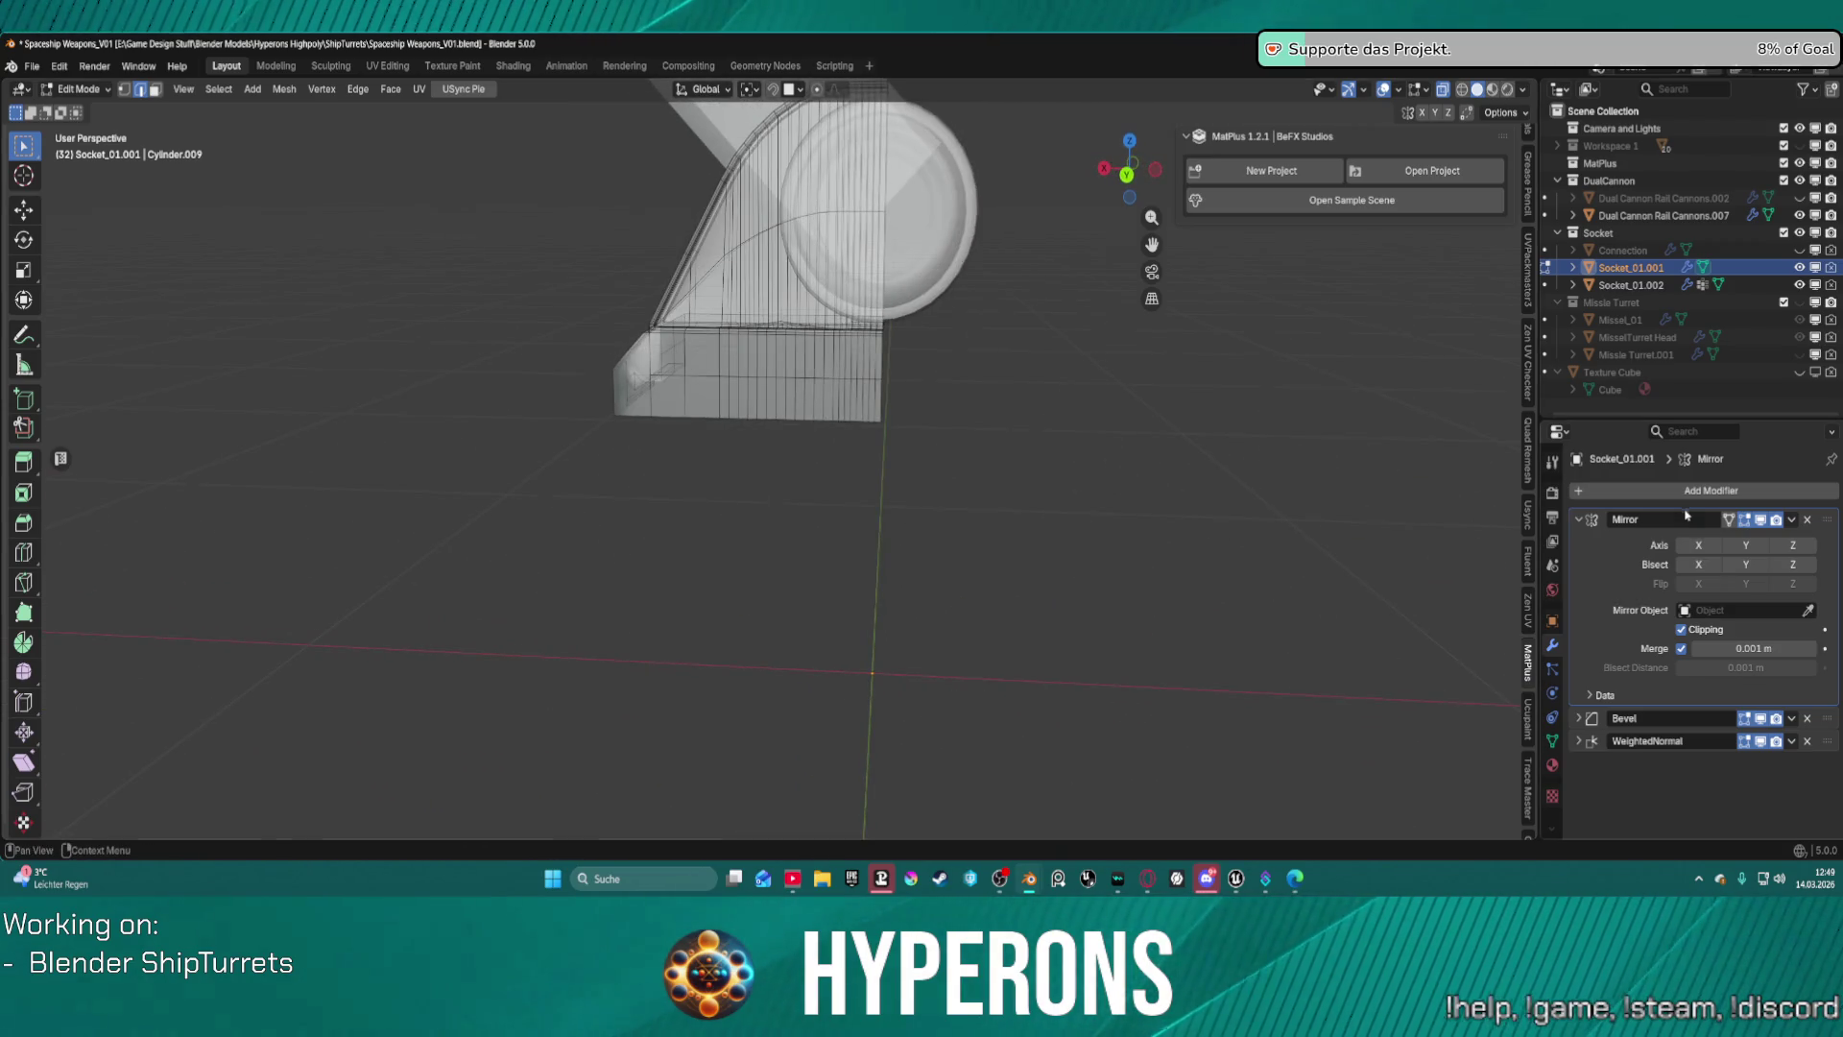
# Extrude the bottom corner vertex and move it about 0.37 m along X.
pyautogui.moveTo(1056, 447)
pyautogui.mouseDown(button='middle')
pyautogui.moveTo(930, 423)
pyautogui.moveTo(781, 355)
pyautogui.moveTo(675, 394)
pyautogui.moveTo(720, 346)
pyautogui.mouseUp(button='middle')
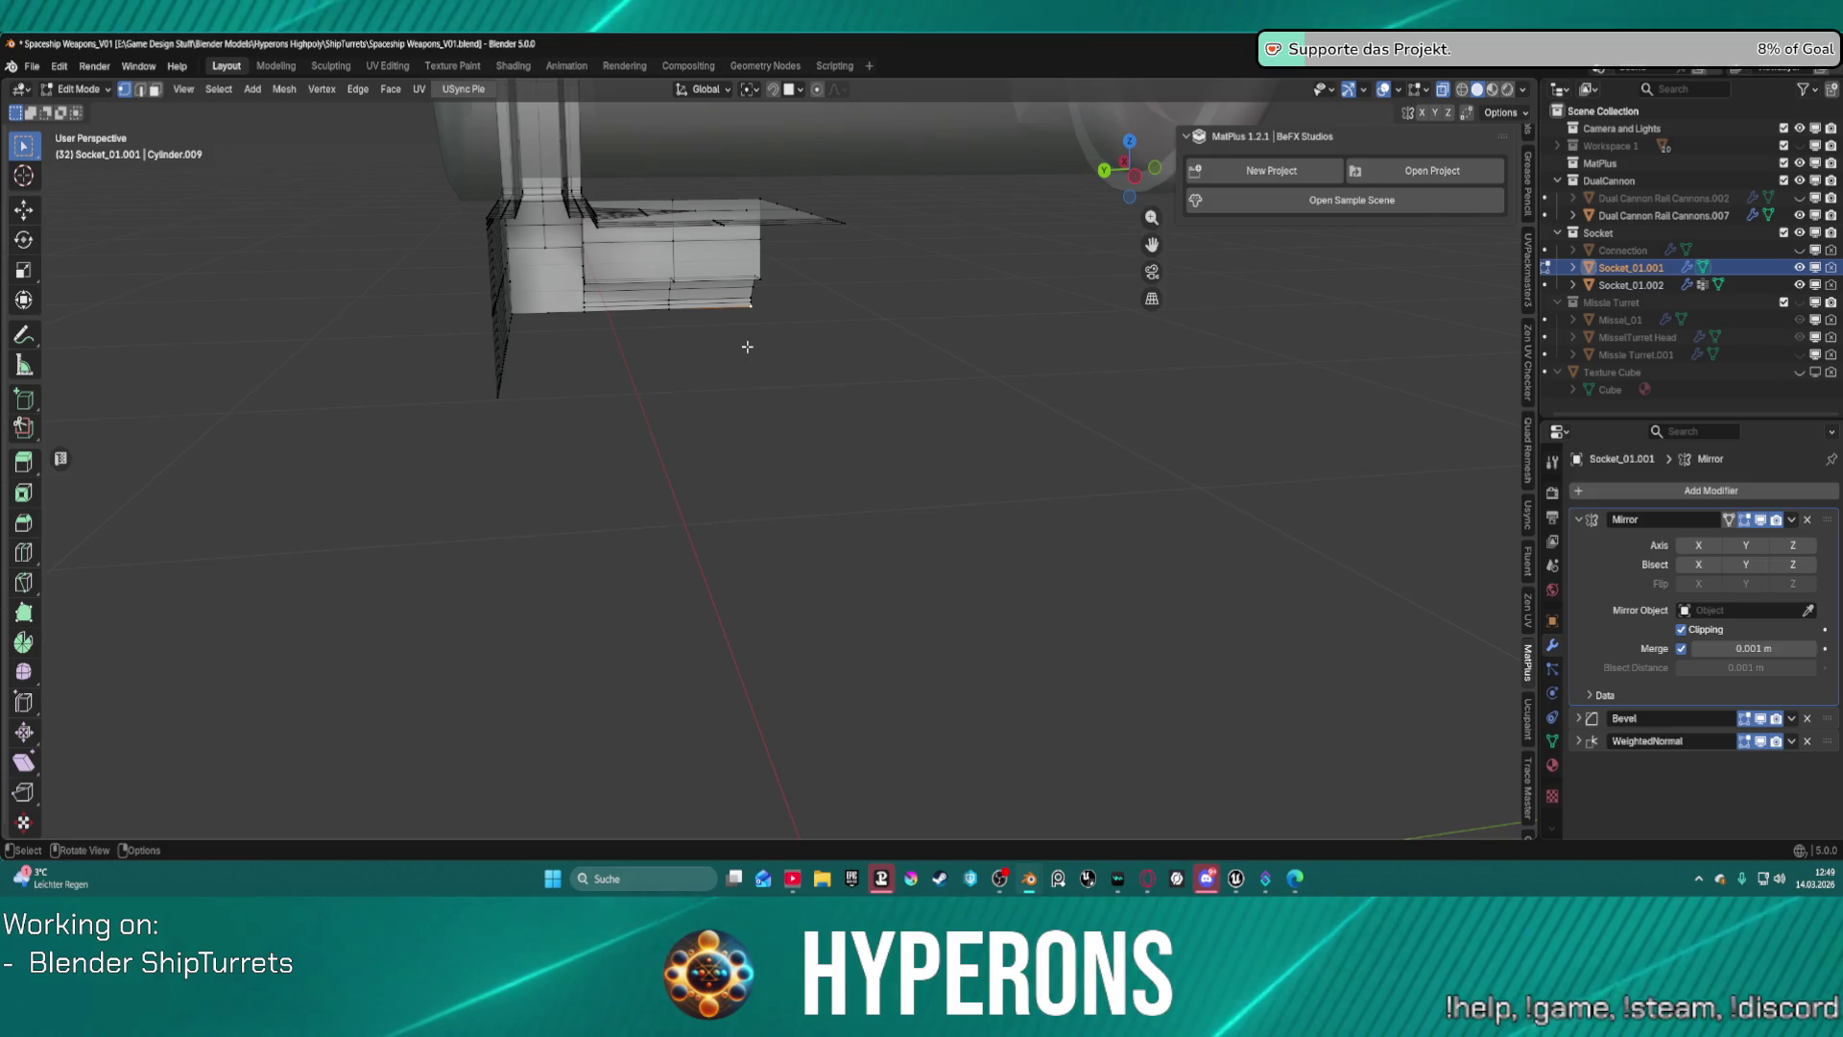
pyautogui.press('g')
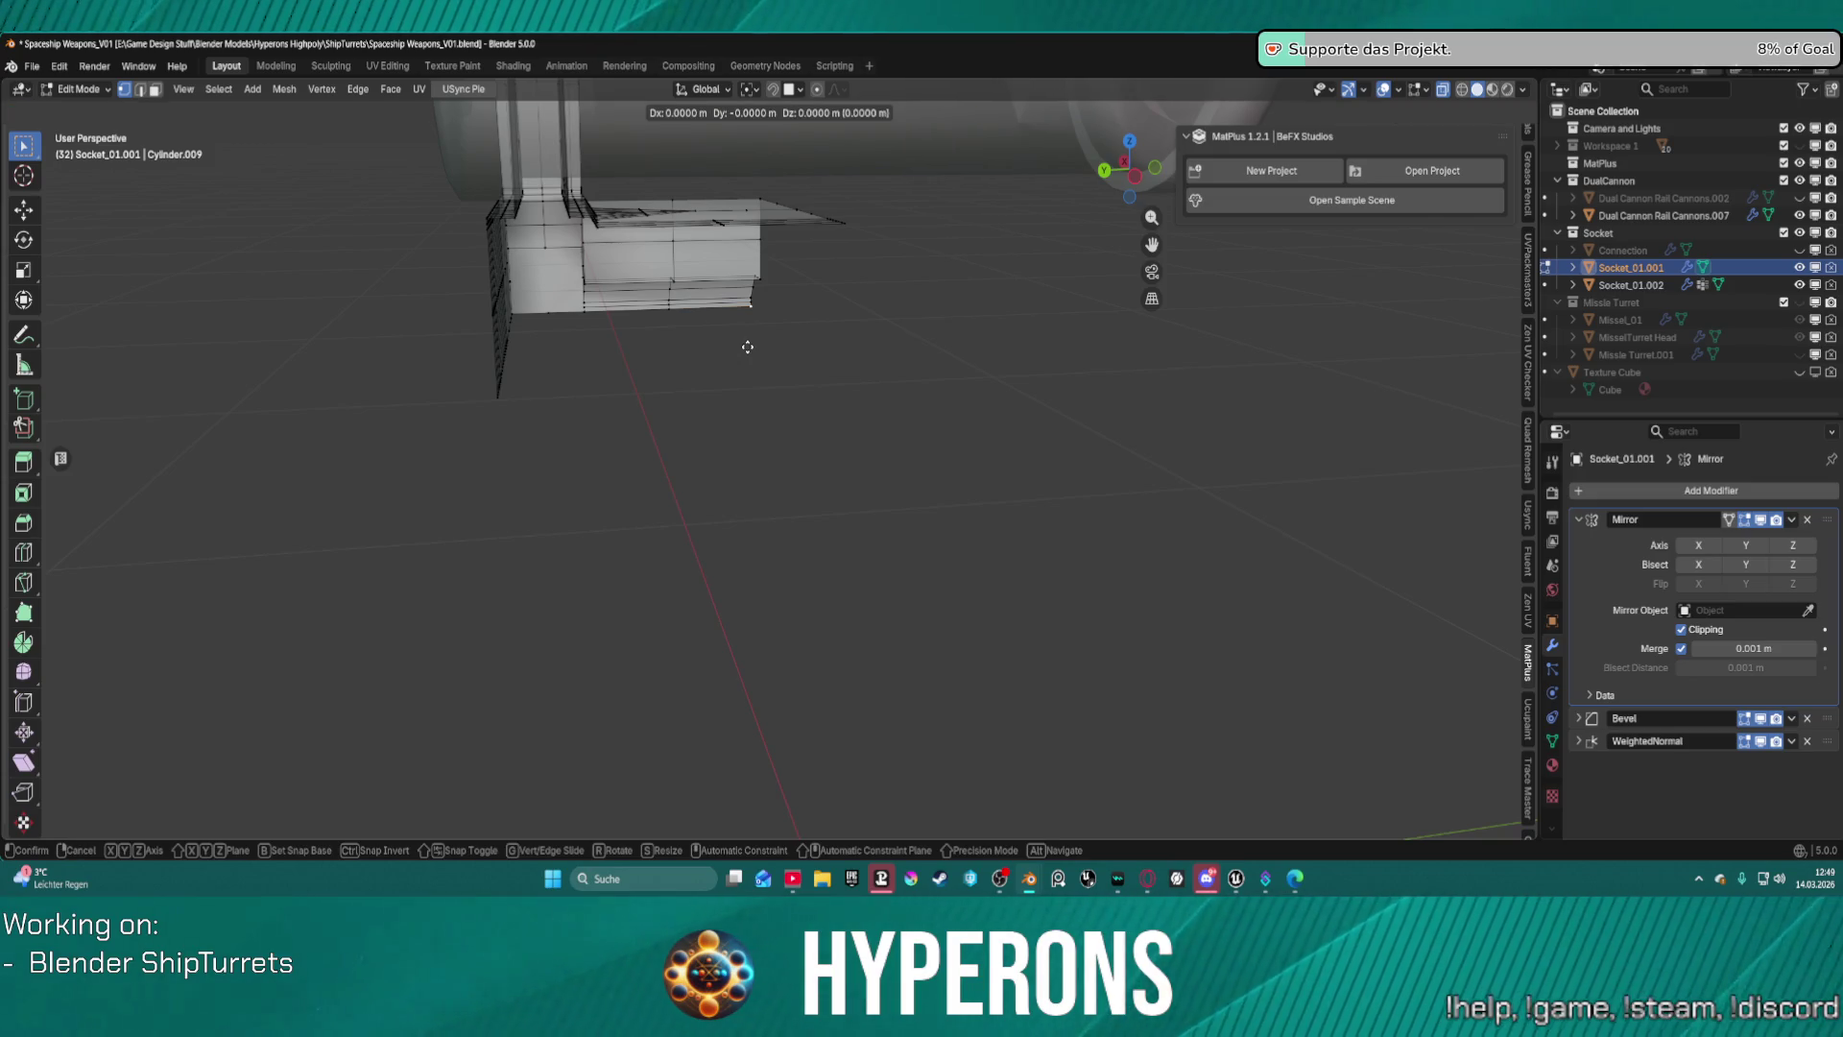
pyautogui.press('g')
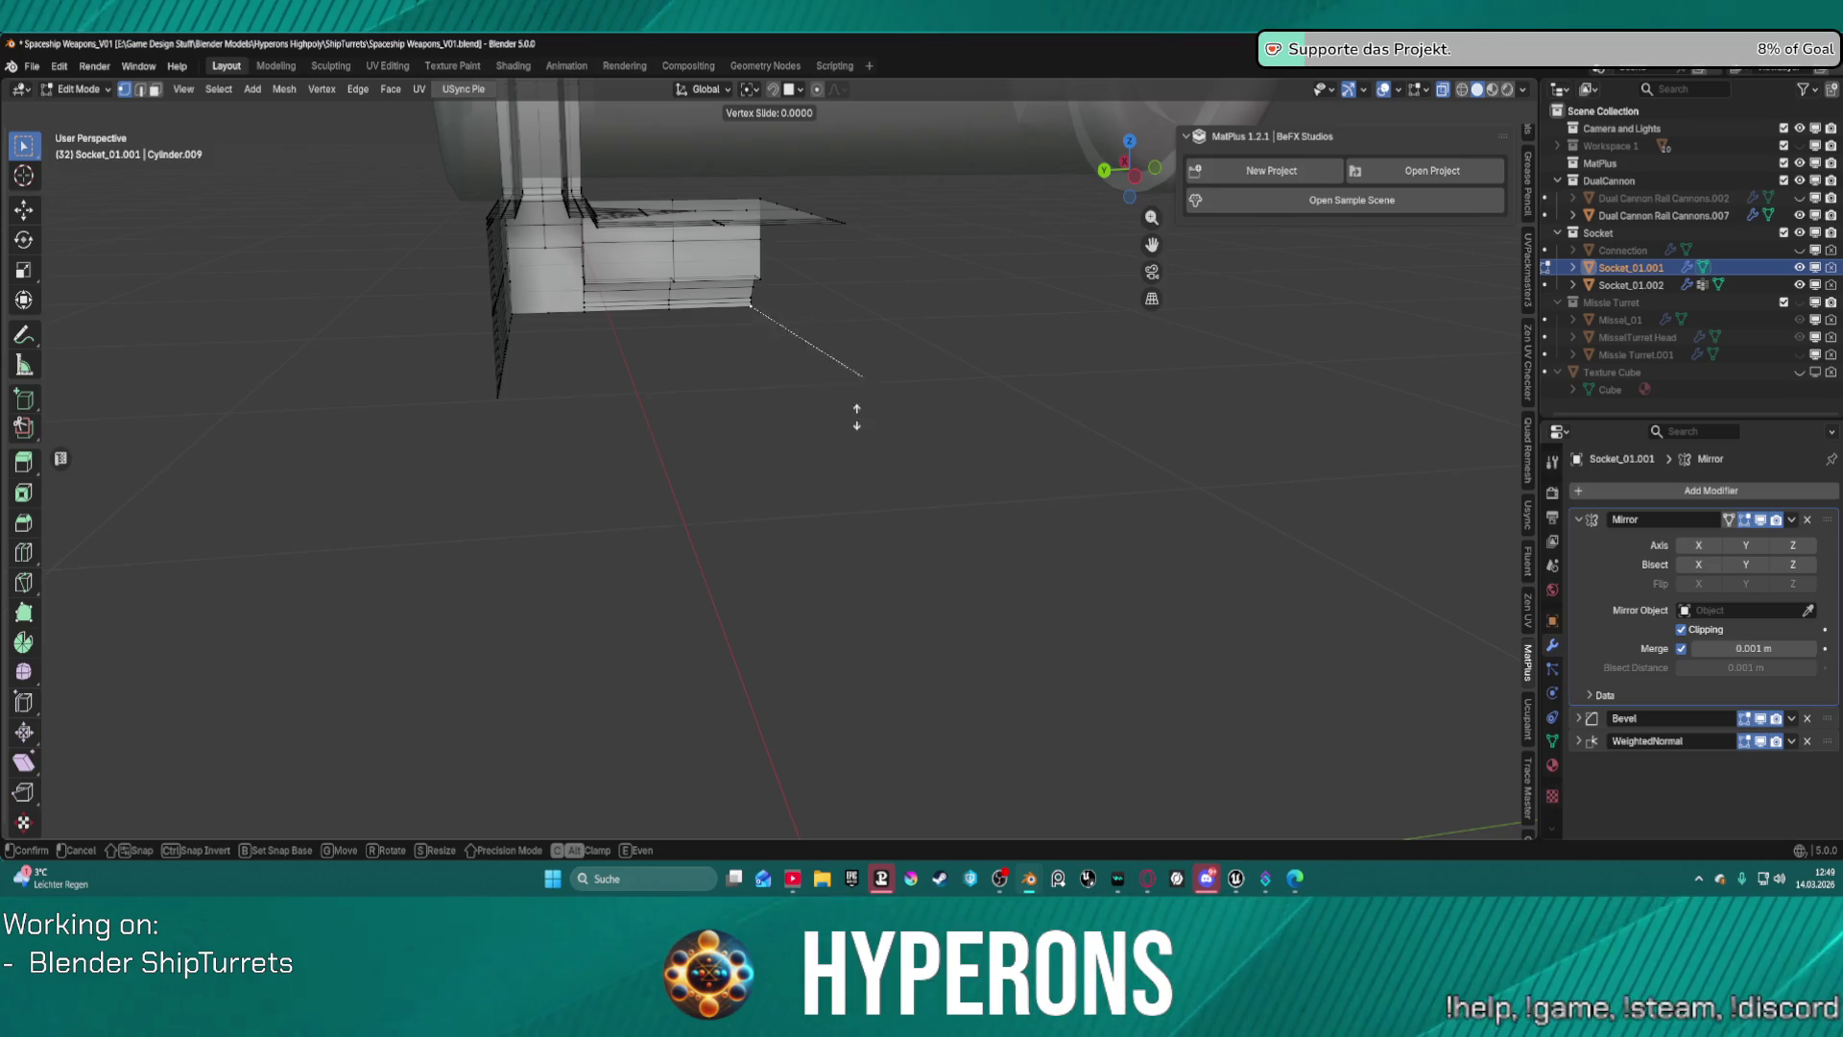
pyautogui.click(781, 413)
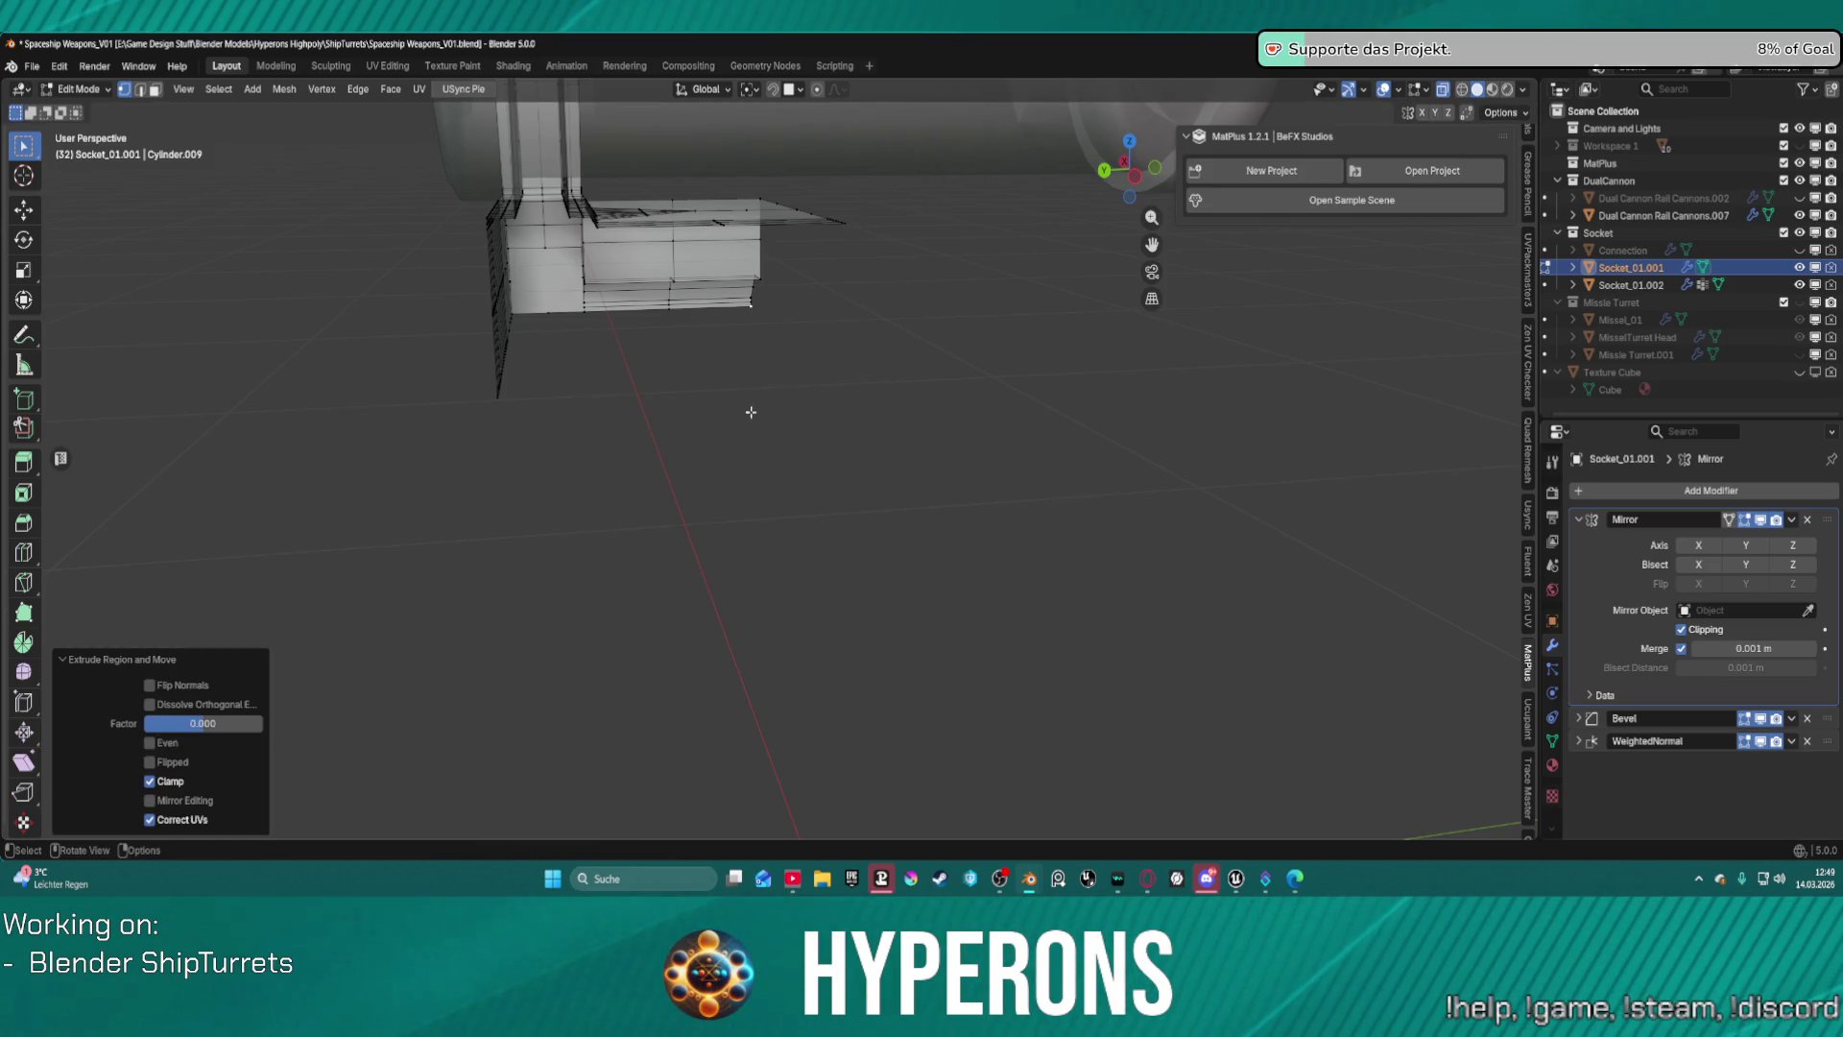
pyautogui.press('g')
pyautogui.press('x')
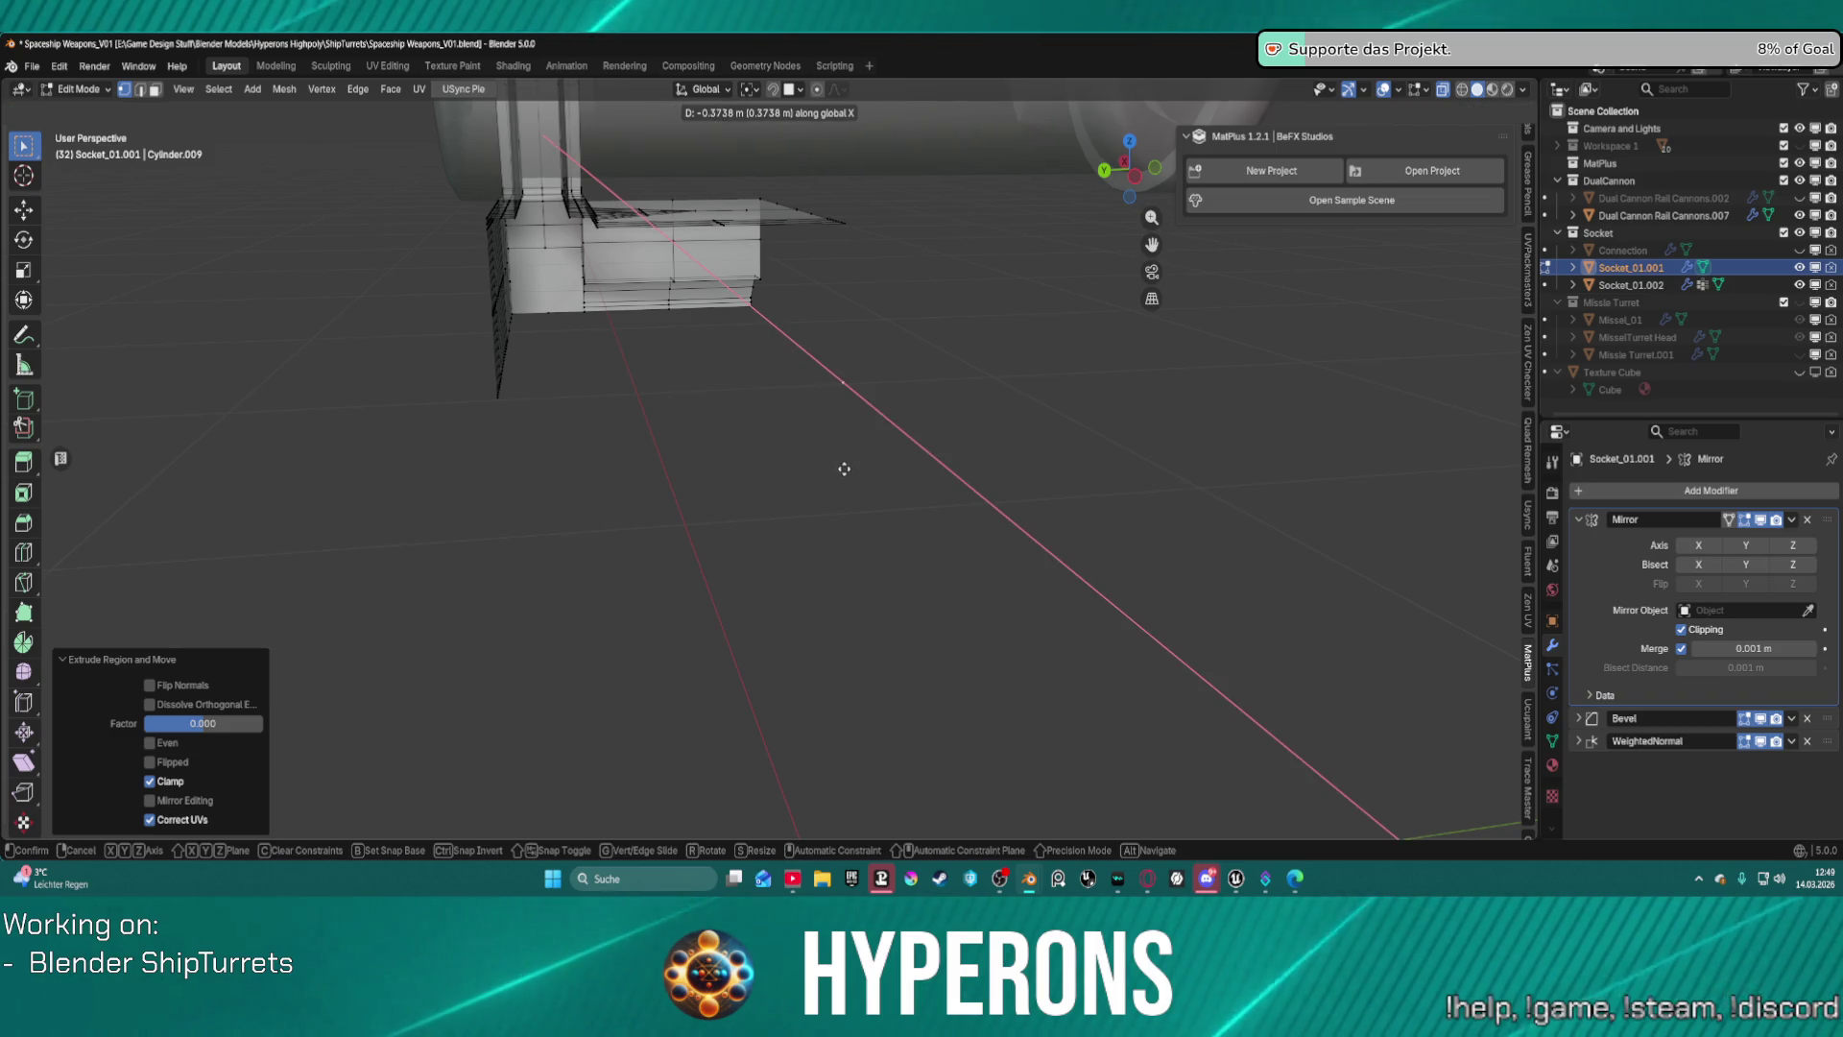
pyautogui.click(840, 466)
pyautogui.moveTo(840, 465)
pyautogui.mouseDown(button='middle')
pyautogui.moveTo(1024, 452)
pyautogui.moveTo(997, 452)
pyautogui.moveTo(1020, 449)
pyautogui.moveTo(941, 377)
pyautogui.moveTo(967, 403)
pyautogui.moveTo(948, 434)
pyautogui.mouseUp(button='middle')
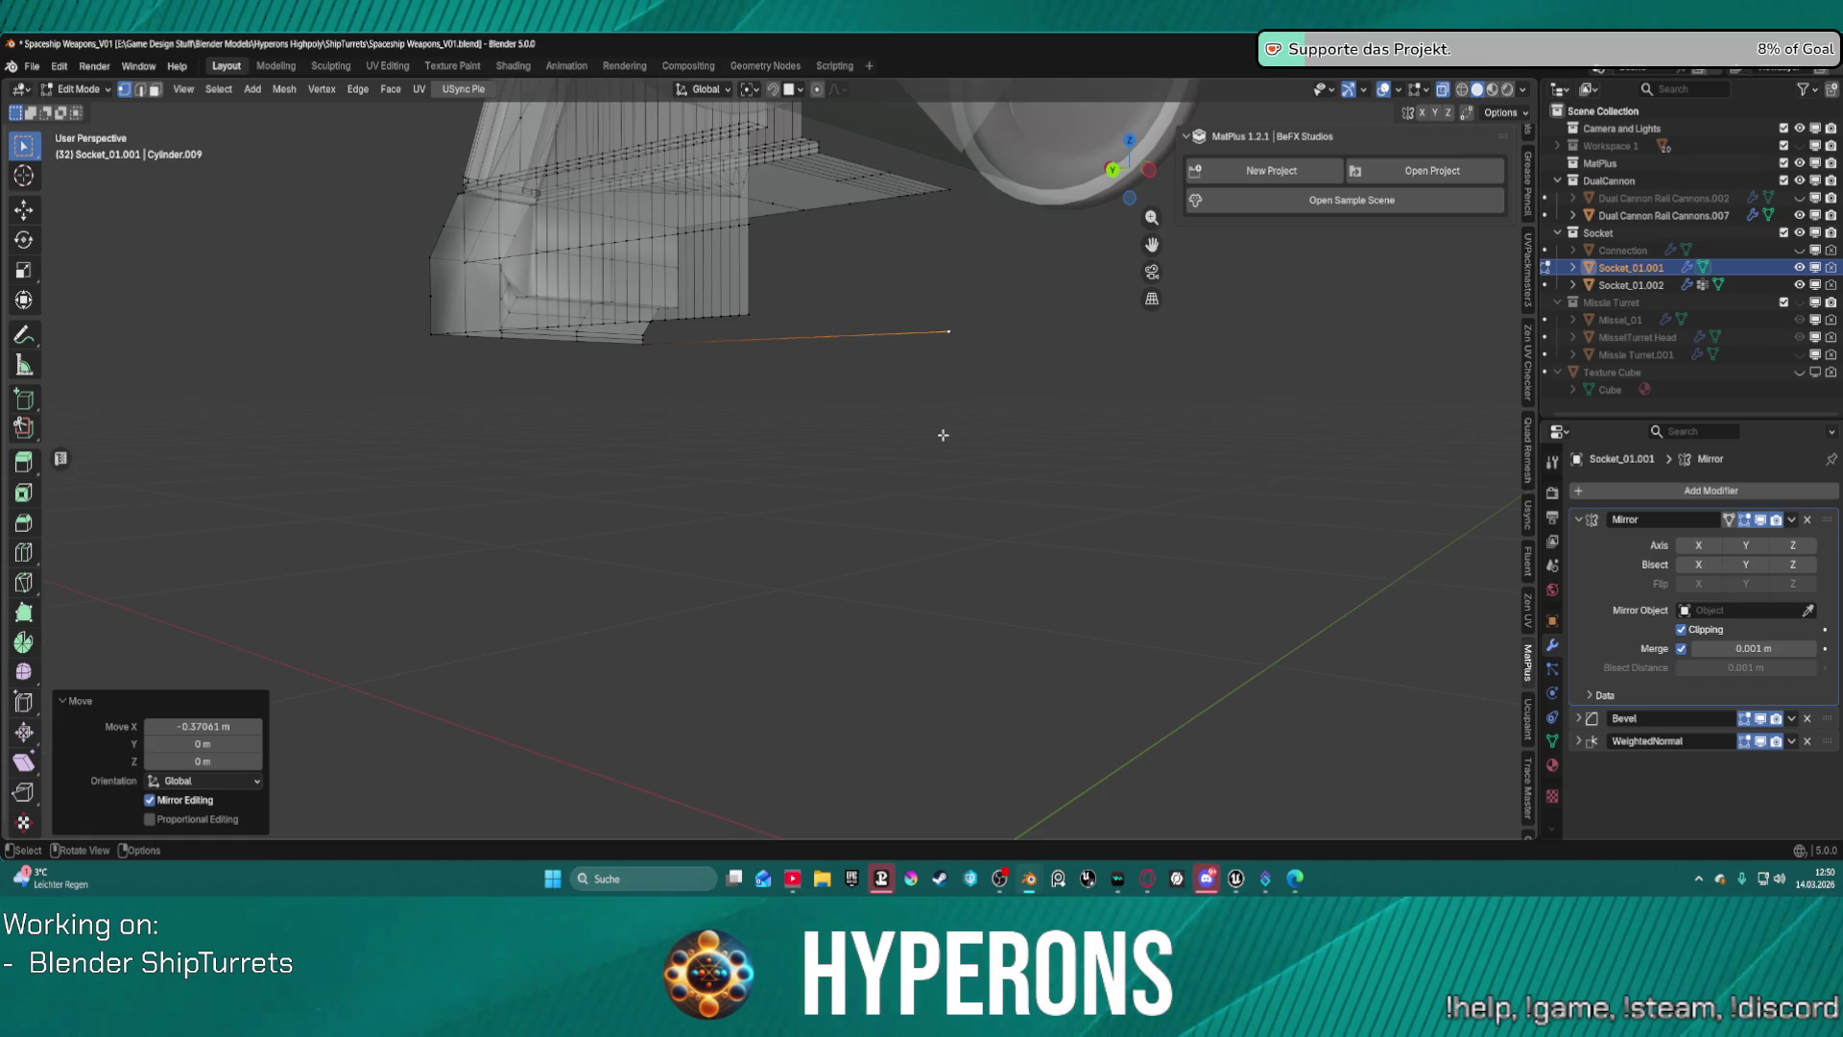
# Deselect the new edge and enable the Mirror modifier's X and Y axes.
pyautogui.click(1062, 407)
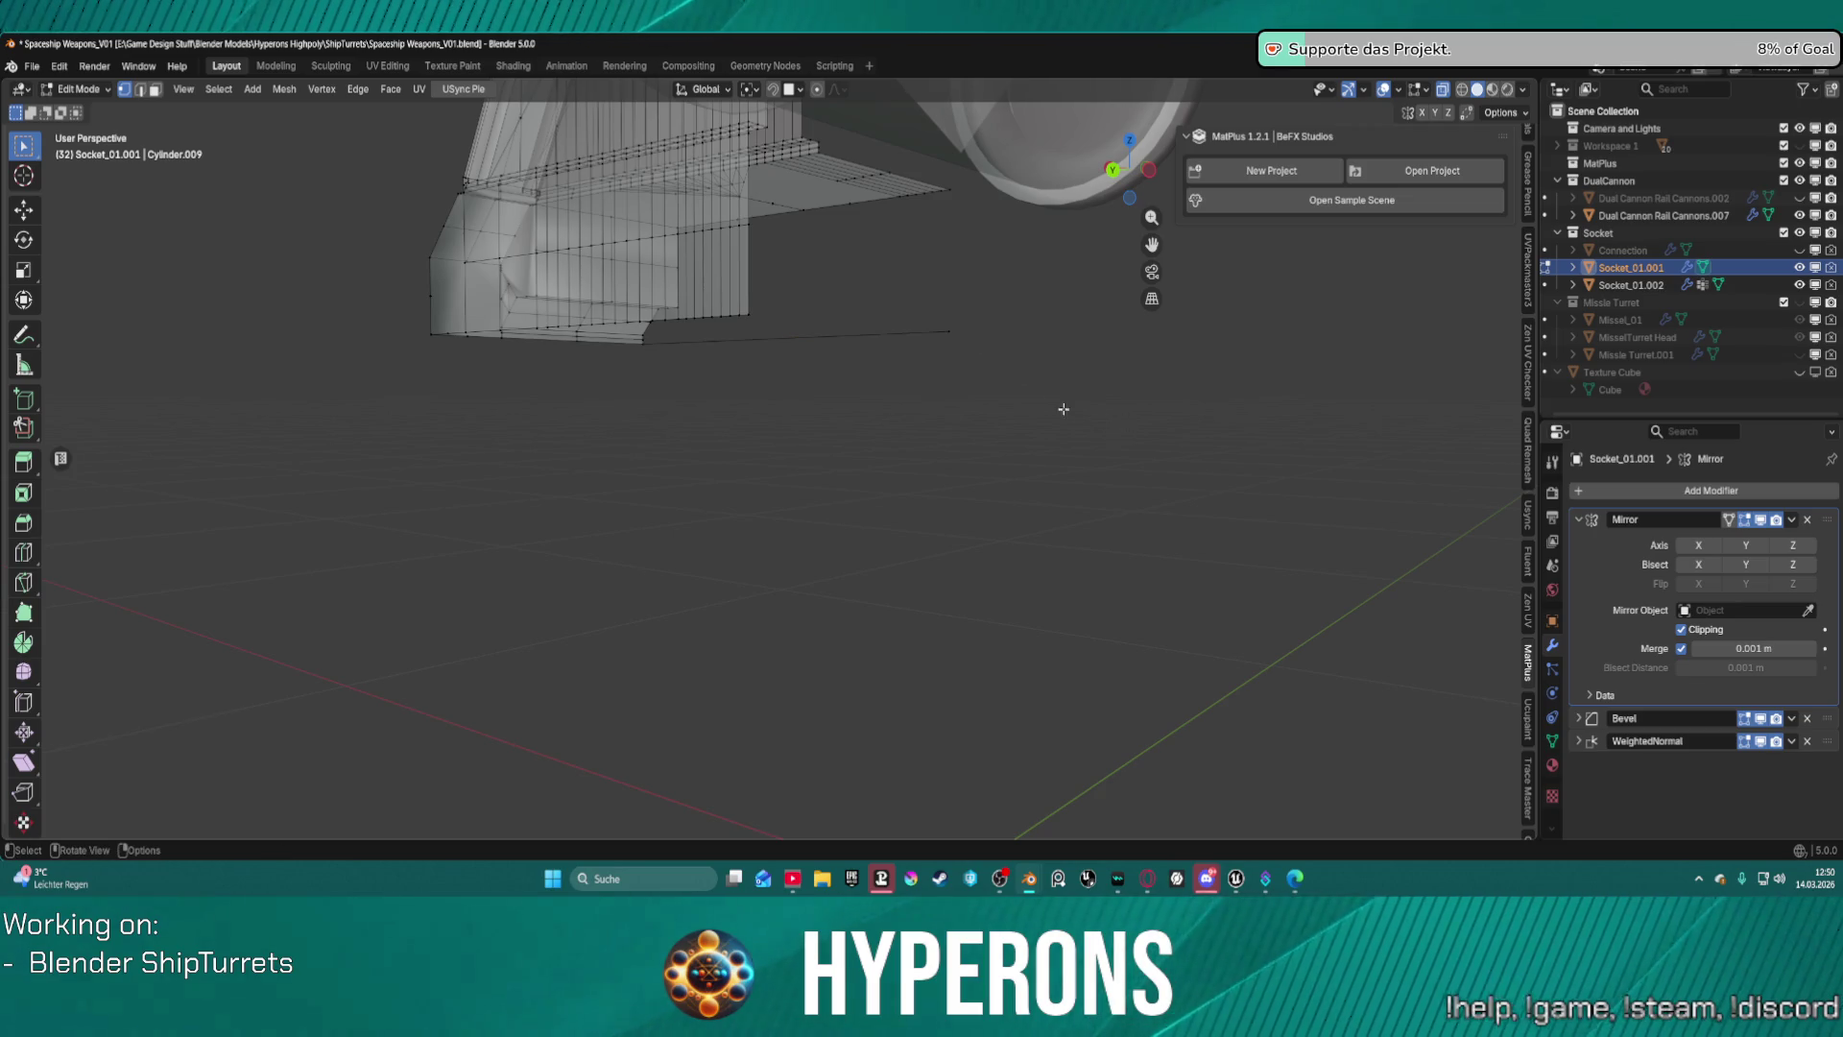
pyautogui.moveTo(1062, 407)
pyautogui.mouseDown(button='middle')
pyautogui.moveTo(971, 362)
pyautogui.moveTo(971, 382)
pyautogui.mouseUp(button='middle')
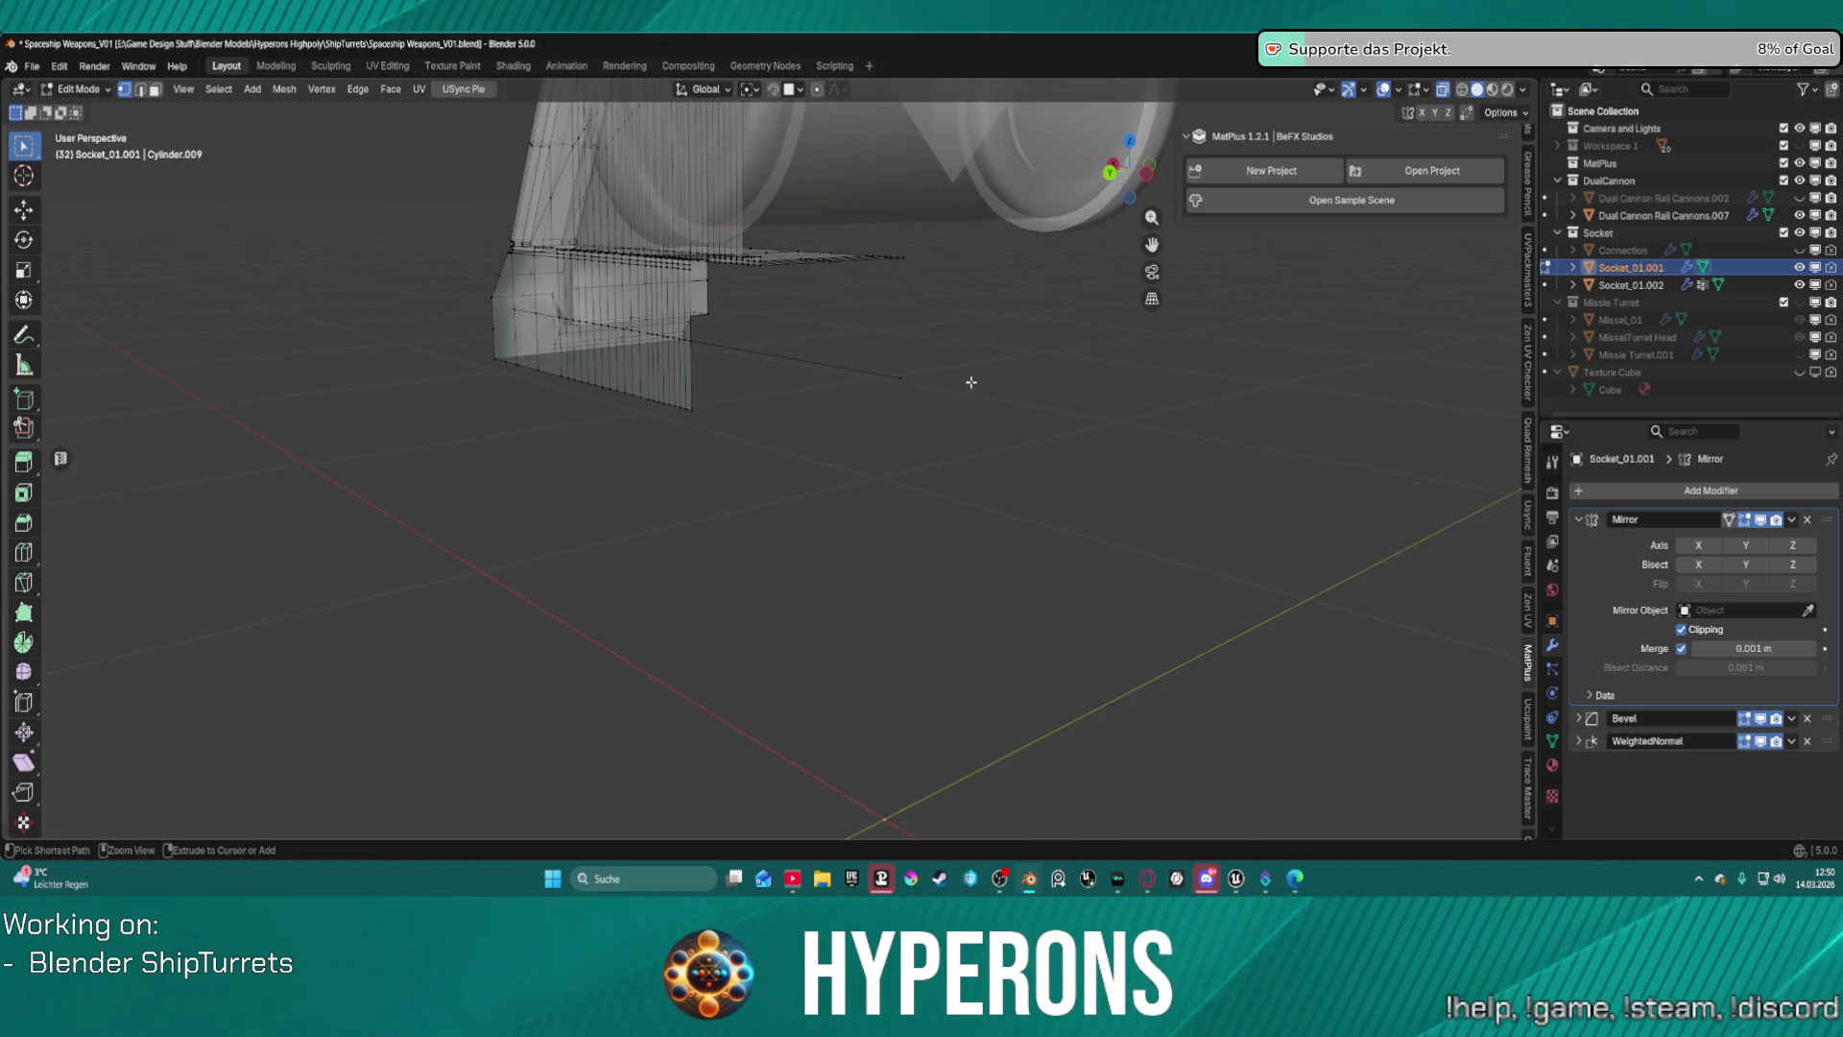
pyautogui.moveTo(833, 376)
pyautogui.mouseDown(button='middle')
pyautogui.moveTo(1057, 370)
pyautogui.moveTo(1212, 397)
pyautogui.moveTo(1172, 399)
pyautogui.mouseUp(button='middle')
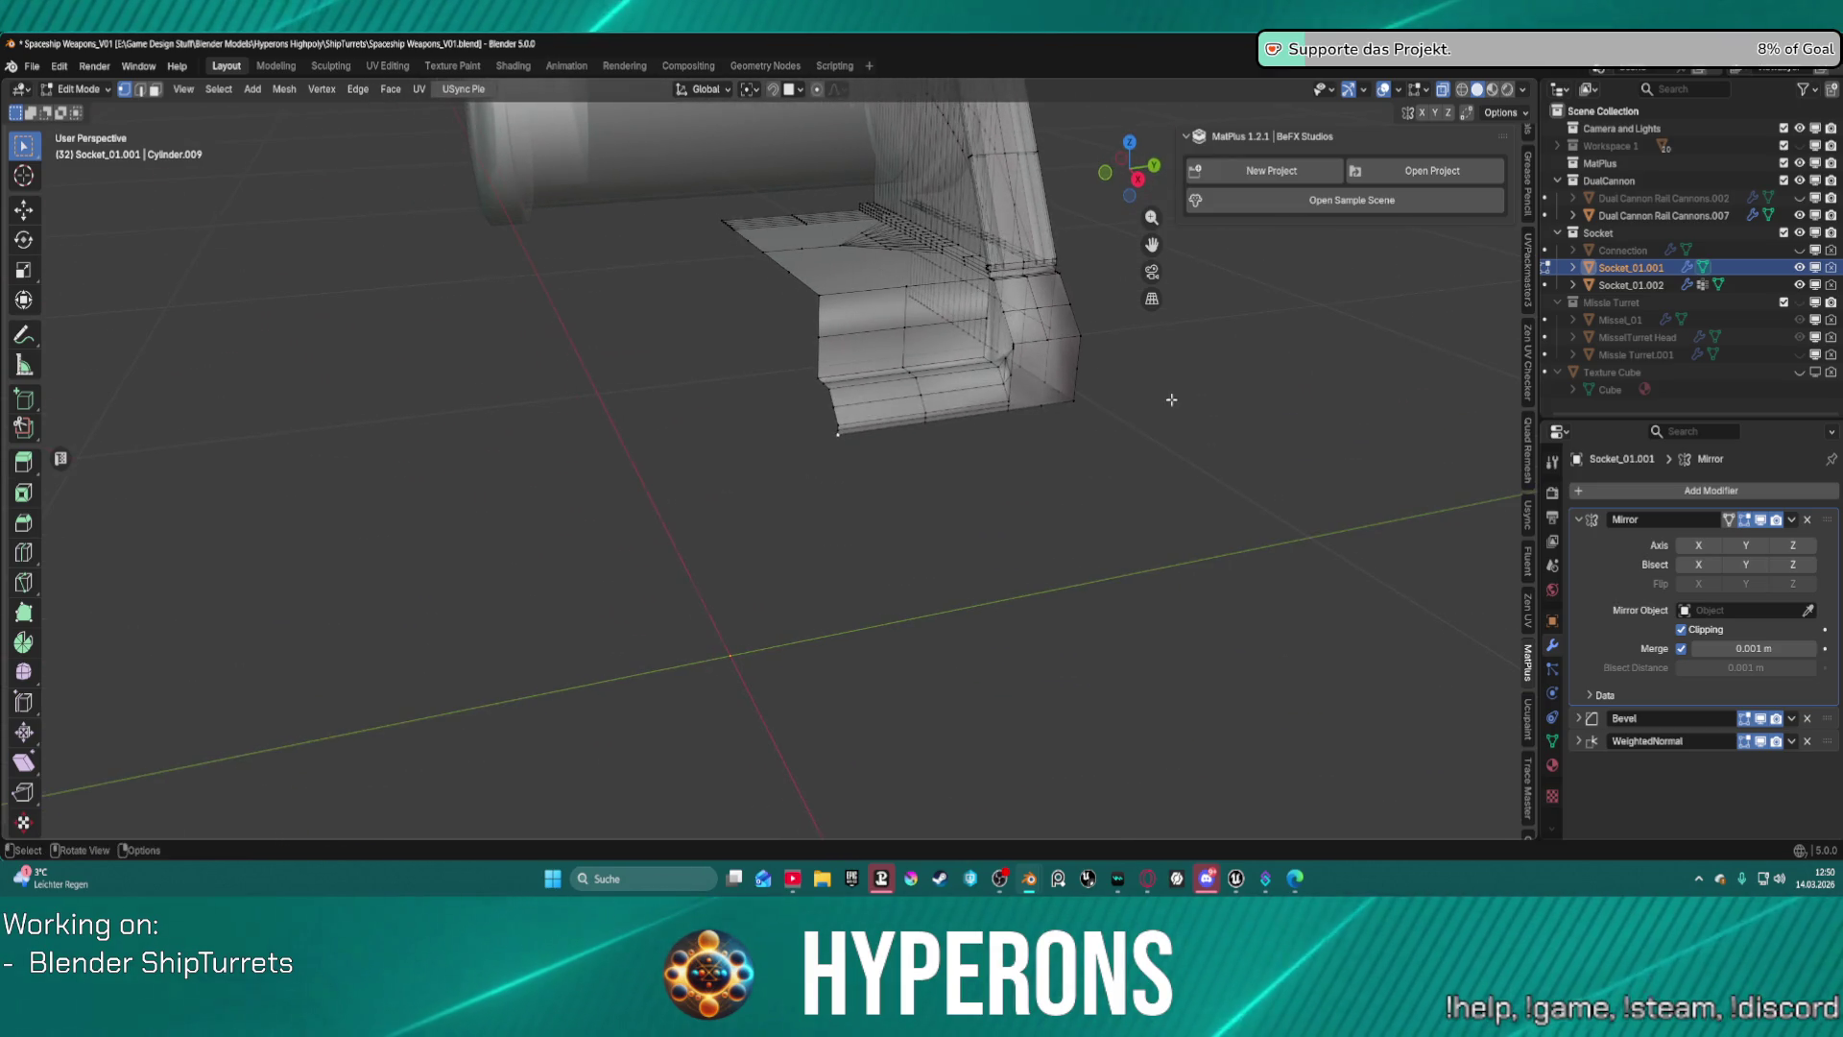
pyautogui.click(1718, 551)
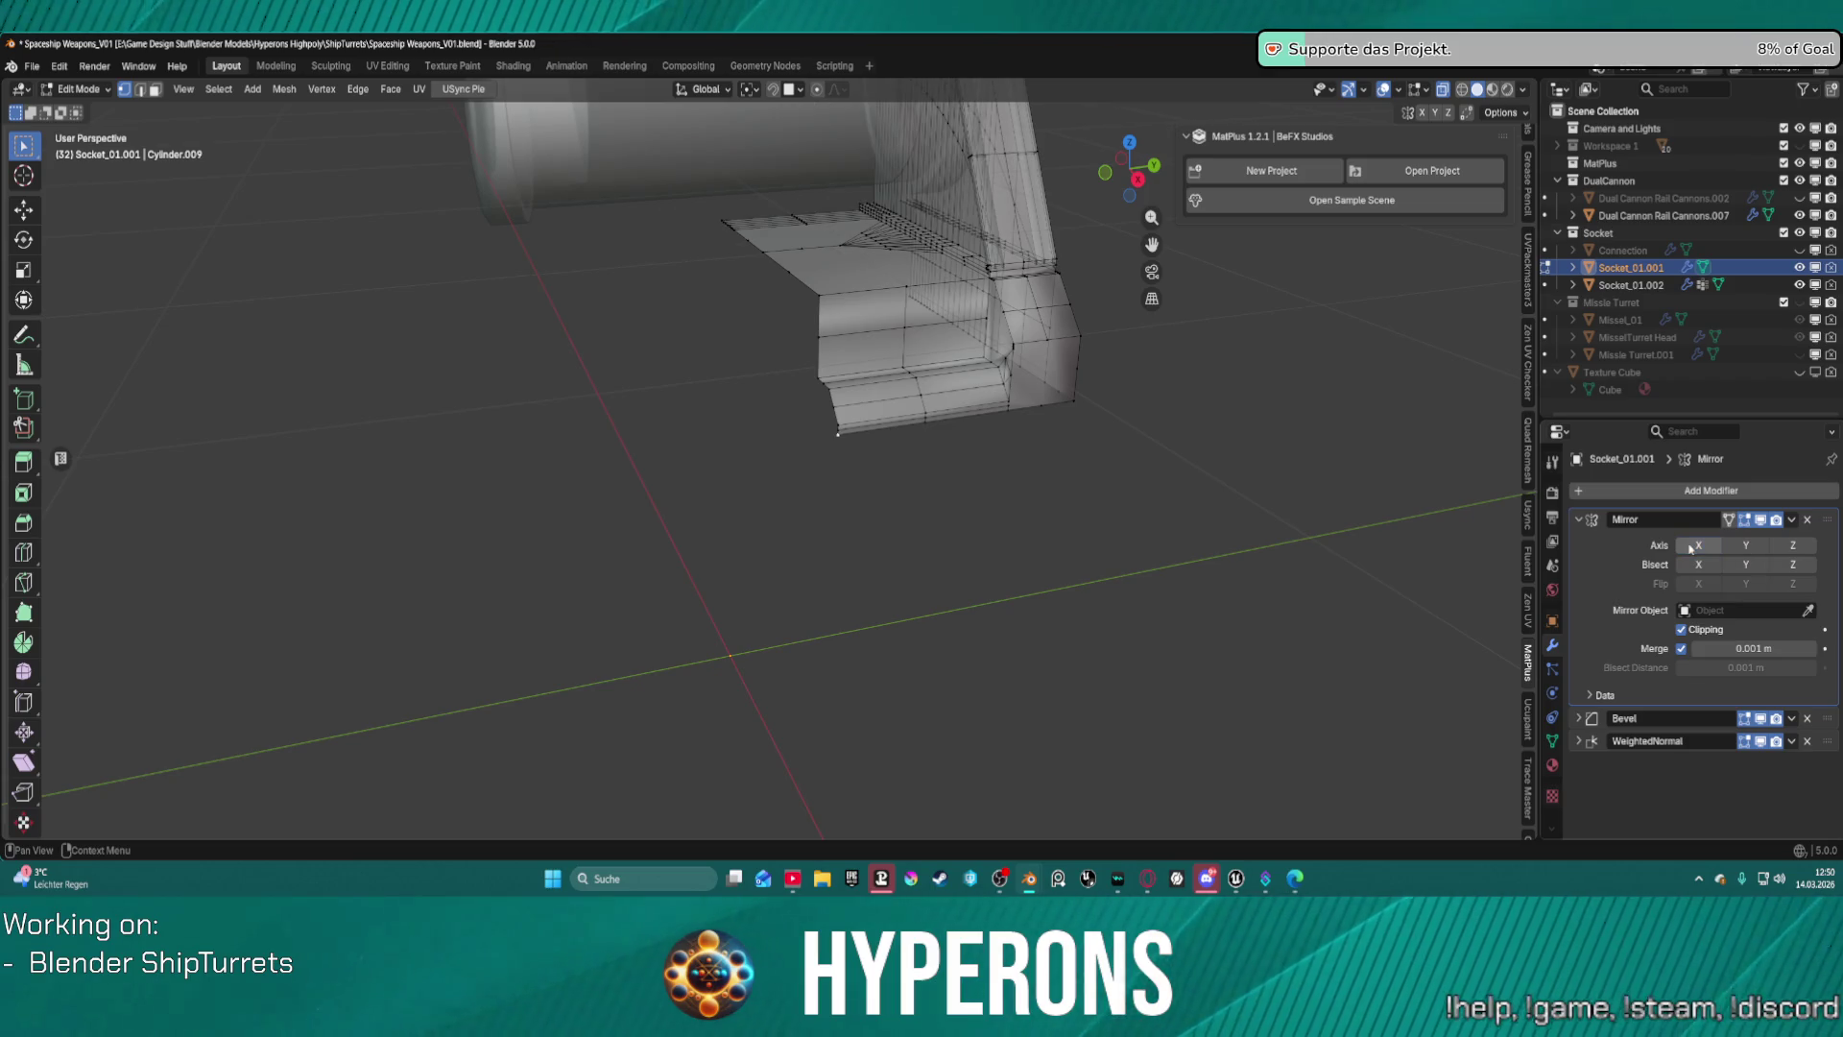
pyautogui.click(1747, 545)
# Inspect the X/Y-mirrored socket base from several angles, then open the Add menu.
pyautogui.moveTo(1440, 538)
pyautogui.mouseDown(button='middle')
pyautogui.moveTo(1127, 499)
pyautogui.moveTo(945, 434)
pyautogui.moveTo(1168, 473)
pyautogui.moveTo(1092, 468)
pyautogui.moveTo(999, 399)
pyautogui.moveTo(903, 393)
pyautogui.moveTo(936, 411)
pyautogui.moveTo(942, 383)
pyautogui.moveTo(1040, 368)
pyautogui.moveTo(853, 323)
pyautogui.moveTo(824, 359)
pyautogui.mouseUp(button='middle')
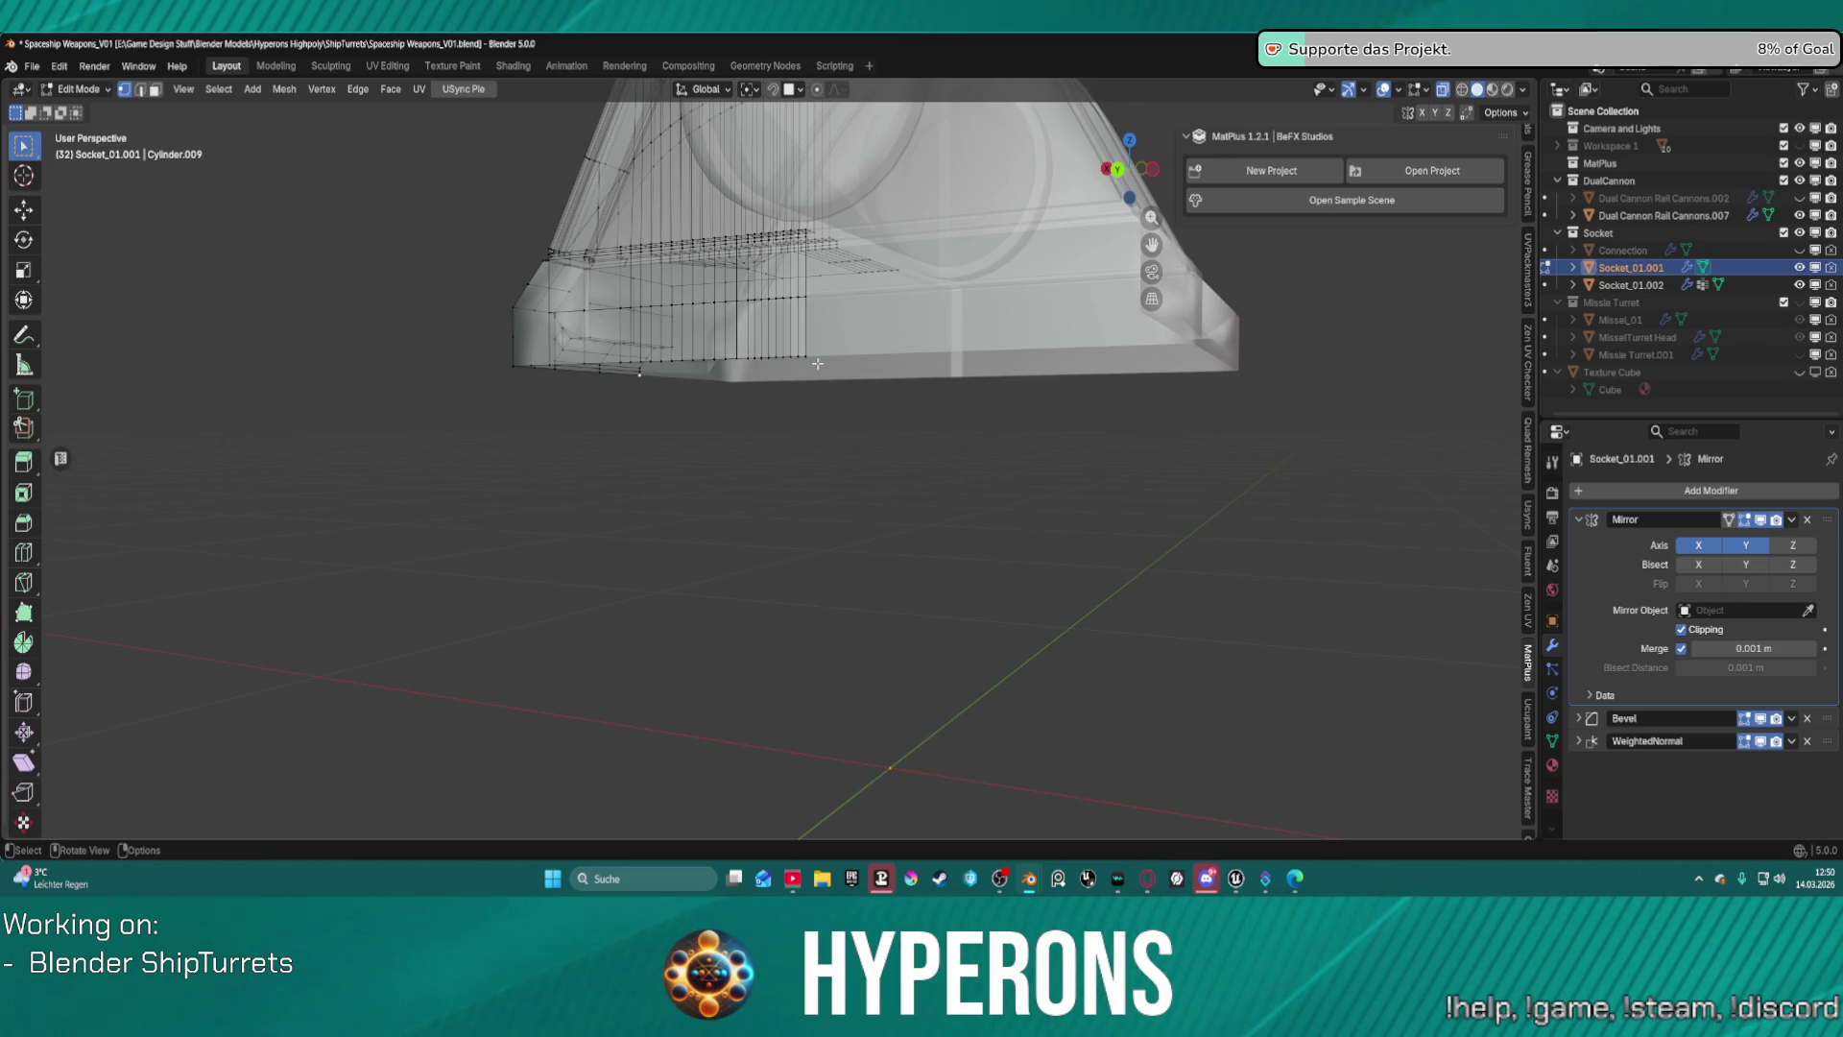
pyautogui.moveTo(835, 363)
pyautogui.mouseDown(button='middle')
pyautogui.moveTo(930, 413)
pyautogui.moveTo(889, 408)
pyautogui.moveTo(892, 375)
pyautogui.moveTo(823, 395)
pyautogui.moveTo(770, 380)
pyautogui.moveTo(803, 403)
pyautogui.moveTo(925, 391)
pyautogui.moveTo(886, 430)
pyautogui.mouseUp(button='middle')
pyautogui.scroll(3, 892, 411)
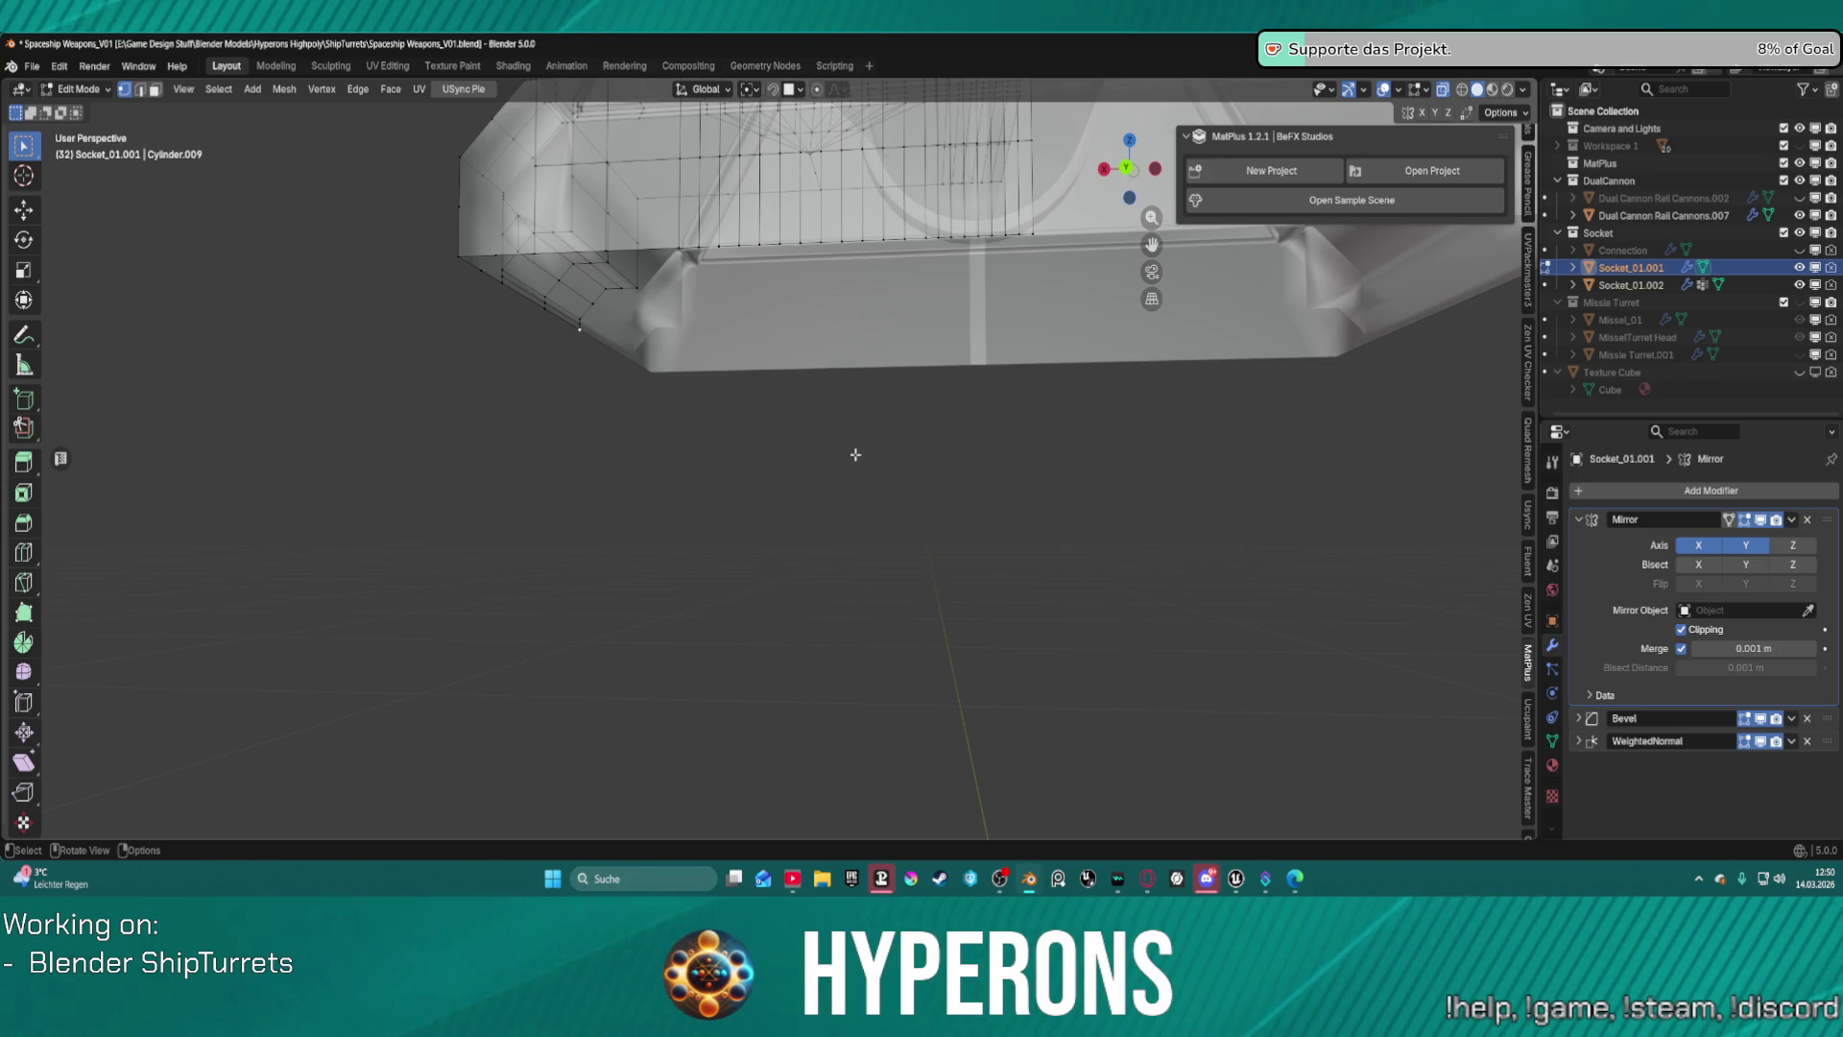
pyautogui.moveTo(855, 454)
pyautogui.mouseDown(button='middle')
pyautogui.moveTo(1152, 423)
pyautogui.moveTo(1095, 399)
pyautogui.moveTo(1224, 410)
pyautogui.moveTo(1114, 424)
pyautogui.moveTo(1091, 461)
pyautogui.moveTo(1004, 399)
pyautogui.moveTo(1057, 403)
pyautogui.moveTo(1074, 436)
pyautogui.moveTo(1080, 566)
pyautogui.moveTo(1091, 387)
pyautogui.moveTo(1090, 415)
pyautogui.mouseUp(button='middle')
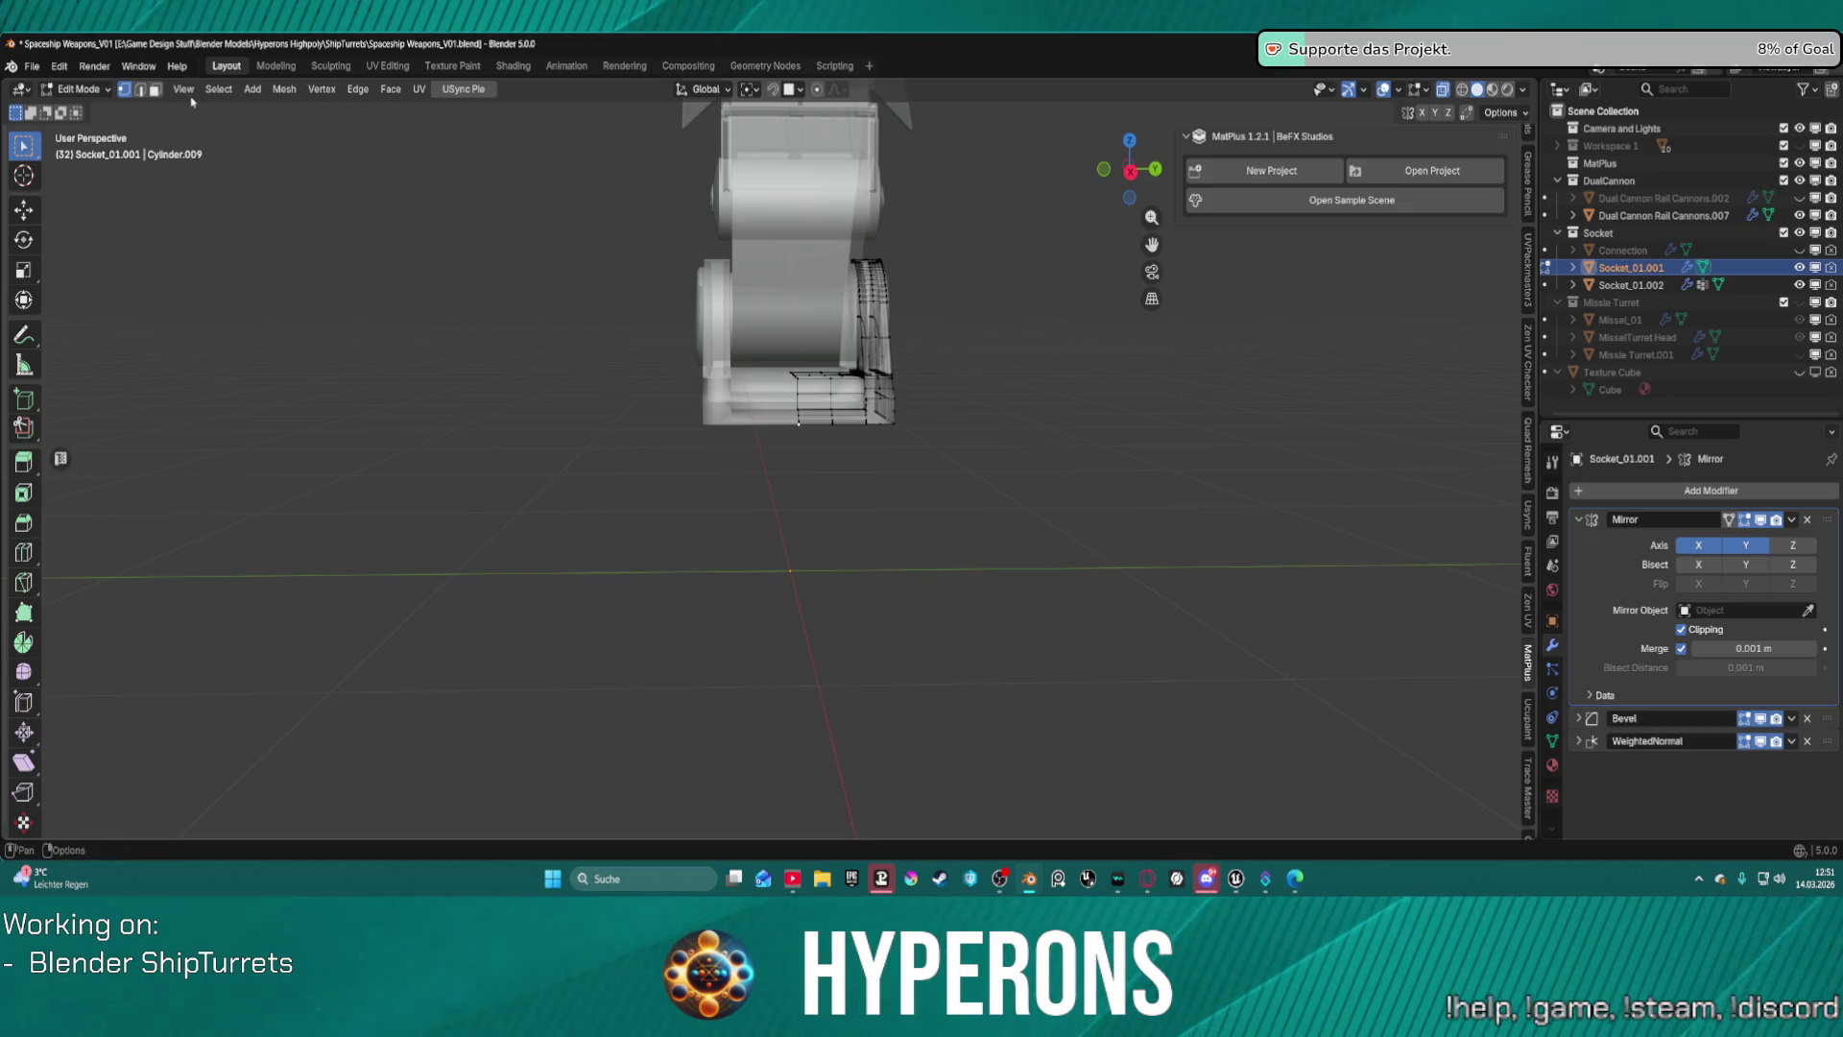
pyautogui.click(253, 89)
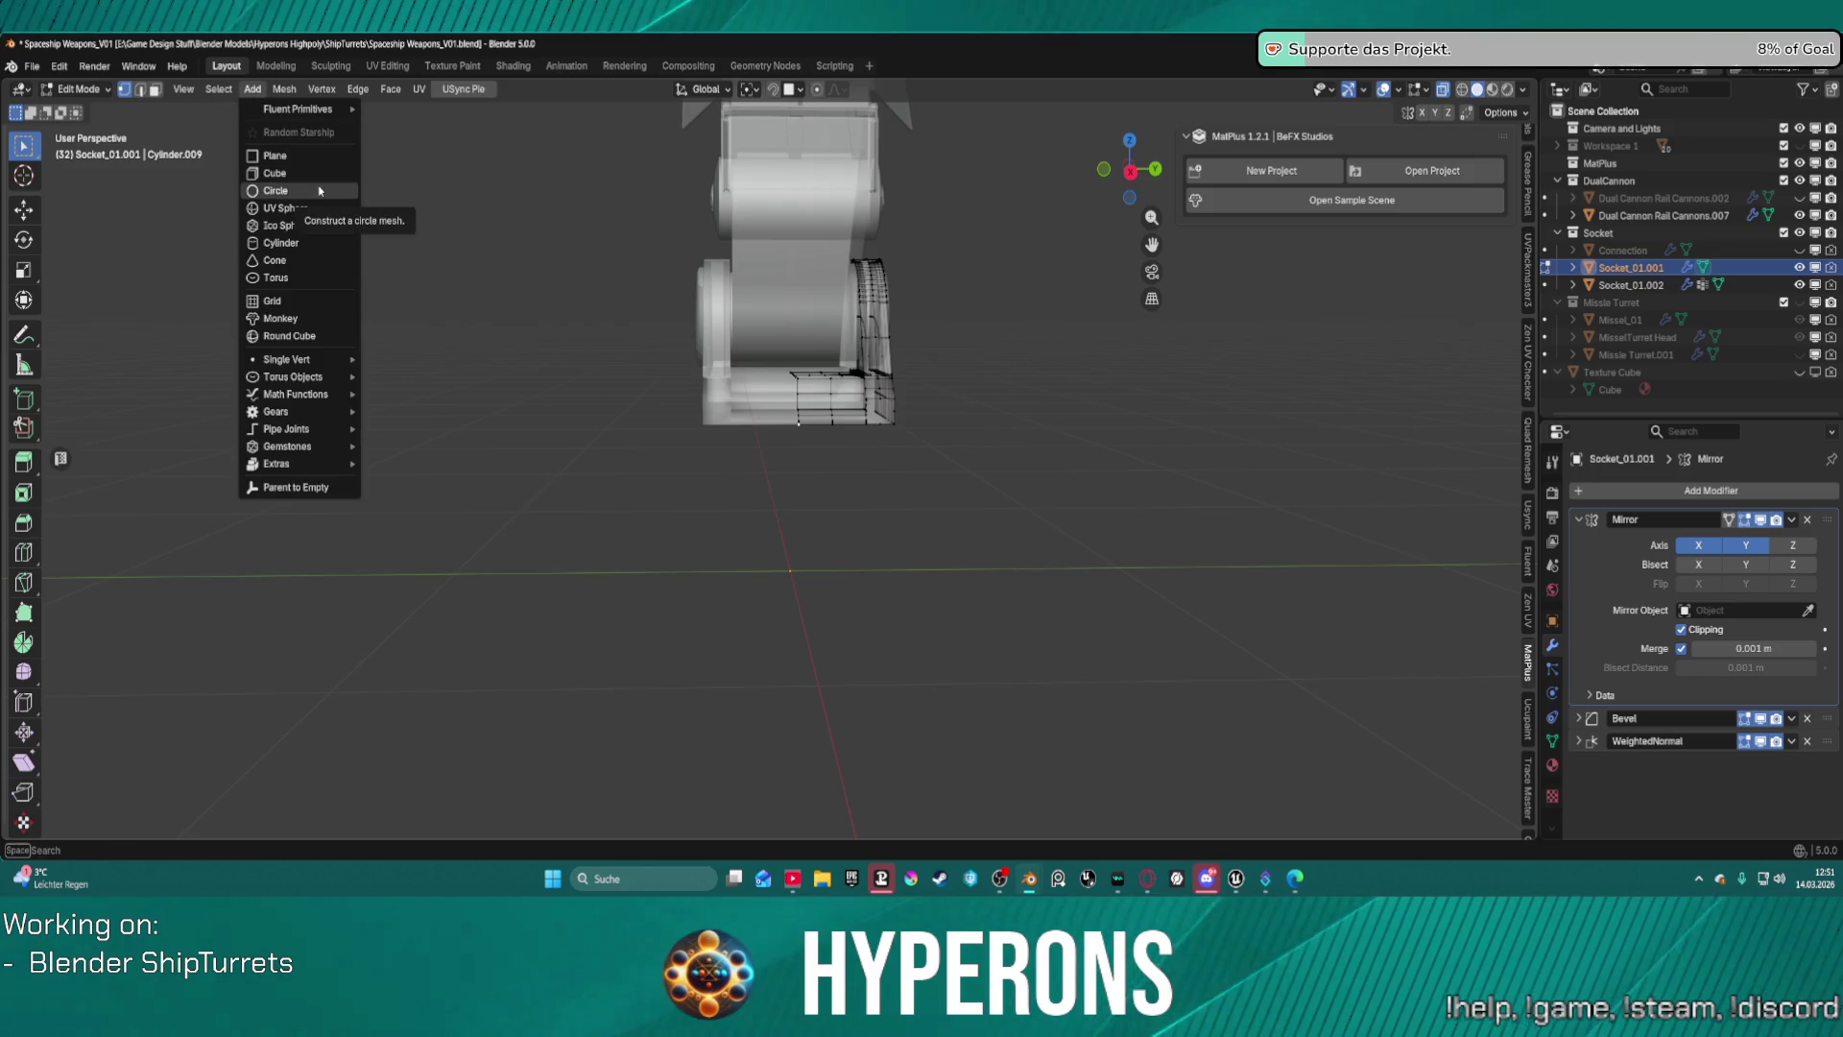
# Undo a trial cylinder, snap the 3D cursor to world origin, and add a 32-vertex cylinder there.
pyautogui.click(347, 246)
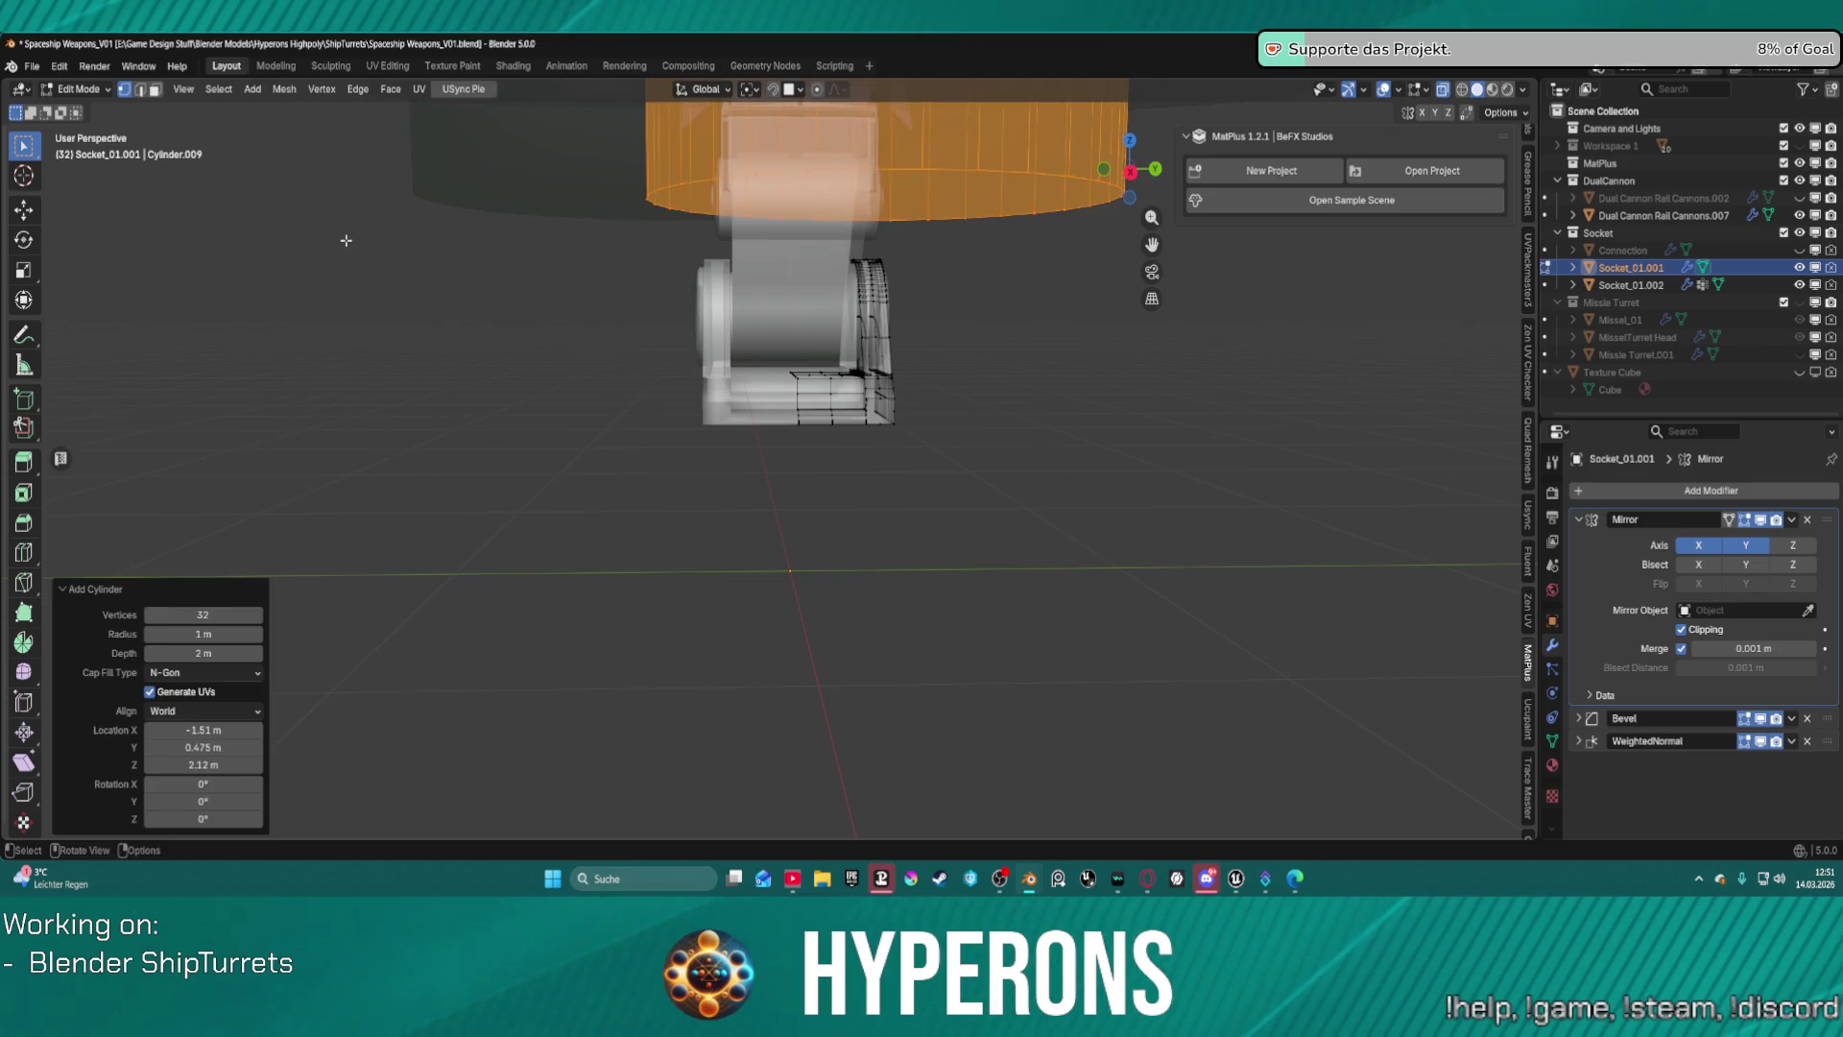
pyautogui.scroll(-4, 938, 210)
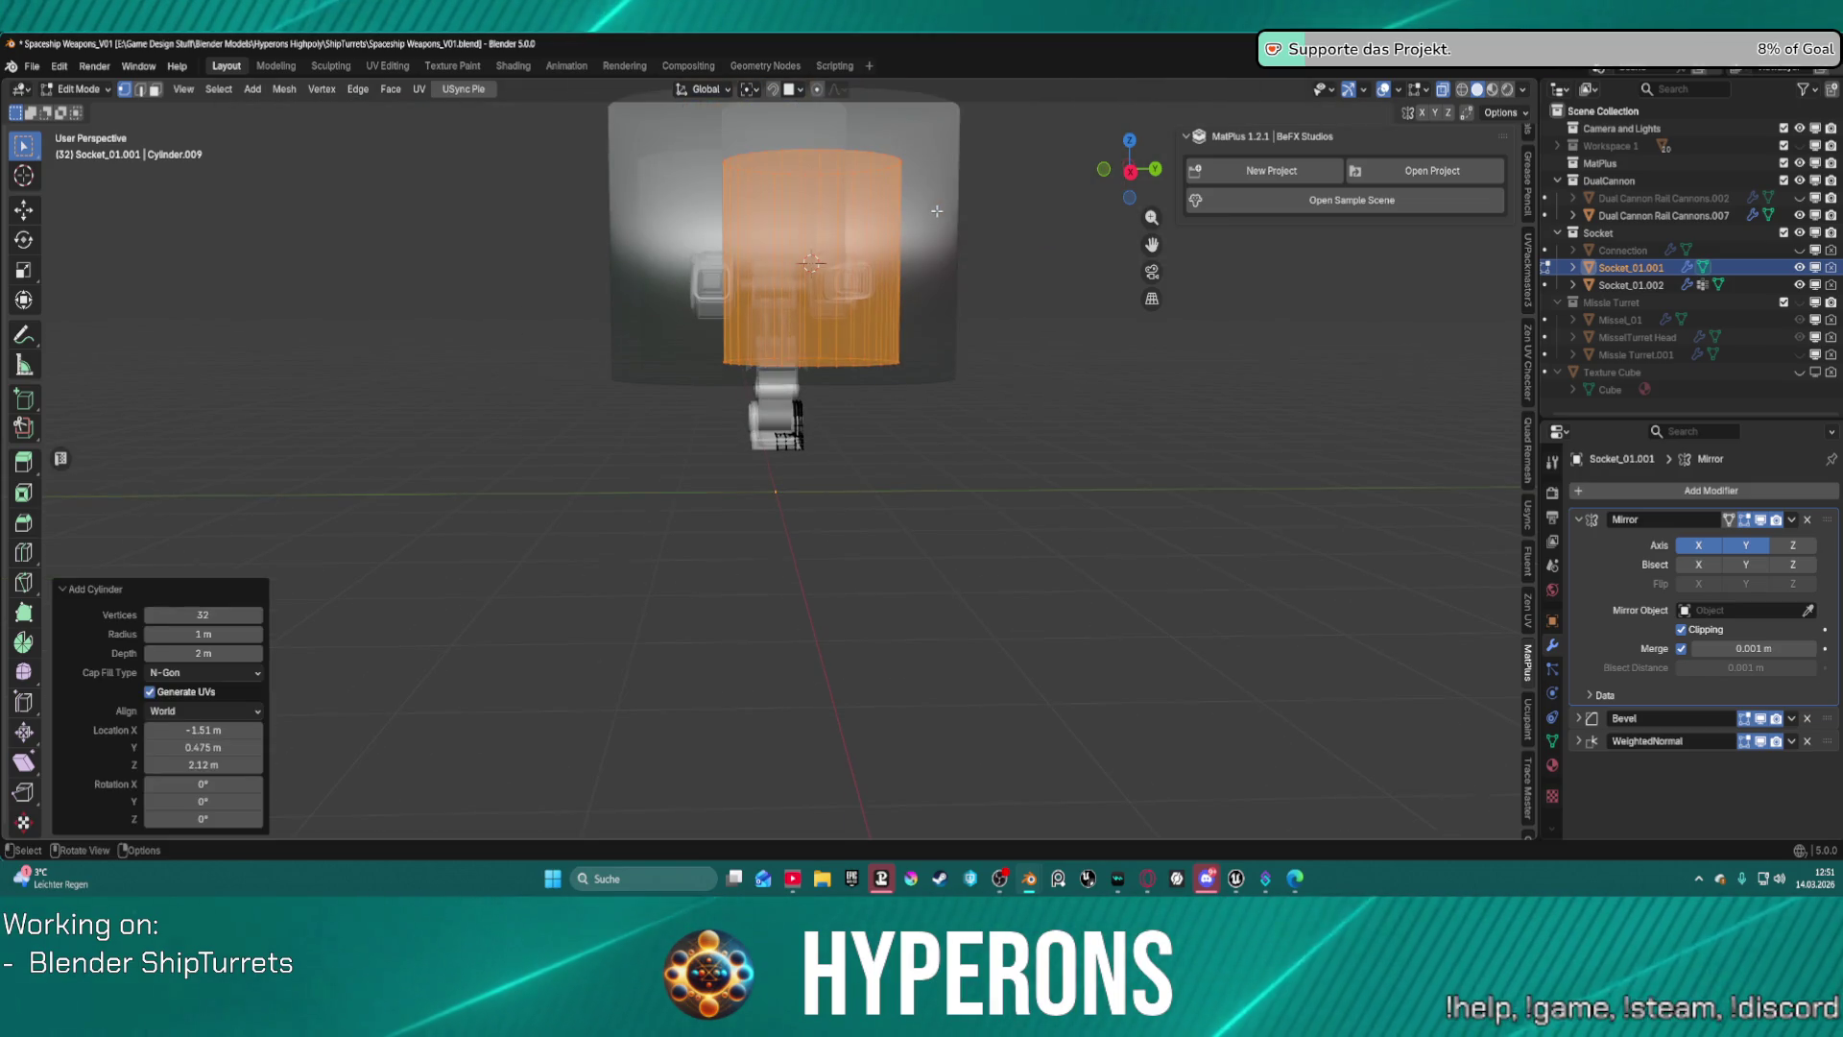
pyautogui.hotkey('ctrl', 'z')
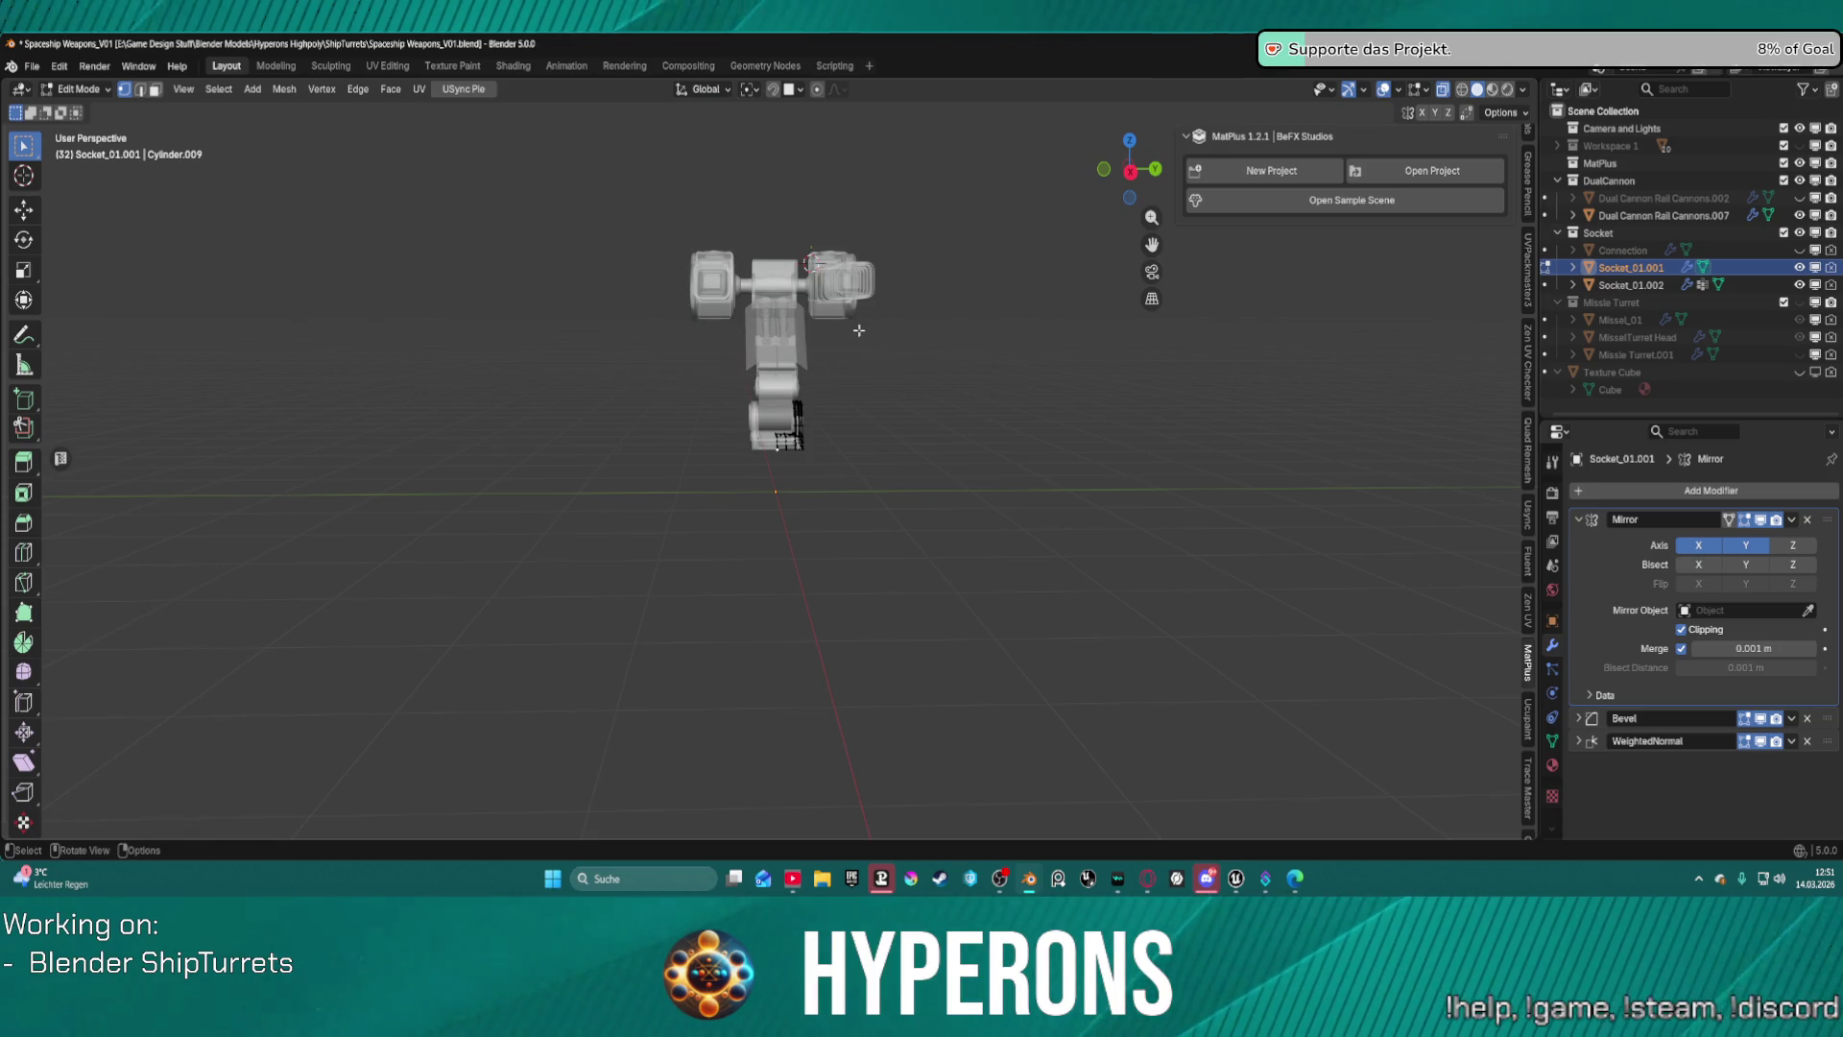
pyautogui.hotkey('shift', 's')
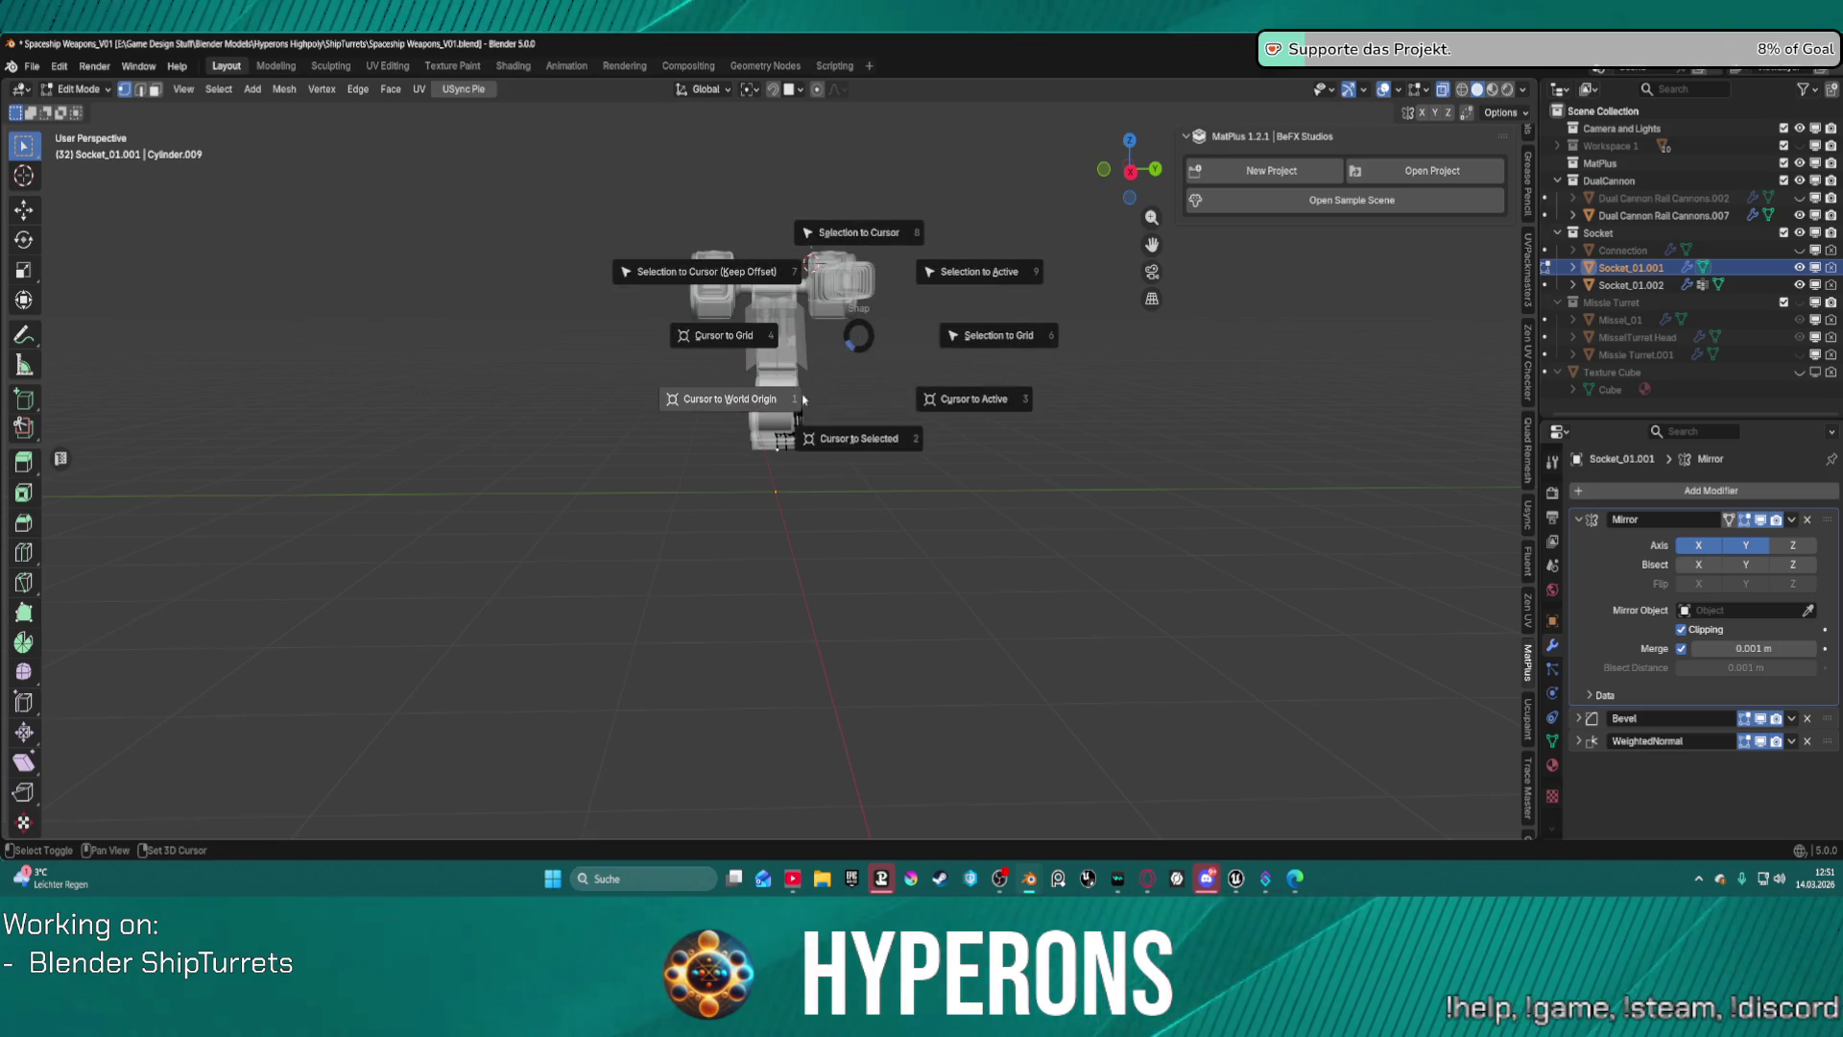
pyautogui.click(746, 397)
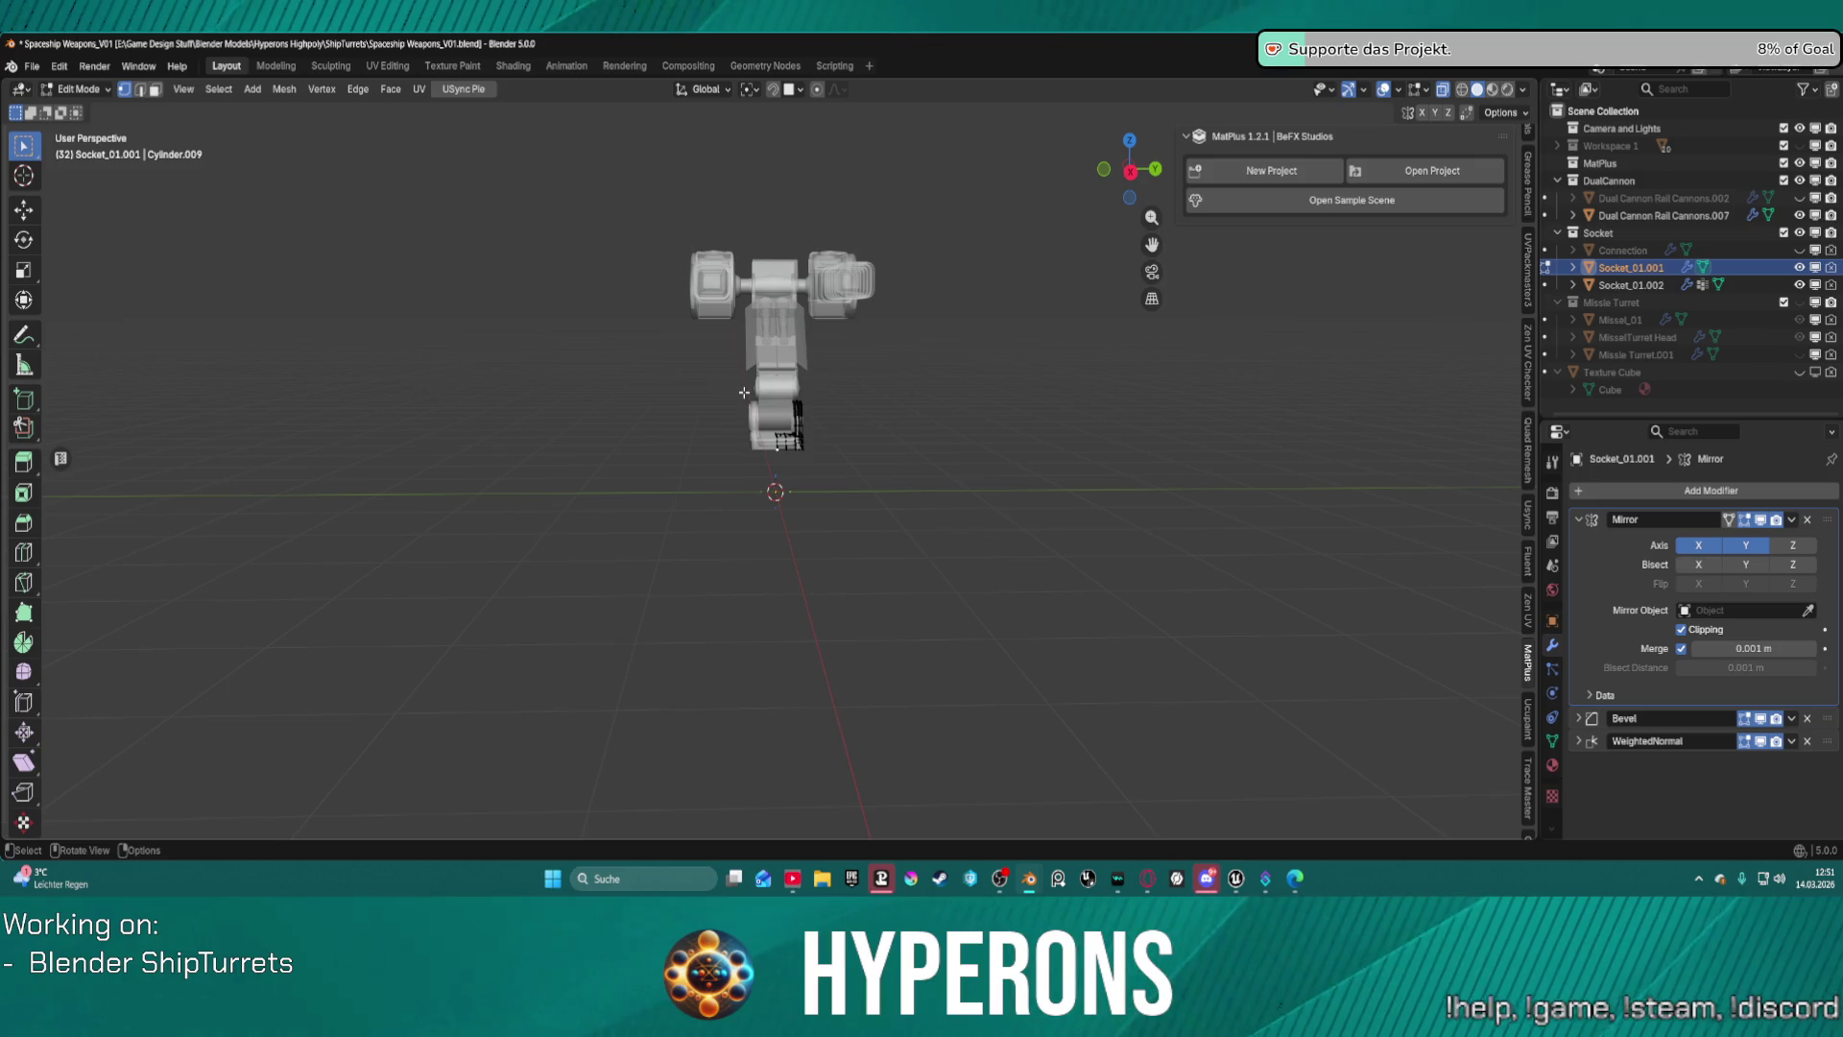
pyautogui.click(253, 88)
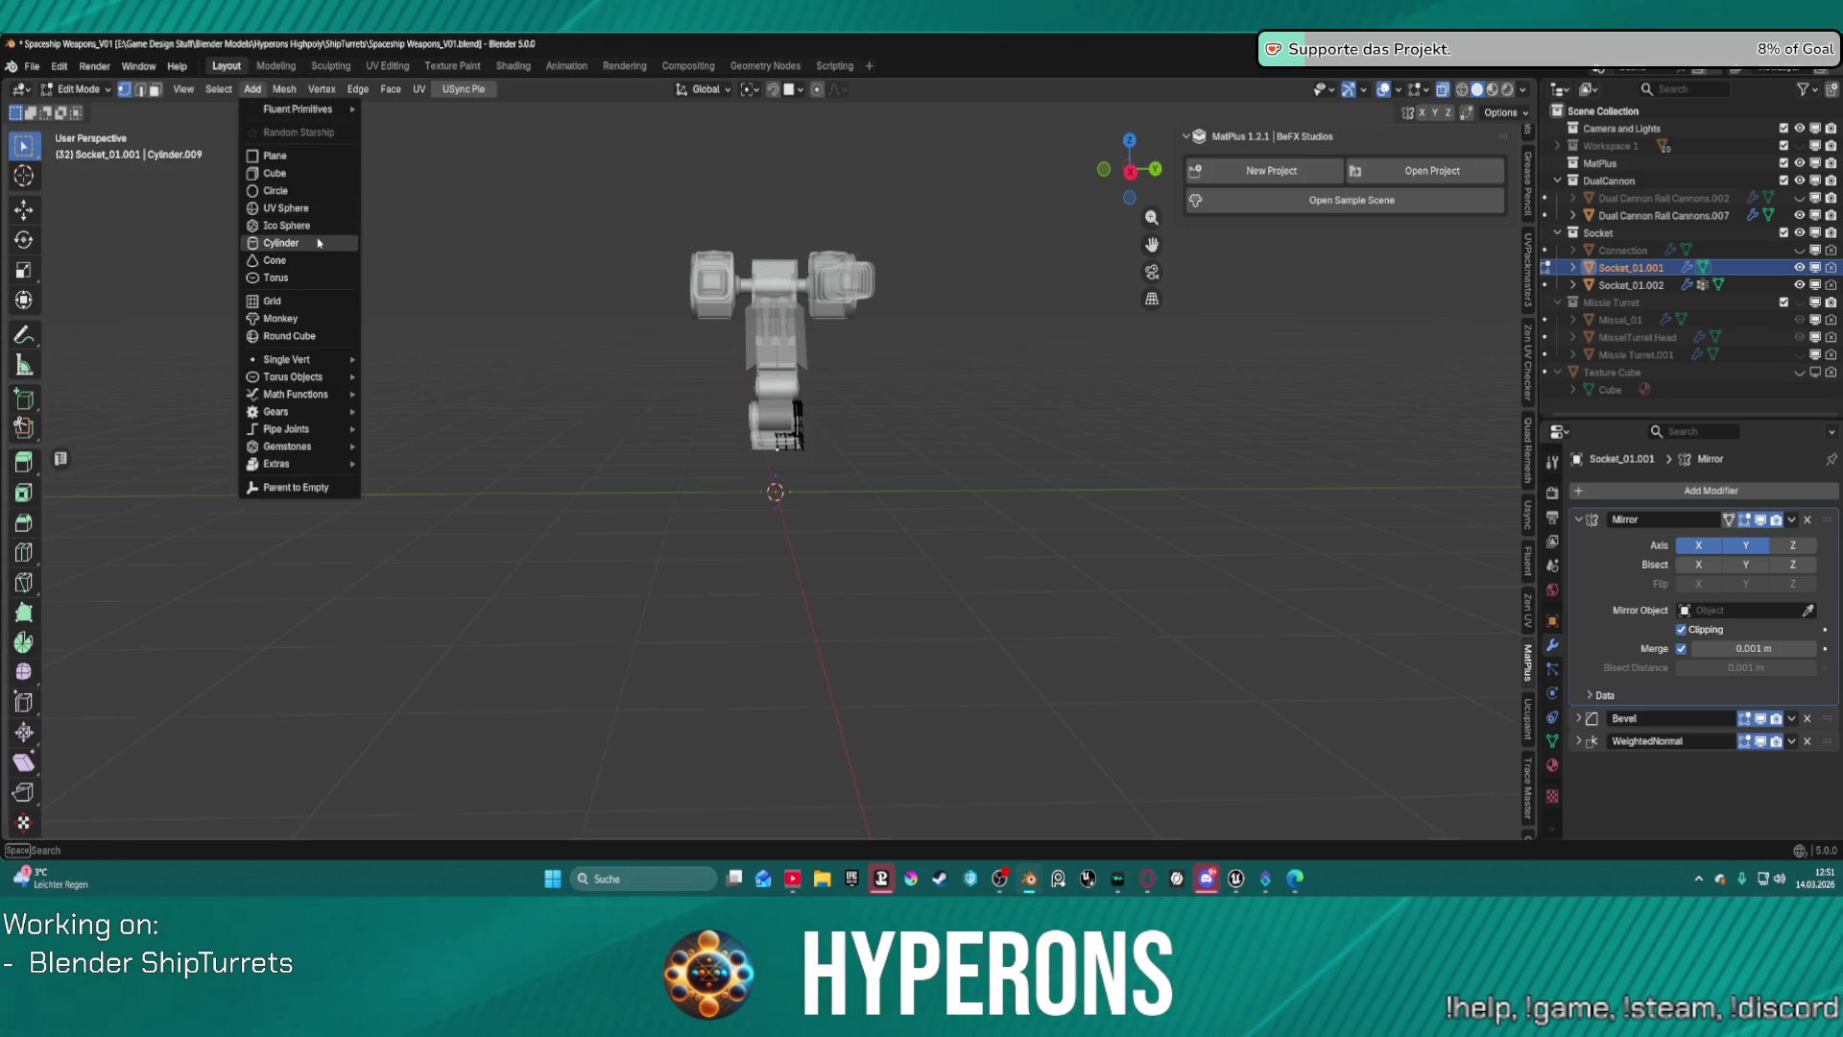
pyautogui.click(317, 240)
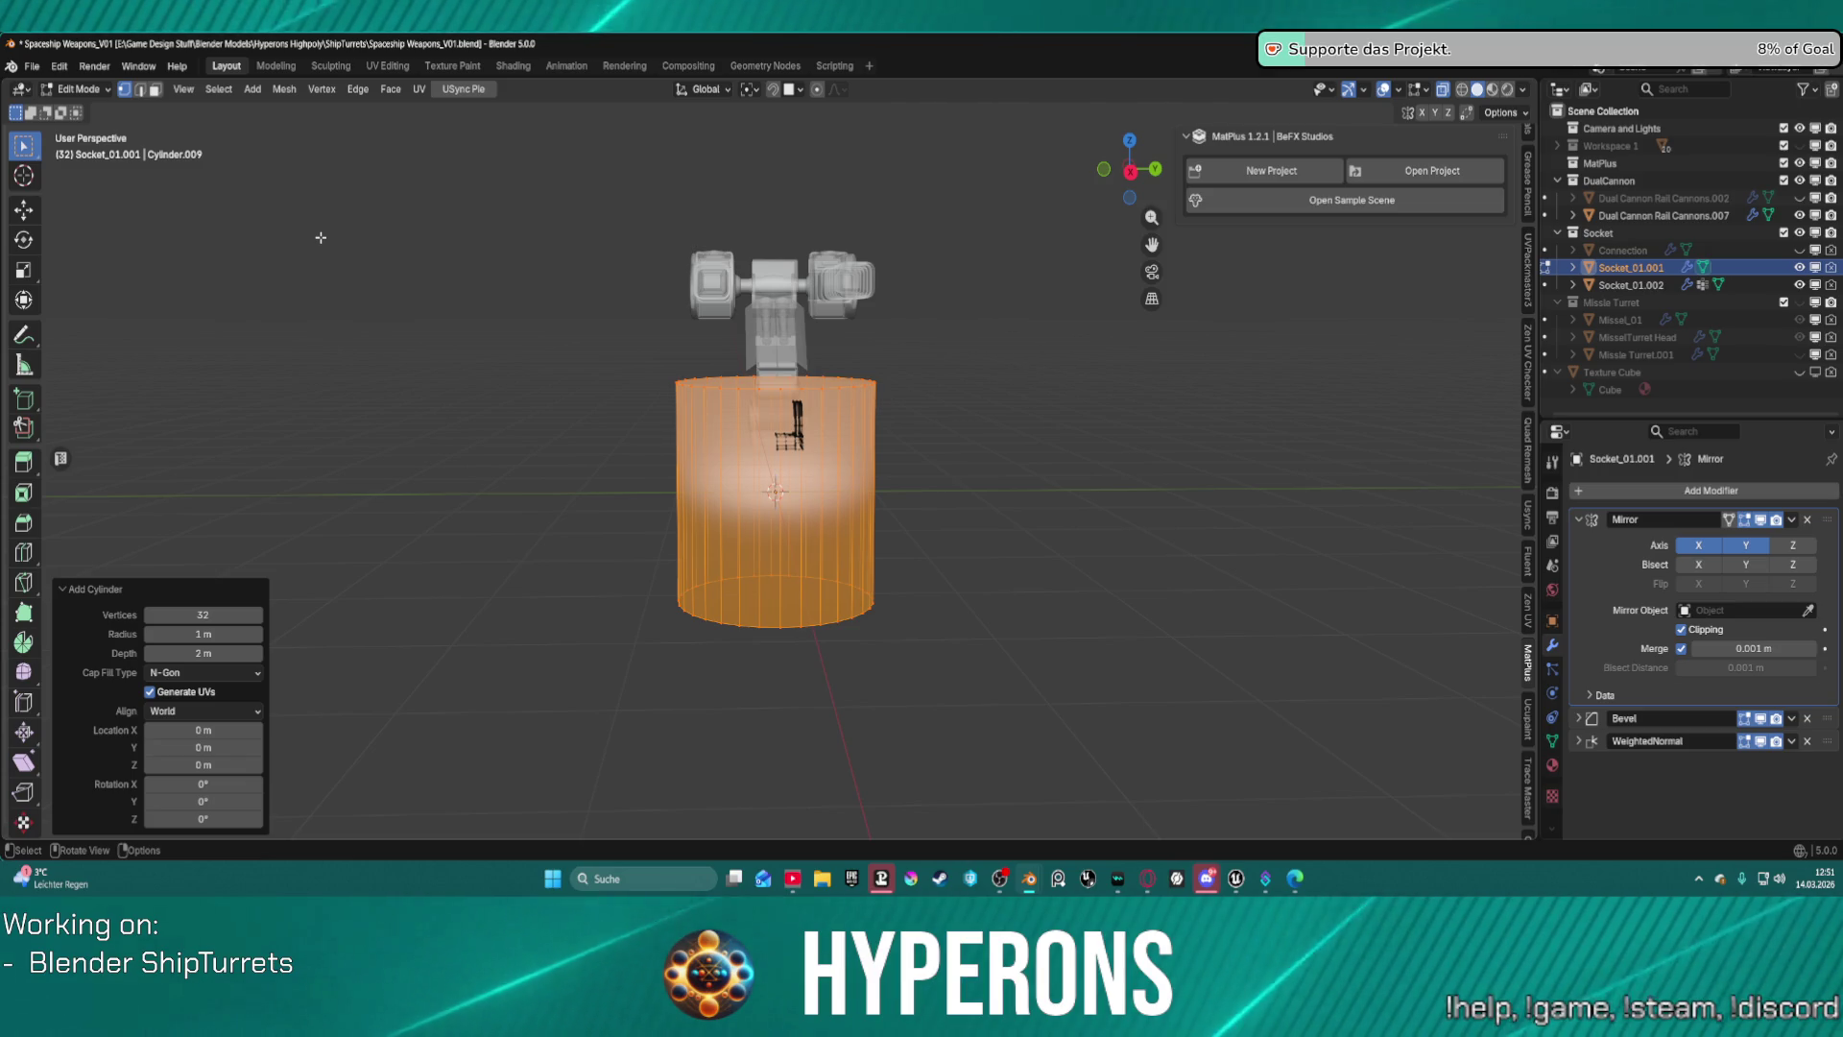
# Scale the new cylinder along Z into a flat disc.
pyautogui.press('s')
pyautogui.press('z')
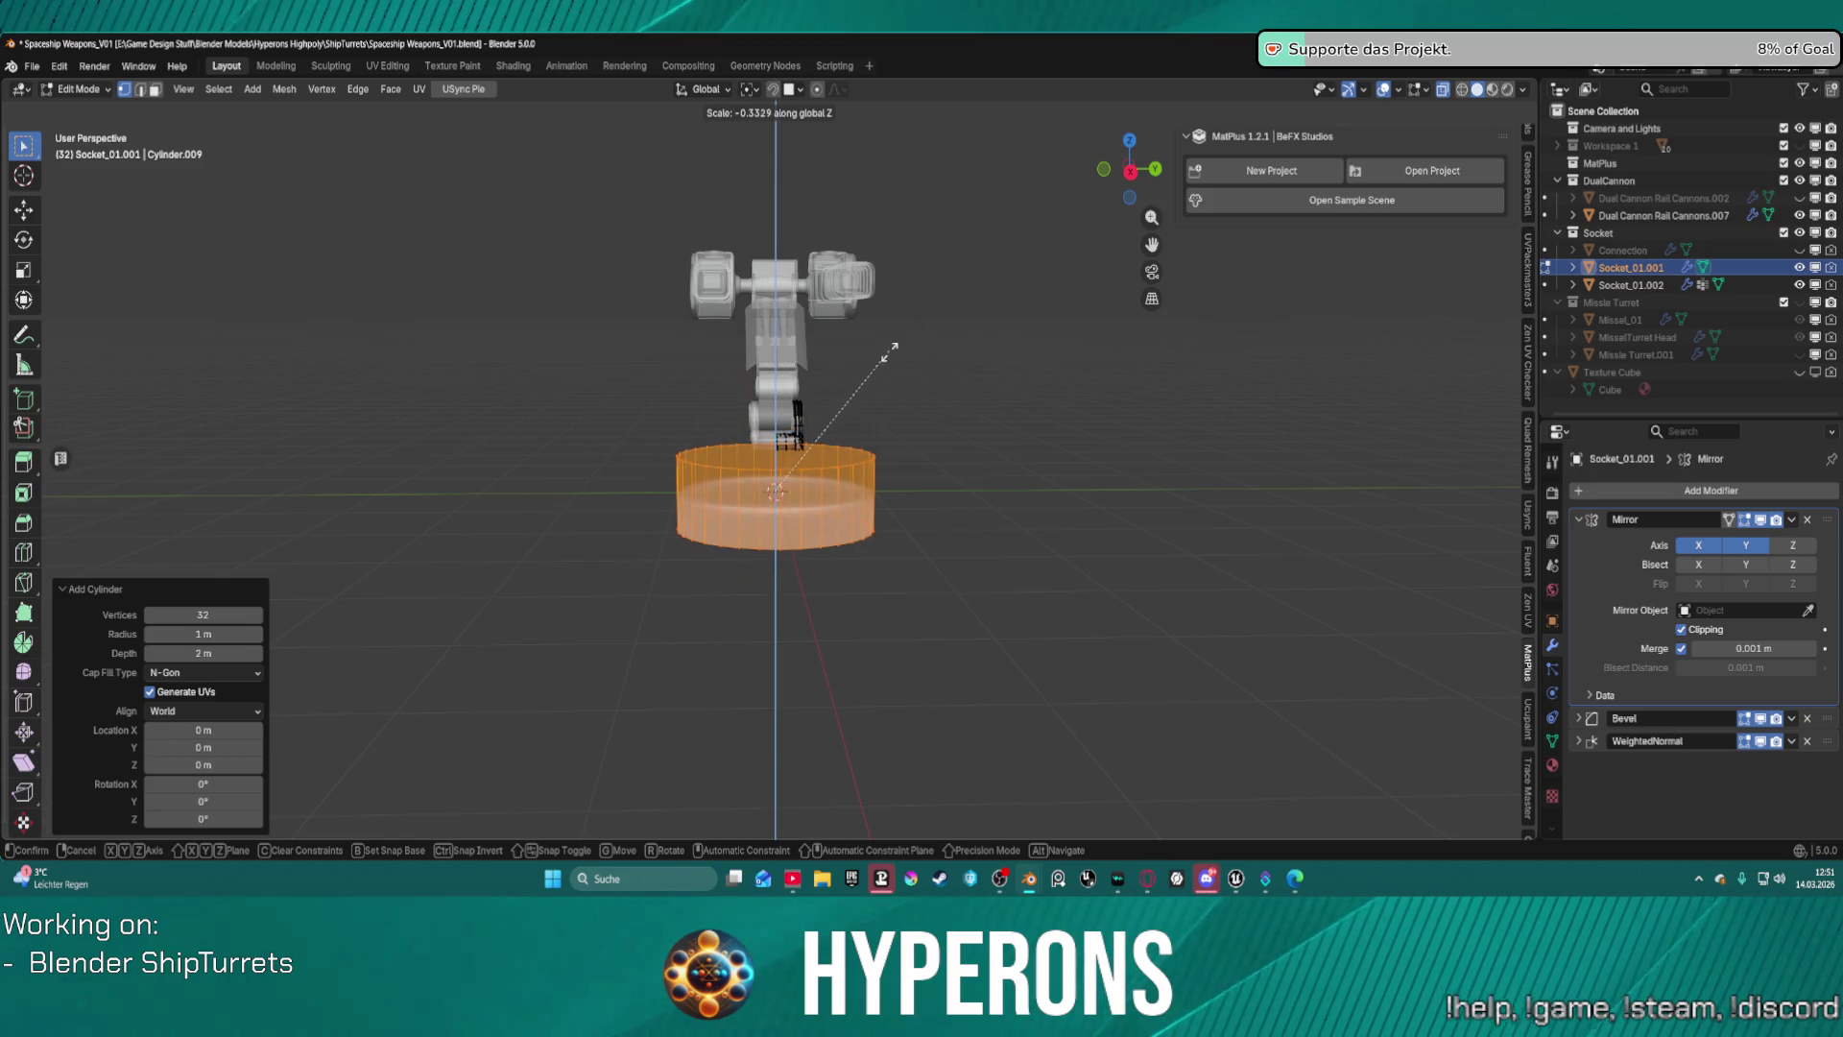
pyautogui.click(920, 361)
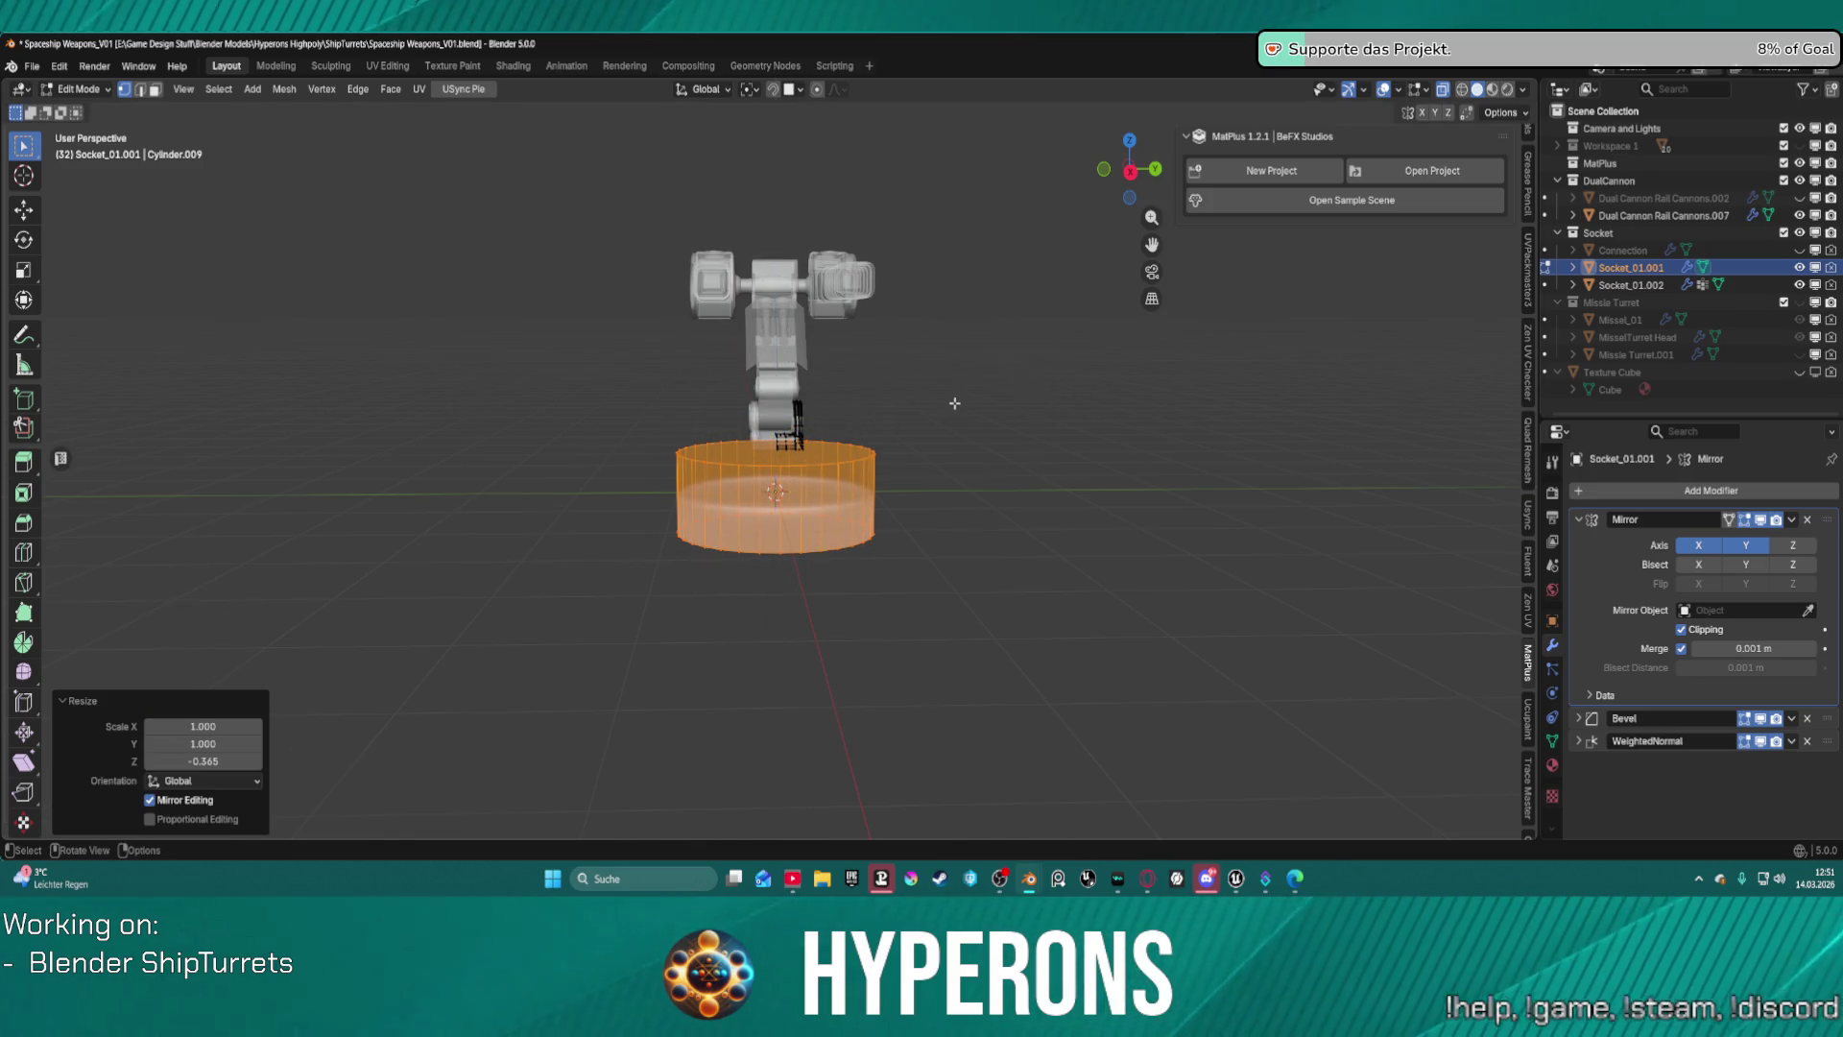
pyautogui.scroll(5, 955, 403)
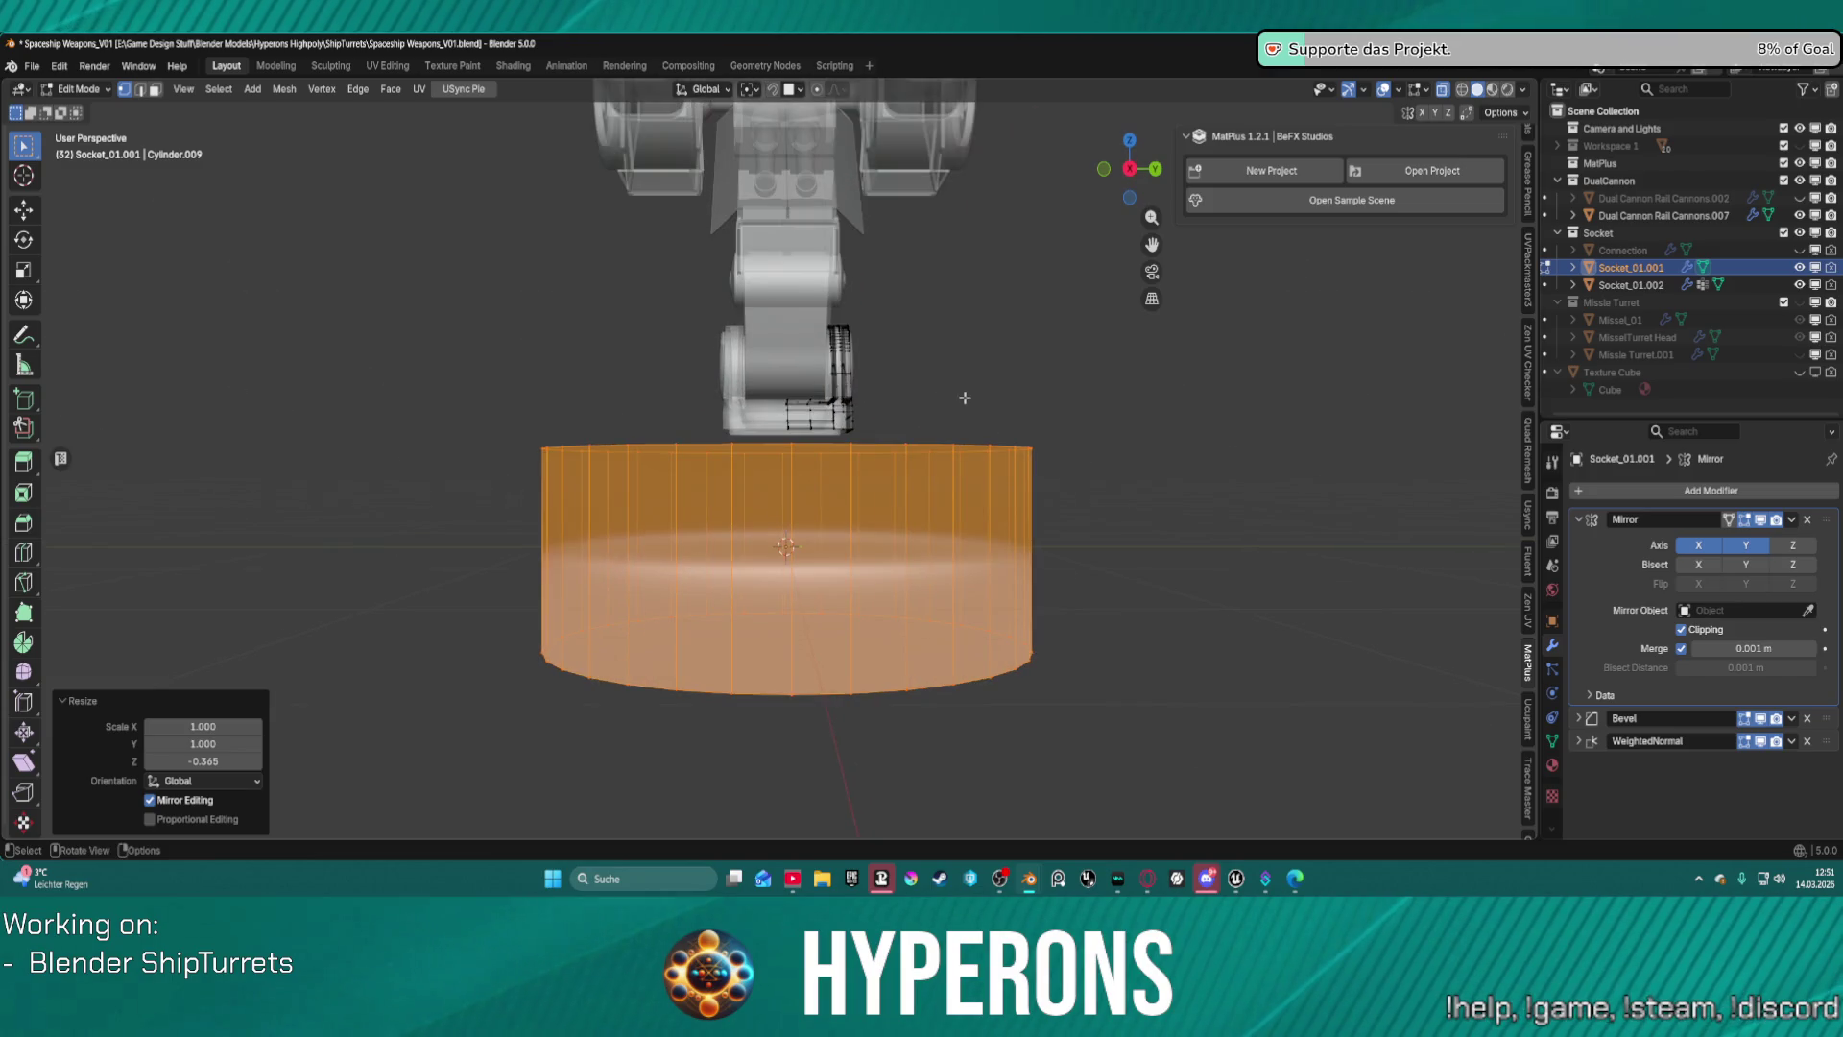
# In Right Ortho view, raise the disc about 0.37 m so its bottom rests on the ground.
pyautogui.press('KP_3')
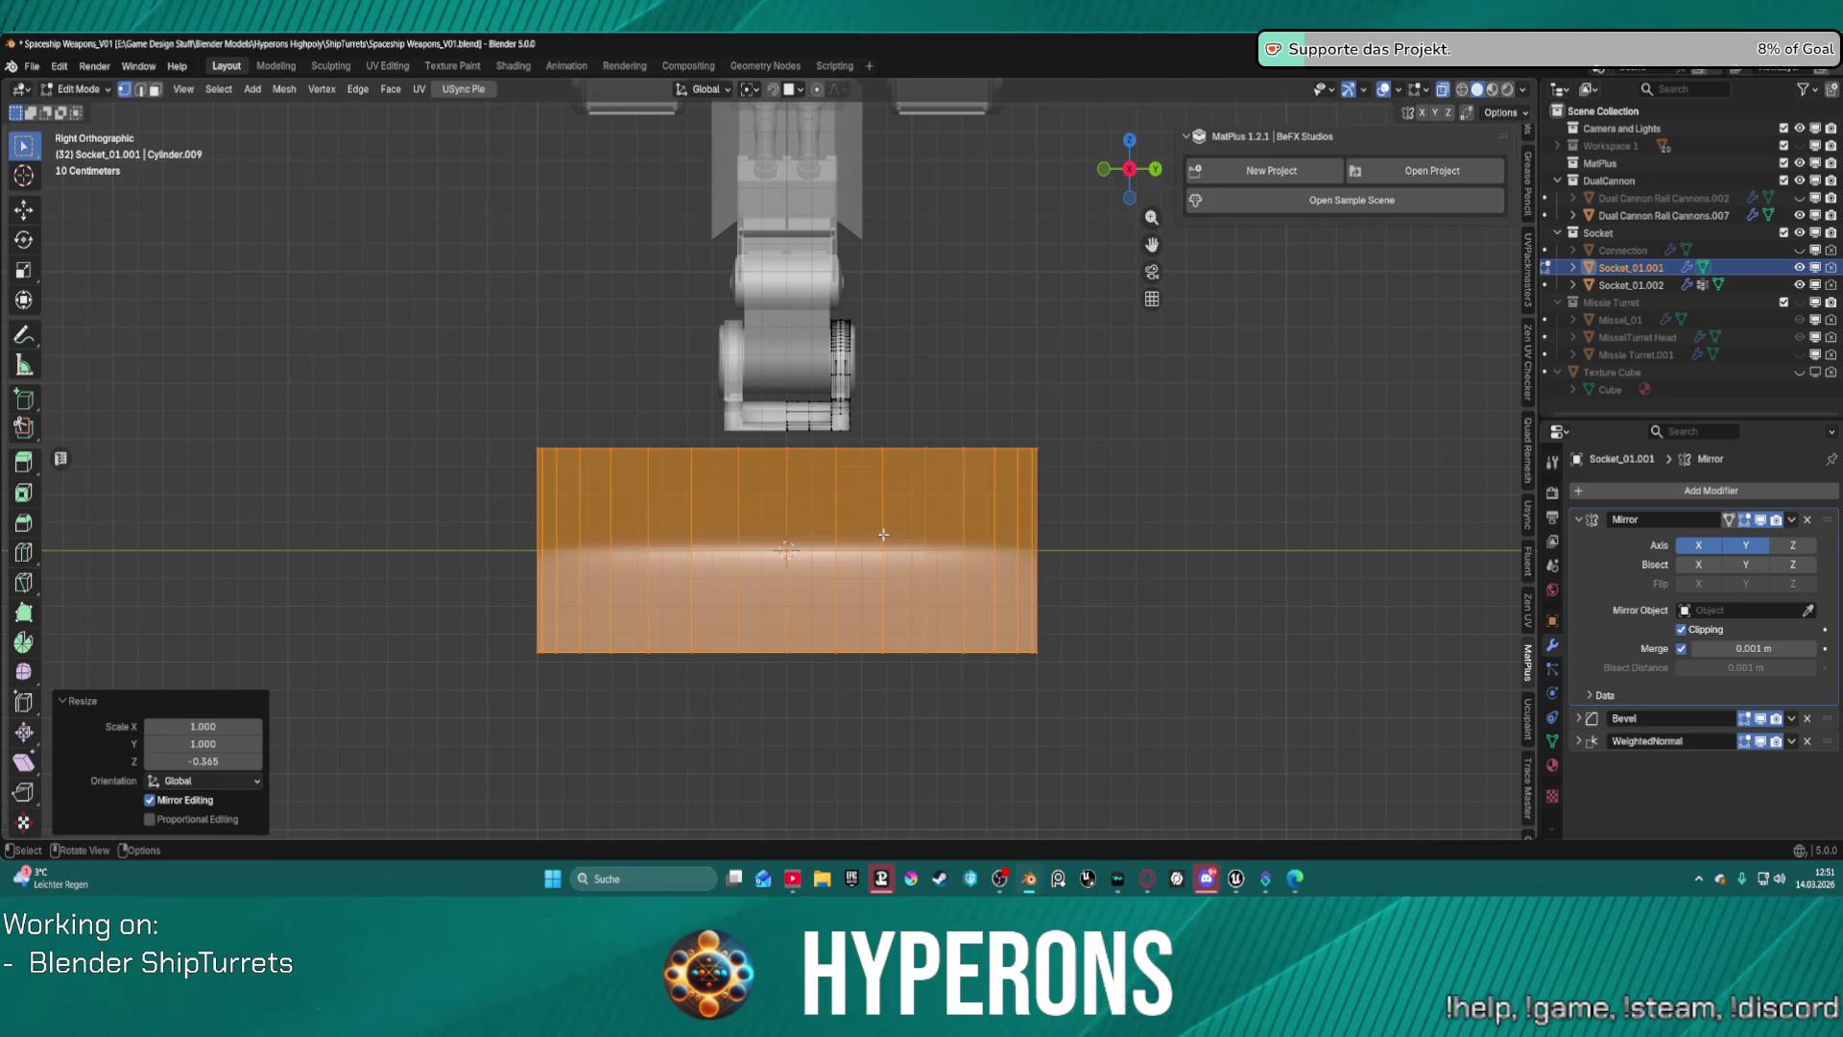
pyautogui.press('g')
pyautogui.press('z')
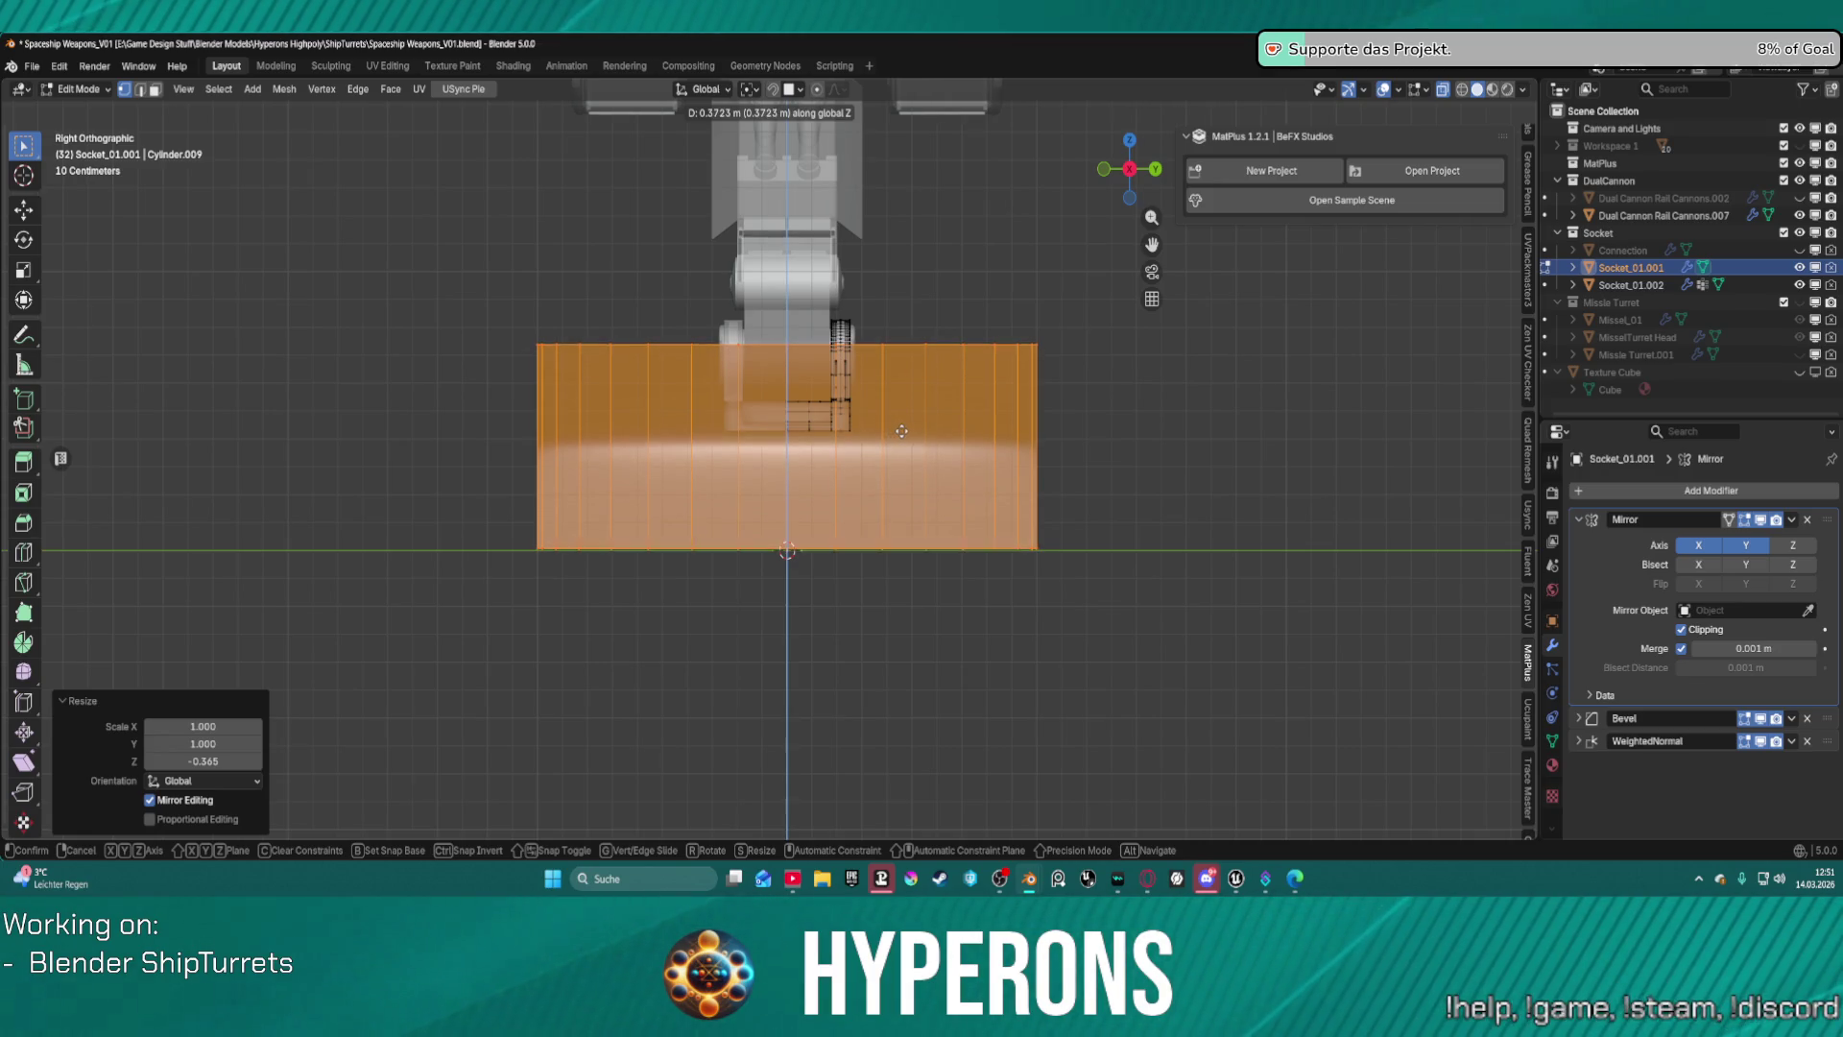
pyautogui.click(902, 431)
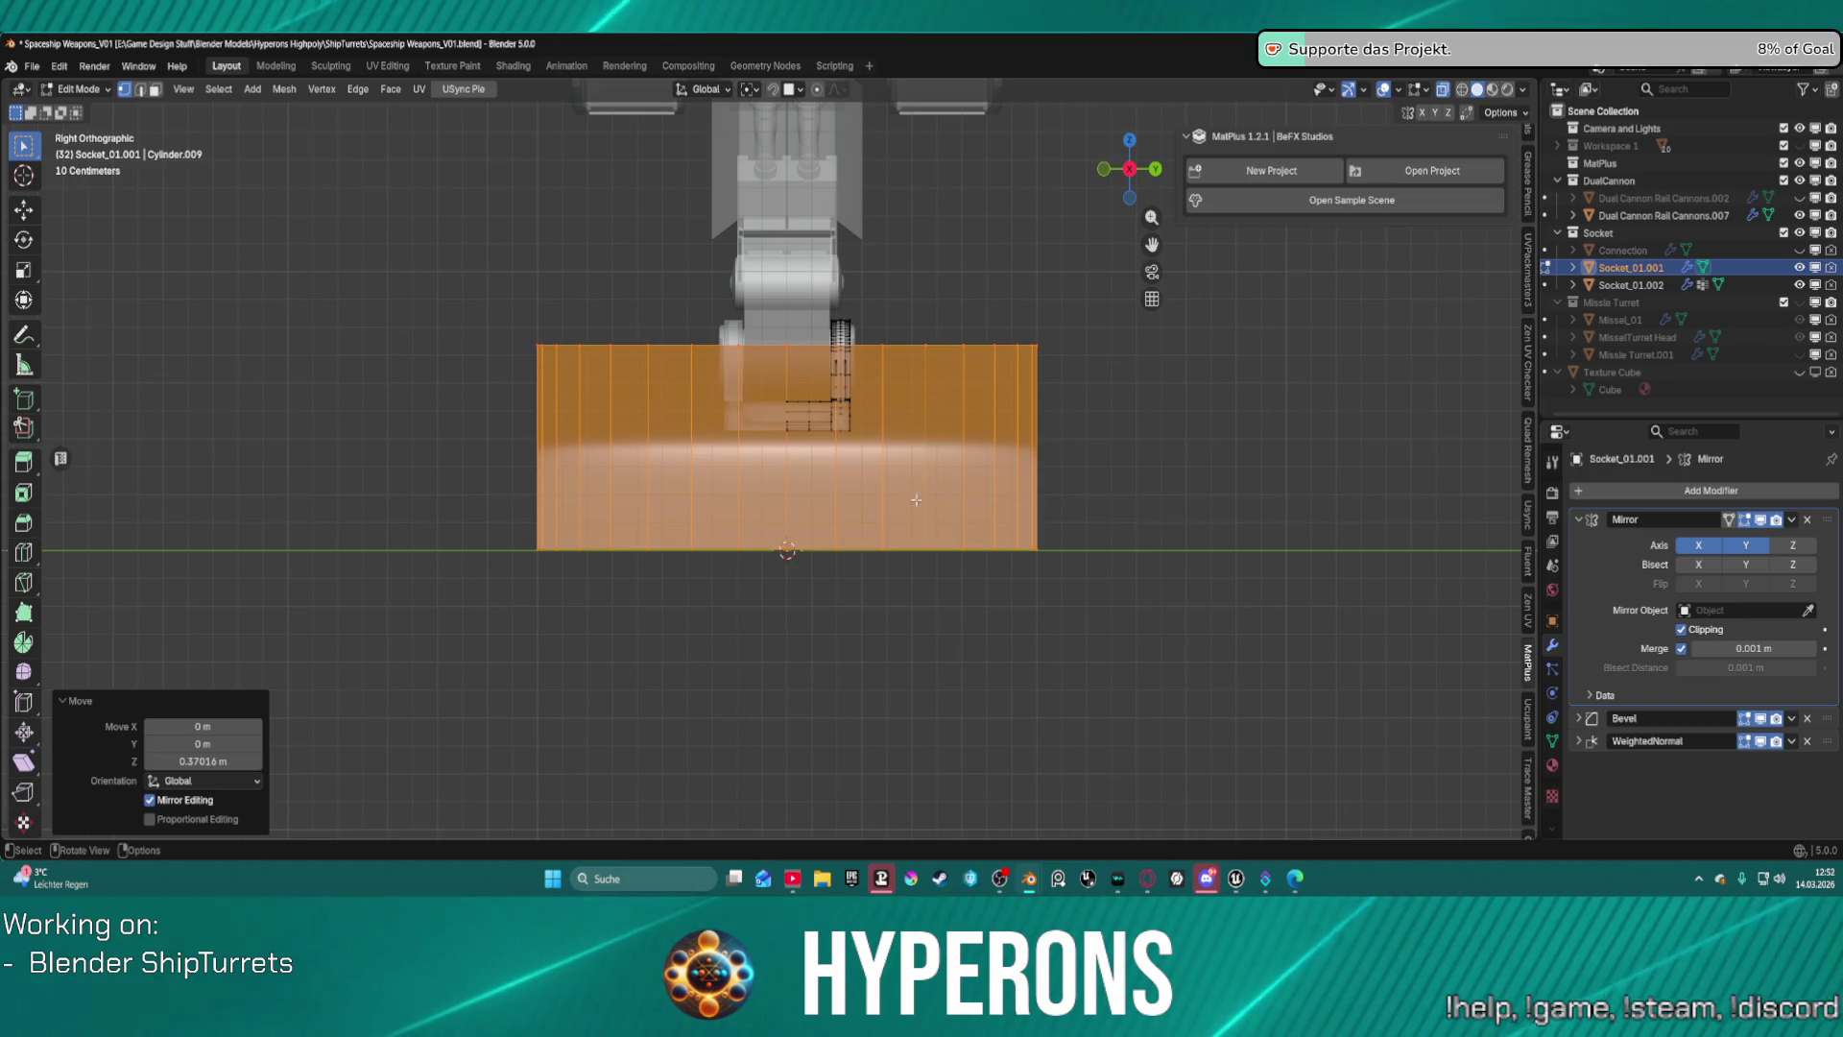
# Return to a perspective view, switch to edge select, and clear the selection.
pyautogui.moveTo(903, 433); pyautogui.dragTo(915, 454, button='middle')
pyautogui.press('2')
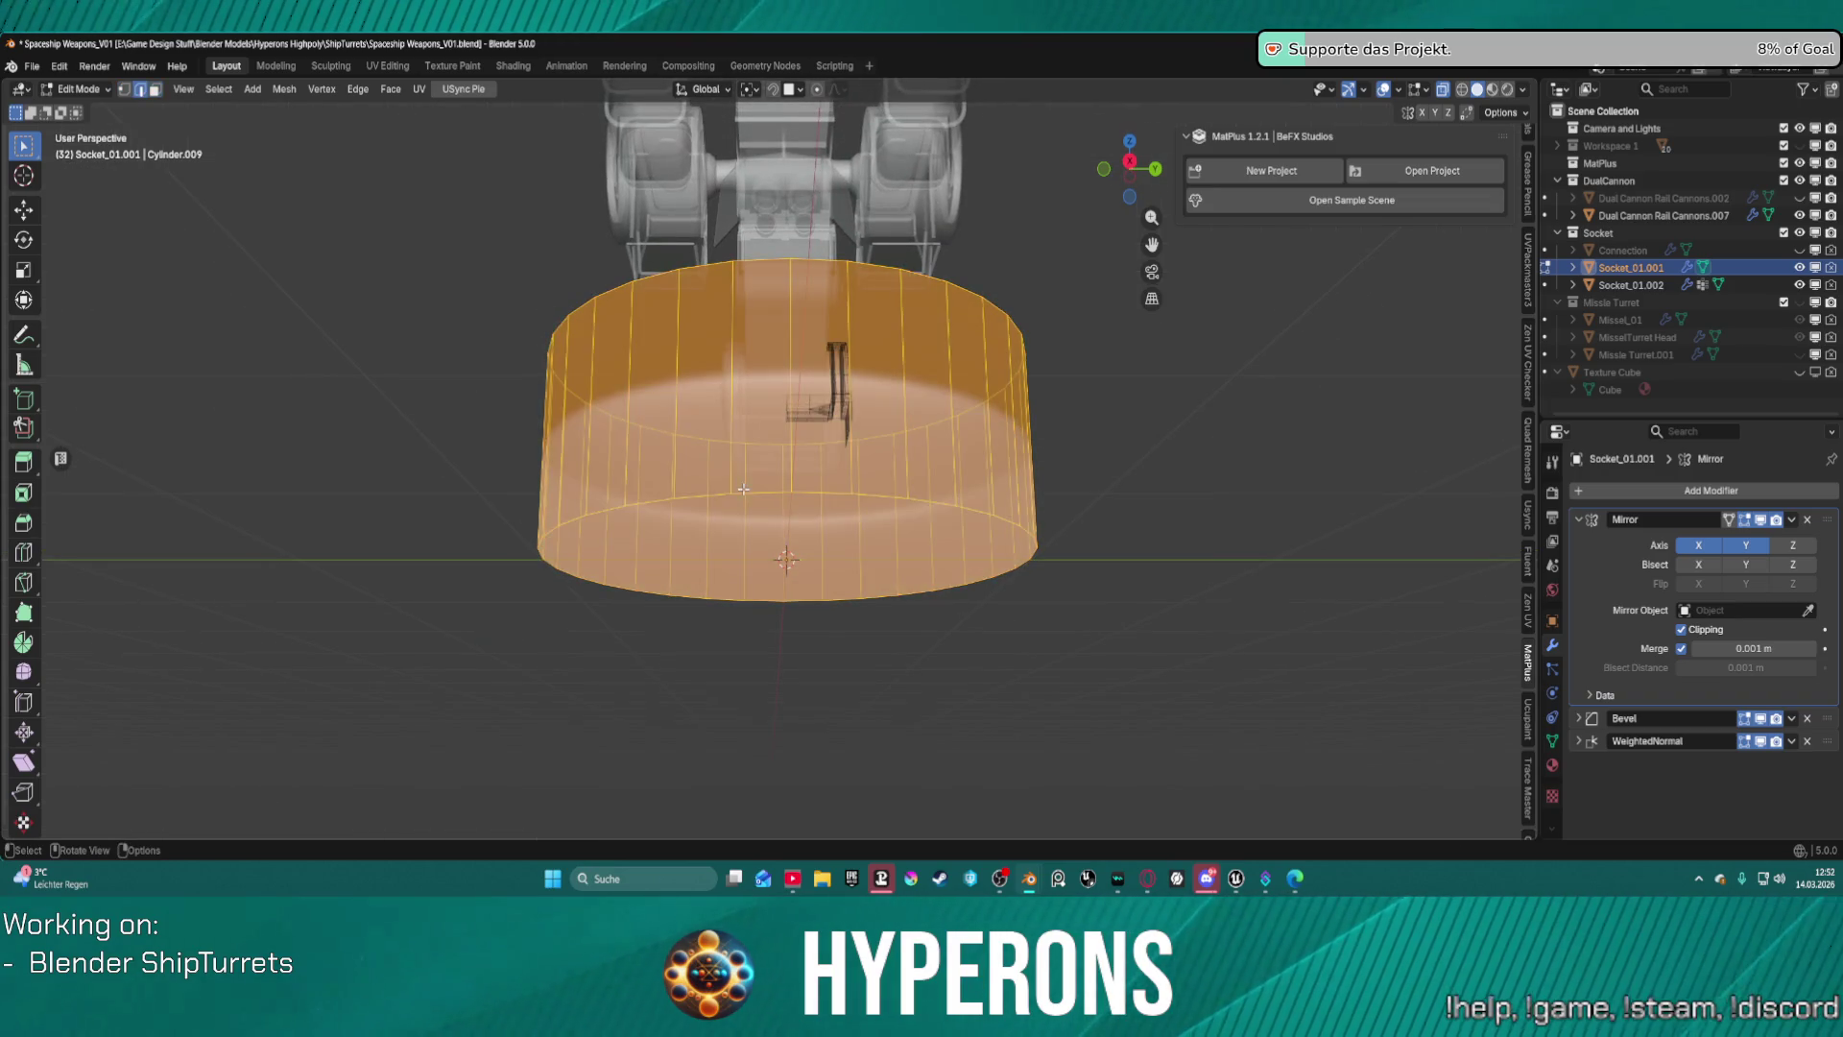
pyautogui.keyDown('alt'); pyautogui.keyDown('shift'); pyautogui.click(702, 495); pyautogui.keyUp('shift'); pyautogui.keyUp('alt')
pyautogui.hotkey('alt', 'a')
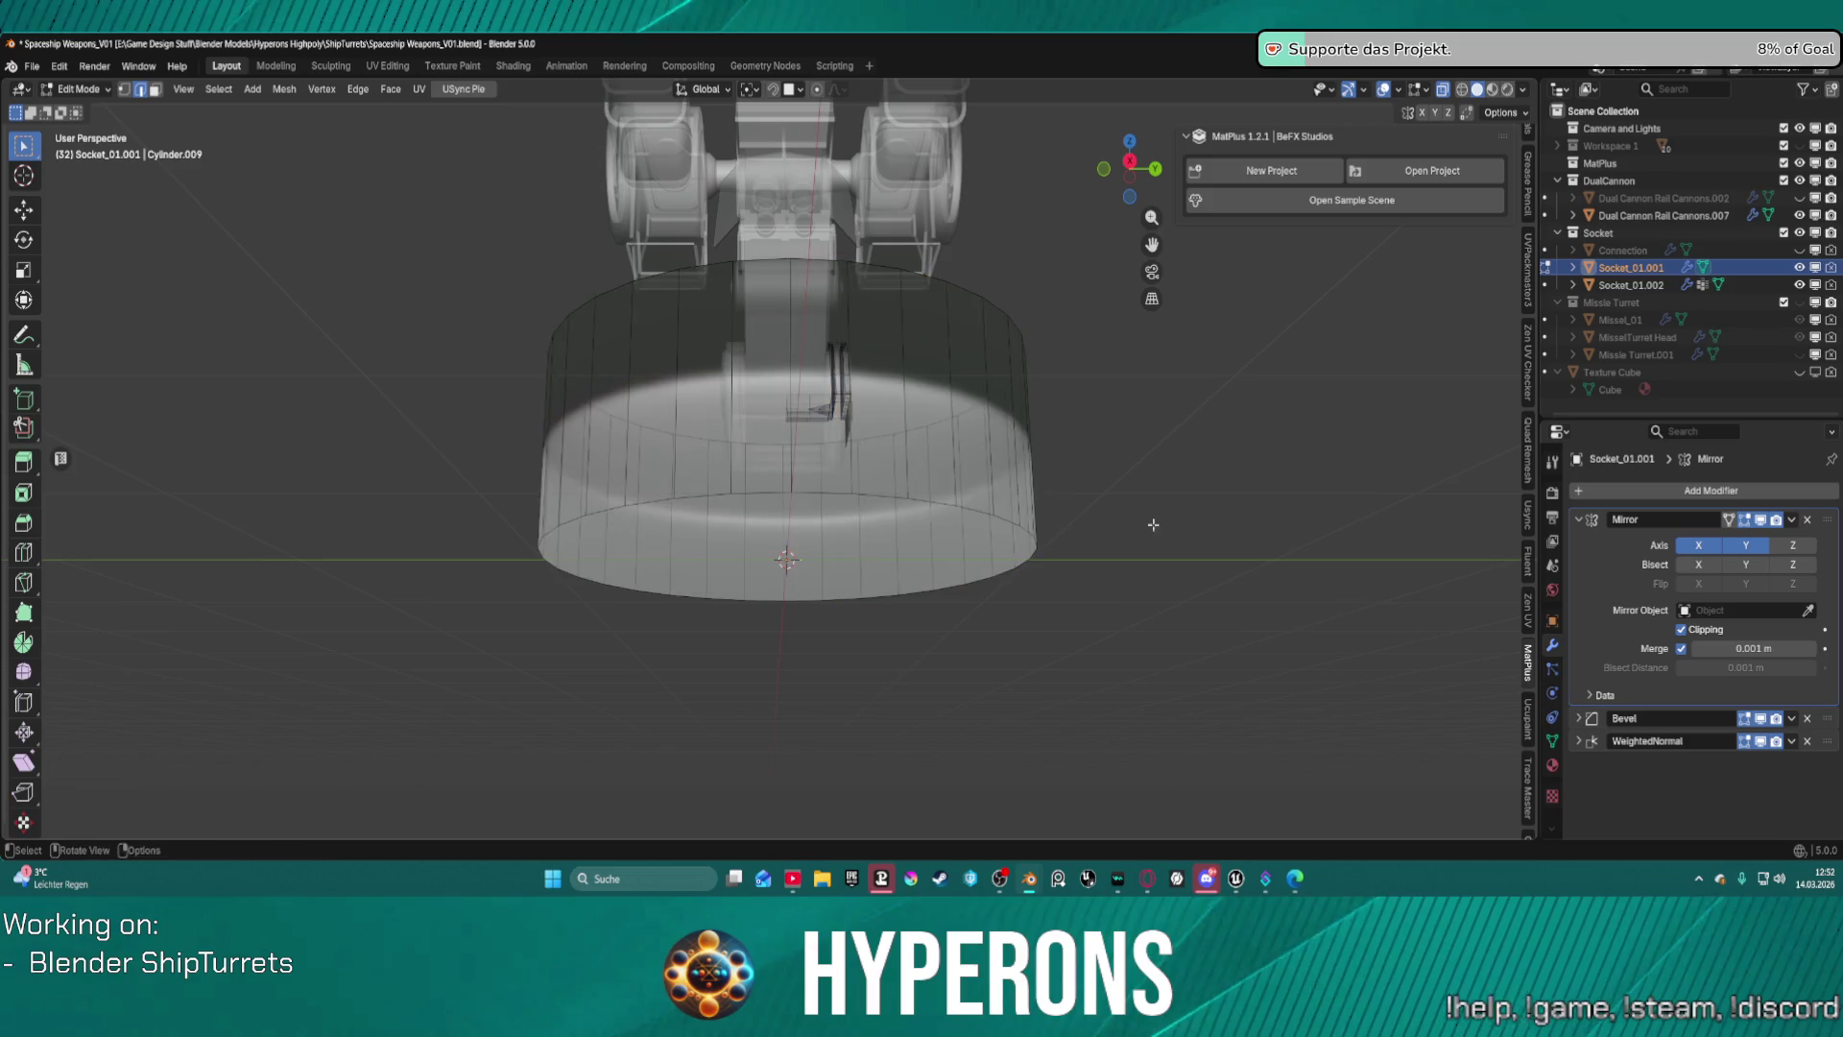
pyautogui.keyDown('alt'); pyautogui.click(722, 496); pyautogui.keyUp('alt')
pyautogui.rightClick(722, 496)
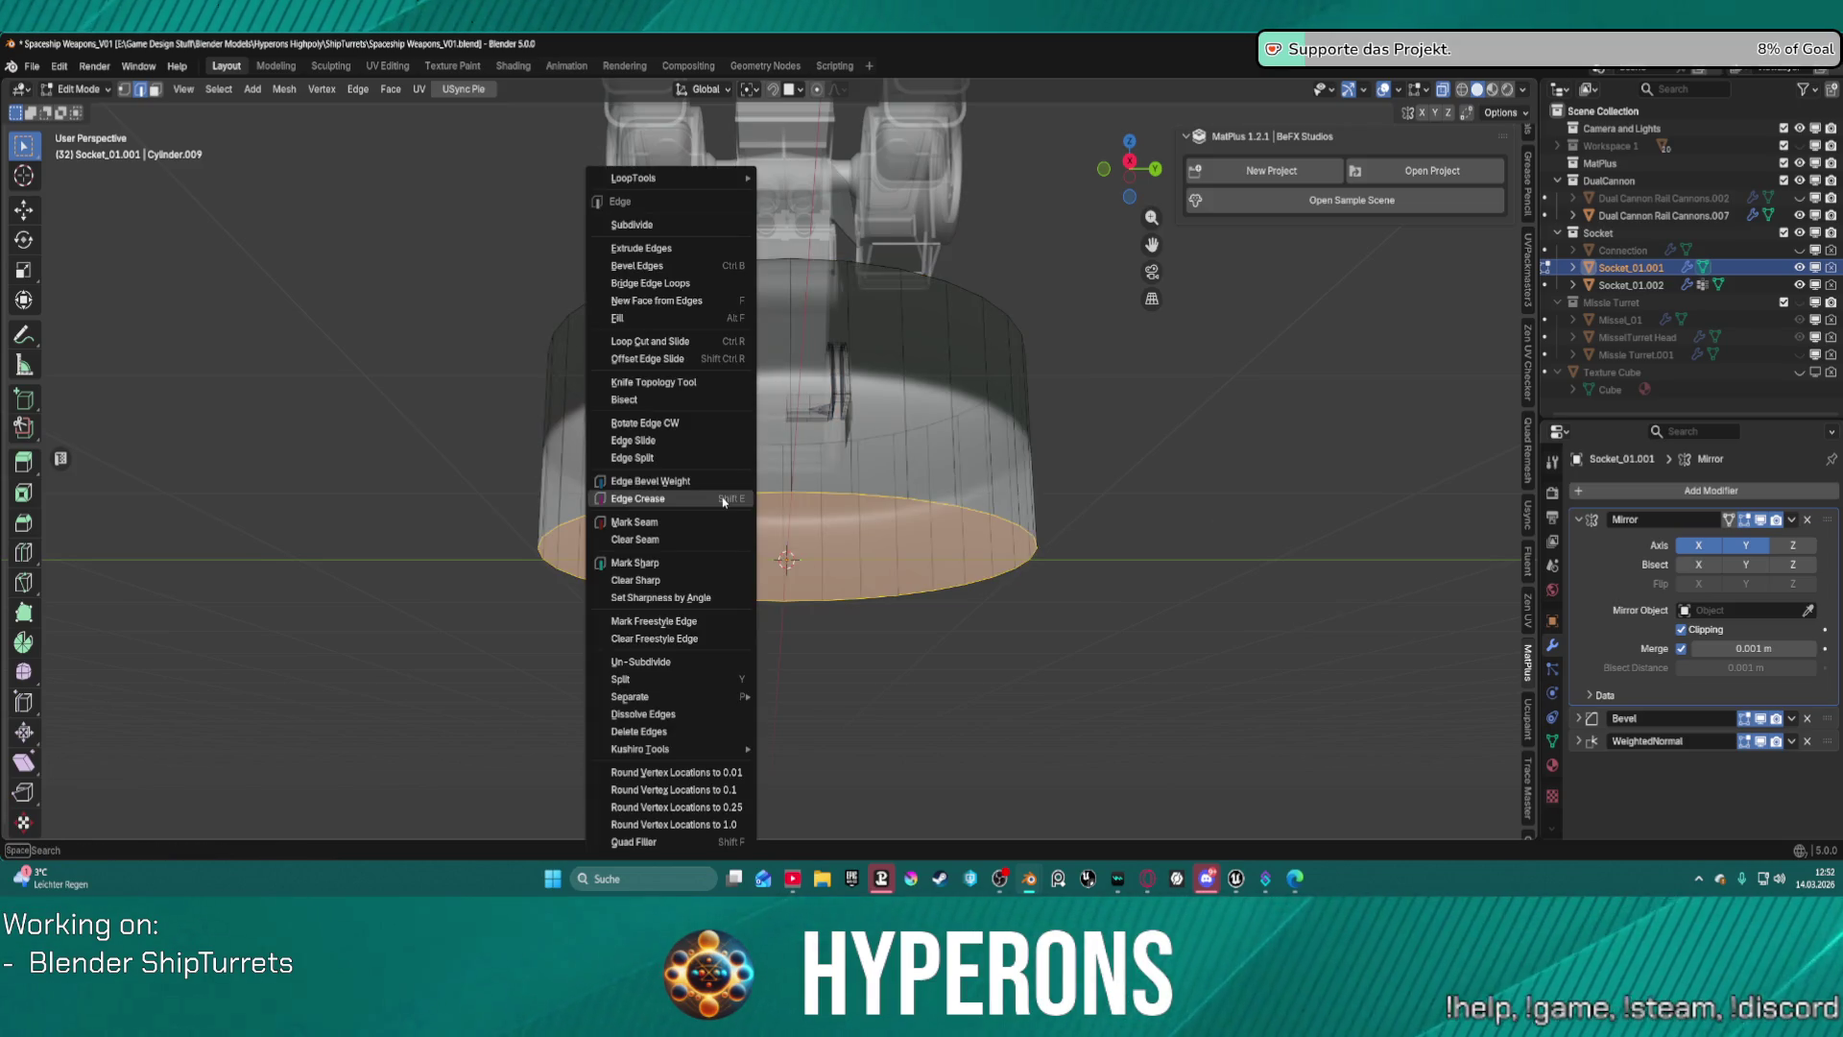
pyautogui.click(1216, 411)
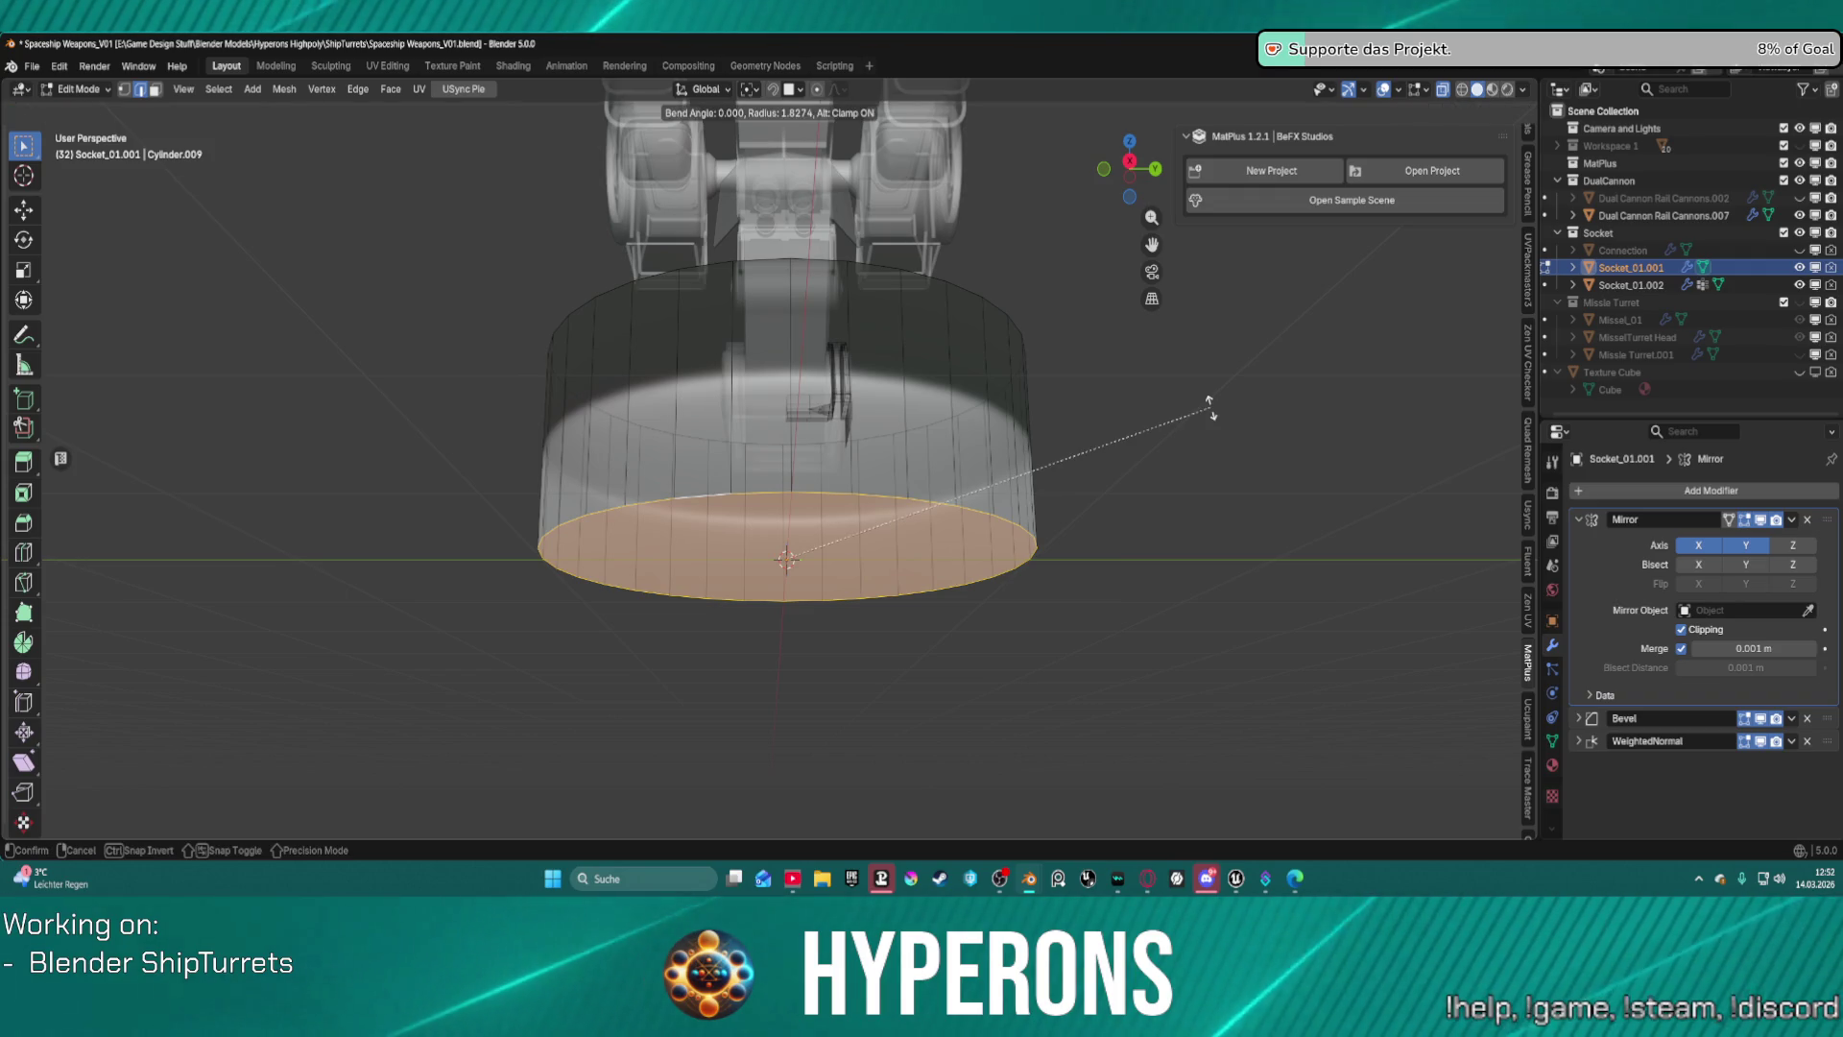
pyautogui.hotkey('shift', 's')
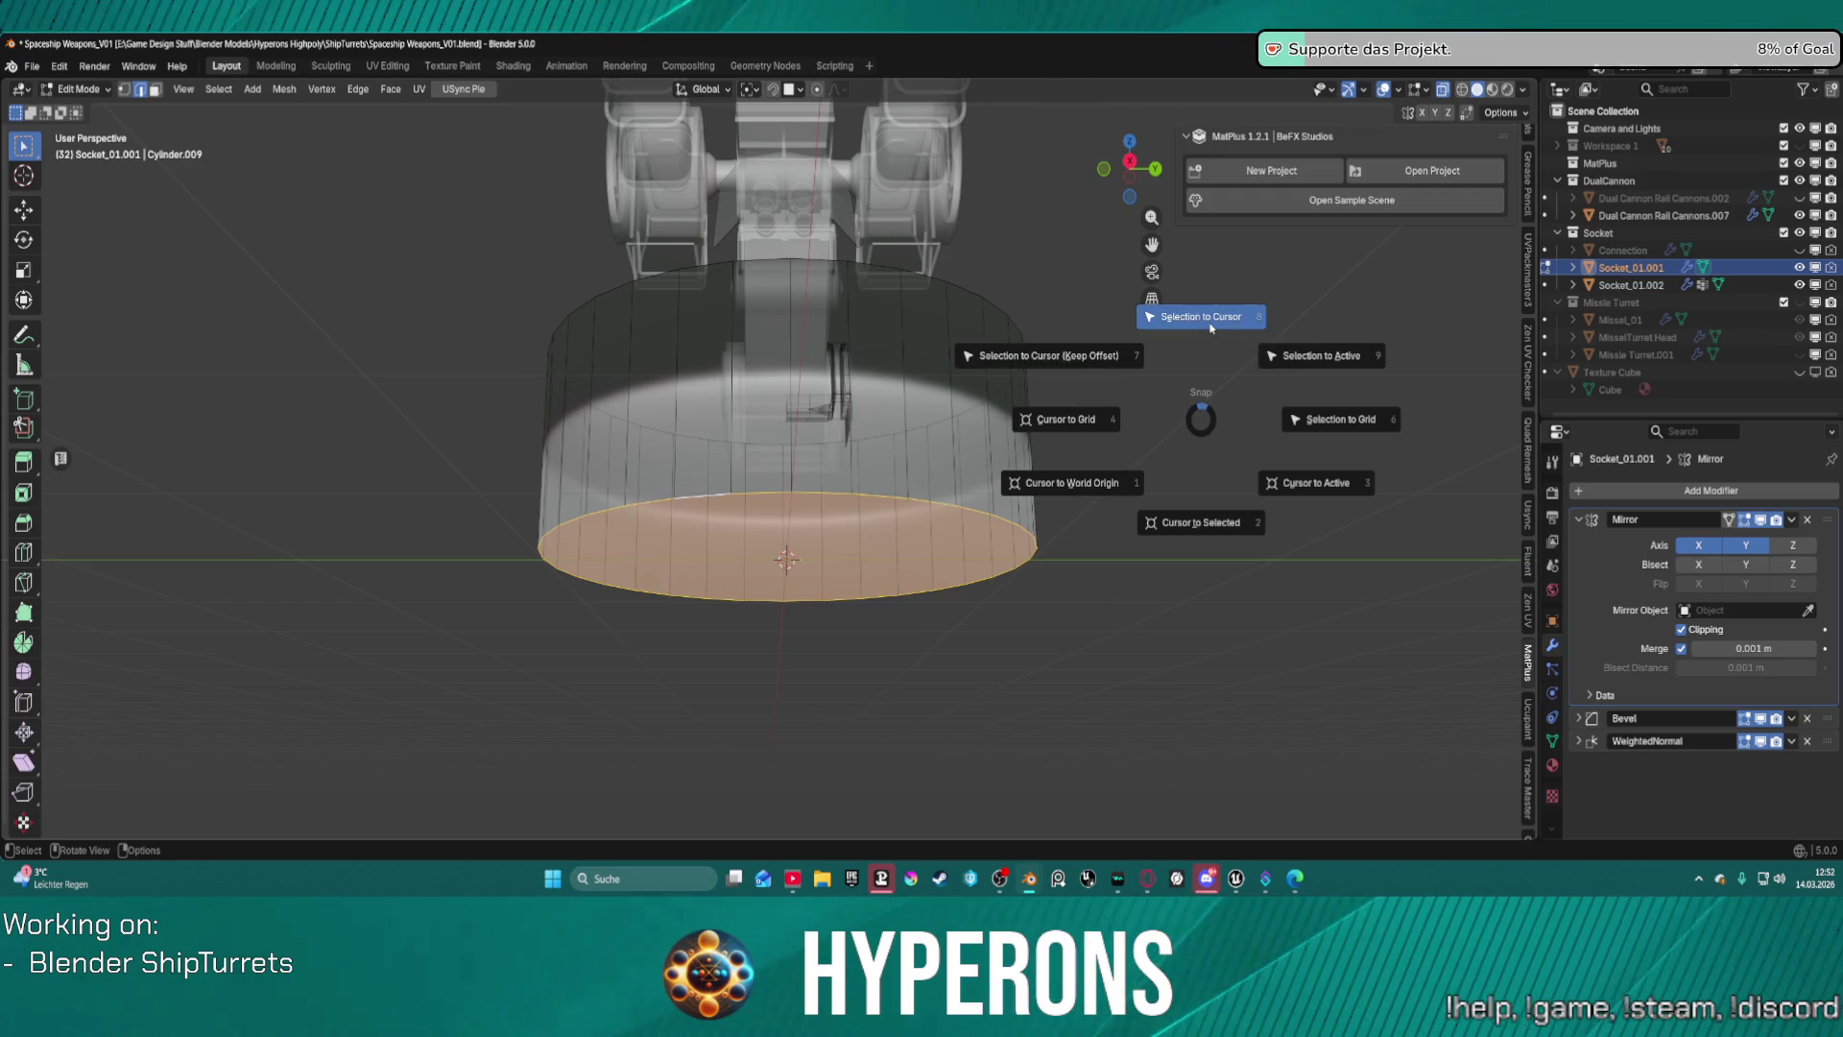
pyautogui.click(1206, 328)
pyautogui.moveTo(1014, 390); pyautogui.dragTo(1032, 473, button='middle')
pyautogui.hotkey('ctrl', 'z')
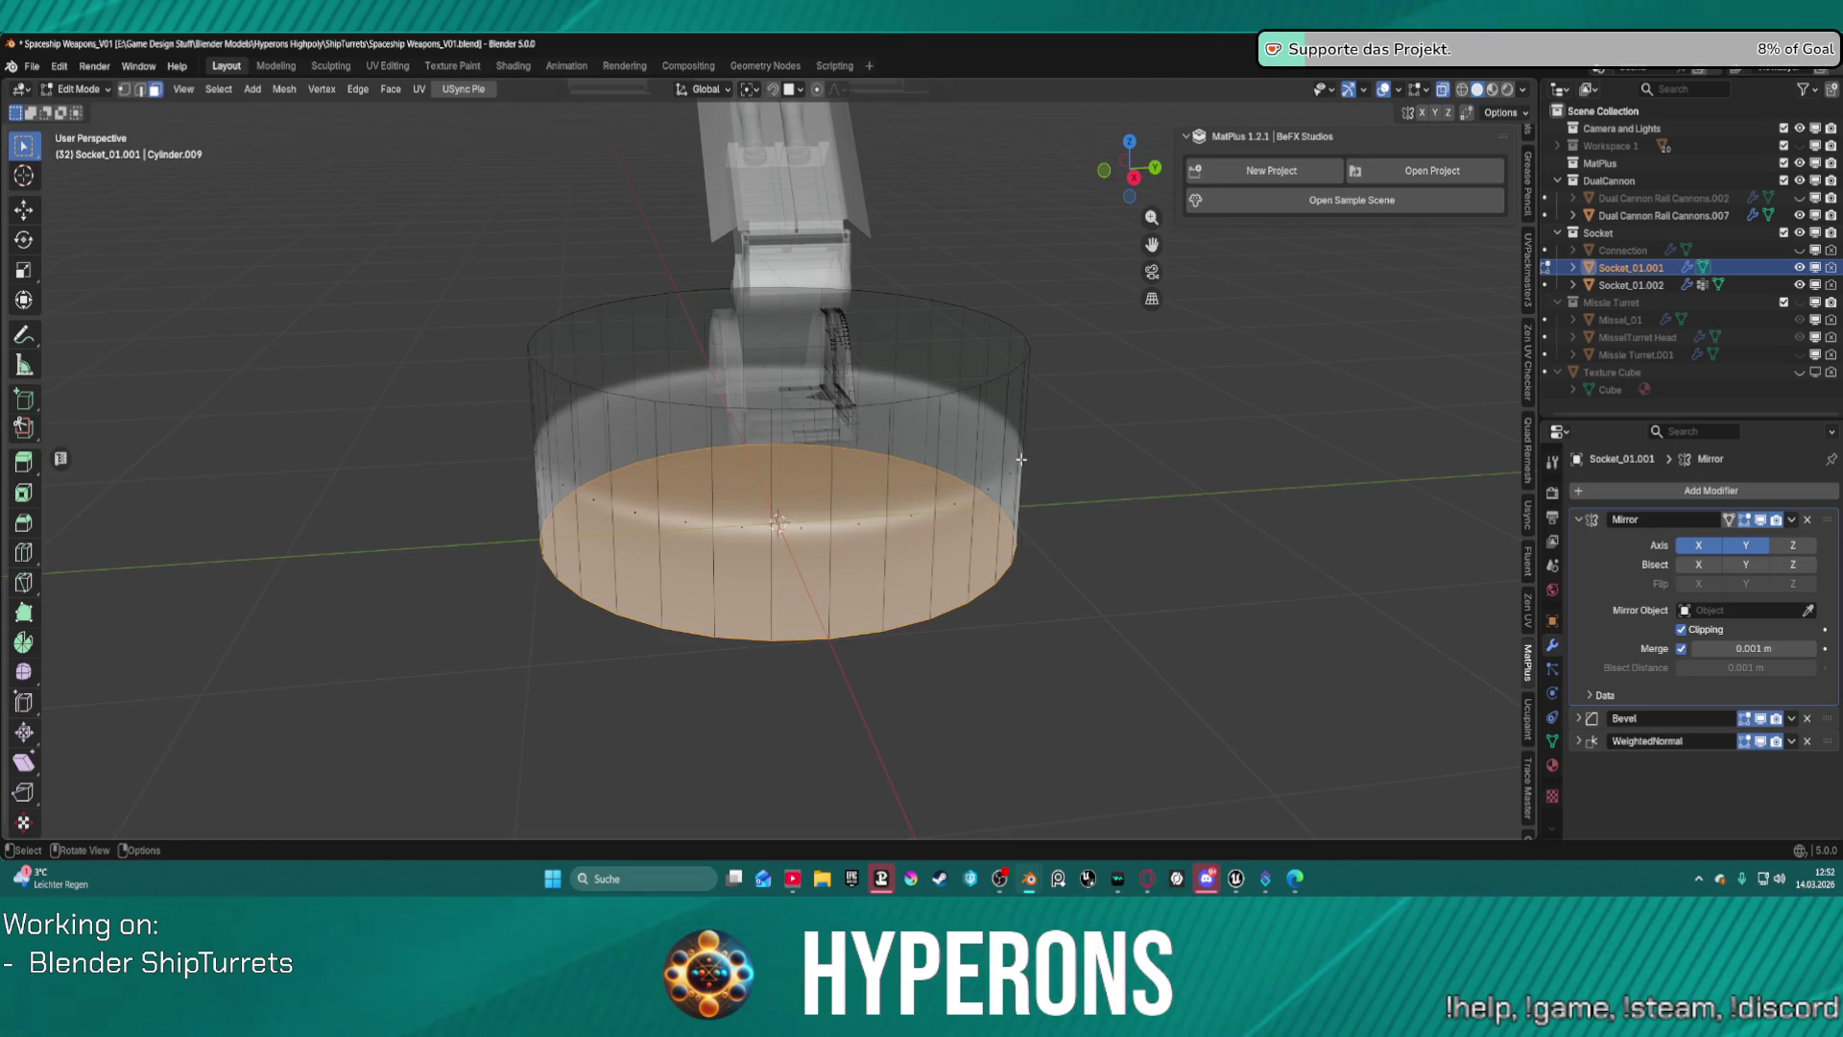
pyautogui.moveTo(1042, 502); pyautogui.dragTo(1028, 452, button='middle')
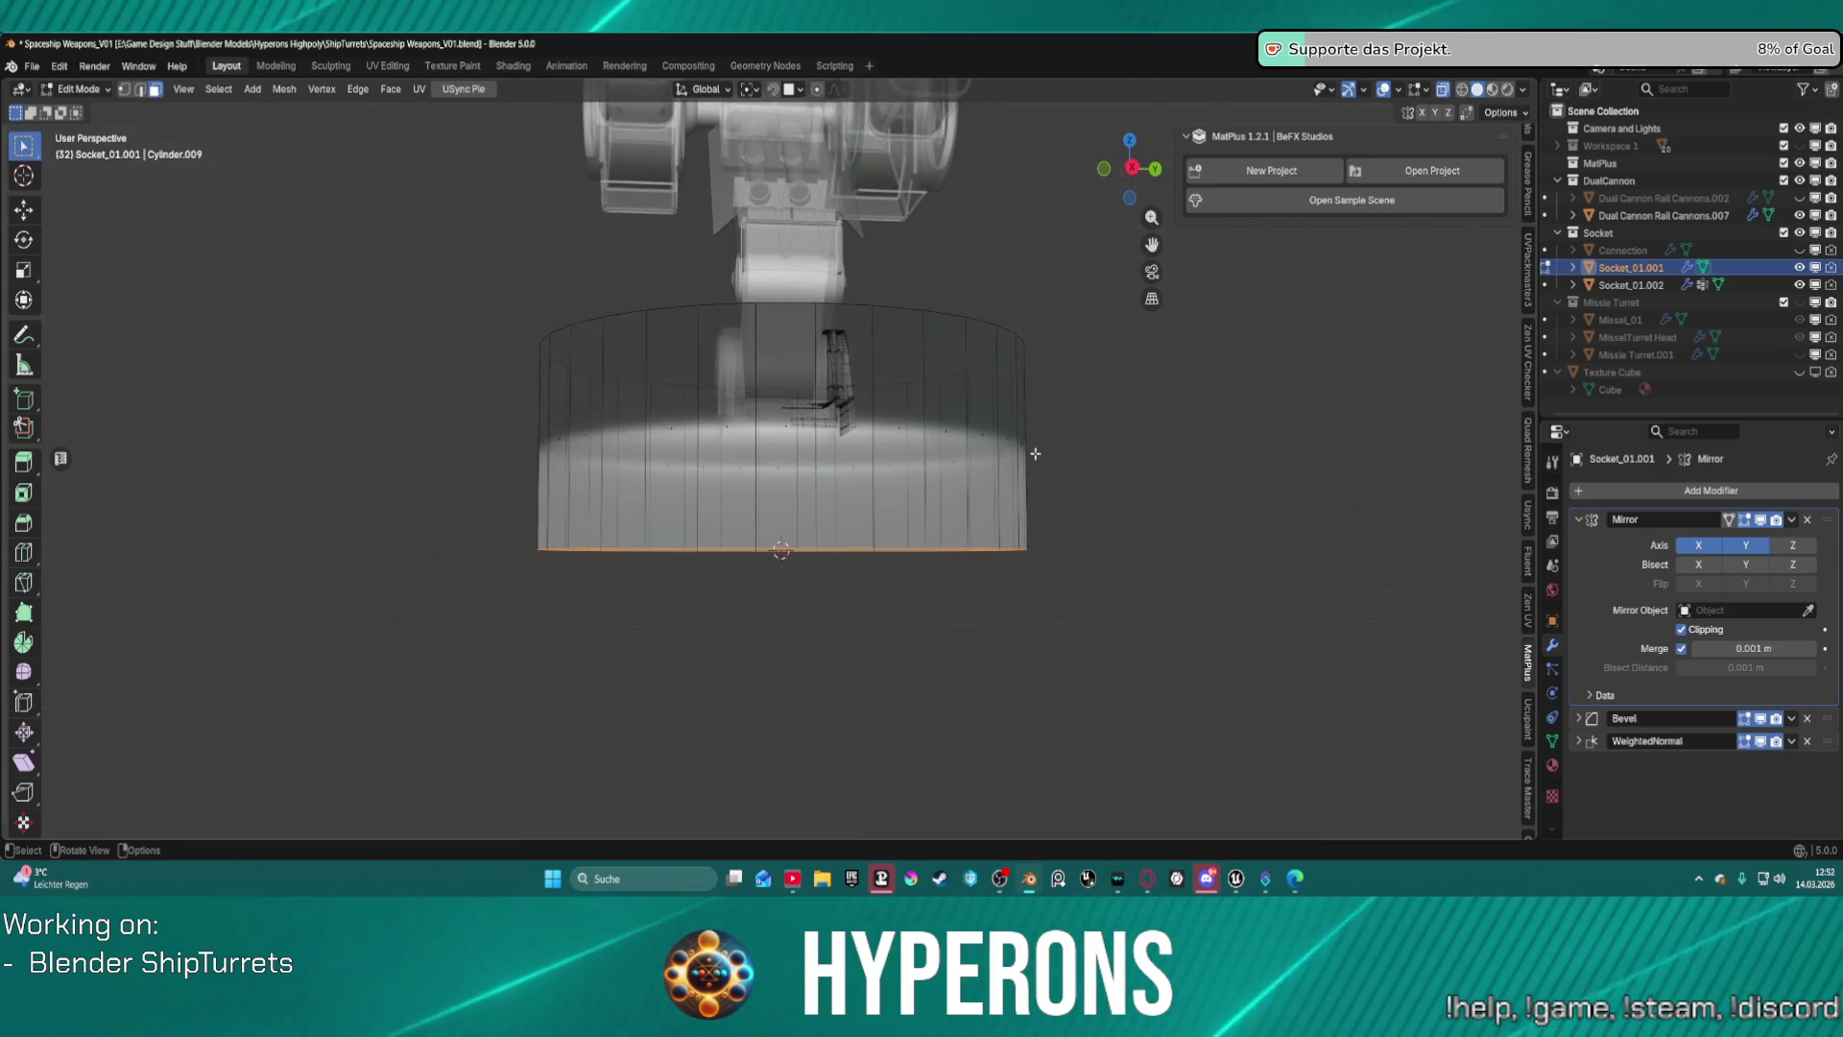
pyautogui.hotkey('shift', 's')
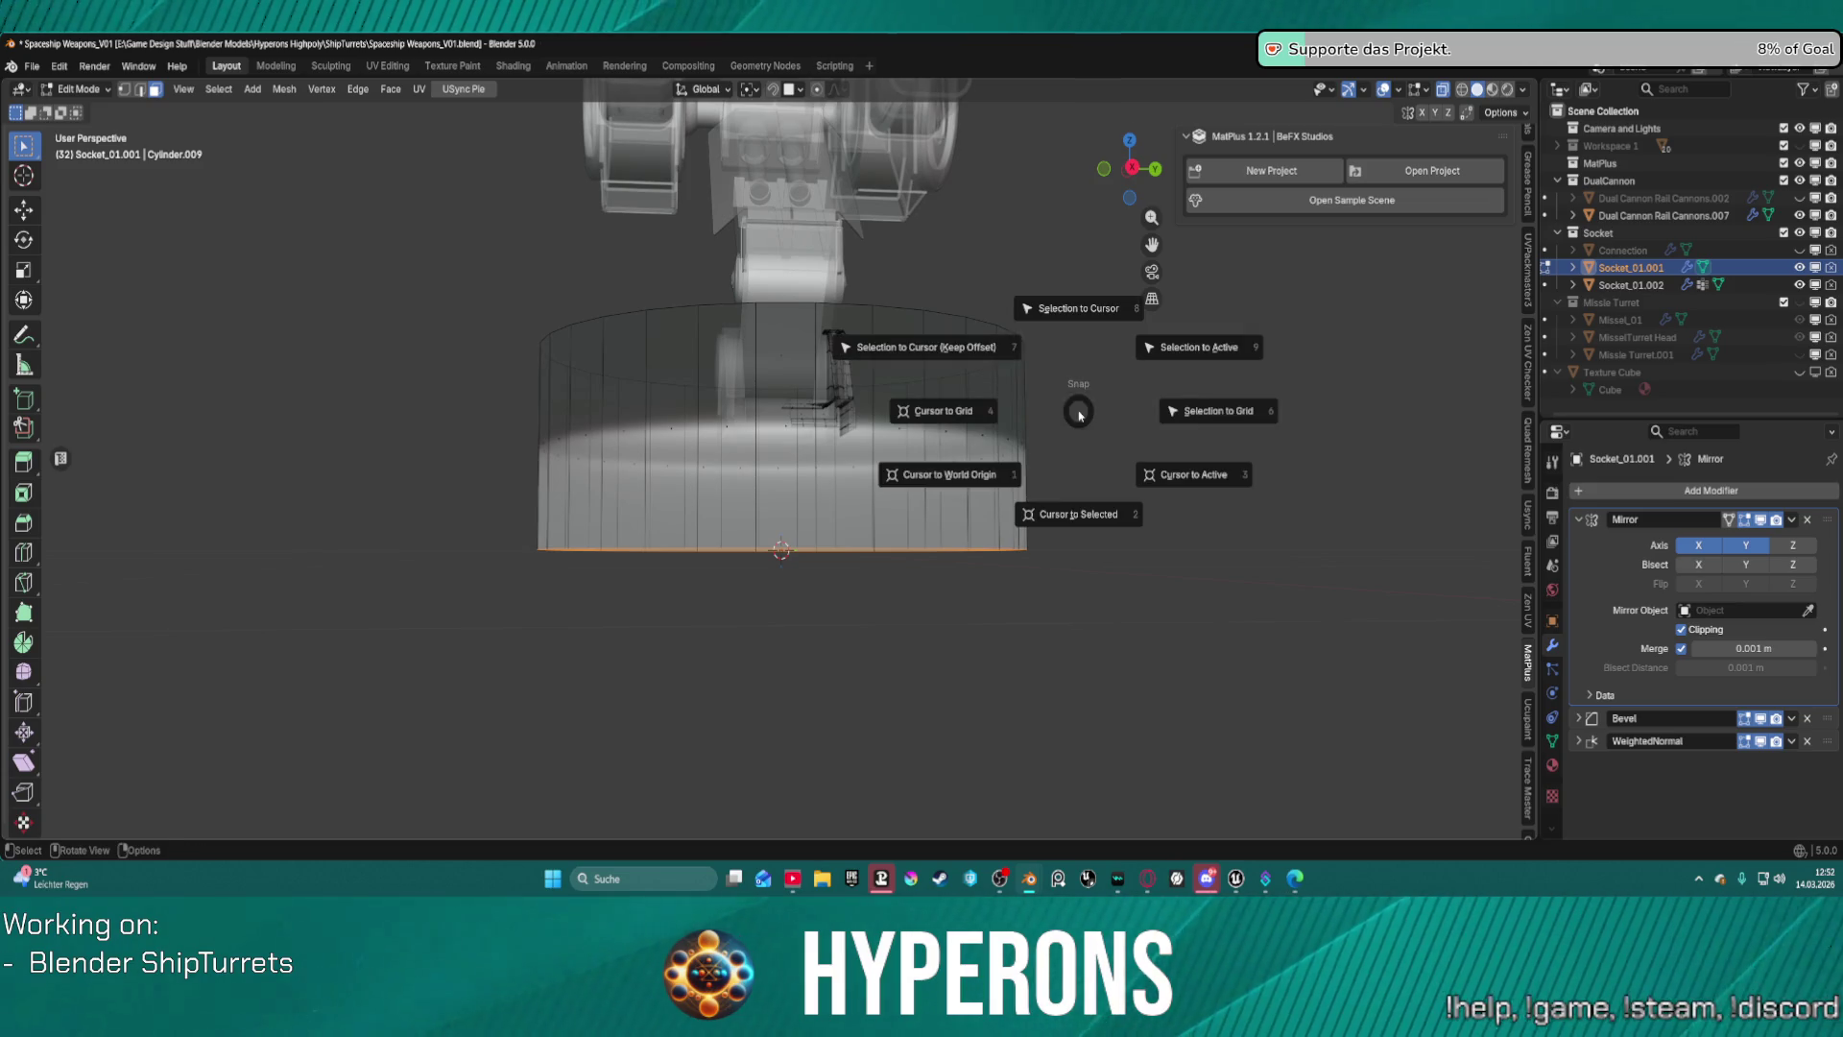
pyautogui.click(1079, 311)
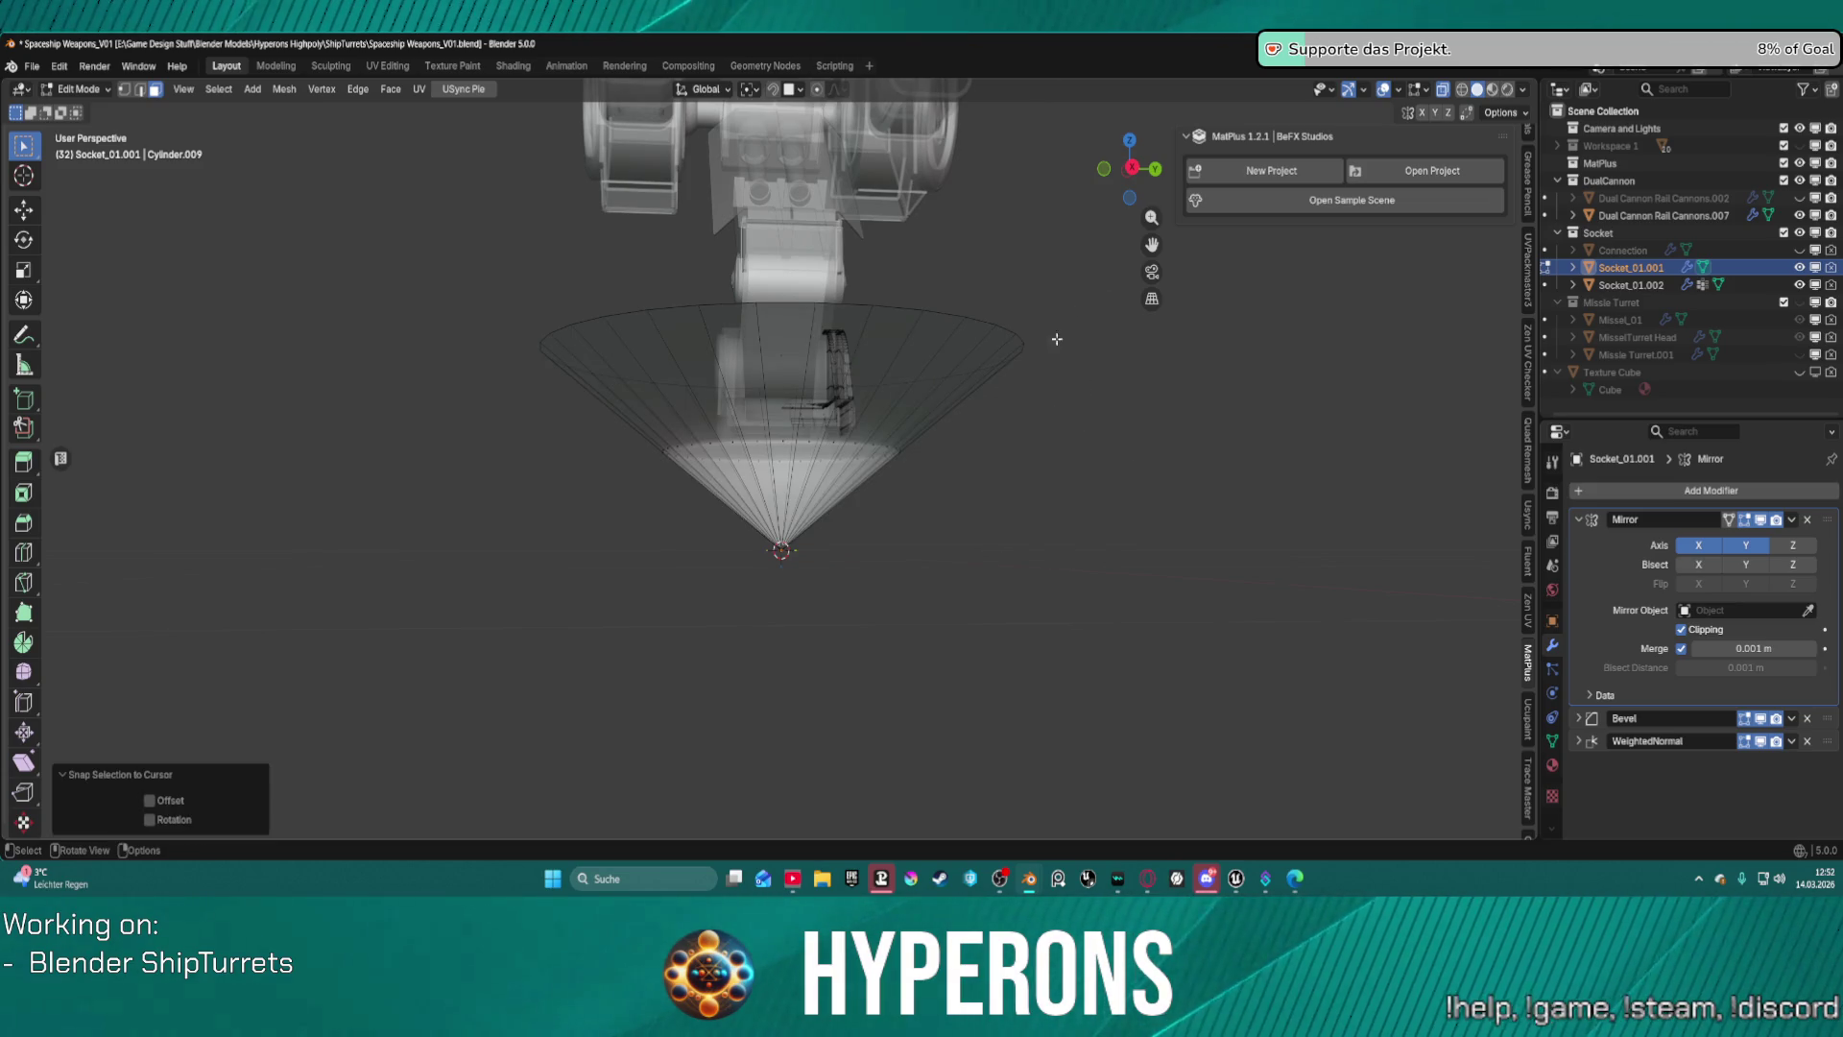
pyautogui.hotkey('ctrl', 'z')
pyautogui.moveTo(943, 416); pyautogui.dragTo(975, 400, button='middle')
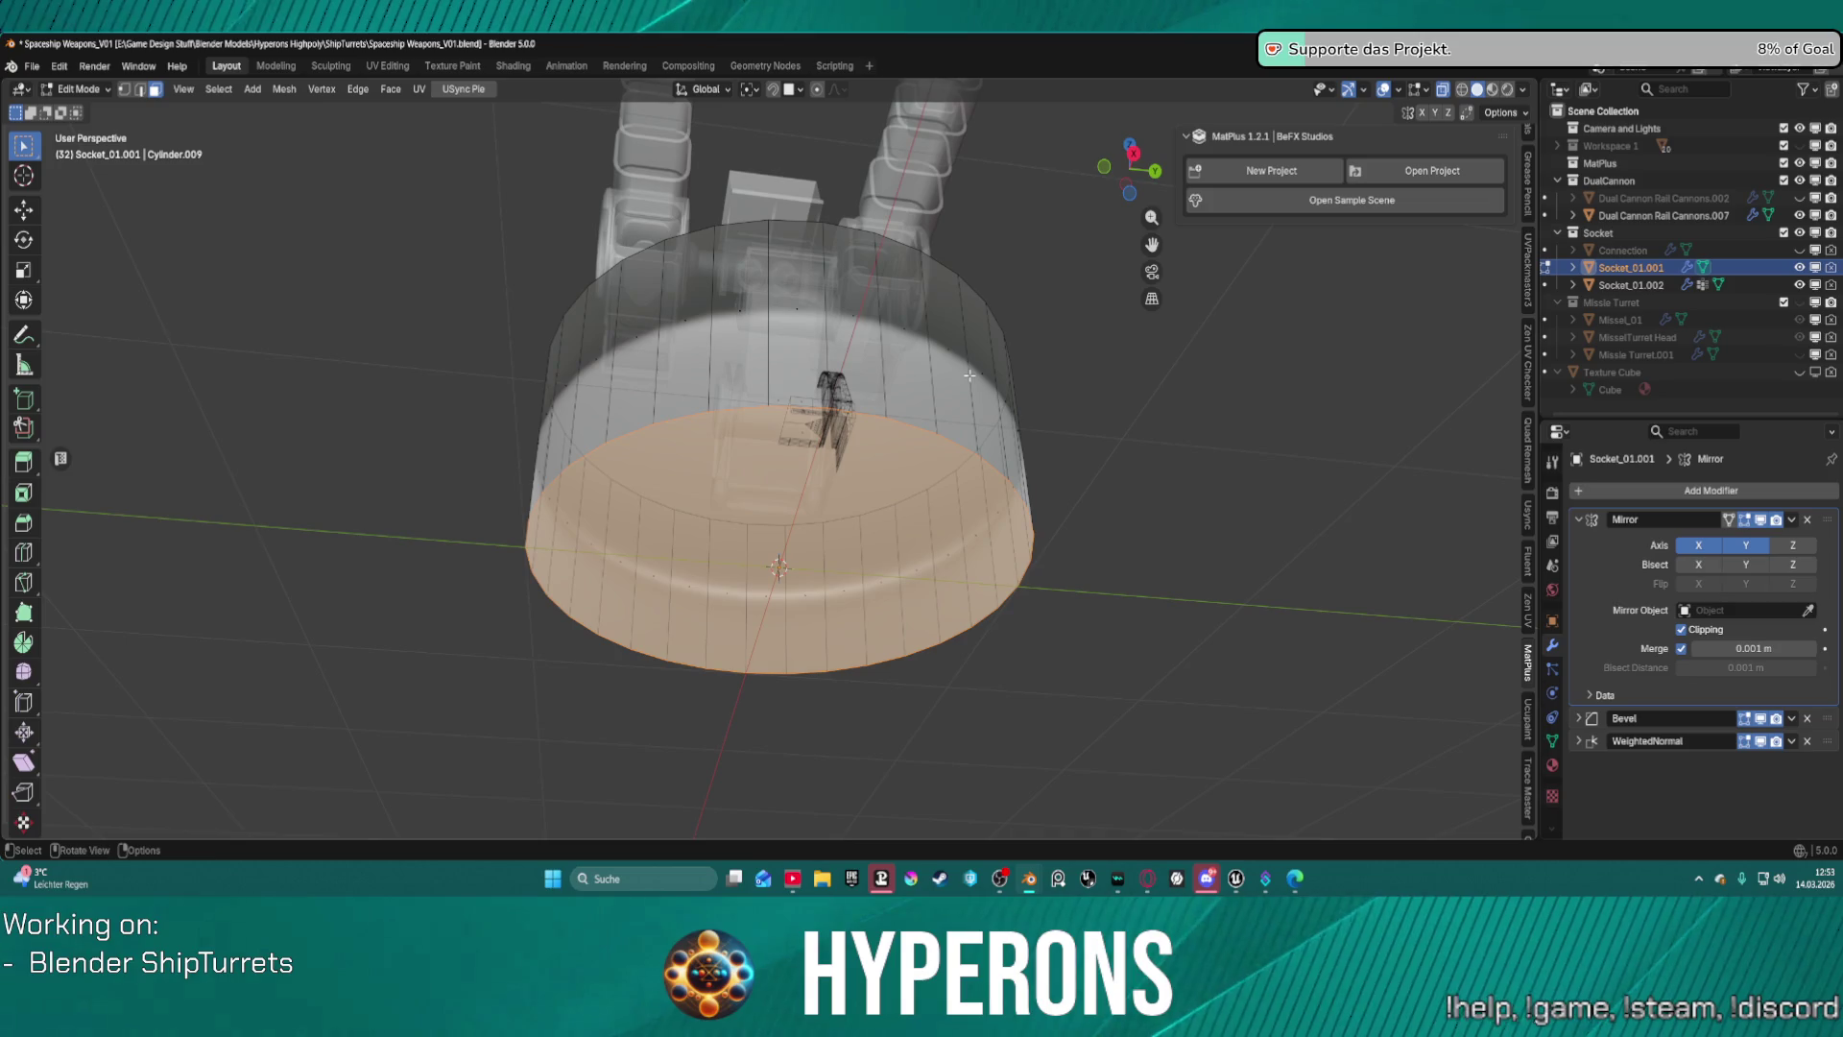
pyautogui.moveTo(969, 376)
pyautogui.mouseDown(button='middle')
pyautogui.moveTo(1079, 441)
pyautogui.moveTo(1078, 529)
pyautogui.moveTo(1053, 486)
pyautogui.moveTo(1067, 490)
pyautogui.mouseUp(button='middle')
pyautogui.scroll(2, 1068, 490)
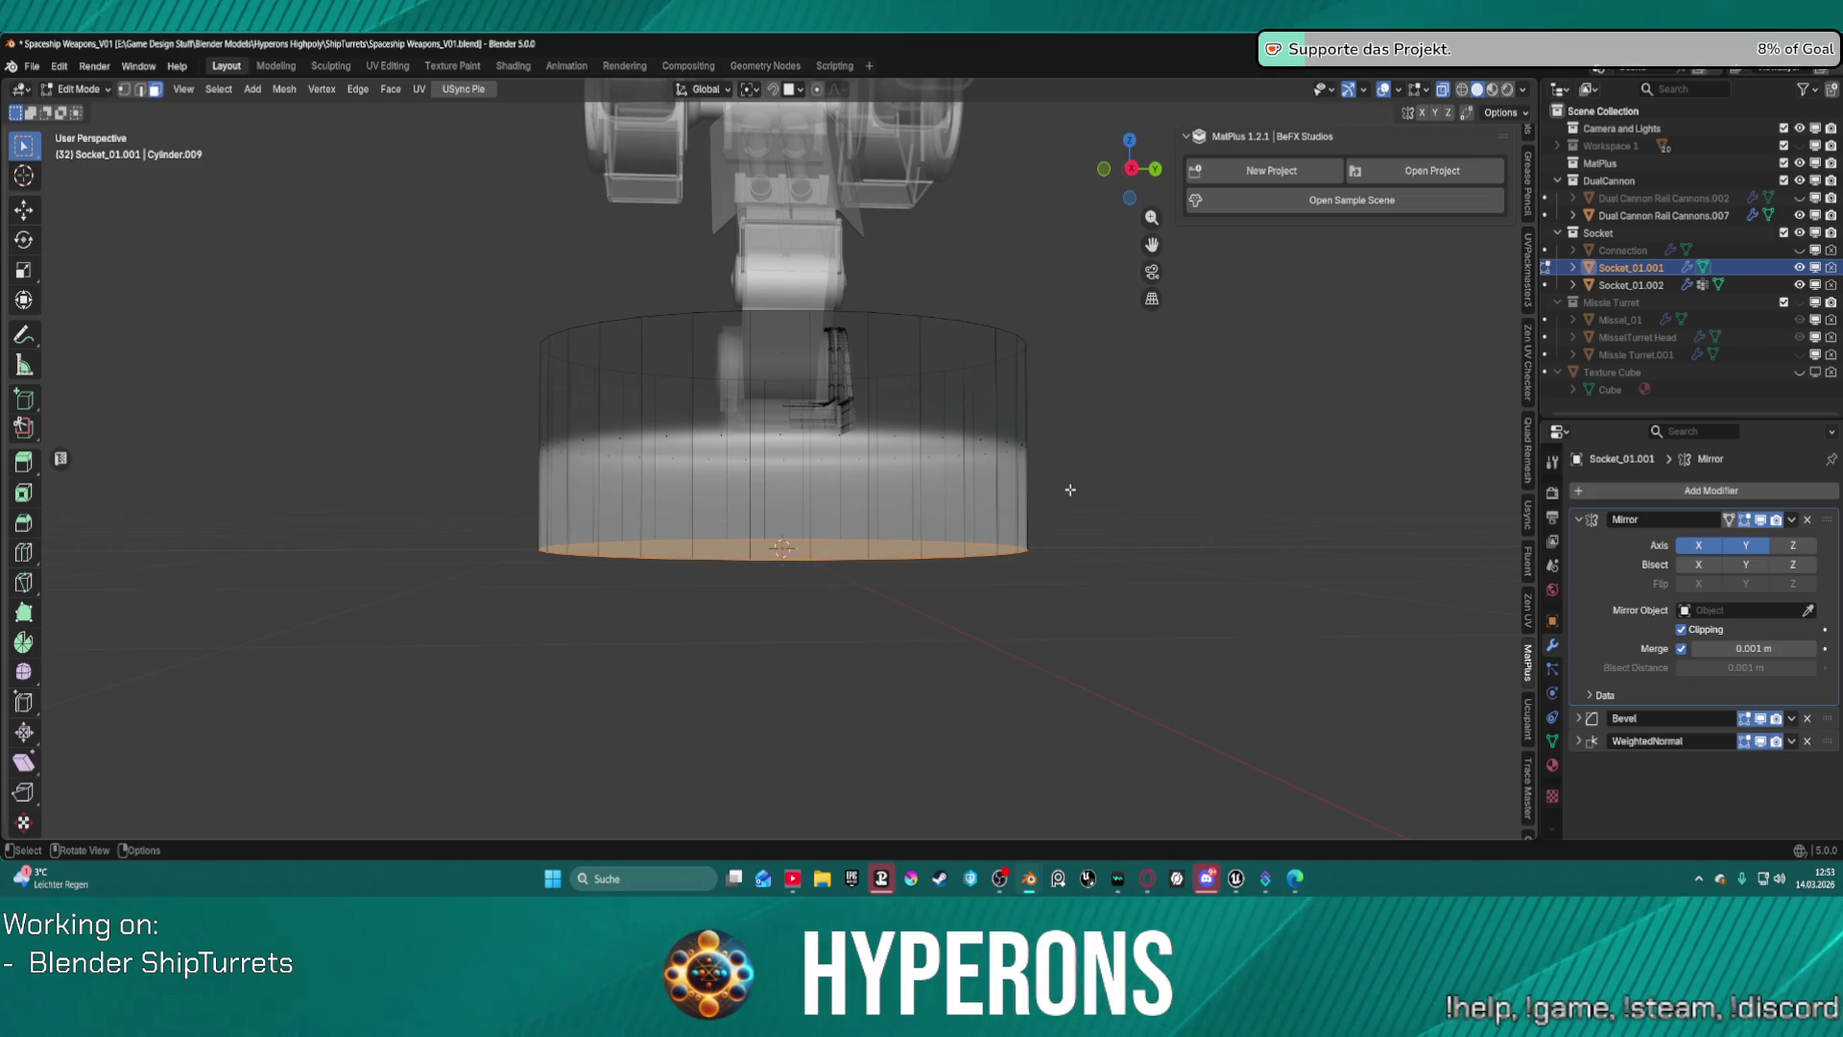
# Try selecting a side face and the disc's top rim loop, then undo those selections.
pyautogui.keyDown('shift'); pyautogui.click(676, 317); pyautogui.keyUp('shift')
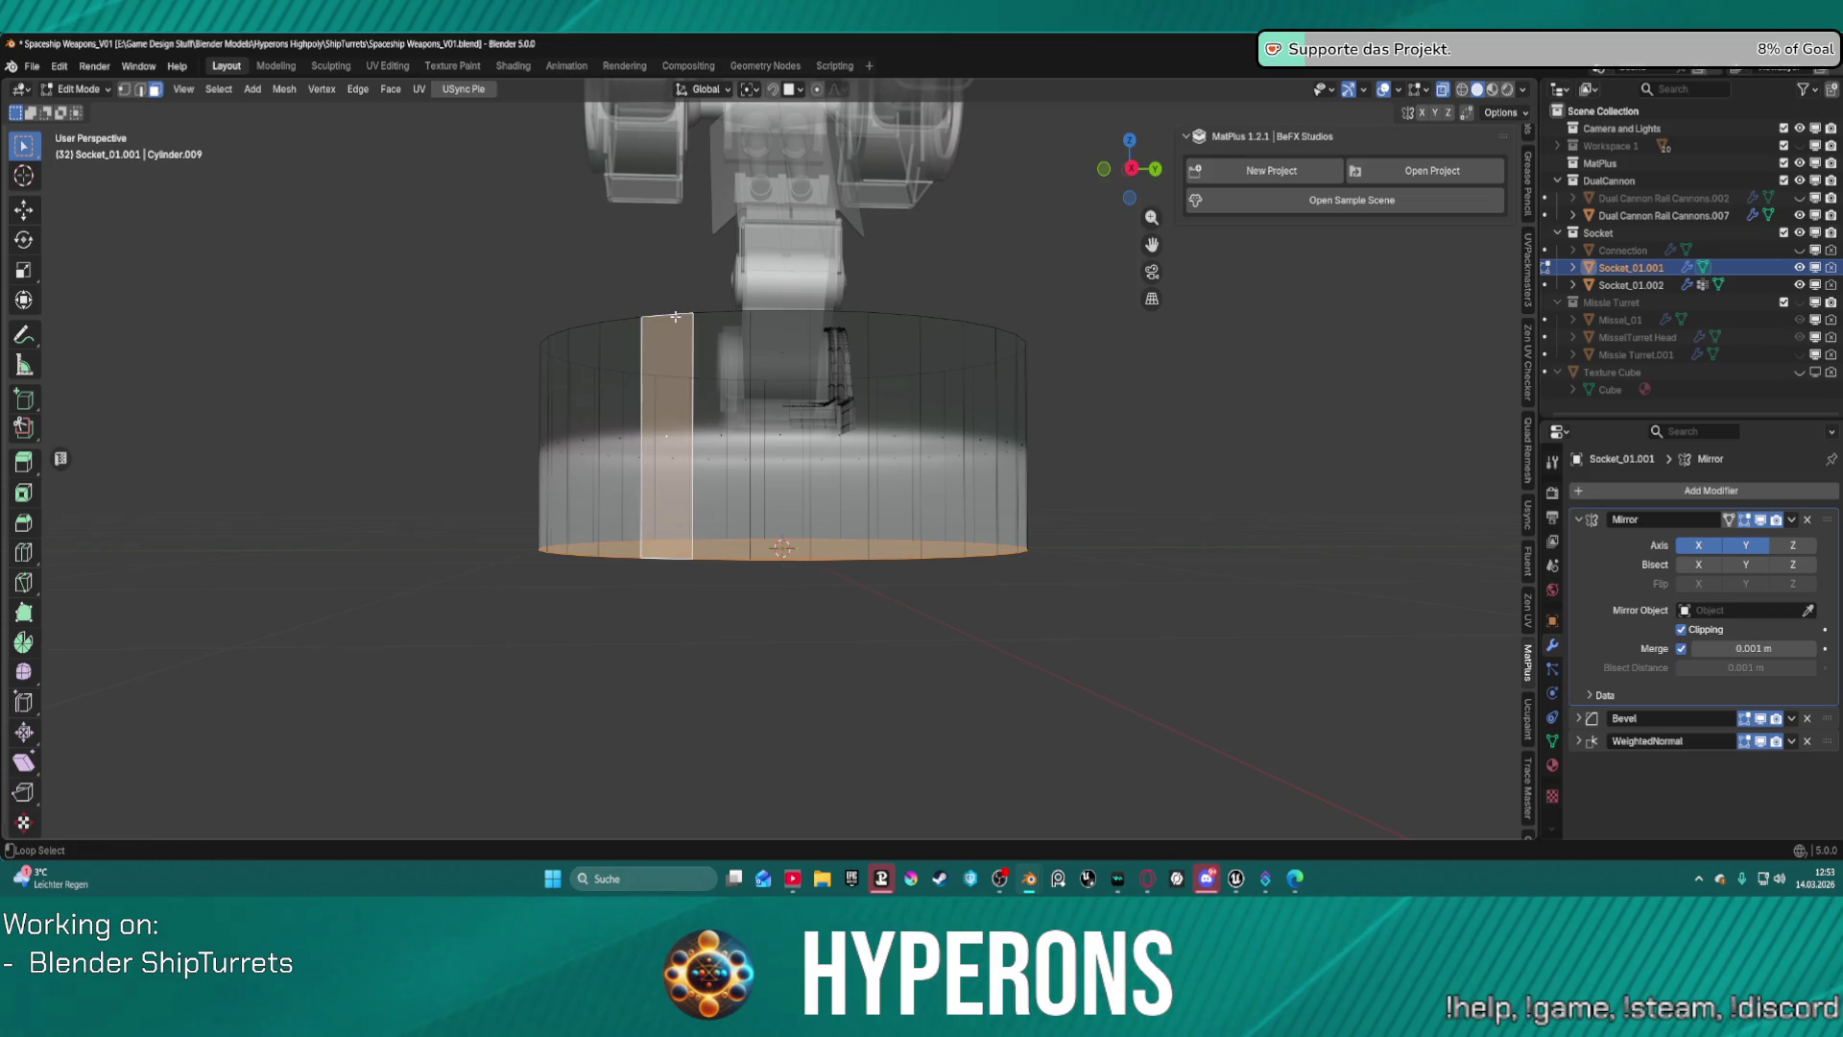
pyautogui.press('2')
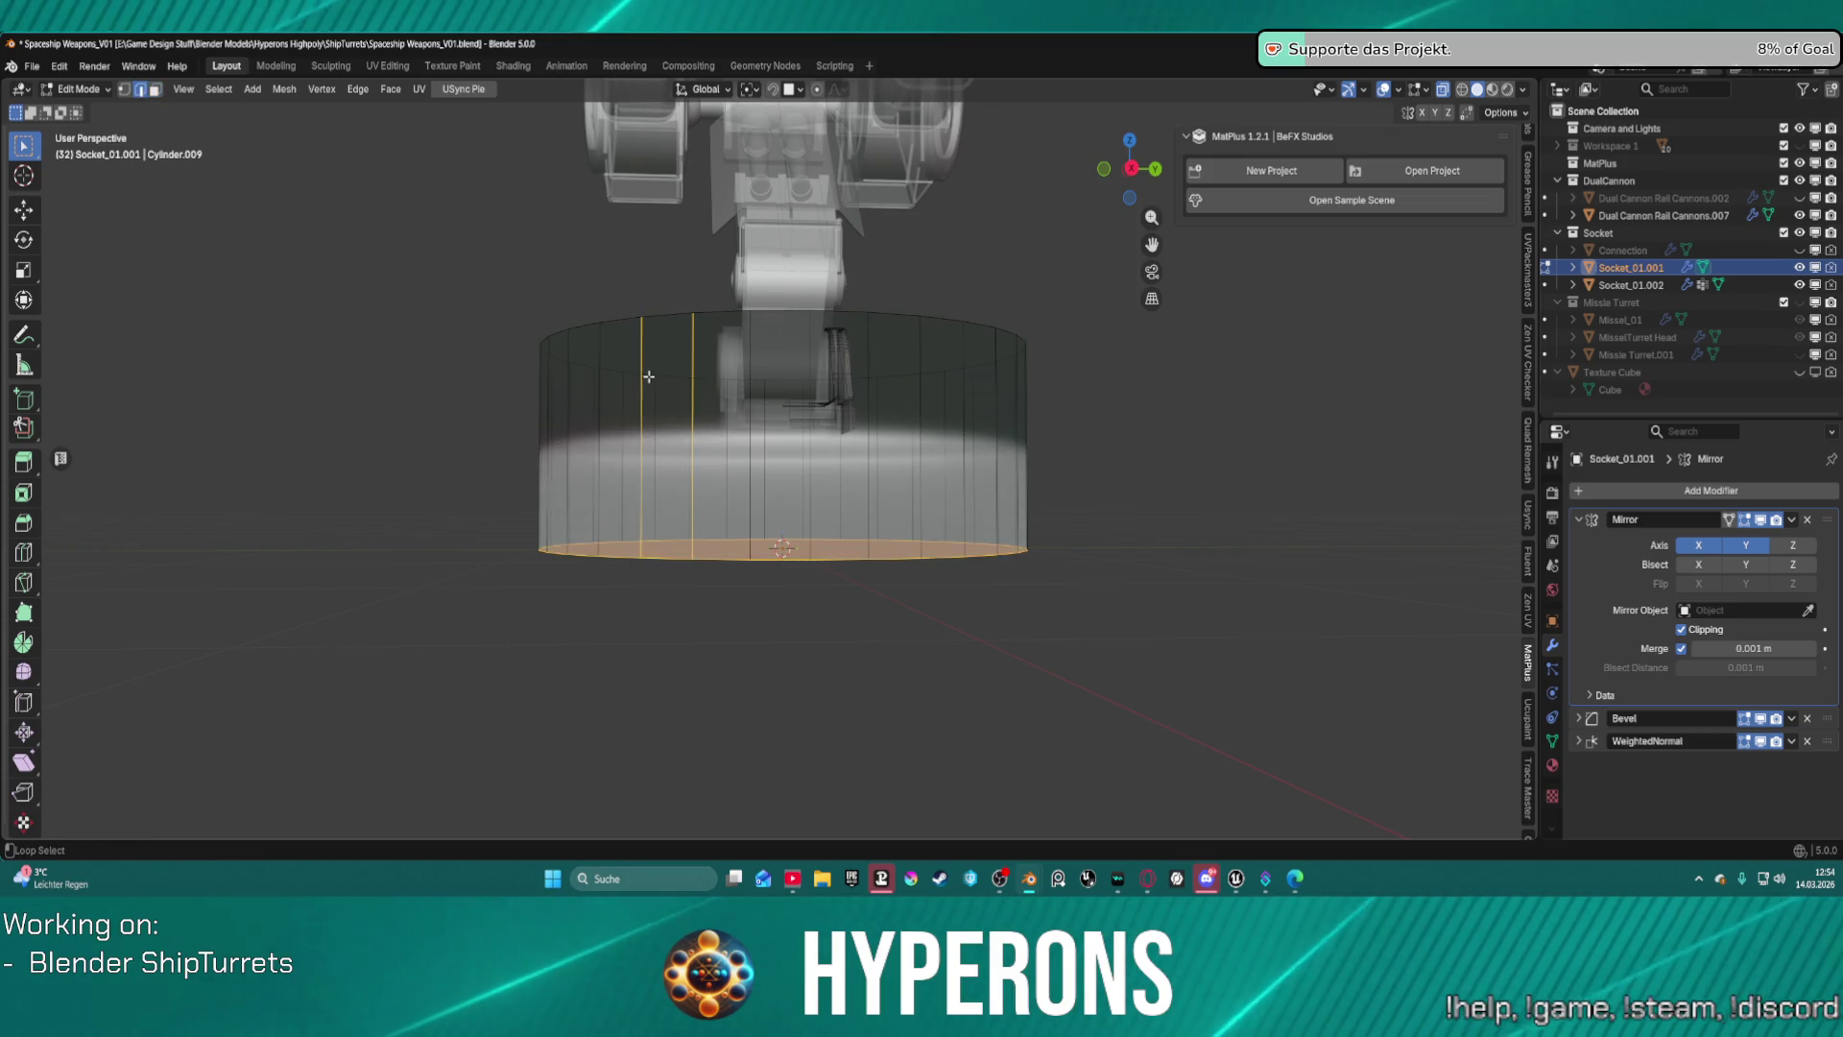
pyautogui.keyDown('alt'); pyautogui.keyDown('shift'); pyautogui.click(658, 379); pyautogui.keyUp('shift'); pyautogui.keyUp('alt')
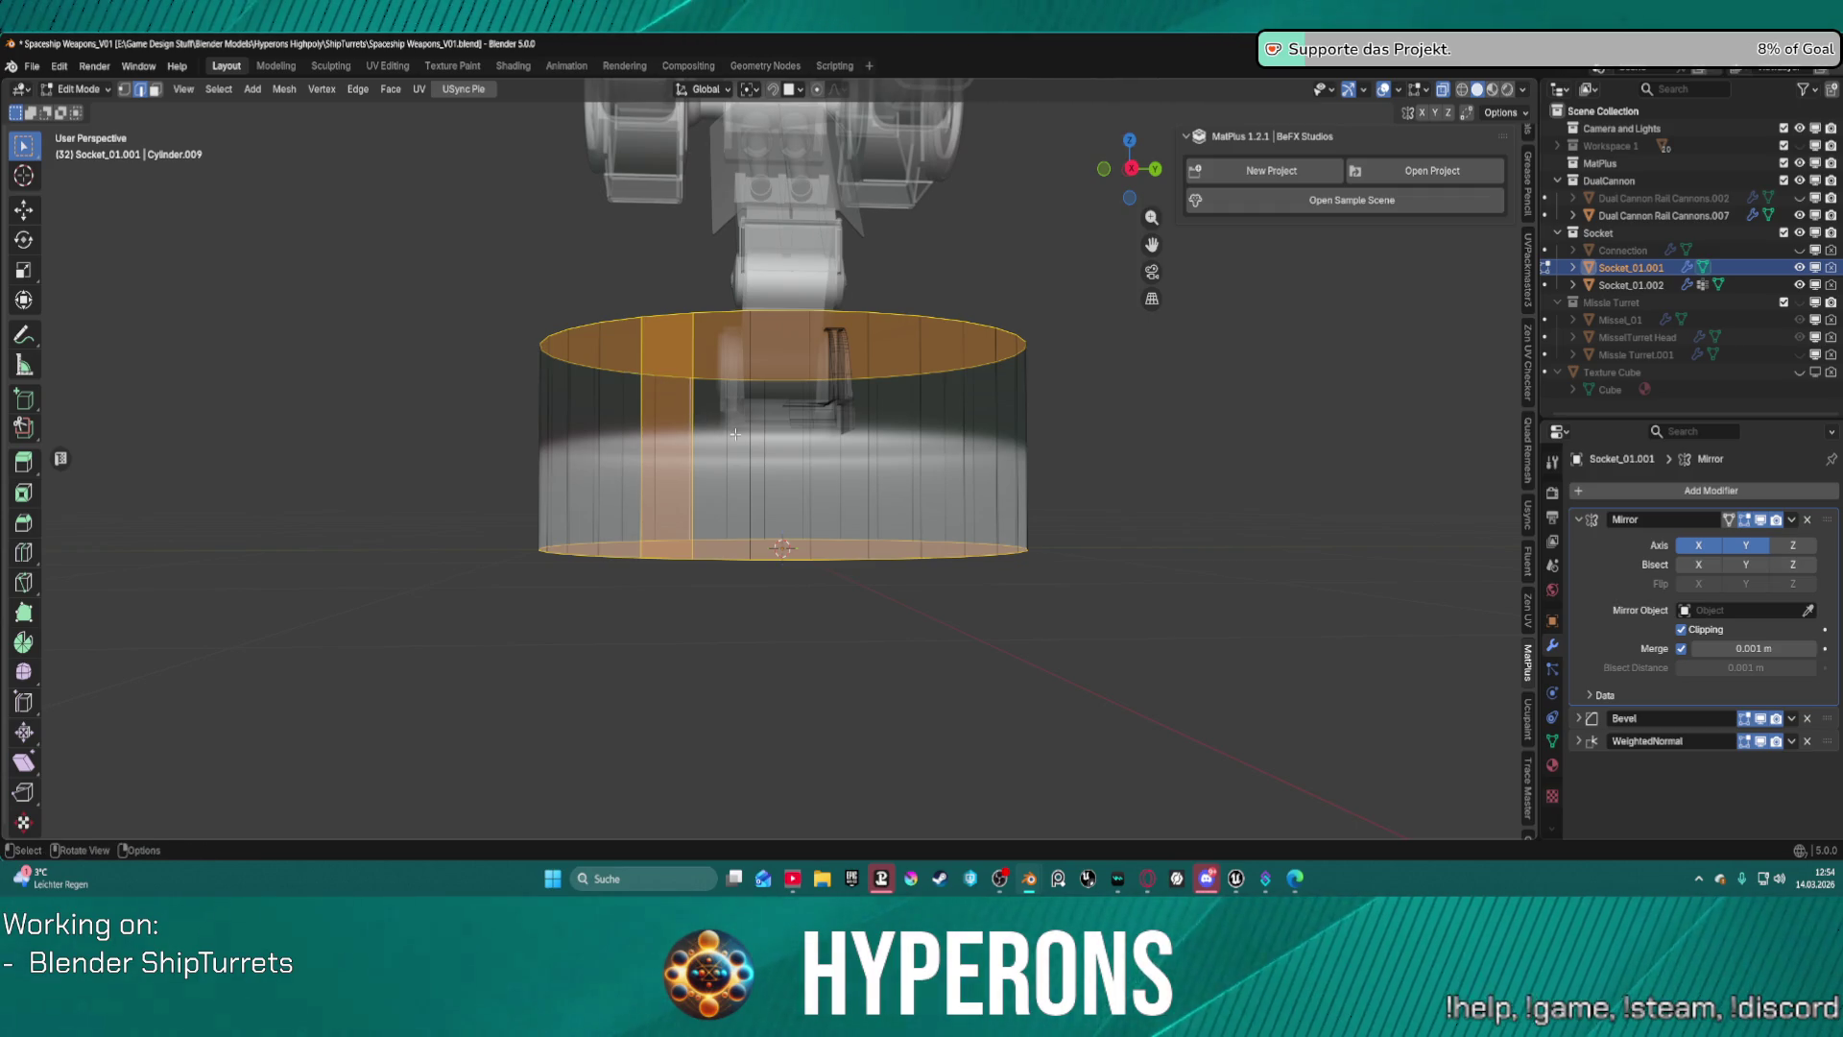
pyautogui.hotkey('ctrl', 'z')
pyautogui.hotkey('ctrl', 'z')
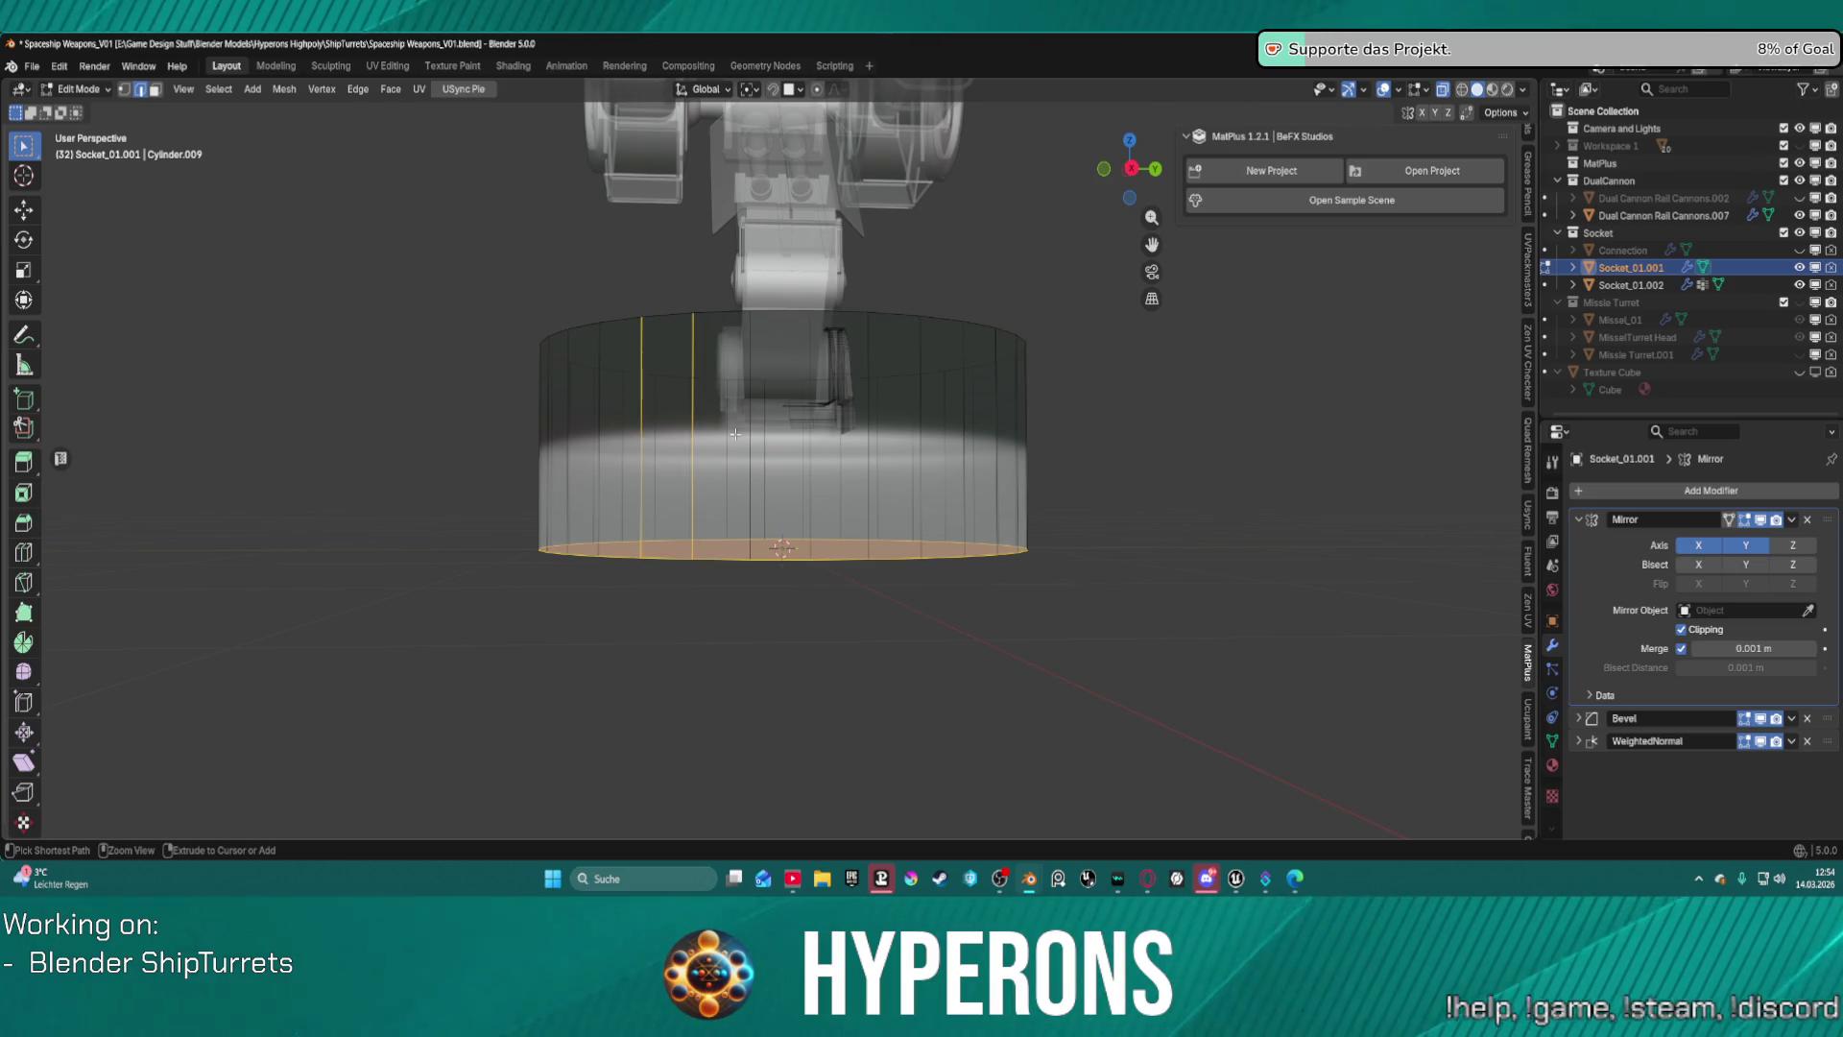
pyautogui.hotkey('ctrl', 'shift', 'z')
pyautogui.hotkey('ctrl', 'z')
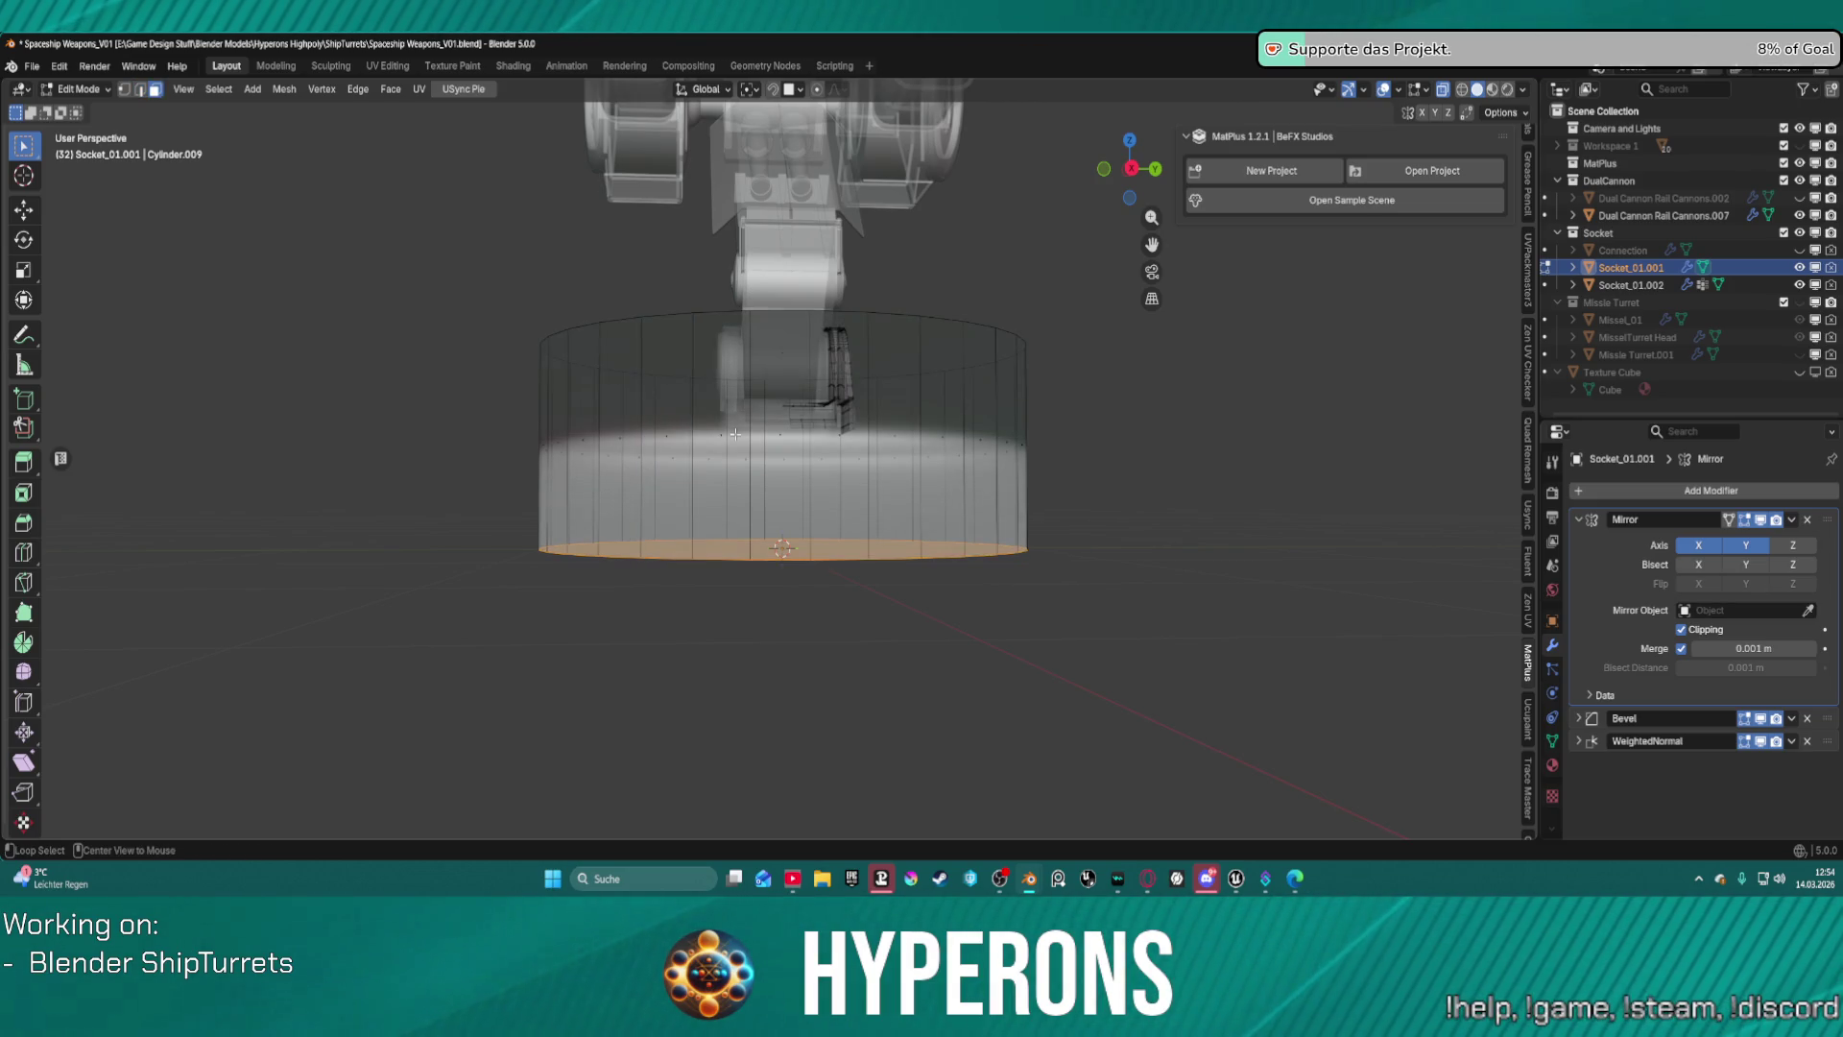
# Turn off X-ray and select the disc's top rim edge loop.
pyautogui.hotkey('alt', 'z')
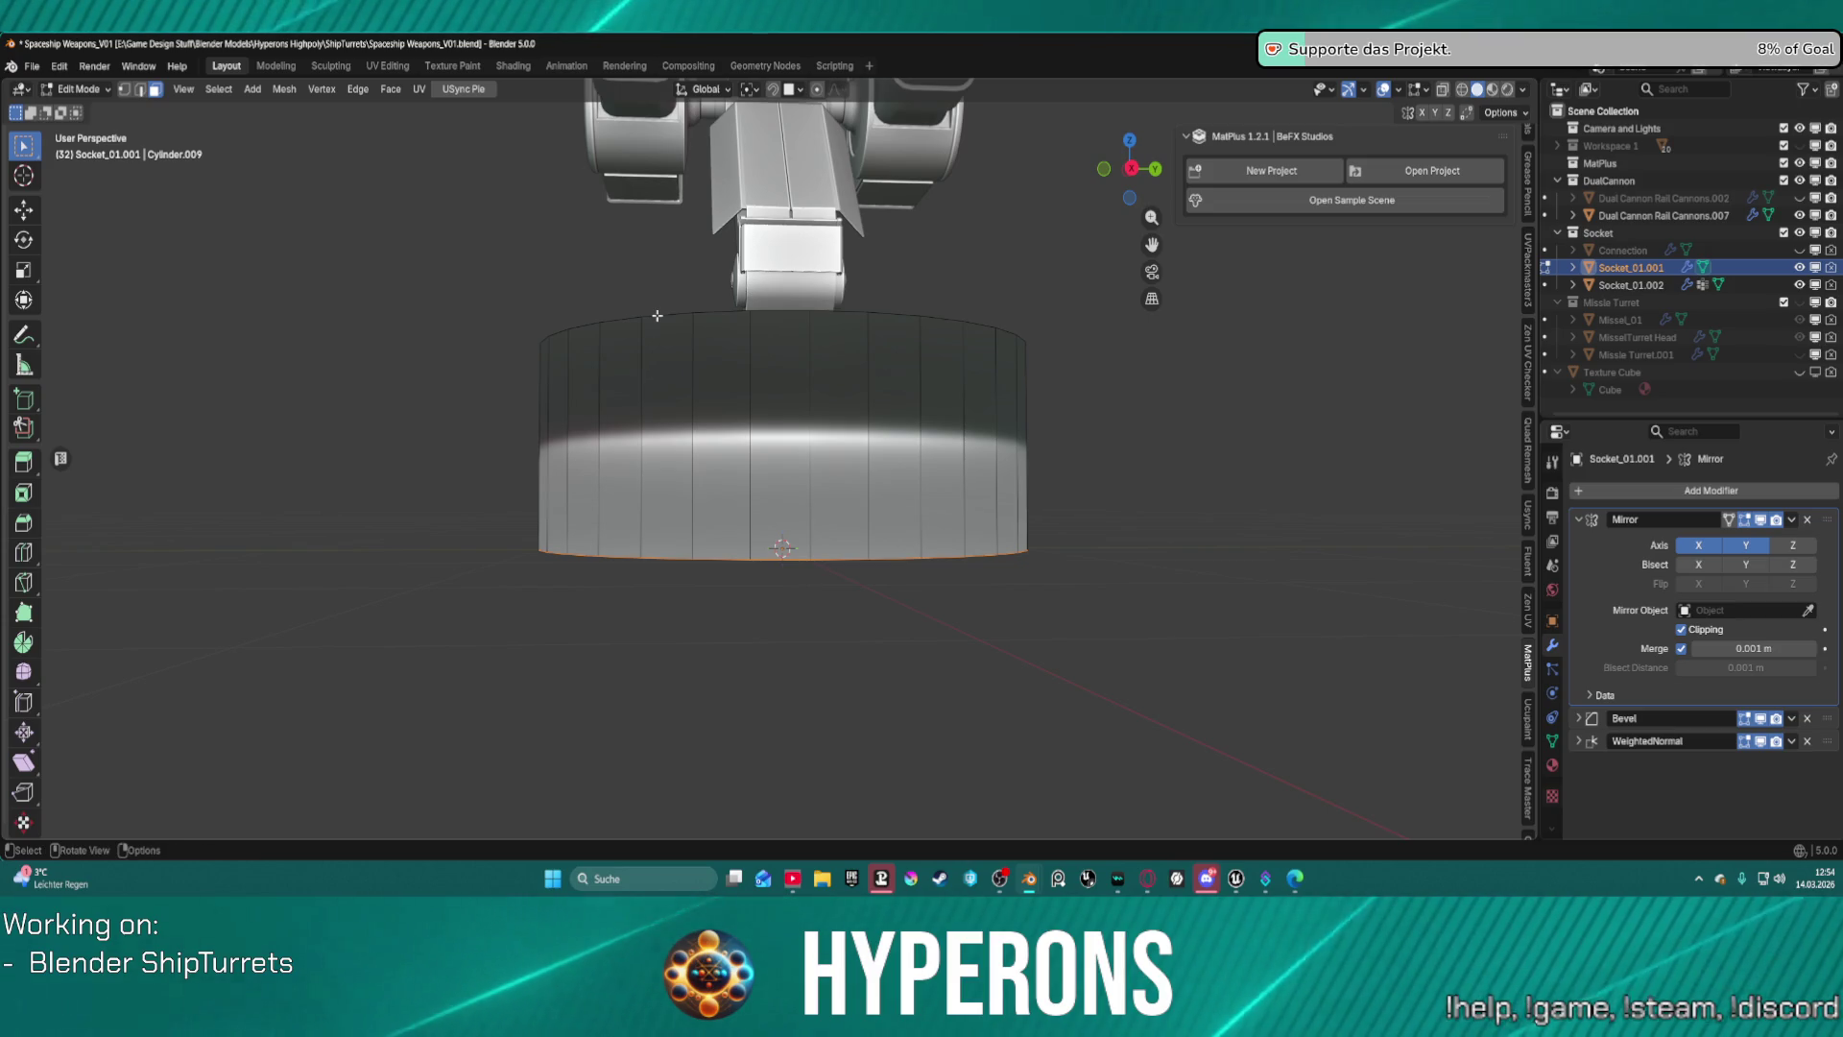
pyautogui.keyDown('alt'); pyautogui.keyDown('shift'); pyautogui.click(657, 315); pyautogui.keyUp('shift'); pyautogui.keyUp('alt')
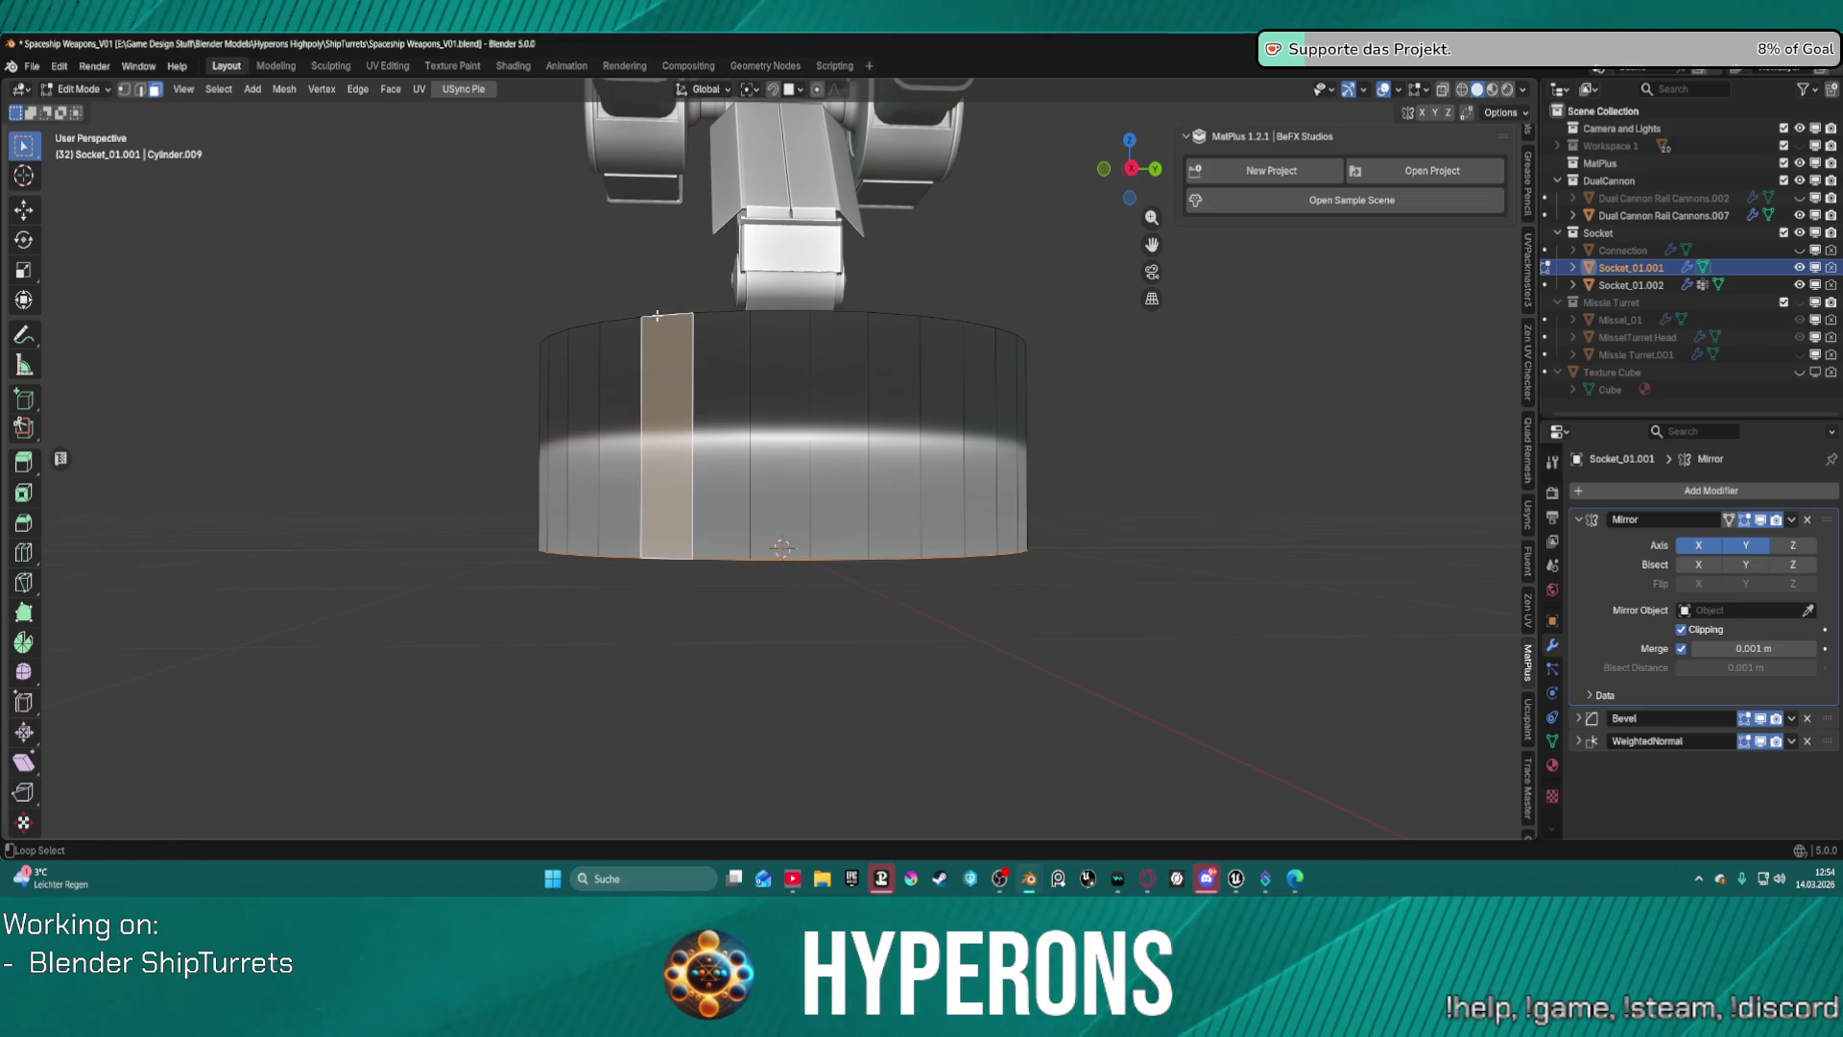
pyautogui.hotkey('ctrl', 'z')
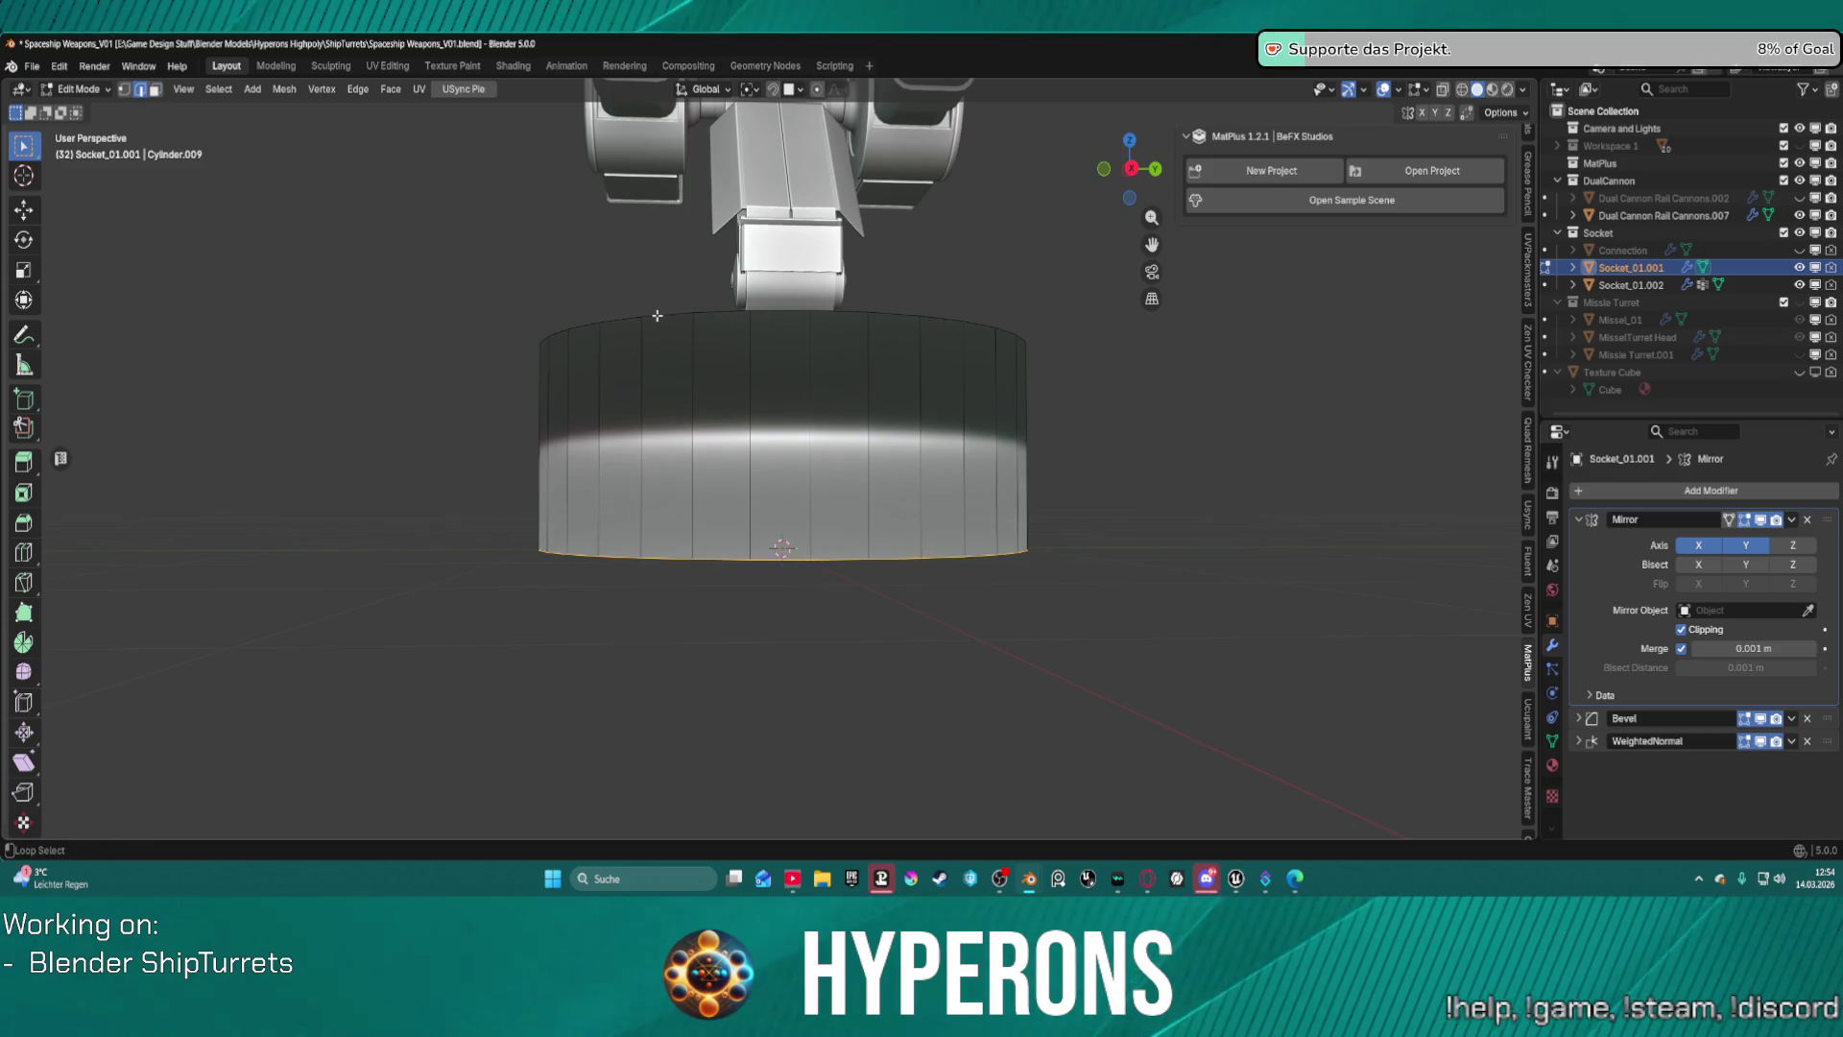
pyautogui.keyDown('alt'); pyautogui.keyDown('shift'); pyautogui.click(657, 315); pyautogui.keyUp('shift'); pyautogui.keyUp('alt')
pyautogui.moveTo(659, 317); pyautogui.dragTo(746, 392, button='middle')
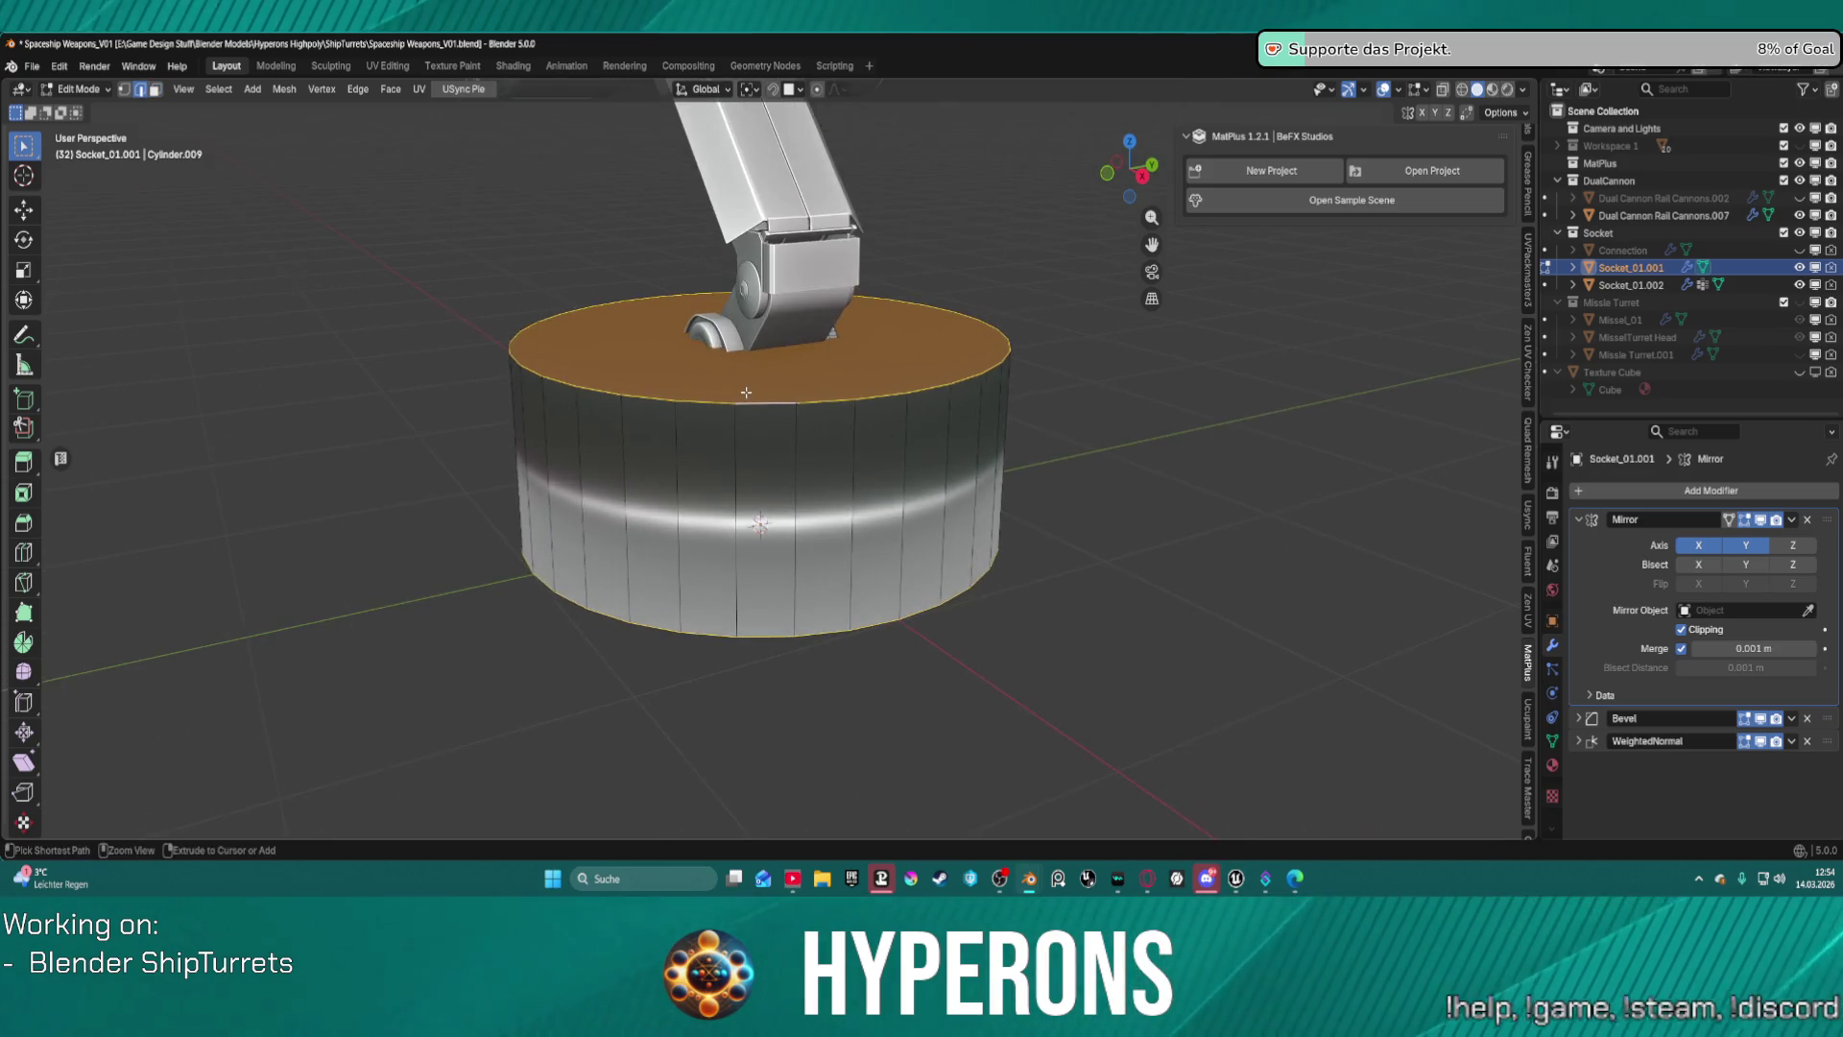
pyautogui.hotkey('ctrl', 'b')
pyautogui.scroll(2, 778, 392)
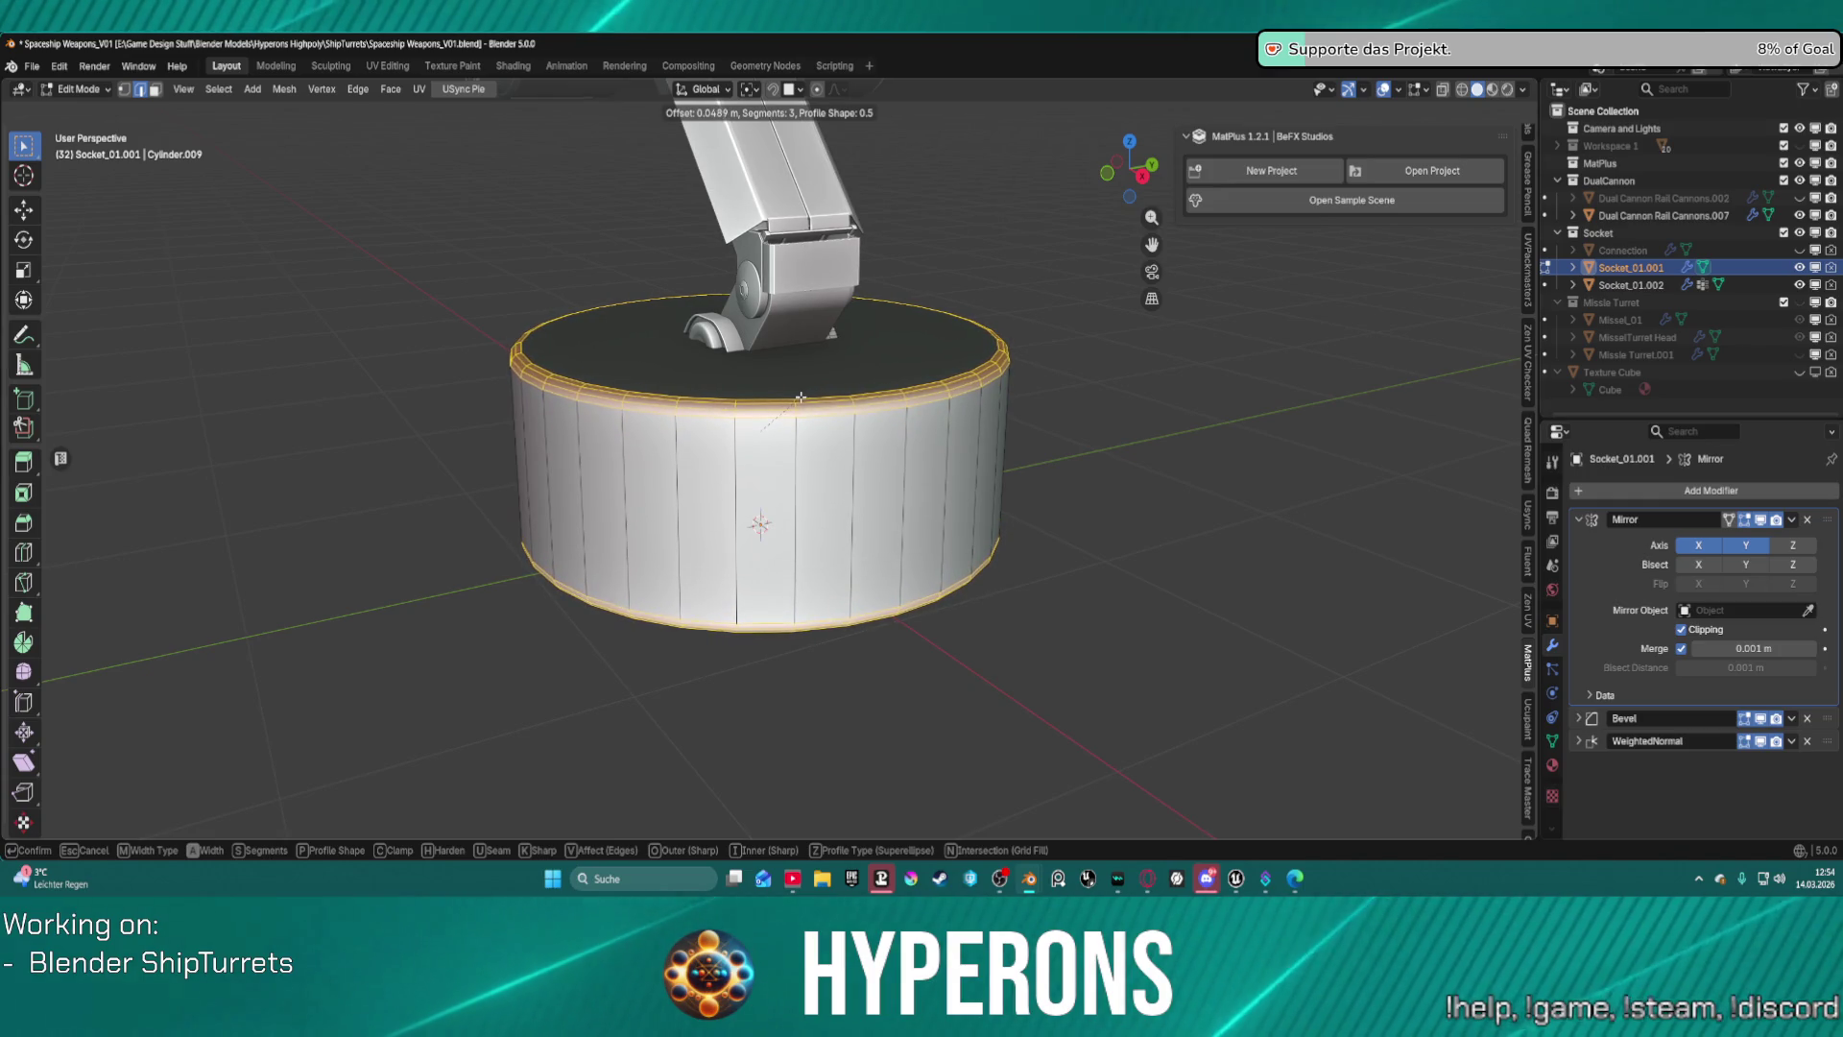
pyautogui.click(801, 396)
pyautogui.moveTo(983, 423)
pyautogui.mouseDown(button='middle')
pyautogui.moveTo(1065, 412)
pyautogui.moveTo(1049, 428)
pyautogui.moveTo(1067, 441)
pyautogui.moveTo(1090, 424)
pyautogui.moveTo(861, 416)
pyautogui.mouseUp(button='middle')
pyautogui.hotkey('alt', 'a')
pyautogui.press('3')
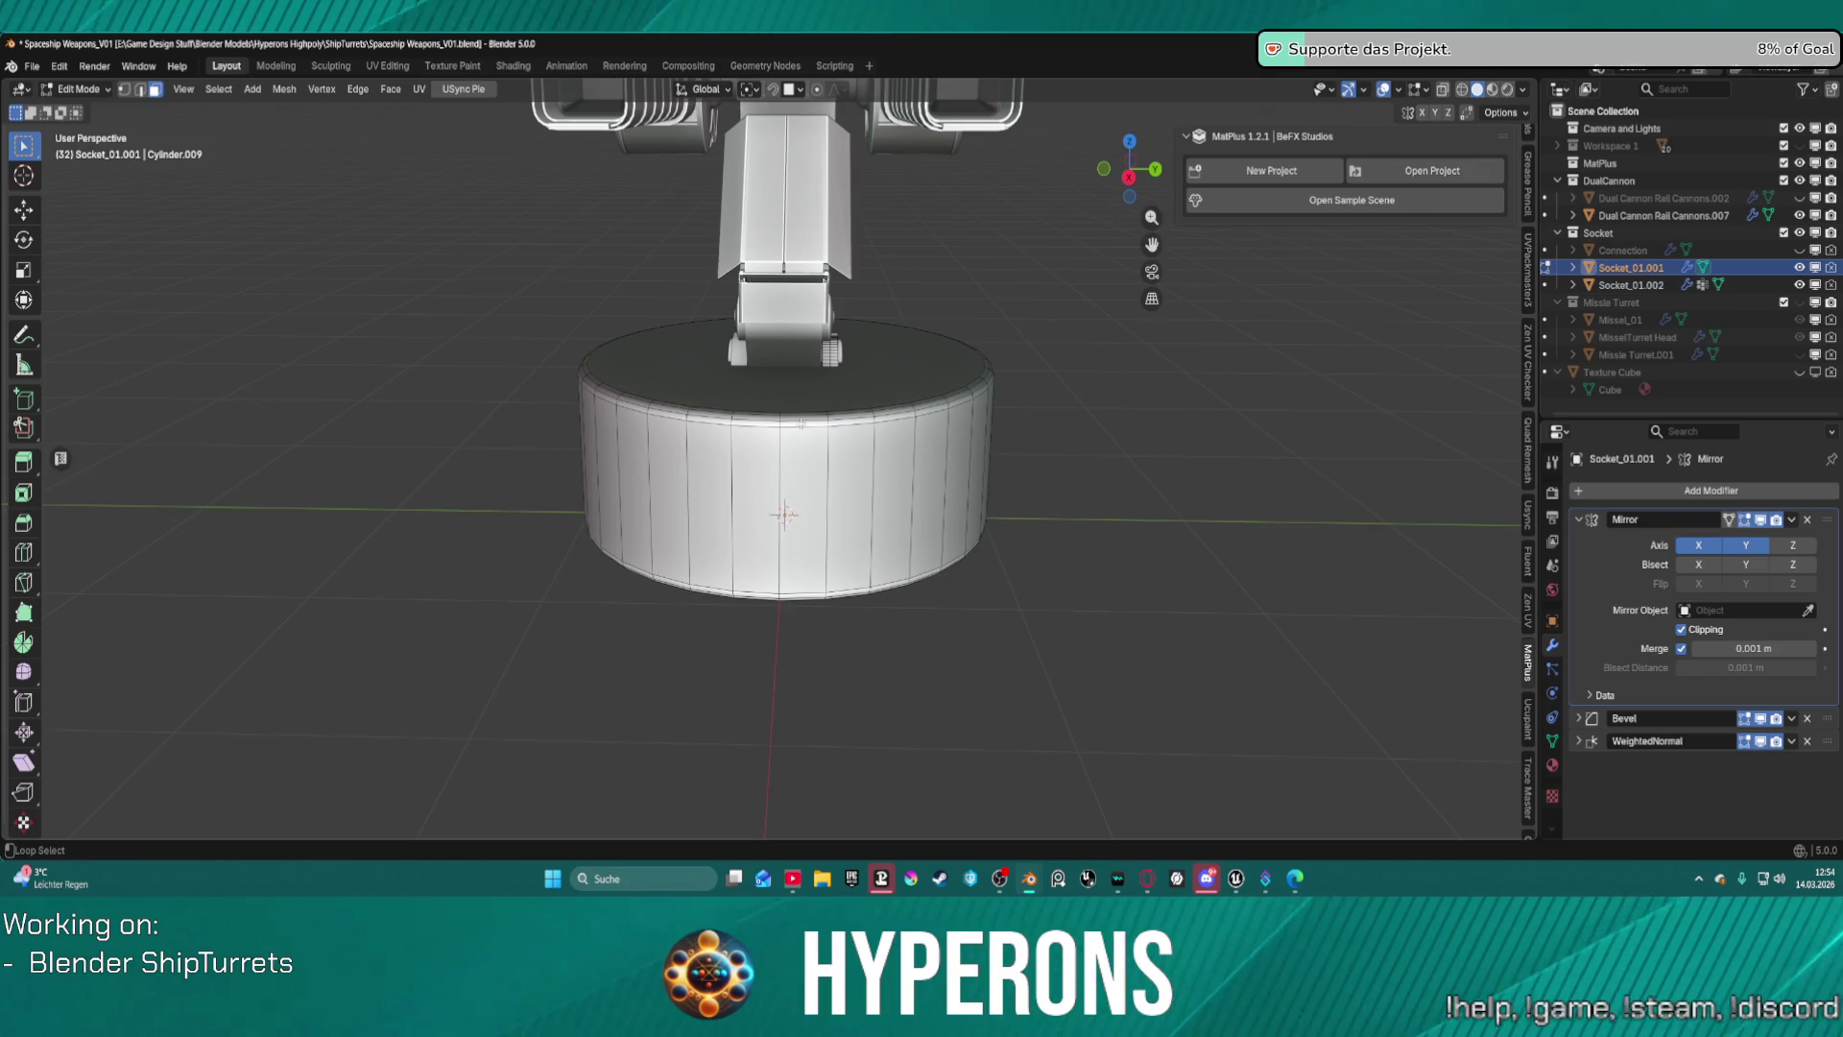
pyautogui.keyDown('alt'); pyautogui.click(806, 428); pyautogui.keyUp('alt')
pyautogui.press('2')
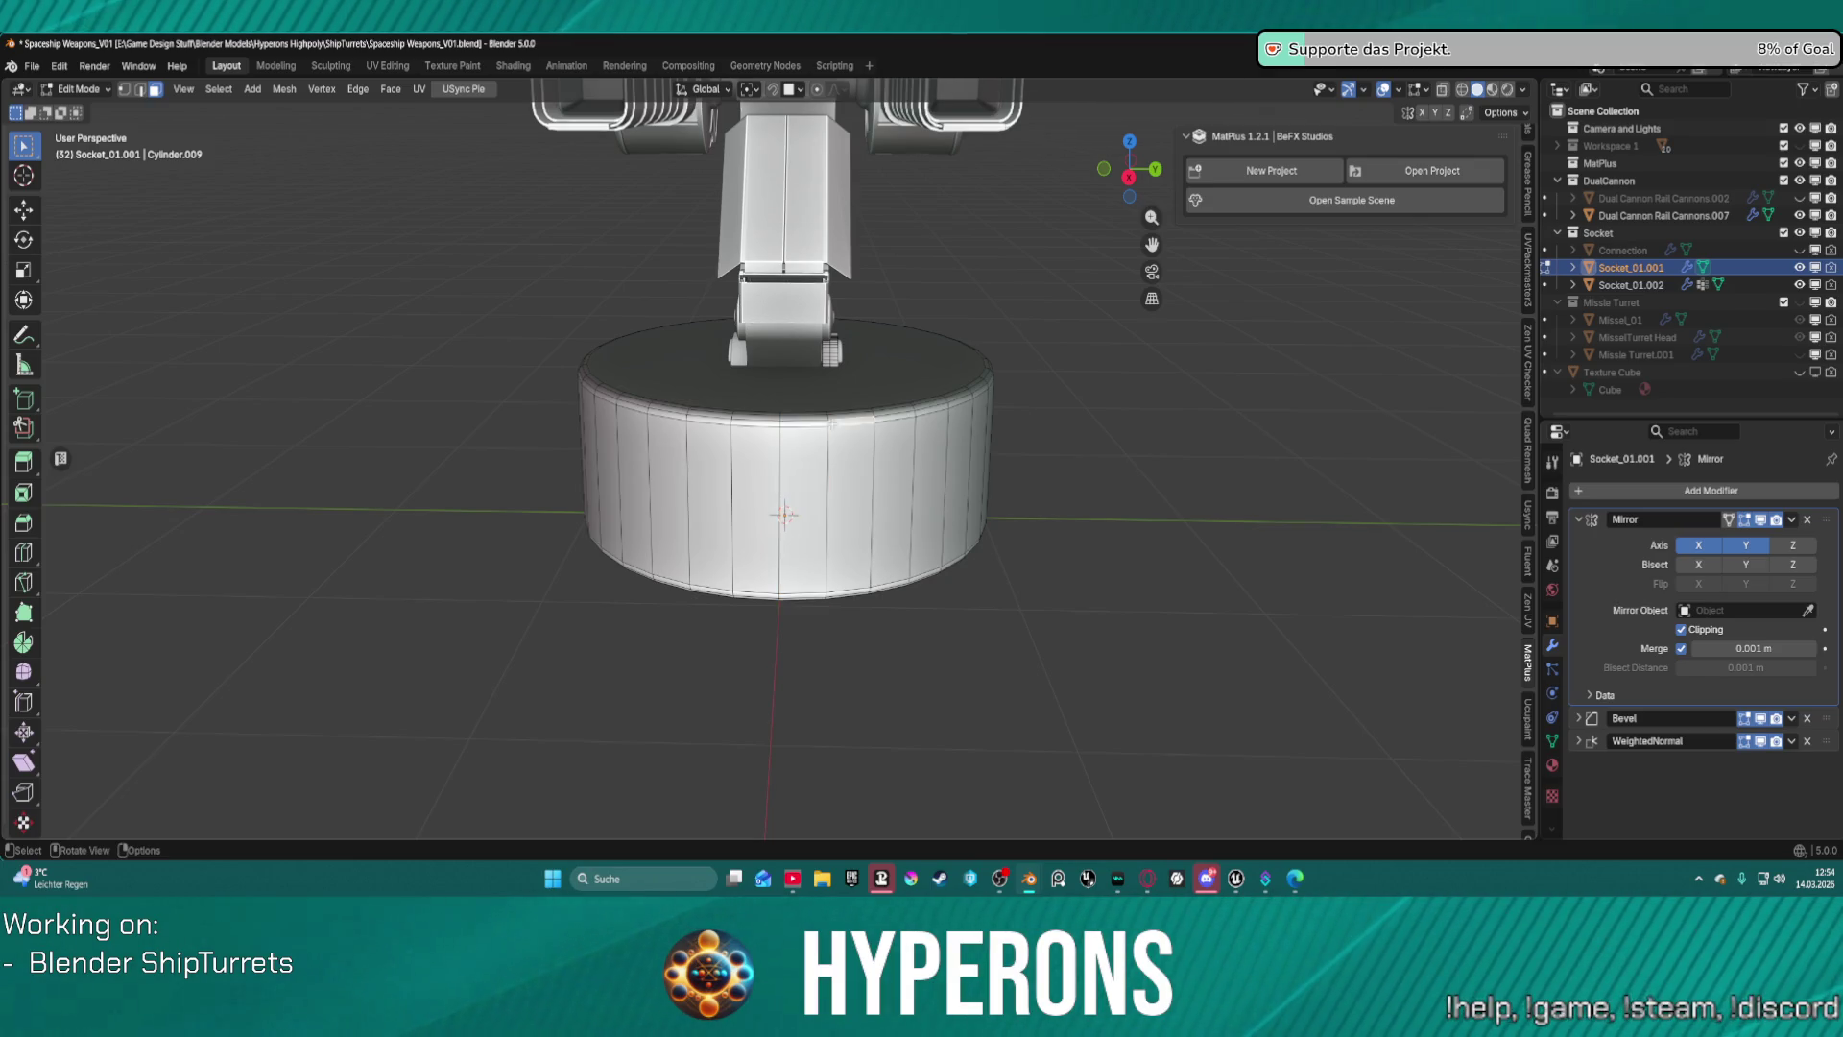
# Select the bevel face loops along the socket base's upper rim.
pyautogui.scroll(5, 806, 422)
pyautogui.keyDown('alt'); pyautogui.click(813, 322); pyautogui.keyUp('alt')
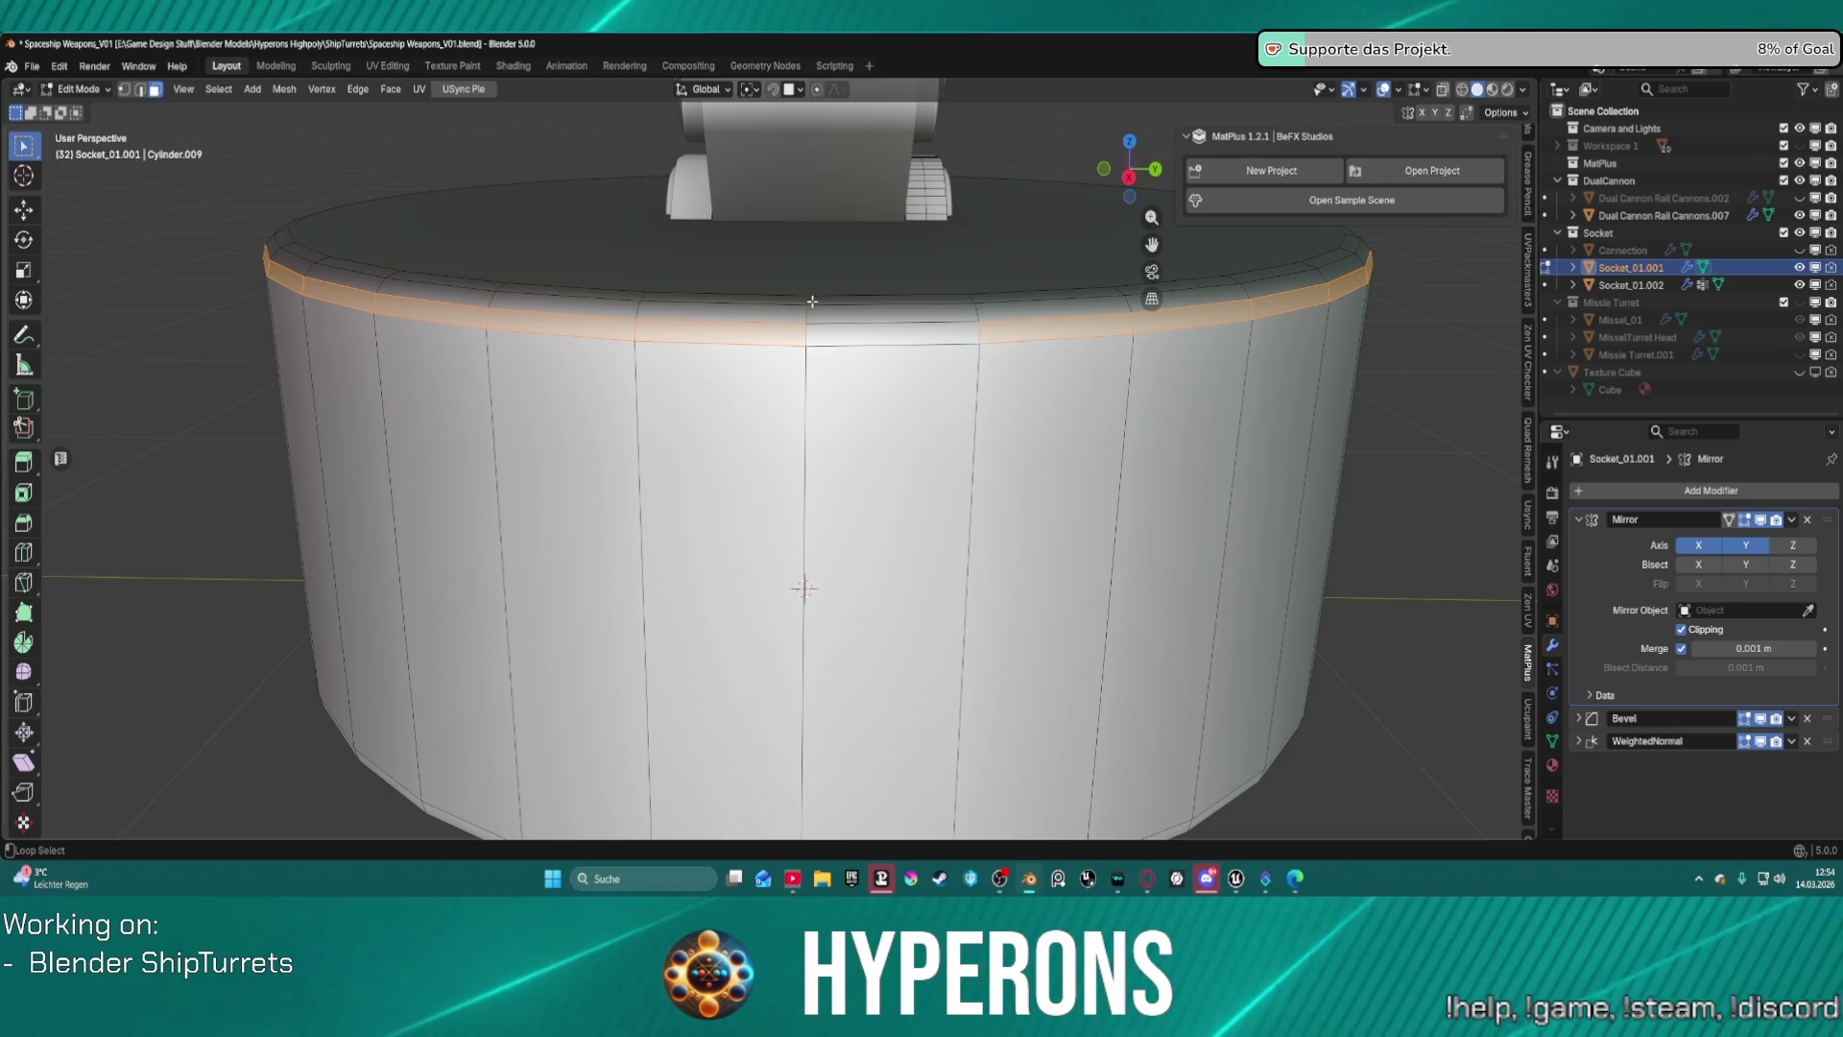
pyautogui.keyDown('alt'); pyautogui.keyDown('shift'); pyautogui.click(812, 302); pyautogui.keyUp('shift'); pyautogui.keyUp('alt')
pyautogui.keyDown('alt'); pyautogui.keyDown('shift'); pyautogui.click(808, 328); pyautogui.keyUp('shift'); pyautogui.keyUp('alt')
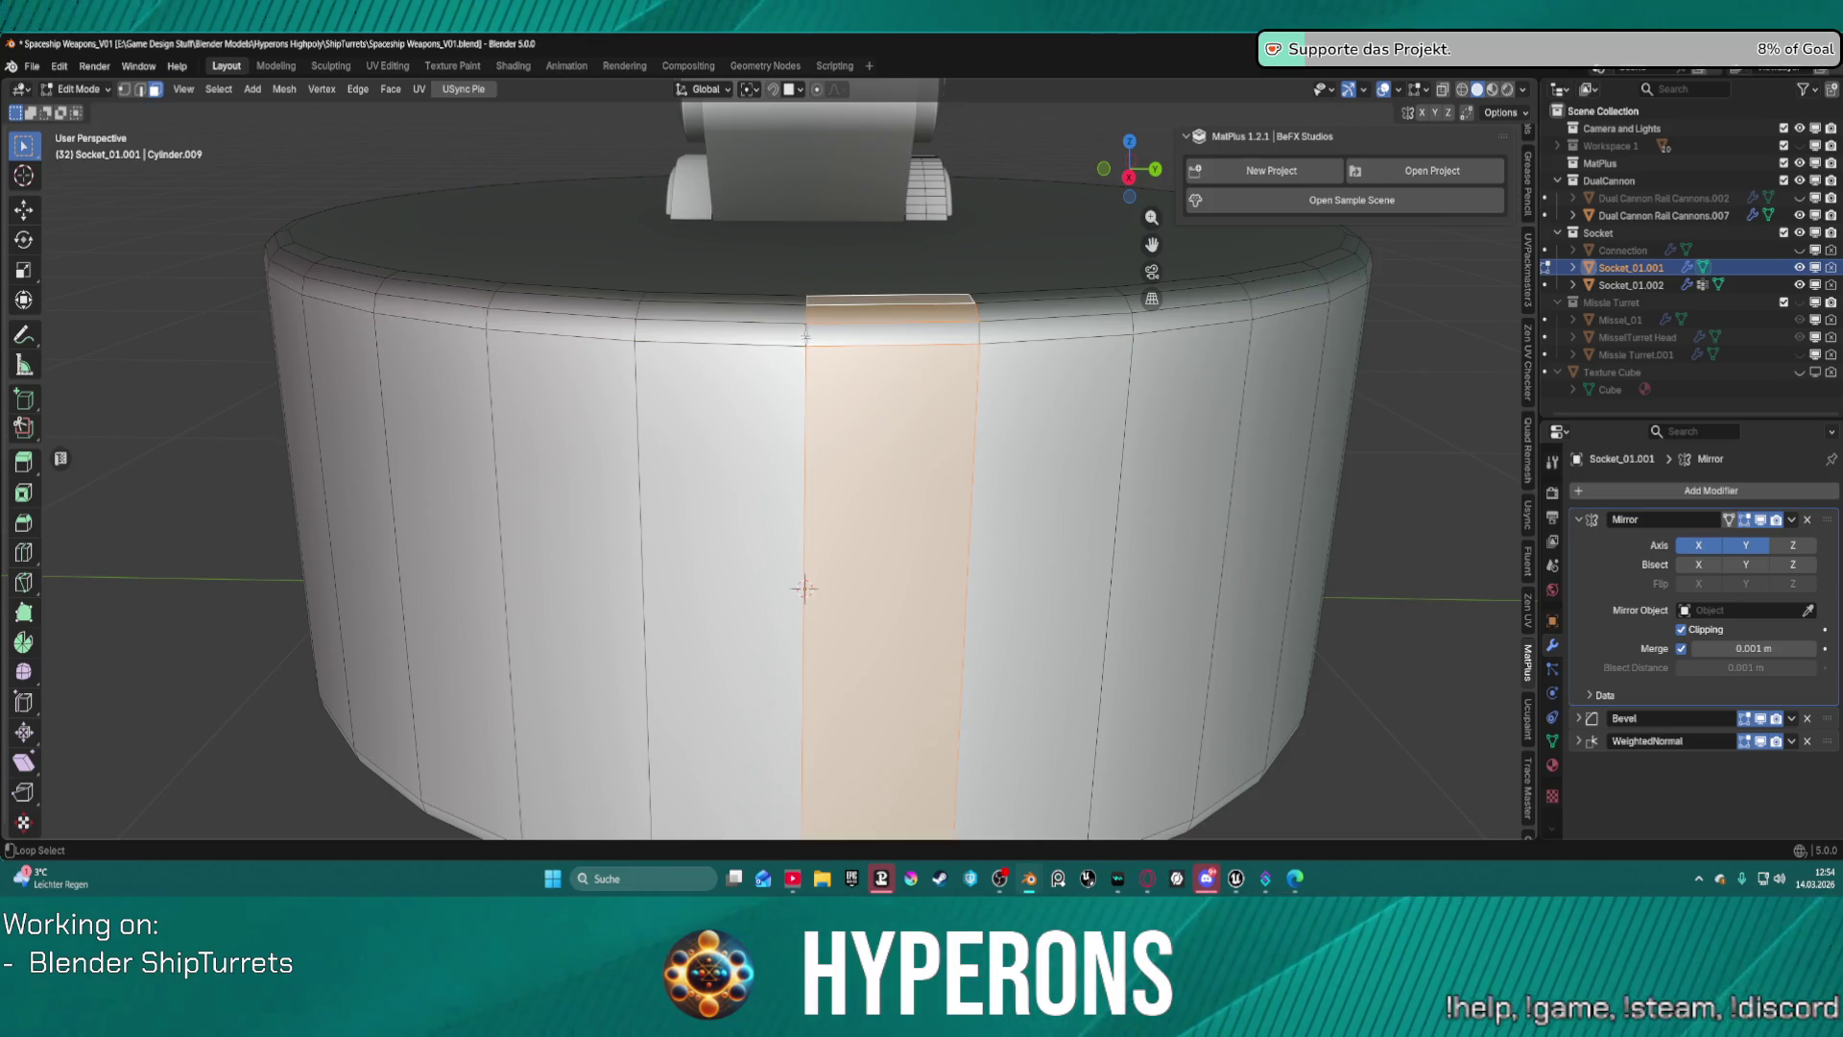
pyautogui.keyDown('alt'); pyautogui.keyDown('shift'); pyautogui.click(807, 324); pyautogui.keyUp('shift'); pyautogui.keyUp('alt')
pyautogui.keyDown('alt'); pyautogui.keyDown('shift'); pyautogui.click(806, 321); pyautogui.keyUp('shift'); pyautogui.keyUp('alt')
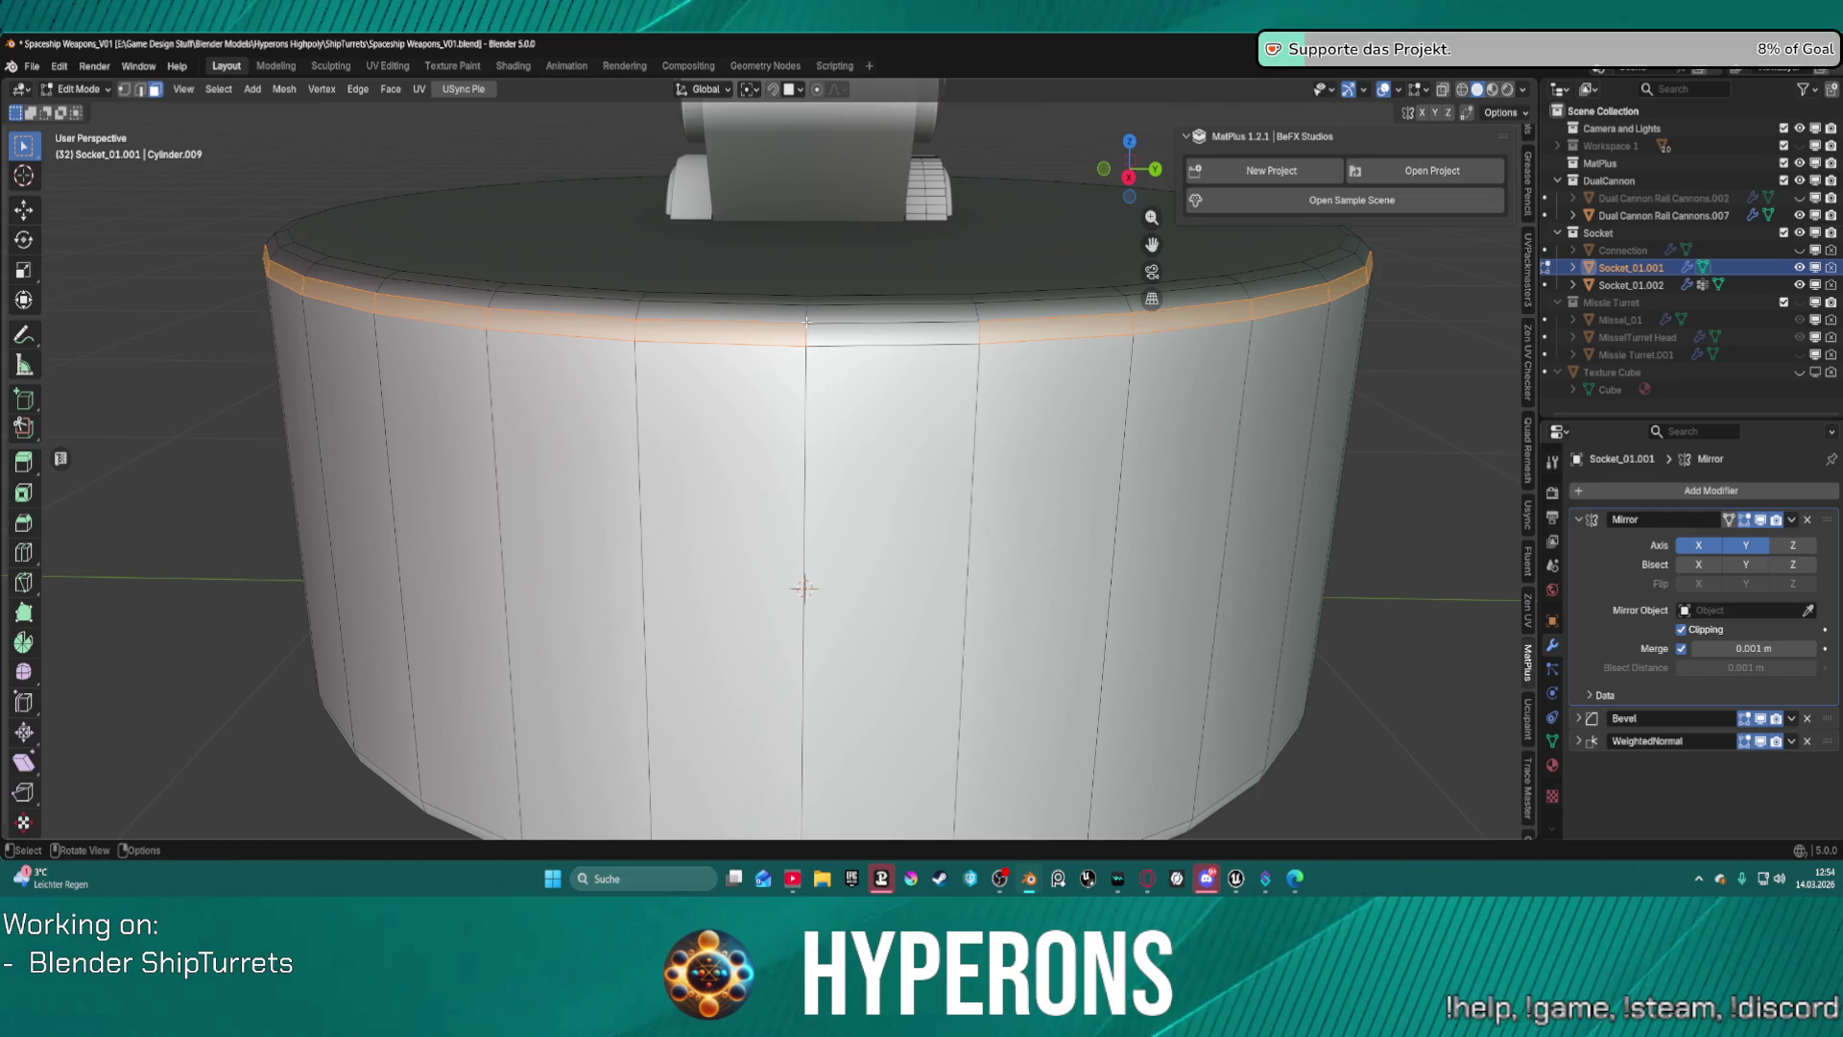
pyautogui.keyDown('alt'); pyautogui.keyDown('shift'); pyautogui.click(806, 331); pyautogui.keyUp('shift'); pyautogui.keyUp('alt')
pyautogui.keyDown('alt'); pyautogui.keyDown('shift'); pyautogui.click(807, 331); pyautogui.keyUp('shift'); pyautogui.keyUp('alt')
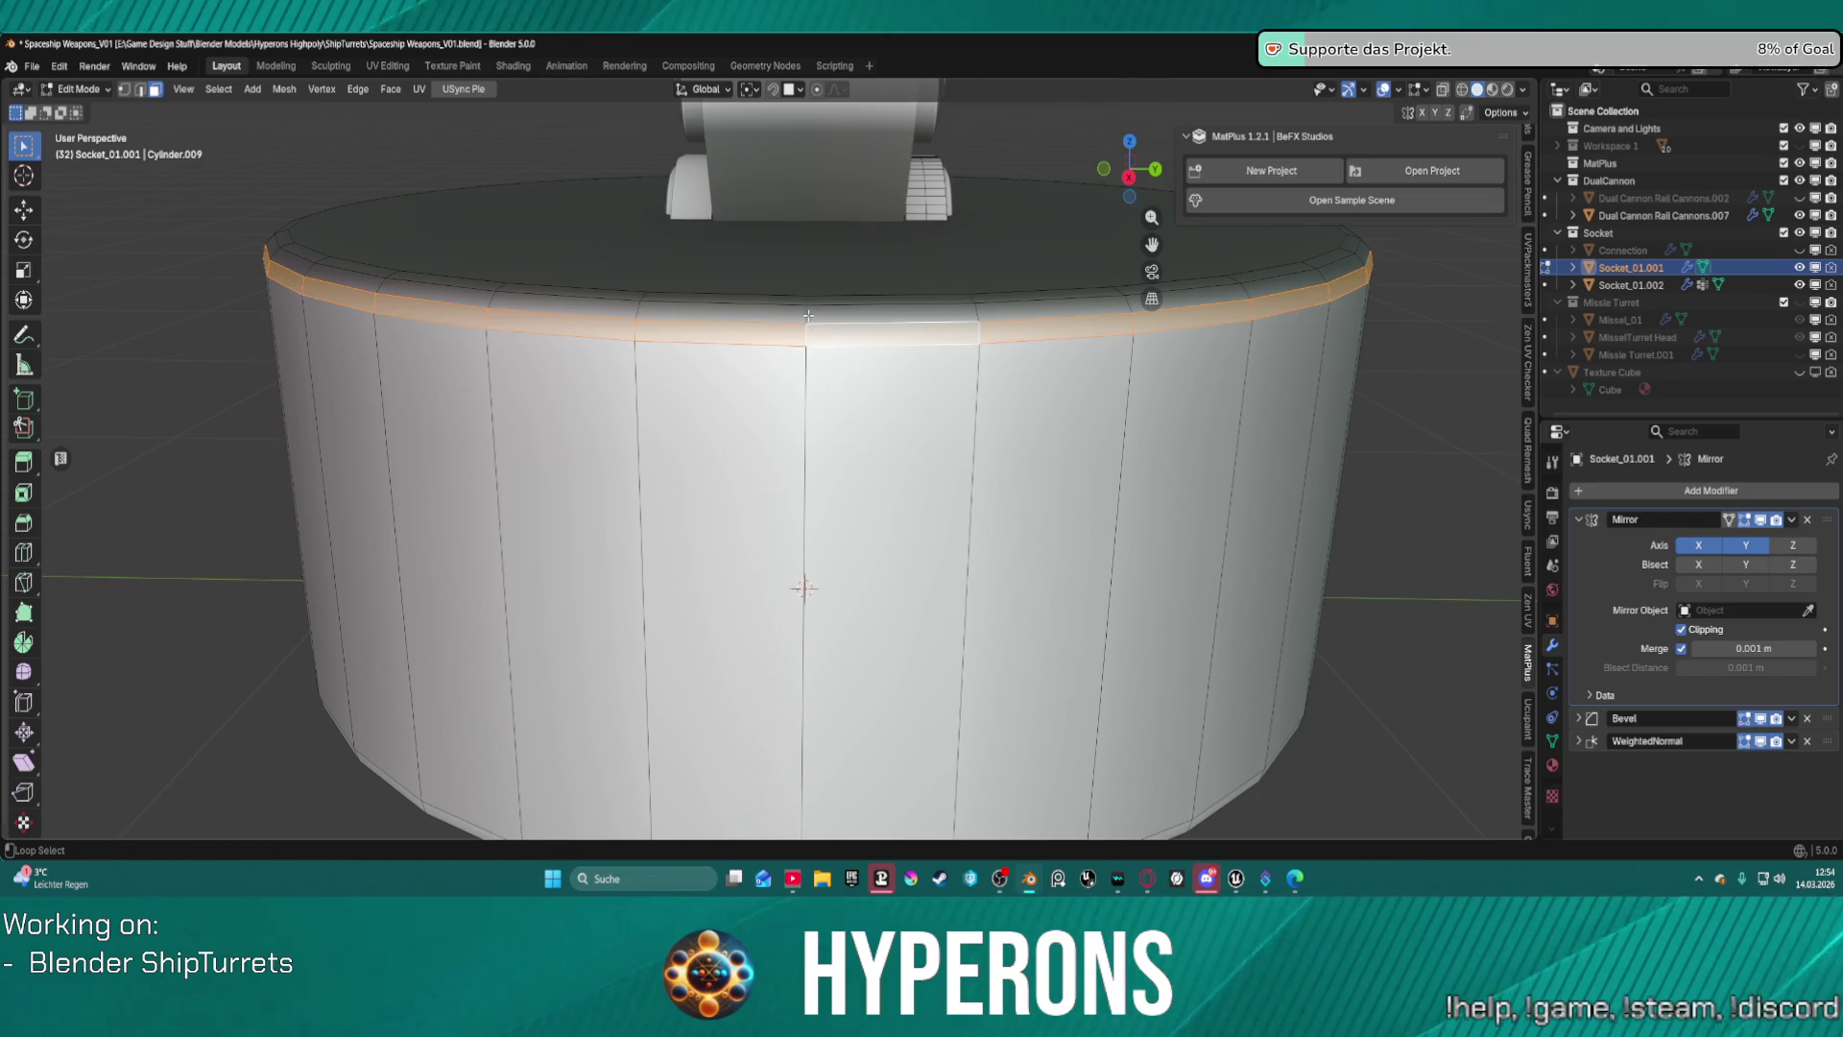
pyautogui.keyDown('alt'); pyautogui.keyDown('shift'); pyautogui.click(808, 309); pyautogui.keyUp('shift'); pyautogui.keyUp('alt')
pyautogui.keyDown('alt'); pyautogui.keyDown('shift'); pyautogui.click(808, 301); pyautogui.keyUp('shift'); pyautogui.keyUp('alt')
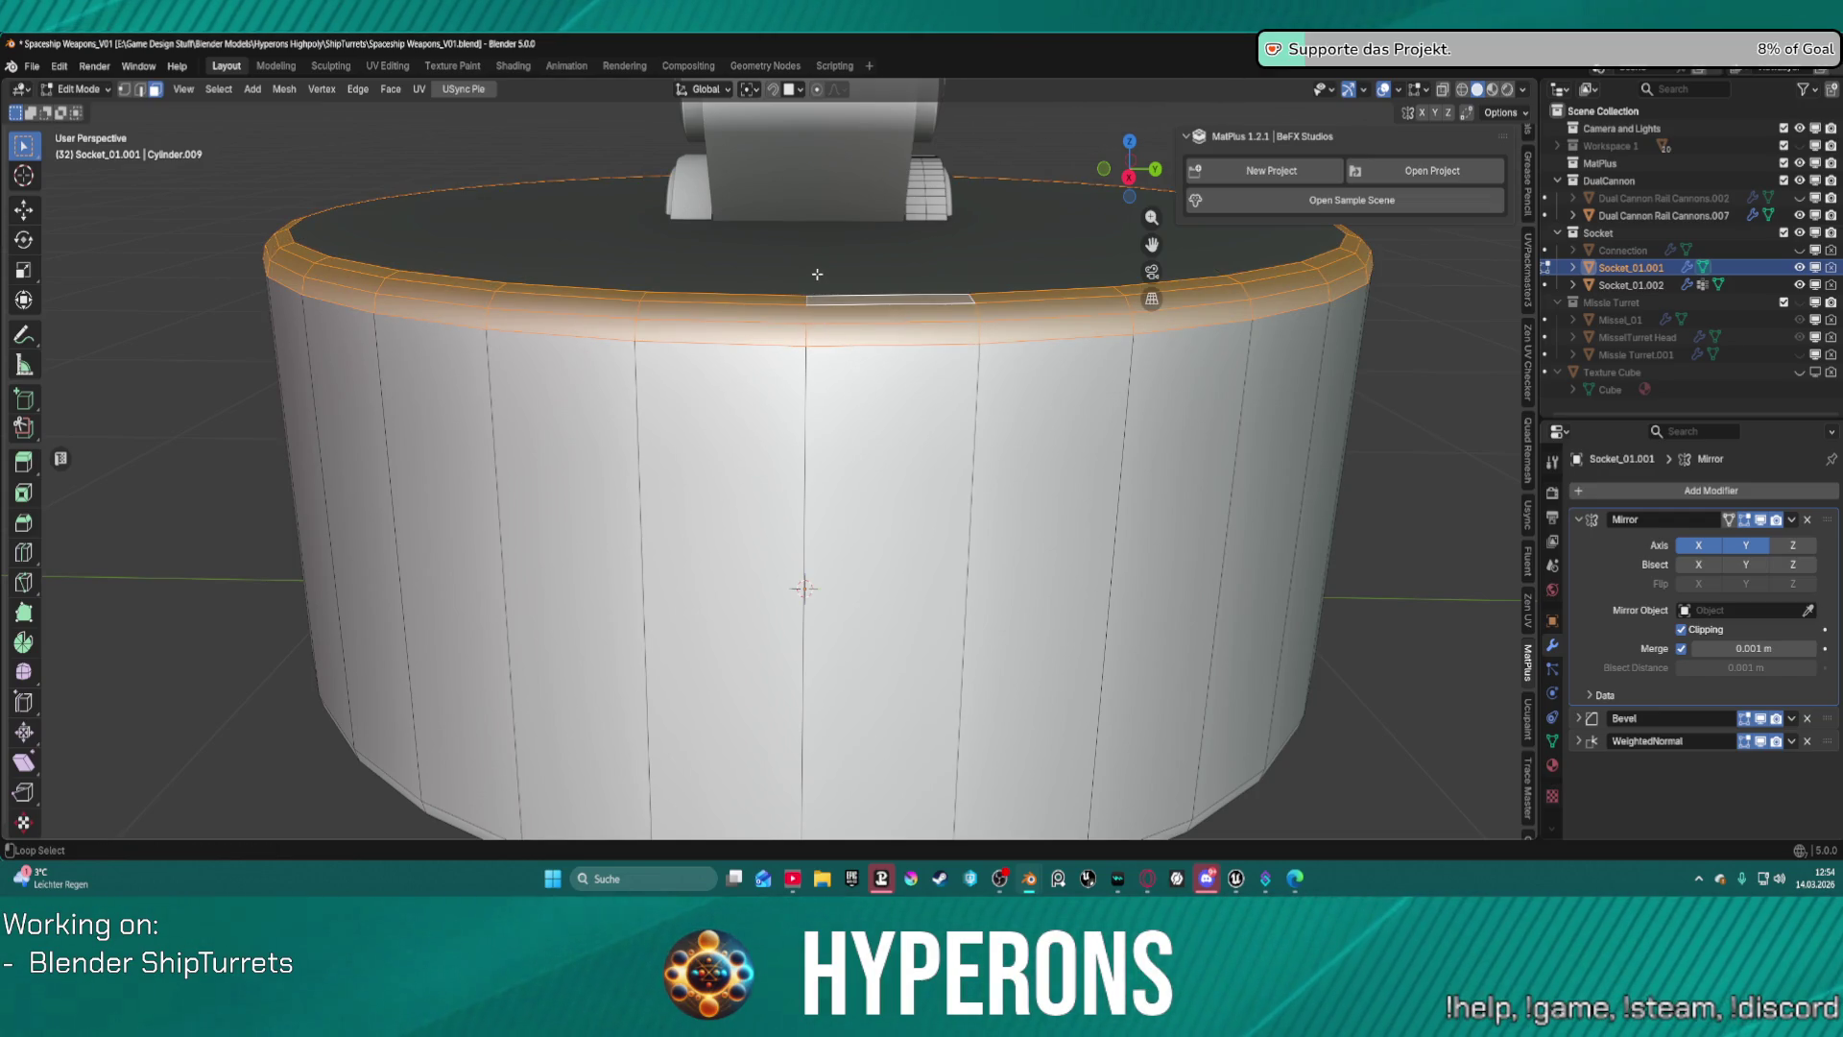
# Correct the front rim face selection and add the flat top cap face.
pyautogui.keyDown('shift'); pyautogui.click(817, 274); pyautogui.keyUp('shift')
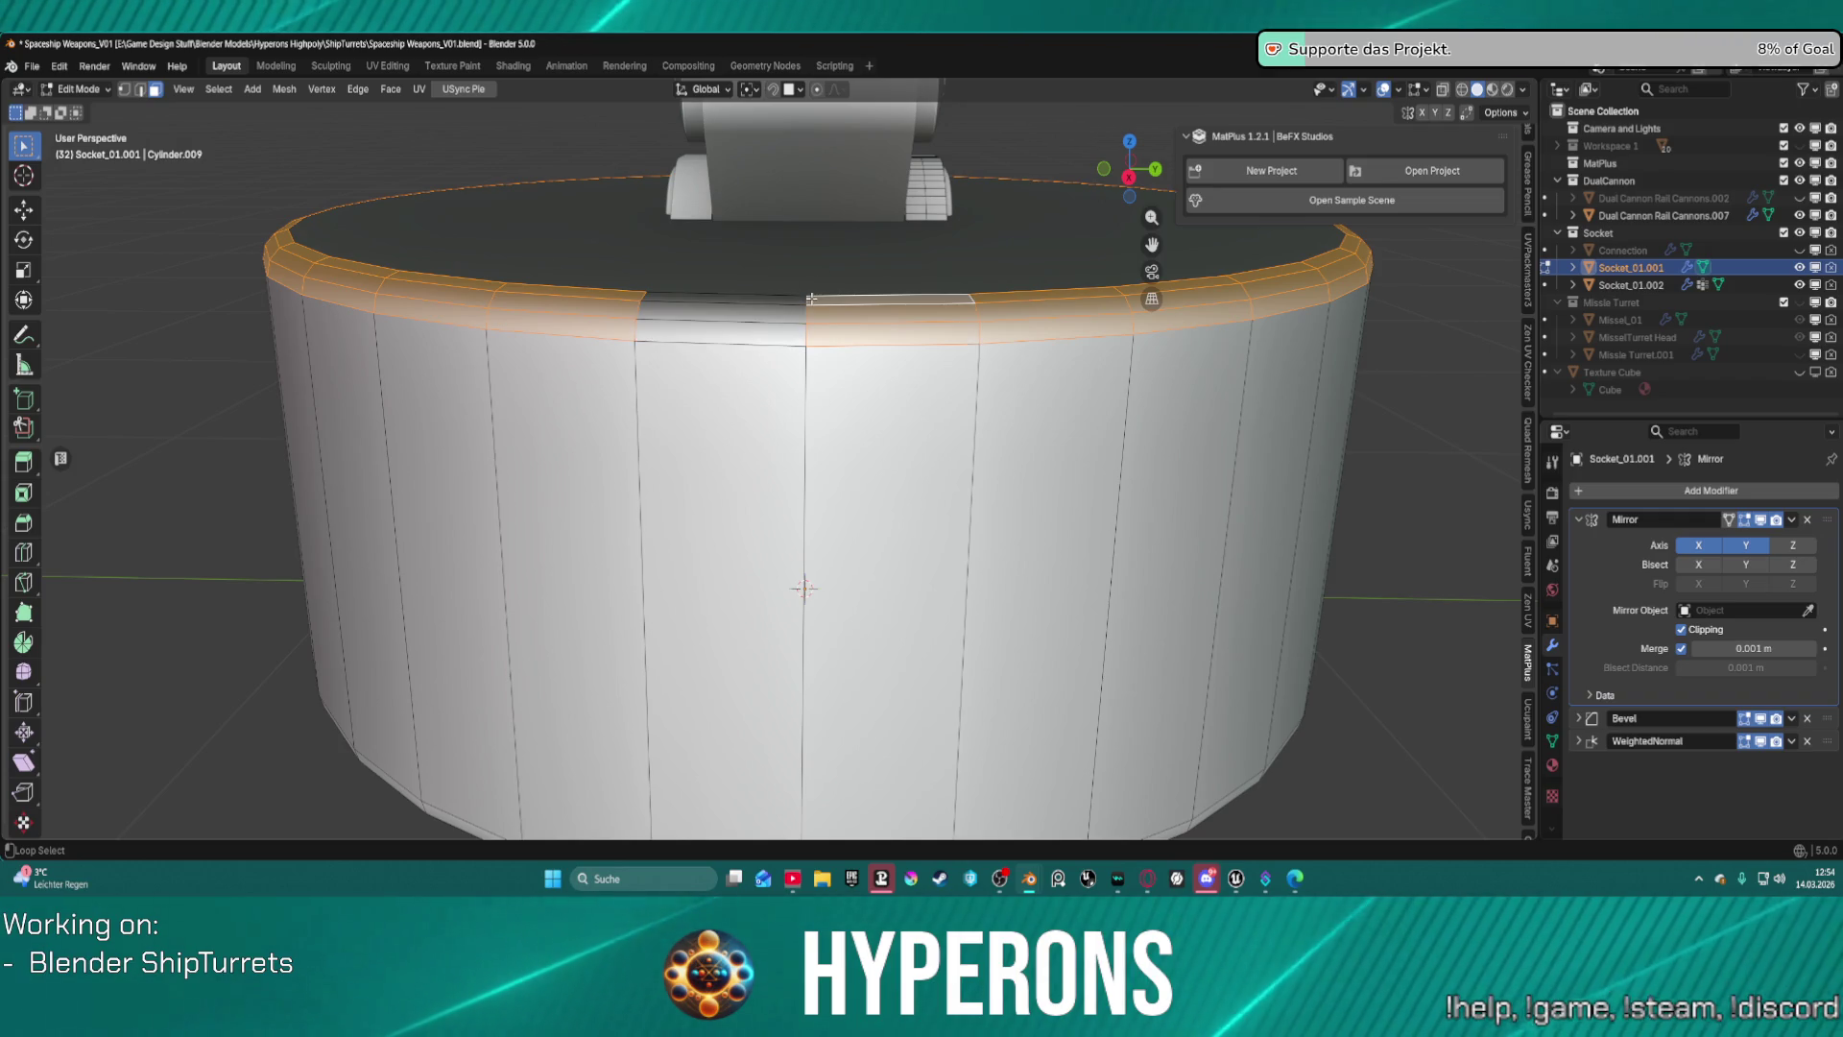
pyautogui.keyDown('shift'); pyautogui.click(811, 299); pyautogui.keyUp('shift')
pyautogui.keyDown('alt'); pyautogui.keyDown('shift'); pyautogui.click(812, 300); pyautogui.keyUp('shift'); pyautogui.keyUp('alt')
pyautogui.keyDown('alt'); pyautogui.keyDown('shift'); pyautogui.click(810, 304); pyautogui.keyUp('shift'); pyautogui.keyUp('alt')
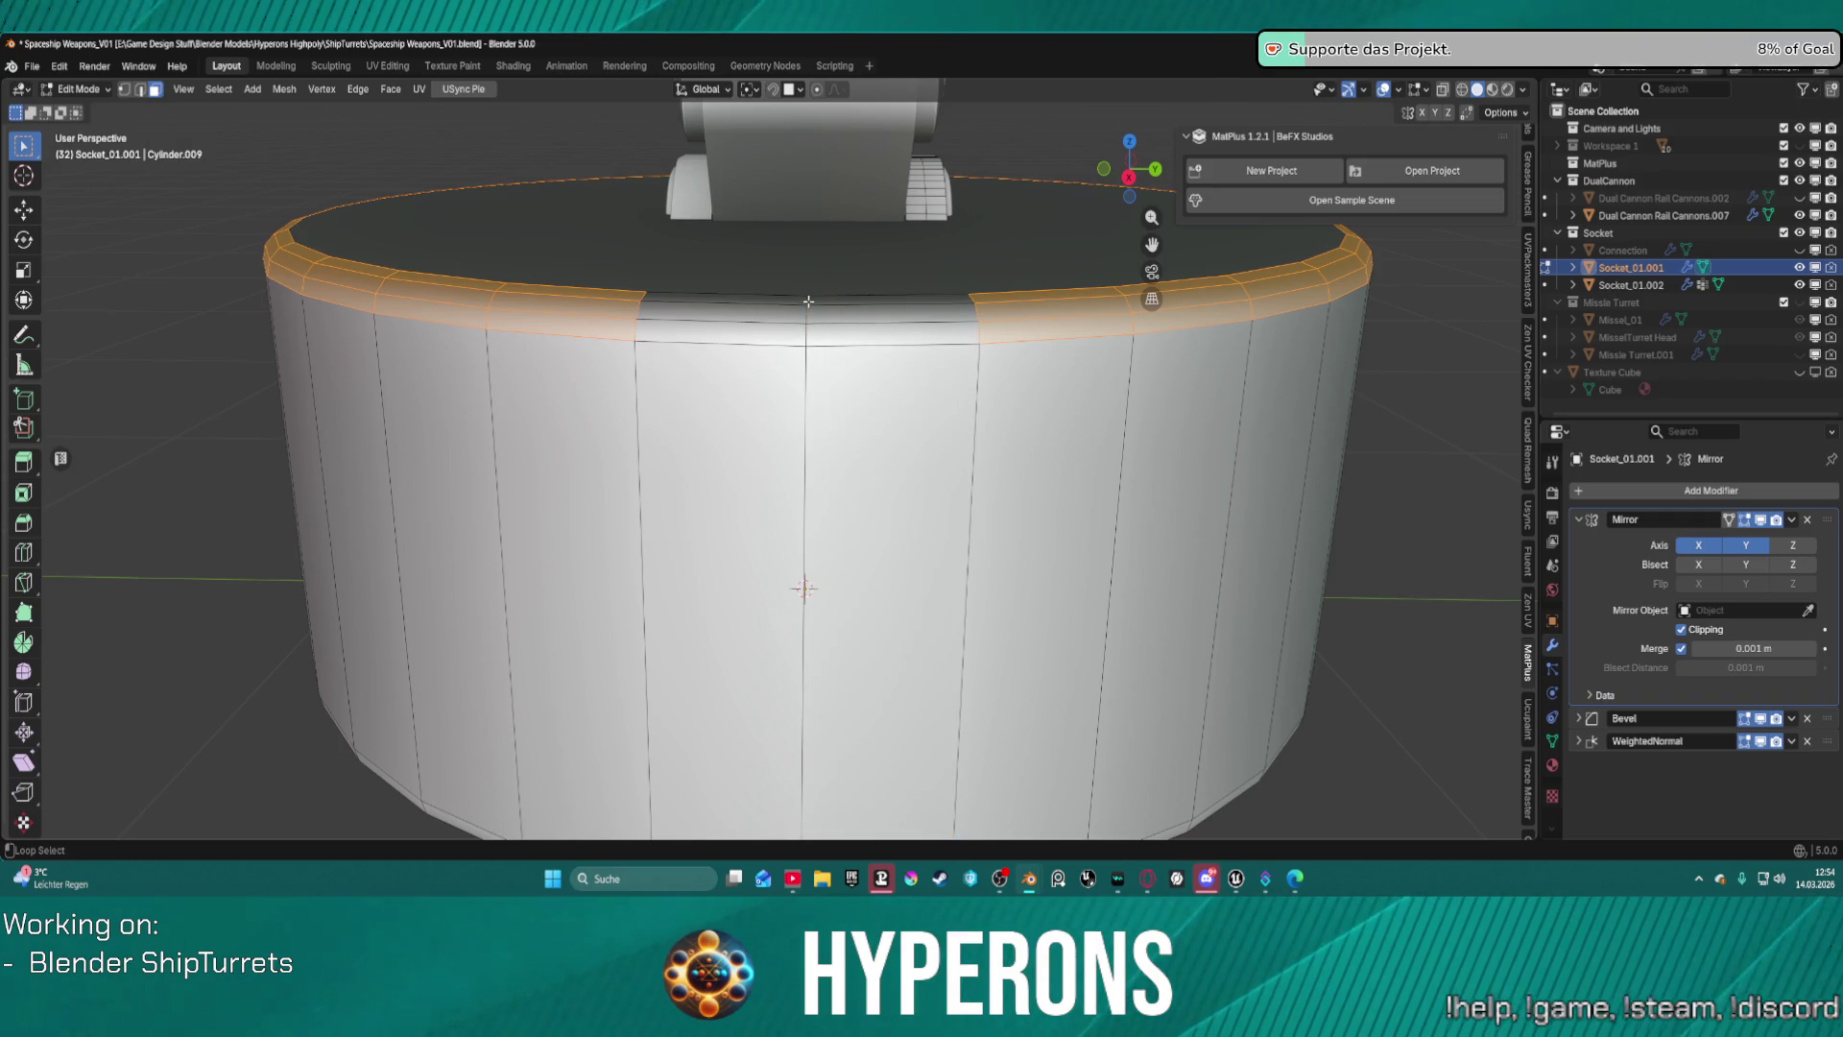
pyautogui.keyDown('shift'); pyautogui.click(808, 300); pyautogui.keyUp('shift')
pyautogui.keyDown('shift'); pyautogui.click(804, 323); pyautogui.keyUp('shift')
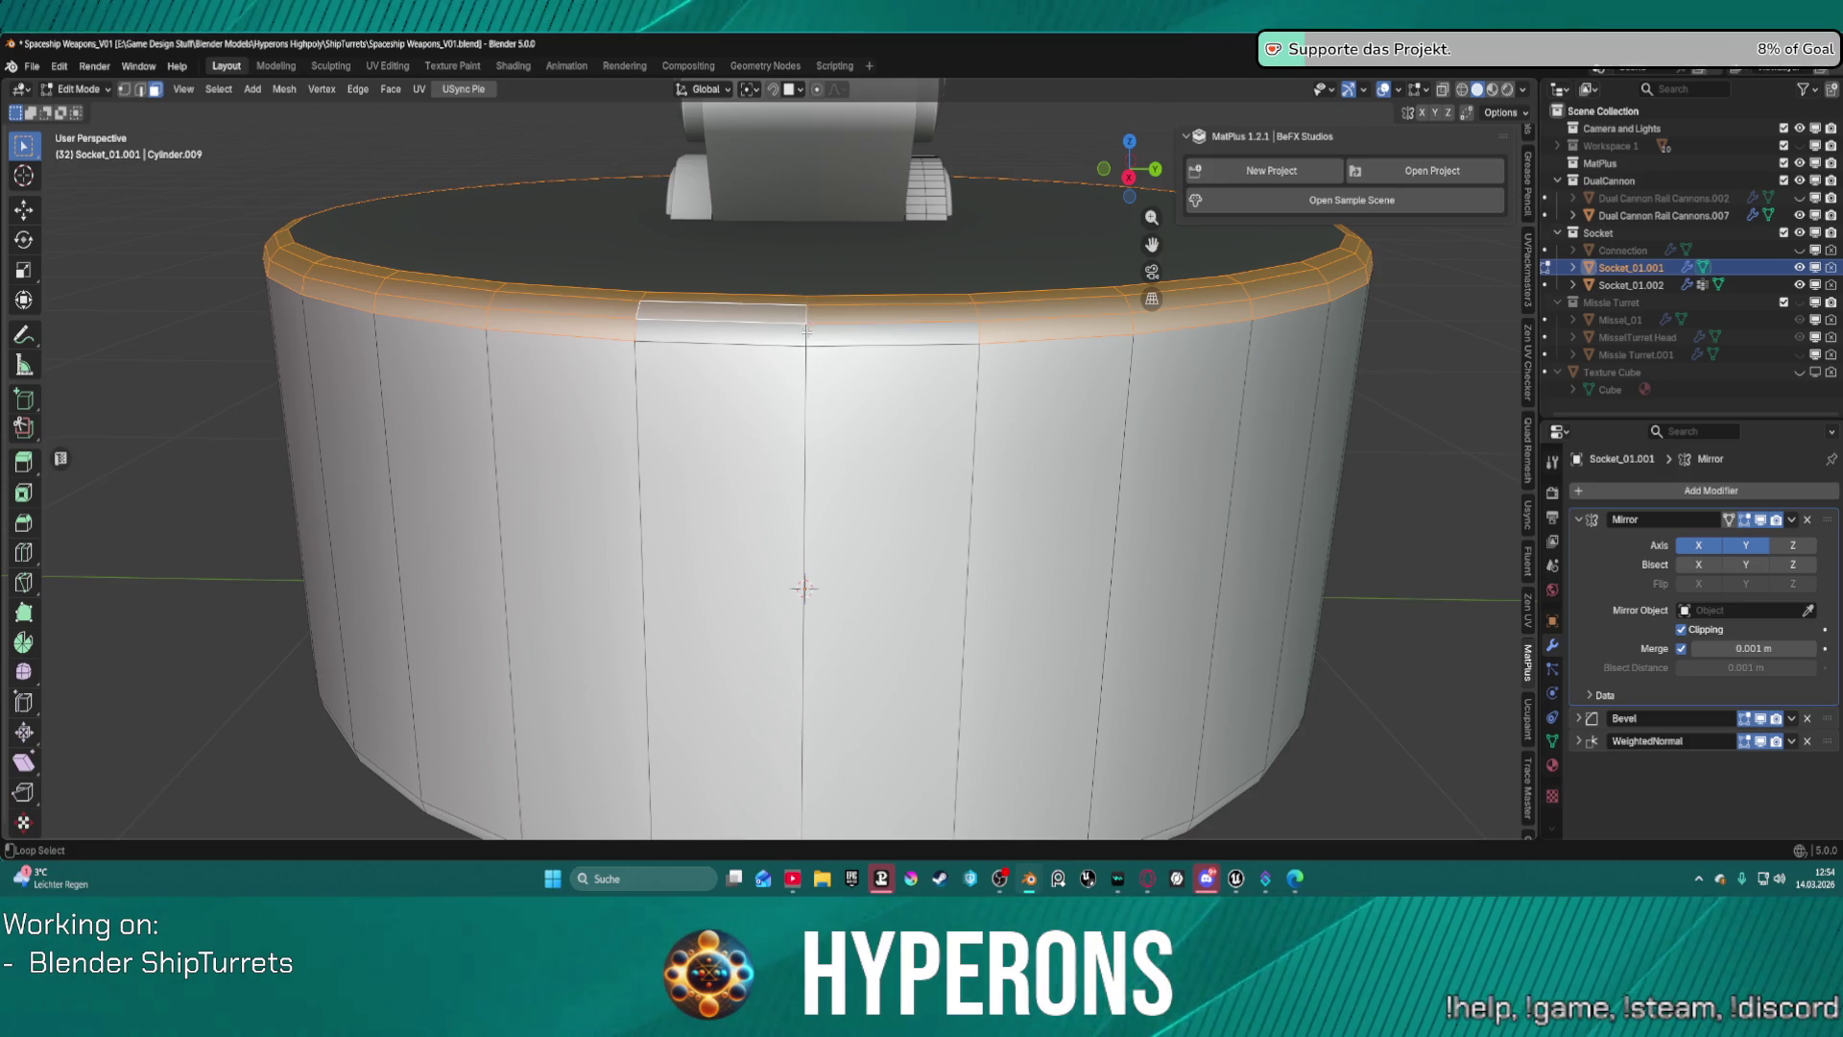
pyautogui.keyDown('shift'); pyautogui.click(808, 333); pyautogui.keyUp('shift')
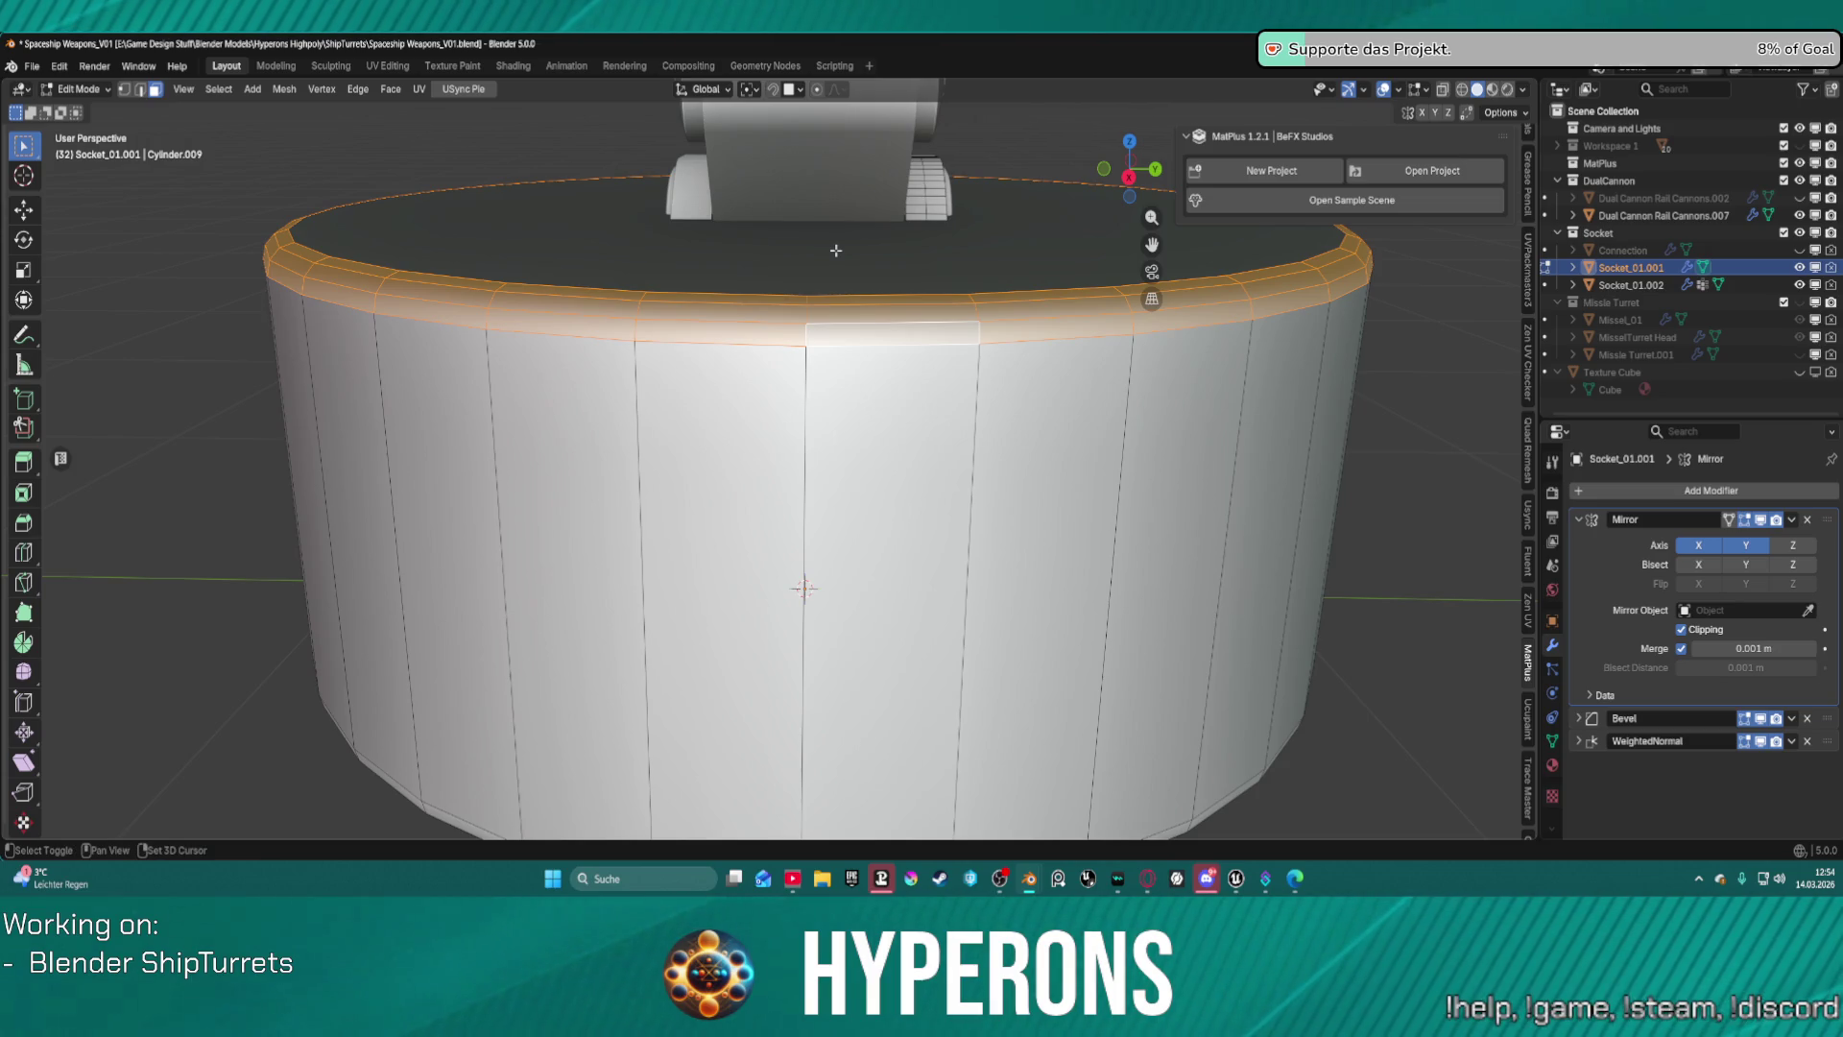
pyautogui.keyDown('shift'); pyautogui.click(835, 250); pyautogui.keyUp('shift')
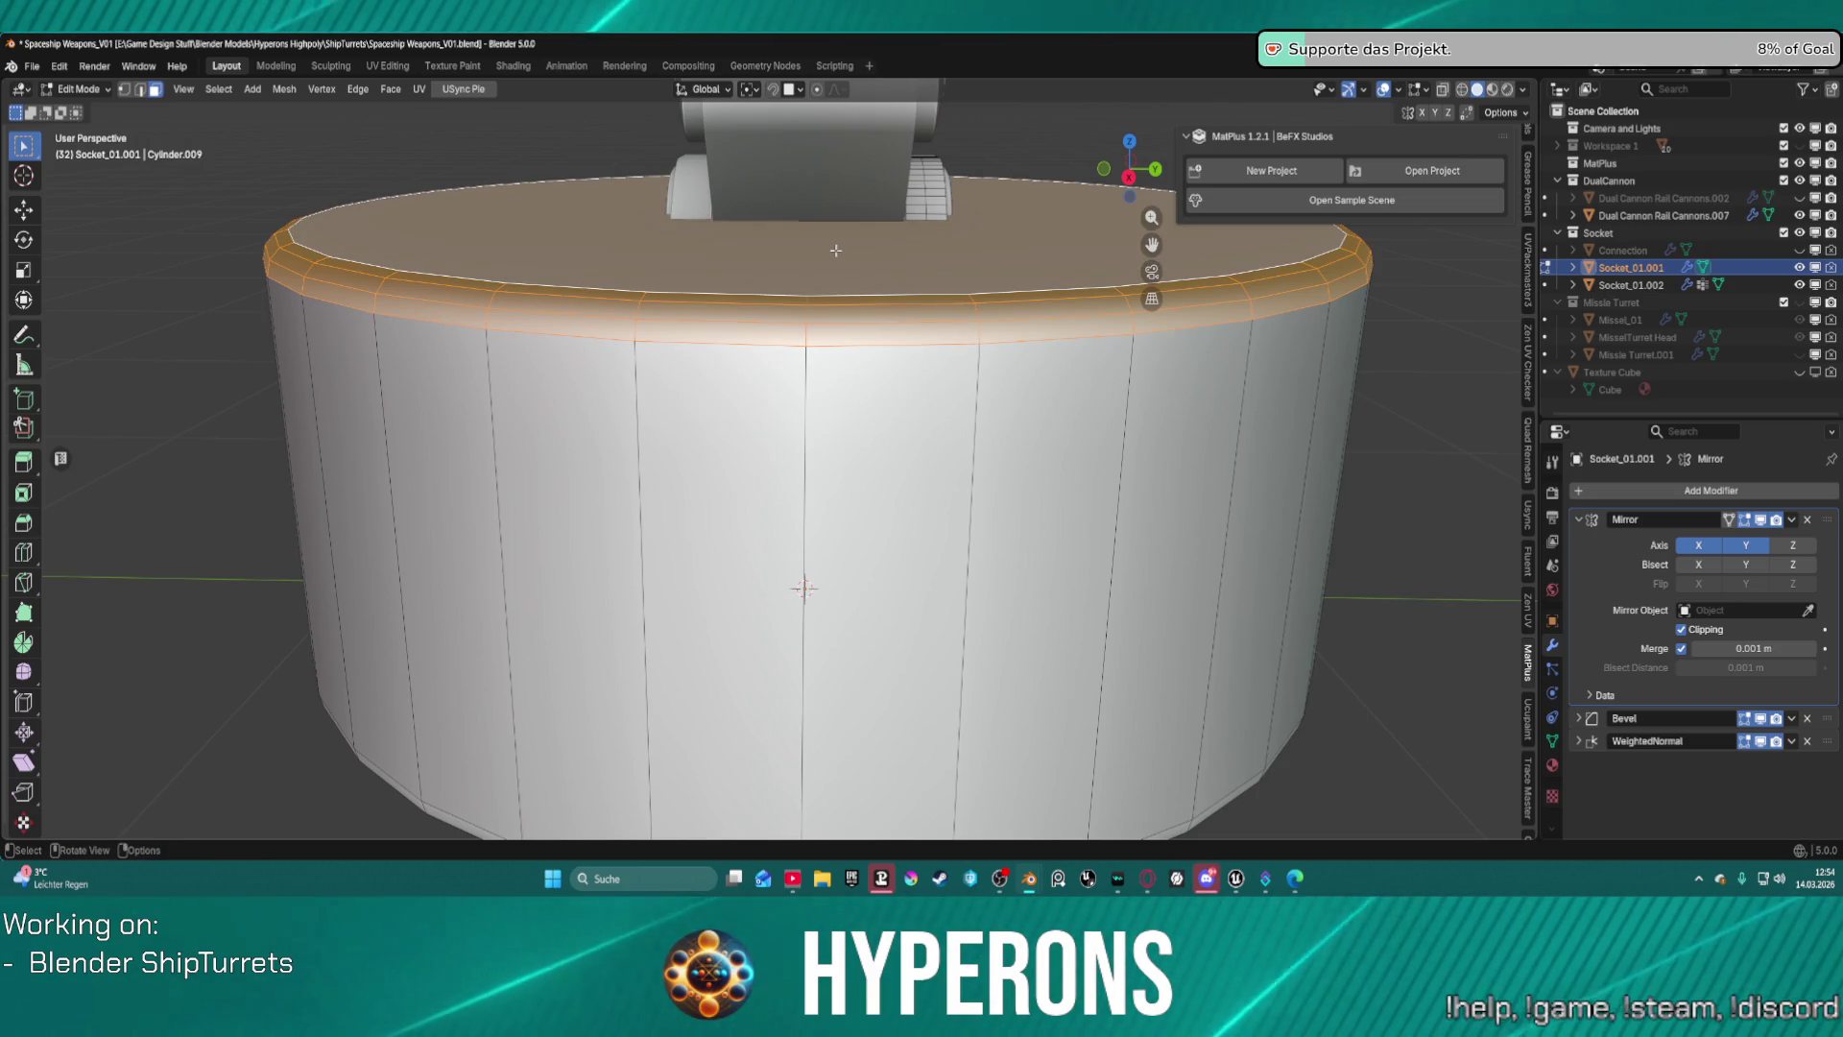
# Begin scaling the selected top of the base, then cancel it and zoom out.
pyautogui.press('s')
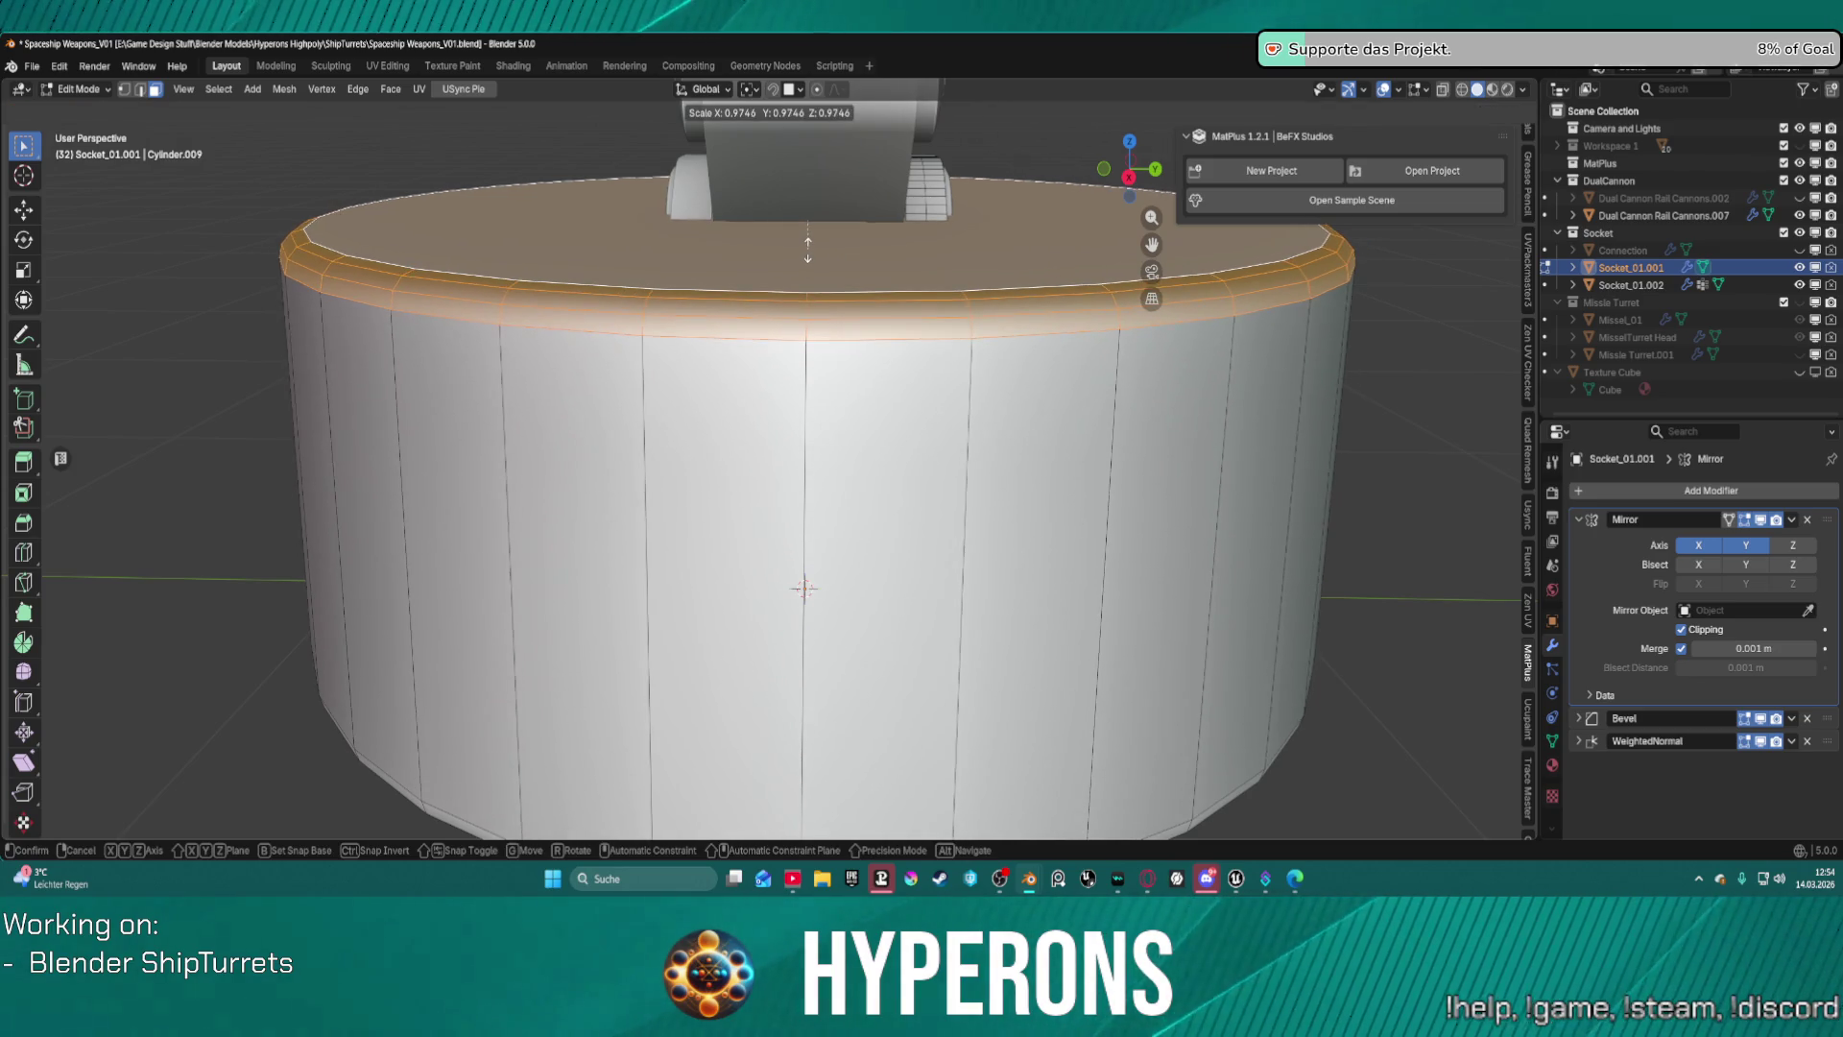
pyautogui.rightClick(893, 281)
pyautogui.scroll(-3, 938, 441)
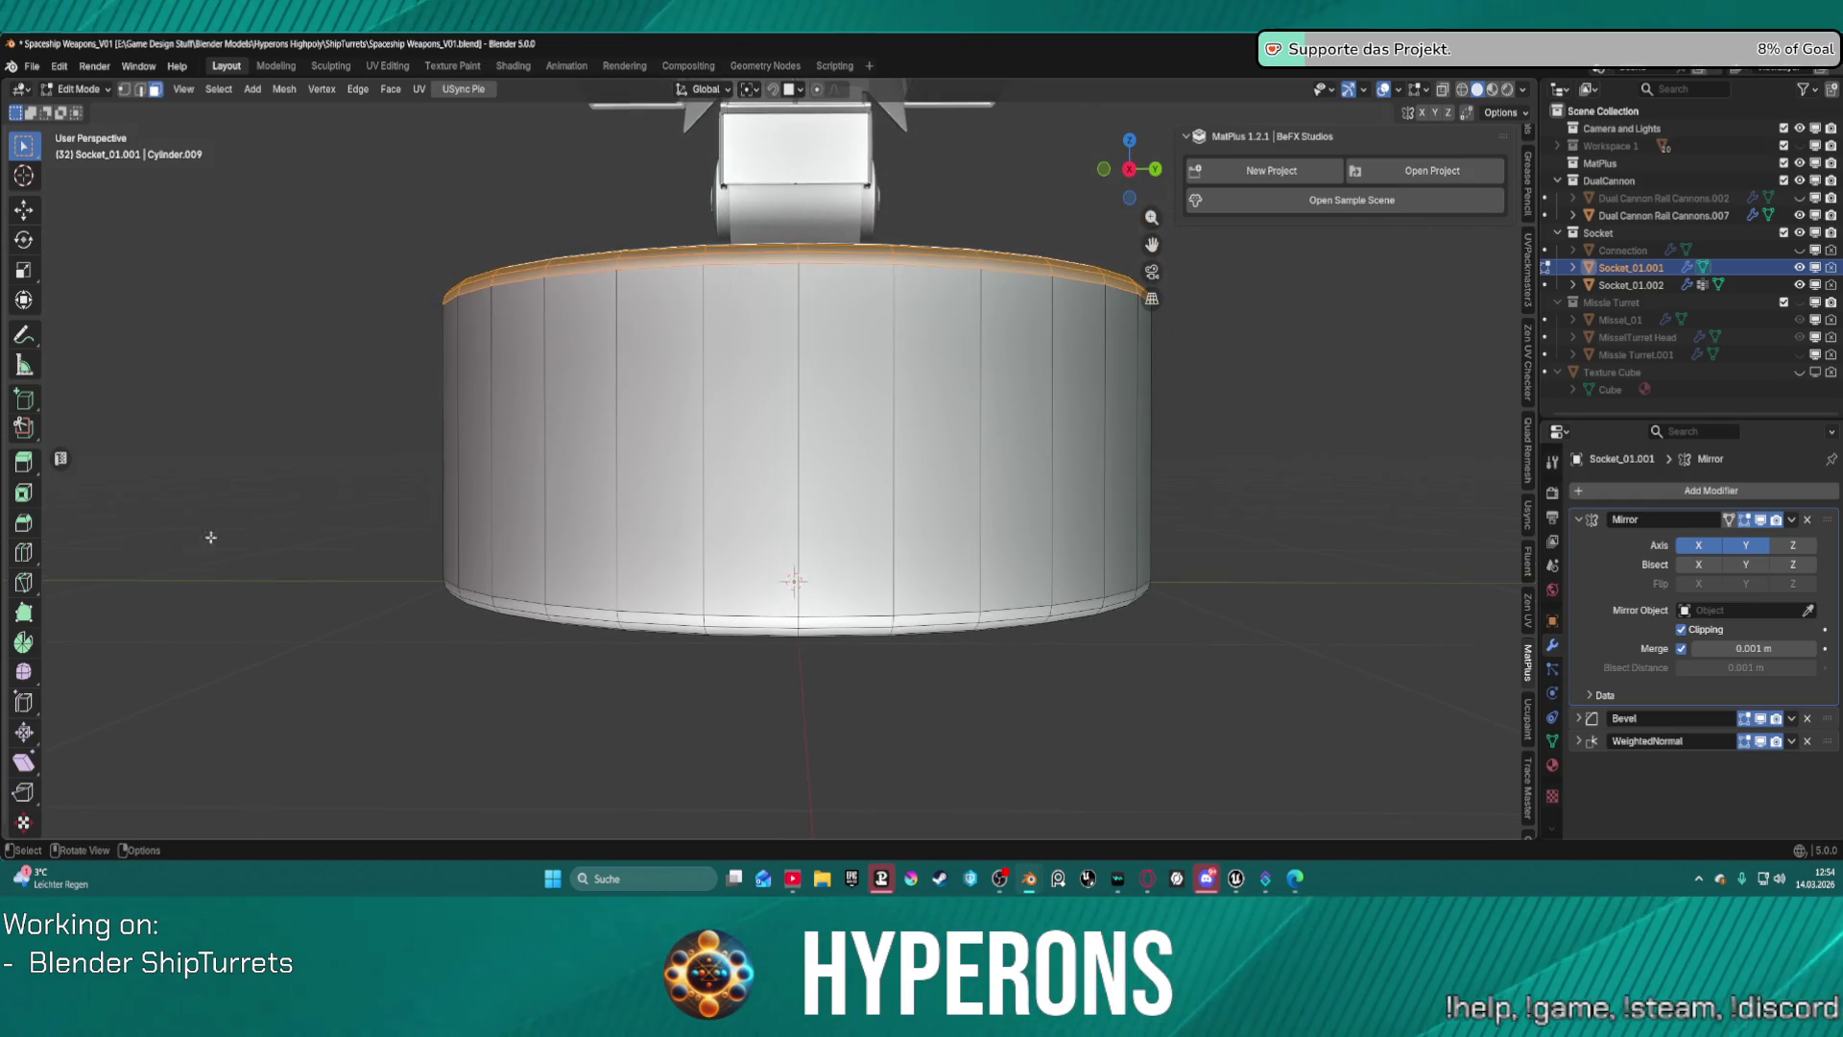
pyautogui.click(24, 553)
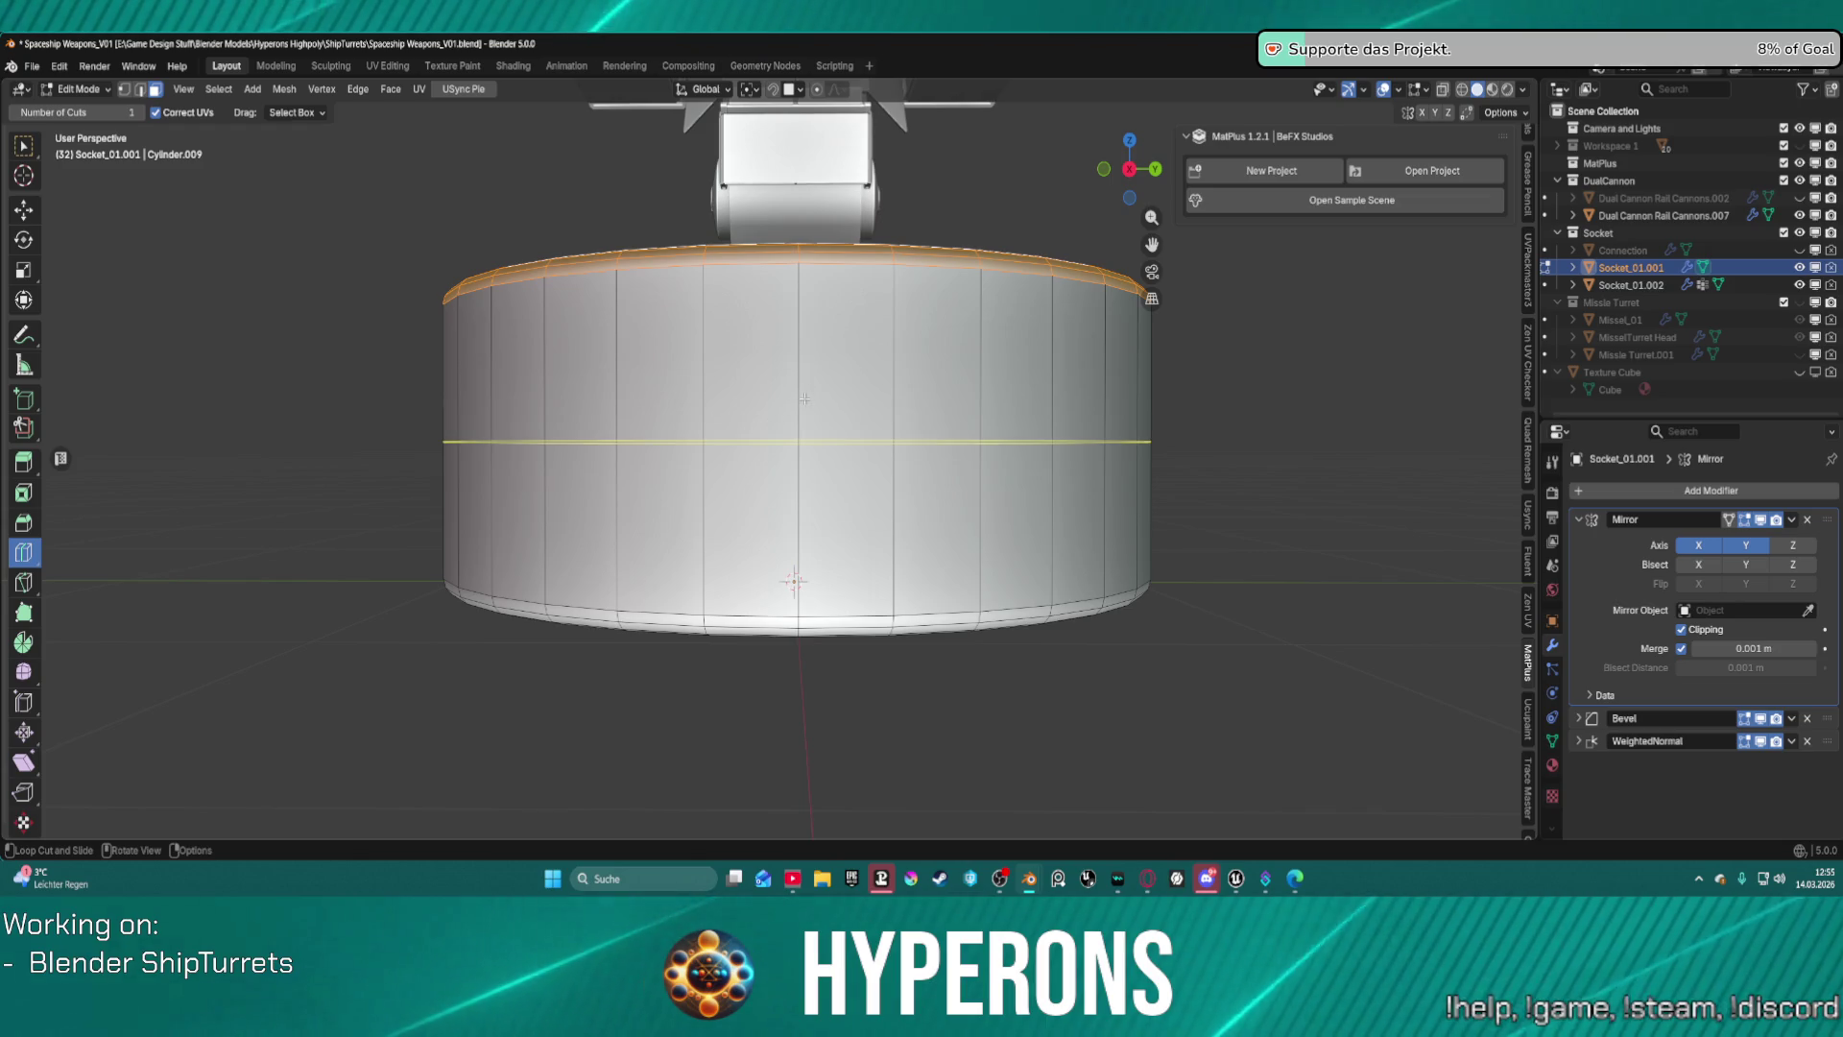
# Try a loop cut near the cylinder top, then cancel and undo it.
pyautogui.press('ctrl')
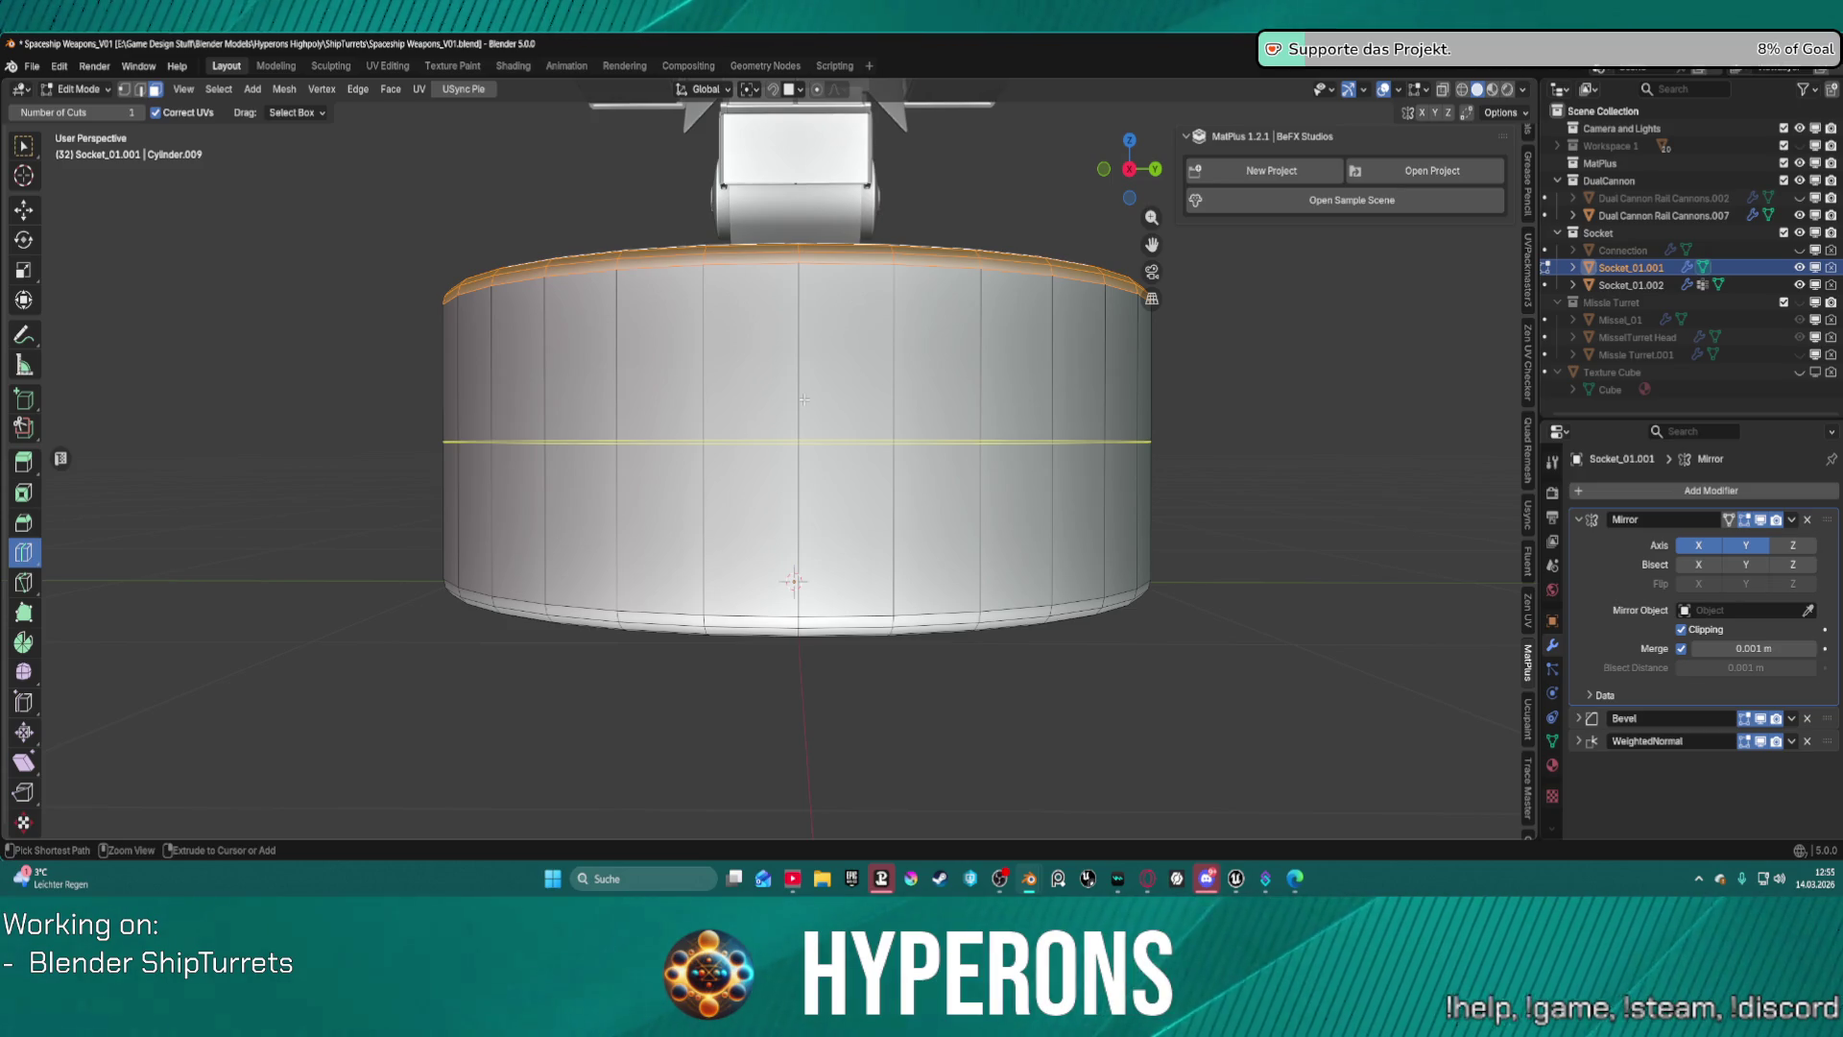
pyautogui.click(799, 373)
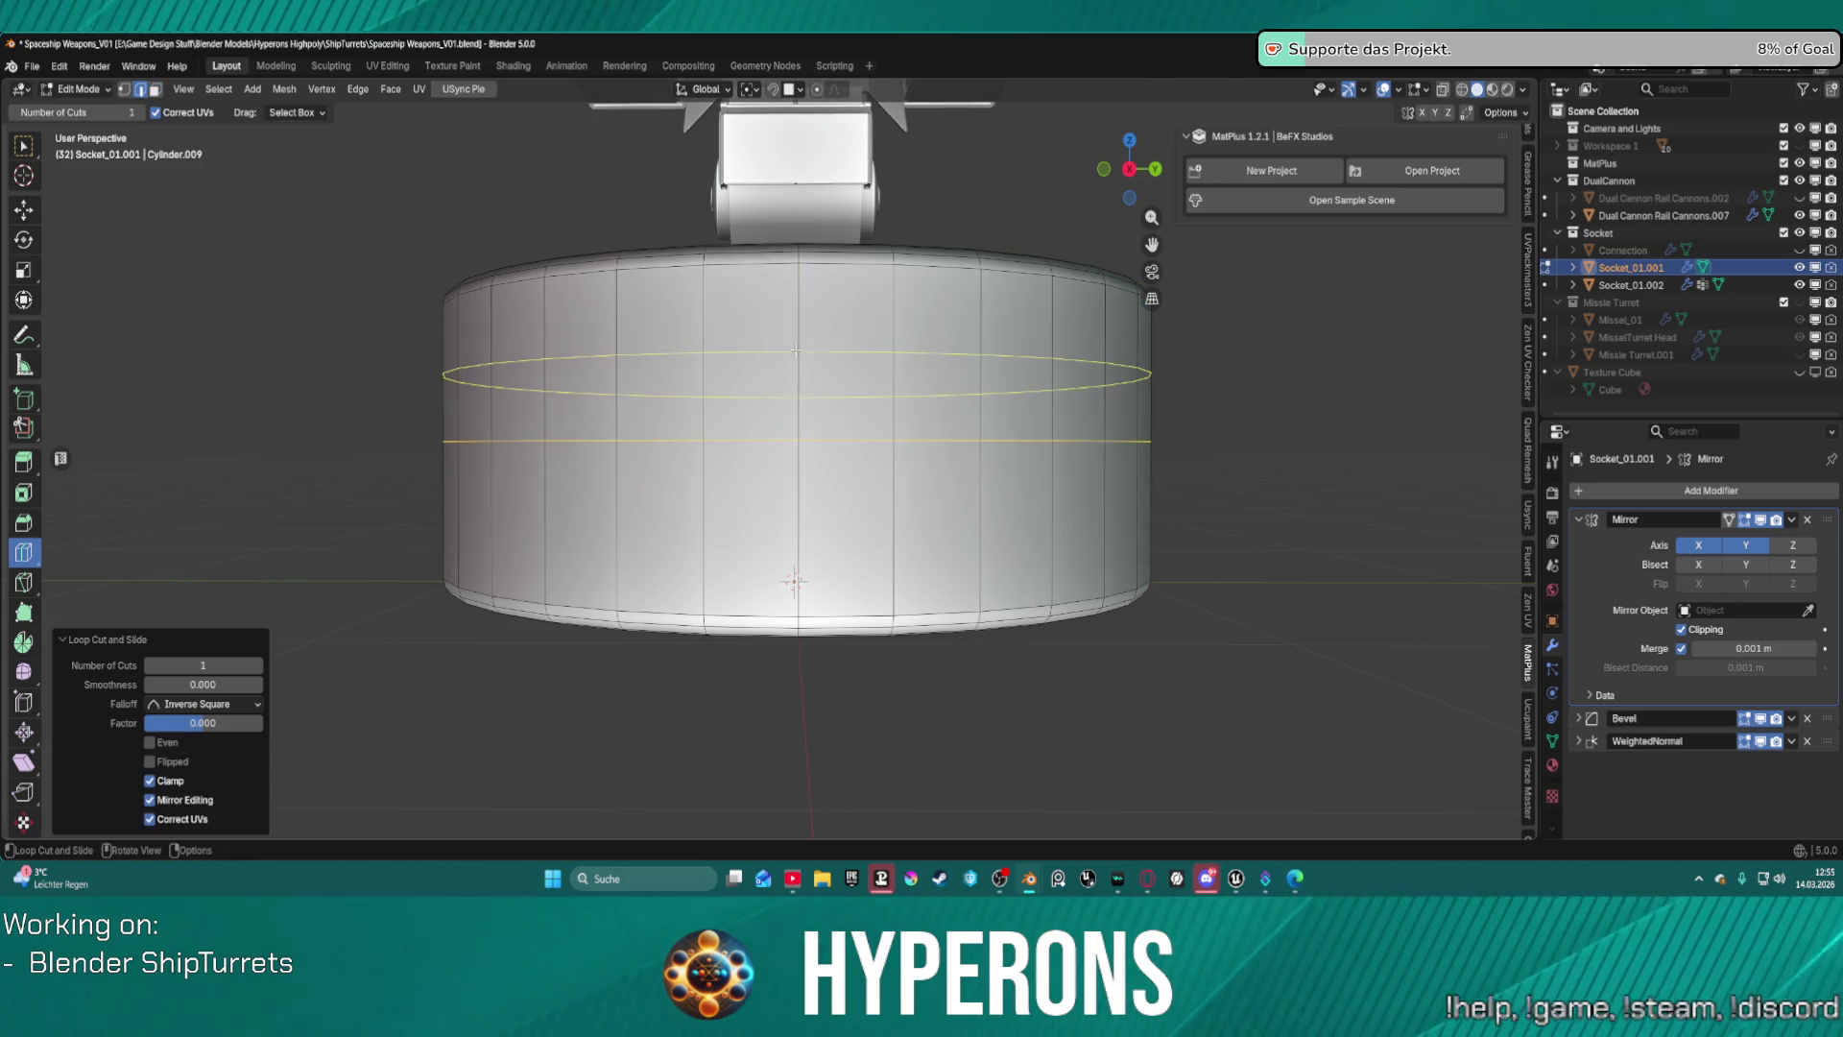
pyautogui.press('b')
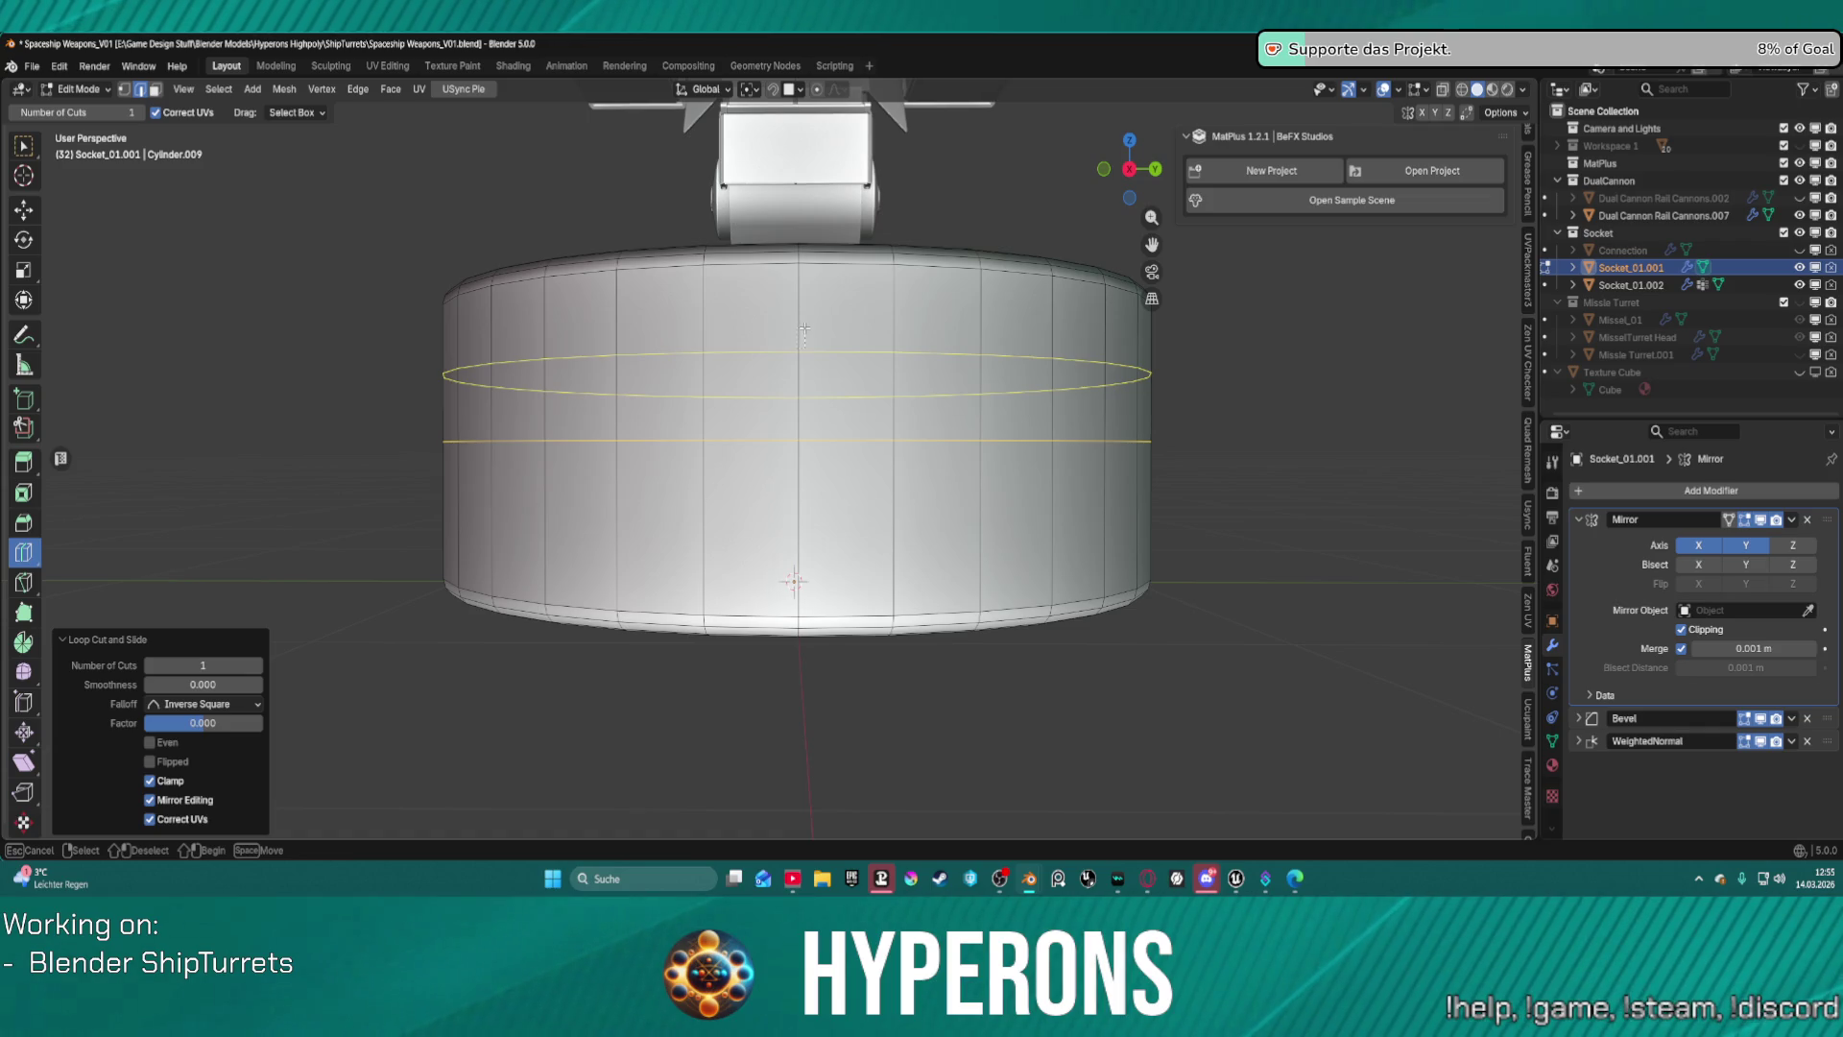
pyautogui.press('Escape')
pyautogui.hotkey('ctrl', 'z')
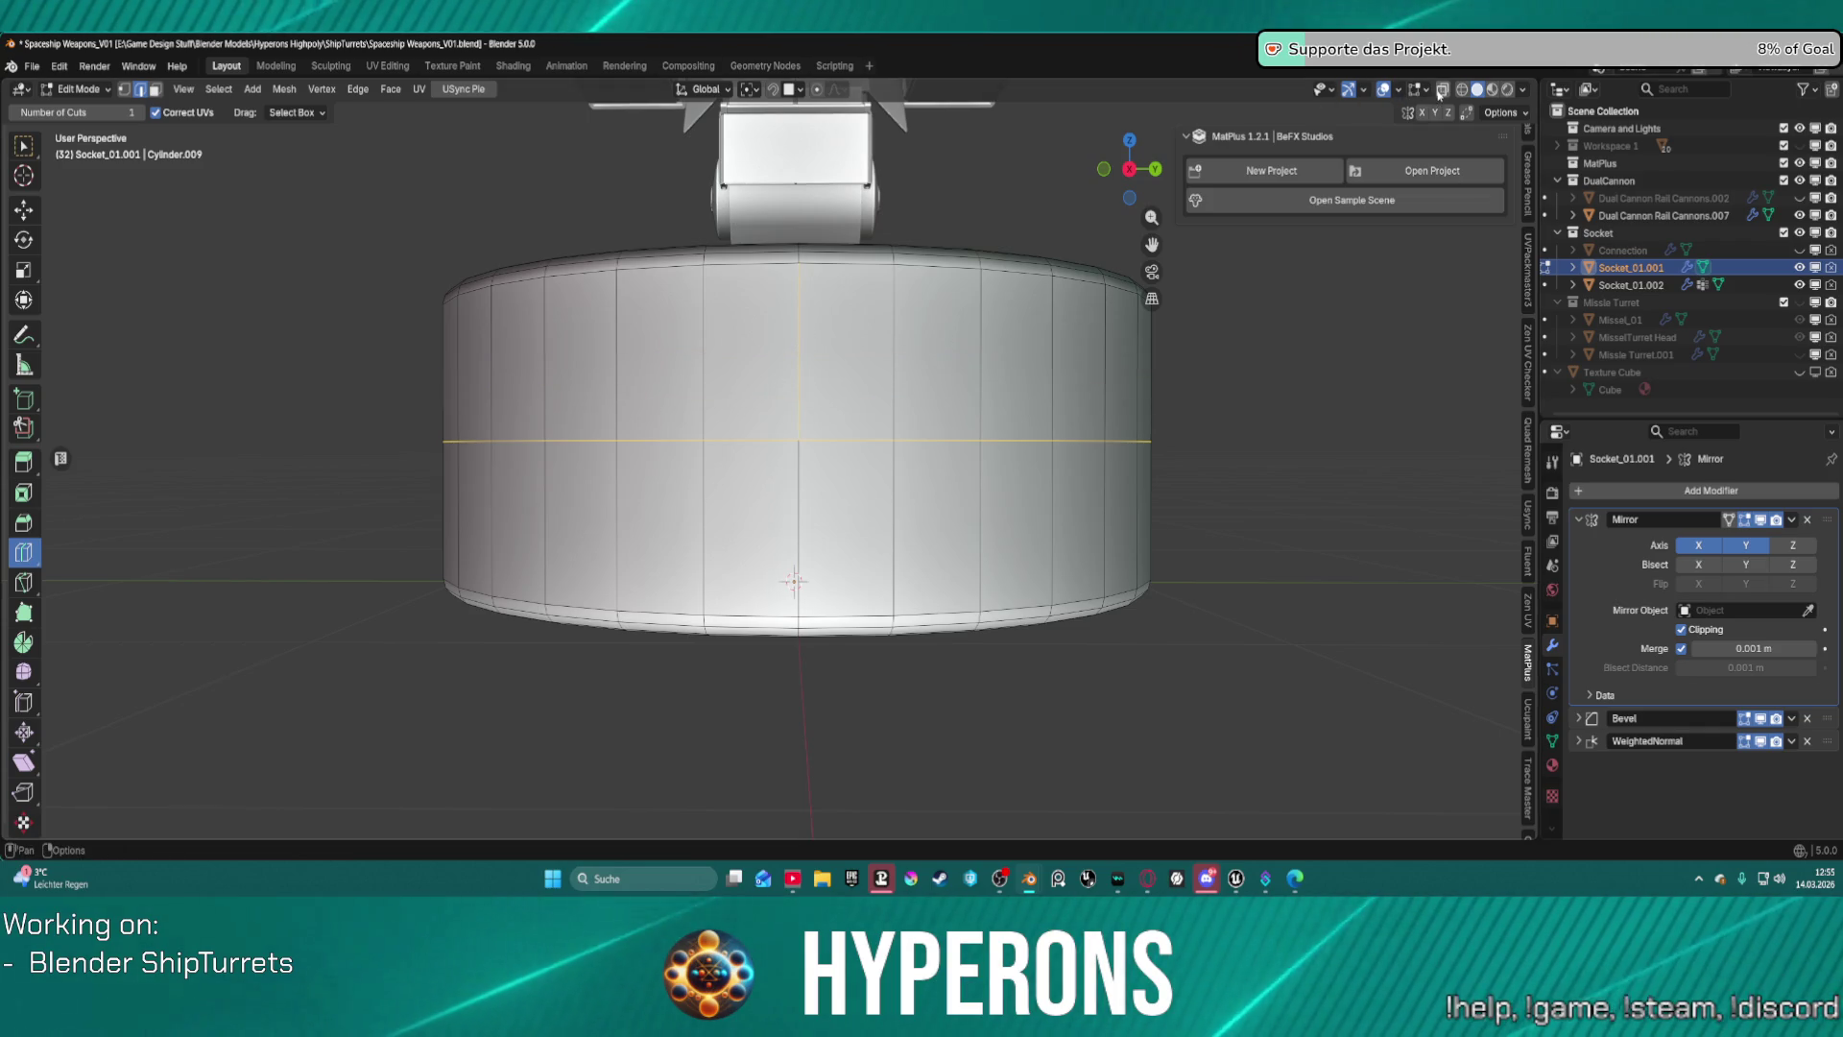
# Turn on X-ray and add a horizontal edge loop slid along the side wall, factor -0.617.
pyautogui.click(1441, 91)
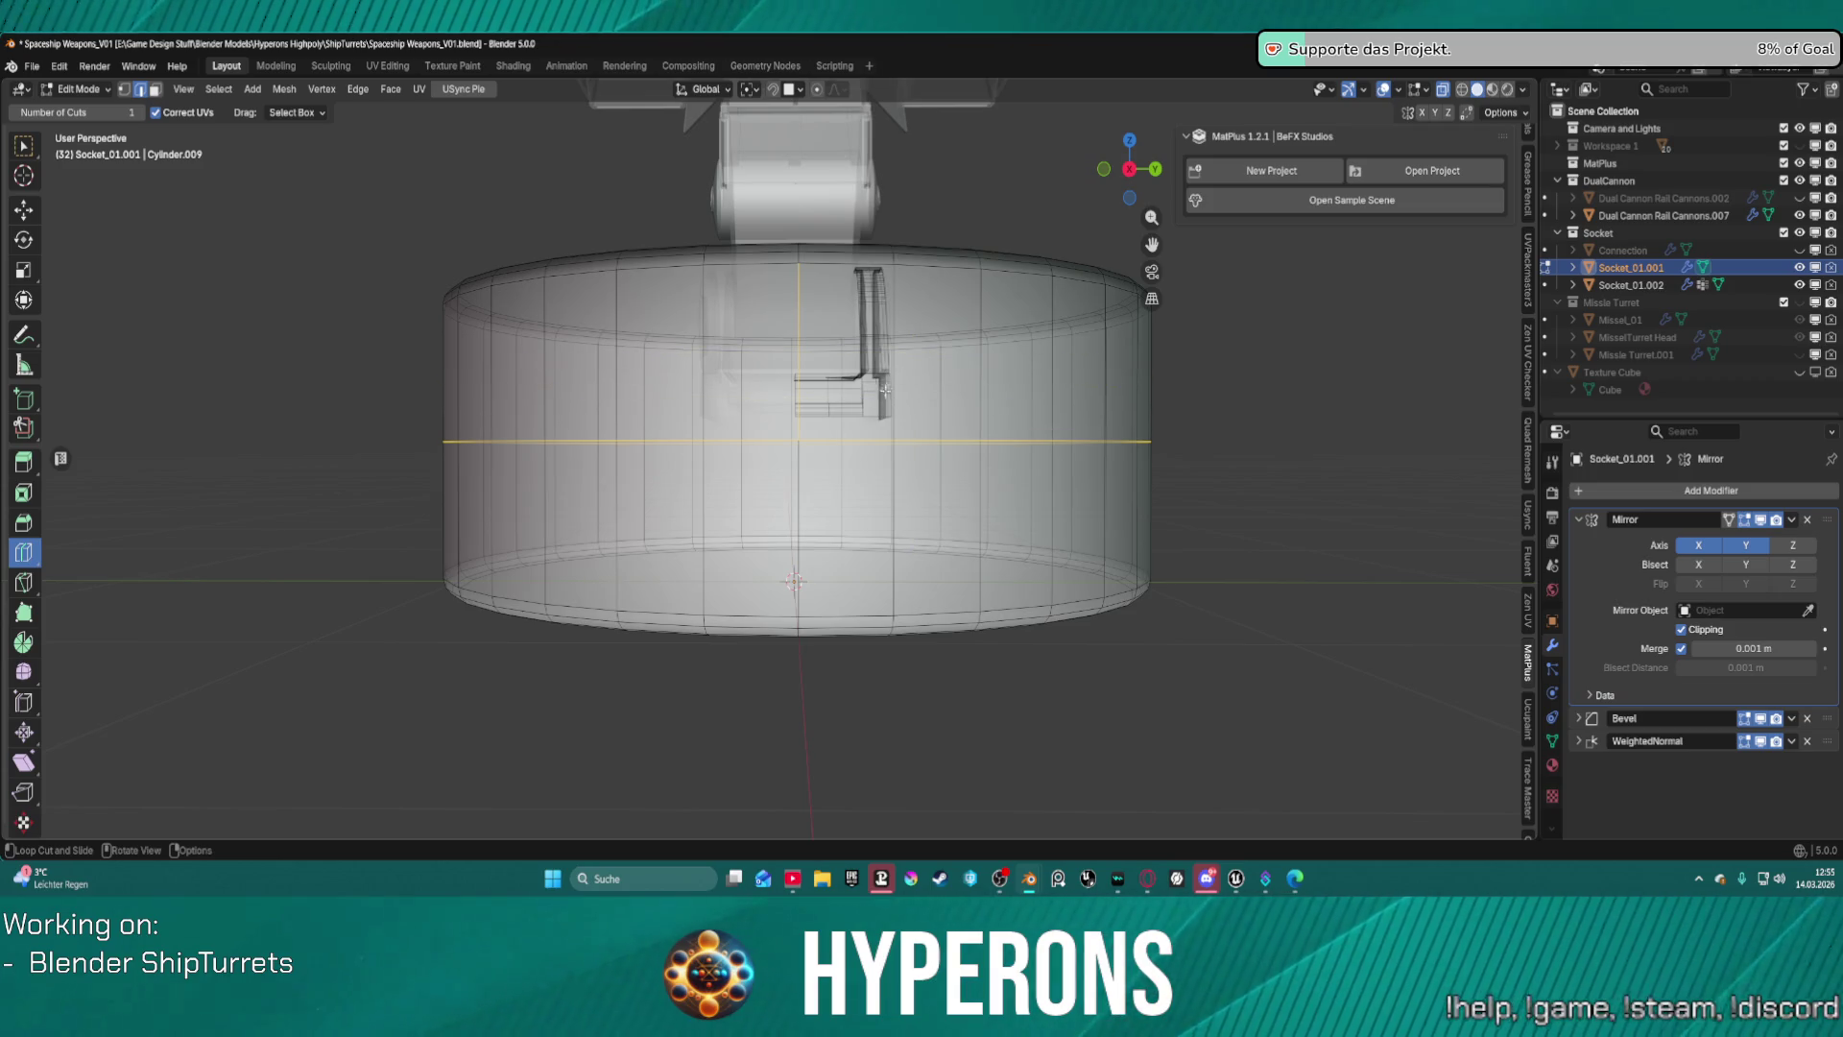
pyautogui.moveTo(885, 389)
pyautogui.mouseDown(button='middle')
pyautogui.moveTo(893, 423)
pyautogui.moveTo(903, 361)
pyautogui.moveTo(881, 392)
pyautogui.mouseUp(button='middle')
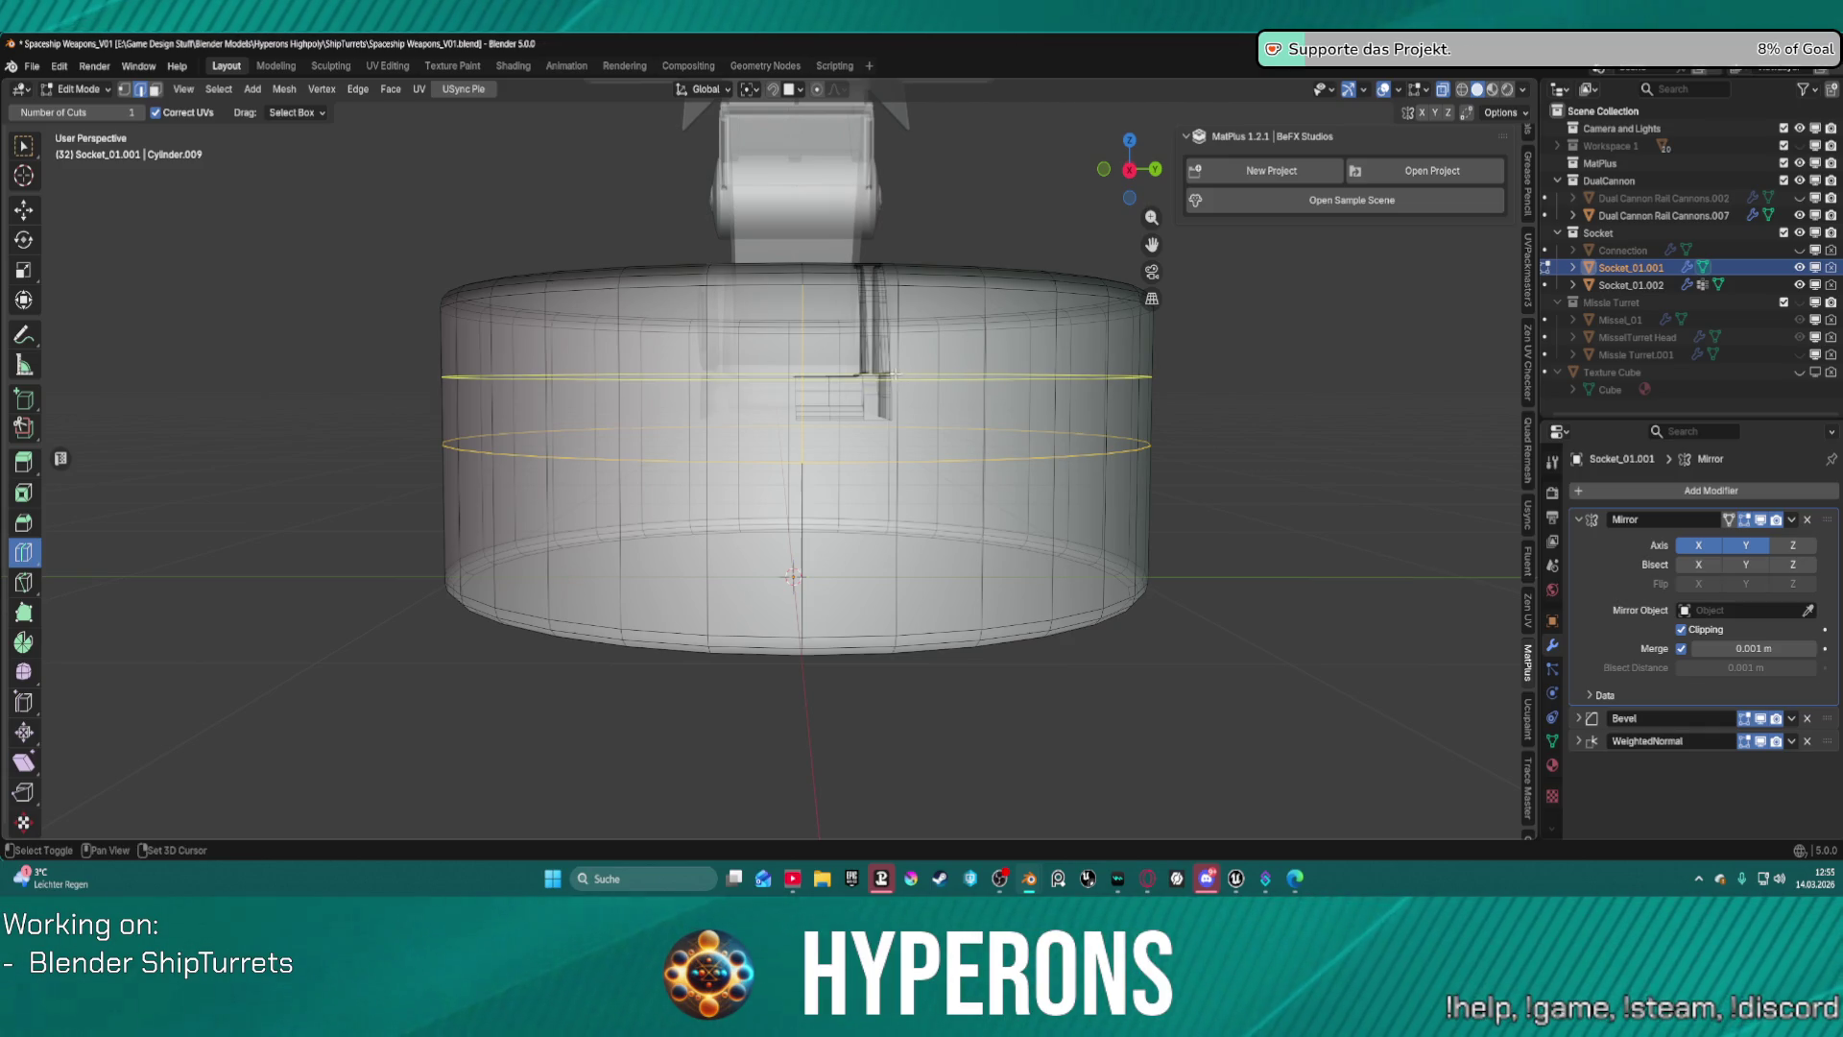
pyautogui.moveTo(898, 381); pyautogui.dragTo(883, 434)
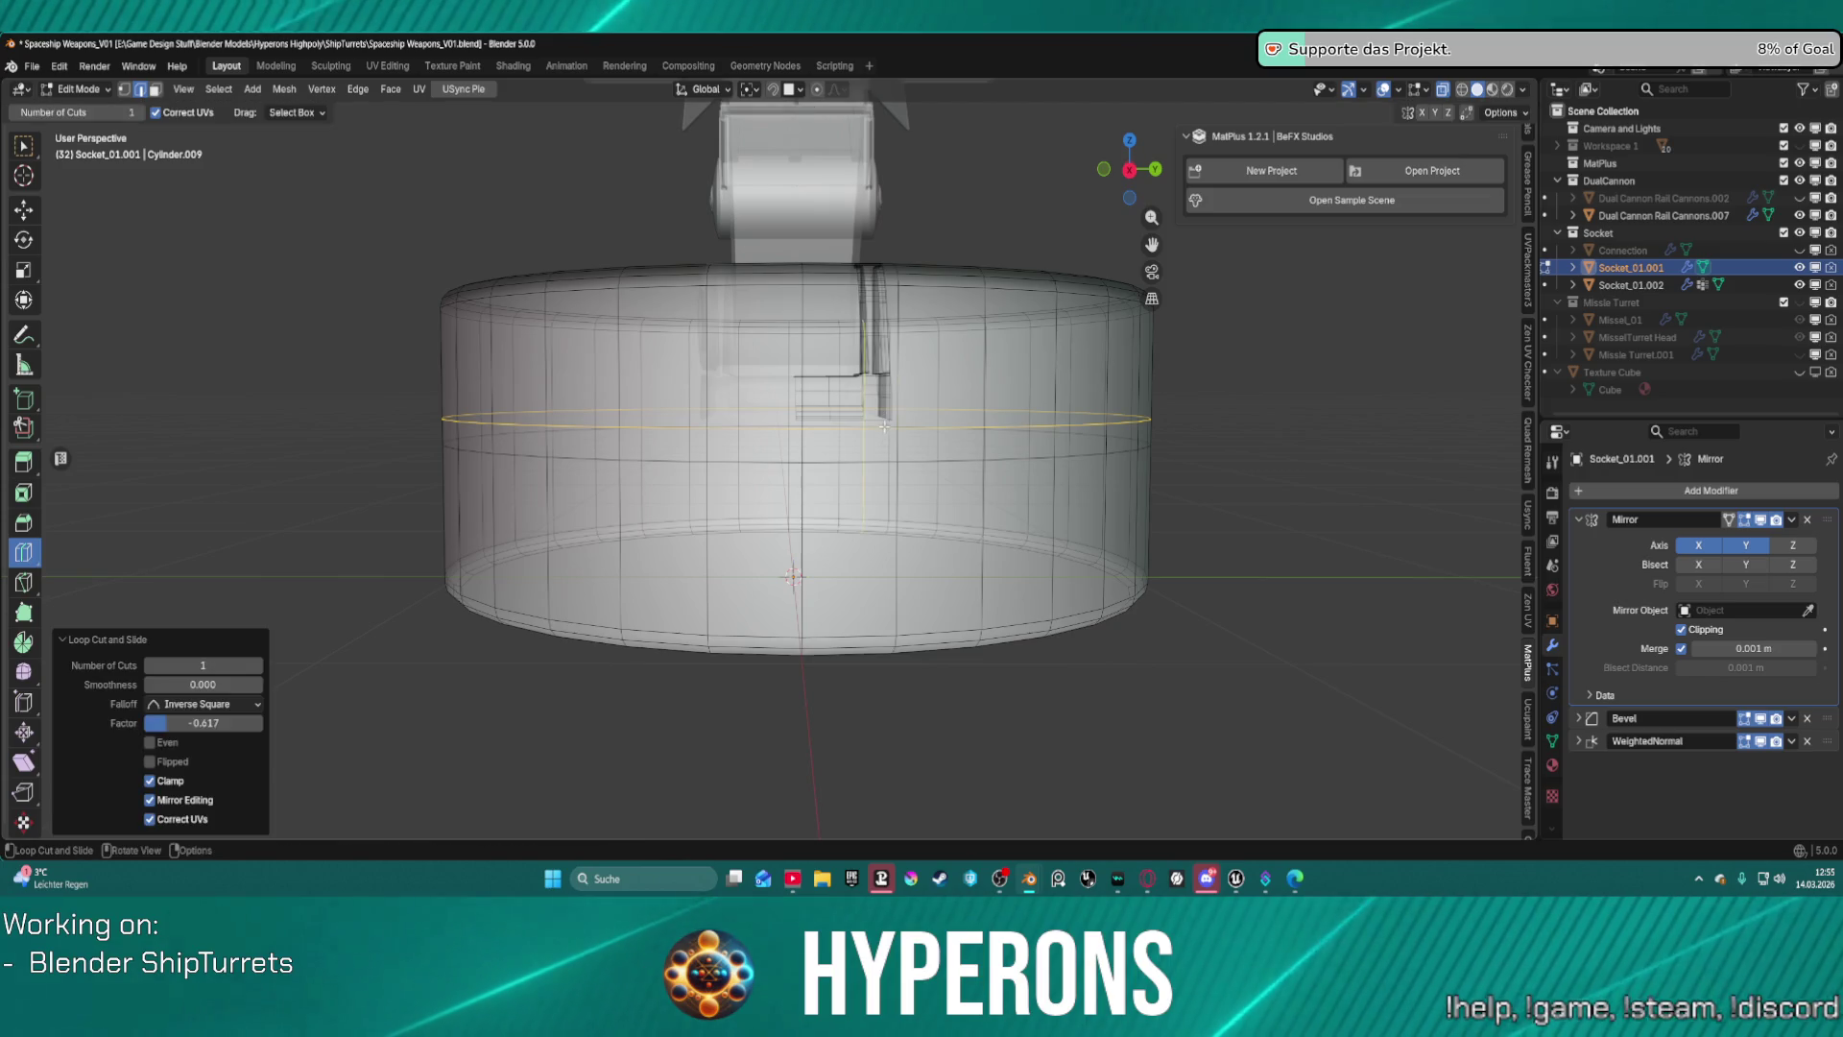
pyautogui.moveTo(884, 435)
pyautogui.mouseDown(button='middle')
pyautogui.moveTo(802, 415)
pyautogui.moveTo(854, 401)
pyautogui.mouseUp(button='middle')
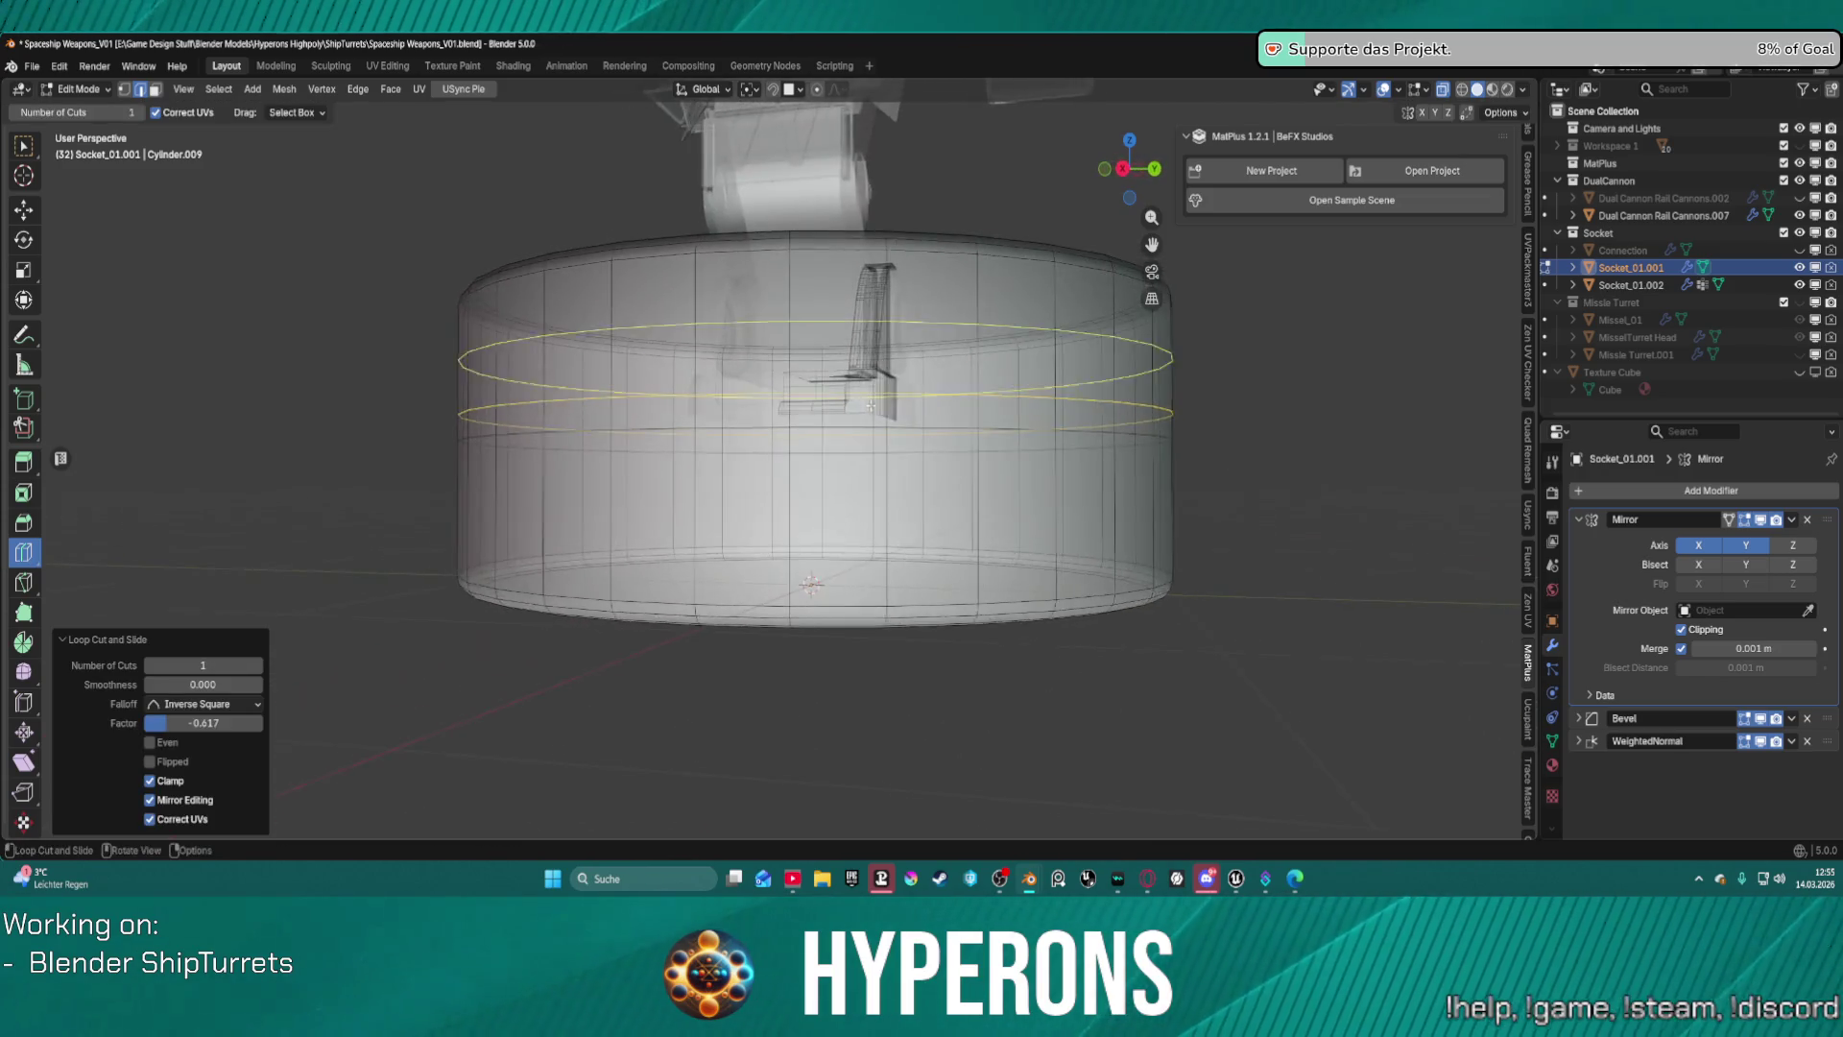
# In face select mode, select the top rim faces and the bottom cap.
pyautogui.scroll(3, 862, 400)
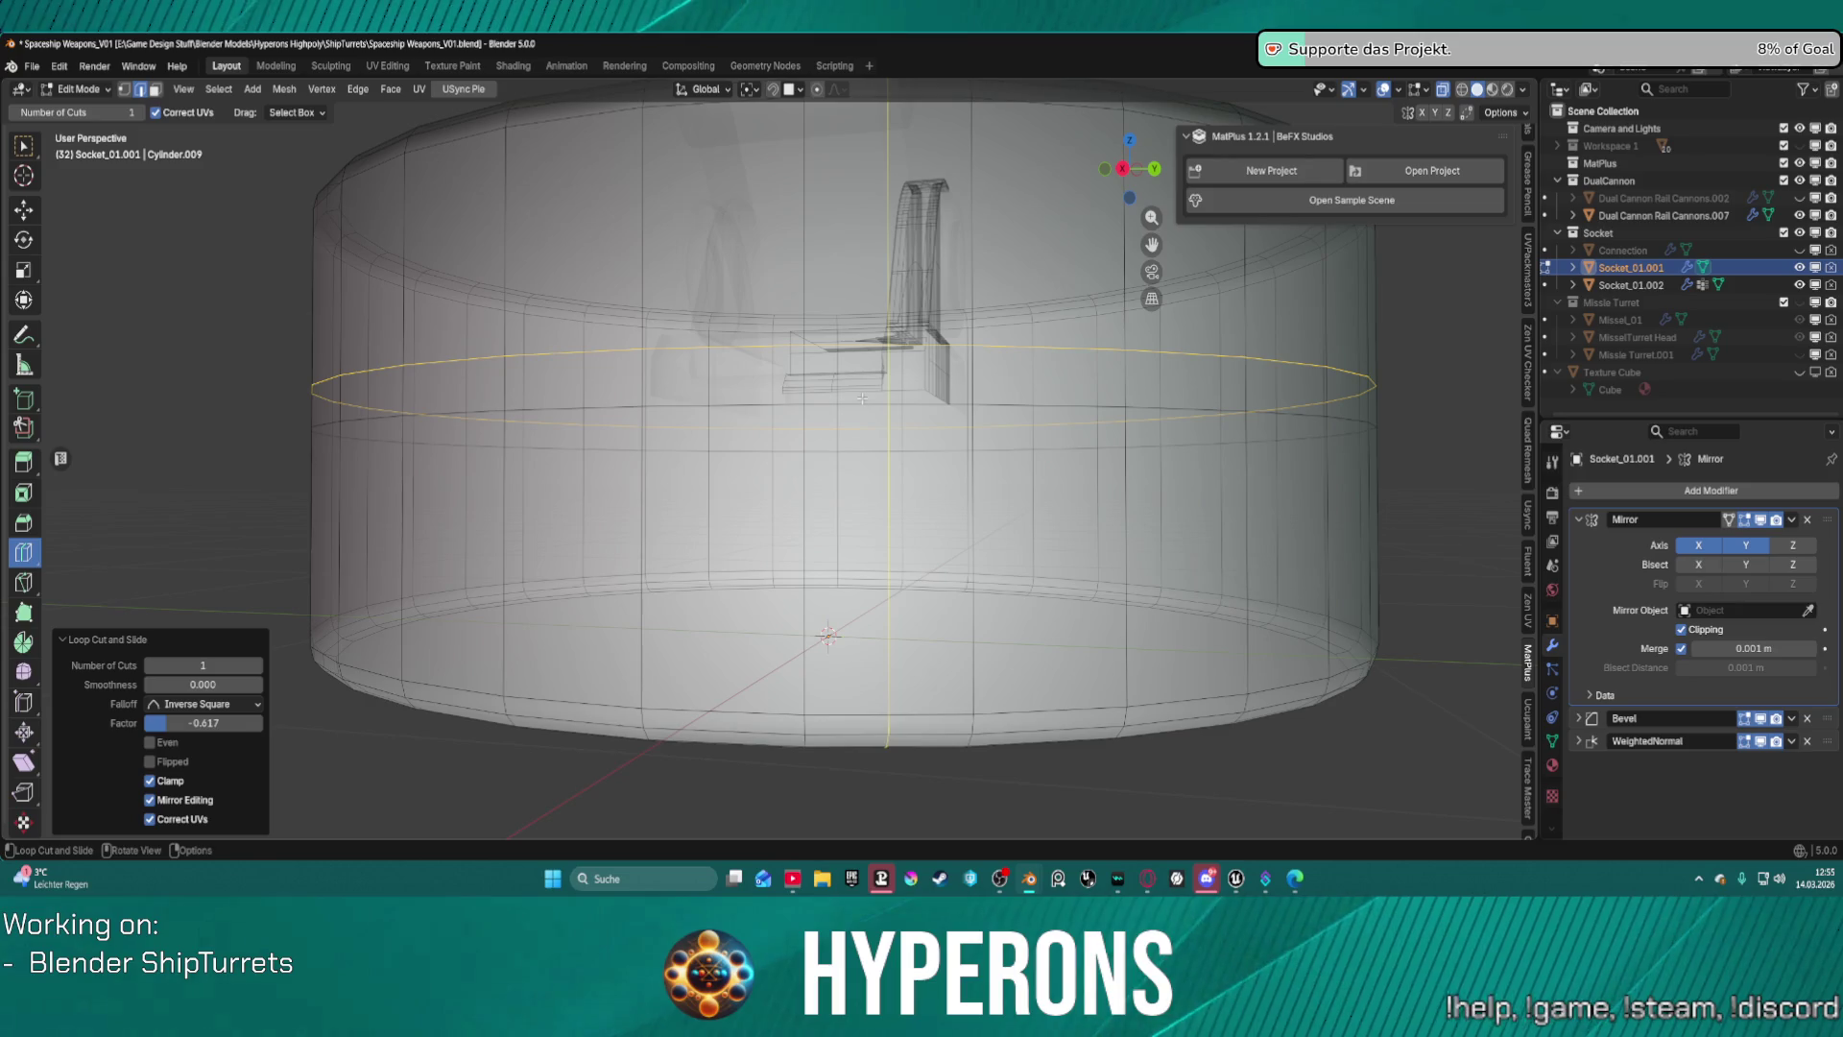
pyautogui.scroll(-3, 862, 398)
pyautogui.moveTo(862, 398); pyautogui.dragTo(773, 369, button='middle')
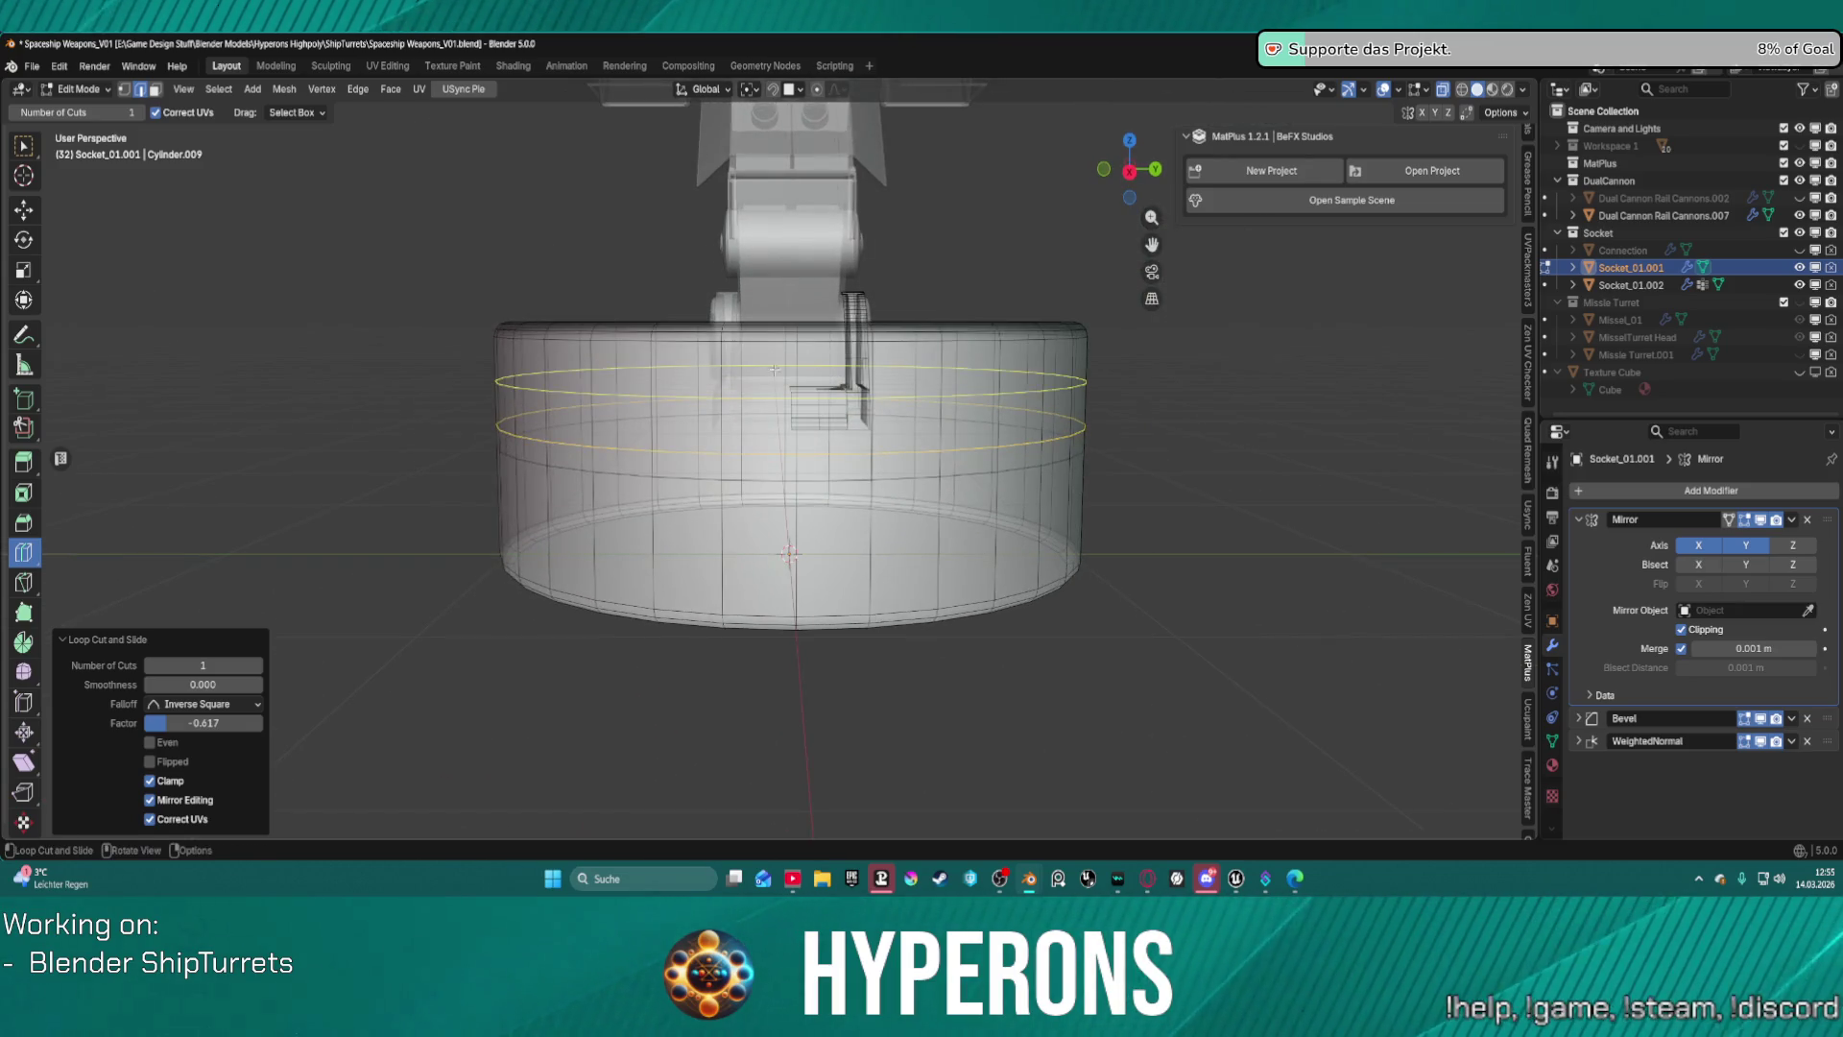
pyautogui.press('3')
pyautogui.keyDown('alt'); pyautogui.click(791, 344); pyautogui.keyUp('alt')
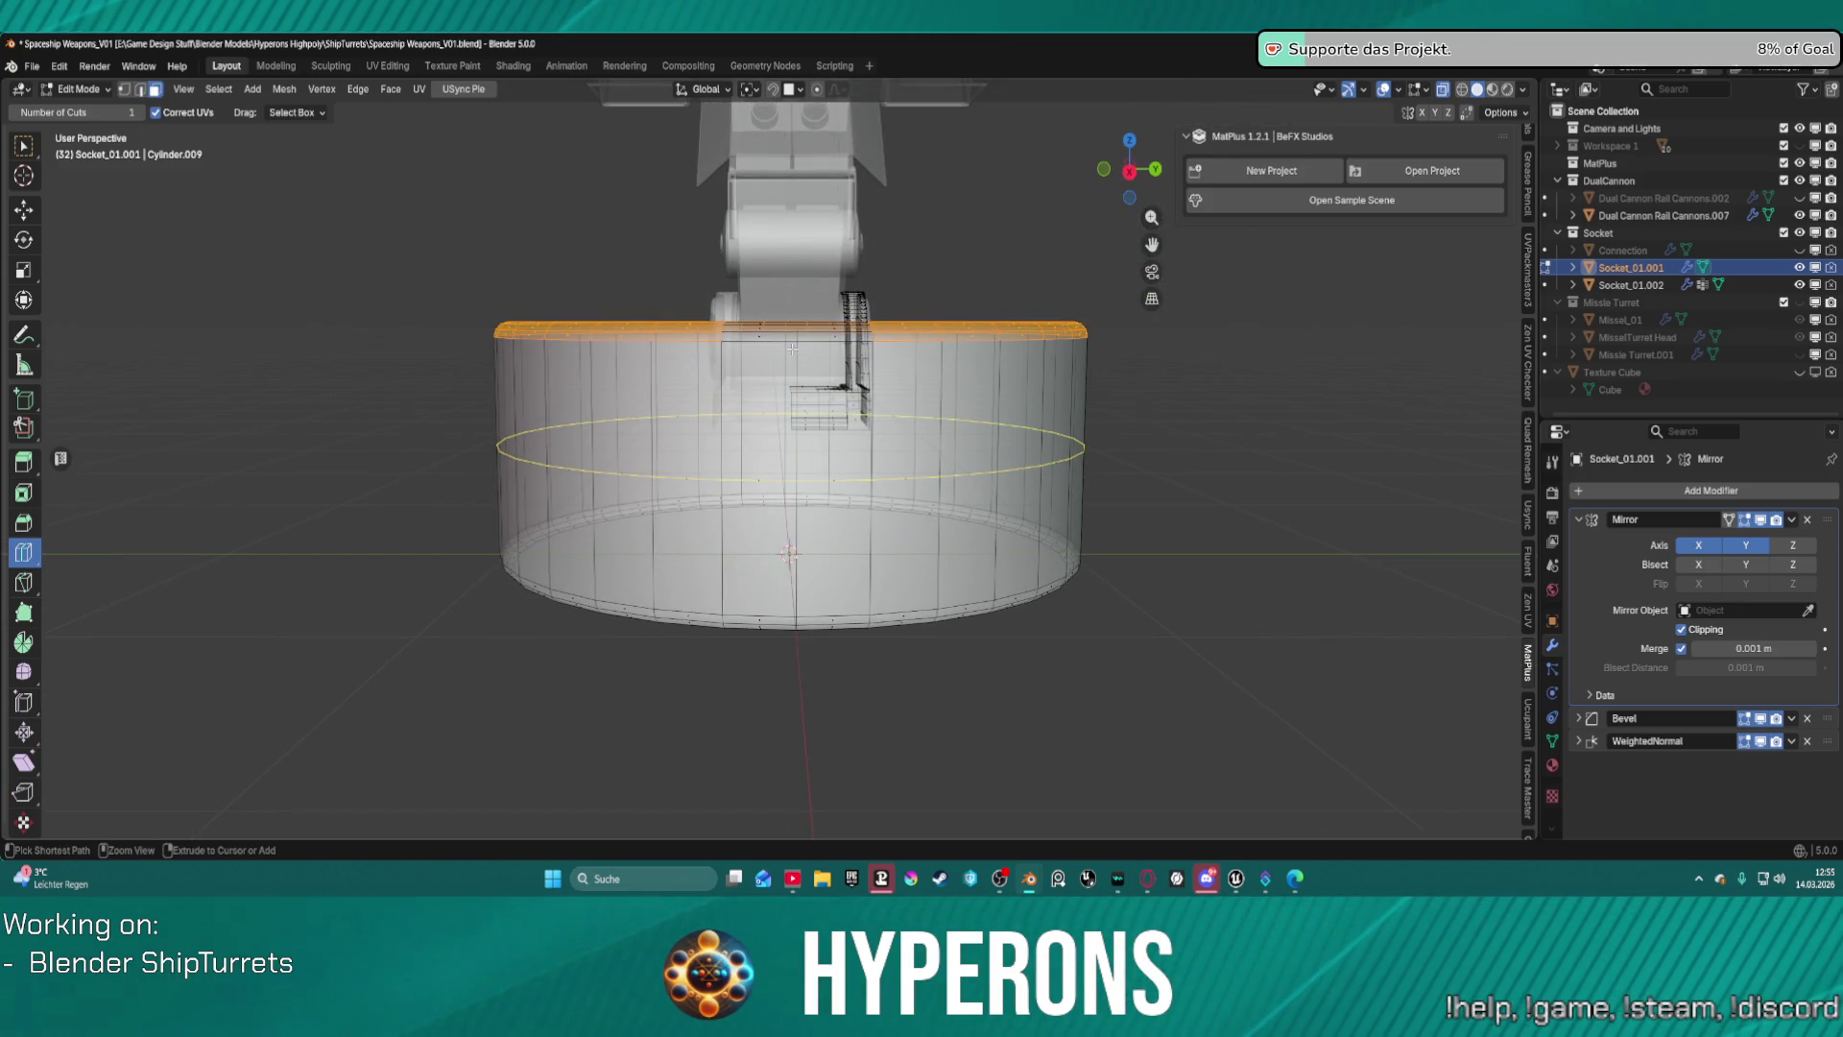
pyautogui.hotkey('ctrl', 'z')
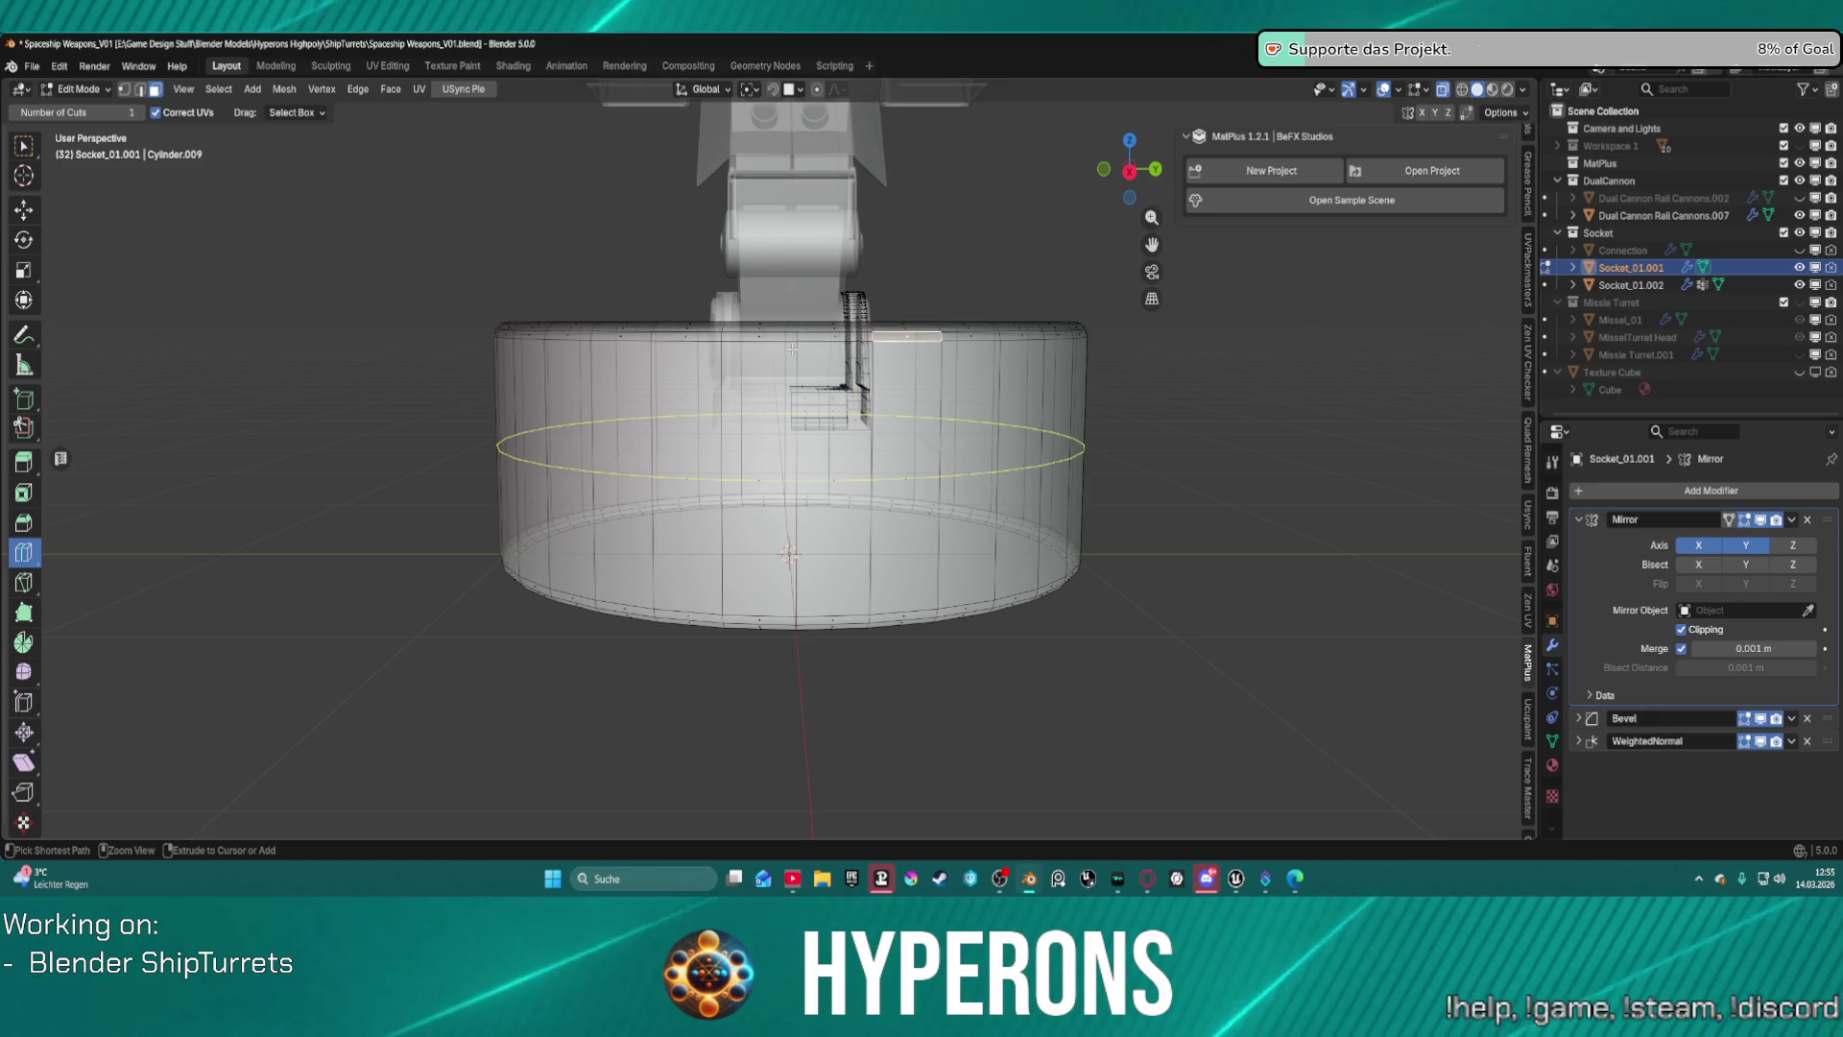
pyautogui.hotkey('ctrl', 'shift', 'z')
# In edge mode, scale the selection to 0.497 along Z and shift it 0.118 m along Z.
pyautogui.press('2')
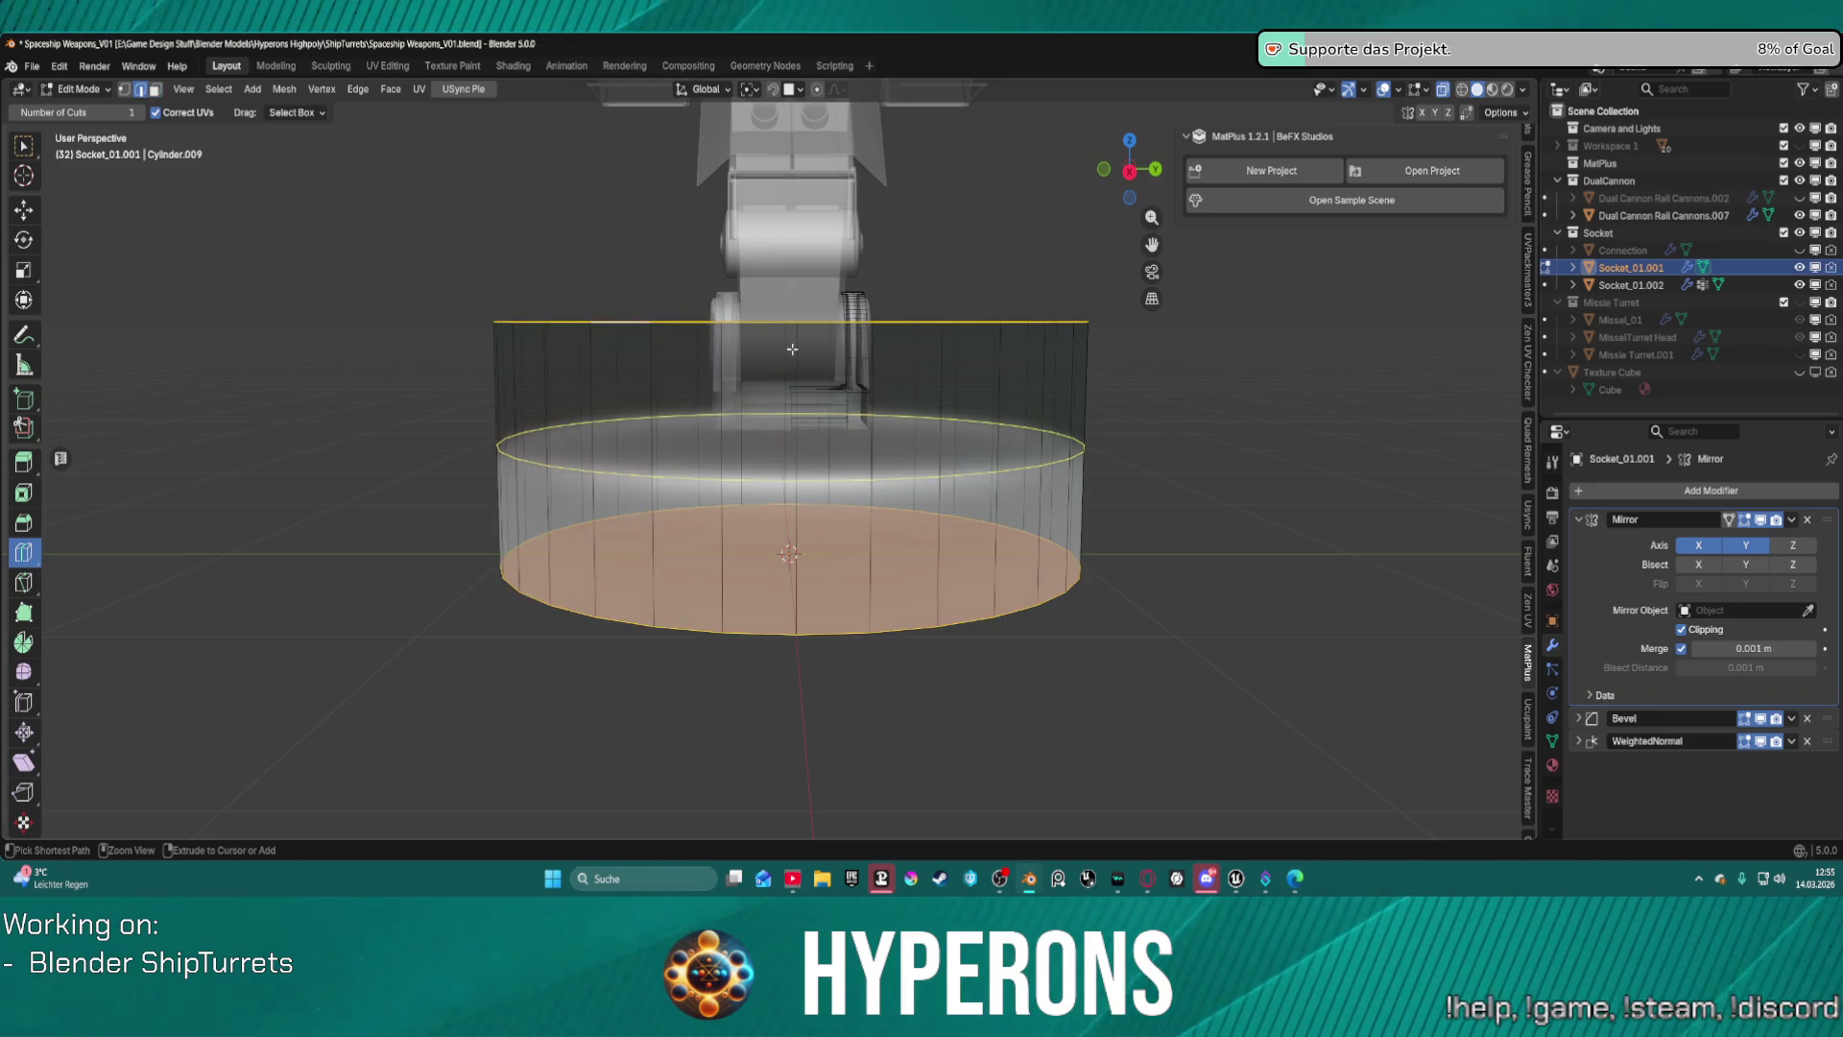
pyautogui.press('s')
pyautogui.press('z')
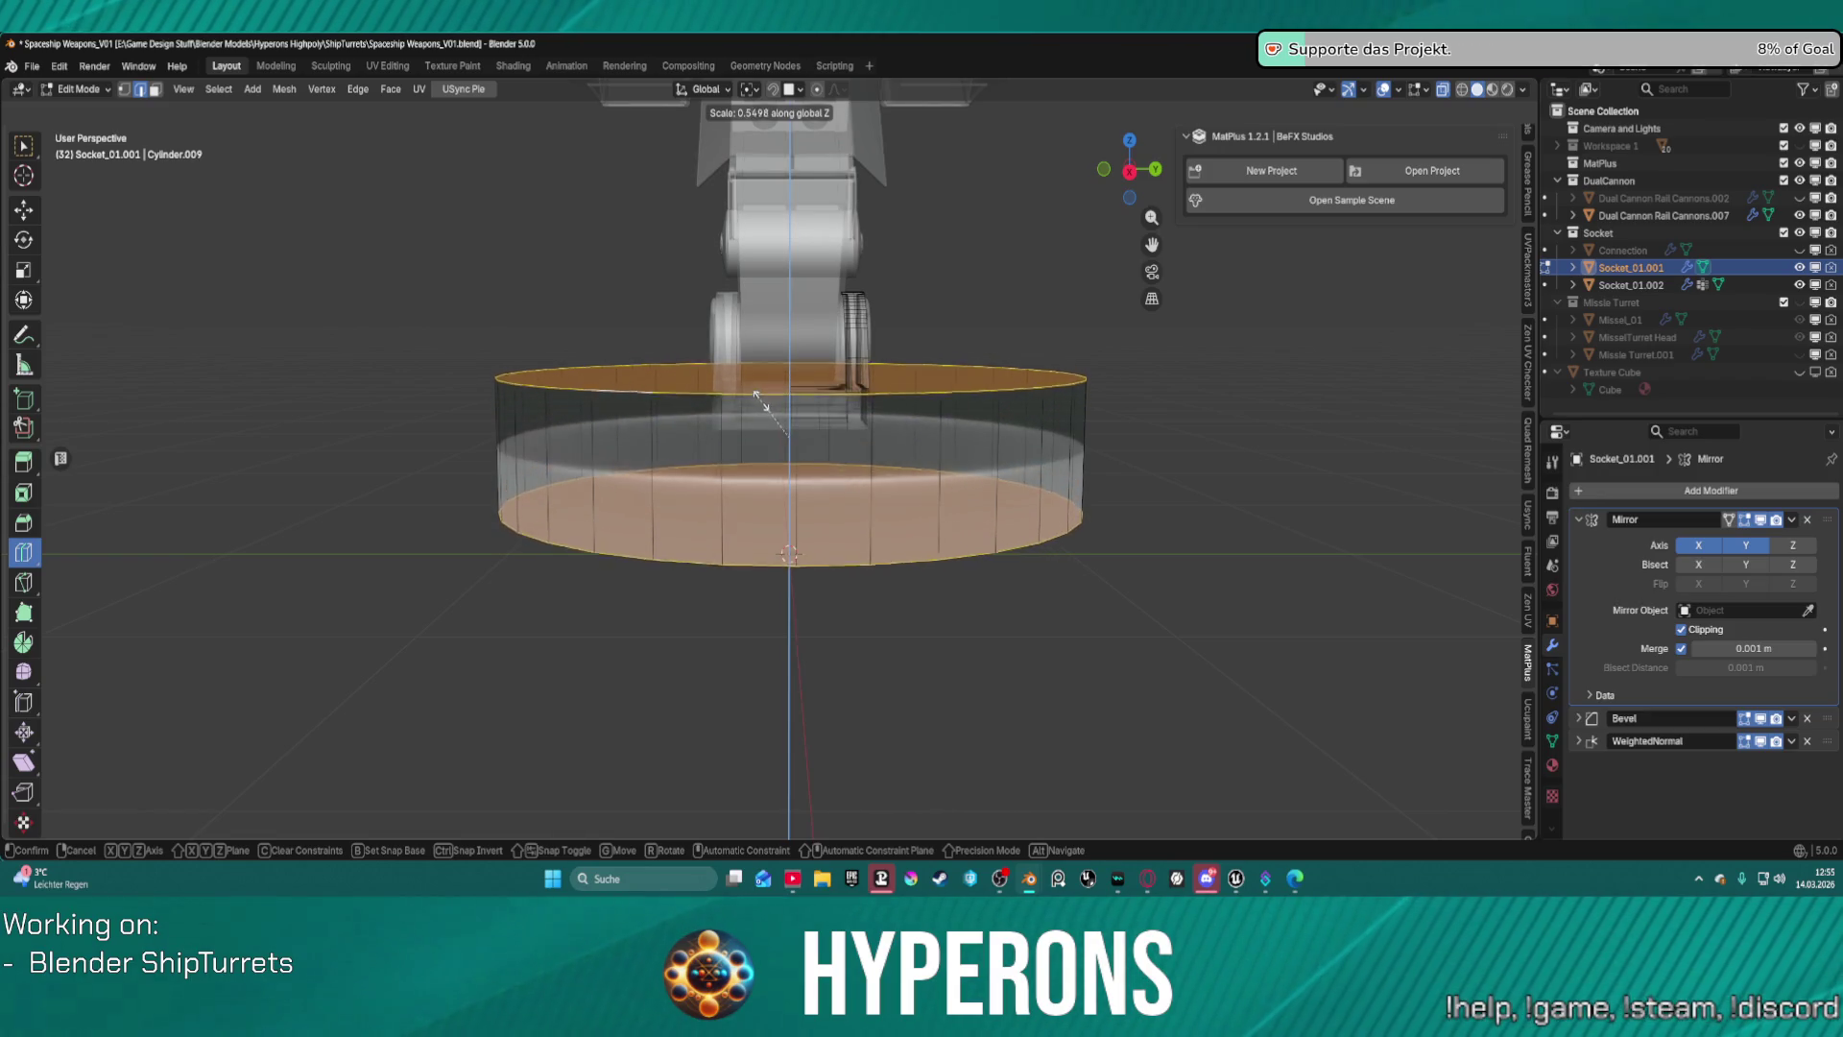
pyautogui.click(759, 397)
pyautogui.press('g')
pyautogui.press('z')
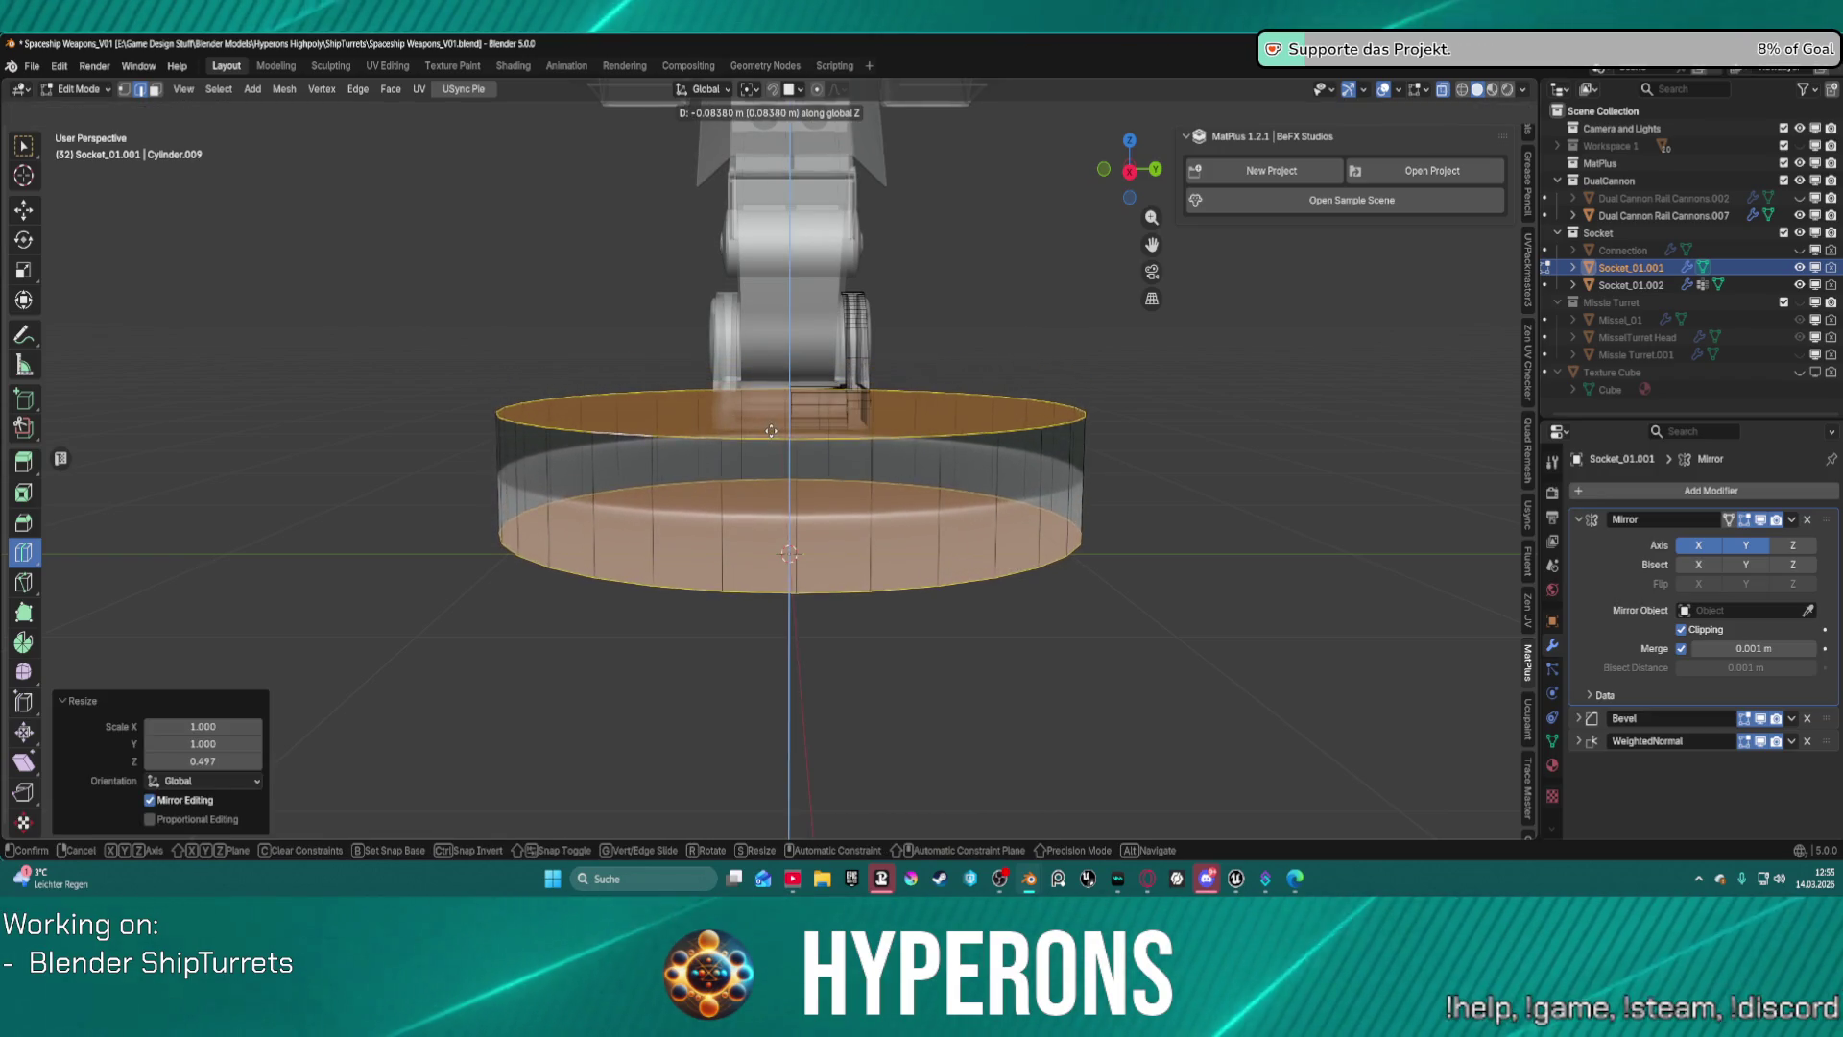
pyautogui.click(776, 440)
# In front view, scale the selection 1.285 along Z and lower it about 0.018 m.
pyautogui.moveTo(776, 439); pyautogui.dragTo(817, 384, button='middle')
pyautogui.press('KP_1')
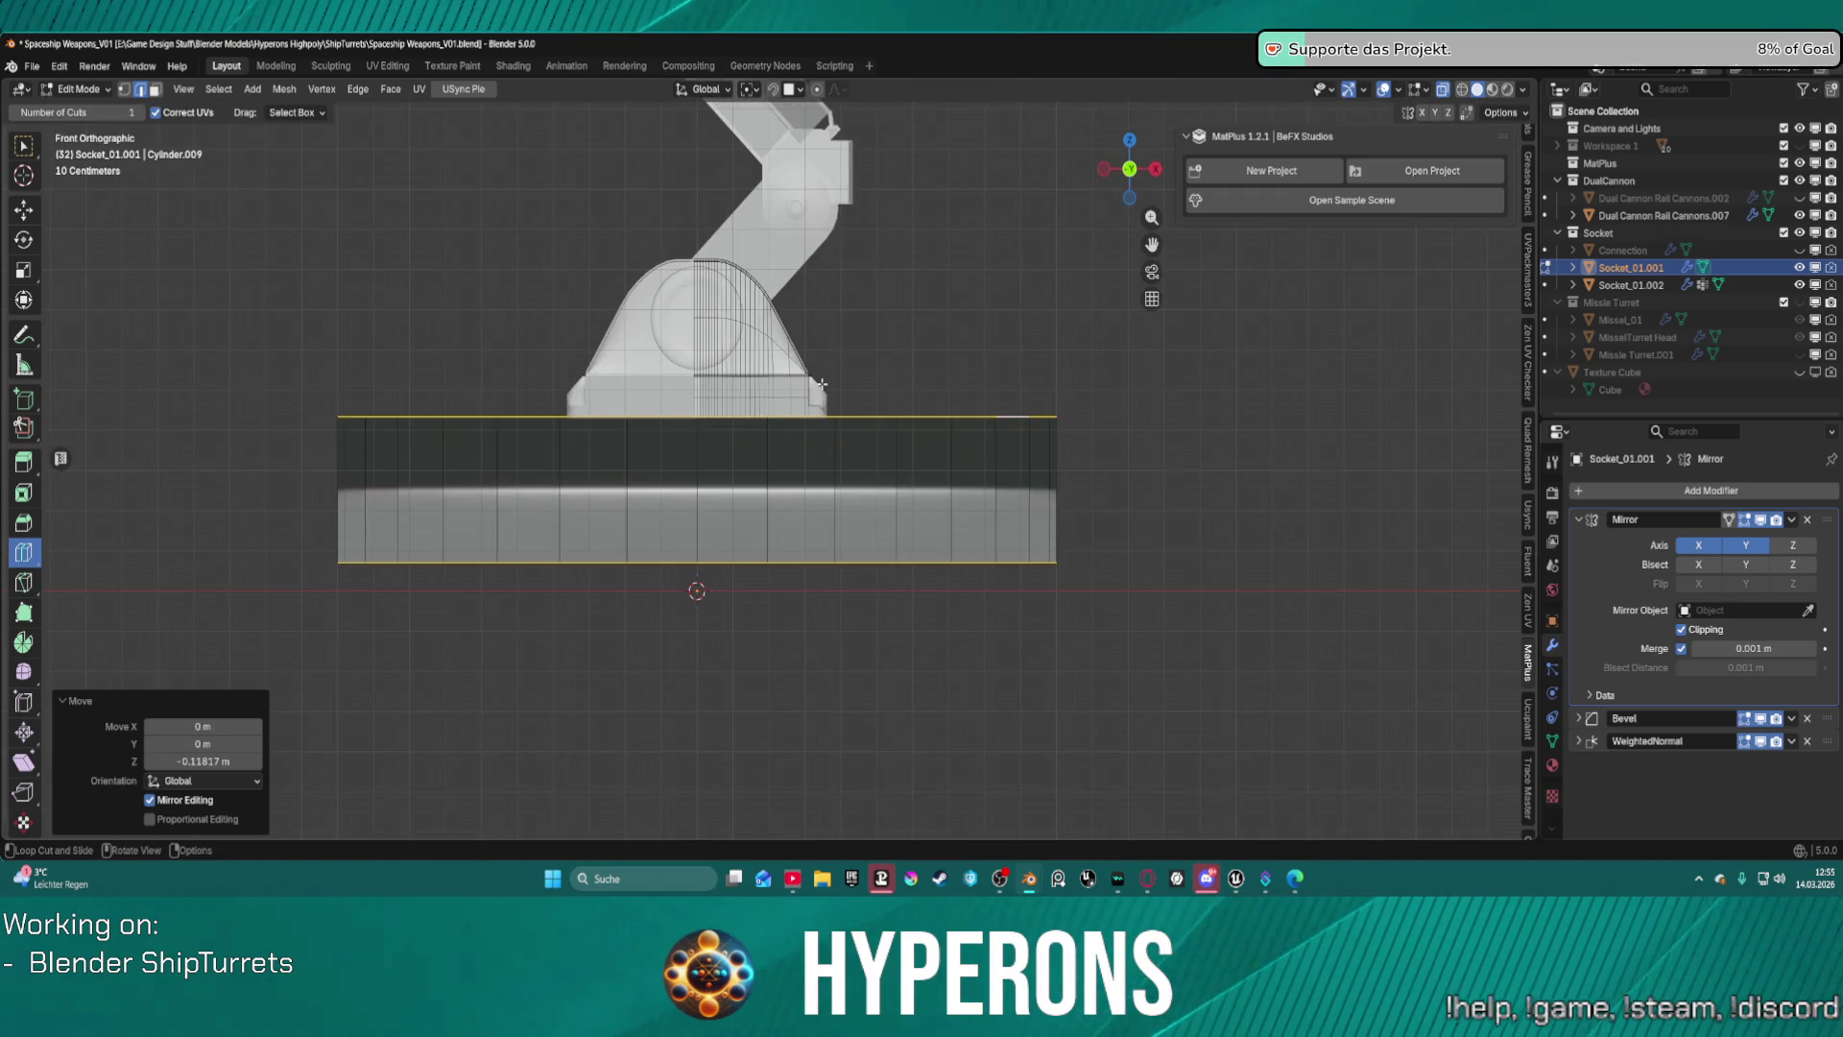
pyautogui.press('s')
pyautogui.press('z')
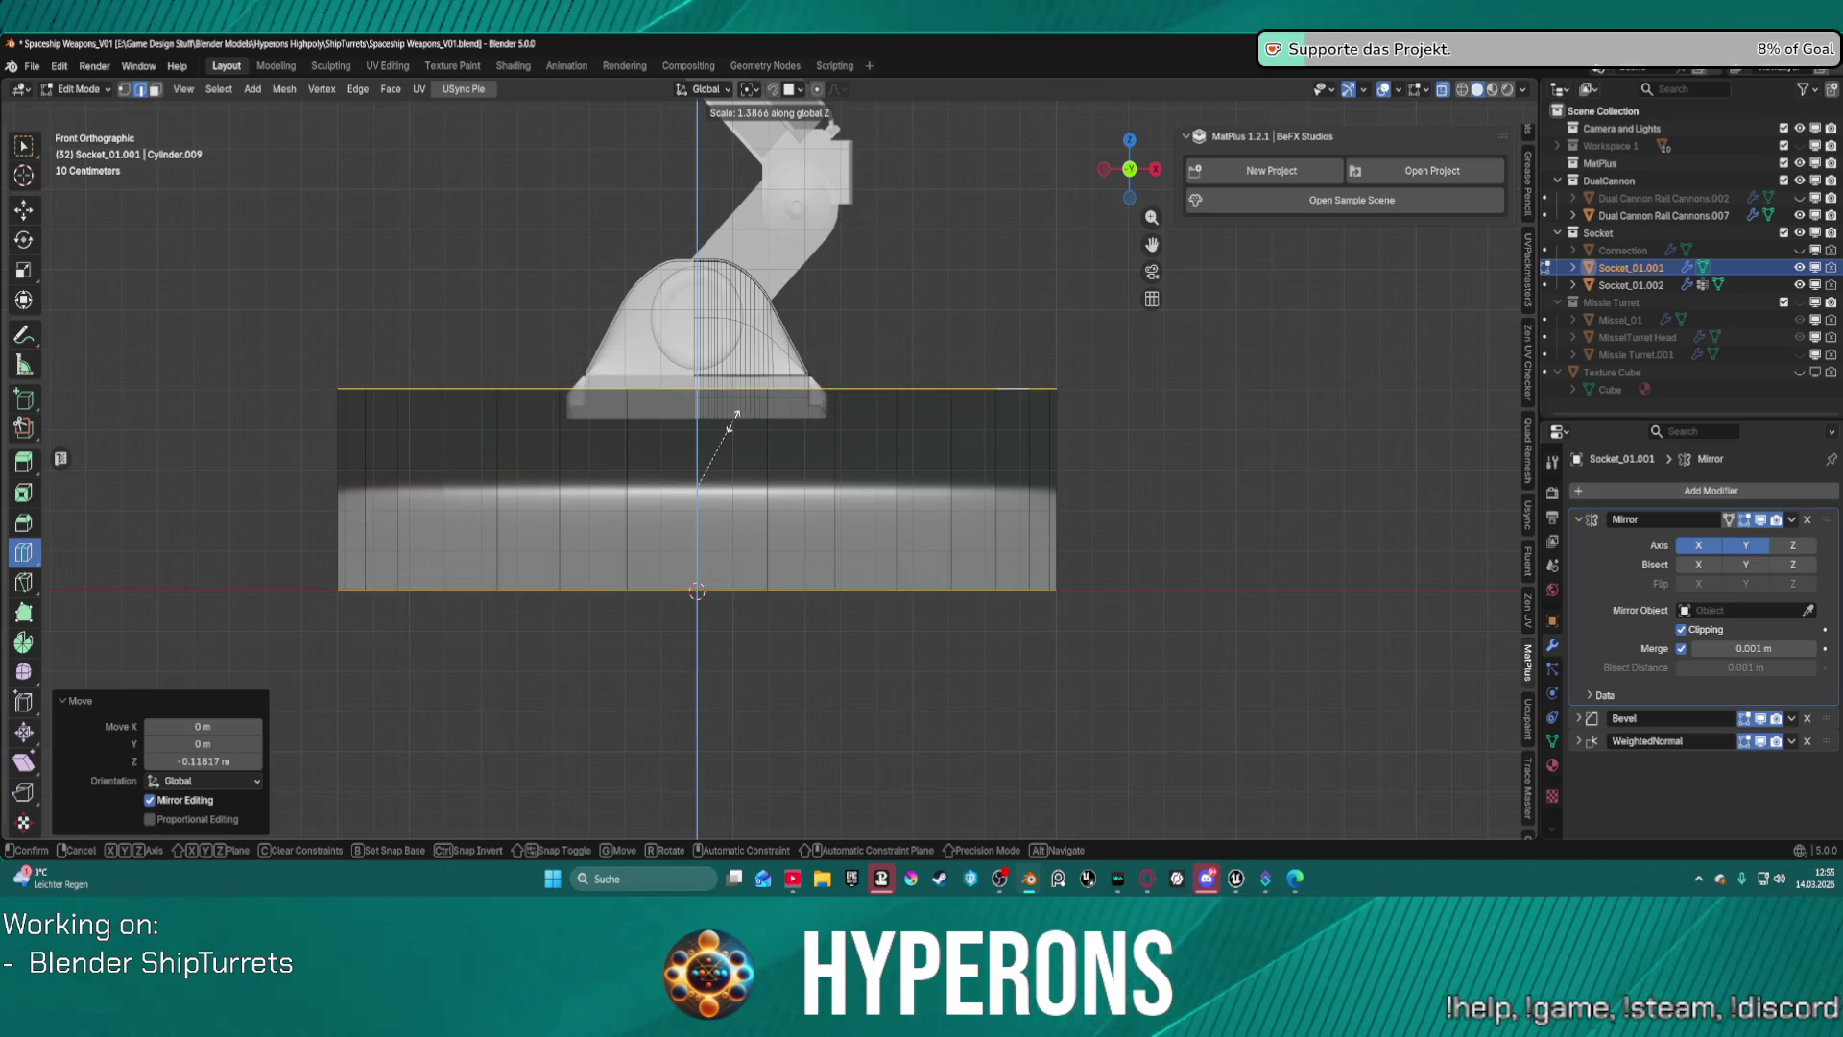
pyautogui.click(726, 424)
pyautogui.press('g')
pyautogui.press('z')
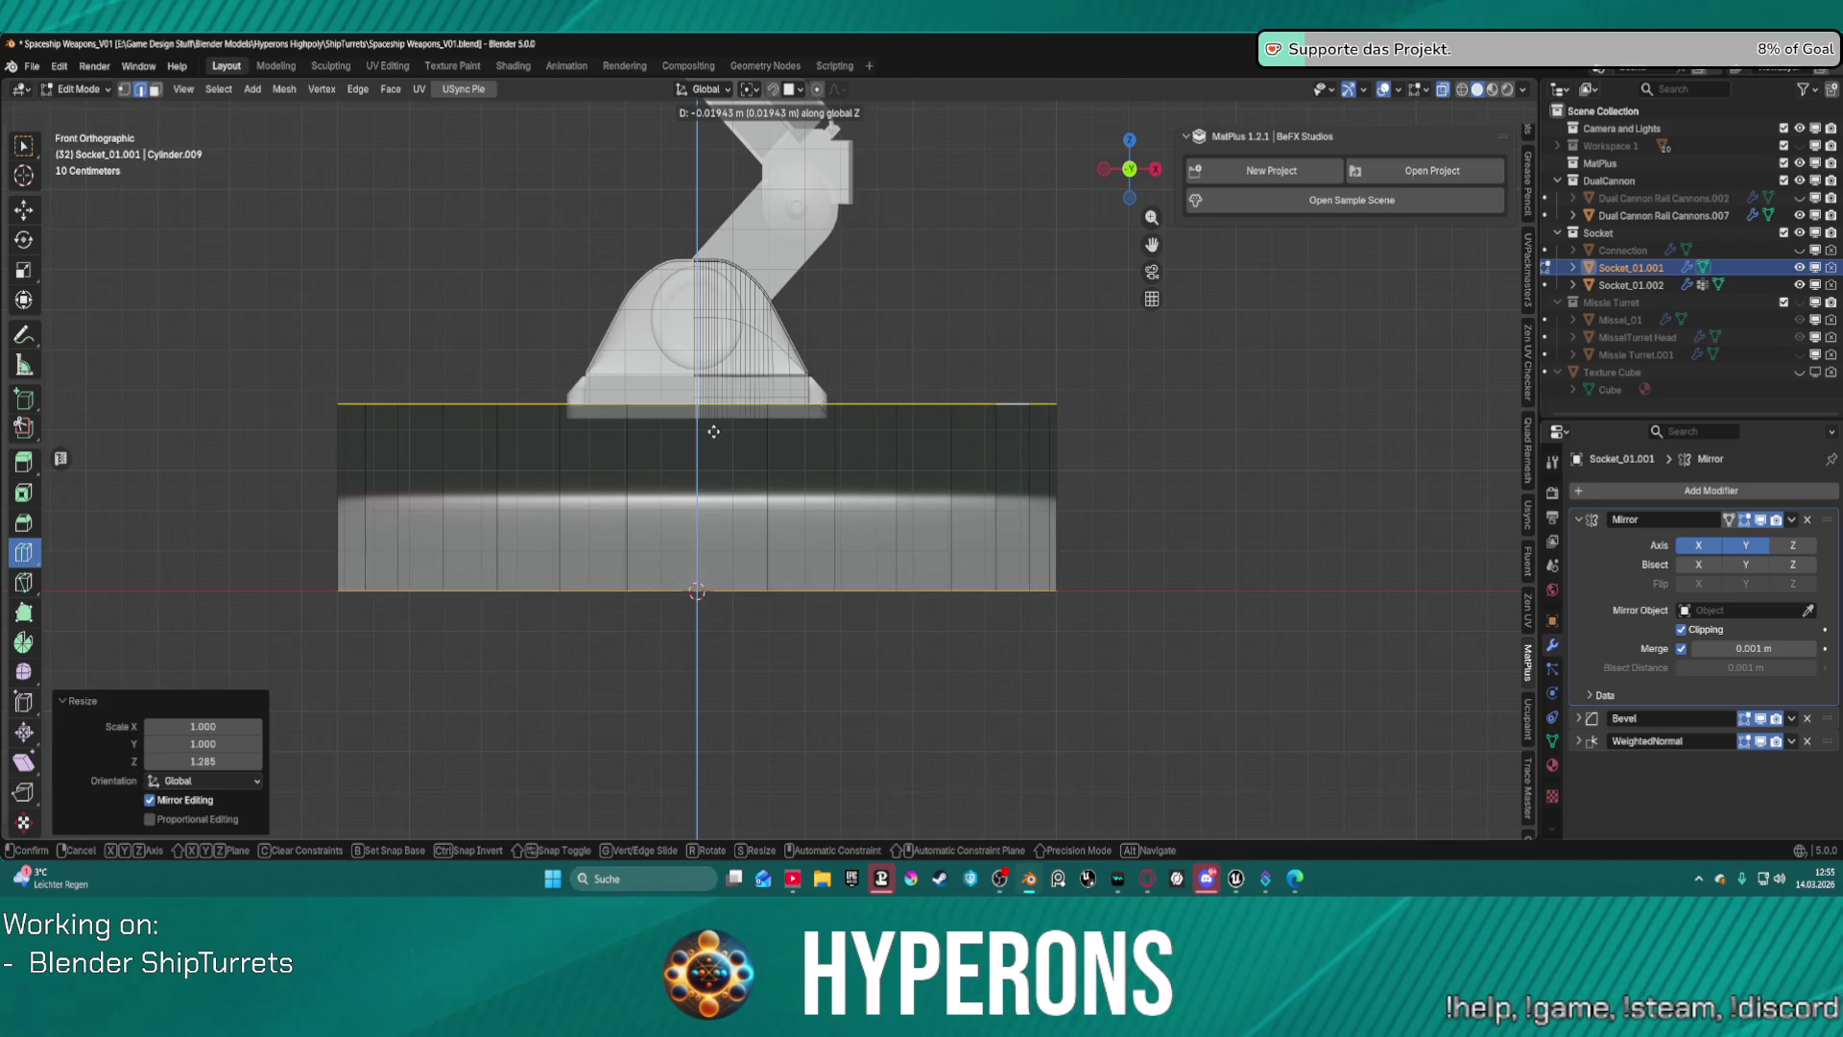
pyautogui.click(712, 431)
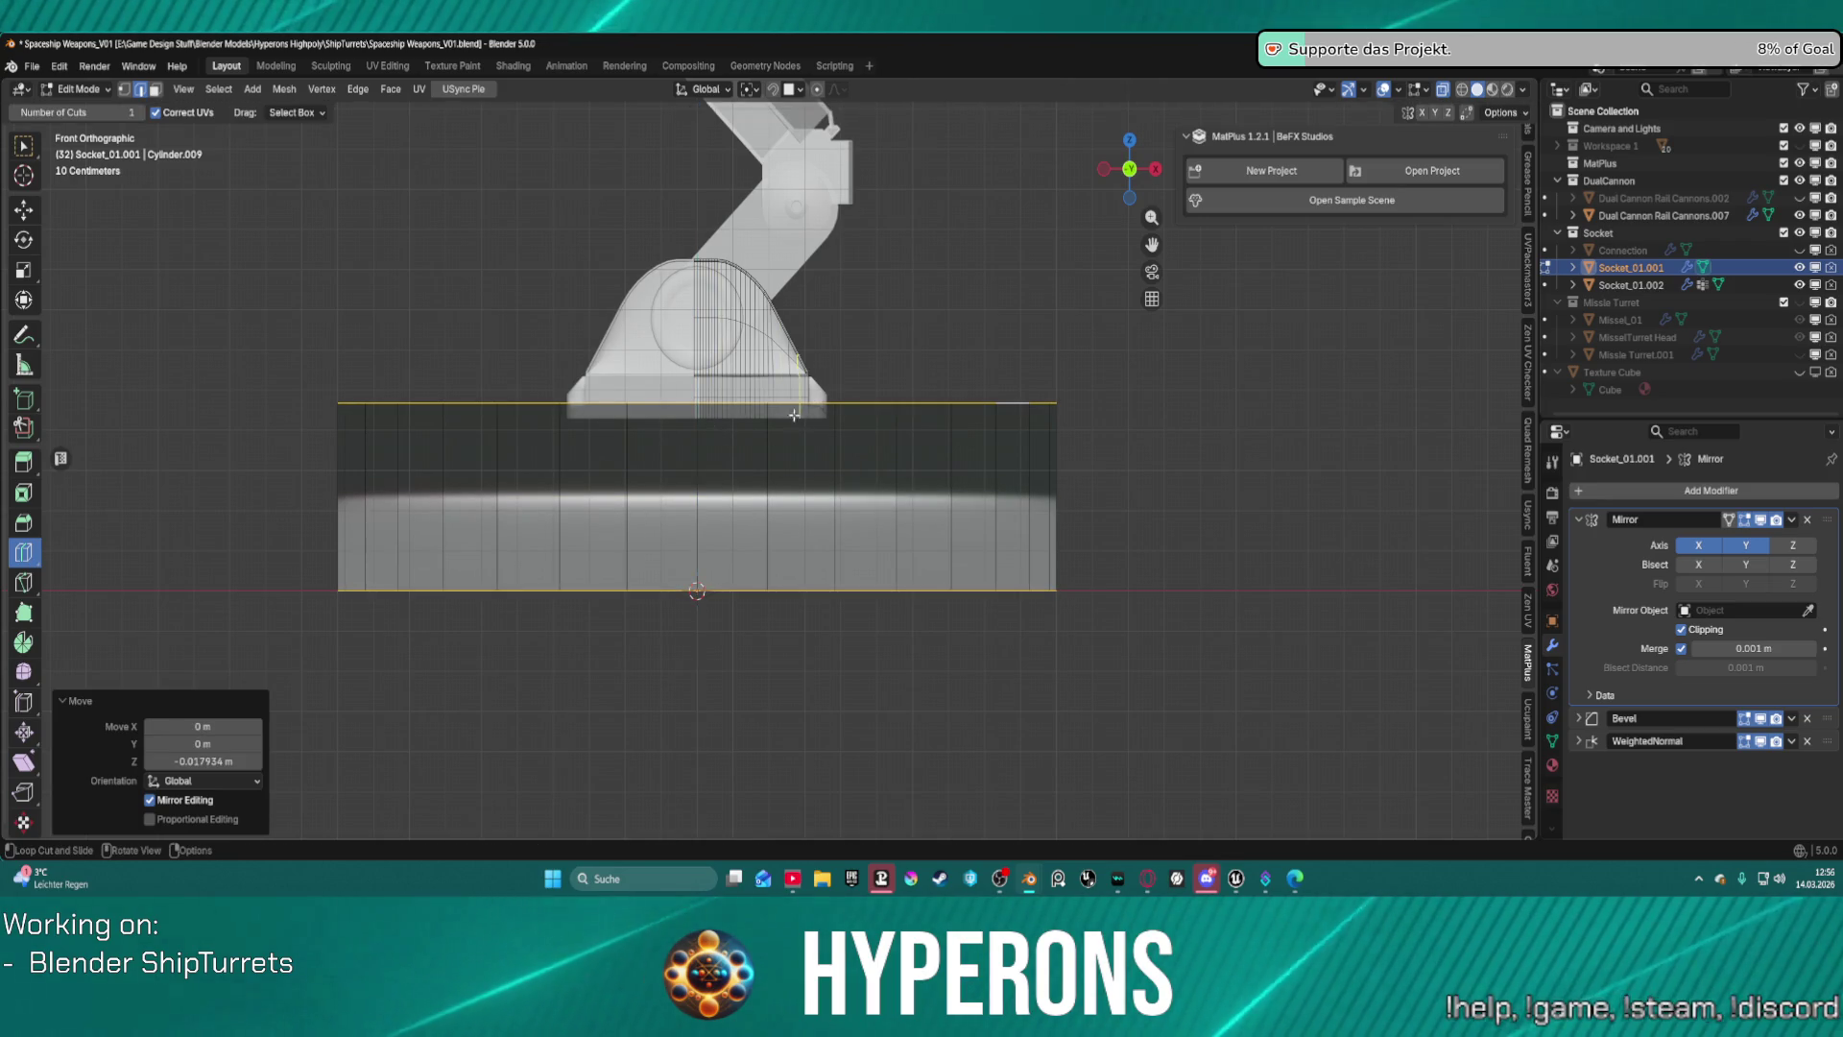
# Orbit around the socket, staying in Edit Mode, and switch the display from X-ray to solid.
pyautogui.moveTo(712, 431)
pyautogui.mouseDown(button='middle')
pyautogui.moveTo(768, 397)
pyautogui.moveTo(461, 394)
pyautogui.moveTo(485, 422)
pyautogui.moveTo(549, 389)
pyautogui.moveTo(755, 392)
pyautogui.mouseUp(button='middle')
pyautogui.scroll(1, 617, 371)
pyautogui.scroll(2, 756, 393)
pyautogui.scroll(-3, 755, 393)
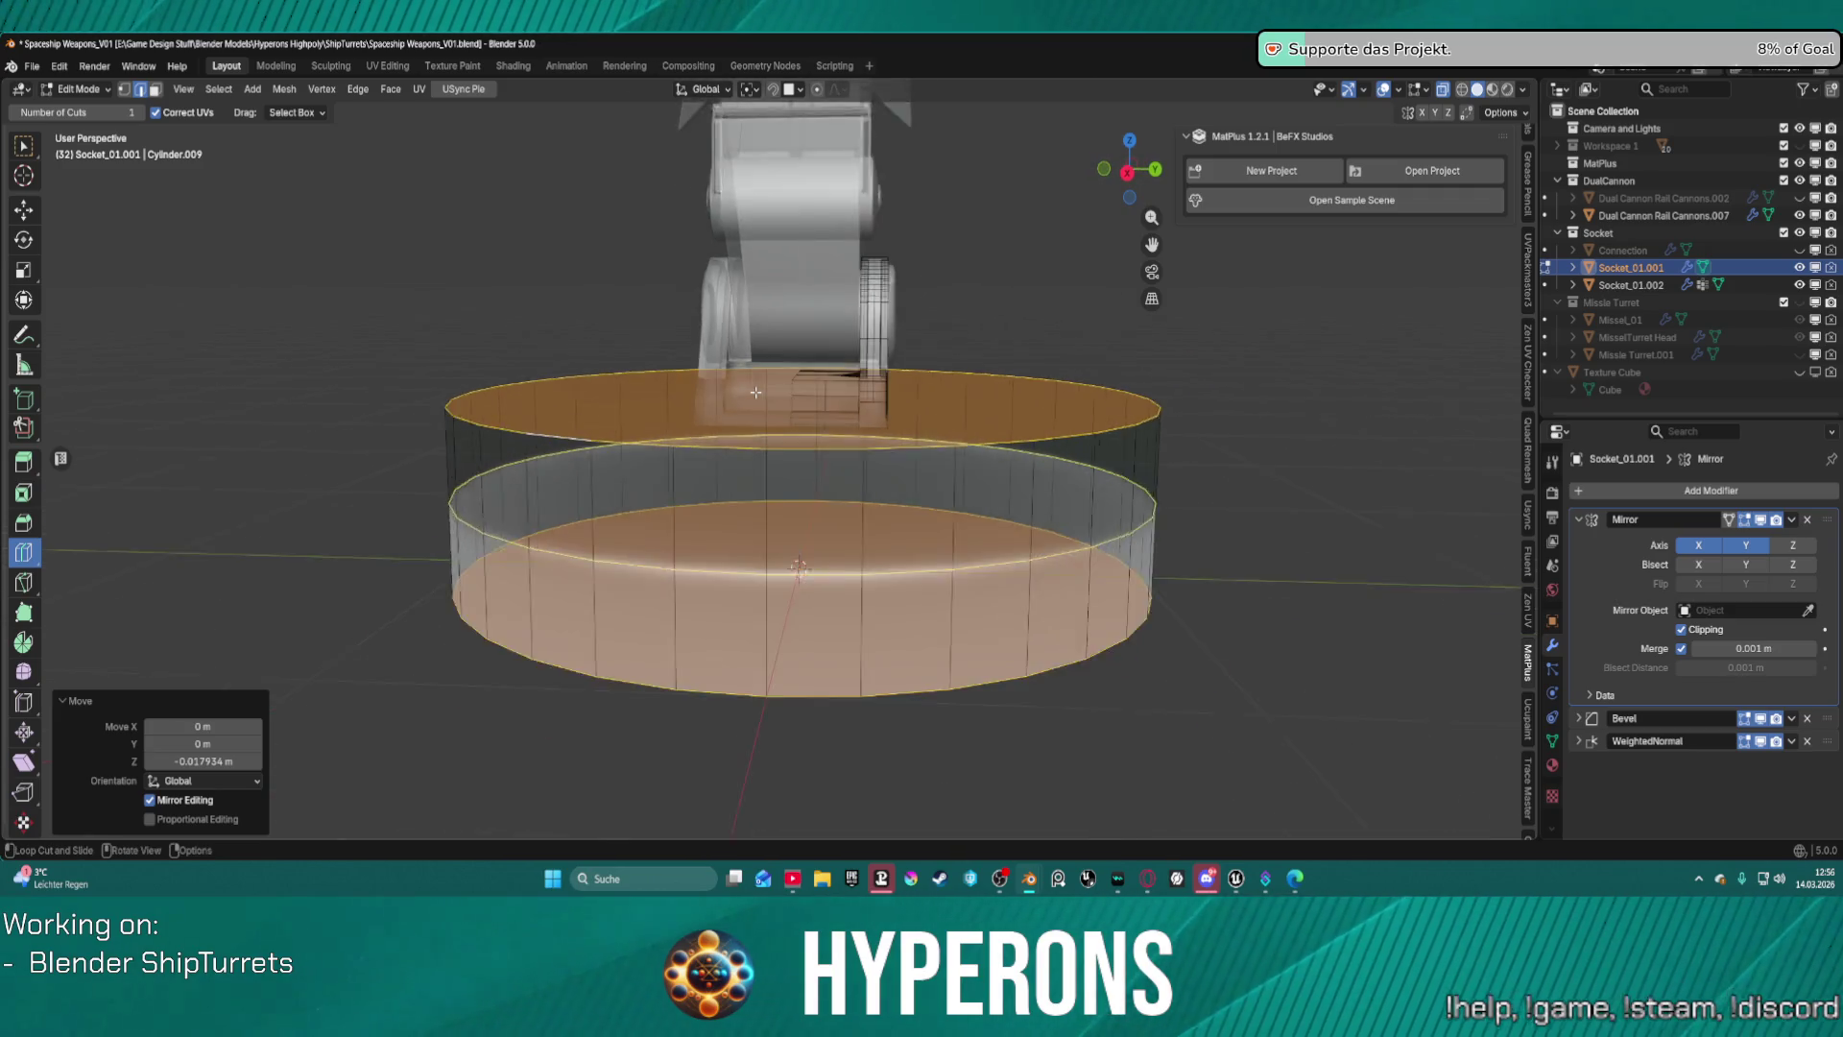
pyautogui.hotkey('ctrl', 'Tab')
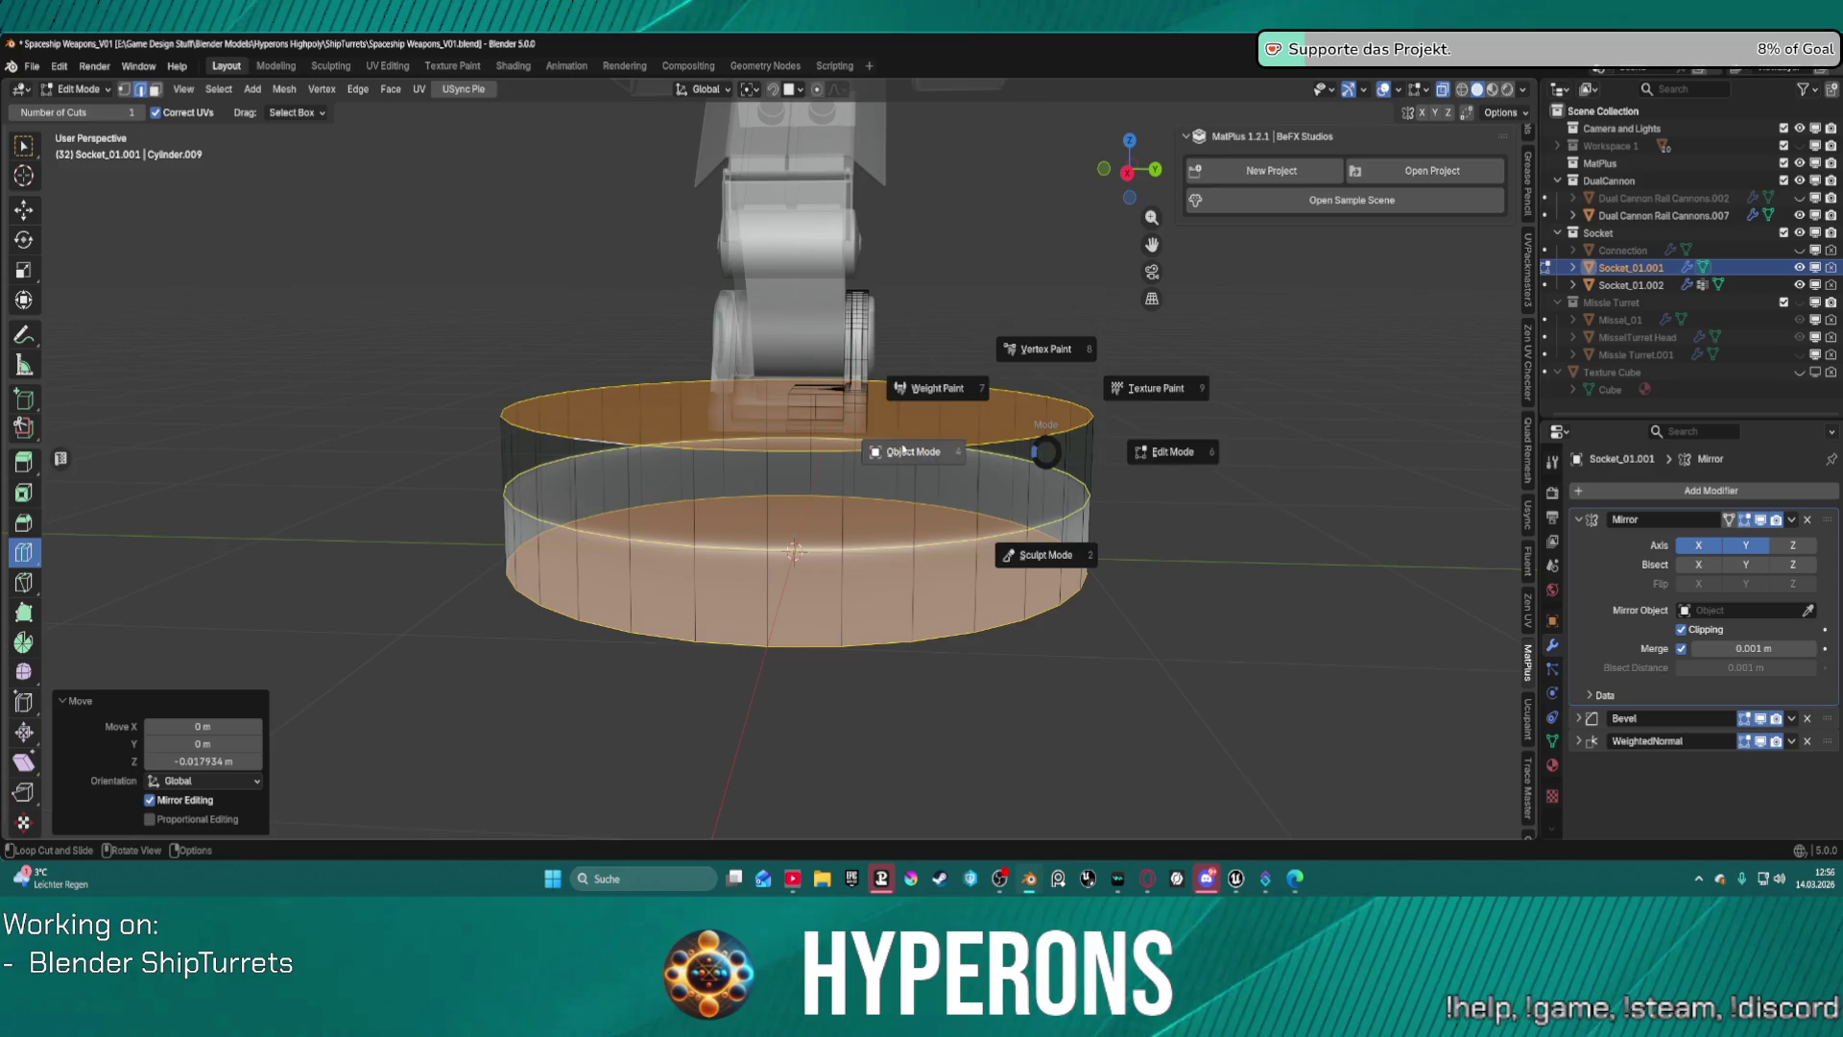
pyautogui.click(1072, 454)
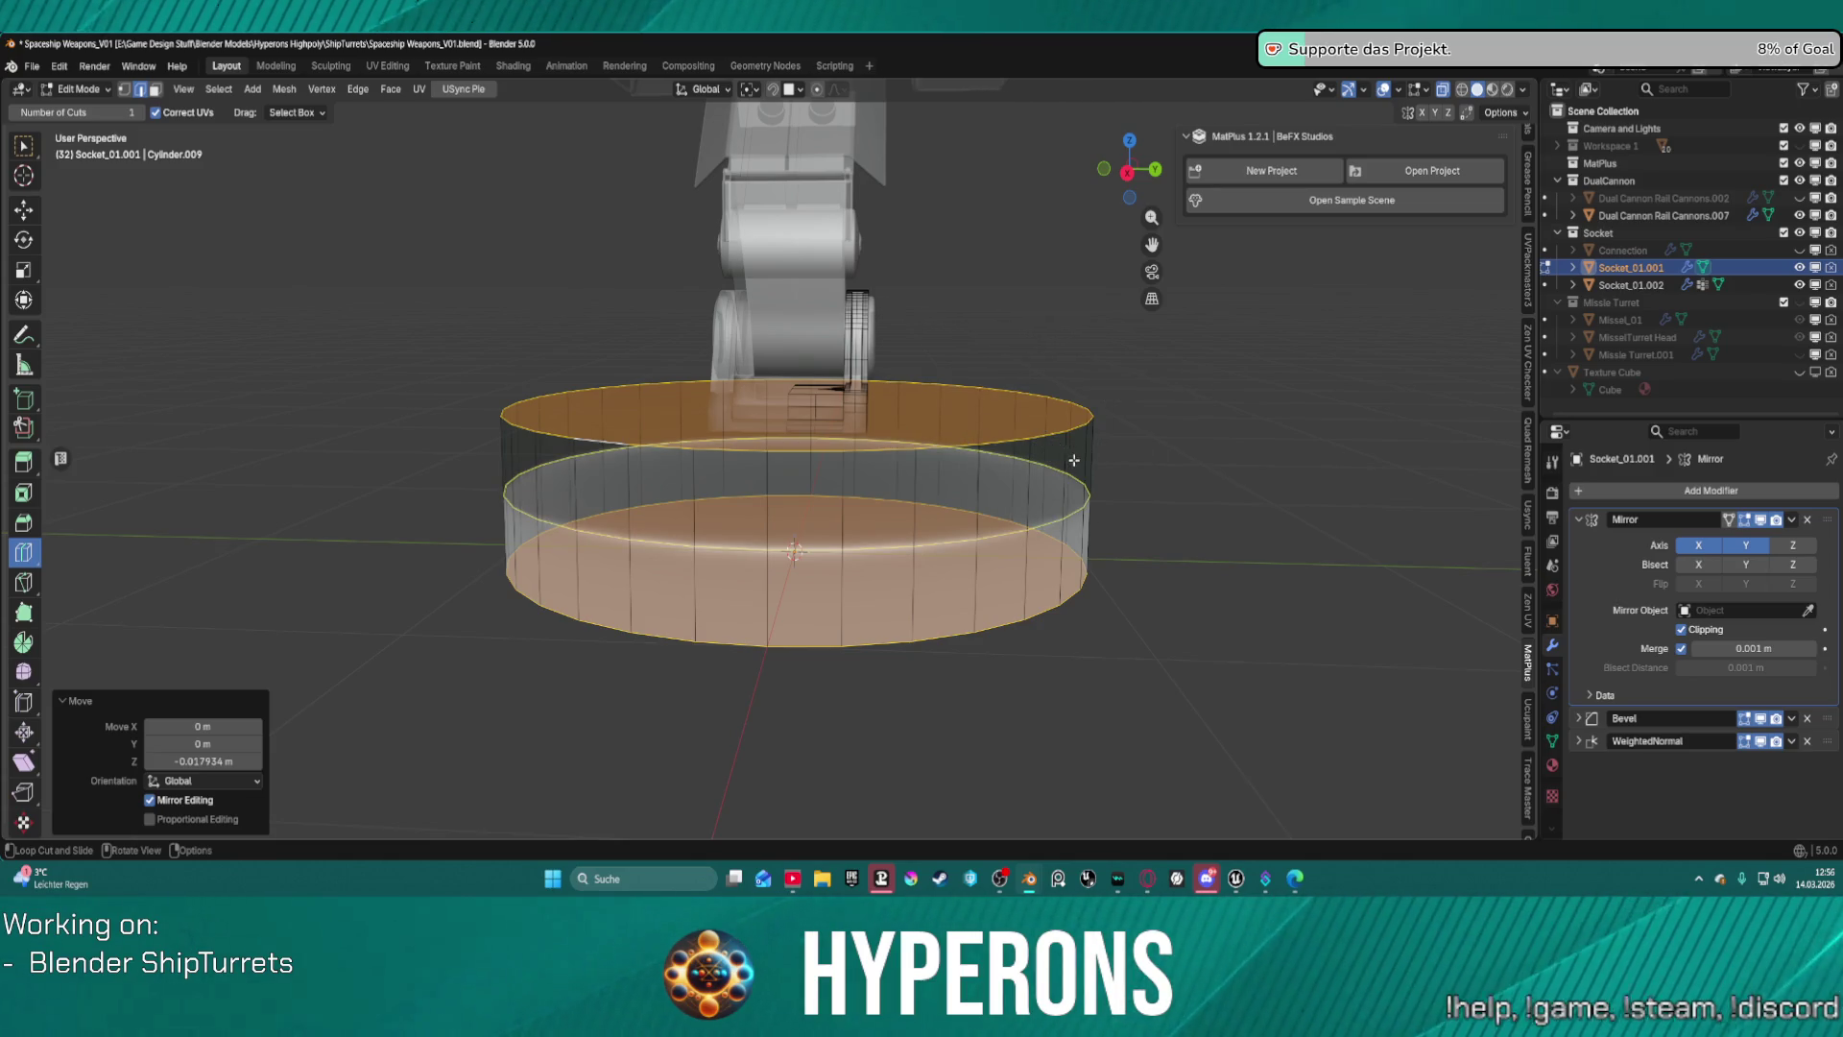
pyautogui.hotkey('alt', 'z')
pyautogui.moveTo(1075, 461)
pyautogui.mouseDown(button='middle')
pyautogui.moveTo(1023, 430)
pyautogui.moveTo(1212, 449)
pyautogui.mouseUp(button='middle')
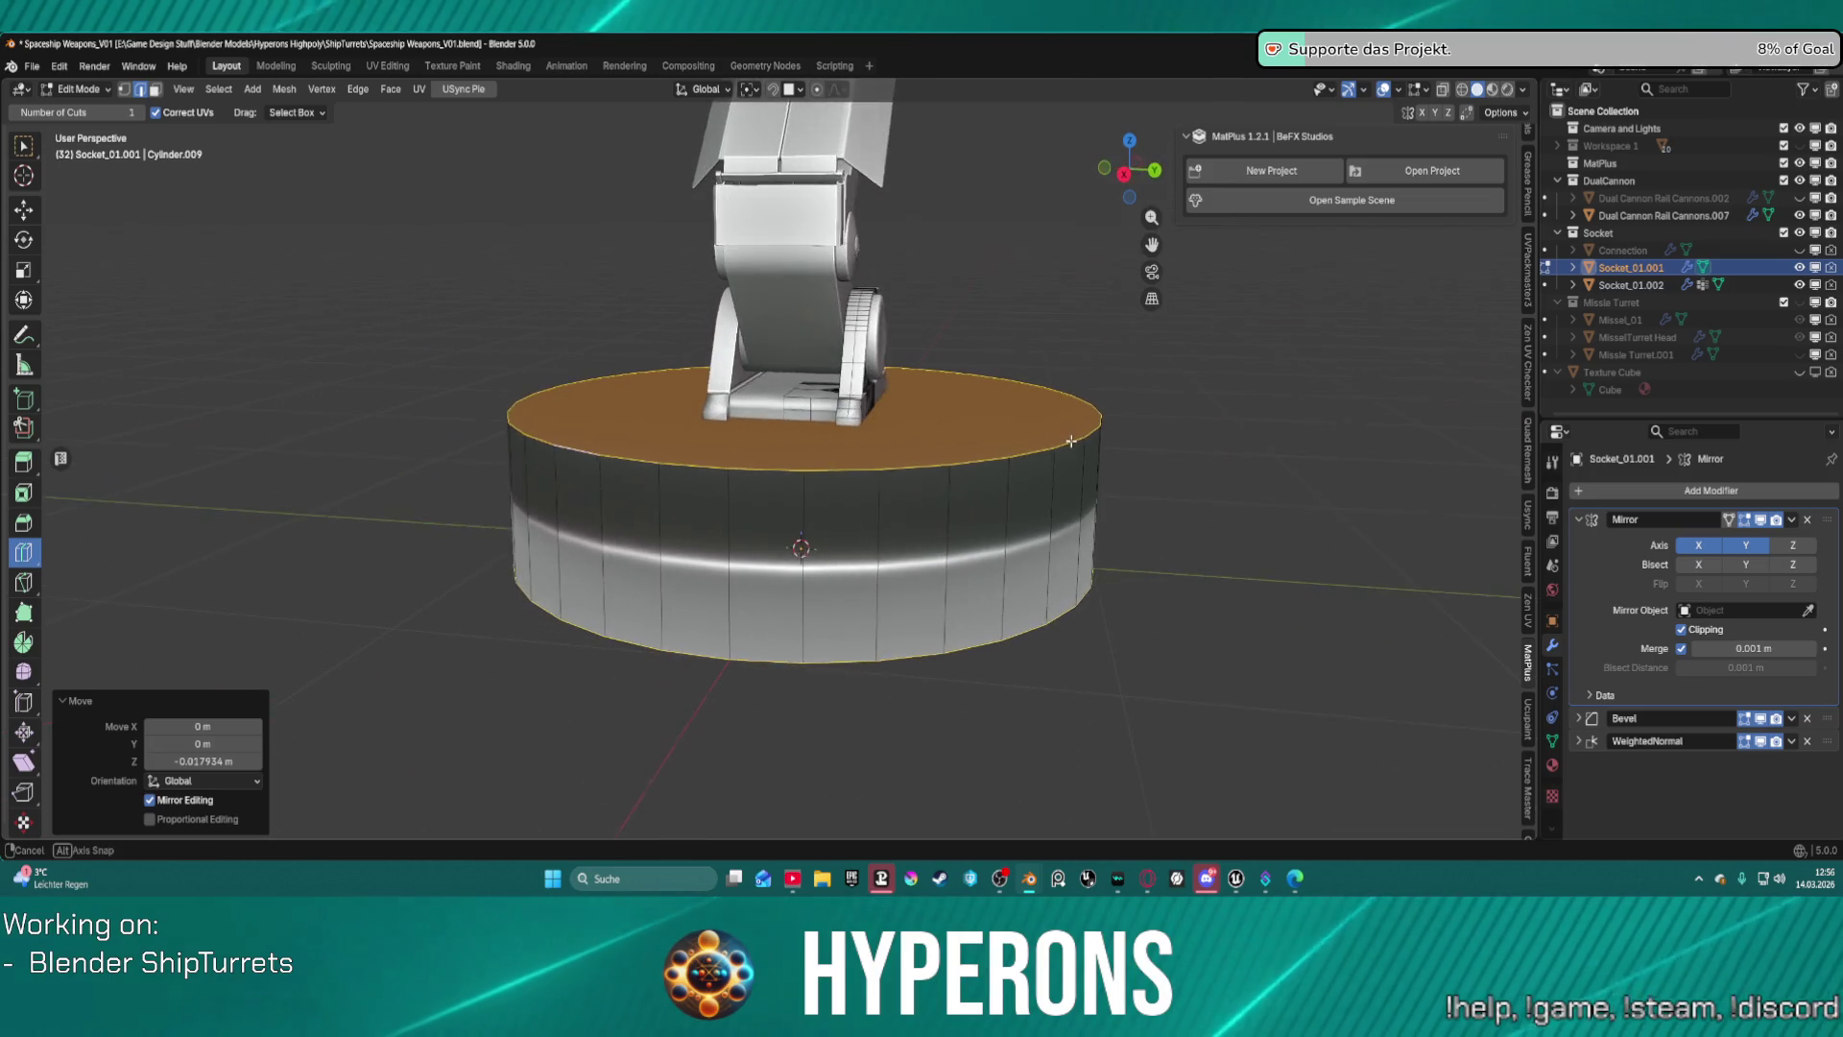
pyautogui.hotkey('ctrl', 'Tab')
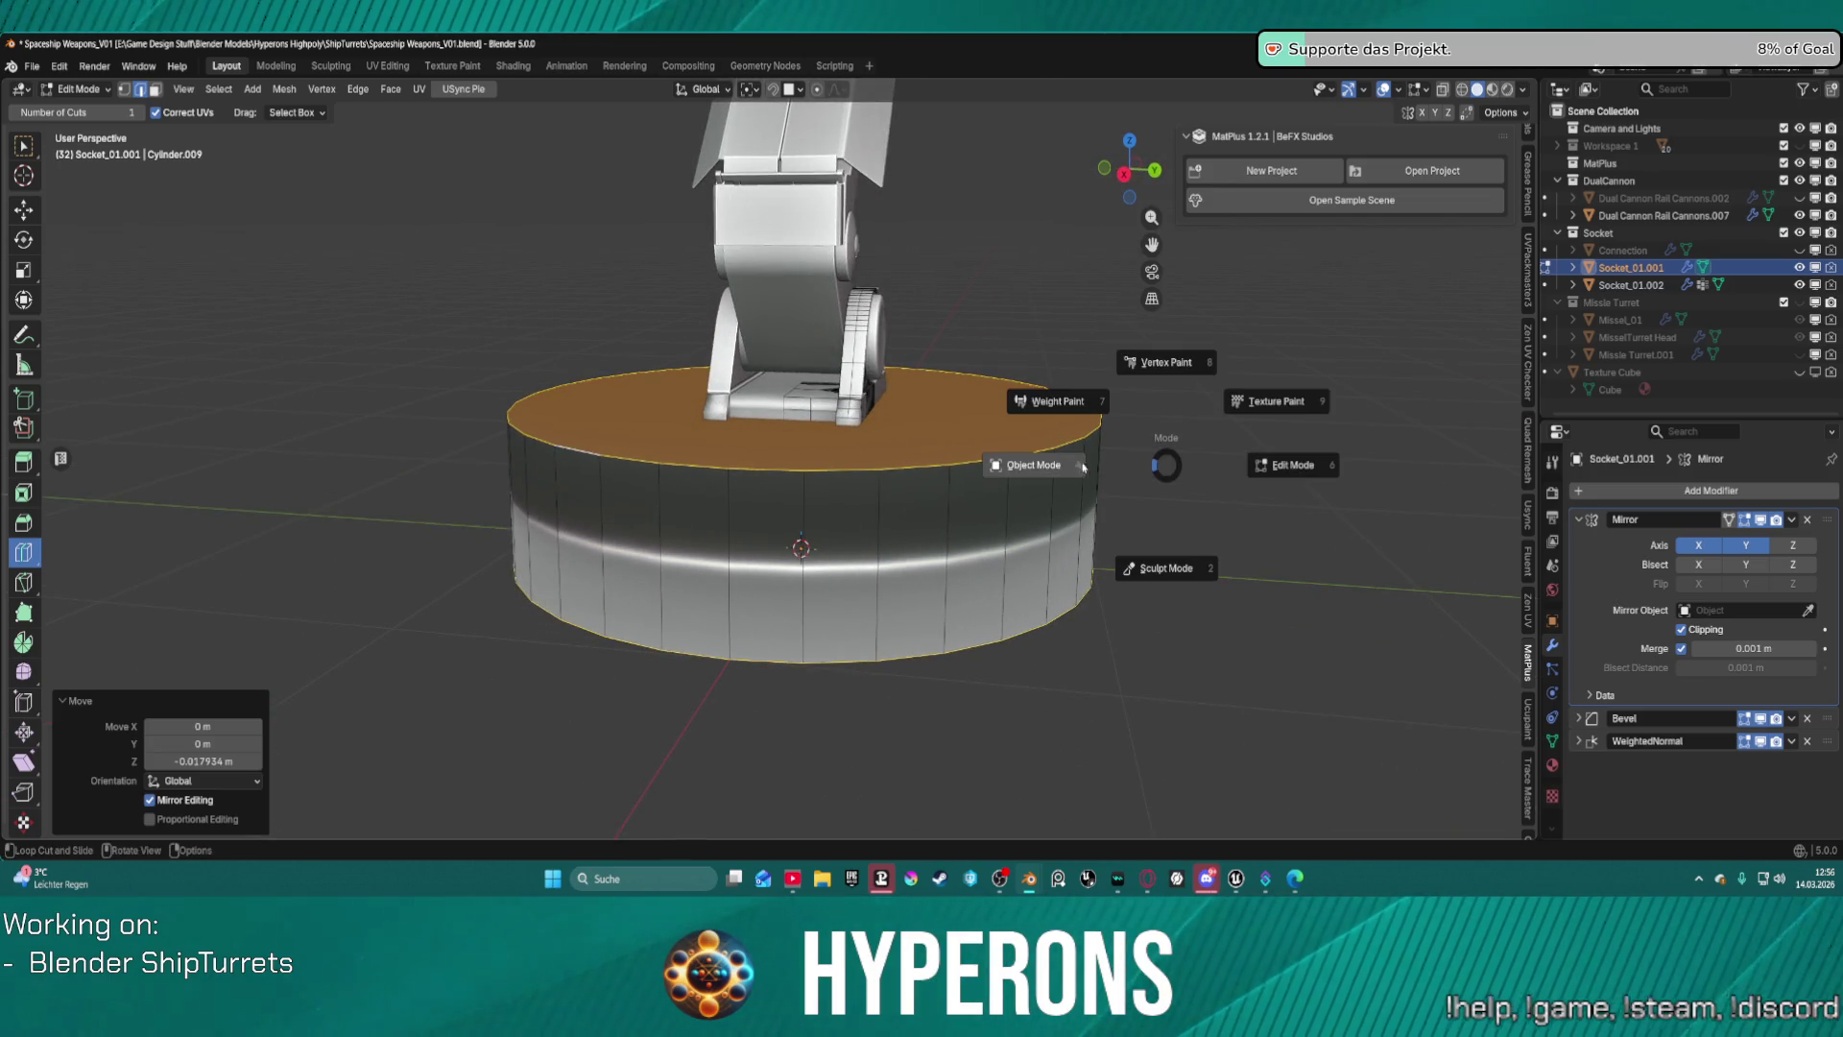
pyautogui.click(1146, 461)
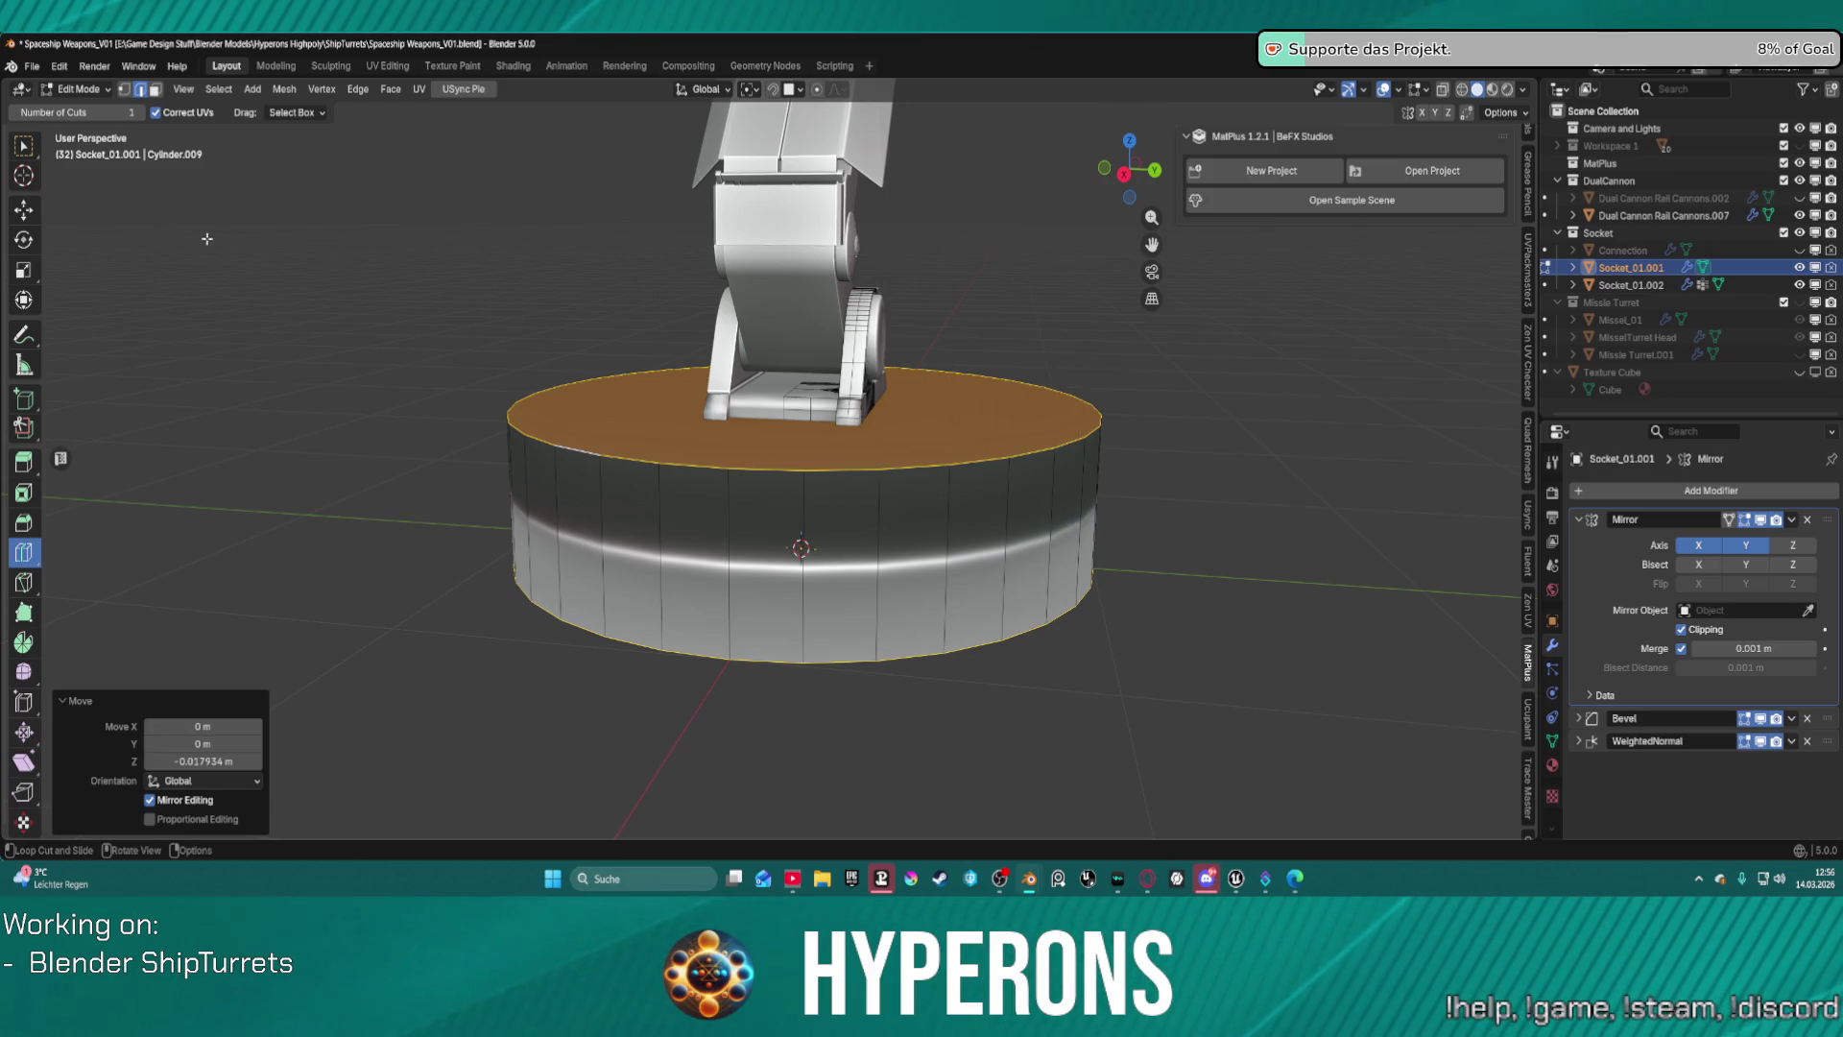
# Switch to the select tool and pick the small bracket piece under the arm with L.
pyautogui.press('w')
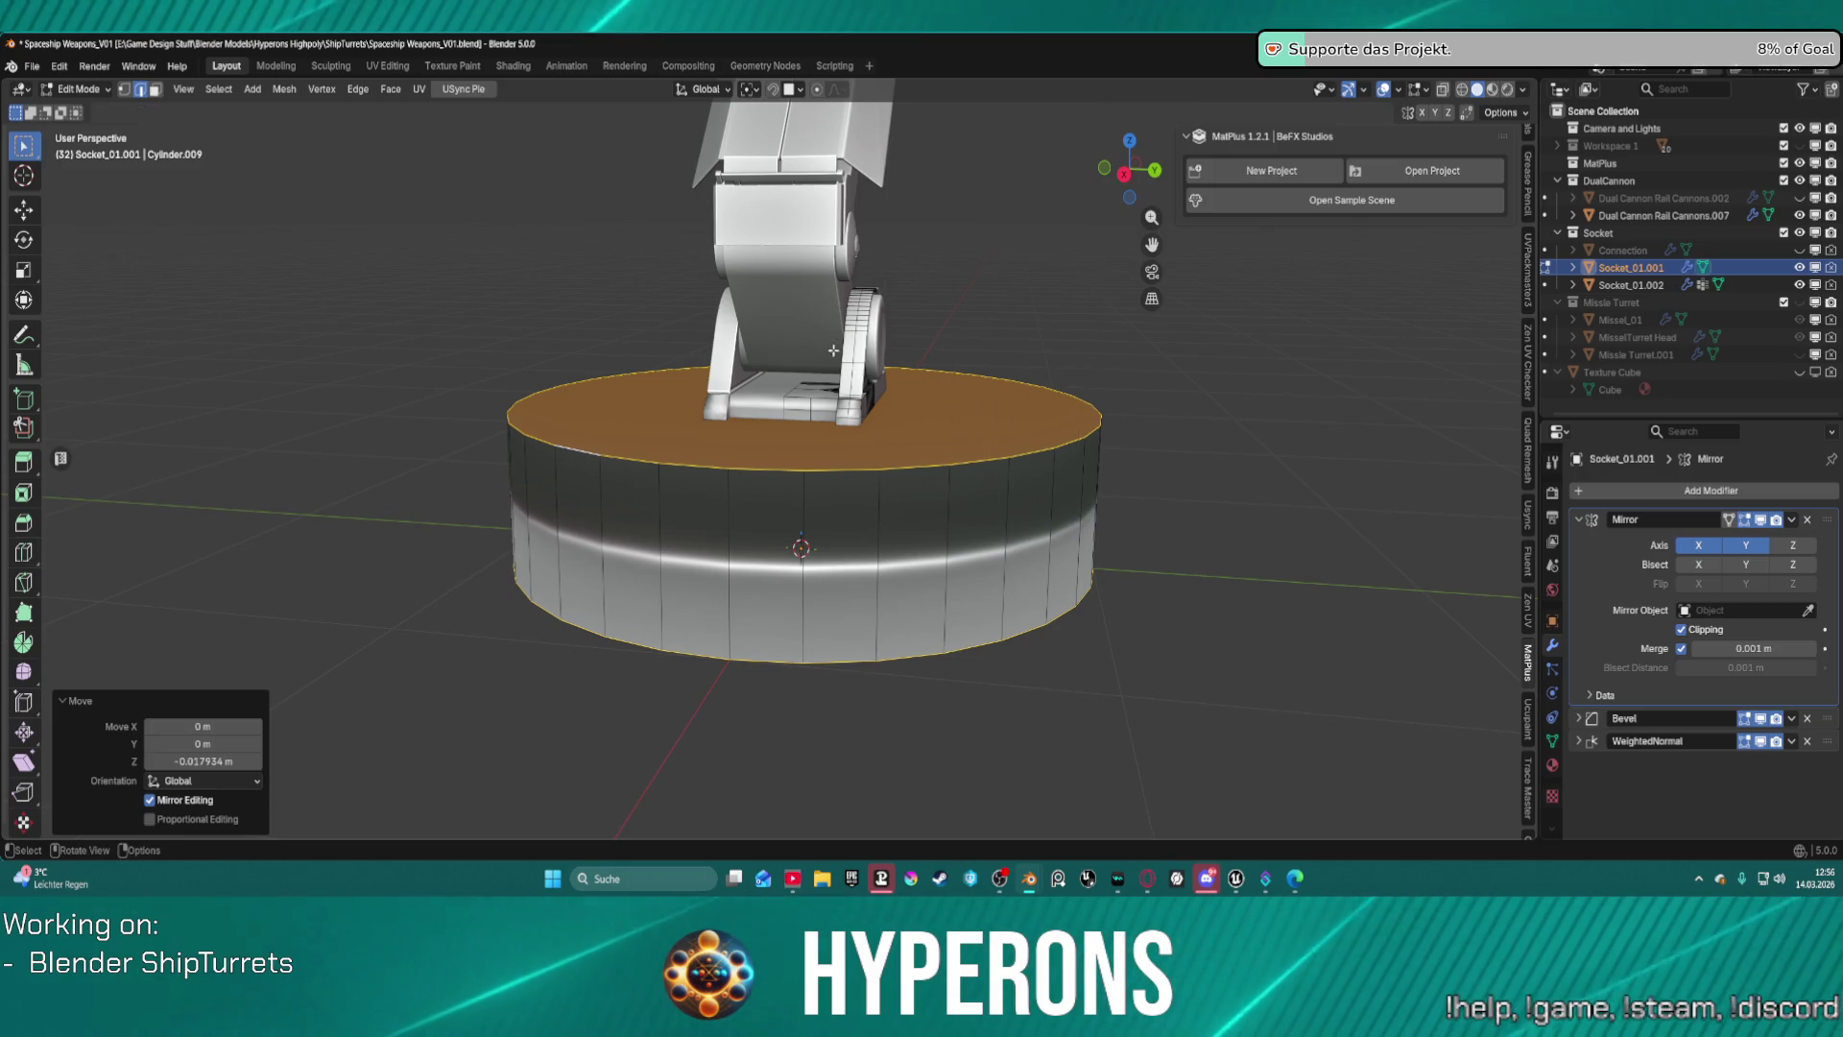
pyautogui.click(959, 362)
pyautogui.press('l')
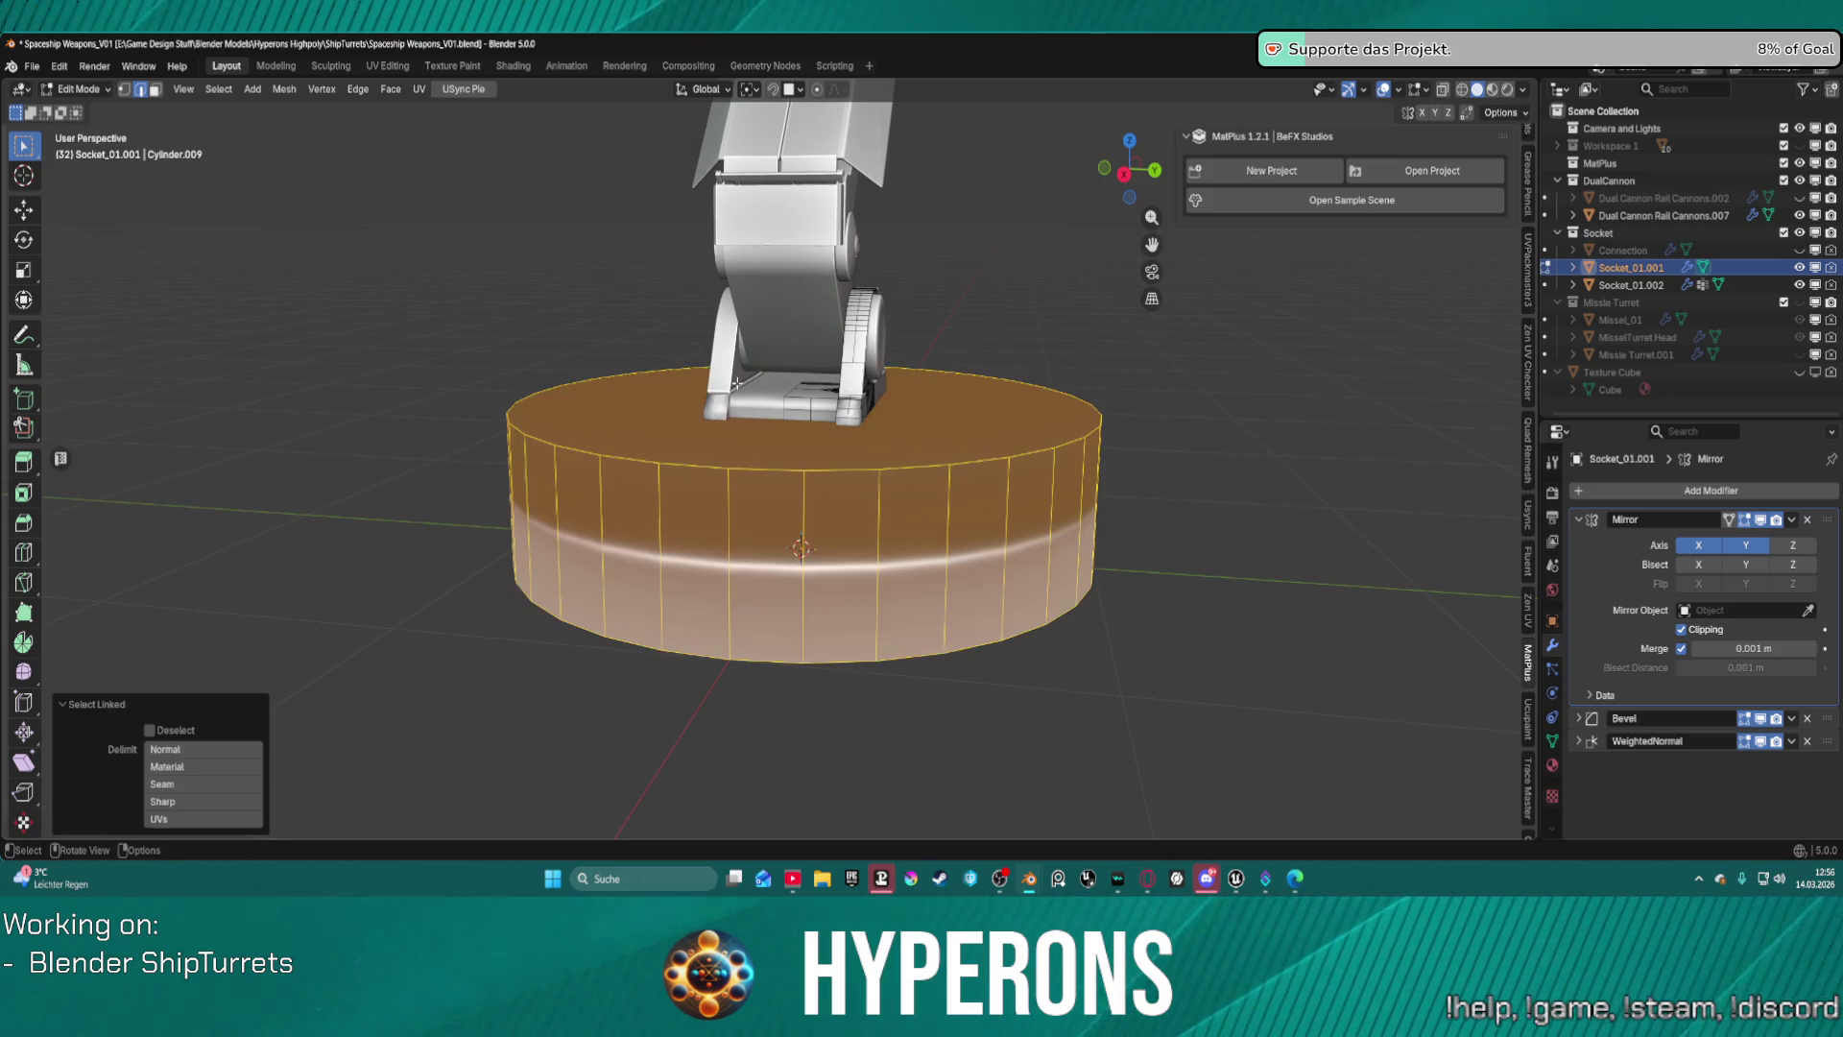
pyautogui.hotkey('alt', 'a')
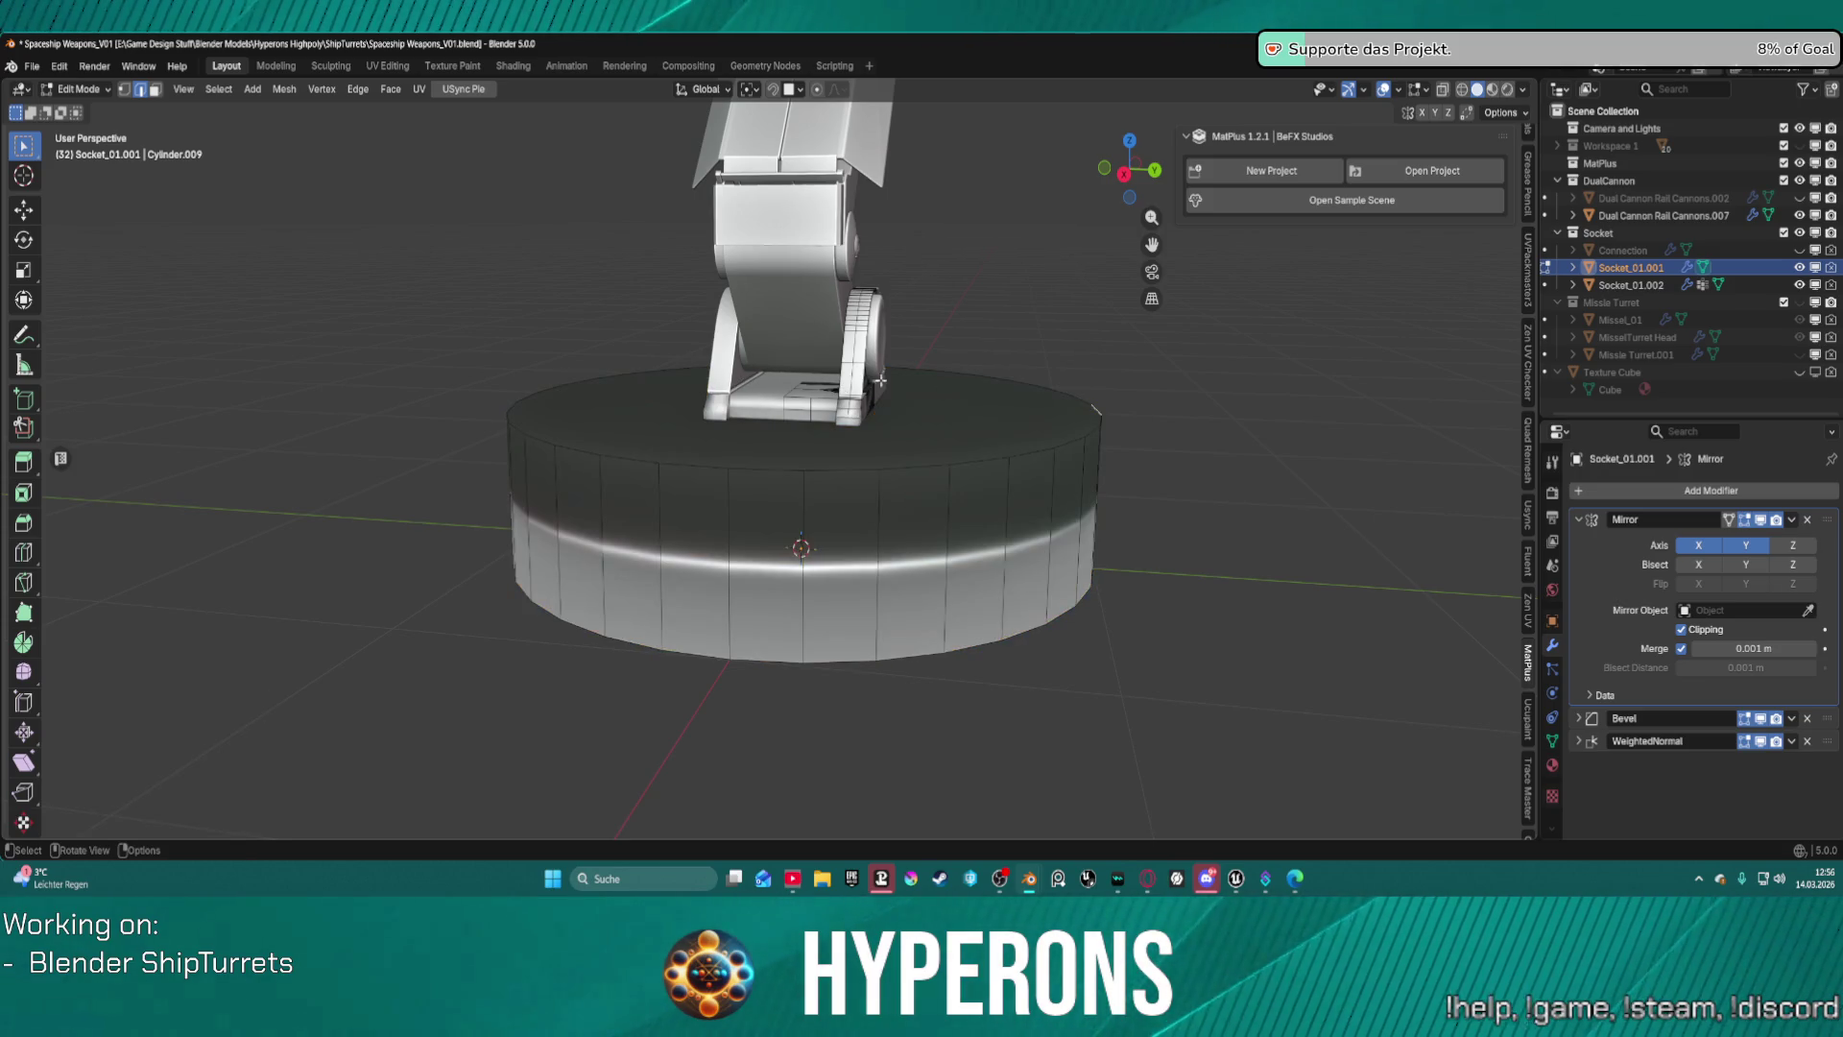
pyautogui.press('l')
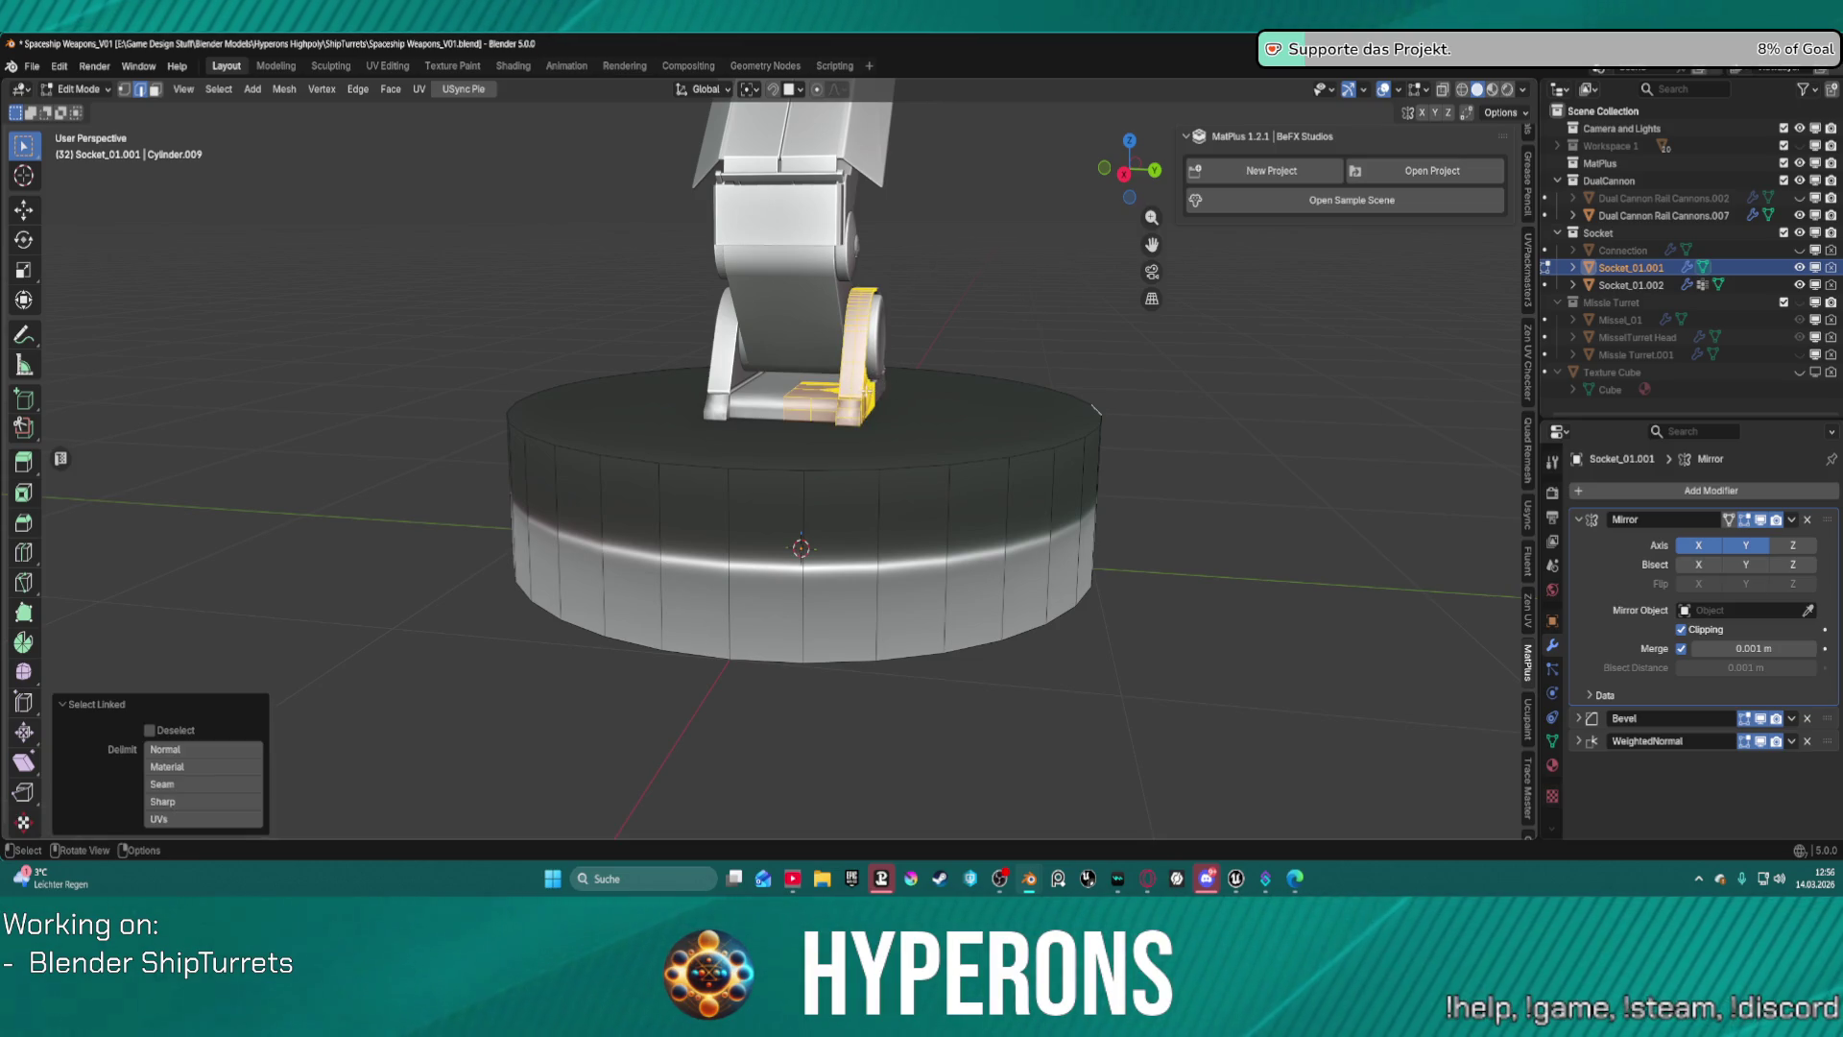
# Hide everything except the bracket and clear its selection.
pyautogui.hotkey('shift', 'h')
pyautogui.scroll(5, 899, 404)
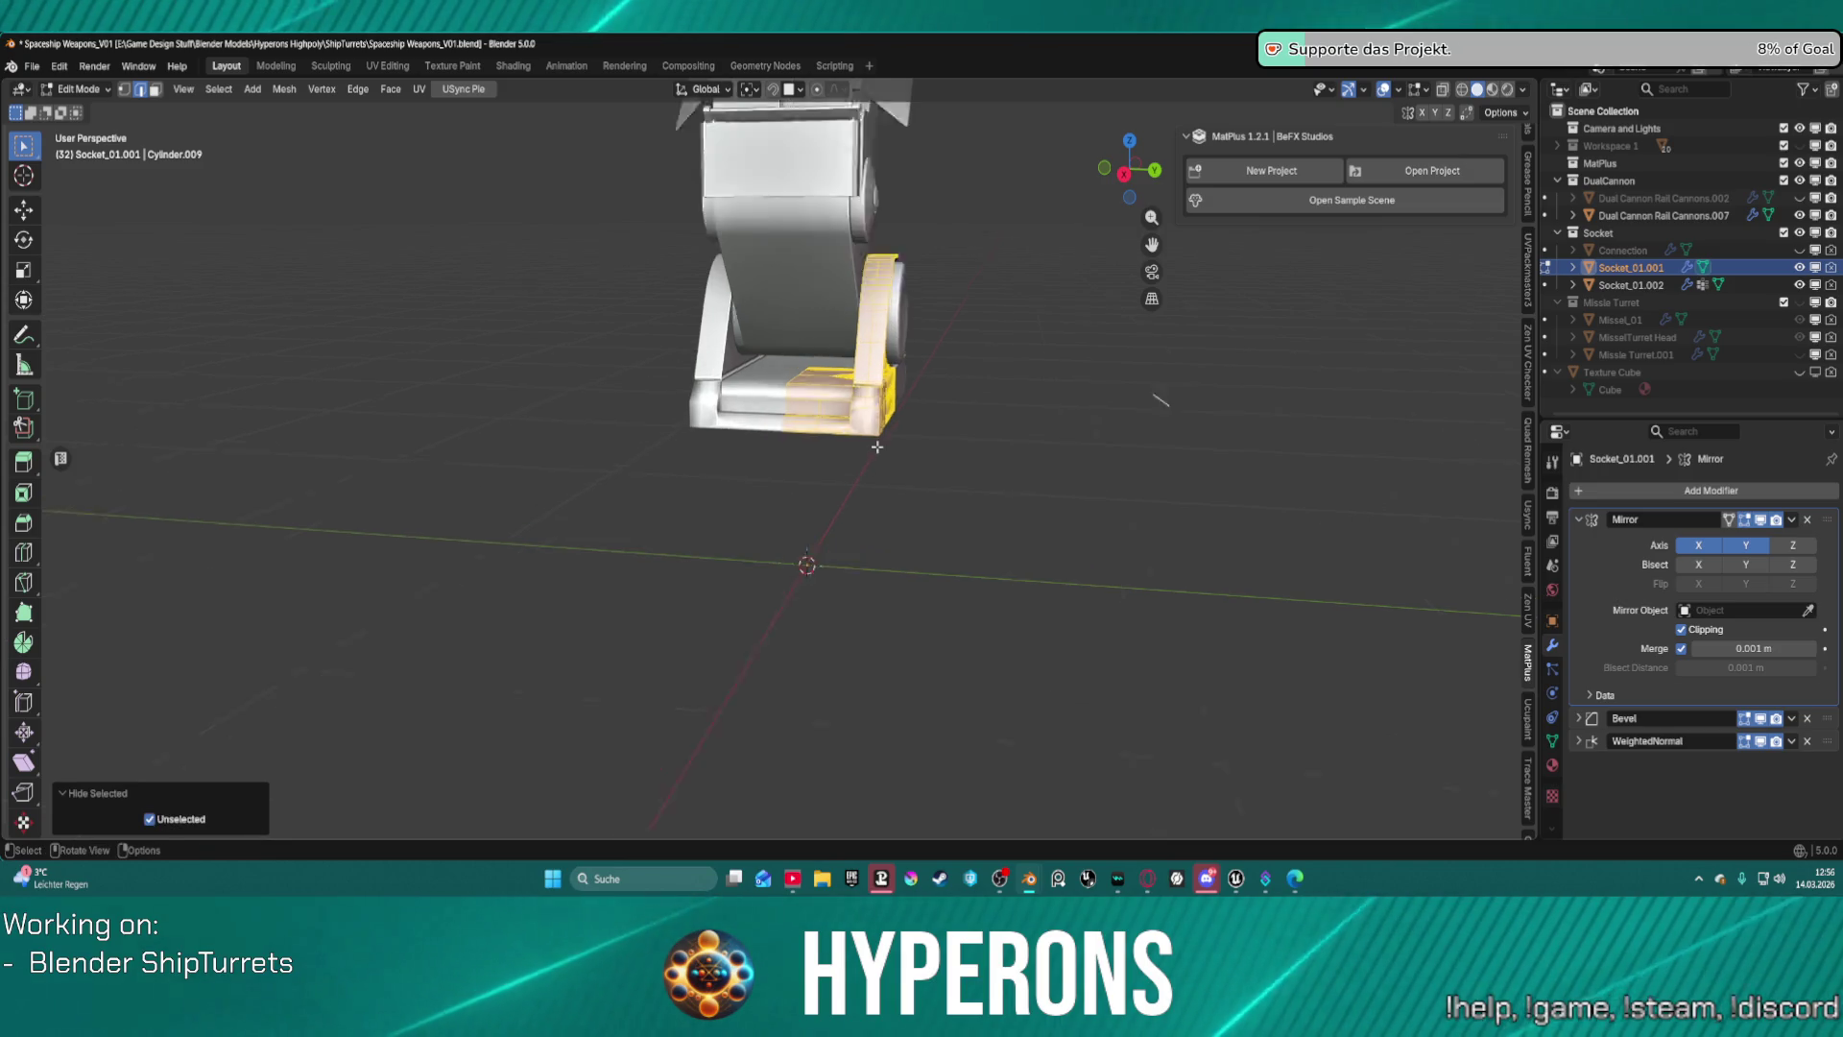
pyautogui.moveTo(899, 404); pyautogui.dragTo(969, 370, button='middle')
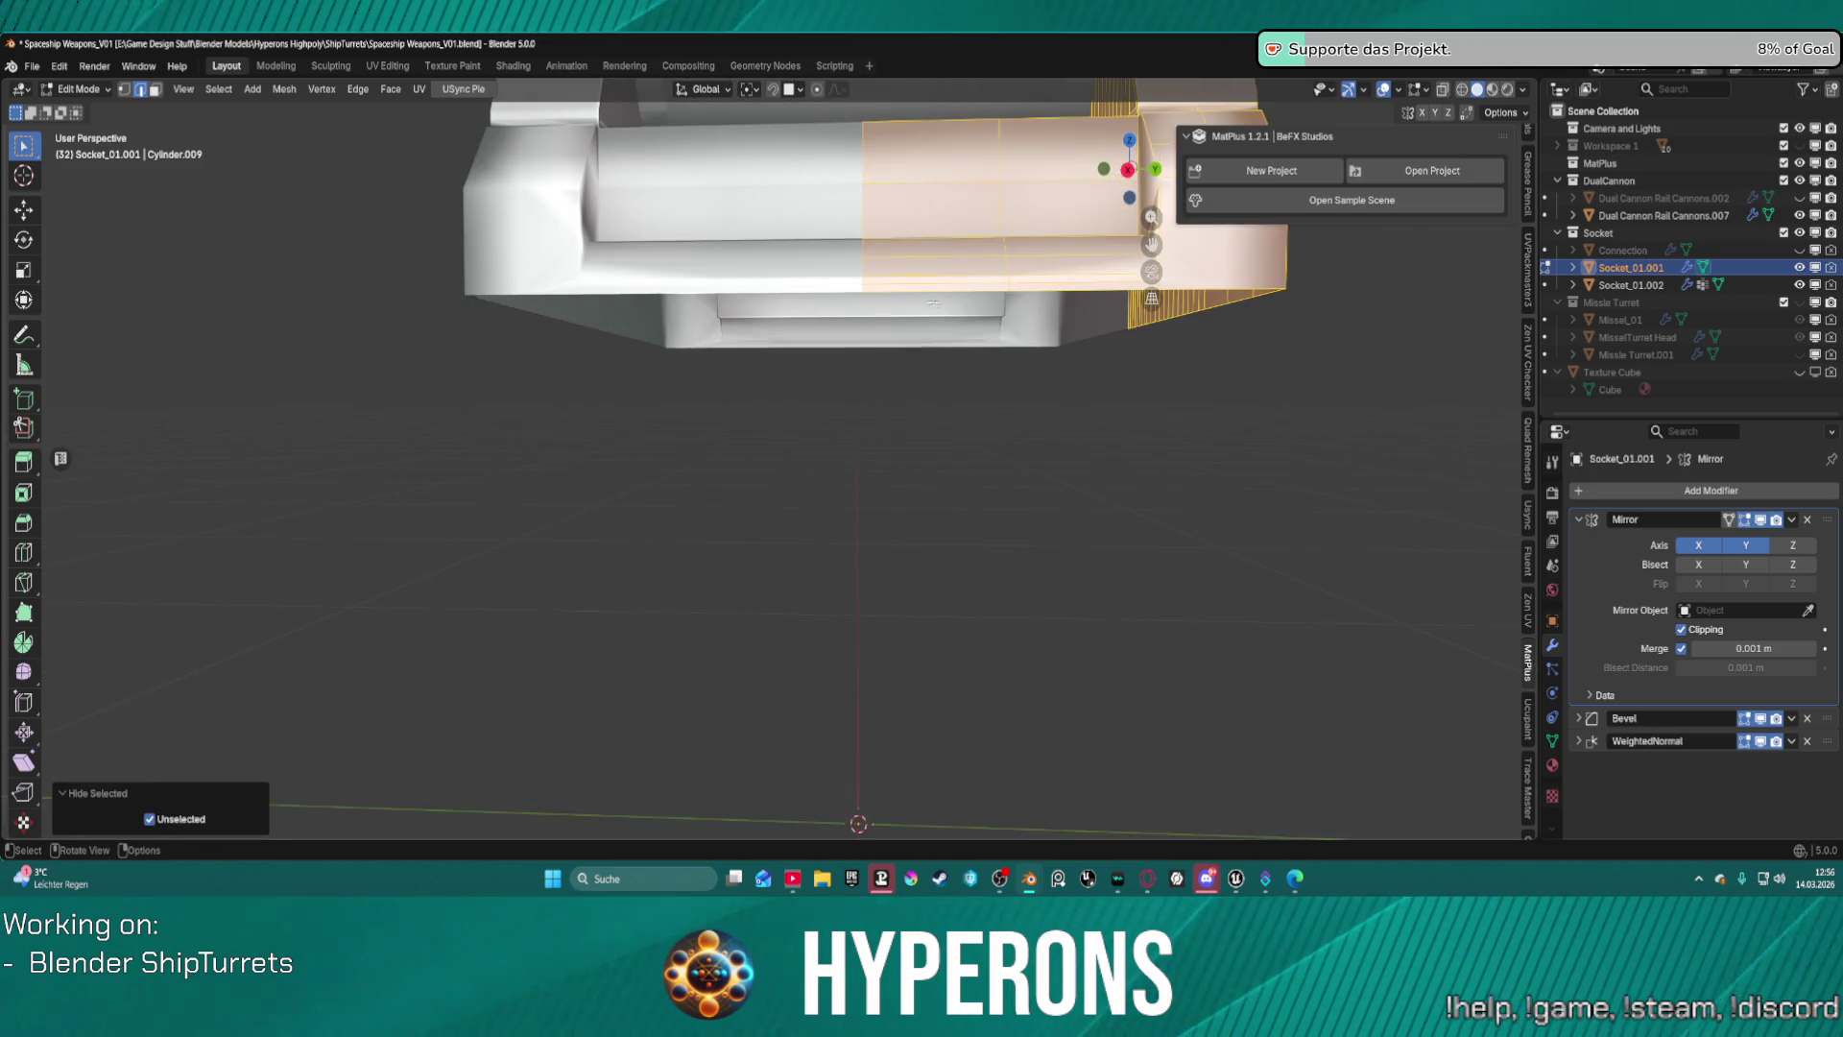
pyautogui.hotkey('alt', 'a')
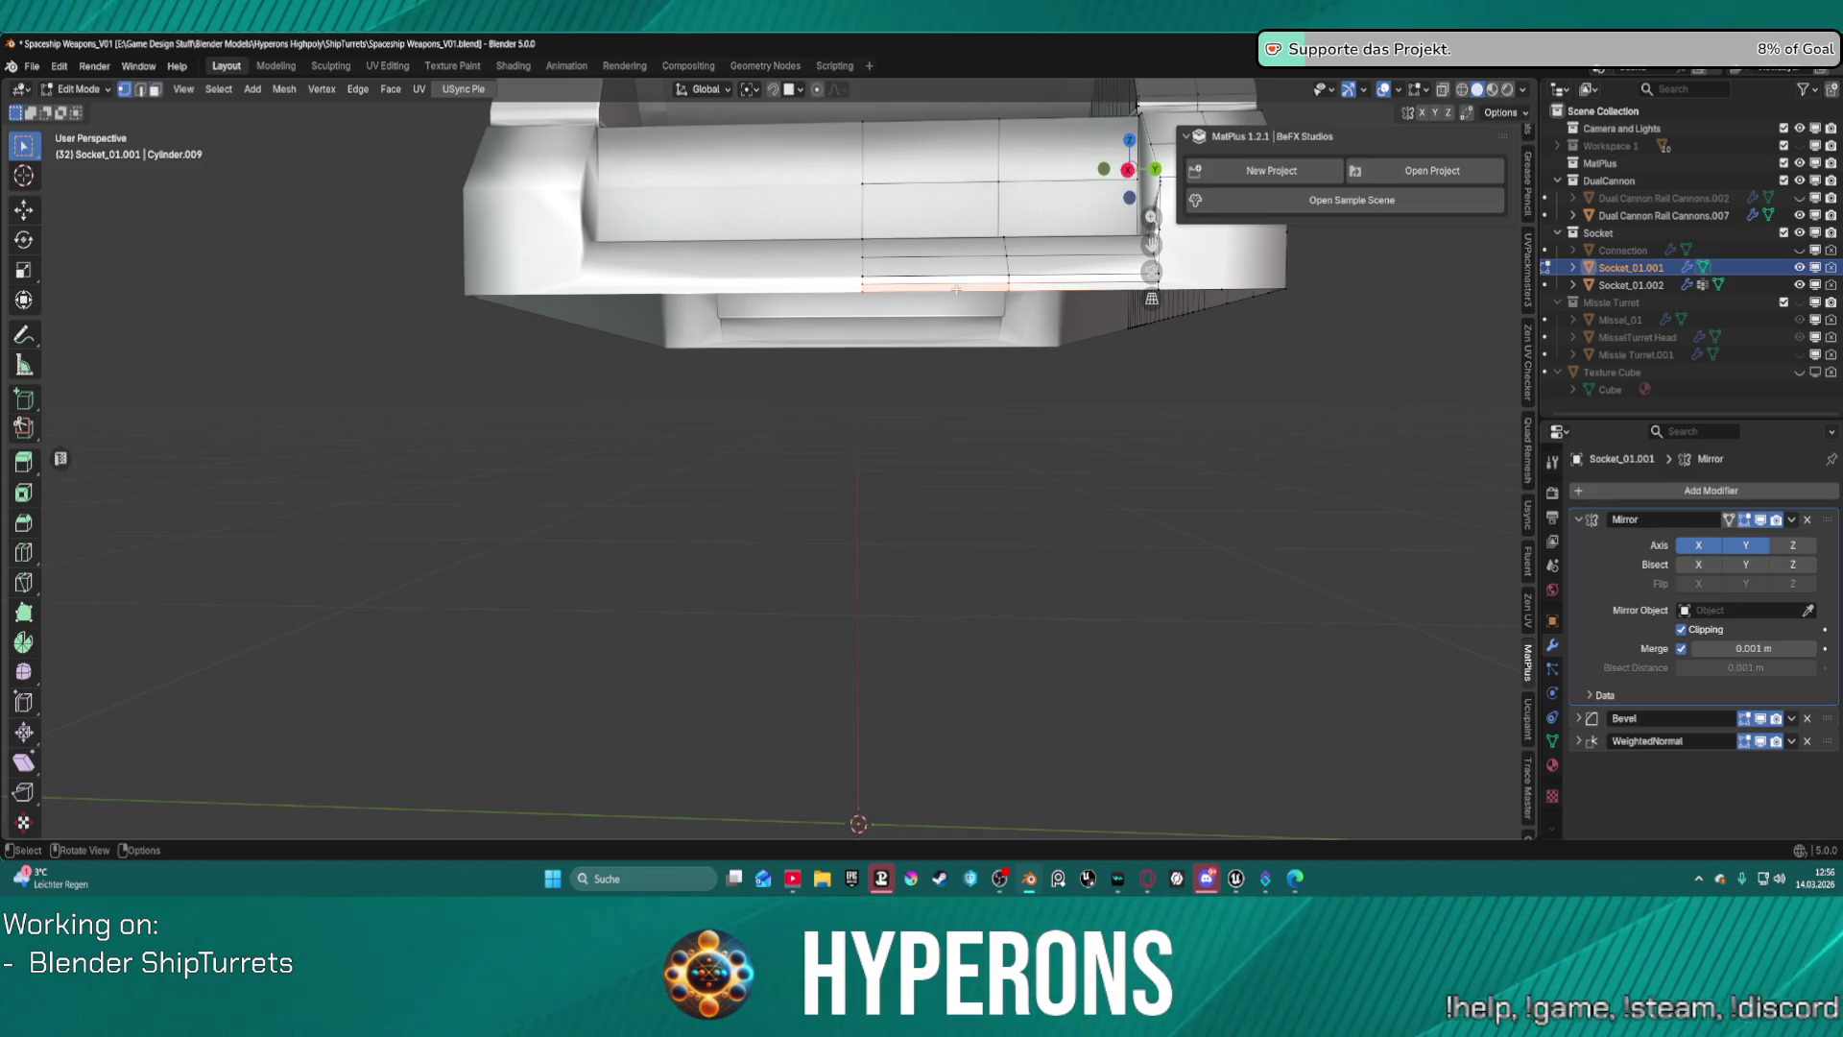
# Select the bracket's lower edge loop and the vertical edge loop near its corner.
pyautogui.keyDown('alt'); pyautogui.click(953, 291); pyautogui.keyUp('alt')
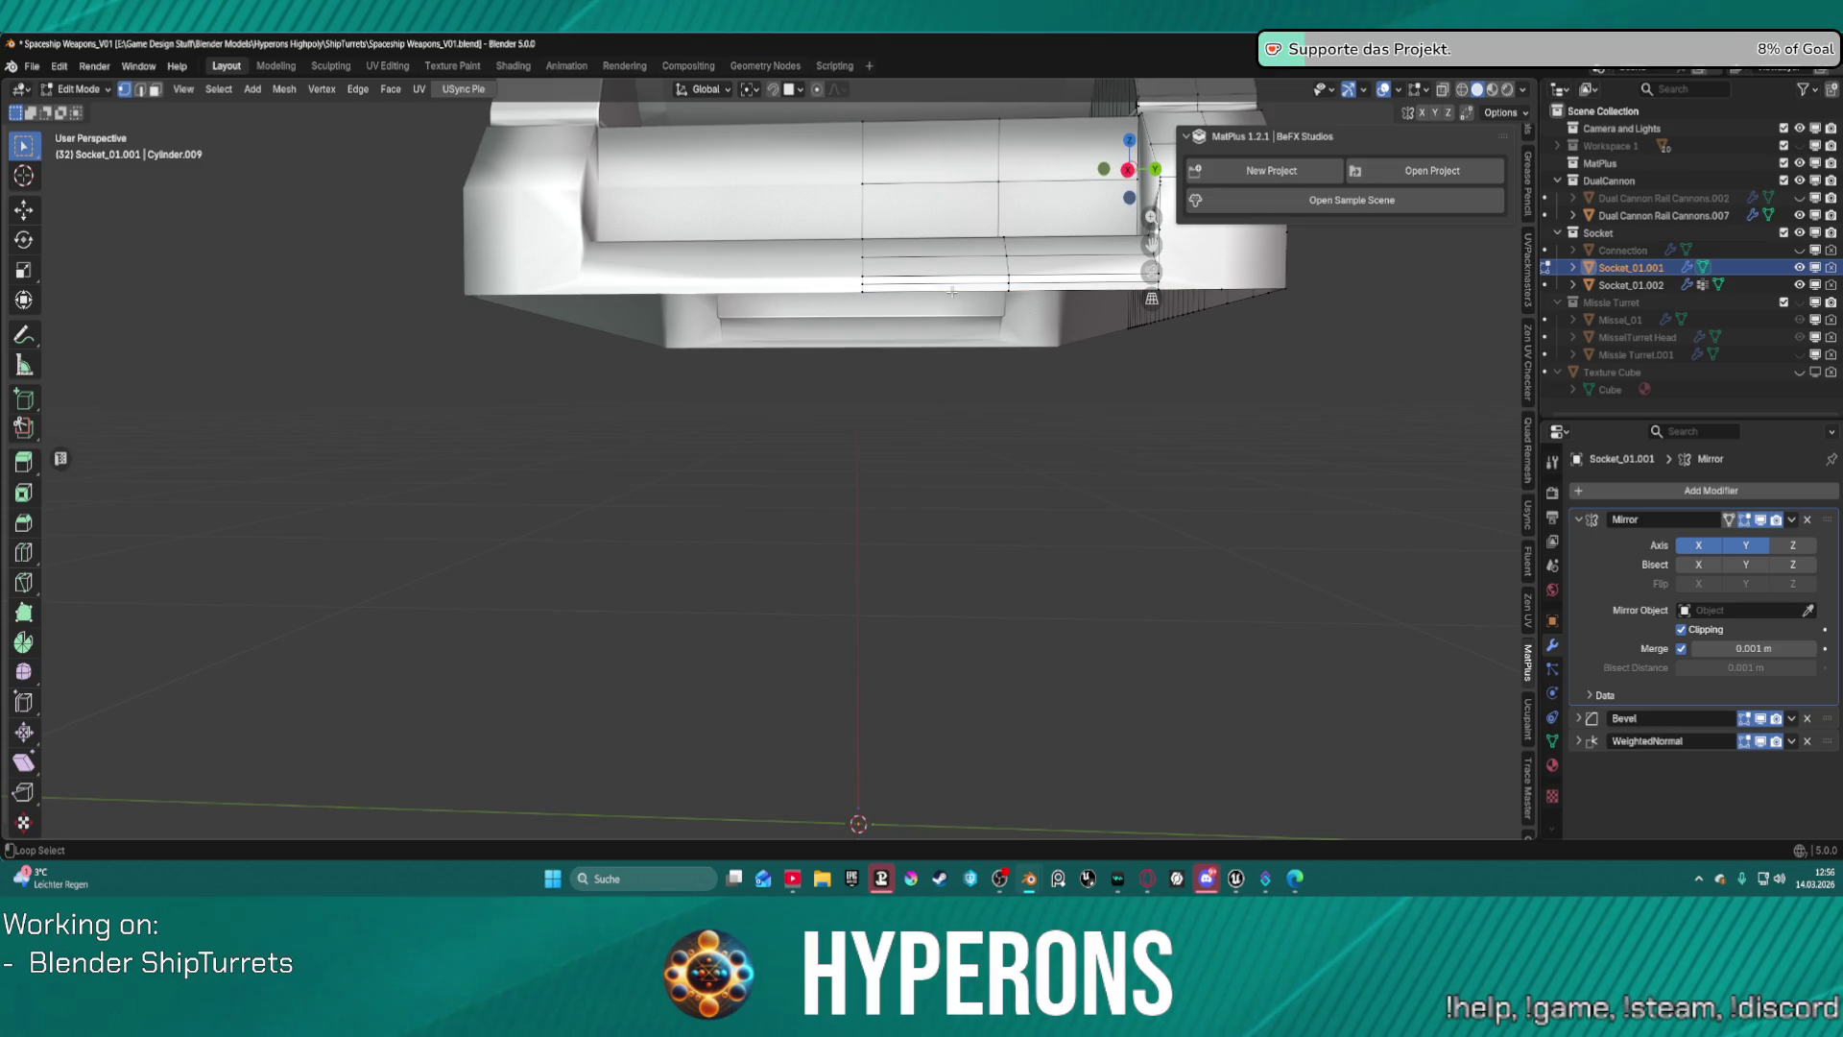
pyautogui.moveTo(952, 291); pyautogui.dragTo(1107, 351, button='middle')
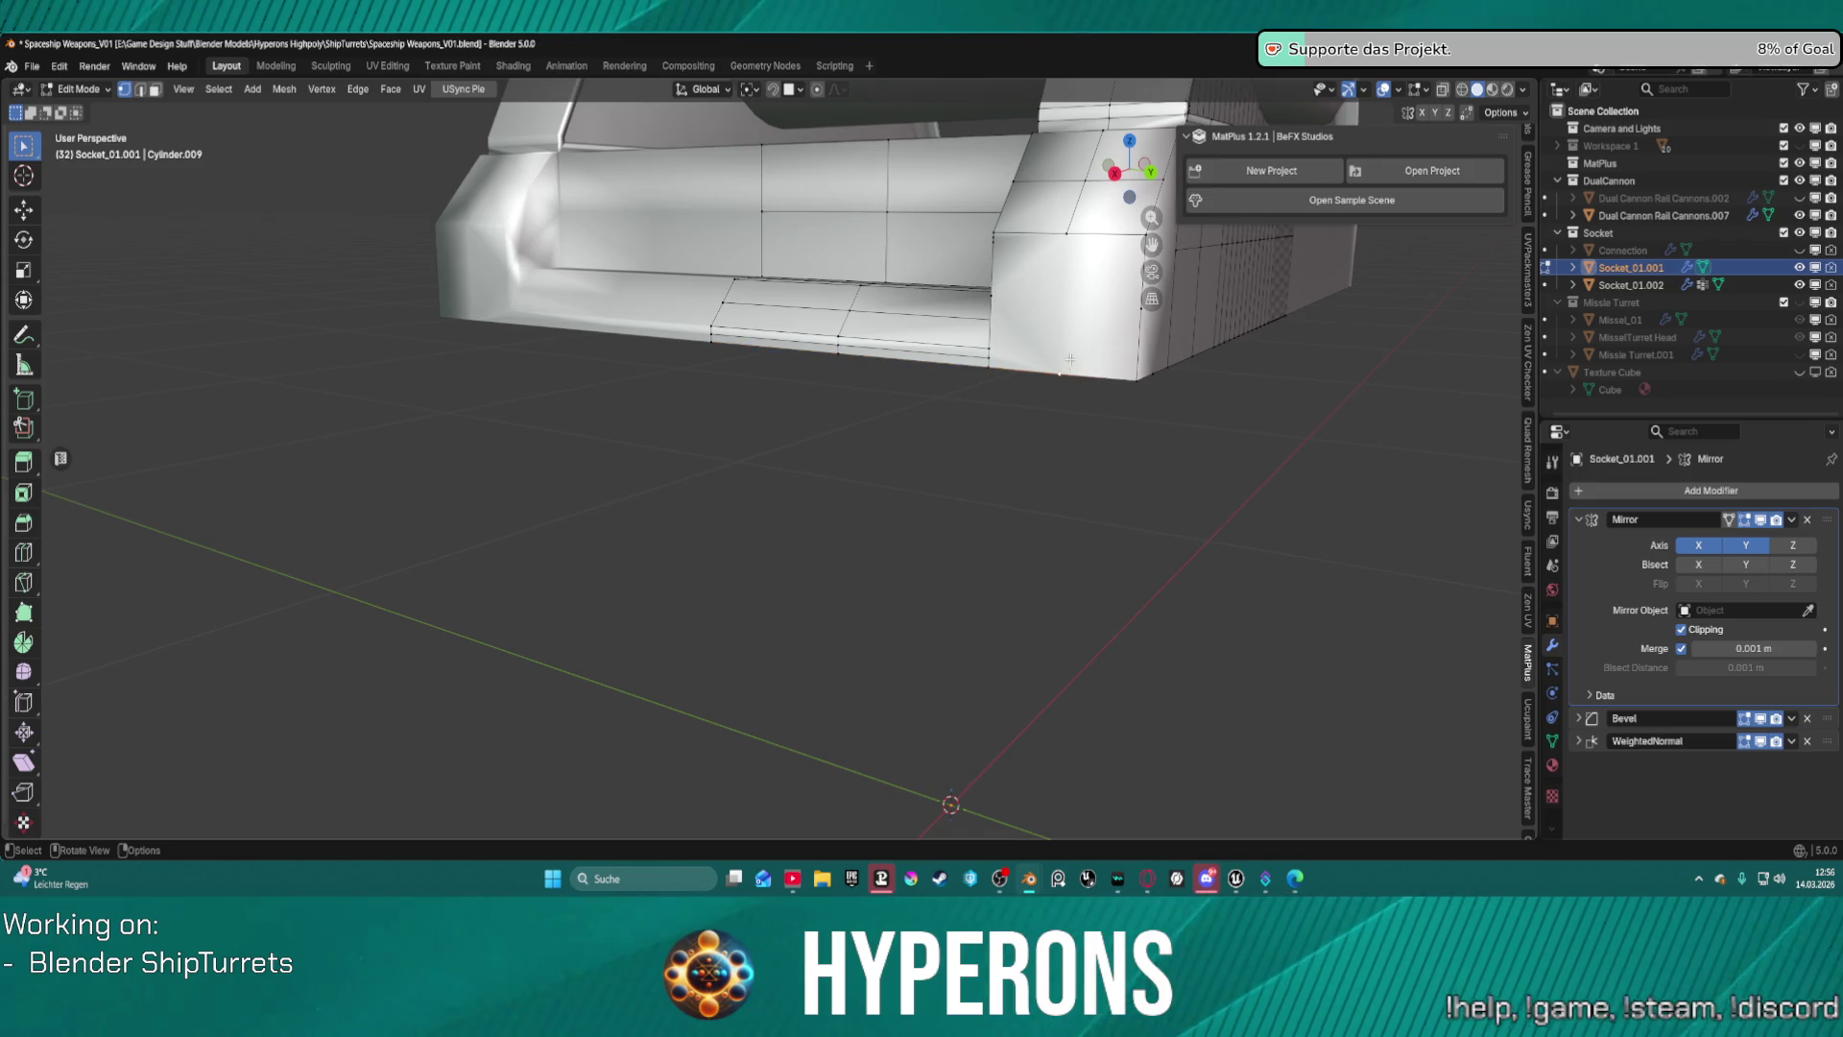
pyautogui.click(1097, 305)
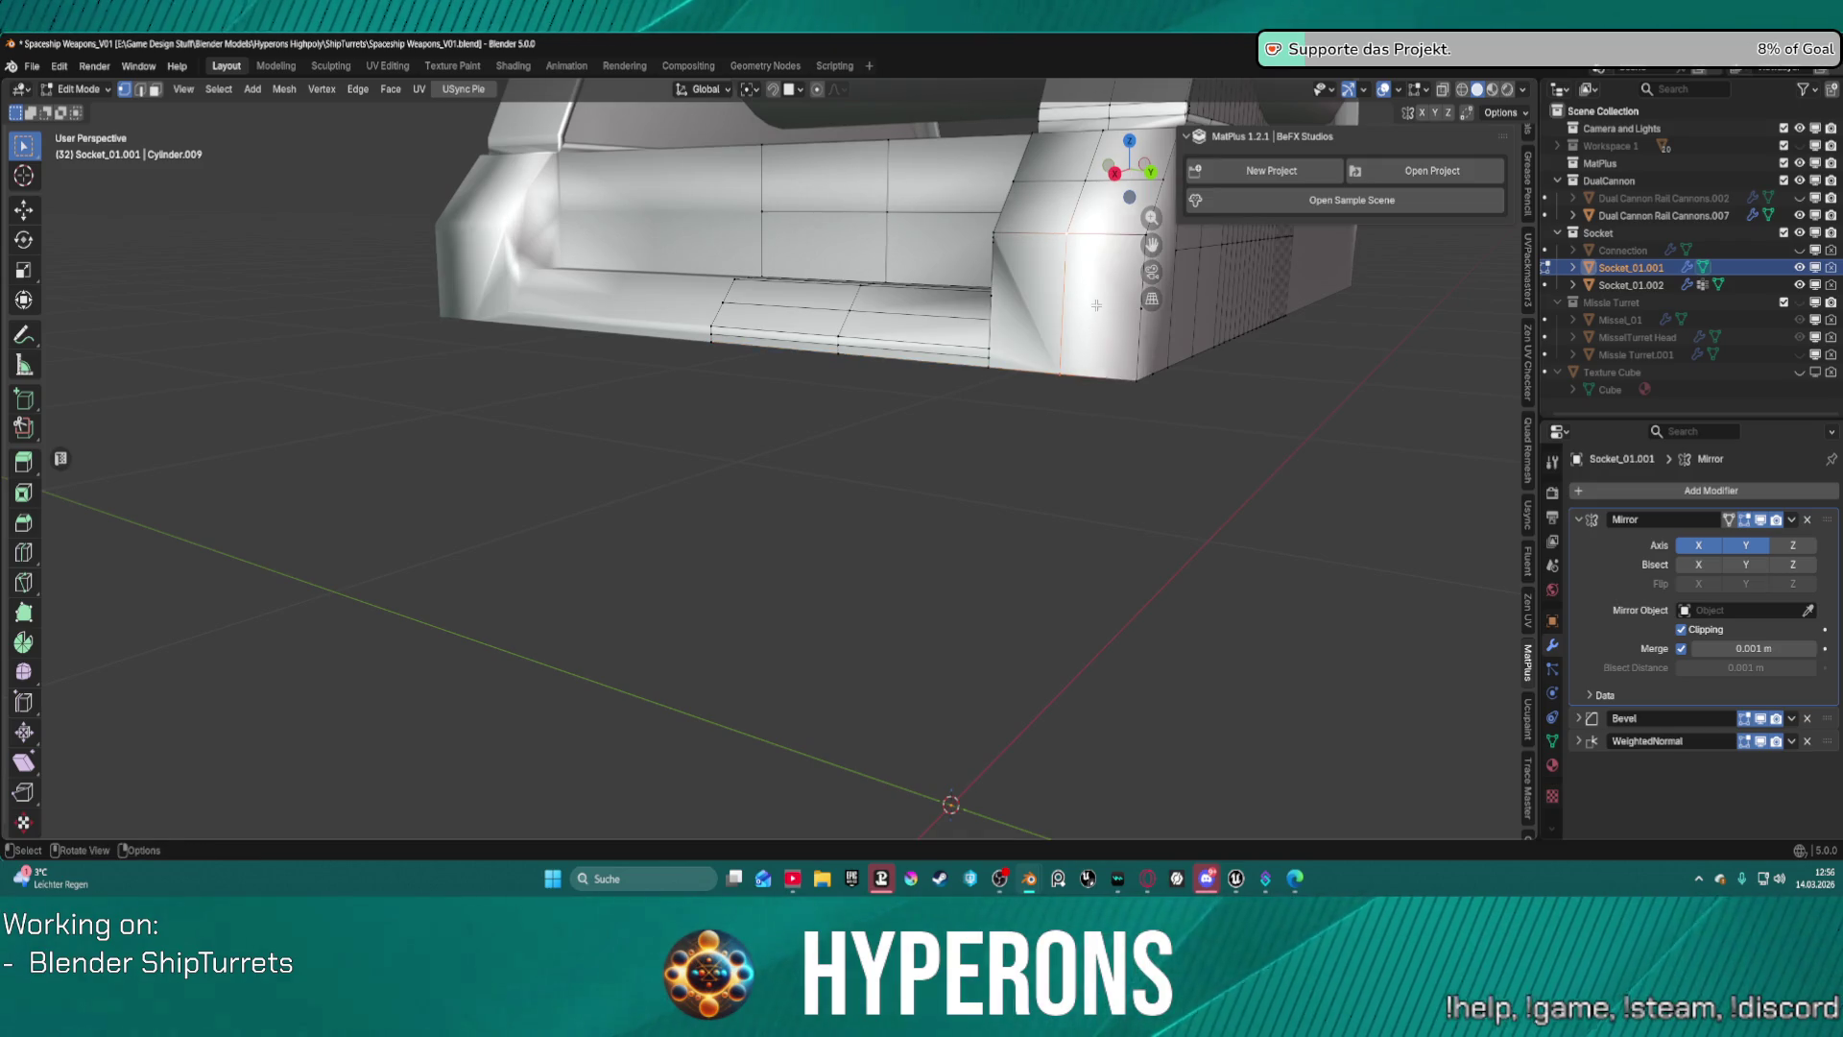
pyautogui.moveTo(1082, 336); pyautogui.dragTo(965, 310, button='middle')
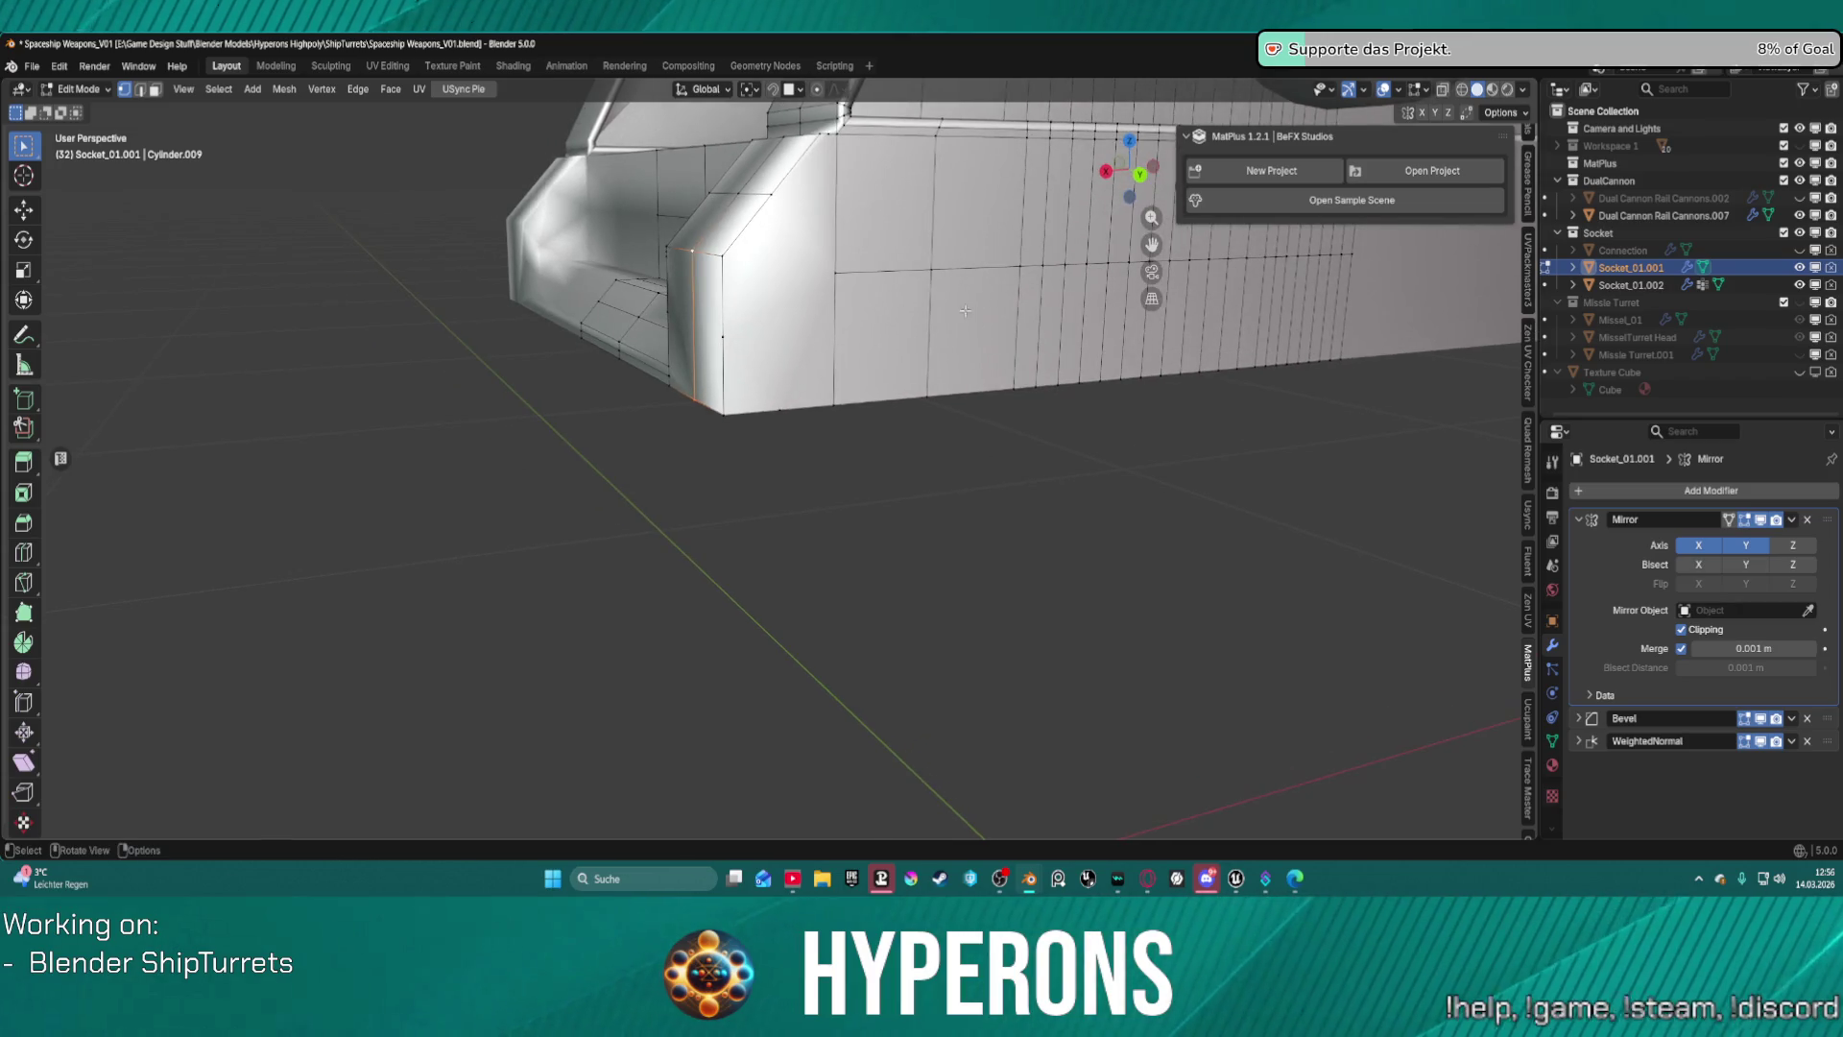
pyautogui.keyDown('shift'); pyautogui.click(731, 340); pyautogui.keyUp('shift')
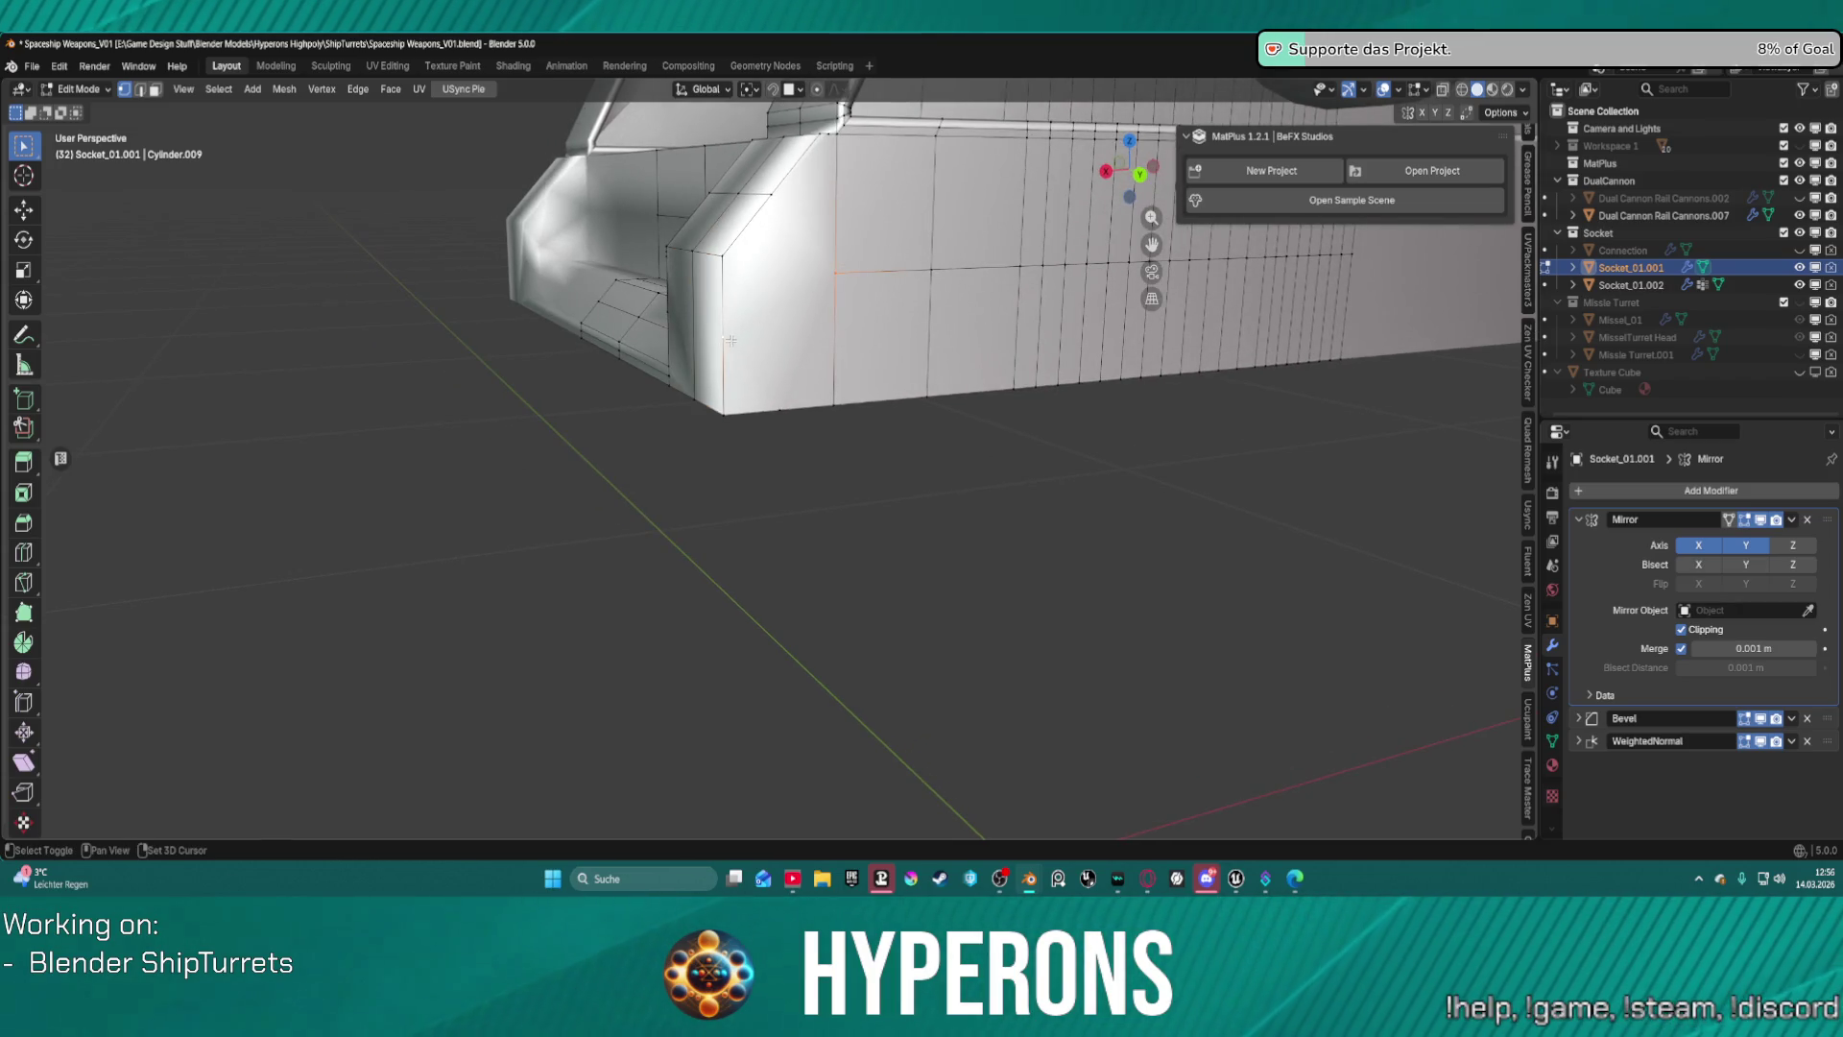
pyautogui.keyDown('shift'); pyautogui.click(836, 344); pyautogui.keyUp('shift')
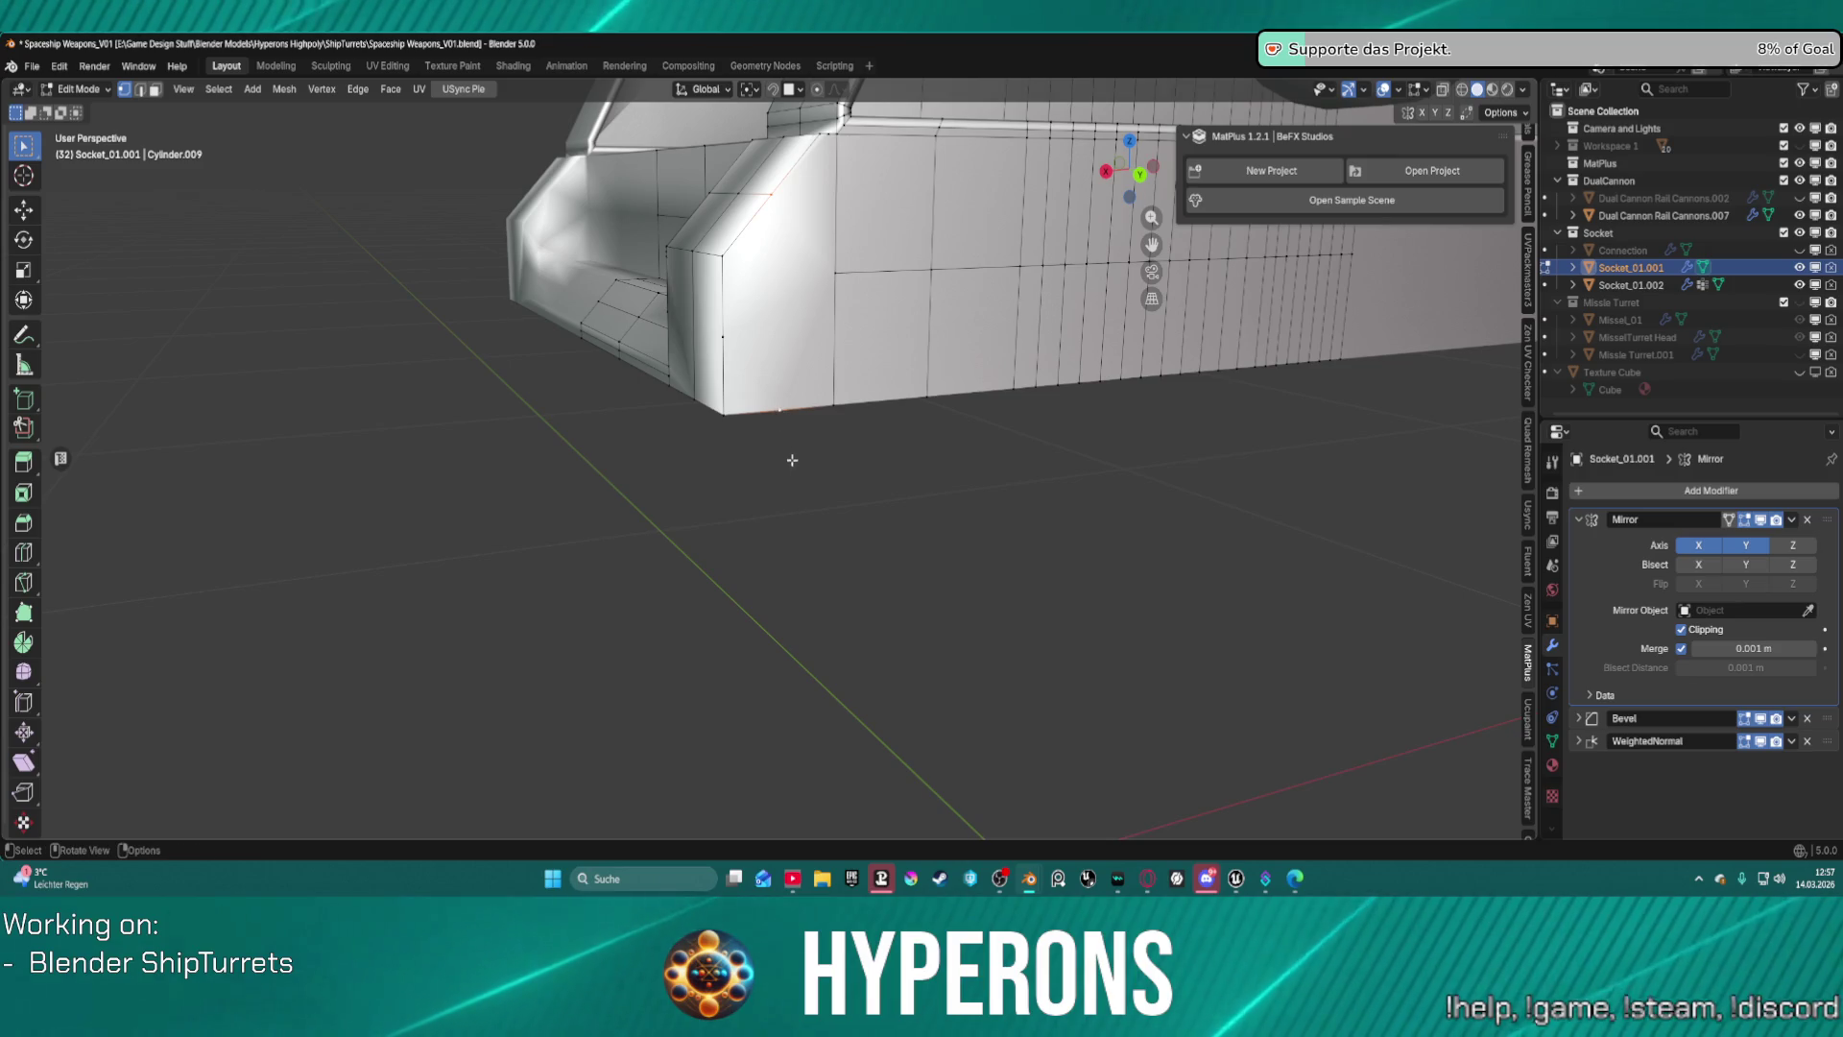
pyautogui.keyDown('alt'); pyautogui.click(768, 351); pyautogui.keyUp('alt')
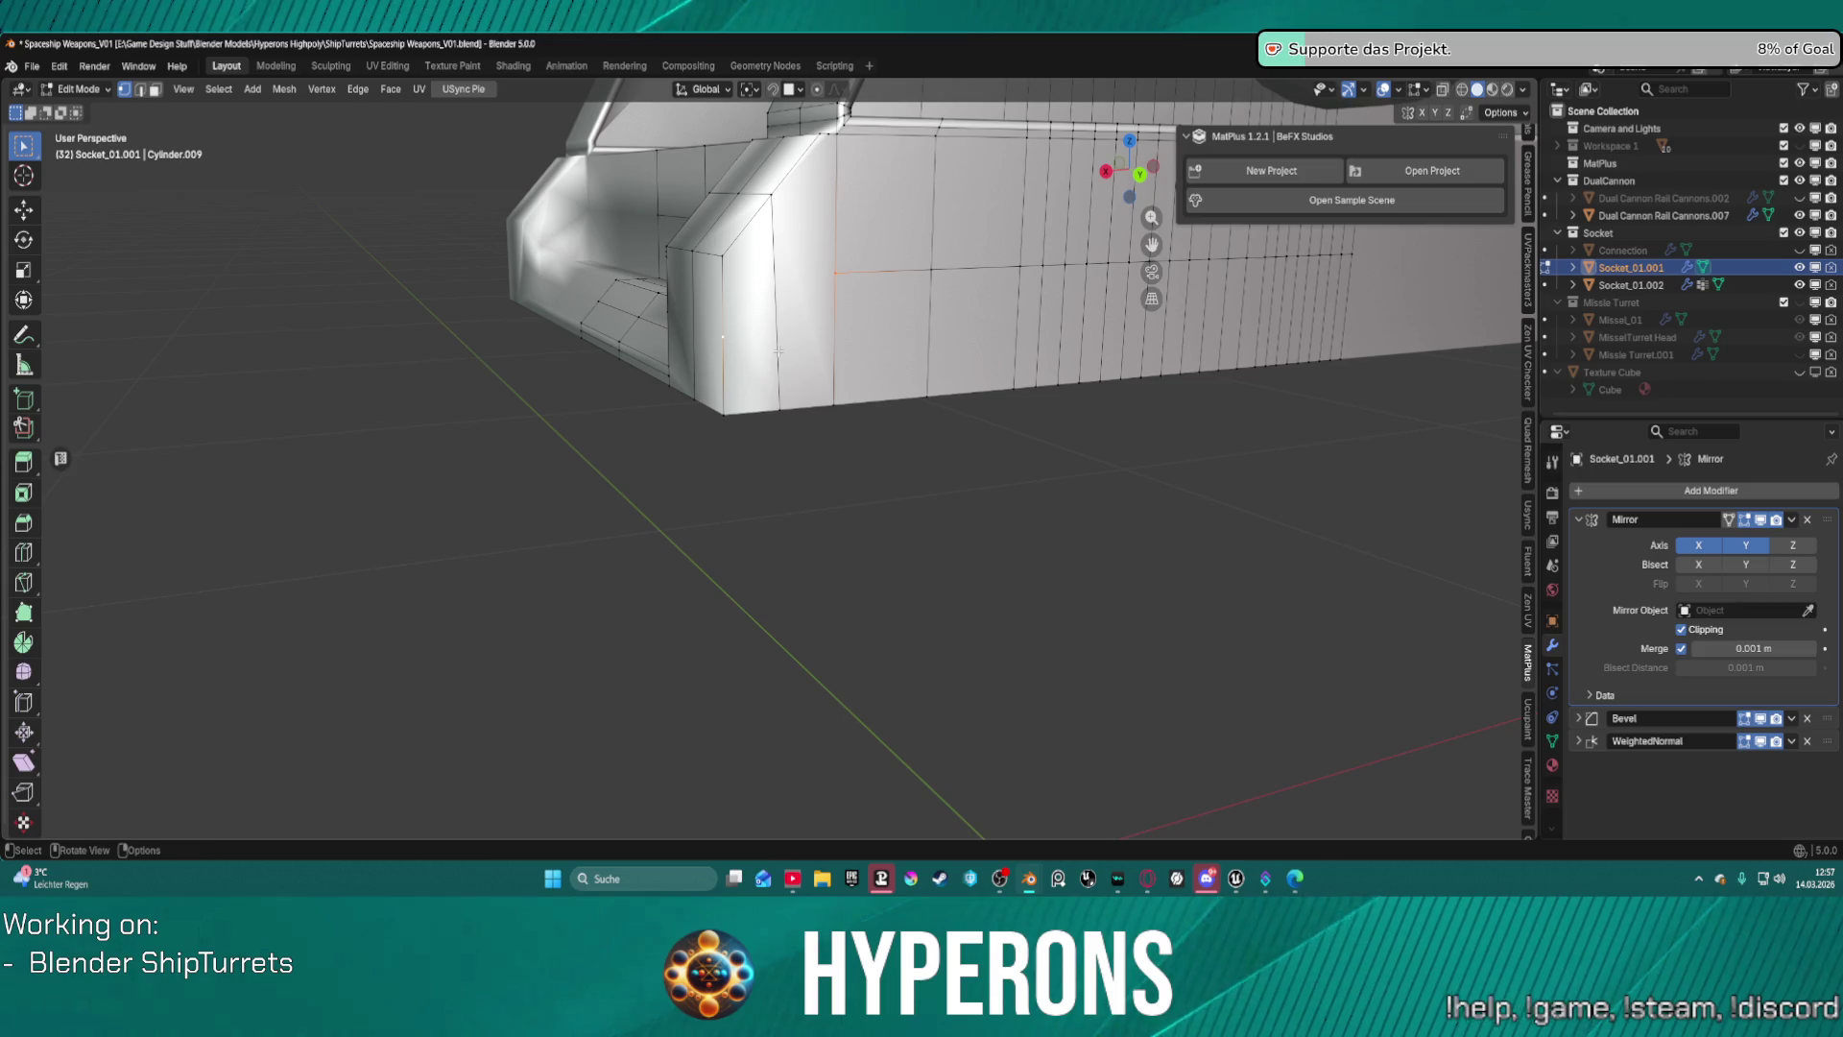
# Connect the selected vertices with a diagonal edge and slide a vertex by factor 0.124.
pyautogui.press('j')
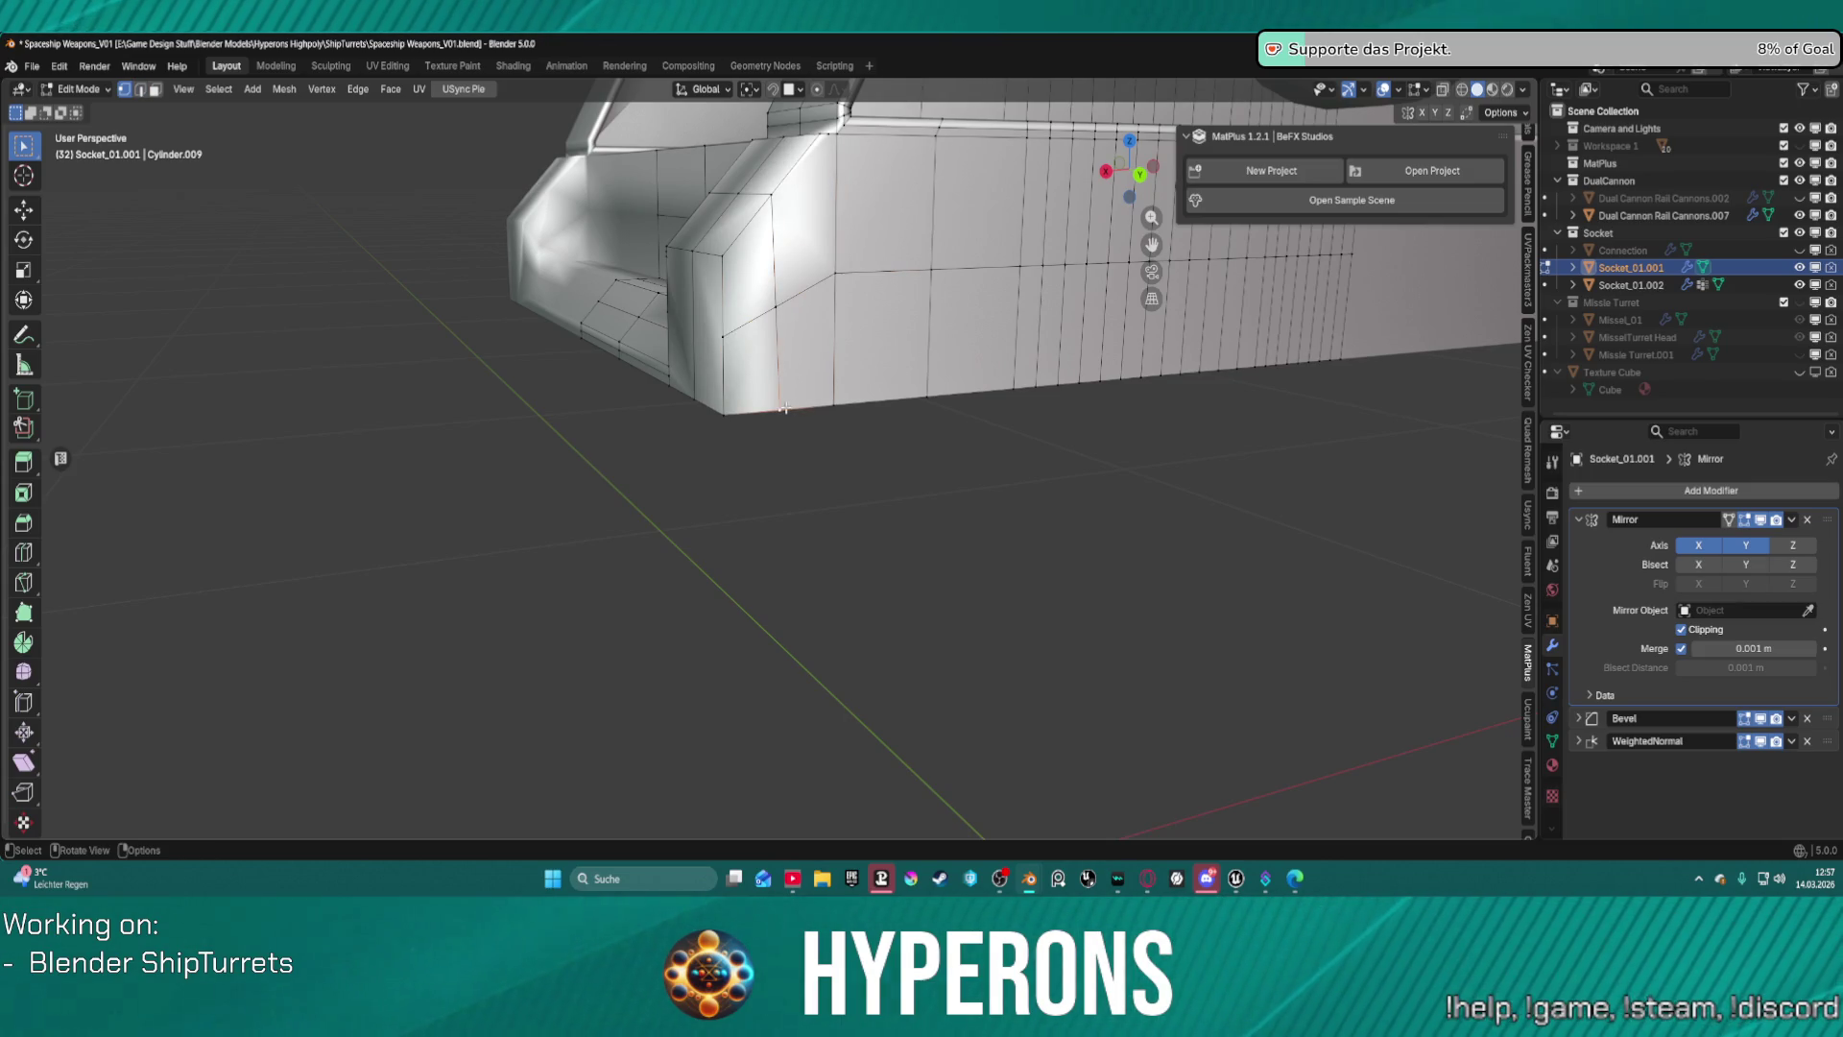
pyautogui.hotkey('shift', 'v')
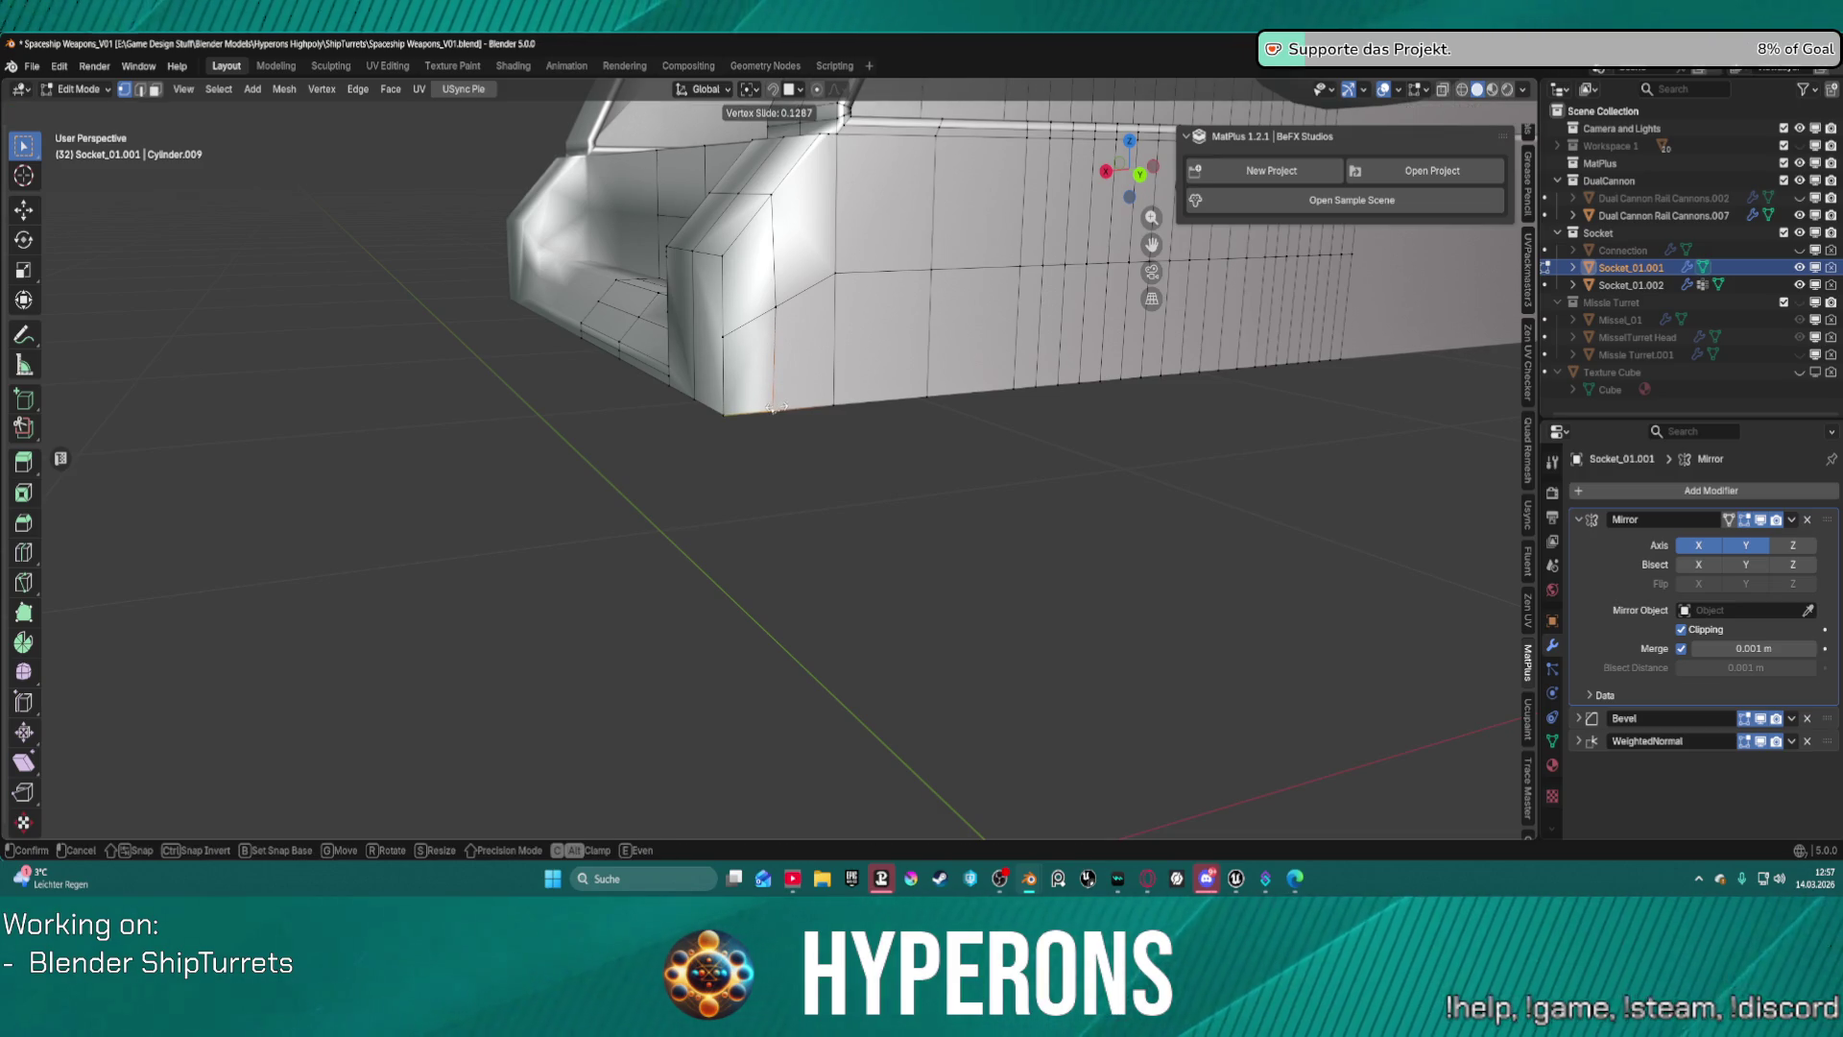
pyautogui.click(771, 406)
pyautogui.moveTo(771, 406)
pyautogui.mouseDown(button='middle')
pyautogui.moveTo(826, 341)
pyautogui.moveTo(780, 346)
pyautogui.mouseUp(button='middle')
pyautogui.scroll(4, 776, 347)
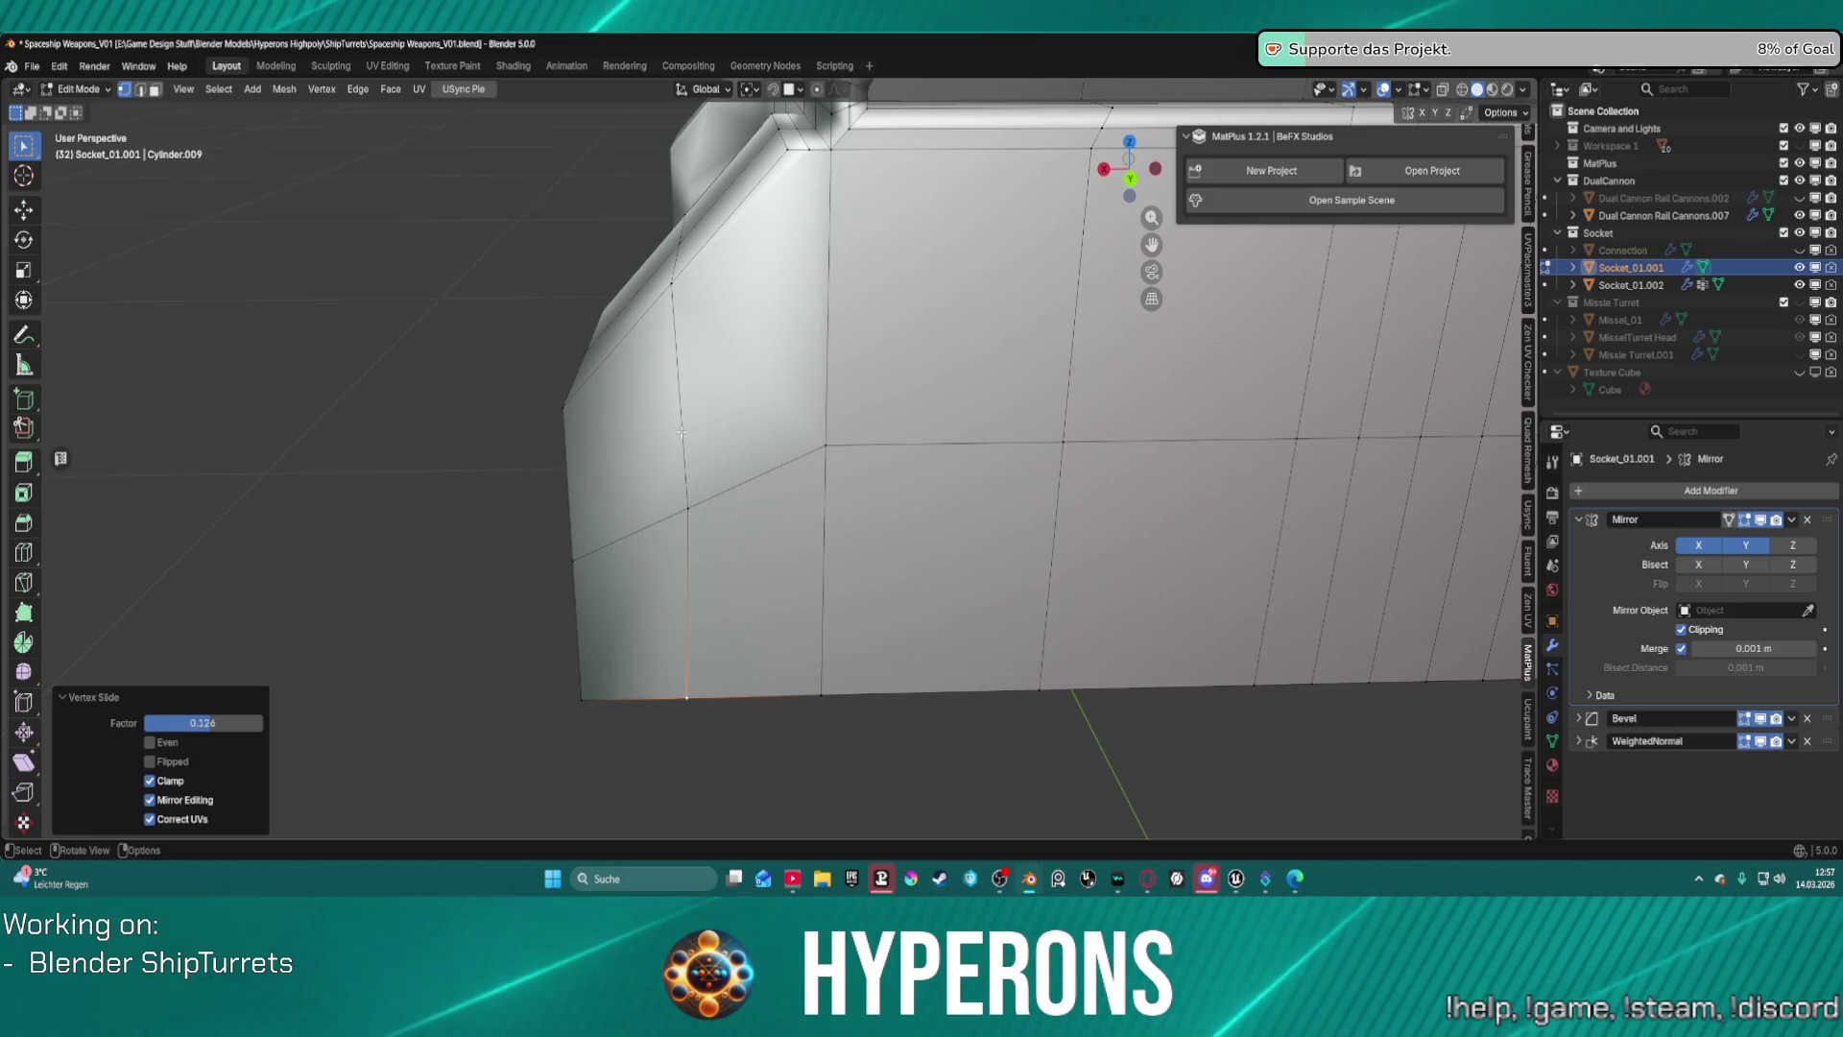
# Undo the vertex slide and both added edge loops, then nudge the bottom edge selection.
pyautogui.hotkey('ctrl', 'z')
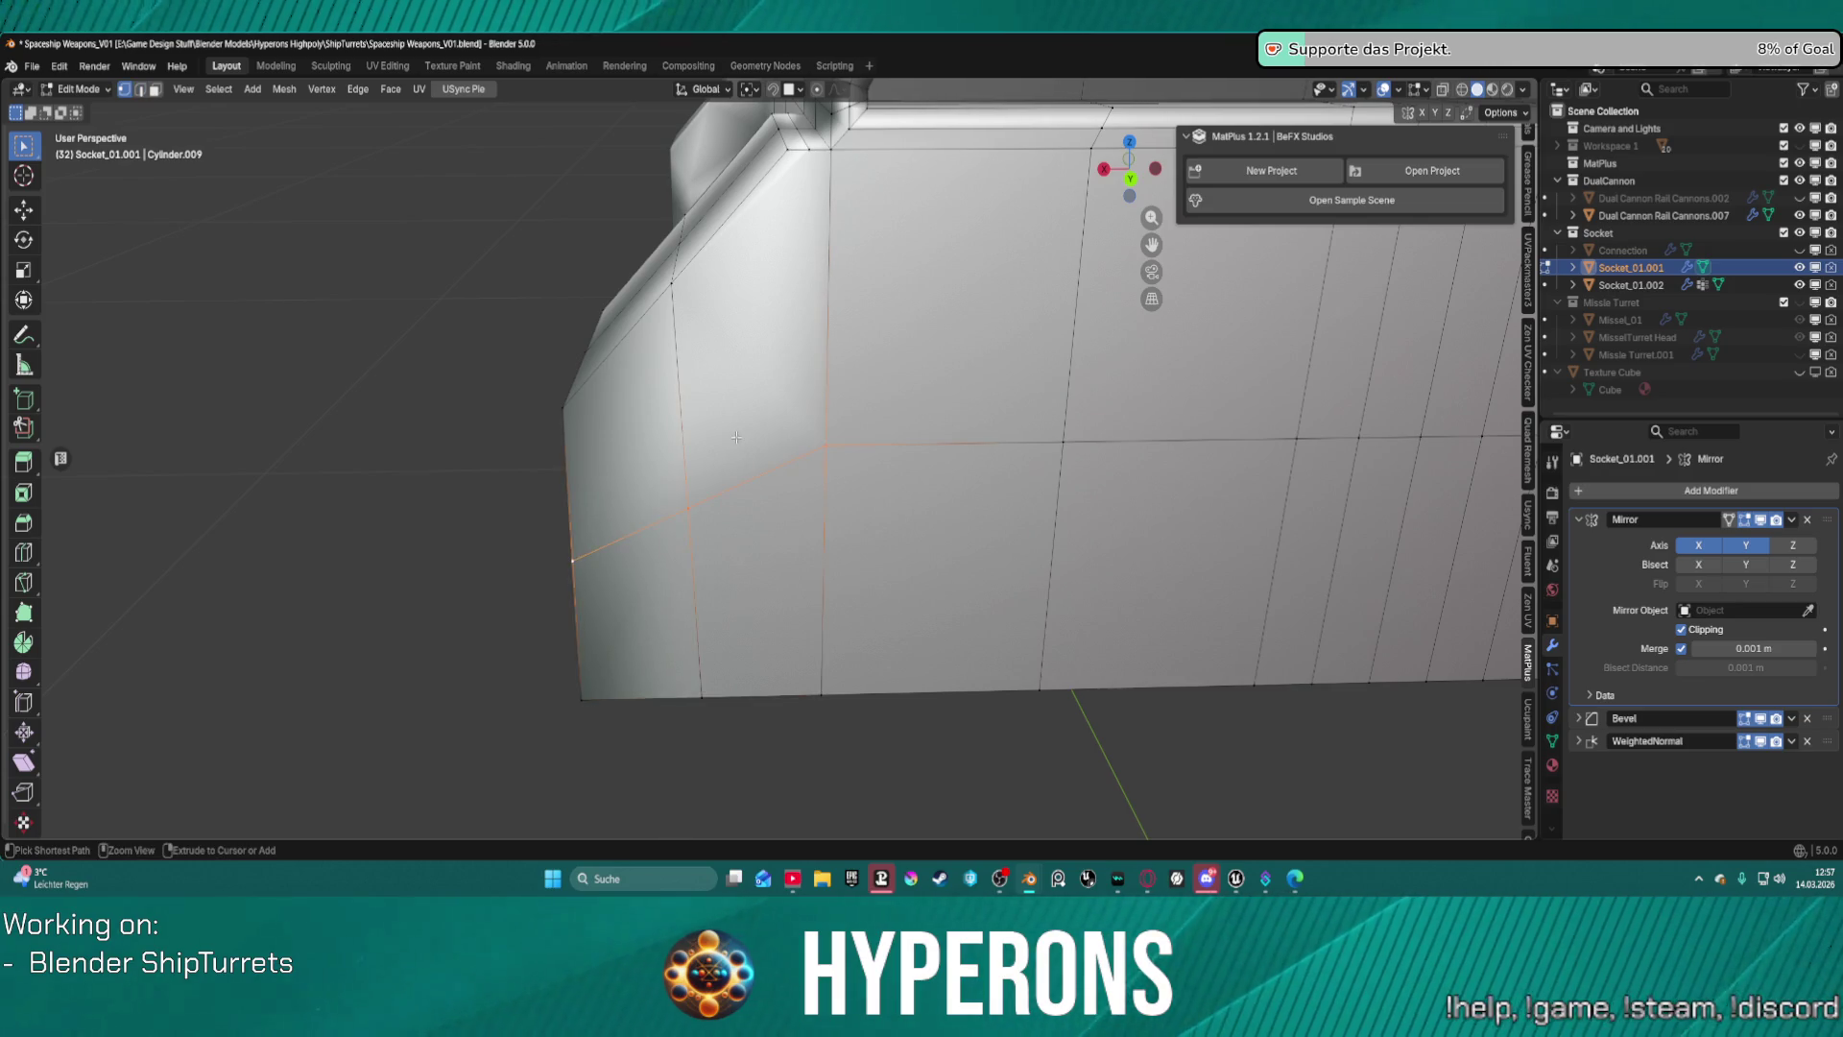
pyautogui.hotkey('ctrl', 'z')
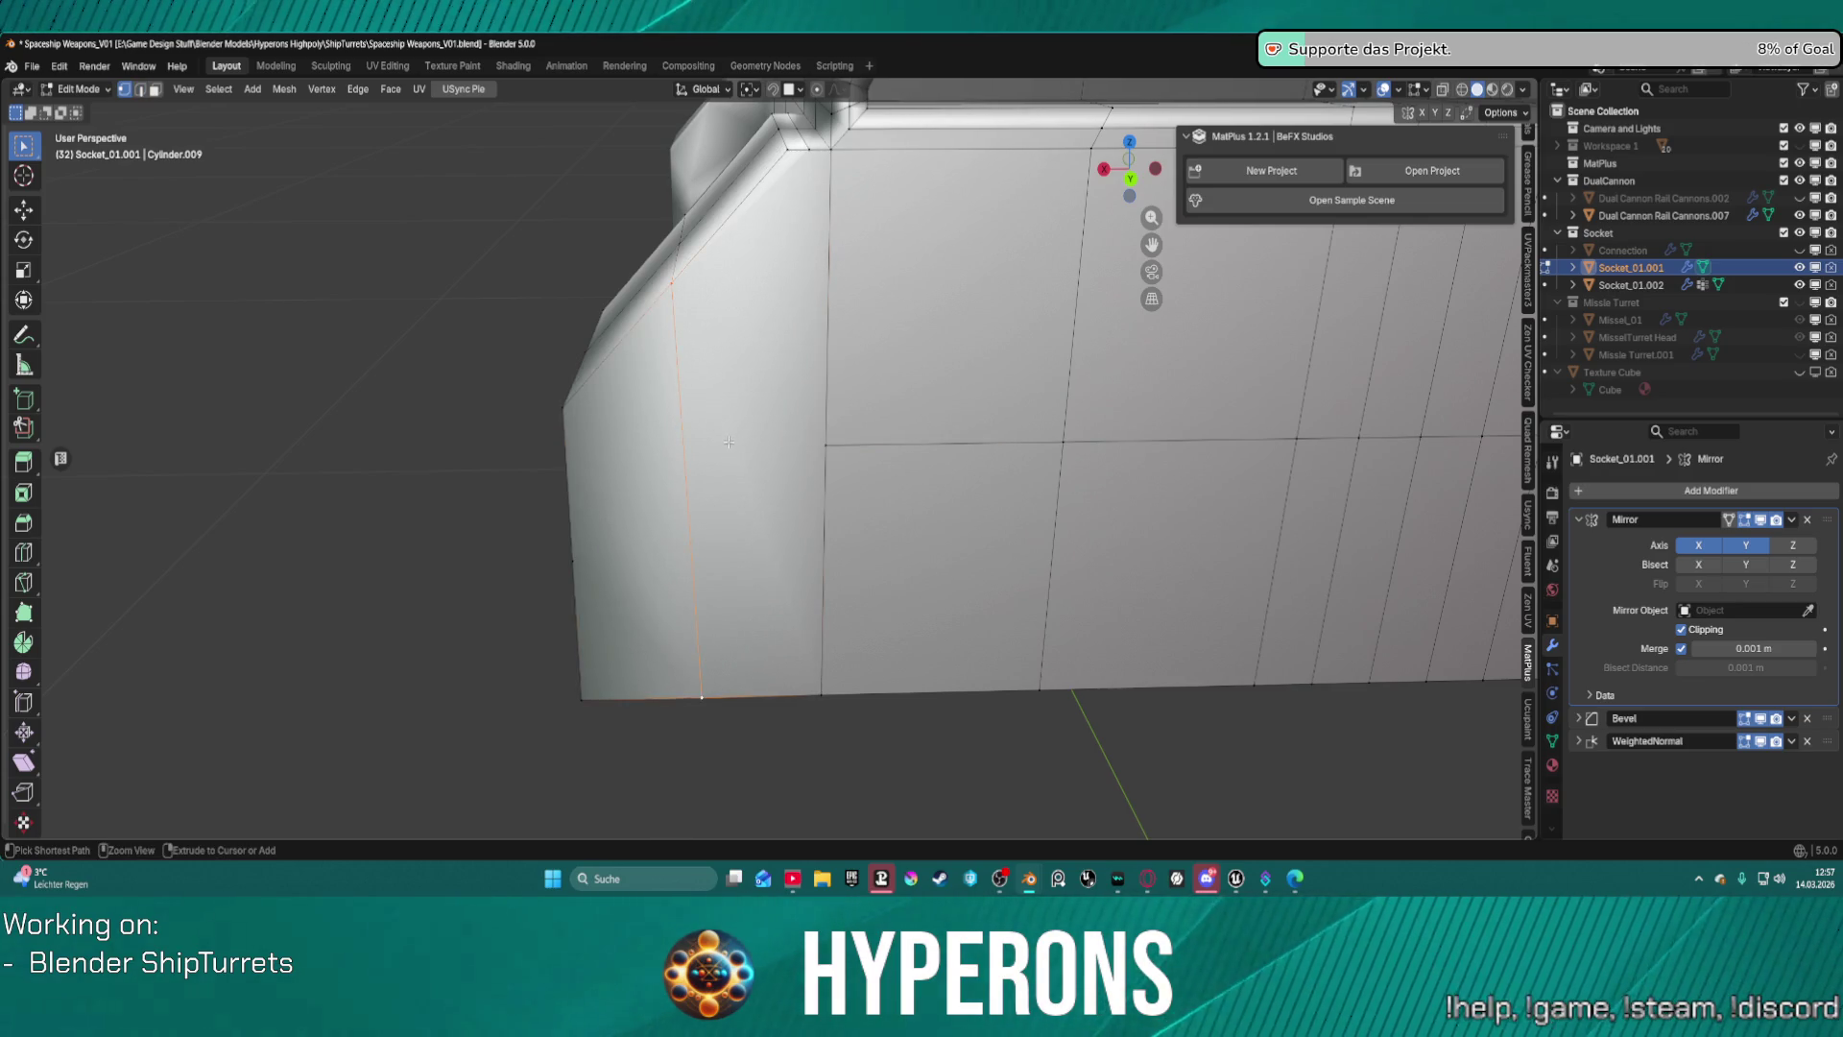
pyautogui.hotkey('ctrl', 'z')
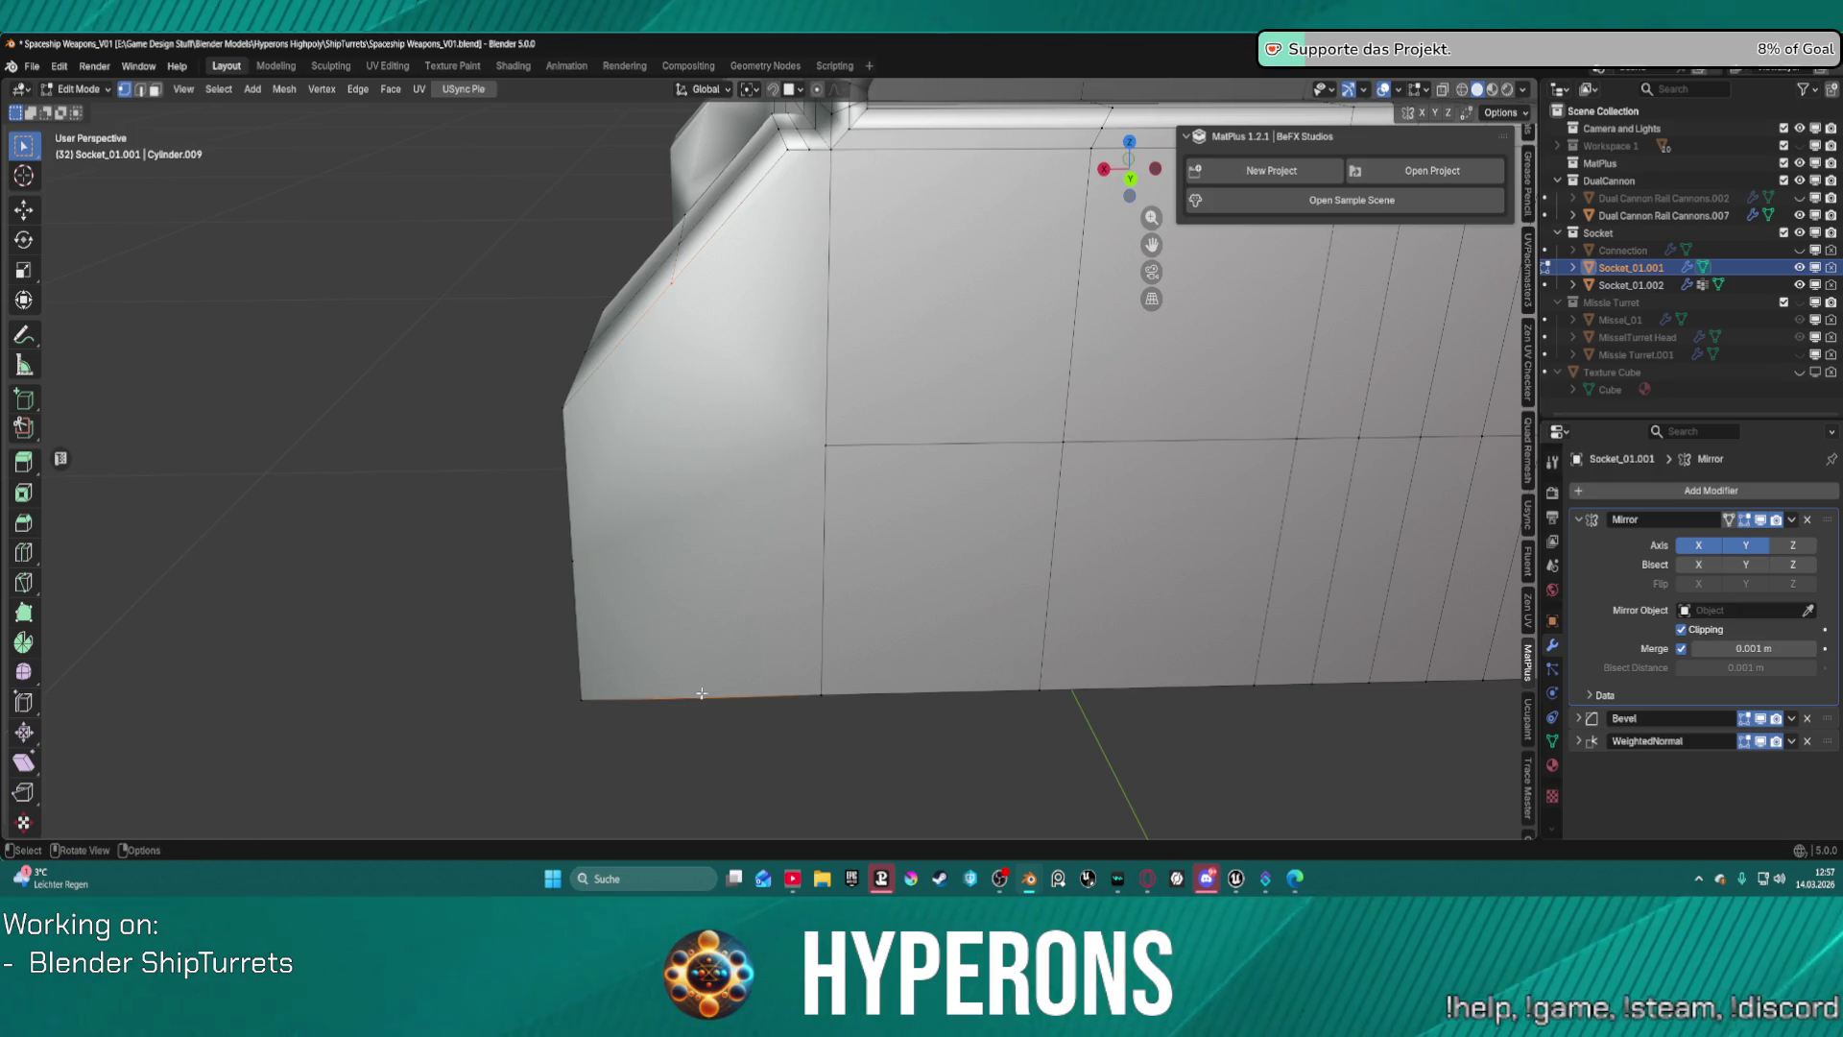
pyautogui.press('g')
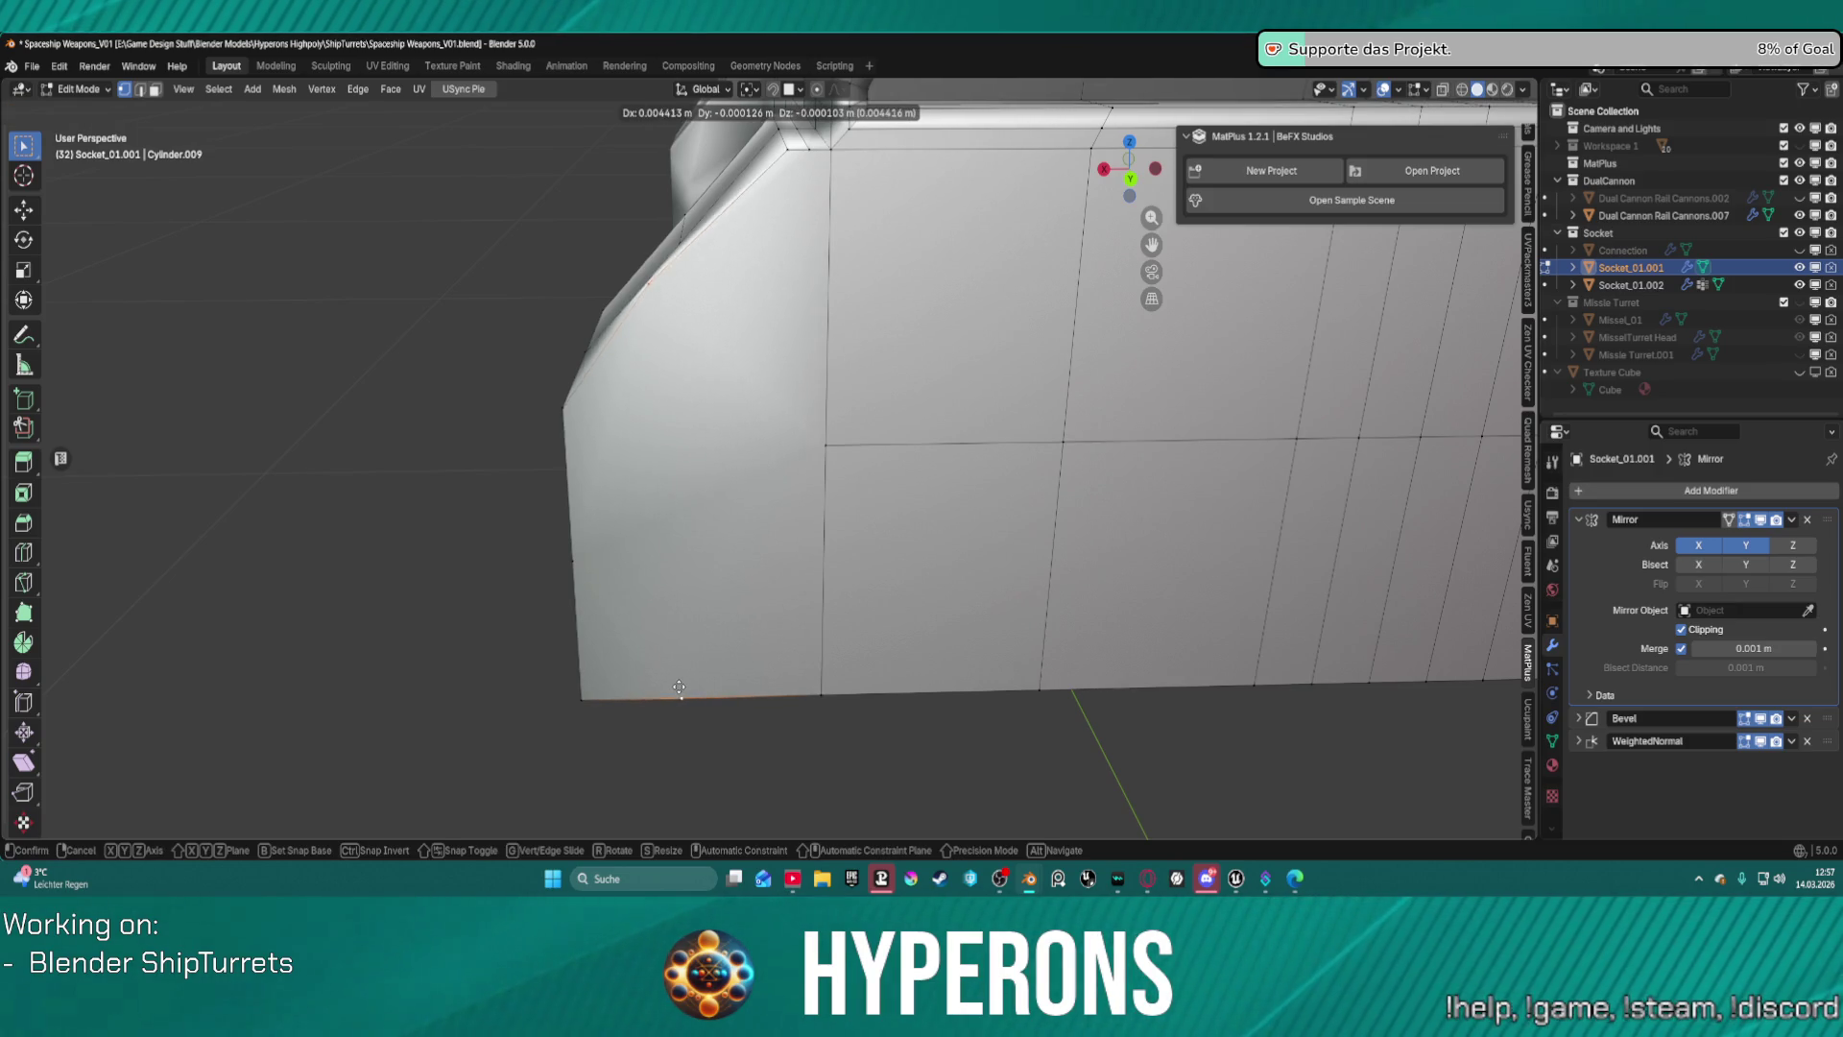
pyautogui.click(684, 681)
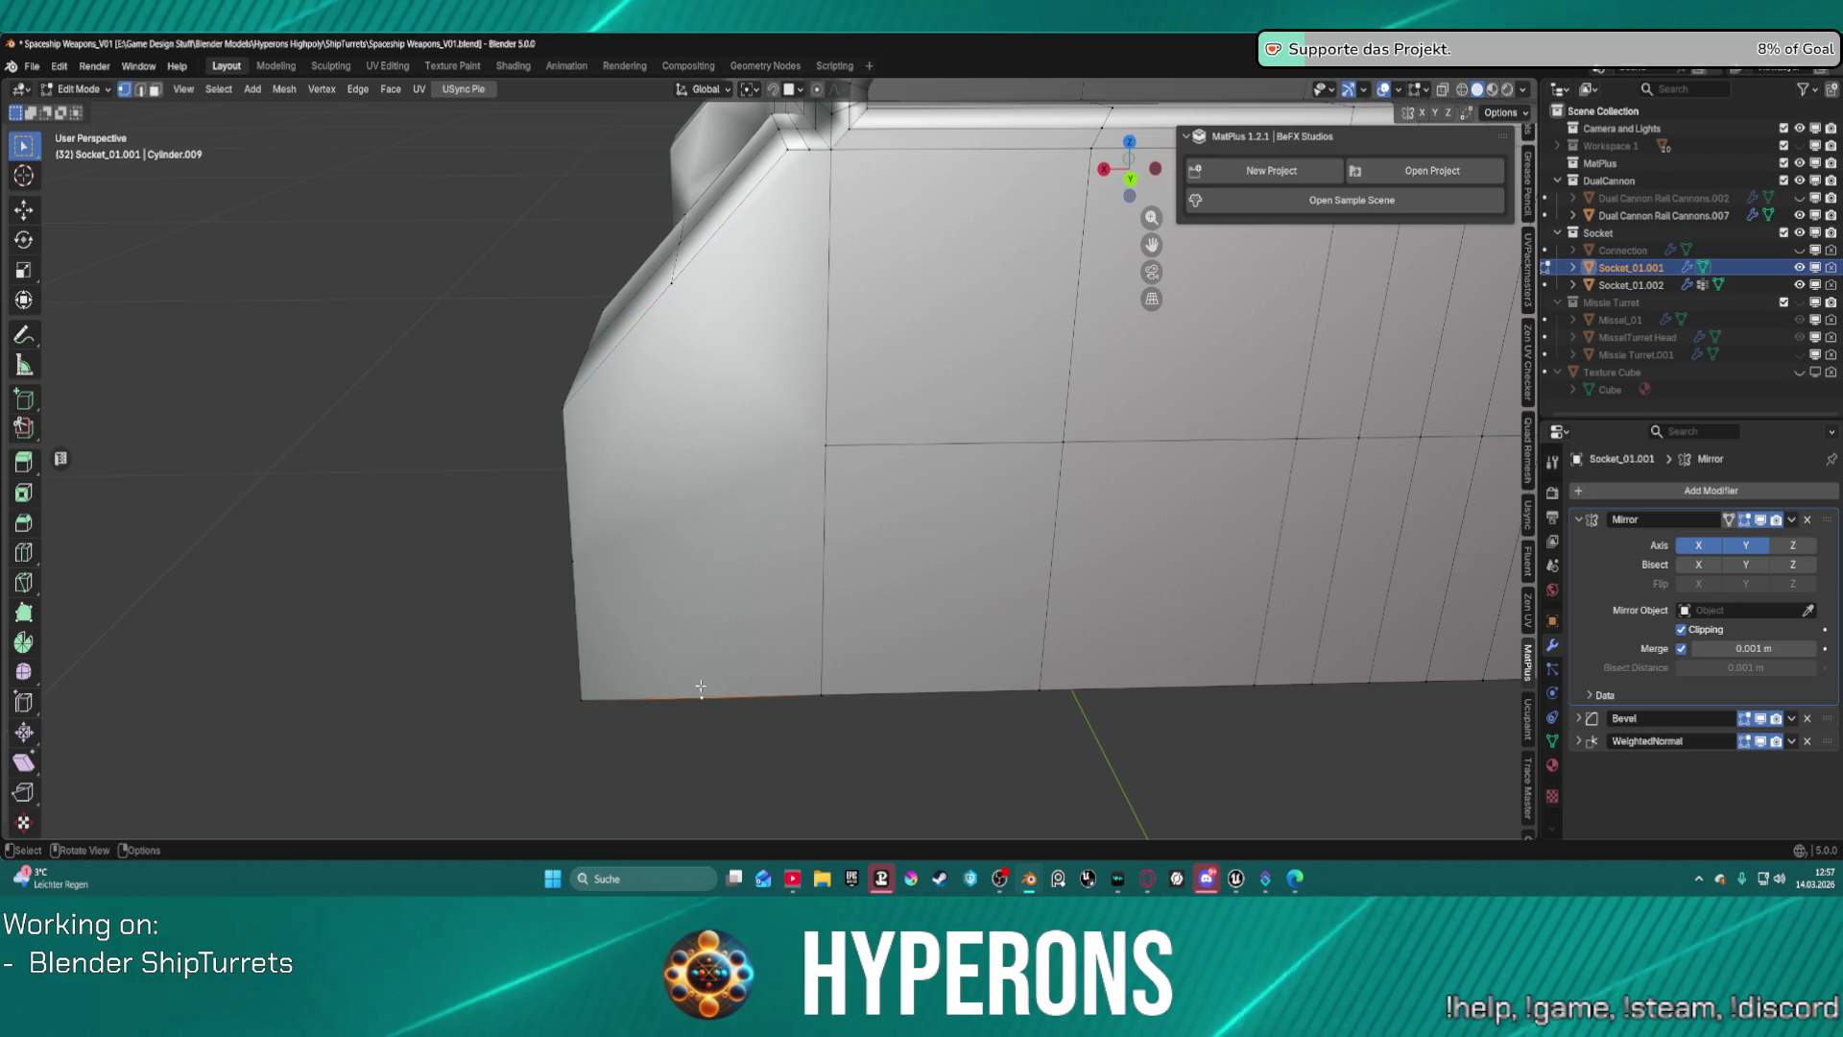
# Slide the vertex by factor 0.281 and join it to the bottom-edge vertex with a new edge.
pyautogui.hotkey('shift', 'v')
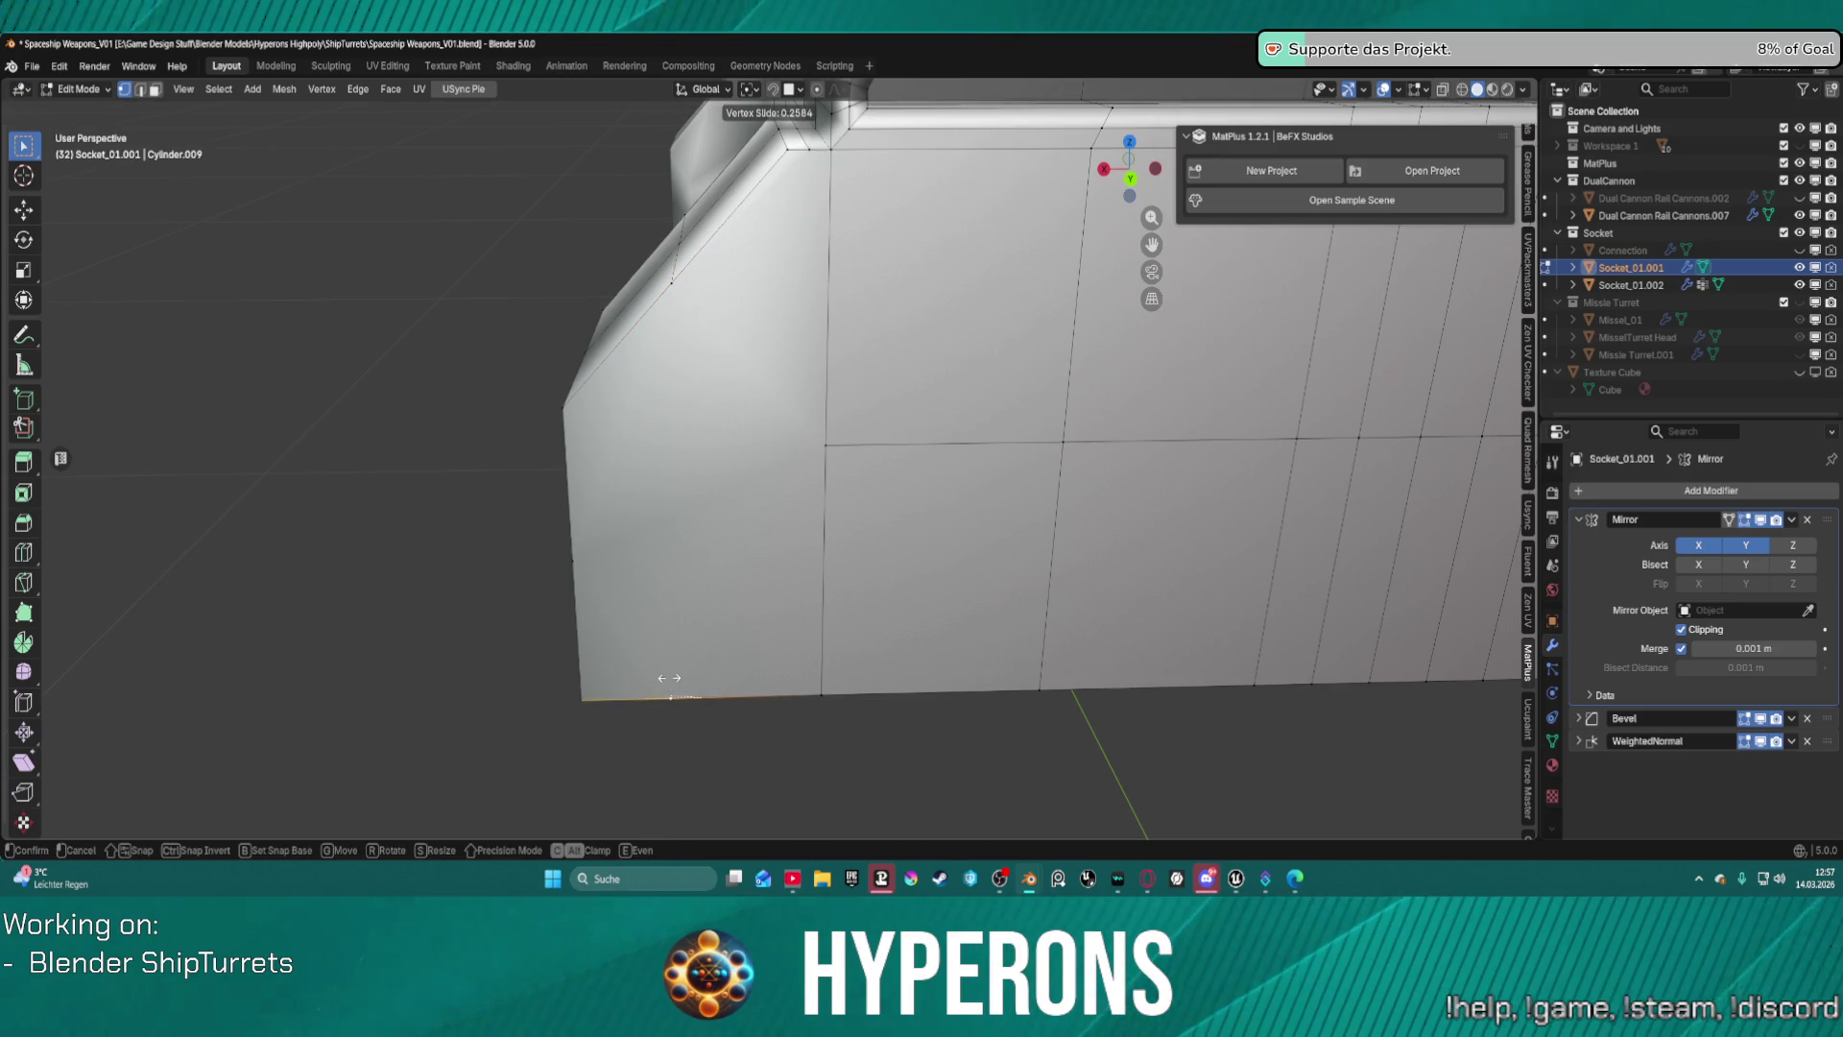
pyautogui.click(667, 679)
pyautogui.click(669, 300)
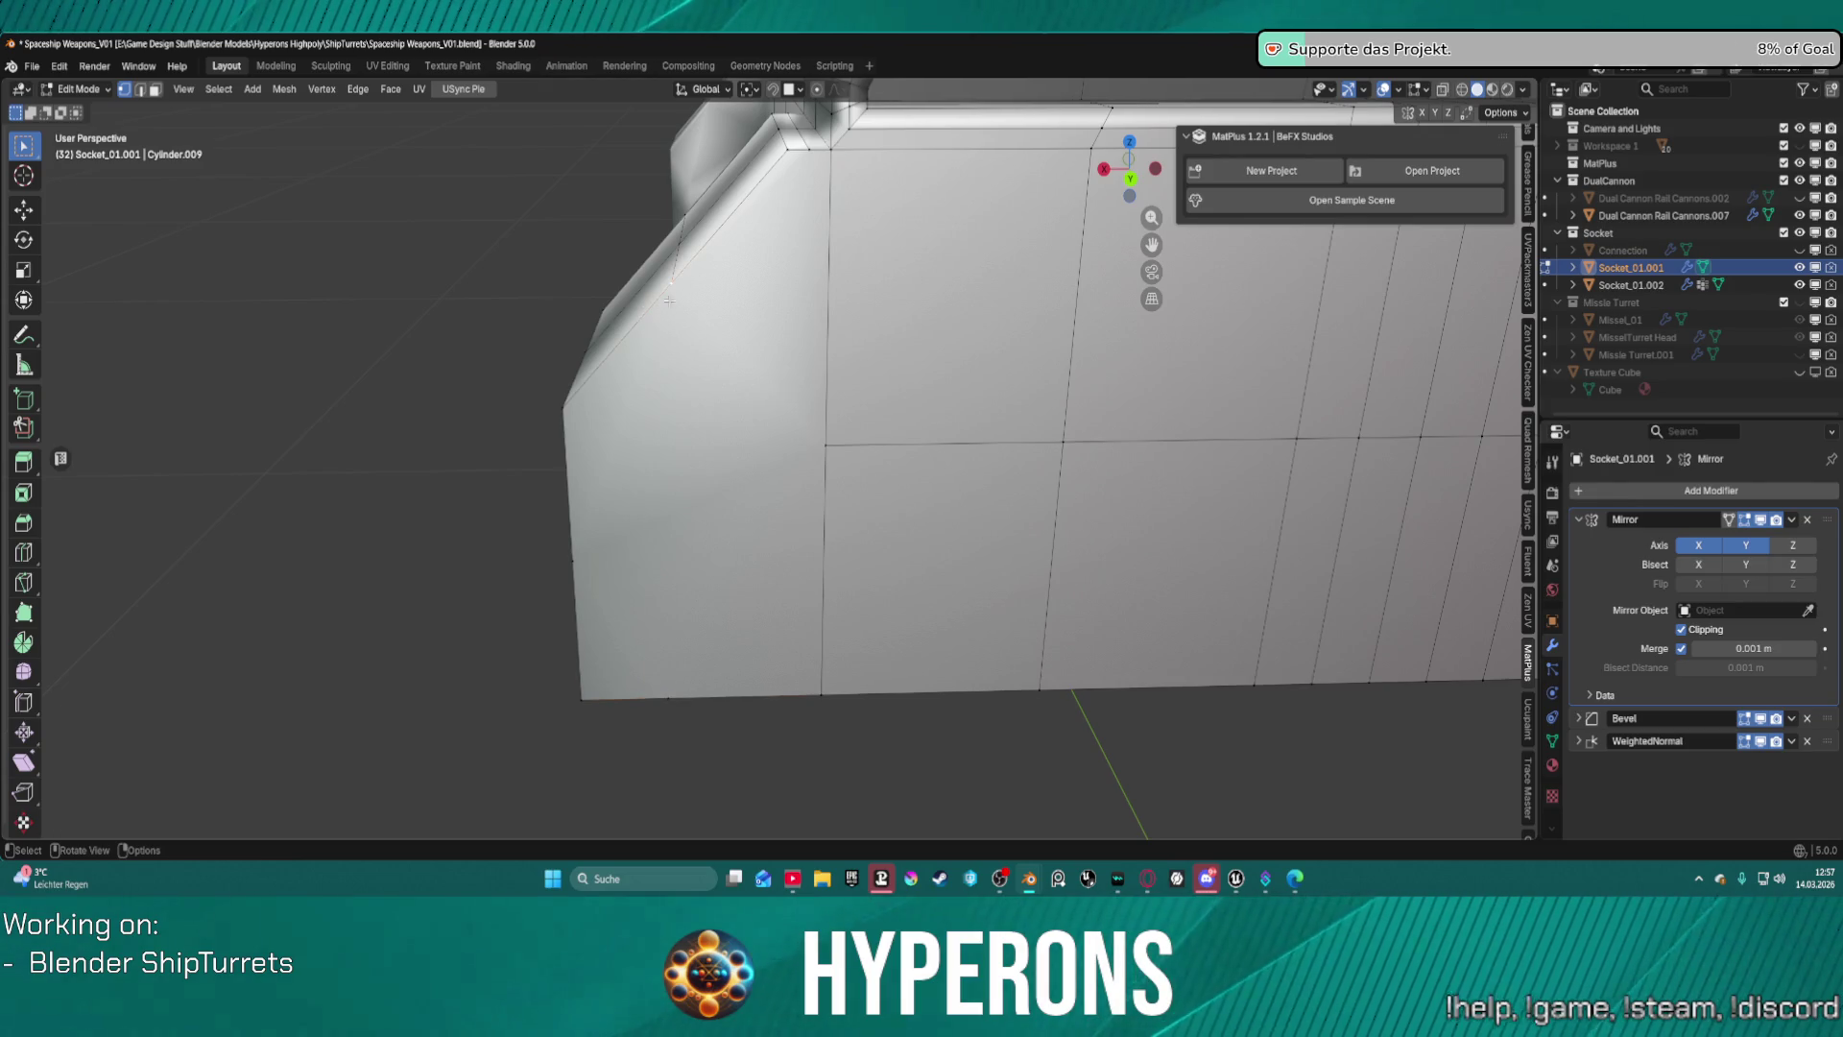
pyautogui.click(669, 680)
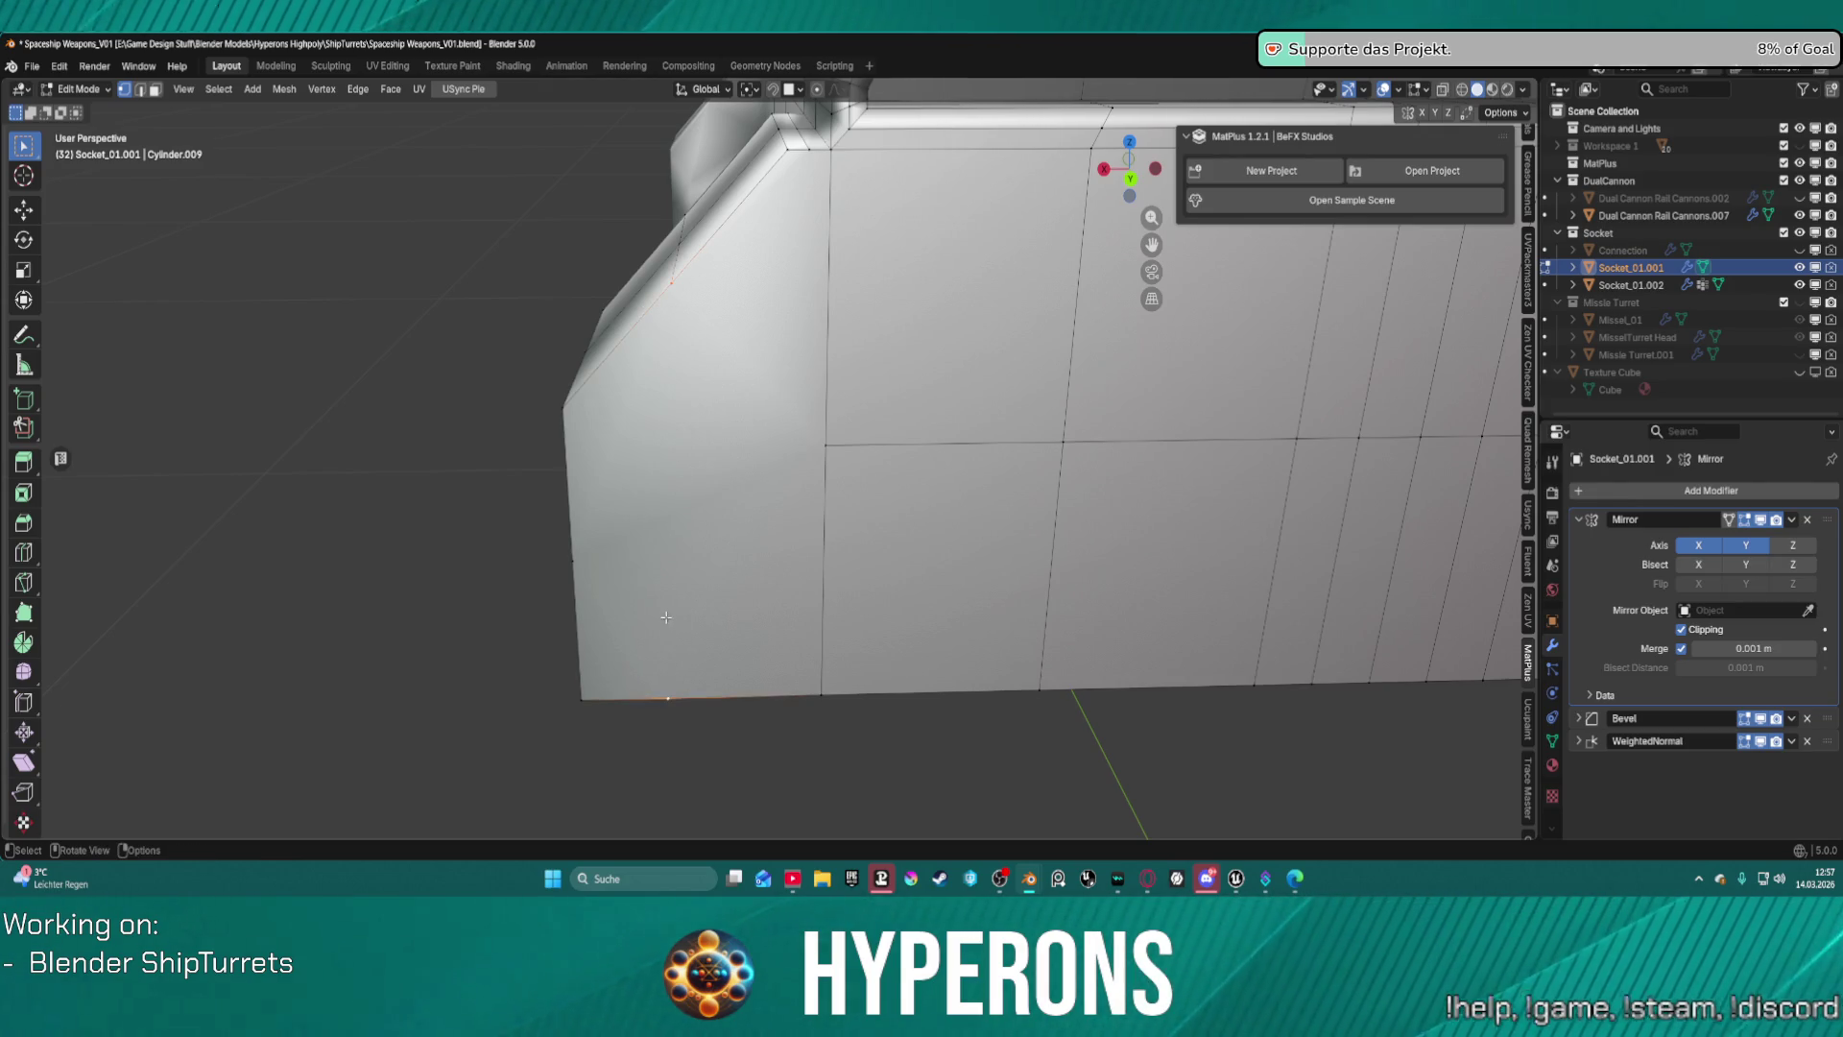
pyautogui.press('j')
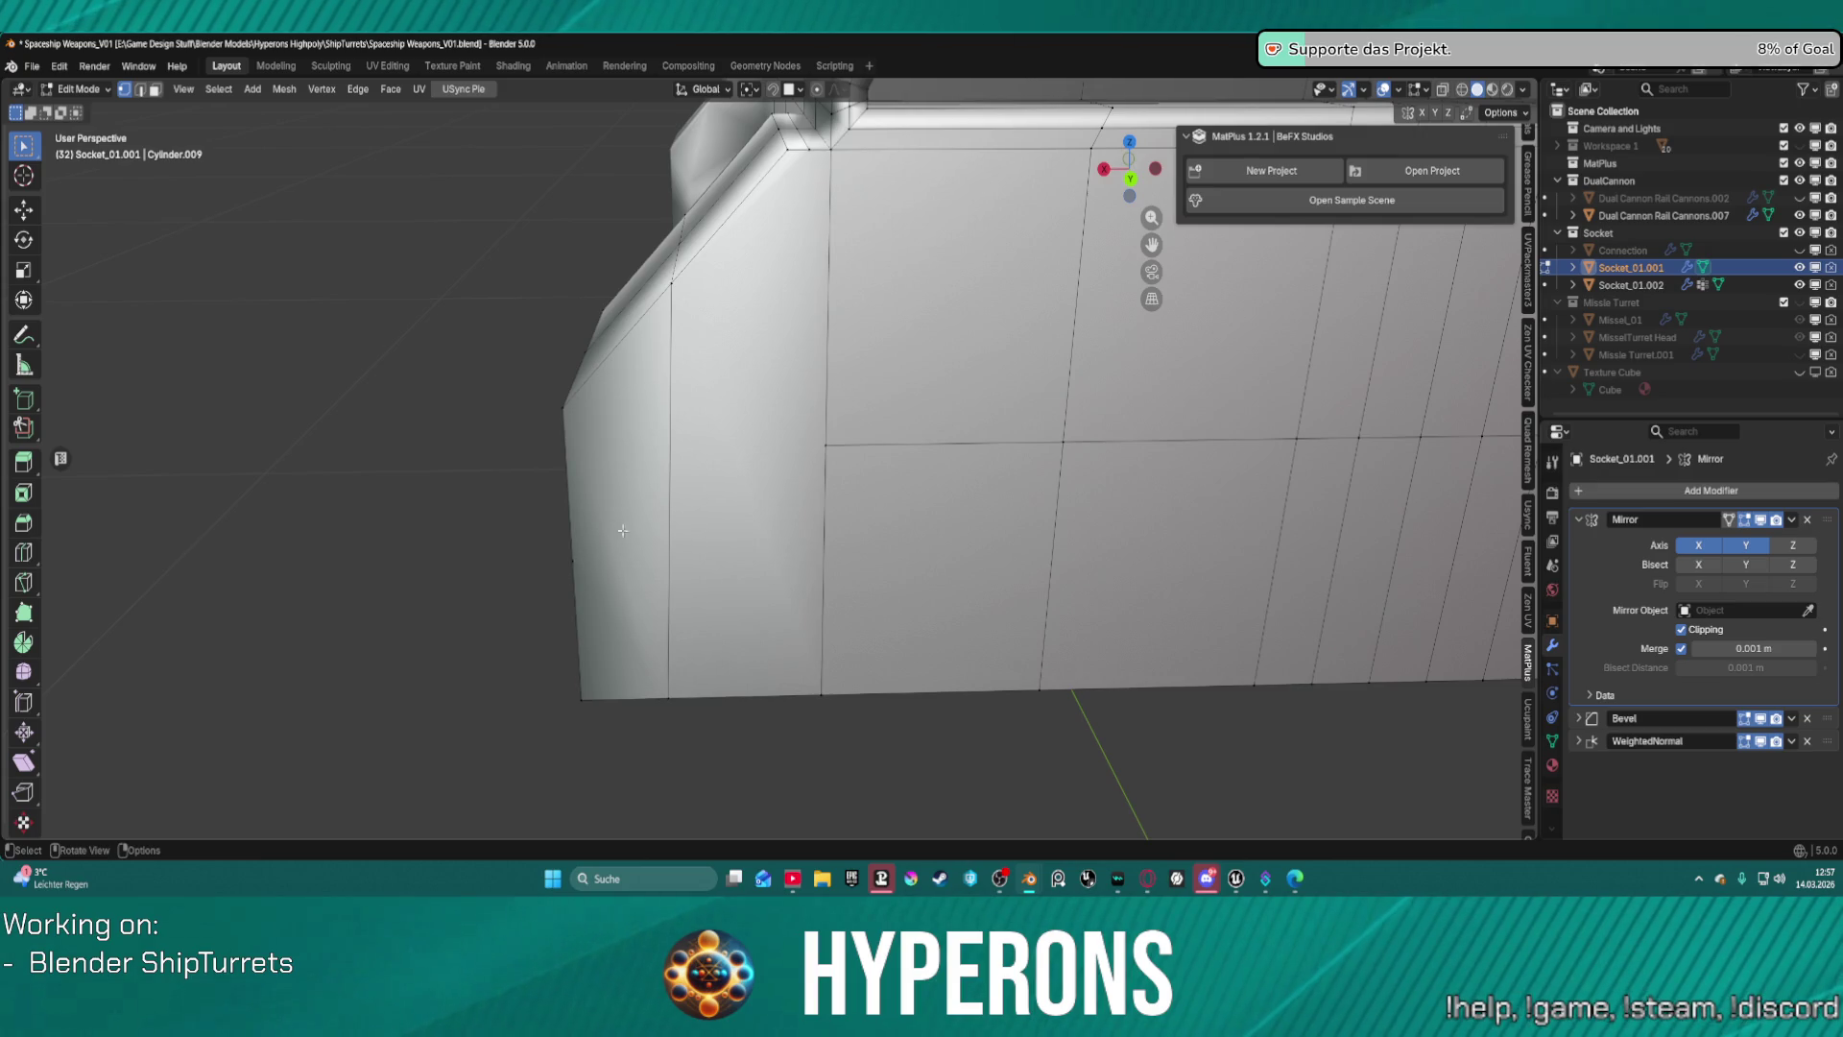
pyautogui.moveTo(623, 531)
pyautogui.keyDown('shift'); pyautogui.mouseDown(button='middle')
pyautogui.moveTo(650, 445)
pyautogui.moveTo(637, 486)
pyautogui.moveTo(717, 457)
pyautogui.mouseUp(button='middle'); pyautogui.keyUp('shift')
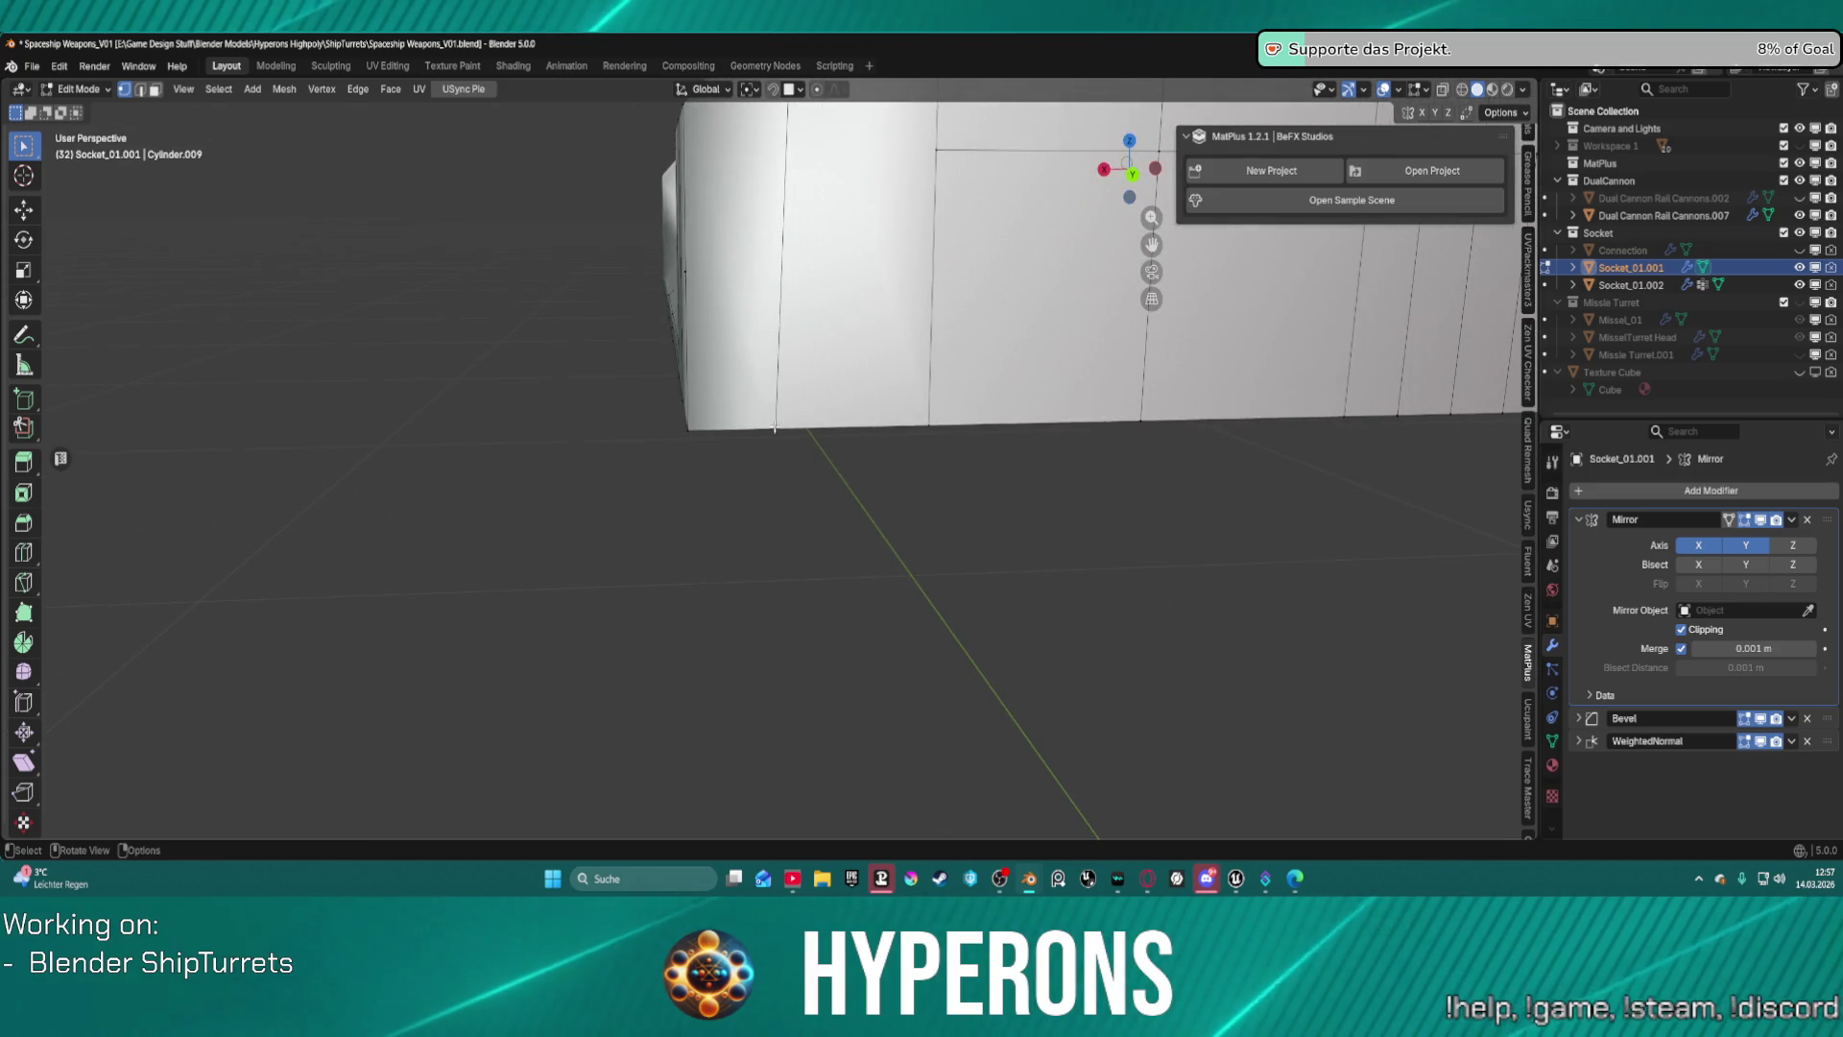
# Move the new vertex into its corrected position.
pyautogui.press('g')
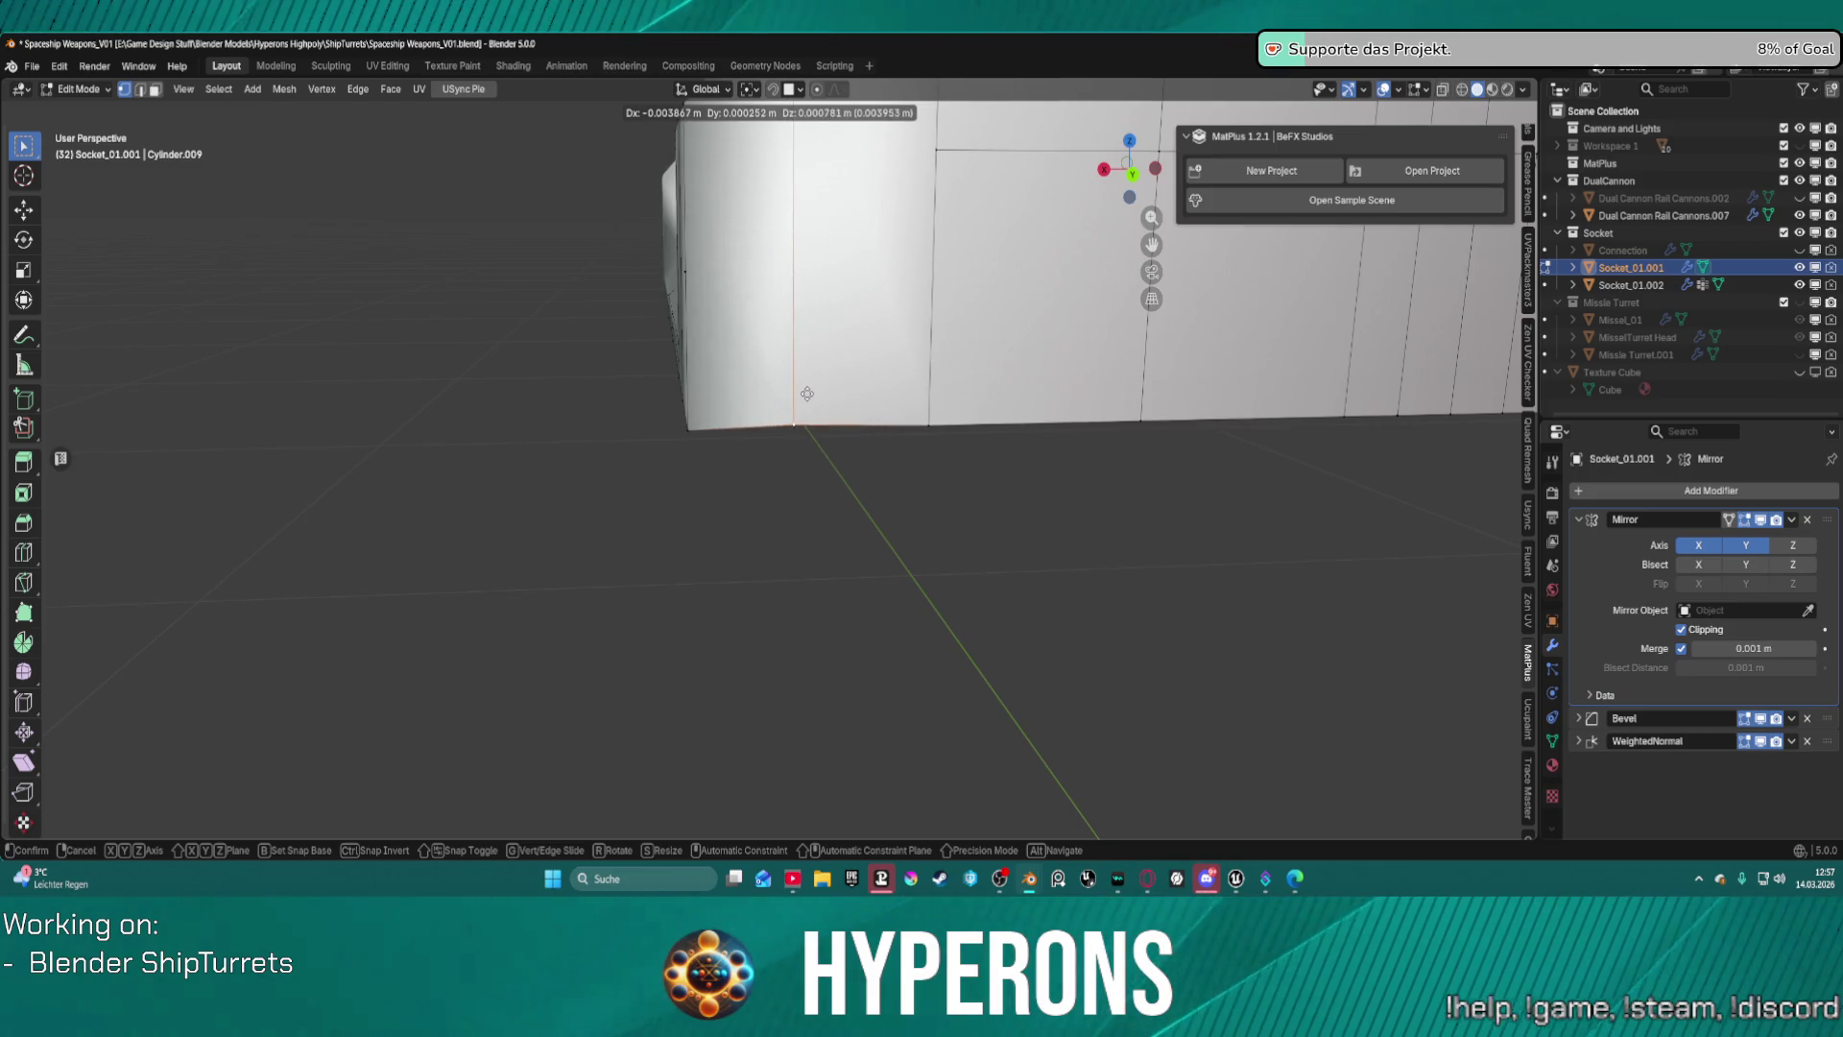
pyautogui.click(799, 399)
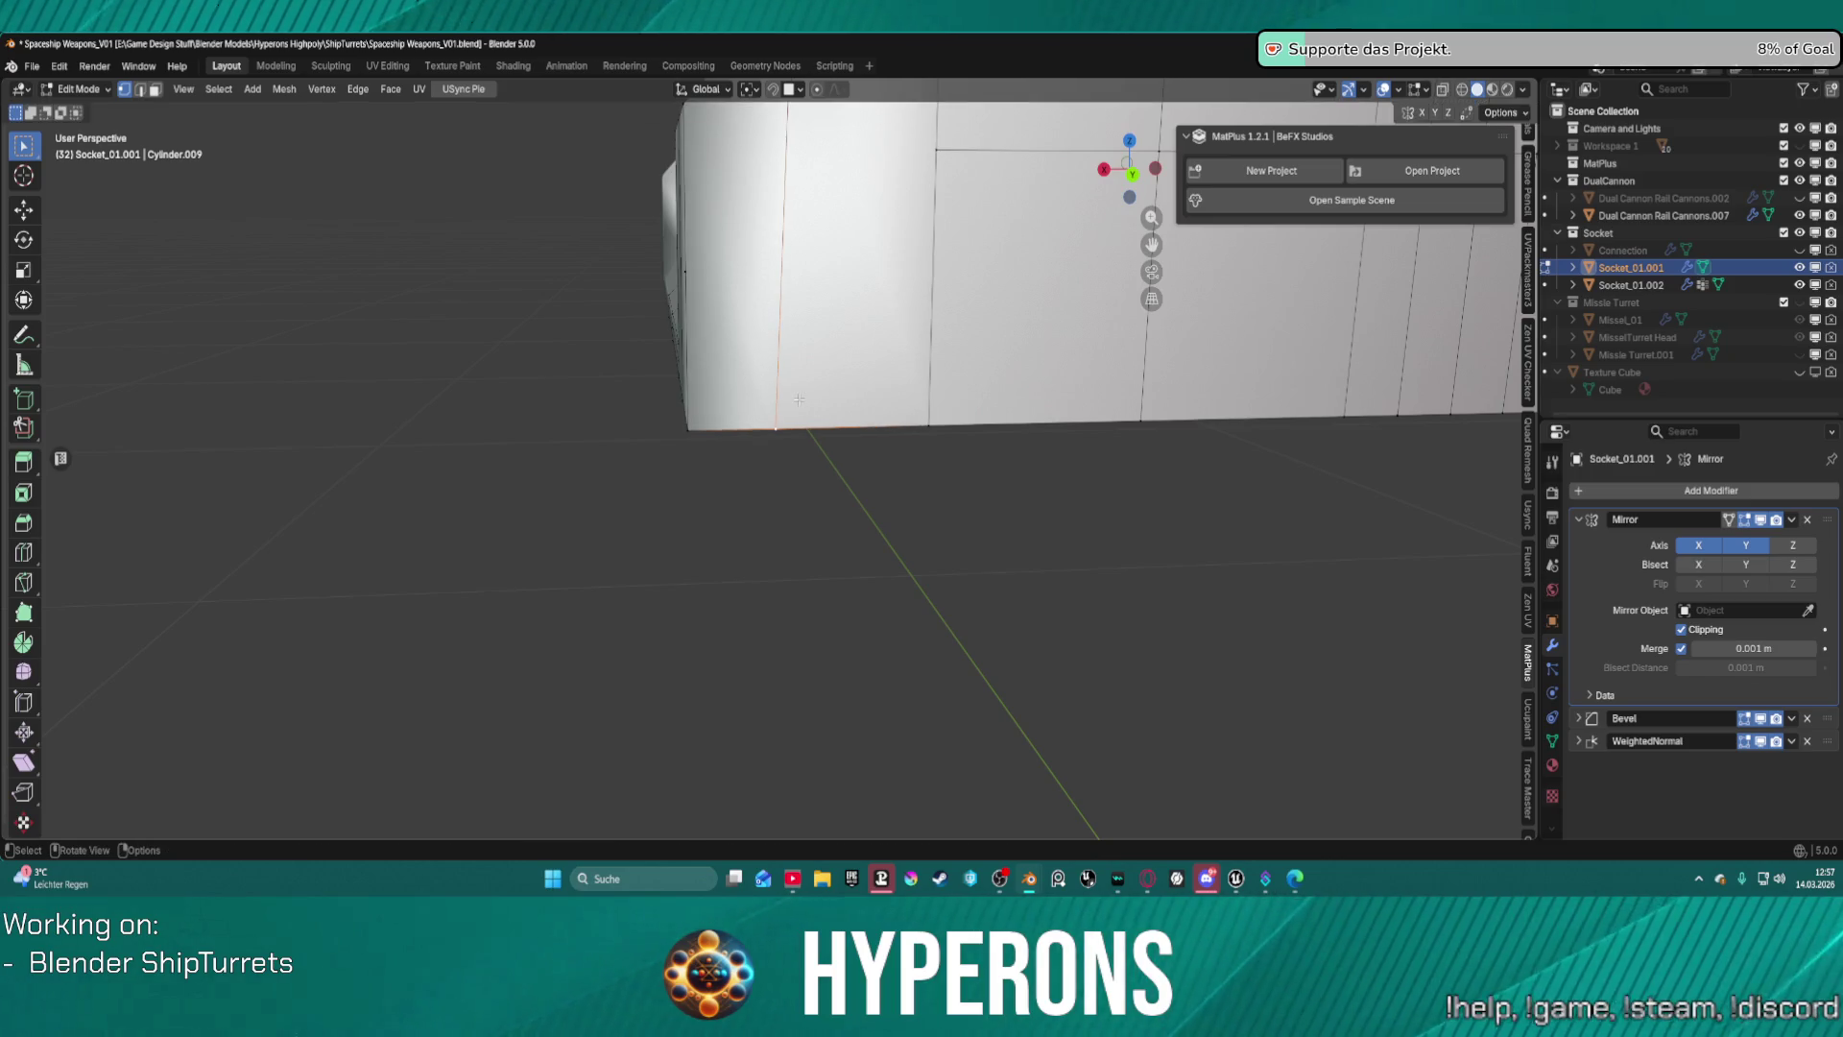
pyautogui.moveTo(800, 400); pyautogui.dragTo(818, 410, button='middle')
# Select the vertical edge loop on the socket side and scale it to 0 along X.
pyautogui.press('2')
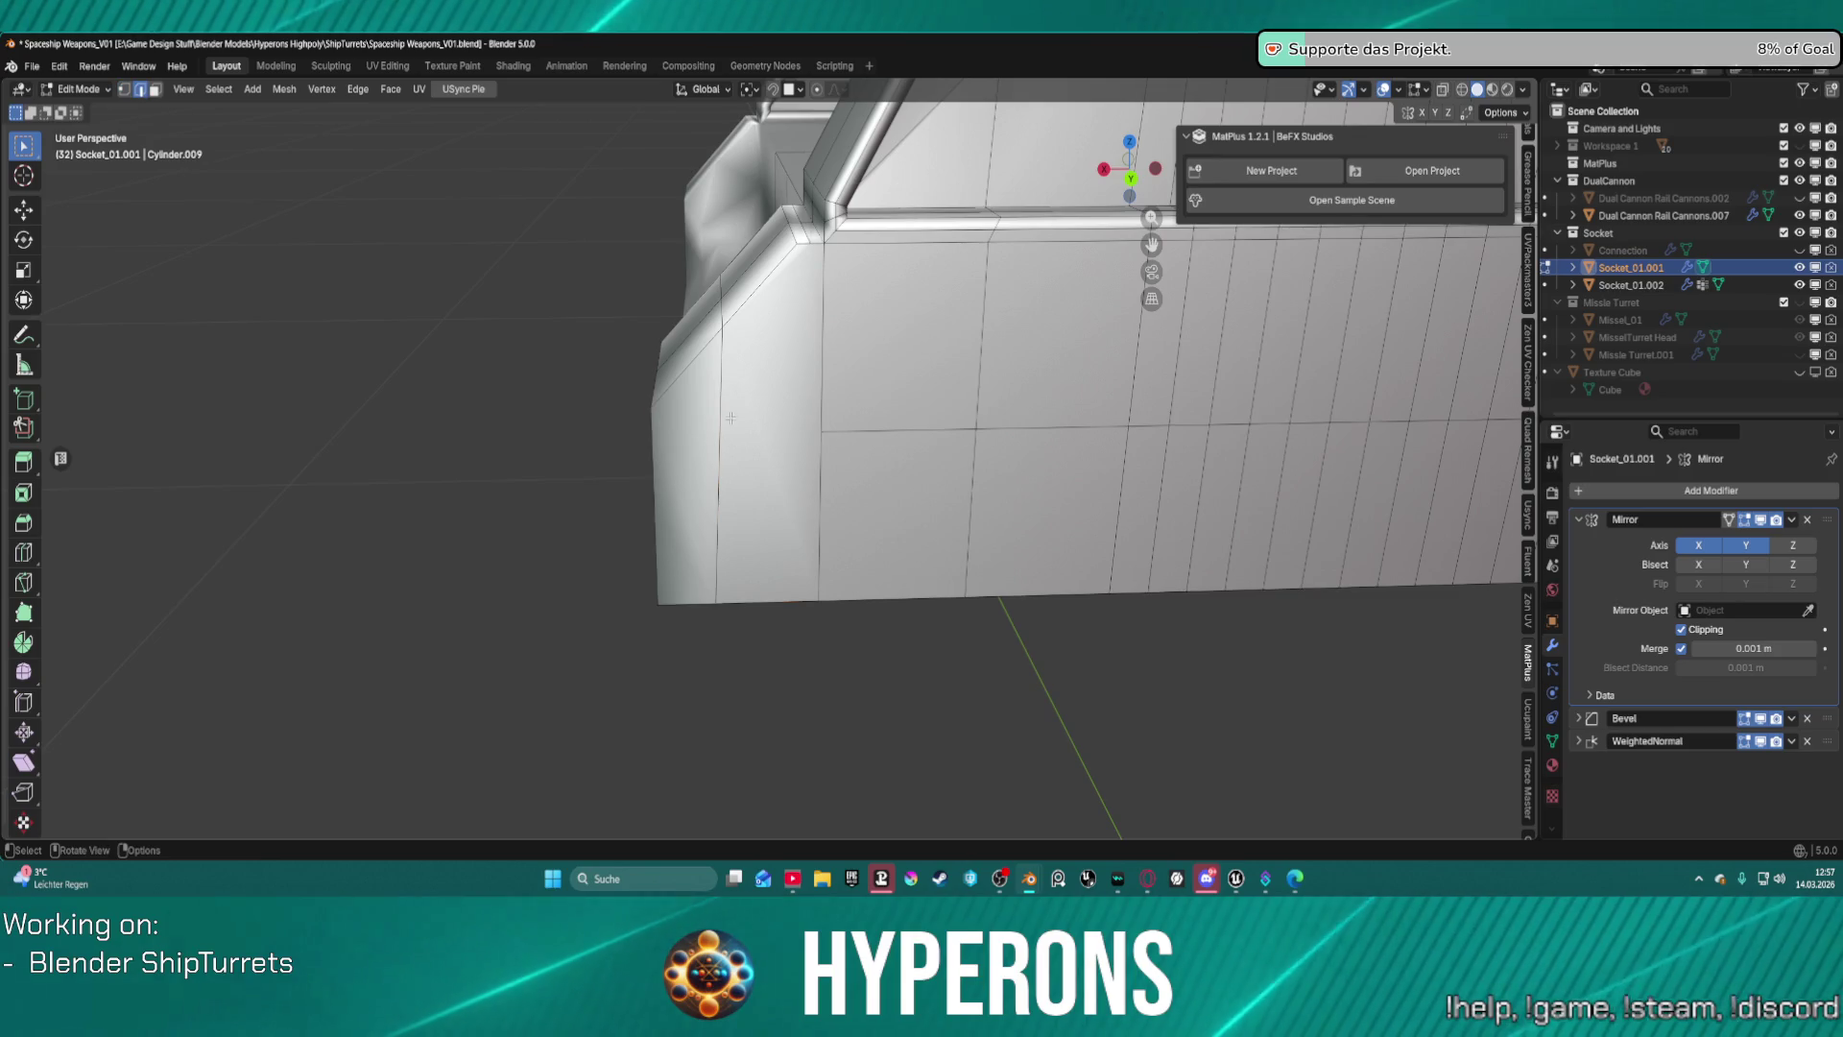
pyautogui.keyDown('alt'); pyautogui.click(718, 407); pyautogui.keyUp('alt')
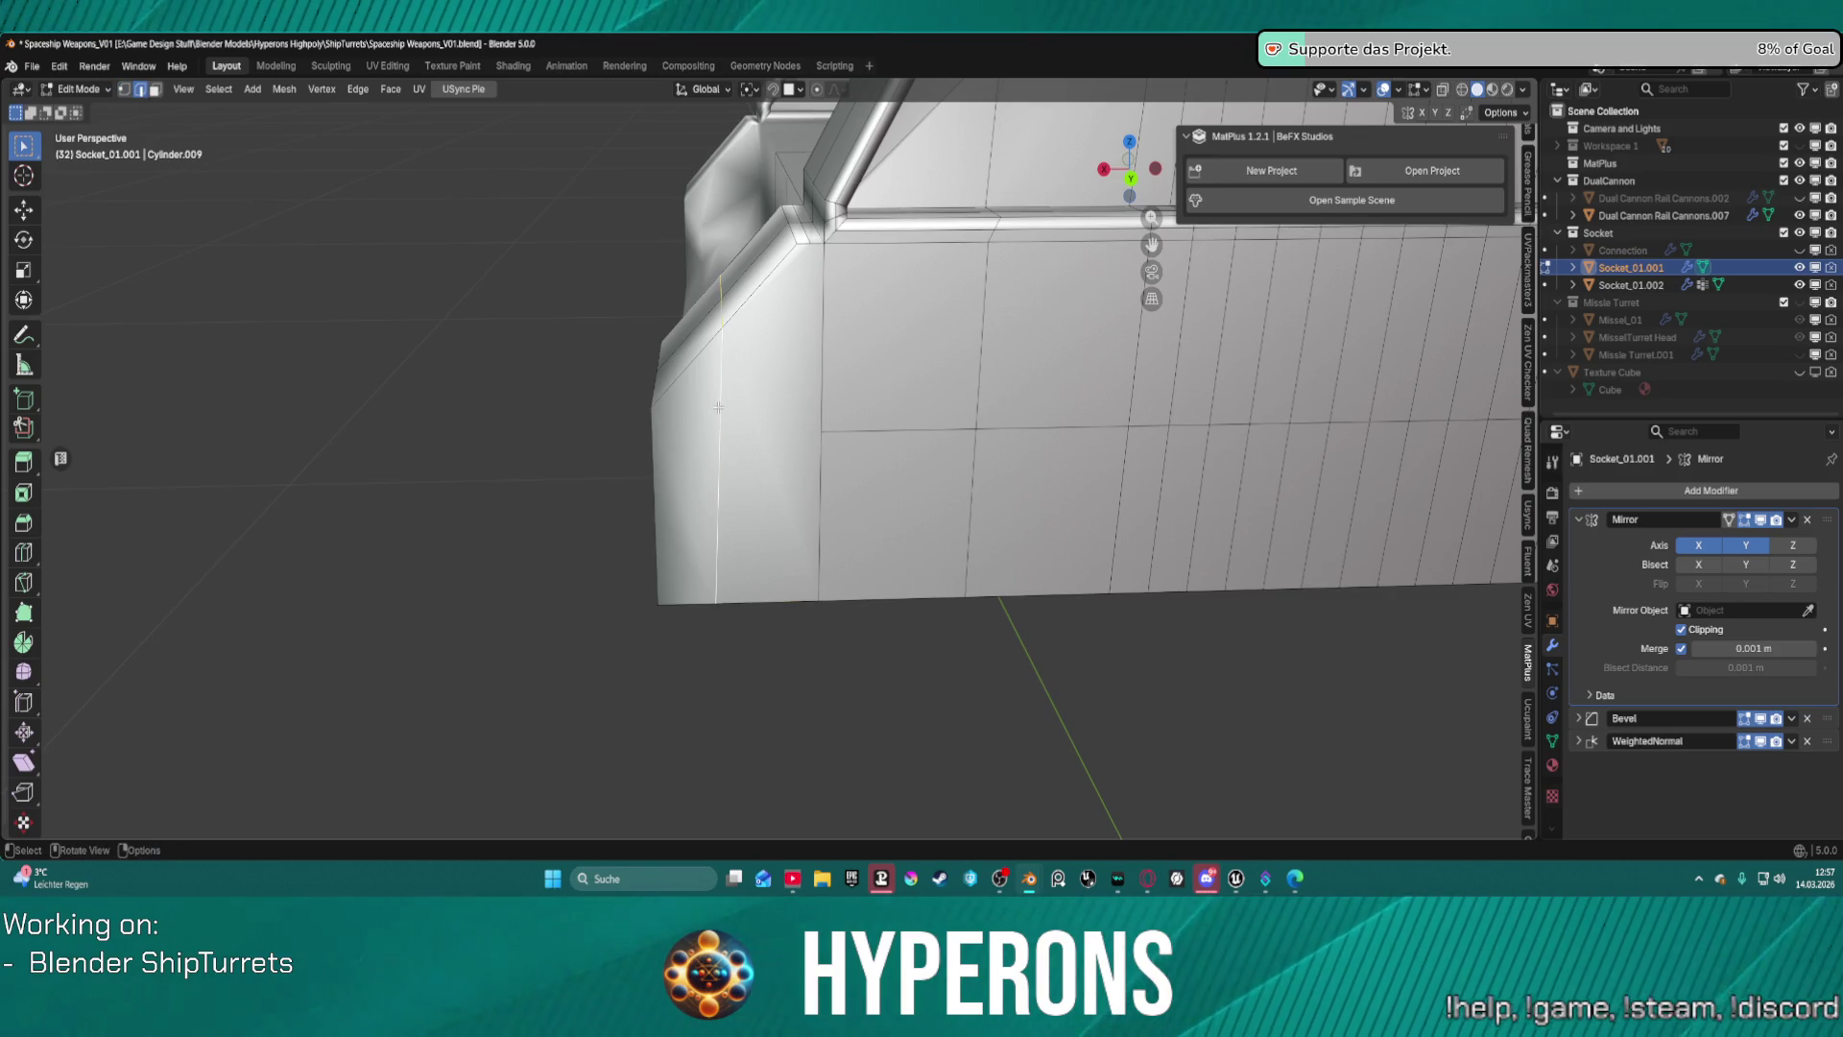
pyautogui.press('s')
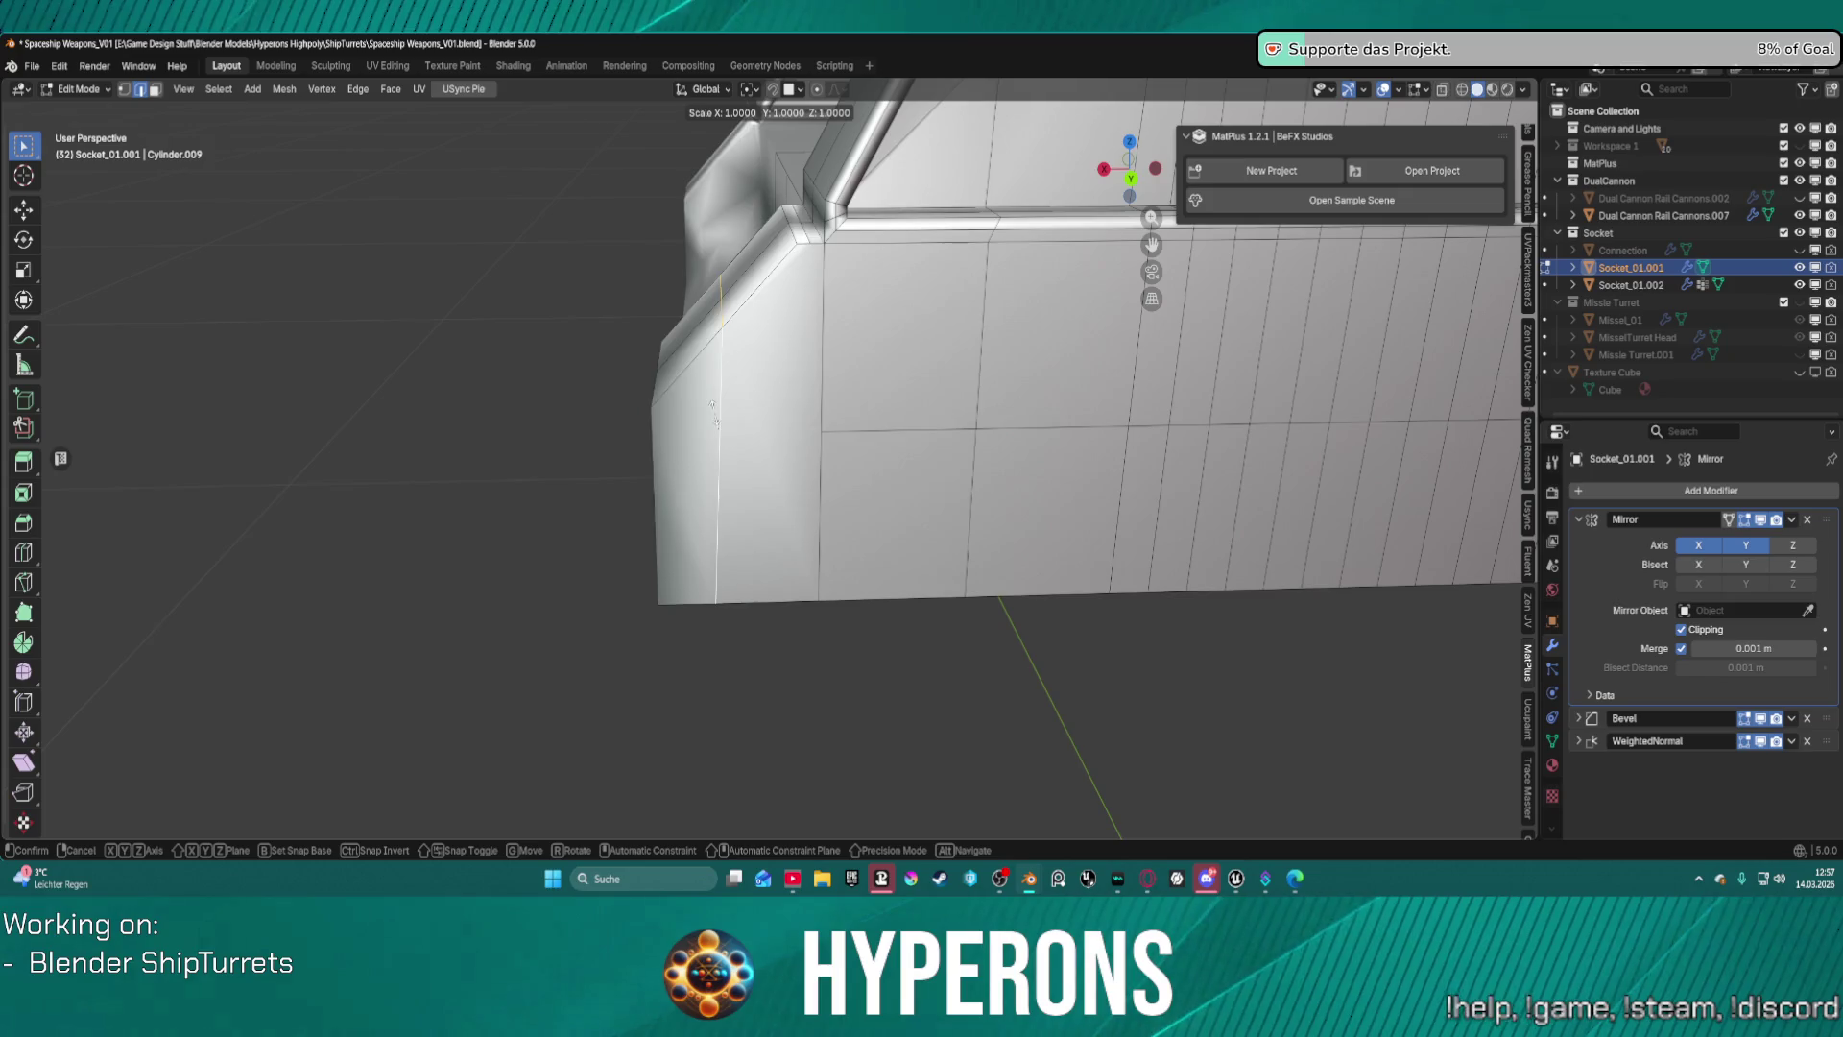
pyautogui.press('x')
pyautogui.press('0')
pyautogui.press('Return')
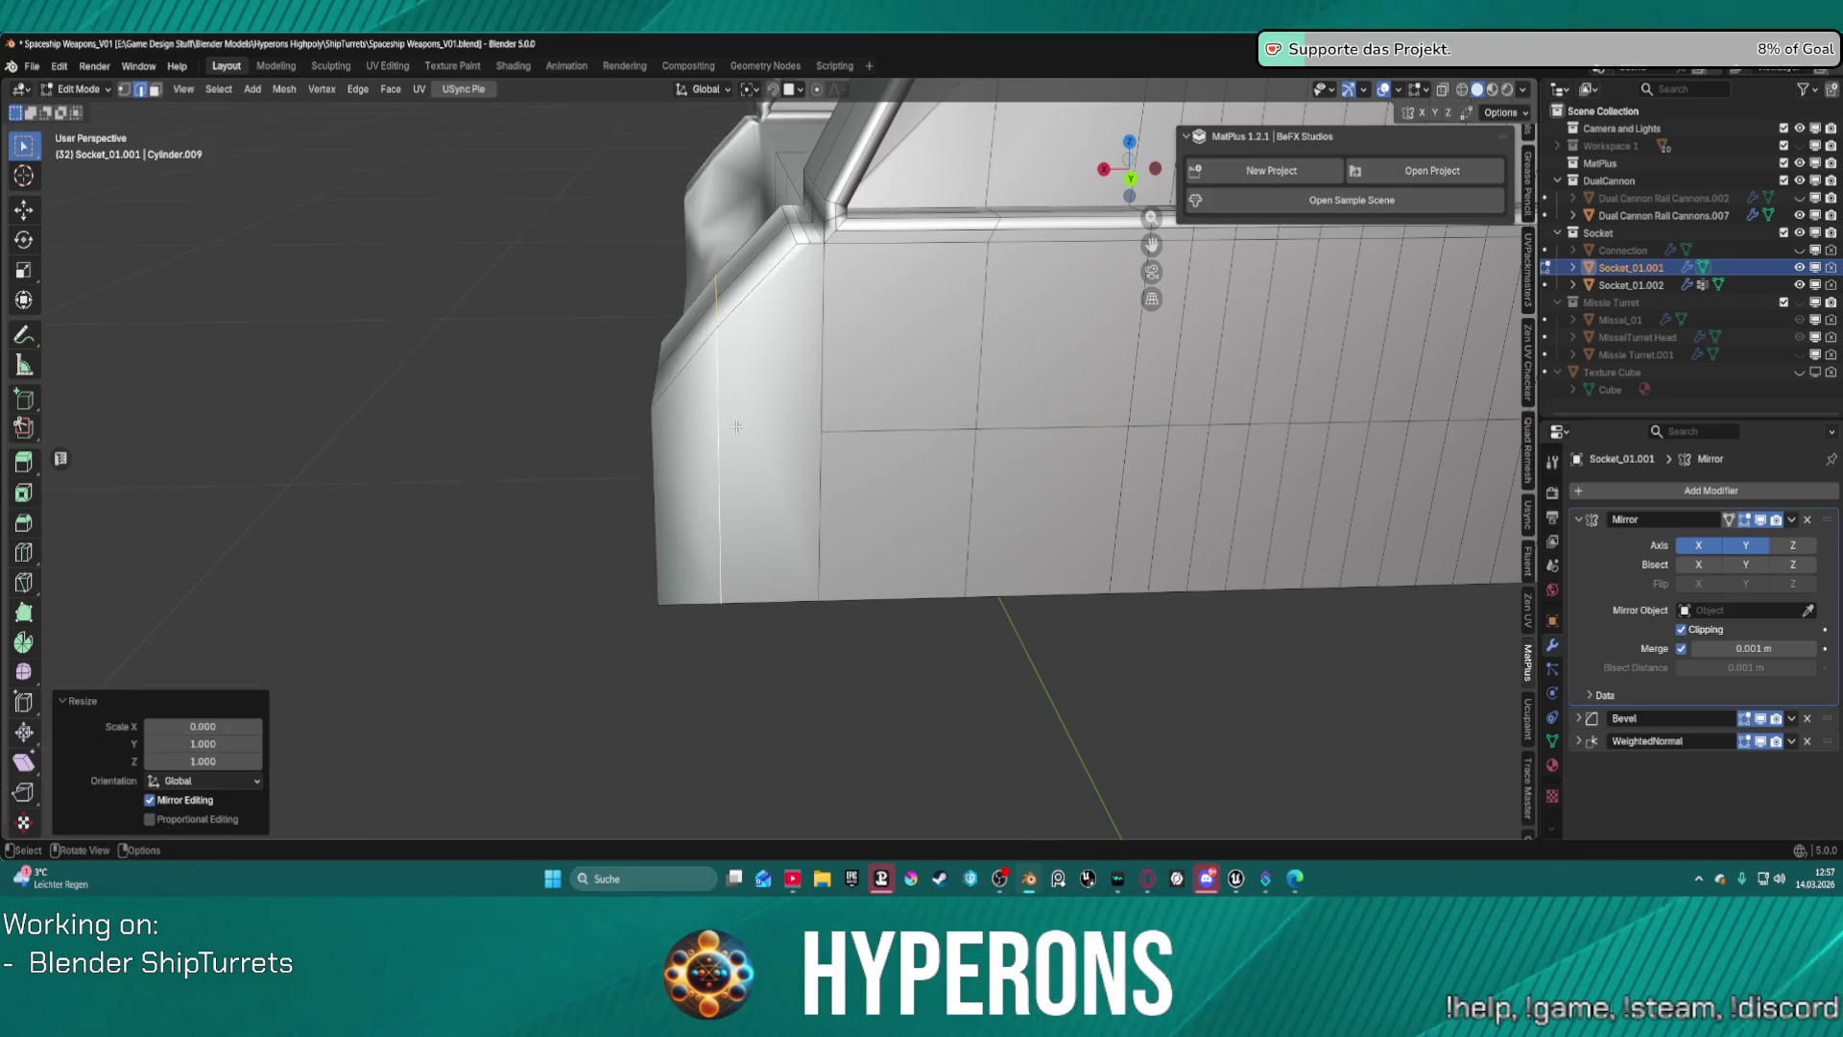
pyautogui.moveTo(798, 609)
pyautogui.mouseDown(button='middle')
pyautogui.moveTo(807, 361)
pyautogui.moveTo(779, 398)
pyautogui.moveTo(746, 368)
pyautogui.mouseUp(button='middle')
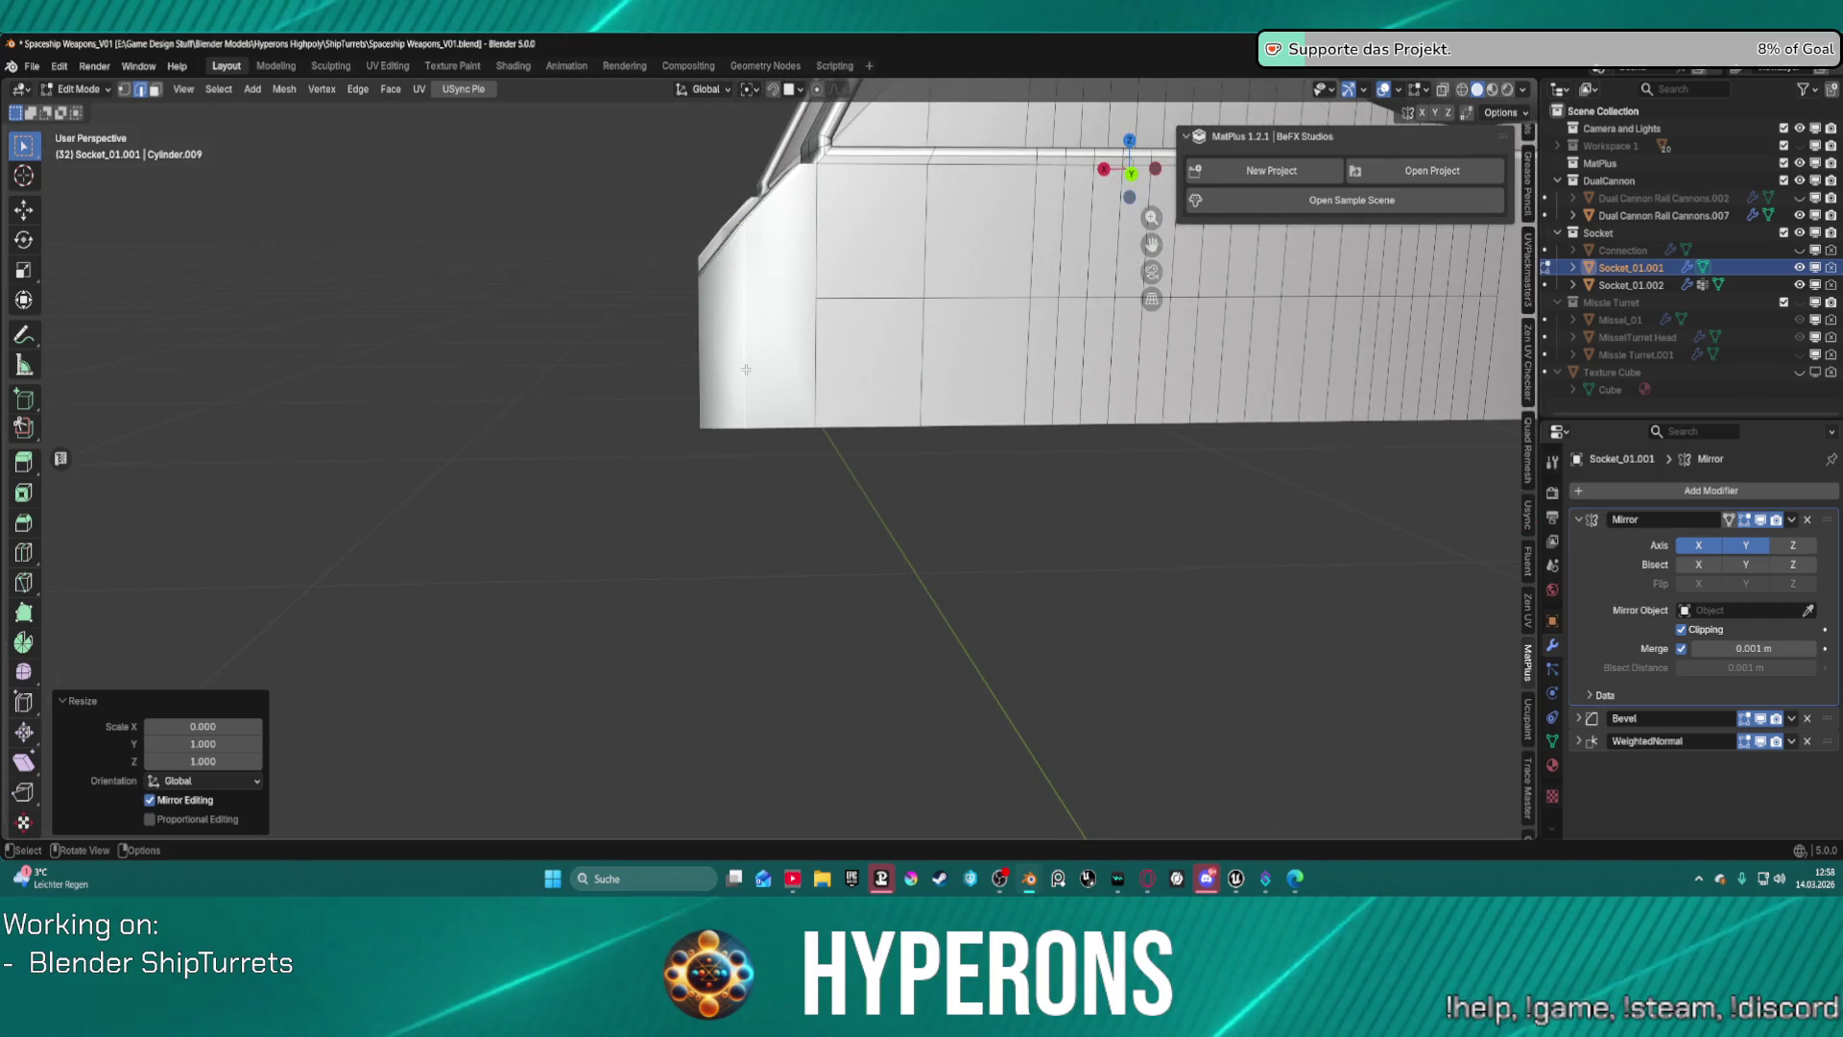
# Shift the flattened edge loop about -0.0018 m along global X against the neighbouring corner.
pyautogui.scroll(-1, 746, 368)
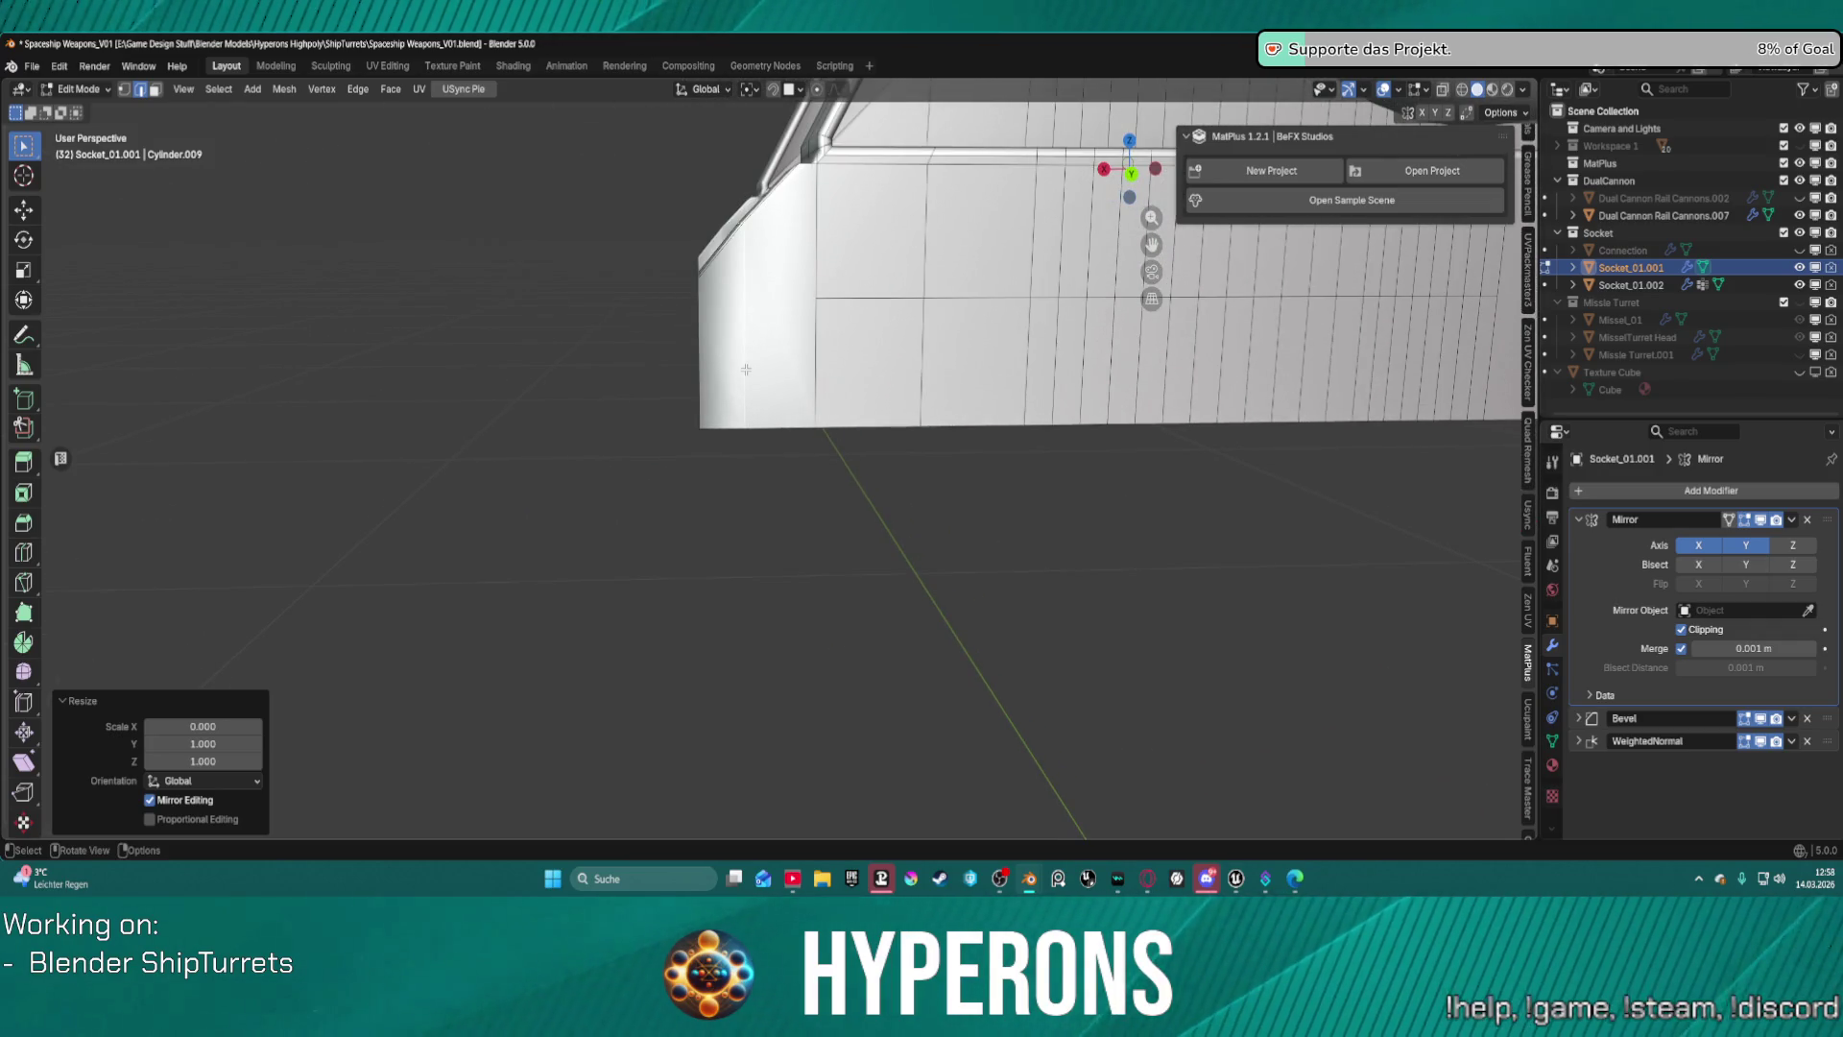
pyautogui.press('g')
pyautogui.press('x')
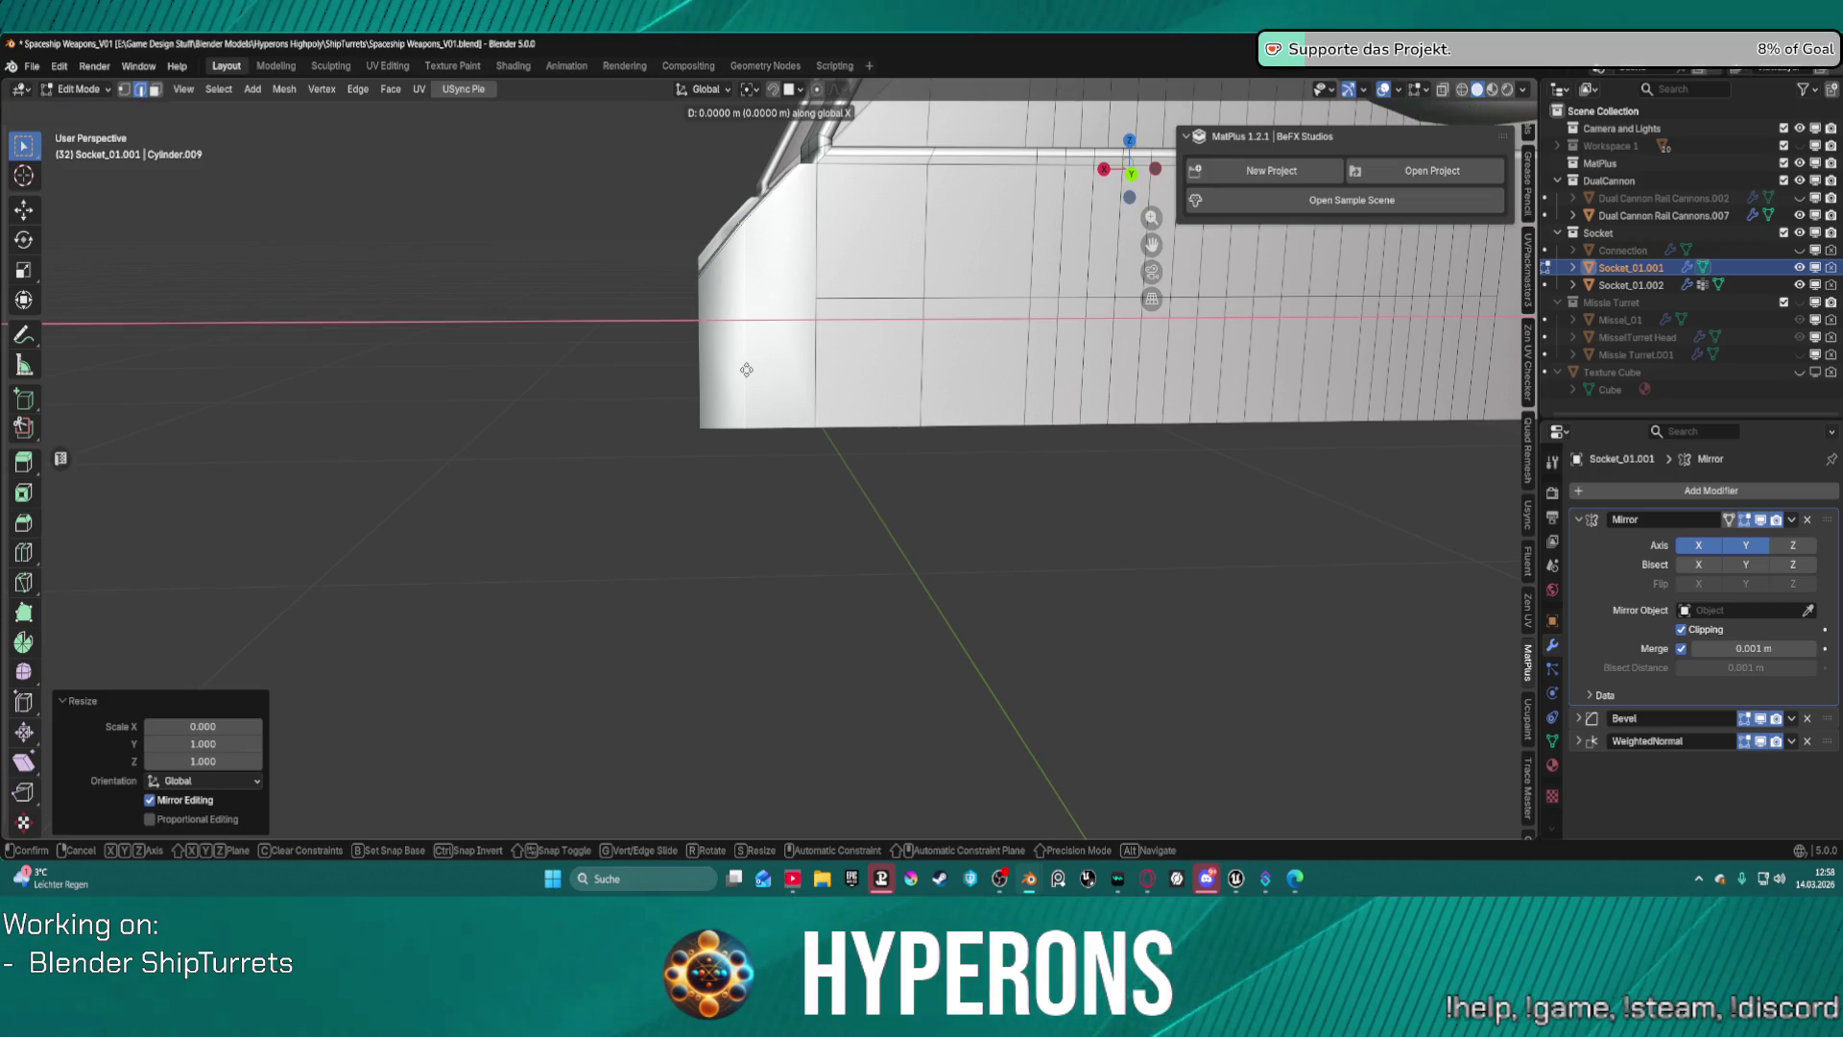
pyautogui.click(749, 370)
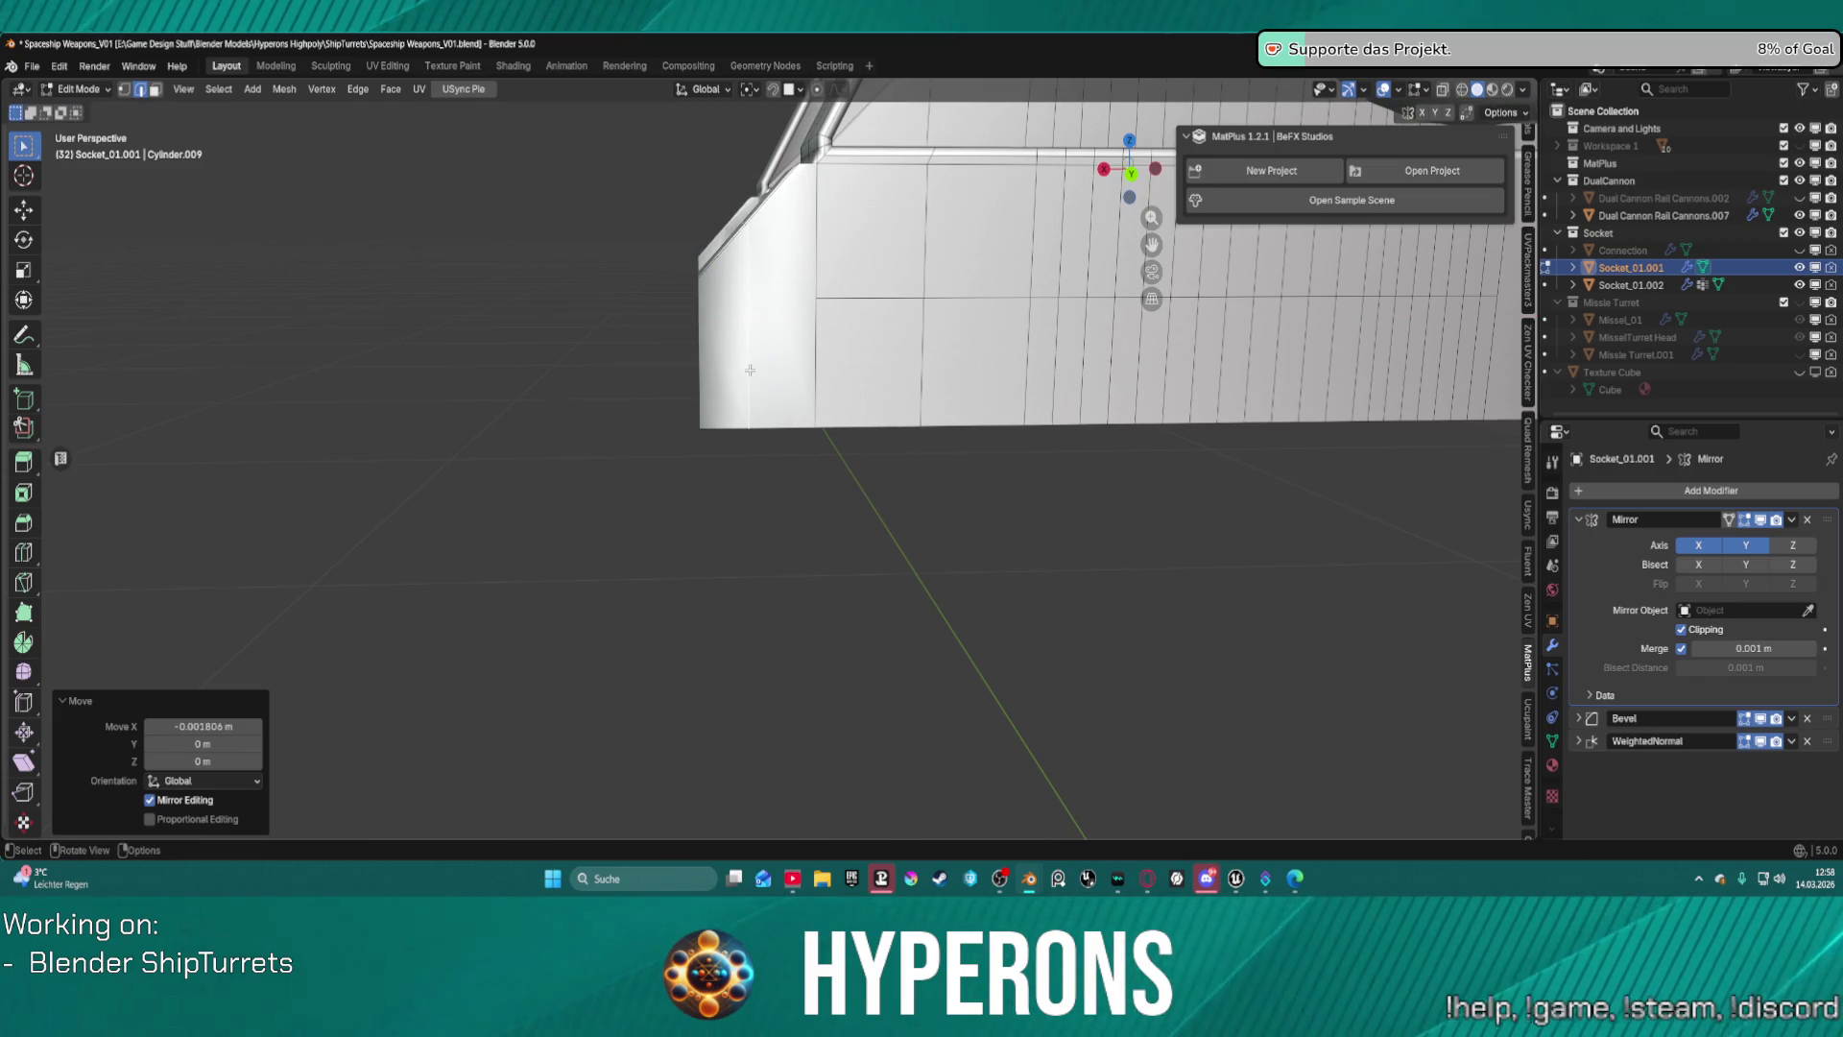
pyautogui.moveTo(750, 369)
pyautogui.mouseDown(button='middle')
pyautogui.moveTo(969, 339)
pyautogui.moveTo(863, 307)
pyautogui.moveTo(1079, 305)
pyautogui.moveTo(974, 325)
pyautogui.moveTo(992, 221)
pyautogui.mouseUp(button='middle')
pyautogui.scroll(6, 992, 222)
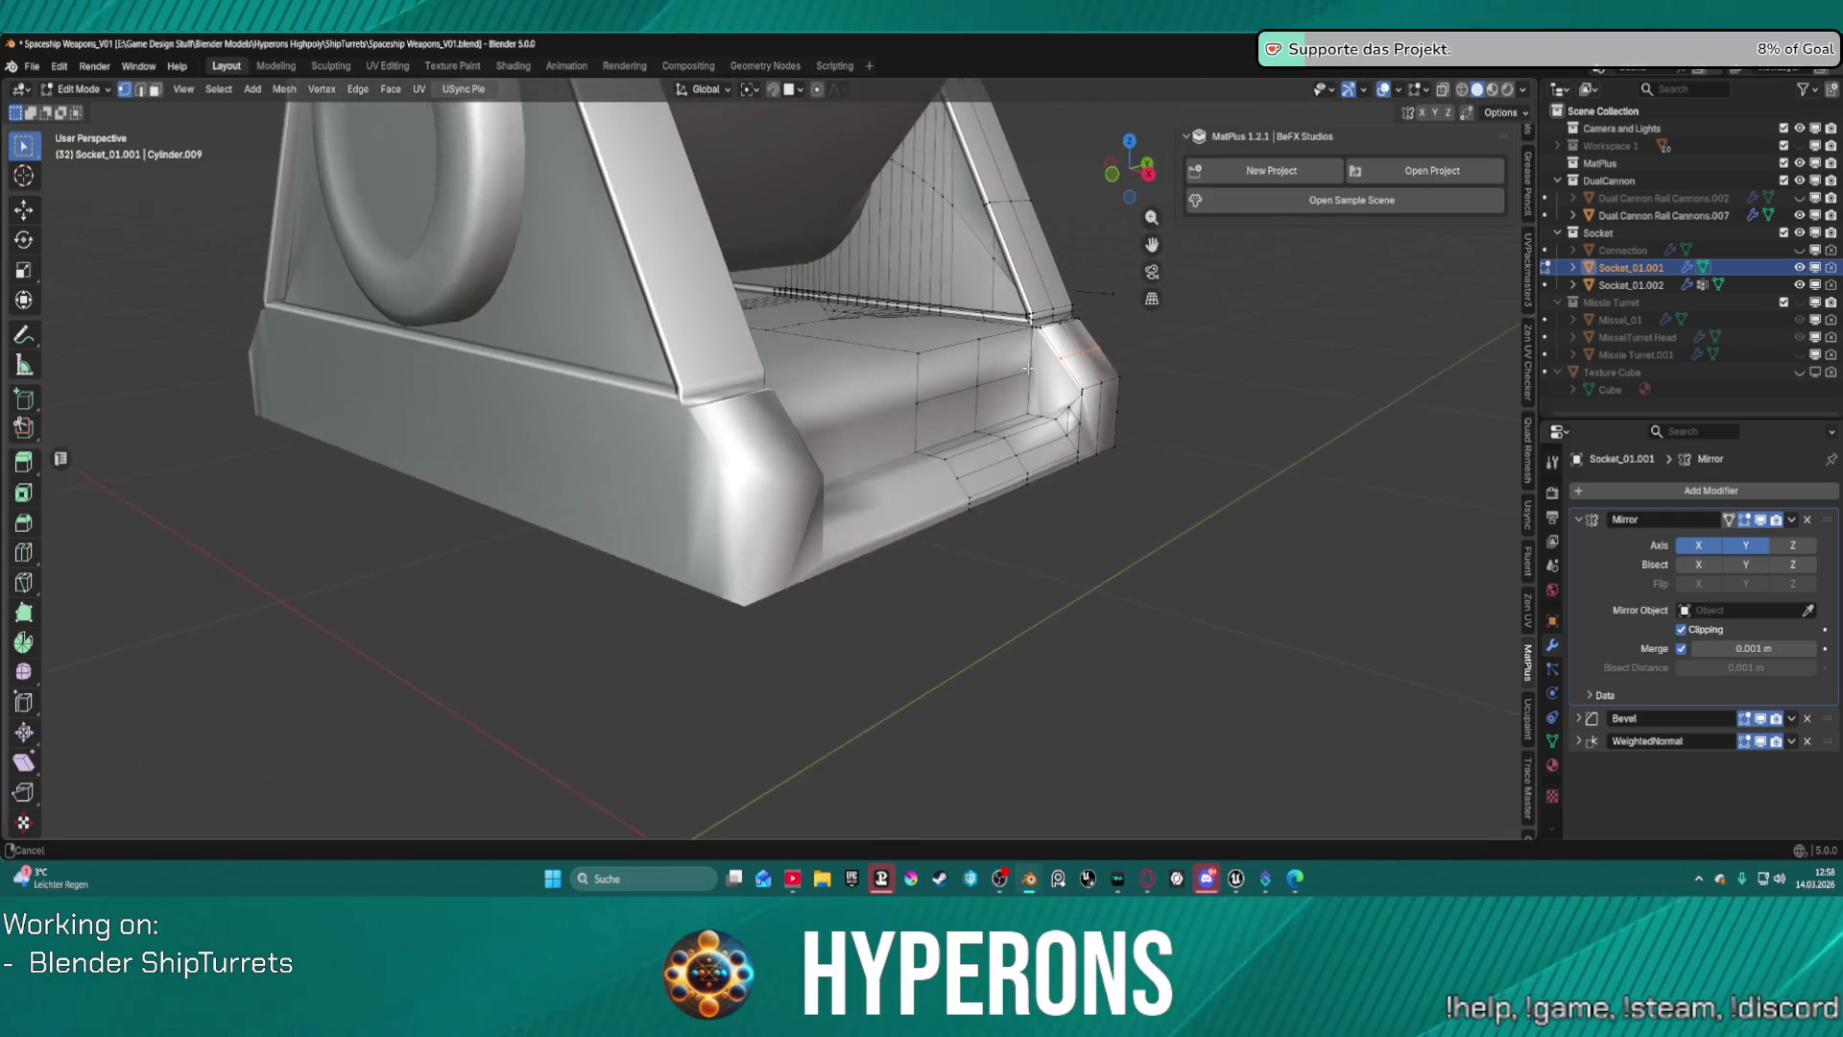
# Edge-slide the socket's lower bevel loop to roughly halfway to even out the corner spacing.
pyautogui.scroll(1, 1045, 447)
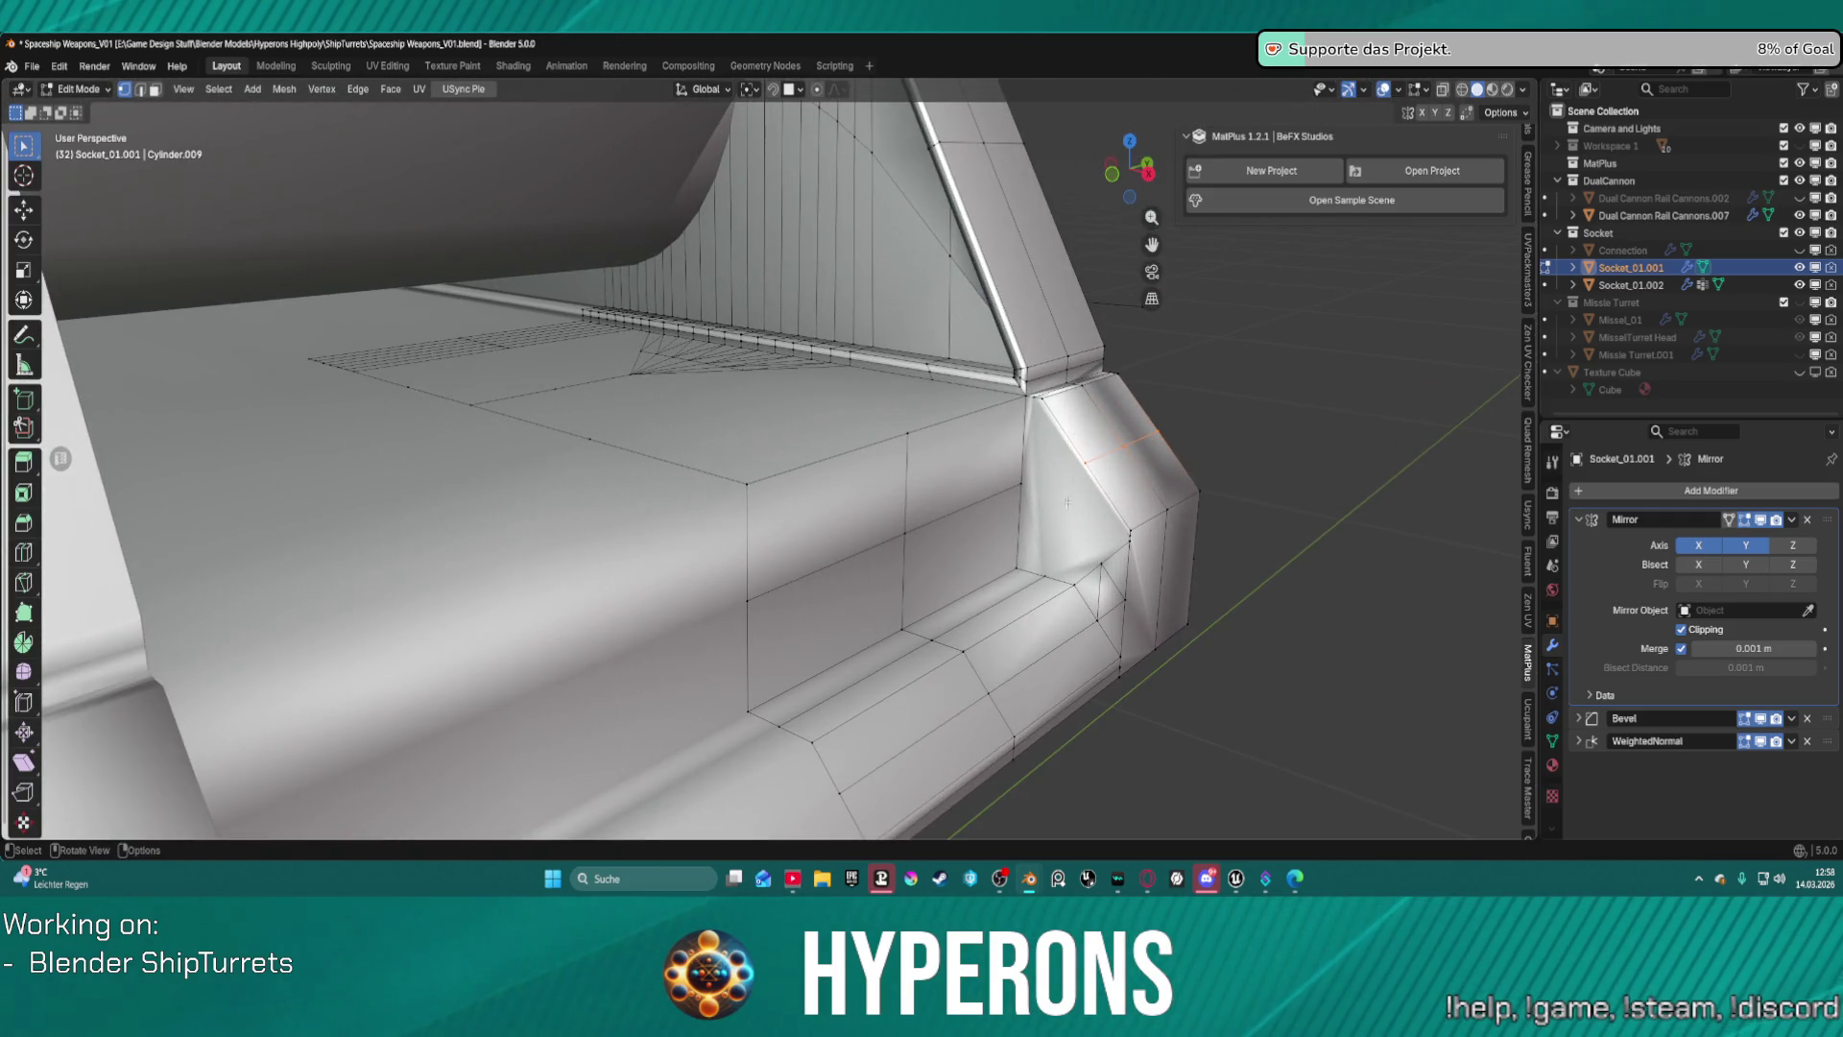
pyautogui.moveTo(1016, 371)
pyautogui.mouseDown(button='middle')
pyautogui.moveTo(1111, 247)
pyautogui.moveTo(1037, 403)
pyautogui.moveTo(1006, 428)
pyautogui.mouseUp(button='middle')
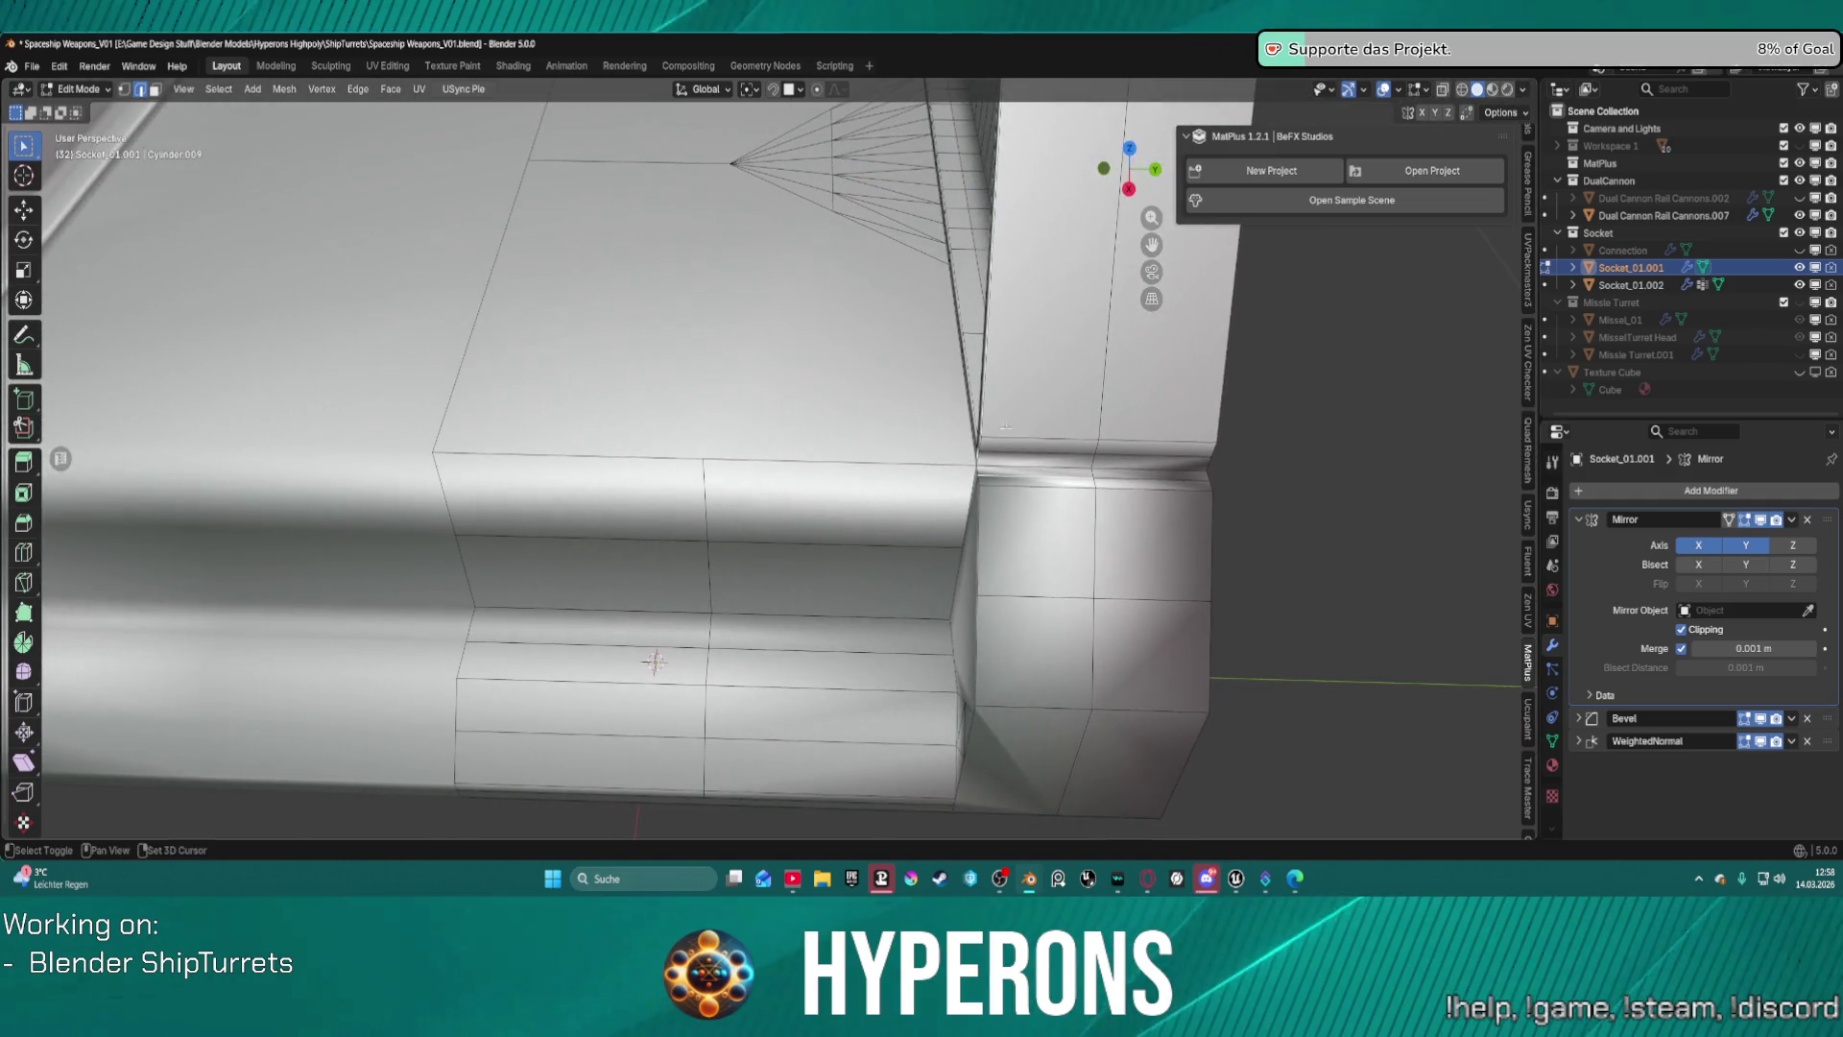
pyautogui.keyDown('alt'); pyautogui.keyDown('shift'); pyautogui.click(1149, 477); pyautogui.keyUp('shift'); pyautogui.keyUp('alt')
pyautogui.moveTo(1149, 478); pyautogui.dragTo(1215, 445, button='middle')
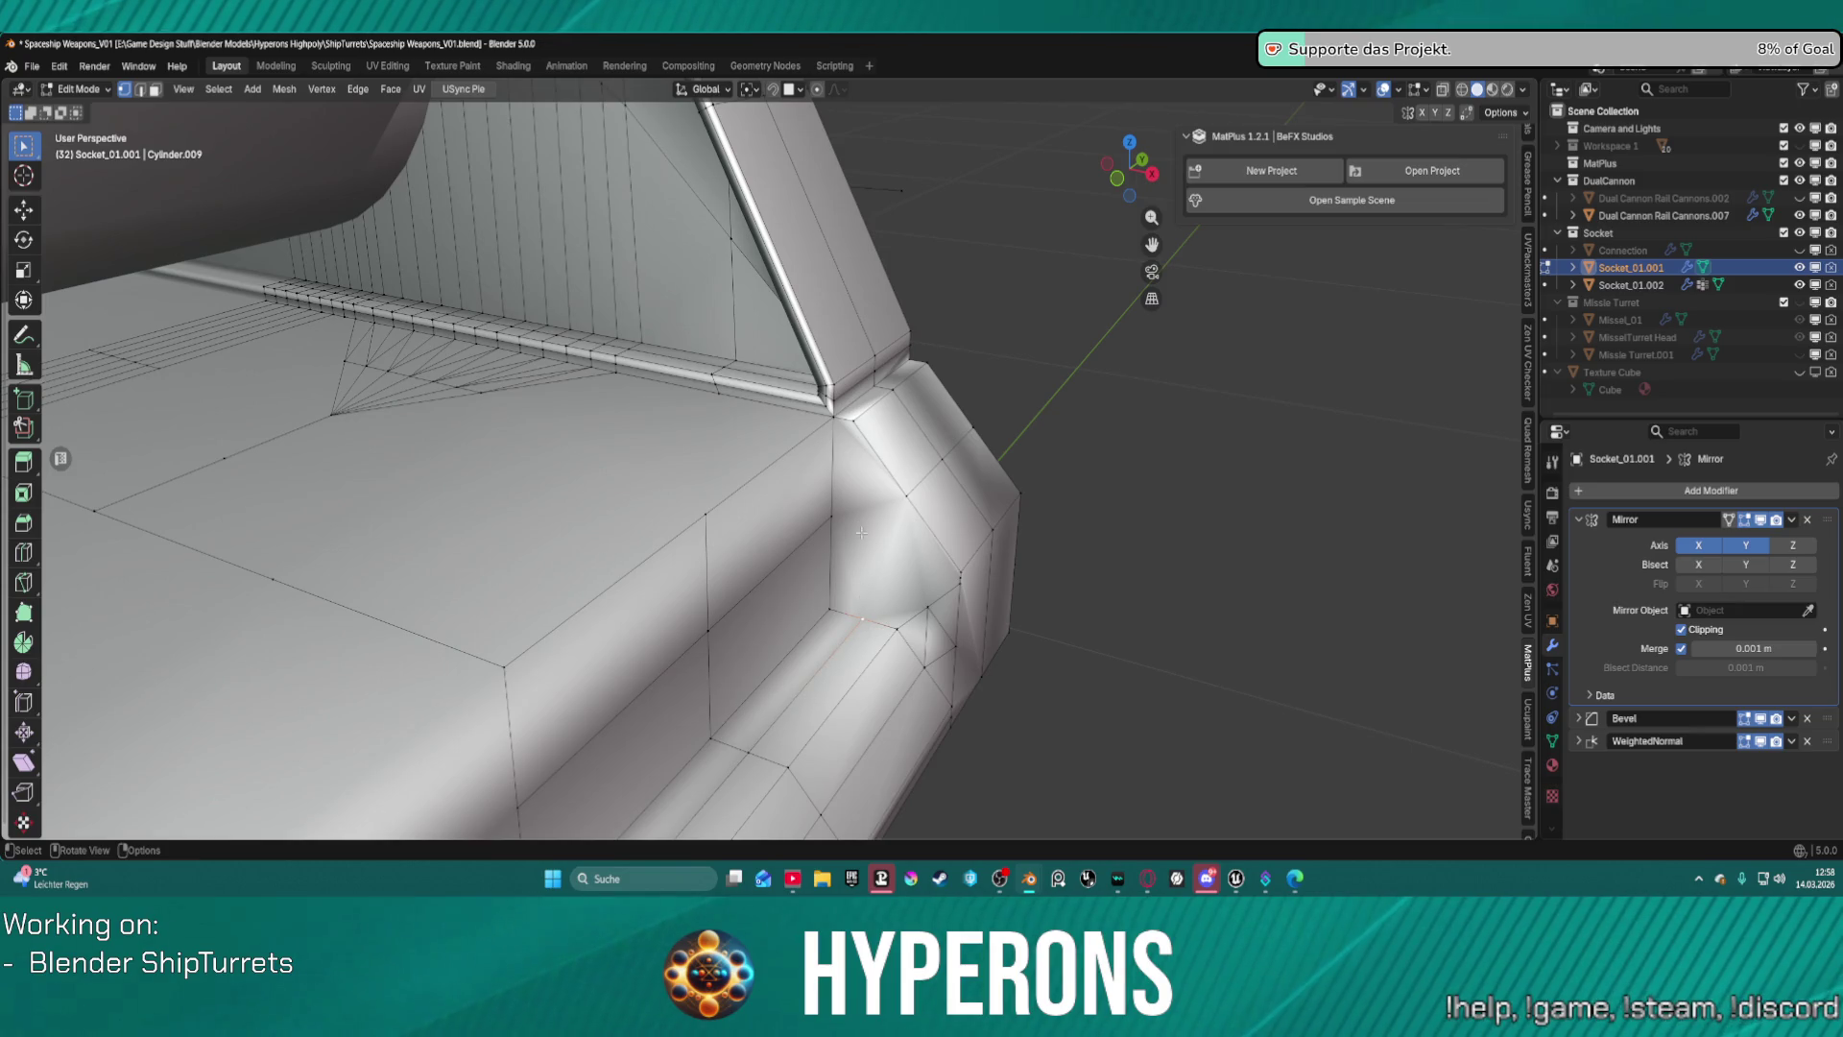
pyautogui.moveTo(852, 482); pyautogui.dragTo(789, 666, button='middle')
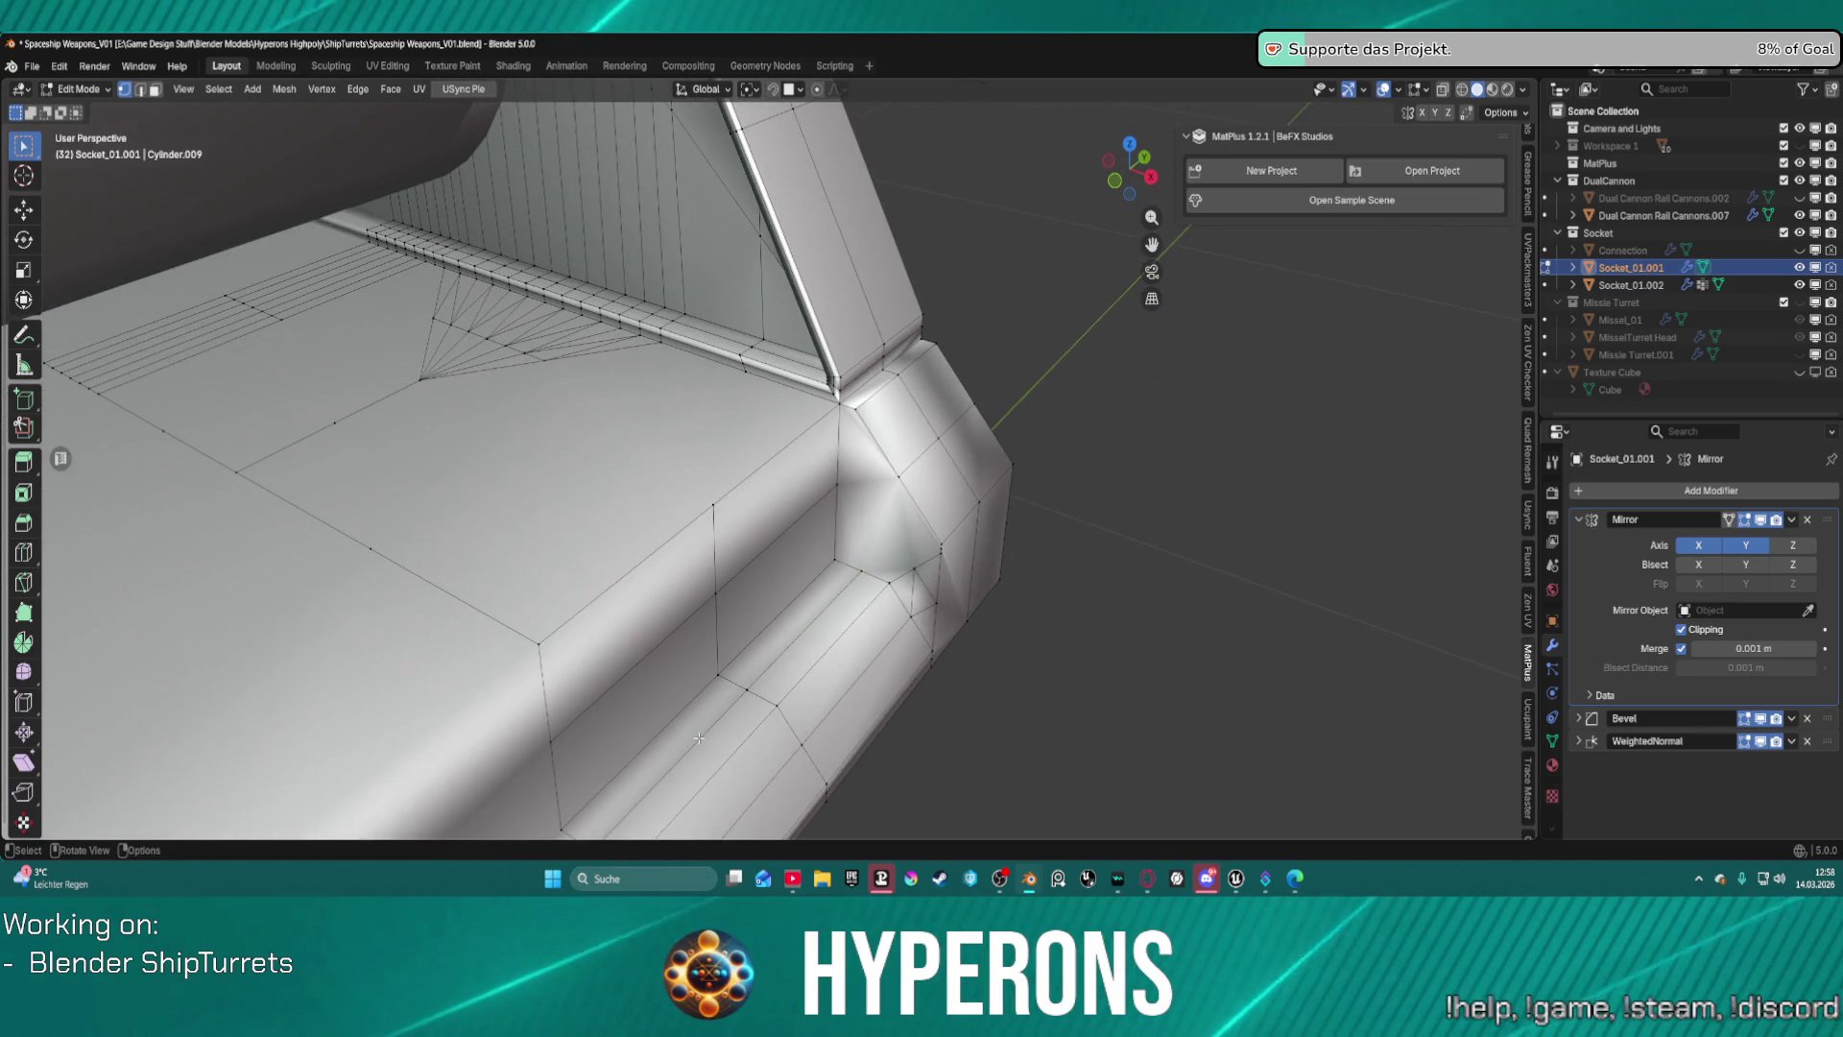
pyautogui.keyDown('alt'); pyautogui.keyDown('shift'); pyautogui.click(782, 669); pyautogui.keyUp('shift'); pyautogui.keyUp('alt')
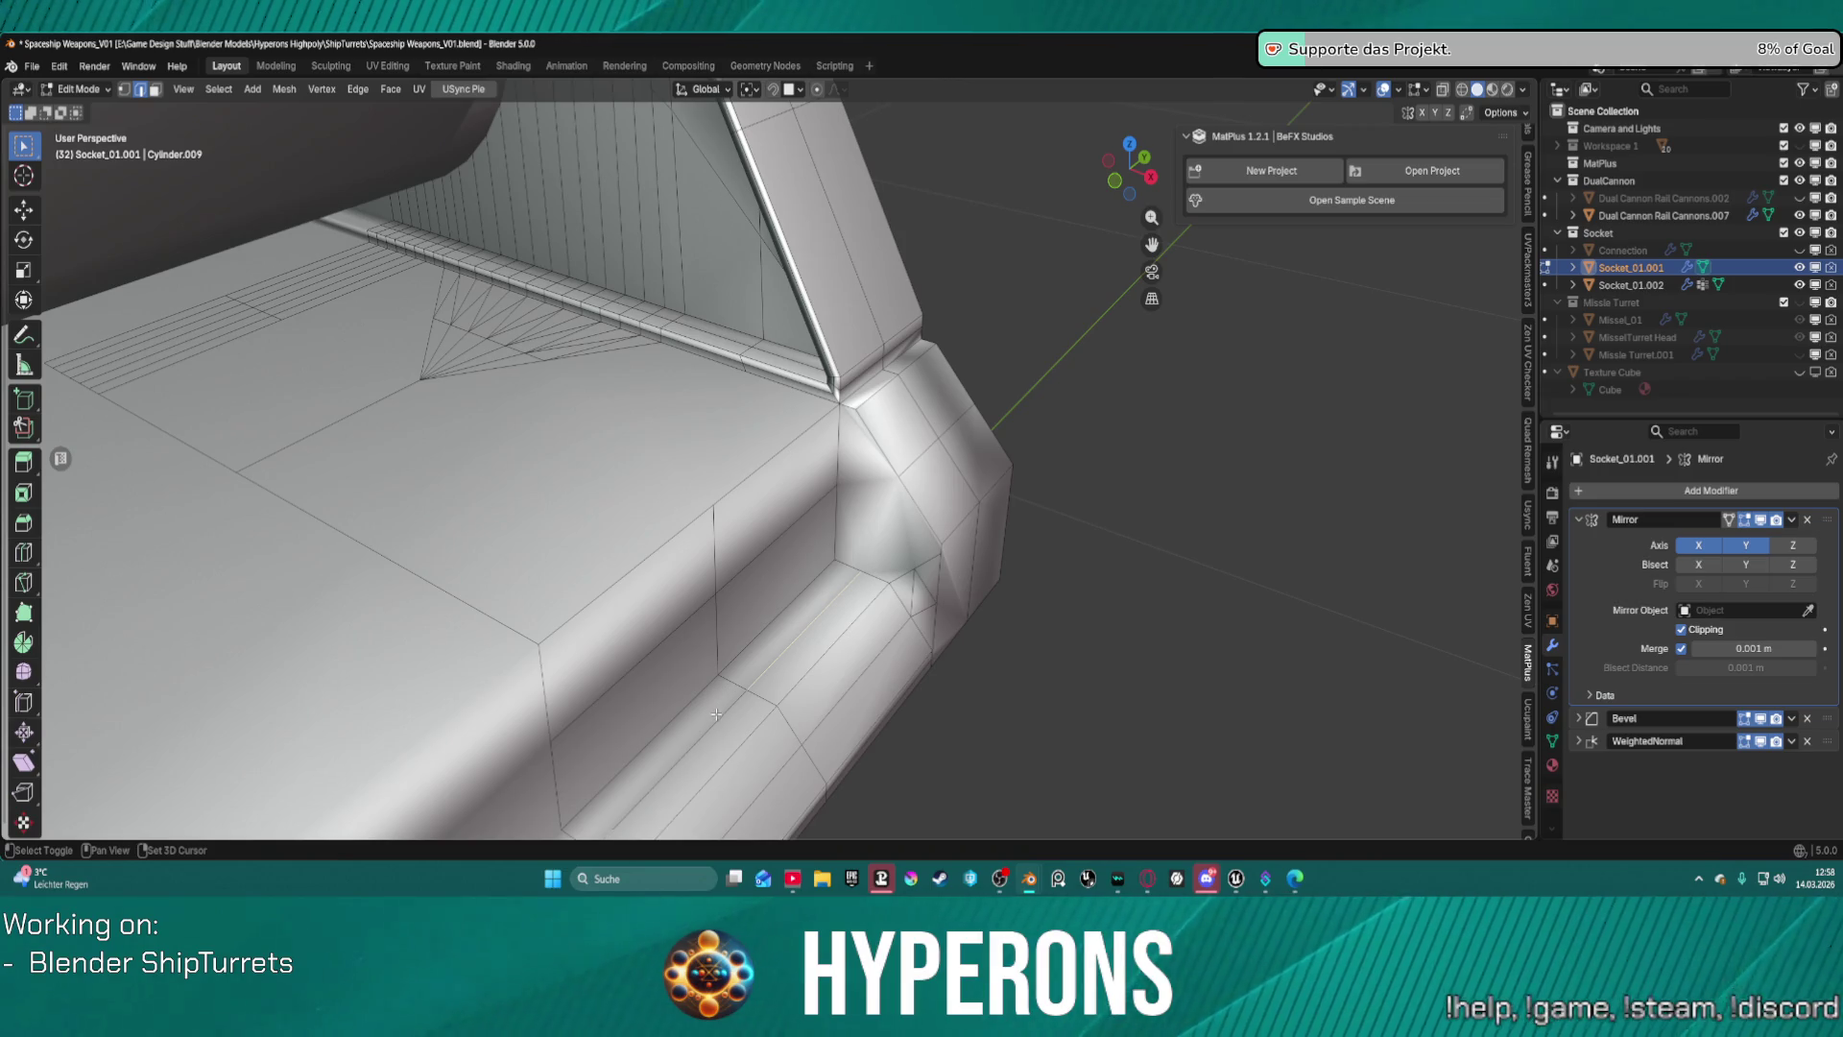
pyautogui.press('g')
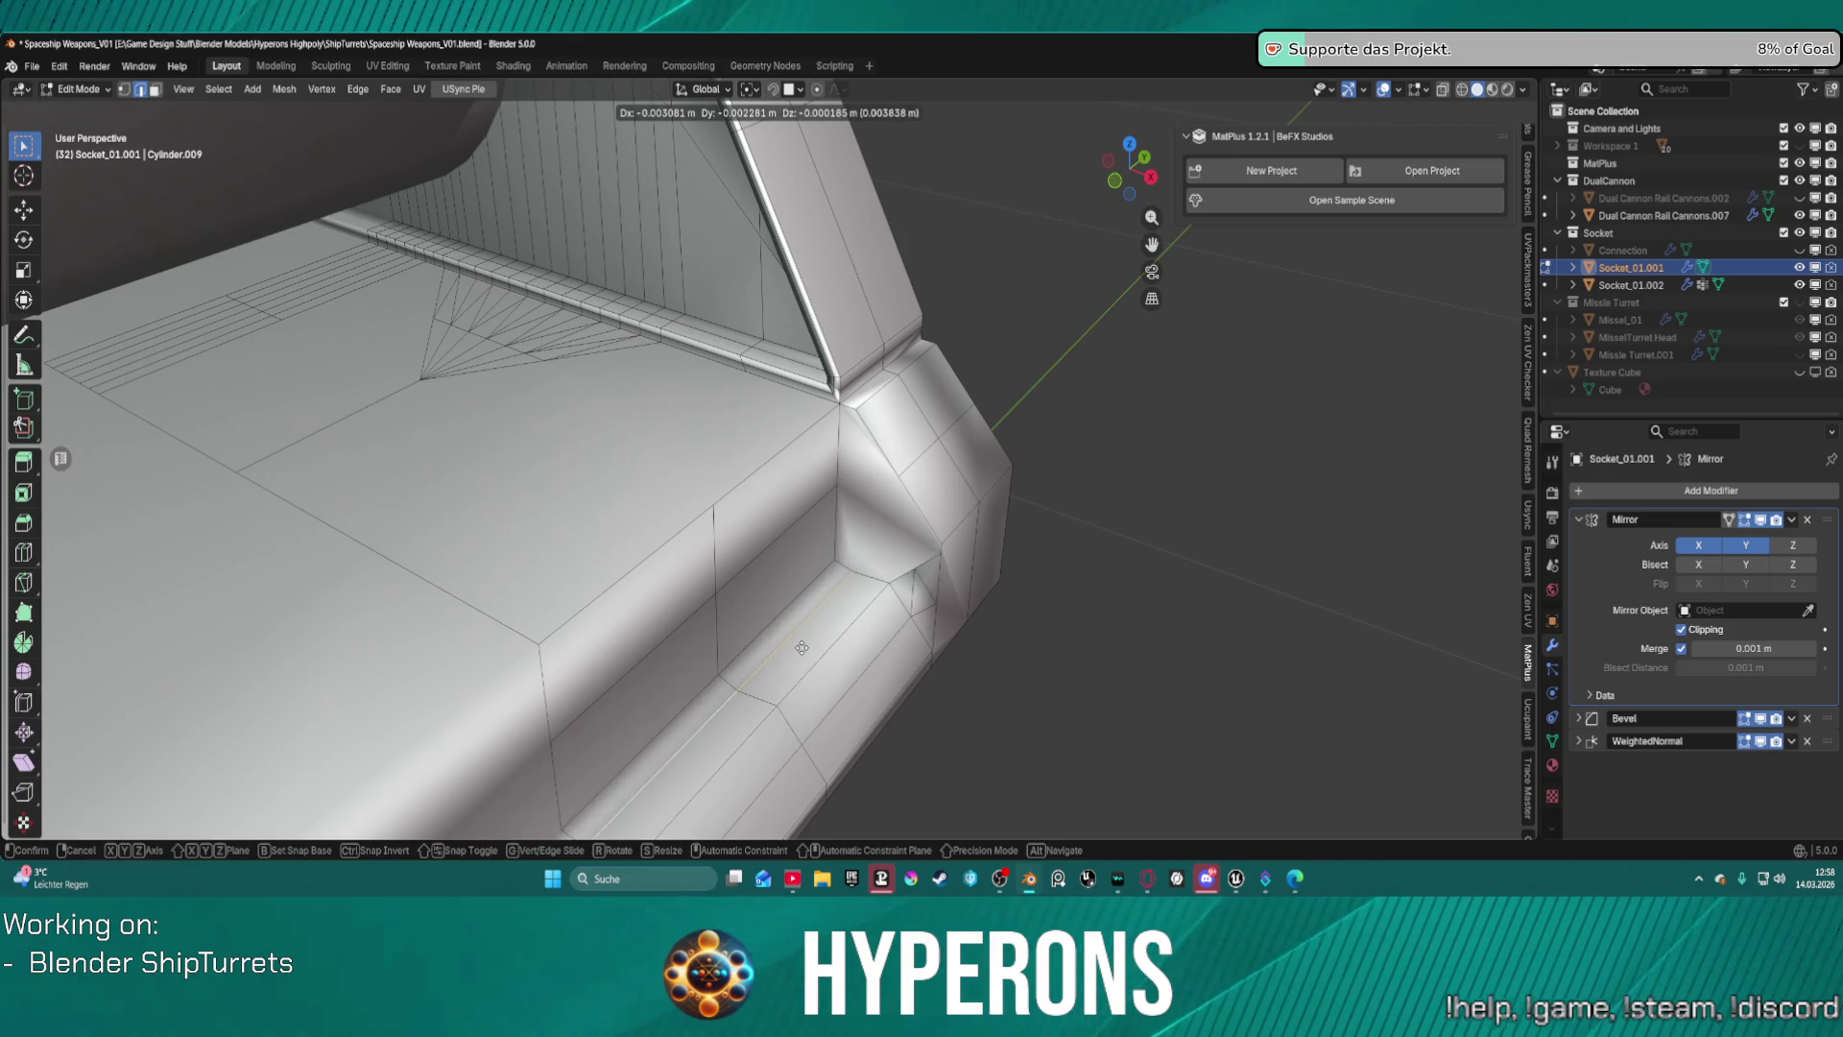
pyautogui.press('g')
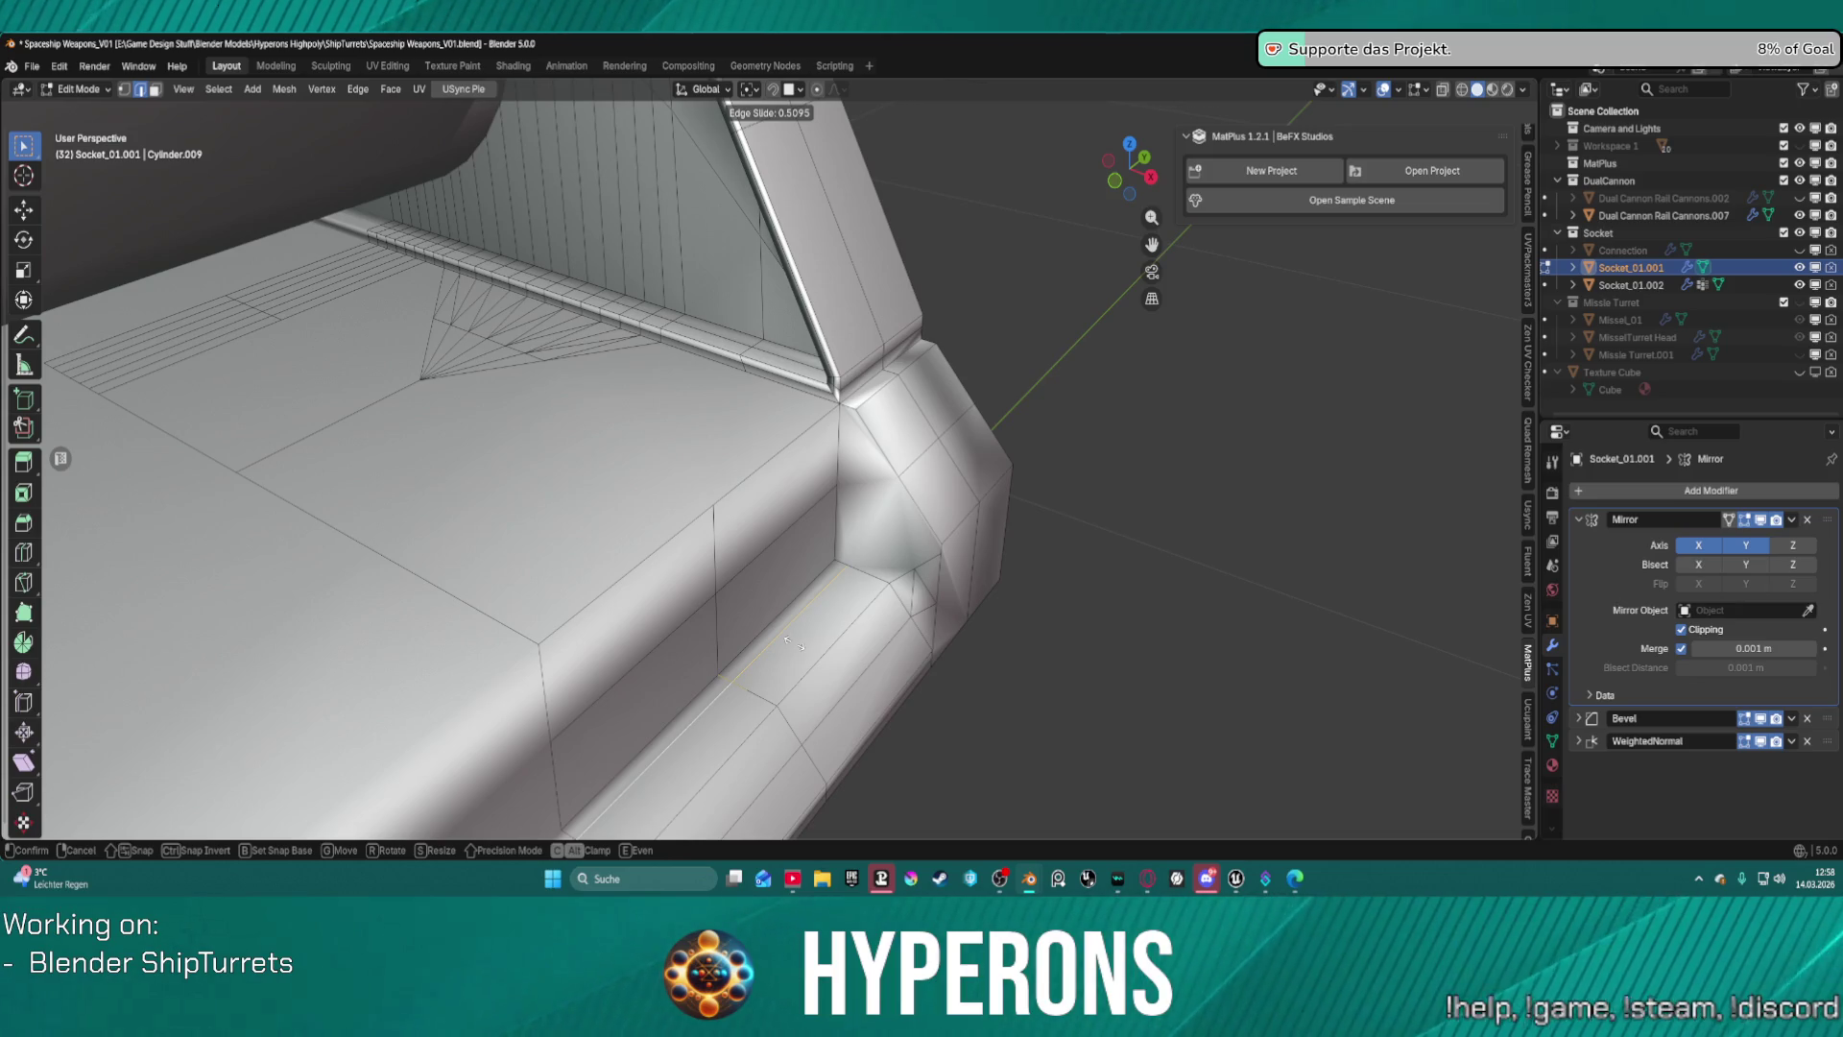
pyautogui.click(793, 643)
pyautogui.press('1')
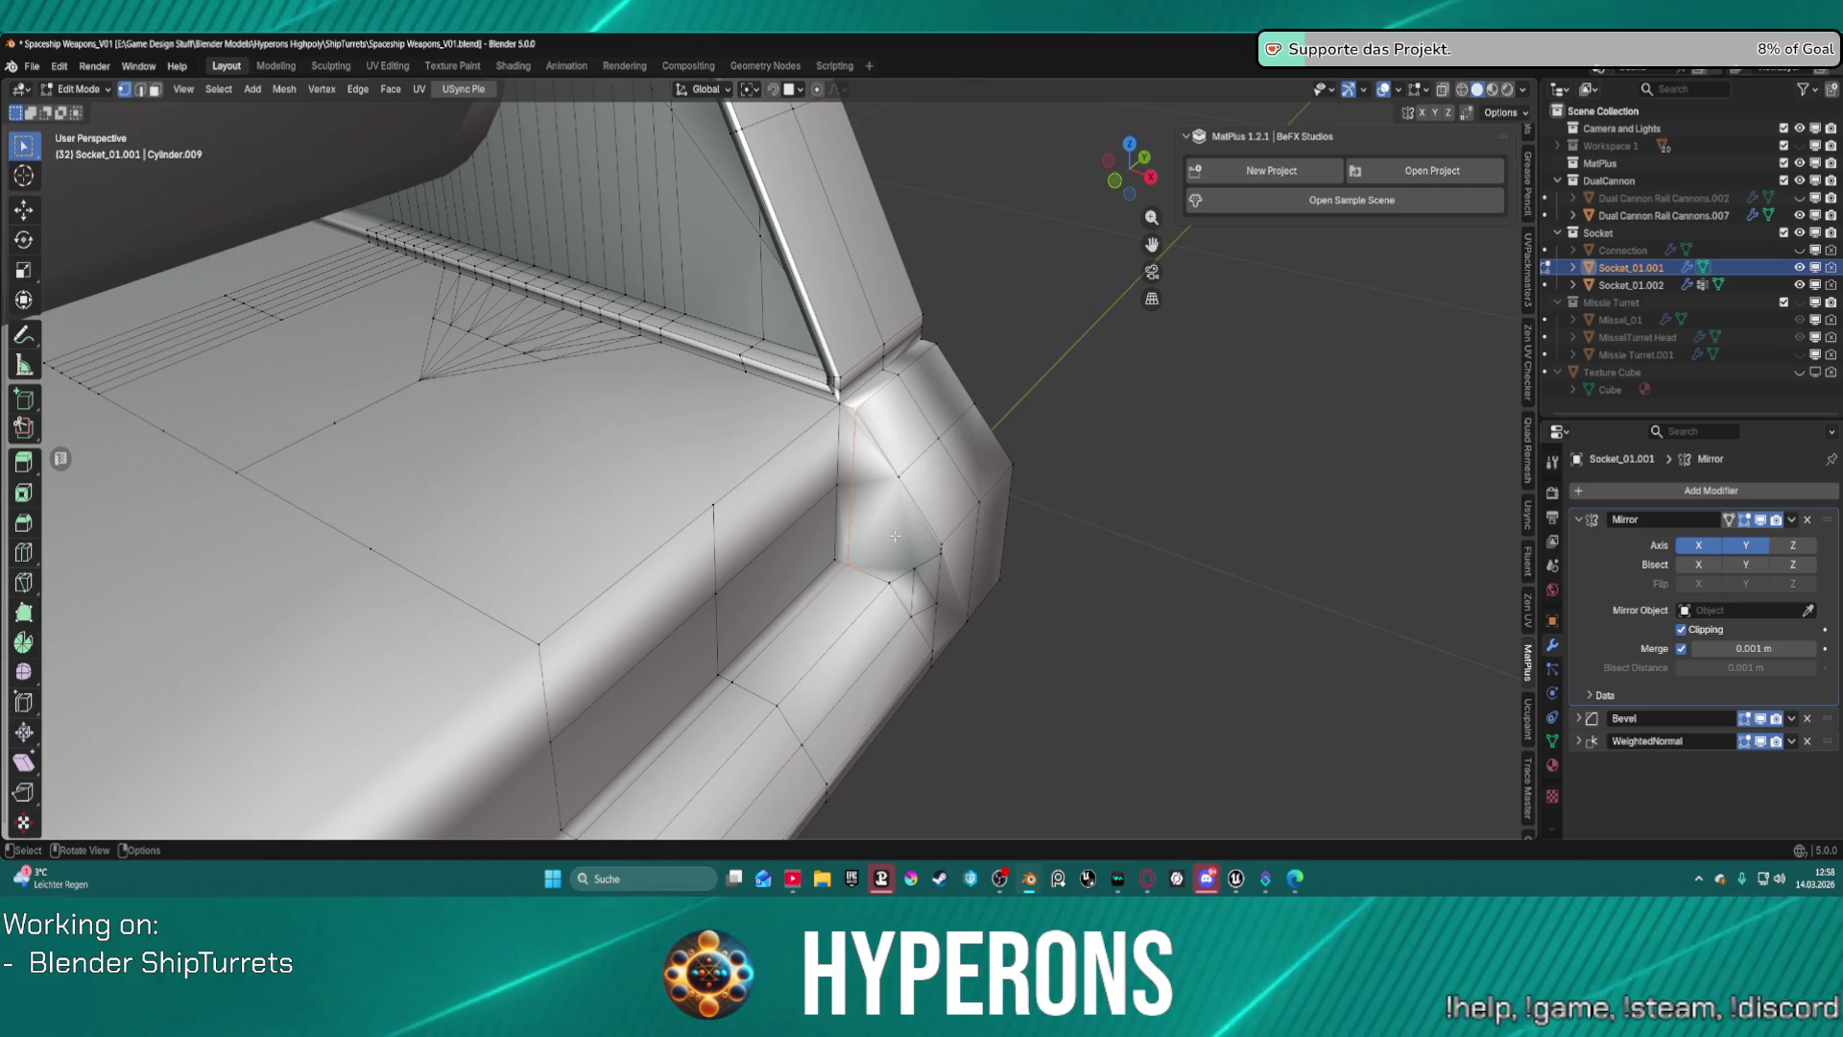
pyautogui.moveTo(879, 474)
pyautogui.mouseDown(button='middle')
pyautogui.moveTo(853, 451)
pyautogui.moveTo(1025, 452)
pyautogui.mouseUp(button='middle')
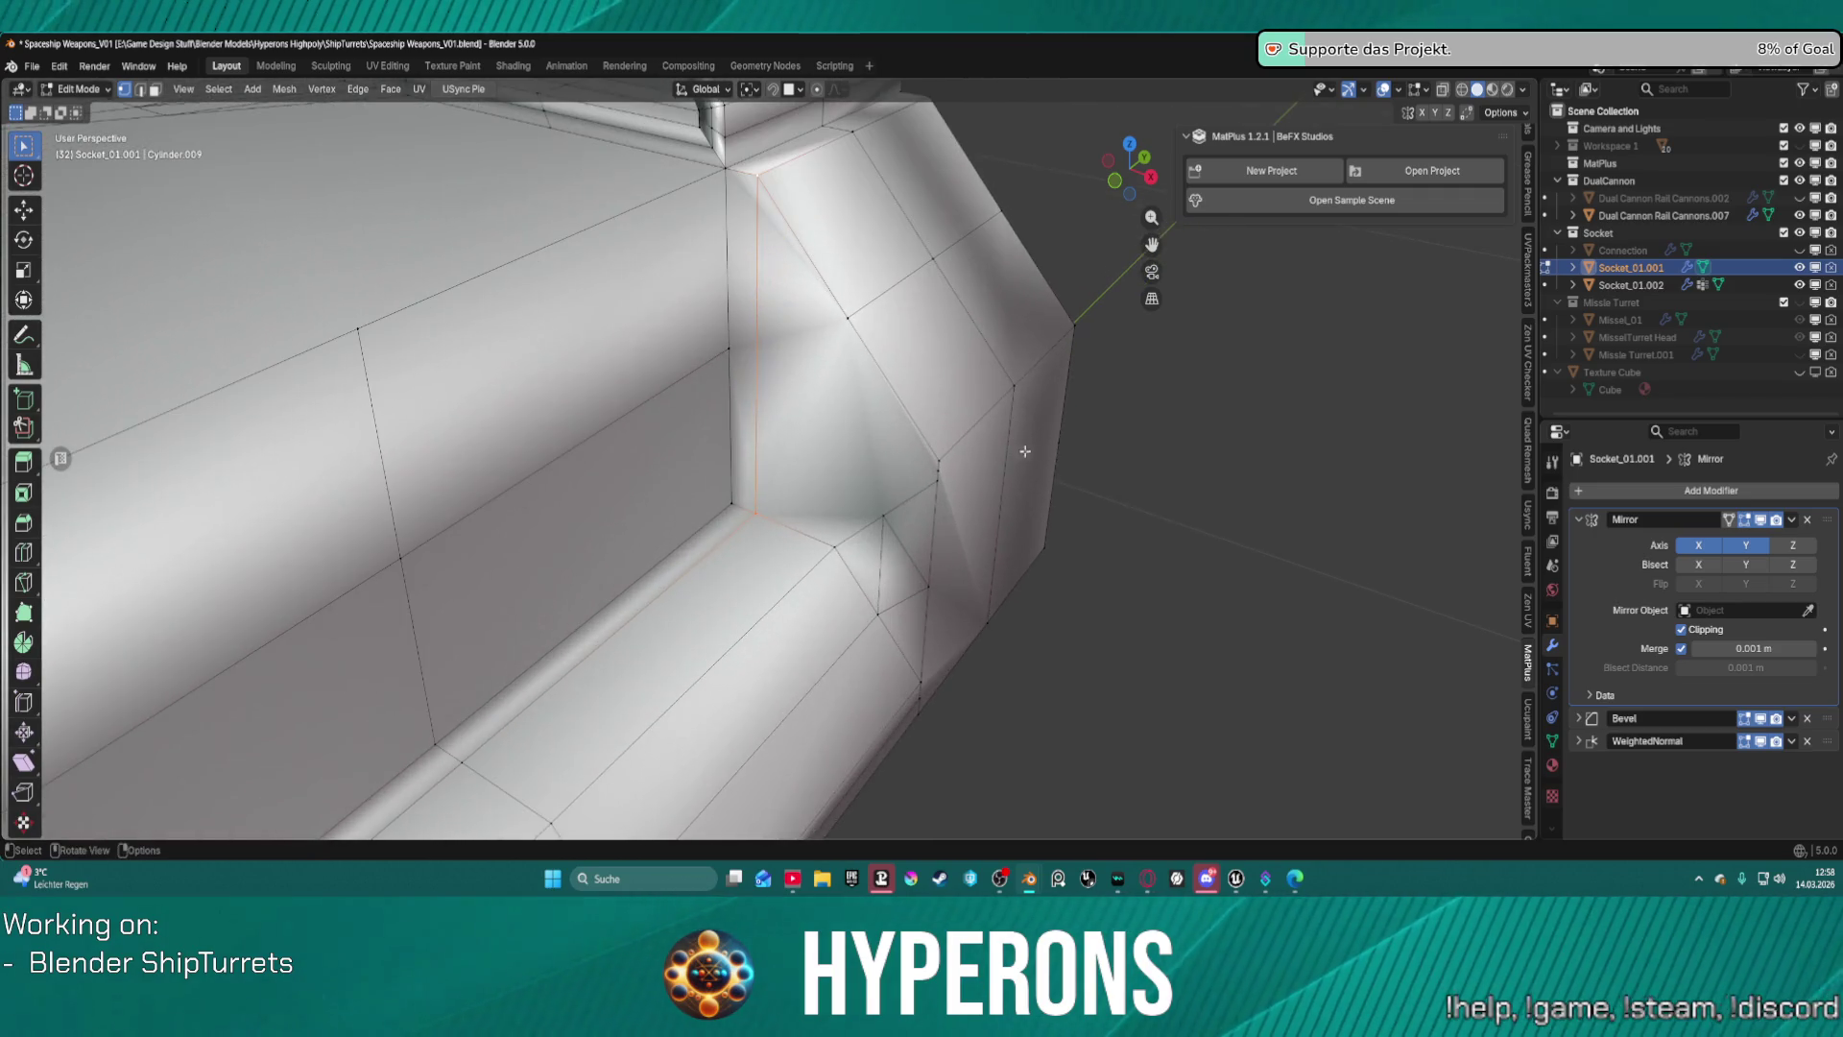
# Join the two inner-corner vertices with a new diagonal edge.
pyautogui.click(937, 485)
pyautogui.keyDown('shift'); pyautogui.click(927, 586); pyautogui.keyUp('shift')
pyautogui.press('j')
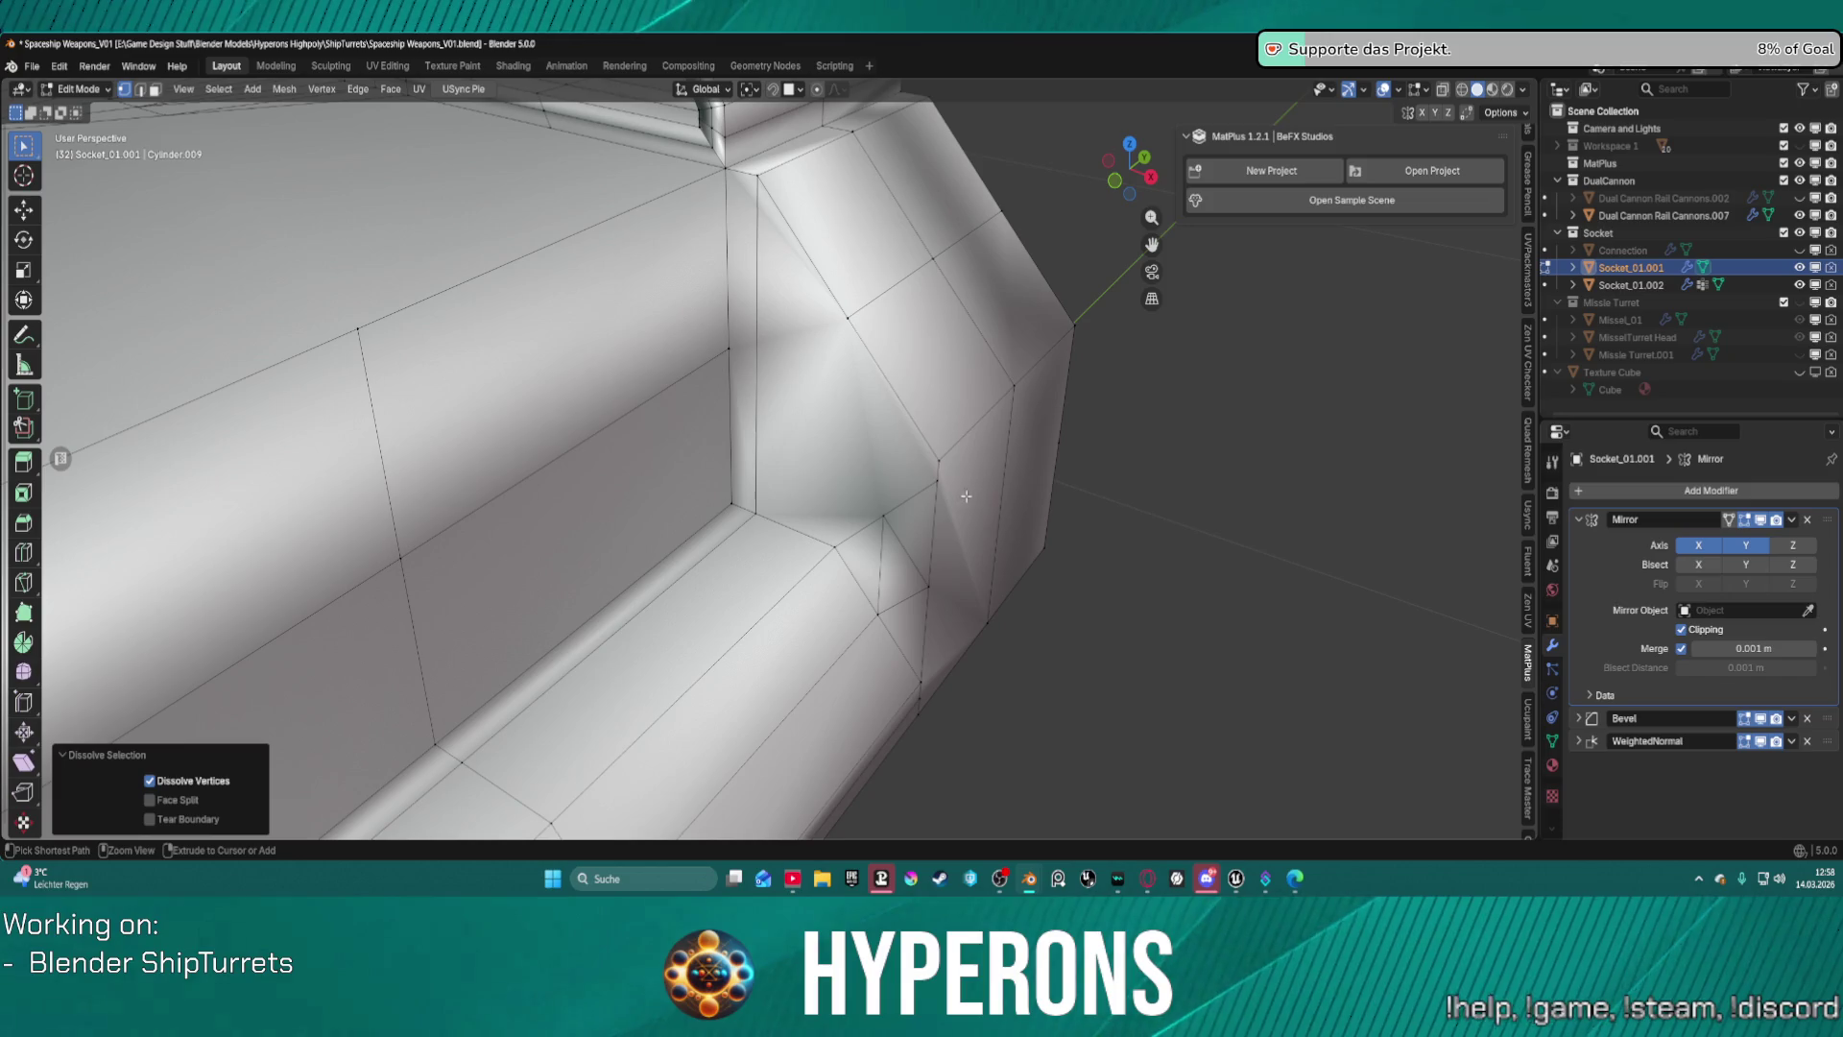
# Dissolve the old corner edge, leaving cleaner quads where the rounded corner meets the base.
pyautogui.press('2')
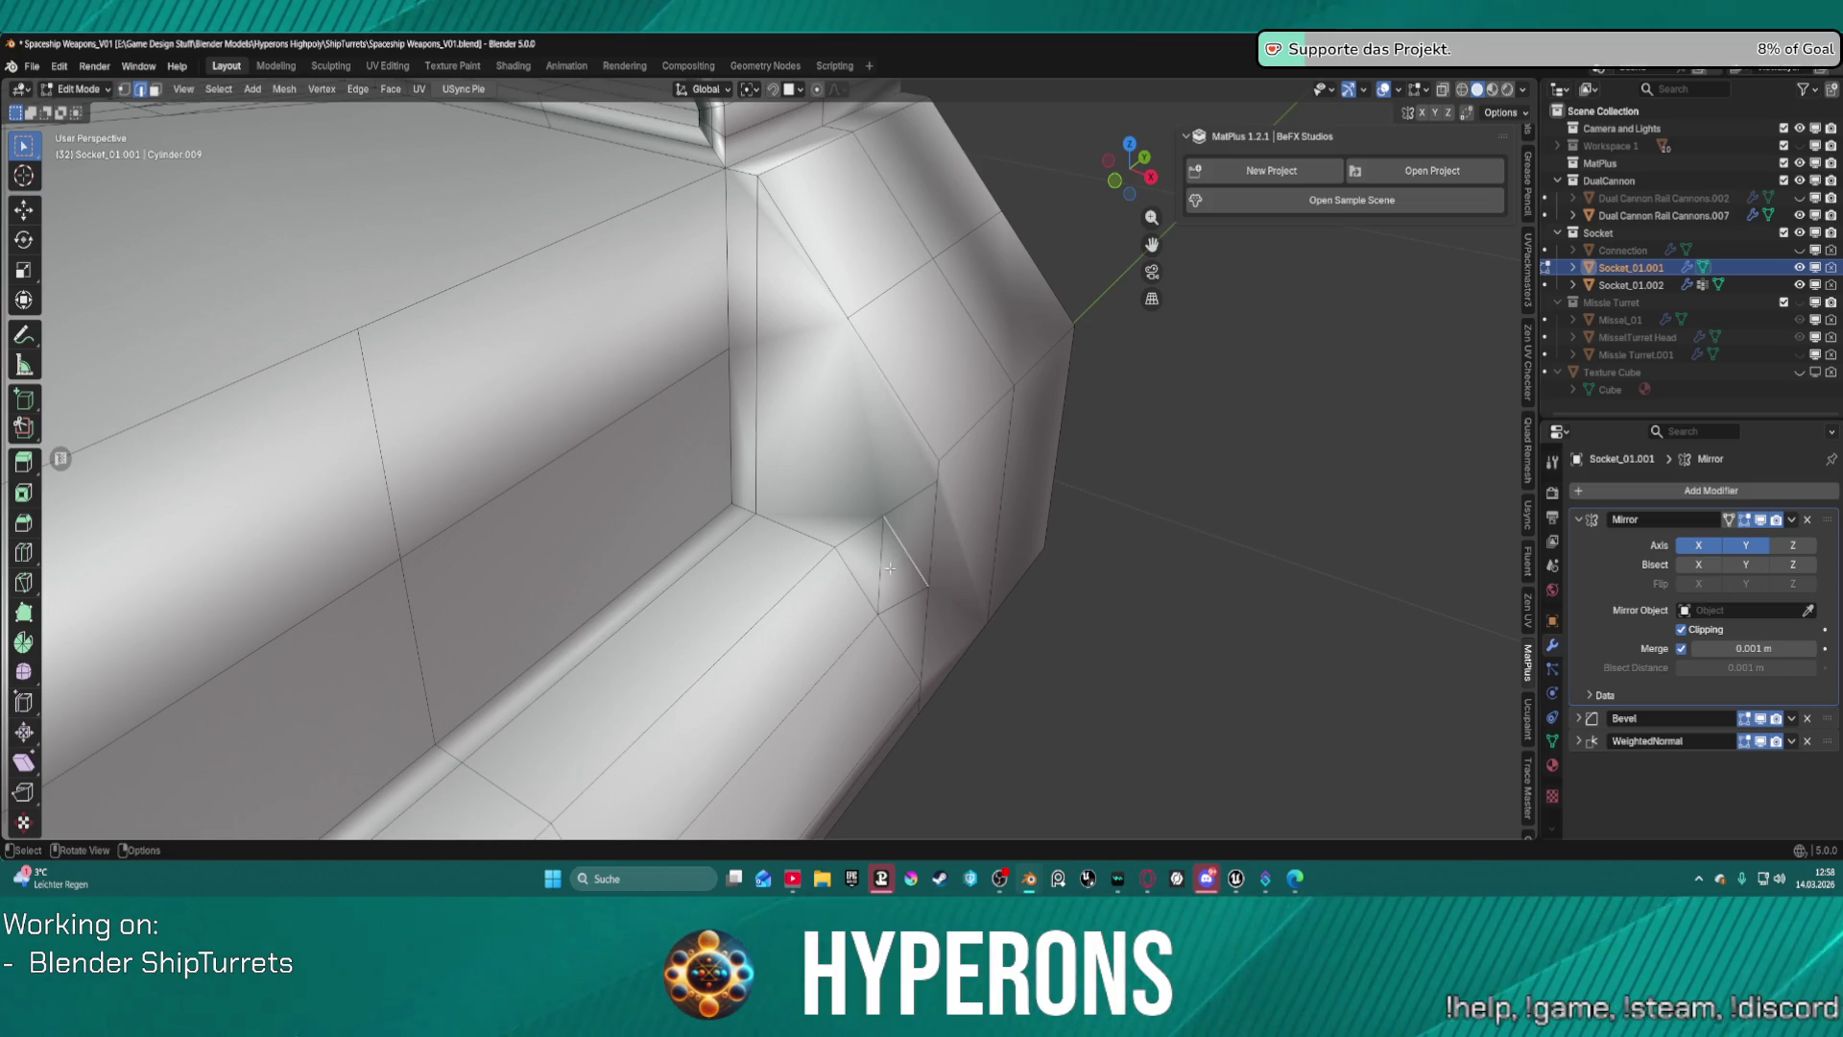
pyautogui.moveTo(936, 574)
pyautogui.mouseDown(button='middle')
pyautogui.moveTo(864, 480)
pyautogui.moveTo(967, 568)
pyautogui.mouseUp(button='middle')
pyautogui.hotkey('ctrl', 'c')
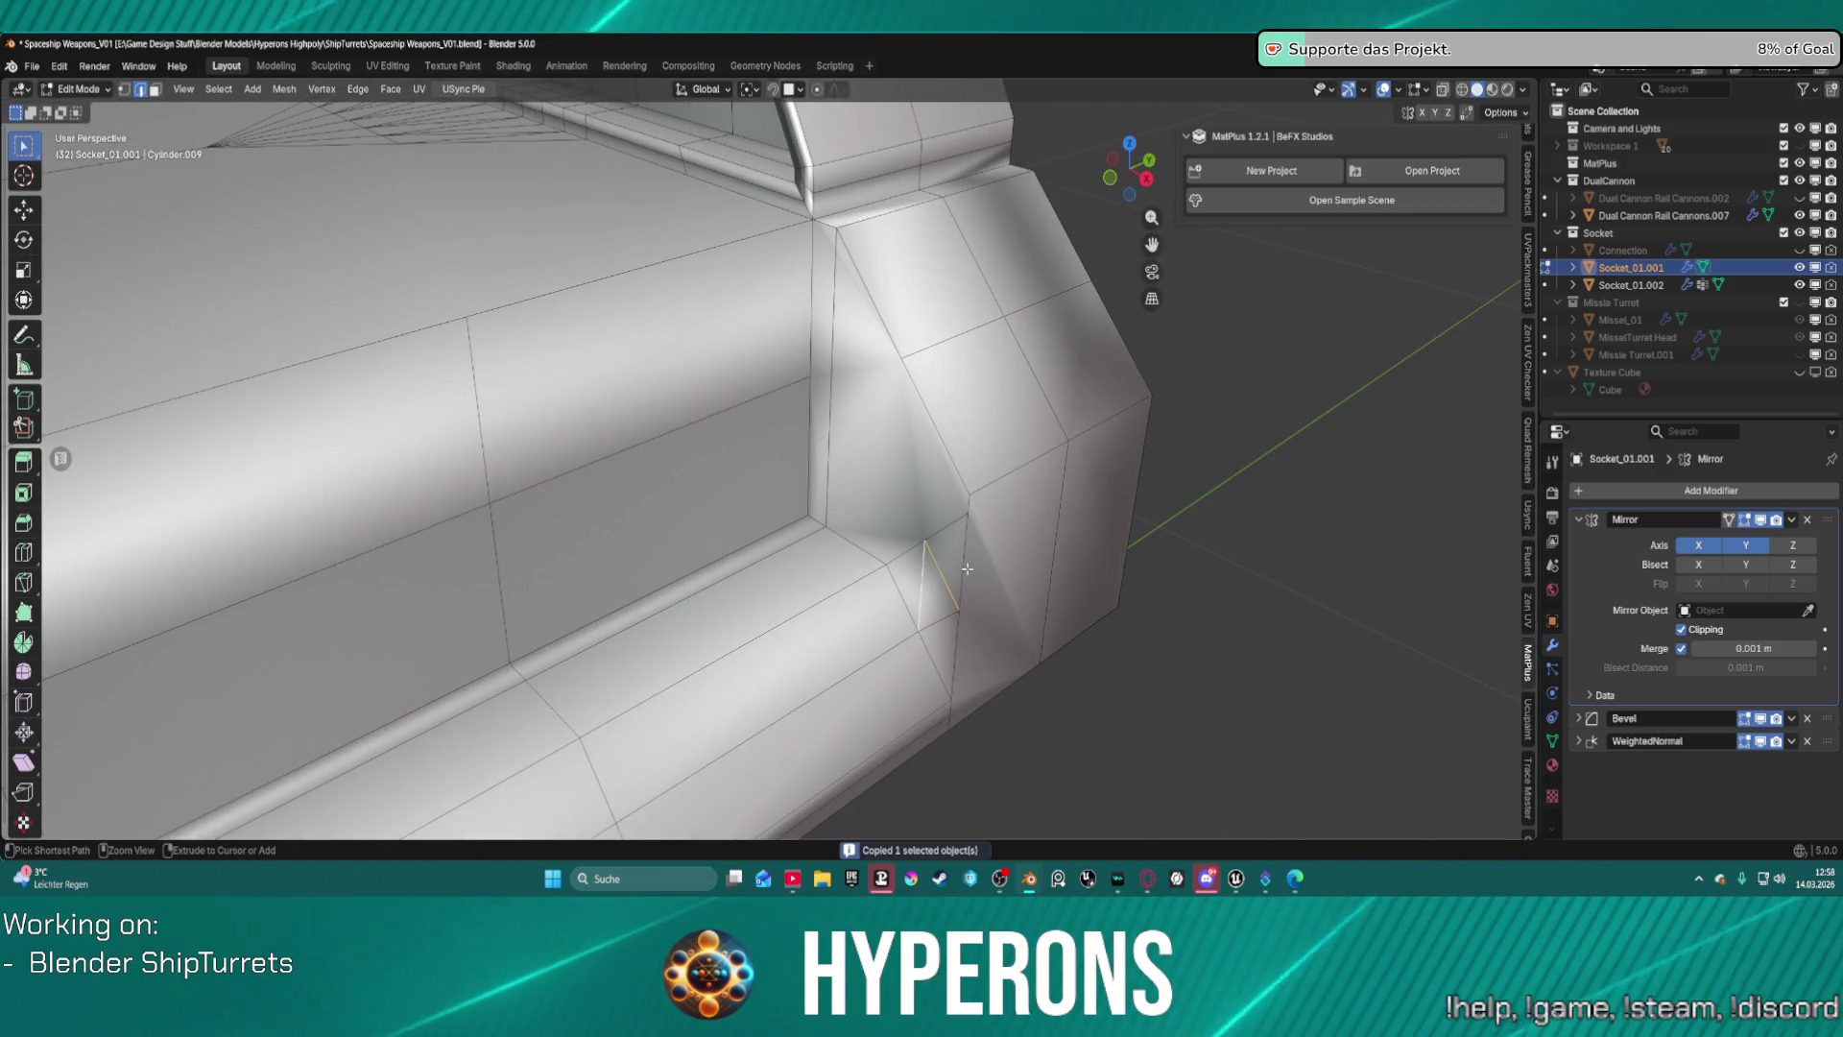
pyautogui.hotkey('ctrl', 'x')
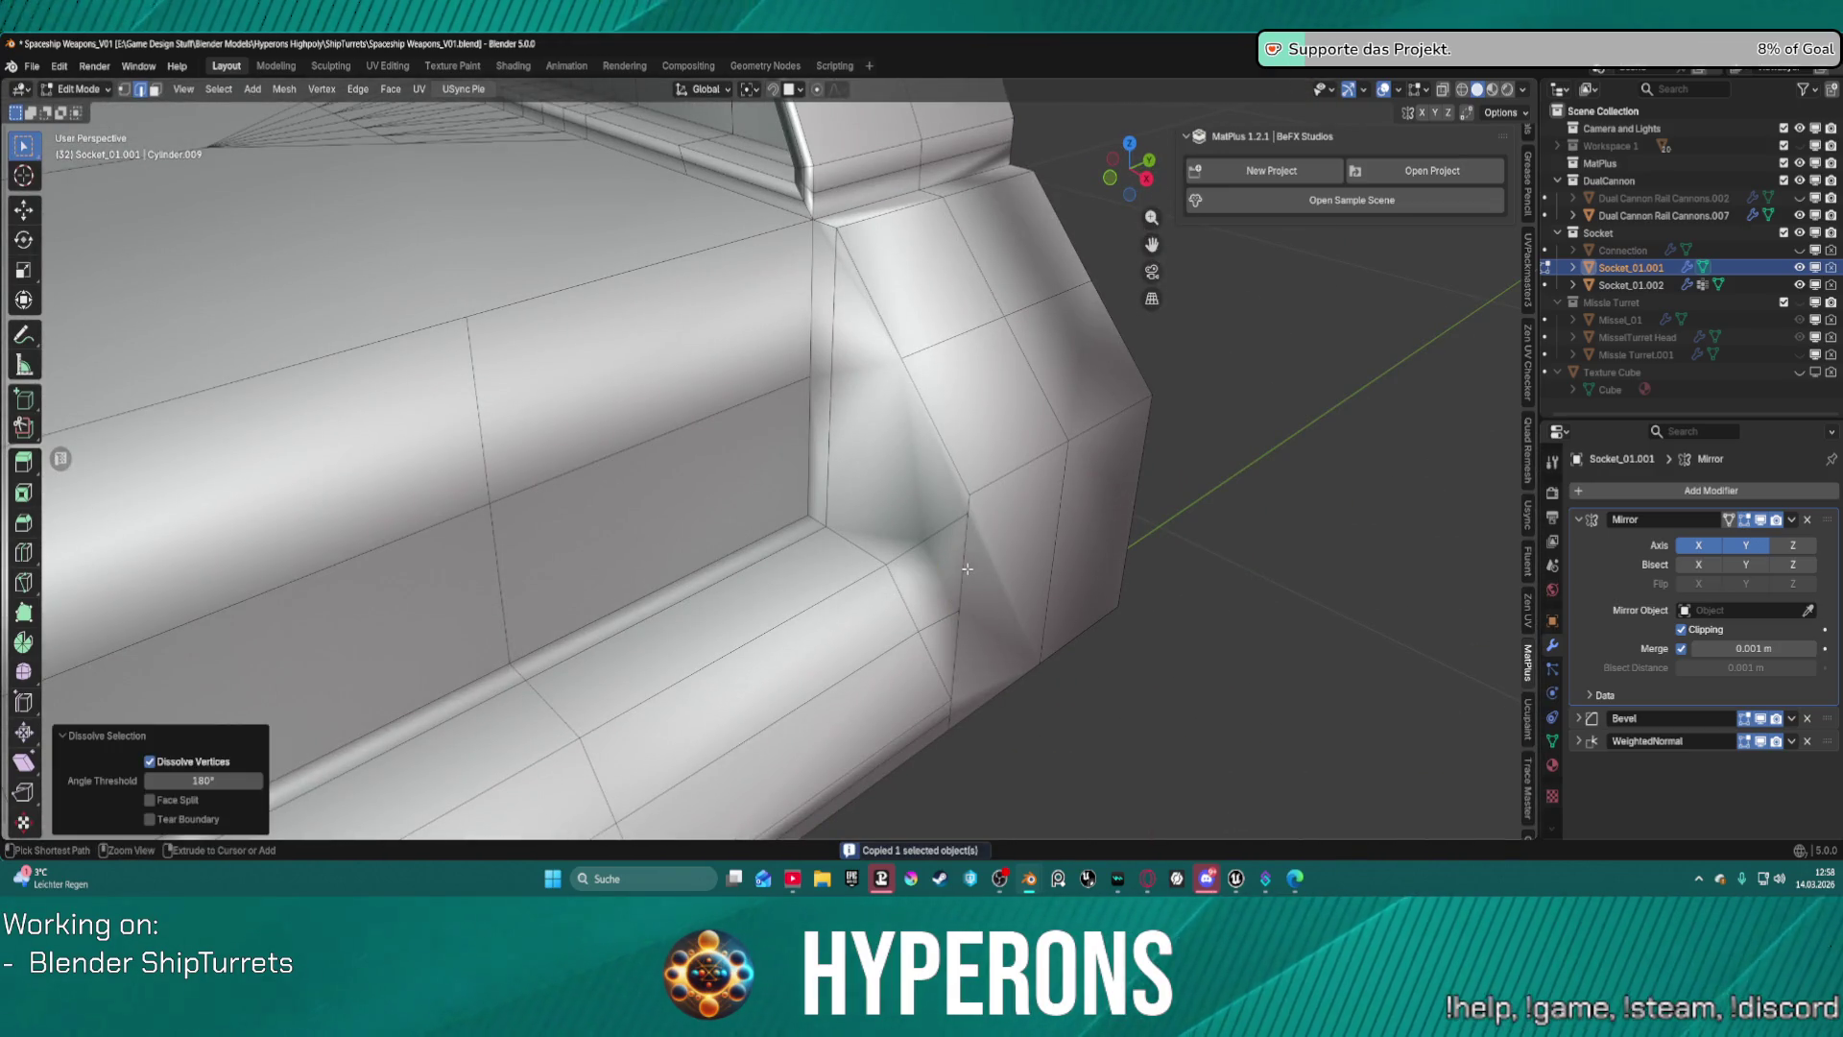
pyautogui.moveTo(967, 569); pyautogui.dragTo(985, 512, button='middle')
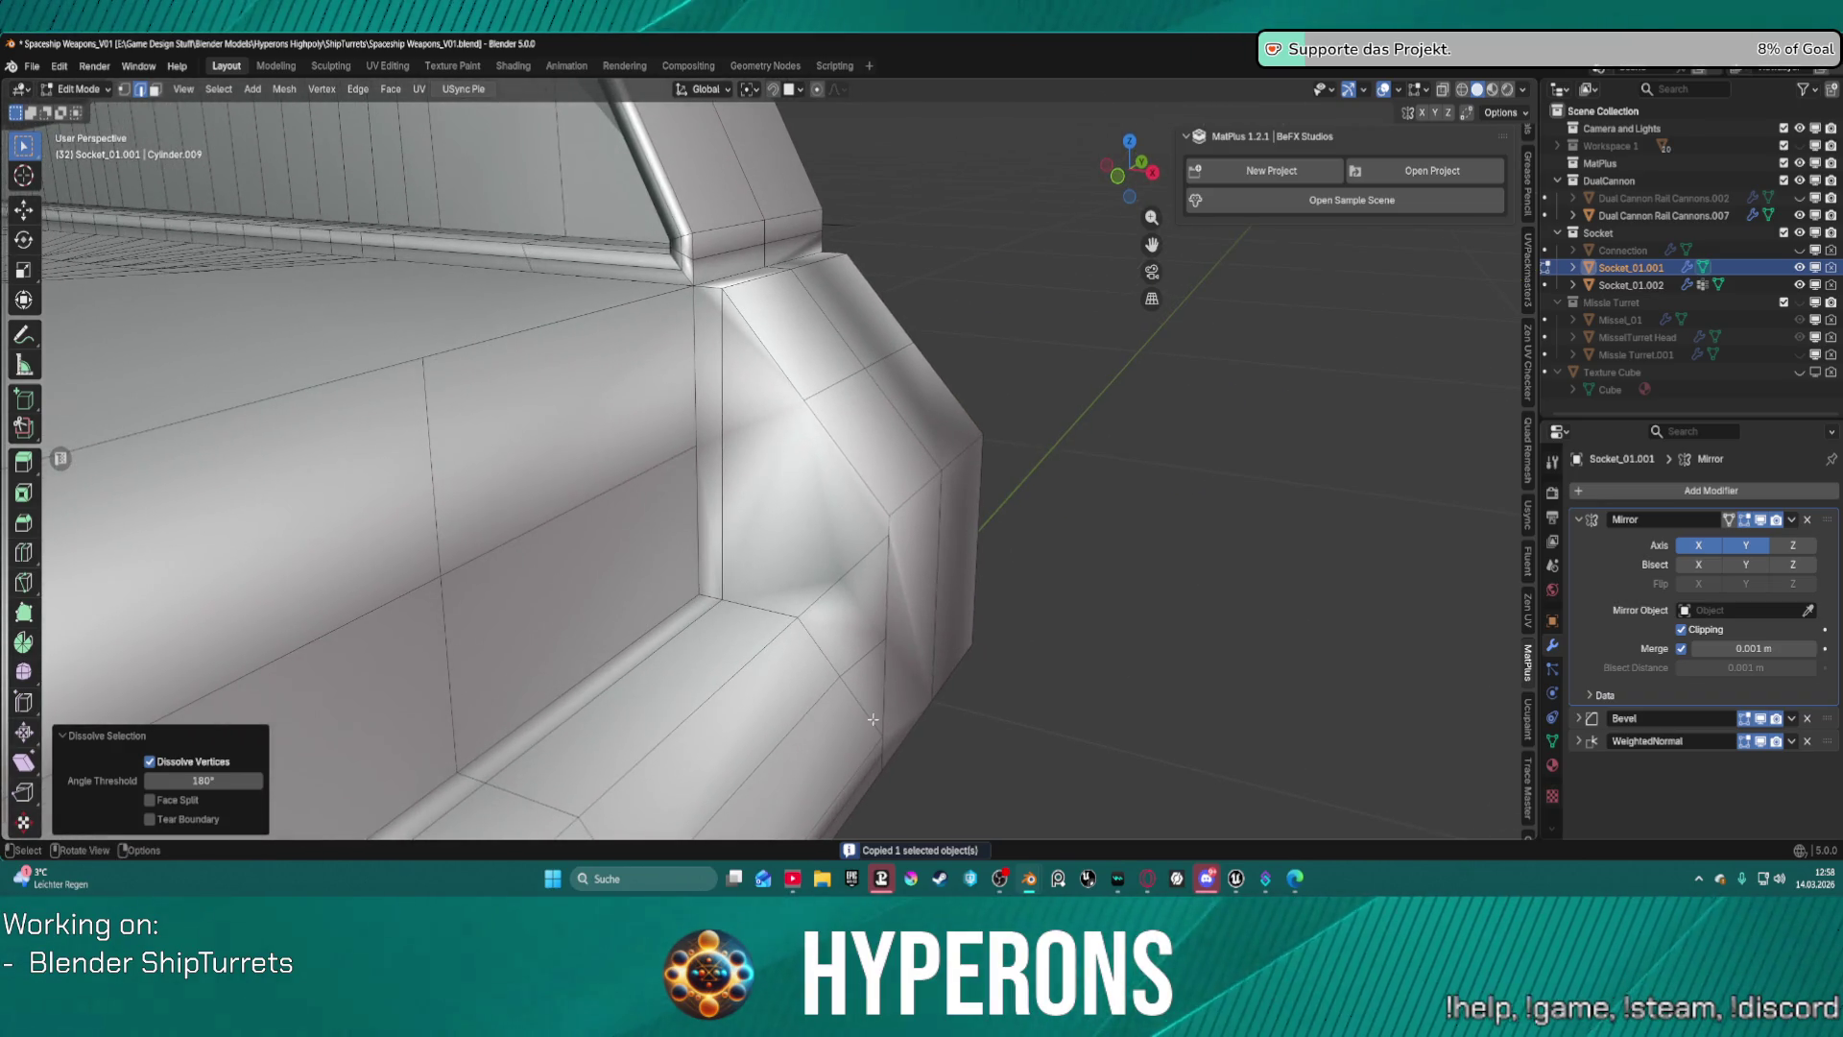
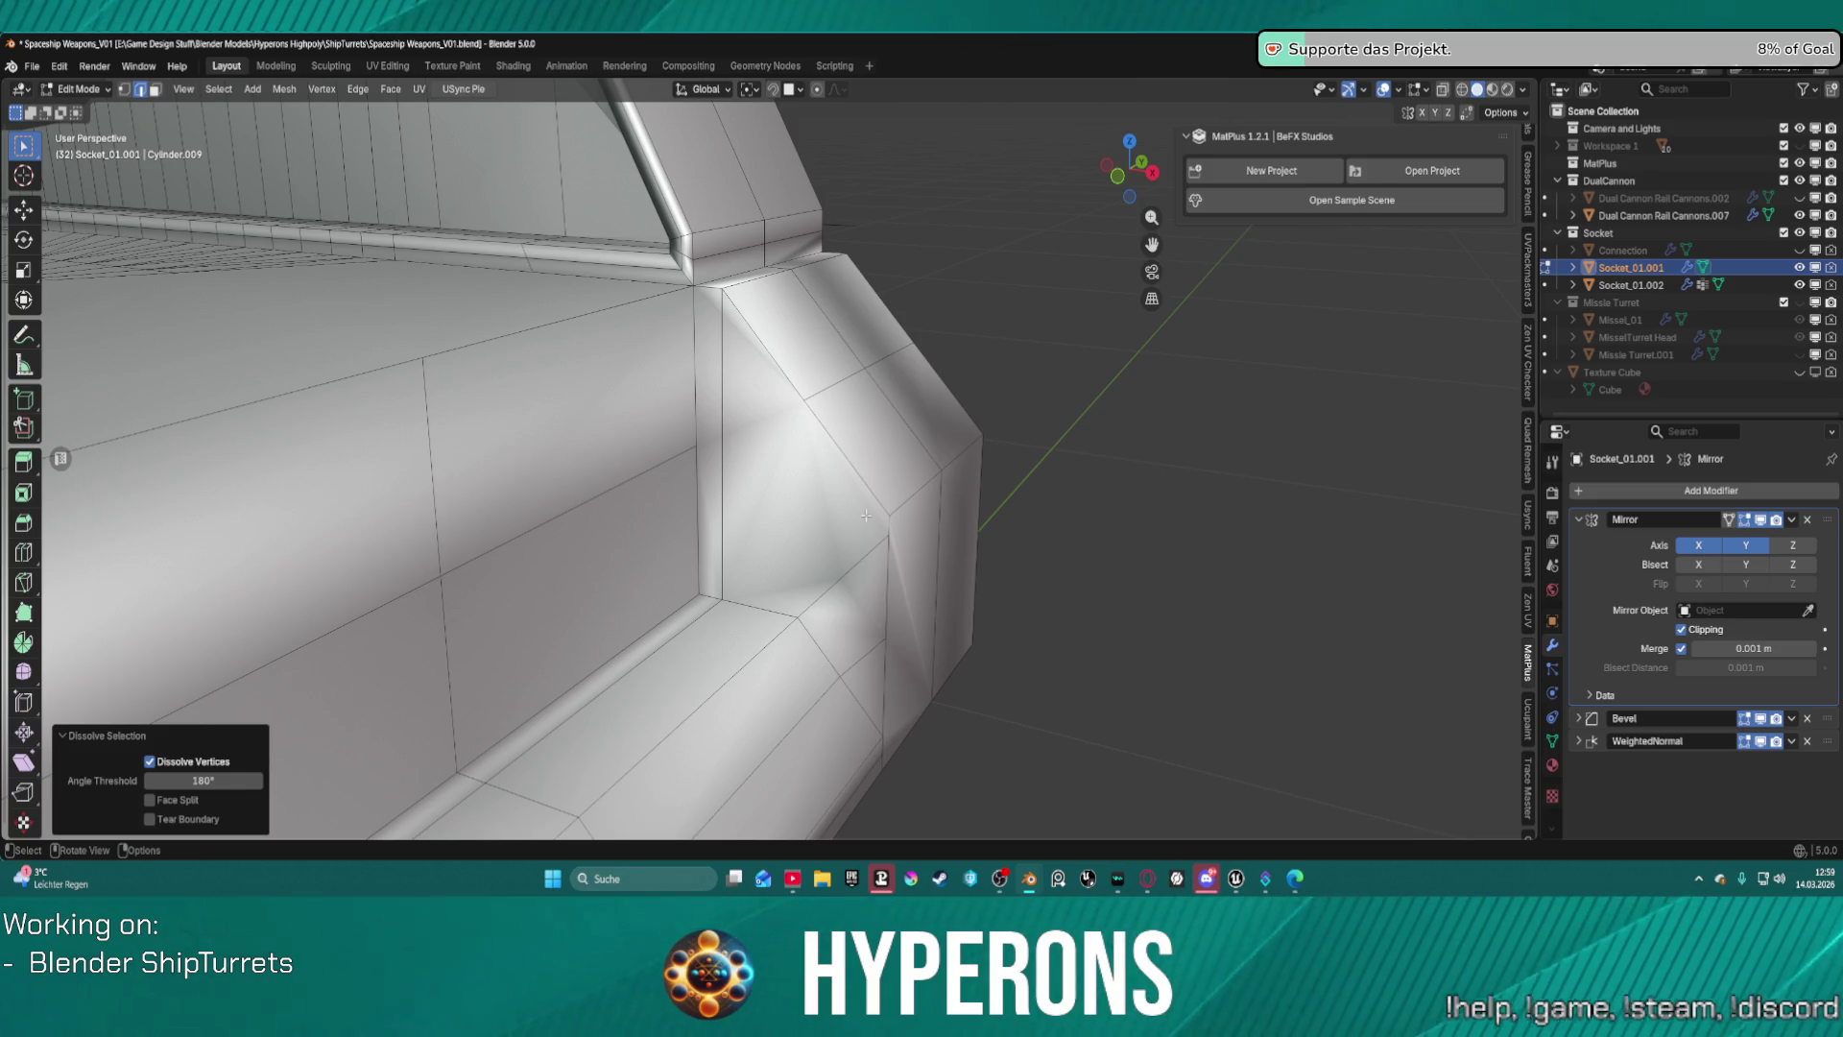
# Connect two vertex pairs on the corner block with new edges.
pyautogui.press('1')
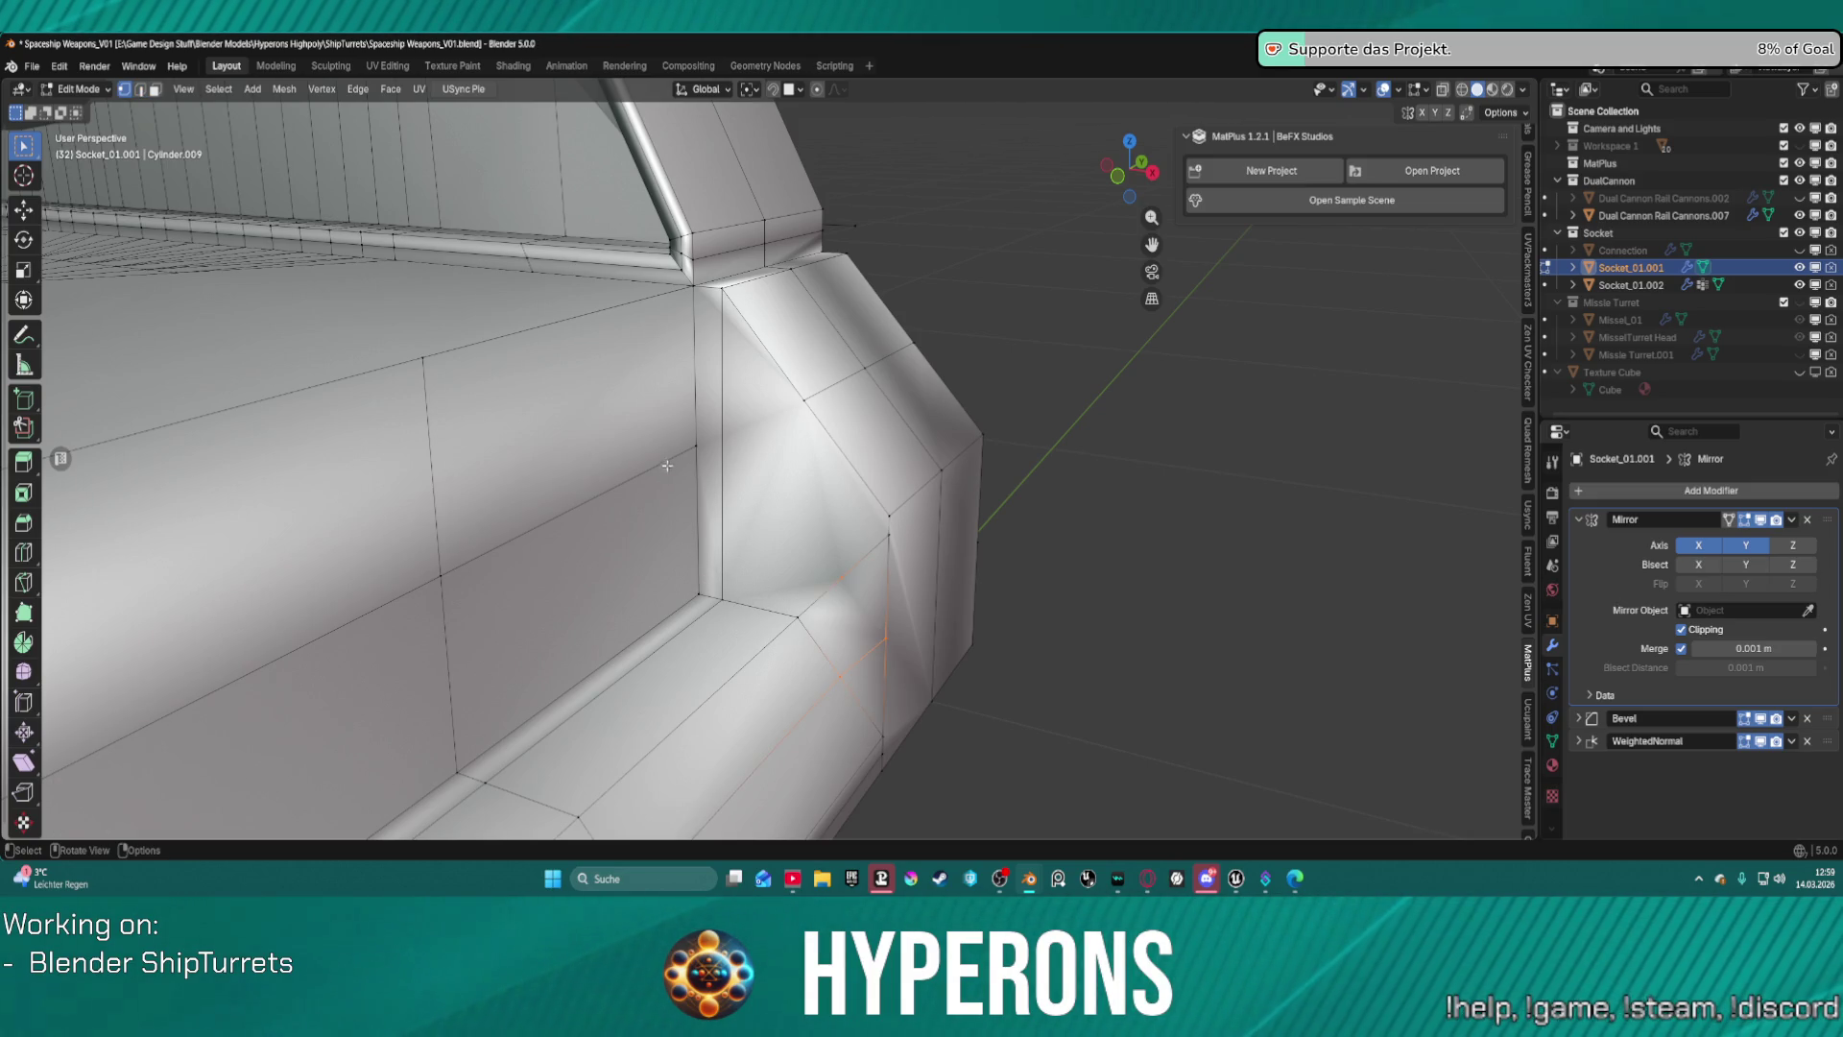
pyautogui.keyDown('shift'); pyautogui.click(889, 516); pyautogui.keyUp('shift')
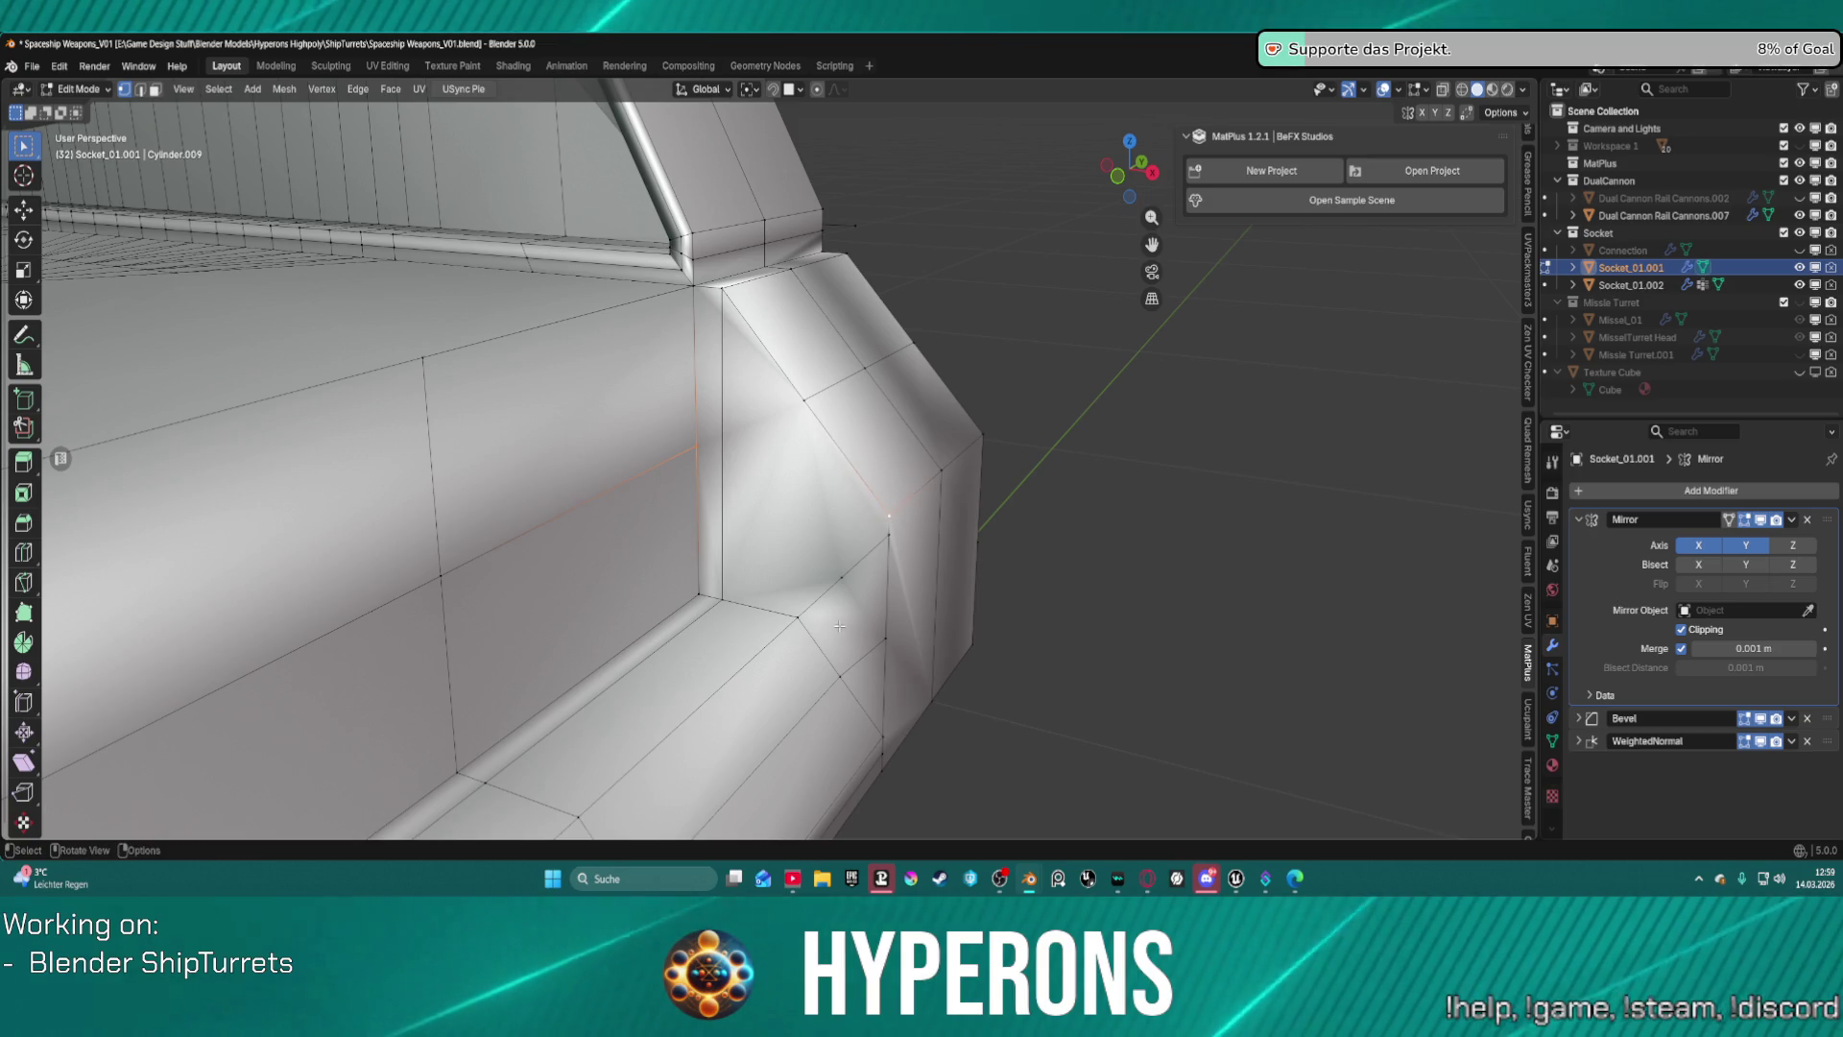
pyautogui.press('j')
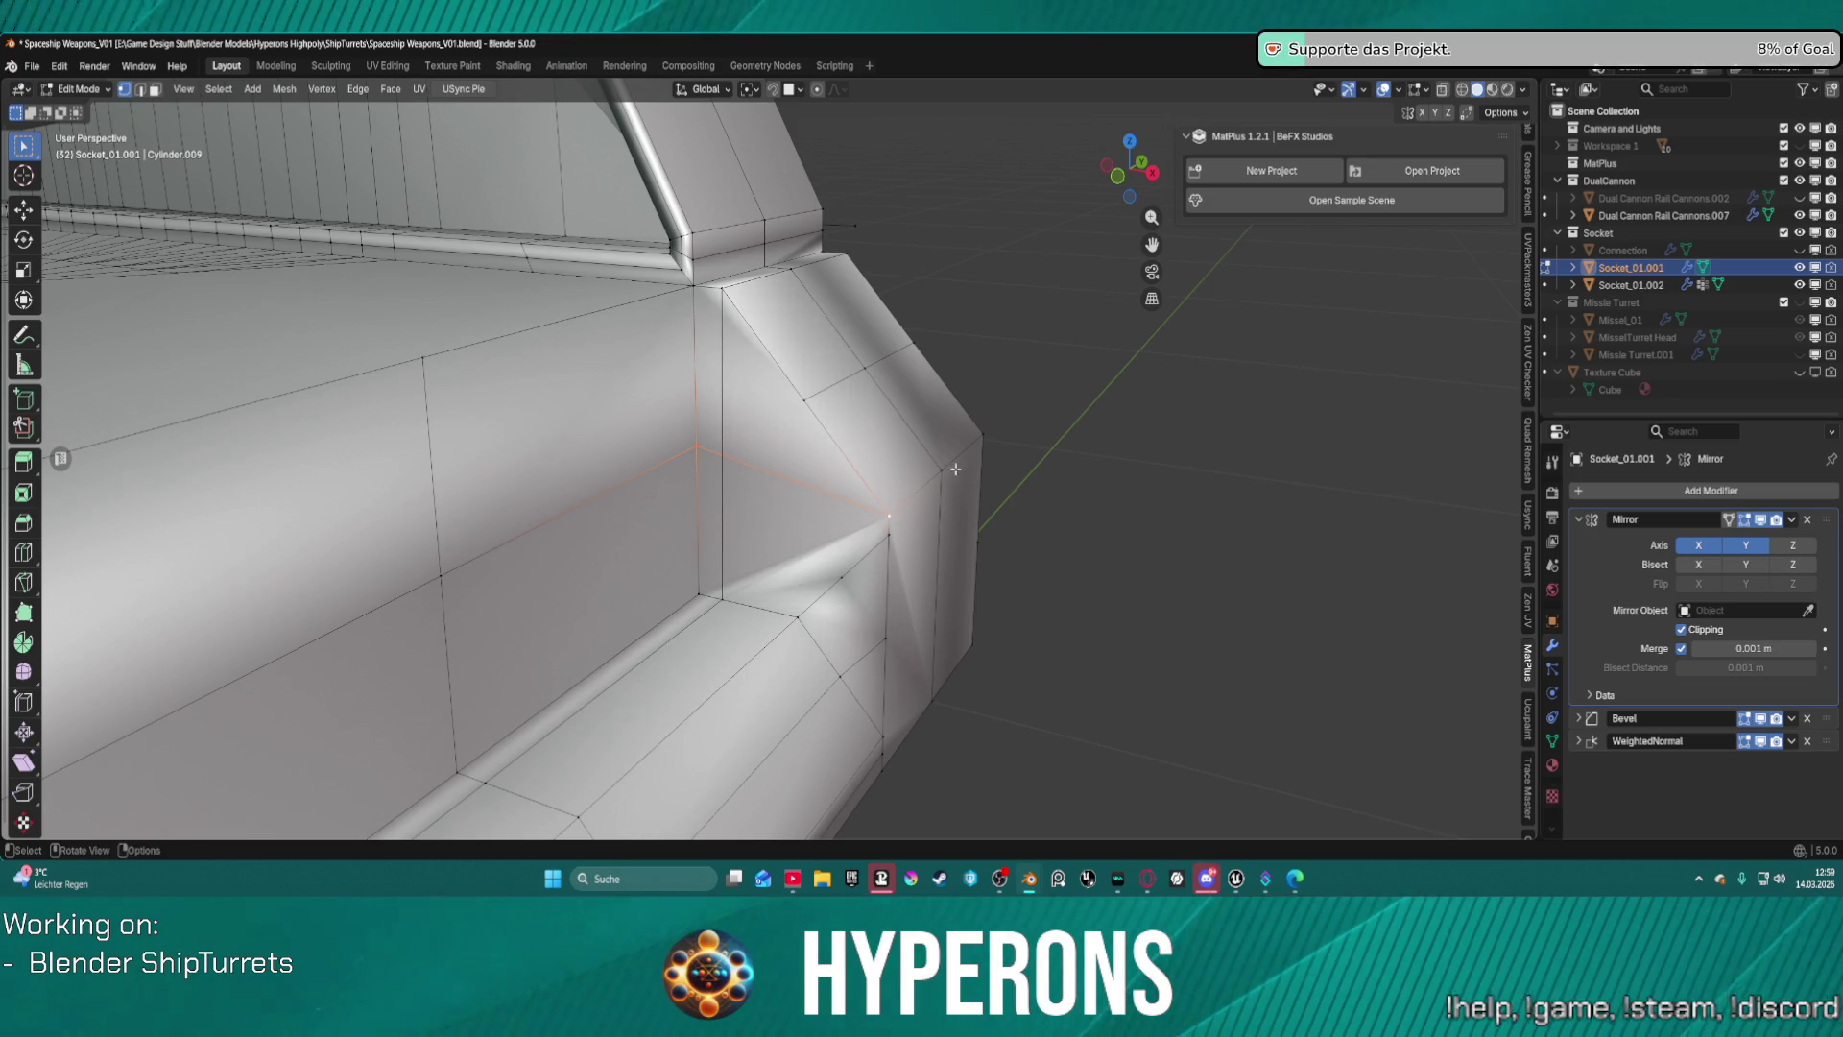
pyautogui.click(956, 471)
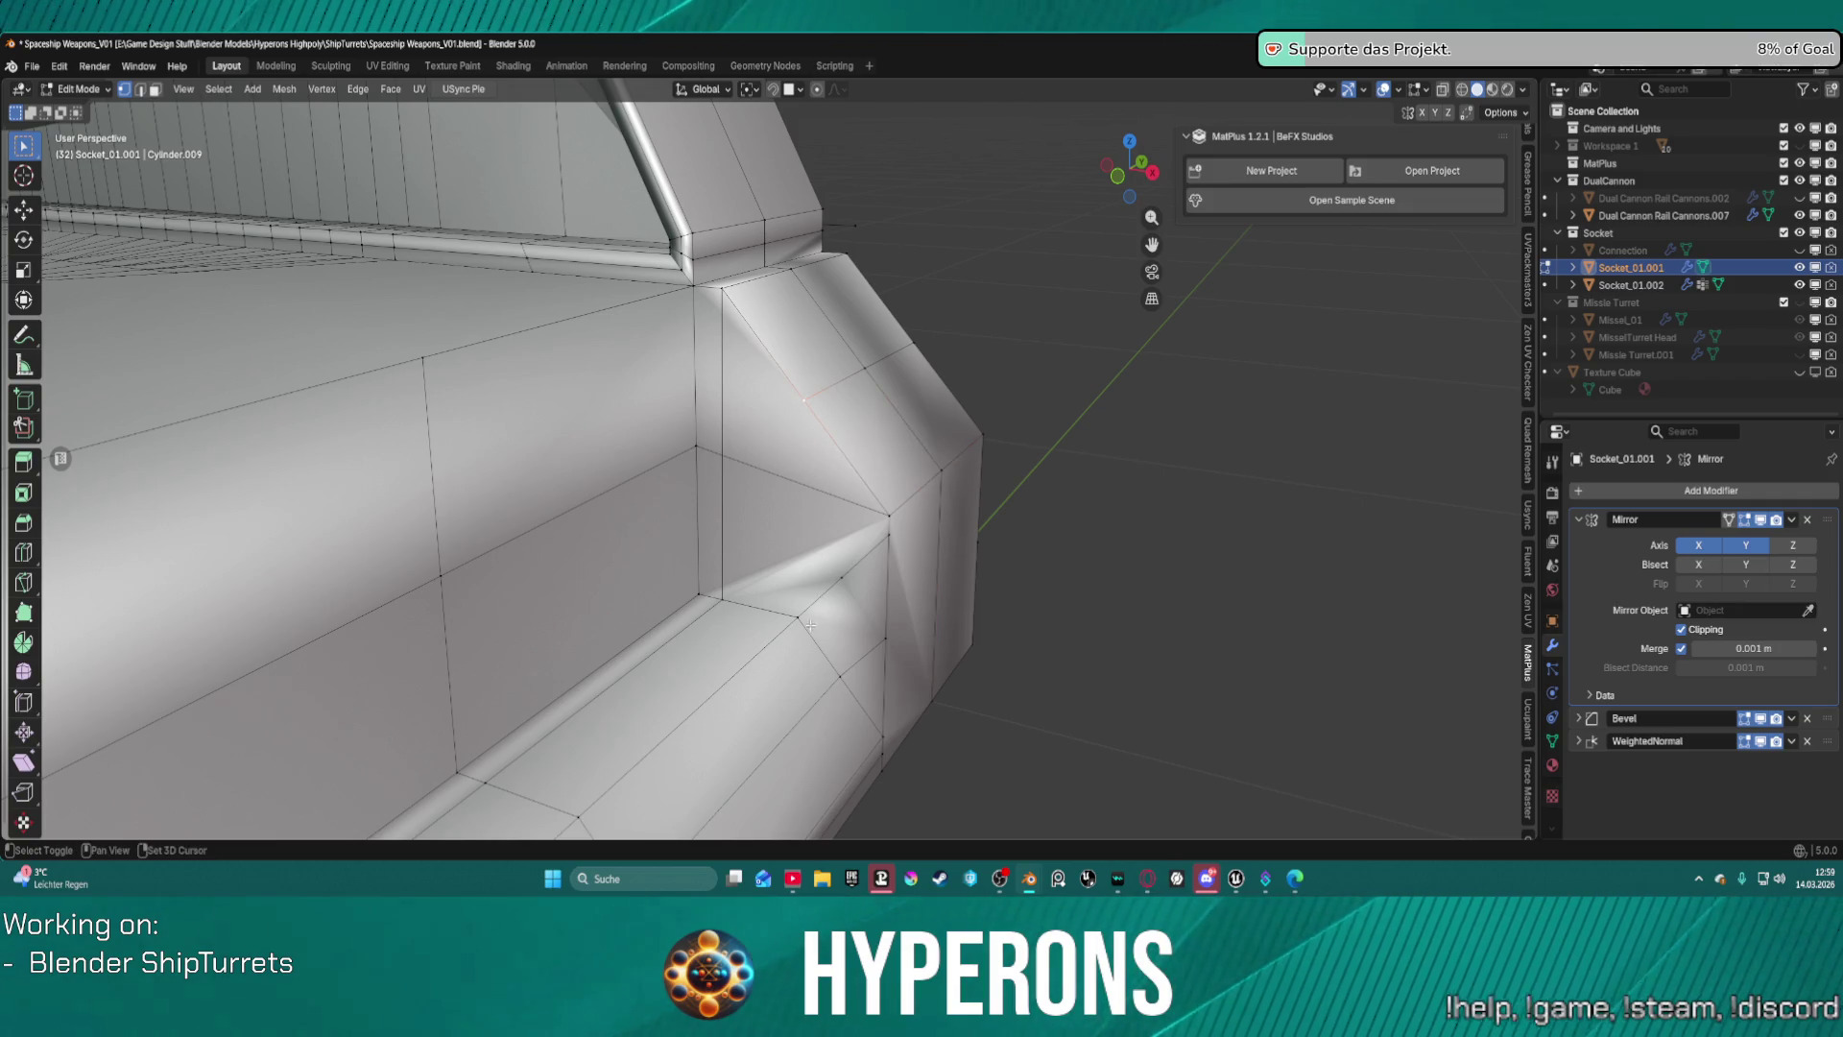
pyautogui.press('j')
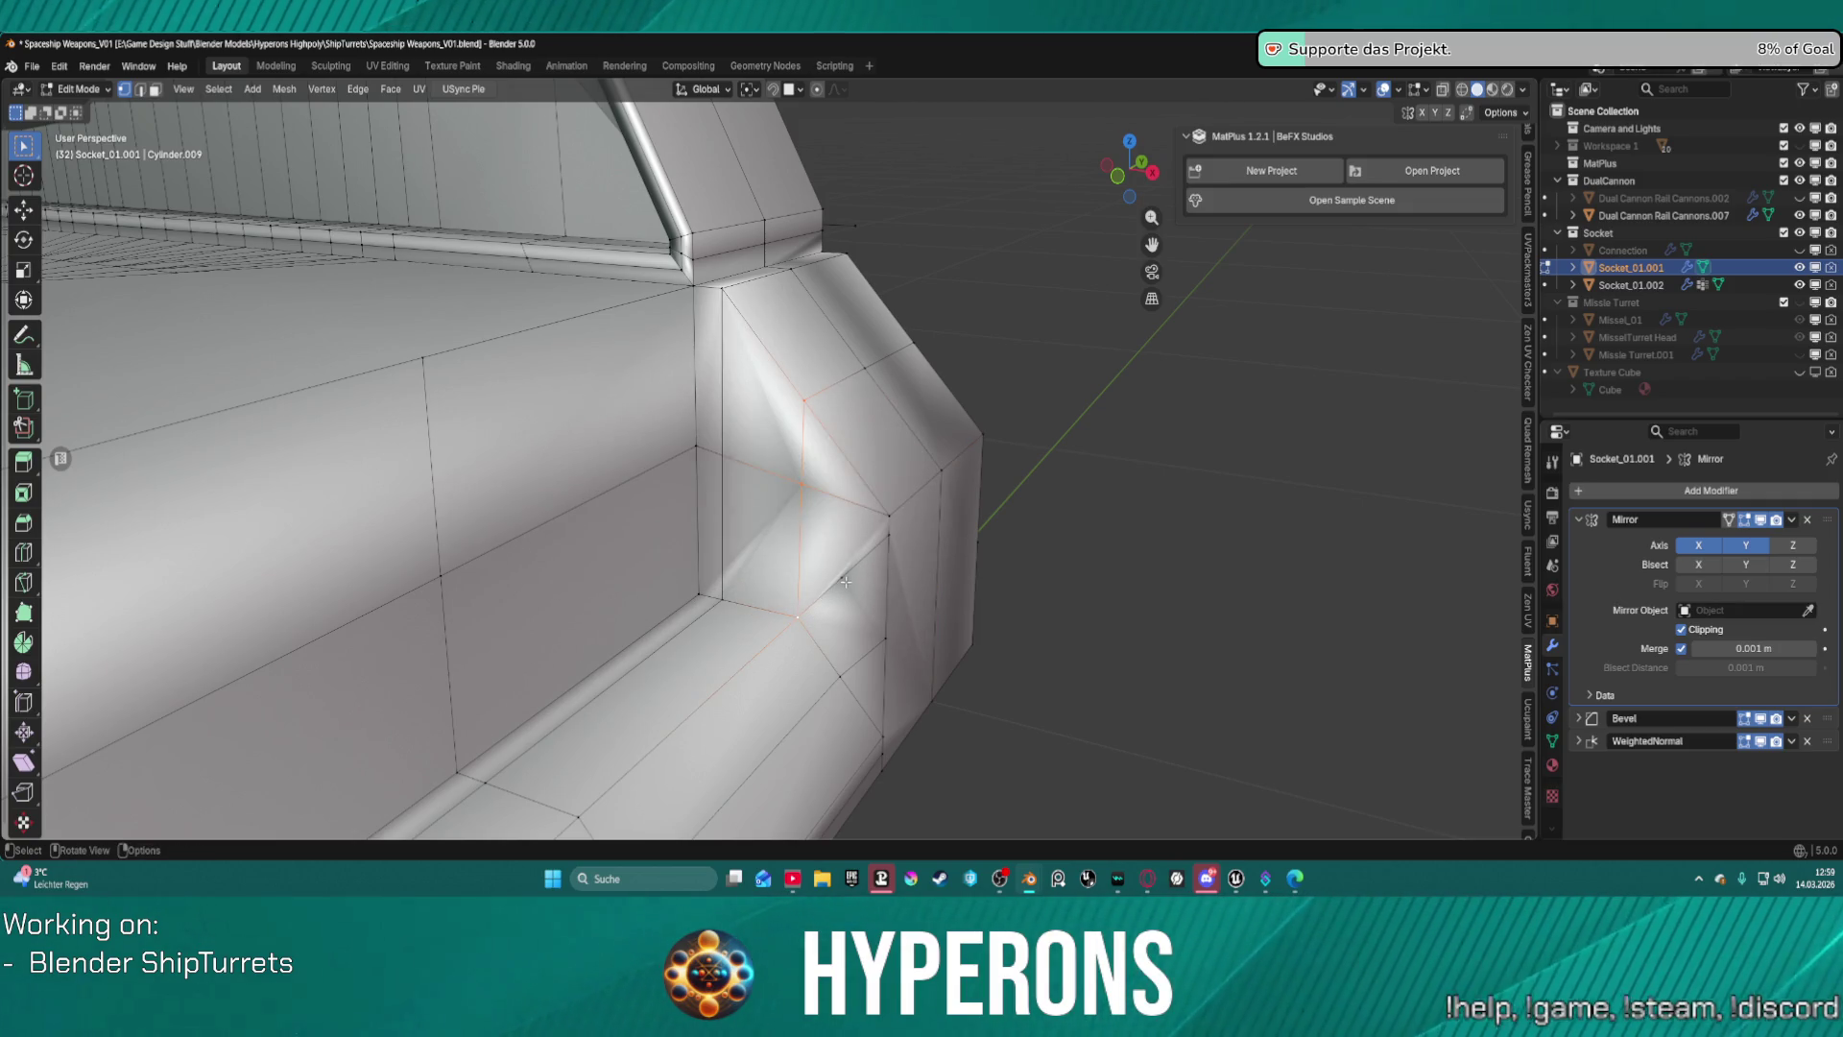
# Dissolve the leftover corner vertex and inspect the stray strip along the lower rail.
pyautogui.moveTo(857, 587)
pyautogui.mouseDown(button='middle')
pyautogui.moveTo(866, 567)
pyautogui.moveTo(901, 580)
pyautogui.mouseUp(button='middle')
pyautogui.hotkey('ctrl', 'x')
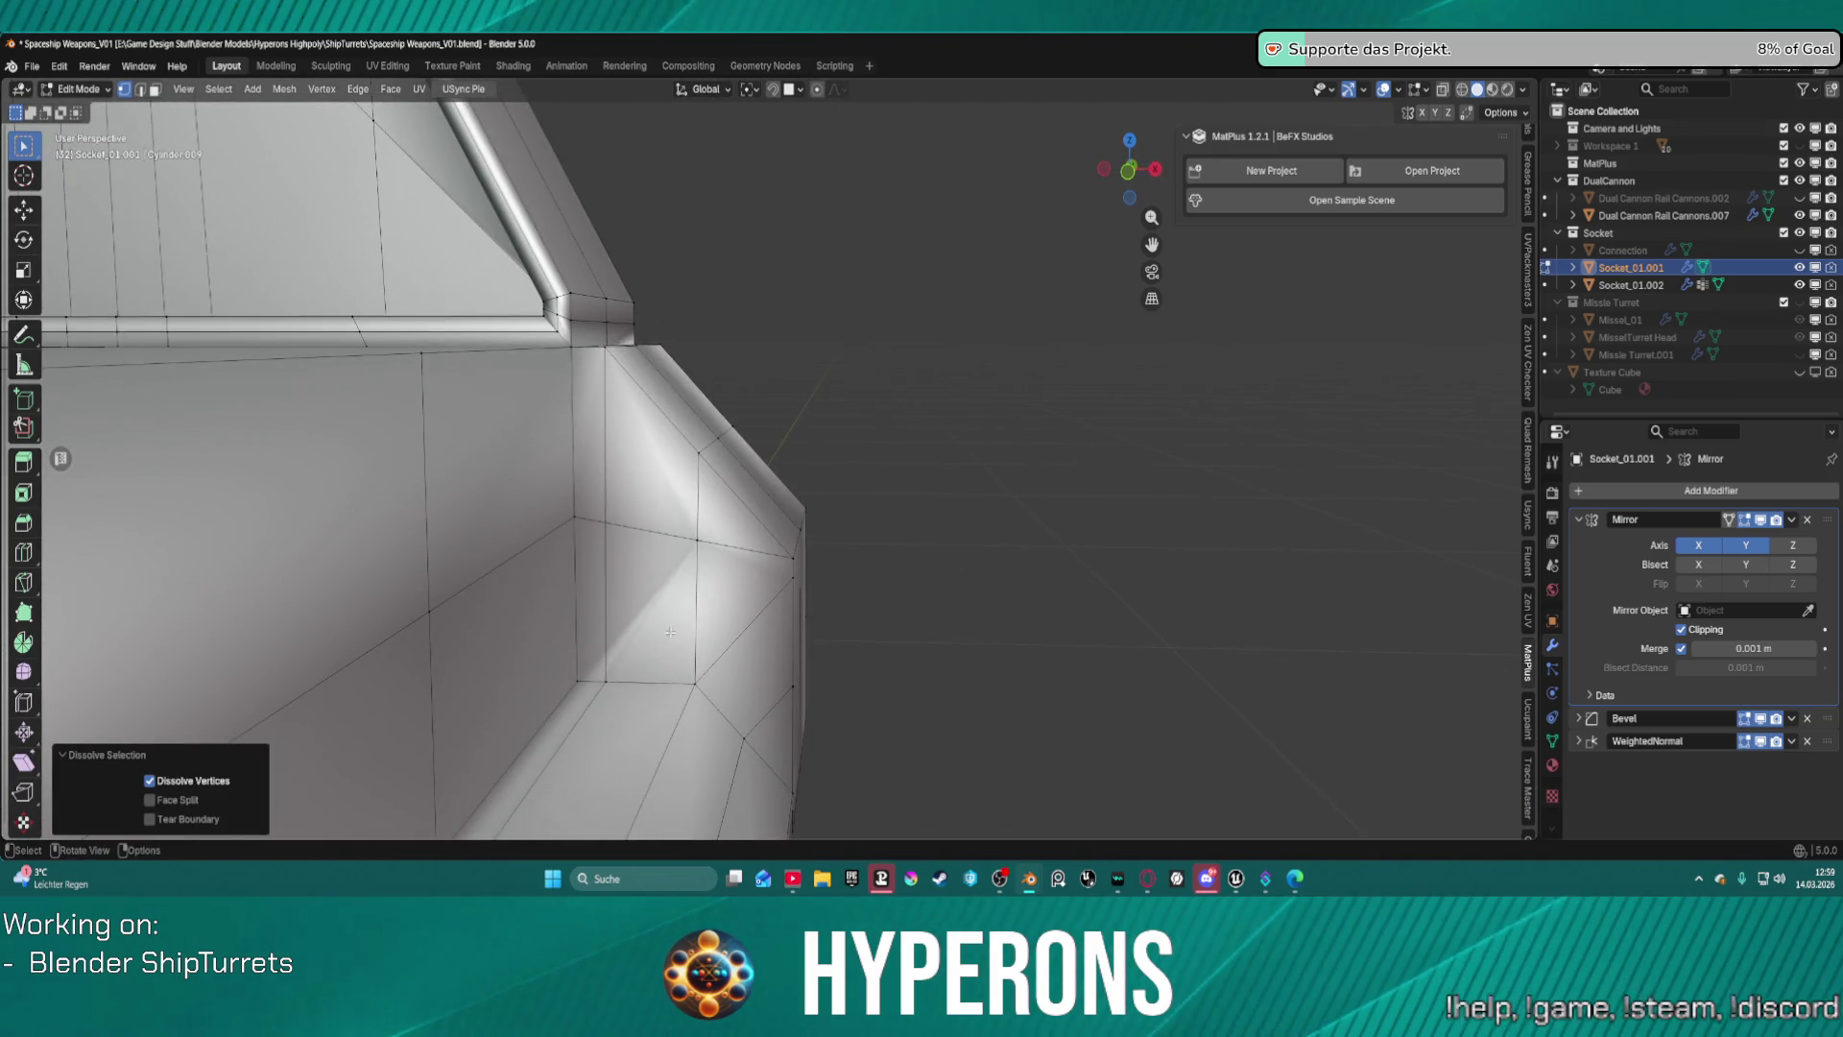
pyautogui.scroll(-3, 679, 608)
pyautogui.moveTo(716, 624)
pyautogui.mouseDown(button='middle')
pyautogui.moveTo(580, 629)
pyautogui.moveTo(556, 724)
pyautogui.moveTo(509, 719)
pyautogui.moveTo(530, 554)
pyautogui.moveTo(529, 587)
pyautogui.mouseUp(button='middle')
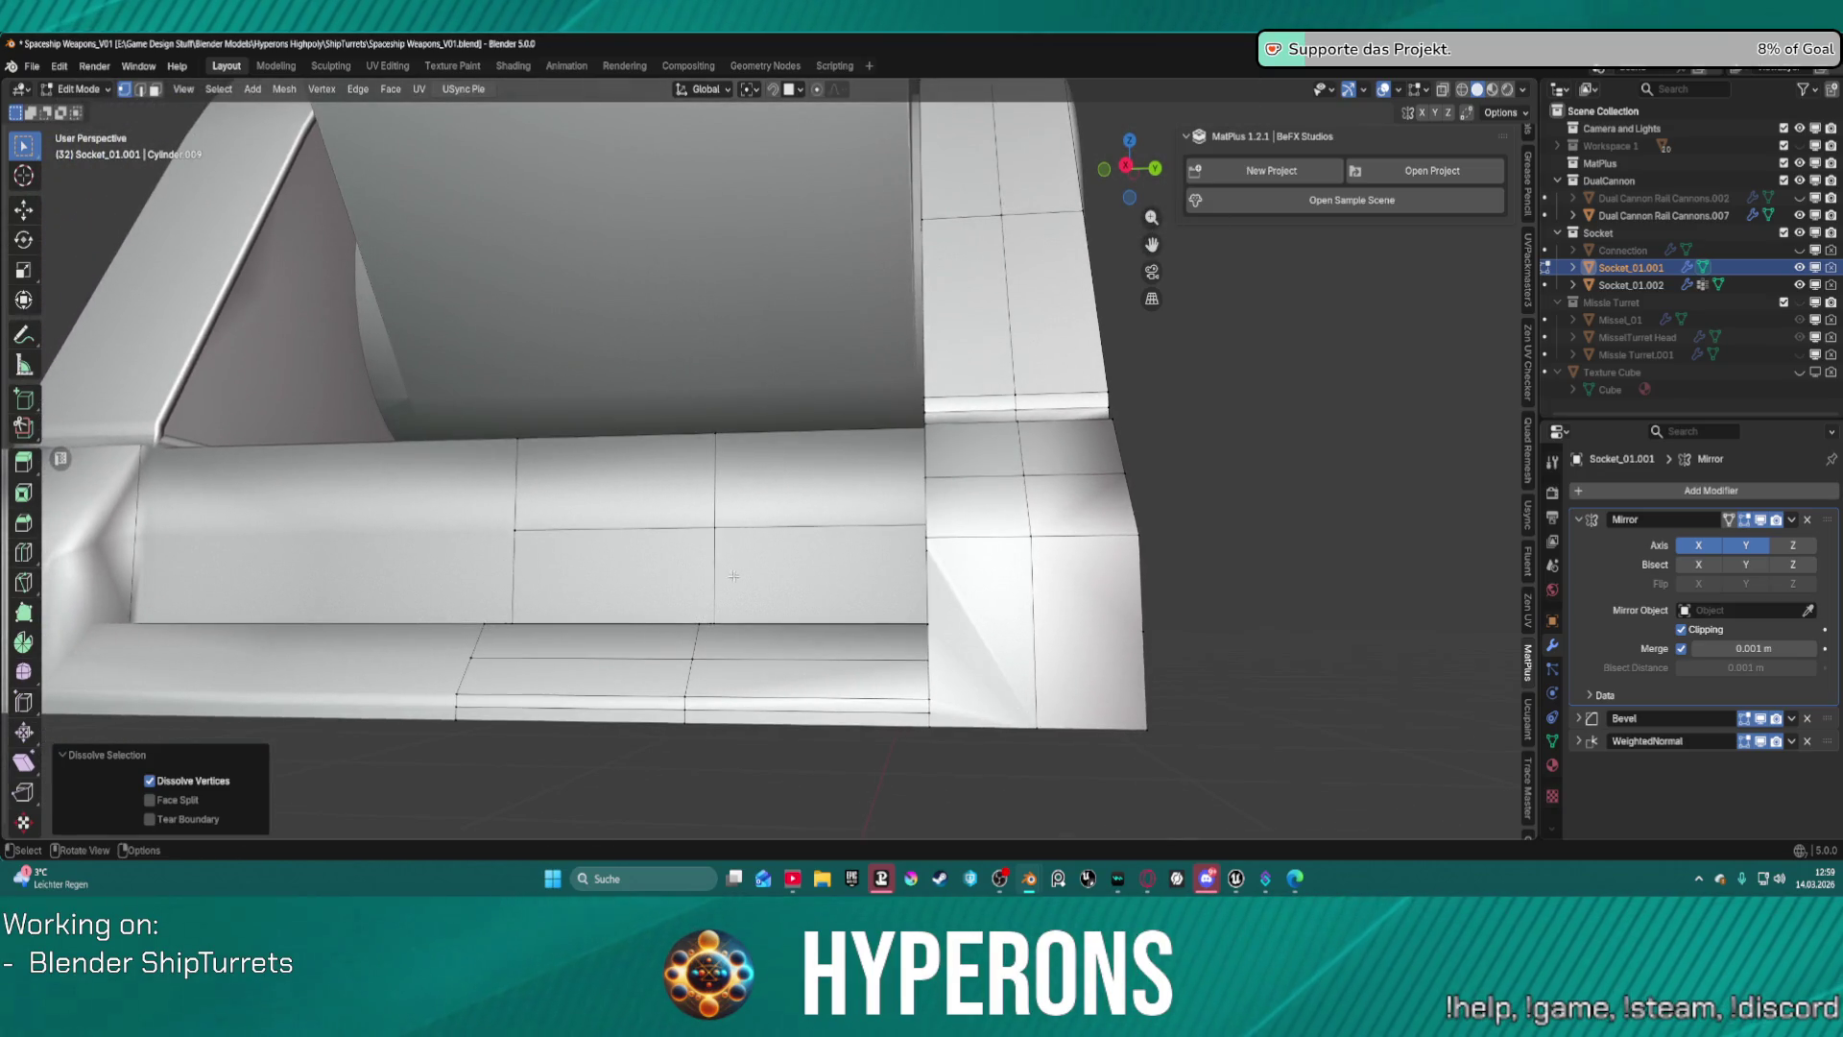
pyautogui.moveTo(734, 576); pyautogui.dragTo(662, 542, button='middle')
pyautogui.press('l')
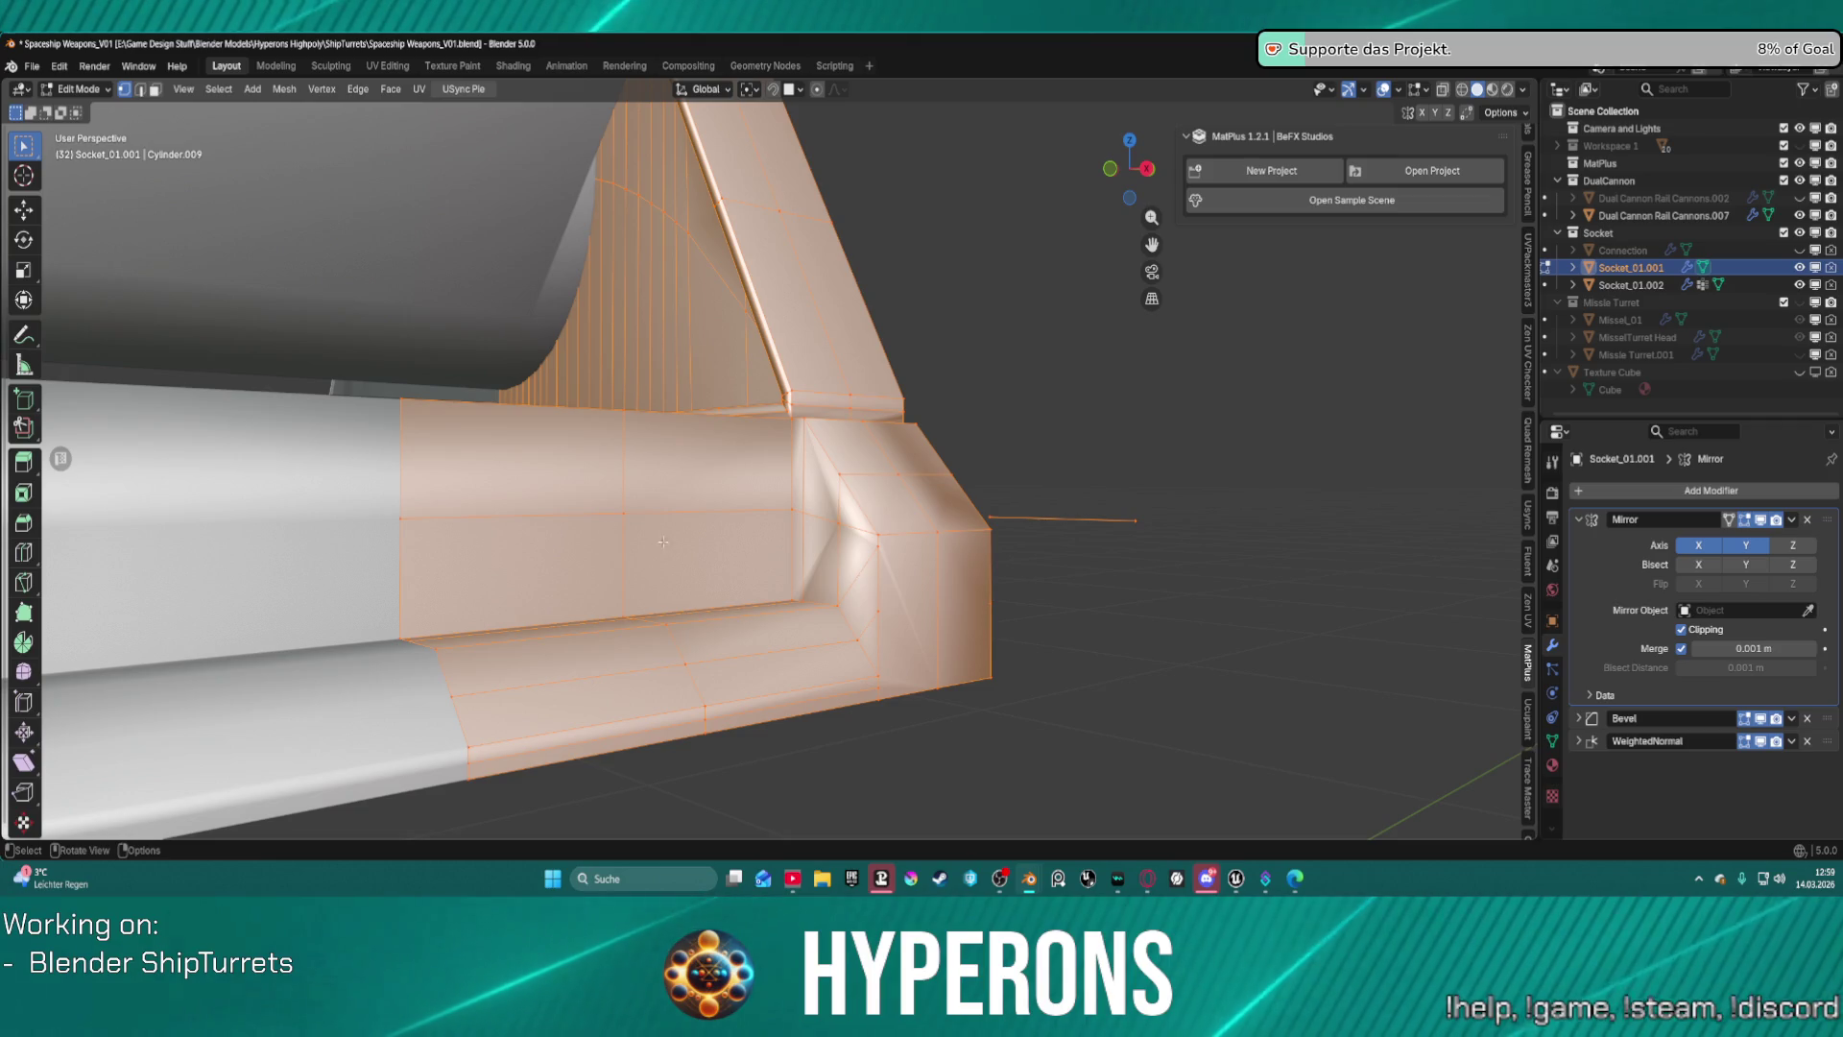
pyautogui.moveTo(1287, 534); pyautogui.dragTo(1153, 519, button='middle')
pyautogui.hotkey('alt', 'a')
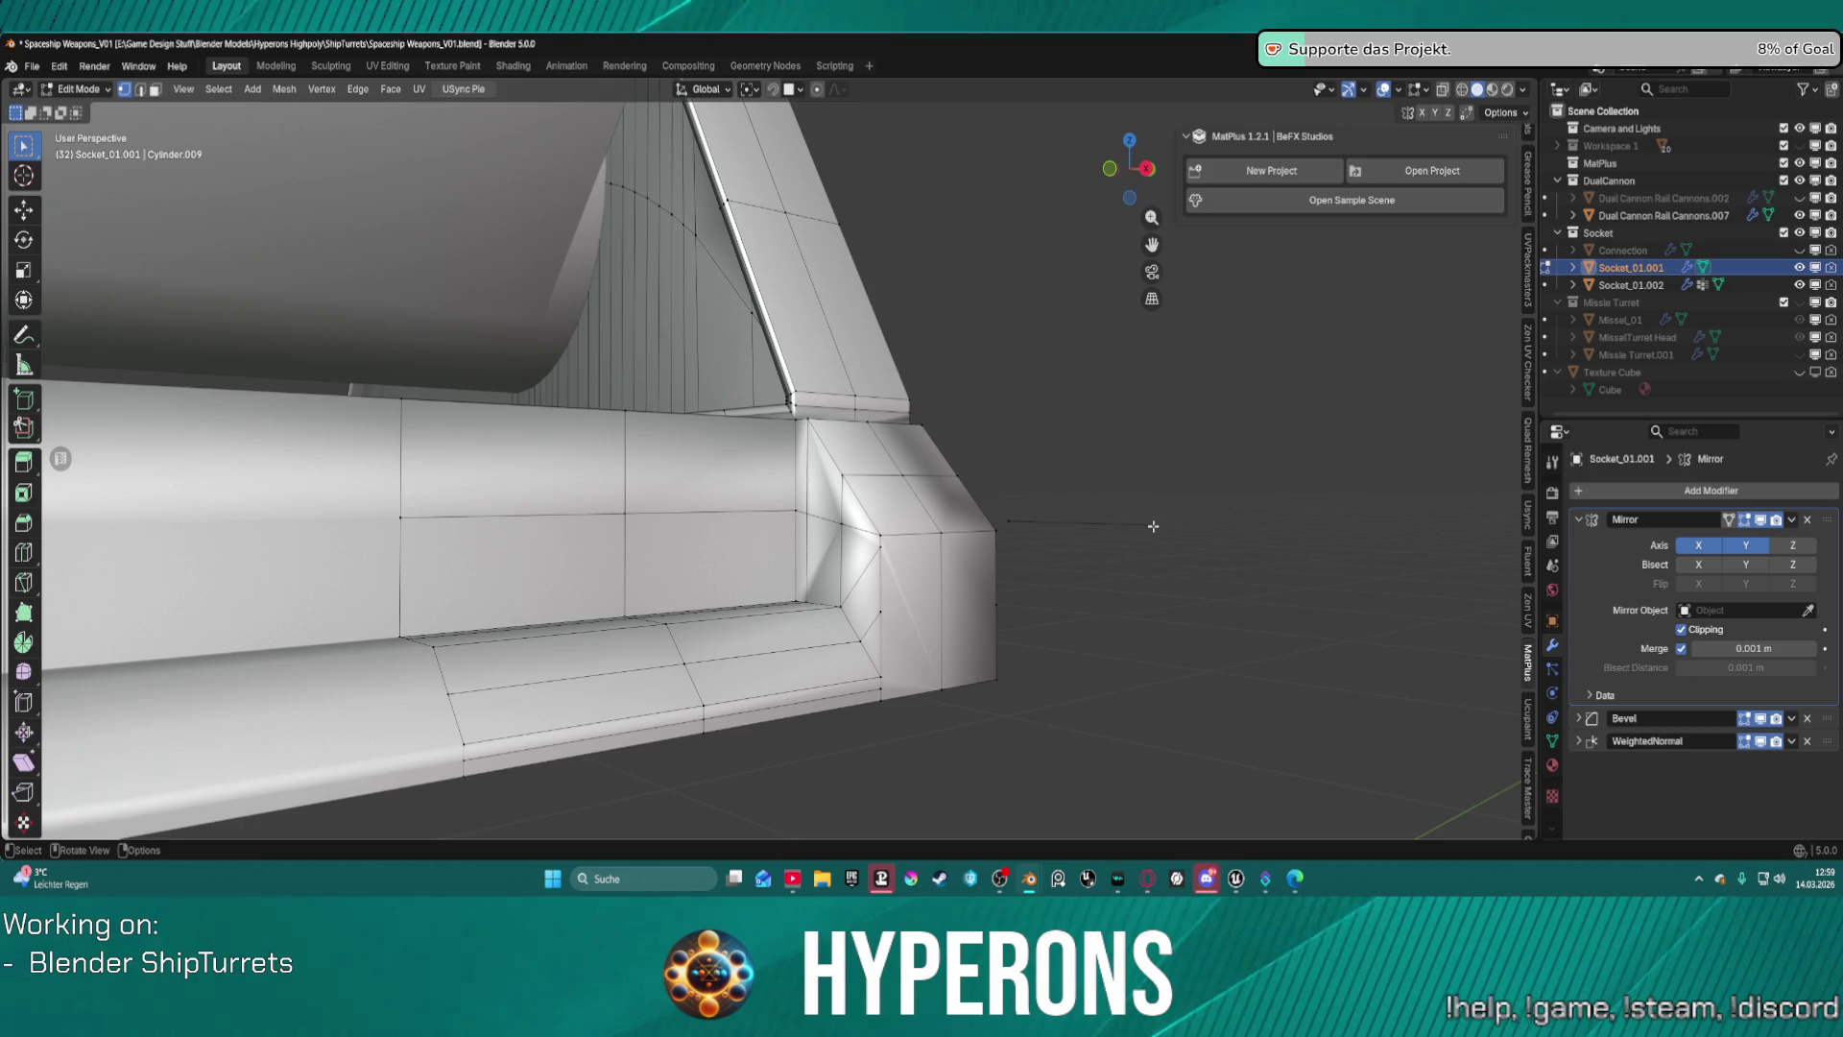
# Delete the vertices of the thin stray strip jutting from the corner.
pyautogui.press('l')
pyautogui.press('x')
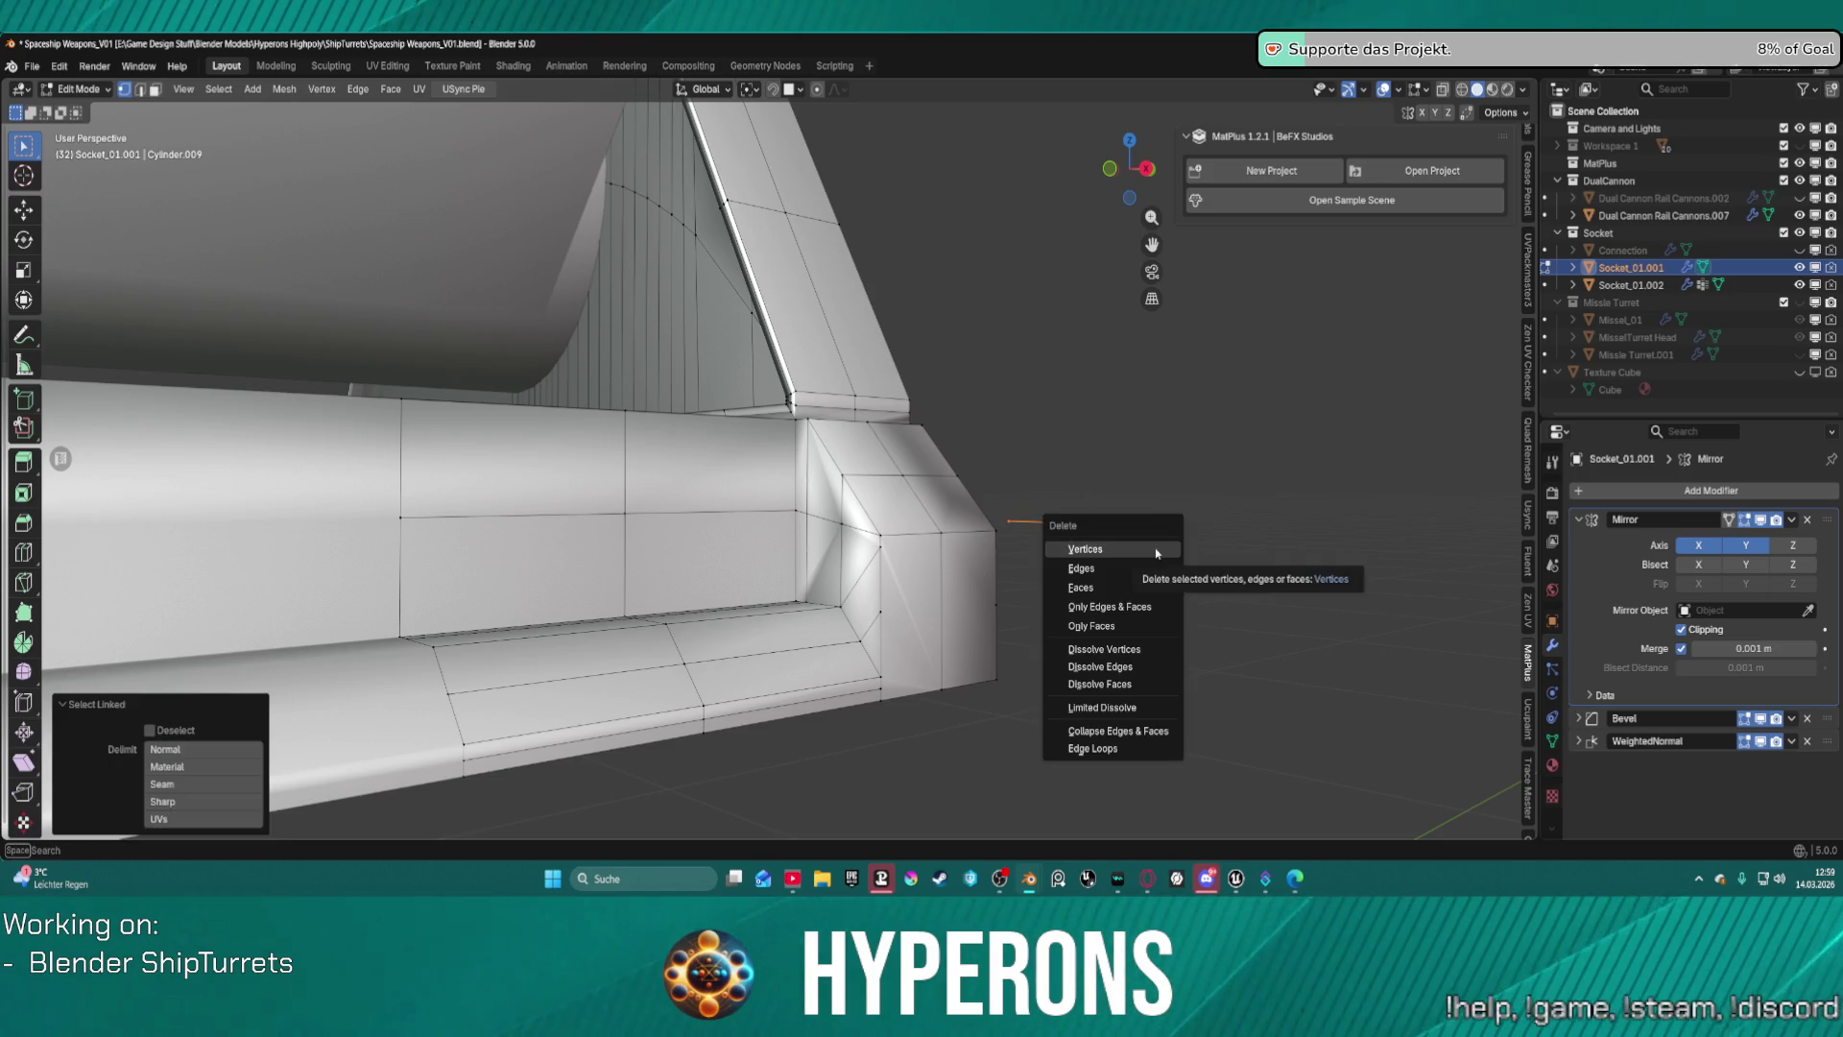
pyautogui.click(1156, 551)
pyautogui.moveTo(1156, 551)
pyautogui.mouseDown(button='middle')
pyautogui.moveTo(949, 549)
pyautogui.moveTo(1016, 488)
pyautogui.moveTo(976, 495)
pyautogui.moveTo(1177, 572)
pyautogui.moveTo(957, 535)
pyautogui.moveTo(912, 491)
pyautogui.mouseUp(button='middle')
pyautogui.scroll(5, 975, 495)
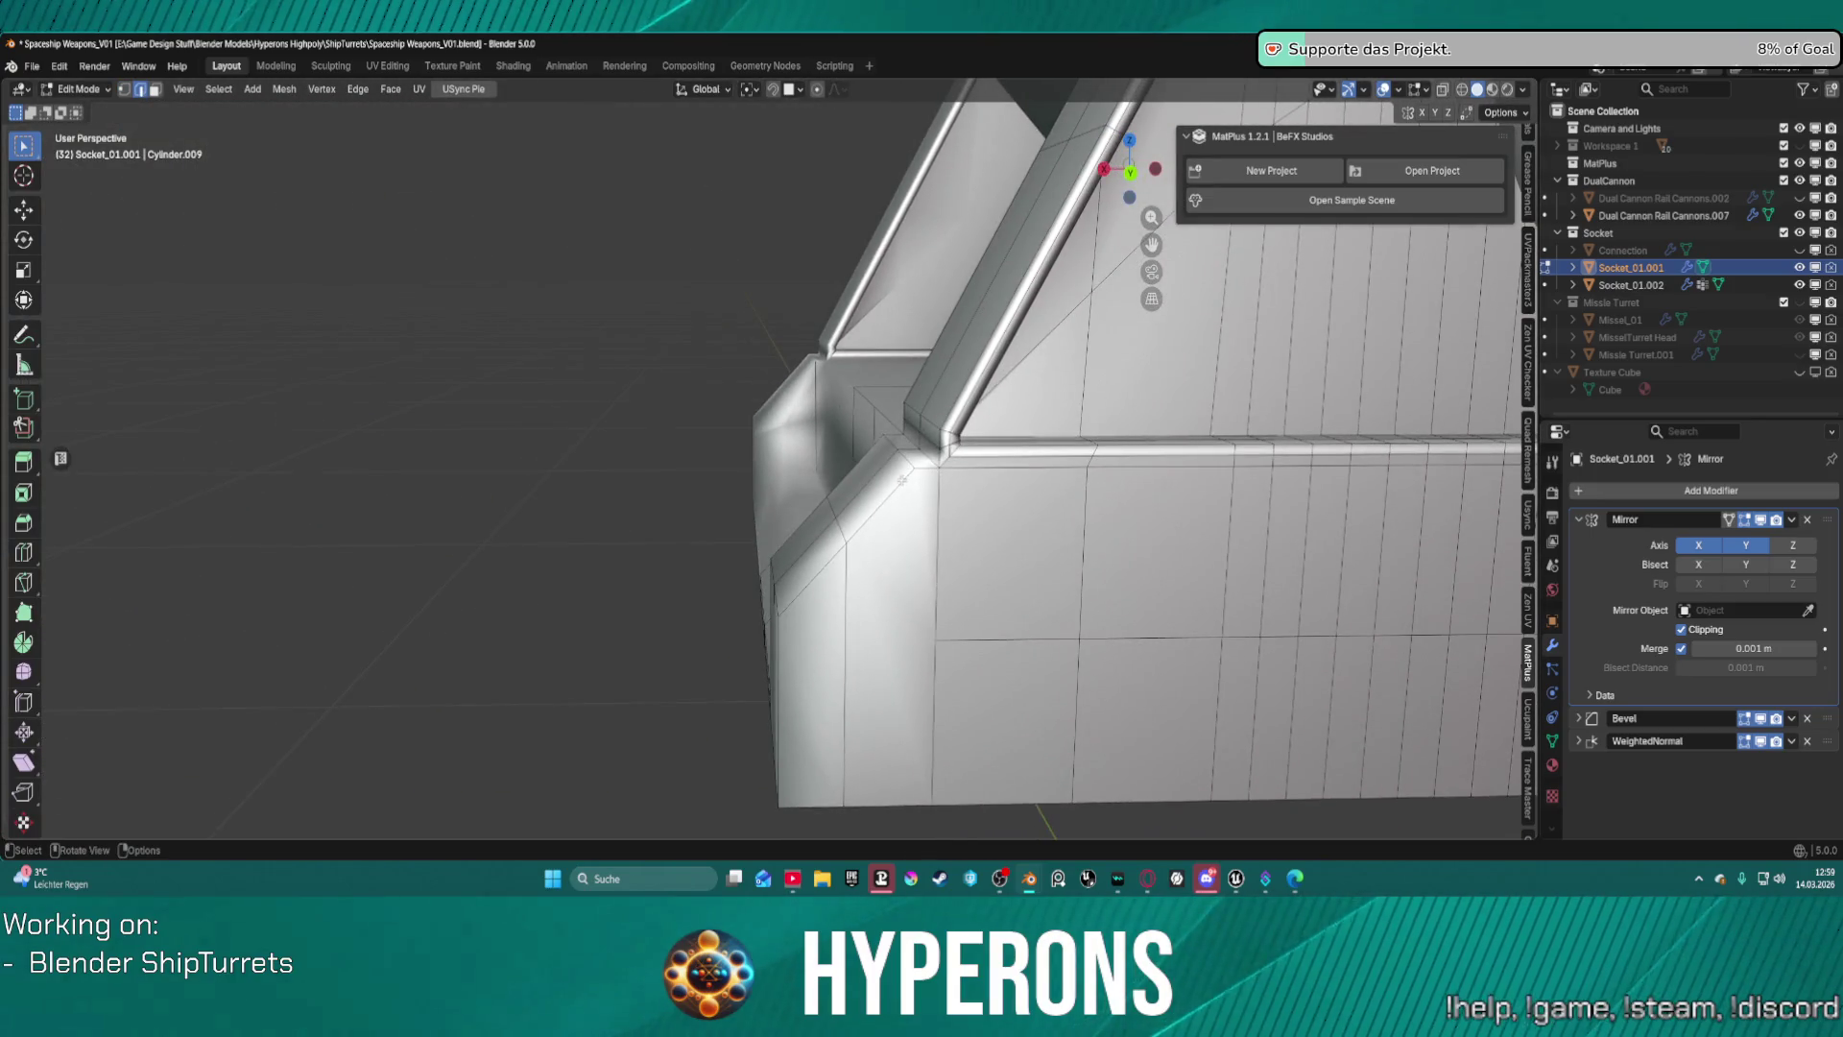
# Knife new cut edges across the corner block's side and lower edge.
pyautogui.click(23, 554)
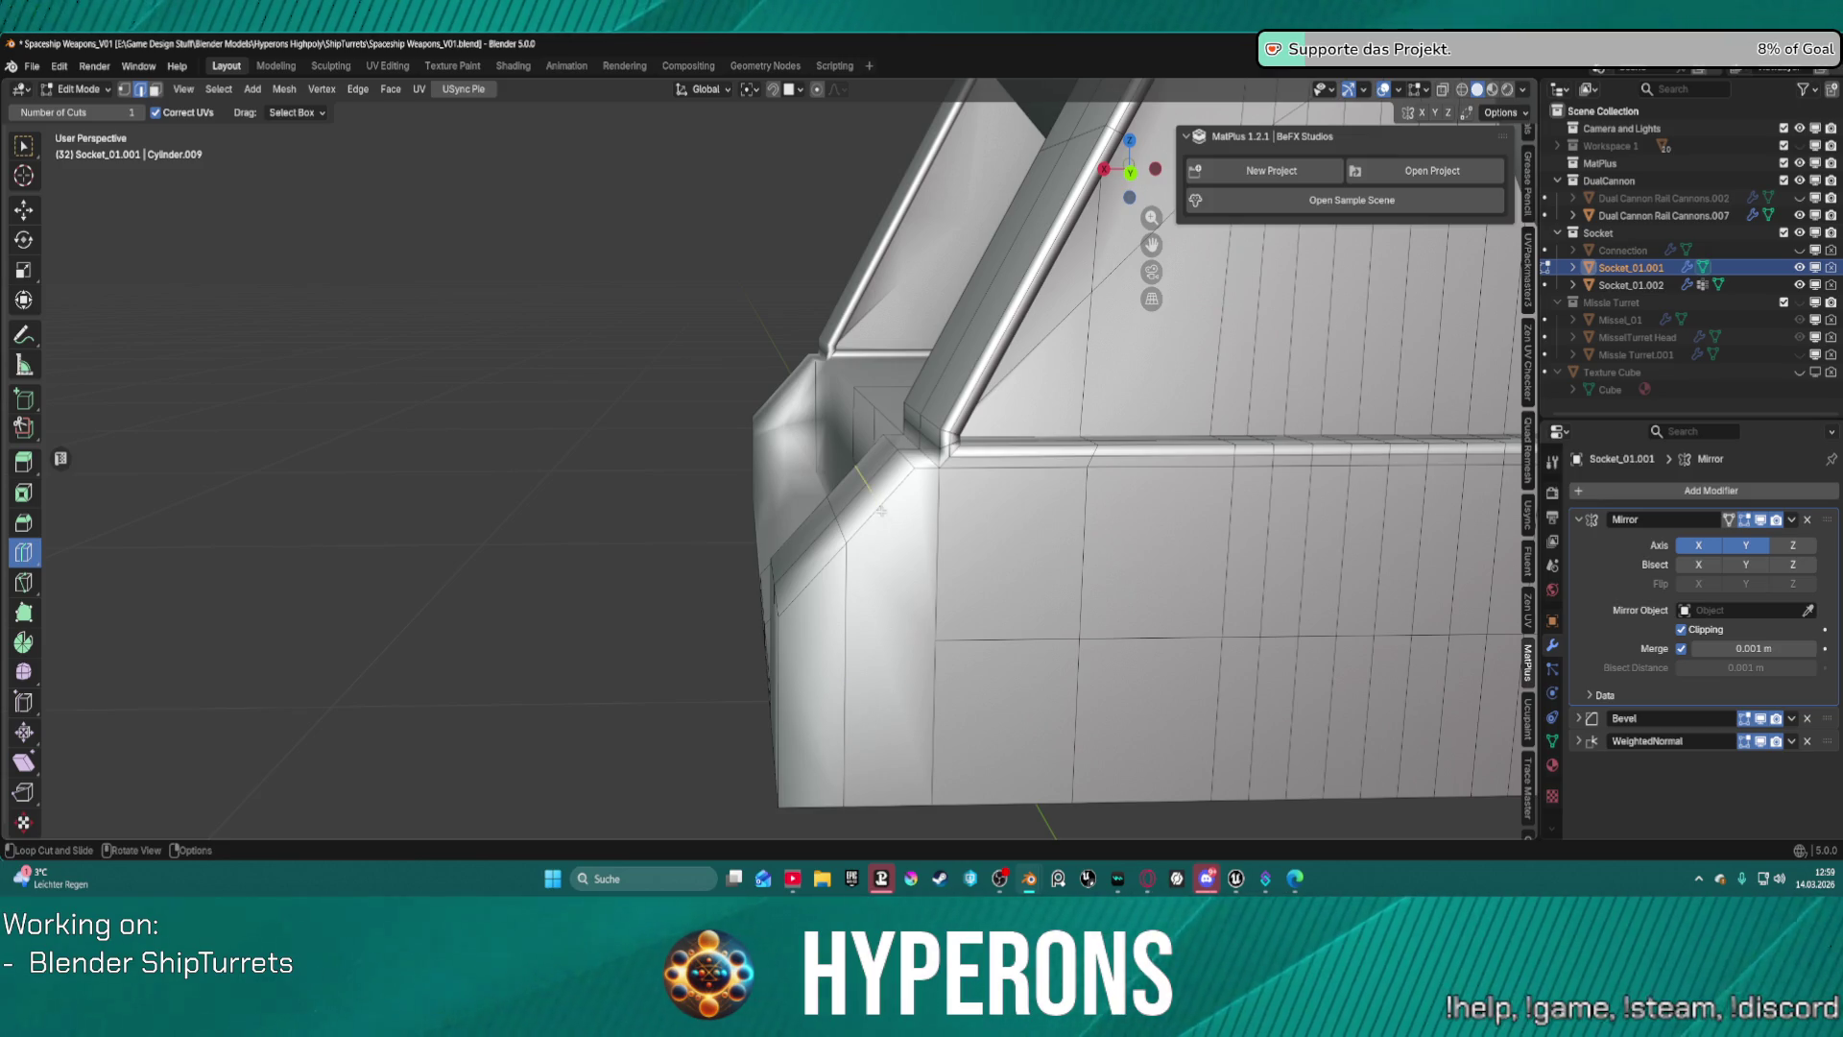
pyautogui.moveTo(917, 490)
pyautogui.mouseDown(button='middle')
pyautogui.moveTo(916, 467)
pyautogui.moveTo(888, 526)
pyautogui.mouseUp(button='middle')
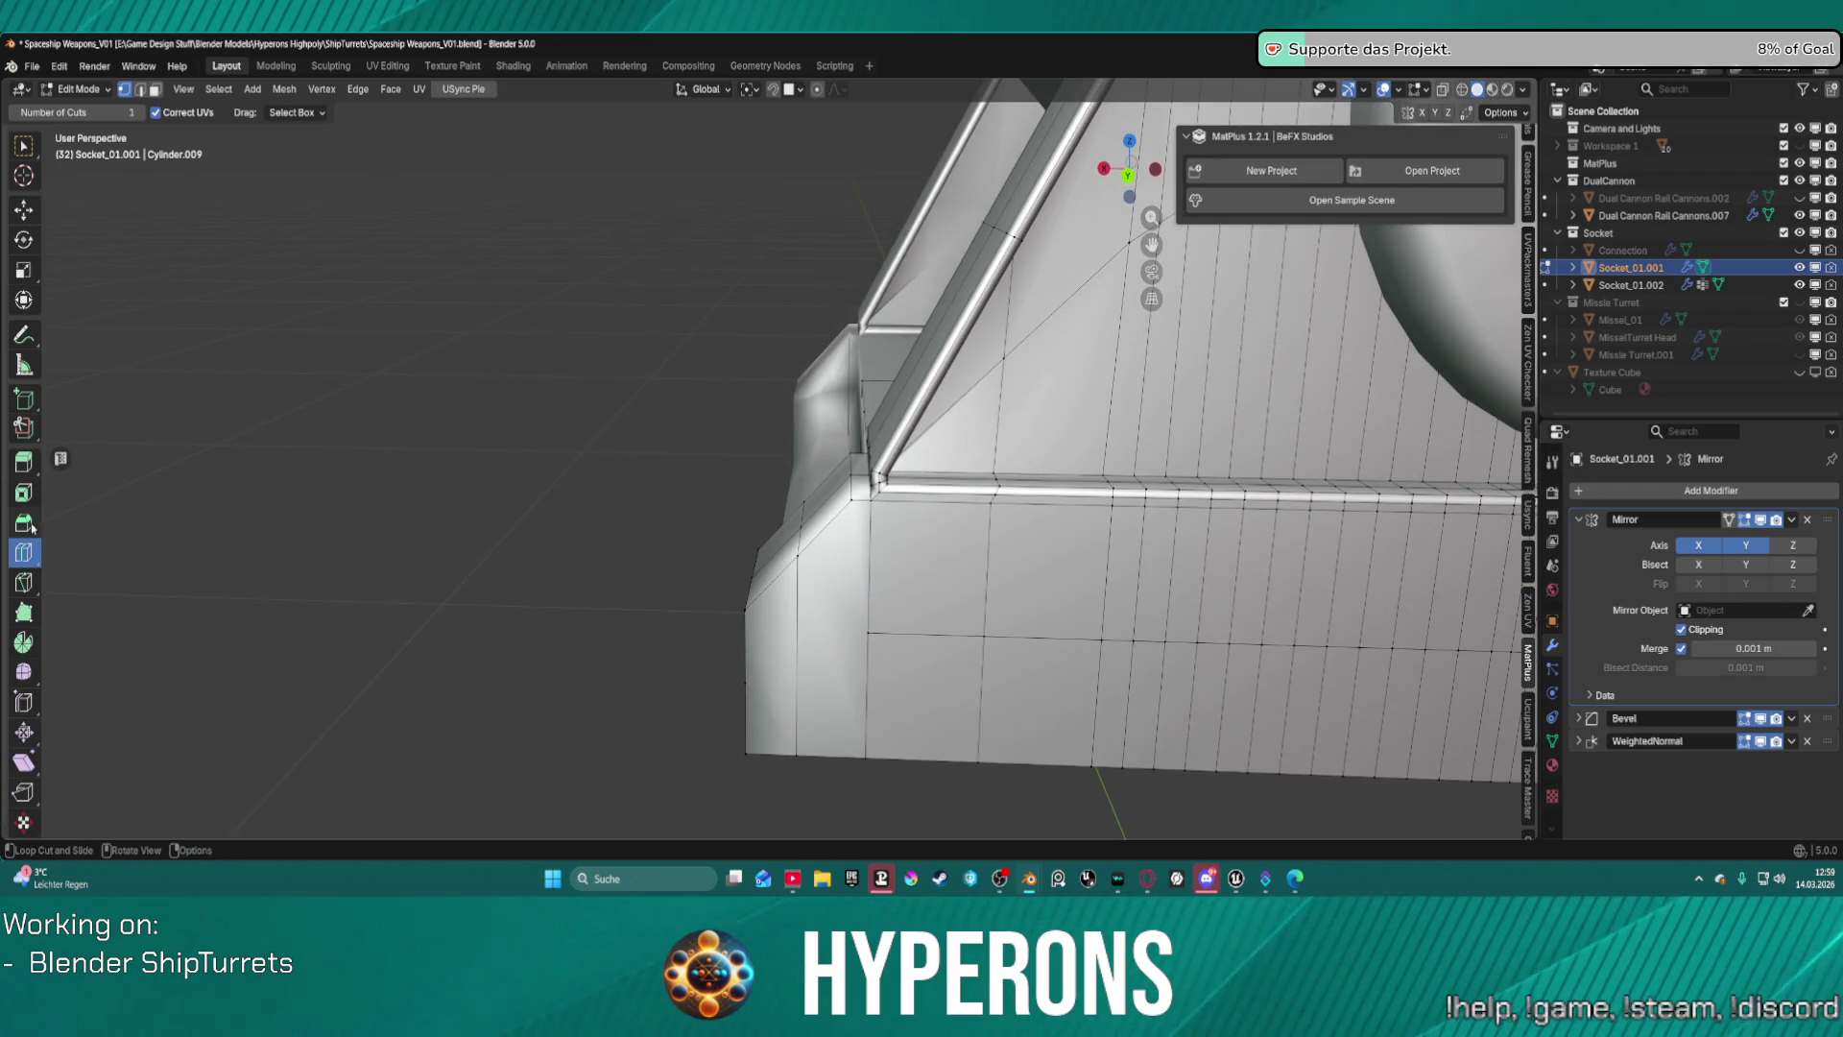
pyautogui.click(27, 582)
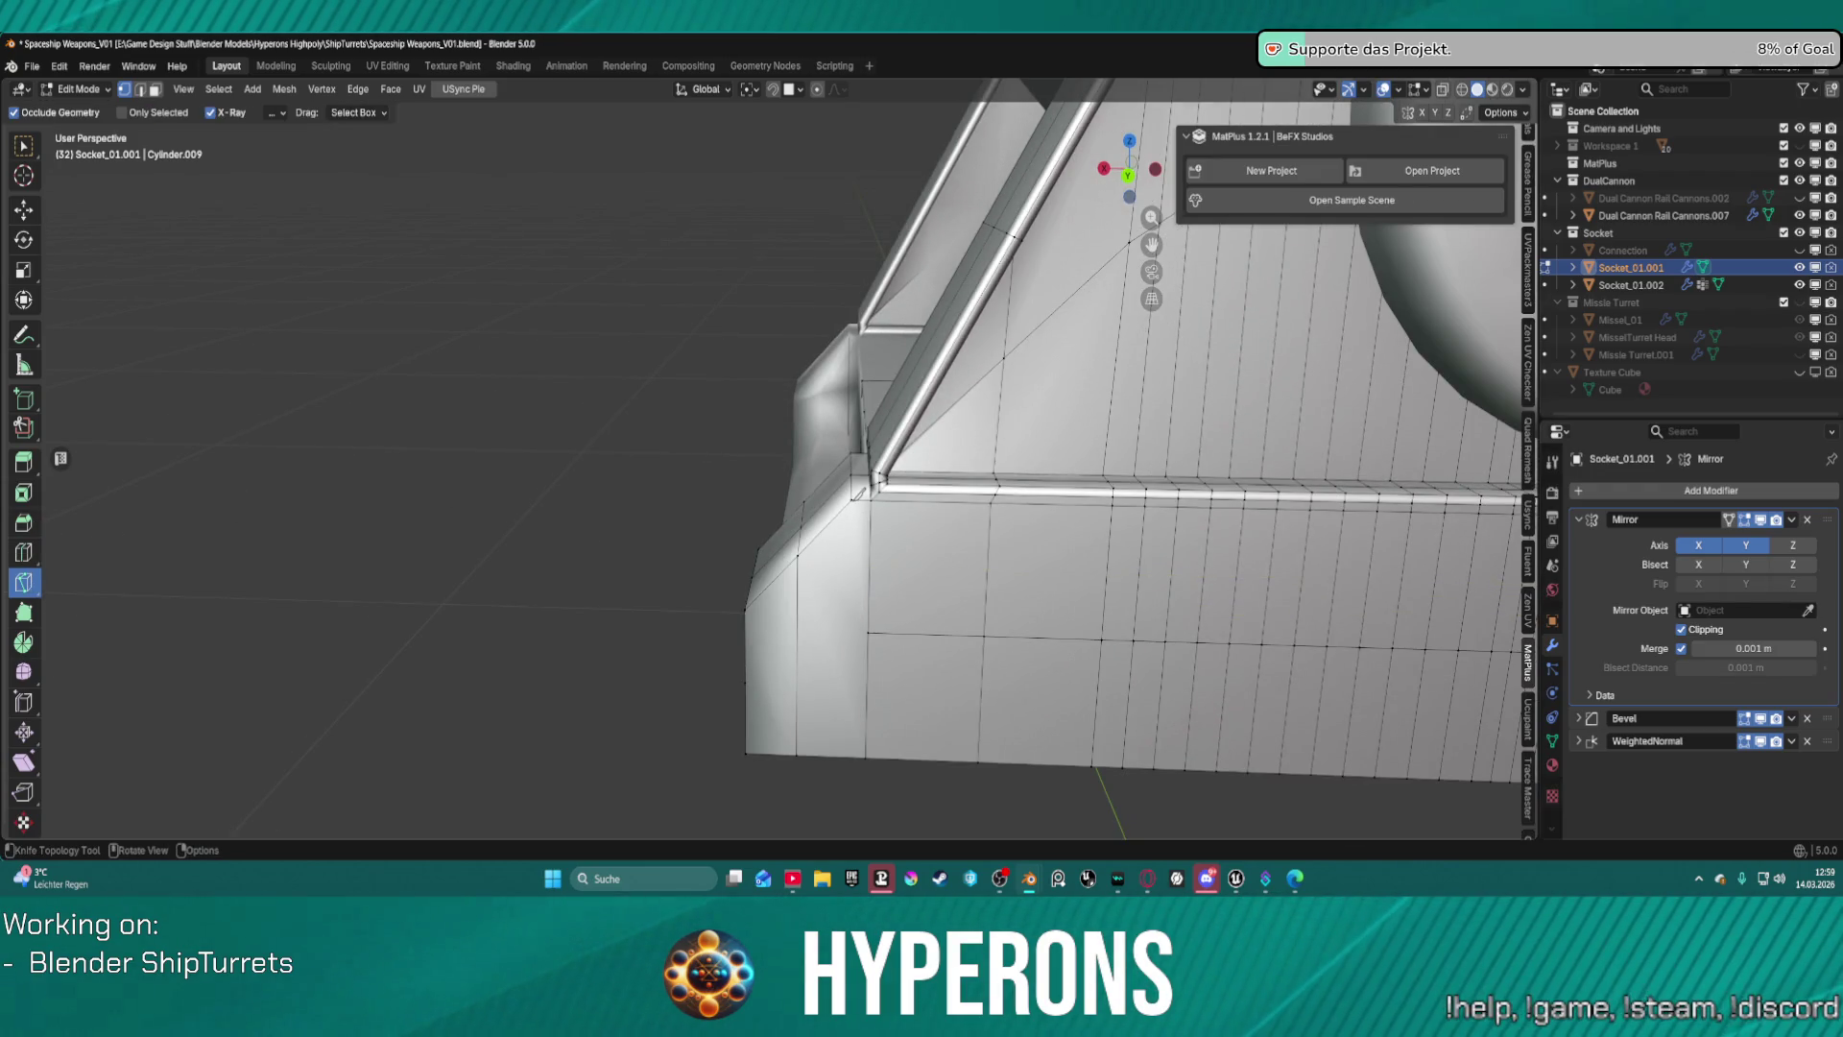
pyautogui.click(851, 500)
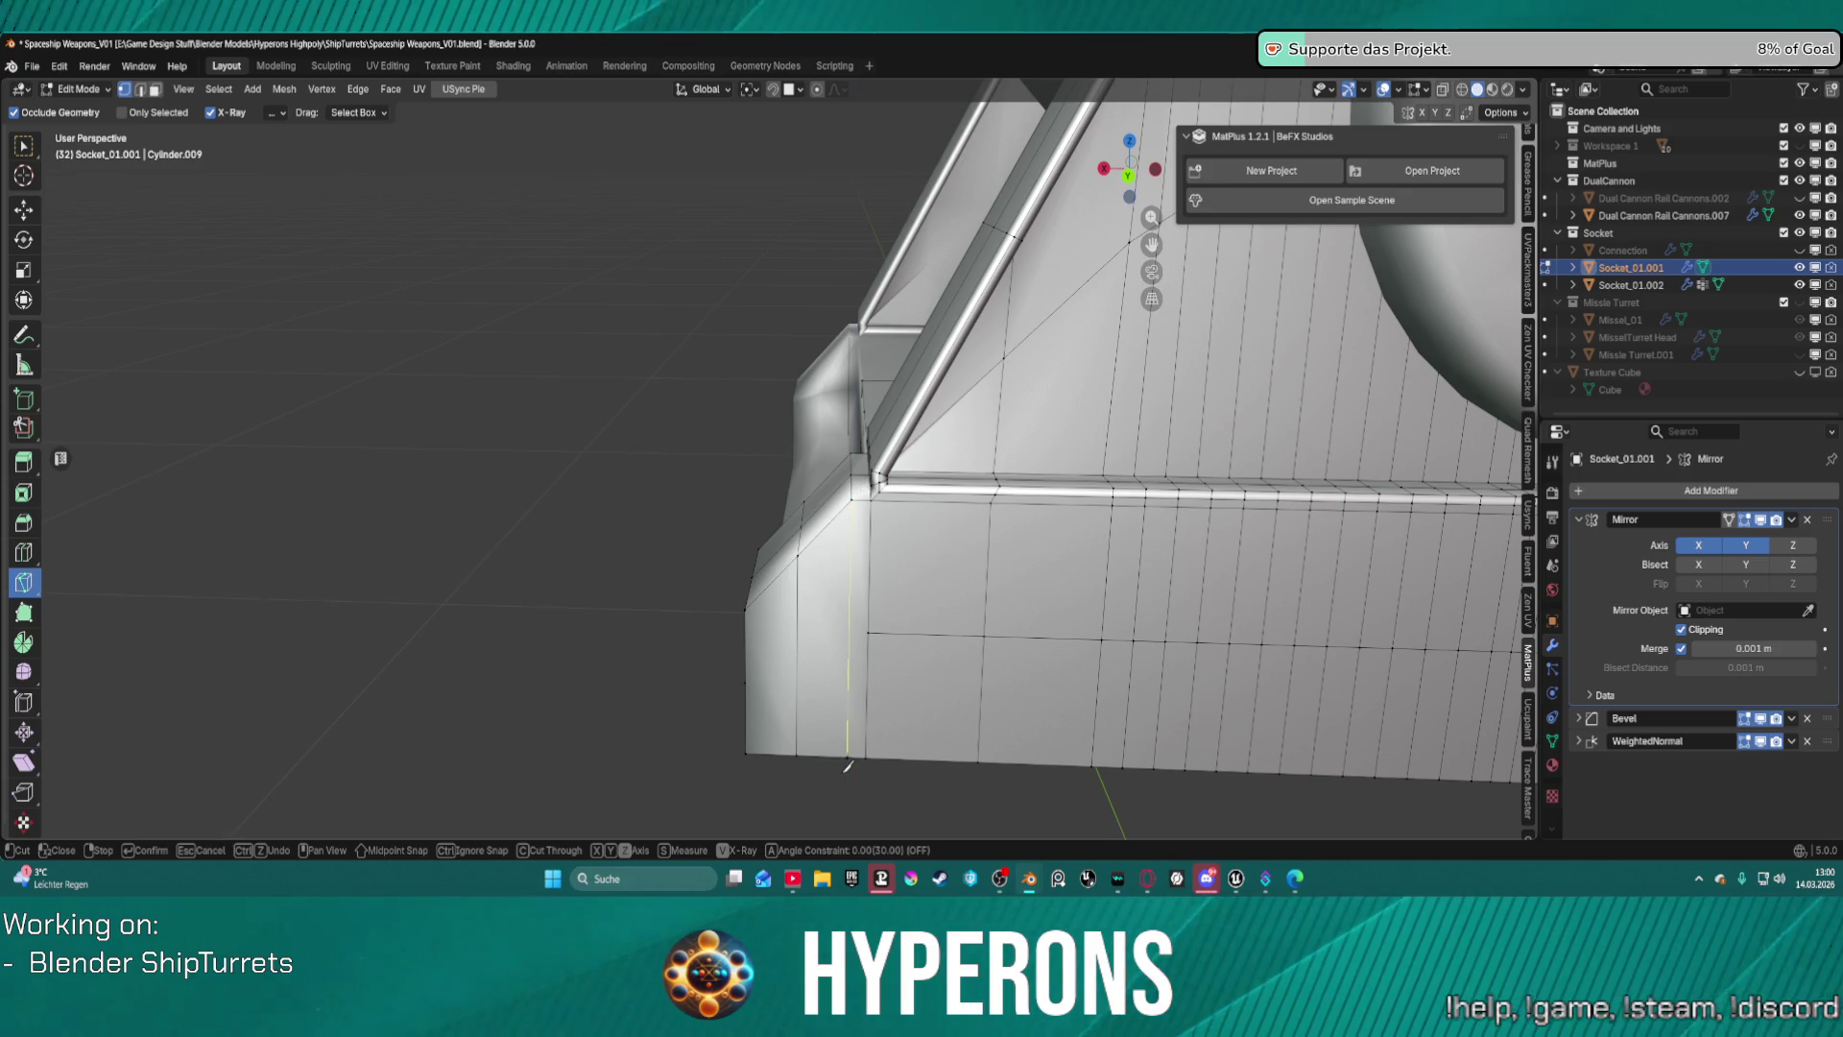
pyautogui.moveTo(848, 763)
pyautogui.mouseDown(button='middle')
pyautogui.moveTo(793, 627)
pyautogui.moveTo(908, 655)
pyautogui.moveTo(1074, 657)
pyautogui.mouseUp(button='middle')
pyautogui.scroll(3, 1074, 658)
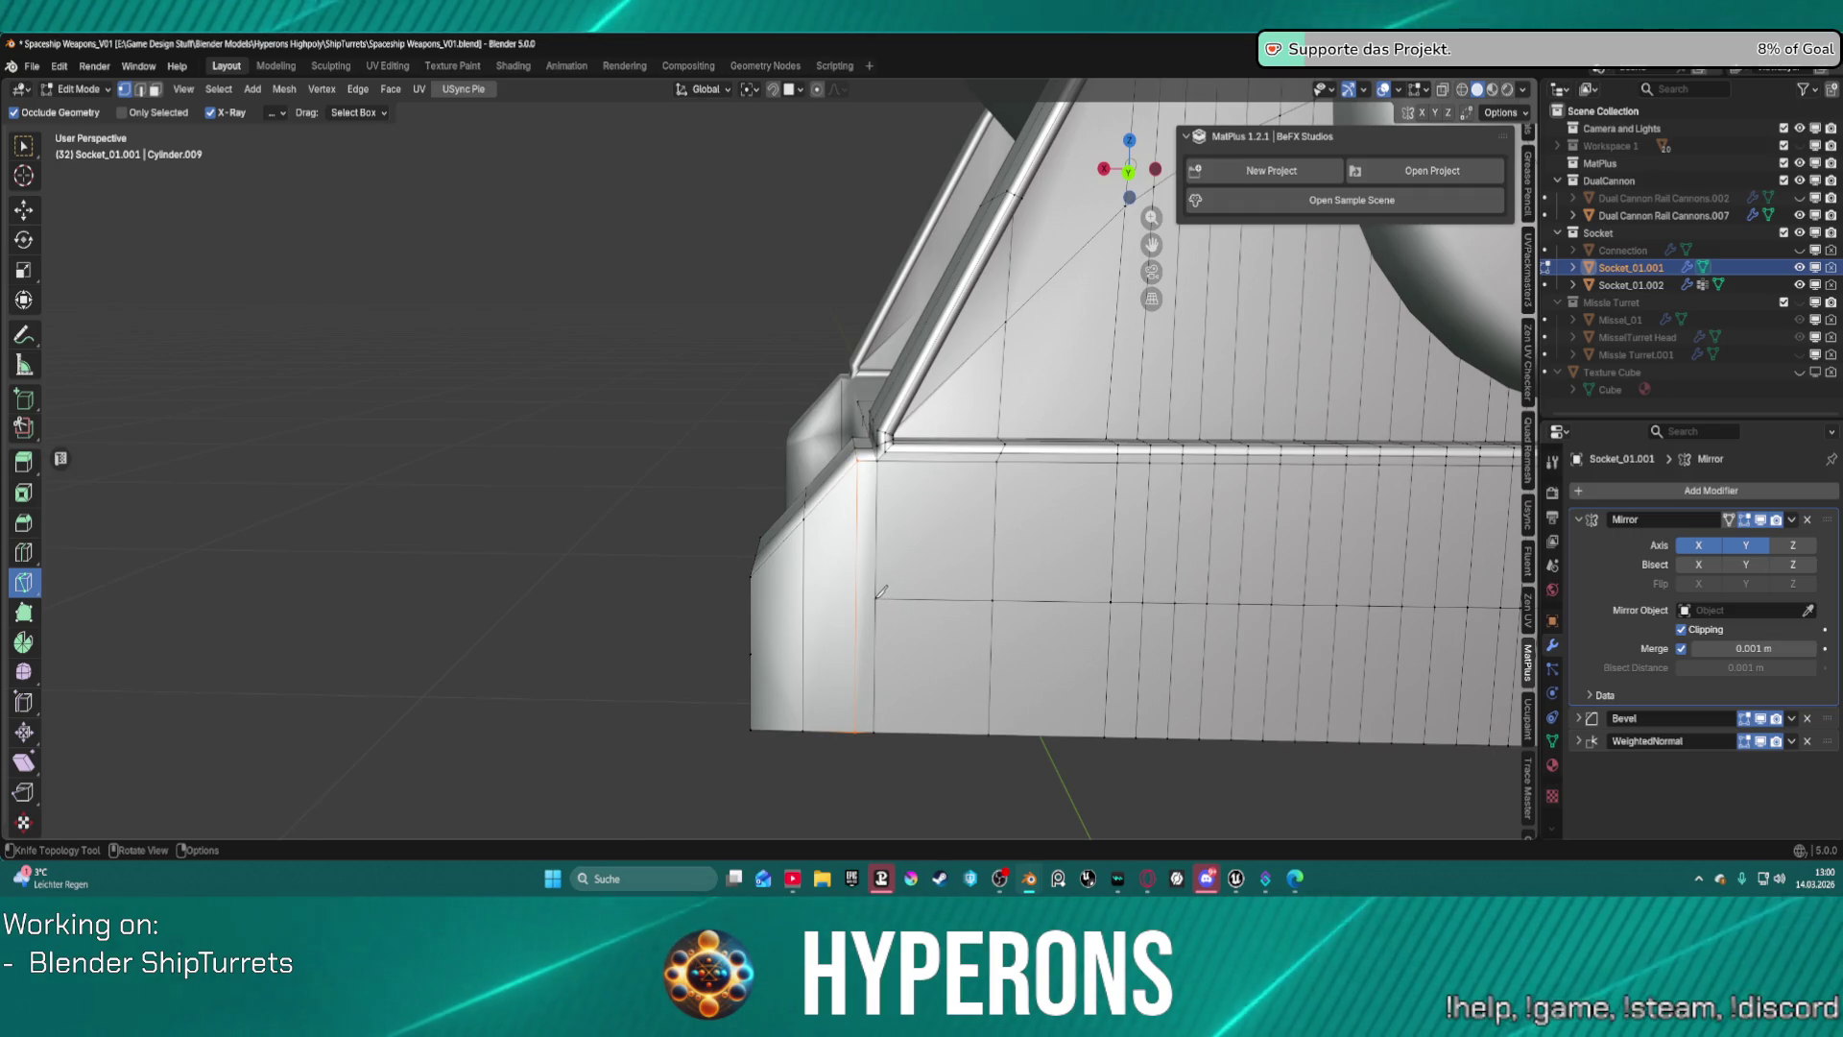
pyautogui.click(876, 599)
pyautogui.moveTo(759, 650); pyautogui.dragTo(881, 567, button='middle')
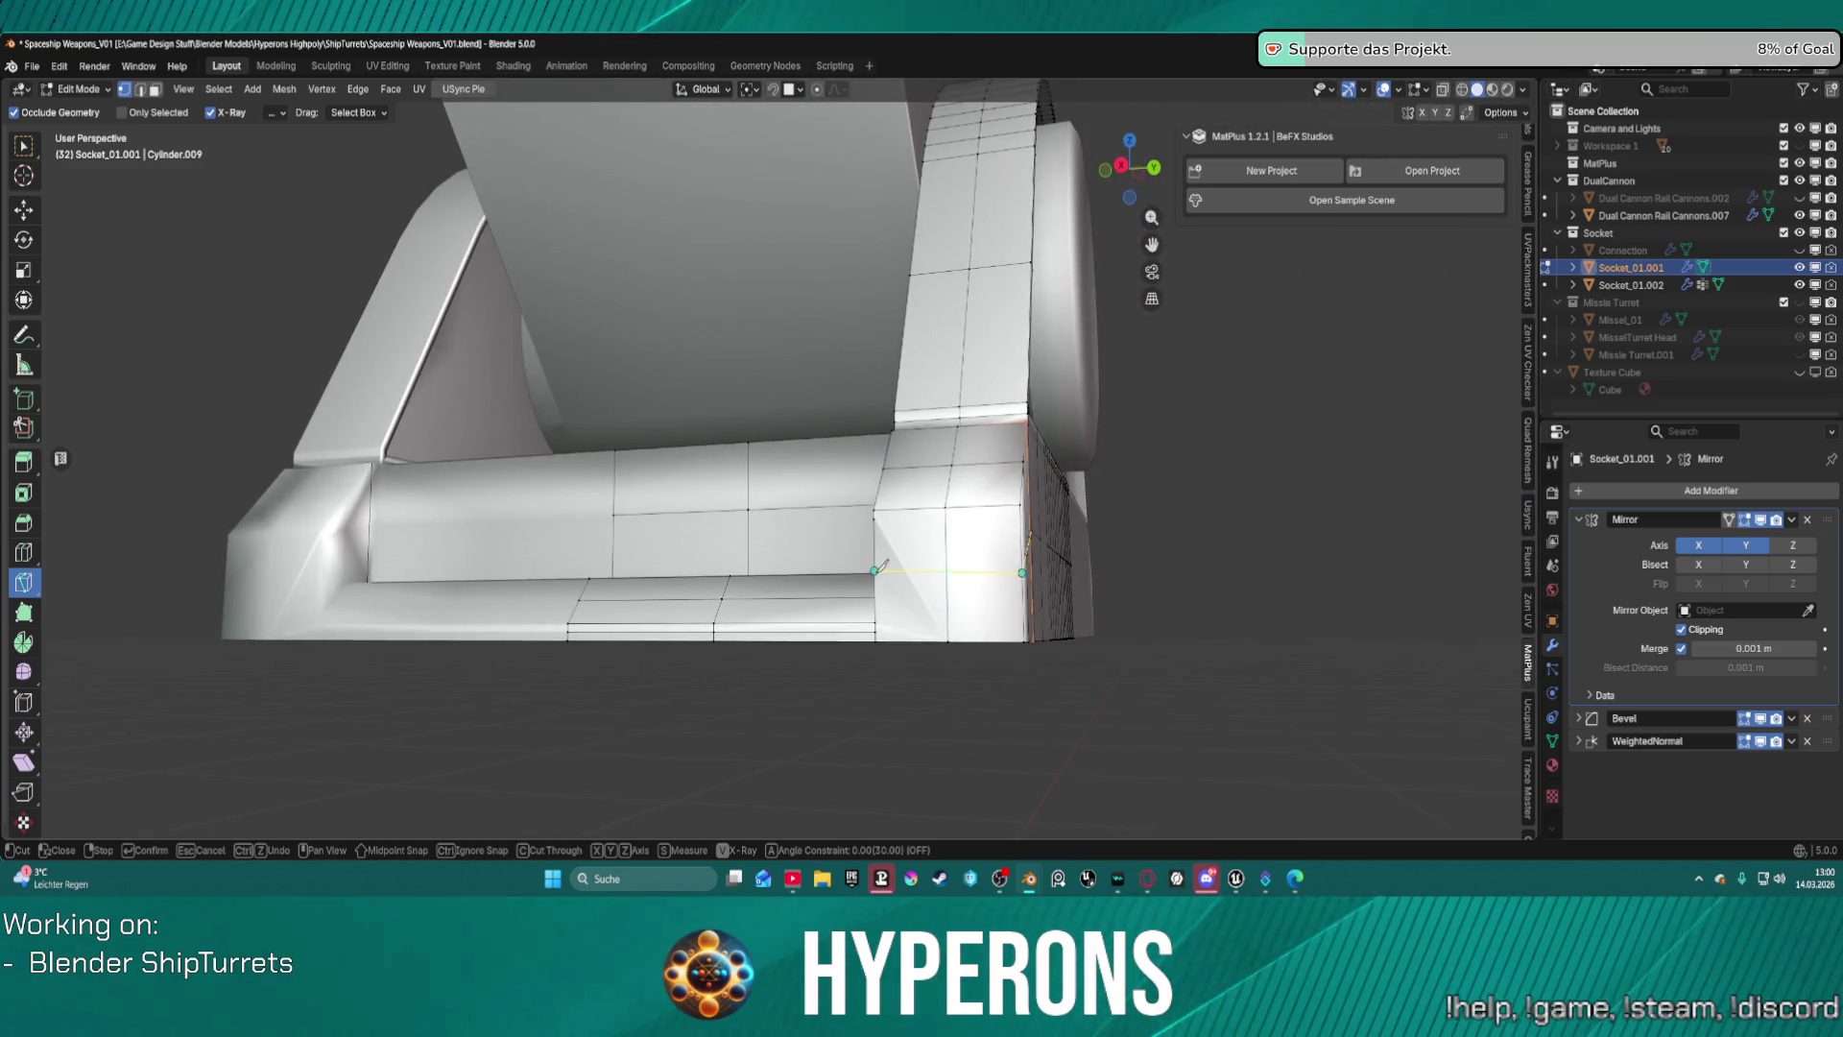
pyautogui.press('Escape')
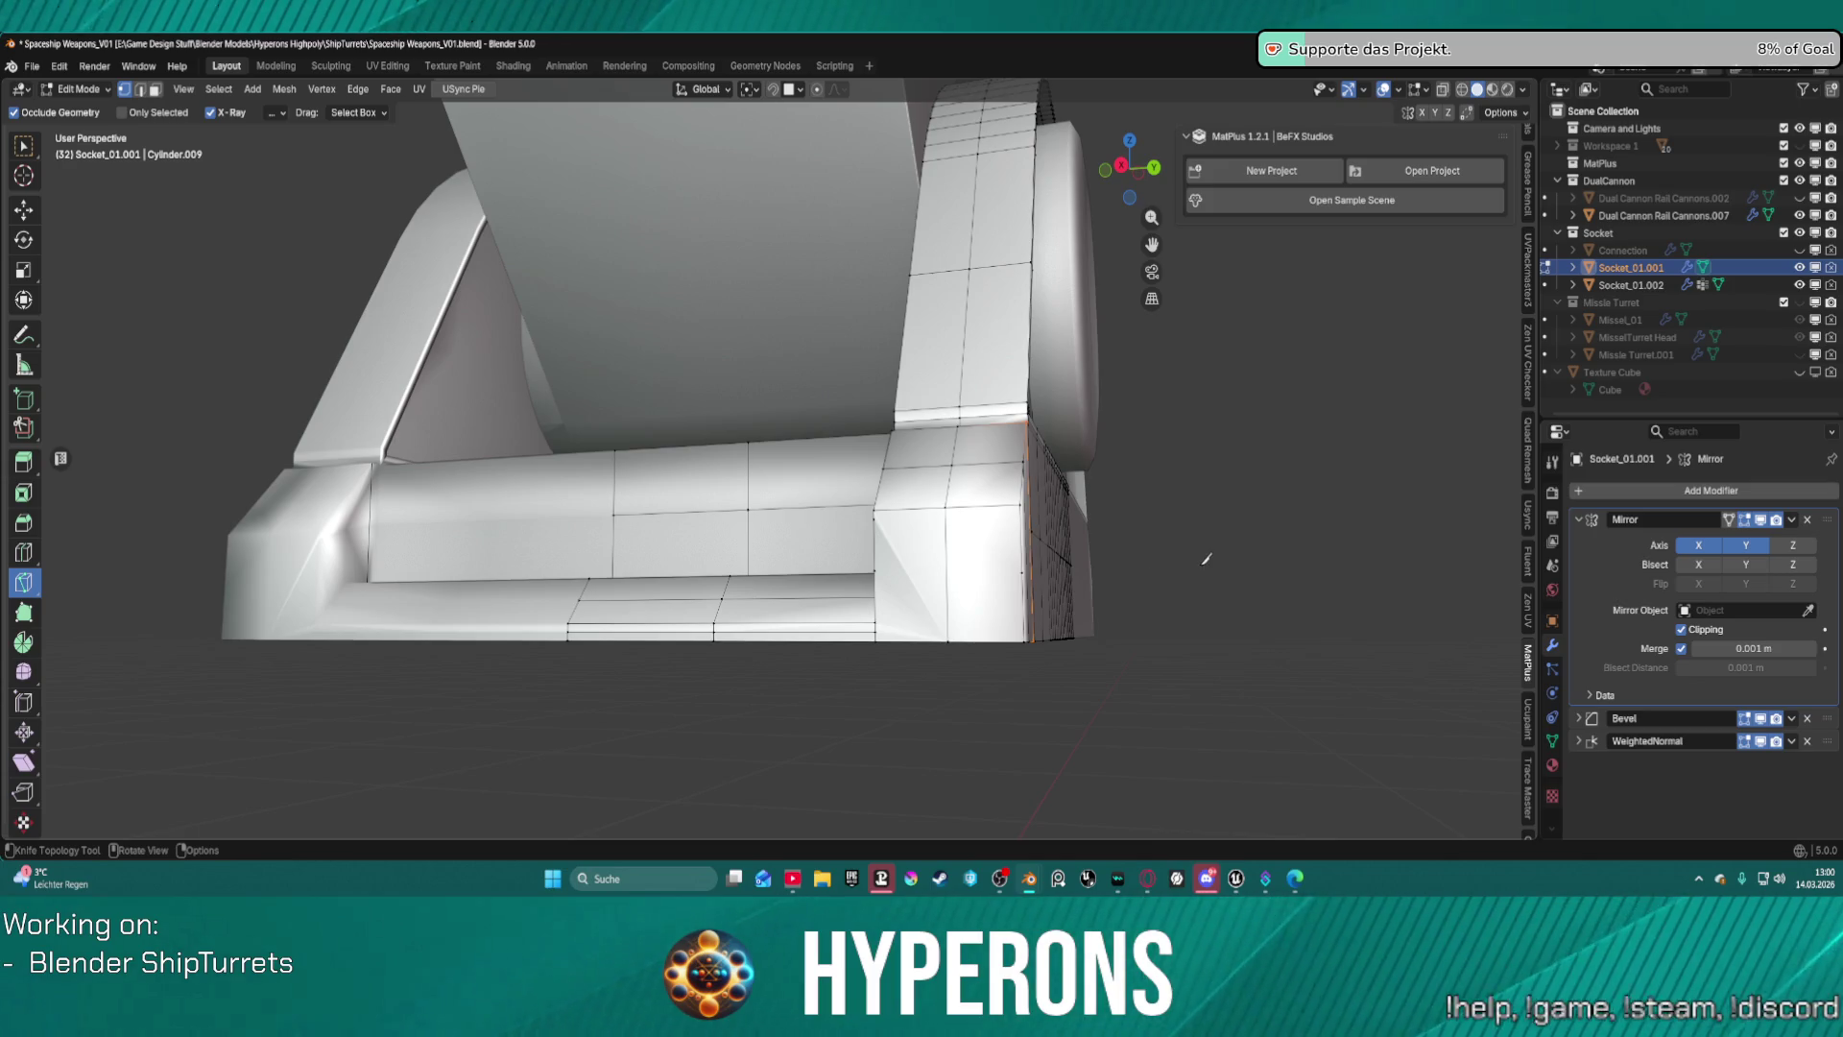
pyautogui.moveTo(1207, 558); pyautogui.dragTo(918, 591, button='middle')
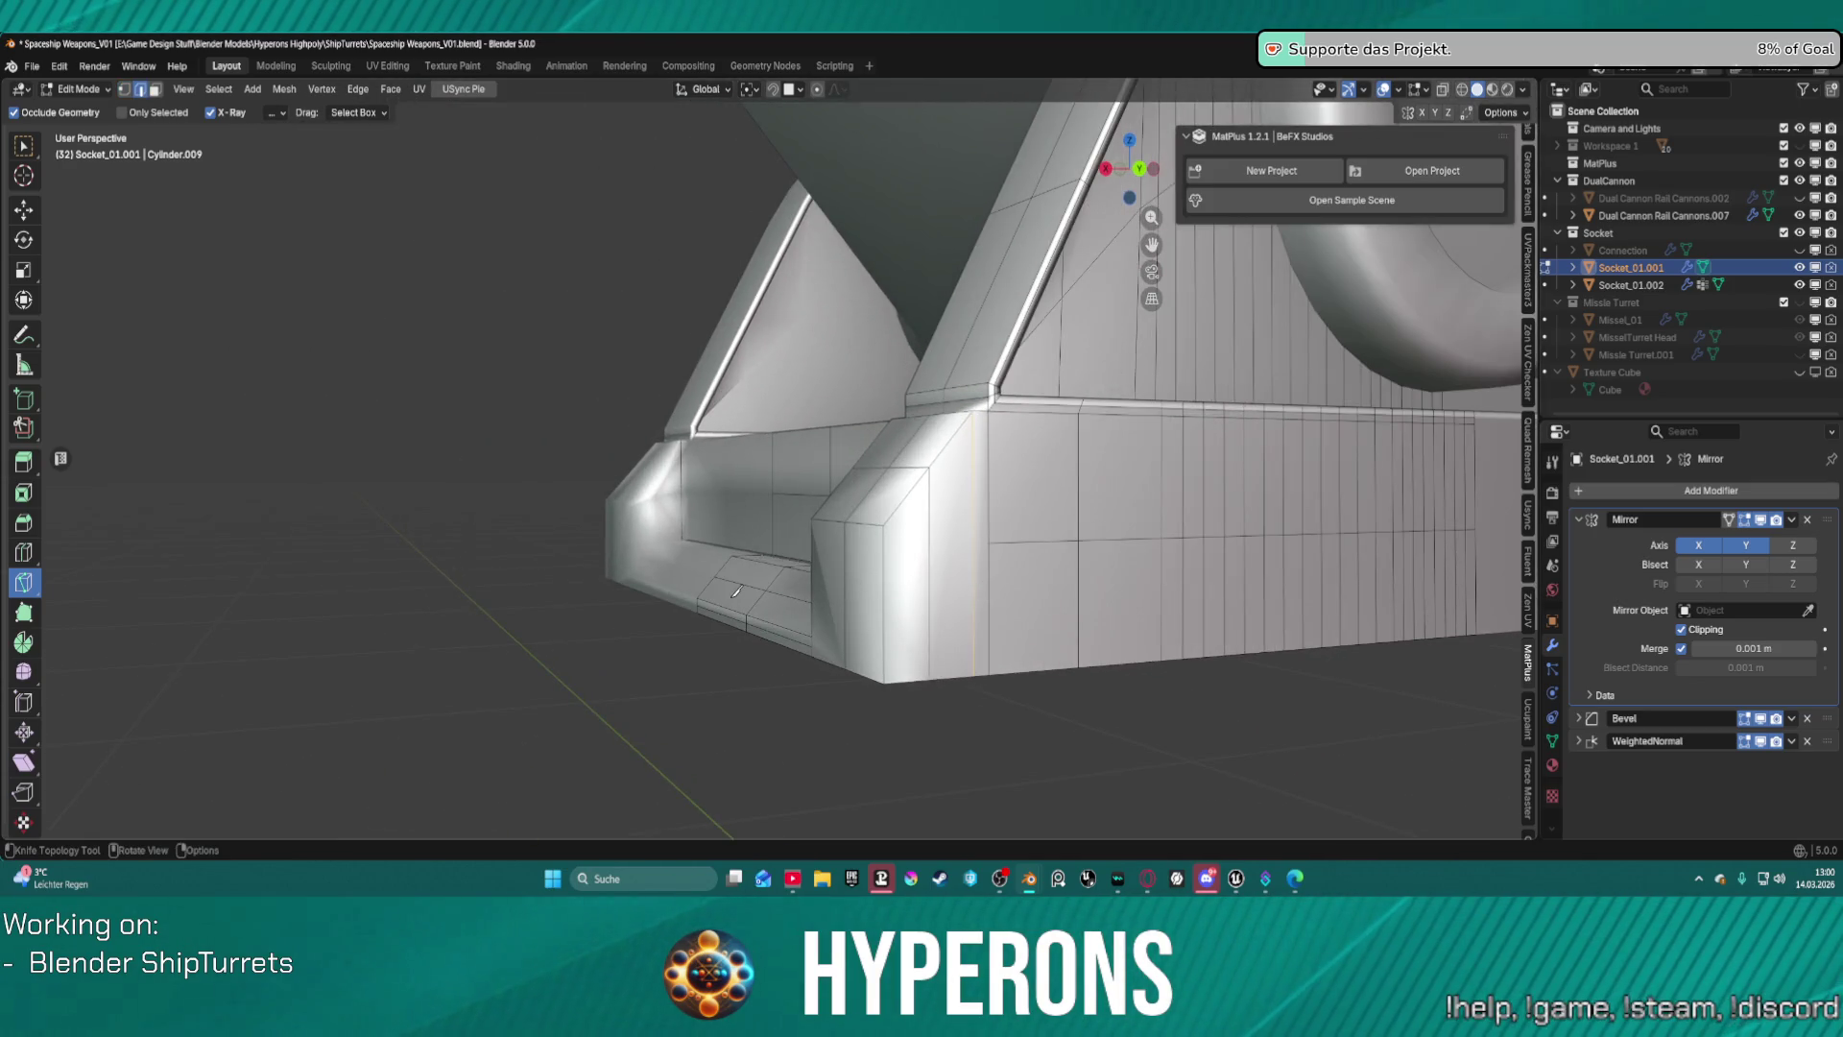
# Preview the shaded socket in Object Mode, then return to Edit Mode.
pyautogui.hotkey('ctrl', 'Tab')
pyautogui.click(692, 585)
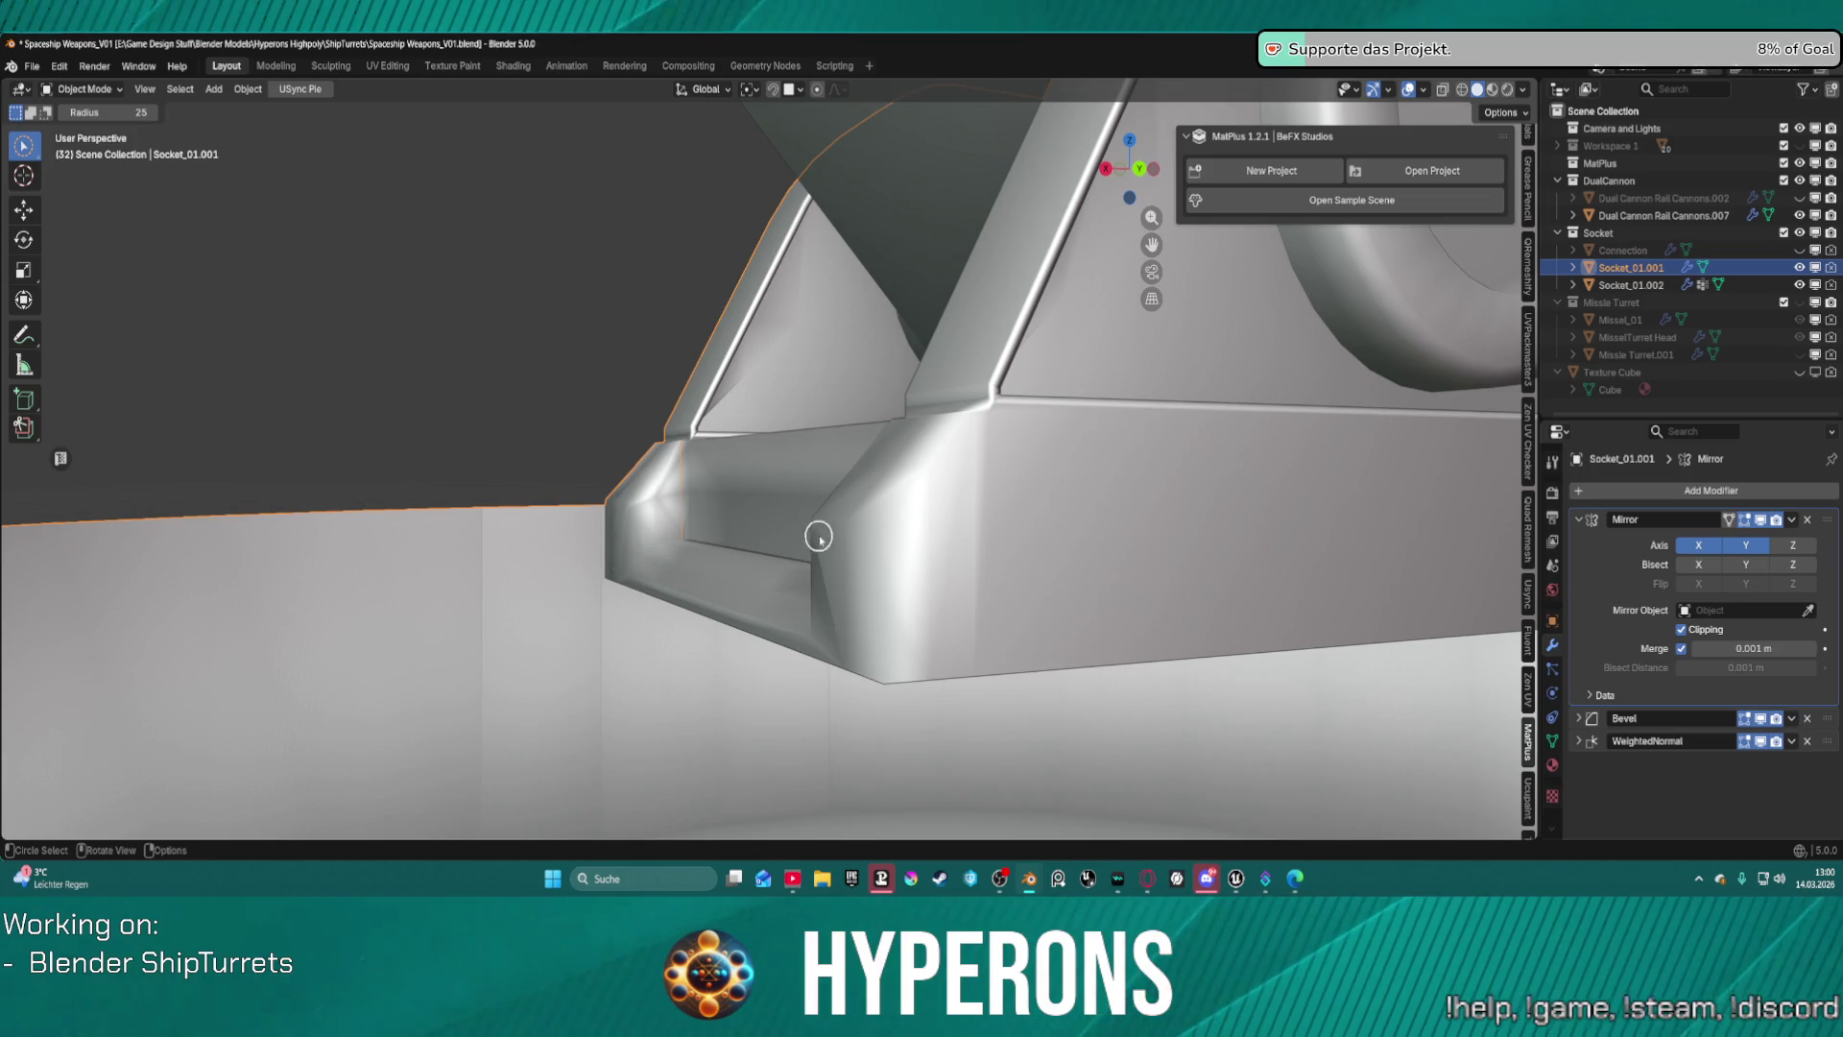
pyautogui.hotkey('ctrl', 'Tab')
pyautogui.click(912, 534)
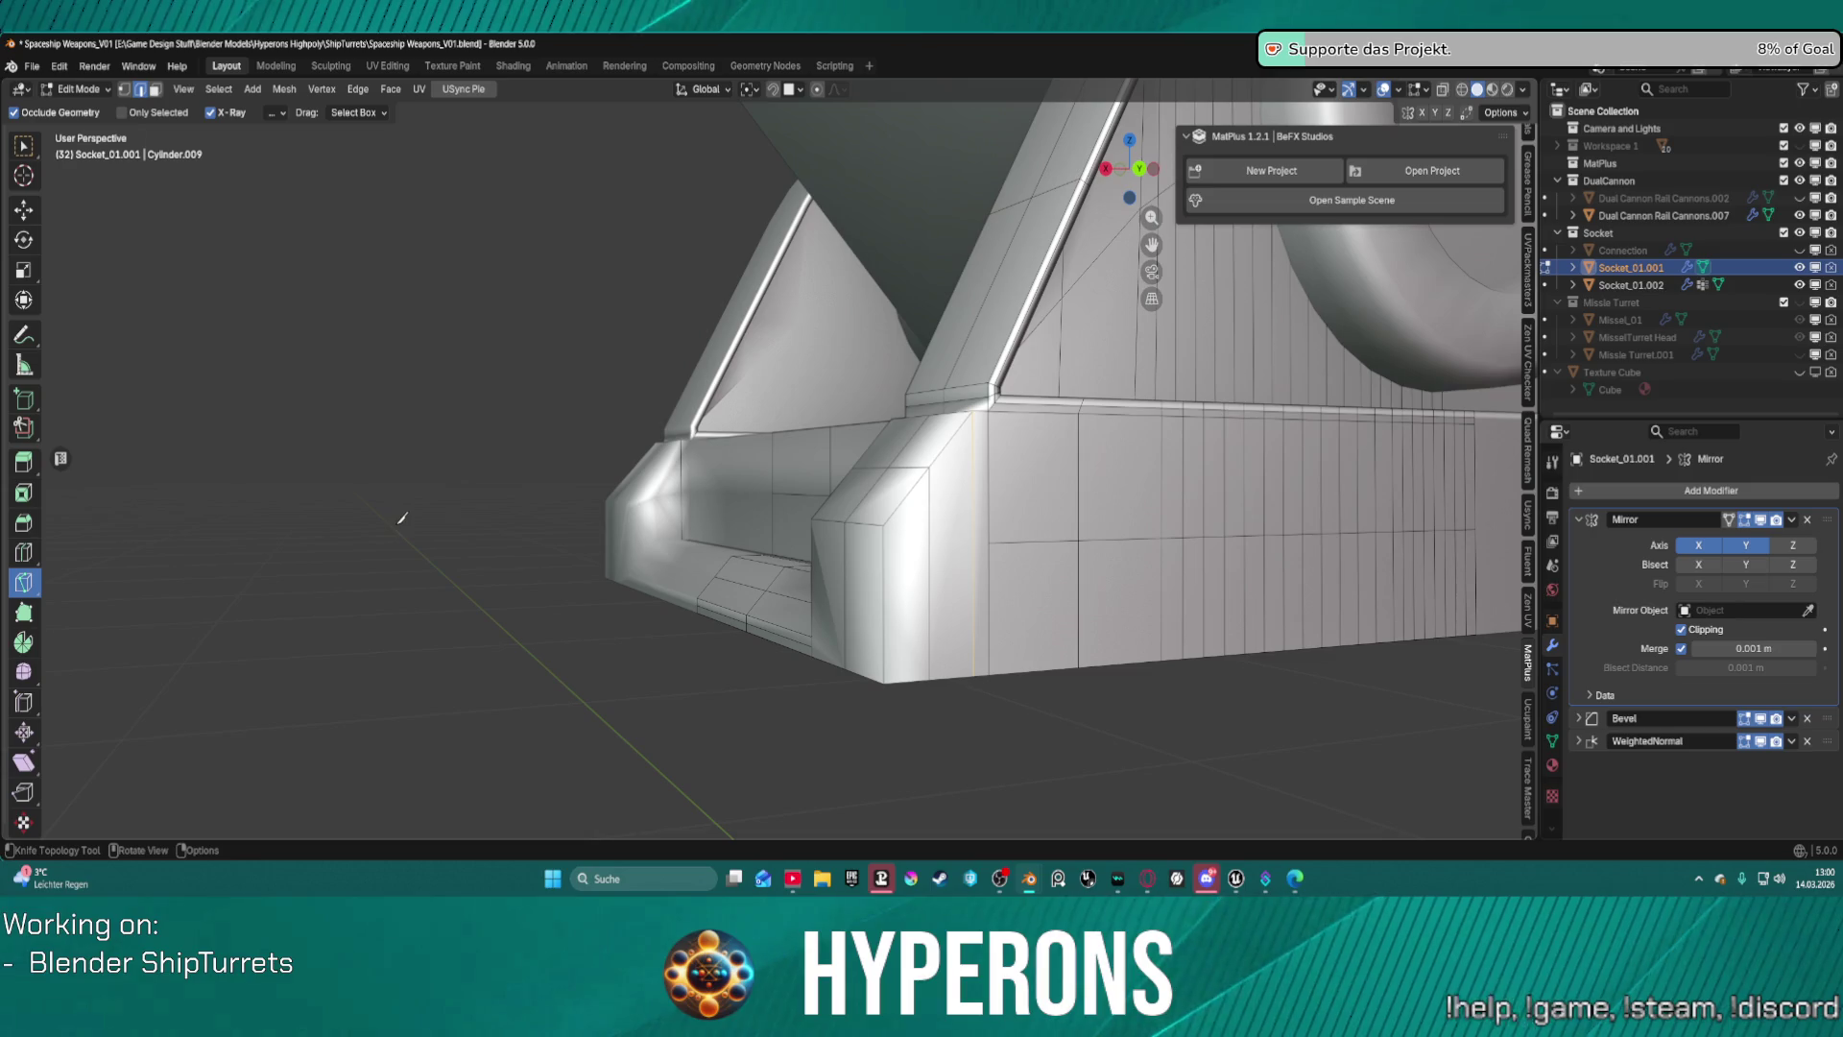
# Flatten the selected corner vertices to zero height along Z.
pyautogui.press('w')
pyautogui.moveTo(486, 527)
pyautogui.mouseDown(button='middle')
pyautogui.moveTo(1059, 529)
pyautogui.moveTo(1001, 557)
pyautogui.moveTo(1152, 628)
pyautogui.mouseUp(button='middle')
pyautogui.scroll(5, 1059, 529)
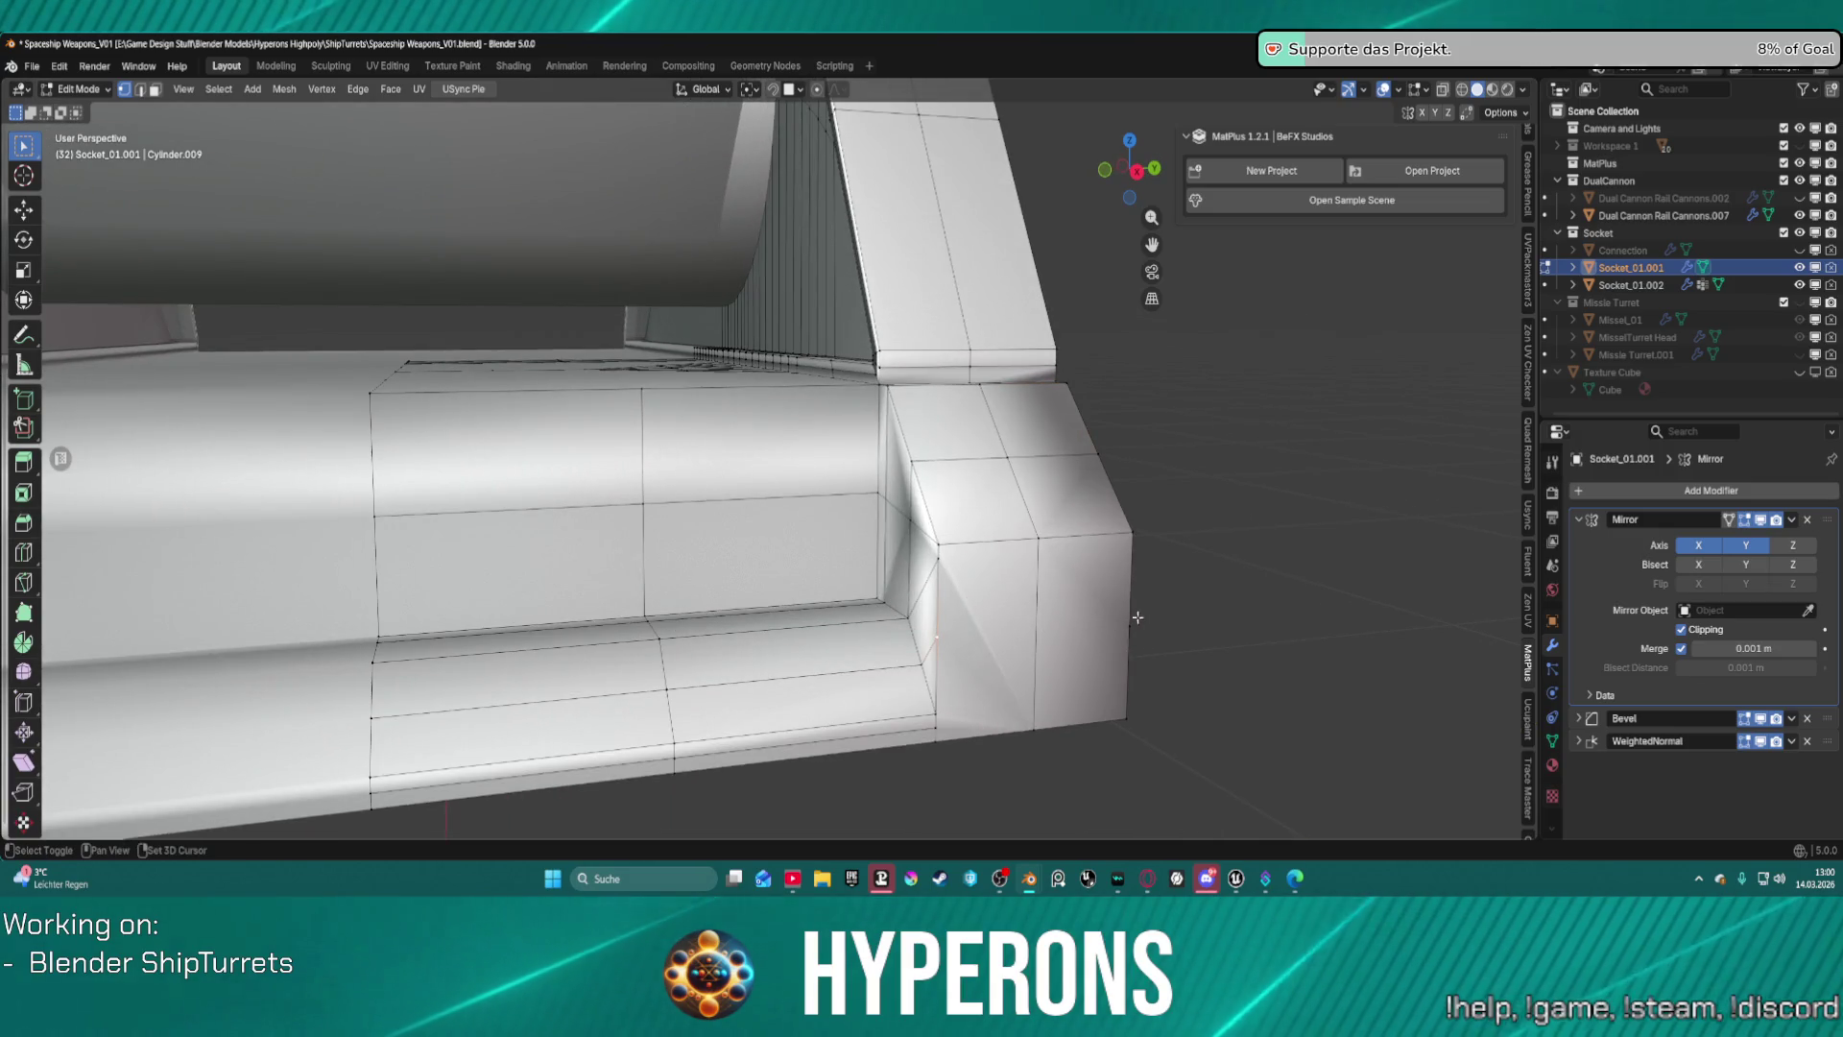
pyautogui.press('s')
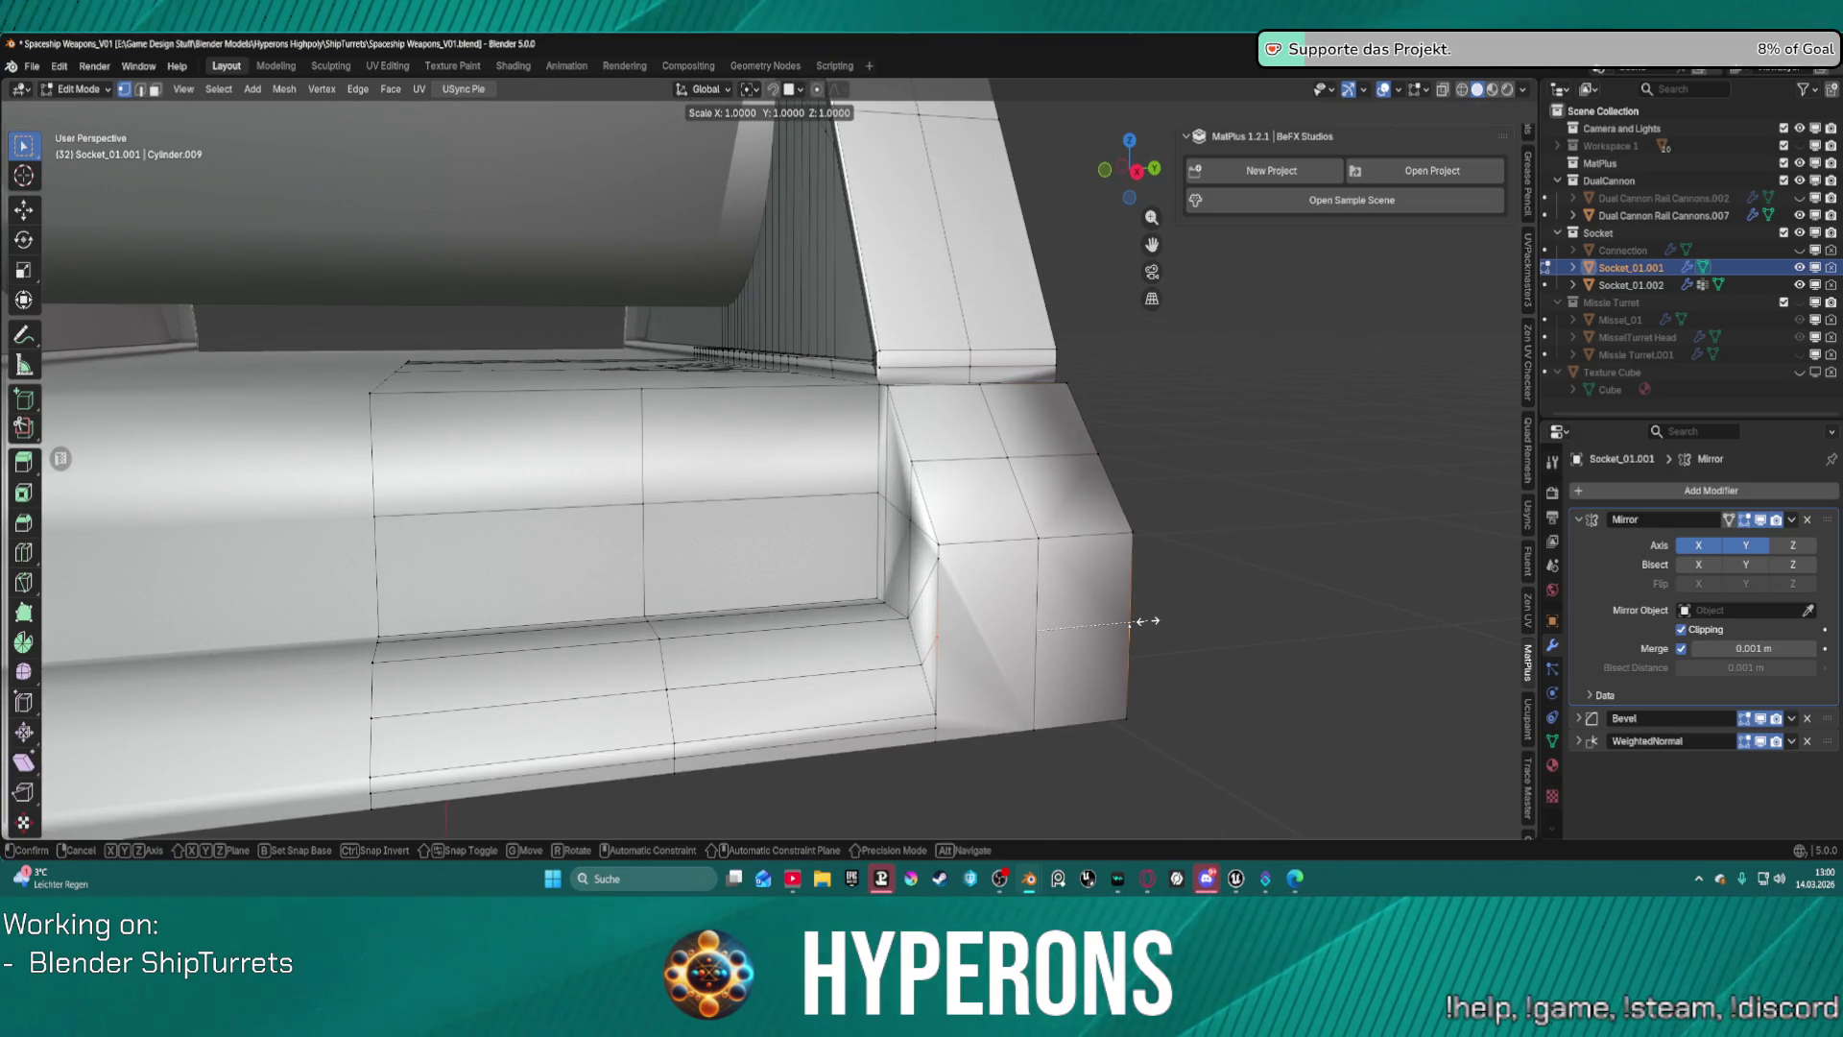
pyautogui.press('z')
pyautogui.press('0')
pyautogui.press('Return')
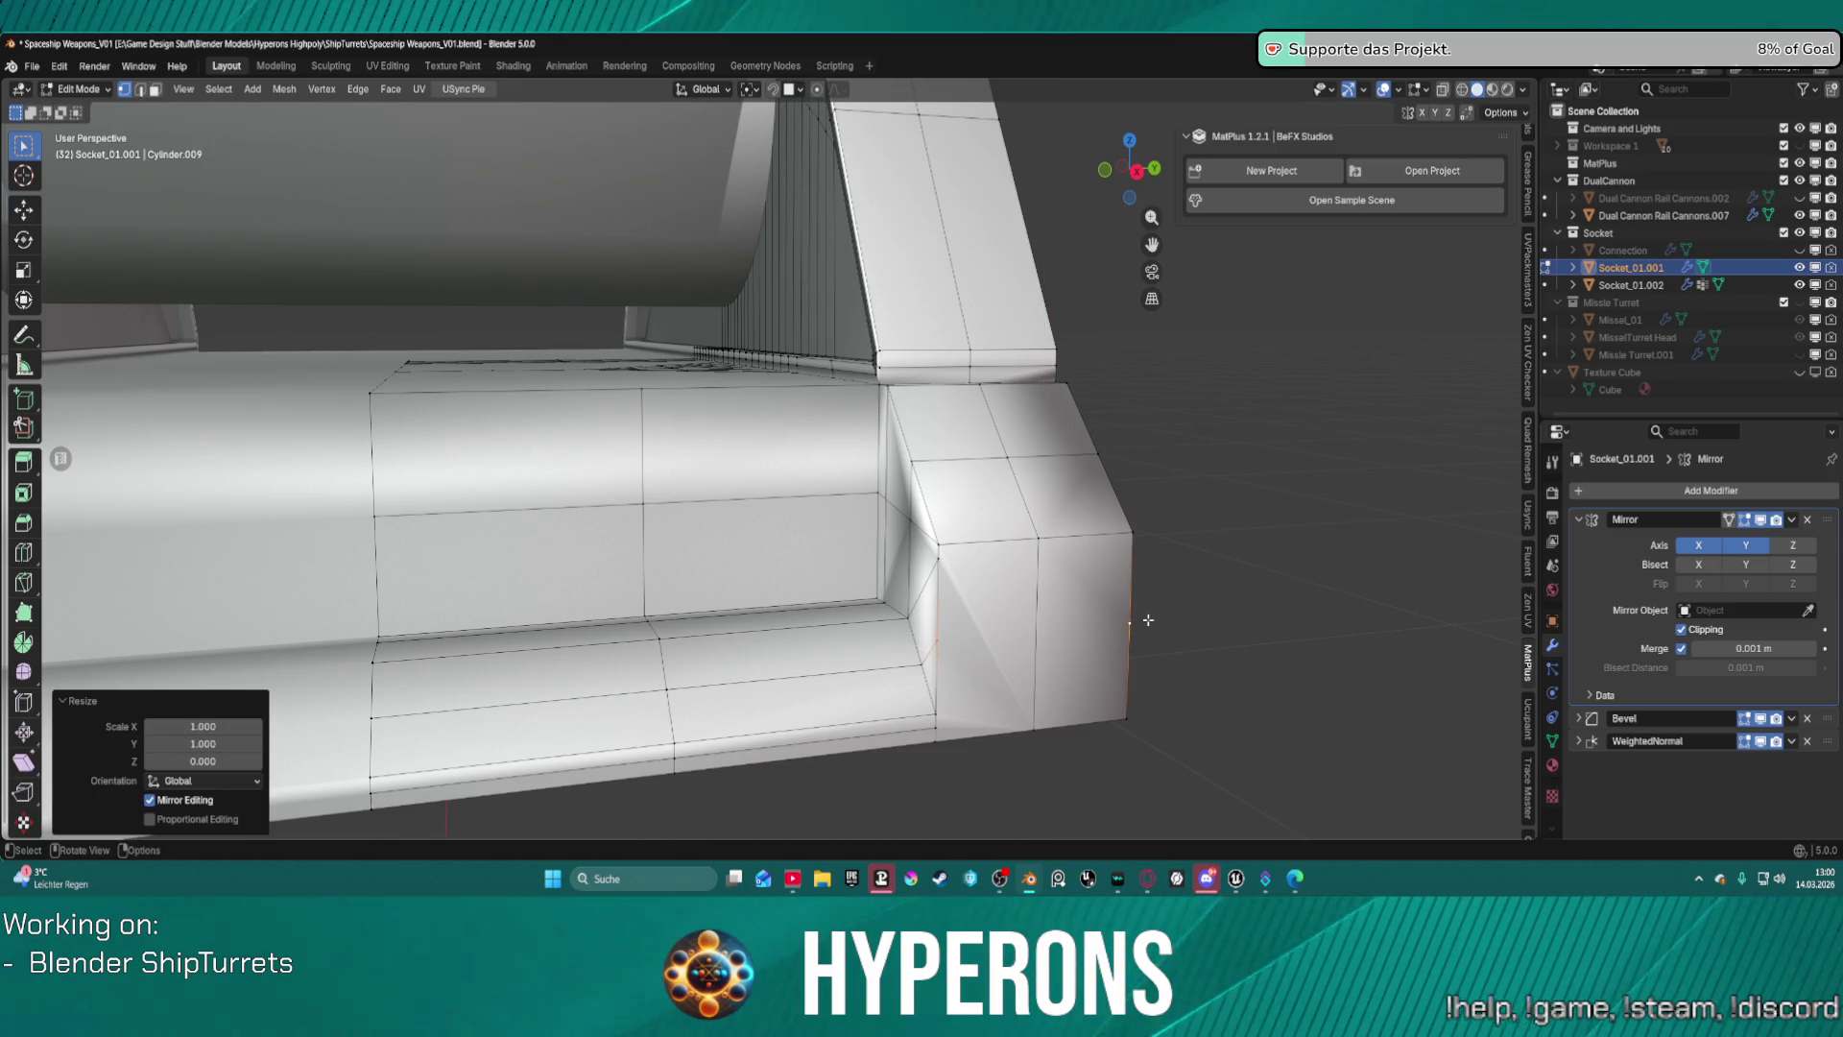
# Connect the vertex pair with a new horizontal edge.
pyautogui.click(1141, 610)
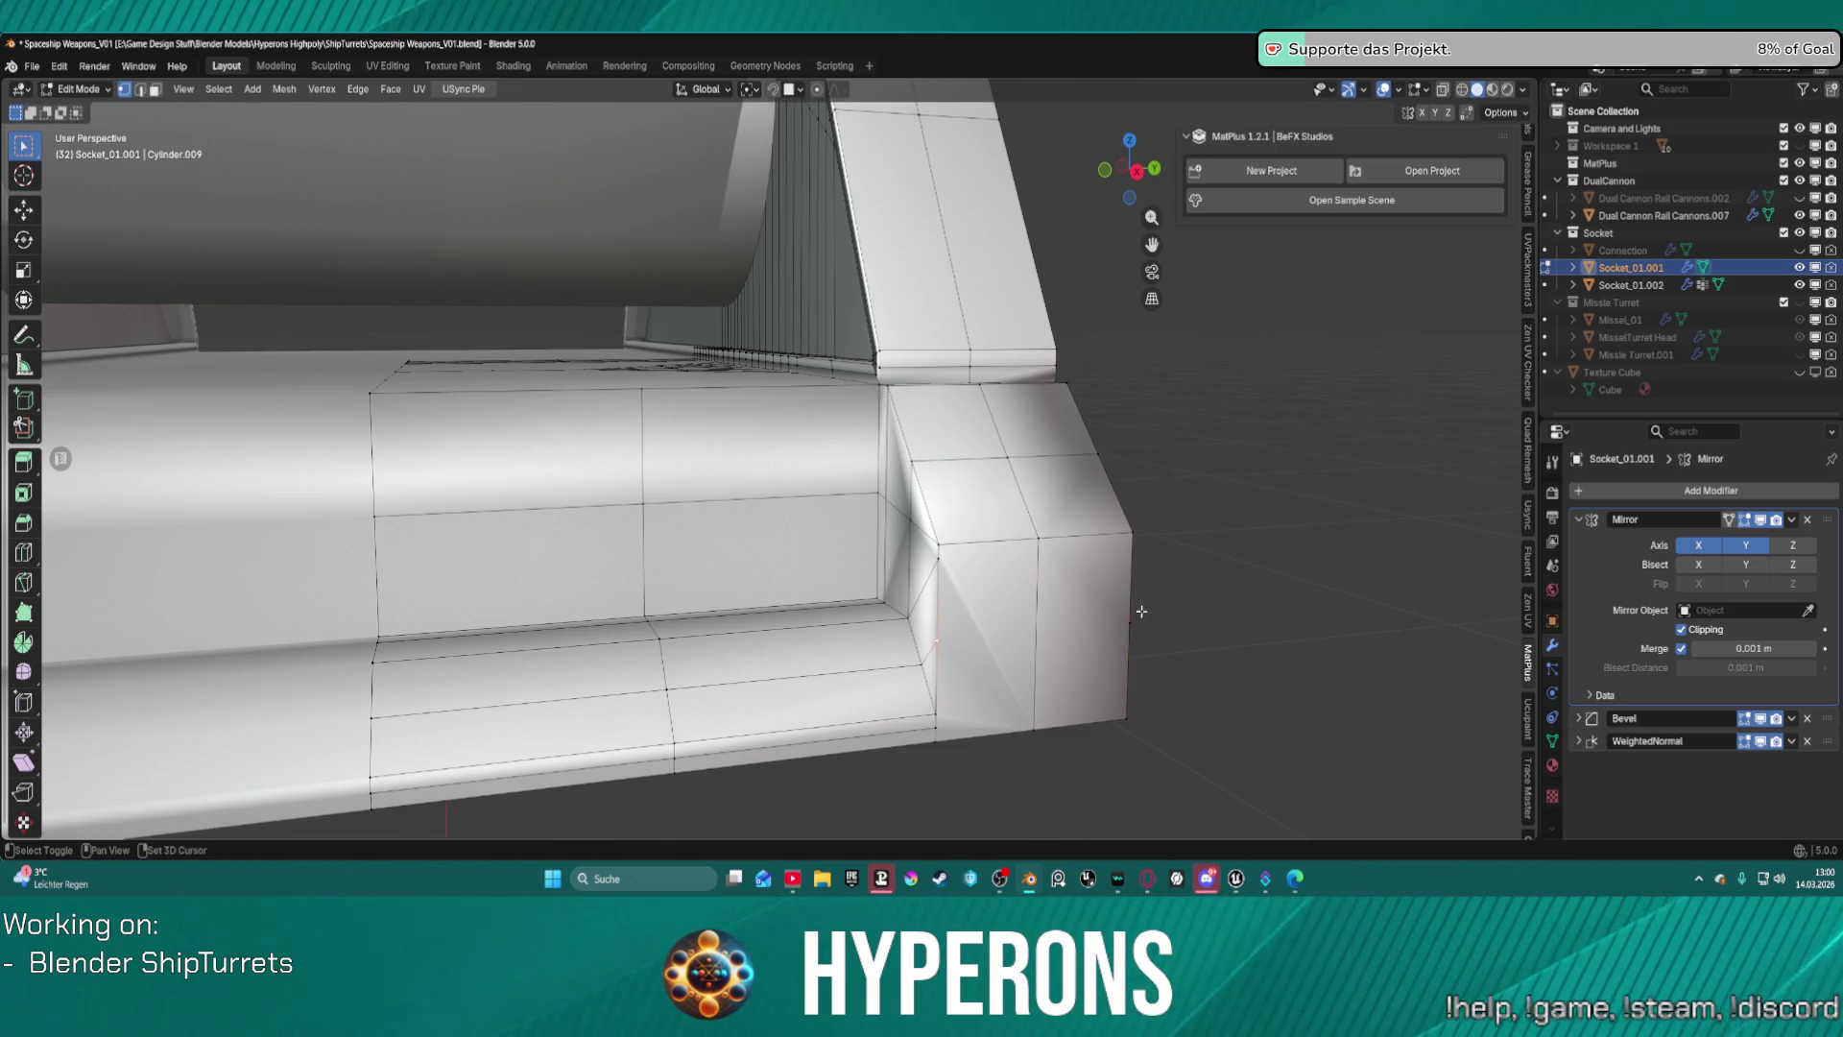
pyautogui.press('j')
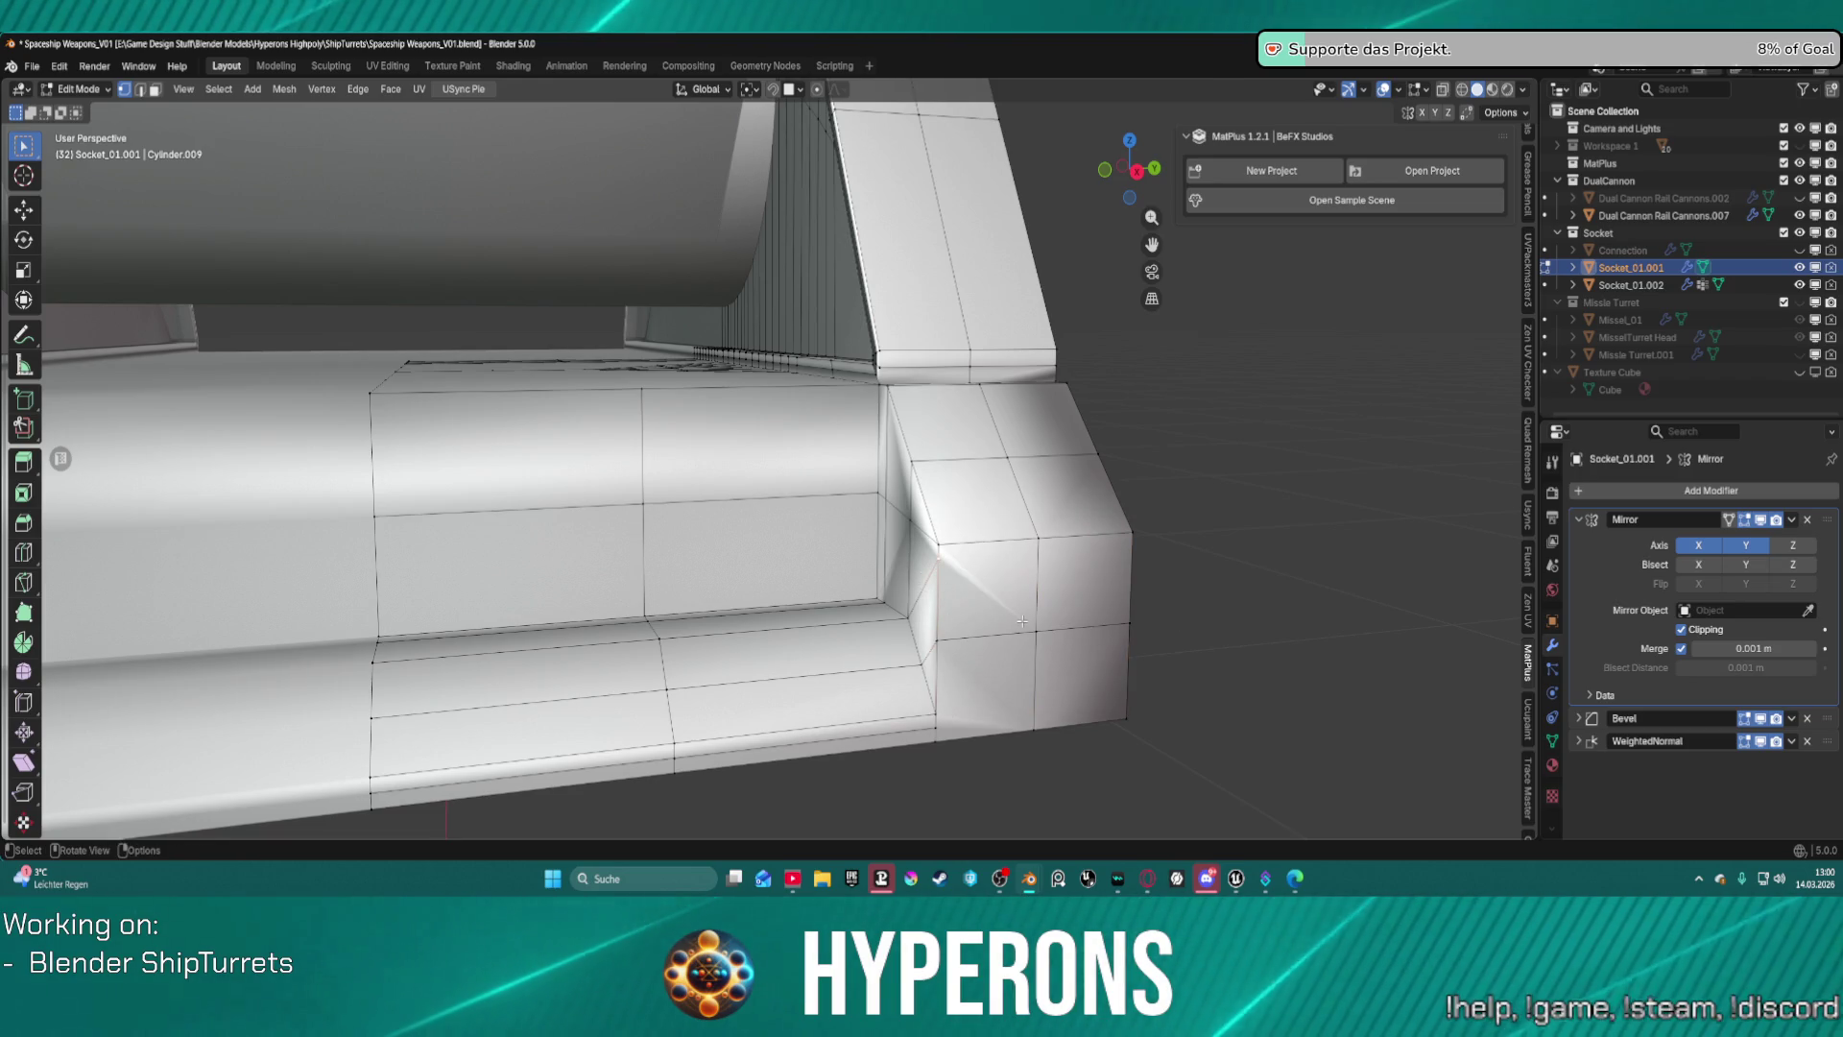
pyautogui.moveTo(936, 564)
pyautogui.mouseDown(button='middle')
pyautogui.moveTo(1124, 620)
pyautogui.moveTo(826, 483)
pyautogui.mouseUp(button='middle')
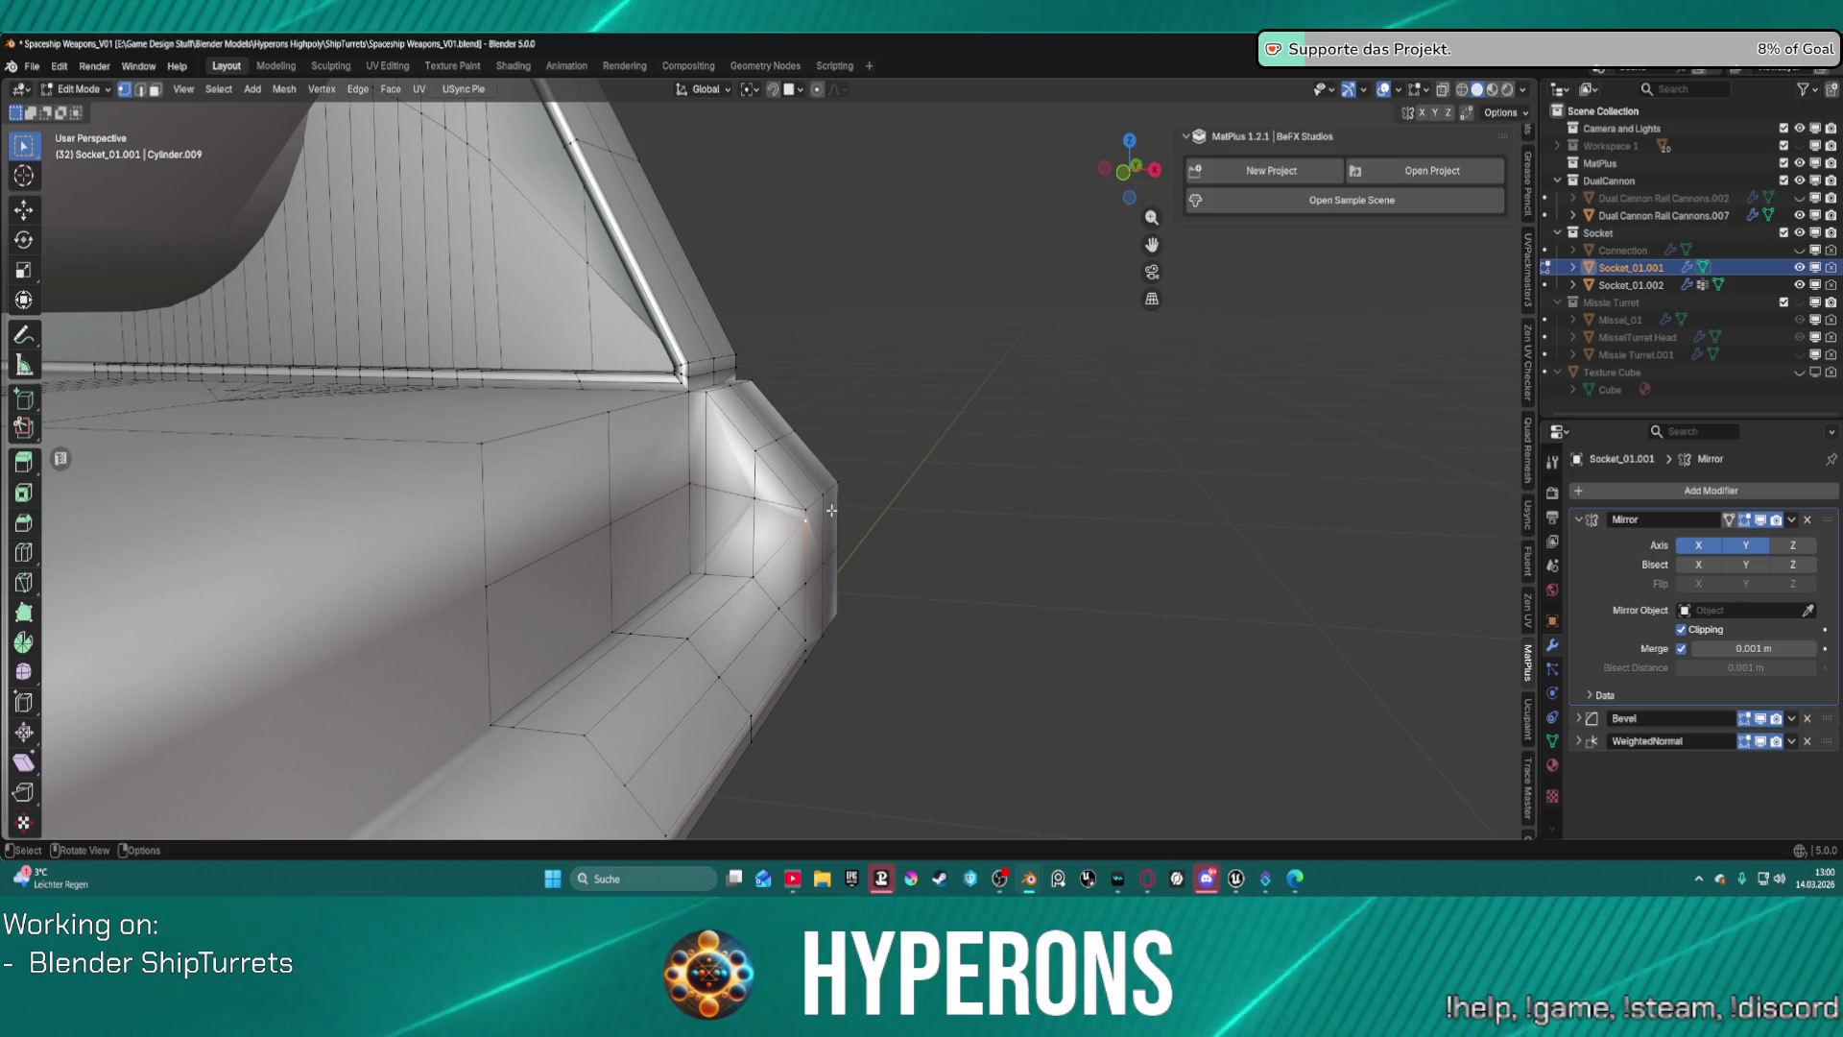
pyautogui.moveTo(831, 510)
pyautogui.mouseDown(button='middle')
pyautogui.moveTo(1057, 539)
pyautogui.moveTo(1181, 502)
pyautogui.moveTo(966, 649)
pyautogui.moveTo(983, 711)
pyautogui.moveTo(884, 474)
pyautogui.moveTo(824, 393)
pyautogui.moveTo(845, 396)
pyautogui.moveTo(732, 361)
pyautogui.moveTo(992, 565)
pyautogui.mouseUp(button='middle')
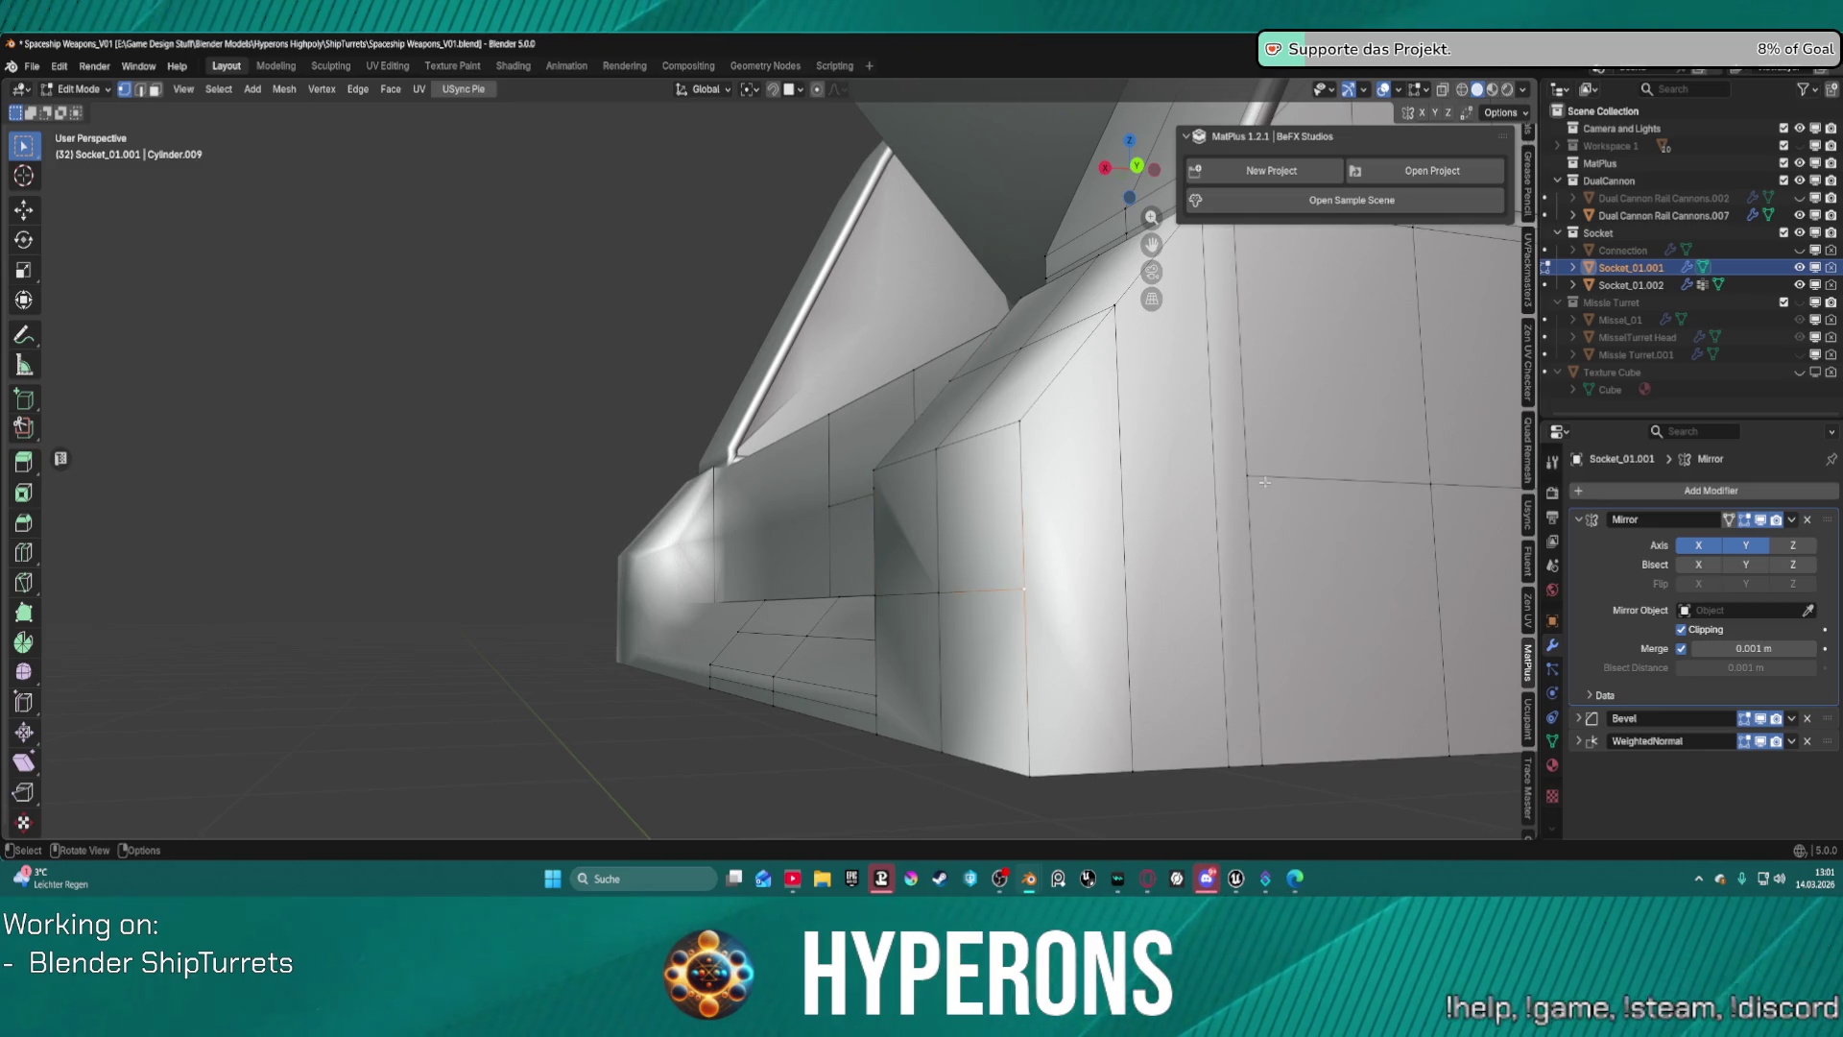
pyautogui.scroll(4, 1258, 482)
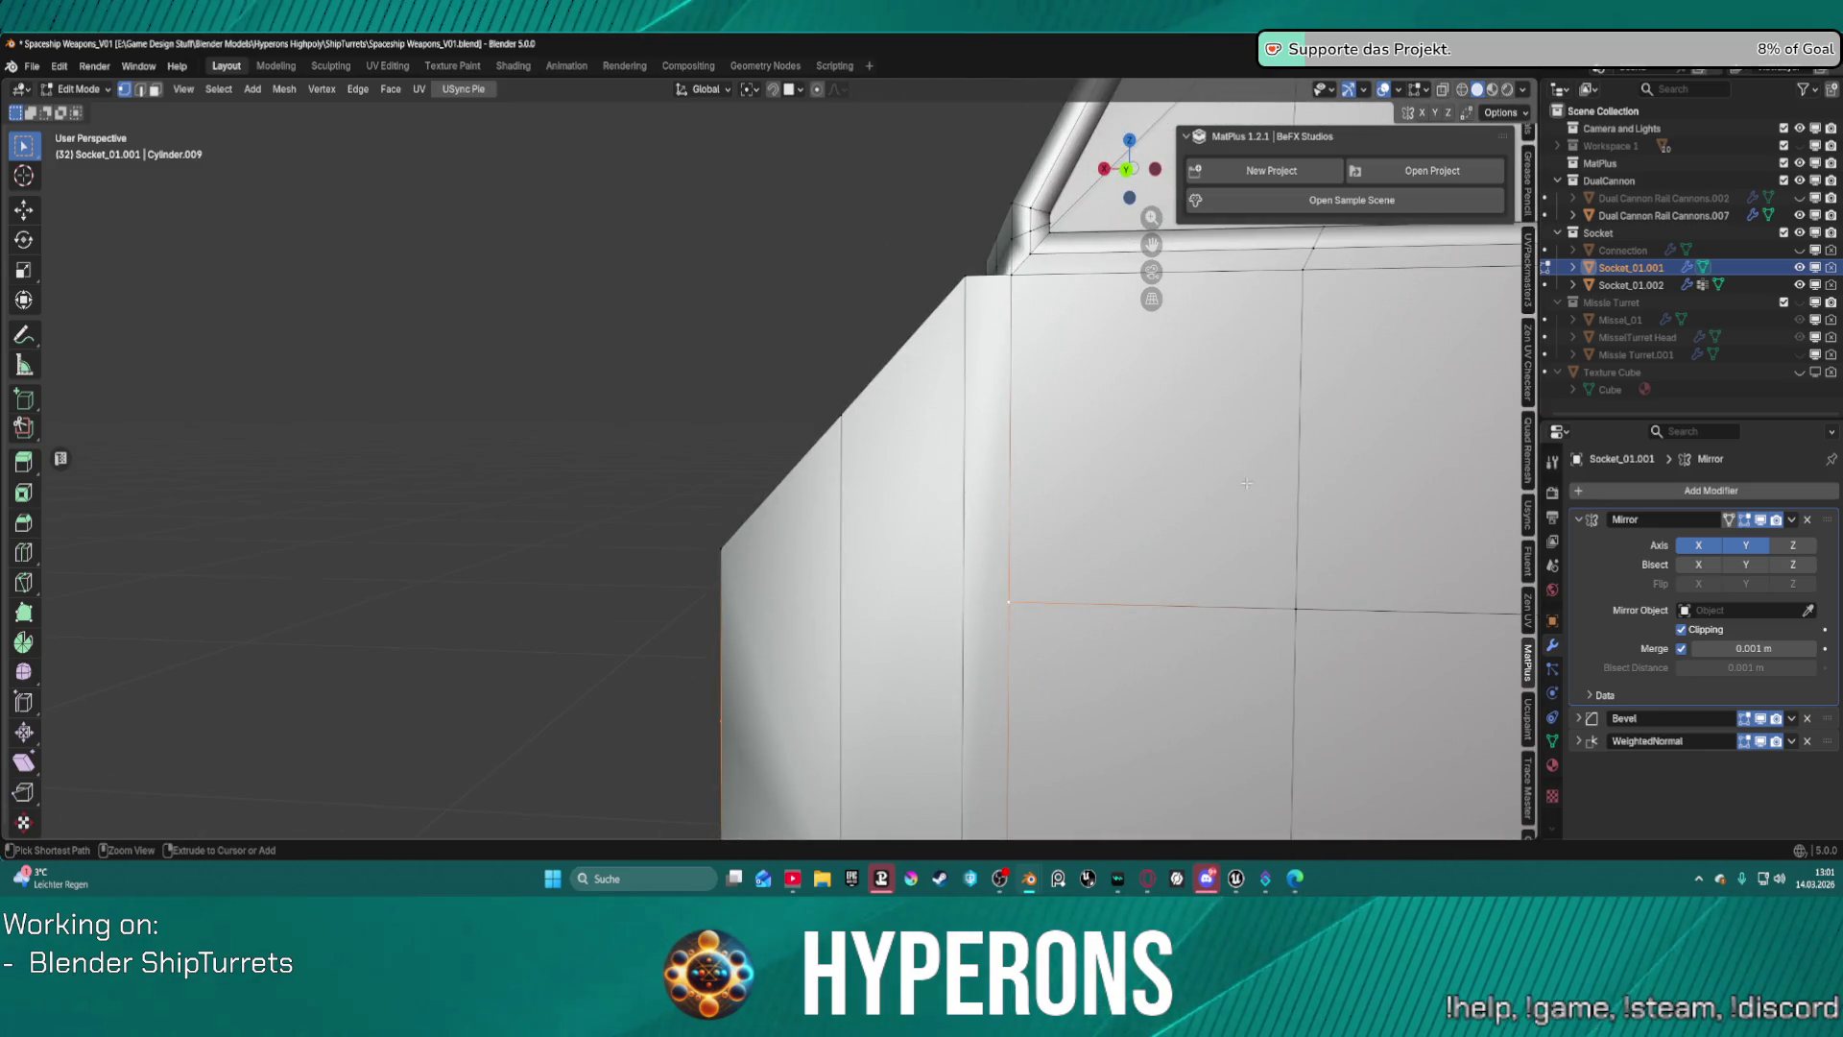
# Select an edge path at the socket corner and zoom in on the pinched inner corner.
pyautogui.keyDown('ctrl'); pyautogui.click(1024, 533); pyautogui.keyUp('ctrl')
pyautogui.scroll(-5, 924, 556)
pyautogui.moveTo(923, 556)
pyautogui.mouseDown(button='middle')
pyautogui.moveTo(1206, 518)
pyautogui.moveTo(1073, 491)
pyautogui.mouseUp(button='middle')
pyautogui.scroll(3, 1073, 491)
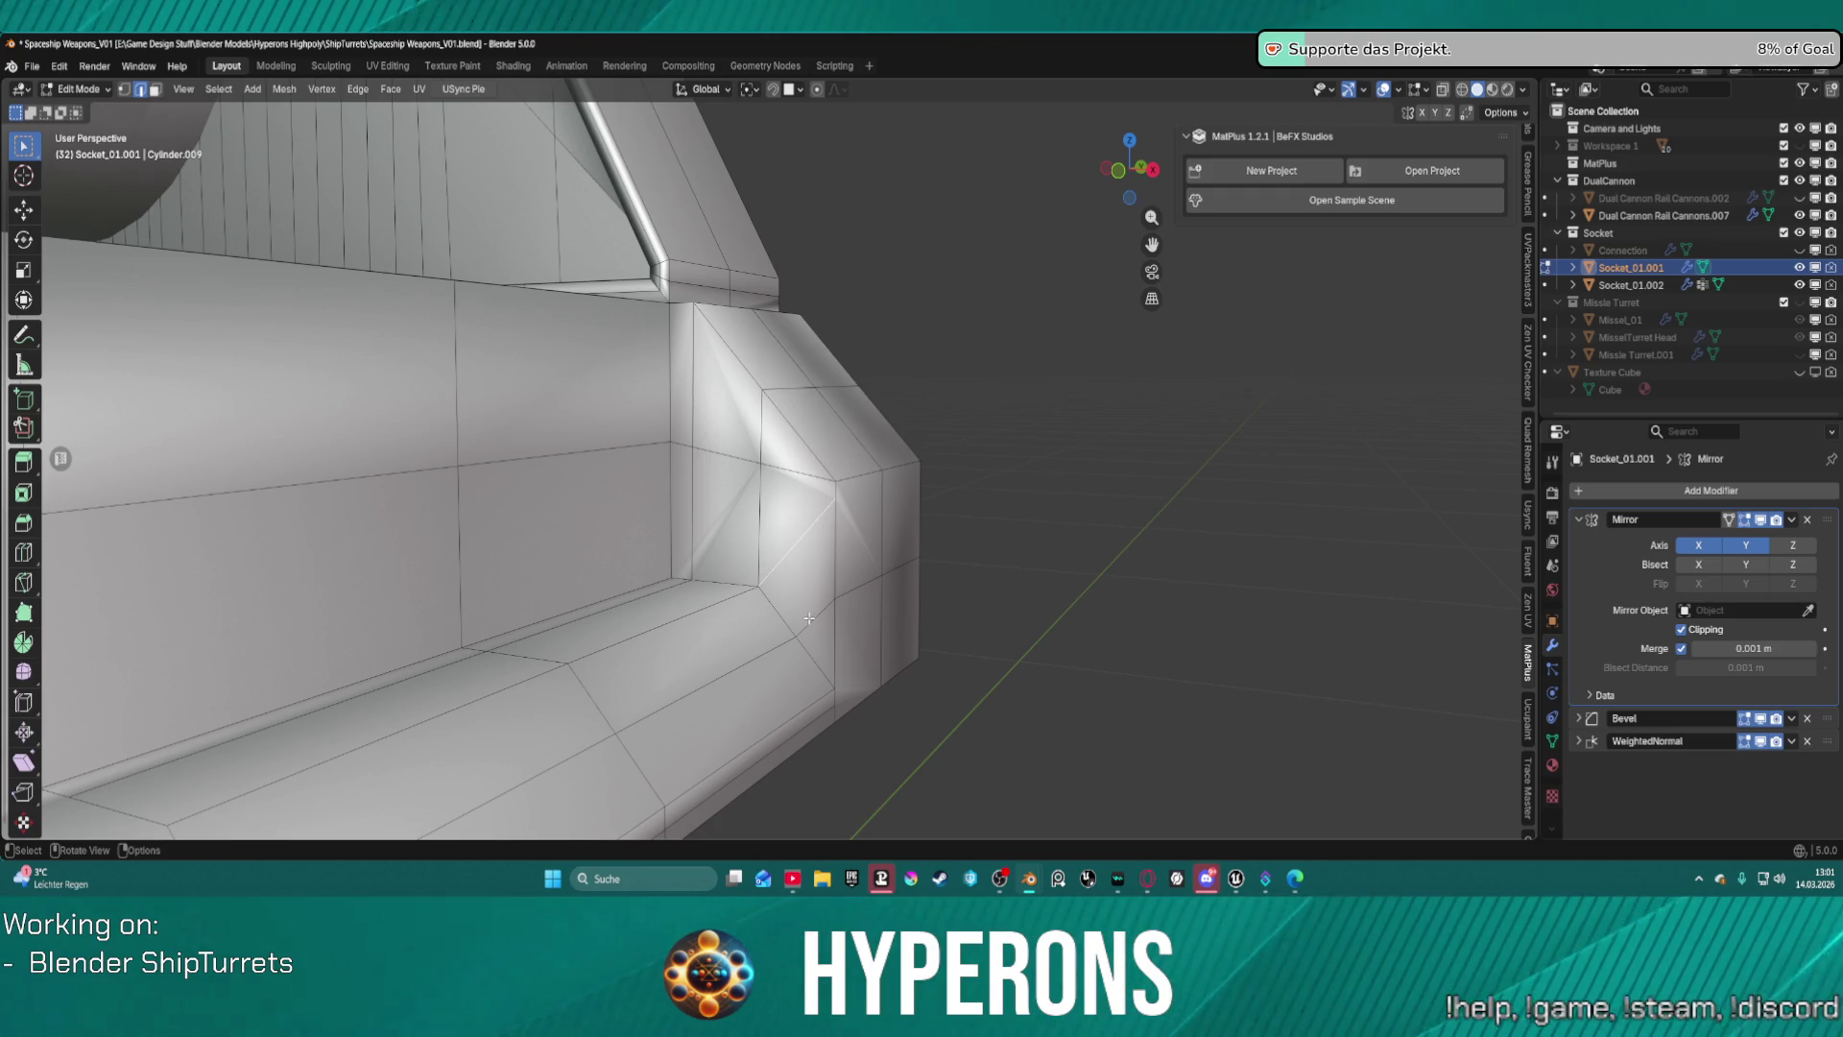
pyautogui.click(809, 586)
pyautogui.moveTo(810, 585); pyautogui.dragTo(739, 490, button='middle')
pyautogui.scroll(4, 686, 411)
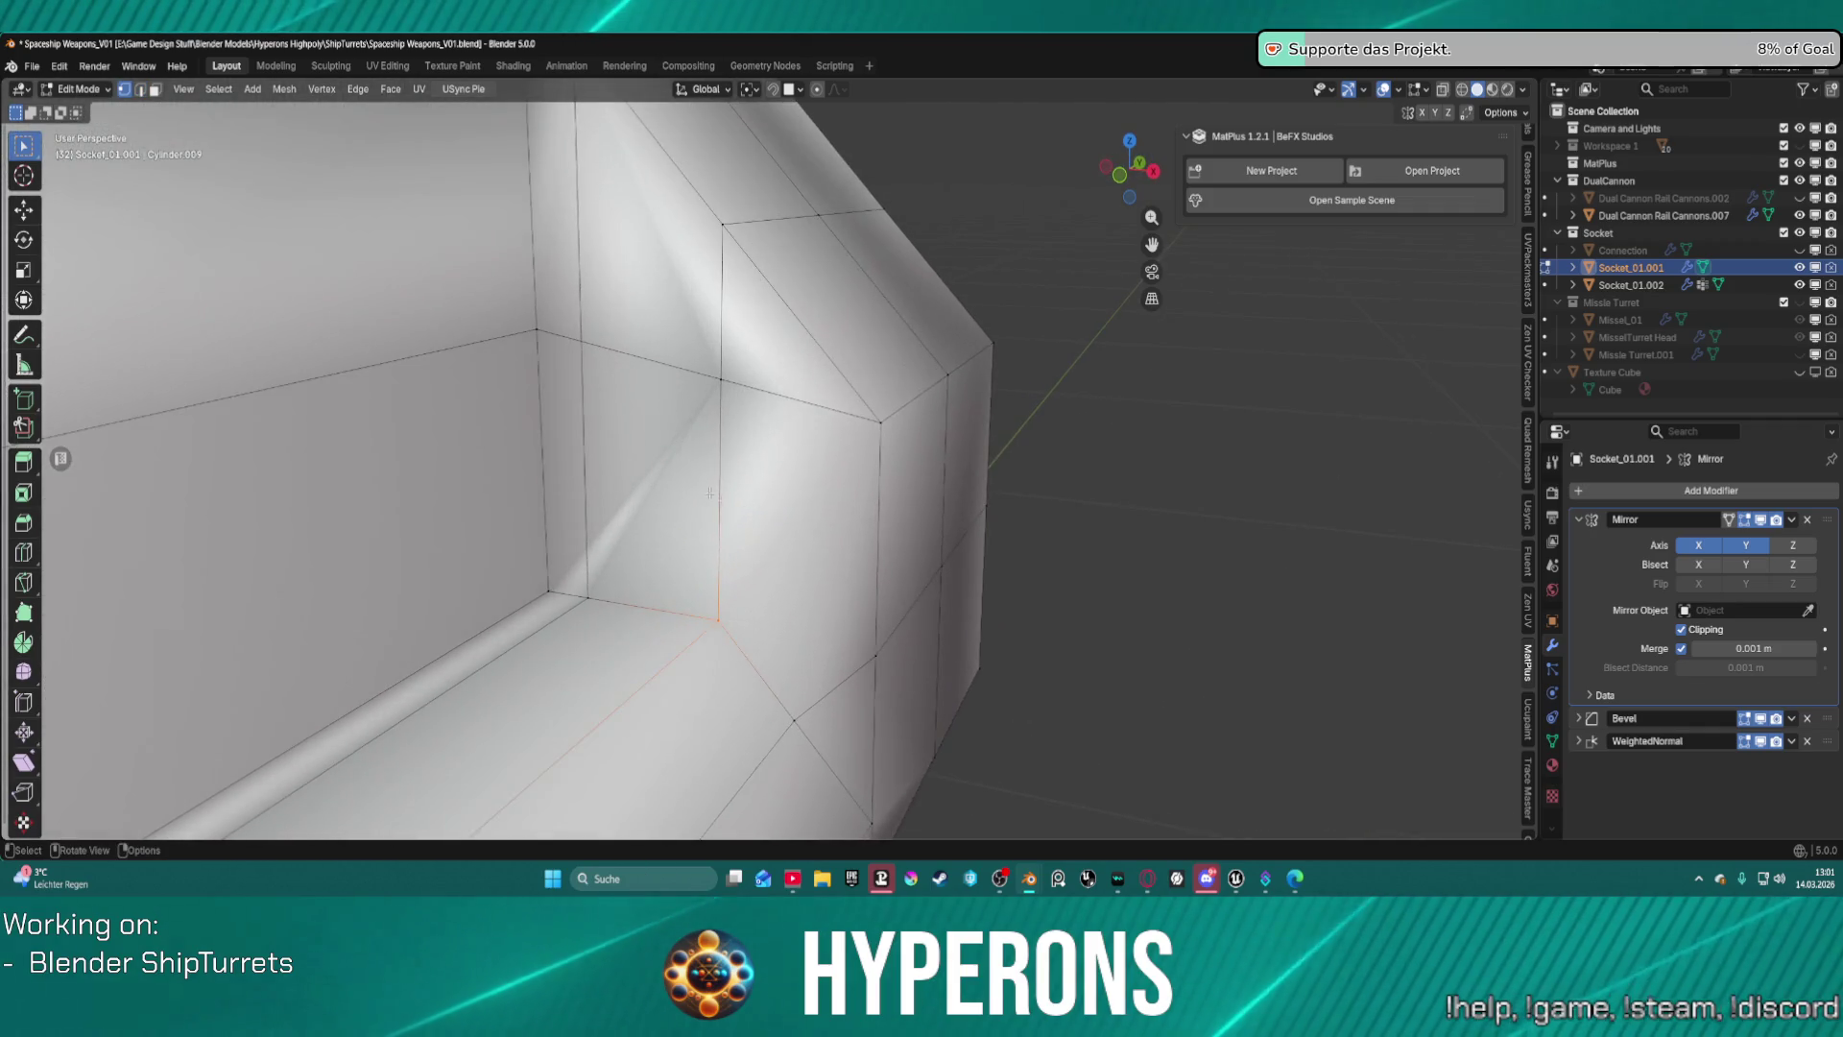
# Merge the duplicate vertices of the whole mesh by distance.
pyautogui.press('a')
pyautogui.press('m')
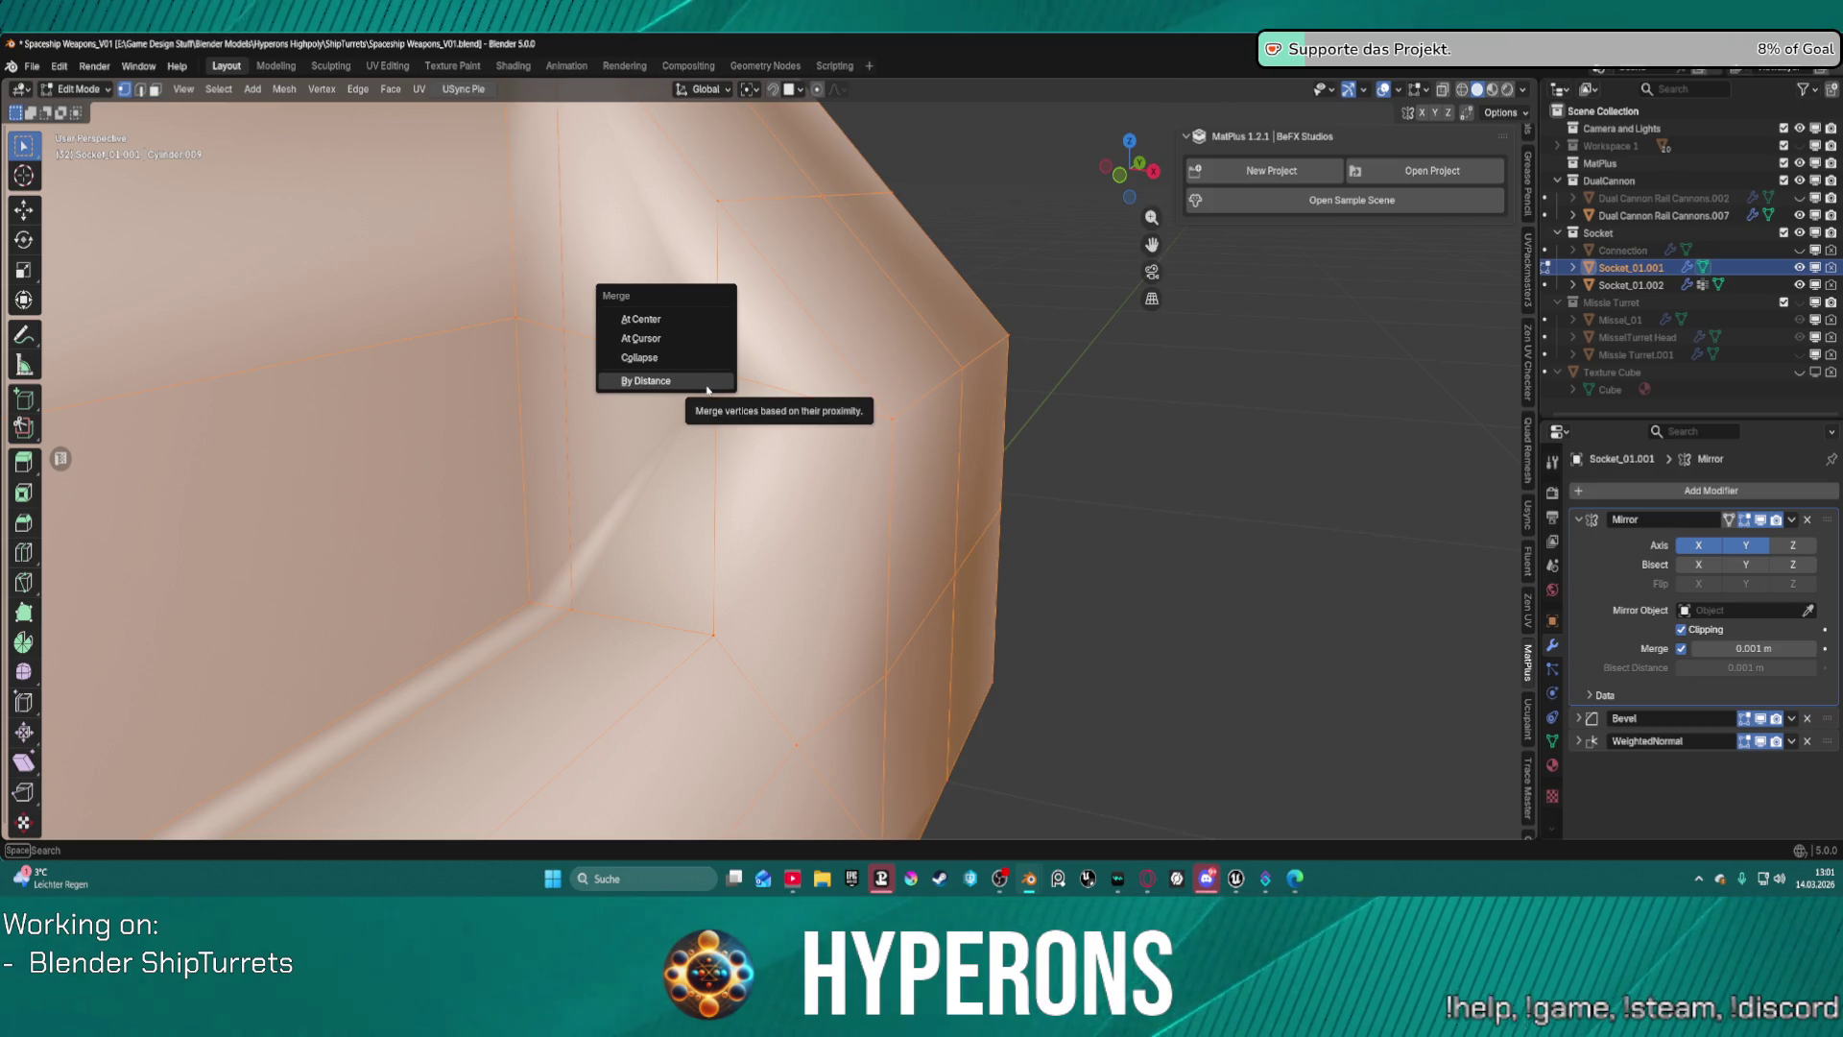
pyautogui.click(708, 387)
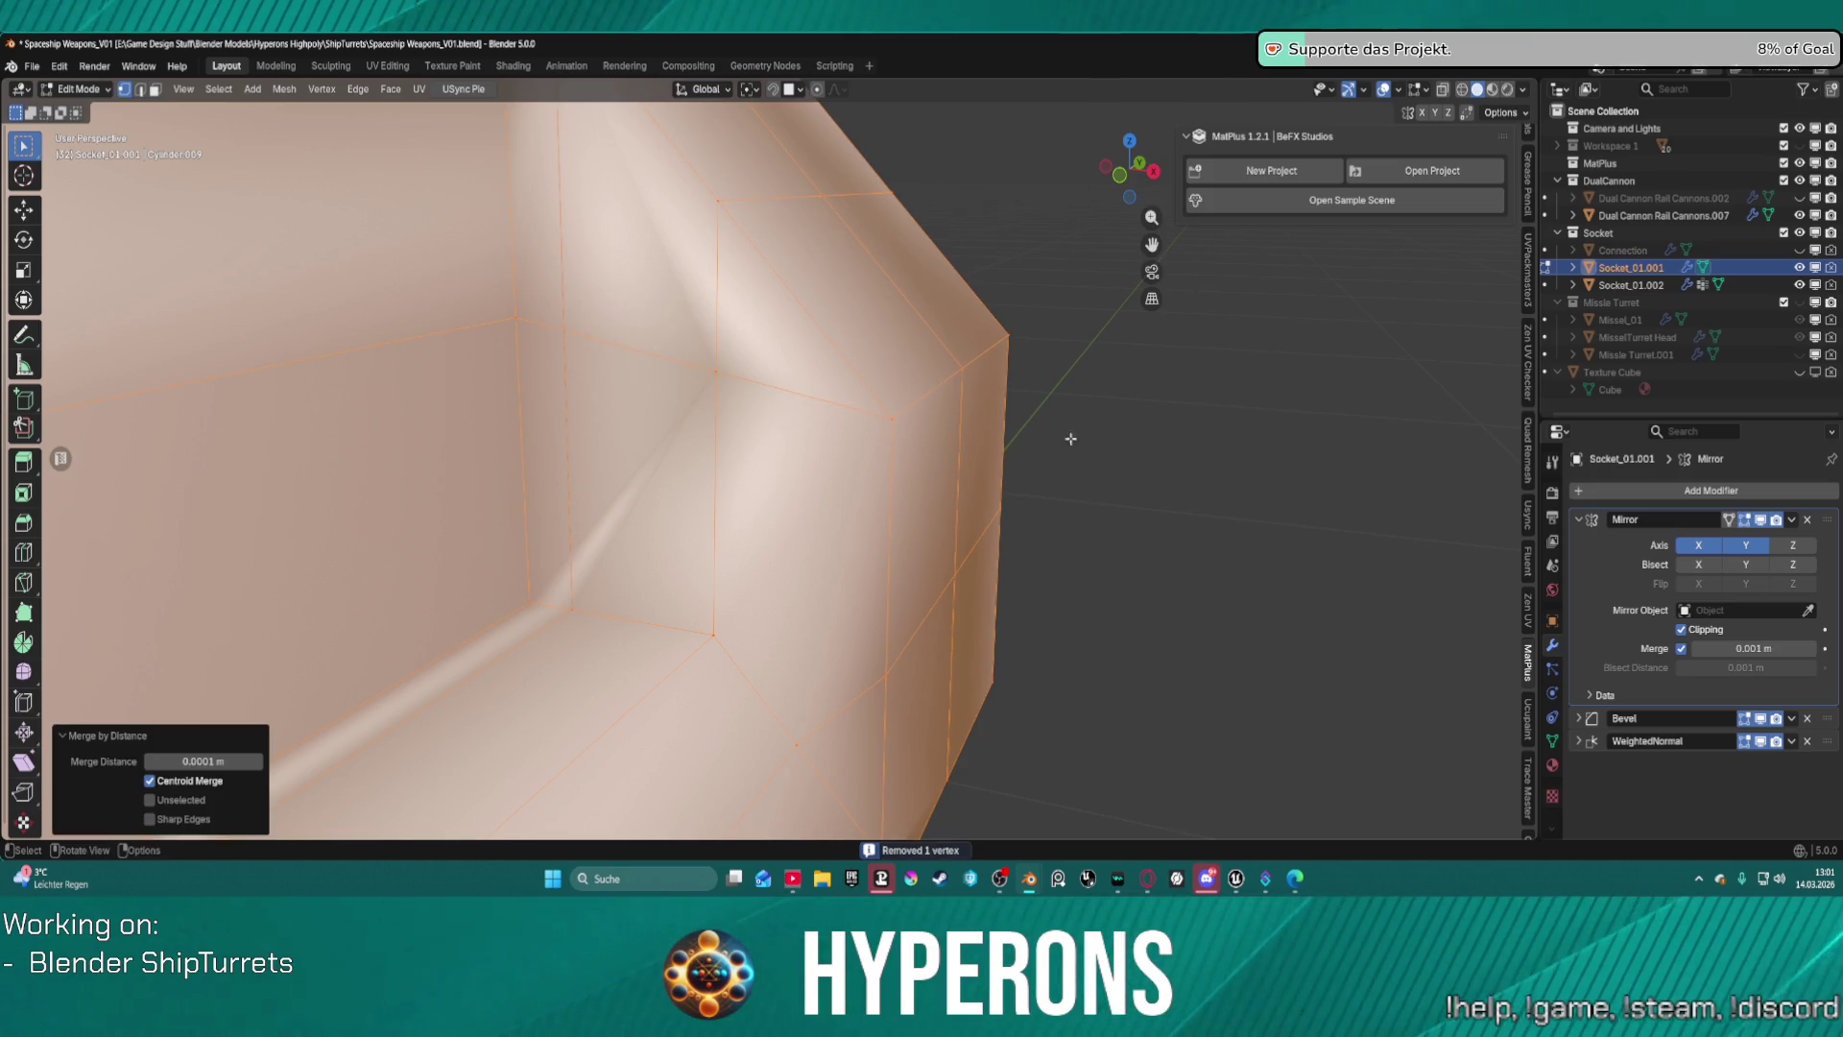
pyautogui.scroll(-2, 978, 468)
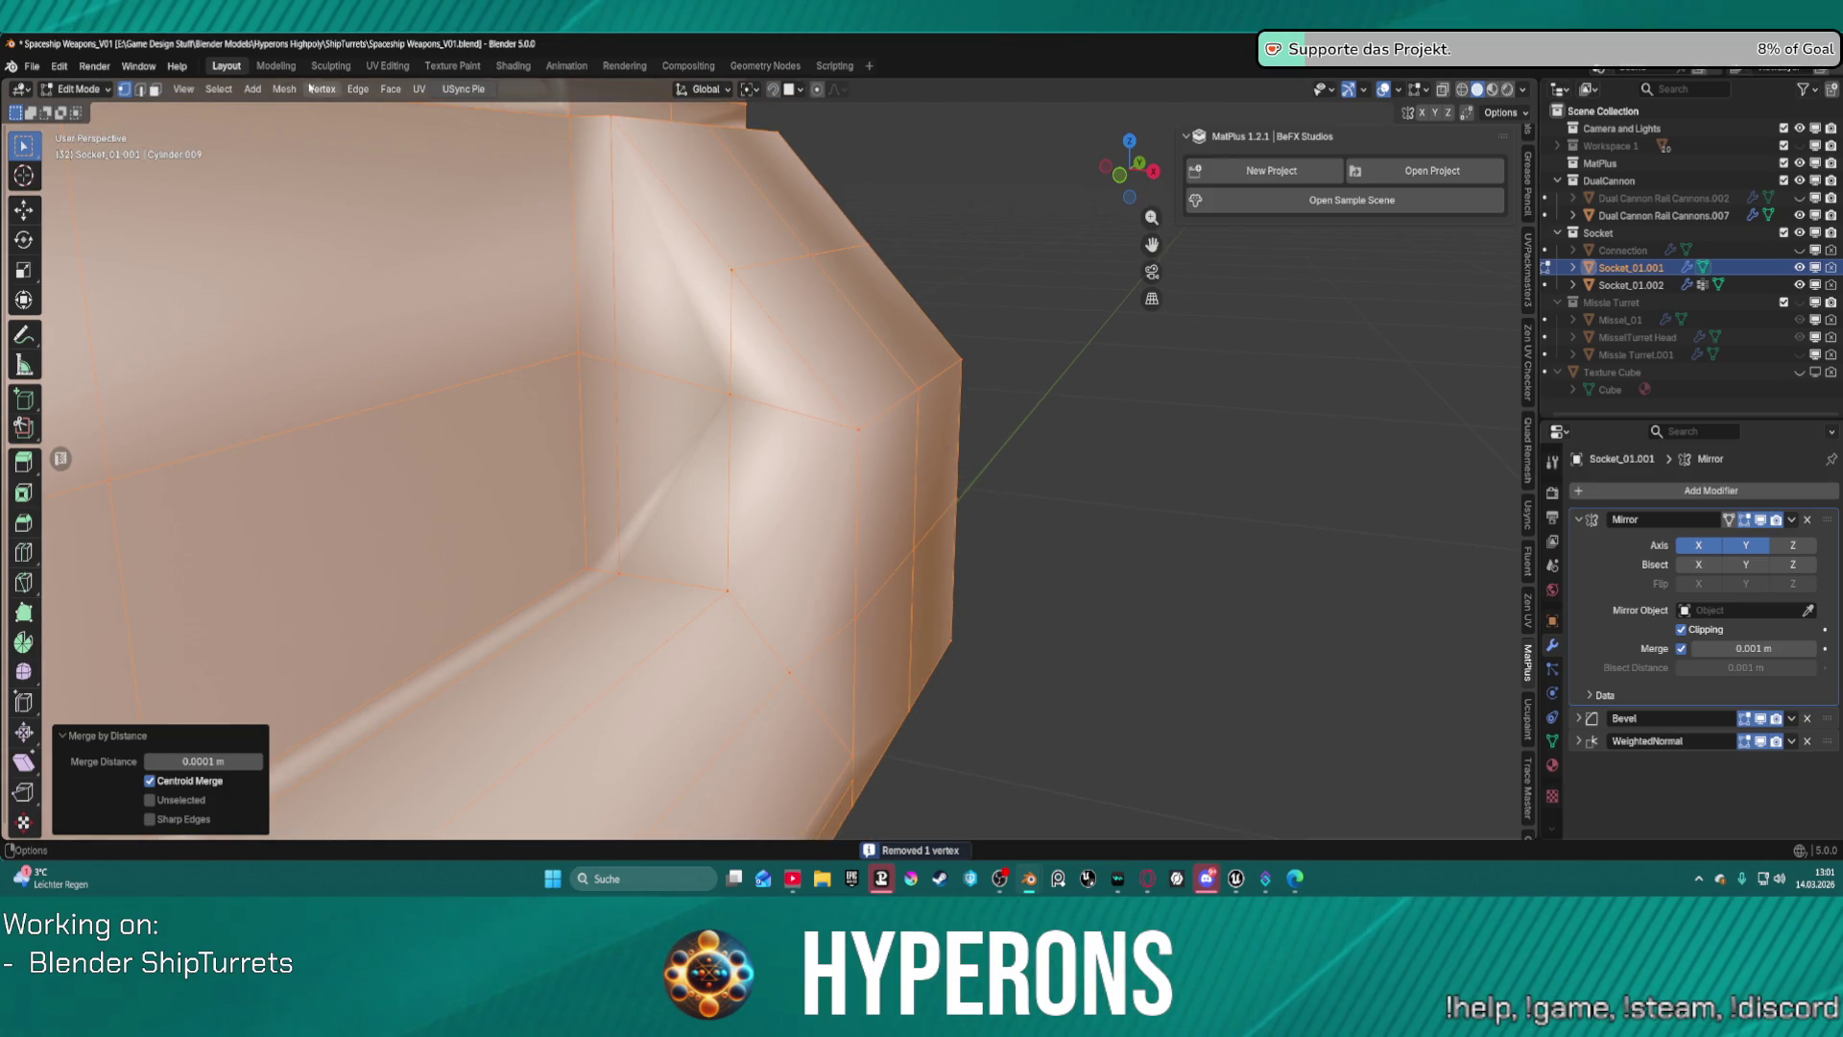
# Recalculate the mesh normals outside and reset the custom normal vectors.
pyautogui.click(253, 88)
pyautogui.moveTo(284, 88)
pyautogui.moveTo(326, 407)
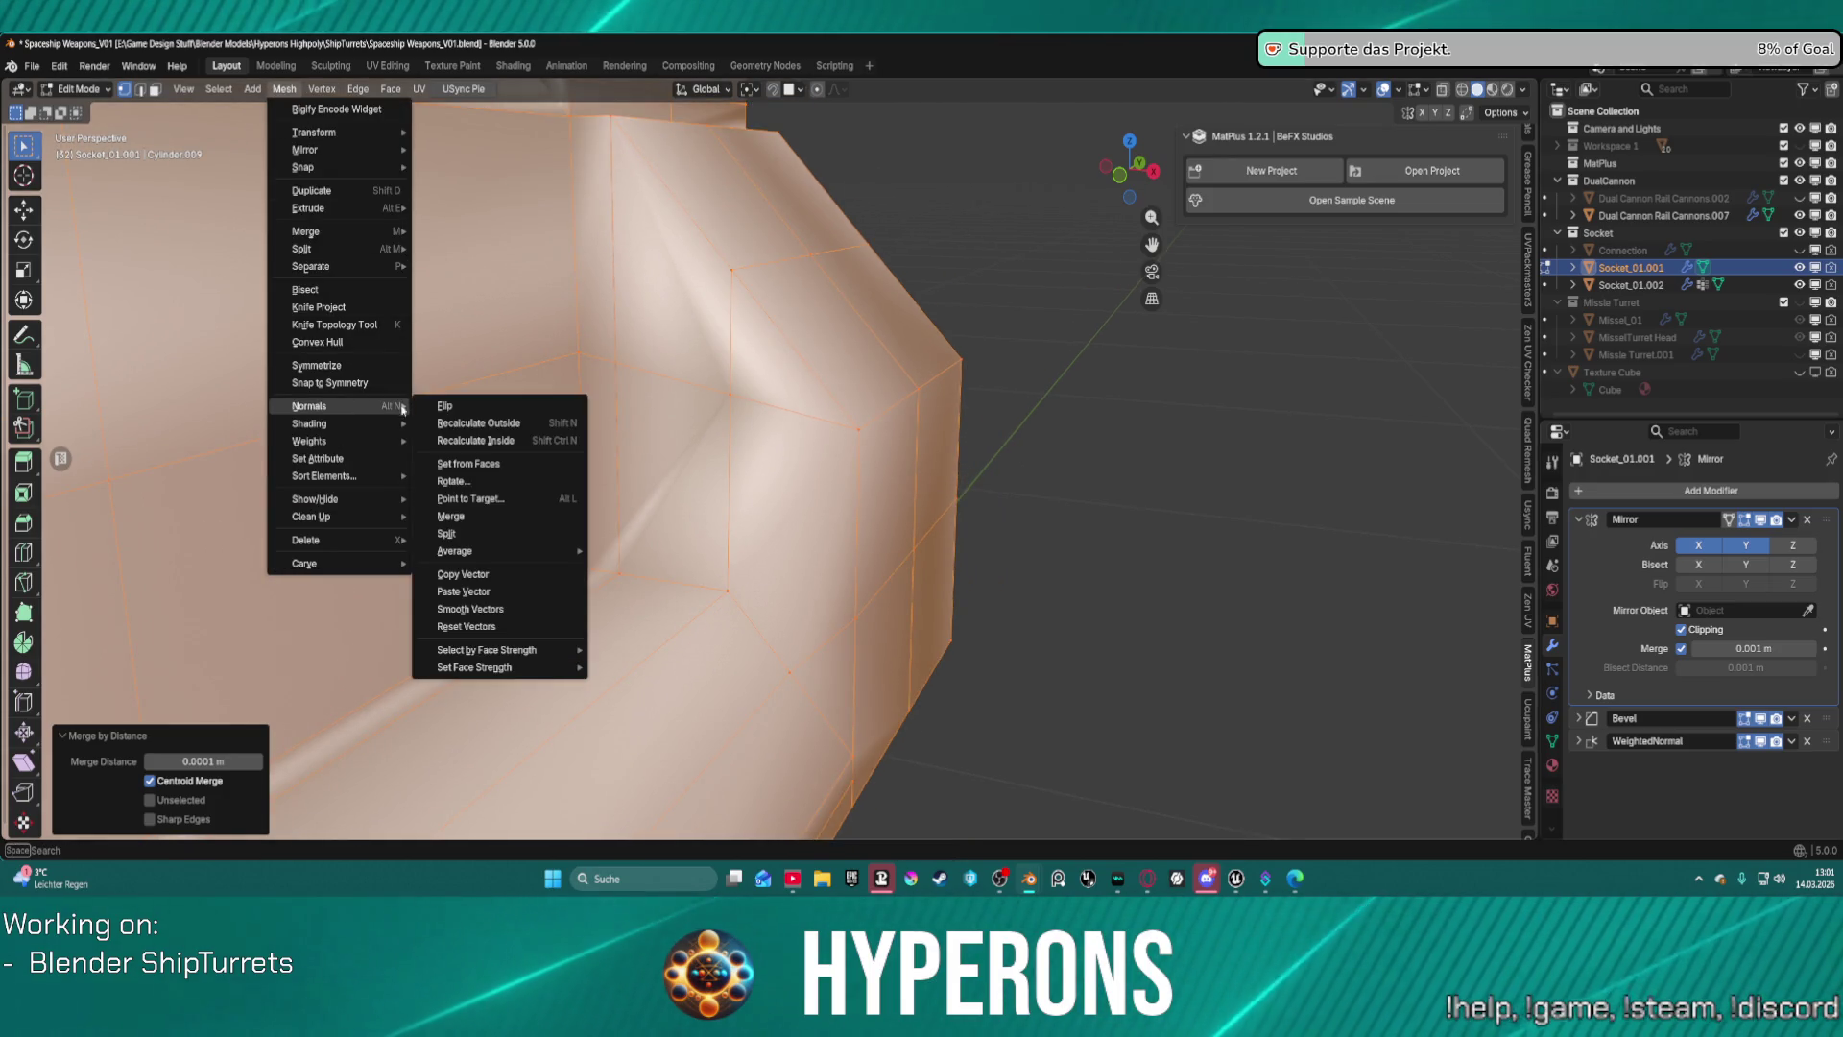
pyautogui.click(489, 429)
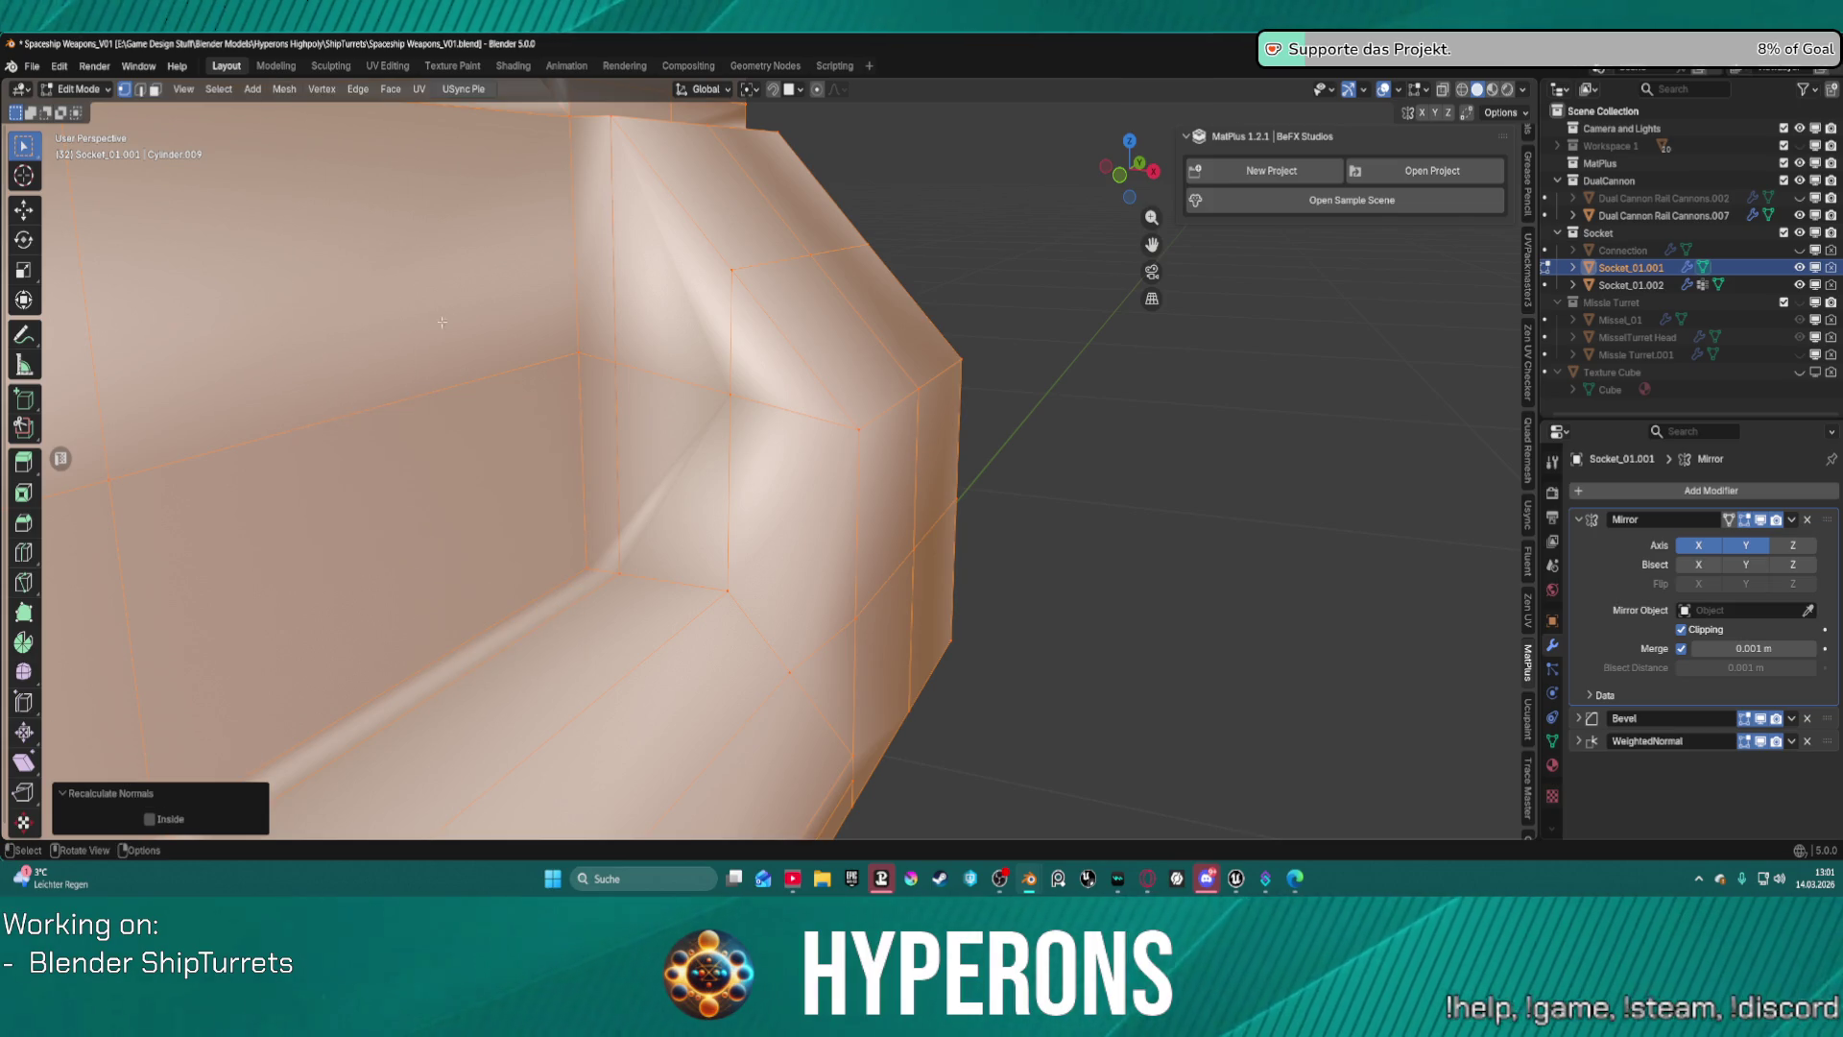
pyautogui.click(285, 89)
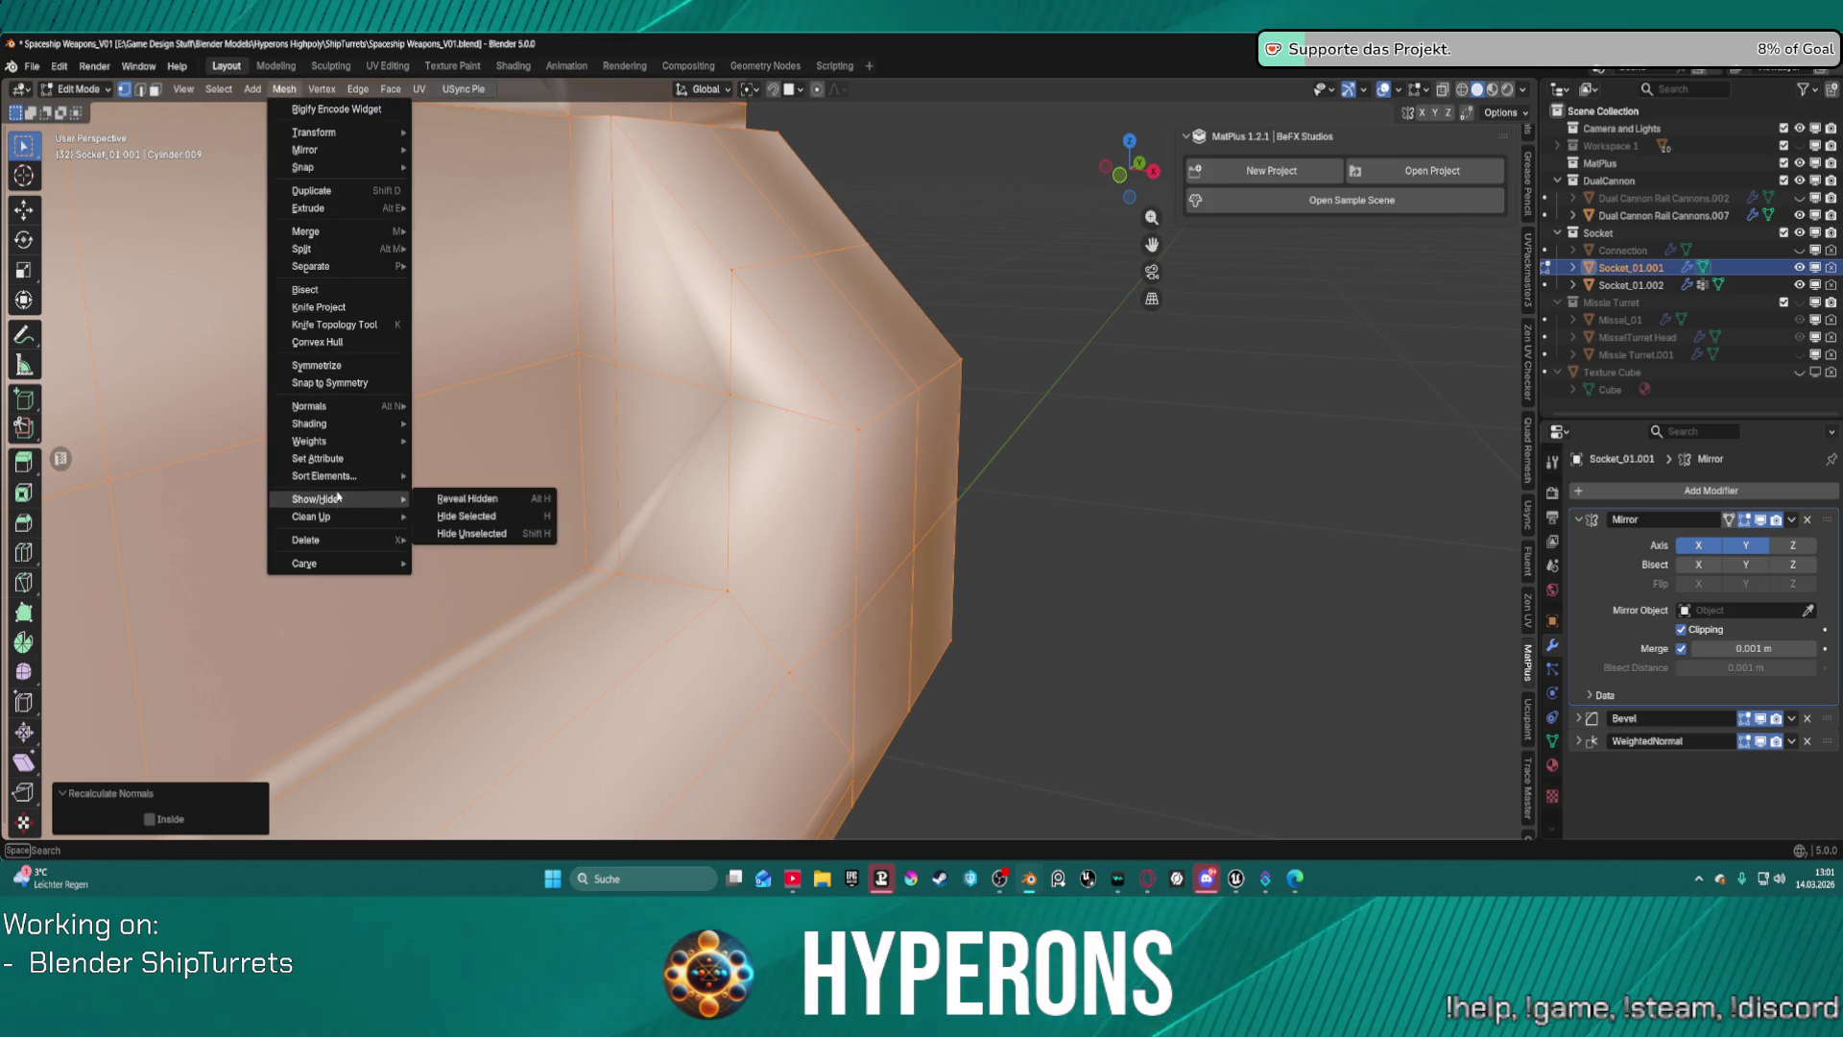
pyautogui.moveTo(342, 444)
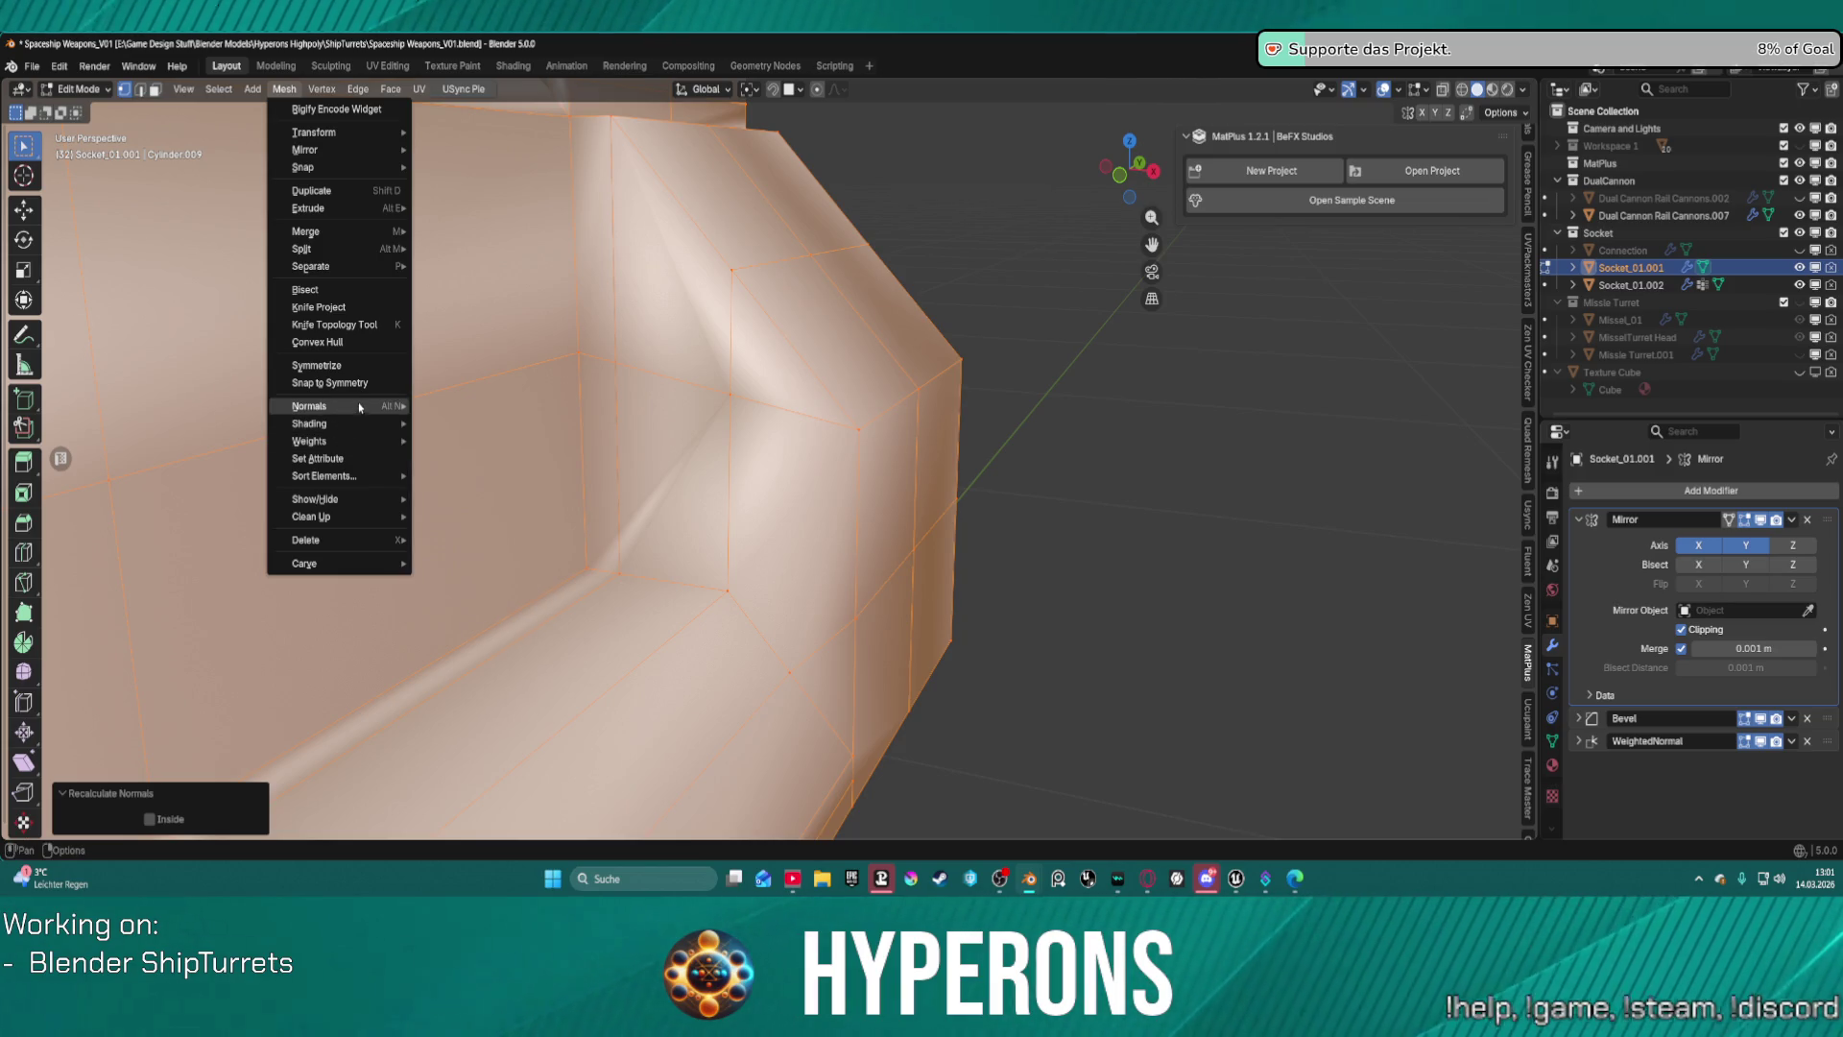
pyautogui.moveTo(326, 406)
pyautogui.click(493, 627)
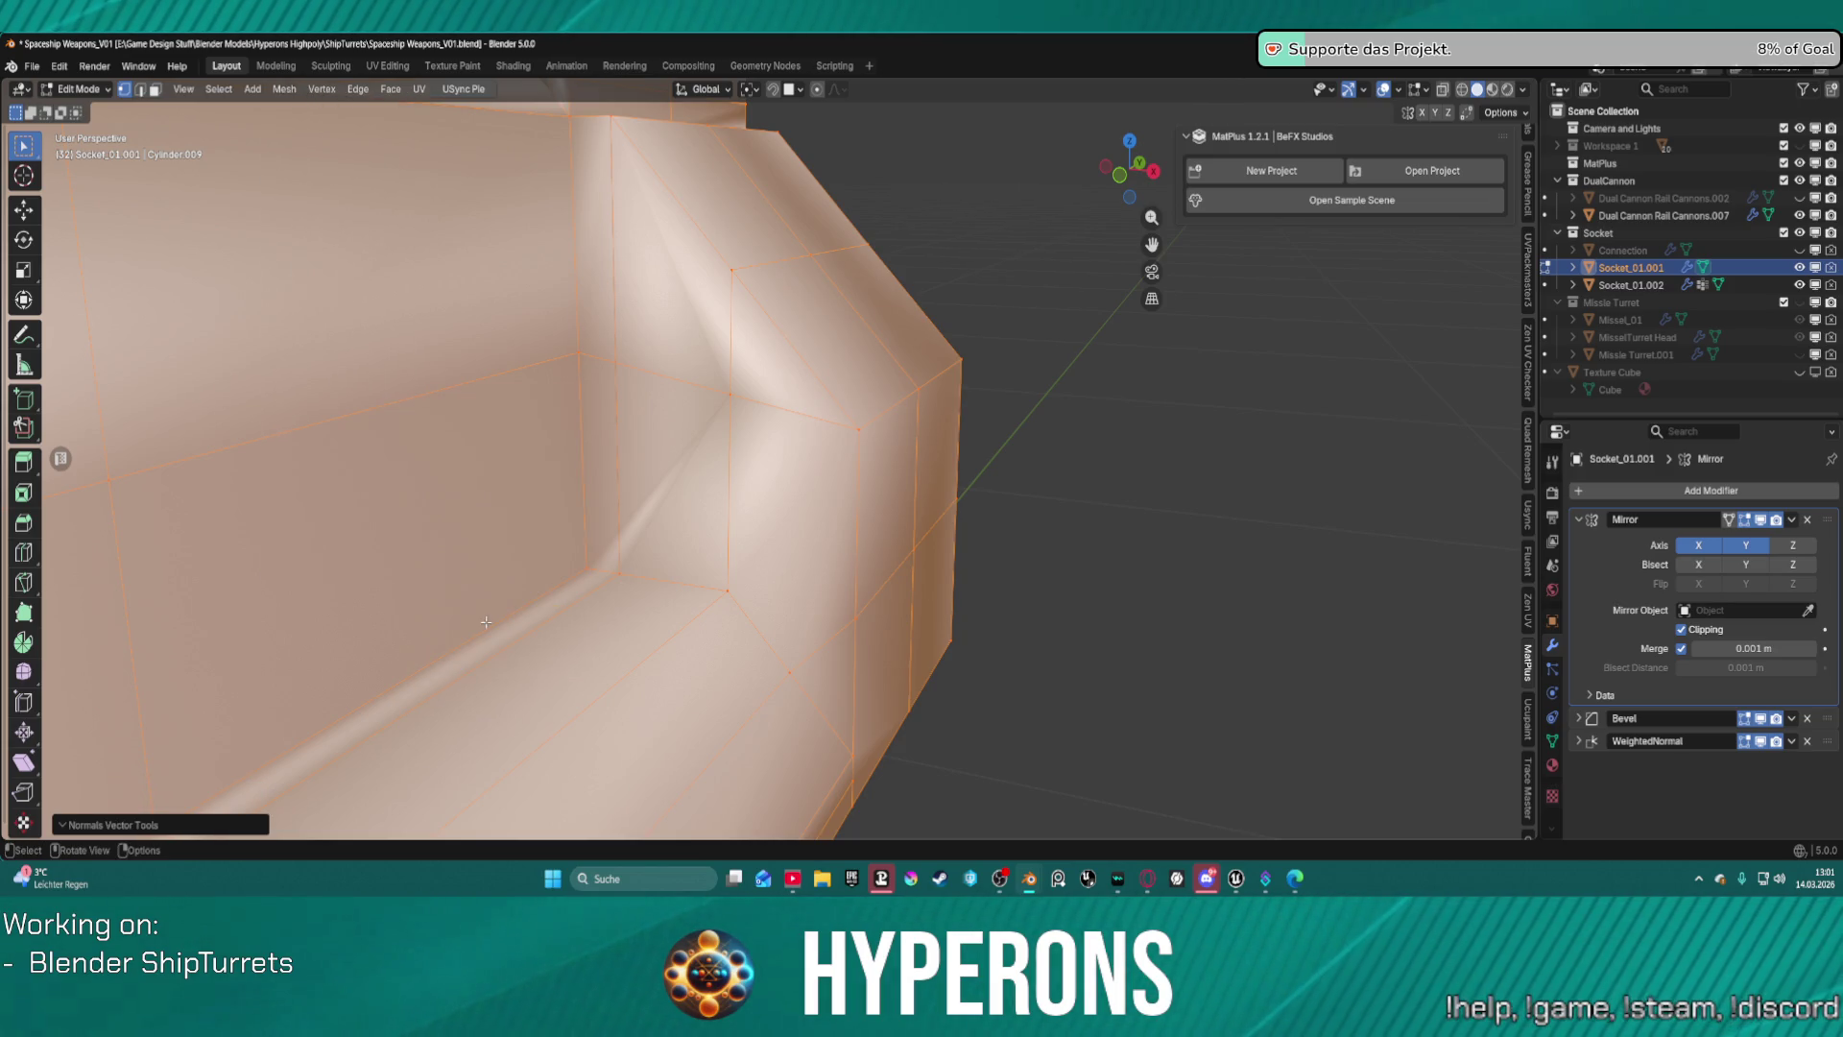
# Delete the face on the inner socket wall, leaving a hole.
pyautogui.hotkey('alt', 'a')
pyautogui.scroll(-5, 671, 546)
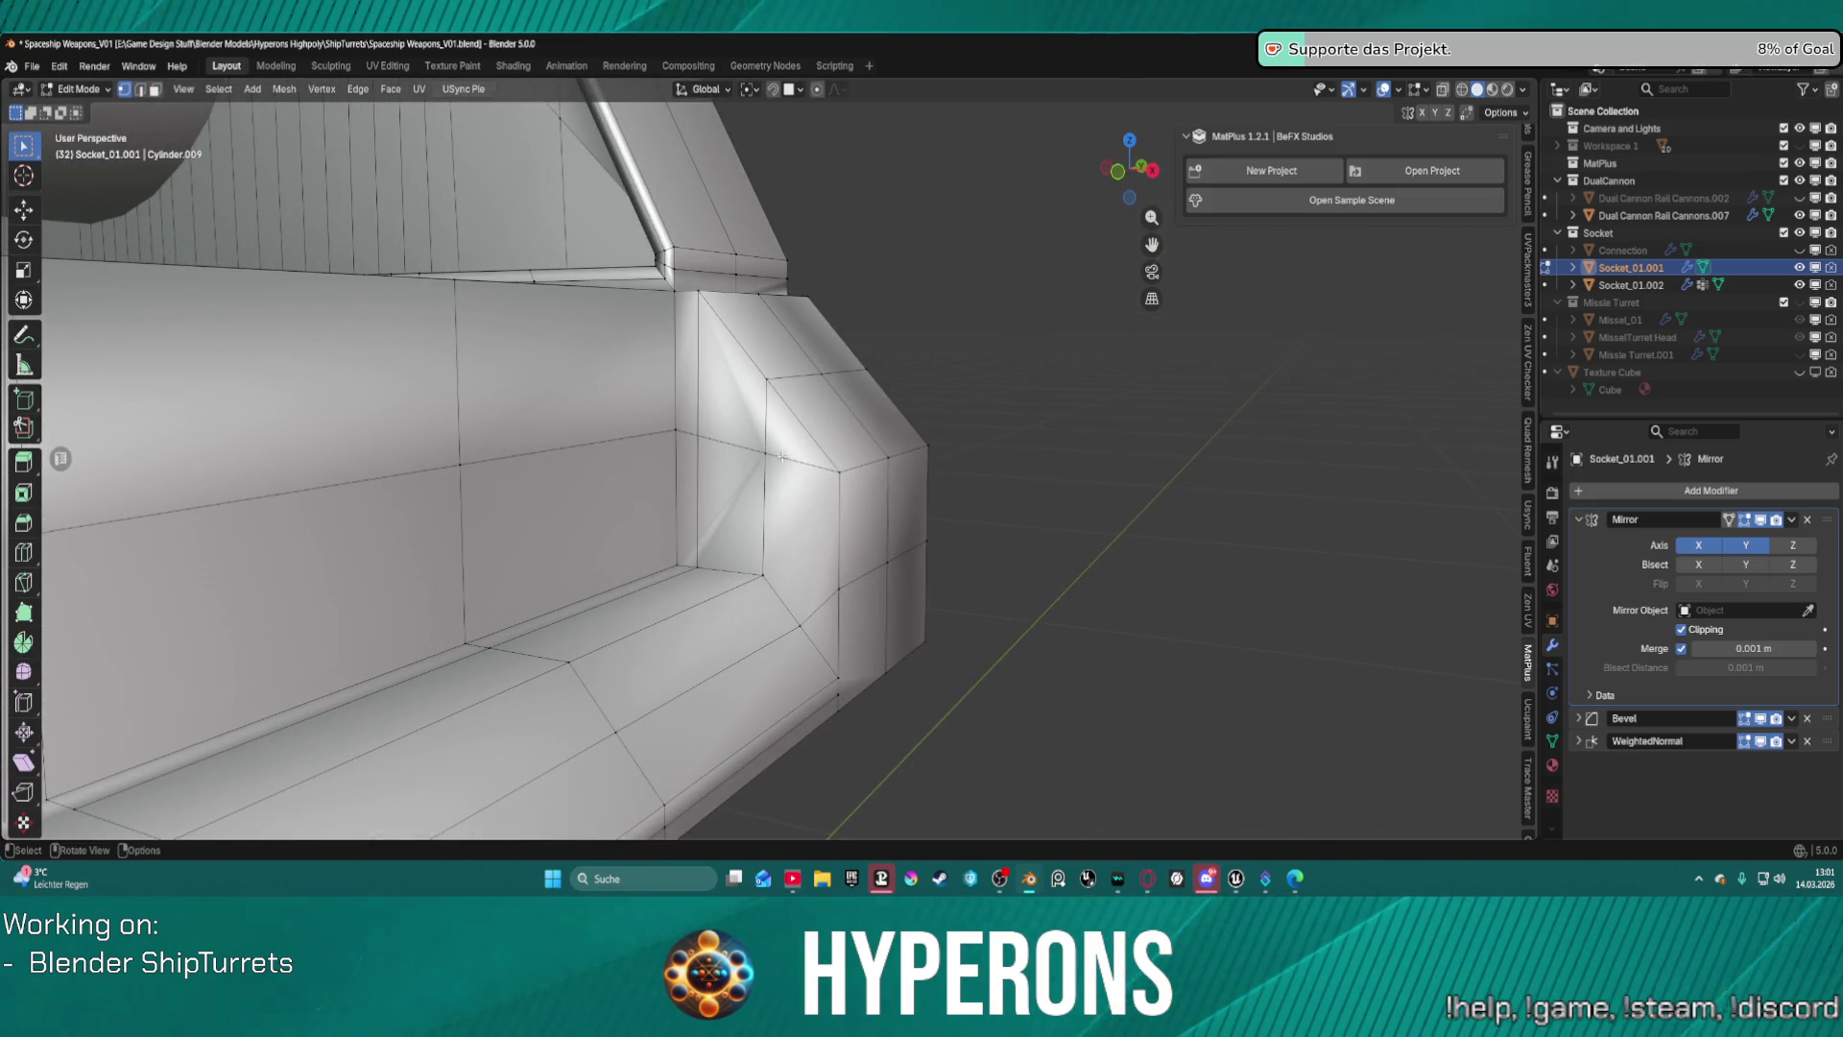
pyautogui.moveTo(782, 457)
pyautogui.mouseDown(button='middle')
pyautogui.moveTo(865, 341)
pyautogui.moveTo(740, 523)
pyautogui.mouseUp(button='middle')
pyautogui.click(741, 524)
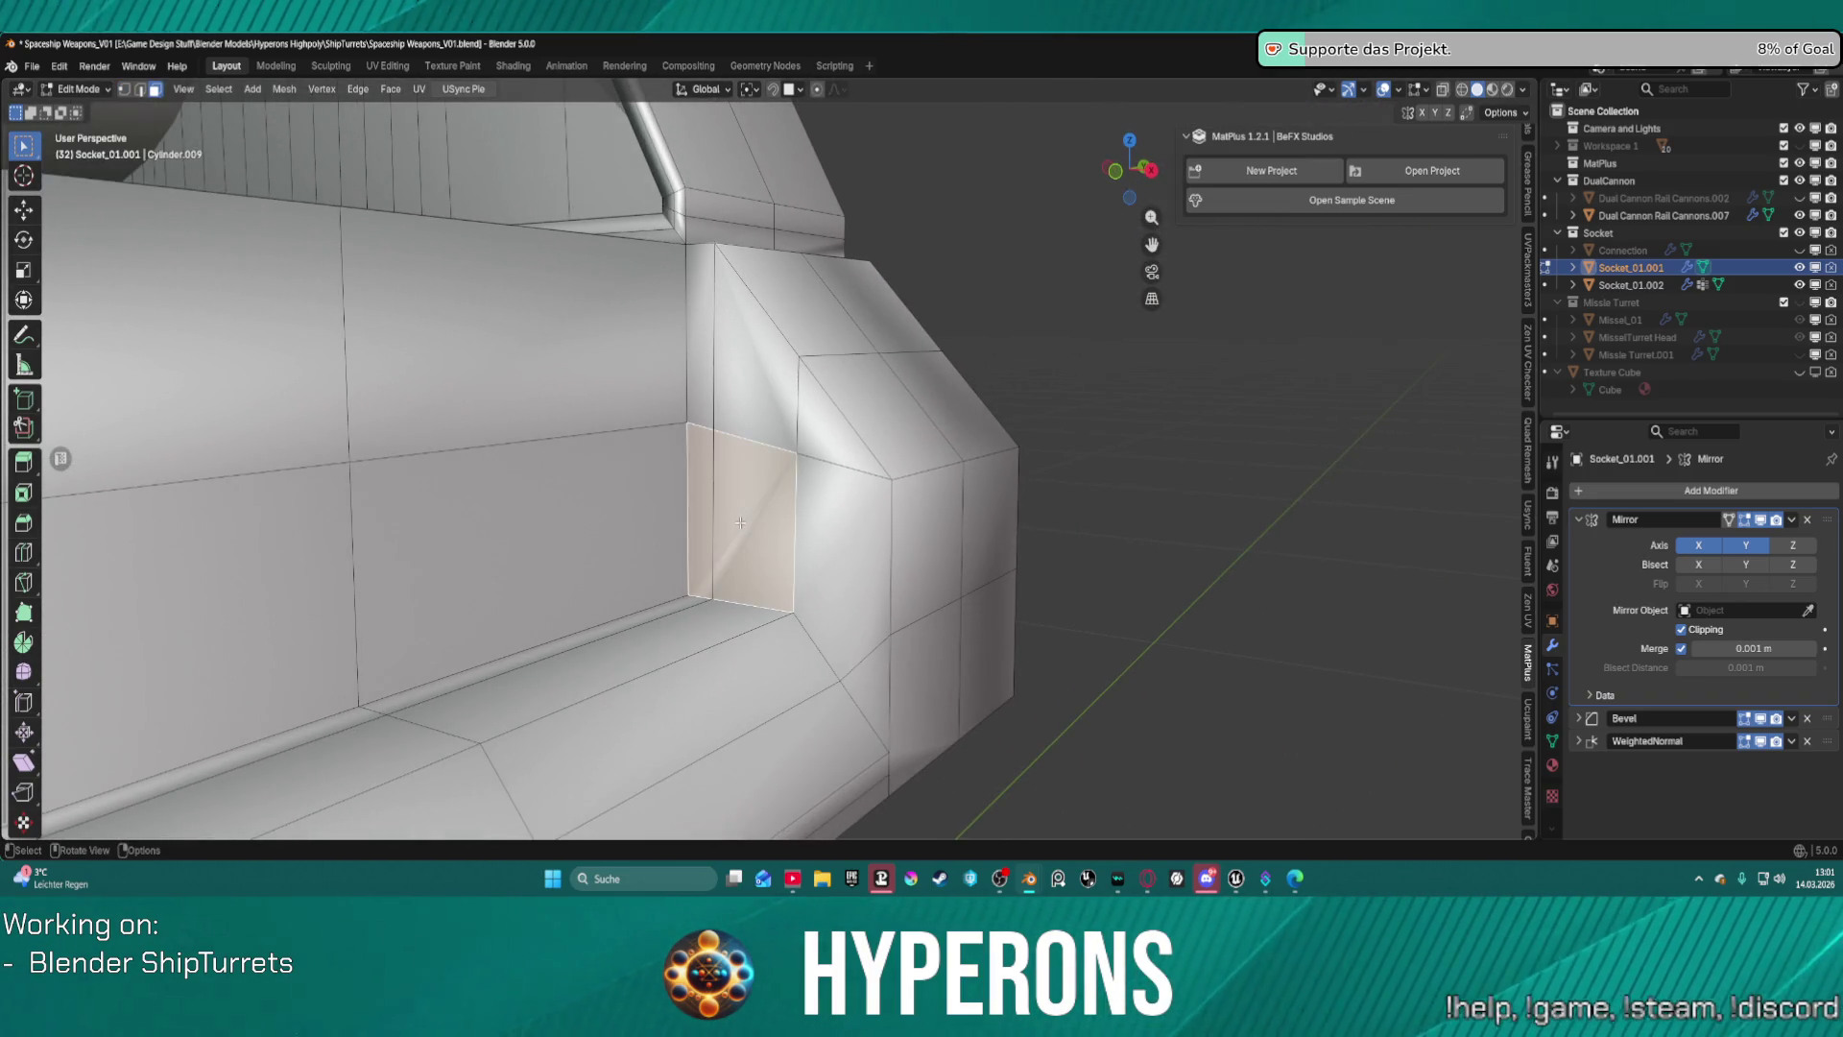
pyautogui.press('x')
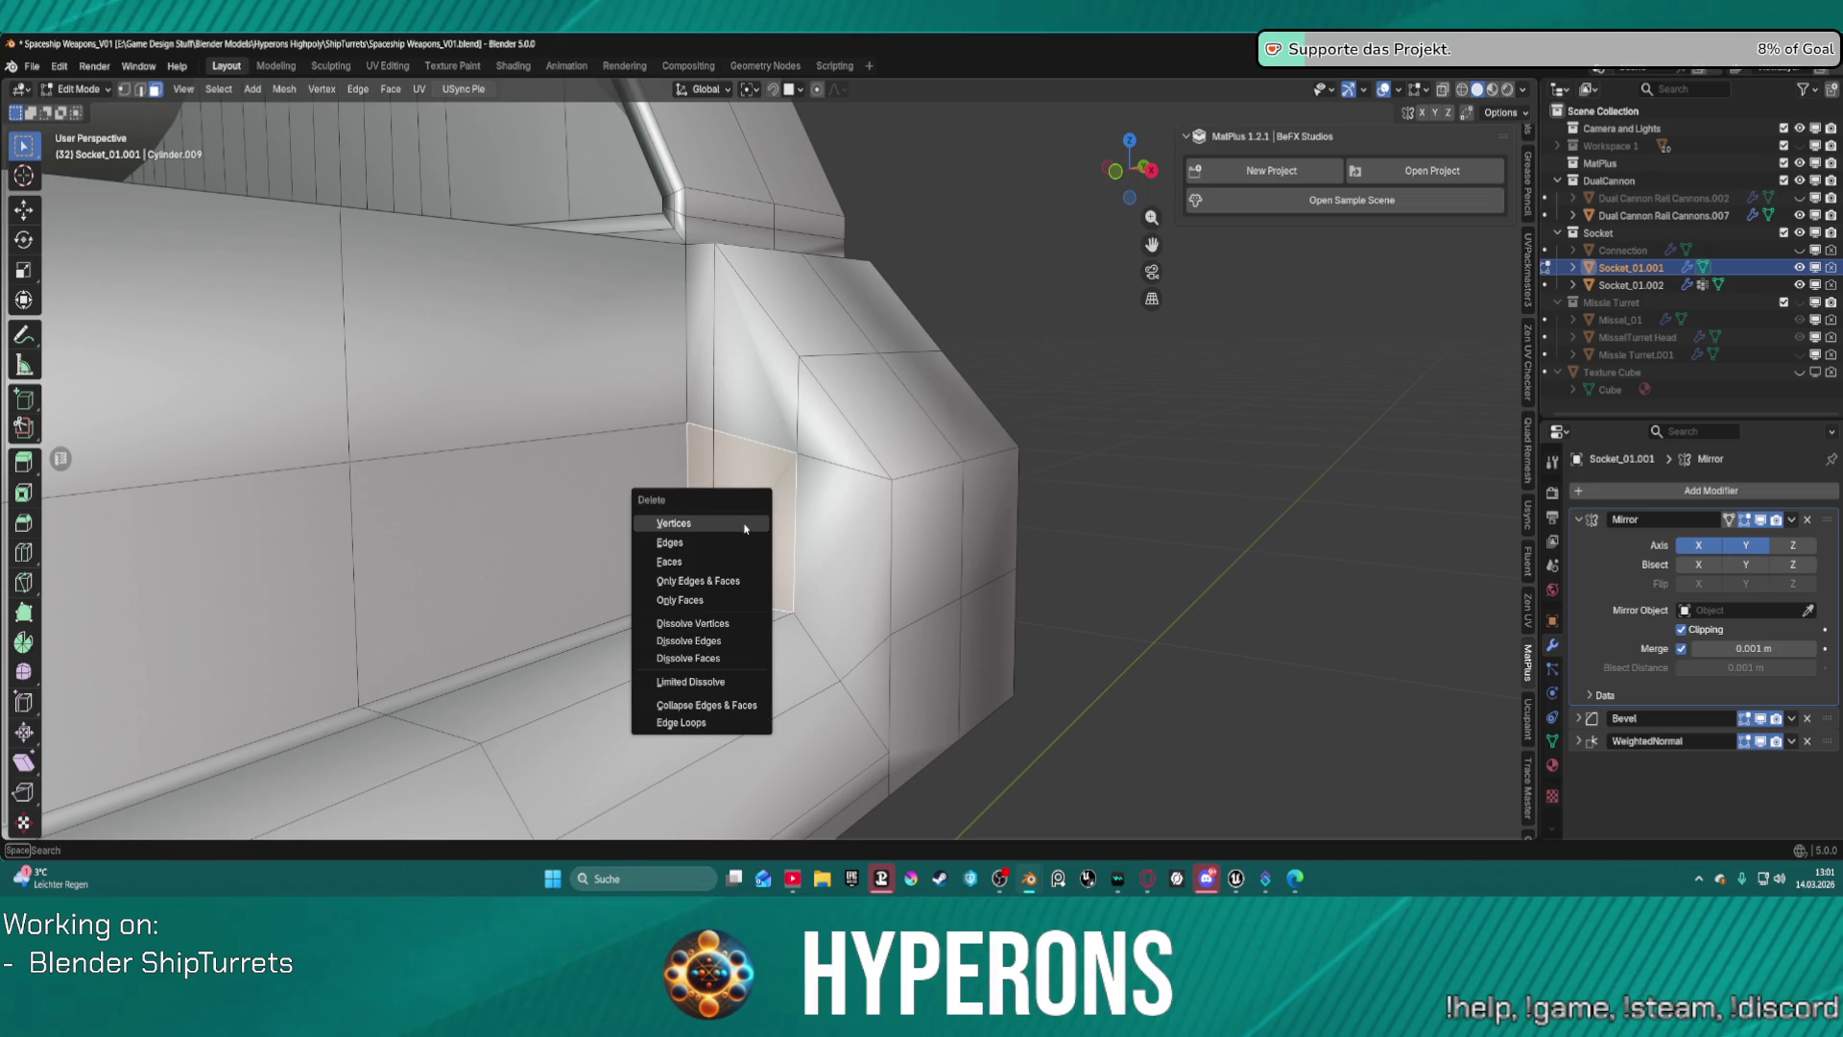
pyautogui.click(717, 566)
pyautogui.moveTo(739, 538)
pyautogui.mouseDown(button='middle')
pyautogui.moveTo(753, 295)
pyautogui.moveTo(660, 412)
pyautogui.mouseUp(button='middle')
pyautogui.click(771, 275)
pyautogui.keyDown('alt'); pyautogui.click(660, 412); pyautogui.keyUp('alt')
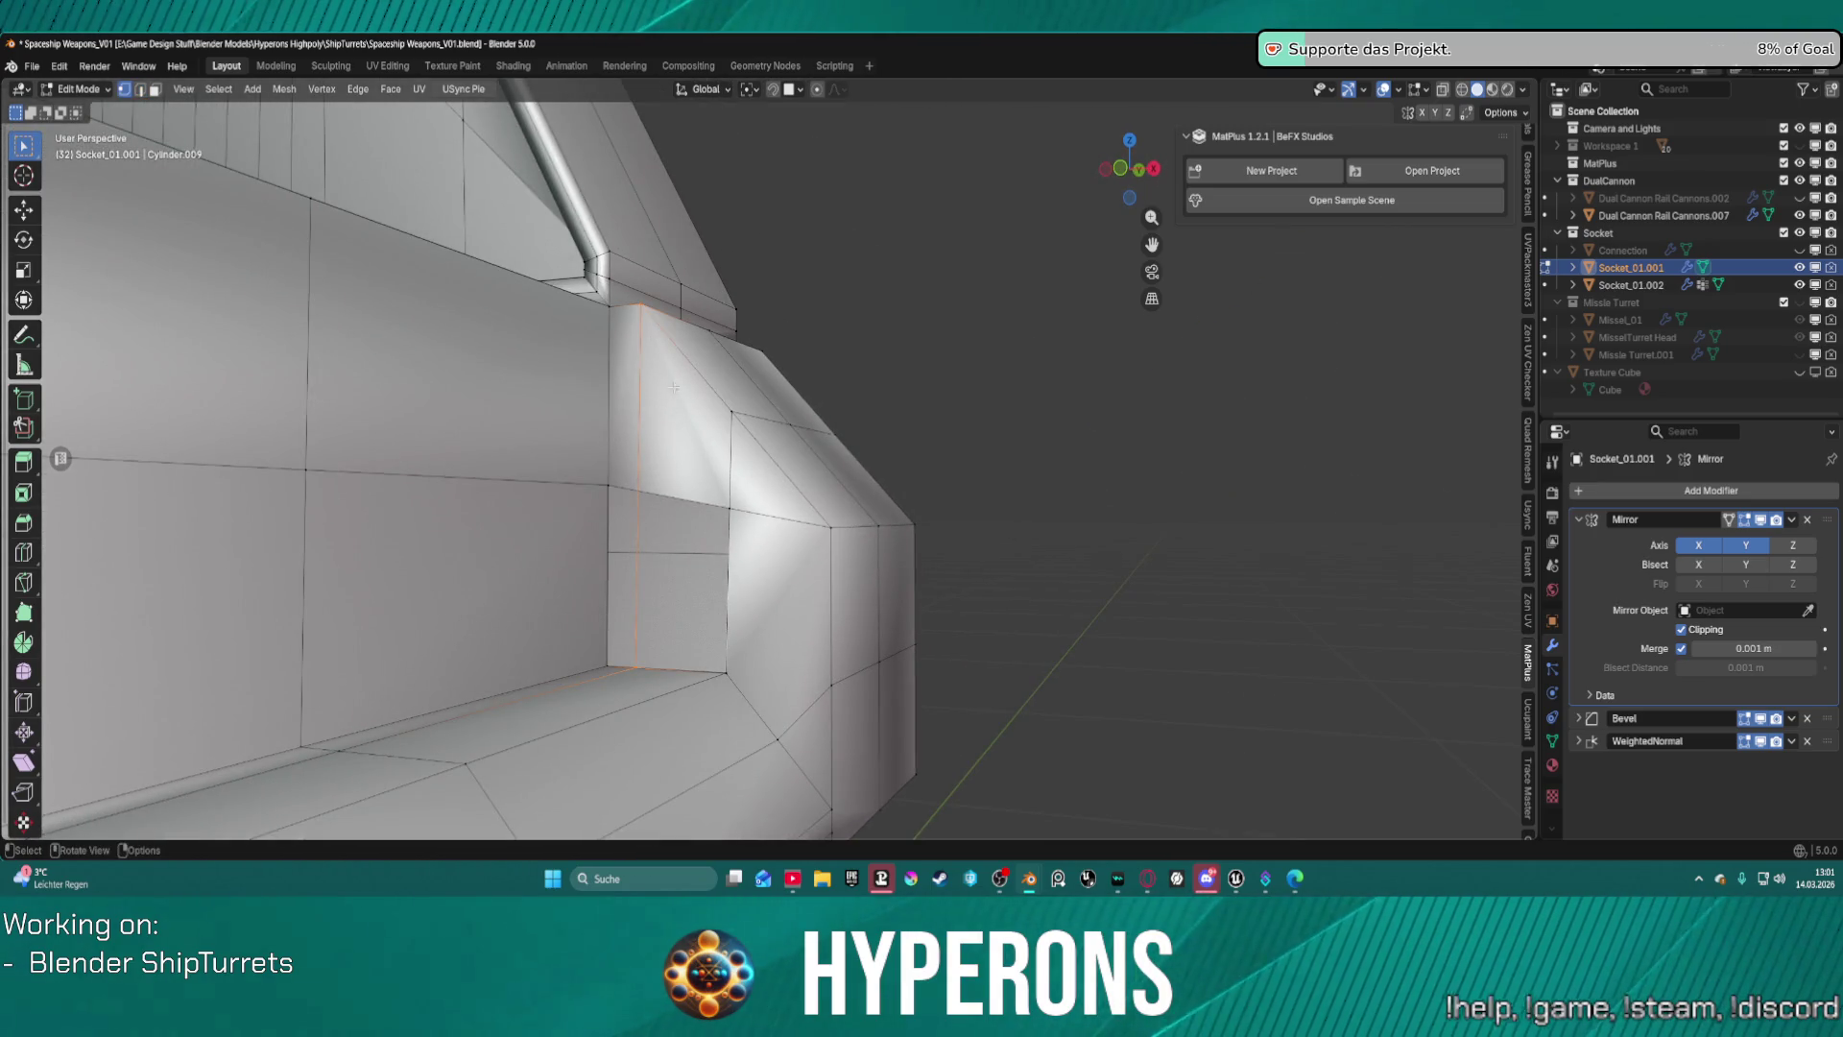
pyautogui.hotkey('alt', 'a')
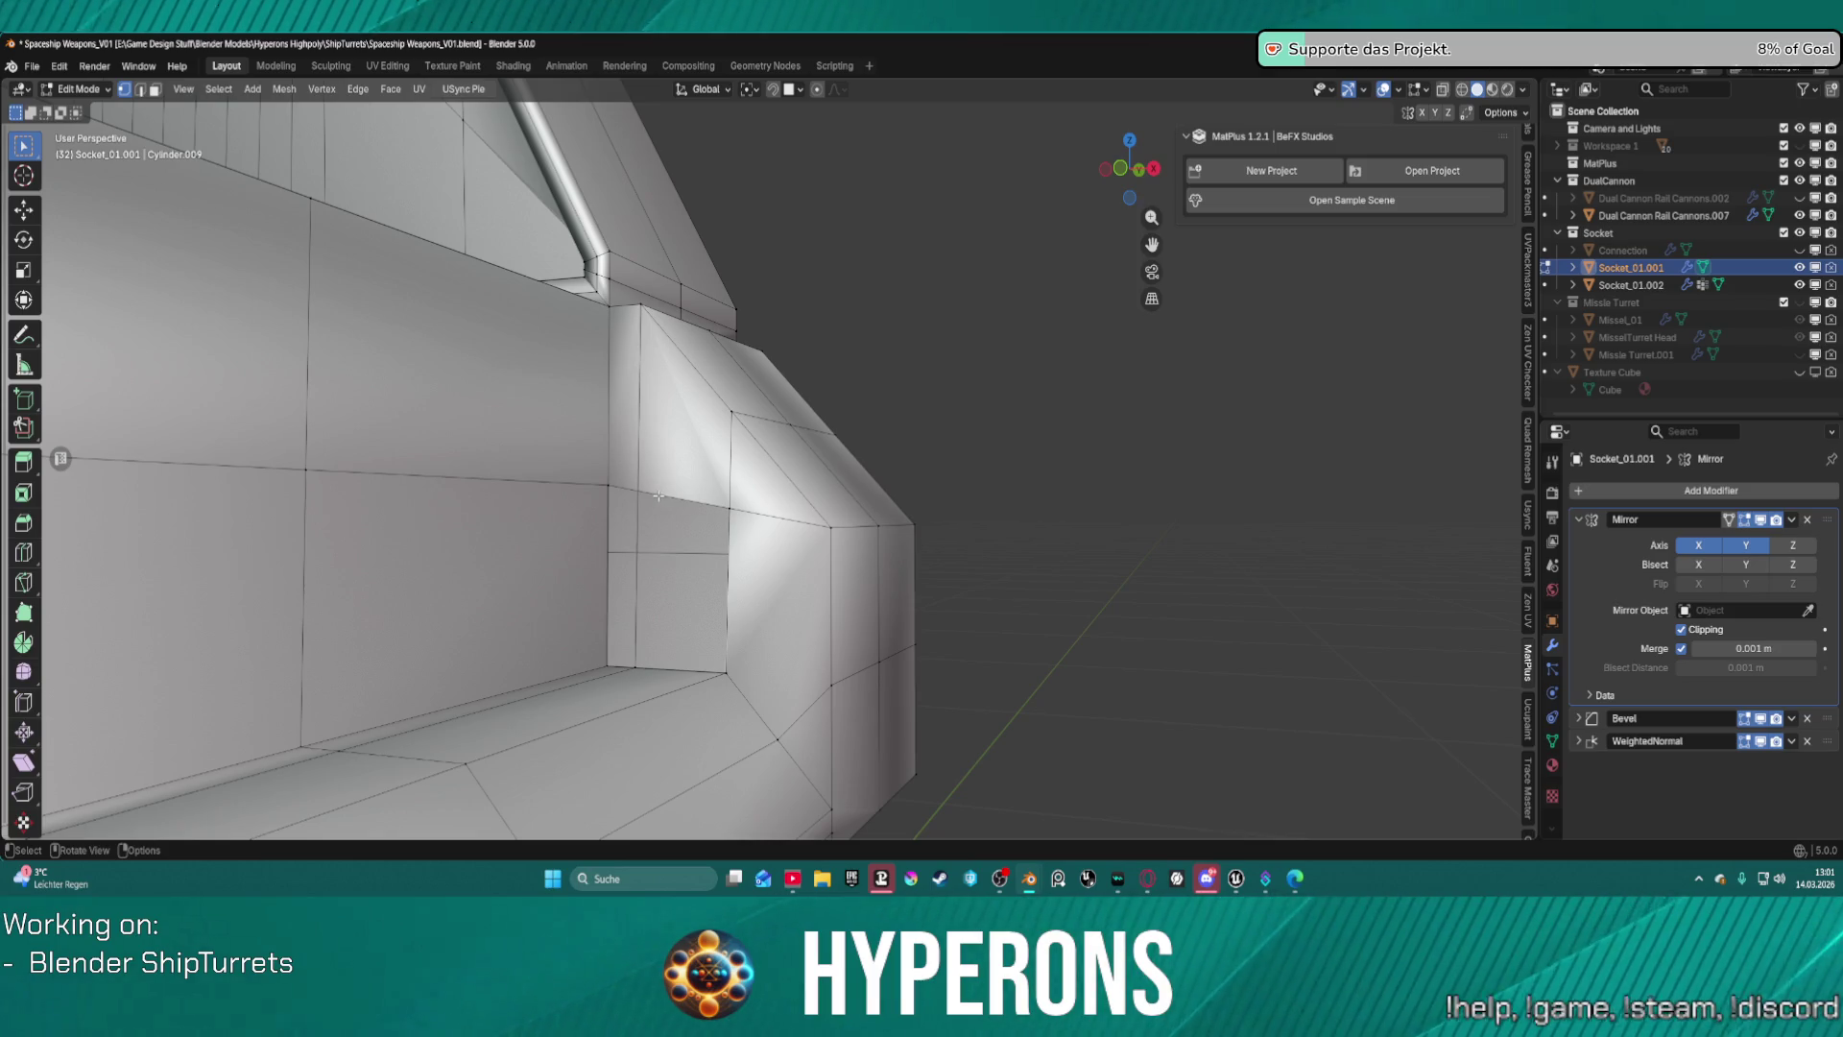
# Dissolve and delete the vertical edge at the inner corner.
pyautogui.press('2')
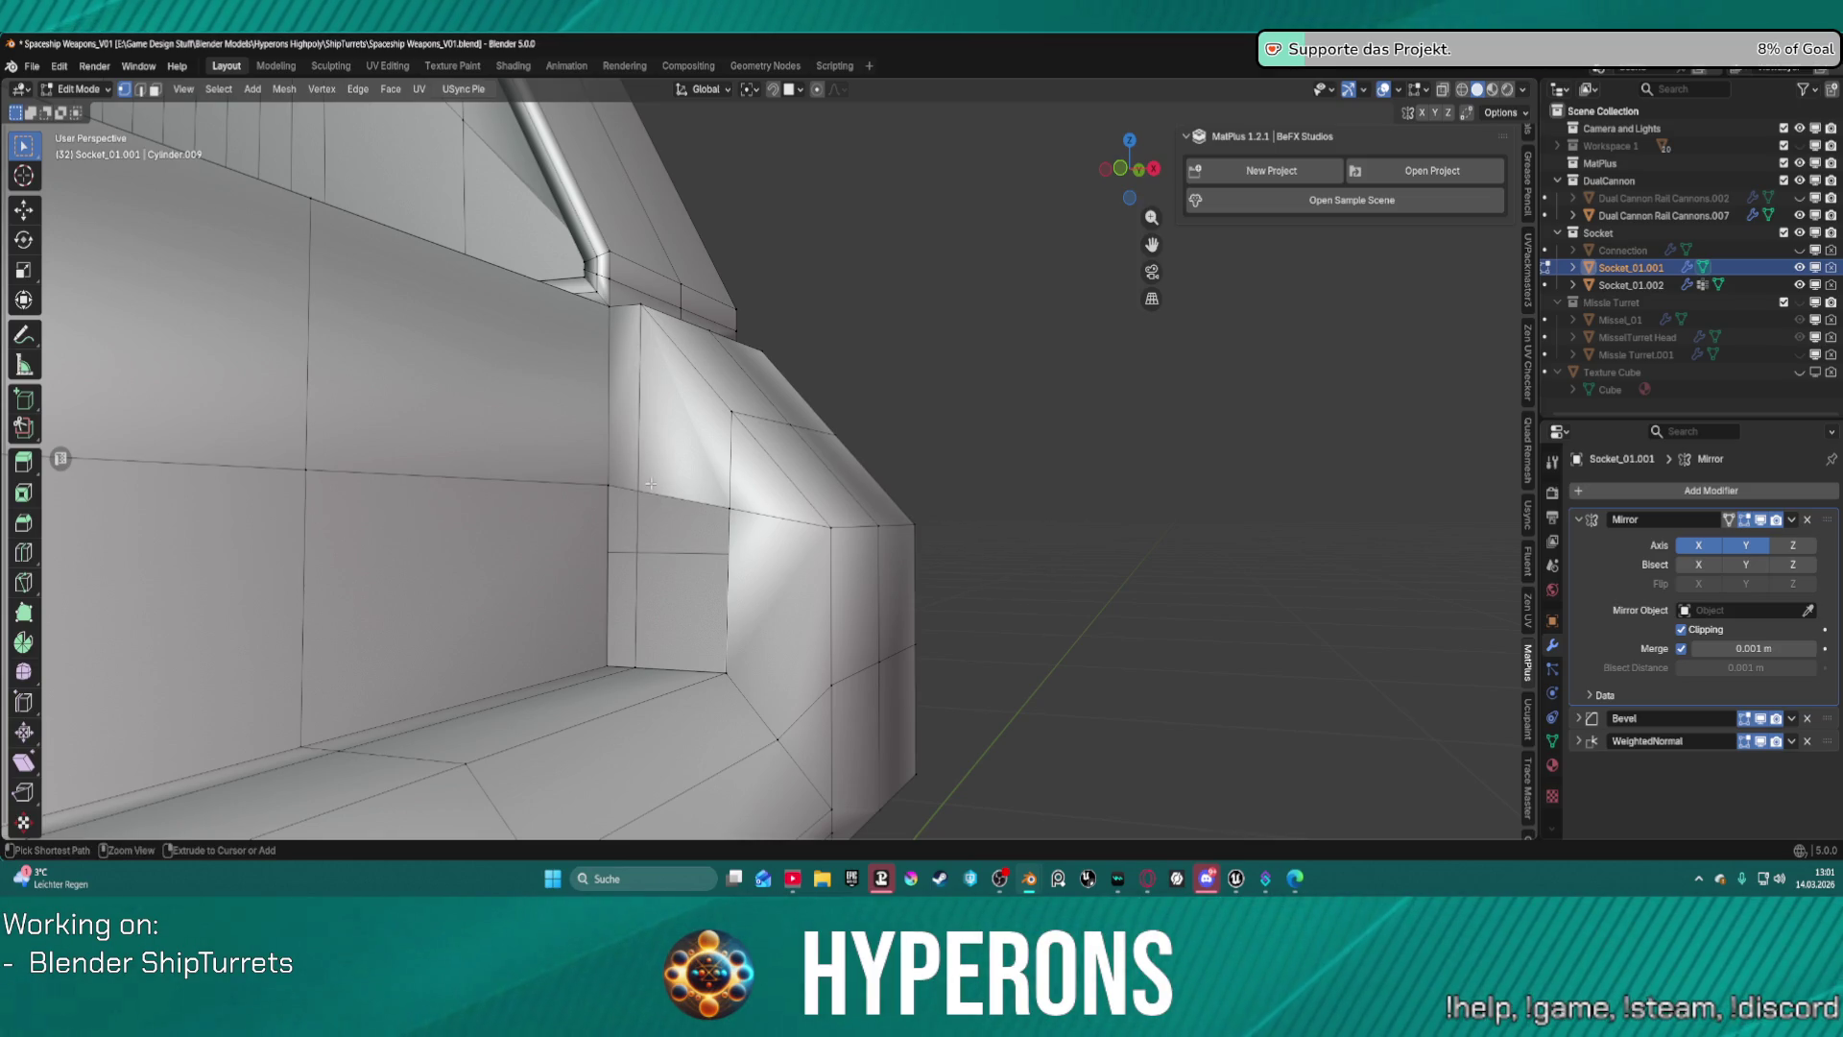
pyautogui.click(643, 485)
pyautogui.press('3')
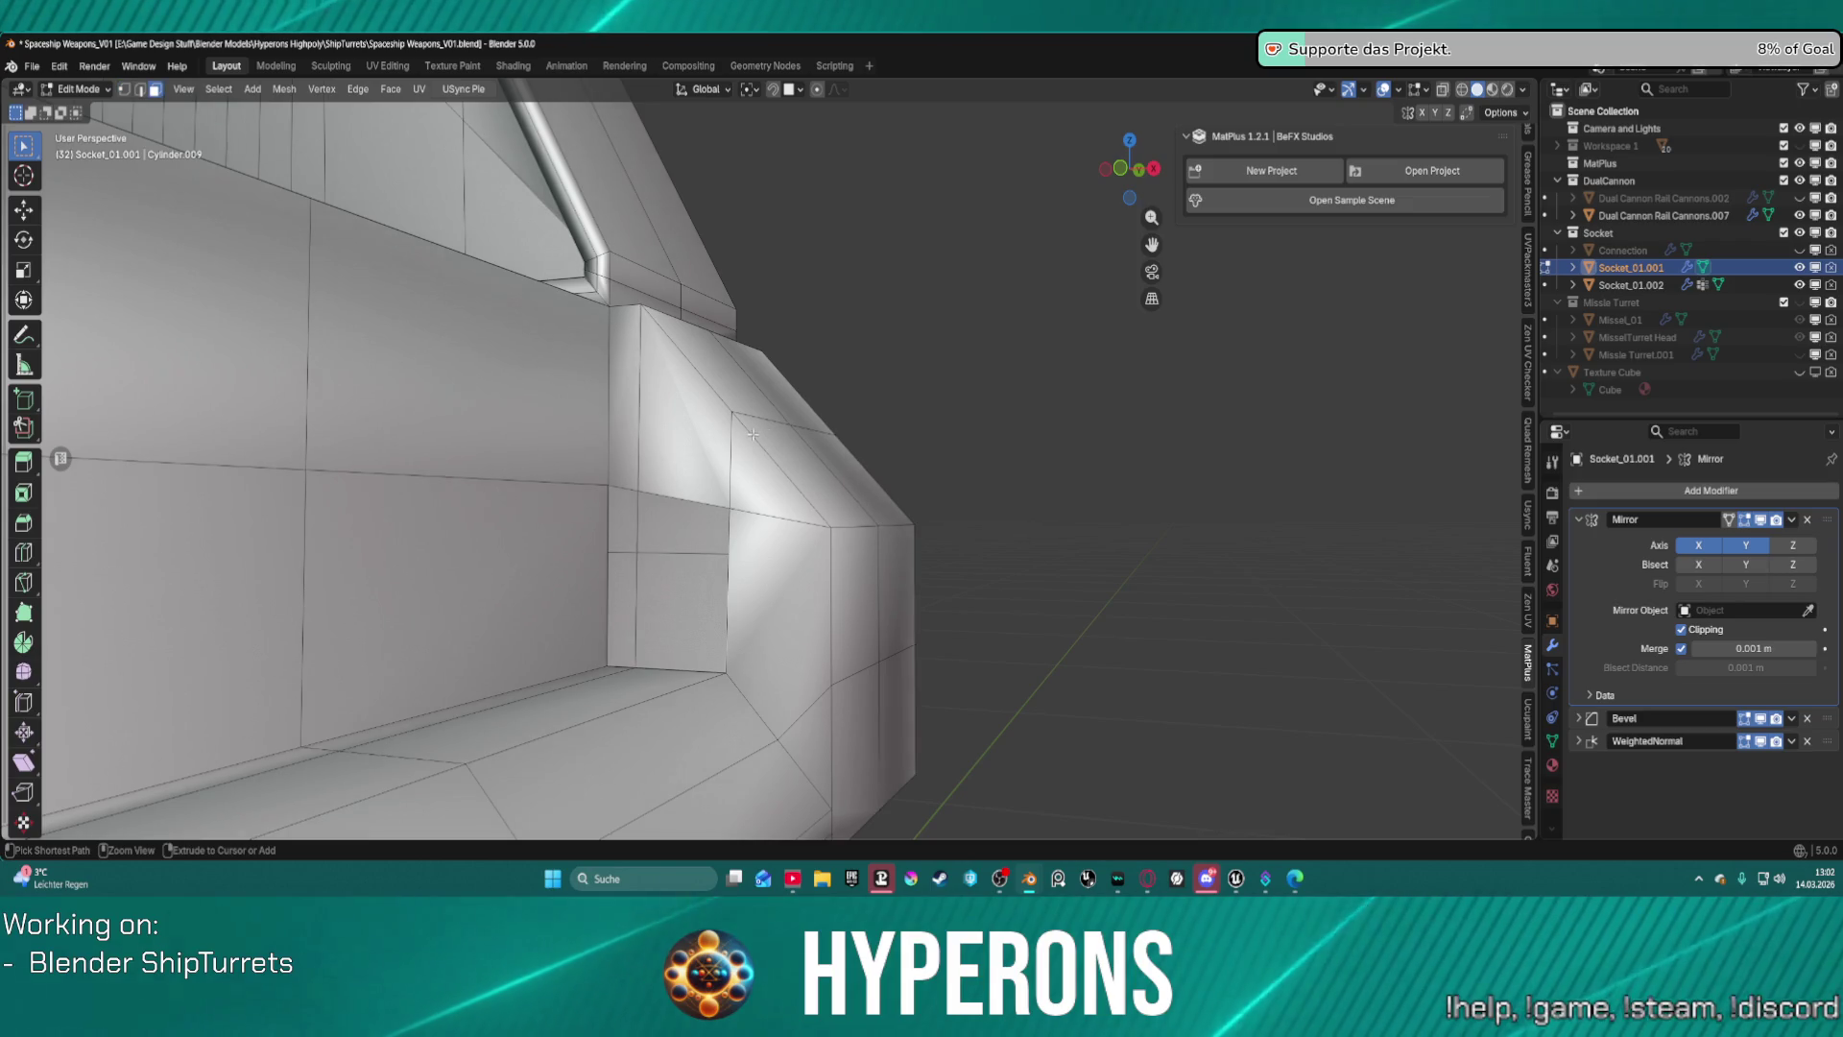
pyautogui.click(677, 518)
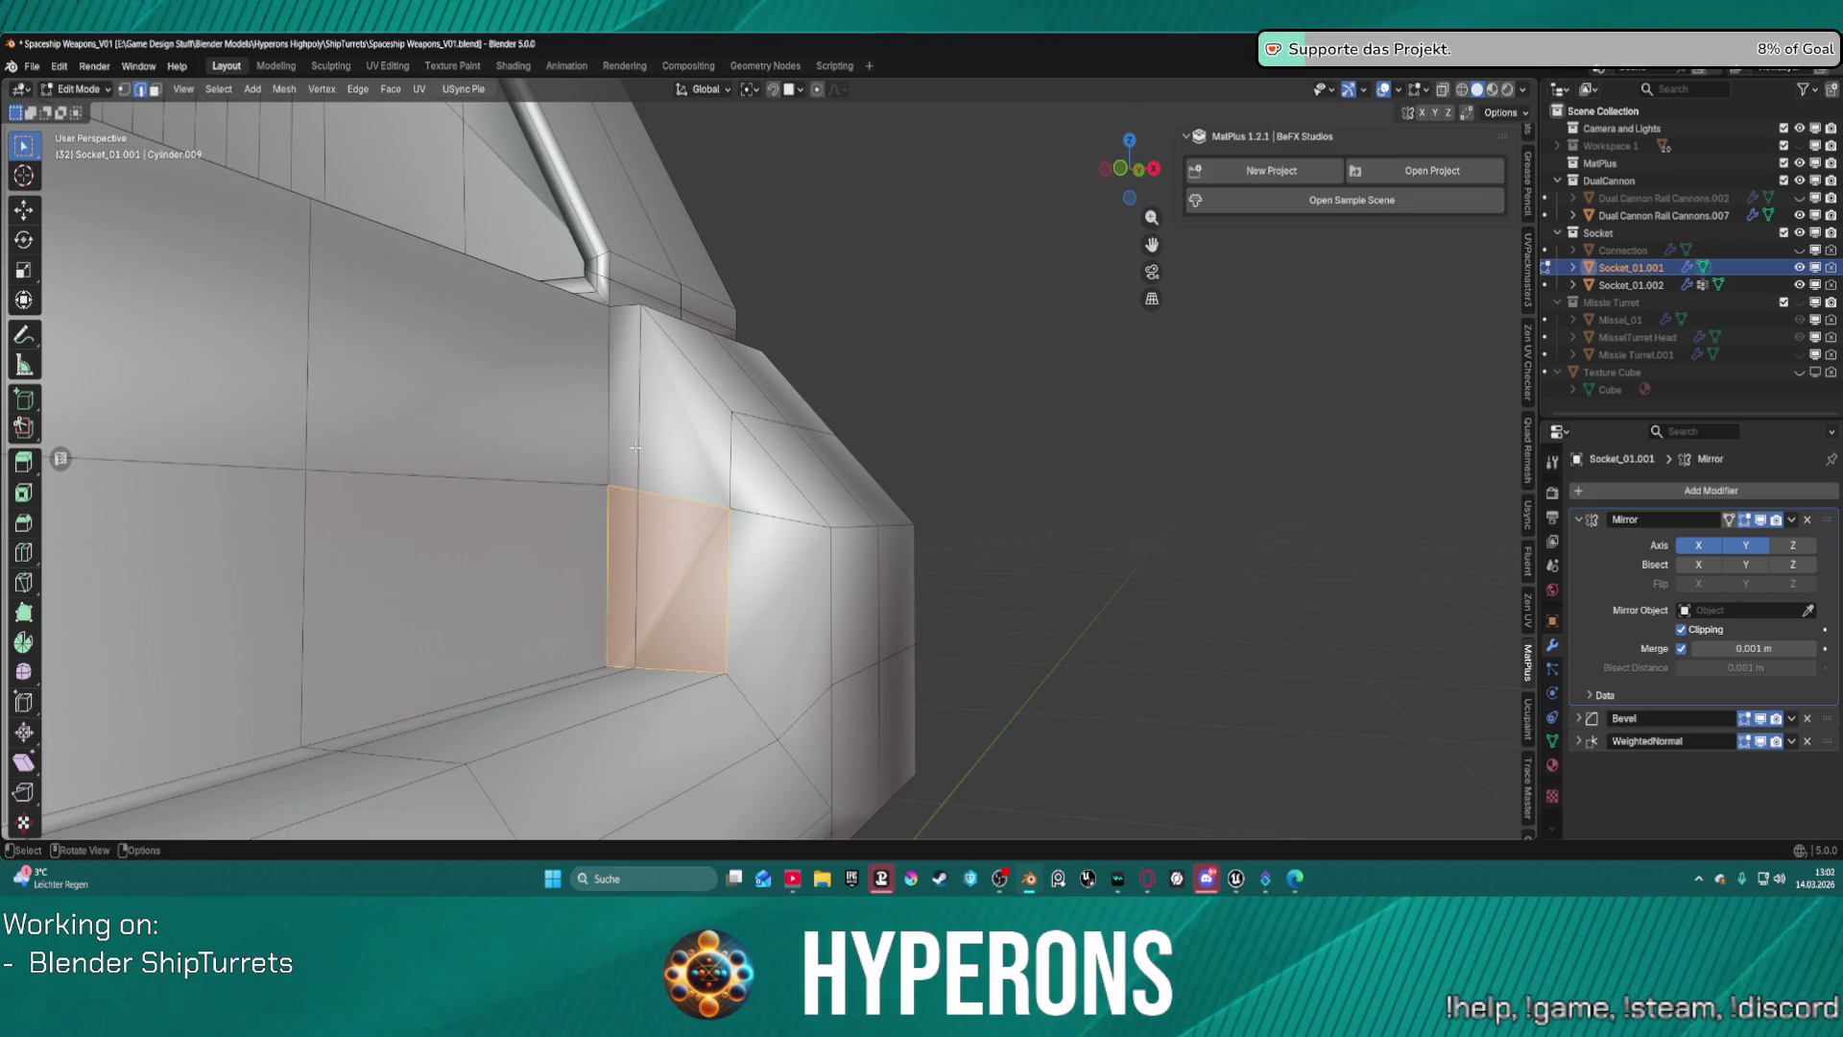
pyautogui.press('2')
pyautogui.click(634, 468)
pyautogui.hotkey('ctrl', 'x')
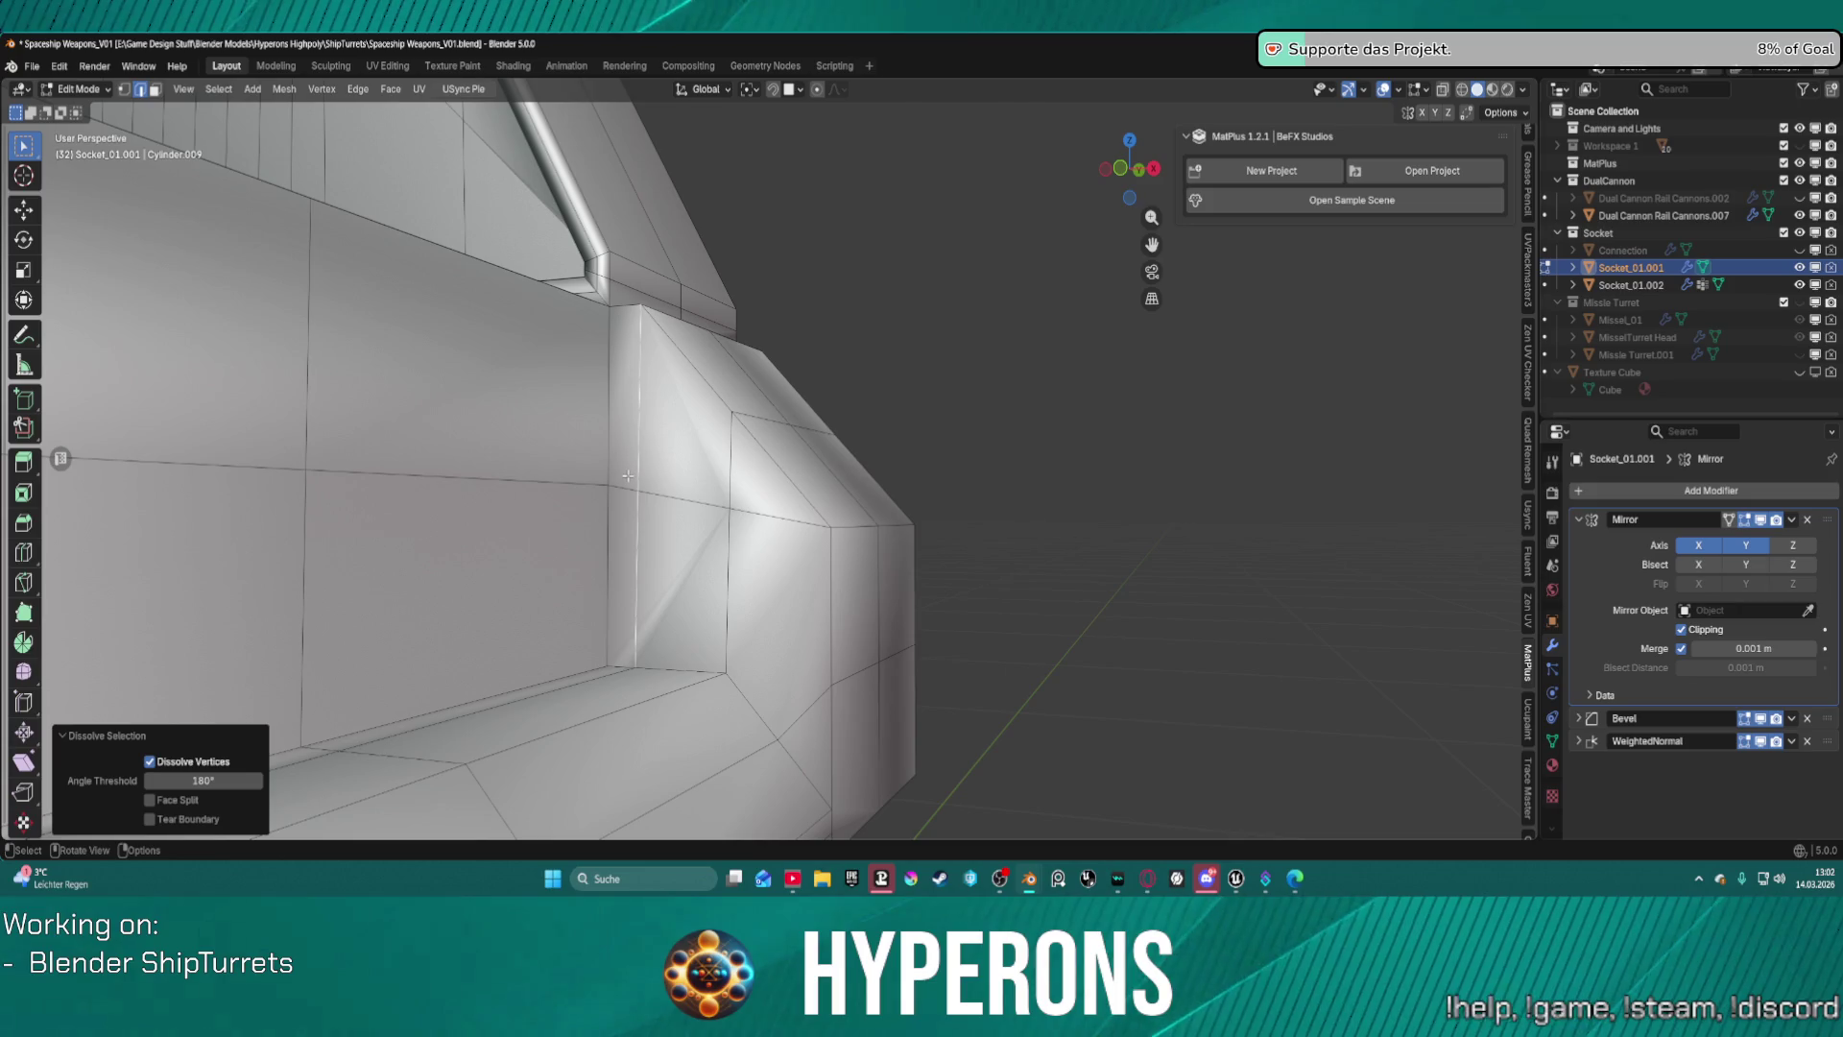
pyautogui.press('x')
pyautogui.click(615, 457)
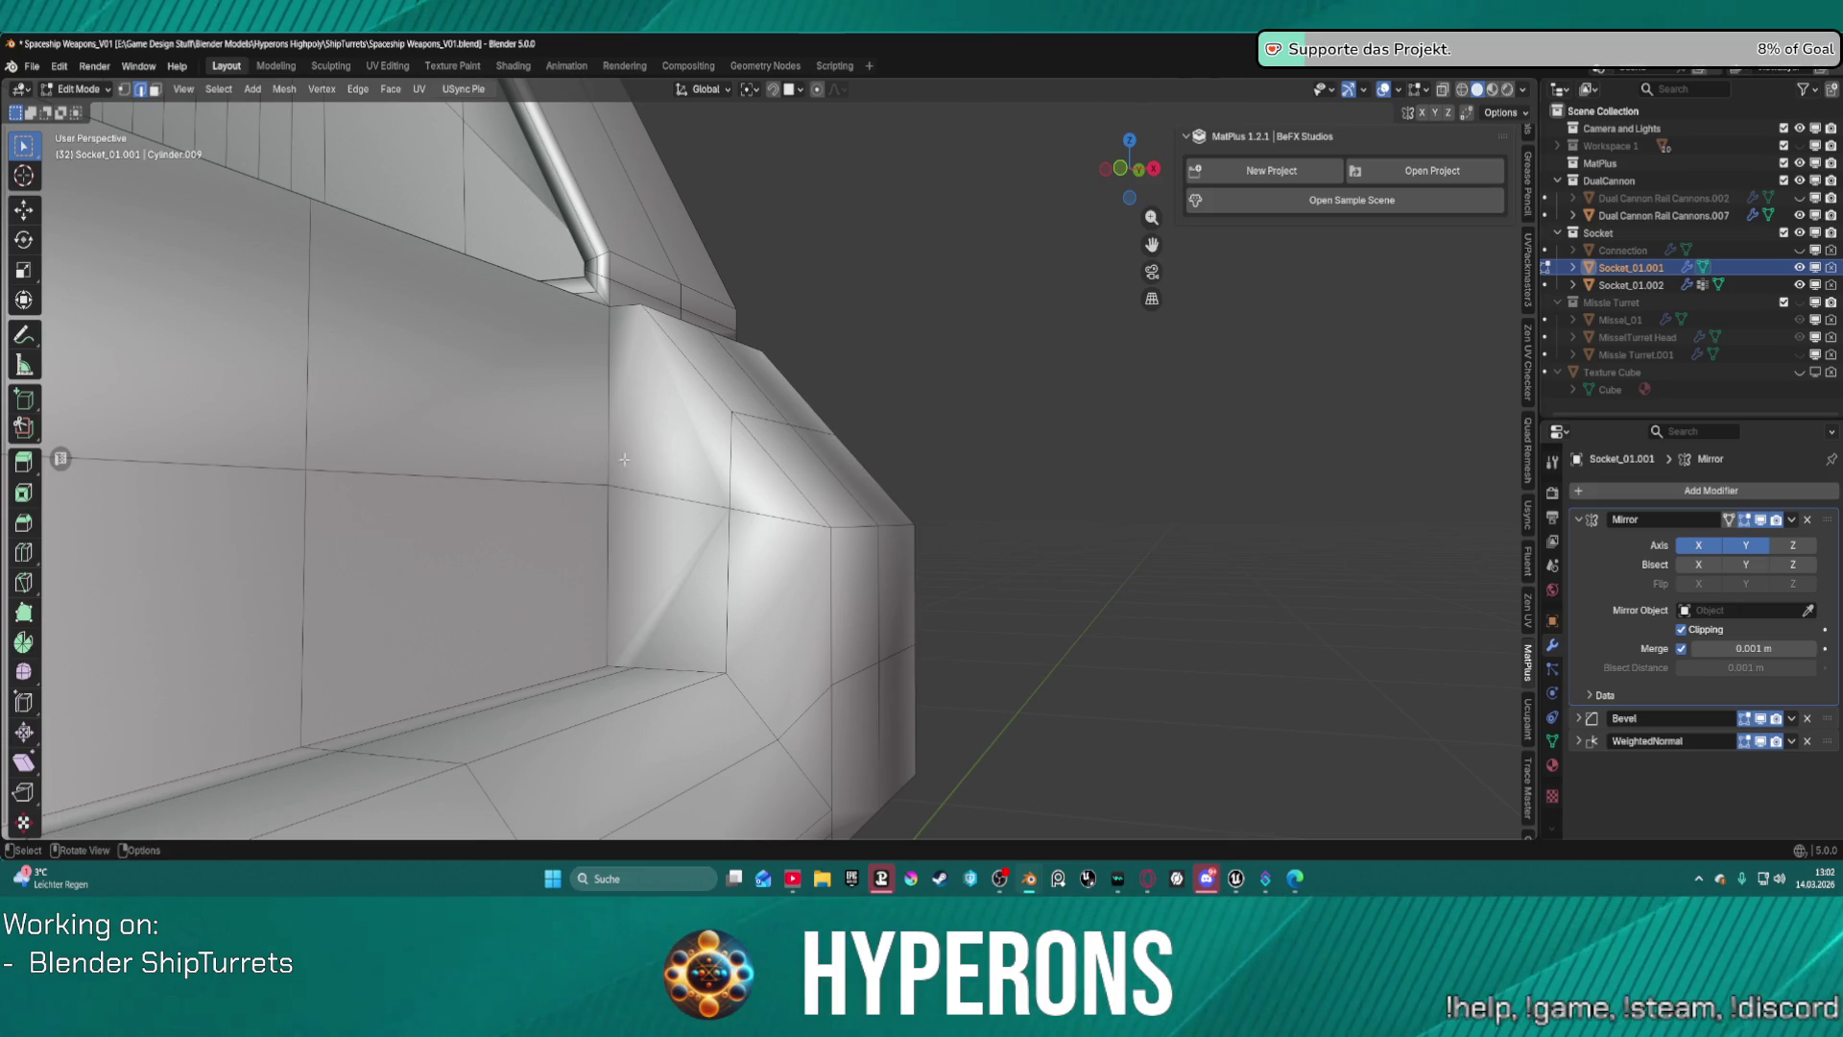
# Connect the bottom edge point to the top corner vertex with a new vertical edge.
pyautogui.click(635, 664)
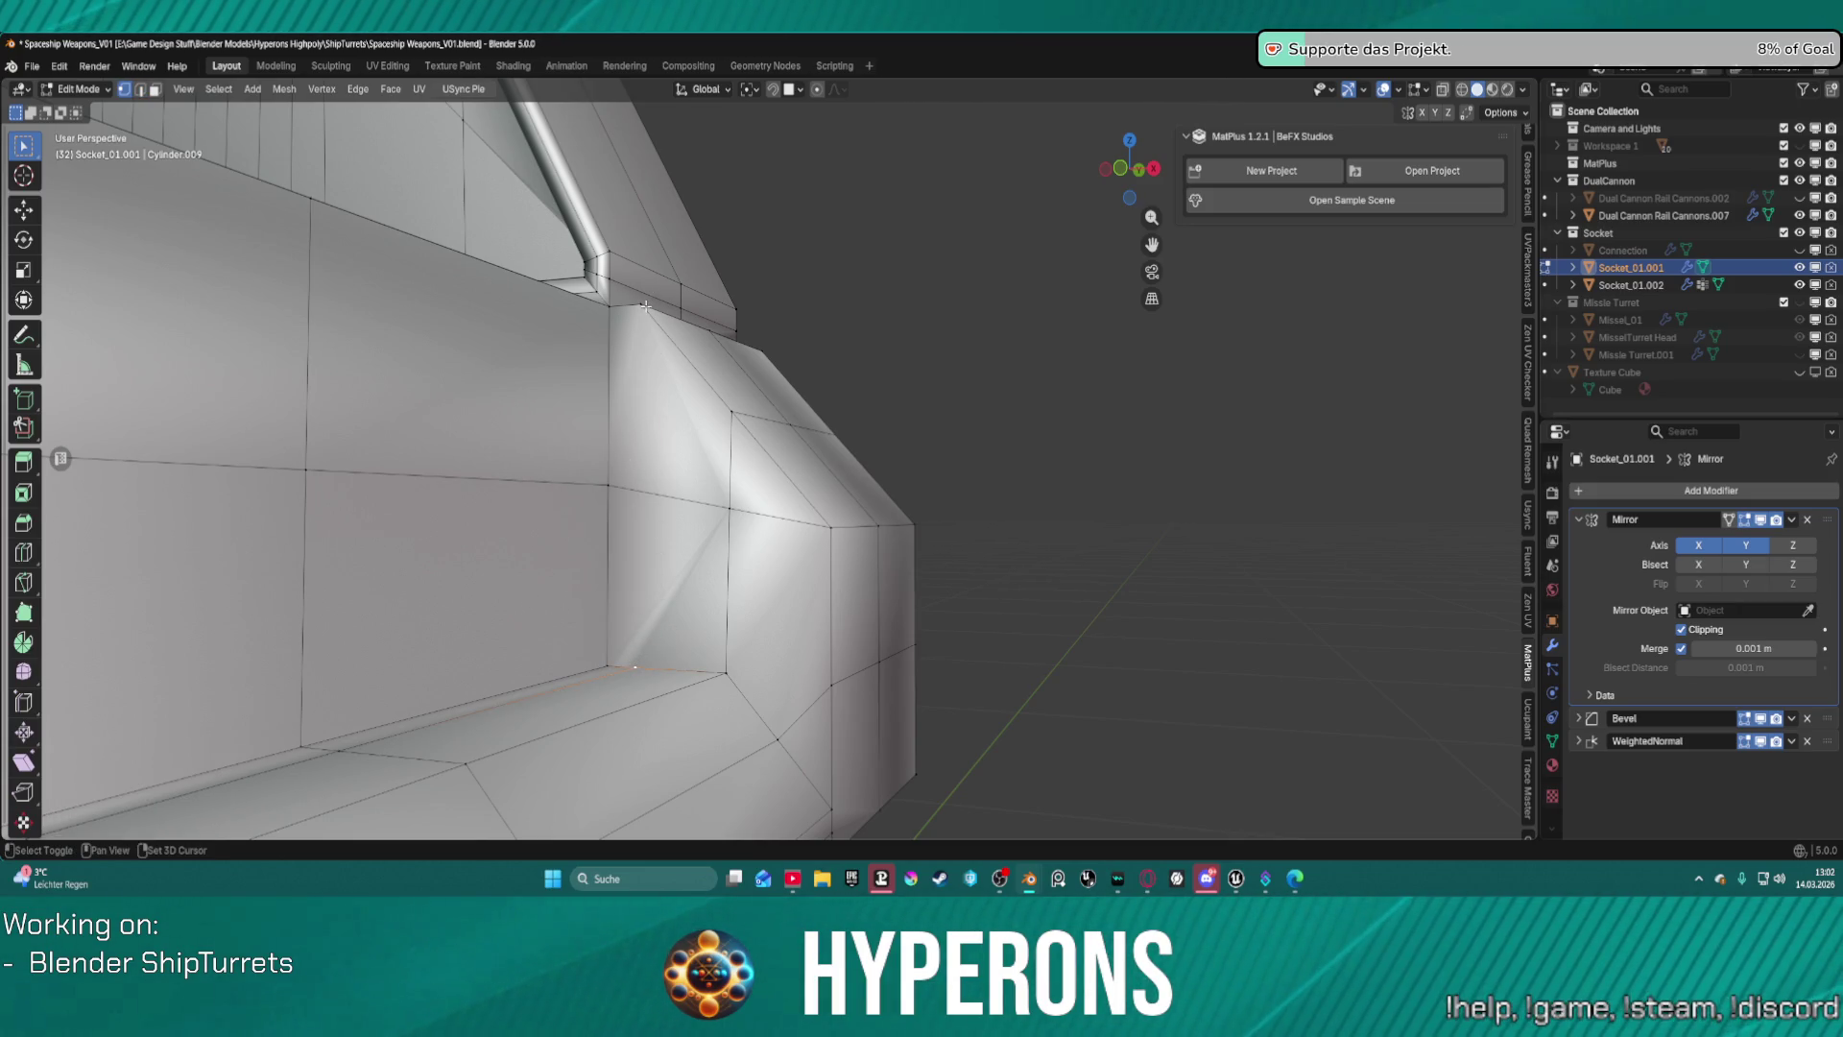
pyautogui.keyDown('shift'); pyautogui.click(644, 306); pyautogui.keyUp('shift')
pyautogui.press('j')
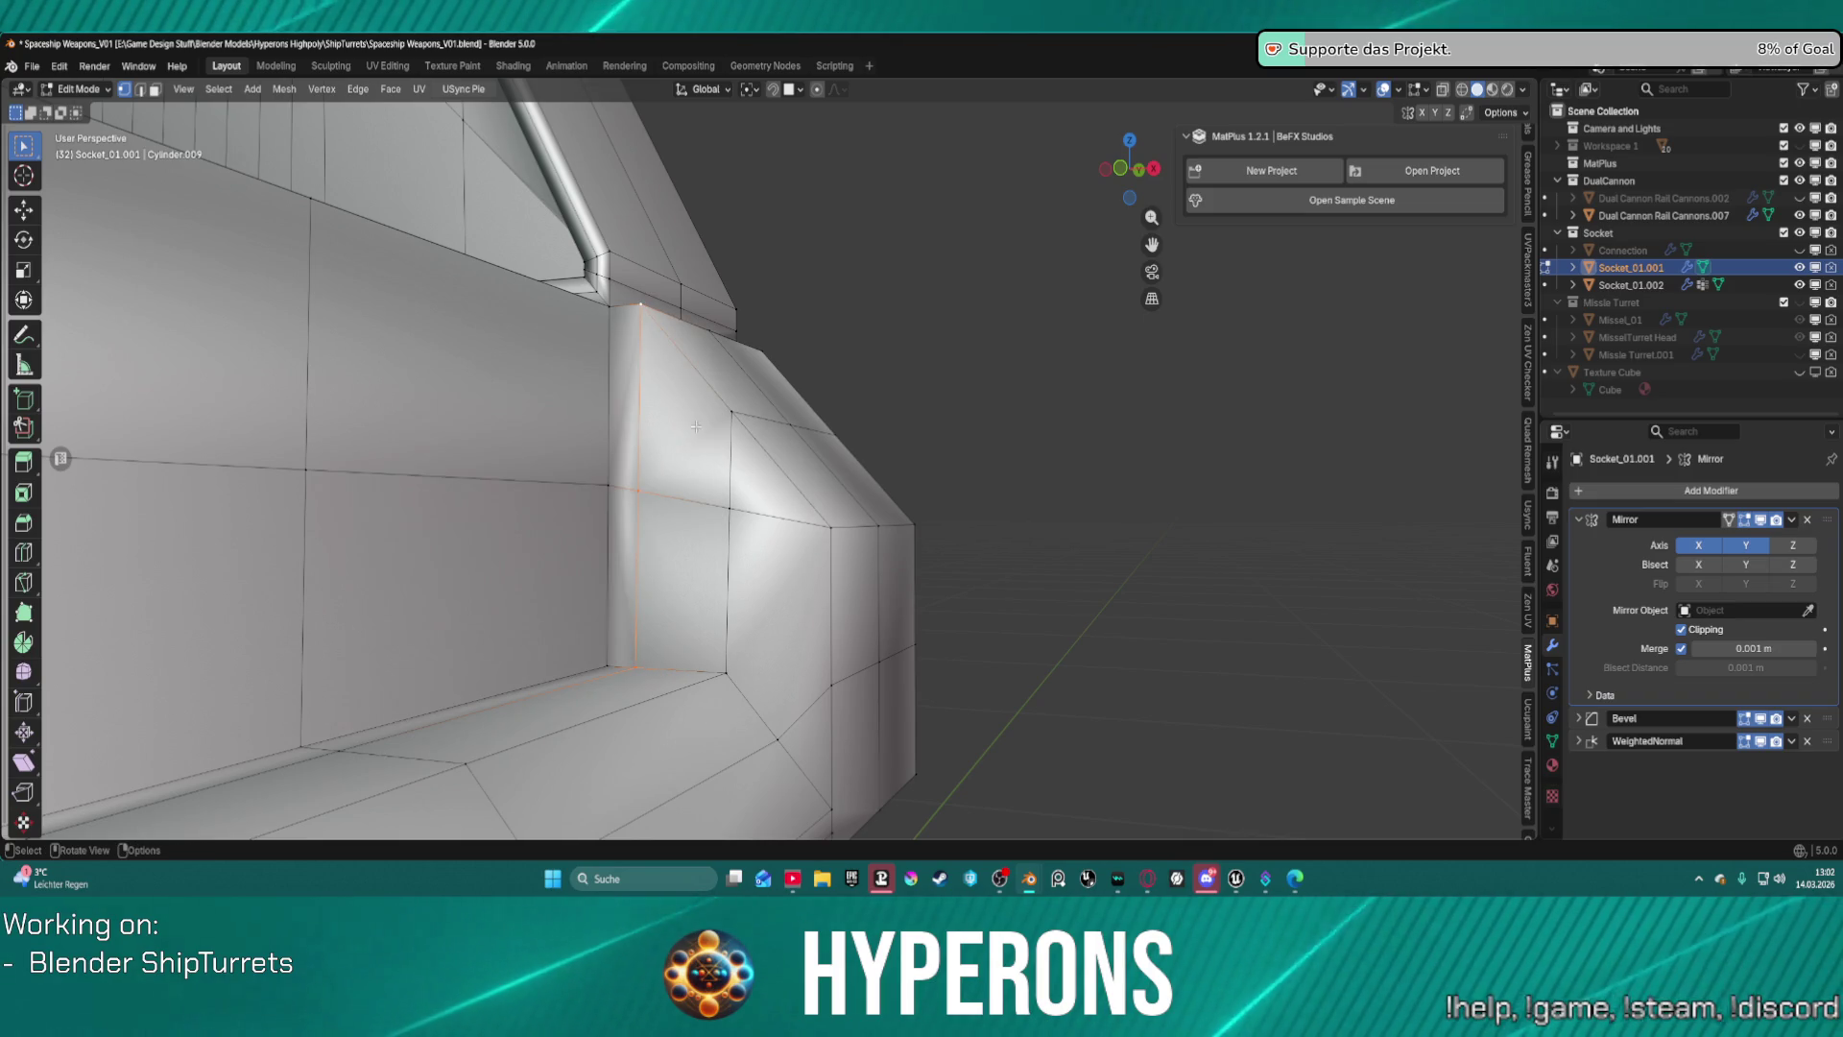
pyautogui.hotkey('alt', 'a')
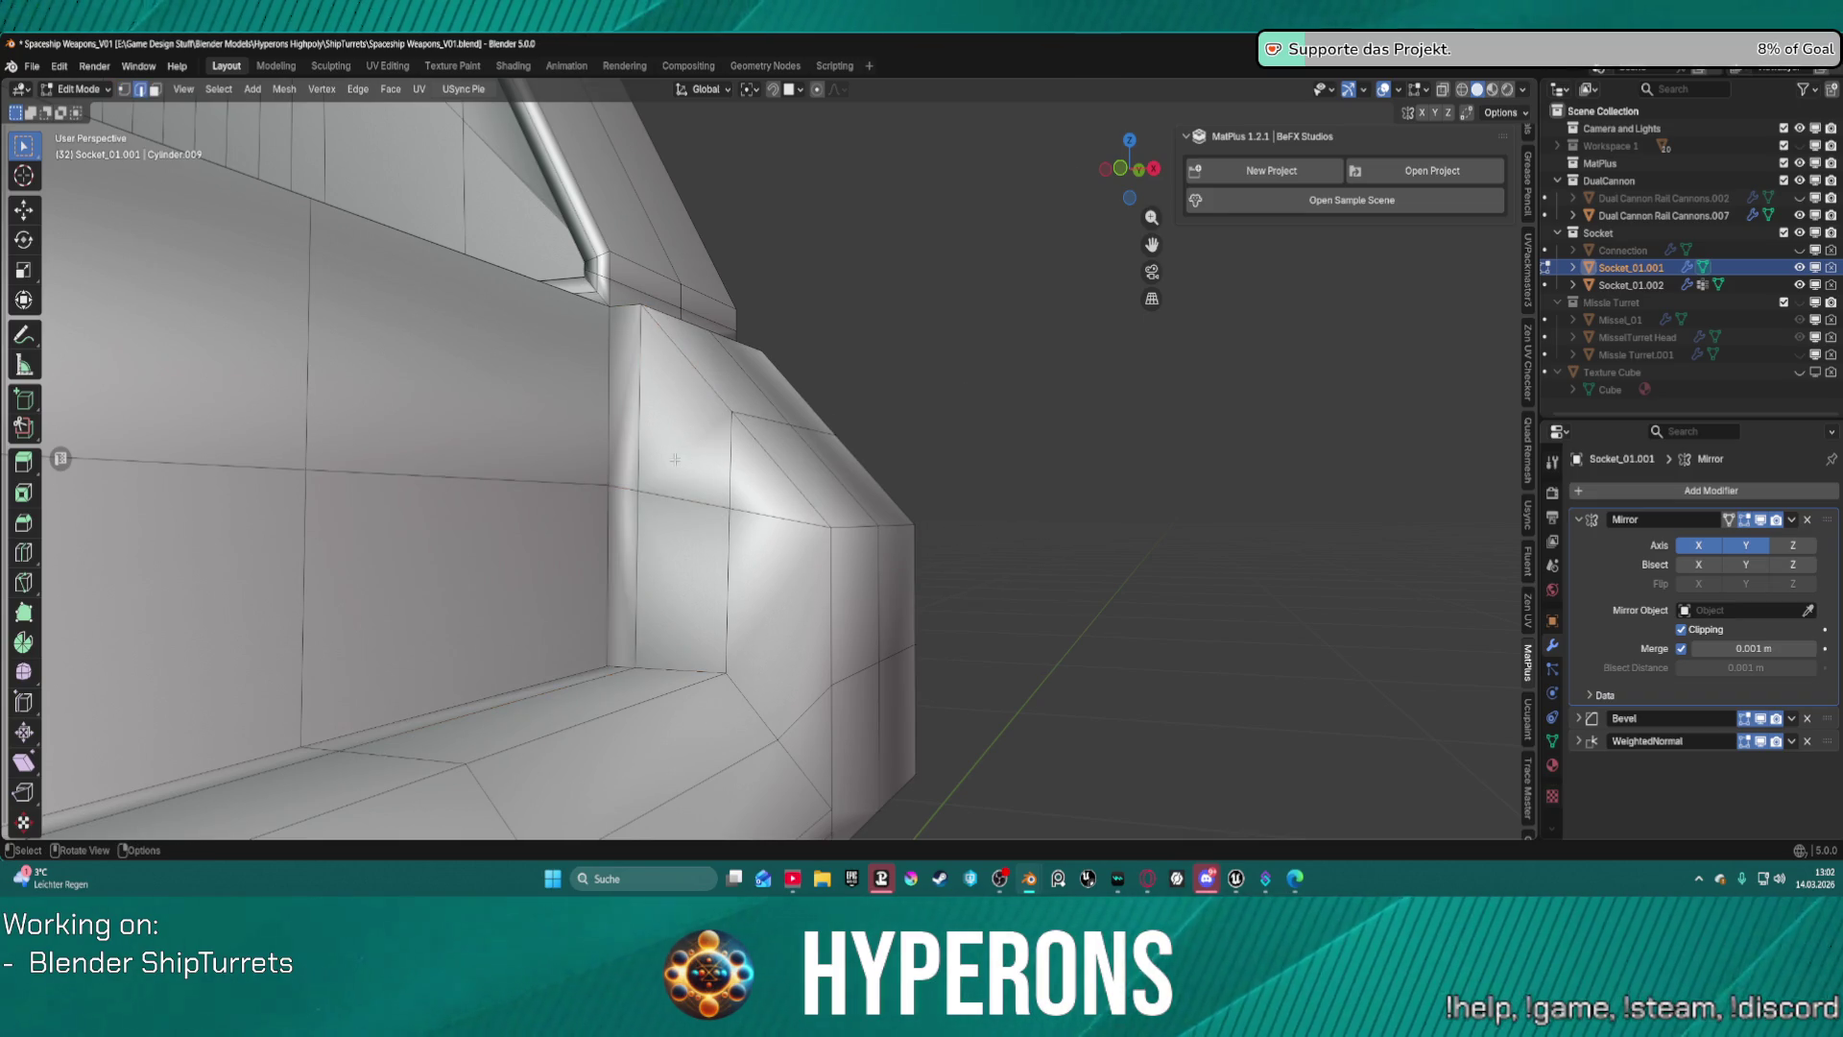
# Select the thin vertical strip, triangular face and lower face strip of the corner.
pyautogui.press('3')
pyautogui.click(637, 447)
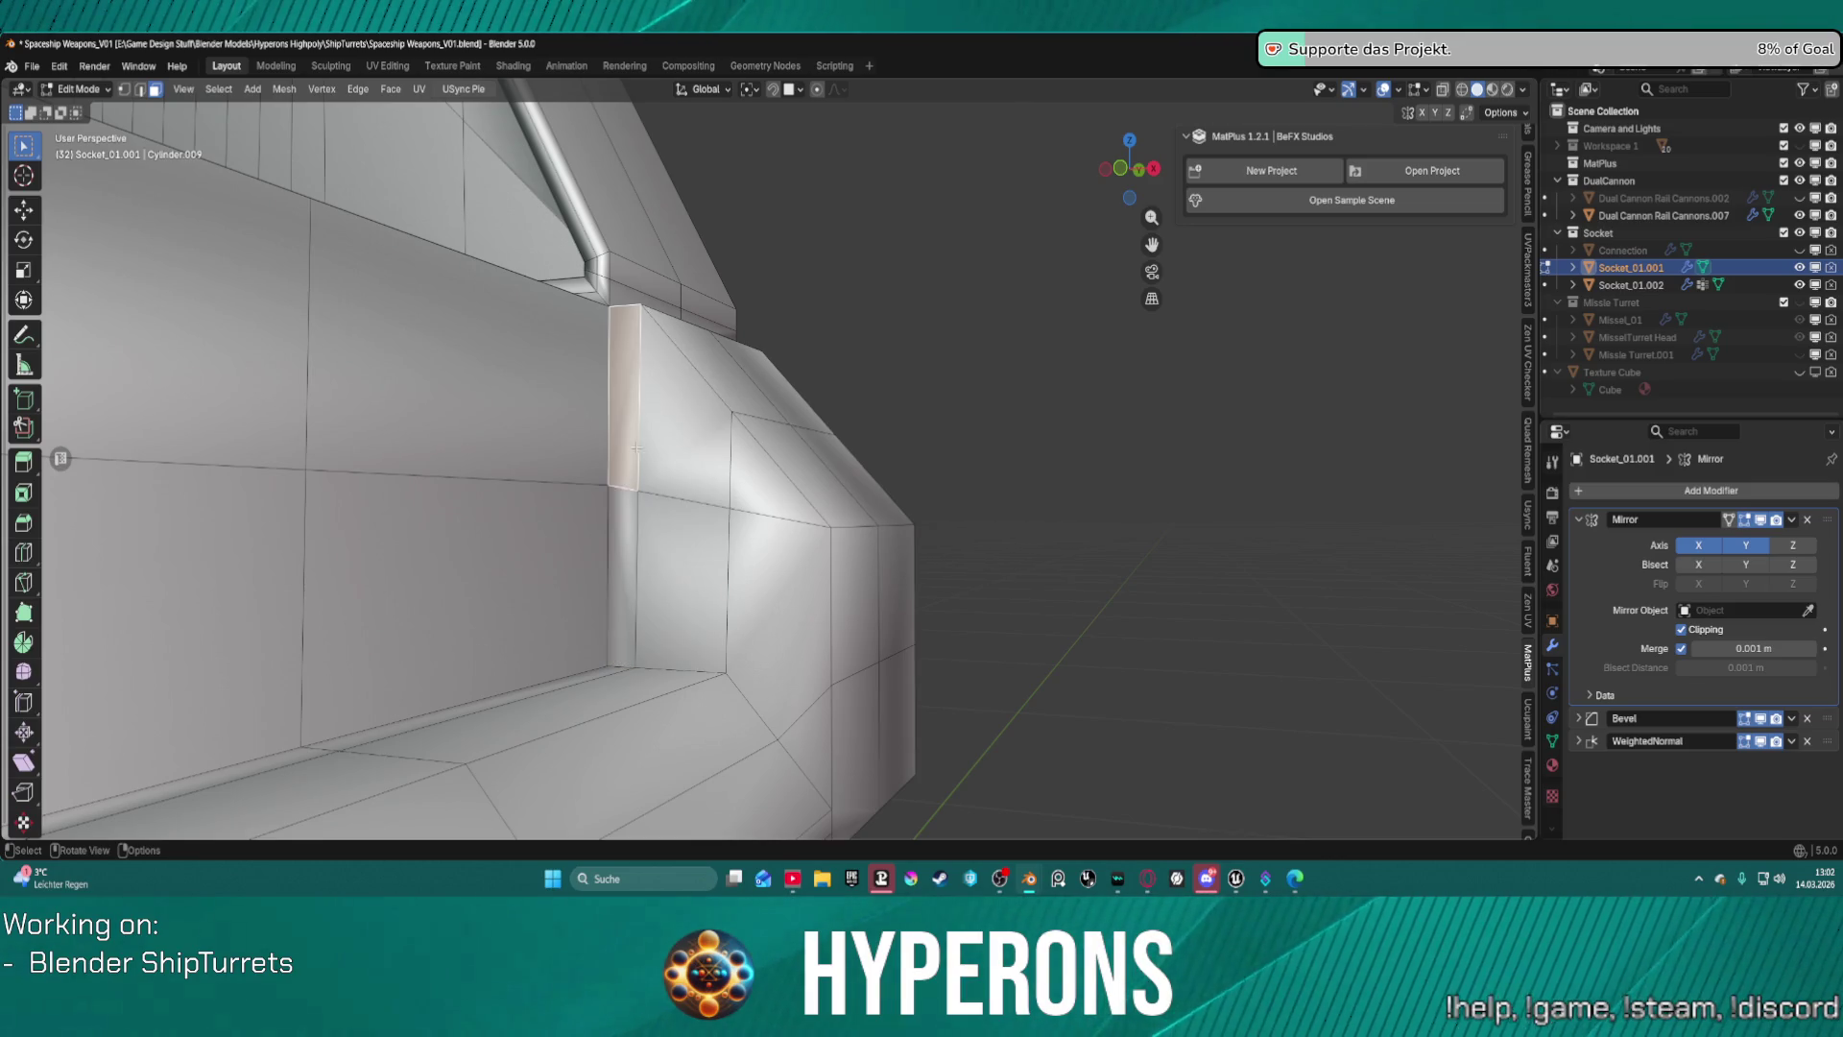
pyautogui.click(782, 470)
pyautogui.keyDown('shift'); pyautogui.click(763, 605); pyautogui.keyUp('shift')
pyautogui.keyDown('shift'); pyautogui.click(758, 608); pyautogui.keyUp('shift')
pyautogui.press('b')
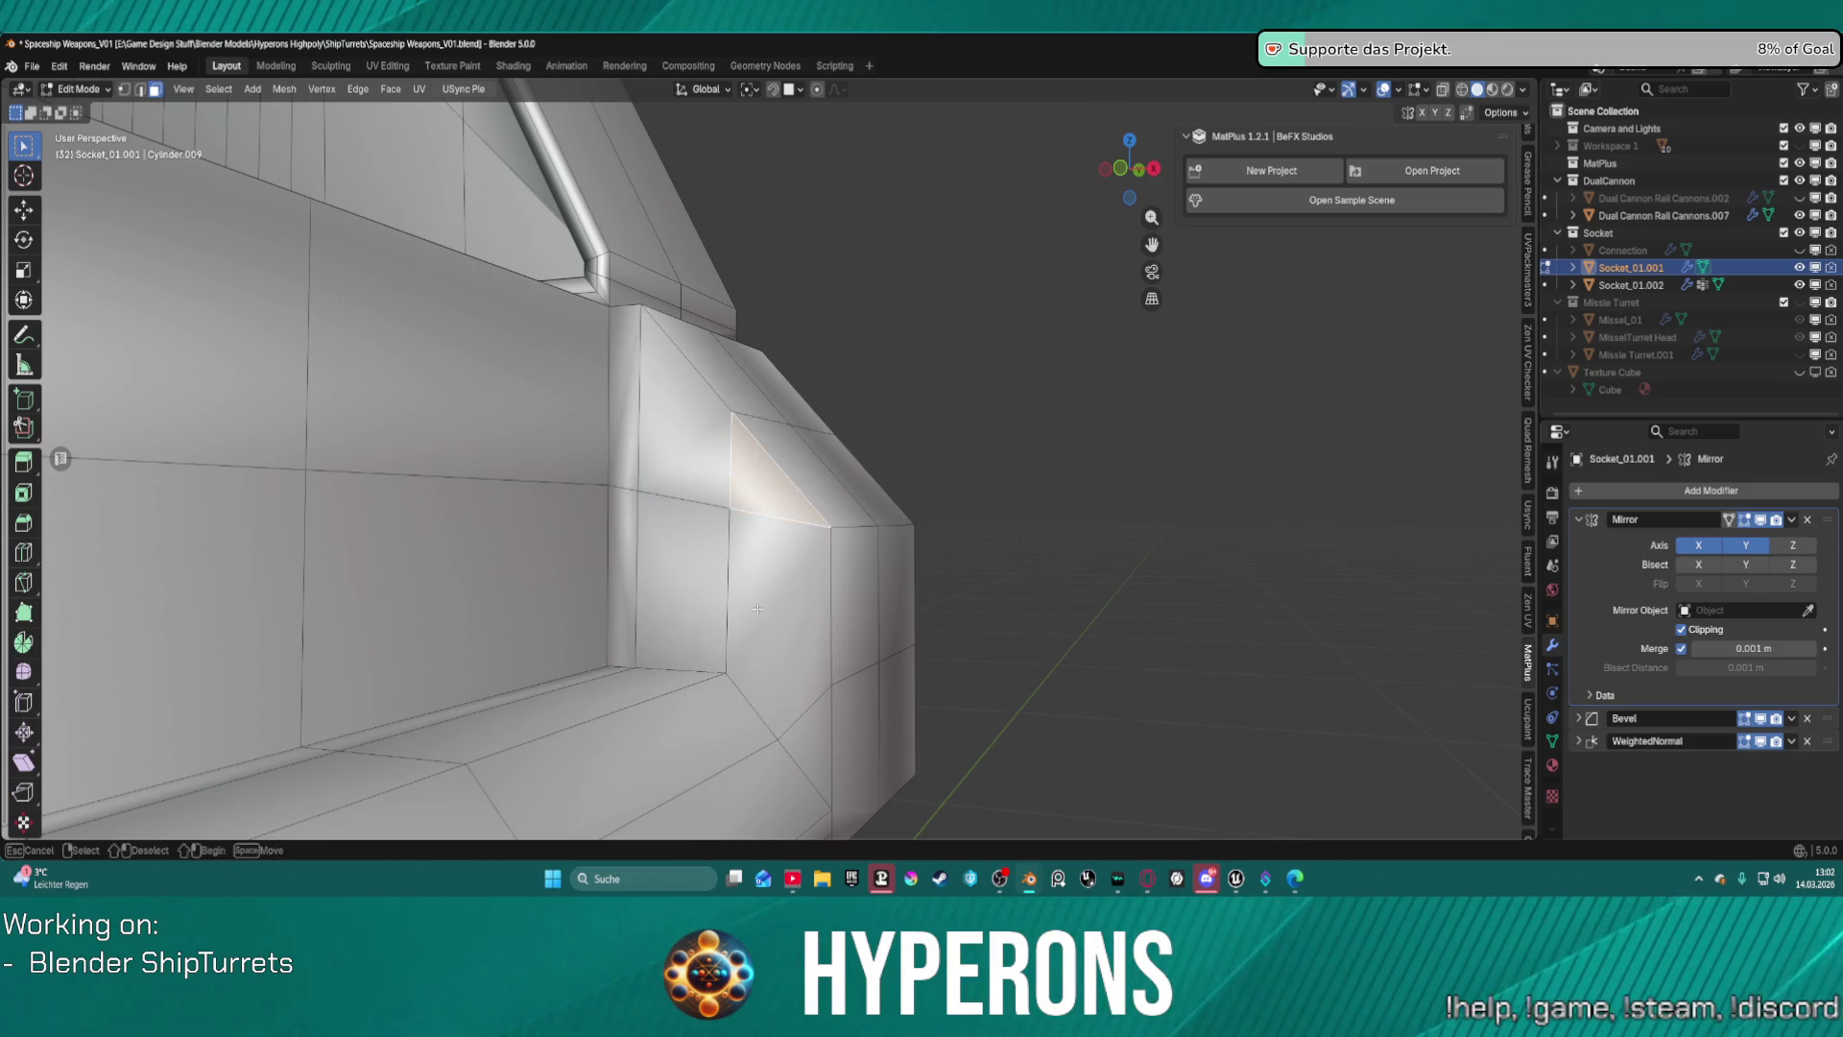
pyautogui.moveTo(759, 609); pyautogui.dragTo(854, 616)
pyautogui.click(786, 703)
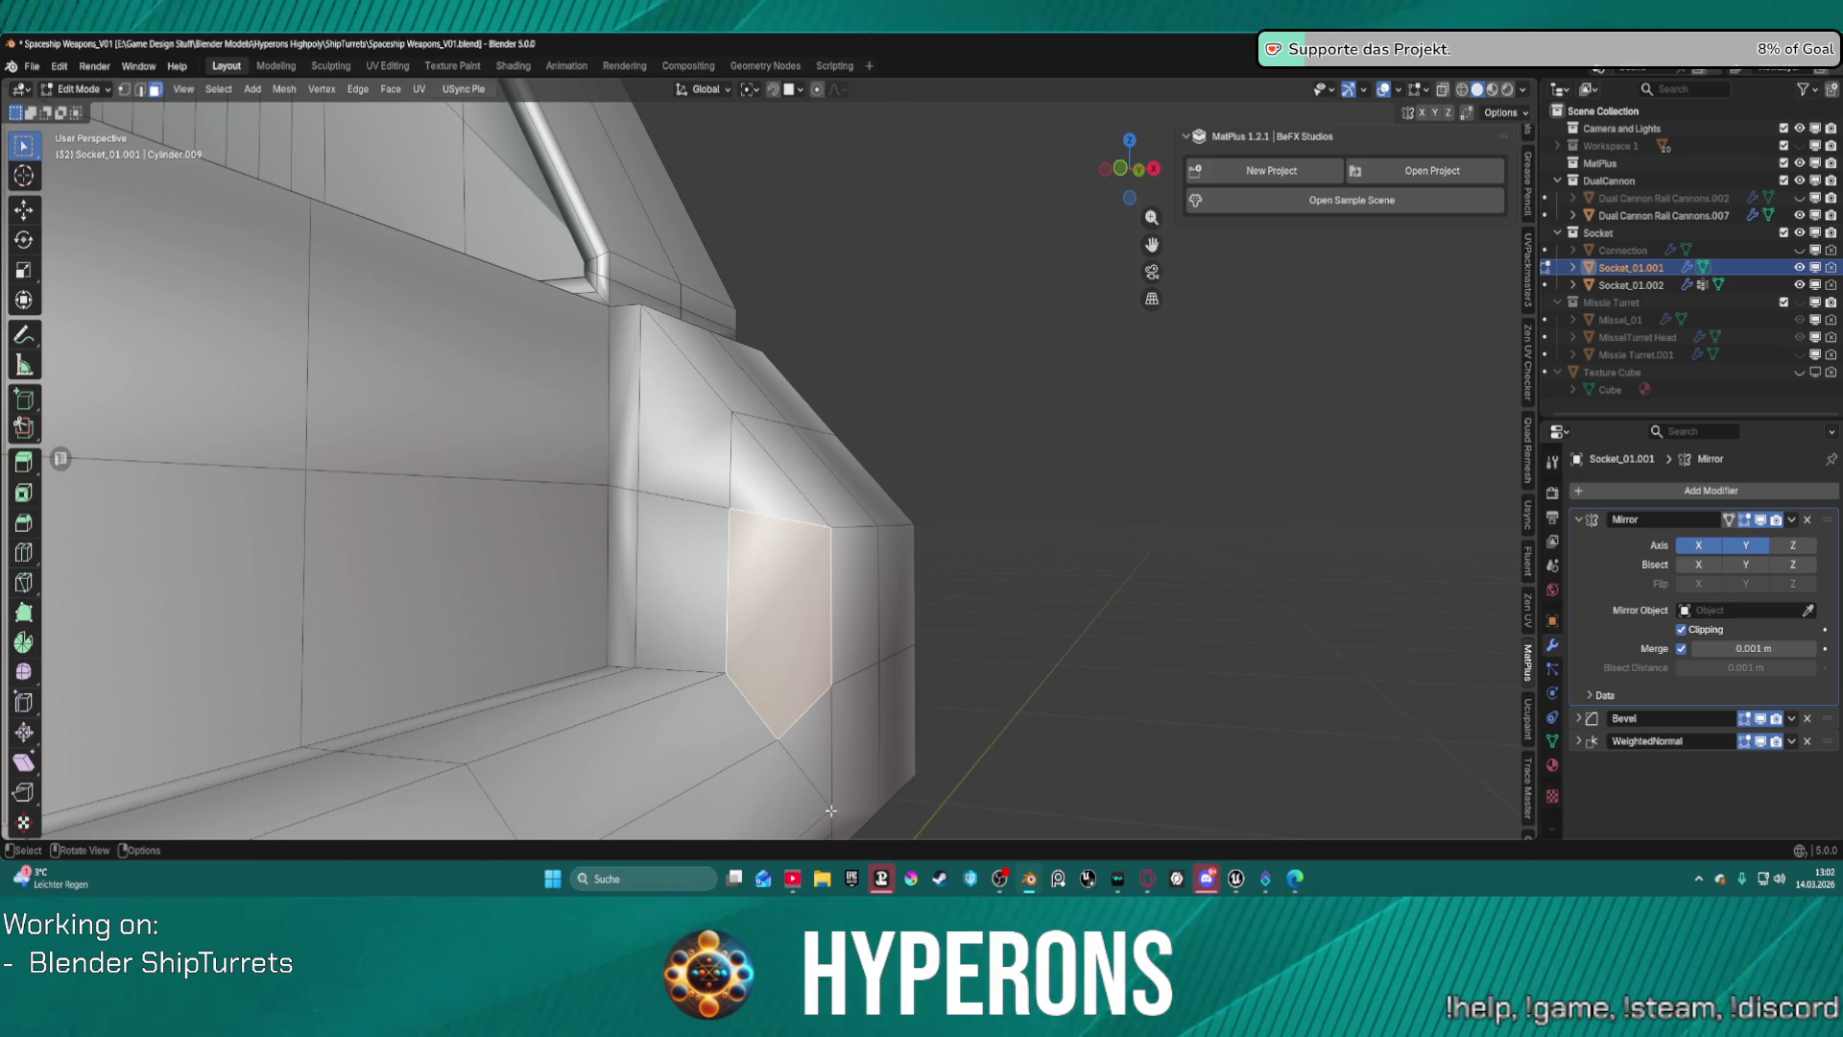
pyautogui.press('1')
pyautogui.click(805, 711)
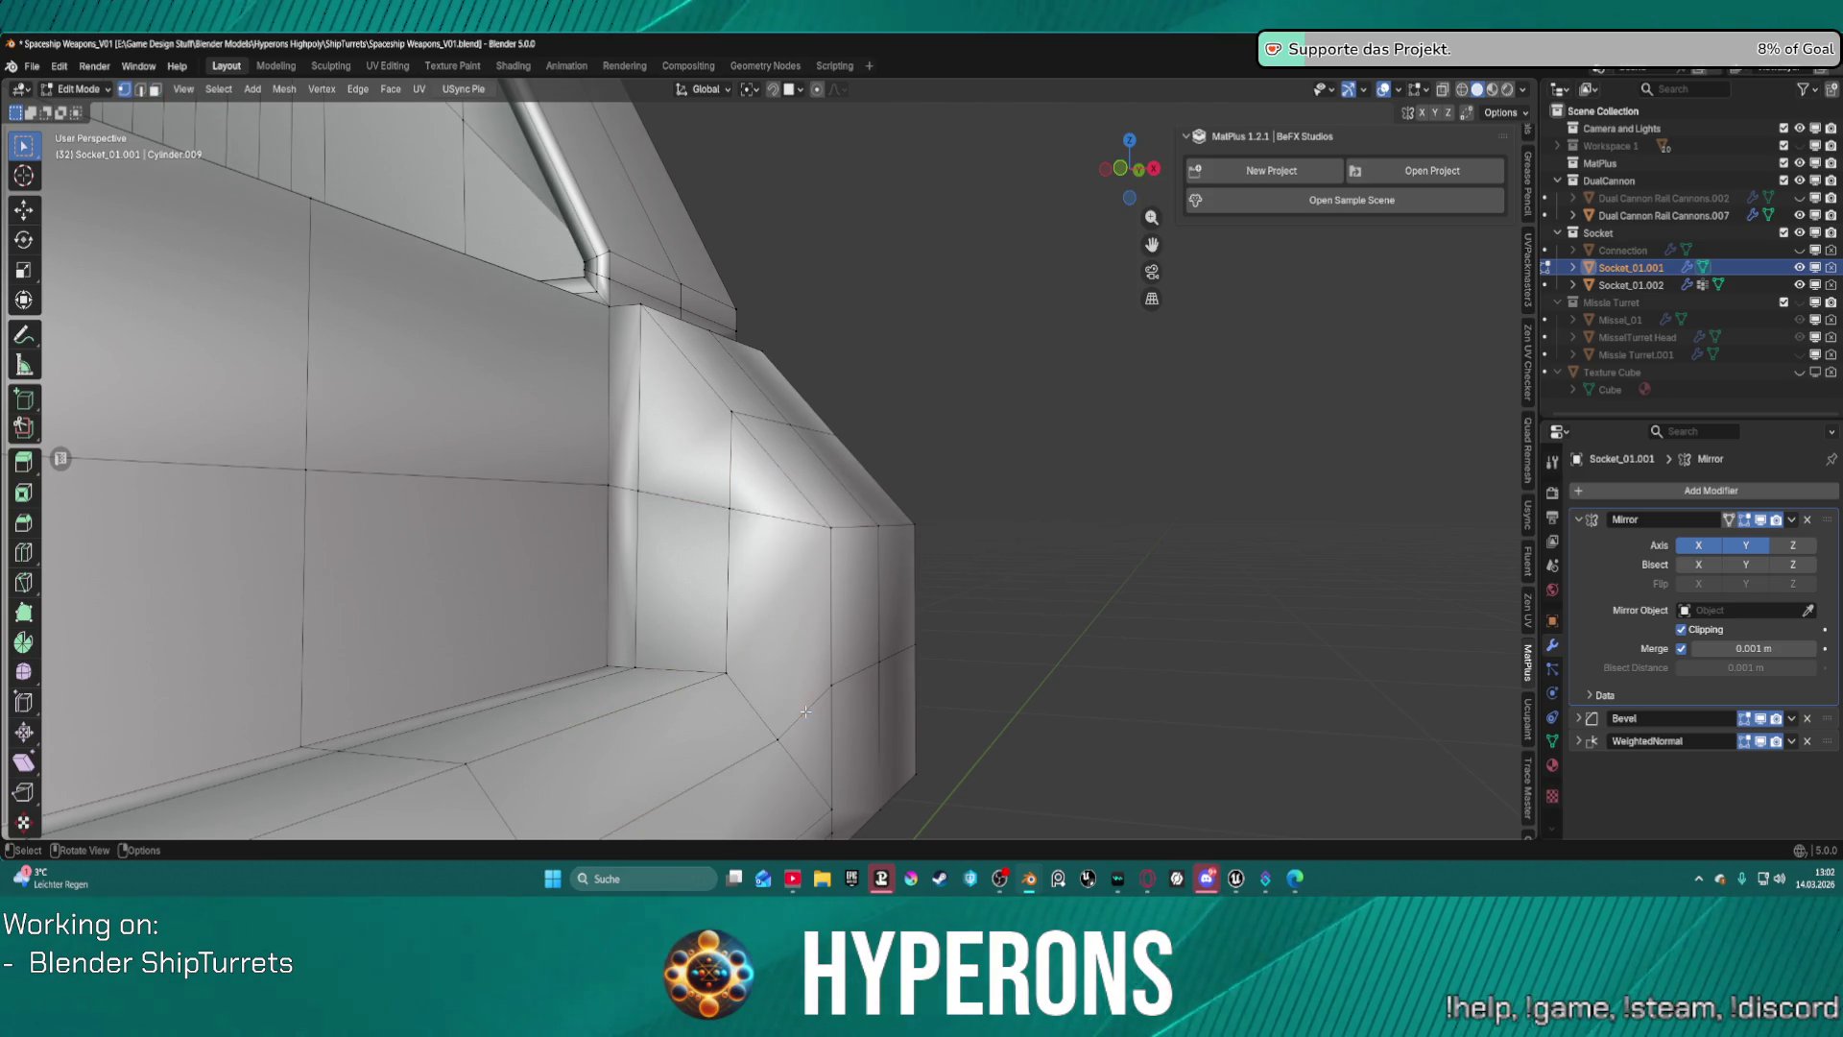
pyautogui.press('2')
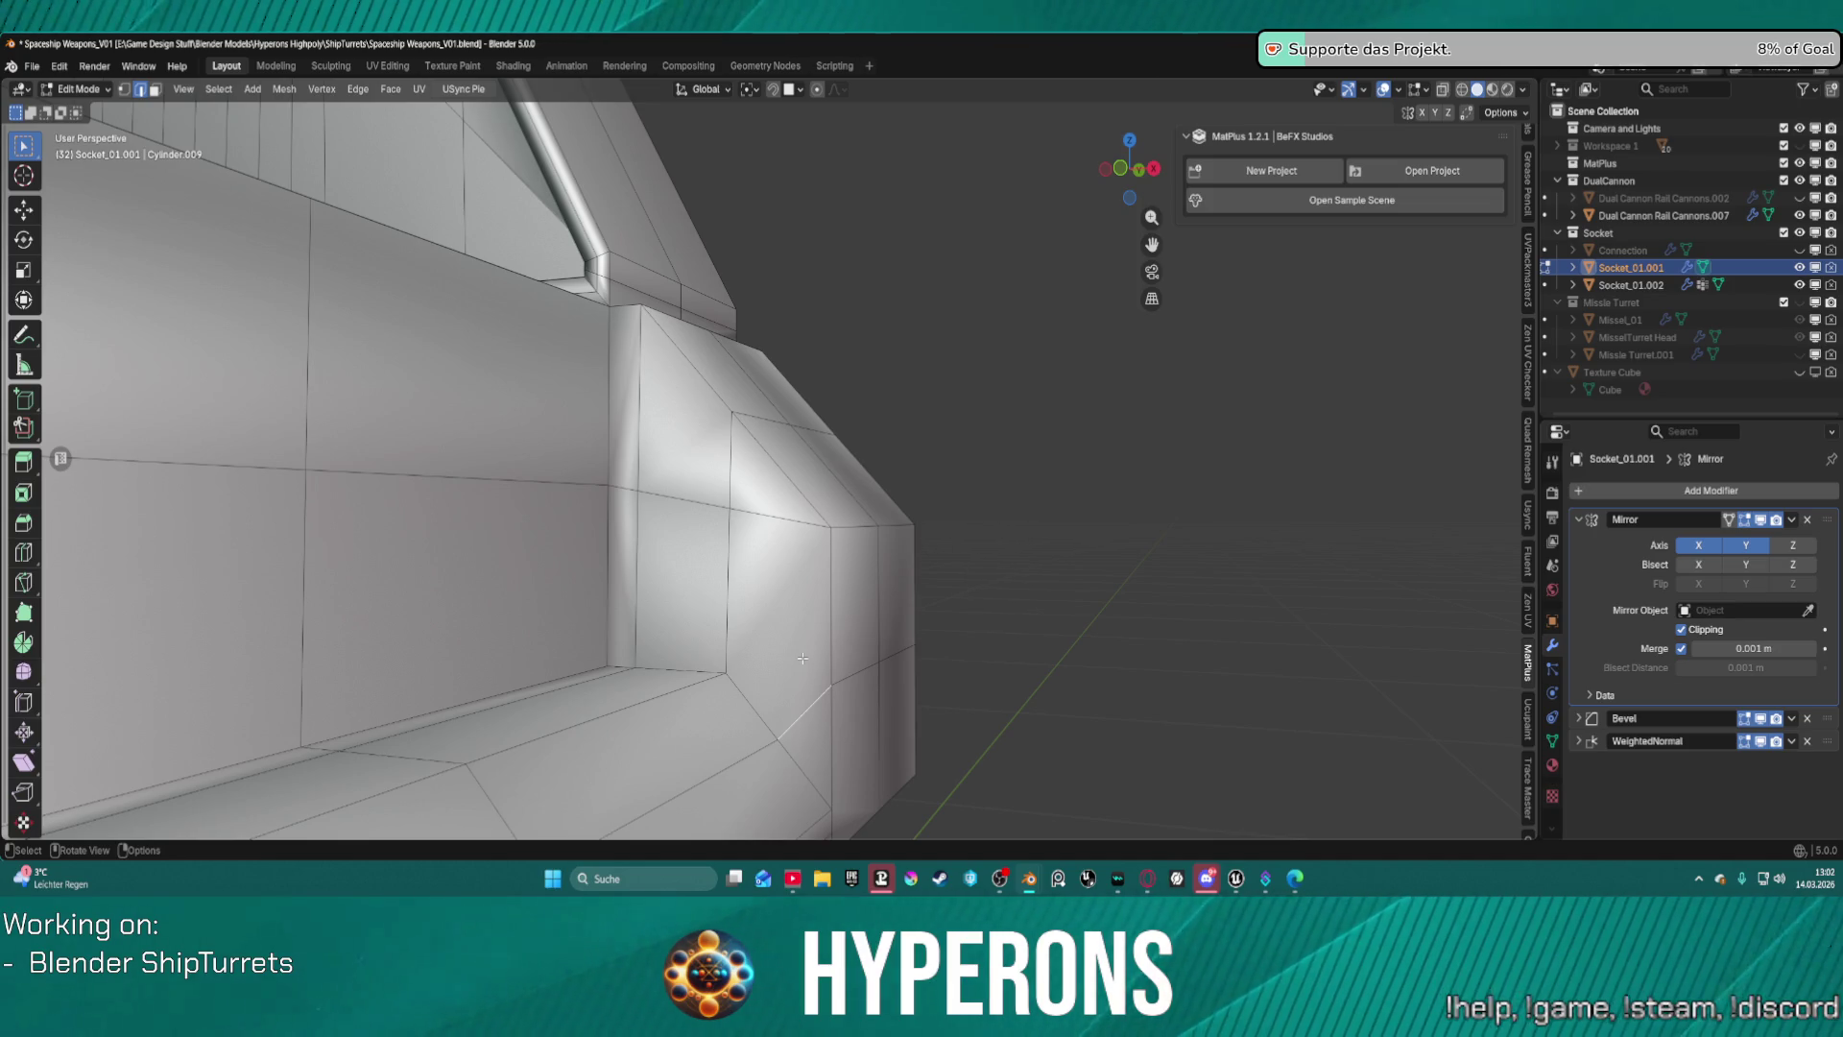
pyautogui.rightClick(804, 662)
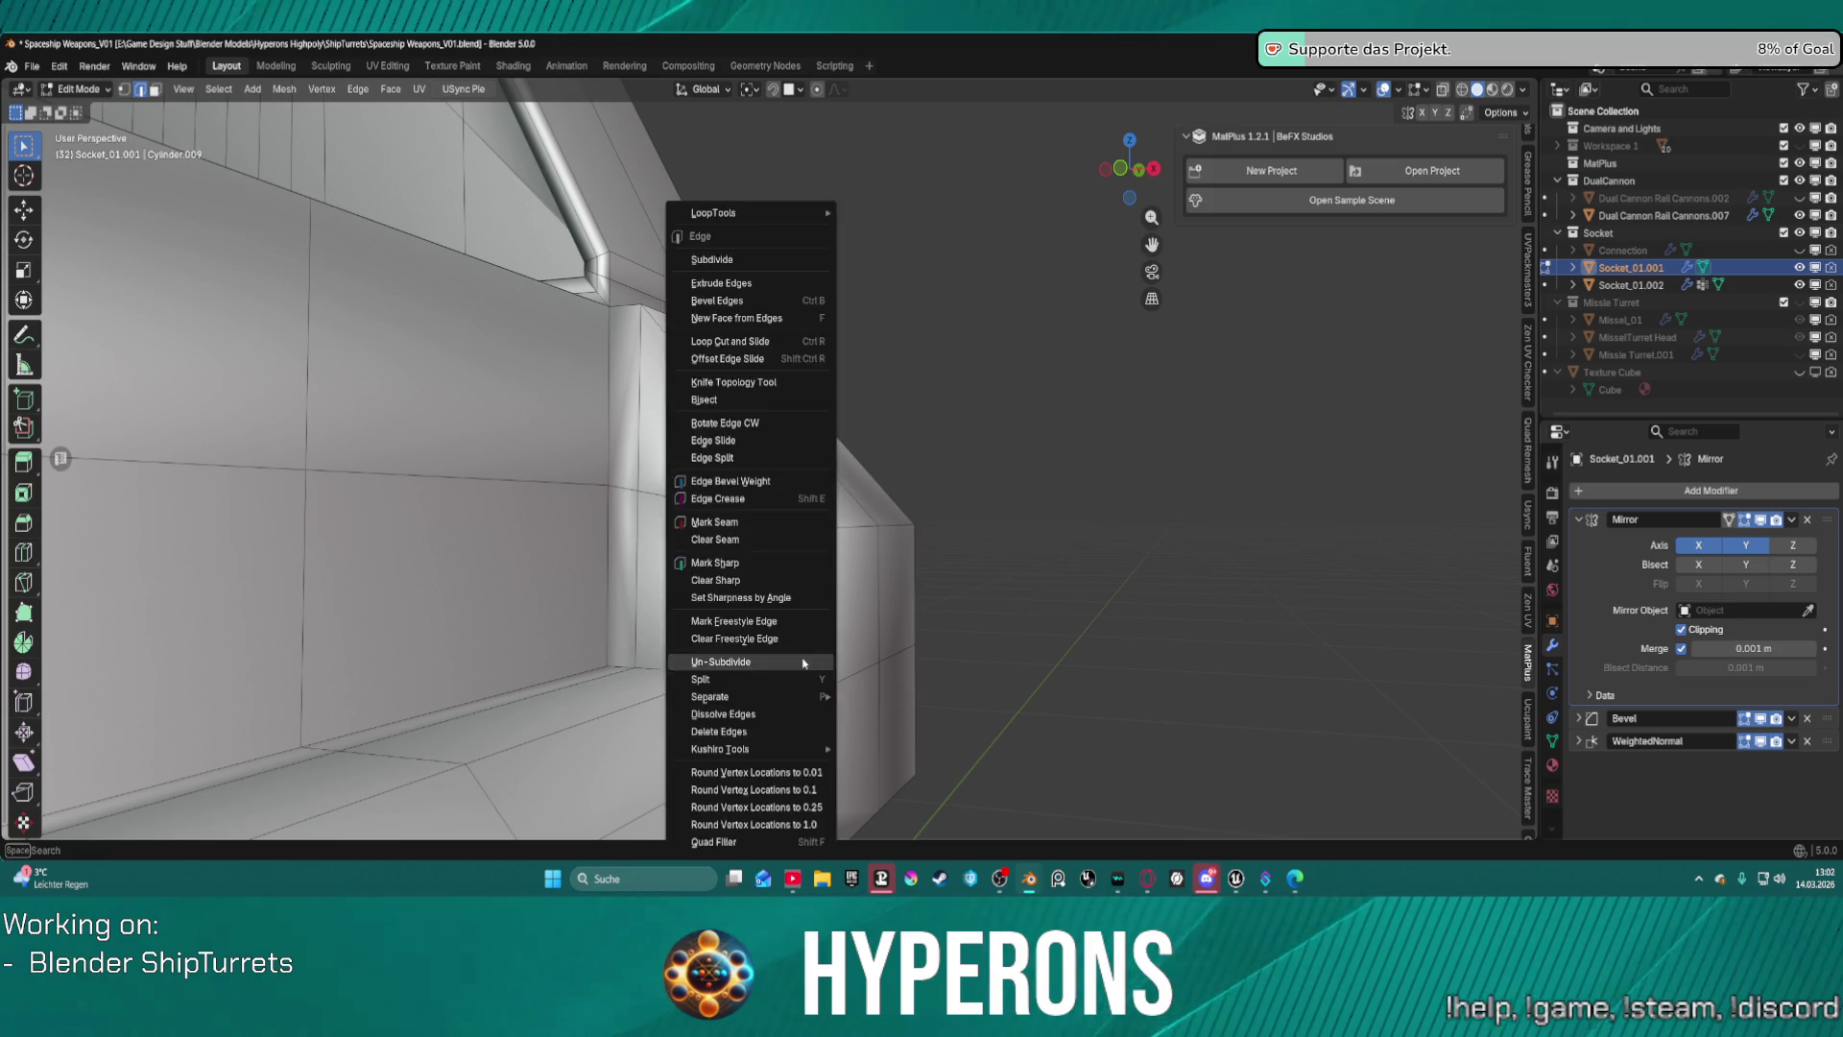
# Subdivide the selected edges and nudge the lower corner vertex along X.
pyautogui.press('s')
pyautogui.click(807, 714)
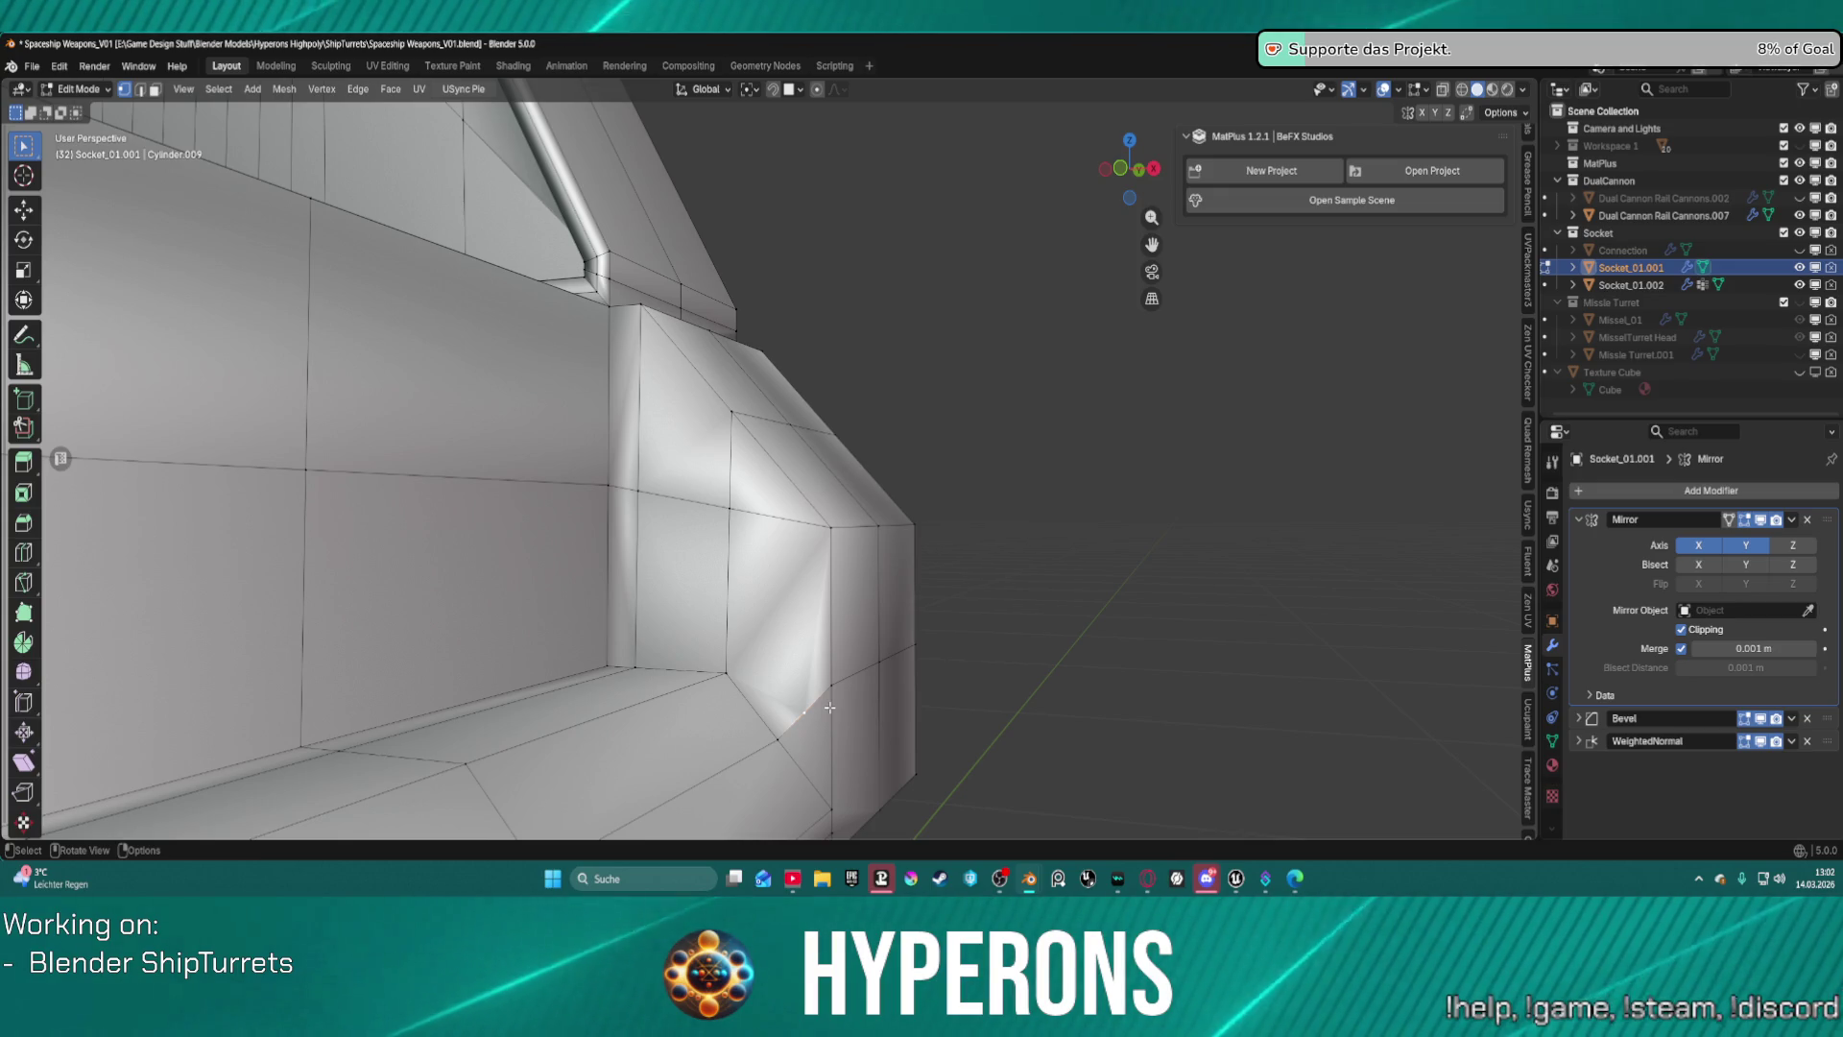
pyautogui.press('g')
pyautogui.press('x')
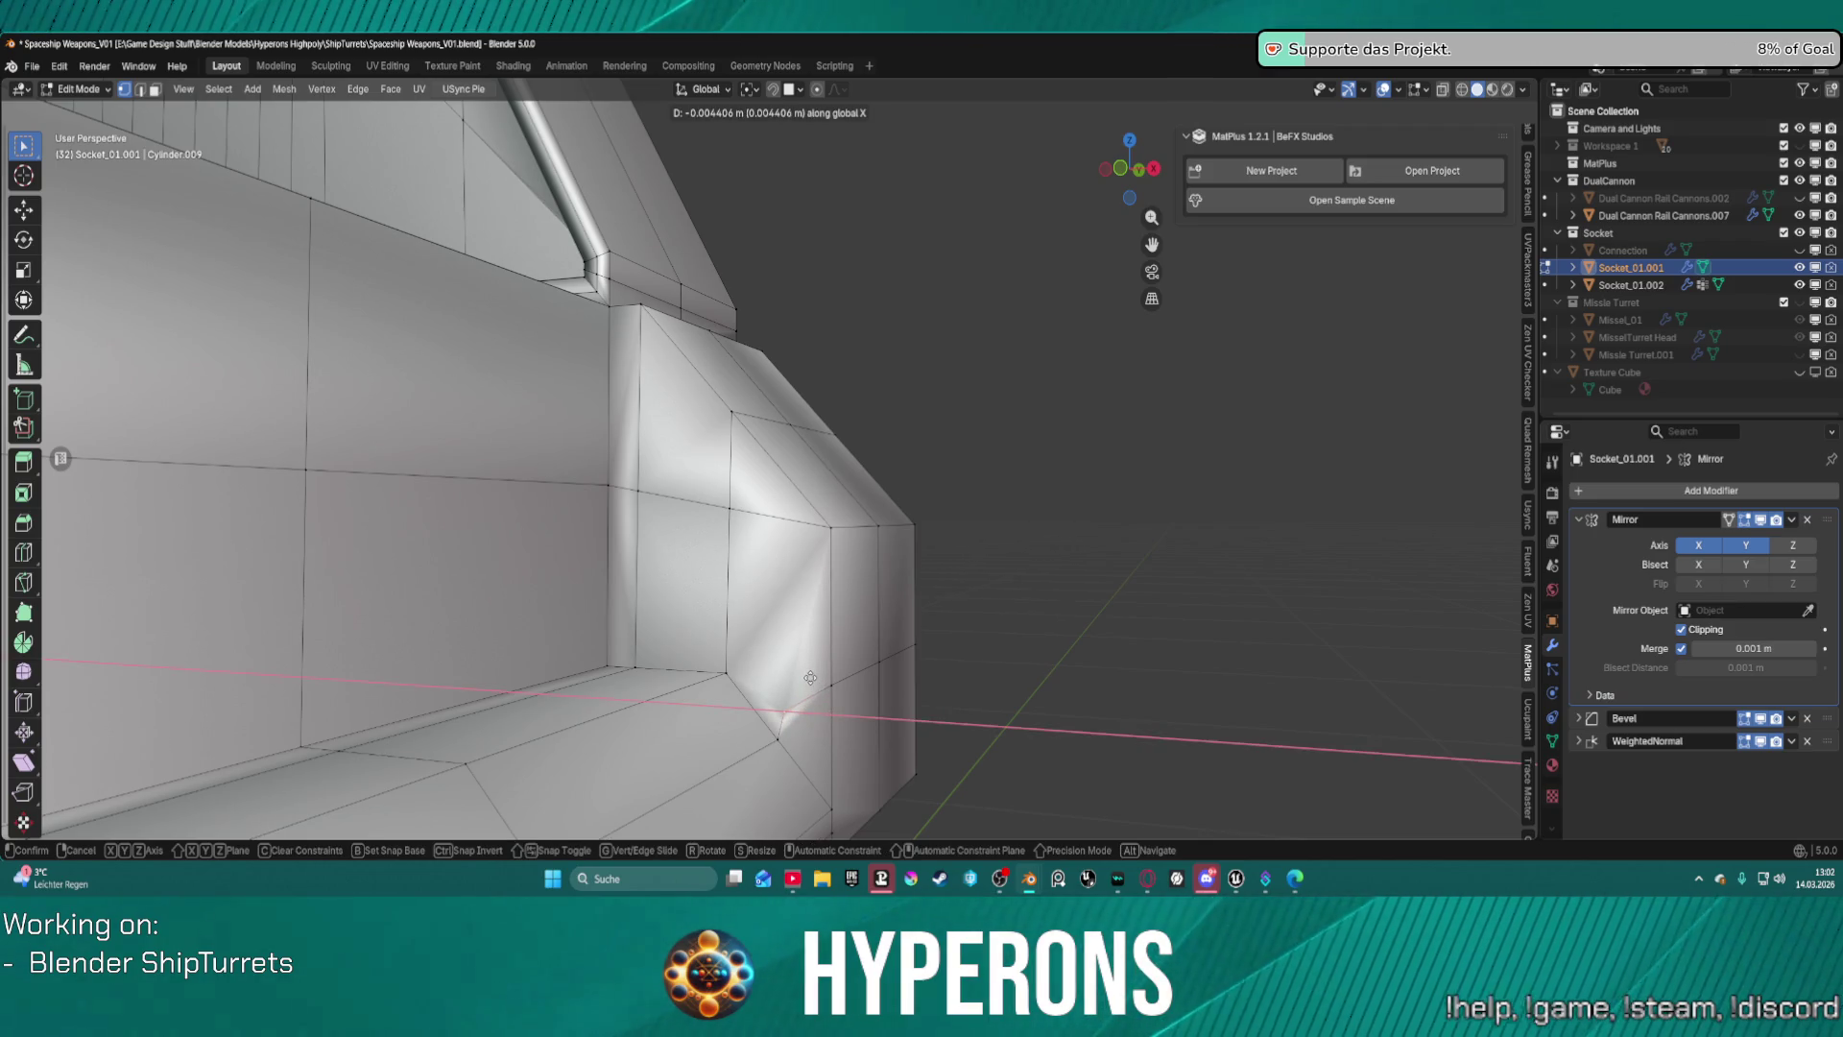
pyautogui.click(810, 678)
# Raise the inner corner vertex 0.005822 m along Z.
pyautogui.press('g')
pyautogui.press('z')
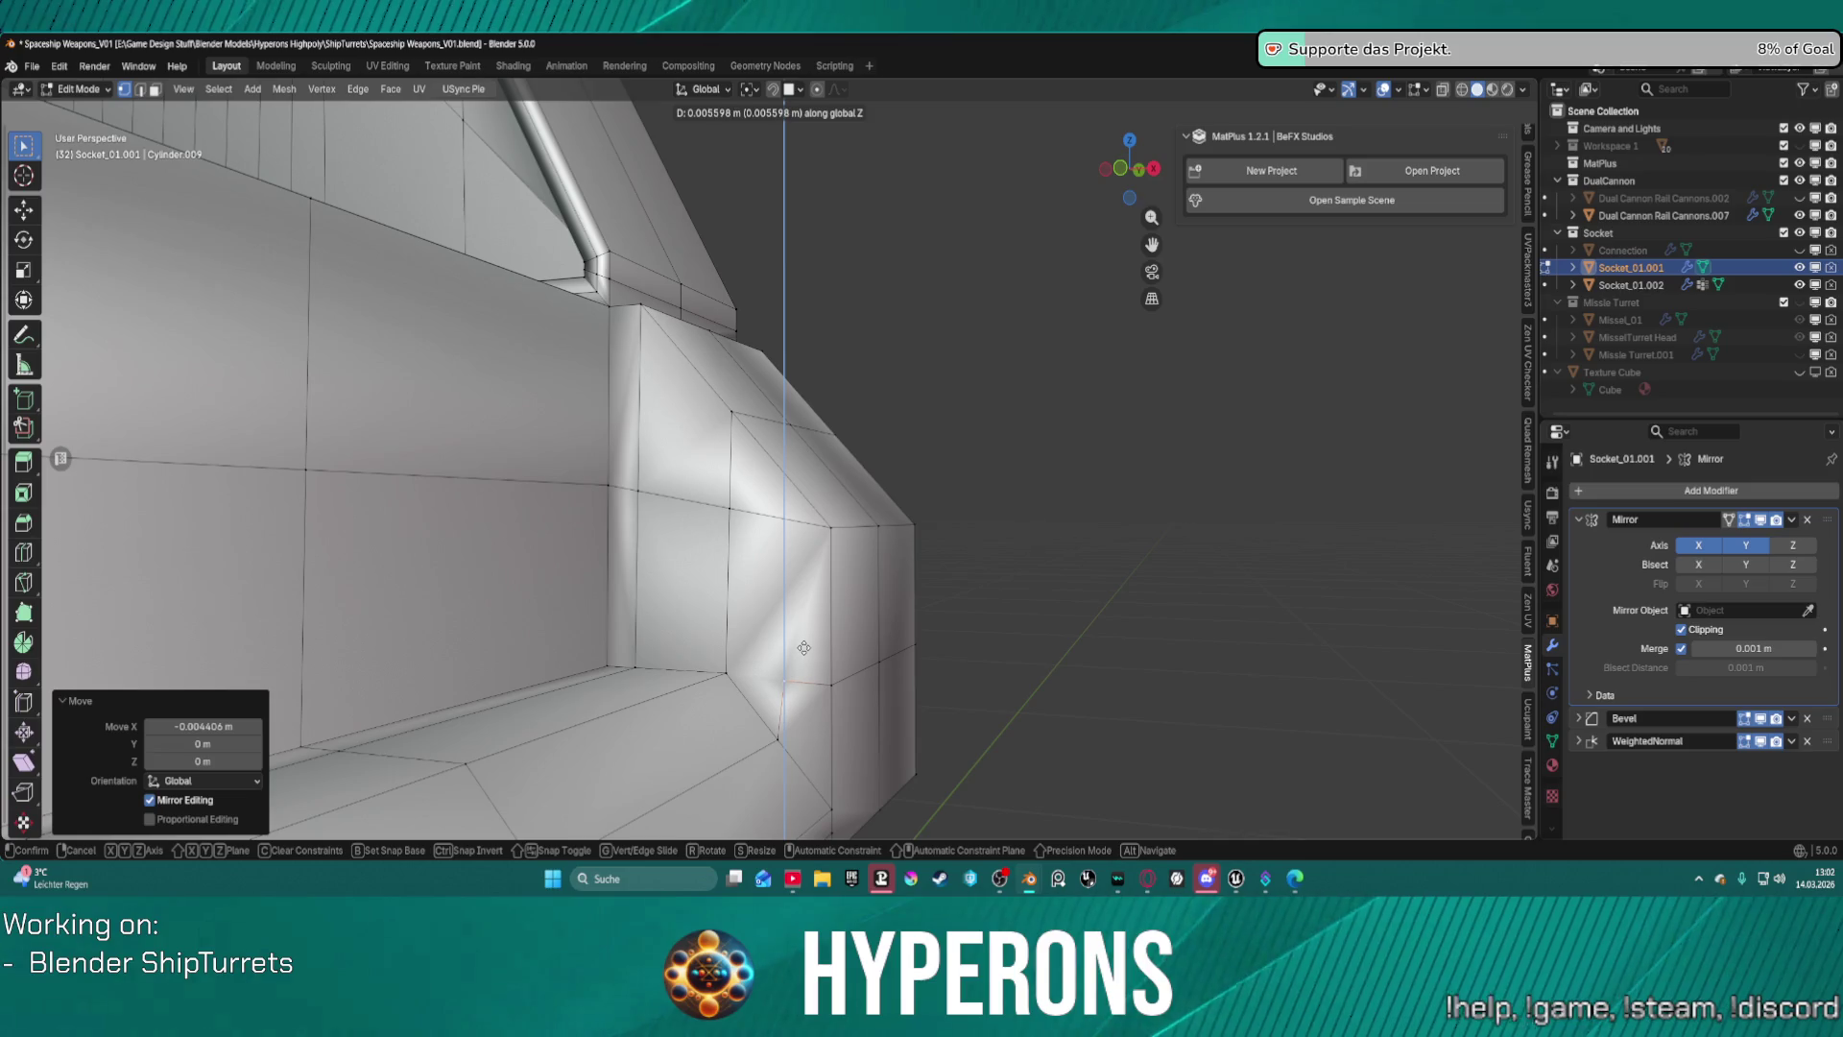
pyautogui.click(803, 646)
pyautogui.scroll(5, 988, 646)
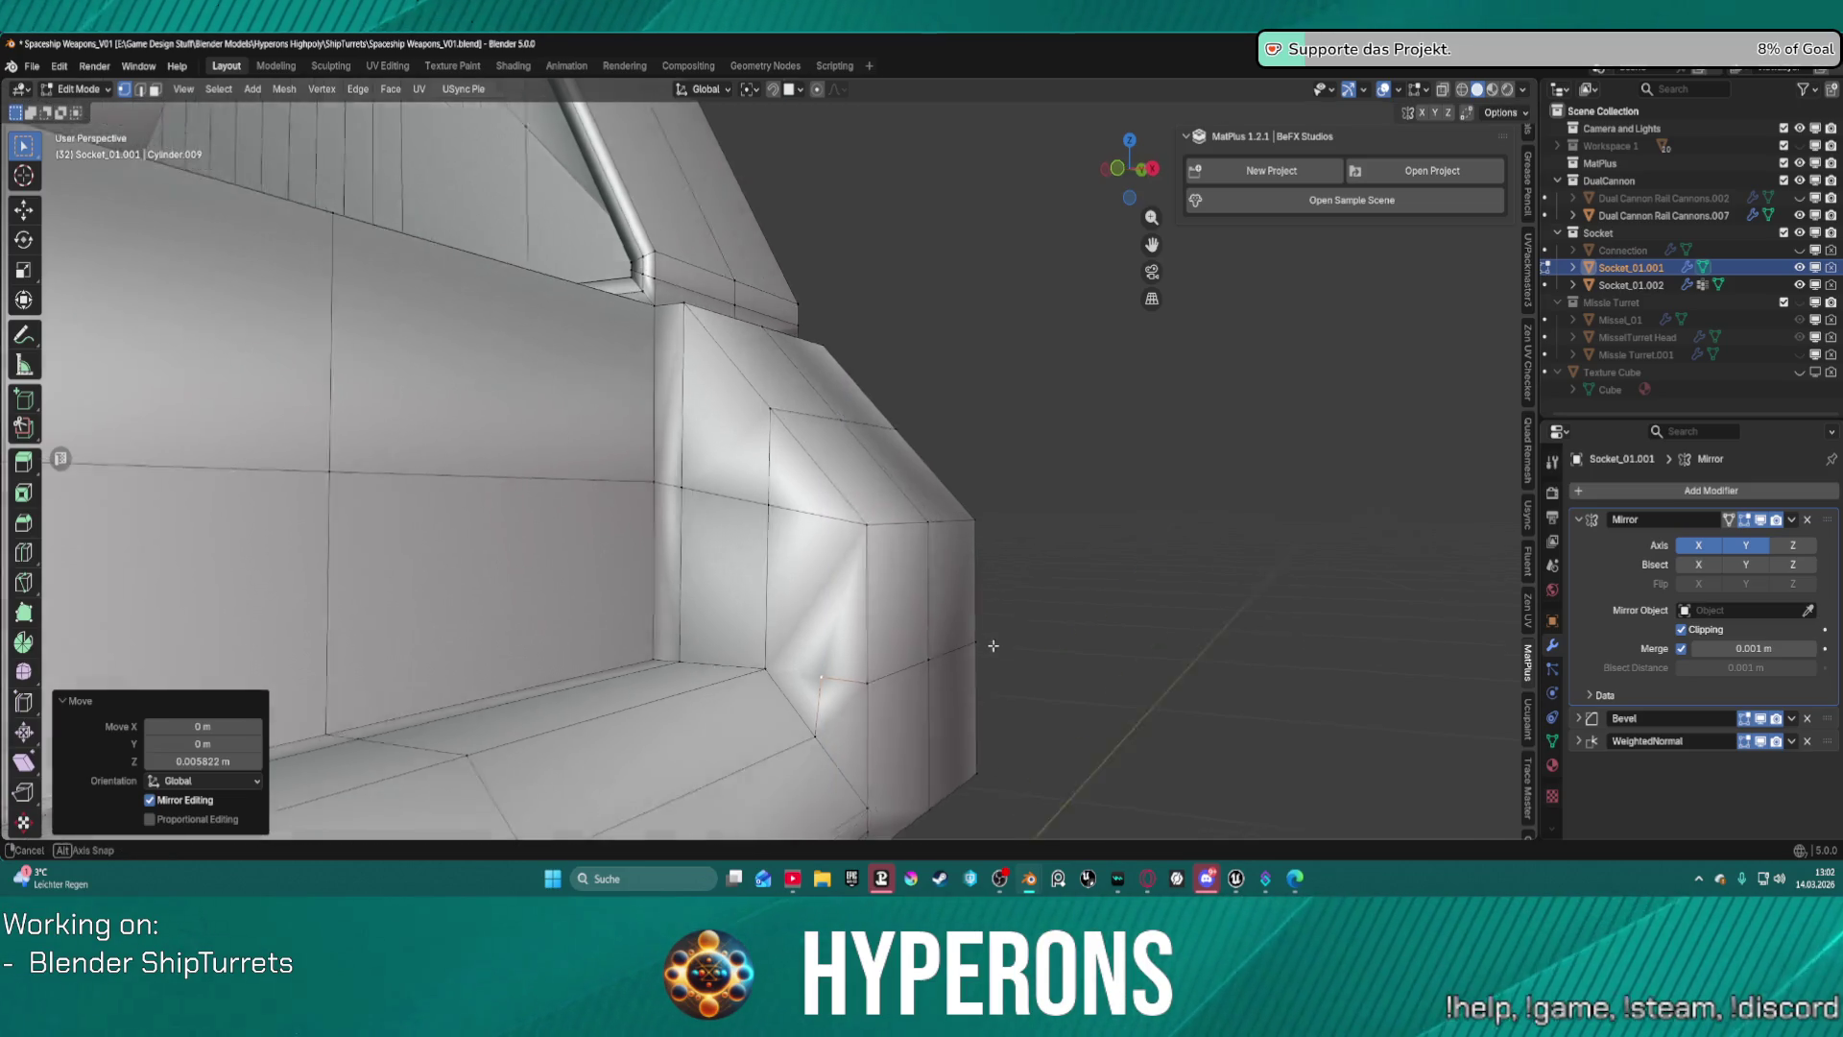
pyautogui.moveTo(988, 646)
pyautogui.mouseDown(button='middle')
pyautogui.moveTo(797, 340)
pyautogui.moveTo(983, 527)
pyautogui.moveTo(690, 446)
pyautogui.moveTo(839, 461)
pyautogui.mouseUp(button='middle')
pyautogui.scroll(3, 967, 634)
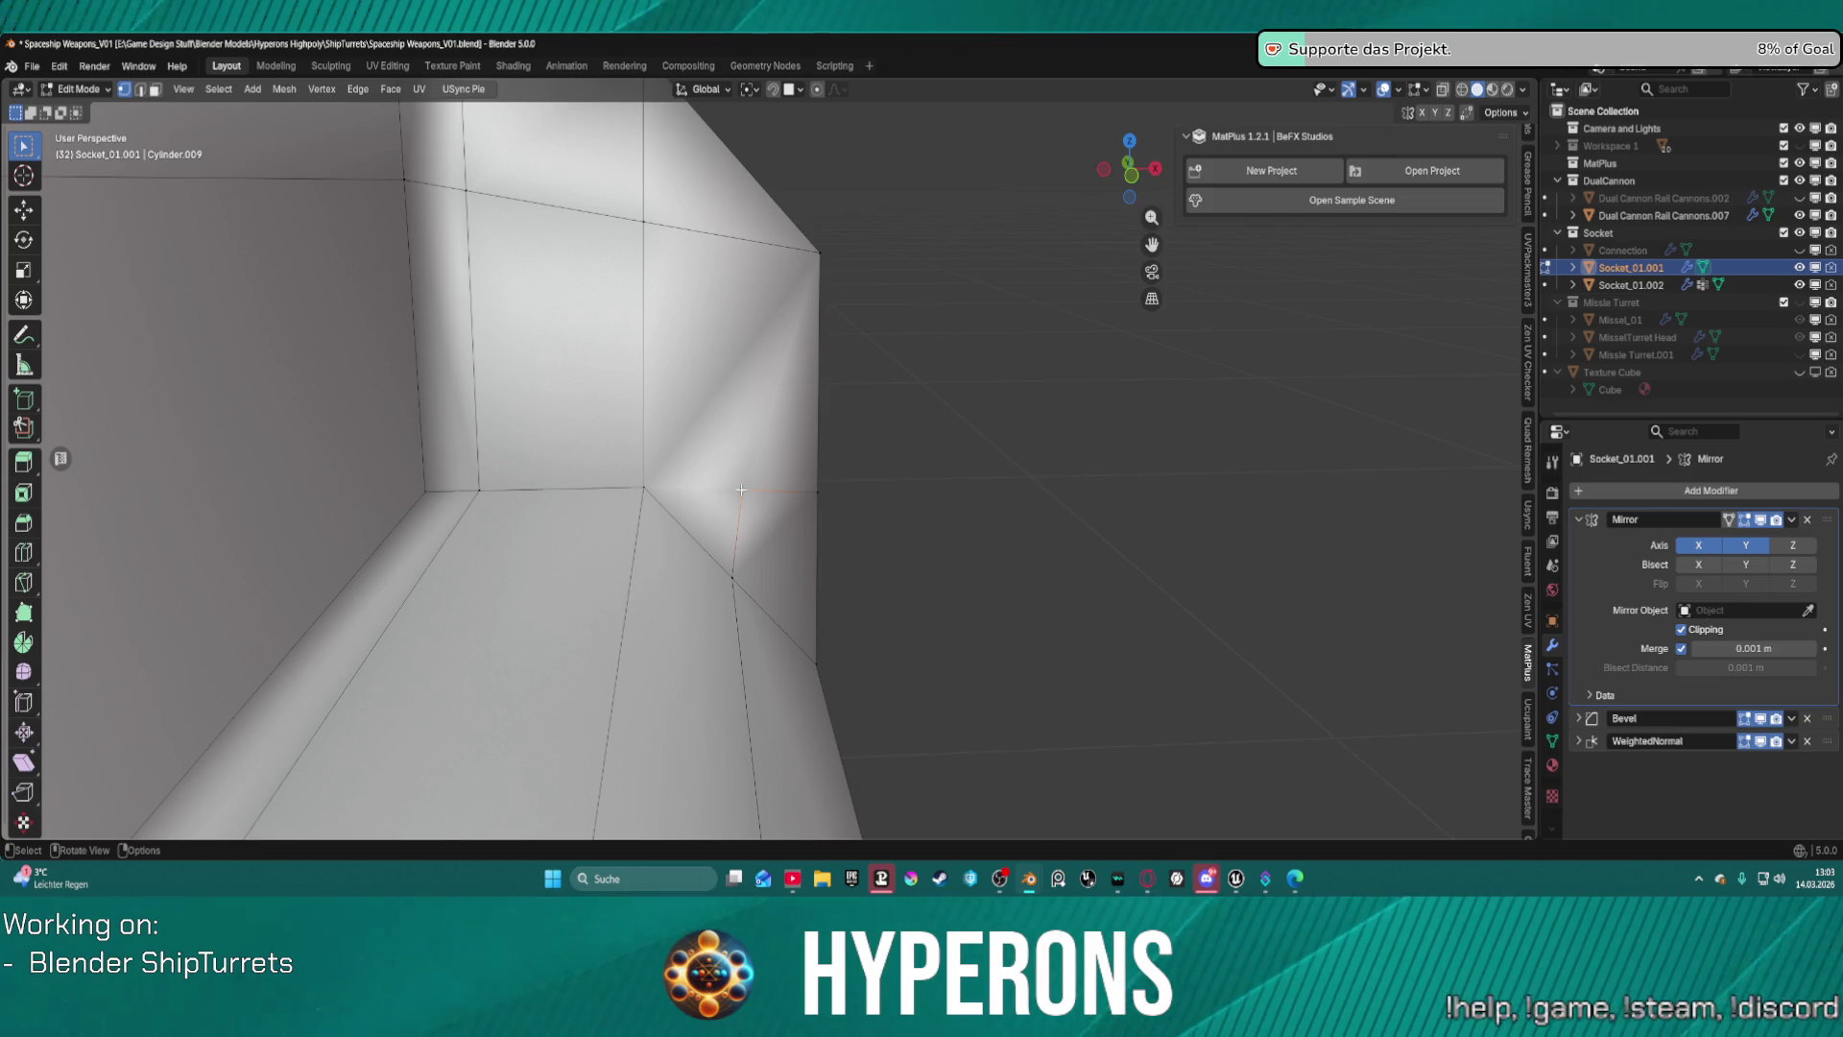
# Shift the corner vertex -0.000811 m along X, trying and undoing a vertex slide.
pyautogui.press('g')
pyautogui.press('x')
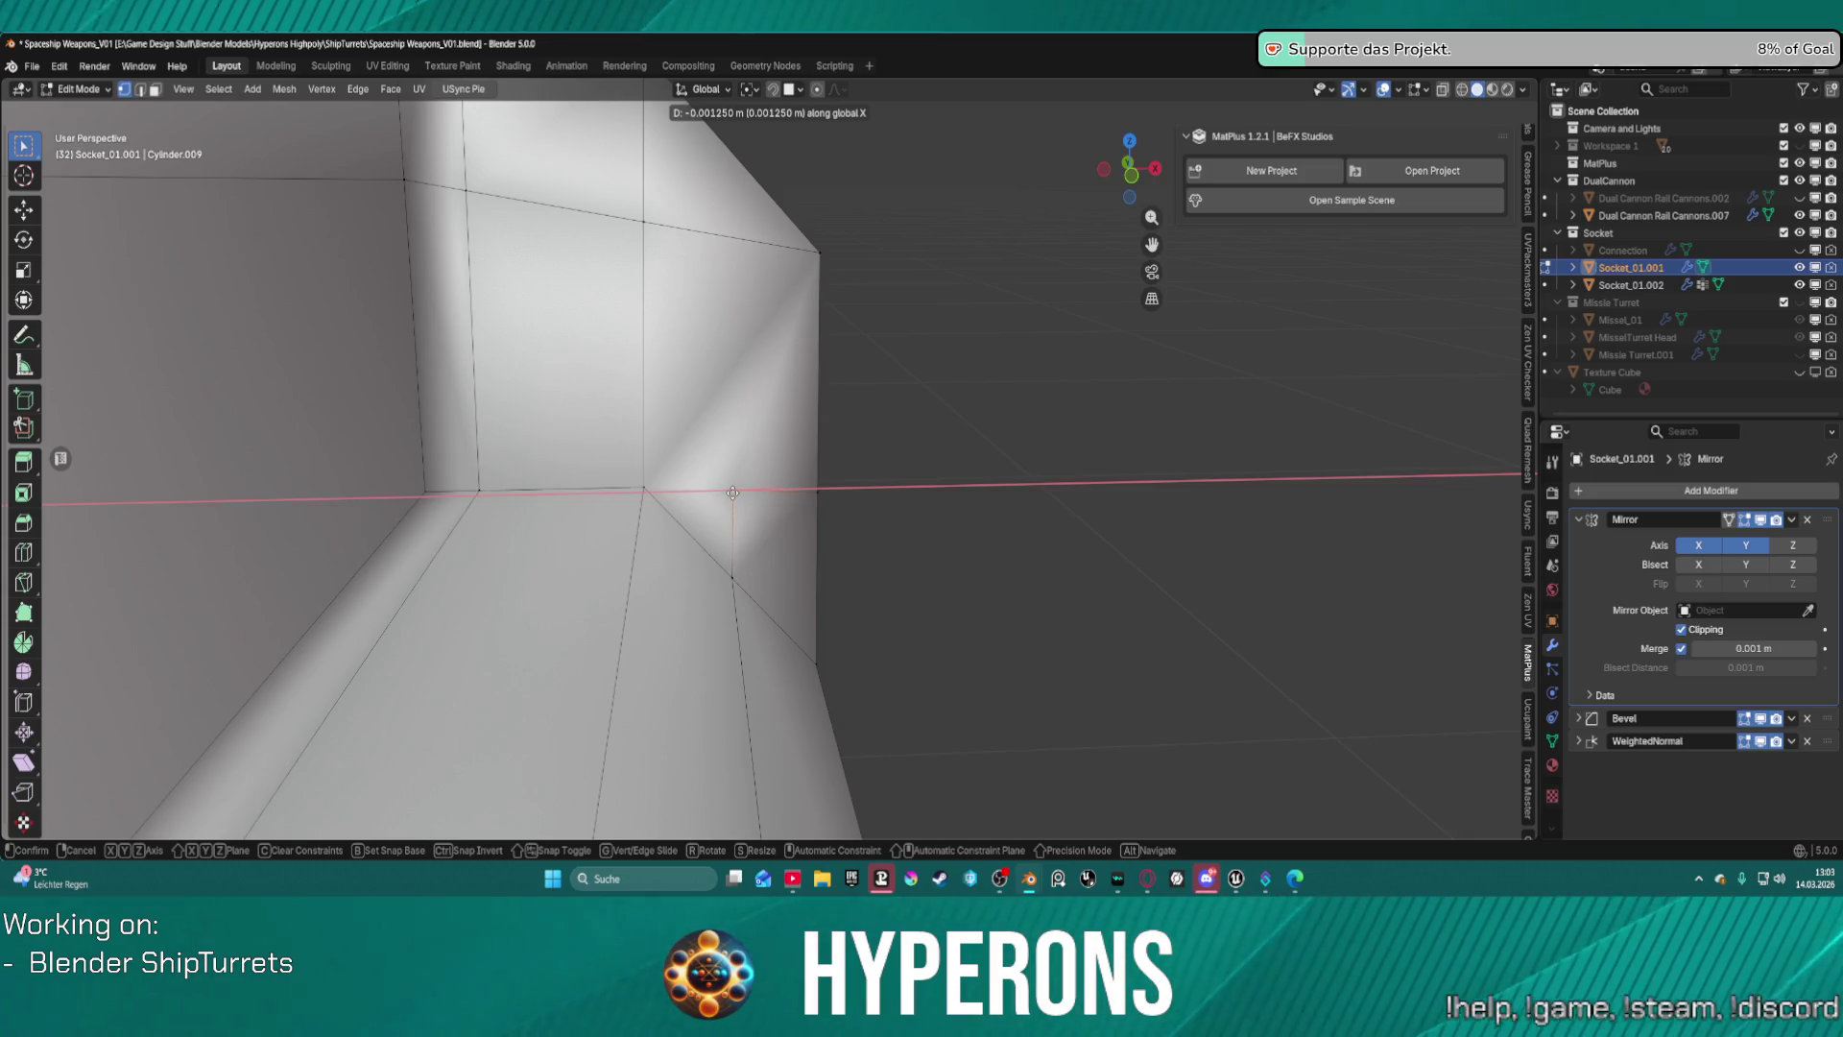
pyautogui.click(735, 493)
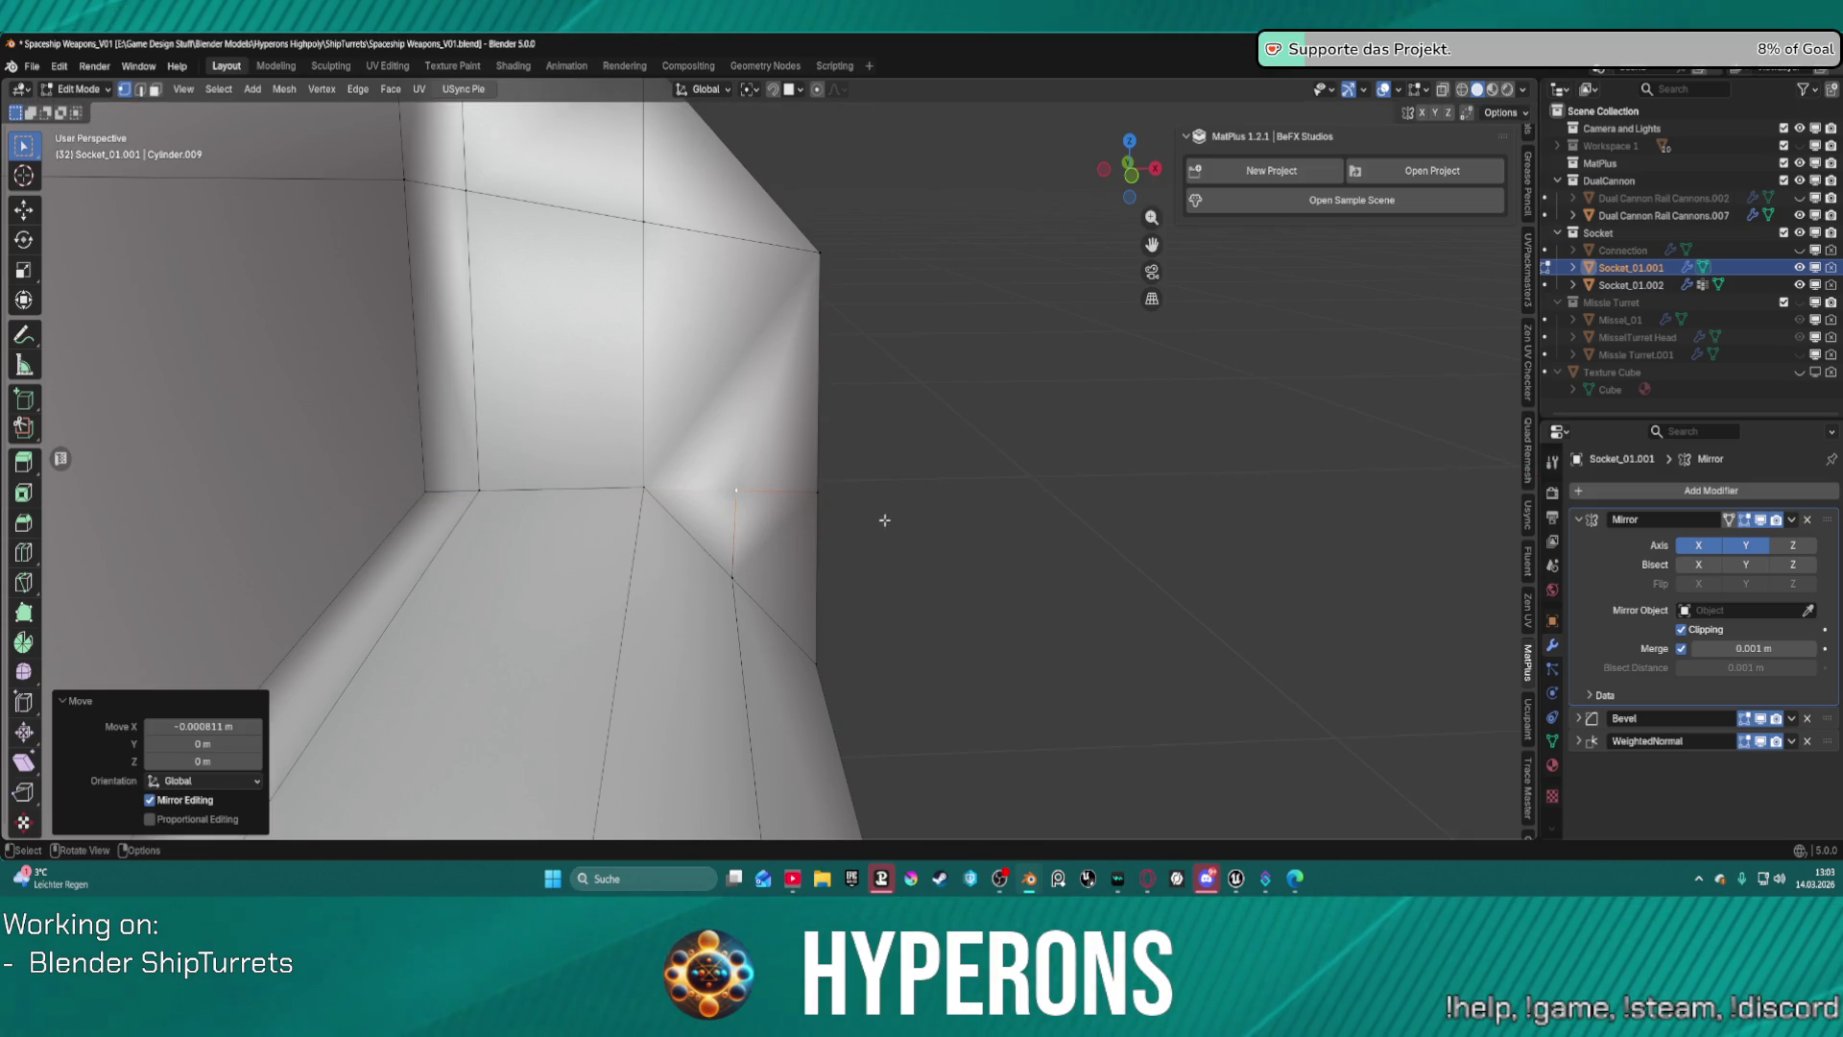
pyautogui.moveTo(884, 519)
pyautogui.mouseDown(button='middle')
pyautogui.moveTo(862, 470)
pyautogui.moveTo(913, 515)
pyautogui.mouseUp(button='middle')
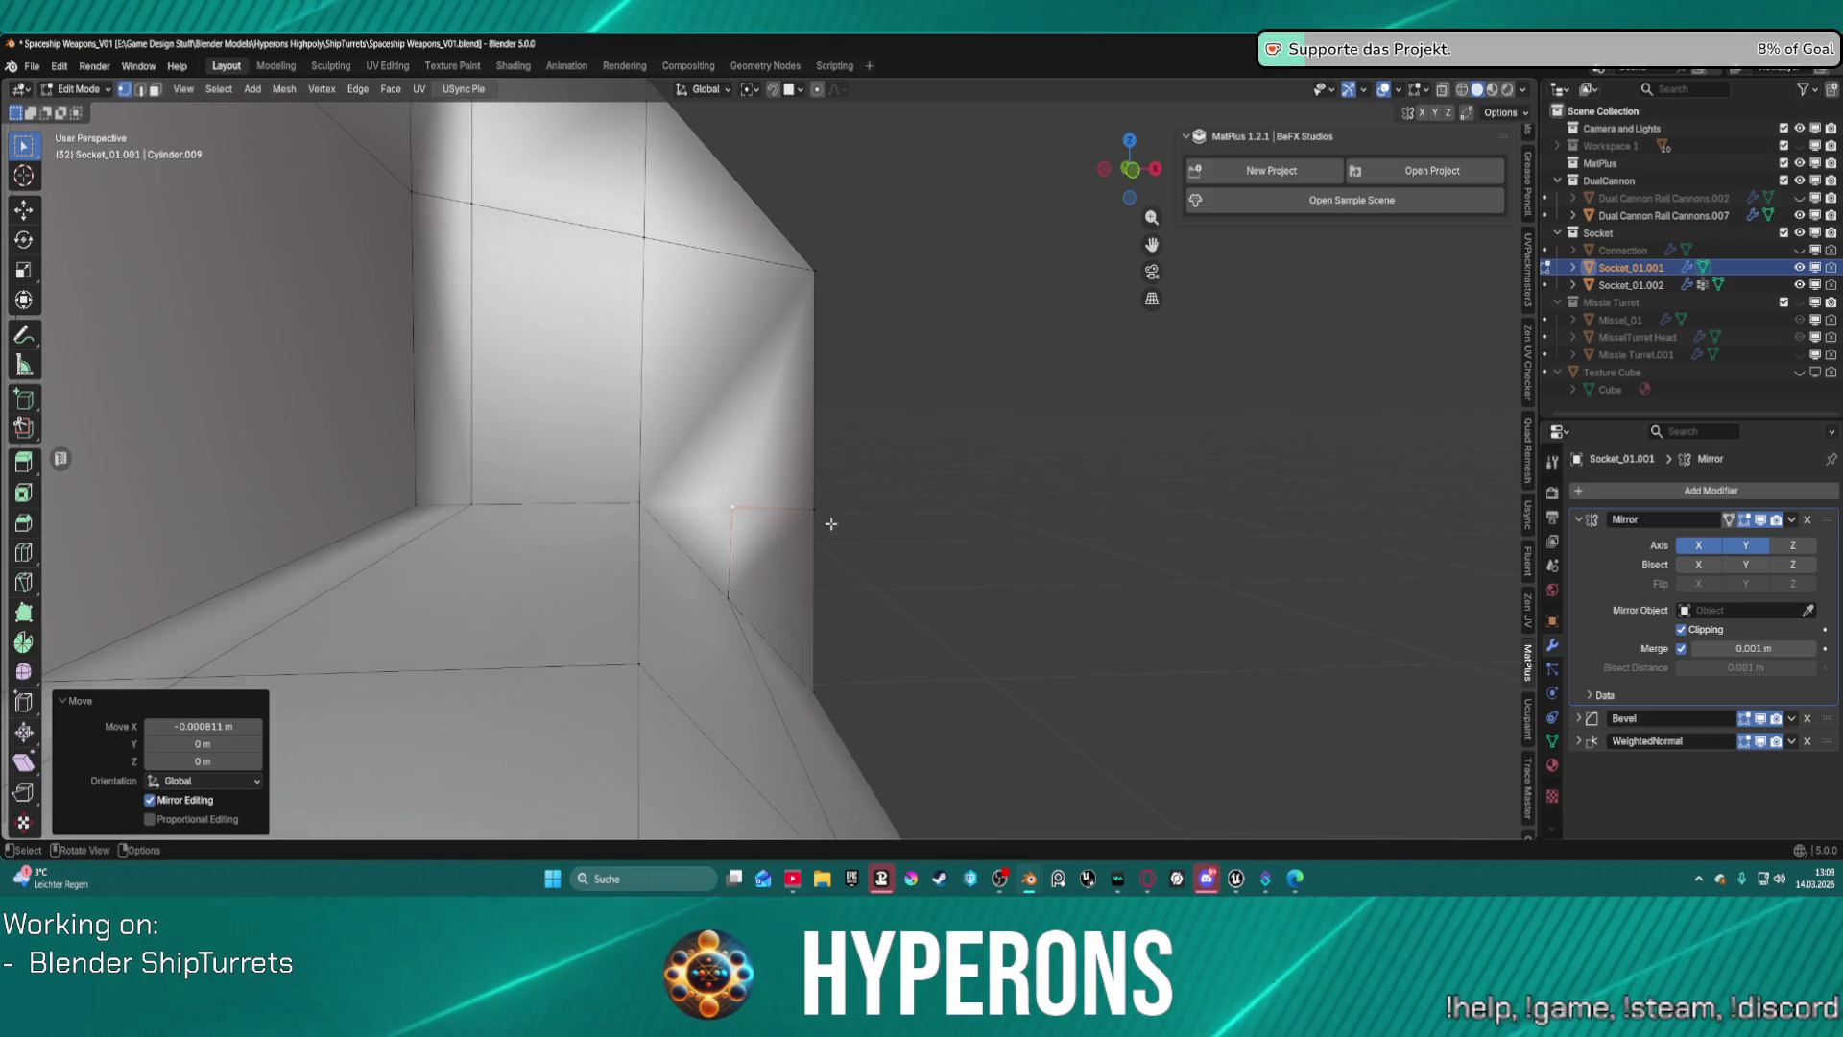
pyautogui.press('g')
pyautogui.press('g')
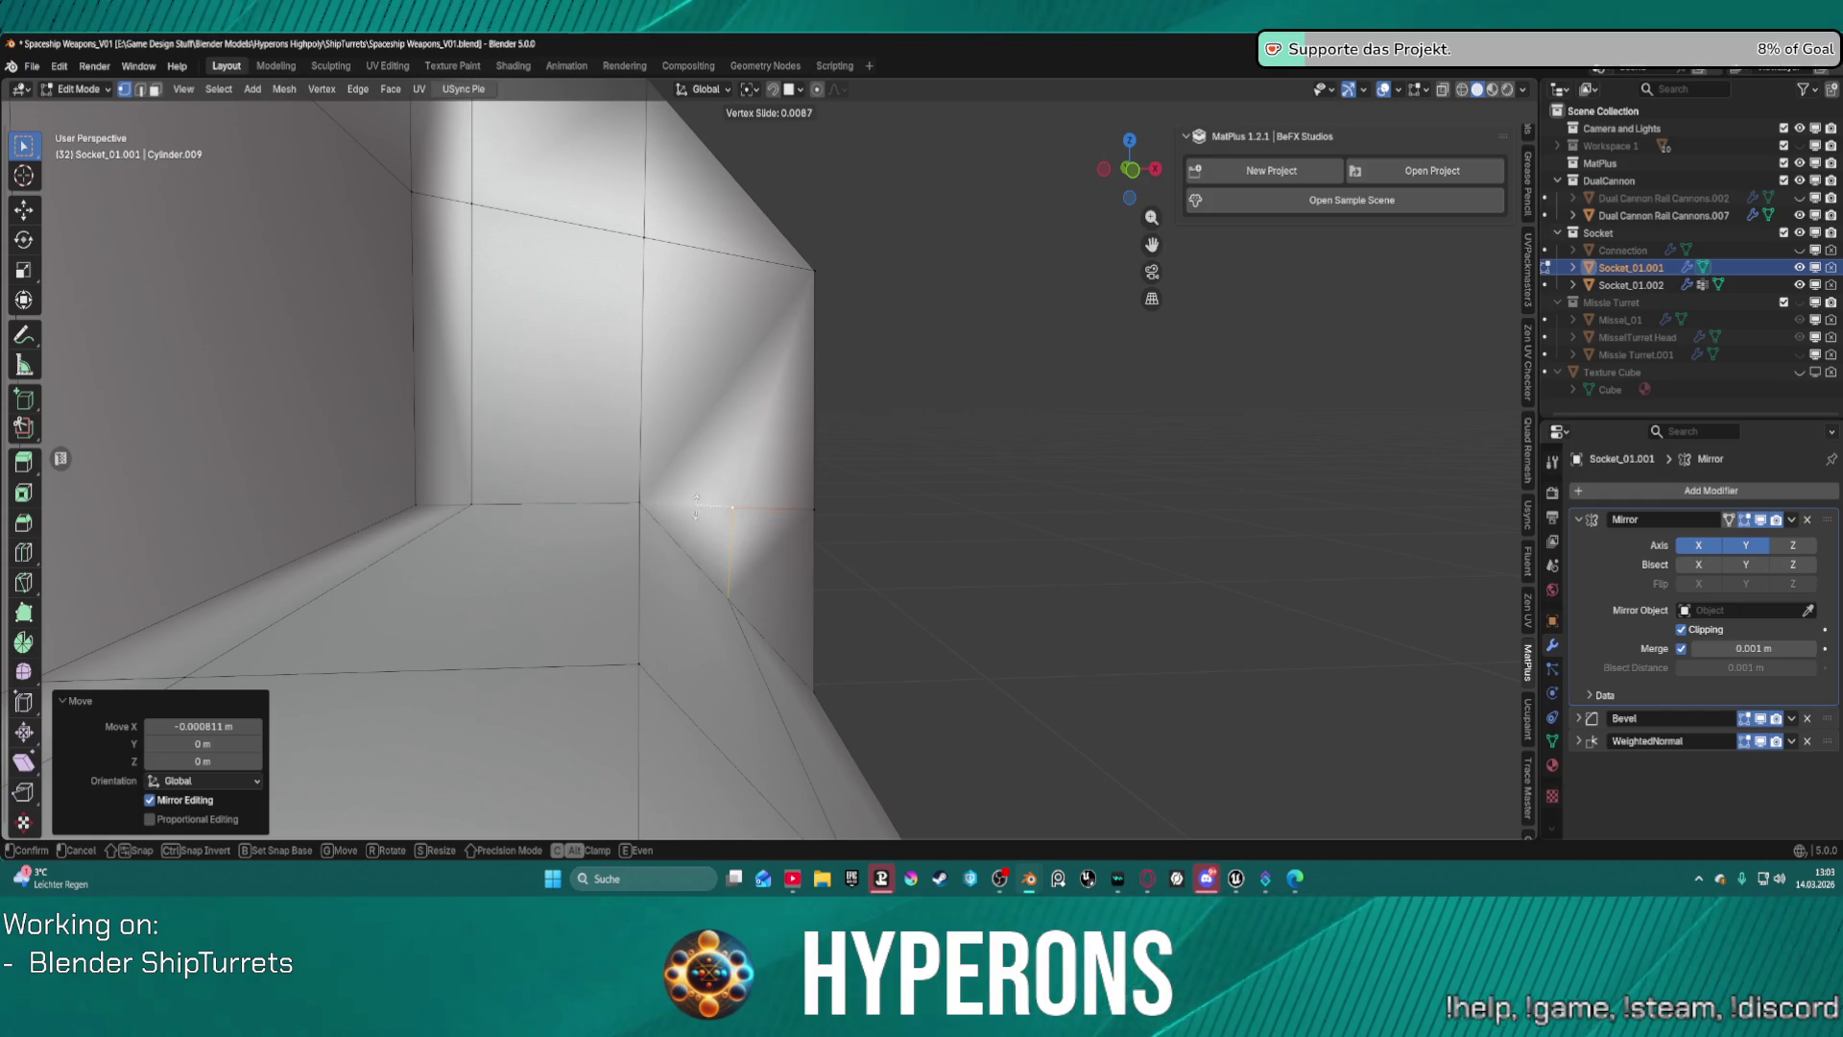
pyautogui.click(696, 509)
pyautogui.moveTo(696, 509)
pyautogui.mouseDown(button='middle')
pyautogui.moveTo(715, 477)
pyautogui.moveTo(877, 522)
pyautogui.mouseUp(button='middle')
pyautogui.hotkey('ctrl', 'z')
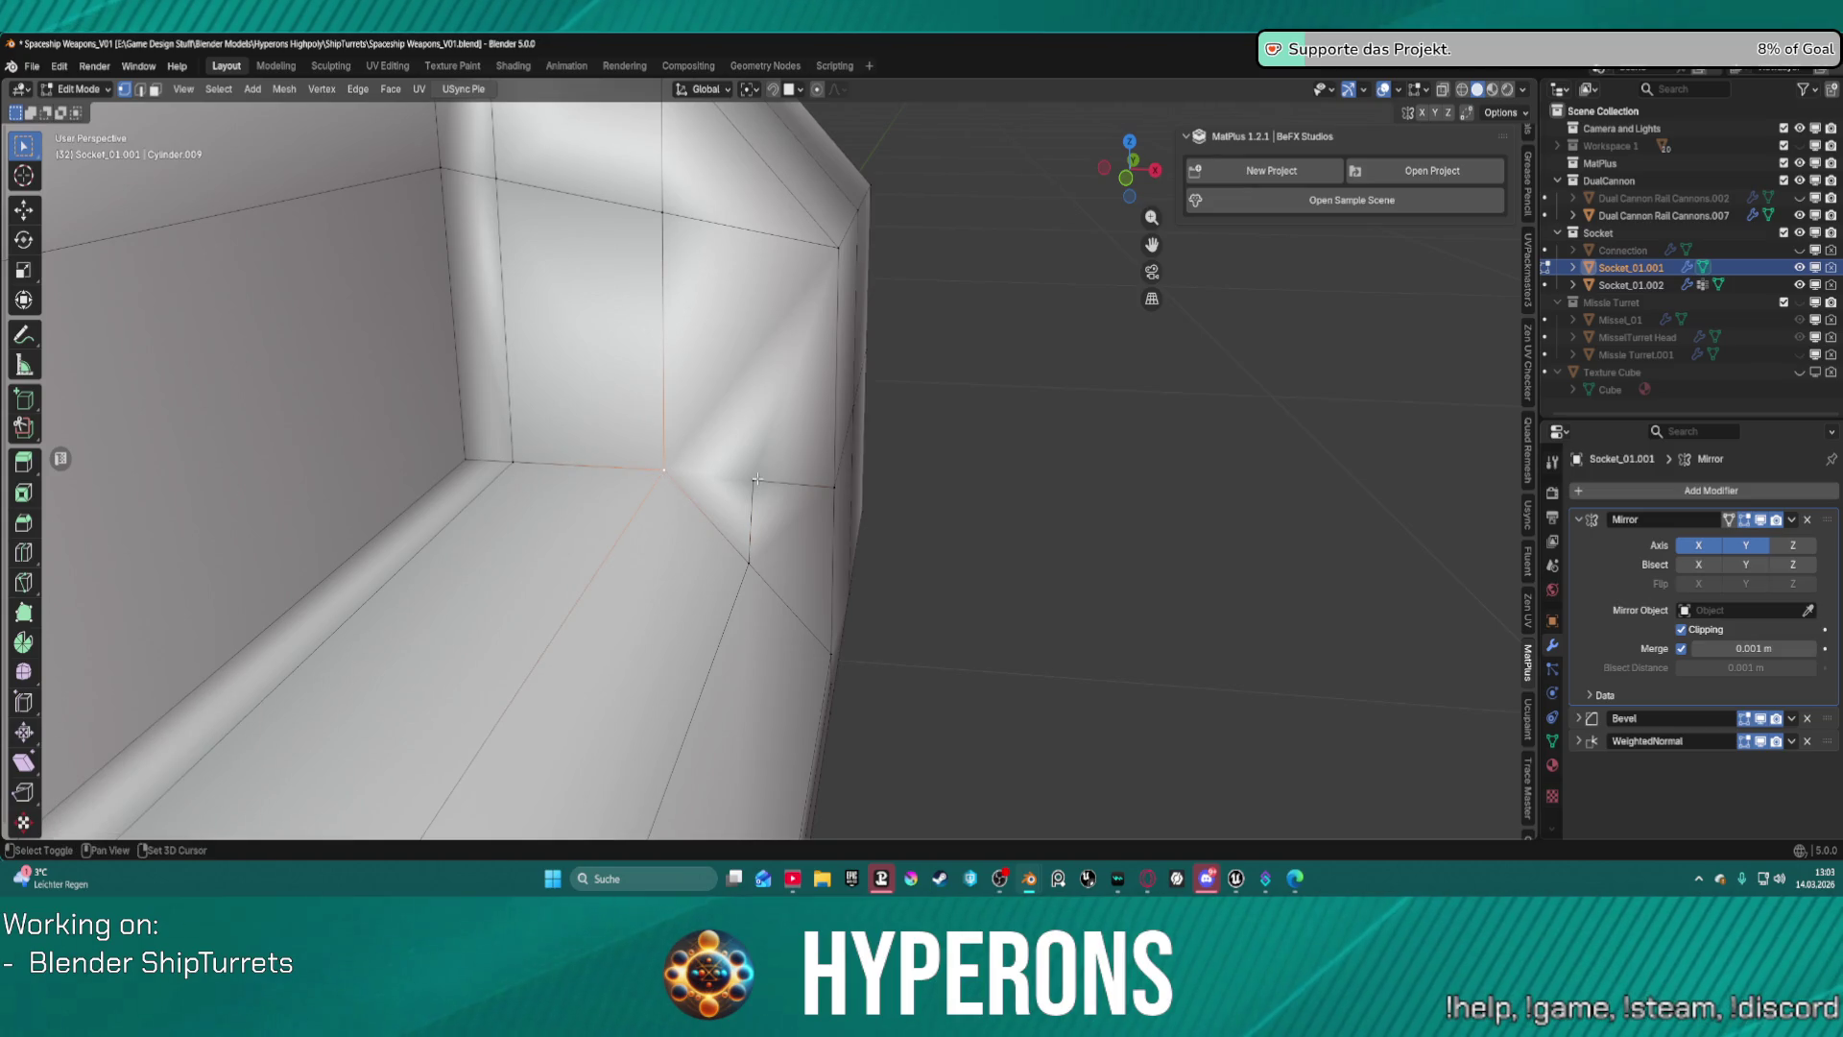
# Connect the corner vertex to a neighbouring vertex with a new edge.
pyautogui.keyDown('shift'); pyautogui.click(755, 479); pyautogui.keyUp('shift')
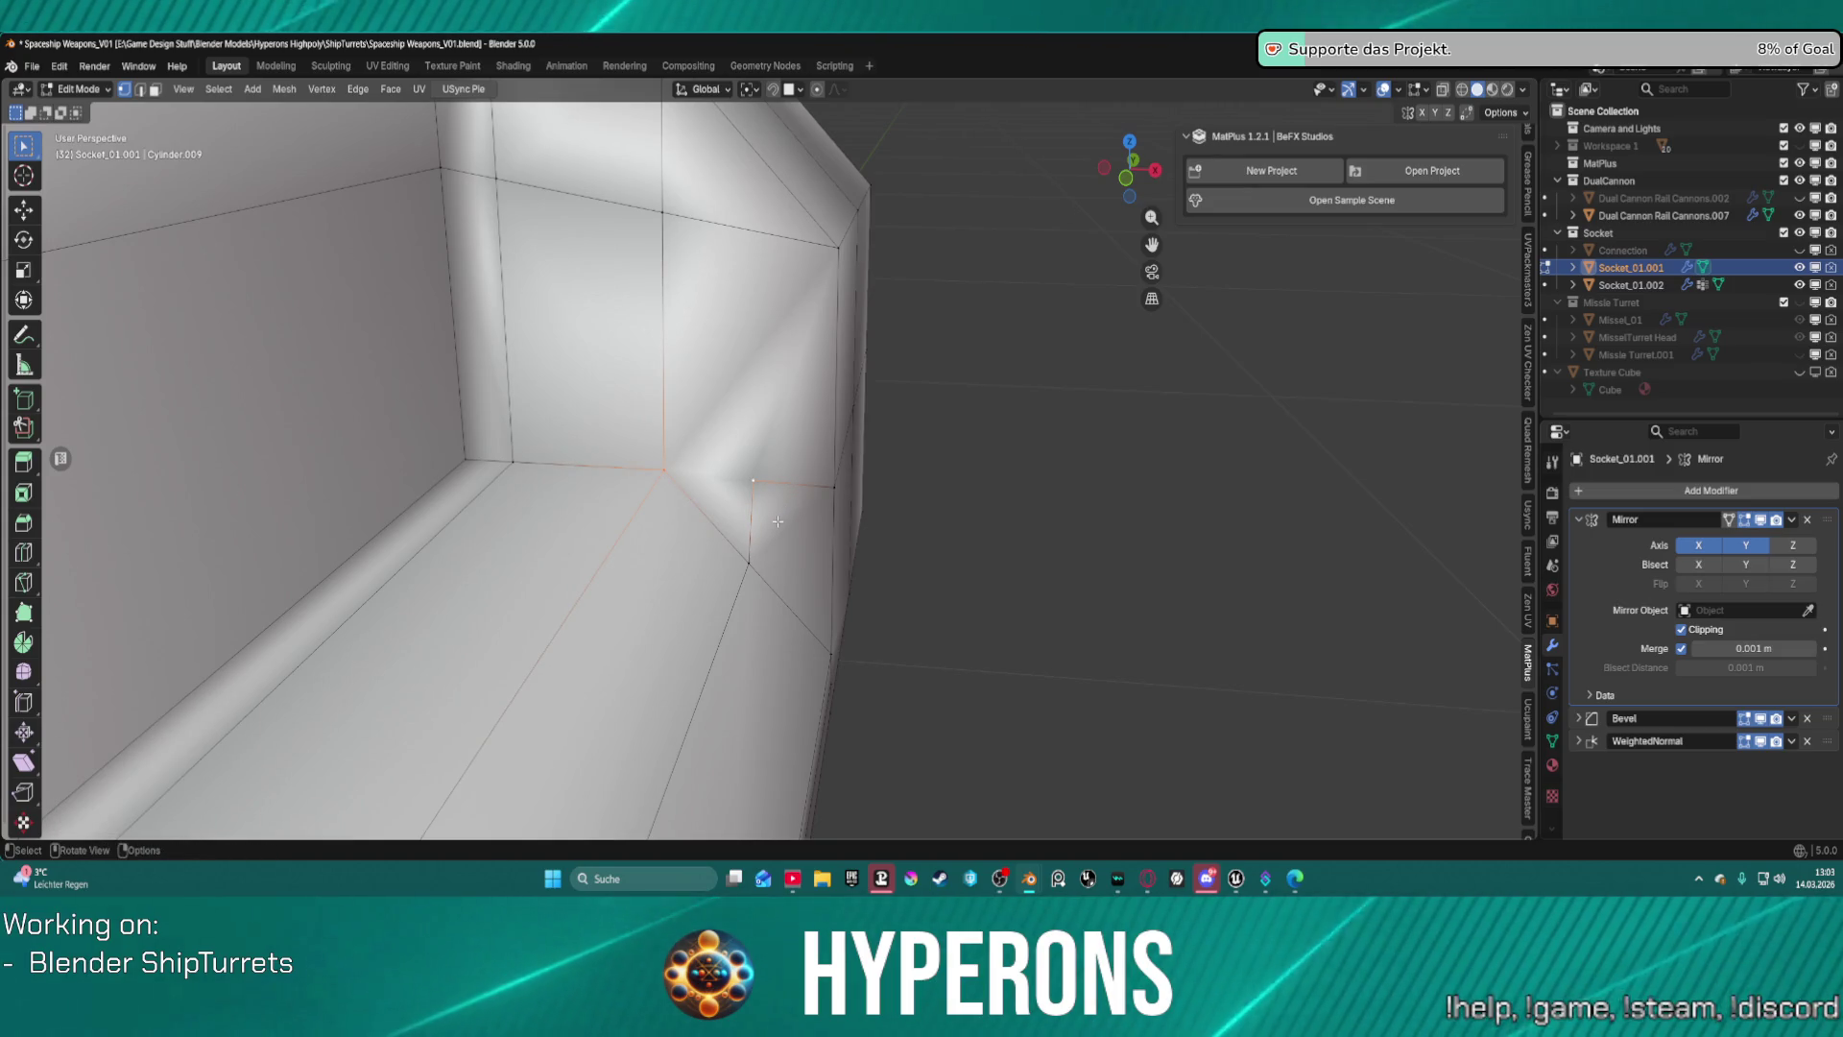
pyautogui.press('j')
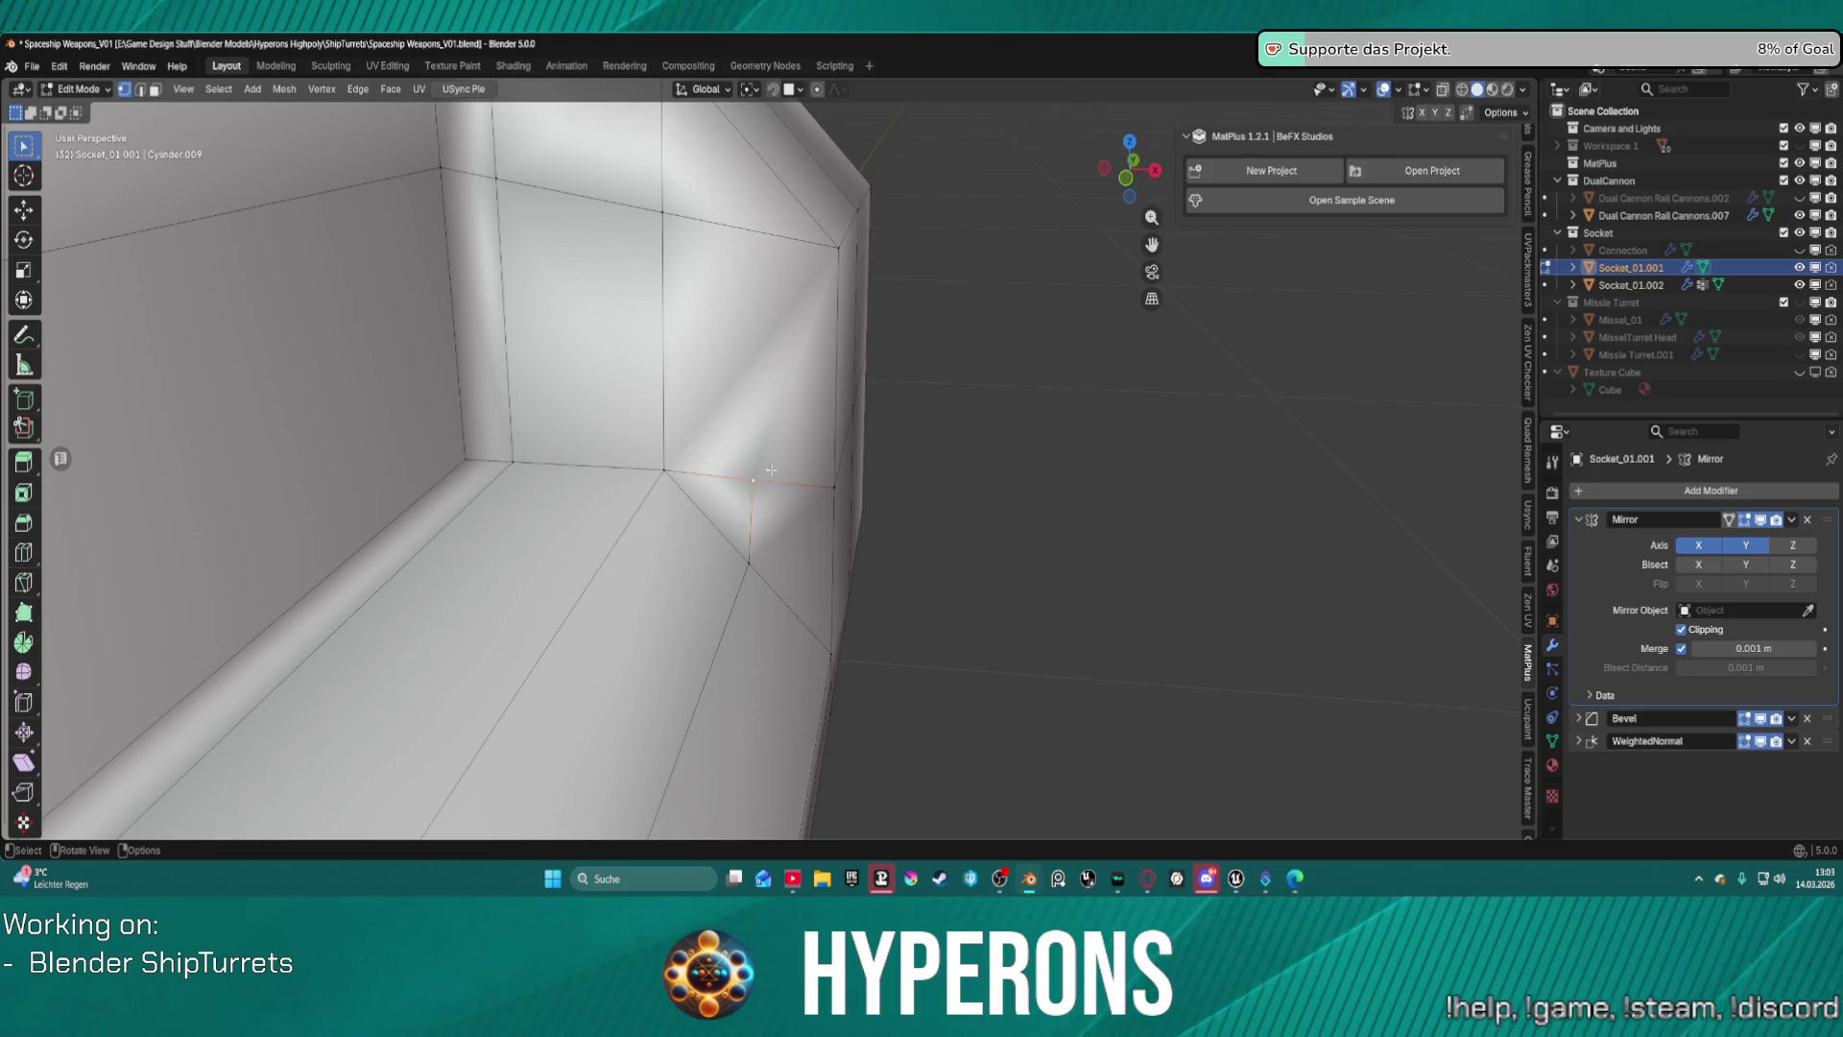
pyautogui.moveTo(771, 471); pyautogui.dragTo(795, 394, button='middle')
pyautogui.scroll(-3, 795, 393)
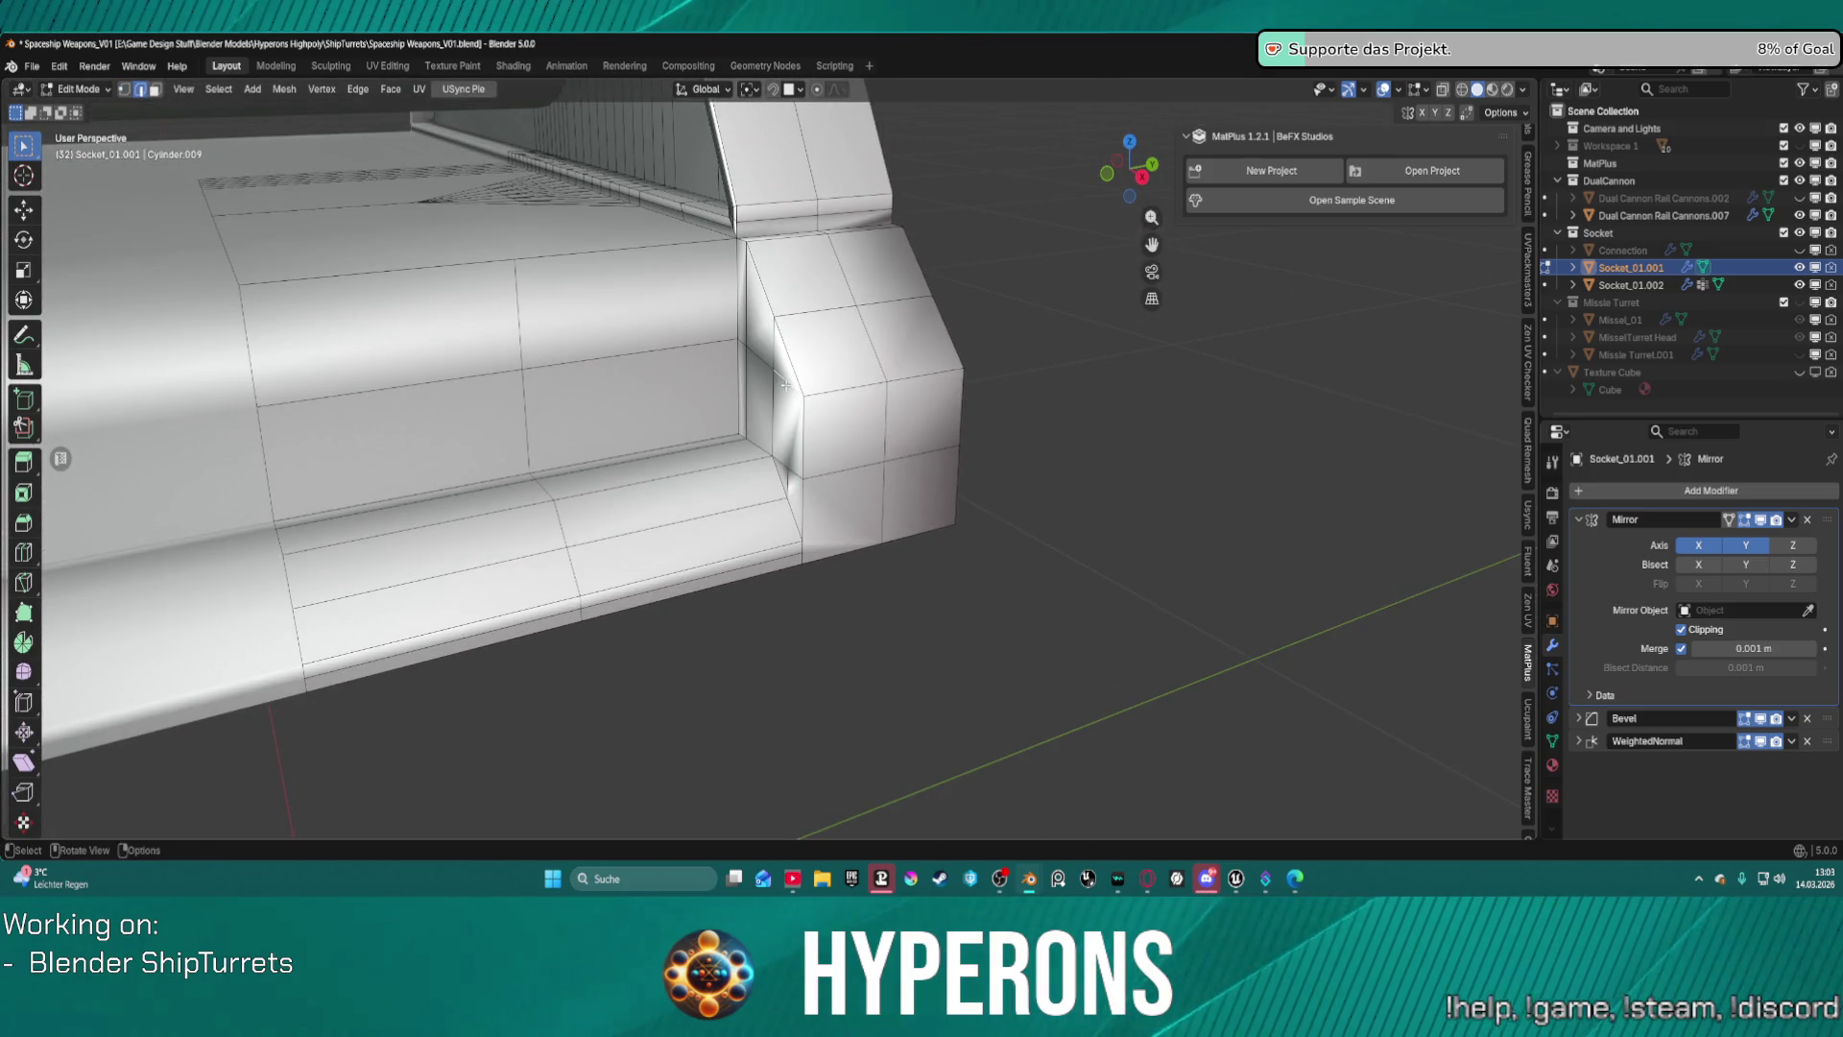
pyautogui.moveTo(879, 341)
pyautogui.mouseDown(button='middle')
pyautogui.moveTo(996, 337)
pyautogui.moveTo(835, 362)
pyautogui.mouseUp(button='middle')
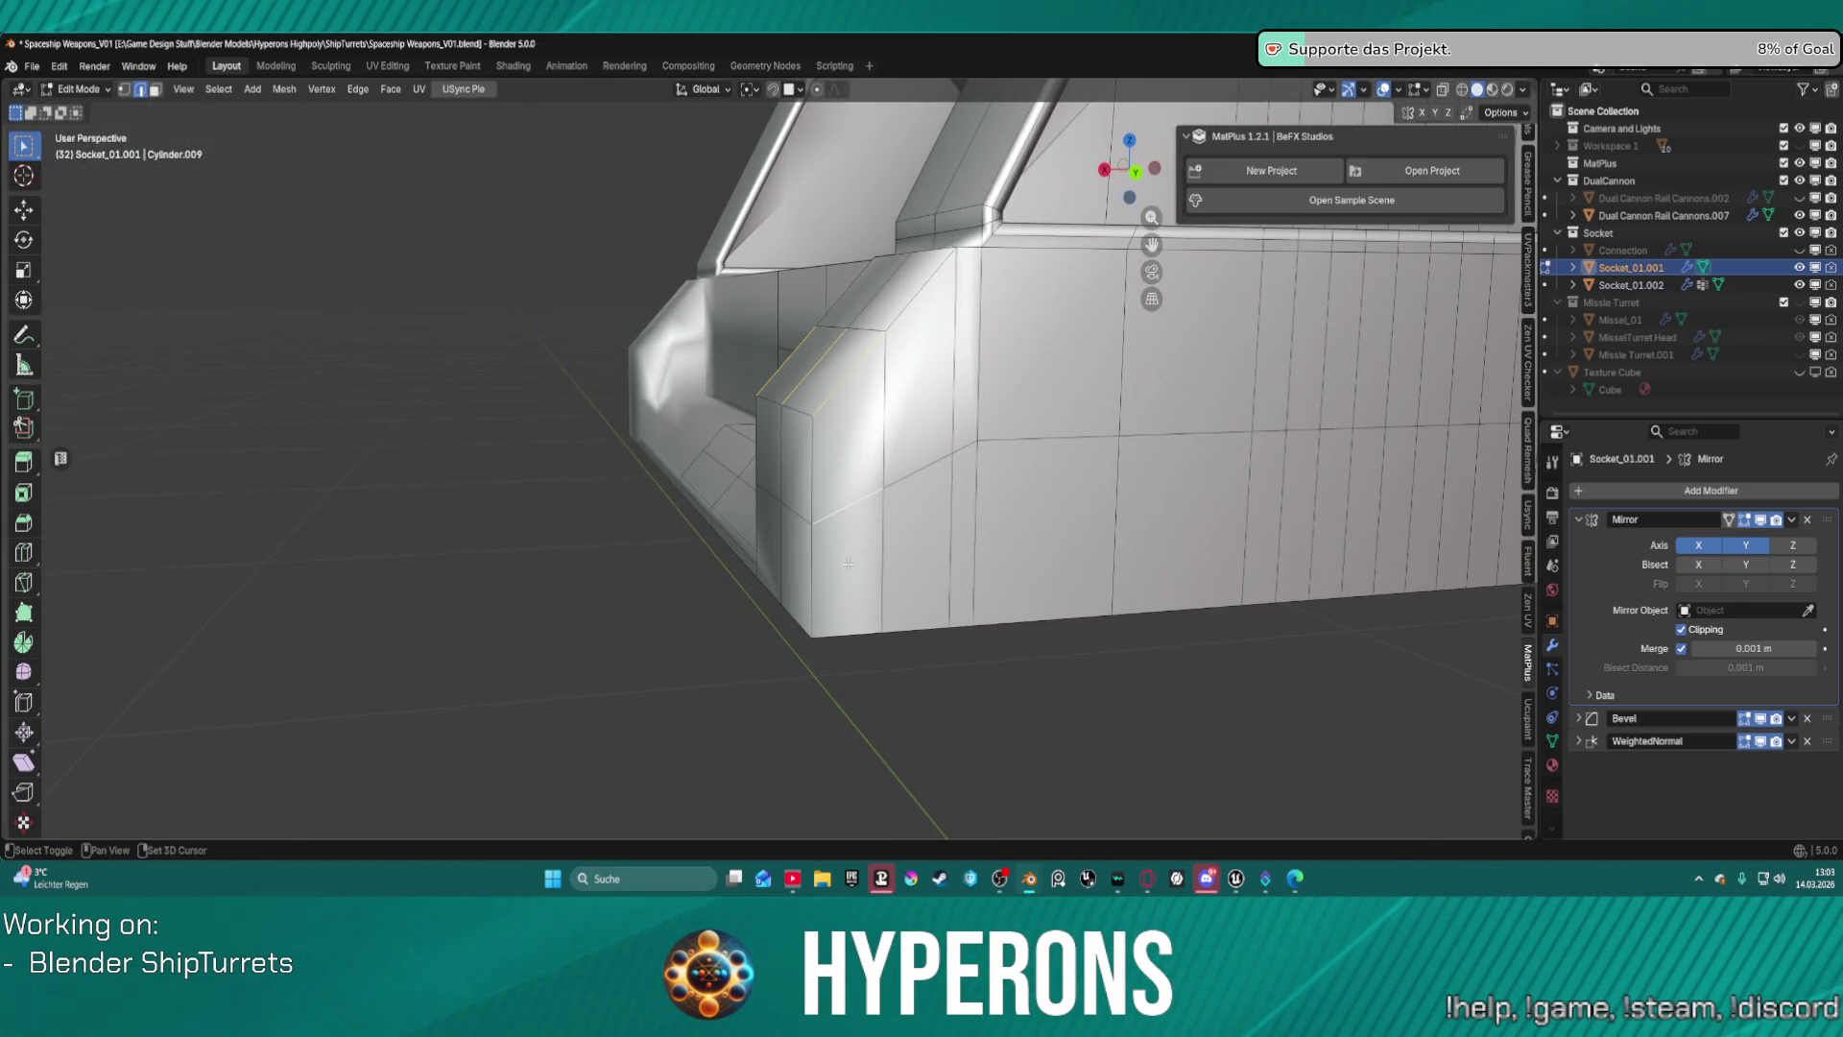
pyautogui.rightClick(839, 634)
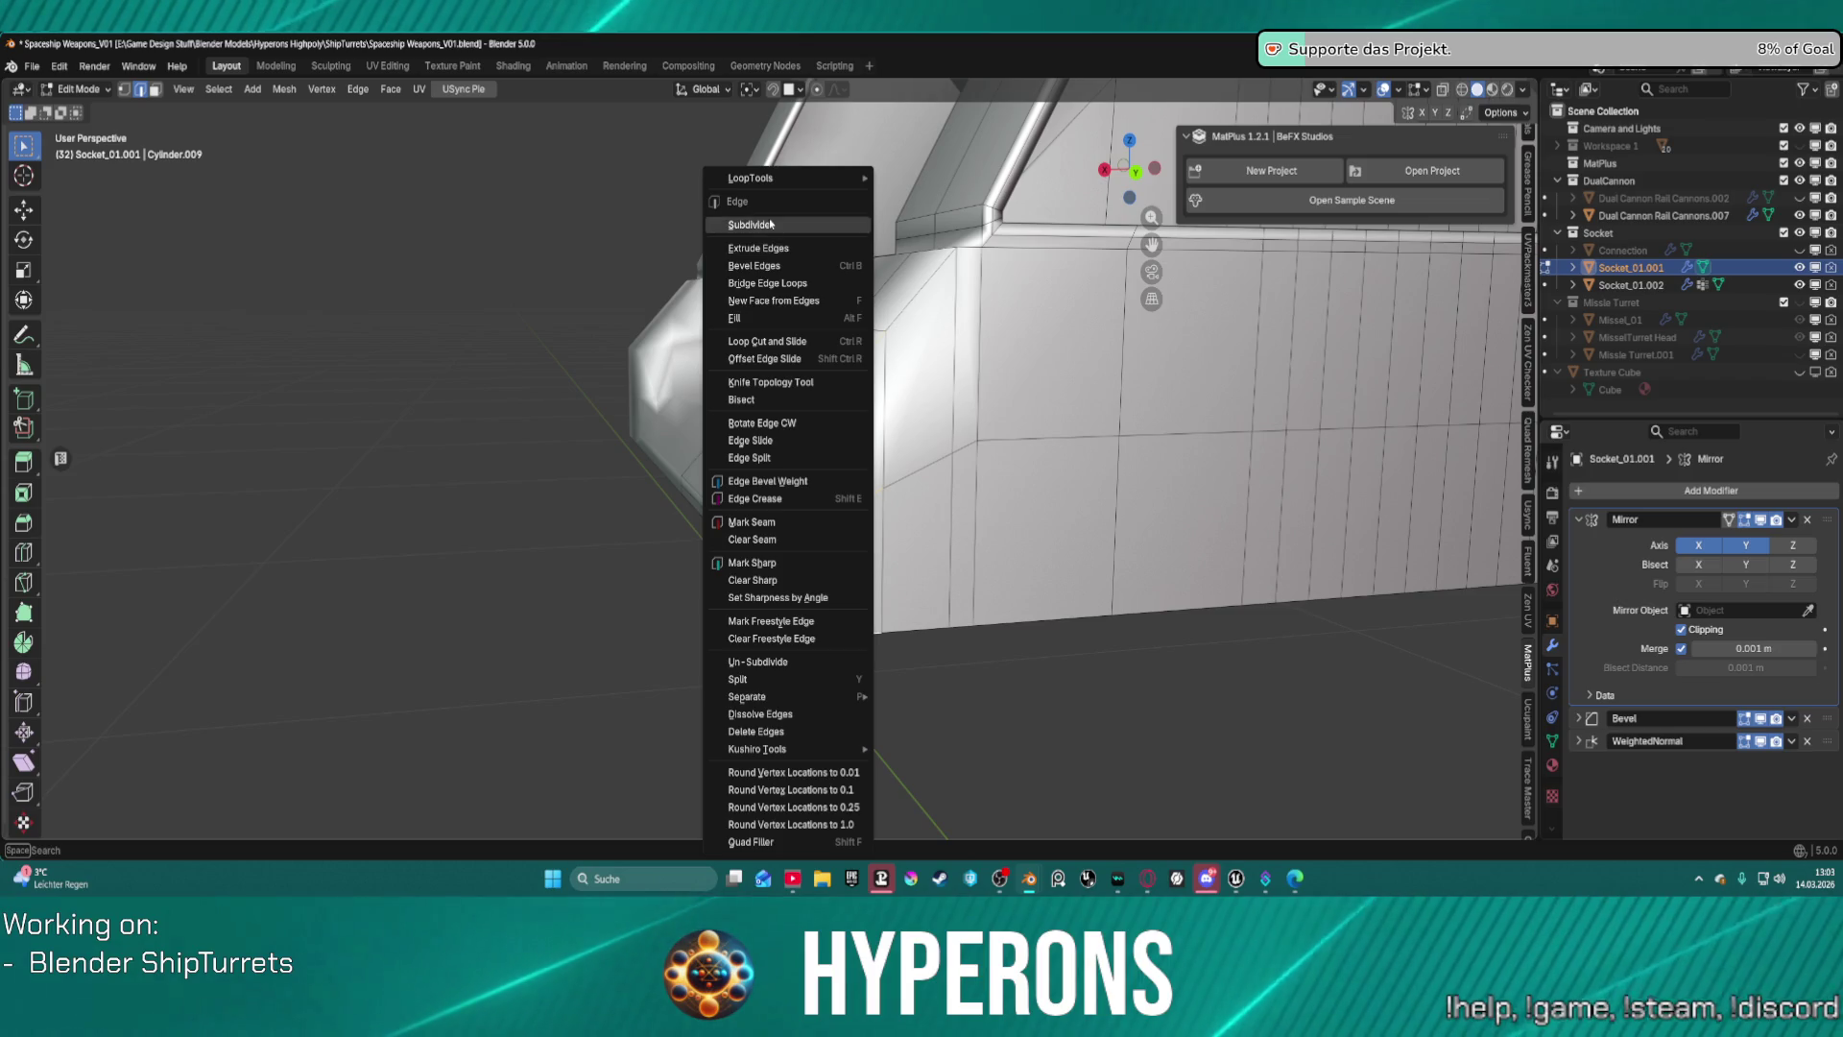
# Subdivide the selected corner-block edges and select a horizontal and vertical edge among the new faces.
pyautogui.click(759, 206)
pyautogui.scroll(5, 895, 426)
pyautogui.moveTo(816, 365); pyautogui.dragTo(743, 300, button='middle')
pyautogui.click(743, 300)
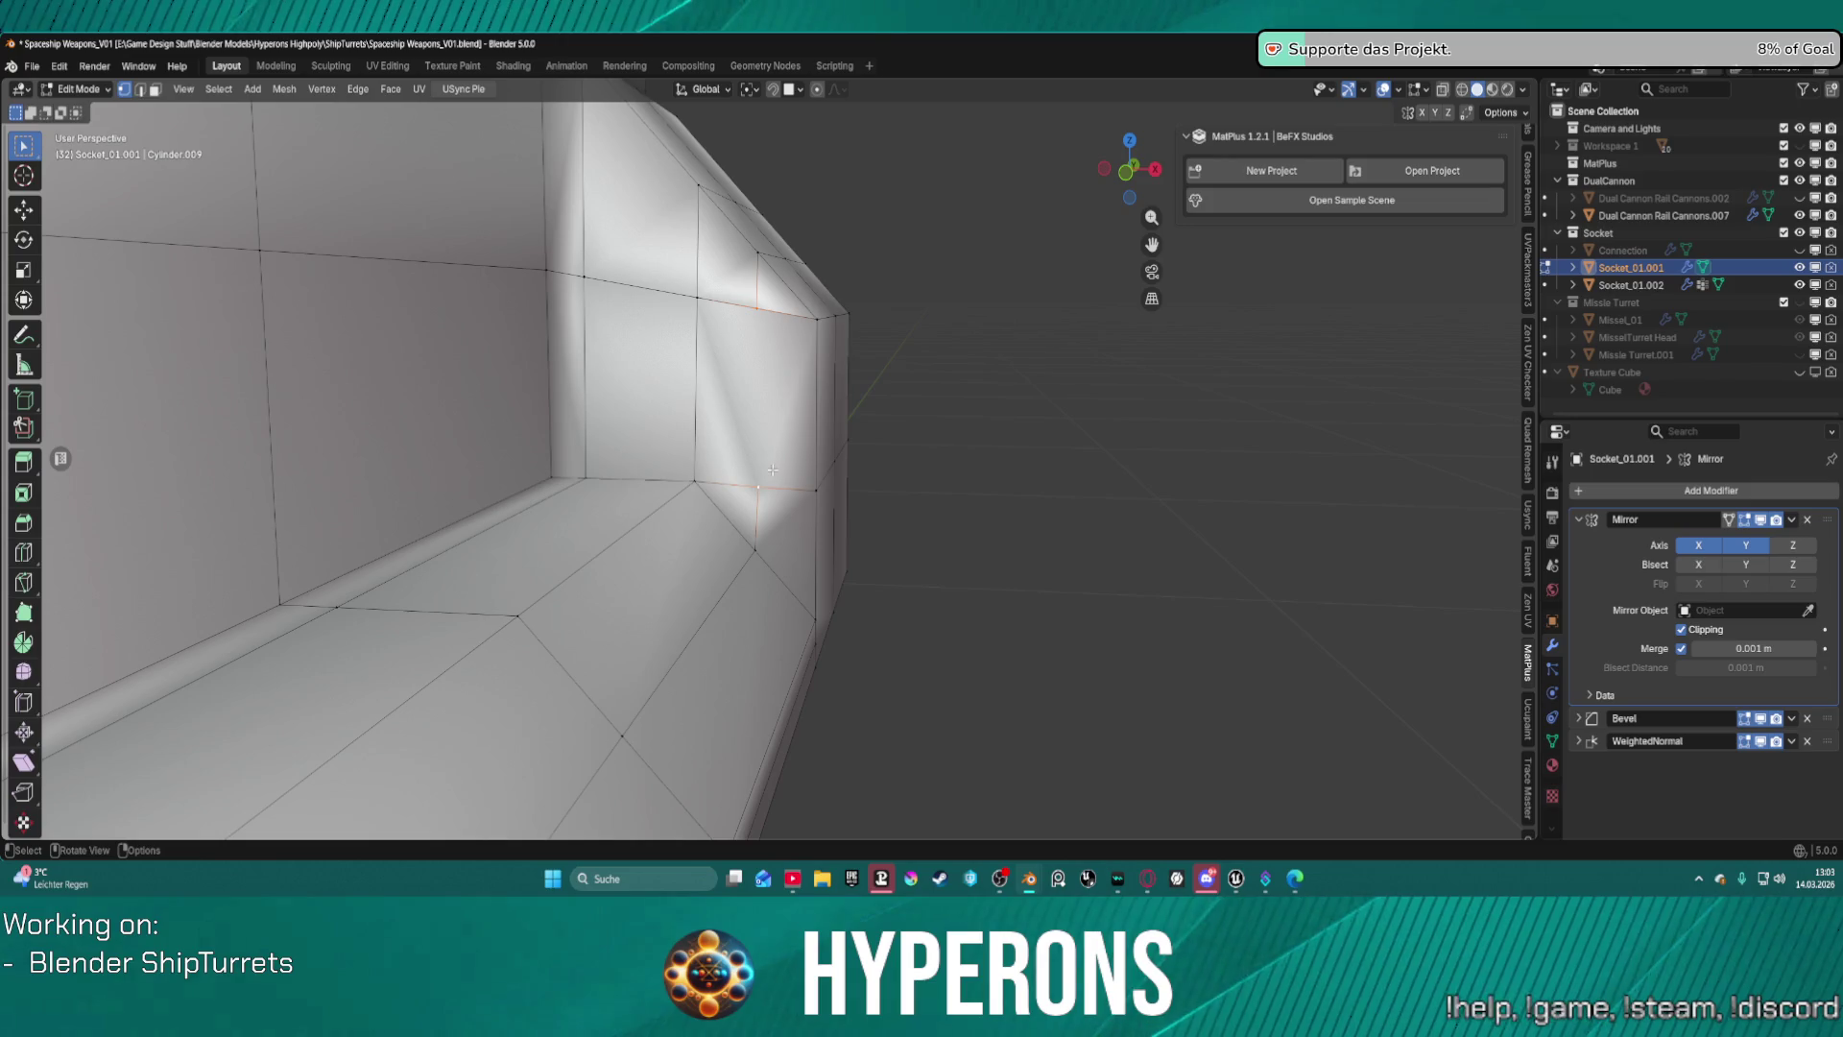
pyautogui.keyDown('shift'); pyautogui.click(783, 478); pyautogui.keyUp('shift')
pyautogui.moveTo(949, 487); pyautogui.dragTo(938, 424, button='middle')
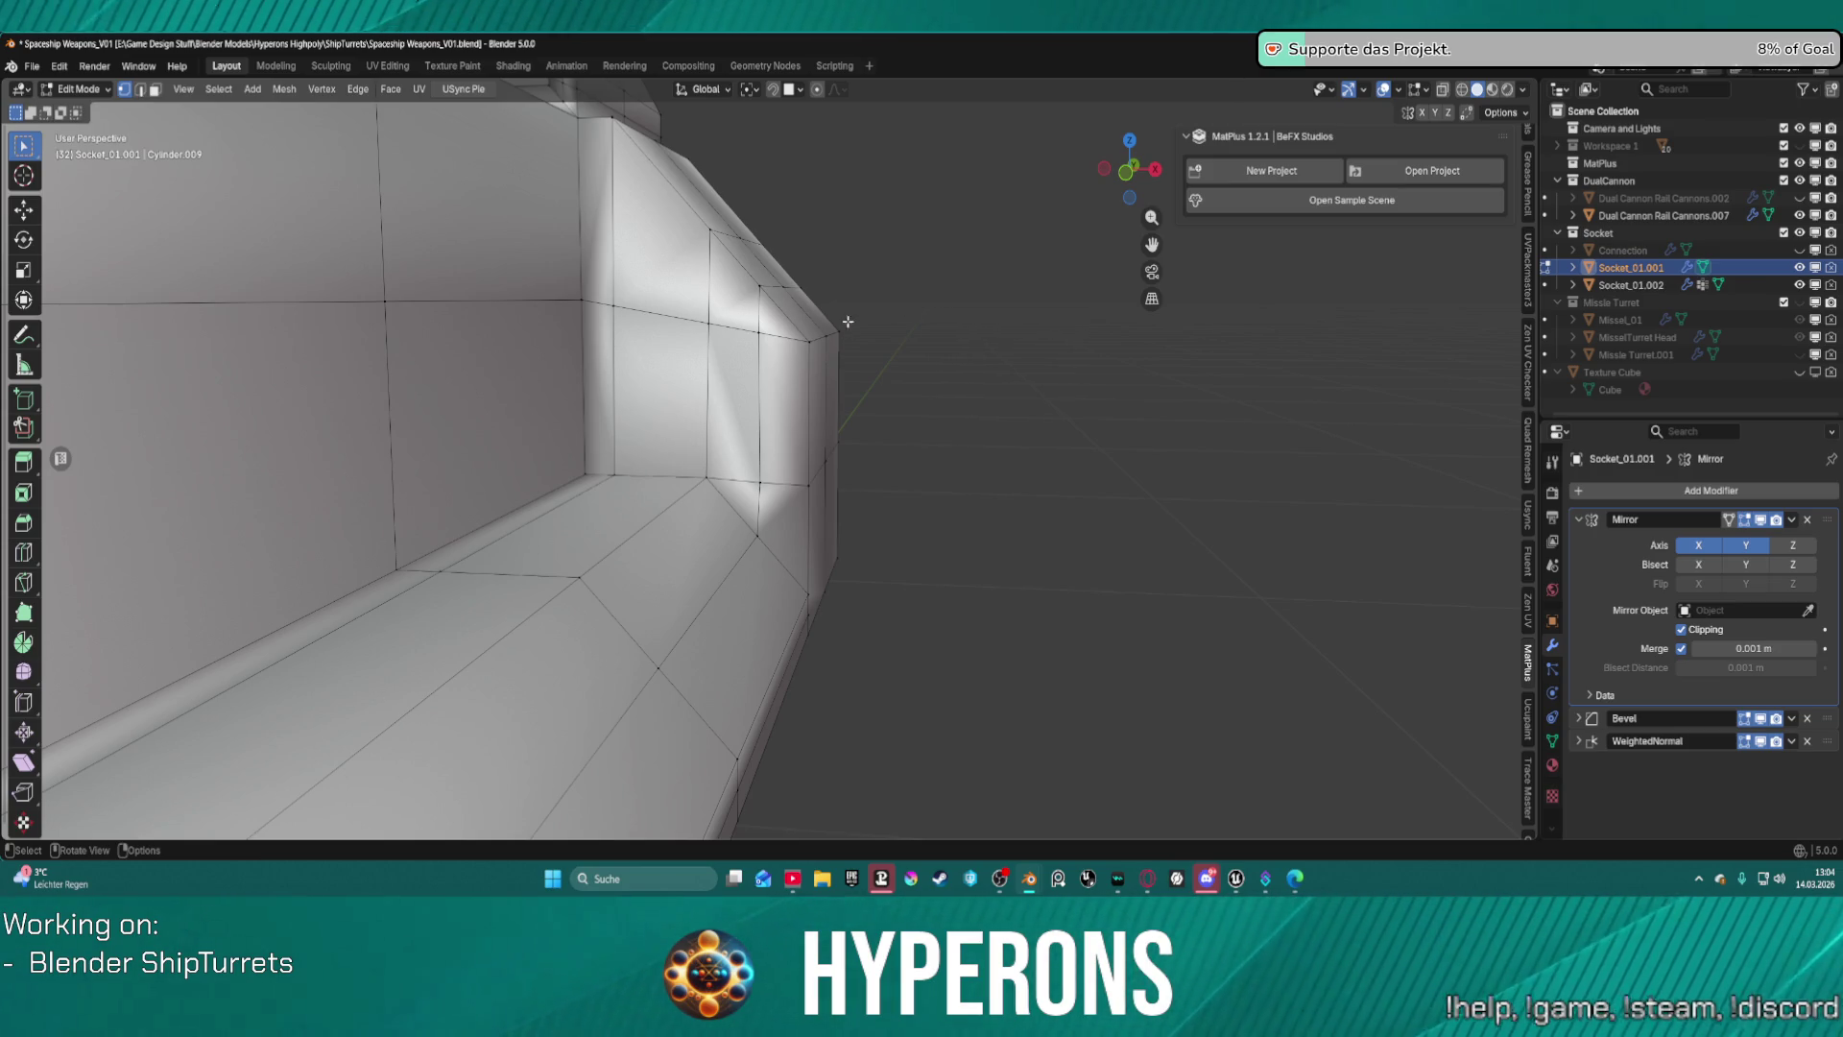
pyautogui.moveTo(847, 321)
pyautogui.mouseDown(button='middle')
pyautogui.moveTo(713, 406)
pyautogui.moveTo(719, 348)
pyautogui.moveTo(893, 403)
pyautogui.moveTo(876, 404)
pyautogui.moveTo(871, 475)
pyautogui.moveTo(551, 399)
pyautogui.moveTo(510, 375)
pyautogui.moveTo(518, 311)
pyautogui.moveTo(876, 388)
pyautogui.moveTo(839, 399)
pyautogui.moveTo(890, 384)
pyautogui.moveTo(826, 433)
pyautogui.moveTo(864, 399)
pyautogui.moveTo(795, 382)
pyautogui.moveTo(780, 409)
pyautogui.moveTo(805, 476)
pyautogui.mouseUp(button='middle')
pyautogui.scroll(2, 799, 375)
# Apply Smooth Vertices (smoothing 0.5, repeat 1) to the socket's inner corner vertex.
pyautogui.press('a')
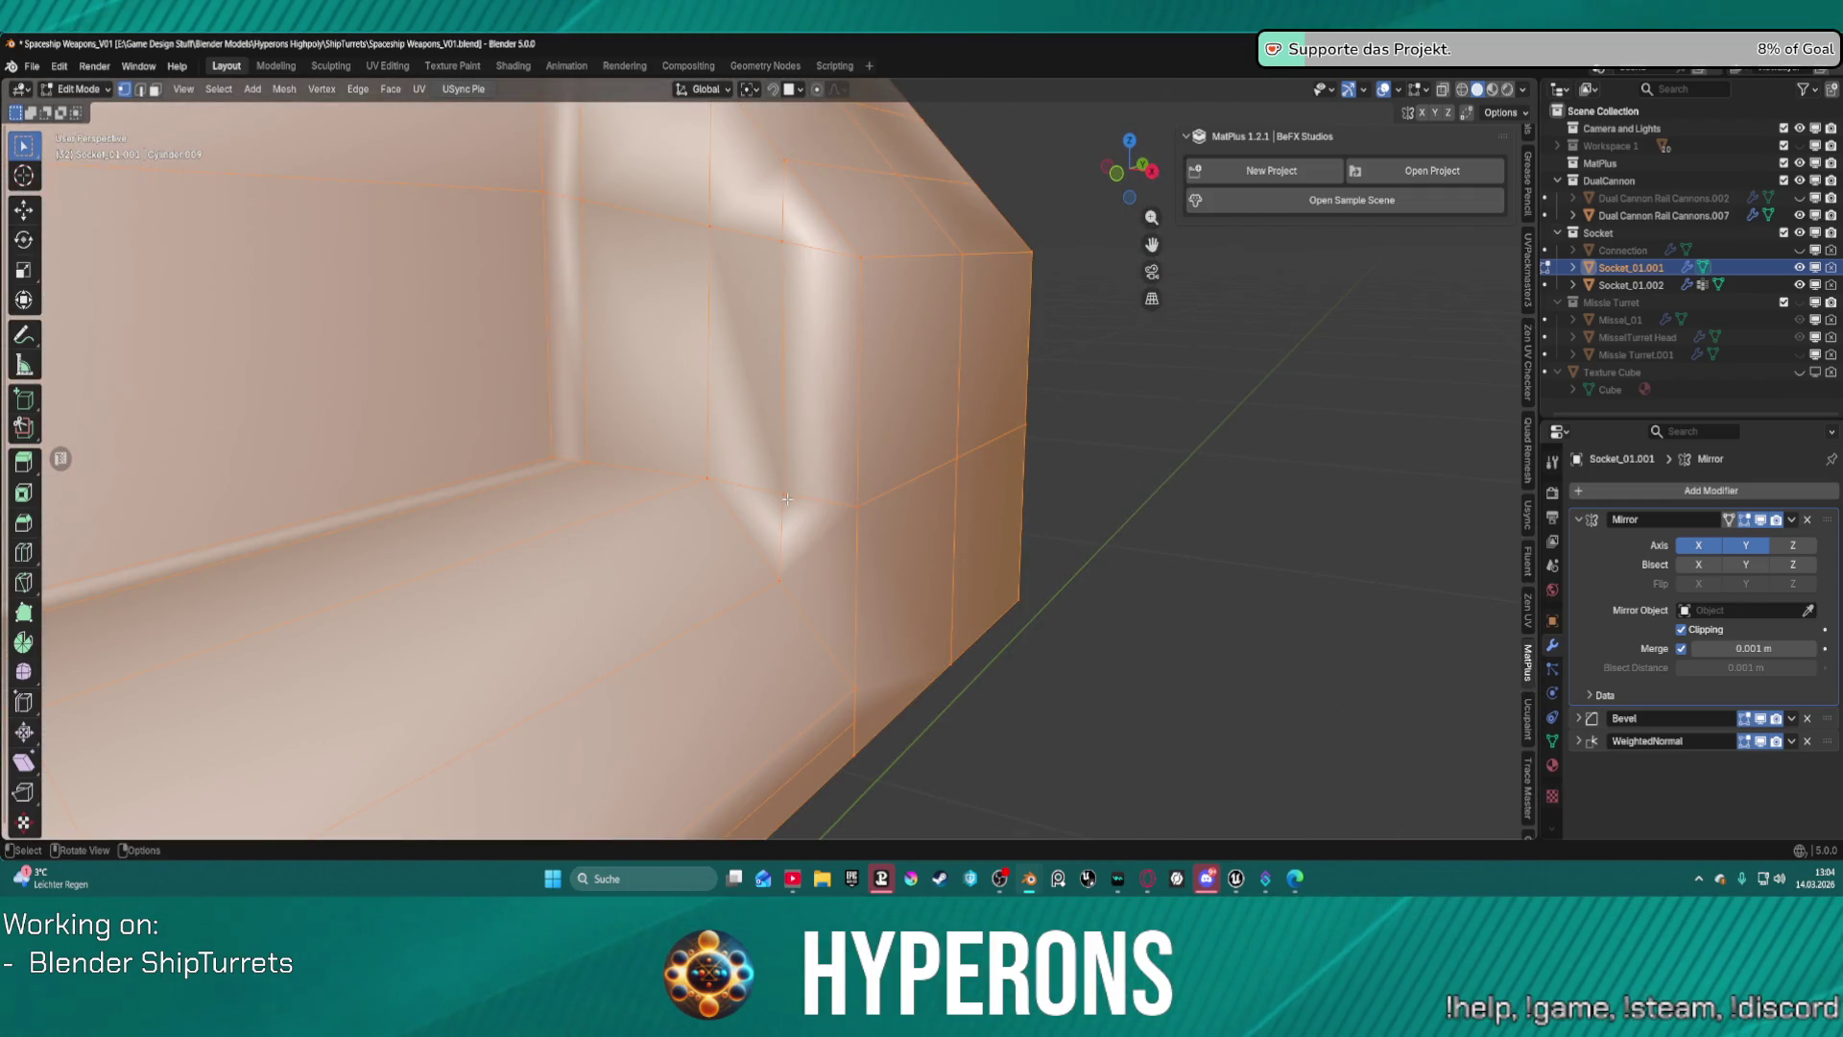
pyautogui.click(780, 495)
pyautogui.rightClick(786, 499)
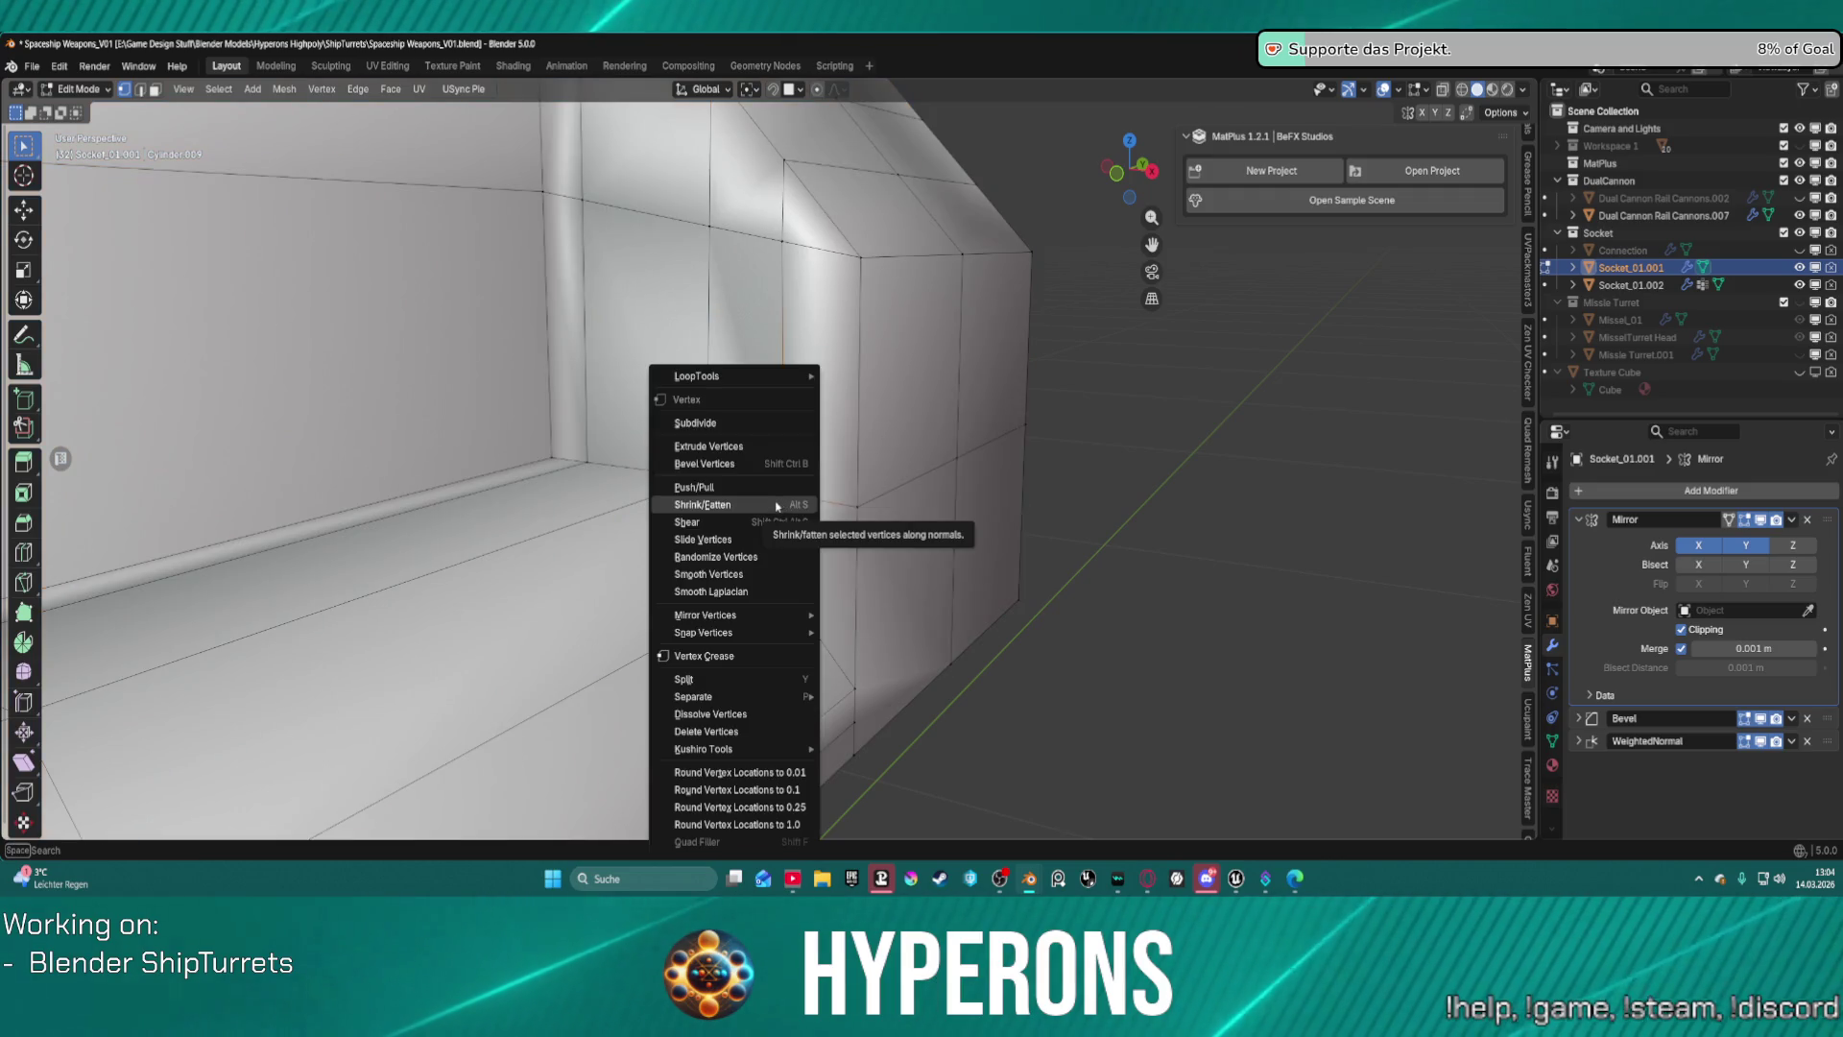
pyautogui.click(764, 573)
pyautogui.moveTo(764, 574)
pyautogui.mouseDown(button='middle')
pyautogui.moveTo(808, 339)
pyautogui.moveTo(893, 441)
pyautogui.moveTo(976, 471)
pyautogui.moveTo(844, 317)
pyautogui.moveTo(808, 301)
pyautogui.moveTo(1009, 426)
pyautogui.moveTo(866, 483)
pyautogui.mouseUp(button='middle')
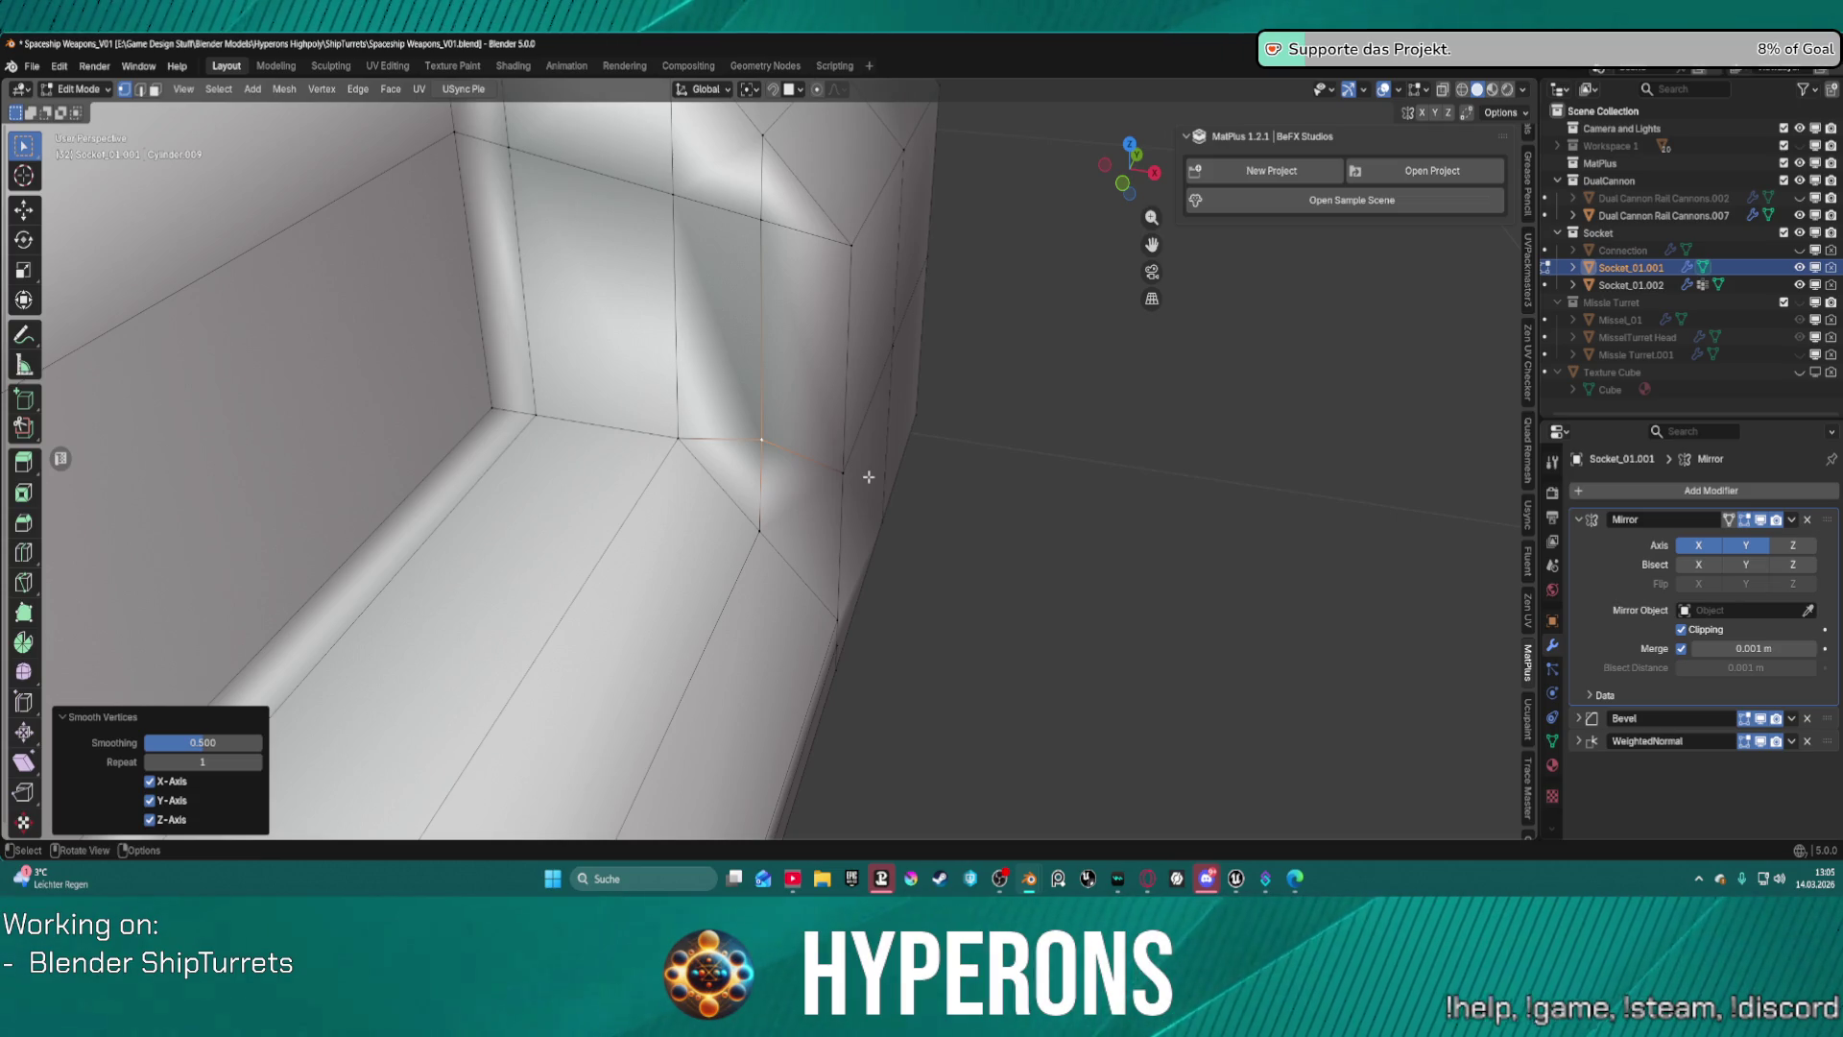
pyautogui.press('2')
pyautogui.keyDown('alt'); pyautogui.click(470, 711); pyautogui.keyUp('alt')
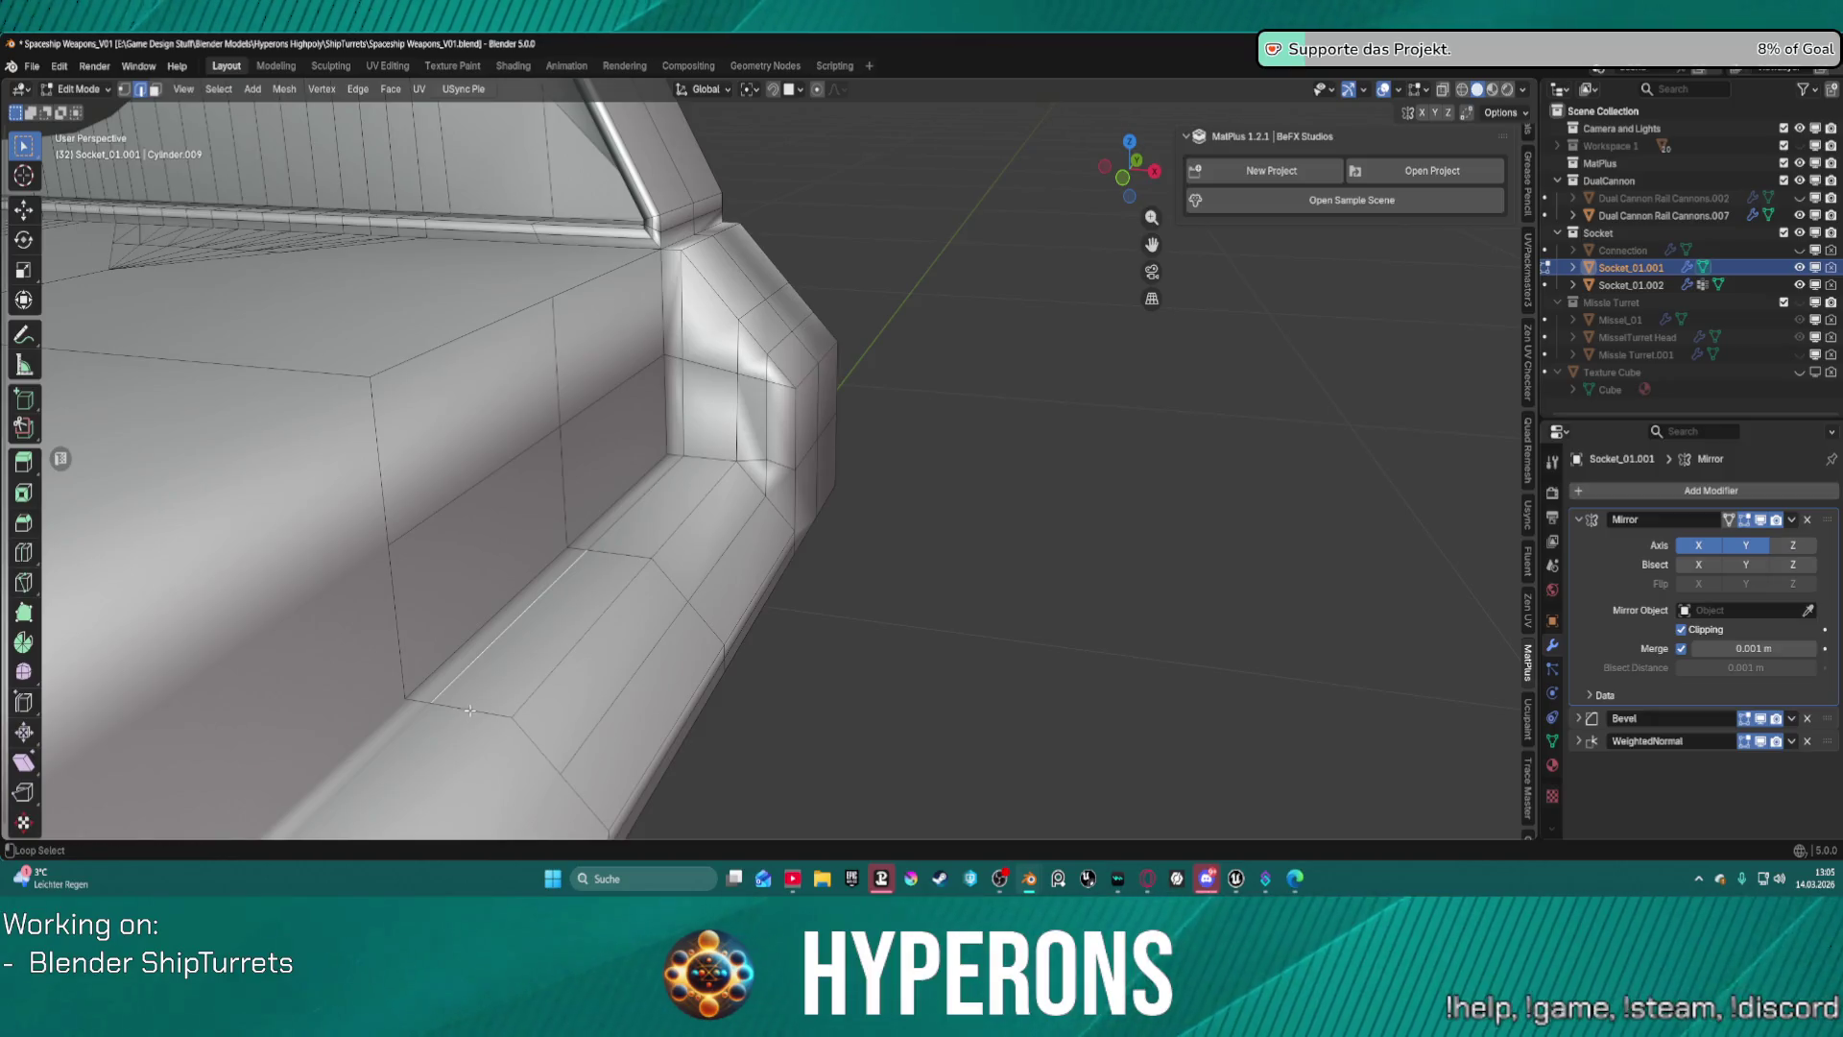
# Enable X-ray and delete the corner block's faces to open the corner.
pyautogui.keyDown('alt'); pyautogui.keyDown('shift'); pyautogui.click(395, 624); pyautogui.keyUp('shift'); pyautogui.keyUp('alt')
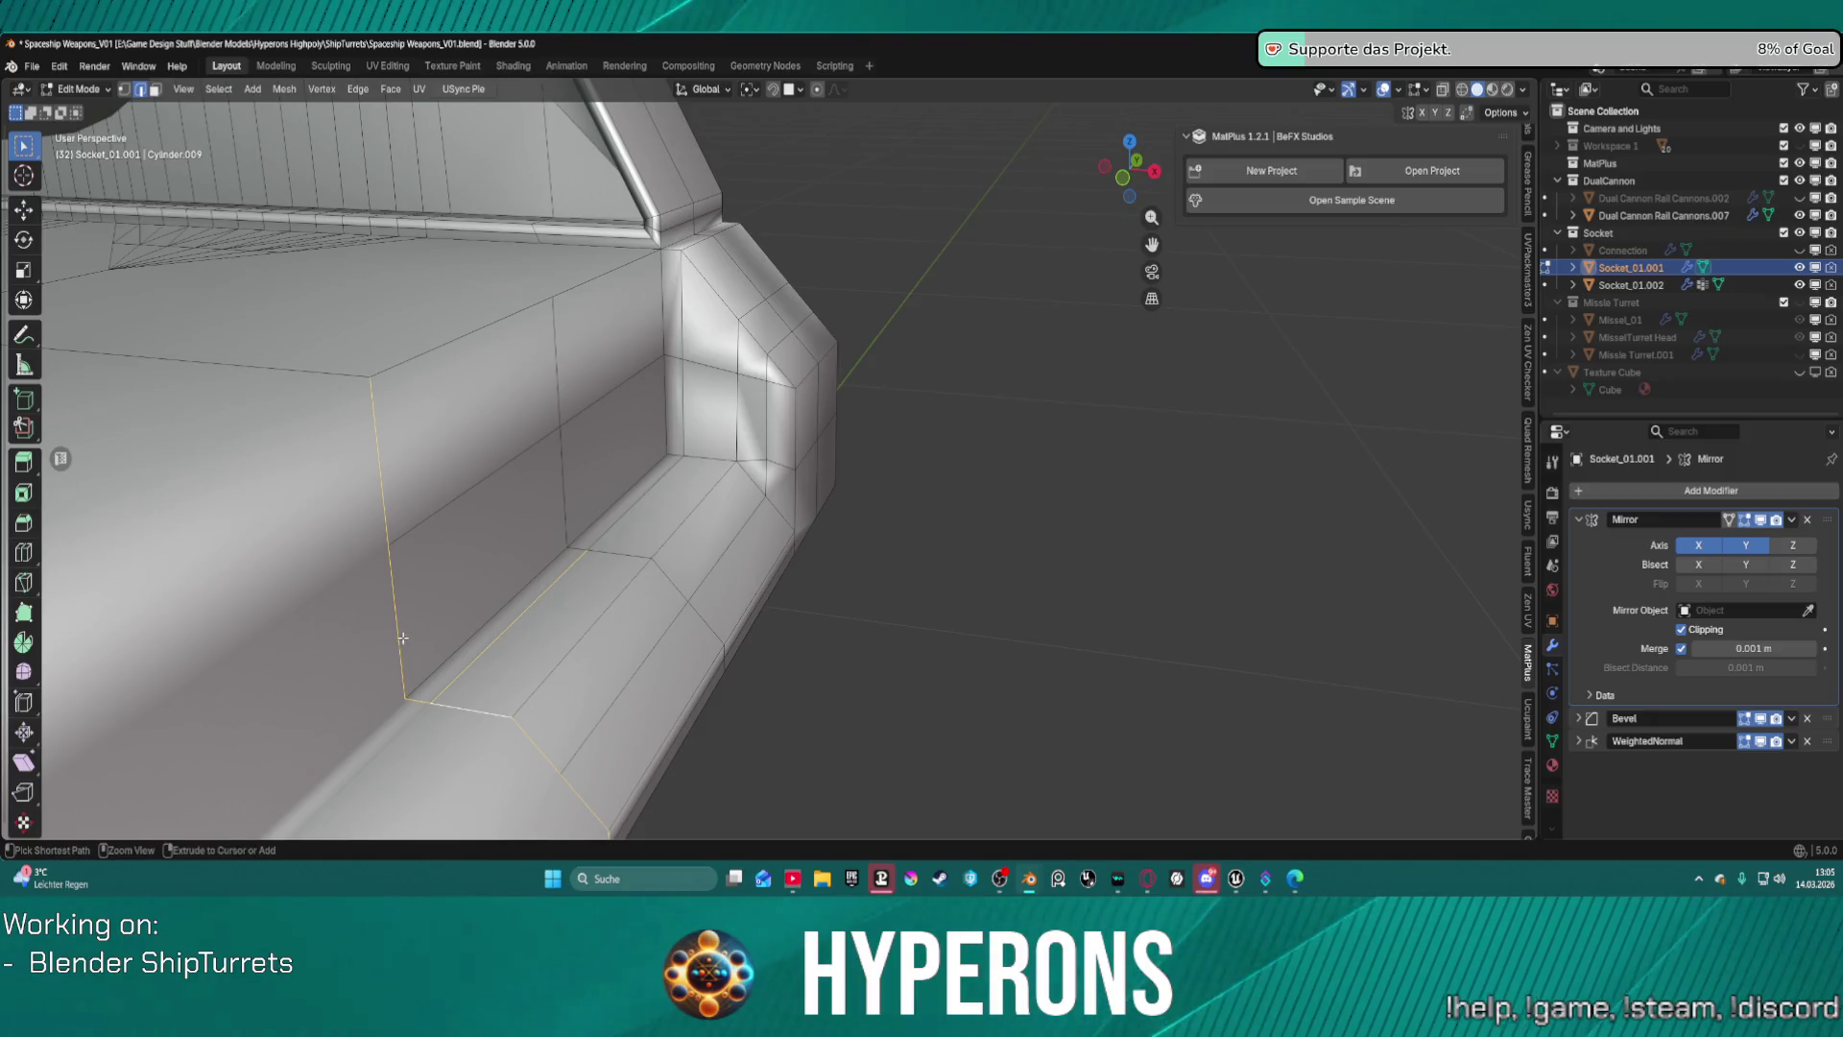
pyautogui.click(458, 630)
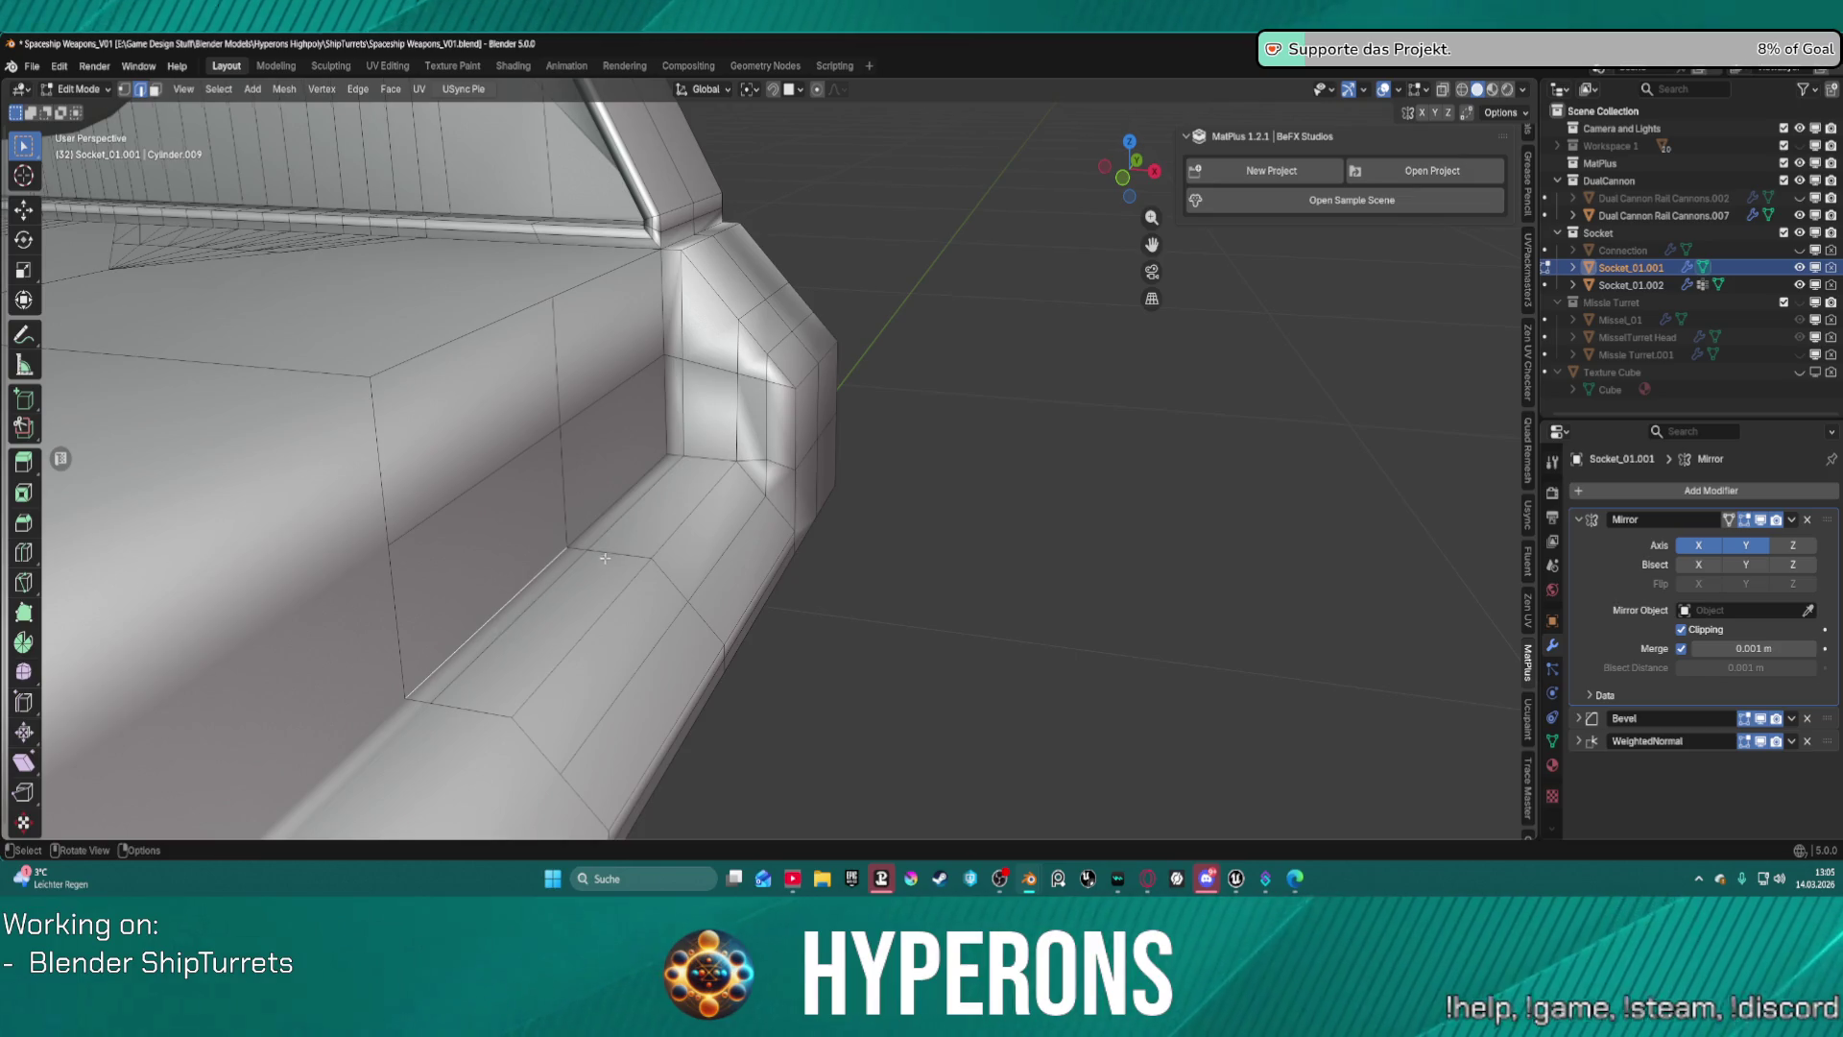
pyautogui.moveTo(605, 558); pyautogui.dragTo(648, 549, button='middle')
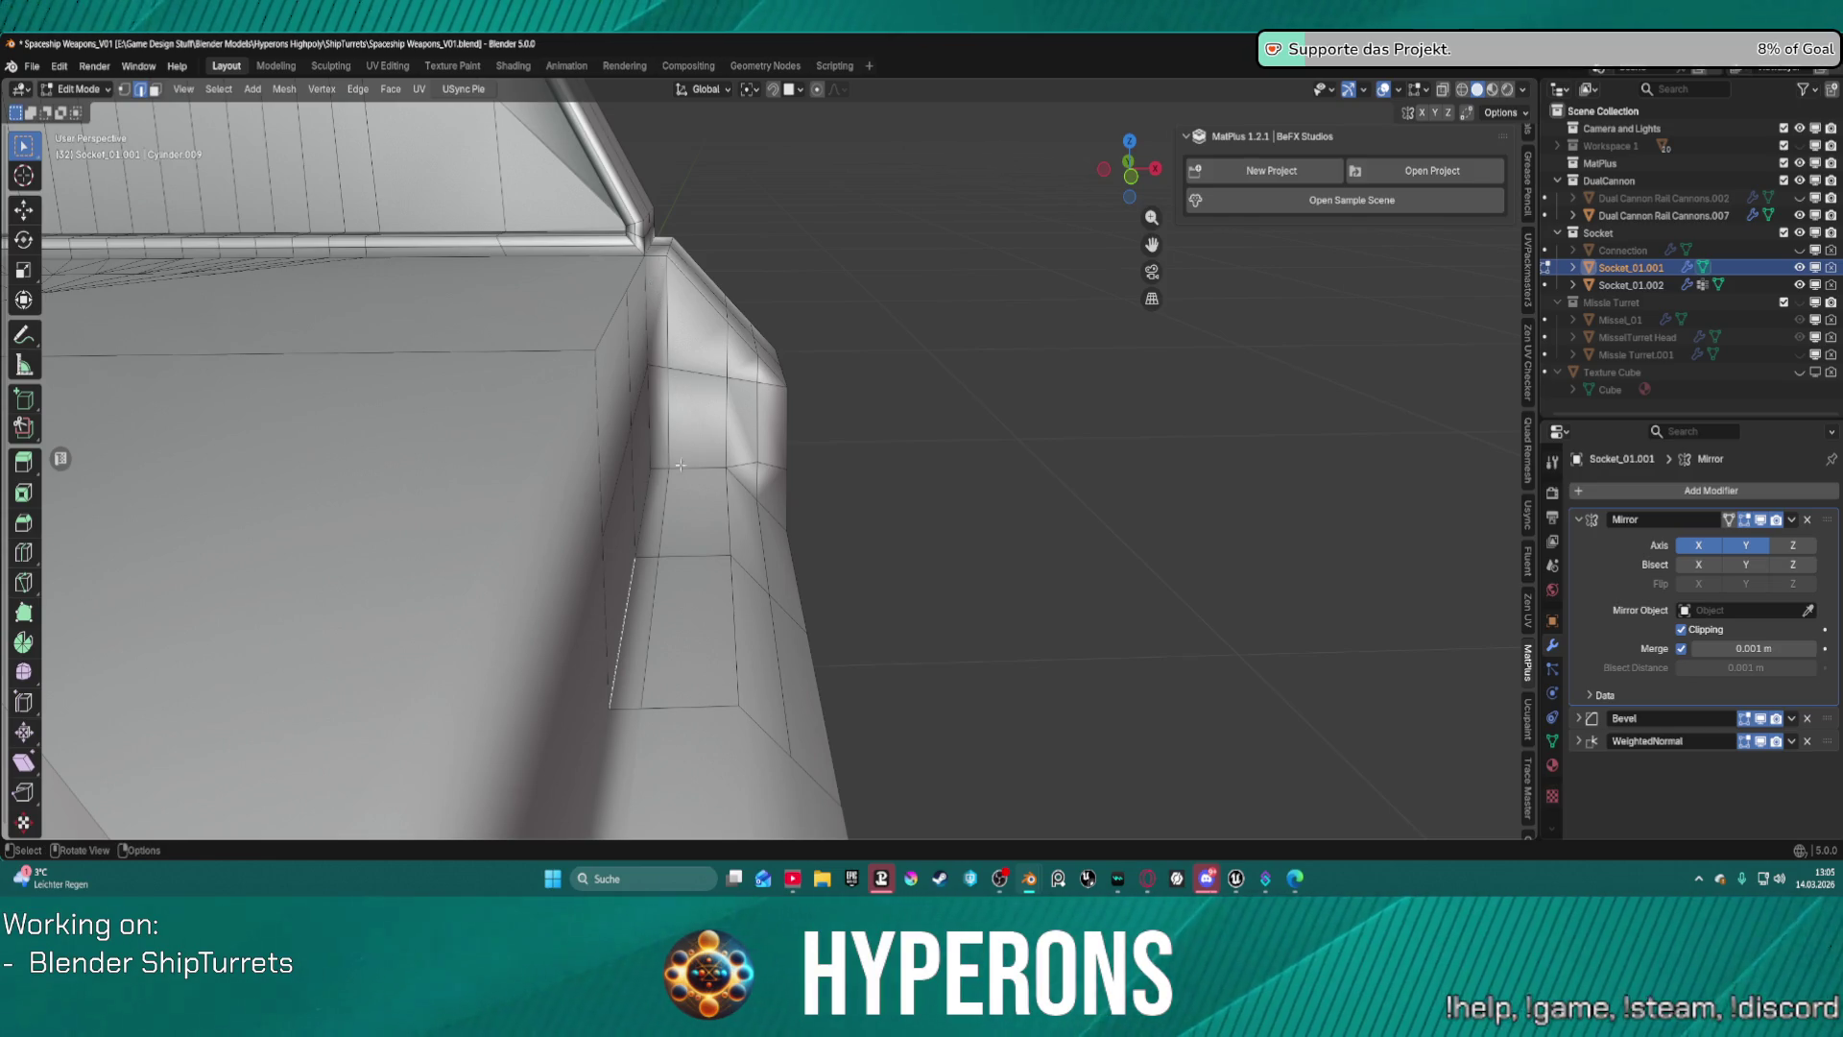
pyautogui.scroll(2, 662, 529)
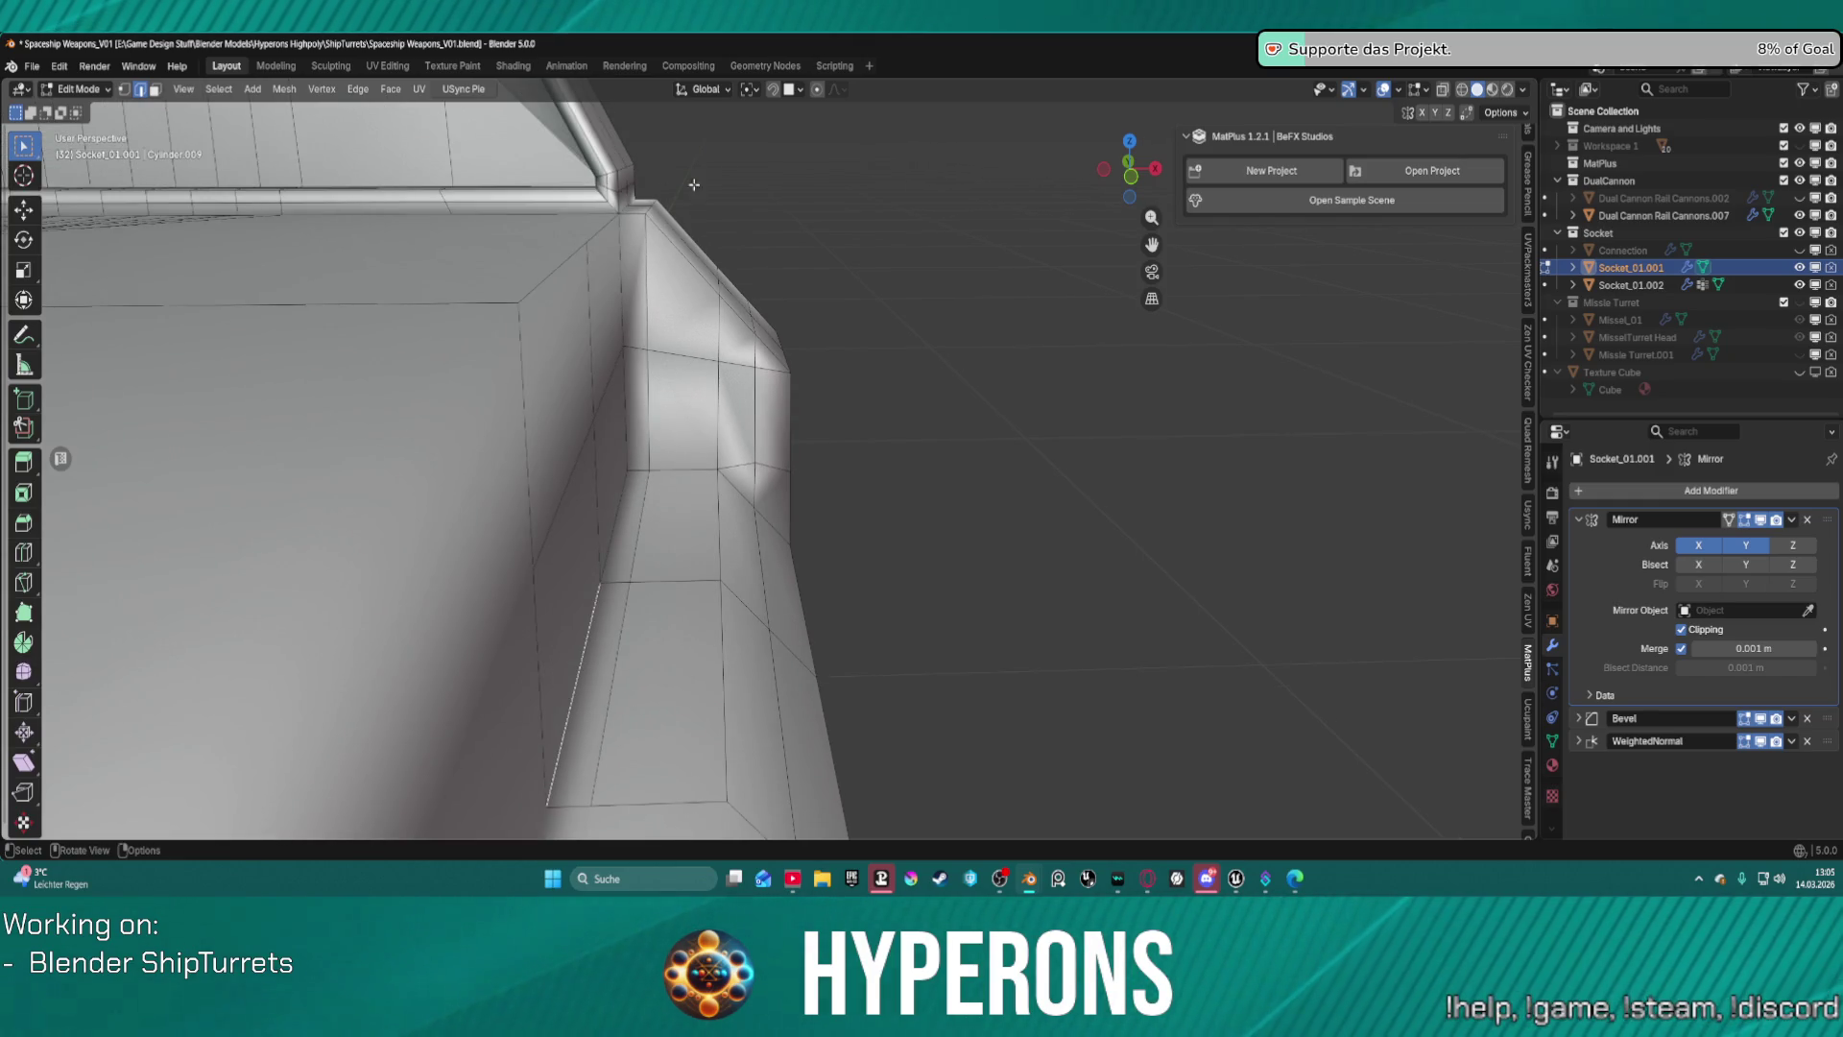
pyautogui.click(1444, 90)
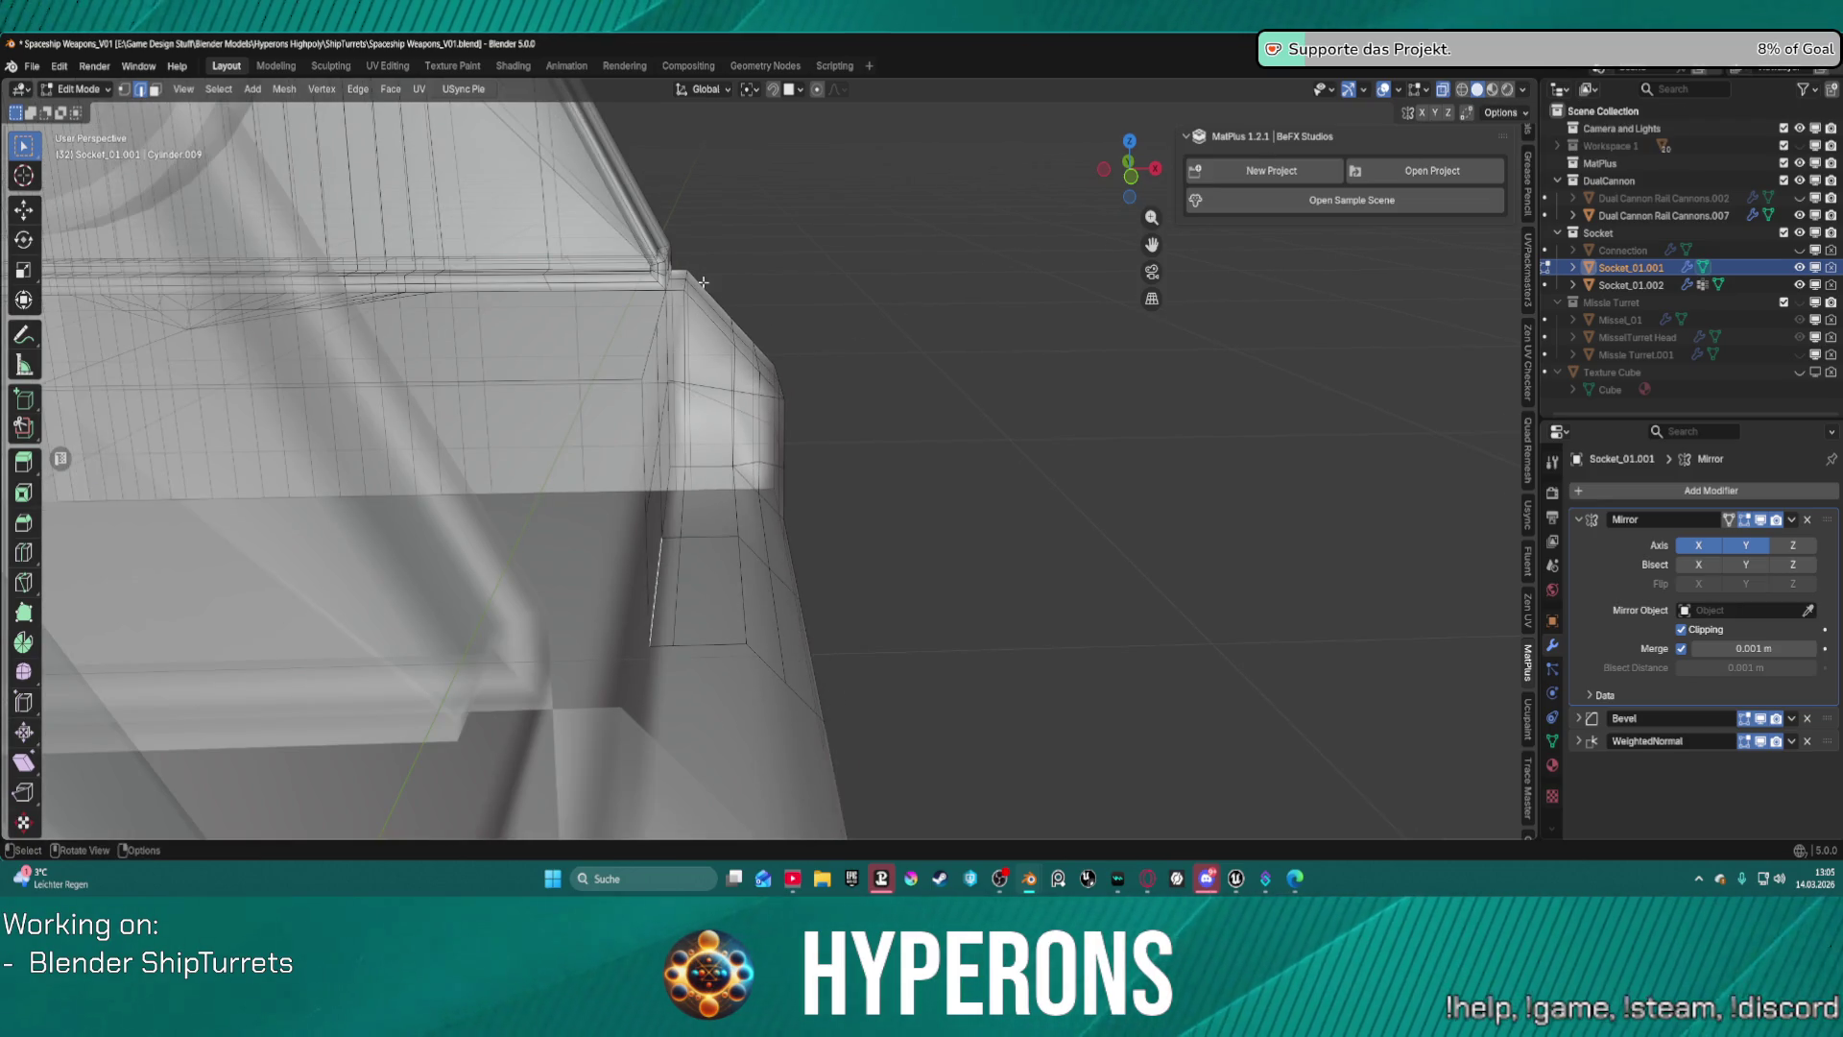
pyautogui.moveTo(677, 255)
pyautogui.mouseDown()
pyautogui.moveTo(770, 604)
pyautogui.moveTo(1028, 787)
pyautogui.mouseUp()
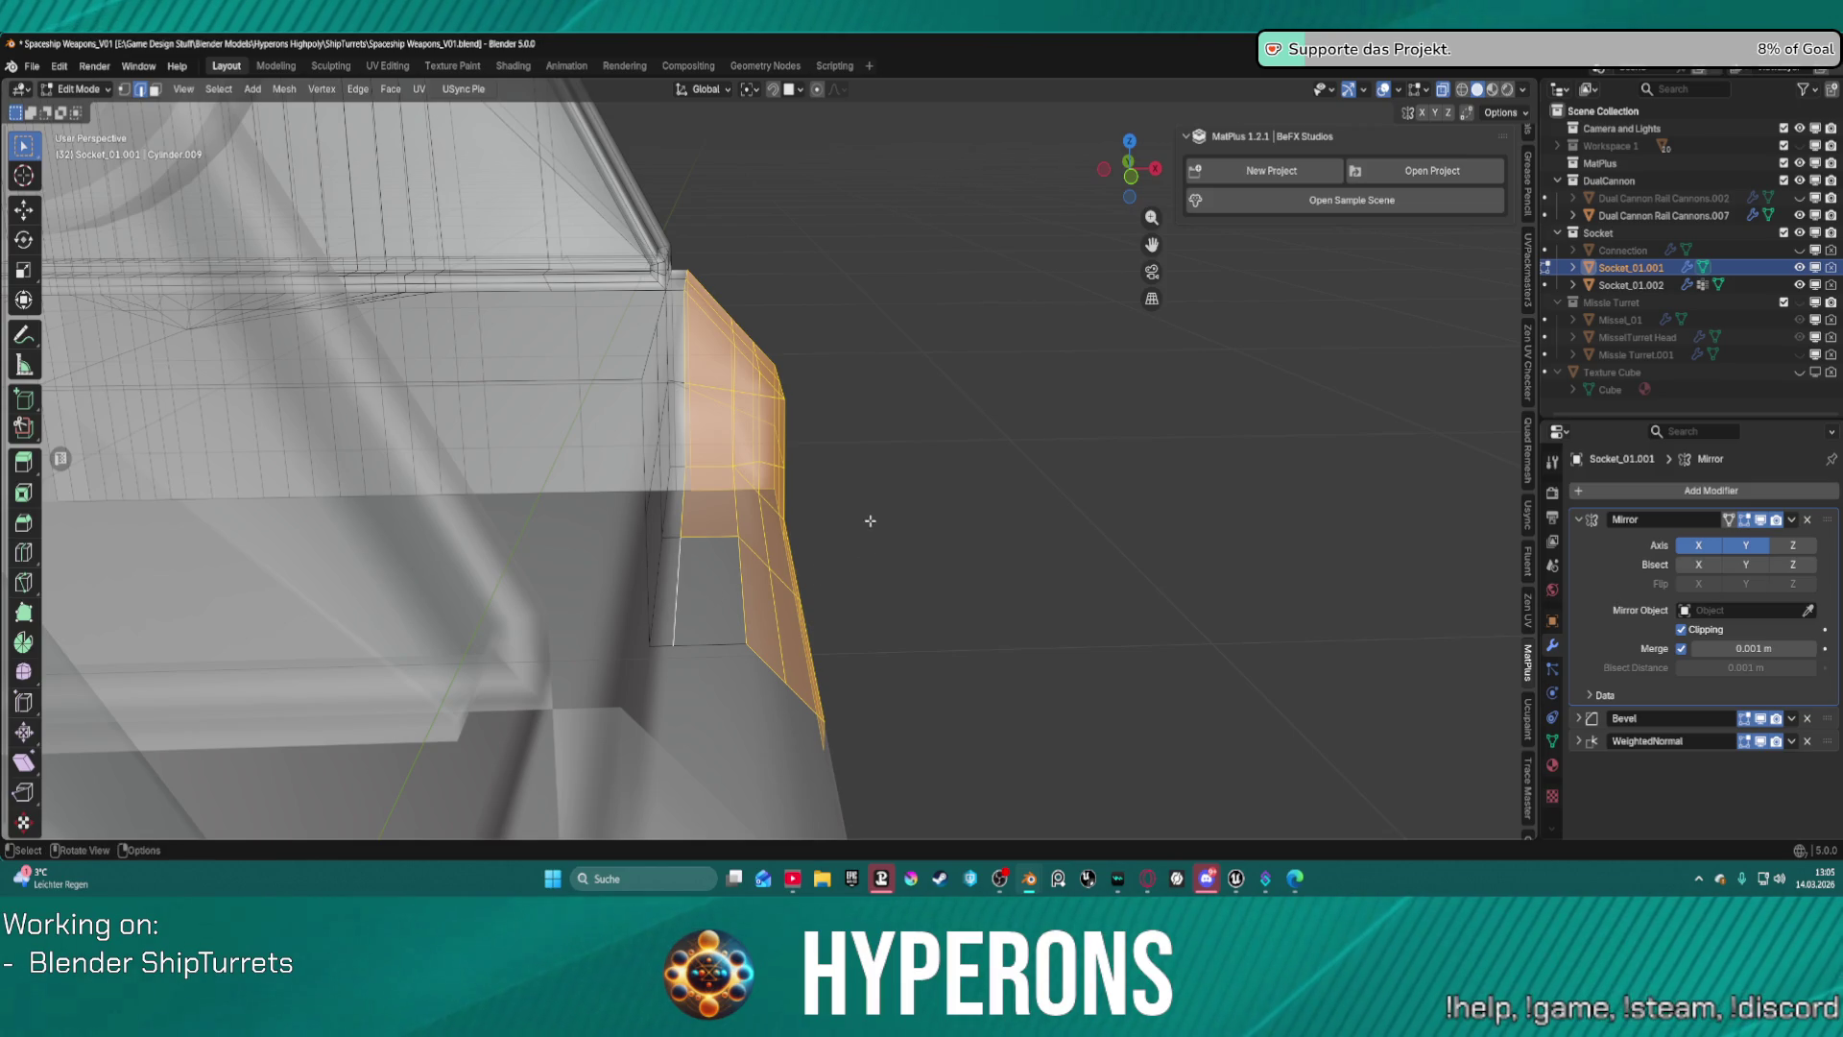
pyautogui.moveTo(868, 518); pyautogui.dragTo(833, 514, button='middle')
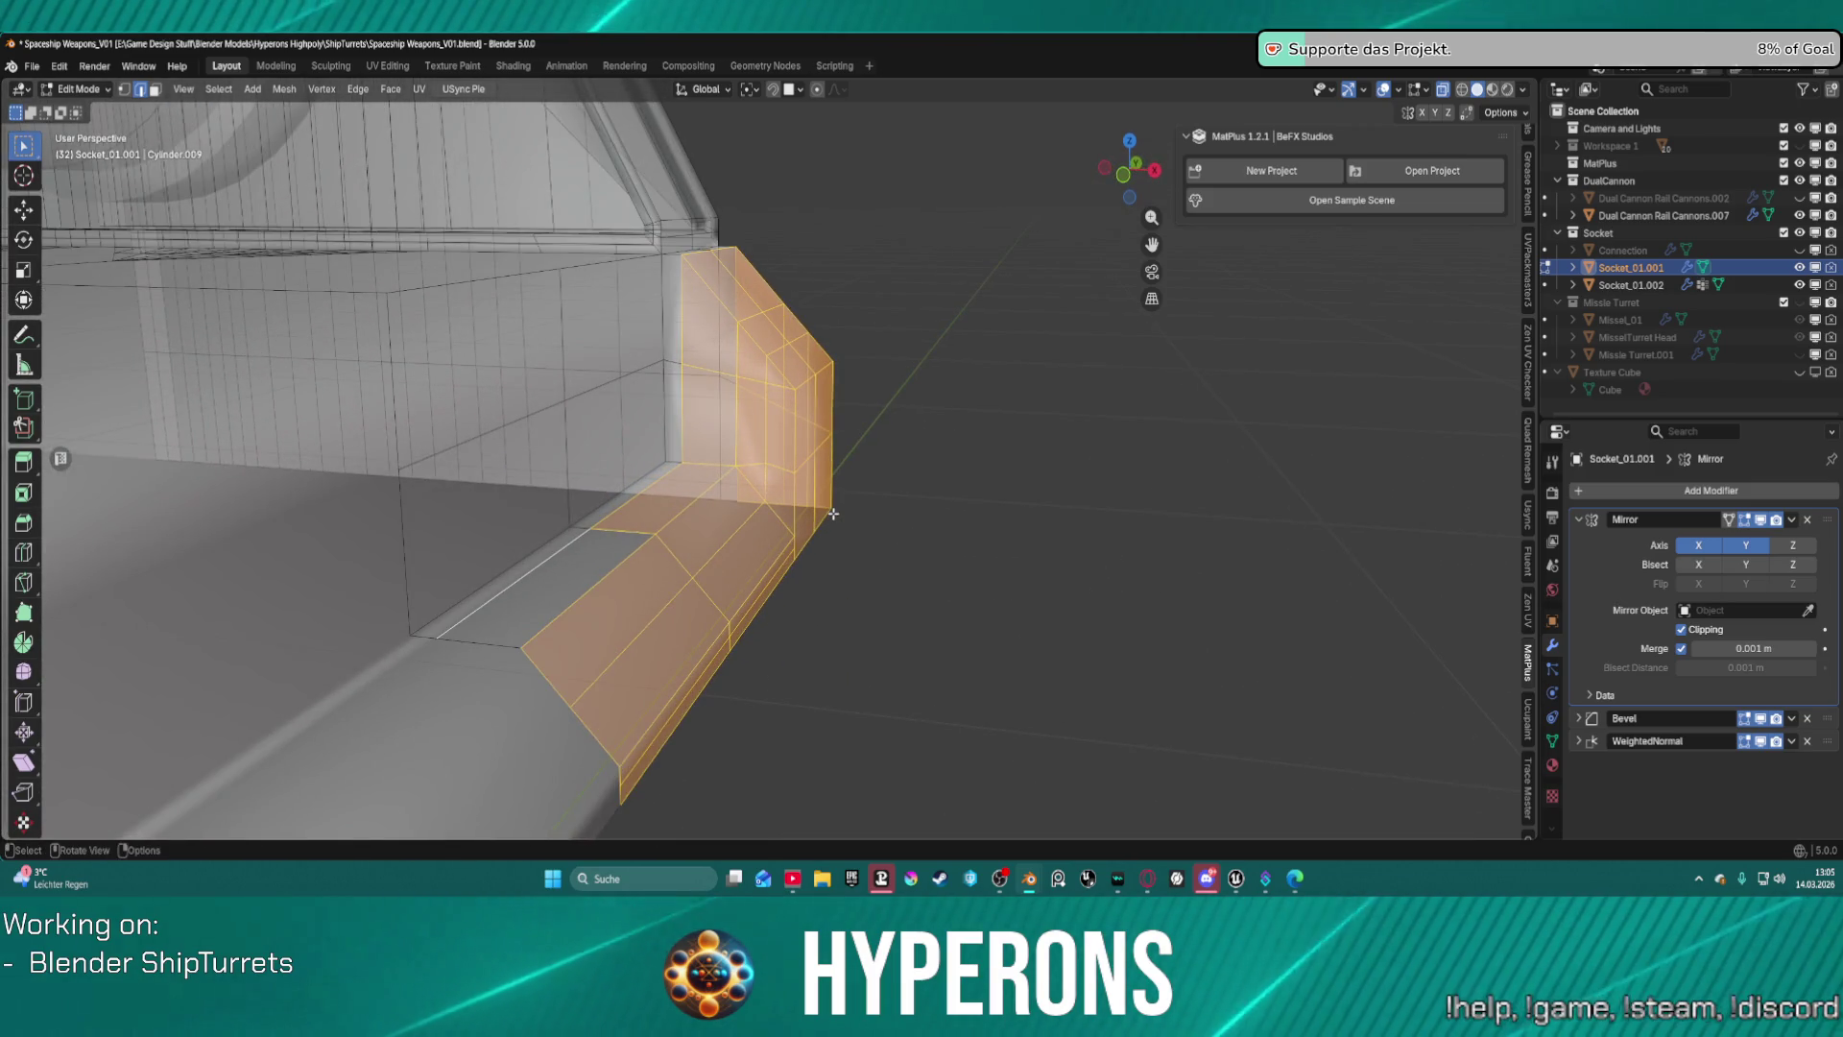
pyautogui.press('x')
pyautogui.click(791, 495)
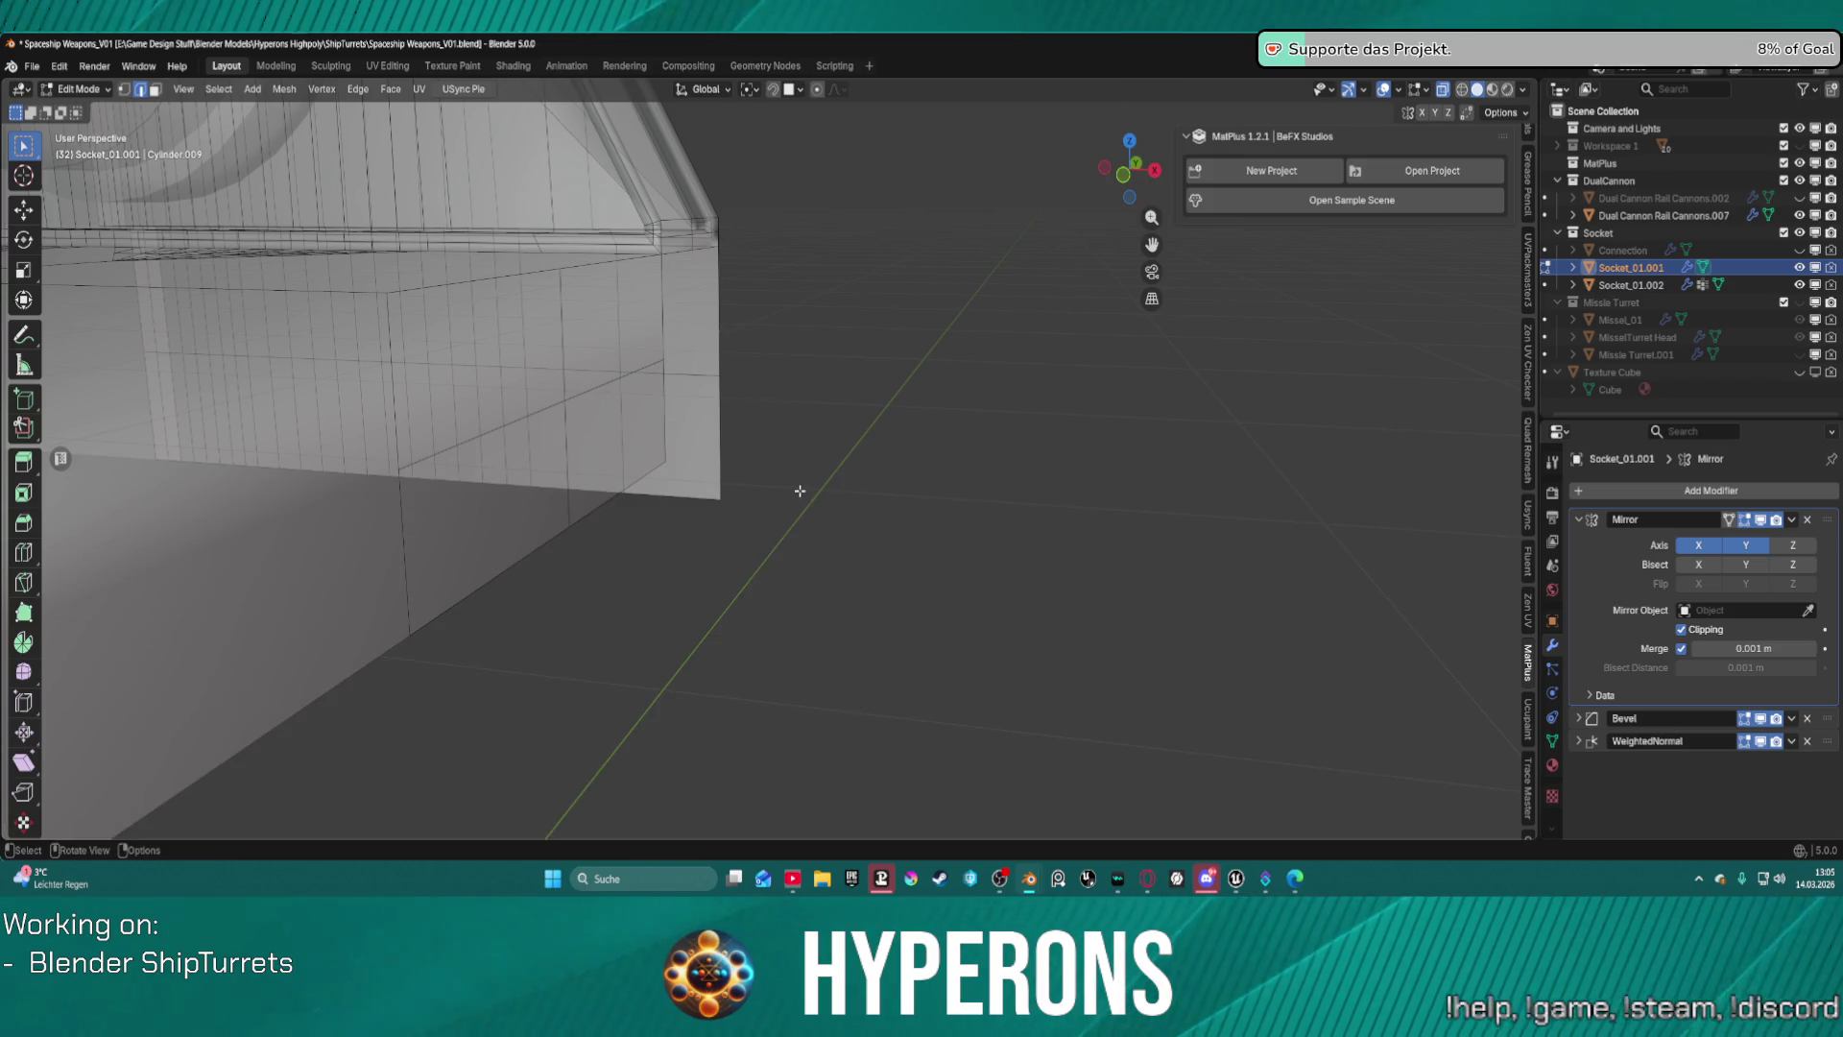
# Box-select the lower edges and scale them to 0 along Z to flatten them.
pyautogui.moveTo(906, 457)
pyautogui.mouseDown(button='middle')
pyautogui.moveTo(642, 444)
pyautogui.moveTo(844, 441)
pyautogui.moveTo(844, 423)
pyautogui.moveTo(358, 443)
pyautogui.mouseUp(button='middle')
pyautogui.moveTo(315, 457); pyautogui.dragTo(1030, 588)
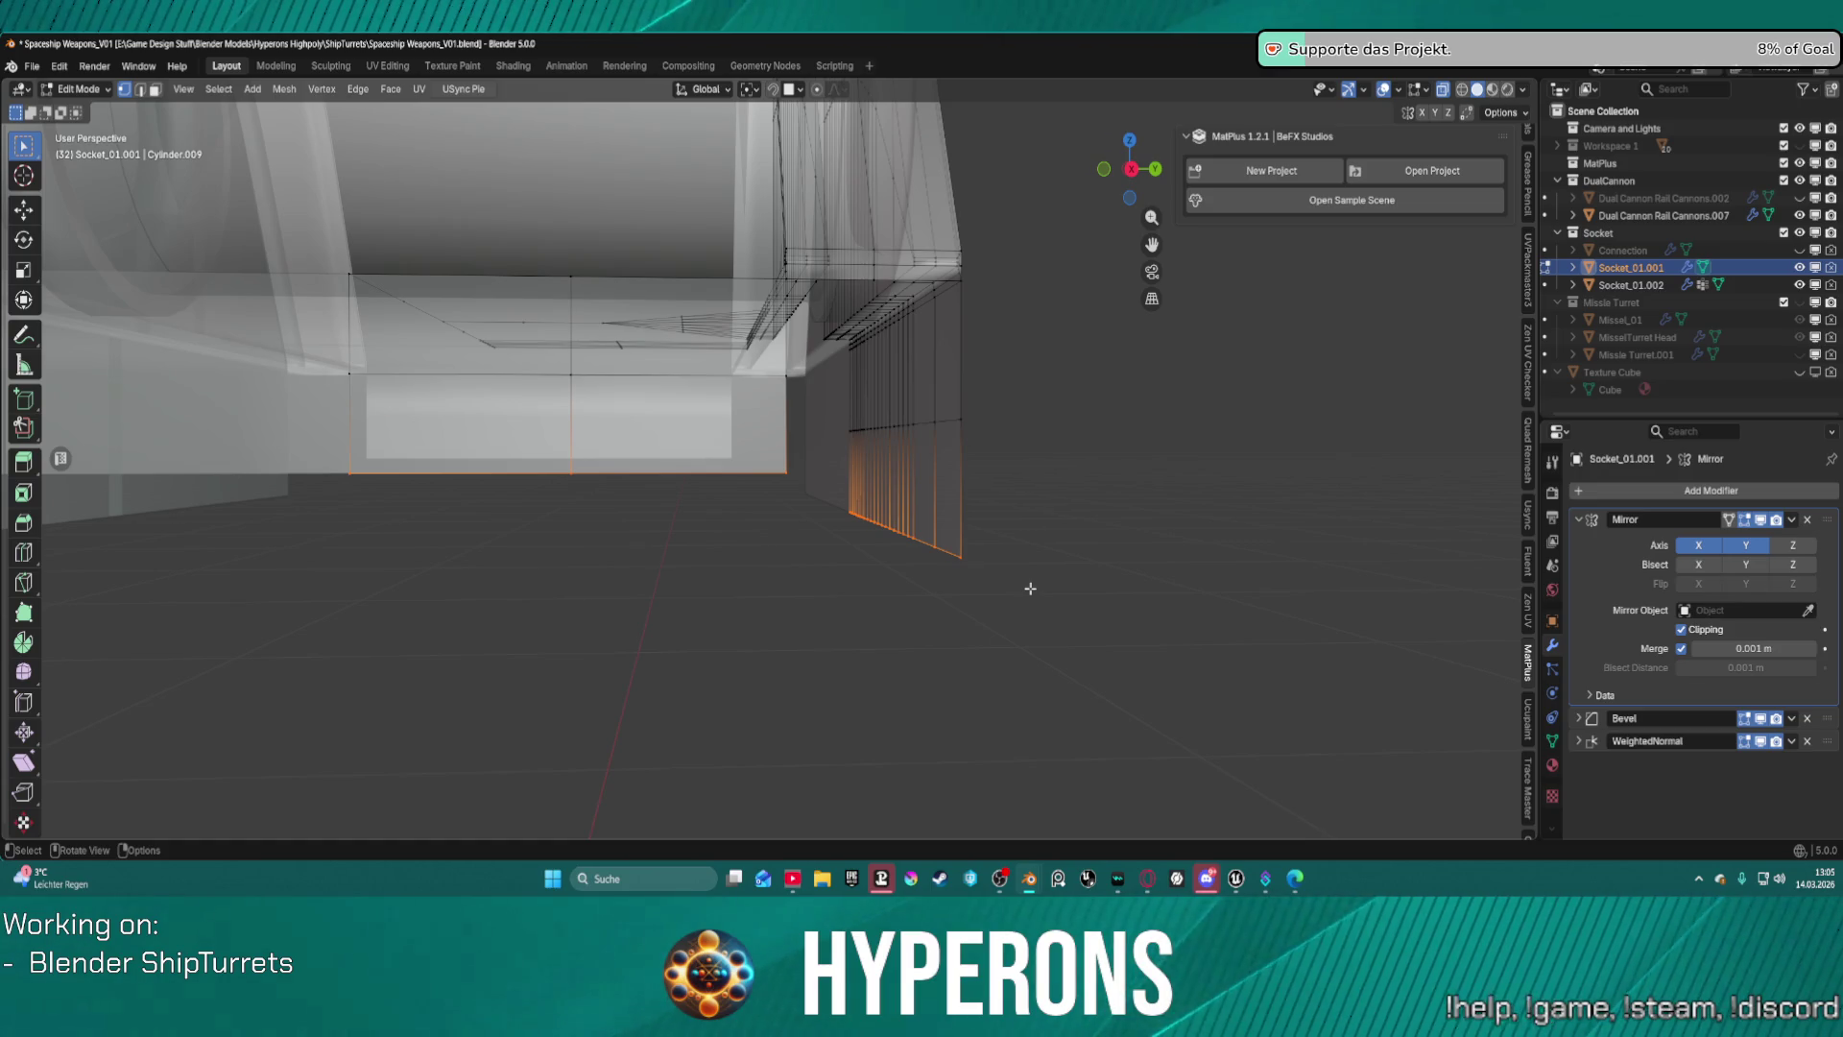
pyautogui.press('s')
pyautogui.write('z')
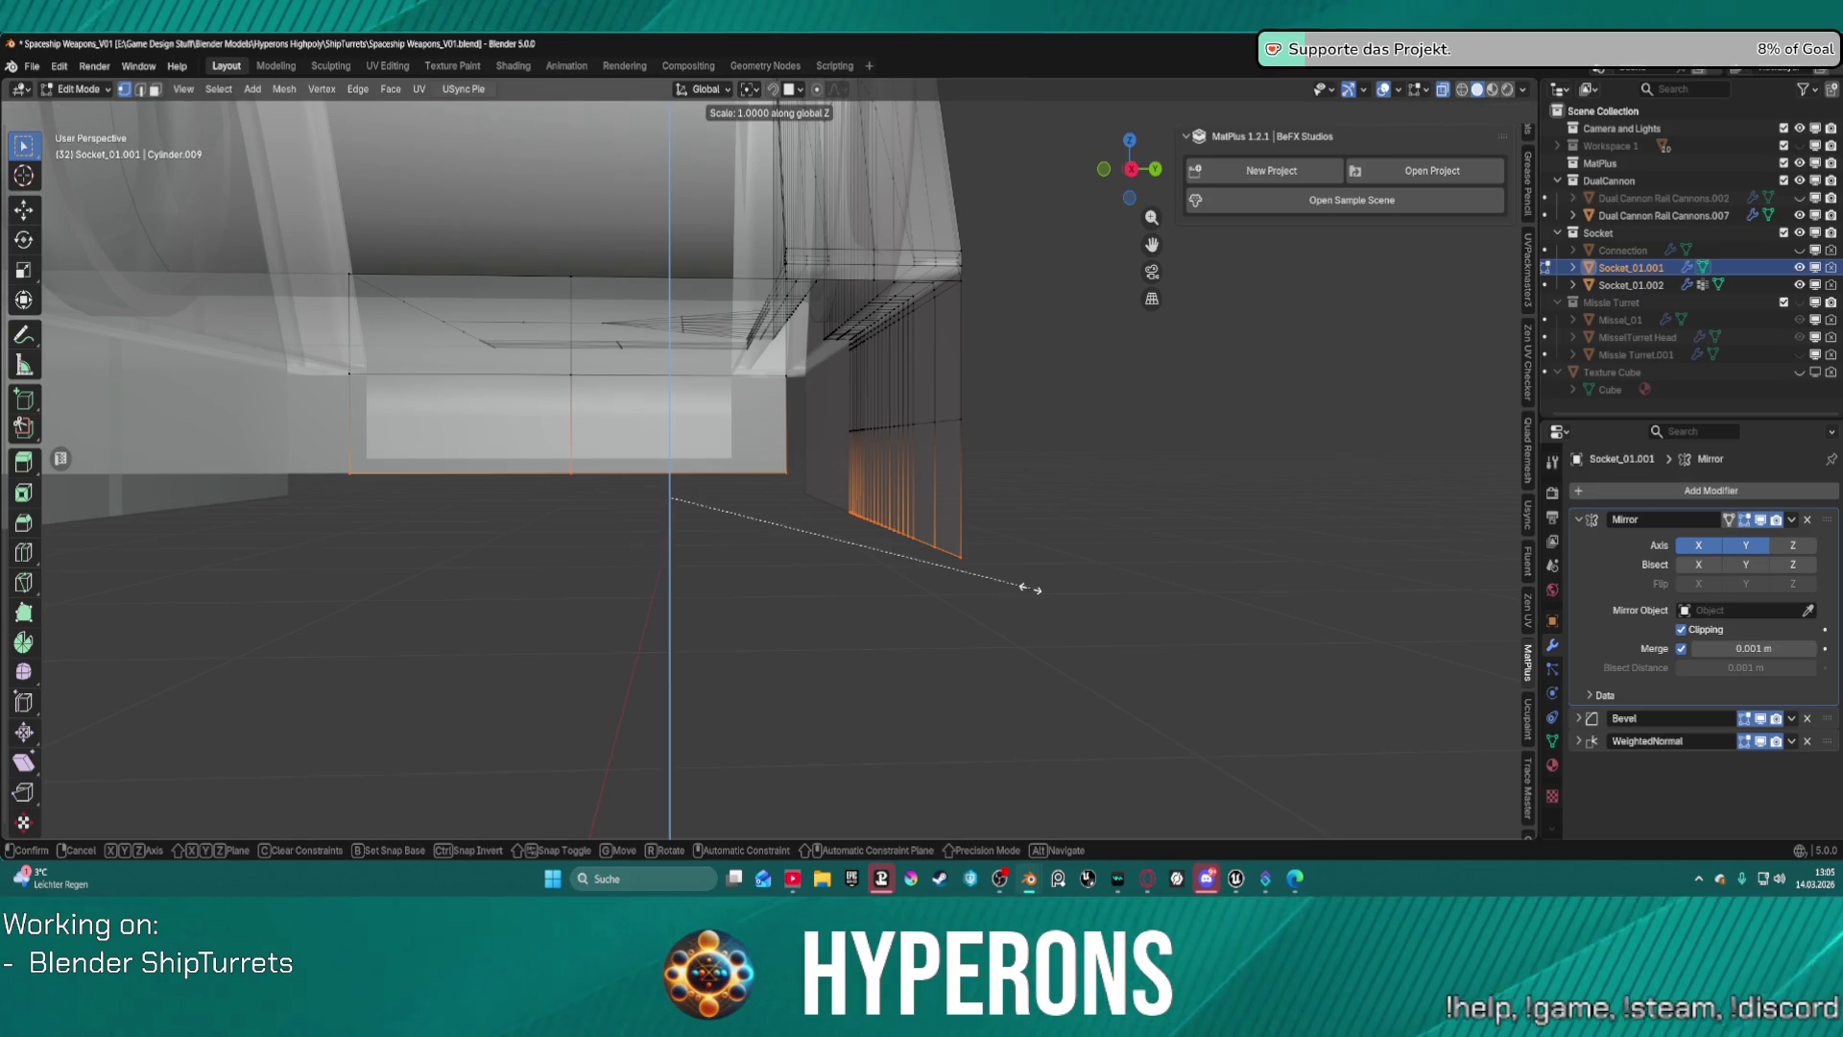
pyautogui.write('0')
pyautogui.press('Return')
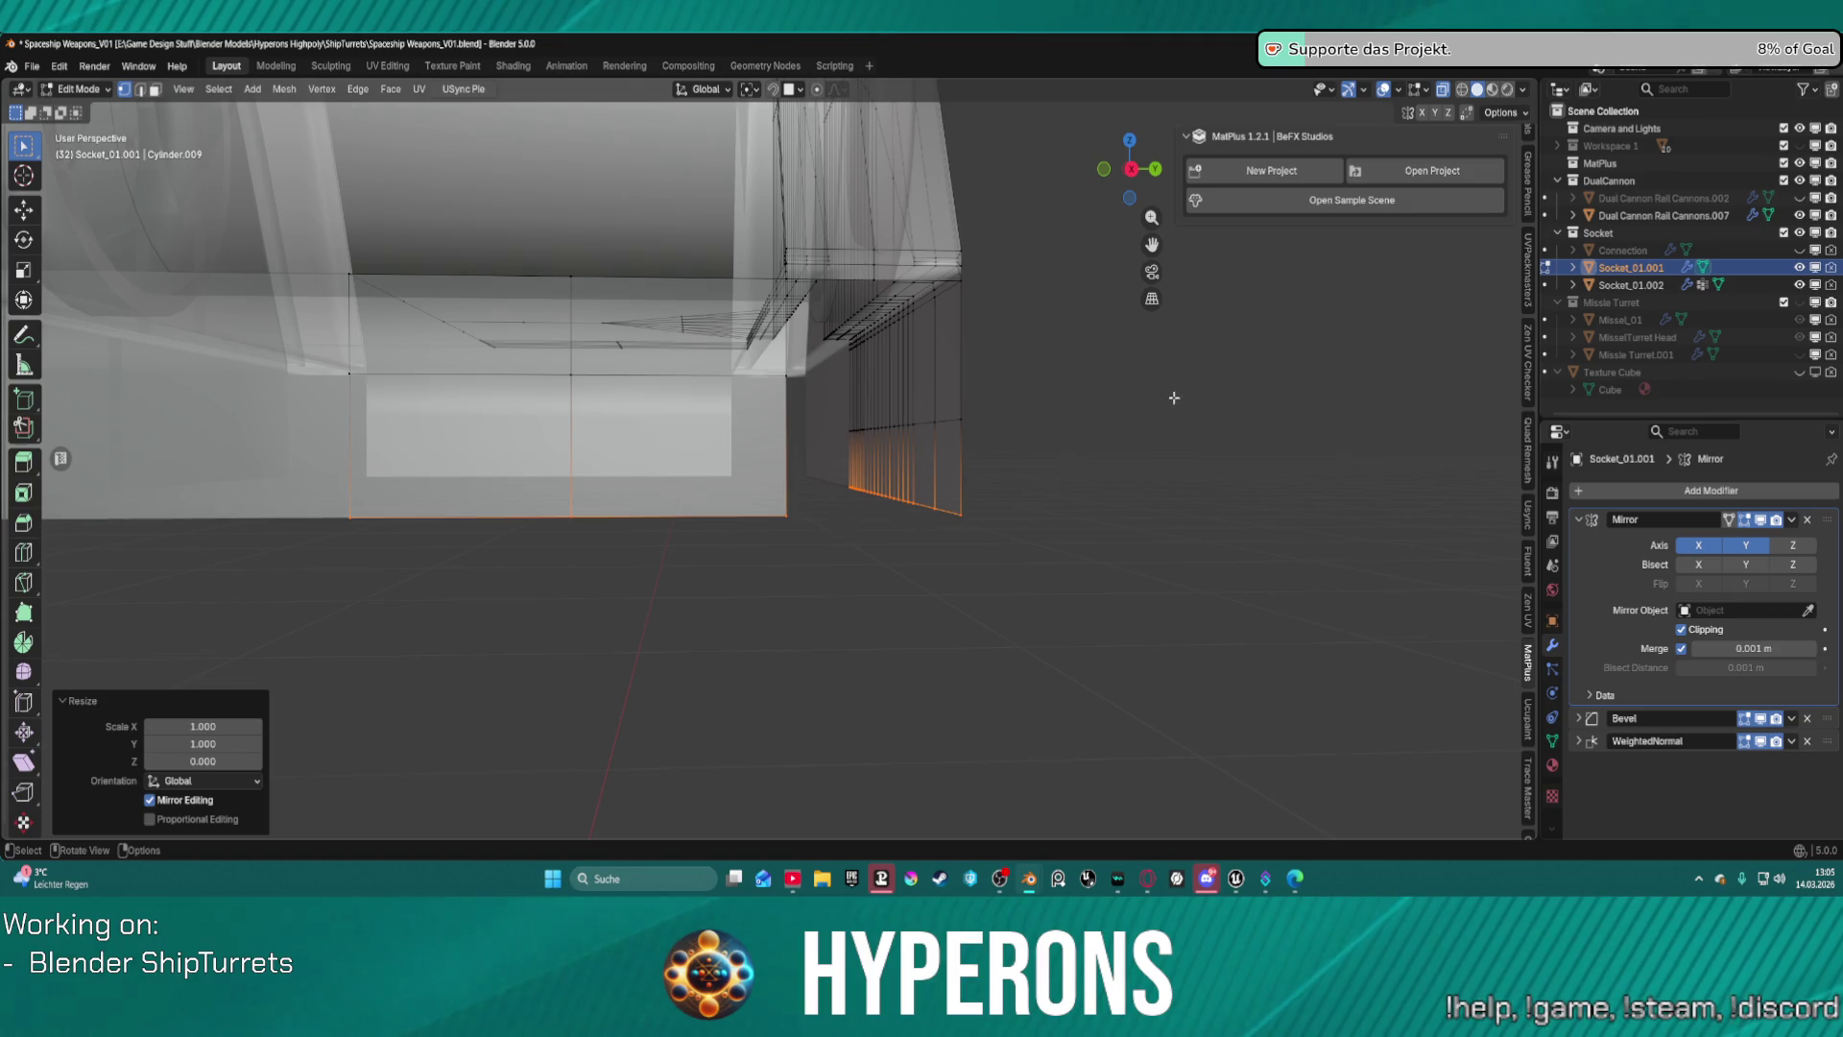
# Select the lower horizontal edge path and the first edge bordering the corner gap.
pyautogui.moveTo(1173, 398)
pyautogui.mouseDown(button='middle')
pyautogui.moveTo(773, 402)
pyautogui.moveTo(939, 412)
pyautogui.moveTo(921, 410)
pyautogui.mouseUp(button='middle')
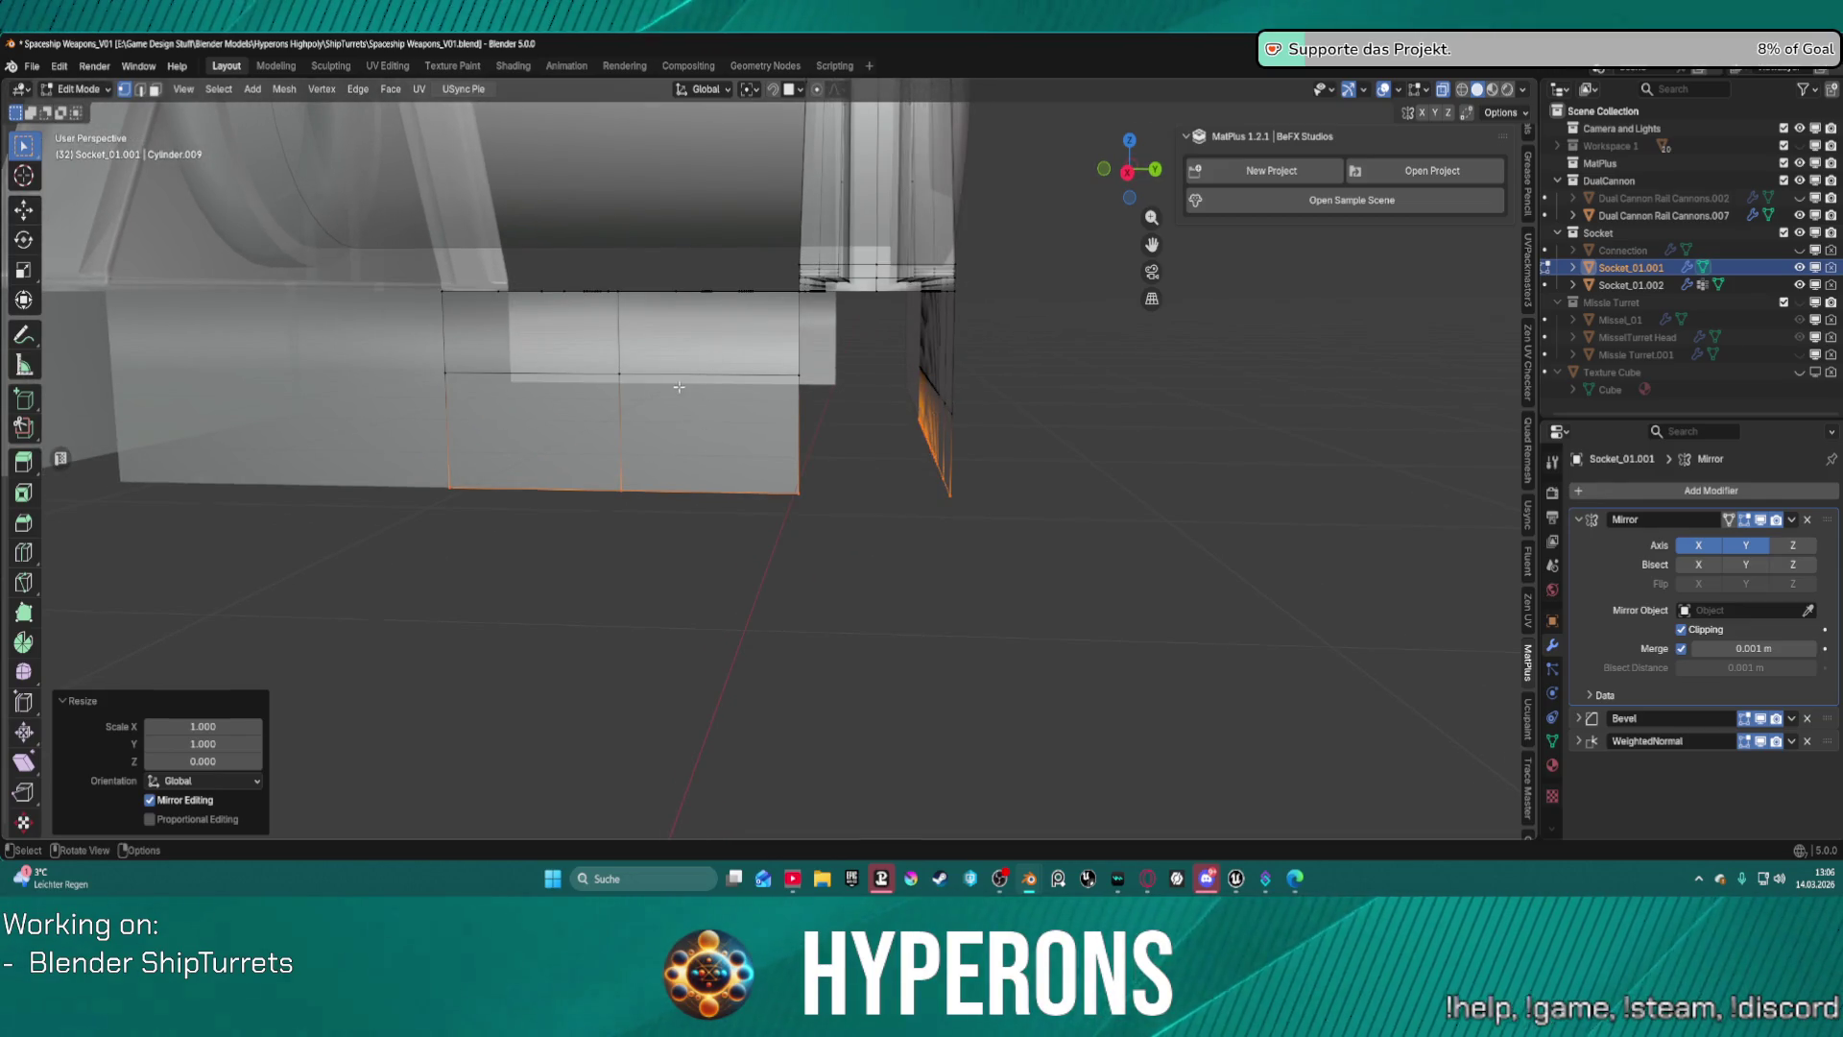
pyautogui.press('2')
pyautogui.click(707, 374)
pyautogui.keyDown('alt'); pyautogui.click(708, 374); pyautogui.keyUp('alt')
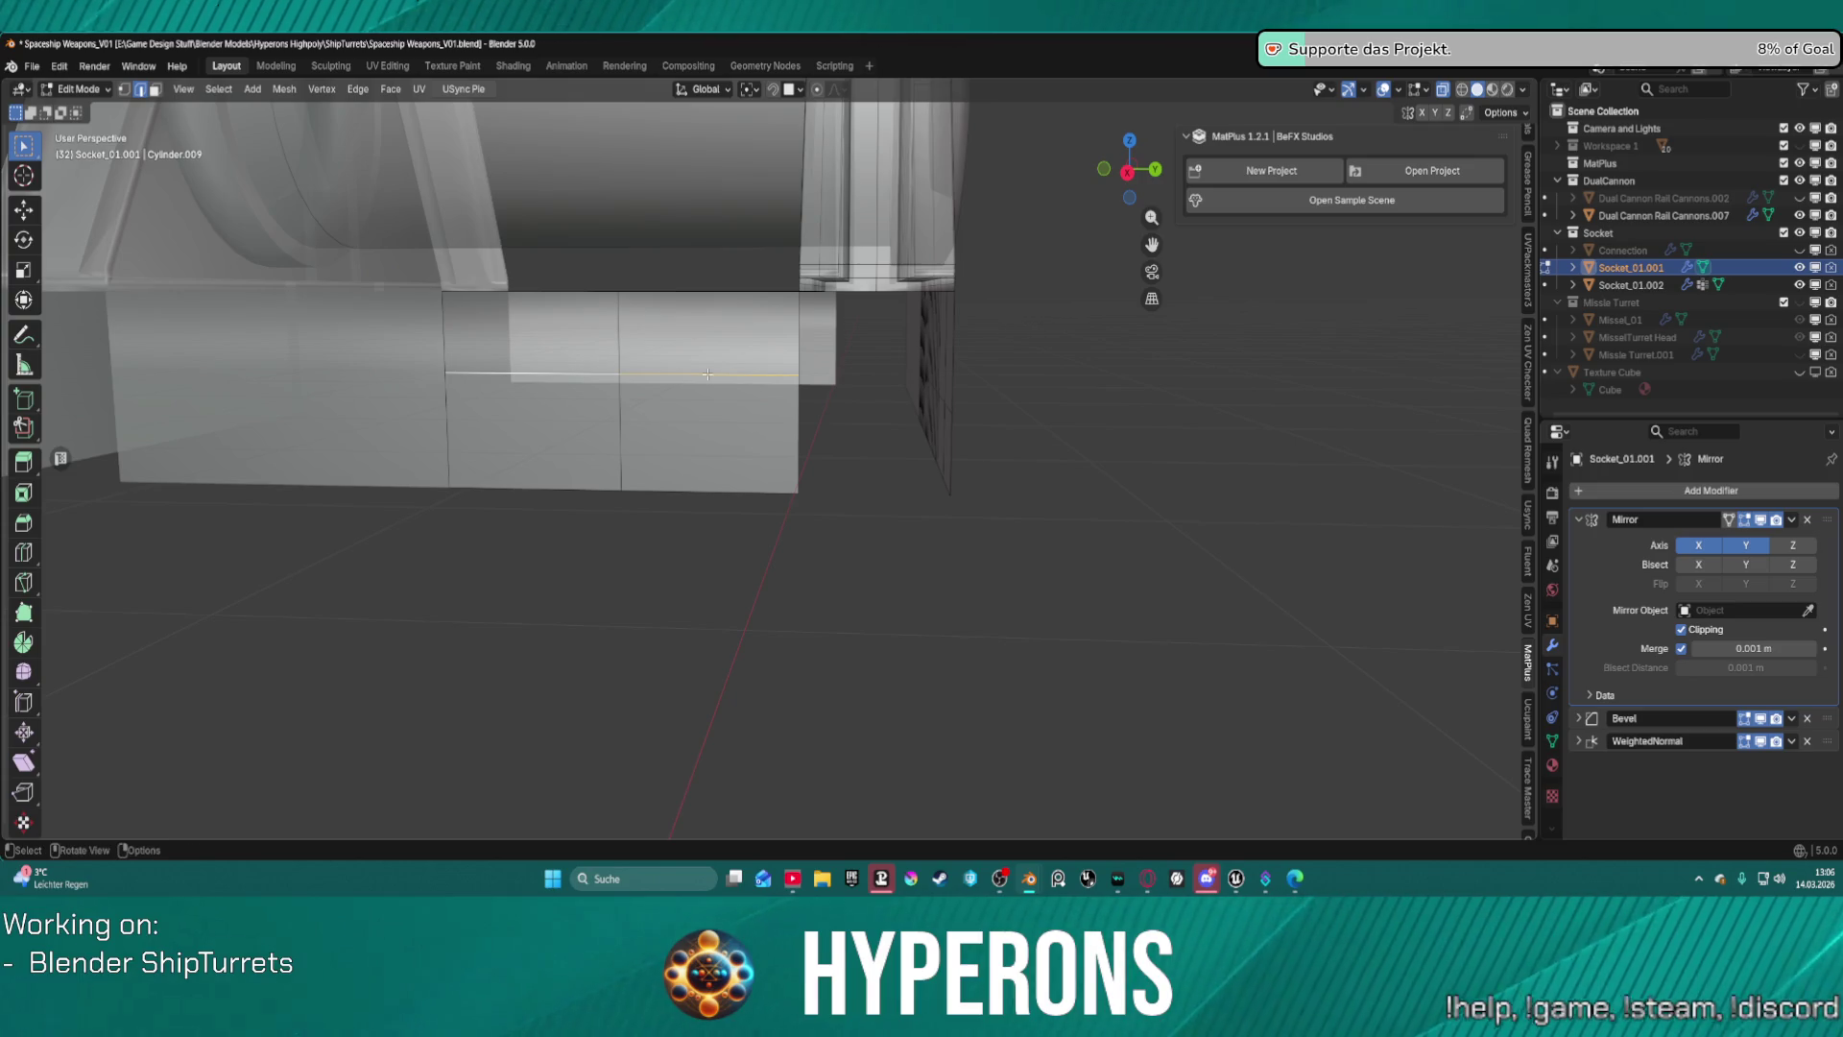
pyautogui.keyDown('ctrl'); pyautogui.click(708, 390); pyautogui.keyUp('ctrl')
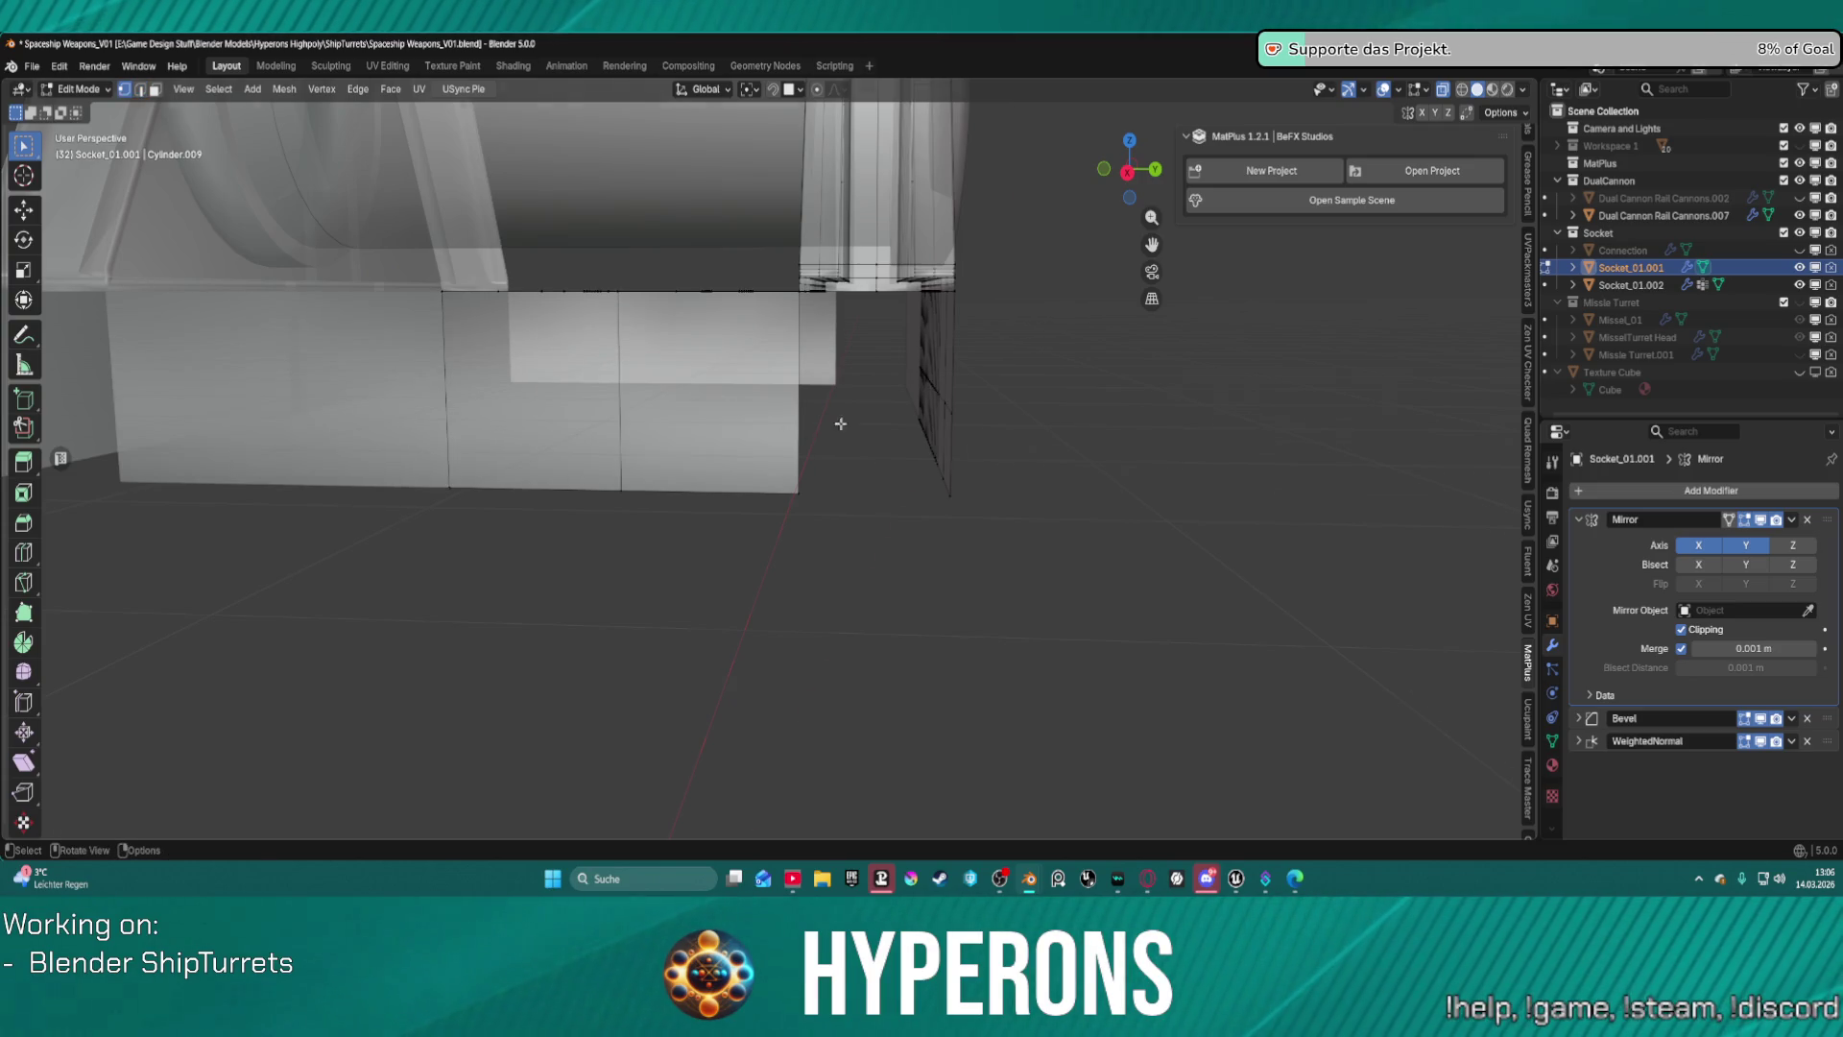
pyautogui.moveTo(840, 422); pyautogui.dragTo(836, 353, button='middle')
pyautogui.click(856, 352)
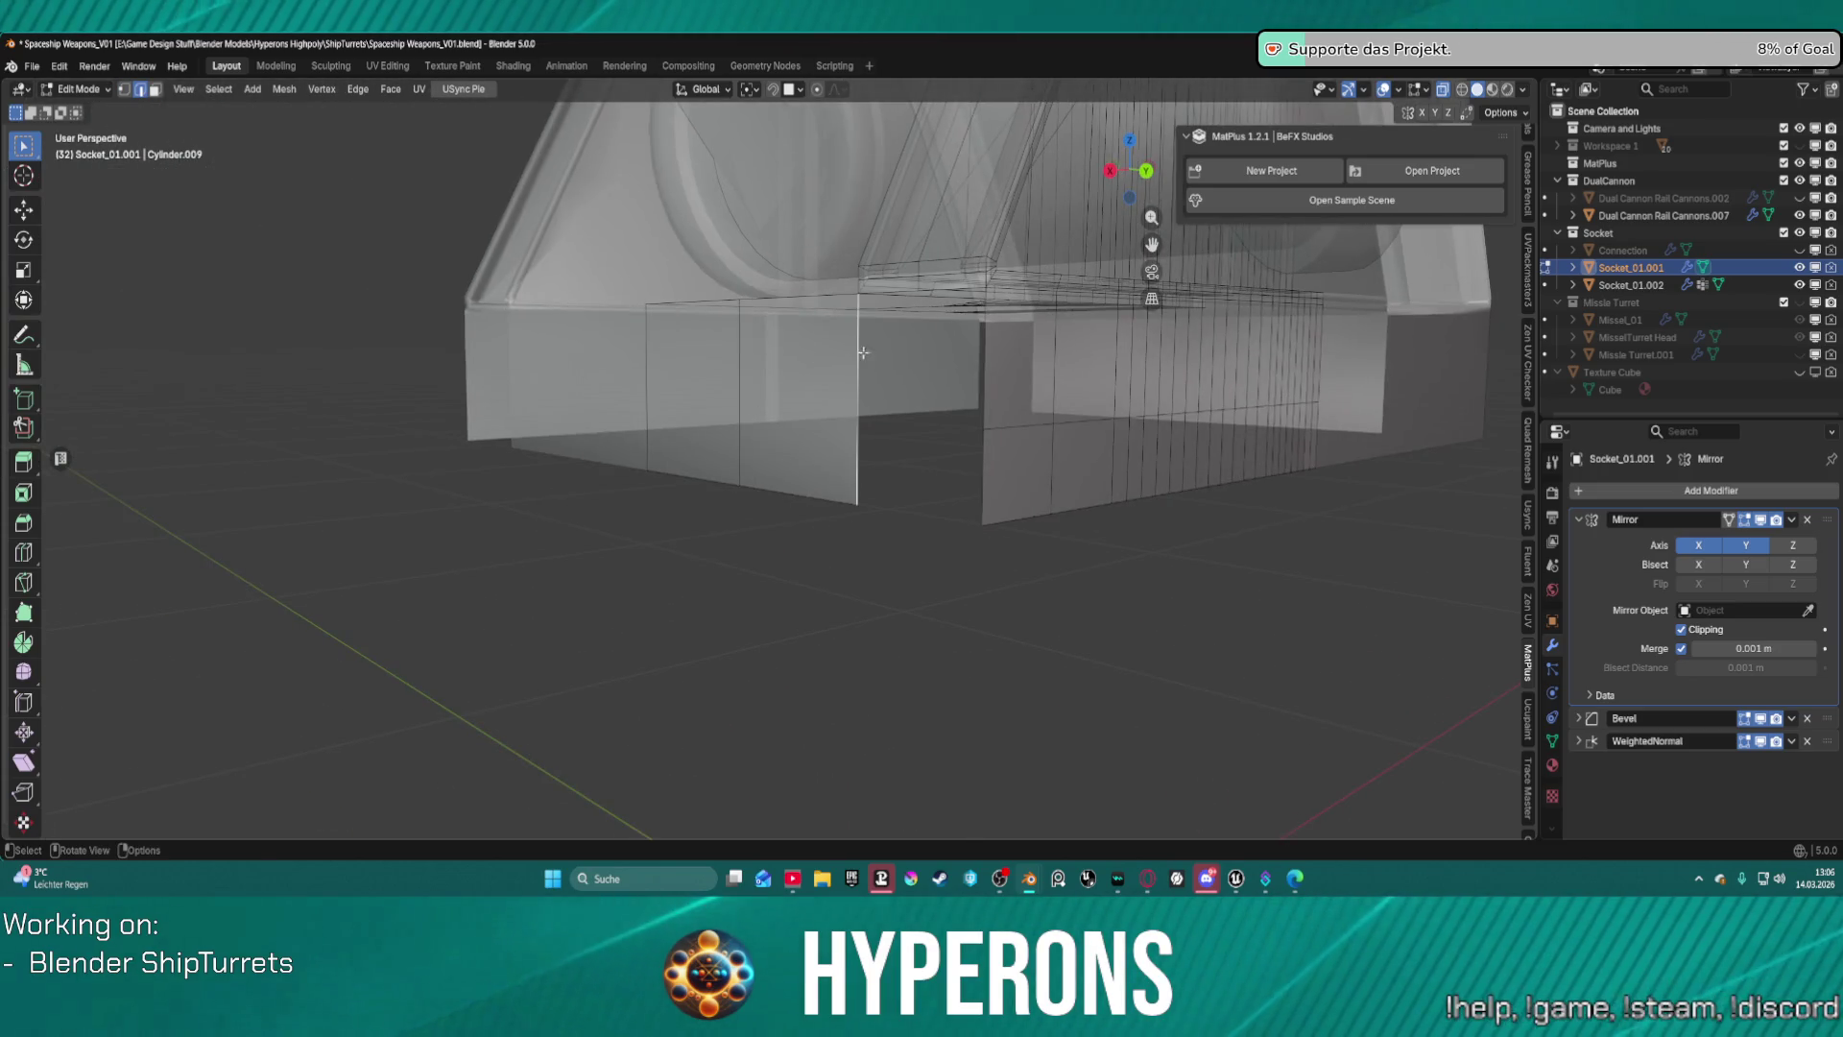
# Fill the corner gap between the two bordering edges with a new face.
pyautogui.keyDown('shift'); pyautogui.click(983, 365); pyautogui.keyUp('shift')
pyautogui.press('f')
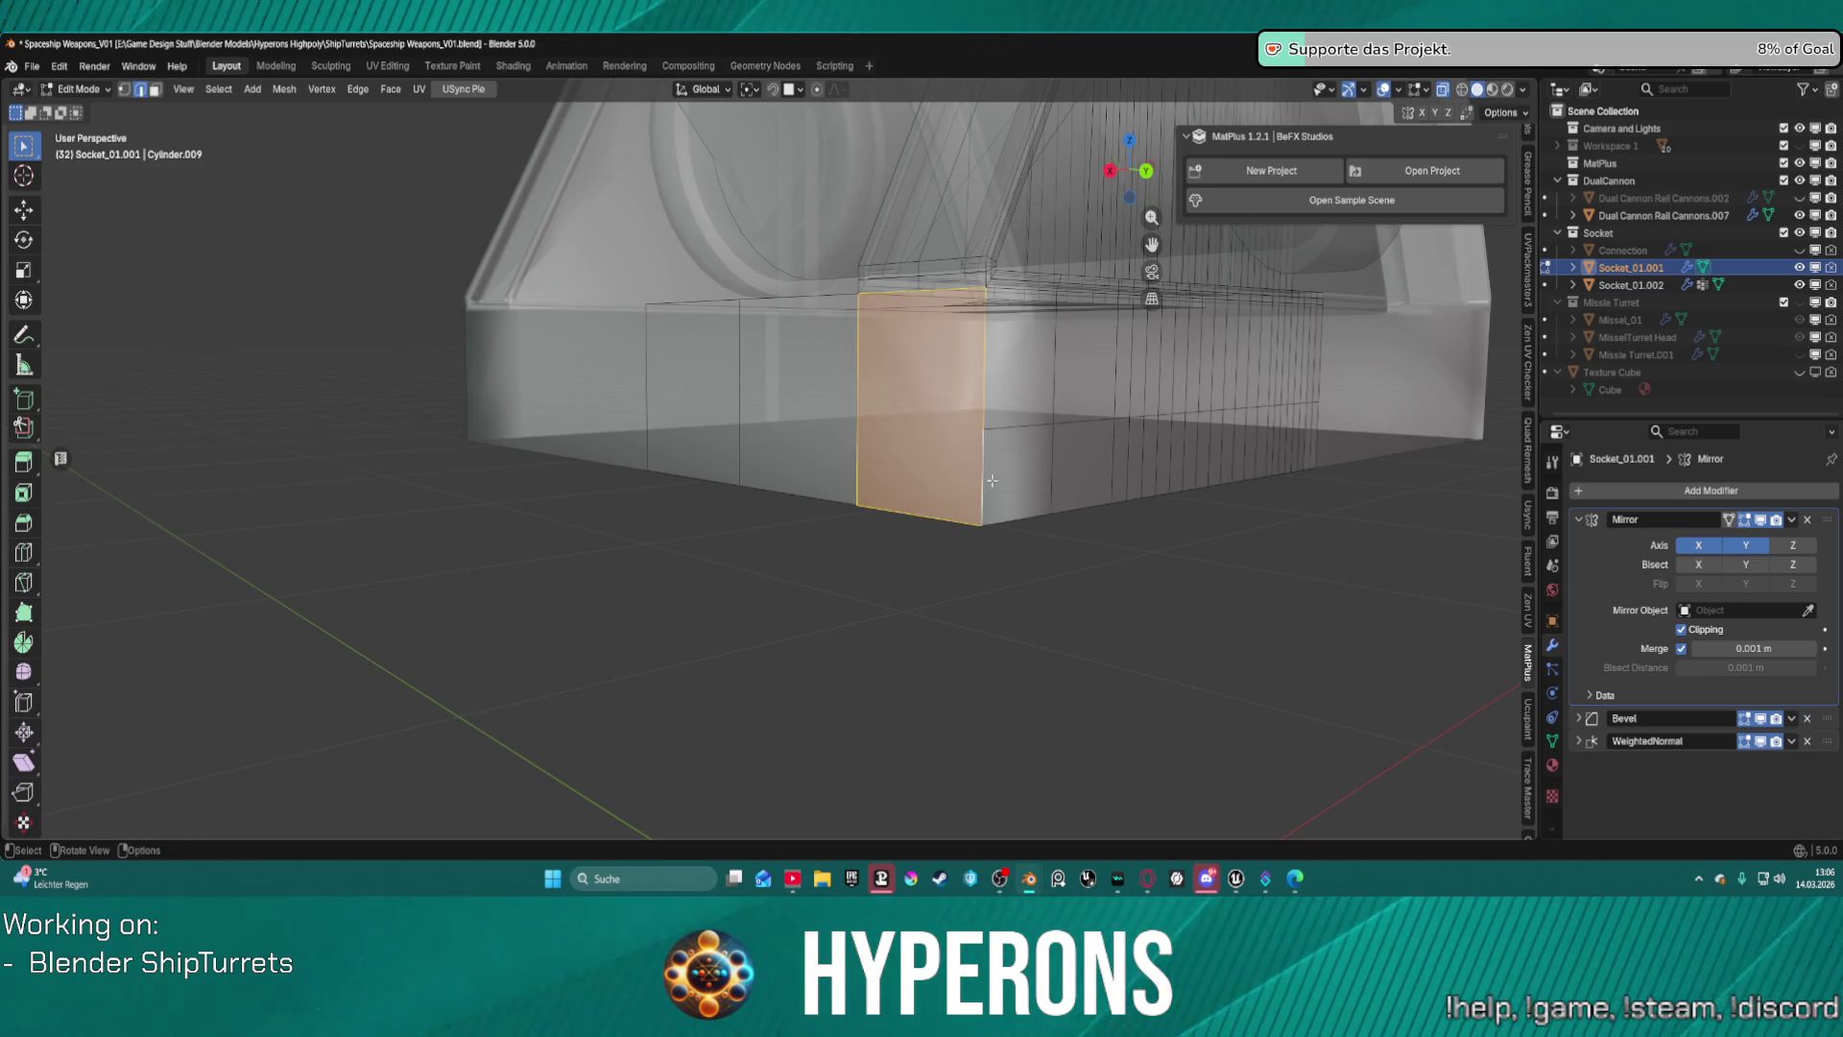
pyautogui.click(974, 452)
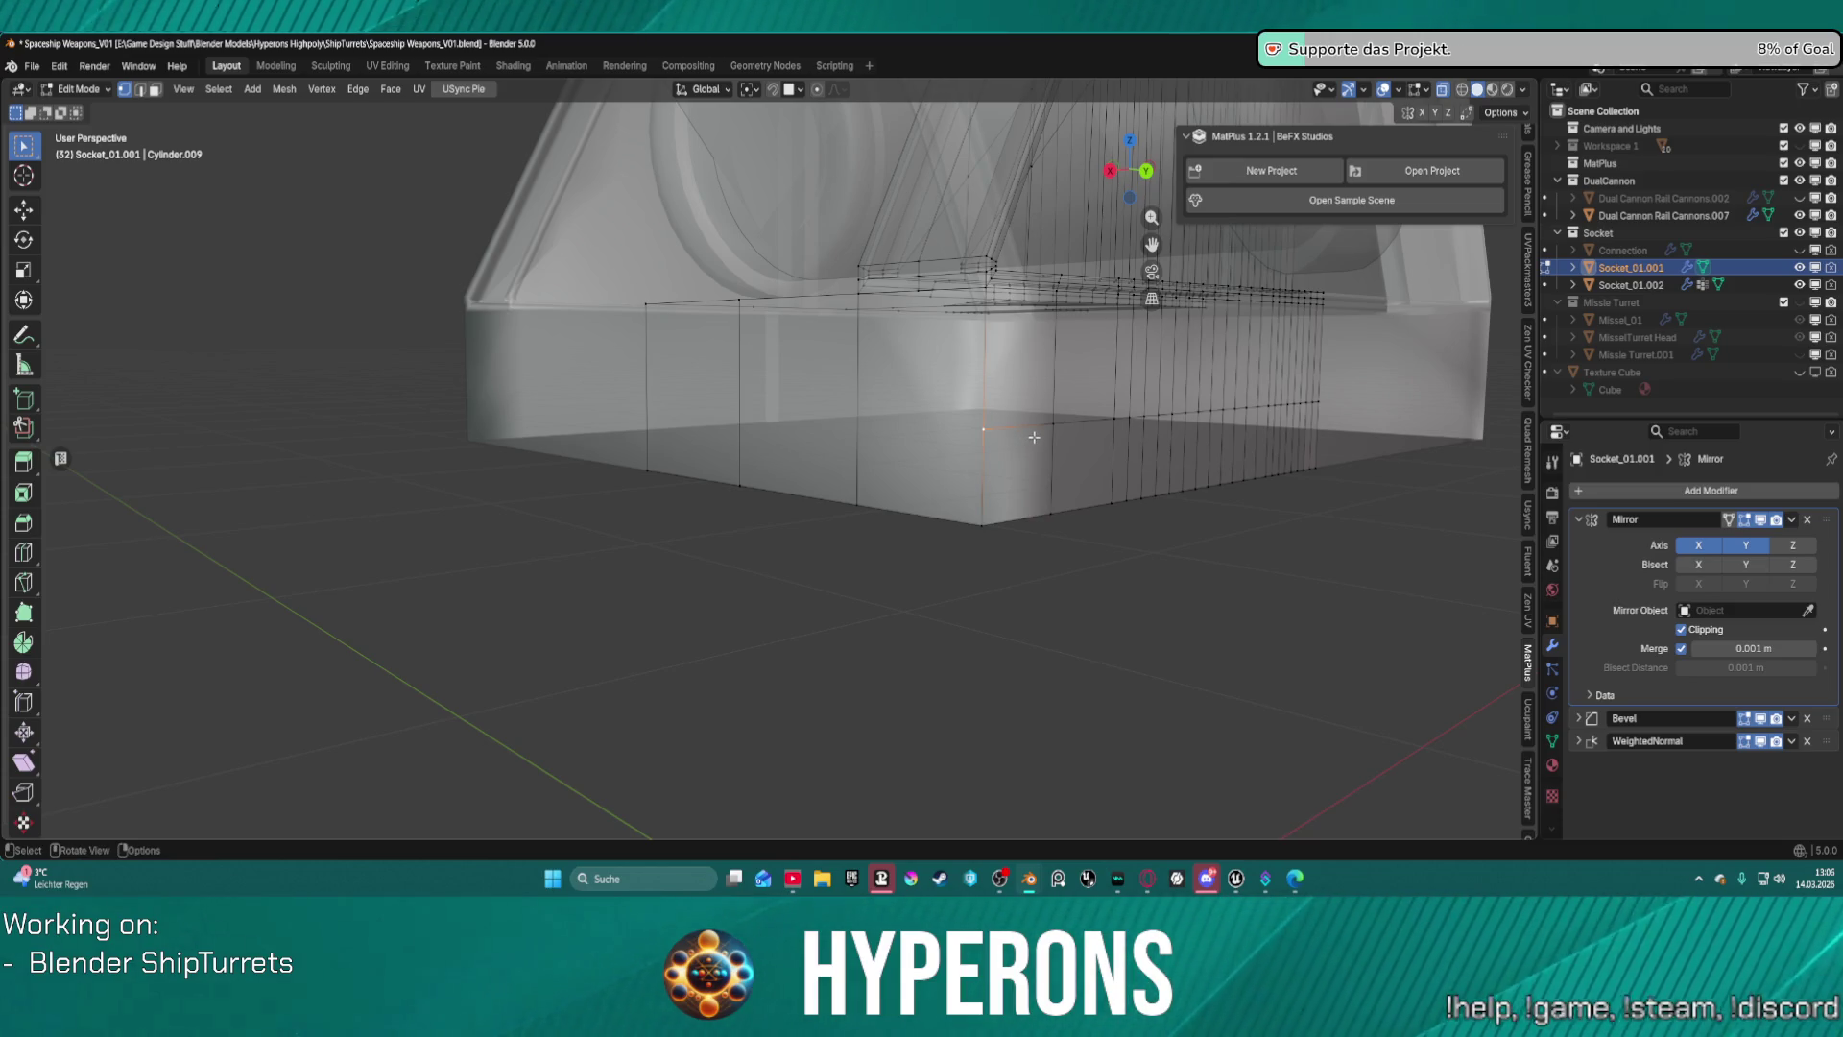
# Knife a straight horizontal cut across the rebuilt corner block's faces.
pyautogui.click(25, 591)
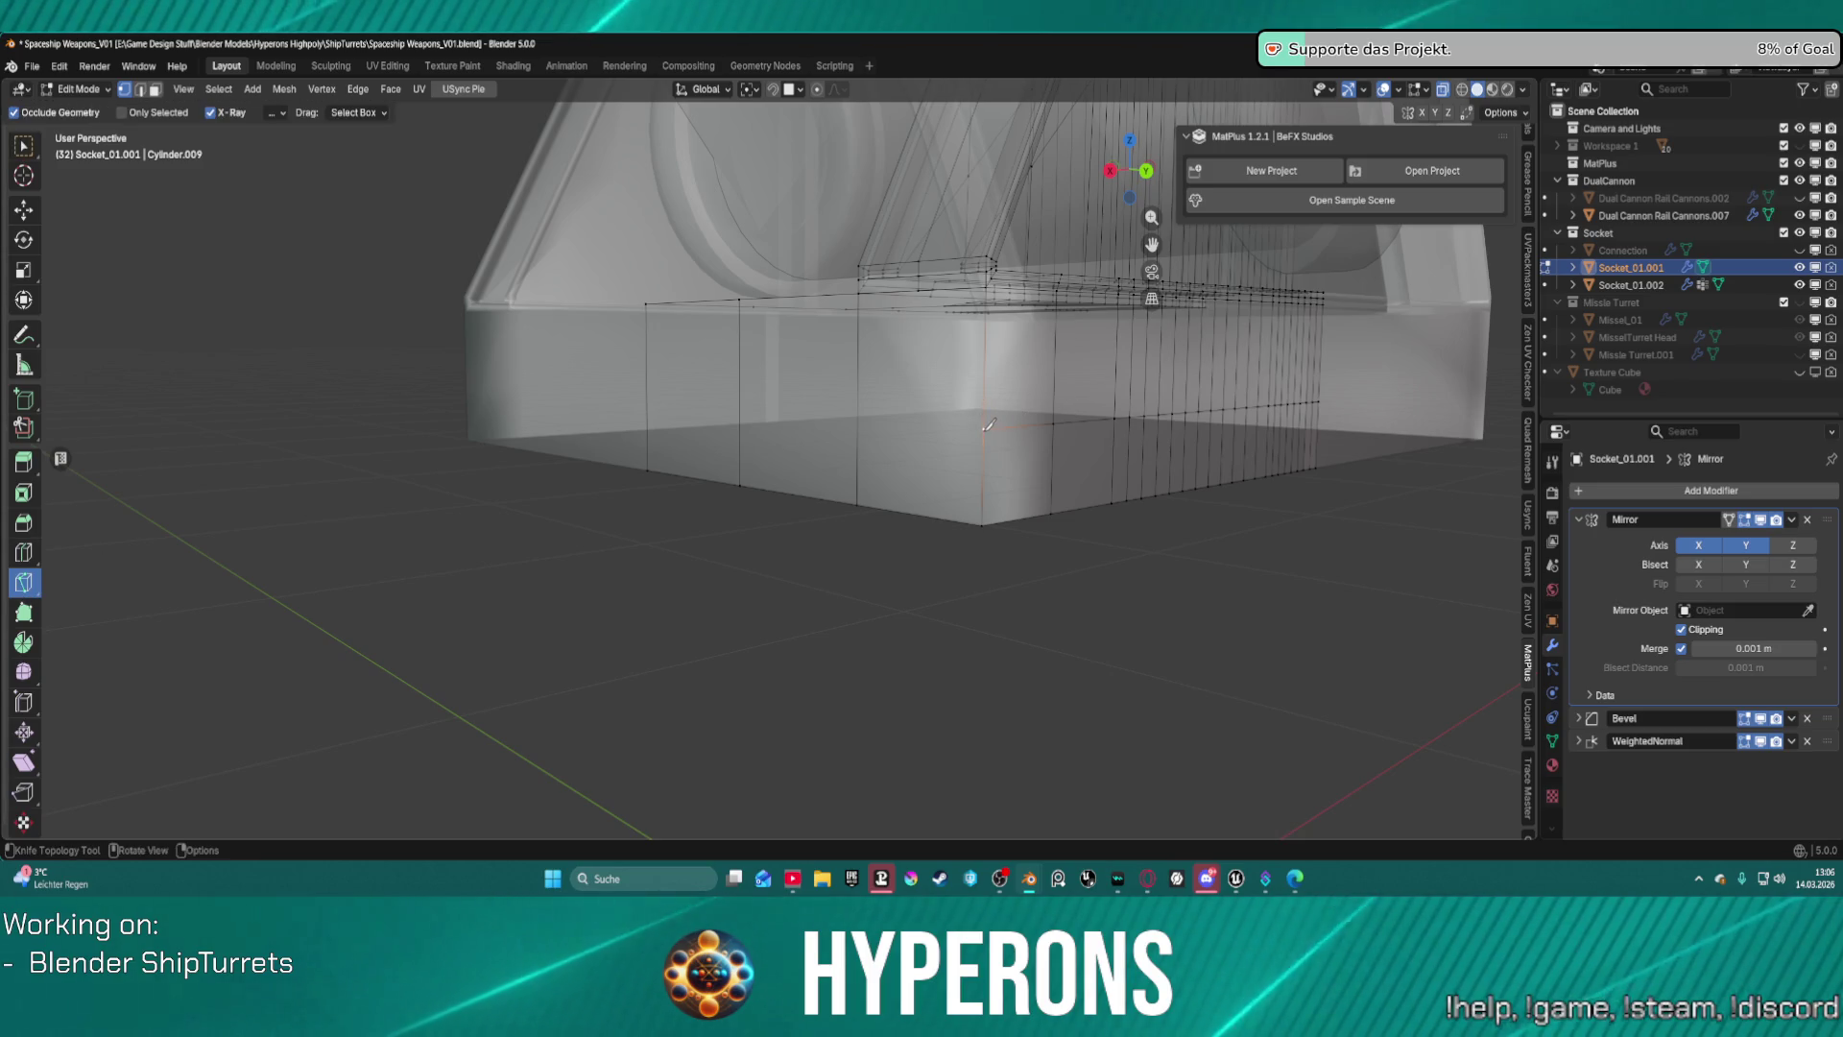
pyautogui.click(986, 428)
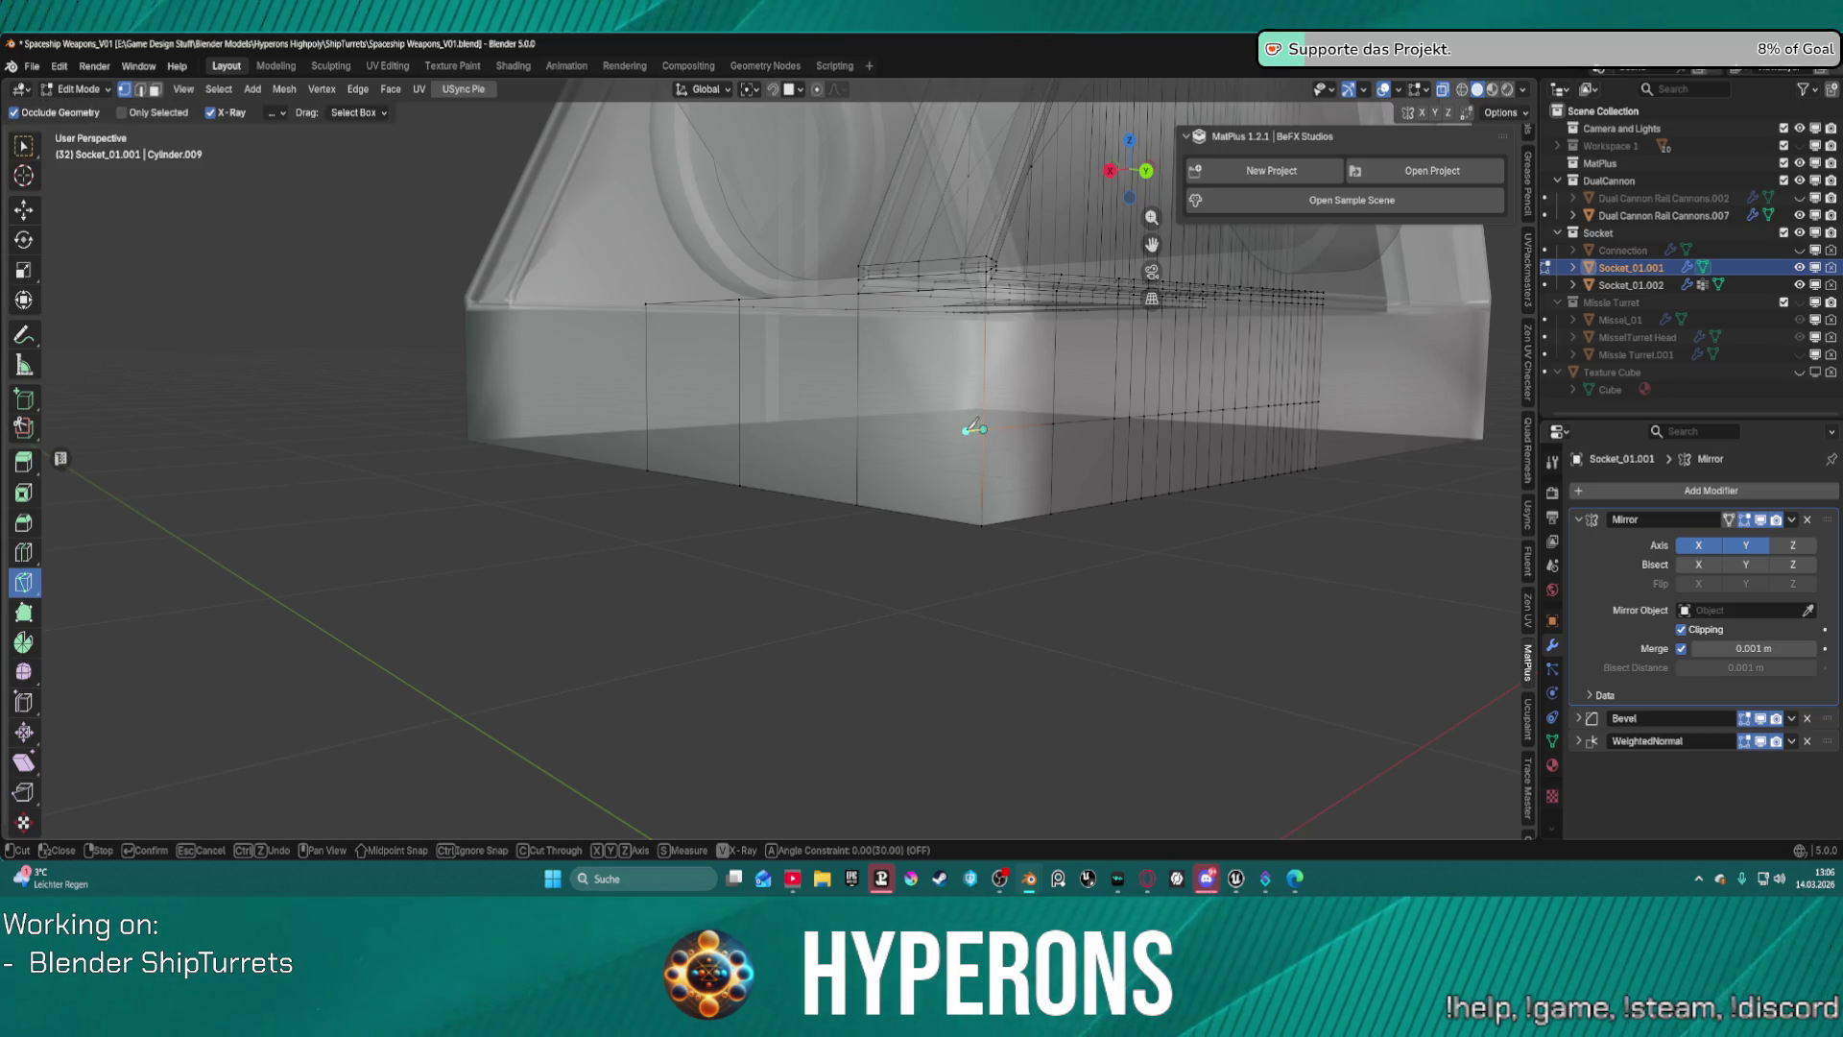
pyautogui.press('y')
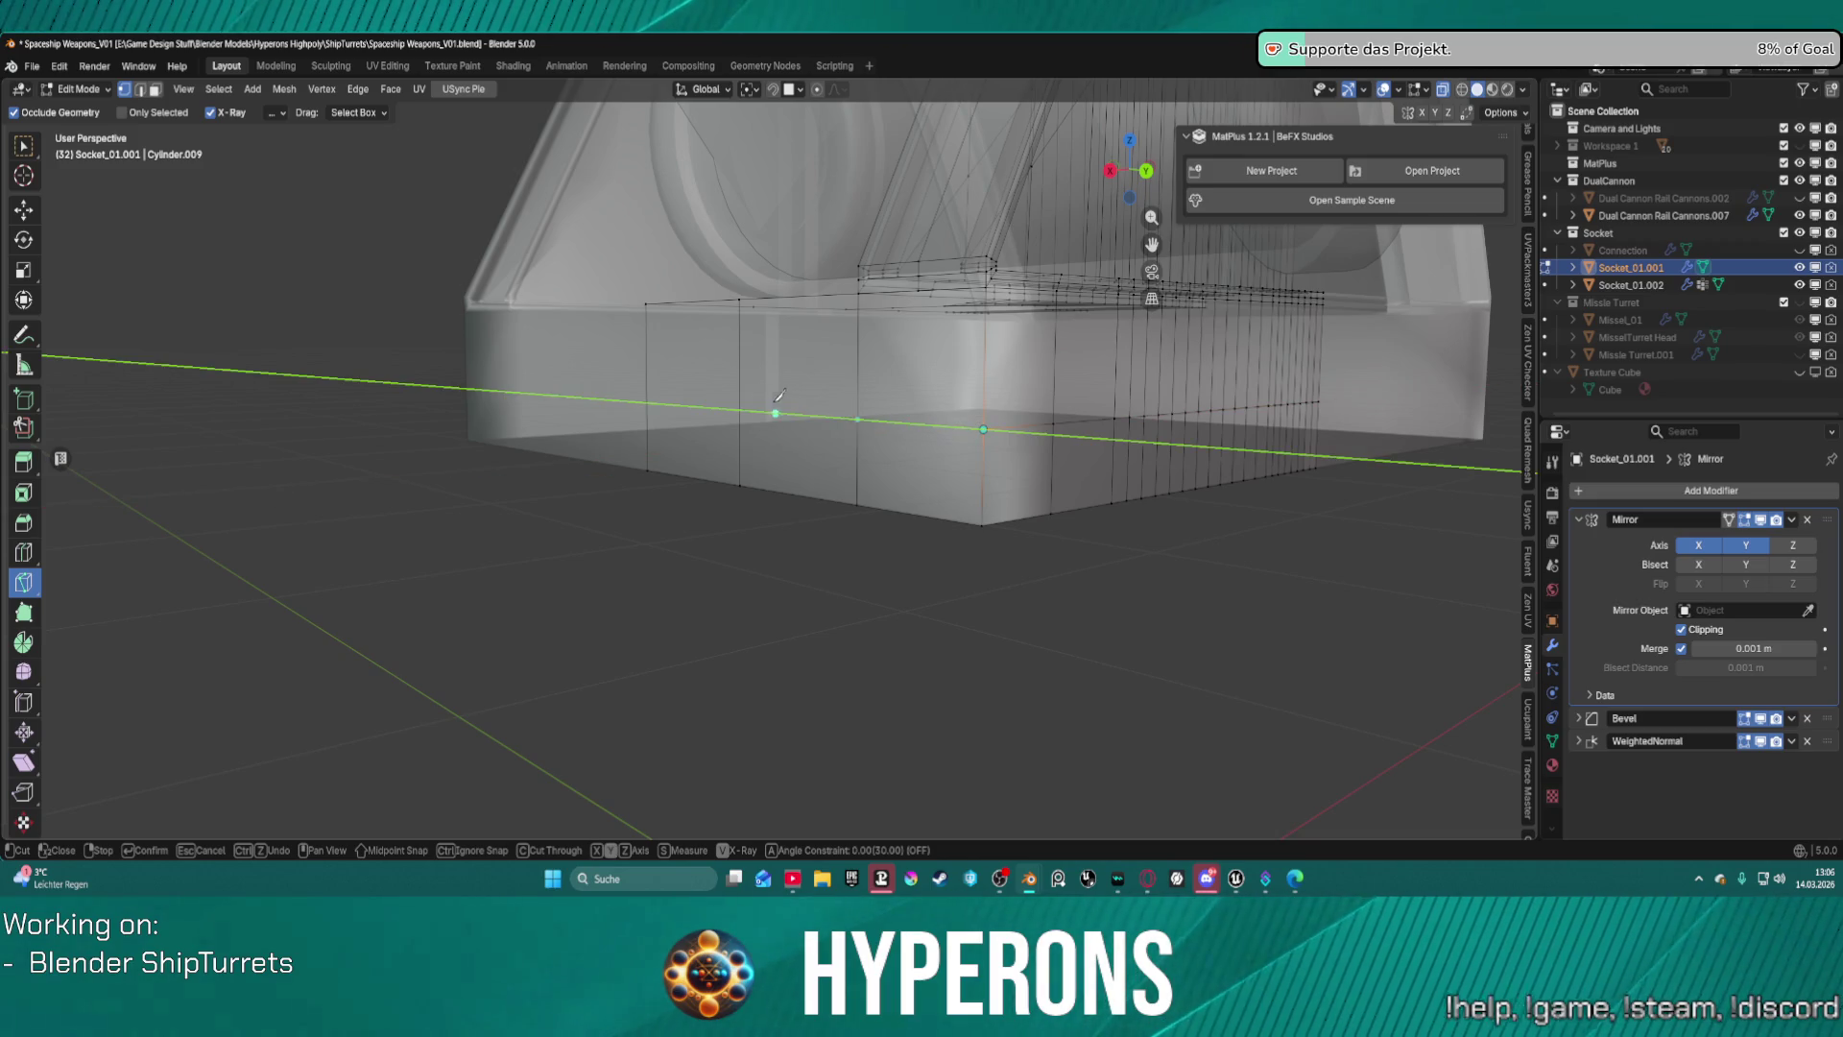
pyautogui.press('Escape')
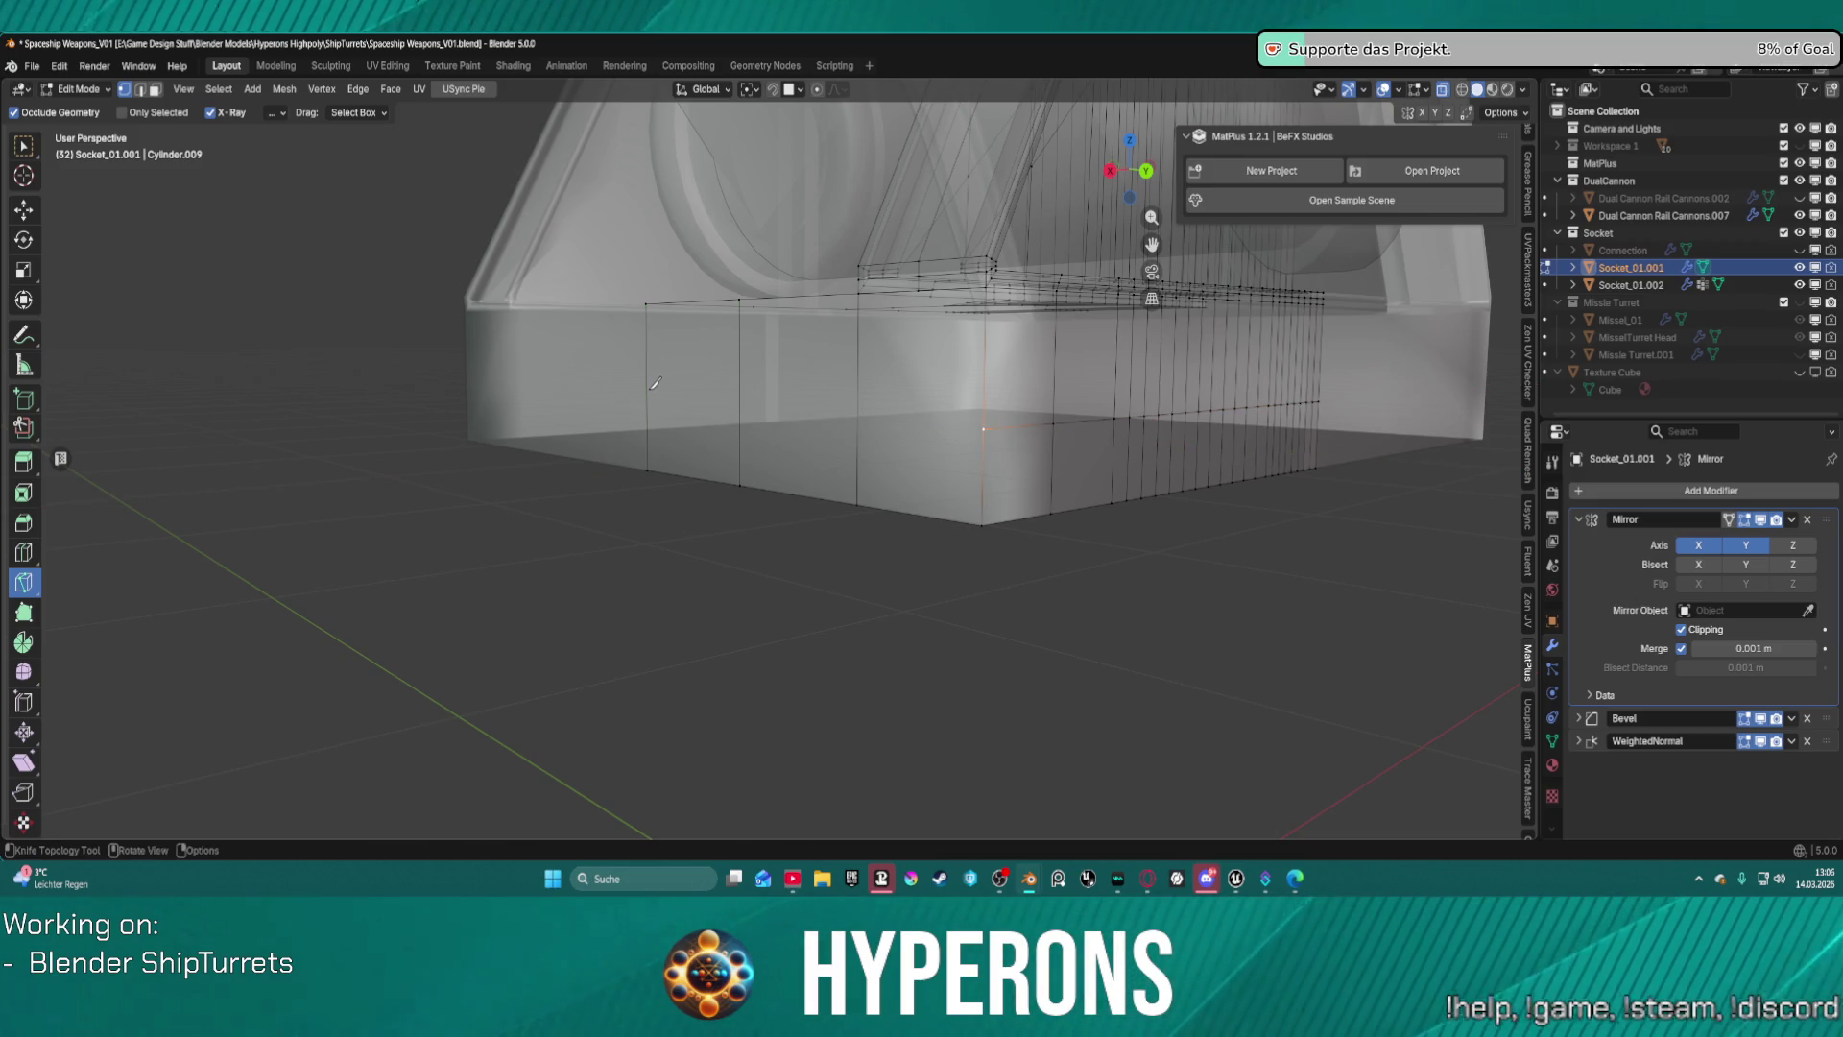
pyautogui.click(983, 429)
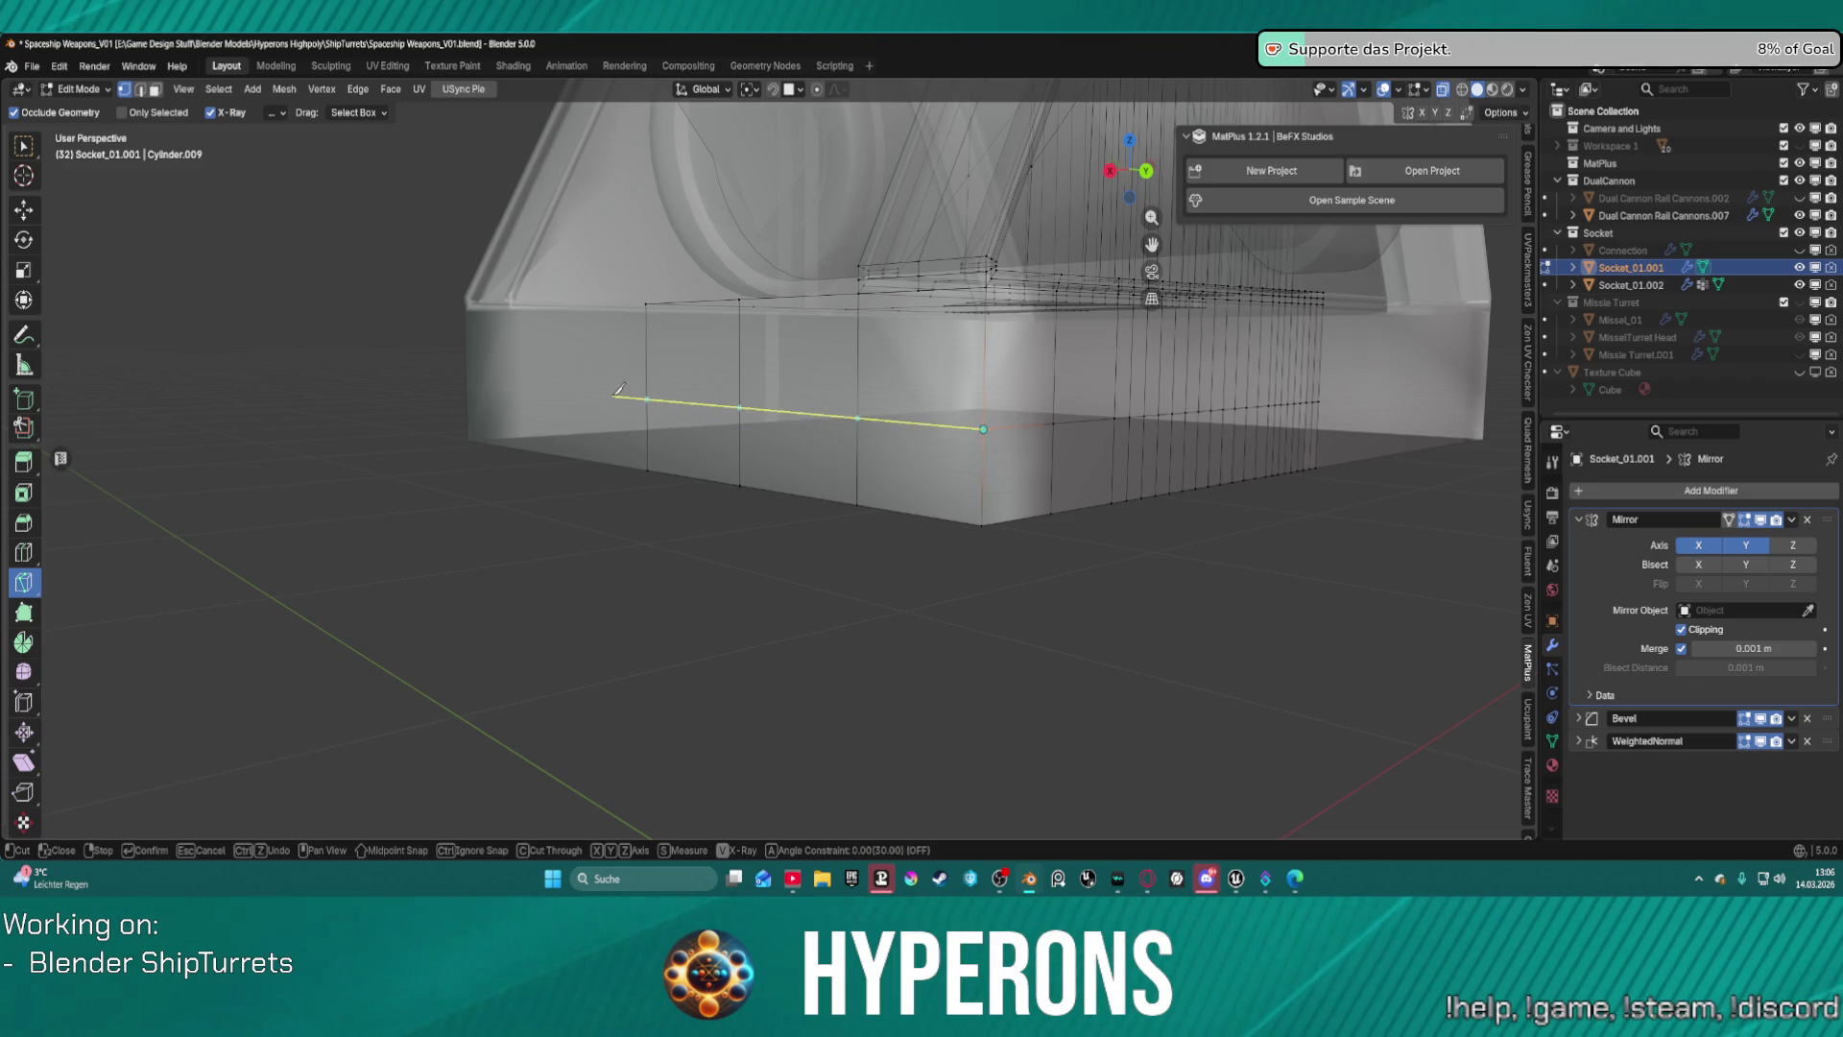
pyautogui.press('y')
pyautogui.press('Return')
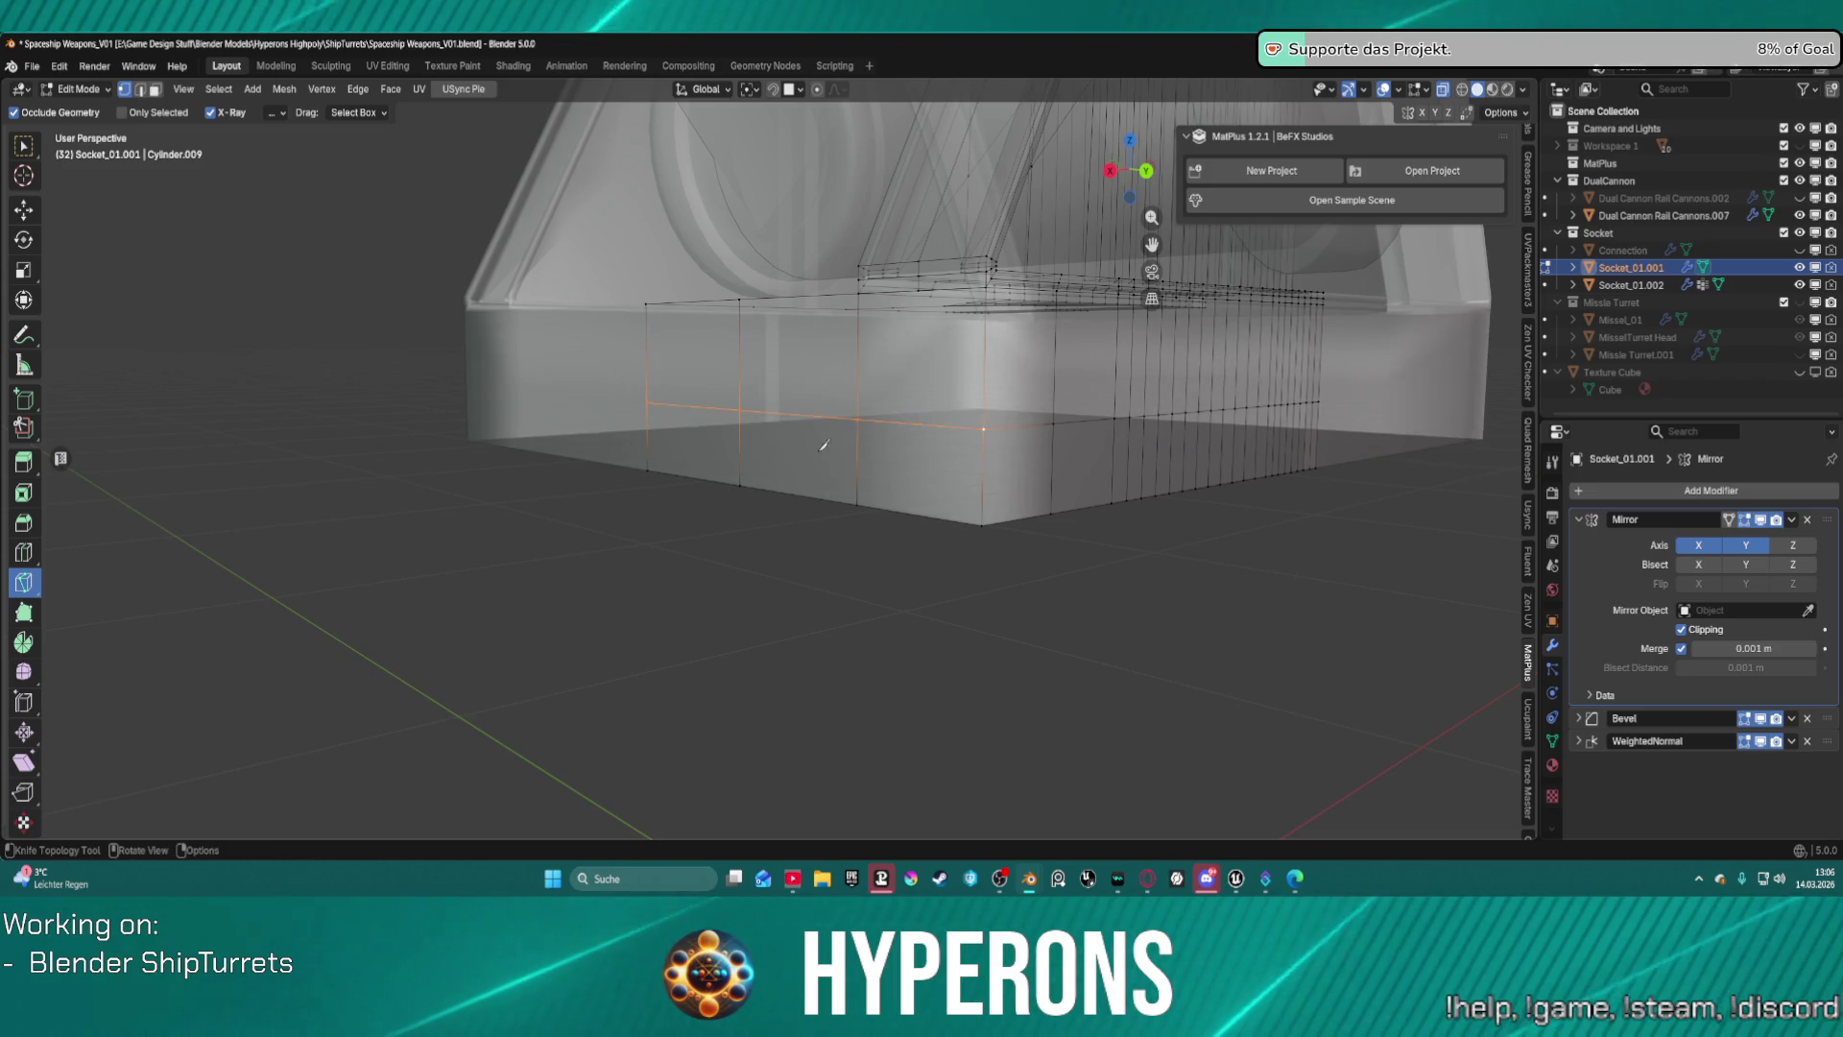
pyautogui.moveTo(823, 441)
pyautogui.mouseDown(button='middle')
pyautogui.moveTo(1011, 471)
pyautogui.moveTo(1062, 428)
pyautogui.moveTo(983, 374)
pyautogui.moveTo(613, 343)
pyautogui.moveTo(1115, 383)
pyautogui.moveTo(1219, 419)
pyautogui.moveTo(844, 378)
pyautogui.moveTo(664, 426)
pyautogui.mouseUp(button='middle')
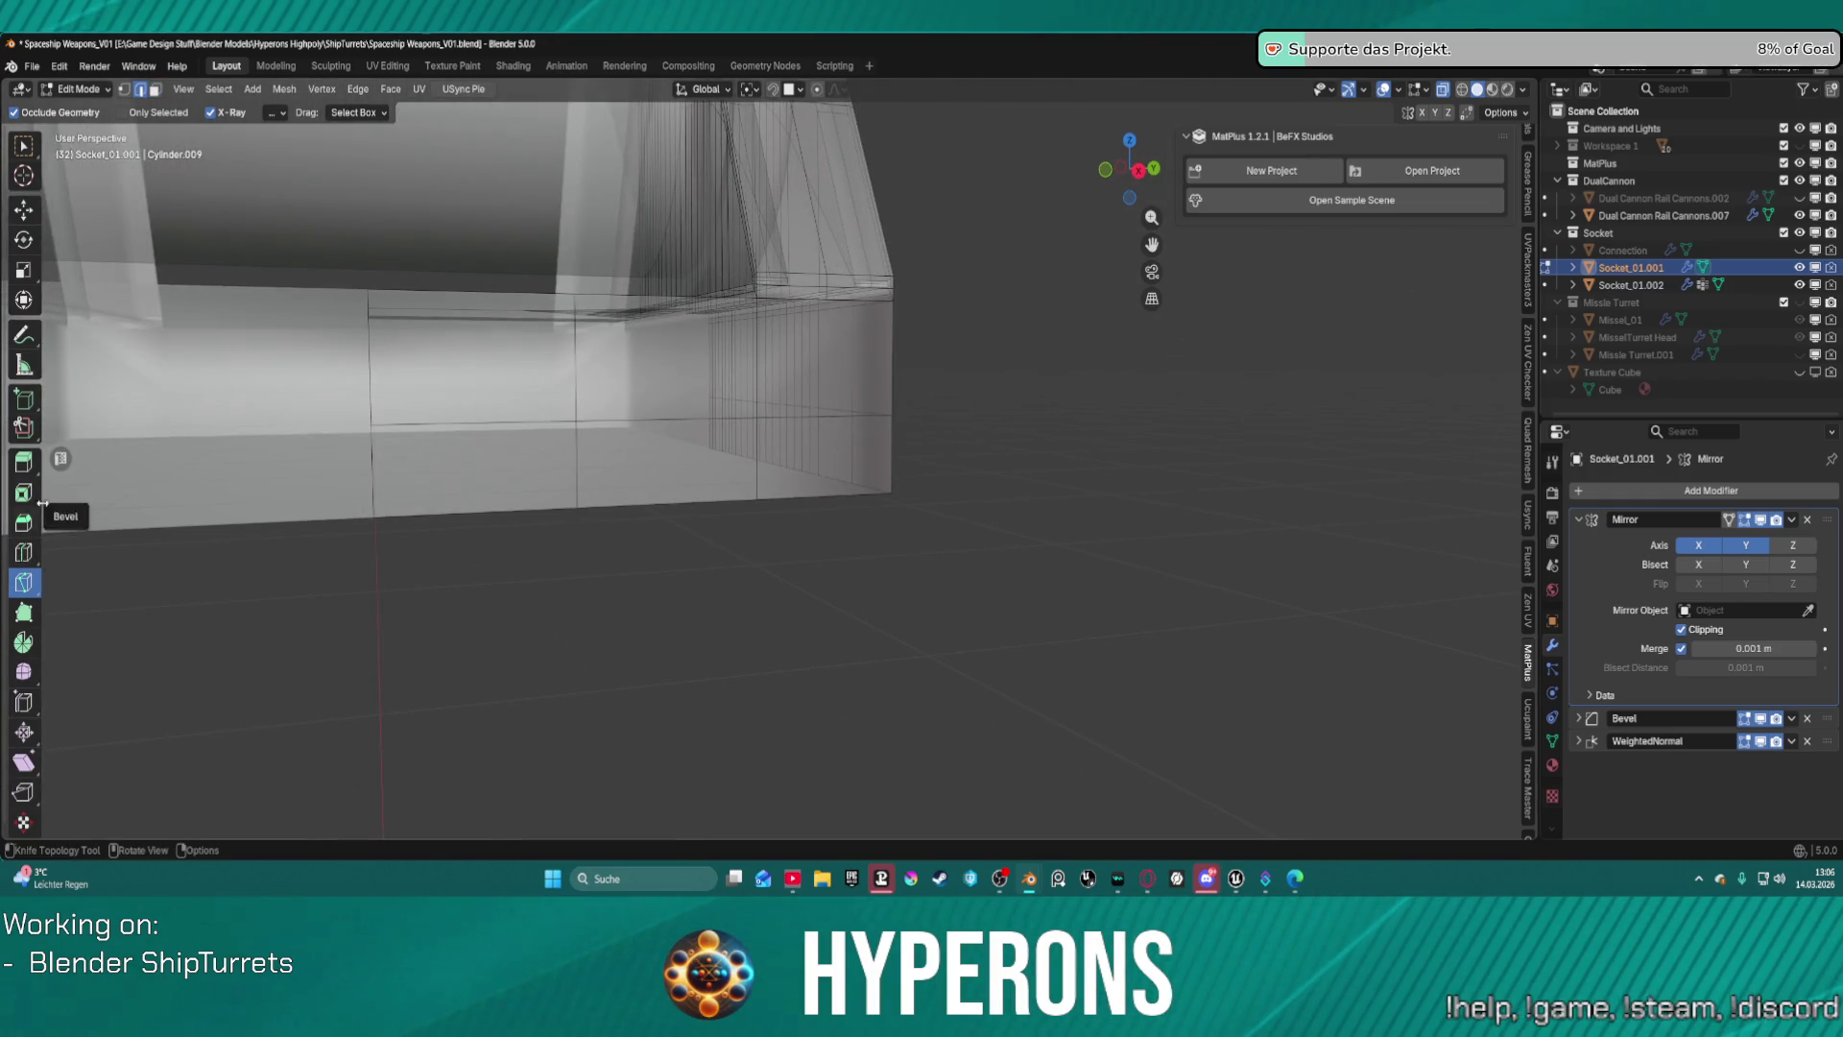
# With X-ray off, select the horizontal edge loop across the front panels and dissolve it with Ctrl+X.
pyautogui.click(24, 145)
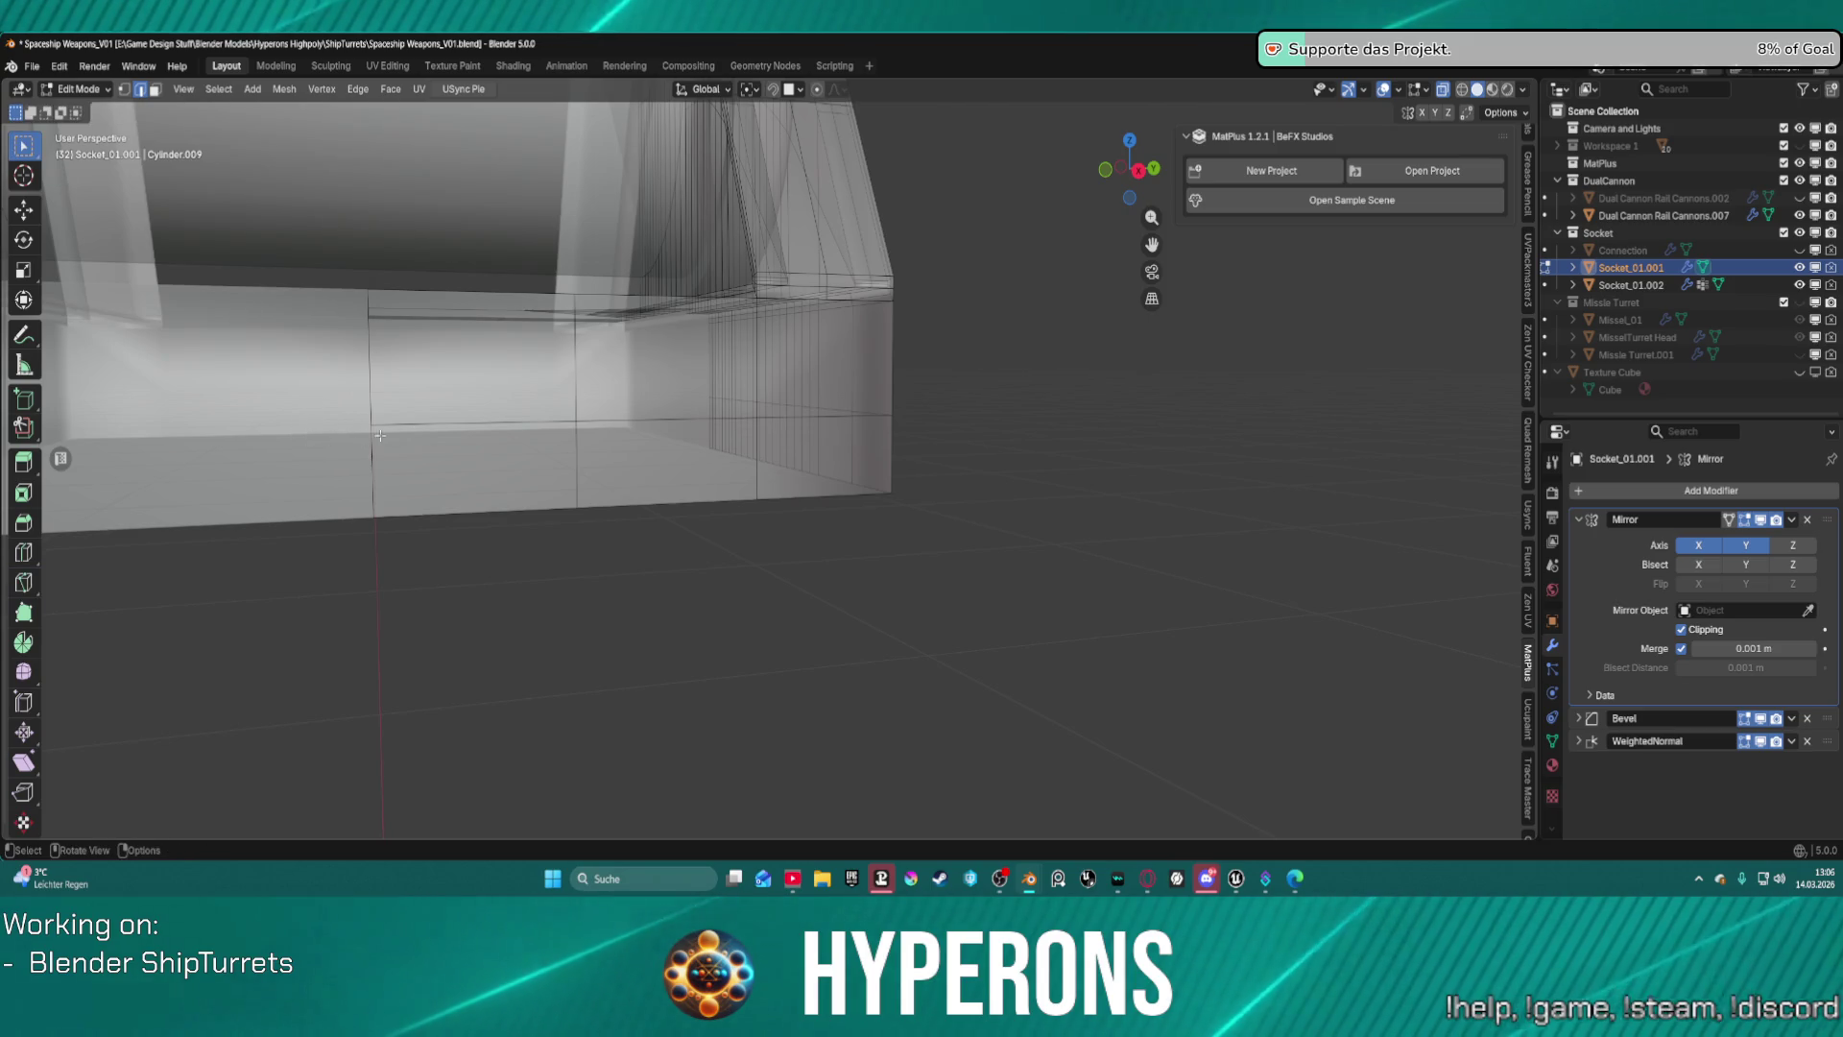
pyautogui.hotkey('alt', 'z')
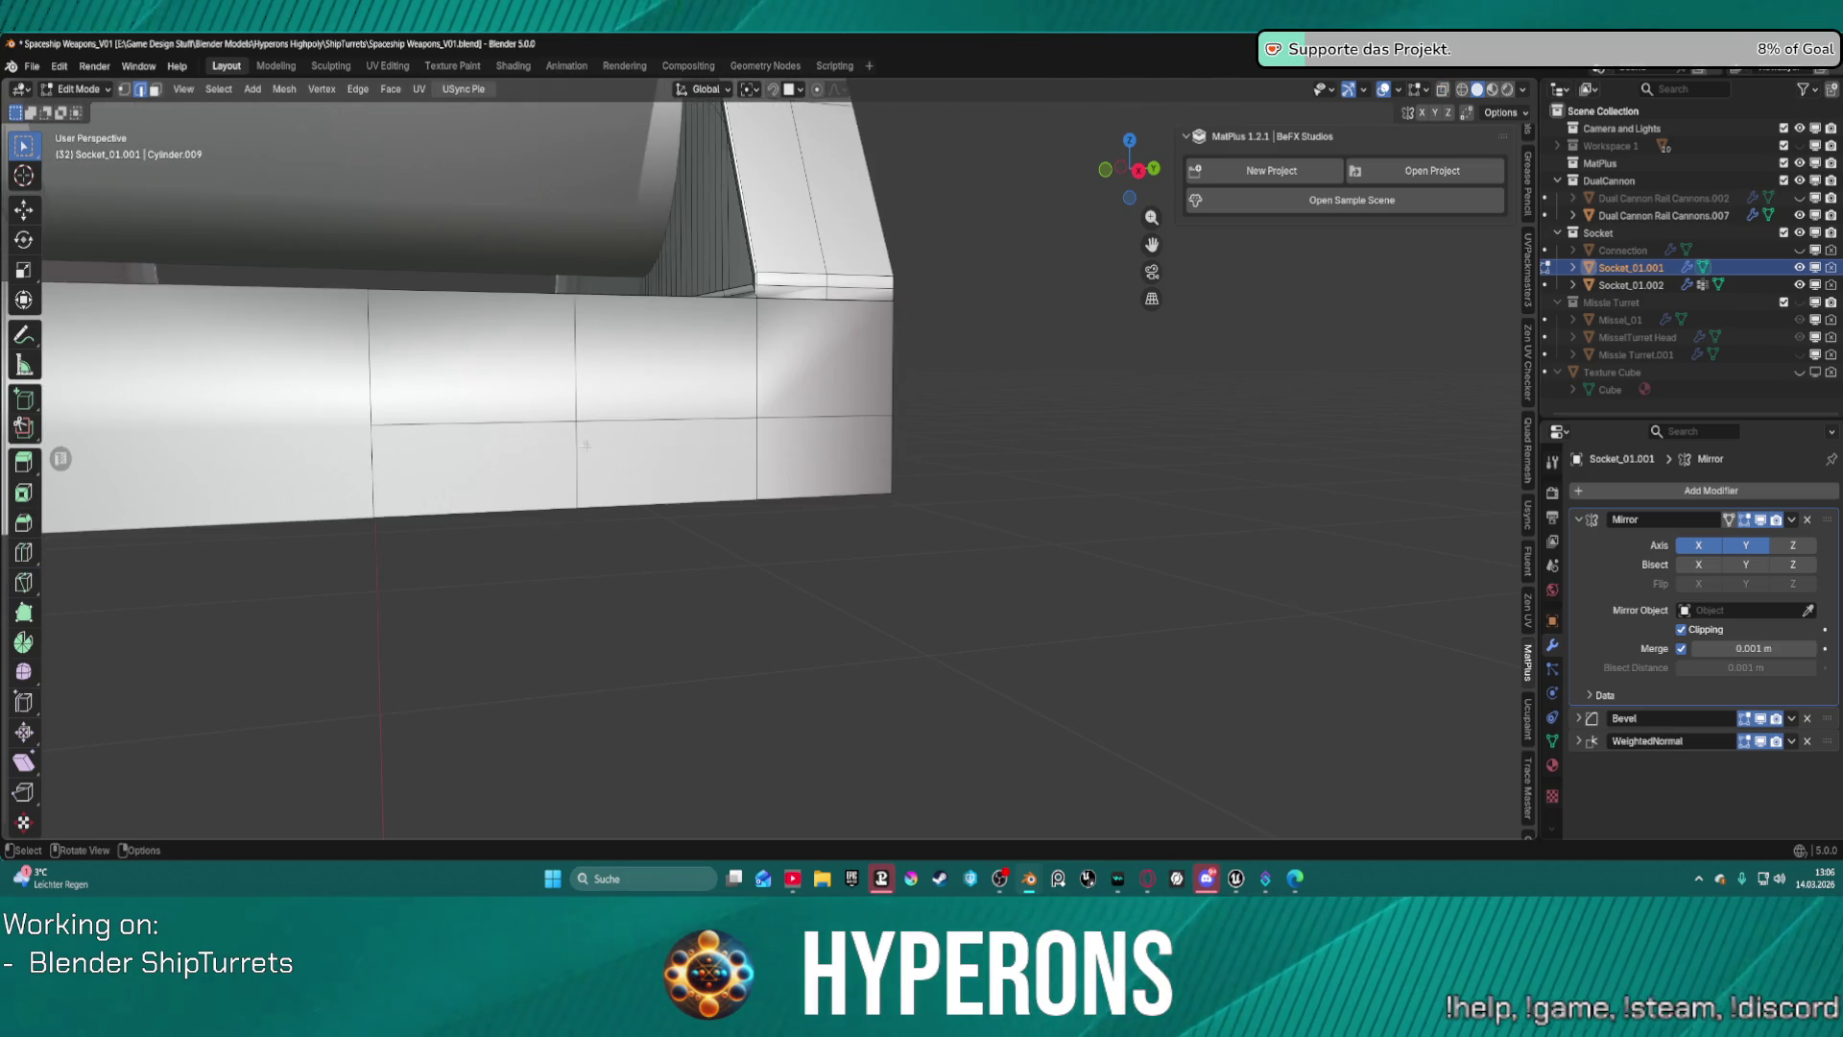
pyautogui.keyDown('alt'); pyautogui.click(526, 422); pyautogui.keyUp('alt')
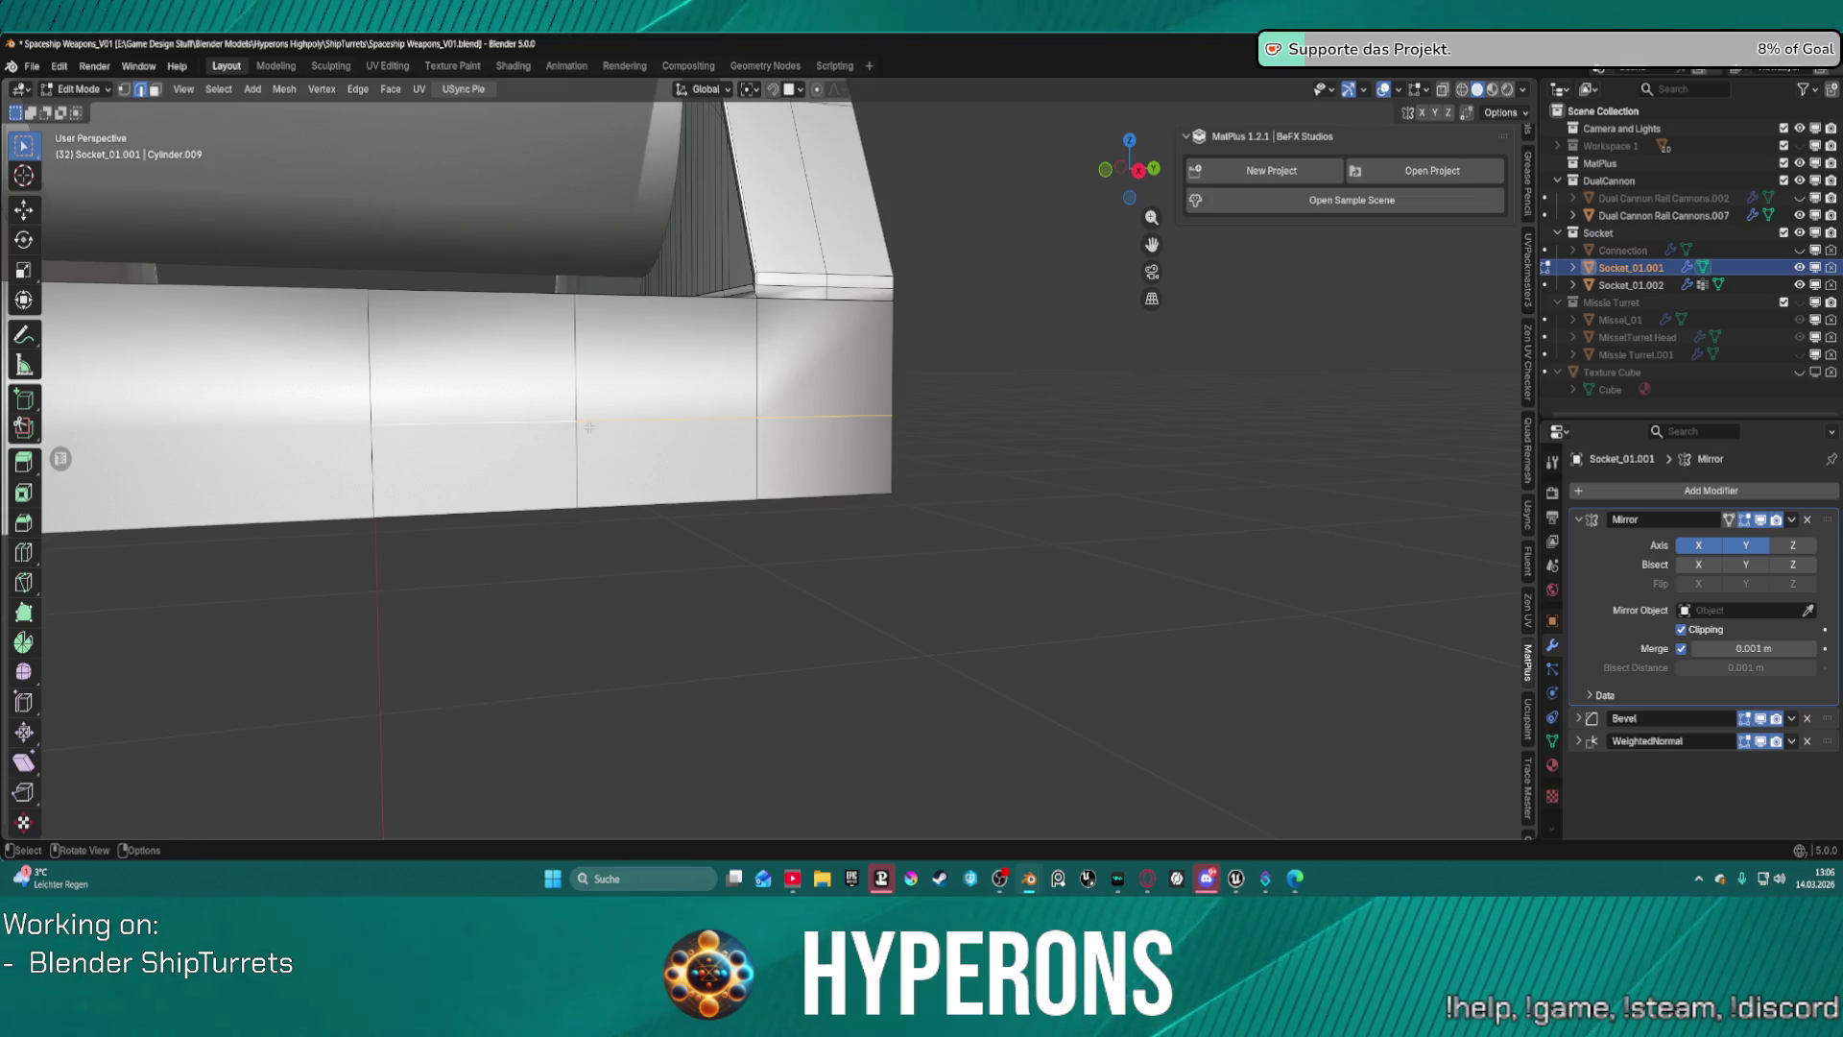
pyautogui.press('g')
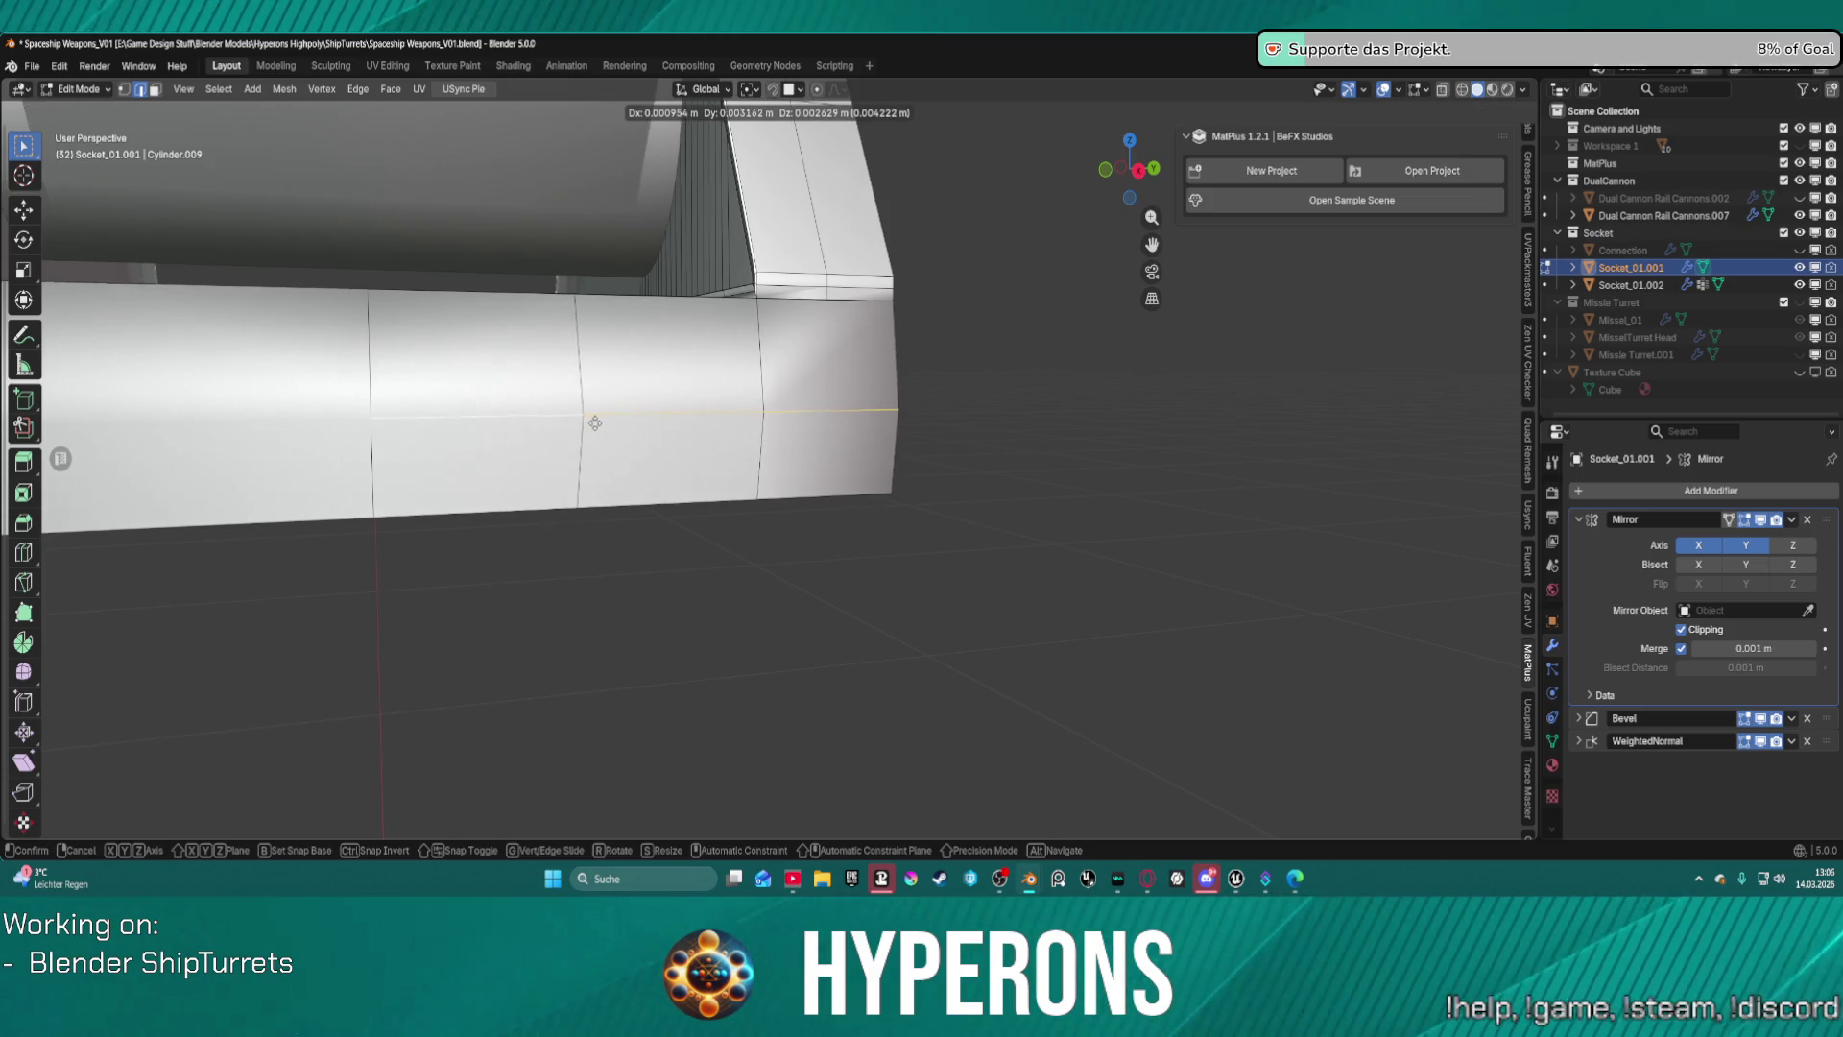
pyautogui.click(589, 421)
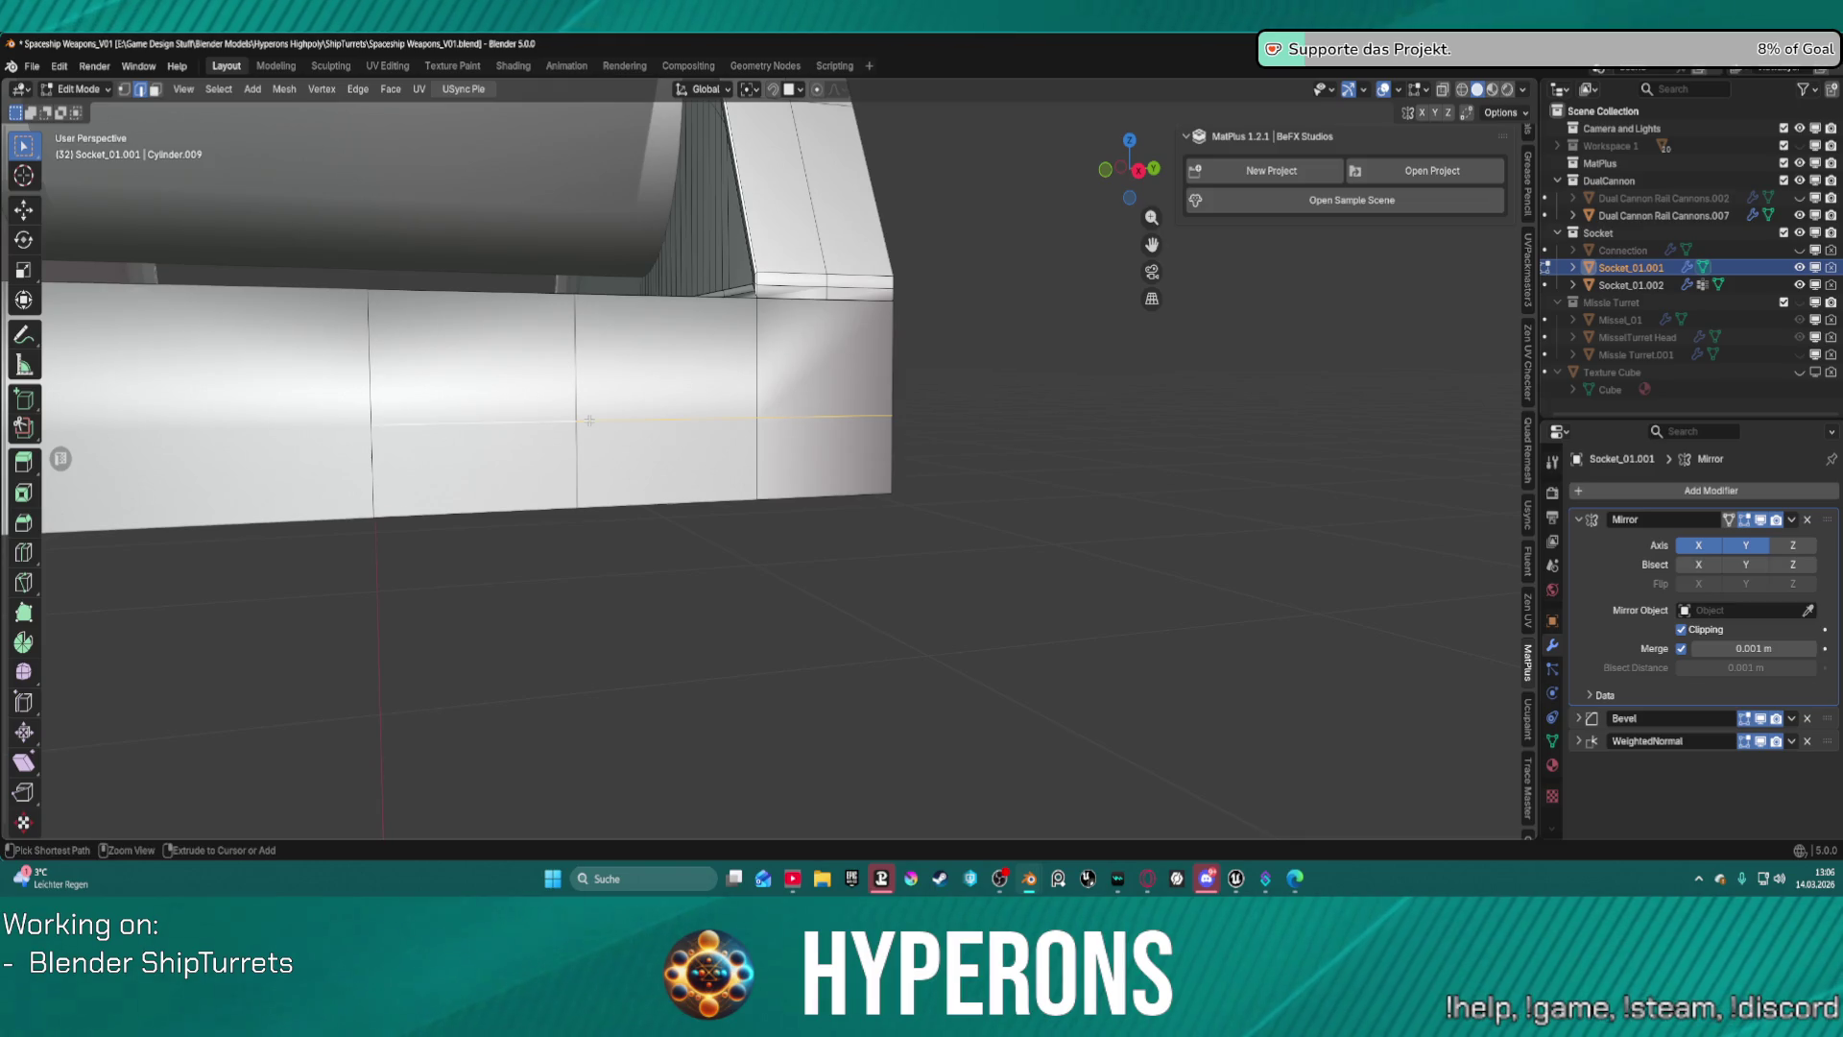
pyautogui.hotkey('ctrl', 'x')
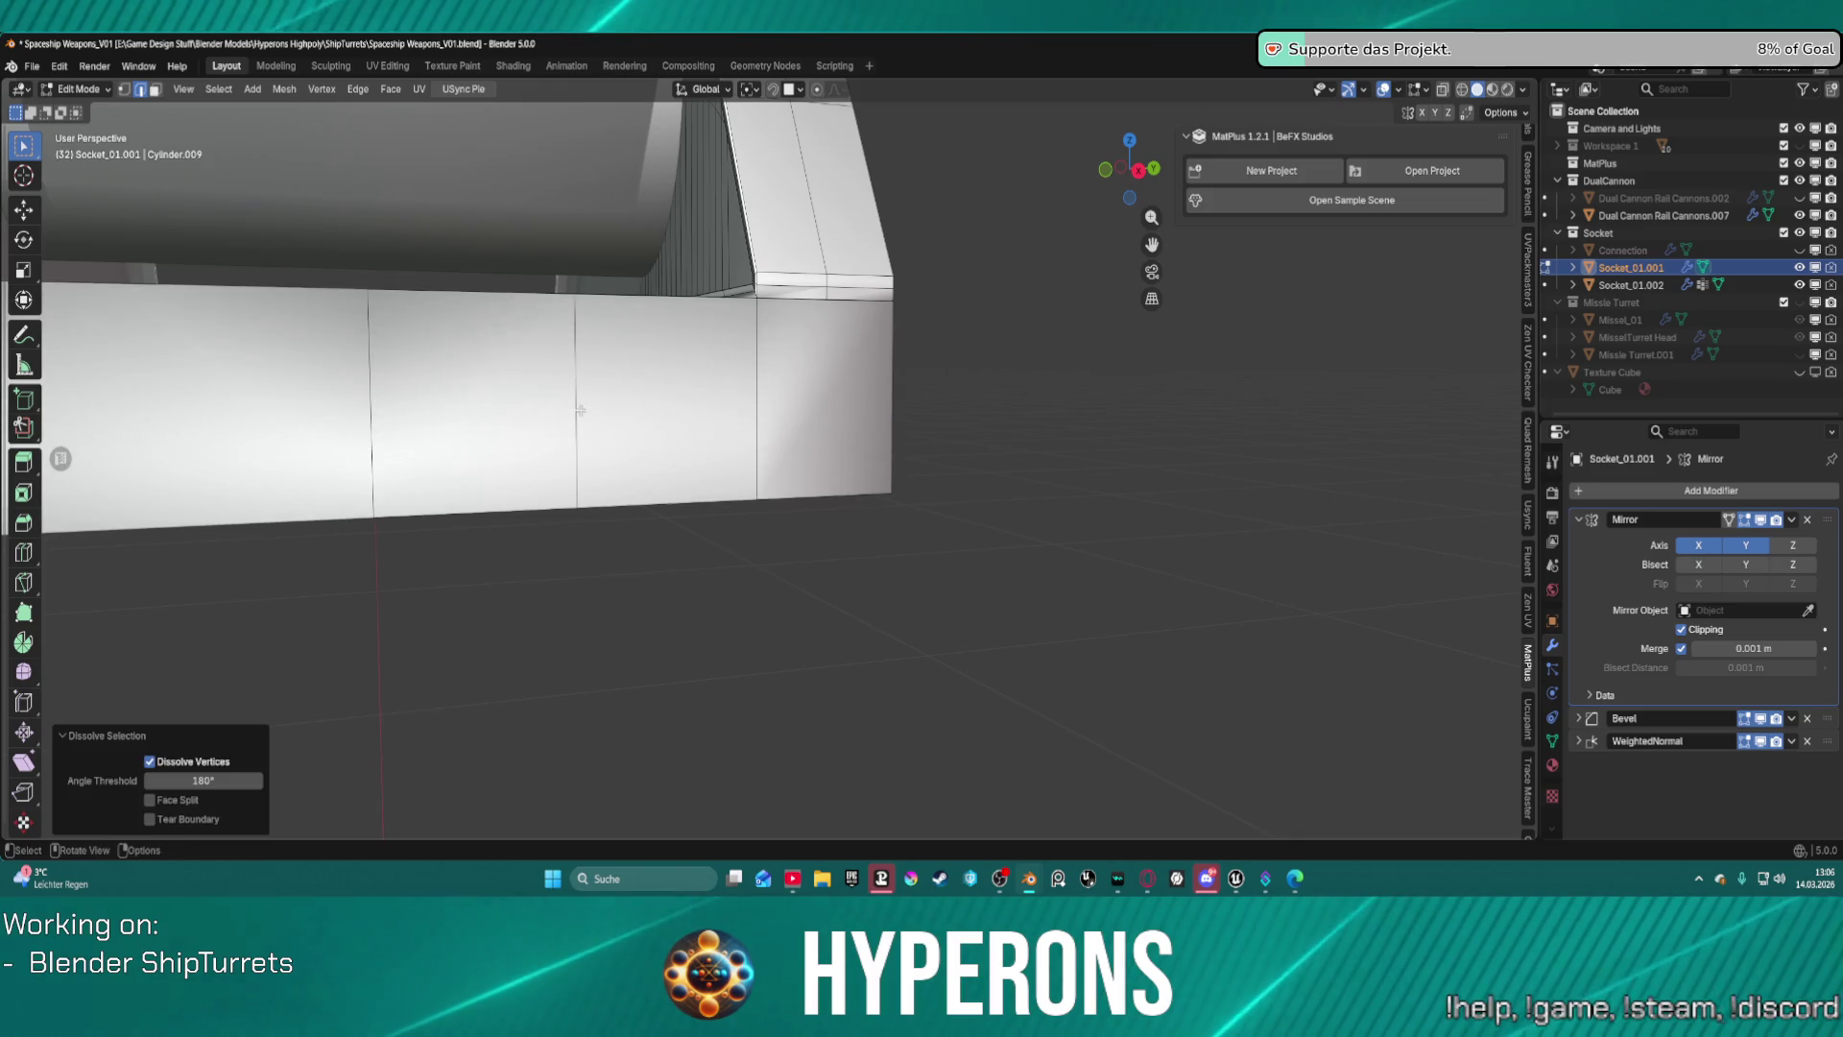
pyautogui.keyDown('alt'); pyautogui.click(370, 404); pyautogui.keyUp('alt')
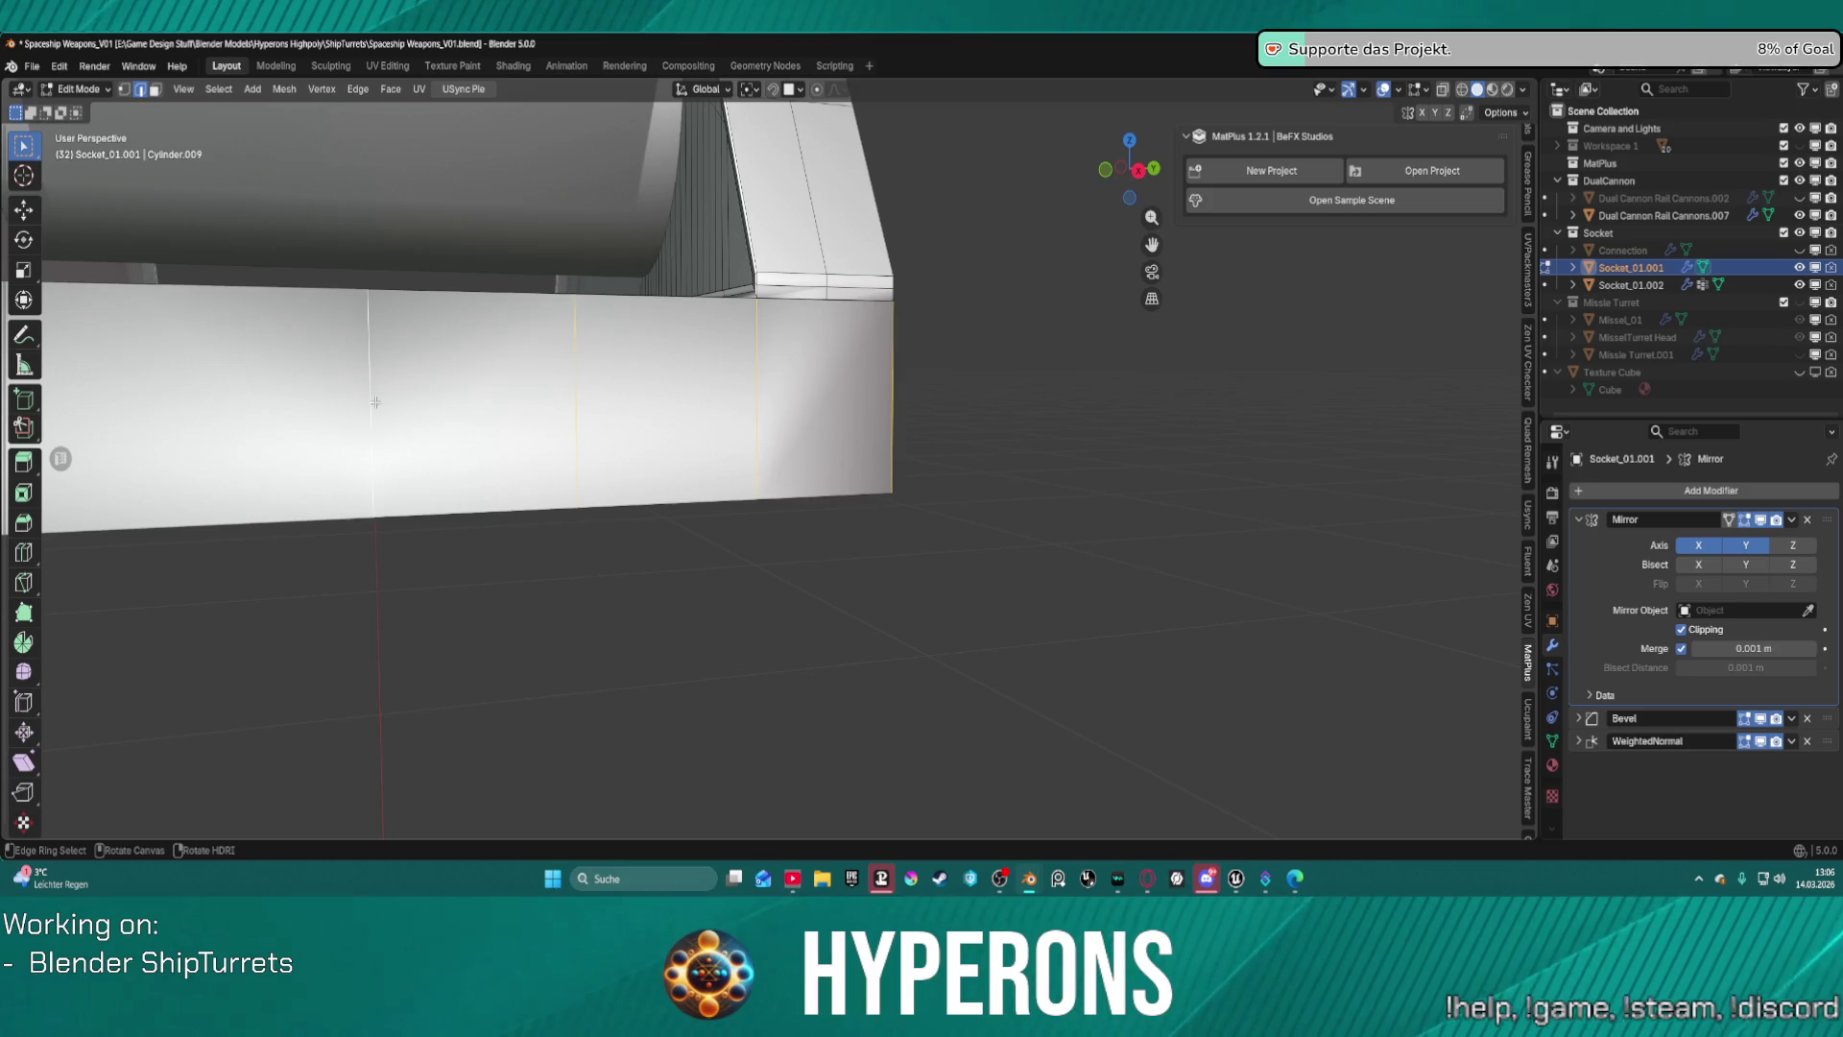
pyautogui.moveTo(376, 404); pyautogui.dragTo(684, 378, button='middle')
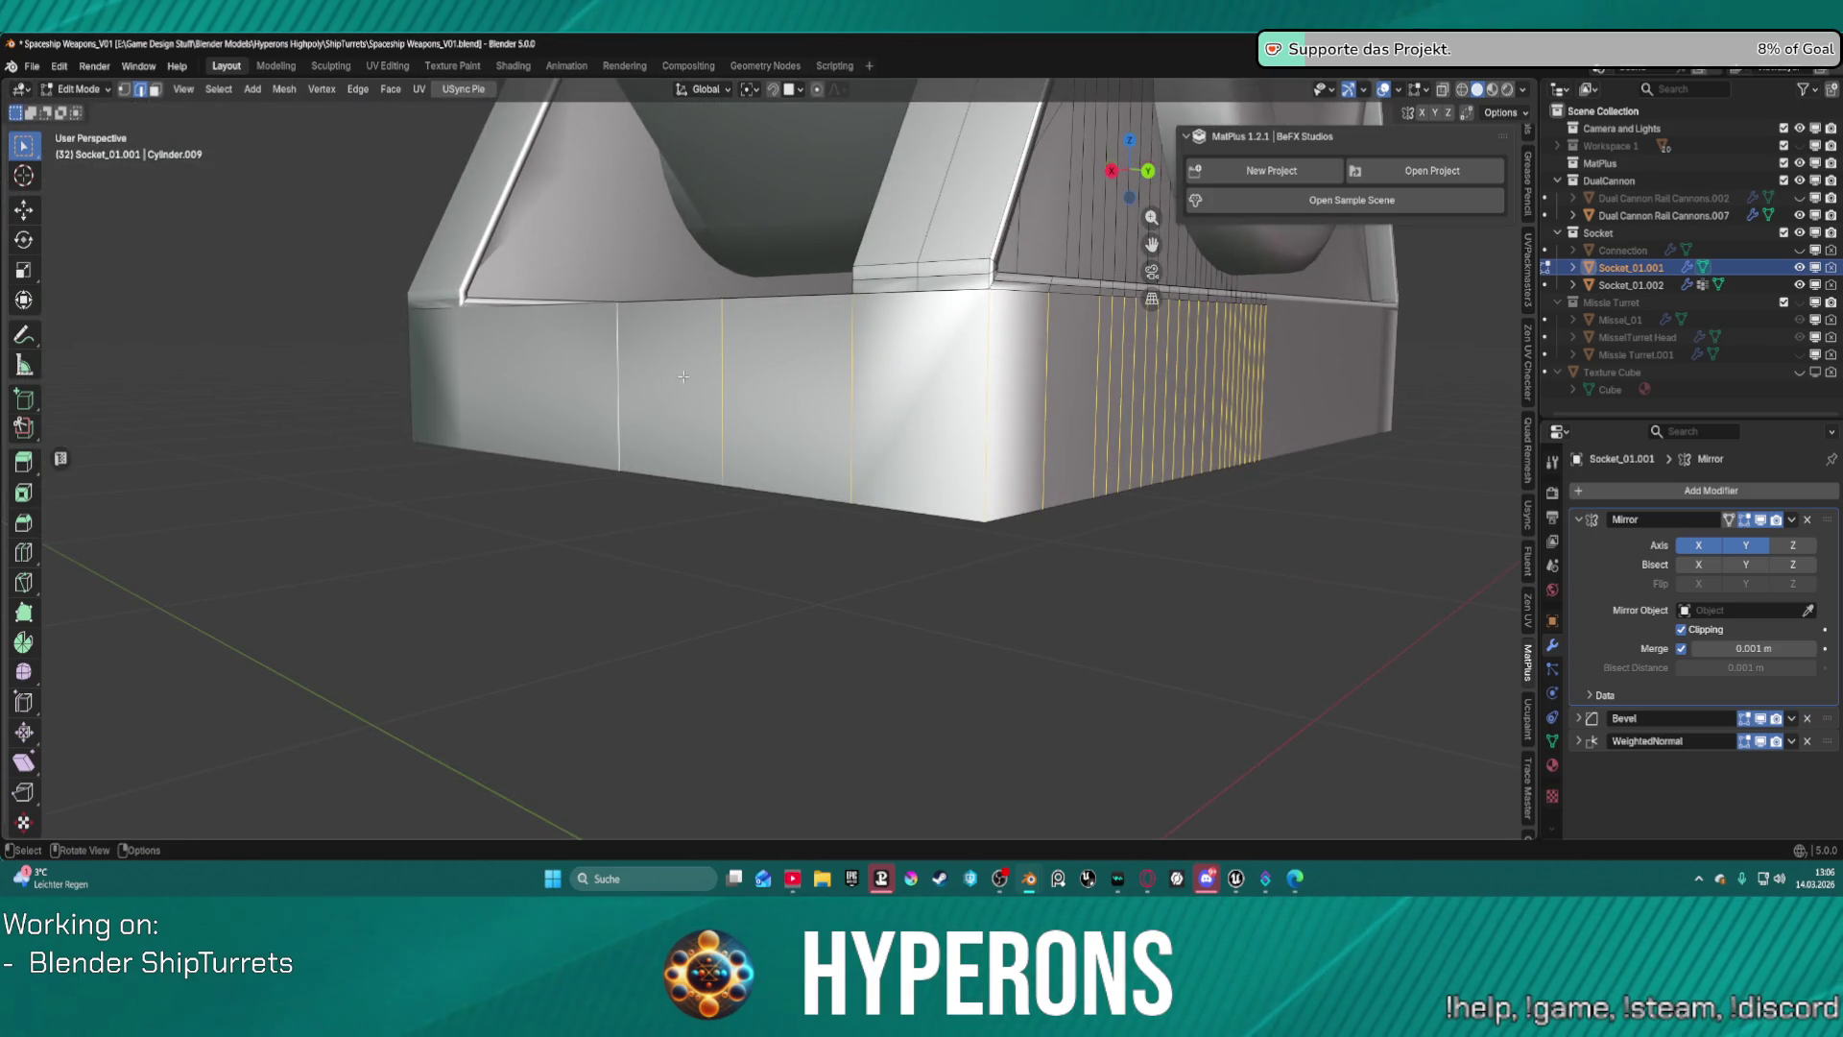
# Subdivide the selected front panel faces with 2 cuts.
pyautogui.press('s')
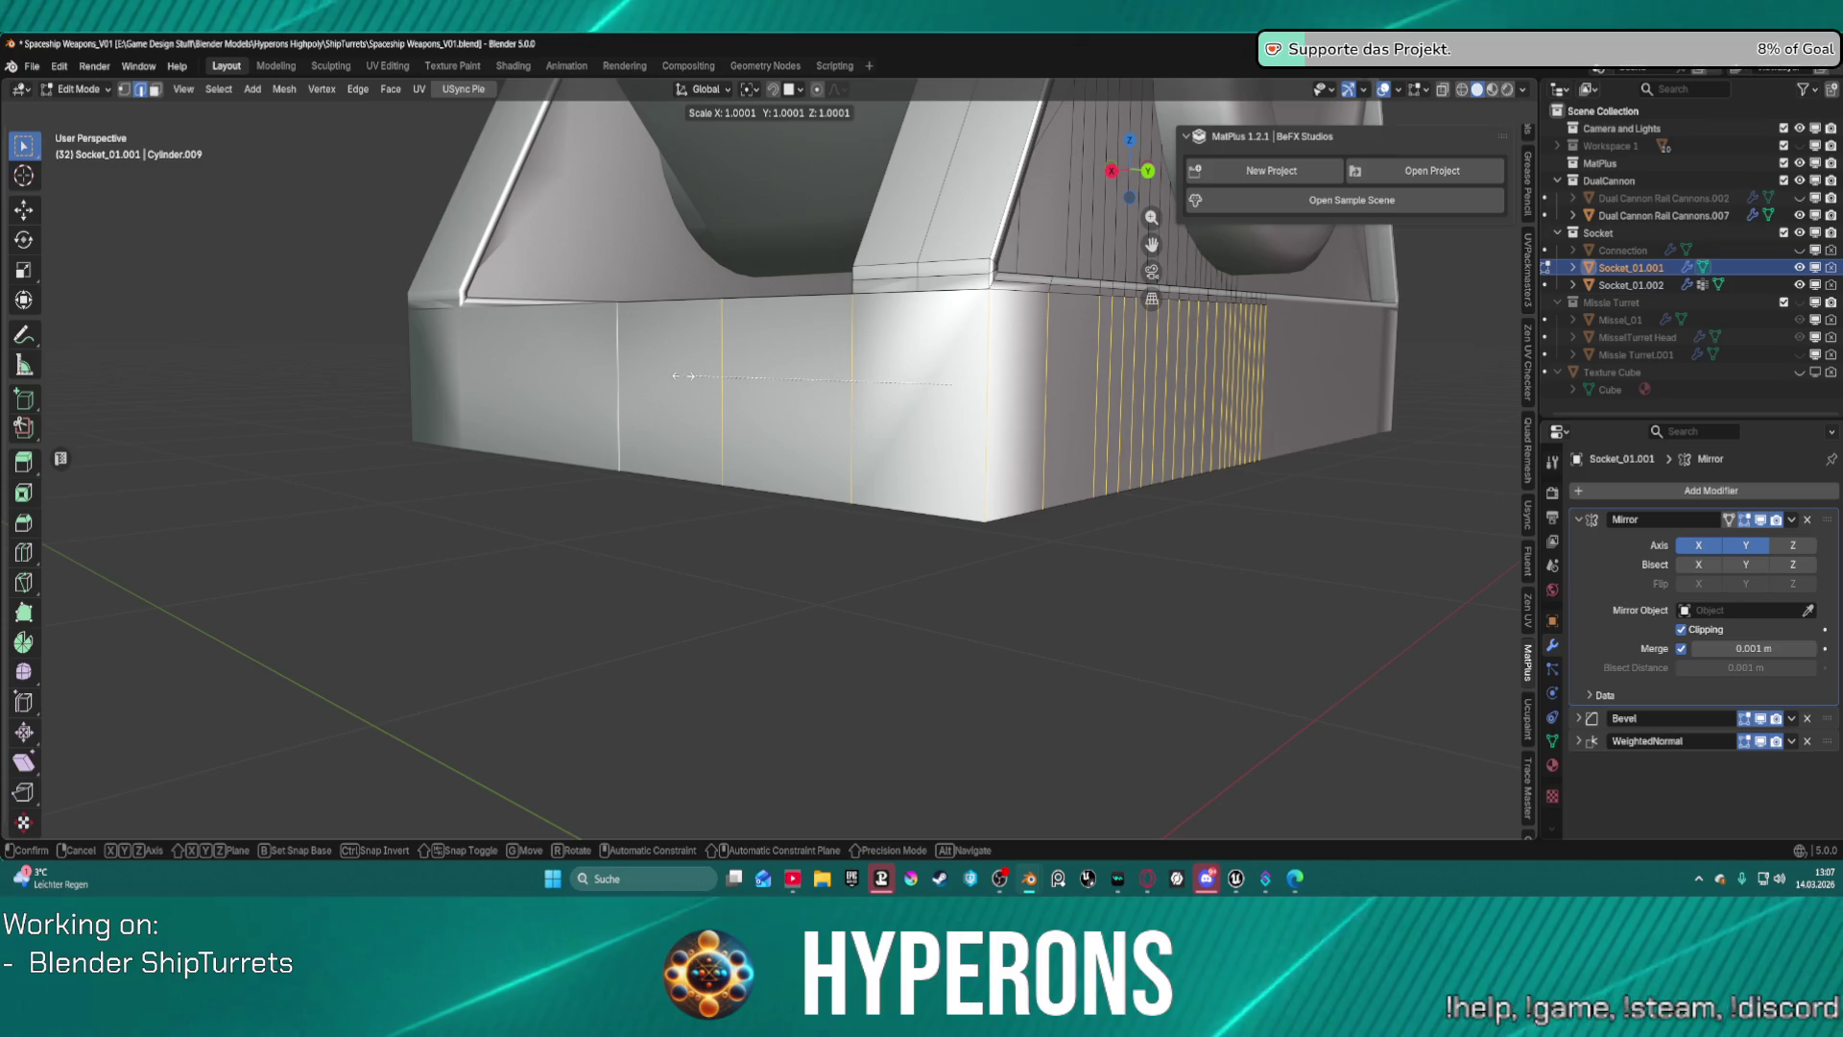
pyautogui.press('Escape')
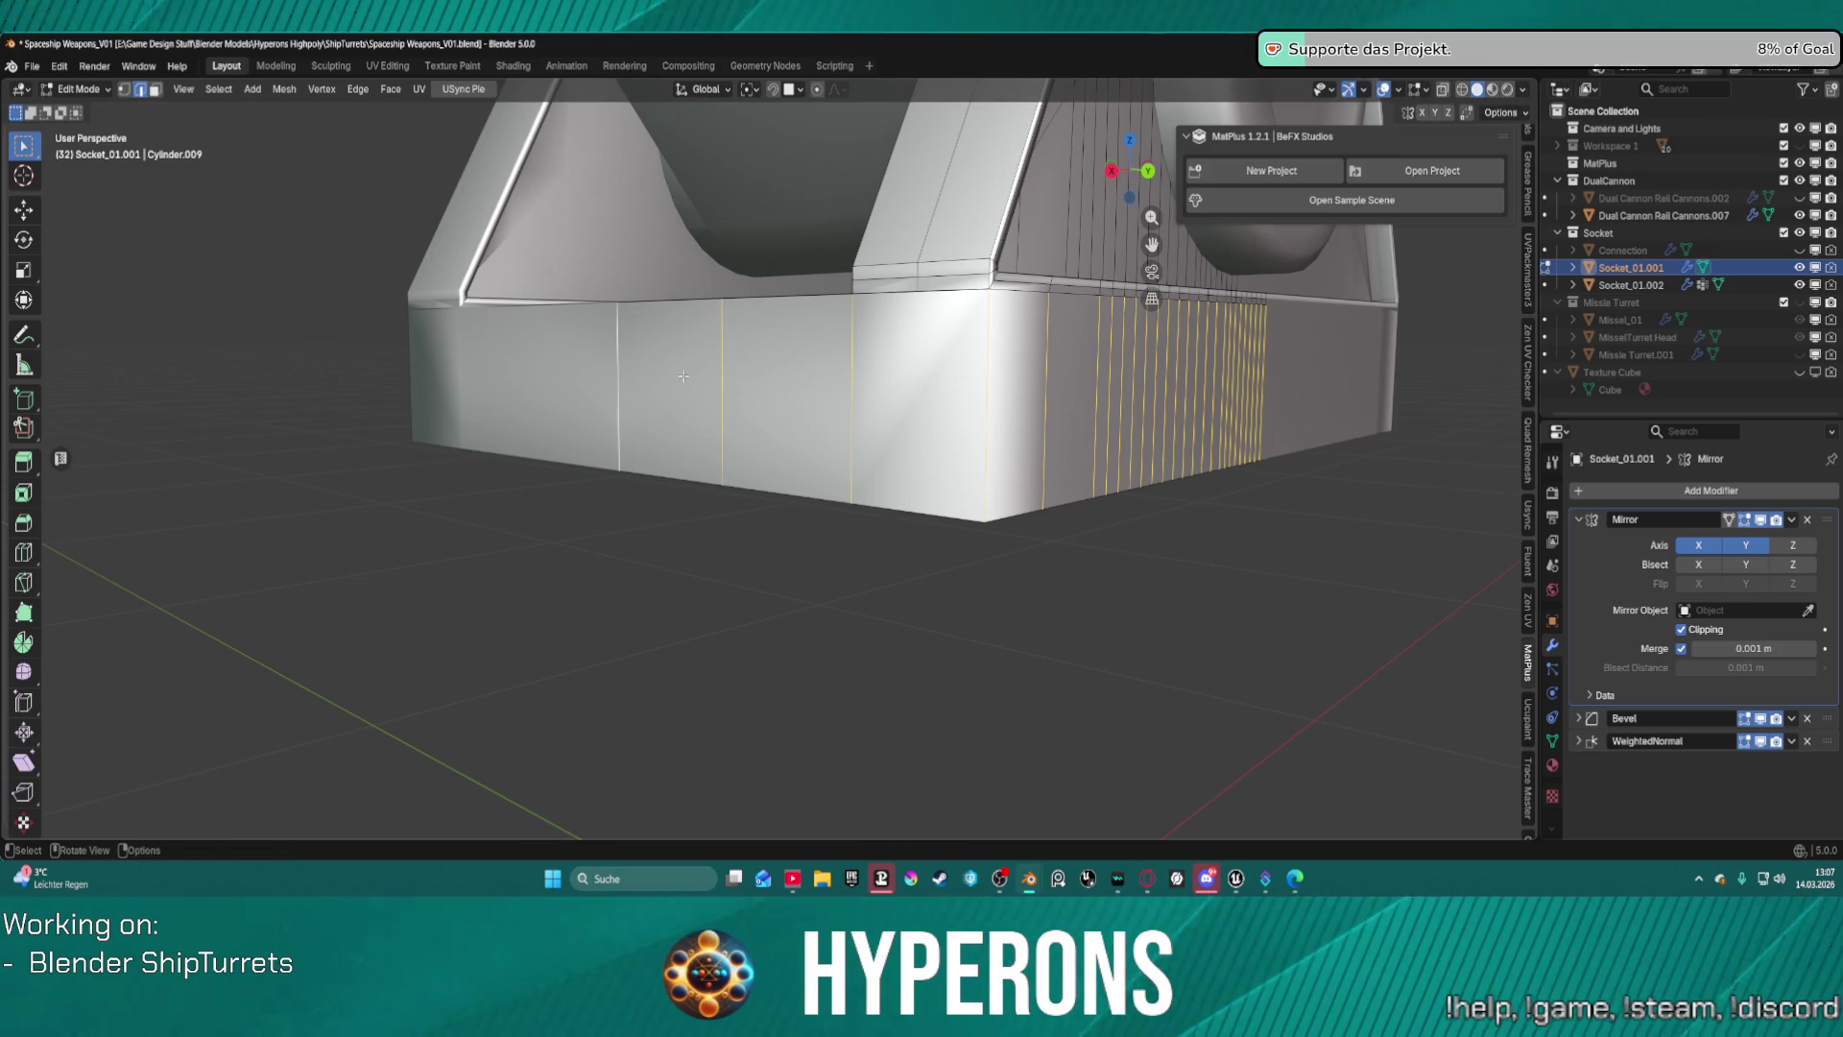
pyautogui.rightClick(684, 375)
pyautogui.press('s')
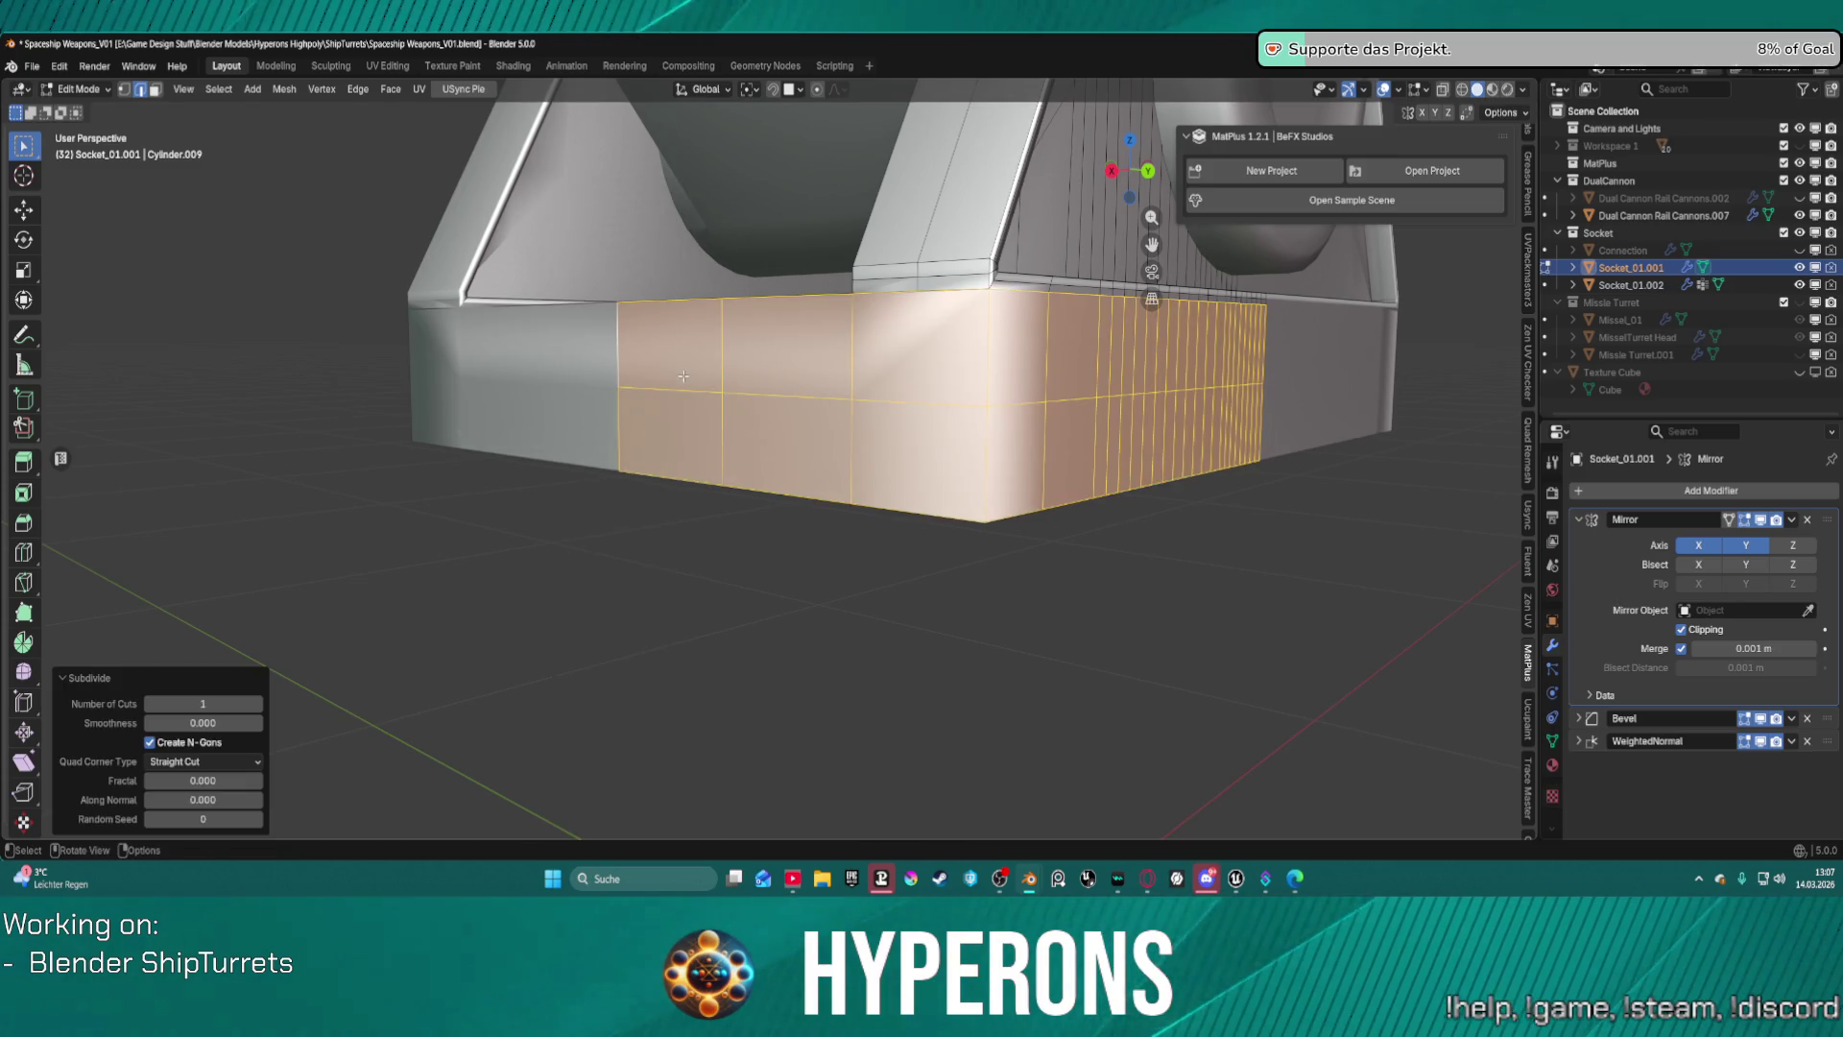
pyautogui.click(258, 706)
# Select the corner column's bottom face plus the adjoining middle-row and lower panel faces.
pyautogui.click(735, 658)
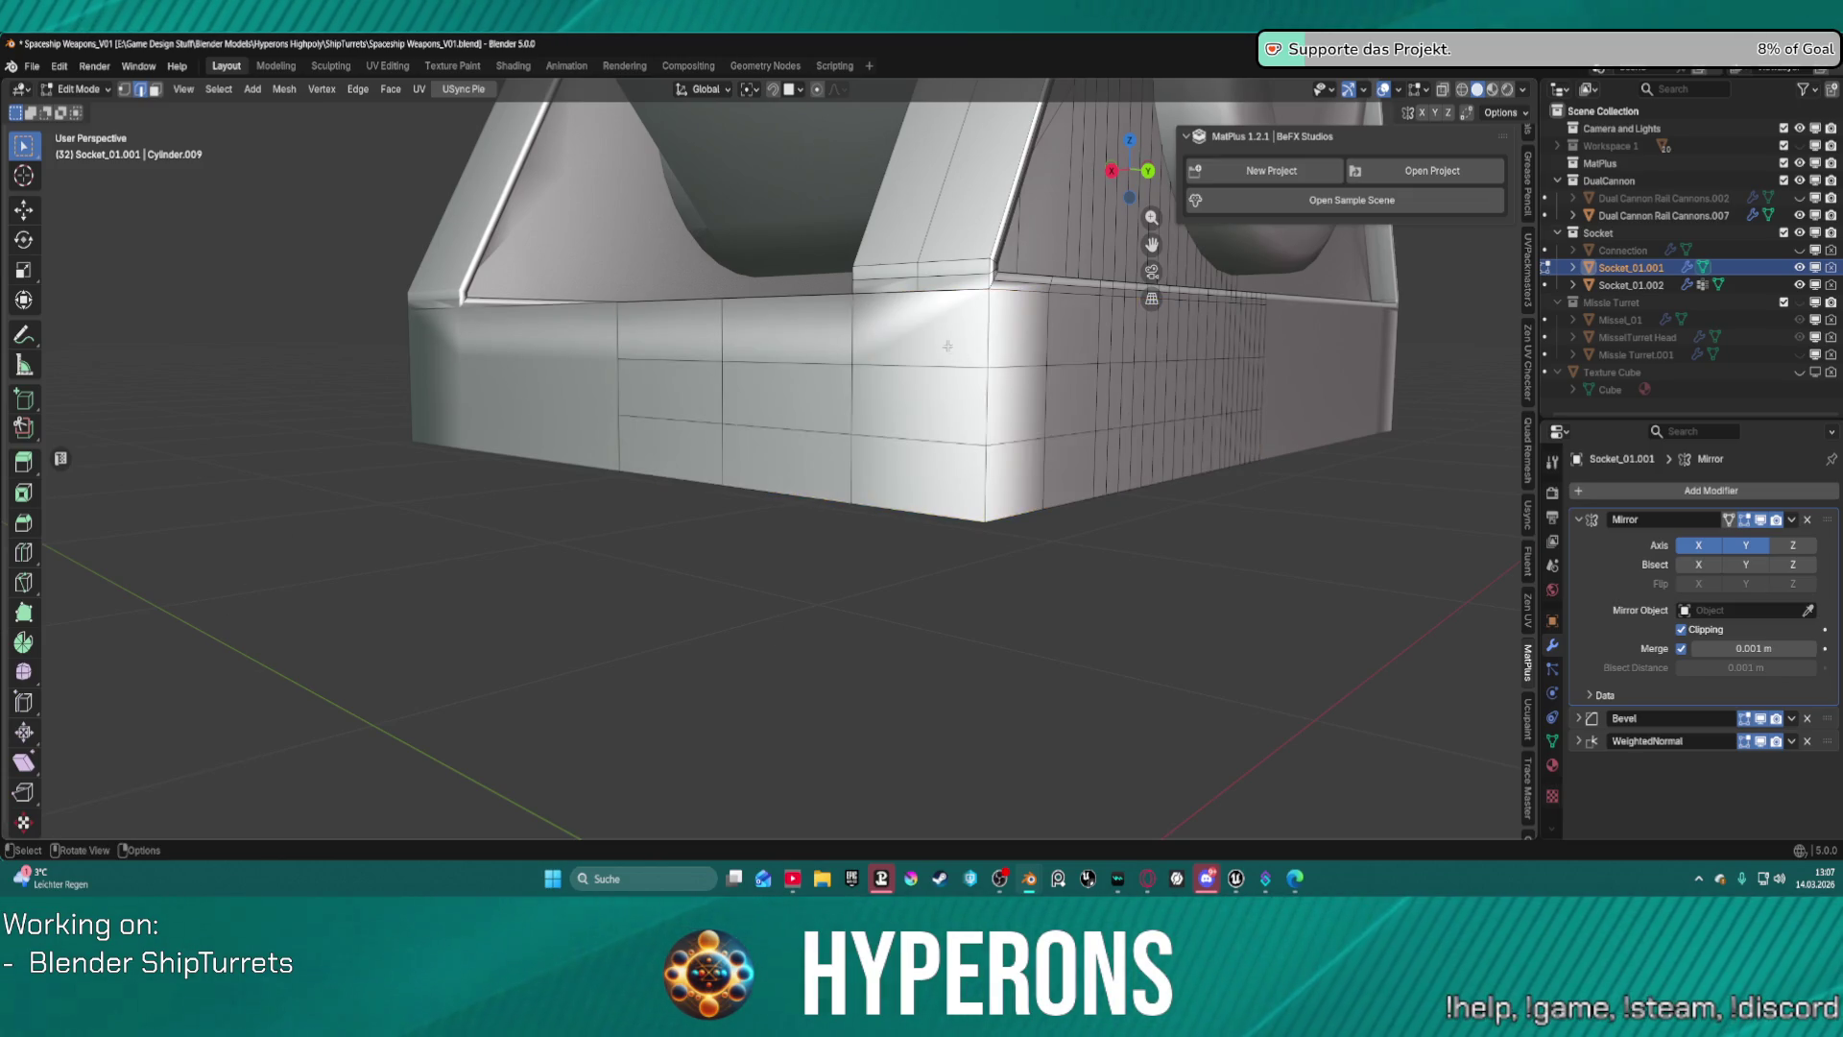
pyautogui.keyDown('shift'); pyautogui.click(917, 480); pyautogui.keyUp('shift')
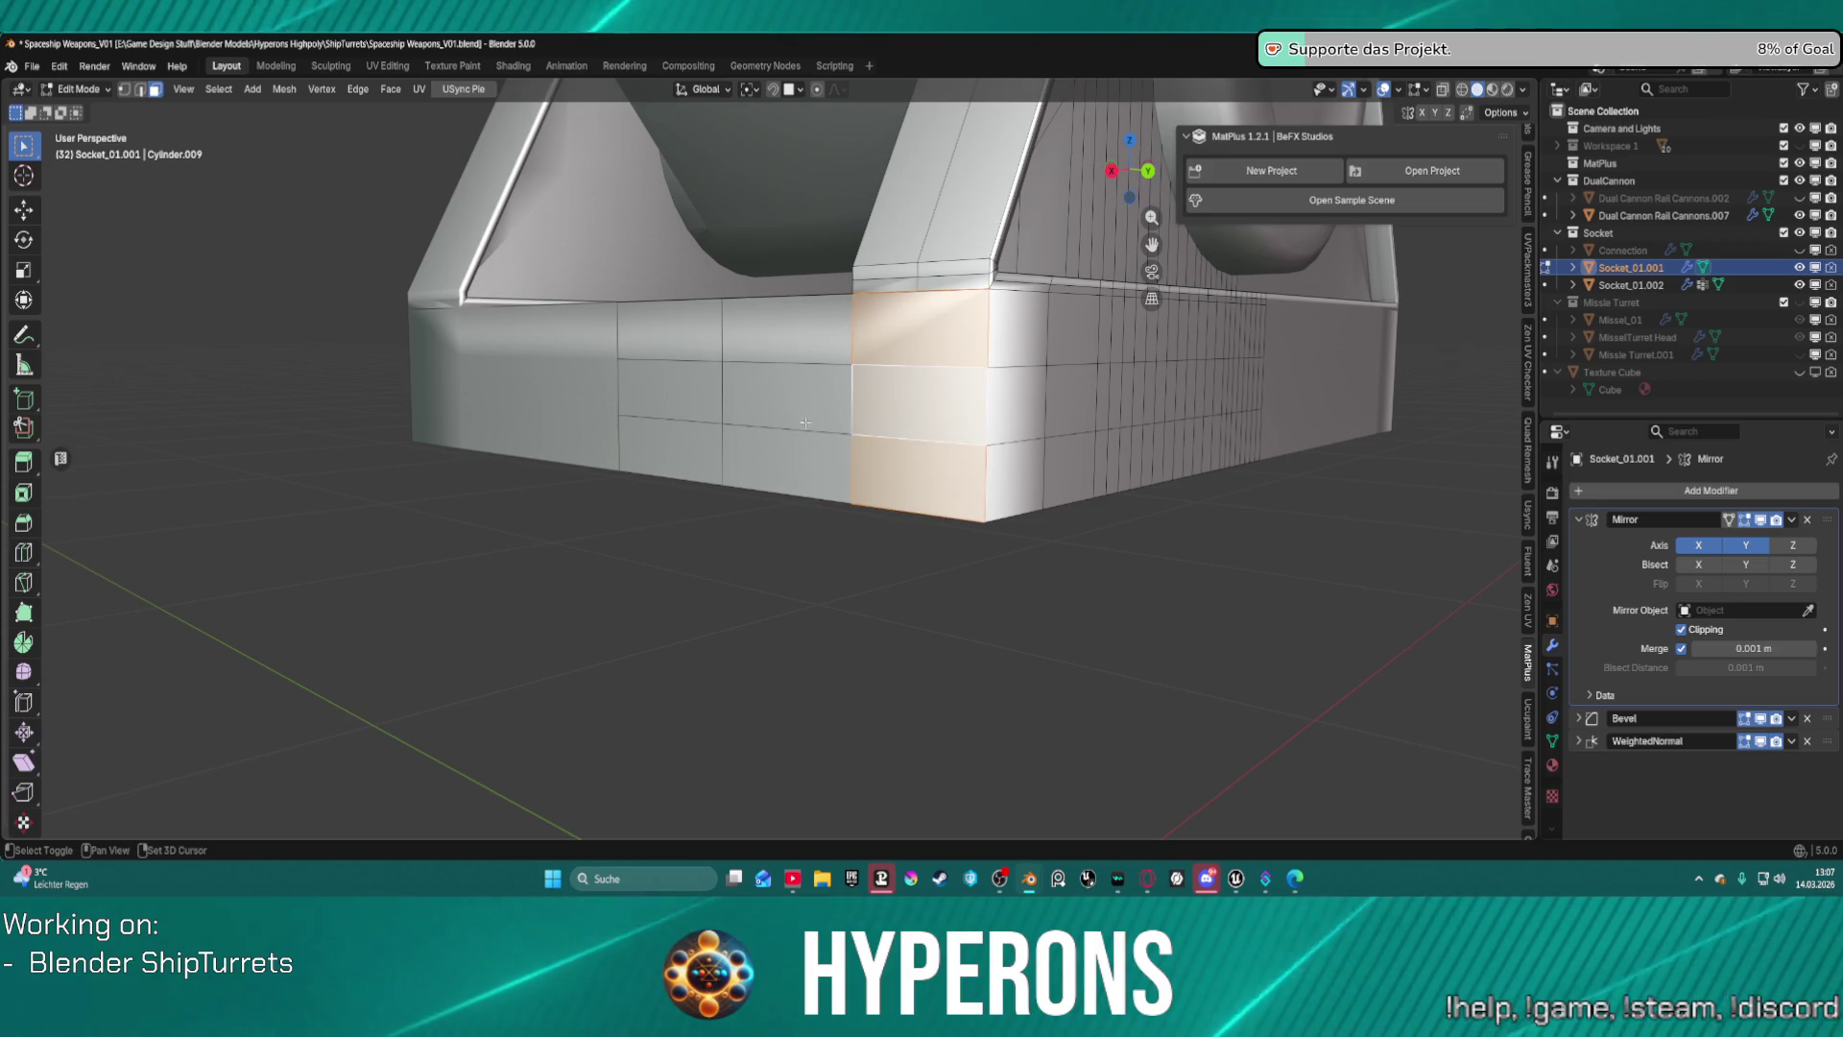
pyautogui.keyDown('shift'); pyautogui.click(703, 411); pyautogui.keyUp('shift')
pyautogui.keyDown('shift'); pyautogui.click(758, 395); pyautogui.keyUp('shift')
pyautogui.keyDown('shift'); pyautogui.click(730, 457); pyautogui.keyUp('shift')
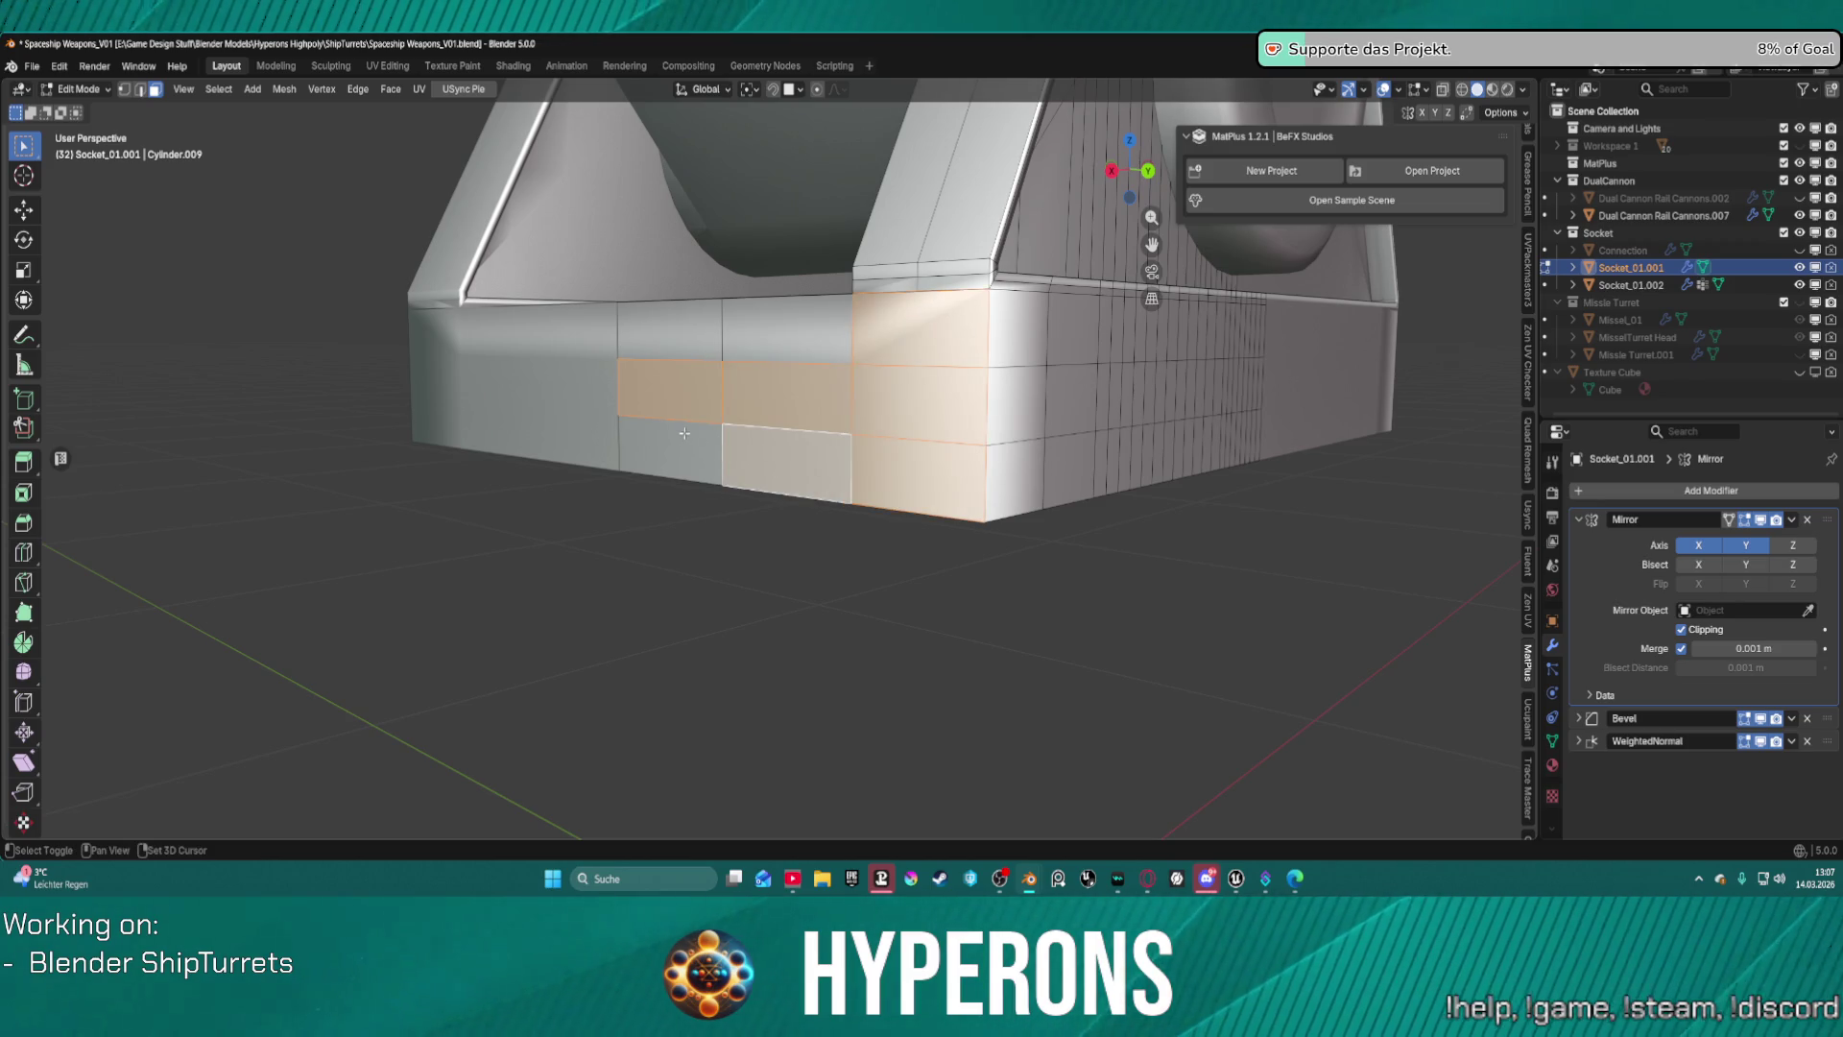
pyautogui.keyDown('shift'); pyautogui.click(684, 434); pyautogui.keyUp('shift')
pyautogui.moveTo(684, 434)
pyautogui.mouseDown(button='middle')
pyautogui.moveTo(1078, 408)
pyautogui.moveTo(909, 417)
pyautogui.mouseUp(button='middle')
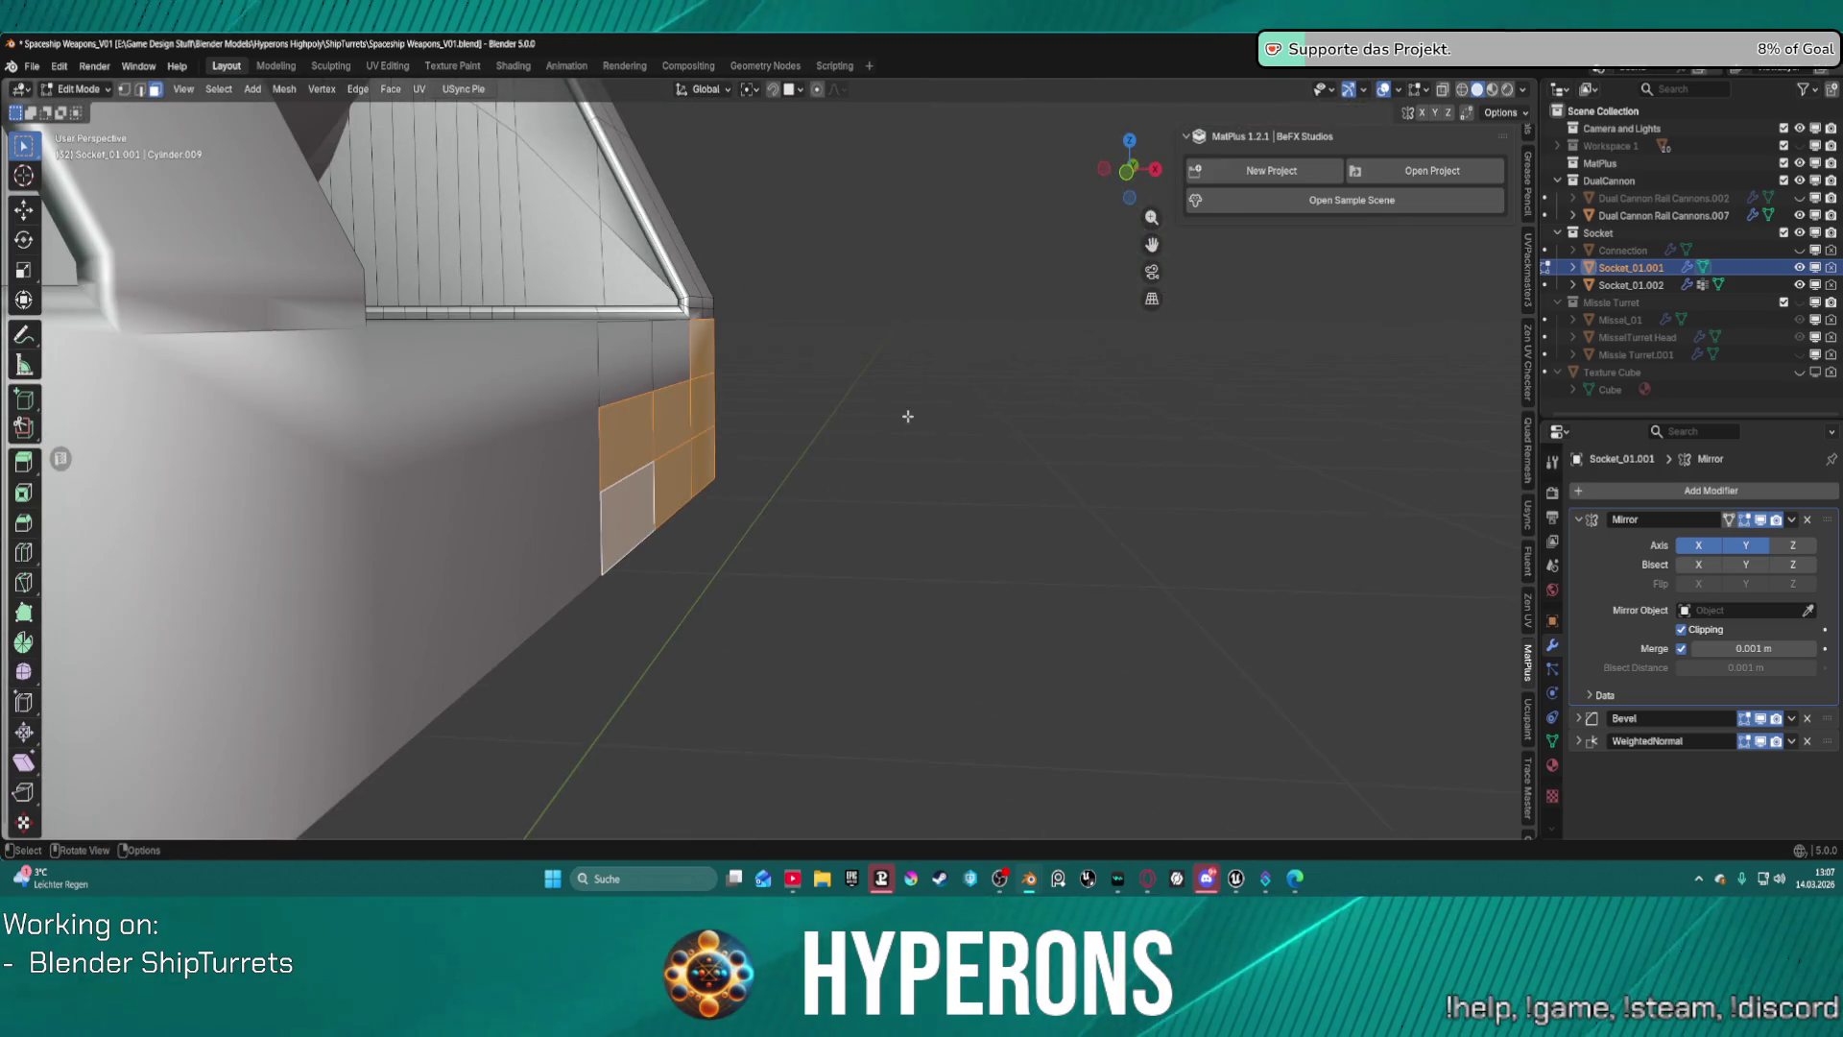
# Extrude the selected corner panel faces about 0.0096 m along their normals.
pyautogui.keyDown('shift'); pyautogui.click(637, 433); pyautogui.keyUp('shift')
pyautogui.keyDown('shift'); pyautogui.click(636, 433); pyautogui.keyUp('shift')
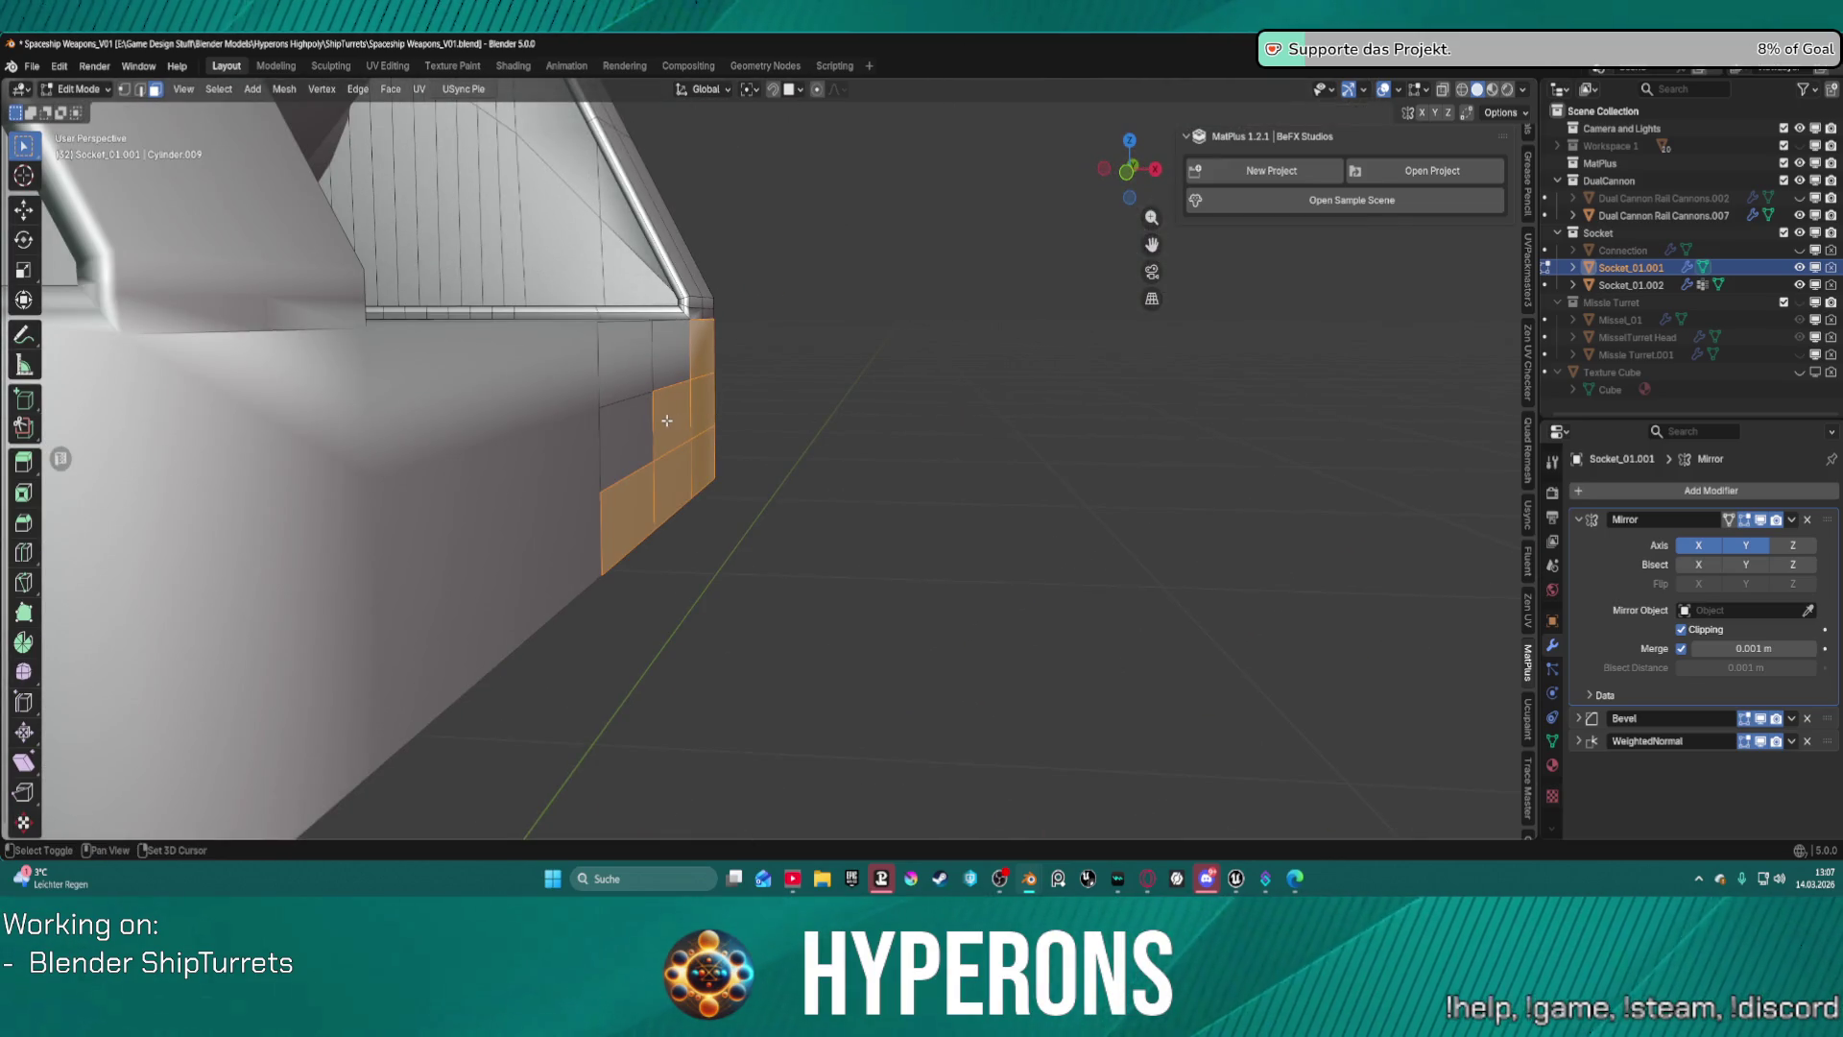
pyautogui.rightClick(668, 474)
pyautogui.click(668, 480)
pyautogui.rightClick(652, 475)
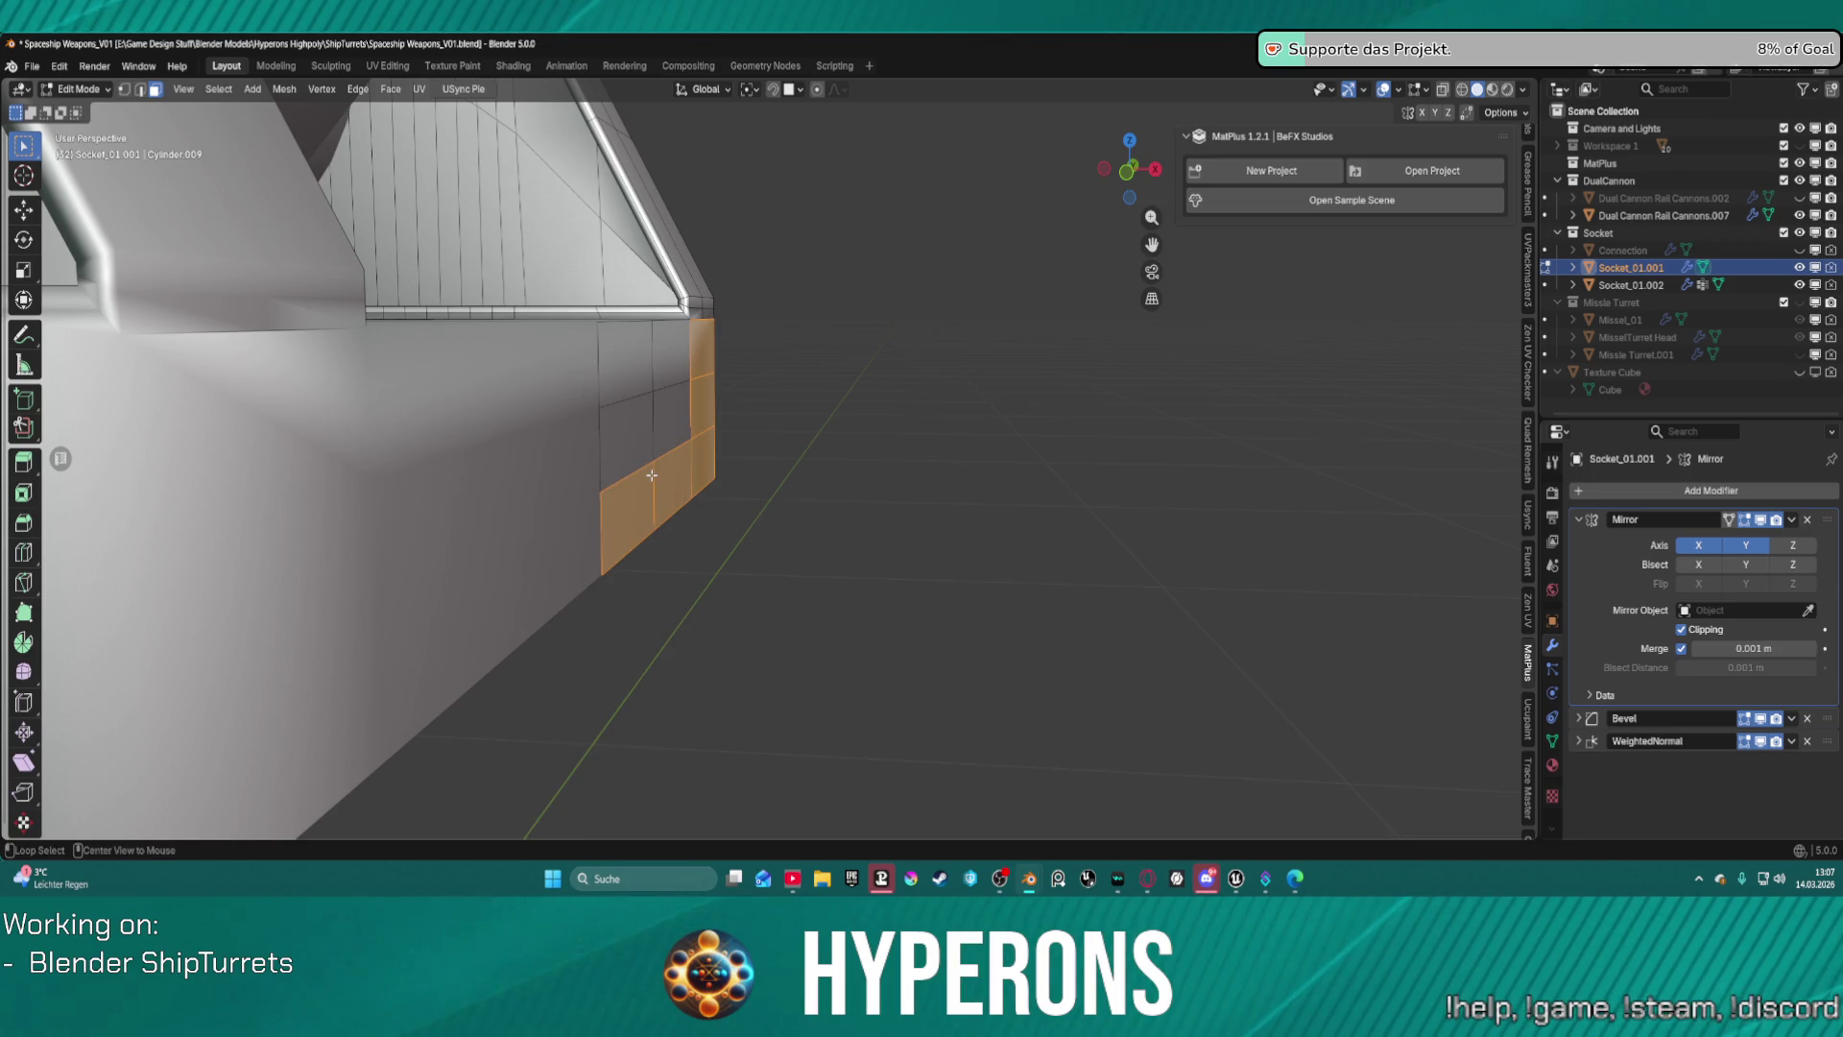
pyautogui.rightClick(652, 475)
pyautogui.click(661, 478)
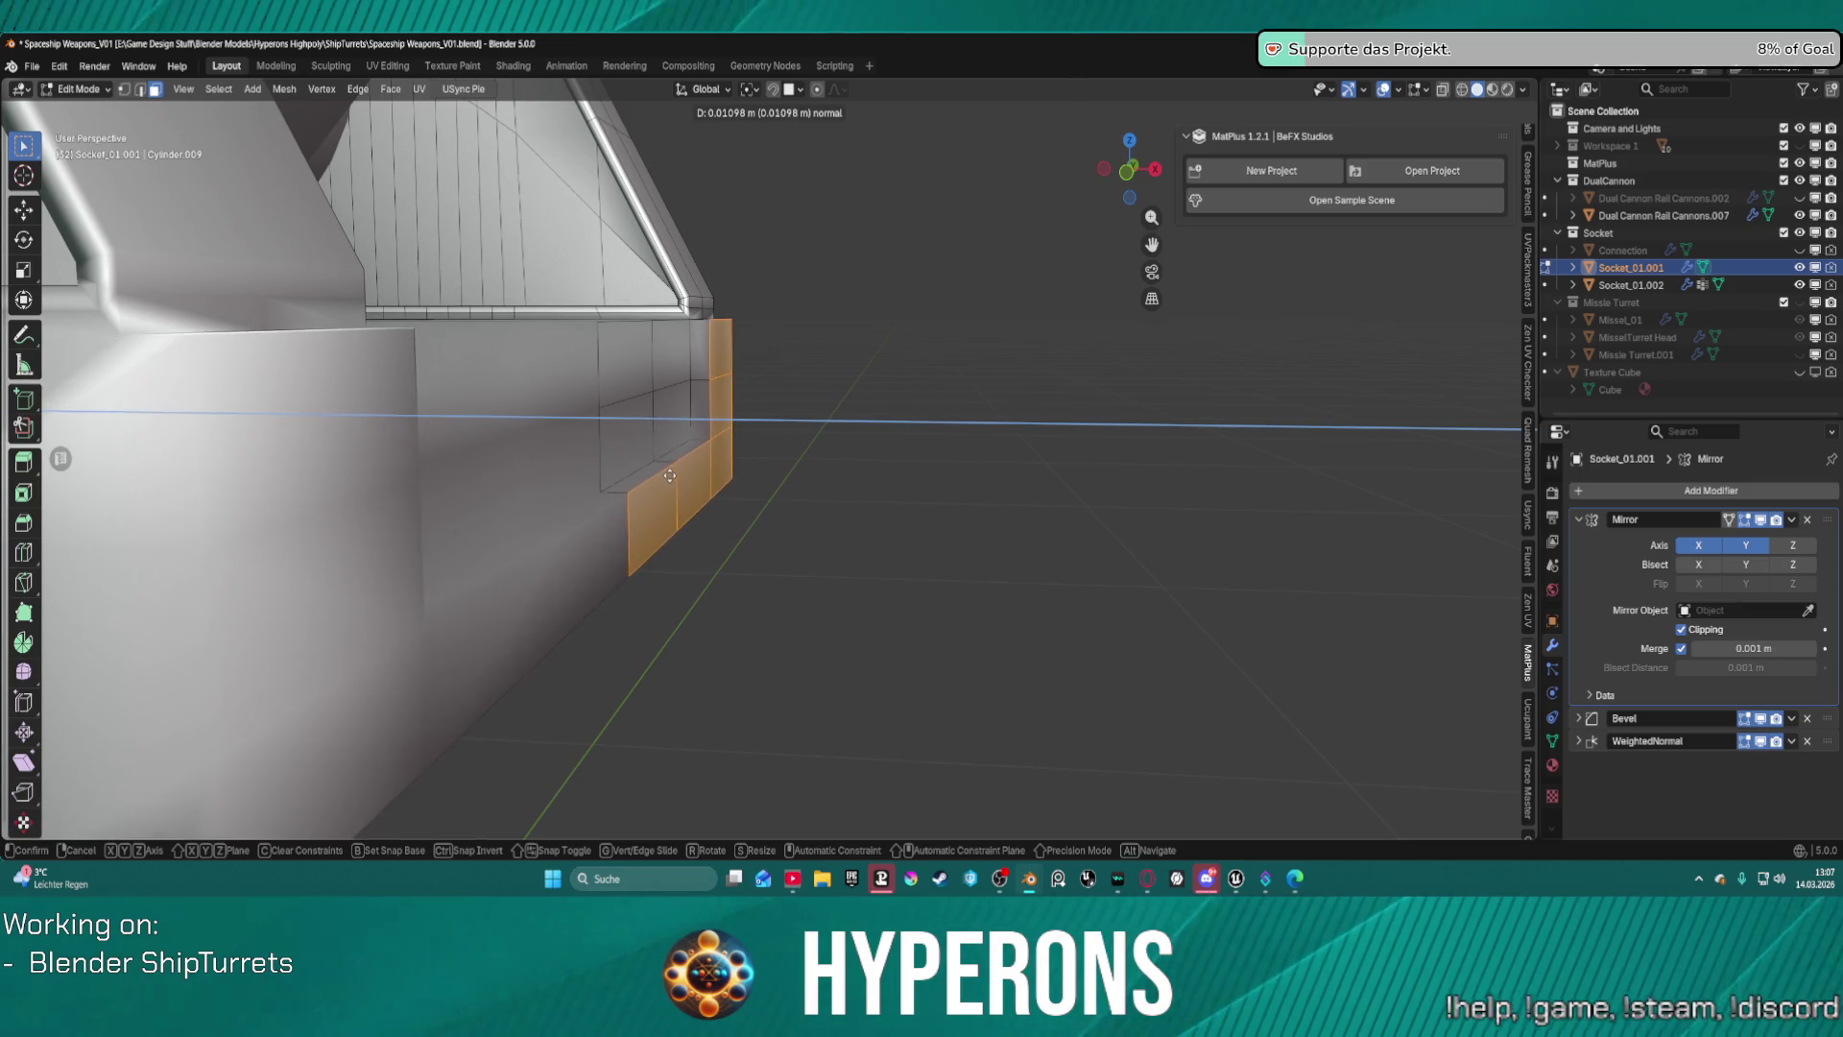
pyautogui.click(667, 475)
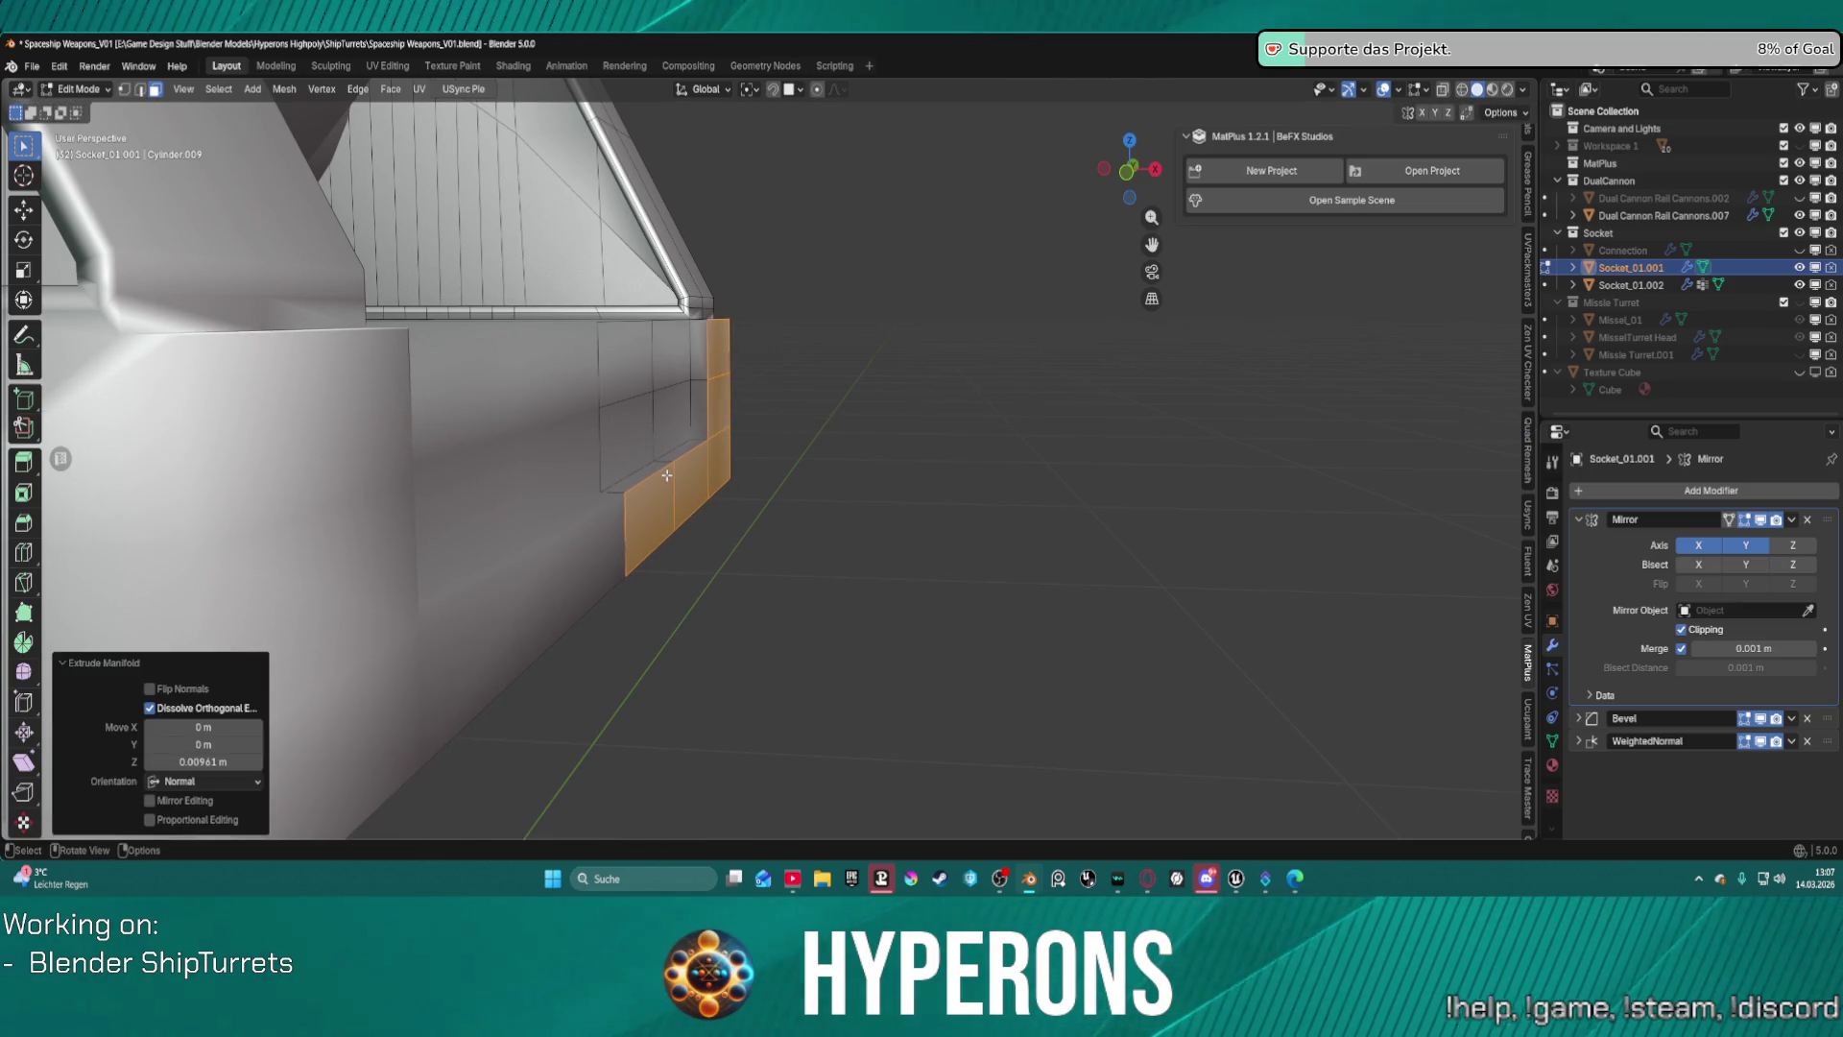
pyautogui.moveTo(755, 468)
pyautogui.mouseDown(button='middle')
pyautogui.moveTo(781, 464)
pyautogui.moveTo(779, 480)
pyautogui.mouseUp(button='middle')
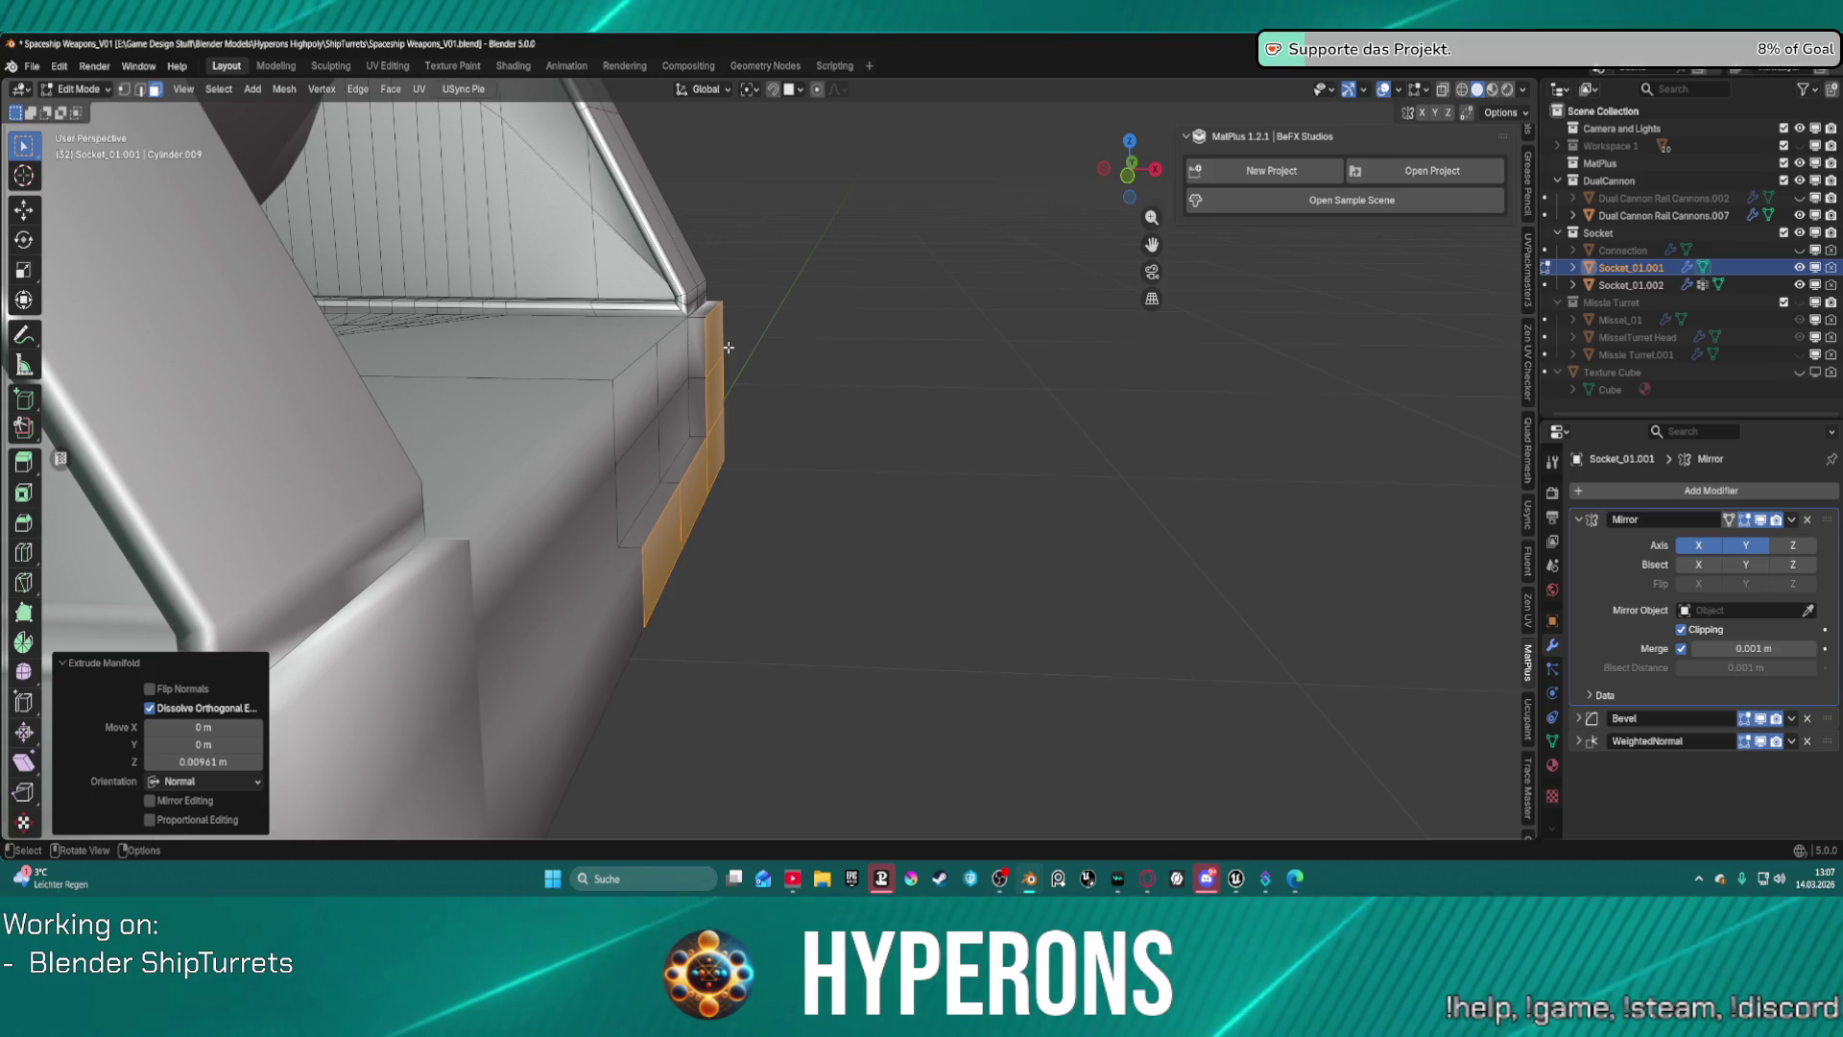
pyautogui.moveTo(723, 337); pyautogui.dragTo(710, 332, button='middle')
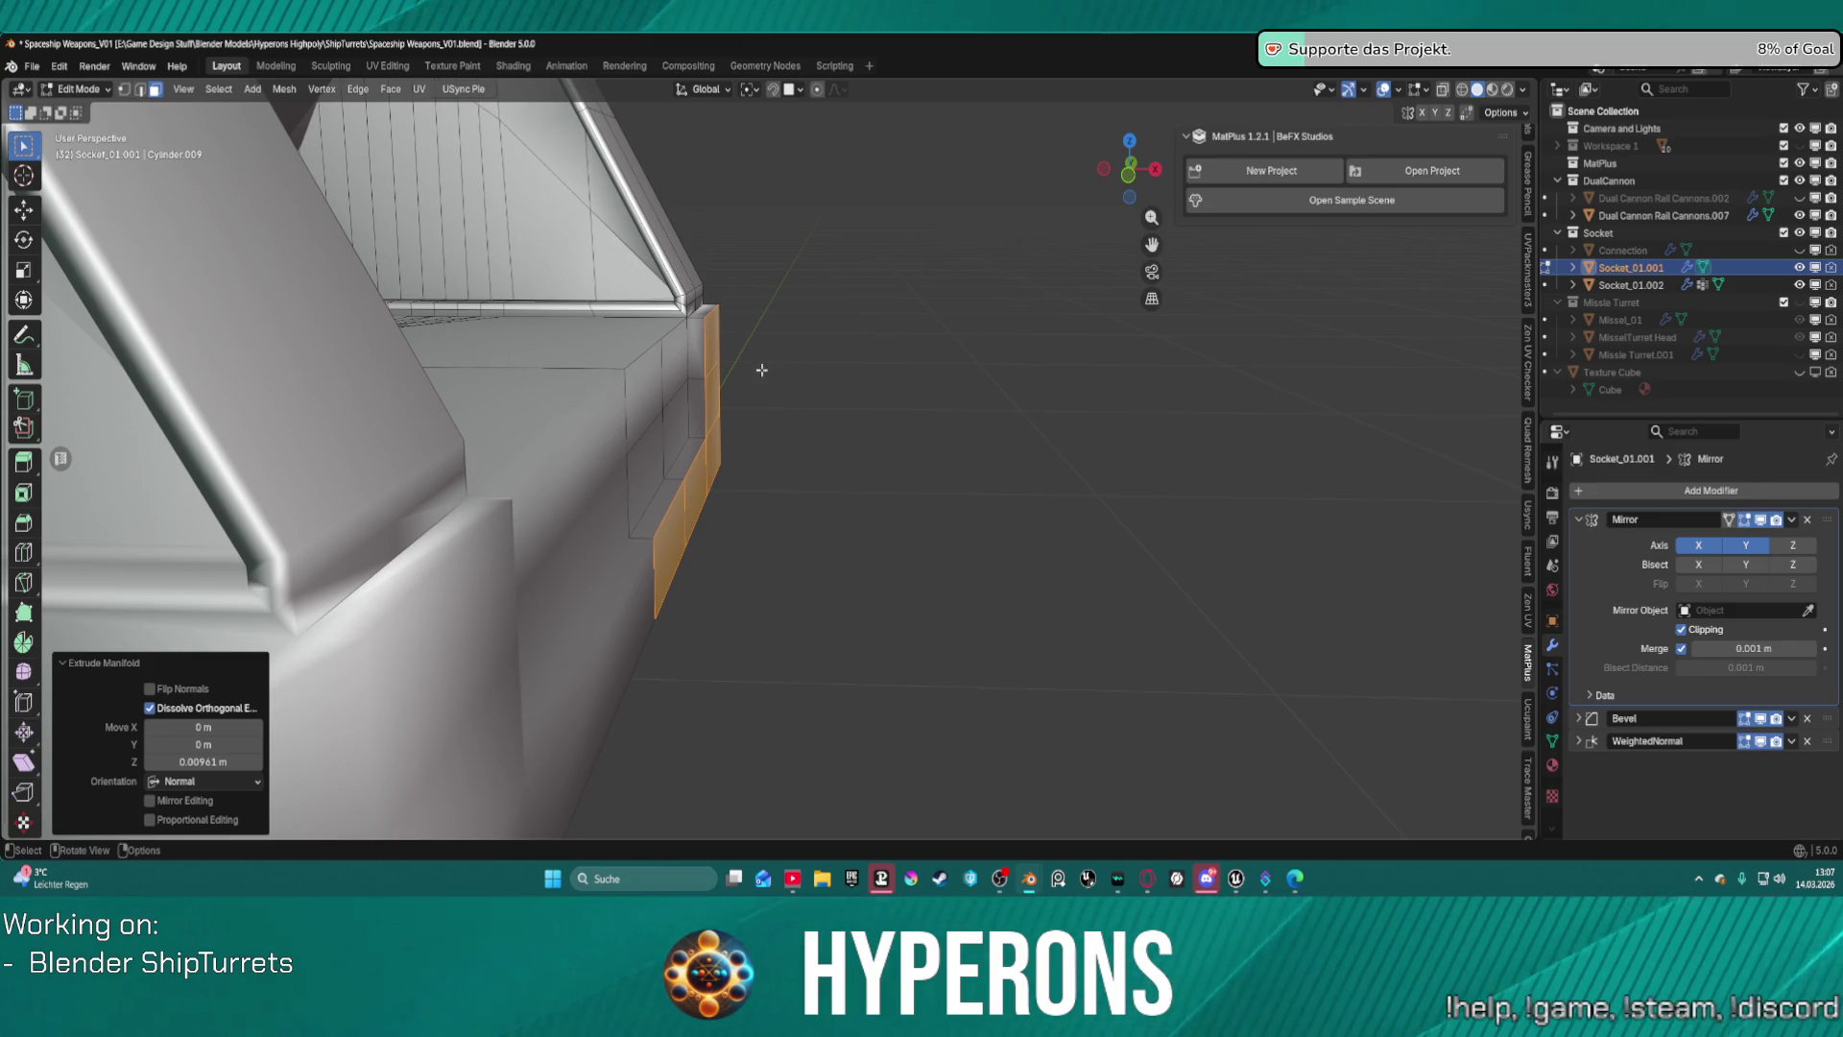
pyautogui.moveTo(828, 459)
pyautogui.mouseDown(button='middle')
pyautogui.moveTo(448, 415)
pyautogui.moveTo(407, 441)
pyautogui.moveTo(399, 510)
pyautogui.moveTo(947, 451)
pyautogui.moveTo(950, 361)
pyautogui.mouseUp(button='middle')
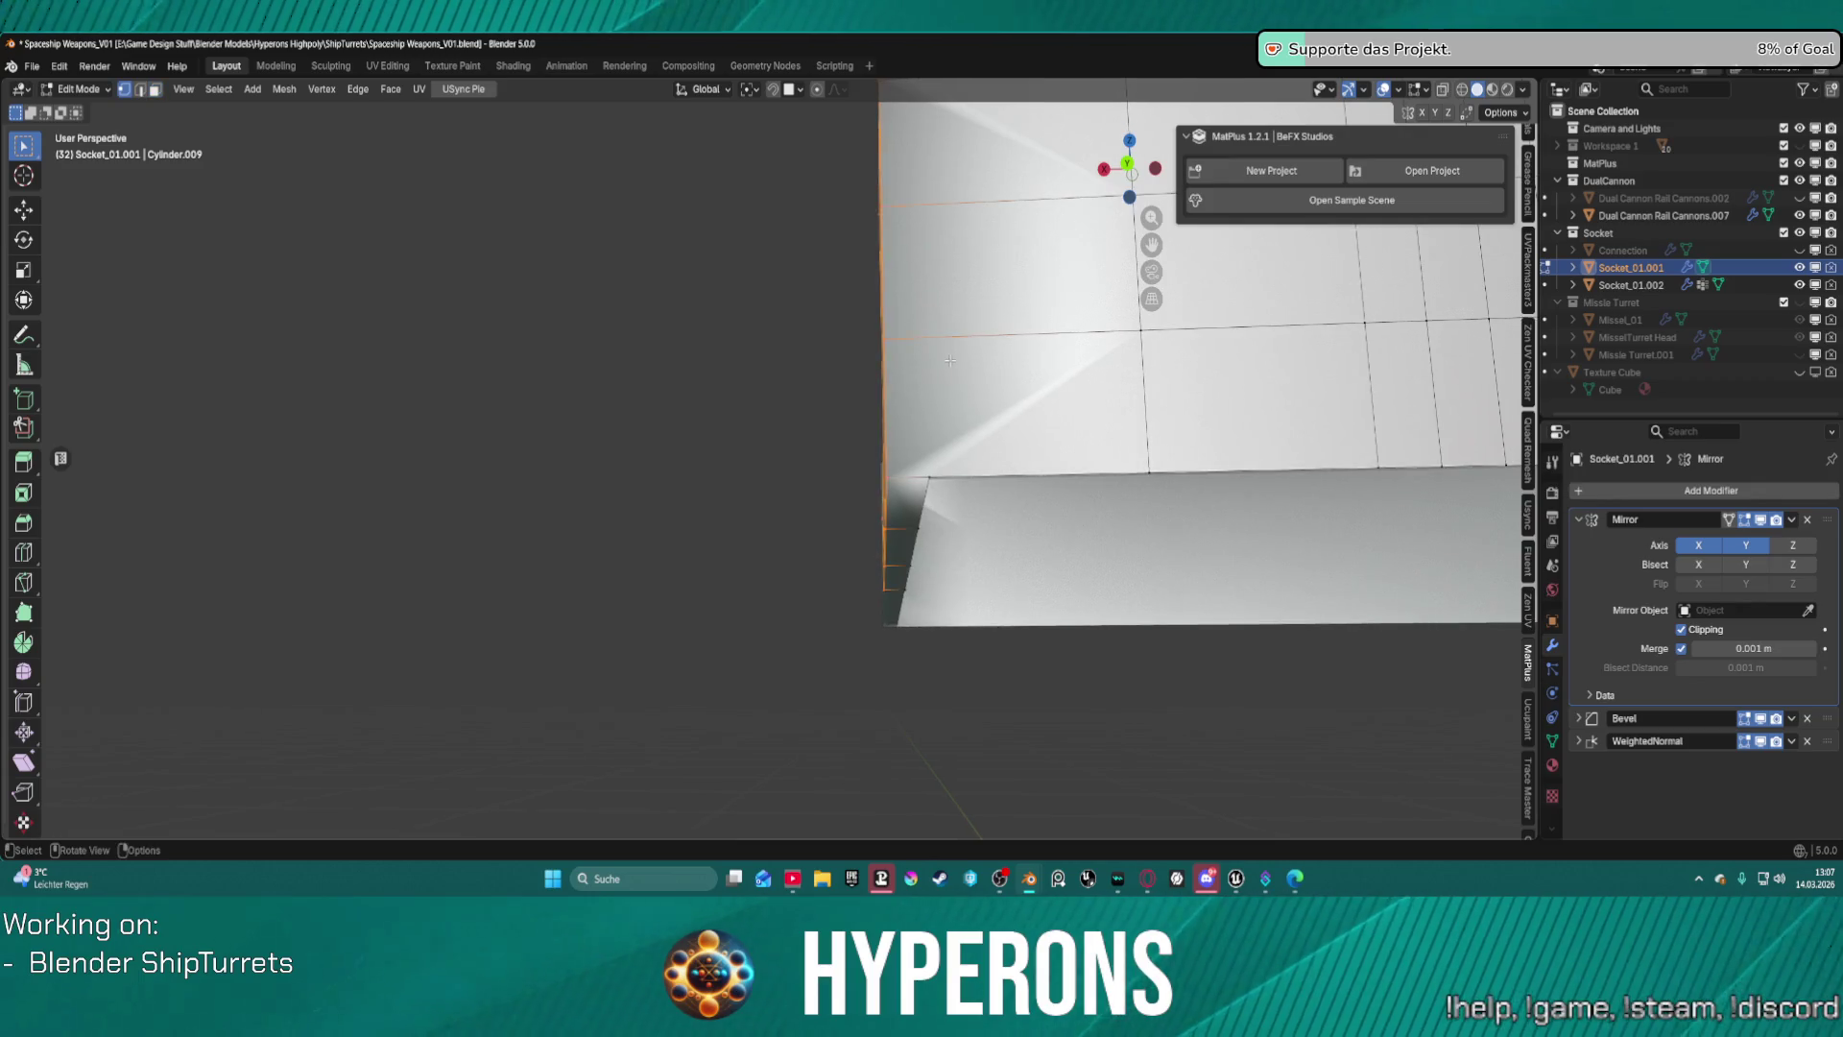
# Orbit and zoom around the socket to inspect its angled side panels and side wall.
pyautogui.moveTo(955, 445); pyautogui.dragTo(965, 395, button='middle')
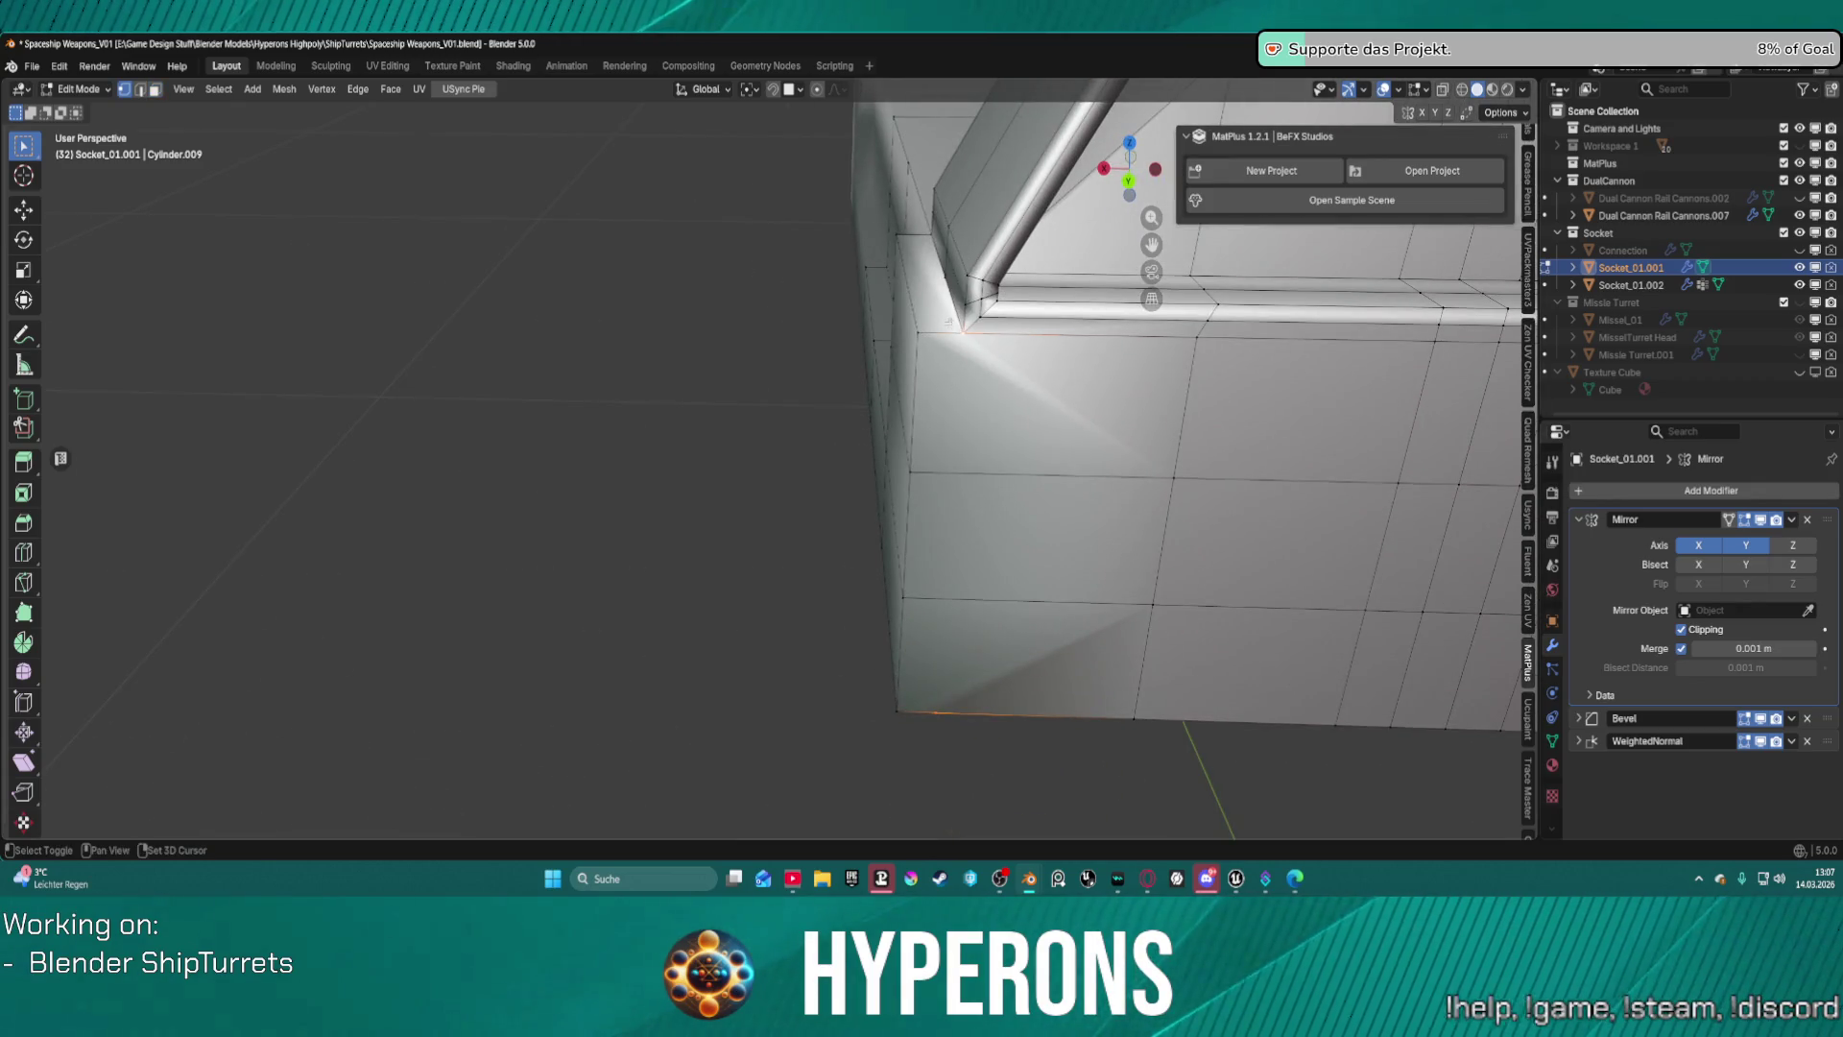
pyautogui.scroll(-3, 960, 384)
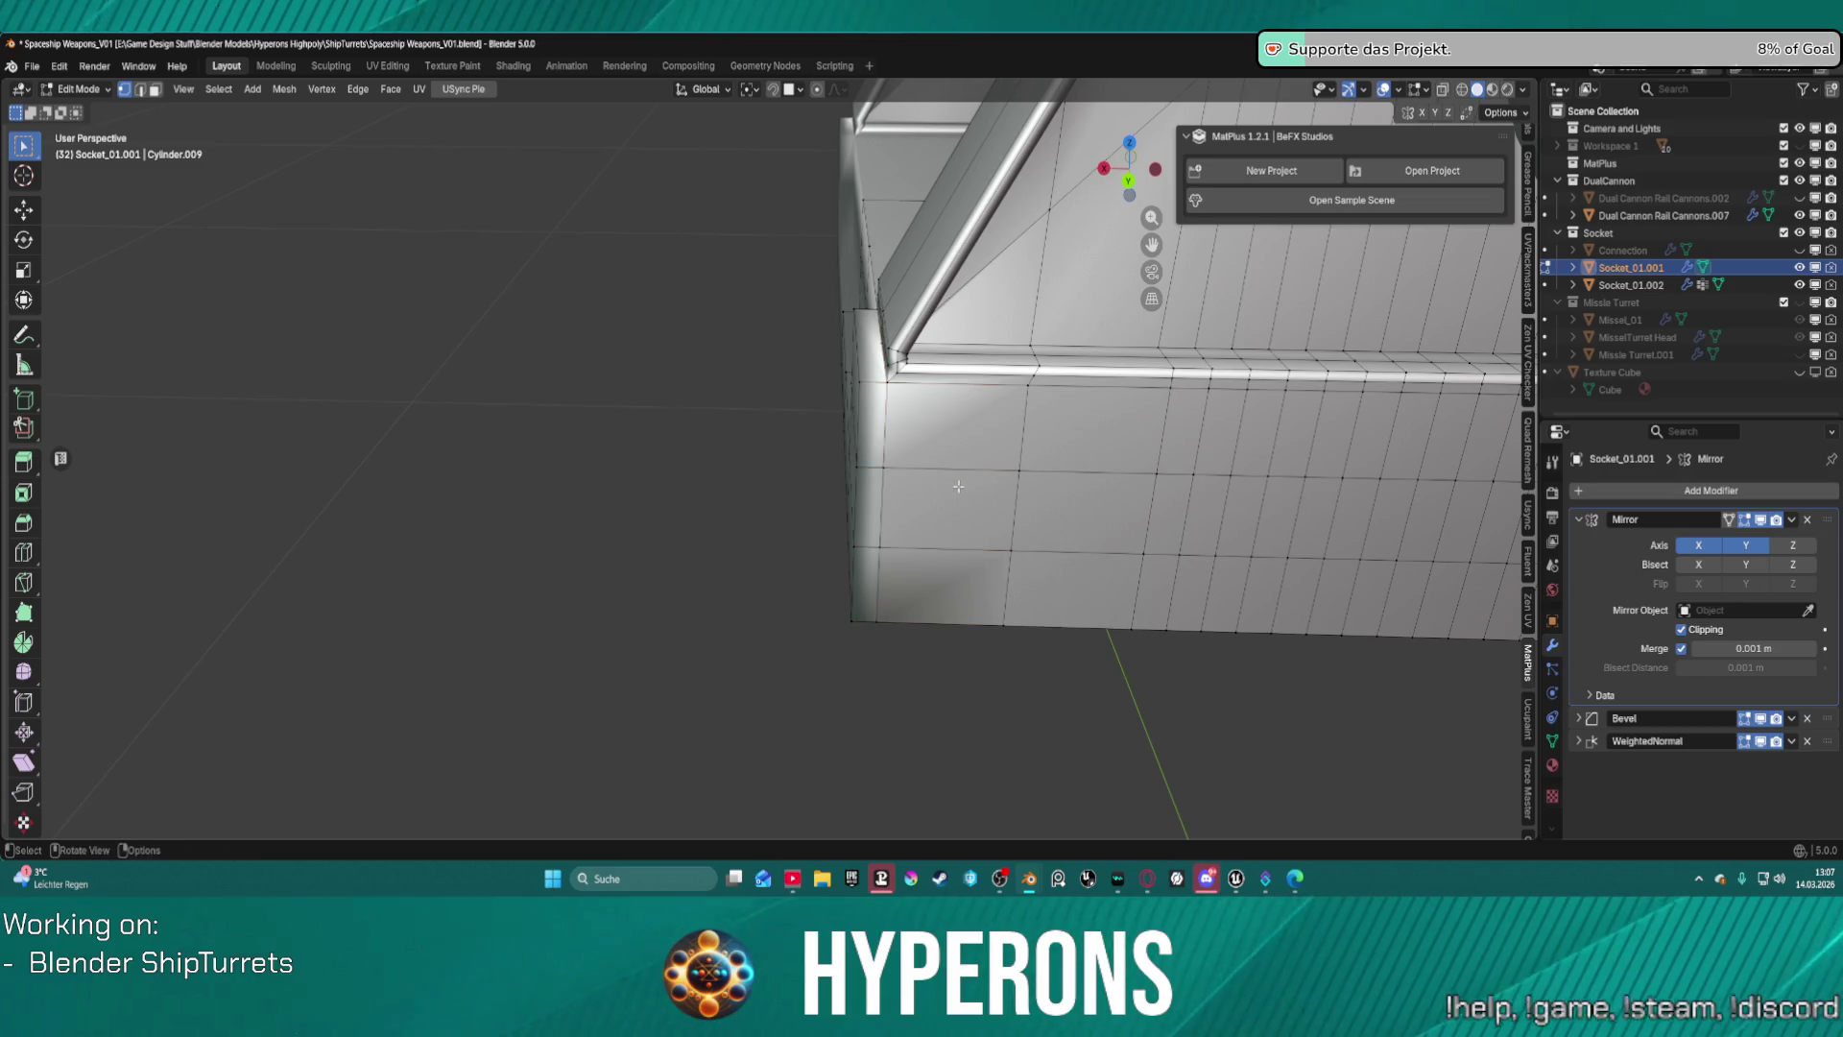
pyautogui.moveTo(958, 486)
pyautogui.mouseDown(button='middle')
pyautogui.moveTo(1168, 408)
pyautogui.moveTo(1261, 422)
pyautogui.moveTo(1233, 437)
pyautogui.mouseUp(button='middle')
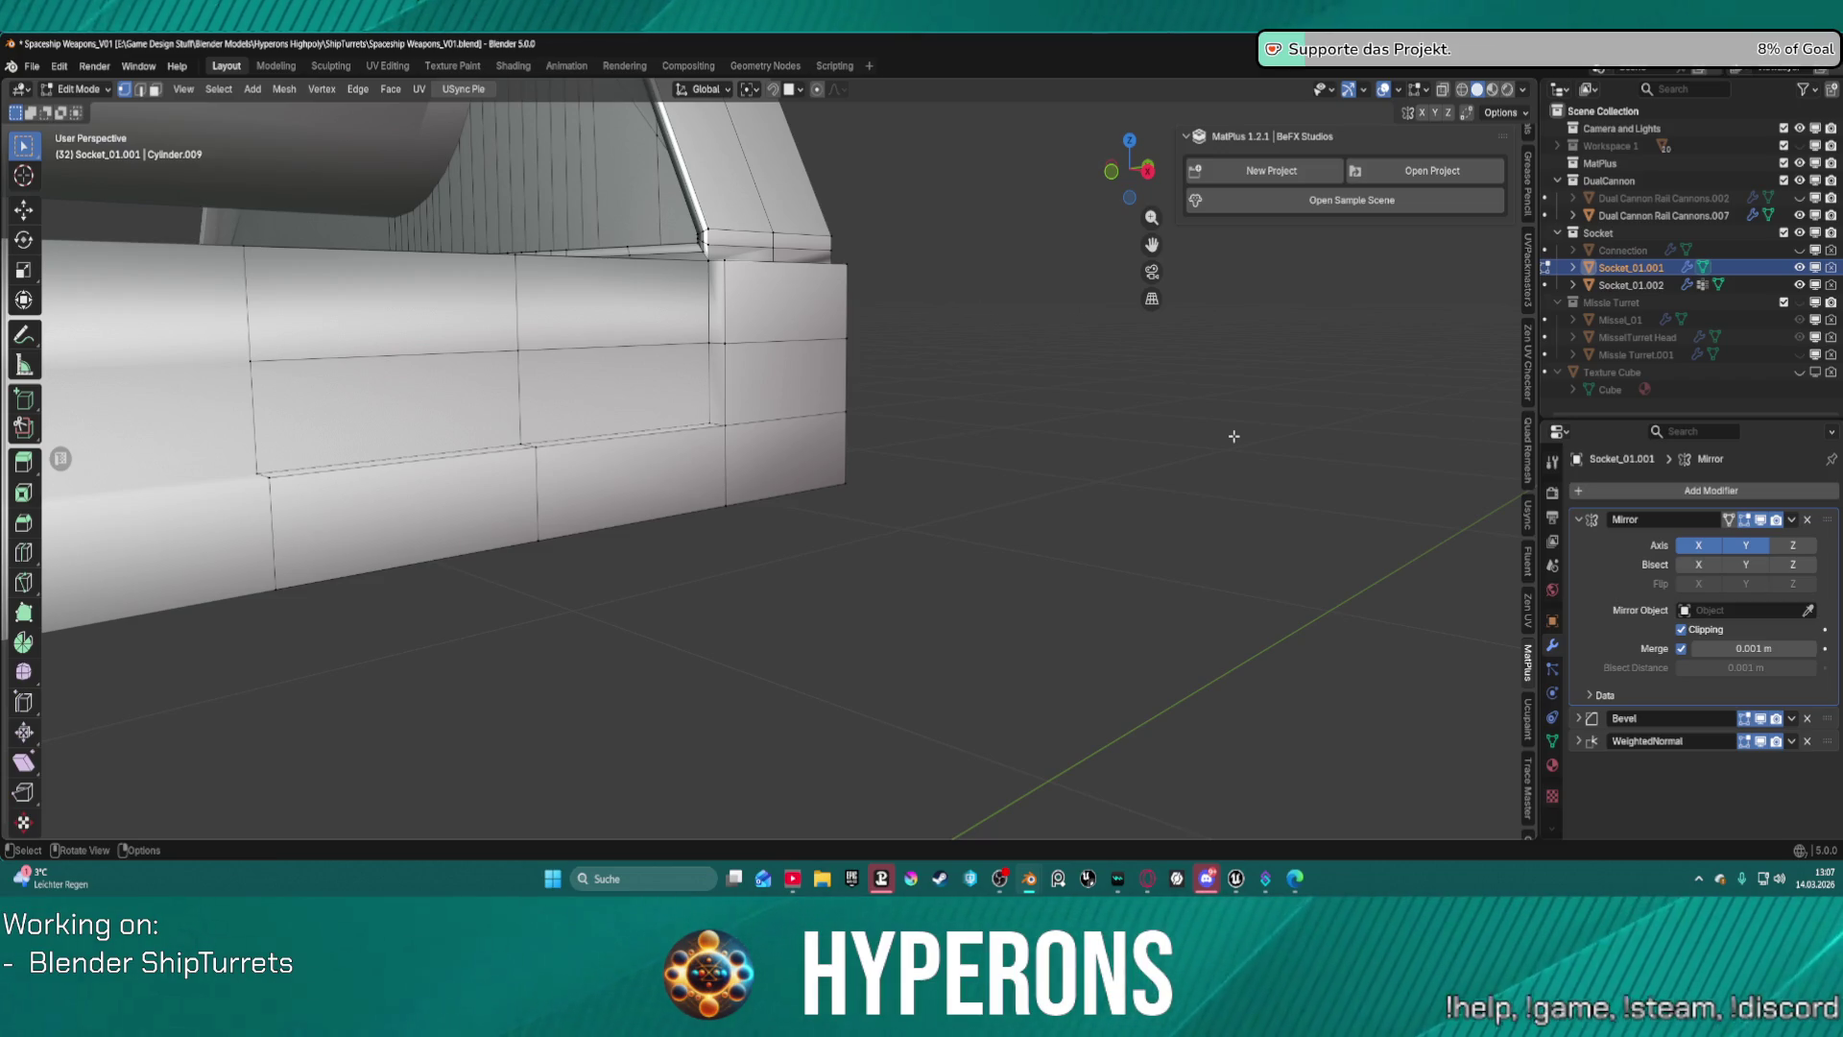
pyautogui.moveTo(1233, 436)
pyautogui.mouseDown(button='middle')
pyautogui.moveTo(843, 382)
pyautogui.moveTo(774, 506)
pyautogui.moveTo(748, 473)
pyautogui.mouseUp(button='middle')
pyautogui.scroll(6, 748, 473)
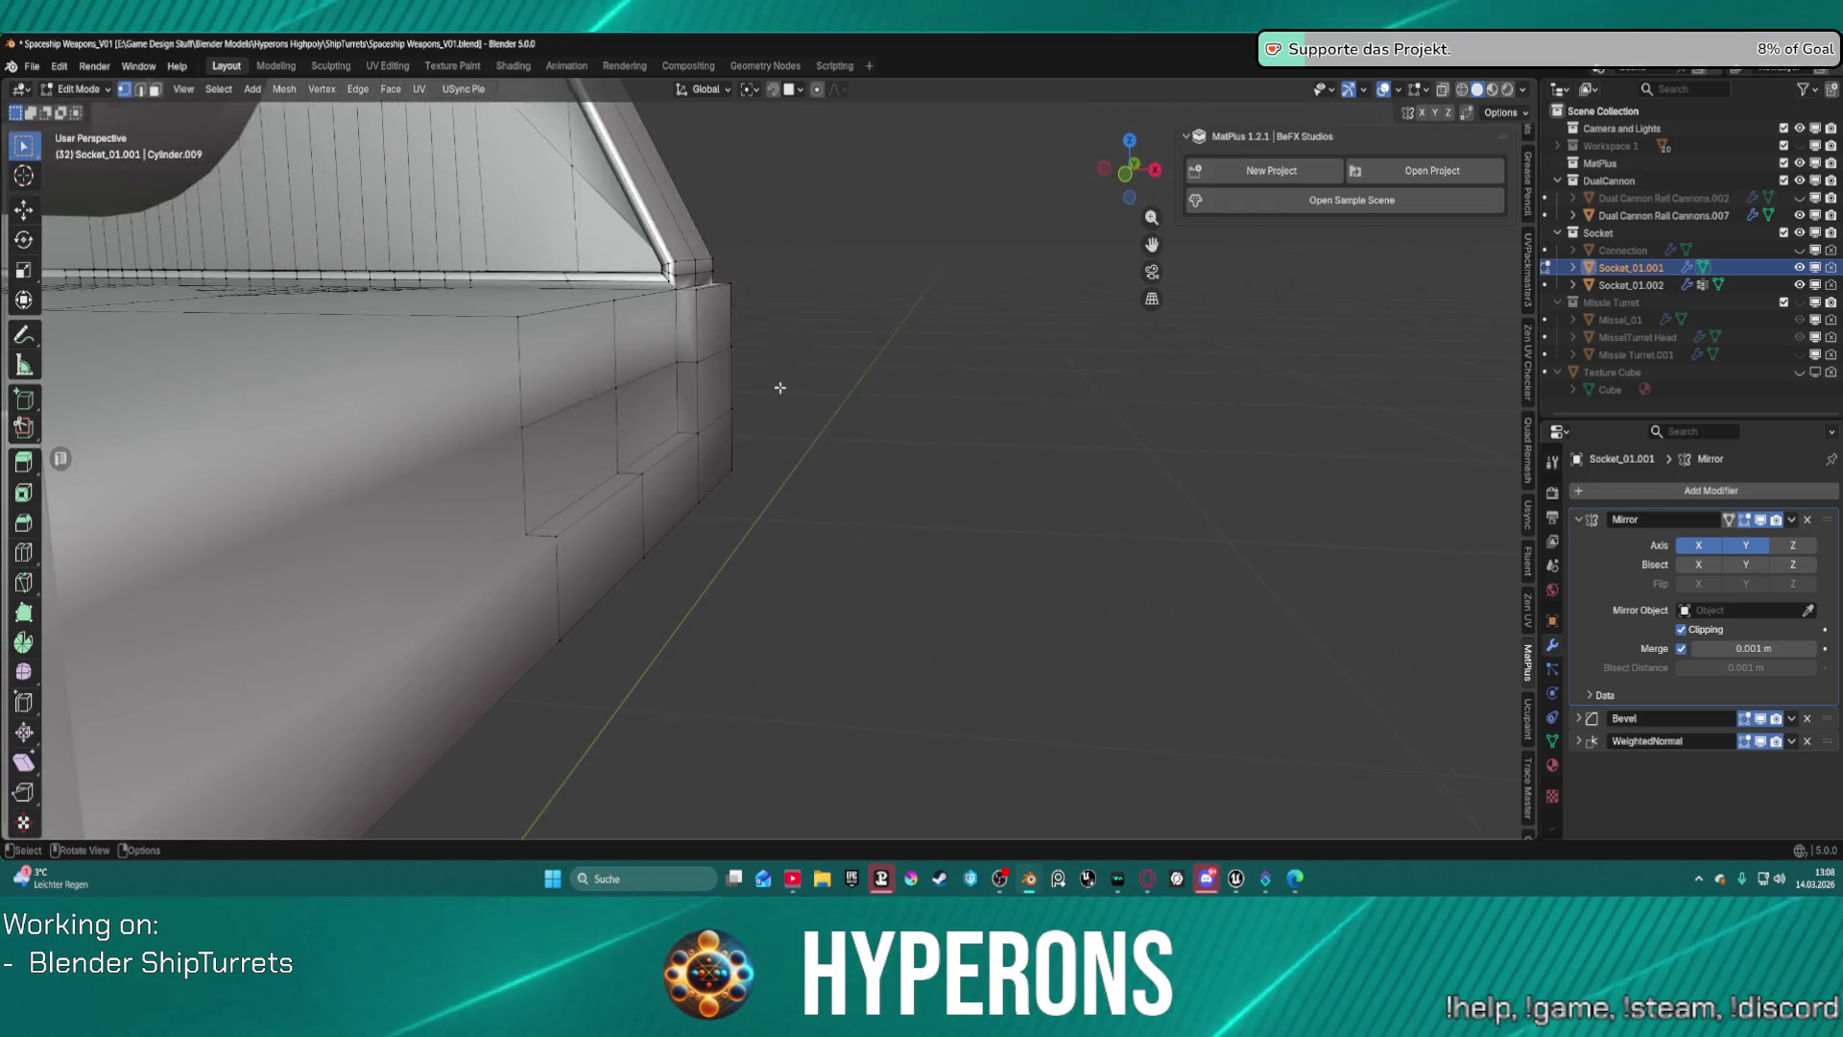
pyautogui.scroll(-2, 731, 356)
pyautogui.moveTo(699, 410)
pyautogui.mouseDown(button='middle')
pyautogui.moveTo(704, 378)
pyautogui.moveTo(734, 414)
pyautogui.mouseUp(button='middle')
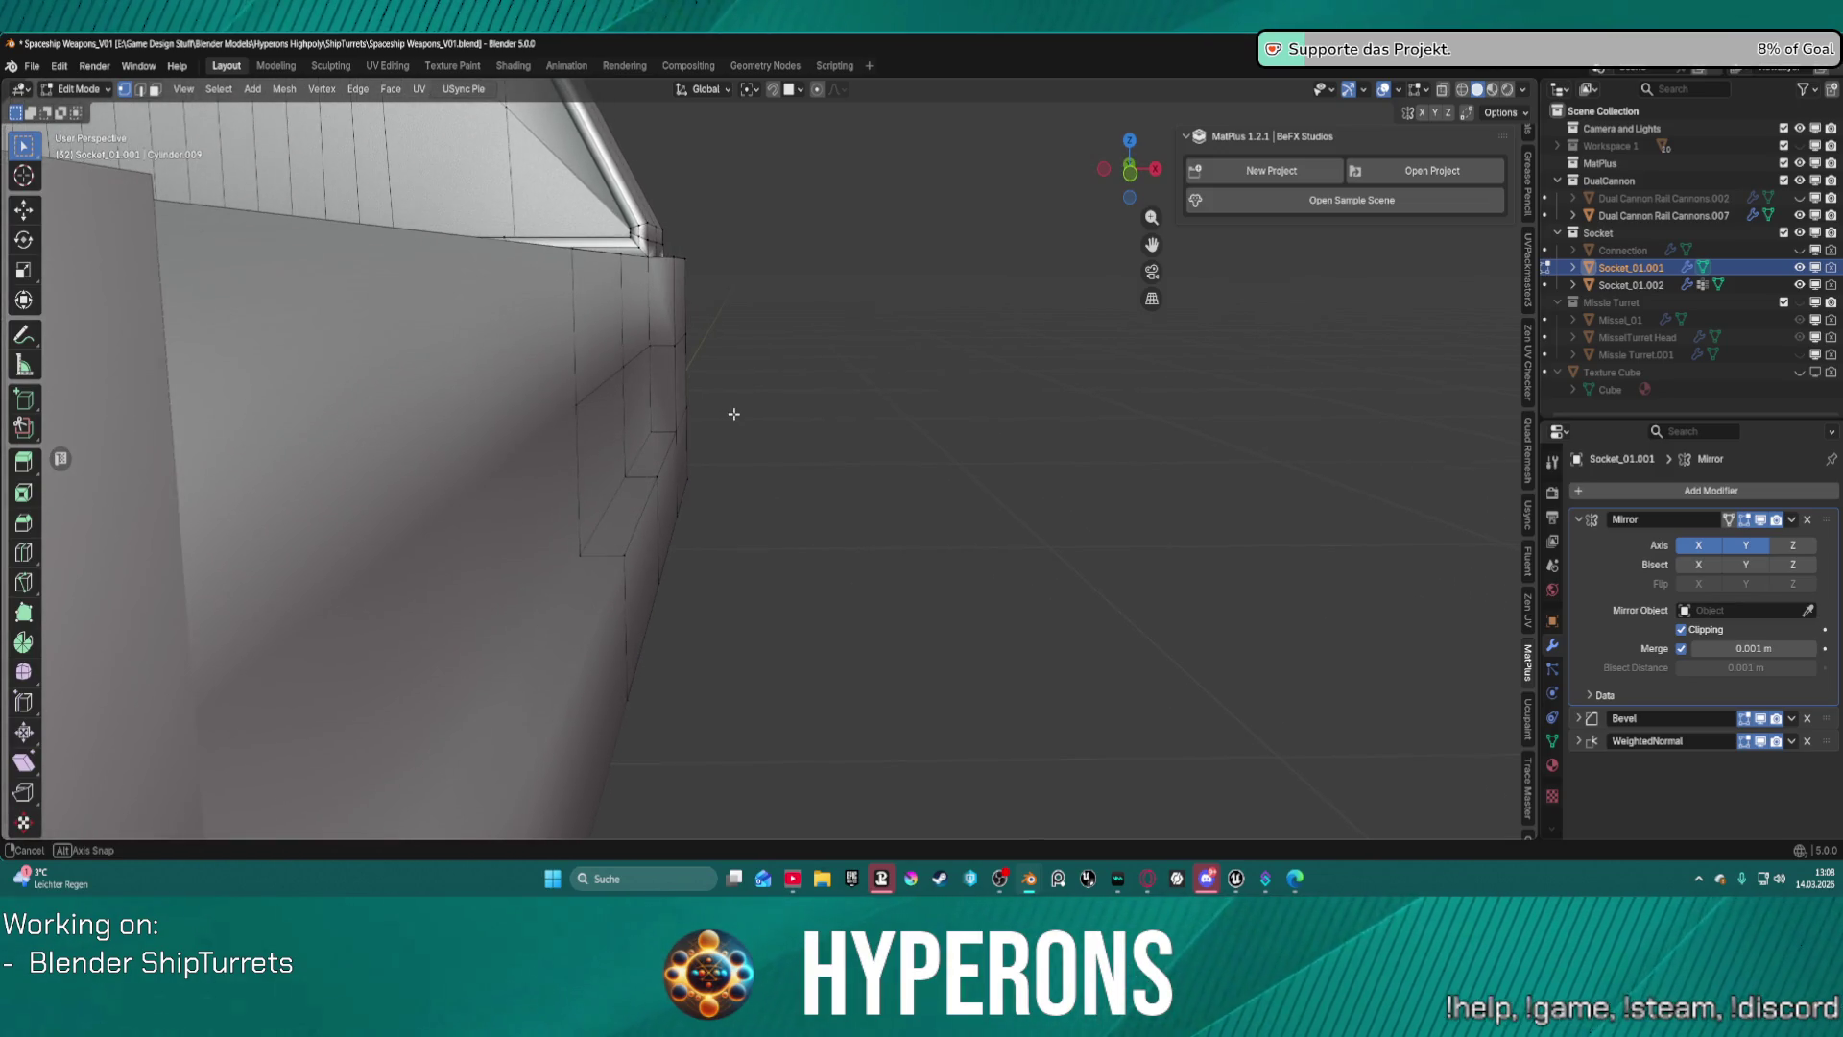
# Select the three stacked end faces of the side wall in face mode.
pyautogui.press('2')
pyautogui.click(679, 341)
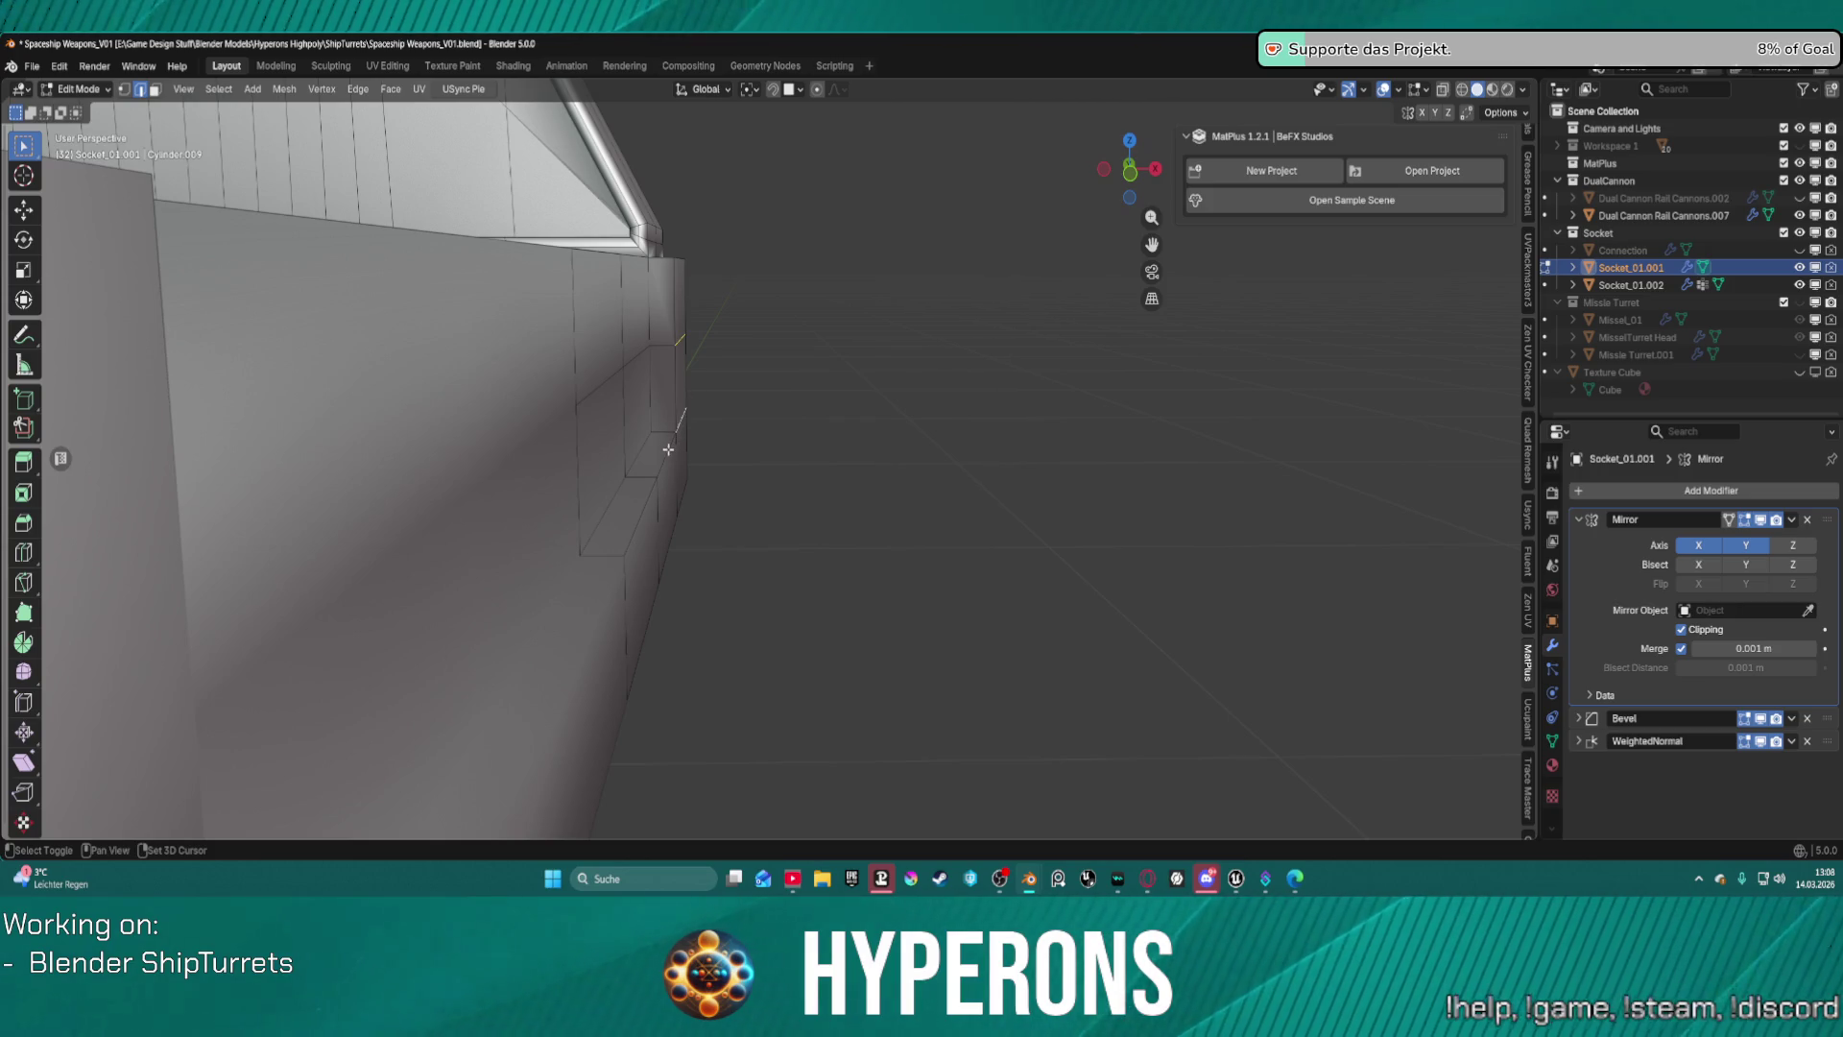
pyautogui.moveTo(699, 462); pyautogui.dragTo(724, 452, button='middle')
pyautogui.press('3')
pyautogui.click(725, 461)
pyautogui.keyDown('shift'); pyautogui.click(728, 364); pyautogui.keyUp('shift')
pyautogui.keyDown('shift'); pyautogui.click(762, 299); pyautogui.keyUp('shift')
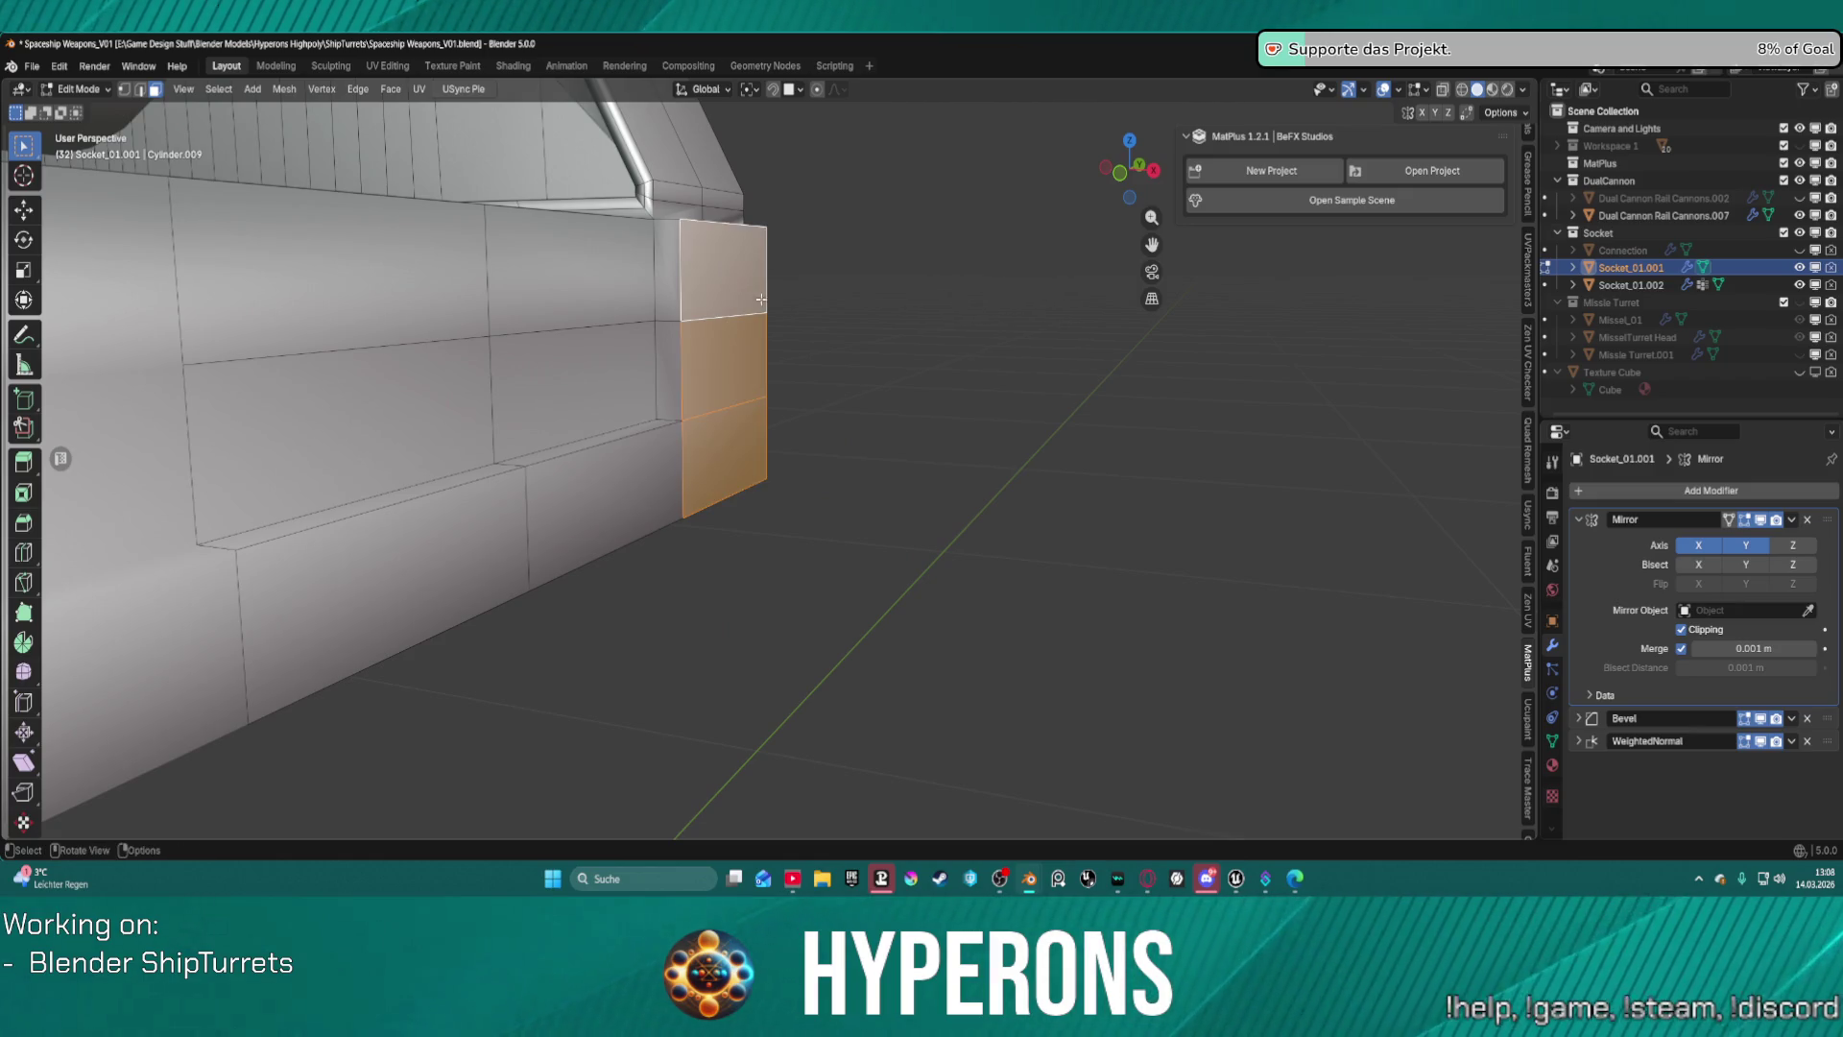
# Extrude the three end faces about 0.0347 m along their normals into a corner block.
pyautogui.press('e')
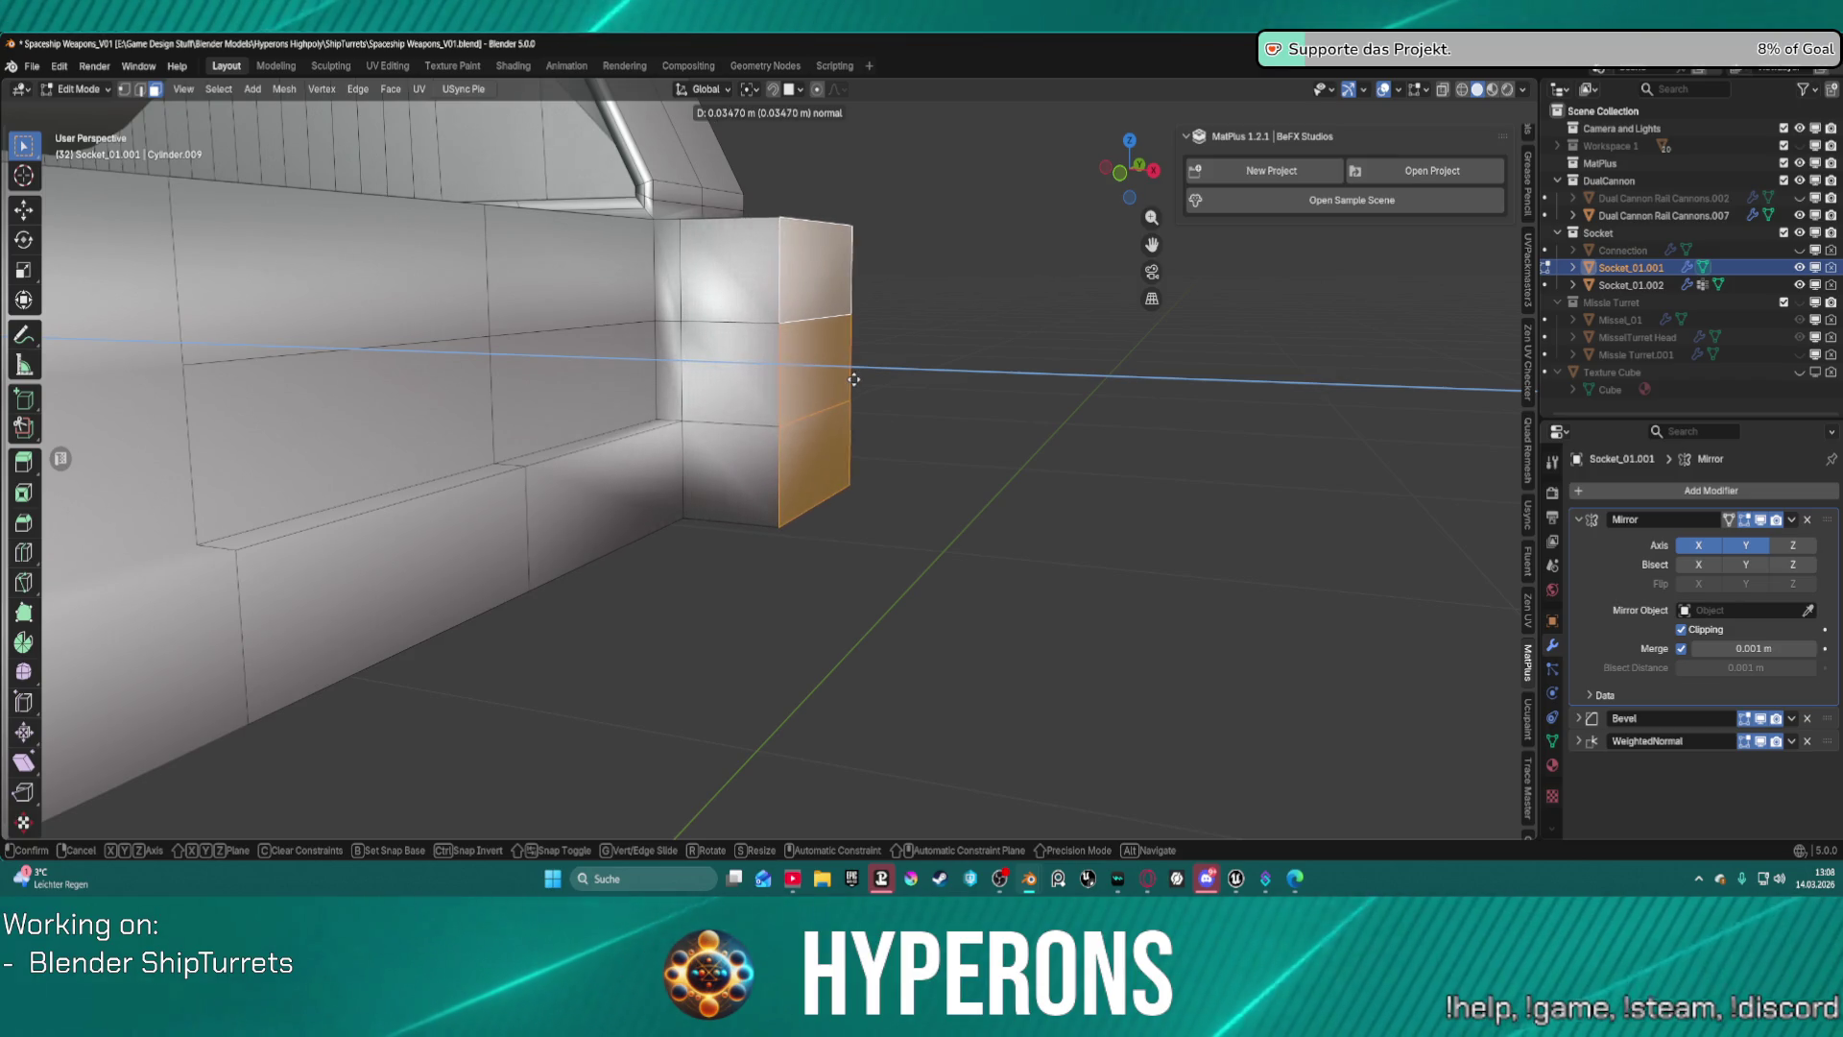
pyautogui.click(854, 379)
pyautogui.moveTo(853, 380)
pyautogui.mouseDown(button='middle')
pyautogui.moveTo(880, 387)
pyautogui.moveTo(866, 397)
pyautogui.mouseUp(button='middle')
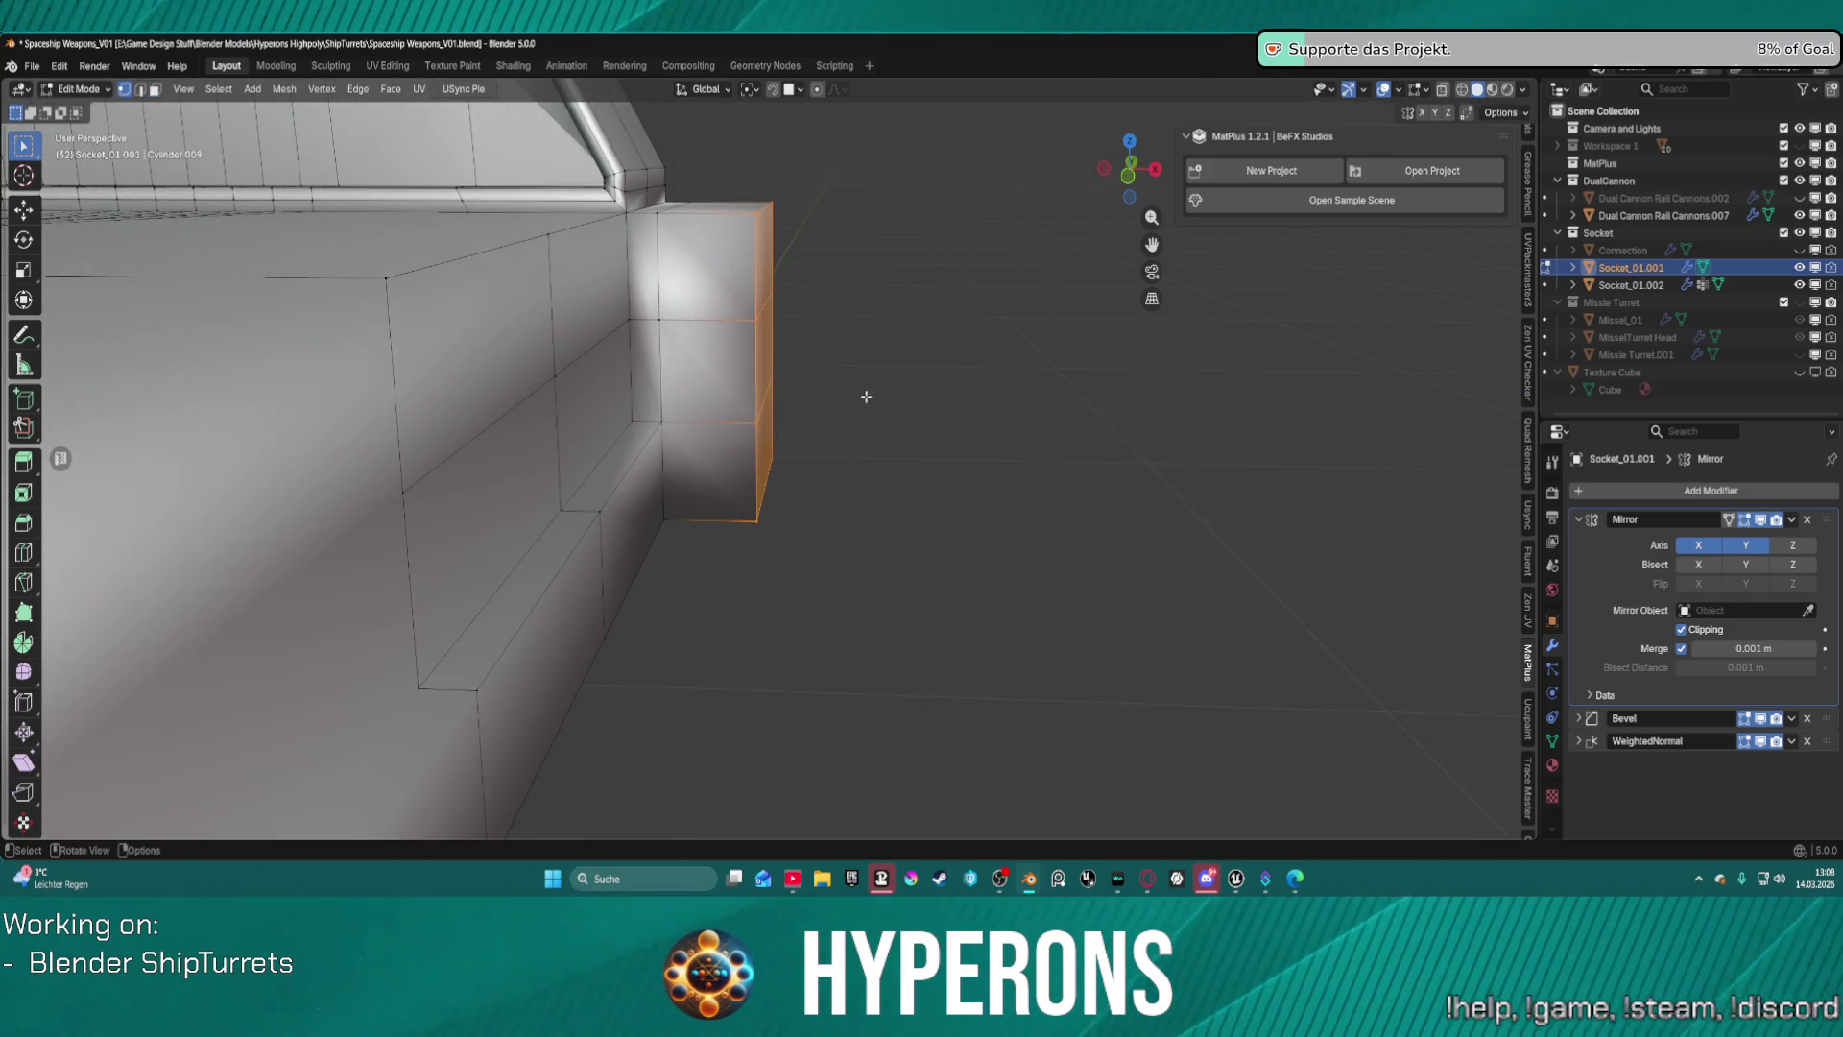
# Select the vertex loop running along the new corner block's edge.
pyautogui.click(765, 460)
pyautogui.scroll(8, 764, 451)
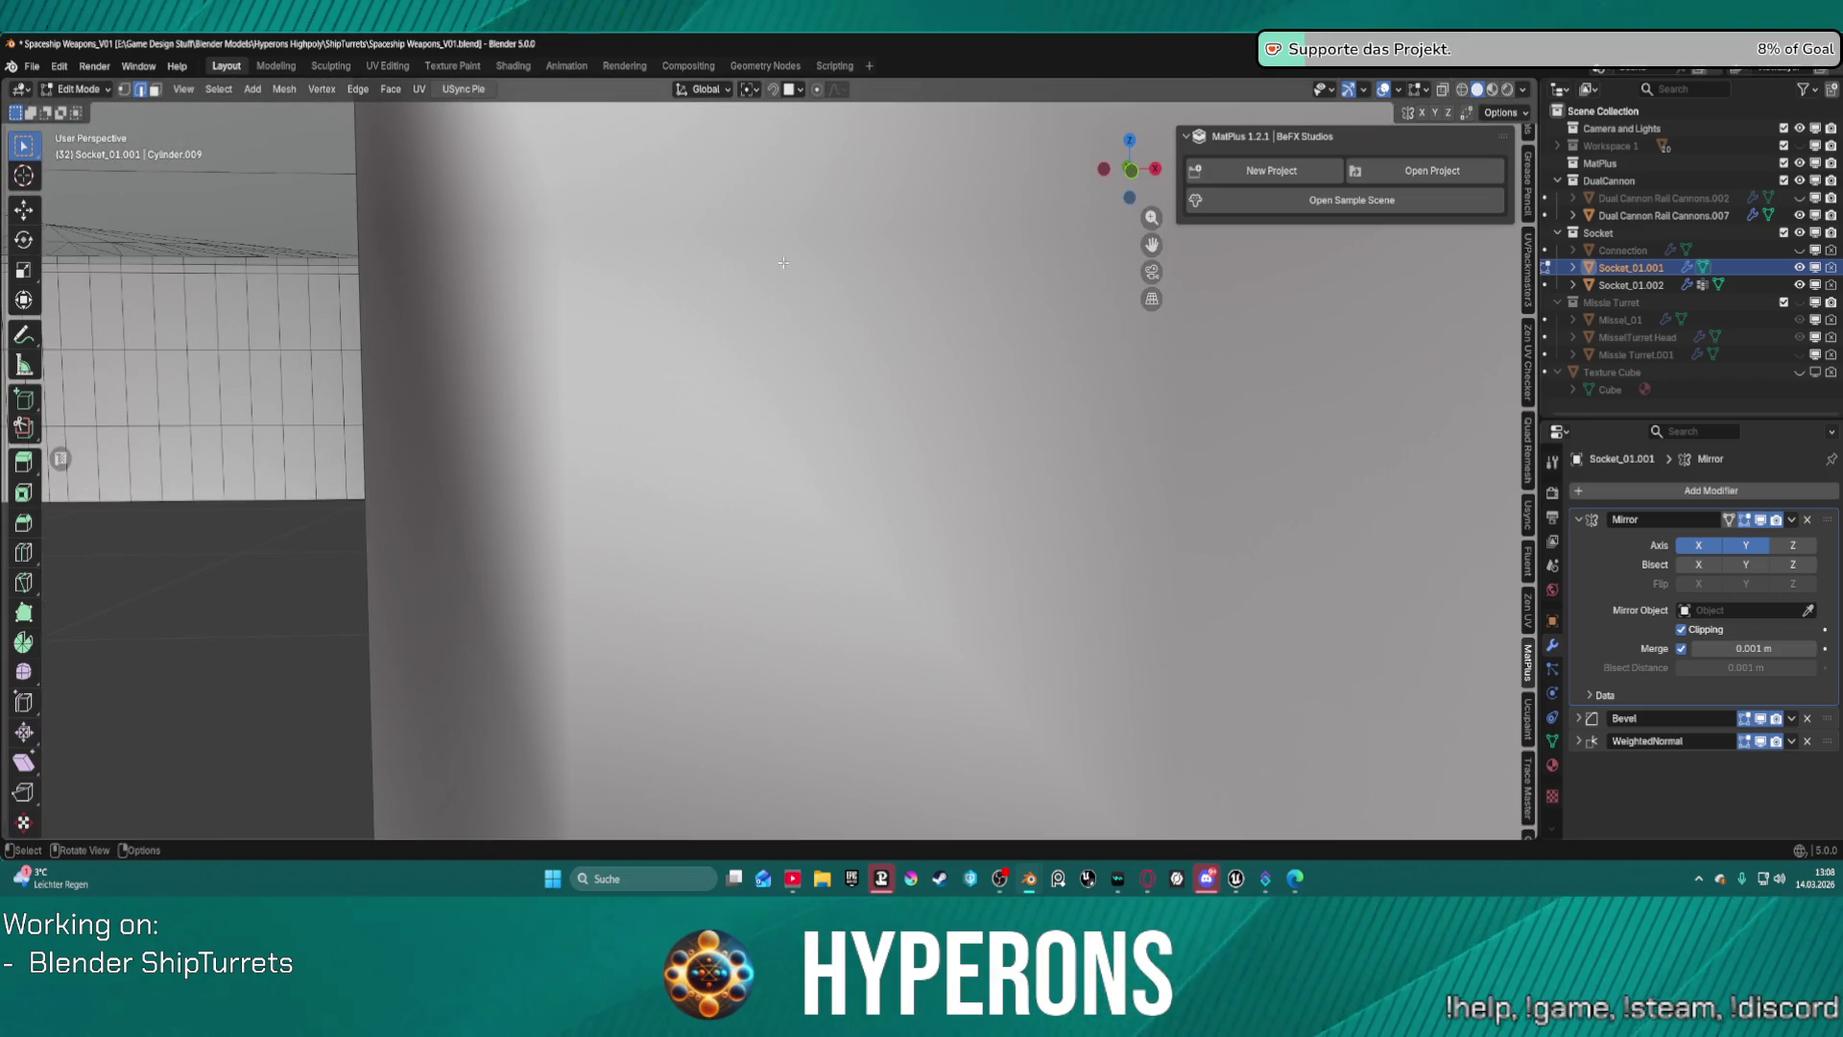
pyautogui.scroll(-6, 784, 262)
pyautogui.moveTo(783, 262); pyautogui.dragTo(757, 297, button='middle')
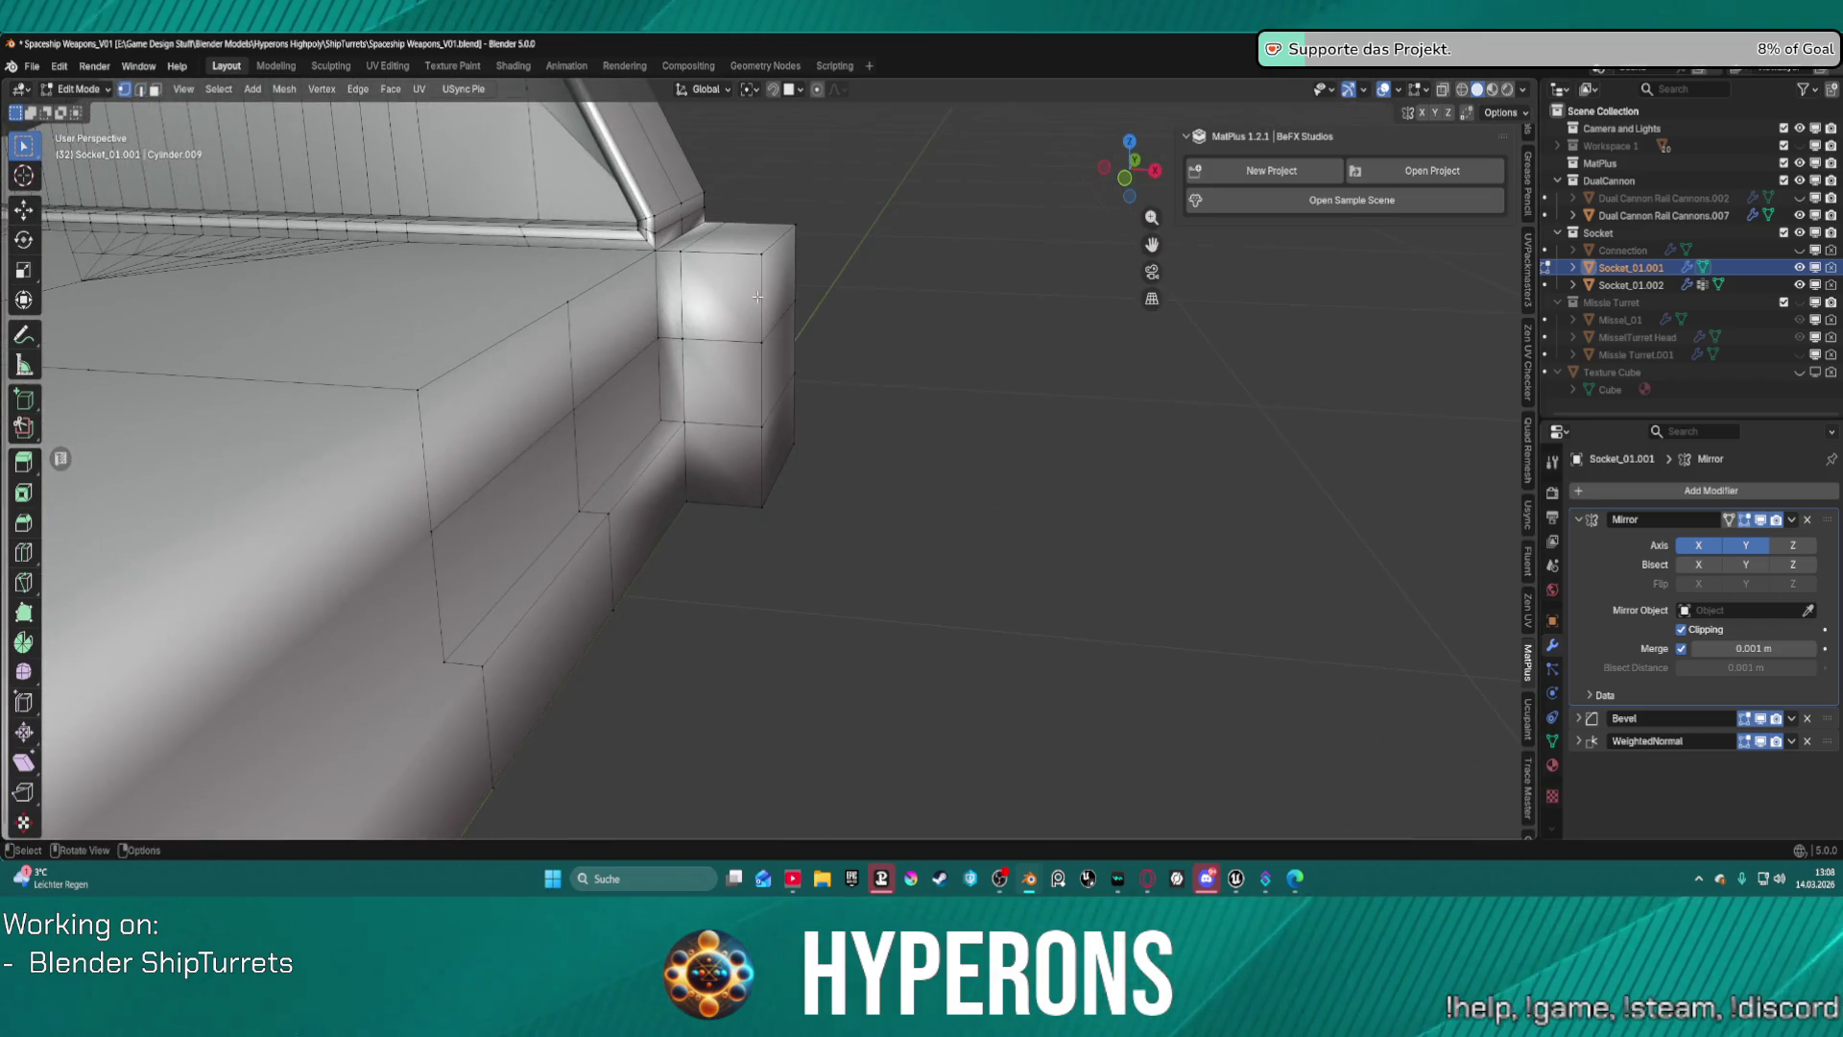
pyautogui.keyDown('alt'); pyautogui.click(762, 420); pyautogui.keyUp('alt')
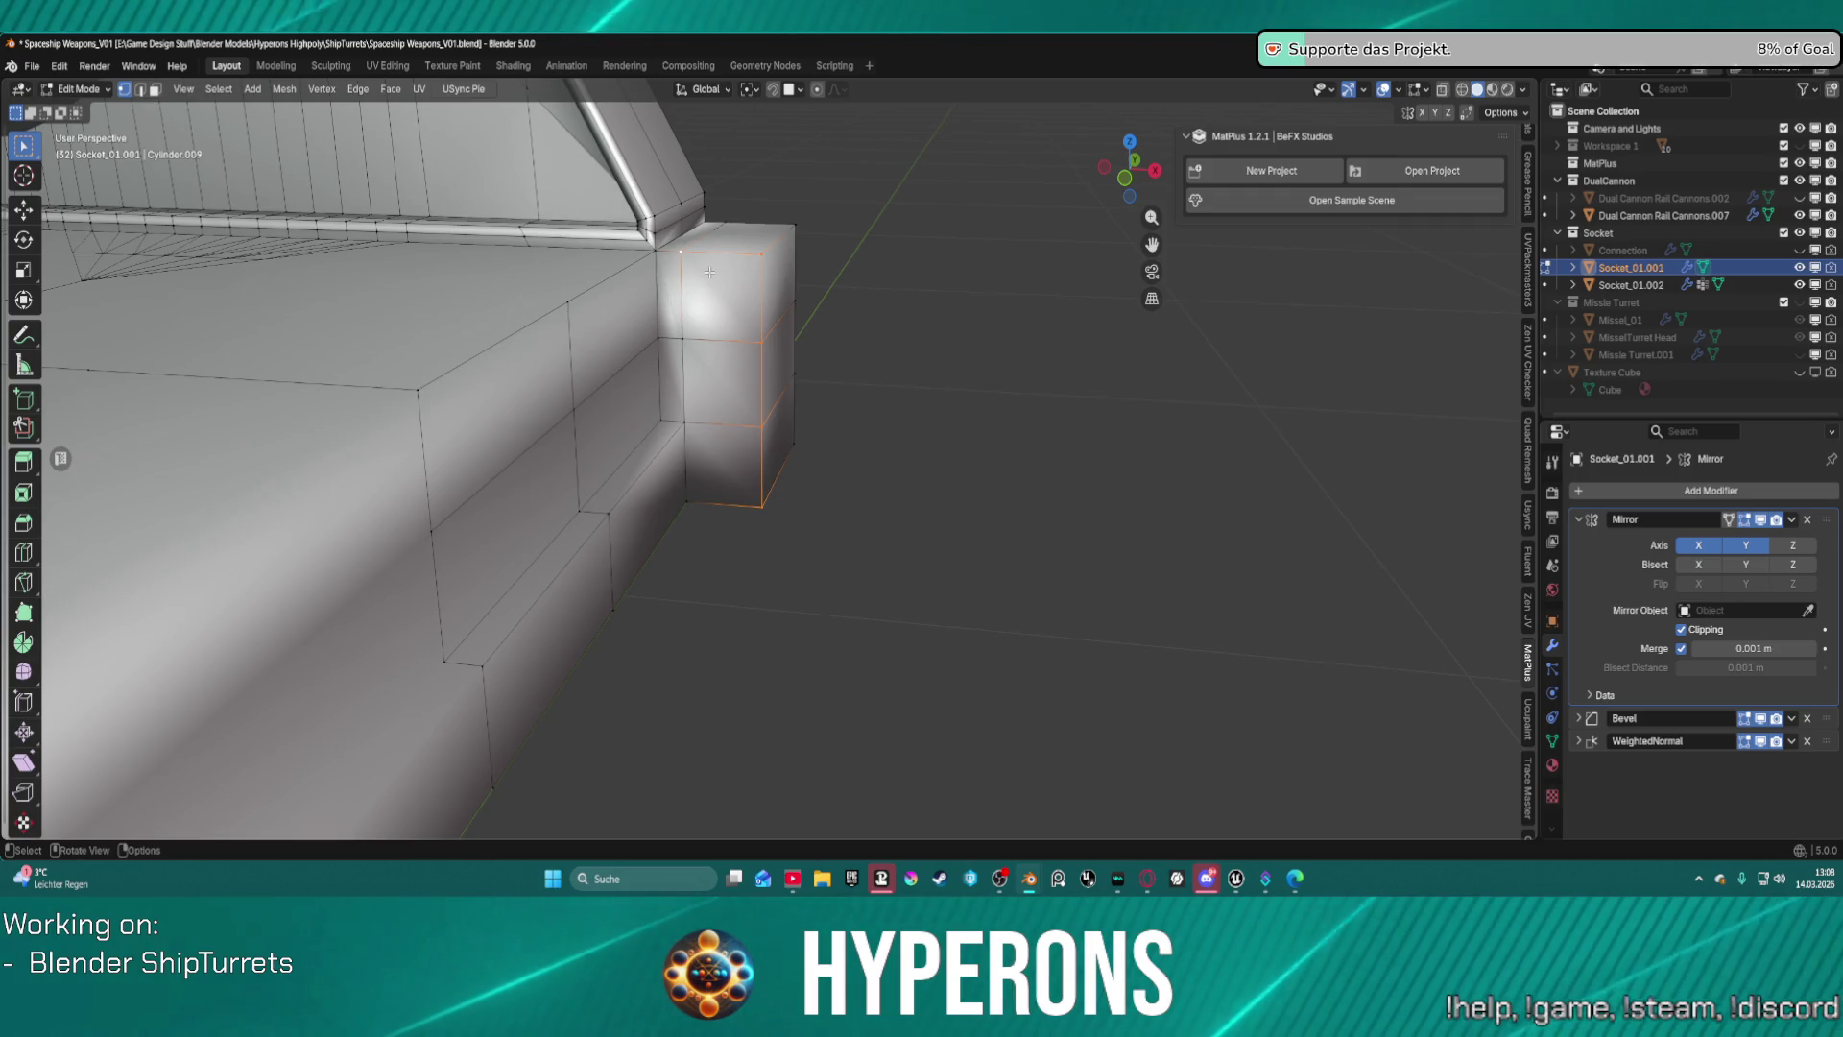
pyautogui.hotkey('ctrl', 'v')
# Apply LoopTools Flatten, then Relax (cubic, 1 iteration) to the corner vertex loop.
pyautogui.moveTo(711, 77)
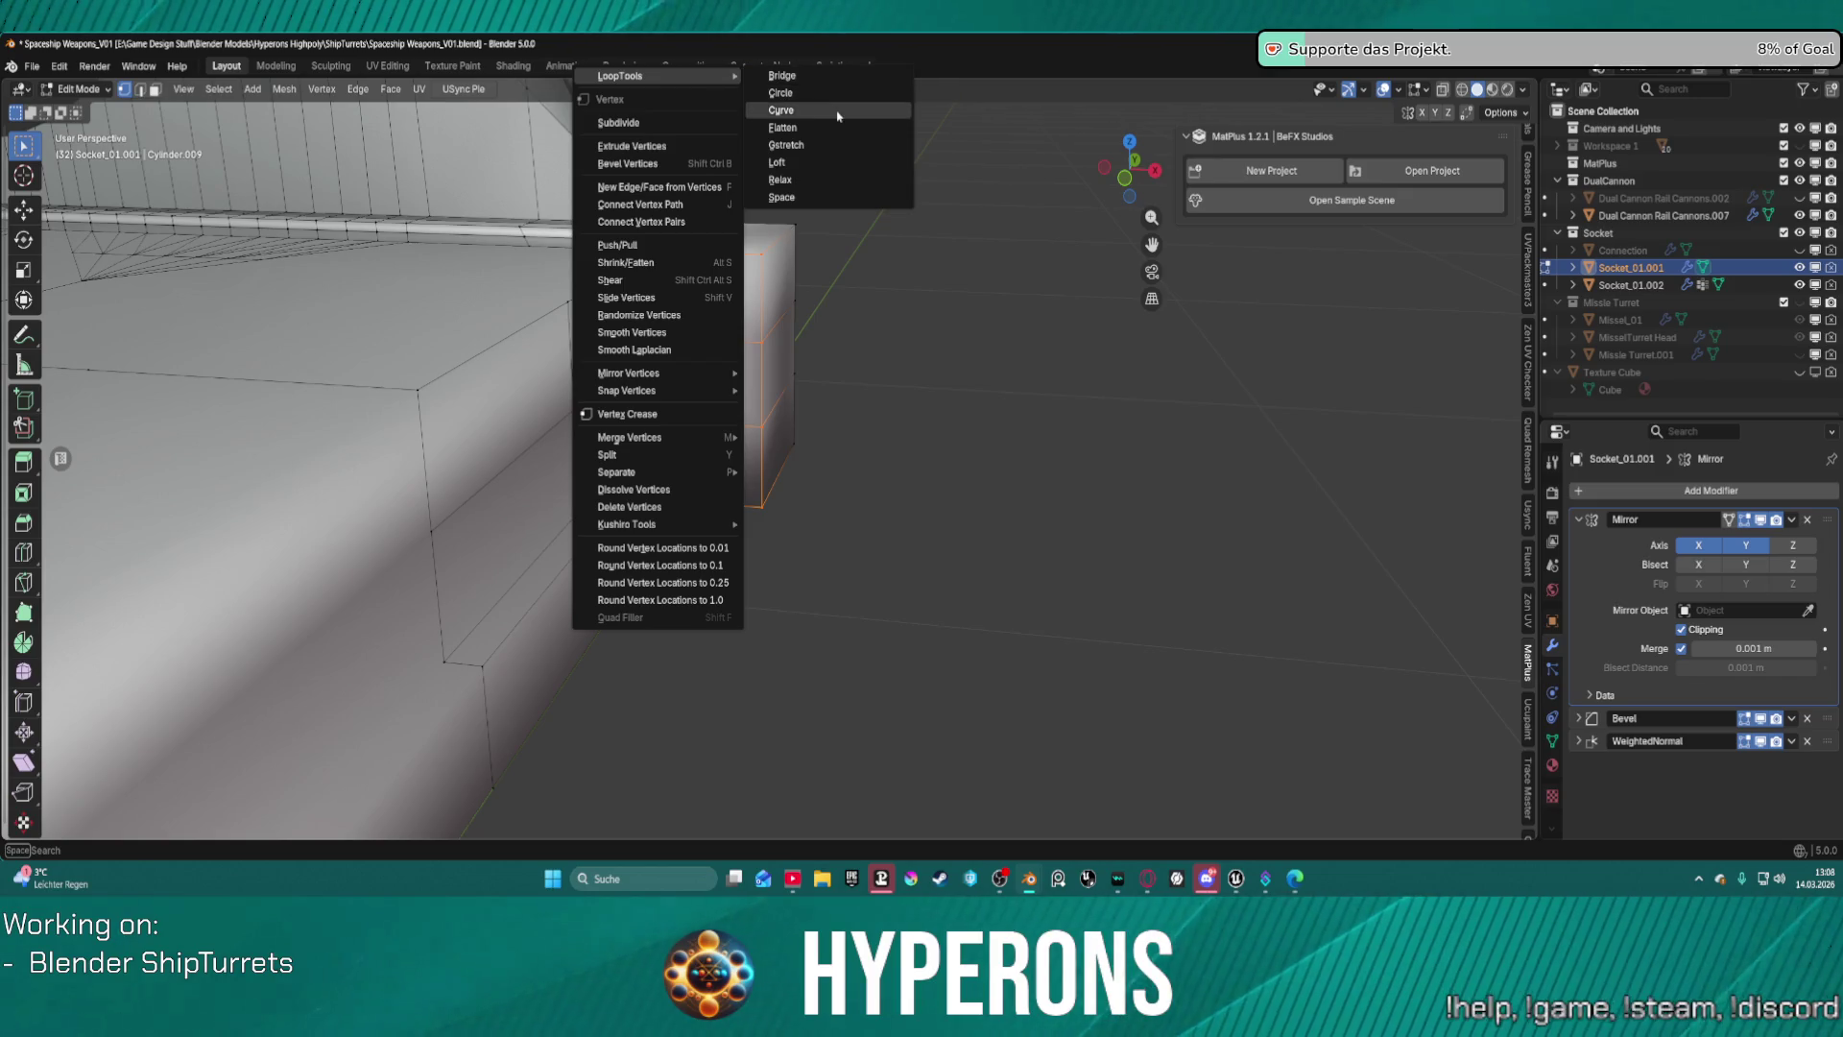
pyautogui.click(834, 127)
pyautogui.rightClick(835, 121)
pyautogui.moveTo(834, 118)
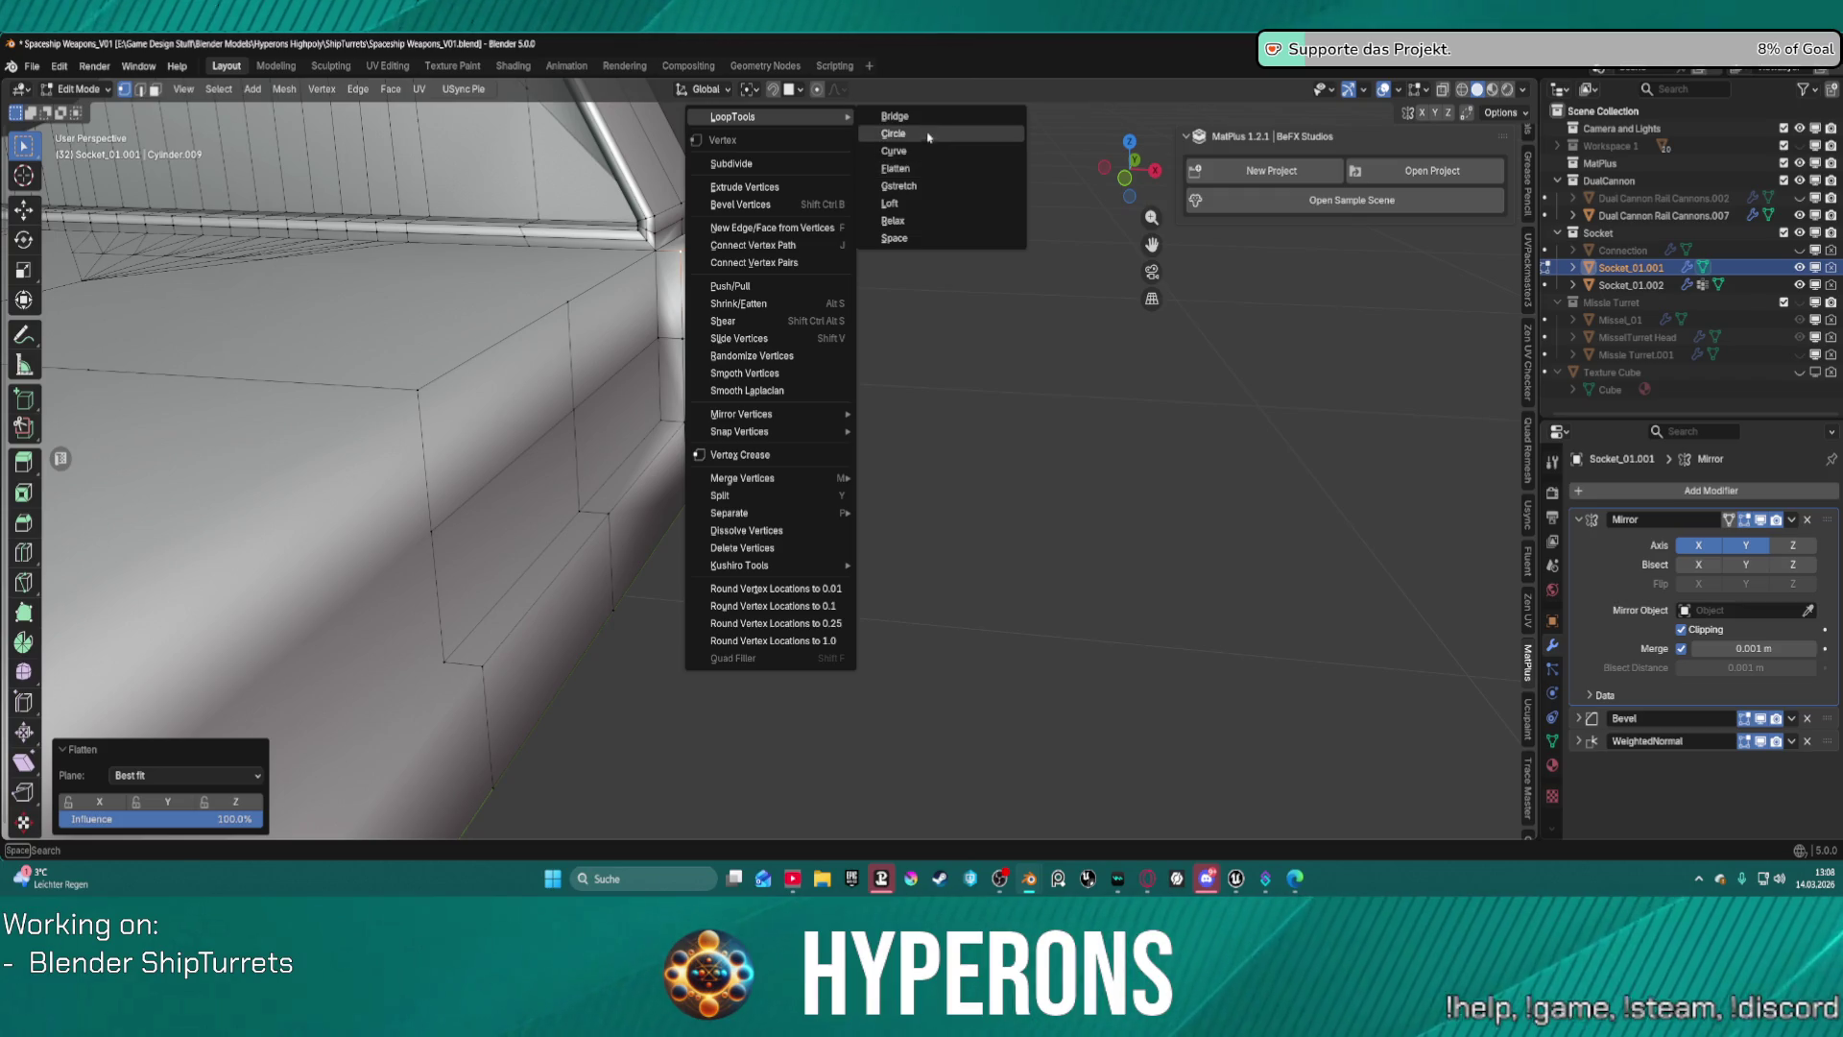
pyautogui.click(940, 223)
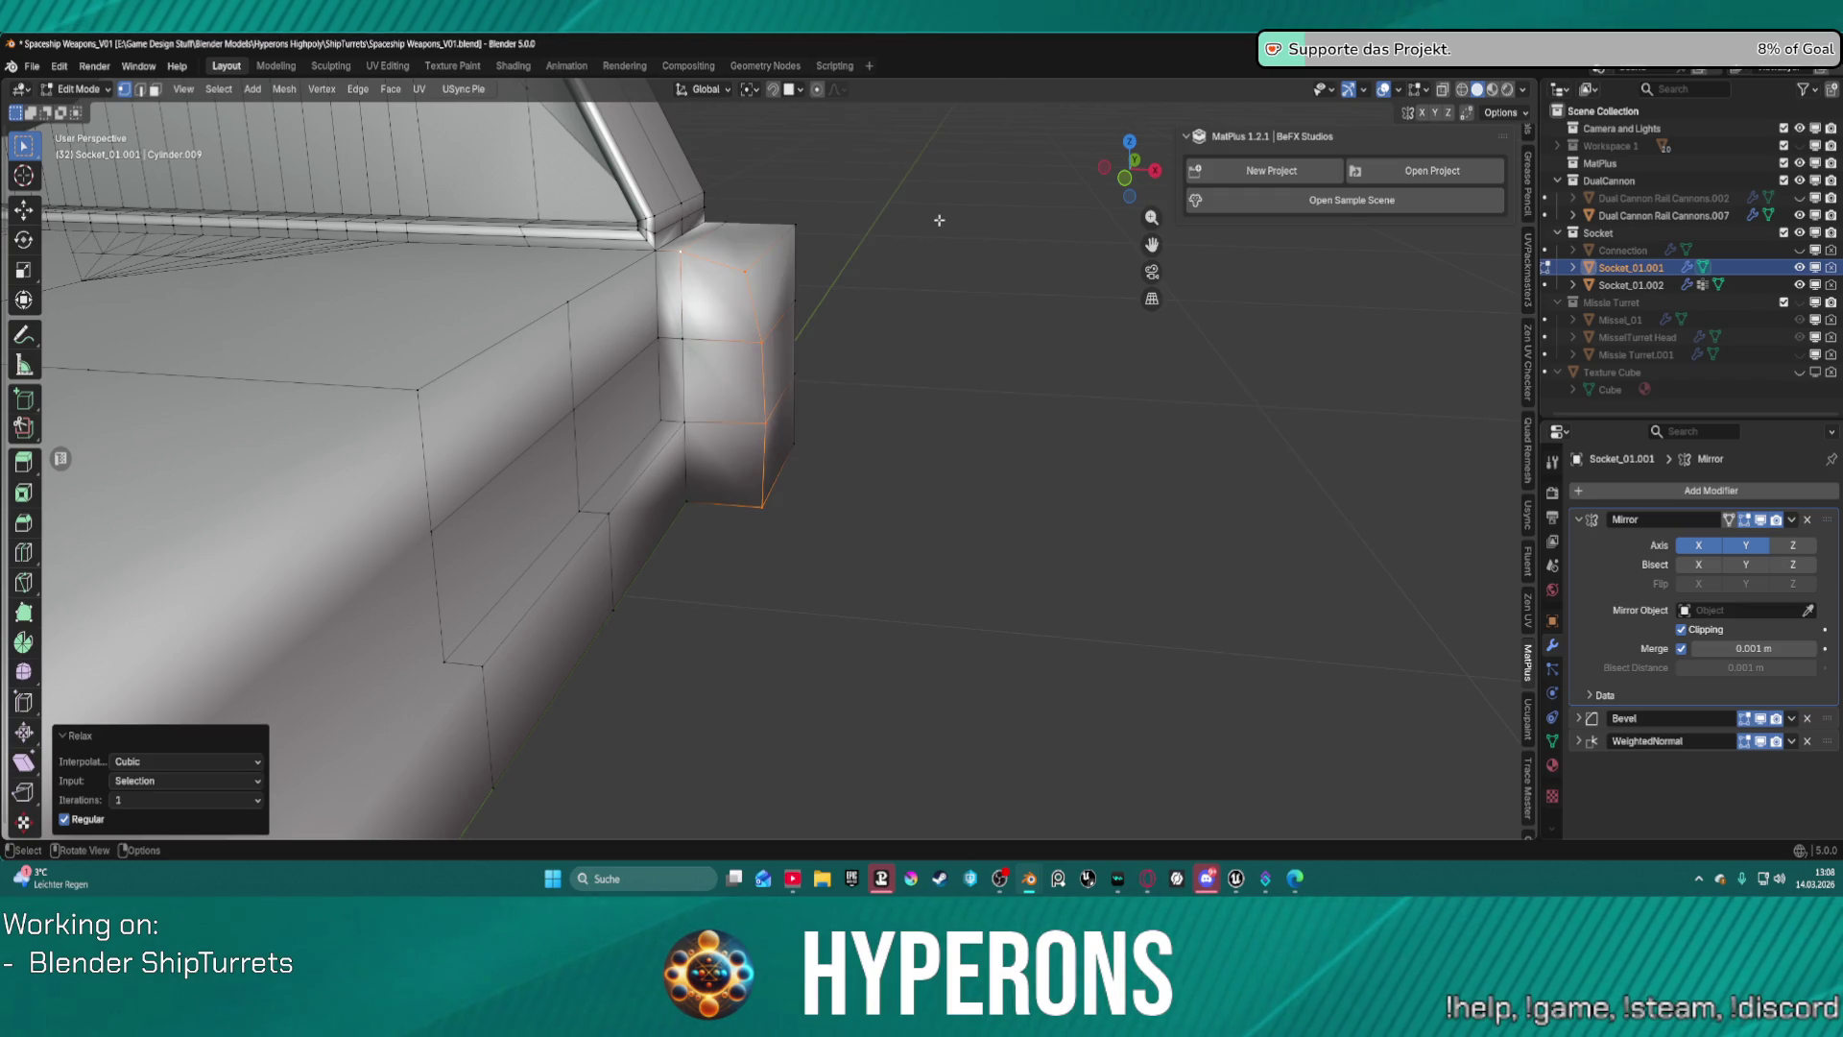
pyautogui.scroll(3, 874, 254)
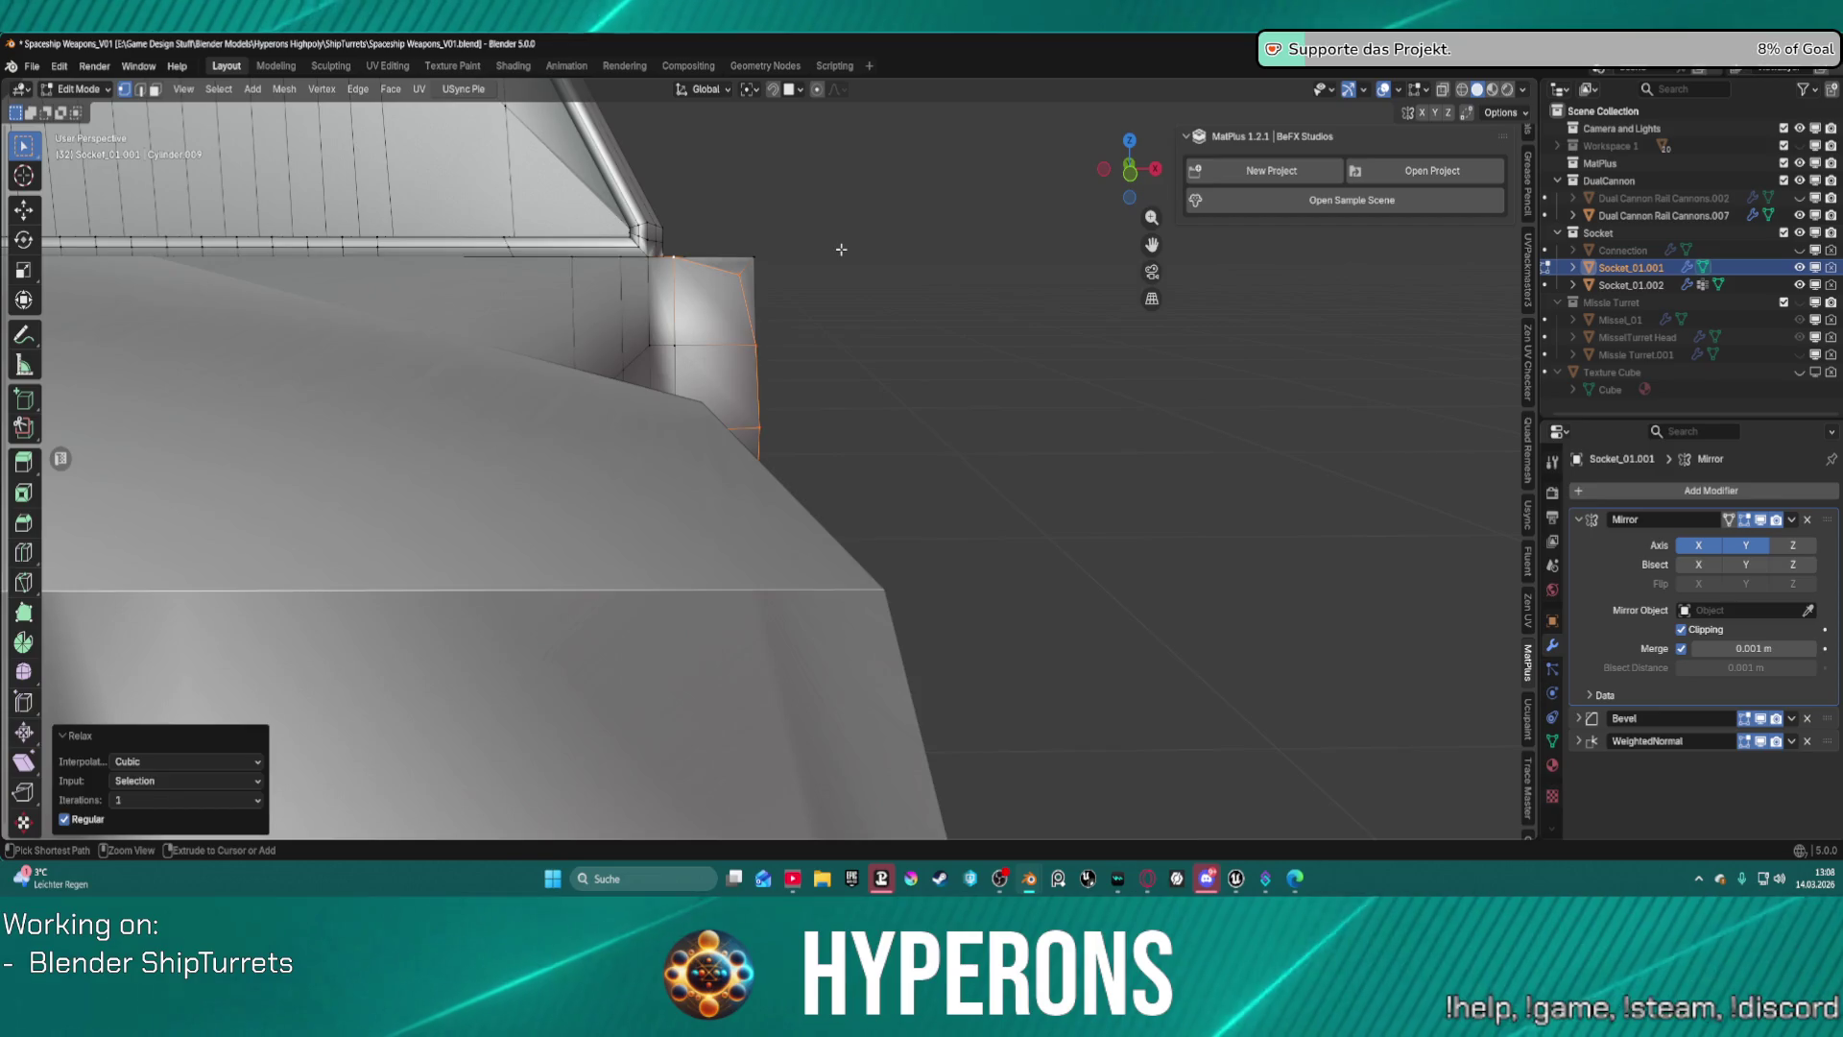
pyautogui.keyDown('ctrl'); pyautogui.rightClick(841, 249); pyautogui.keyUp('ctrl')
pyautogui.moveTo(841, 249)
pyautogui.mouseDown(button='middle')
pyautogui.moveTo(711, 232)
pyautogui.moveTo(638, 247)
pyautogui.moveTo(643, 305)
pyautogui.moveTo(615, 226)
pyautogui.mouseUp(button='middle')
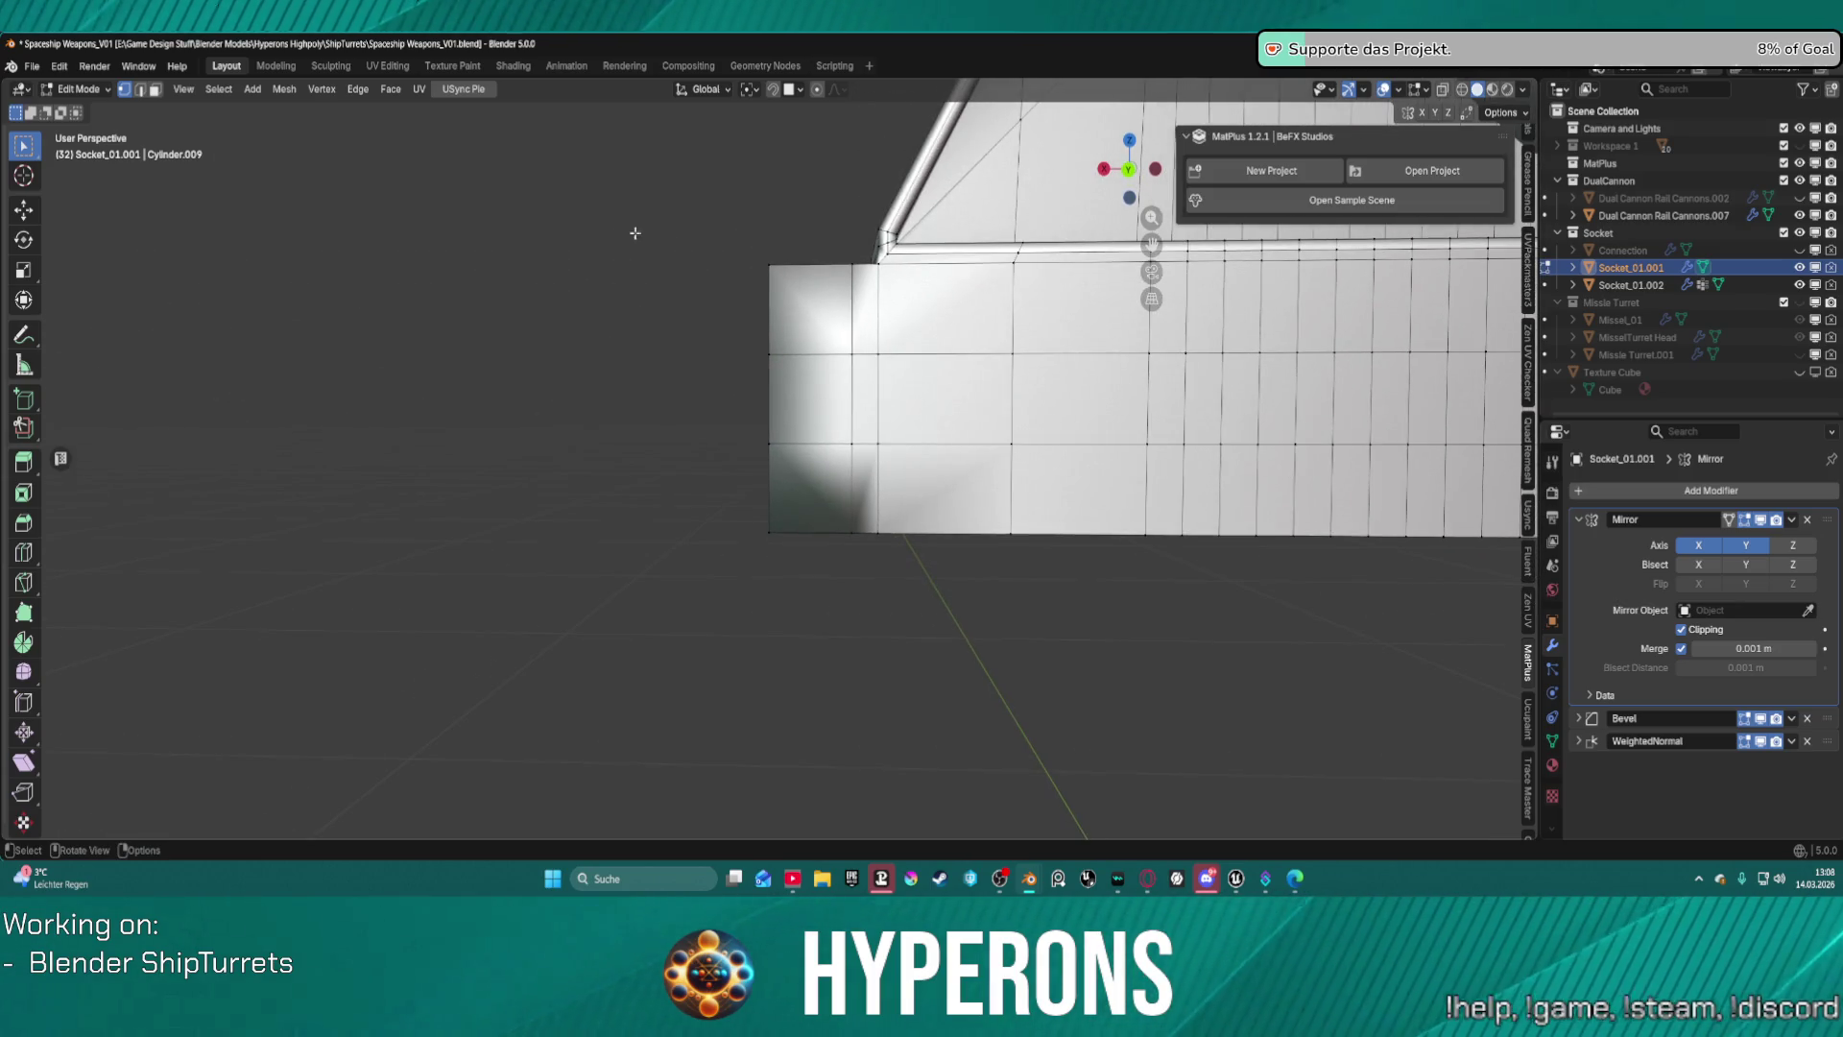
# Join the socket's top-left corner vertices with new edges via Connect Vertex Path.
pyautogui.moveTo(745, 237); pyautogui.dragTo(786, 291)
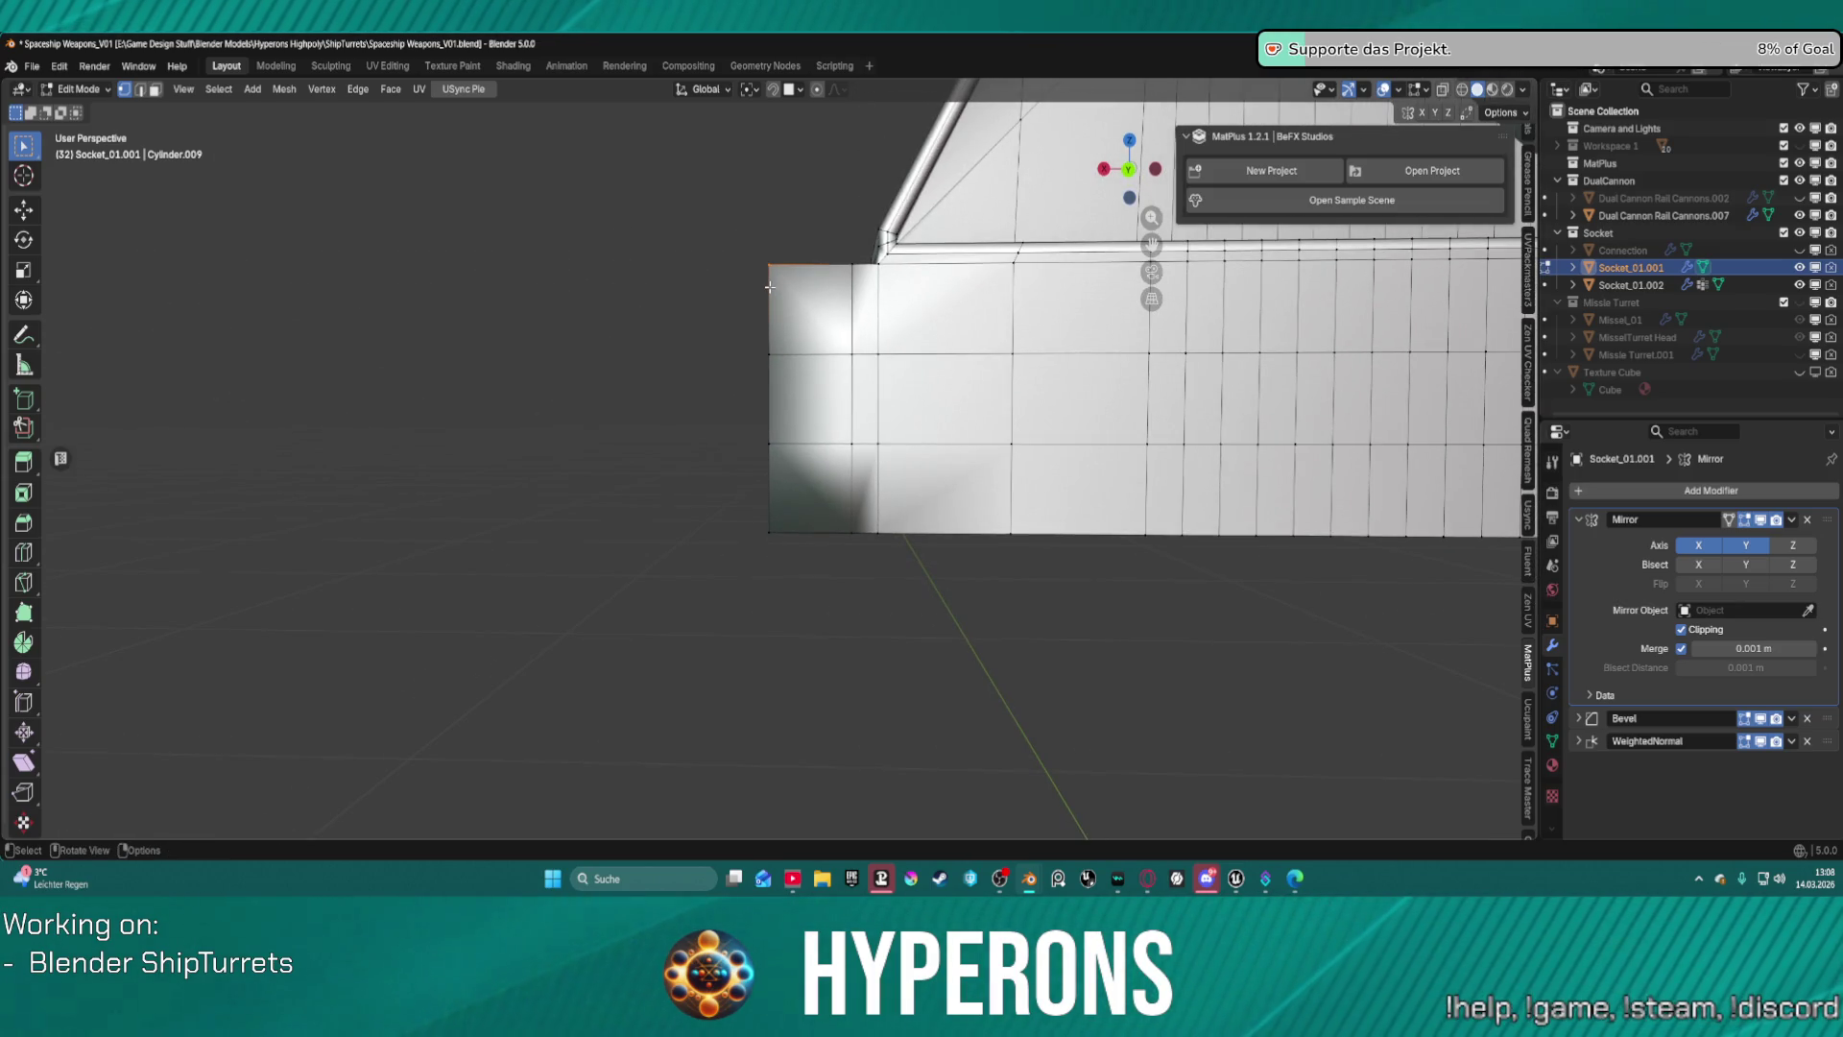
pyautogui.rightClick(770, 286)
pyautogui.click(768, 309)
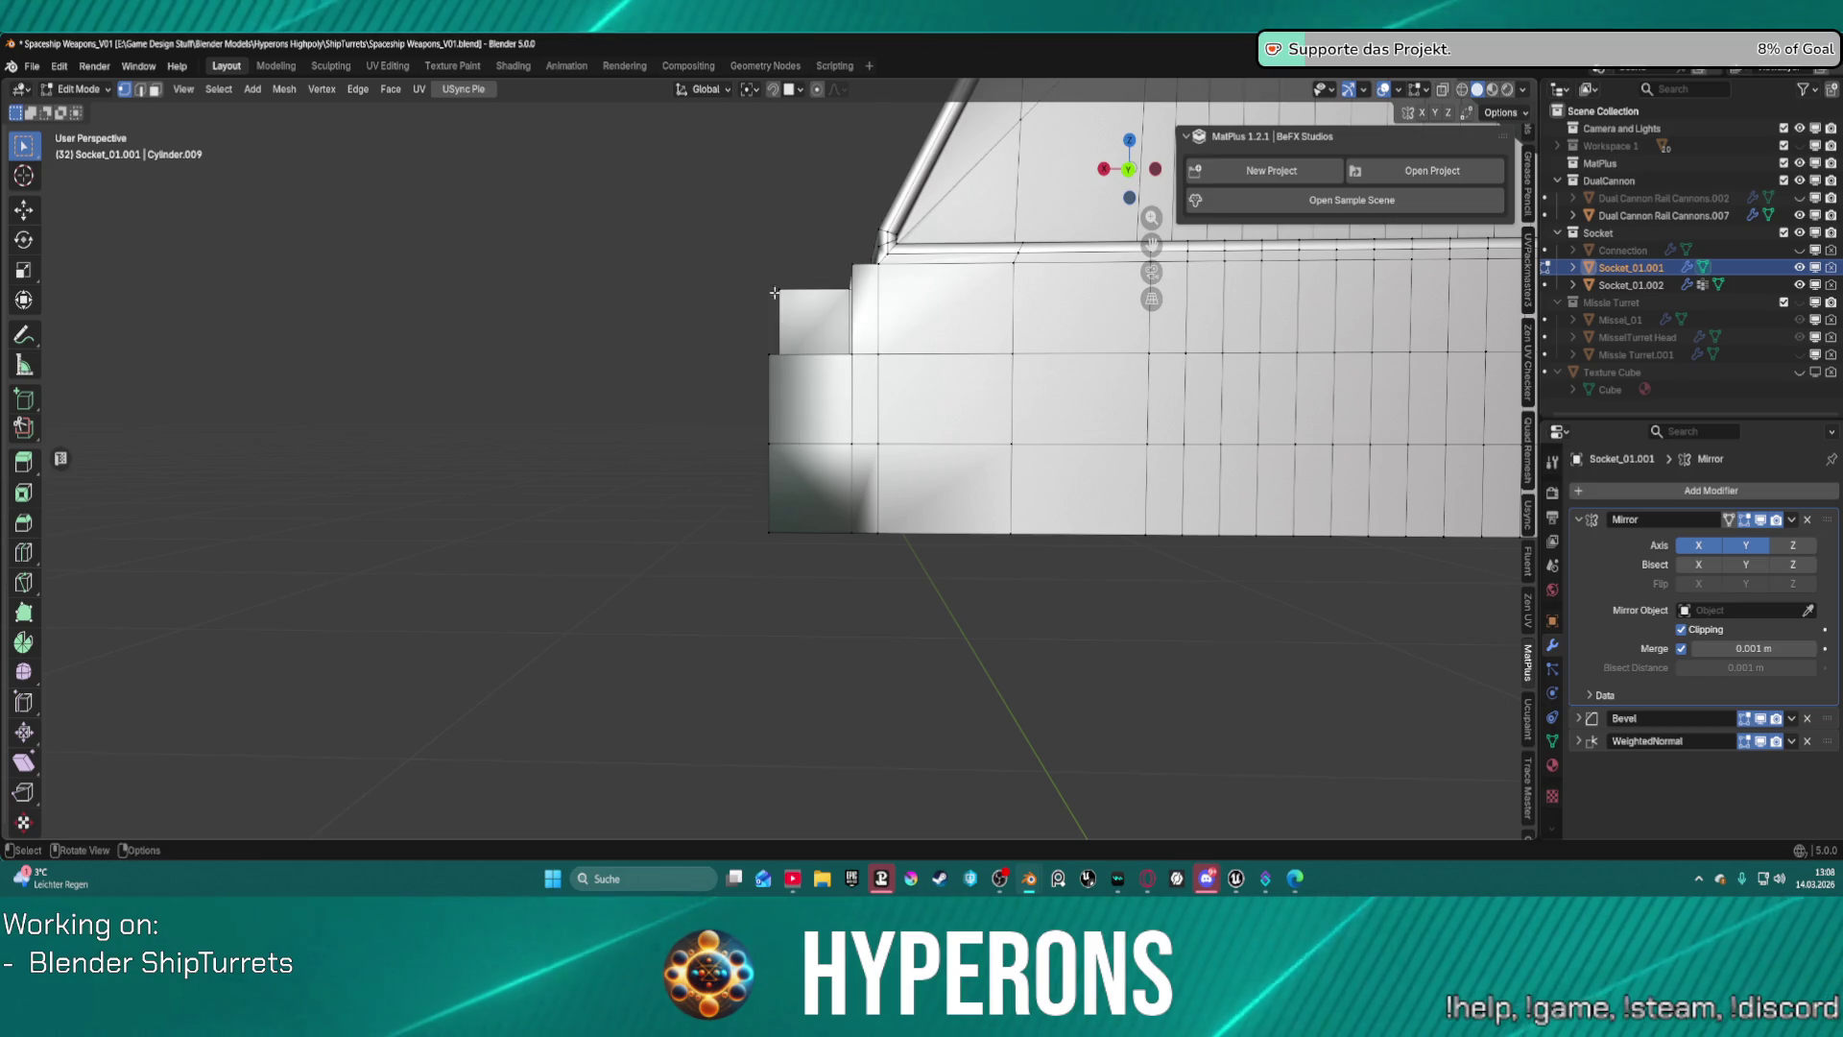
pyautogui.moveTo(768, 309); pyautogui.dragTo(812, 331, button='middle')
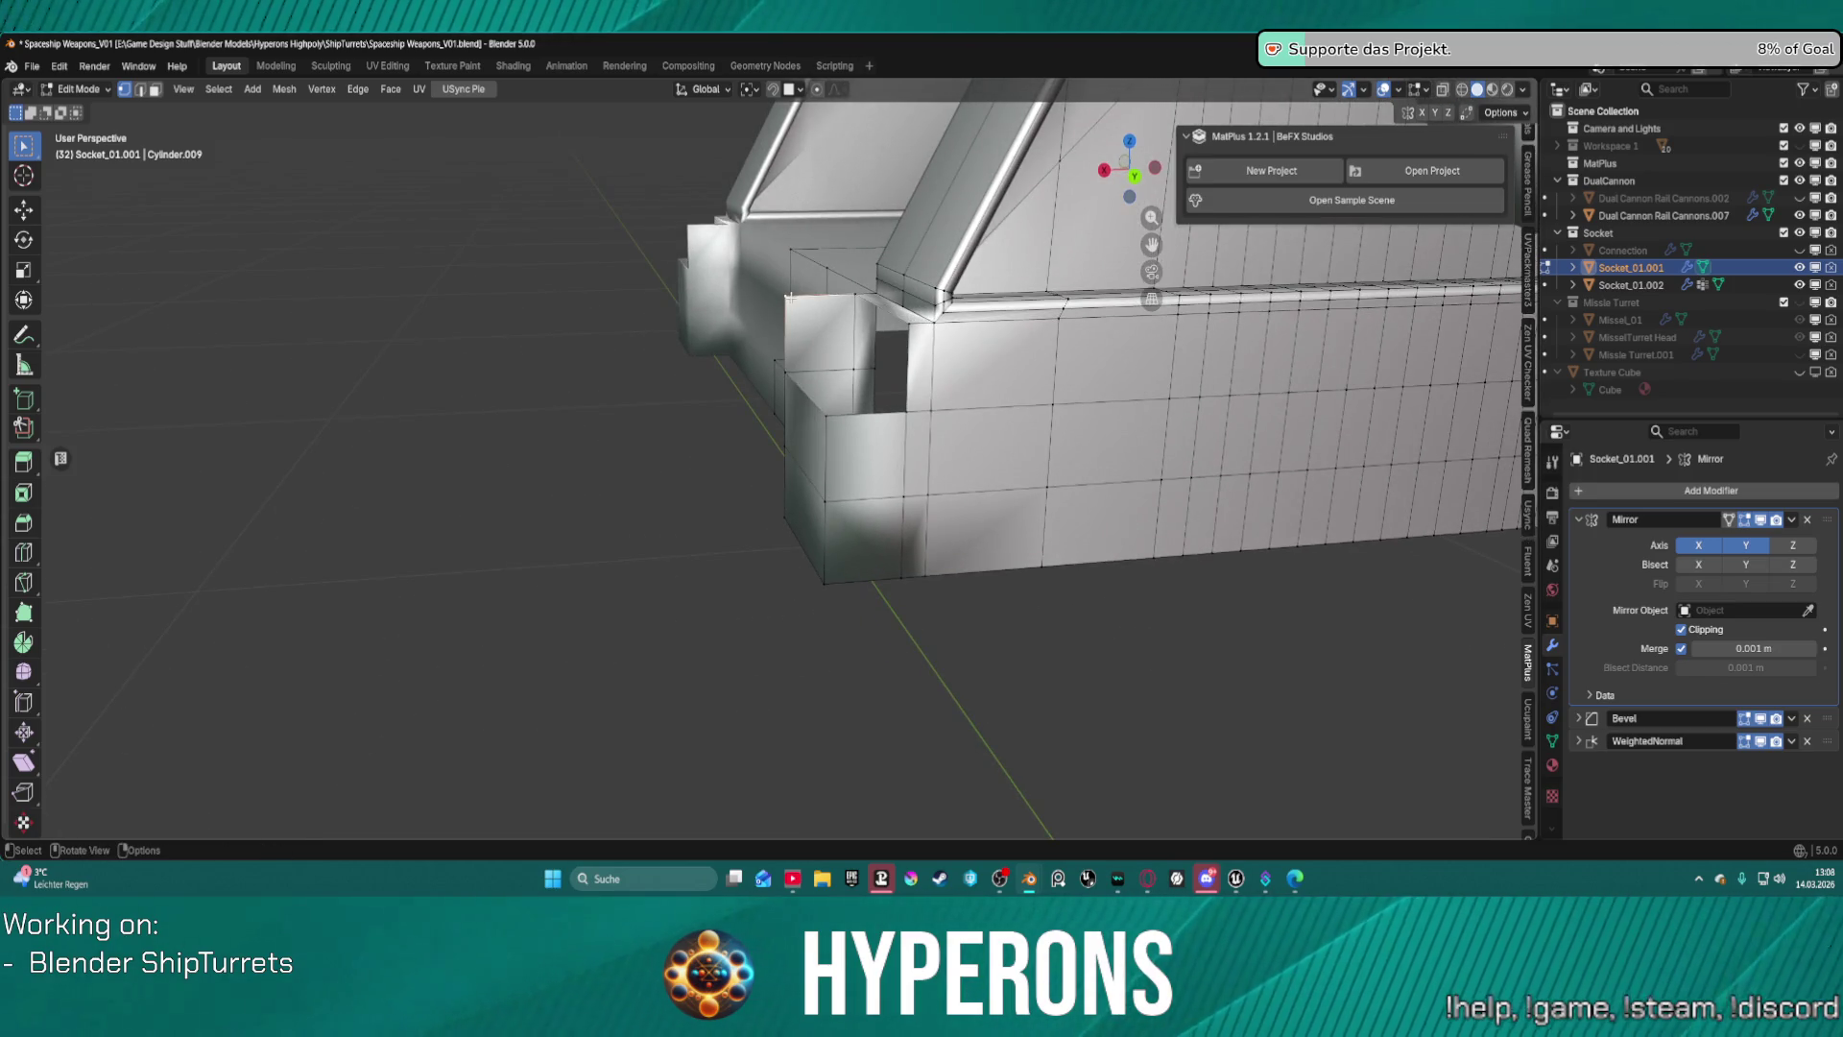
pyautogui.rightClick(797, 301)
pyautogui.click(793, 301)
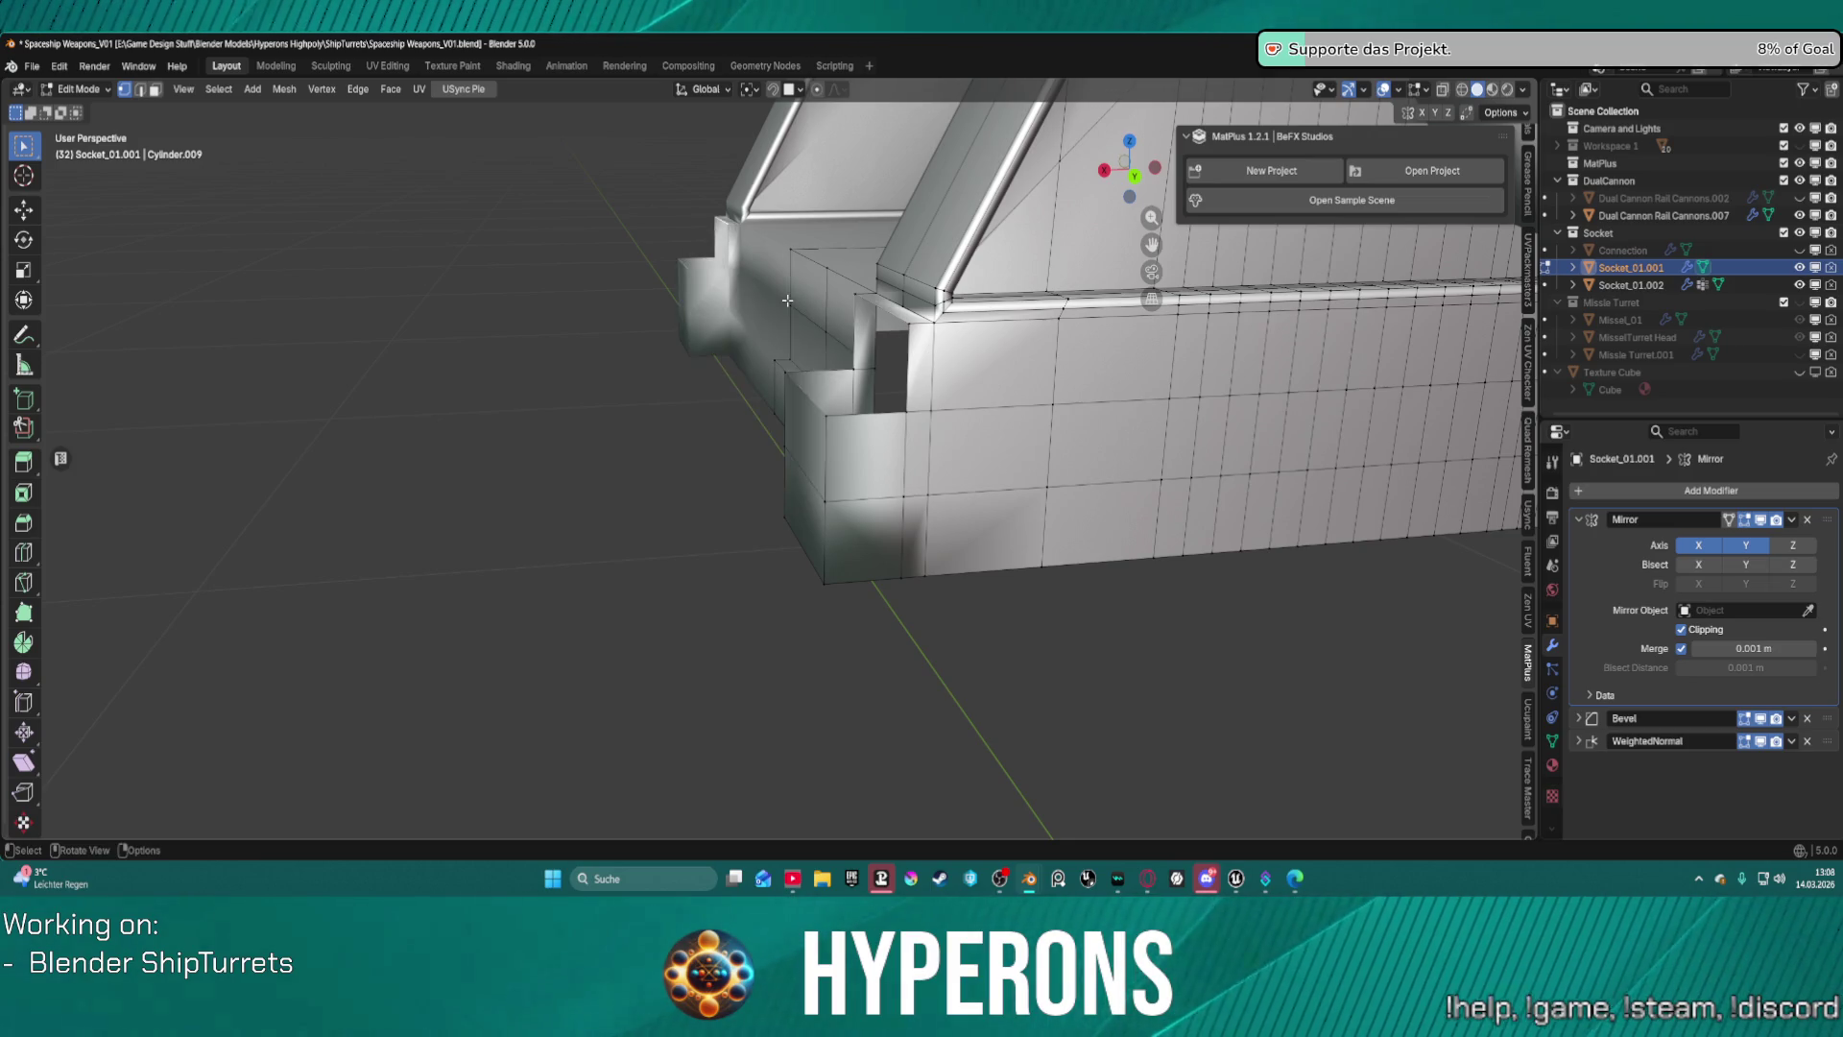
pyautogui.moveTo(825, 310); pyautogui.dragTo(887, 313, button='middle')
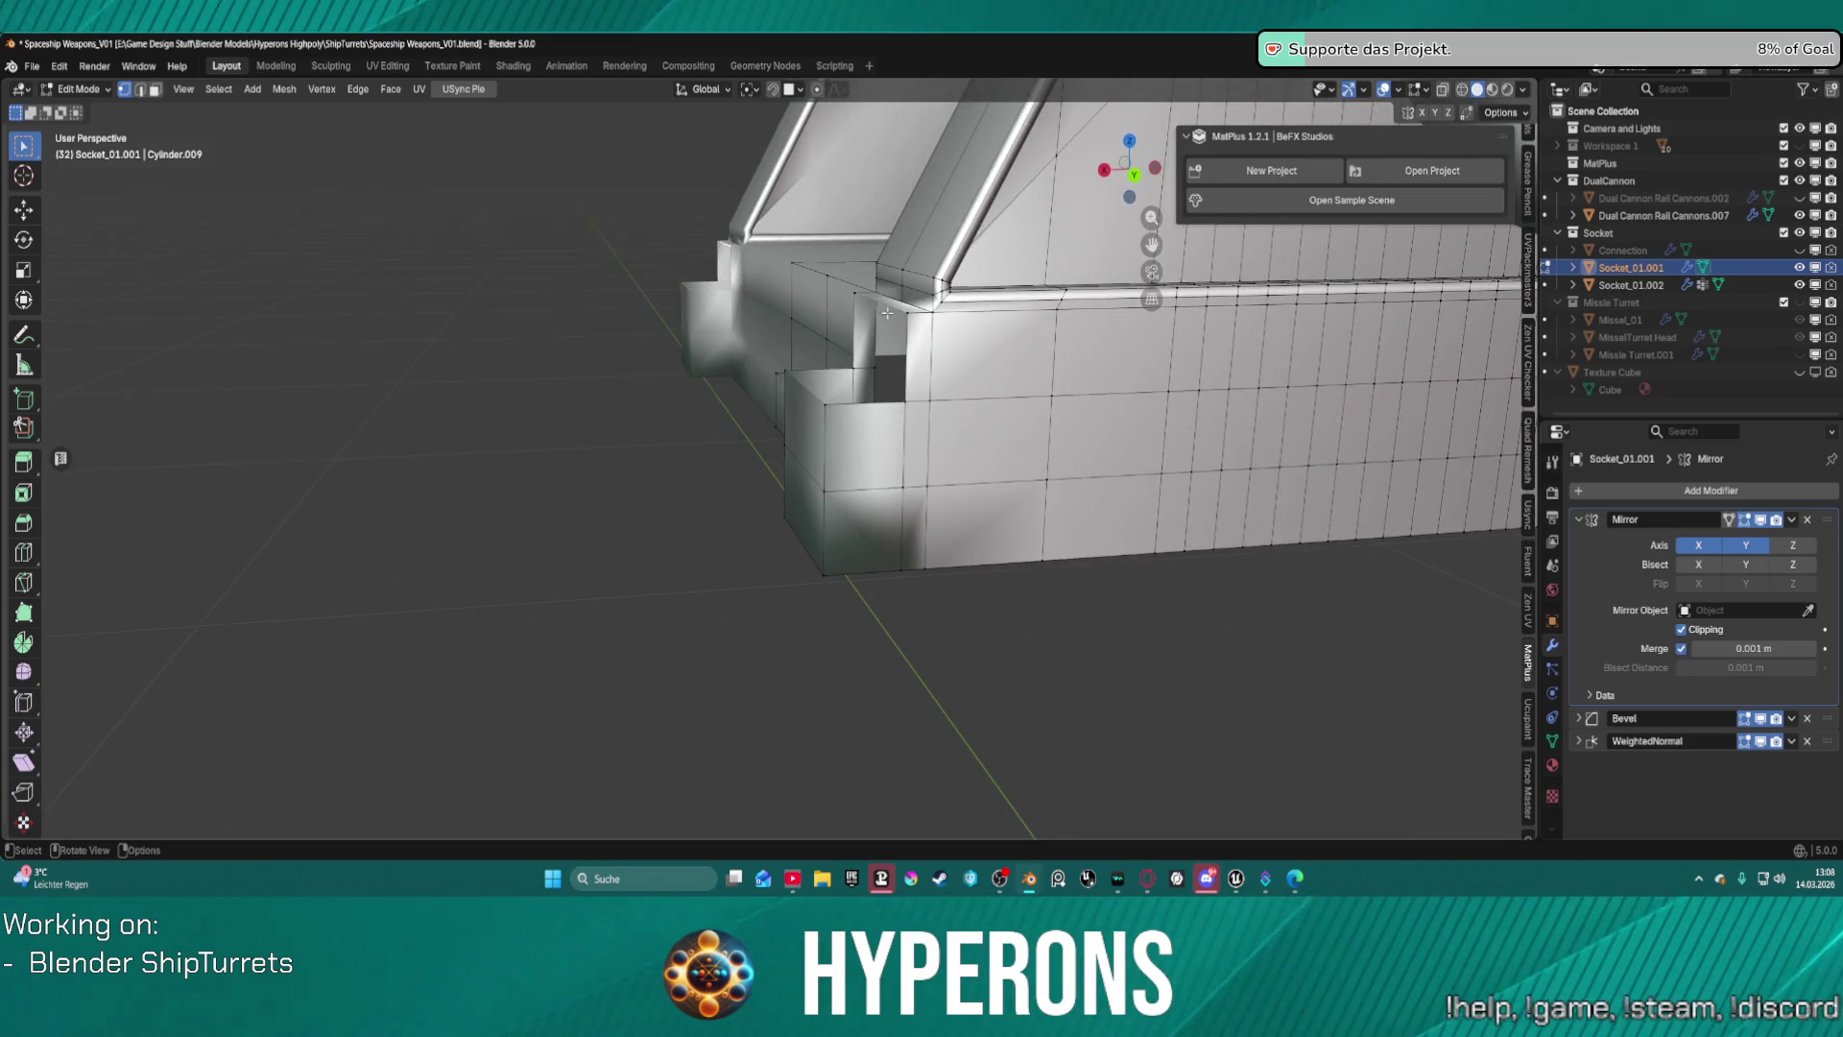
# Select the vertices beside the remaining corner gap and fill it with a face.
pyautogui.keyDown('shift'); pyautogui.click(788, 366); pyautogui.keyUp('shift')
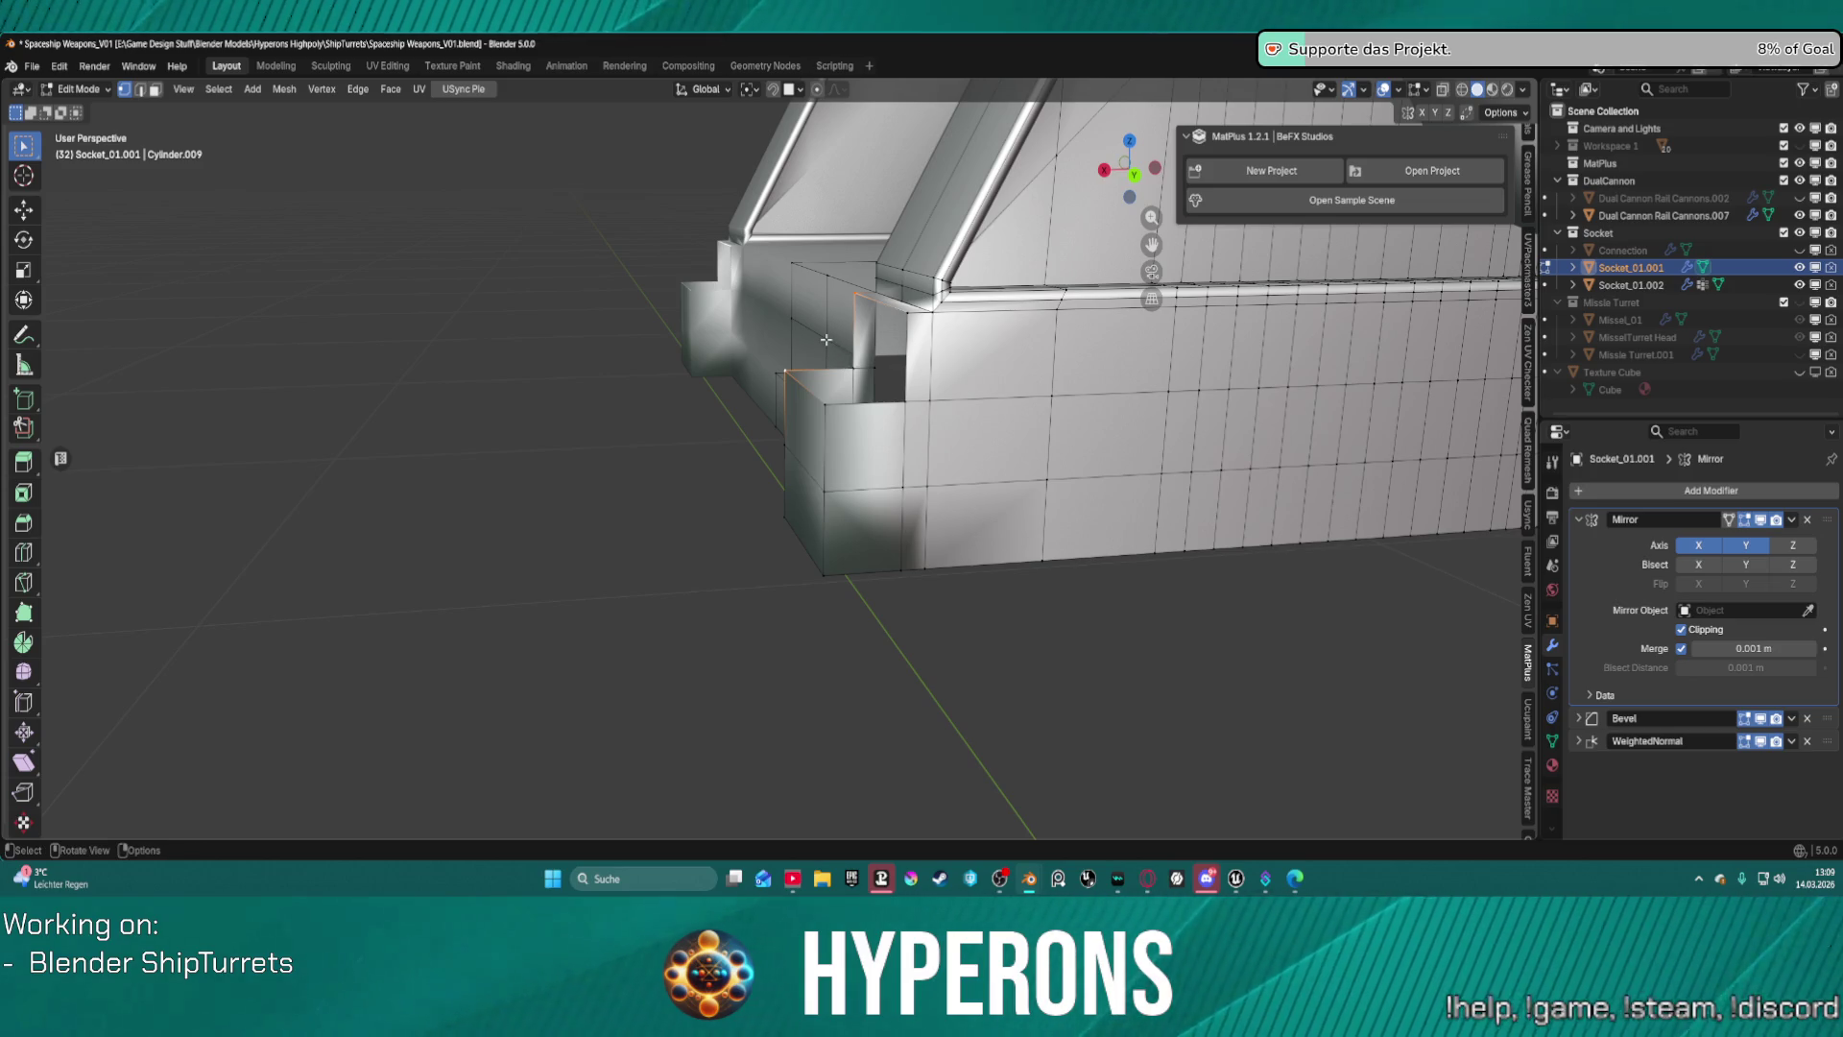
pyautogui.press('j')
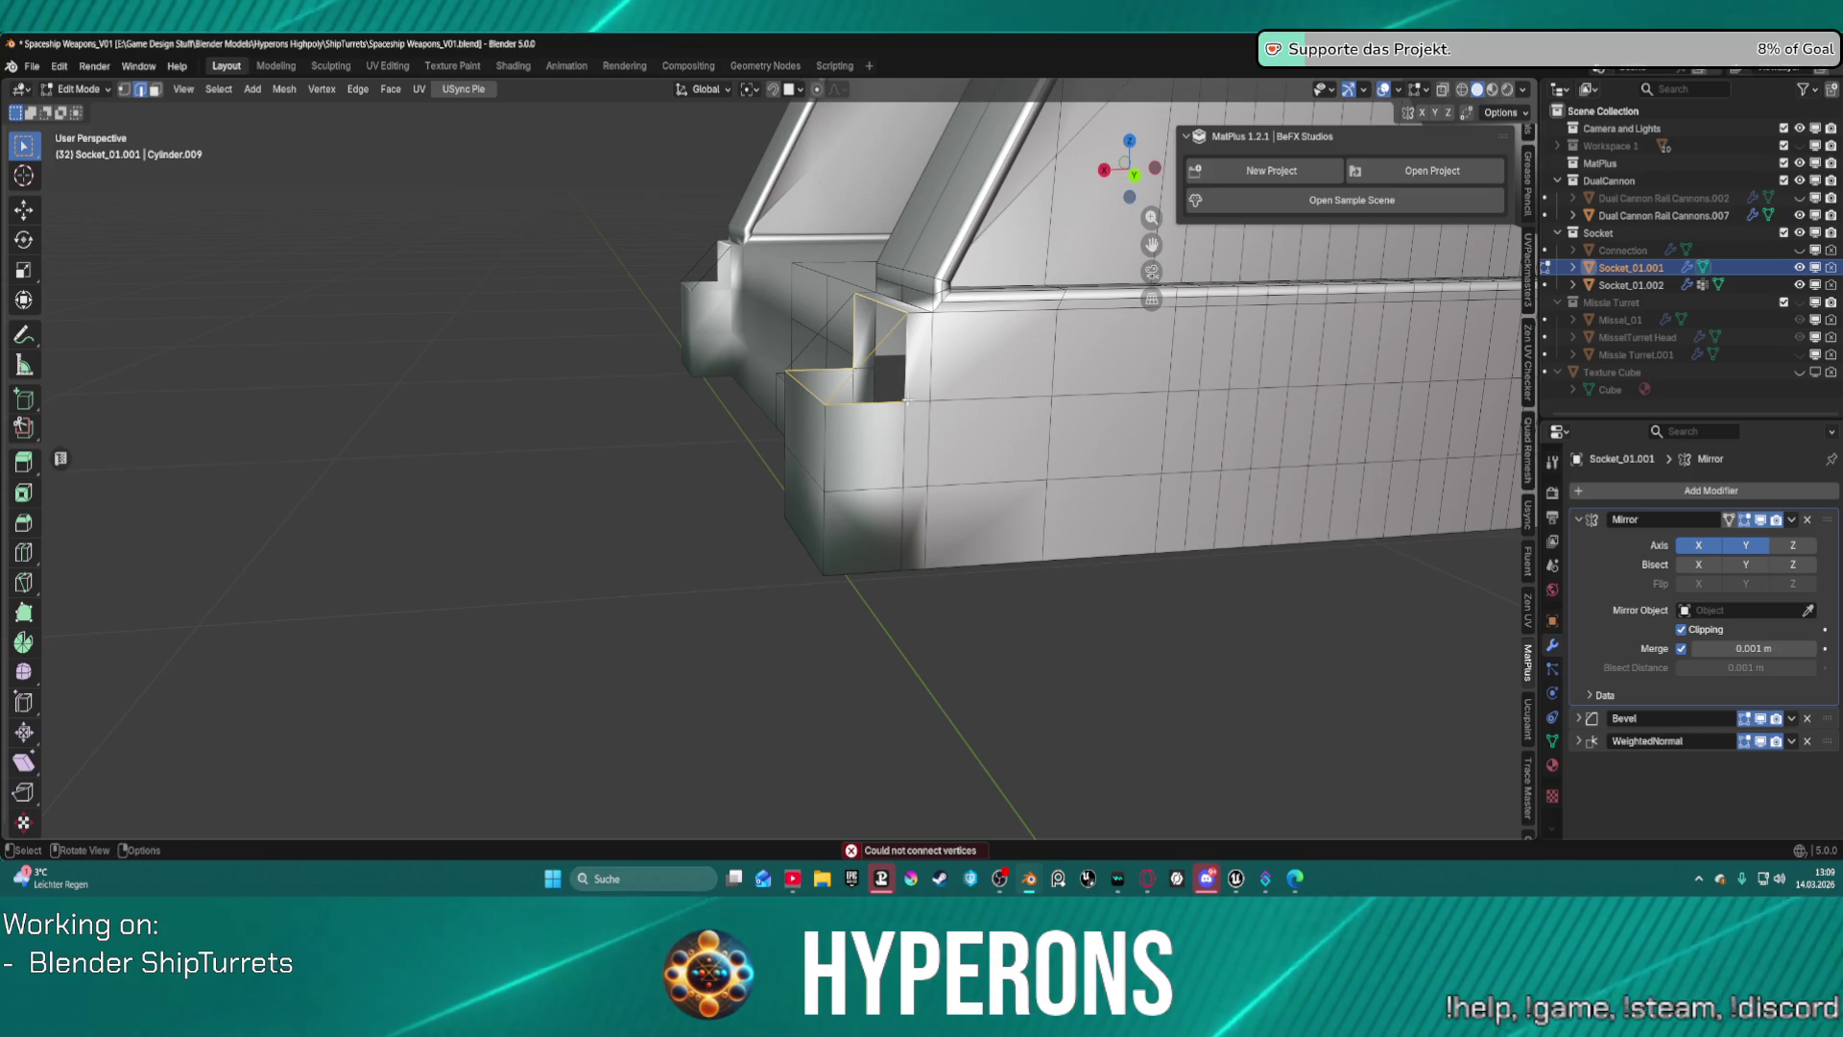
pyautogui.moveTo(903, 370)
pyautogui.mouseDown(button='middle')
pyautogui.moveTo(1062, 399)
pyautogui.moveTo(1090, 362)
pyautogui.moveTo(1214, 397)
pyautogui.moveTo(823, 337)
pyautogui.moveTo(845, 441)
pyautogui.moveTo(514, 424)
pyautogui.moveTo(687, 404)
pyautogui.mouseUp(button='middle')
pyautogui.press('f')
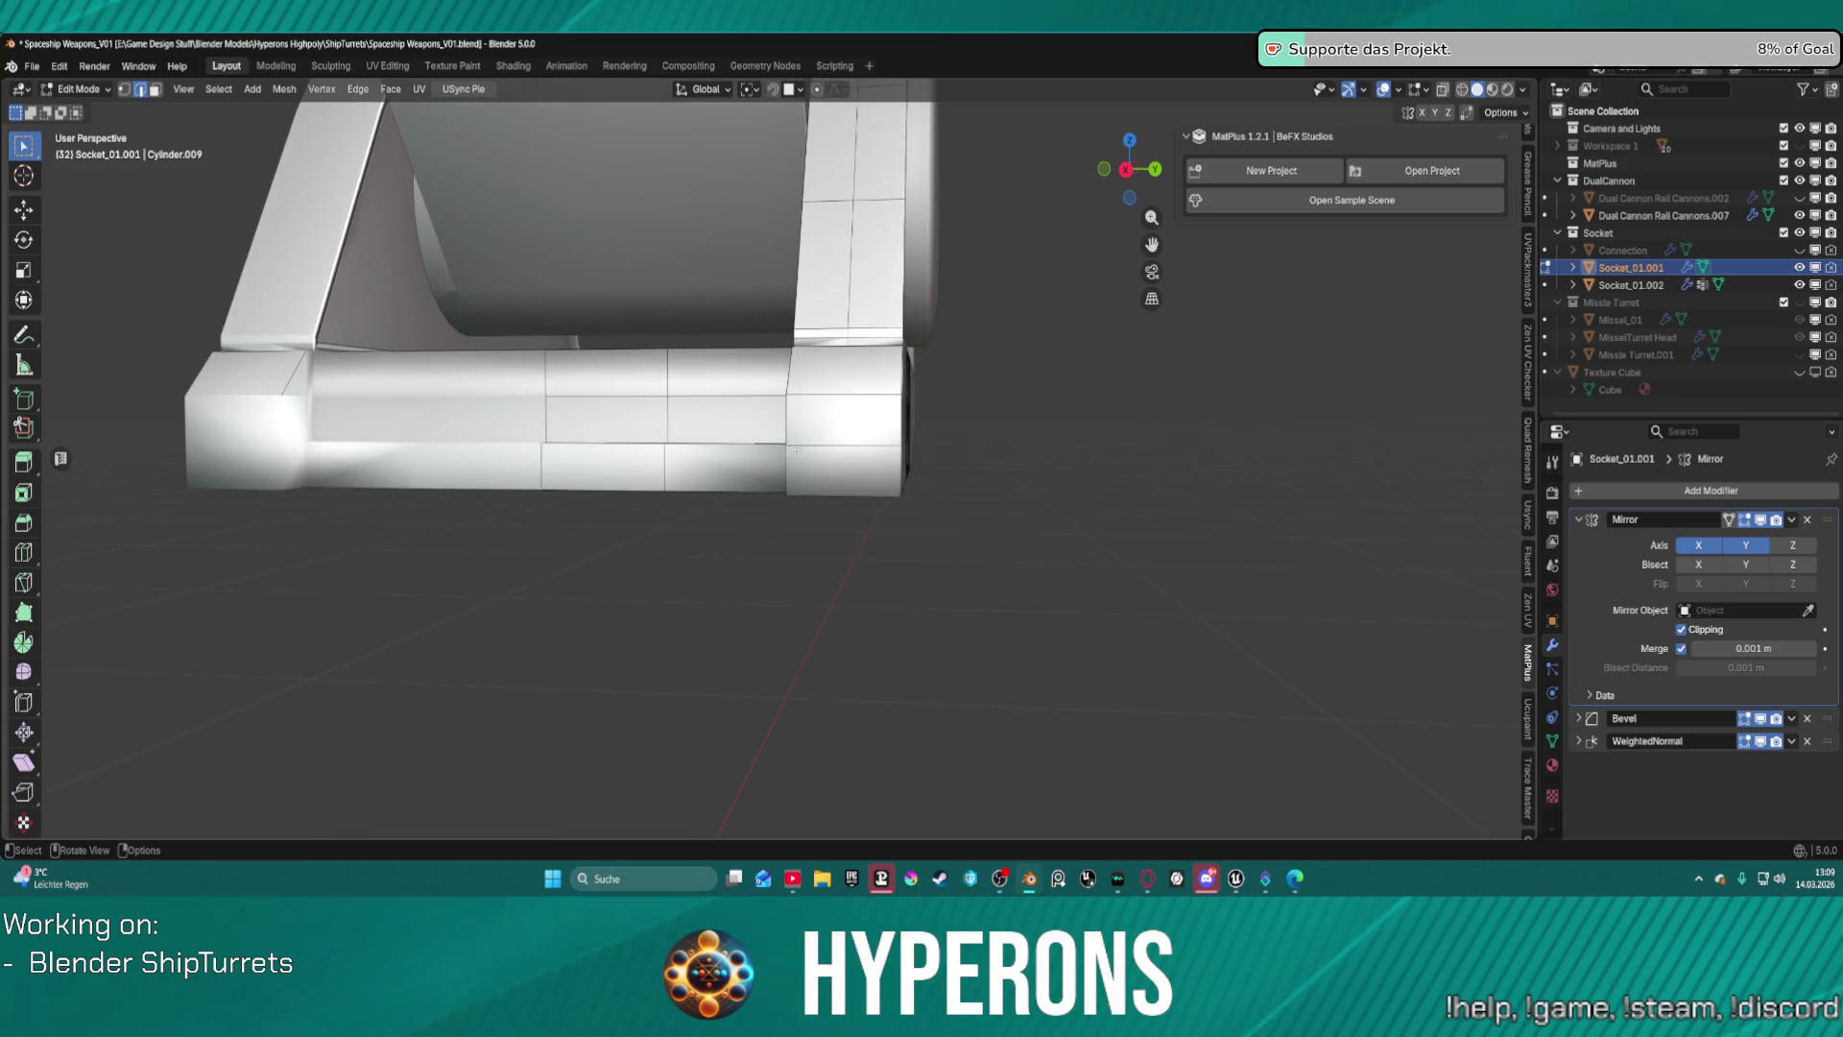
# Merge duplicate vertices by distance on the socket mesh.
pyautogui.moveTo(797, 451)
pyautogui.mouseDown(button='middle')
pyautogui.moveTo(753, 494)
pyautogui.moveTo(810, 531)
pyautogui.moveTo(836, 515)
pyautogui.moveTo(836, 401)
pyautogui.moveTo(913, 411)
pyautogui.moveTo(846, 469)
pyautogui.mouseUp(button='middle')
pyautogui.press('m')
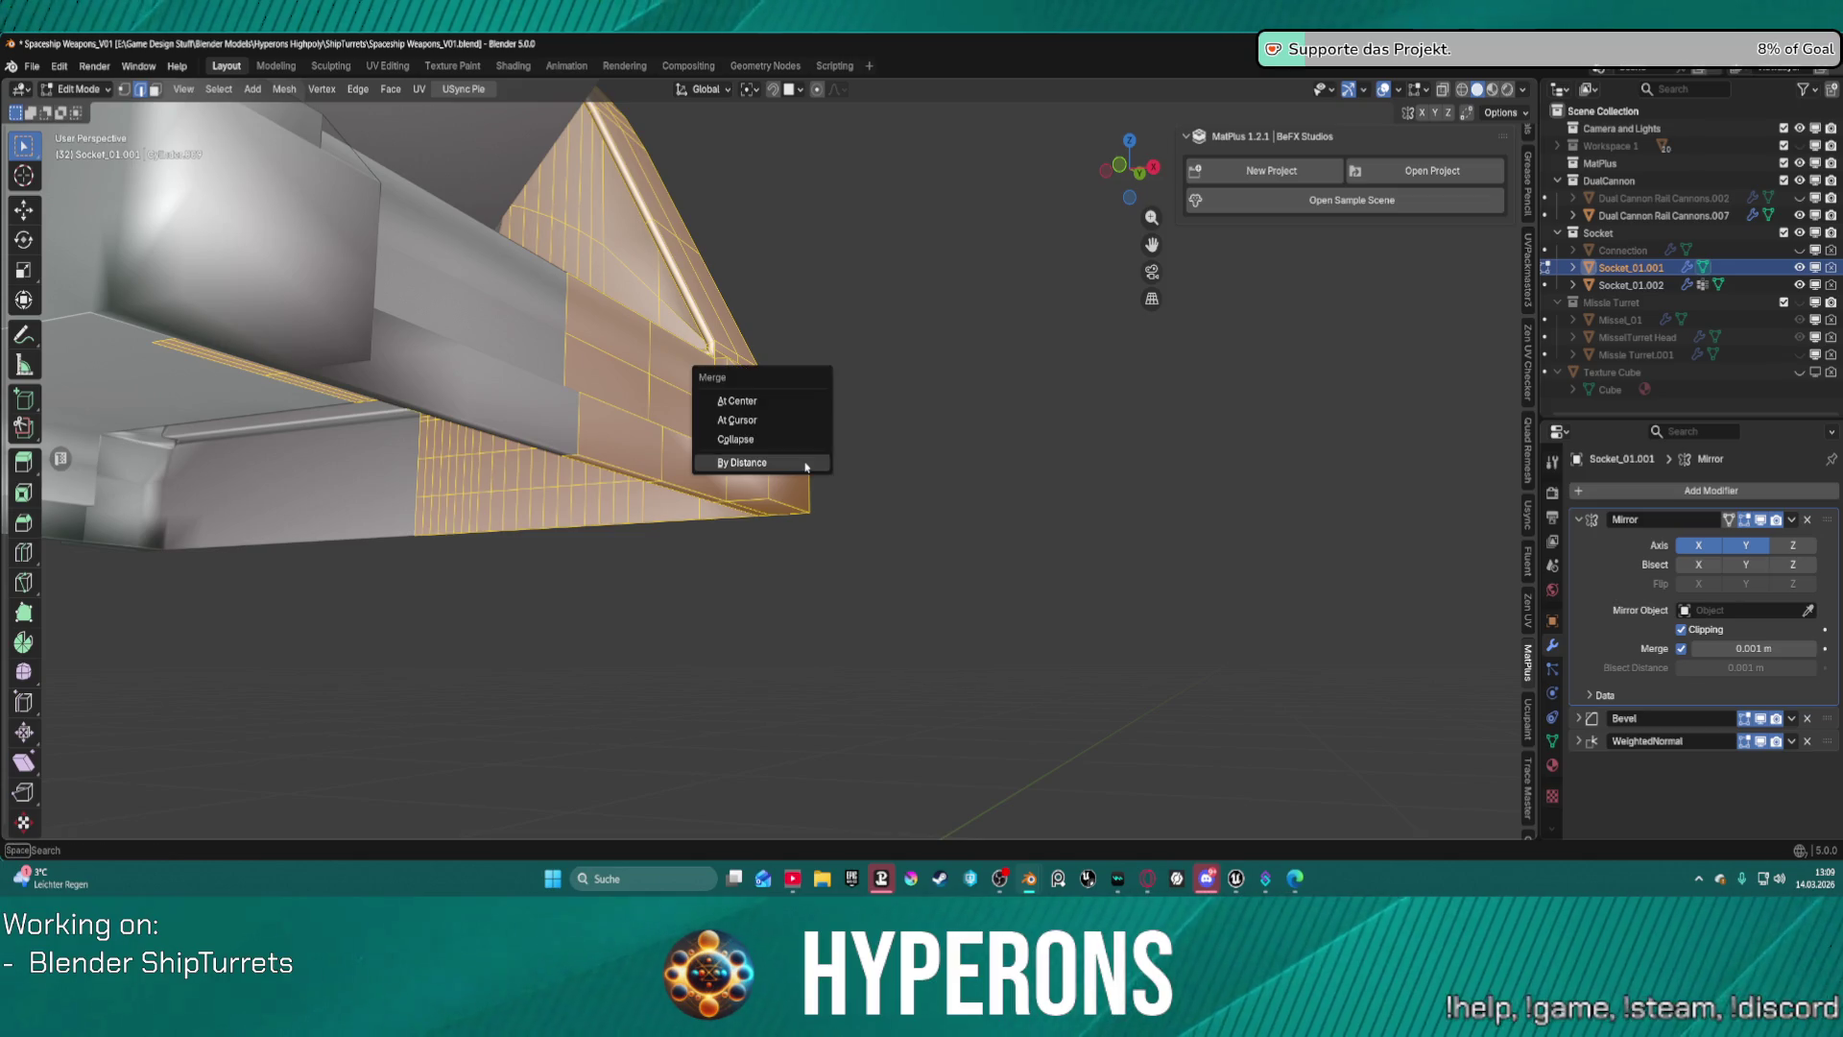
pyautogui.click(804, 464)
pyautogui.moveTo(804, 468)
pyautogui.mouseDown(button='middle')
pyautogui.moveTo(712, 510)
pyautogui.moveTo(768, 499)
pyautogui.moveTo(820, 435)
pyautogui.mouseUp(button='middle')
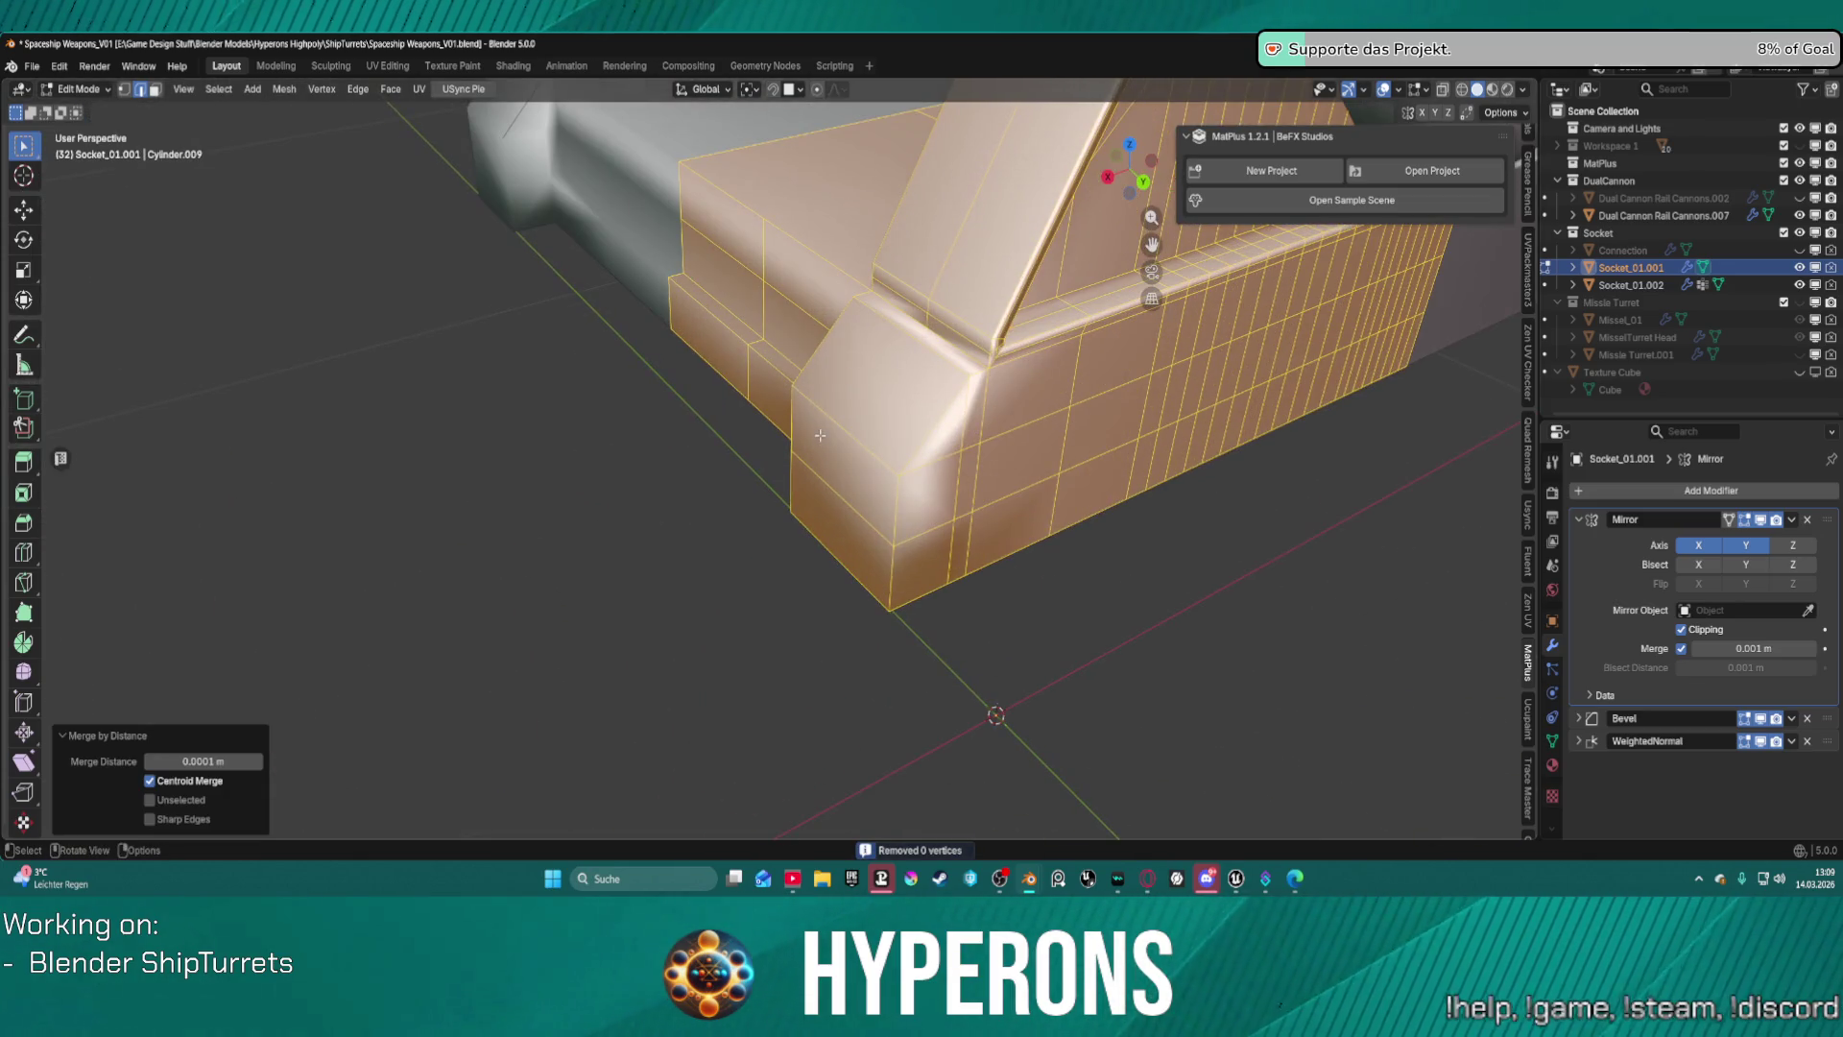
# Smooth the socket's custom normals with Smooth Vectors at a 0.500 factor.
pyautogui.click(279, 93)
pyautogui.moveTo(326, 407)
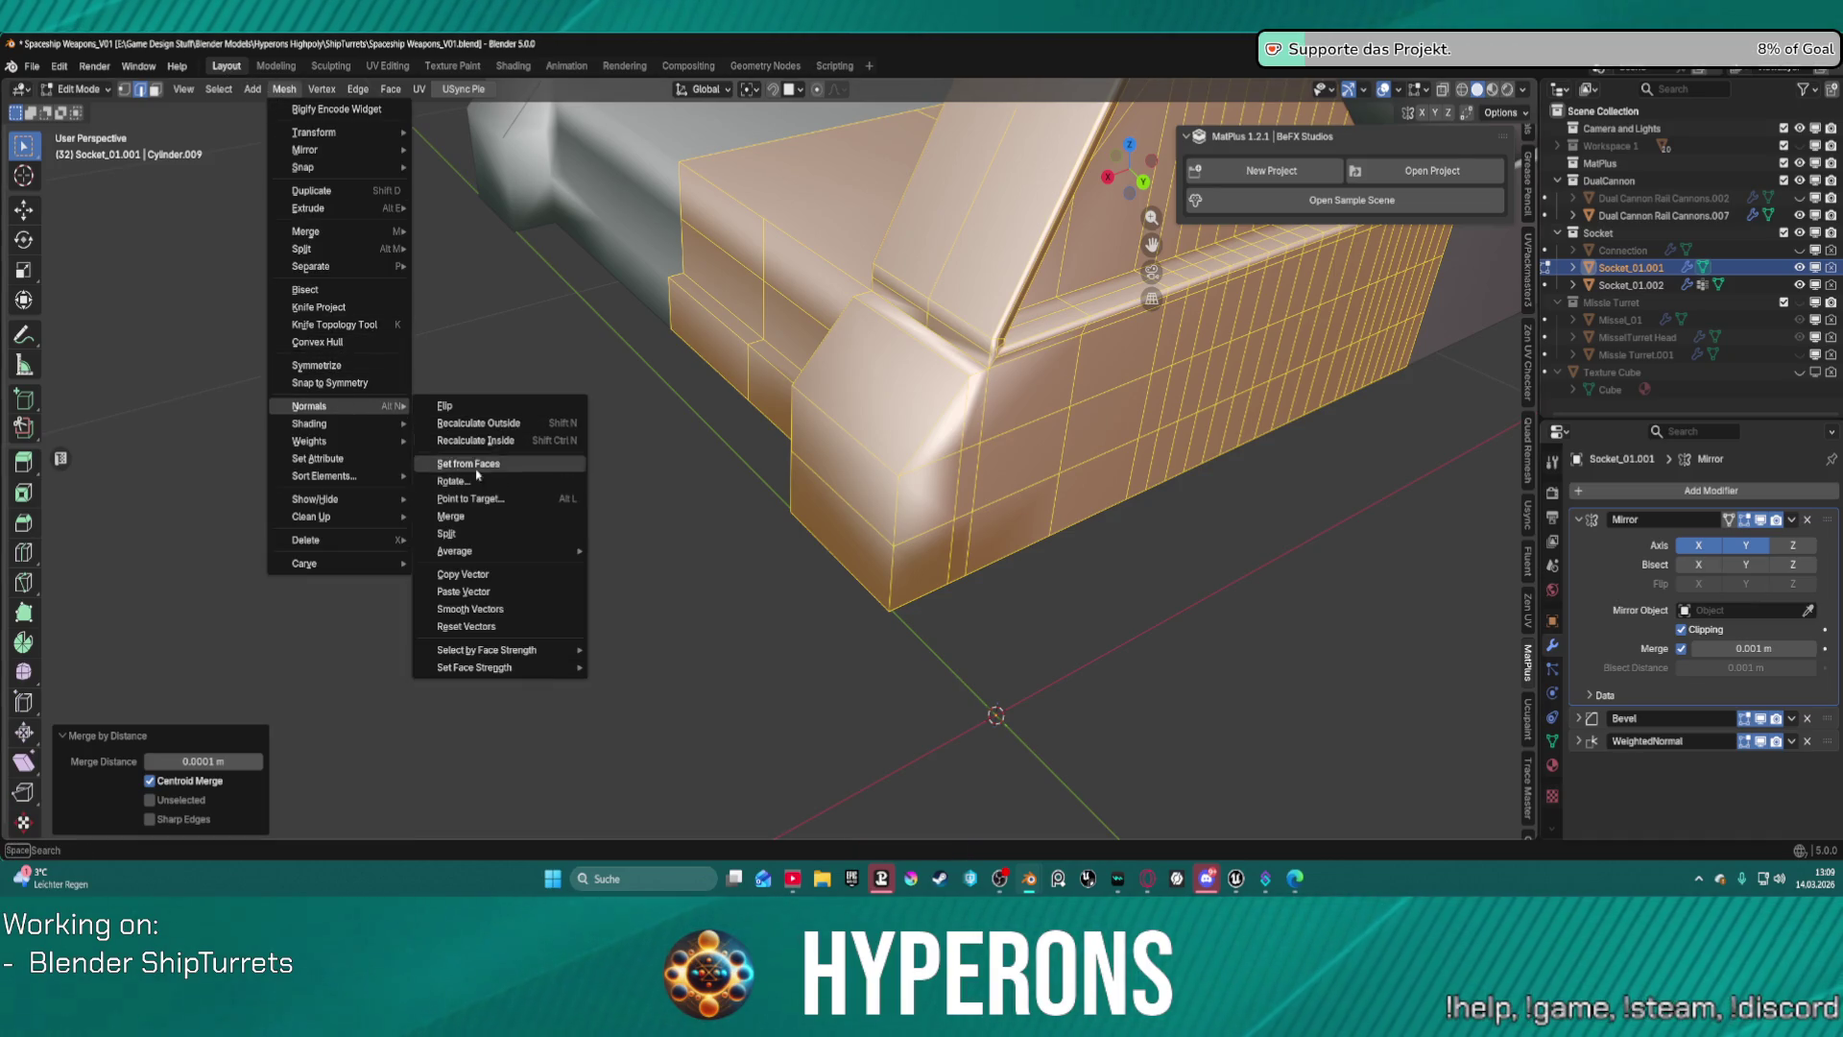
pyautogui.click(476, 611)
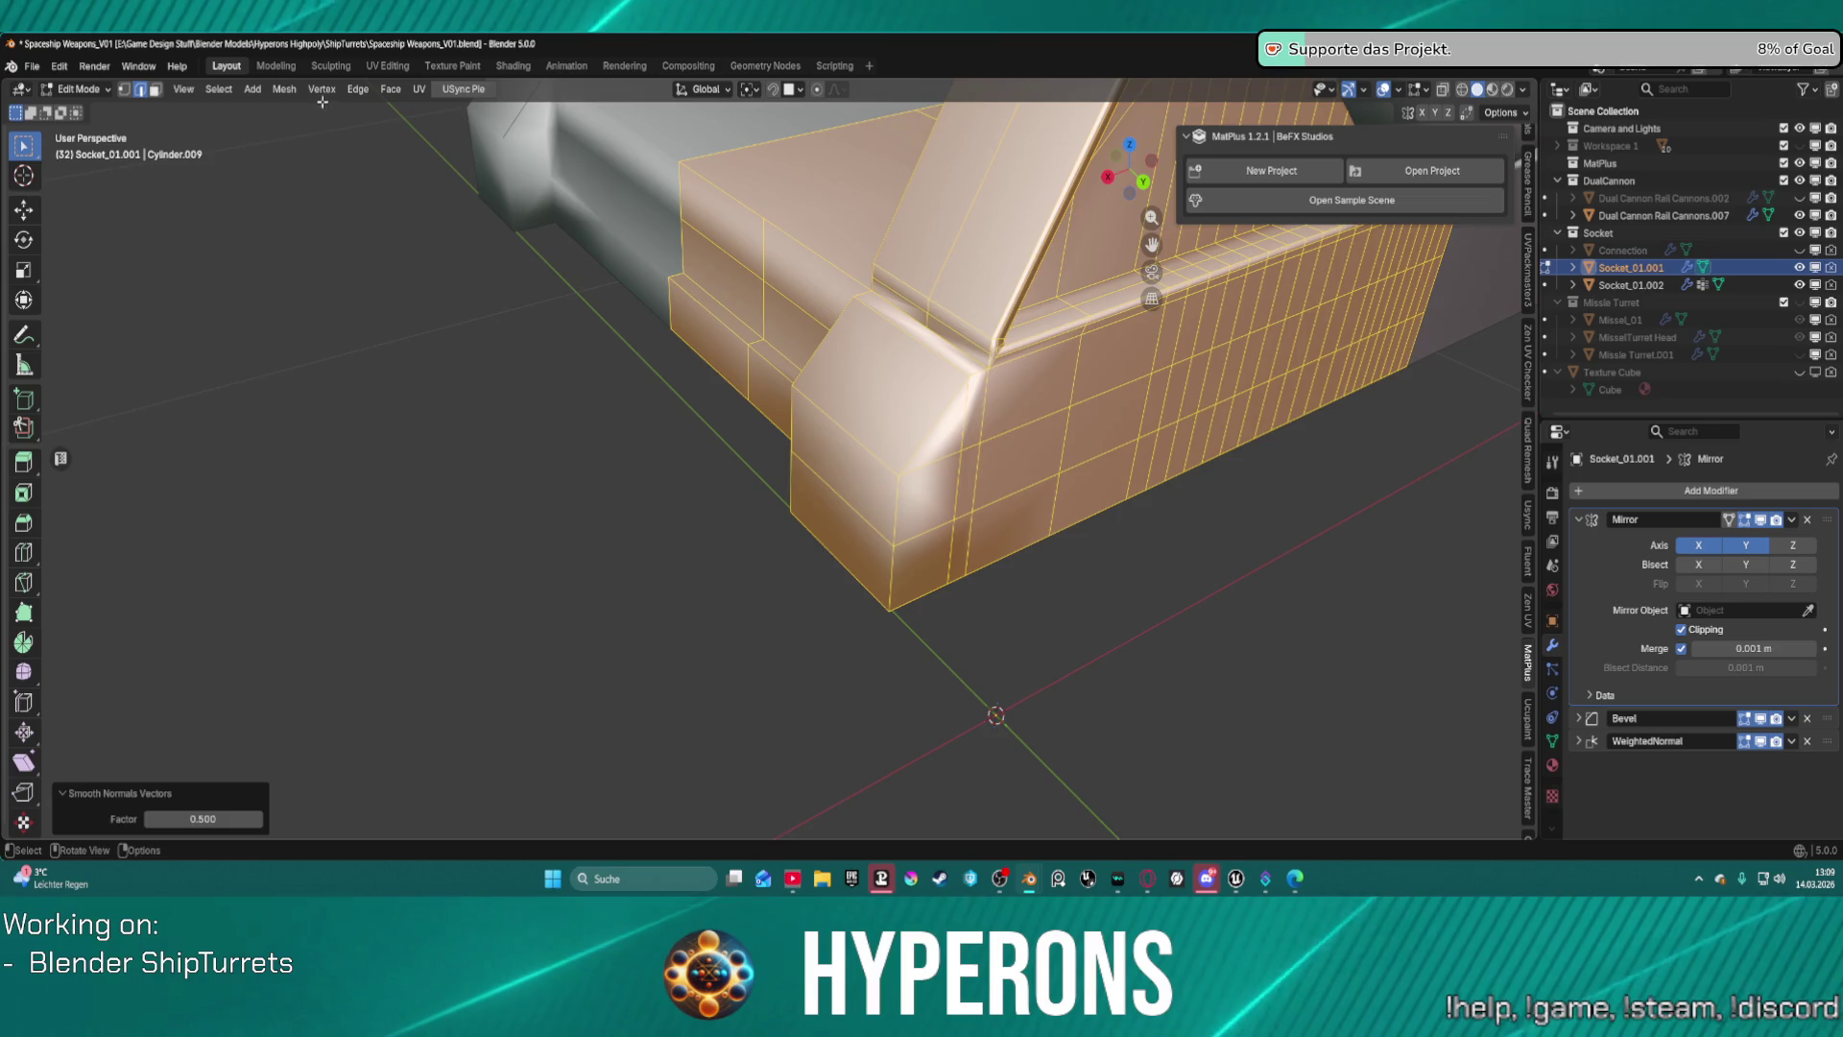
# Deselect the whole mesh and browse the Vertex menu options.
pyautogui.hotkey('alt', 'a')
pyautogui.click(324, 91)
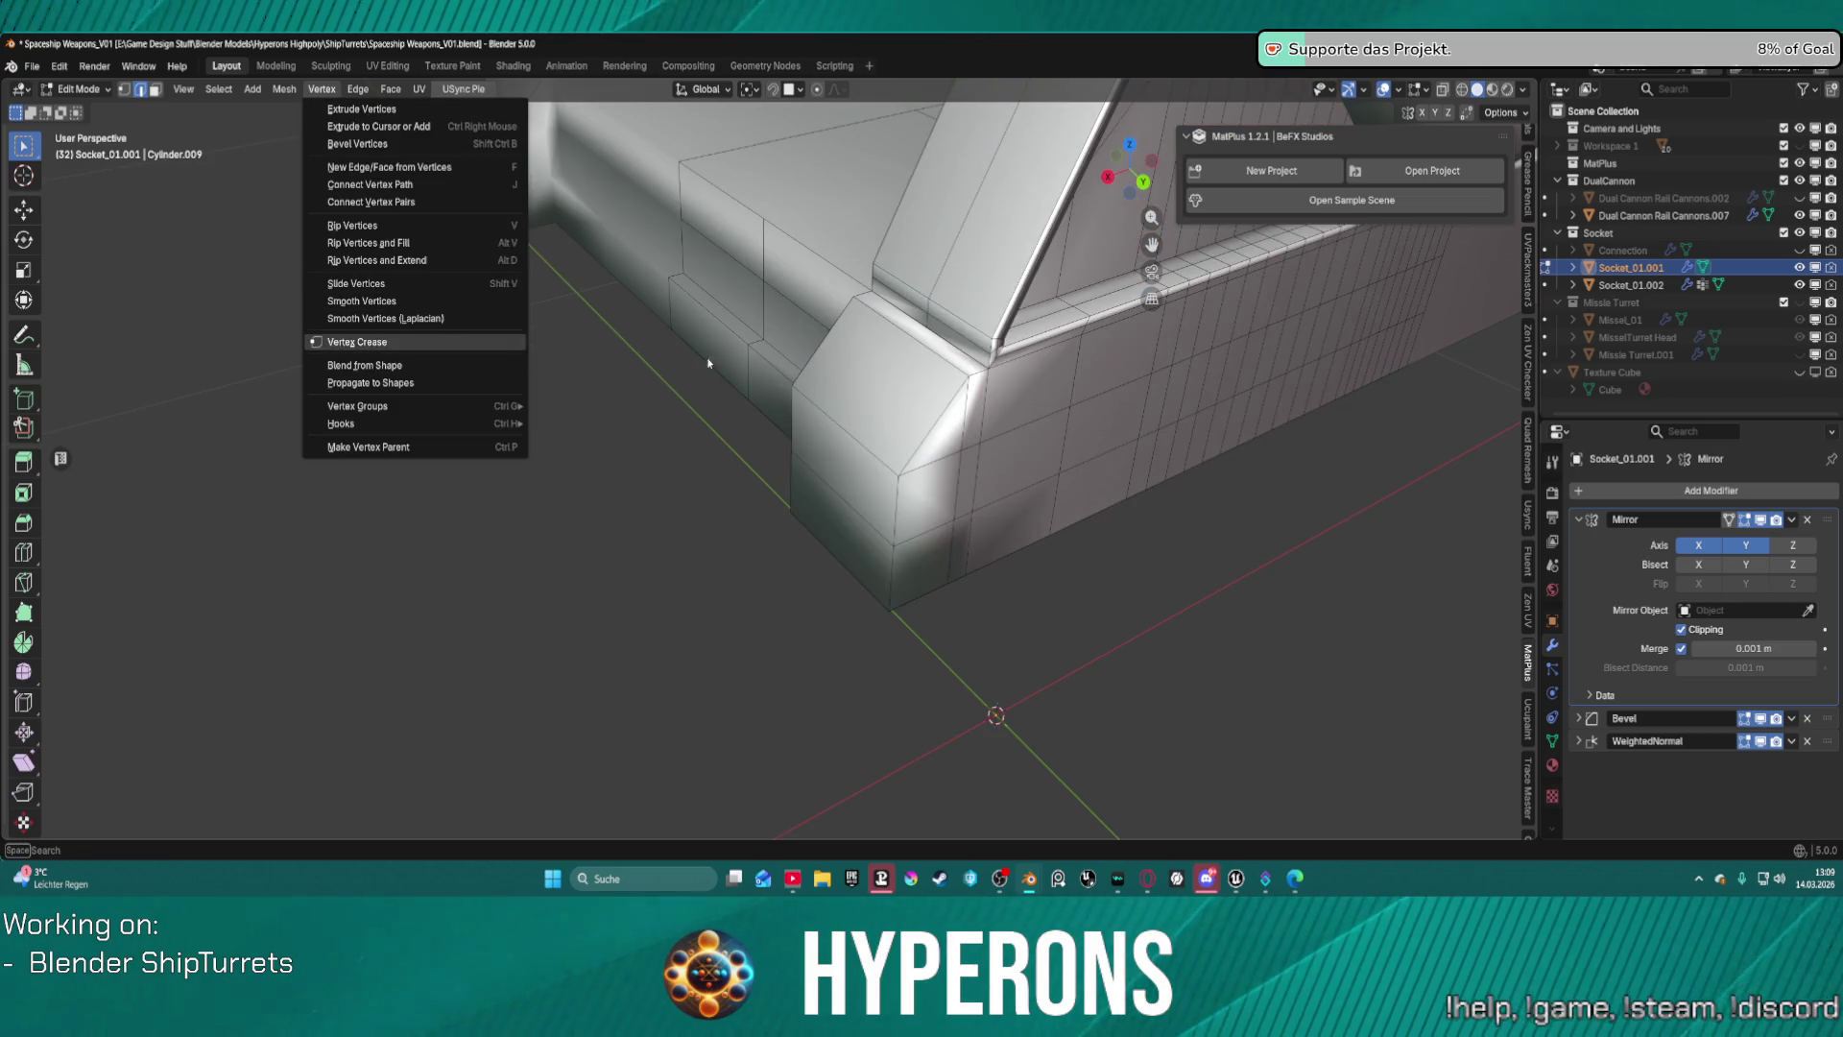
pyautogui.moveTo(284, 89)
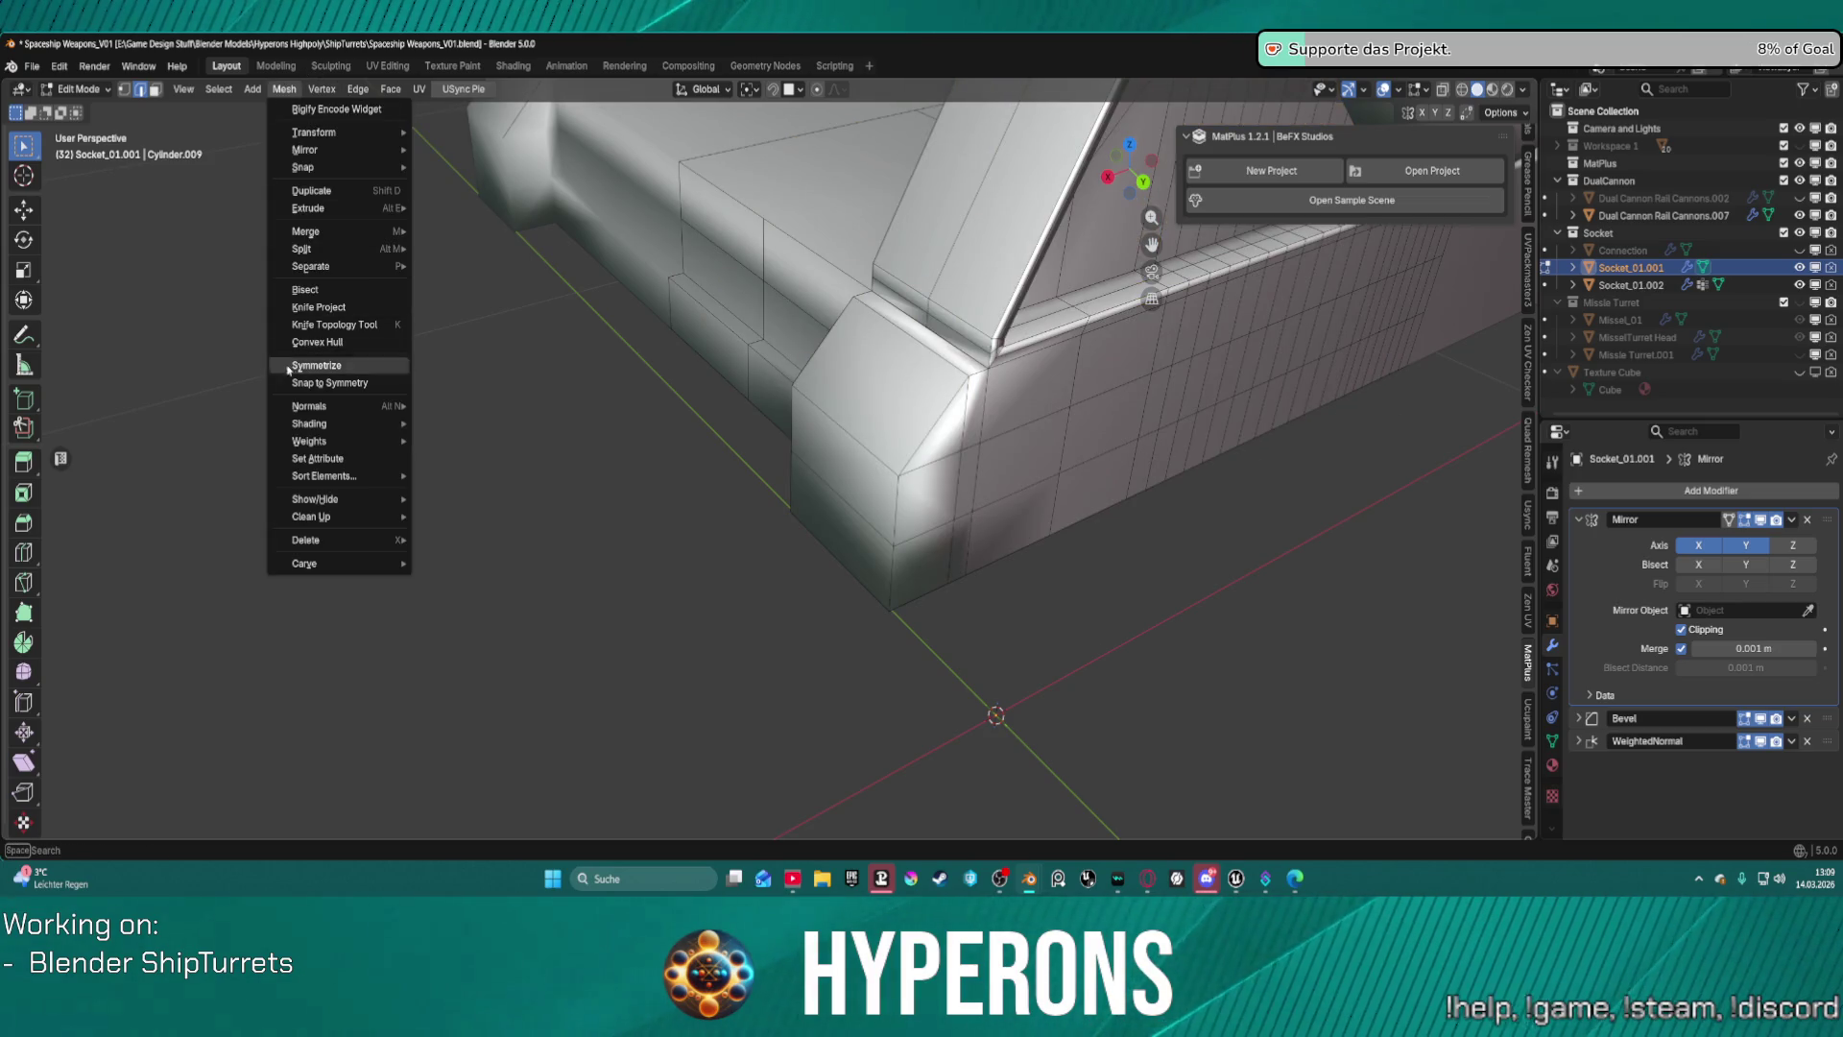
pyautogui.moveTo(364, 415)
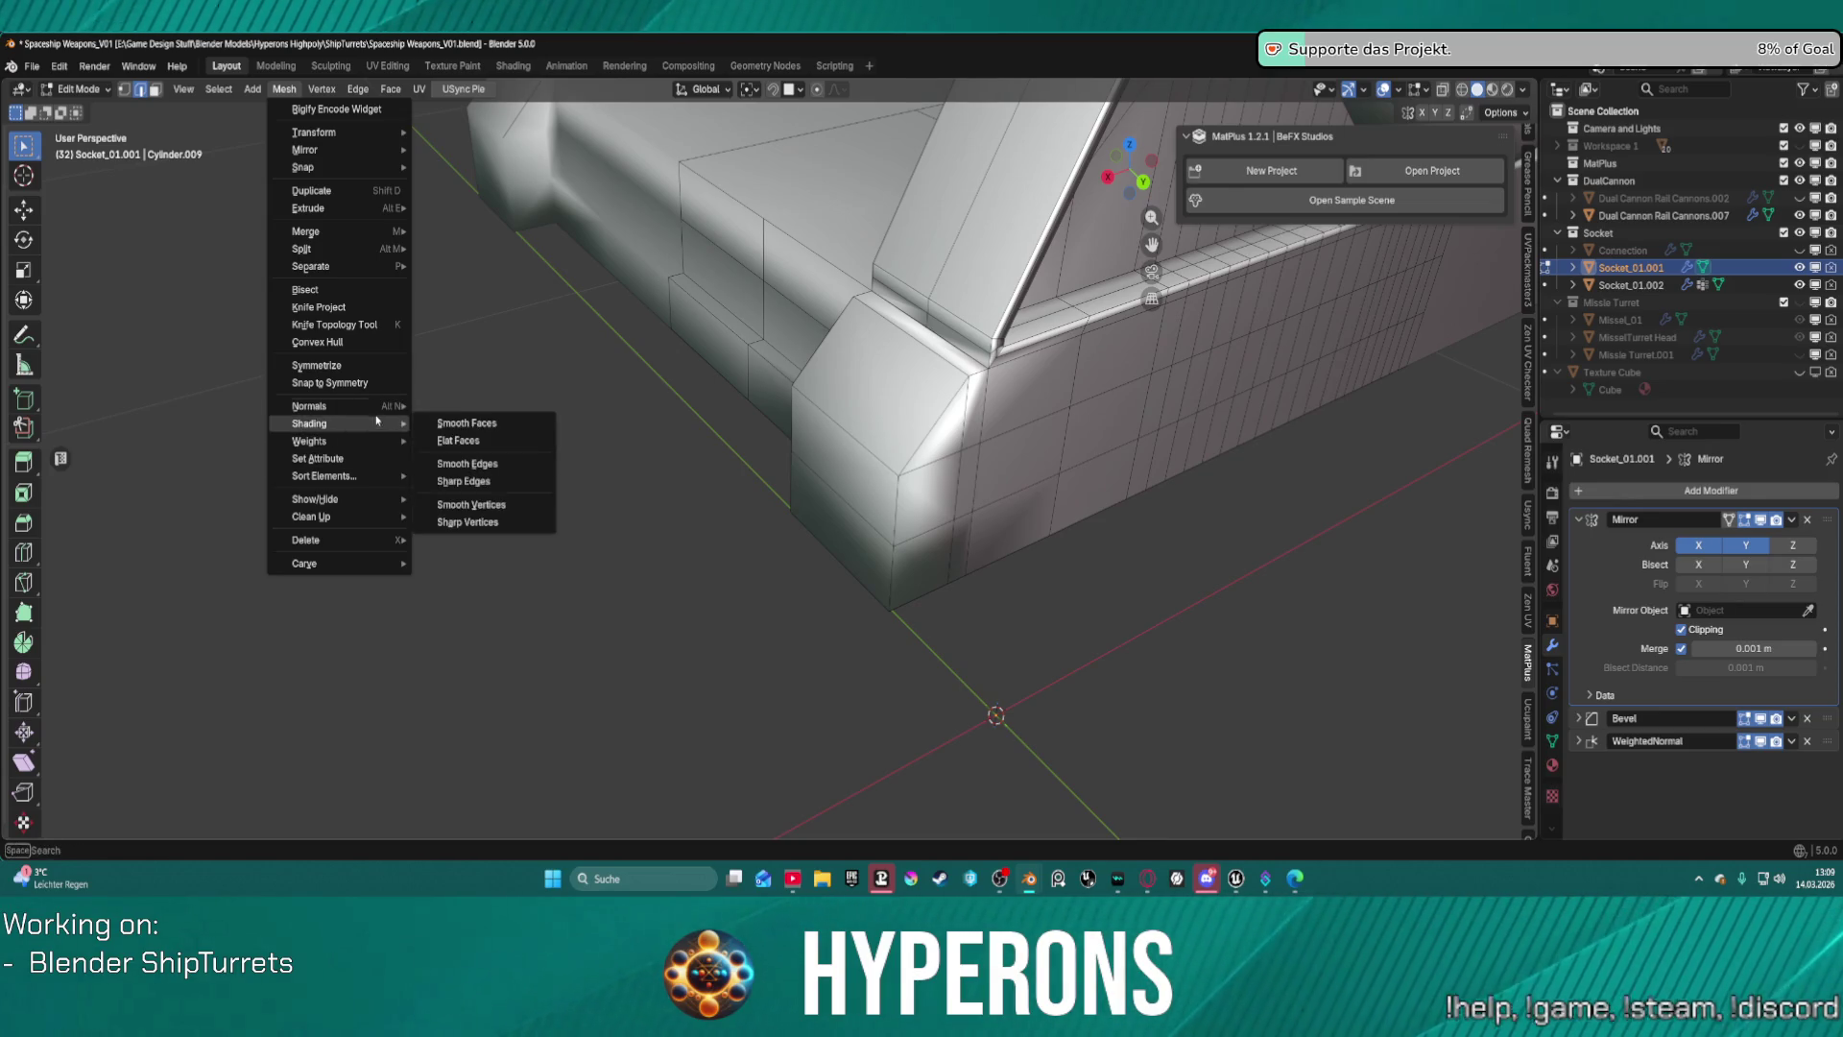
pyautogui.moveTo(768, 417)
pyautogui.mouseDown(button='middle')
pyautogui.moveTo(781, 345)
pyautogui.moveTo(671, 342)
pyautogui.mouseUp(button='middle')
# Box-select the front corner faces, try selecting the linked part, then clear the selection.
pyautogui.press('b')
pyautogui.moveTo(670, 336); pyautogui.dragTo(769, 580)
pyautogui.moveTo(769, 580); pyautogui.dragTo(756, 381, button='middle')
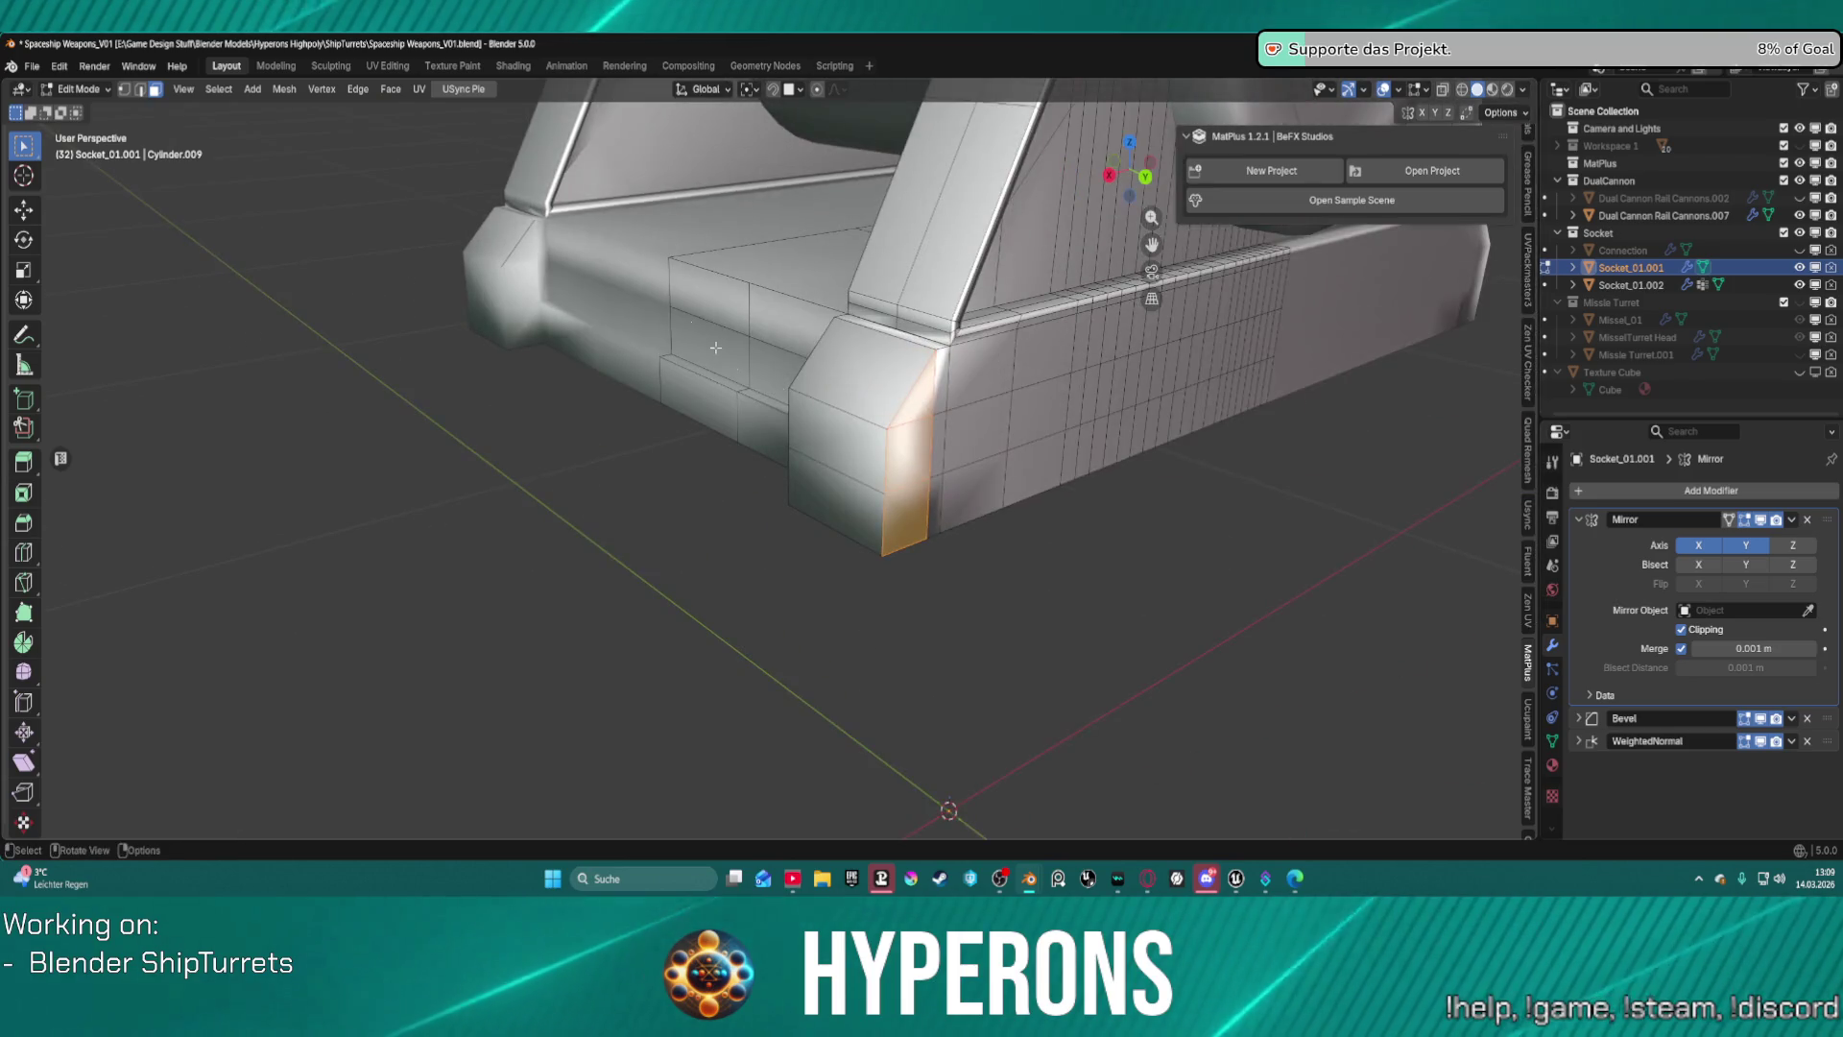
pyautogui.hotkey('ctrl', 'l')
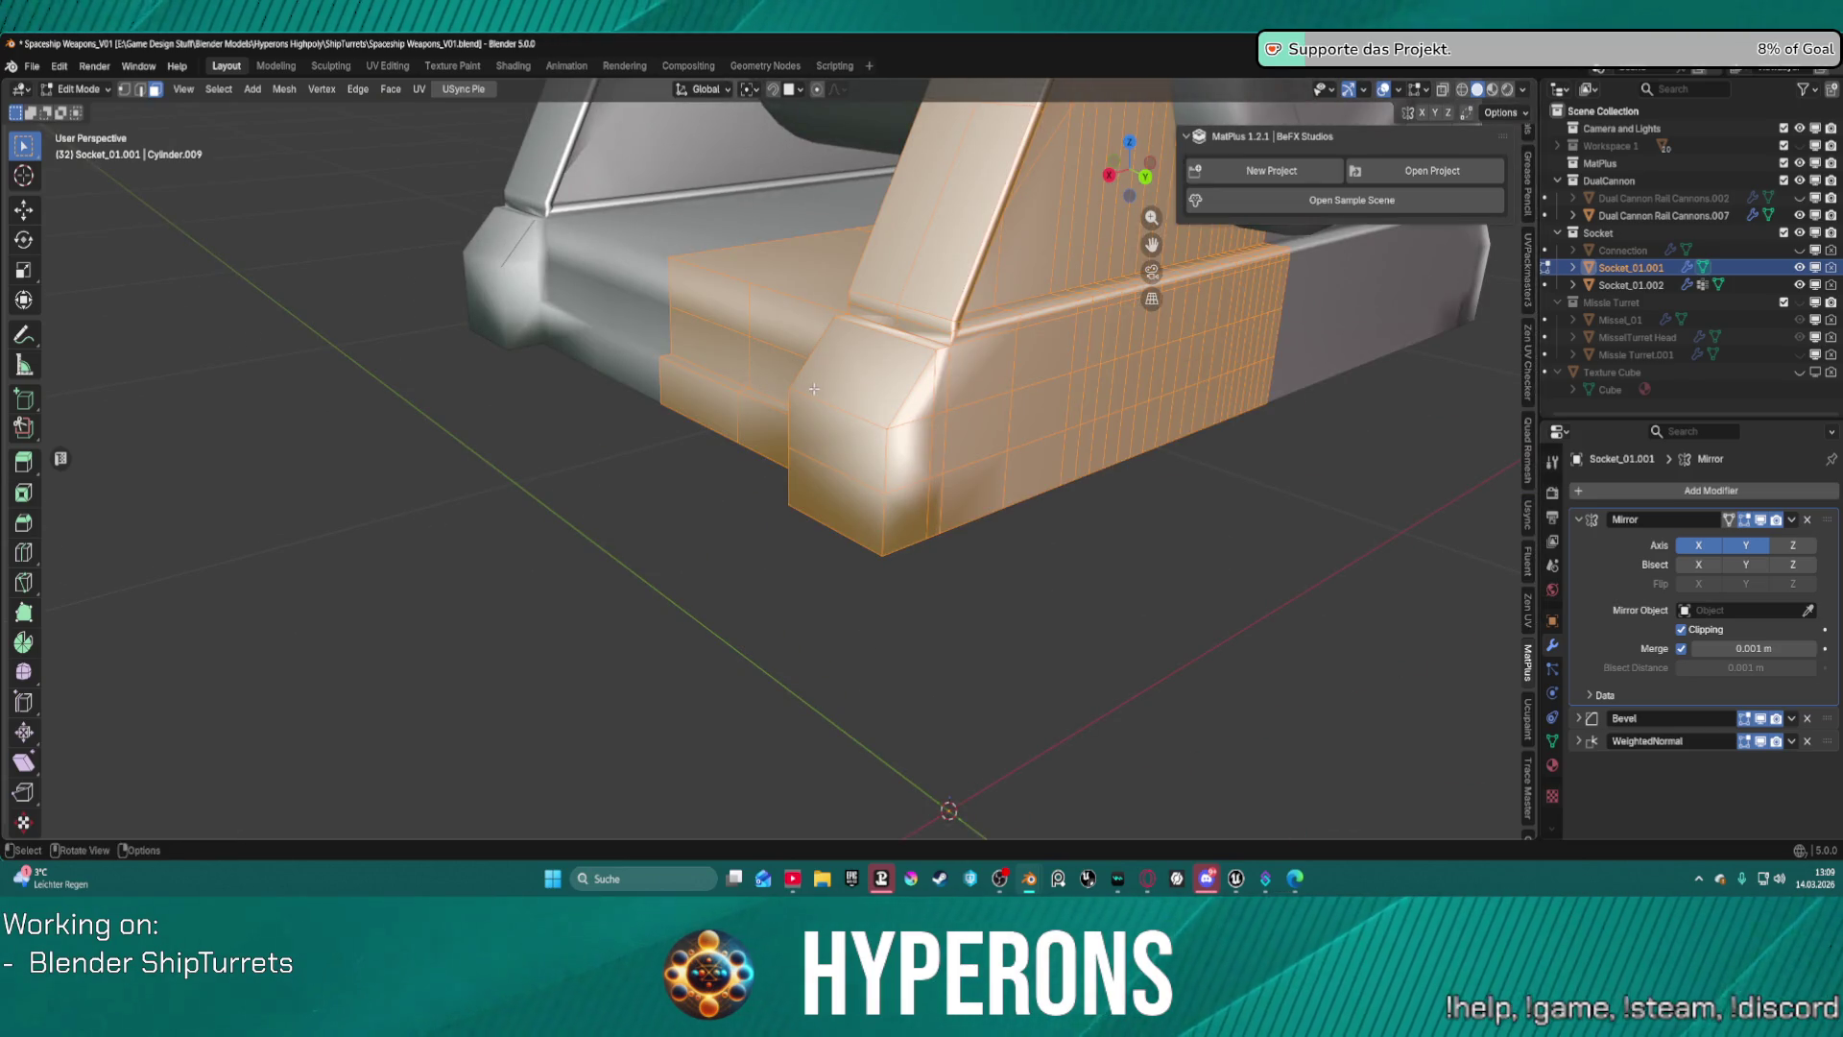
pyautogui.hotkey('alt', 'a')
# Select the left-front corner block faces and set them to Shade Flat.
pyautogui.moveTo(703, 392); pyautogui.dragTo(884, 541)
pyautogui.keyDown('shift'); pyautogui.click(900, 531); pyautogui.keyUp('shift')
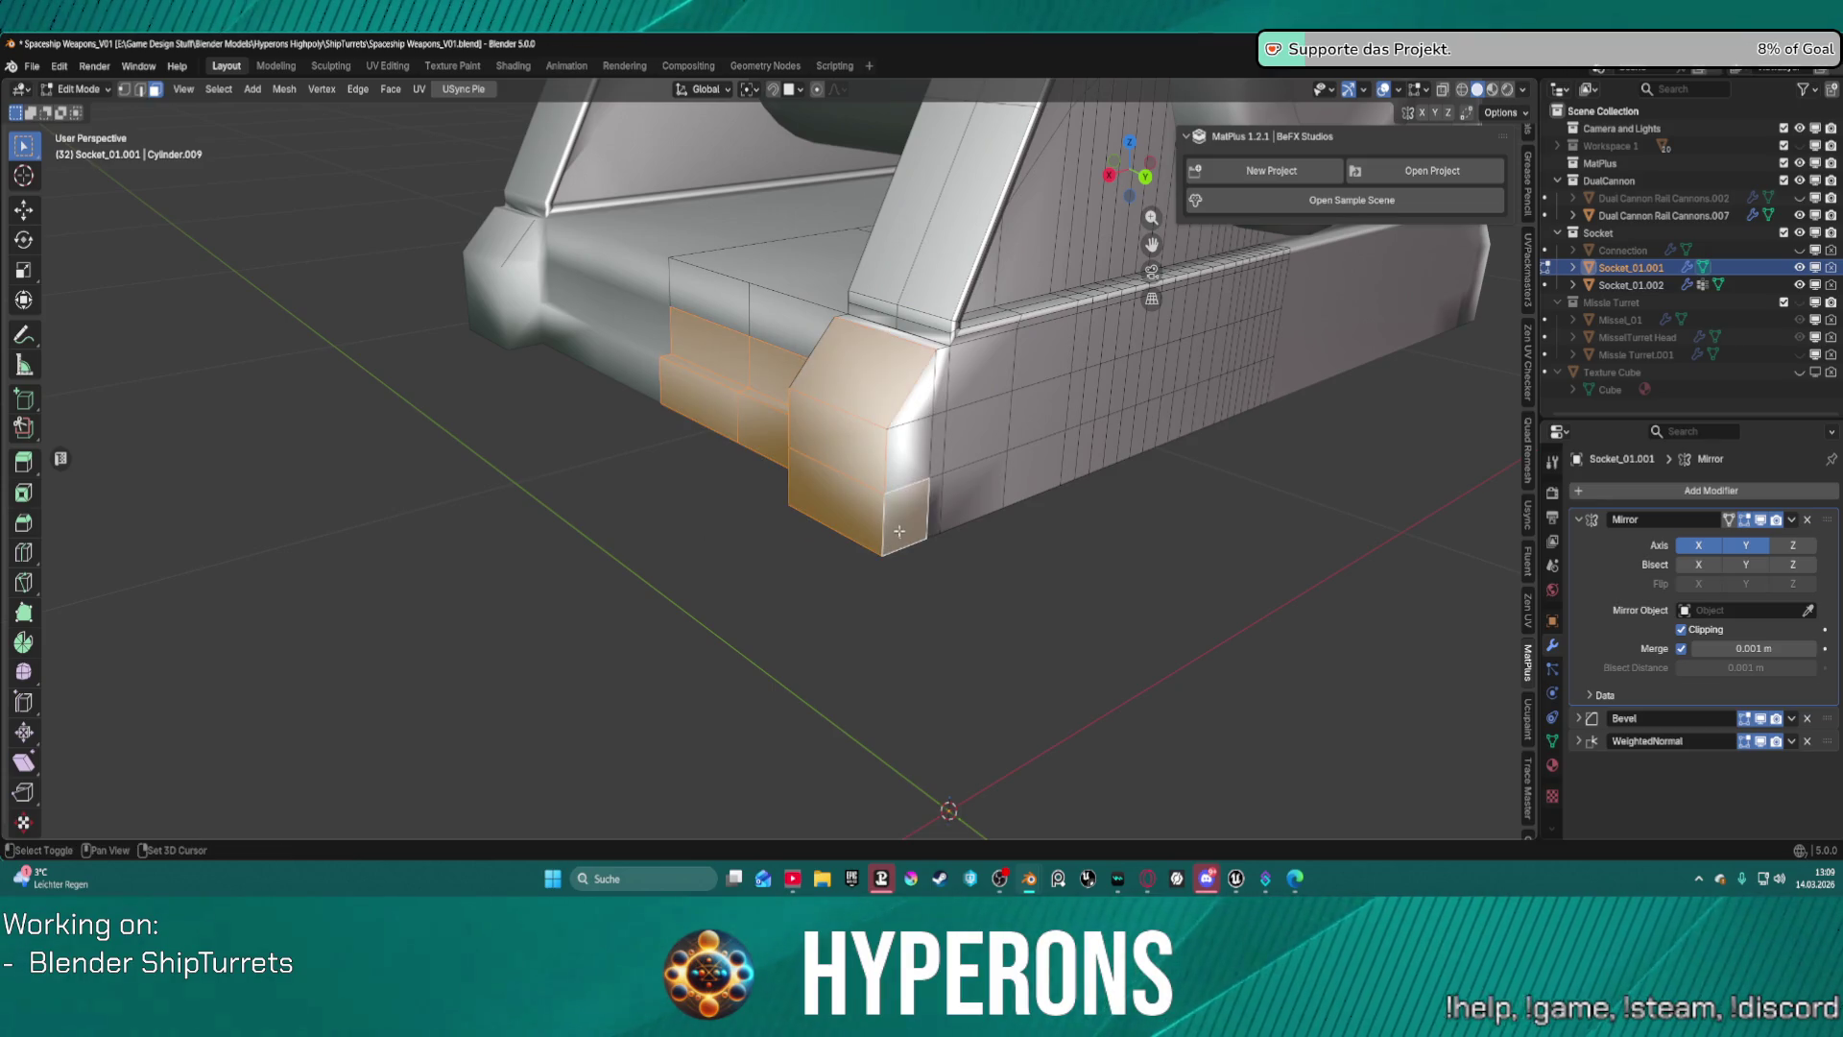
pyautogui.keyDown('shift'); pyautogui.click(928, 510); pyautogui.keyUp('shift')
pyautogui.keyDown('shift'); pyautogui.click(937, 528); pyautogui.keyUp('shift')
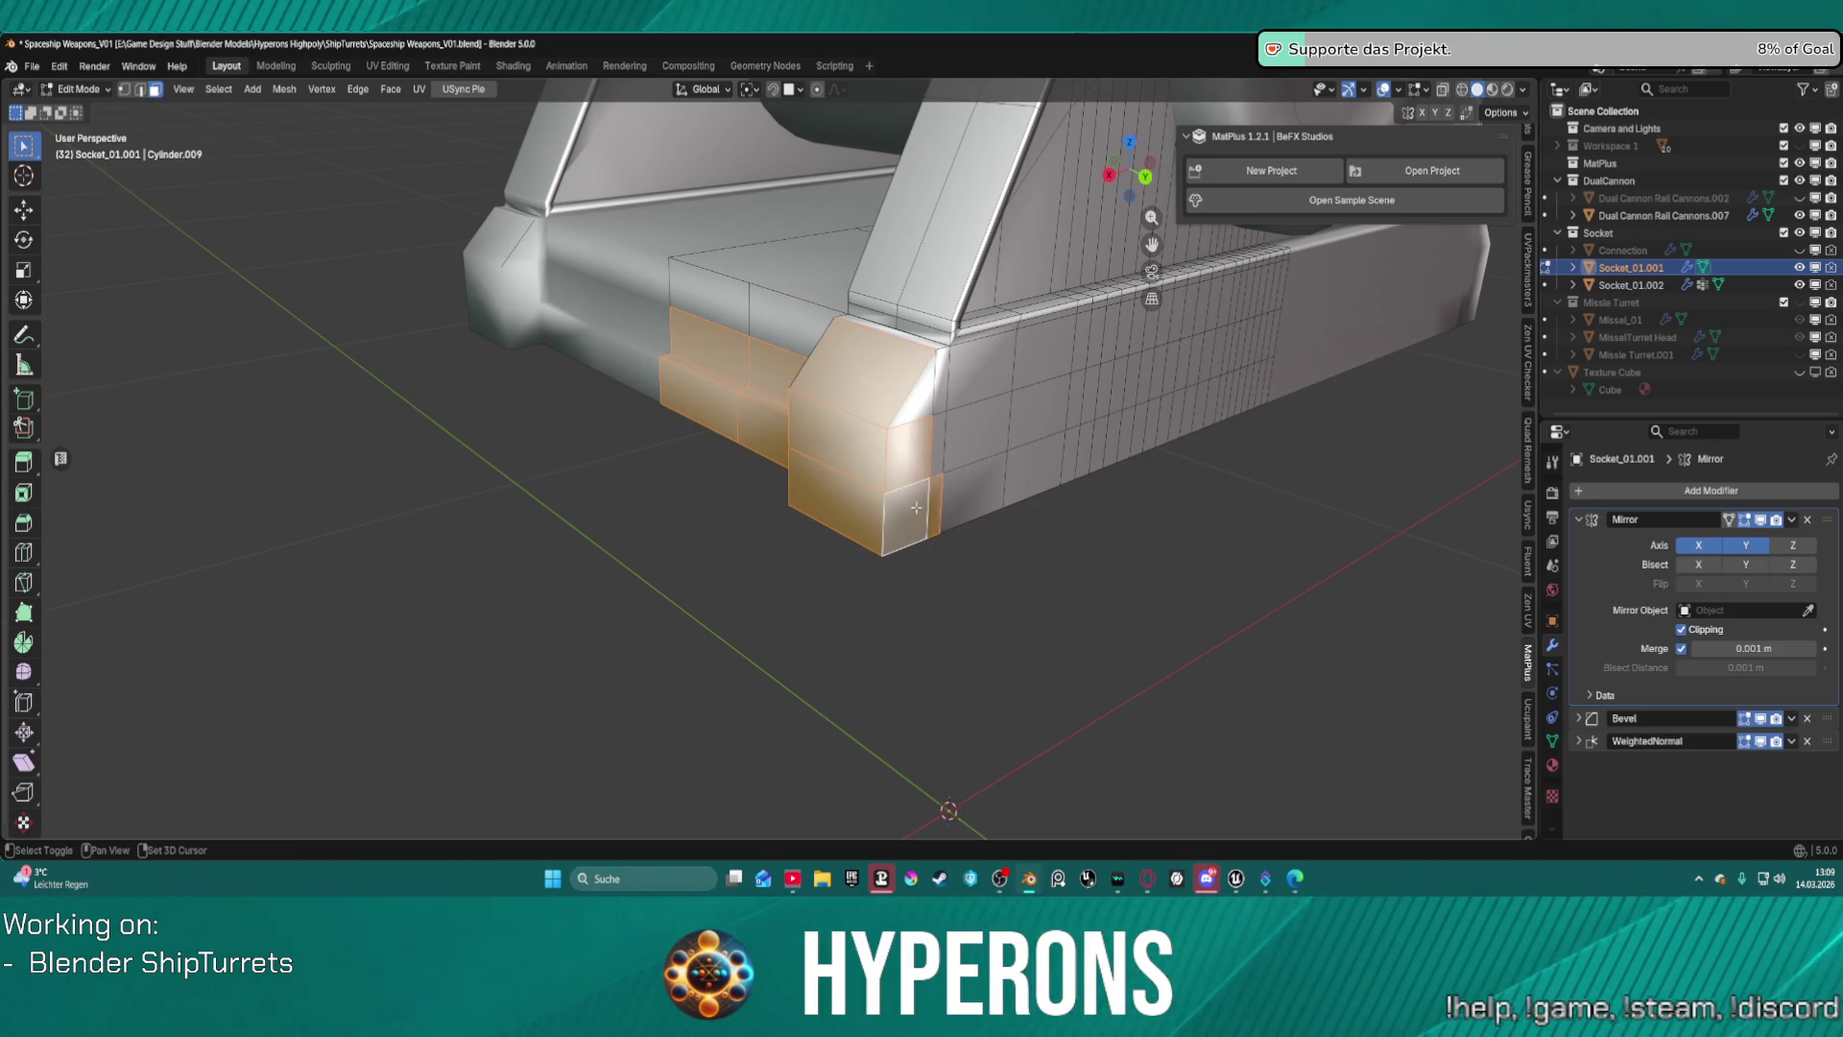
pyautogui.keyDown('shift'); pyautogui.click(956, 471); pyautogui.keyUp('shift')
pyautogui.keyDown('shift'); pyautogui.click(937, 389); pyautogui.keyUp('shift')
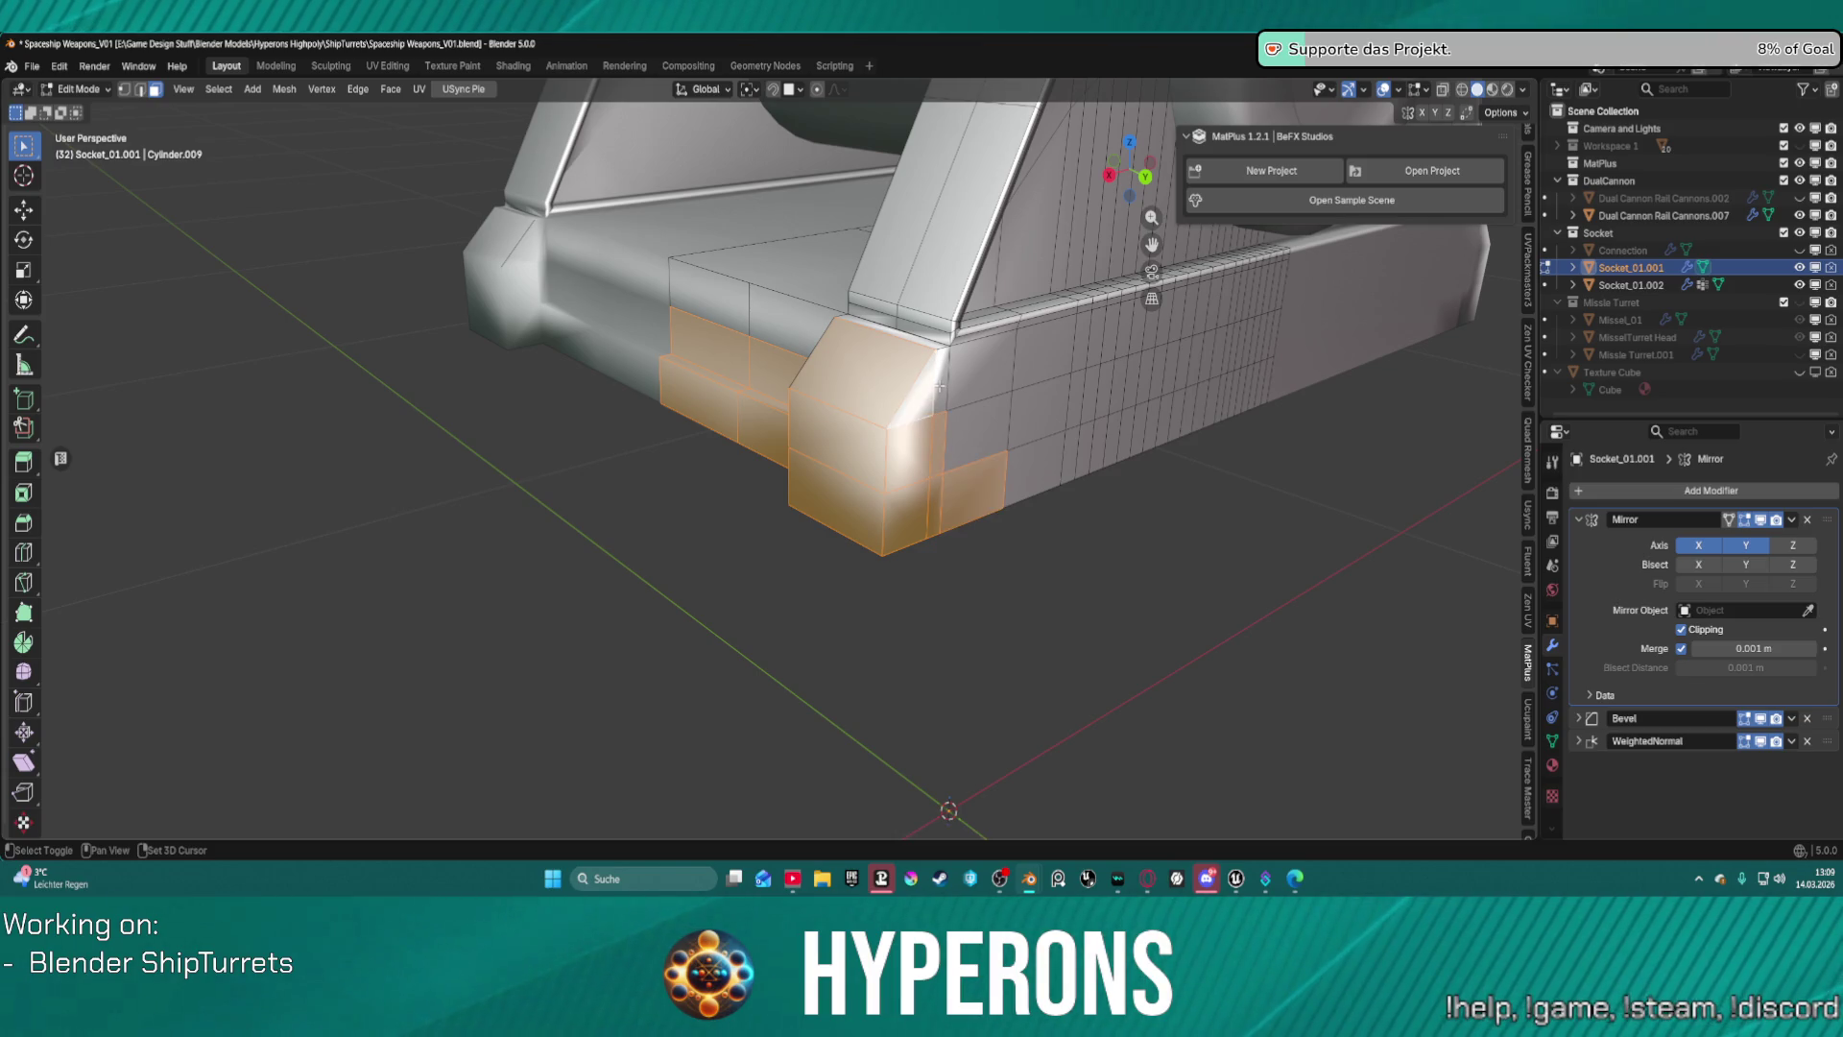
pyautogui.rightClick(920, 396)
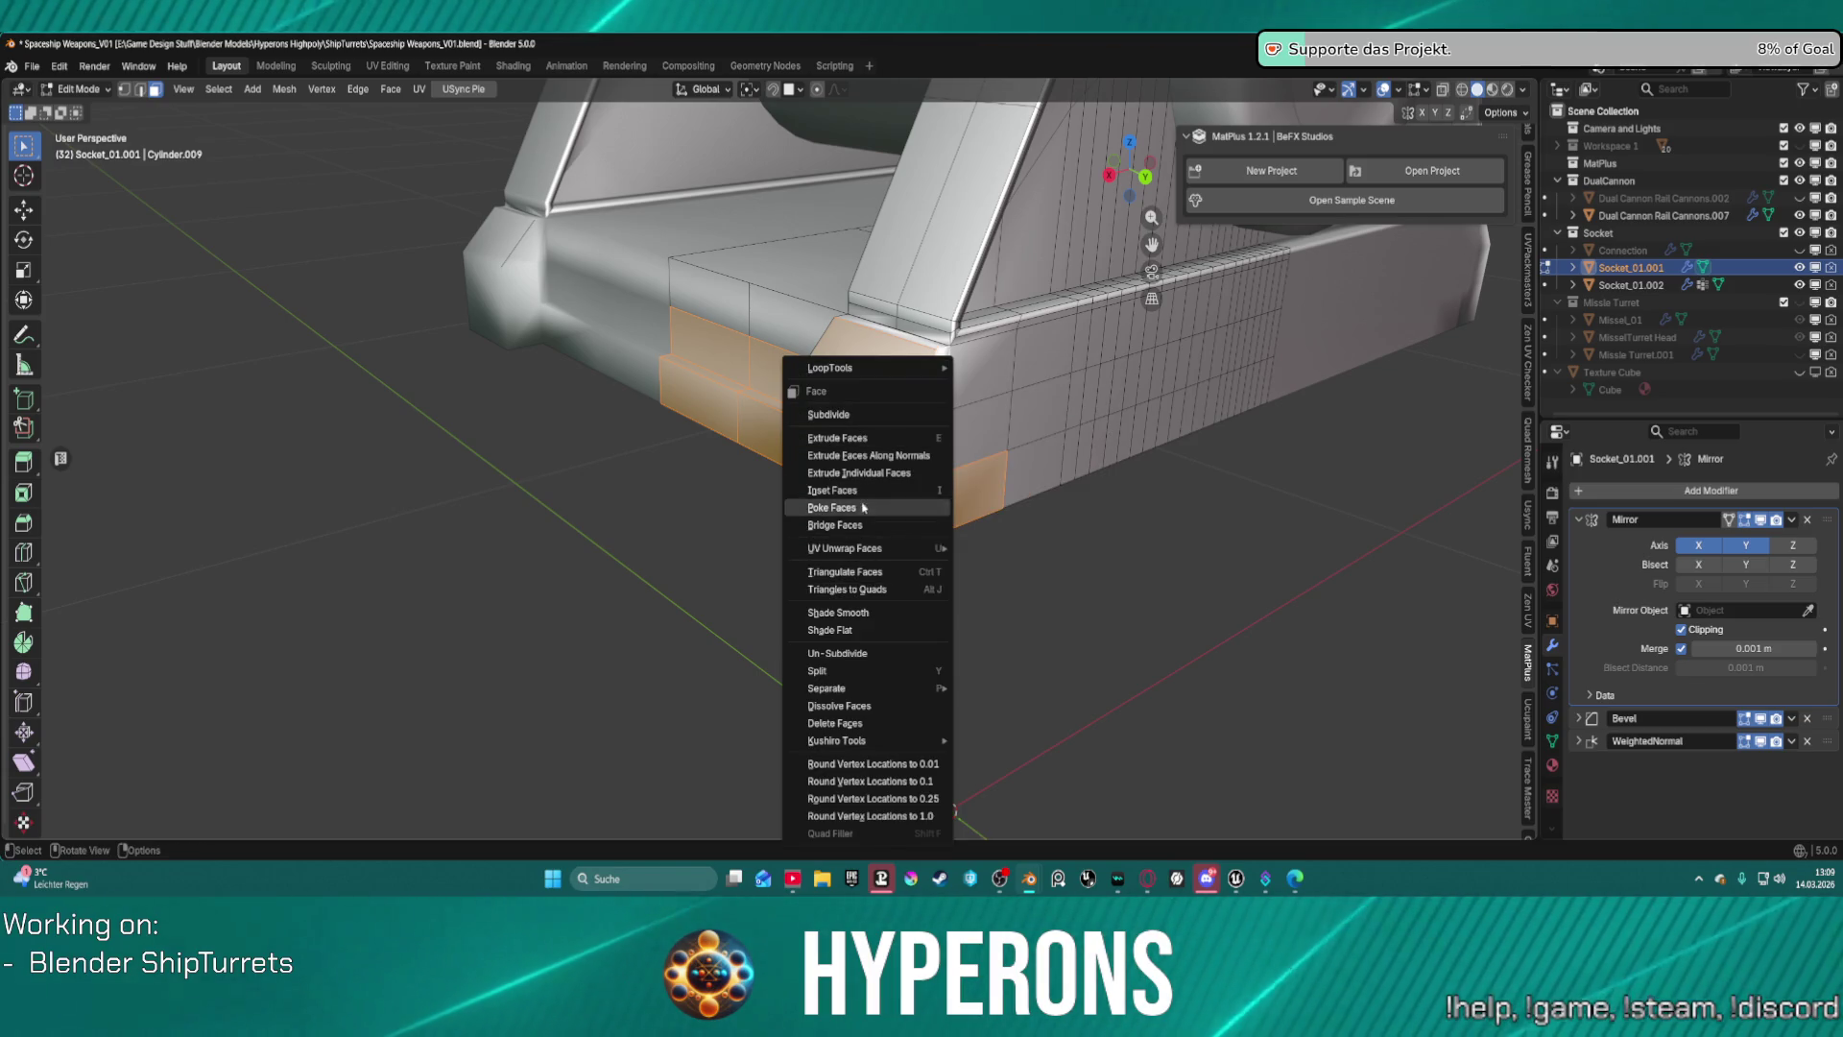
pyautogui.click(867, 634)
# Select the corner block's front-bottom face and grow the selection outward with Ctrl+Numpad+.
pyautogui.hotkey('alt', 'a')
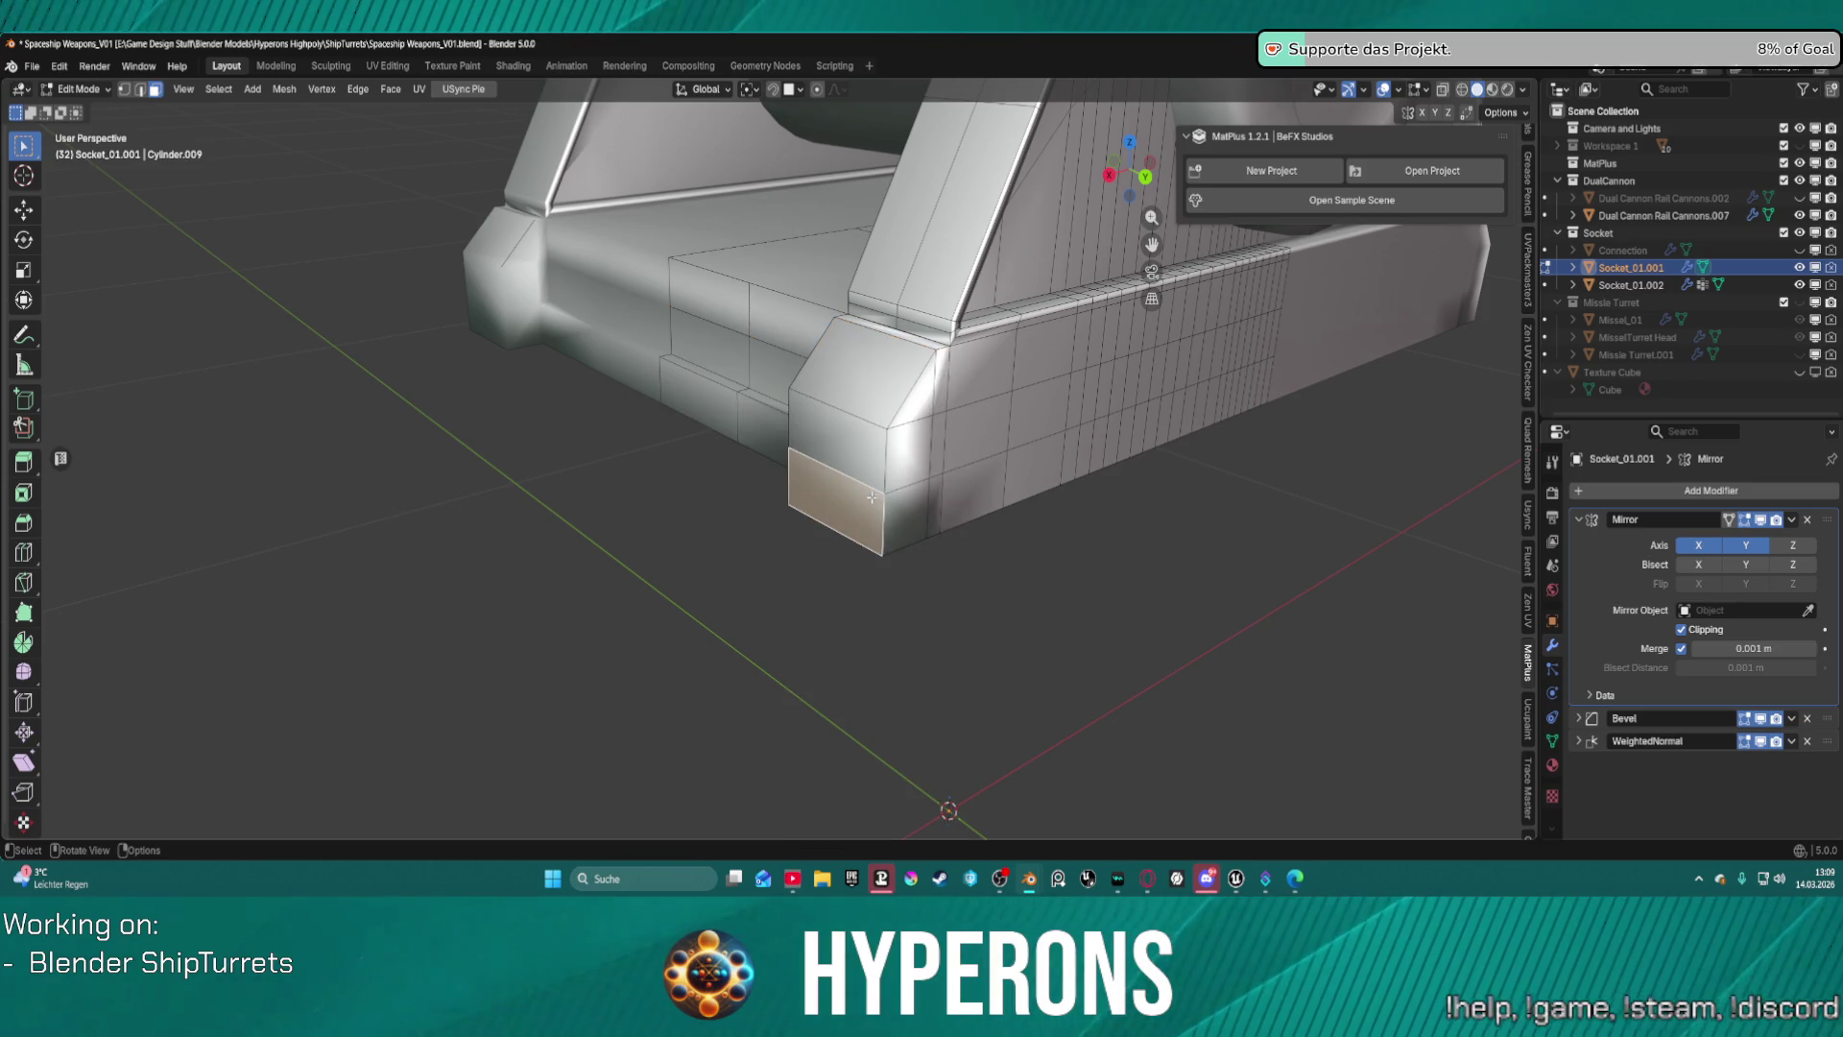
pyautogui.moveTo(845, 576)
pyautogui.mouseDown(button='middle')
pyautogui.moveTo(763, 443)
pyautogui.moveTo(802, 461)
pyautogui.moveTo(1069, 452)
pyautogui.moveTo(941, 401)
pyautogui.moveTo(815, 383)
pyautogui.moveTo(975, 366)
pyautogui.moveTo(847, 432)
pyautogui.mouseUp(button='middle')
pyautogui.click(846, 432)
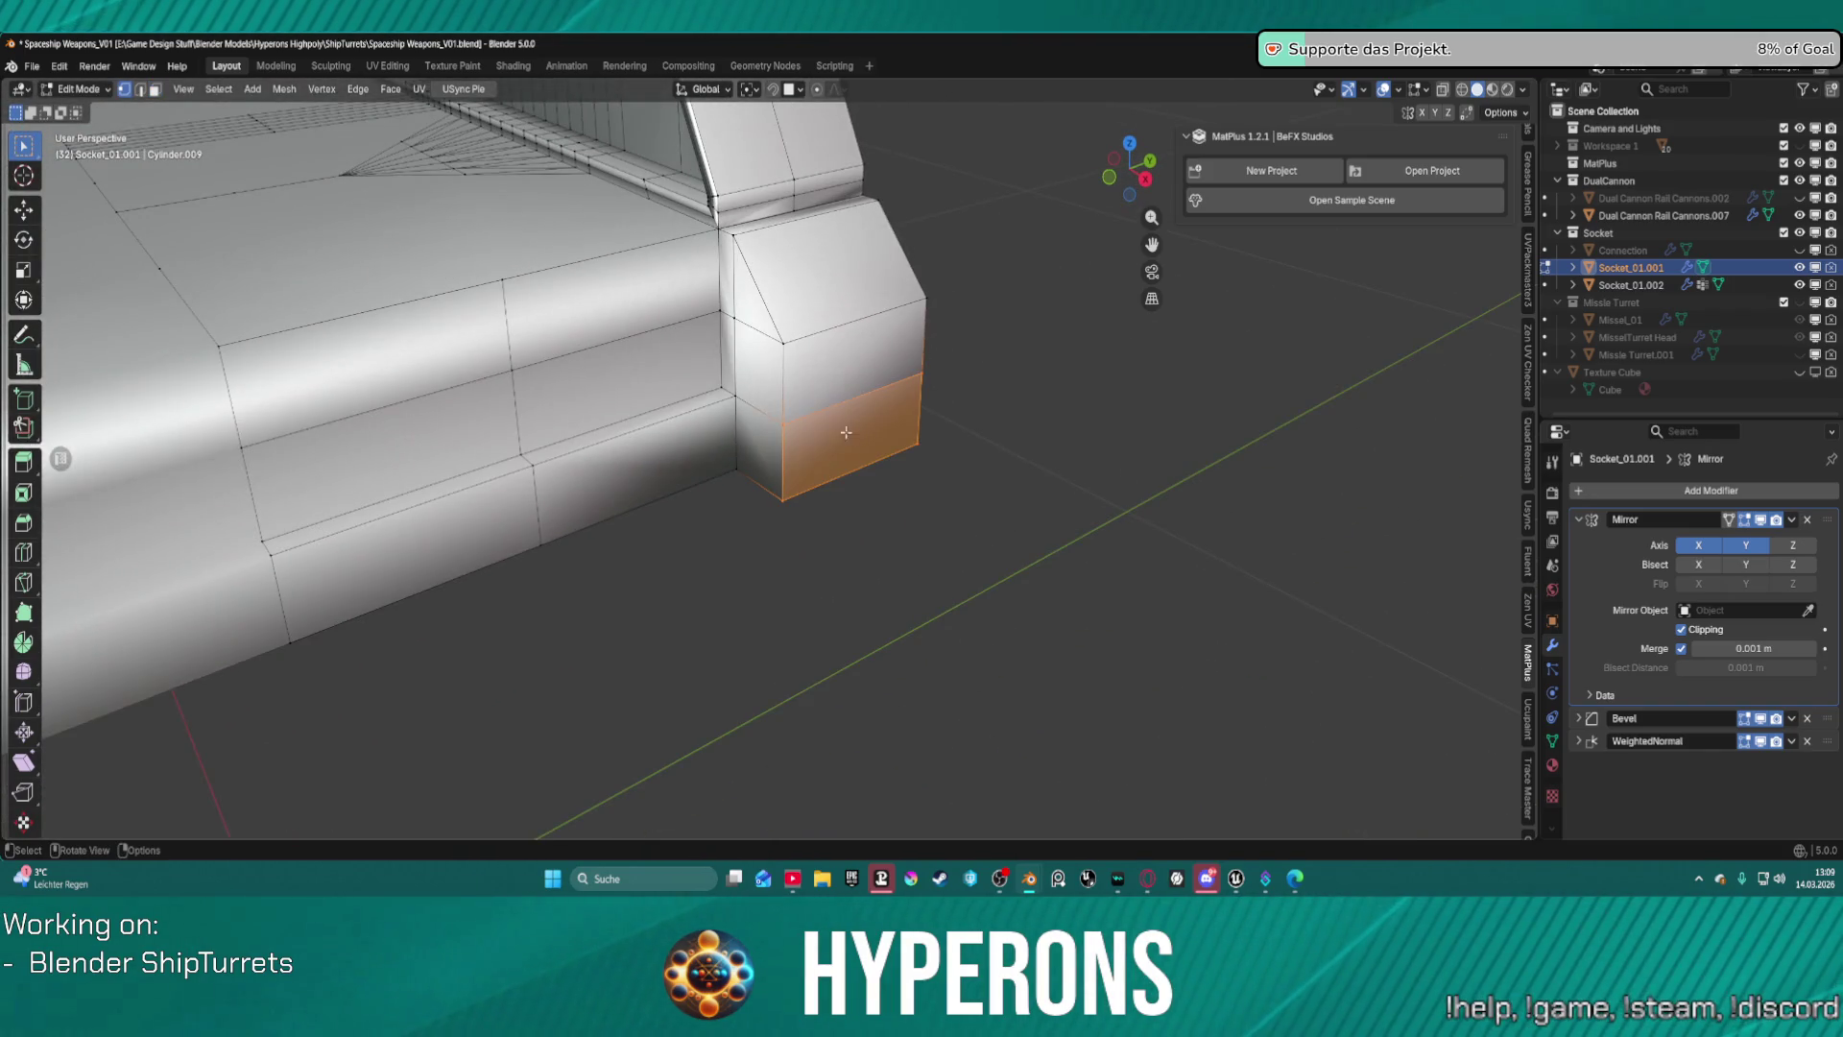
pyautogui.press('ctrl+KP_Add')
pyautogui.press('ctrl+KP_Add')
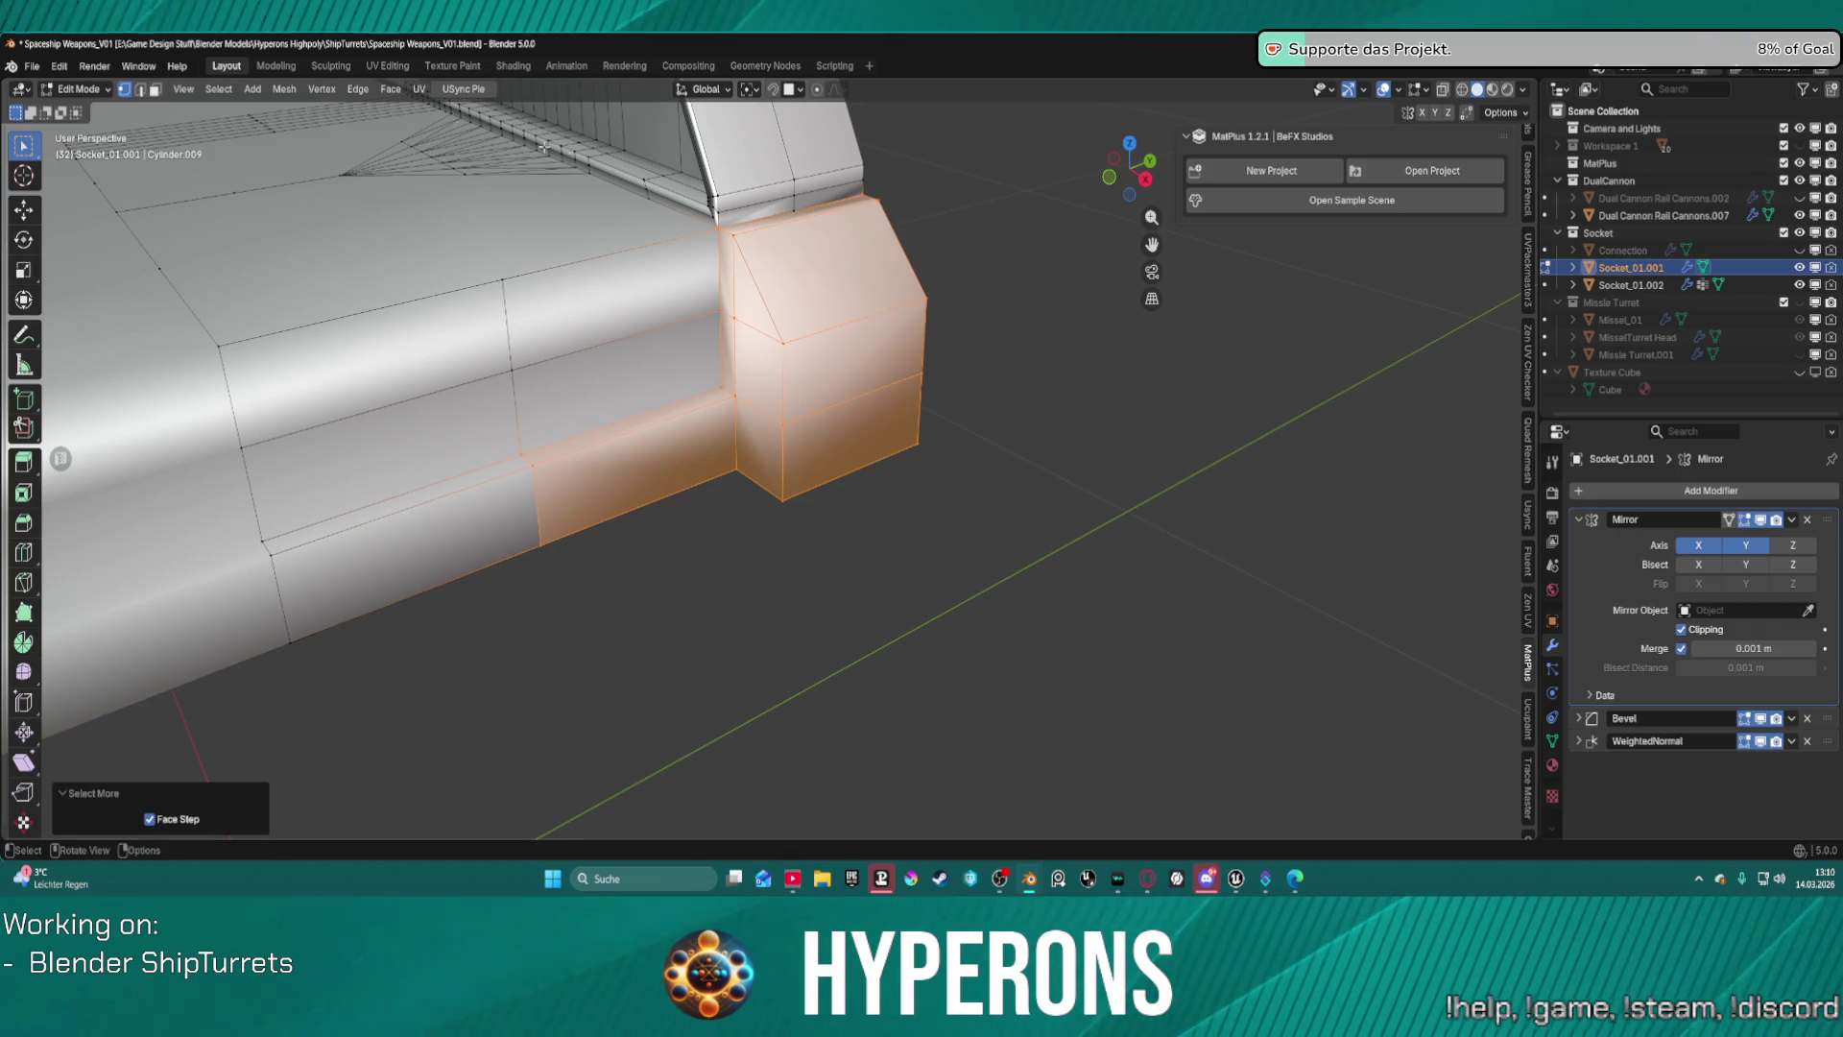
pyautogui.rightClick(751, 330)
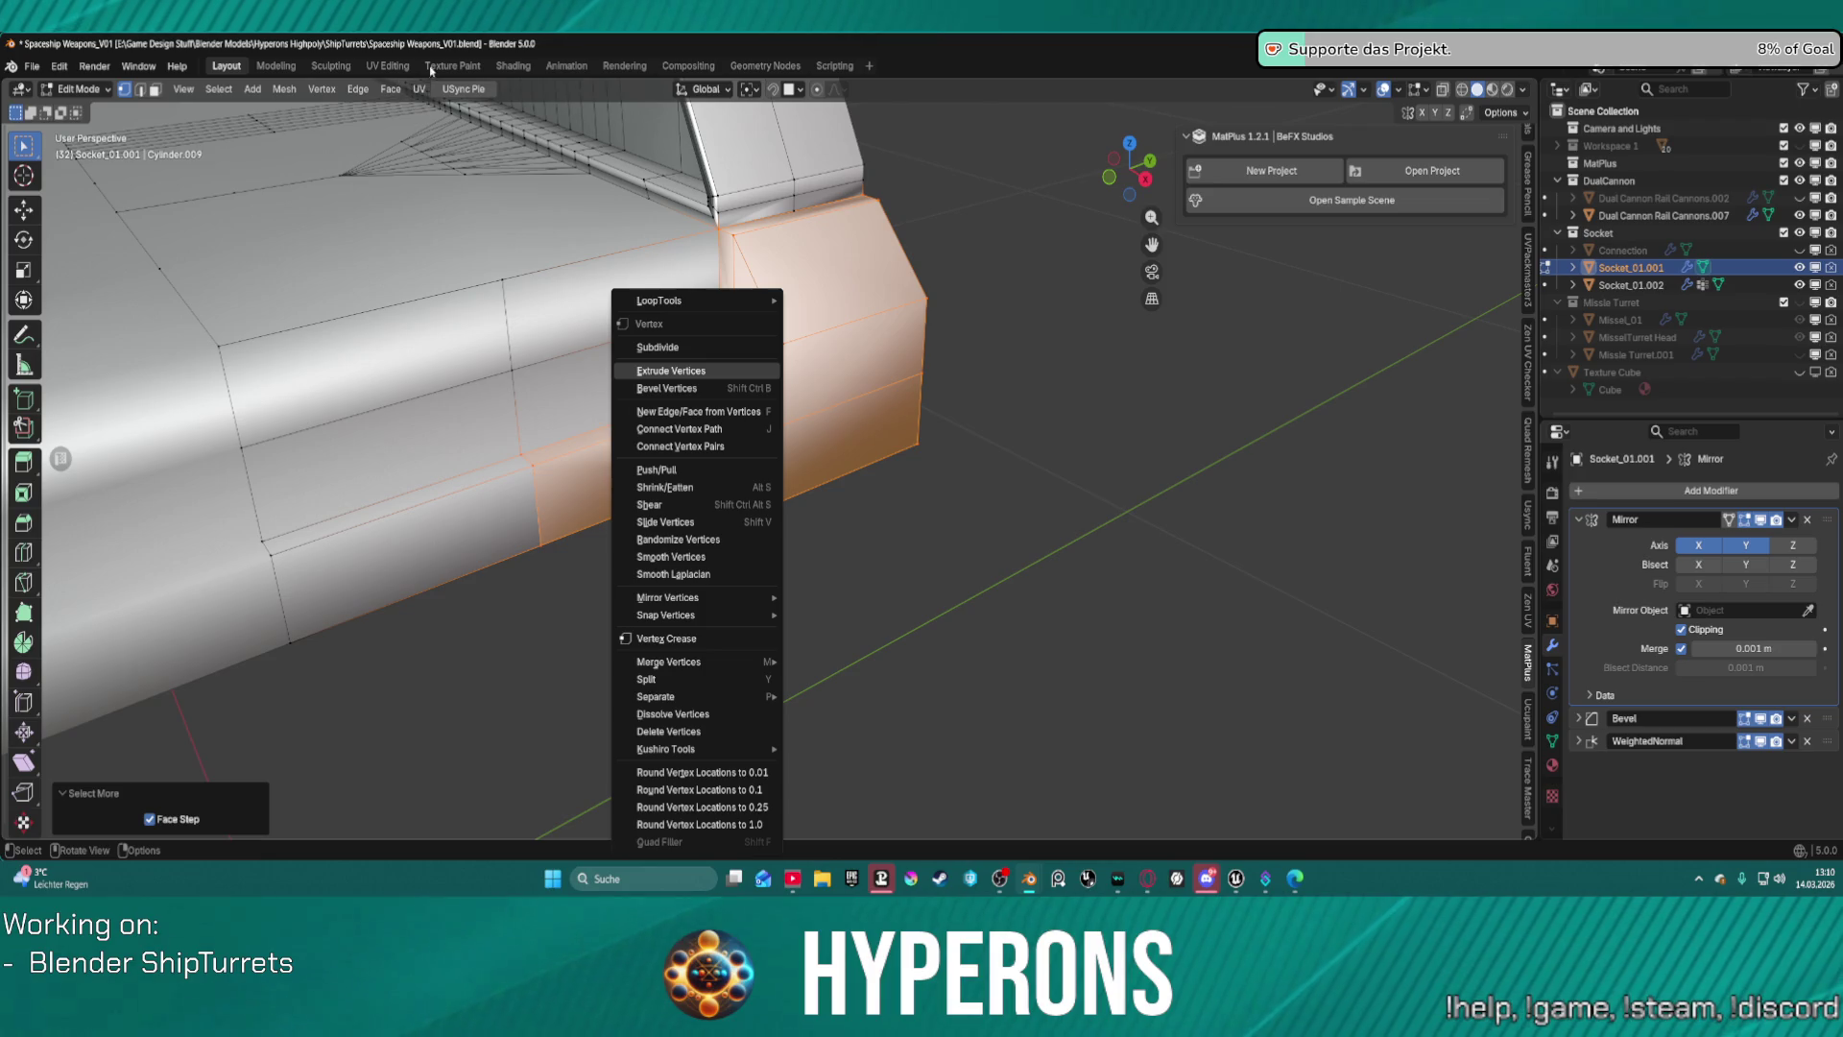
# Apply Mesh > Normals > Reset Vectors to the selected faces and orbit to inspect the socket.
pyautogui.click(284, 89)
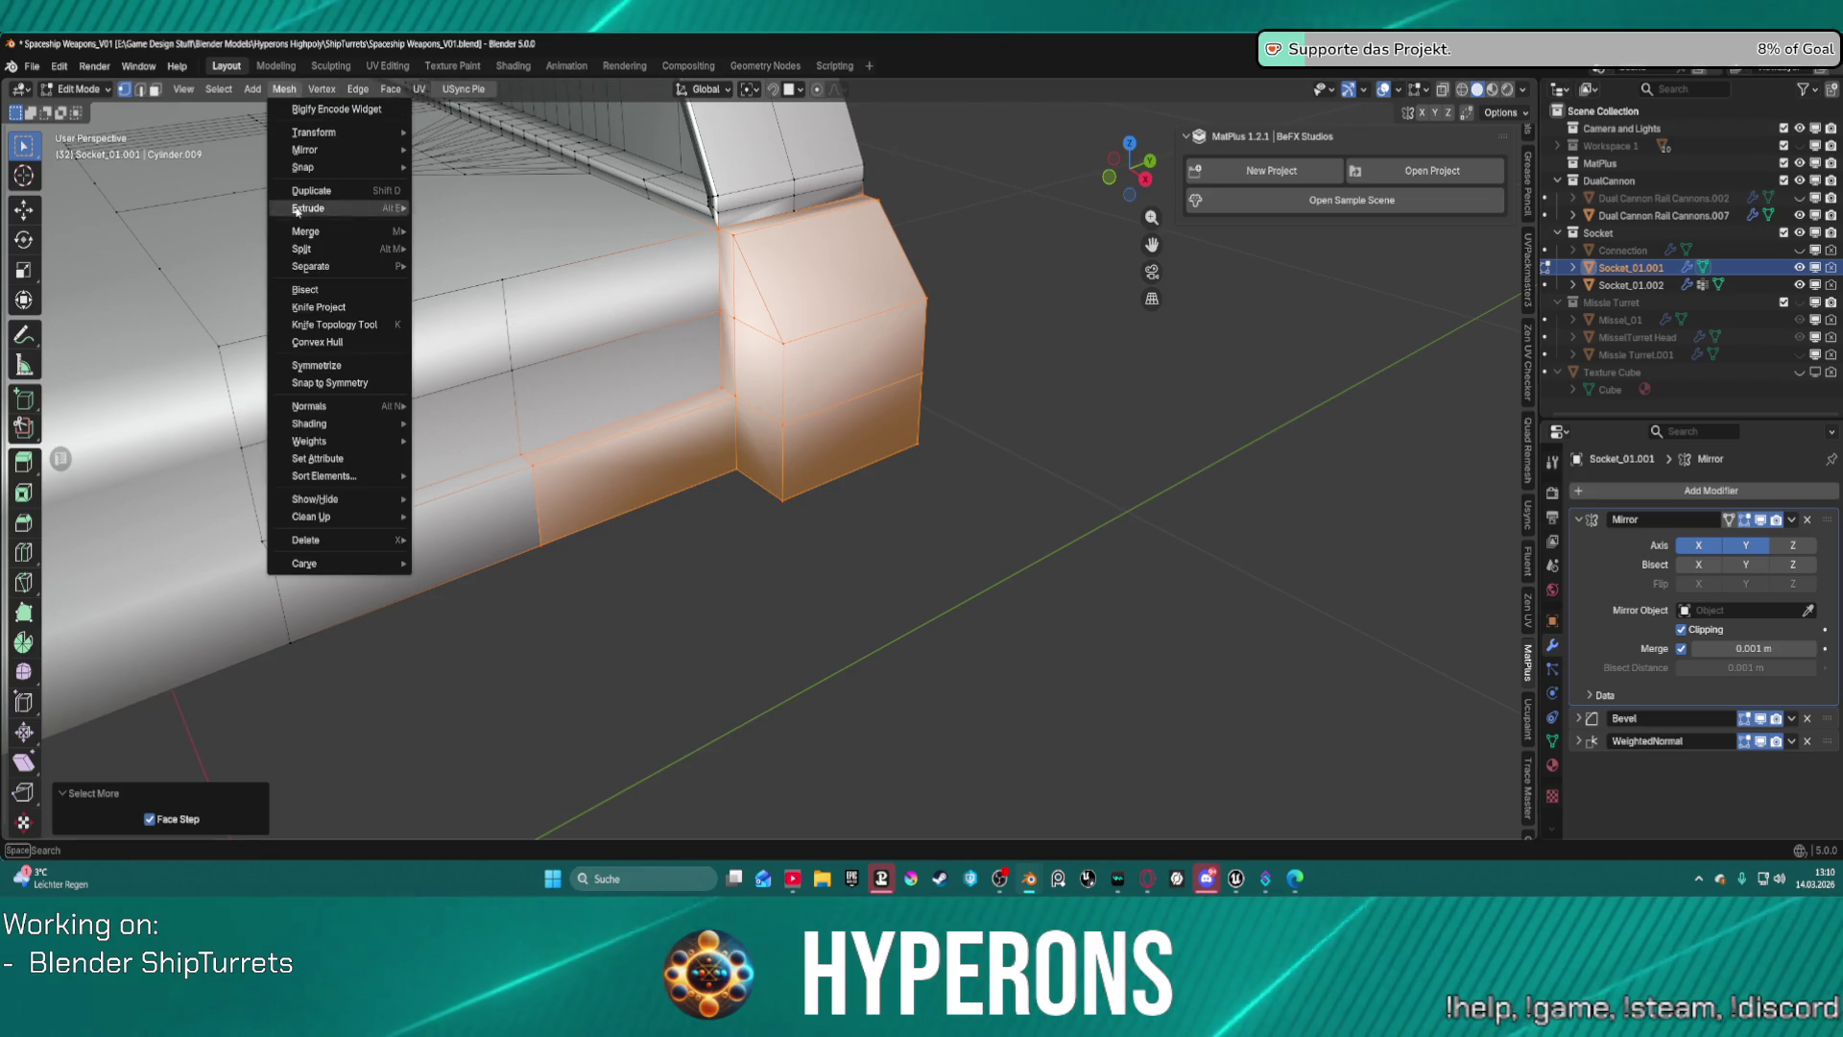
pyautogui.moveTo(355, 406)
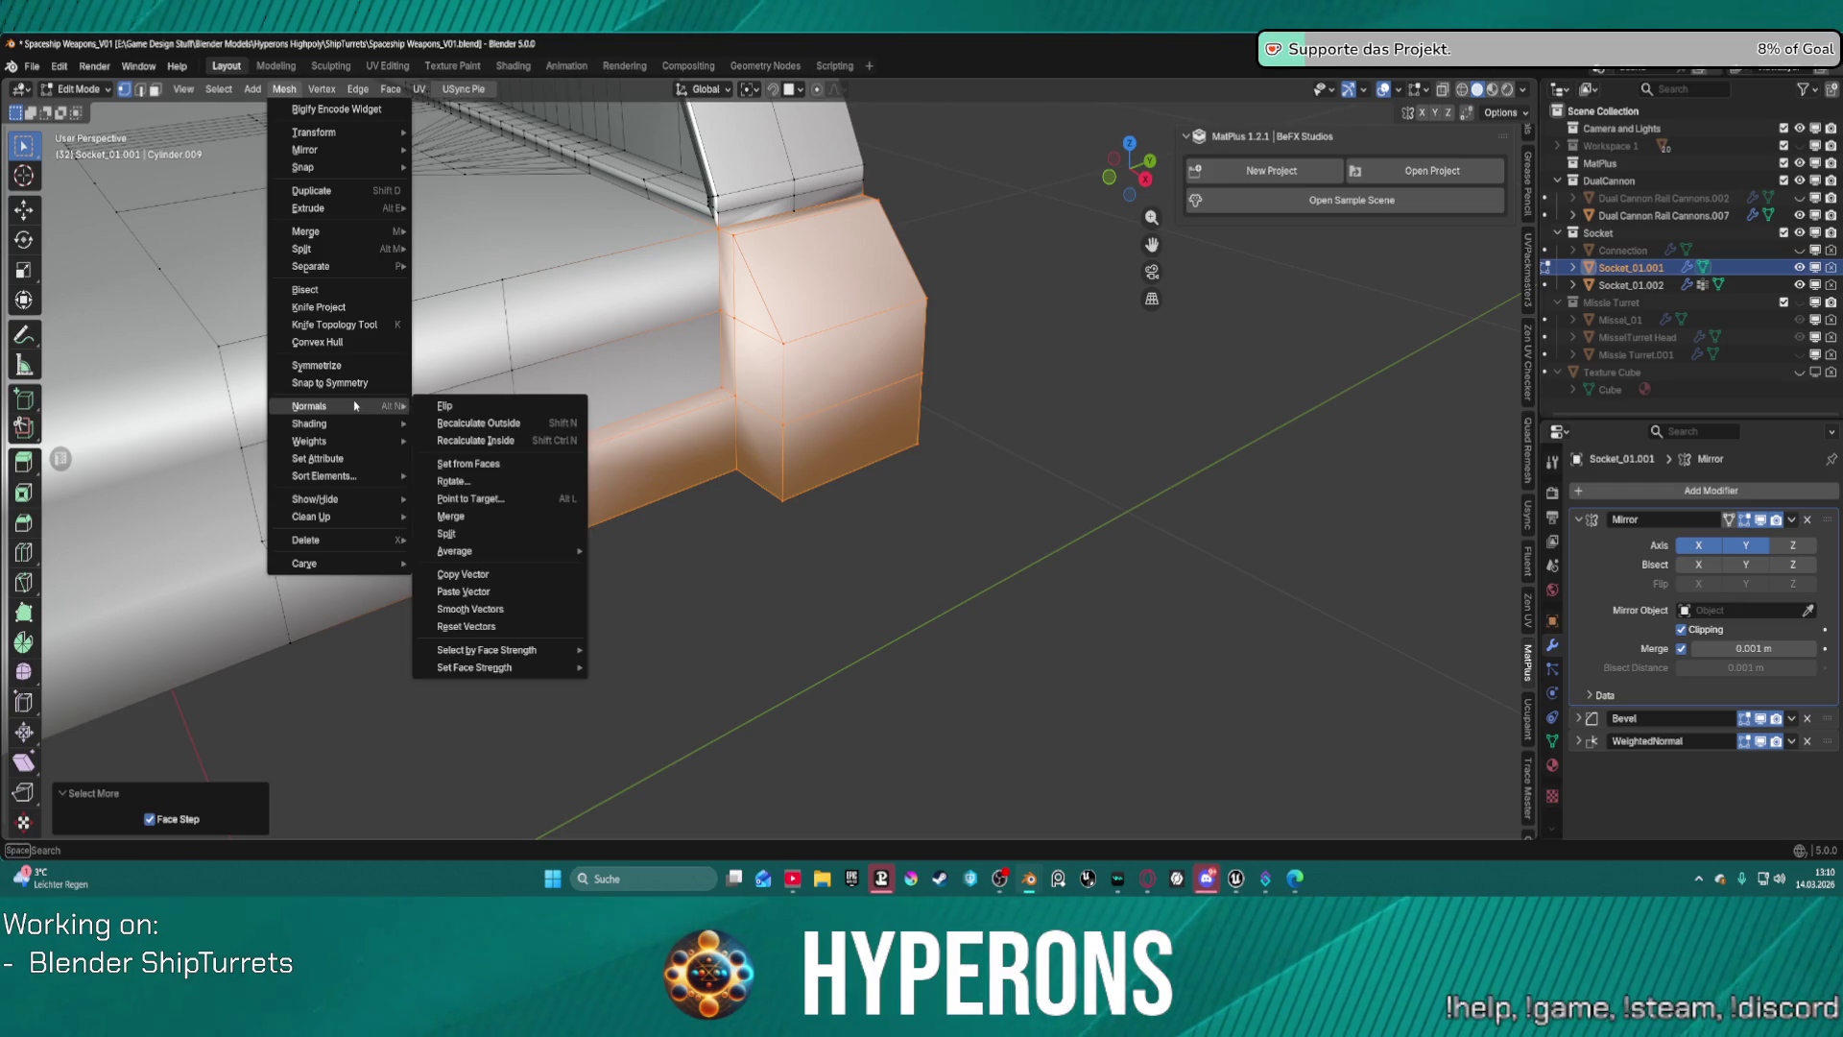
pyautogui.click(510, 629)
pyautogui.moveTo(796, 561)
pyautogui.mouseDown(button='middle')
pyautogui.moveTo(840, 510)
pyautogui.moveTo(728, 327)
pyautogui.mouseUp(button='middle')
pyautogui.moveTo(539, 346)
pyautogui.mouseDown(button='middle')
pyautogui.moveTo(596, 436)
pyautogui.moveTo(1102, 297)
pyautogui.moveTo(1255, 415)
pyautogui.moveTo(1085, 384)
pyautogui.mouseUp(button='middle')
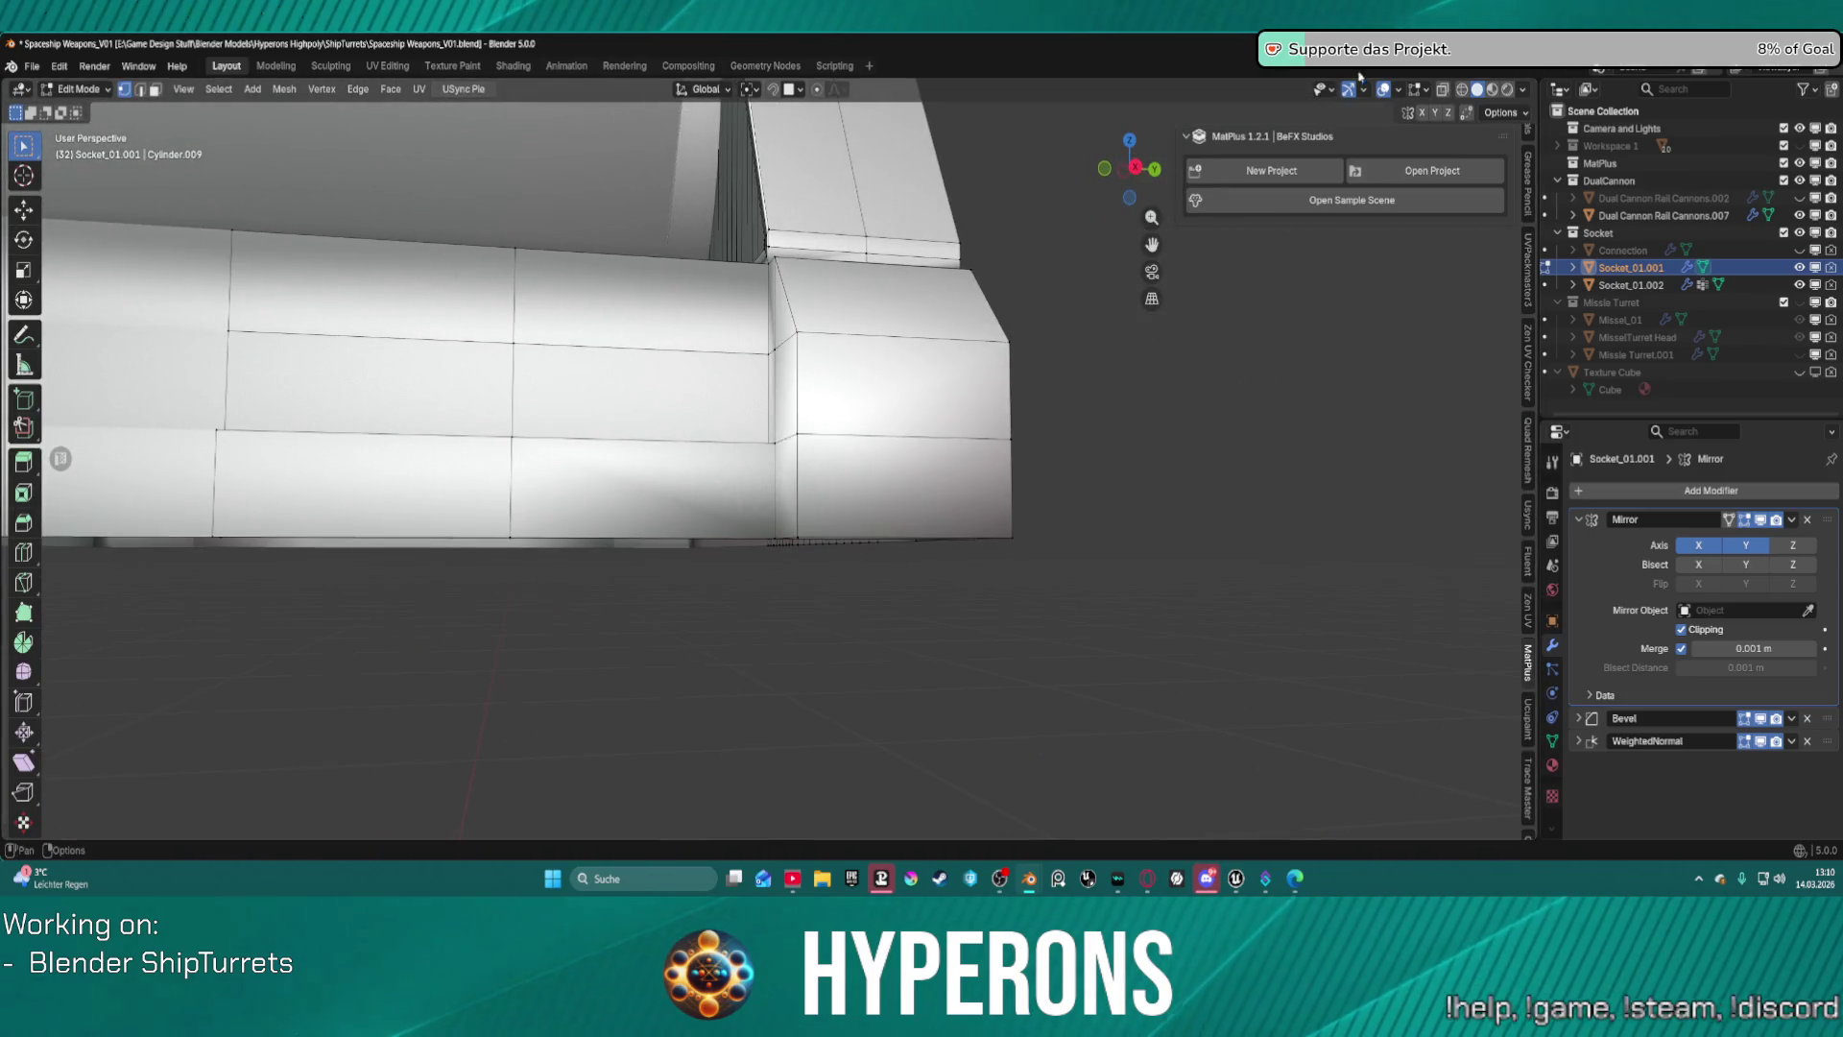
# Toggle the Face Orientation overlay on and back off, then show the Gizmos dropdown.
pyautogui.click(1426, 91)
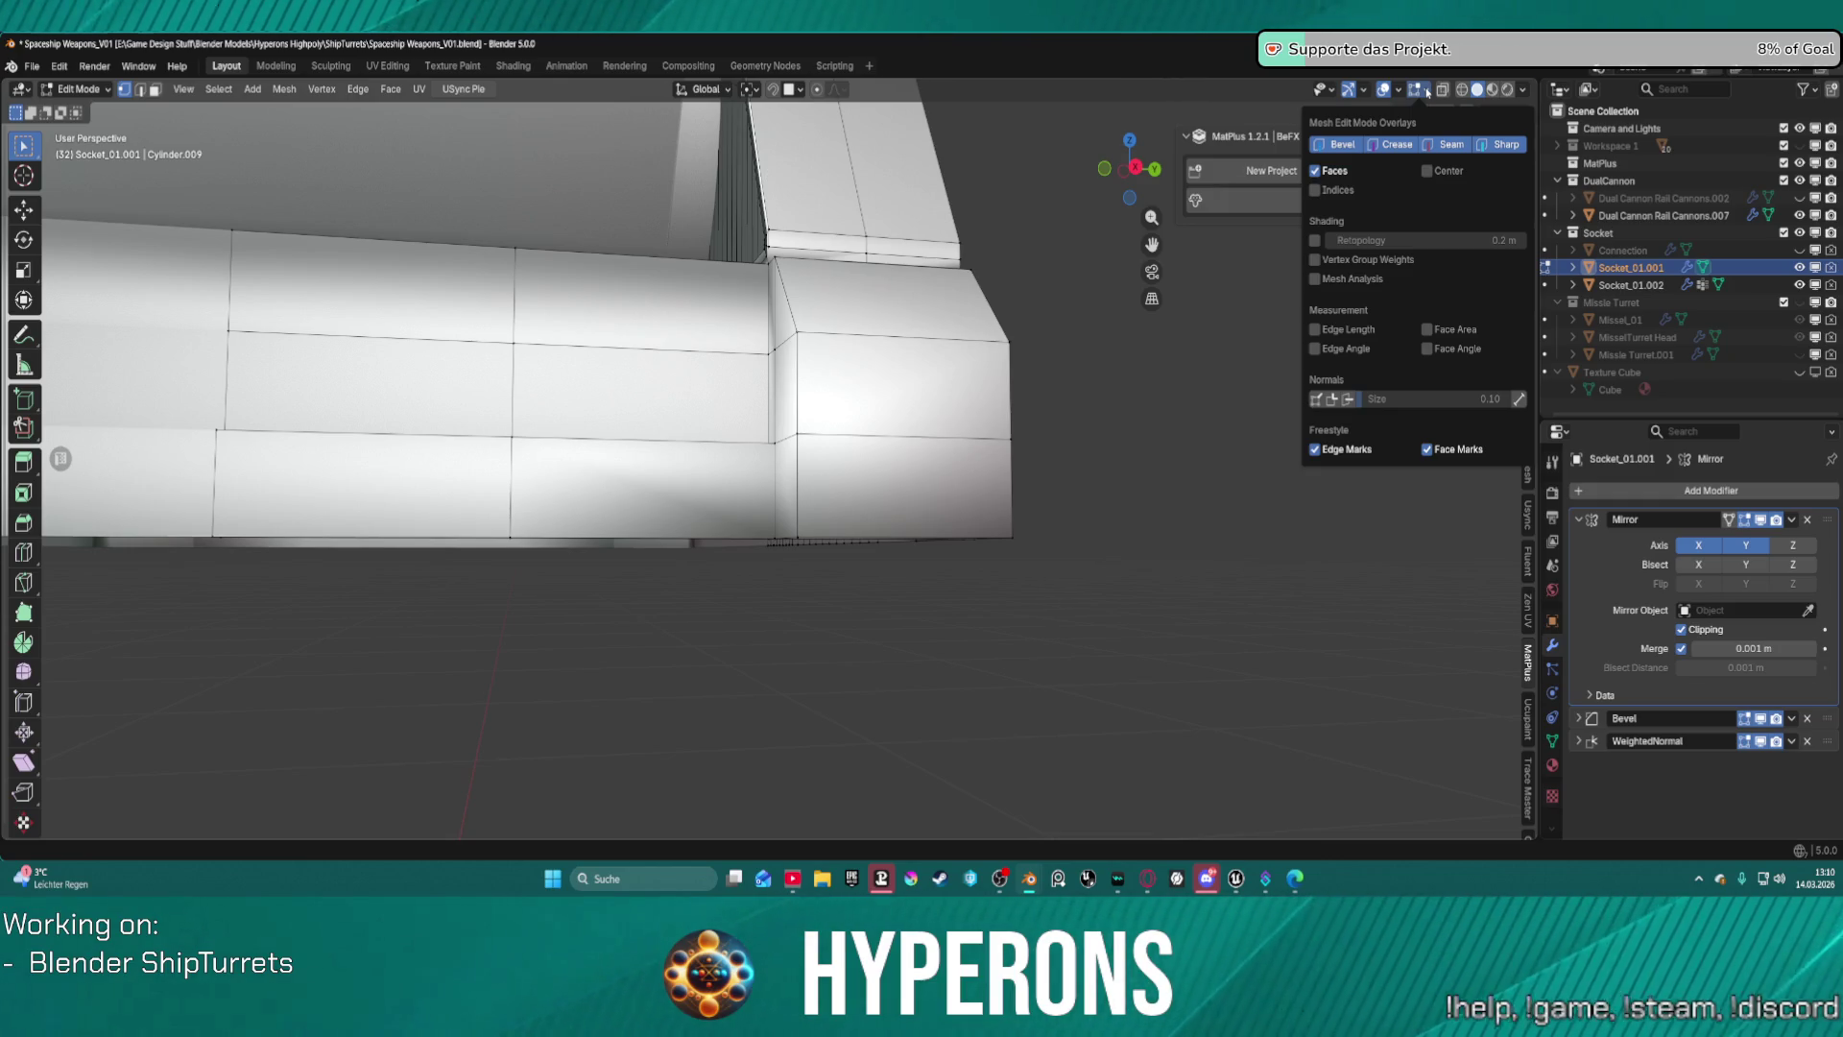
pyautogui.click(1398, 90)
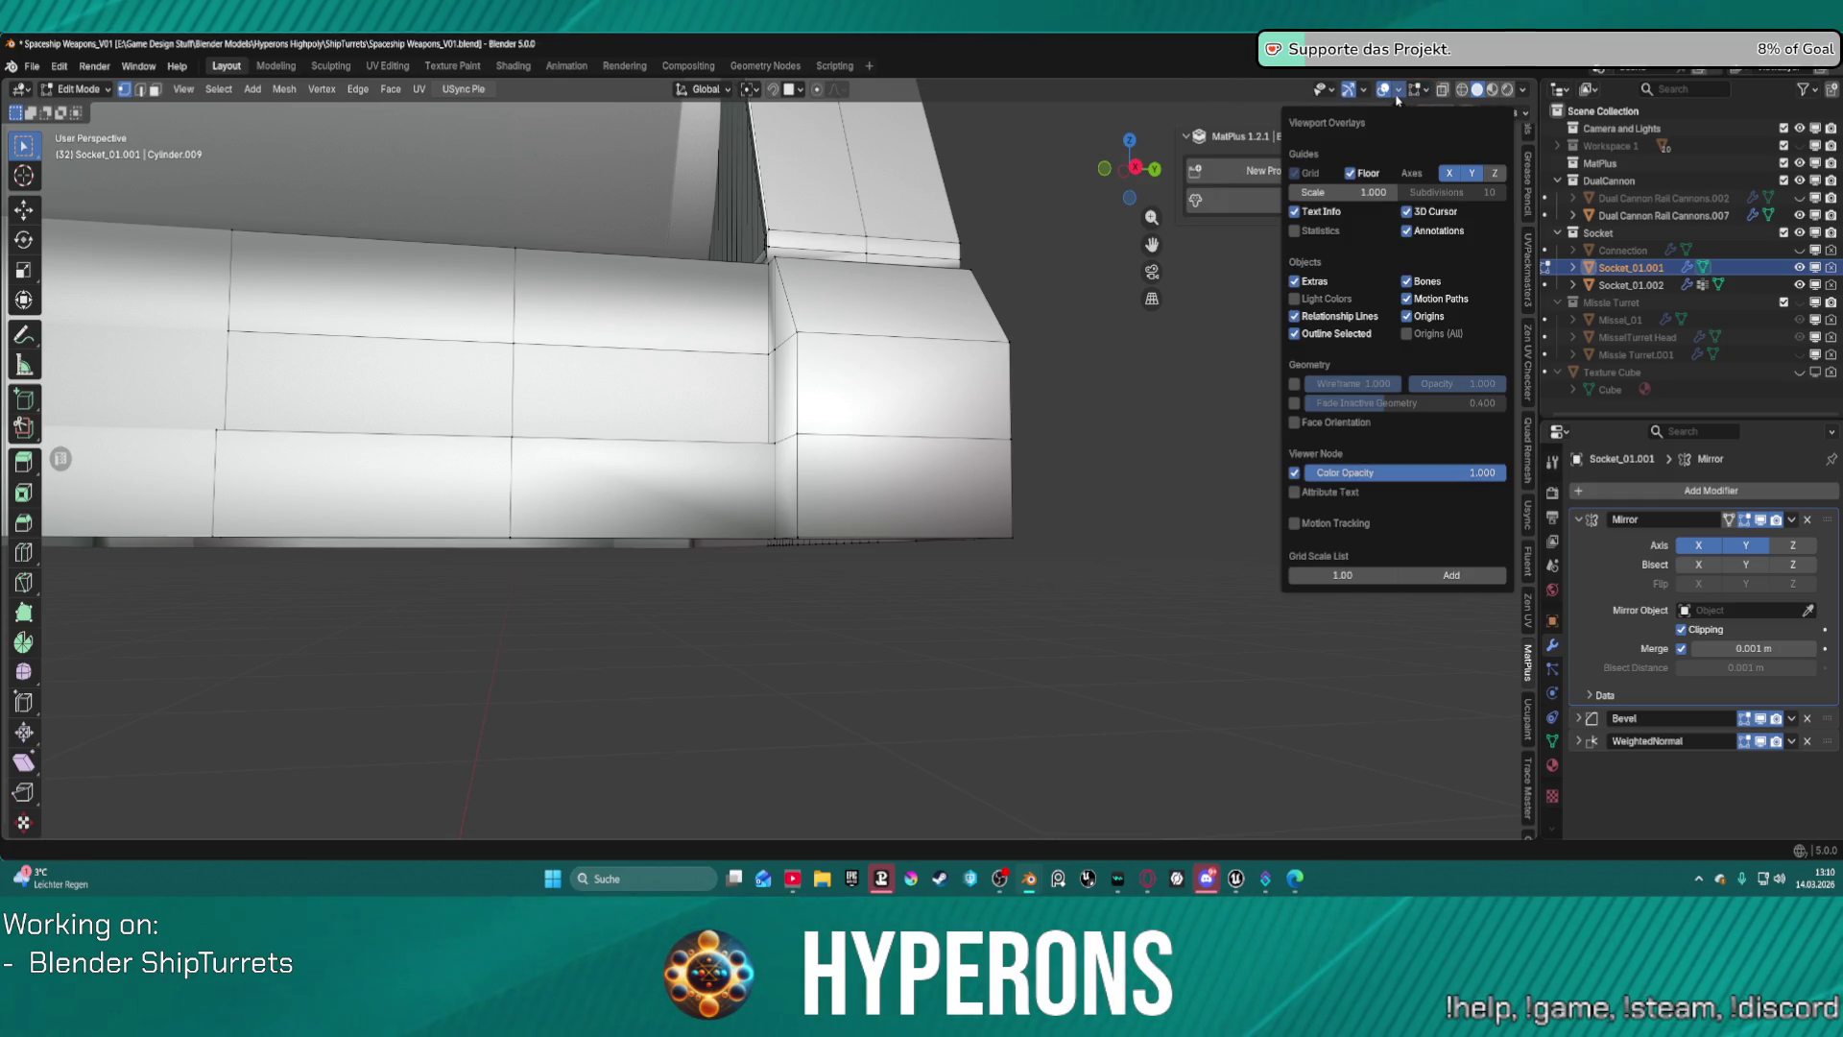
pyautogui.click(1295, 423)
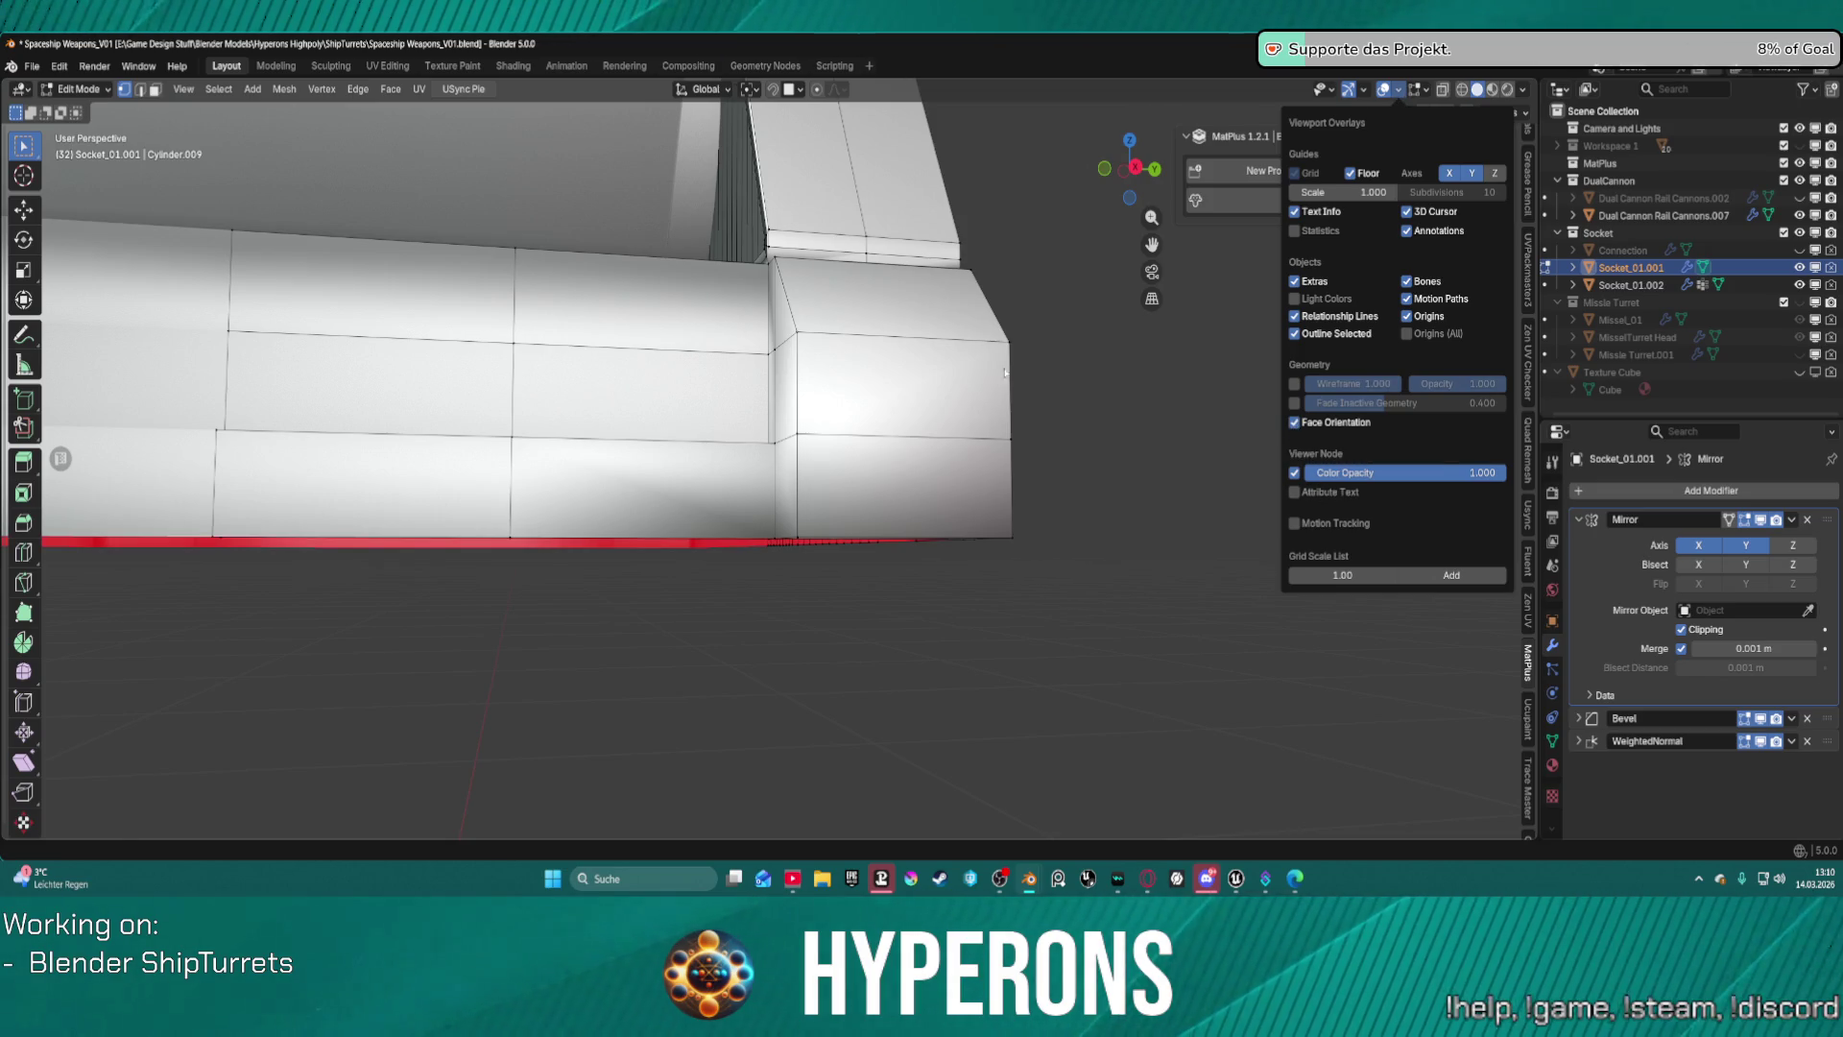
pyautogui.click(1400, 93)
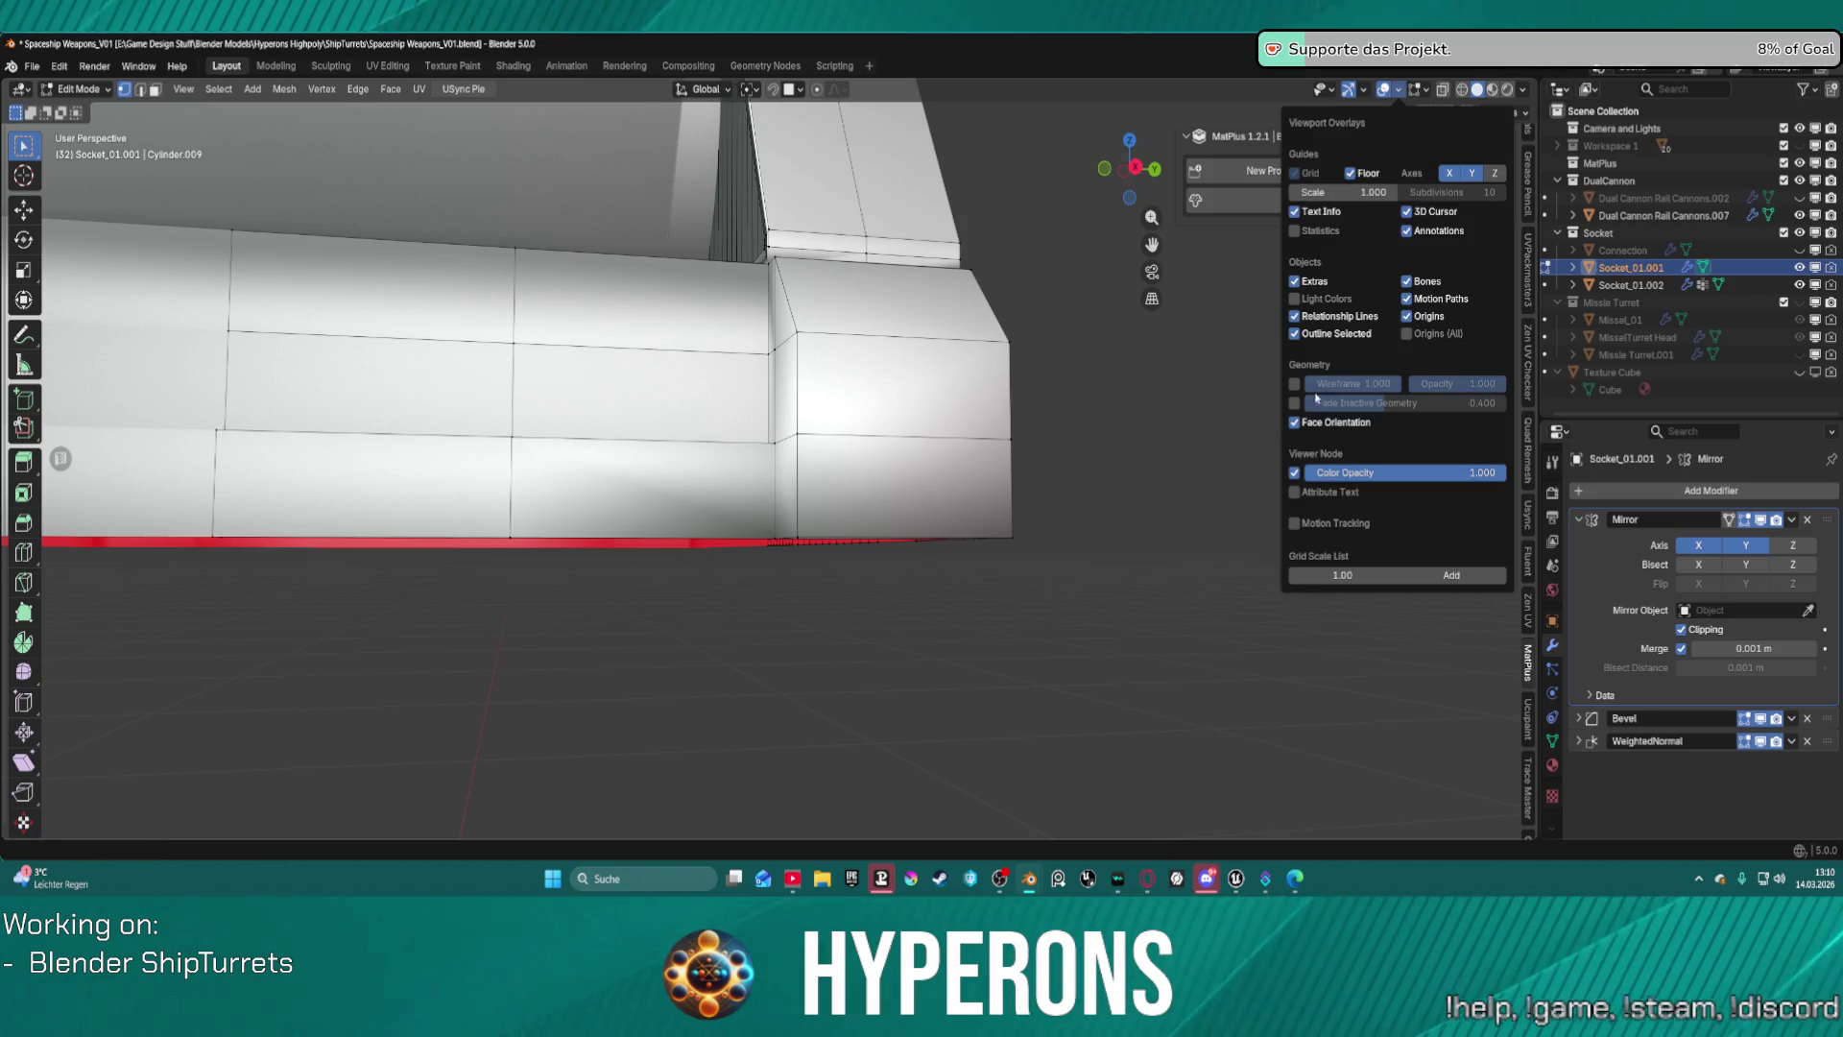
pyautogui.click(1295, 422)
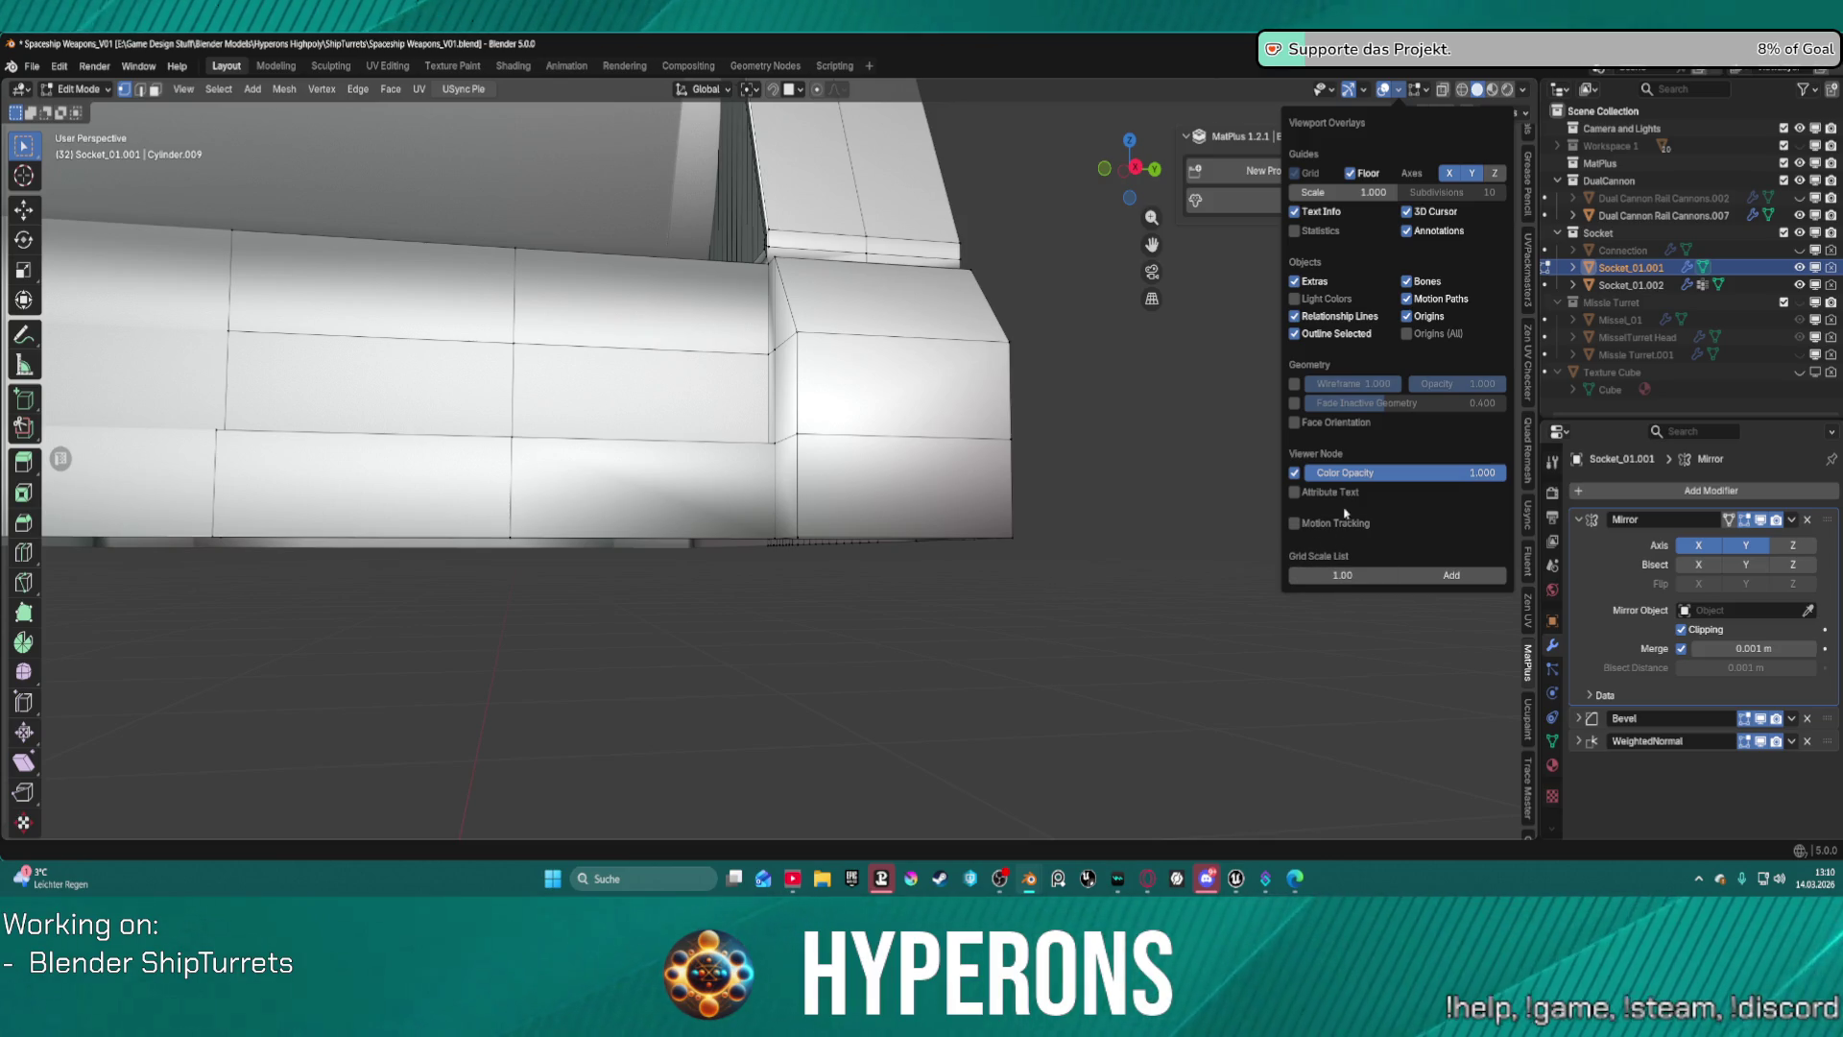
pyautogui.click(1364, 88)
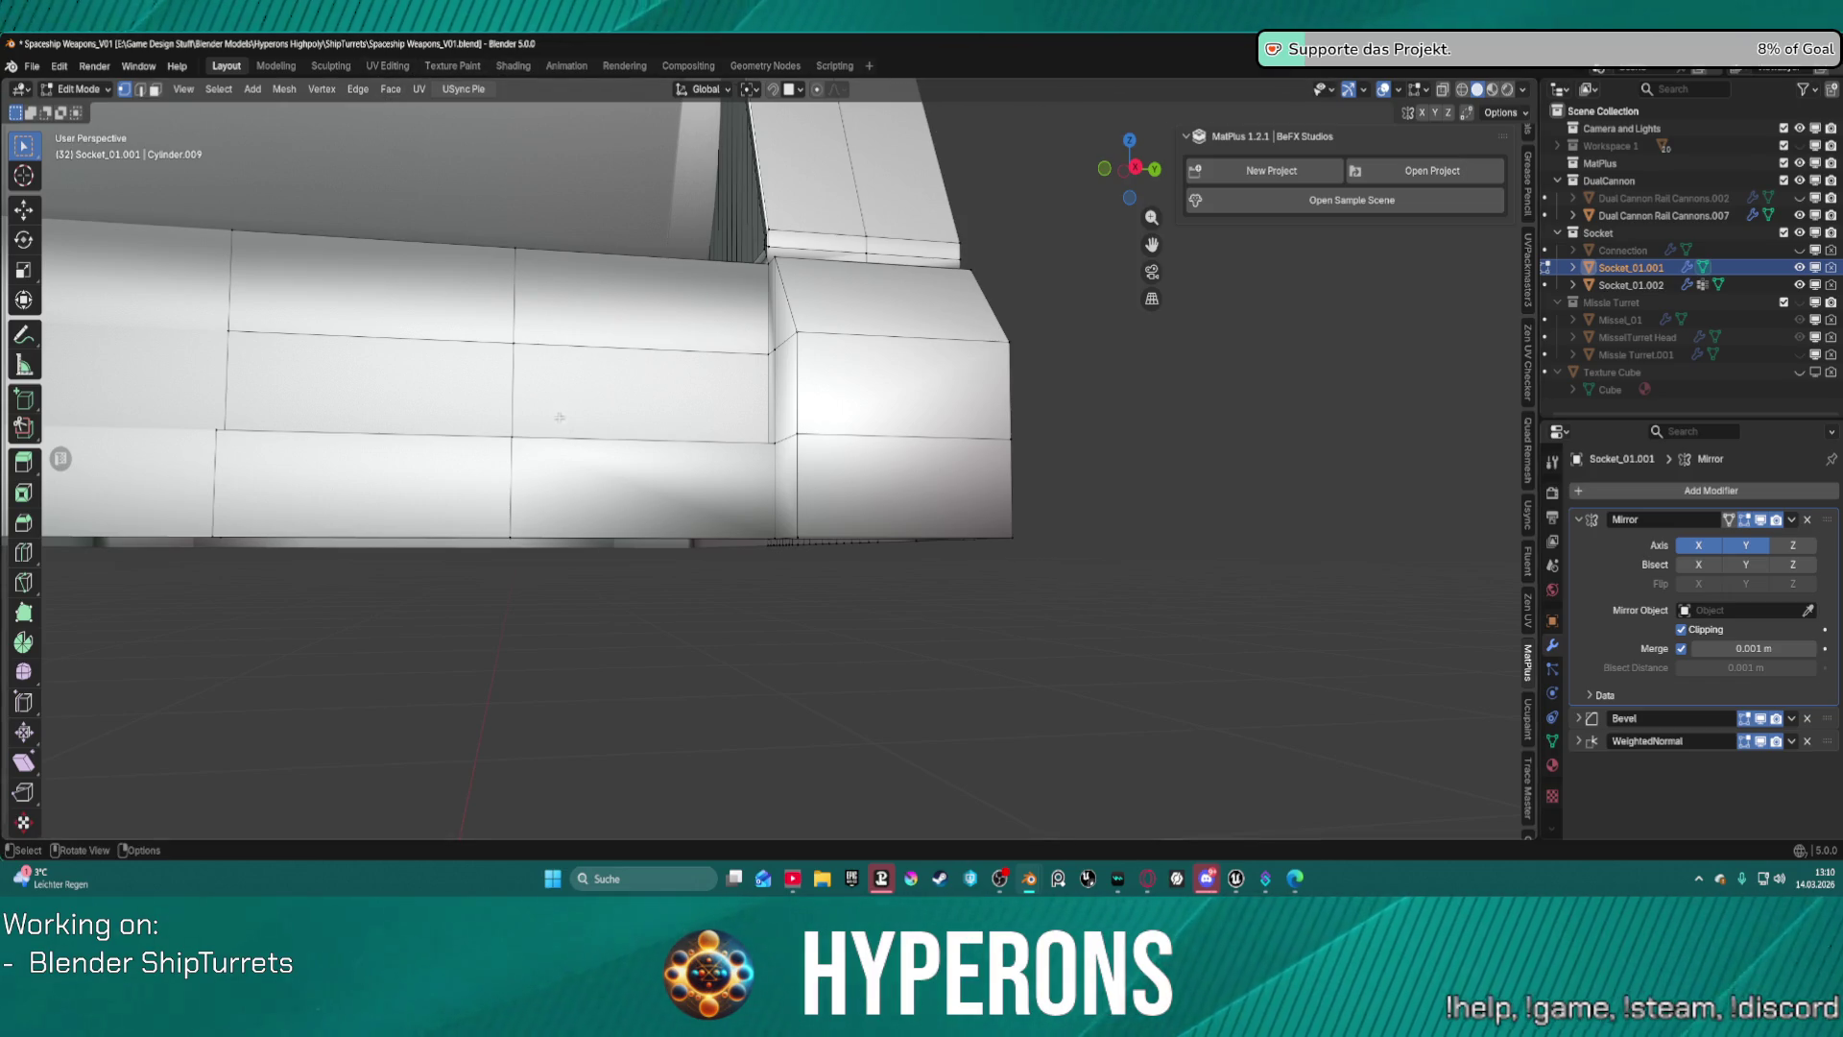
pyautogui.moveTo(559, 417)
pyautogui.mouseDown(button='middle')
pyautogui.moveTo(1114, 502)
pyautogui.moveTo(1075, 526)
pyautogui.moveTo(923, 505)
pyautogui.mouseUp(button='middle')
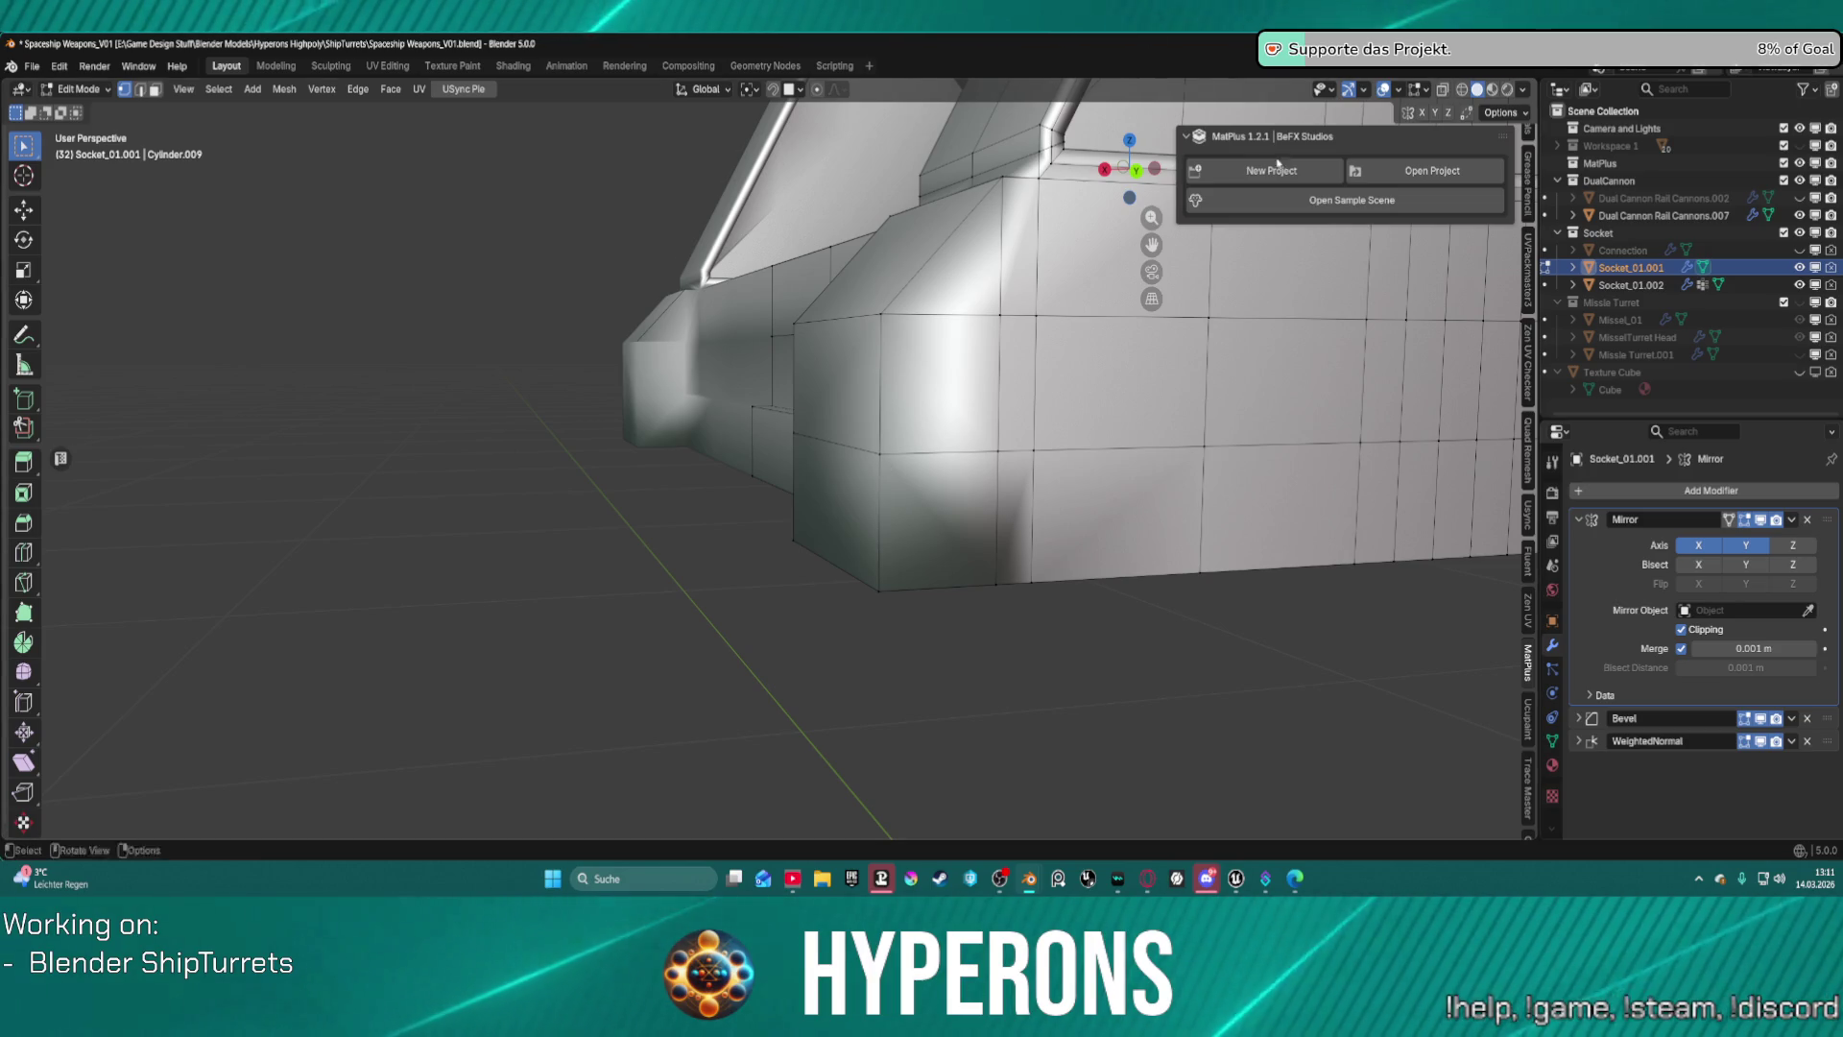
pyautogui.click(1524, 89)
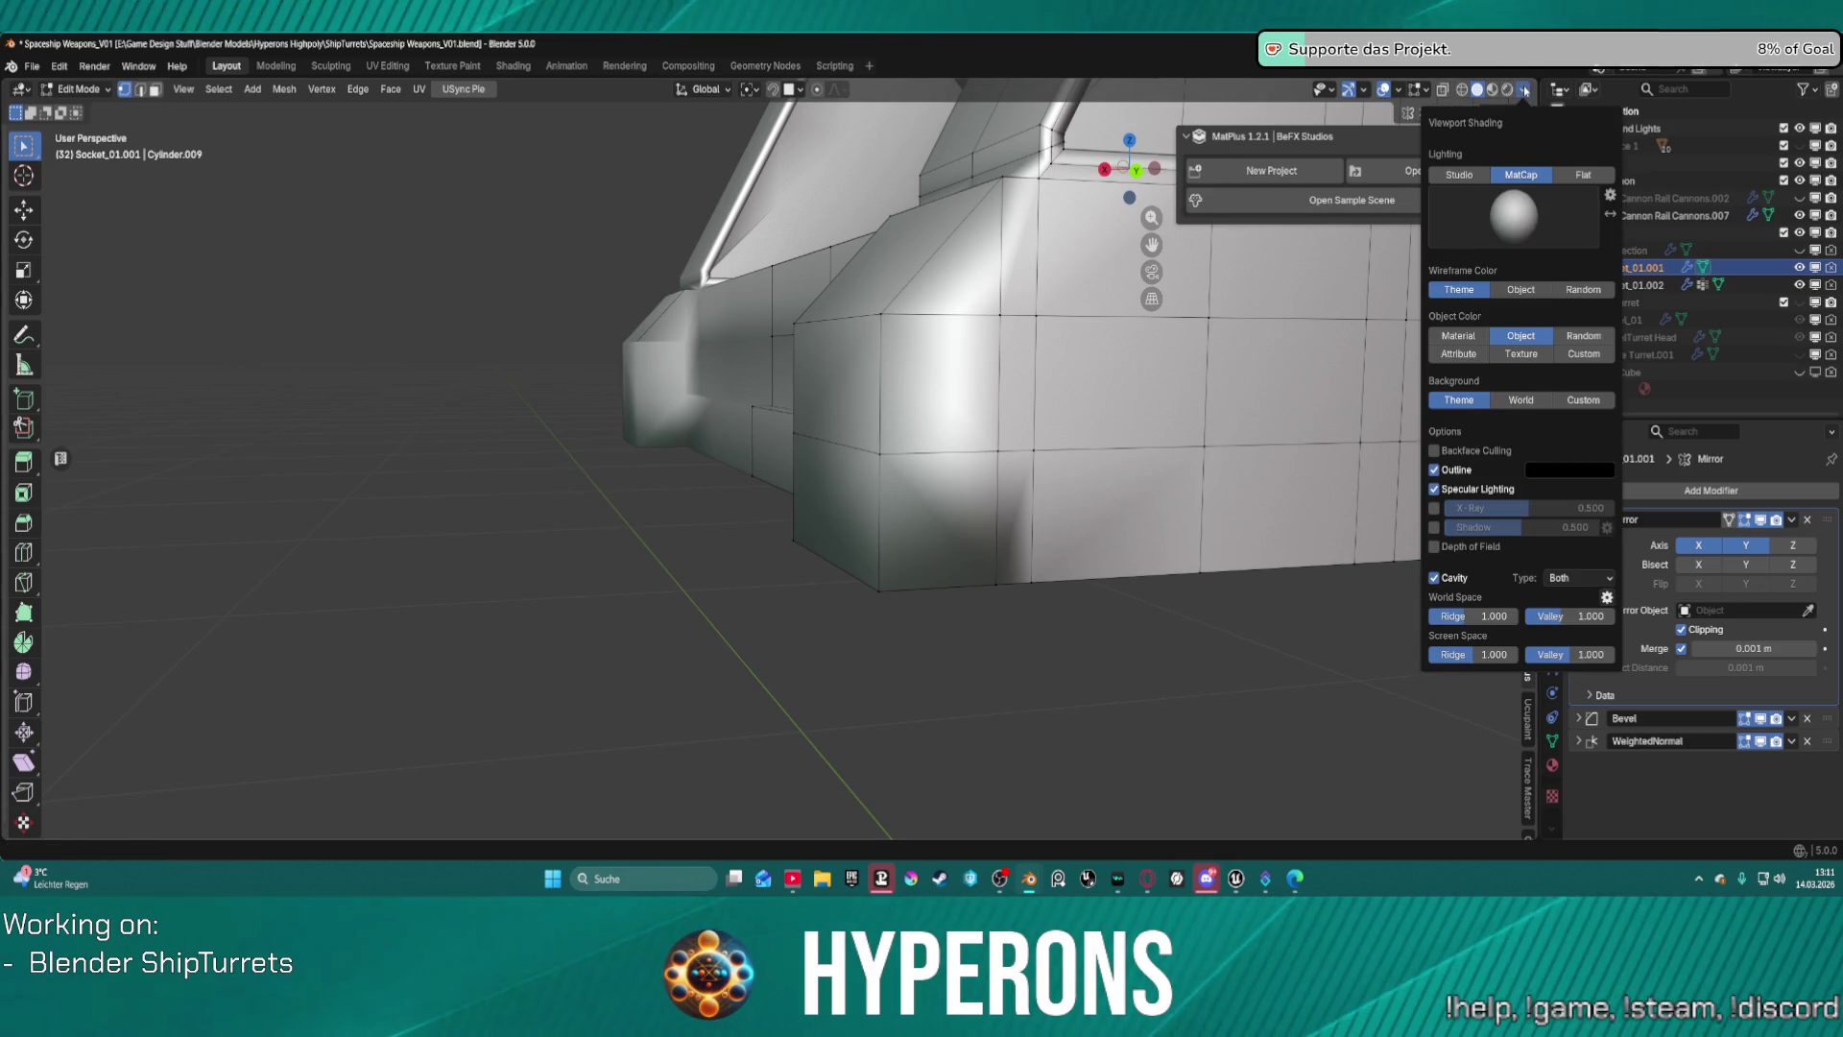
# Set the viewport Object Color to Custom and pick a pale lavender tint.
pyautogui.click(1471, 340)
pyautogui.click(1503, 342)
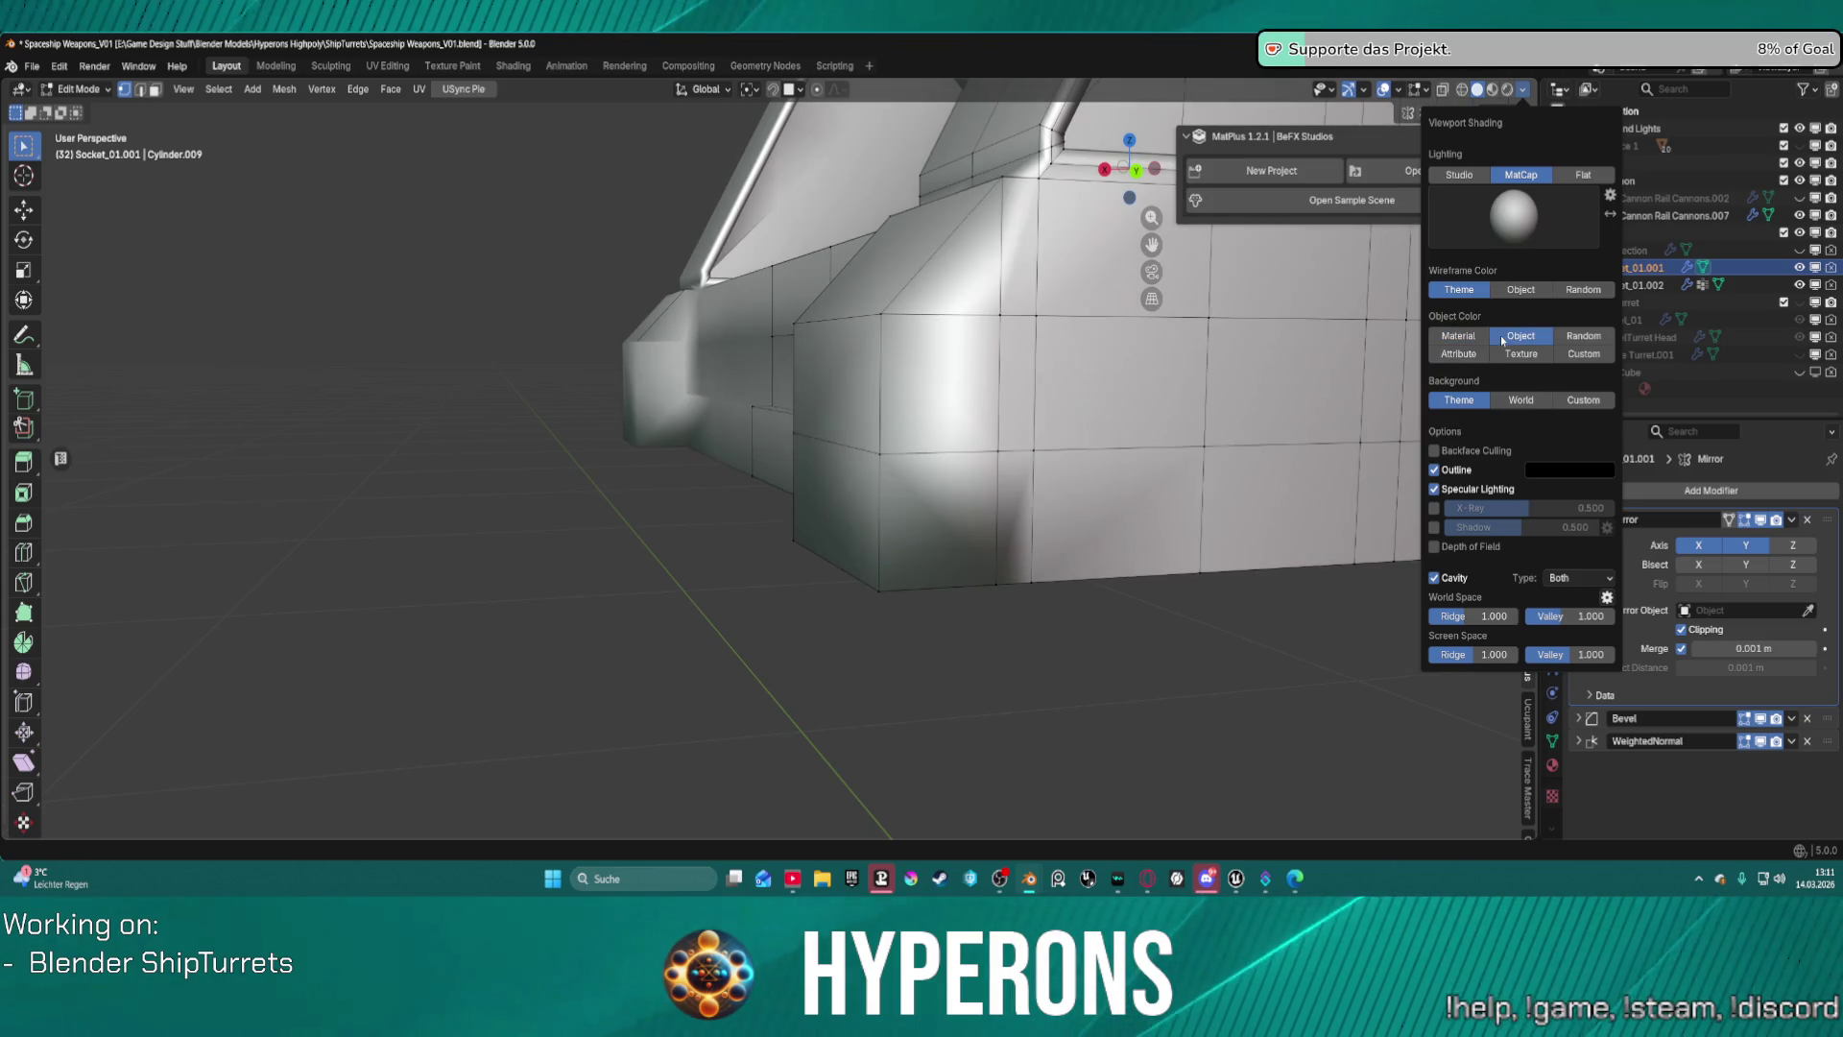
pyautogui.click(1563, 354)
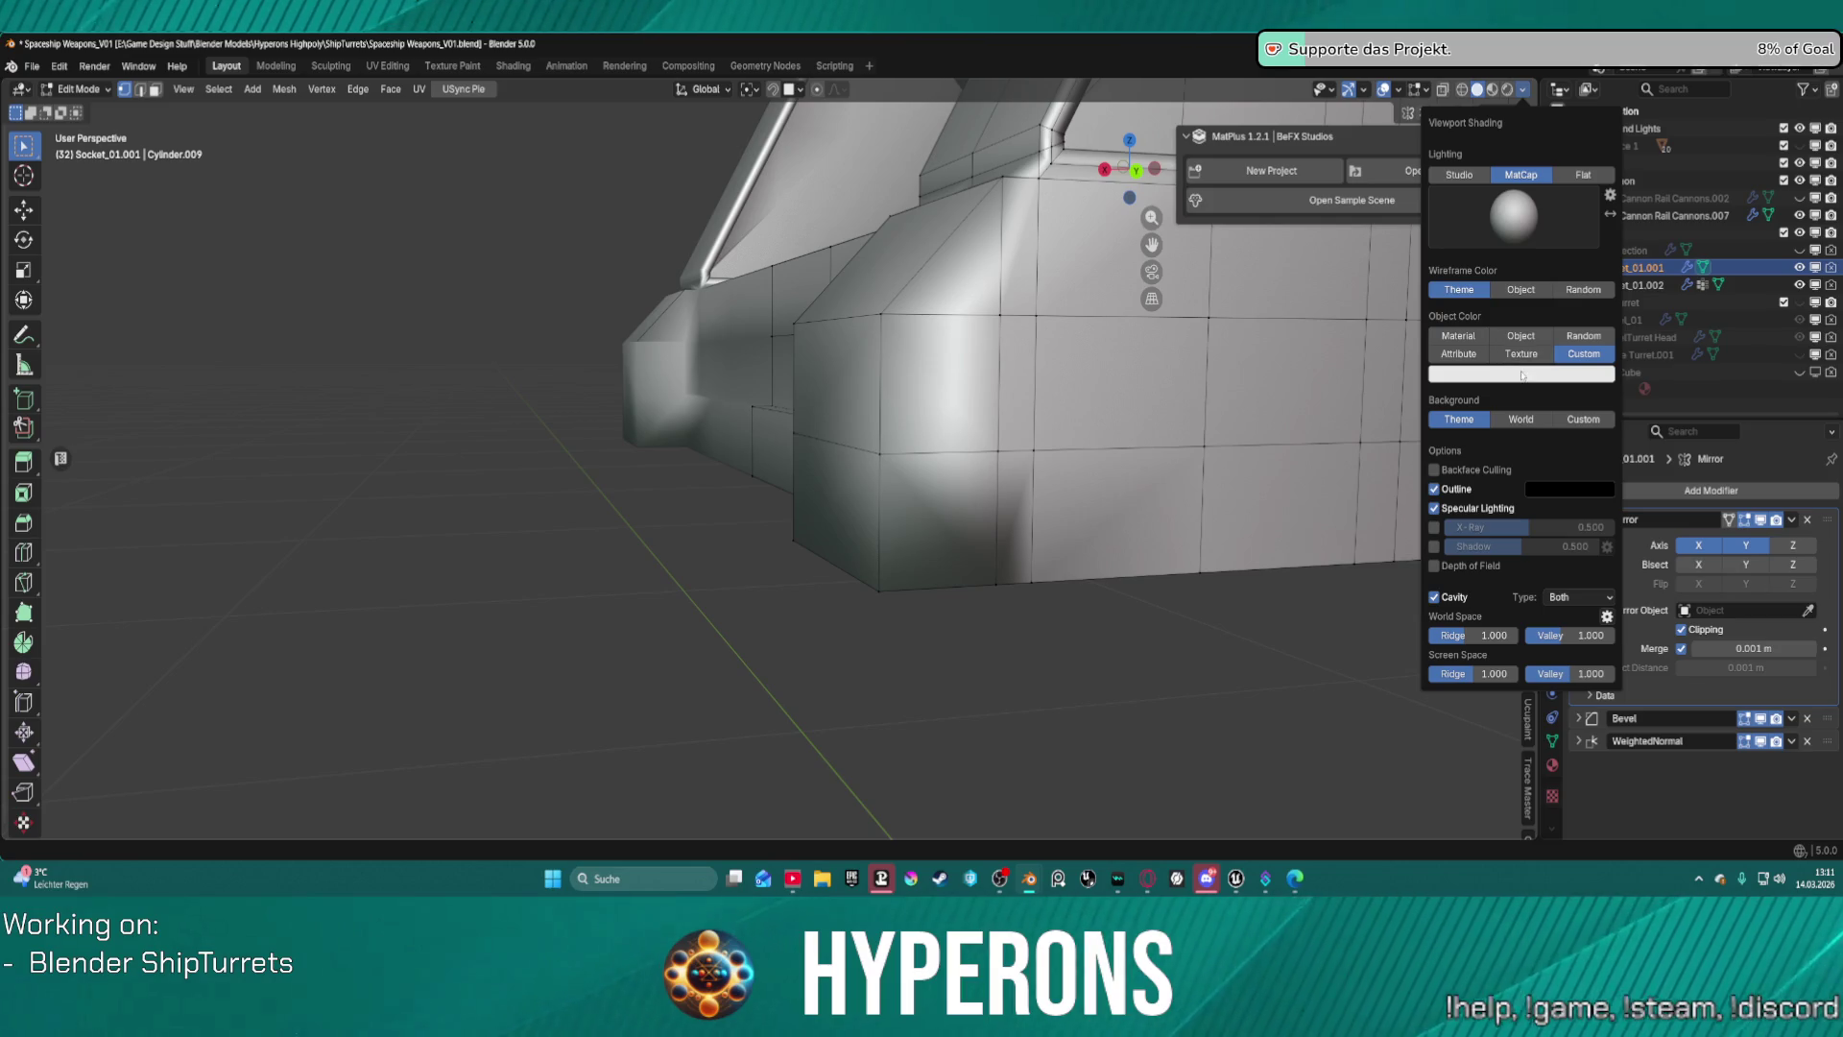
pyautogui.click(1522, 374)
pyautogui.moveTo(1501, 154)
pyautogui.mouseDown()
pyautogui.moveTo(1483, 123)
pyautogui.moveTo(1498, 101)
pyautogui.moveTo(1476, 113)
pyautogui.moveTo(1527, 87)
pyautogui.moveTo(1490, 120)
pyautogui.moveTo(1493, 93)
pyautogui.moveTo(1558, 182)
pyautogui.moveTo(1509, 225)
pyautogui.moveTo(1504, 153)
pyautogui.mouseUp()
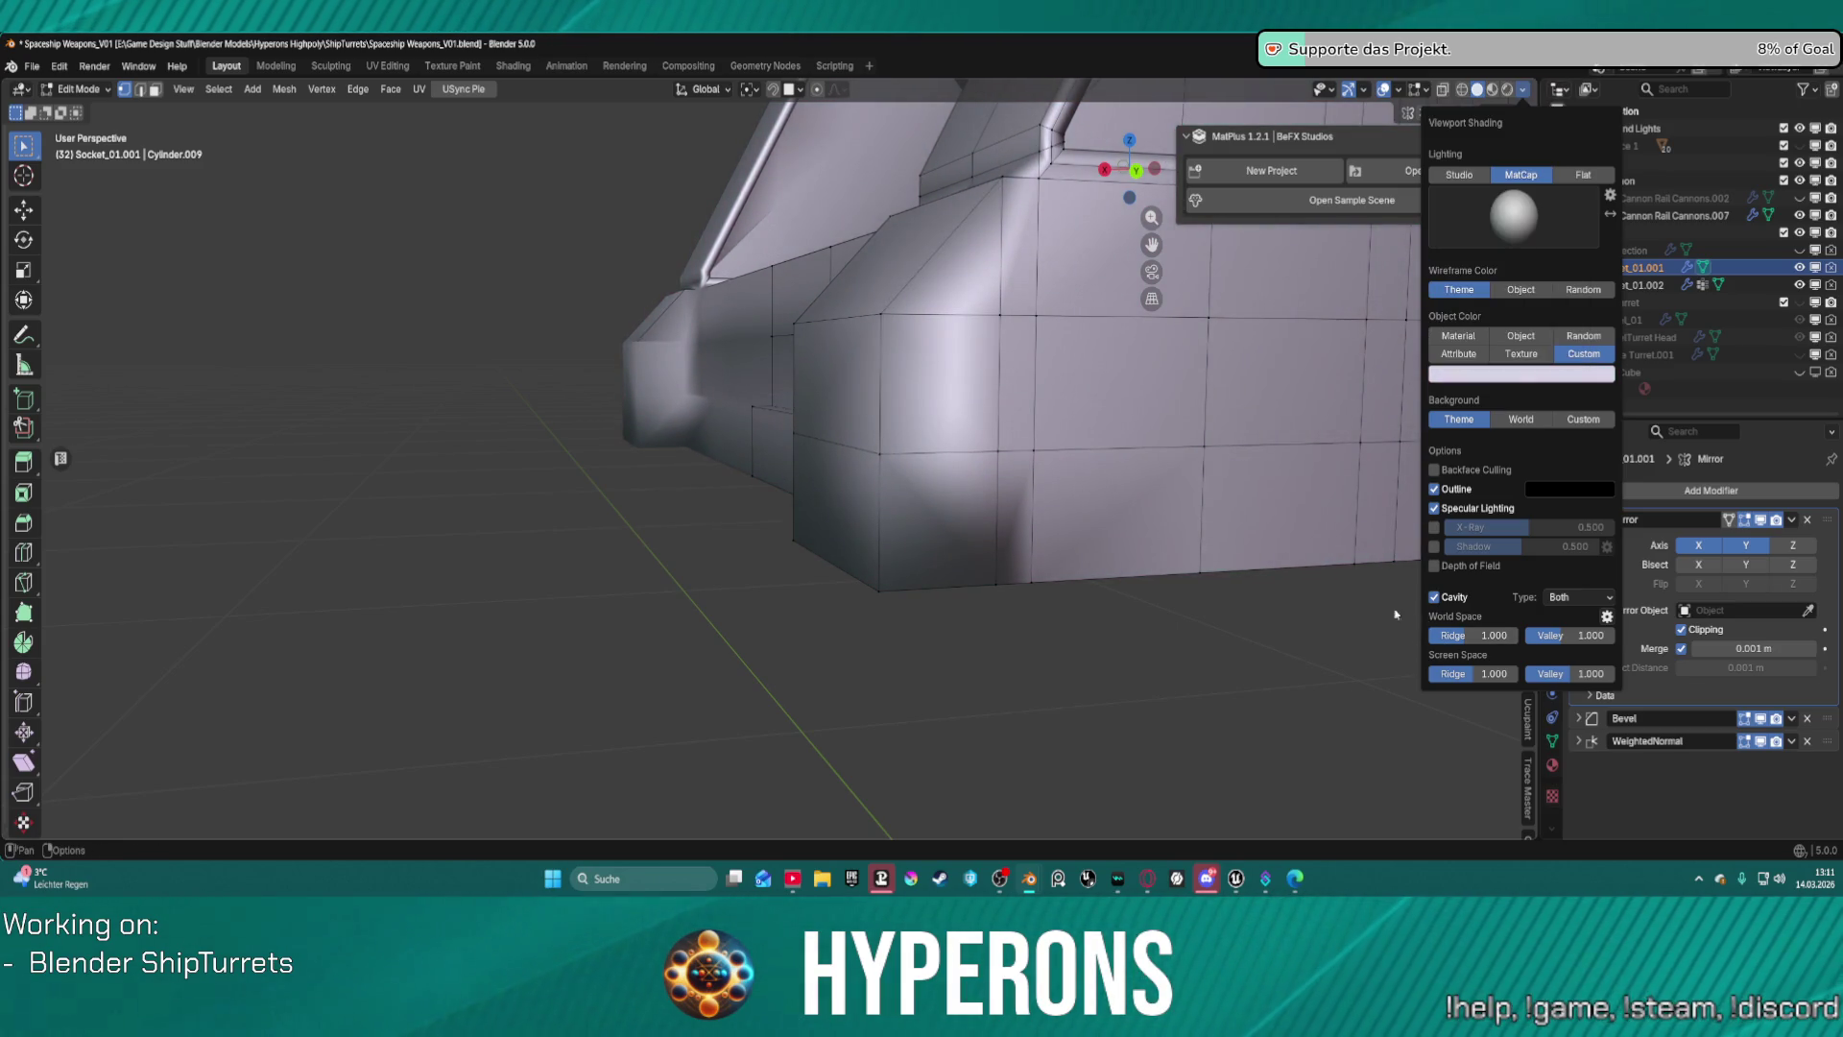
# Toggle Cavity and Shadow shading off and on to compare, then orbit the socket.
pyautogui.click(1434, 596)
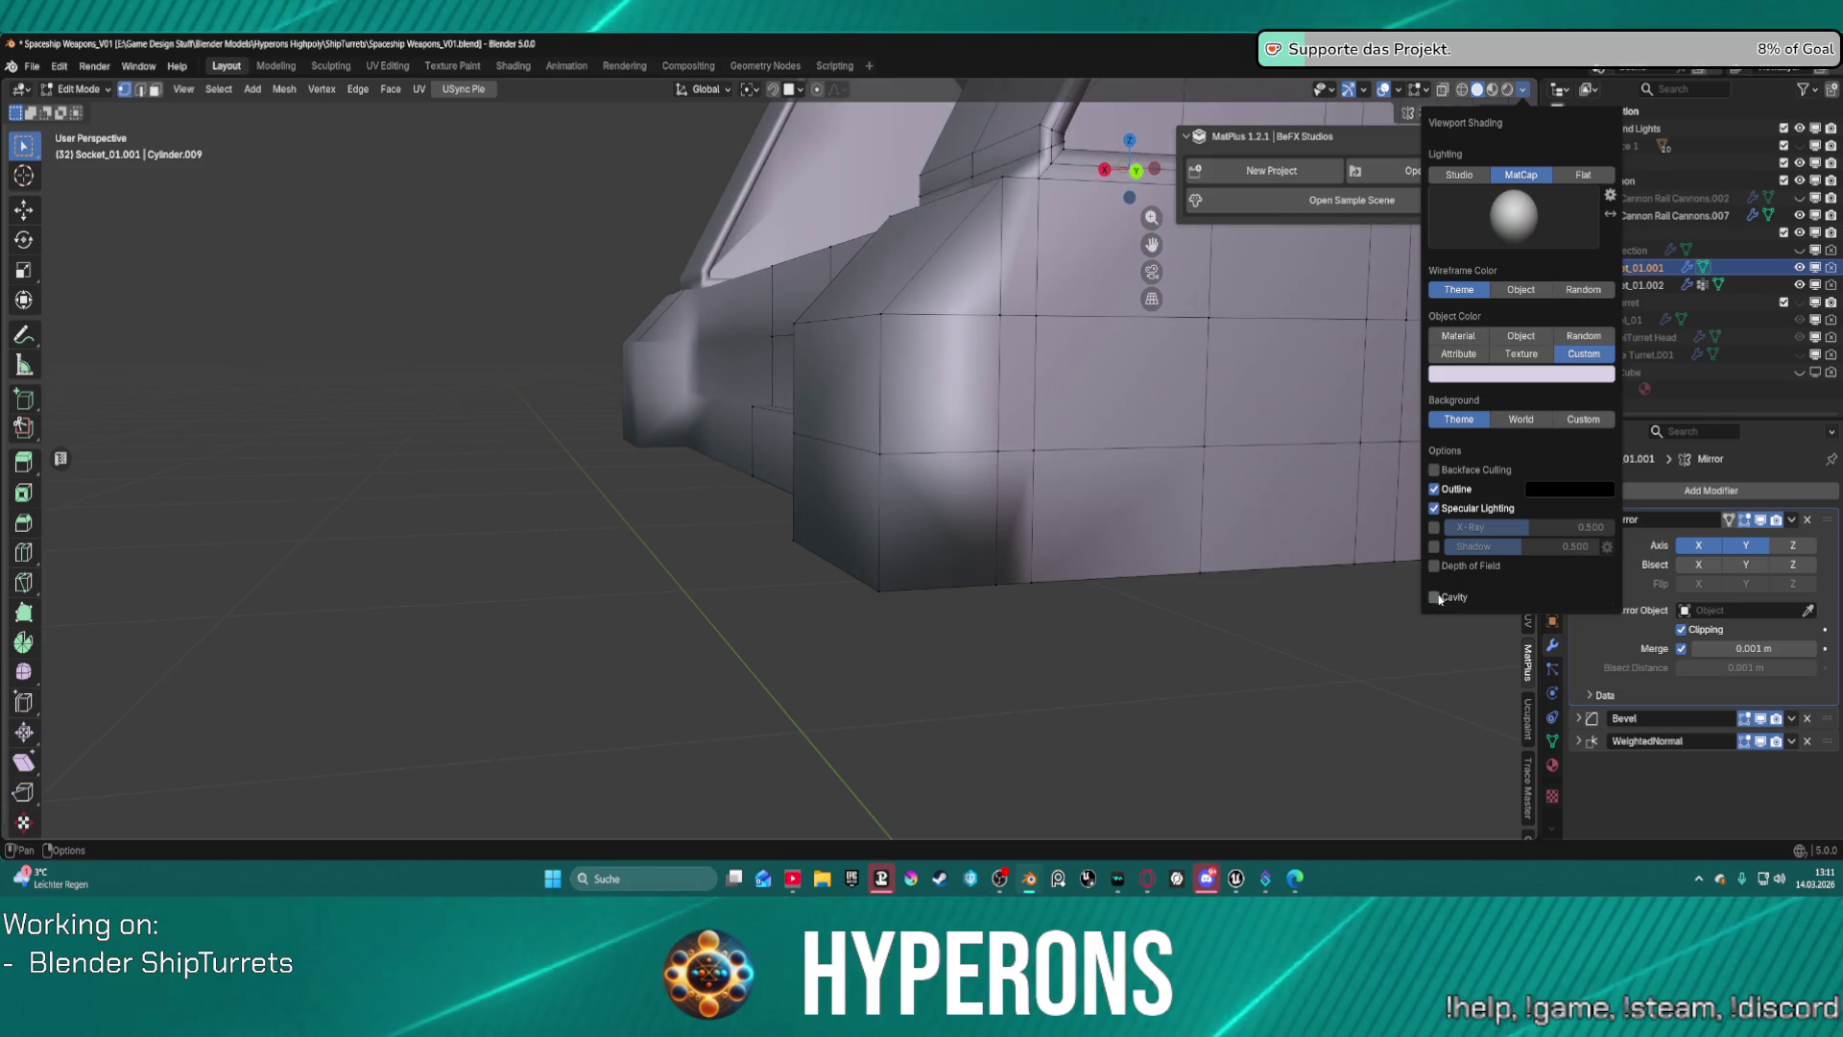
pyautogui.click(1434, 596)
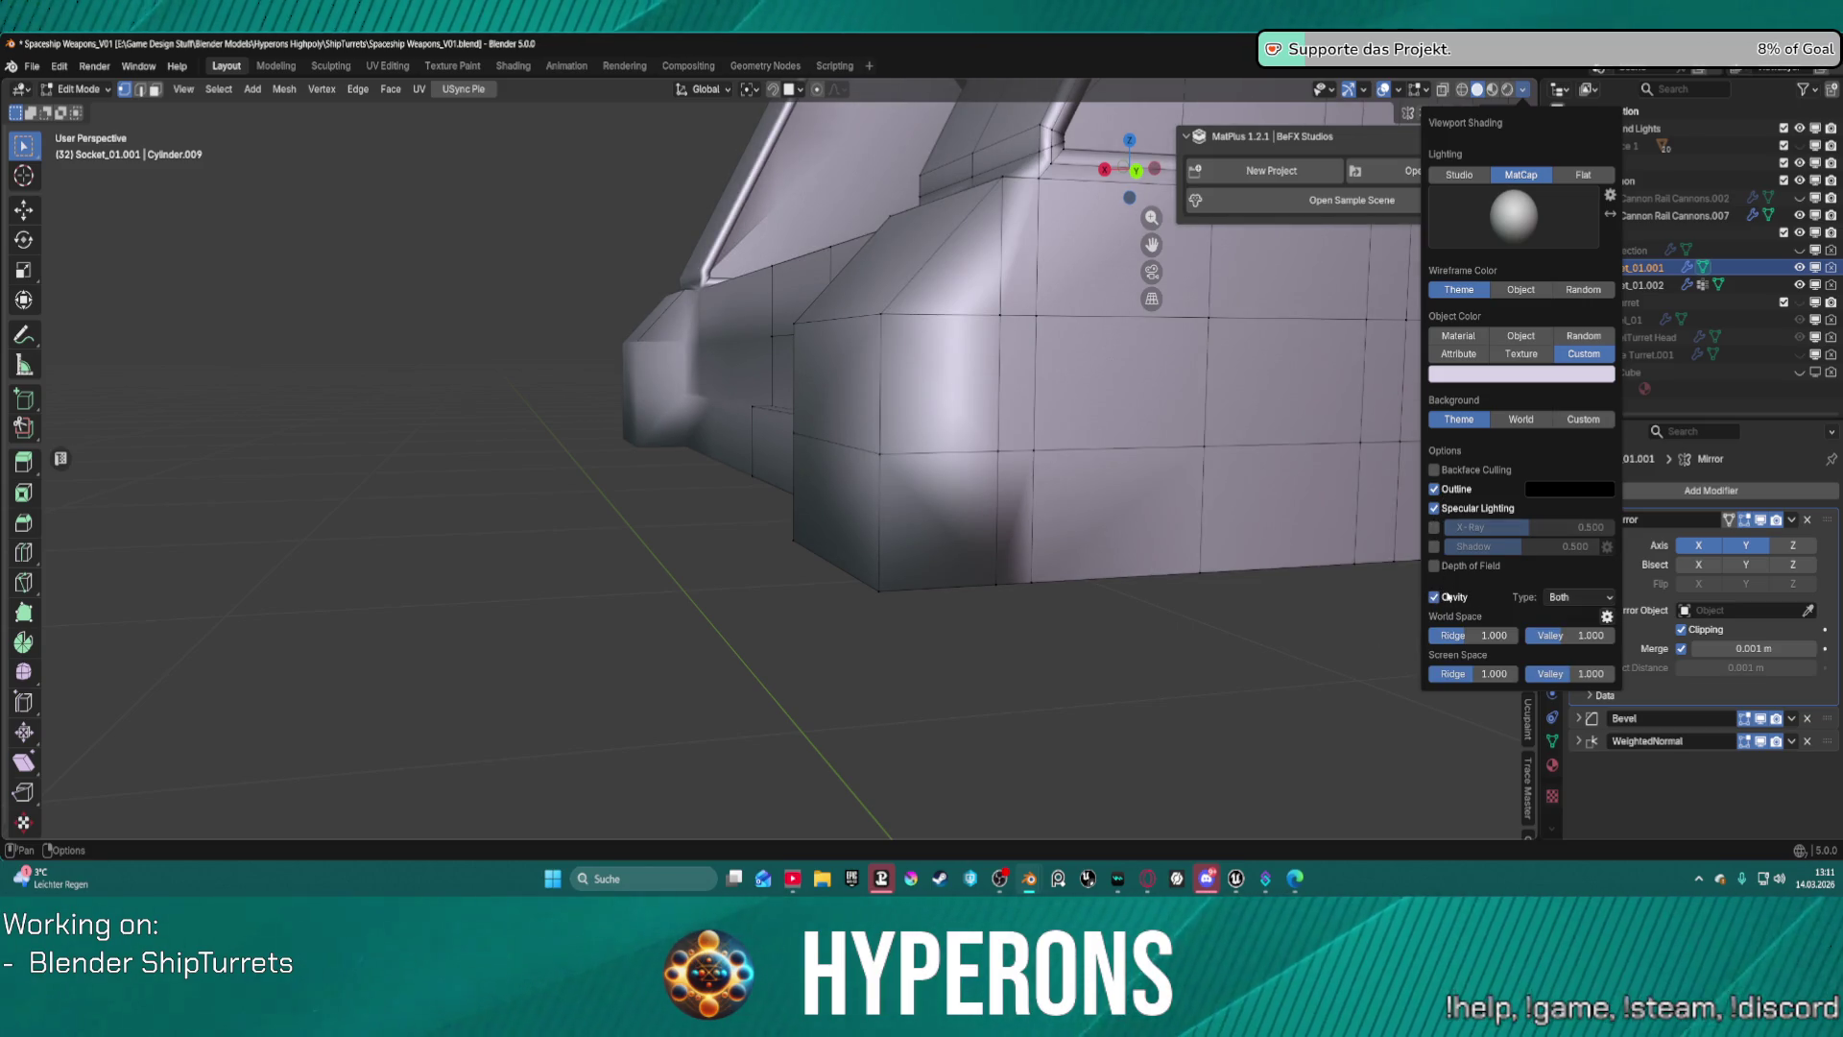
pyautogui.click(1435, 546)
pyautogui.click(1435, 547)
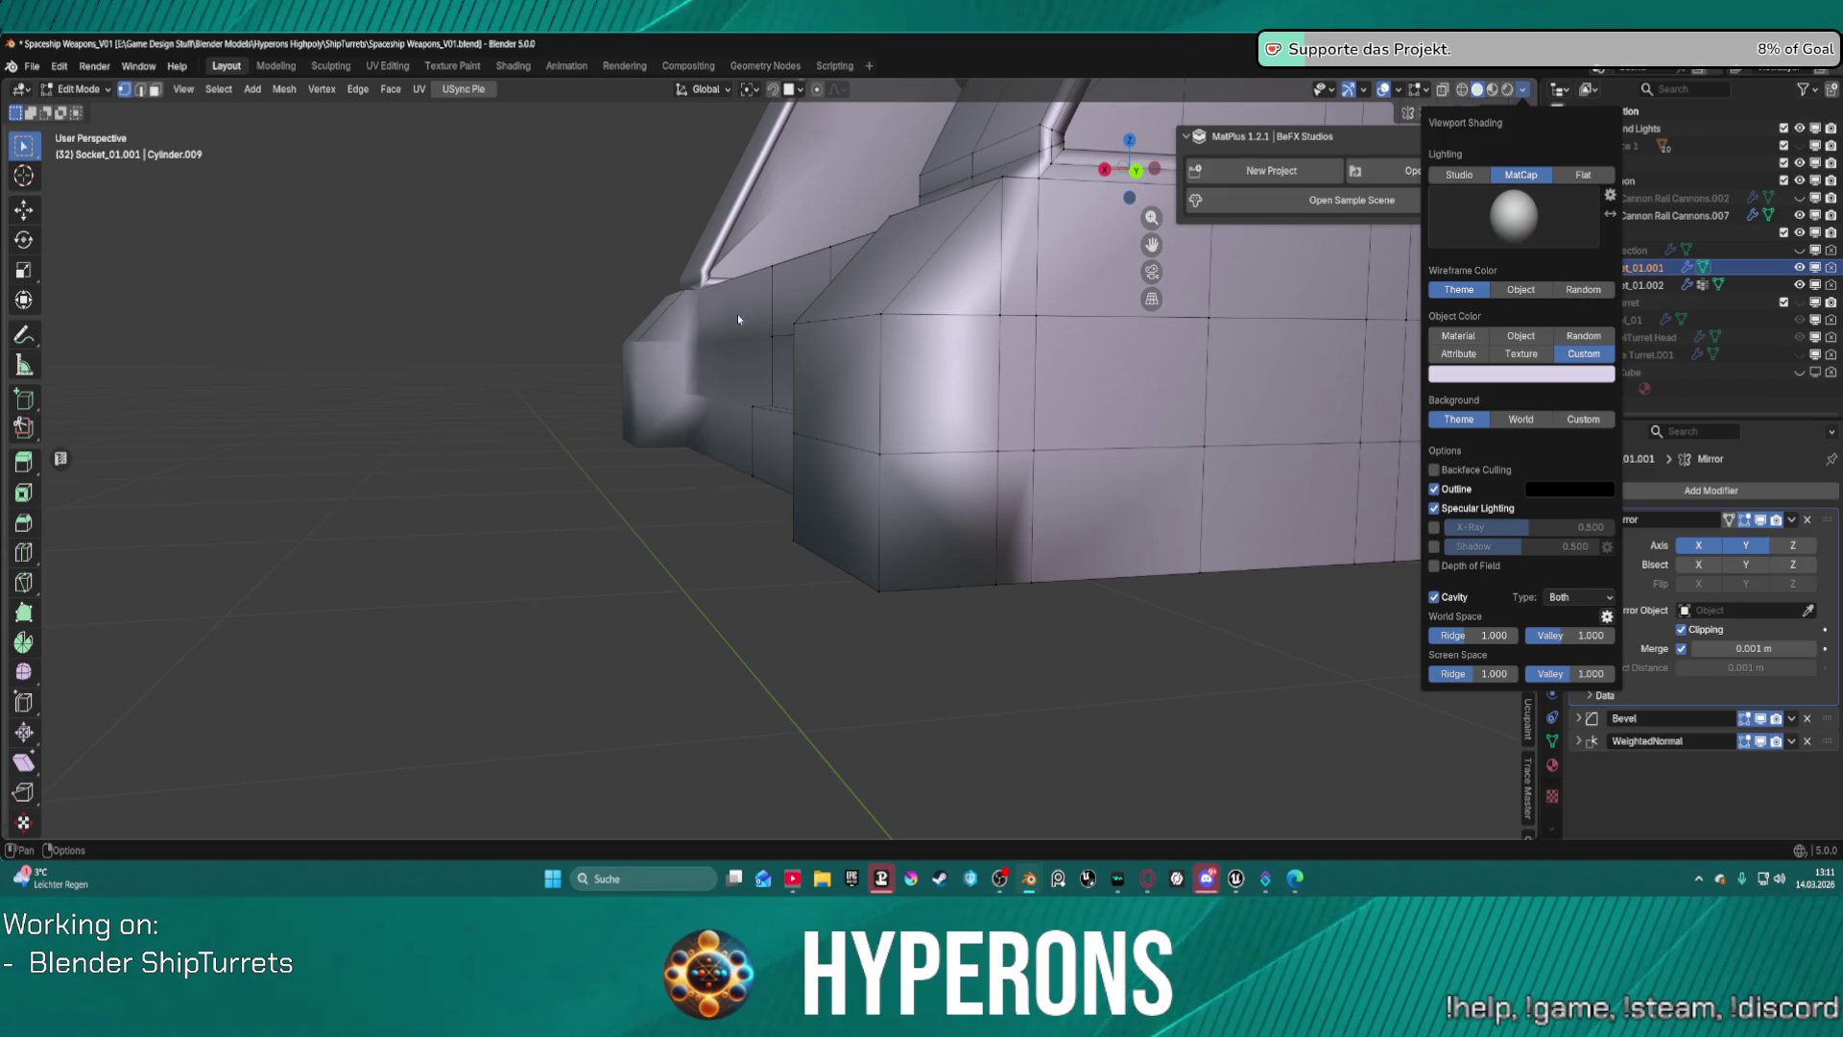
pyautogui.moveTo(864, 403)
pyautogui.mouseDown(button='middle')
pyautogui.moveTo(1049, 345)
pyautogui.moveTo(1172, 382)
pyautogui.moveTo(863, 379)
pyautogui.moveTo(839, 435)
pyautogui.moveTo(539, 465)
pyautogui.moveTo(491, 438)
pyautogui.moveTo(759, 409)
pyautogui.moveTo(782, 461)
pyautogui.moveTo(901, 484)
pyautogui.mouseUp(button='middle')
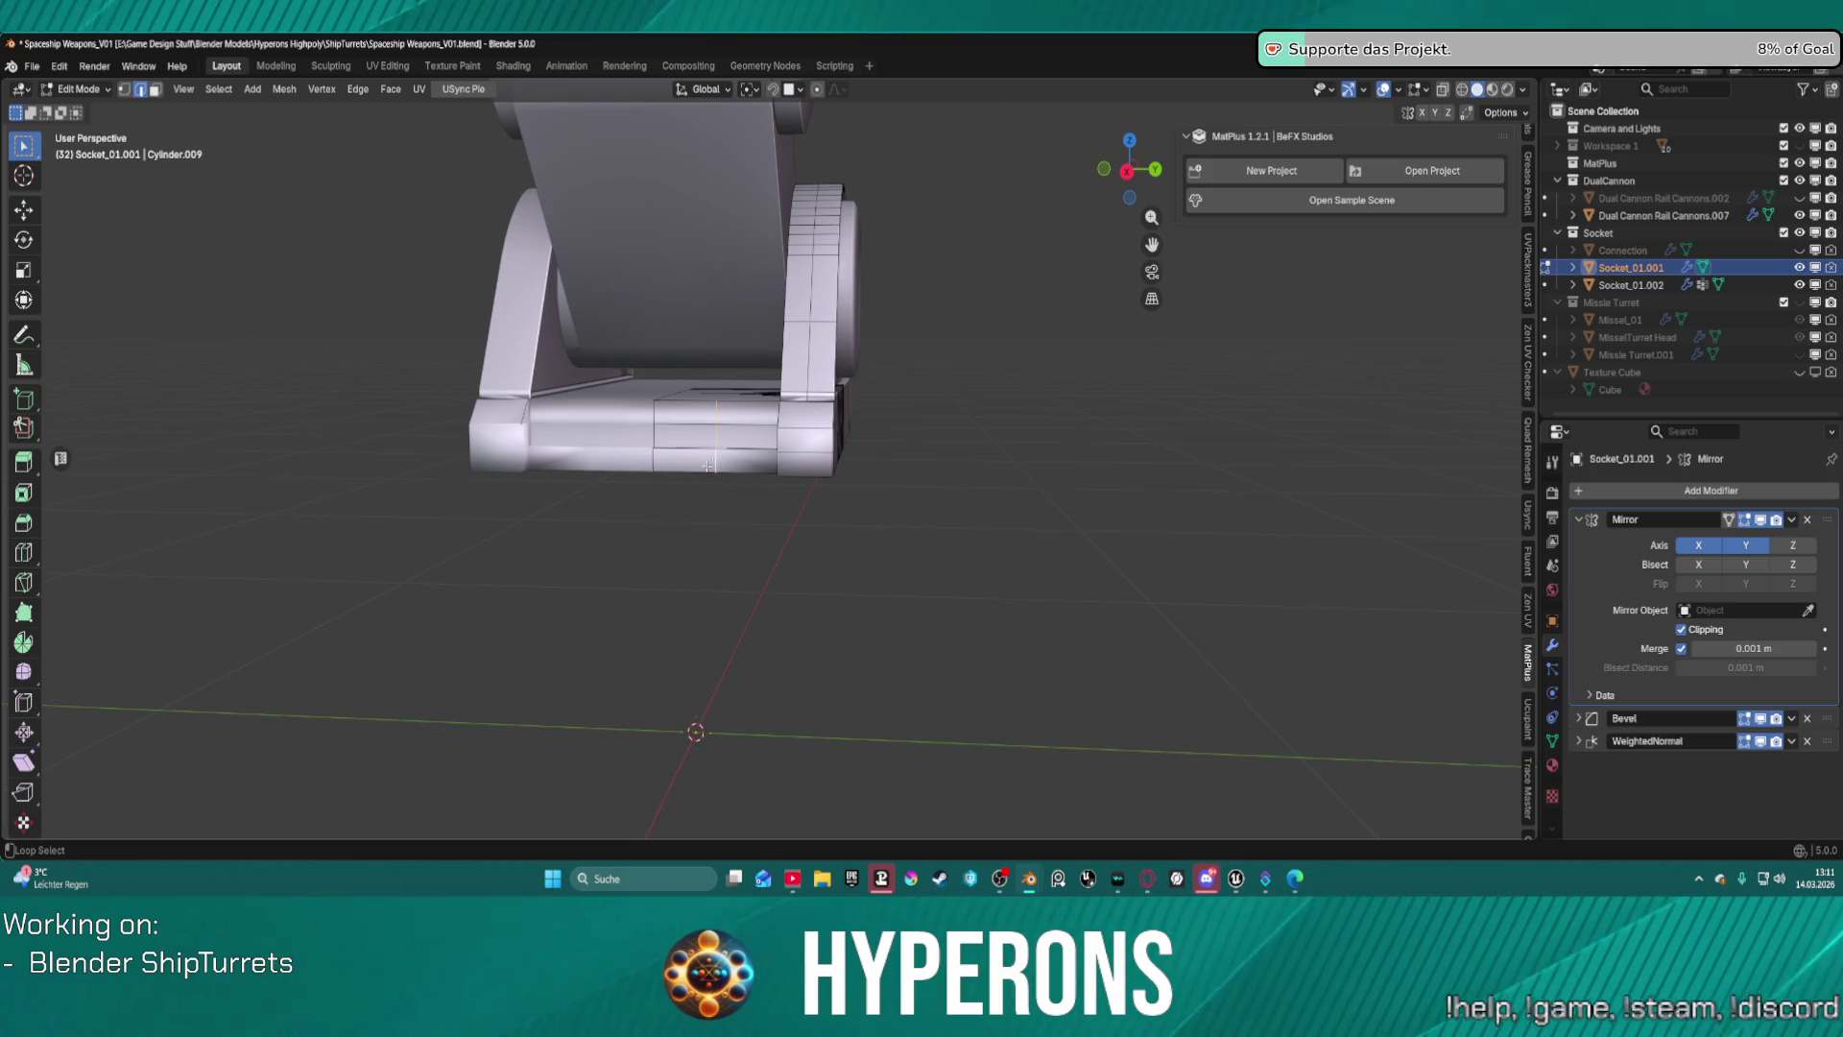
# Select the lower edge loop at the socket's corner block.
pyautogui.scroll(6, 709, 465)
pyautogui.moveTo(873, 407); pyautogui.dragTo(885, 454, button='middle')
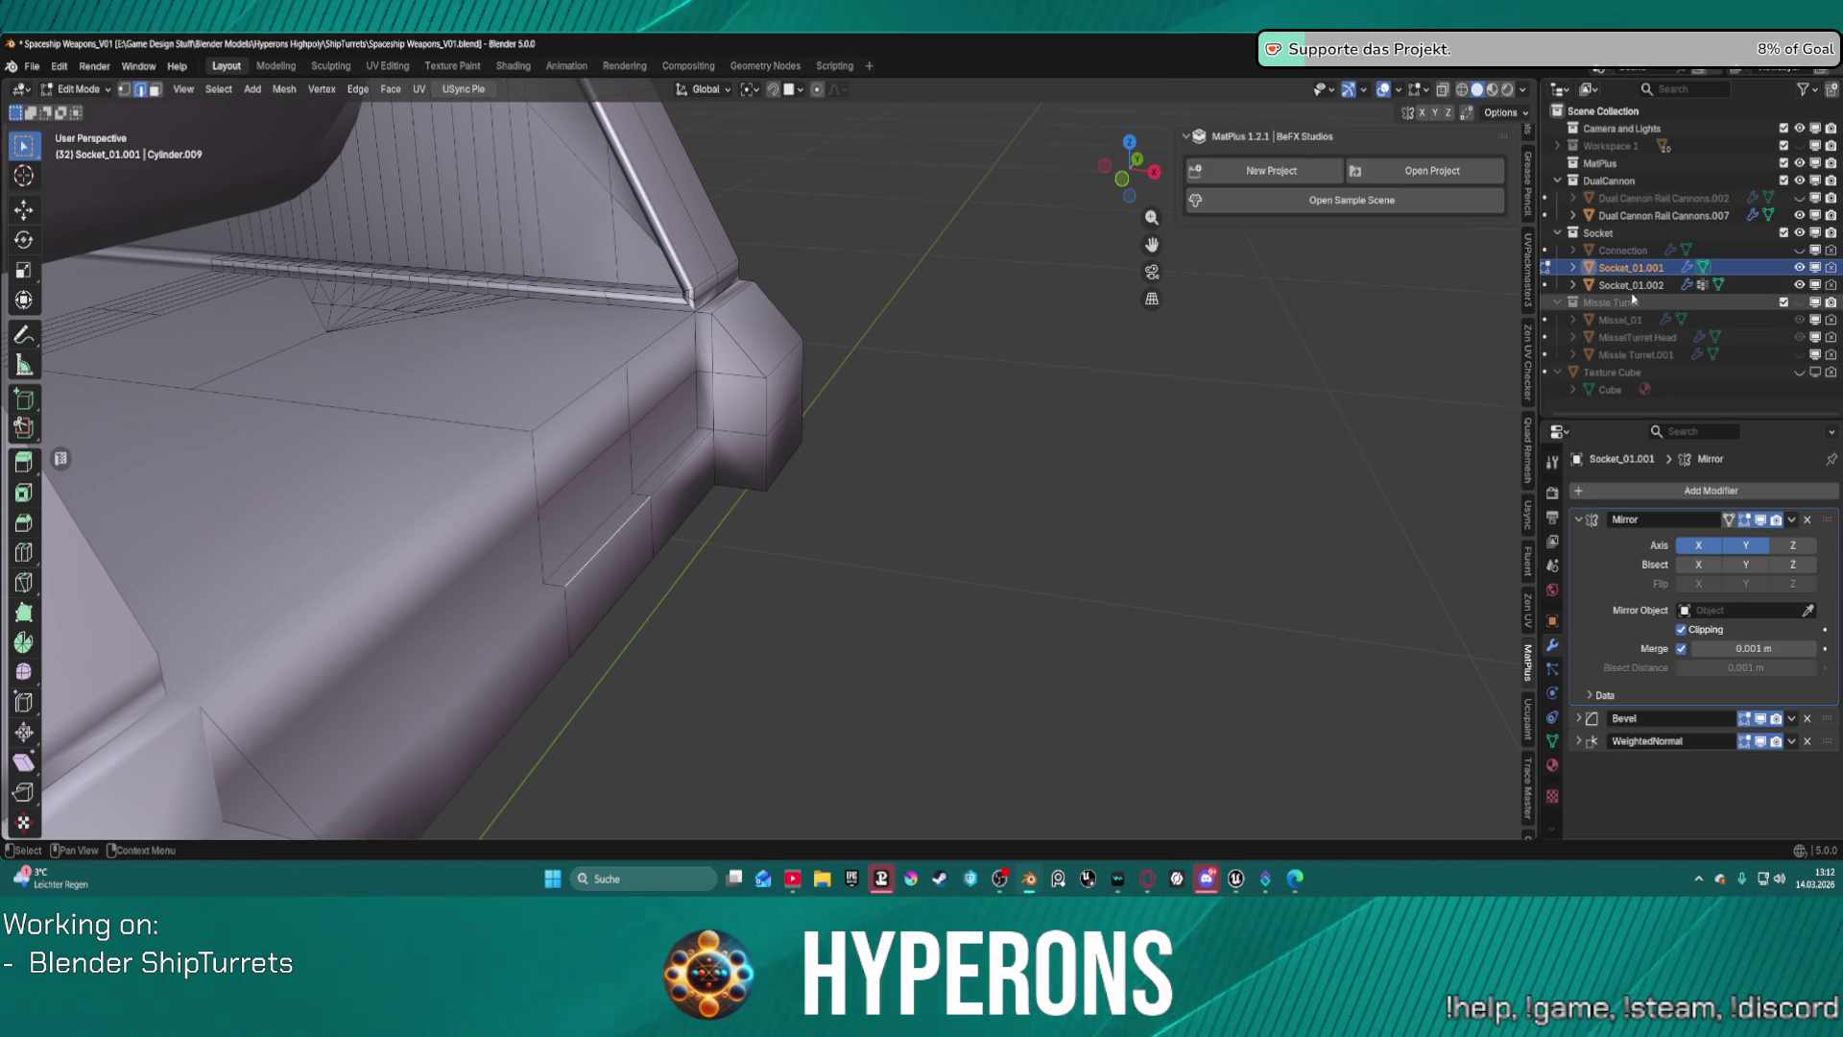
pyautogui.keyDown('alt'); pyautogui.click(587, 613); pyautogui.keyUp('alt')
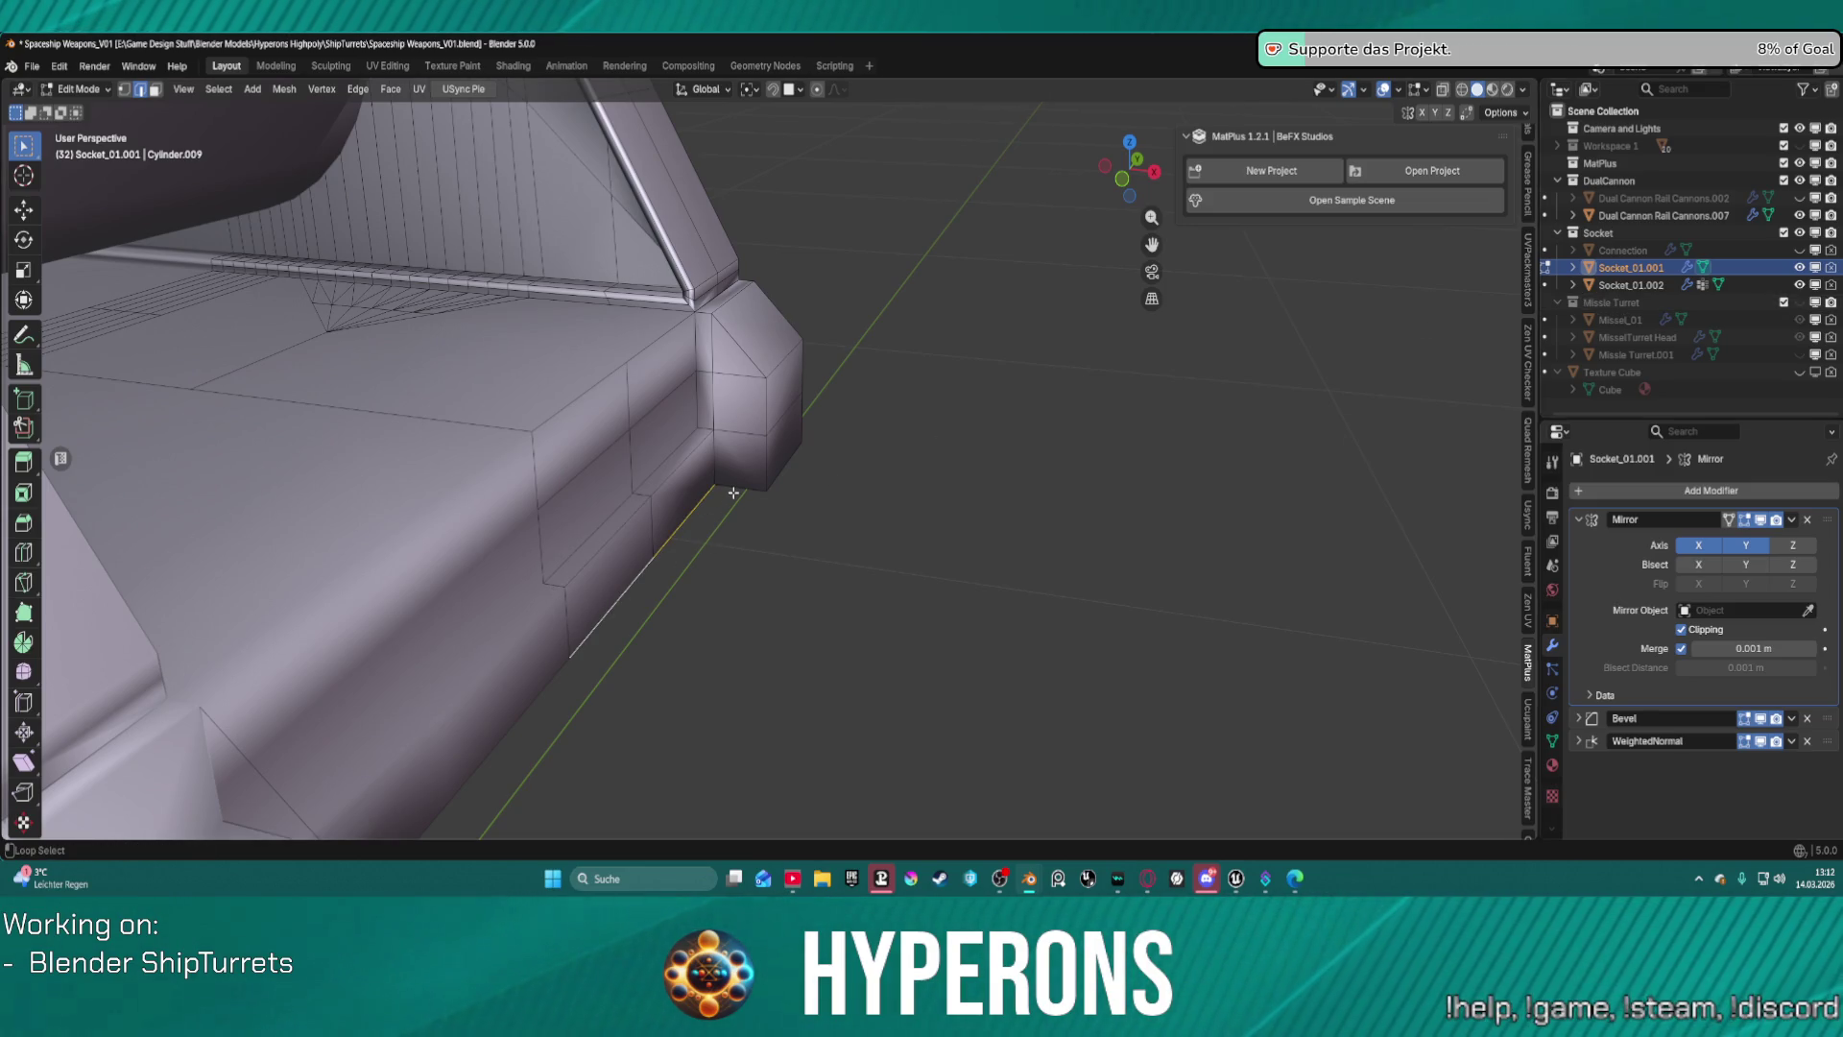
pyautogui.moveTo(827, 478)
pyautogui.mouseDown(button='middle')
pyautogui.moveTo(929, 495)
pyautogui.moveTo(800, 516)
pyautogui.mouseUp(button='middle')
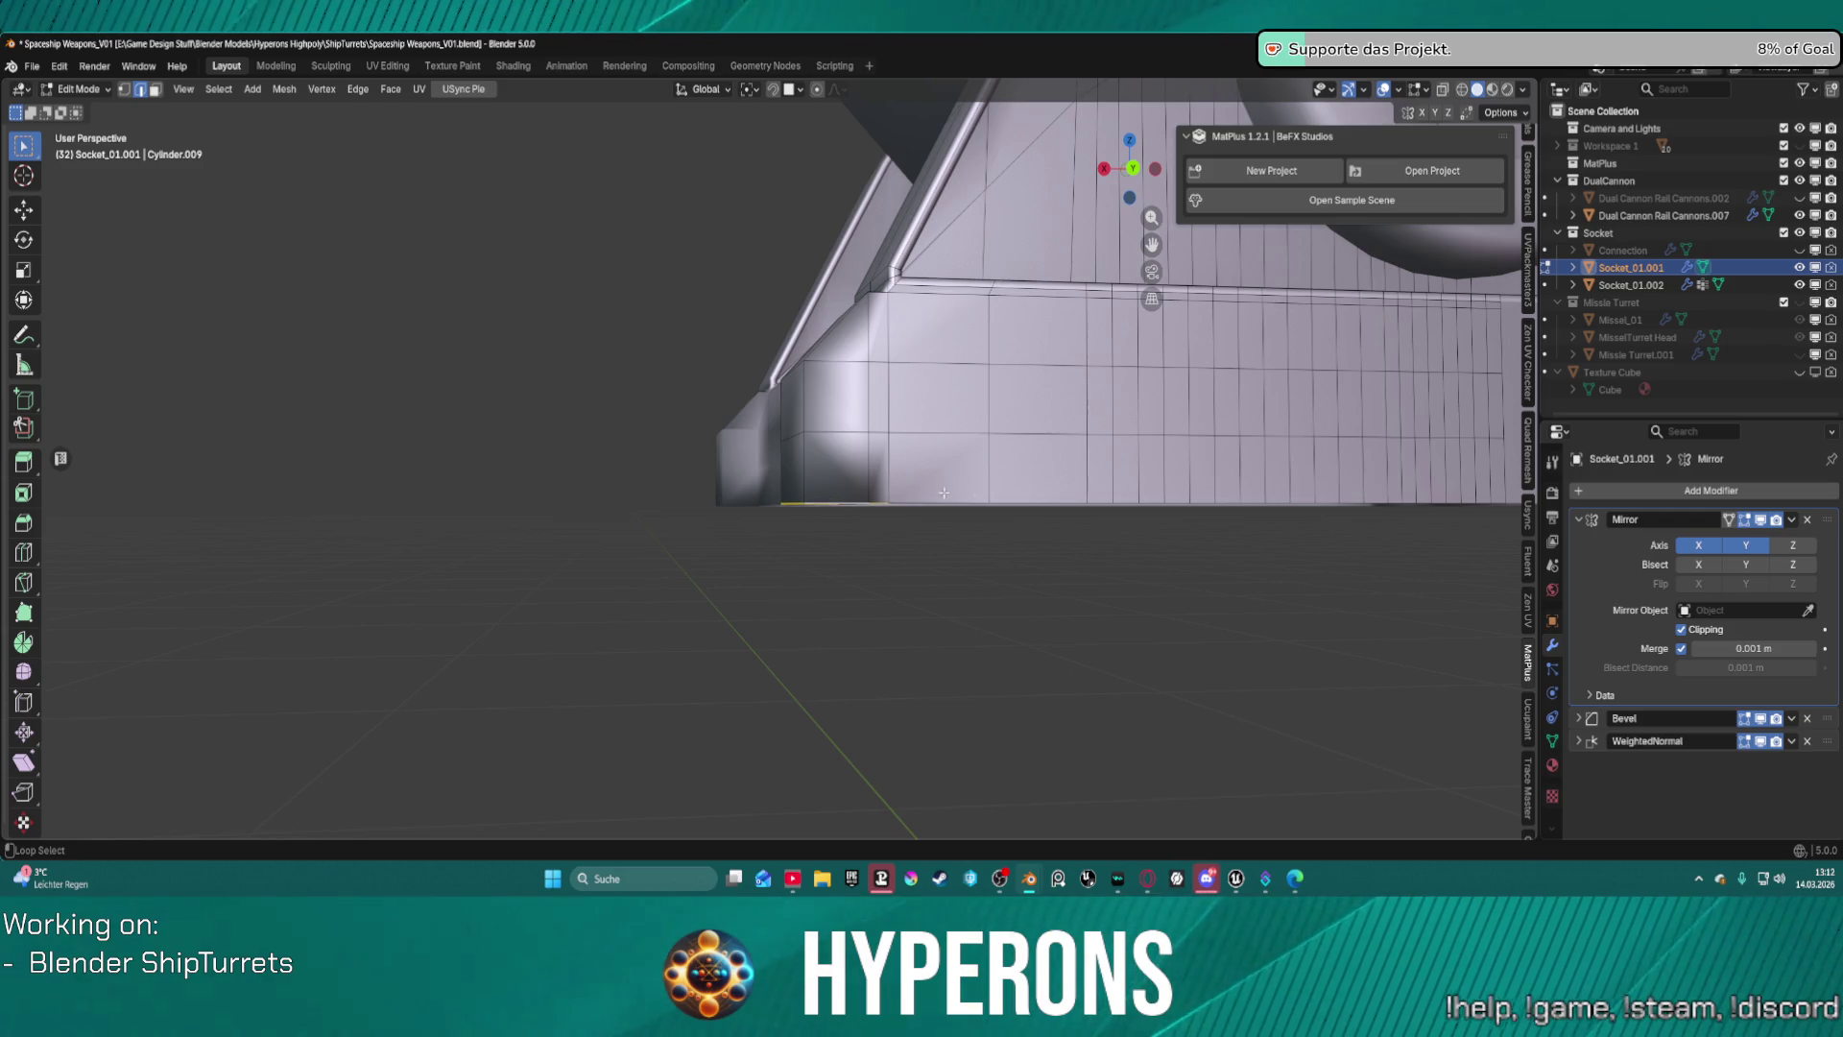
pyautogui.moveTo(889, 491)
pyautogui.mouseDown(button='middle')
pyautogui.moveTo(1103, 538)
pyautogui.moveTo(1226, 518)
pyautogui.moveTo(1043, 535)
pyautogui.moveTo(947, 432)
pyautogui.moveTo(770, 385)
pyautogui.moveTo(674, 425)
pyautogui.mouseUp(button='middle')
pyautogui.scroll(-5, 988, 490)
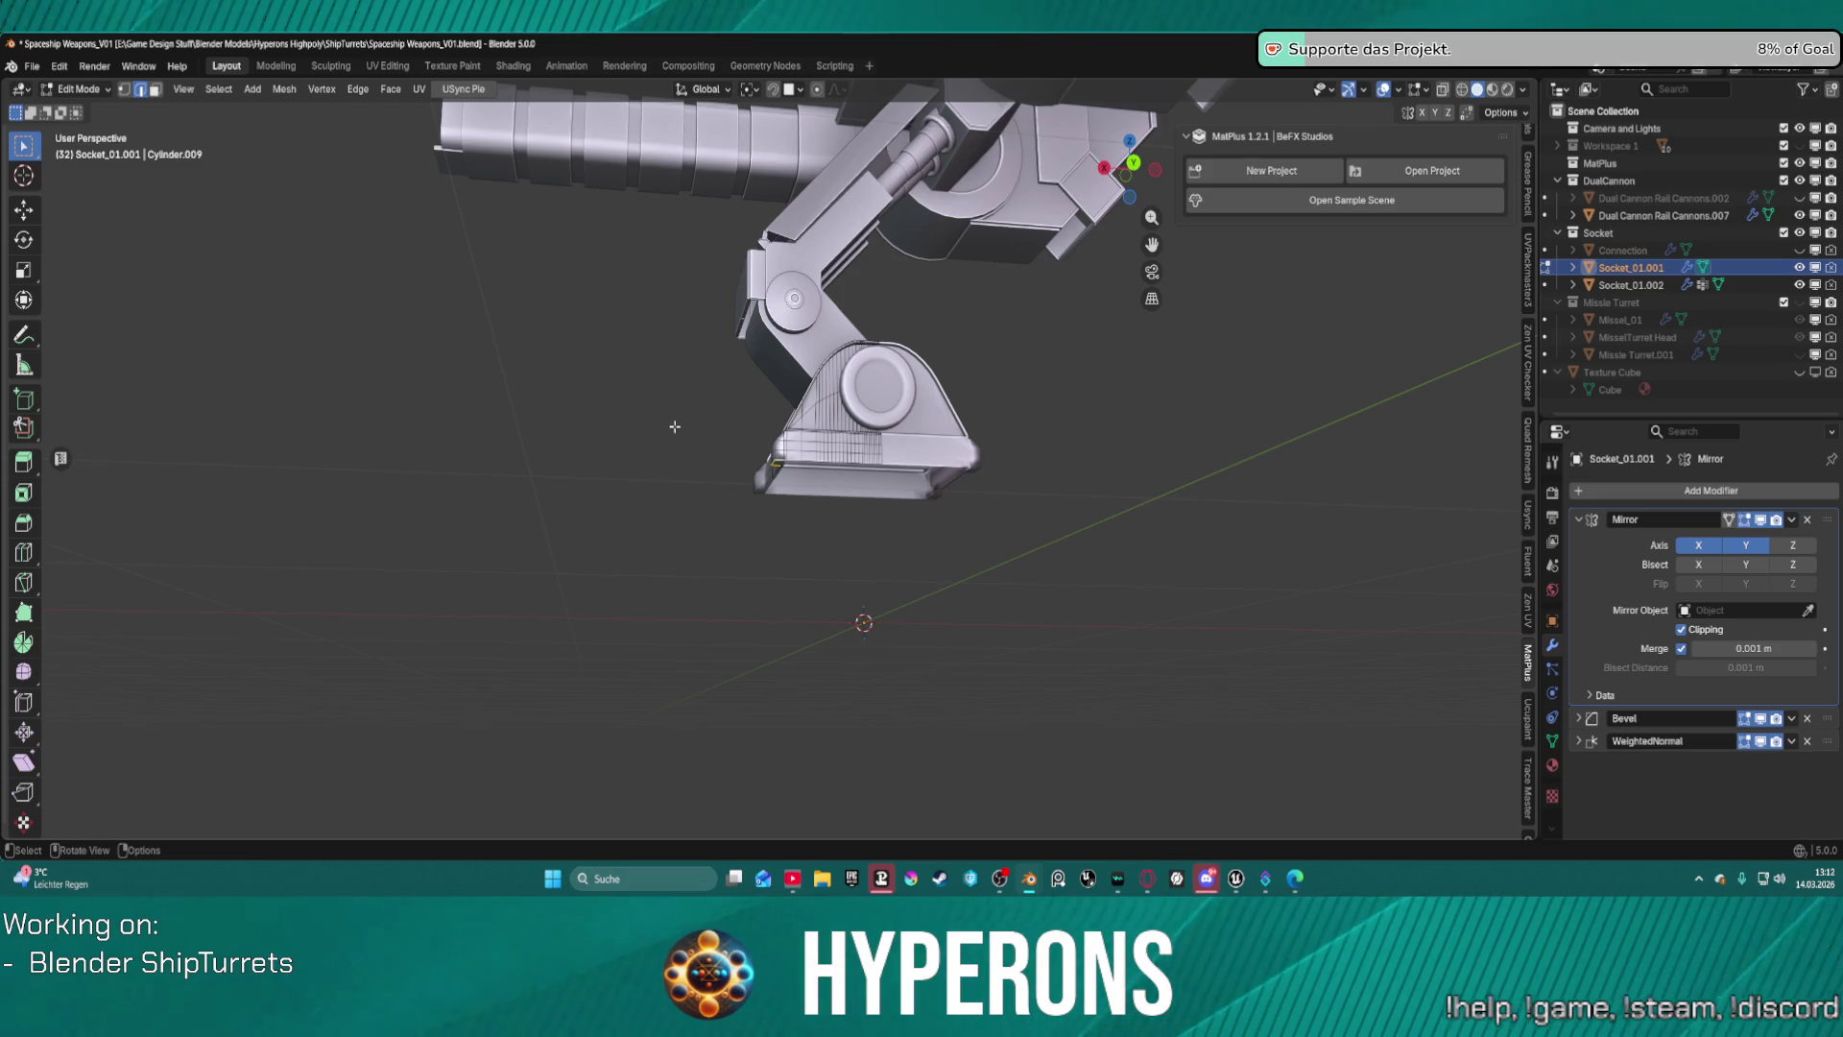
# Add the vertical corner edge loop and bring up the Edge context menu.
pyautogui.scroll(8, 920, 434)
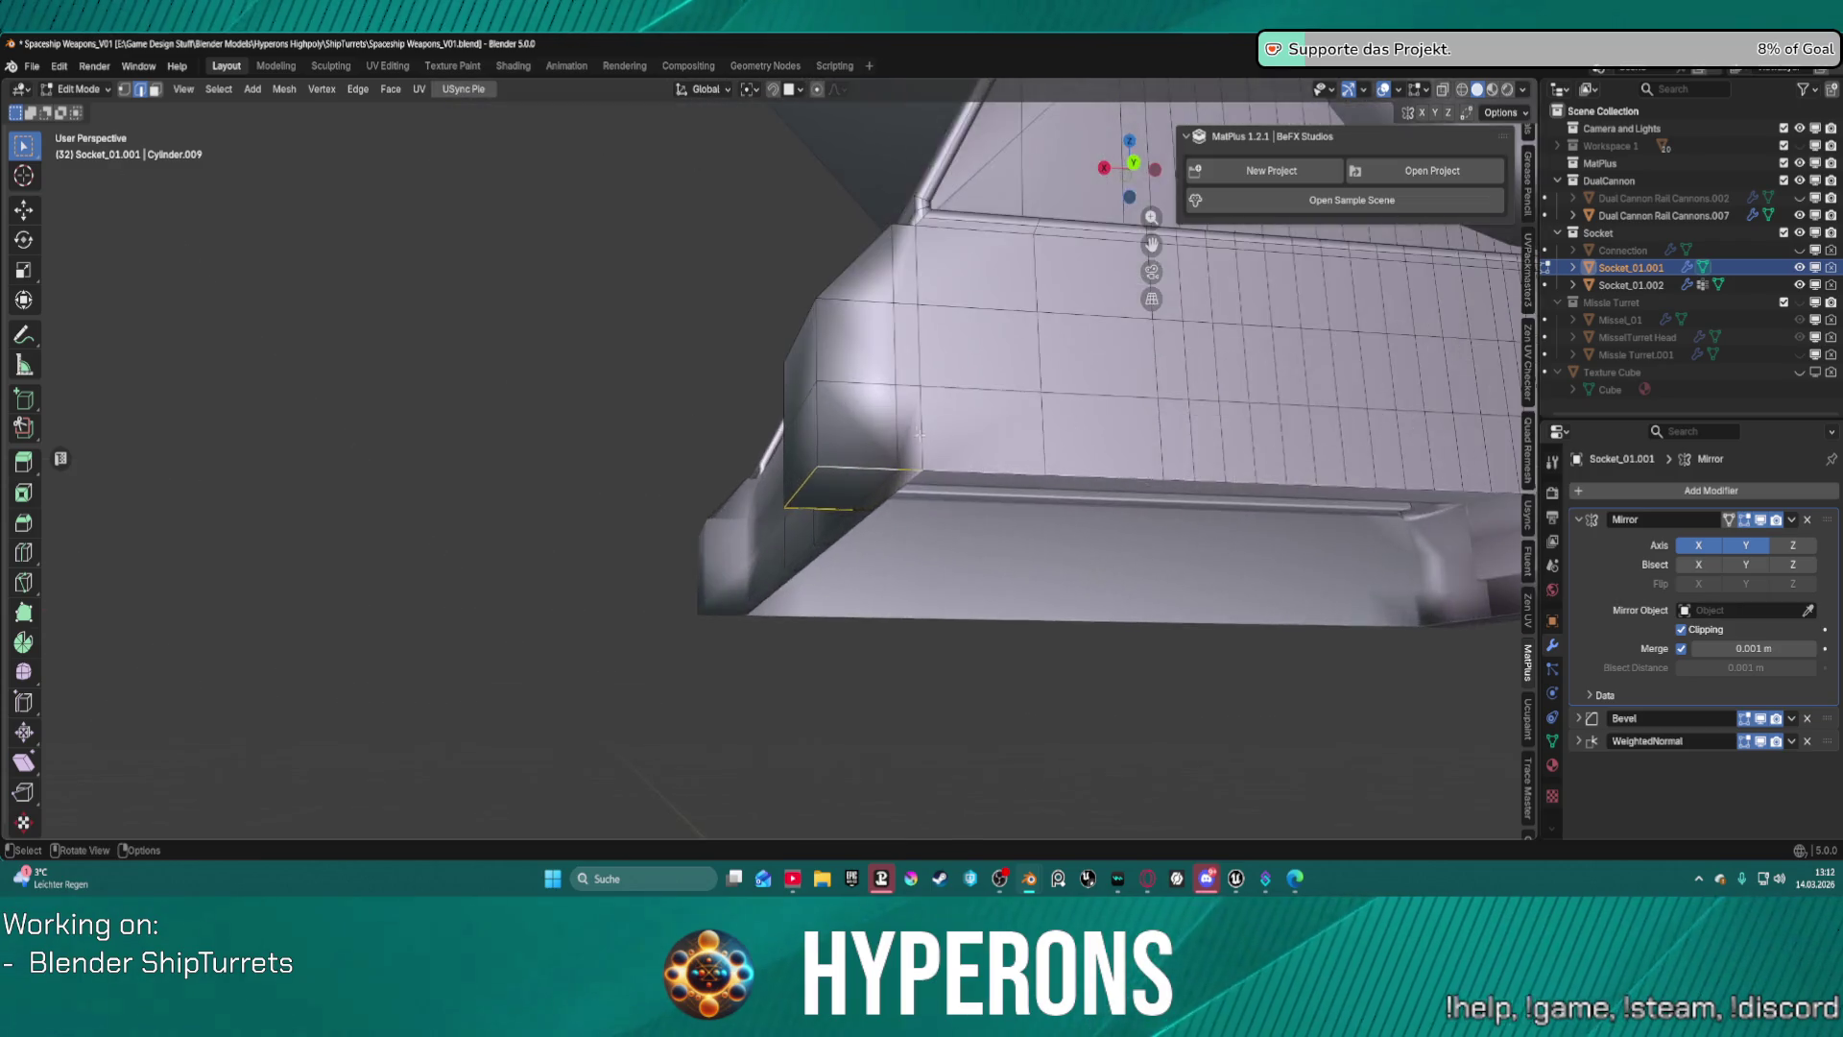
pyautogui.moveTo(920, 433)
pyautogui.mouseDown(button='middle')
pyautogui.moveTo(956, 417)
pyautogui.moveTo(972, 453)
pyautogui.mouseUp(button='middle')
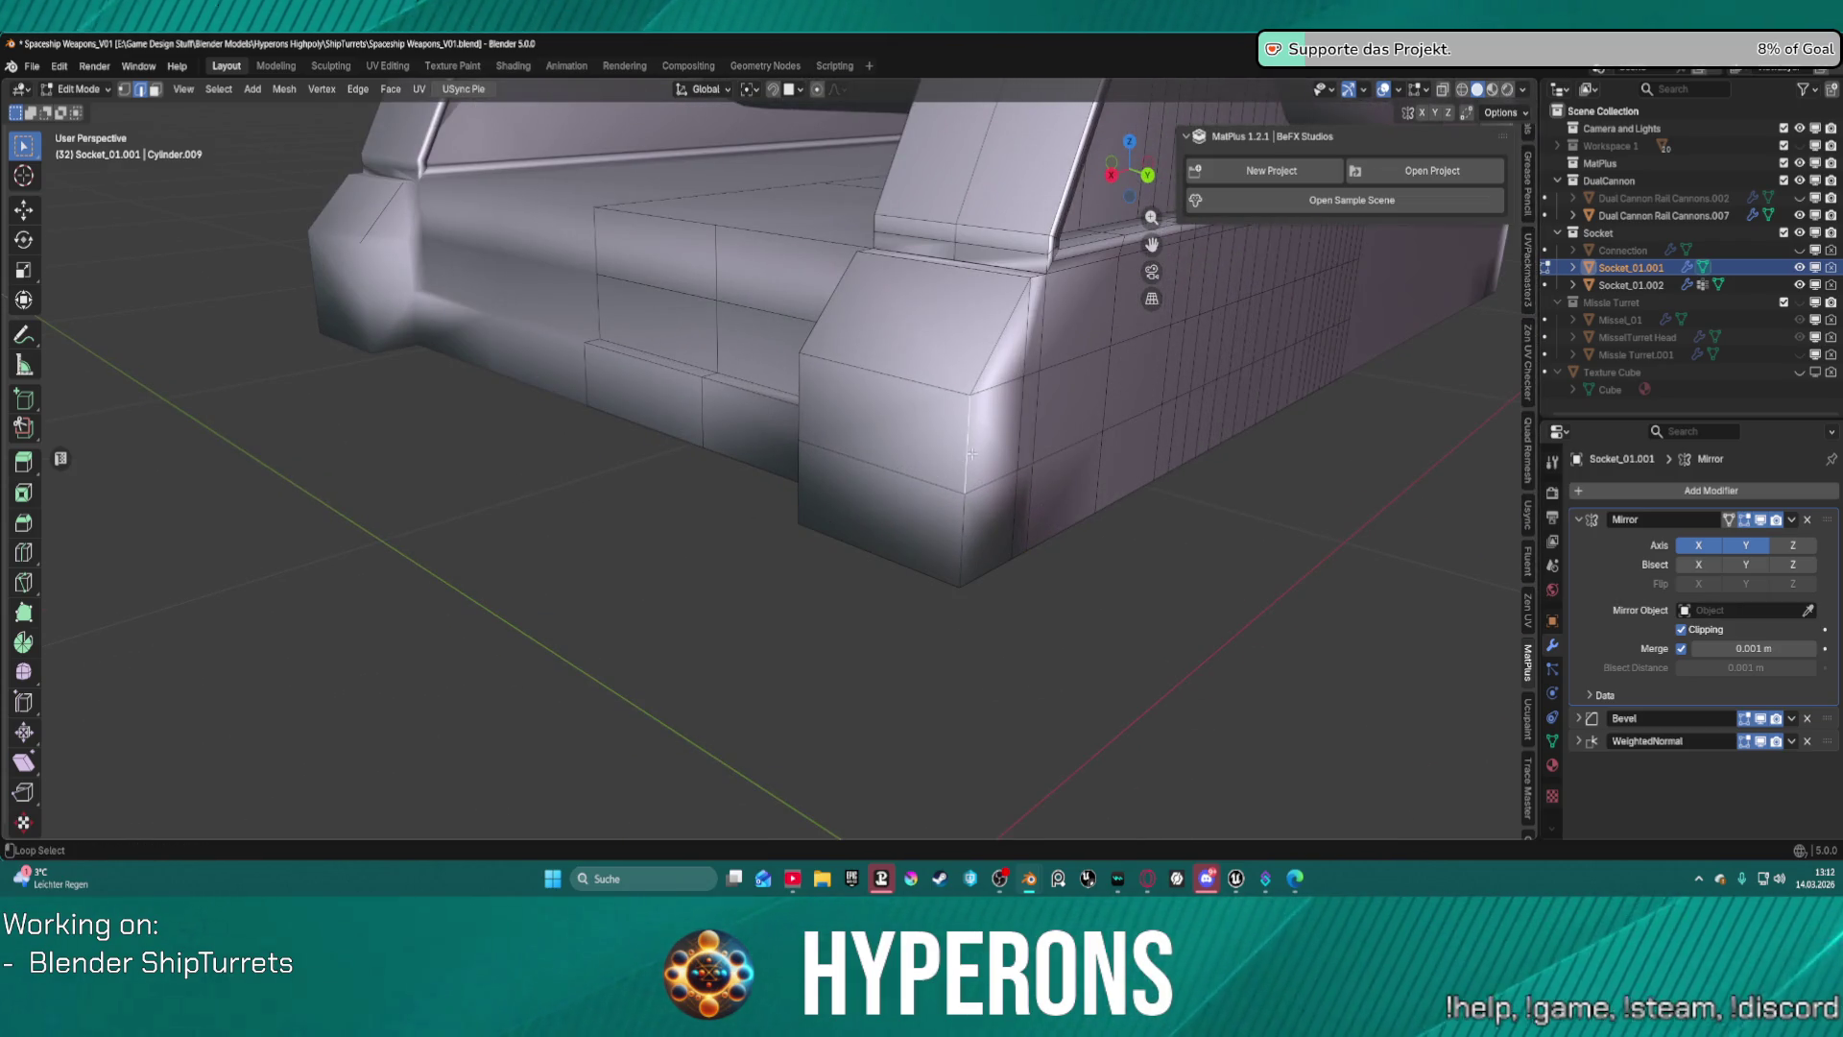
pyautogui.keyDown('alt'); pyautogui.click(974, 446); pyautogui.keyUp('alt')
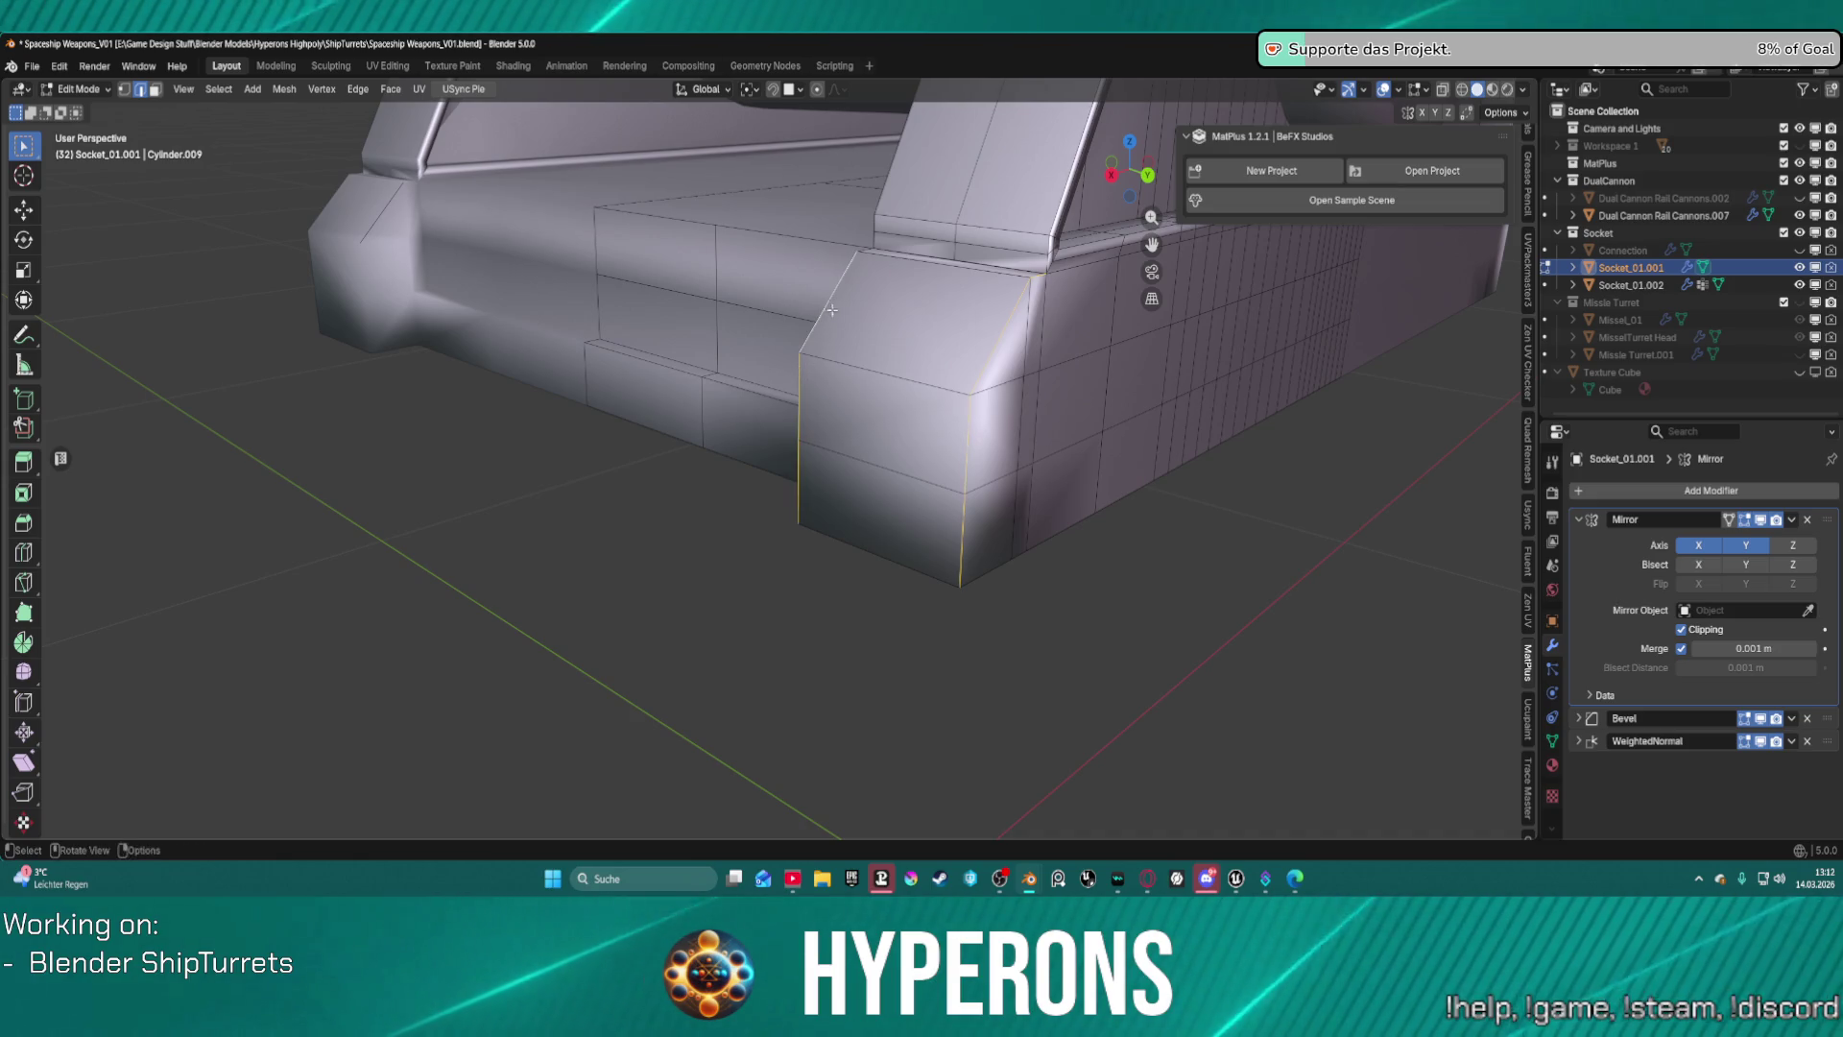
pyautogui.moveTo(826, 320); pyautogui.dragTo(1066, 296, button='middle')
pyautogui.rightClick(754, 183)
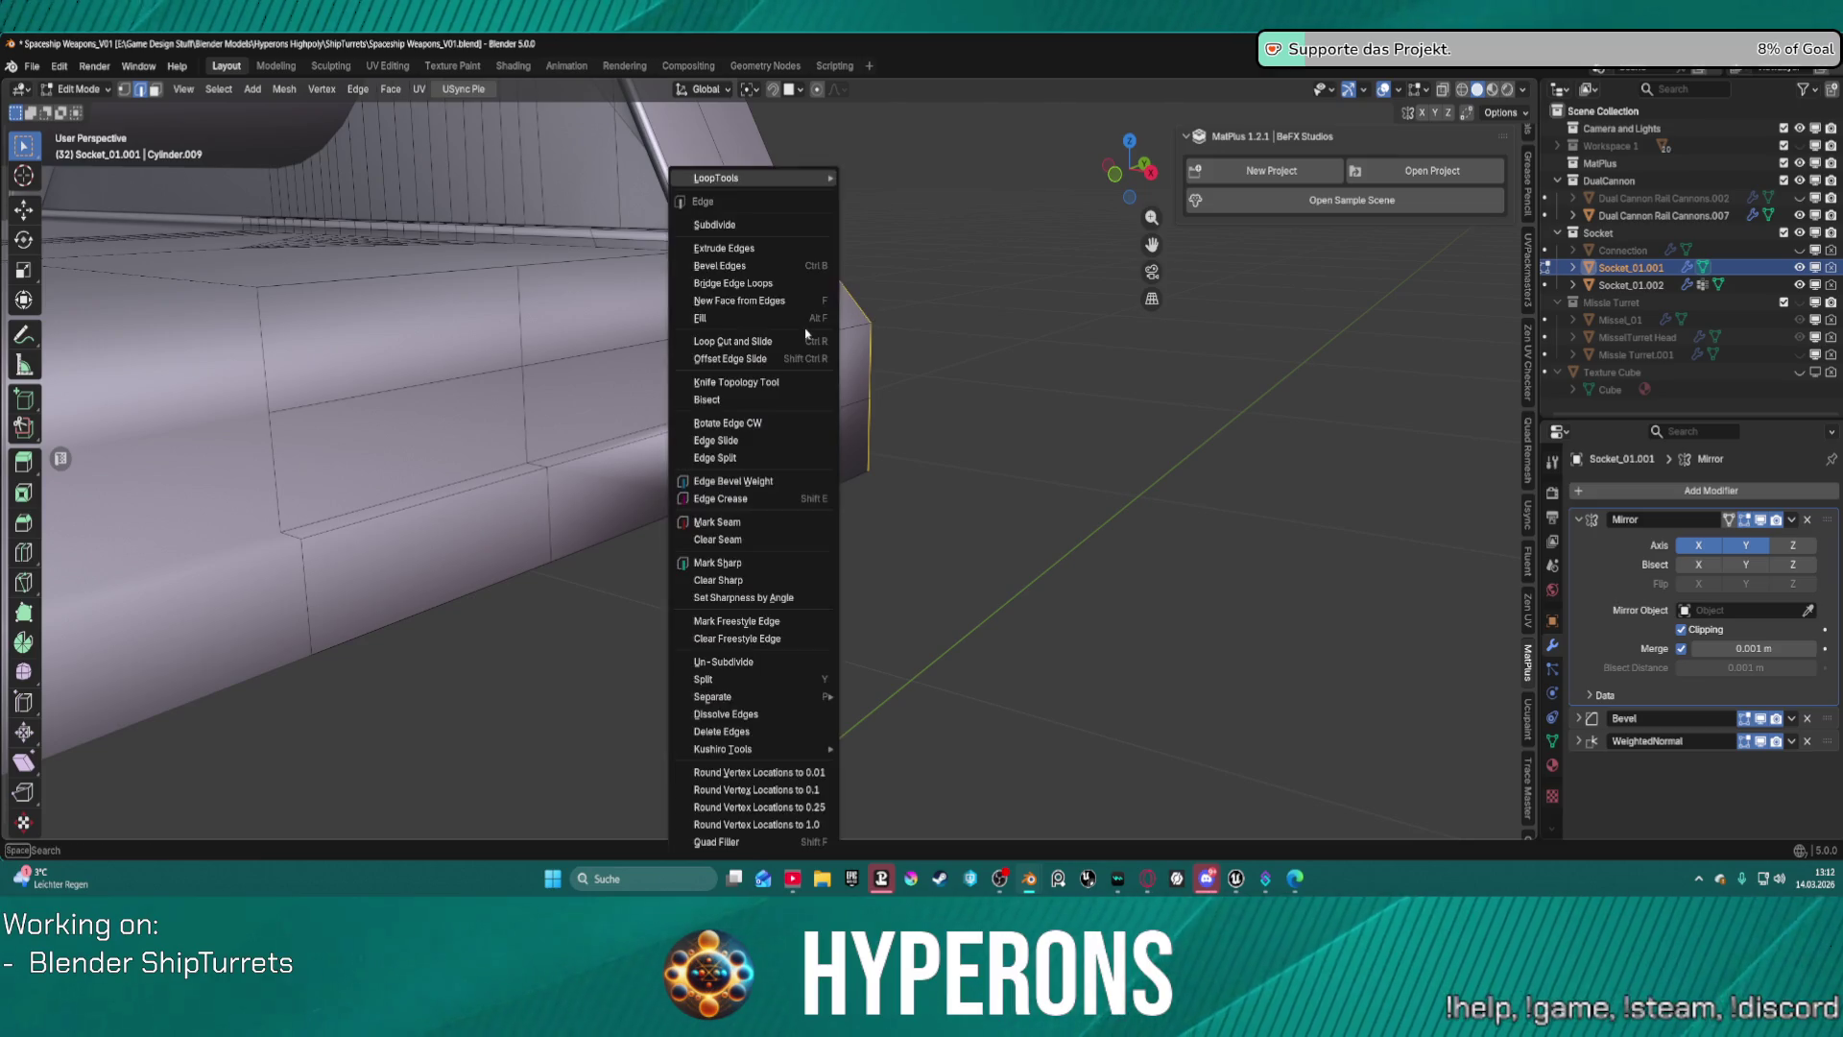
# Mark the selected vertical corner edges as sharp and inspect the socket's lower front.
pyautogui.click(770, 560)
pyautogui.moveTo(1008, 432)
pyautogui.mouseDown(button='middle')
pyautogui.moveTo(1033, 399)
pyautogui.moveTo(1121, 394)
pyautogui.mouseUp(button='middle')
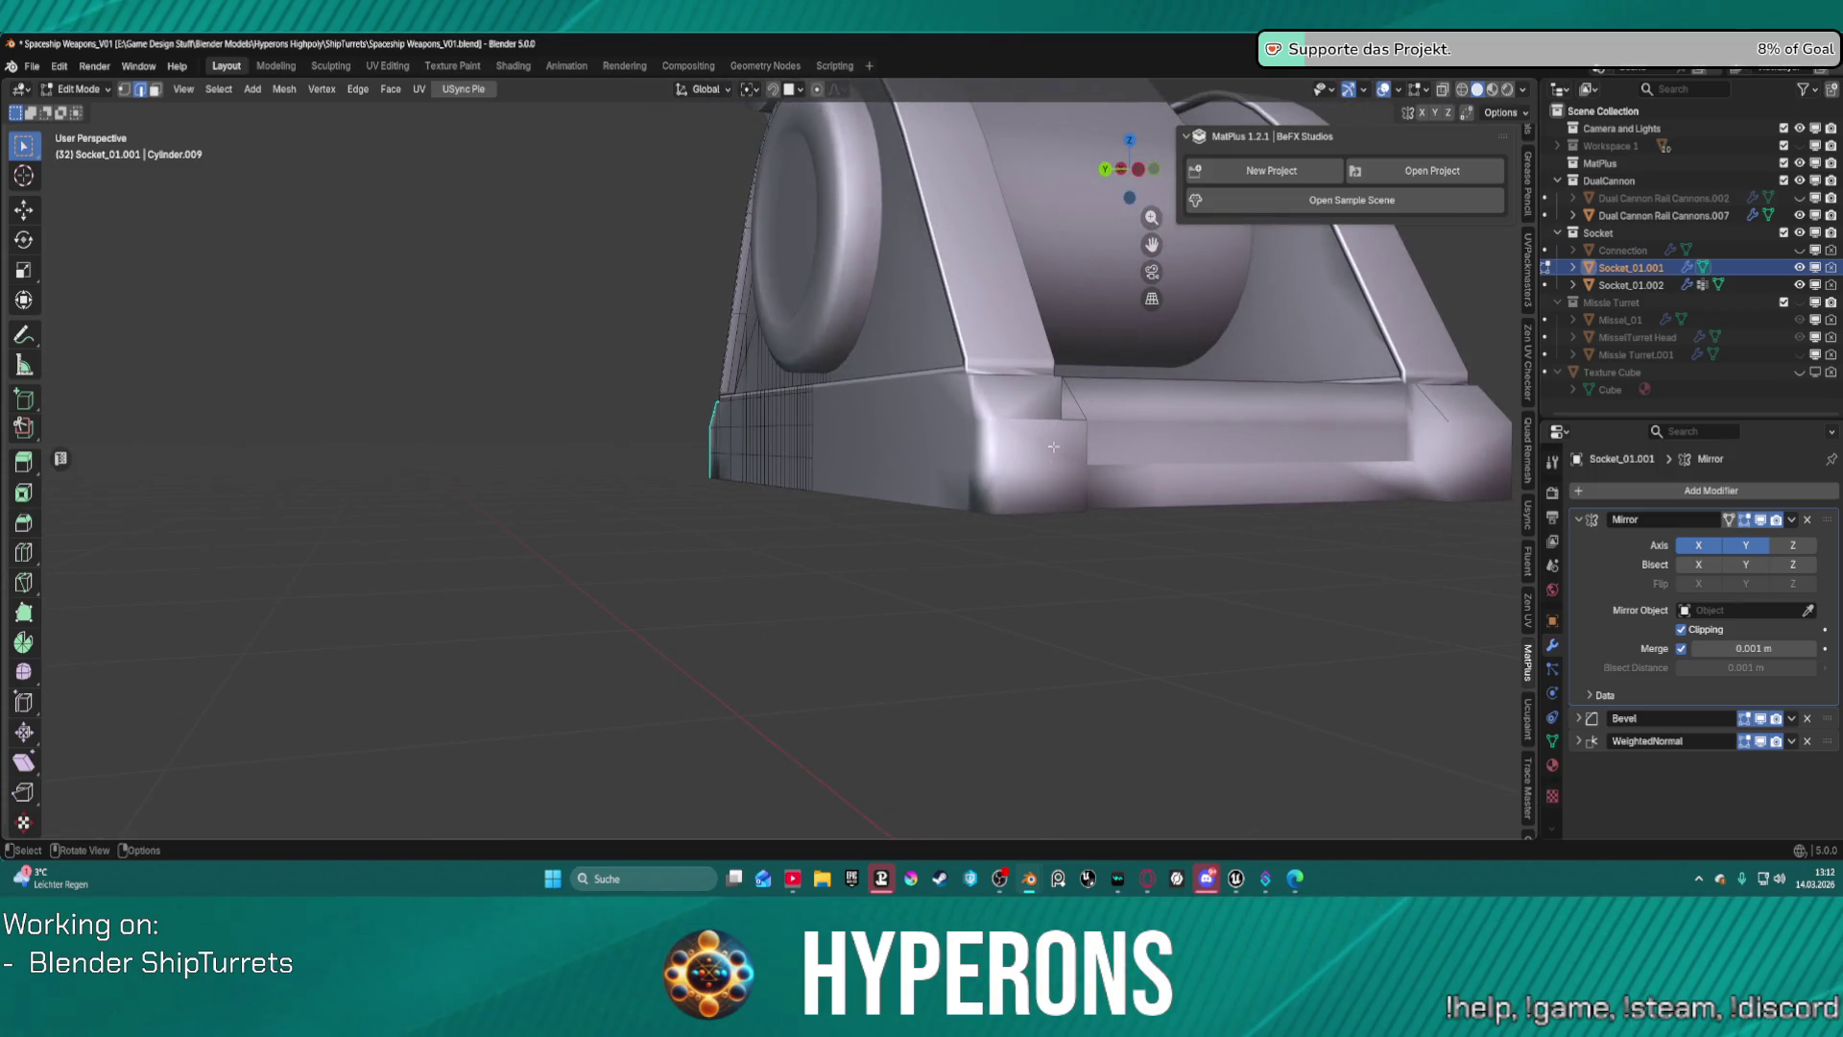
pyautogui.moveTo(1053, 446)
pyautogui.mouseDown(button='middle')
pyautogui.moveTo(1049, 486)
pyautogui.moveTo(584, 546)
pyautogui.moveTo(601, 489)
pyautogui.moveTo(877, 490)
pyautogui.mouseUp(button='middle')
pyautogui.scroll(5, 585, 546)
pyautogui.scroll(-5, 601, 489)
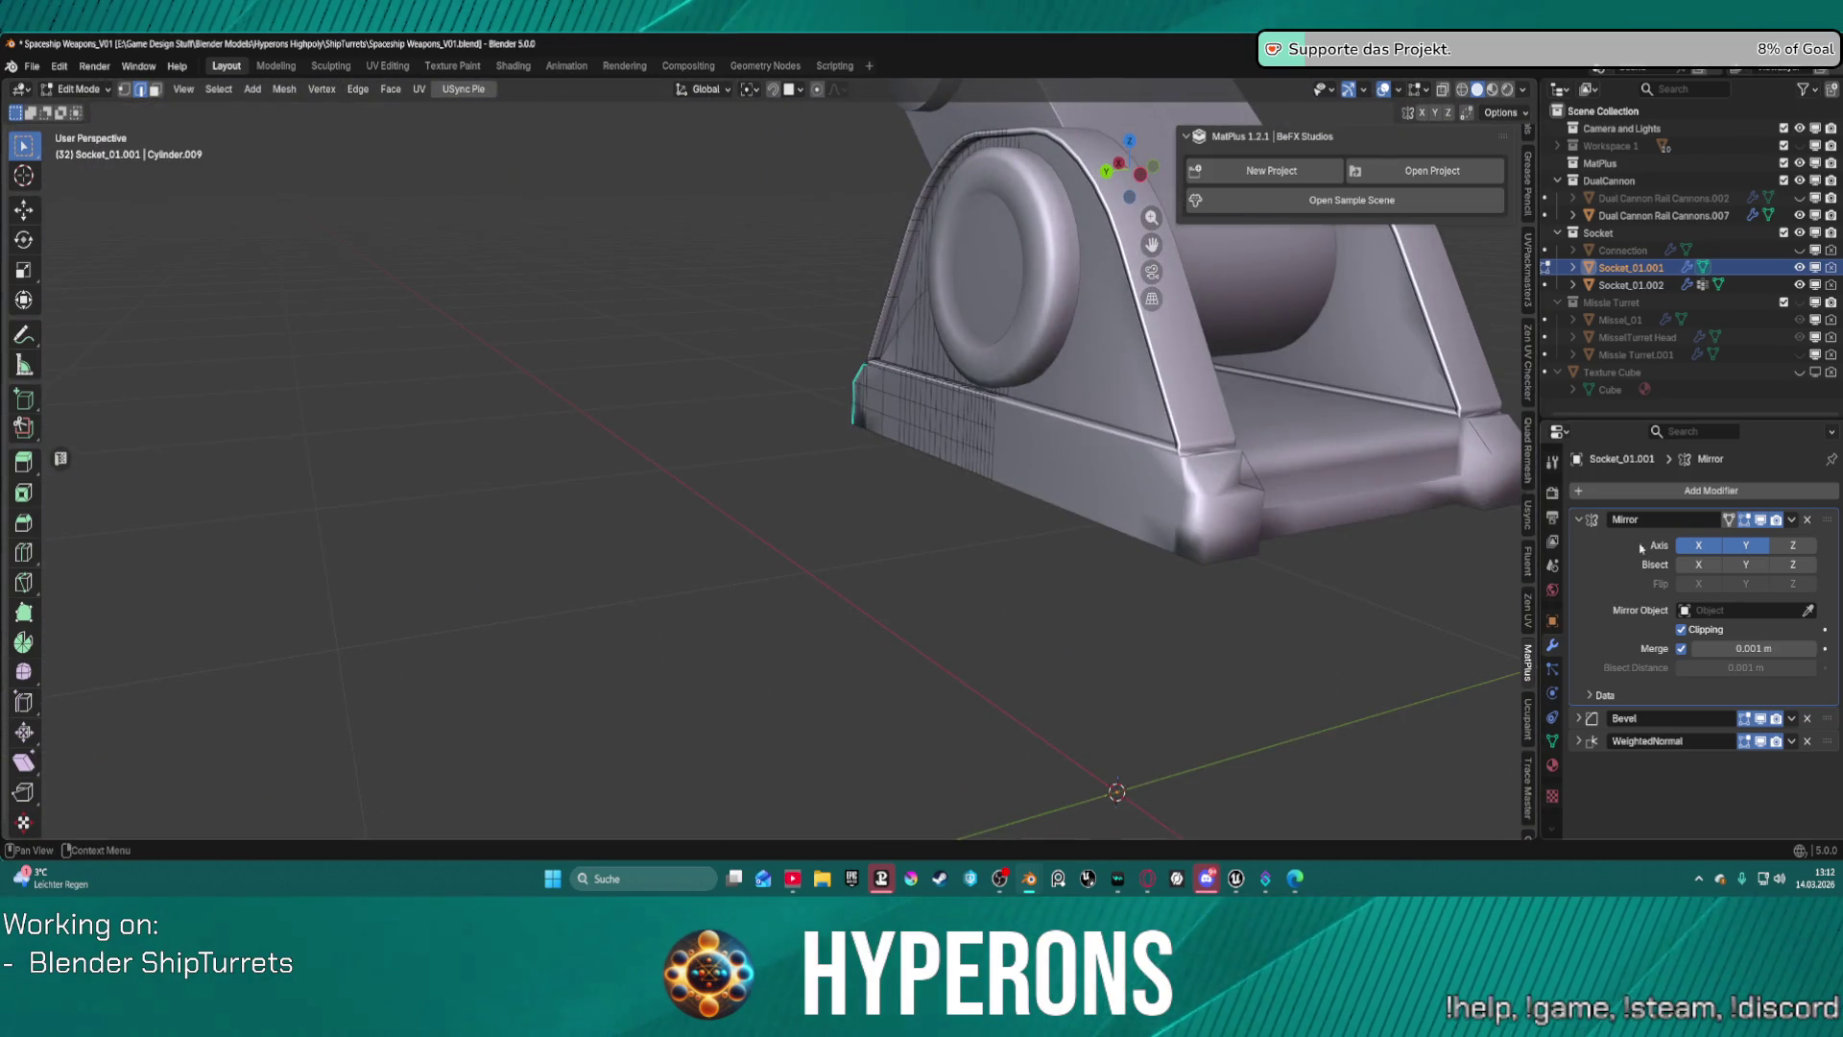
# Toggle the Mirror modifier's X axis off and back on to check the result.
pyautogui.click(1691, 552)
pyautogui.click(1691, 552)
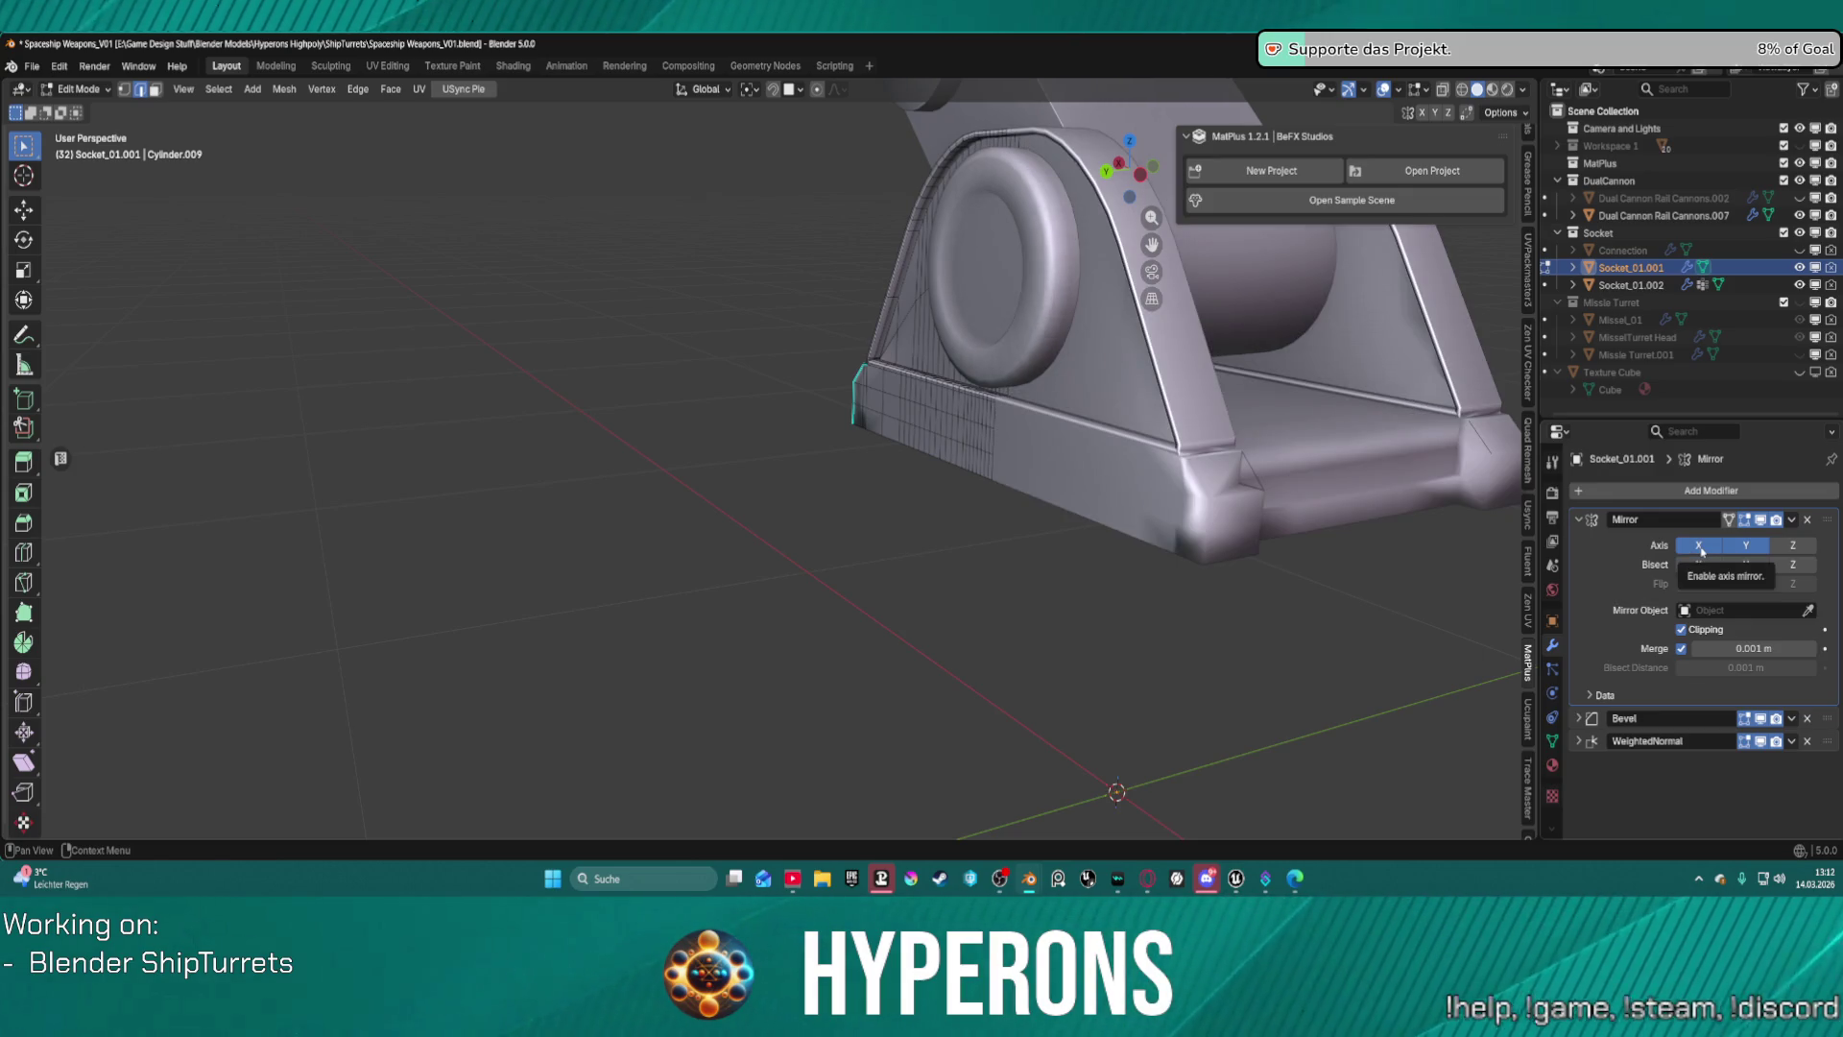
pyautogui.moveTo(1234, 476); pyautogui.dragTo(1080, 485, button='middle')
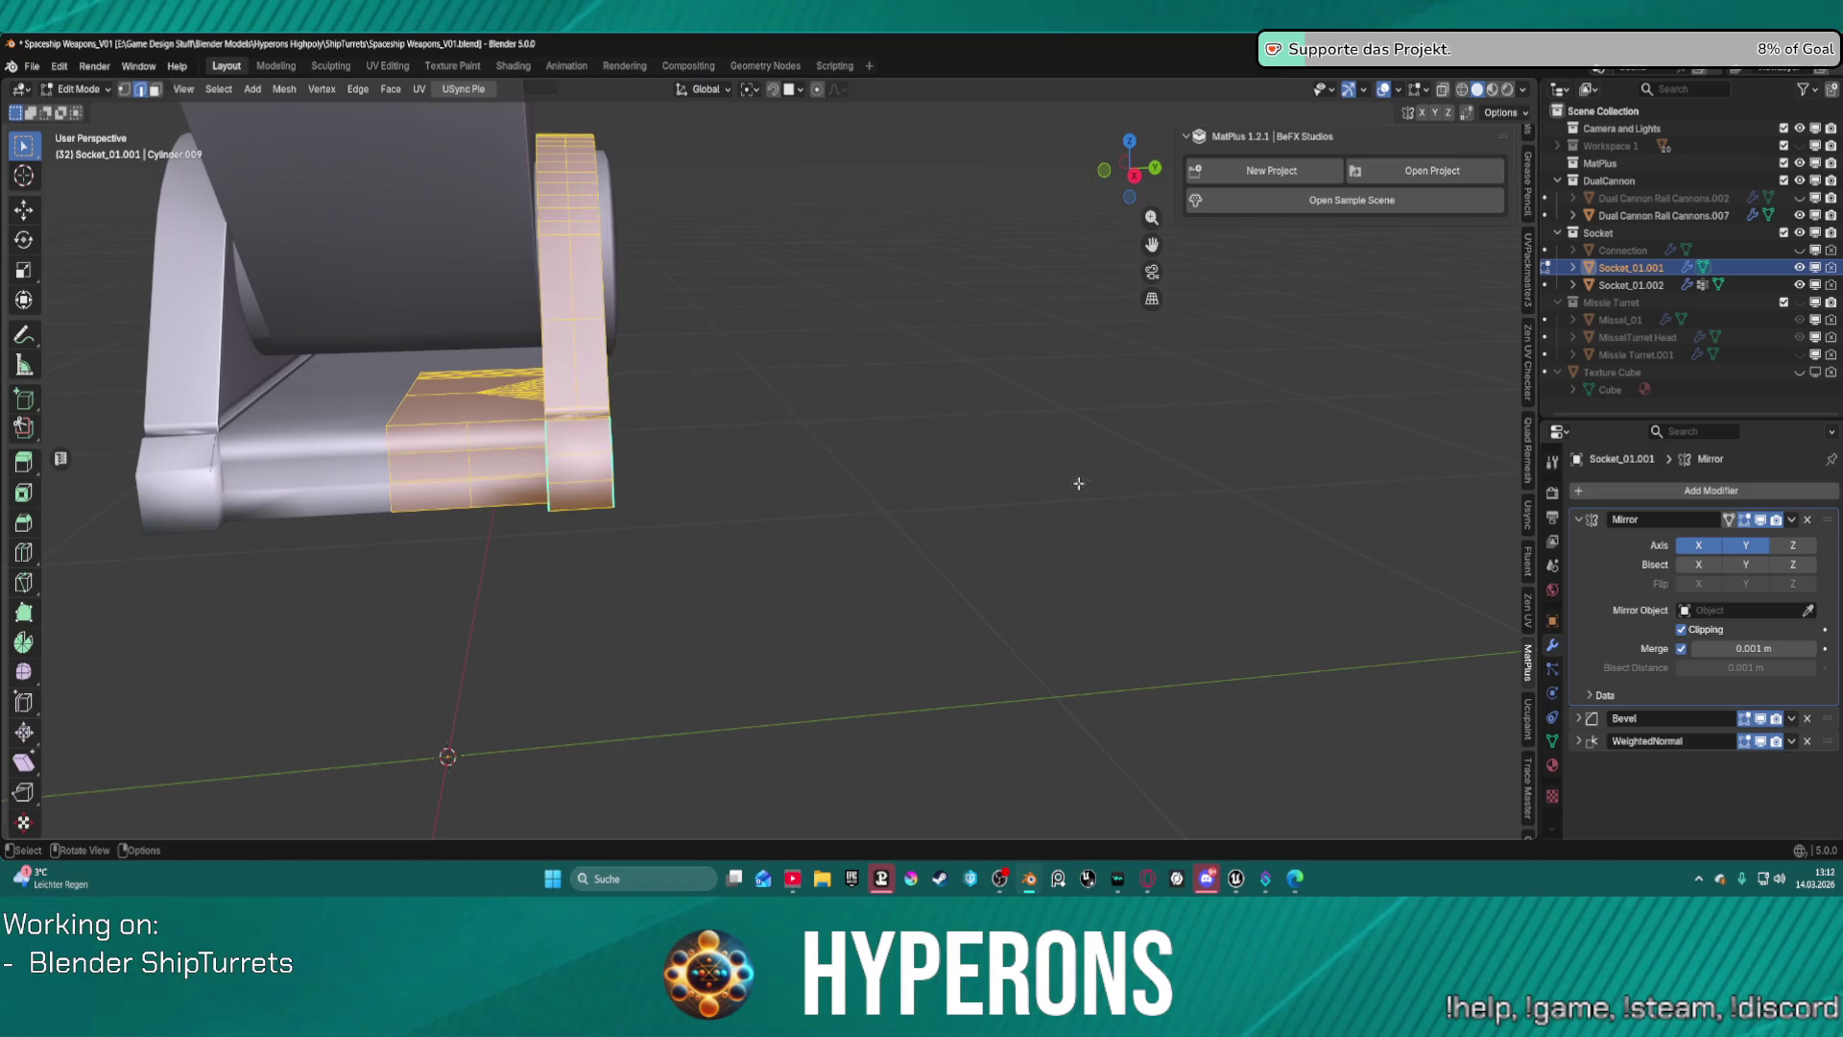
# Apply Recalculate Outside to the selected faces, then deselect and inspect the socket base.
pyautogui.click(283, 90)
pyautogui.moveTo(336, 407)
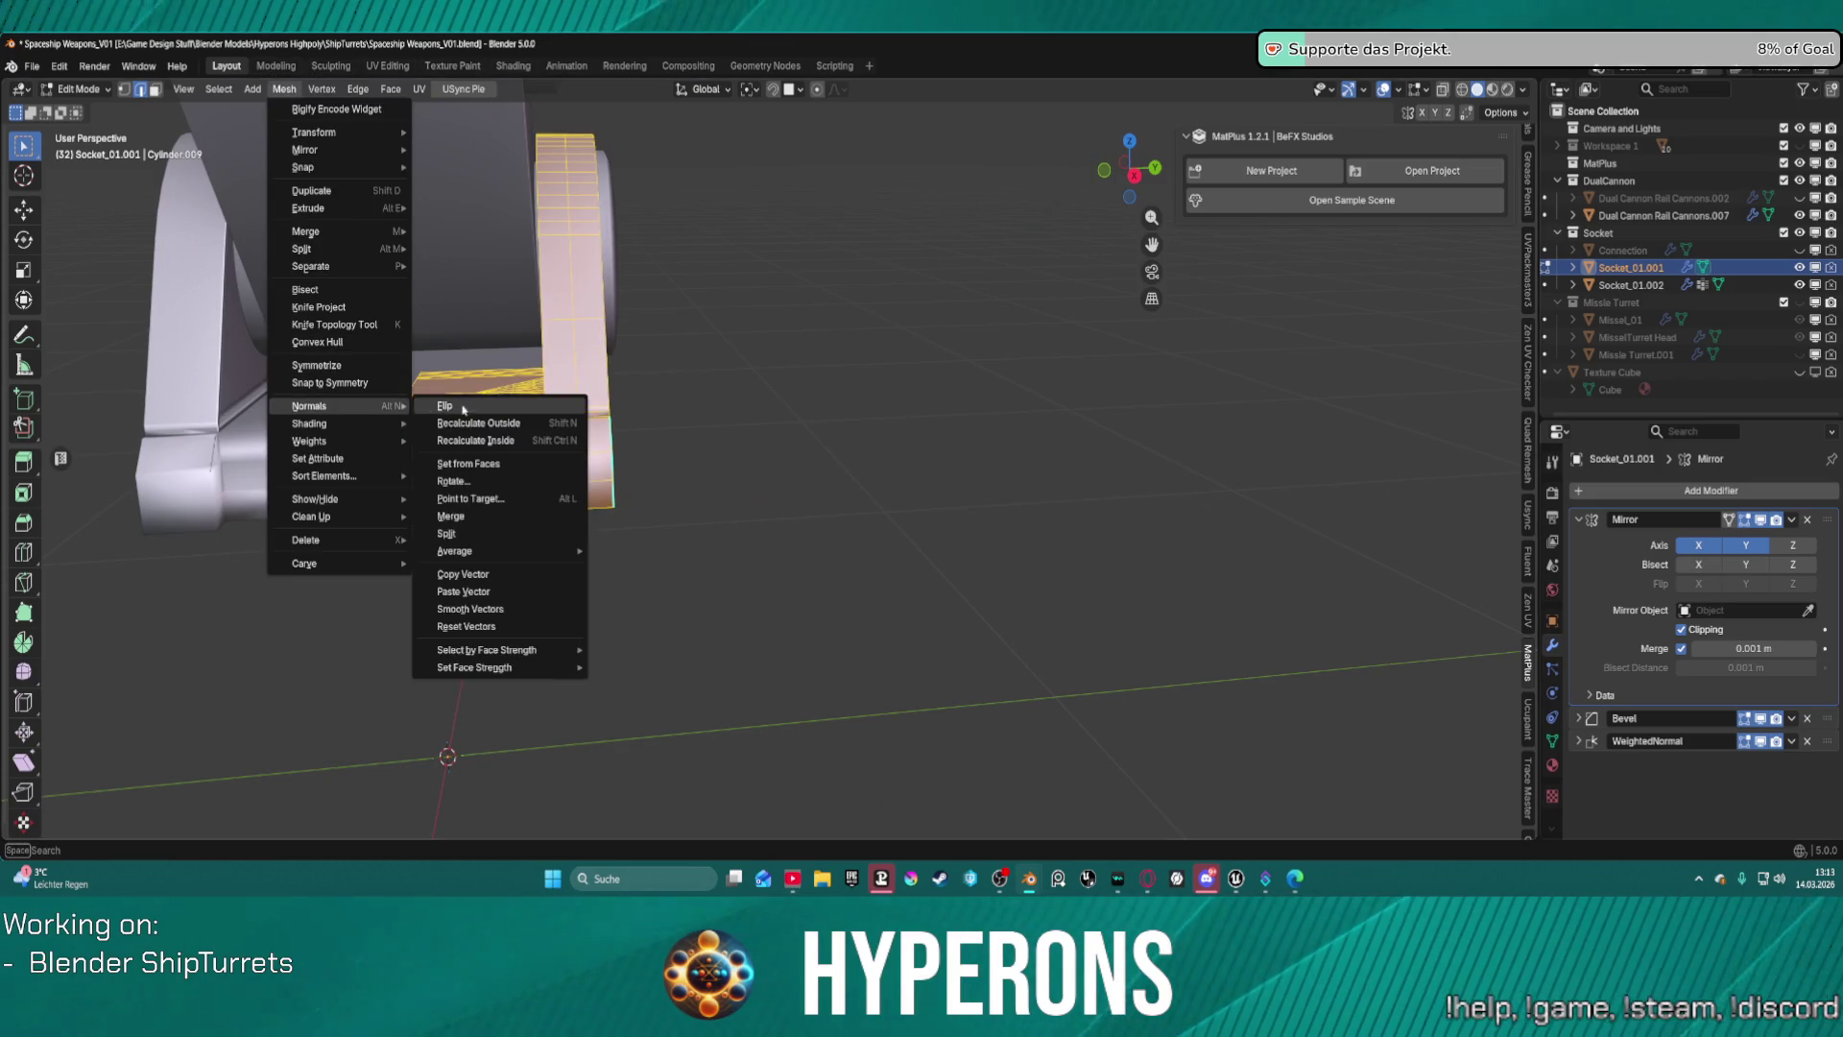
pyautogui.click(491, 422)
pyautogui.click(739, 415)
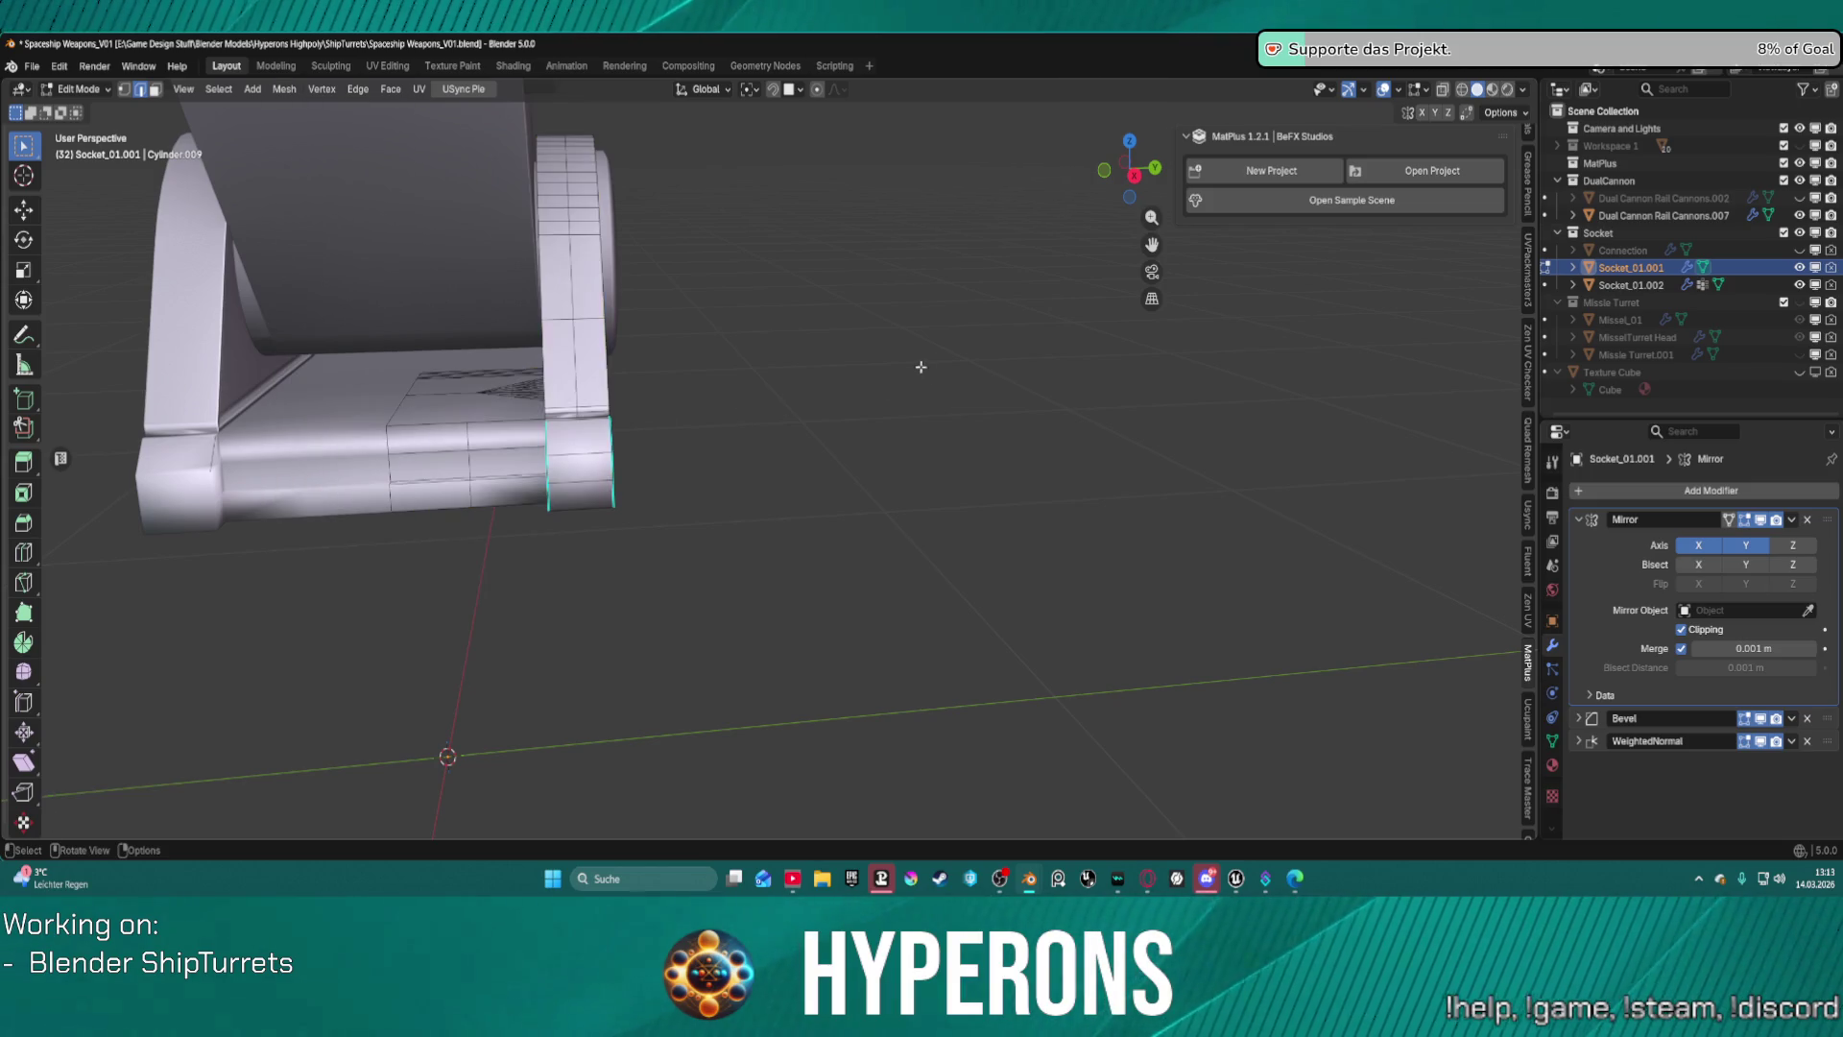
pyautogui.moveTo(922, 366); pyautogui.dragTo(544, 355, button='middle')
pyautogui.scroll(5, 1323, 485)
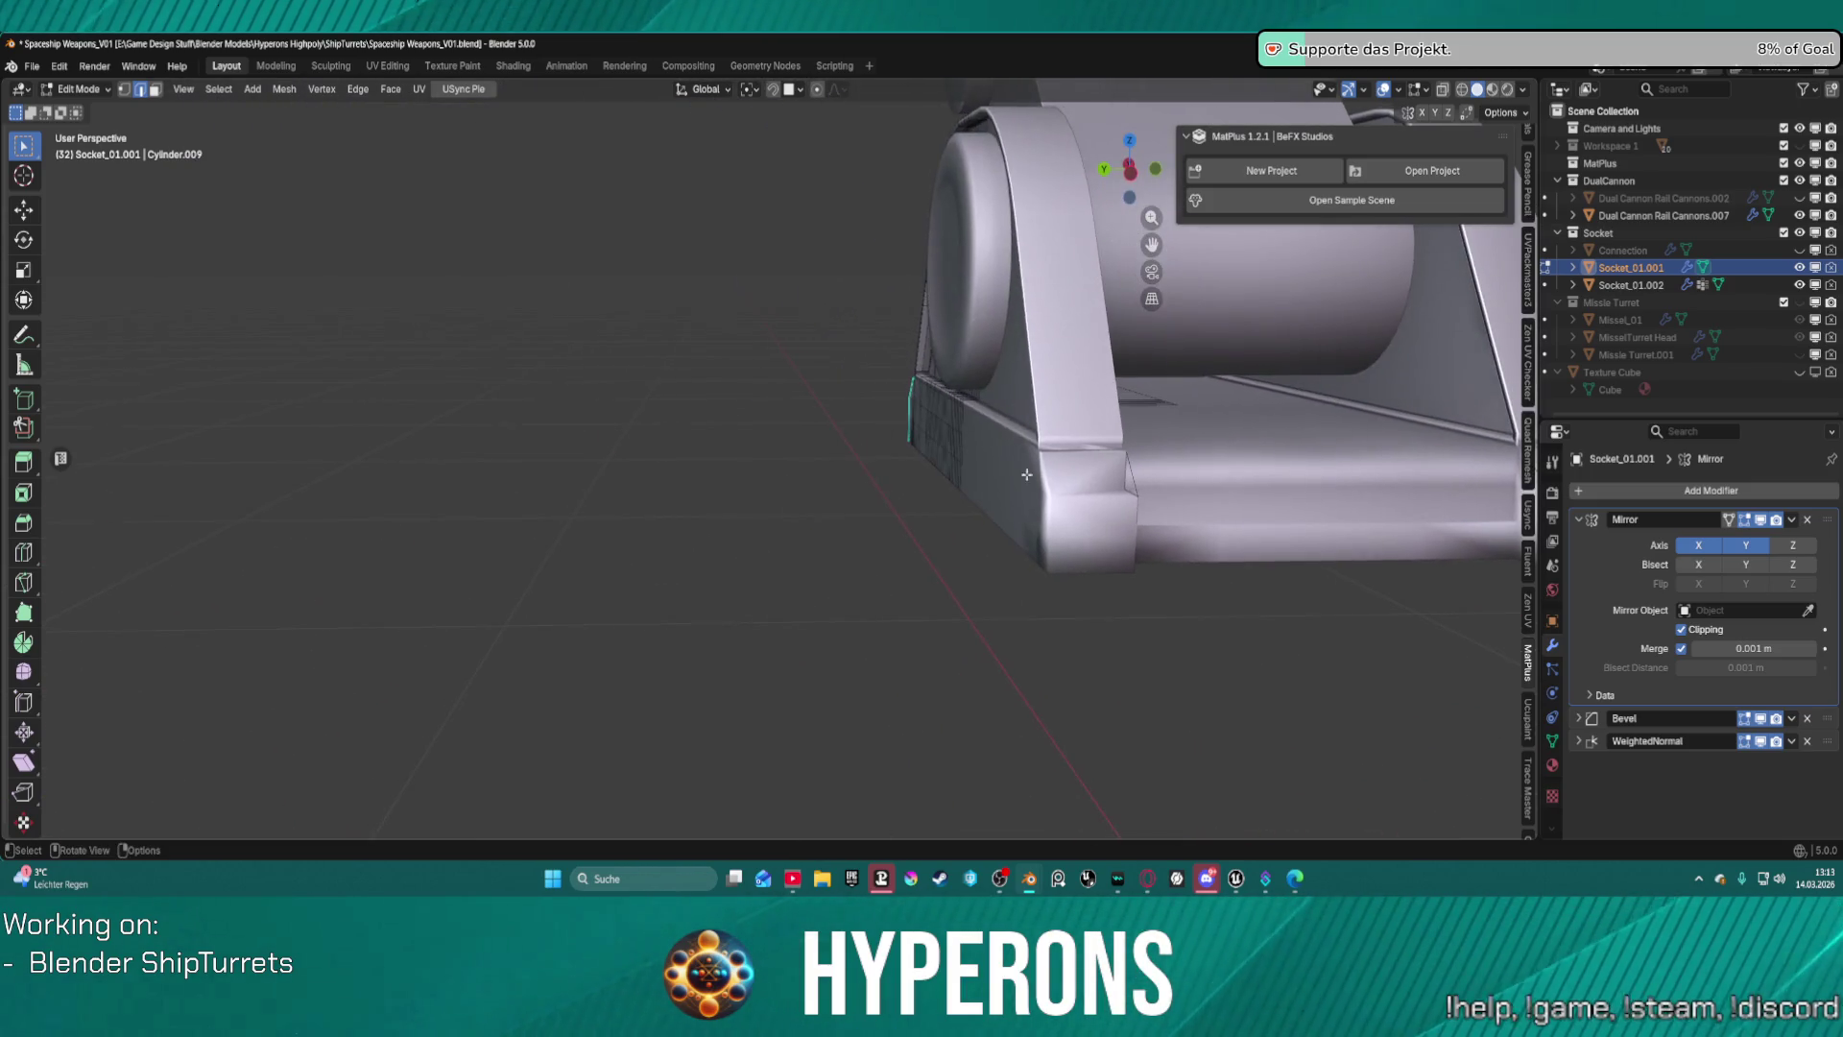
pyautogui.scroll(5, 1322, 485)
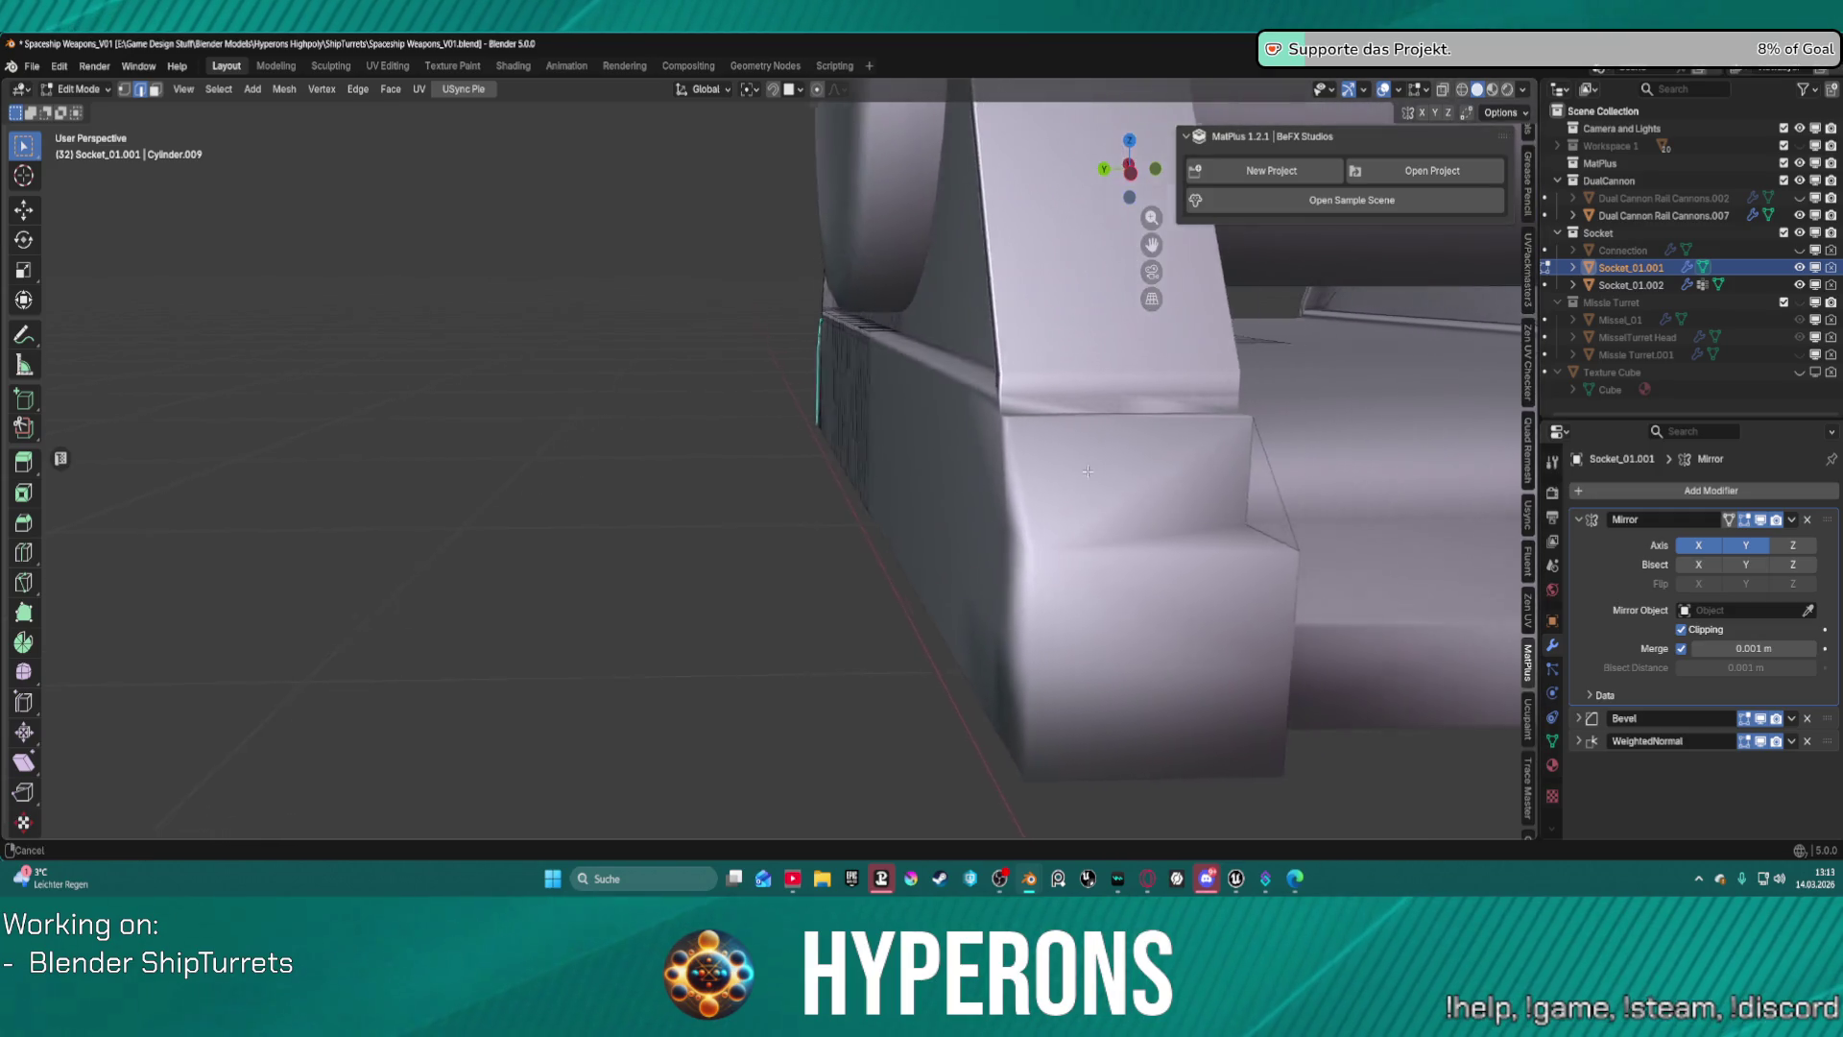
pyautogui.moveTo(1322, 485)
pyautogui.mouseDown(button='middle')
pyautogui.moveTo(1244, 477)
pyautogui.moveTo(1263, 465)
pyautogui.moveTo(1263, 485)
pyautogui.mouseUp(button='middle')
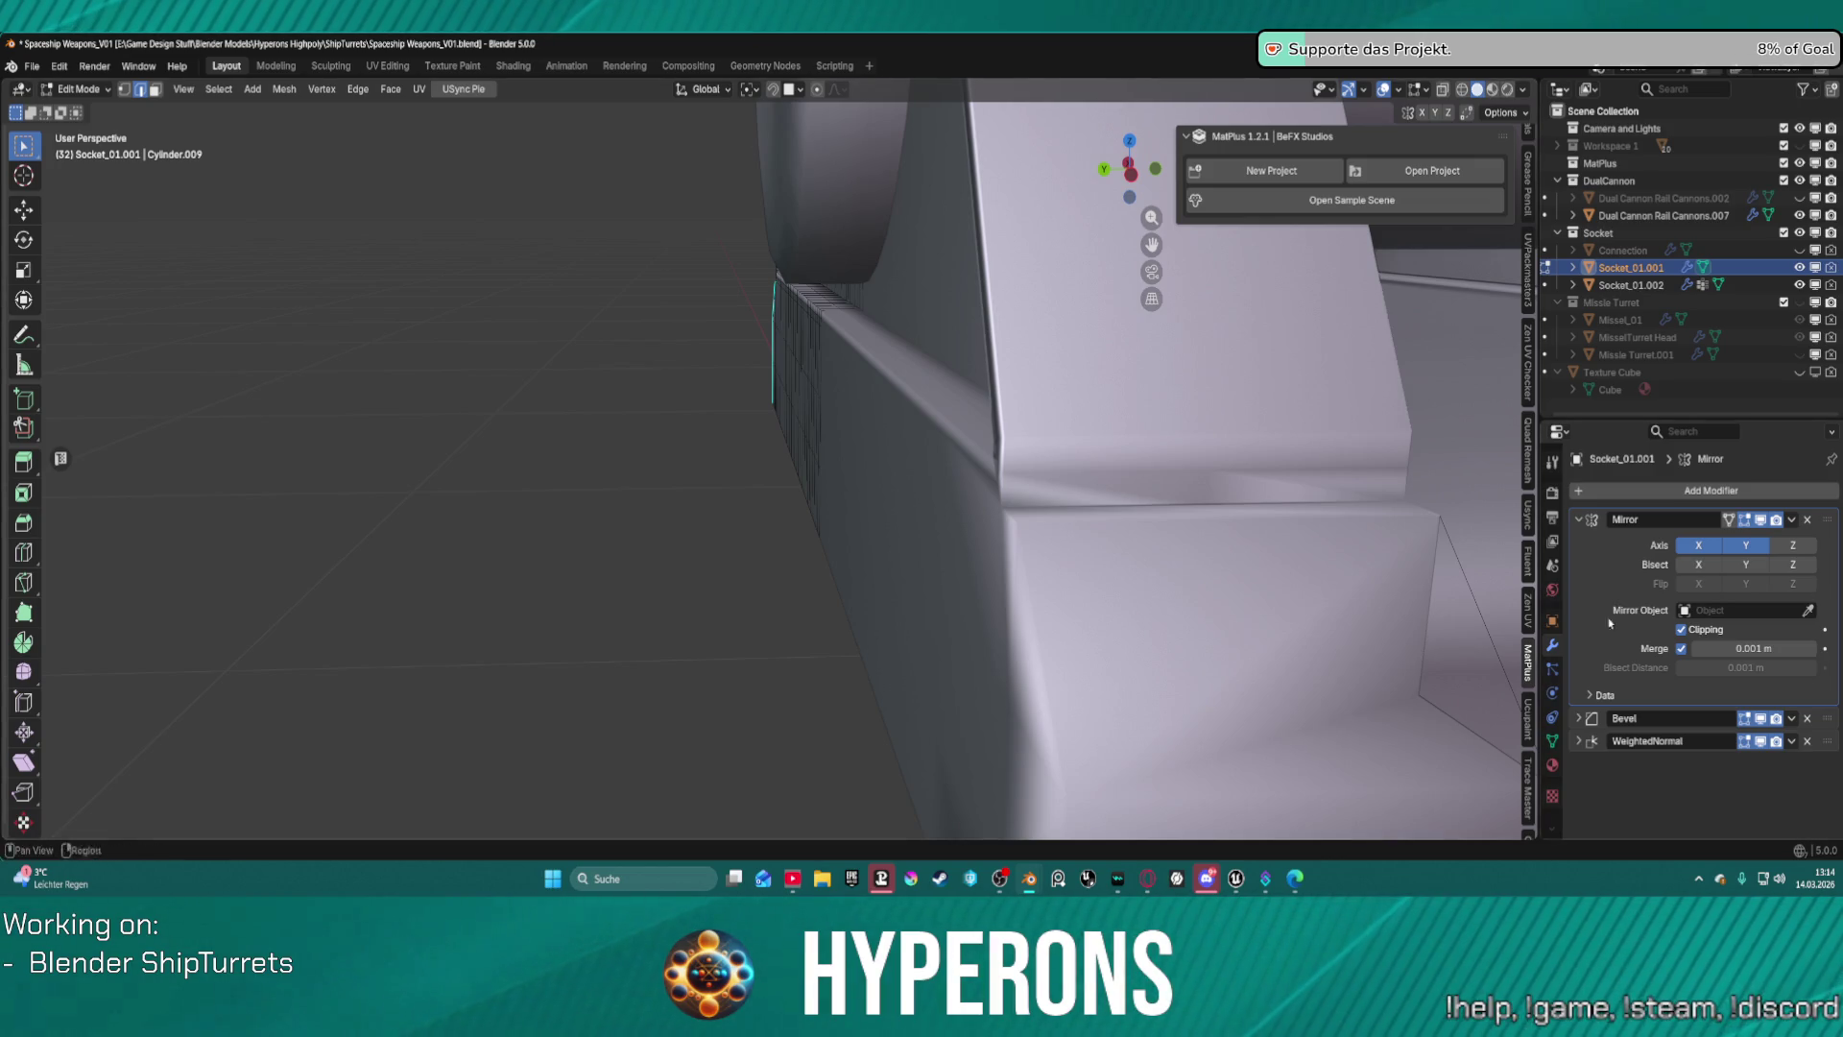
# Select the corner block's two slanted top faces and call up the Delete menu with X.
pyautogui.moveTo(1103, 518); pyautogui.dragTo(1403, 559, button='middle')
pyautogui.scroll(8, 803, 424)
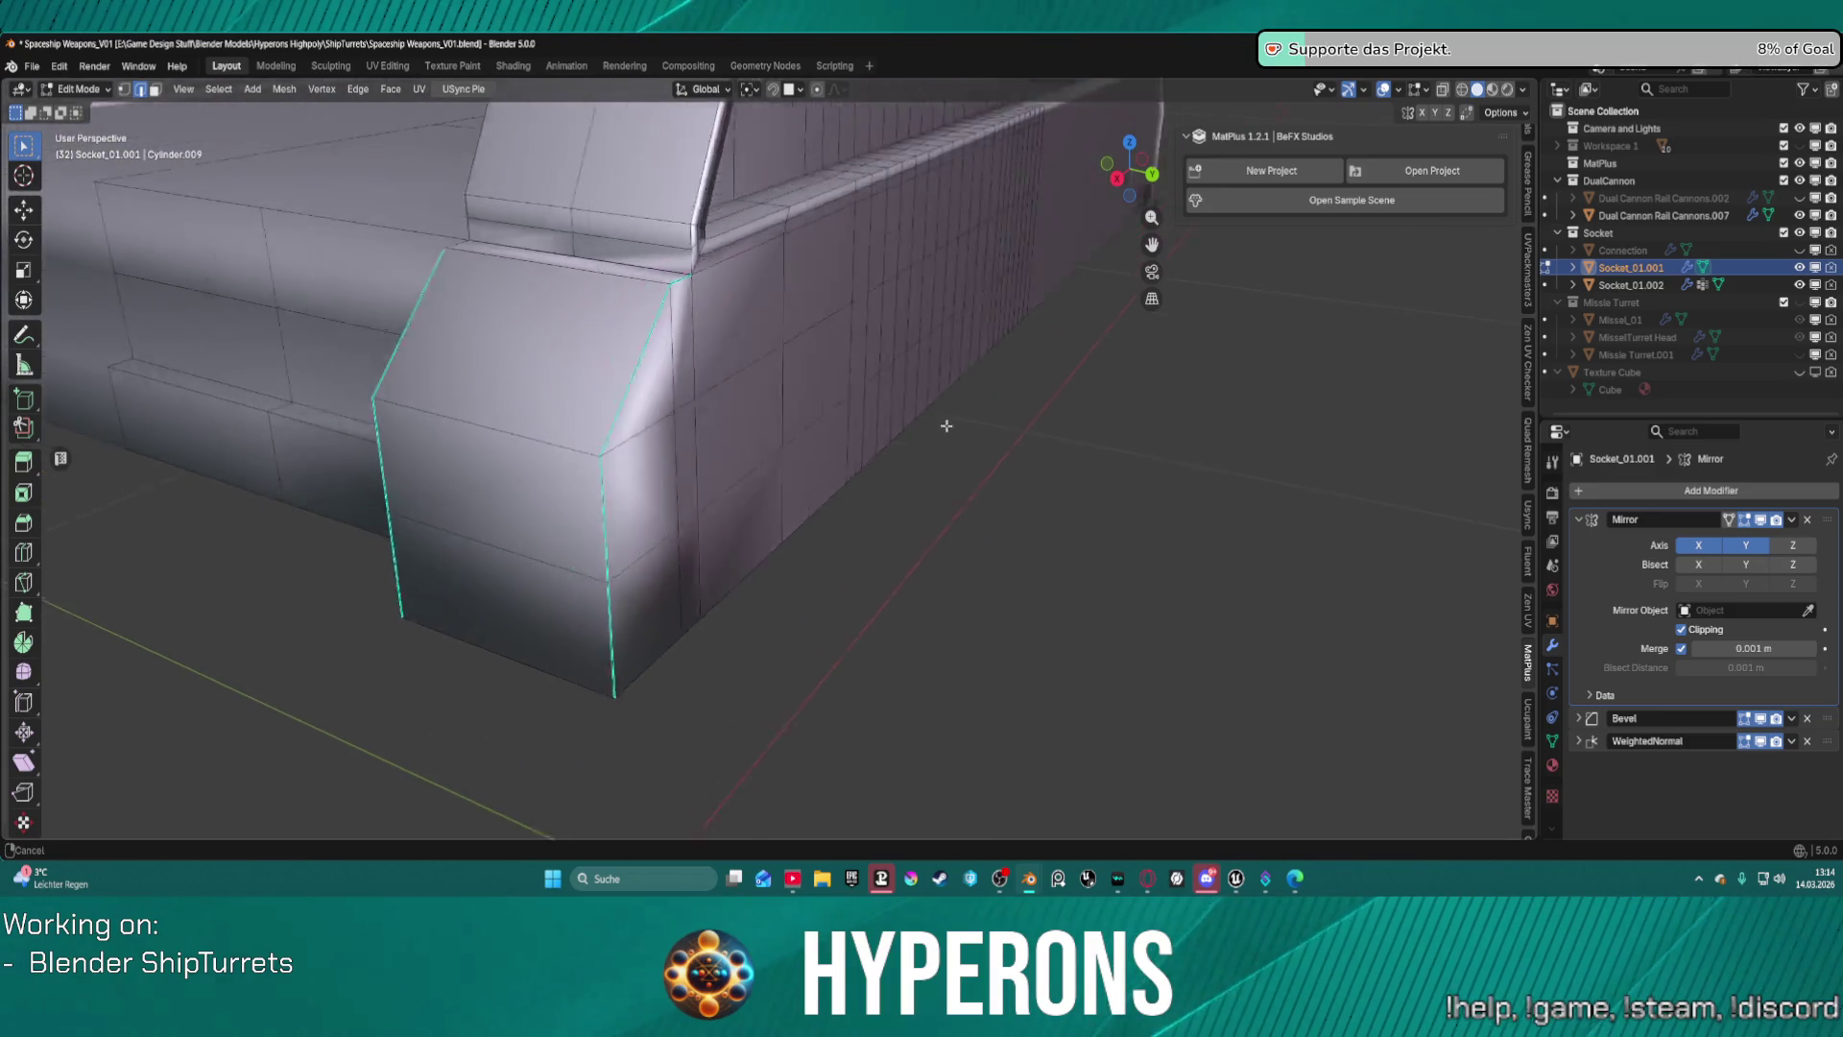
pyautogui.moveTo(831, 413); pyautogui.dragTo(825, 485, button='middle')
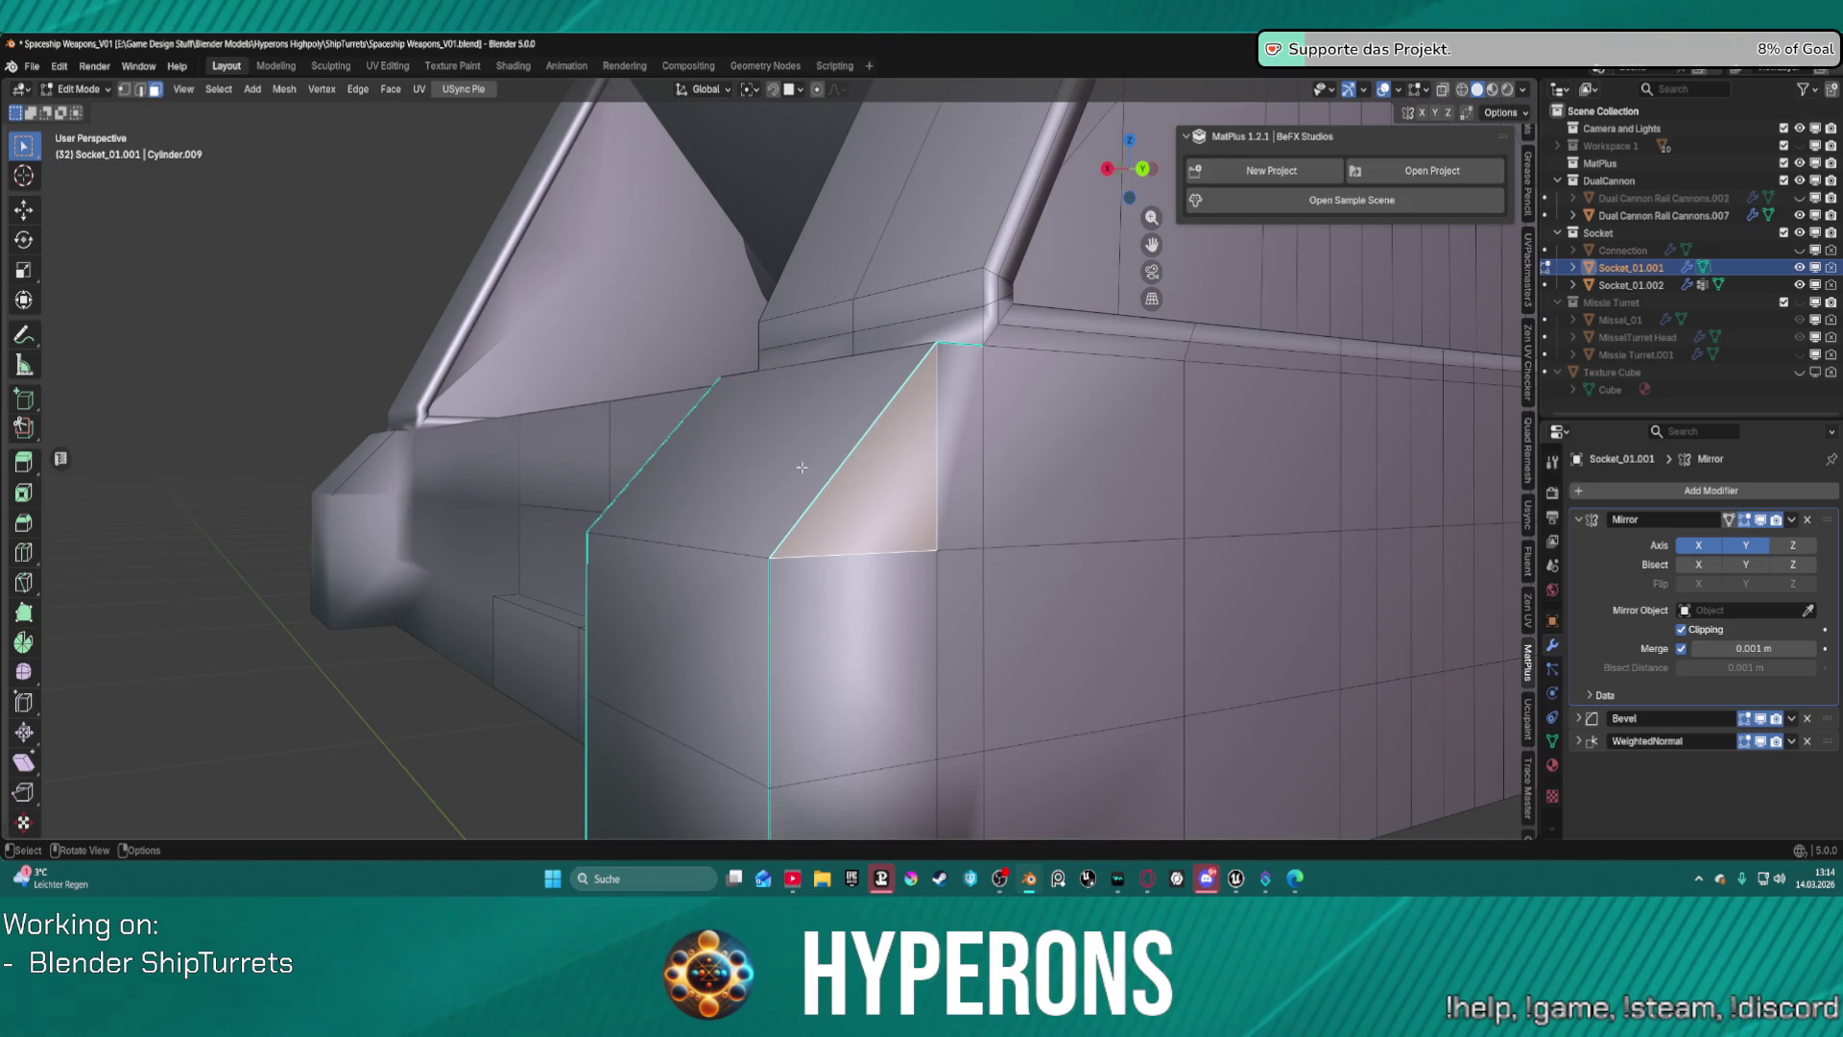
pyautogui.keyDown('shift'); pyautogui.click(802, 468); pyautogui.keyUp('shift')
pyautogui.keyDown('shift'); pyautogui.click(849, 515); pyautogui.keyUp('shift')
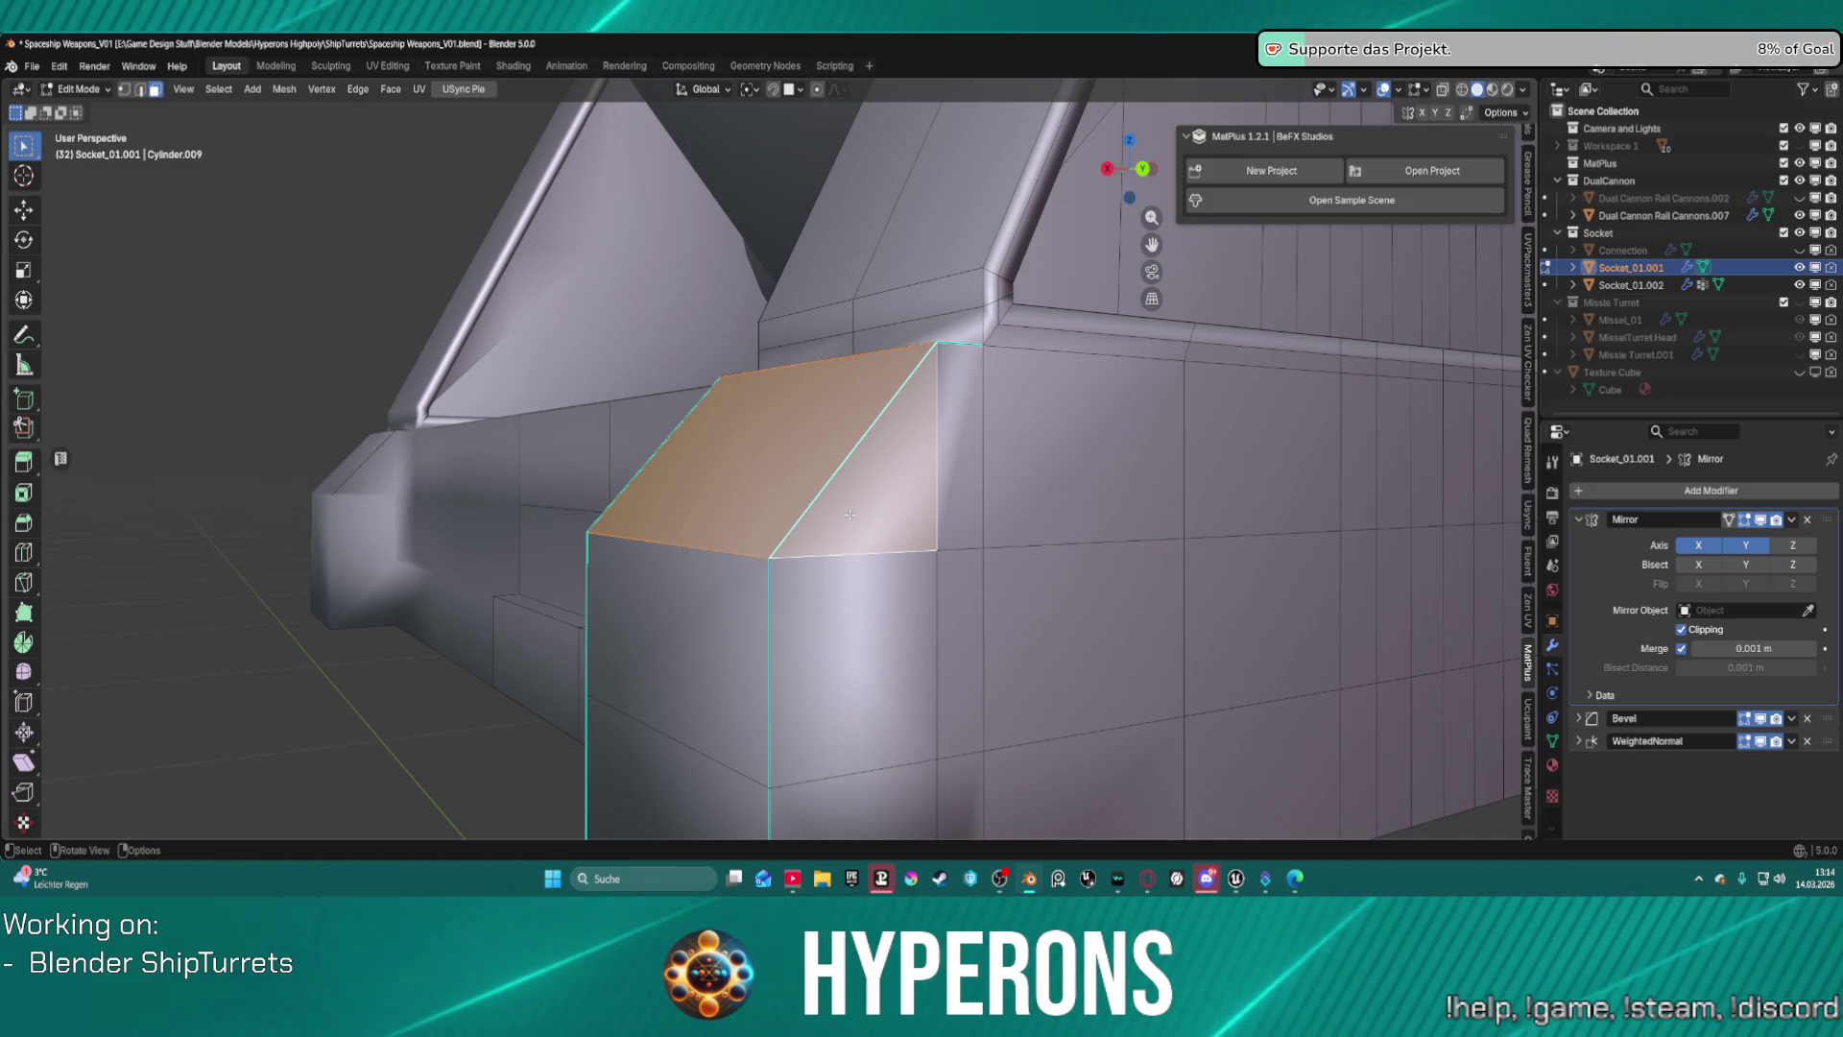
pyautogui.moveTo(848, 520); pyautogui.dragTo(991, 462, button='middle')
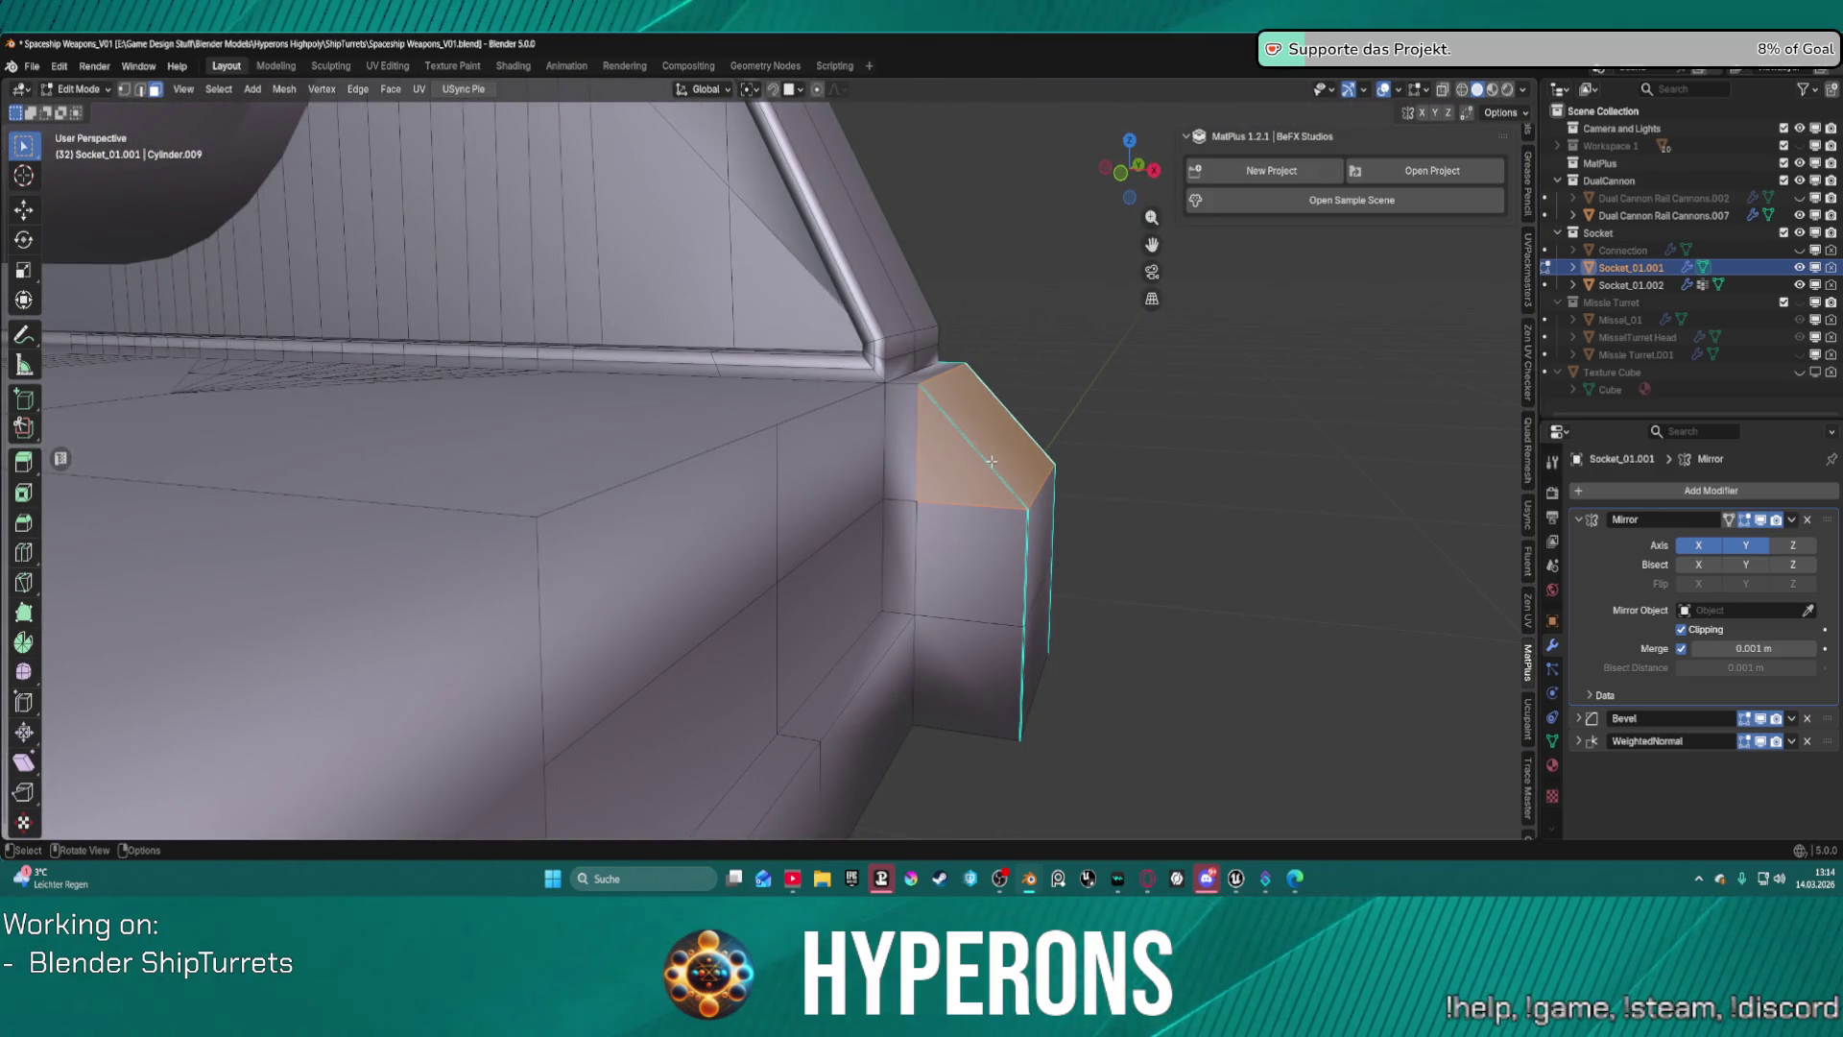
pyautogui.press('x')
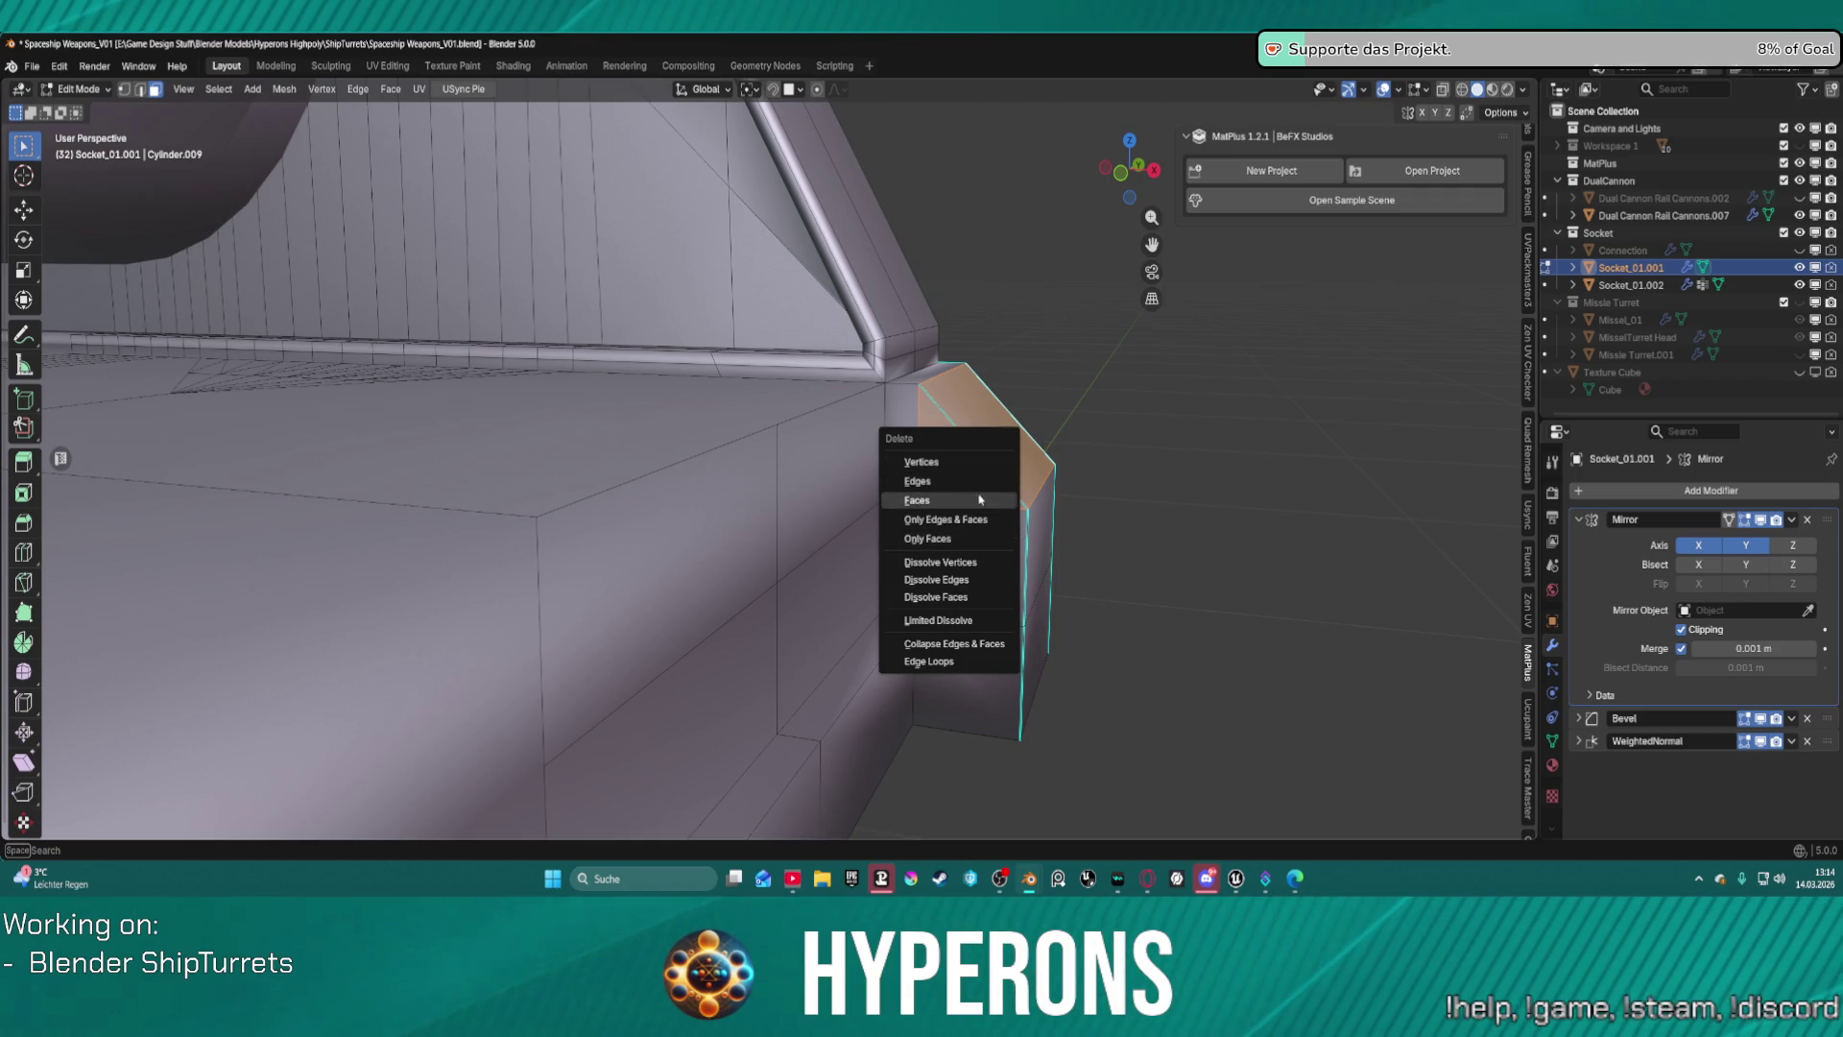
# Delete the slanted faces, then try filling the hole with F and Alt+F, undoing both.
pyautogui.click(919, 500)
pyautogui.moveTo(1189, 445)
pyautogui.mouseDown(button='middle')
pyautogui.moveTo(1047, 458)
pyautogui.moveTo(1077, 487)
pyautogui.moveTo(920, 540)
pyautogui.mouseUp(button='middle')
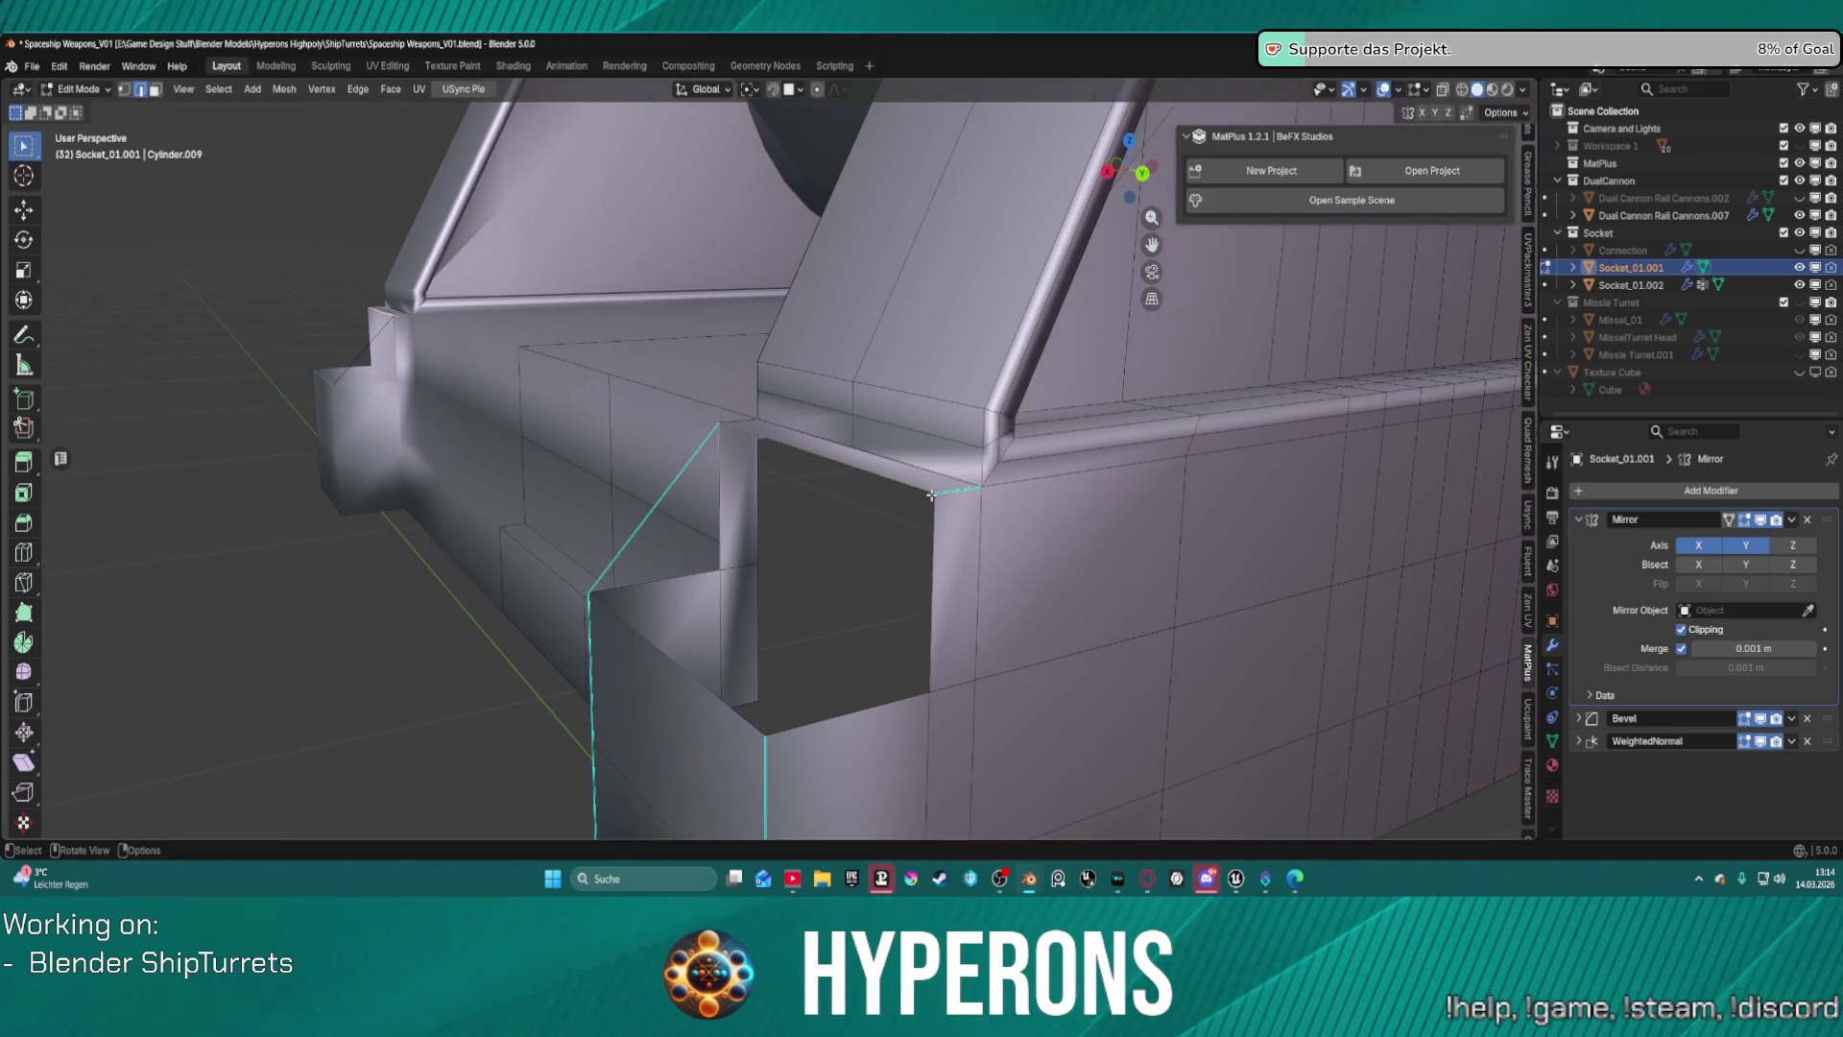
pyautogui.keyDown('alt'); pyautogui.click(861, 606); pyautogui.keyUp('alt')
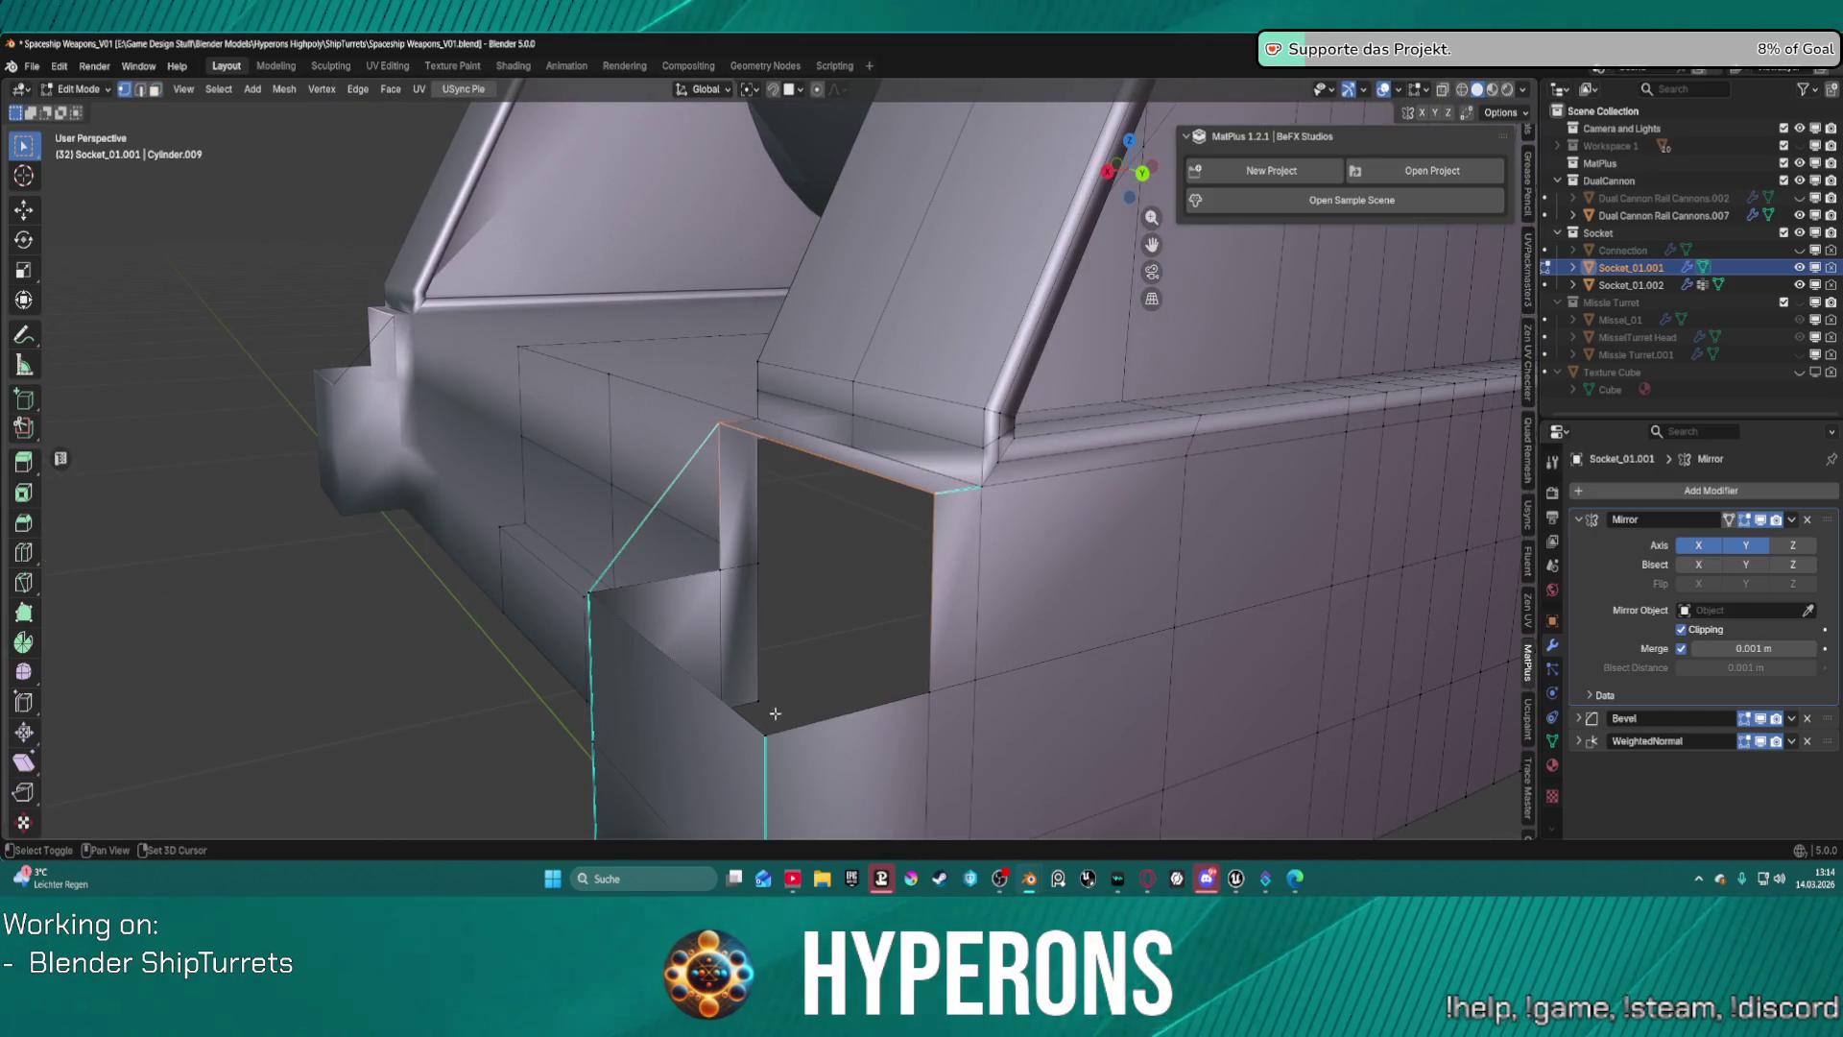
pyautogui.press('f')
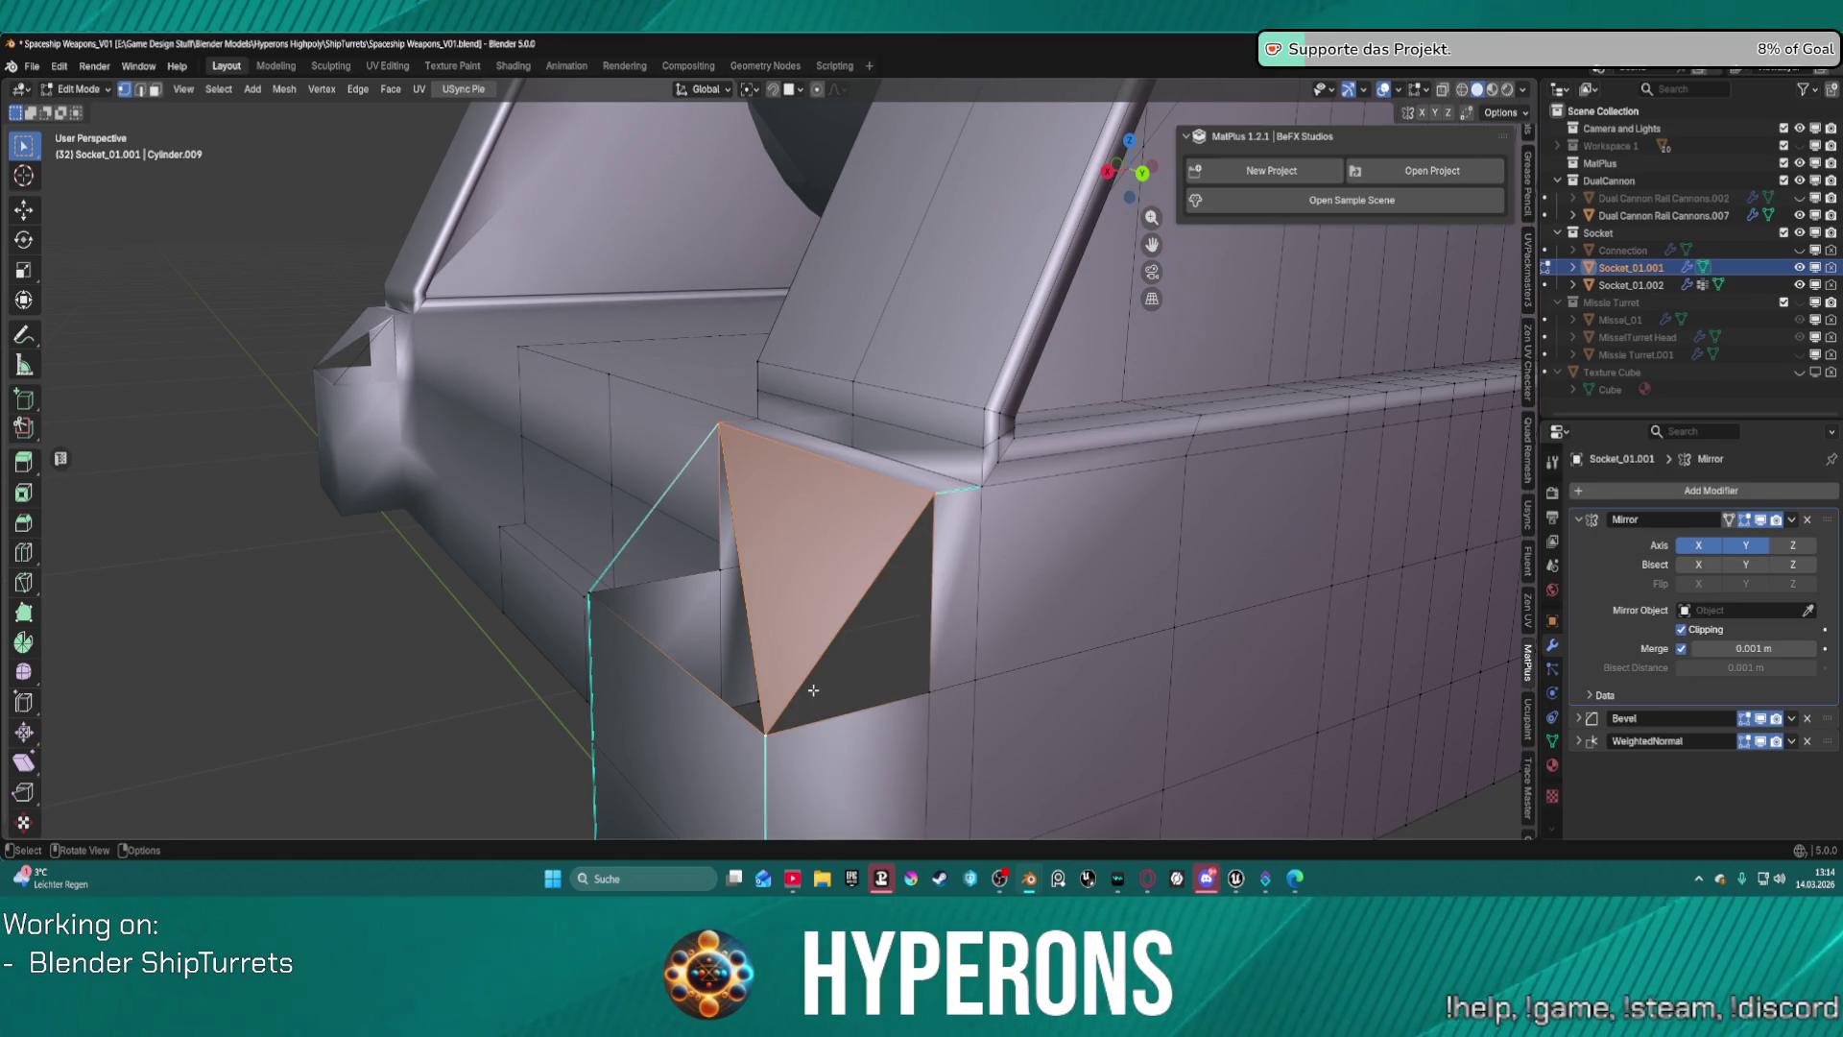
pyautogui.hotkey('ctrl', 'z')
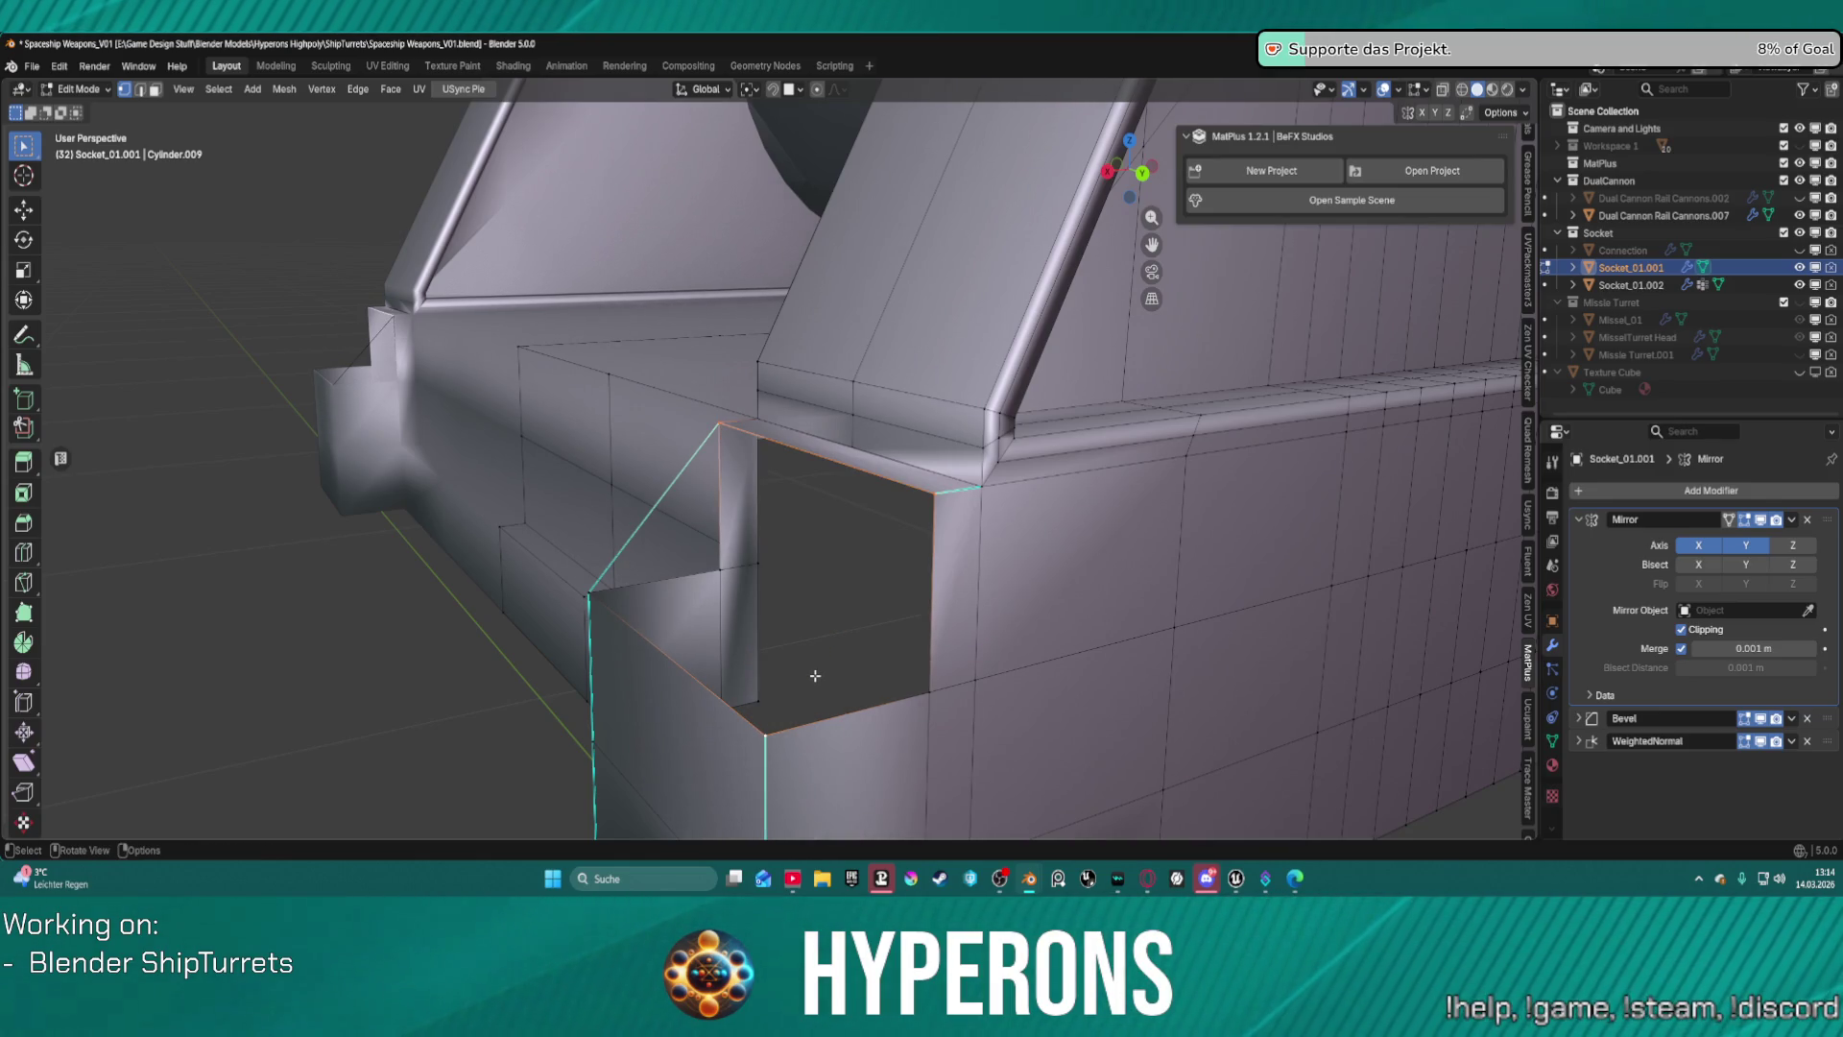
pyautogui.hotkey('alt', 'f')
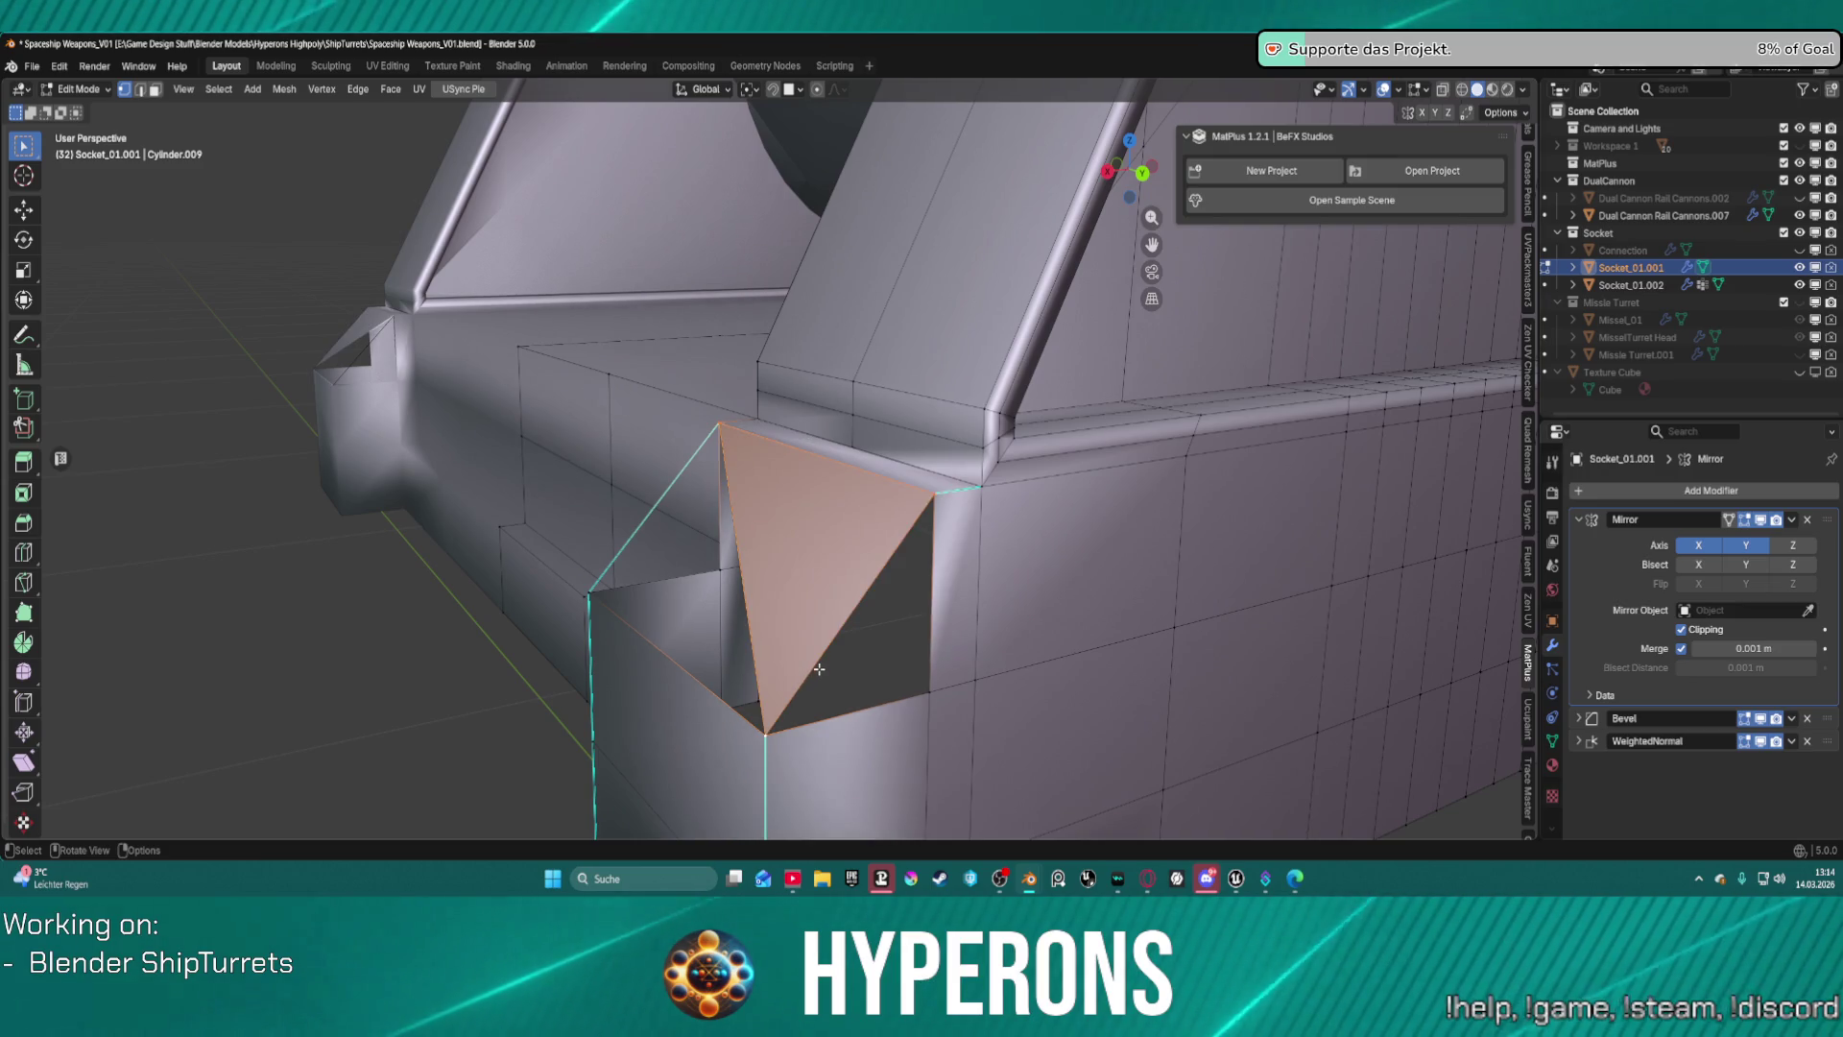
pyautogui.moveTo(814, 662)
pyautogui.mouseDown(button='middle')
pyautogui.moveTo(857, 548)
pyautogui.moveTo(857, 622)
pyautogui.mouseUp(button='middle')
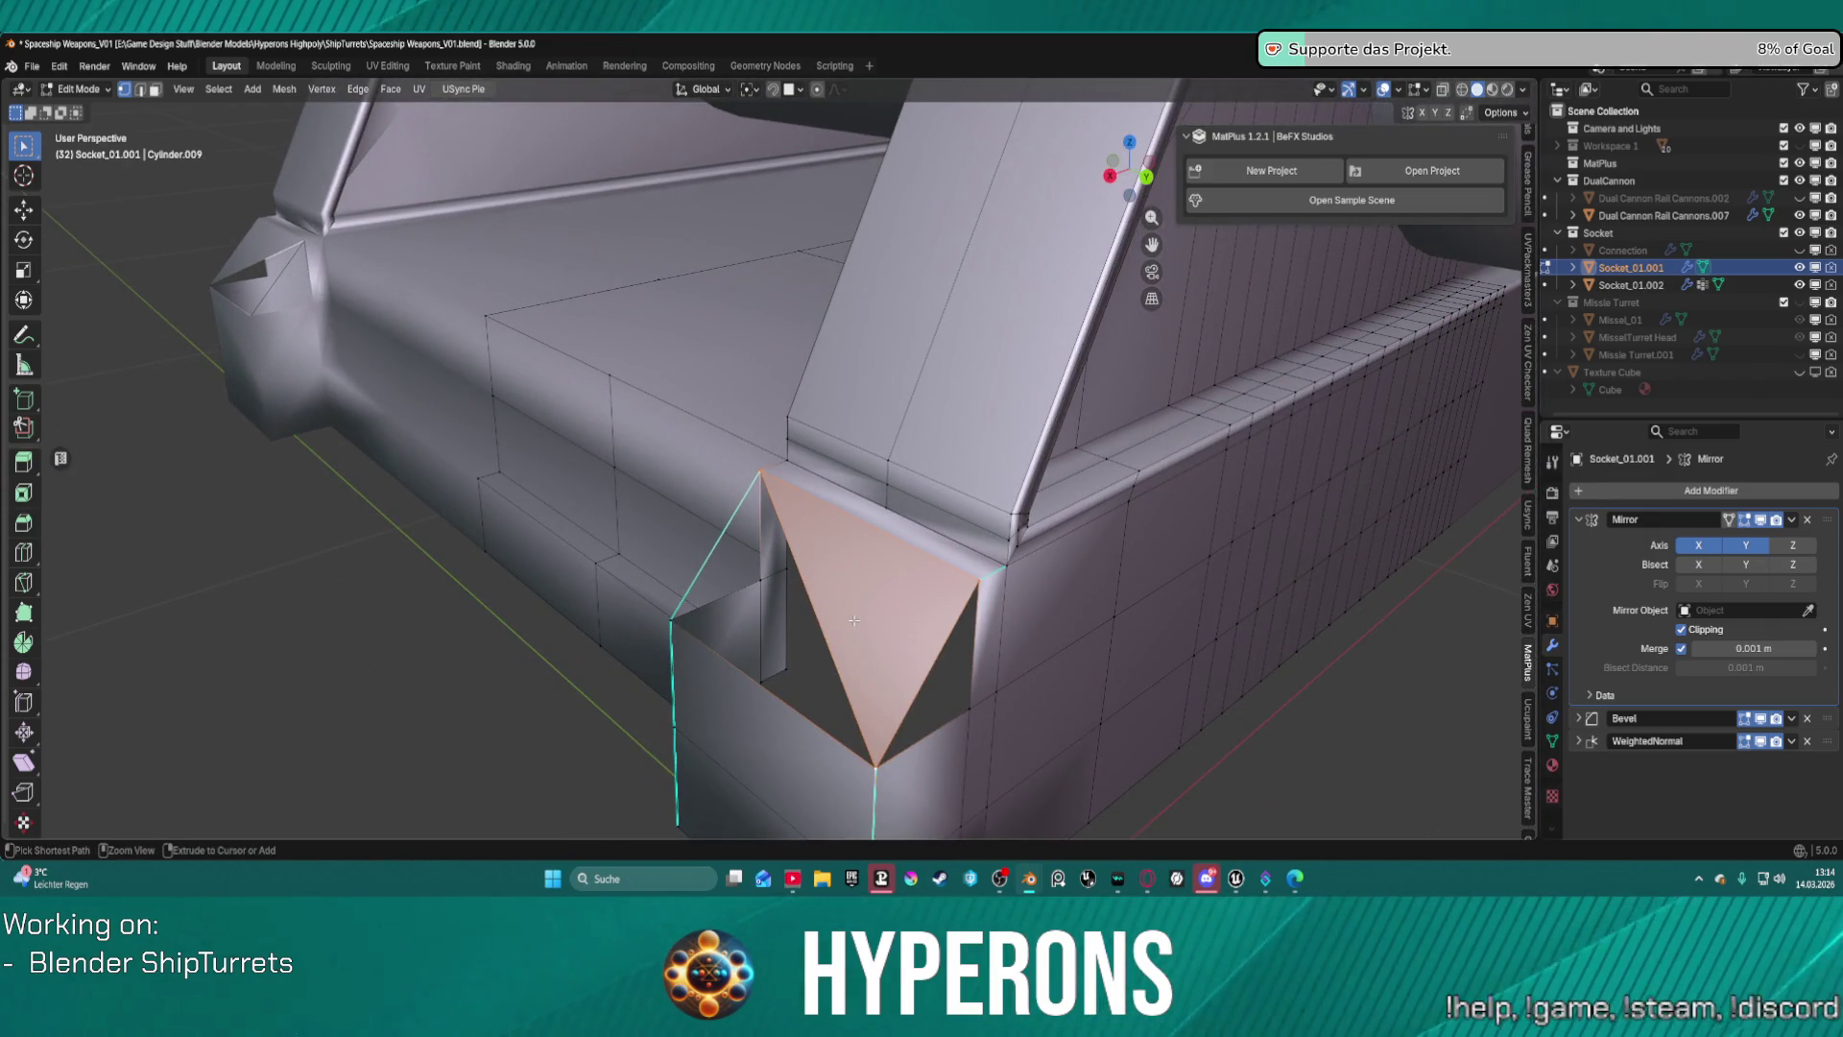
pyautogui.hotkey('ctrl', 'z')
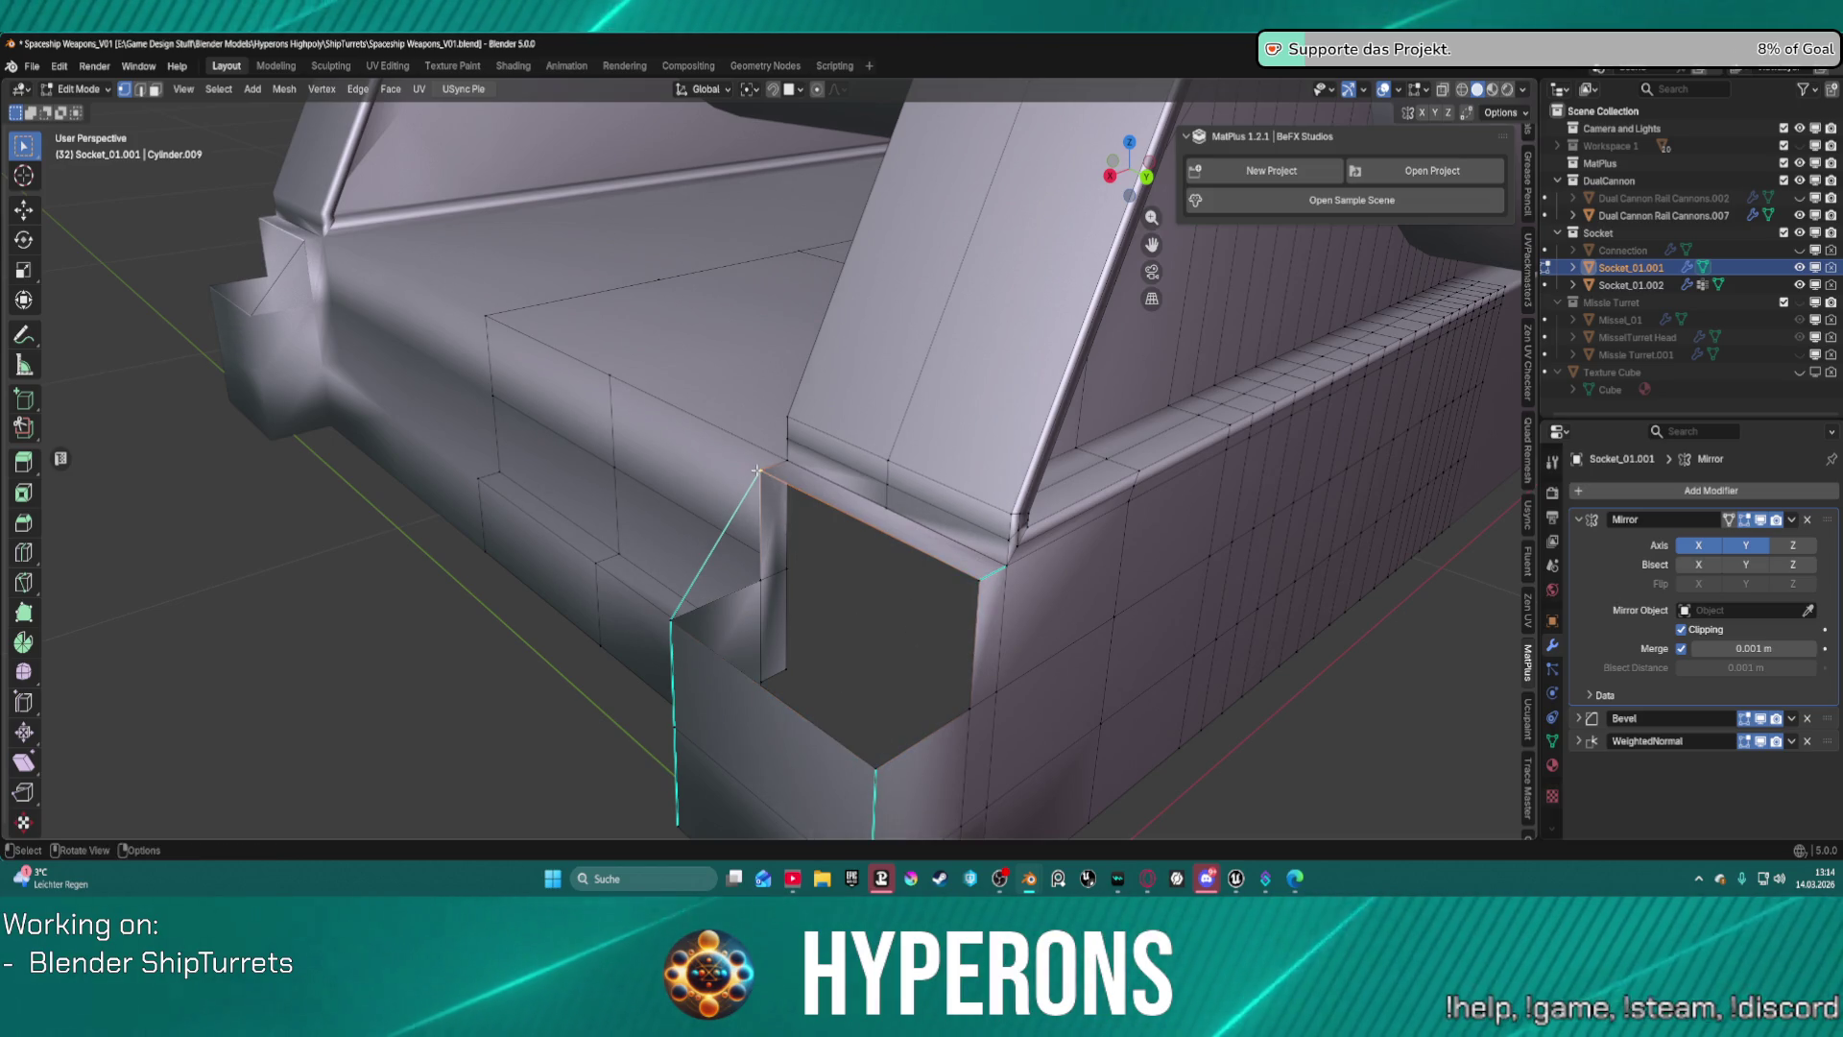
# Select the hole's bottom and right edges plus the corner block's upper and lower faces.
pyautogui.click(883, 766)
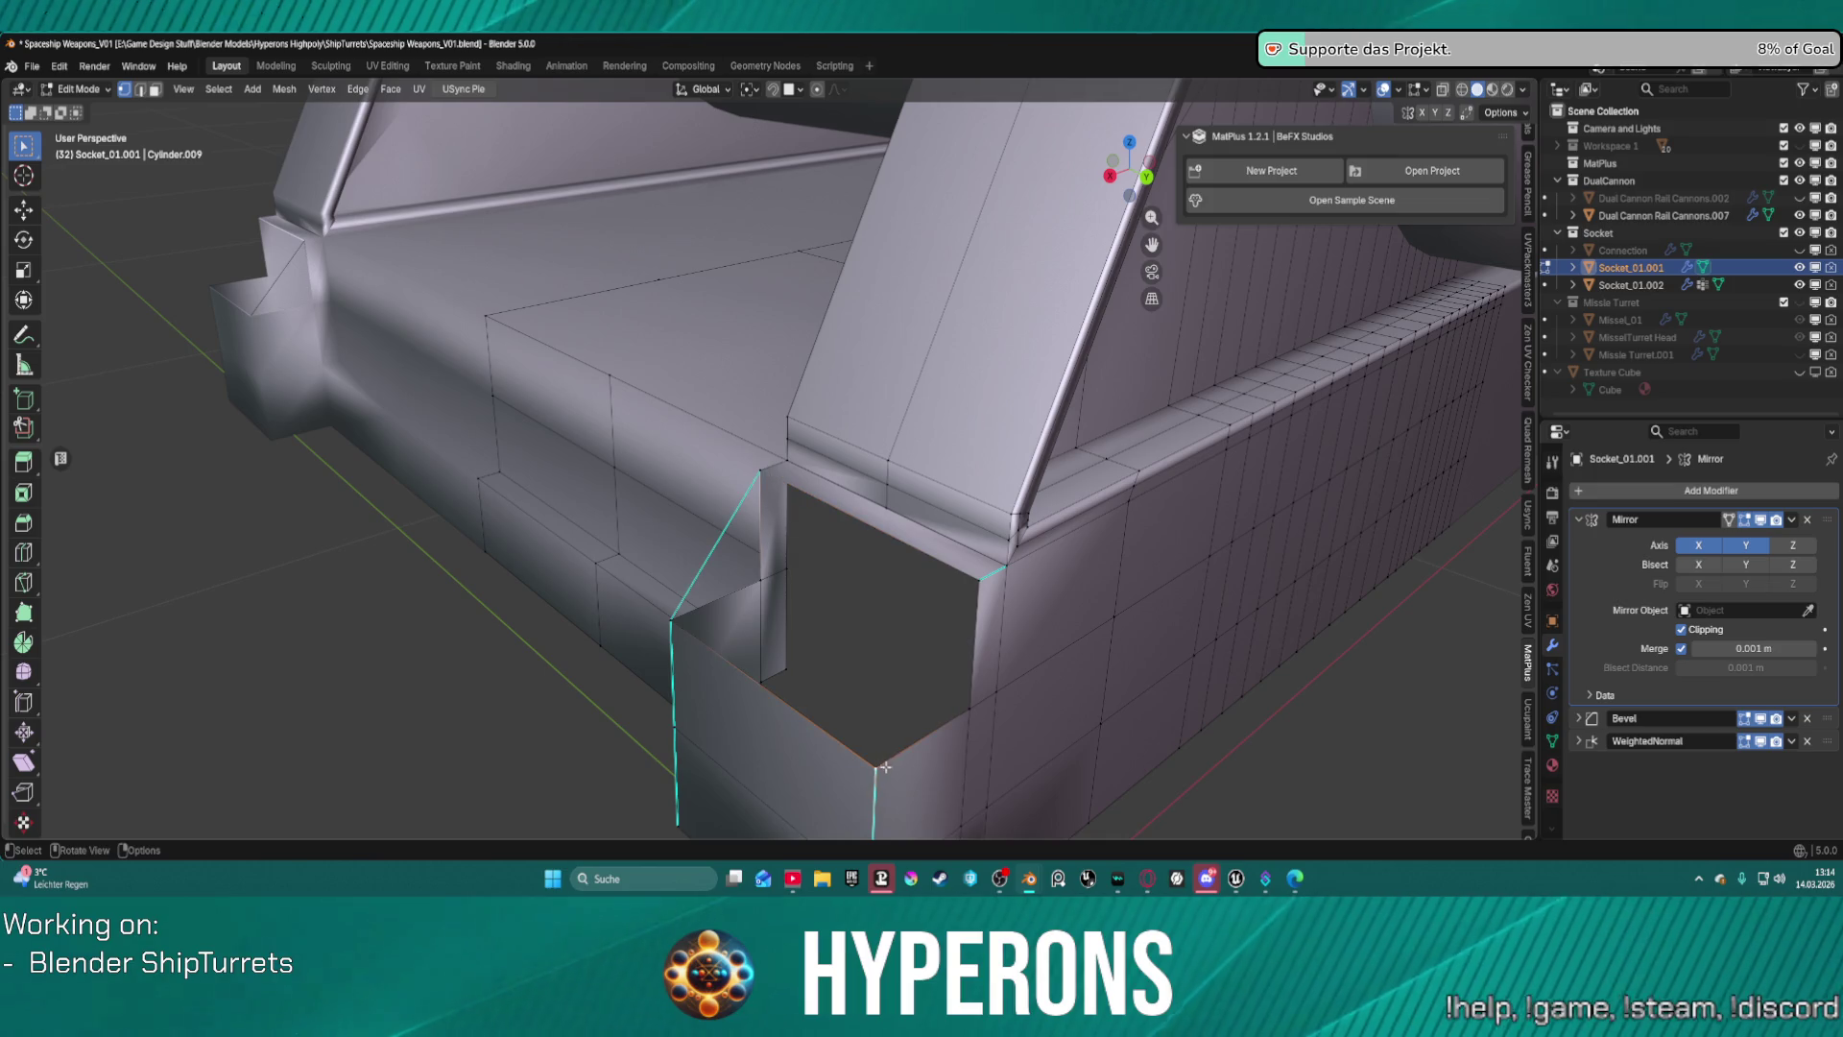
pyautogui.keyDown('shift'); pyautogui.click(978, 708); pyautogui.keyUp('shift')
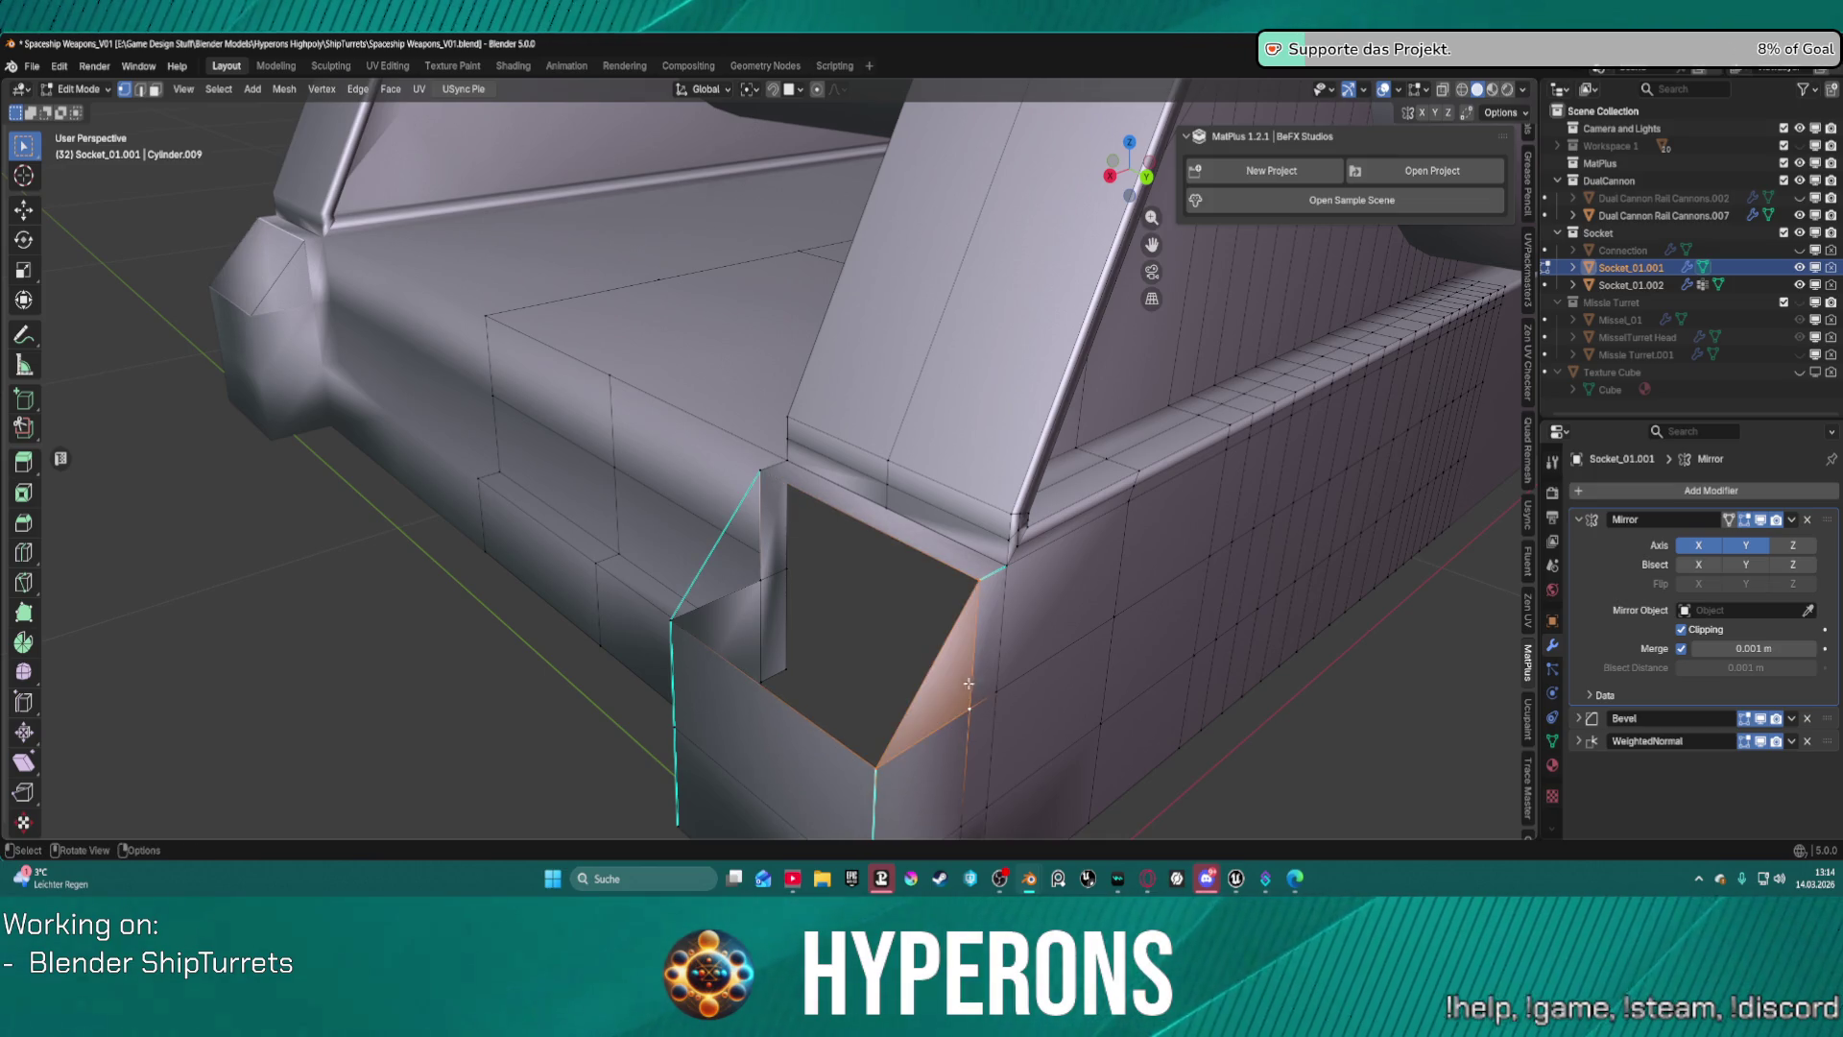
pyautogui.moveTo(972, 679); pyautogui.dragTo(1173, 618, button='middle')
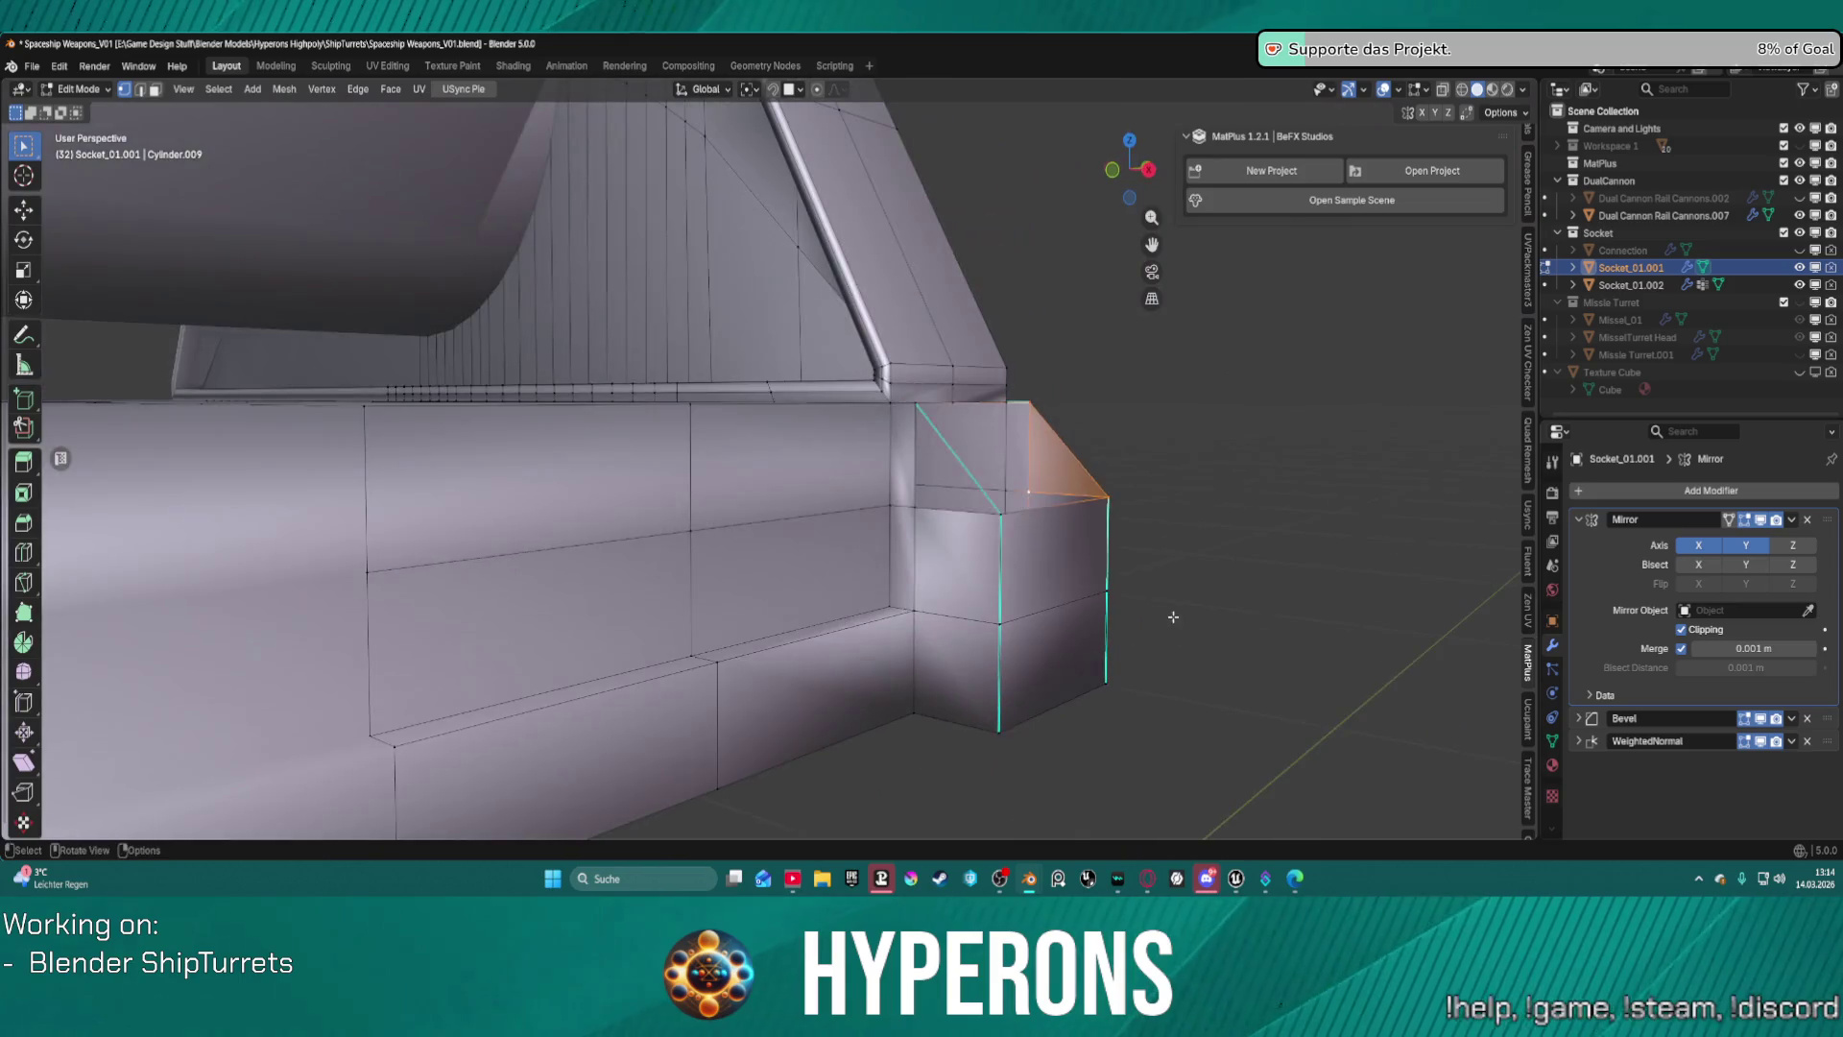
pyautogui.click(947, 451)
pyautogui.click(941, 512)
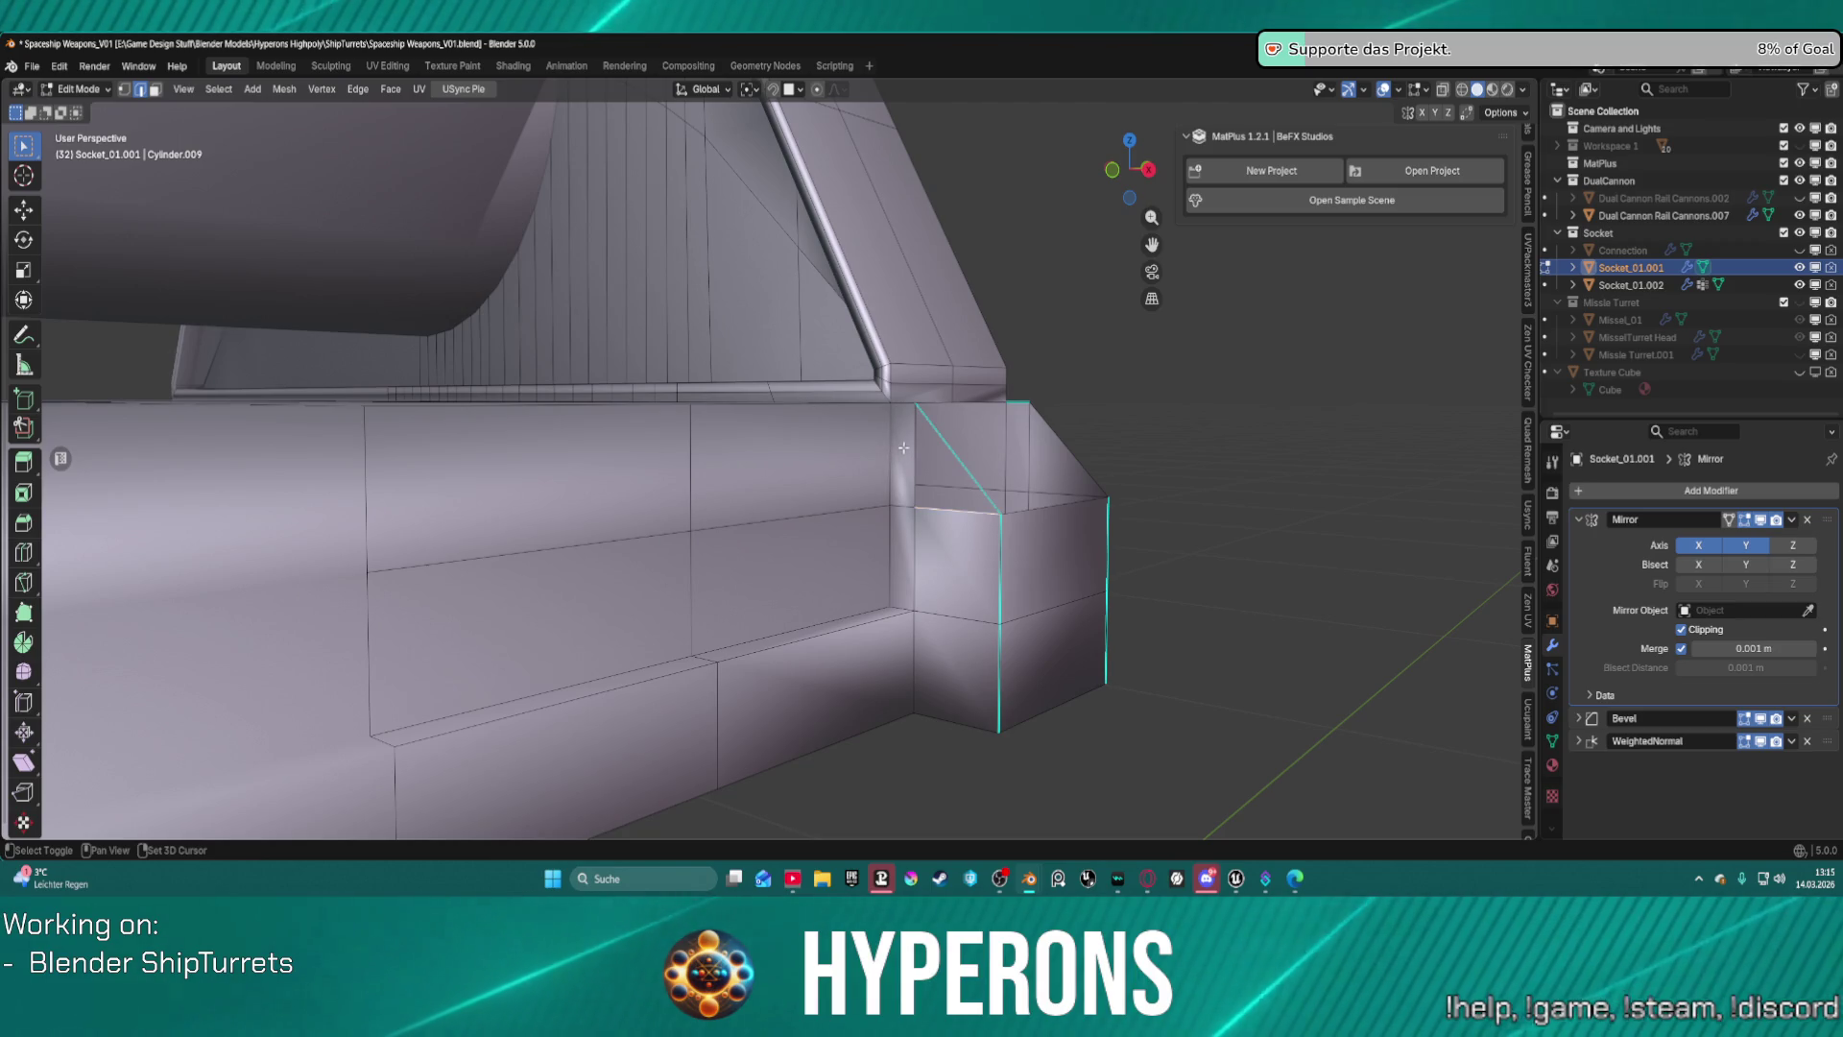
pyautogui.moveTo(943, 436); pyautogui.dragTo(1049, 554, button='middle')
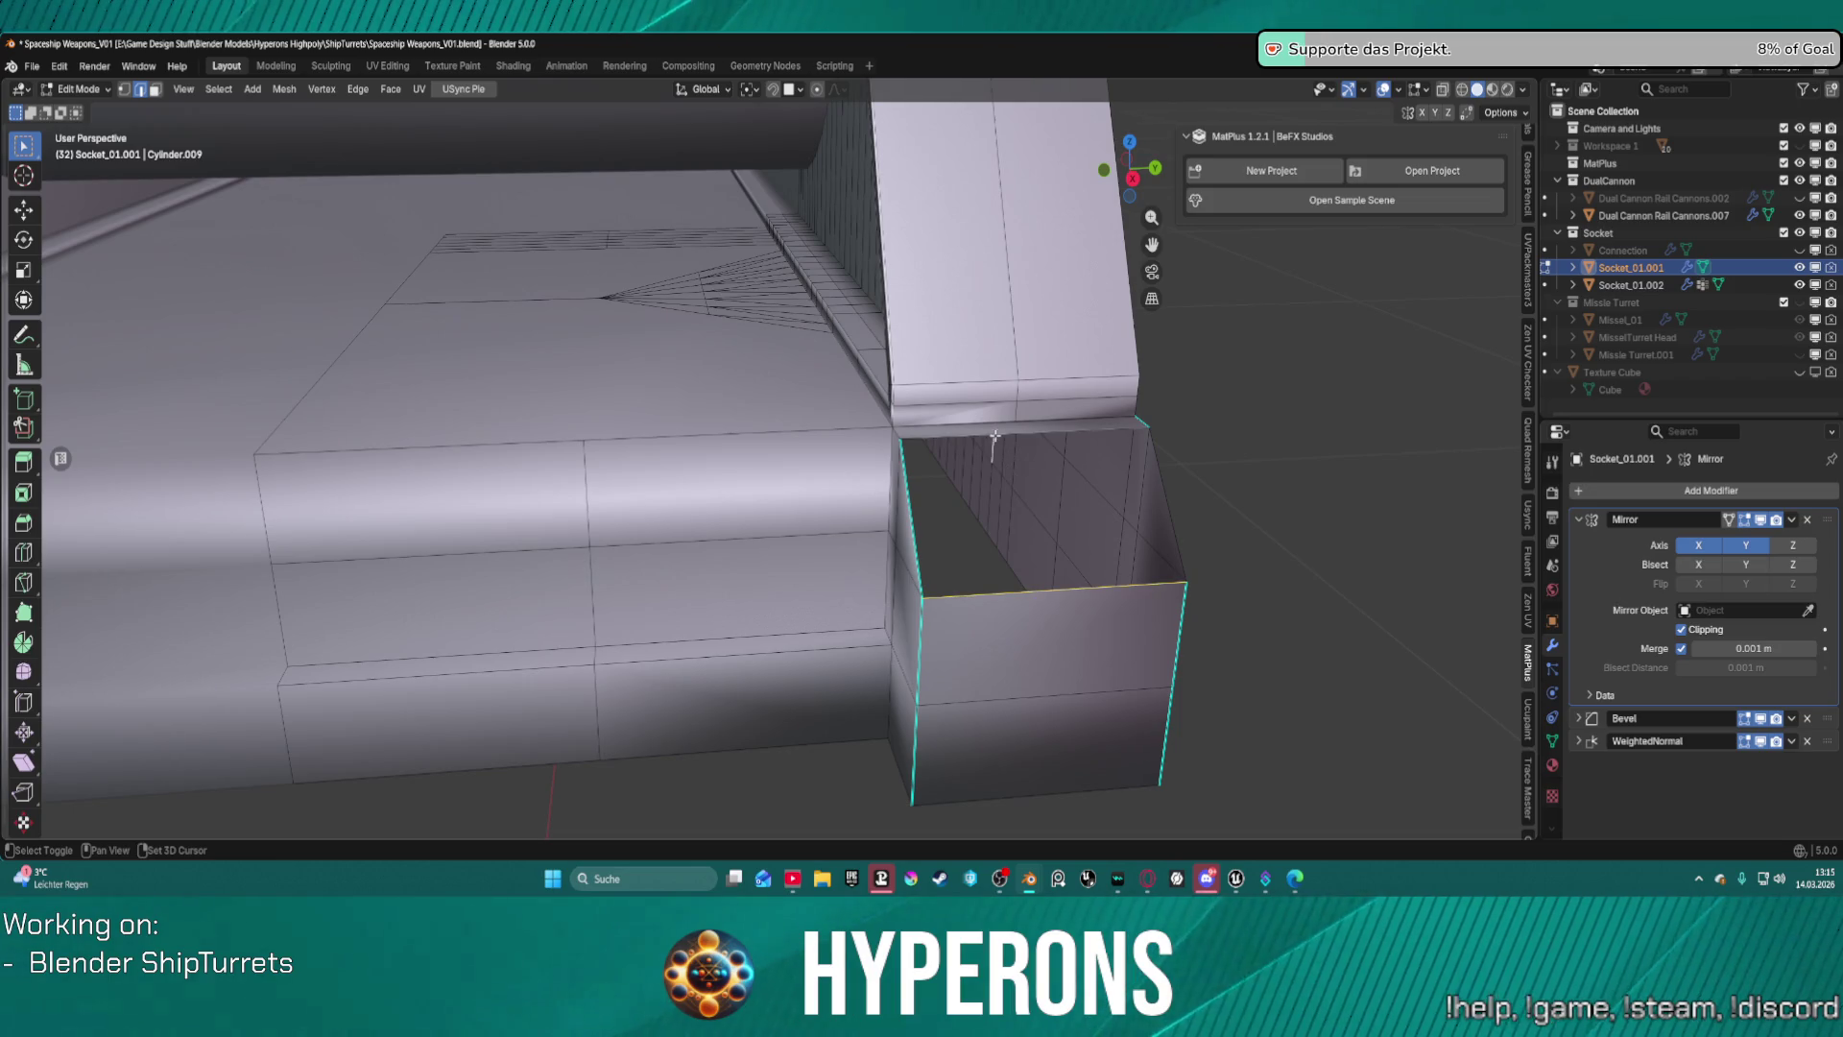
# Select the box's open top rim and cap it with a new face.
pyautogui.keyDown('alt'); pyautogui.click(909, 506); pyautogui.keyUp('alt')
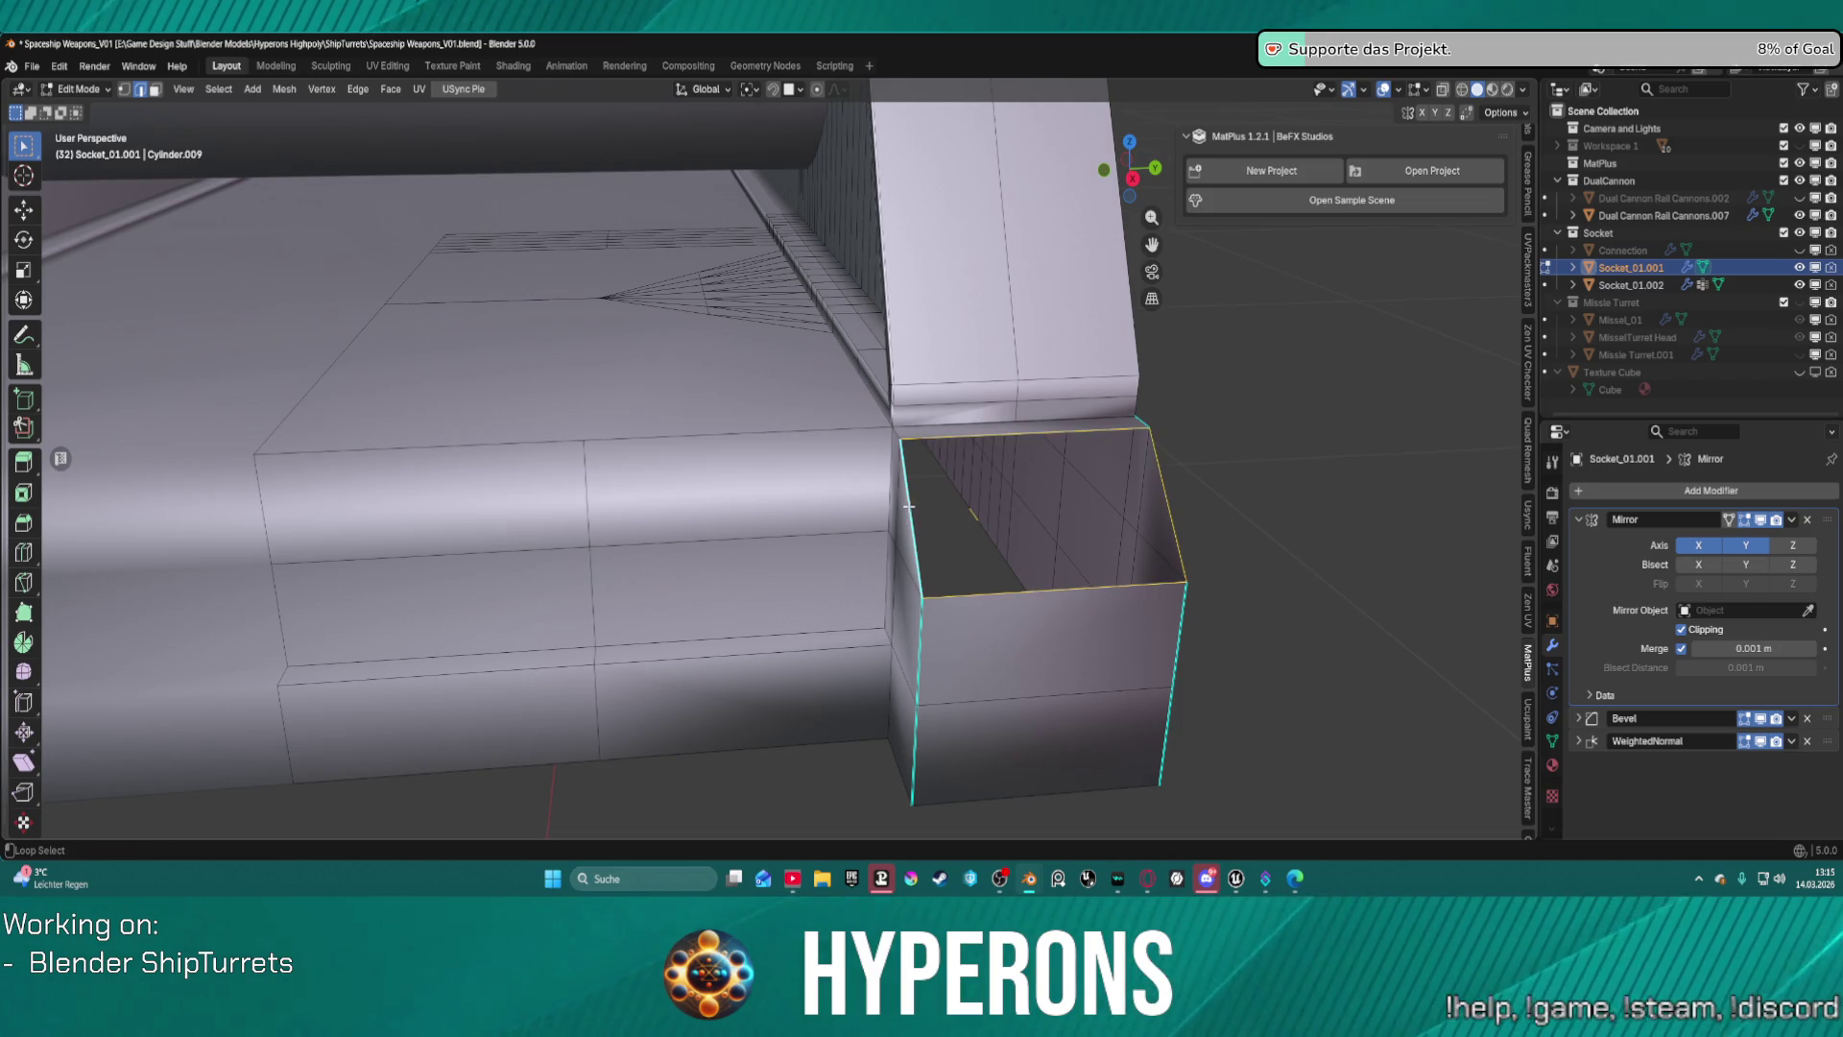
pyautogui.press('f')
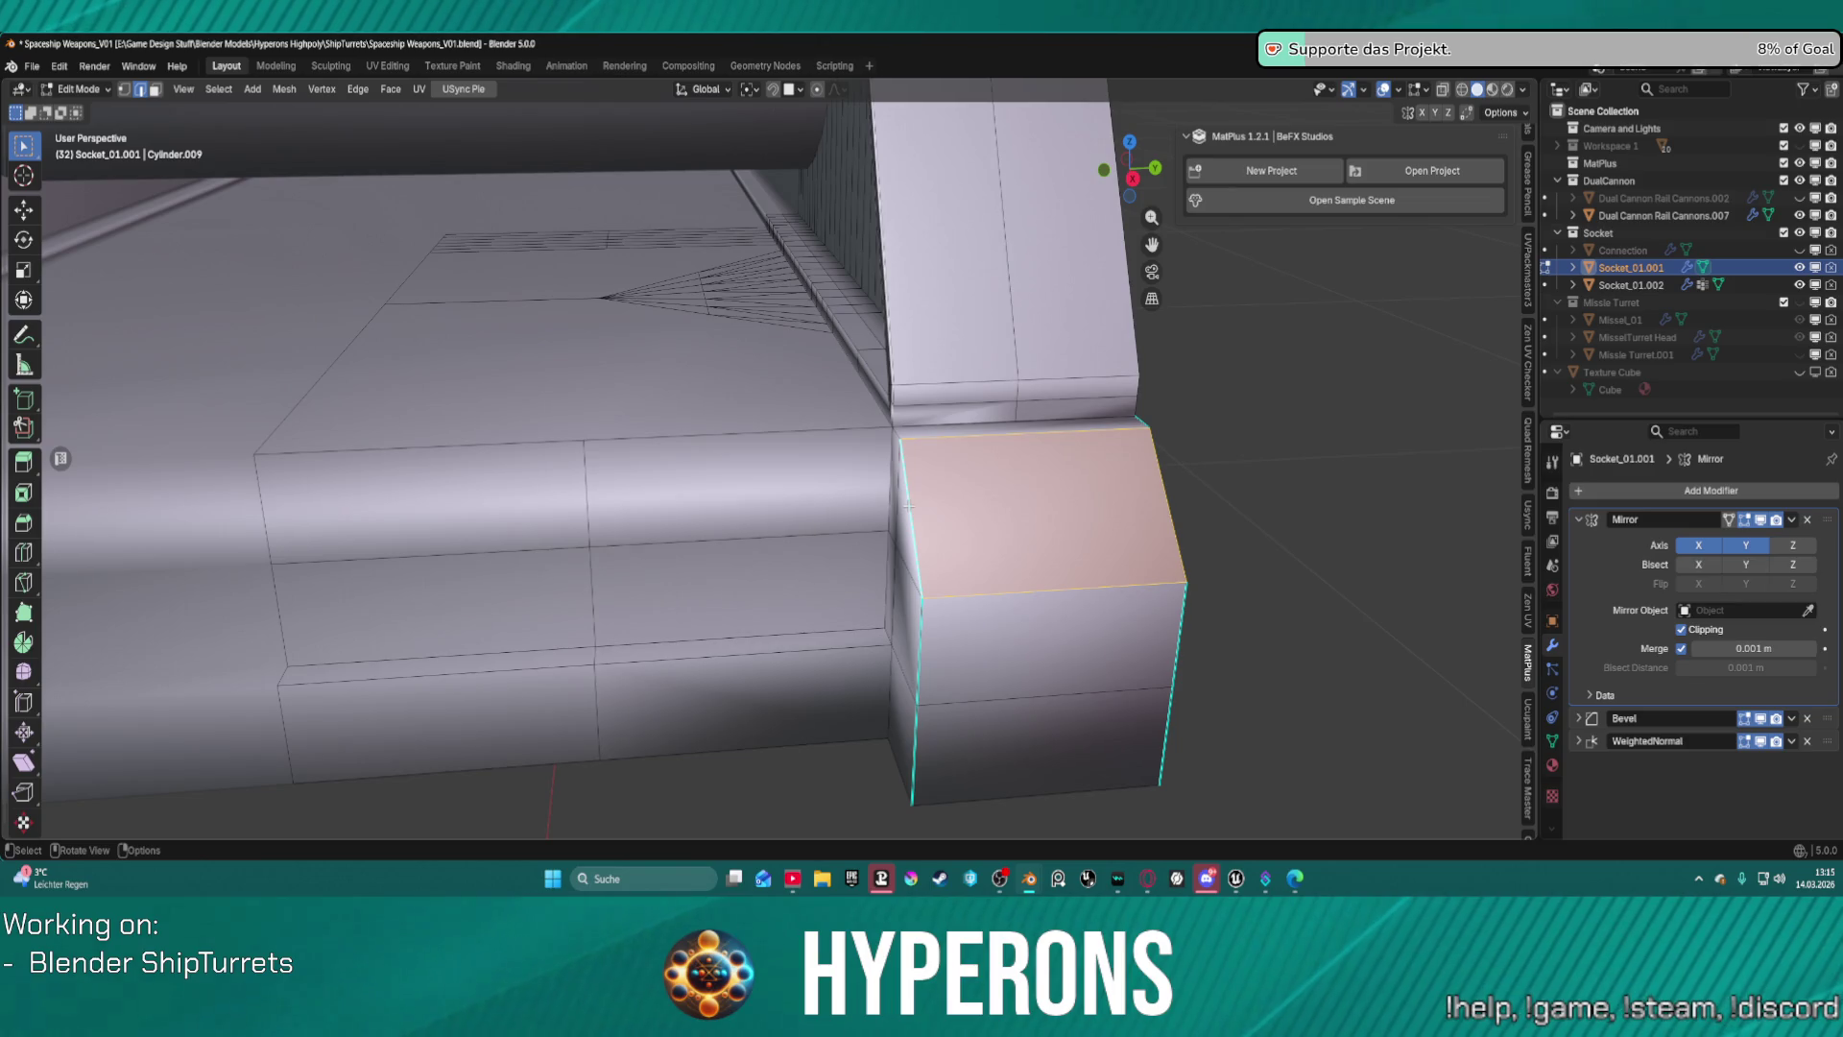
pyautogui.hotkey('ctrl', 'z')
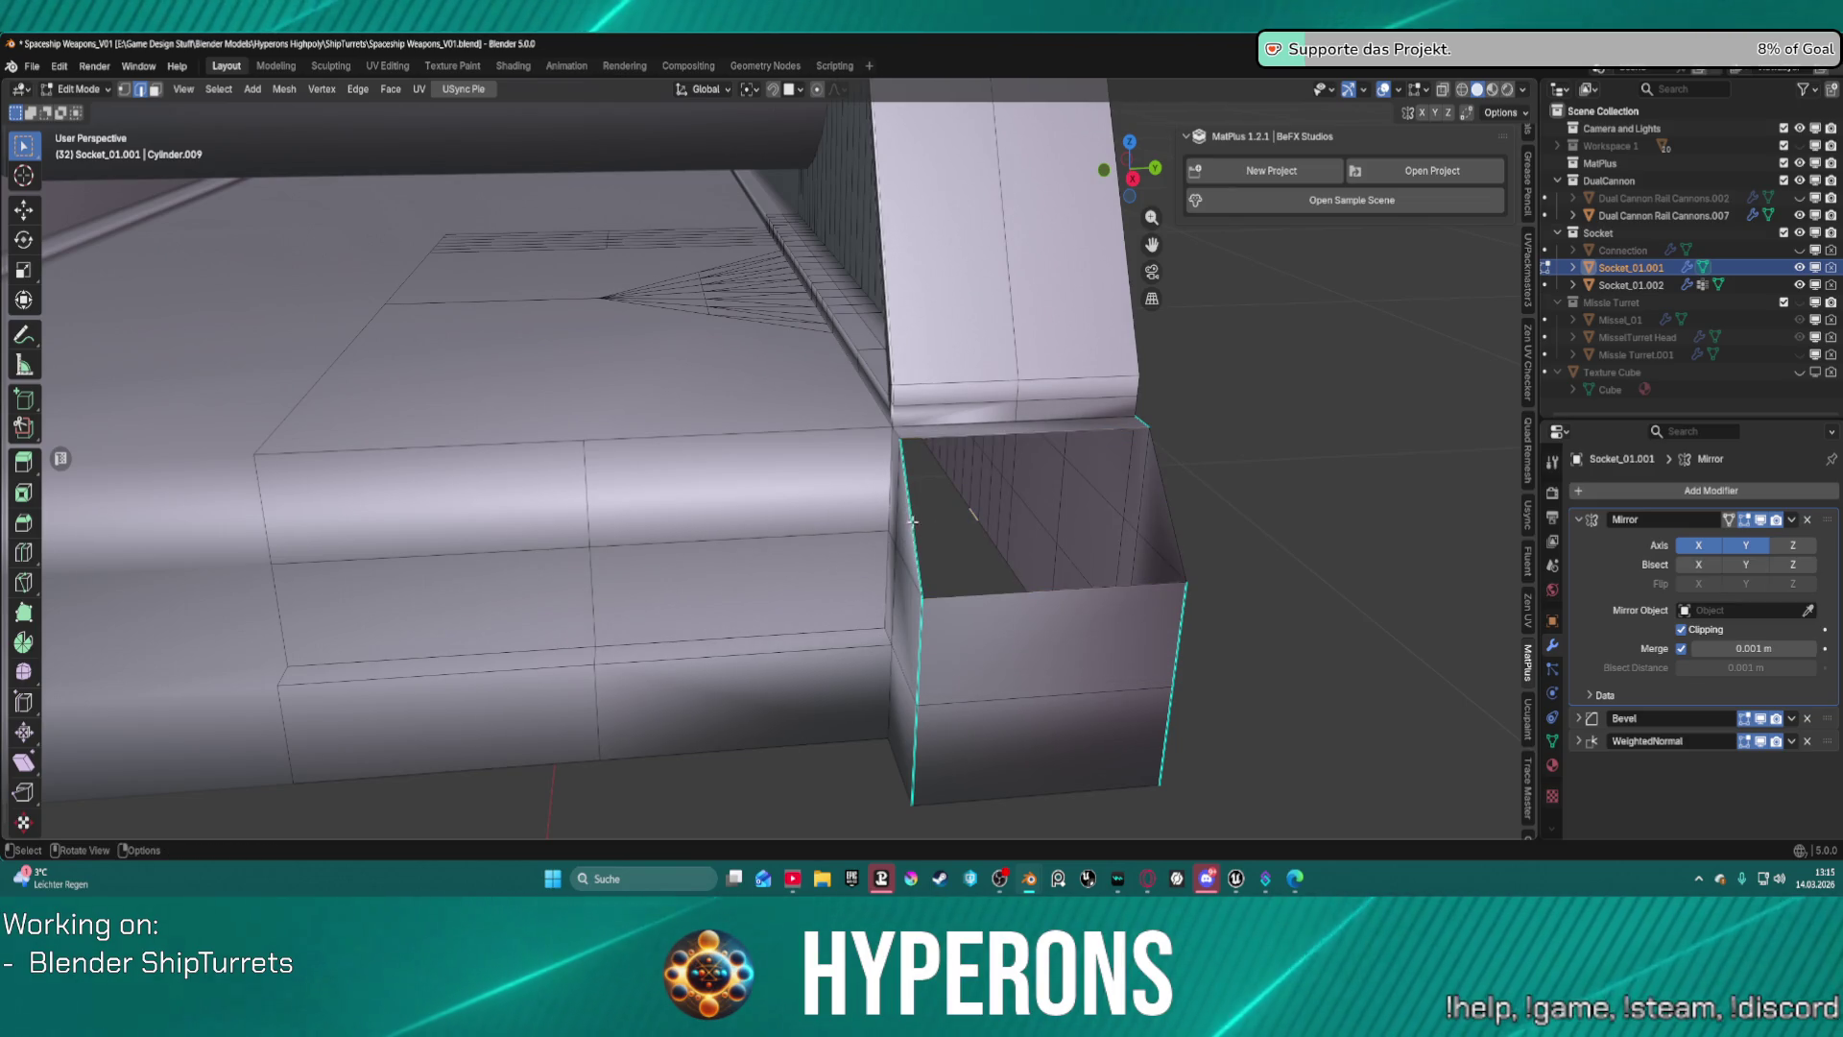
pyautogui.keyDown('alt'); pyautogui.click(1173, 515); pyautogui.keyUp('alt')
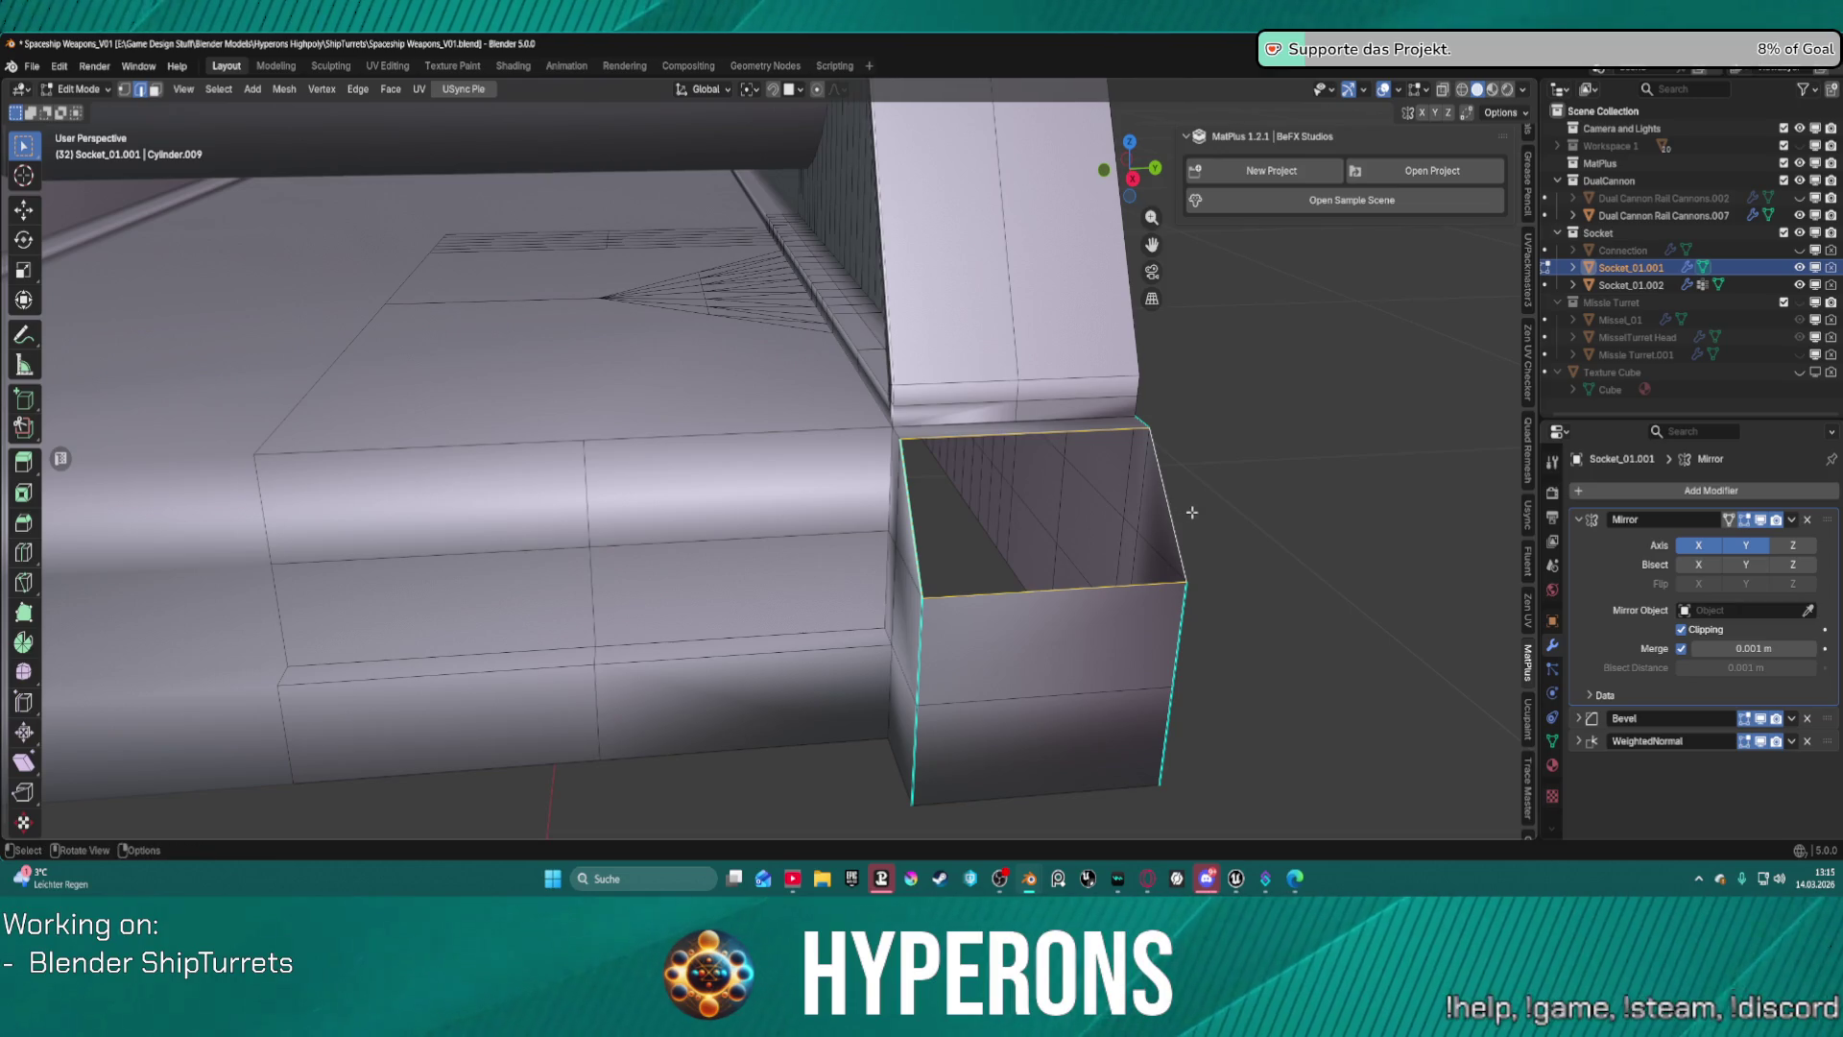
pyautogui.press('f')
pyautogui.moveTo(1191, 513)
pyautogui.mouseDown(button='middle')
pyautogui.moveTo(967, 482)
pyautogui.moveTo(1012, 455)
pyautogui.moveTo(999, 418)
pyautogui.moveTo(1270, 296)
pyautogui.moveTo(98, 408)
pyautogui.moveTo(1449, 473)
pyautogui.moveTo(899, 536)
pyautogui.moveTo(917, 420)
pyautogui.moveTo(967, 447)
pyautogui.mouseUp(button='middle')
# Select the whole mesh, then pick individual edges and underside panel faces around the box.
pyautogui.press('a')
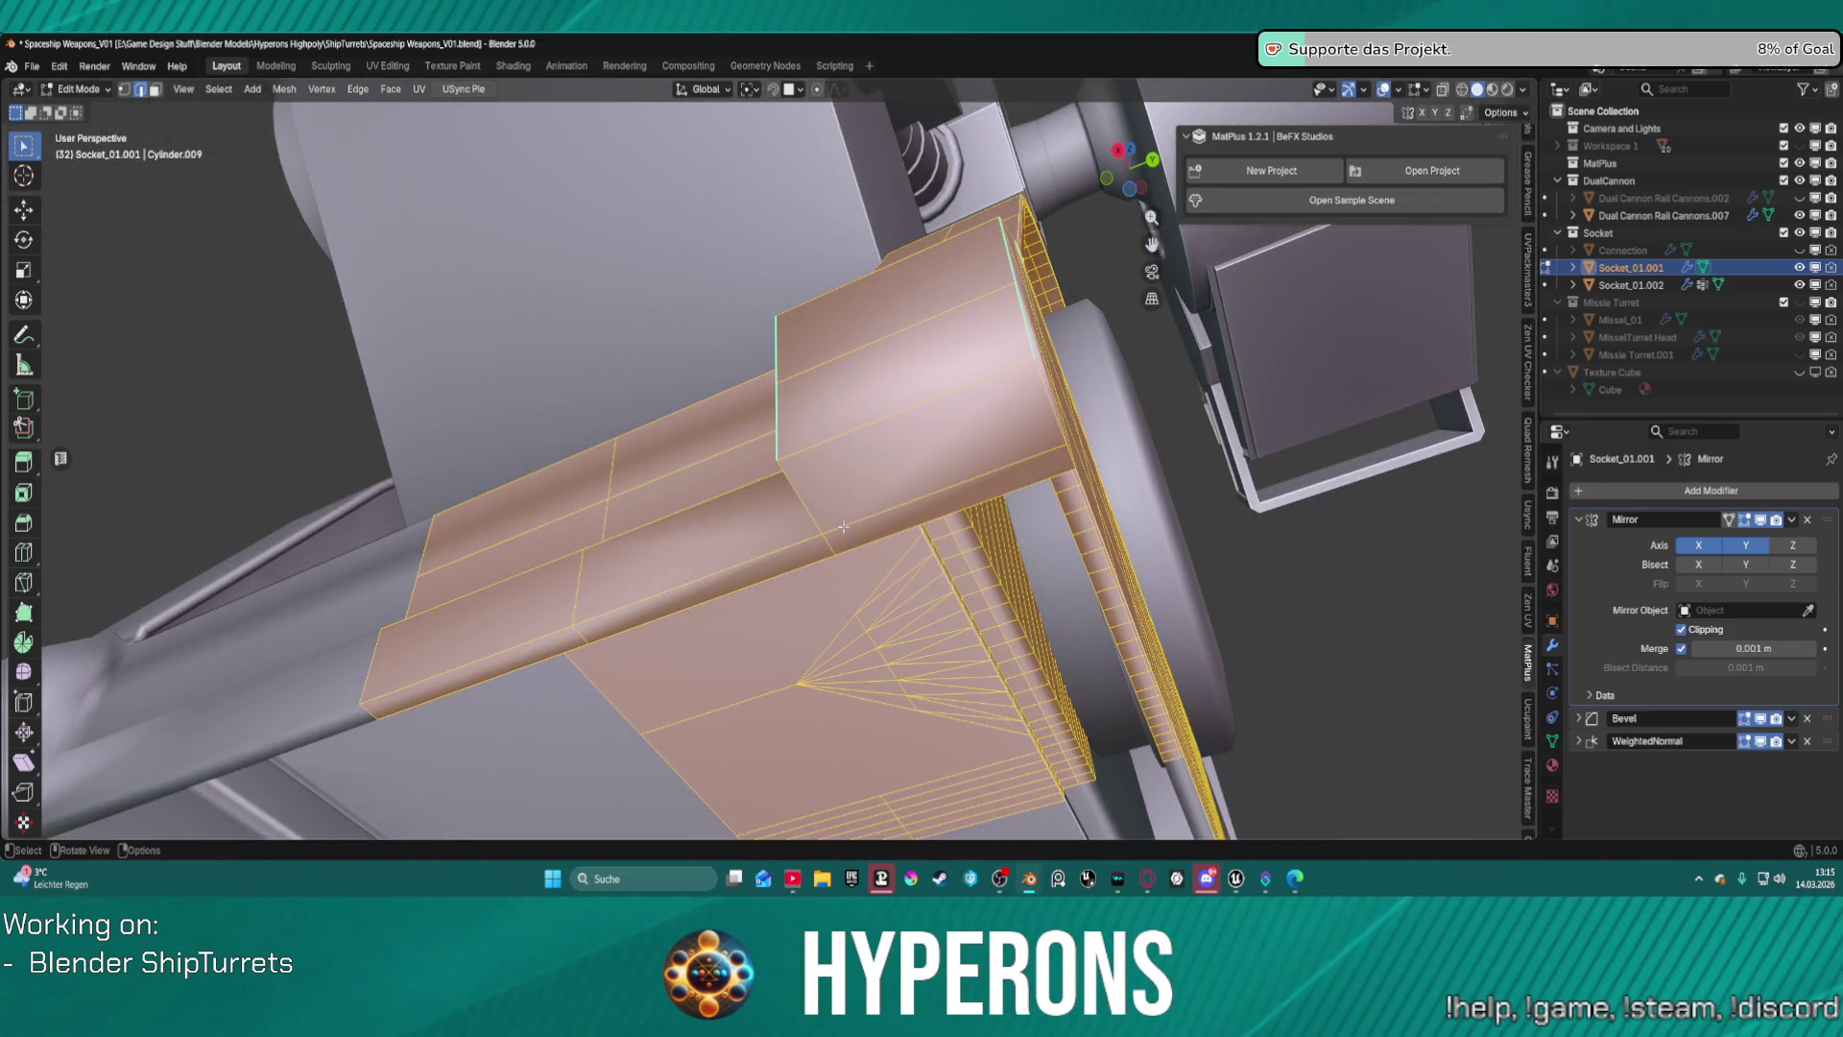
pyautogui.click(897, 513)
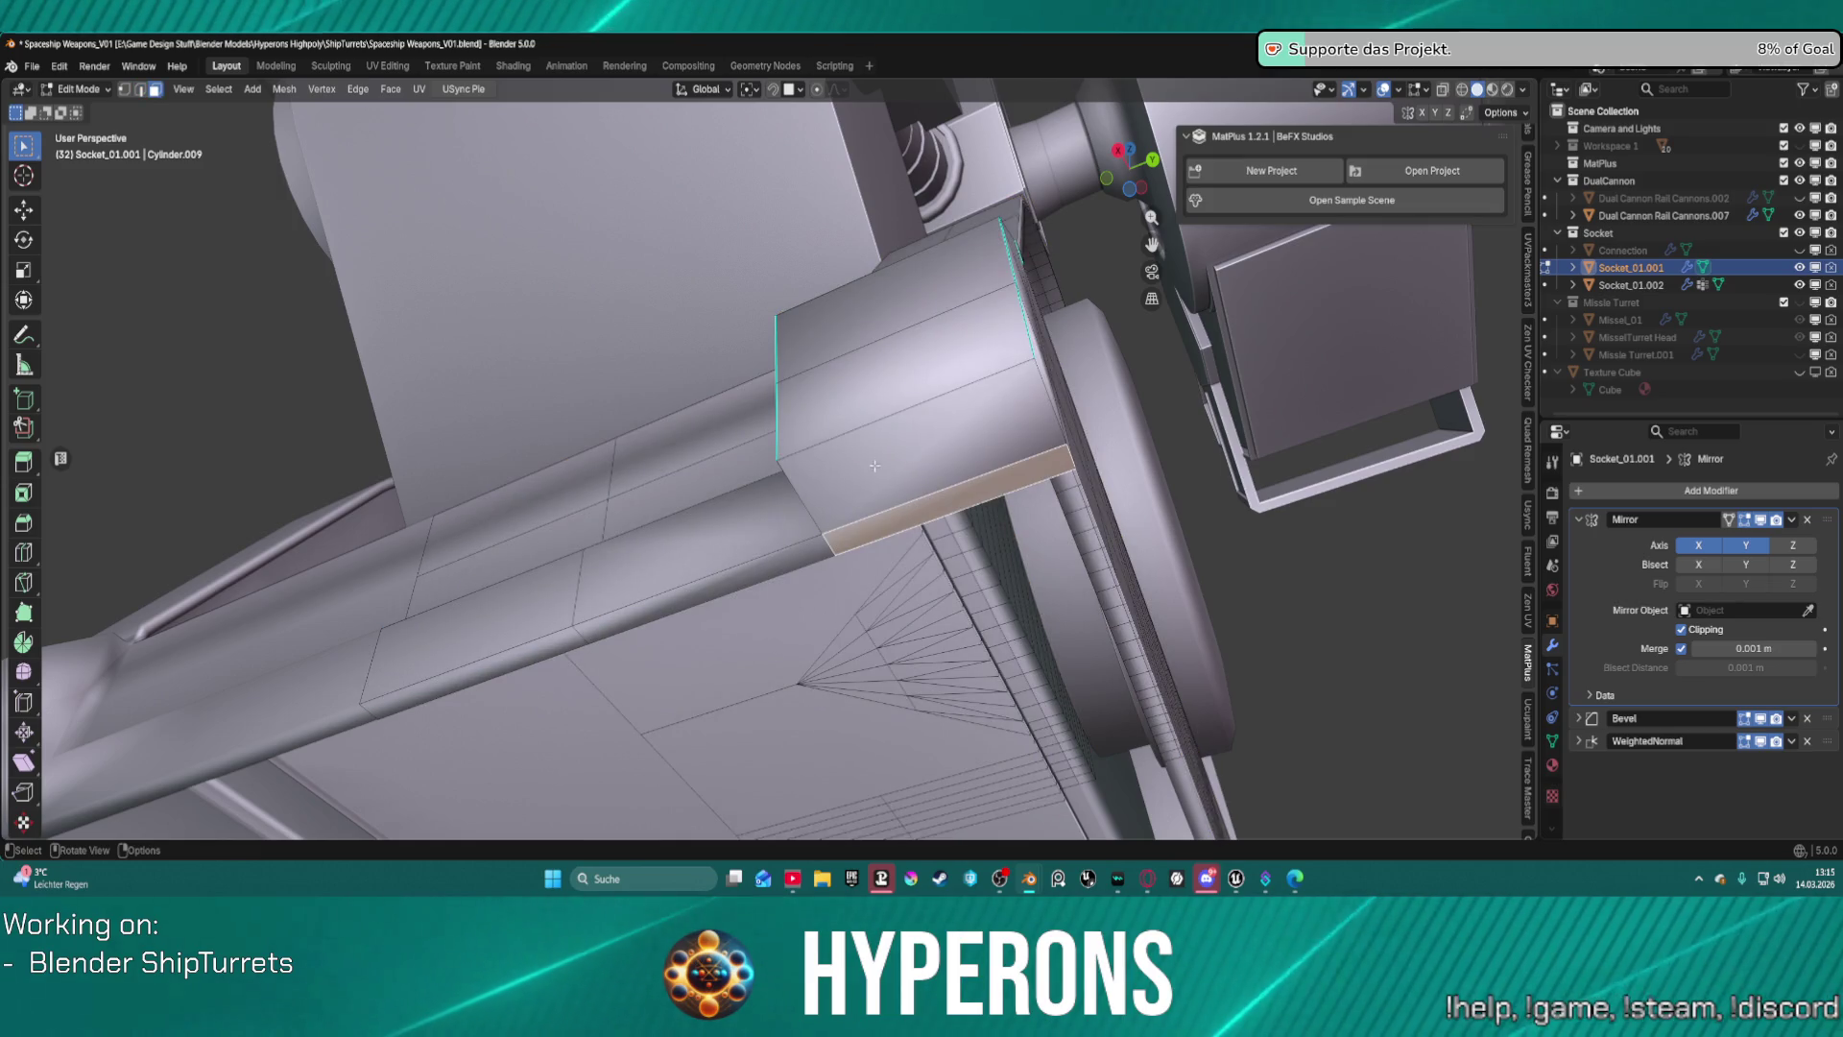
pyautogui.click(772, 524)
pyautogui.moveTo(772, 524); pyautogui.dragTo(763, 633, button='middle')
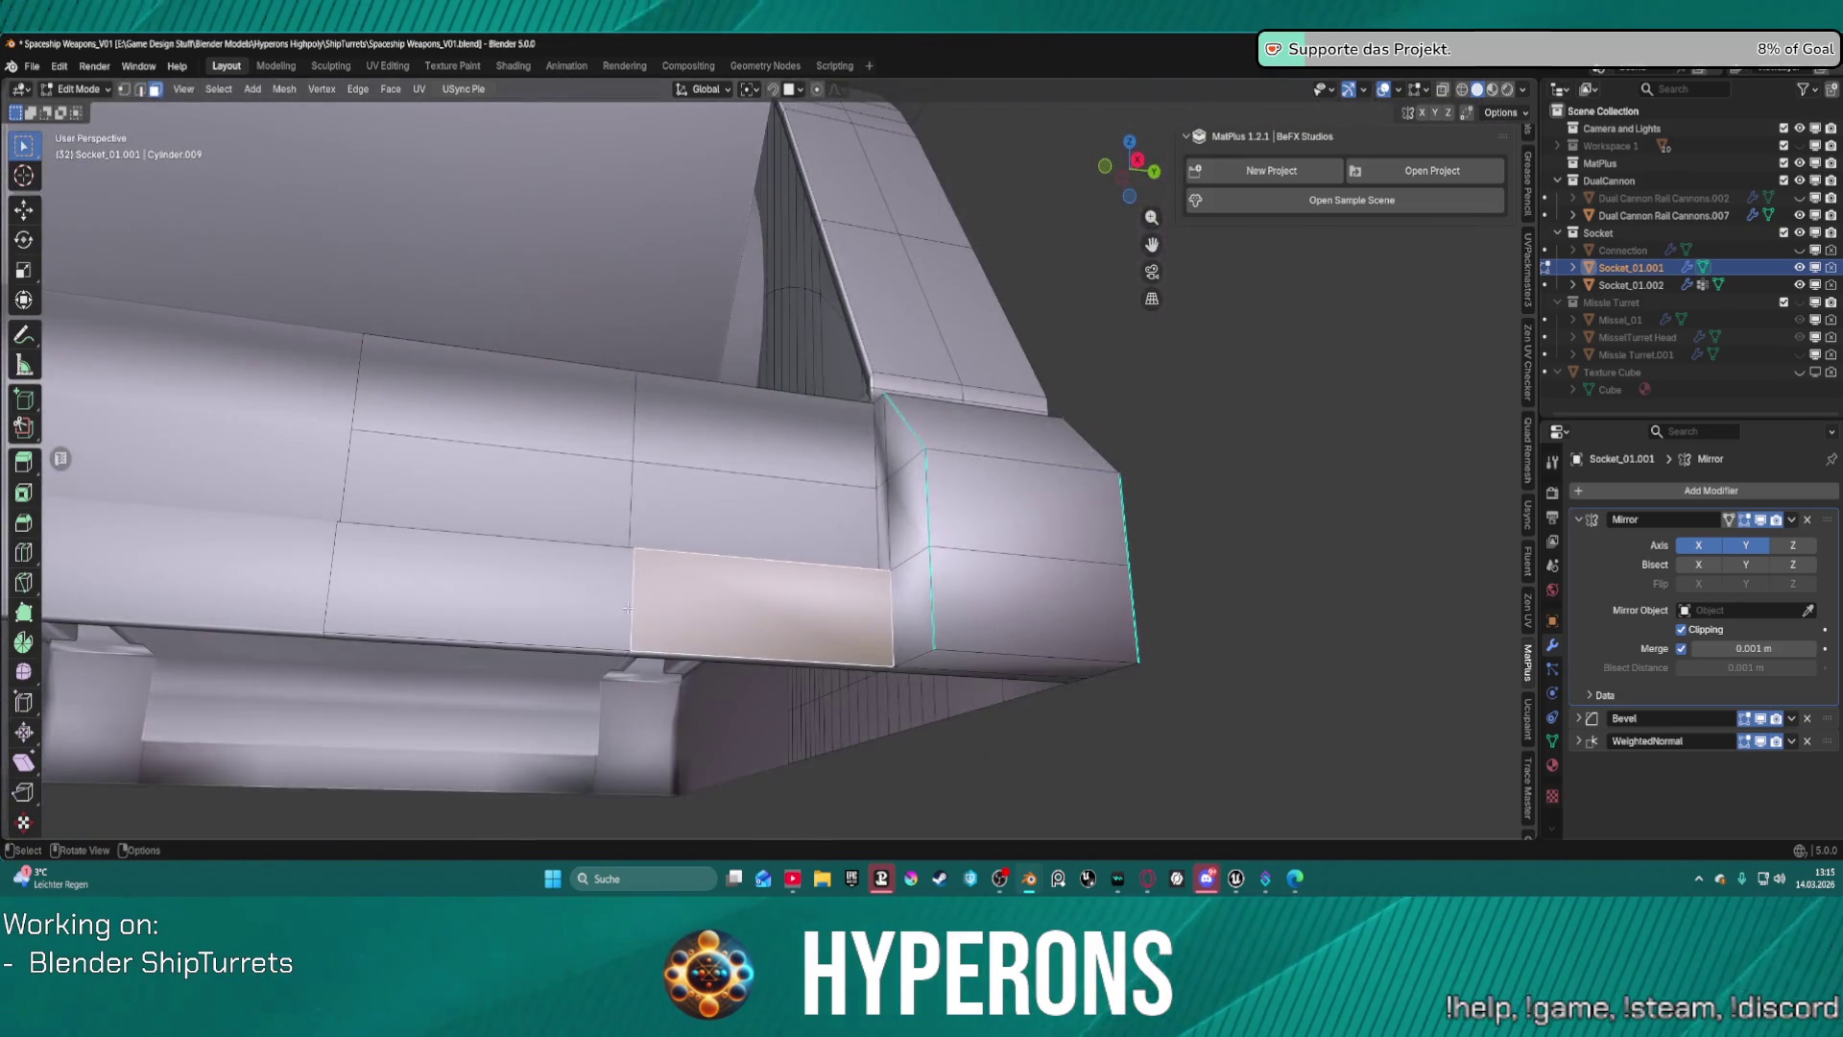
pyautogui.click(868, 640)
pyautogui.rightClick(877, 652)
pyautogui.click(878, 652)
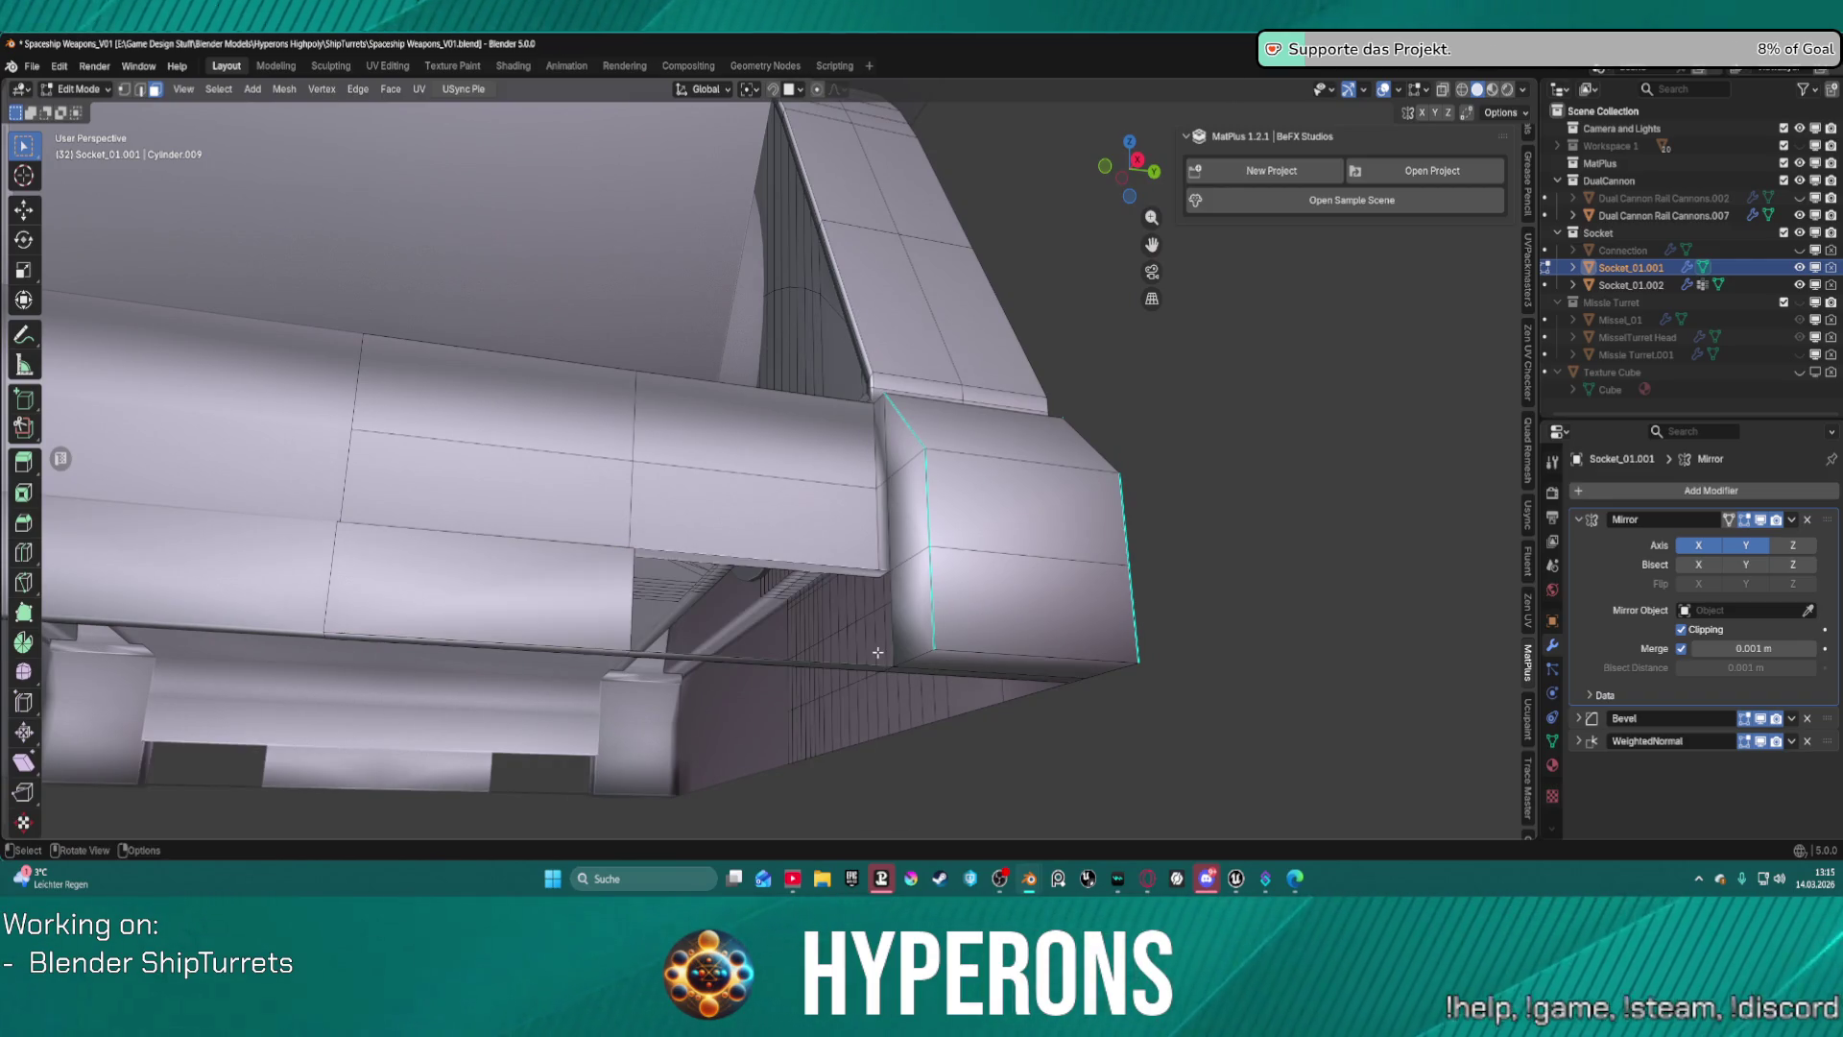
pyautogui.moveTo(877, 652)
pyautogui.mouseDown(button='middle')
pyautogui.moveTo(873, 565)
pyautogui.moveTo(914, 574)
pyautogui.moveTo(903, 590)
pyautogui.mouseUp(button='middle')
pyautogui.click(900, 578)
# Switch to edge select mode and bevel the corner block's vertical edge with 3 segments.
pyautogui.press('2')
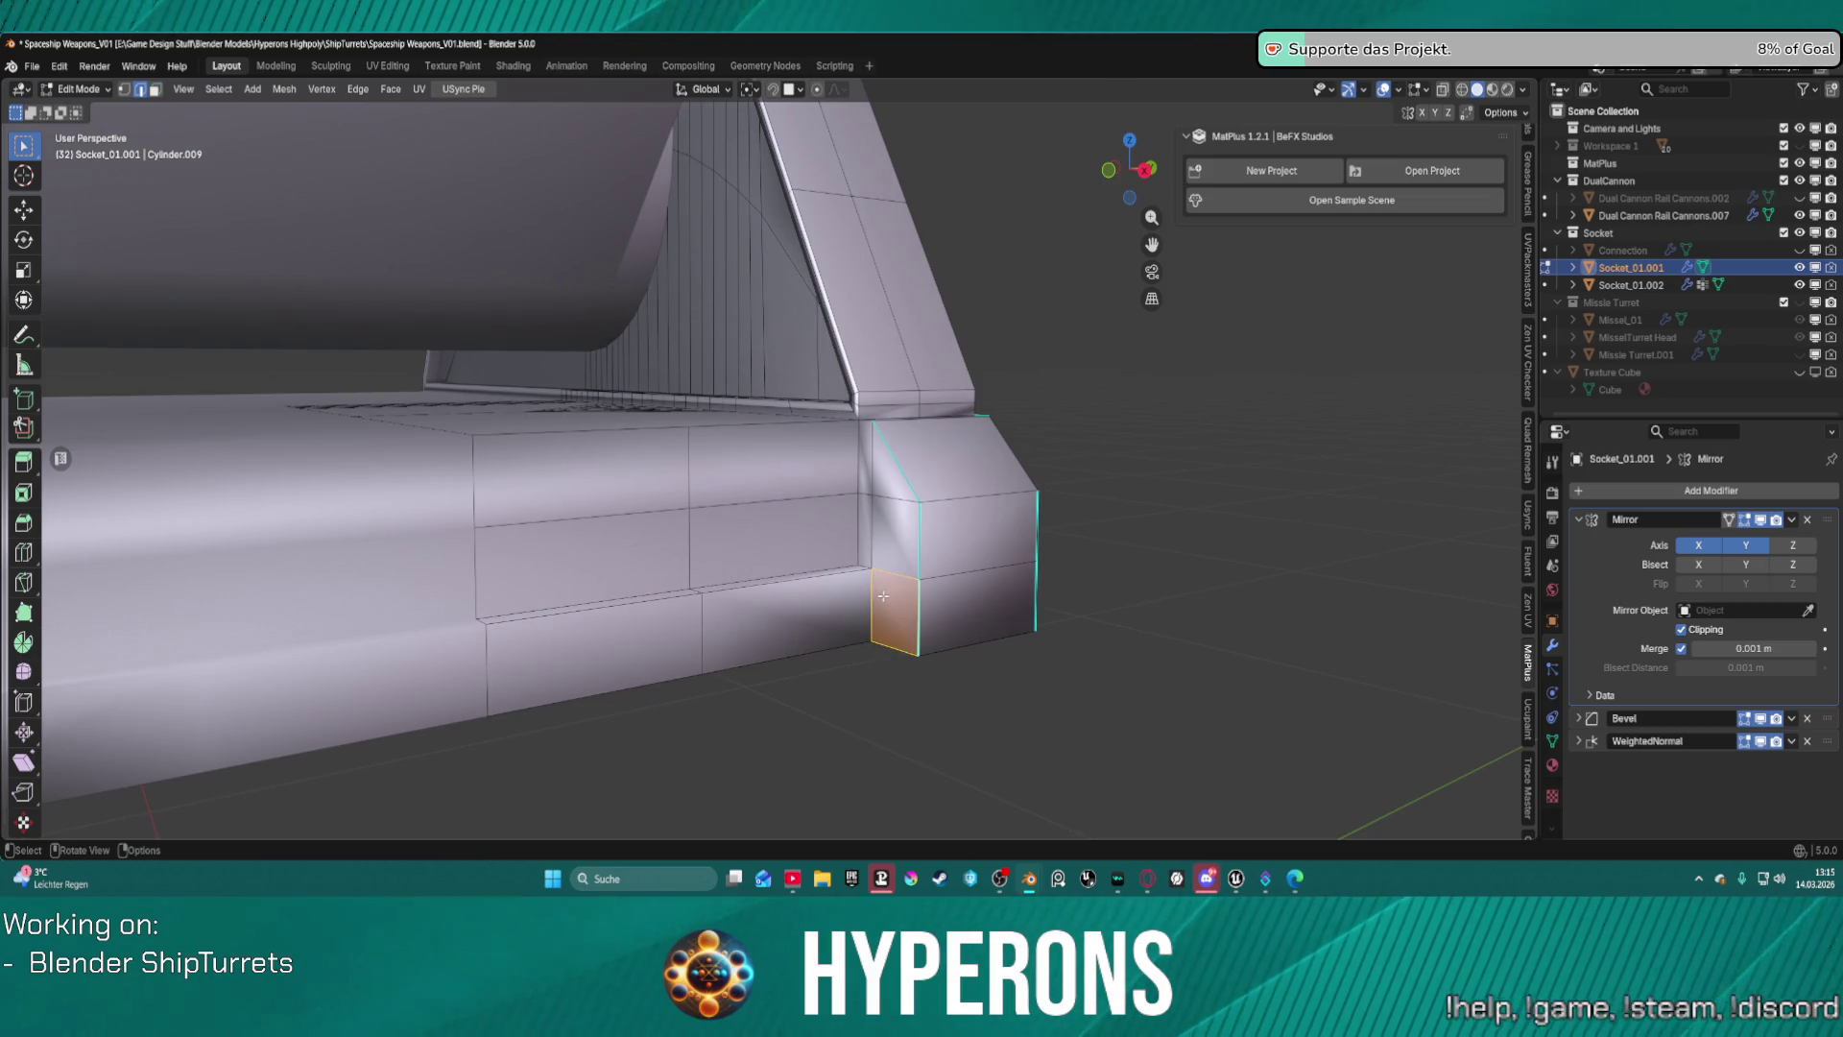
pyautogui.hotkey('alt', 'a')
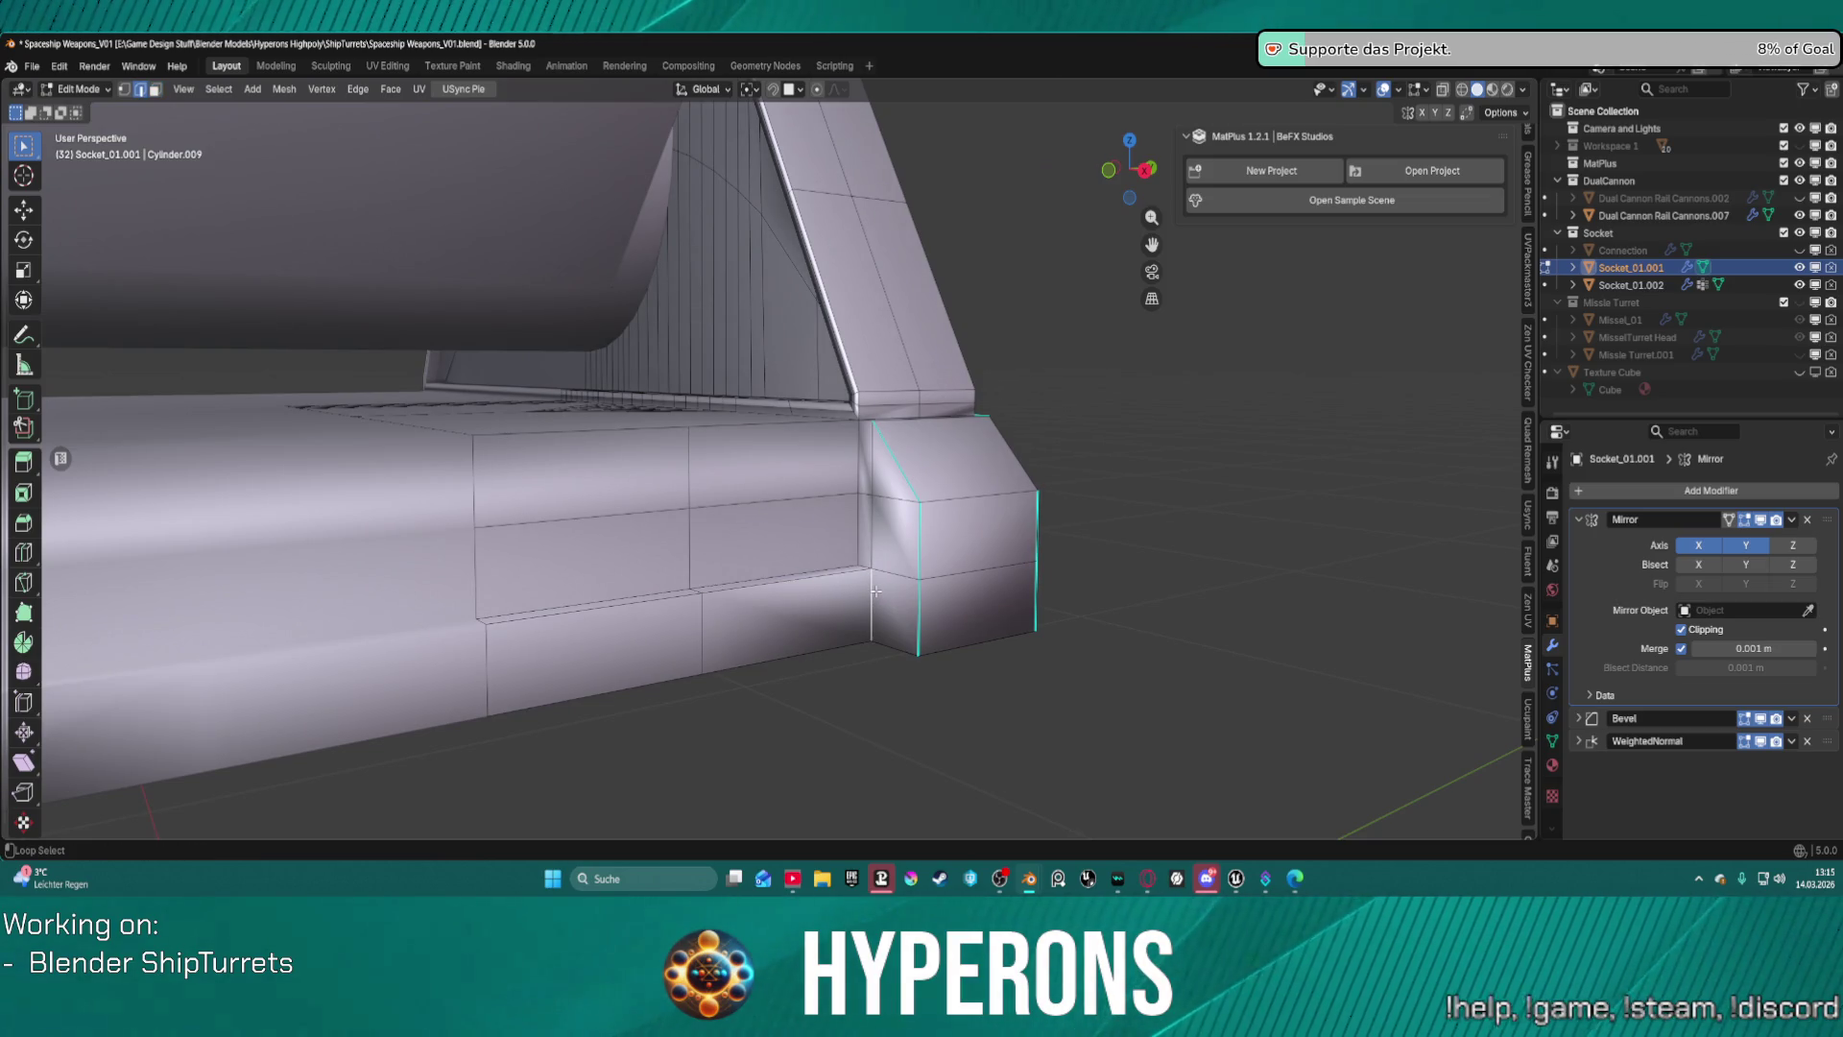
pyautogui.moveTo(937, 524); pyautogui.dragTo(842, 554, button='middle')
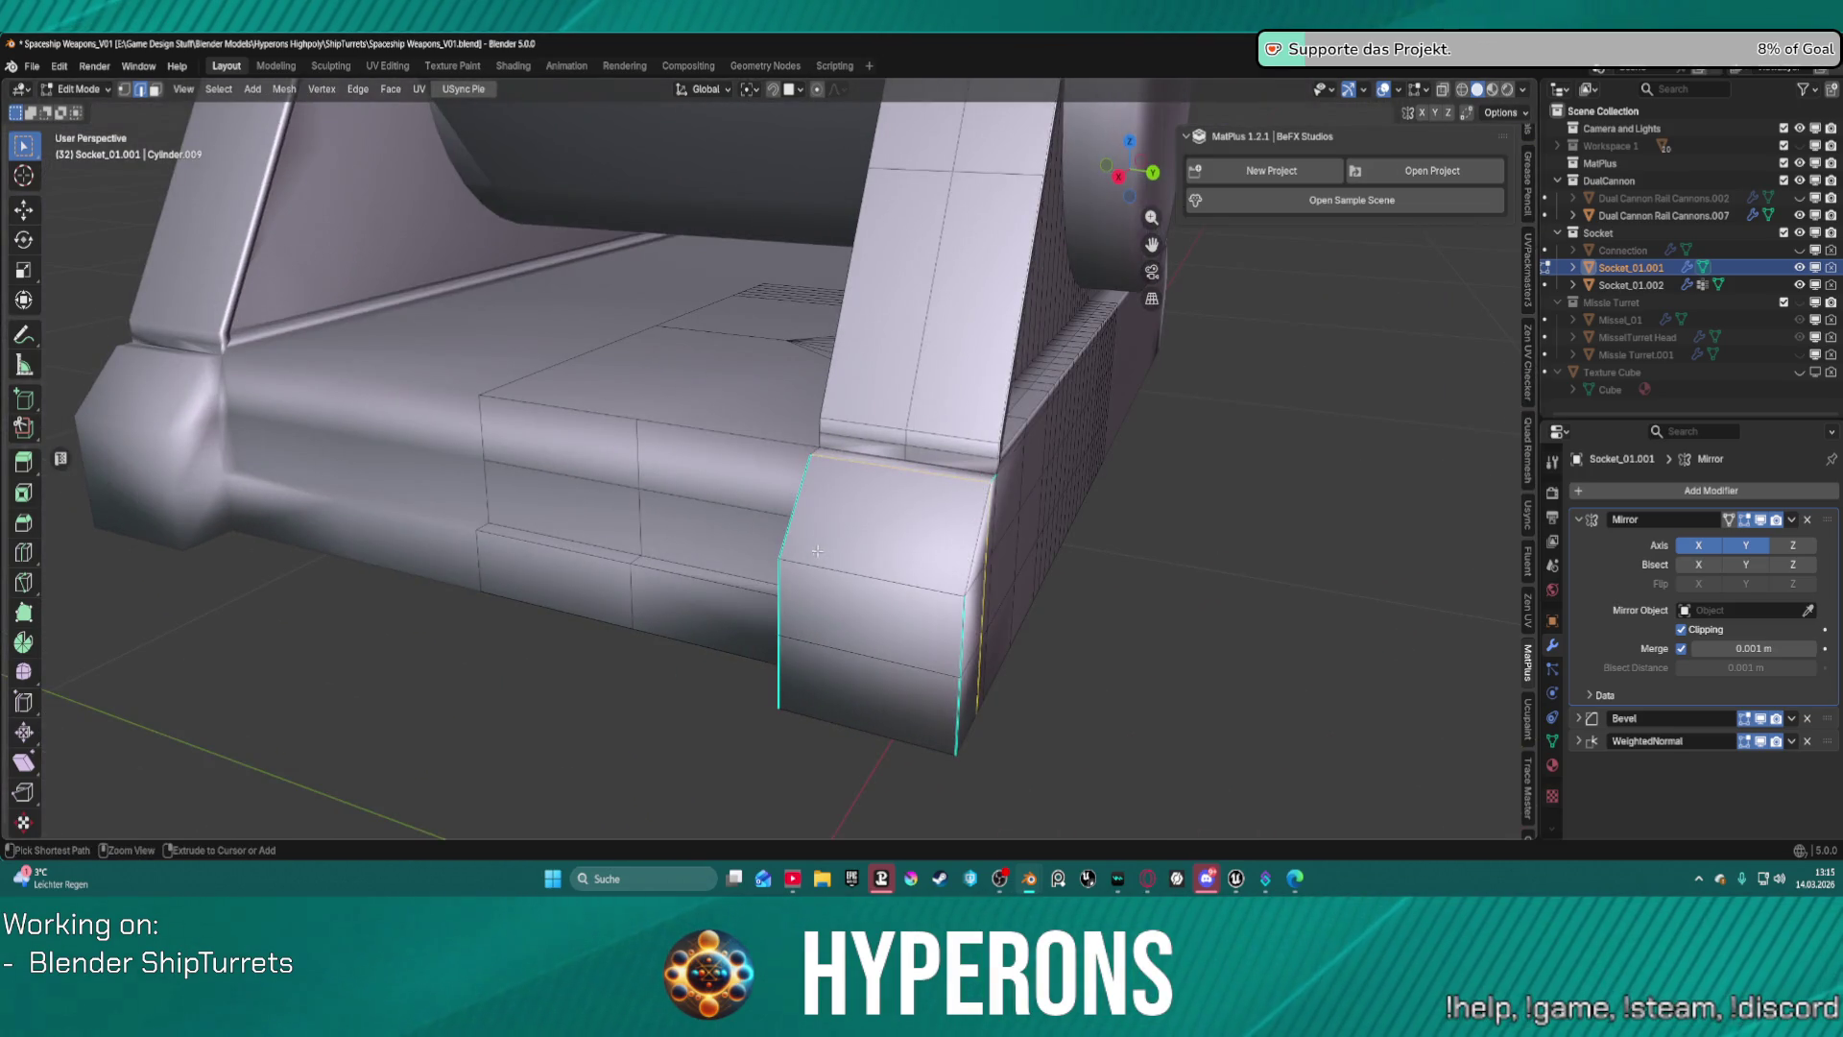
pyautogui.hotkey('ctrl', 'b')
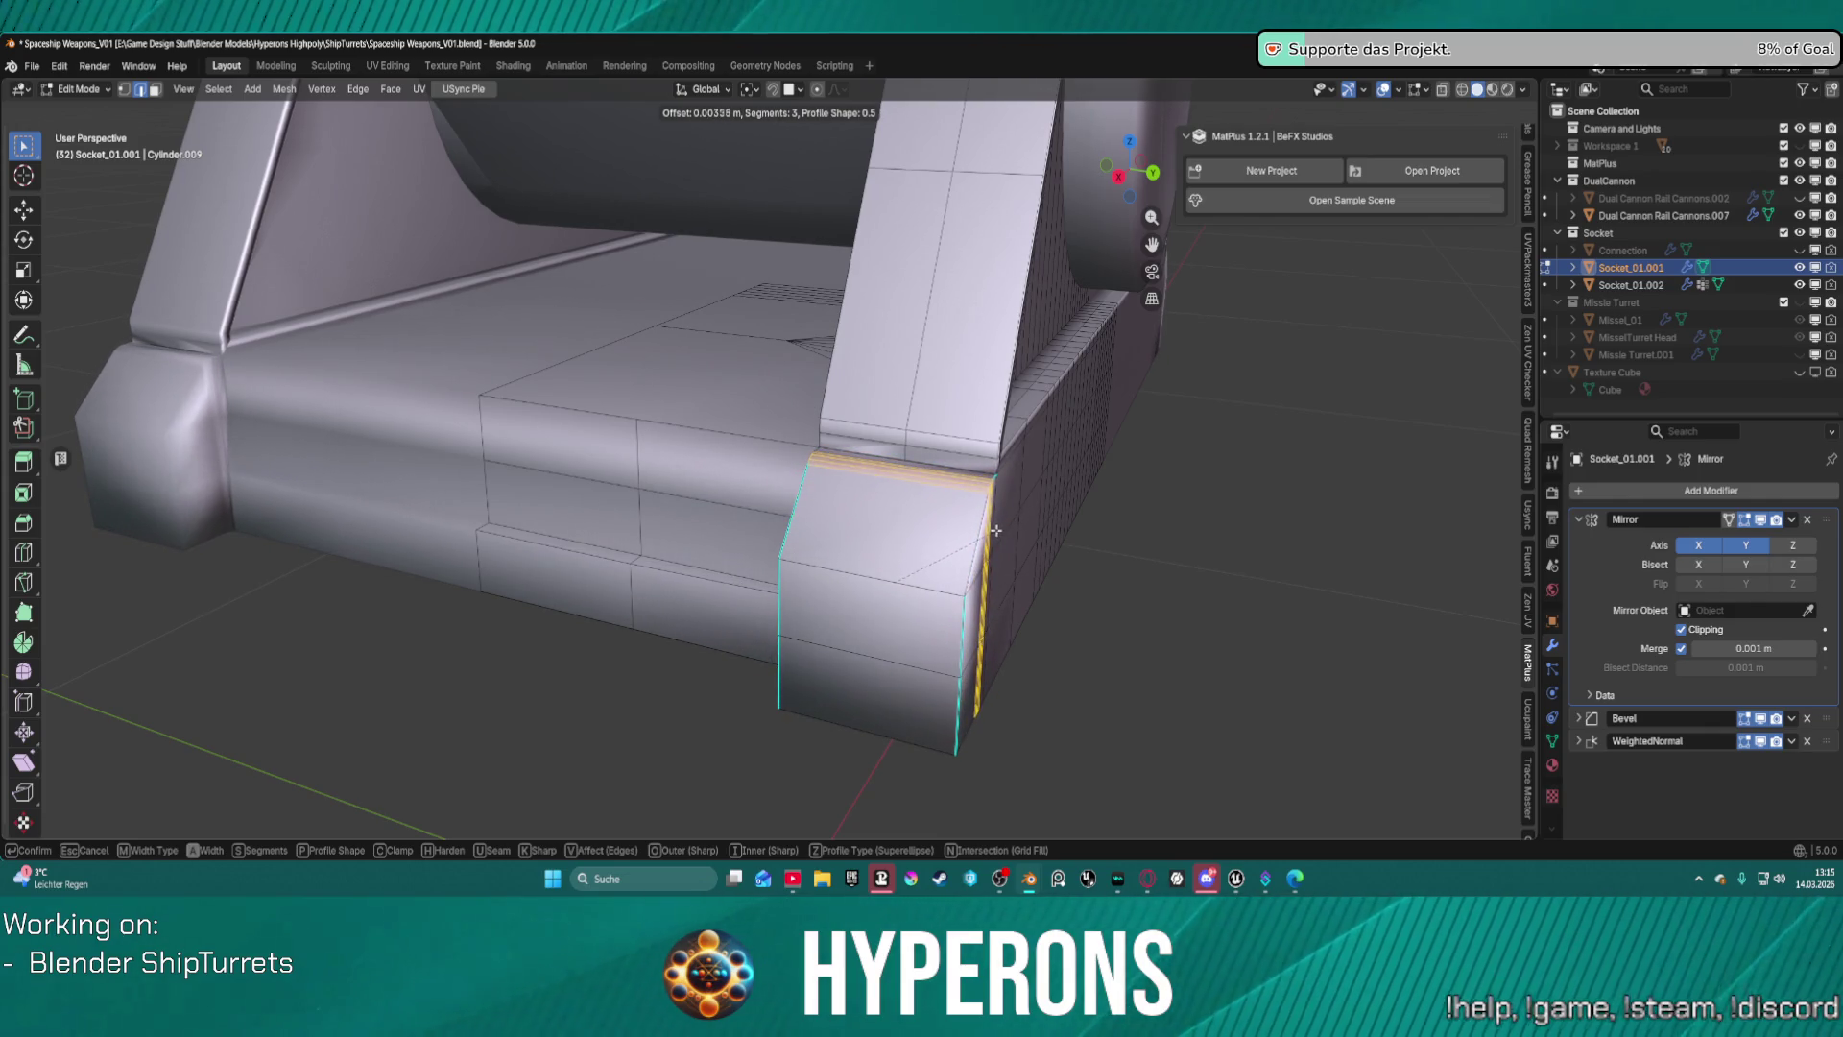
# Bevel the edge loop along the corner block's seam, raising it to 4 segments.
pyautogui.click(995, 530)
pyautogui.moveTo(996, 530); pyautogui.dragTo(860, 571, button='middle')
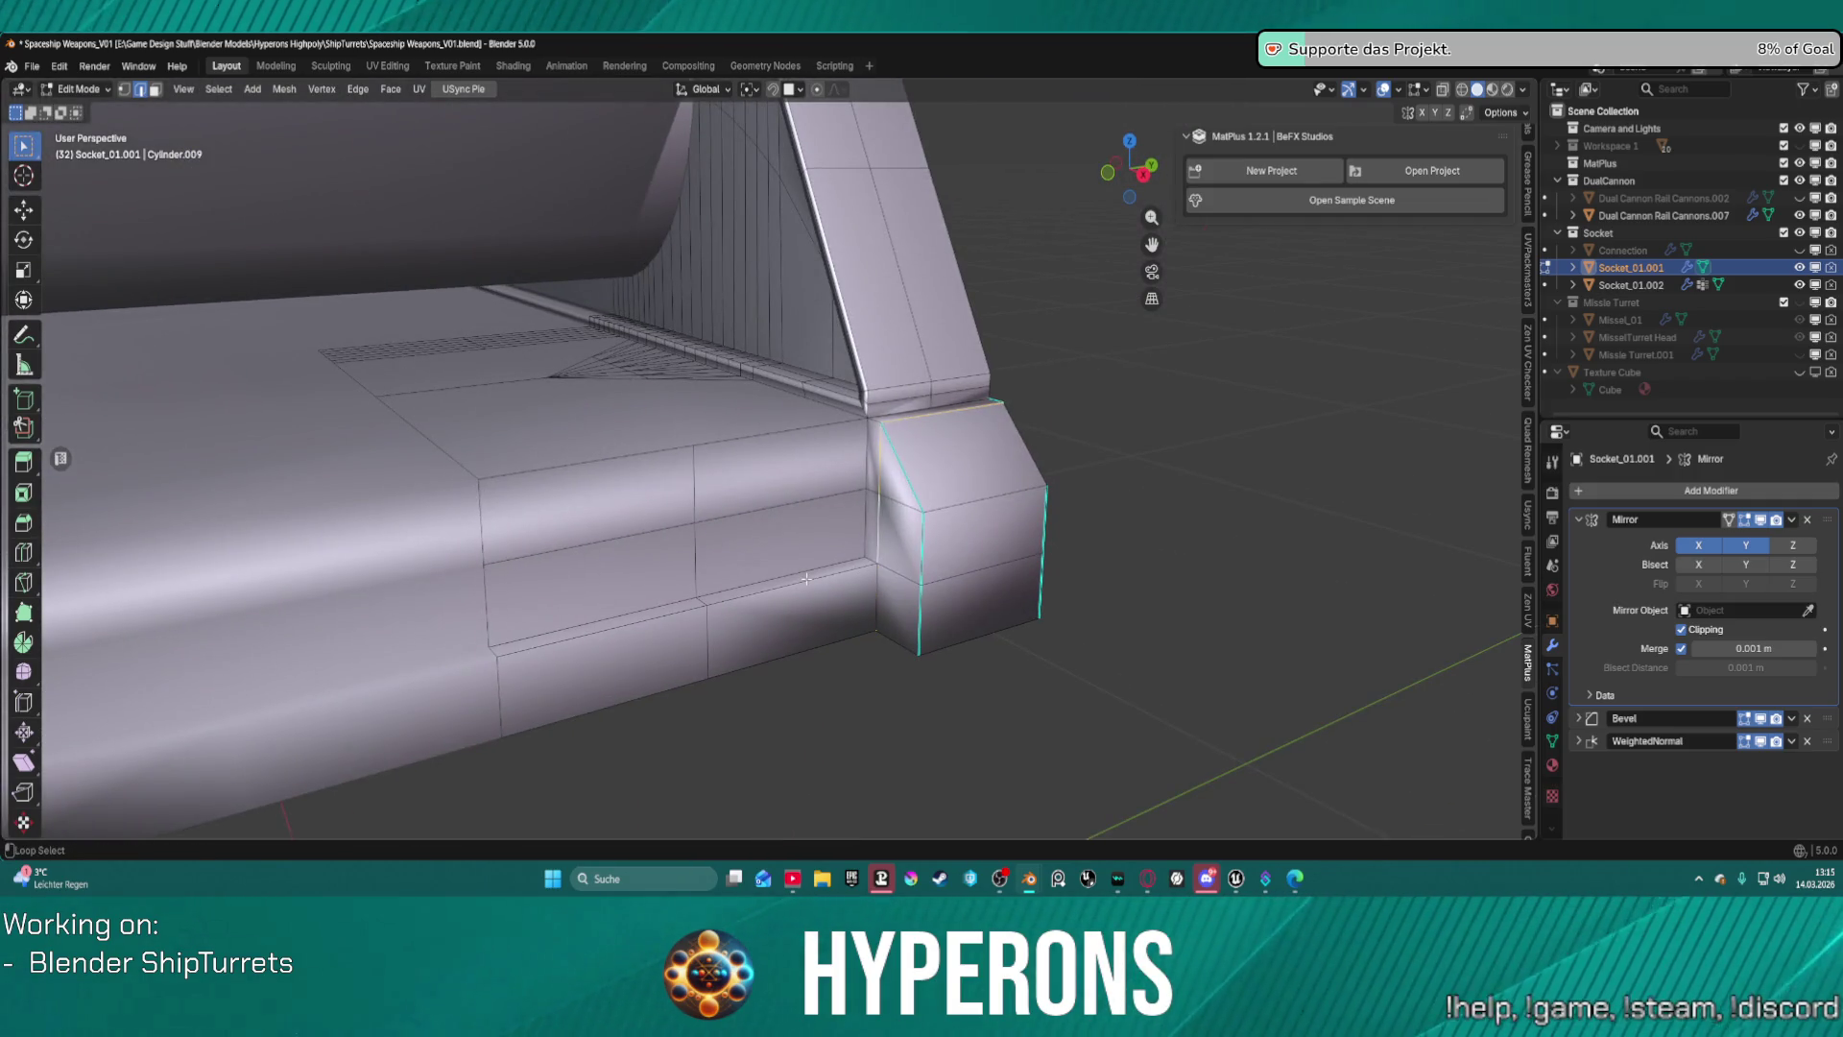
pyautogui.hotkey('ctrl', 'b')
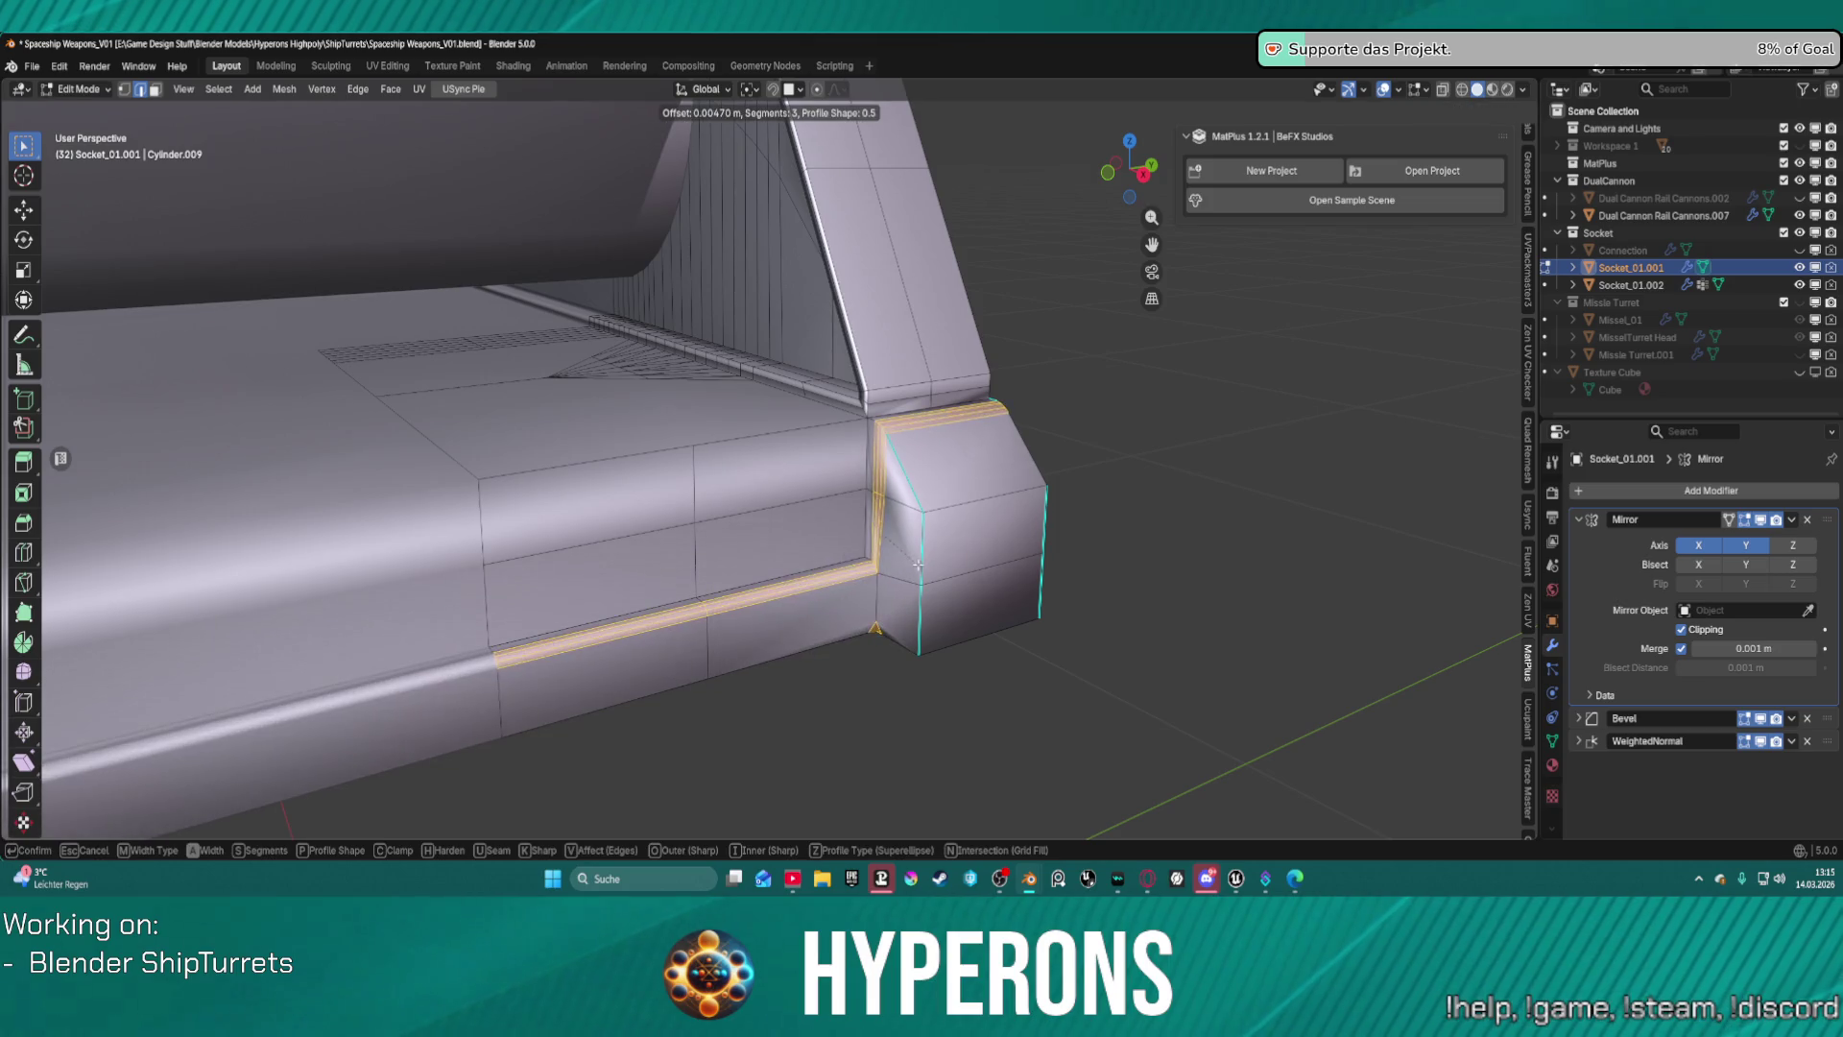
pyautogui.click(917, 564)
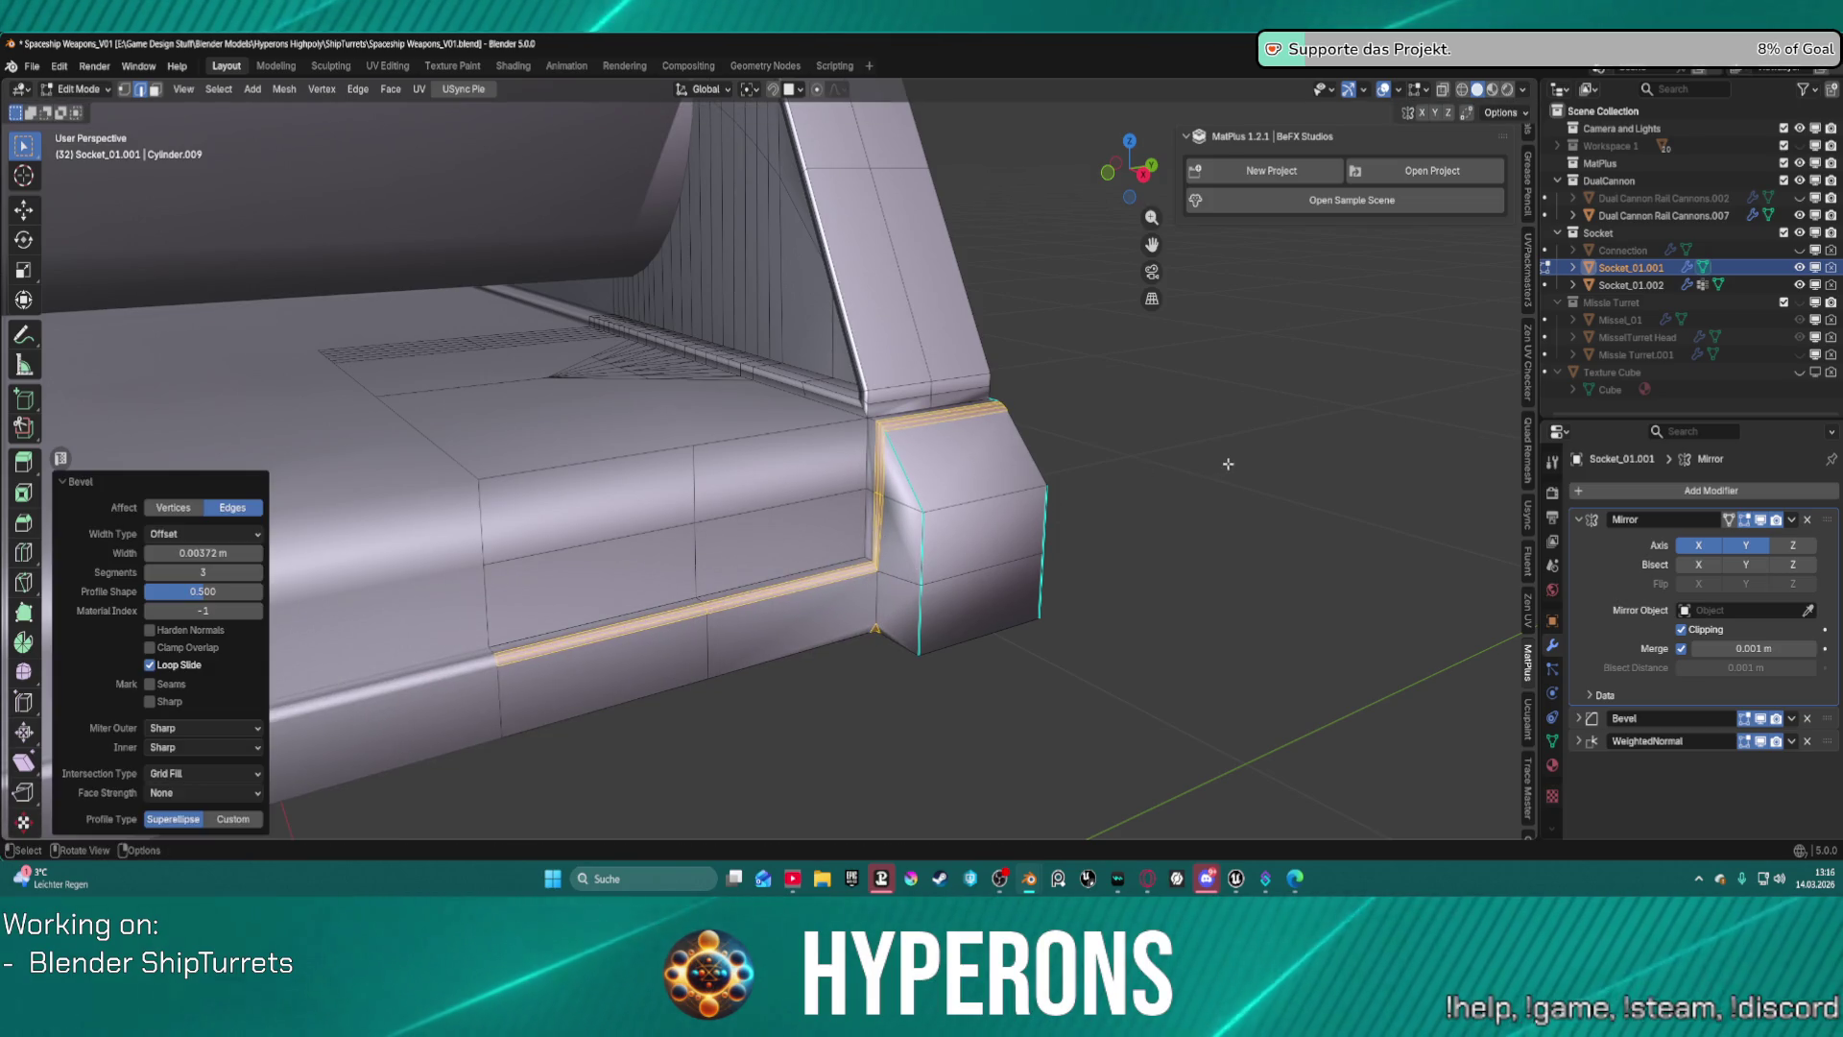
pyautogui.moveTo(917, 564)
pyautogui.mouseDown(button='middle')
pyautogui.moveTo(991, 464)
pyautogui.moveTo(967, 449)
pyautogui.moveTo(961, 477)
pyautogui.mouseUp(button='middle')
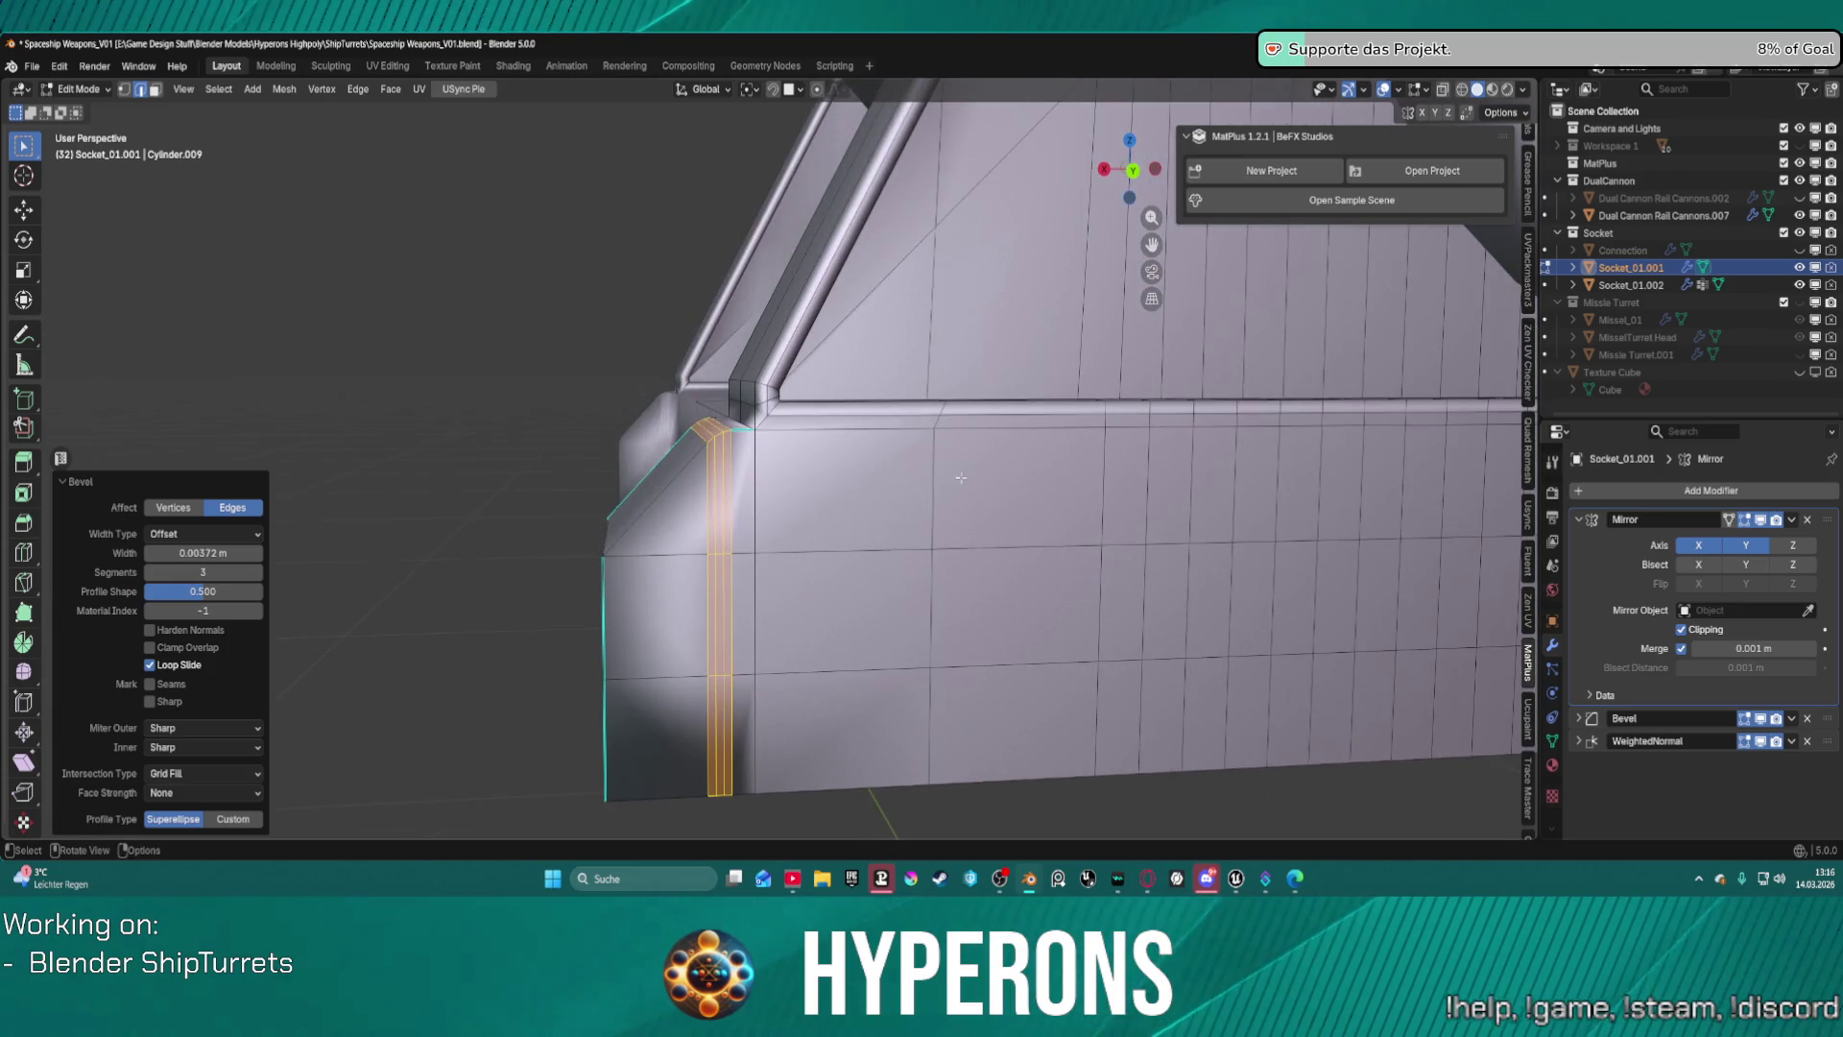
pyautogui.click(259, 573)
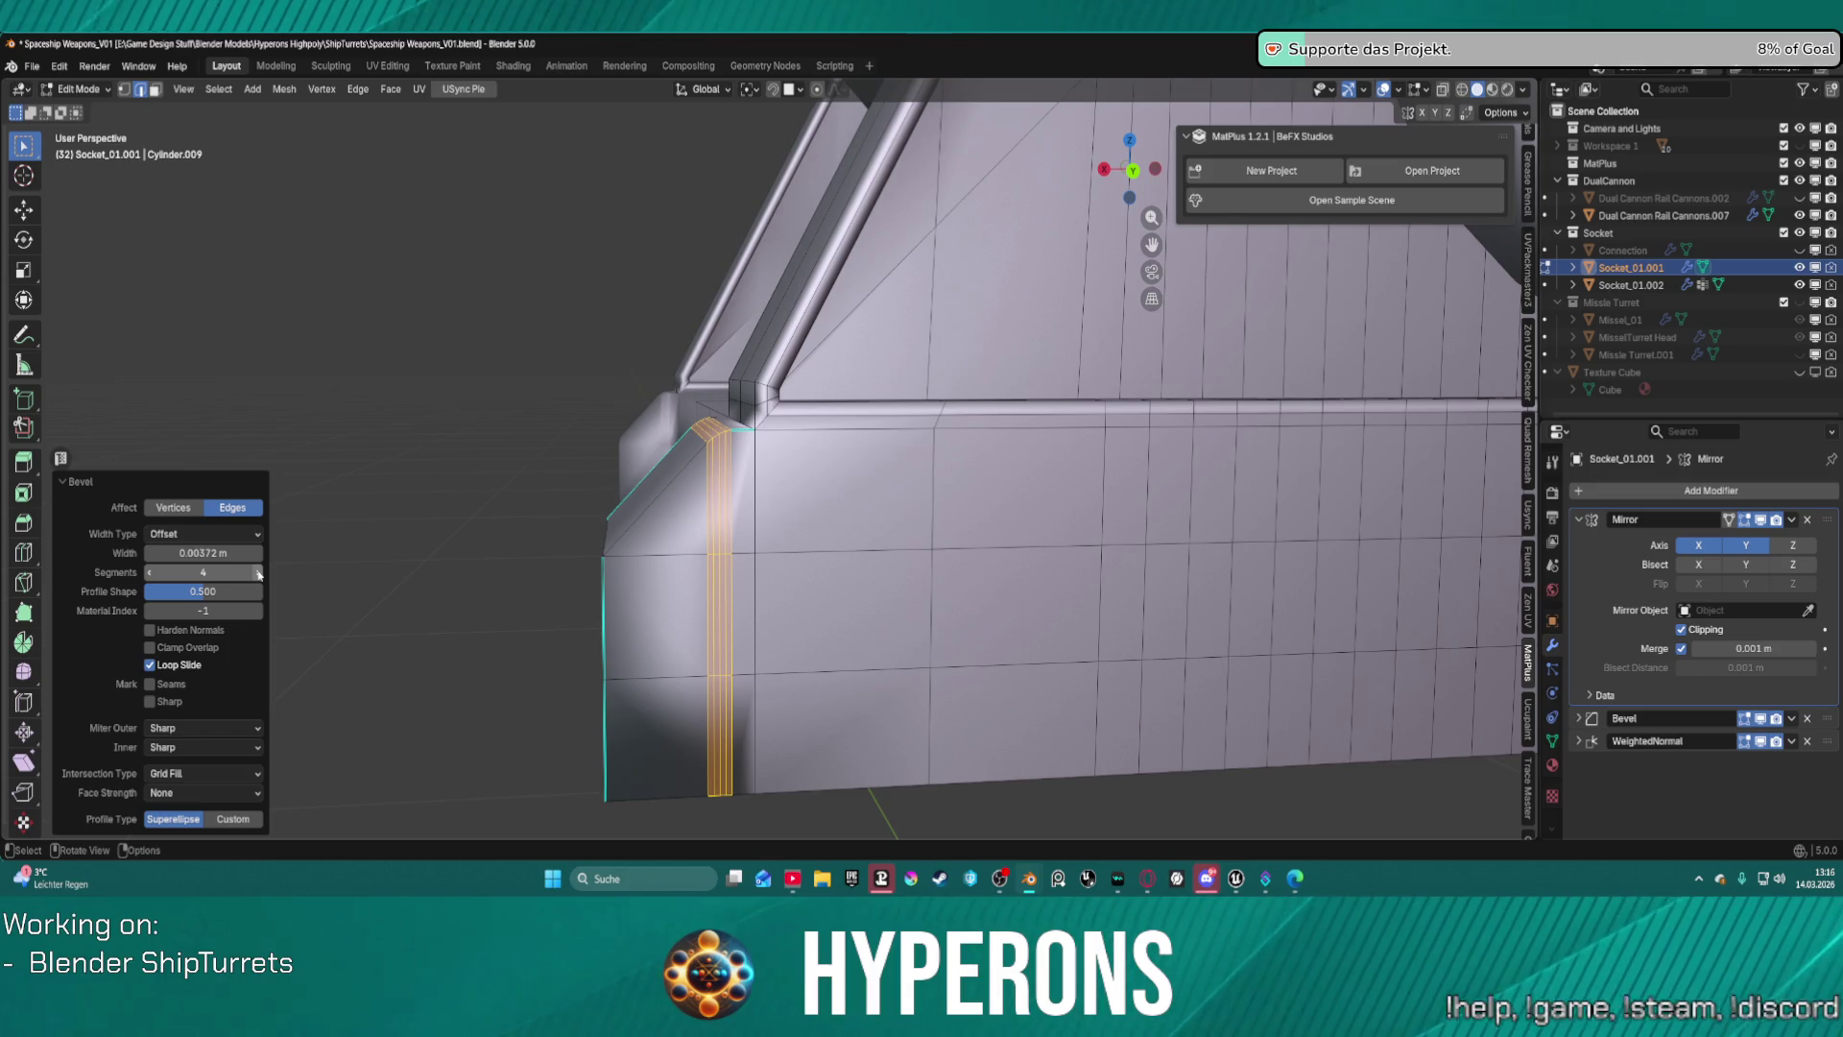
pyautogui.moveTo(885, 575); pyautogui.dragTo(980, 575, button='middle')
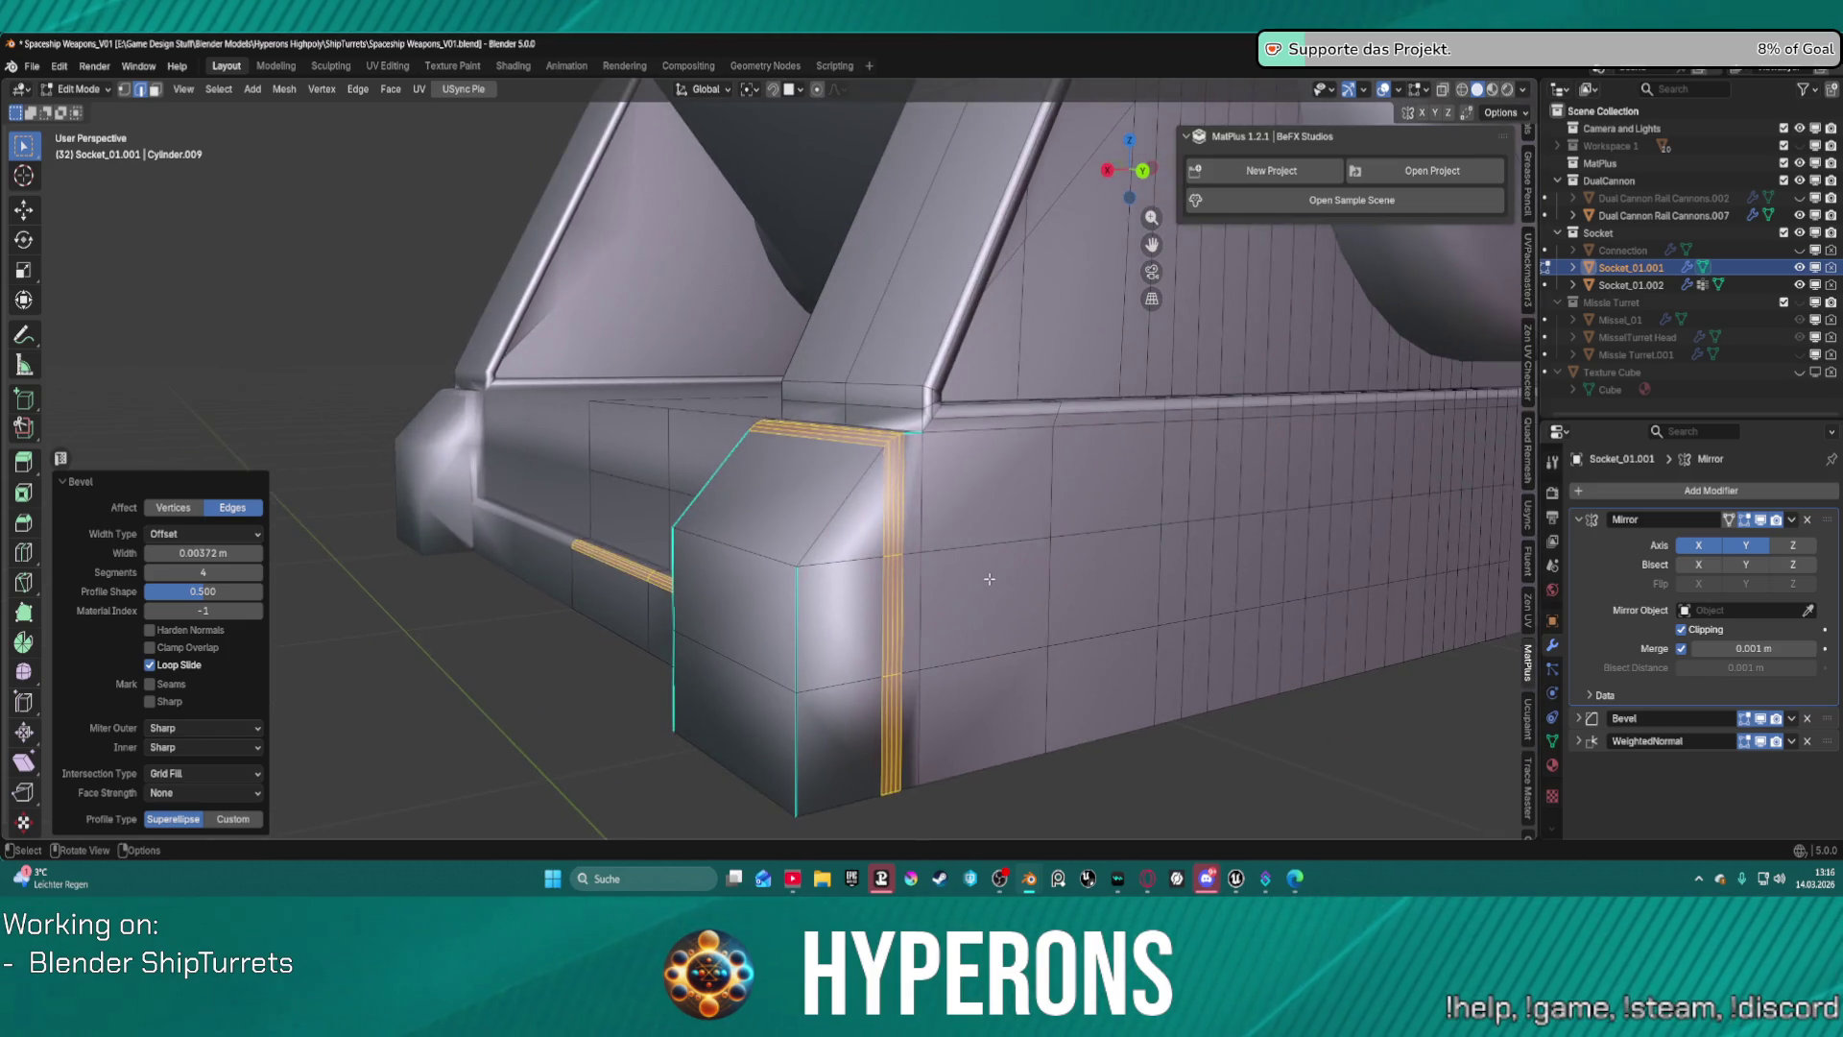
# Mark the chosen corner block edges as sharp and orbit around to check them.
pyautogui.click(980, 575)
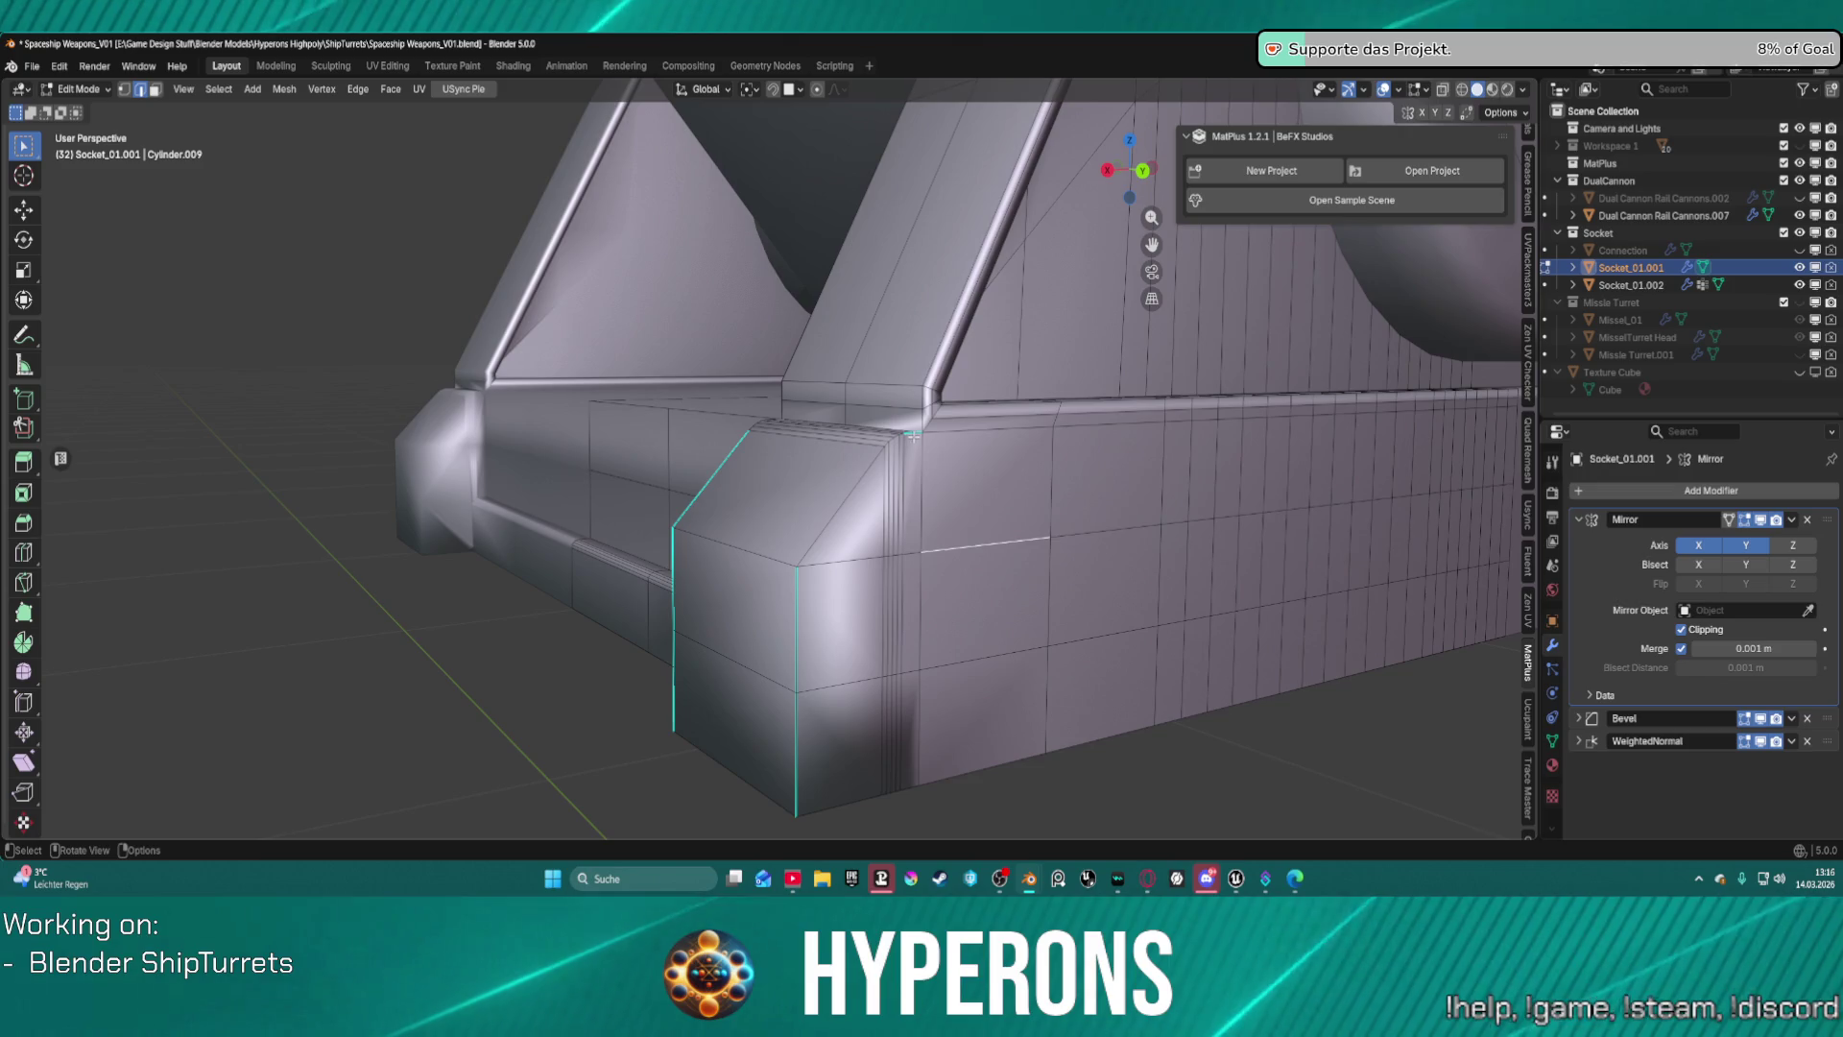
pyautogui.rightClick(712, 478)
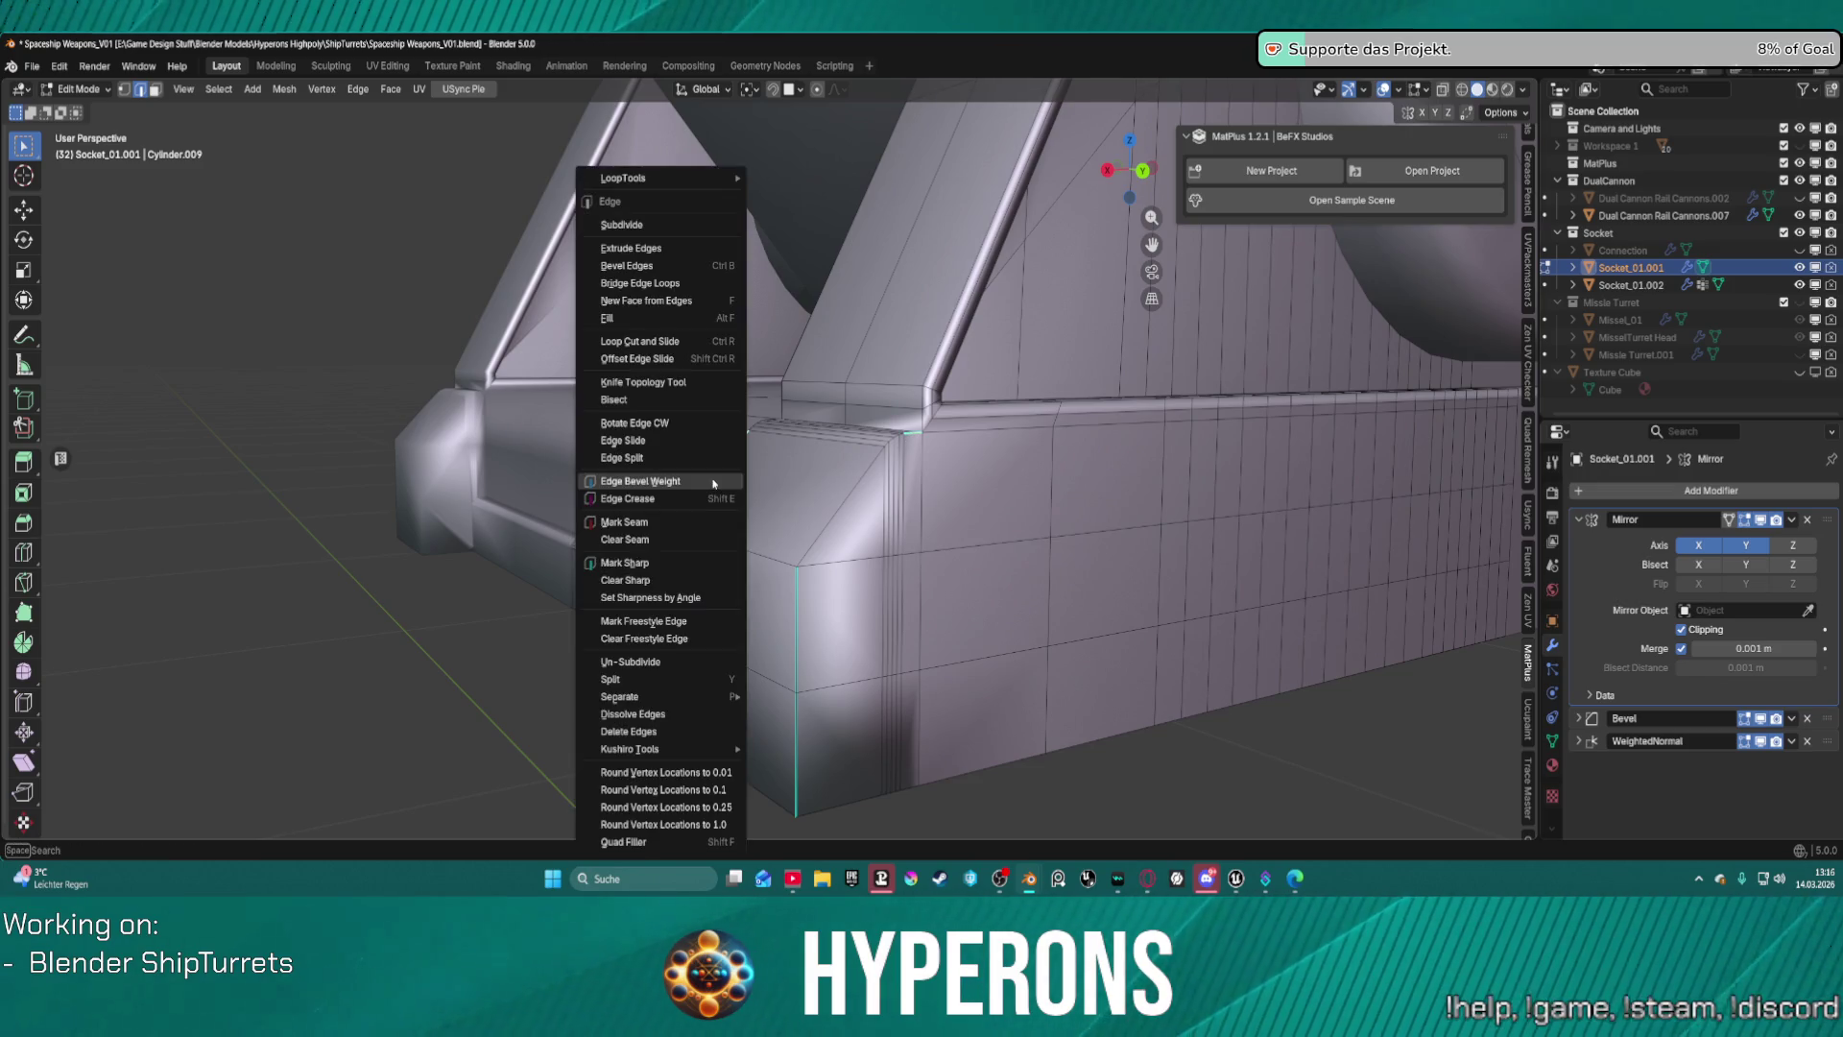
pyautogui.click(646, 581)
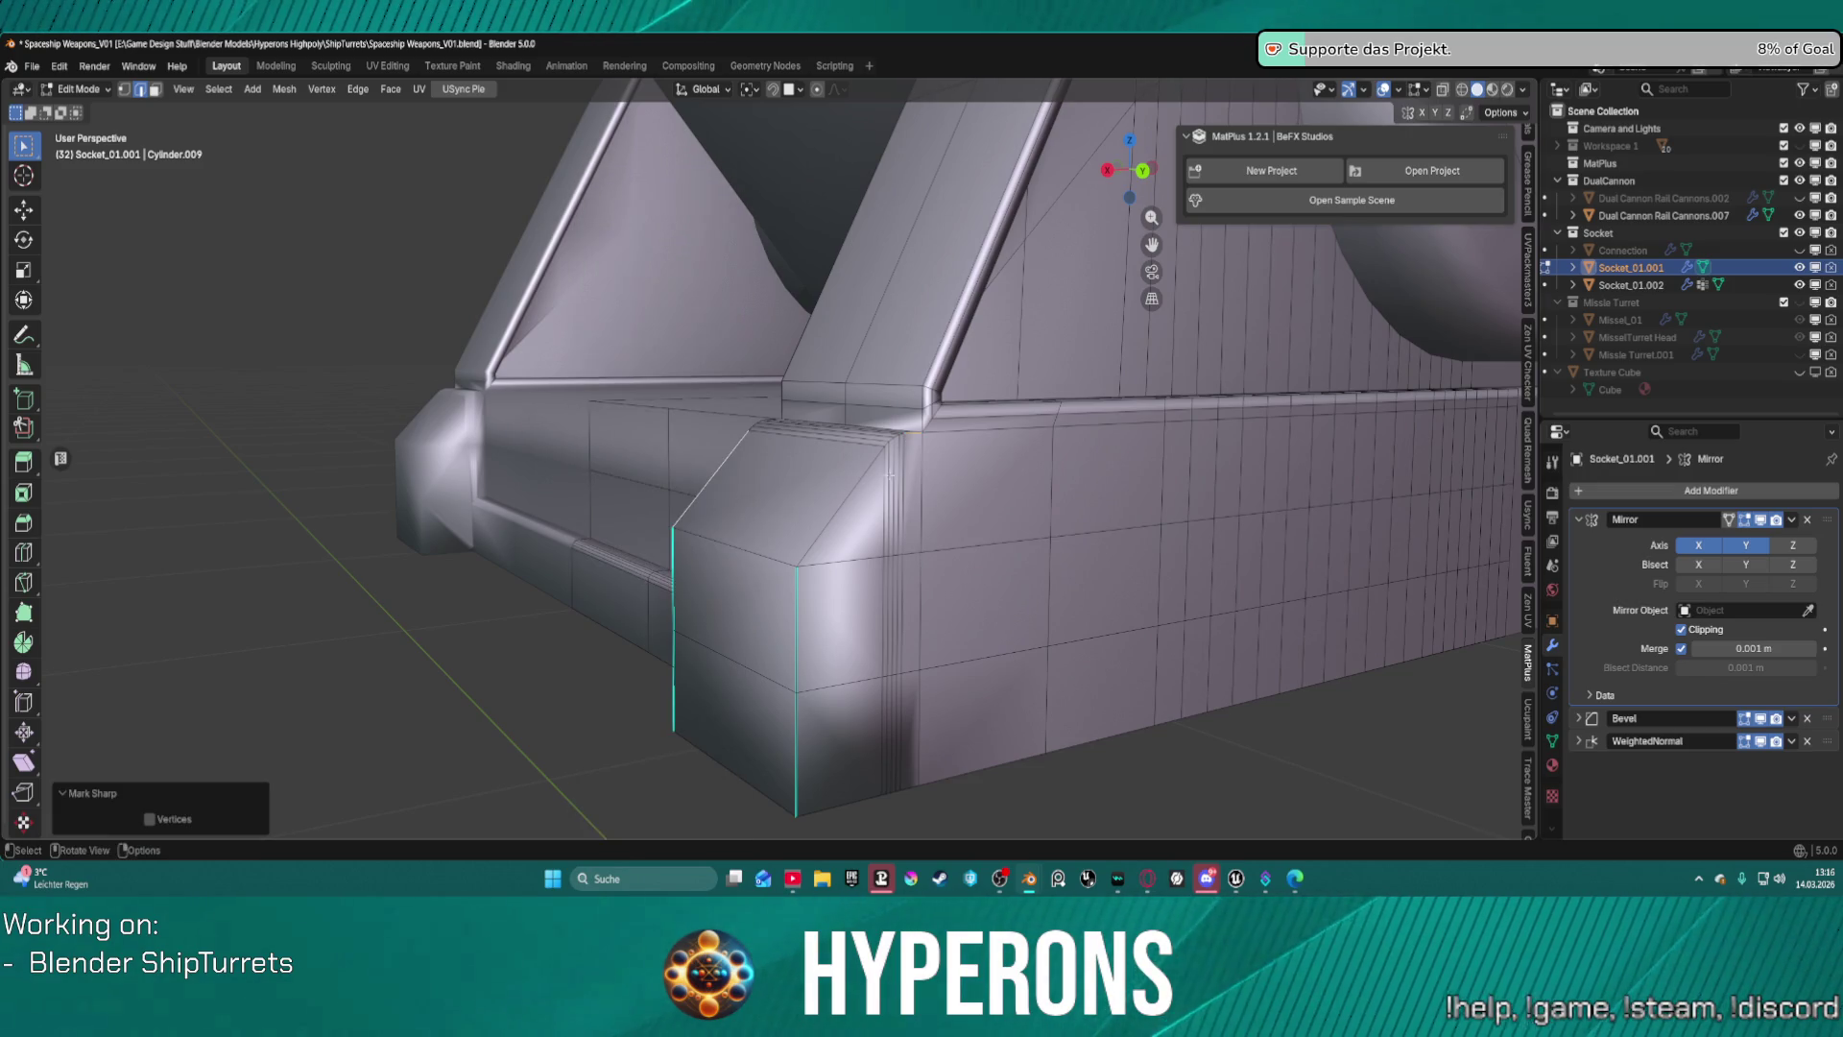
pyautogui.moveTo(646, 581); pyautogui.dragTo(1072, 487, button='middle')
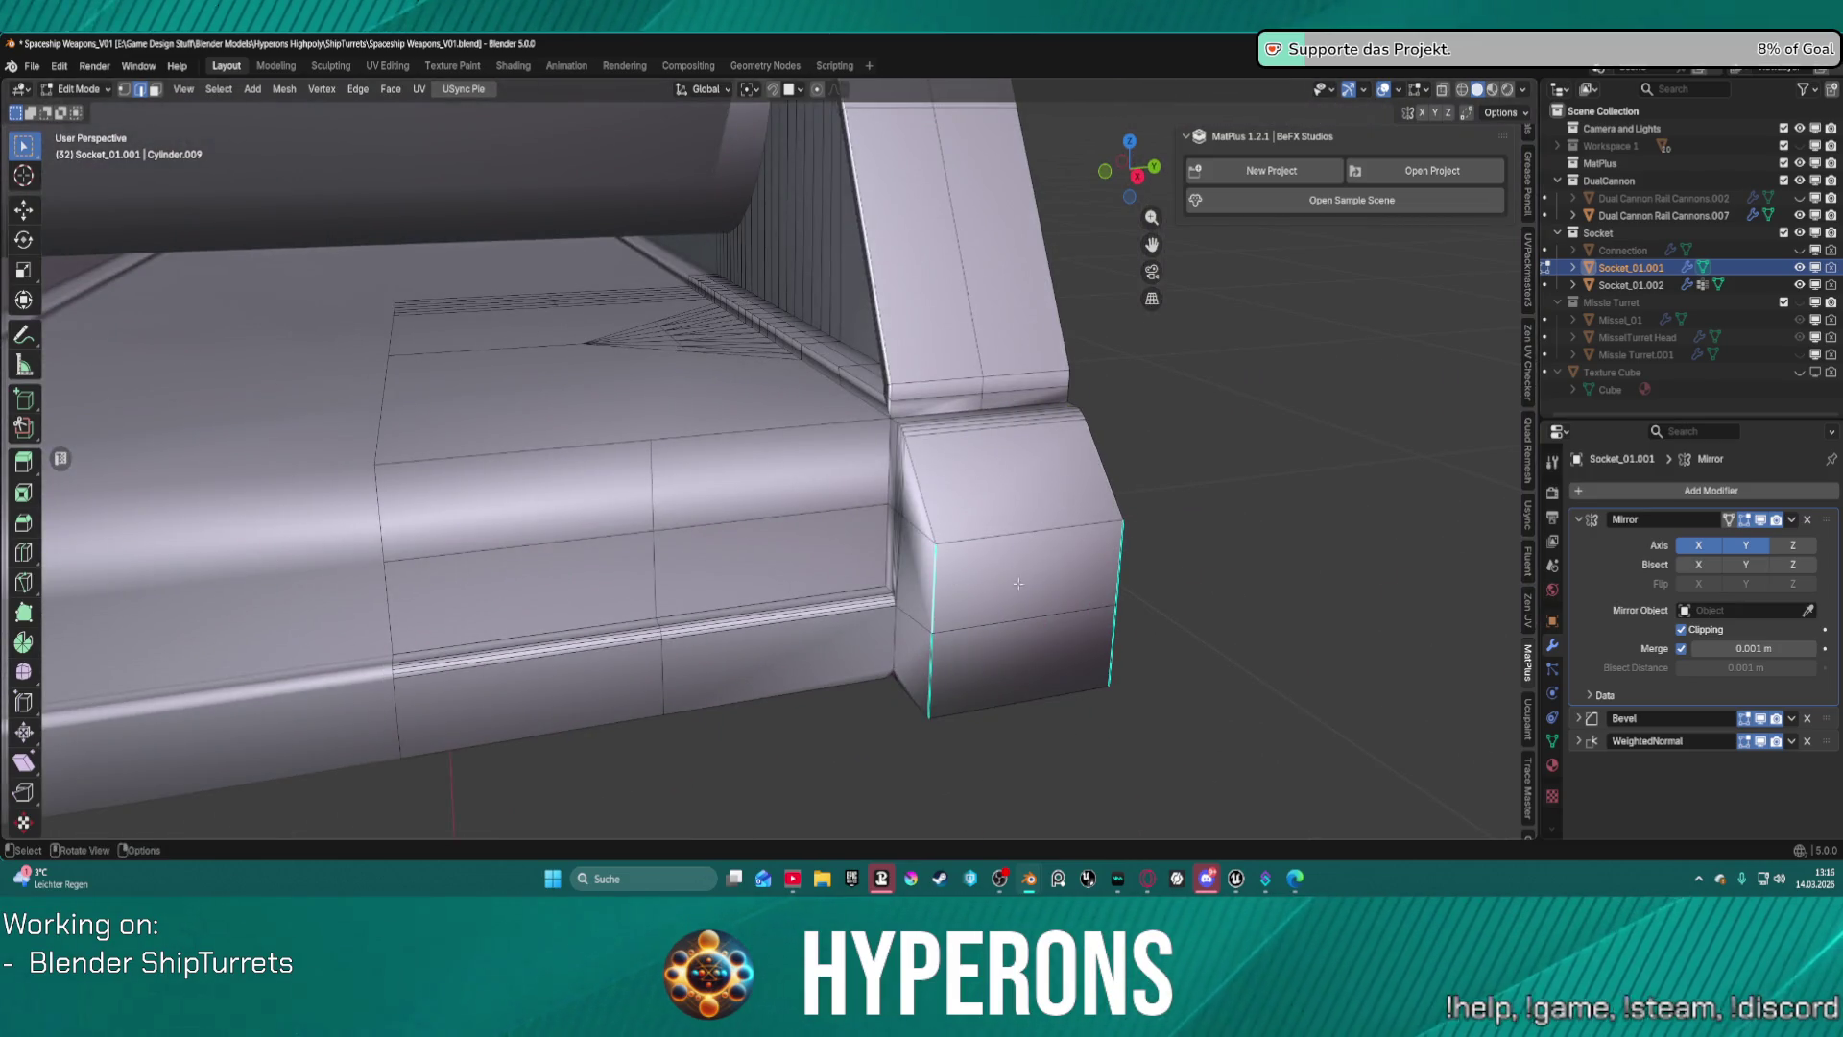
pyautogui.moveTo(1019, 583)
pyautogui.mouseDown(button='middle')
pyautogui.moveTo(1094, 519)
pyautogui.moveTo(1186, 506)
pyautogui.moveTo(990, 543)
pyautogui.mouseUp(button='middle')
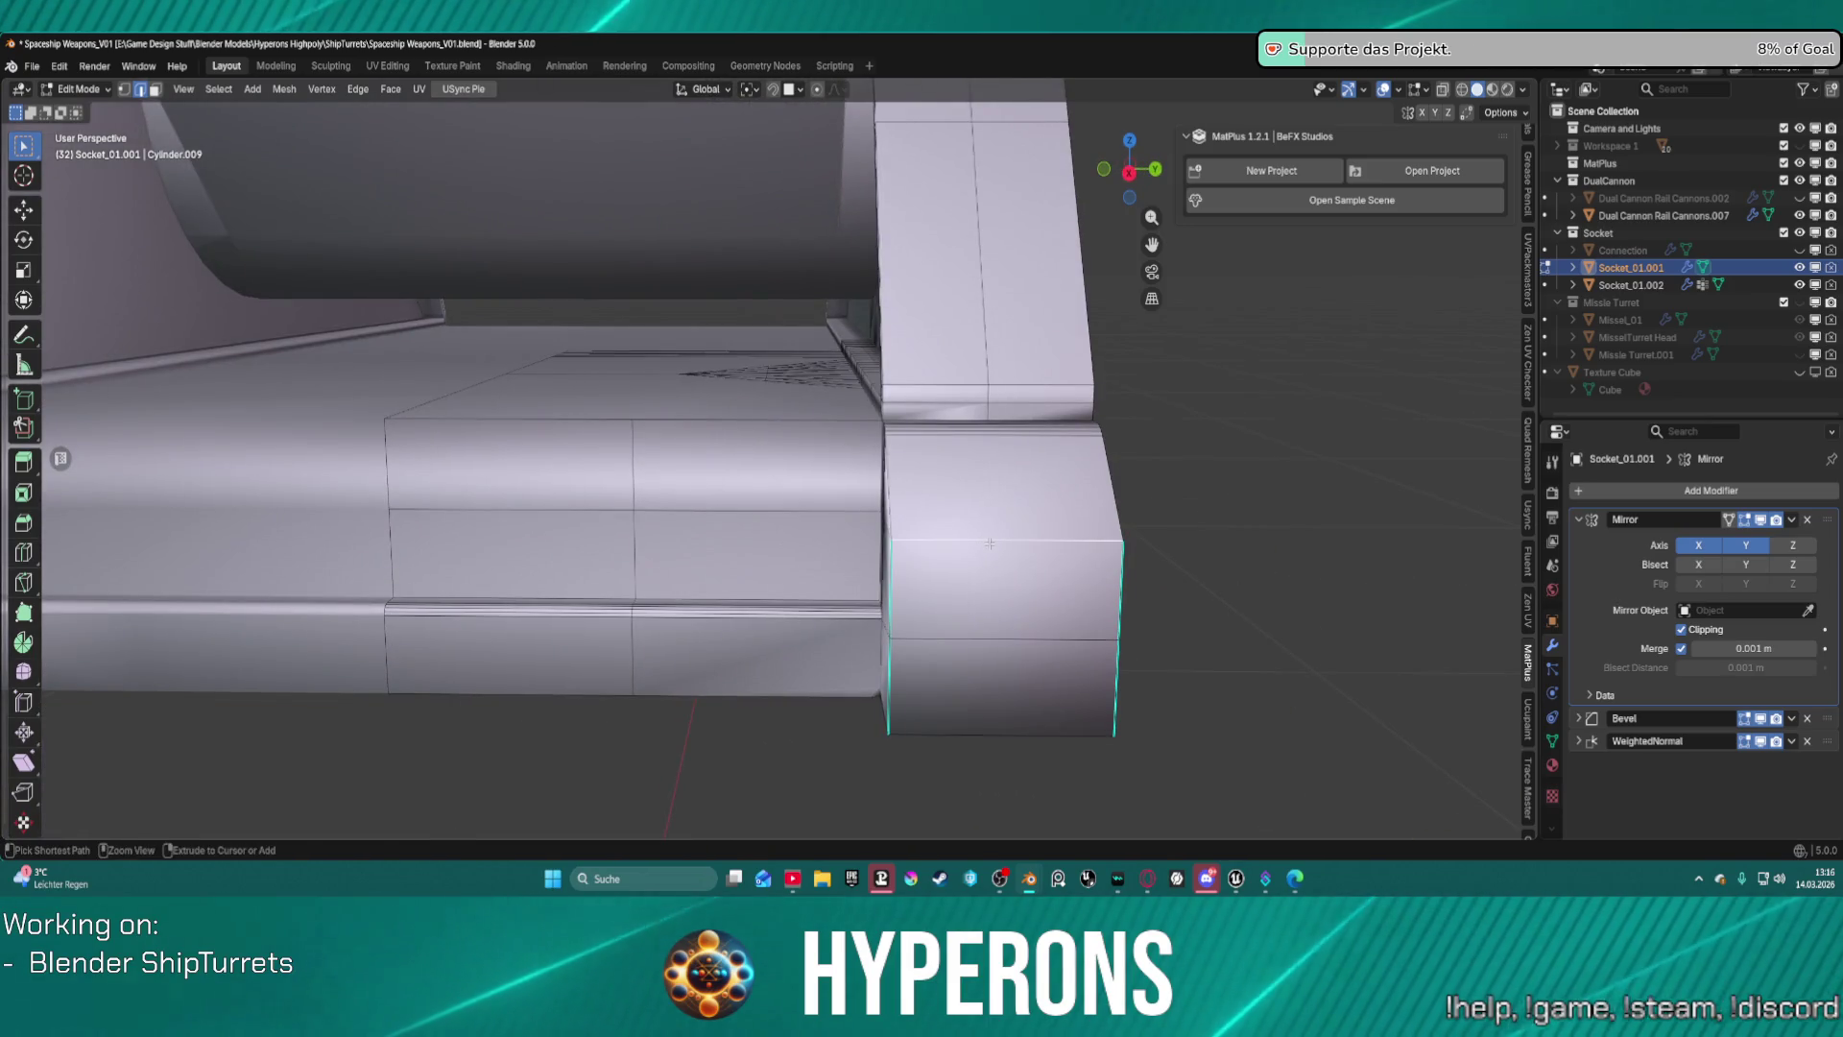
# Bevel the top edge of the corner block, then inspect the result from several angles.
pyautogui.hotkey('ctrl', 'b')
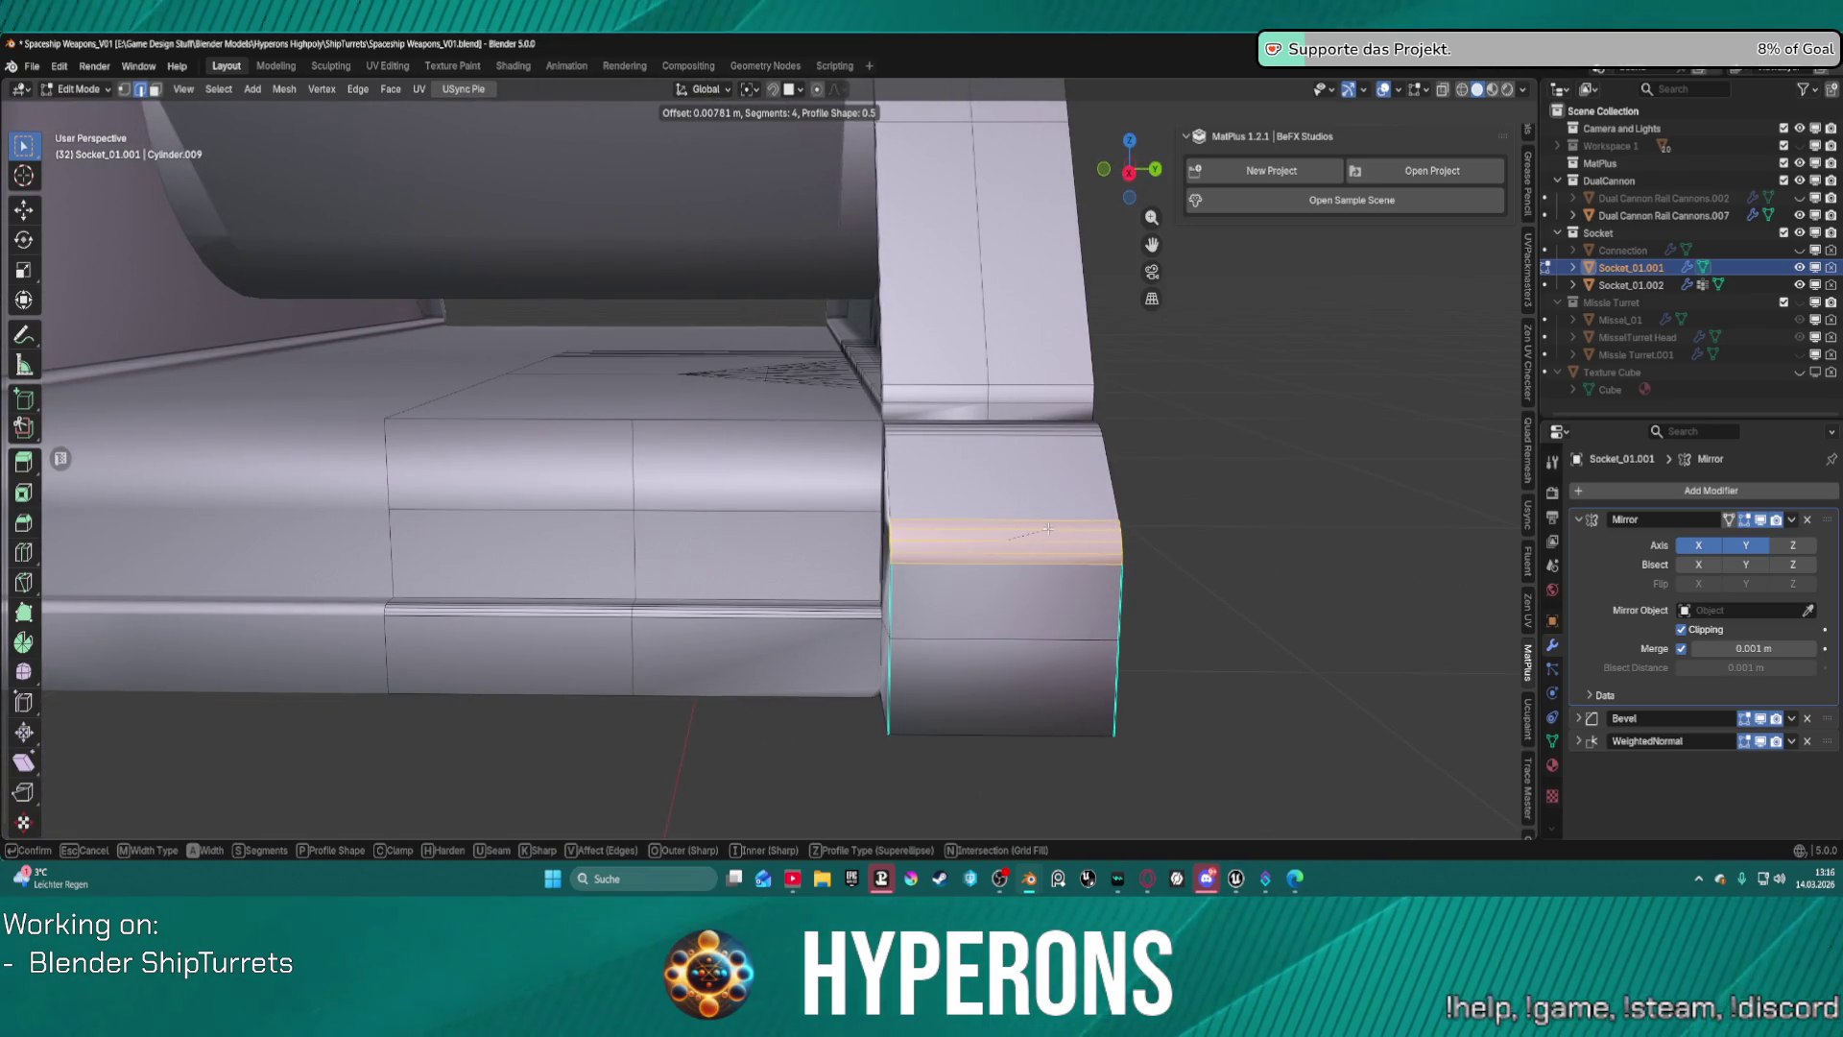
pyautogui.click(1047, 529)
pyautogui.moveTo(1047, 529); pyautogui.dragTo(1234, 463, button='middle')
pyautogui.scroll(2, 1234, 463)
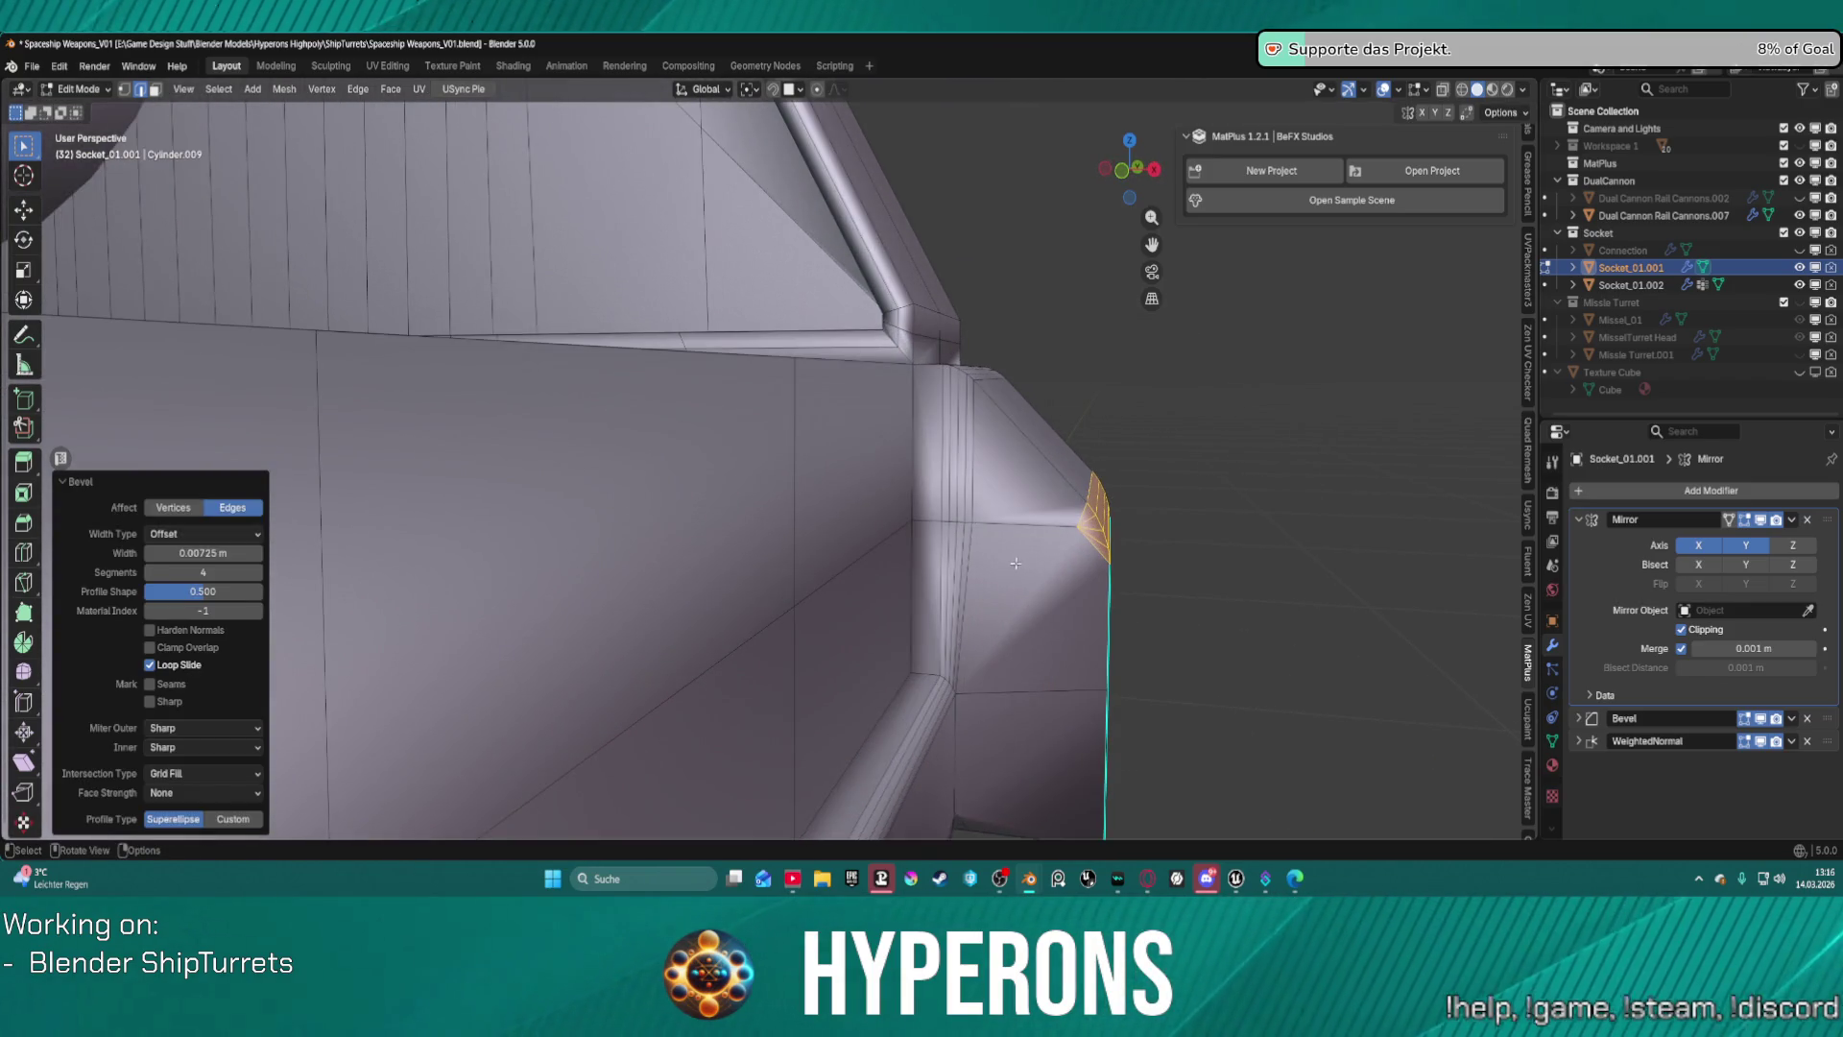
pyautogui.click(1075, 557)
pyautogui.moveTo(1075, 556)
pyautogui.mouseDown(button='middle')
pyautogui.moveTo(1152, 575)
pyautogui.moveTo(1051, 509)
pyautogui.moveTo(1115, 553)
pyautogui.mouseUp(button='middle')
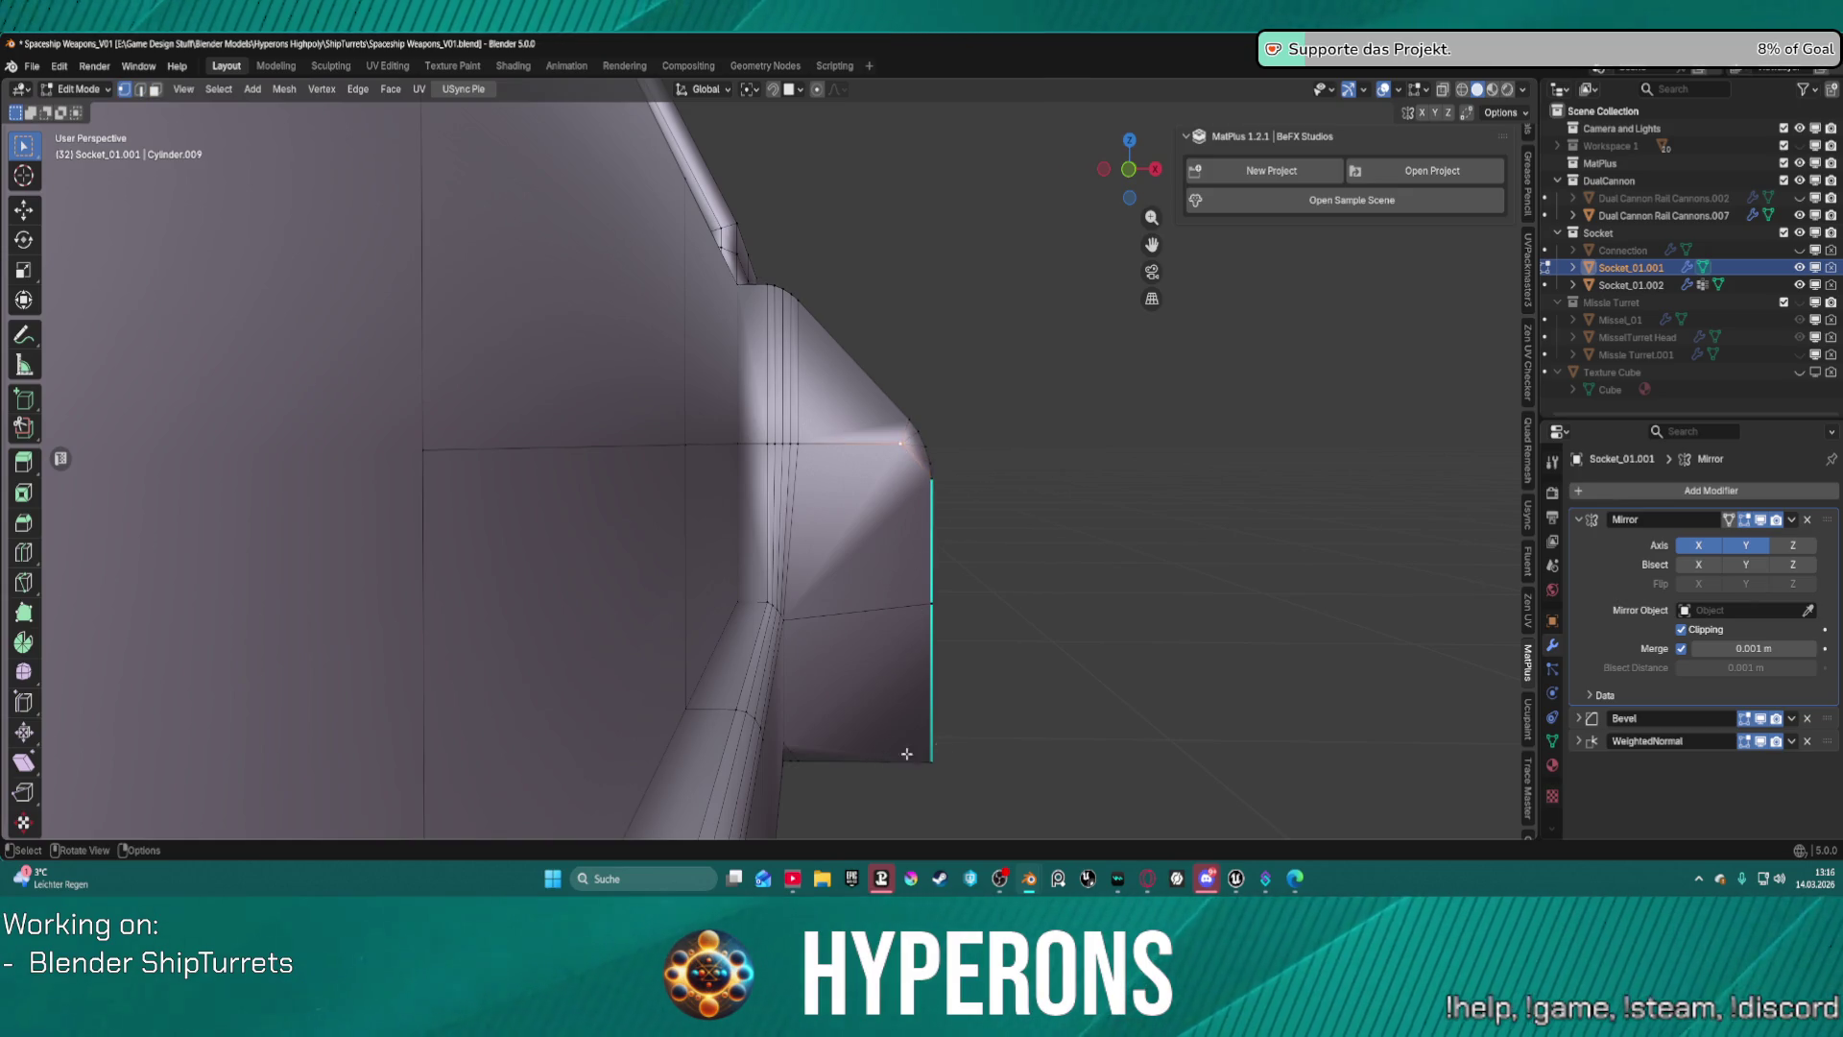
pyautogui.moveTo(907, 754)
pyautogui.mouseDown(button='middle')
pyautogui.moveTo(851, 438)
pyautogui.moveTo(910, 516)
pyautogui.moveTo(919, 485)
pyautogui.moveTo(1017, 547)
pyautogui.moveTo(977, 548)
pyautogui.mouseUp(button='middle')
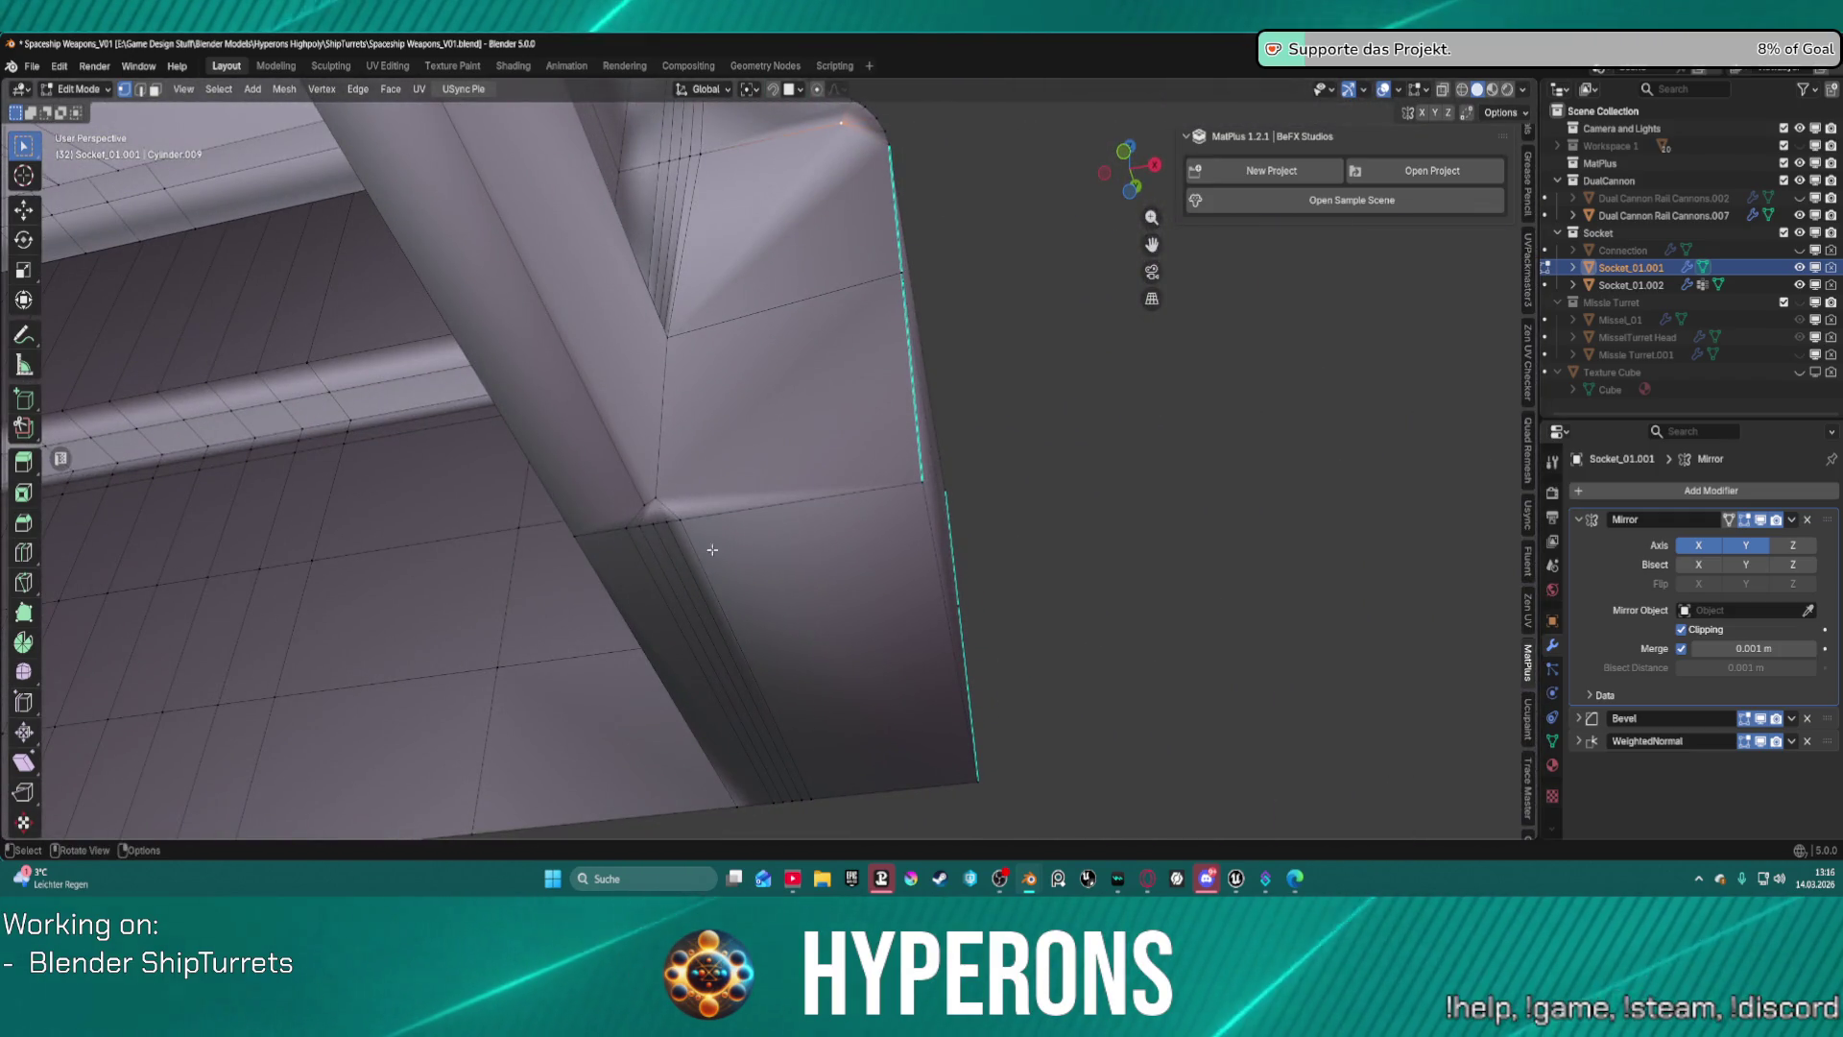
pyautogui.moveTo(712, 549)
pyautogui.mouseDown(button='middle')
pyautogui.moveTo(733, 551)
pyautogui.moveTo(713, 602)
pyautogui.mouseUp(button='middle')
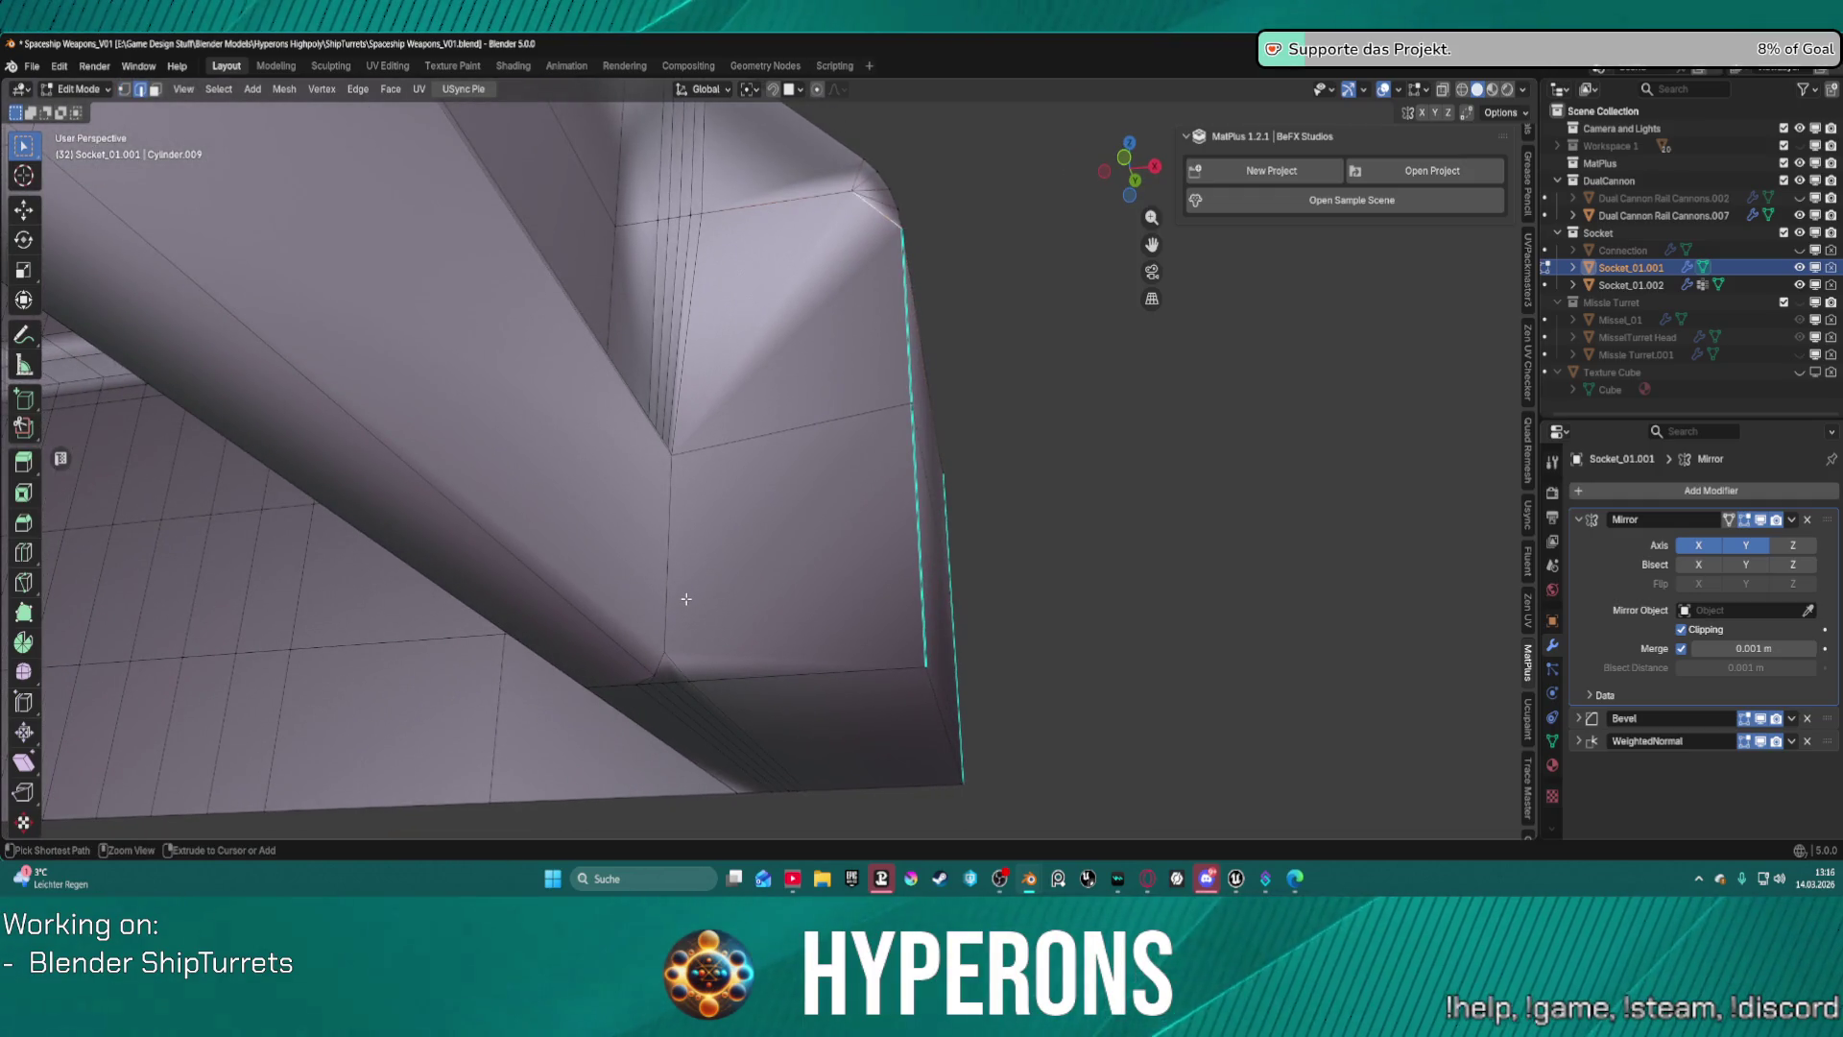
# Undo the corner bevels and bevel the block's seam edges with 3 segments, about 0.00297 m.
pyautogui.hotkey('ctrl', 'z')
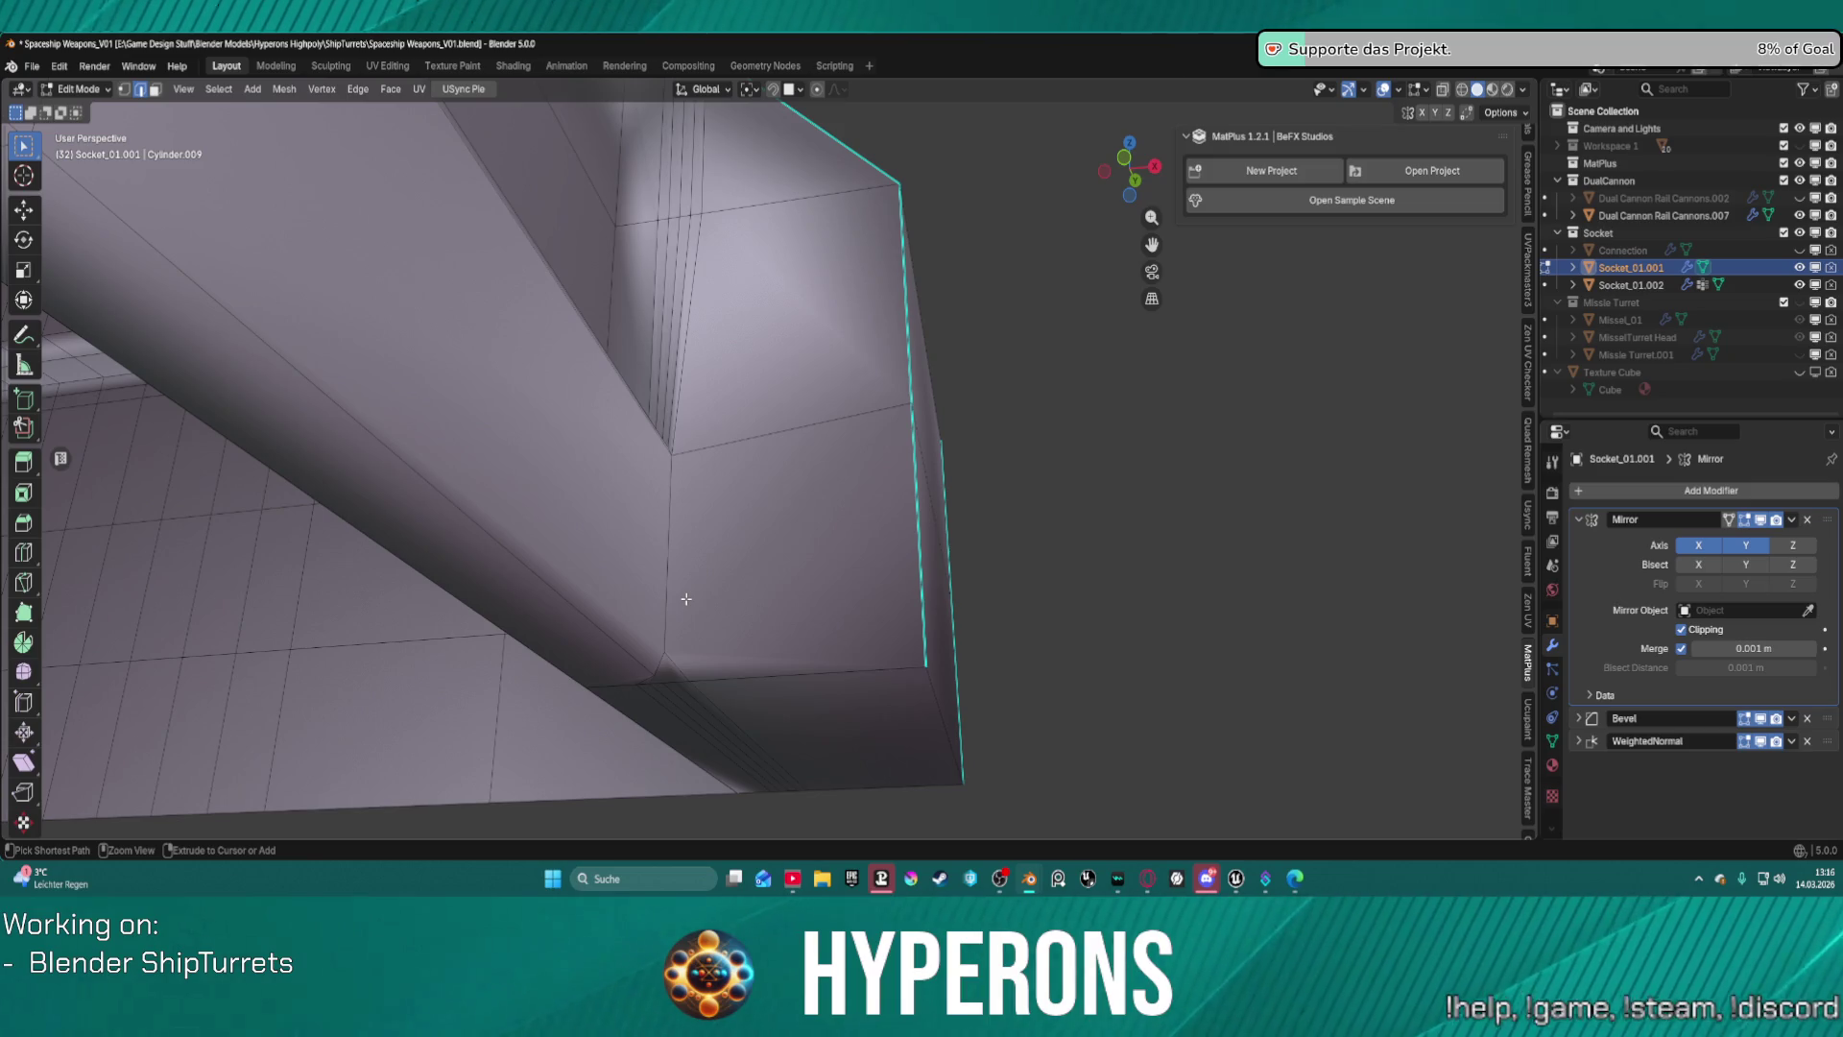
pyautogui.hotkey('ctrl', 'z')
pyautogui.moveTo(693, 656); pyautogui.dragTo(566, 480, button='middle')
pyautogui.moveTo(546, 500); pyautogui.dragTo(534, 472)
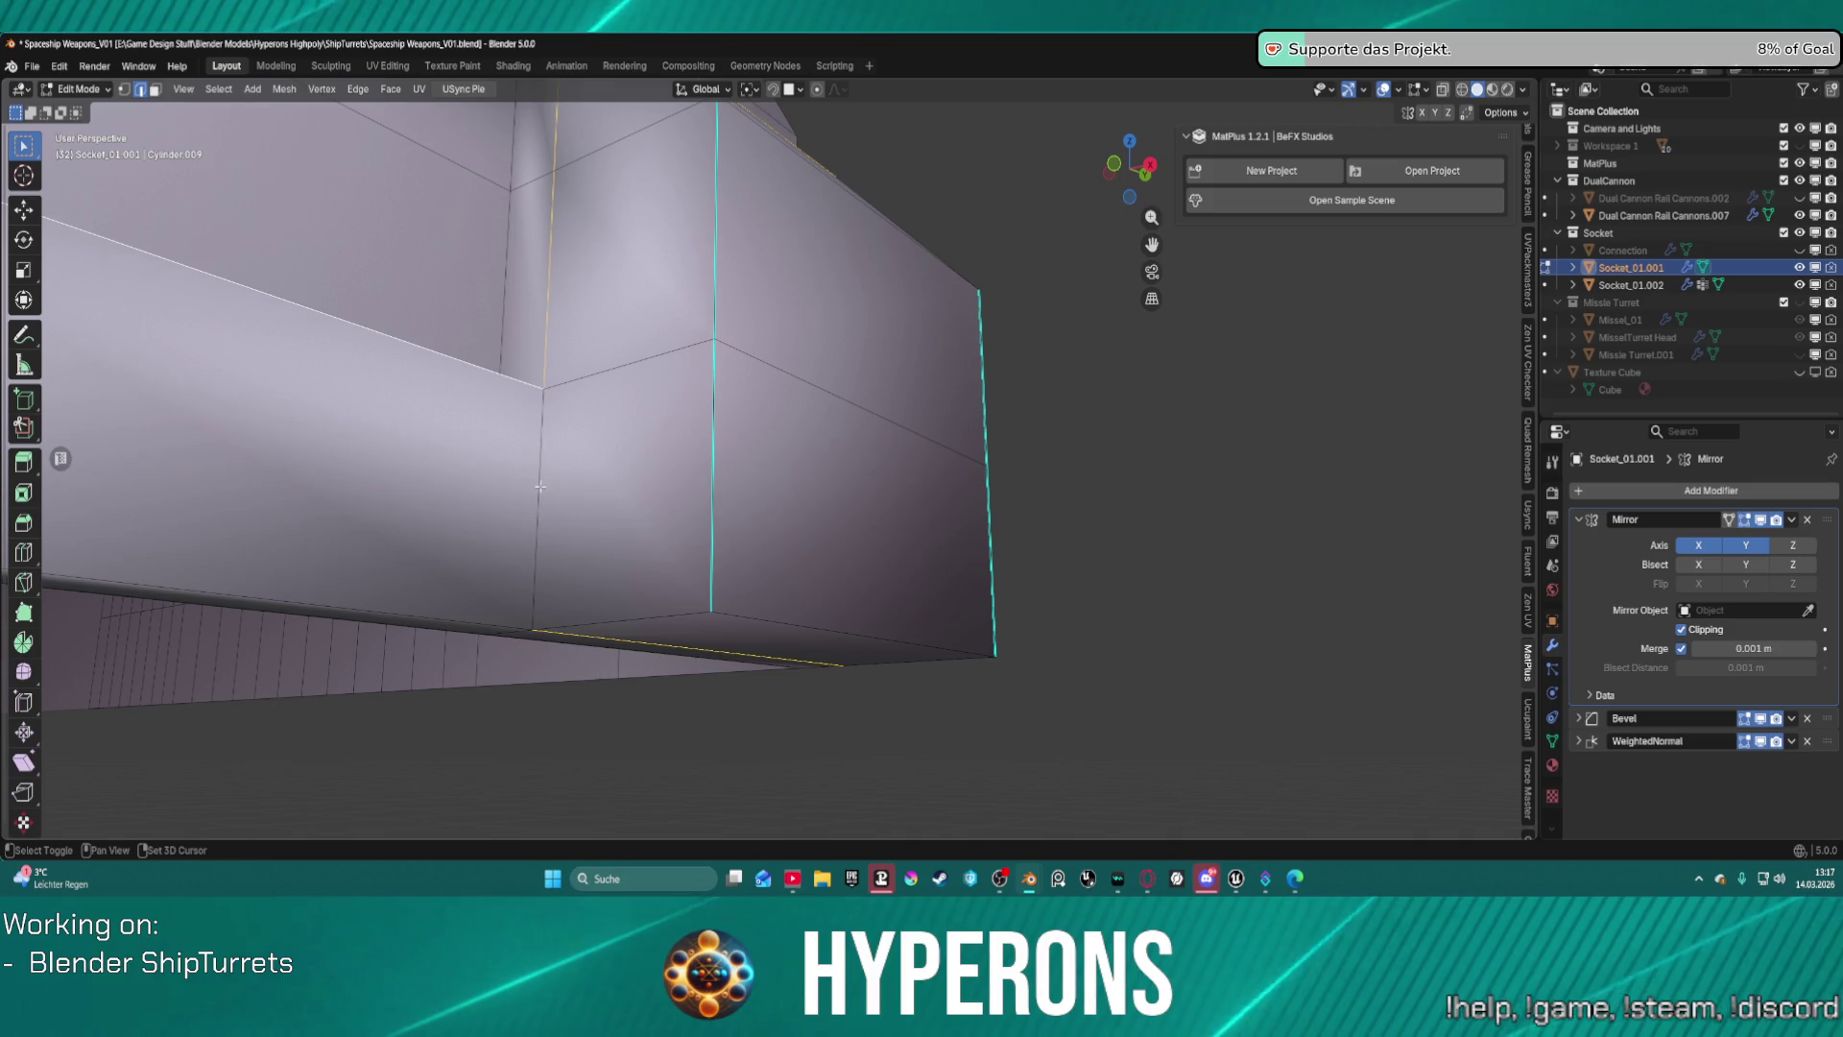
pyautogui.hotkey('ctrl', 'b')
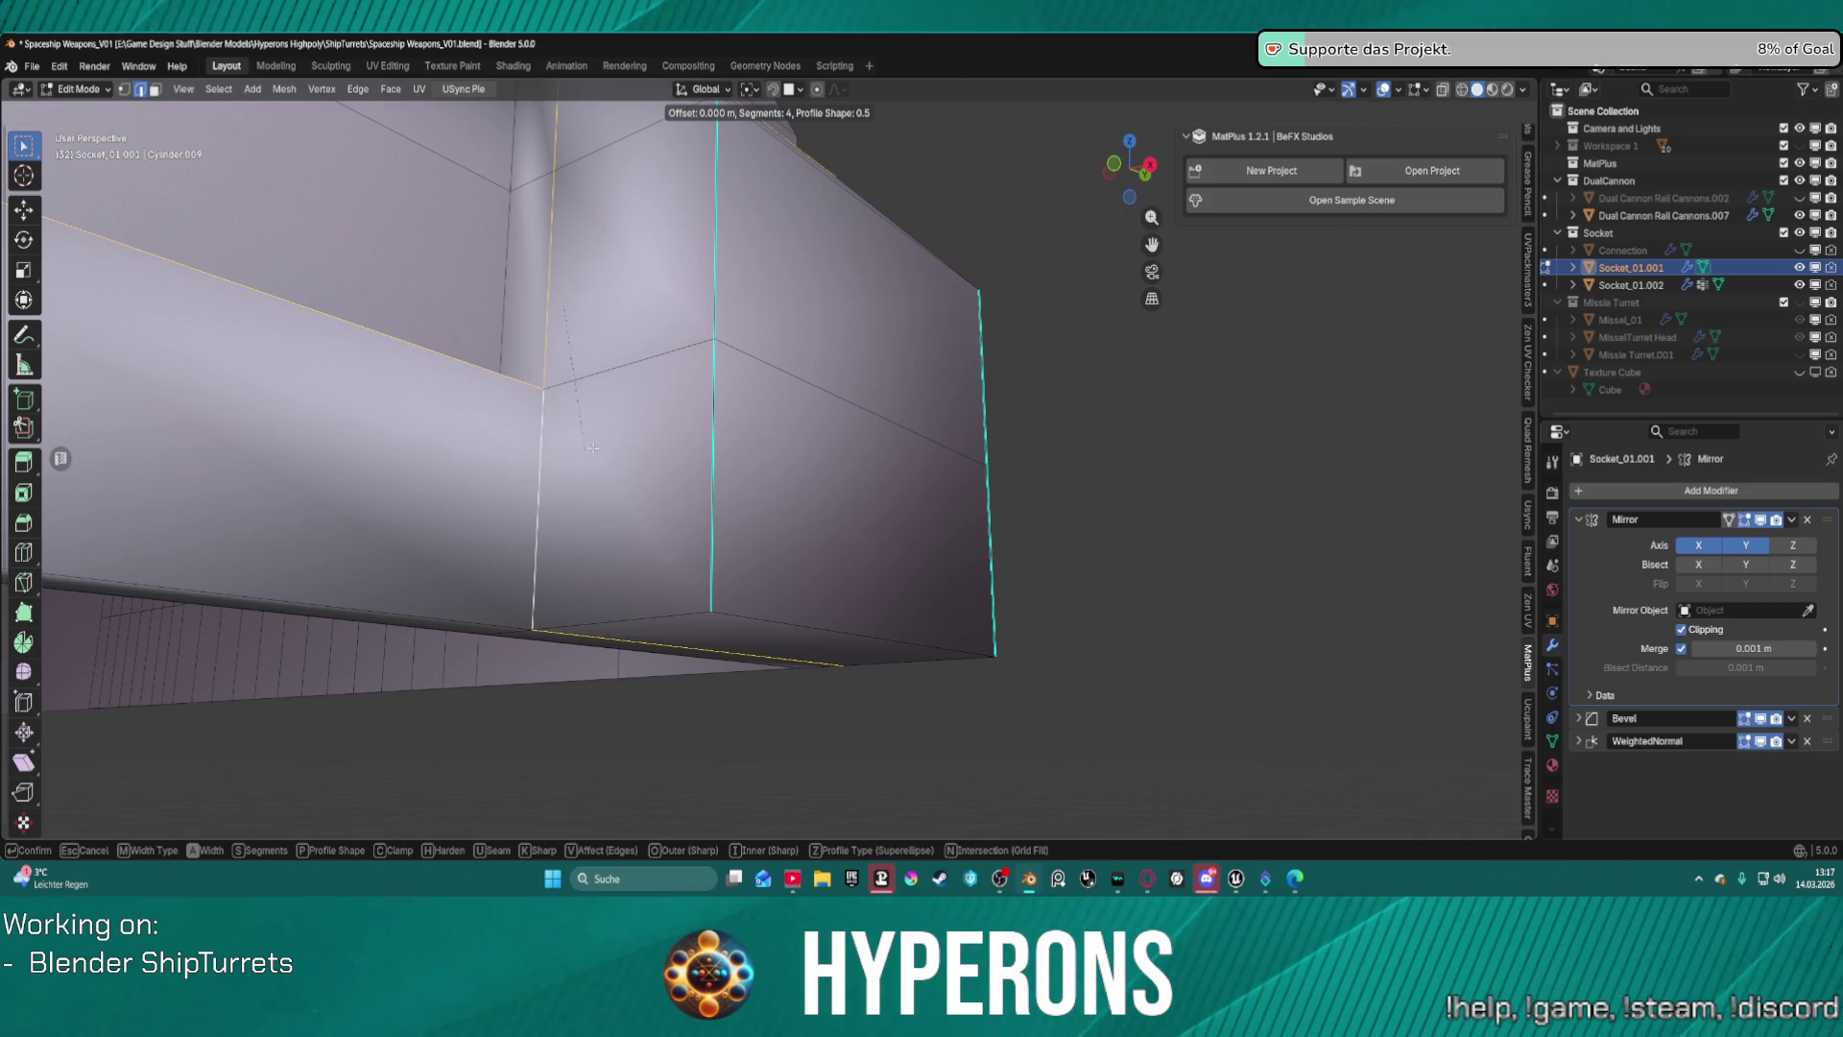
pyautogui.click(711, 410)
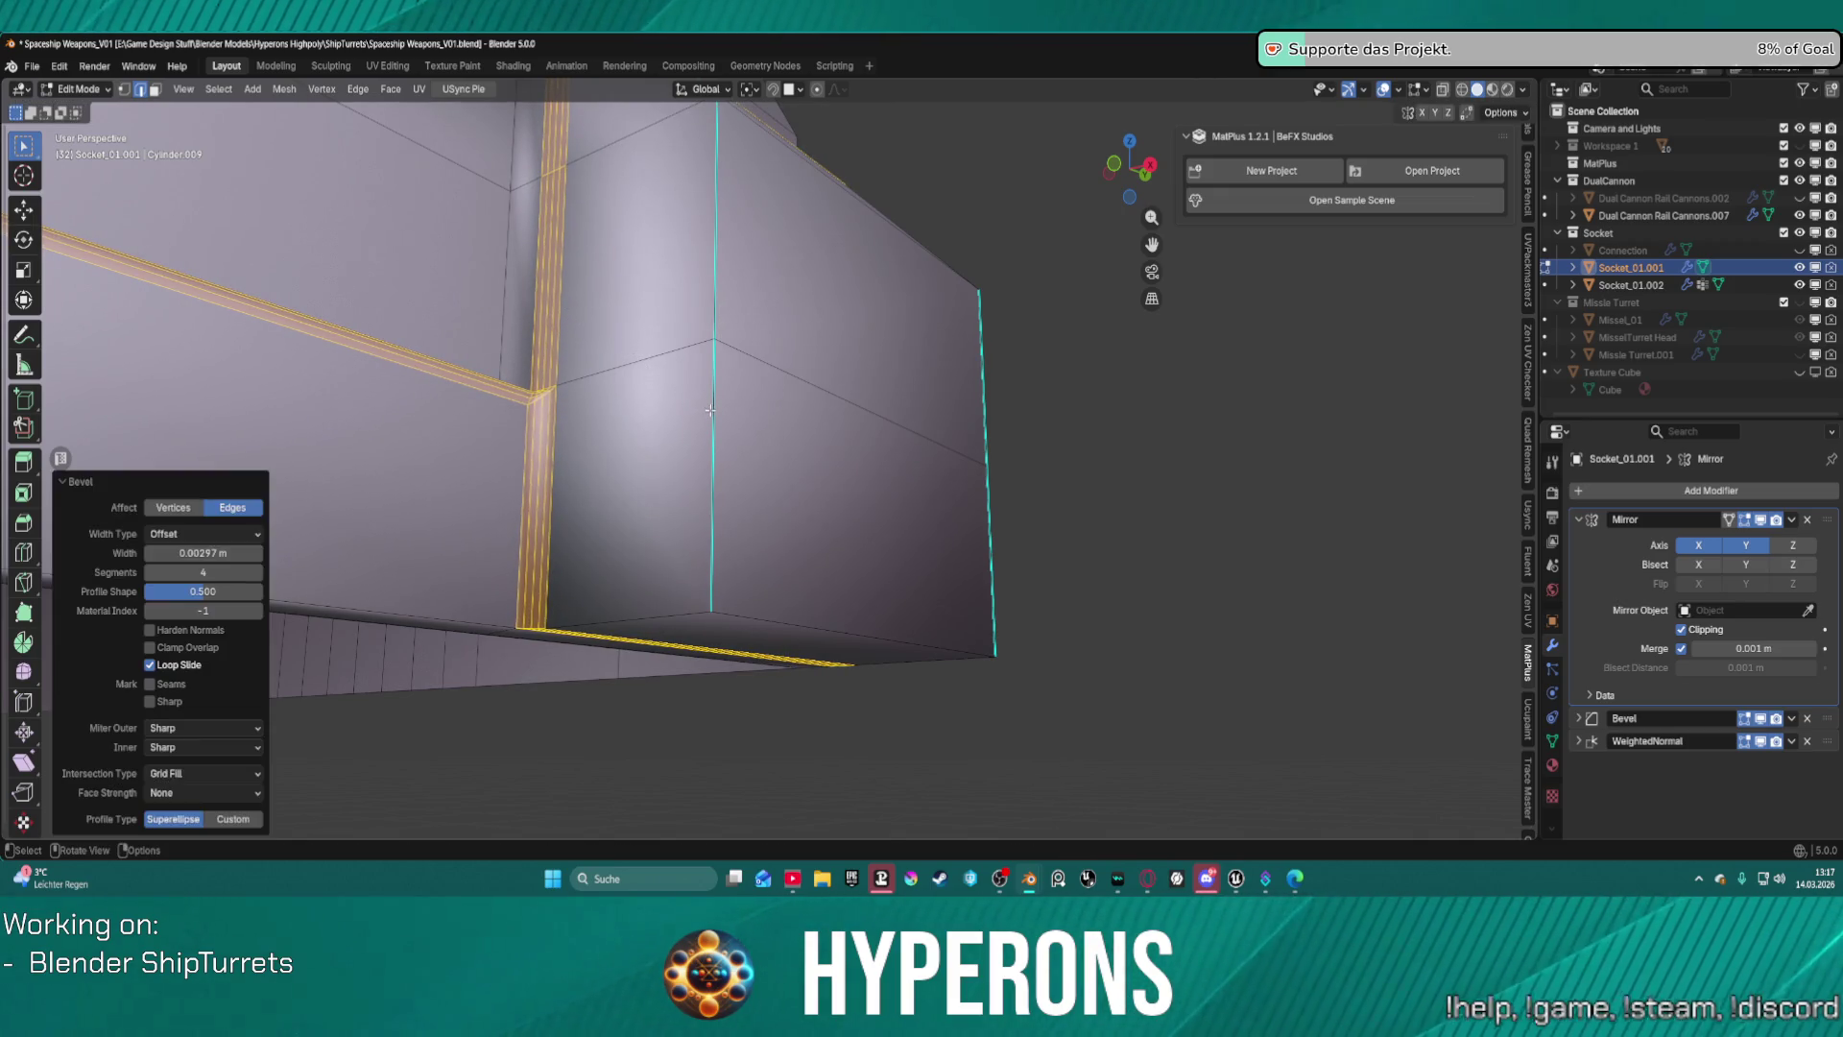
pyautogui.click(148, 573)
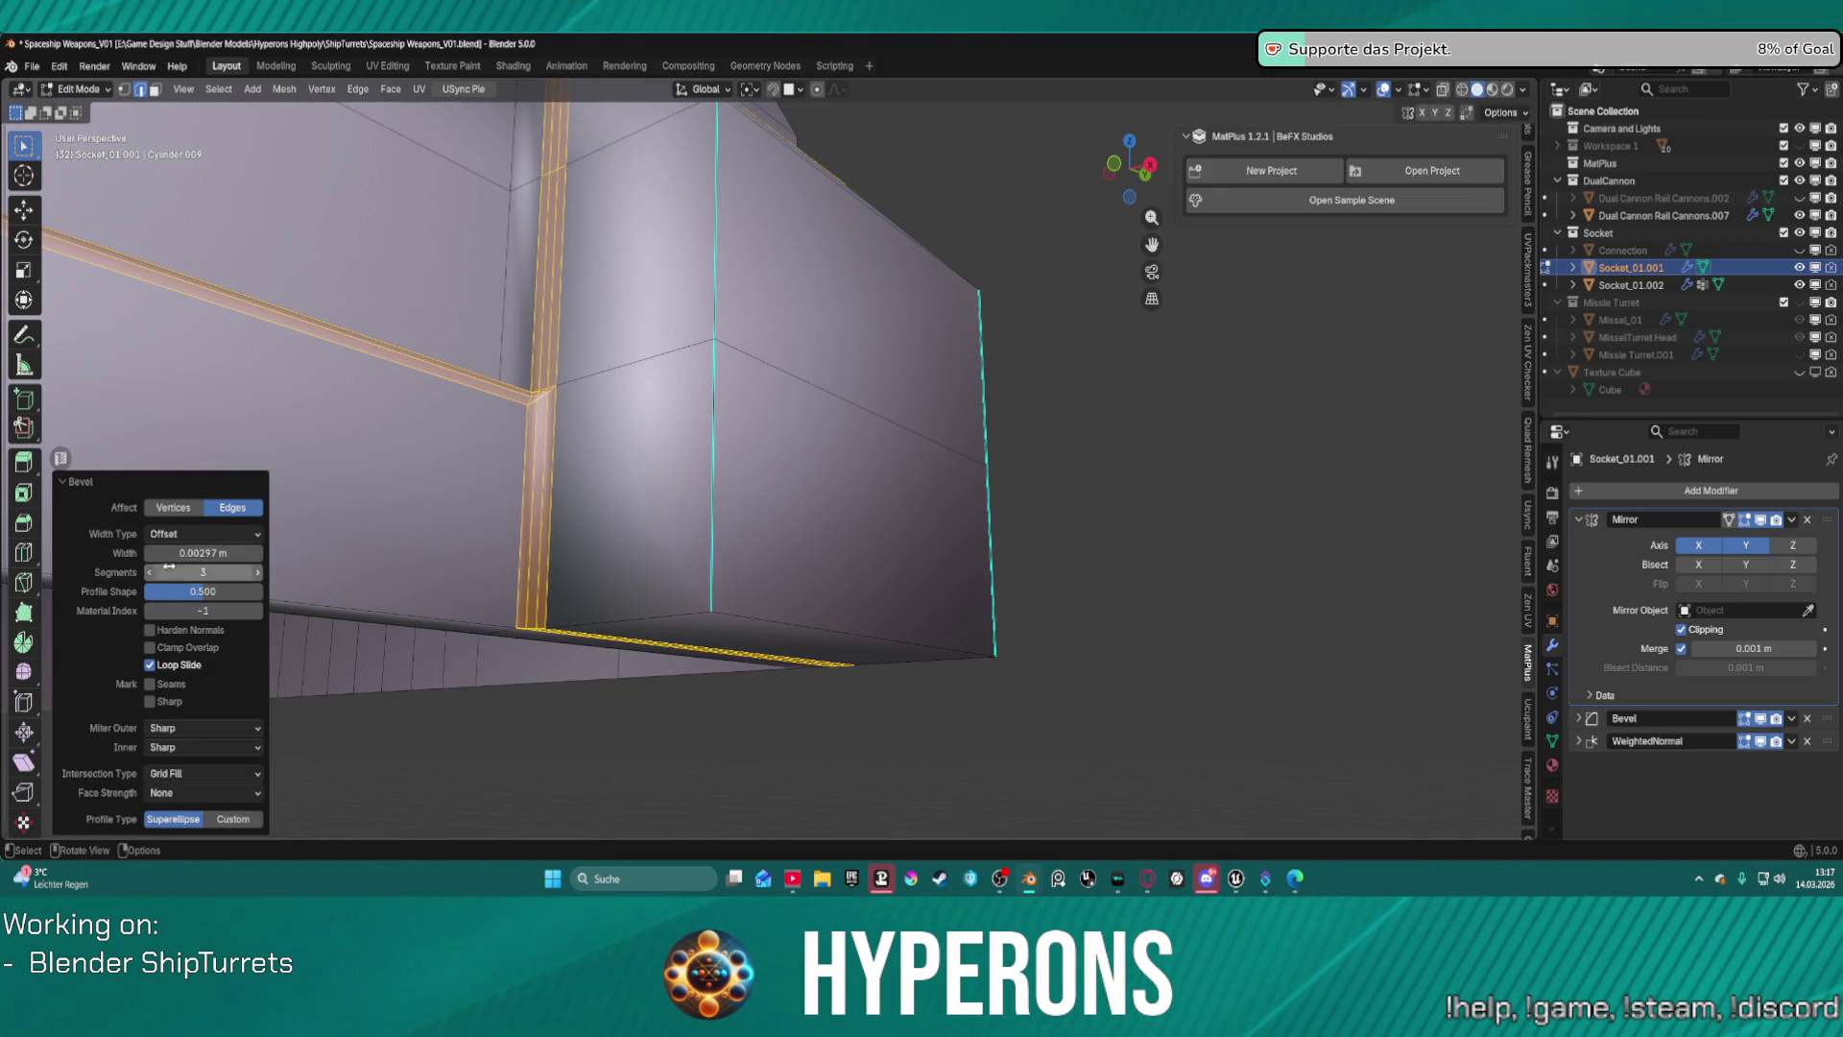
pyautogui.moveTo(787, 461)
pyautogui.mouseDown(button='middle')
pyautogui.moveTo(839, 445)
pyautogui.moveTo(922, 486)
pyautogui.moveTo(915, 515)
pyautogui.moveTo(1036, 502)
pyautogui.moveTo(999, 572)
pyautogui.moveTo(807, 573)
pyautogui.moveTo(800, 459)
pyautogui.moveTo(959, 457)
pyautogui.moveTo(761, 371)
pyautogui.mouseUp(button='middle')
pyautogui.rightClick(728, 307)
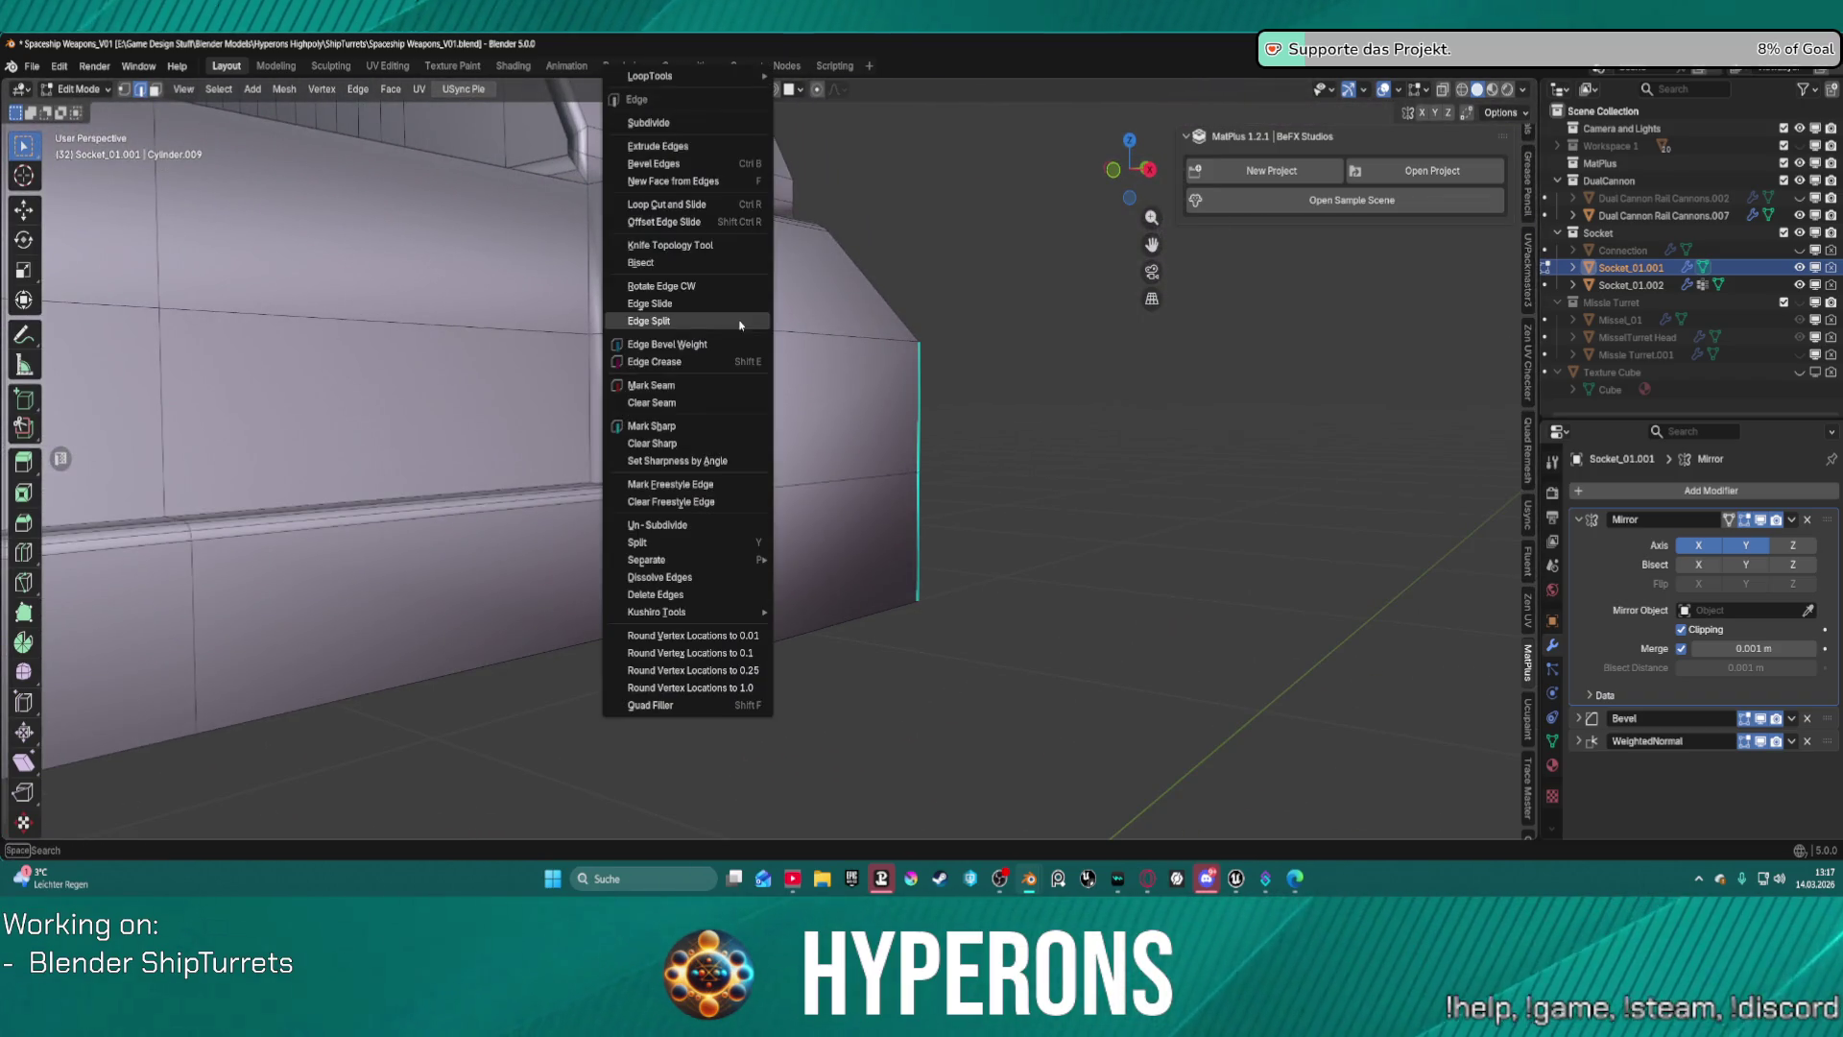
# Clear the sharp marks from the diagonal, horizontal and right edges of the corner block.
pyautogui.click(686, 435)
pyautogui.click(989, 434)
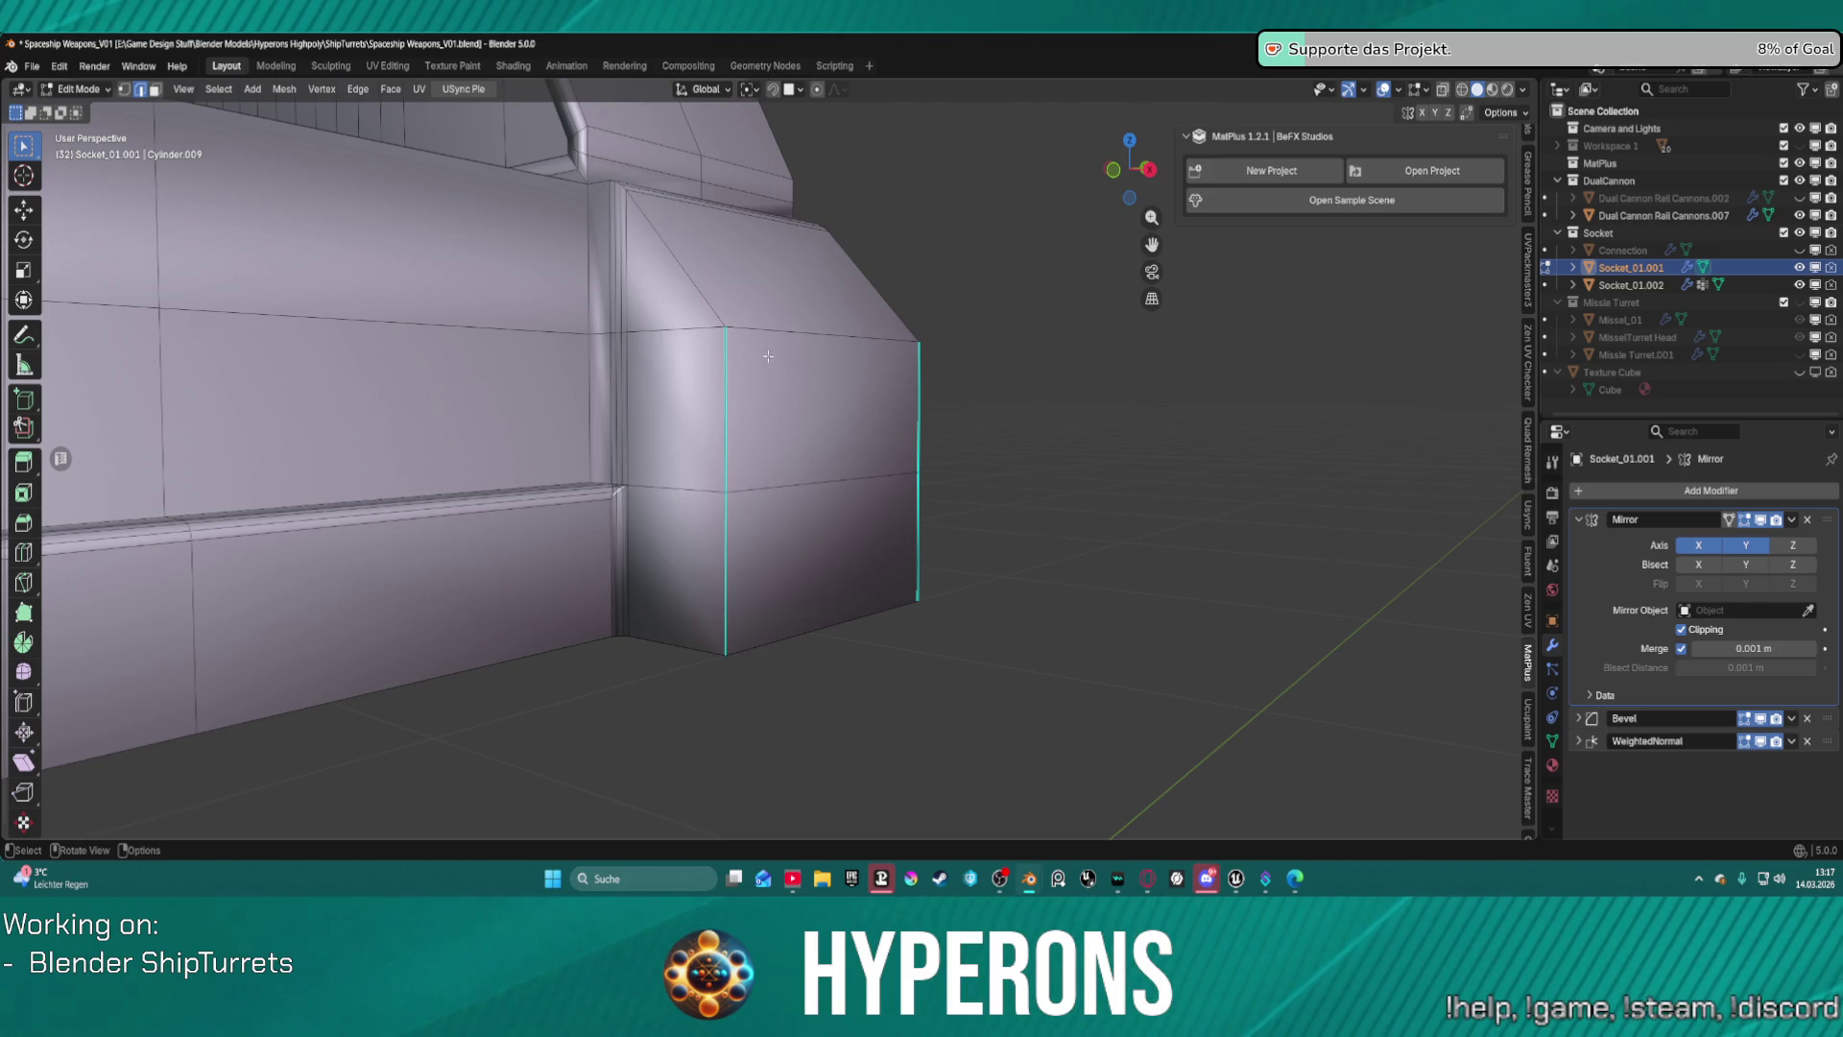
pyautogui.click(851, 473)
pyautogui.rightClick(1077, 475)
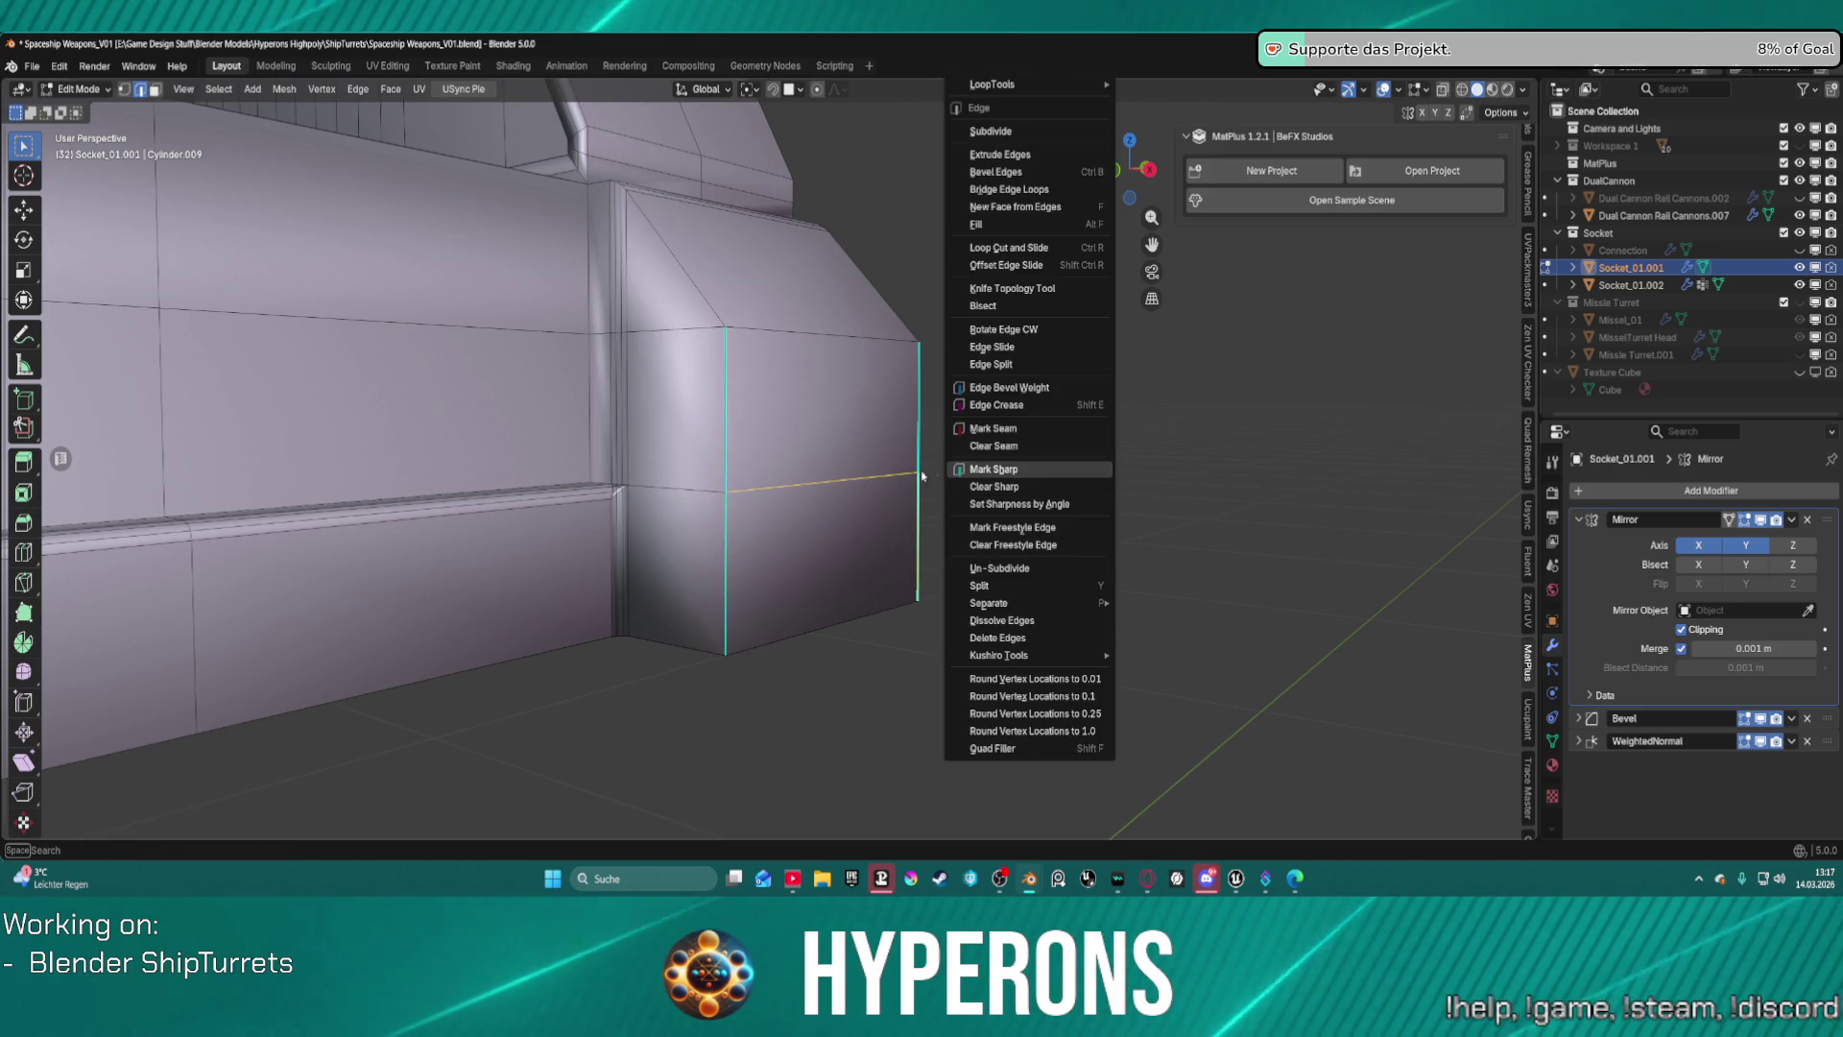
pyautogui.click(996, 486)
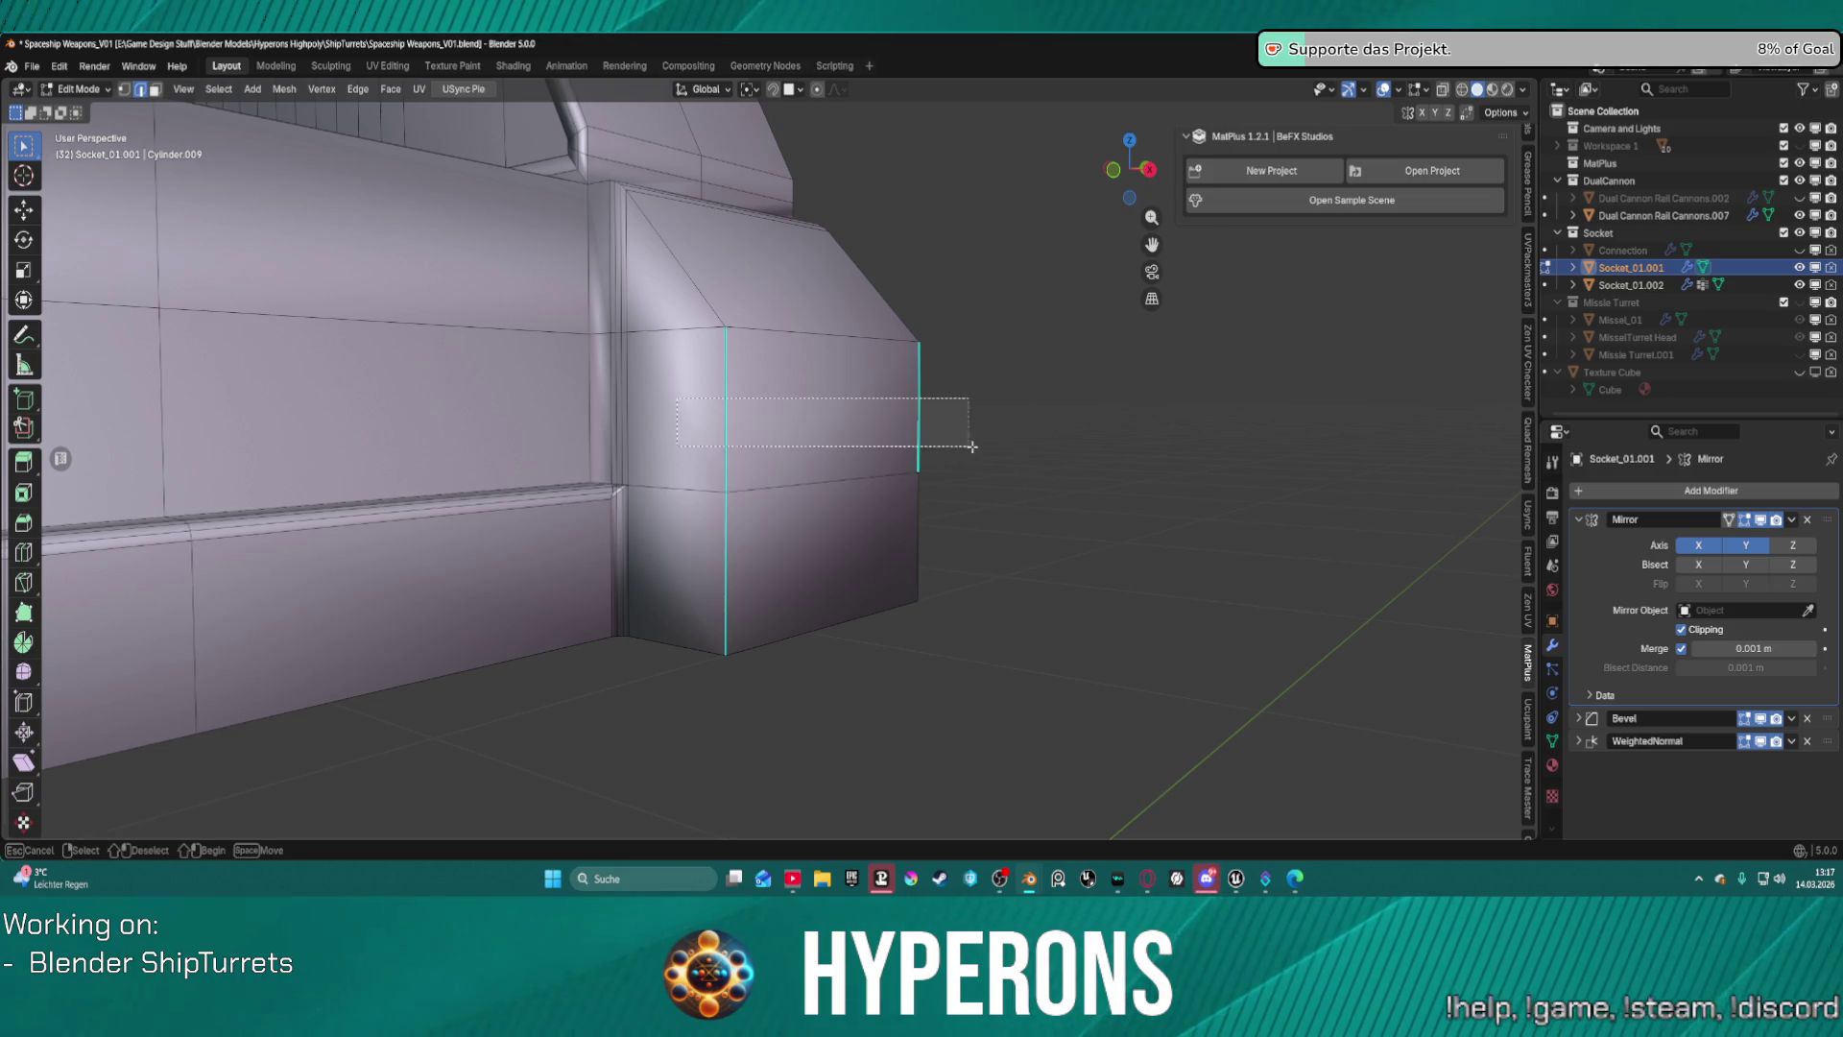
pyautogui.rightClick(732, 559)
pyautogui.click(703, 565)
pyautogui.moveTo(1025, 535)
pyautogui.mouseDown(button='middle')
pyautogui.moveTo(1098, 522)
pyautogui.moveTo(942, 523)
pyautogui.moveTo(777, 464)
pyautogui.moveTo(778, 298)
pyautogui.moveTo(830, 156)
pyautogui.mouseUp(button='middle')
pyautogui.moveTo(821, 476); pyautogui.dragTo(855, 302, button='middle')
pyautogui.moveTo(856, 466)
pyautogui.mouseDown(button='middle')
pyautogui.moveTo(958, 199)
pyautogui.moveTo(943, 286)
pyautogui.moveTo(715, 652)
pyautogui.moveTo(782, 637)
pyautogui.moveTo(967, 675)
pyautogui.moveTo(929, 664)
pyautogui.mouseUp(button='middle')
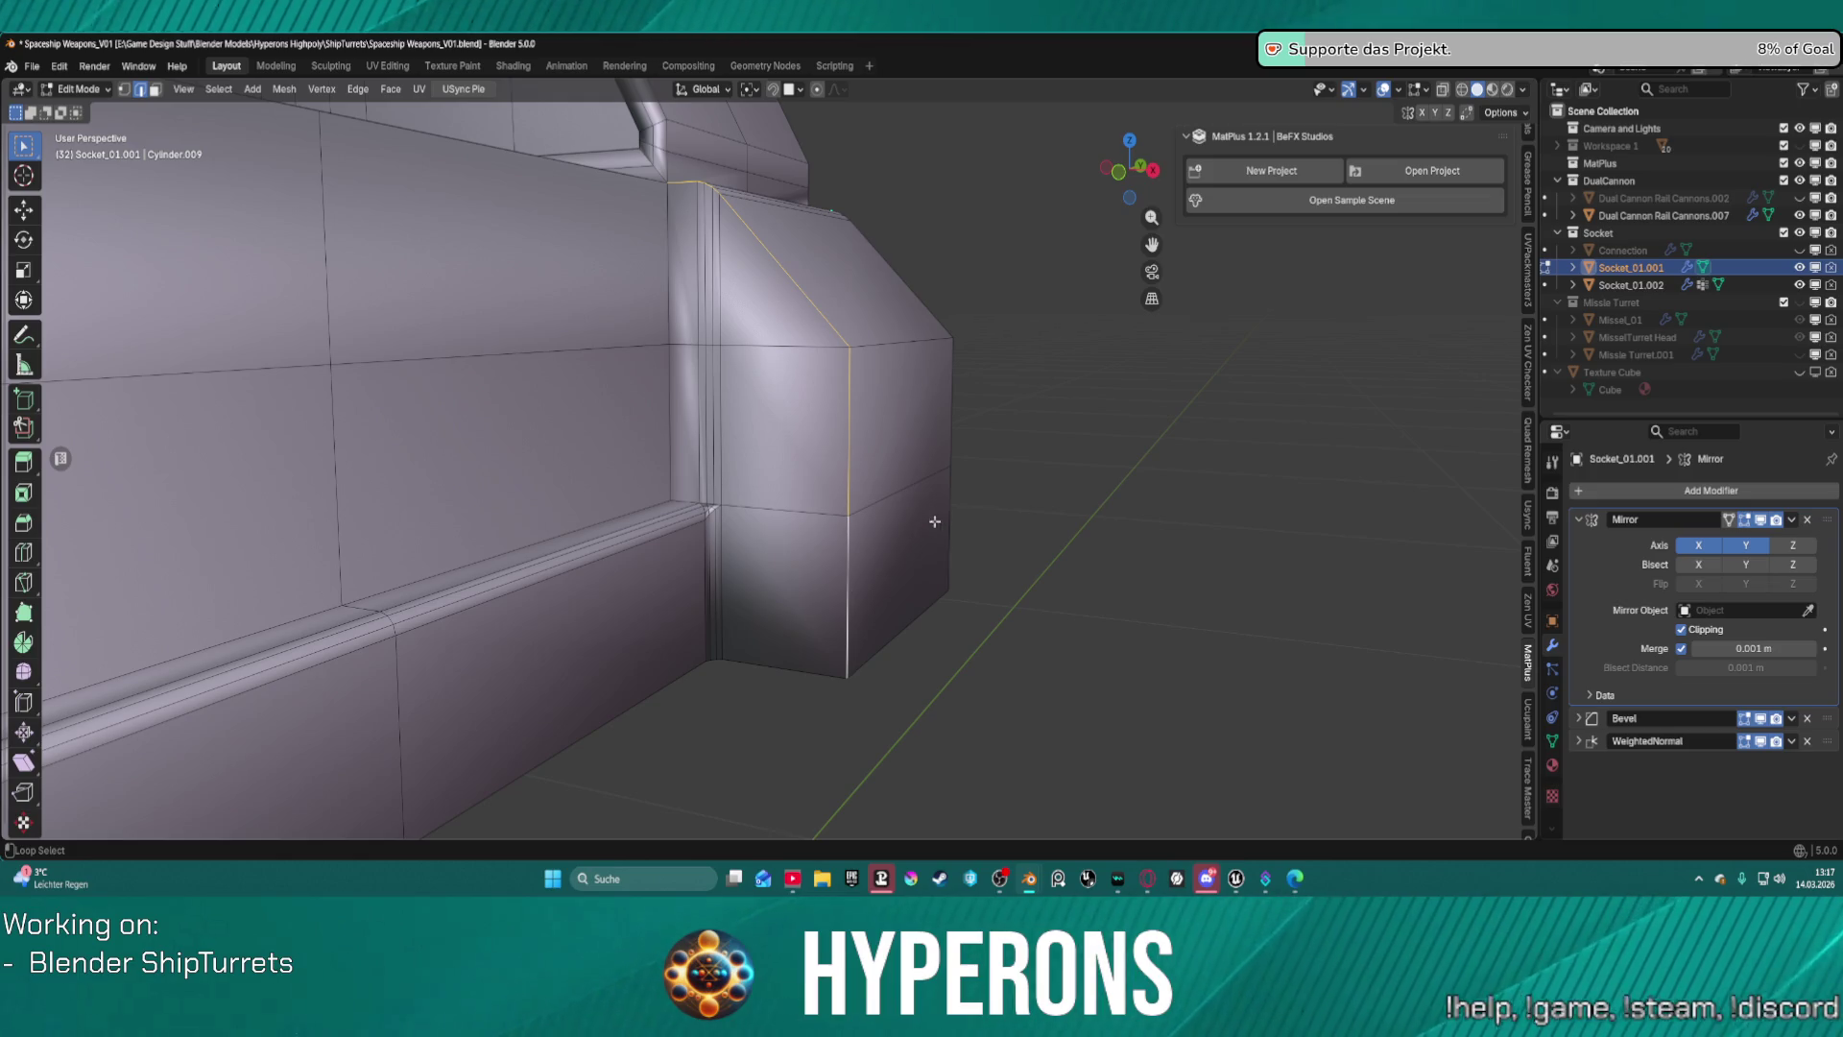
pyautogui.moveTo(934, 522)
pyautogui.mouseDown(button='middle')
pyautogui.moveTo(1037, 514)
pyautogui.moveTo(959, 500)
pyautogui.mouseUp(button='middle')
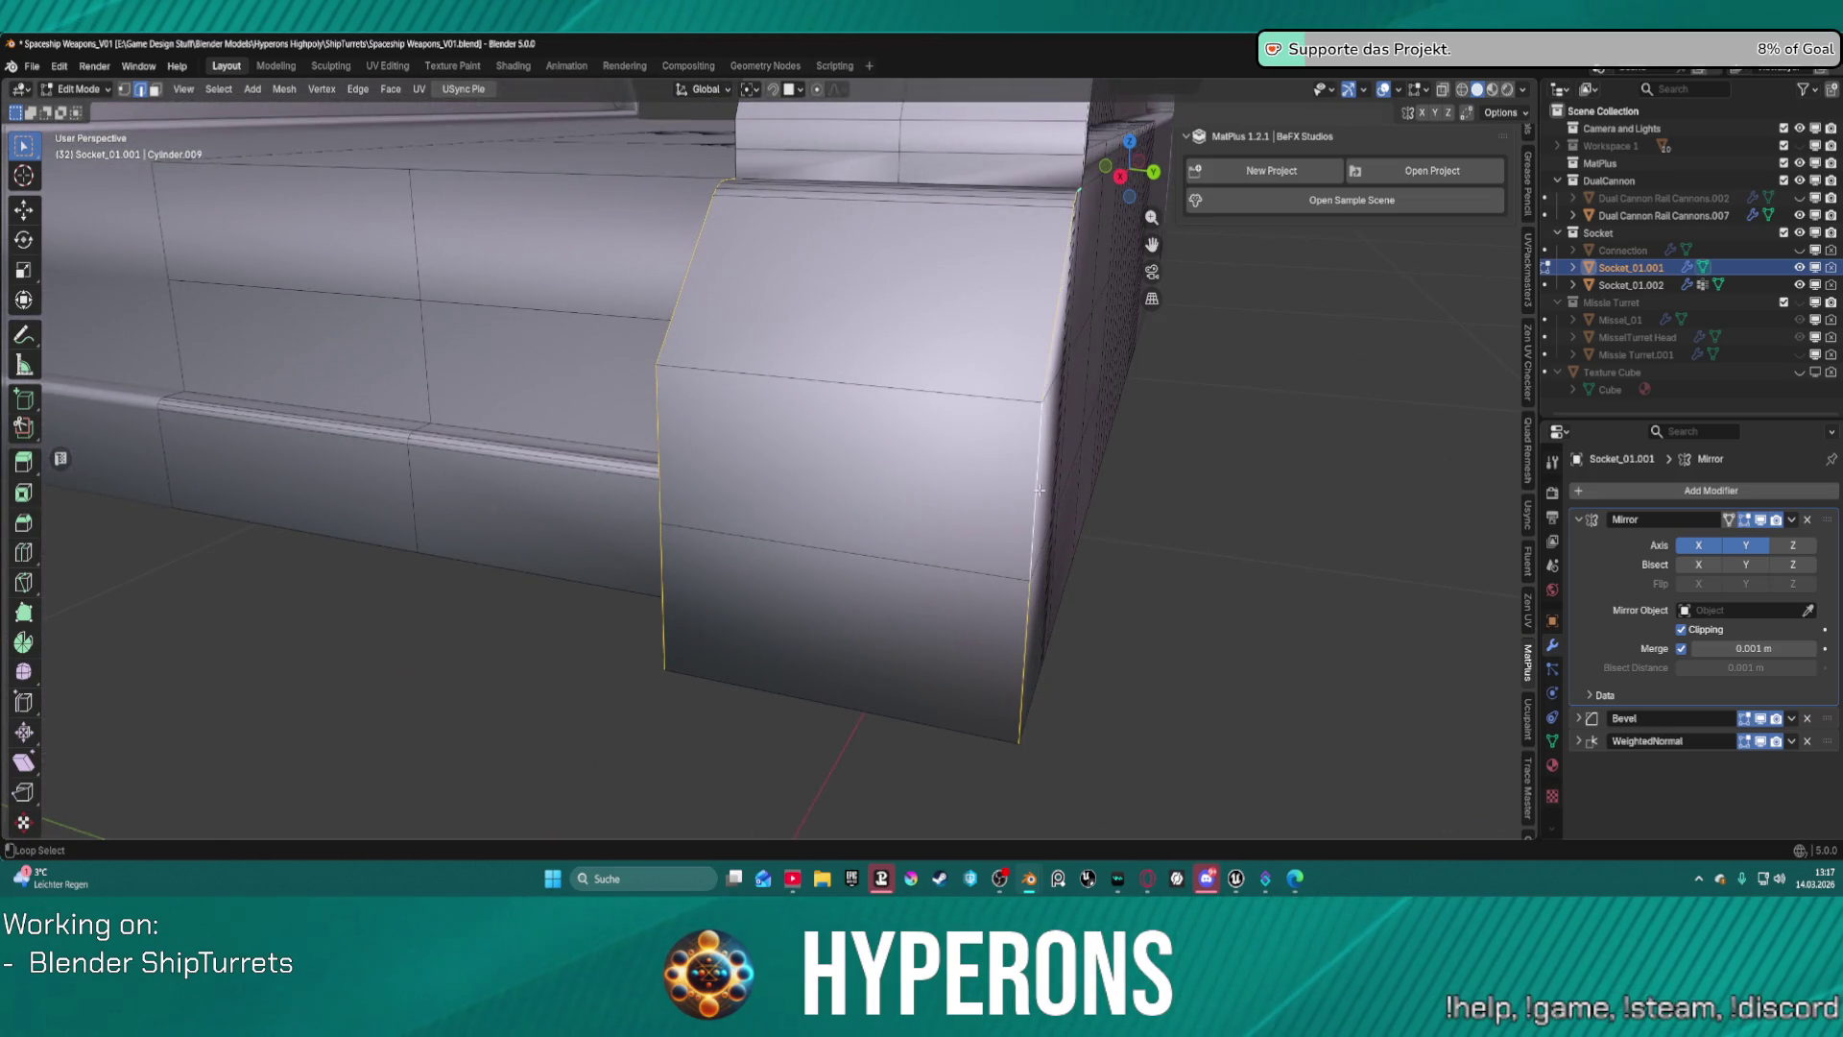
# Bevel the block's vertical corner edges at 0.00249 m with 3 segments and inspect them.
pyautogui.hotkey('ctrl', 'b')
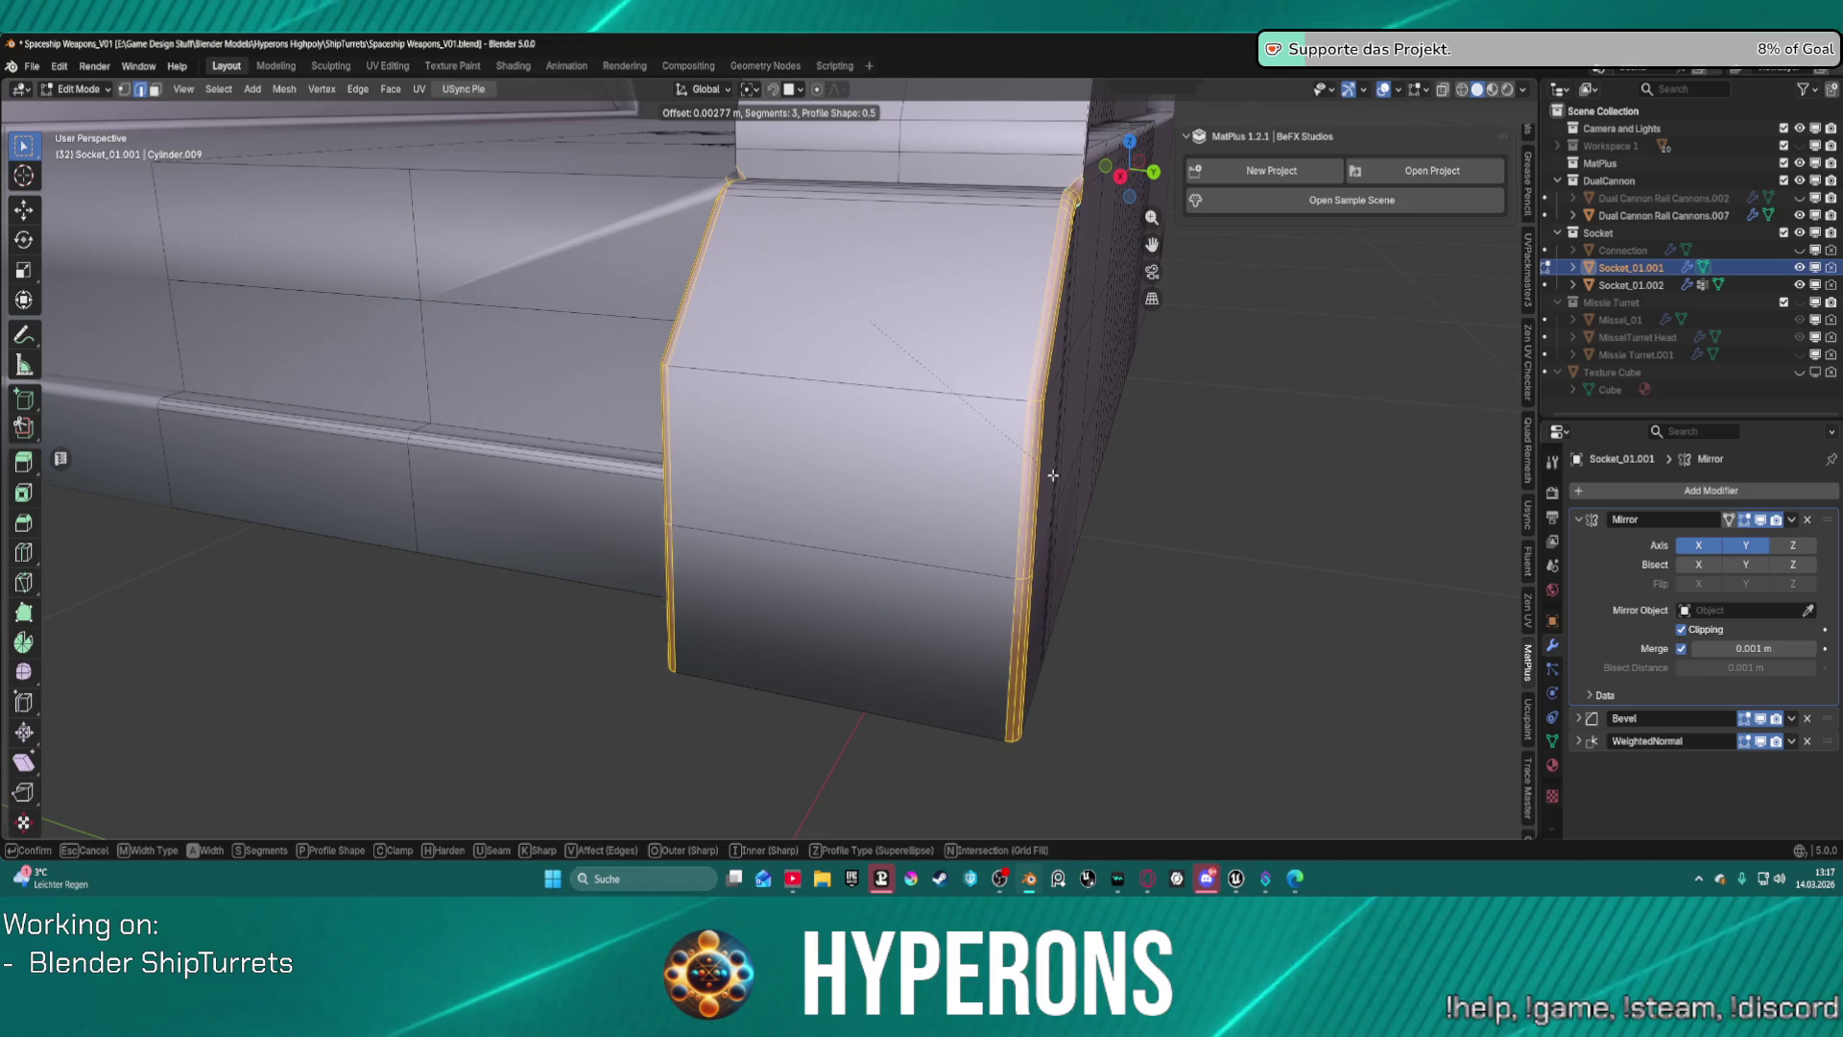
pyautogui.click(1053, 473)
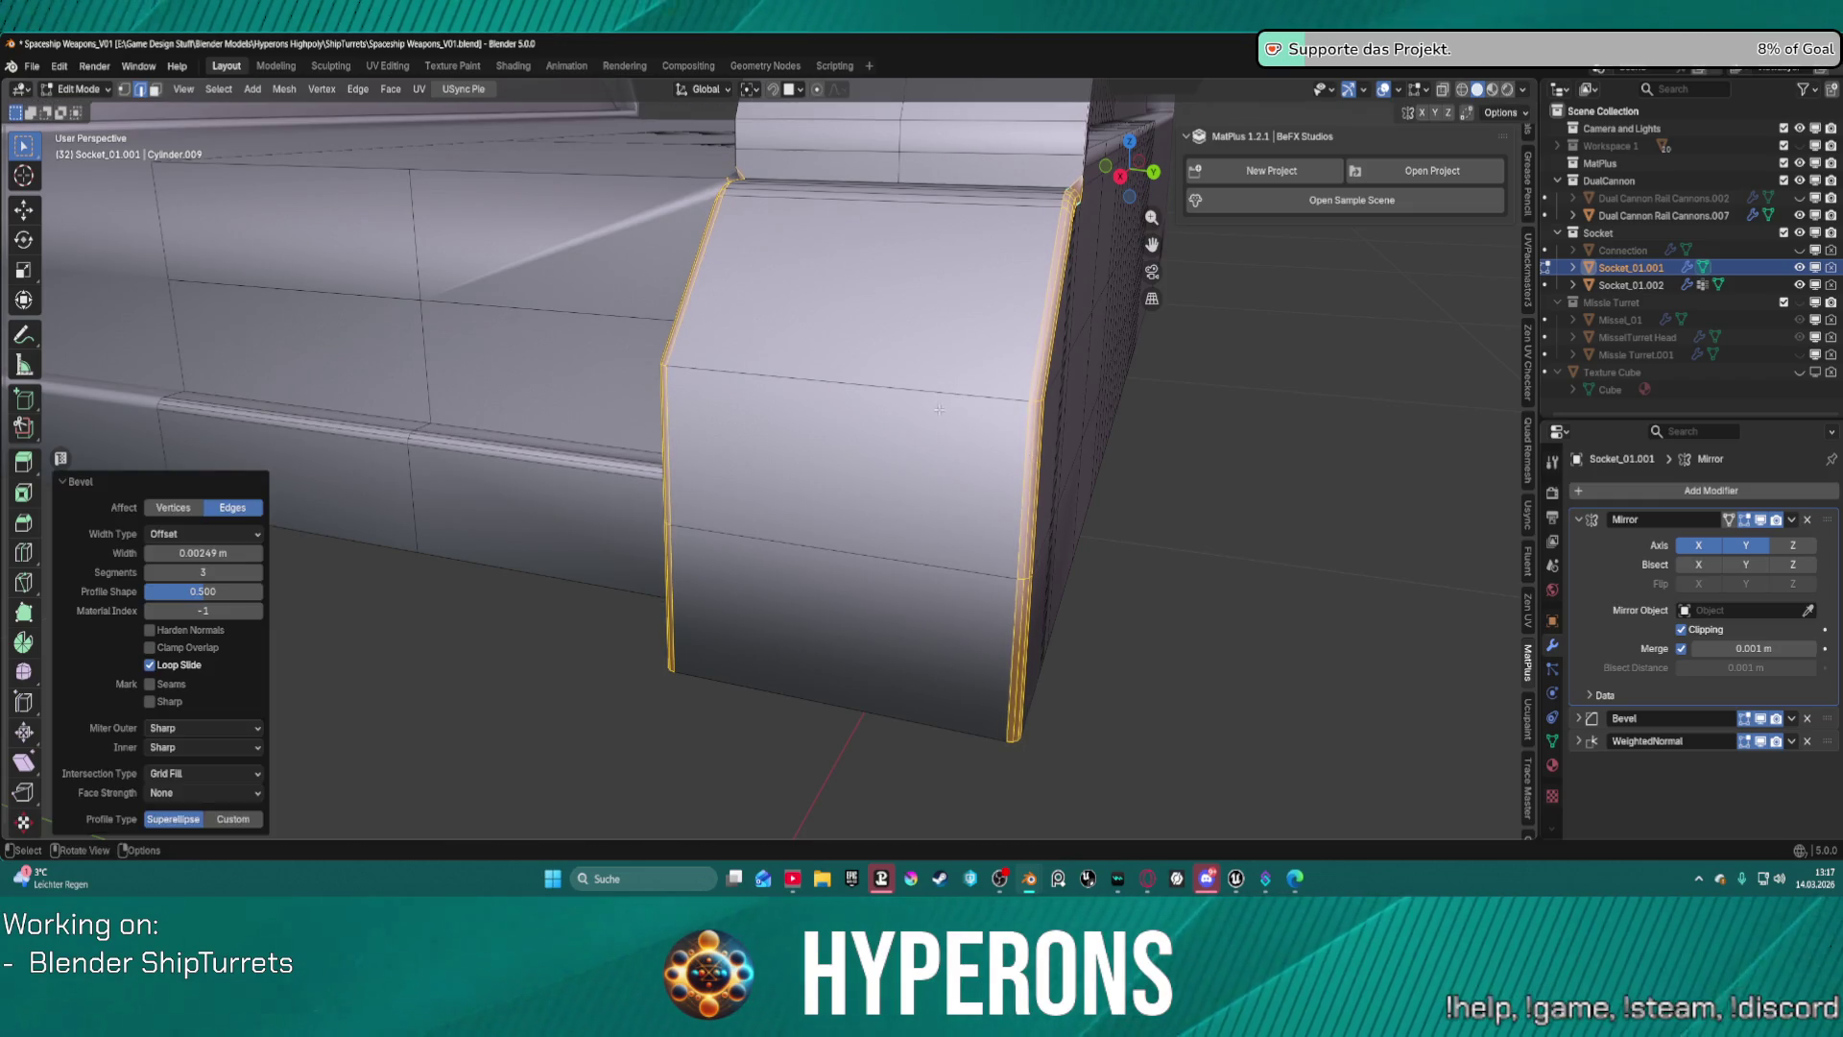
pyautogui.hotkey('alt', 'a')
pyautogui.moveTo(1054, 473)
pyautogui.mouseDown(button='middle')
pyautogui.moveTo(1109, 379)
pyautogui.moveTo(1143, 383)
pyautogui.moveTo(1132, 452)
pyautogui.moveTo(898, 323)
pyautogui.mouseUp(button='middle')
pyautogui.scroll(3, 1094, 425)
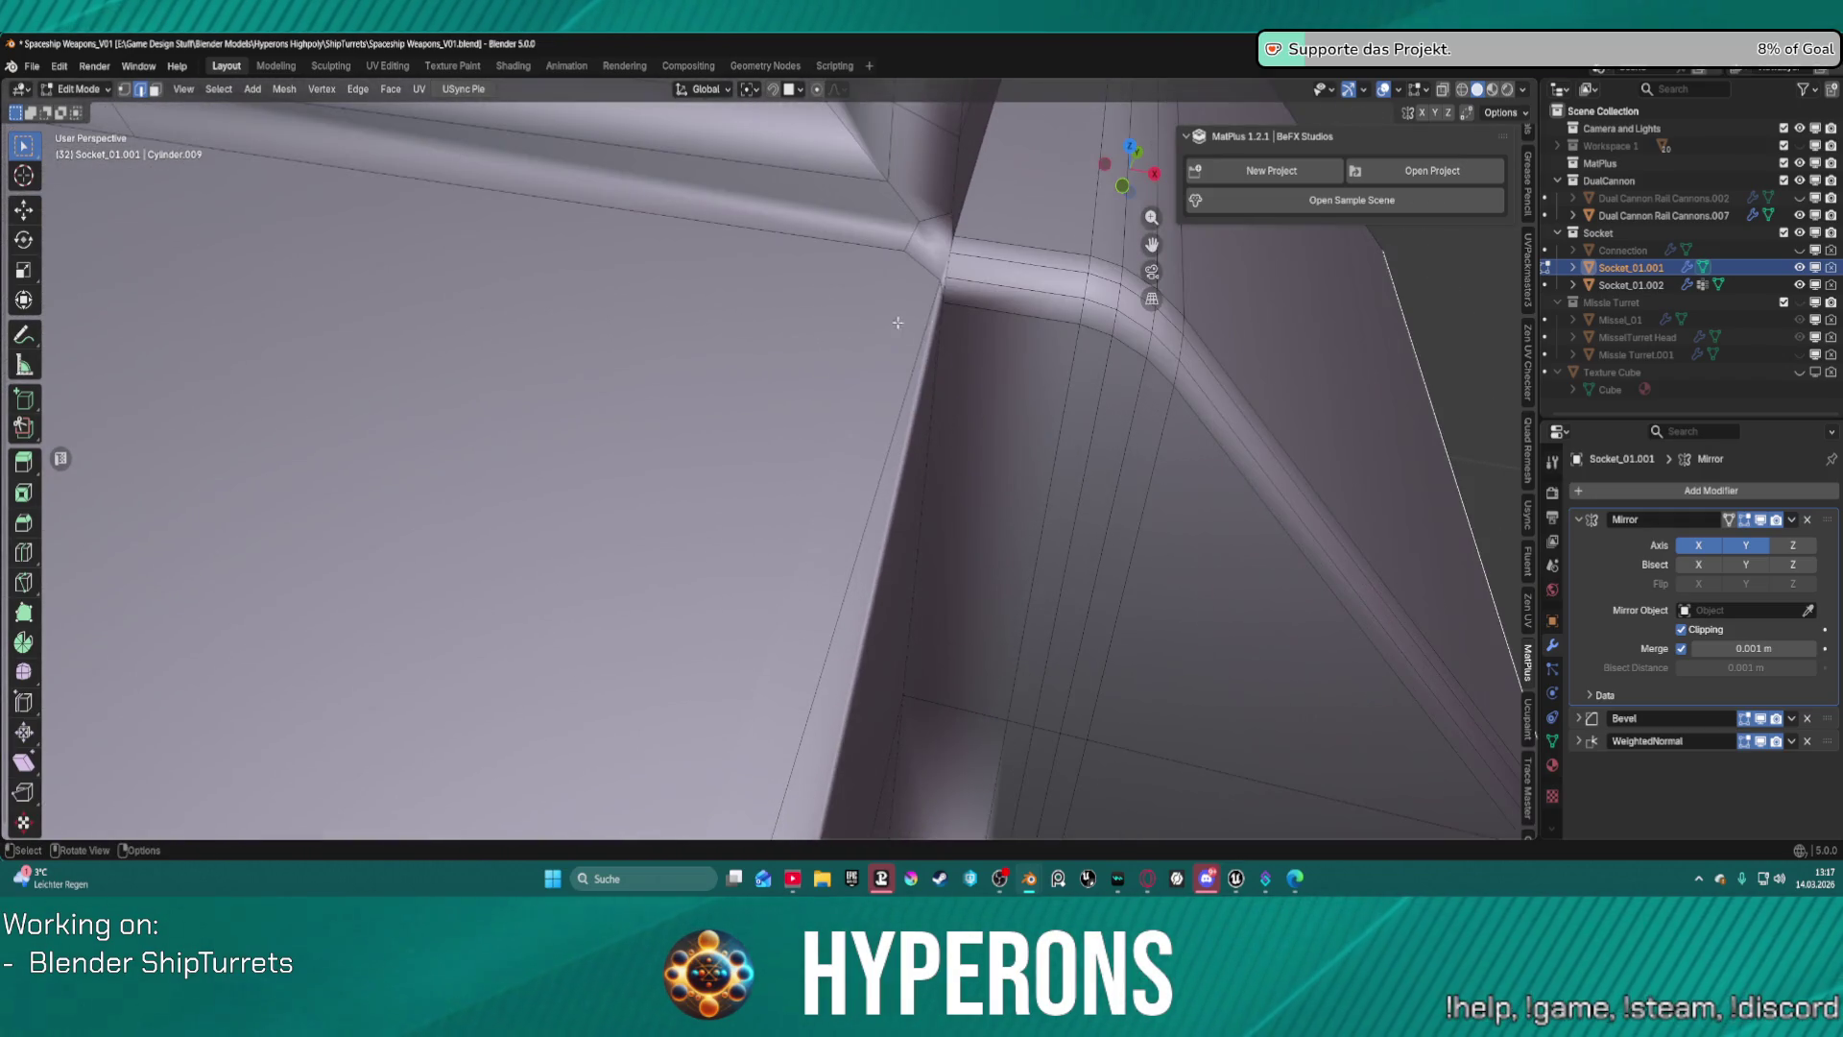
pyautogui.moveTo(946, 248)
pyautogui.mouseDown(button='middle')
pyautogui.moveTo(809, 310)
pyautogui.moveTo(768, 273)
pyautogui.mouseUp(button='middle')
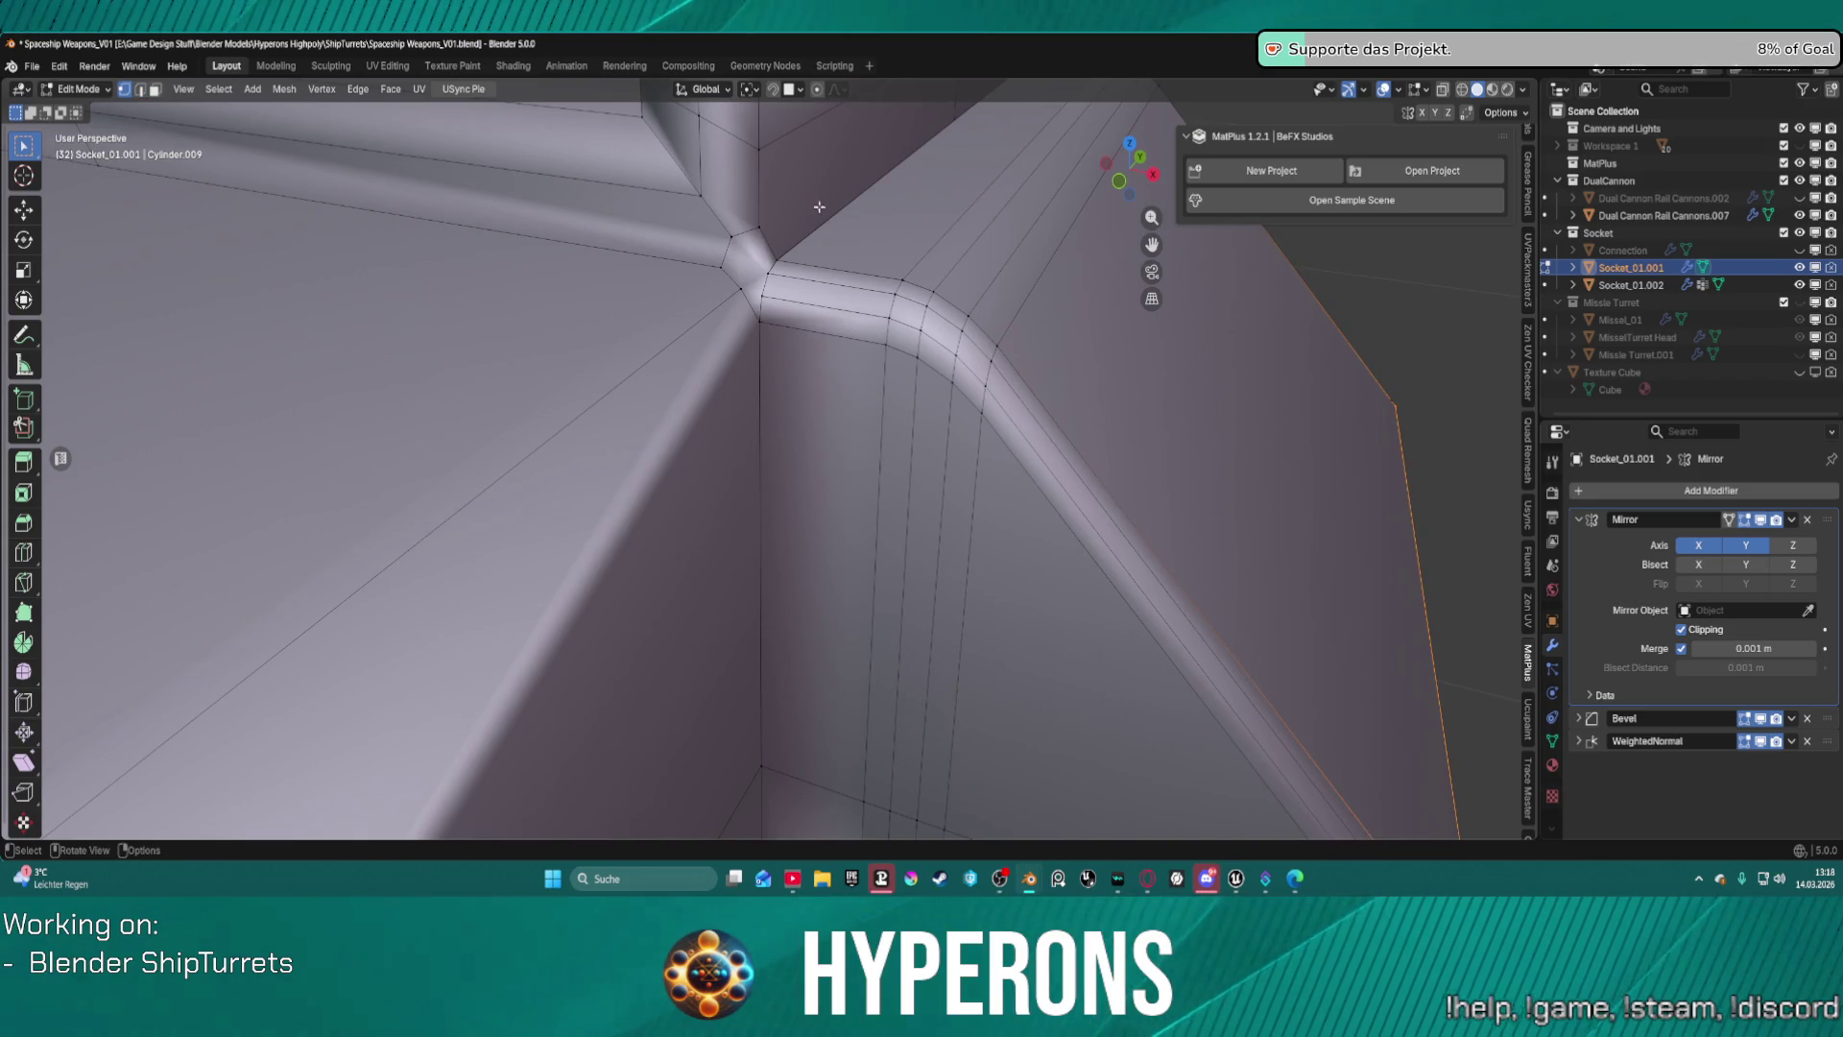
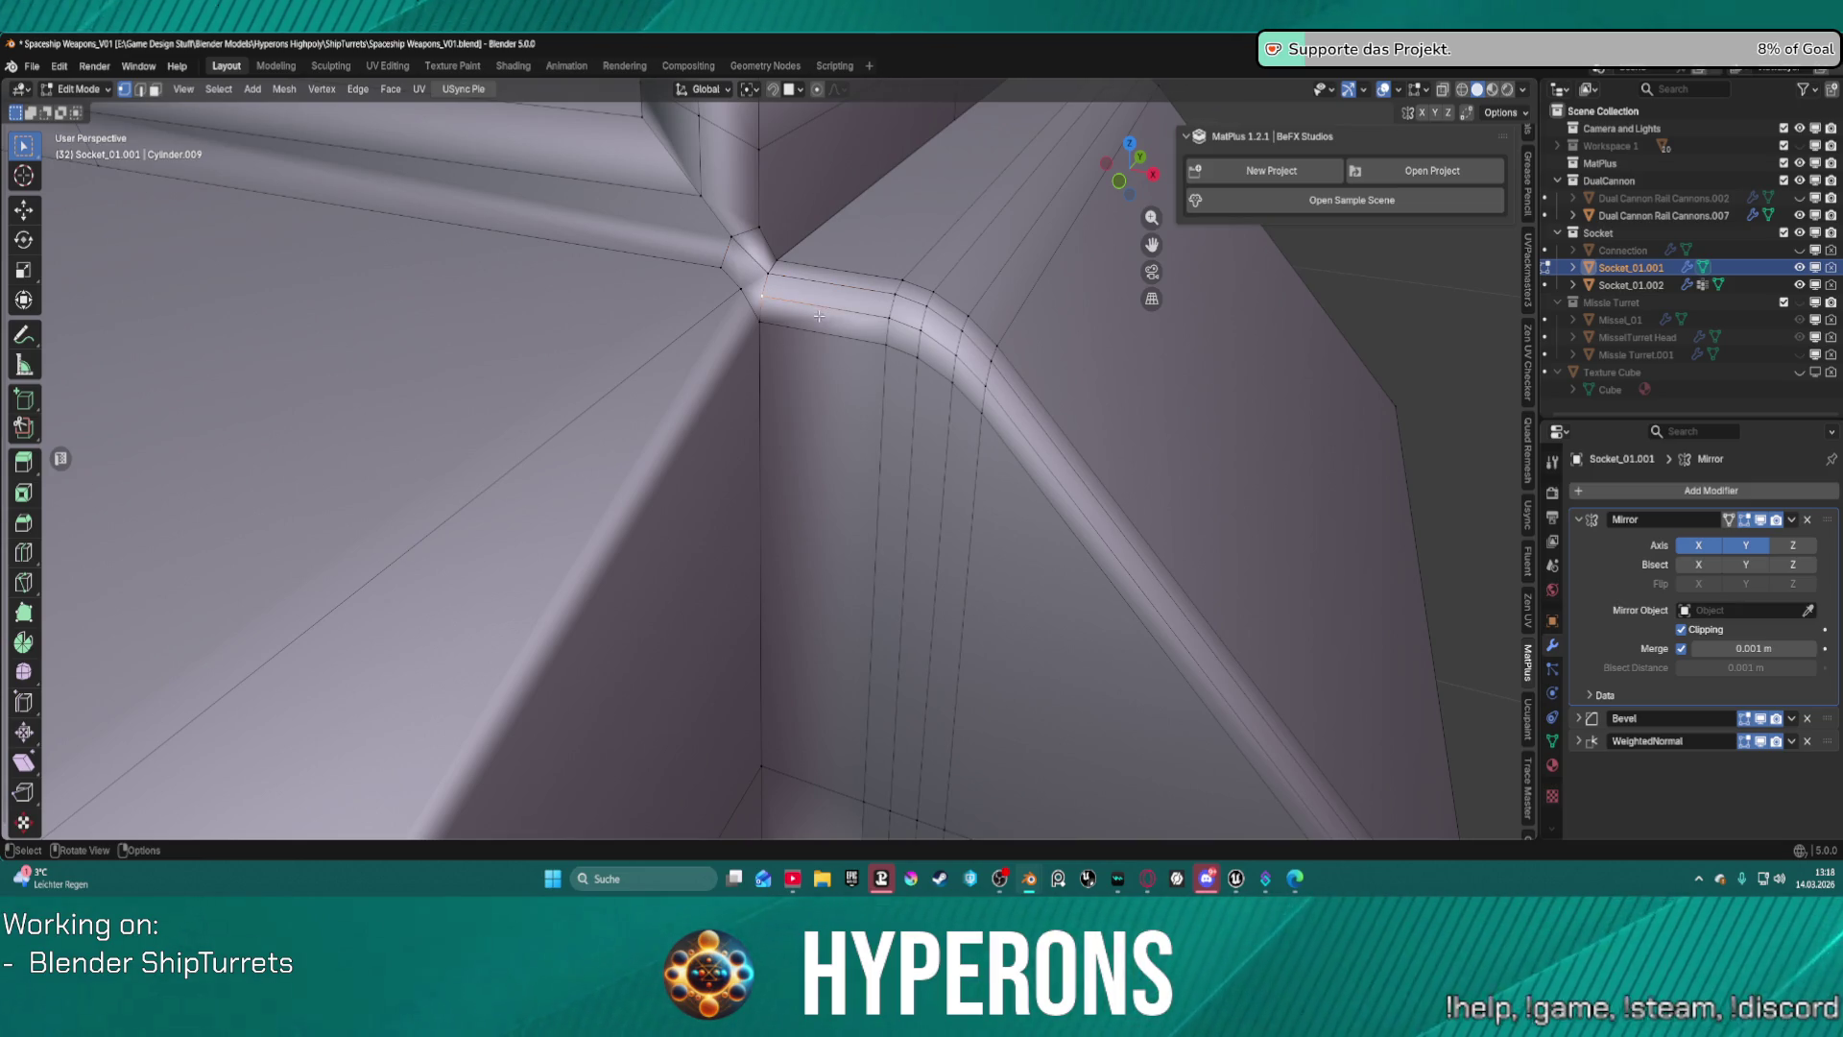
# Vertex-slide the point at the socket's rounded corner along its edge.
pyautogui.click(765, 297)
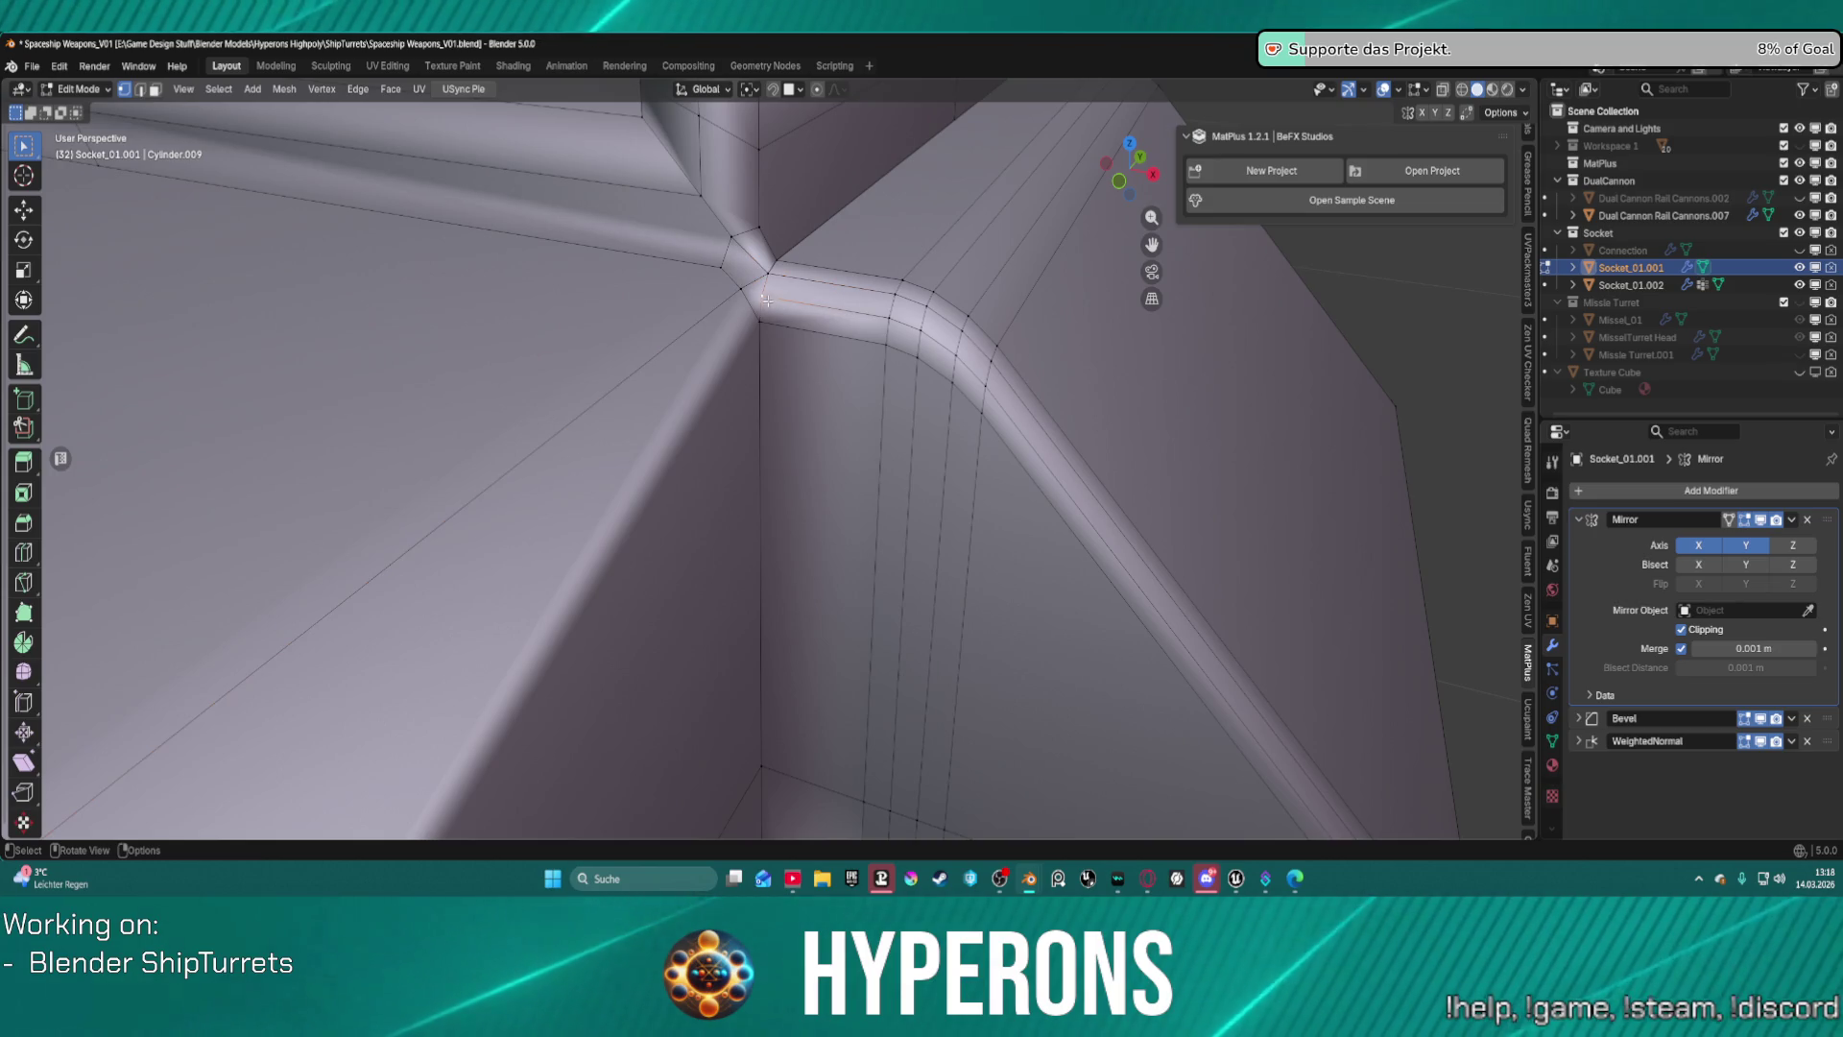
pyautogui.hotkey('shift', 'v')
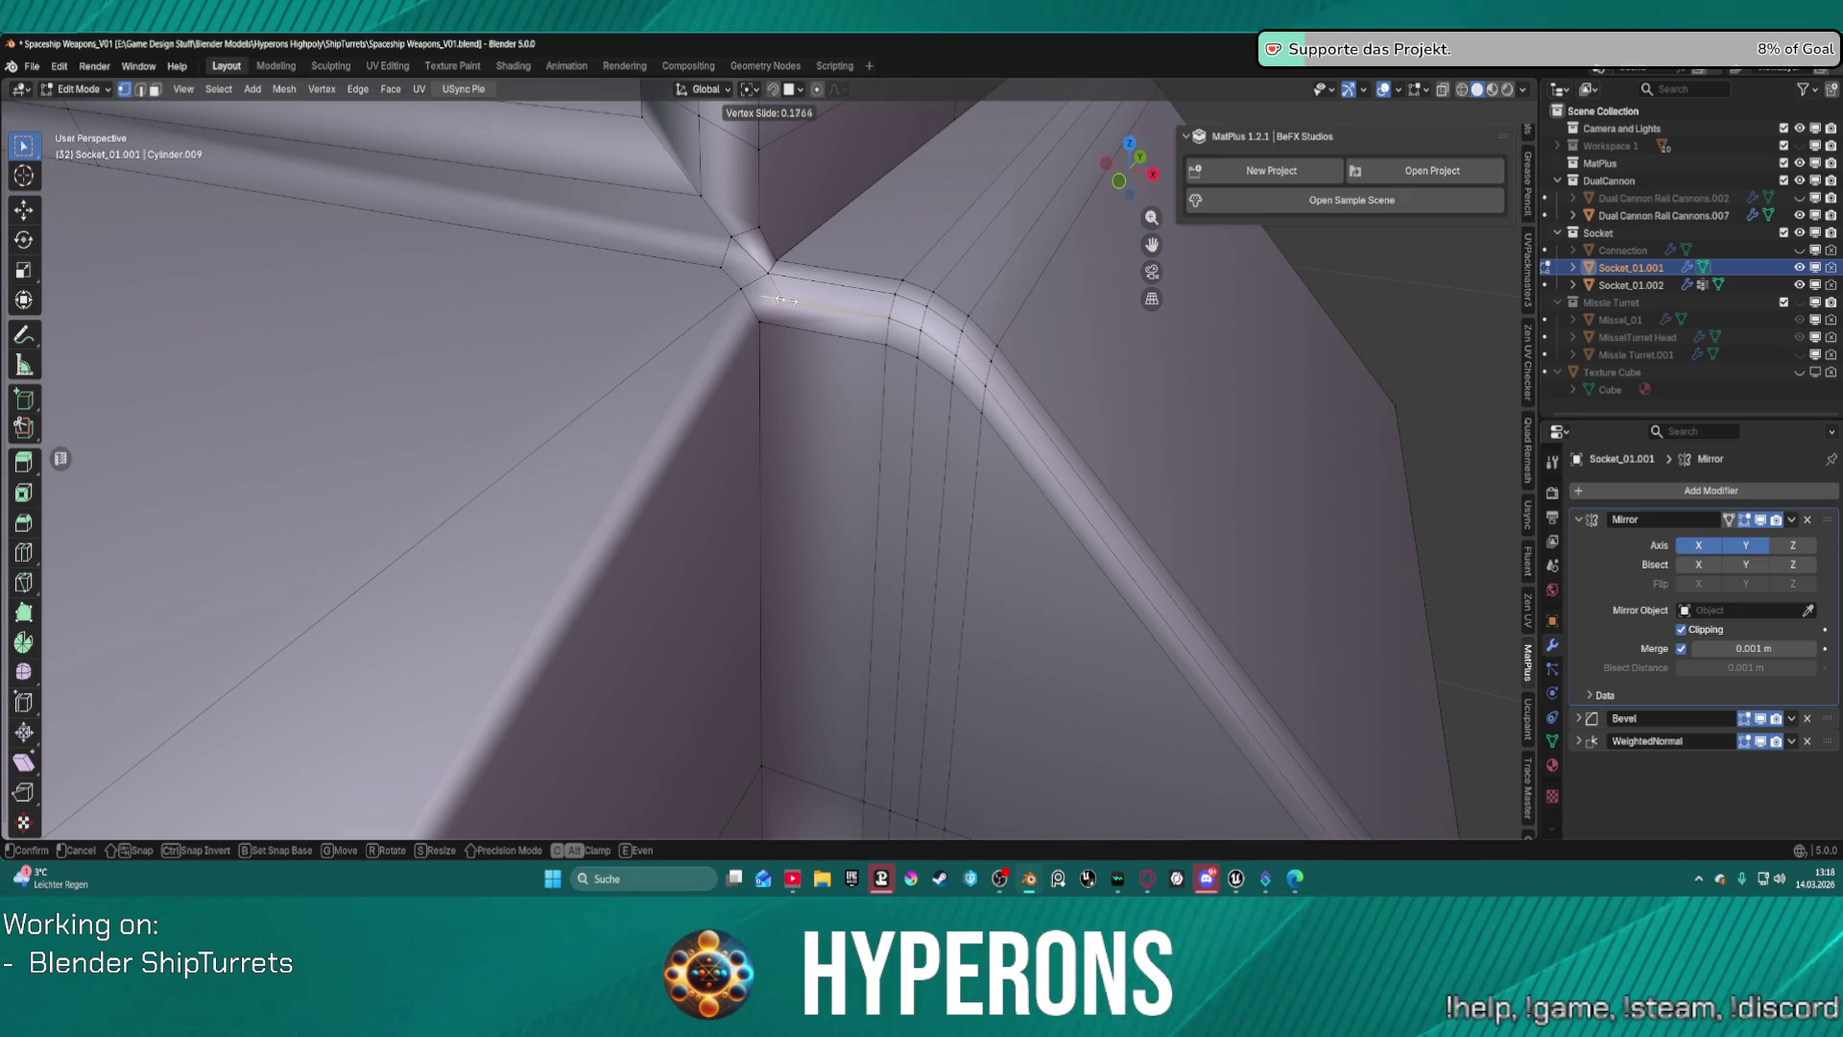
pyautogui.click(780, 300)
# Collapse the corner's bevel loop into a single sharp edge in edge mode.
pyautogui.moveTo(1086, 303); pyautogui.dragTo(1042, 334, button='middle')
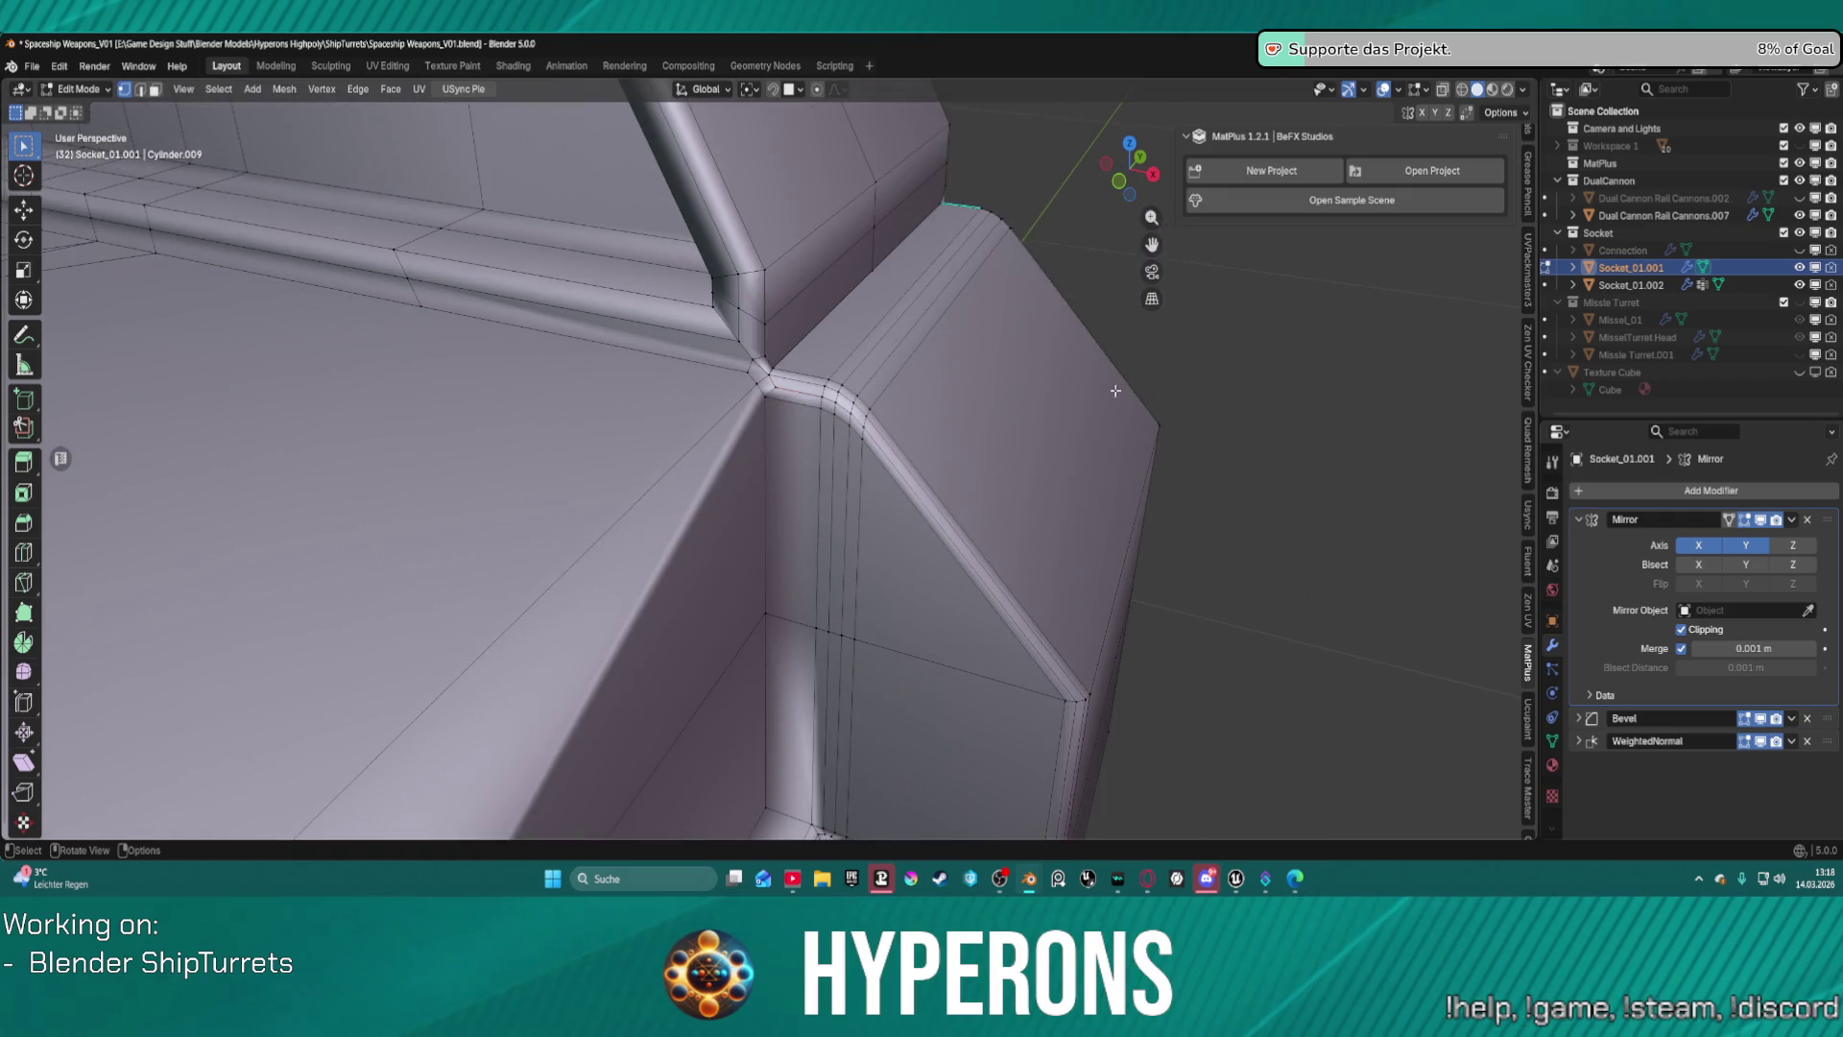
pyautogui.moveTo(1116, 391)
pyautogui.mouseDown(button='middle')
pyautogui.moveTo(1056, 386)
pyautogui.moveTo(1371, 417)
pyautogui.moveTo(1135, 425)
pyautogui.mouseUp(button='middle')
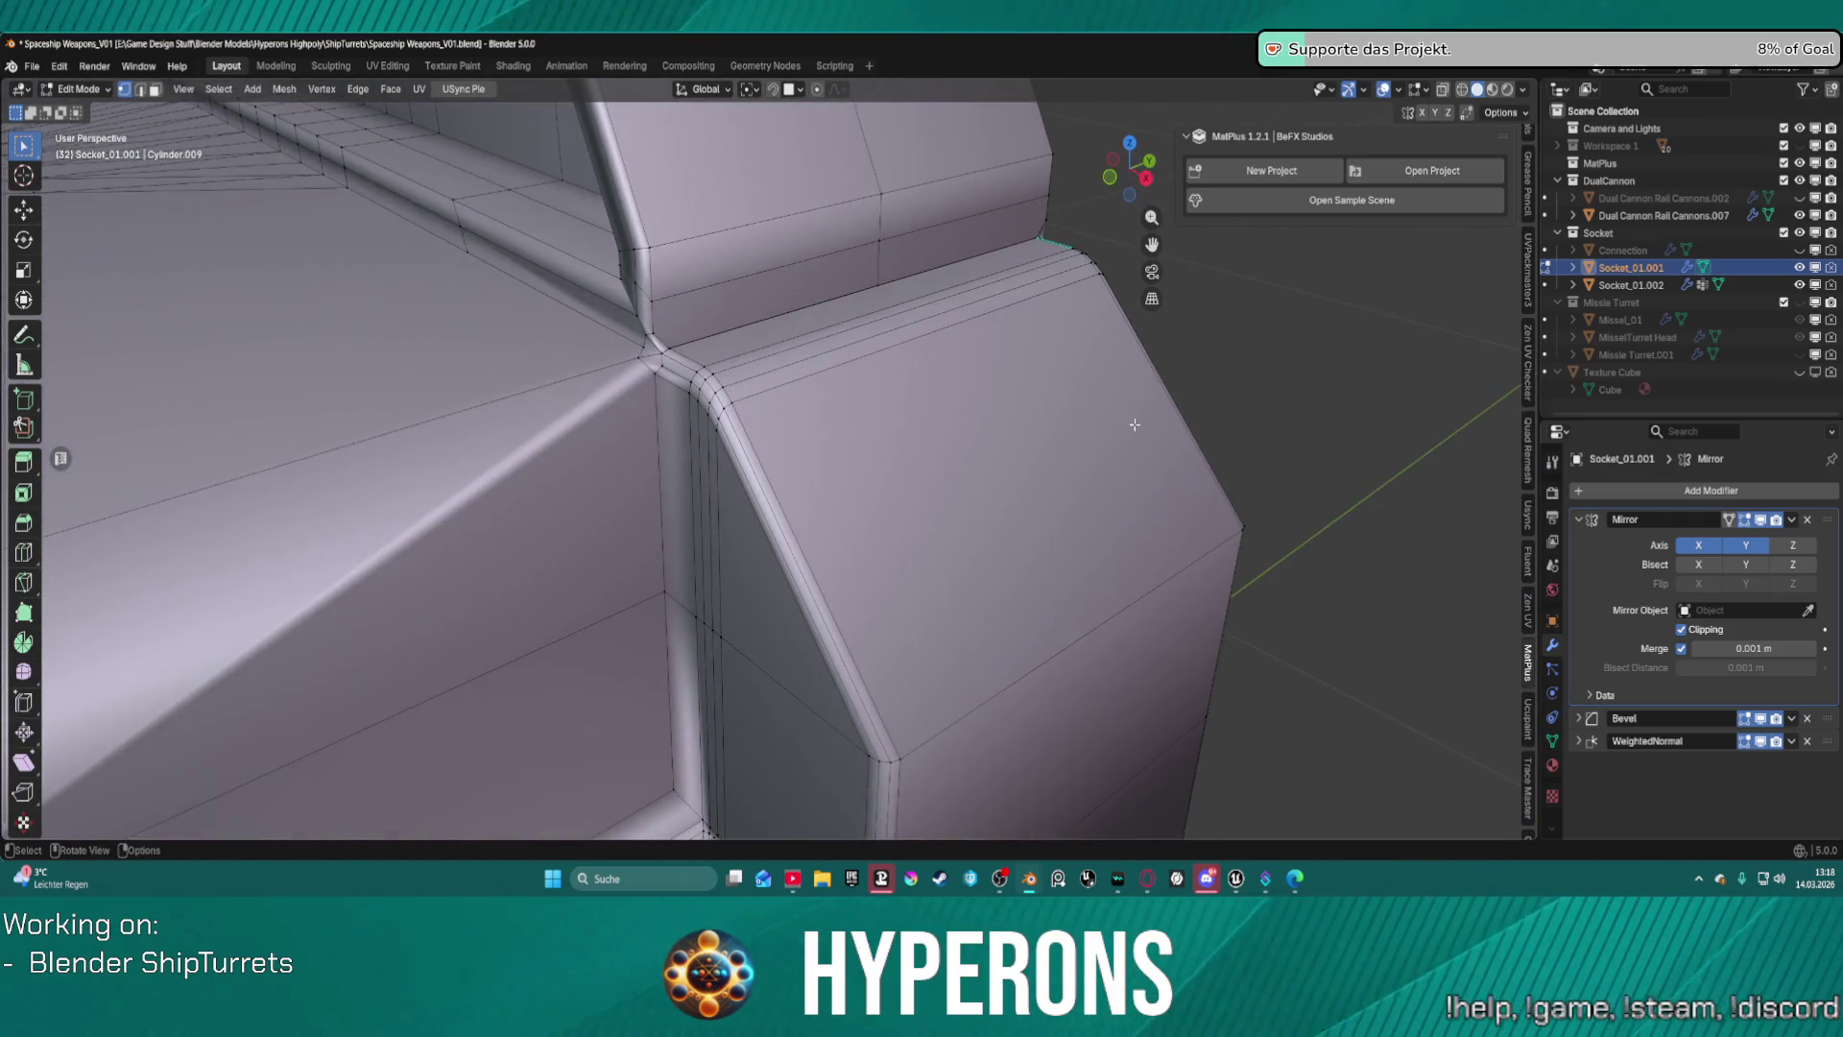
pyautogui.press('2')
pyautogui.keyDown('ctrl'); pyautogui.keyDown('alt'); pyautogui.click(1079, 430); pyautogui.keyUp('alt'); pyautogui.keyUp('ctrl')
pyautogui.hotkey('ctrl', 'x')
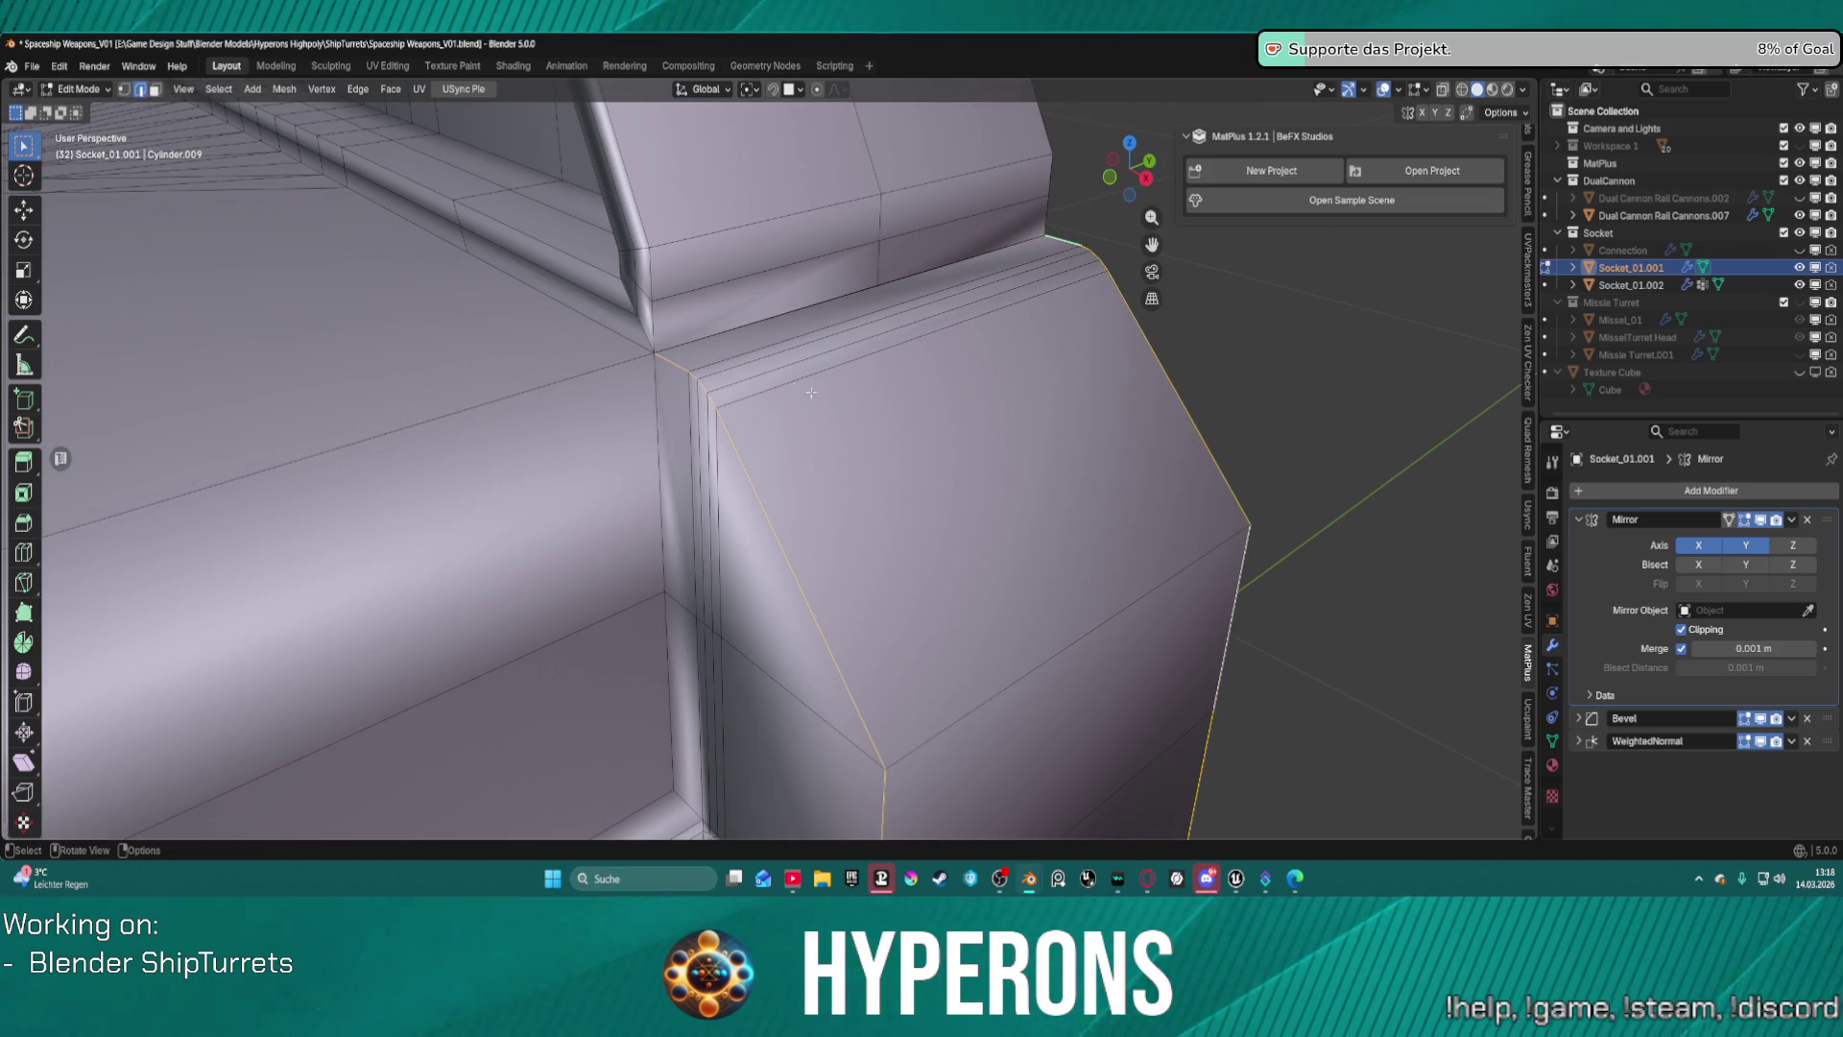
# Bevel the edge loop running along the socket's side with 3 segments.
pyautogui.moveTo(609, 328); pyautogui.dragTo(861, 344, button='middle')
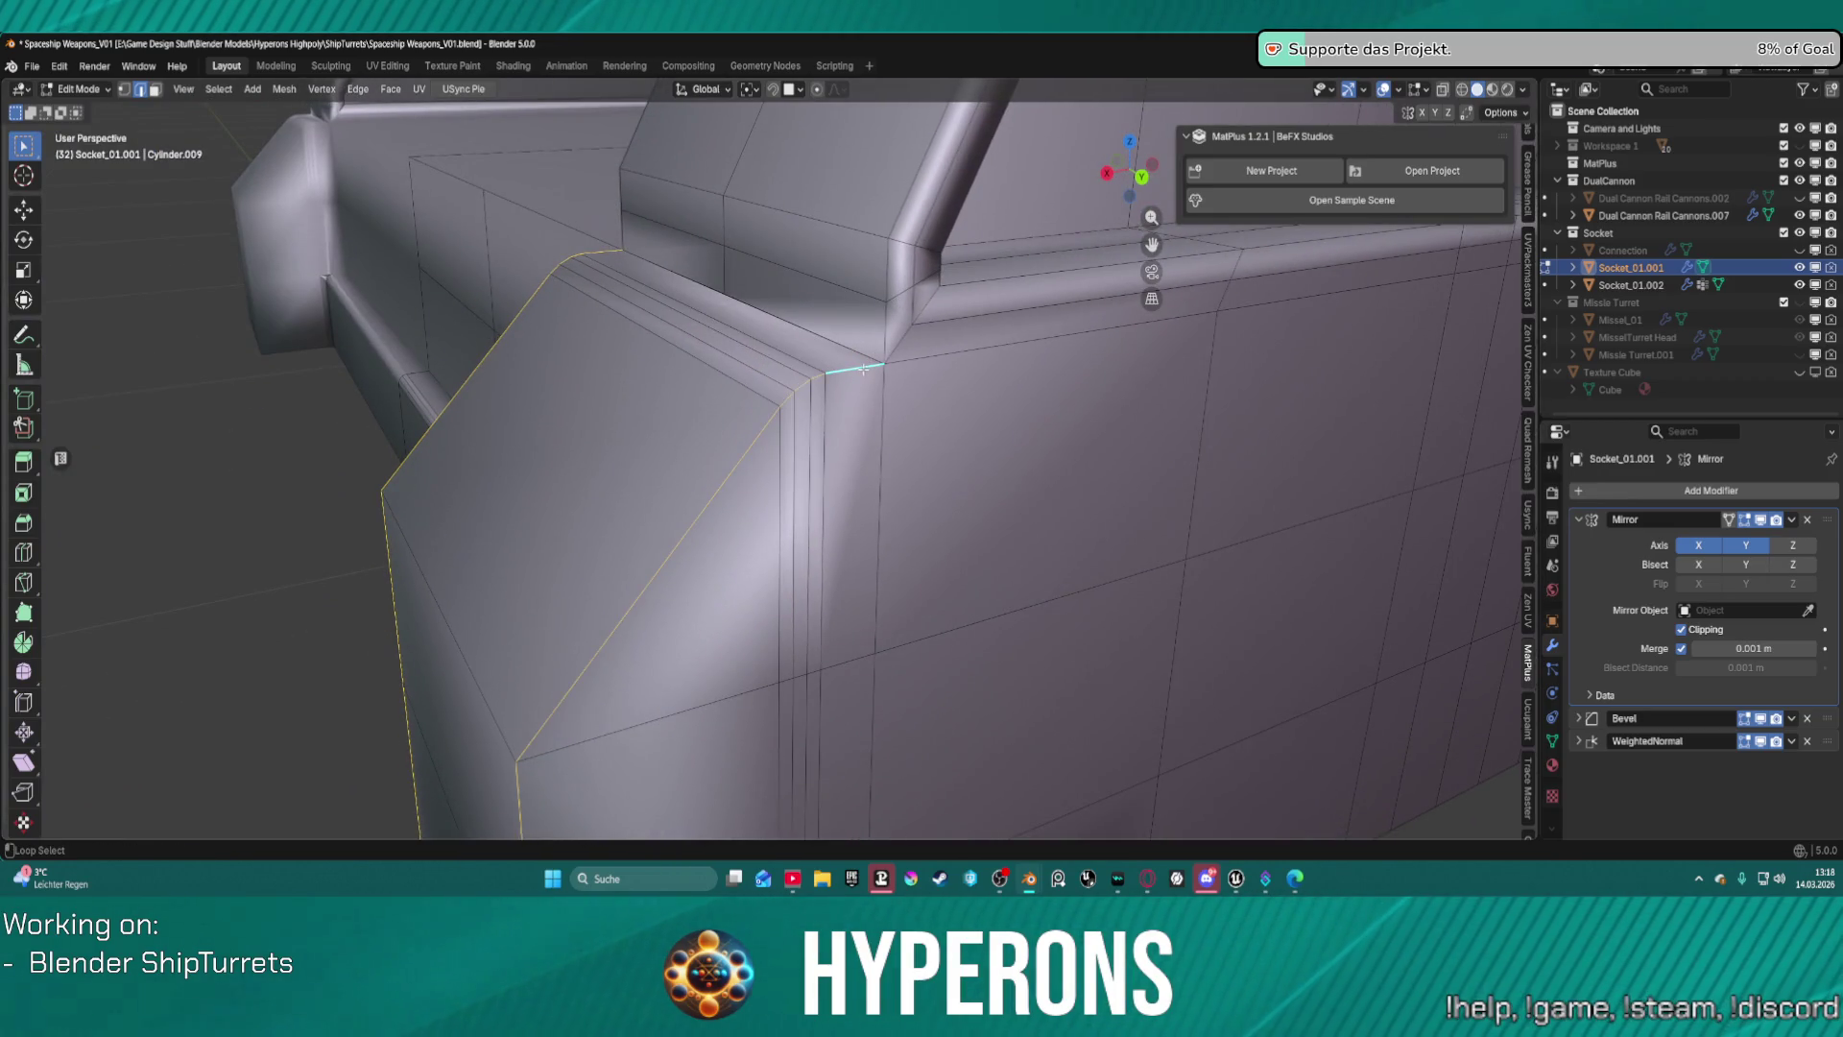
pyautogui.keyDown('alt'); pyautogui.click(893, 361); pyautogui.keyUp('alt')
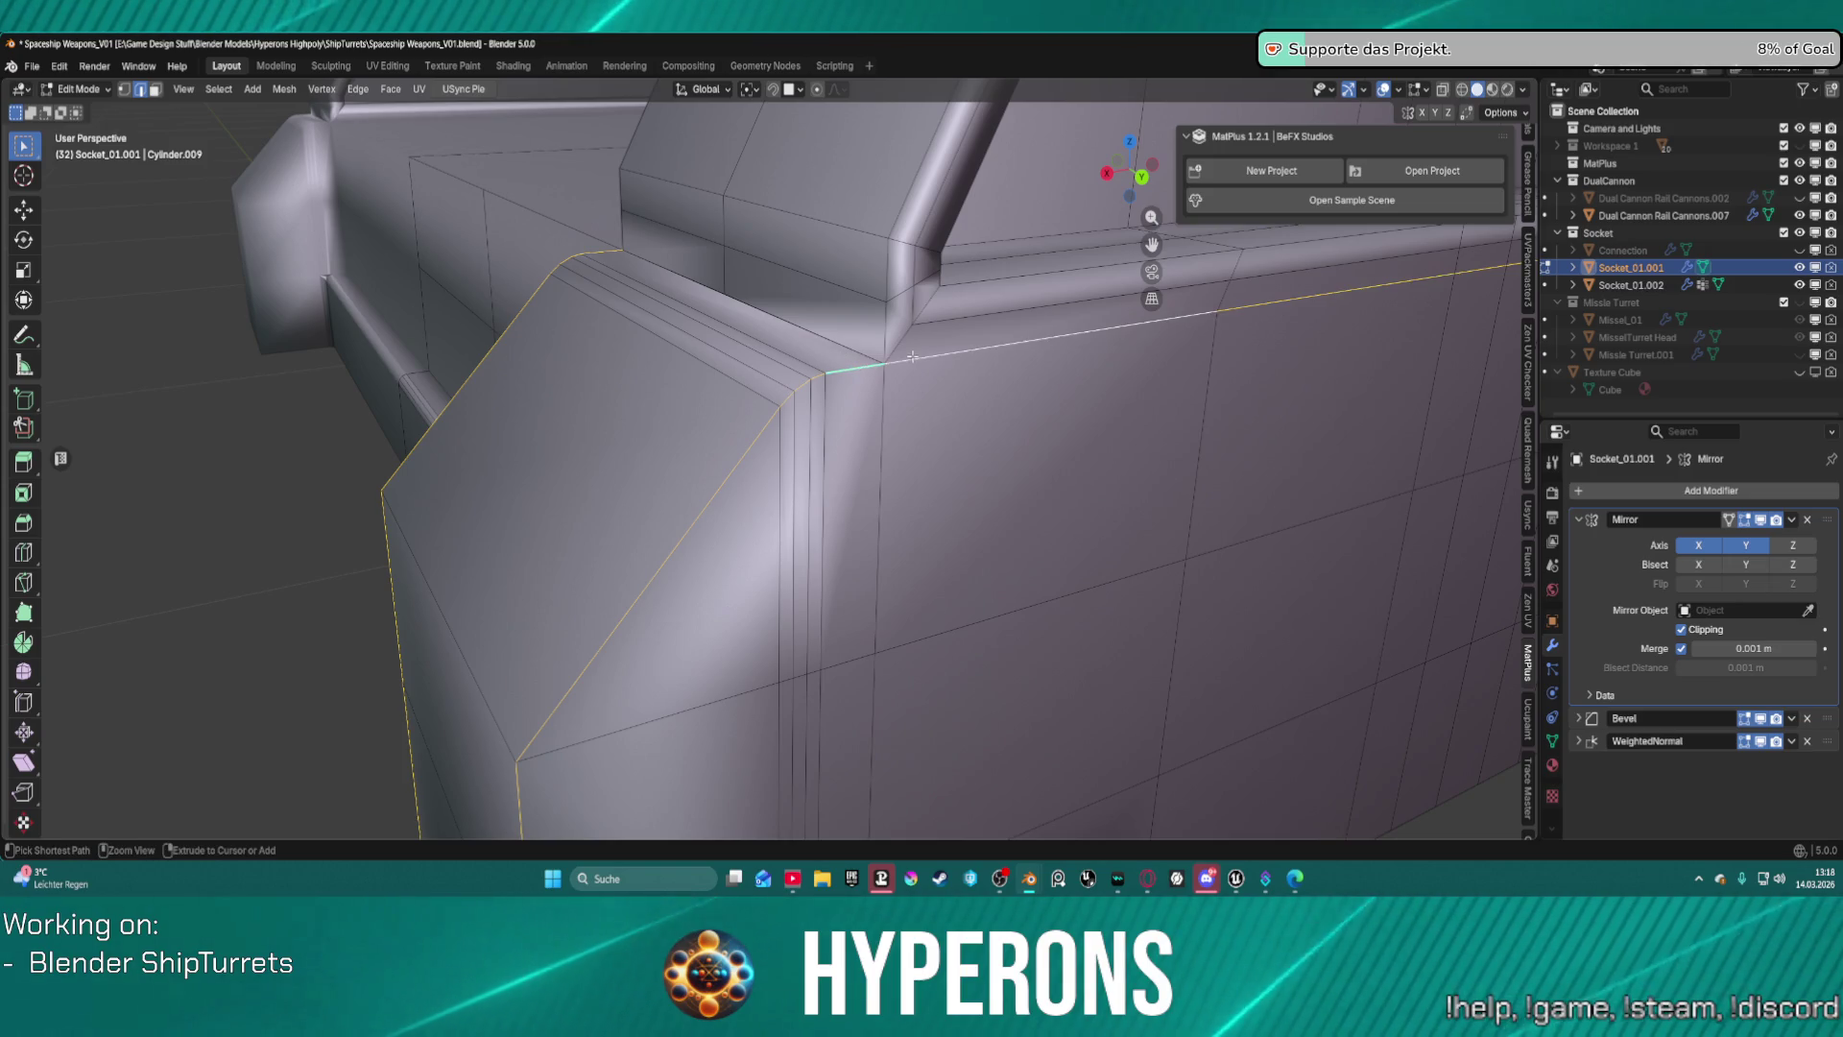
pyautogui.hotkey('ctrl', 'b')
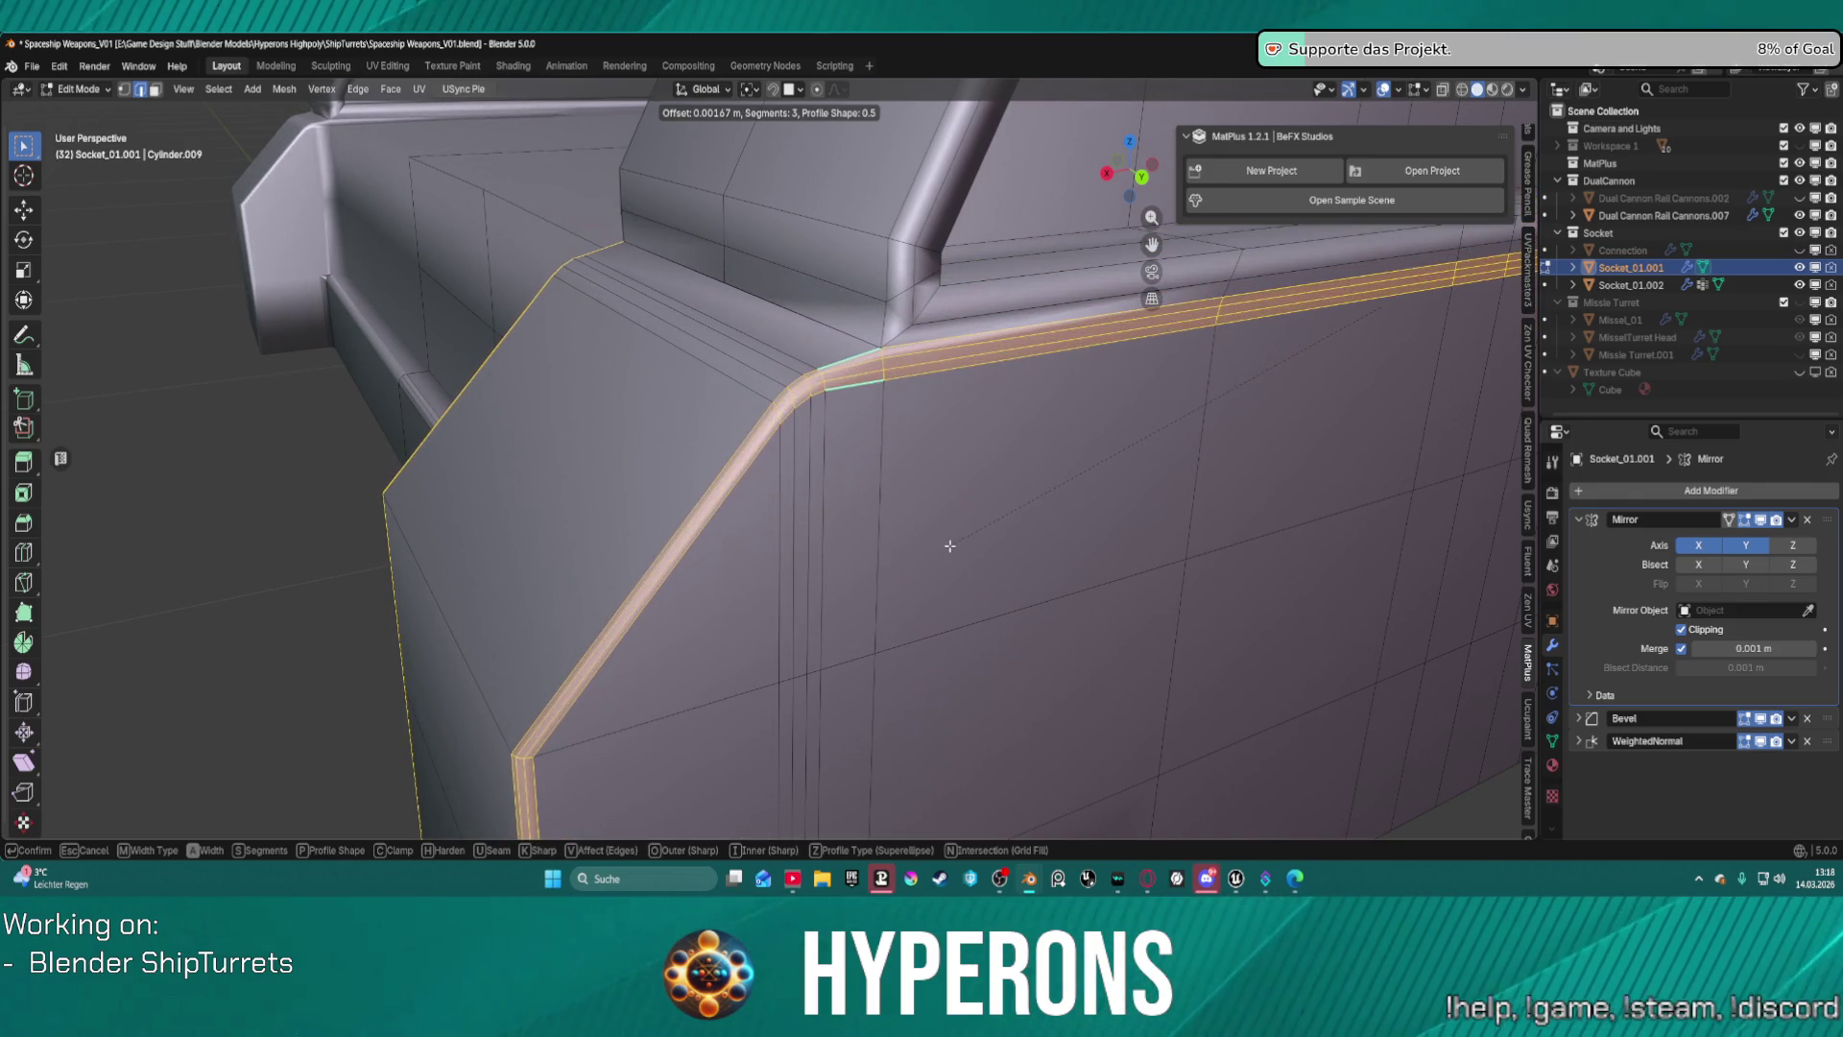
pyautogui.click(946, 542)
pyautogui.moveTo(942, 539)
pyautogui.mouseDown(button='middle')
pyautogui.moveTo(909, 485)
pyautogui.moveTo(1008, 461)
pyautogui.moveTo(955, 448)
pyautogui.moveTo(1189, 481)
pyautogui.moveTo(624, 339)
pyautogui.mouseUp(button='middle')
pyautogui.scroll(-5, 624, 336)
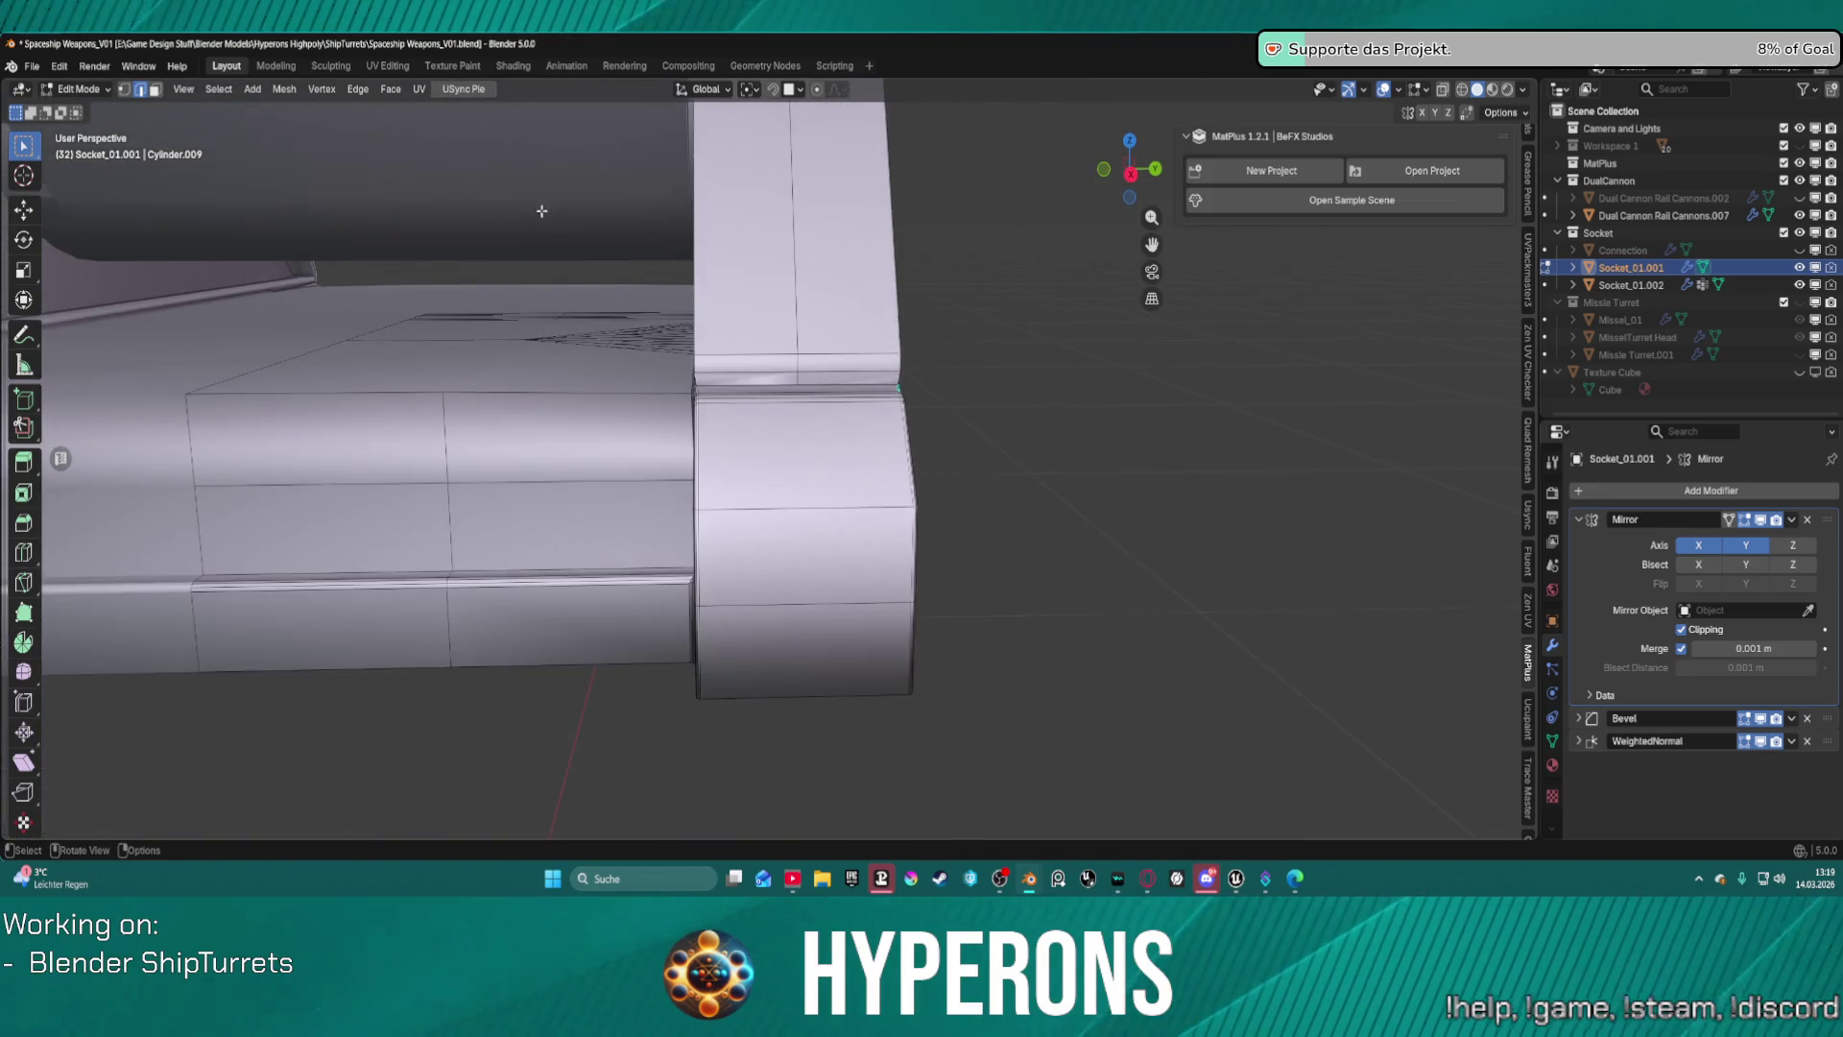
pyautogui.scroll(-3, 619, 221)
pyautogui.scroll(8, 775, 255)
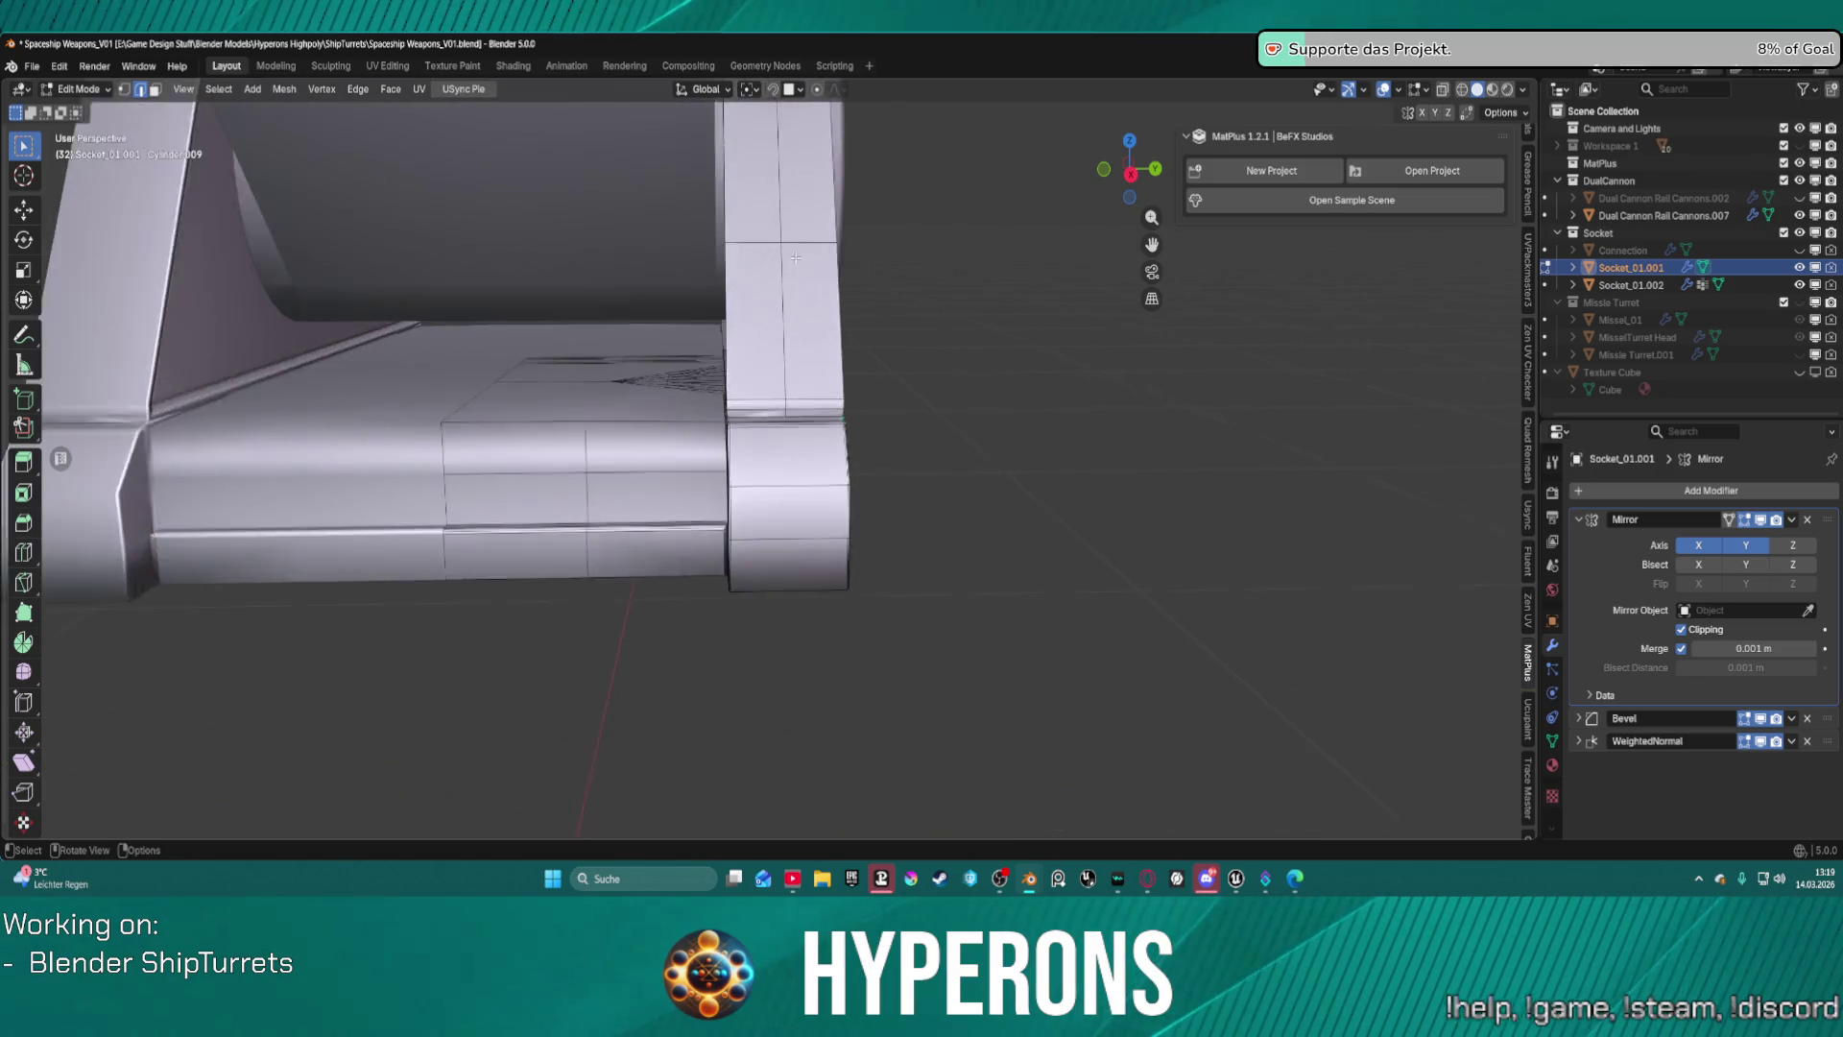
pyautogui.moveTo(774, 255)
pyautogui.mouseDown(button='middle')
pyautogui.moveTo(868, 230)
pyautogui.moveTo(840, 261)
pyautogui.mouseUp(button='middle')
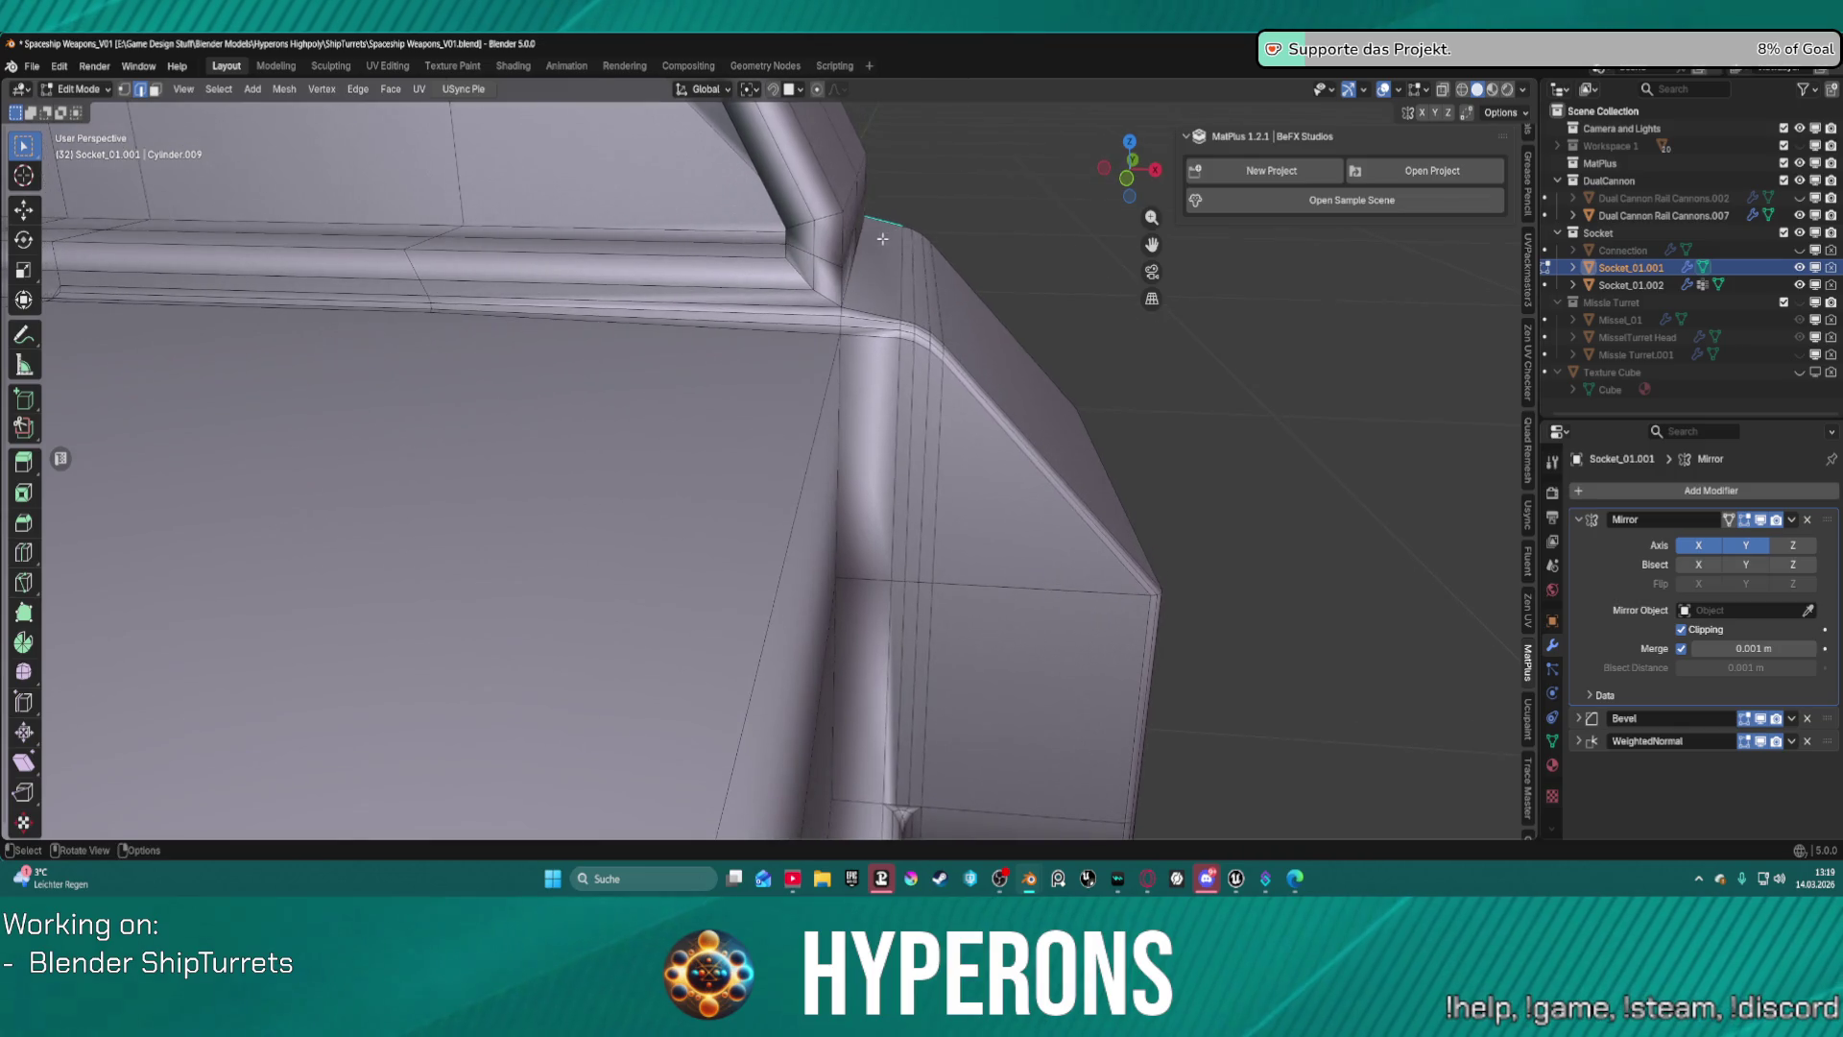
pyautogui.scroll(3, 836, 266)
pyautogui.scroll(-3, 915, 197)
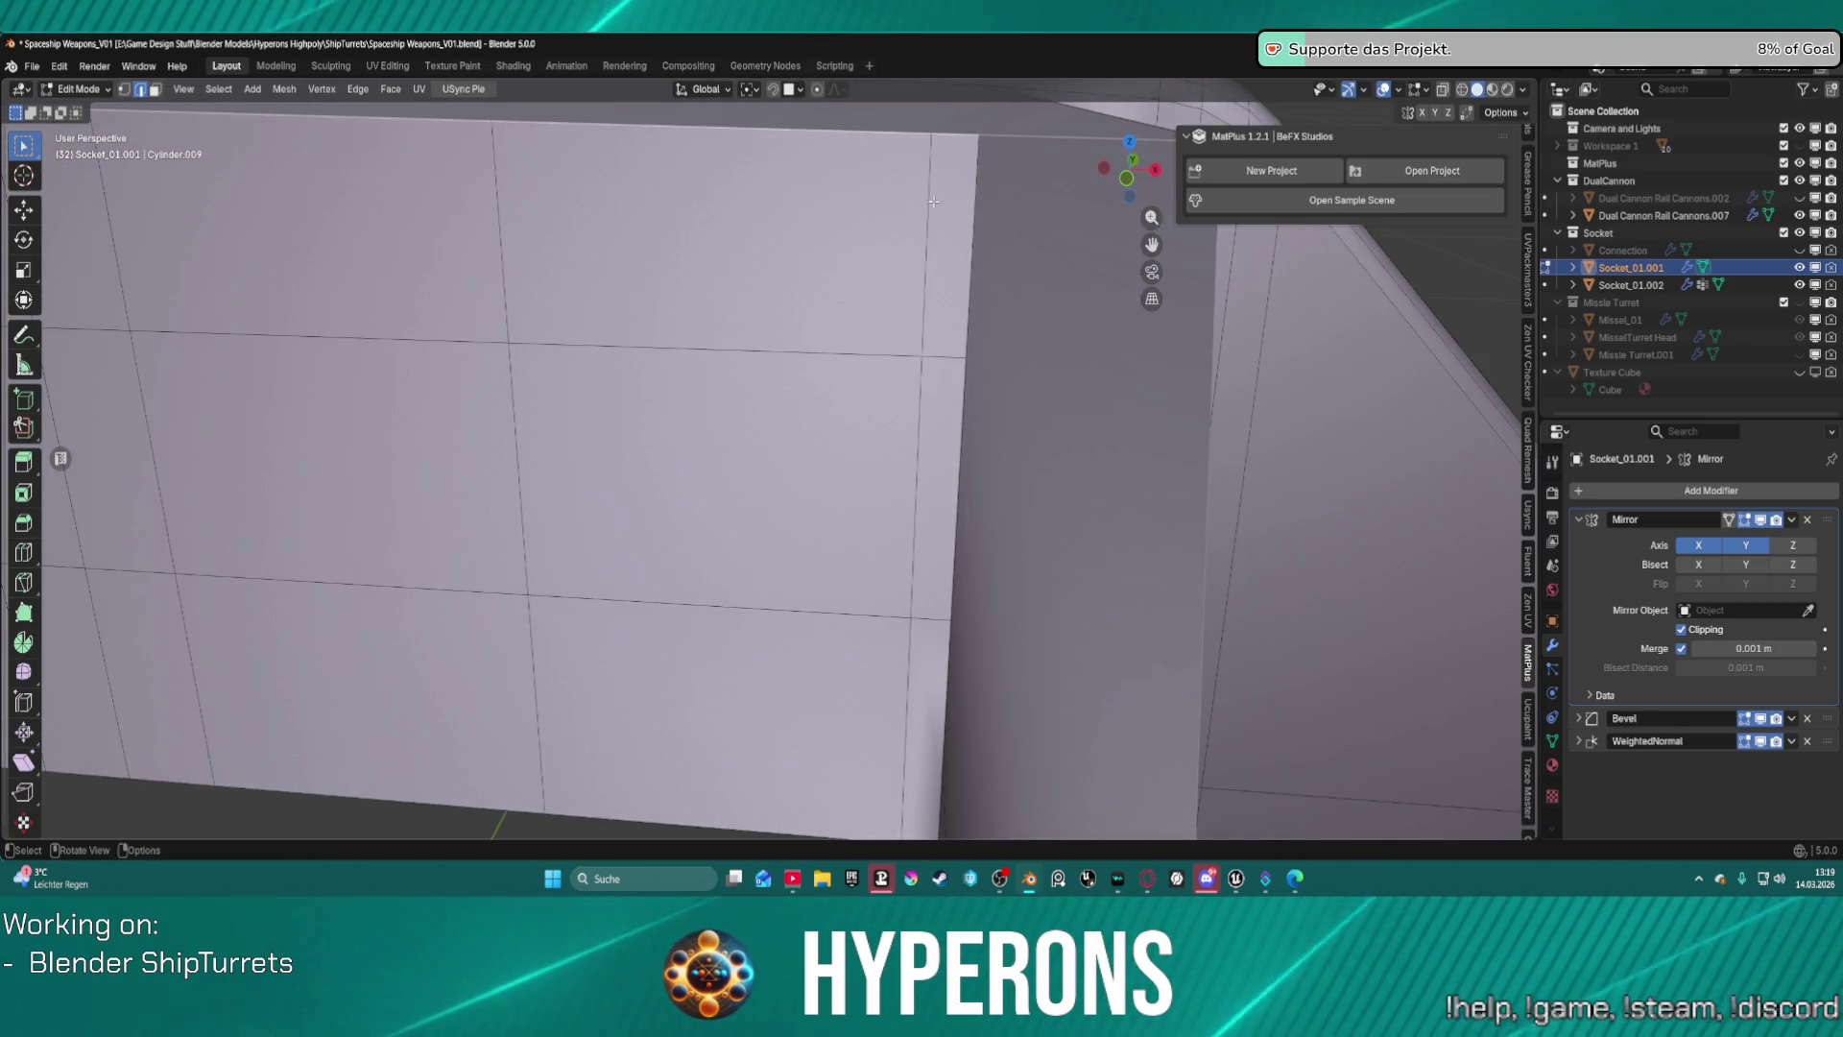
pyautogui.moveTo(964, 211); pyautogui.dragTo(773, 188, button='middle')
pyautogui.scroll(-6, 876, 341)
pyautogui.scroll(5, 875, 341)
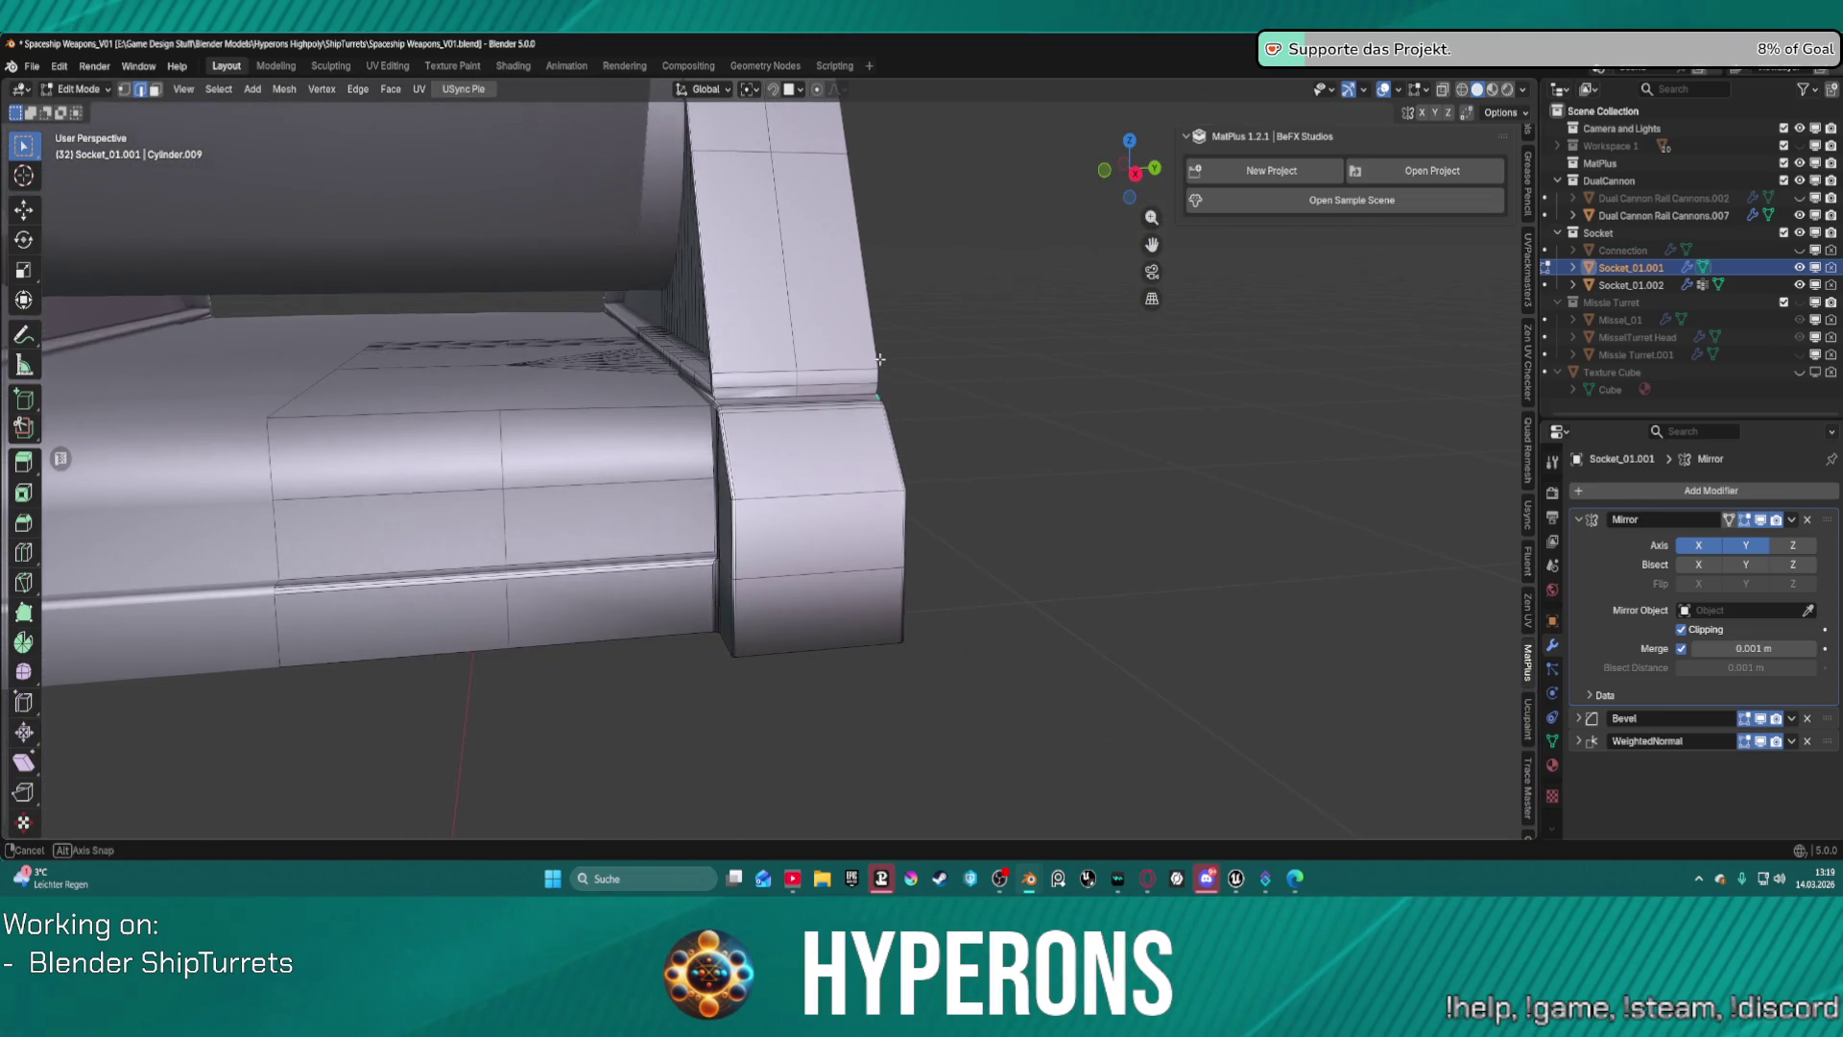
pyautogui.moveTo(889, 400)
pyautogui.mouseDown(button='middle')
pyautogui.moveTo(1008, 416)
pyautogui.moveTo(694, 433)
pyautogui.moveTo(1143, 432)
pyautogui.moveTo(1036, 360)
pyautogui.moveTo(1096, 377)
pyautogui.moveTo(1078, 359)
pyautogui.moveTo(1116, 351)
pyautogui.mouseUp(button='middle')
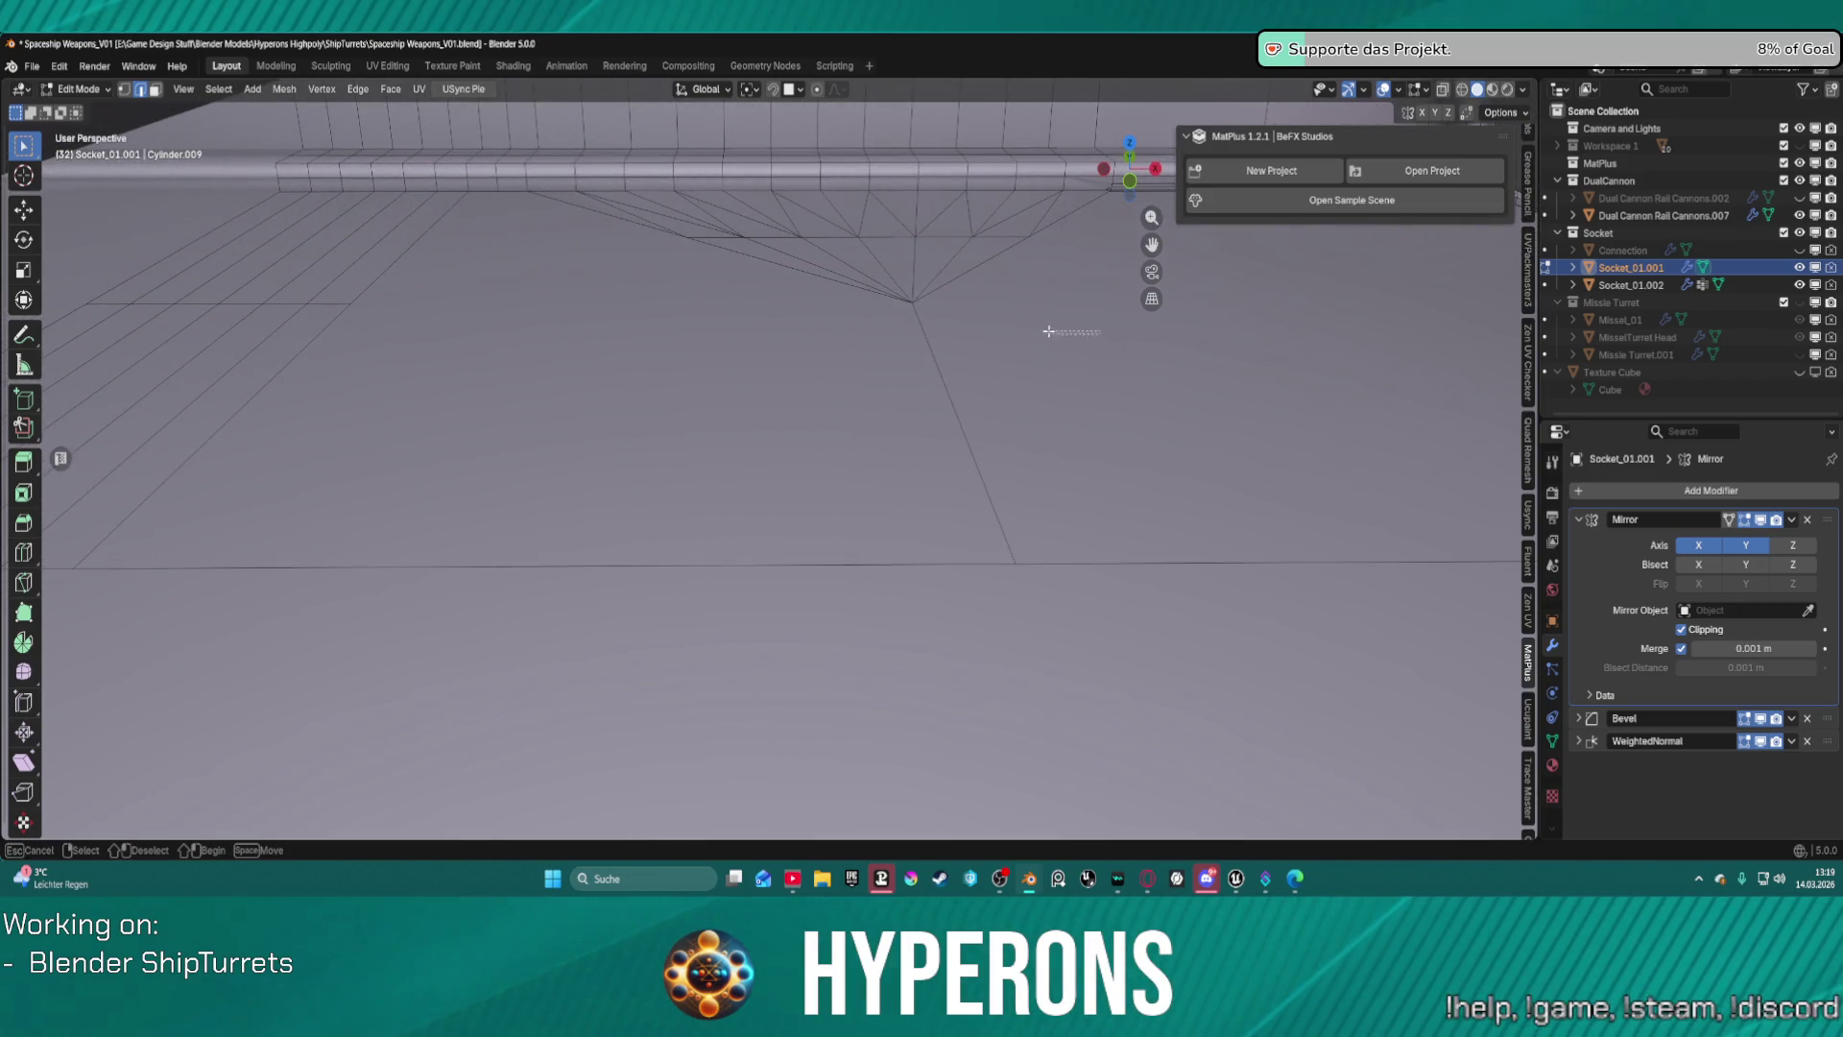
# Box-select the triangular fan on the flat face and delete its faces.
pyautogui.moveTo(625, 215); pyautogui.dragTo(625, 215)
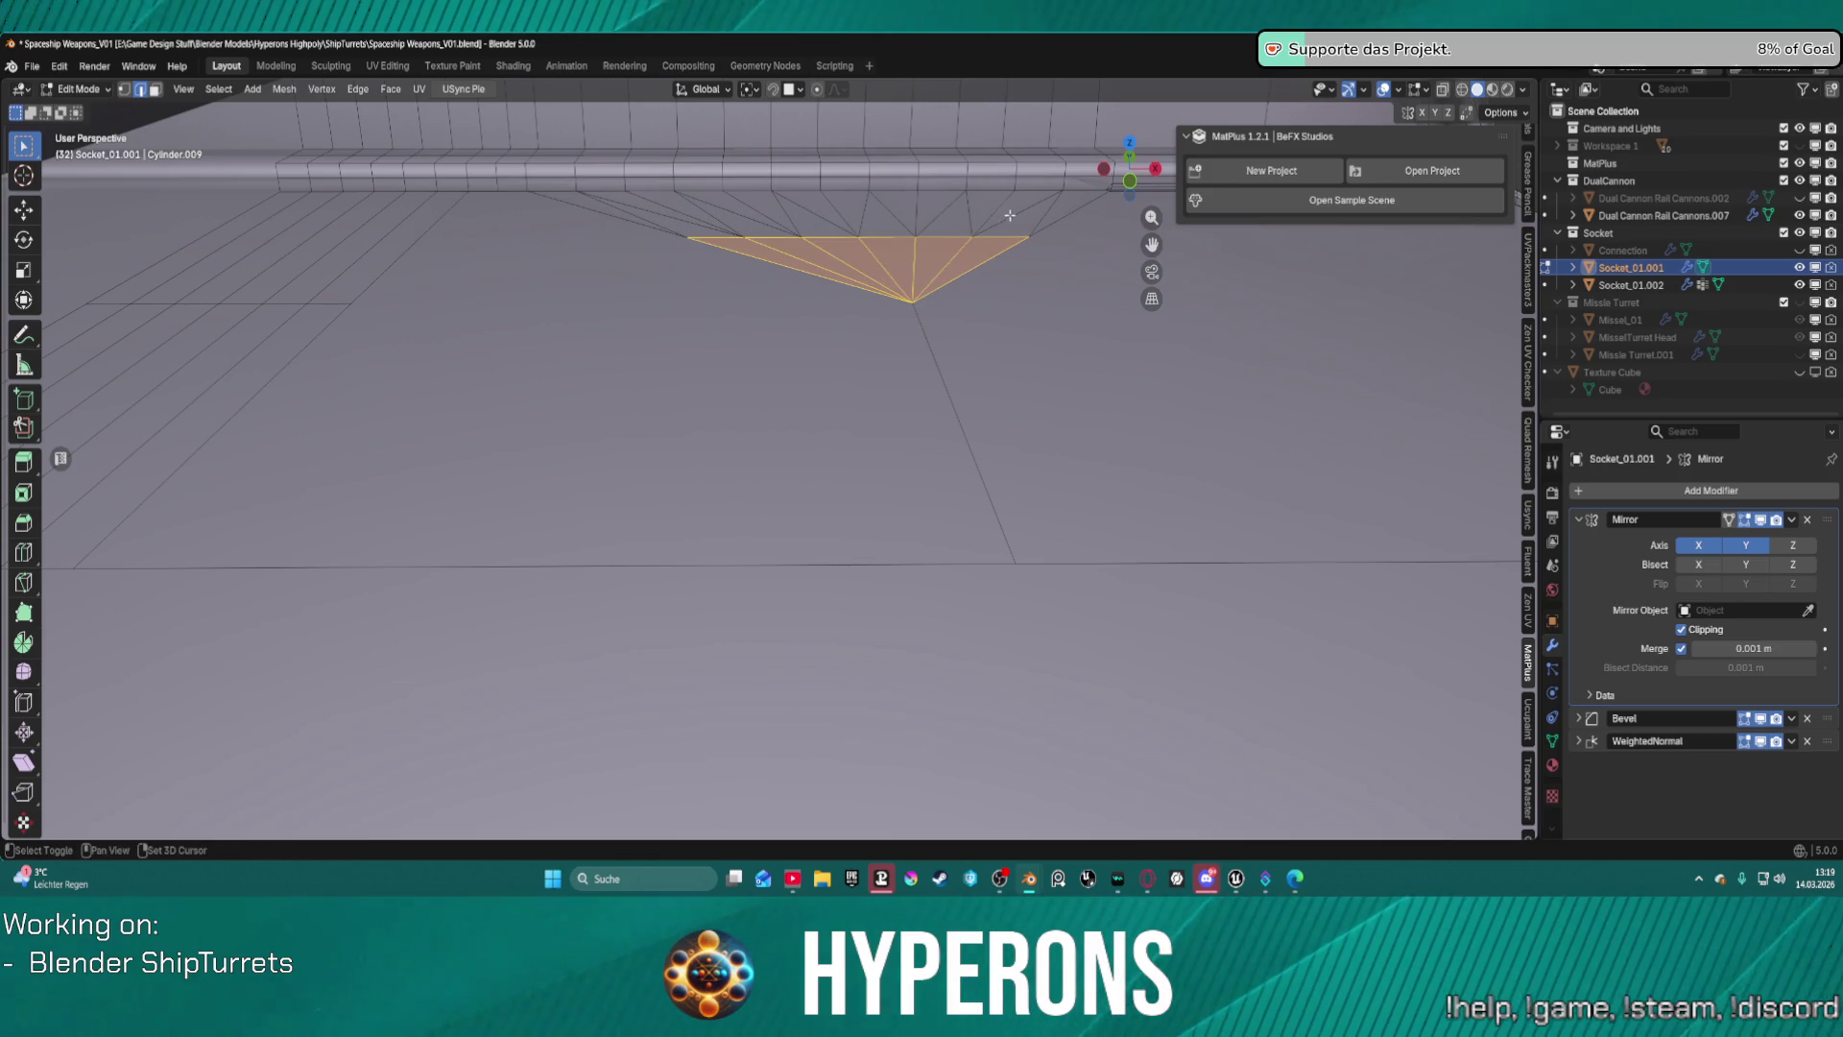
pyautogui.moveTo(1073, 228)
pyautogui.mouseDown()
pyautogui.moveTo(596, 219)
pyautogui.moveTo(567, 196)
pyautogui.mouseUp()
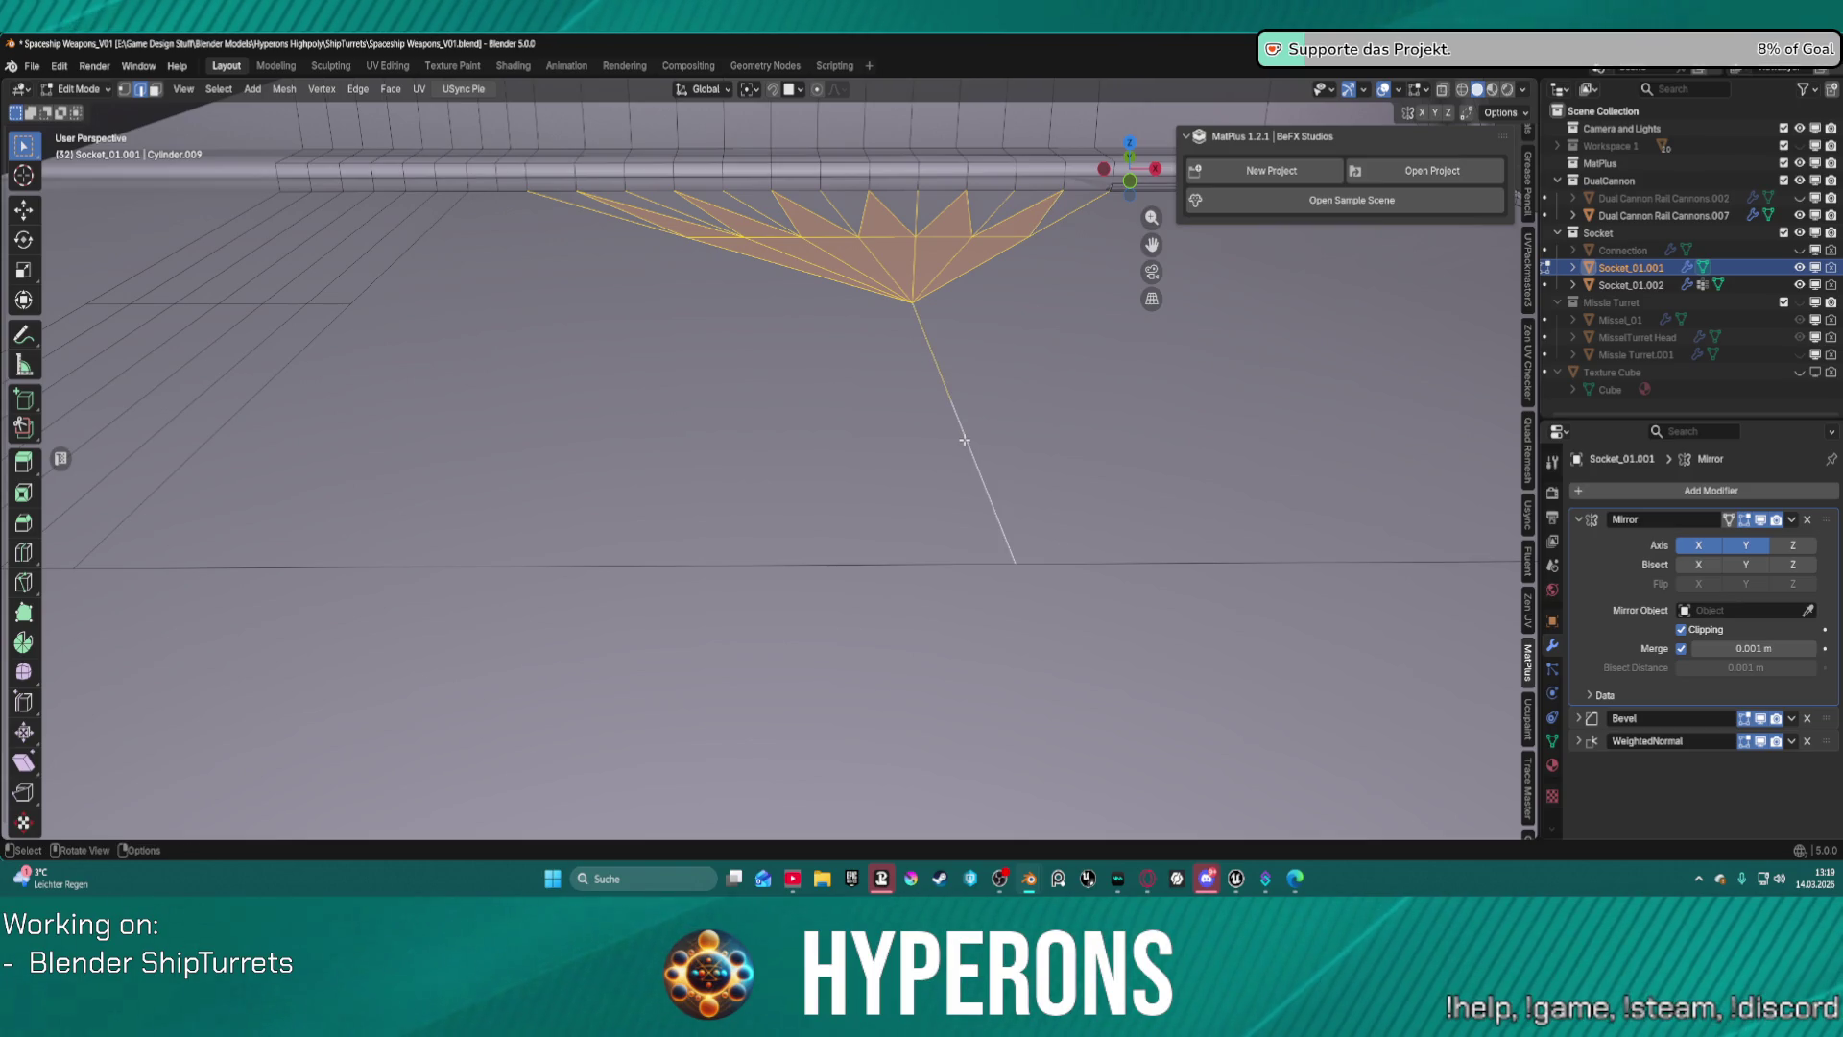
pyautogui.hotkey('shift', 'g')
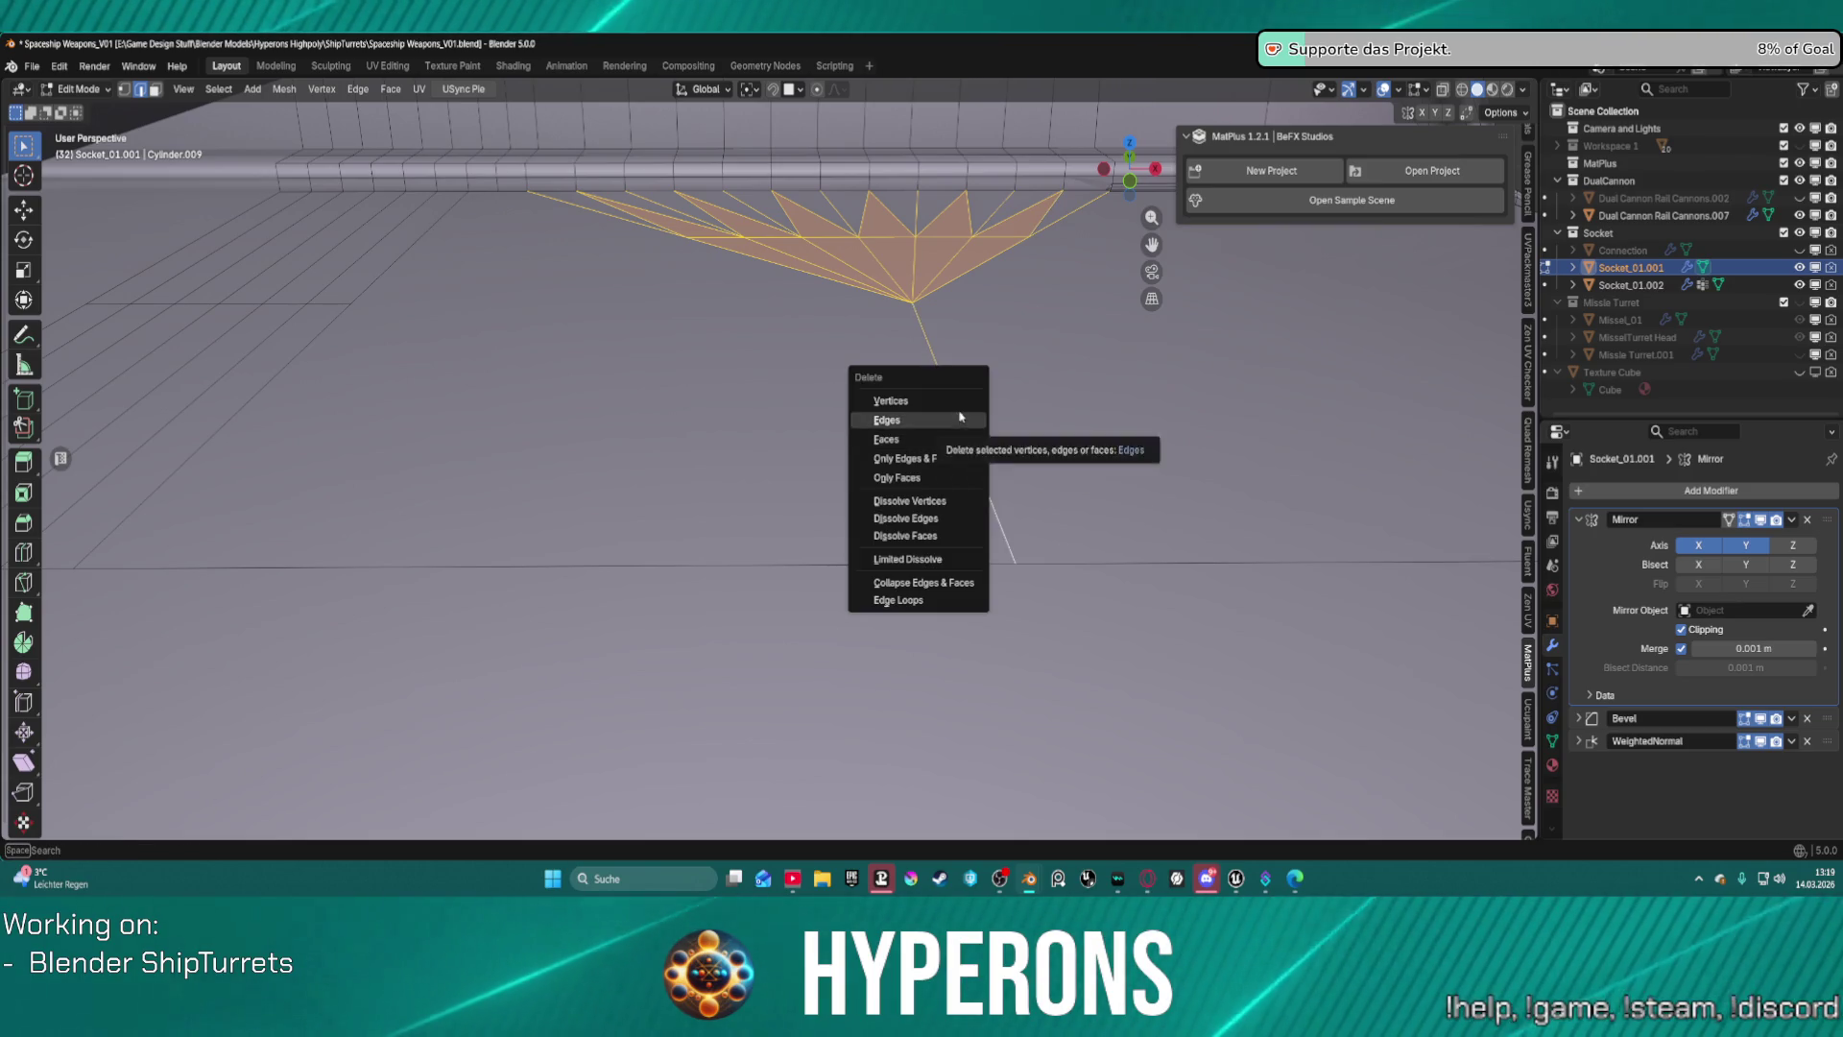
pyautogui.click(959, 424)
pyautogui.press('x')
pyautogui.click(955, 440)
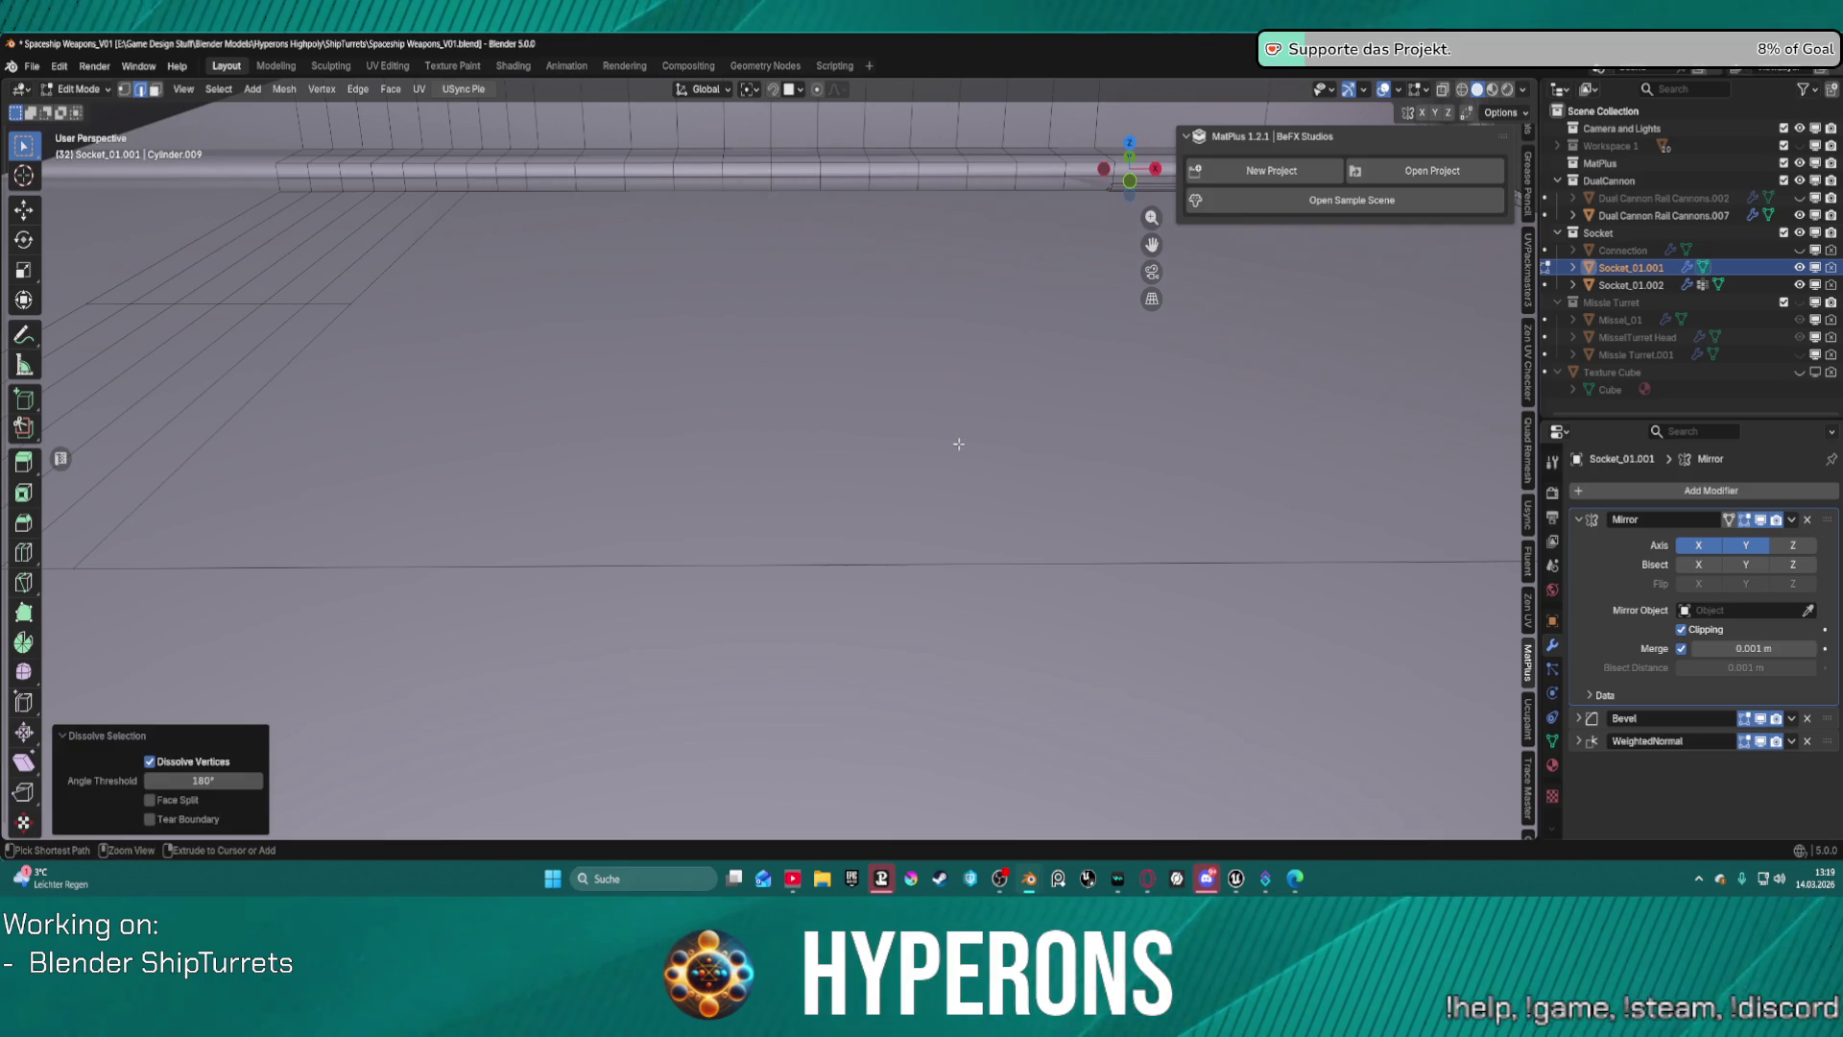
# Delete the long edge's vertices, undo that, then switch to edge mode and the Knife tool.
pyautogui.click(586, 567)
pyautogui.press('x')
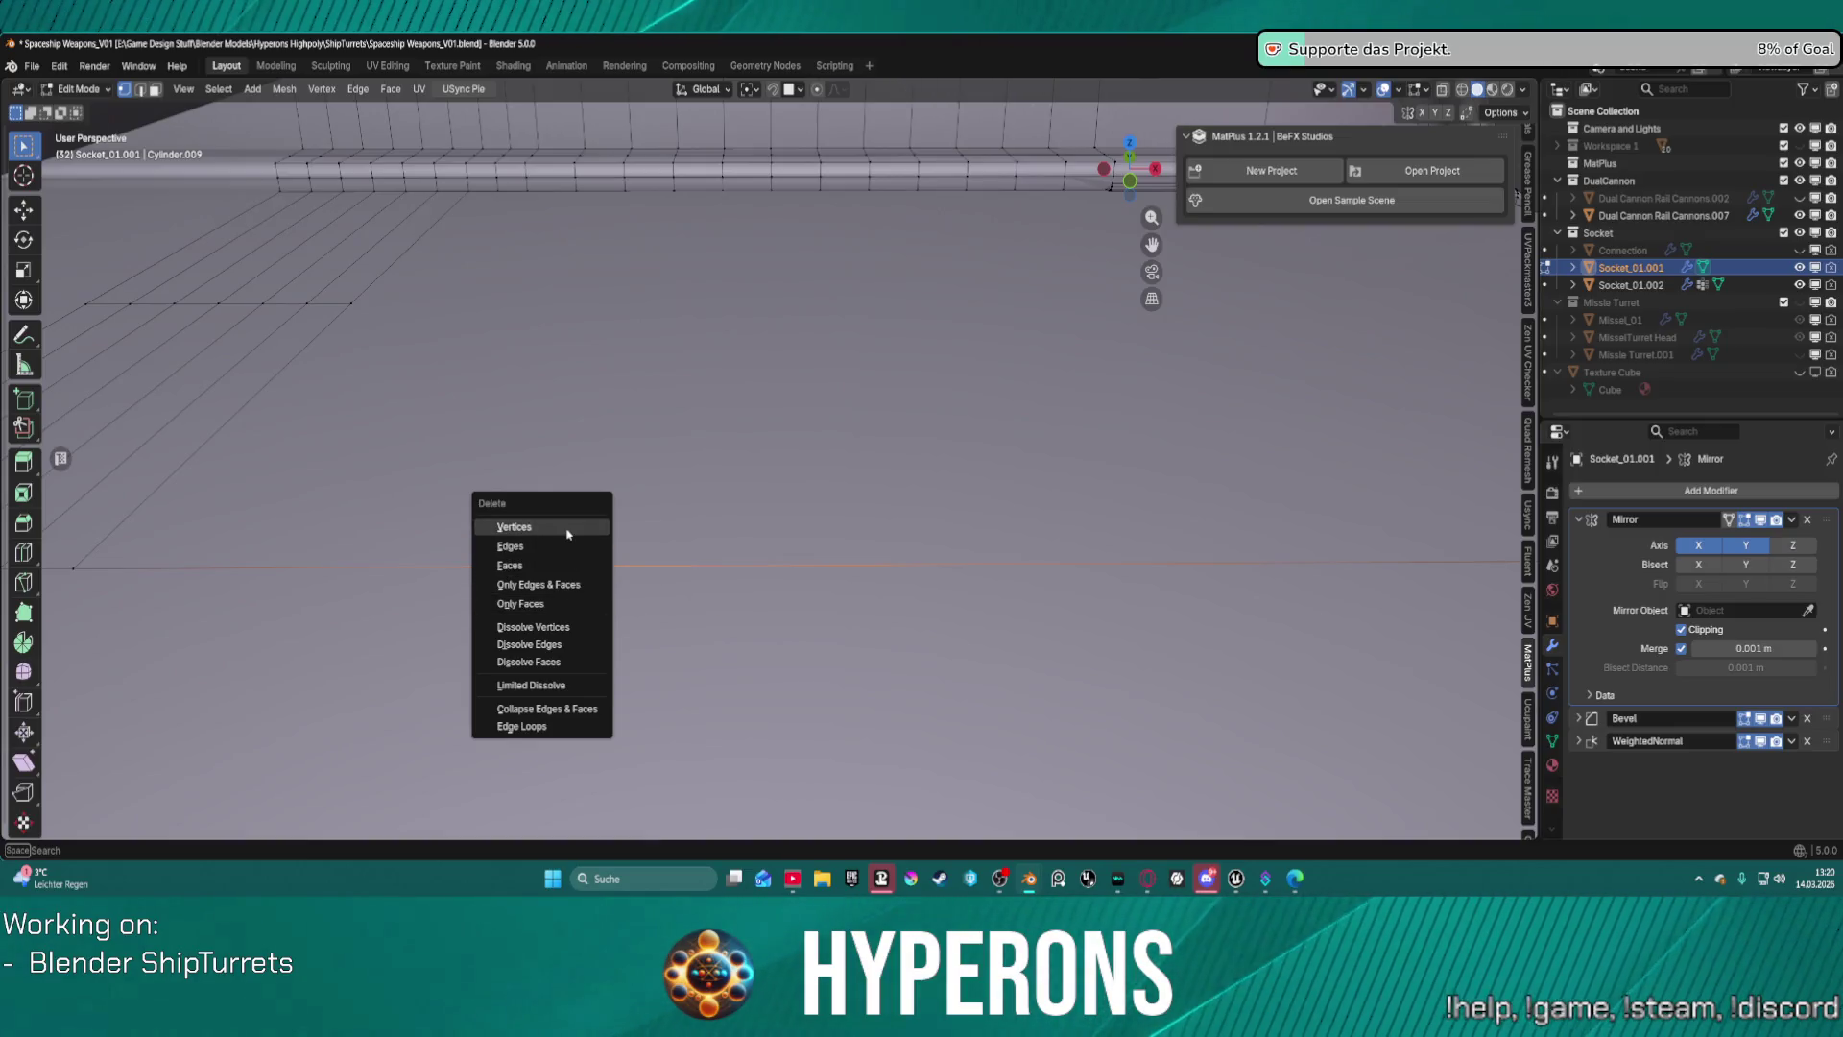
pyautogui.click(566, 527)
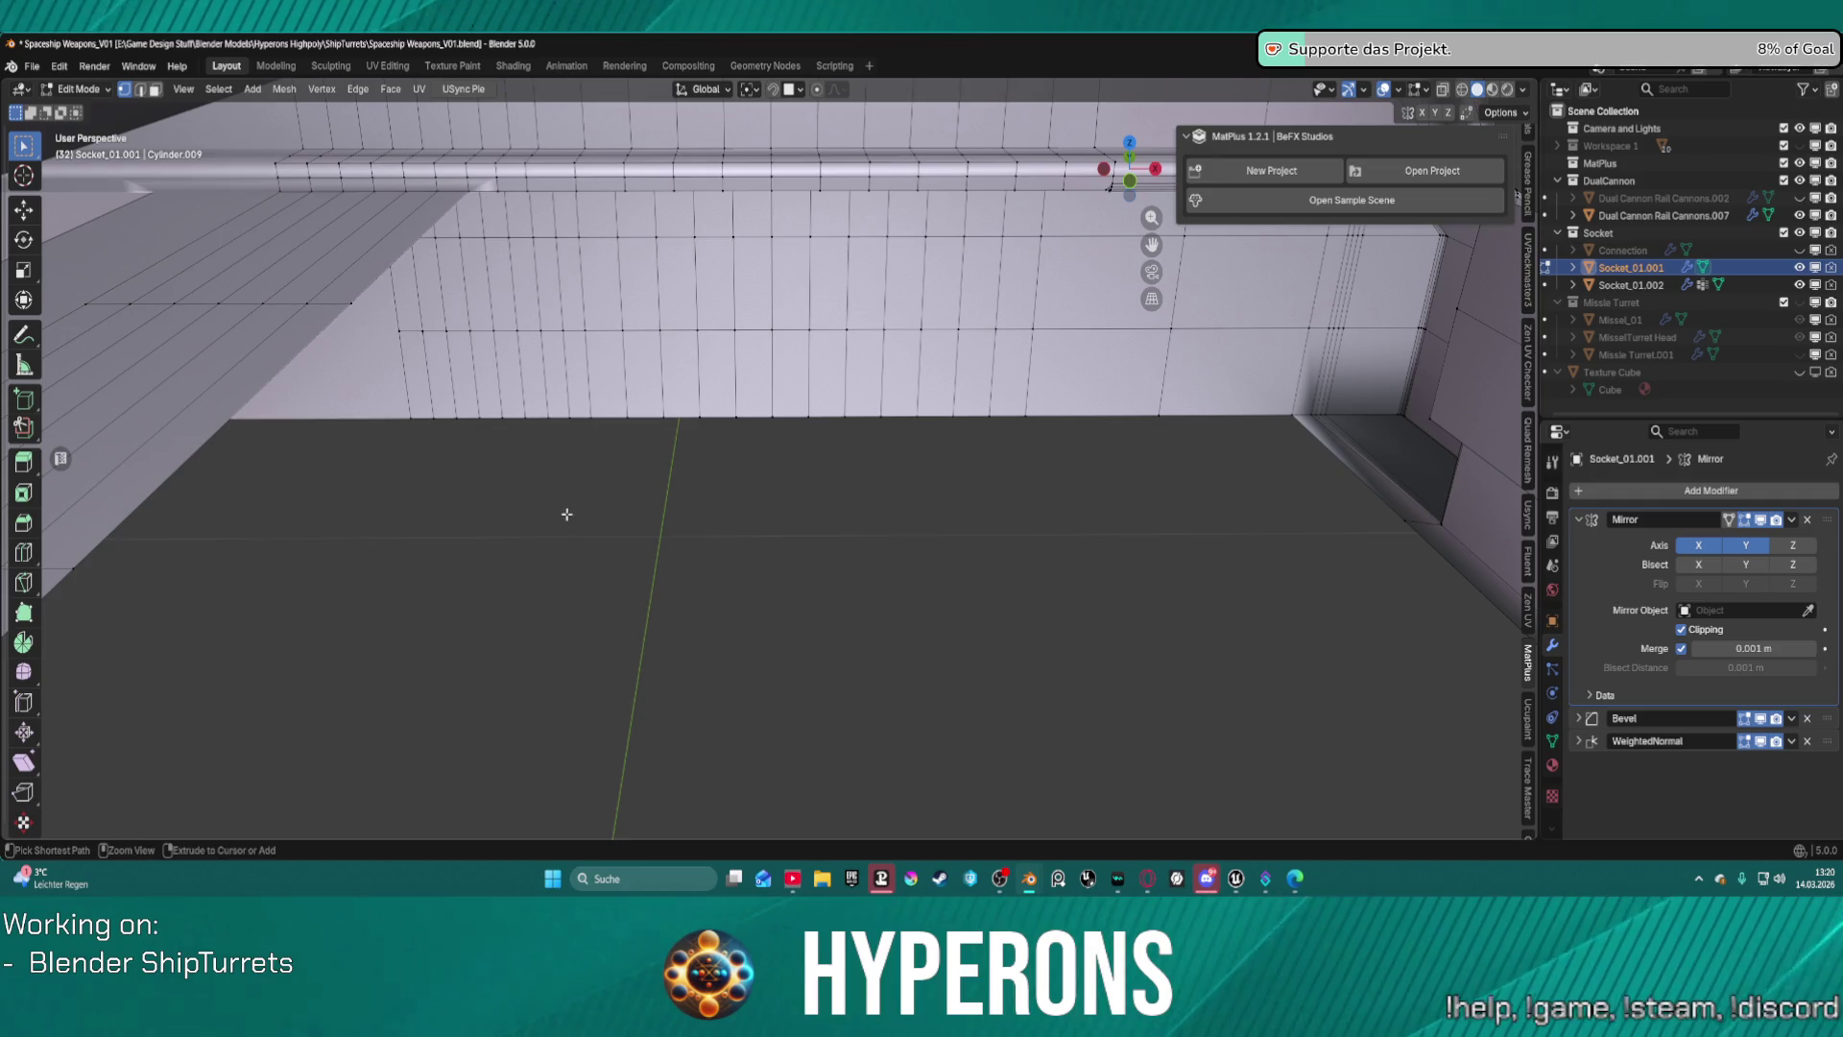
pyautogui.hotkey('ctrl', 'z')
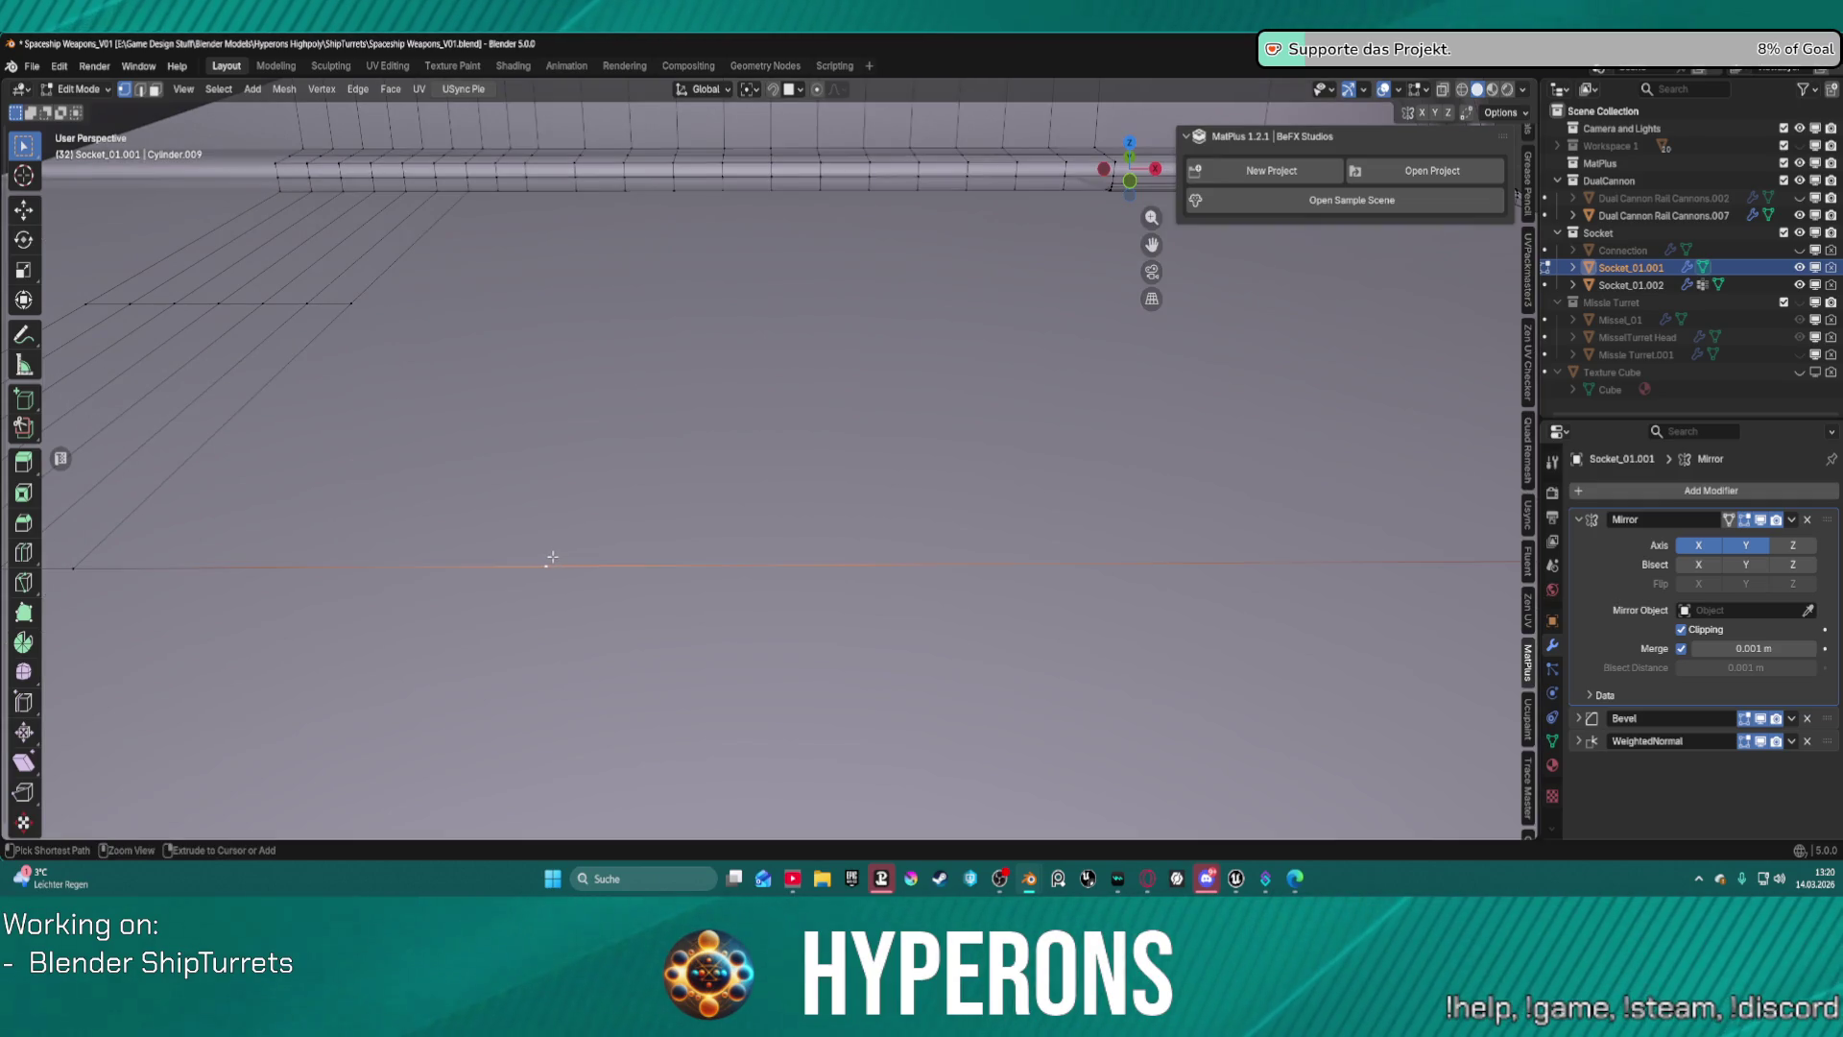
pyautogui.click(552, 557)
pyautogui.press('2')
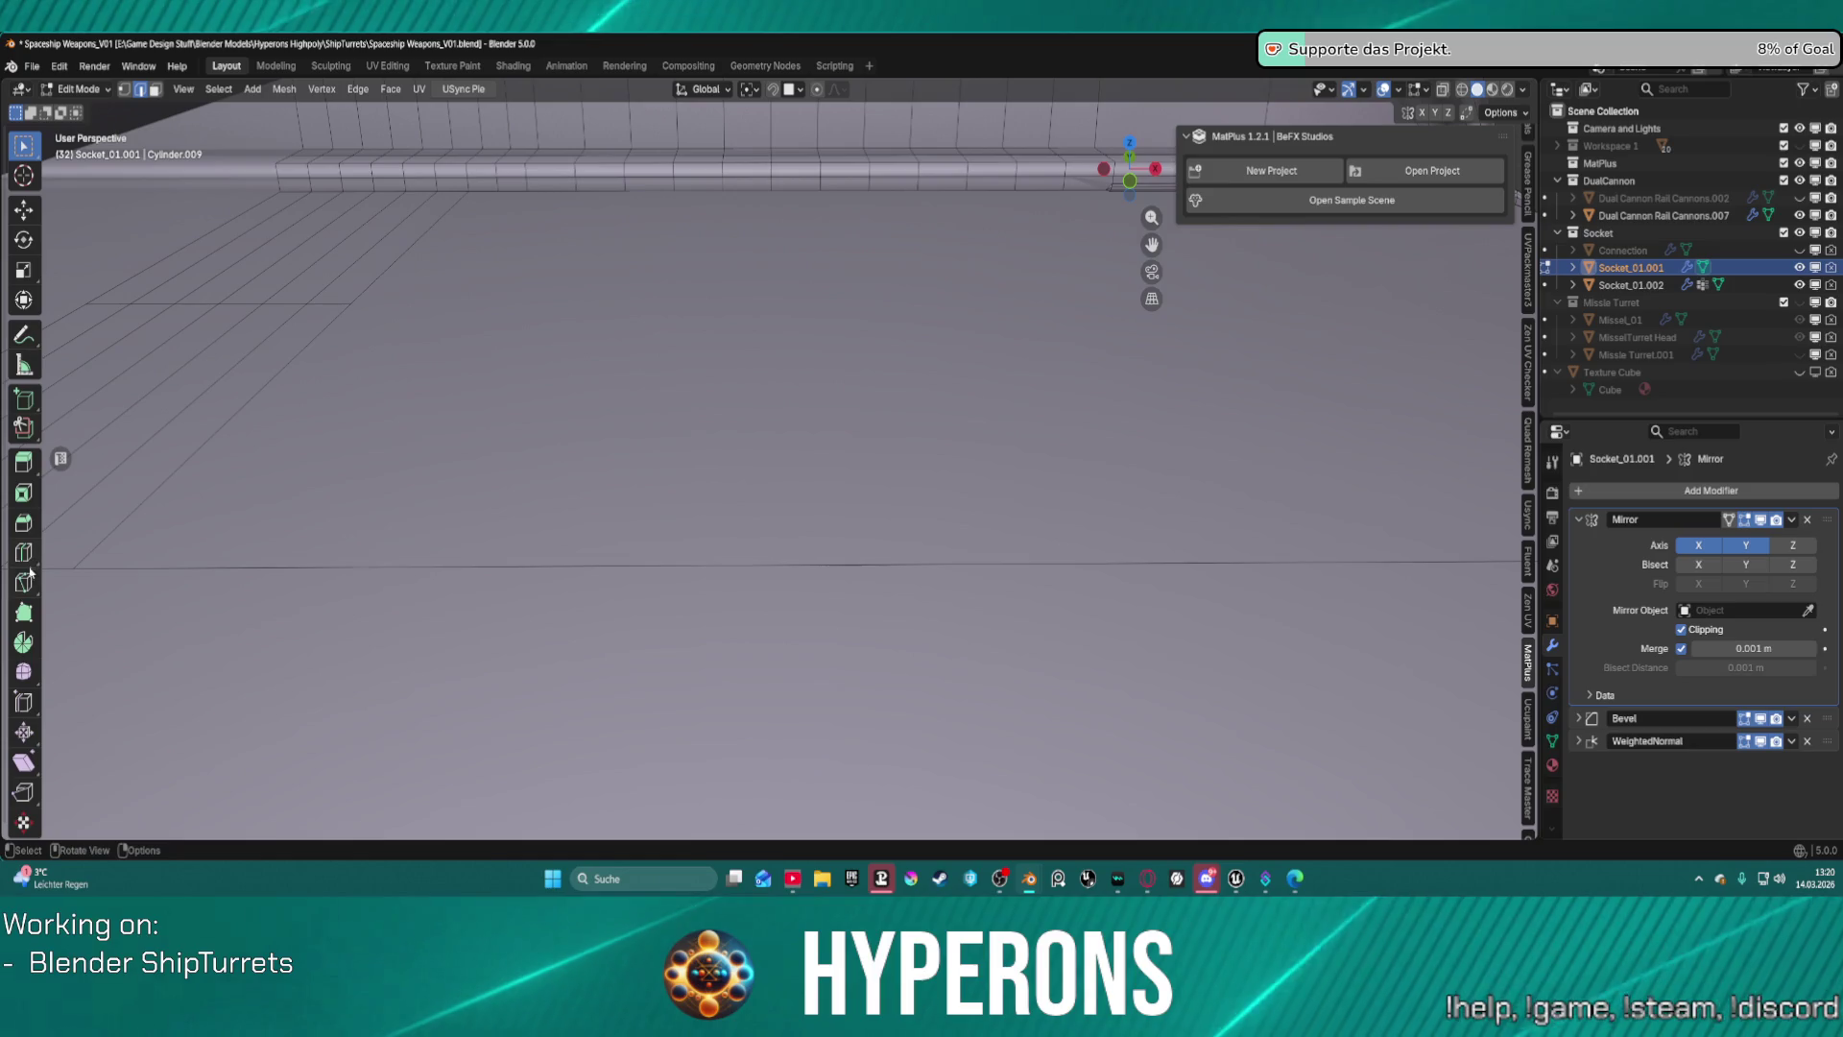
pyautogui.click(31, 582)
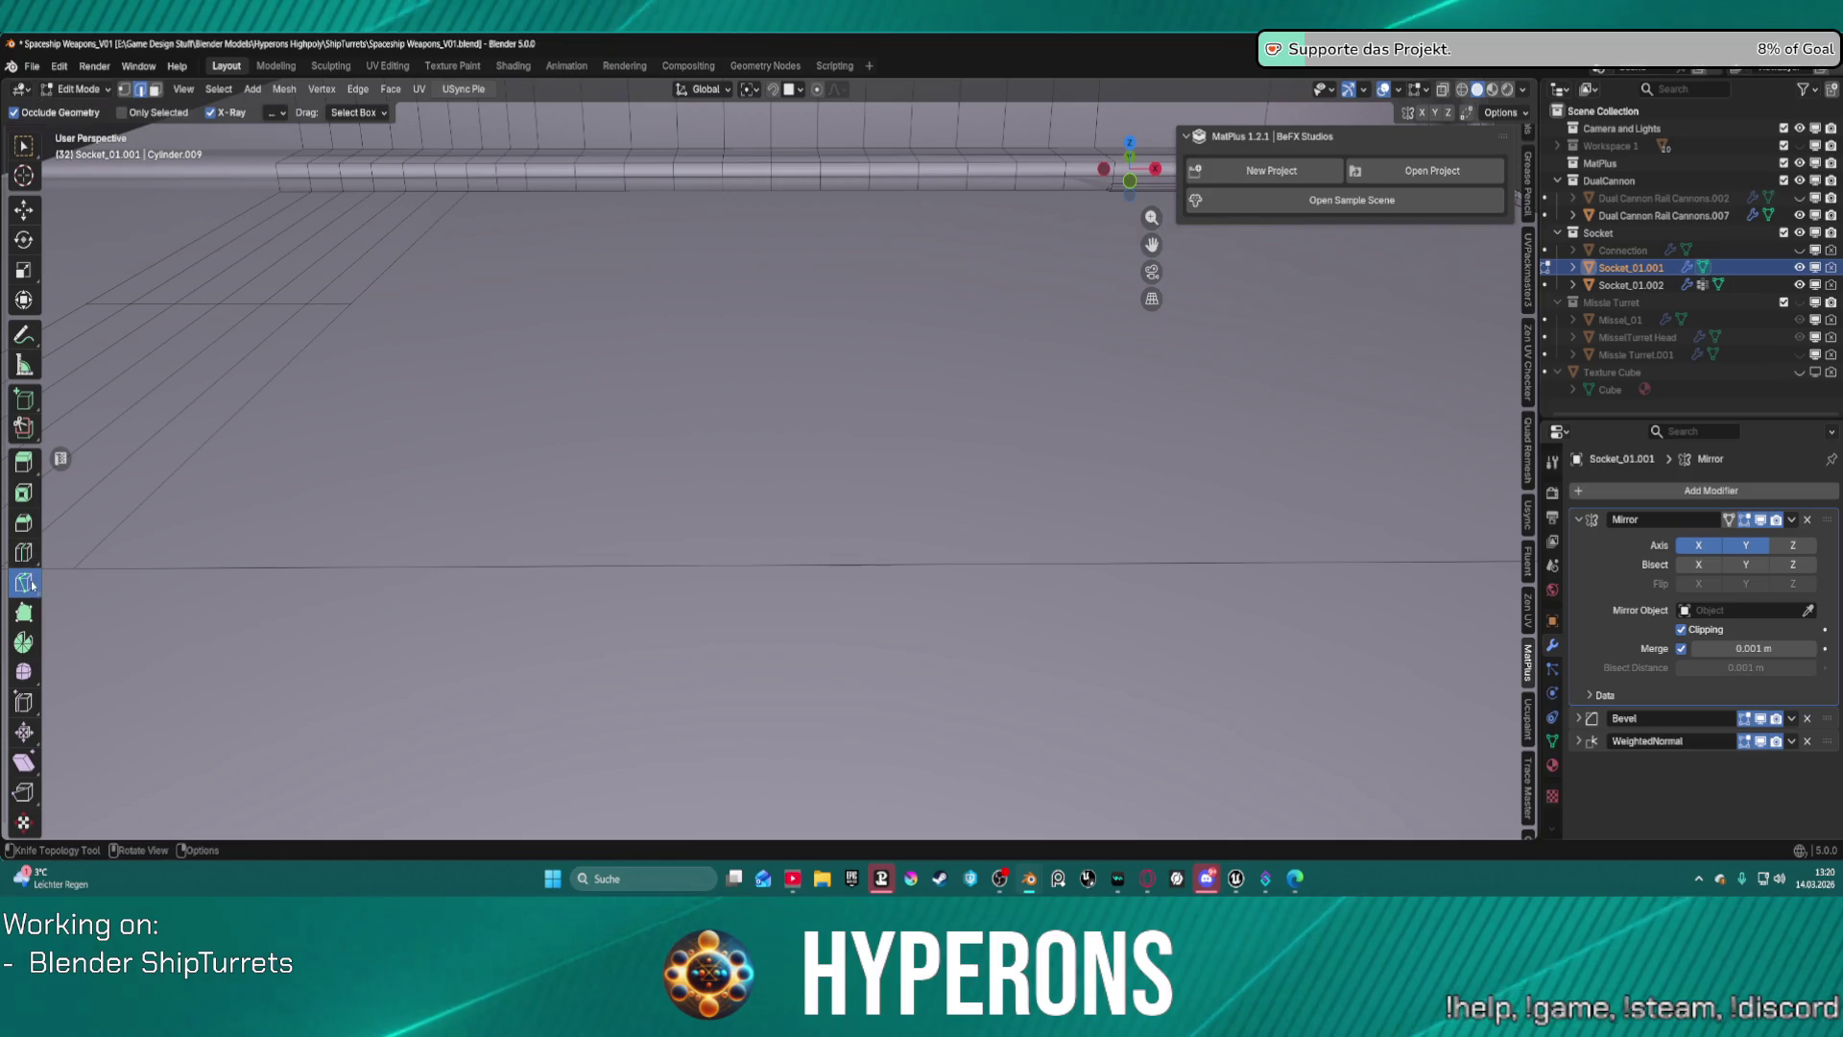
# Knife-cut the first two Y-constrained edges from the rim down the panel.
pyautogui.click(498, 191)
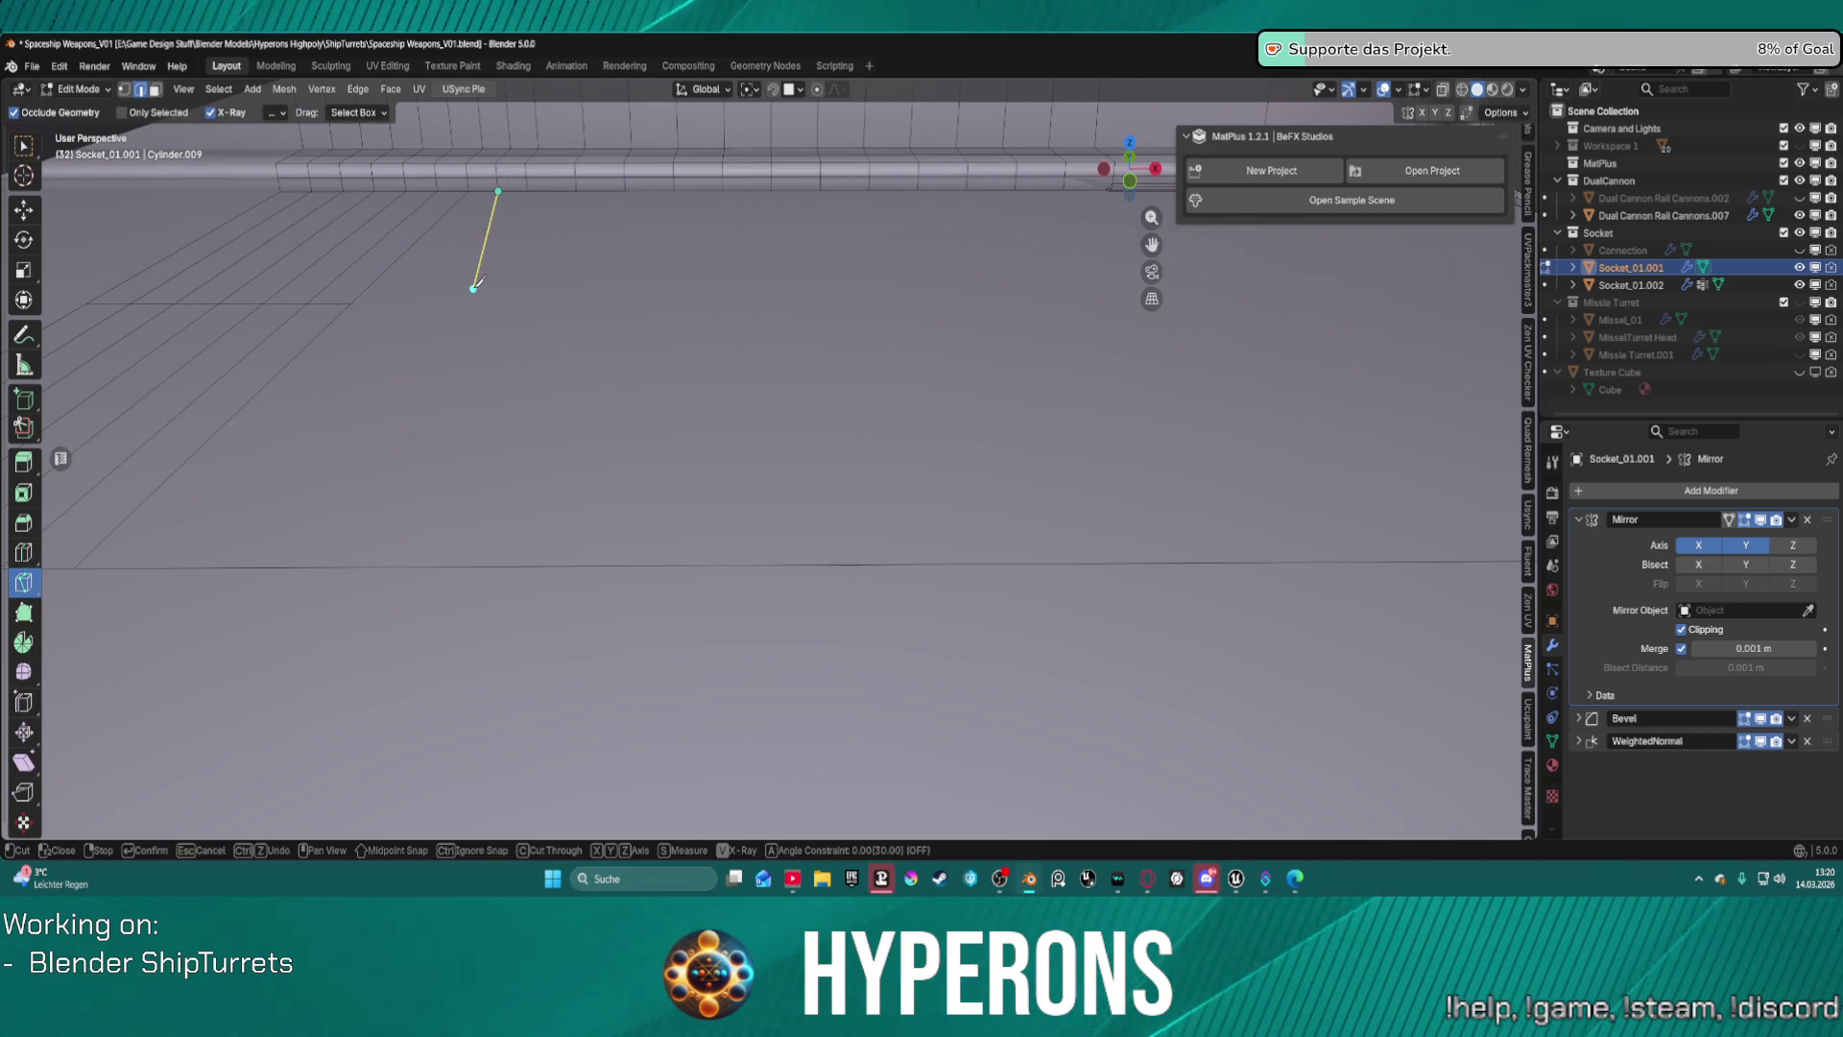
pyautogui.press('y')
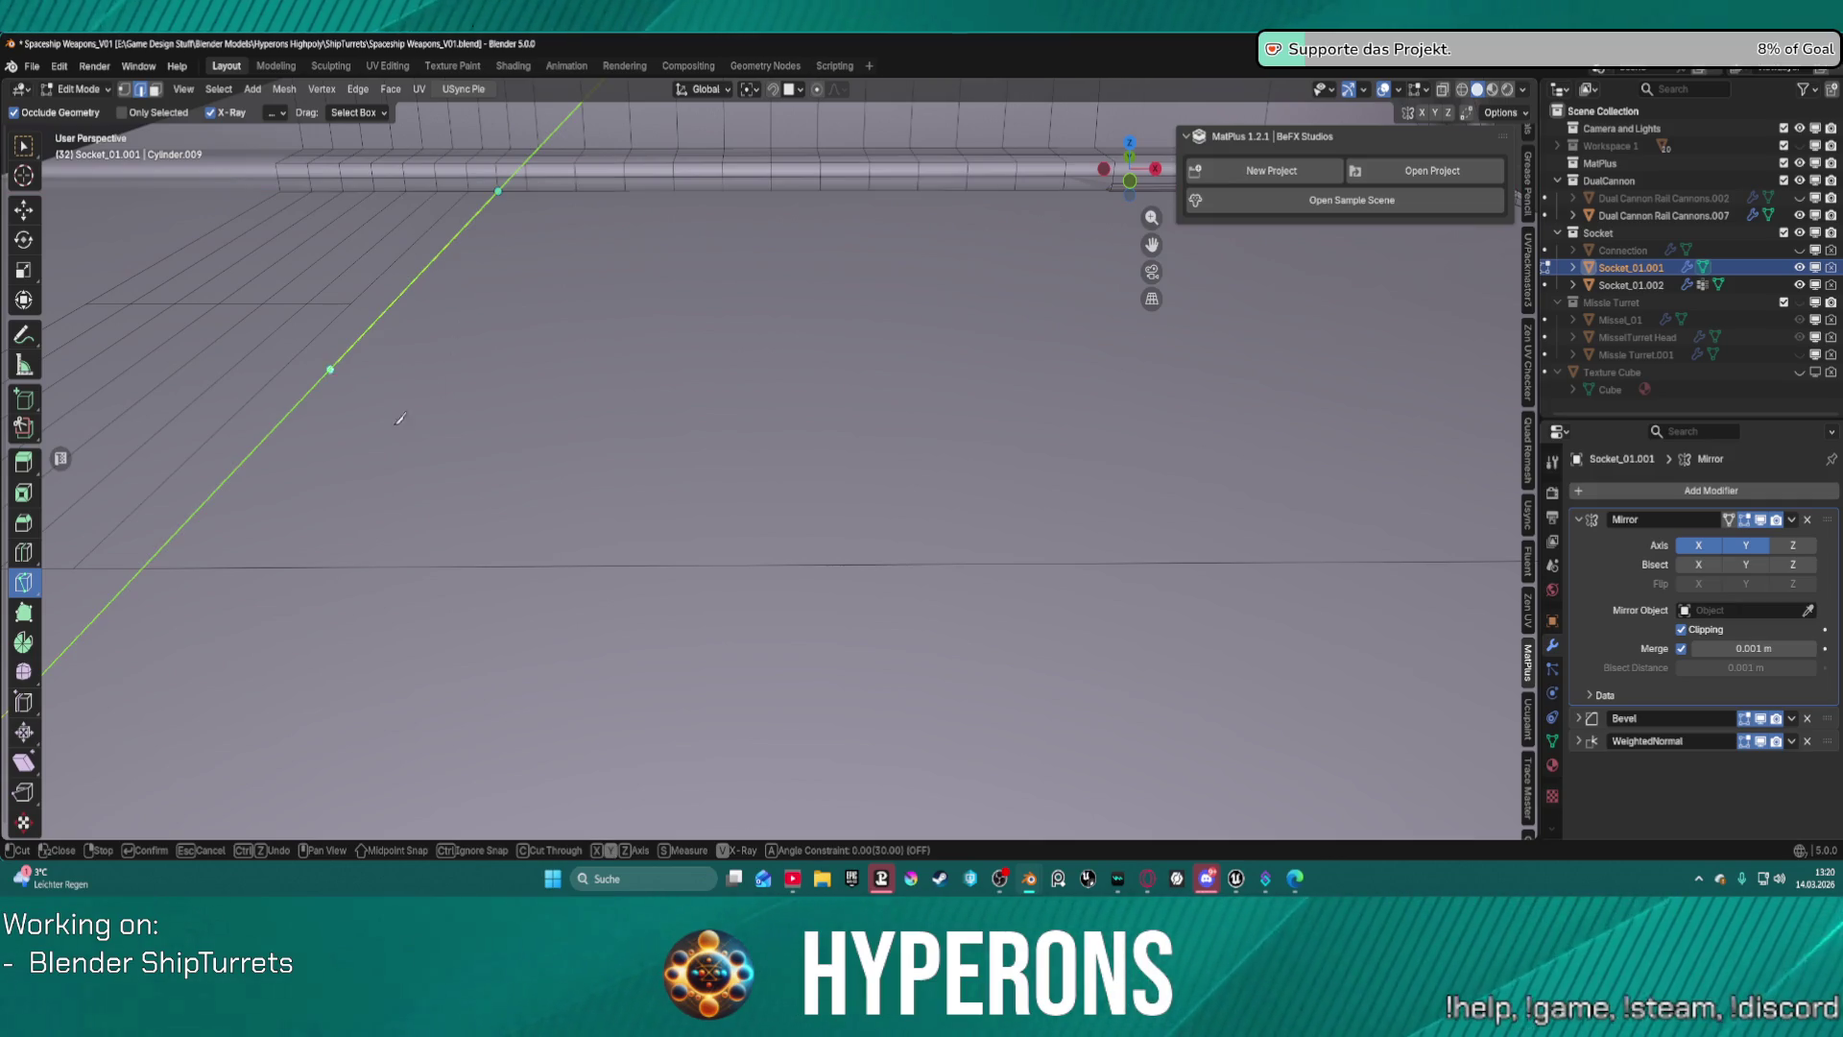
pyautogui.click(527, 191)
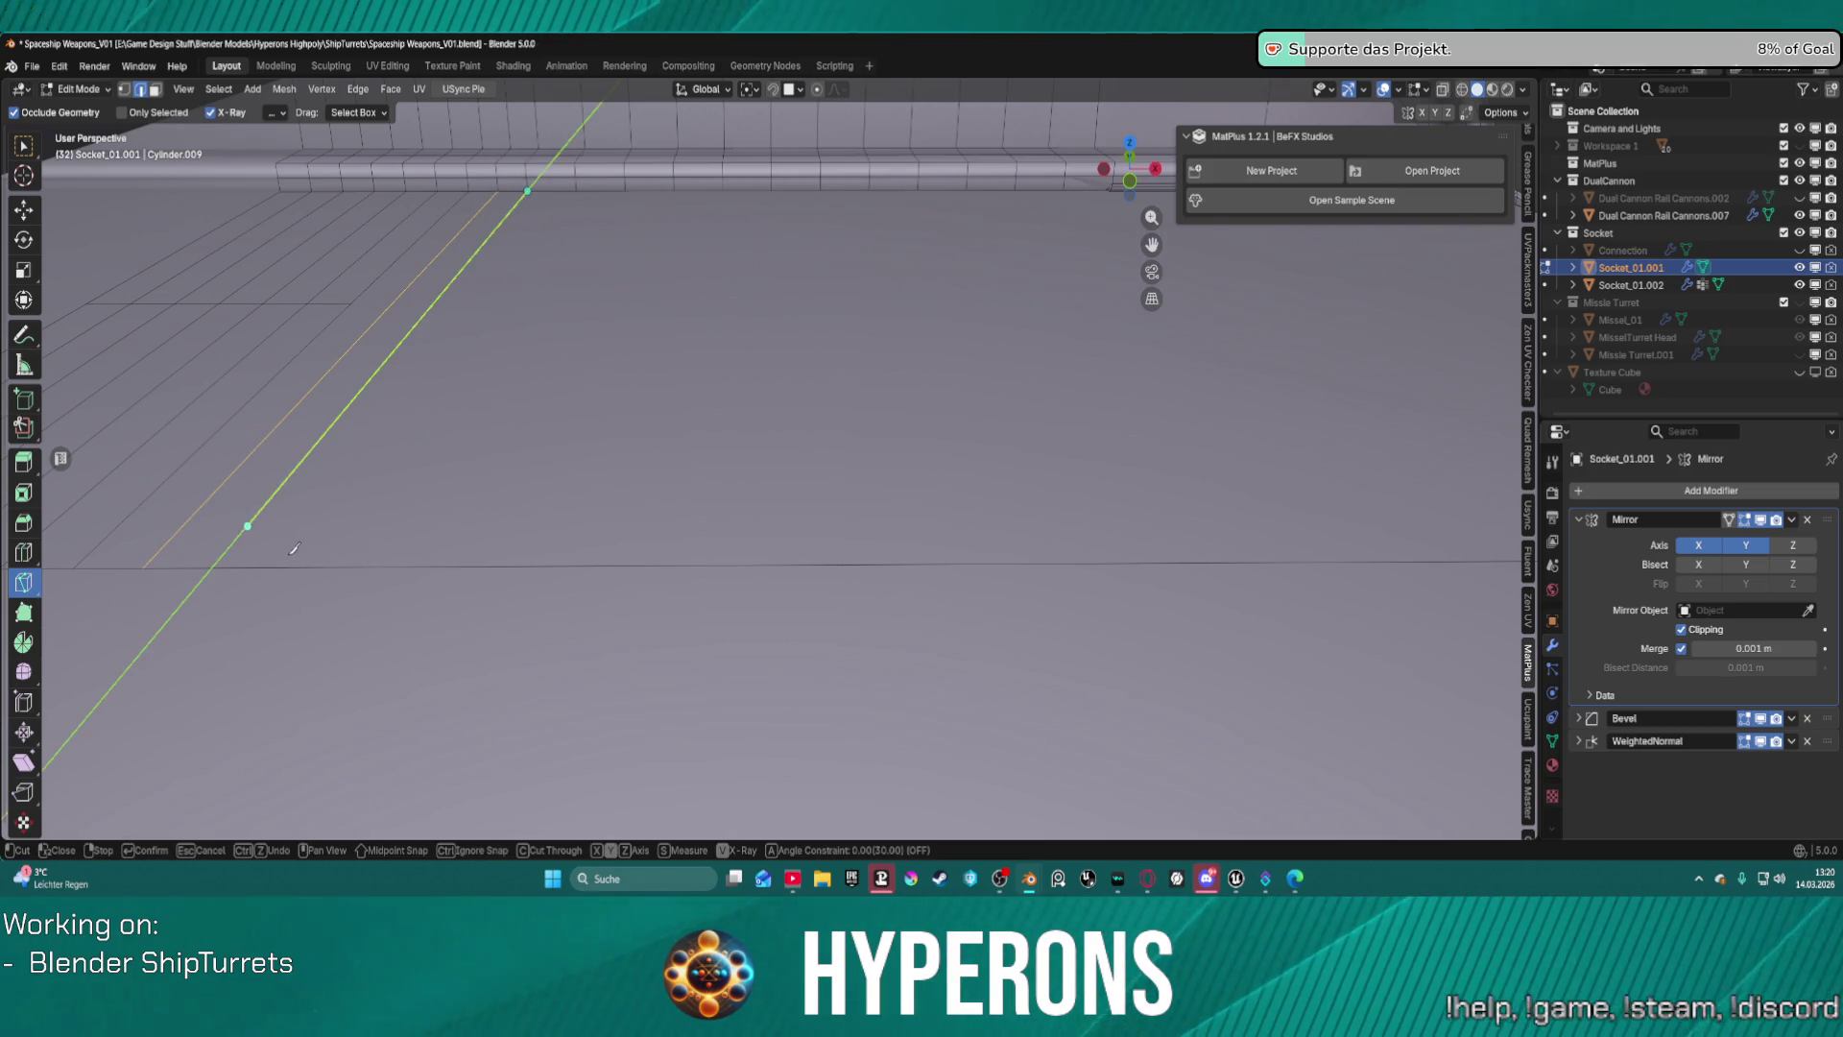
pyautogui.click(214, 567)
pyautogui.press('Return')
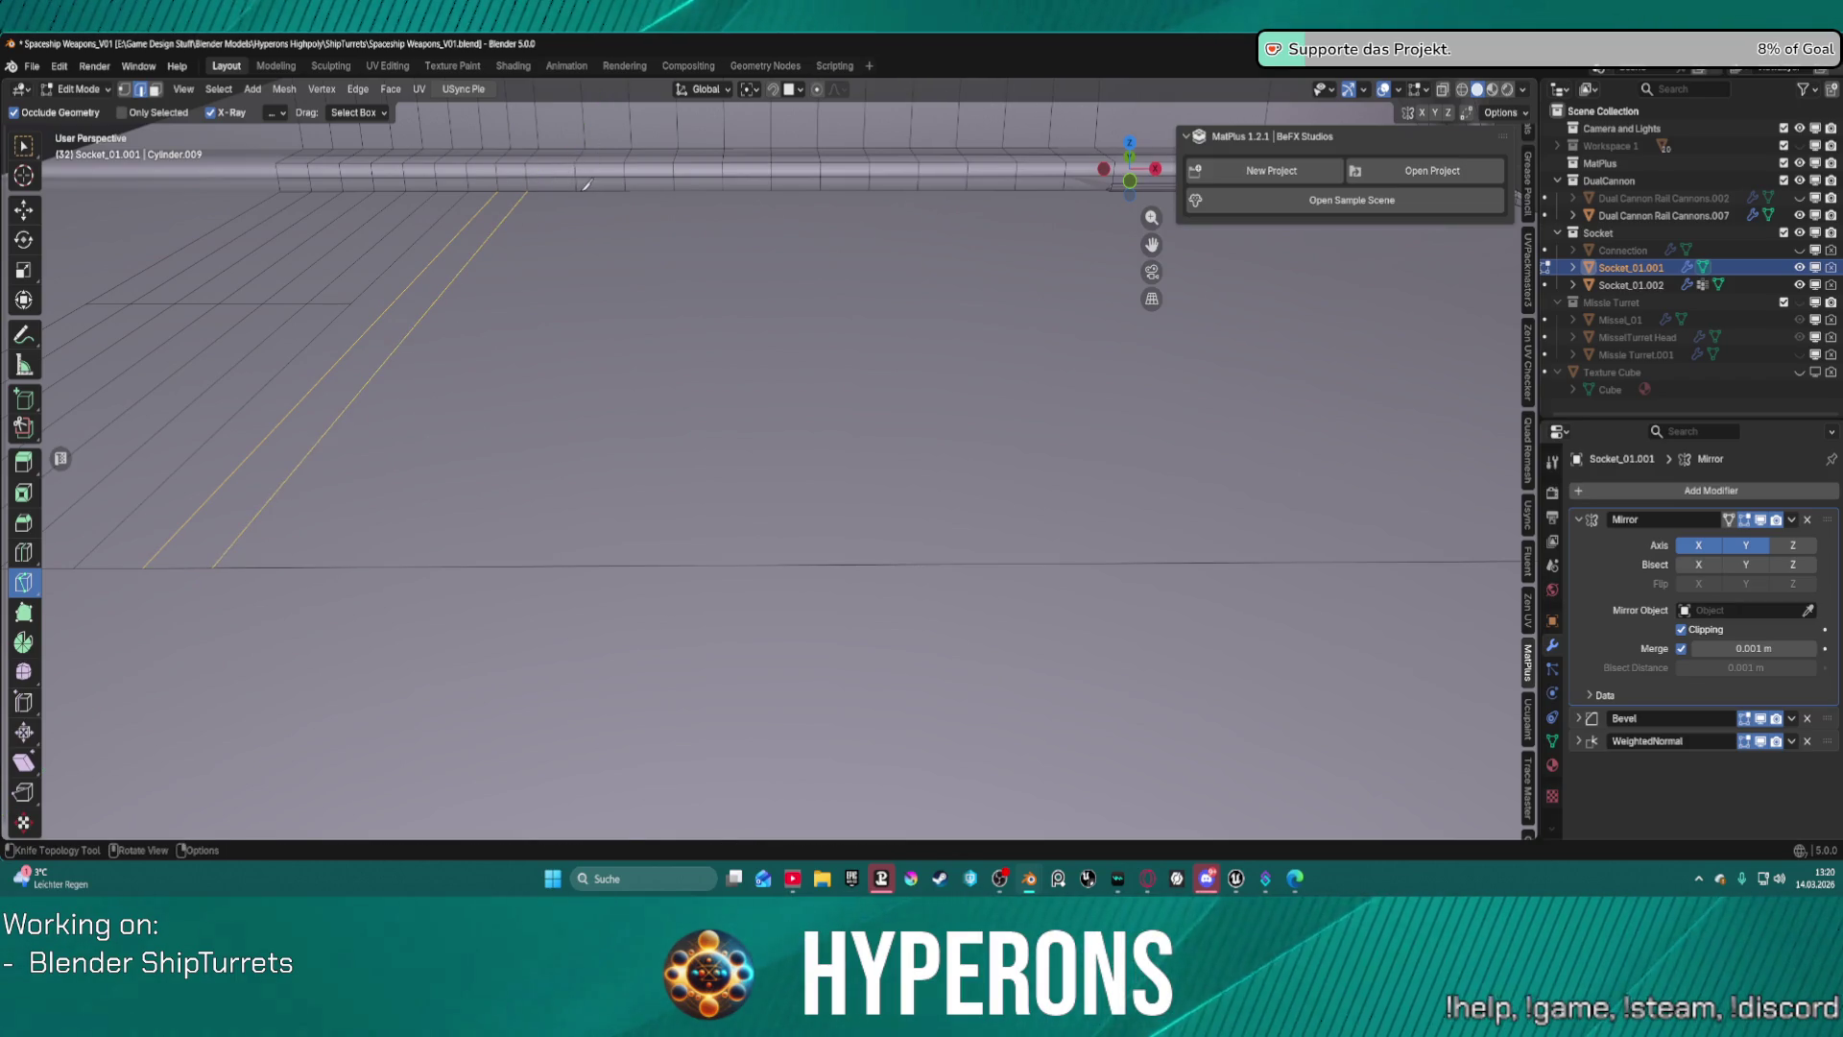
pyautogui.click(576, 192)
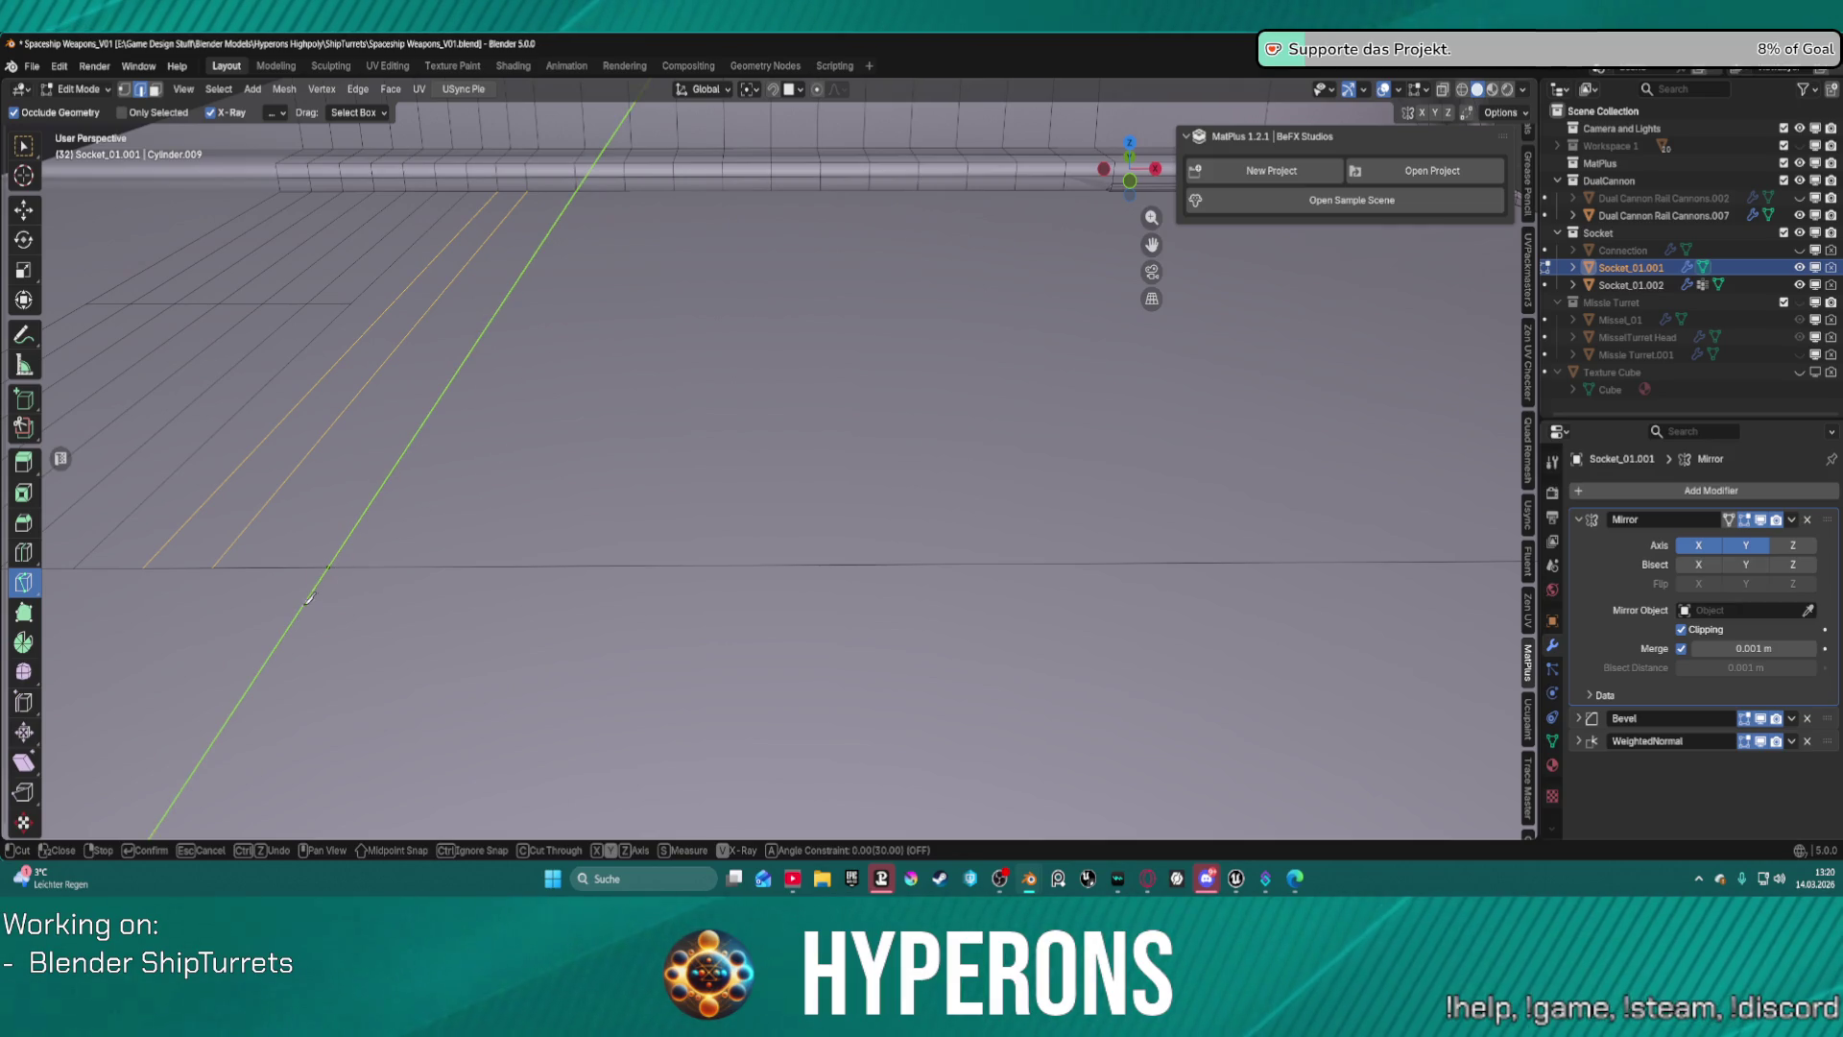
pyautogui.click(625, 191)
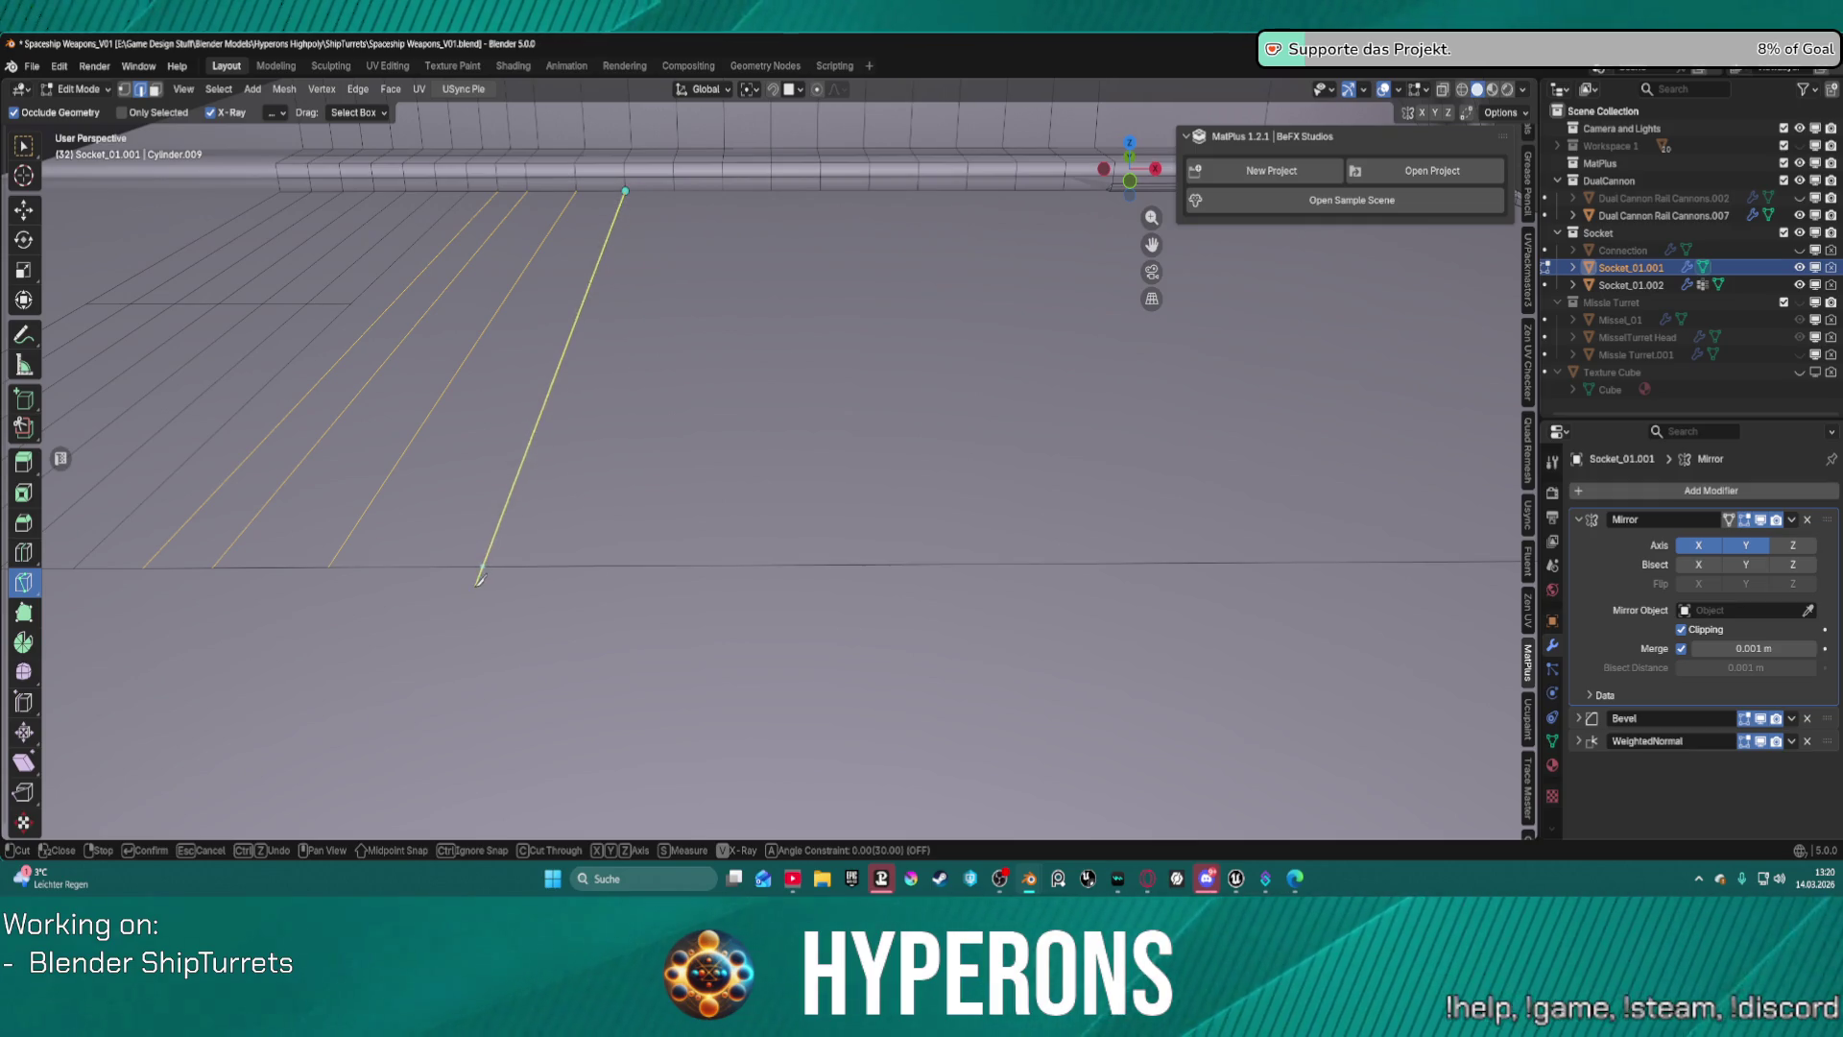
pyautogui.press('y')
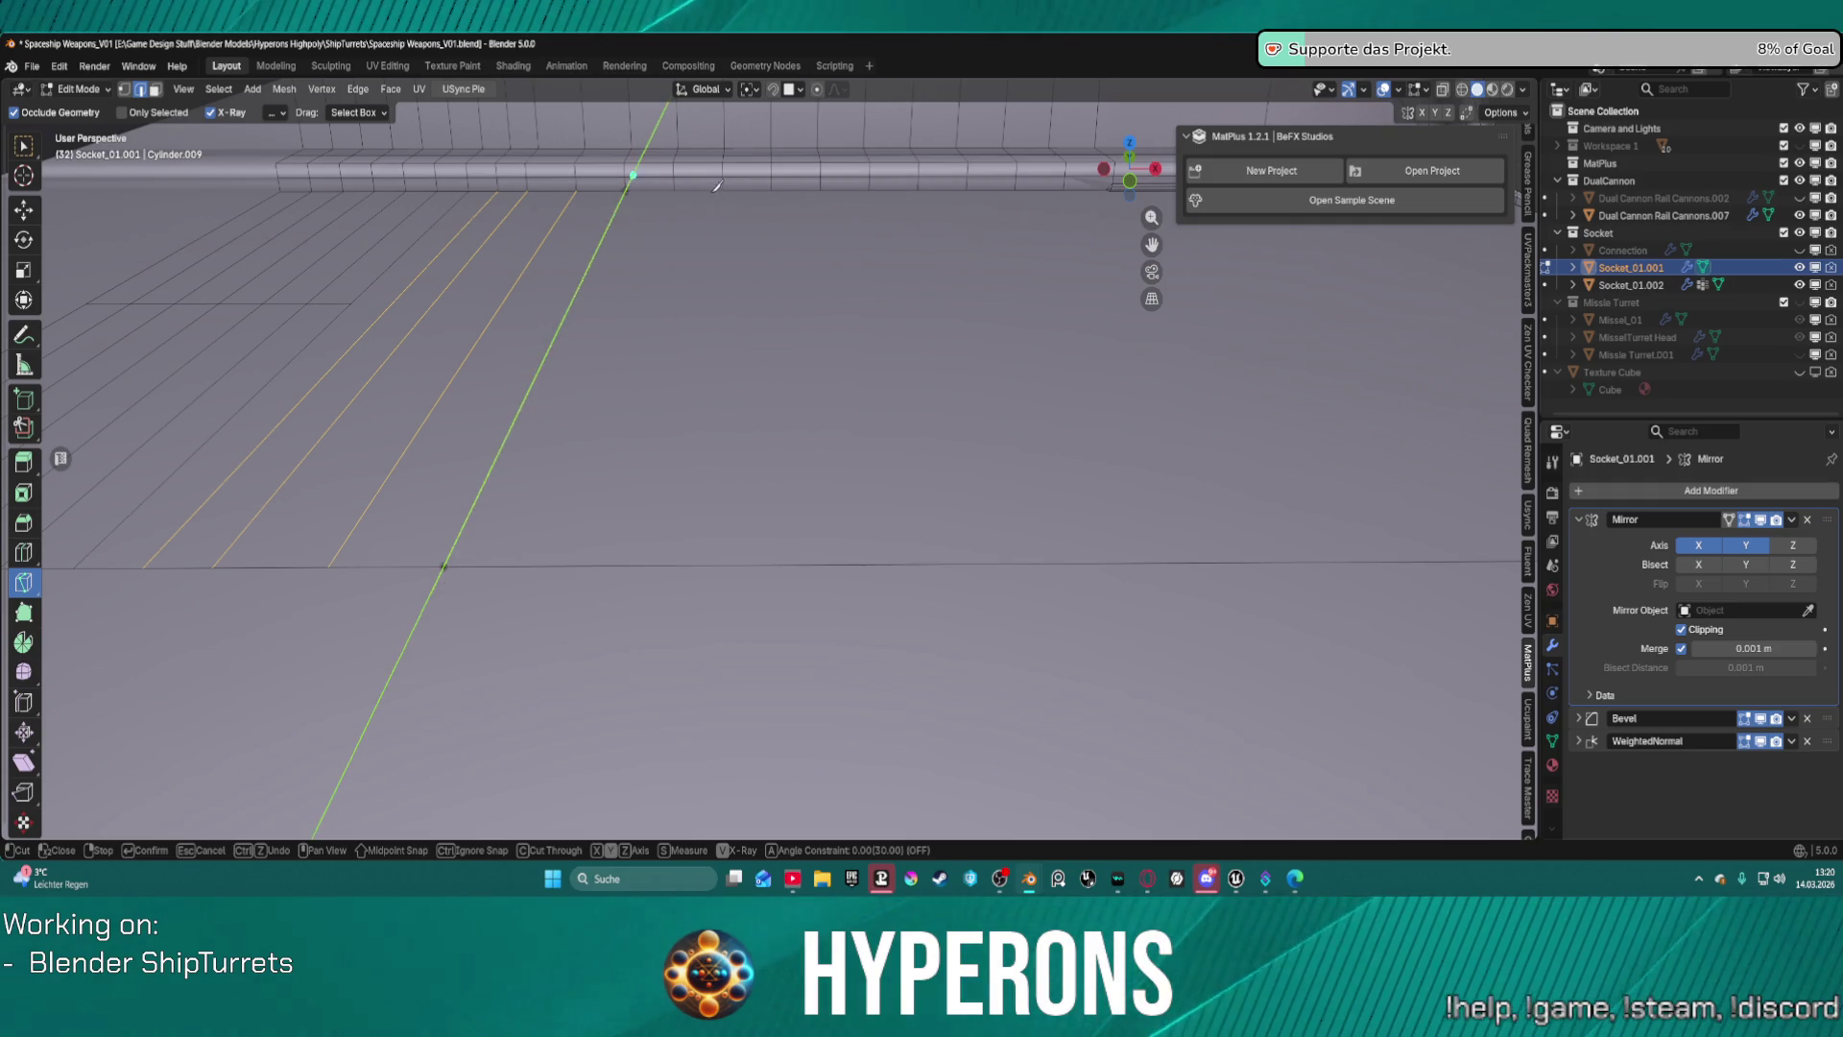
pyautogui.click(687, 217)
pyautogui.press('Return')
# Add two more parallel Y-constrained cuts down to the lower edge, redoing one misplaced start.
pyautogui.click(683, 185)
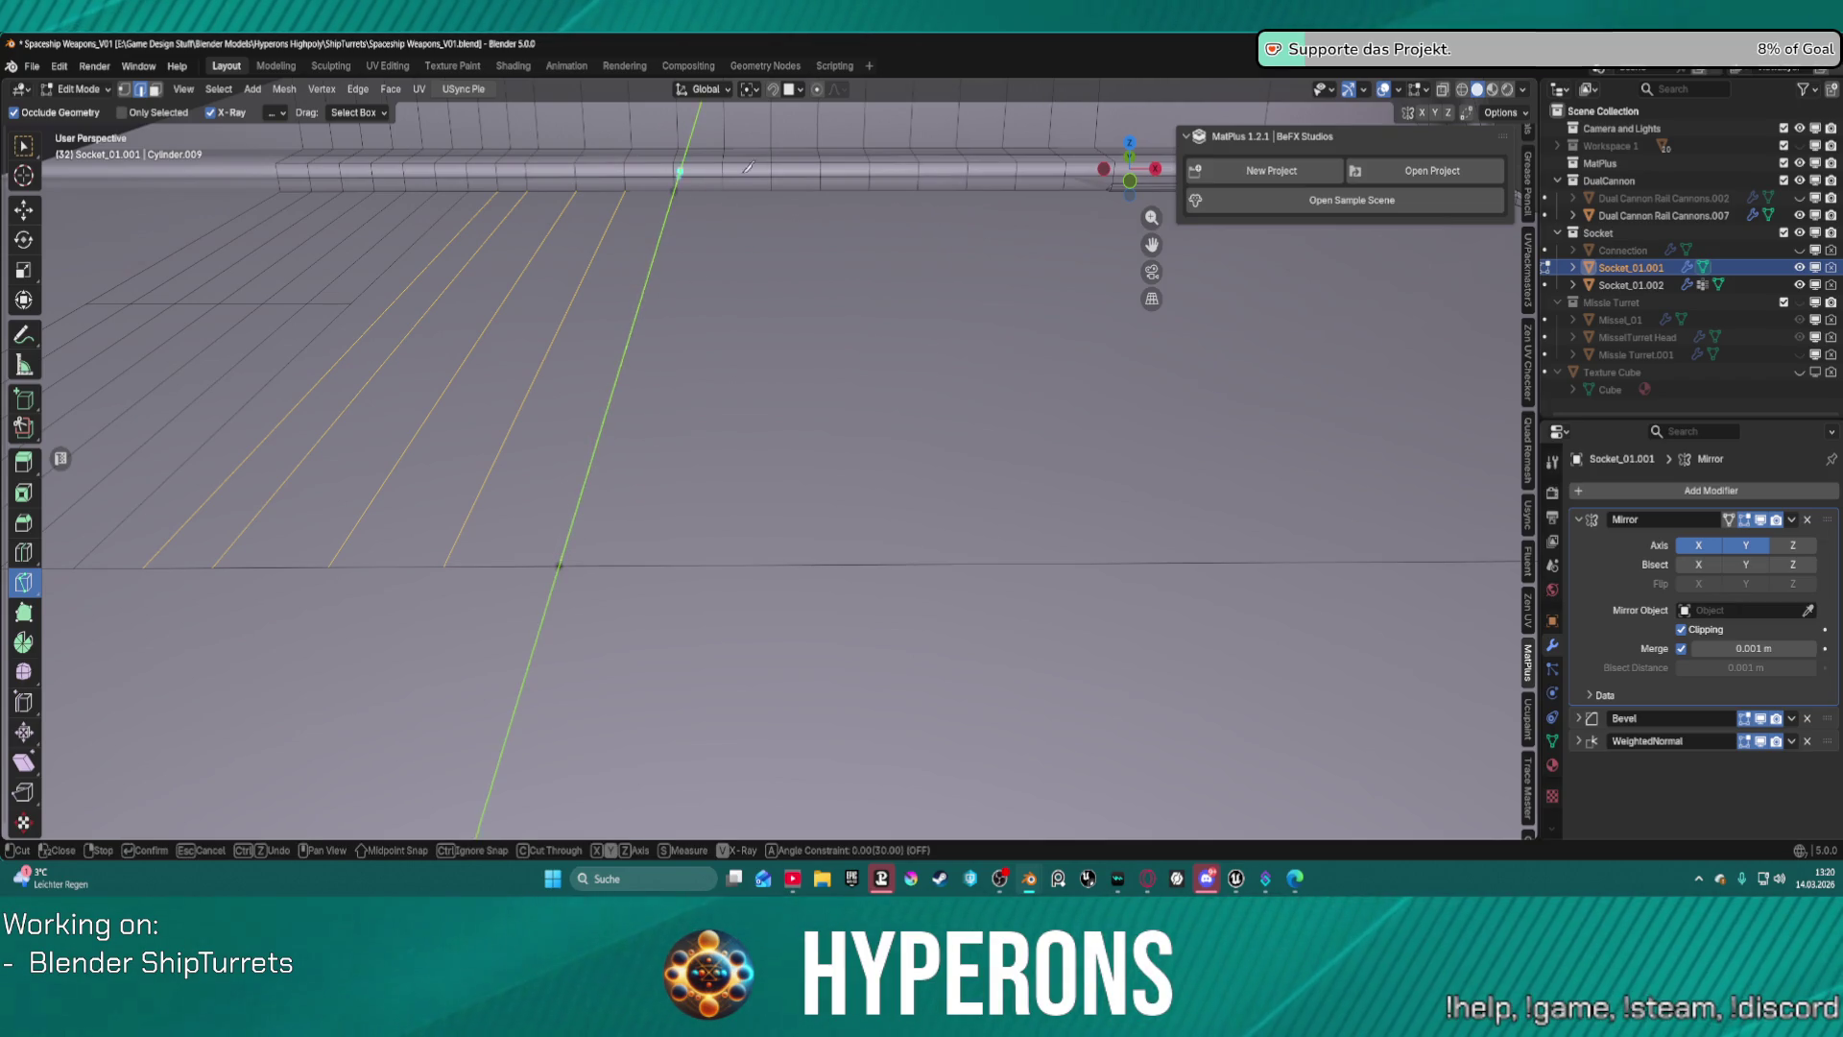
pyautogui.rightClick(729, 219)
pyautogui.click(722, 191)
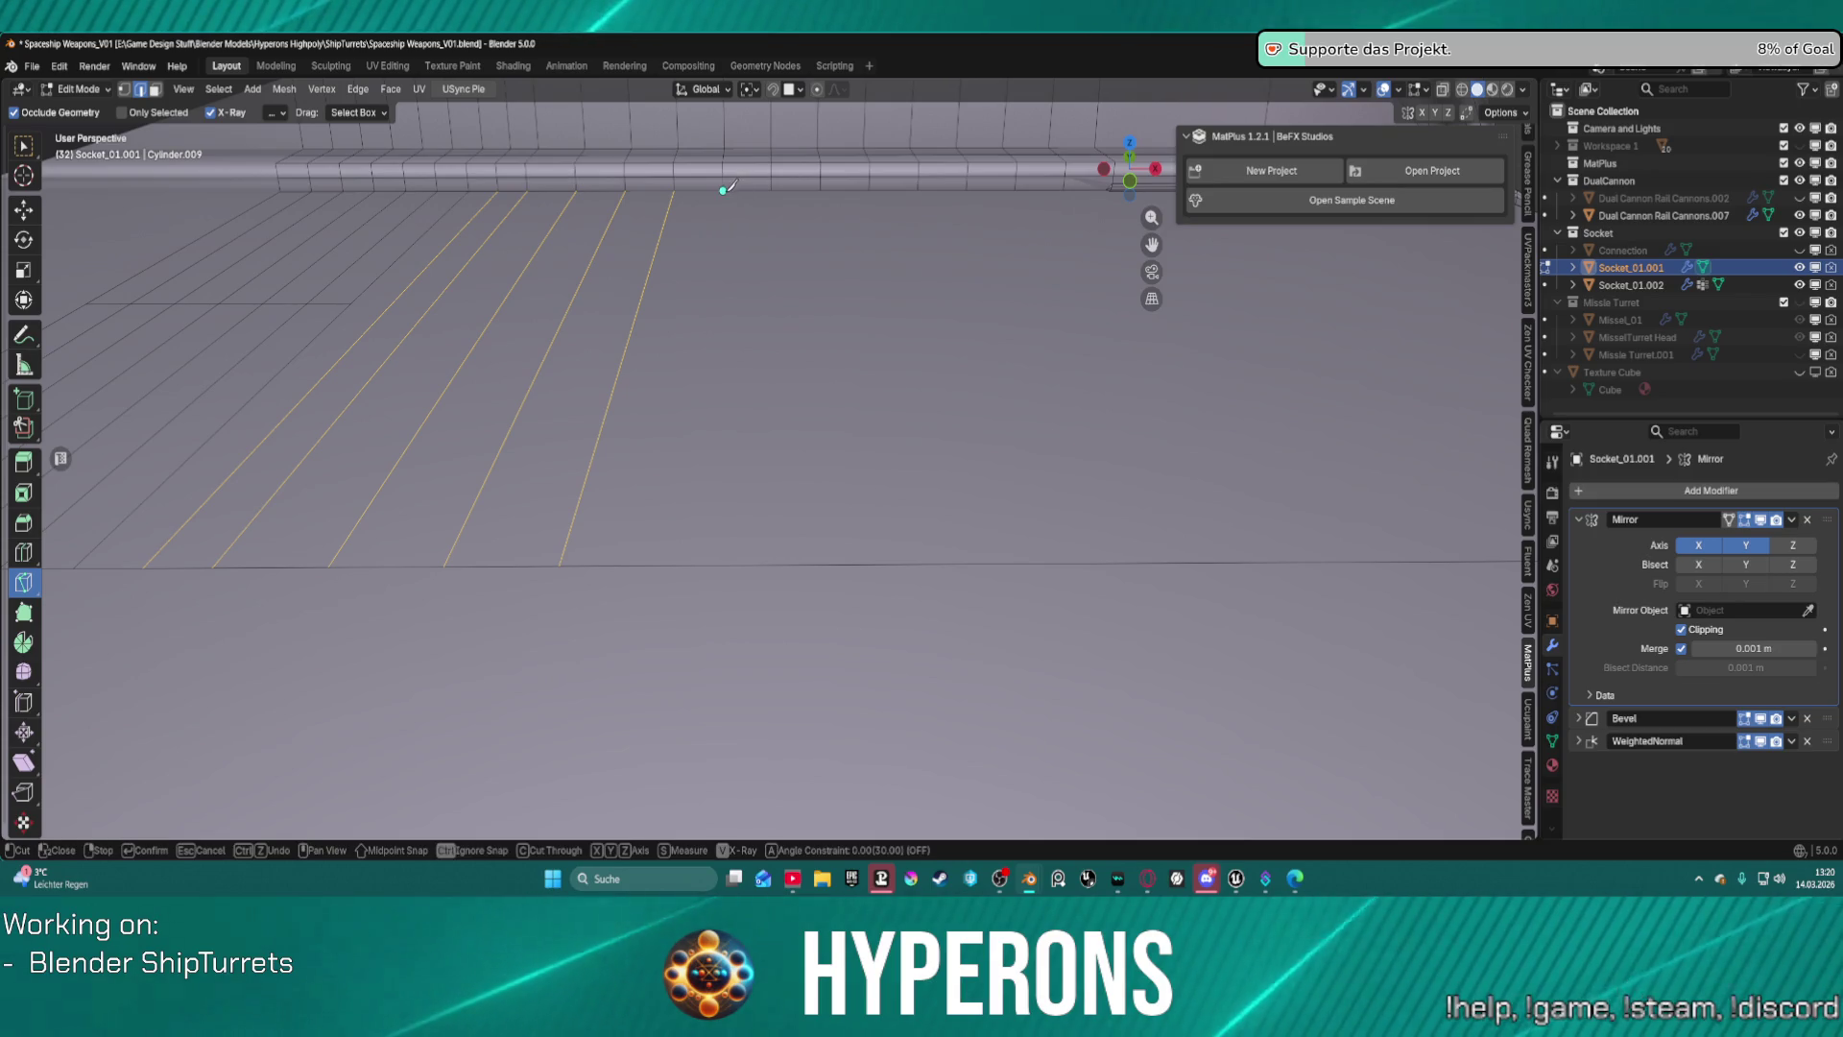
pyautogui.press('y')
pyautogui.click(677, 565)
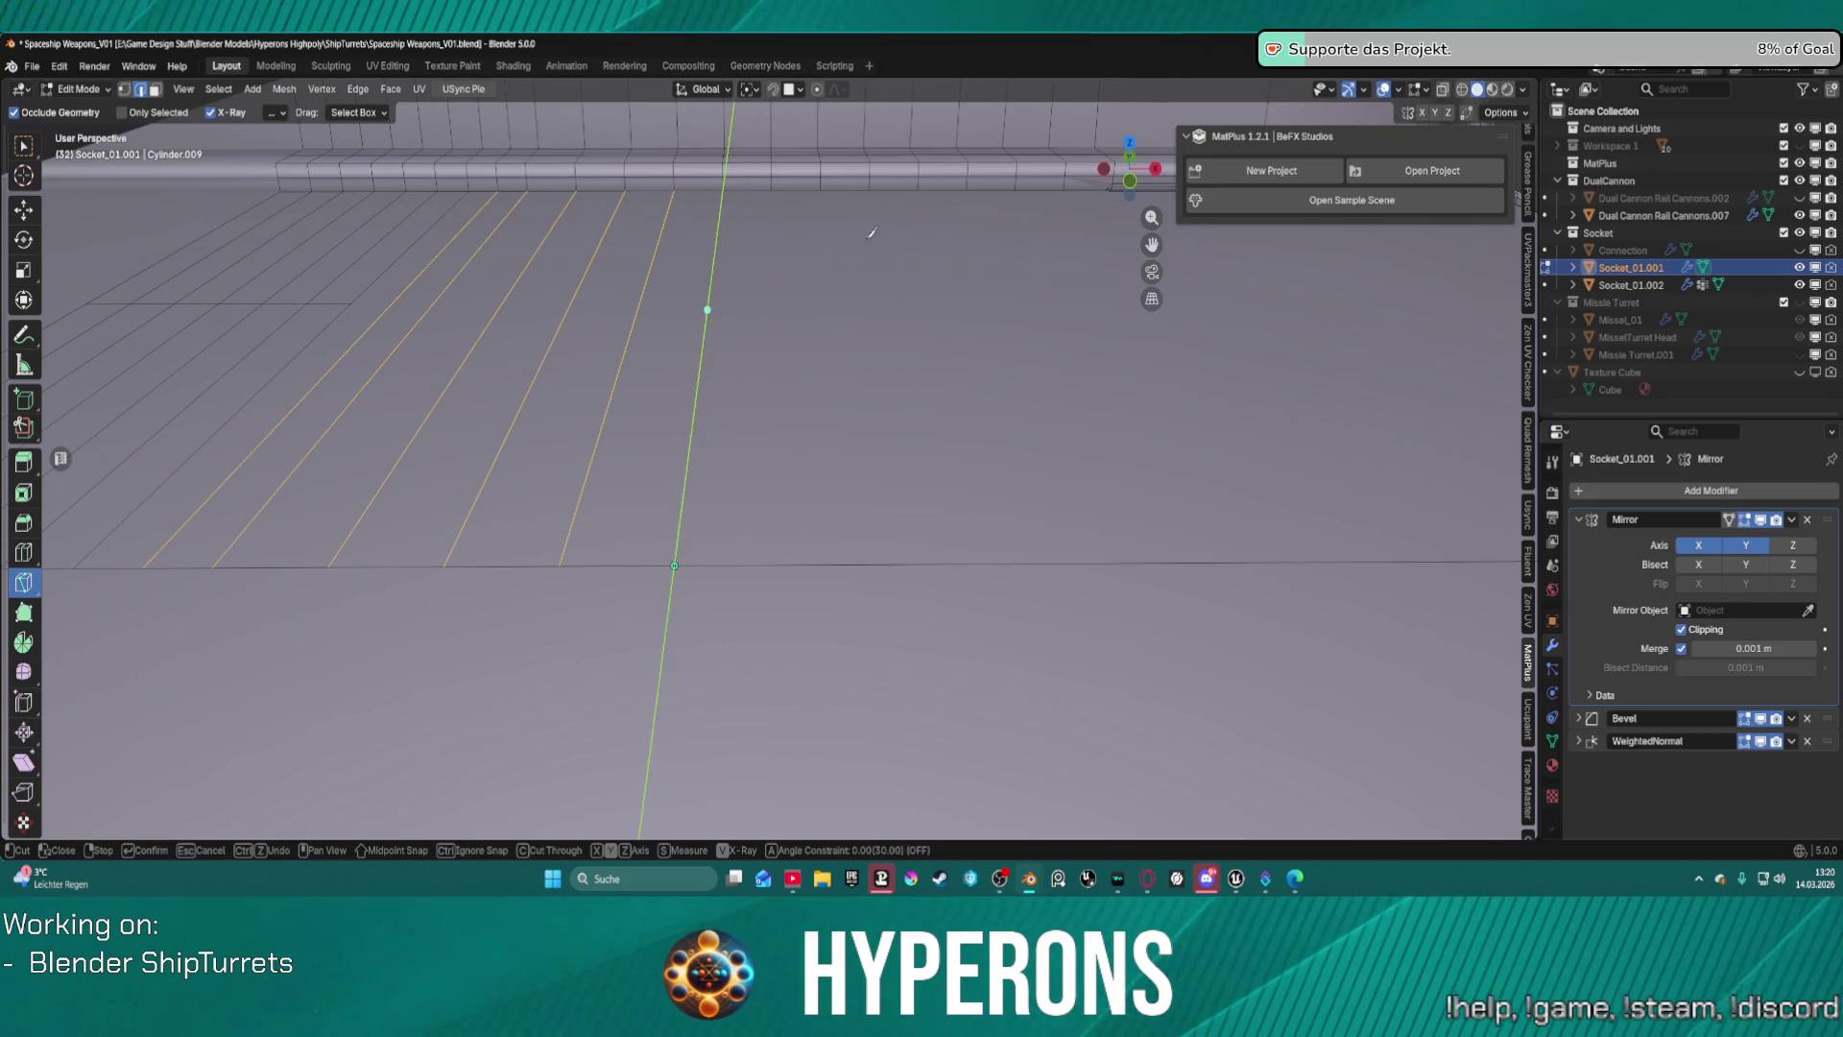
pyautogui.press('Return')
pyautogui.click(772, 191)
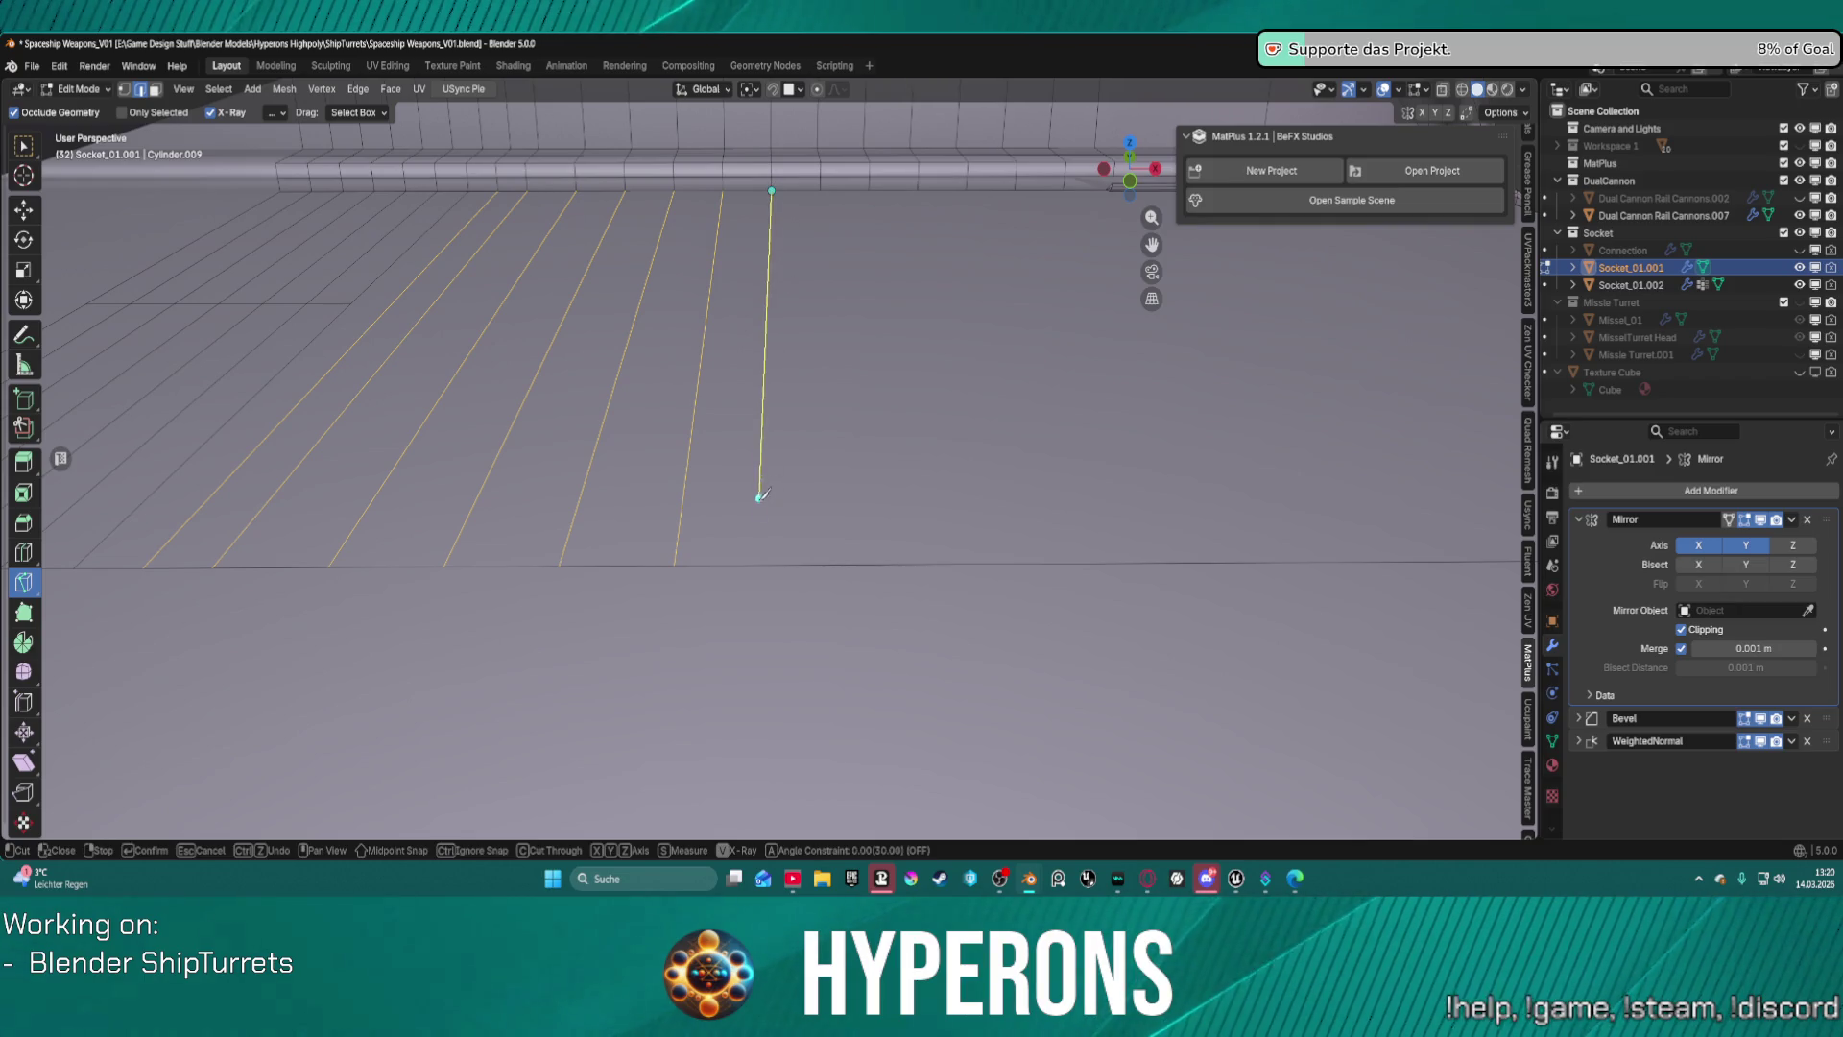
pyautogui.press('y')
pyautogui.click(788, 565)
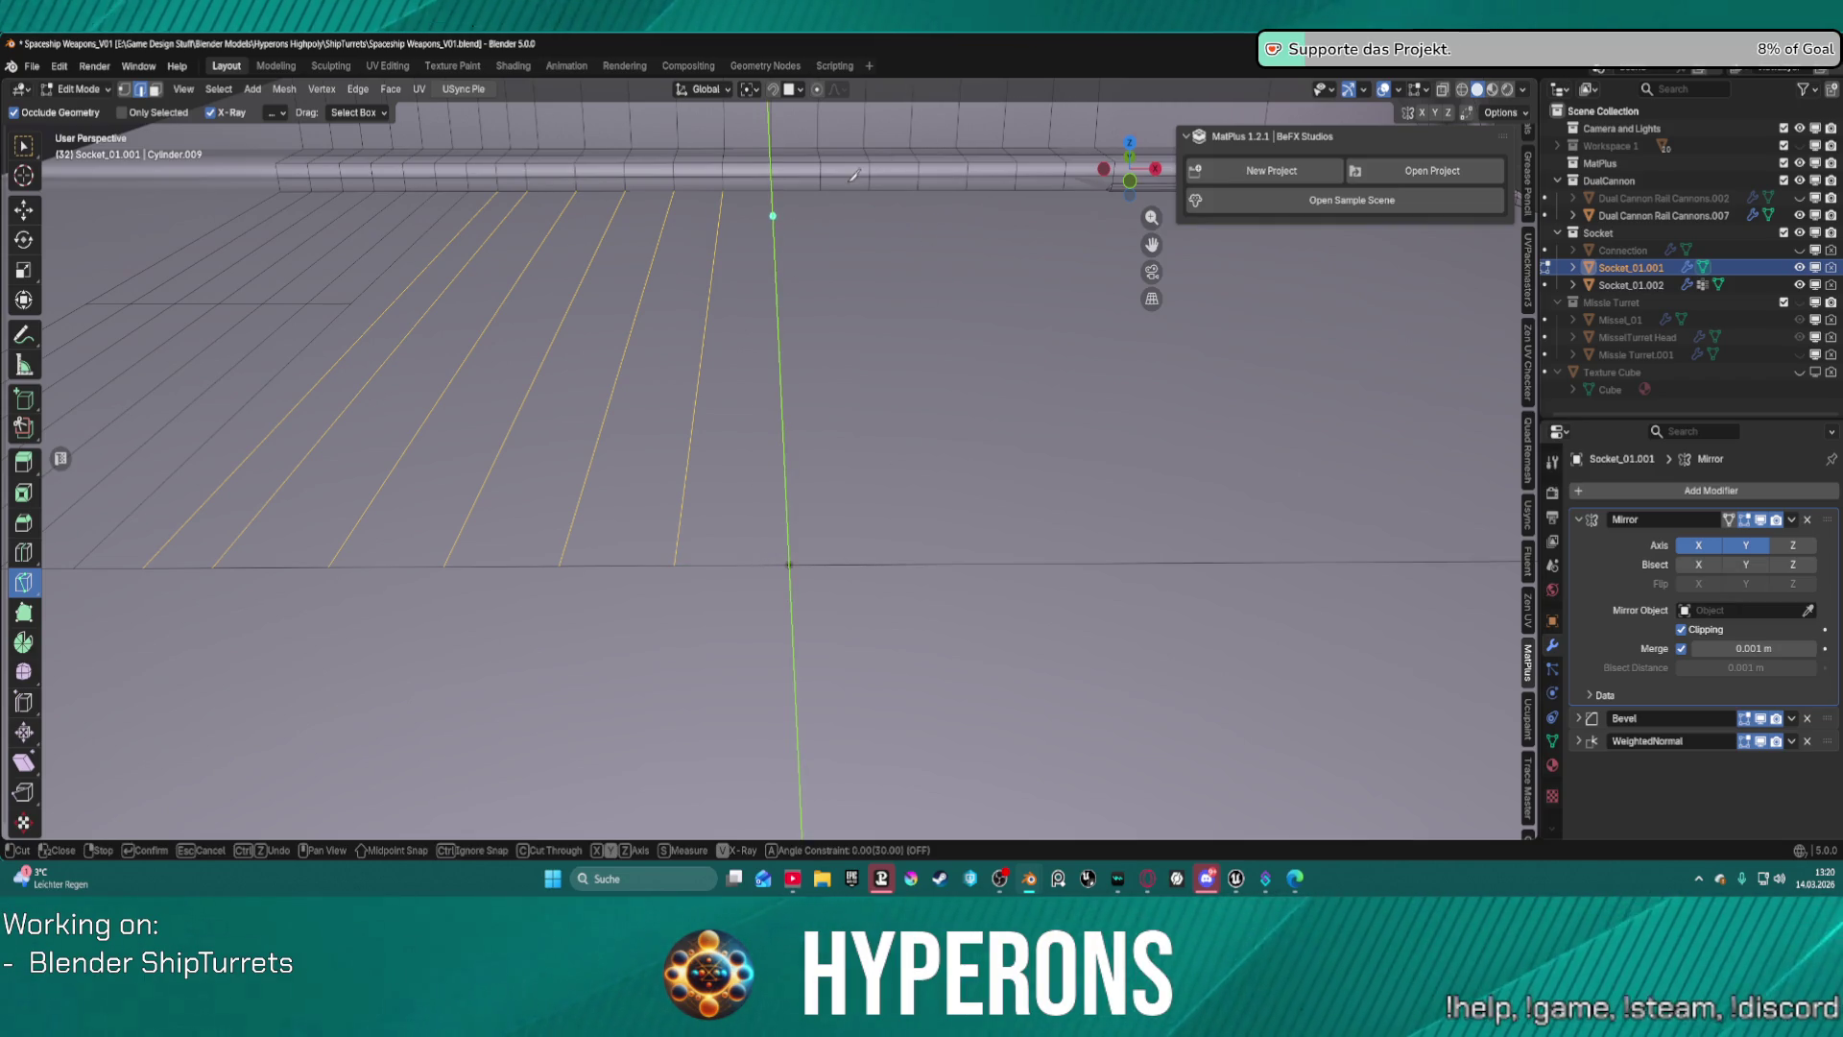
pyautogui.scroll(-4, 831, 192)
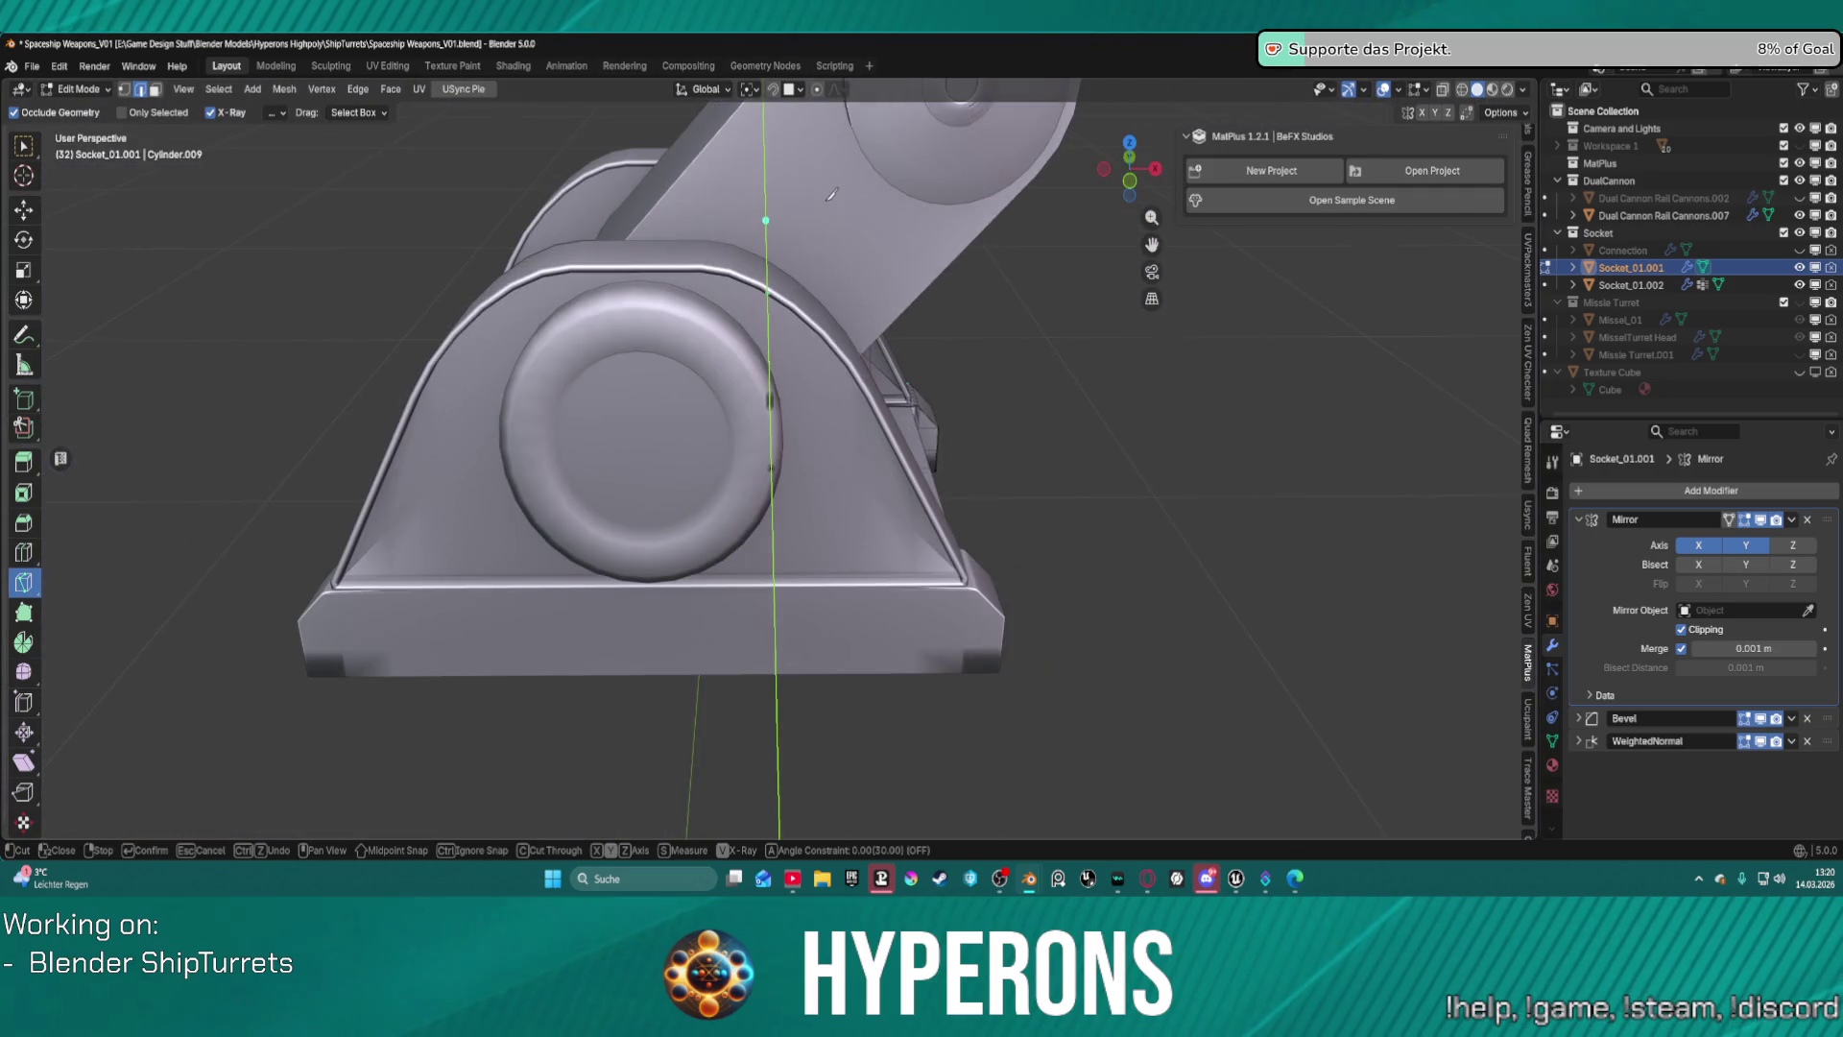
pyautogui.scroll(3, 831, 194)
pyautogui.scroll(-5, 832, 196)
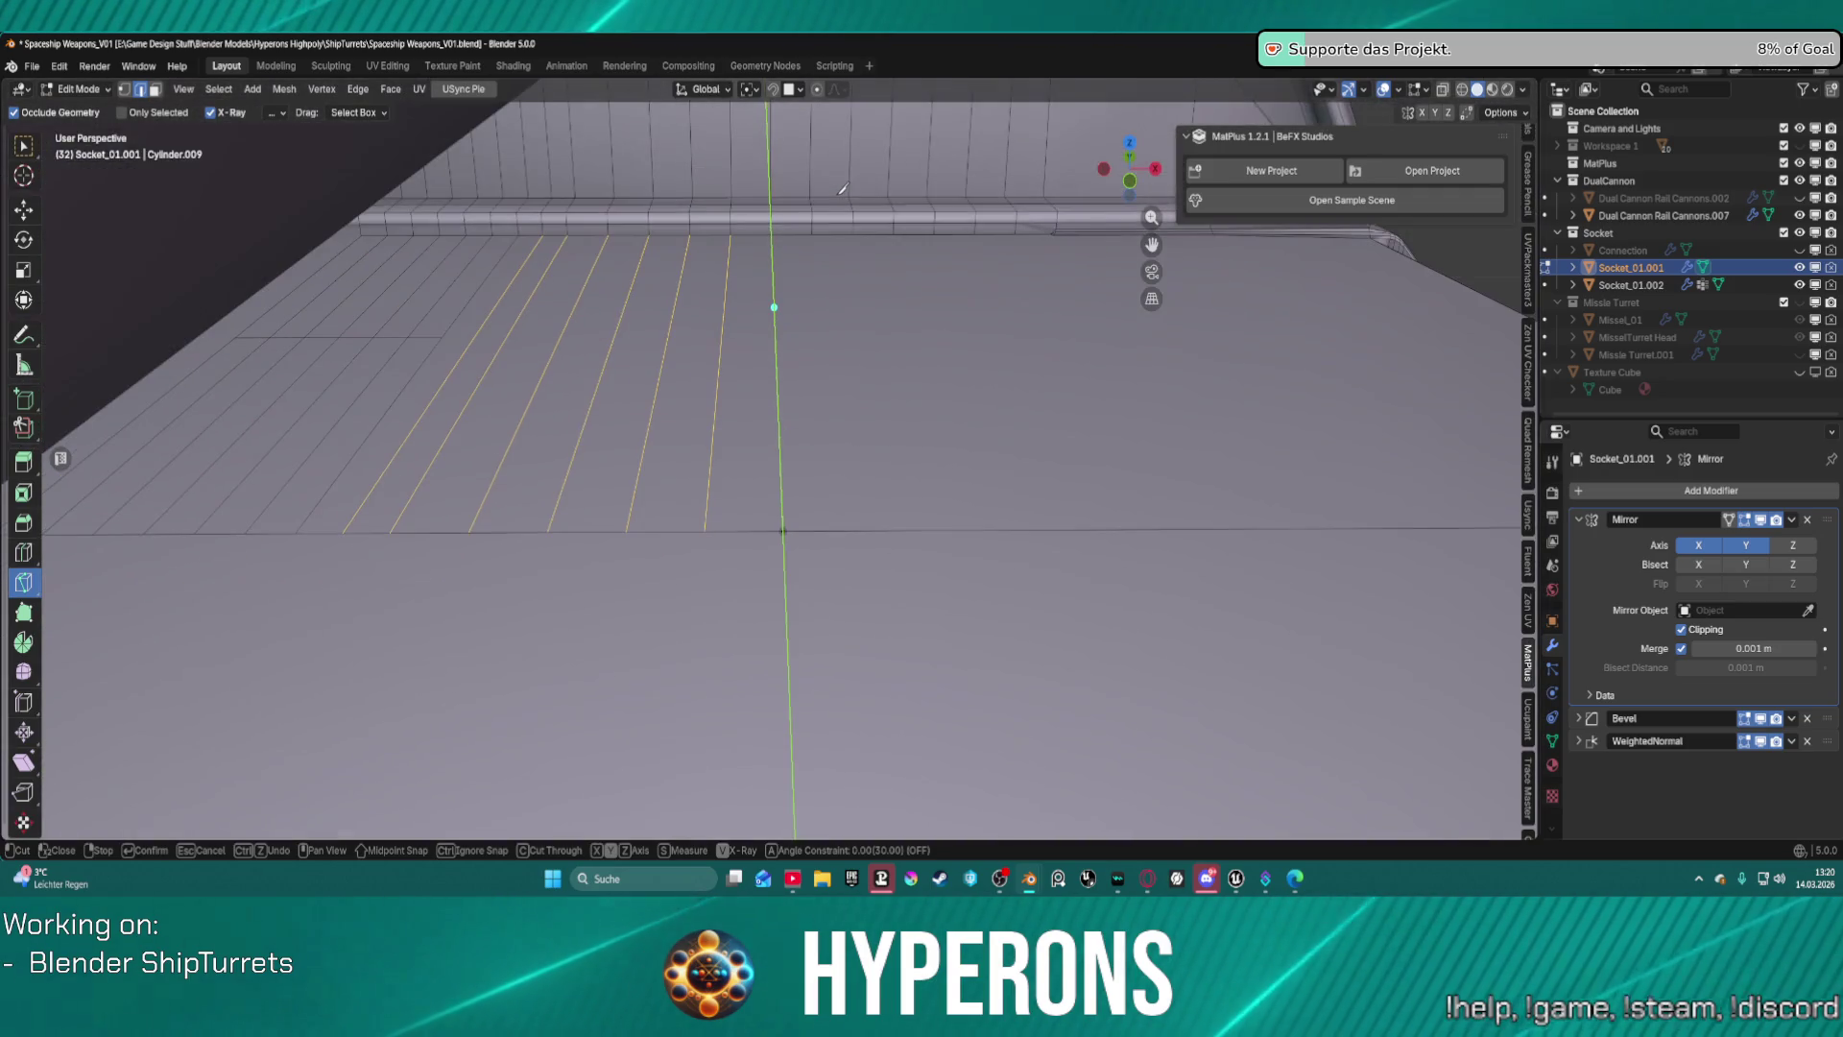
pyautogui.moveTo(826, 187)
pyautogui.mouseDown(button='middle')
pyautogui.moveTo(674, 168)
pyautogui.moveTo(825, 193)
pyautogui.mouseUp(button='middle')
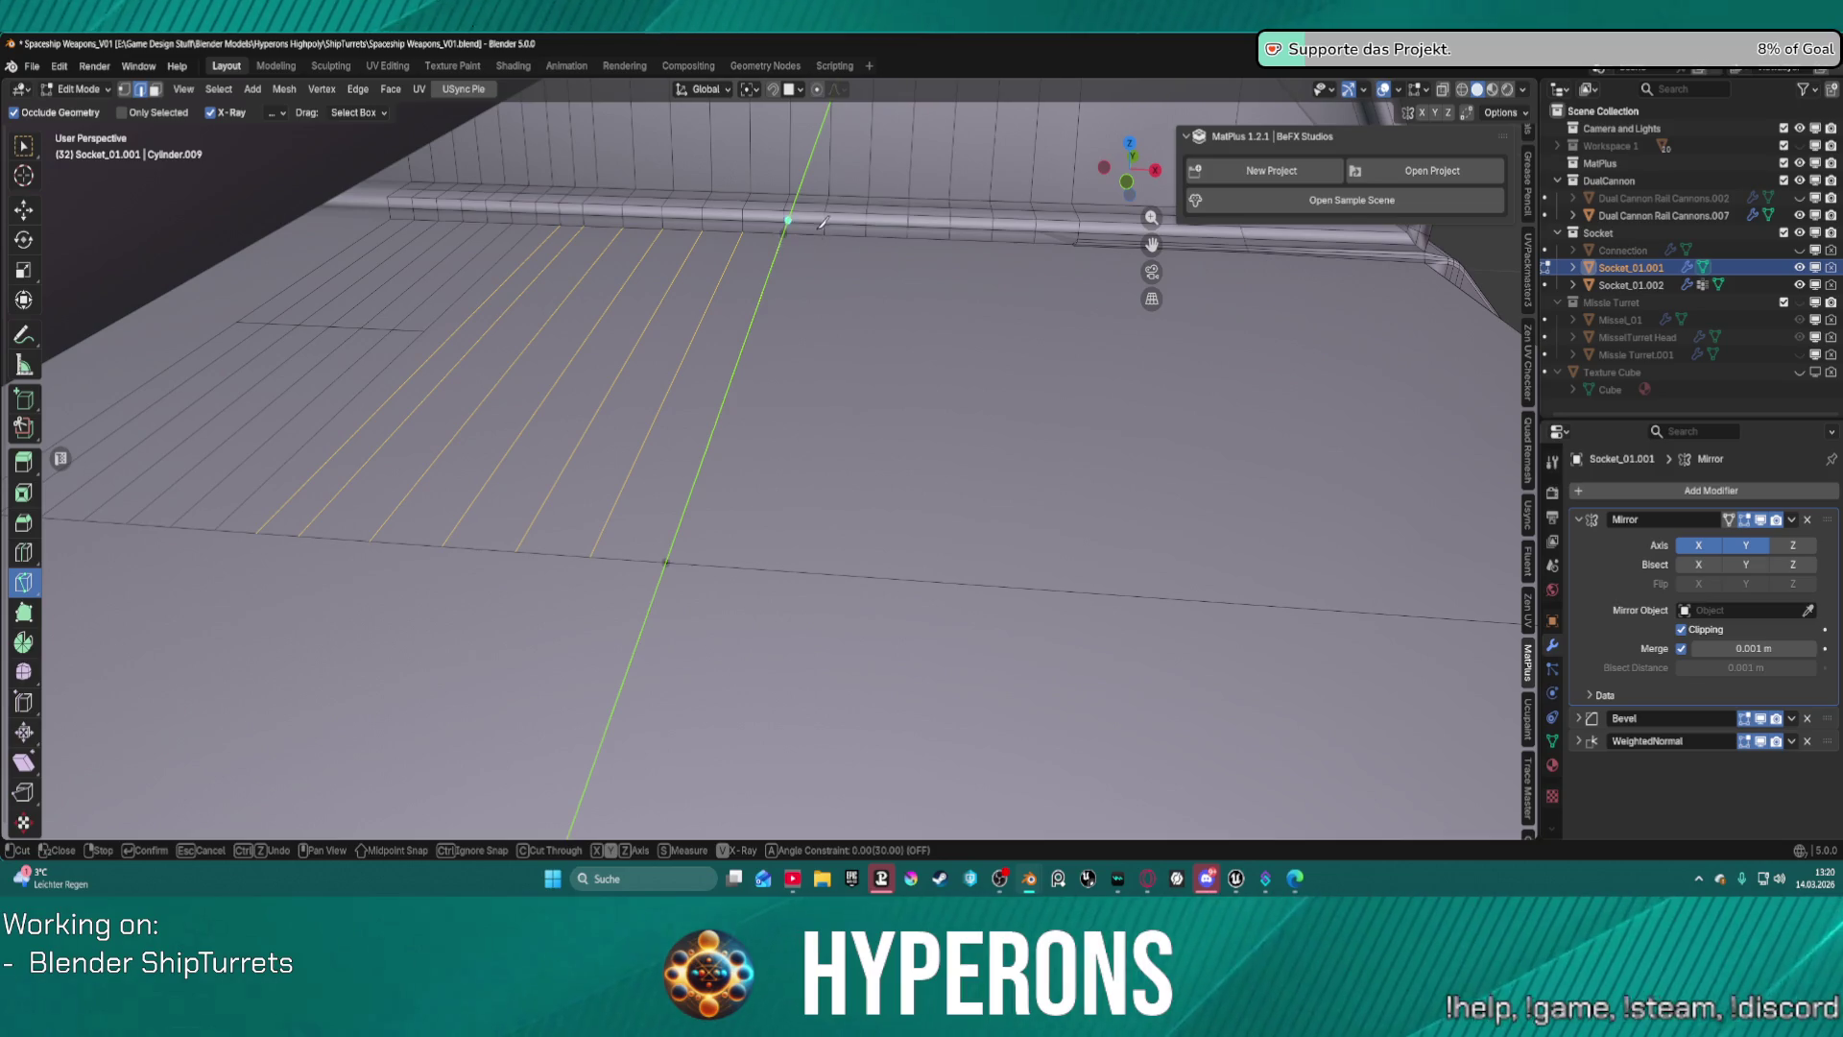
# Cut three further parallel edges across the panel without vertex snapping.
pyautogui.press('ctrl')
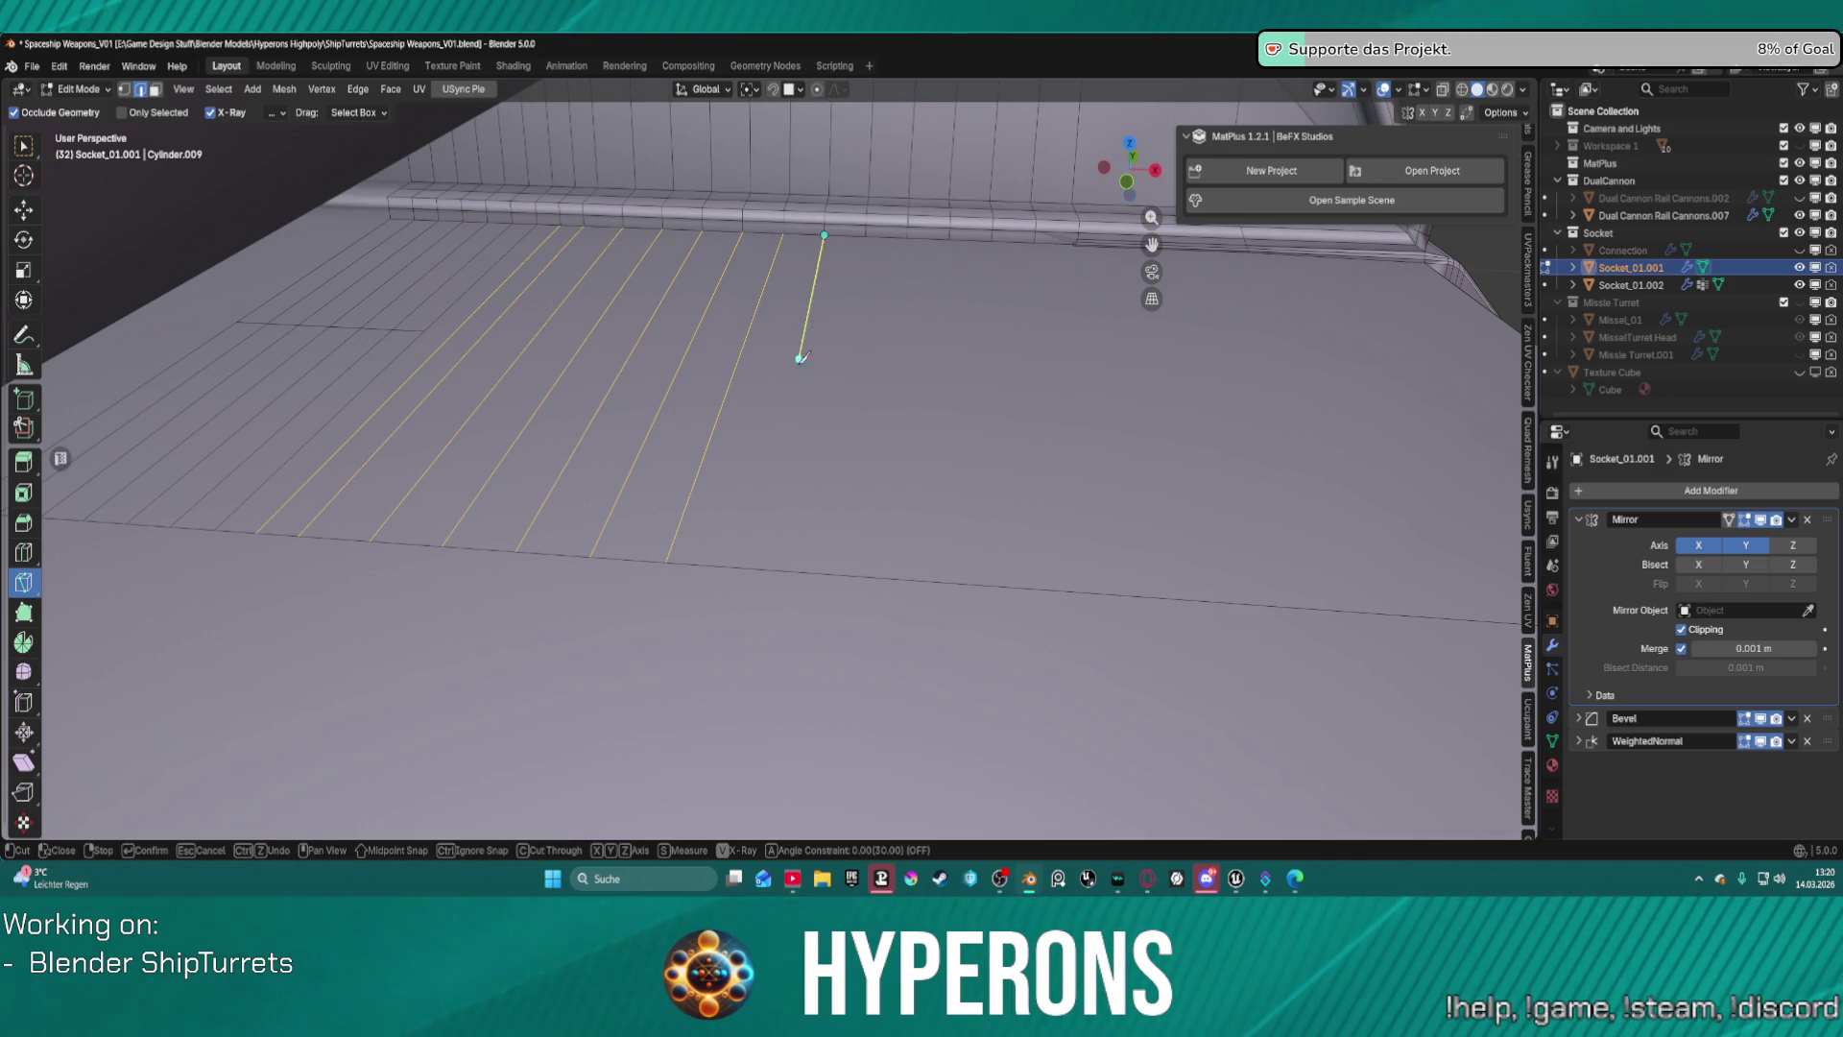
pyautogui.press('y')
pyautogui.click(741, 568)
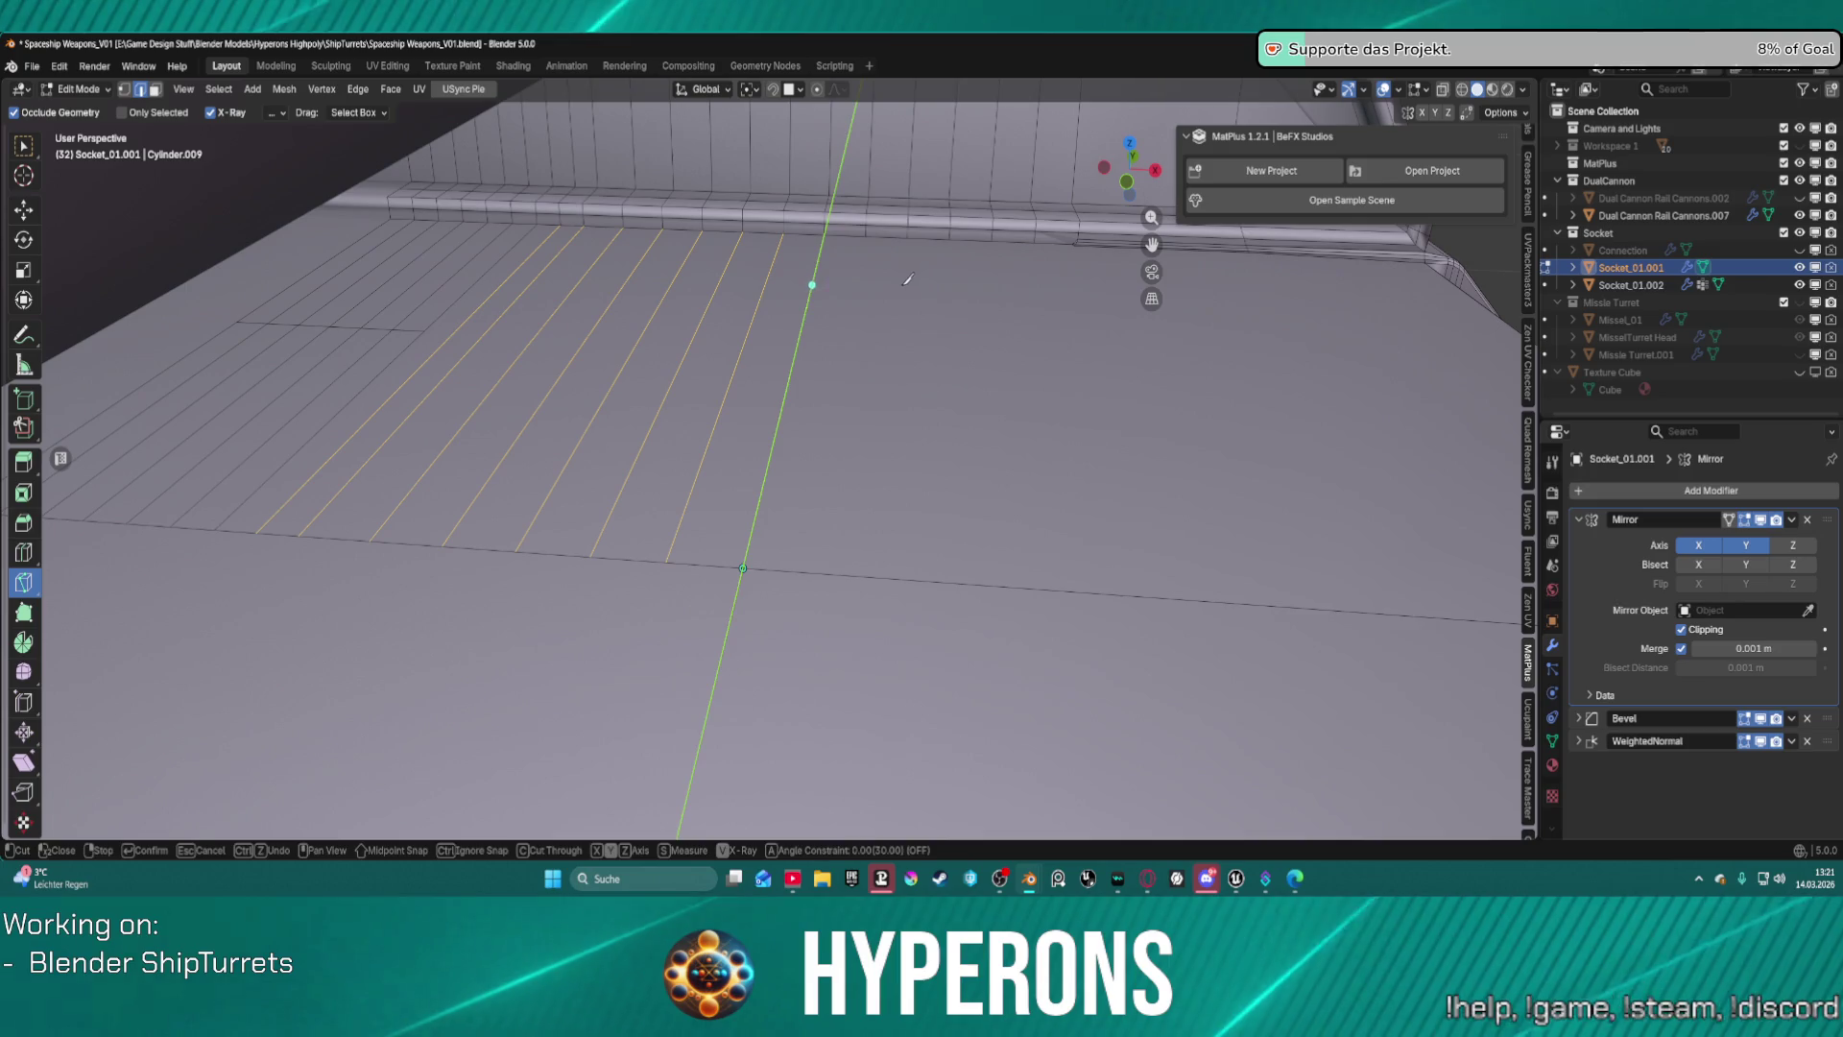
pyautogui.click(824, 235)
pyautogui.press('Return')
pyautogui.click(865, 236)
pyautogui.press('y')
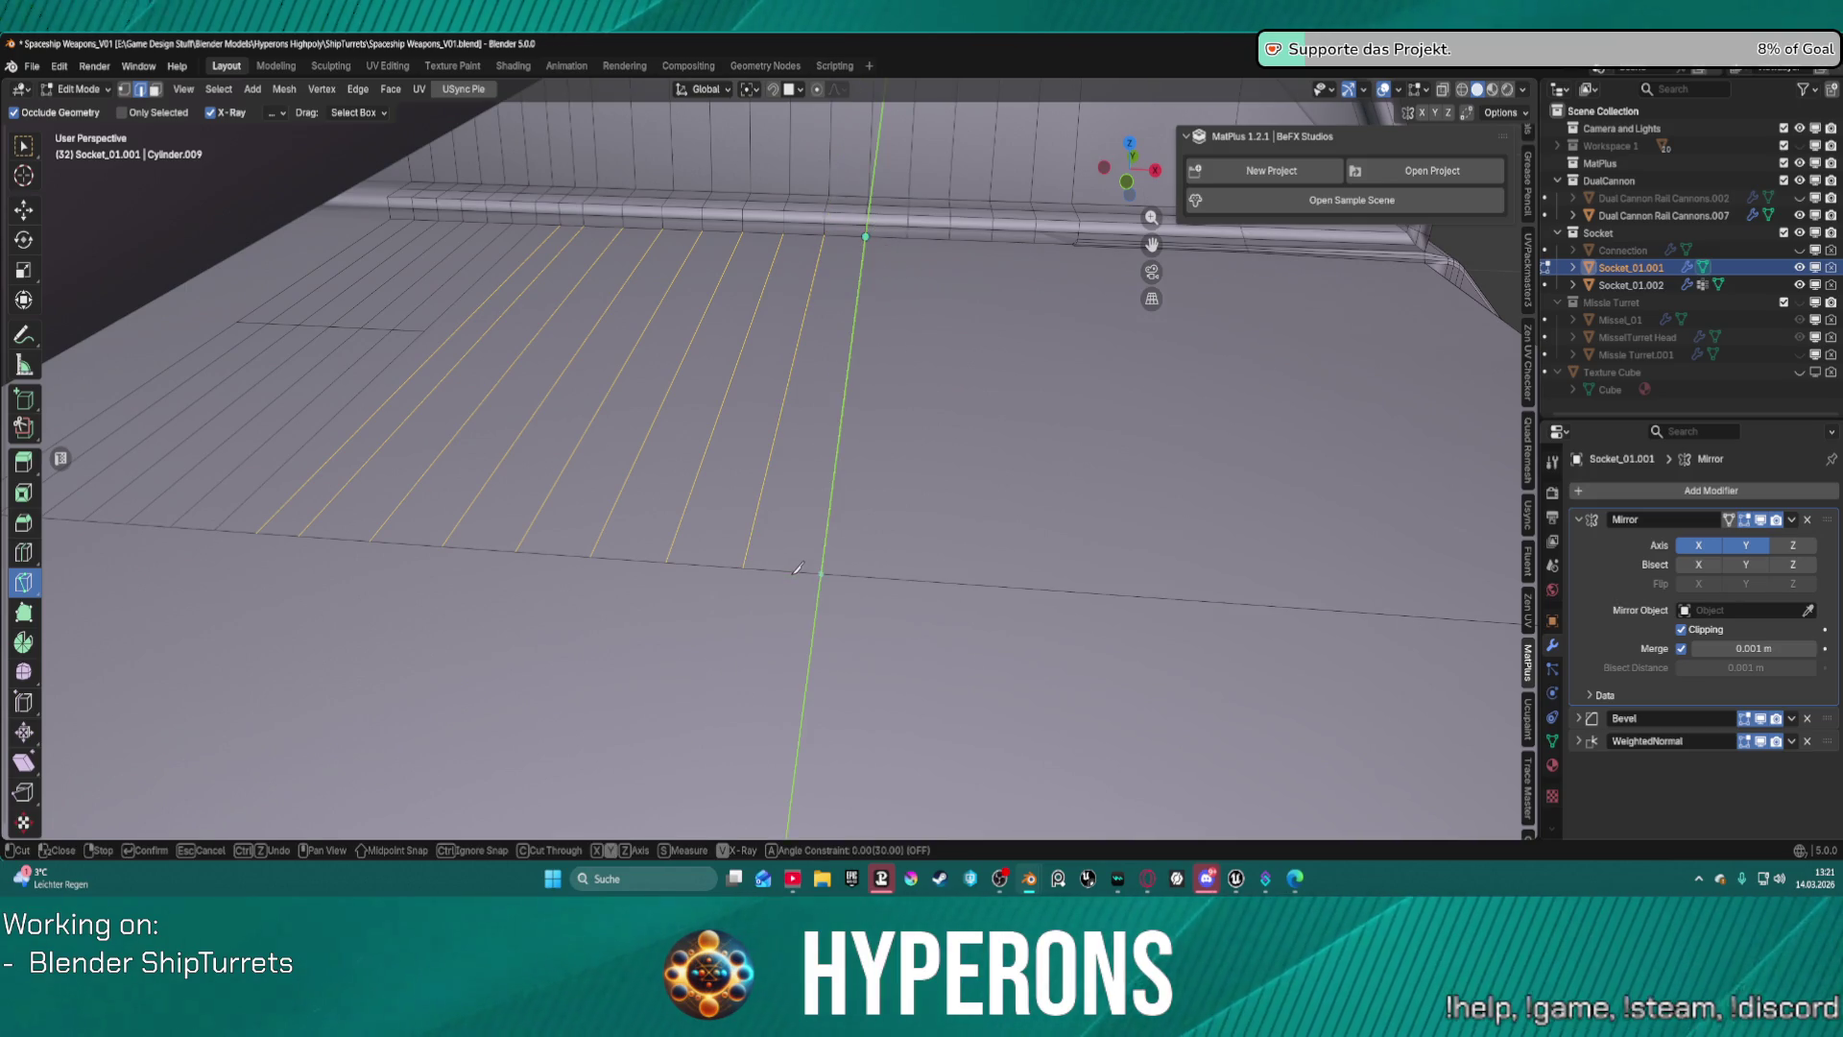
pyautogui.click(821, 573)
pyautogui.press('Return')
pyautogui.click(908, 238)
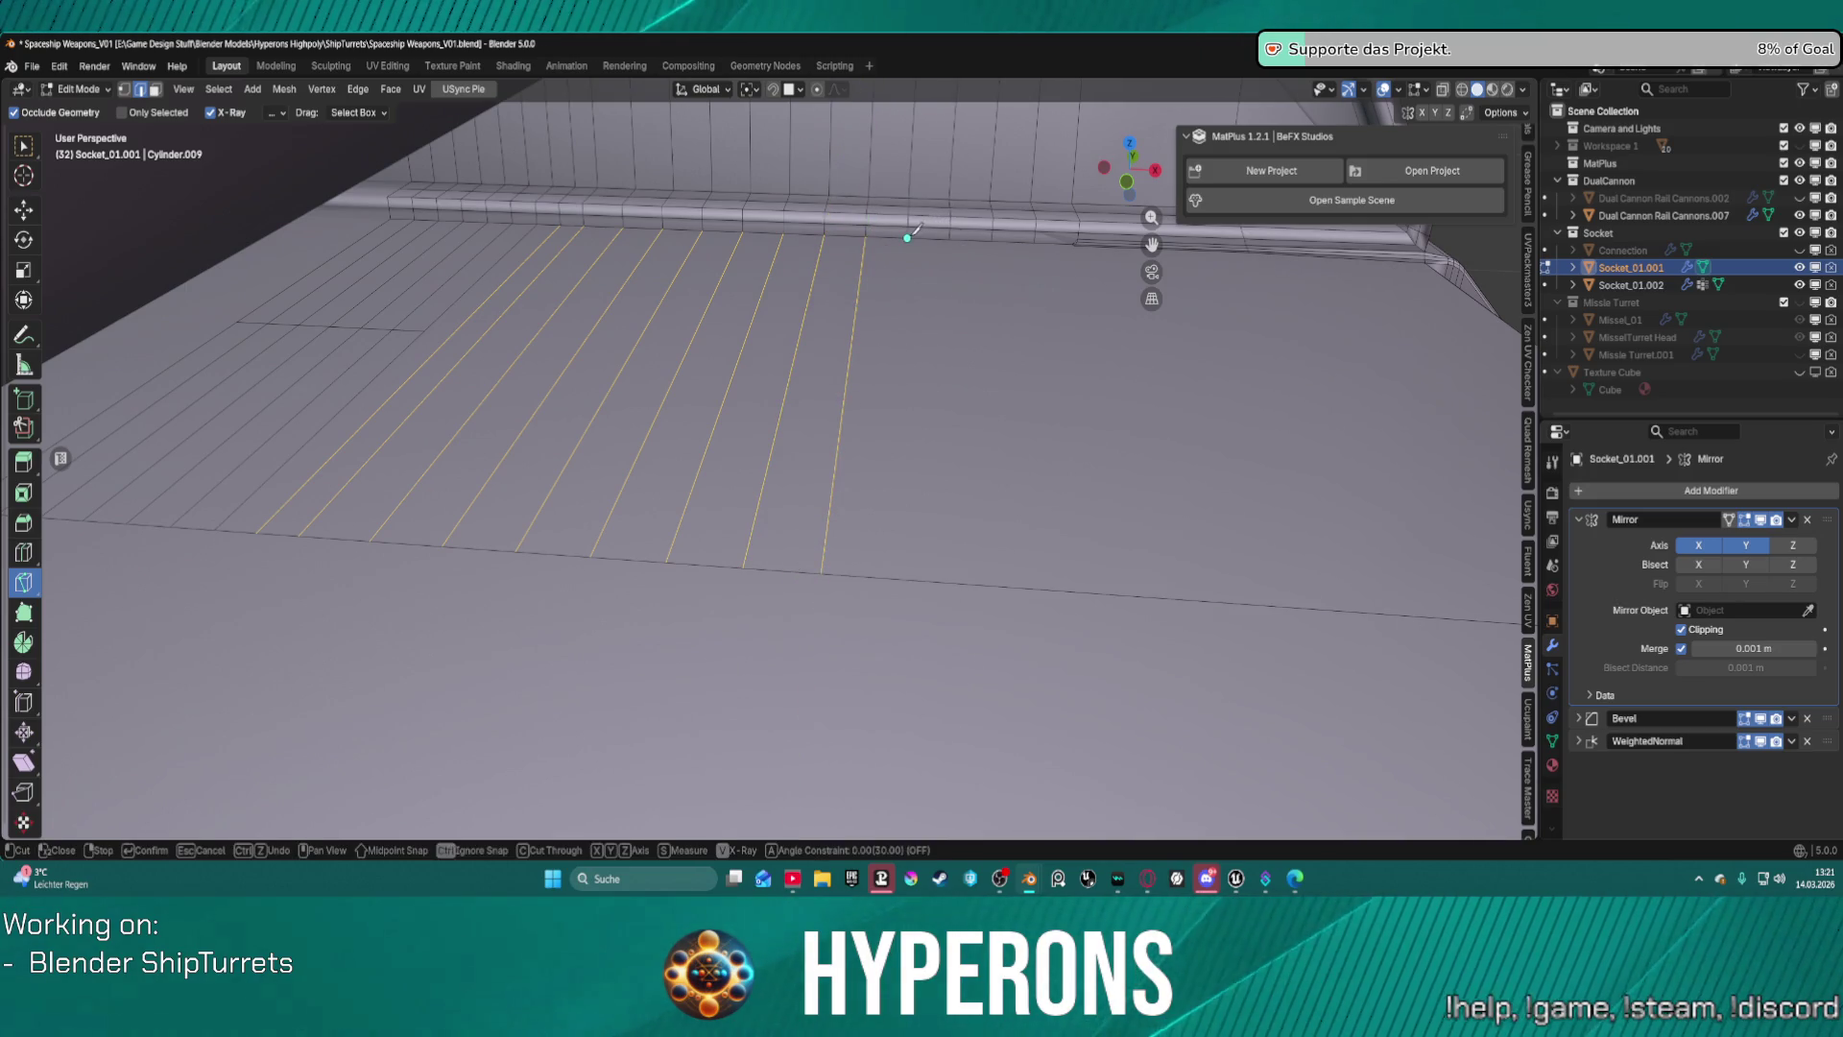
pyautogui.press('y')
pyautogui.click(901, 579)
pyautogui.press('Return')
# Cut two last parallel edges toward the panel's right end, abandoning the final unfinished cut.
pyautogui.press('Return')
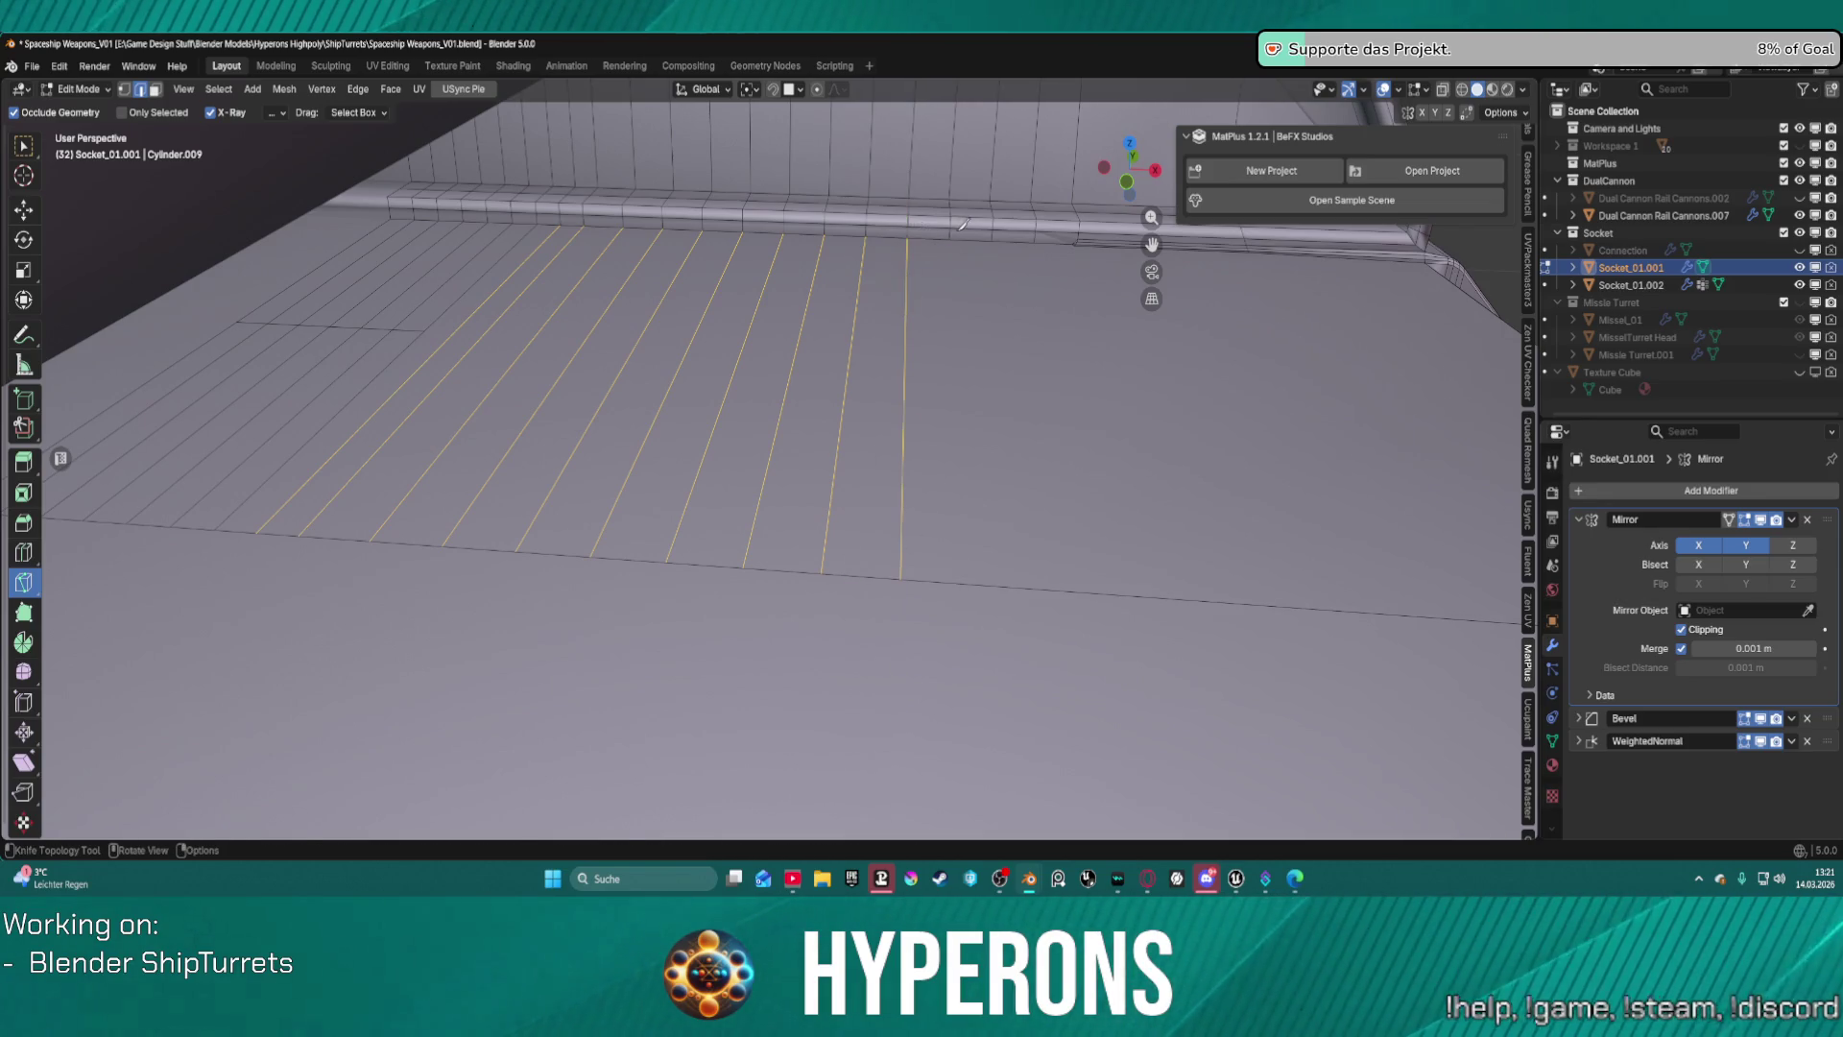
pyautogui.click(949, 239)
pyautogui.press('y')
pyautogui.click(946, 571)
pyautogui.press('Return')
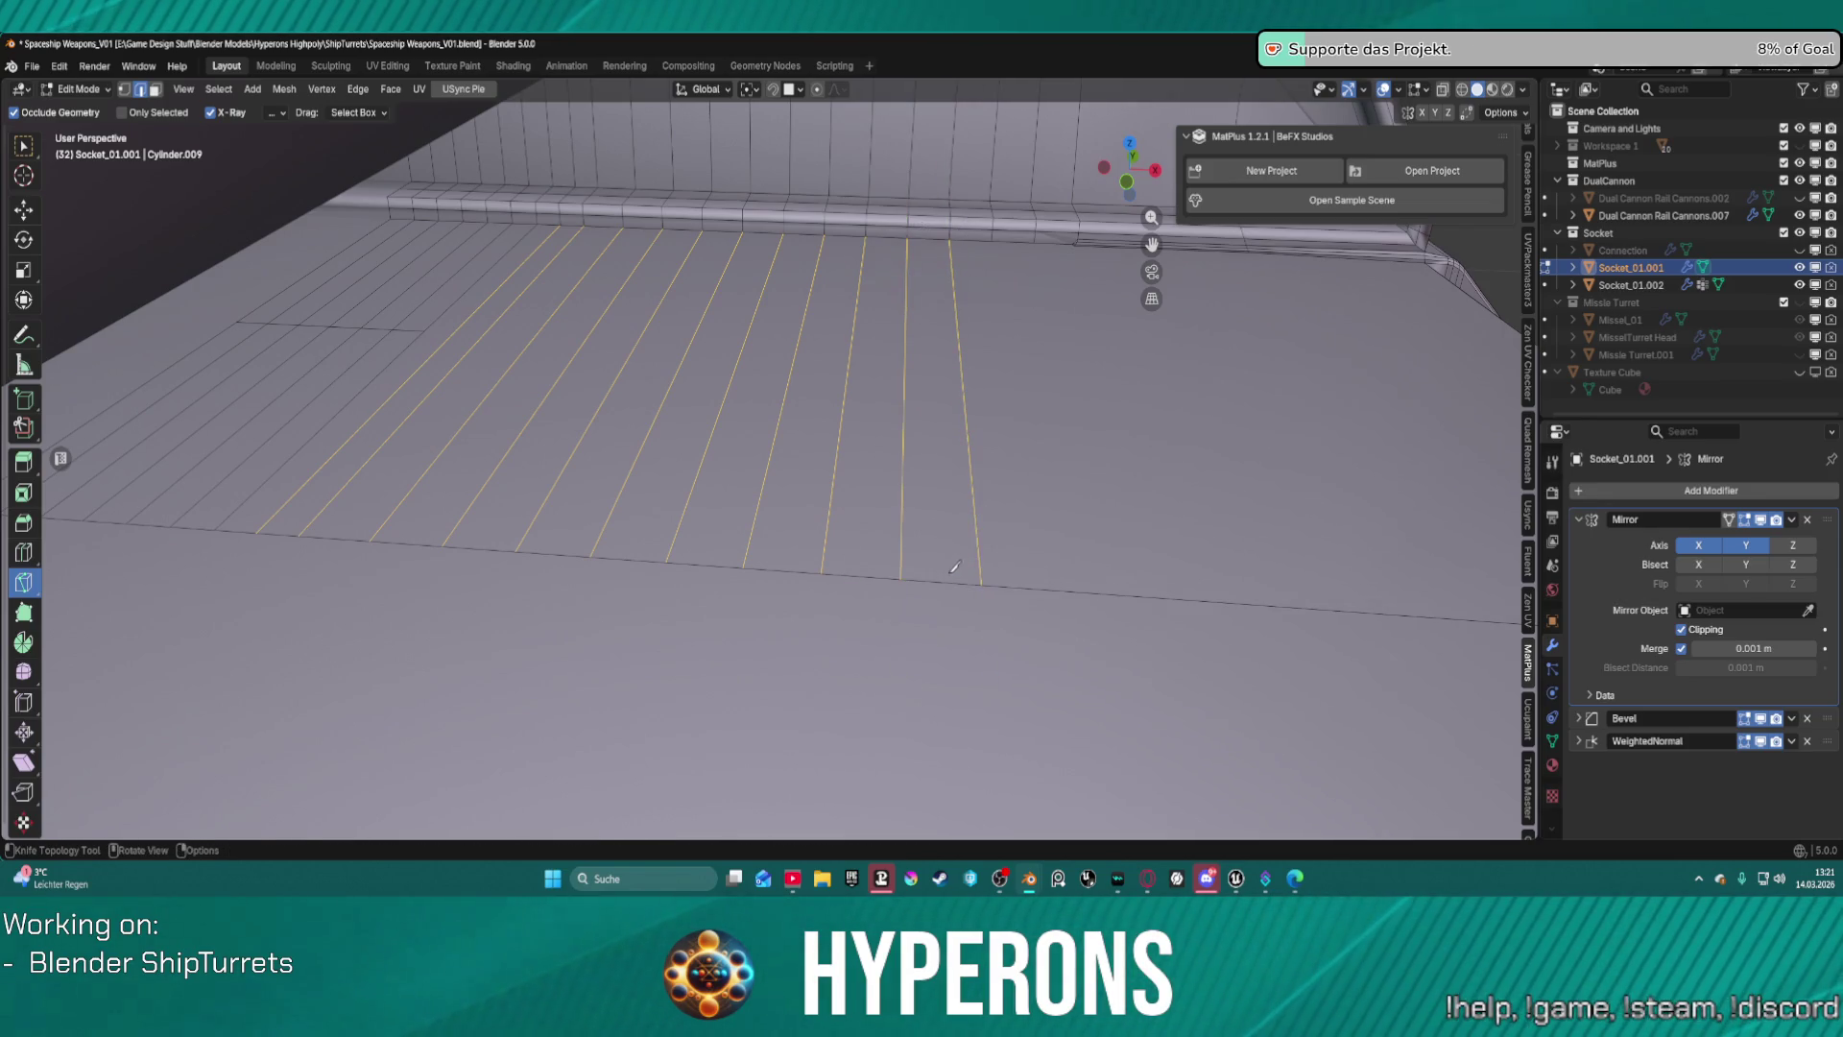
pyautogui.click(993, 247)
pyautogui.press('y')
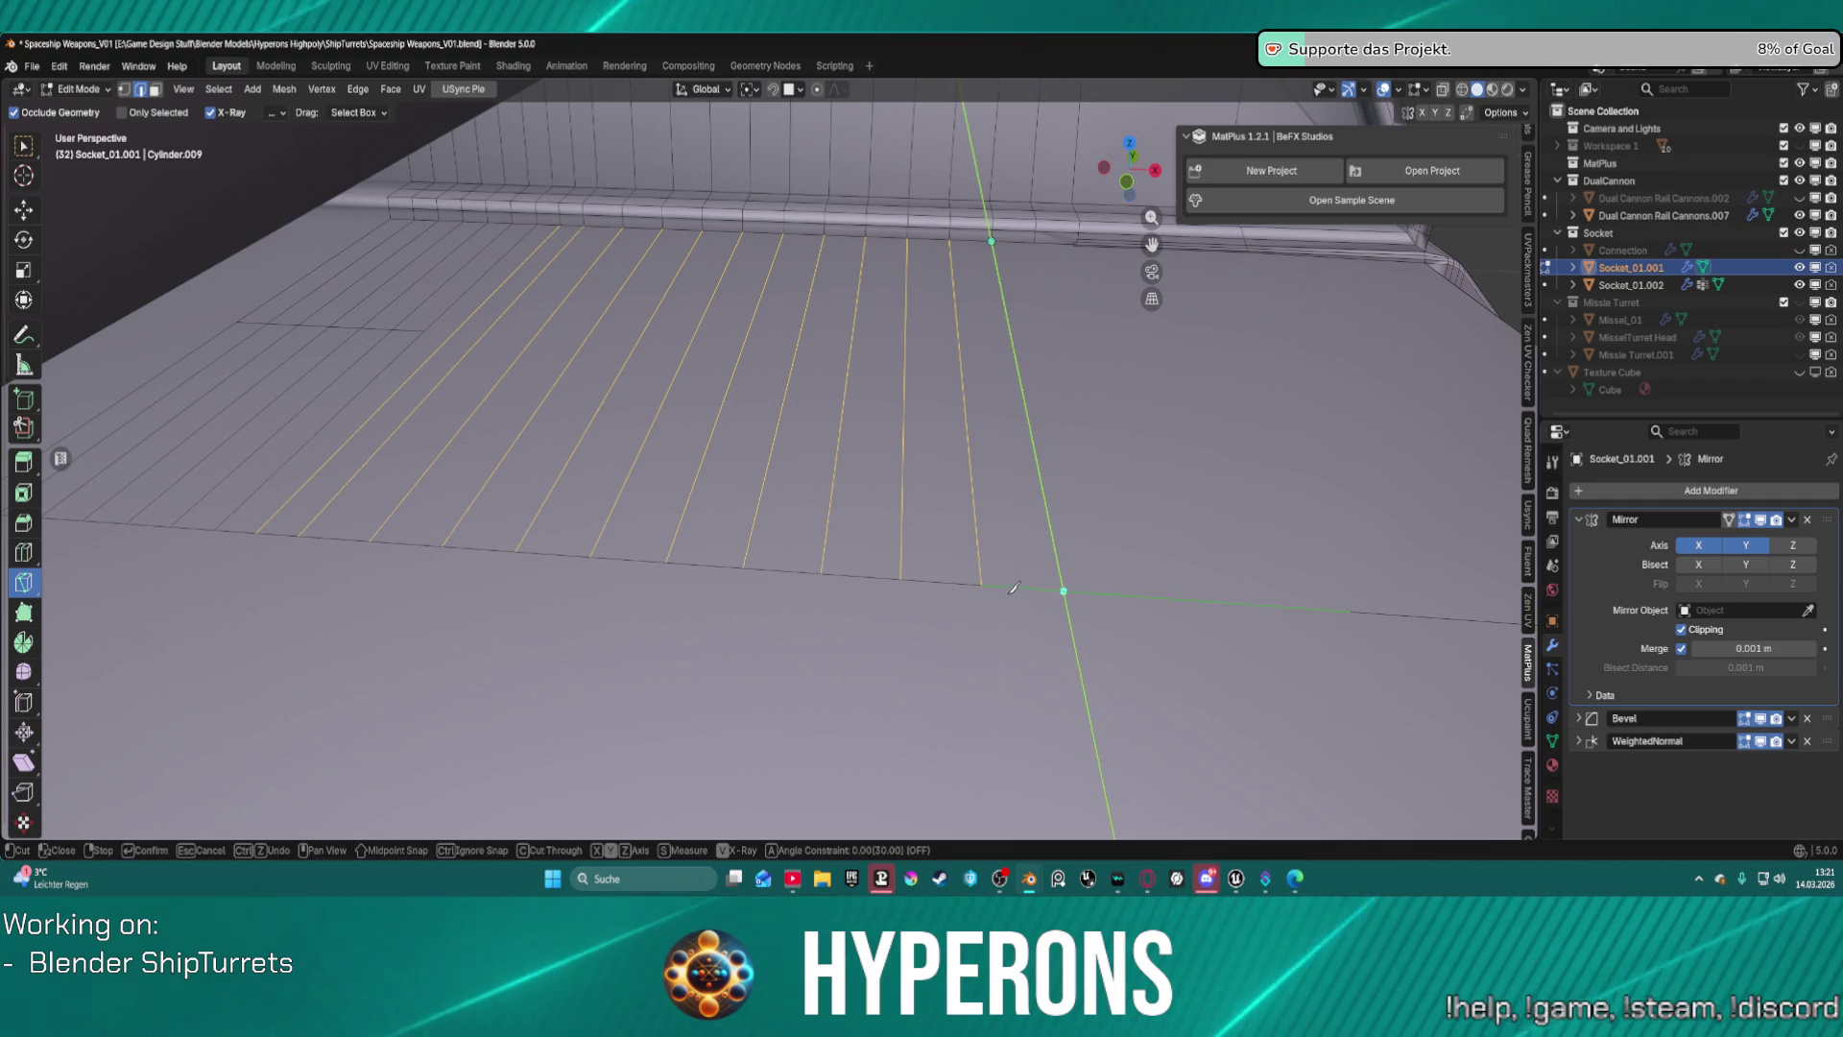
pyautogui.click(1021, 576)
pyautogui.press('Return')
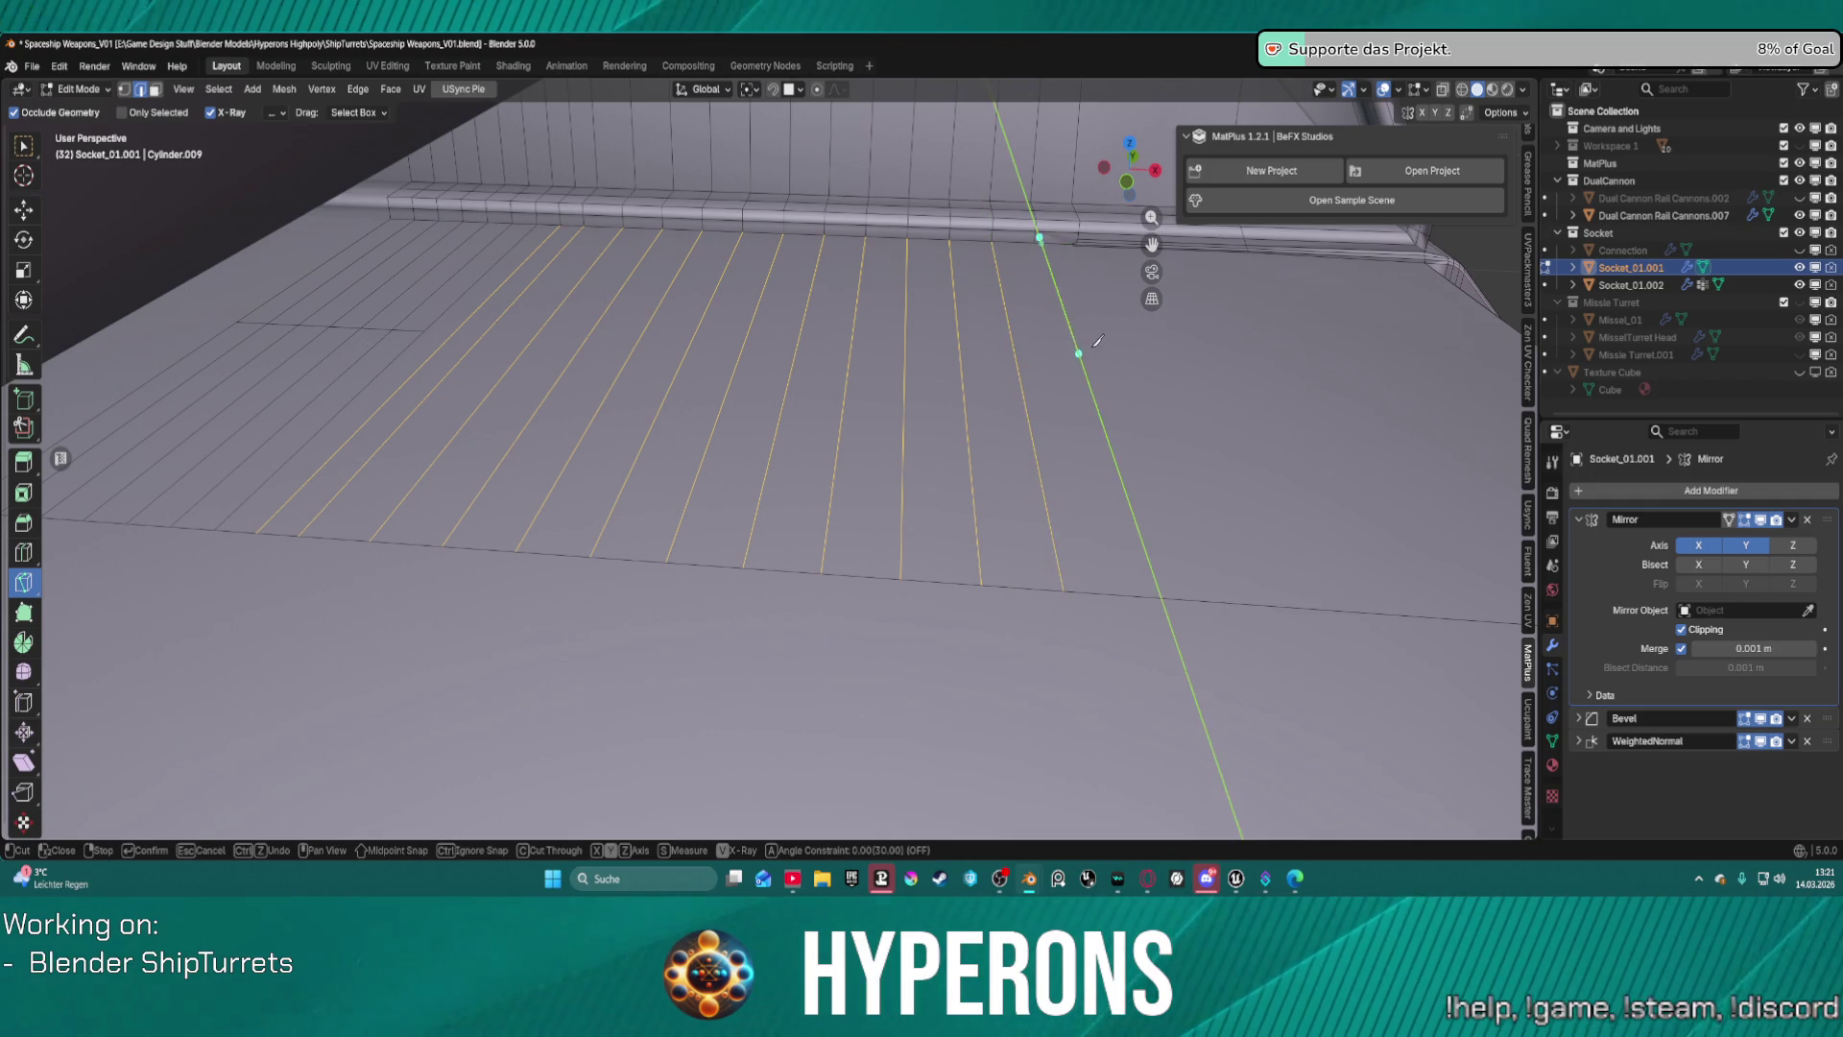
pyautogui.click(1034, 243)
pyautogui.press('y')
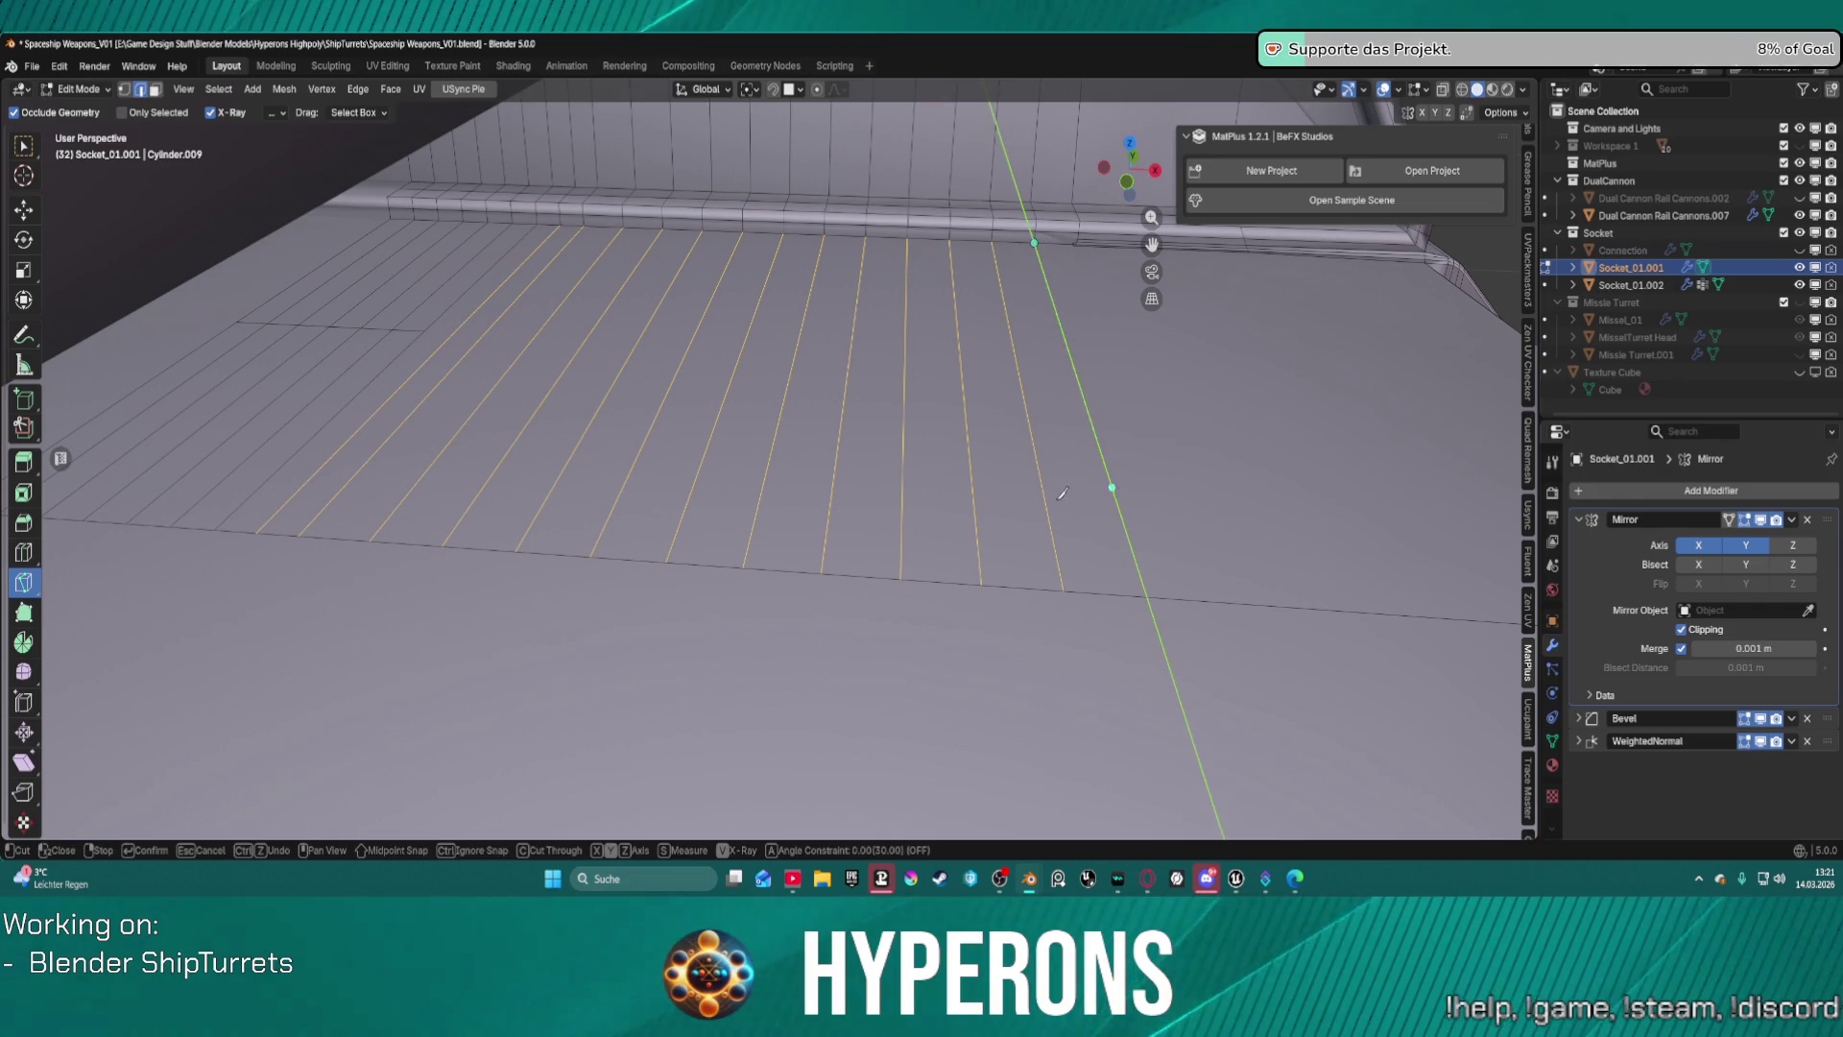
pyautogui.press('Escape')
pyautogui.moveTo(1062, 362)
pyautogui.mouseDown(button='middle')
pyautogui.moveTo(1142, 328)
pyautogui.moveTo(1056, 256)
pyautogui.moveTo(971, 243)
pyautogui.mouseUp(button='middle')
pyautogui.scroll(2, 969, 242)
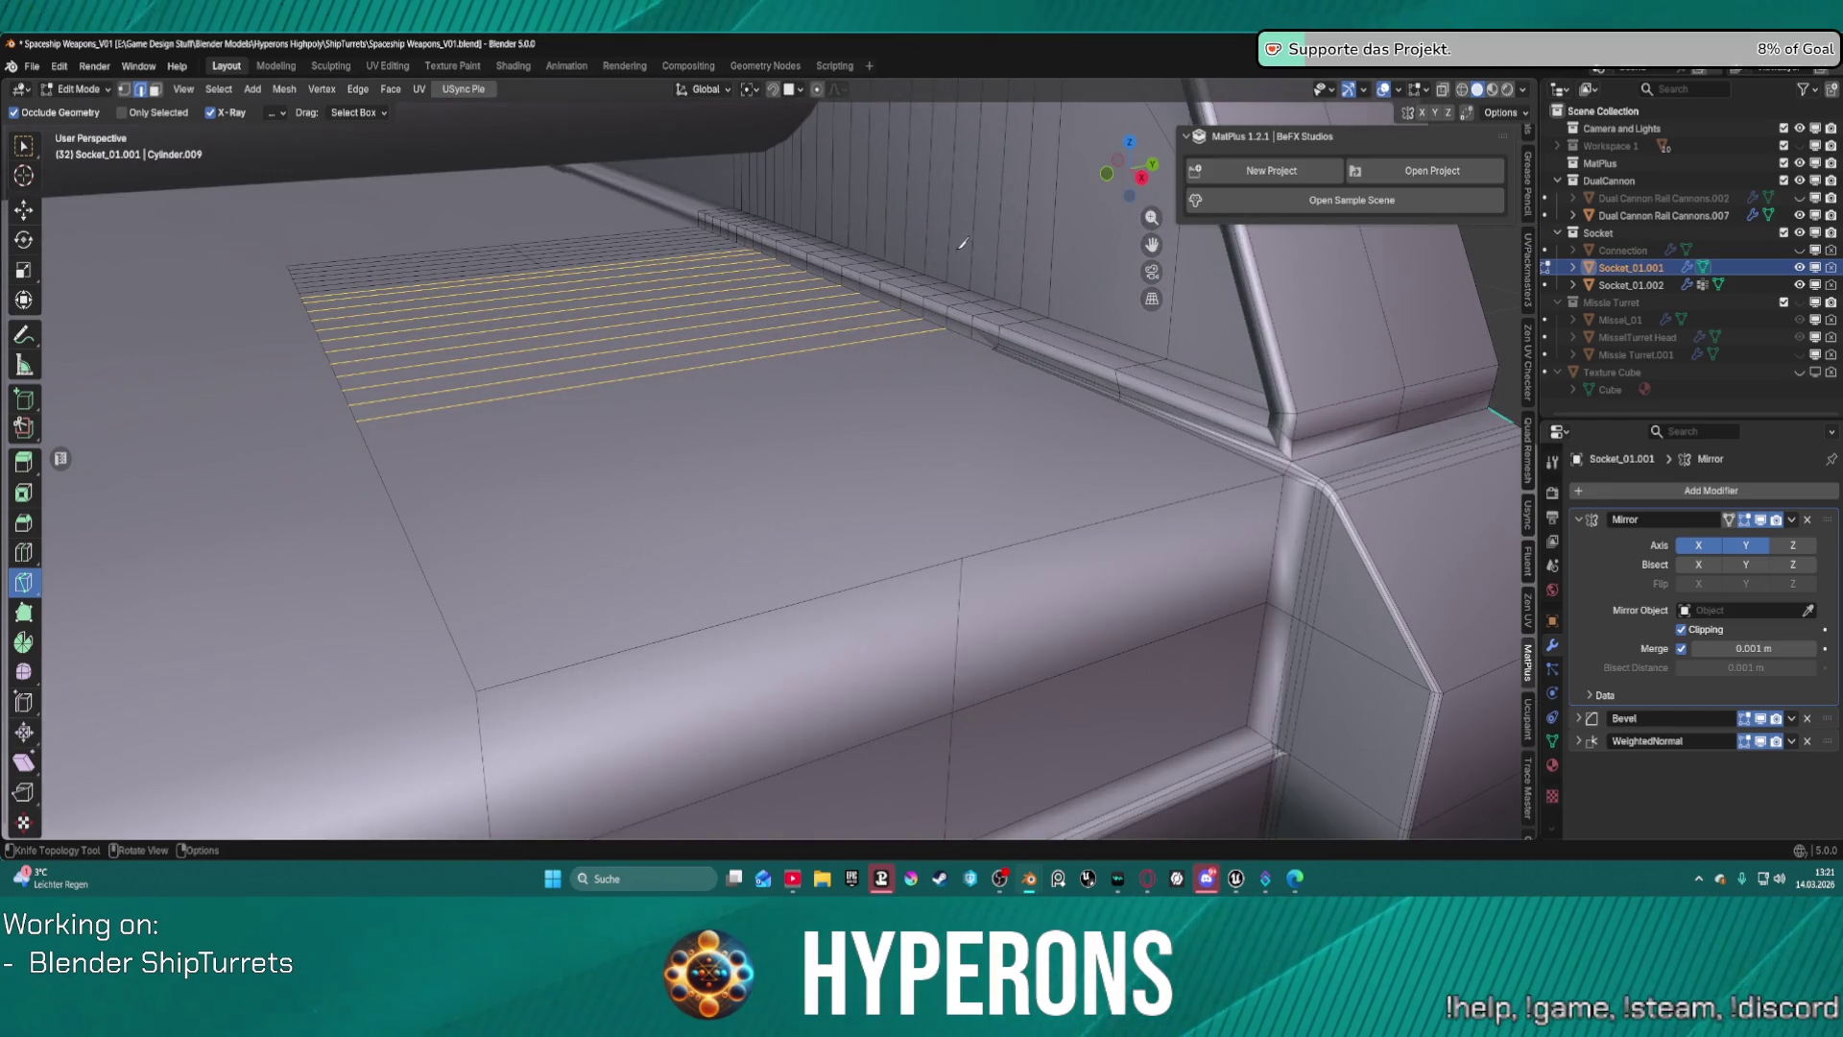
# Clear the selection, switch to vertex mode and undo the recent knife cuts.
pyautogui.keyDown('ctrl'); pyautogui.scroll(-3, 966, 233); pyautogui.keyUp('ctrl')
pyautogui.hotkey('alt', 'a')
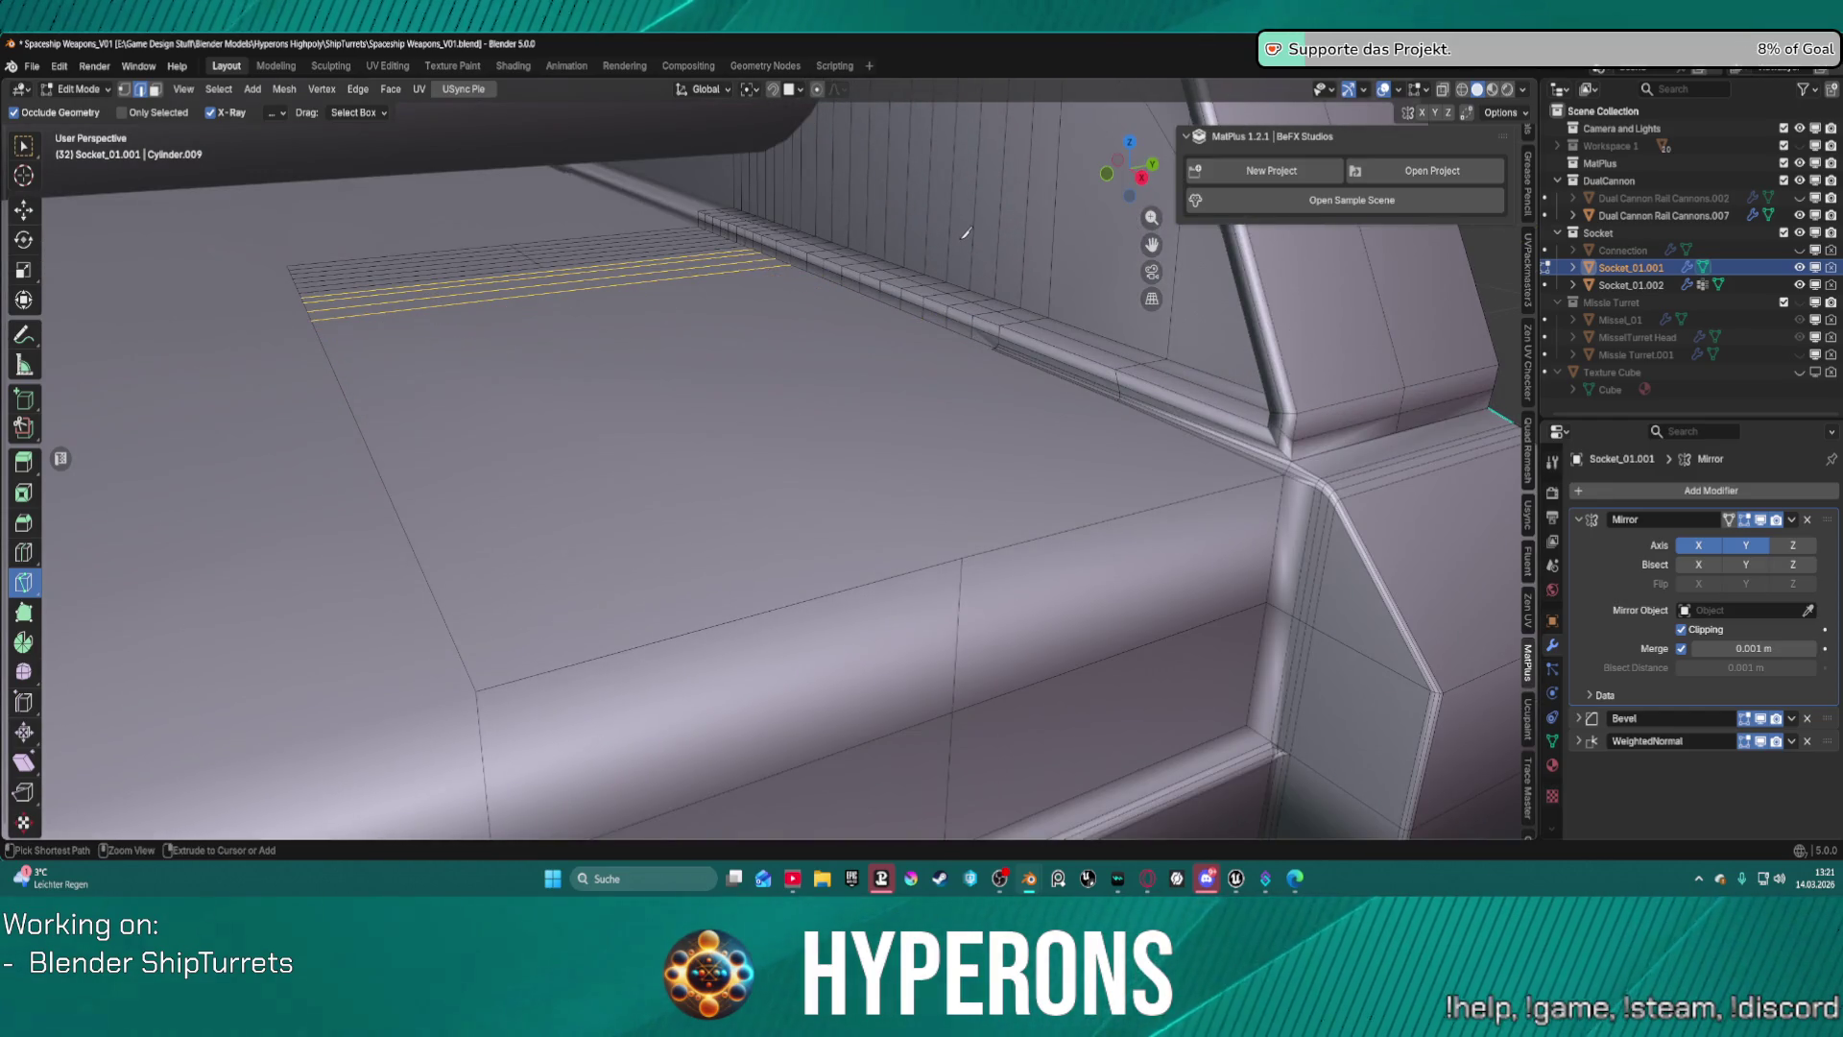
pyautogui.press('1')
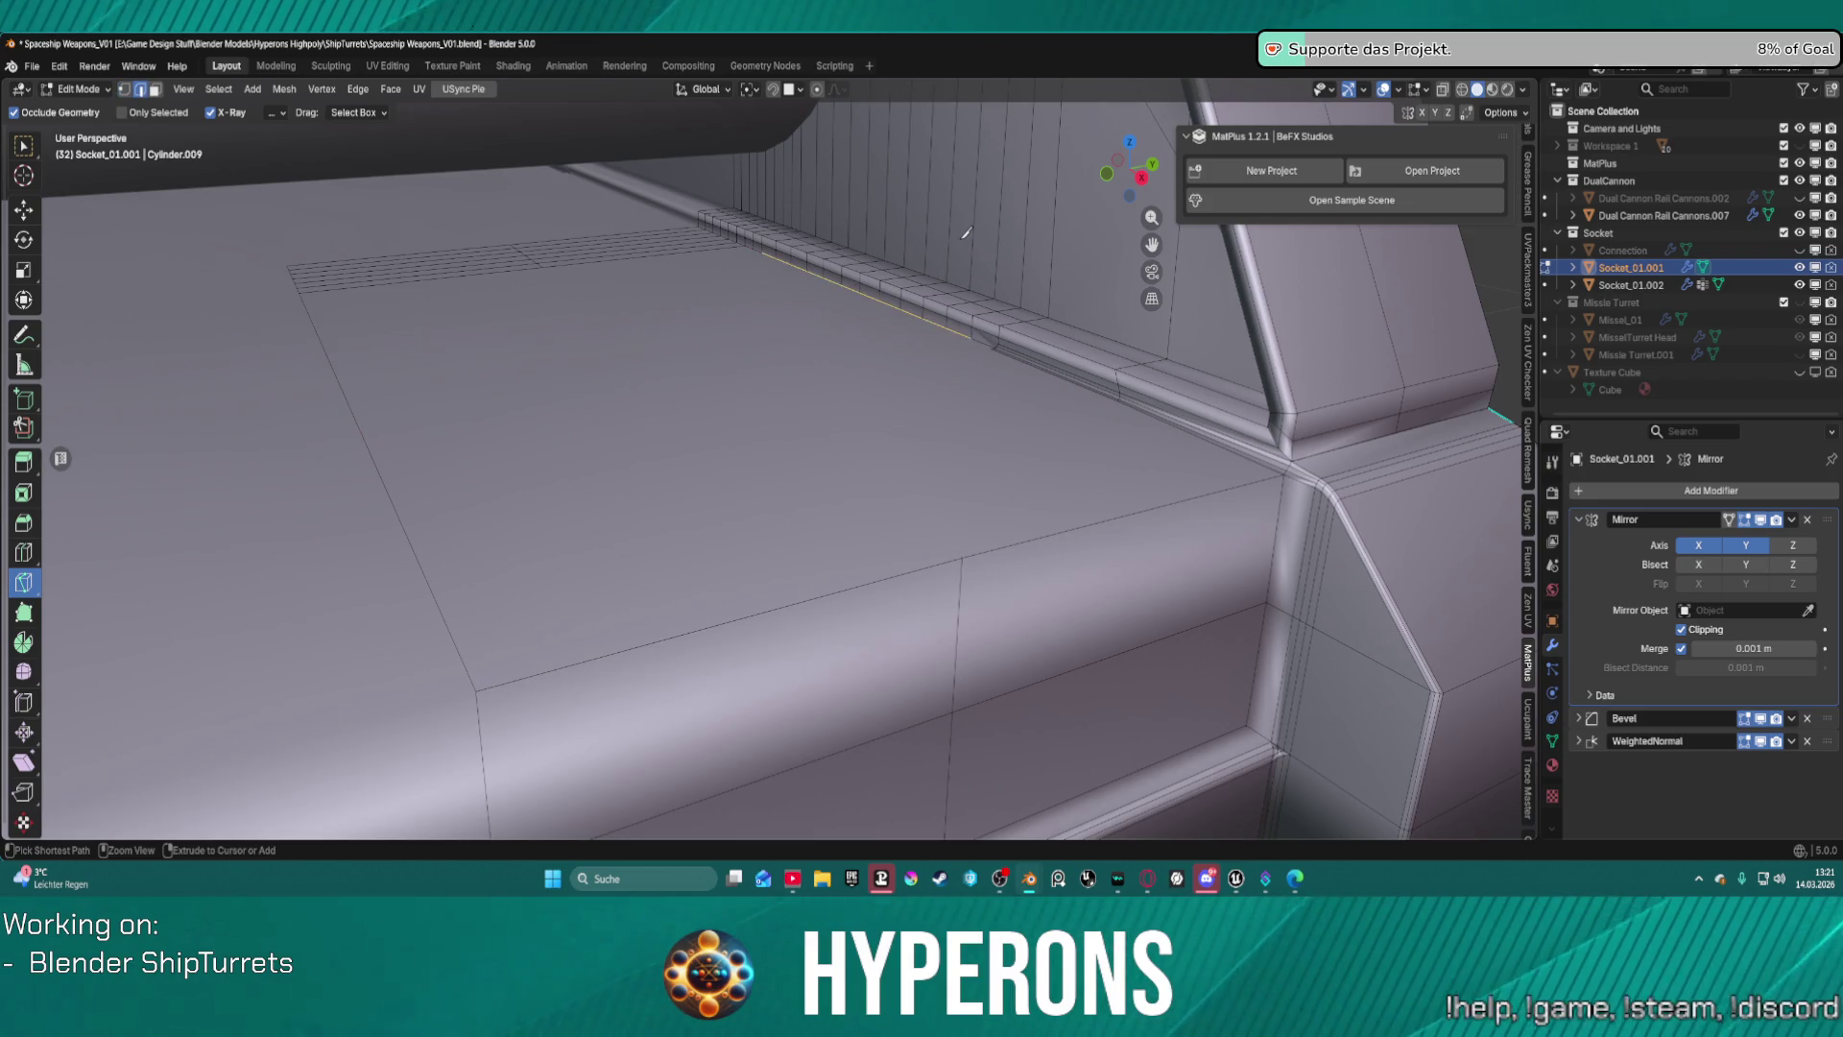
pyautogui.hotkey('ctrl', 'z')
pyautogui.hotkey('ctrl', 'z')
pyautogui.hotkey('ctrl', 'z')
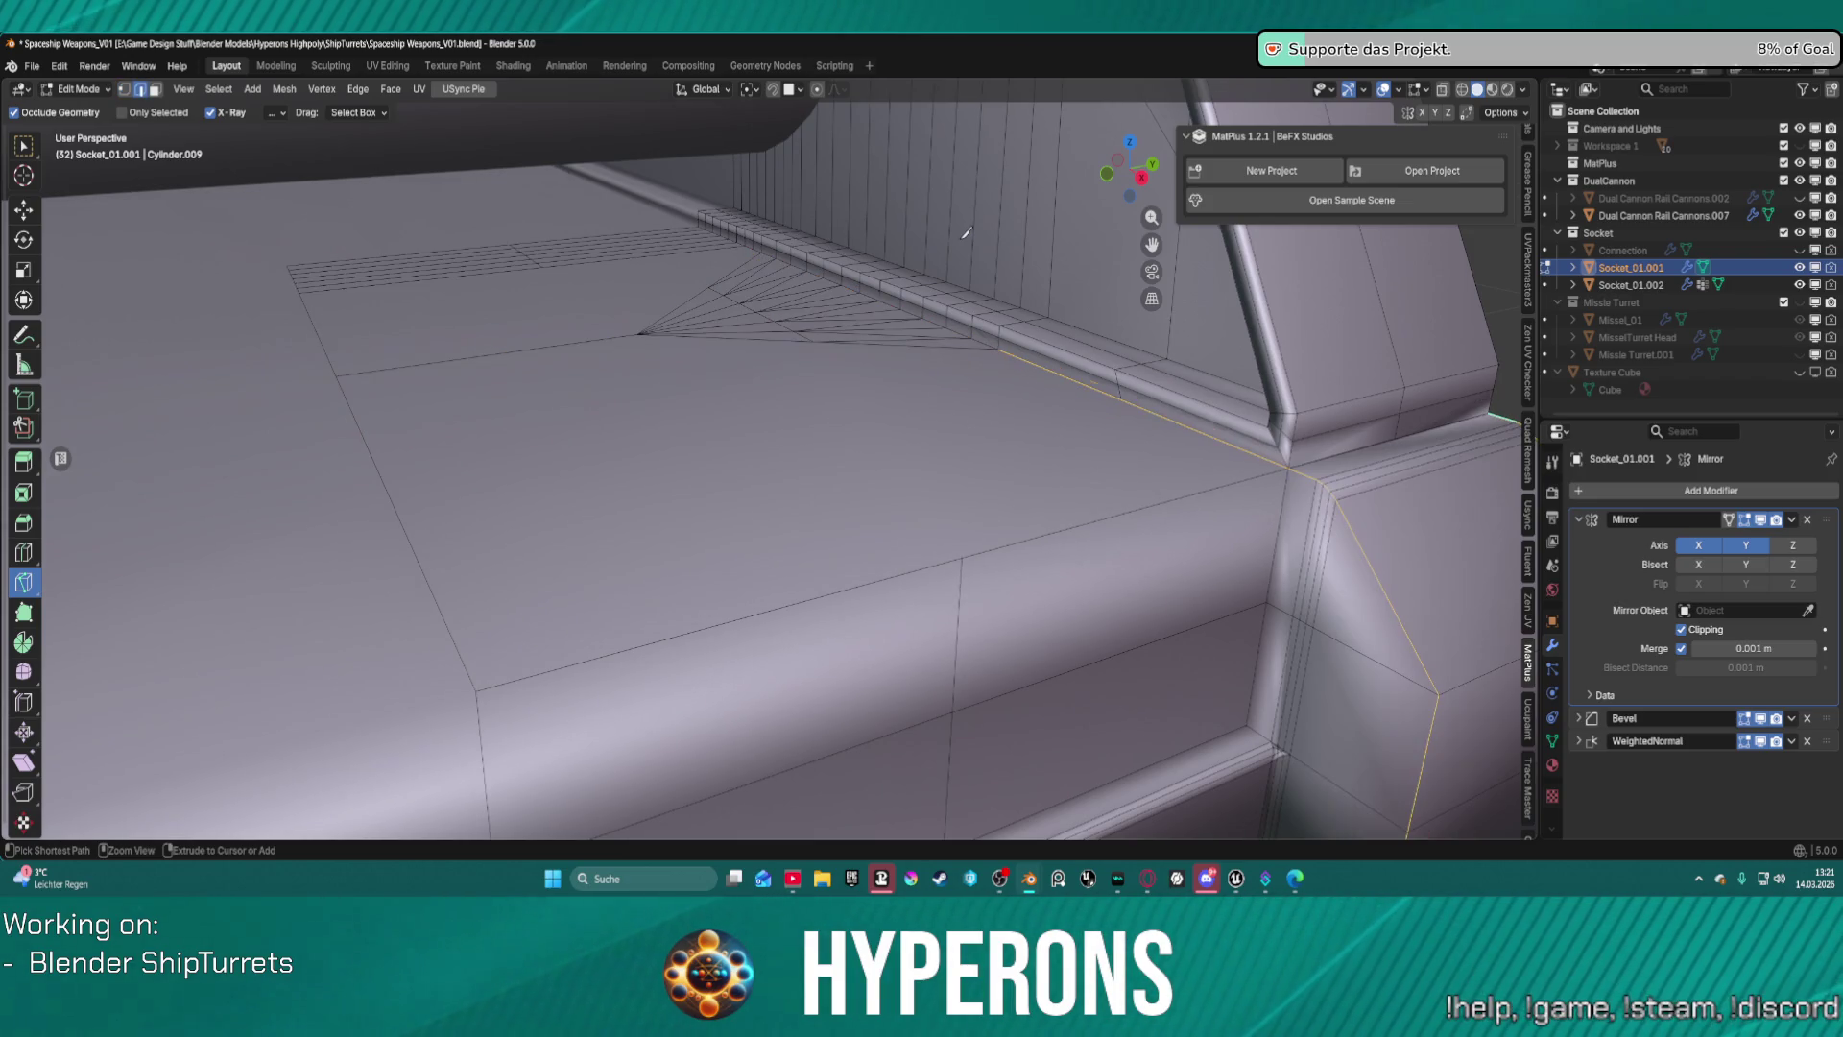
pyautogui.moveTo(967, 232); pyautogui.dragTo(720, 394, button='middle')
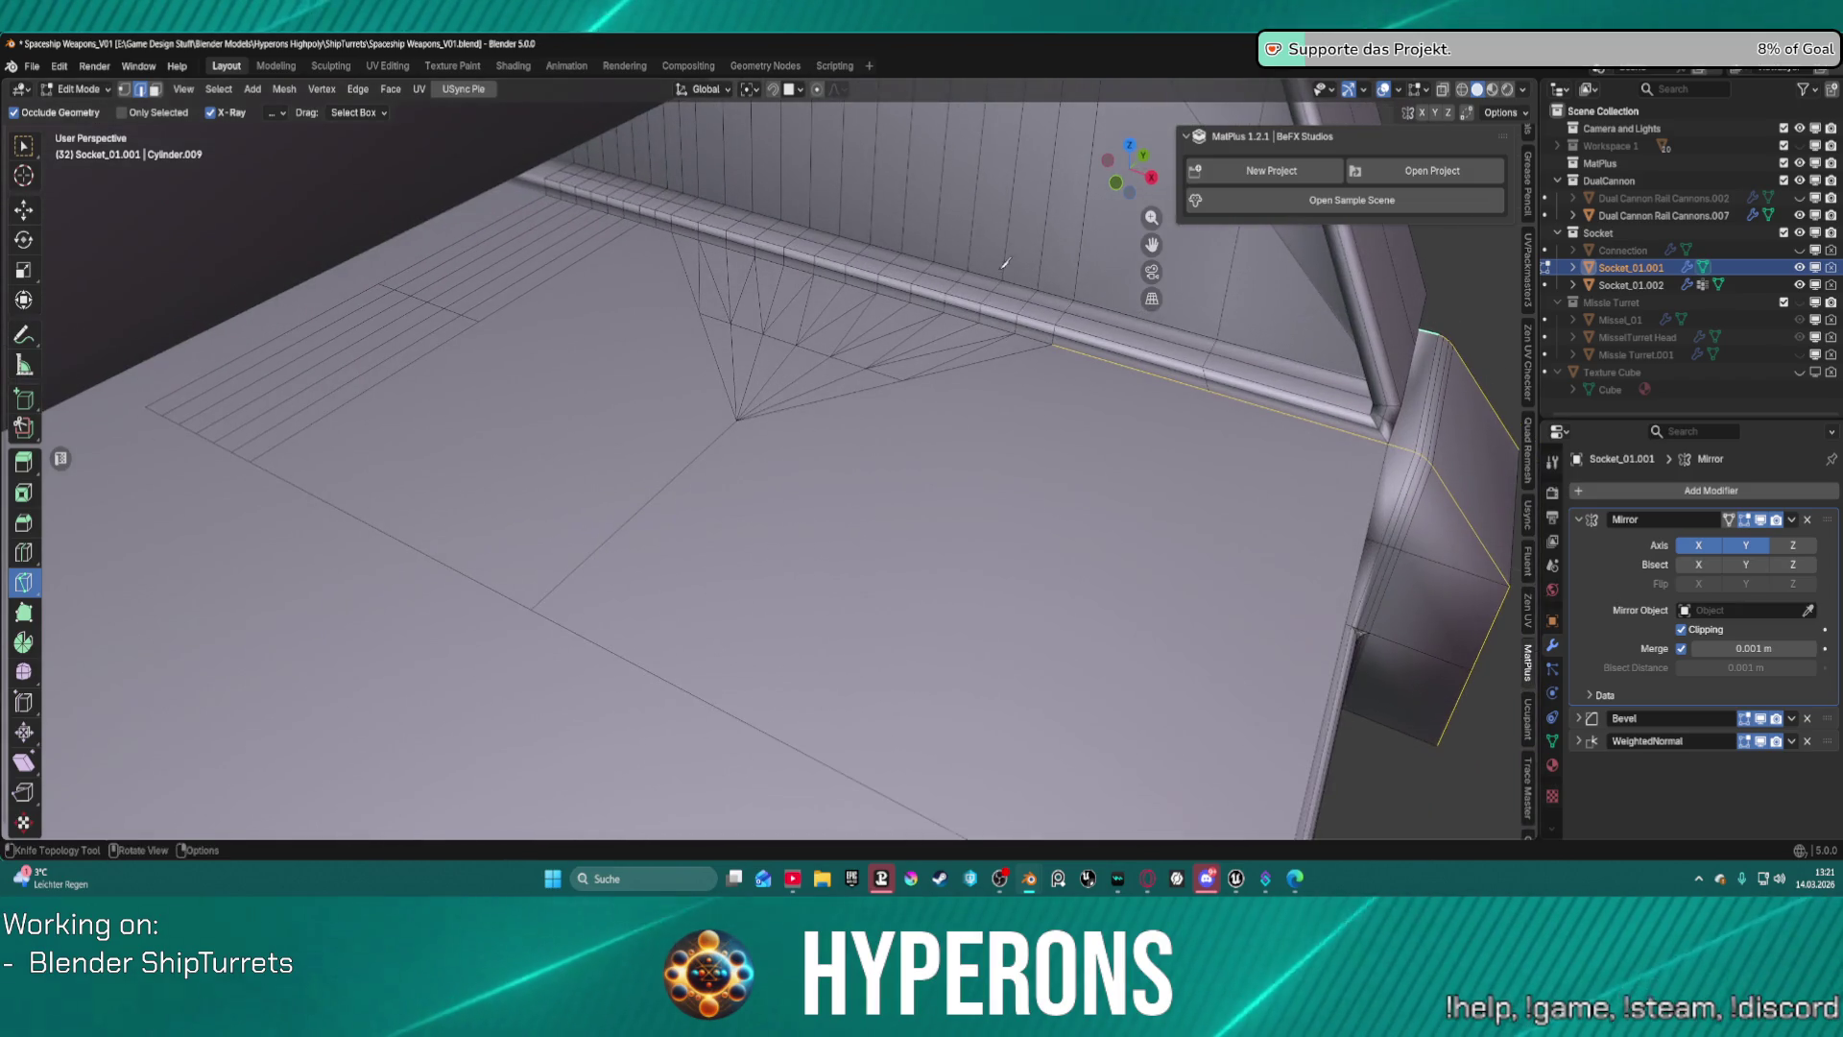
pyautogui.scroll(3, 720, 393)
pyautogui.click(733, 378)
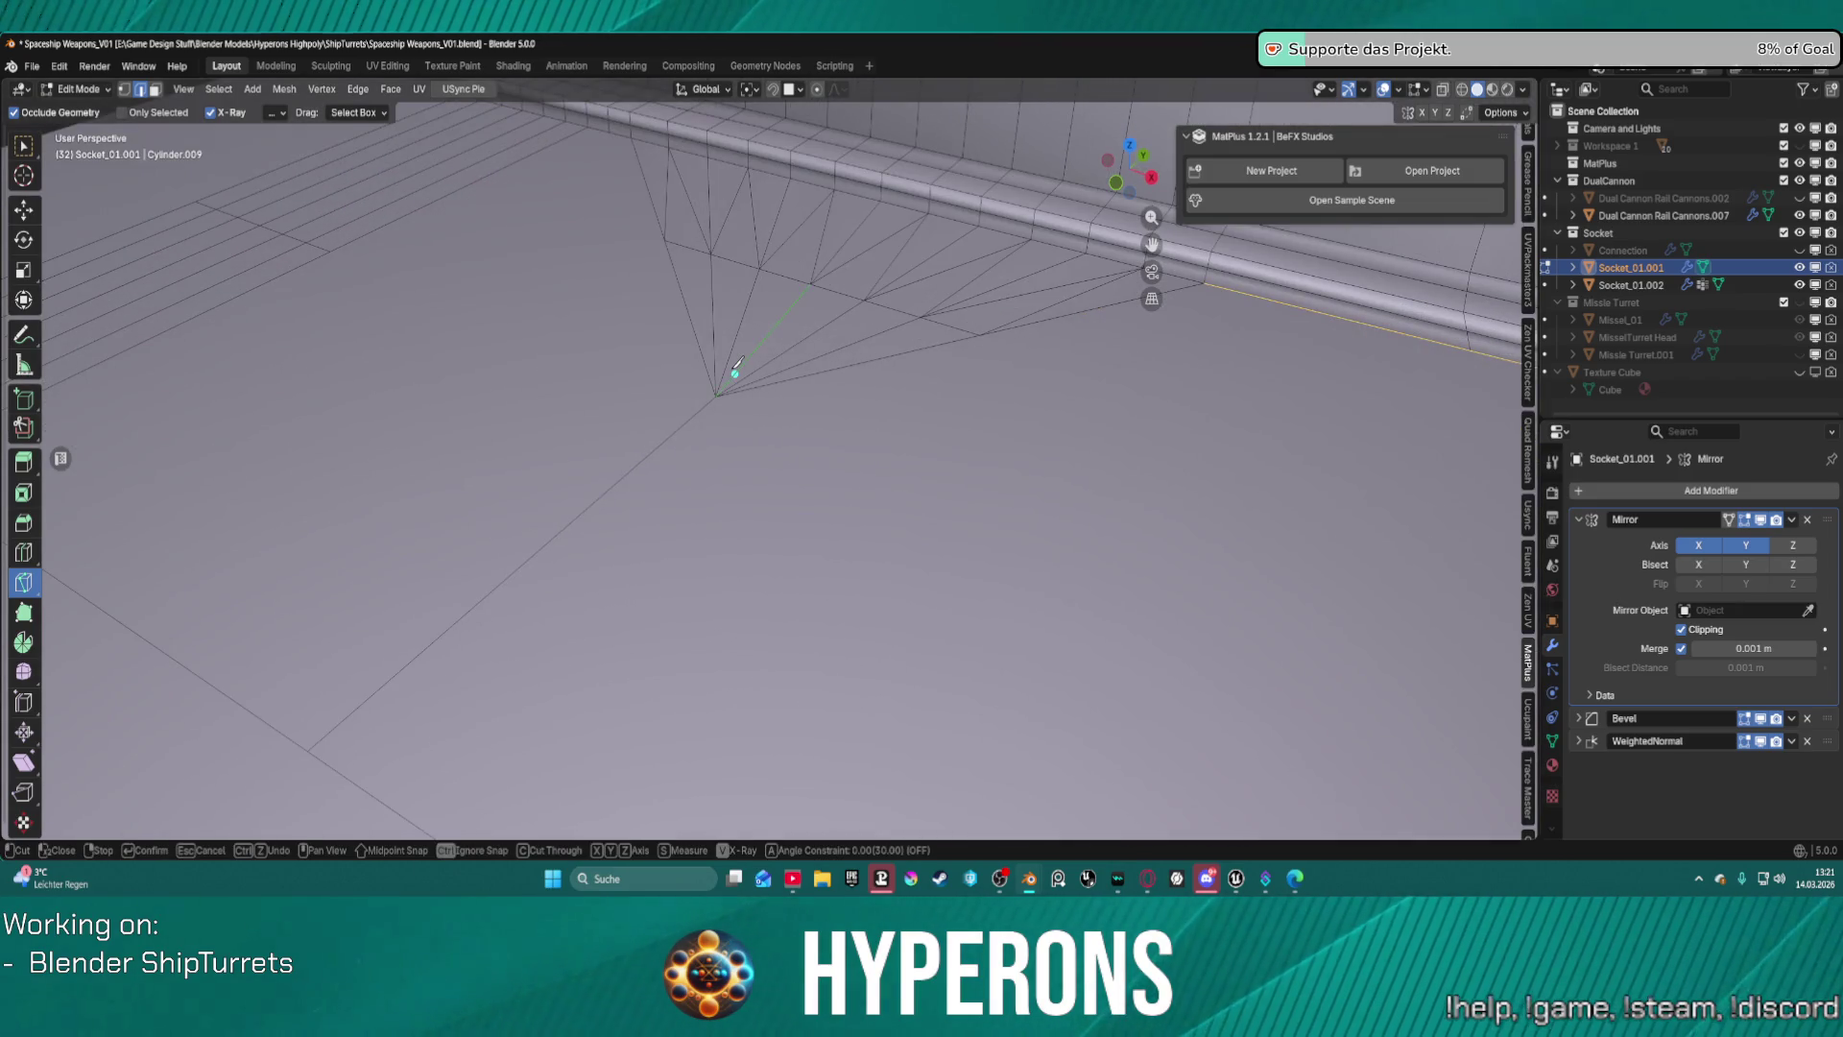
pyautogui.press('Escape')
pyautogui.moveTo(710, 288)
pyautogui.mouseDown(button='middle')
pyautogui.moveTo(775, 248)
pyautogui.moveTo(464, 227)
pyautogui.mouseUp(button='middle')
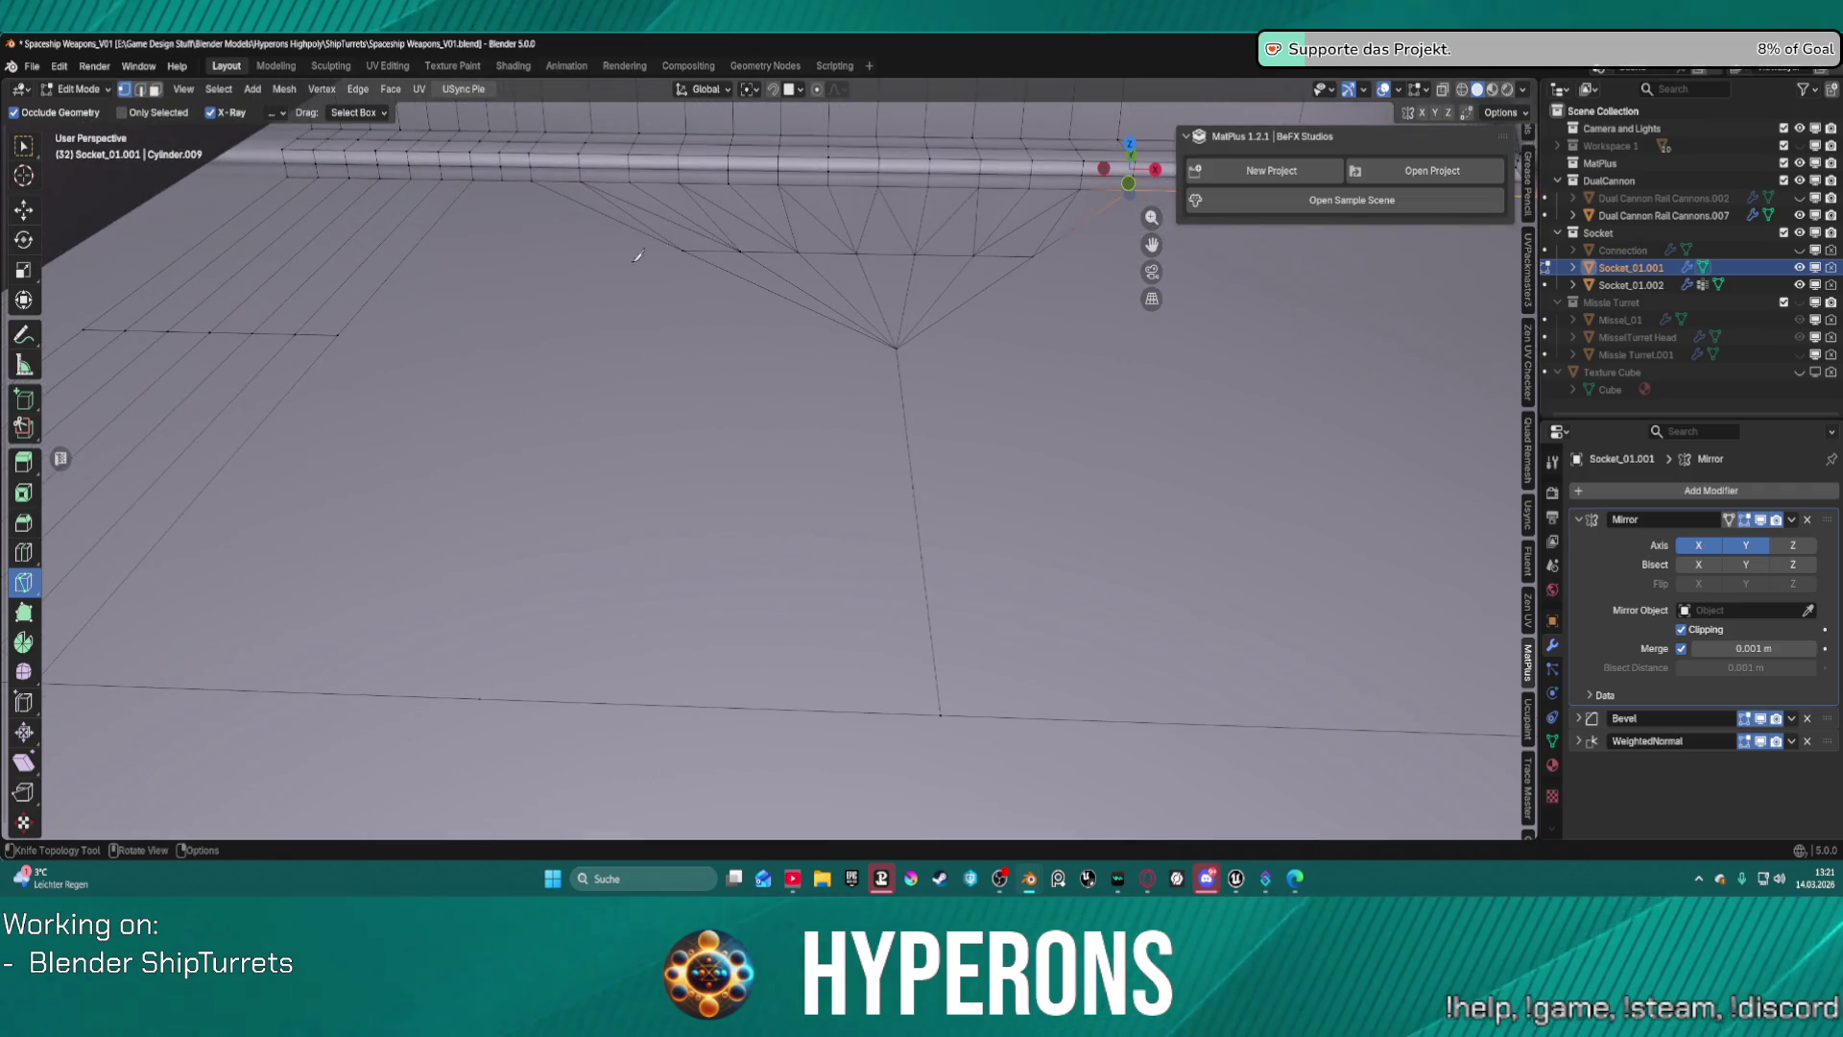
# Box-select the triangle fan, grow the selection one ring and dissolve it.
pyautogui.press('w')
pyautogui.moveTo(617, 218); pyautogui.dragTo(1109, 372)
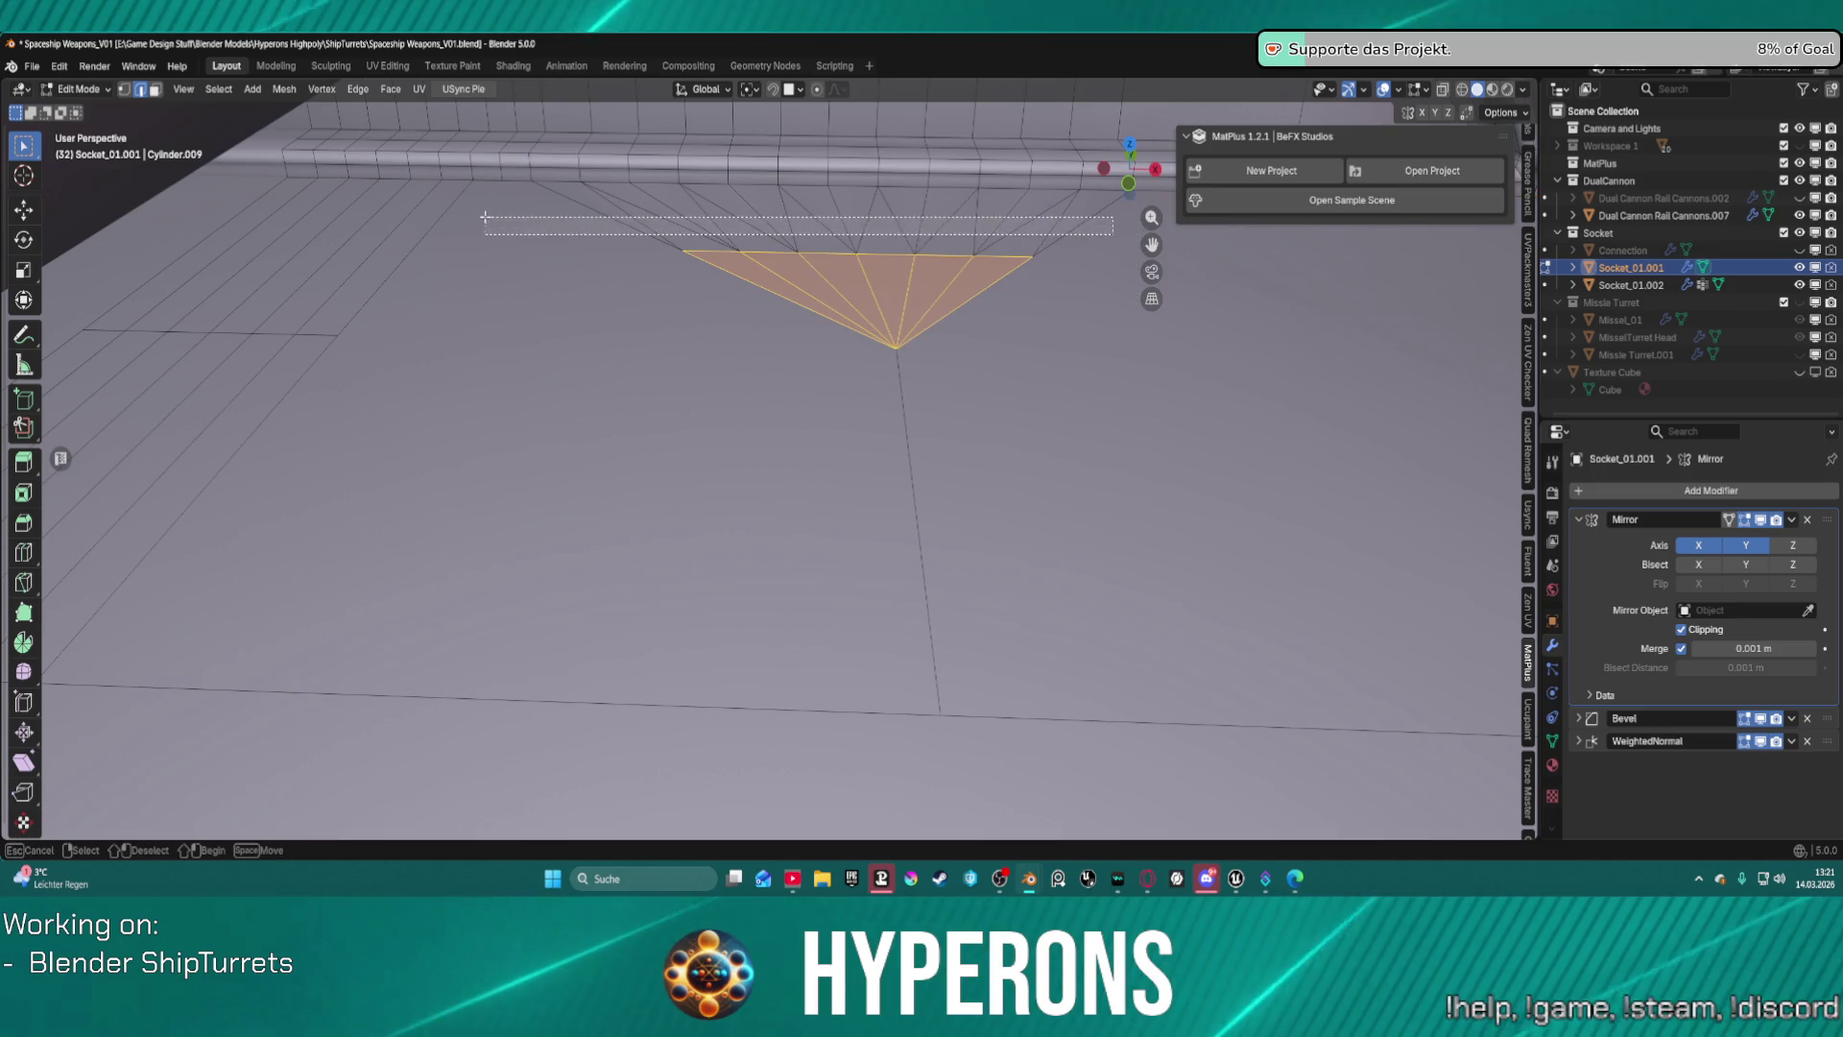
pyautogui.press('ctrl+KP_Add')
pyautogui.press('x')
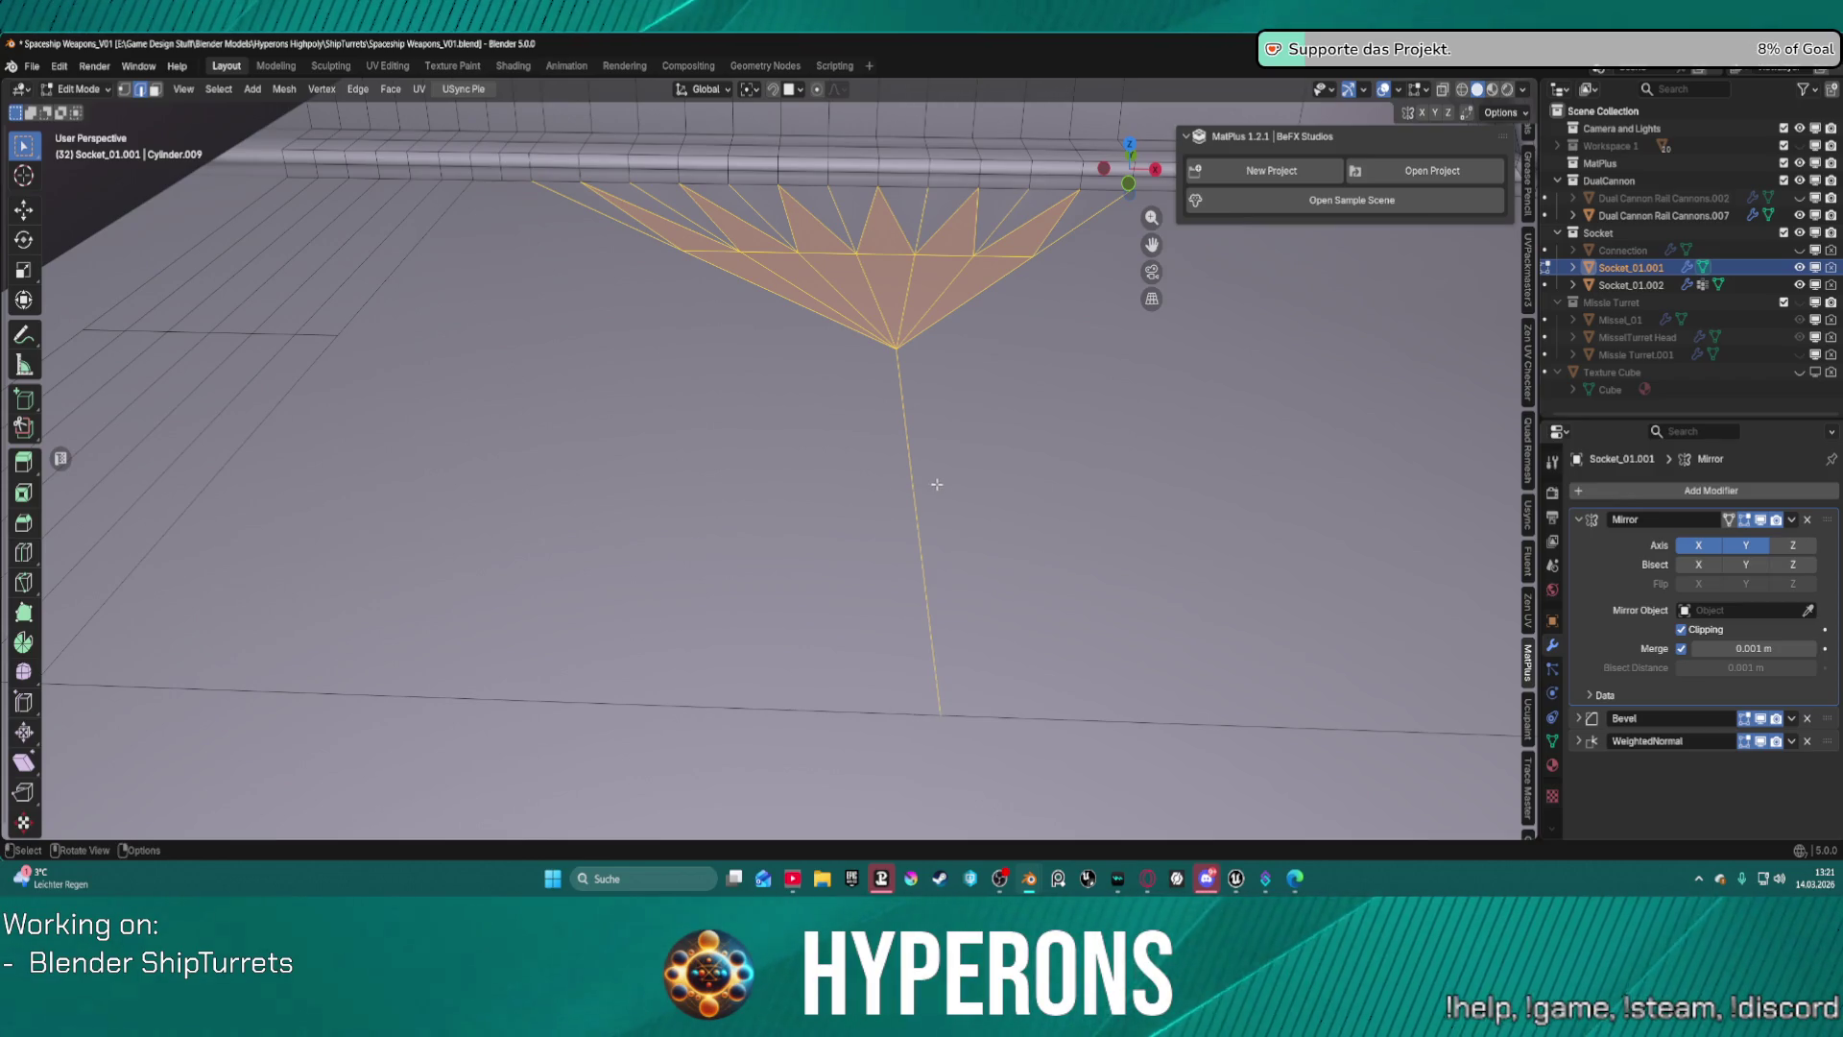
pyautogui.press('x')
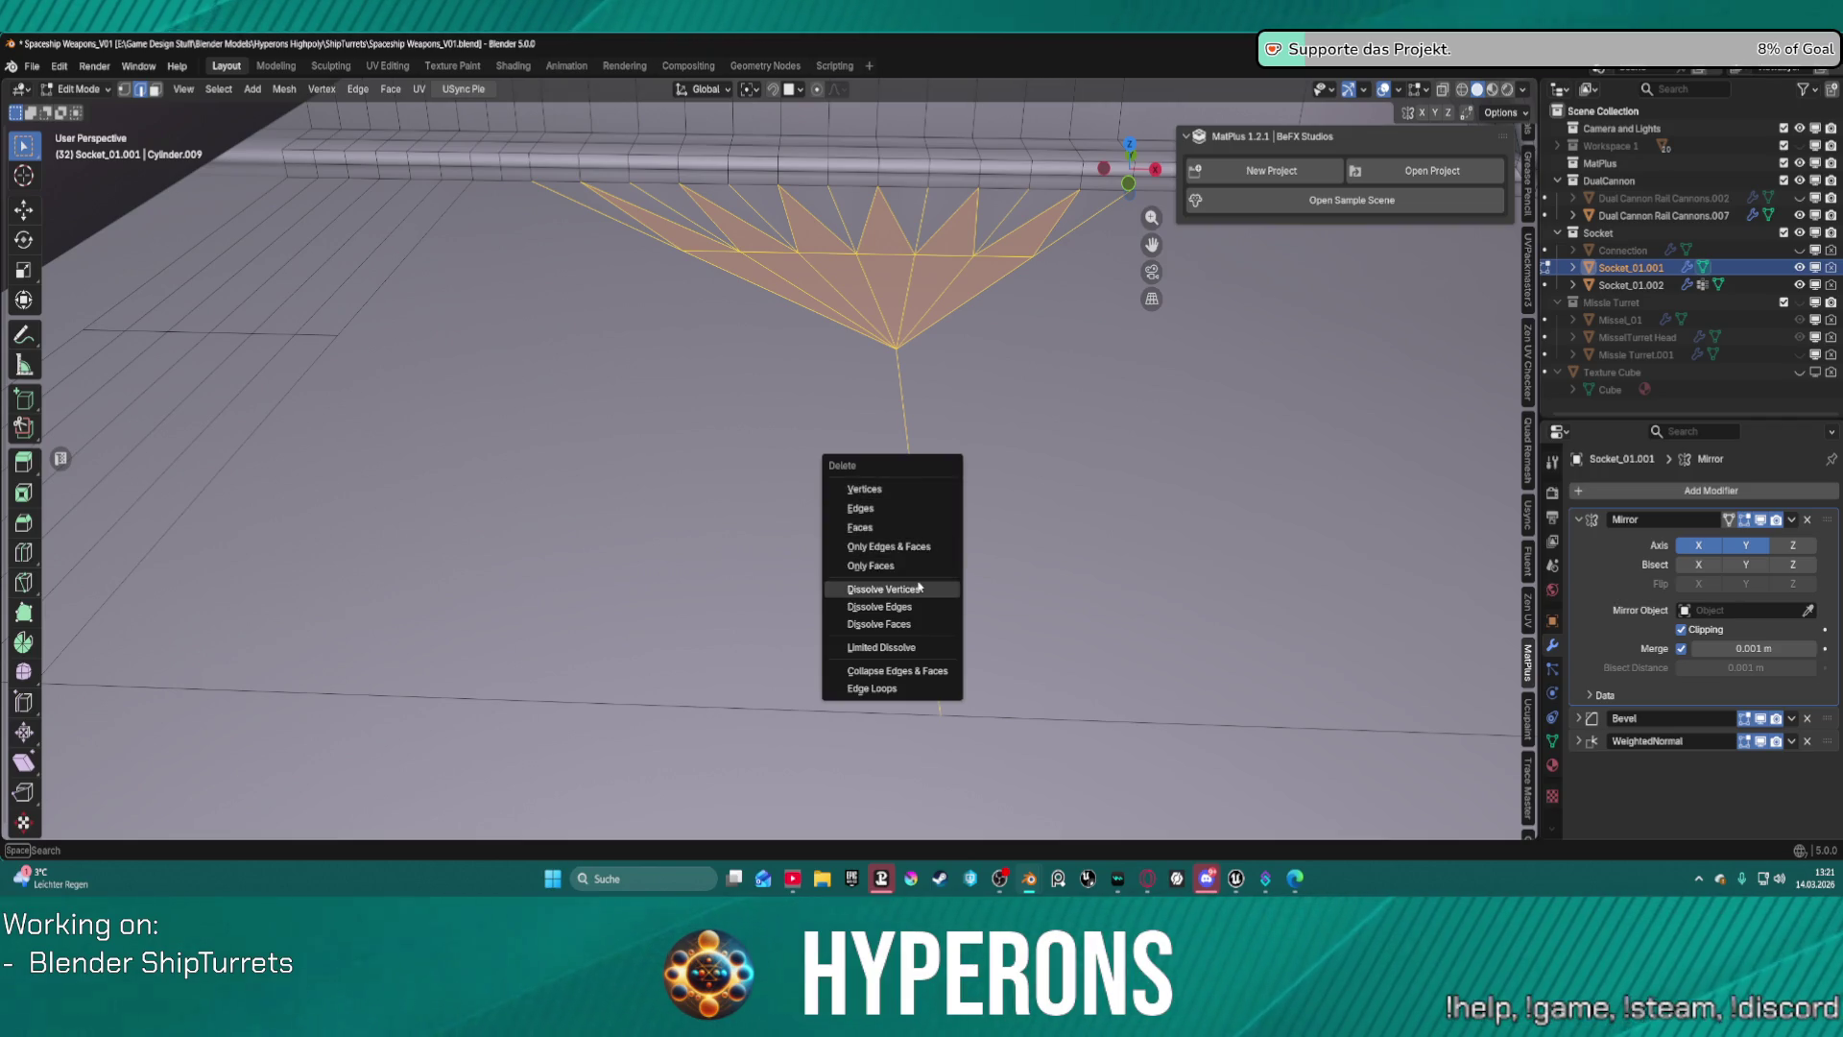
pyautogui.click(919, 587)
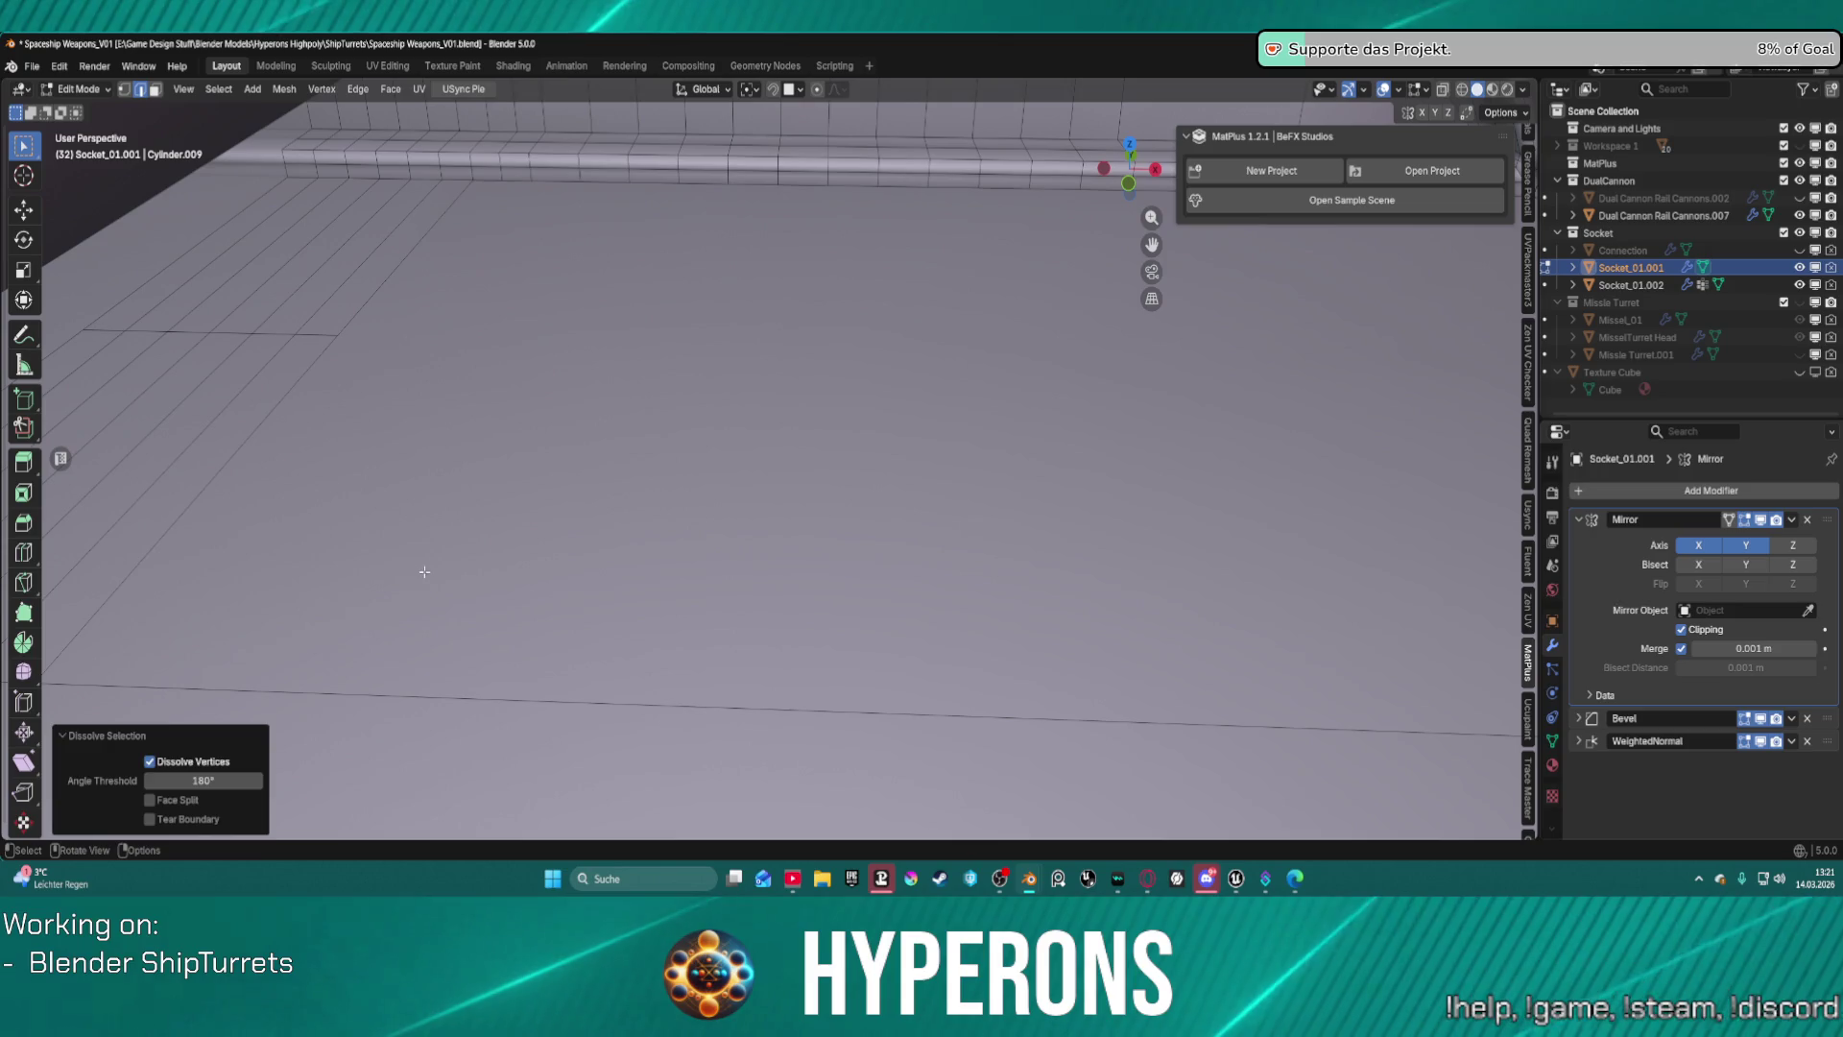
# Dissolve the unwanted edge along the top rim.
pyautogui.click(479, 680)
pyautogui.hotkey('ctrl', 'x')
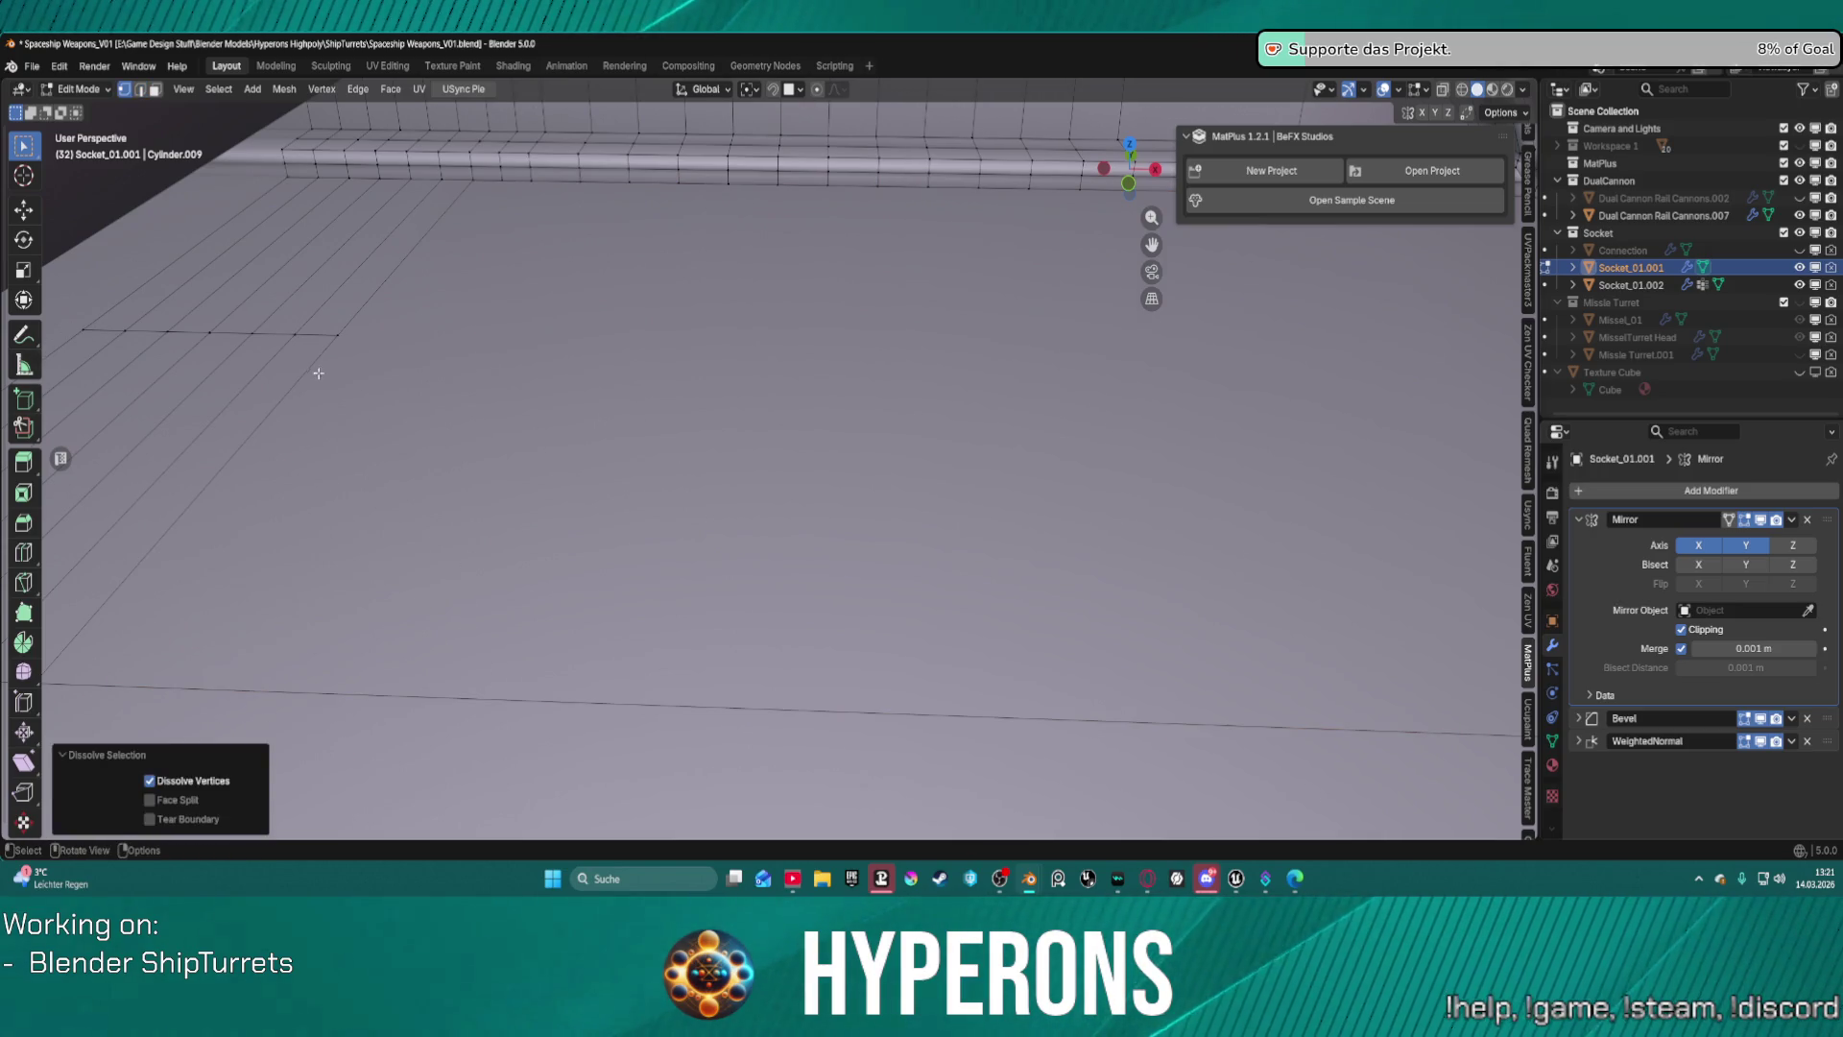
pyautogui.click(24, 582)
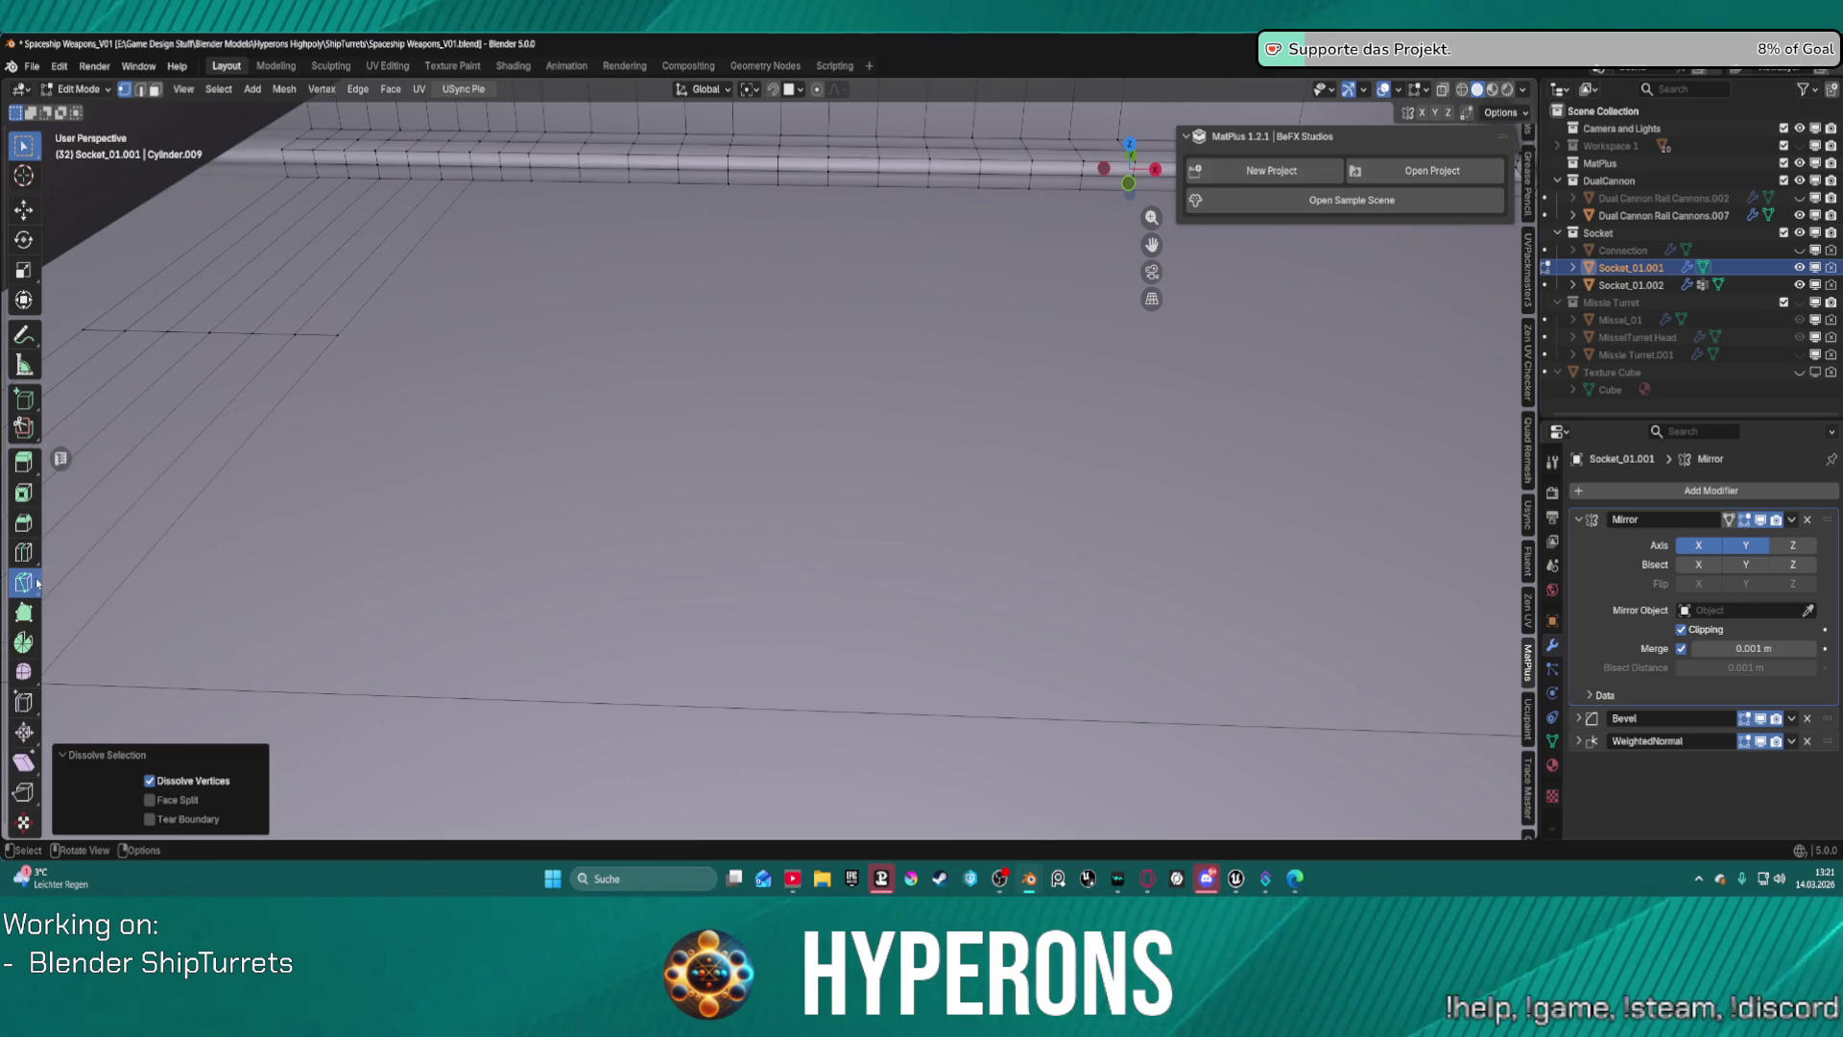
# Make the first six Y-constrained knife cuts from the rim vertices down to the bottom edge.
pyautogui.click(502, 181)
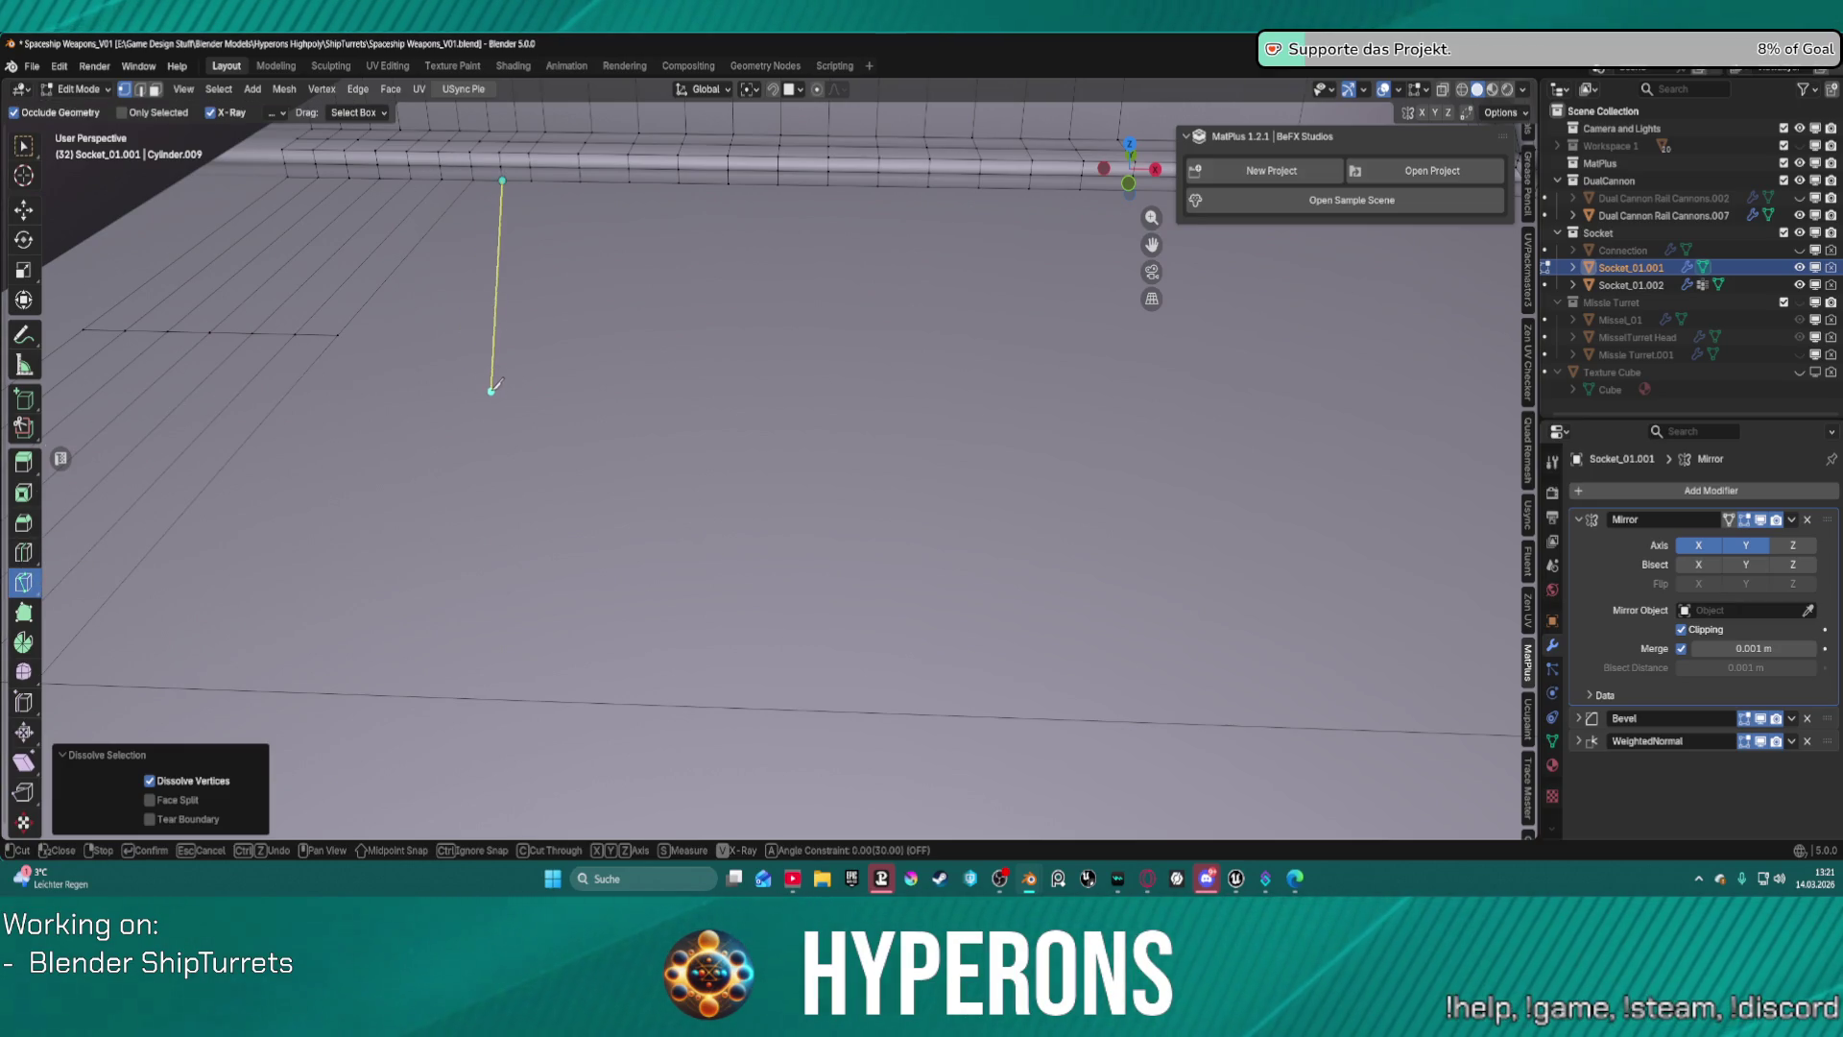
pyautogui.press('y')
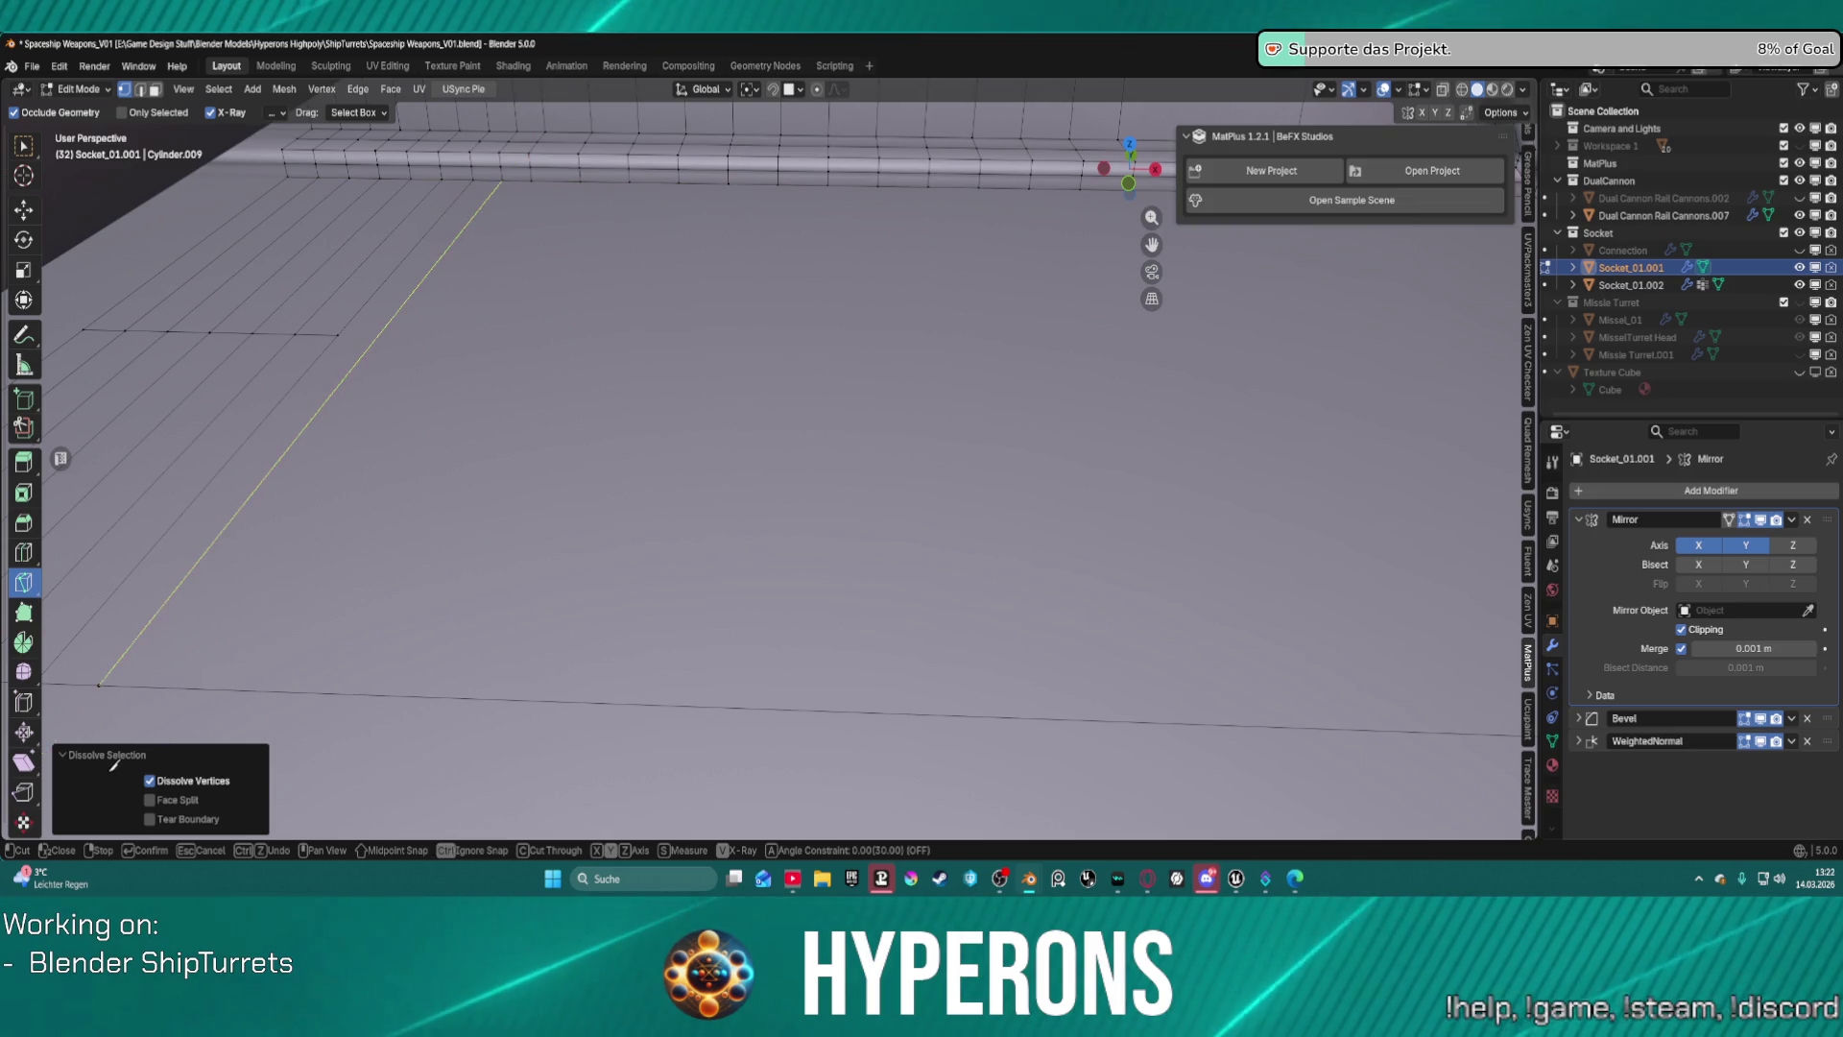
pyautogui.press('Return')
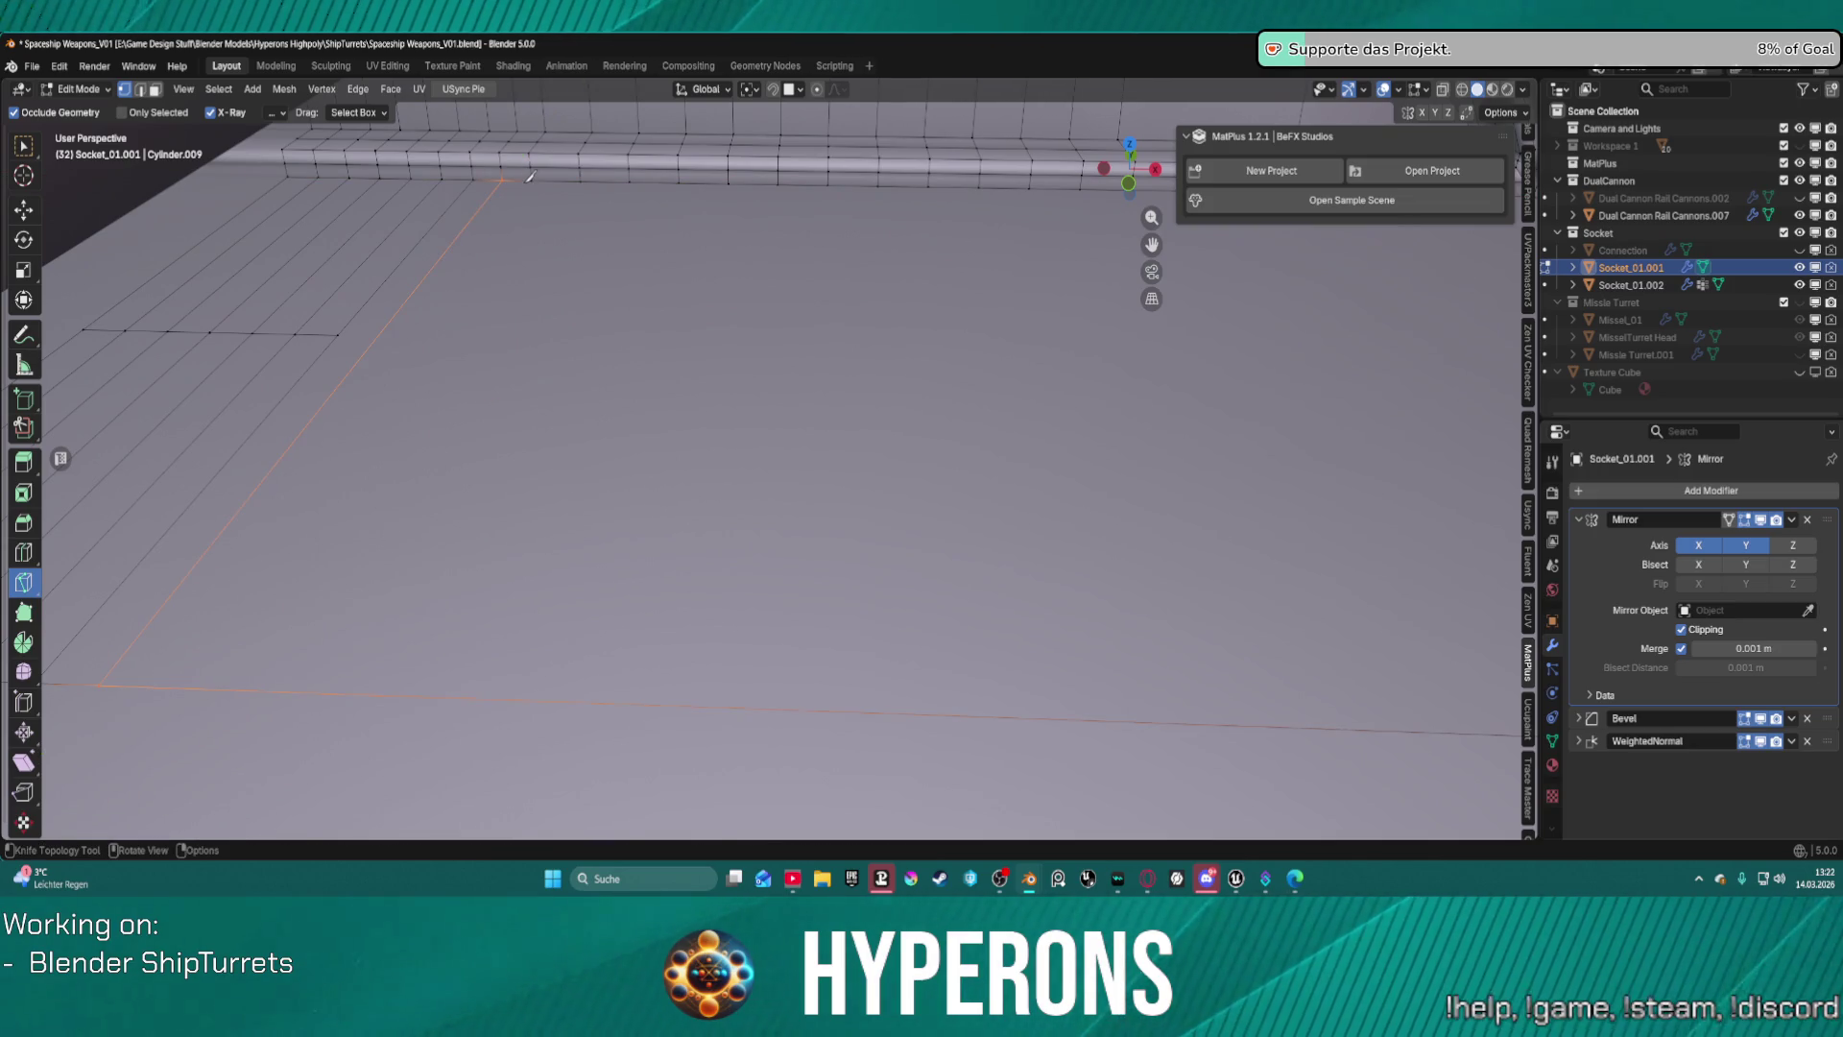
pyautogui.click(531, 181)
pyautogui.press('Escape')
pyautogui.click(532, 181)
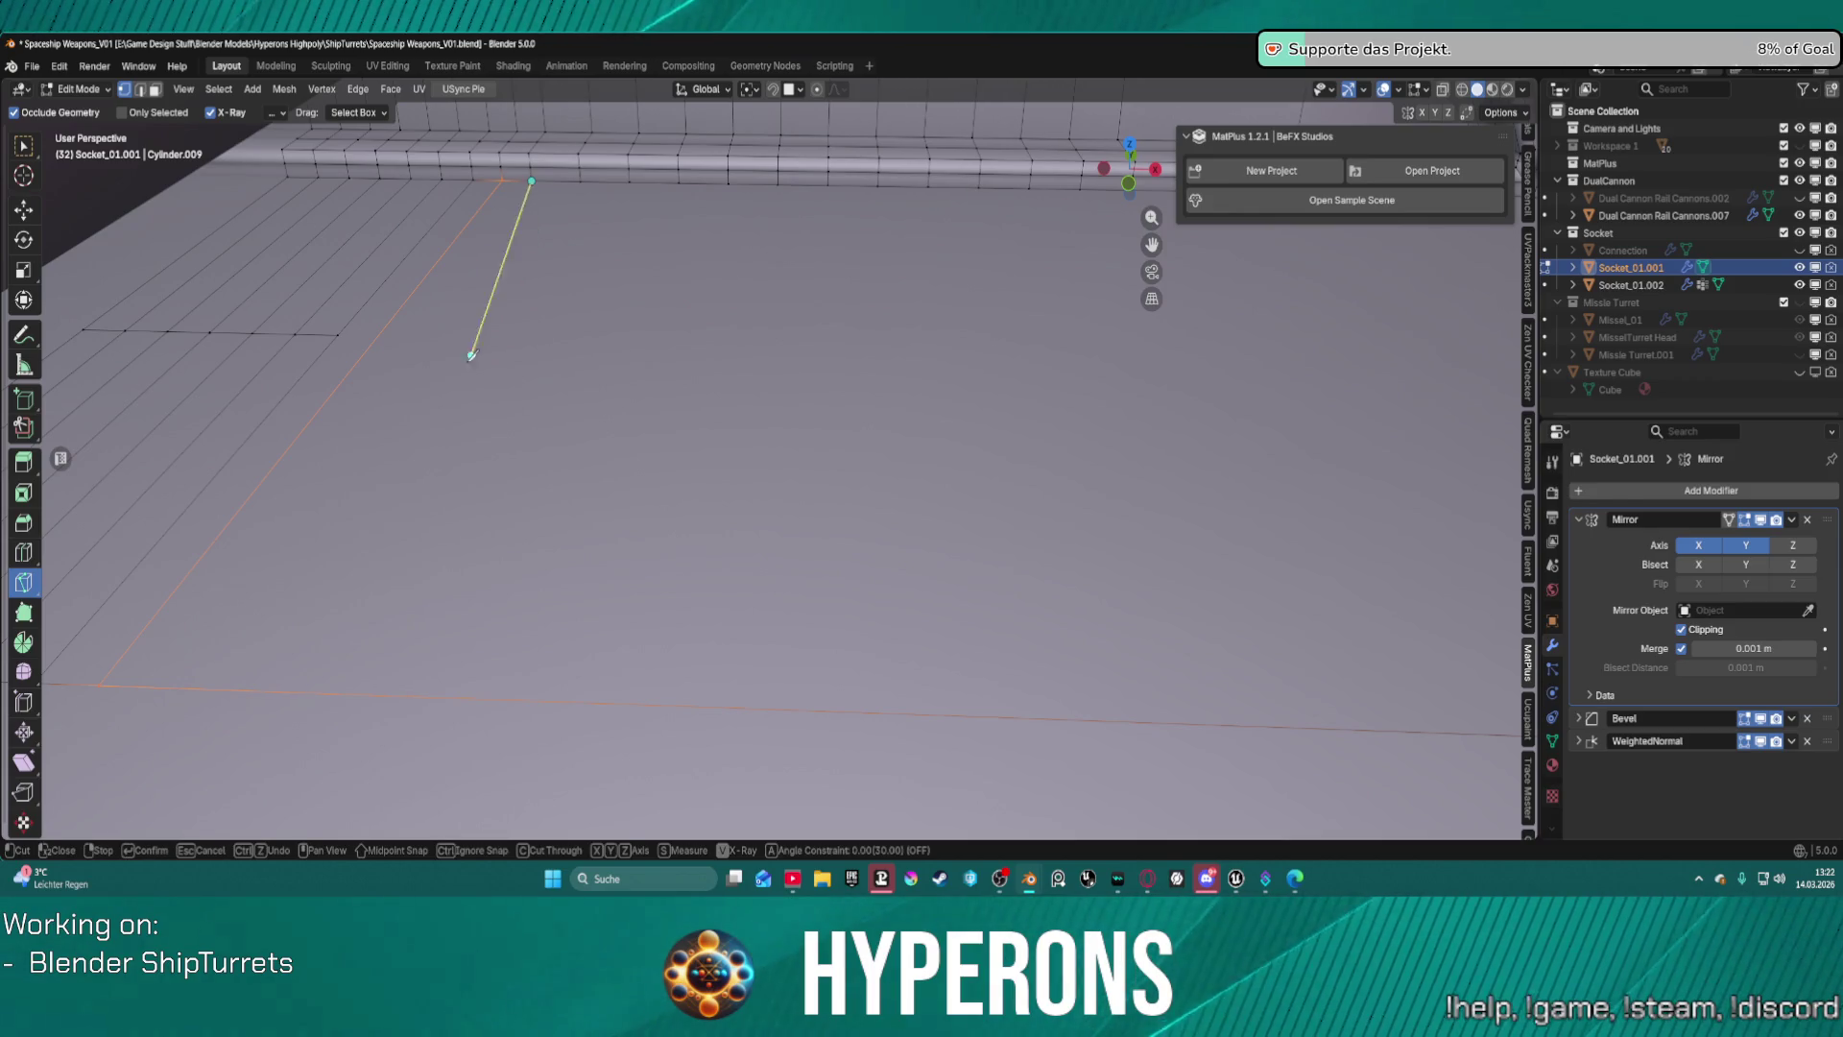
pyautogui.press('y')
pyautogui.click(203, 711)
pyautogui.press('Return')
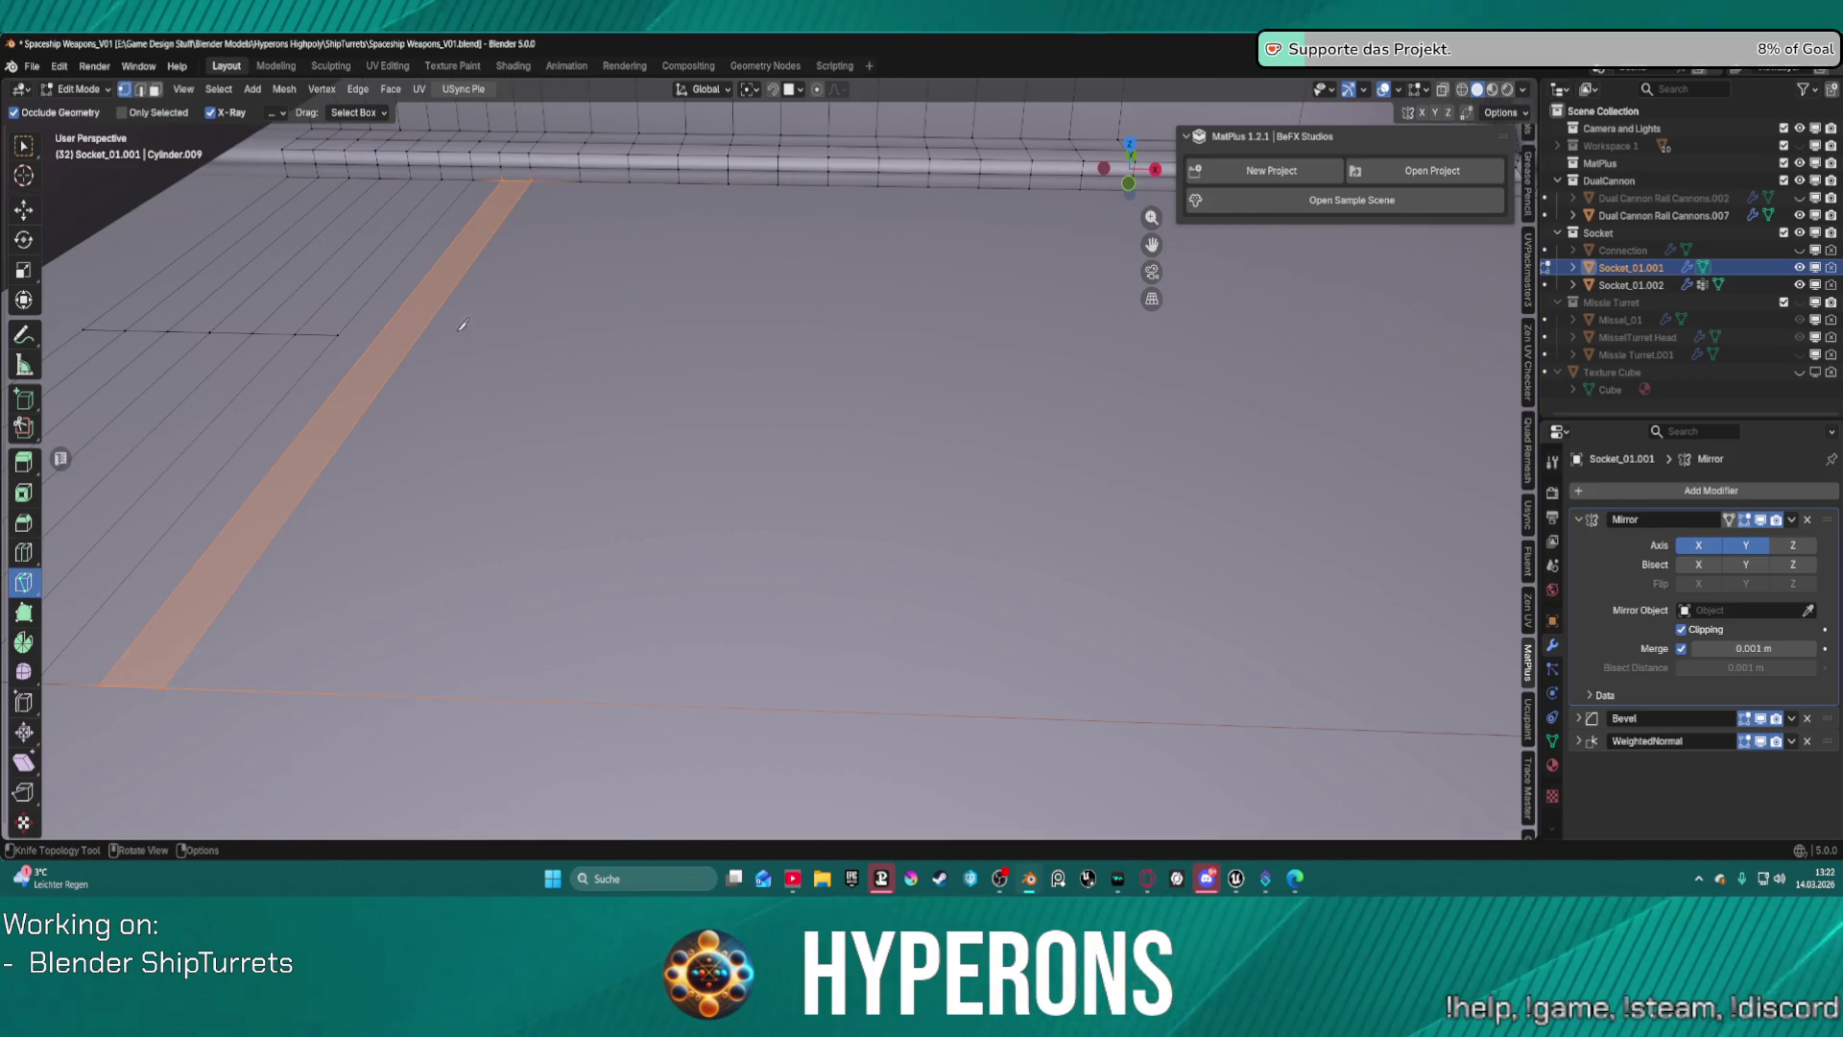
pyautogui.click(582, 180)
pyautogui.press('y')
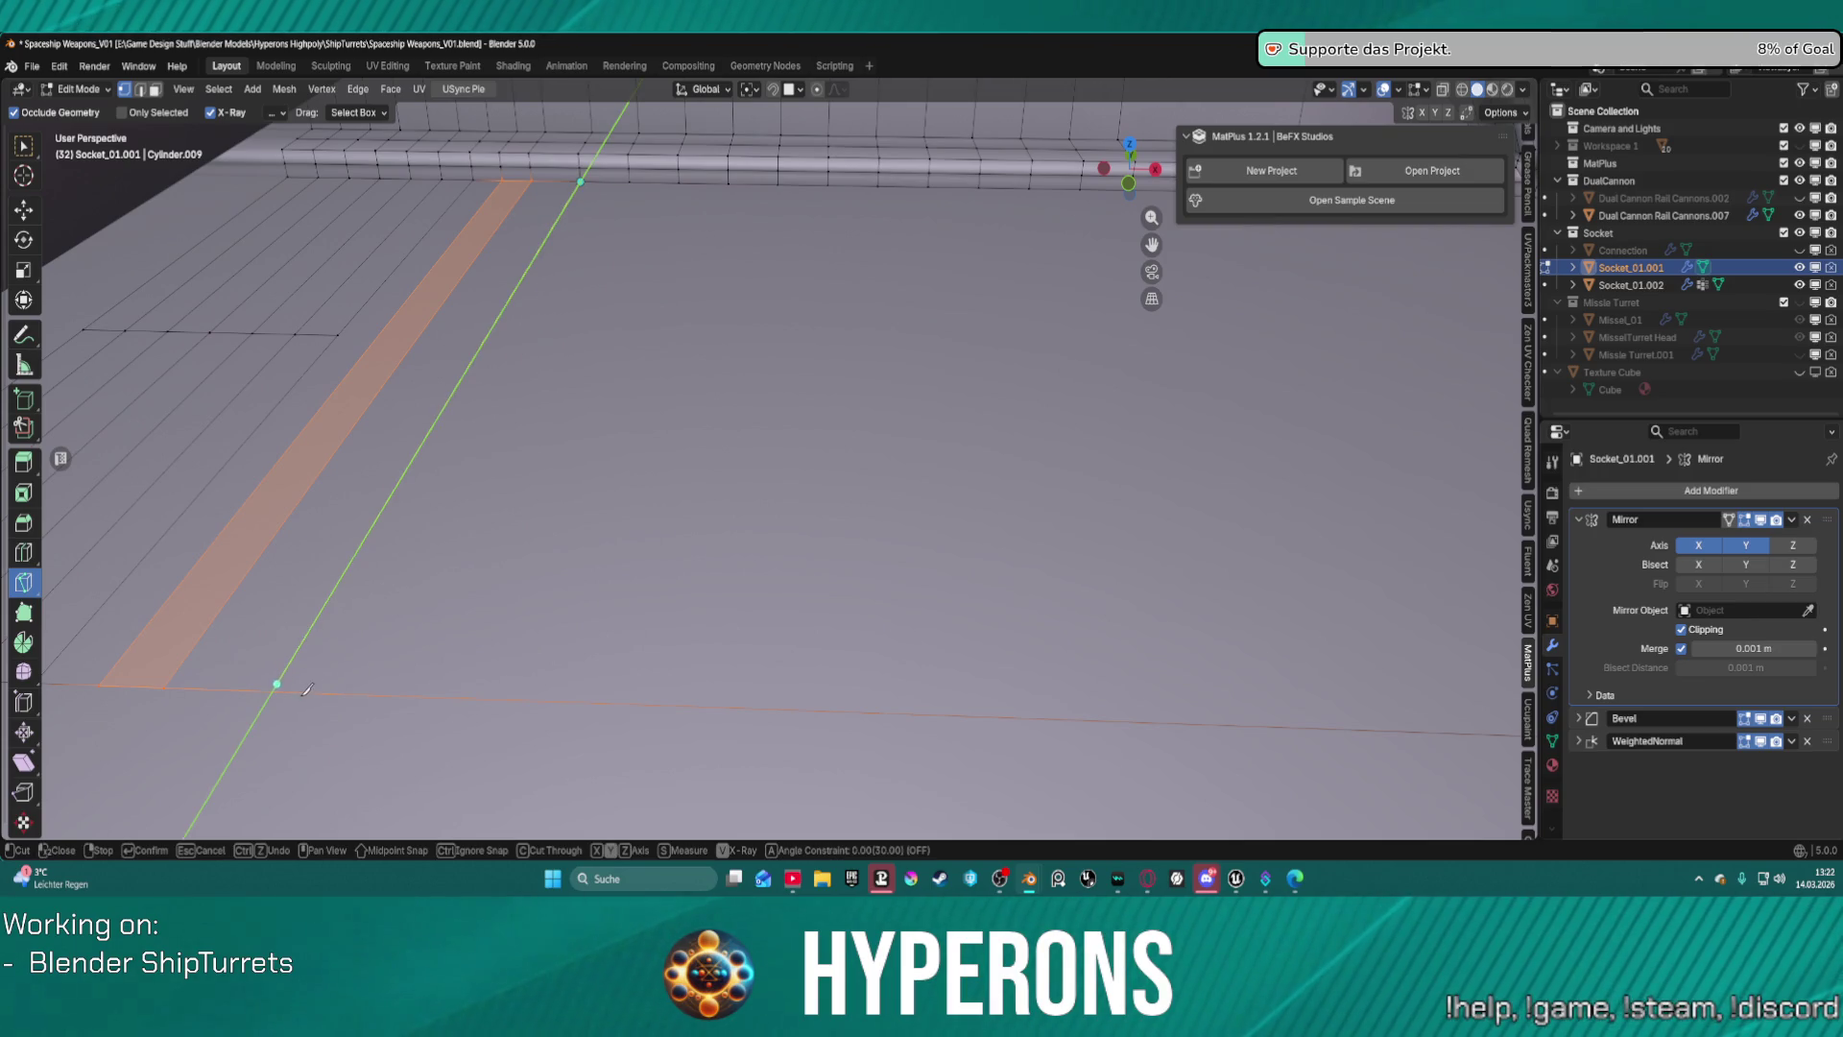
pyautogui.click(287, 694)
pyautogui.press('Return')
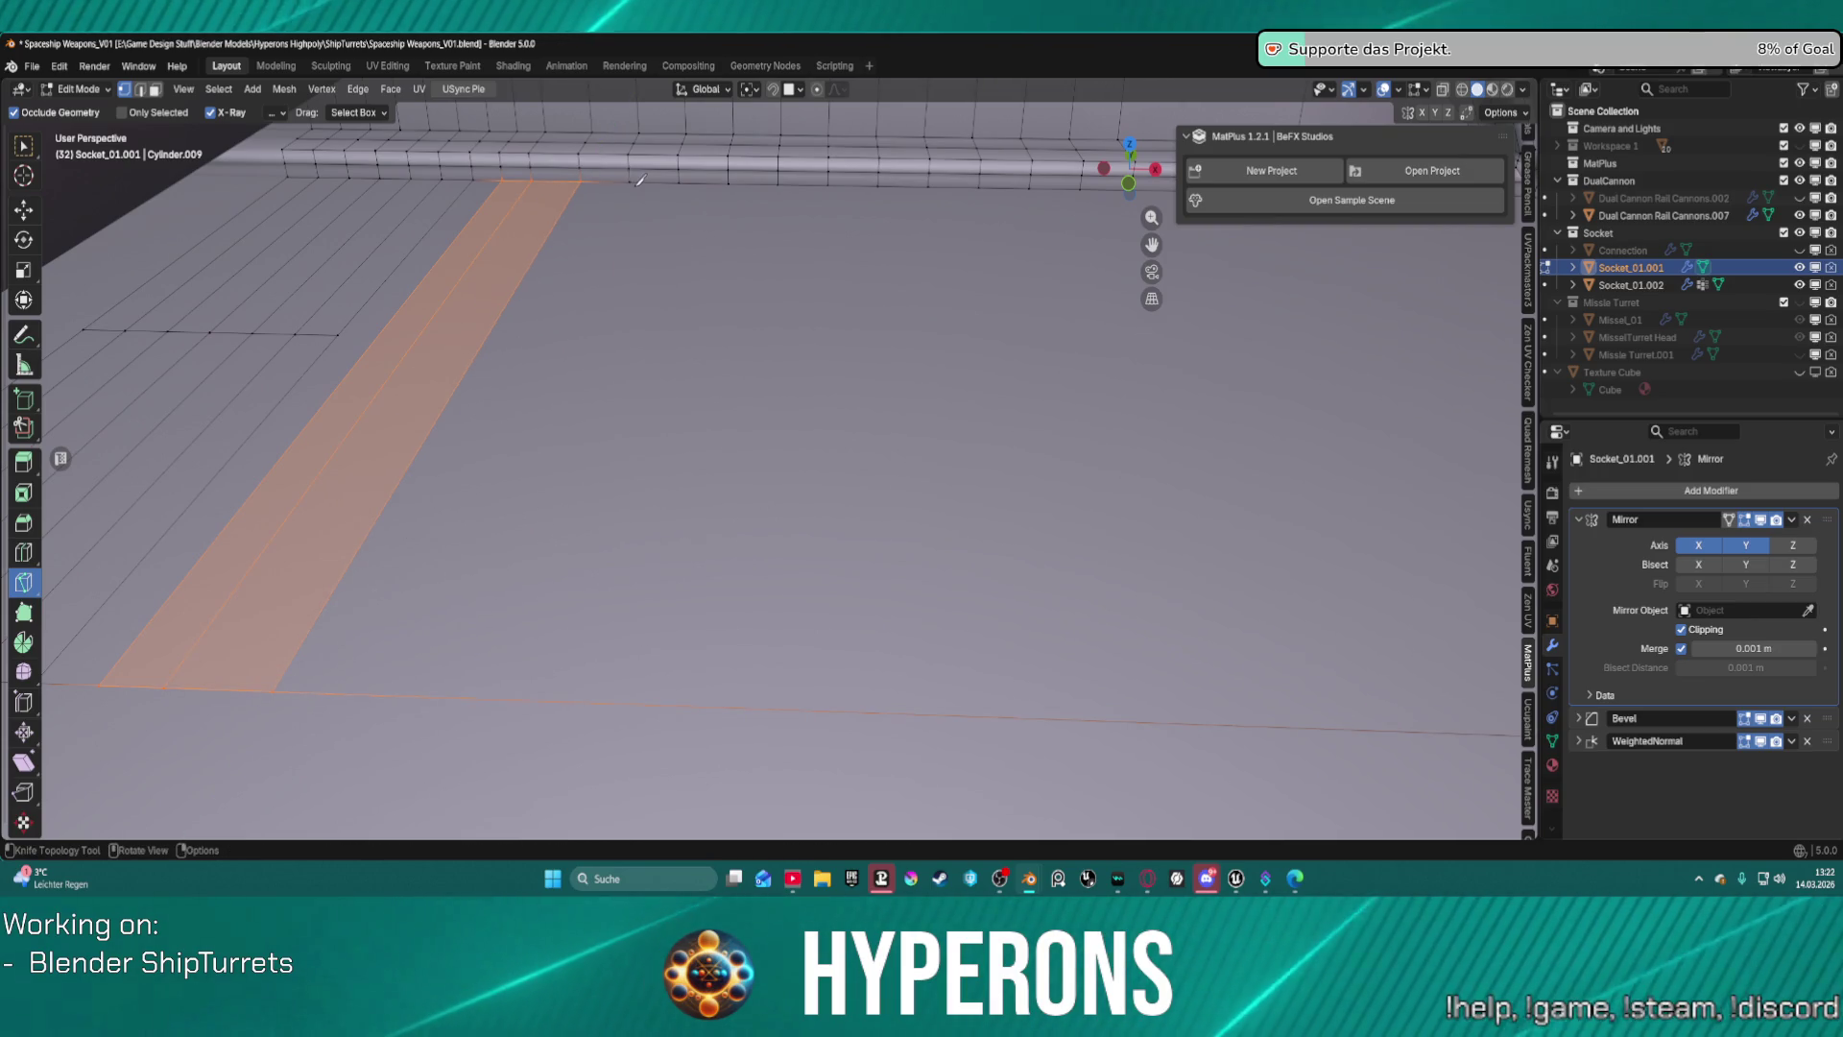
pyautogui.click(629, 182)
pyautogui.press('y')
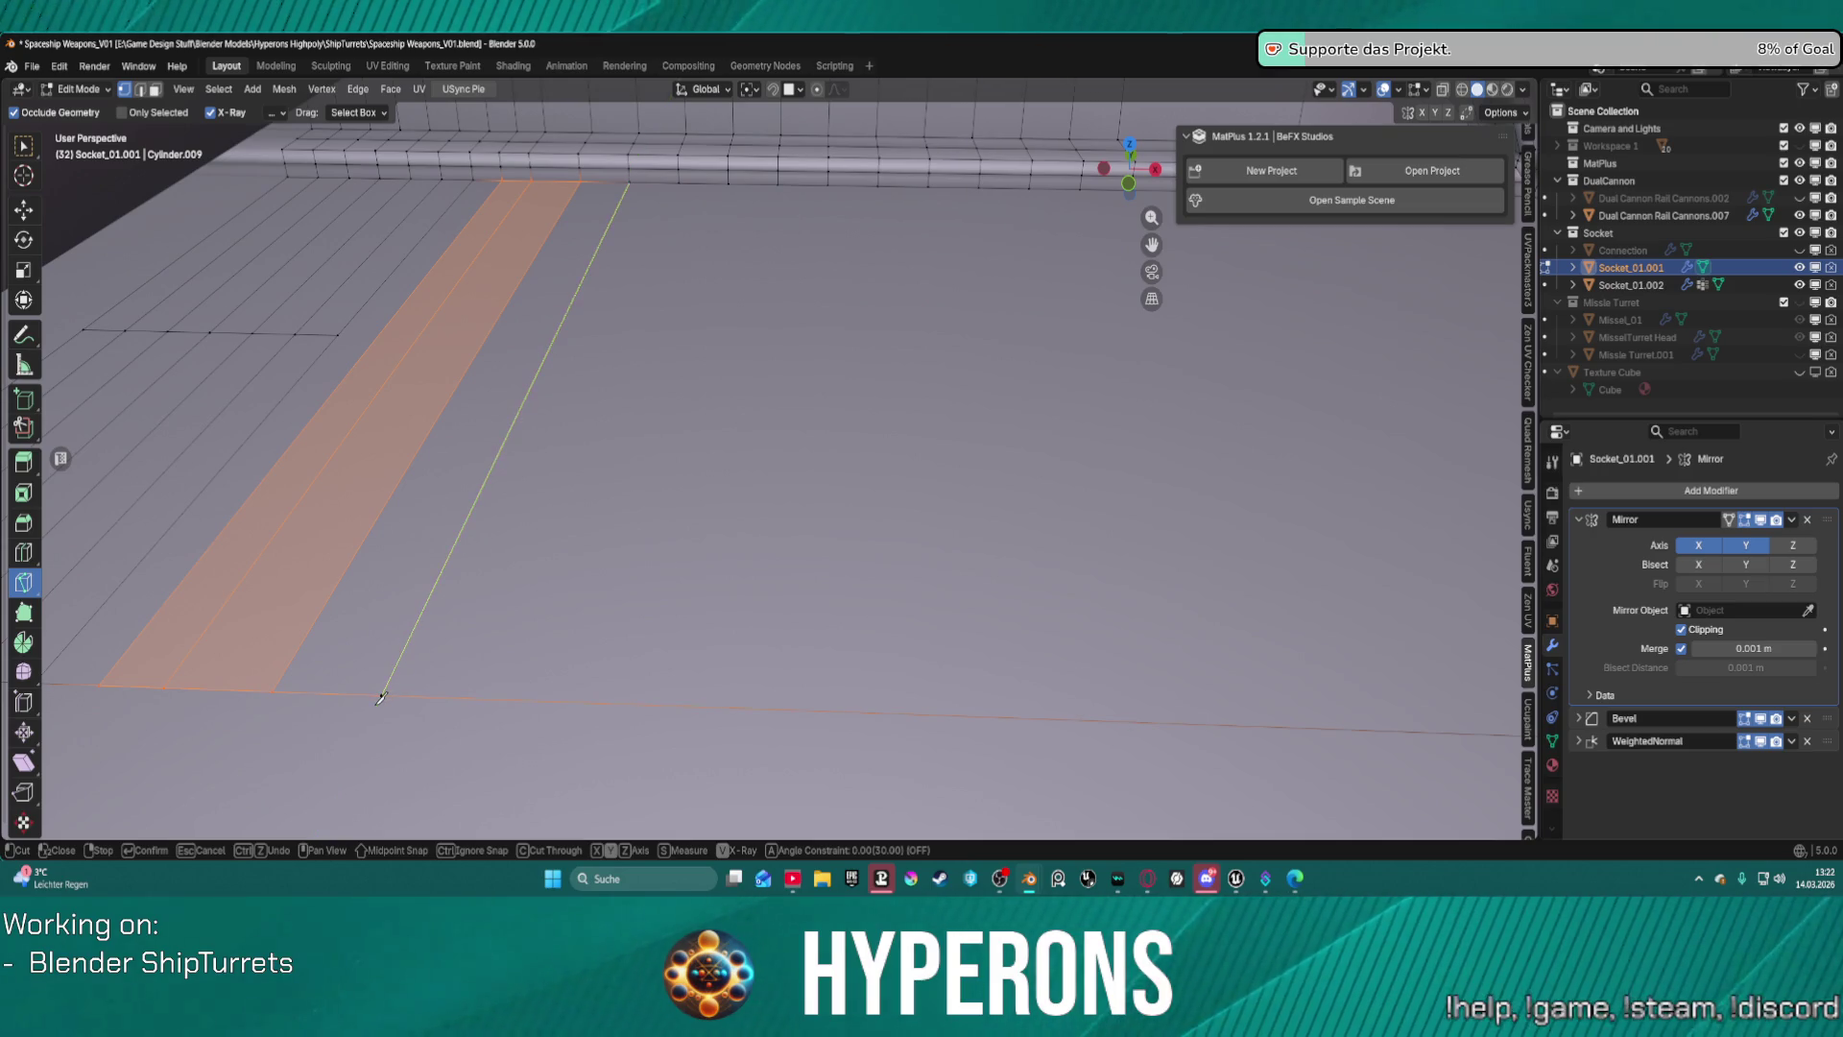
pyautogui.click(381, 697)
pyautogui.press('Return')
pyautogui.click(679, 182)
pyautogui.press('y')
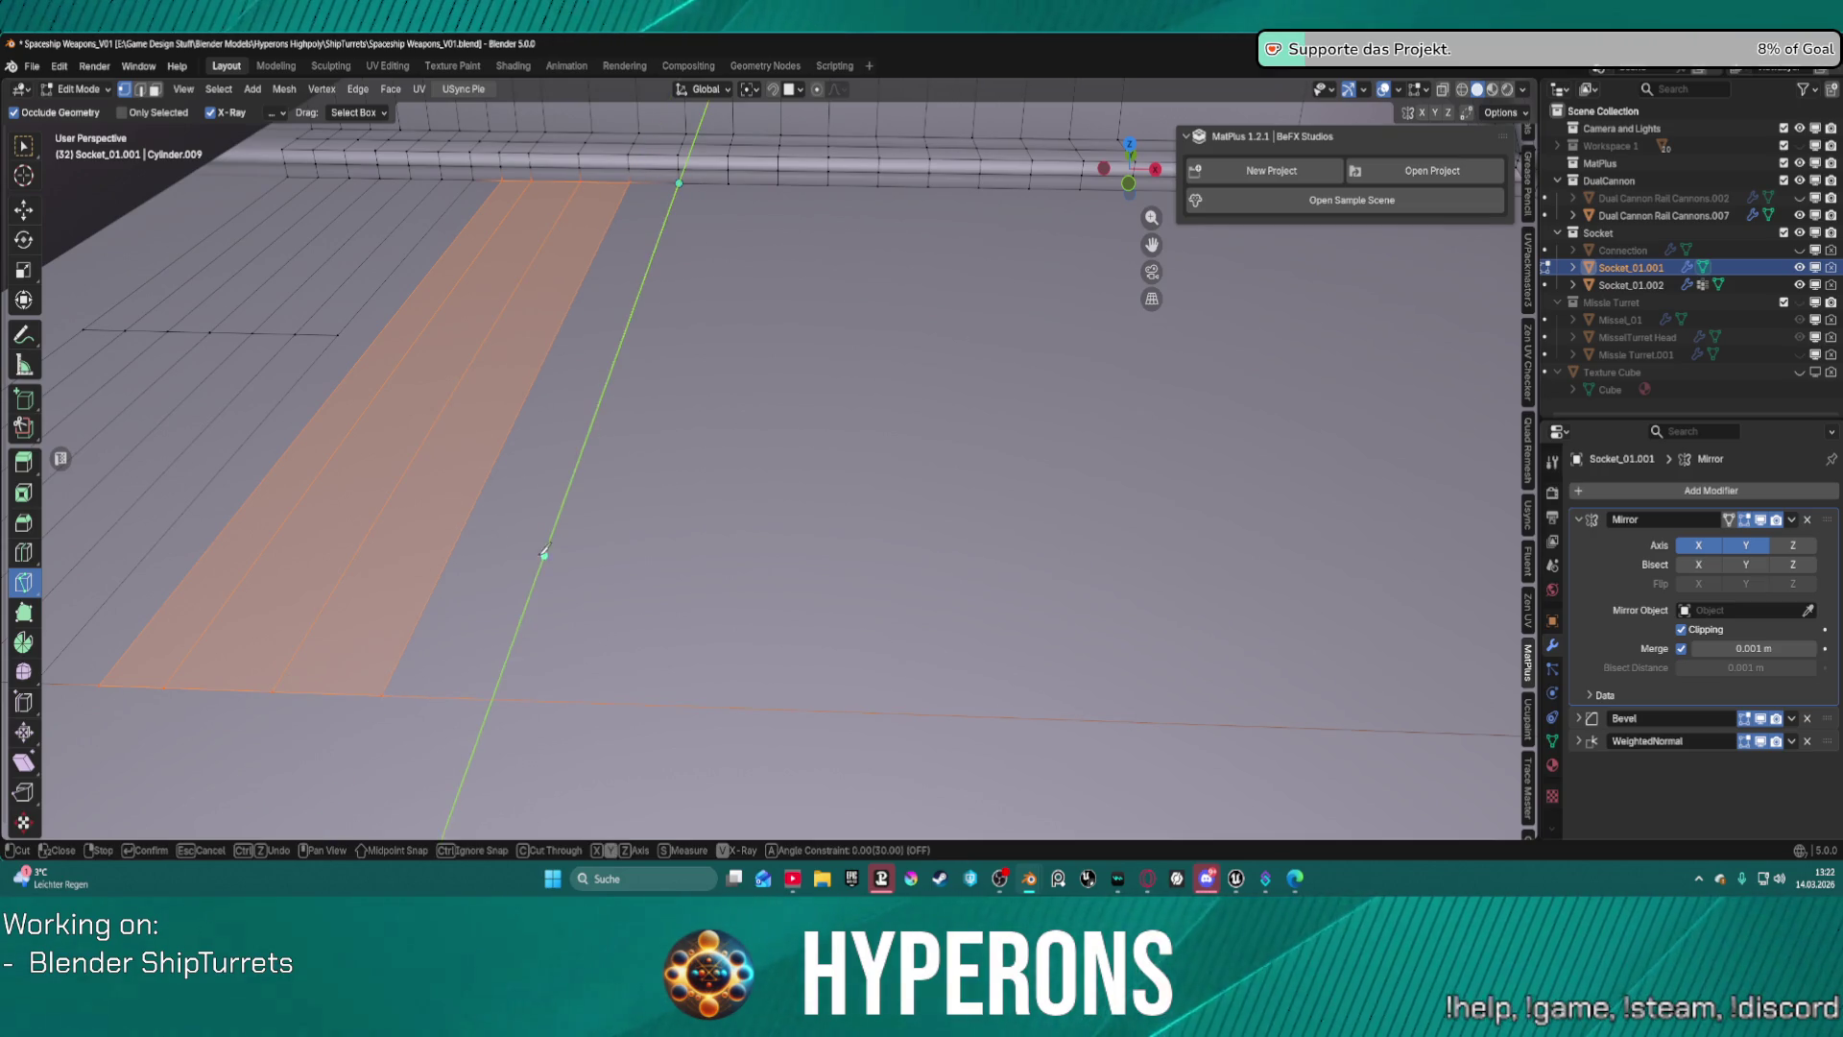
pyautogui.click(750, 190)
pyautogui.press('Return')
pyautogui.click(729, 183)
pyautogui.press('y')
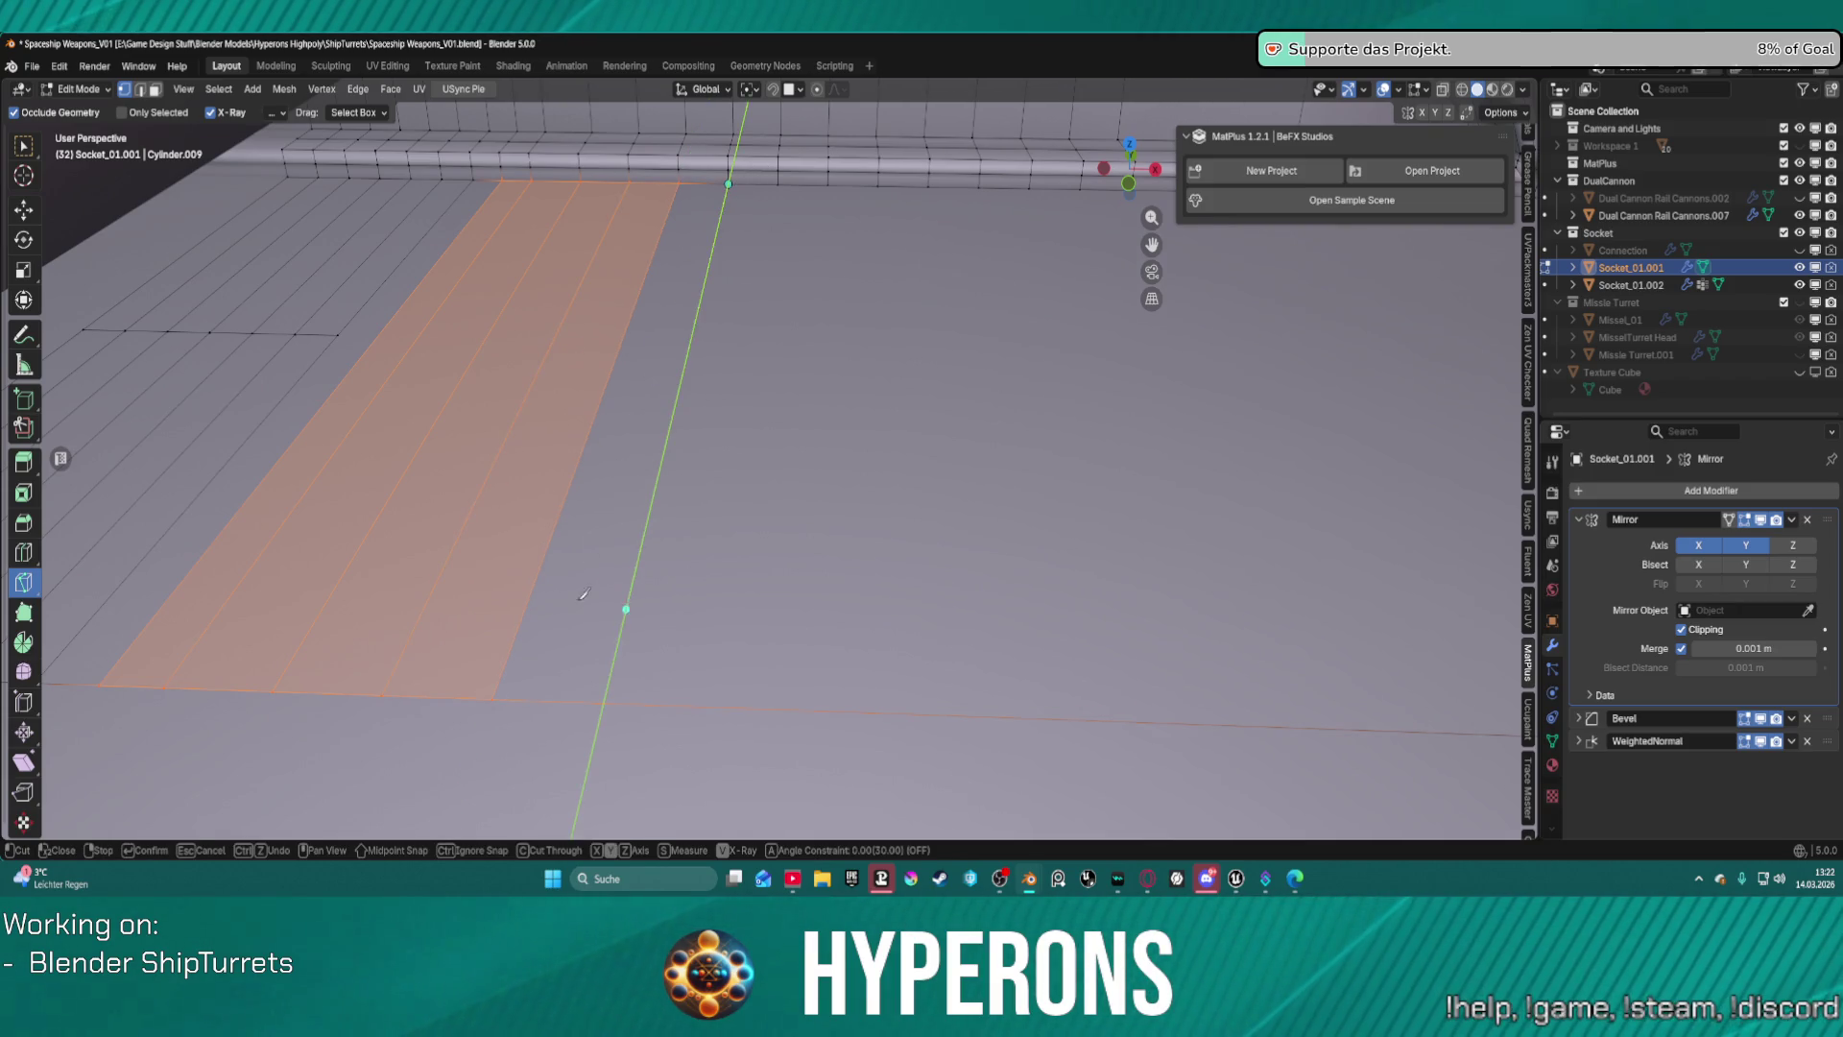
pyautogui.click(544, 717)
pyautogui.press('Return')
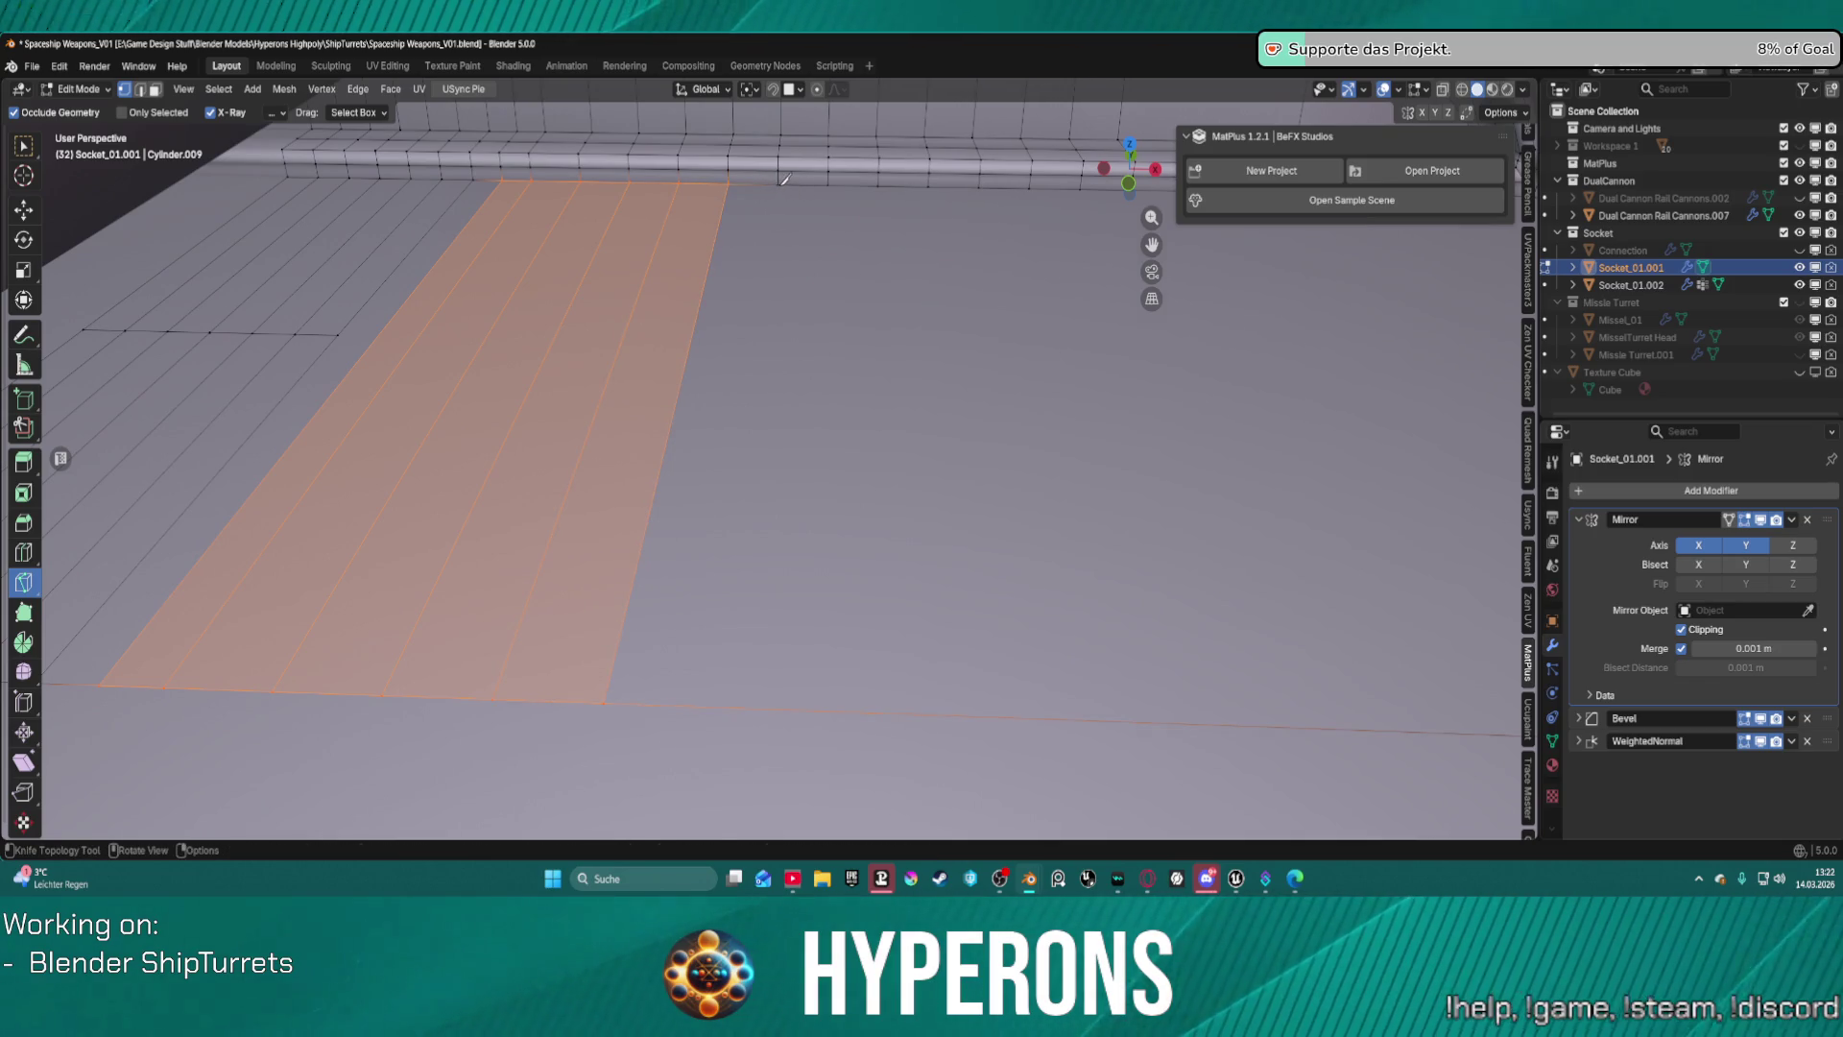
# Continue with Y-constrained knife cuts from the next rim vertices along the rim.
pyautogui.click(778, 183)
pyautogui.press('y')
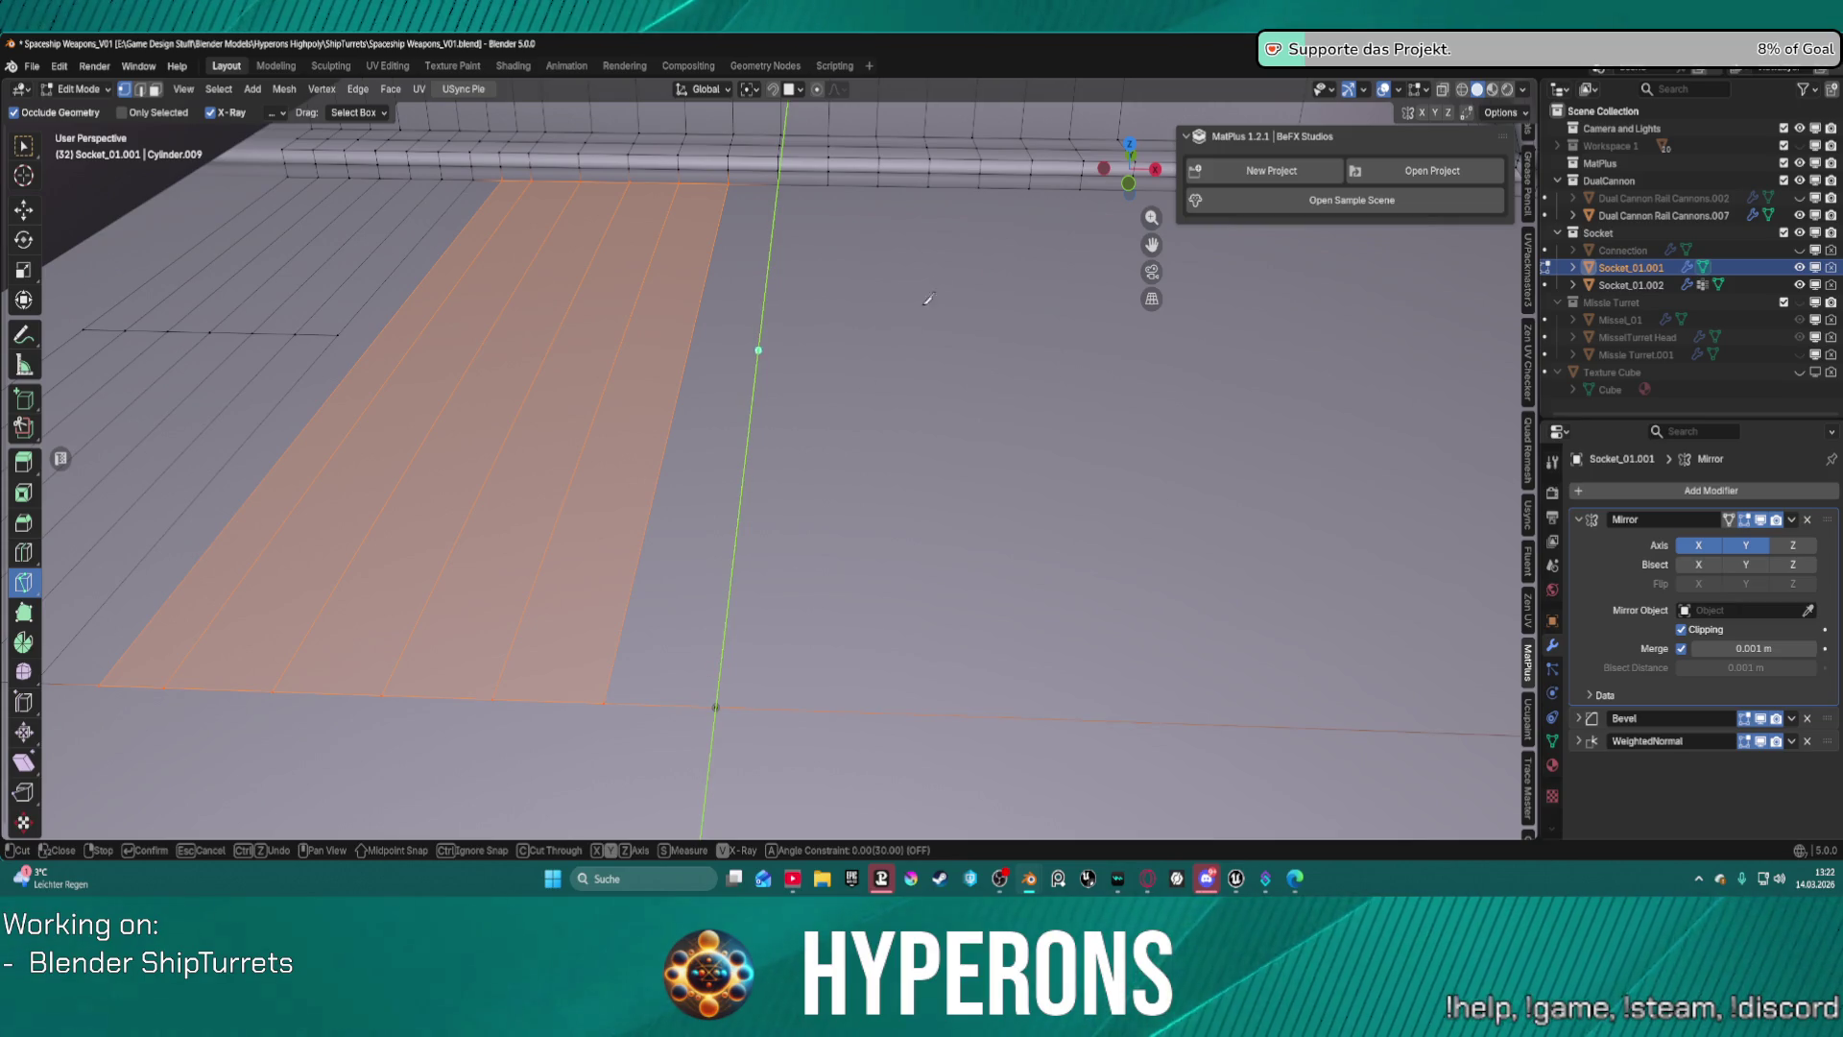
pyautogui.press('Return')
pyautogui.click(828, 184)
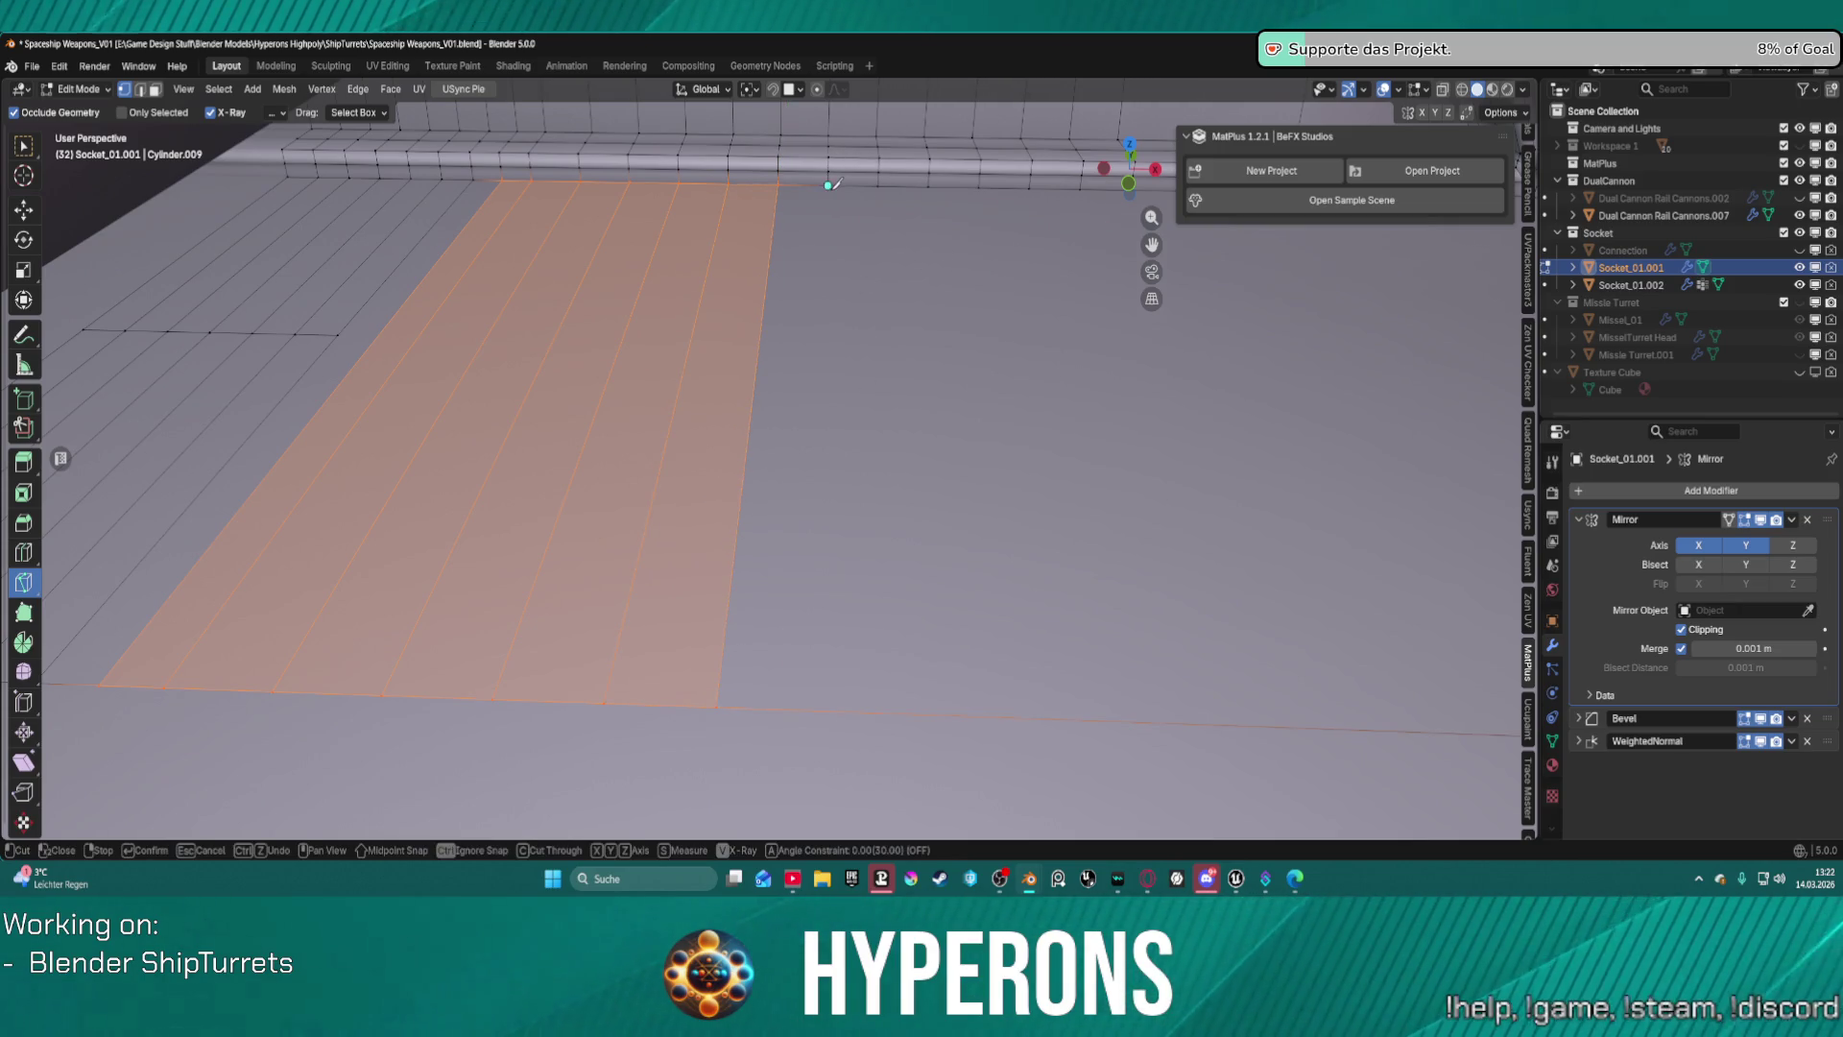
pyautogui.press('y')
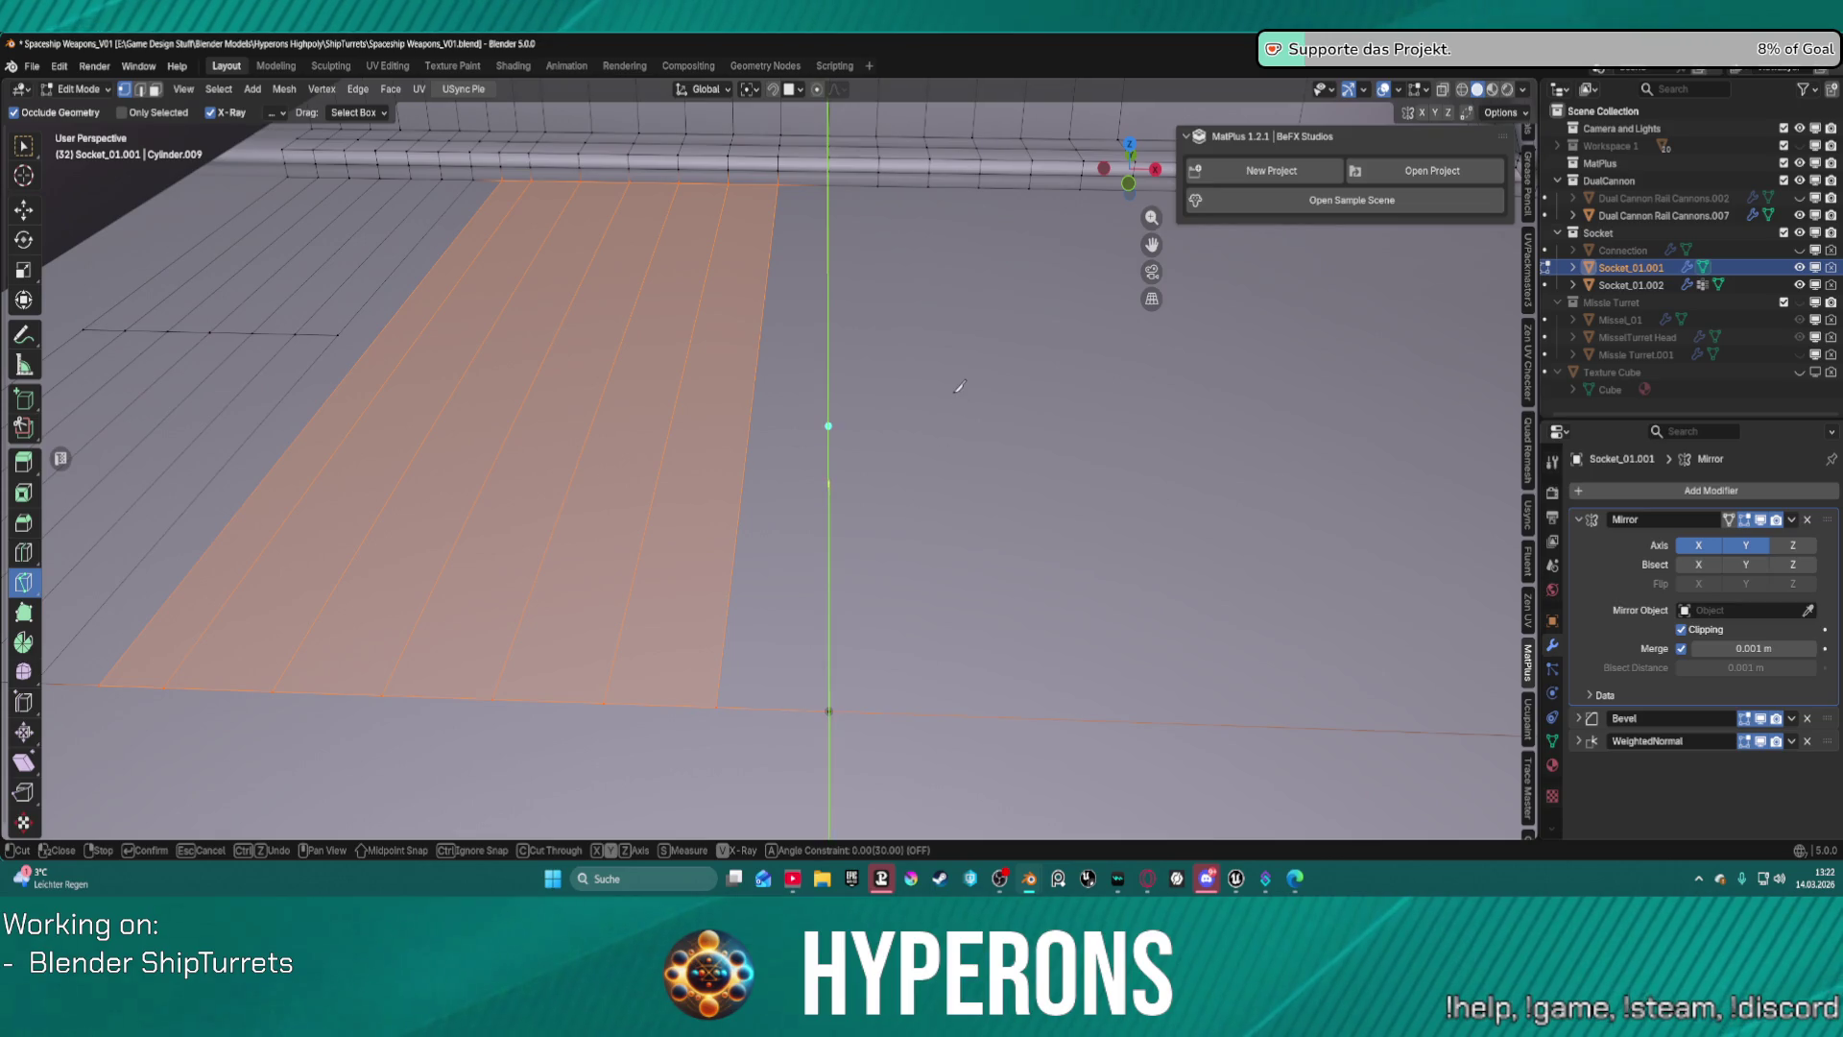
pyautogui.press('Return')
pyautogui.click(884, 185)
pyautogui.press('y')
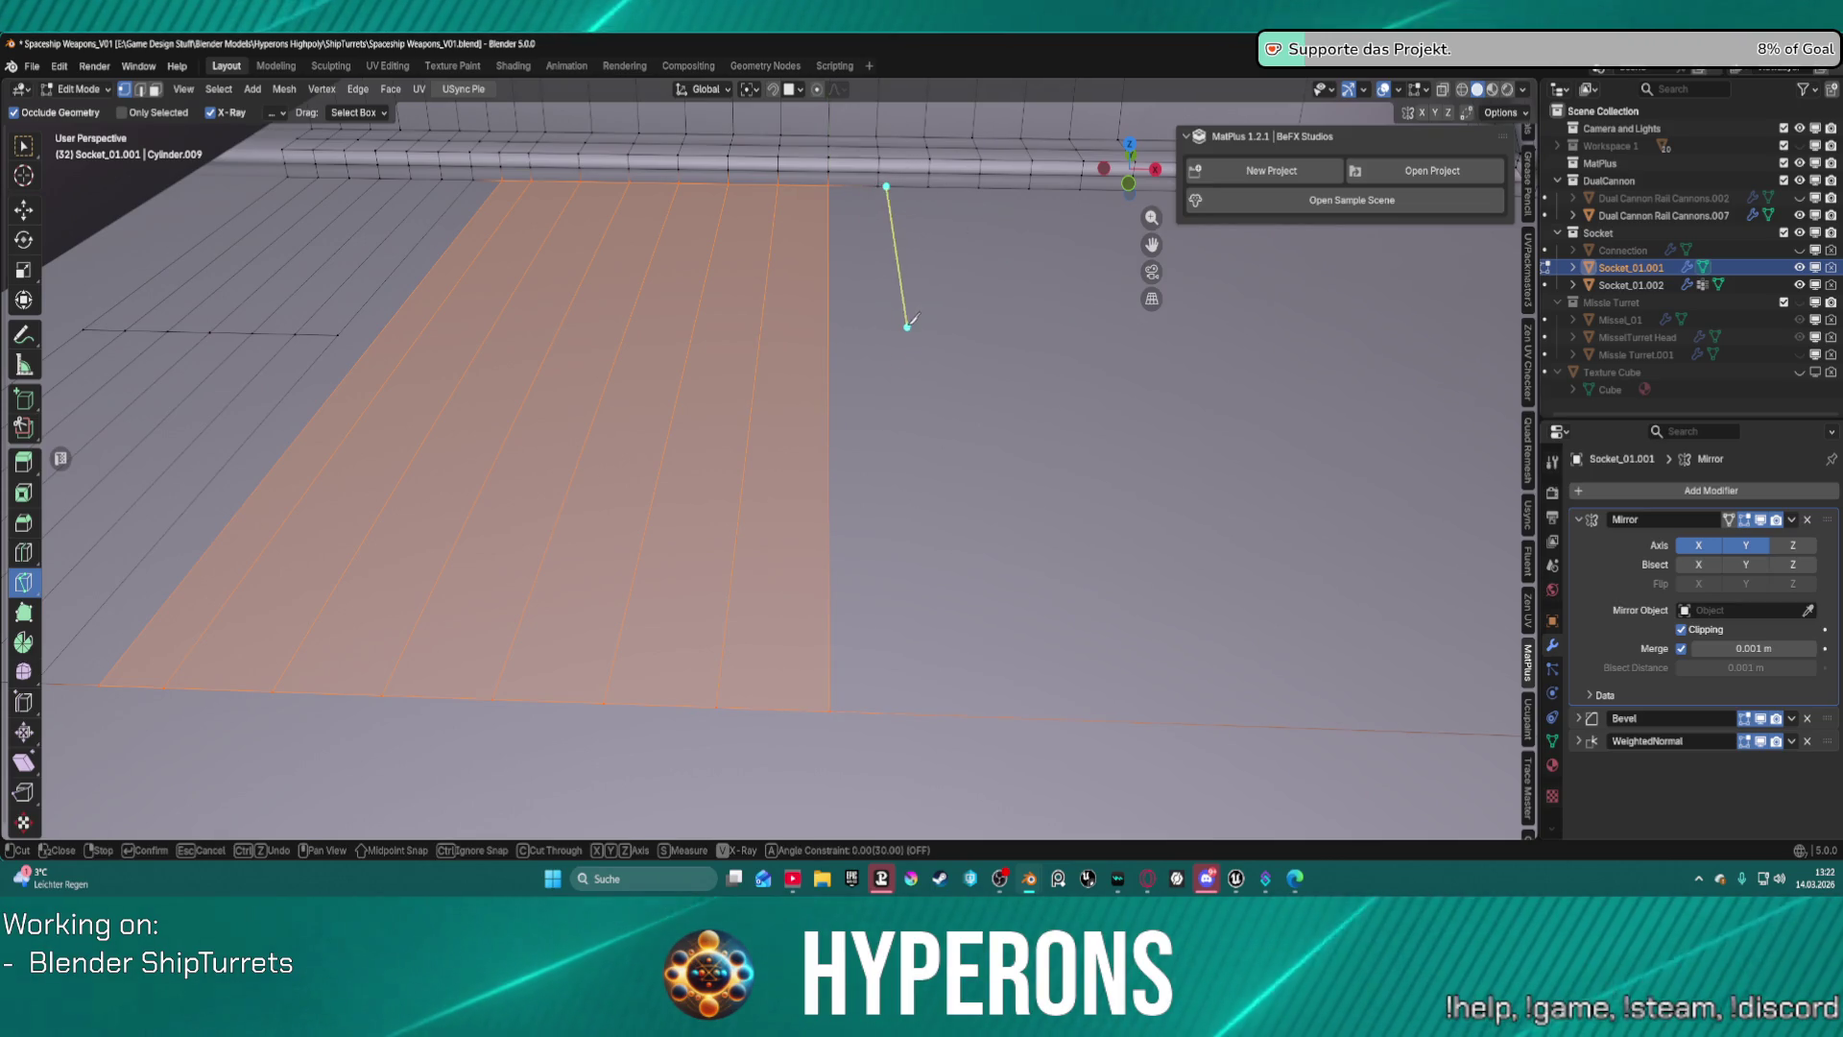
pyautogui.press('Escape')
pyautogui.click(883, 180)
pyautogui.press('y')
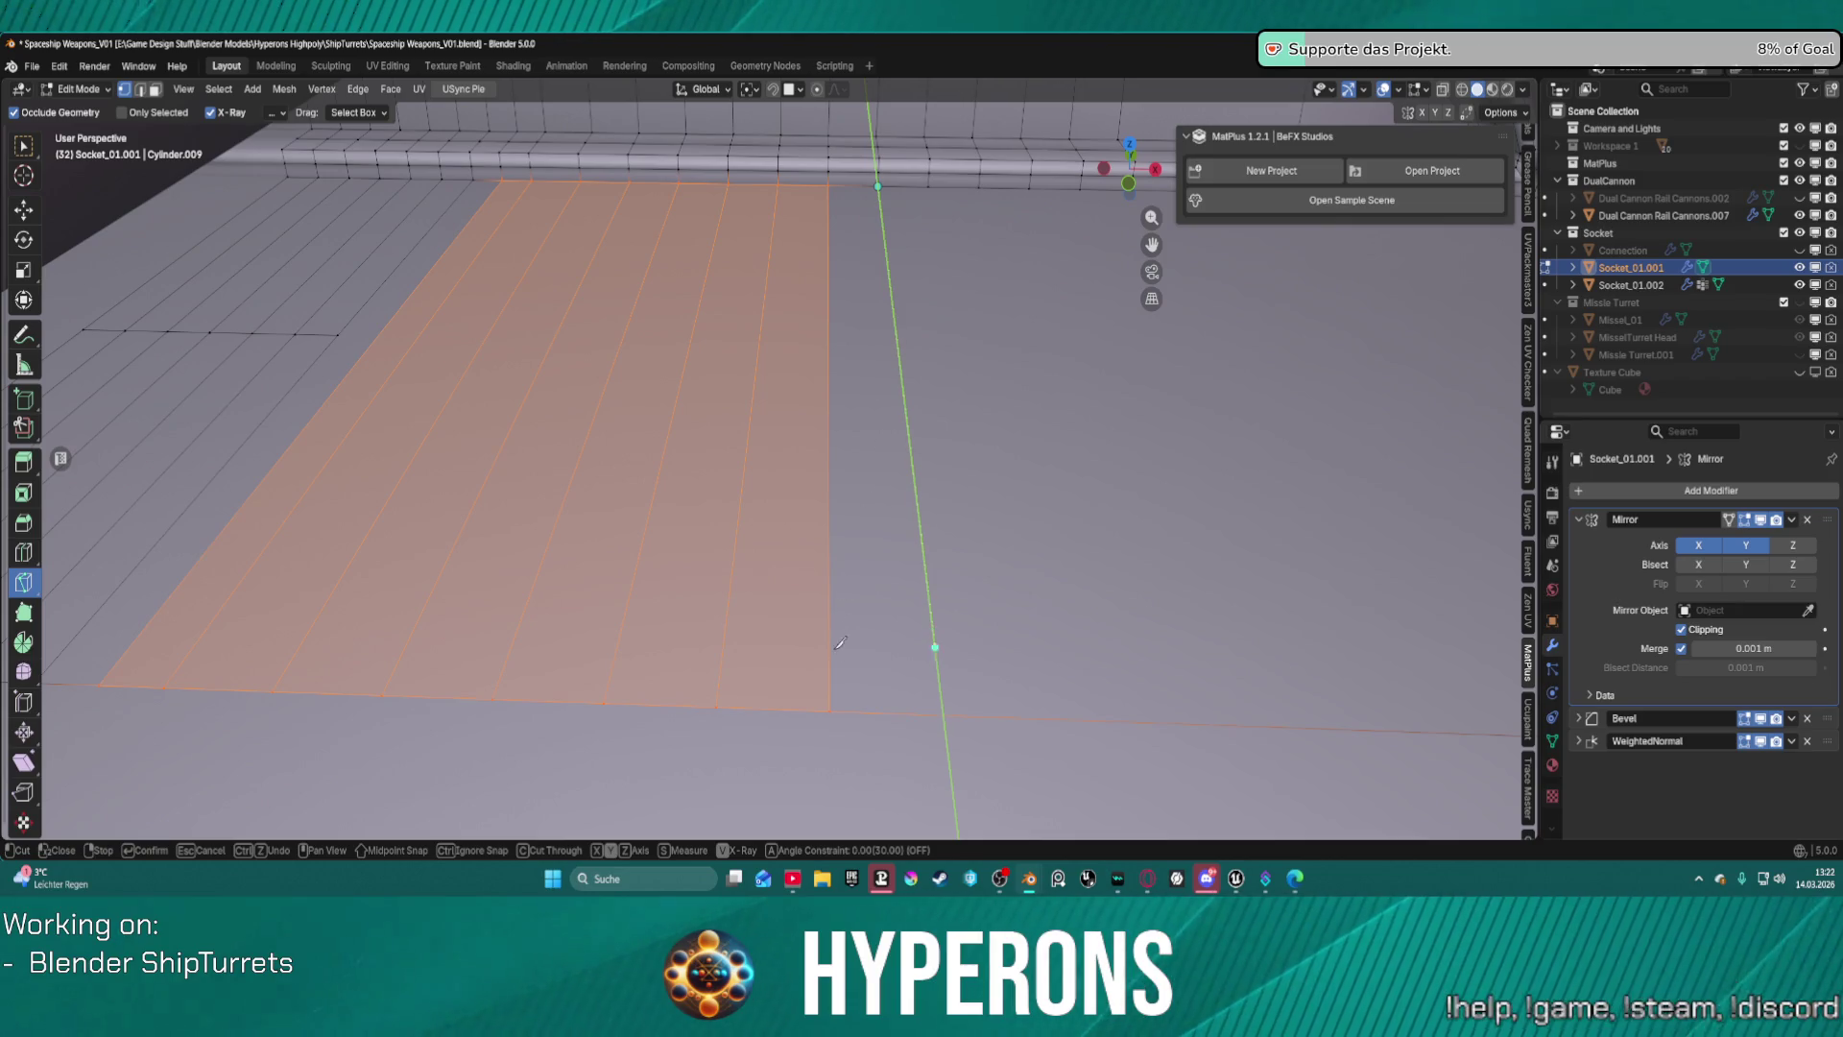
pyautogui.click(941, 707)
pyautogui.press('Return')
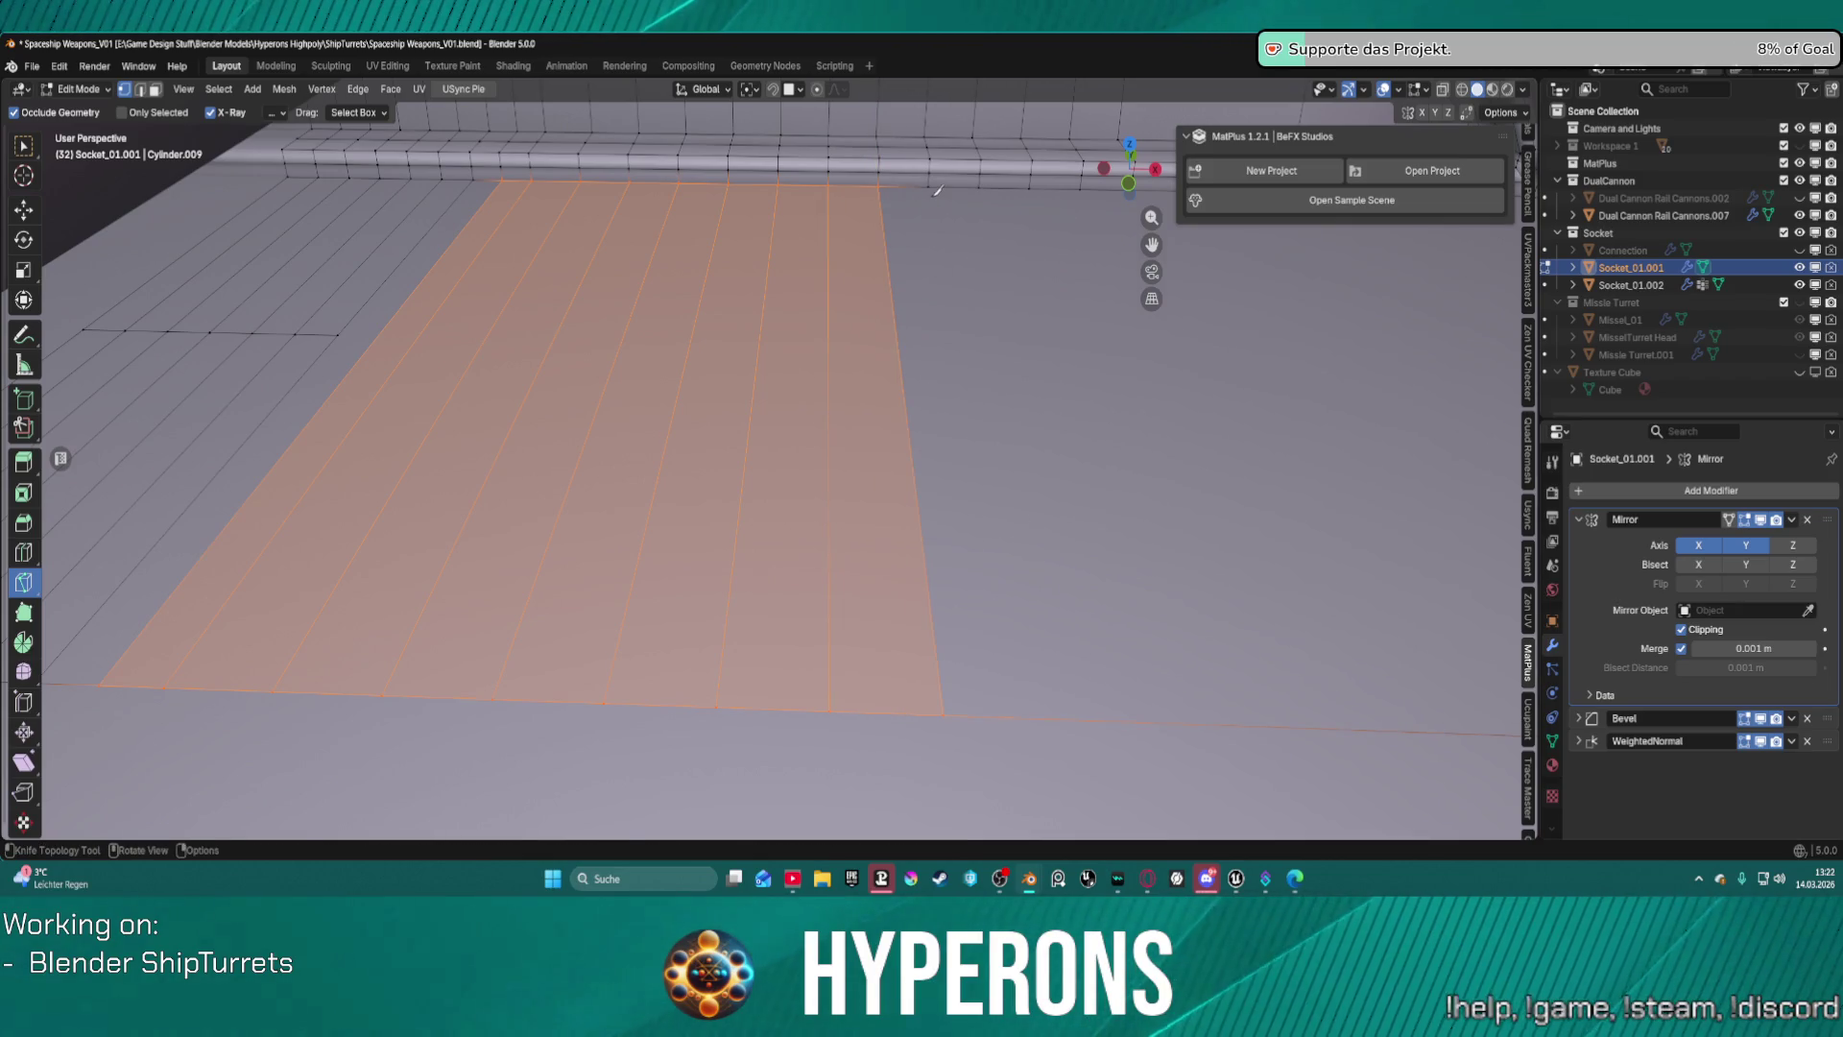
pyautogui.click(936, 190)
pyautogui.press('Escape')
pyautogui.click(931, 188)
pyautogui.press('y')
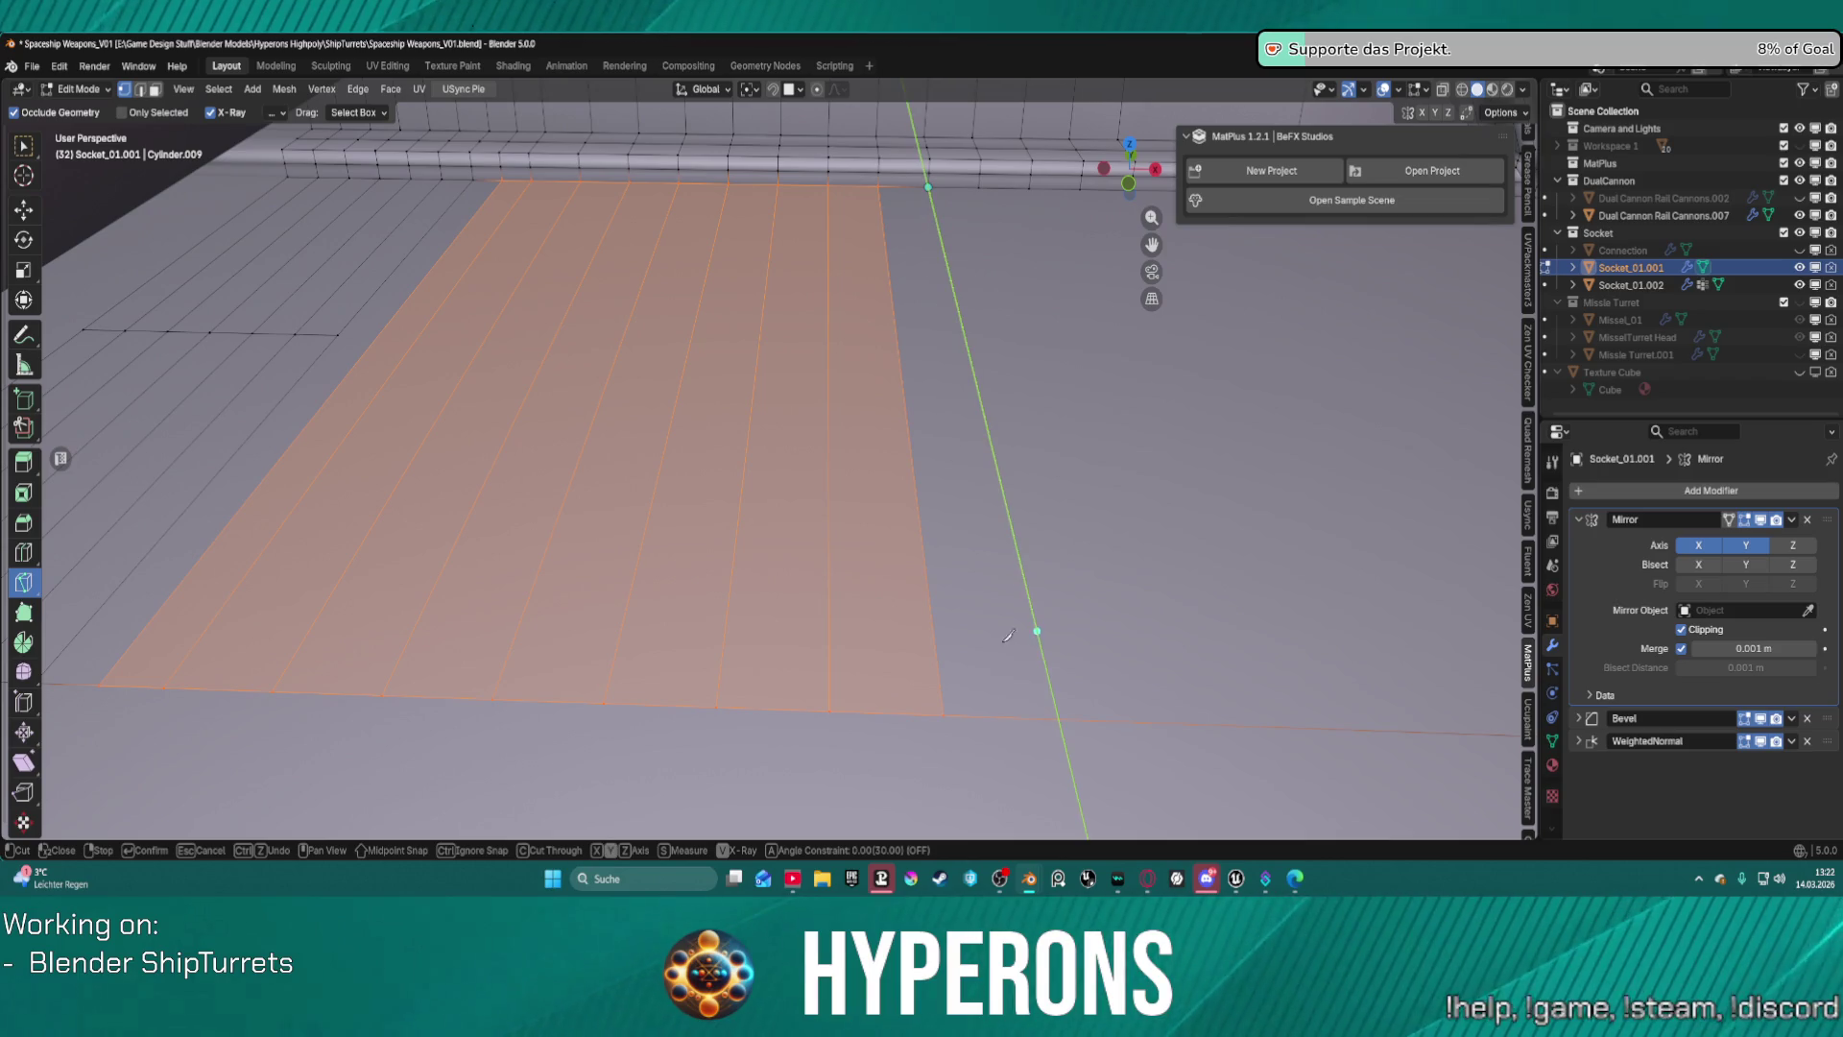
pyautogui.click(1013, 725)
pyautogui.press('Return')
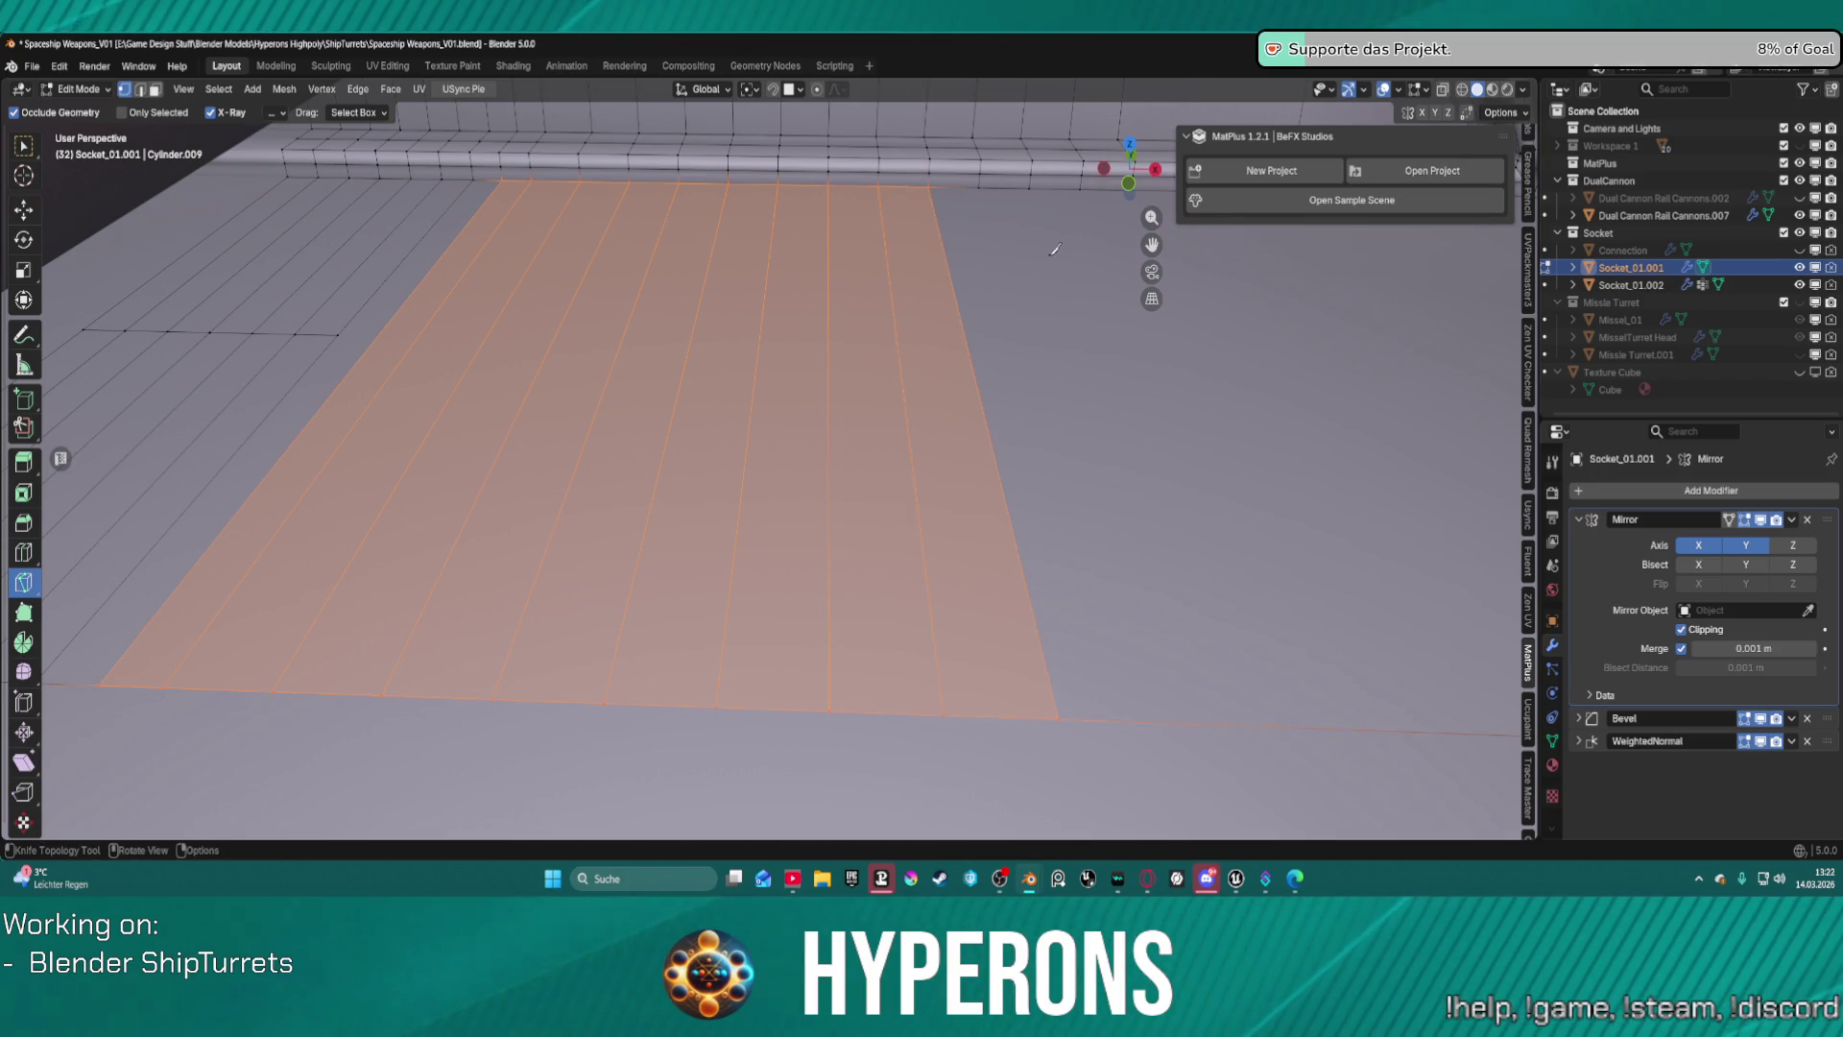
pyautogui.click(987, 186)
pyautogui.press('y')
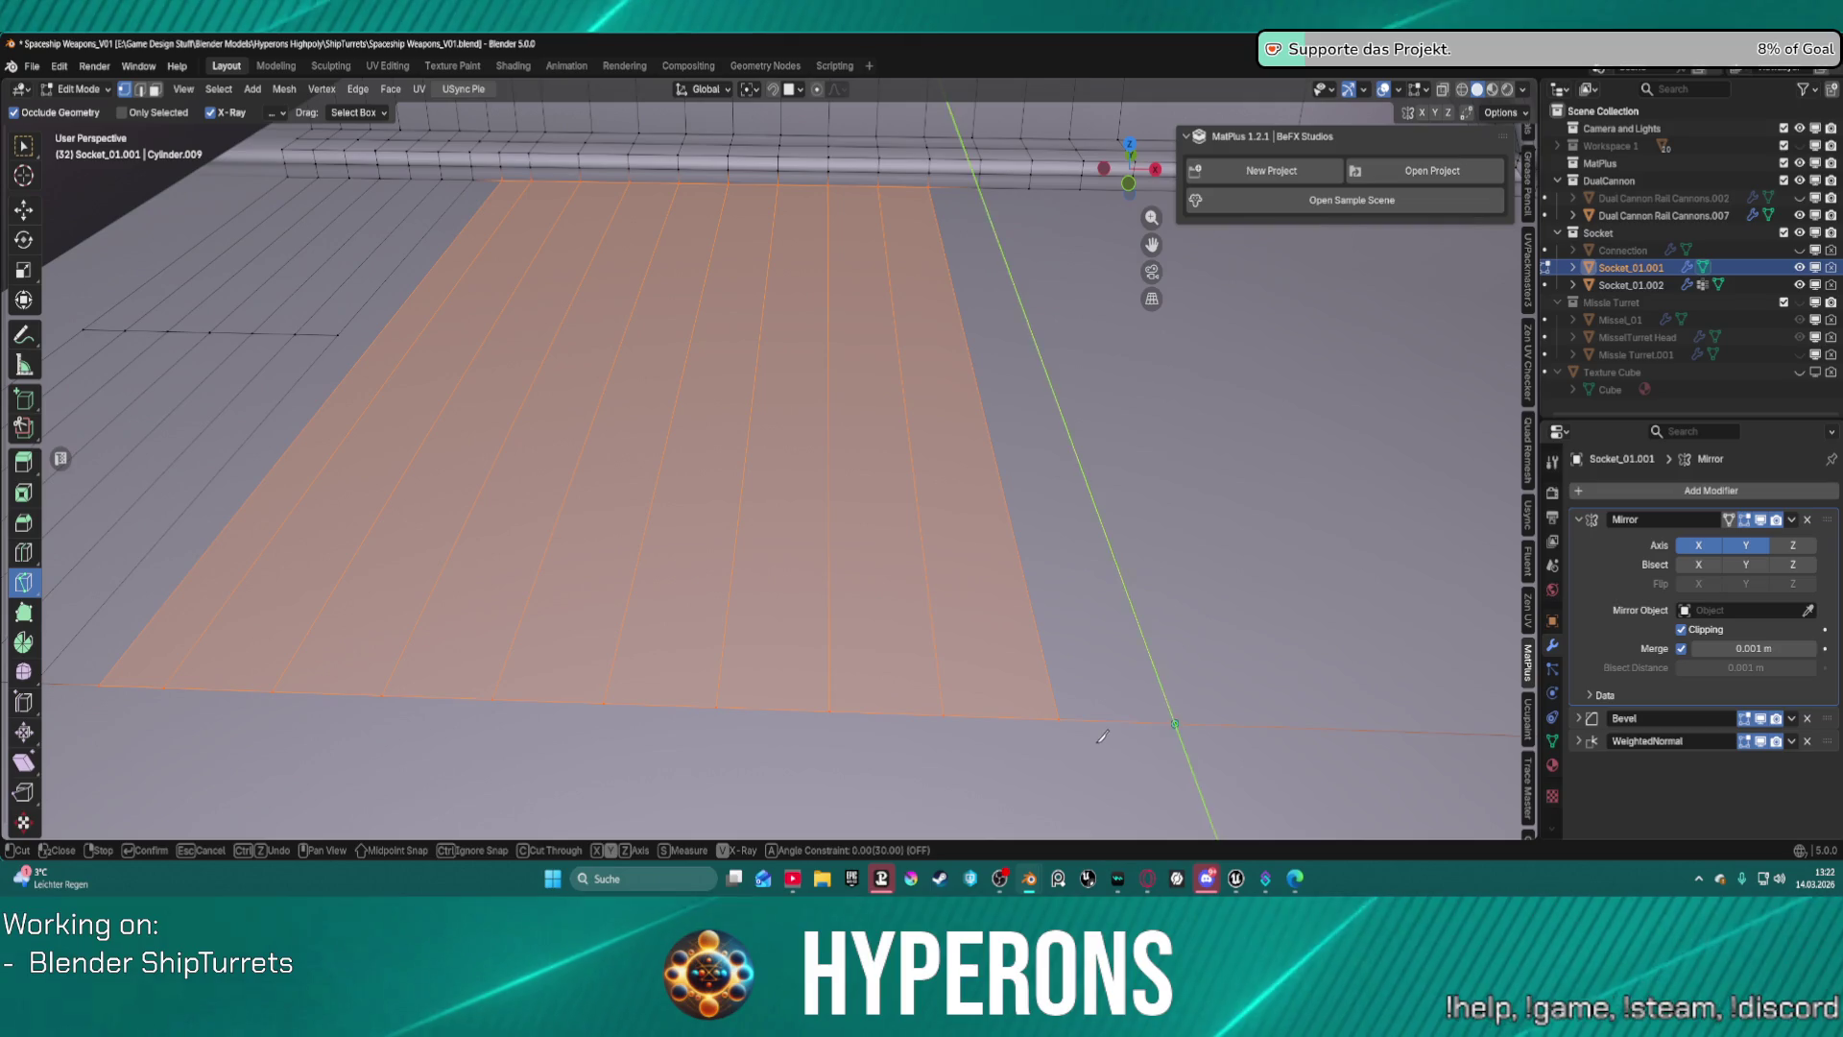
pyautogui.click(1094, 747)
pyautogui.press('Return')
# From a higher view, add the remaining Y-axis knife cuts, including one at the rail vertex.
pyautogui.moveTo(1153, 612); pyautogui.dragTo(807, 288, button='middle')
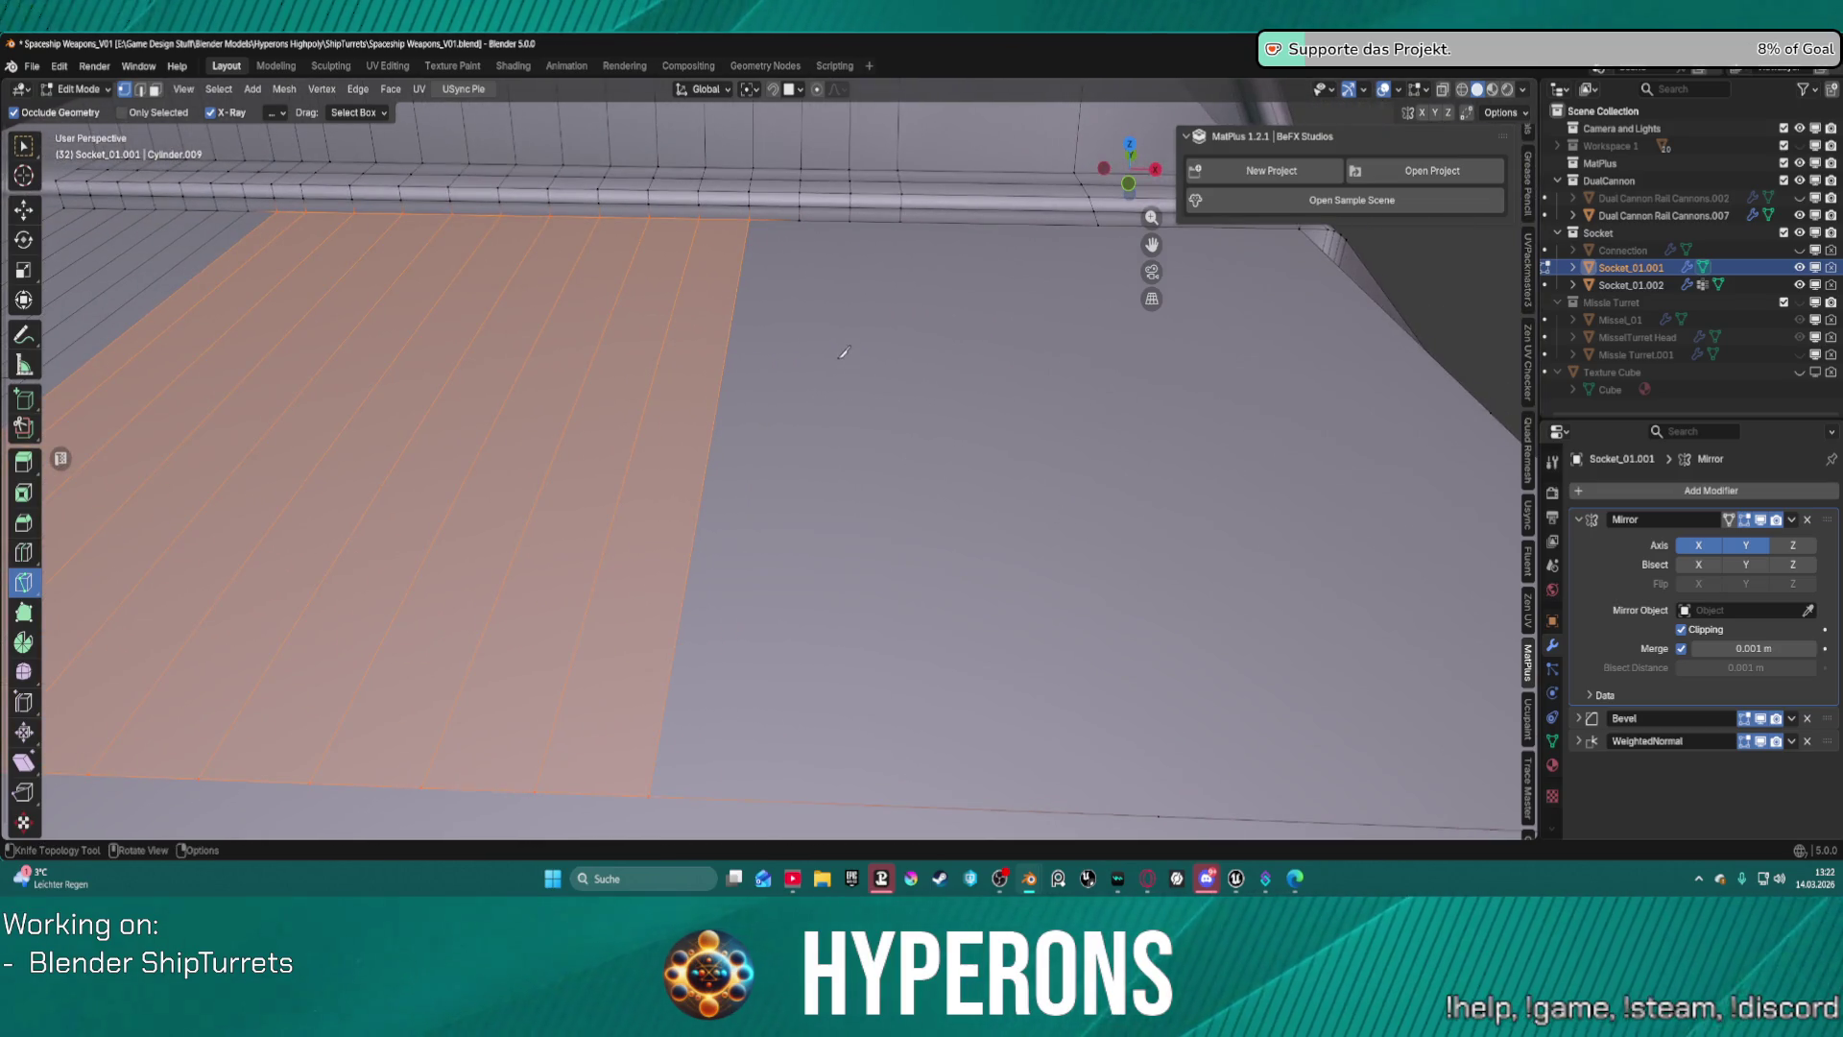
pyautogui.click(800, 212)
pyautogui.press('Escape')
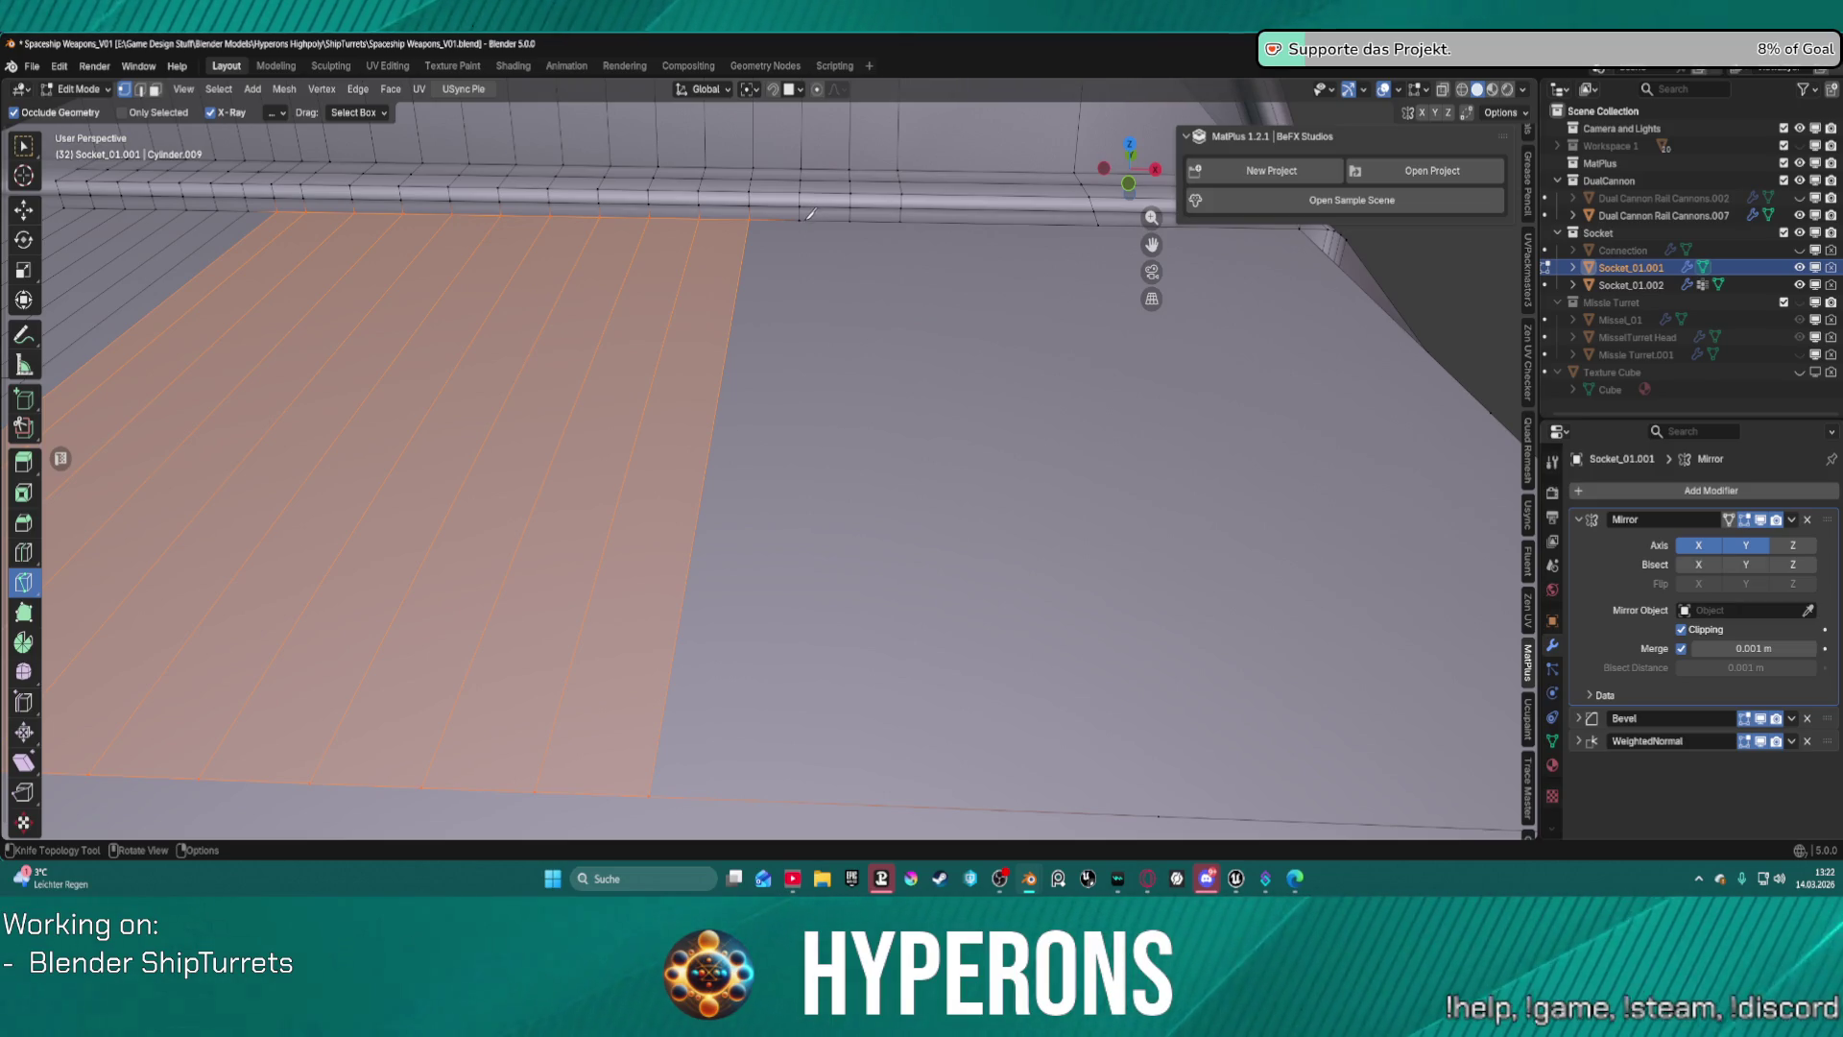
pyautogui.click(802, 220)
pyautogui.press('y')
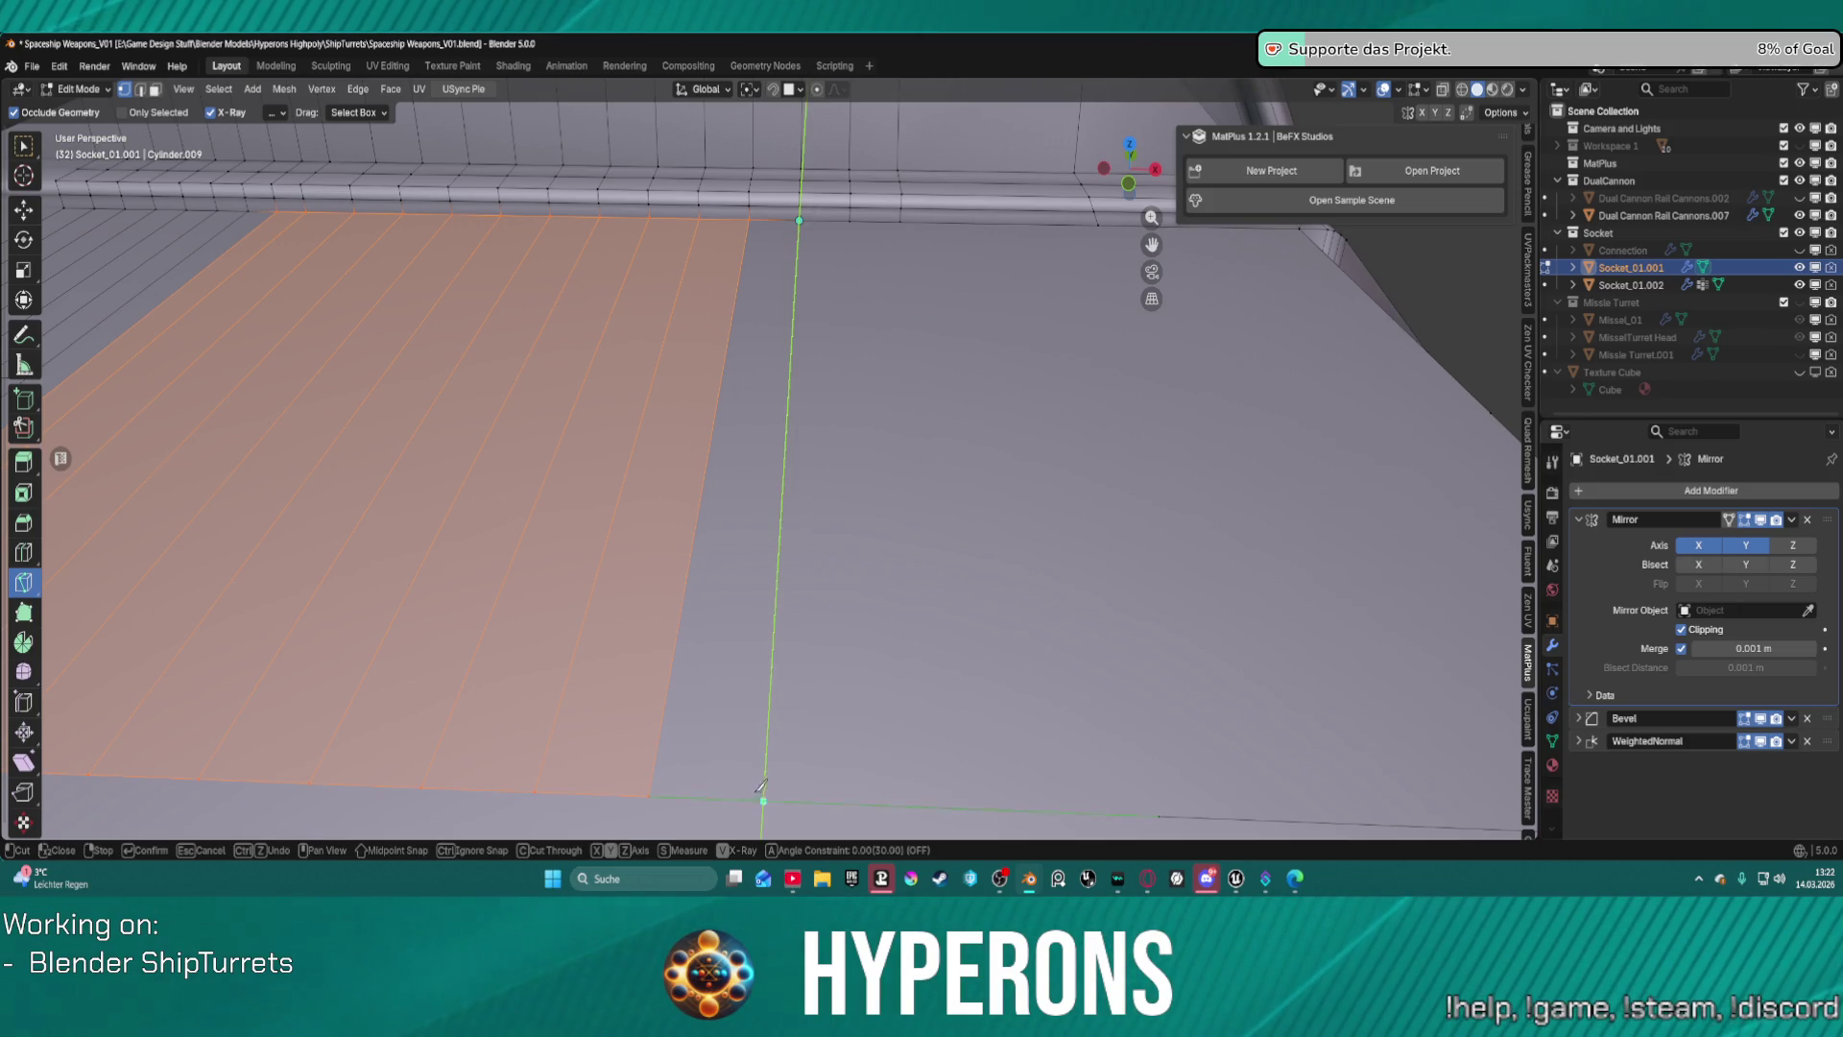
pyautogui.press('Return')
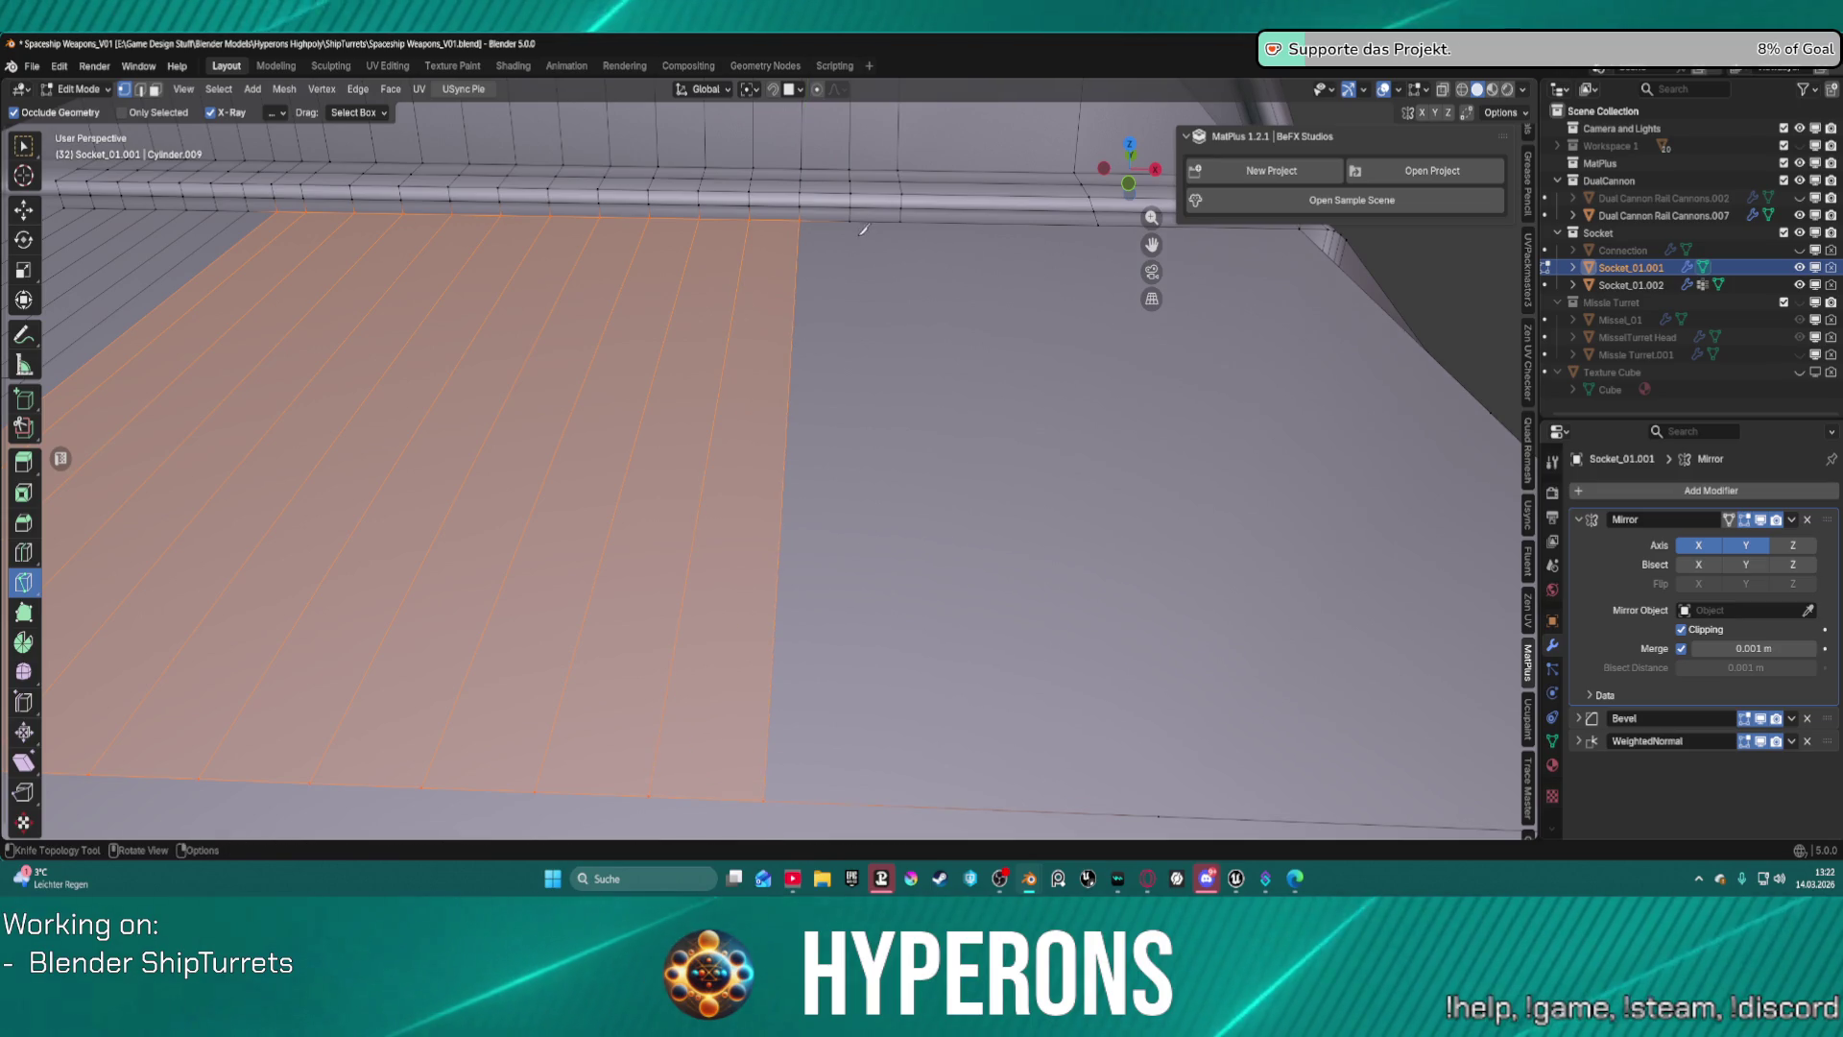
pyautogui.click(848, 221)
pyautogui.press('y')
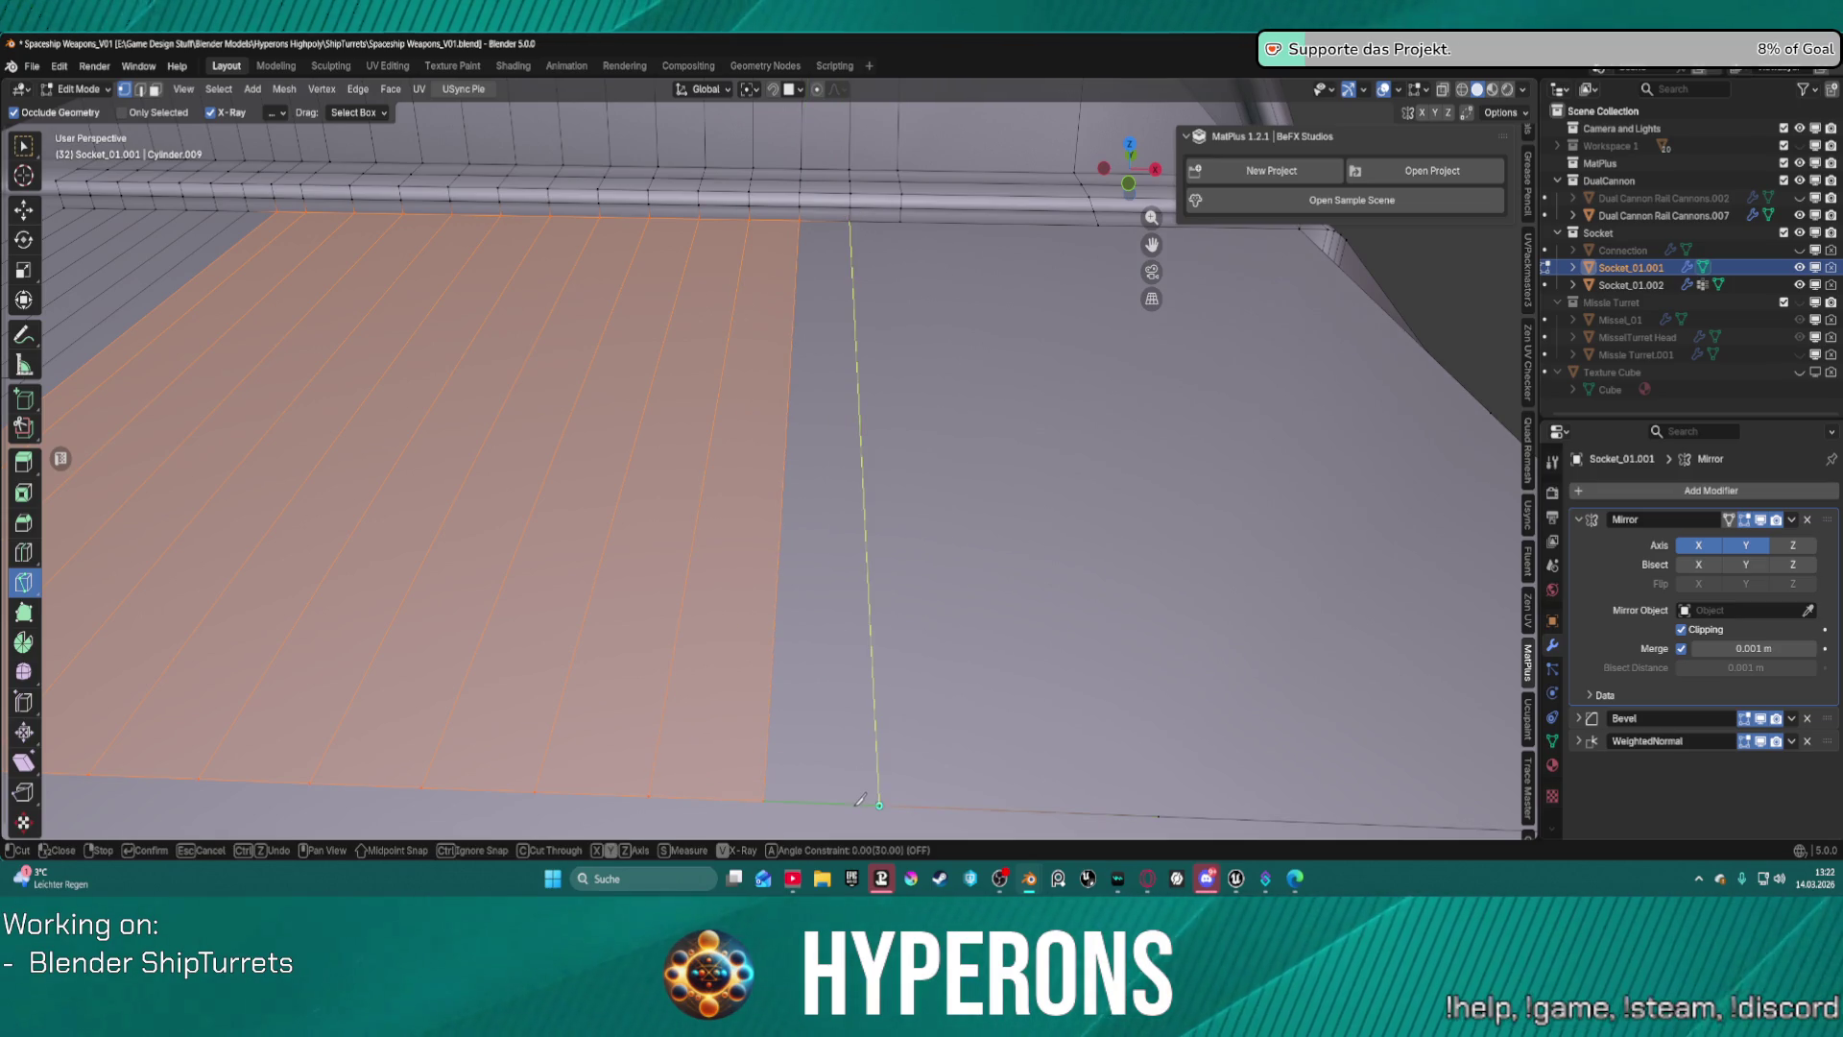
pyautogui.press('Return')
pyautogui.click(899, 222)
pyautogui.press('y')
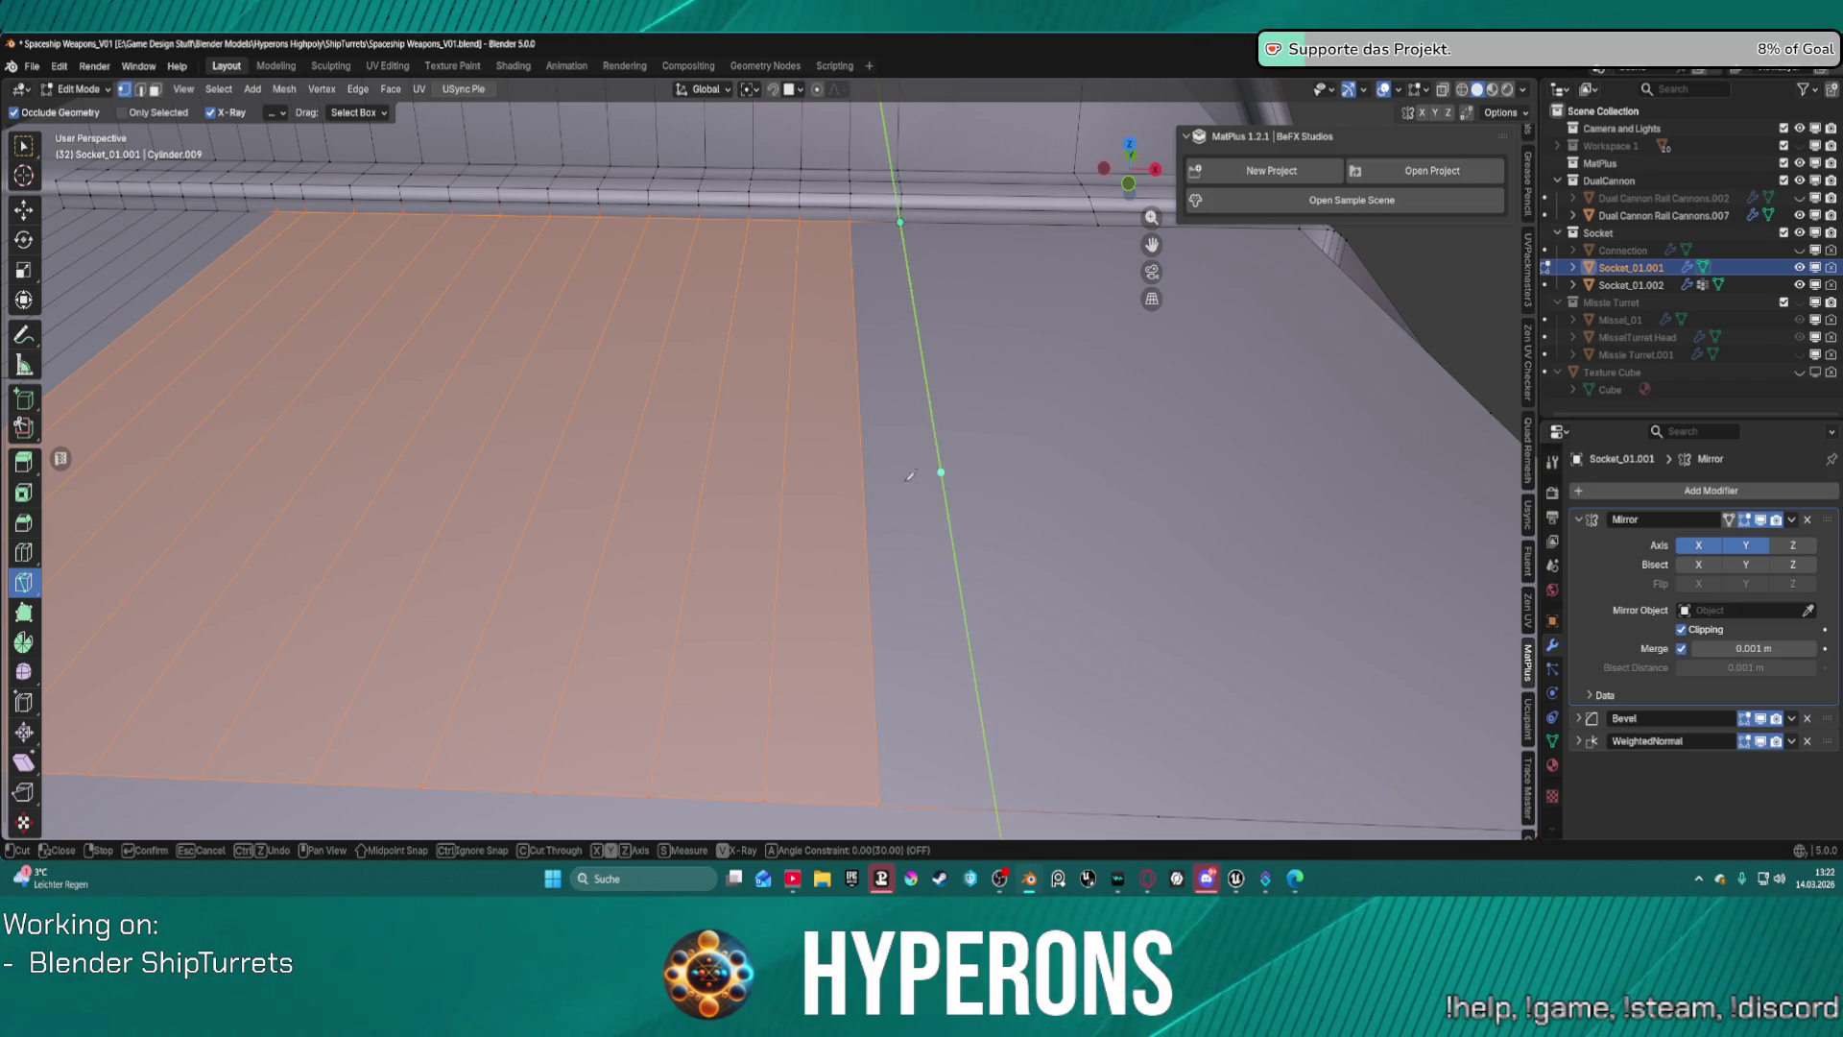
pyautogui.press('Return')
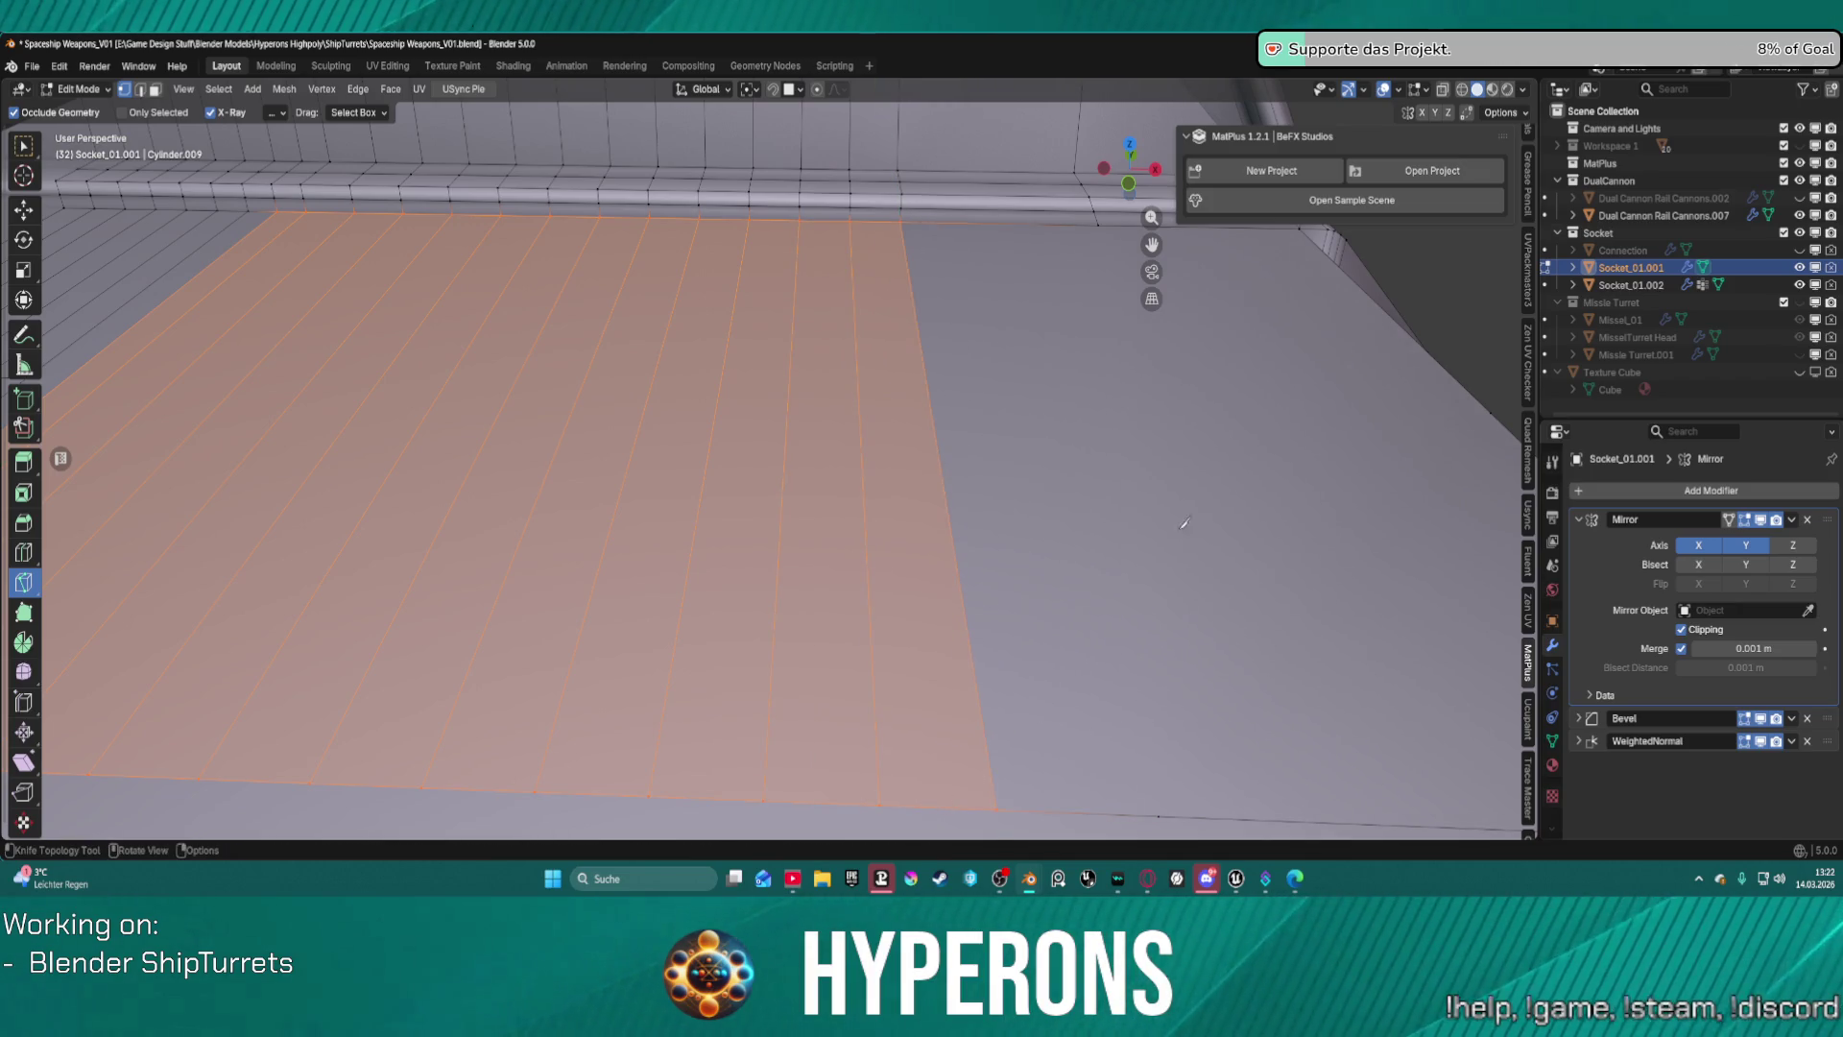
pyautogui.click(1106, 226)
pyautogui.press('y')
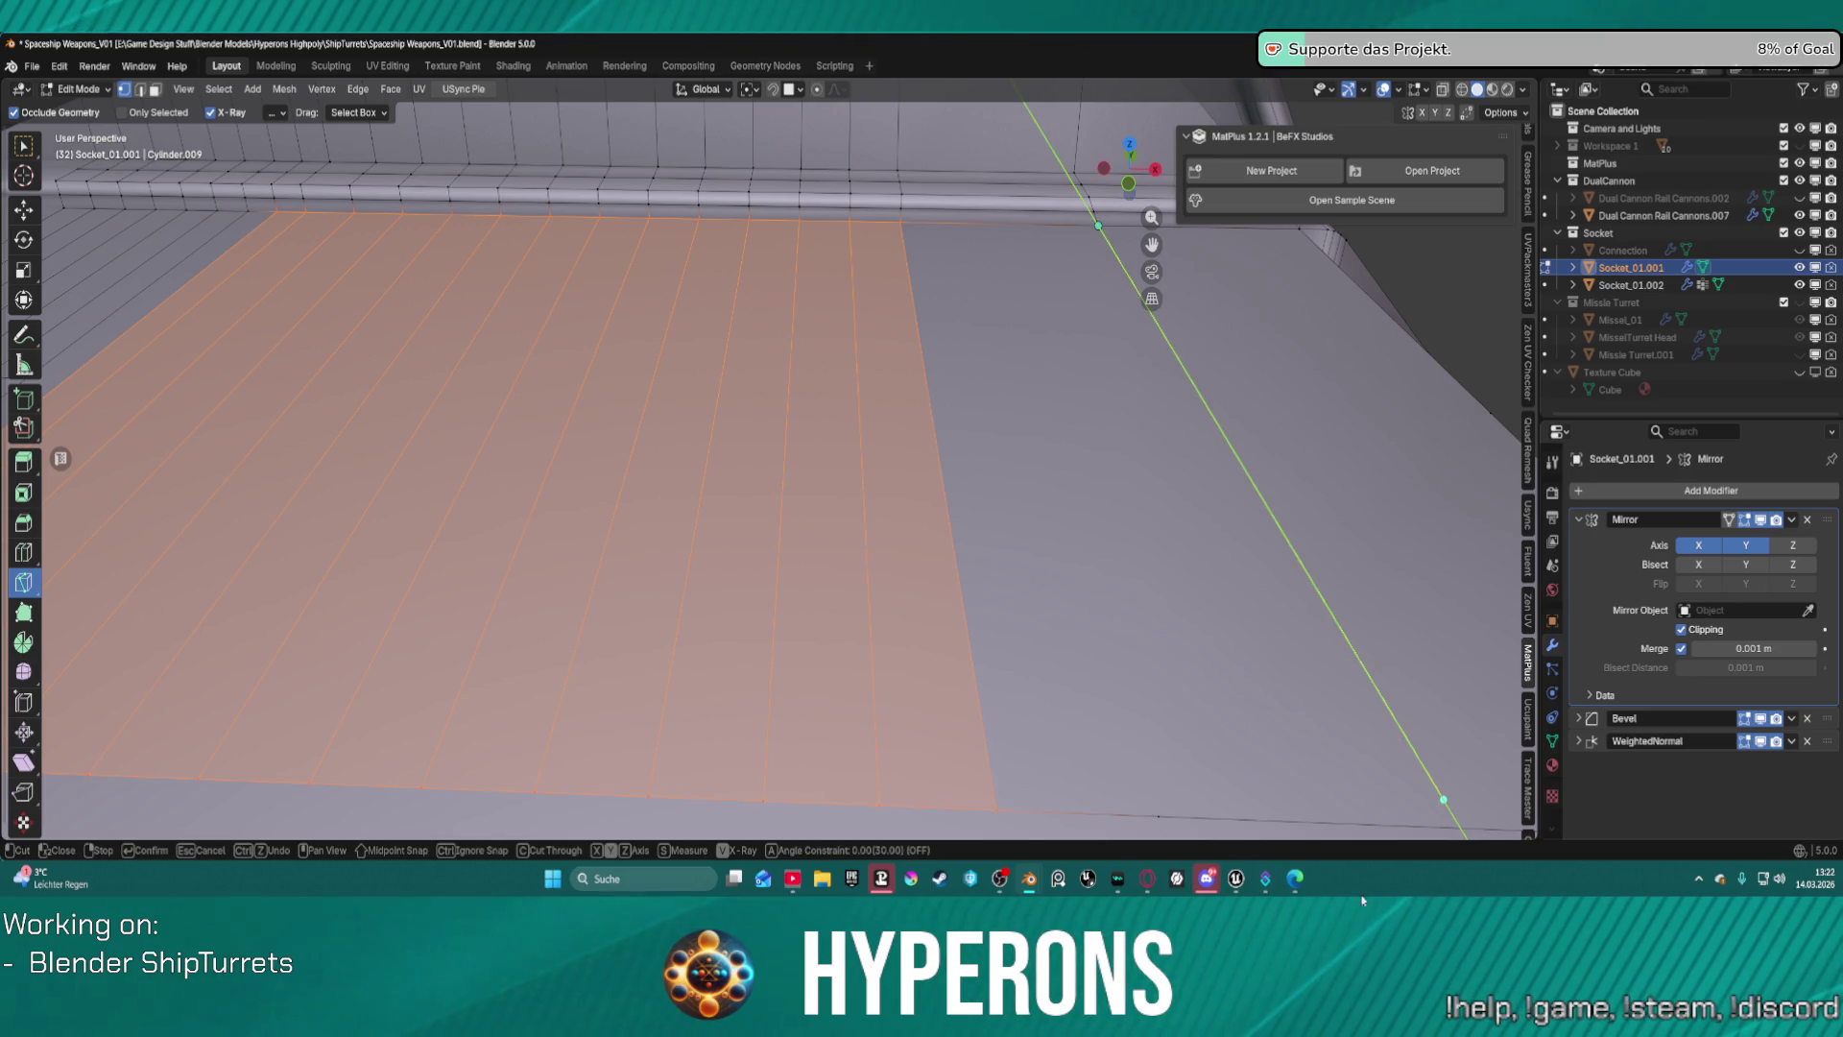
pyautogui.press('Return')
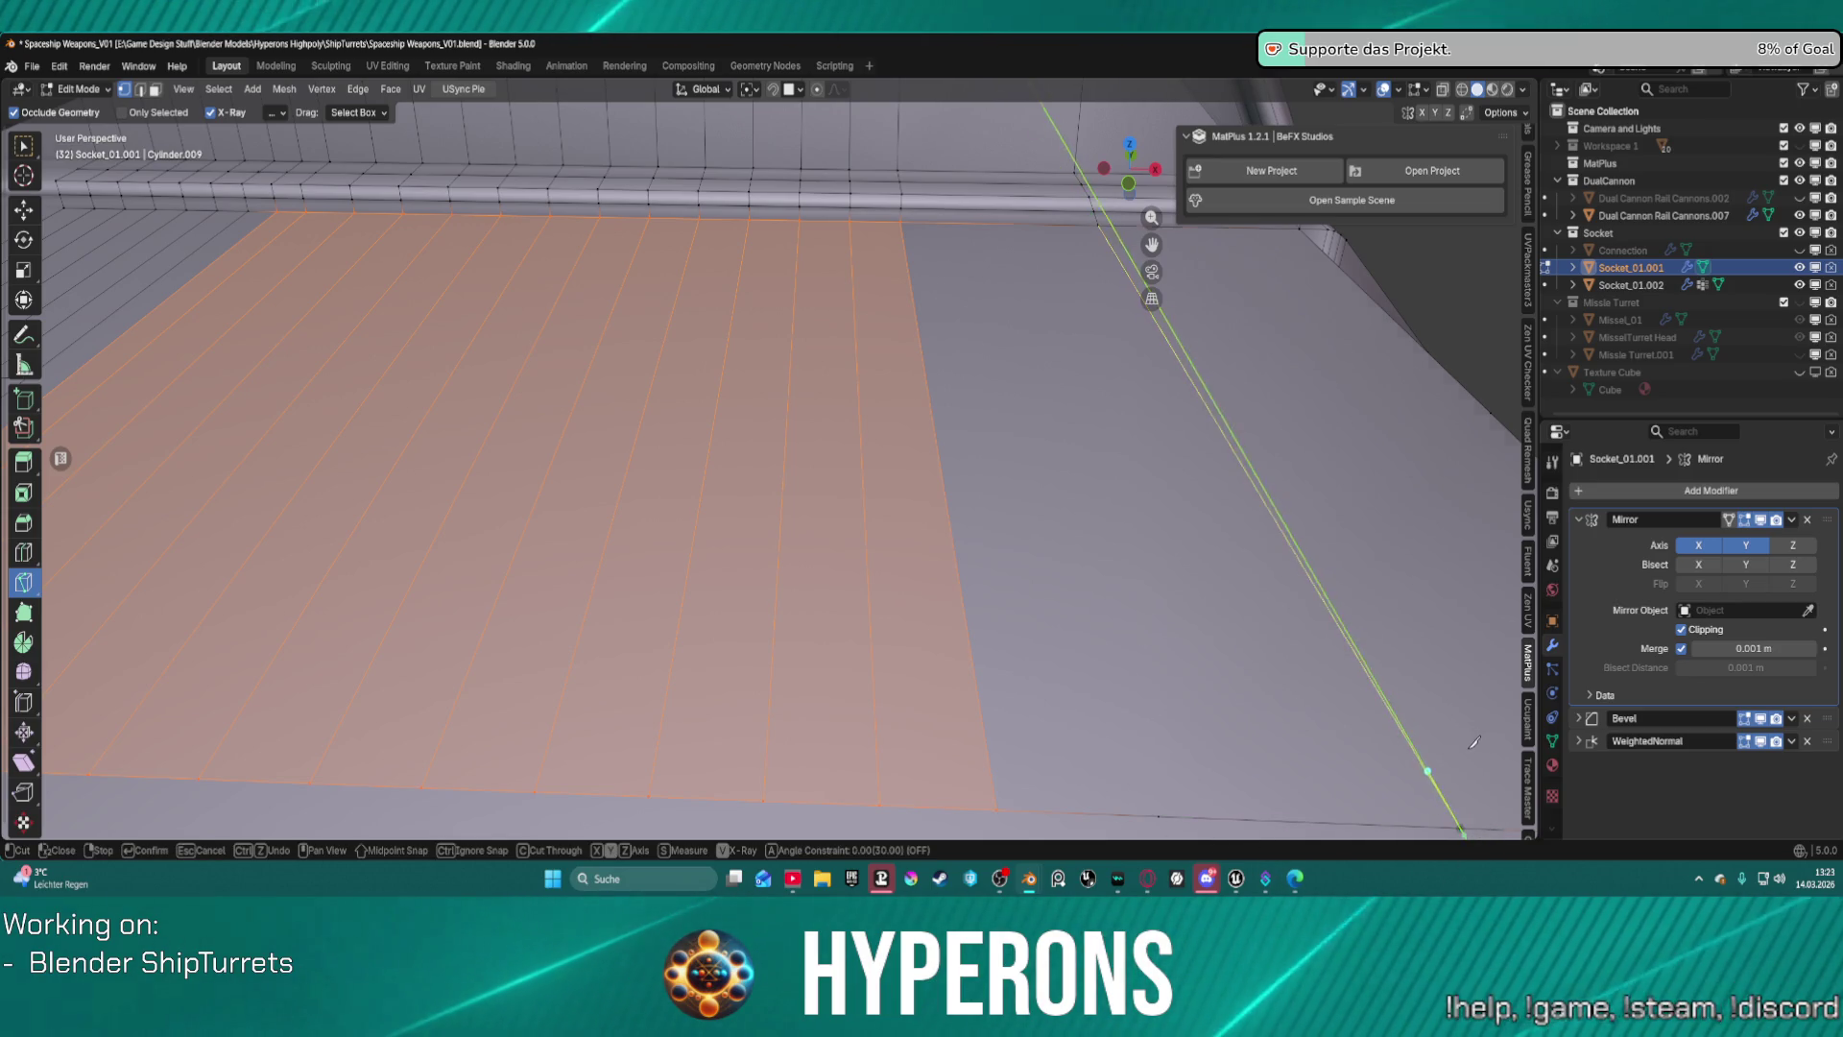
# Dissolve the stray edge on the socket's top face.
pyautogui.moveTo(1487, 822)
pyautogui.mouseDown(button='middle')
pyautogui.moveTo(1334, 553)
pyautogui.moveTo(1190, 470)
pyautogui.moveTo(1021, 510)
pyautogui.mouseUp(button='middle')
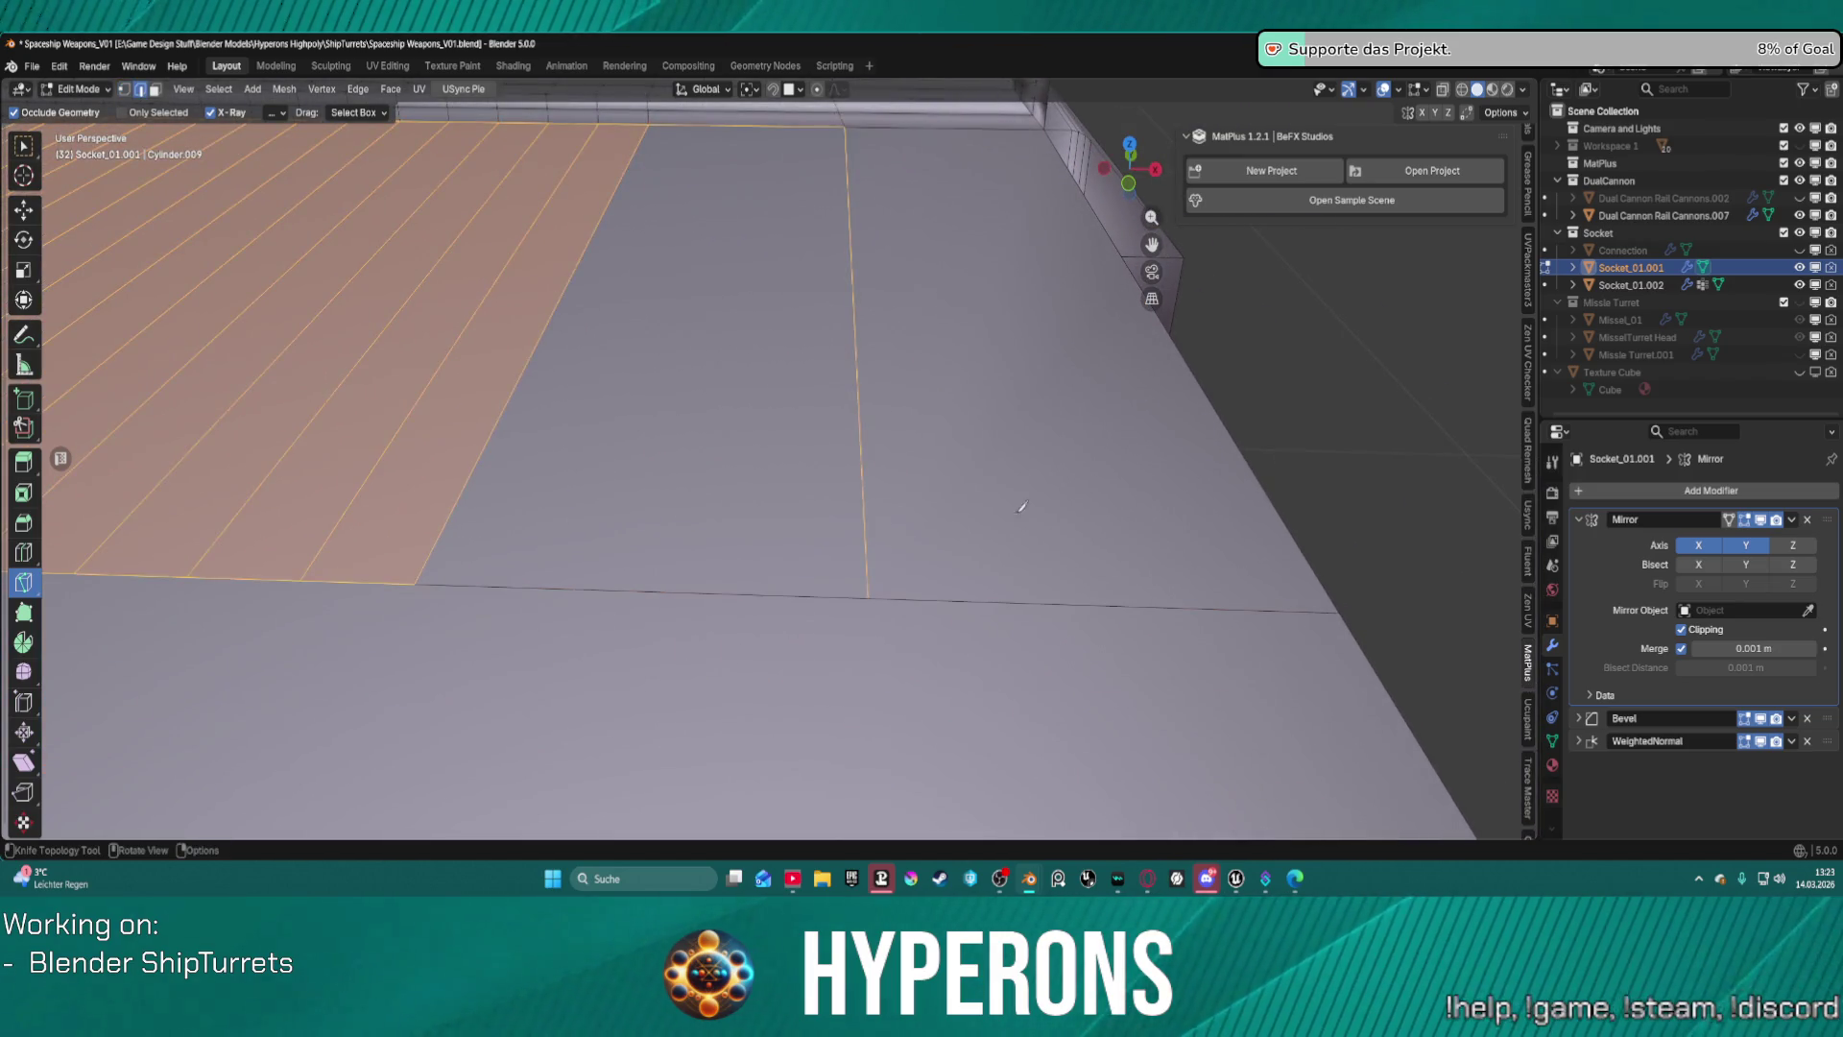
pyautogui.press('w')
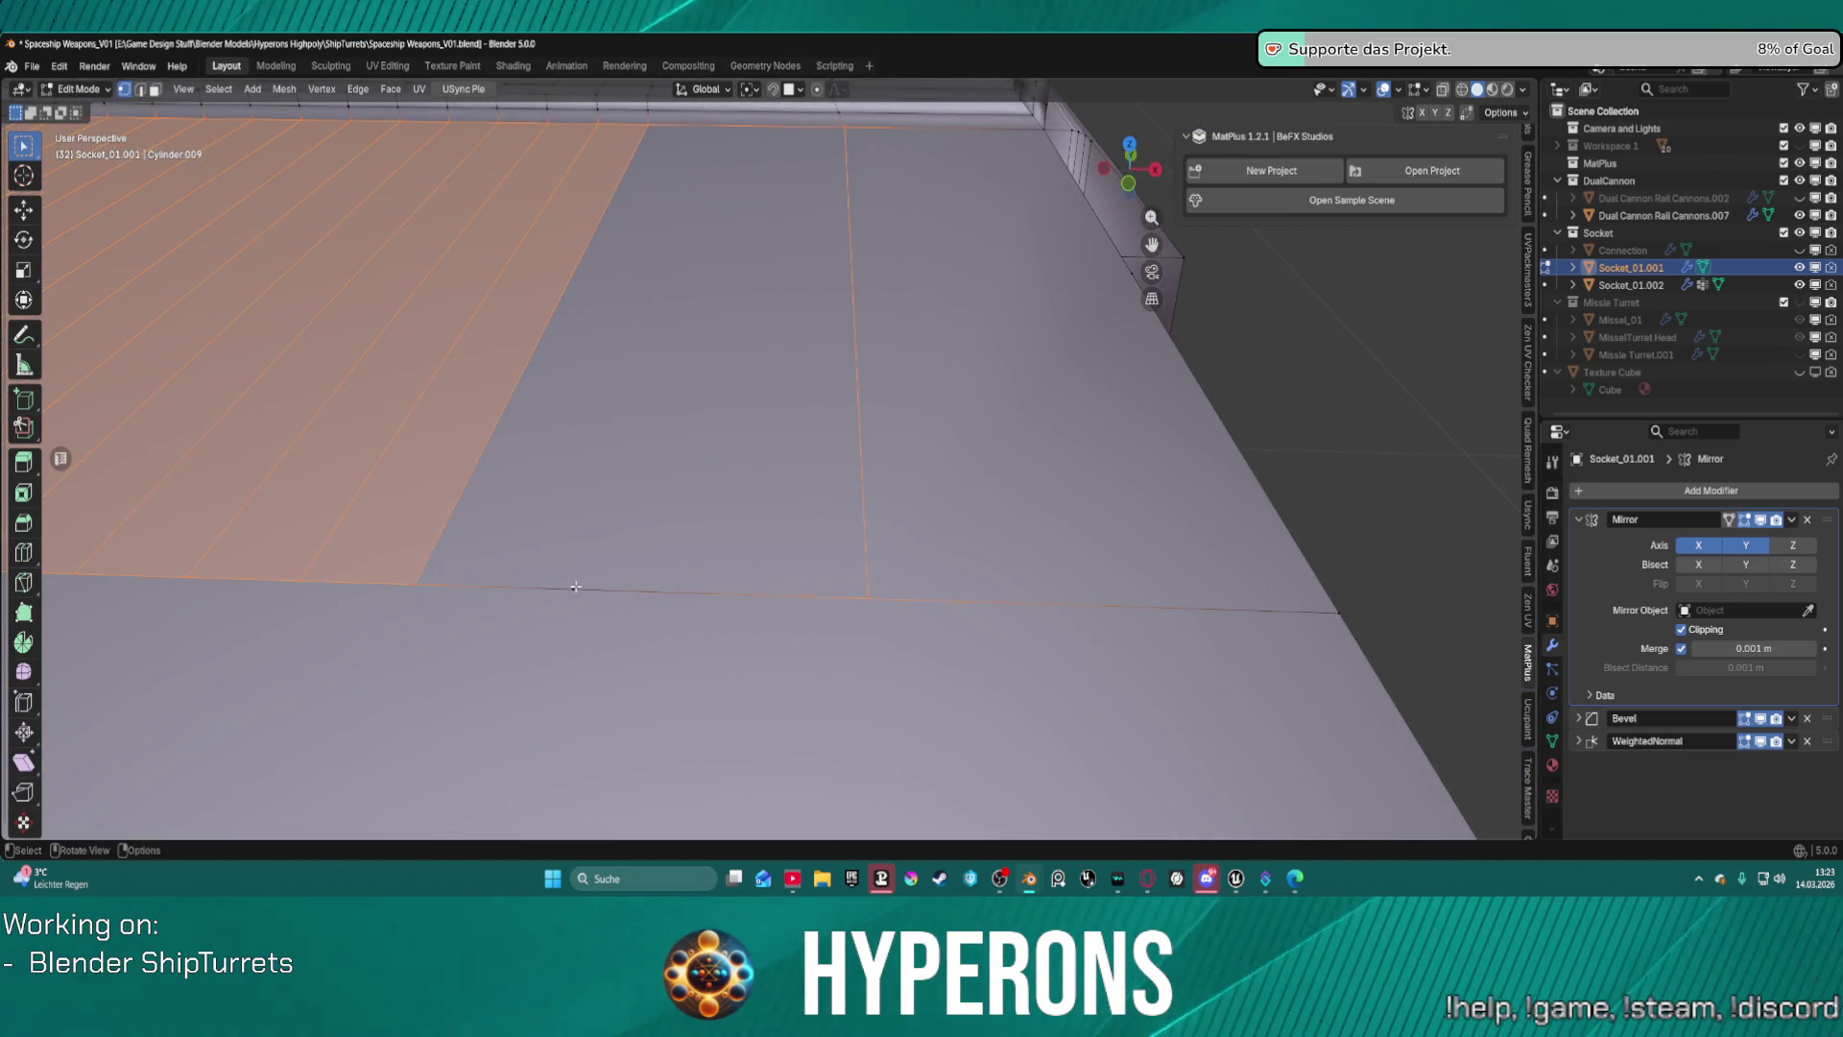
pyautogui.click(576, 587)
pyautogui.hotkey('ctrl', 'x')
# Join the two corner vertices of the socket block with a new edge.
pyautogui.moveTo(1103, 568); pyautogui.dragTo(959, 531, button='middle')
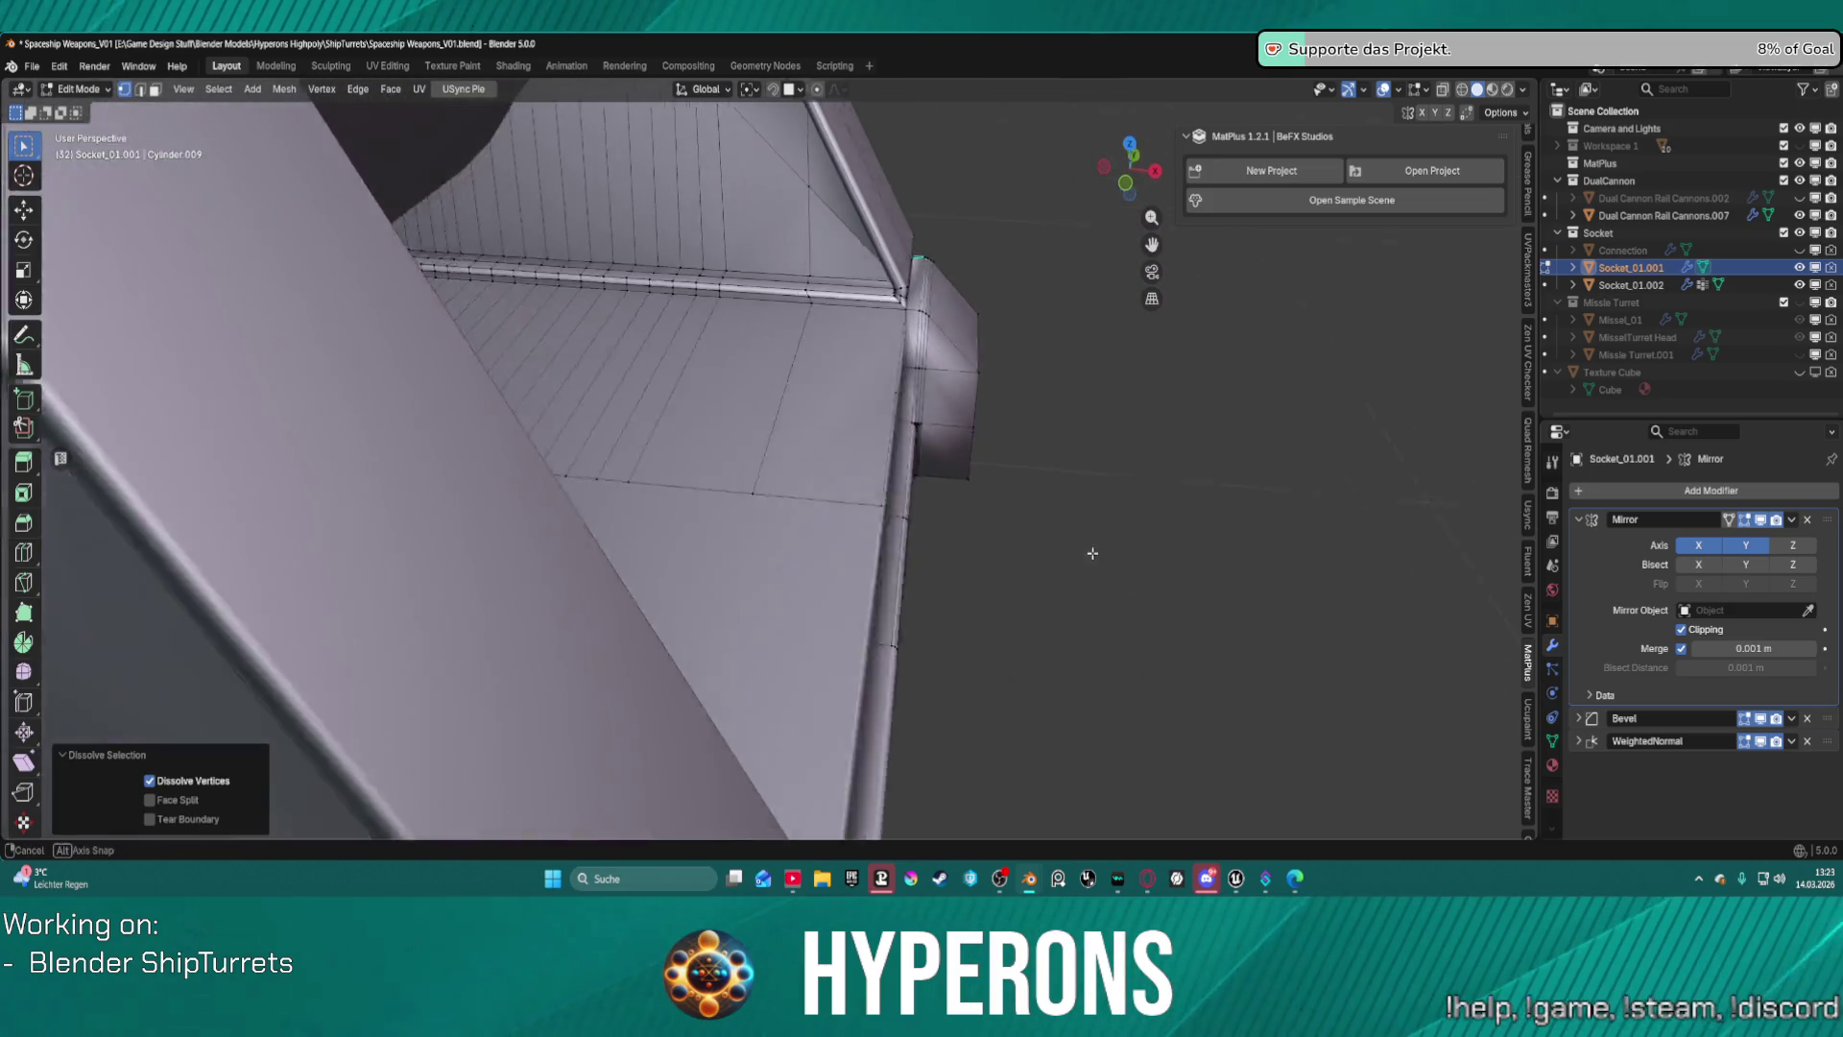
pyautogui.click(678, 382)
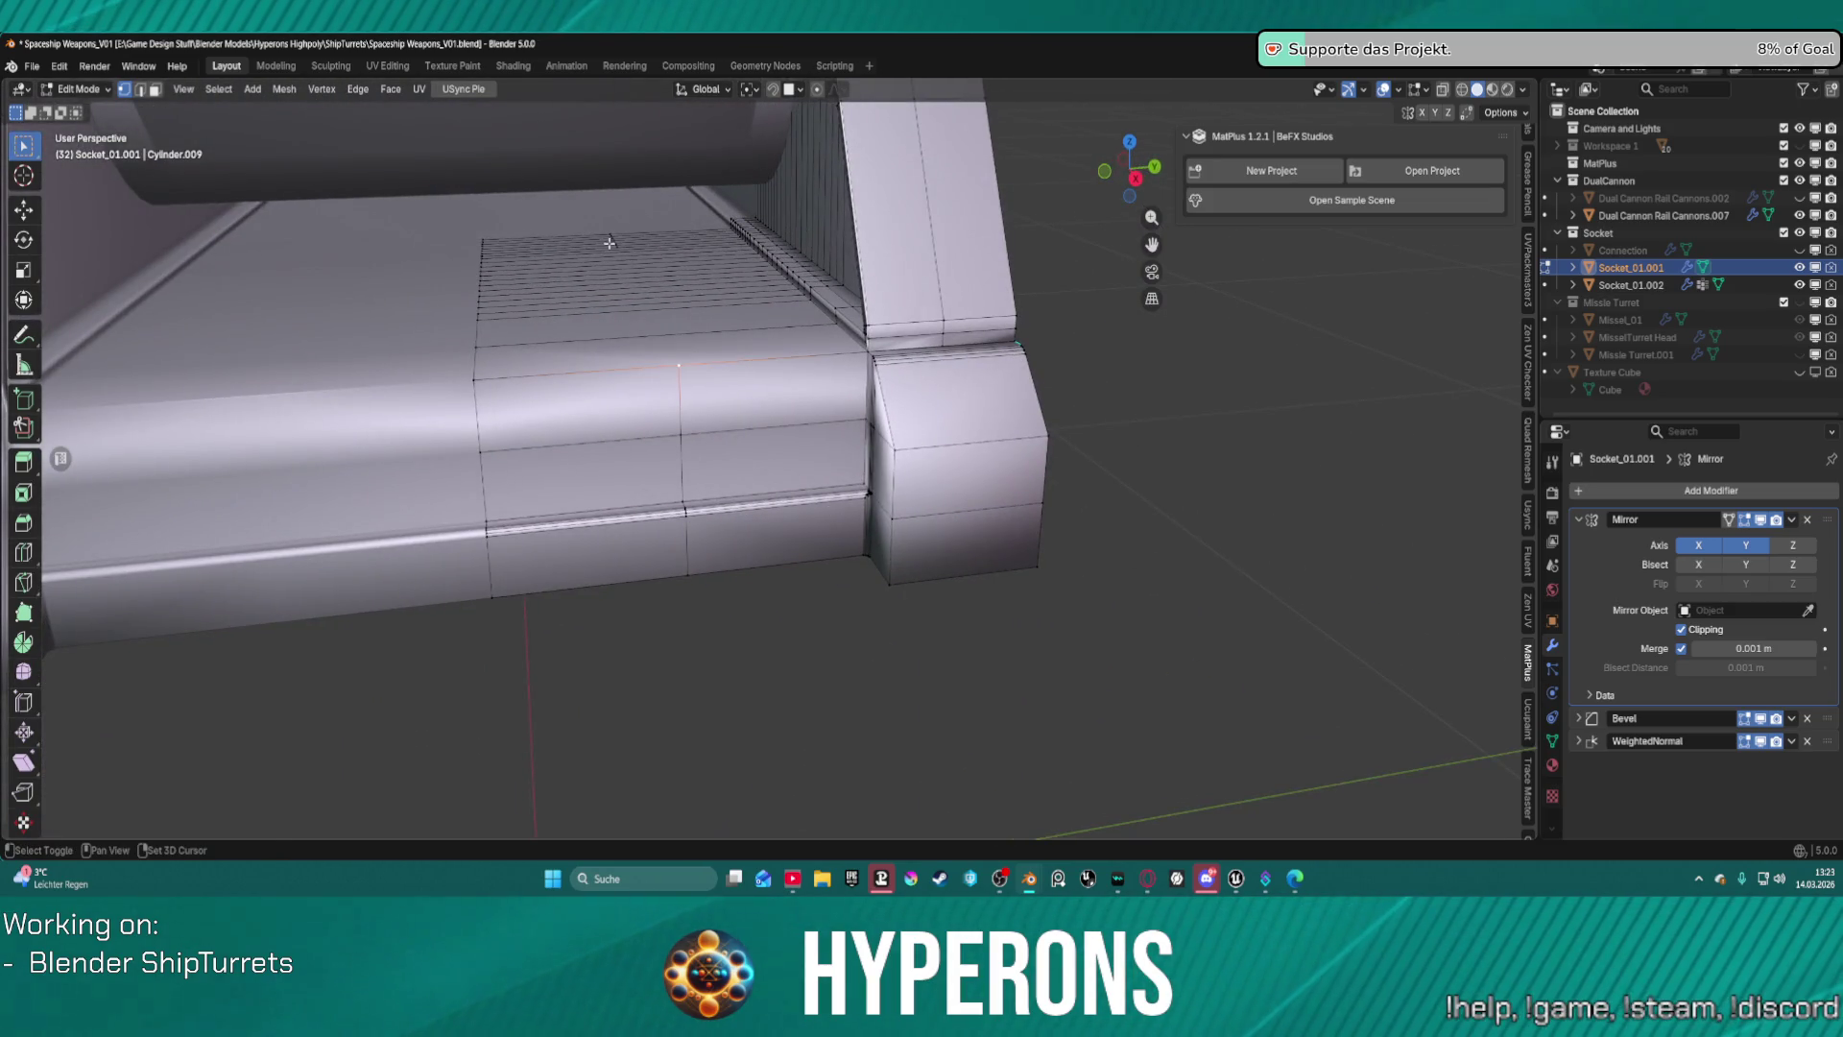
pyautogui.press('j')
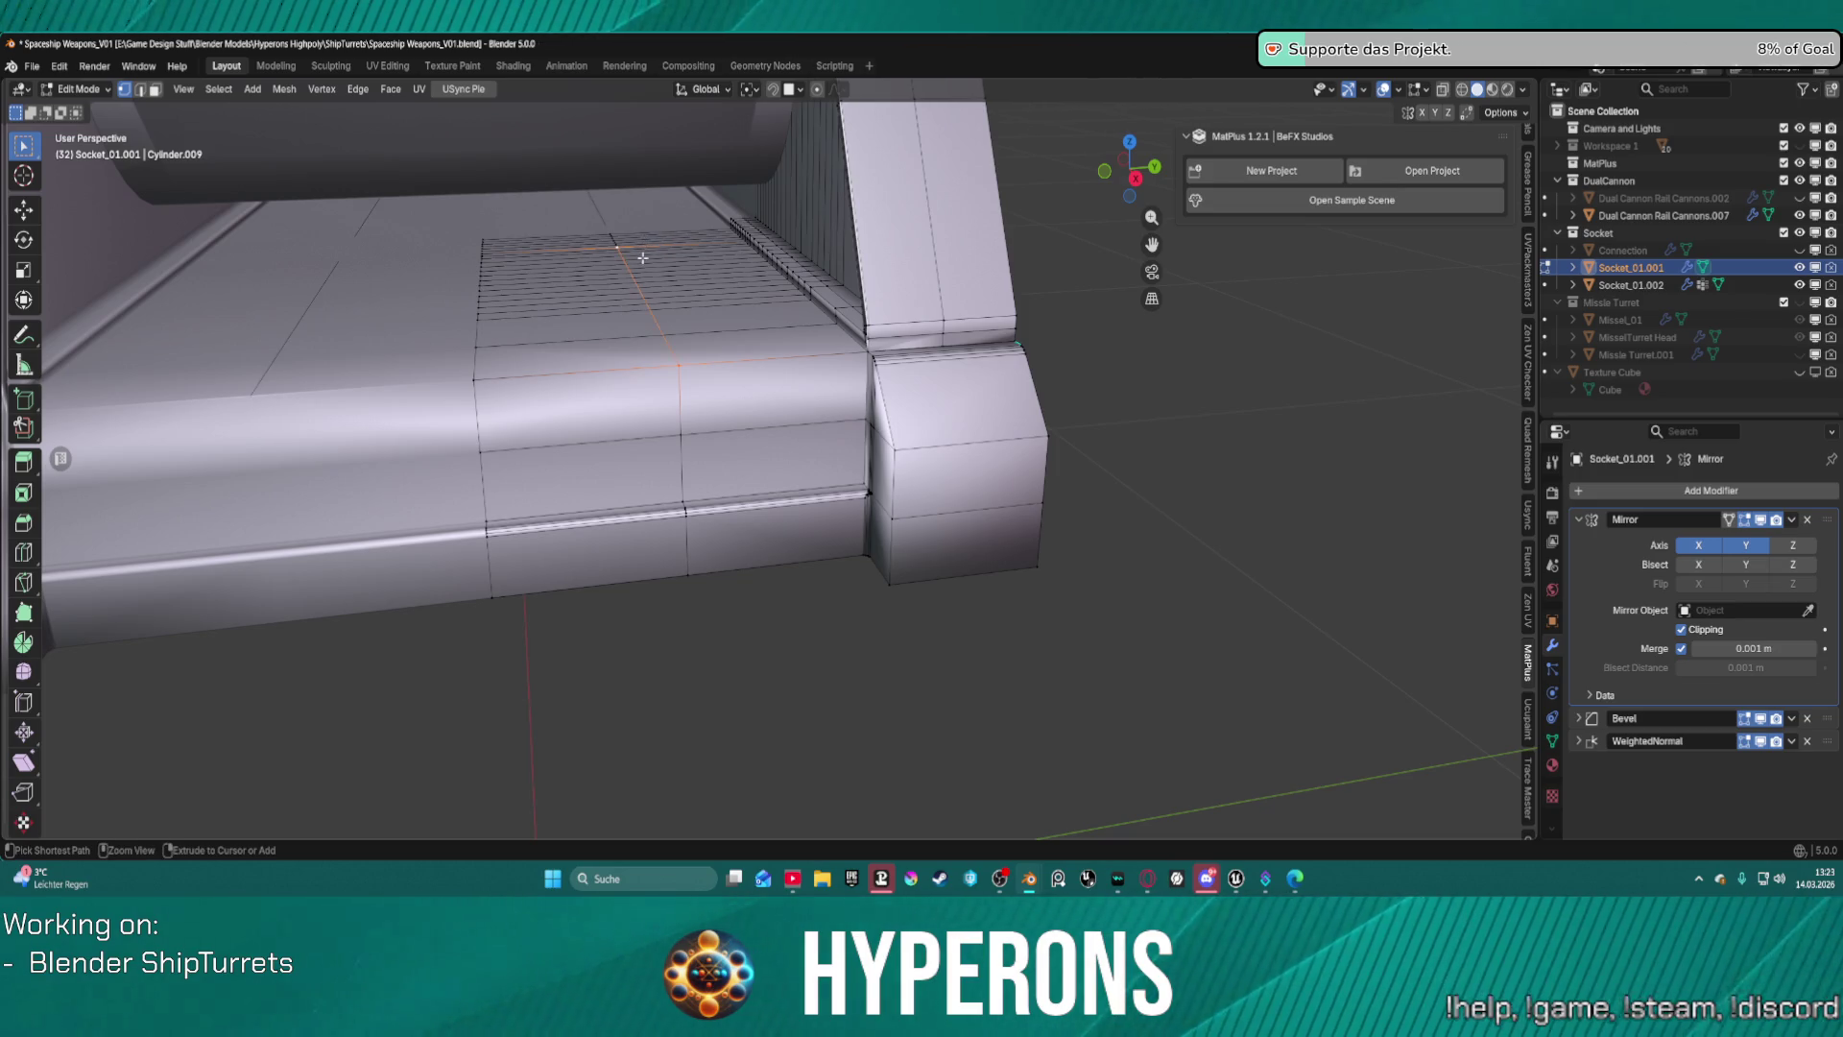
pyautogui.moveTo(643, 257)
pyautogui.mouseDown(button='middle')
pyautogui.moveTo(924, 607)
pyautogui.moveTo(971, 498)
pyautogui.moveTo(1136, 441)
pyautogui.moveTo(1065, 546)
pyautogui.moveTo(944, 523)
pyautogui.mouseUp(button='middle')
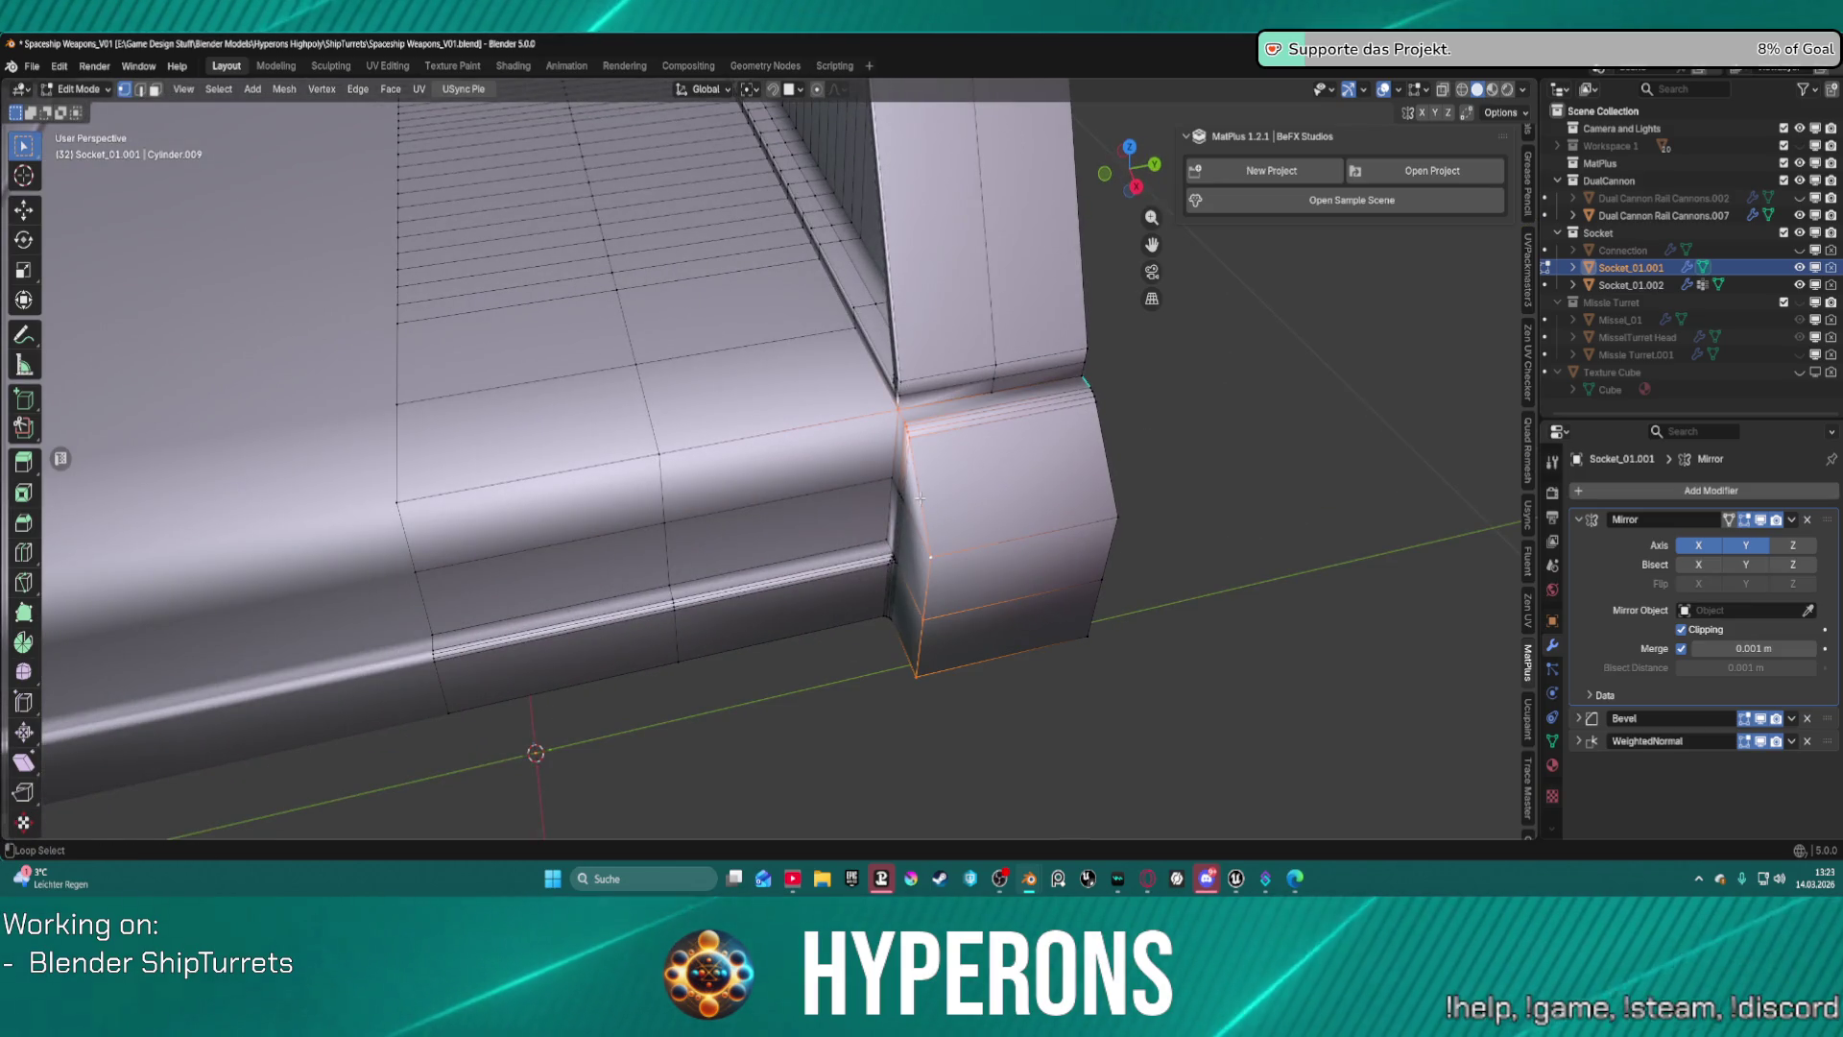
# Select the vertical corner edge loop on the socket block and zoom in on it.
pyautogui.keyDown('alt'); pyautogui.click(919, 499); pyautogui.keyUp('alt')
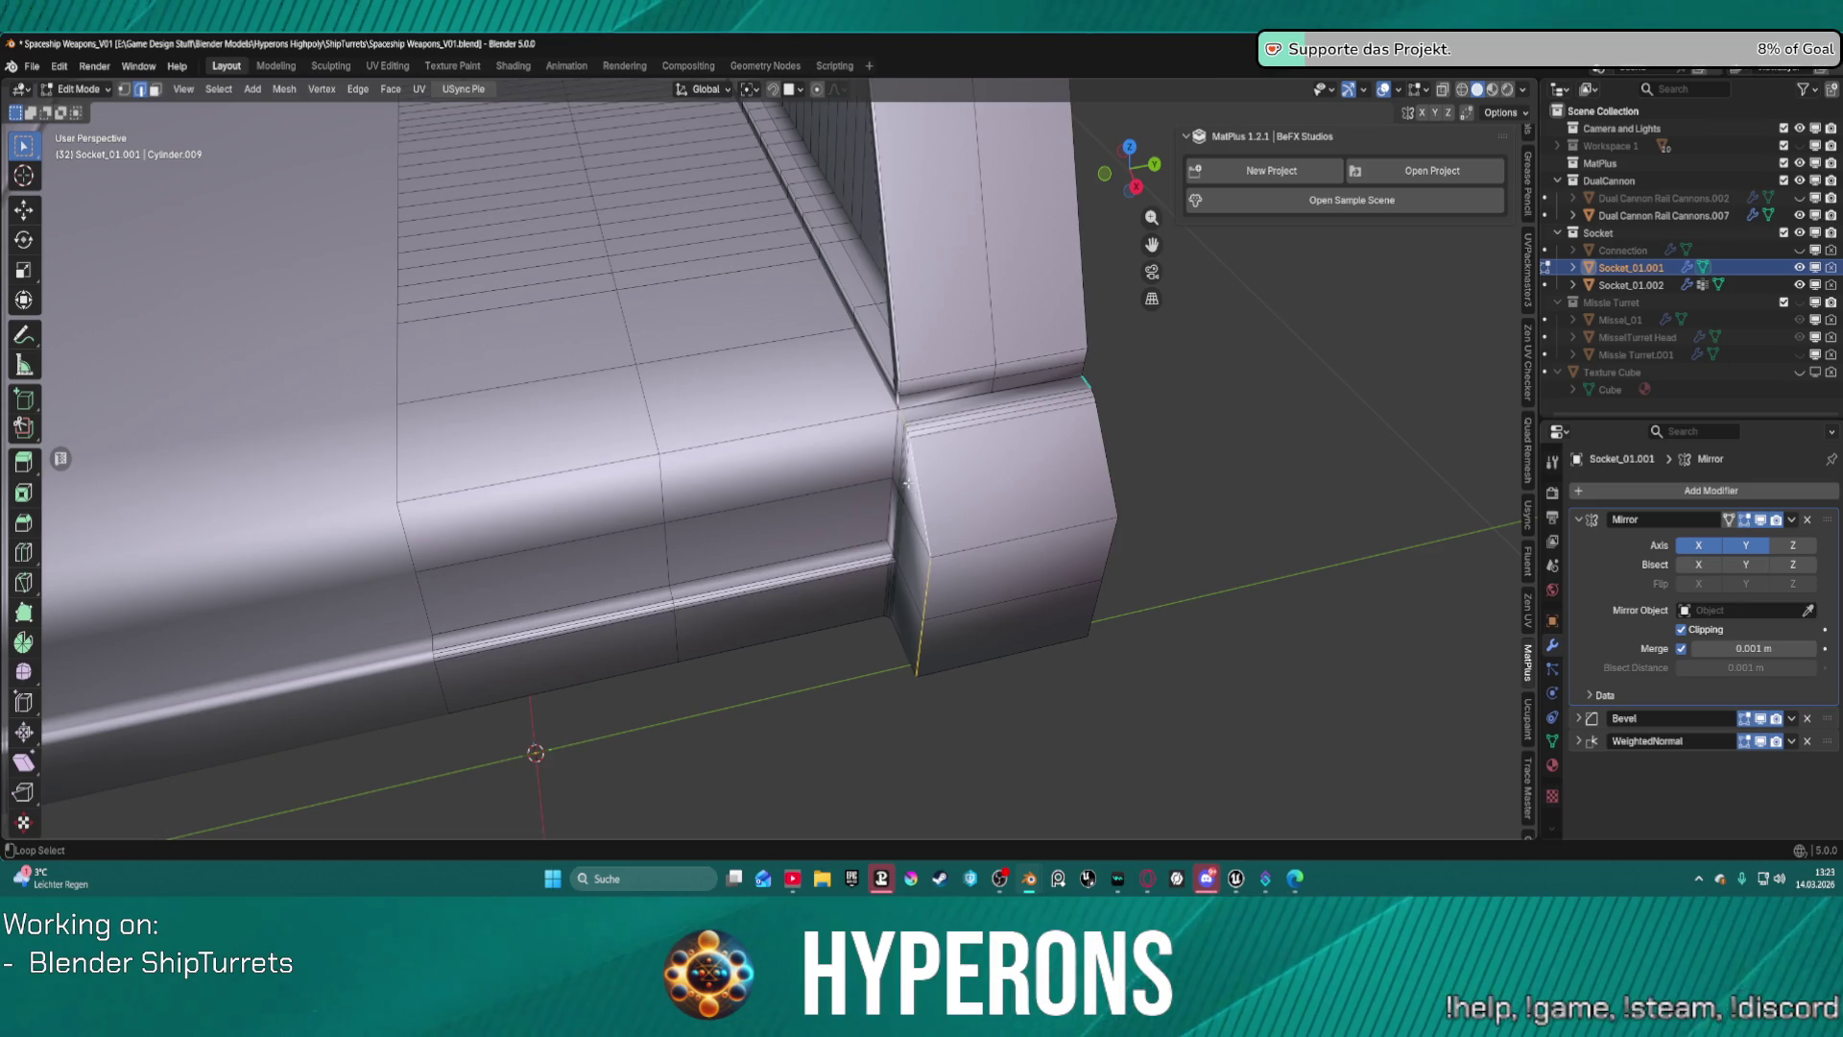
pyautogui.moveTo(879, 400)
pyautogui.mouseDown(button='middle')
pyautogui.moveTo(784, 301)
pyautogui.moveTo(714, 416)
pyautogui.mouseUp(button='middle')
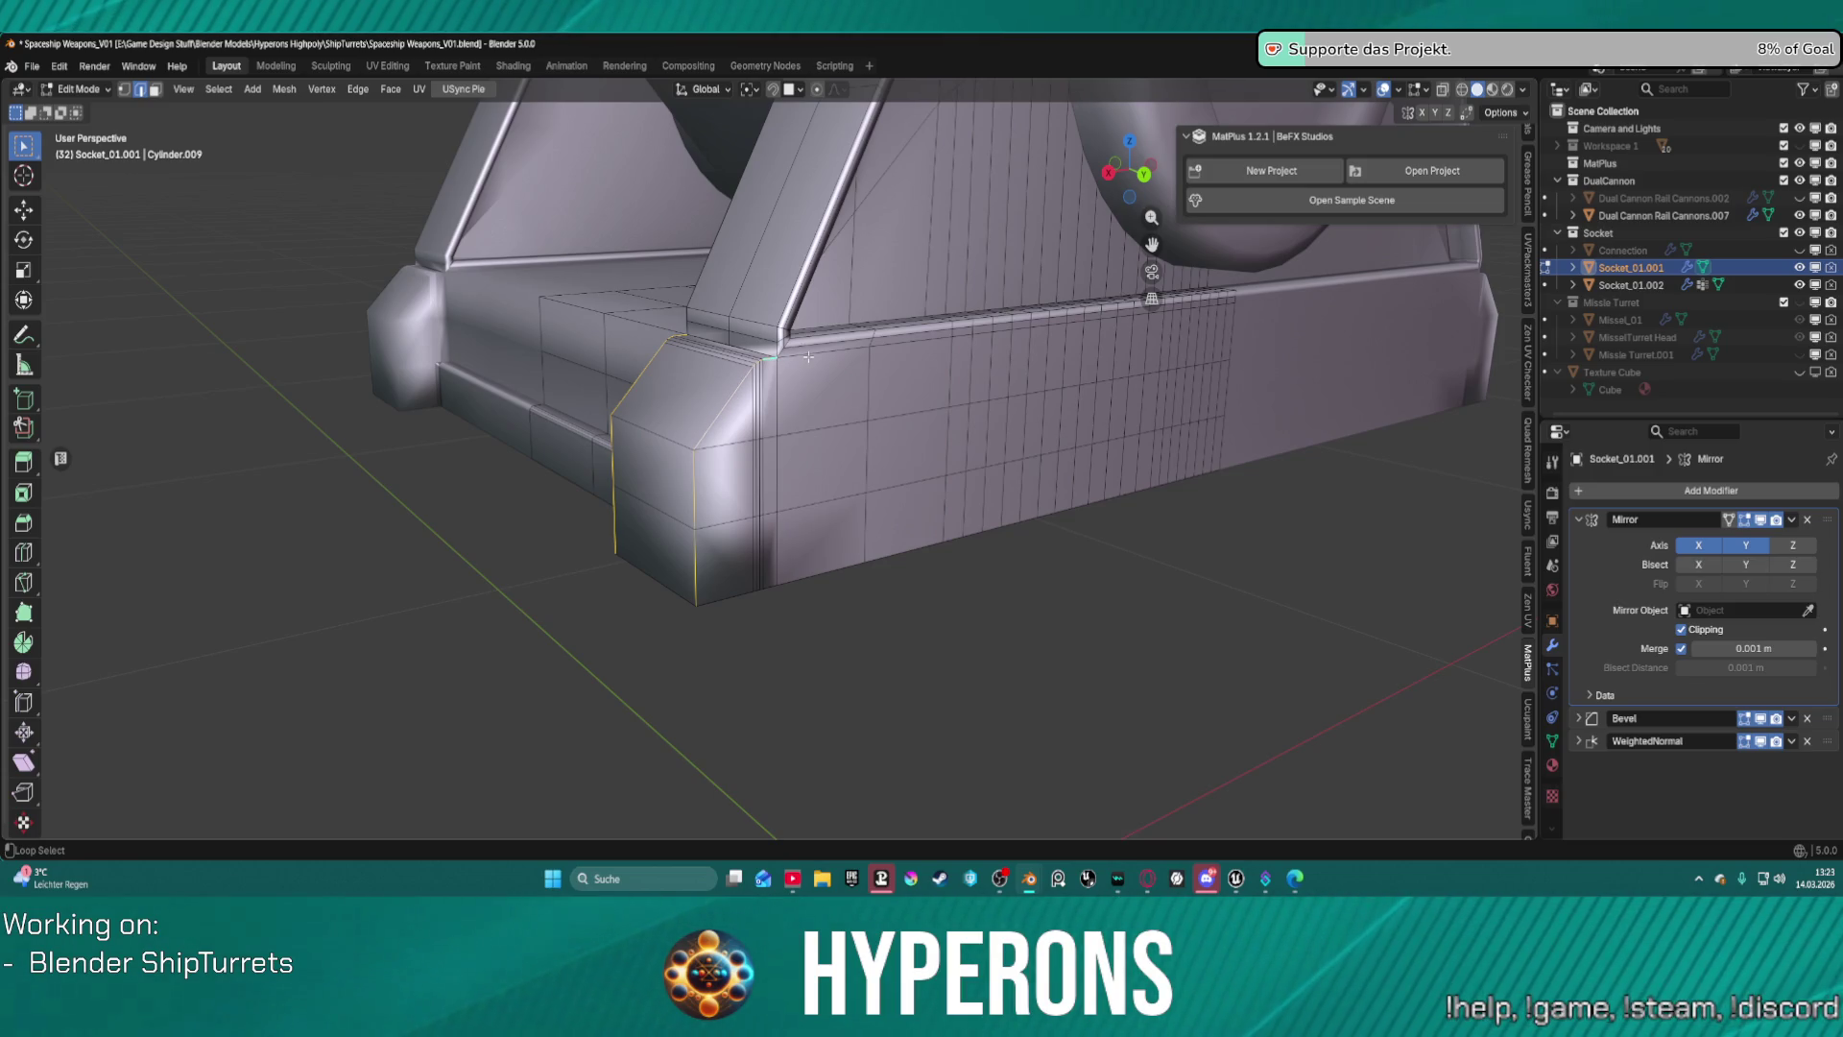
pyautogui.scroll(5, 808, 357)
pyautogui.moveTo(809, 357); pyautogui.dragTo(942, 352, button='middle')
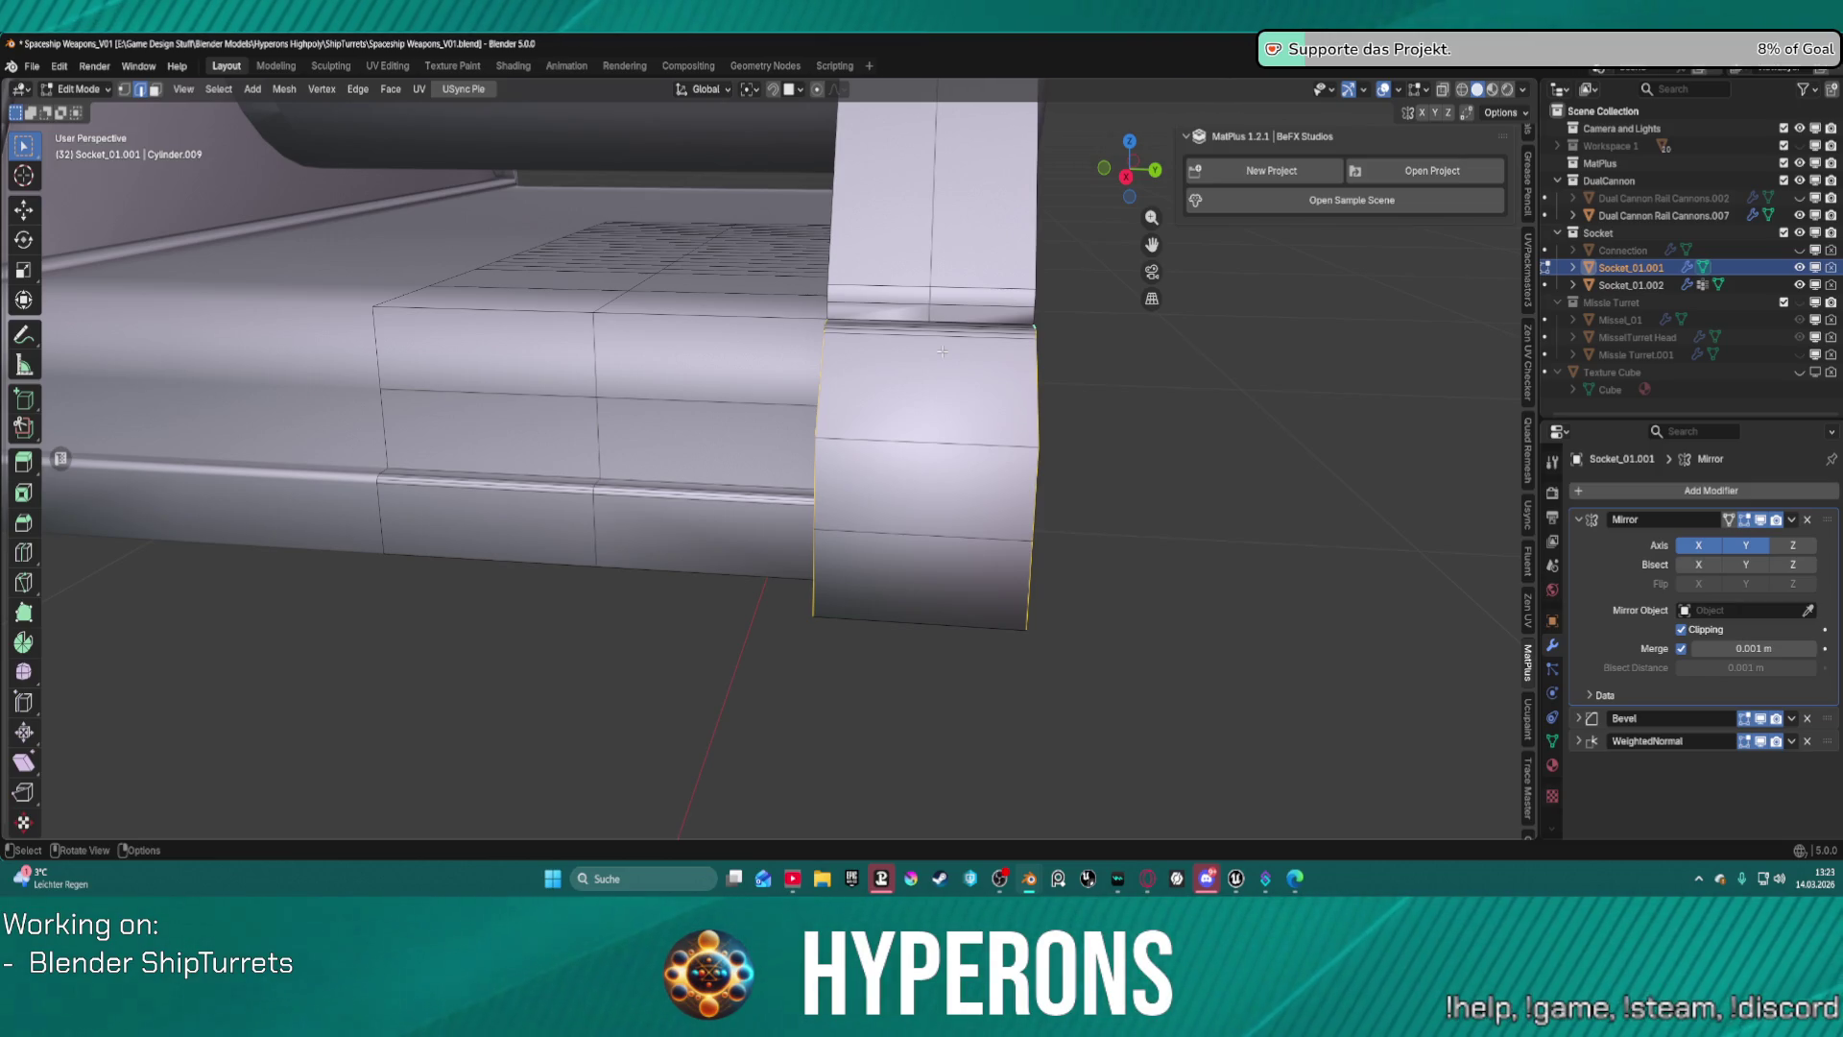
pyautogui.rightClick(941, 352)
pyautogui.press('Escape')
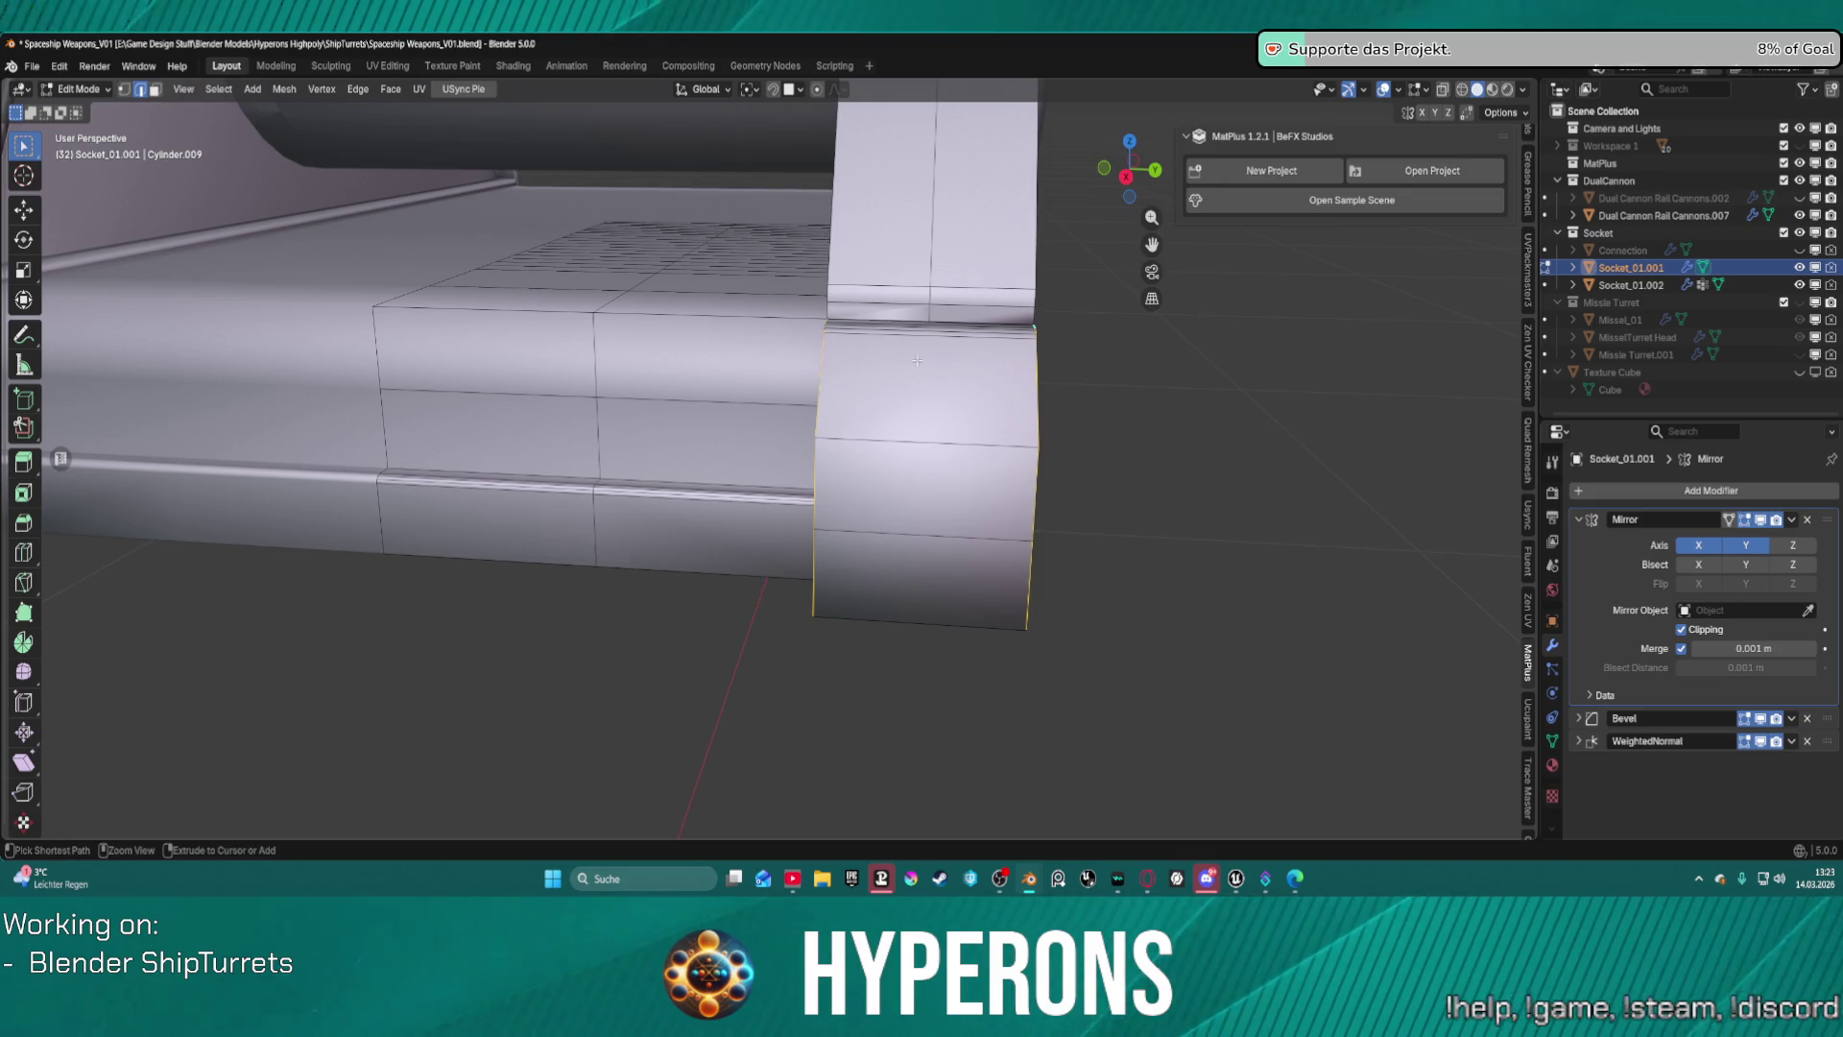
# Bevel the selected loop with 3 segments at about 0.00217 m.
pyautogui.hotkey('ctrl', 'b')
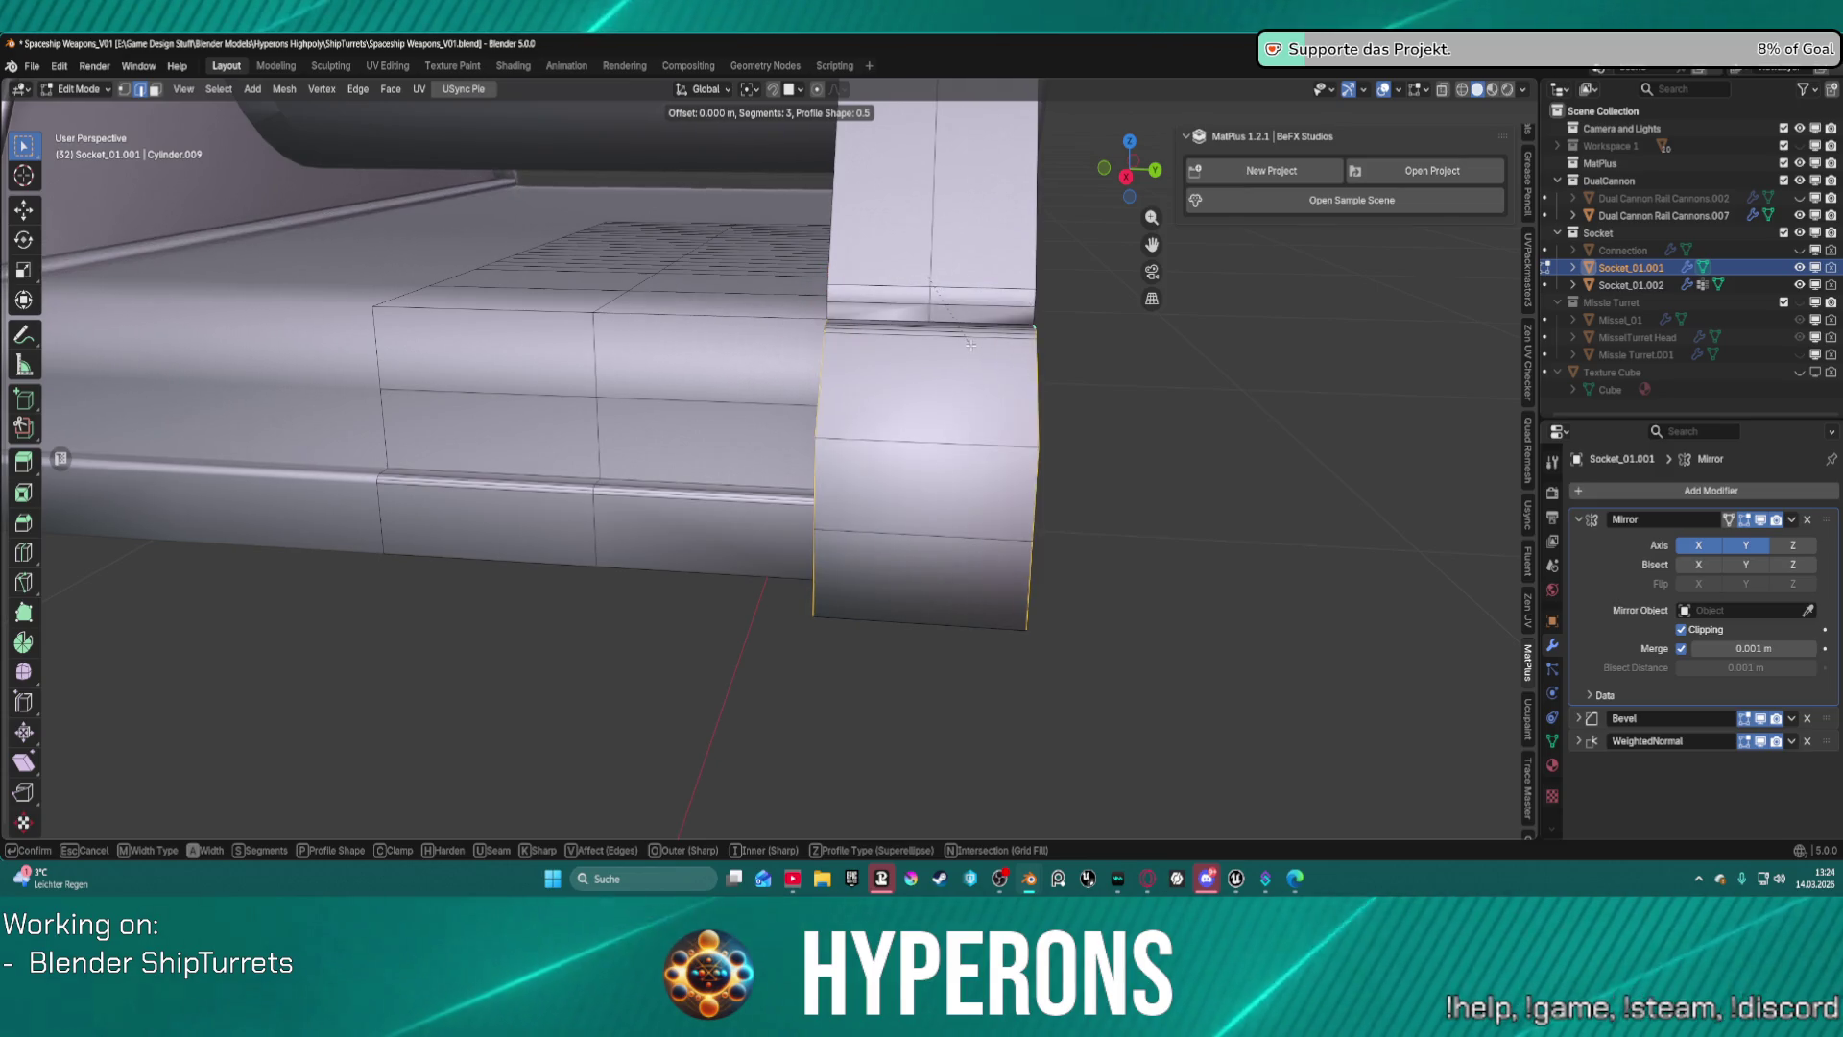
pyautogui.click(981, 346)
pyautogui.moveTo(981, 346)
pyautogui.mouseDown(button='middle')
pyautogui.moveTo(865, 374)
pyautogui.moveTo(986, 183)
pyautogui.moveTo(863, 310)
pyautogui.moveTo(894, 278)
pyautogui.moveTo(759, 304)
pyautogui.moveTo(987, 473)
pyautogui.moveTo(881, 480)
pyautogui.moveTo(1115, 473)
pyautogui.mouseUp(button='middle')
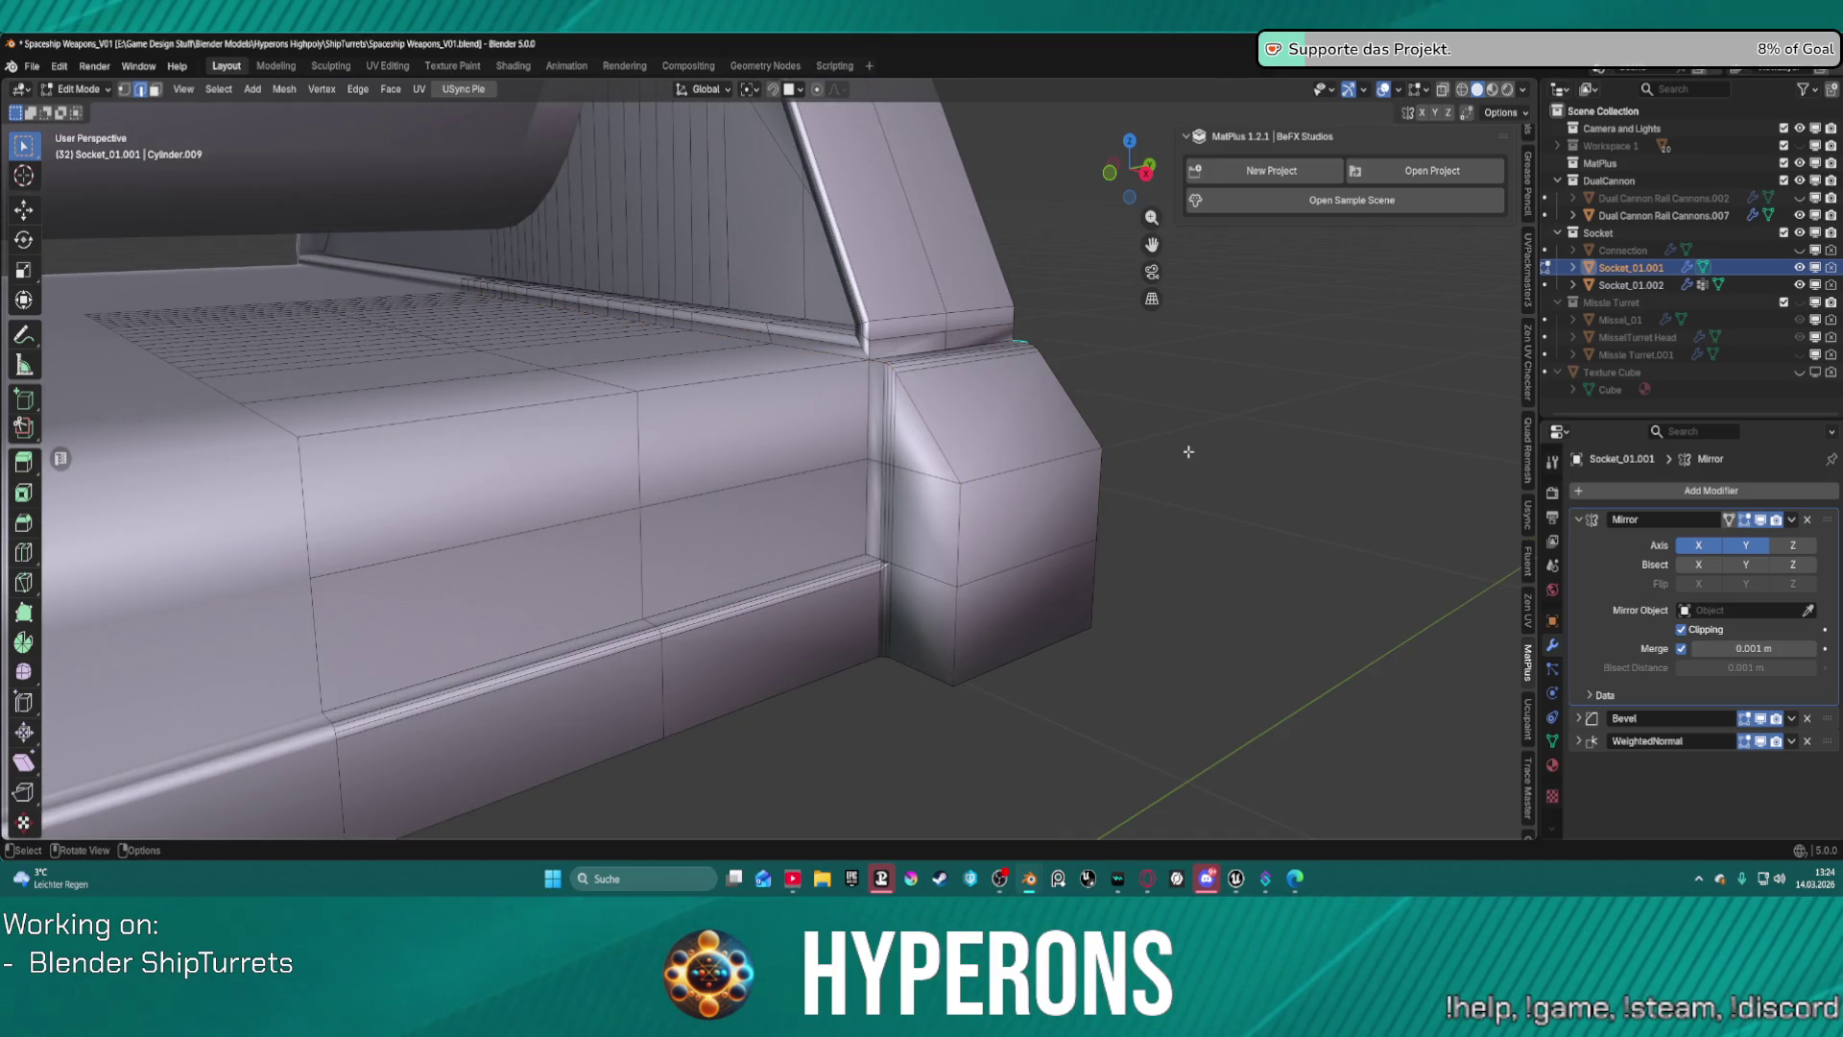
pyautogui.scroll(-3, 1189, 451)
pyautogui.moveTo(1218, 435)
pyautogui.mouseDown(button='middle')
pyautogui.moveTo(947, 376)
pyautogui.moveTo(826, 389)
pyautogui.mouseUp(button='middle')
pyautogui.scroll(4, 826, 389)
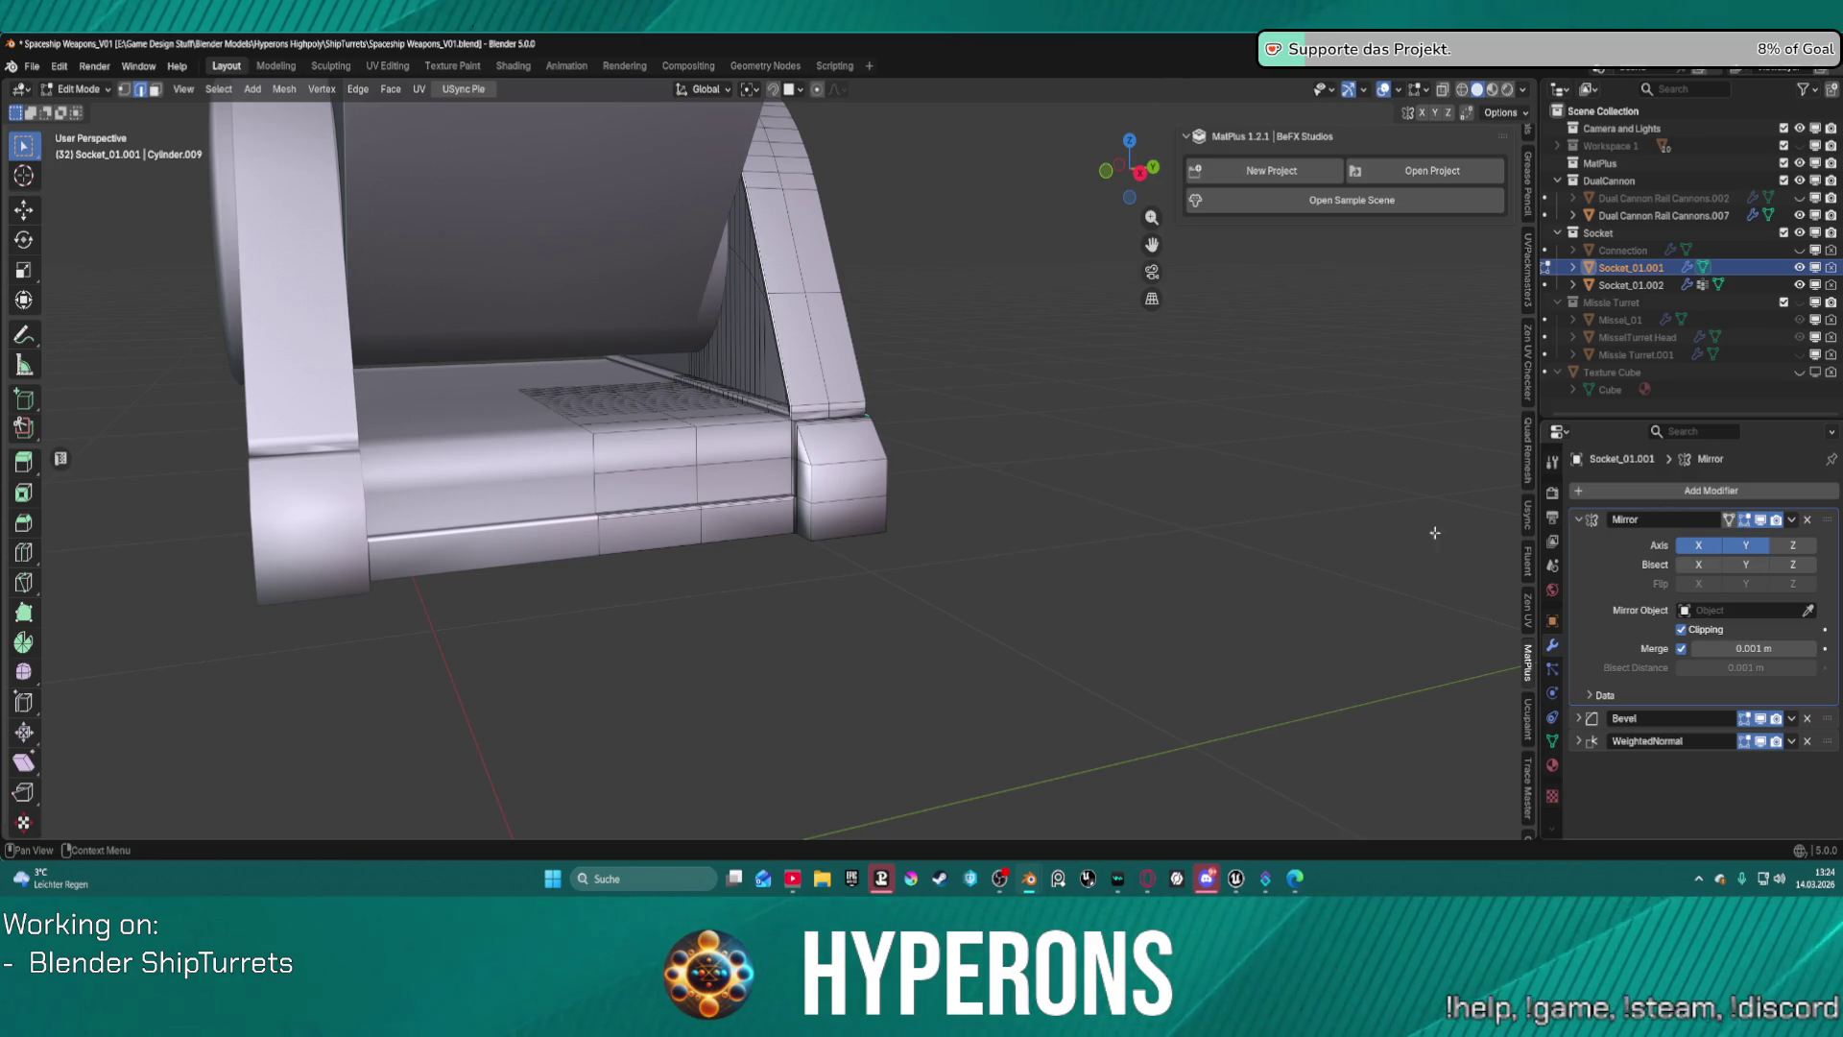
pyautogui.scroll(2, 1435, 533)
pyautogui.moveTo(960, 480); pyautogui.dragTo(729, 466, button='middle')
pyautogui.scroll(2, 701, 467)
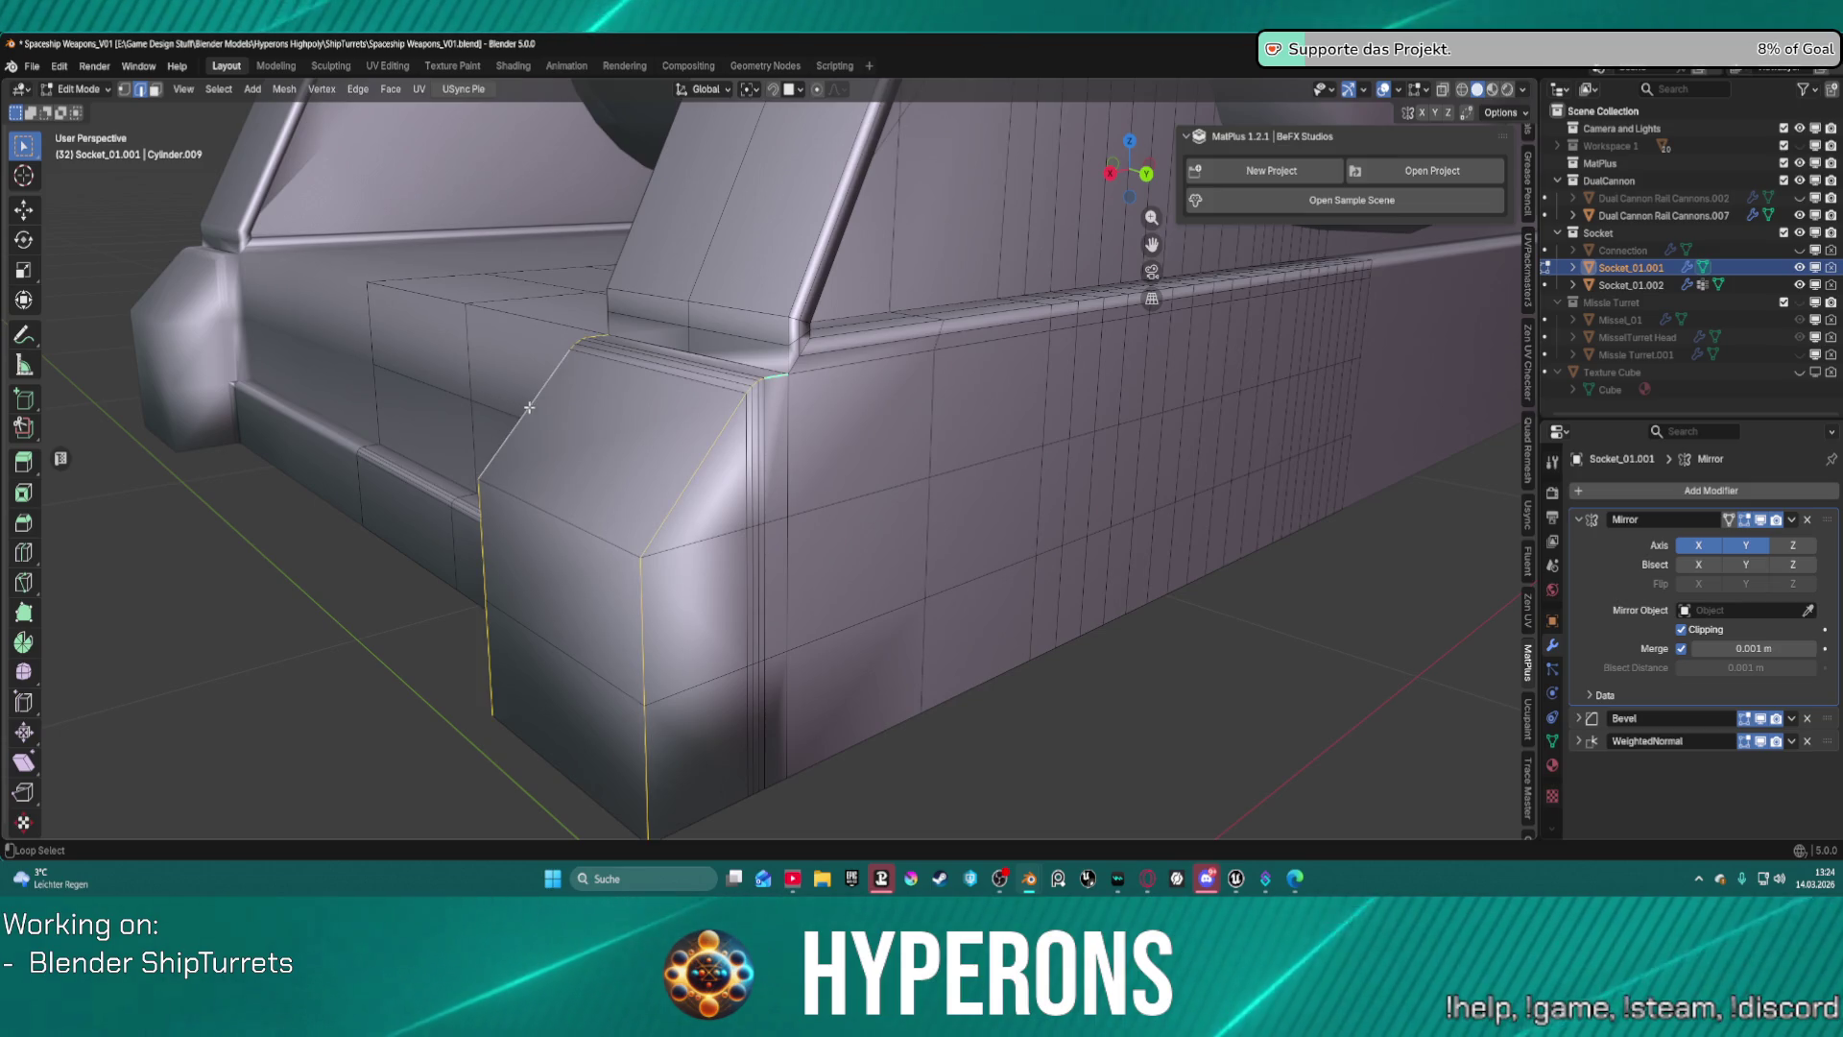
# Give the block's top edge loop a bevel weight of 0.011.
pyautogui.moveTo(590, 428); pyautogui.dragTo(724, 364, button='middle')
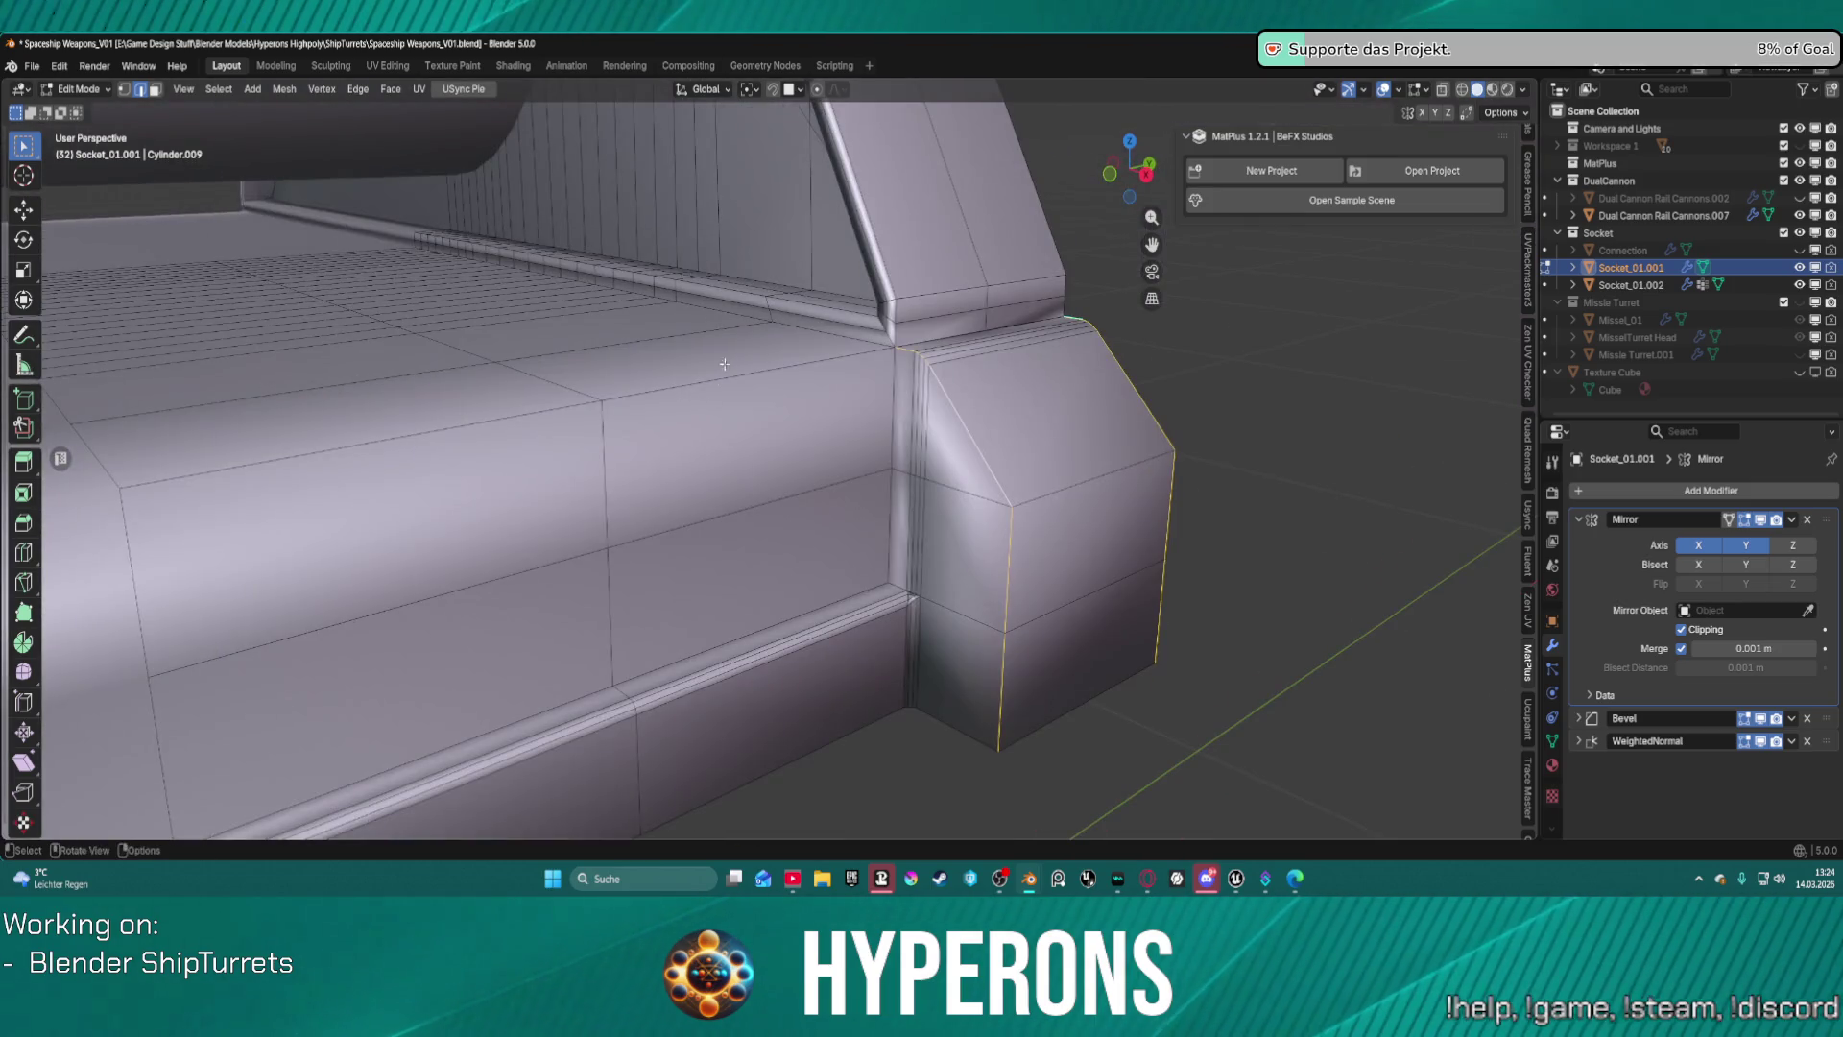
pyautogui.keyDown('alt'); pyautogui.keyDown('shift'); pyautogui.click(867, 351); pyautogui.keyUp('shift'); pyautogui.keyUp('alt')
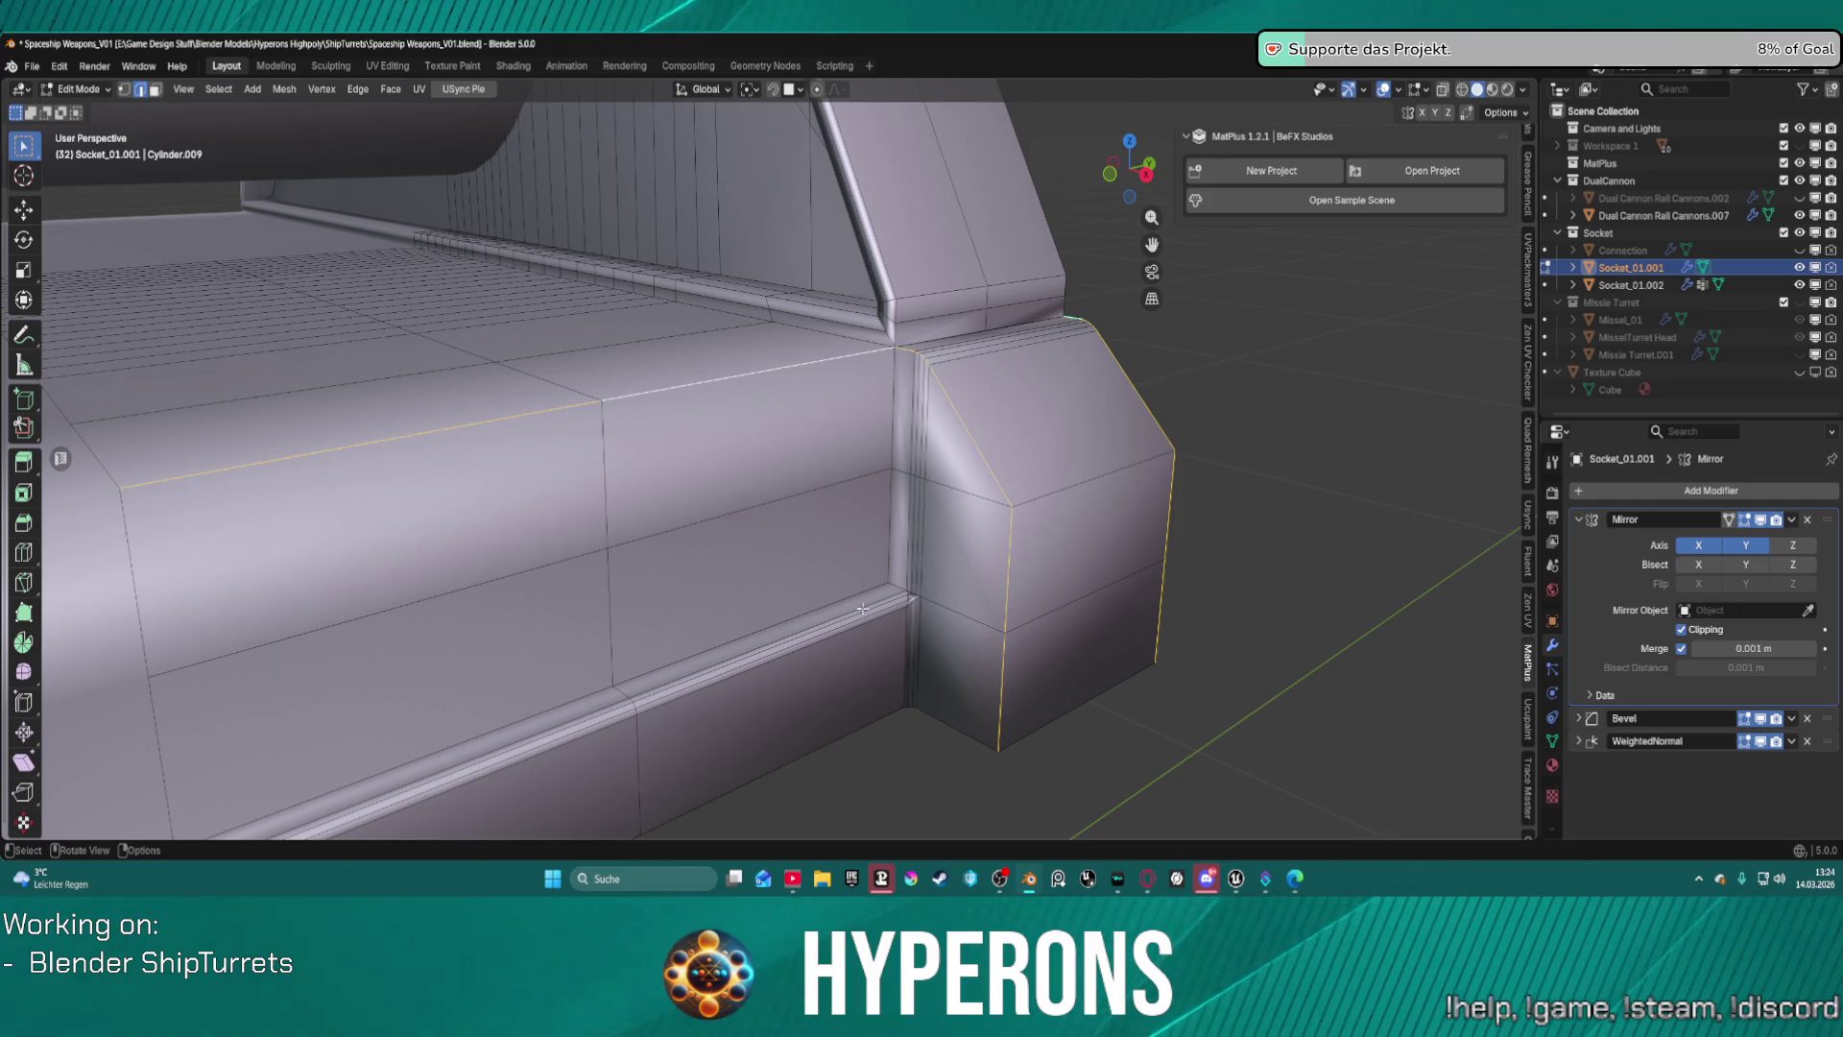
pyautogui.hotkey('ctrl', 'e')
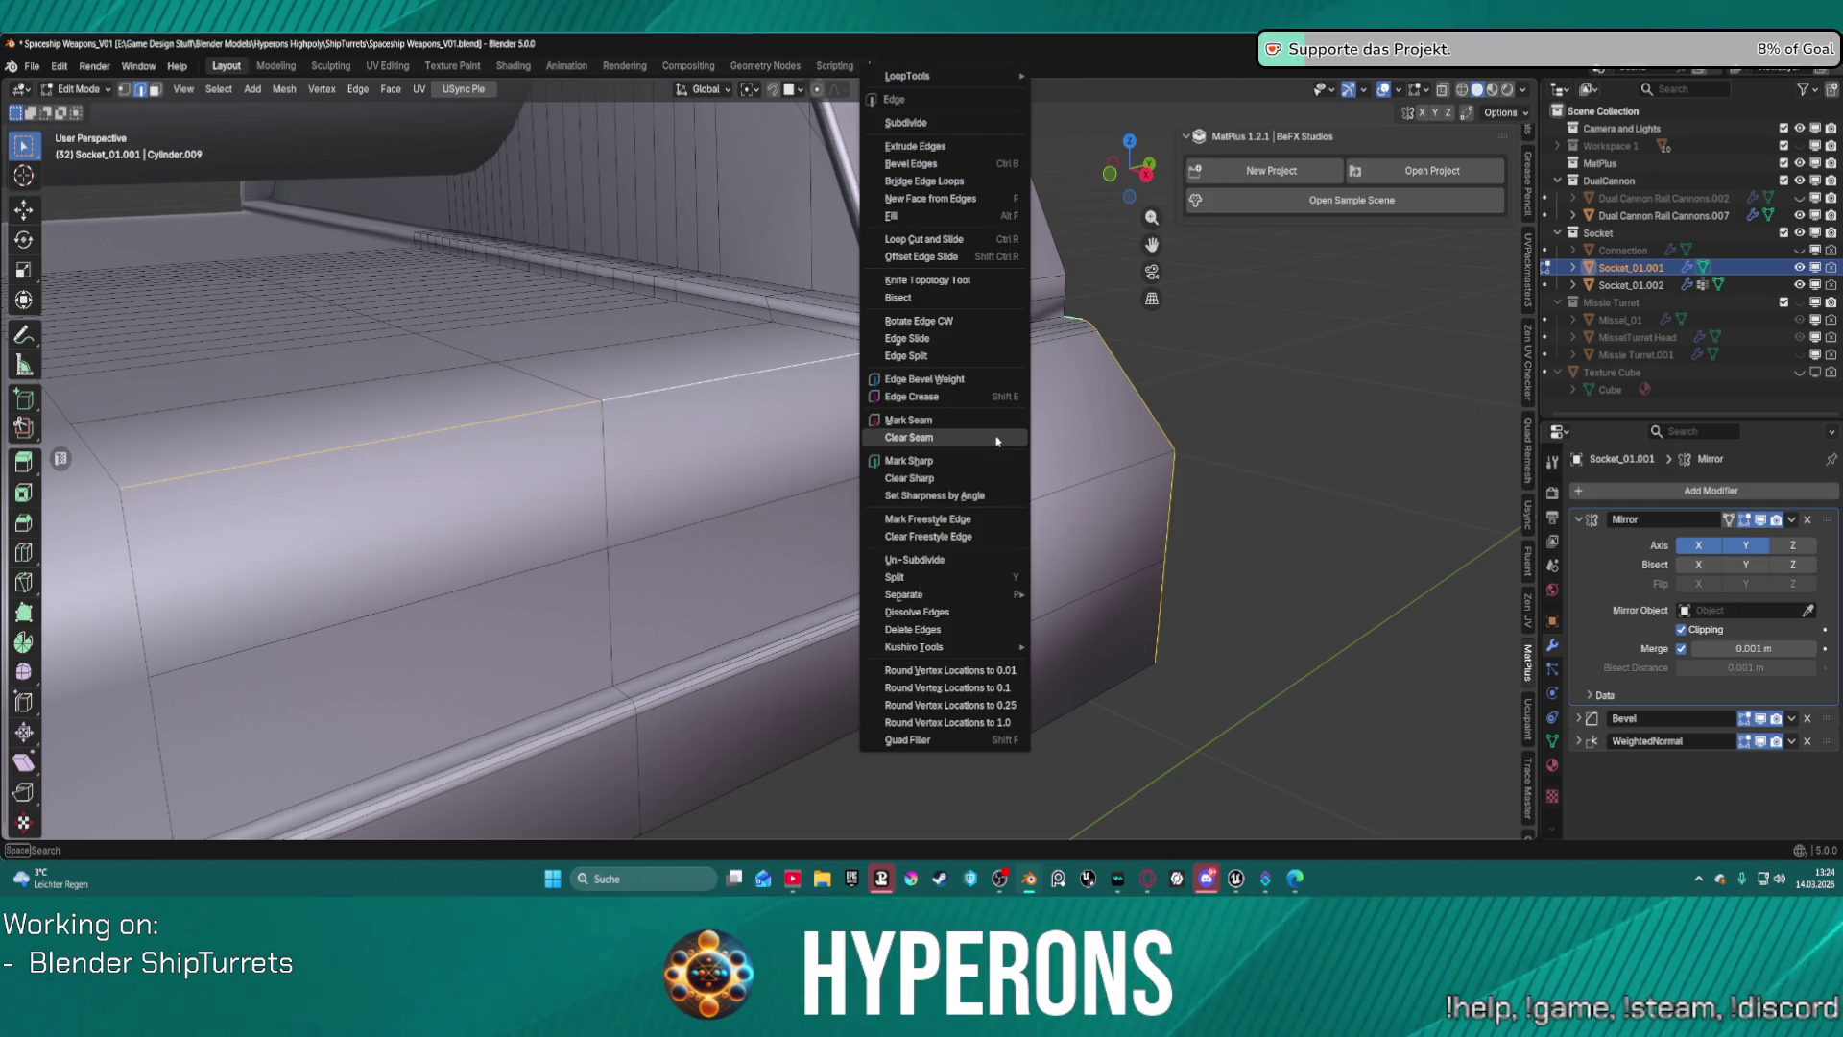
pyautogui.click(960, 379)
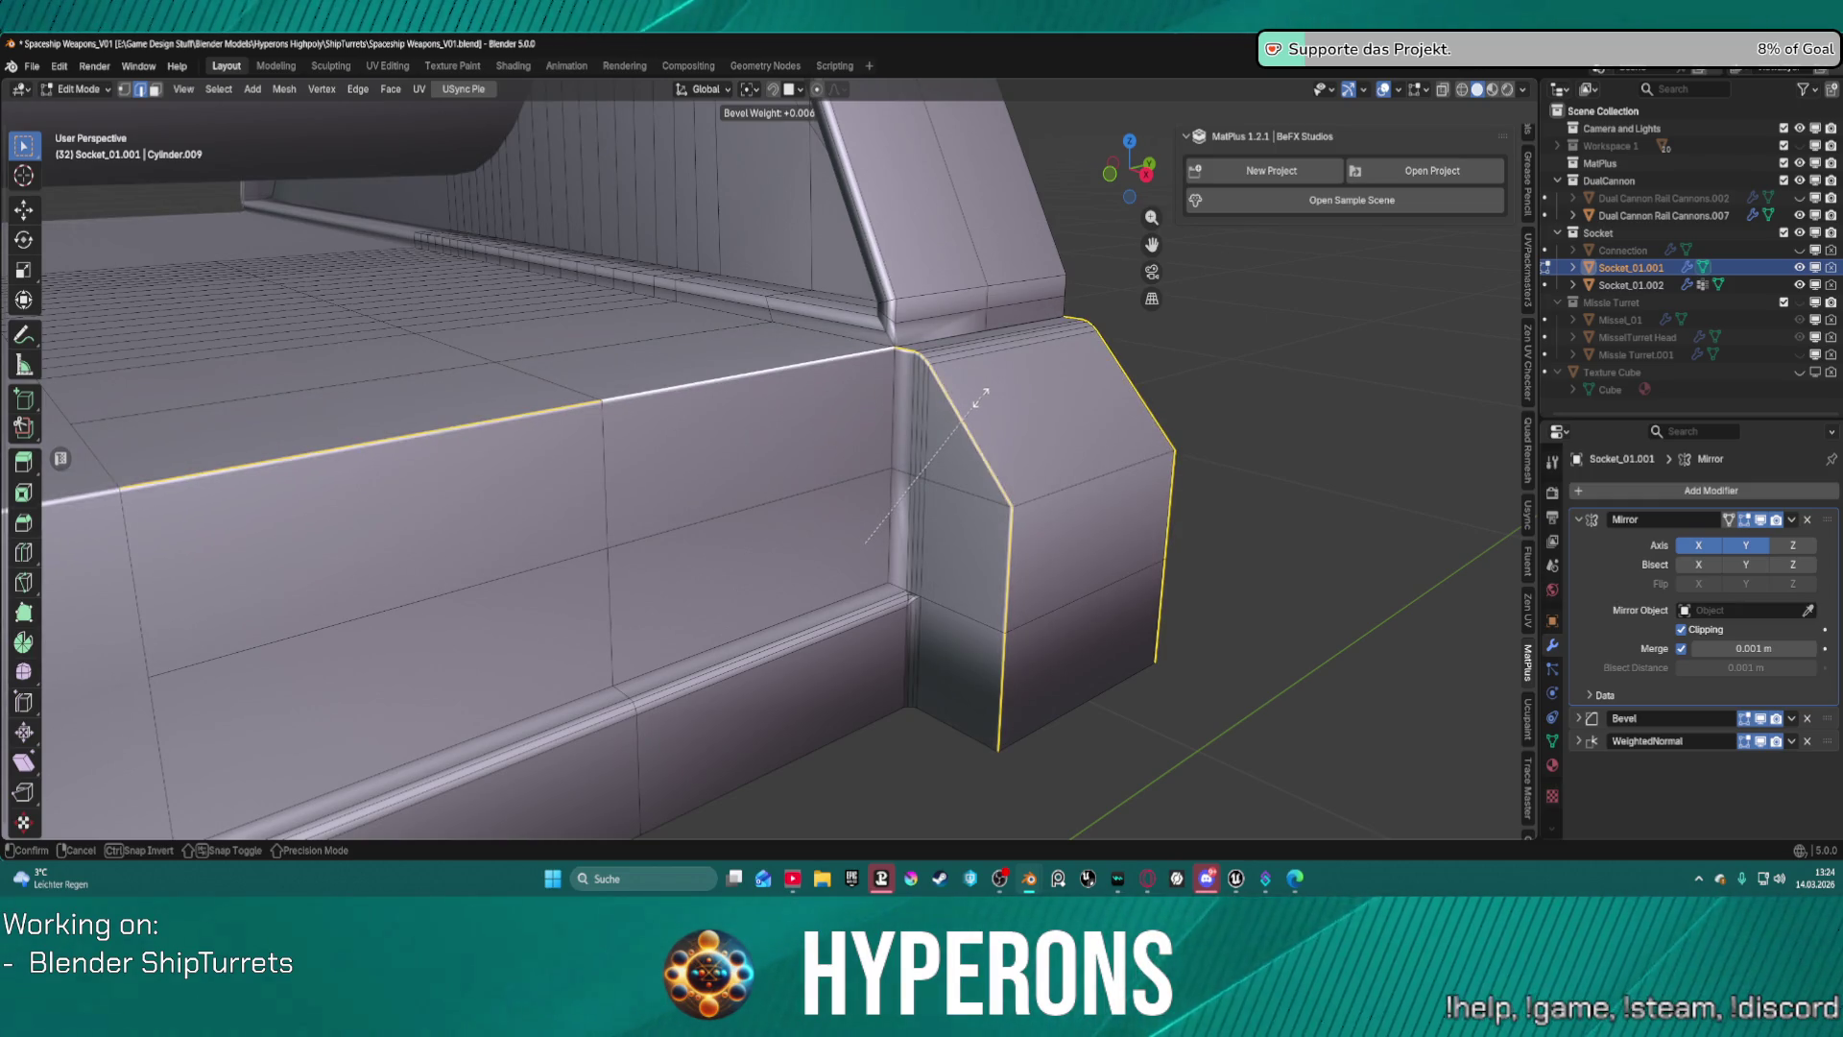
pyautogui.click(980, 397)
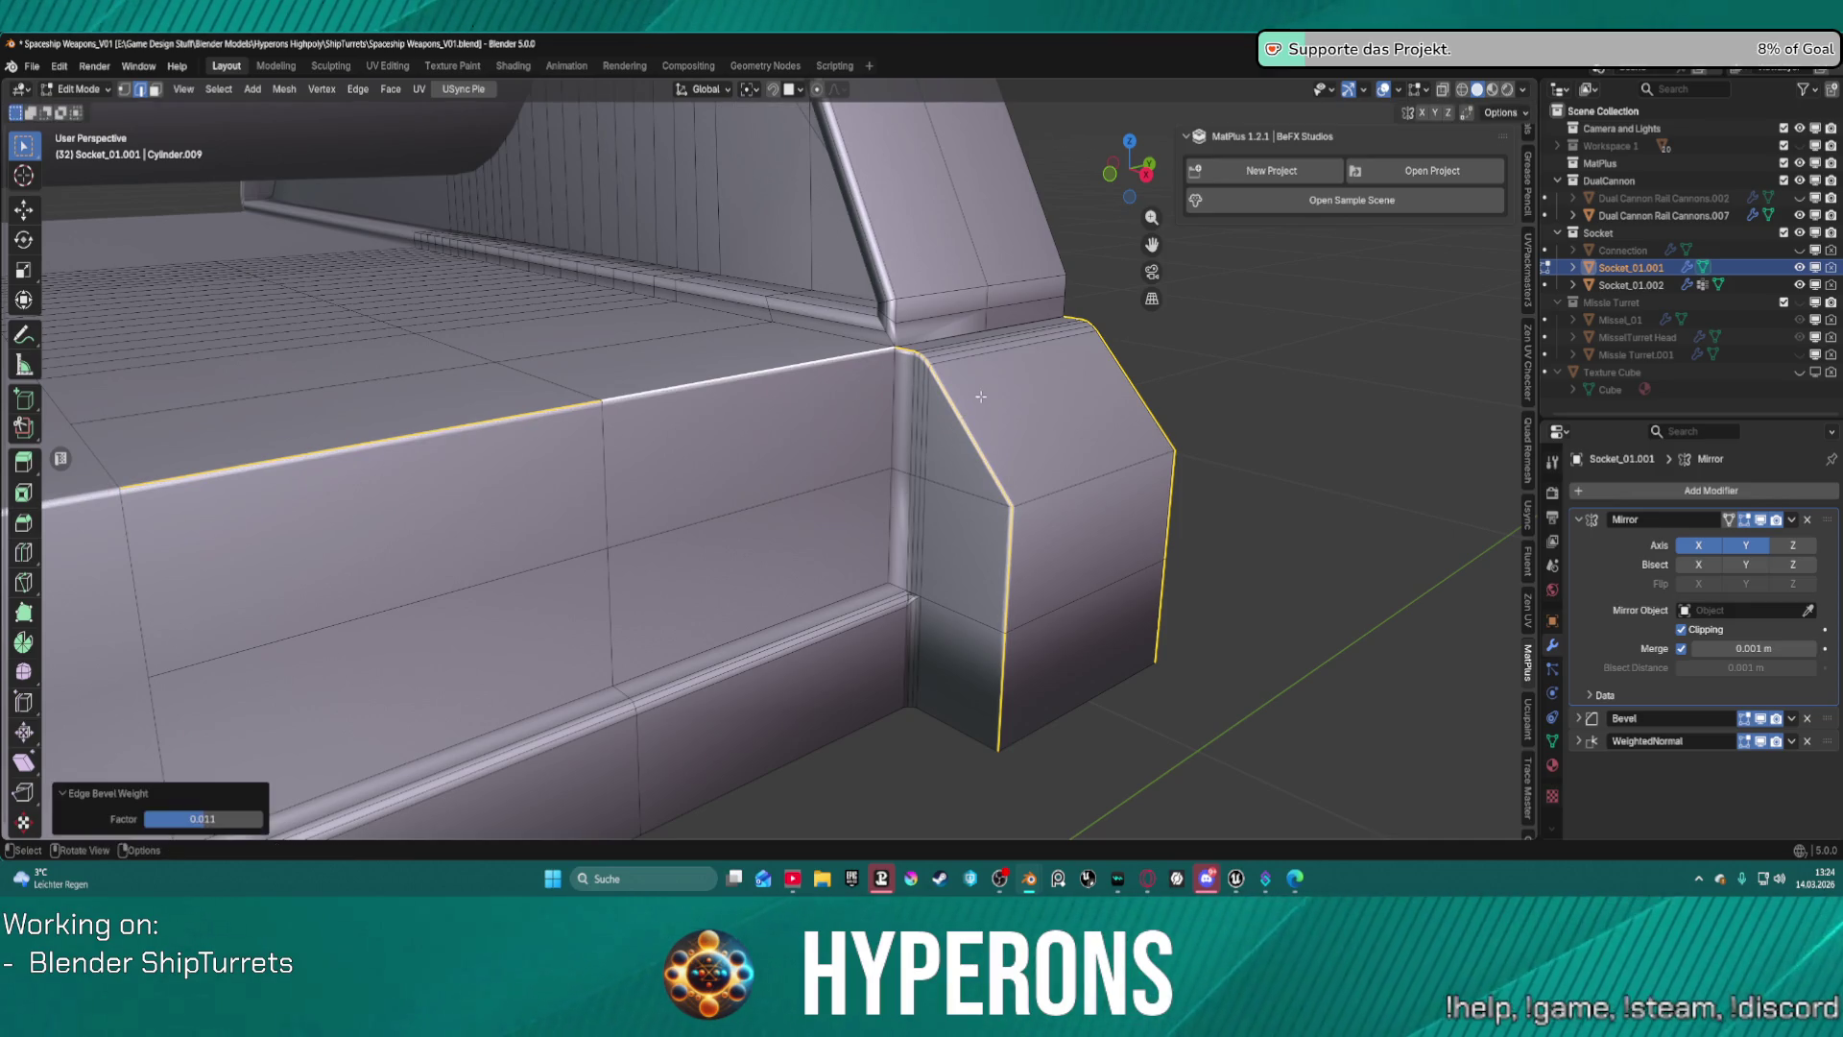
# Set a 0.032 bevel weight on the block's vertical and slanted edge loop.
pyautogui.moveTo(1358, 413)
pyautogui.mouseDown(button='middle')
pyautogui.moveTo(1230, 424)
pyautogui.moveTo(1190, 522)
pyautogui.moveTo(1103, 481)
pyautogui.moveTo(1161, 466)
pyautogui.mouseUp(button='middle')
pyautogui.keyDown('alt'); pyautogui.click(712, 386); pyautogui.keyUp('alt')
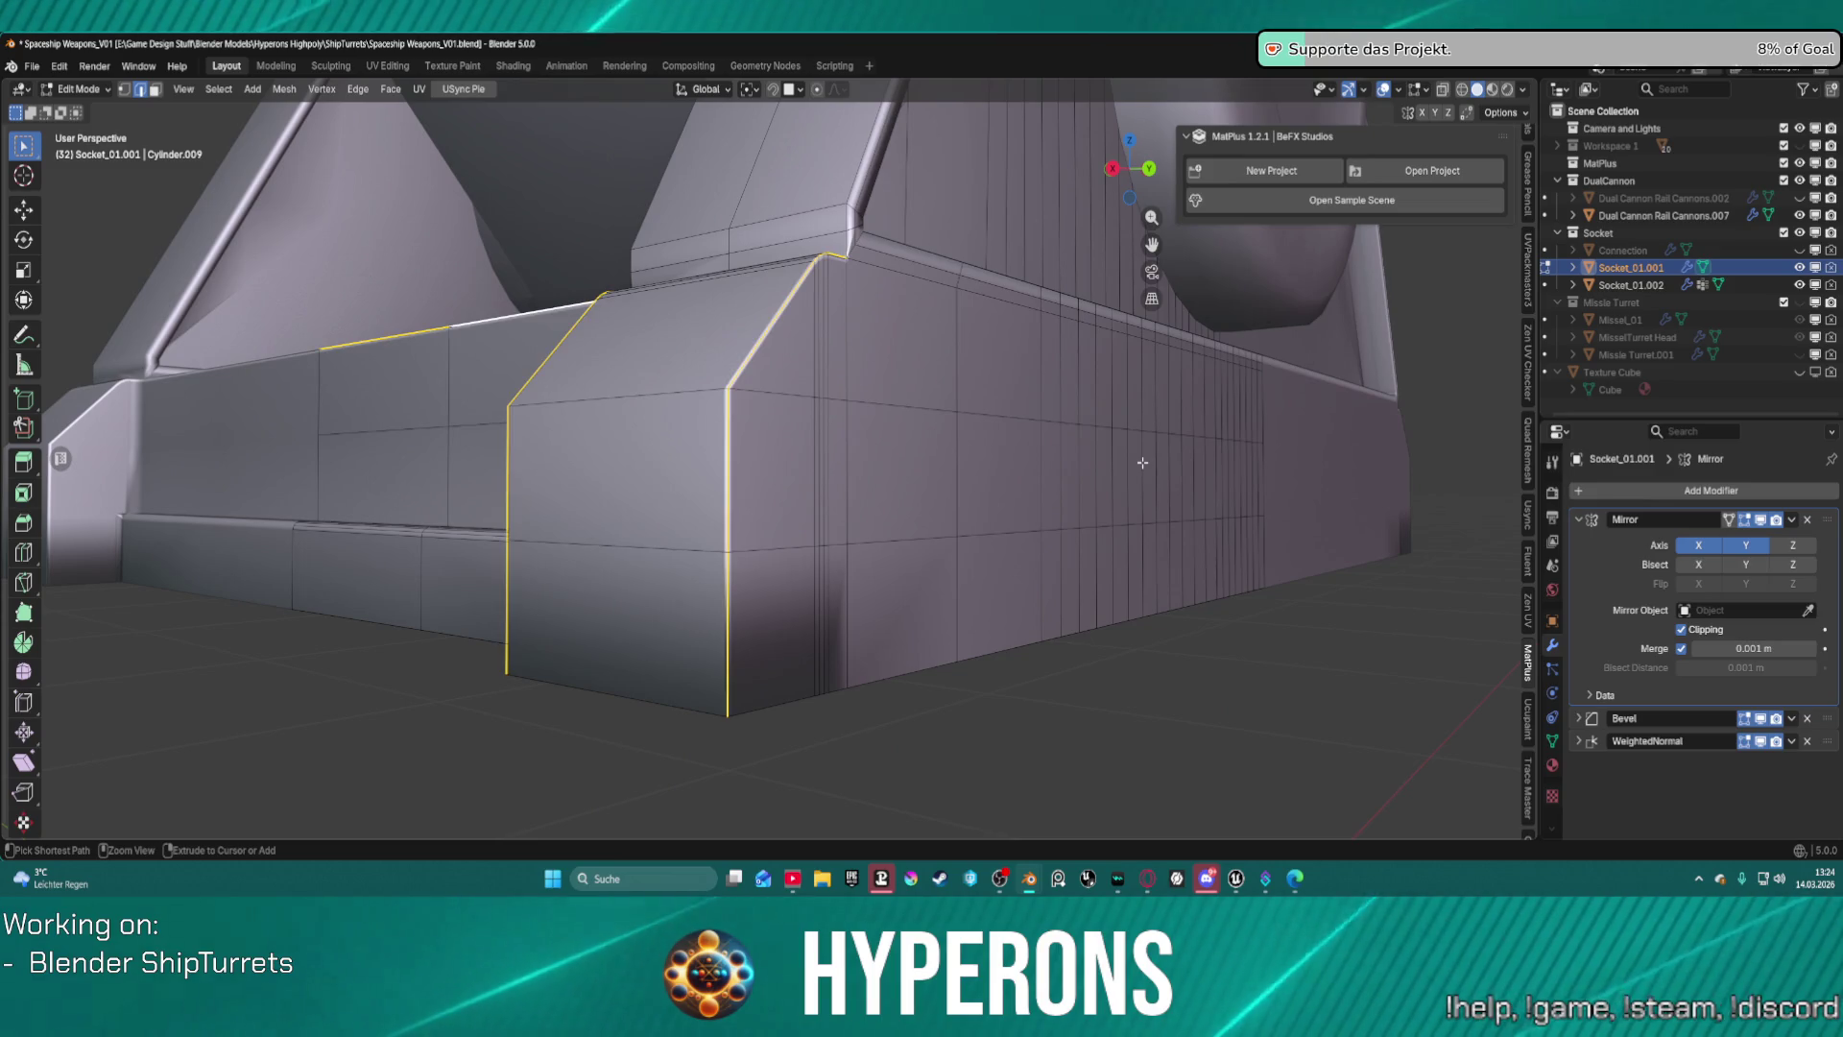
pyautogui.keyDown('alt'); pyautogui.keyDown('shift'); pyautogui.click(620, 394); pyautogui.keyUp('shift'); pyautogui.keyUp('alt')
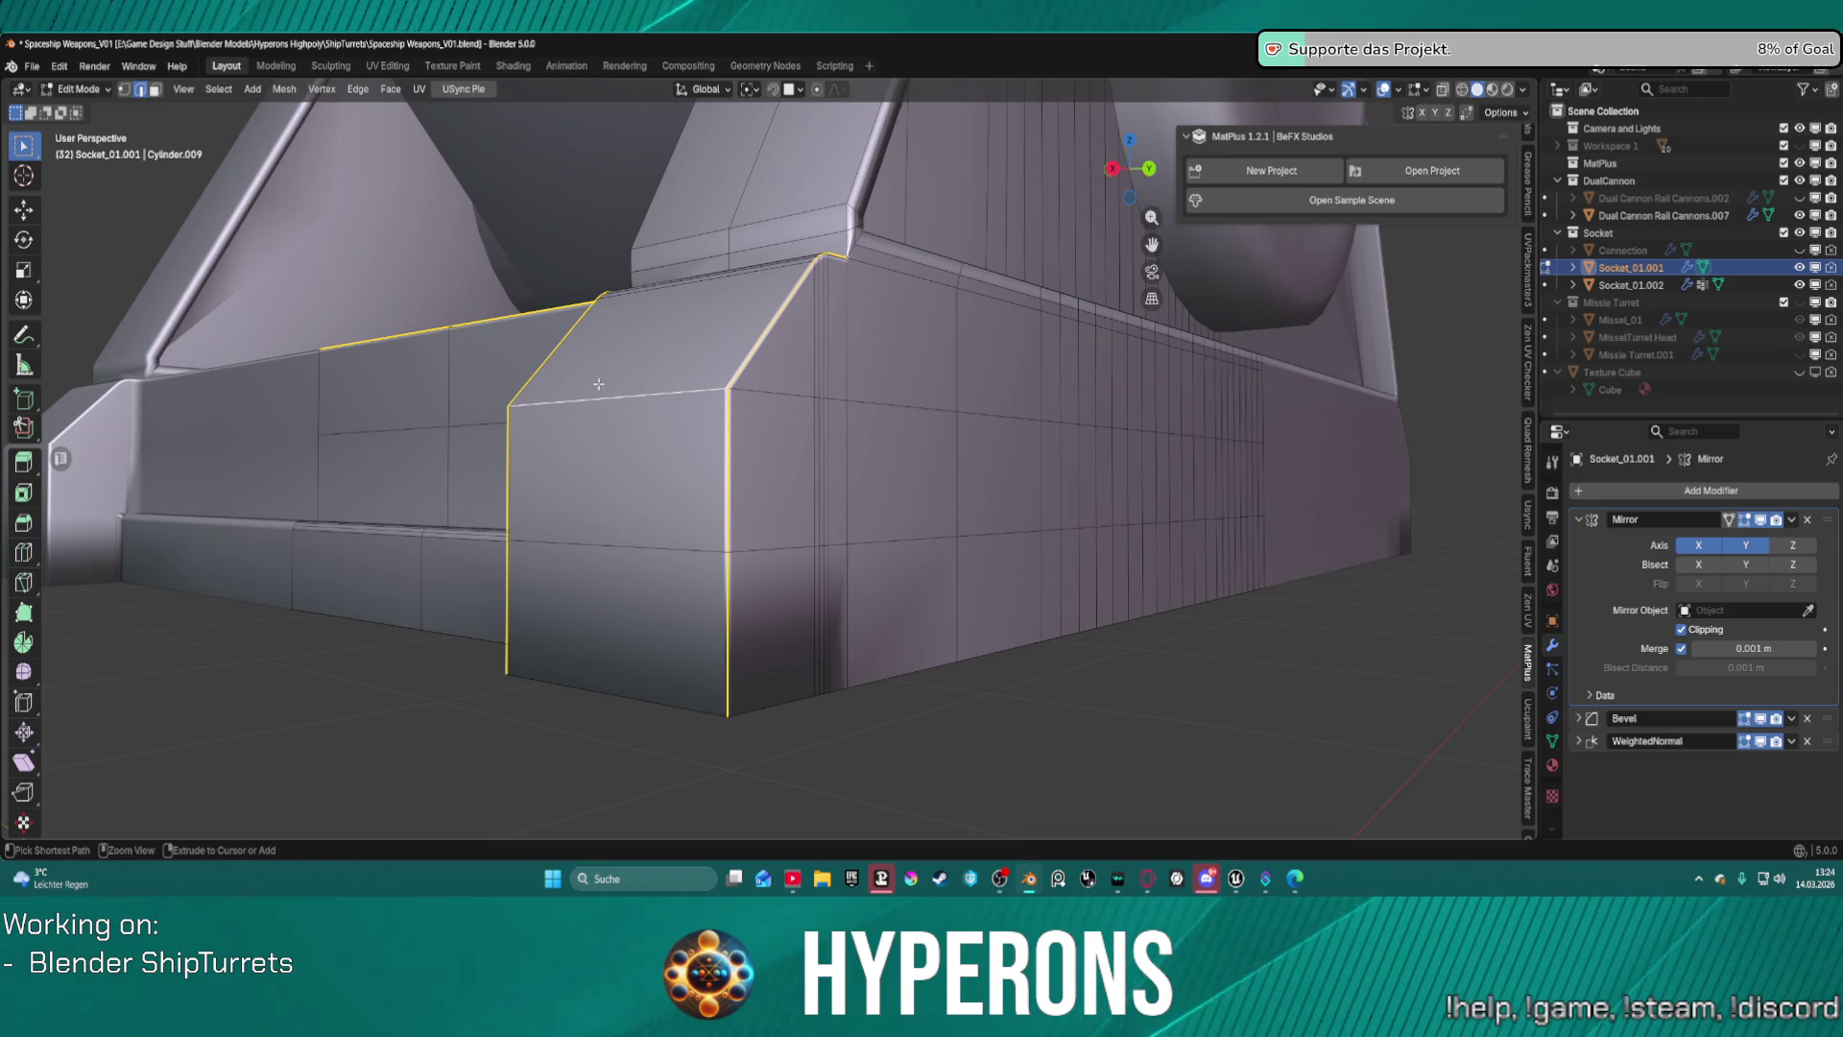
pyautogui.hotkey('ctrl', 'z')
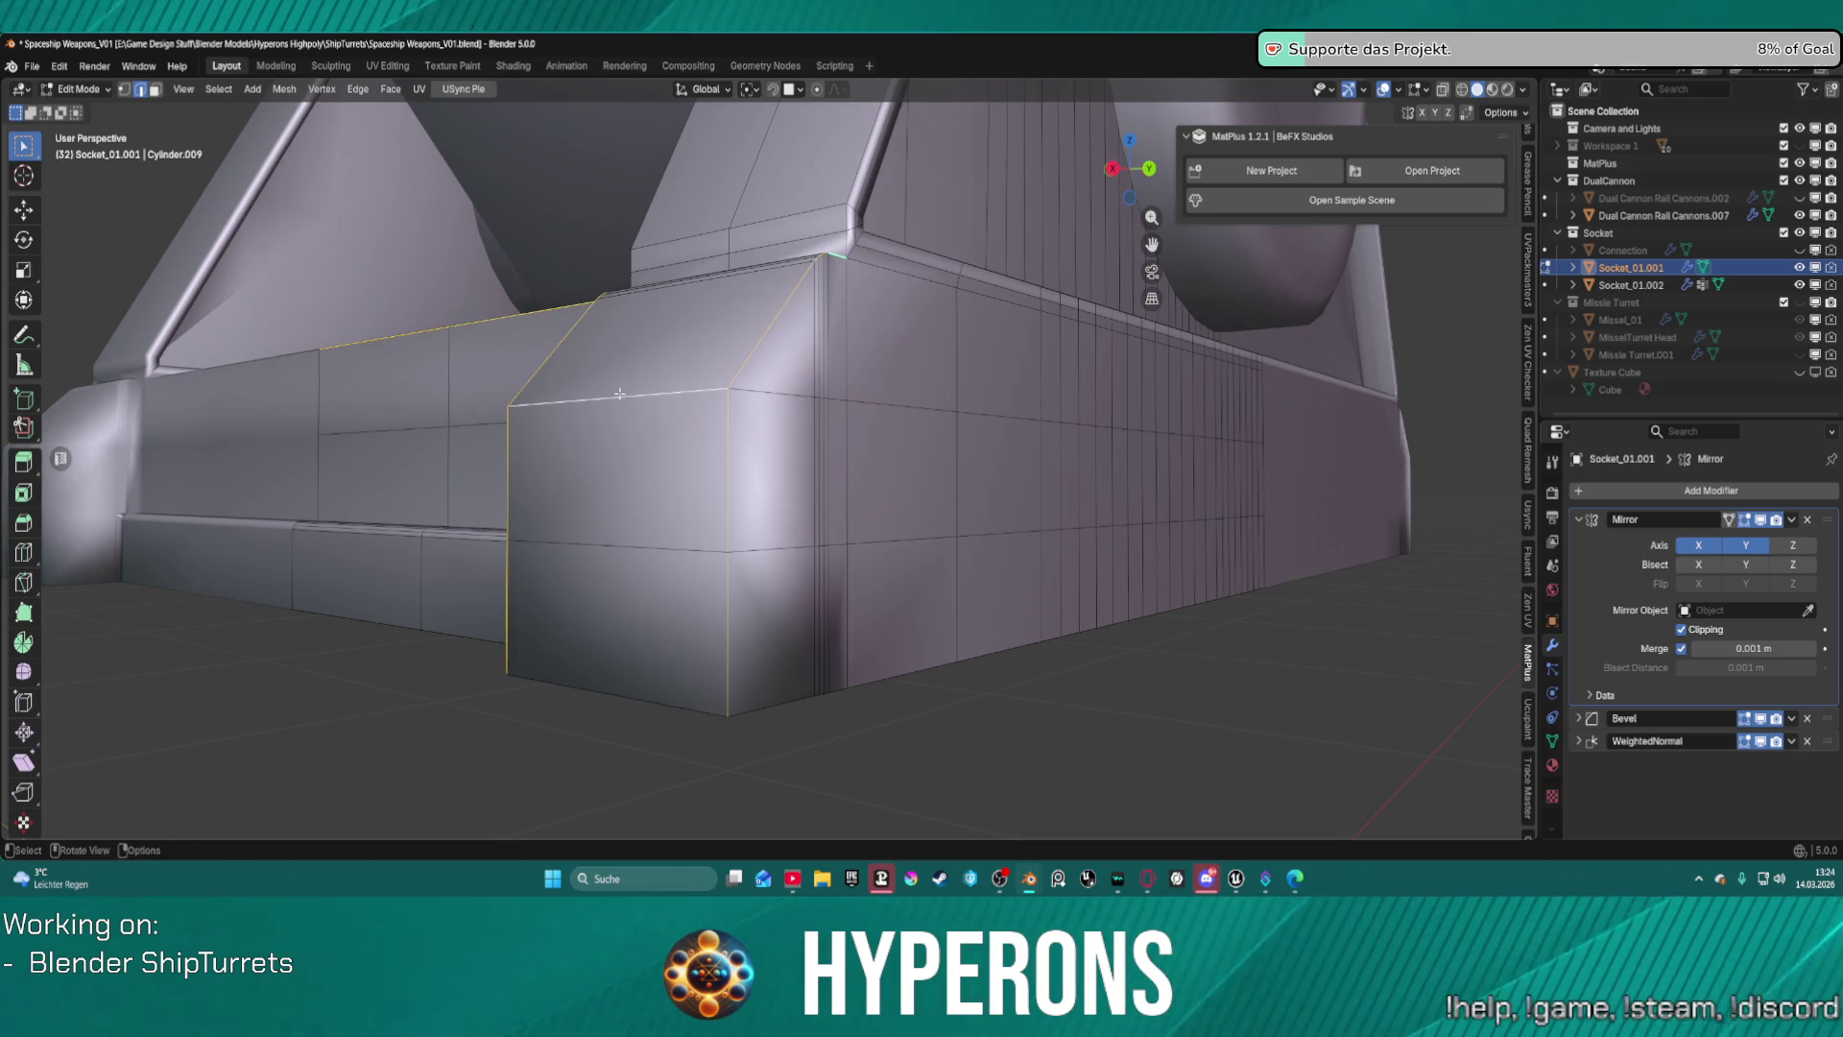
pyautogui.hotkey('ctrl', 'e')
pyautogui.click(619, 396)
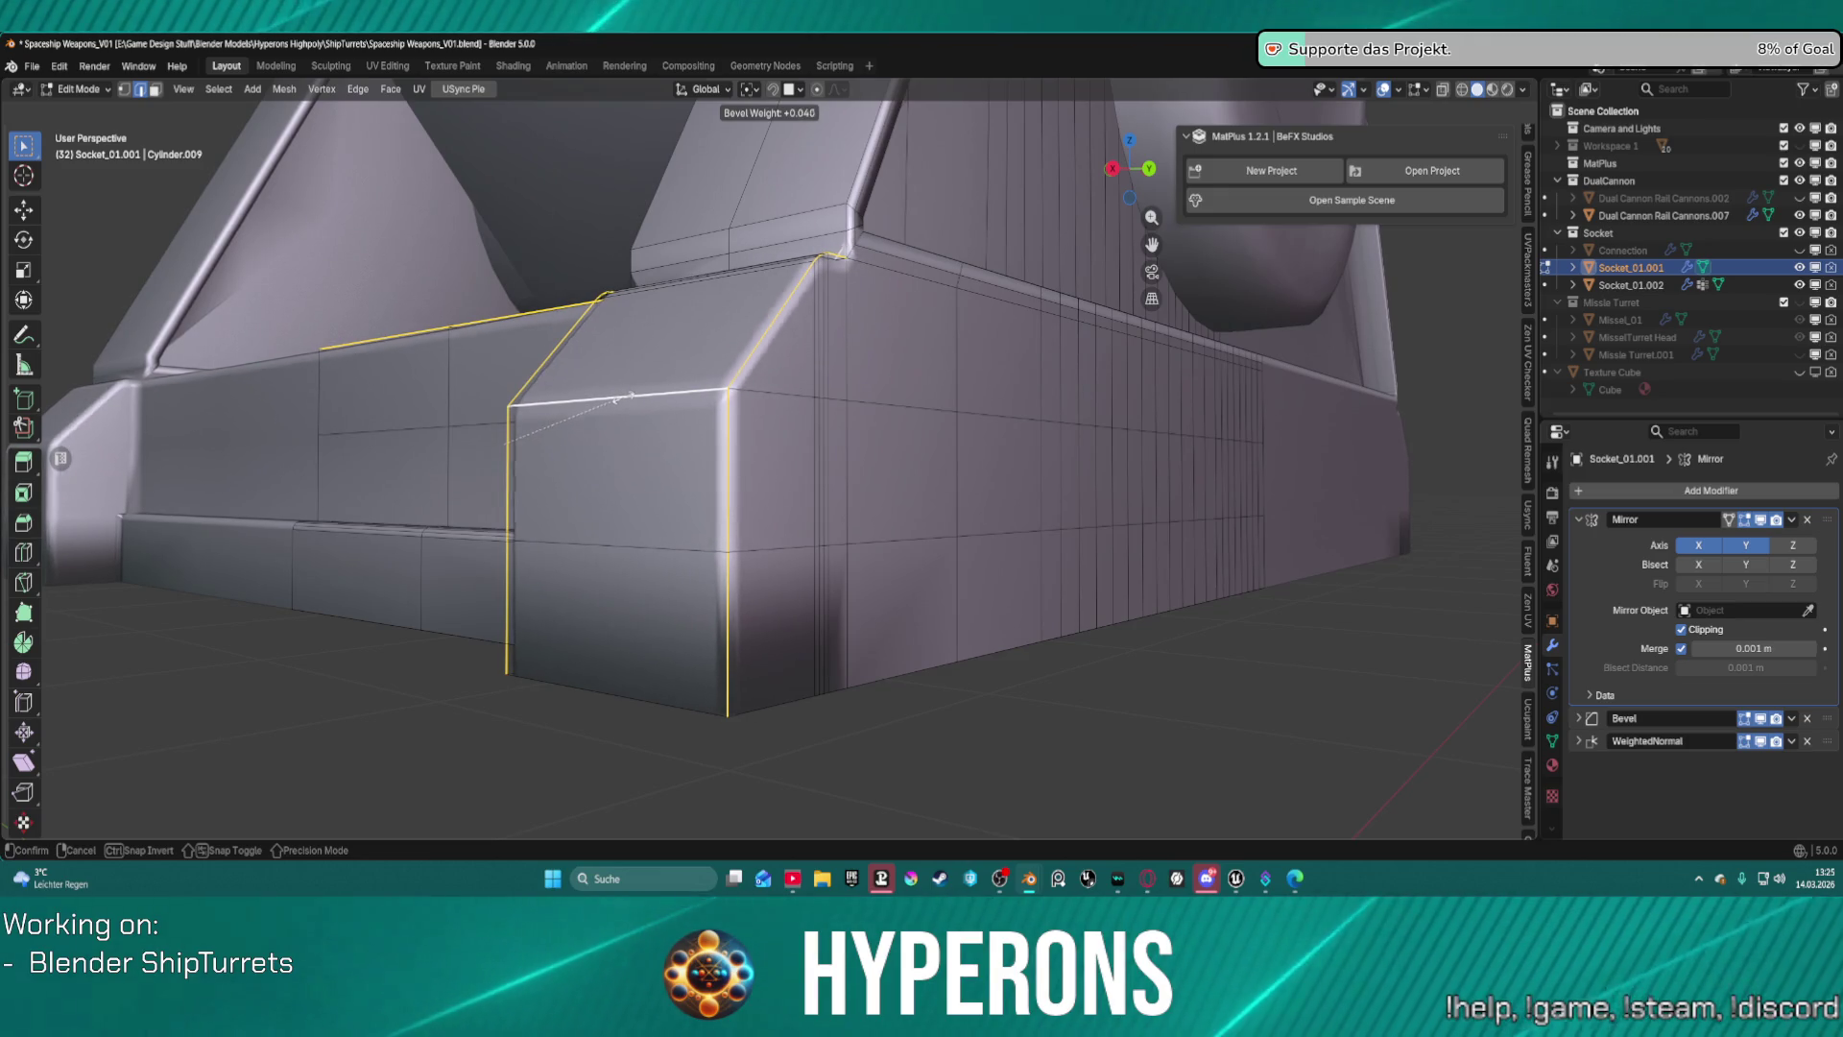
pyautogui.click(623, 398)
# Clear the selection and select the connected side brace and base with L.
pyautogui.hotkey('alt', 'a')
pyautogui.moveTo(623, 398)
pyautogui.mouseDown(button='middle')
pyautogui.moveTo(1109, 478)
pyautogui.moveTo(1081, 494)
pyautogui.moveTo(970, 432)
pyautogui.moveTo(969, 379)
pyautogui.mouseUp(button='middle')
pyautogui.scroll(-5, 1289, 693)
pyautogui.press('l')
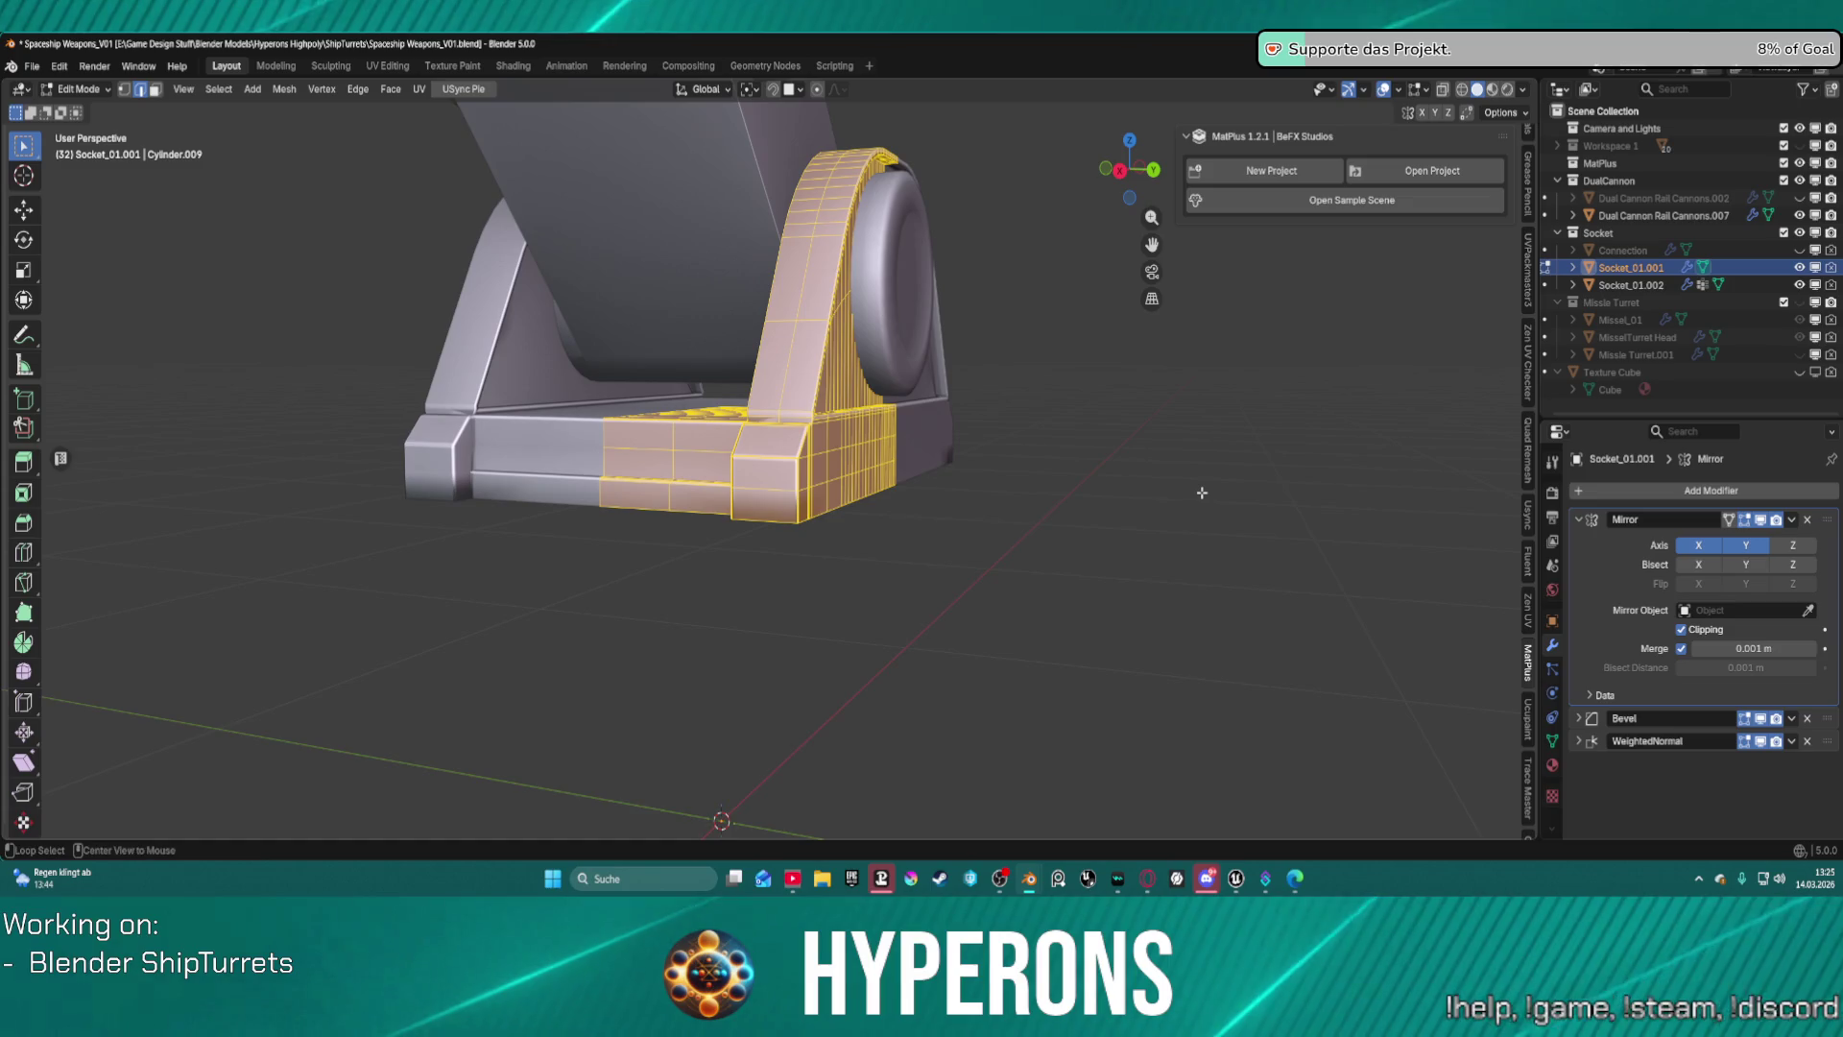
pyautogui.hotkey('alt', 'h')
pyautogui.scroll(-4, 1202, 493)
pyautogui.moveTo(1202, 493)
pyautogui.mouseDown(button='middle')
pyautogui.moveTo(885, 446)
pyautogui.moveTo(891, 468)
pyautogui.mouseUp(button='middle')
pyautogui.scroll(3, 893, 474)
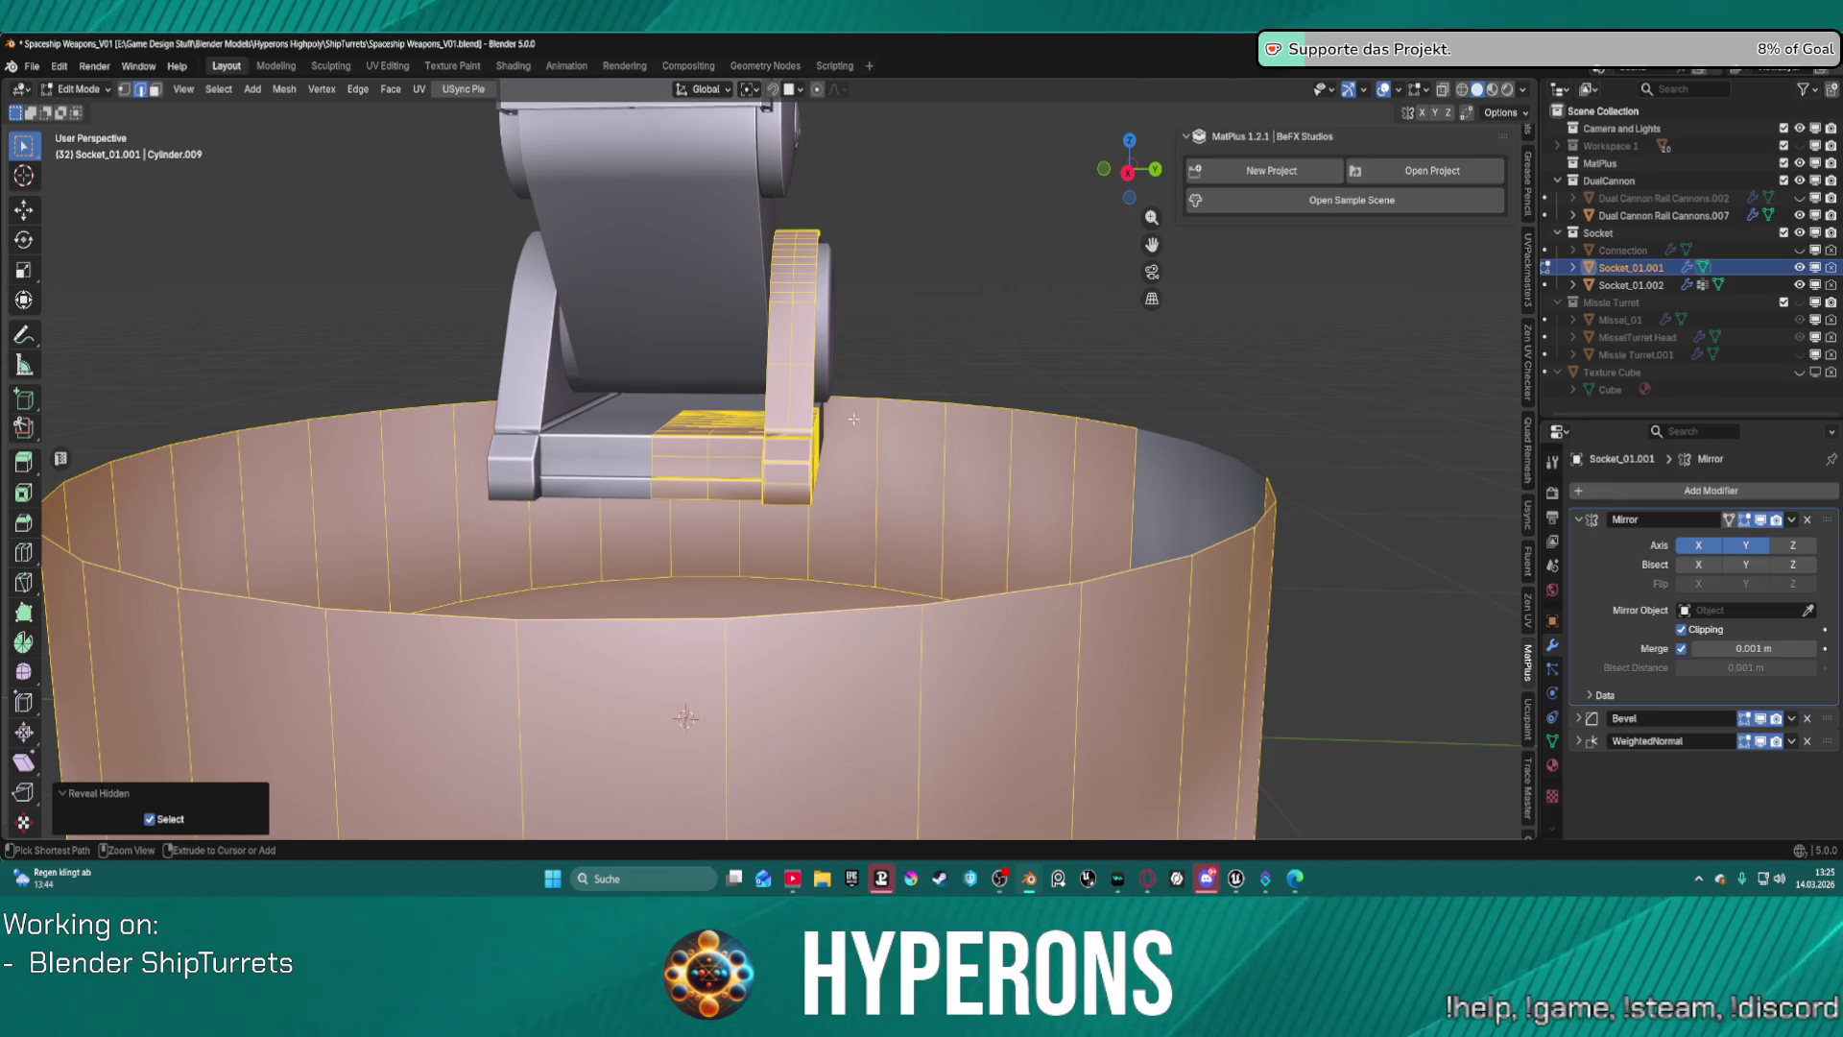
pyautogui.moveTo(853, 419)
pyautogui.mouseDown(button='middle')
pyautogui.moveTo(848, 325)
pyautogui.moveTo(850, 359)
pyautogui.mouseUp(button='middle')
pyautogui.scroll(3, 610, 478)
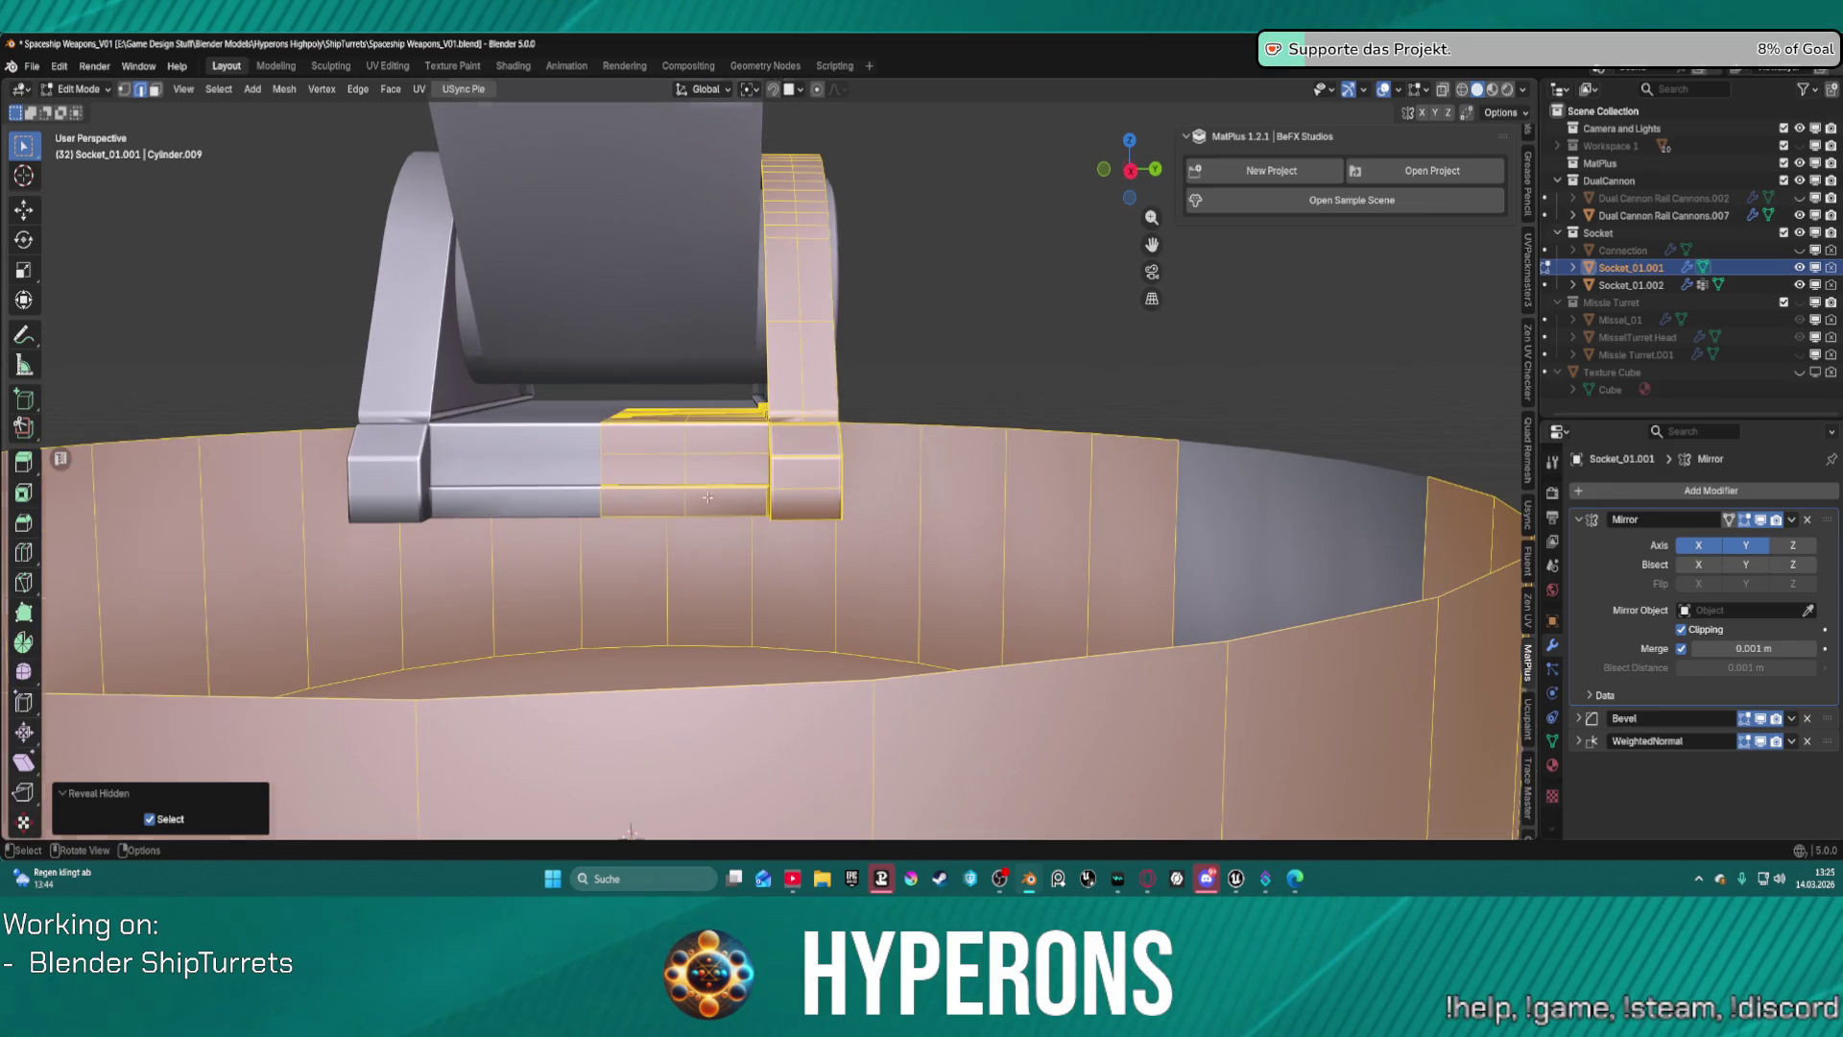
pyautogui.hotkey('alt', 'a')
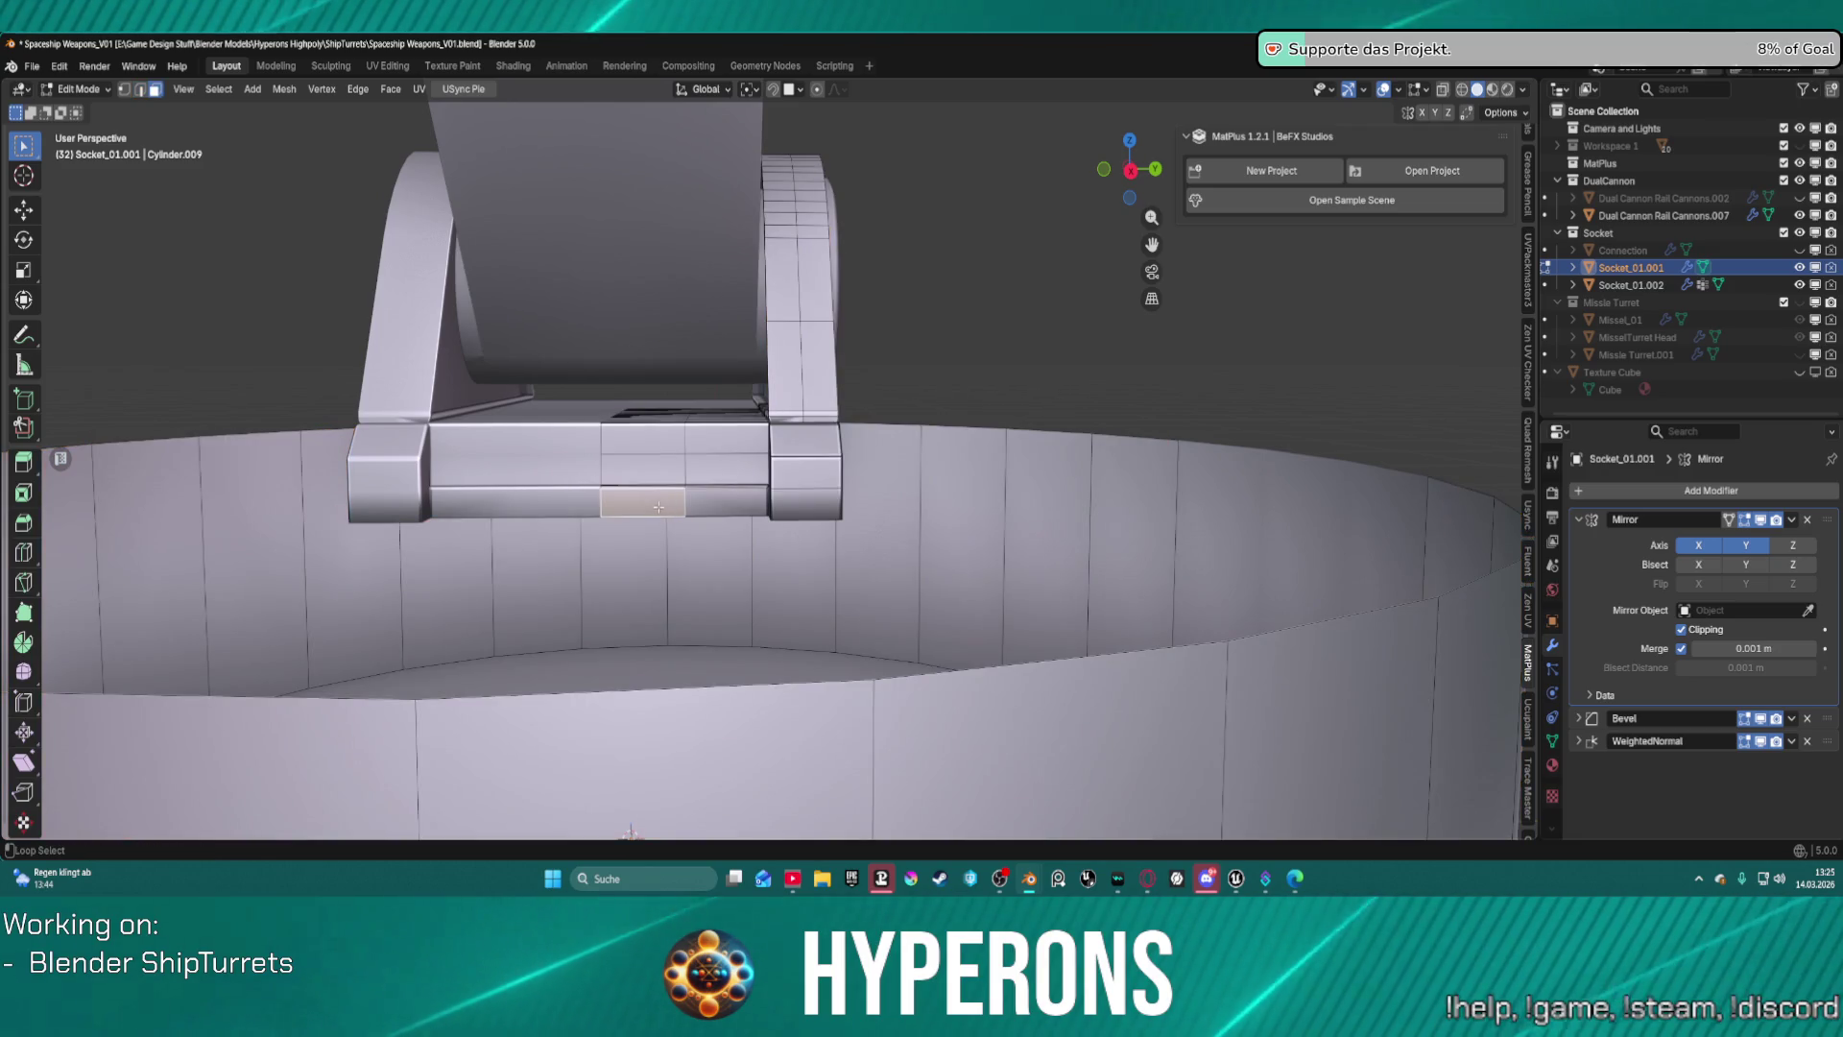
pyautogui.keyDown('alt'); pyautogui.click(659, 507); pyautogui.keyUp('alt')
pyautogui.hotkey('alt', 'a')
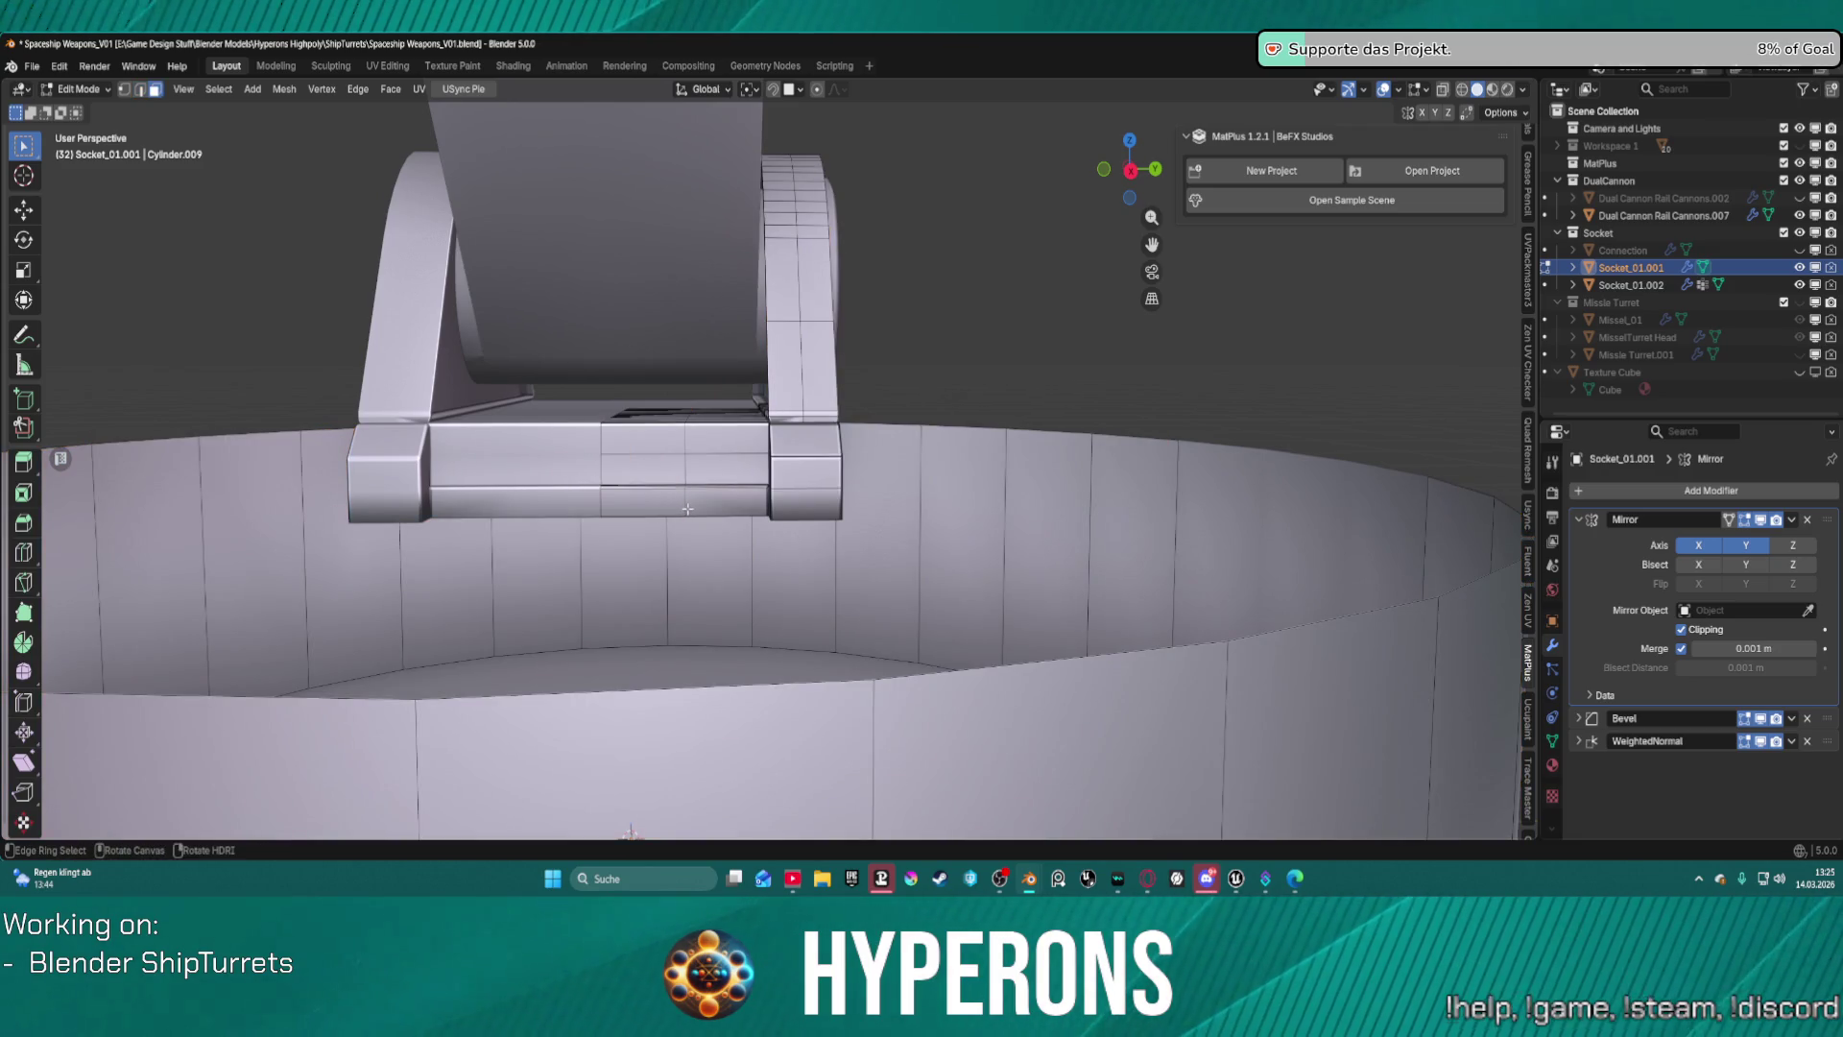
pyautogui.keyDown('ctrl'); pyautogui.keyDown('alt'); pyautogui.click(687, 509); pyautogui.keyUp('alt'); pyautogui.keyUp('ctrl')
pyautogui.moveTo(688, 509); pyautogui.dragTo(624, 500, button='middle')
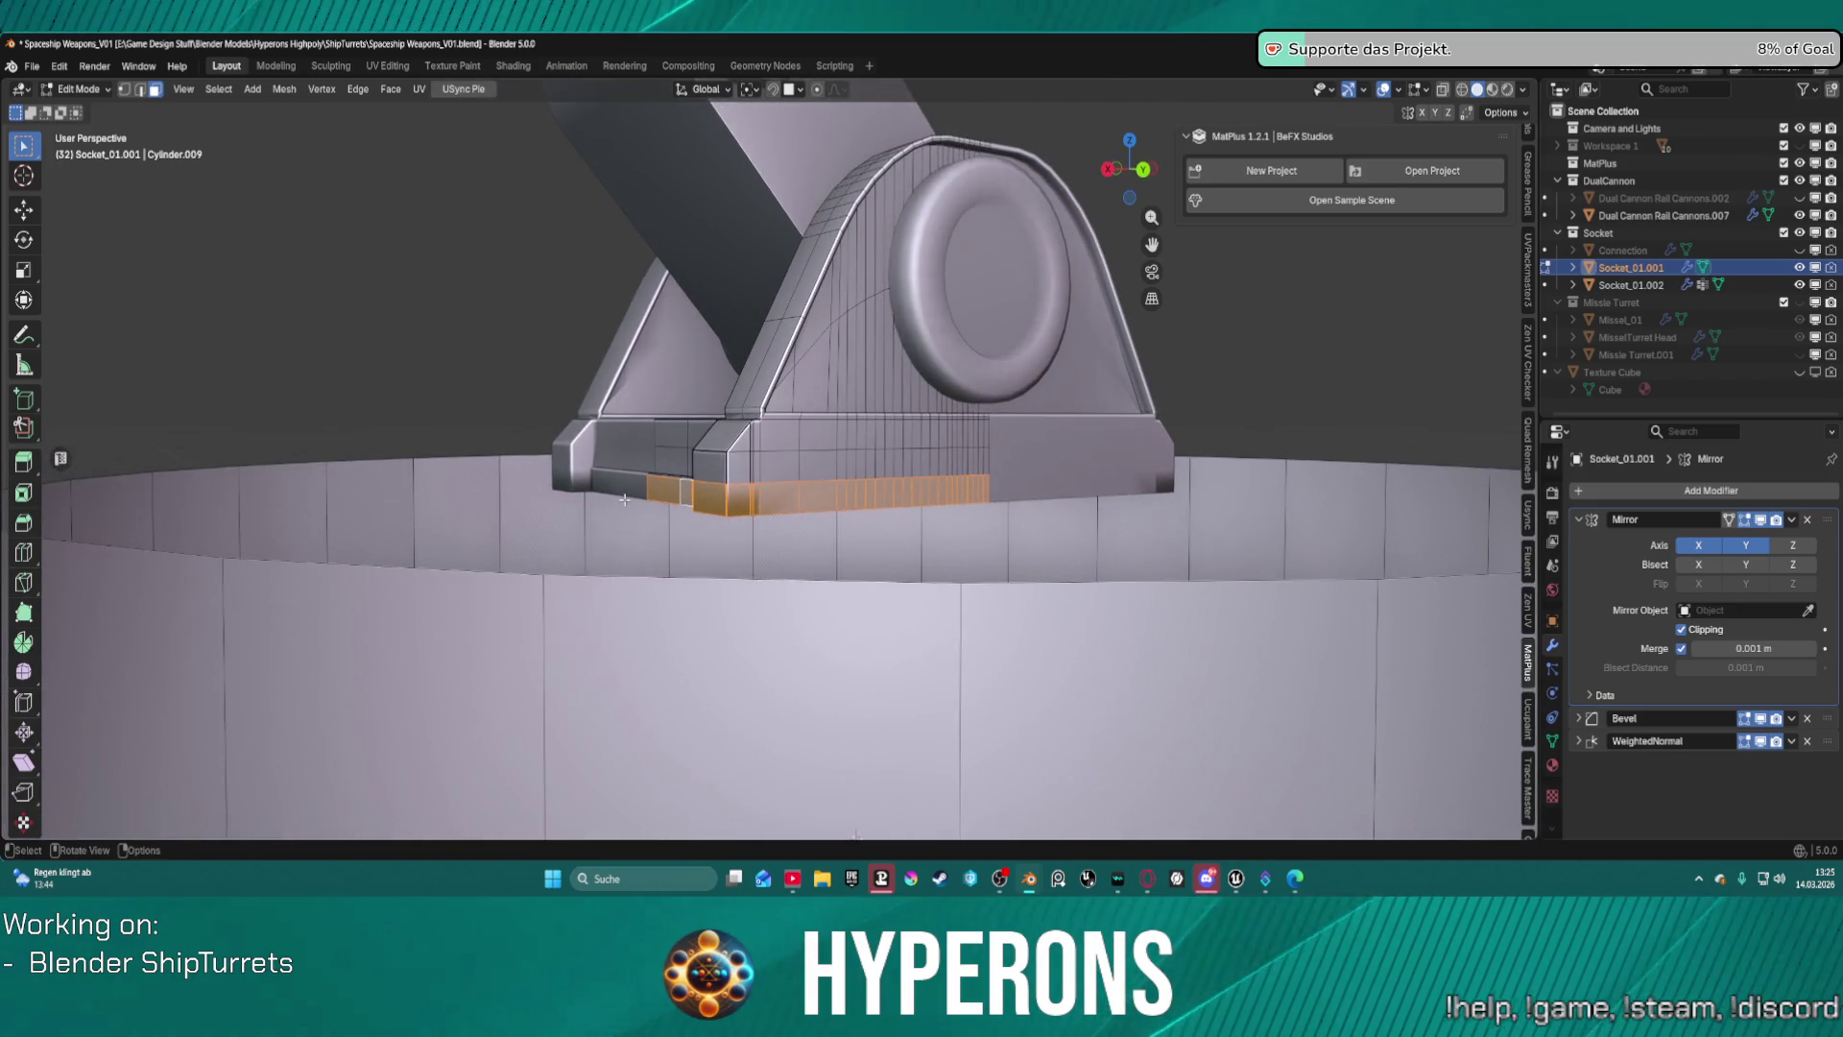
pyautogui.press('e')
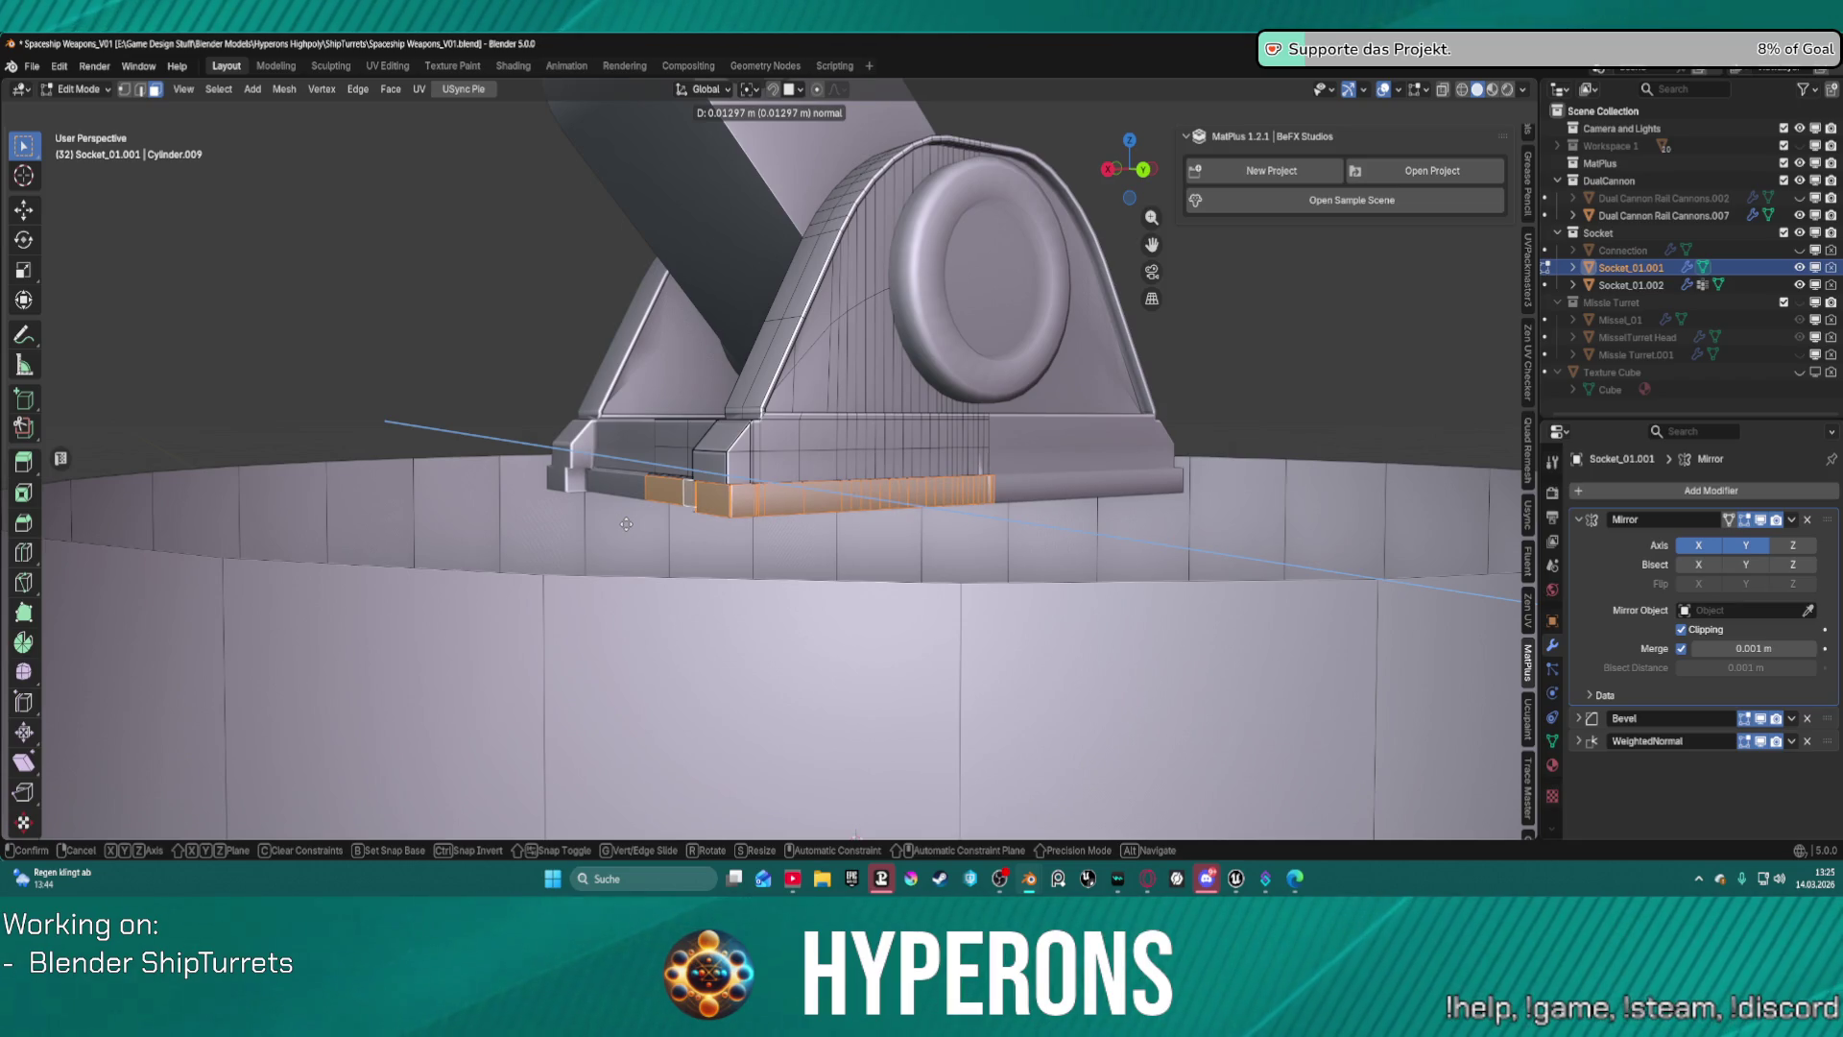
pyautogui.press('c')
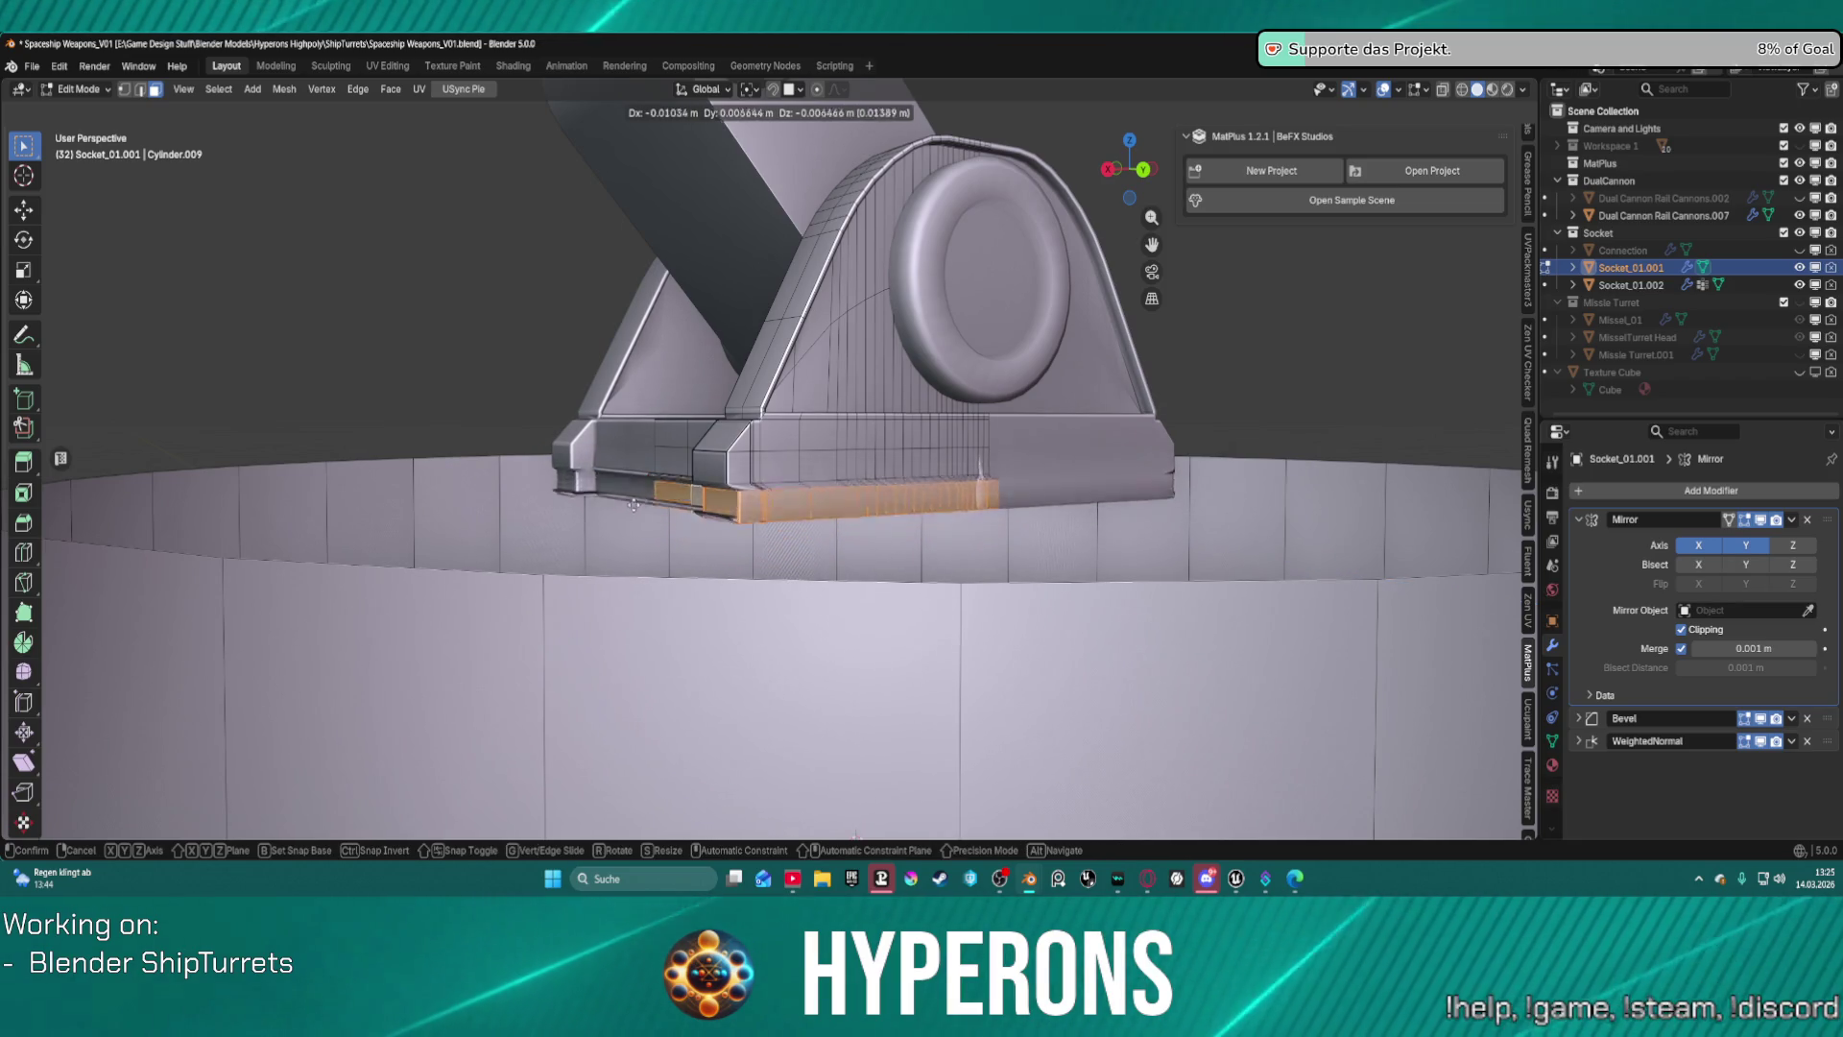
pyautogui.rightClick(638, 528)
pyautogui.hotkey('ctrl', 'z')
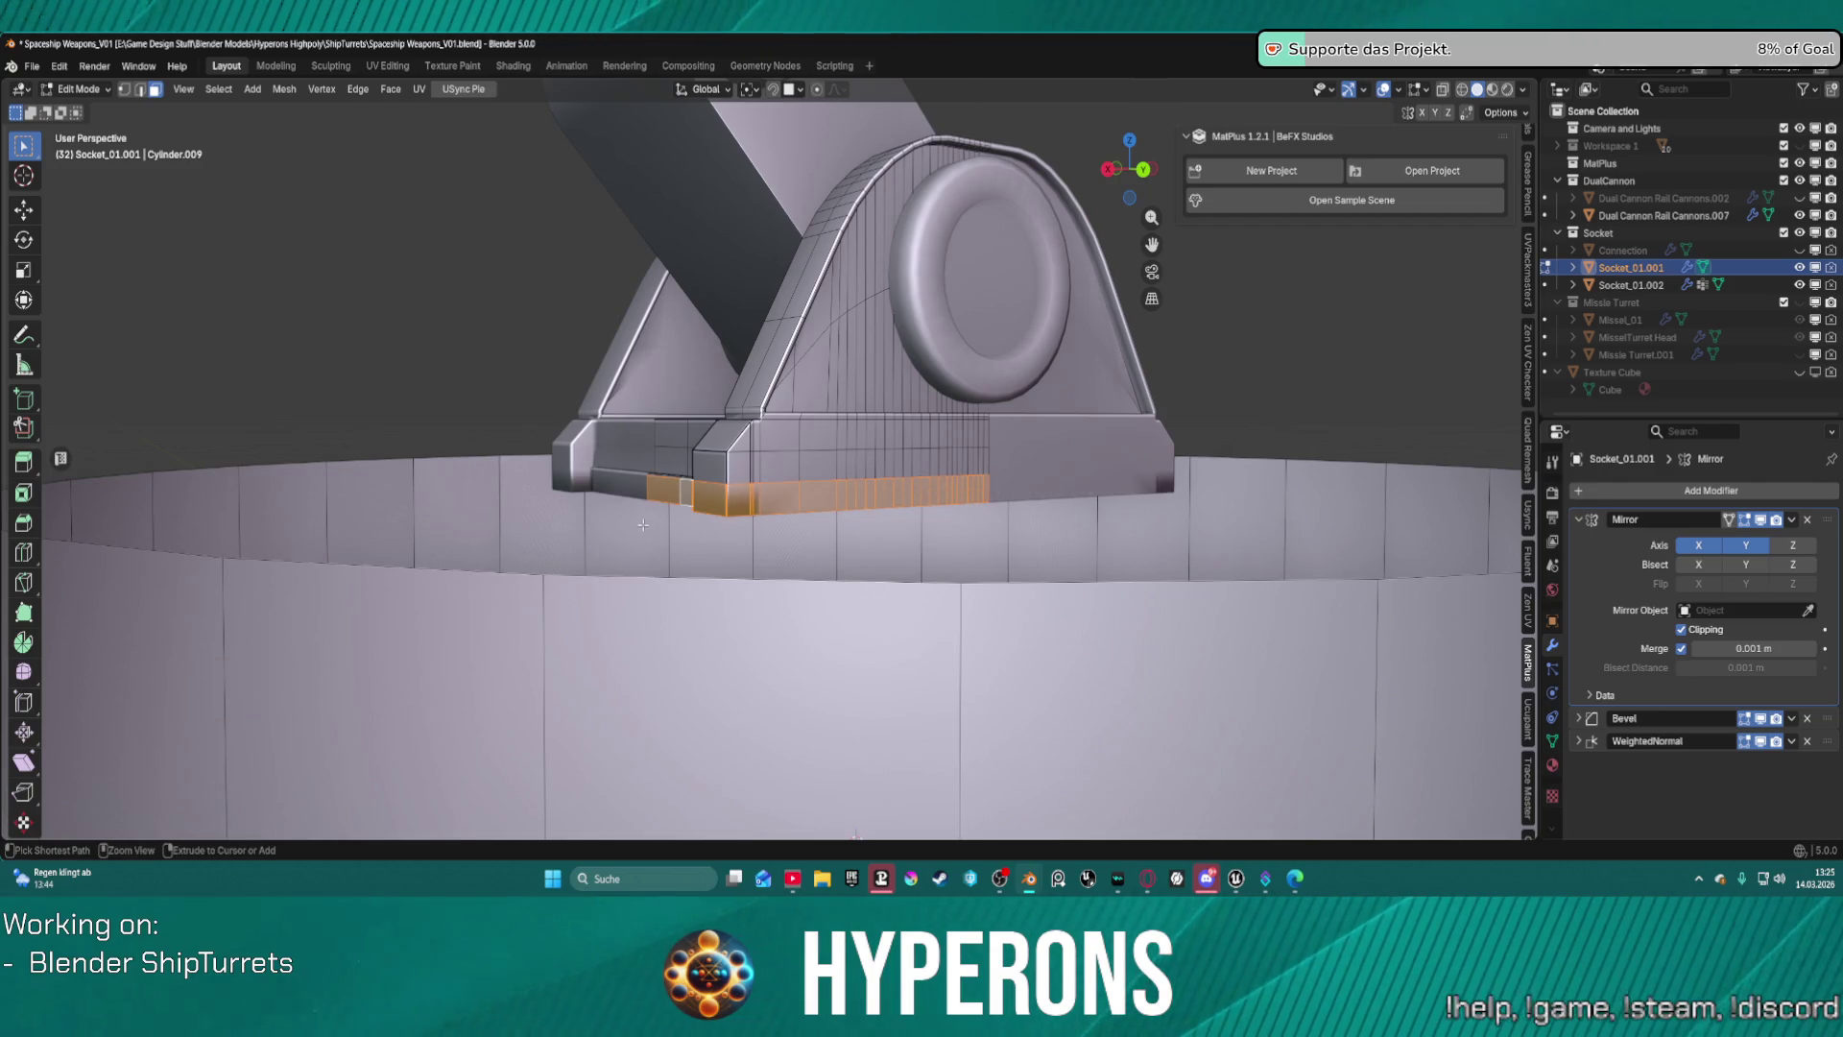
pyautogui.scroll(2, 706, 491)
pyautogui.hotkey('ctrl', 'l')
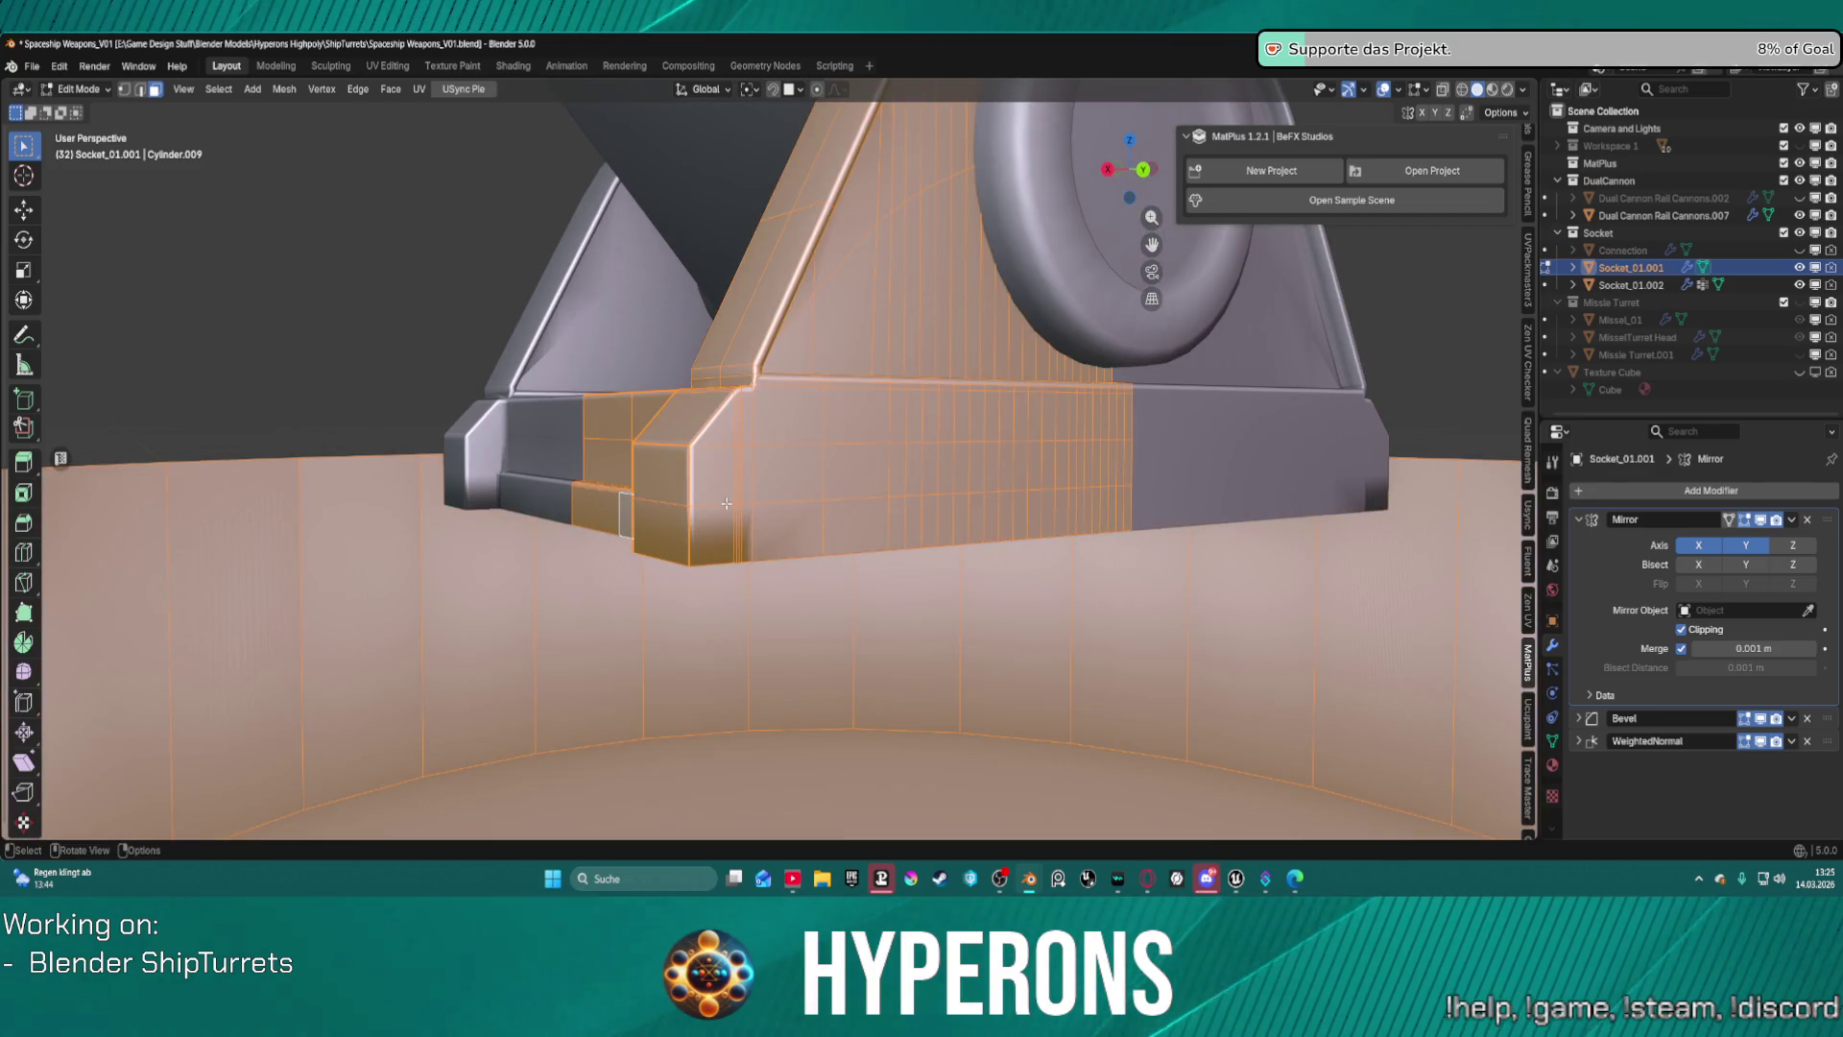
pyautogui.press('m')
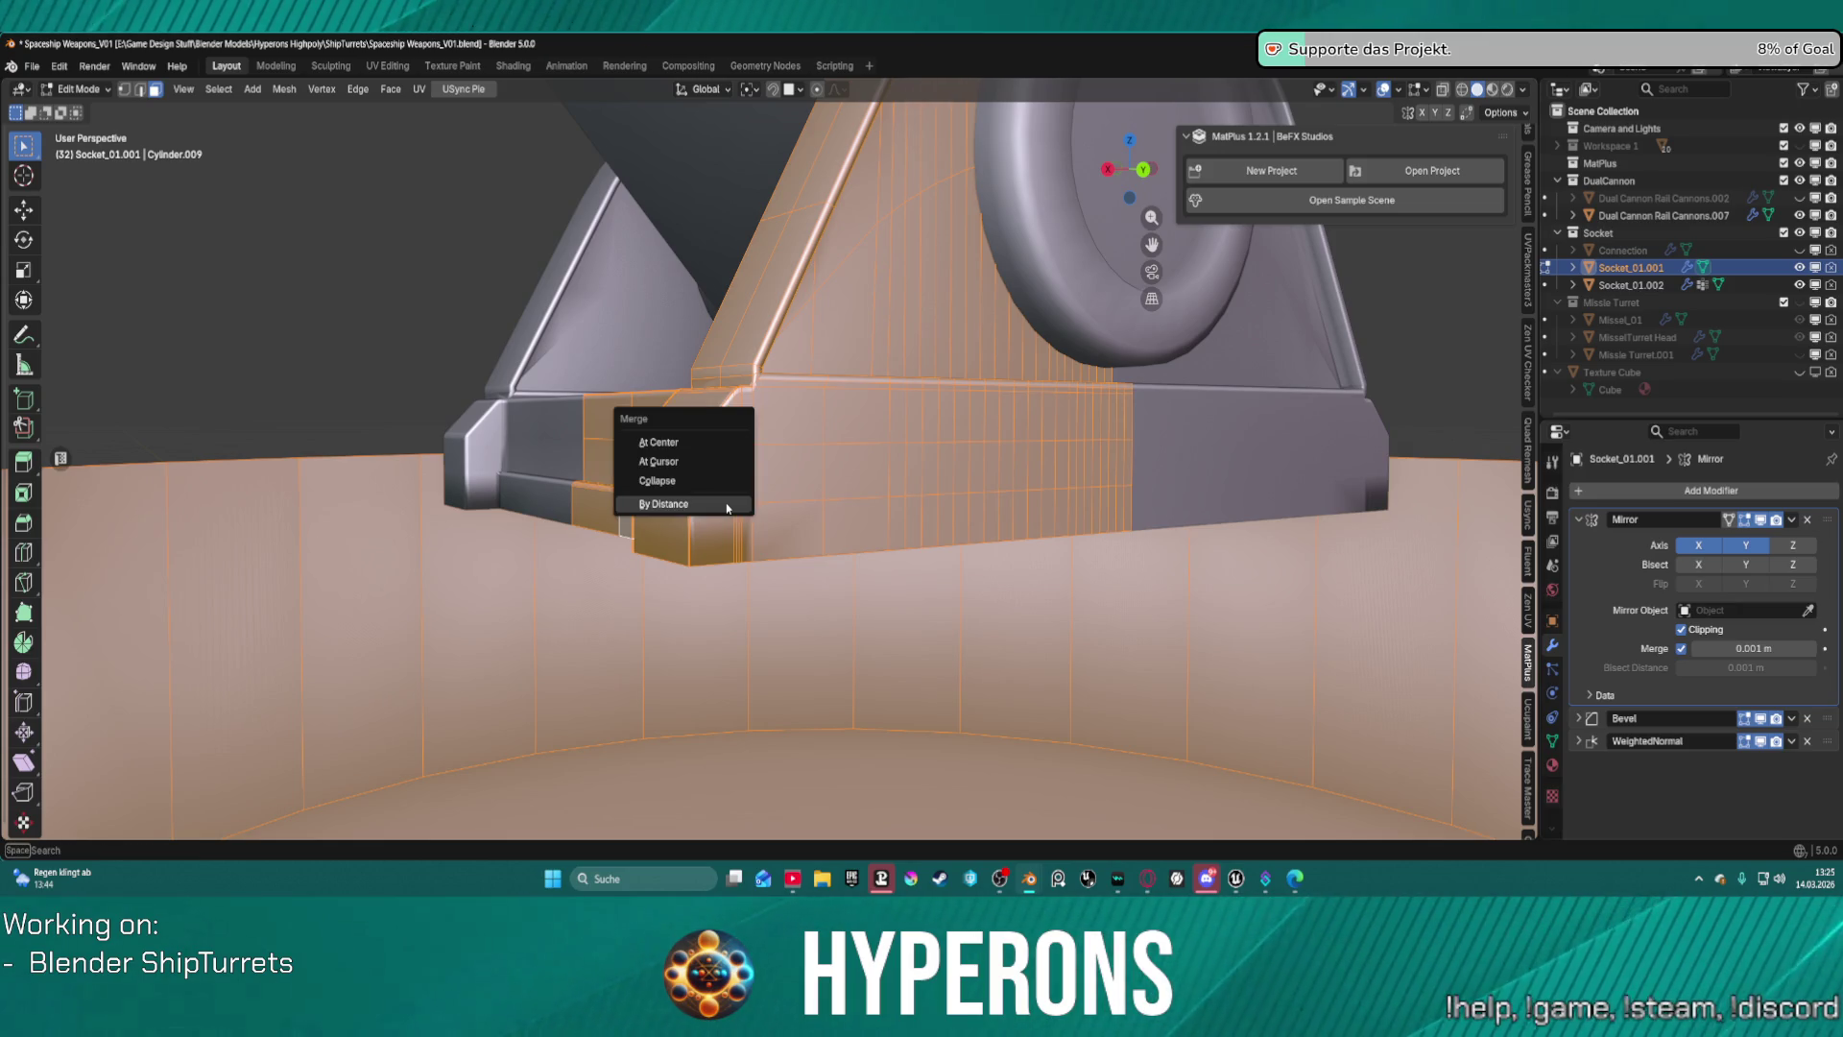
pyautogui.click(727, 503)
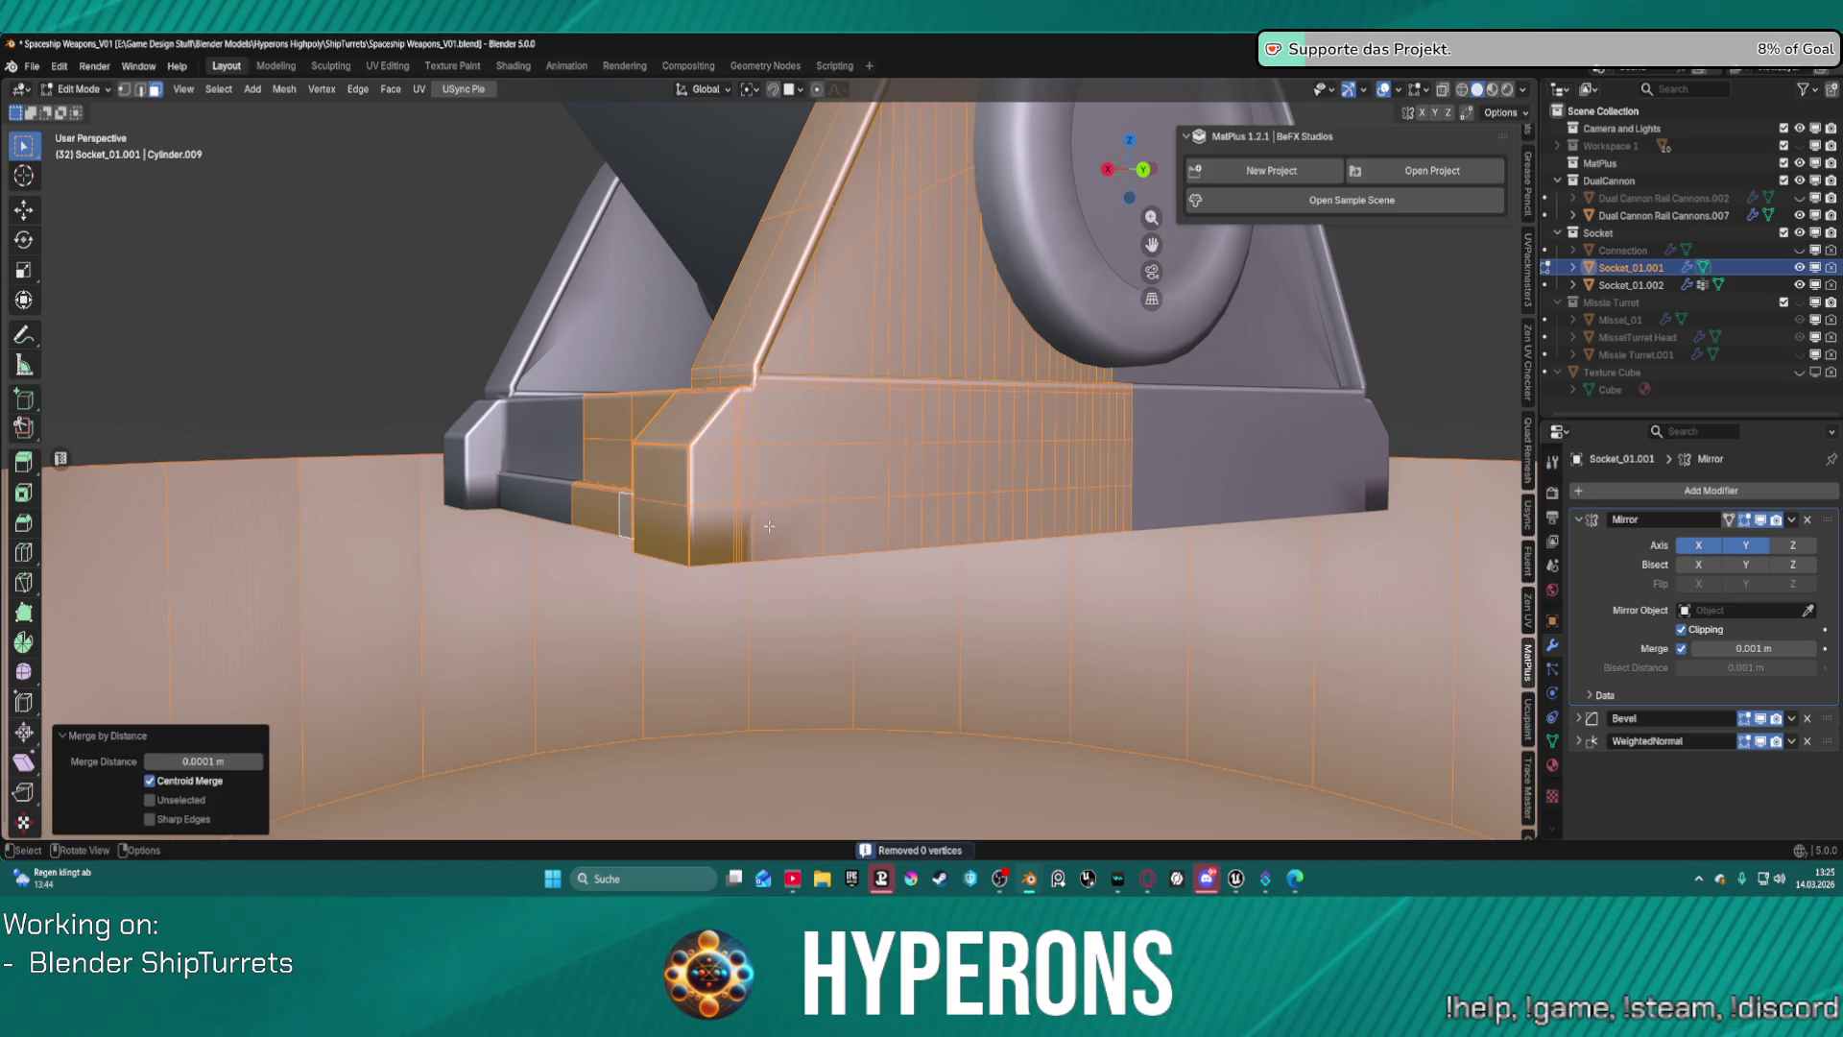
pyautogui.click(769, 526)
pyautogui.keyDown('alt'); pyautogui.click(691, 535); pyautogui.keyUp('alt')
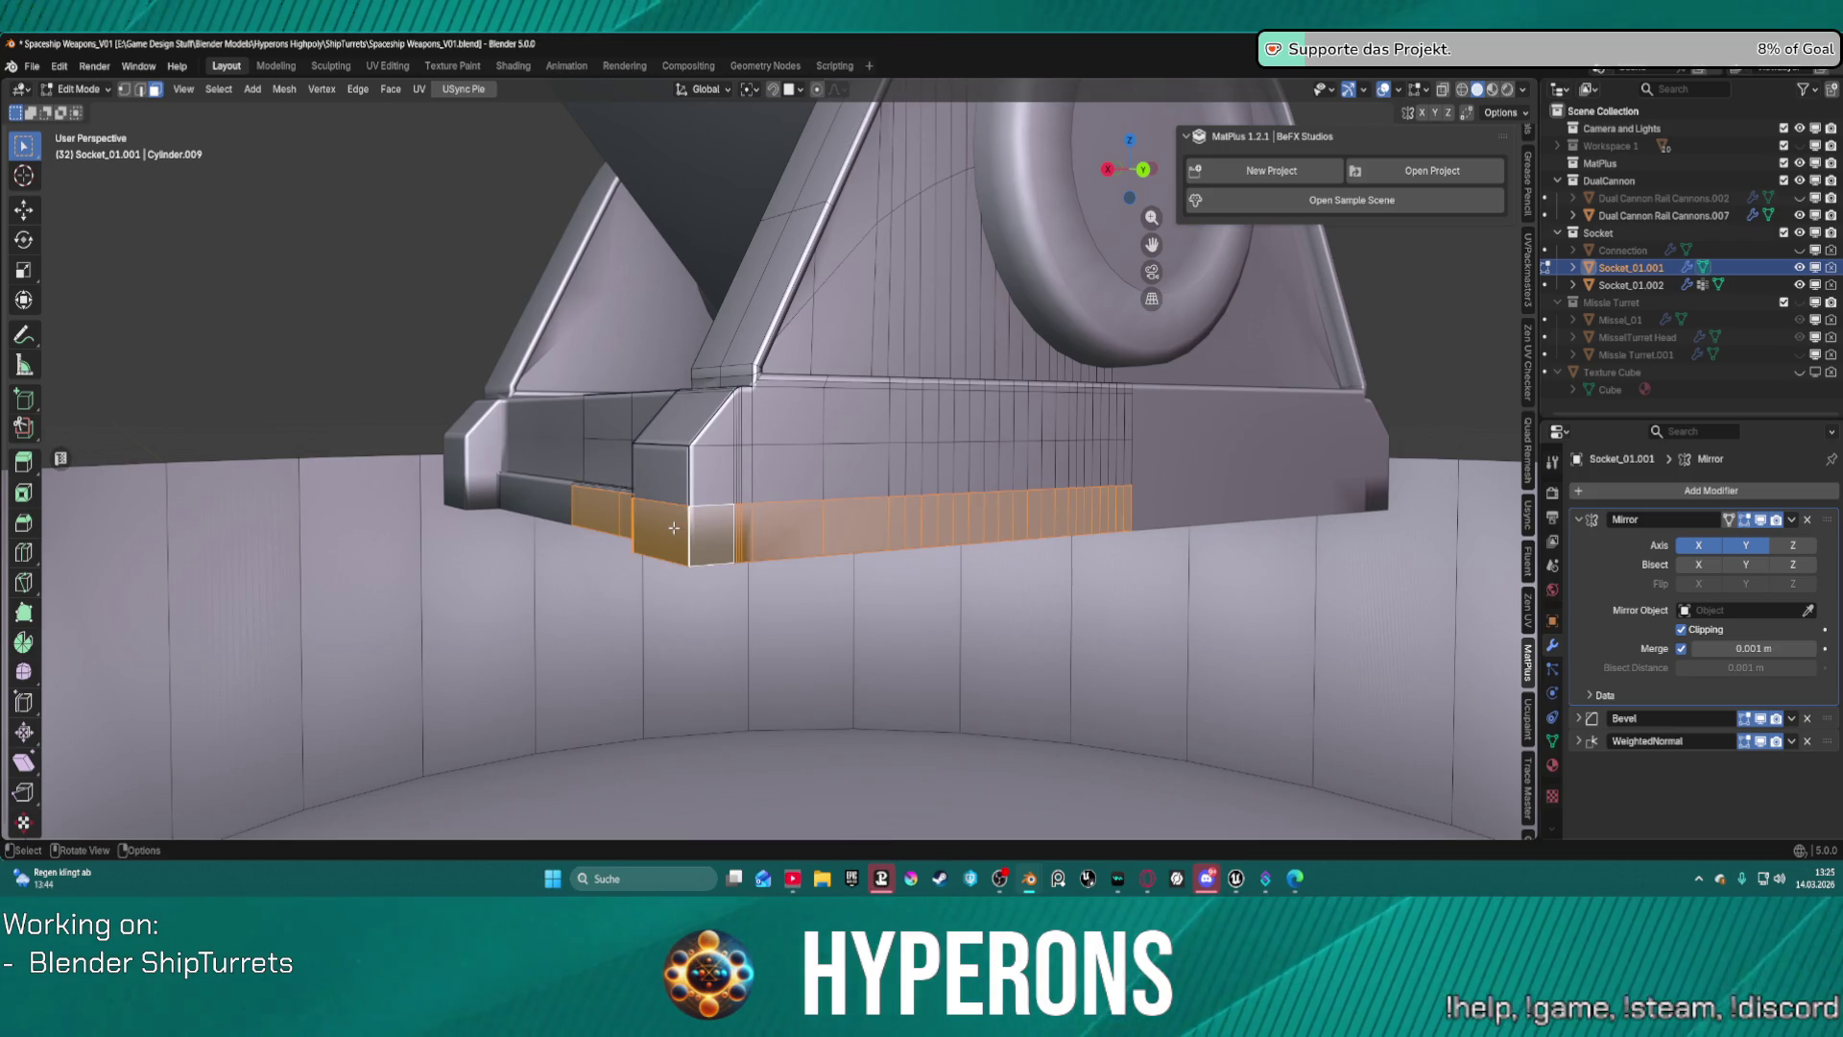
pyautogui.press('g')
pyautogui.press('z')
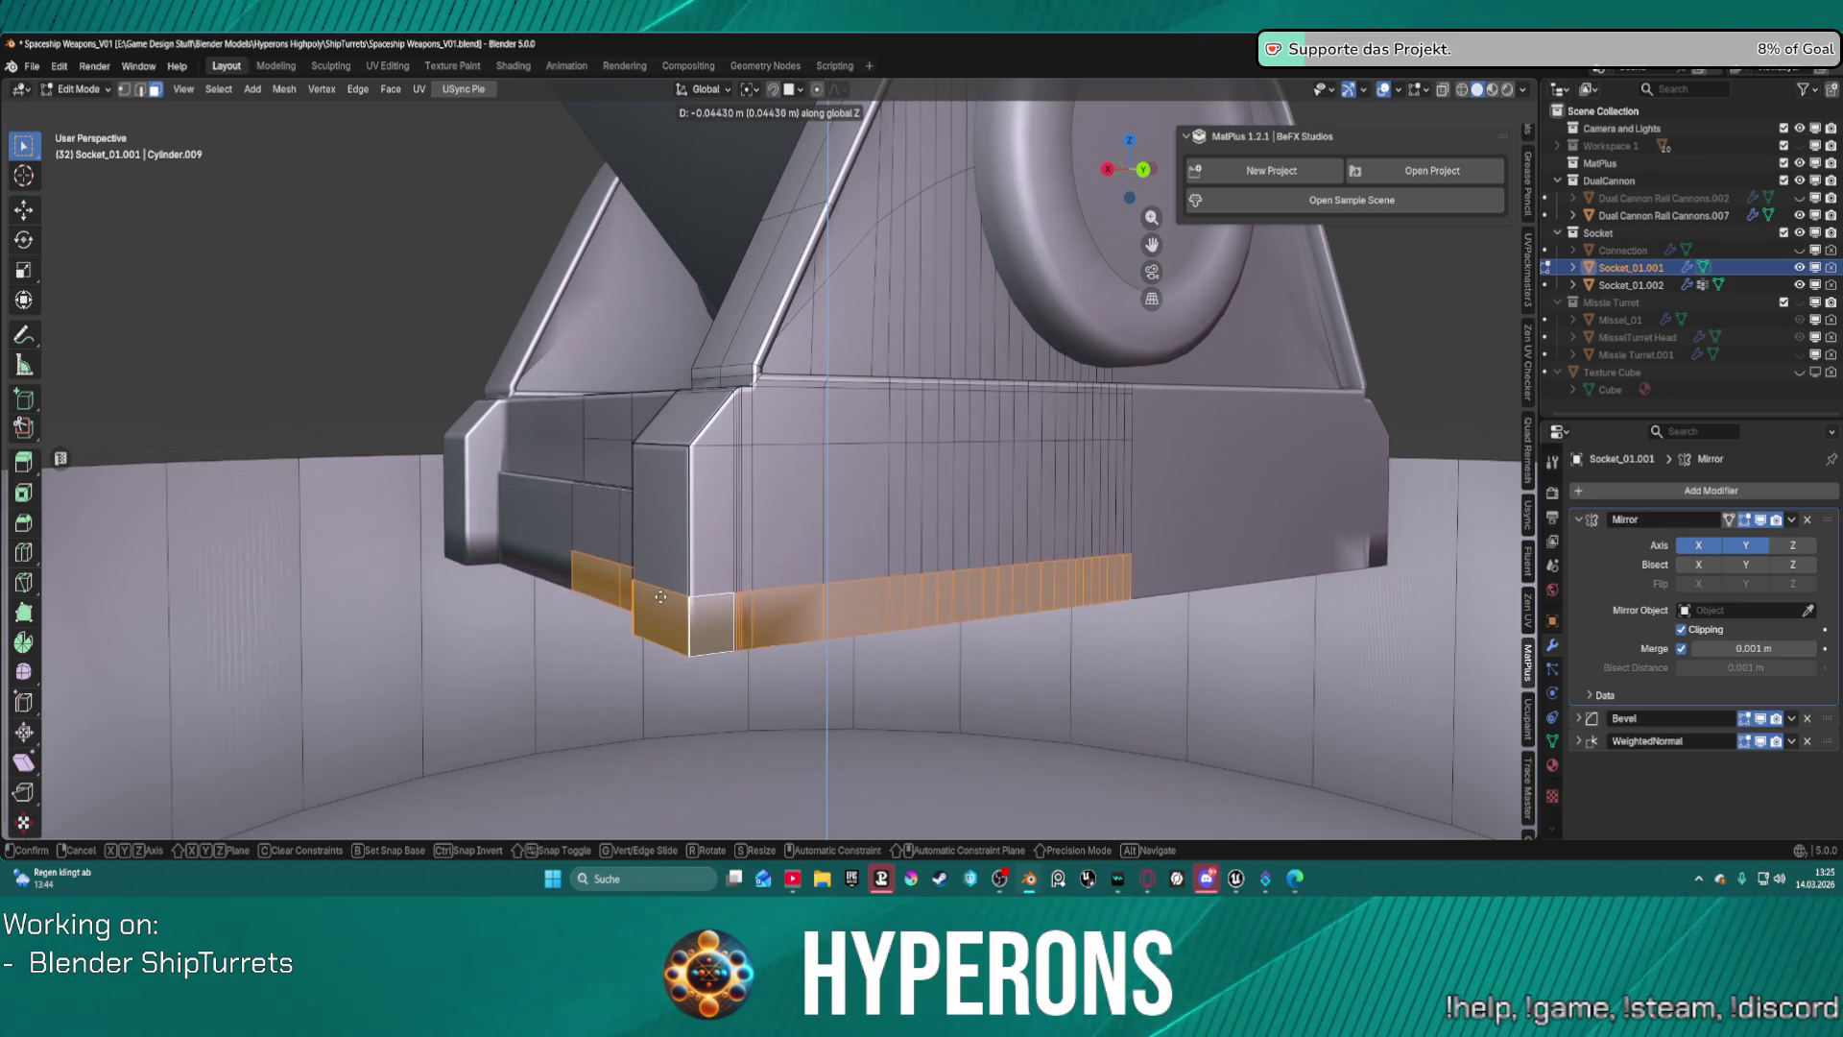
pyautogui.click(693, 570)
pyautogui.moveTo(823, 526)
pyautogui.mouseDown(button='middle')
pyautogui.moveTo(1038, 503)
pyautogui.moveTo(1037, 521)
pyautogui.mouseUp(button='middle')
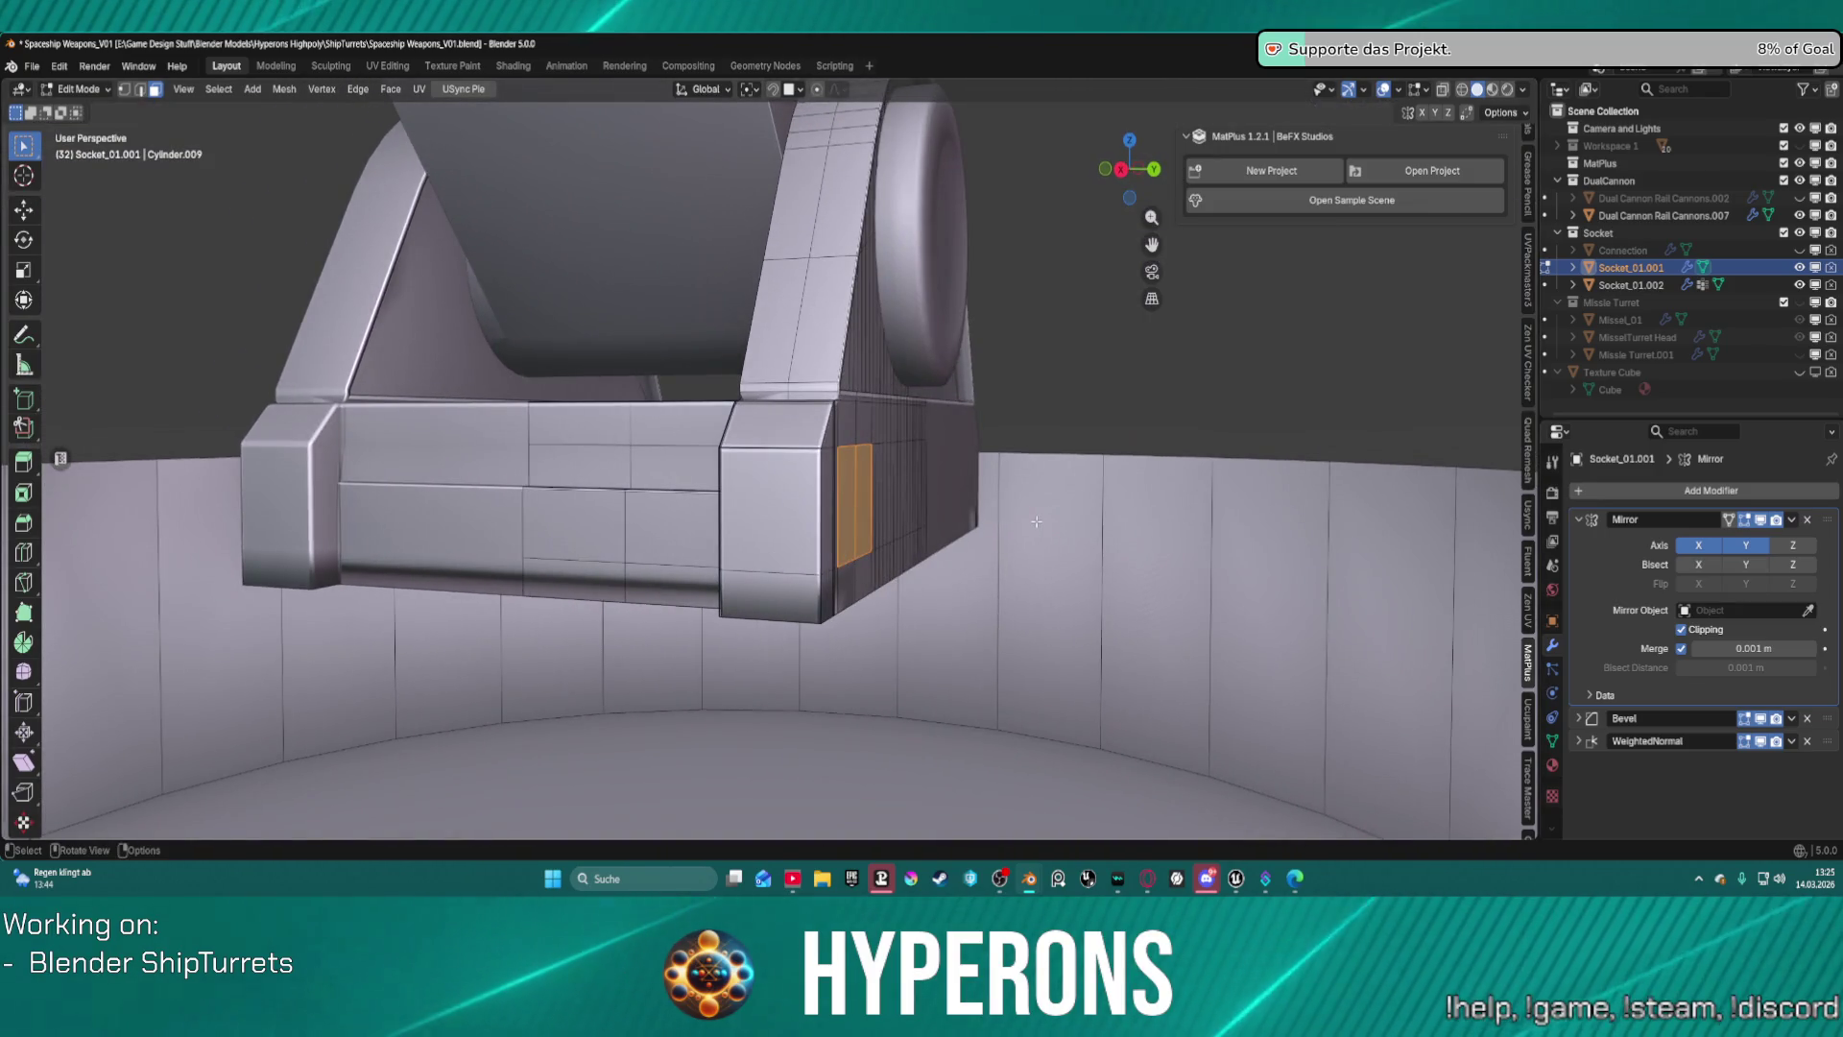
pyautogui.hotkey('ctrl', 'z')
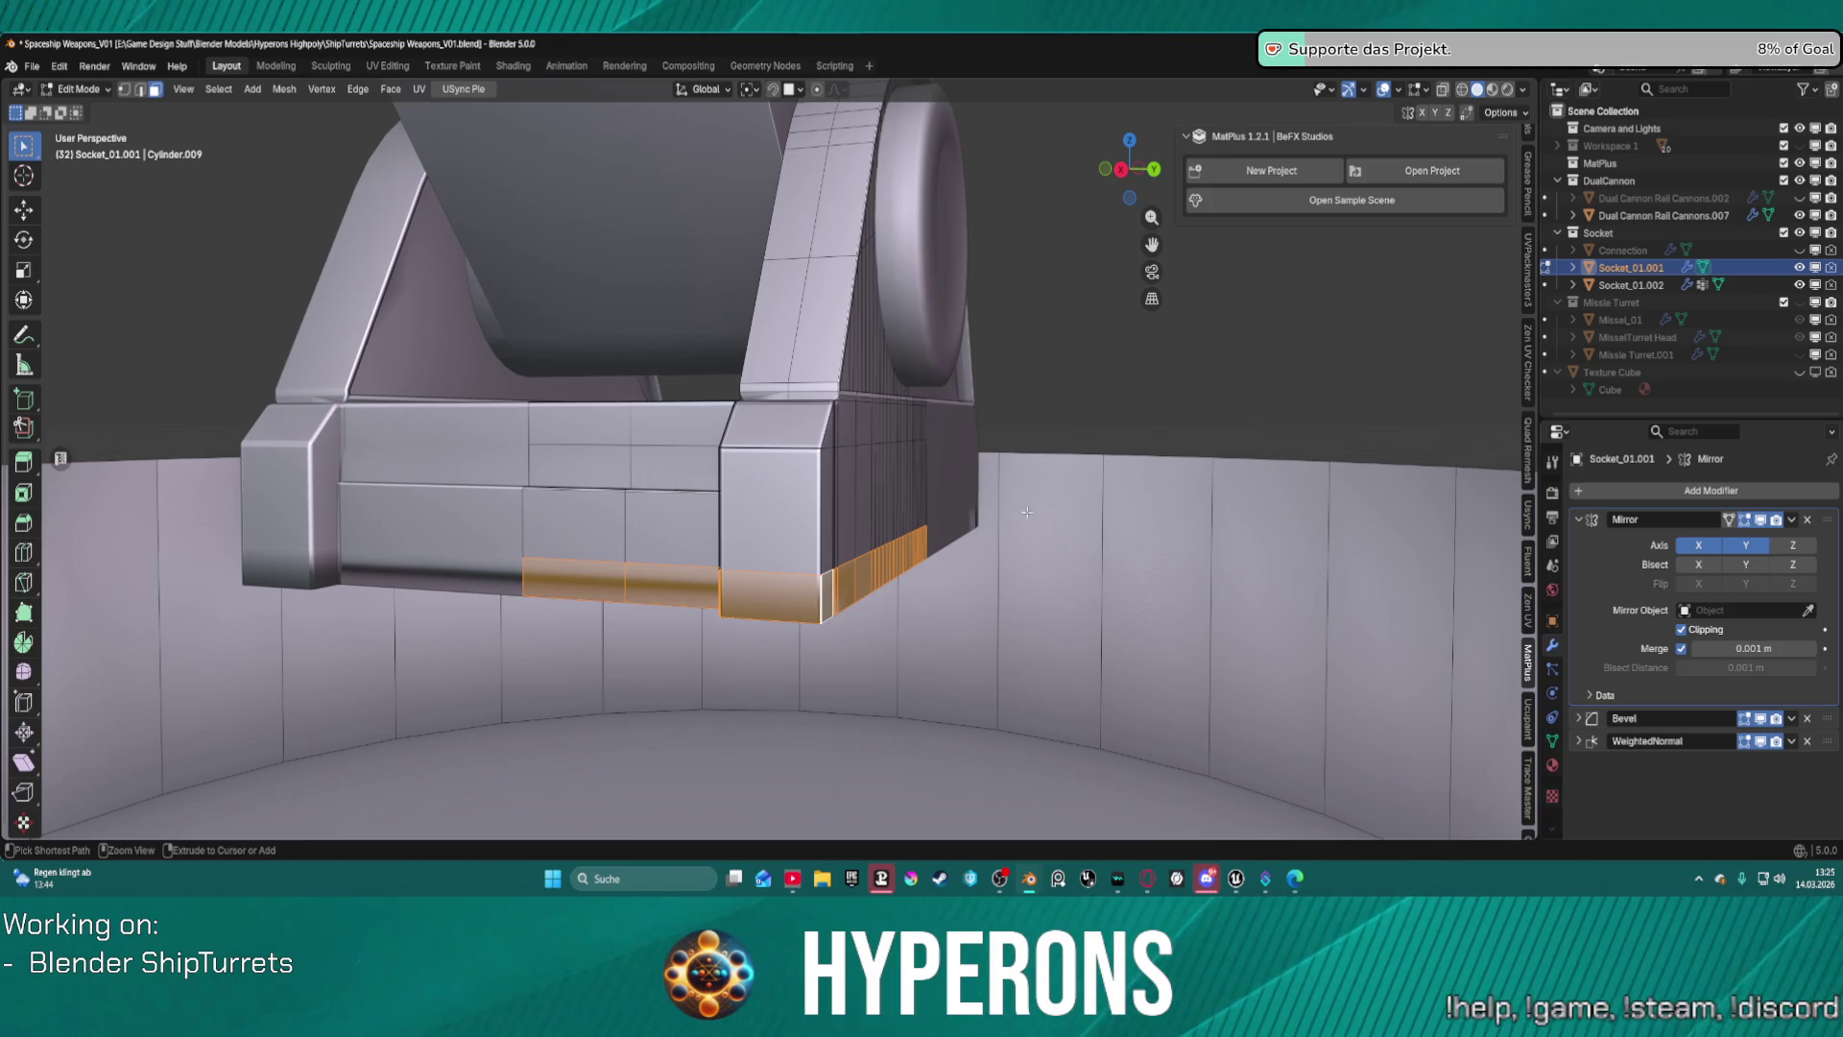
pyautogui.hotkey('ctrl', 'z')
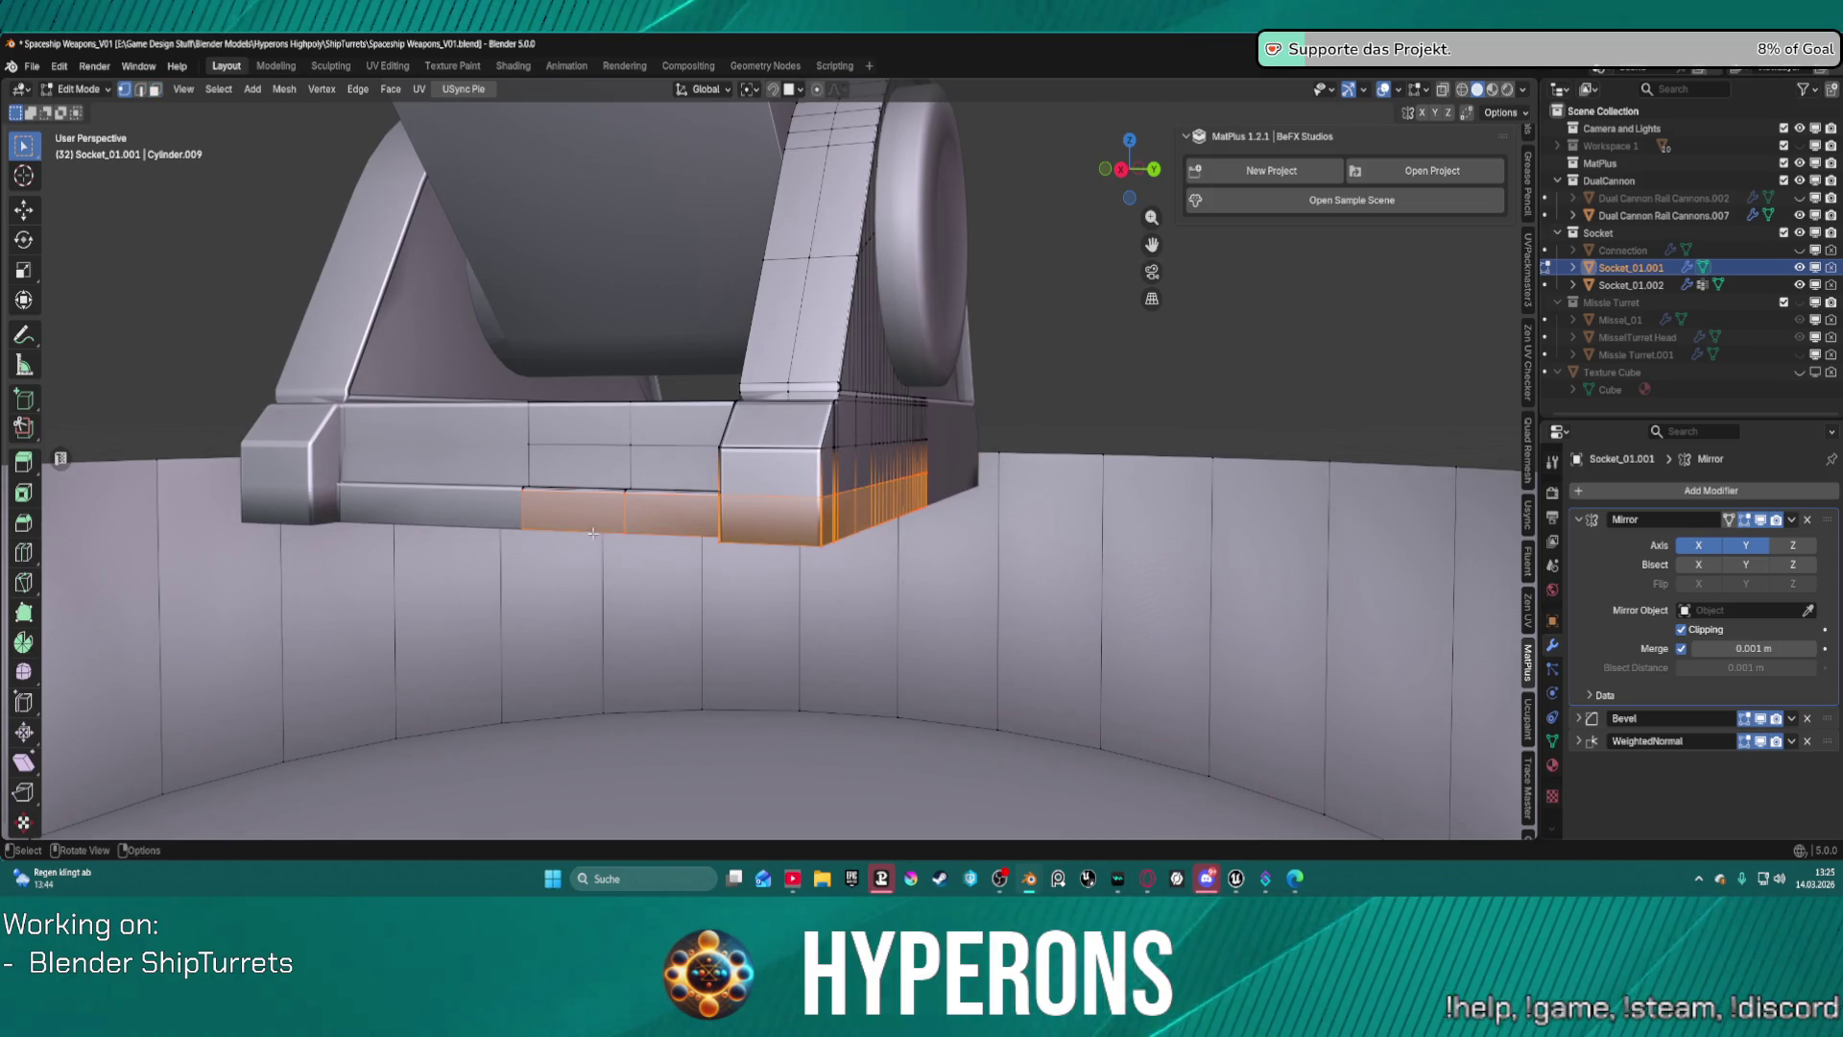
pyautogui.click(576, 529)
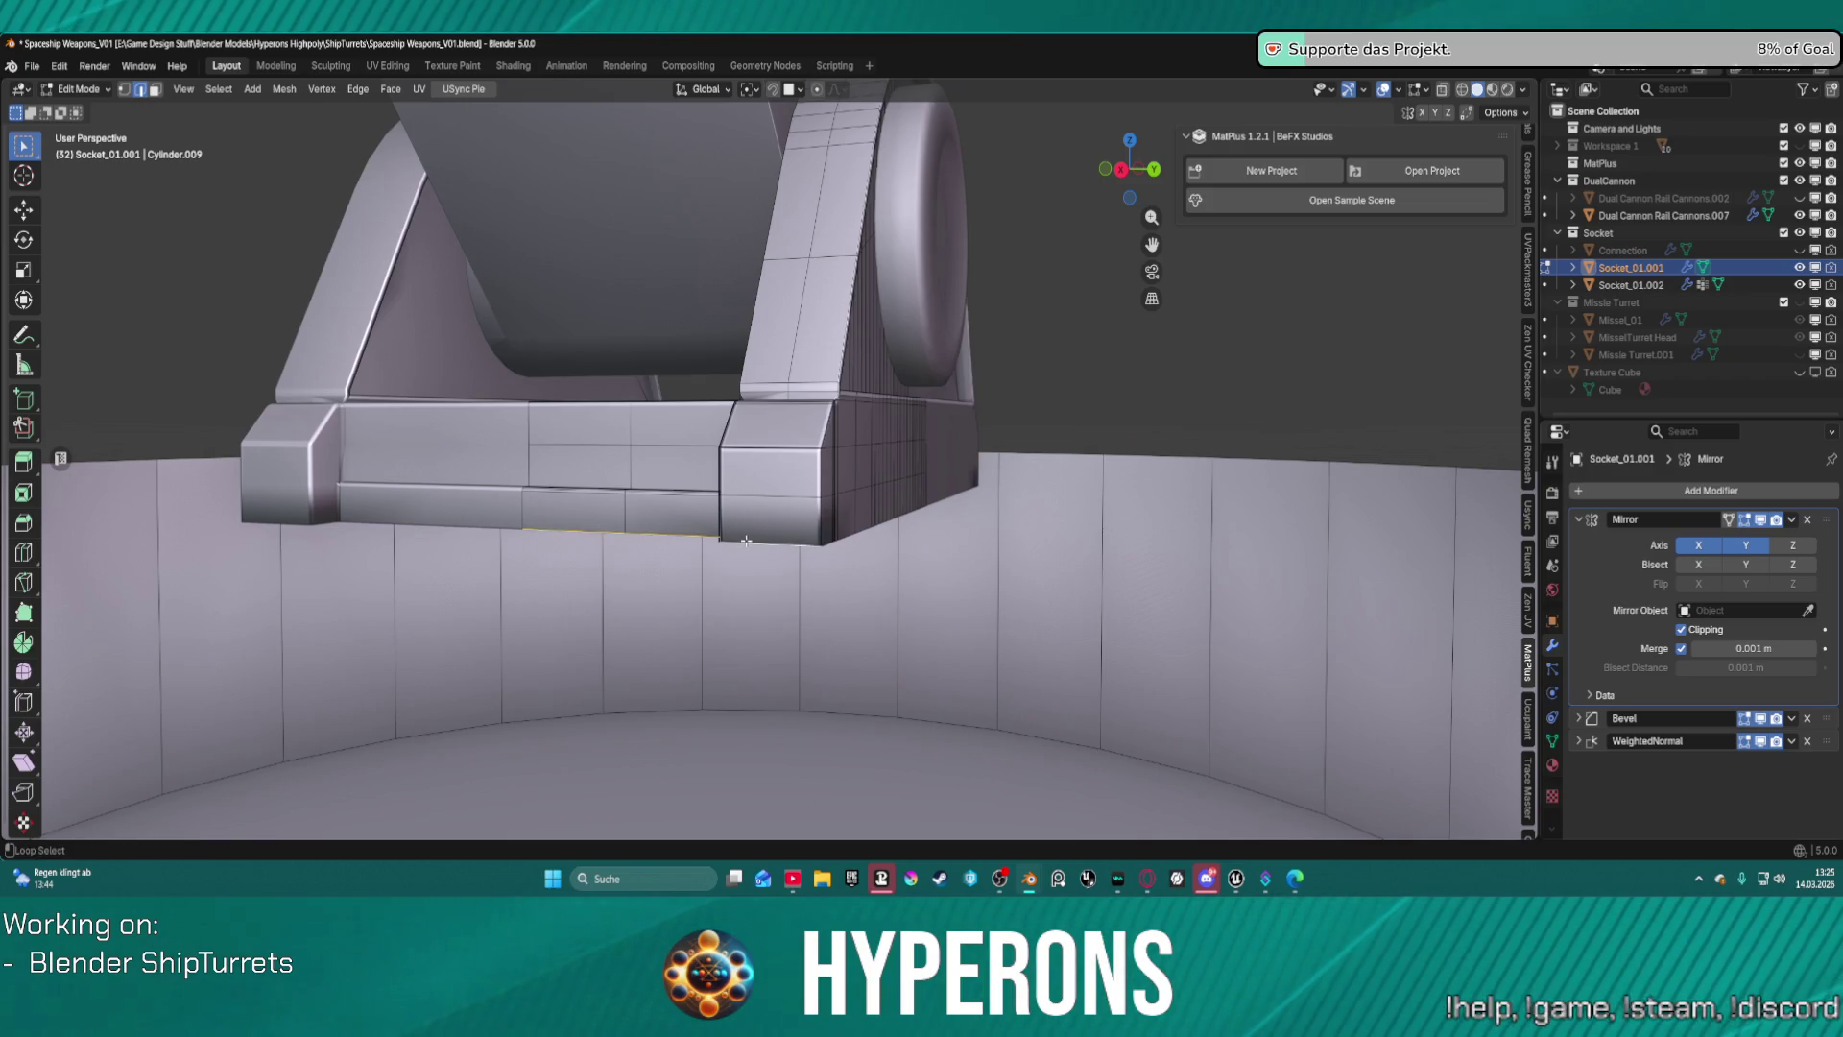
pyautogui.scroll(6, 746, 541)
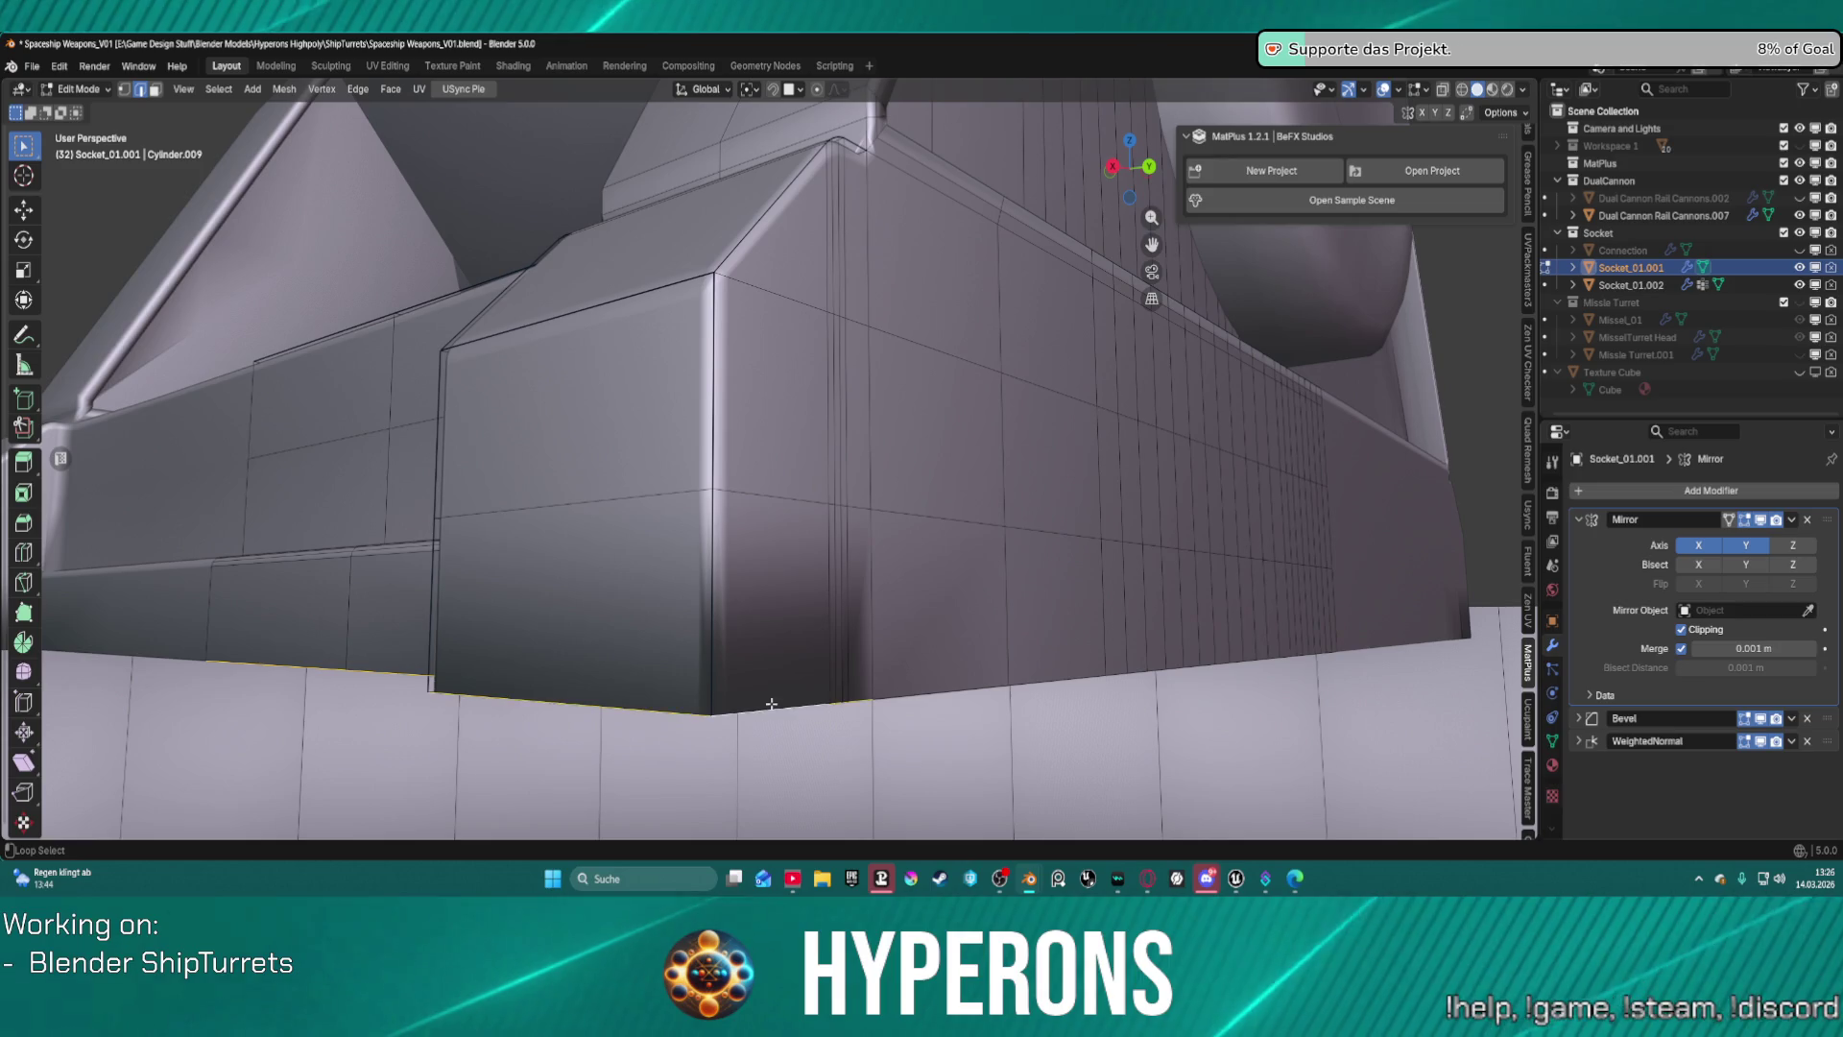
pyautogui.moveTo(771, 704)
pyautogui.mouseDown(button='middle')
pyautogui.moveTo(1038, 666)
pyautogui.moveTo(1078, 601)
pyautogui.moveTo(1079, 534)
pyautogui.moveTo(952, 525)
pyautogui.moveTo(535, 723)
pyautogui.mouseUp(button='middle')
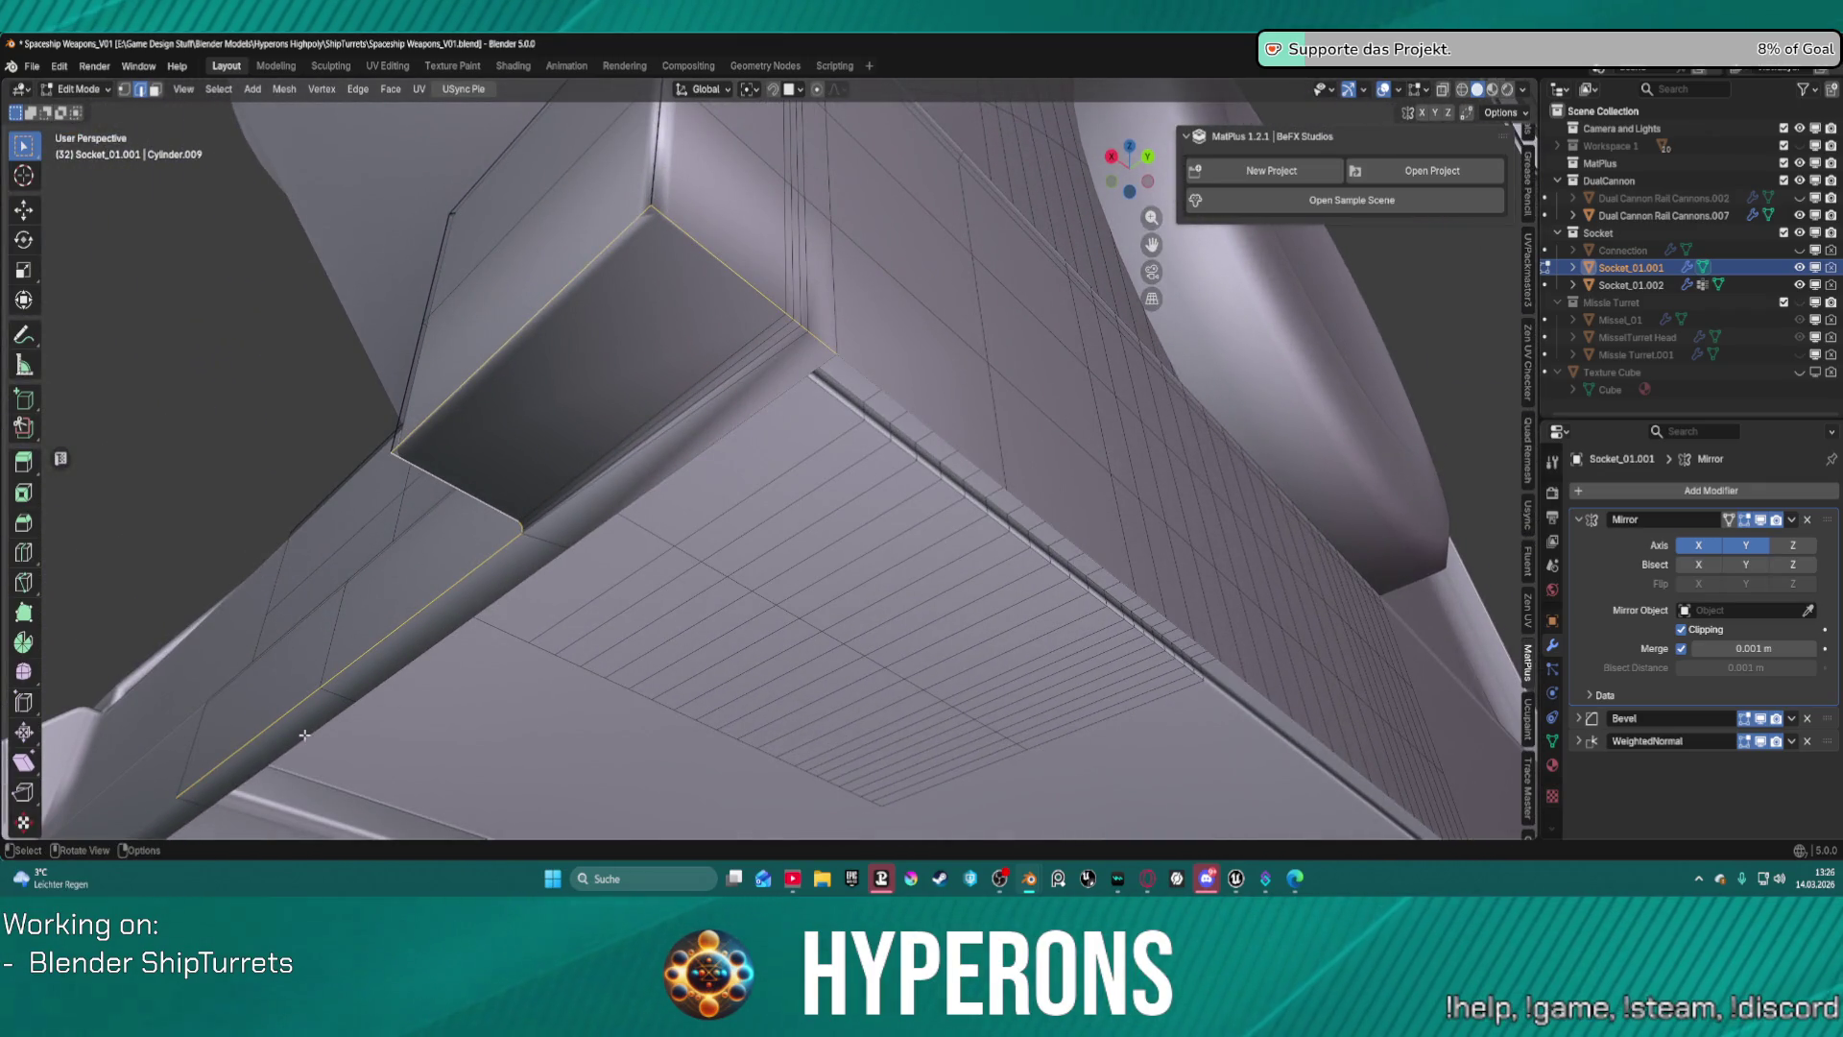
# Dissolve the three underside bevel strip faces into one face and delete it.
pyautogui.press('3')
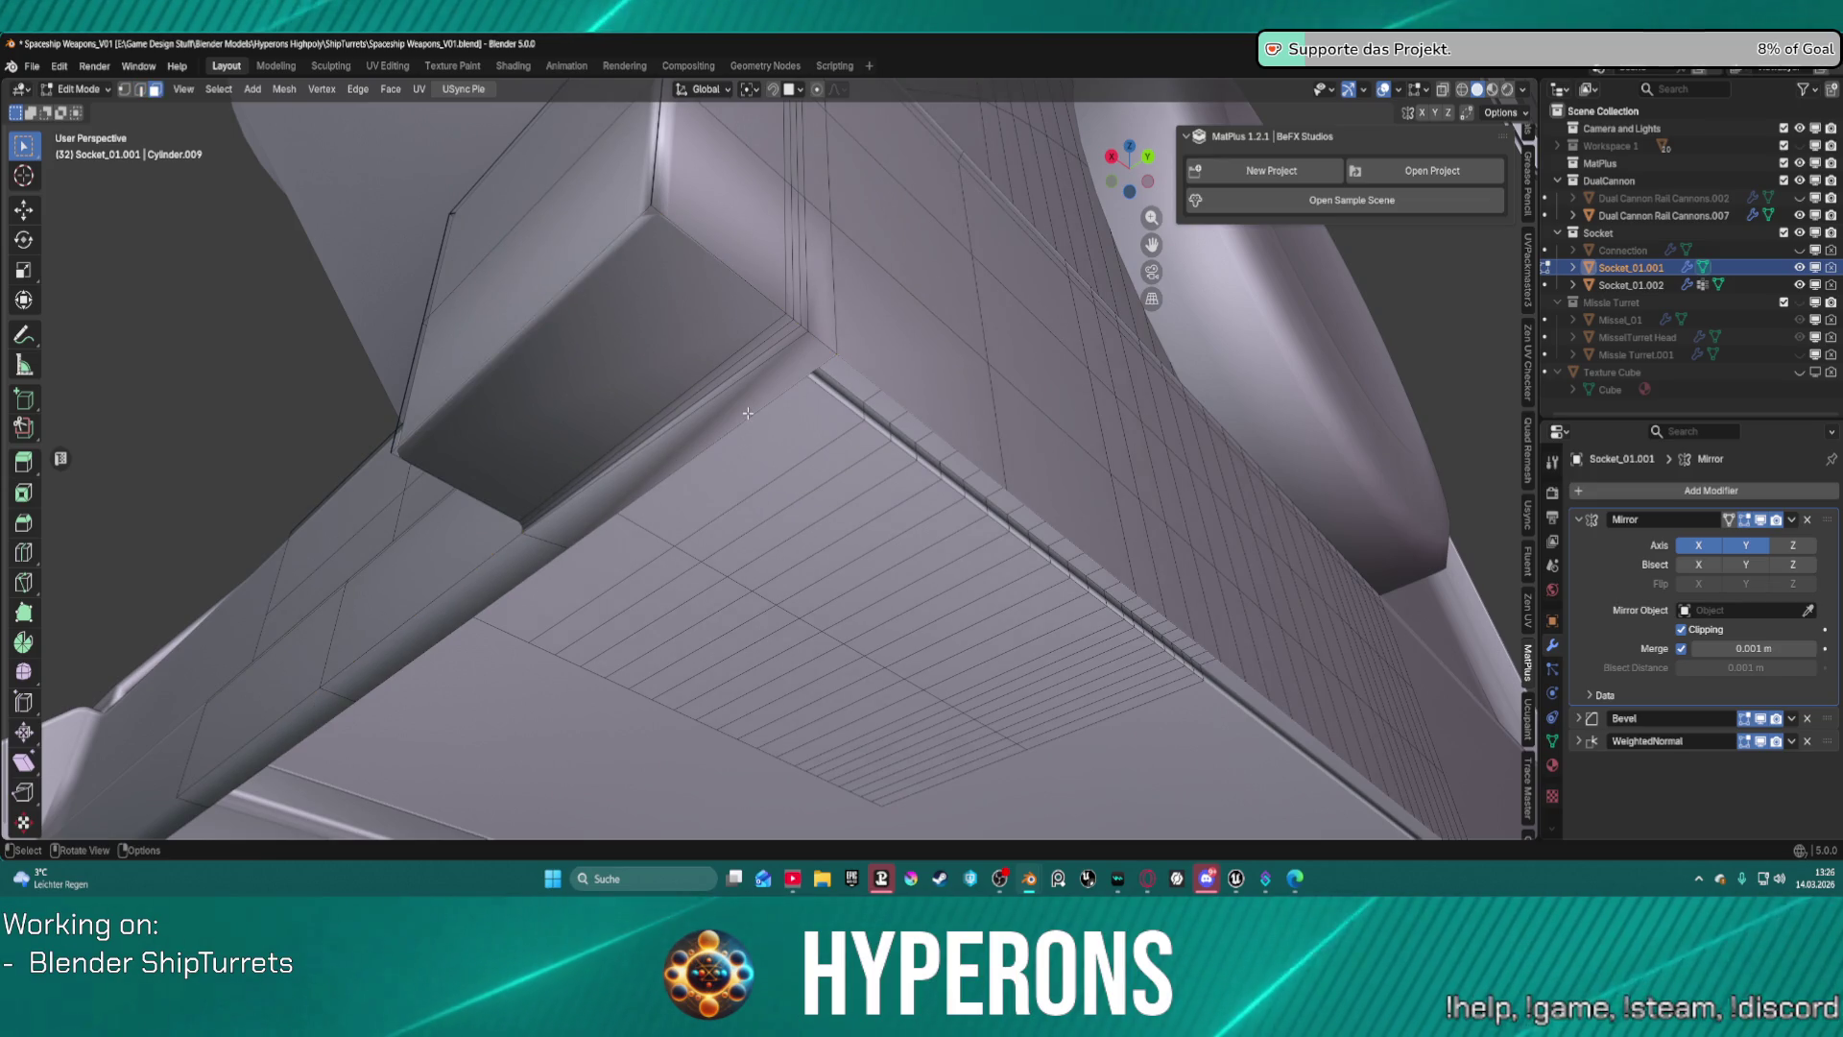
pyautogui.click(552, 533)
pyautogui.keyDown('shift'); pyautogui.click(410, 652); pyautogui.keyUp('shift')
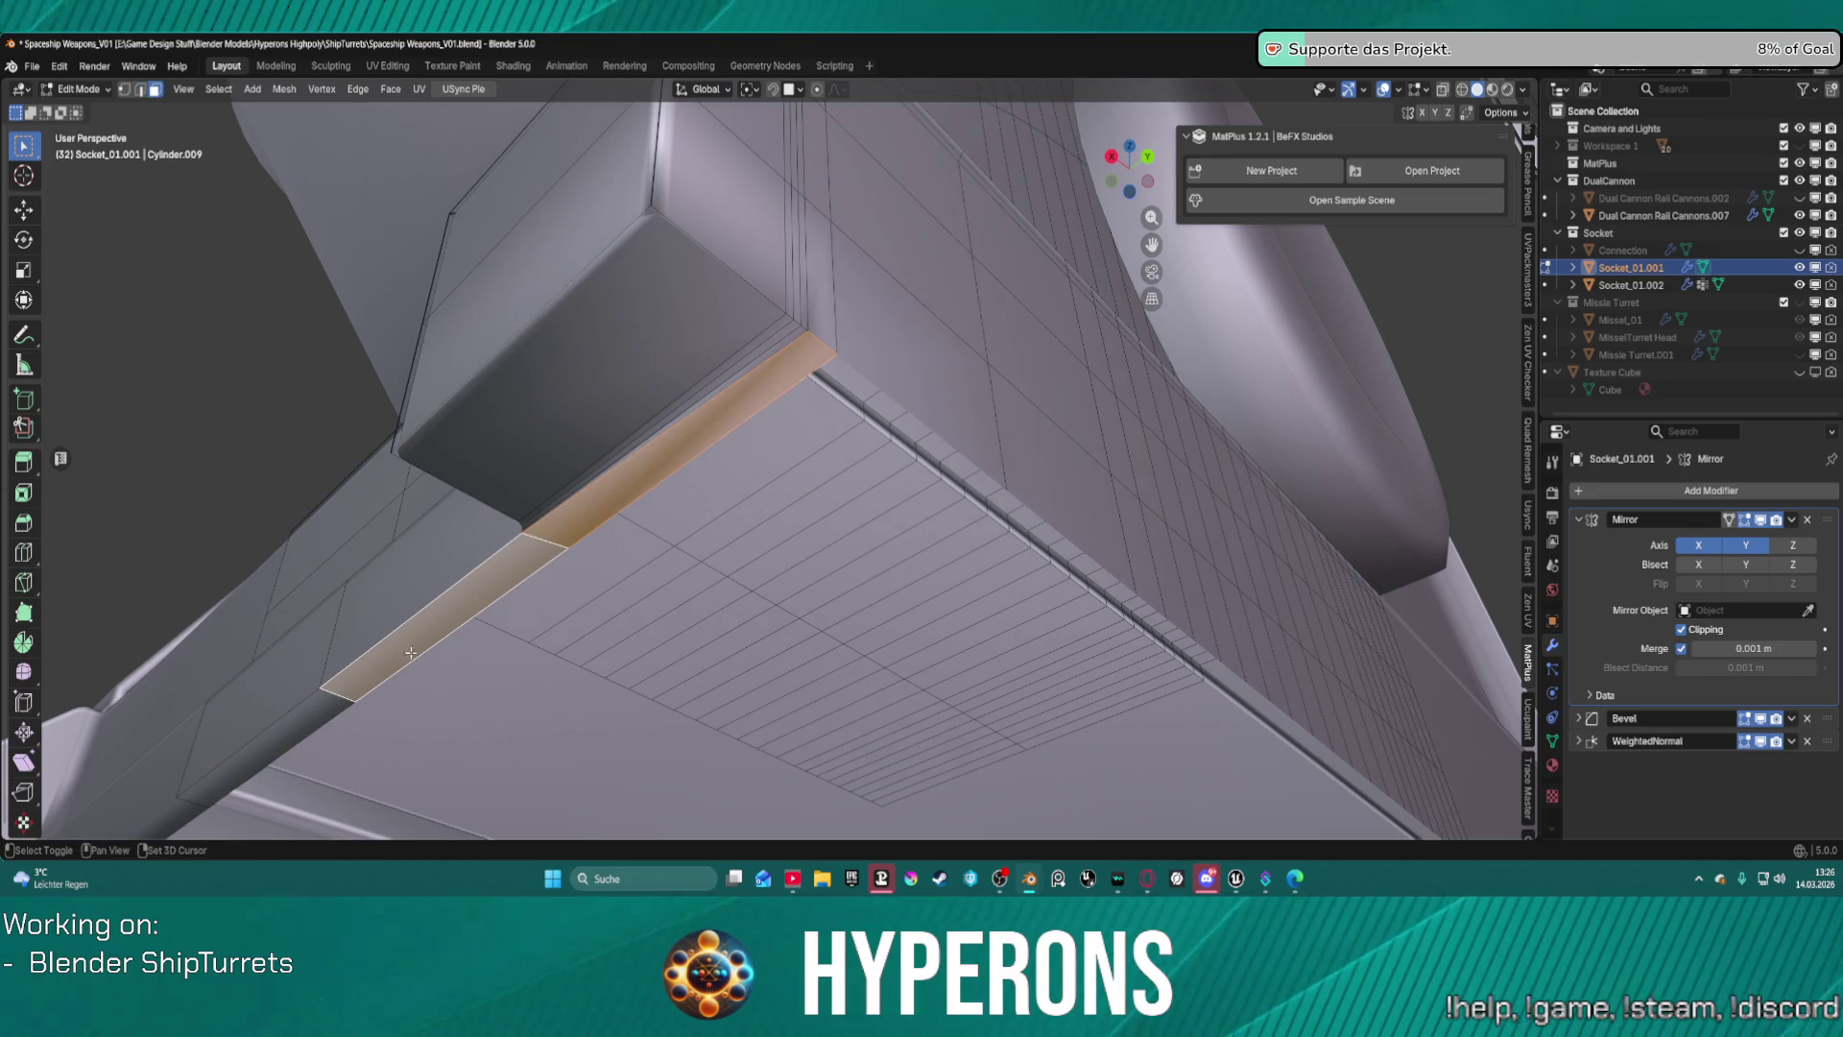
pyautogui.keyDown('shift'); pyautogui.click(309, 714); pyautogui.keyUp('shift')
pyautogui.moveTo(308, 714)
pyautogui.mouseDown(button='middle')
pyautogui.moveTo(779, 493)
pyautogui.moveTo(631, 475)
pyautogui.mouseUp(button='middle')
pyautogui.hotkey('ctrl', 'x')
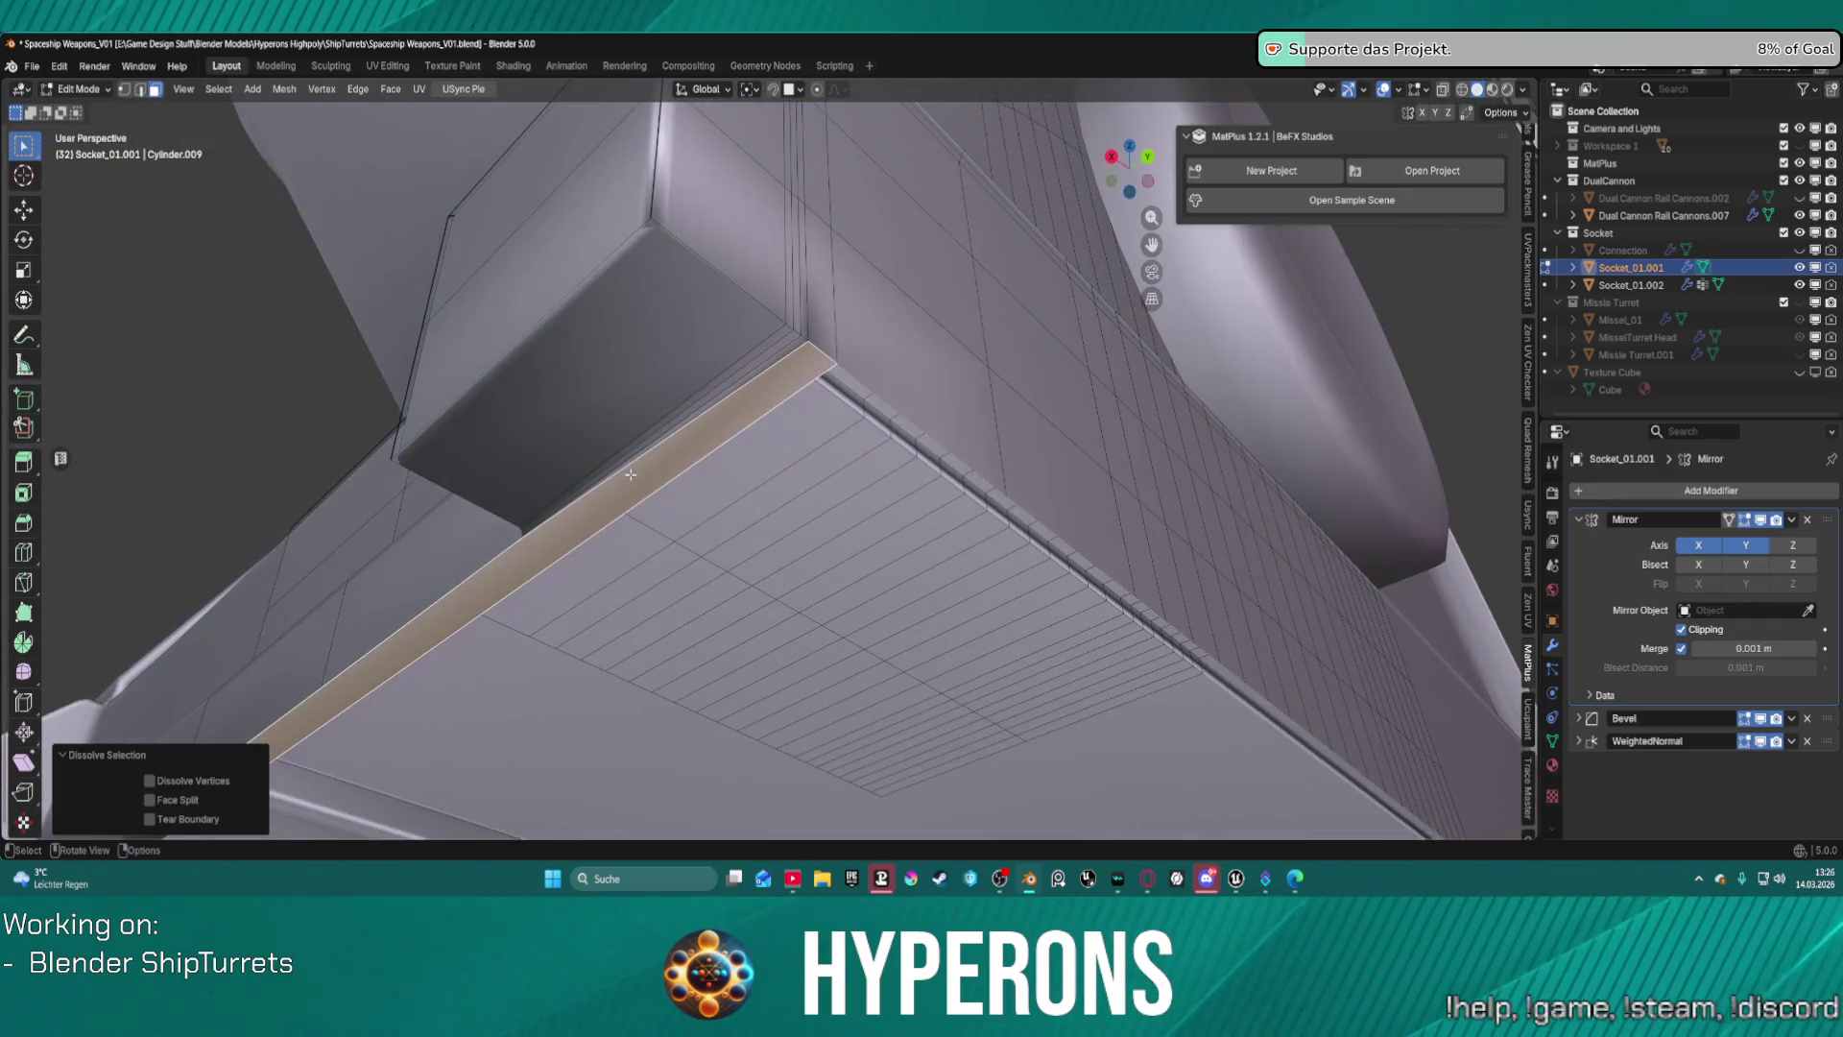
pyautogui.press('x')
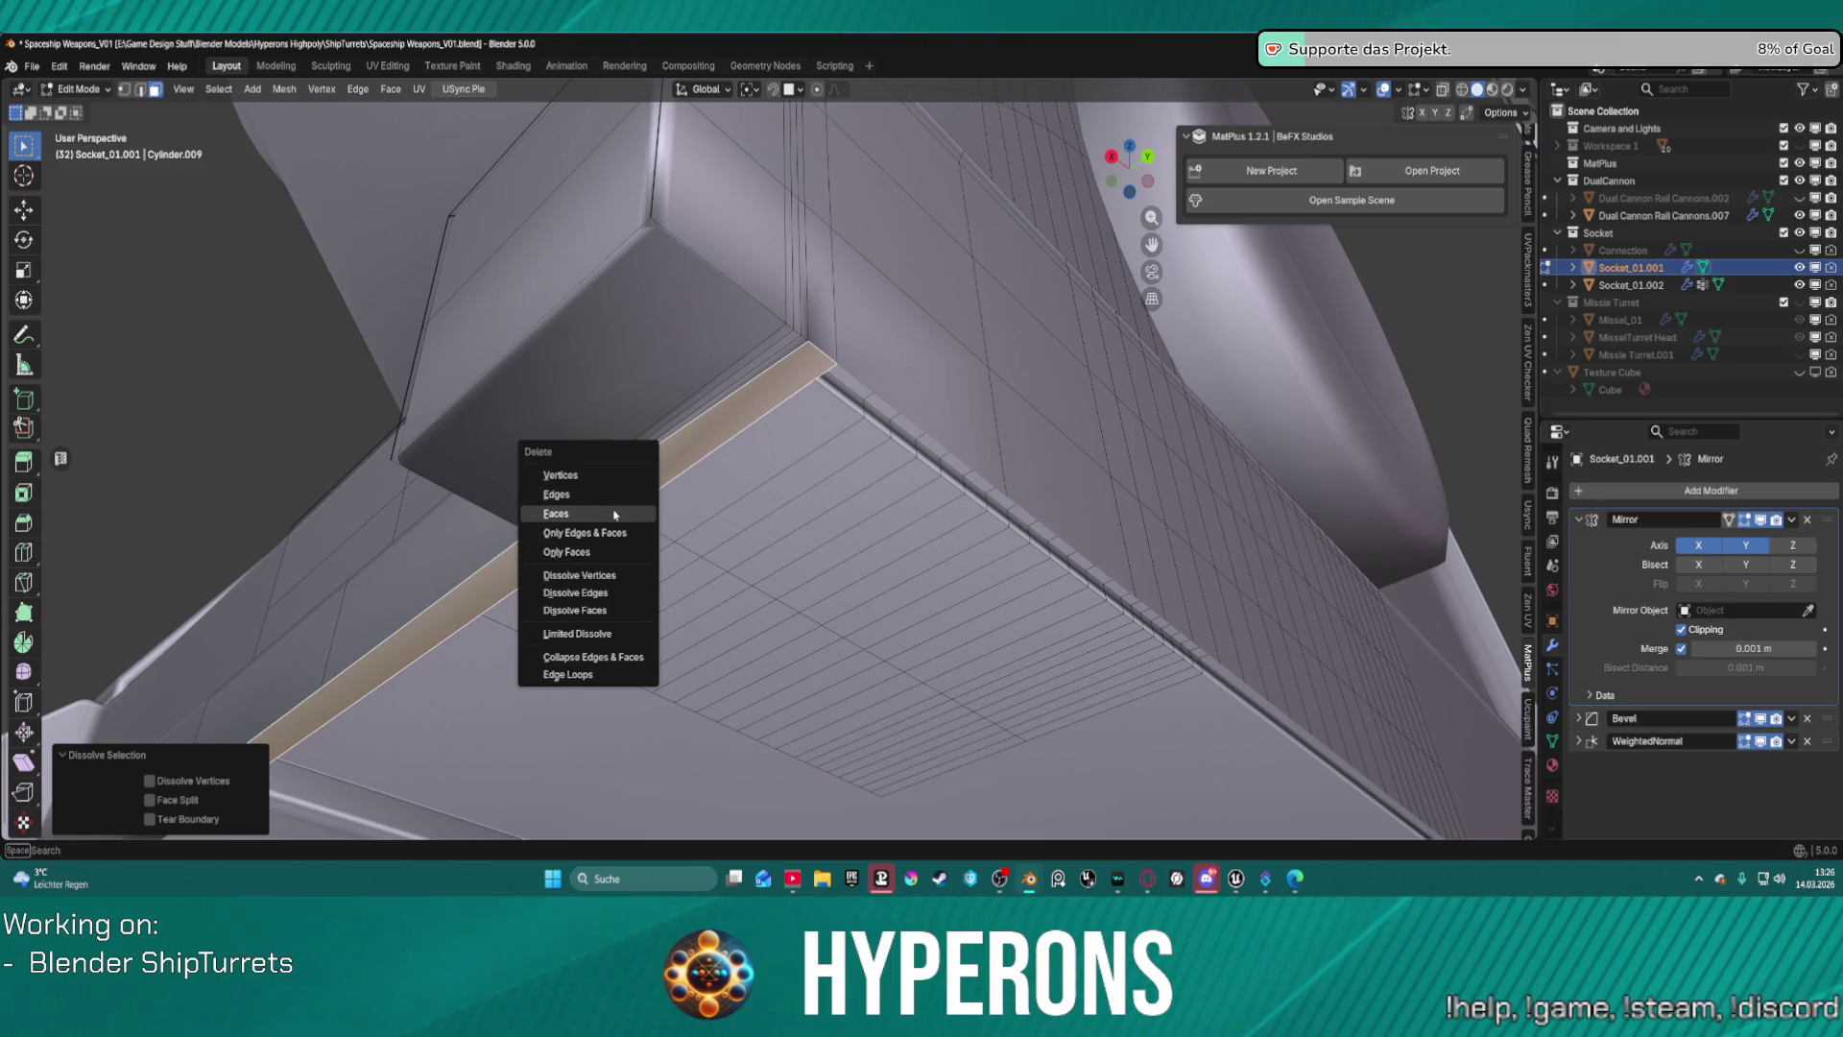
pyautogui.click(614, 514)
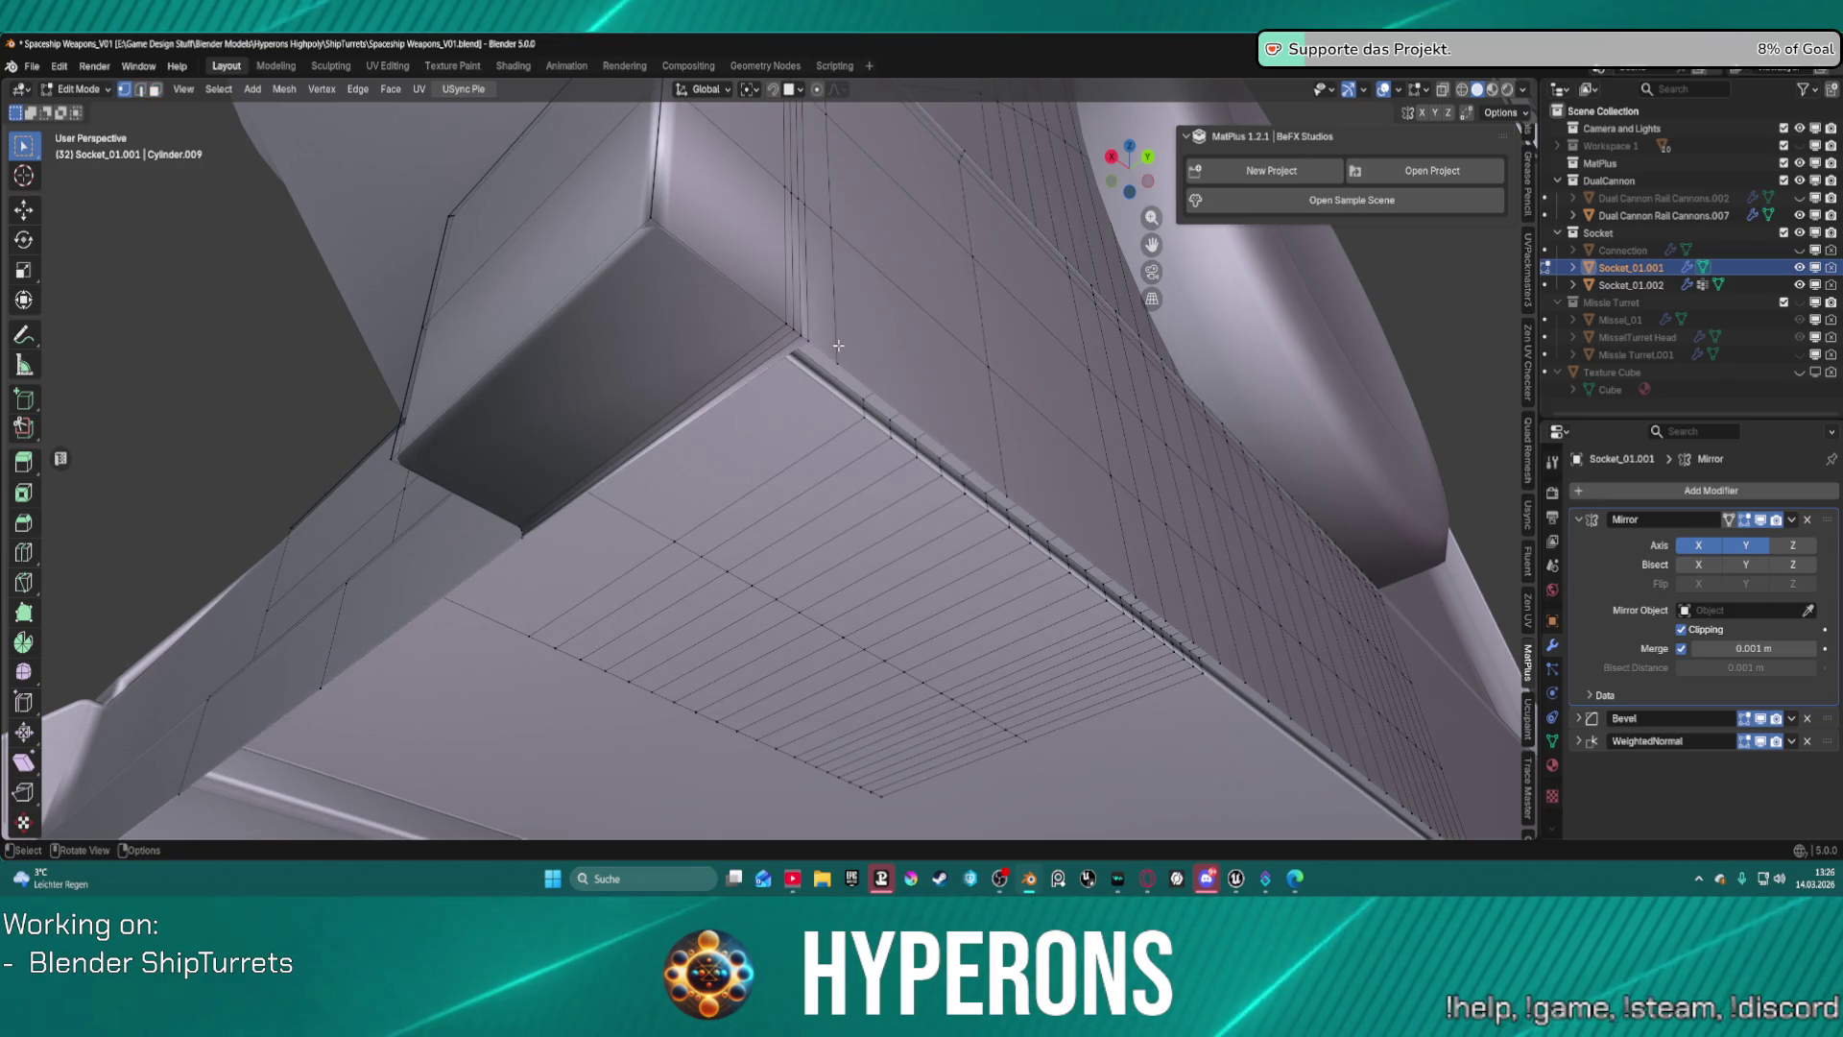
# Select the long horizontal edge loop along the open gap.
pyautogui.moveTo(802, 343); pyautogui.dragTo(661, 423, button='middle')
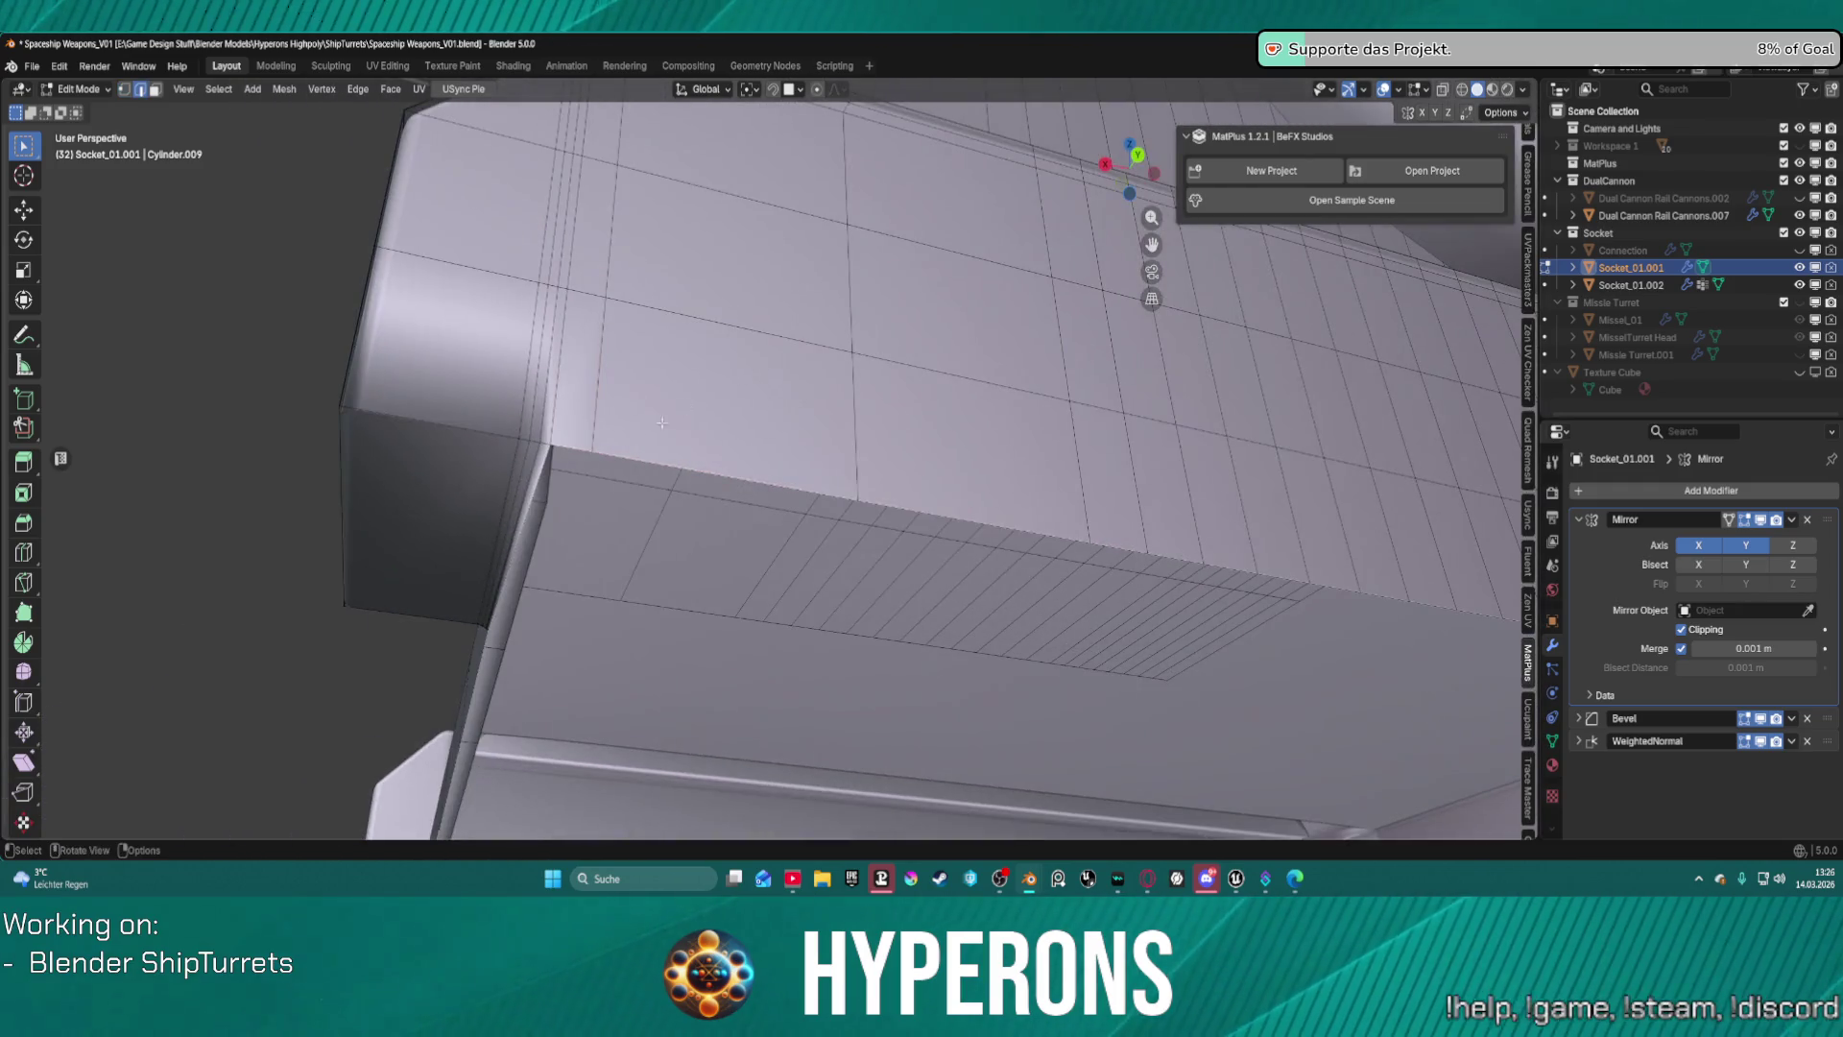
pyautogui.keyDown('alt'); pyautogui.click(613, 454); pyautogui.keyUp('alt')
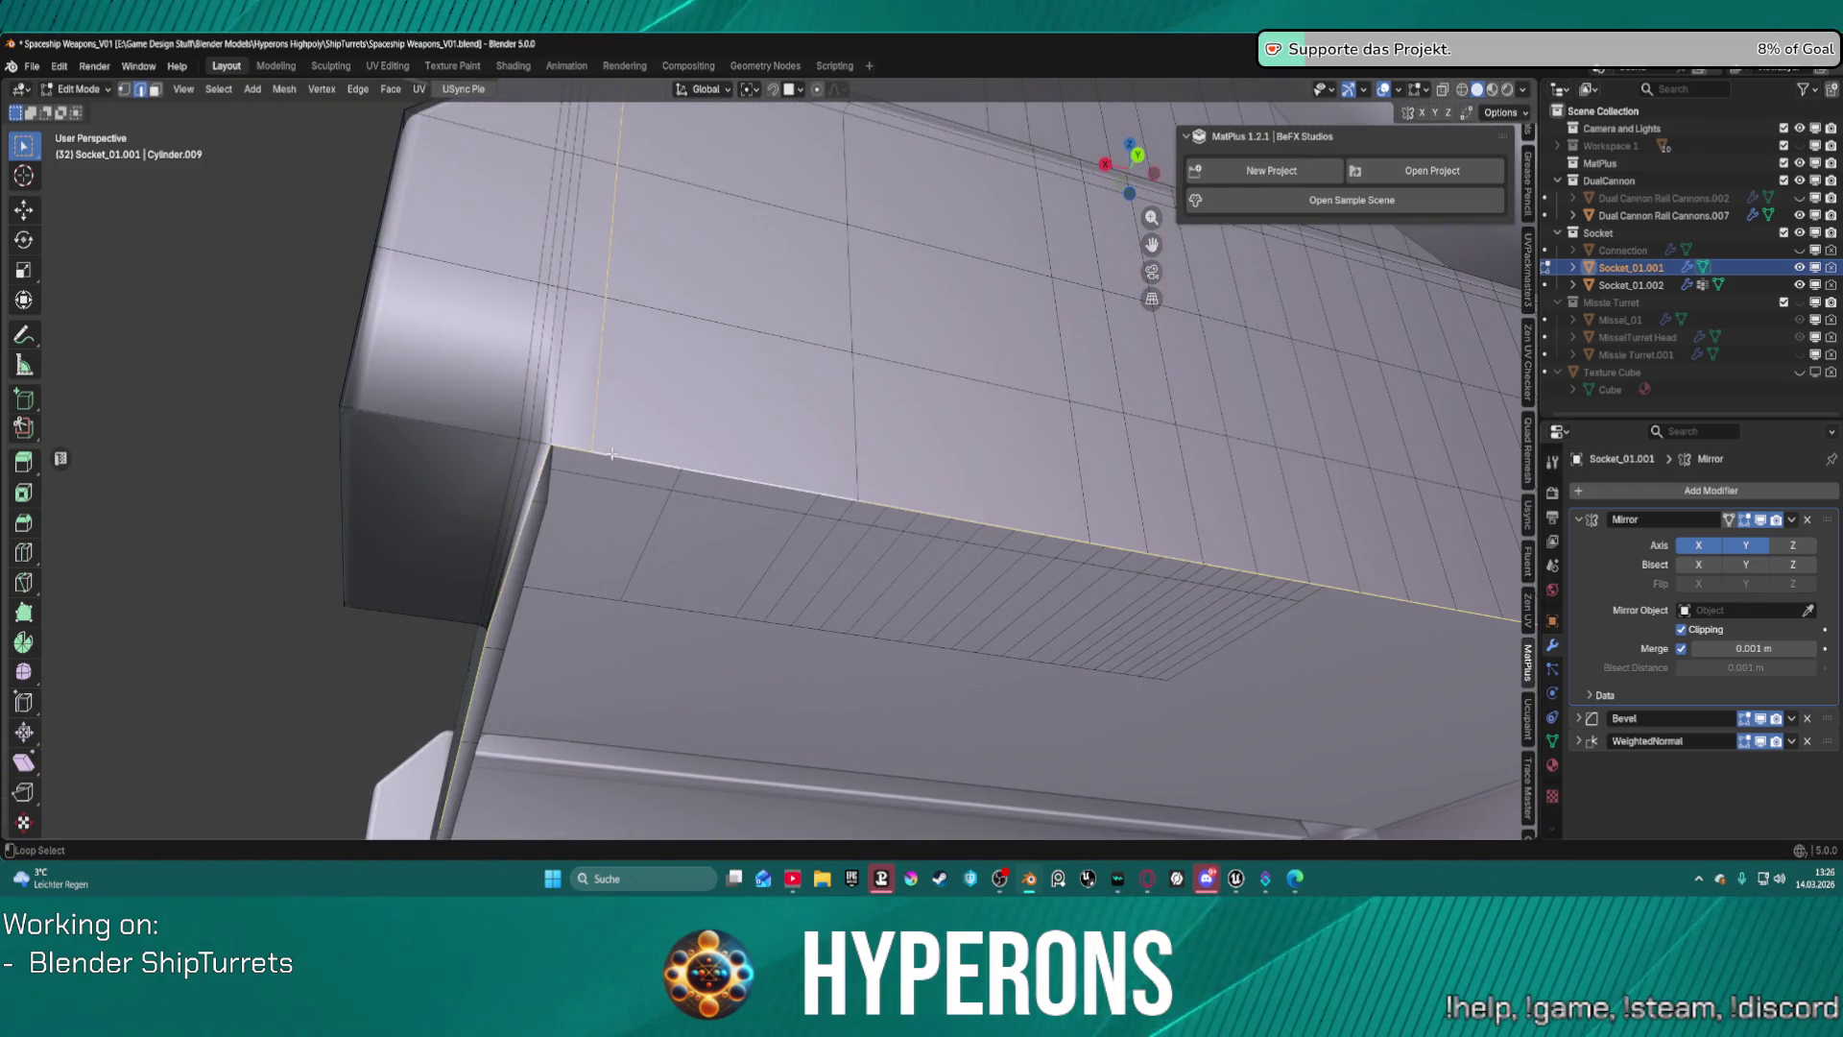
pyautogui.click(593, 423)
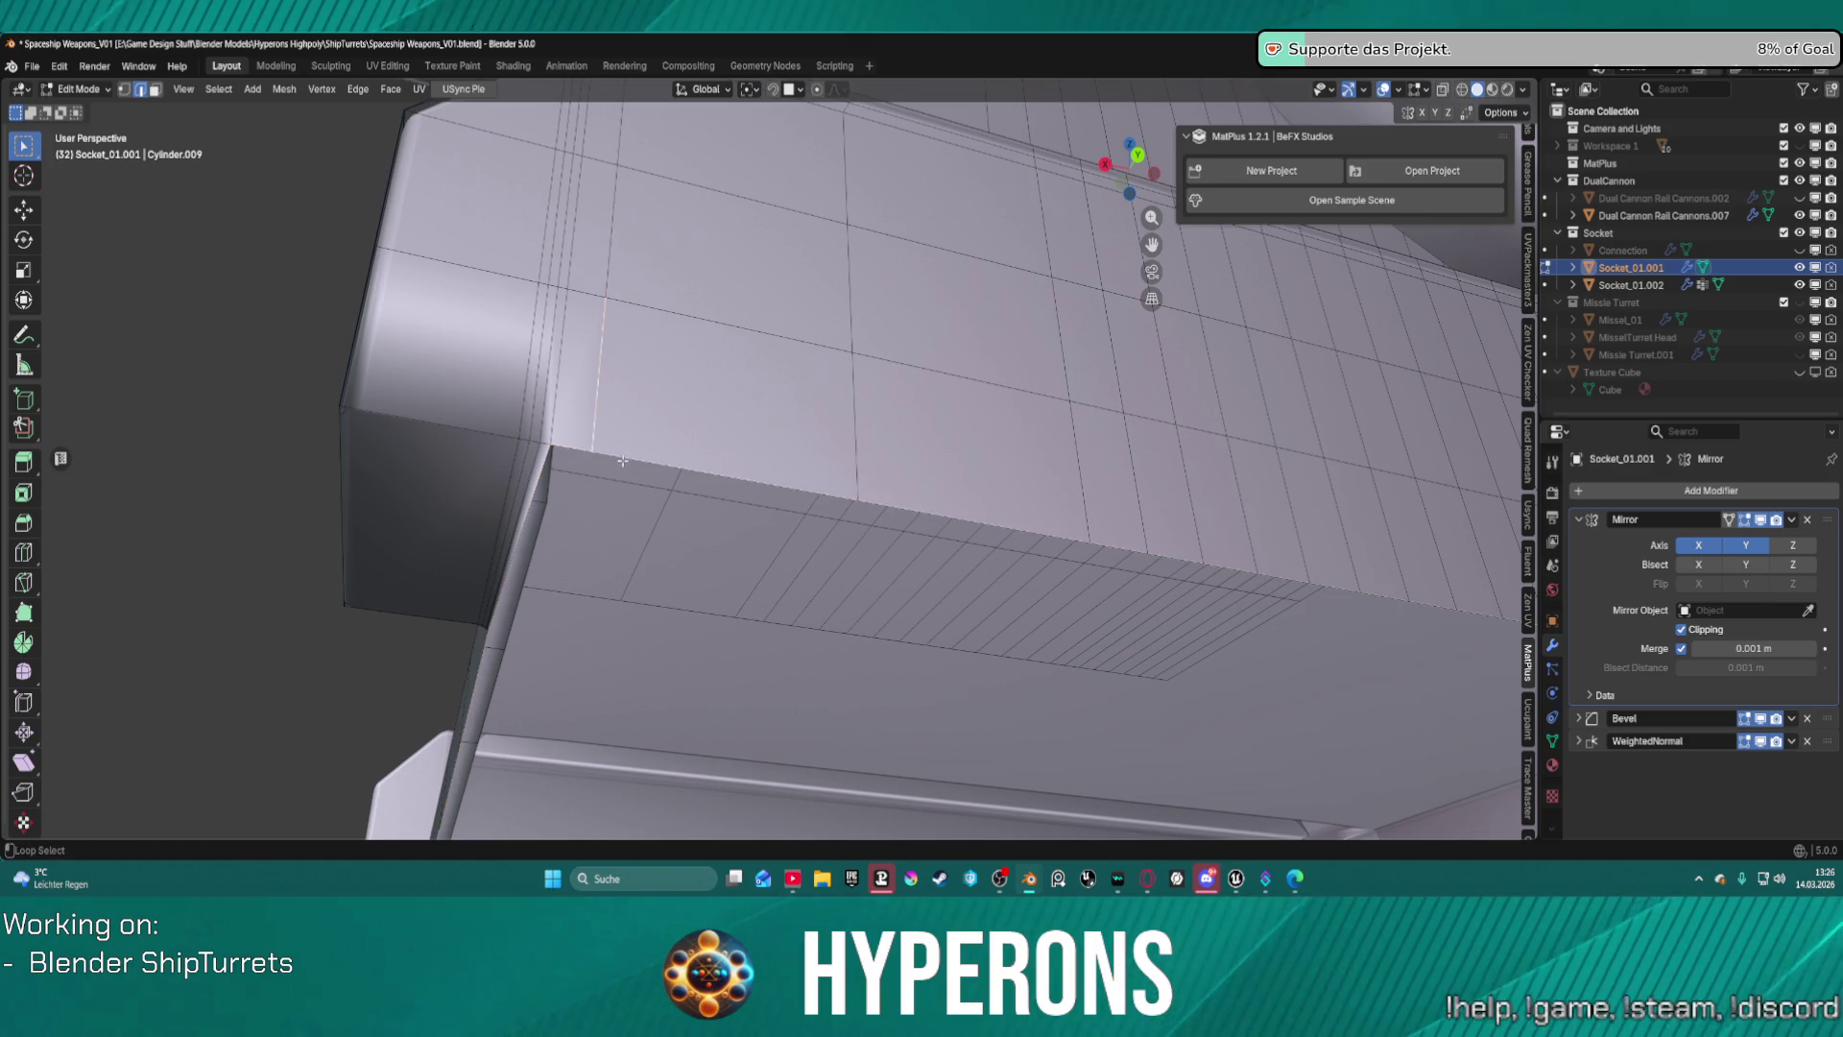
pyautogui.keyDown('alt'); pyautogui.click(622, 461); pyautogui.keyUp('alt')
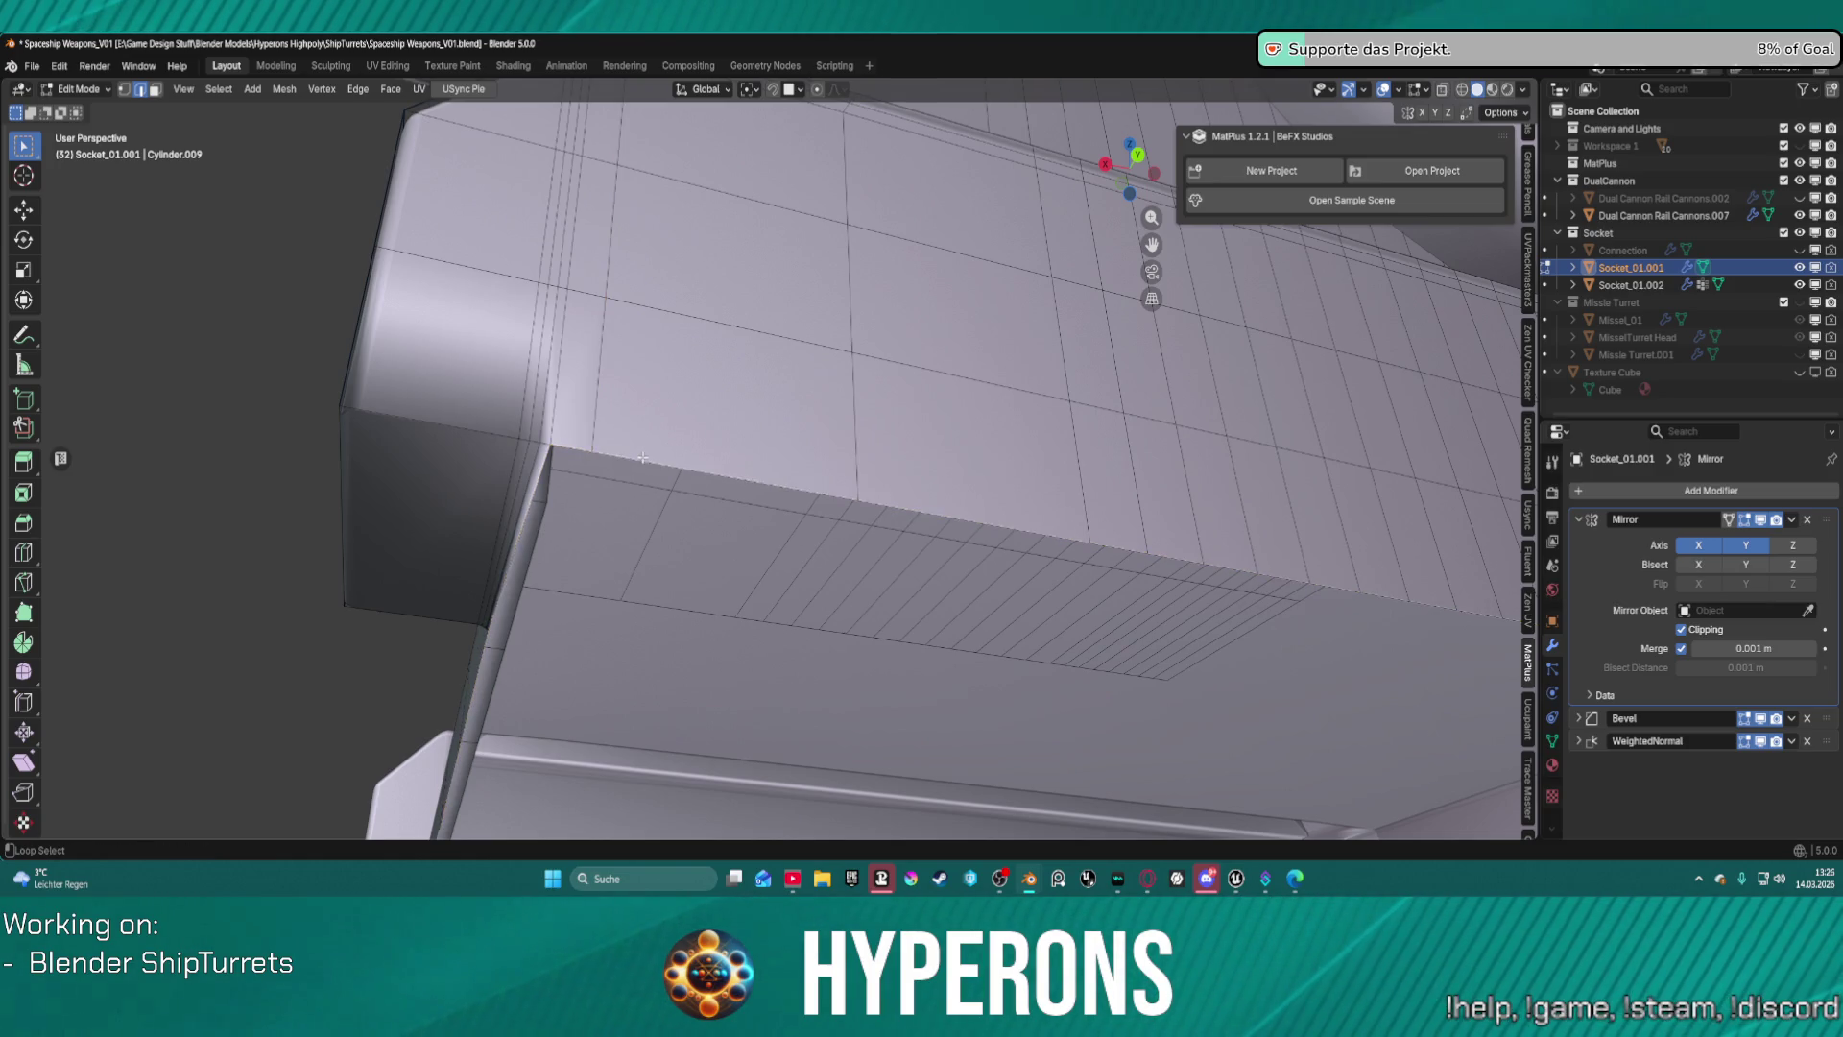
pyautogui.moveTo(642, 458); pyautogui.dragTo(857, 502, button='middle')
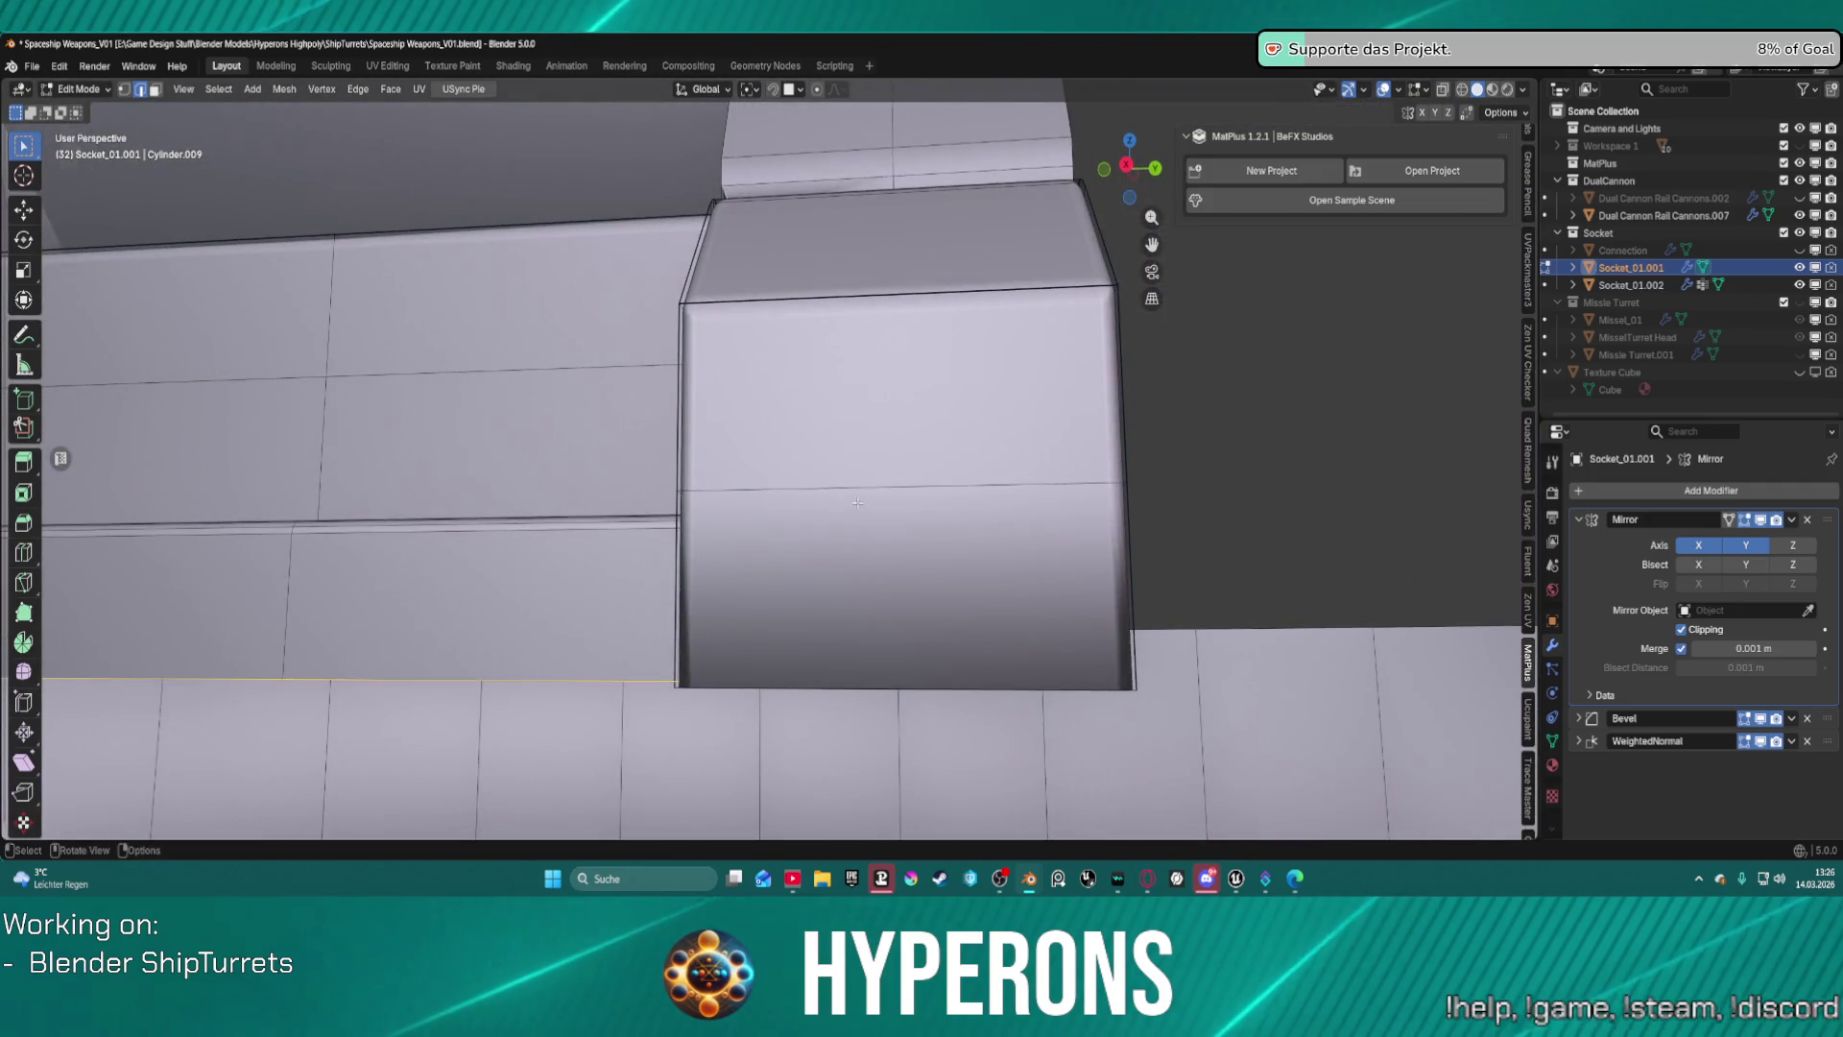
# Move the open edge 0.046 m down along Z, then undo it and inspect the underside.
pyautogui.scroll(3, 857, 502)
pyautogui.scroll(-8, 857, 502)
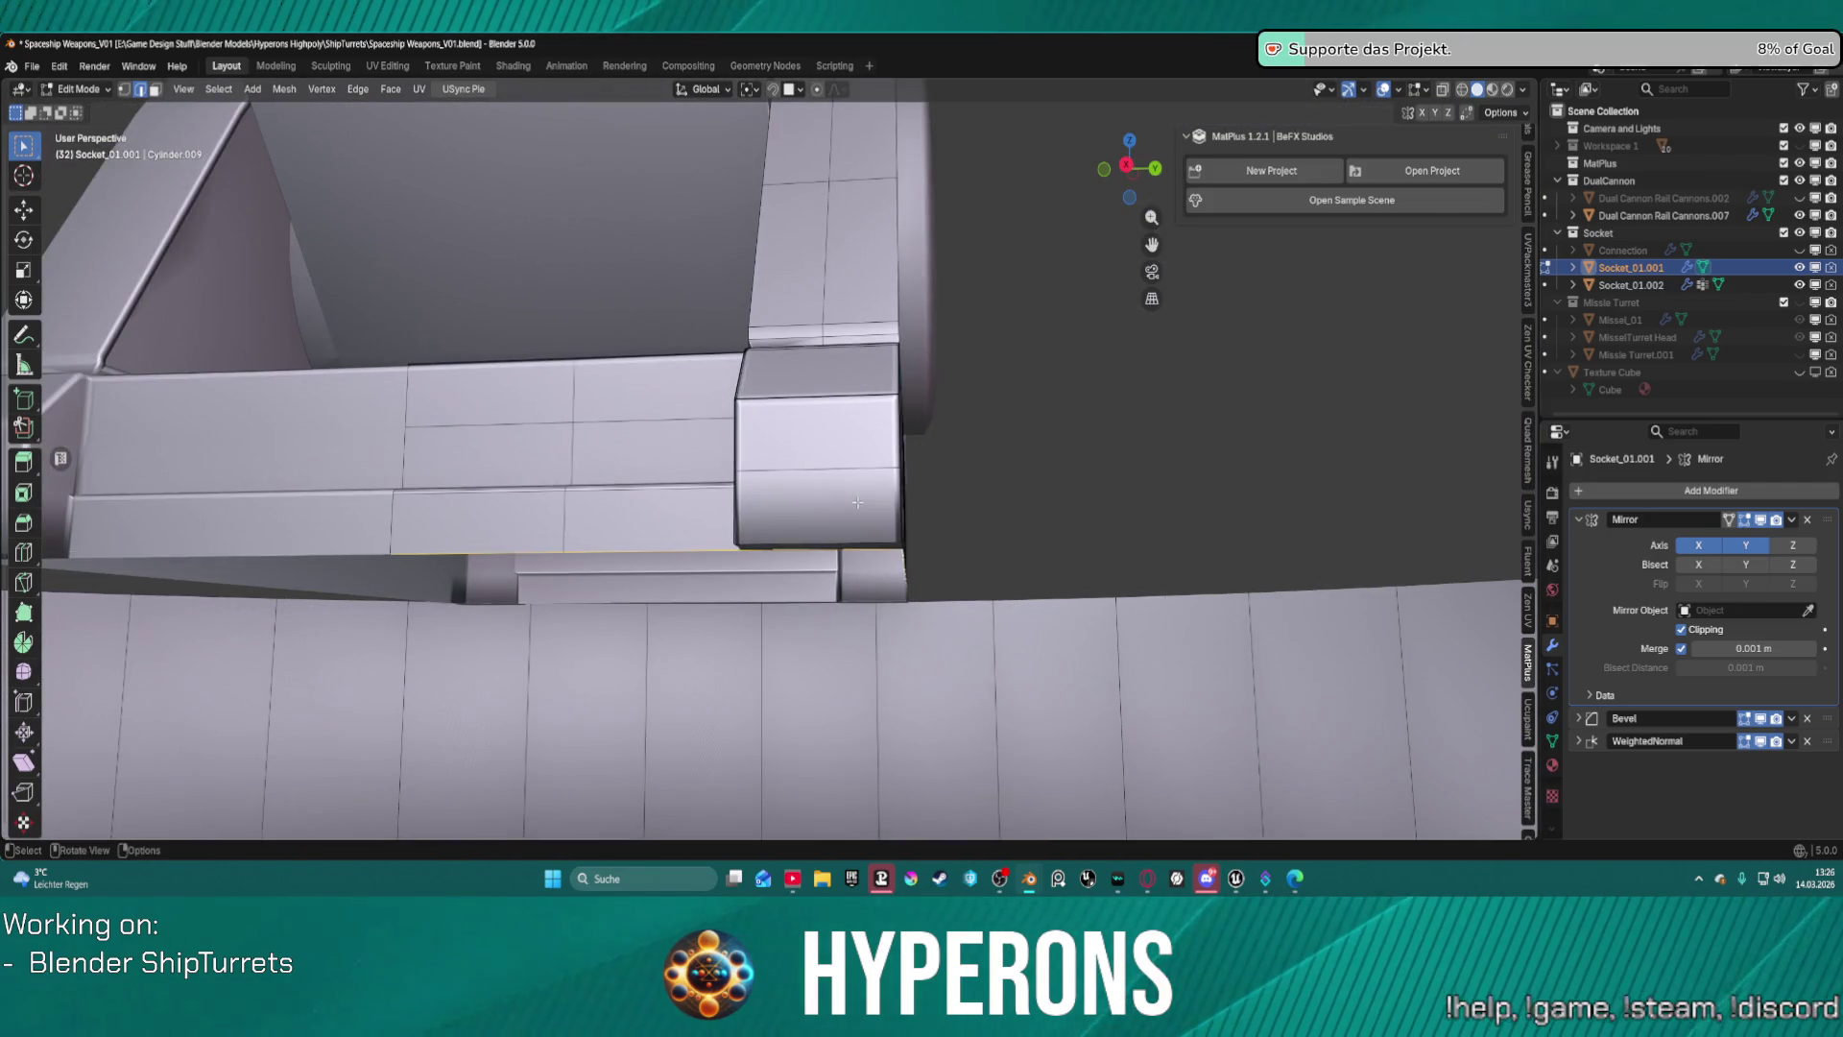
pyautogui.press('g')
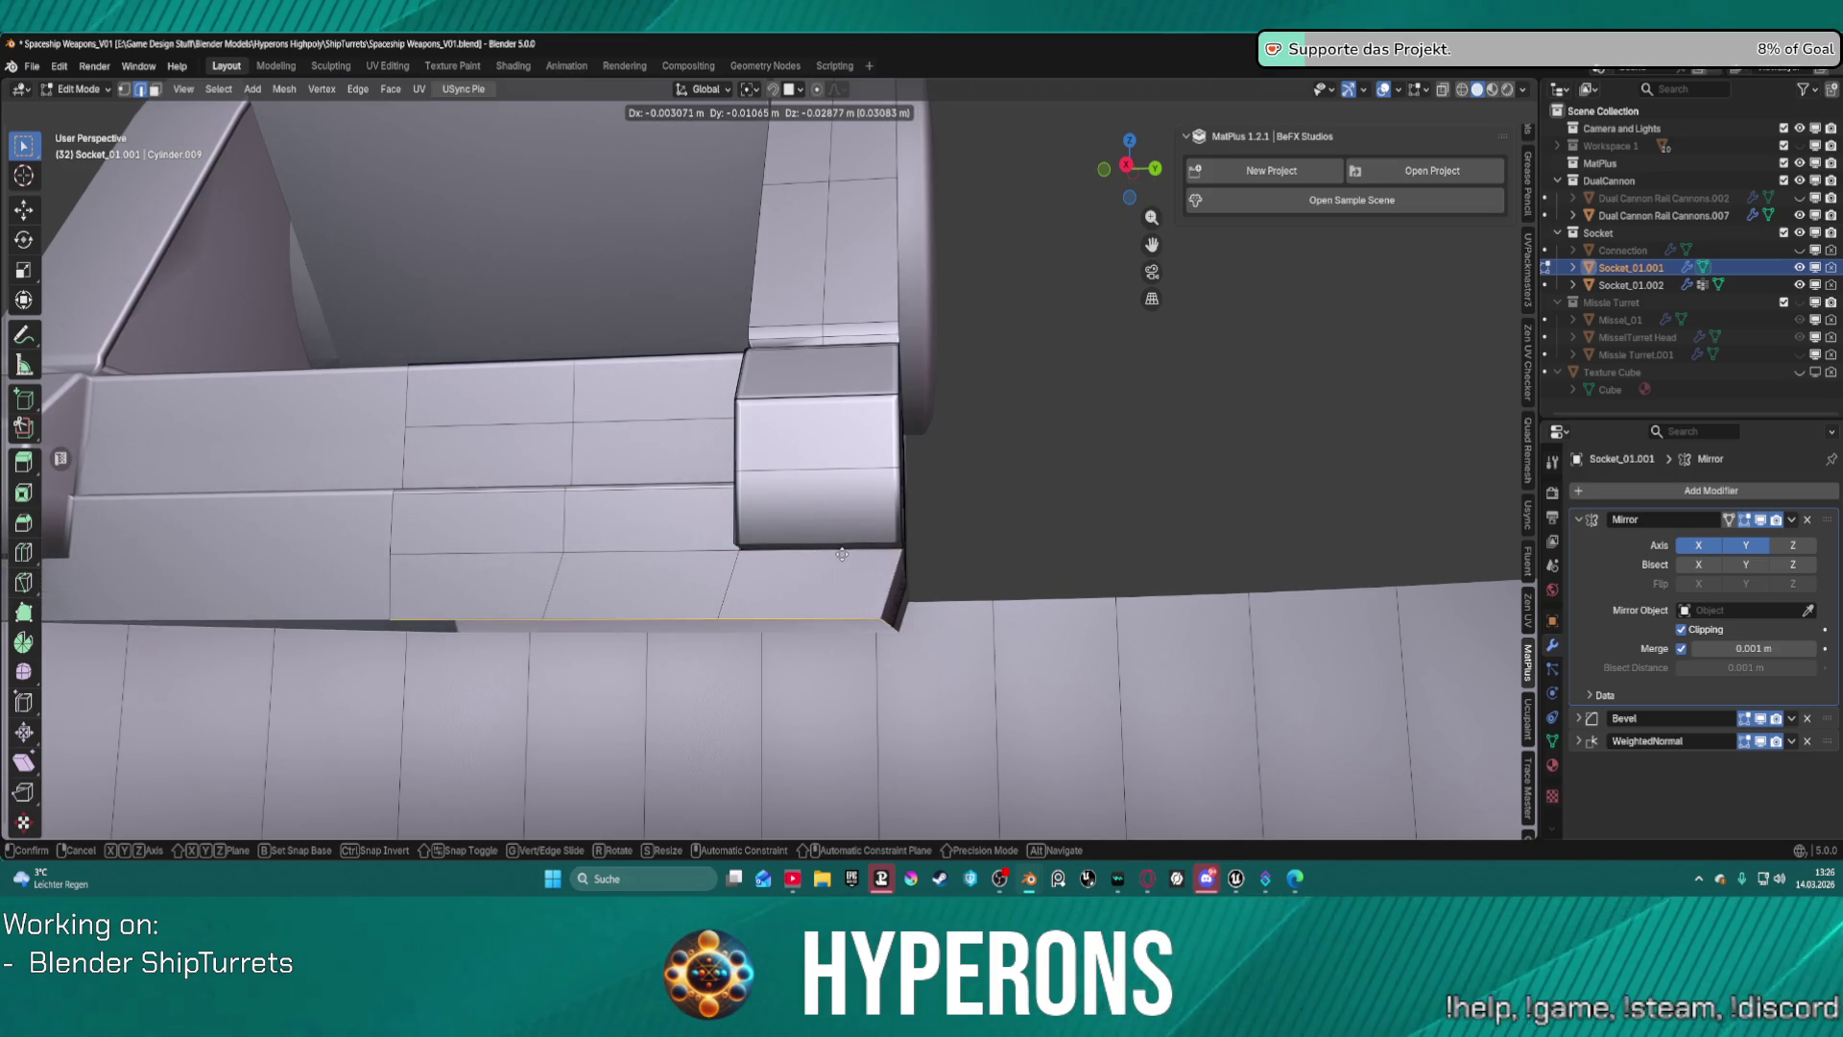
pyautogui.press('z')
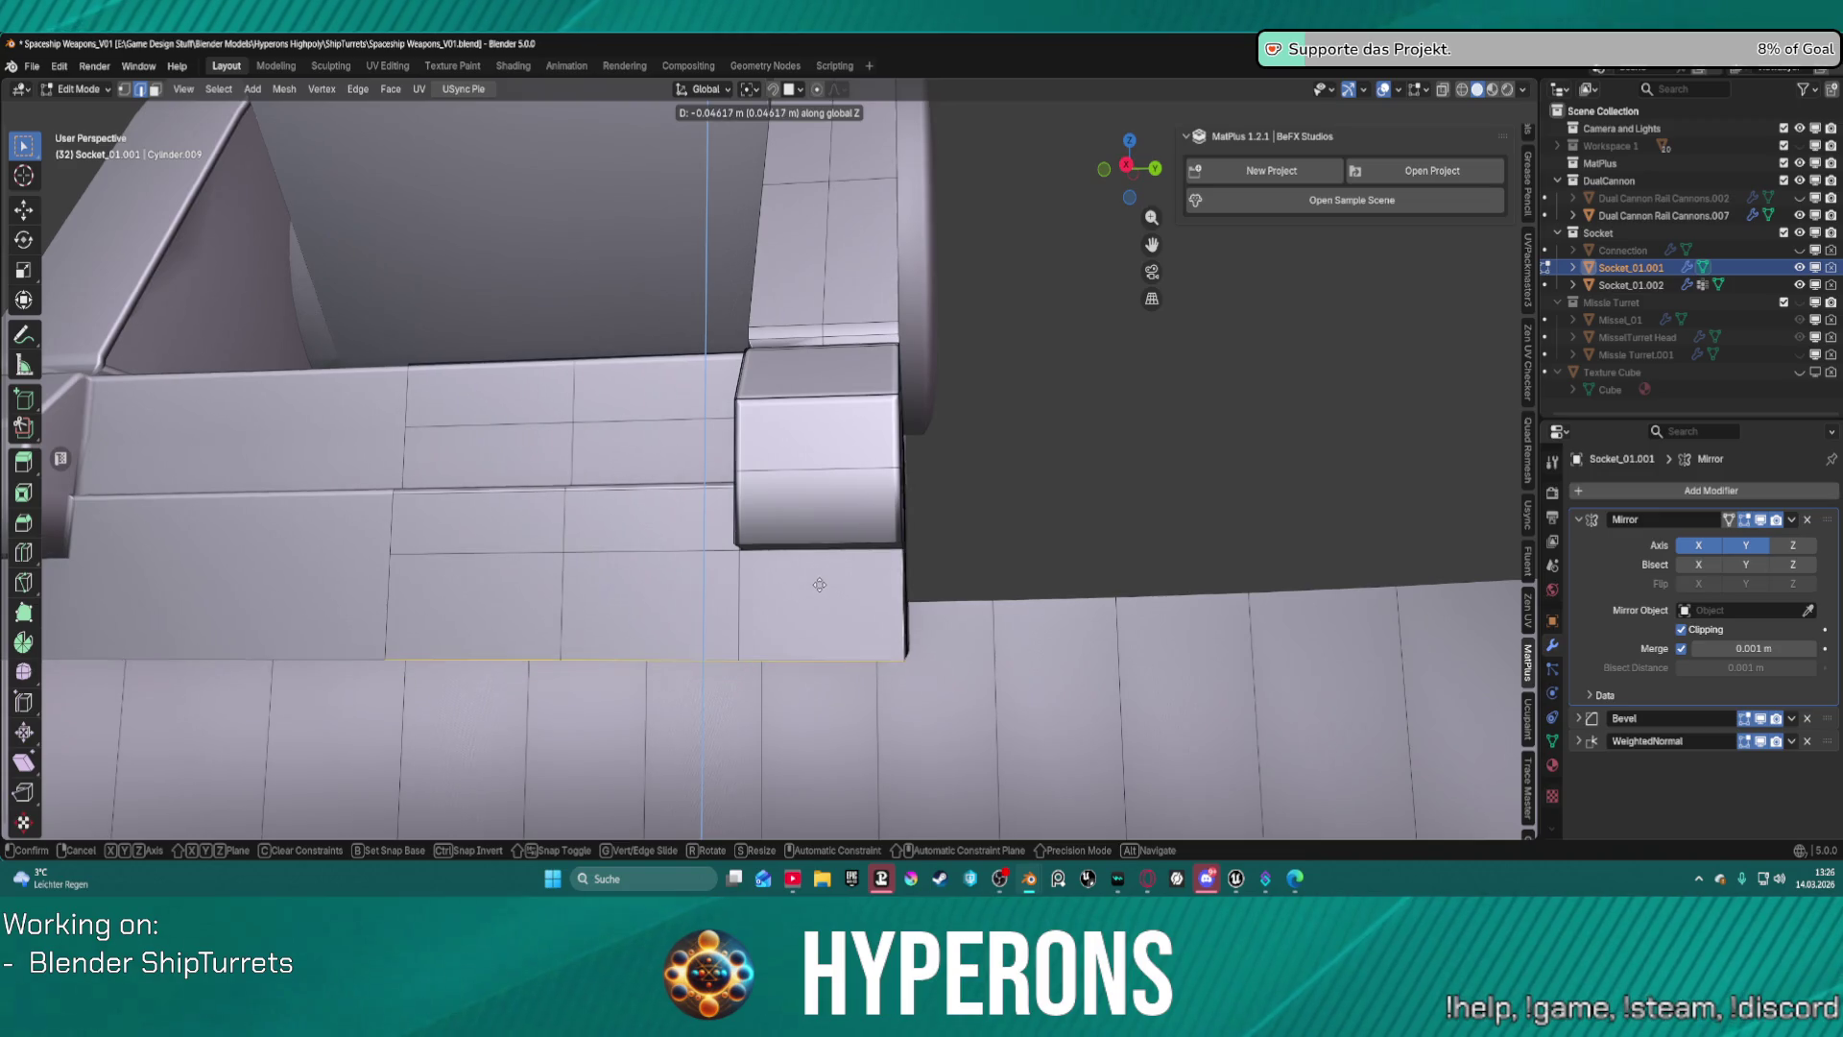
pyautogui.click(819, 584)
pyautogui.moveTo(979, 550)
pyautogui.mouseDown(button='middle')
pyautogui.moveTo(831, 475)
pyautogui.moveTo(890, 469)
pyautogui.moveTo(881, 489)
pyautogui.mouseUp(button='middle')
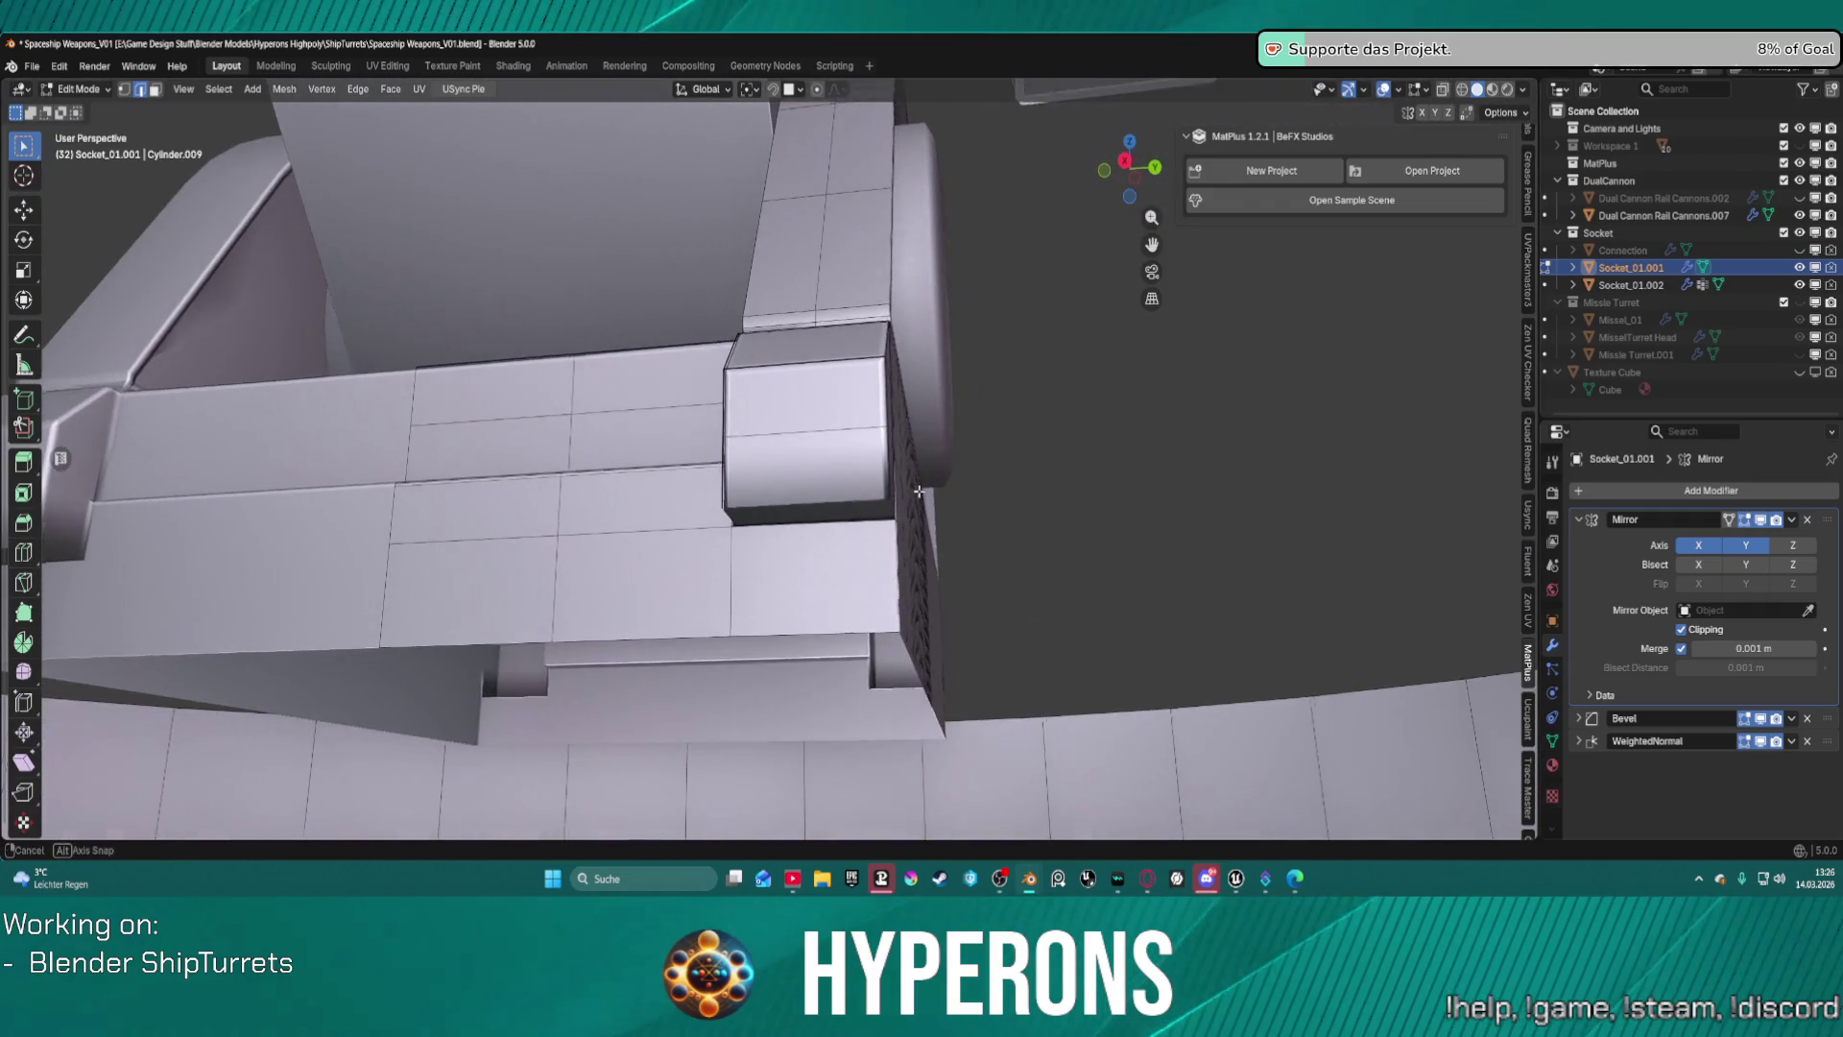
pyautogui.hotkey('ctrl', 'z')
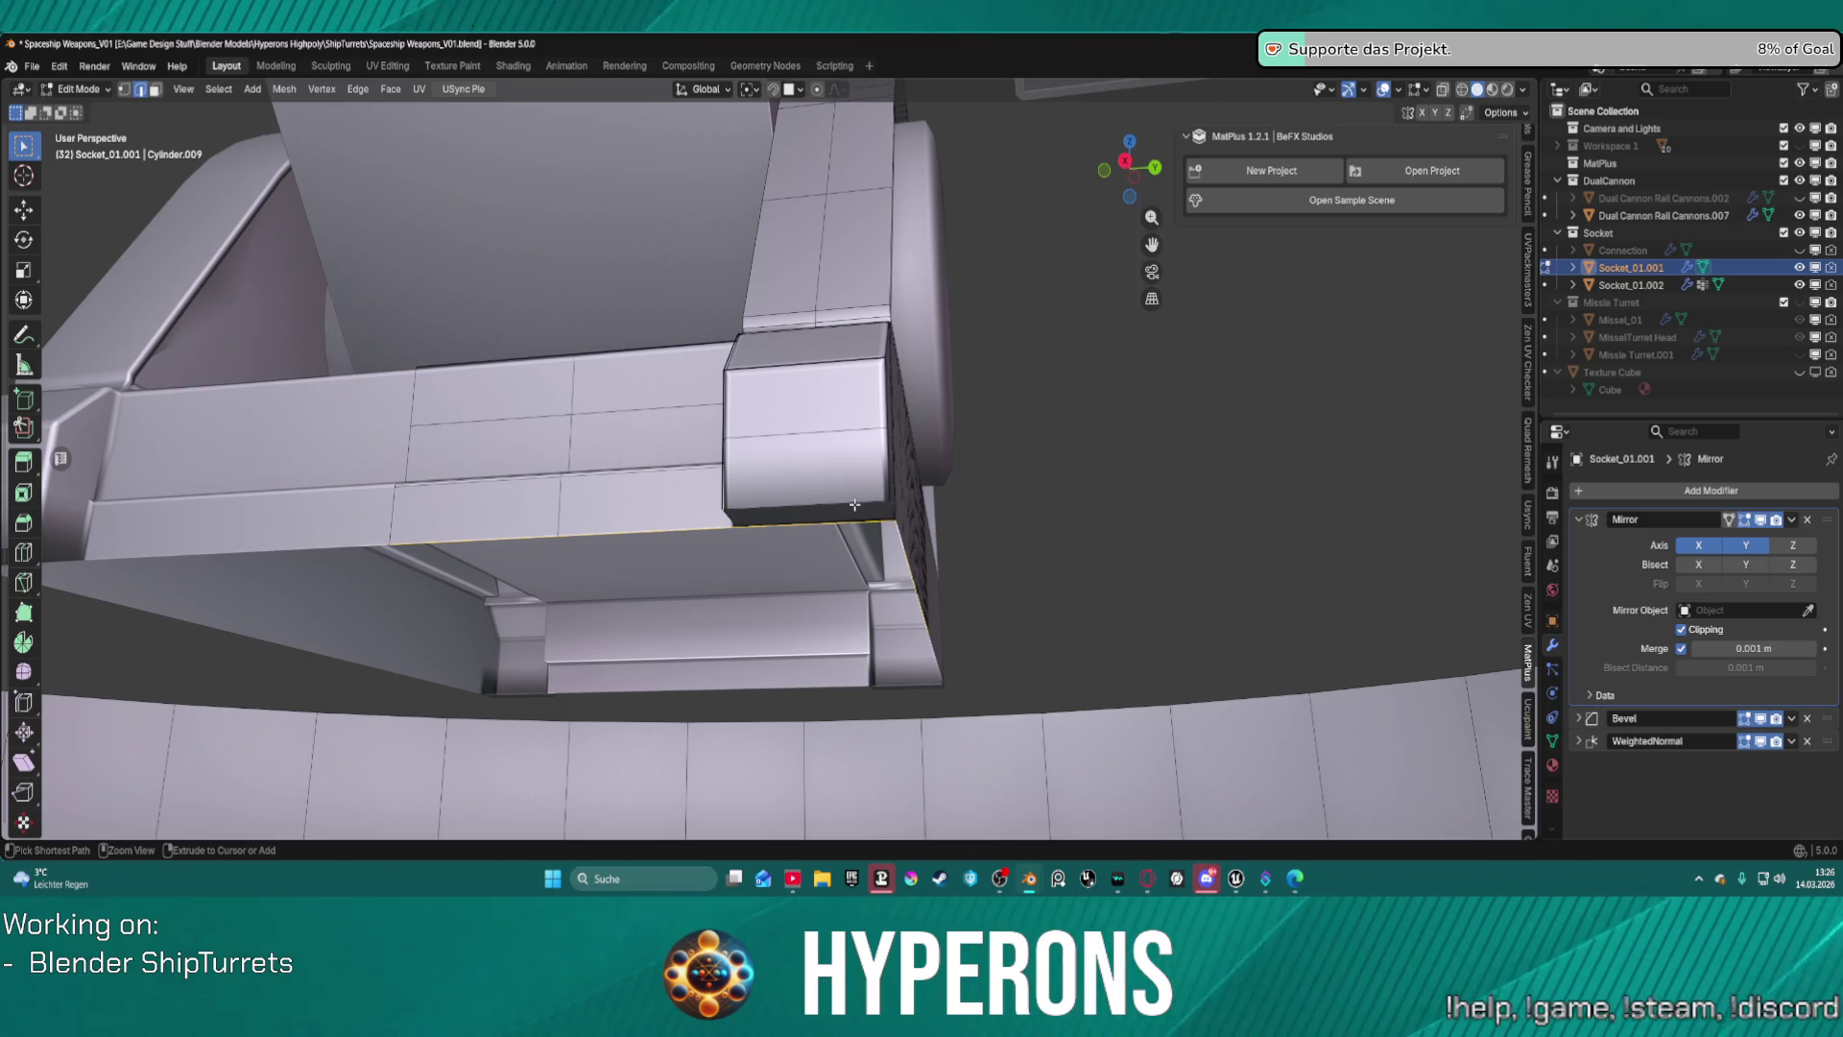
pyautogui.moveTo(848, 525)
pyautogui.mouseDown(button='middle')
pyautogui.moveTo(835, 399)
pyautogui.moveTo(1029, 416)
pyautogui.moveTo(891, 397)
pyautogui.moveTo(883, 424)
pyautogui.moveTo(922, 426)
pyautogui.moveTo(783, 534)
pyautogui.moveTo(777, 510)
pyautogui.mouseUp(button='middle')
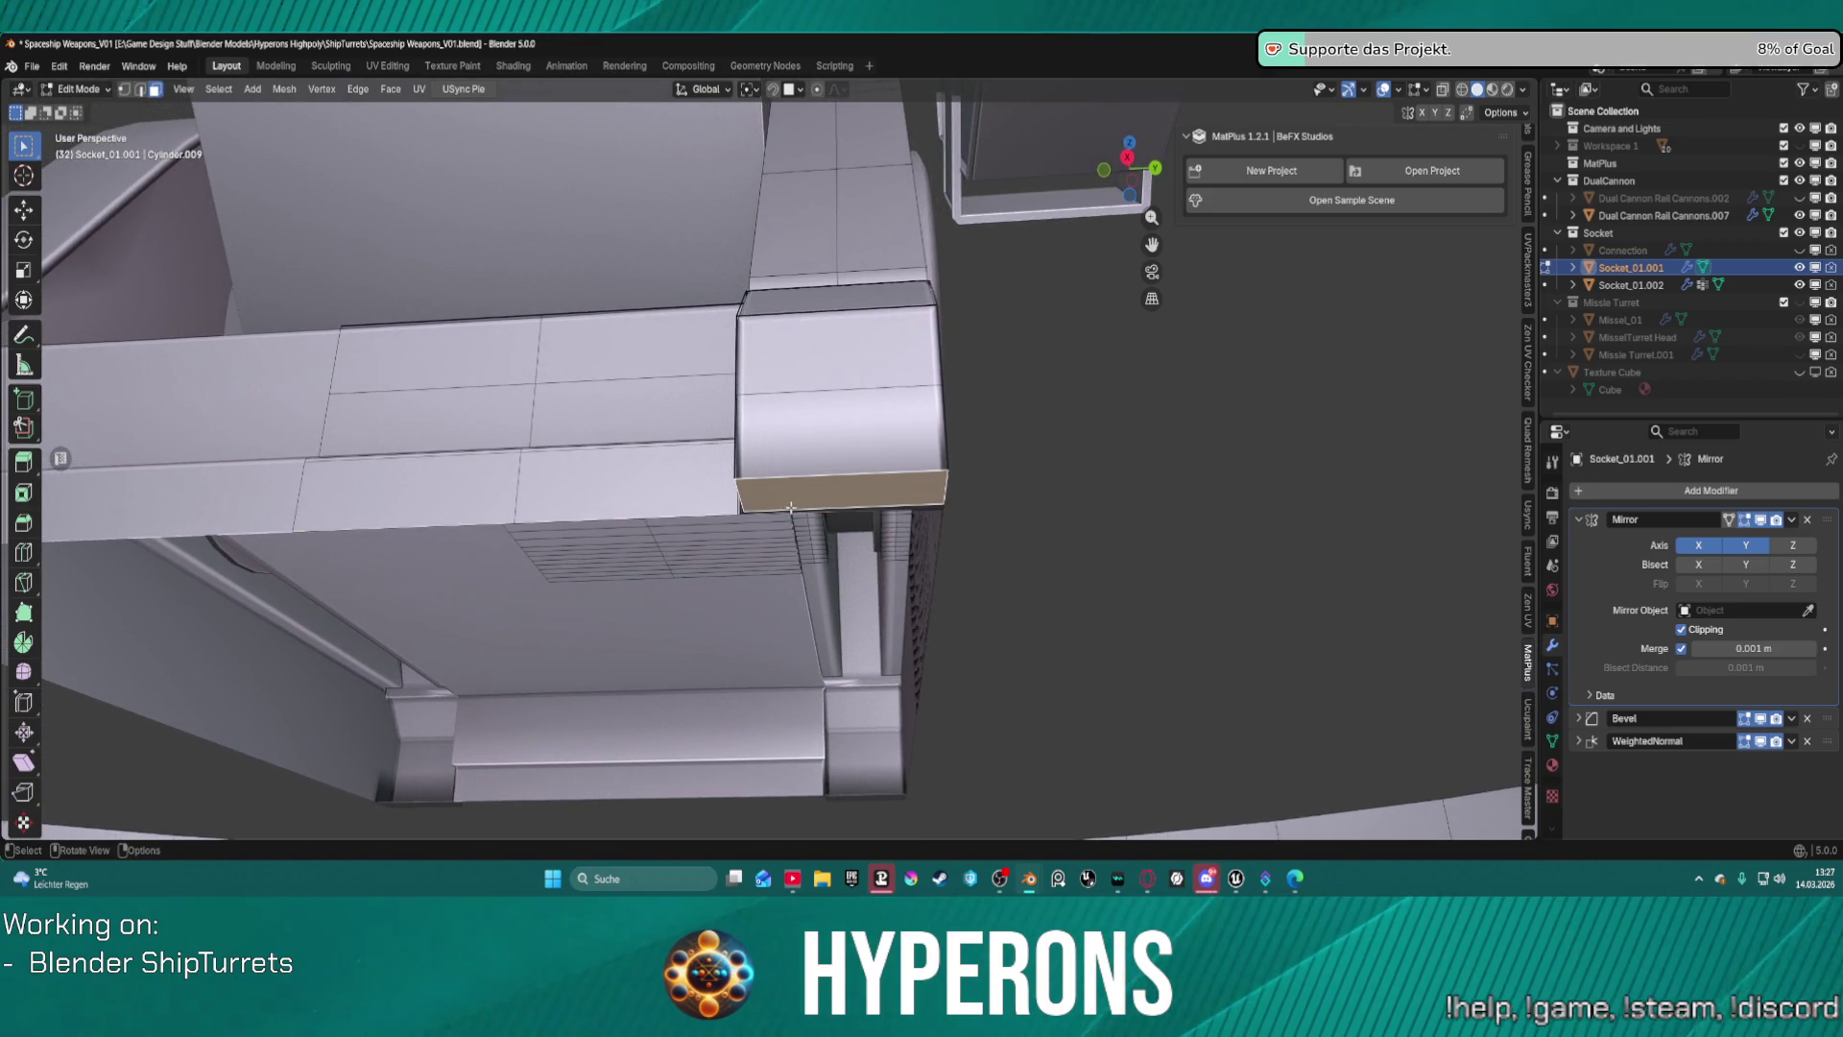
# Select the block's bottom edge loop and move it down 0.042625 m along Z.
pyautogui.moveTo(790, 507); pyautogui.dragTo(680, 438, button='middle')
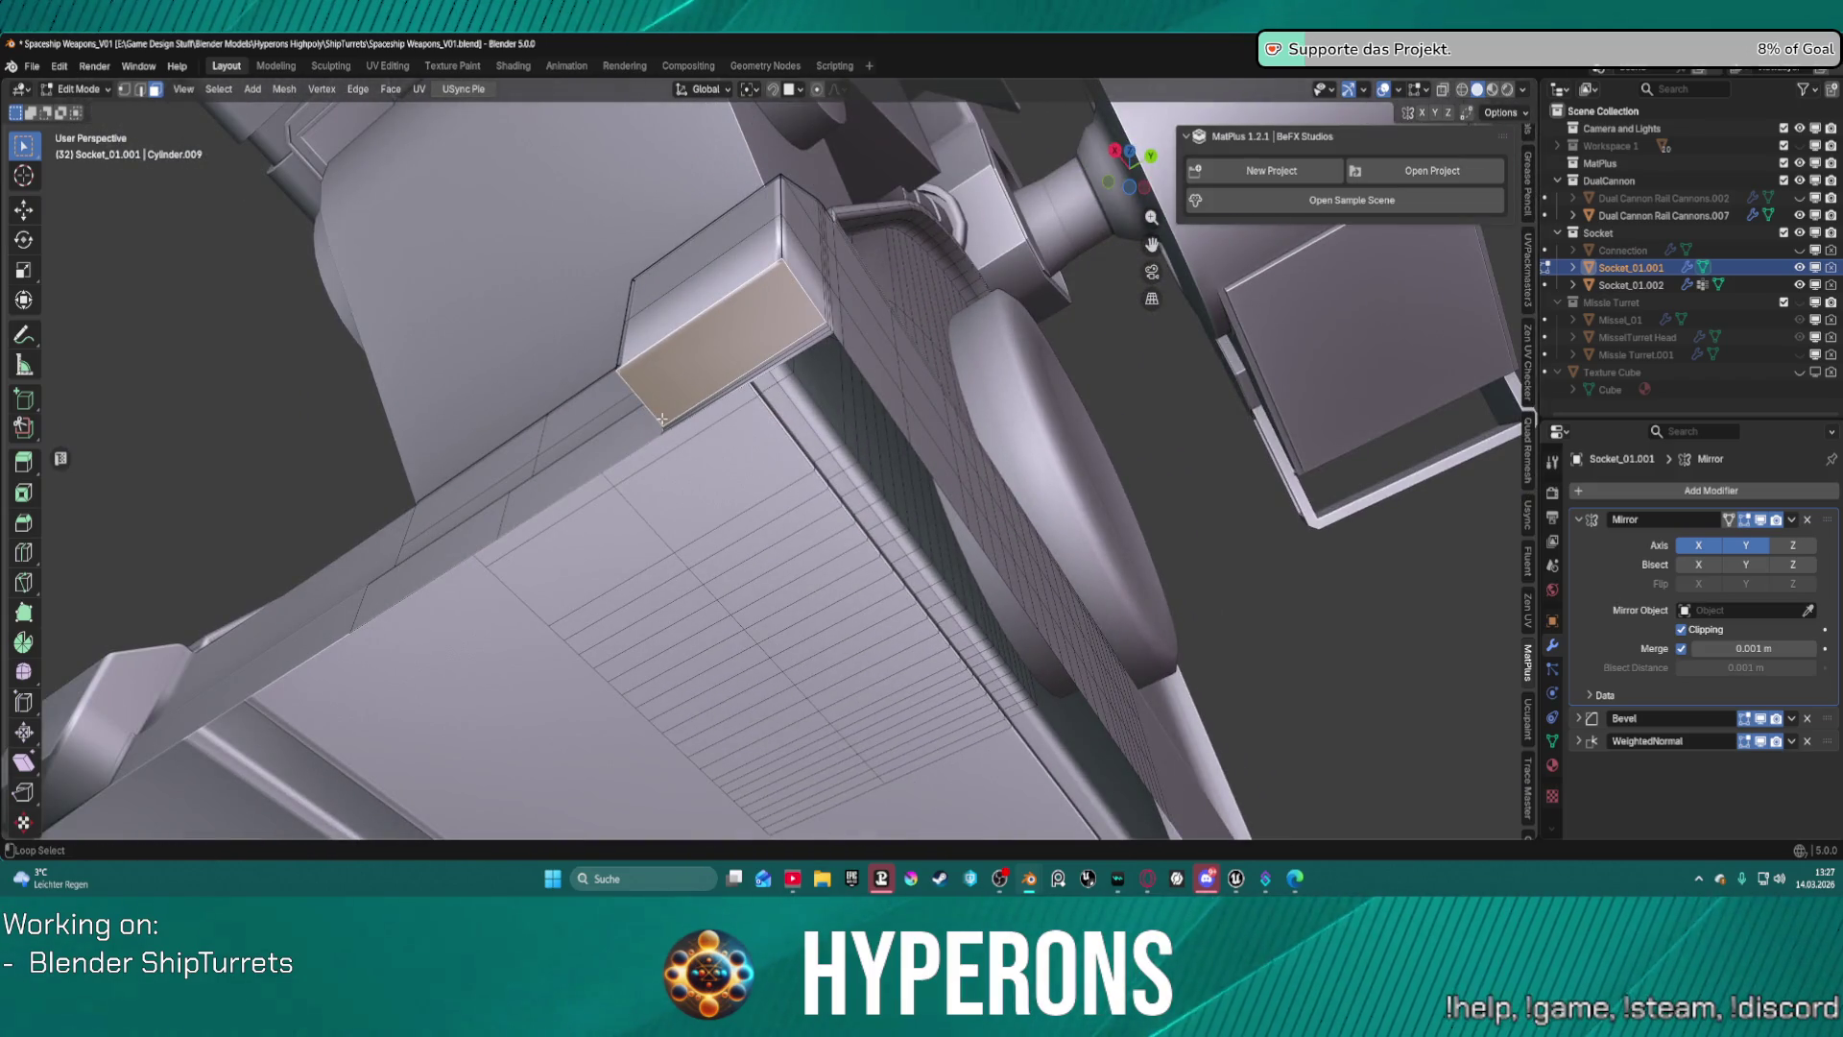
pyautogui.scroll(2, 705, 376)
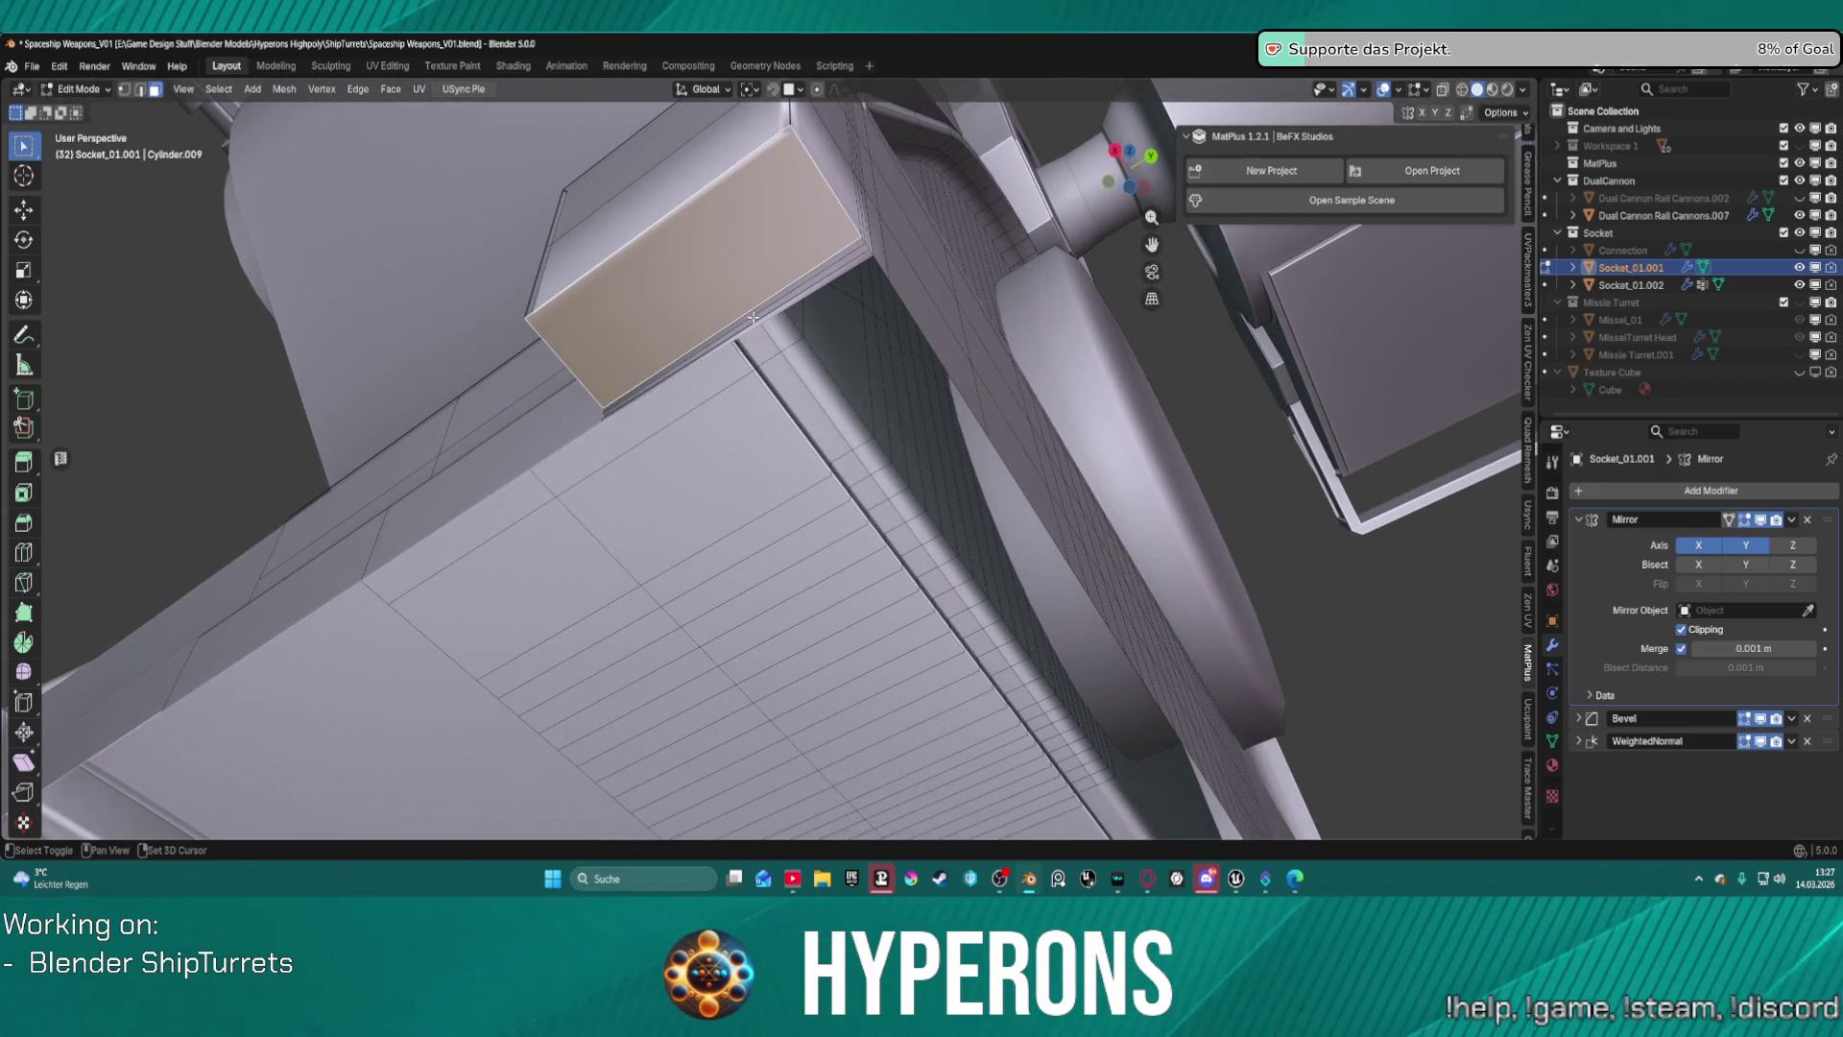
pyautogui.keyDown('shift'); pyautogui.click(760, 322); pyautogui.keyUp('shift')
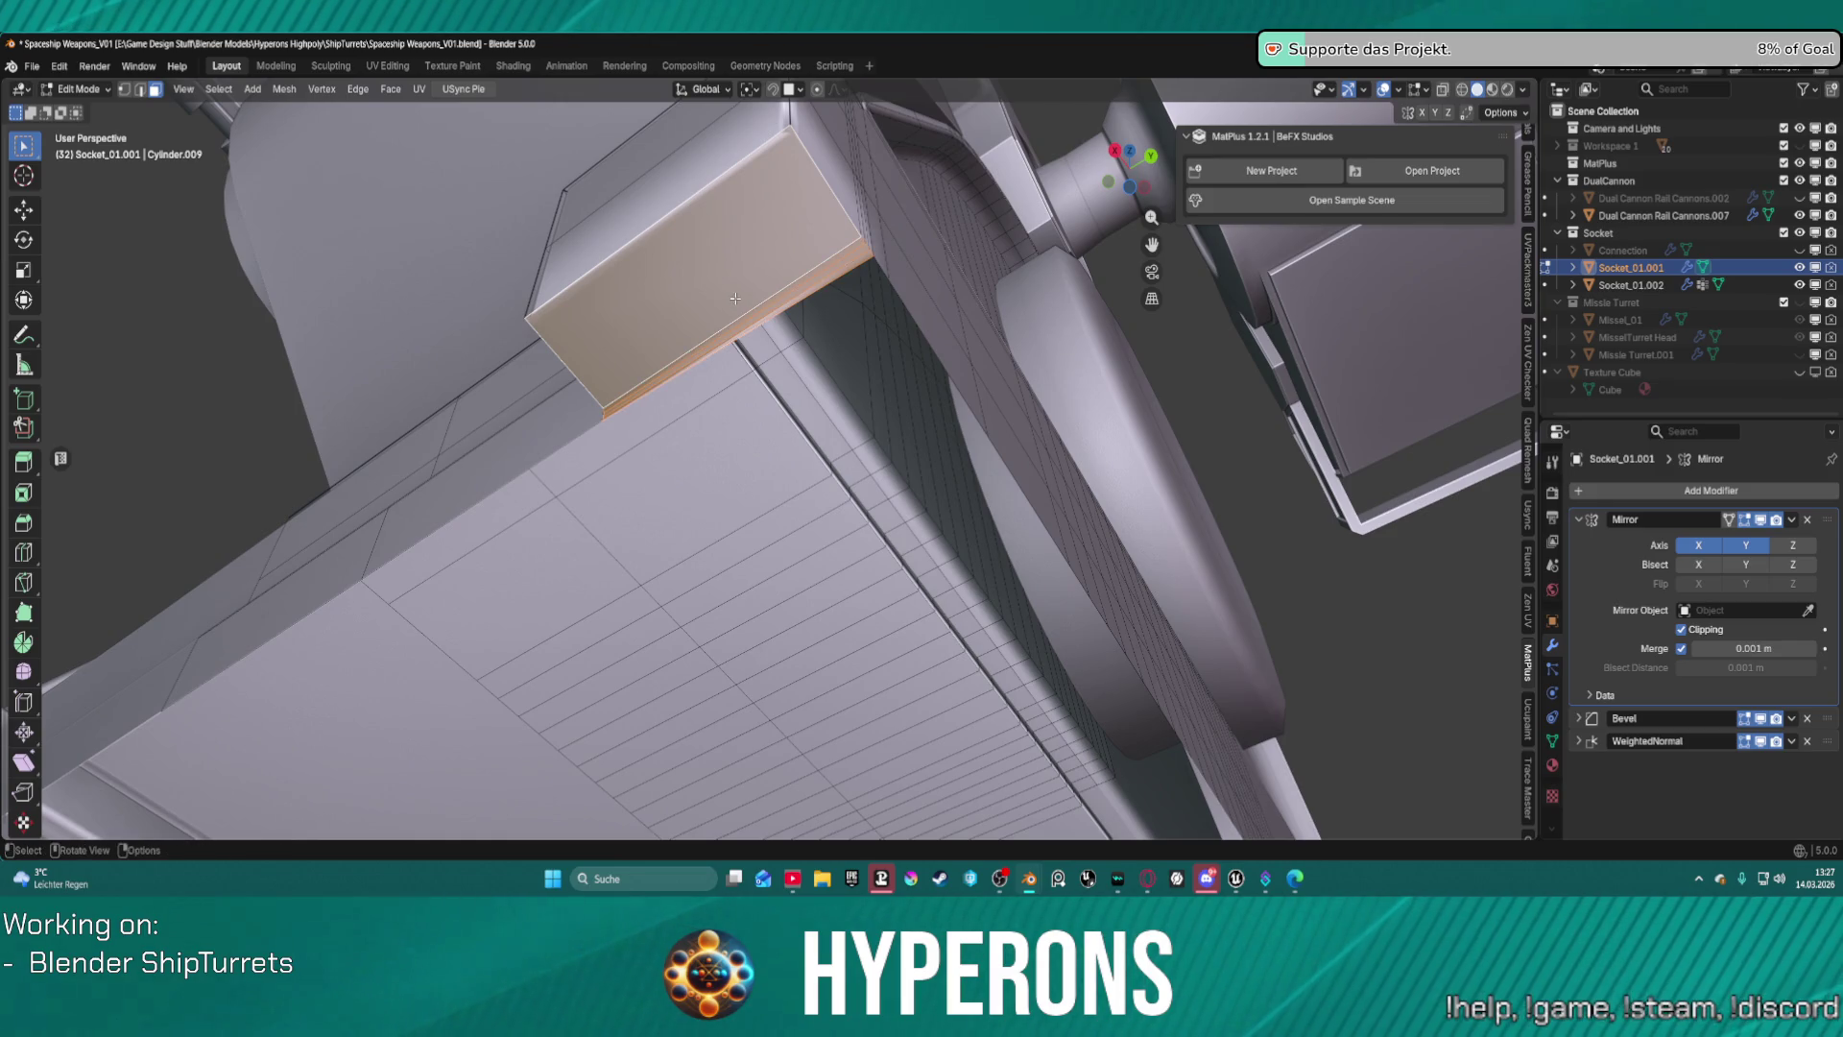
pyautogui.moveTo(760, 321)
pyautogui.mouseDown(button='middle')
pyautogui.moveTo(849, 326)
pyautogui.moveTo(540, 355)
pyautogui.mouseUp(button='middle')
pyautogui.press('1')
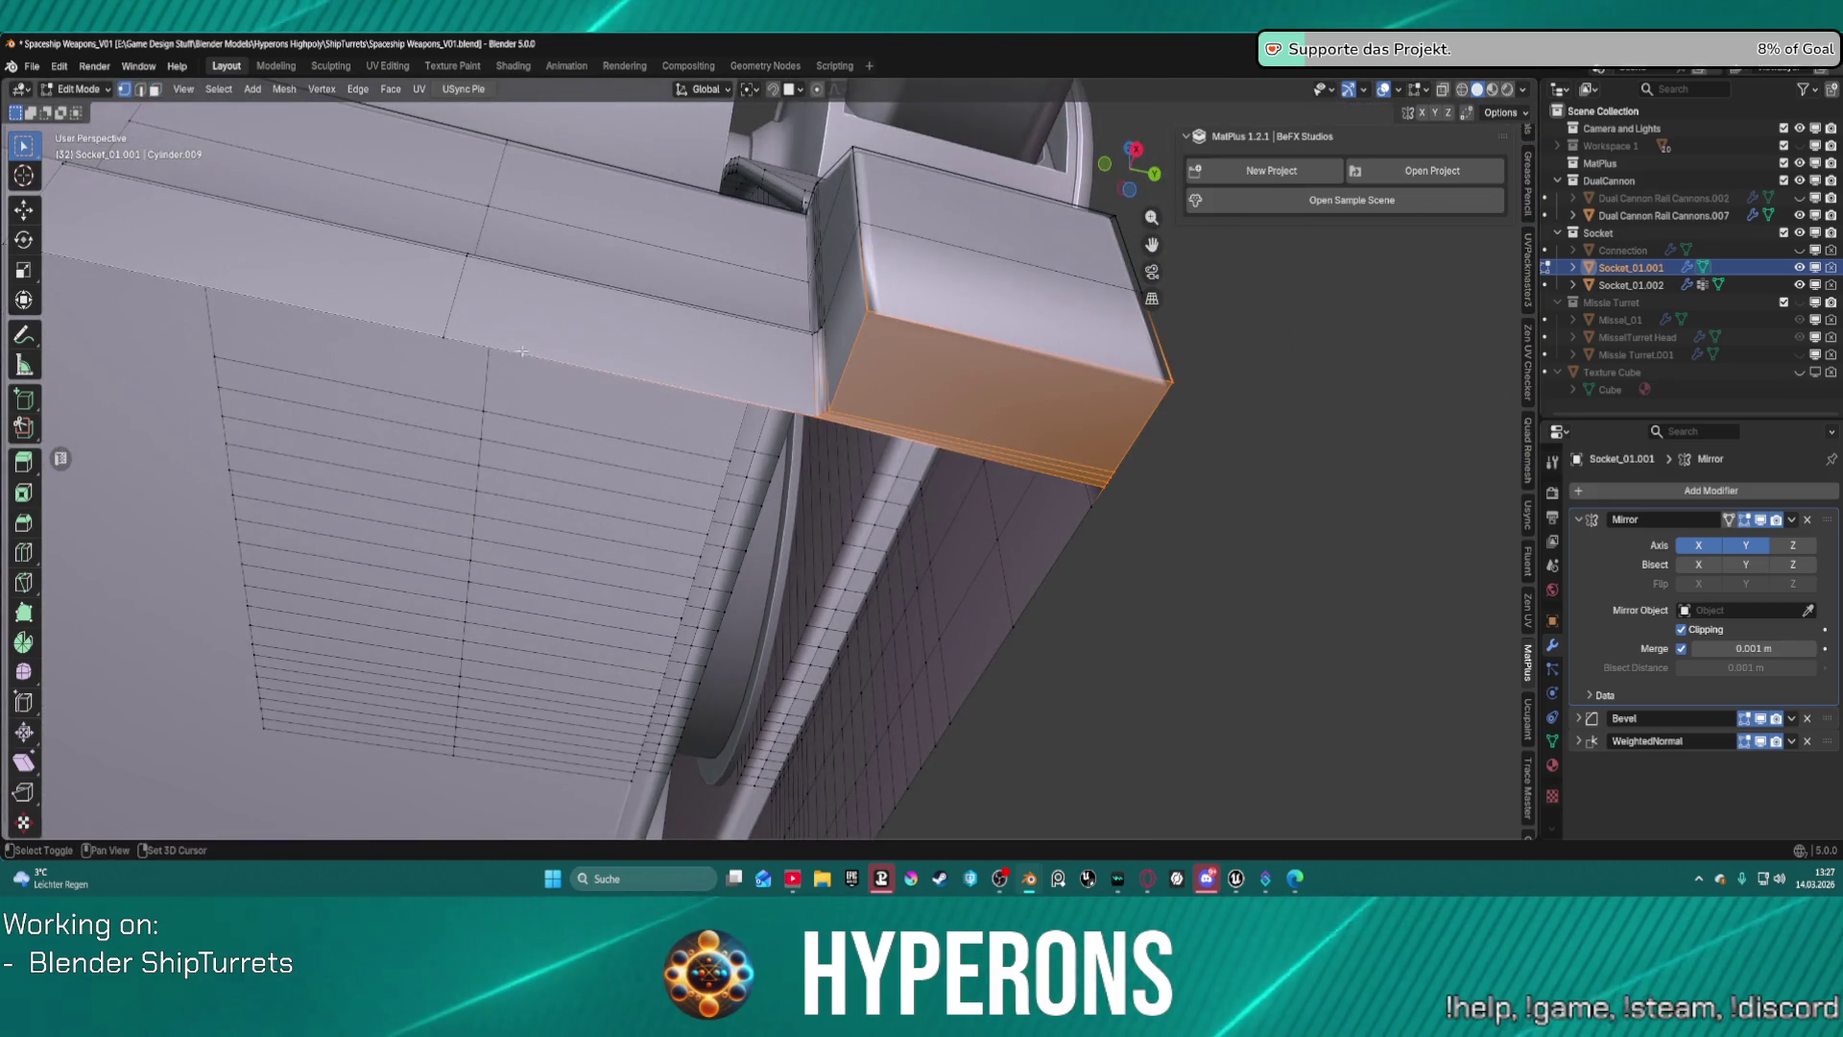
pyautogui.press('2')
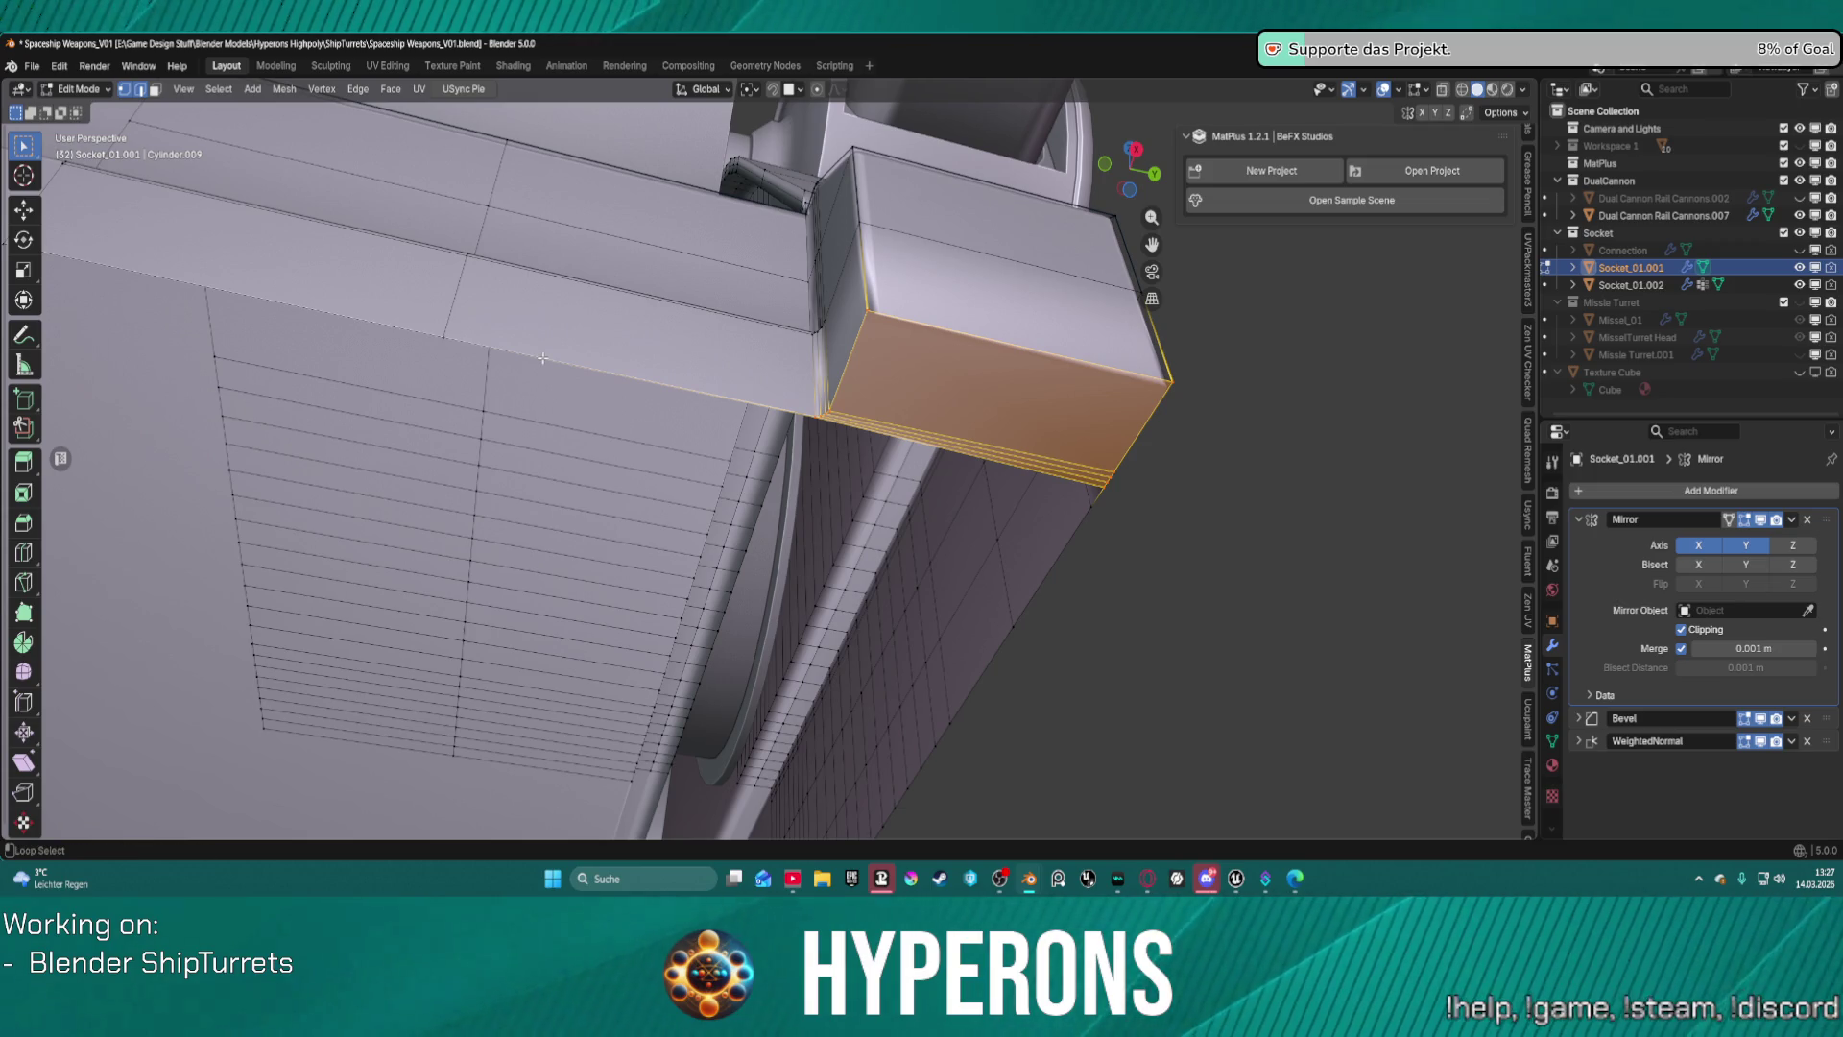
pyautogui.keyDown('alt'); pyautogui.keyDown('shift'); pyautogui.click(543, 358); pyautogui.keyUp('shift'); pyautogui.keyUp('alt')
pyautogui.scroll(-5, 635, 385)
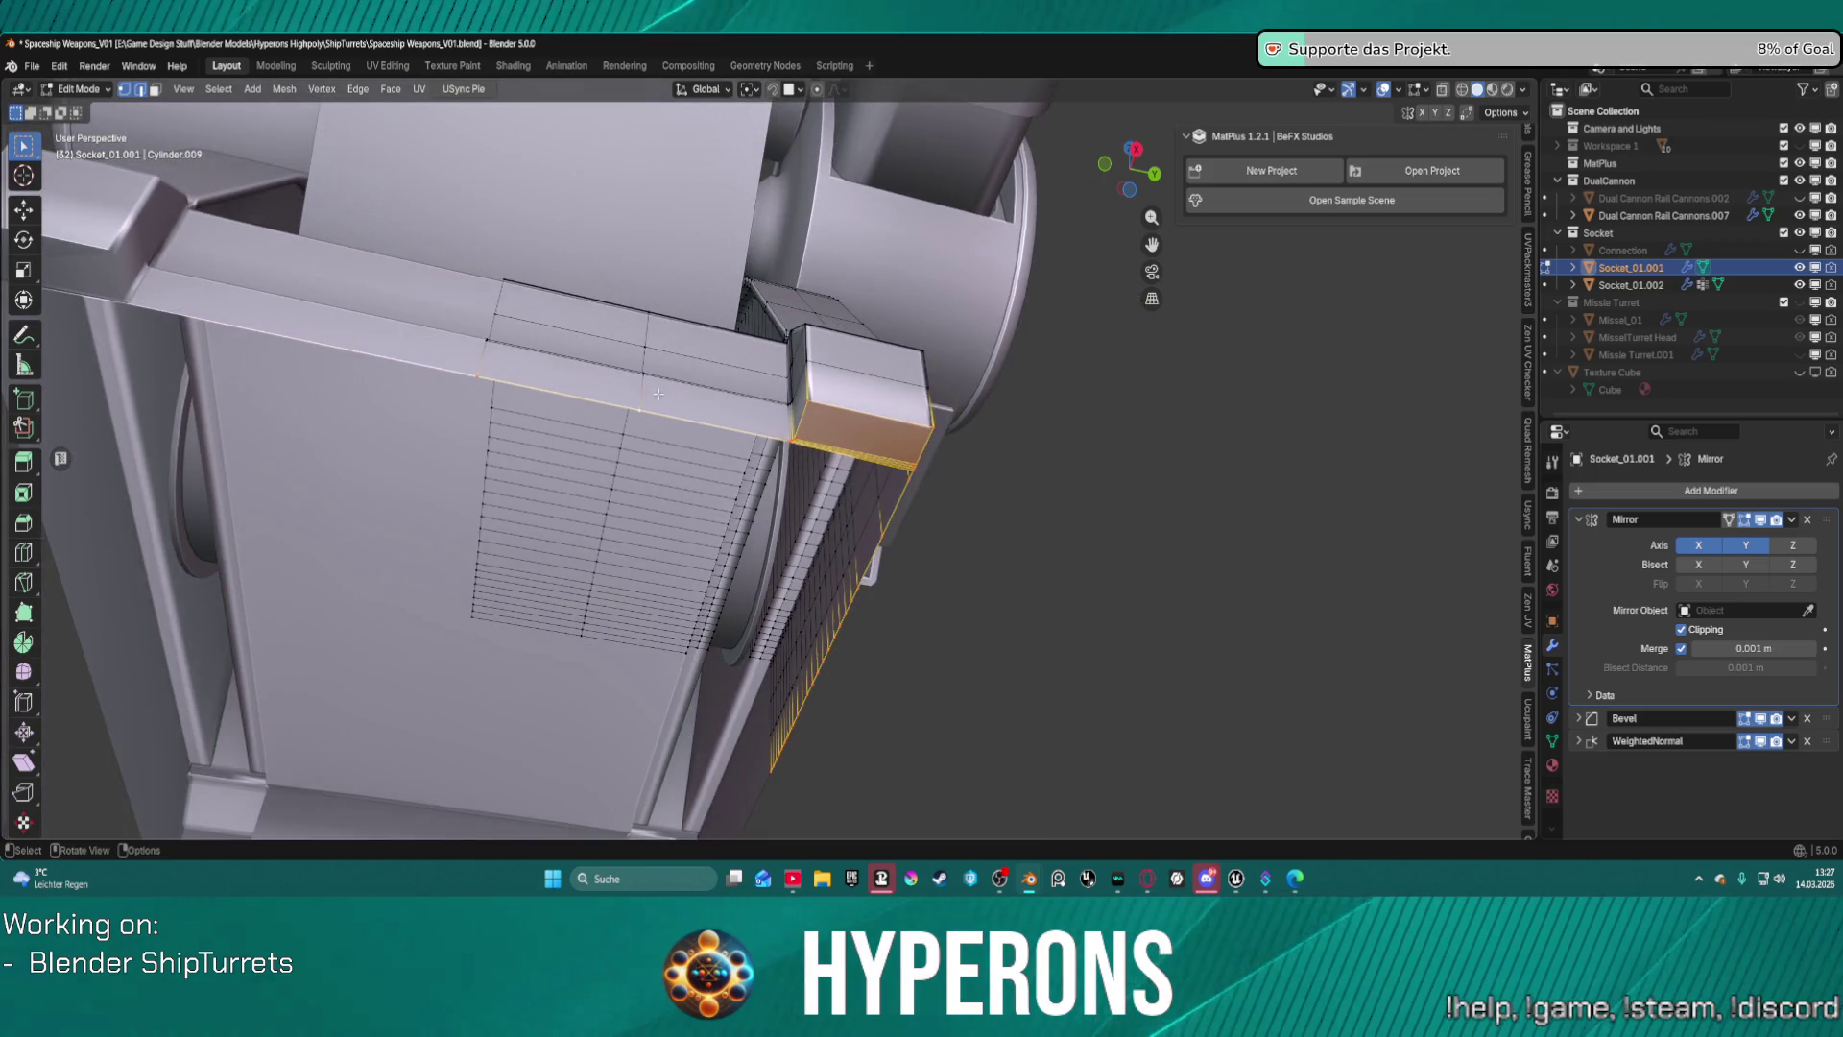
pyautogui.press('g')
pyautogui.press('z')
pyautogui.click(939, 429)
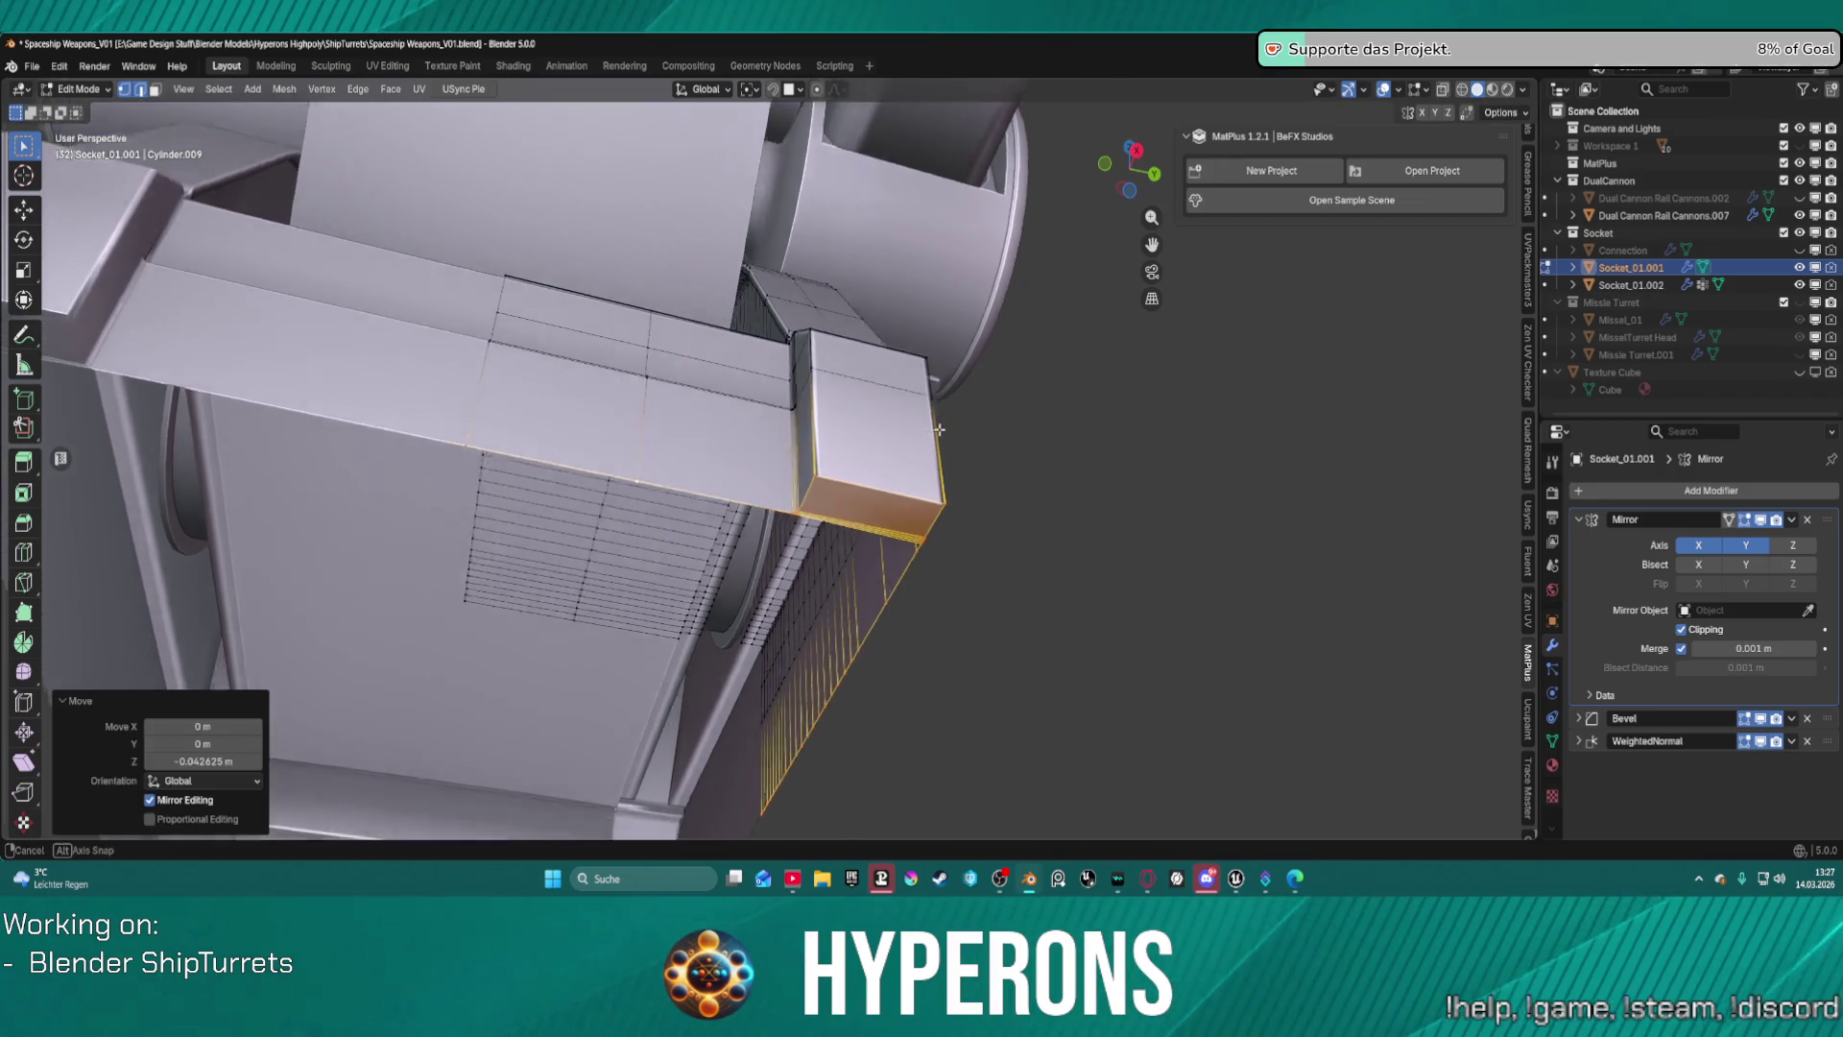
# Inspect the lowered block from side and front orthographic views.
pyautogui.moveTo(939, 430); pyautogui.dragTo(865, 509, button='middle')
pyautogui.scroll(5, 845, 521)
pyautogui.scroll(-8, 949, 324)
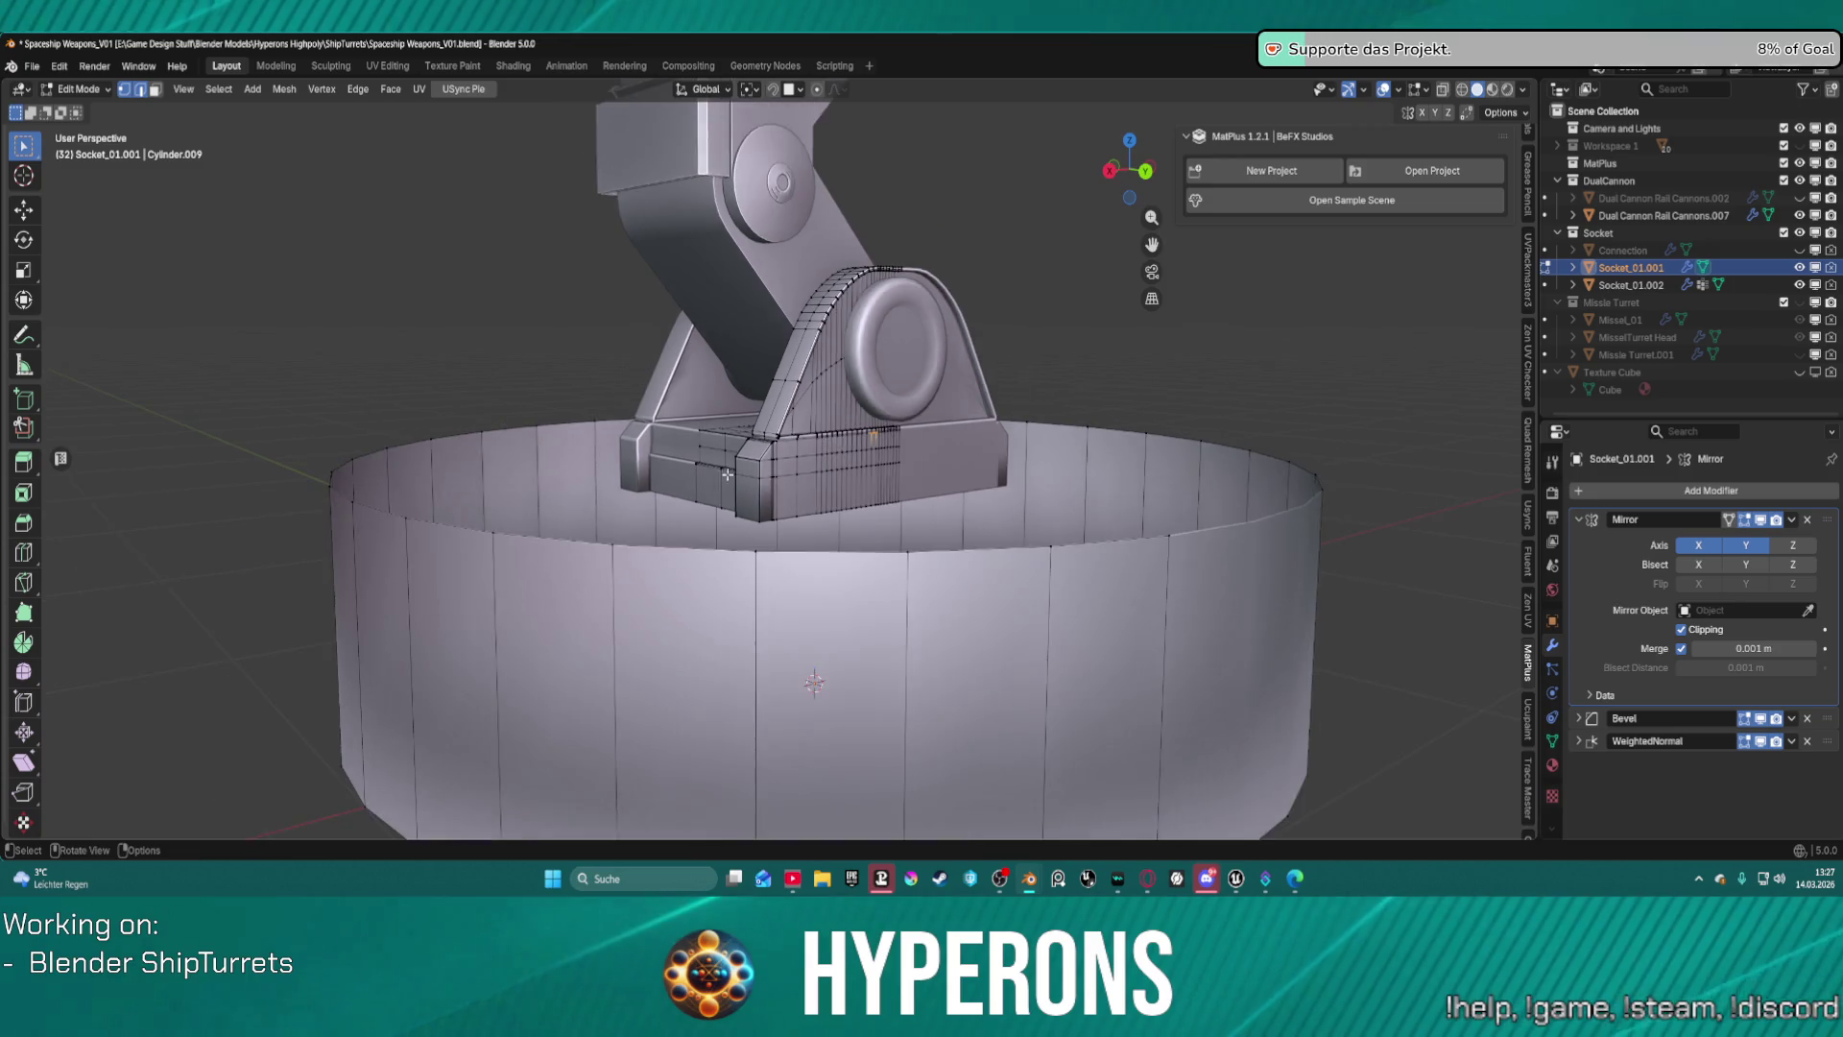
pyautogui.moveTo(728, 474); pyautogui.dragTo(821, 444, button='middle')
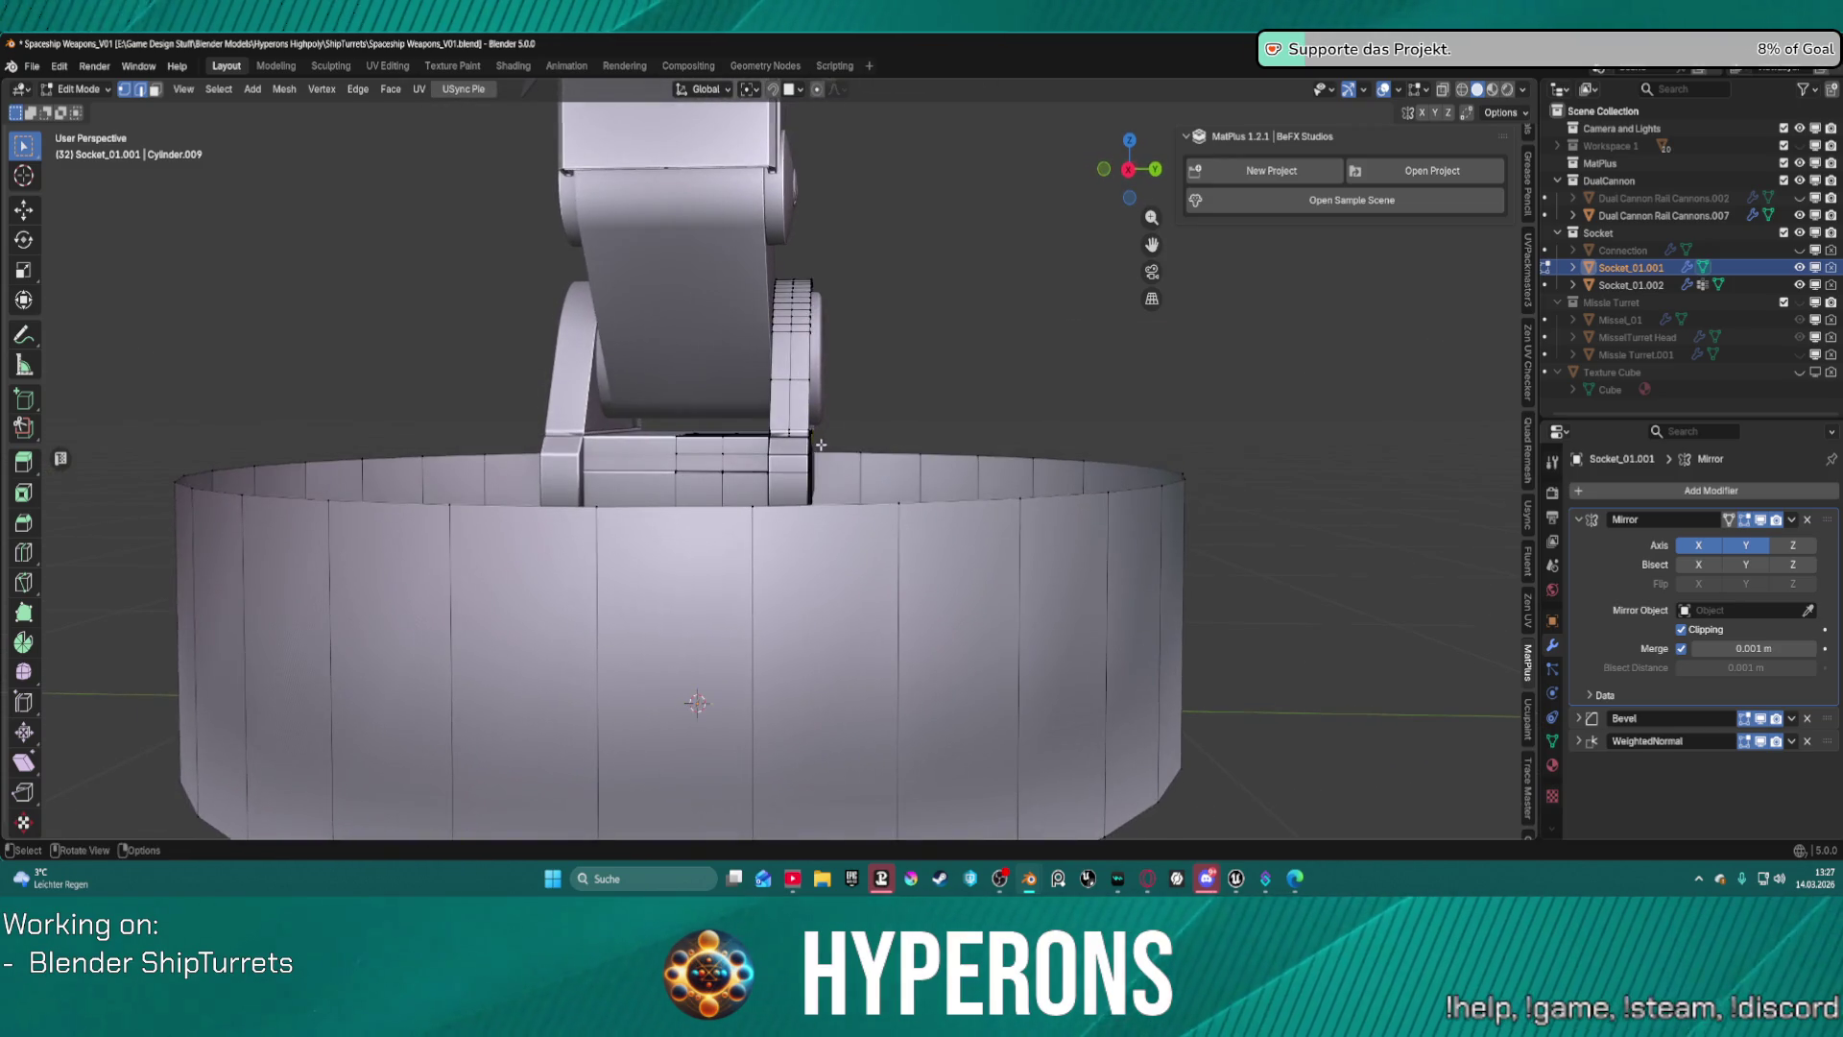
pyautogui.press('KP_3')
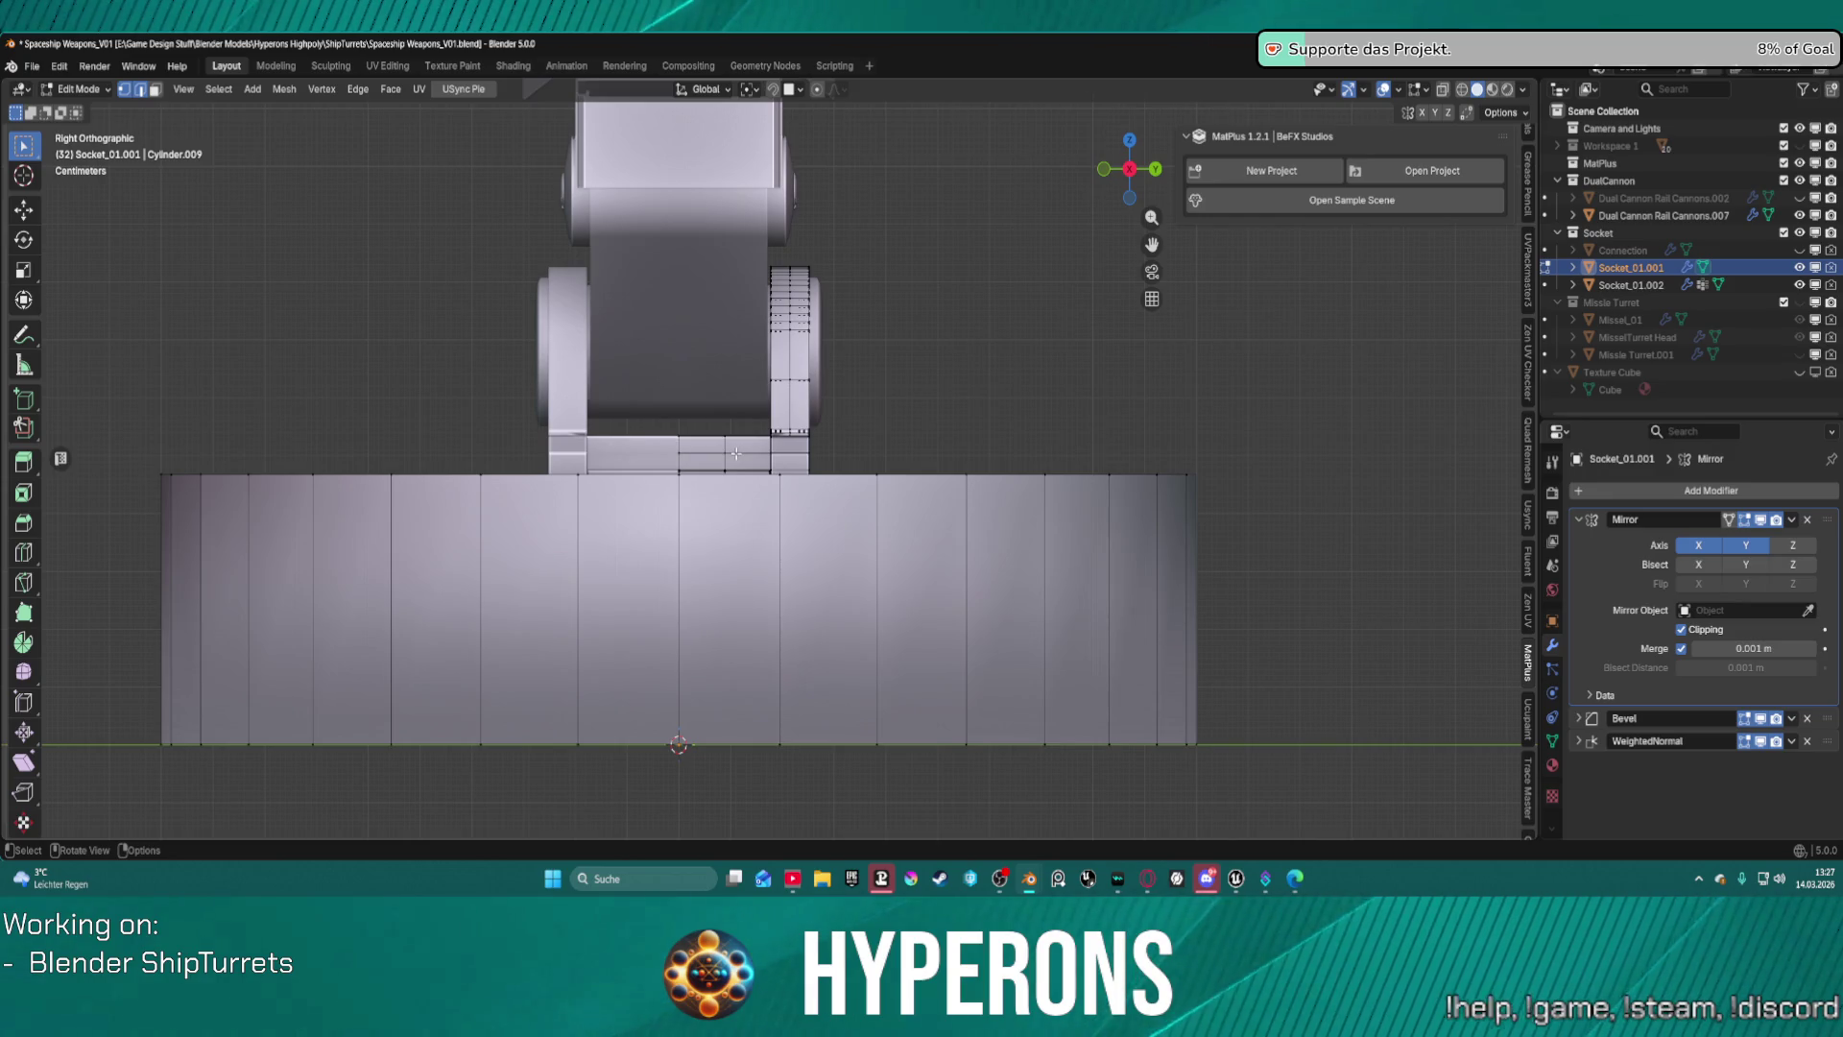
pyautogui.scroll(3, 758, 497)
pyautogui.moveTo(845, 491)
pyautogui.mouseDown(button='middle')
pyautogui.moveTo(739, 475)
pyautogui.moveTo(787, 485)
pyautogui.moveTo(706, 491)
pyautogui.moveTo(722, 493)
pyautogui.mouseUp(button='middle')
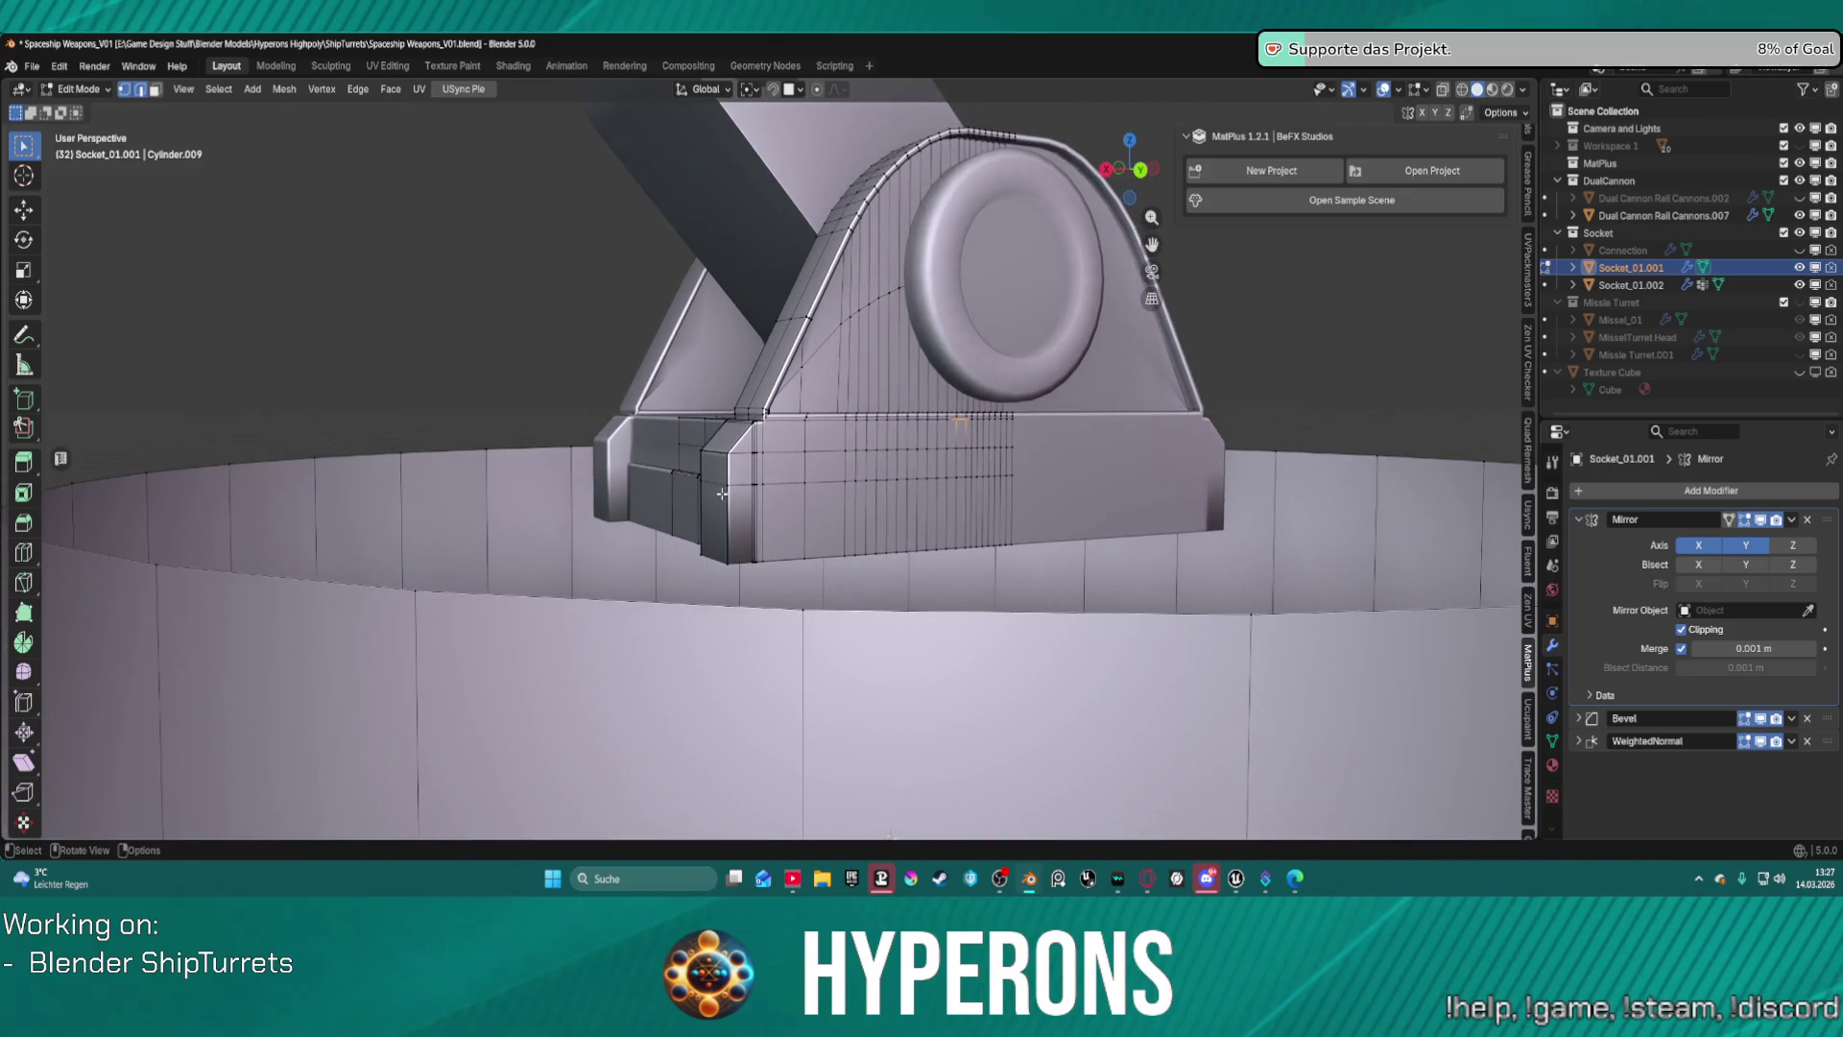
pyautogui.press('KP_1')
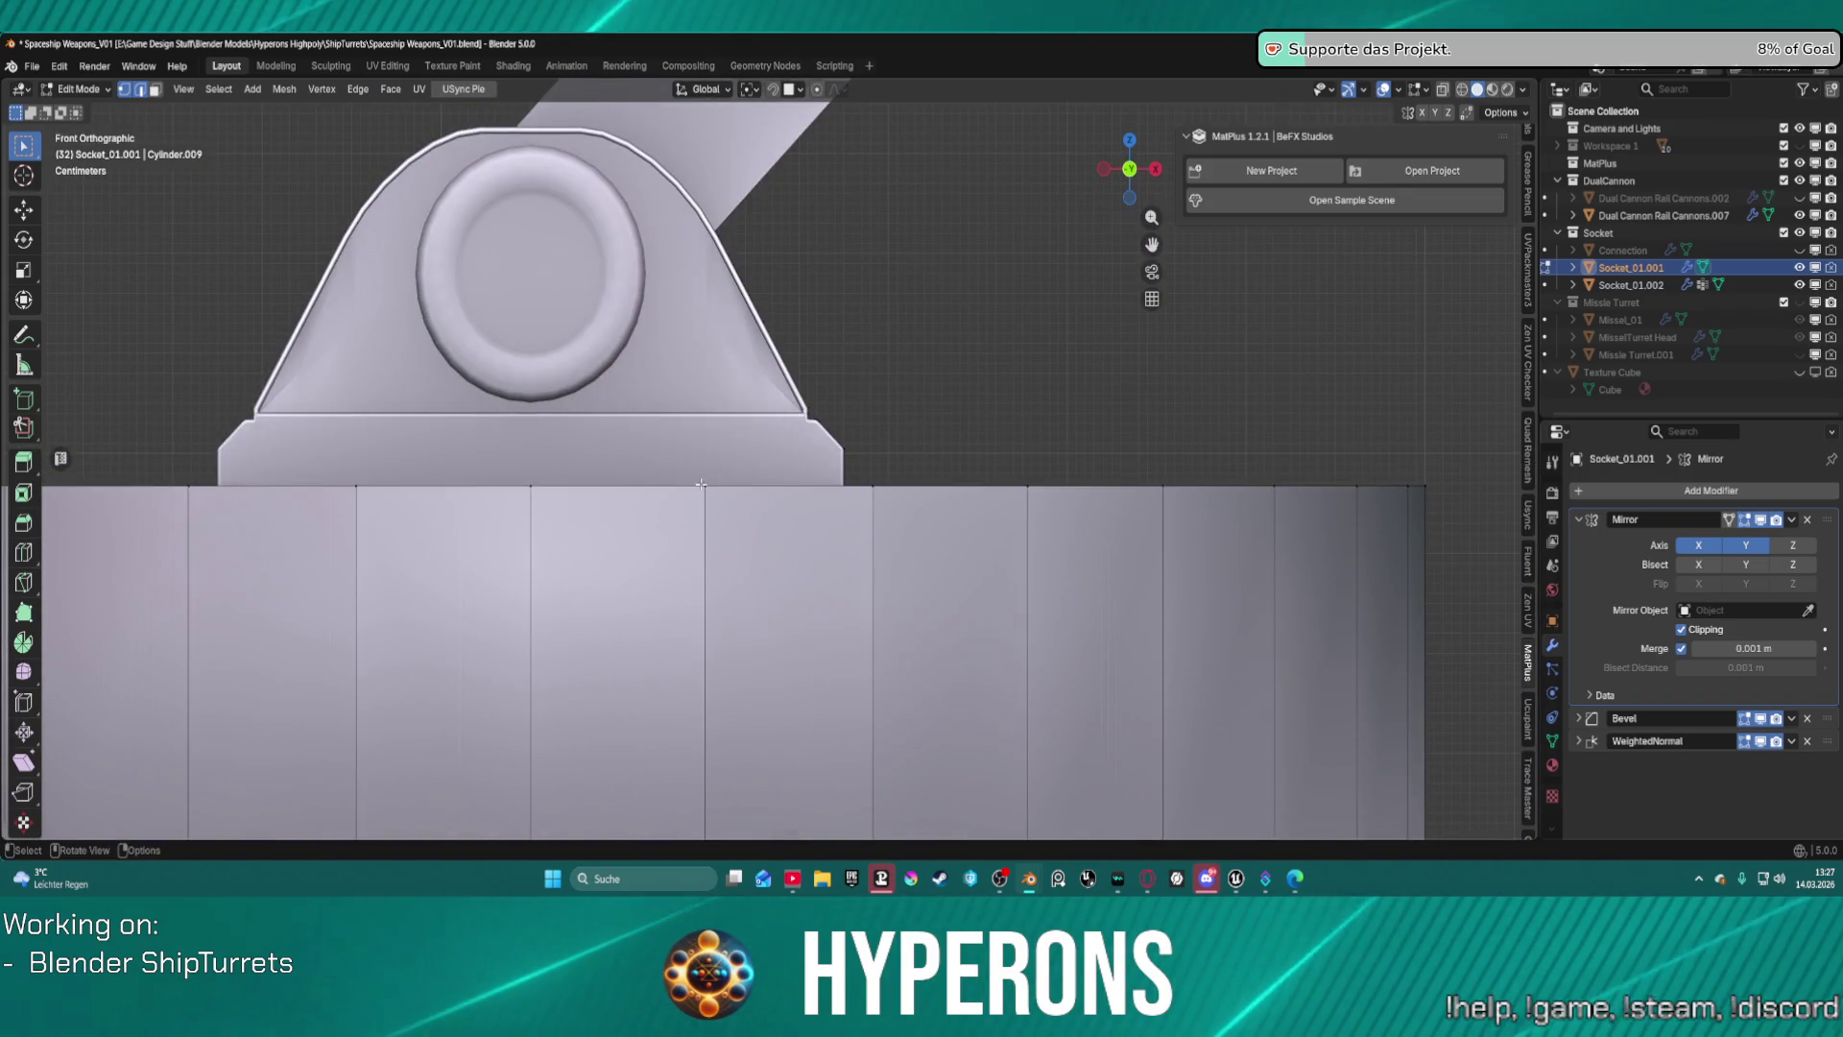
pyautogui.scroll(-2, 716, 477)
pyautogui.scroll(-2, 717, 477)
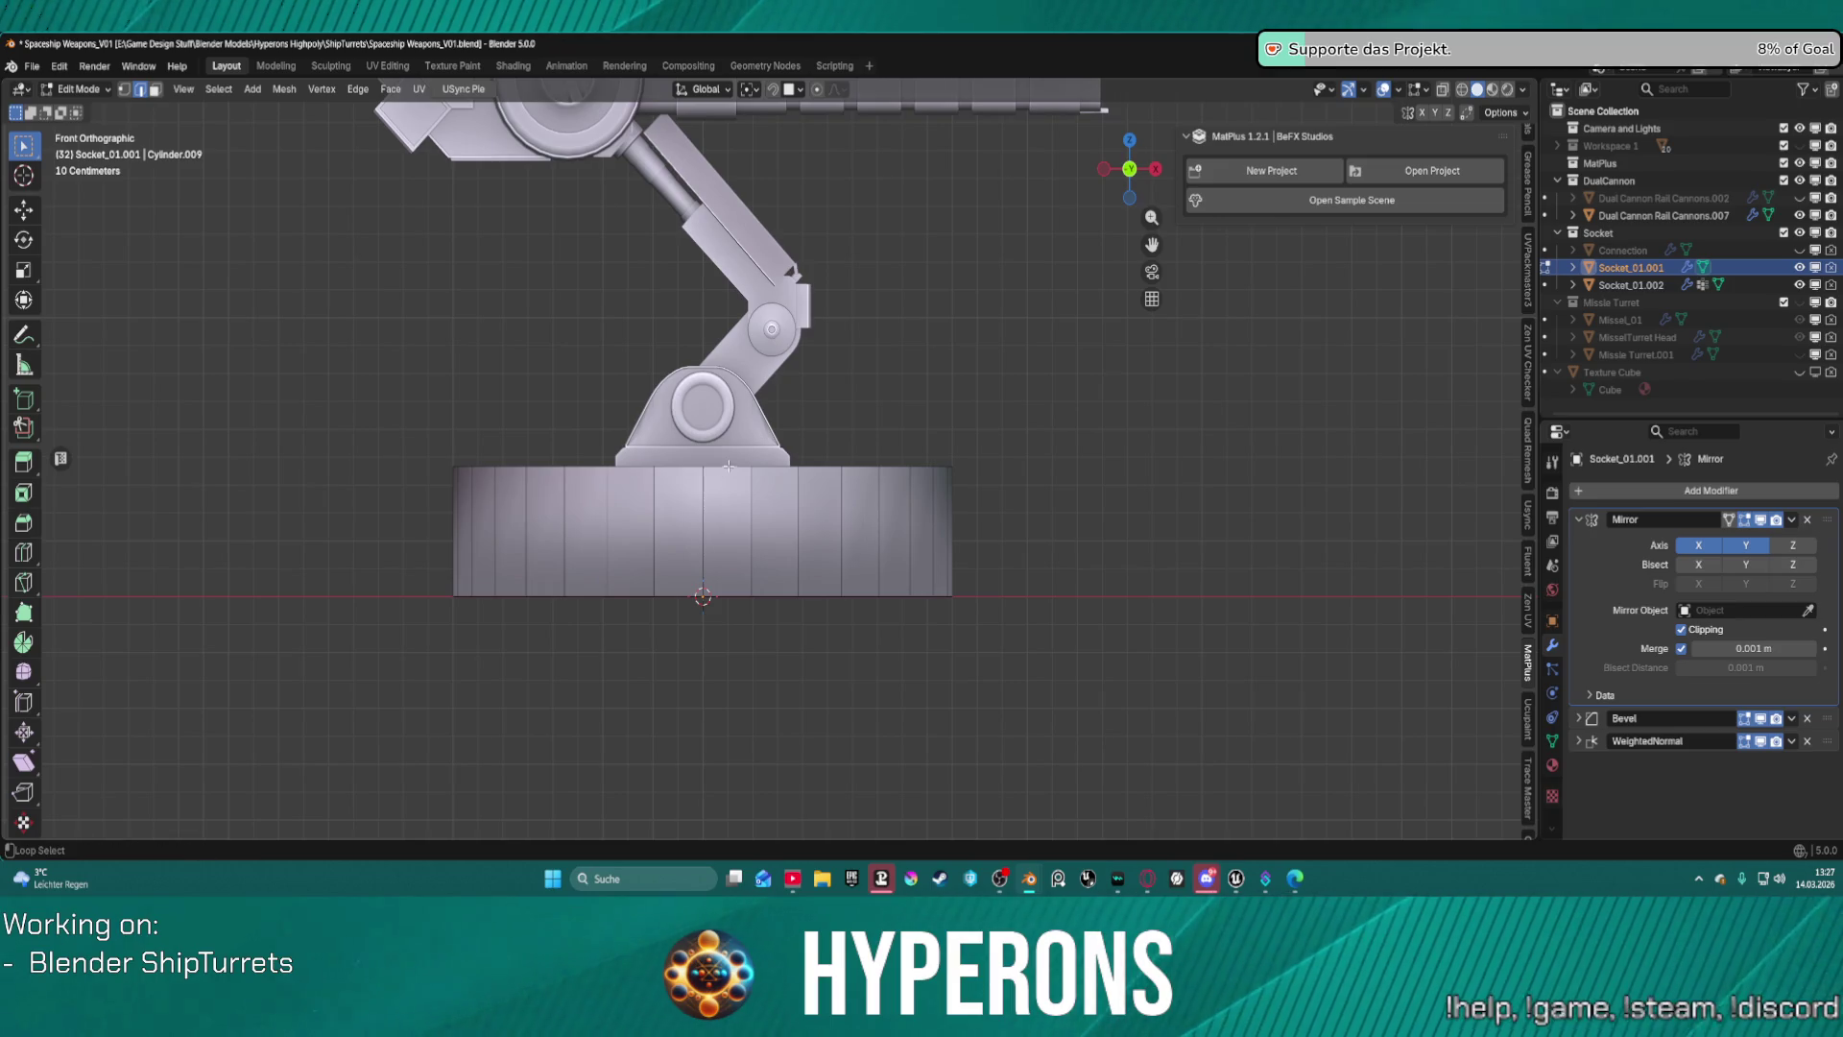
pyautogui.scroll(5, 774, 451)
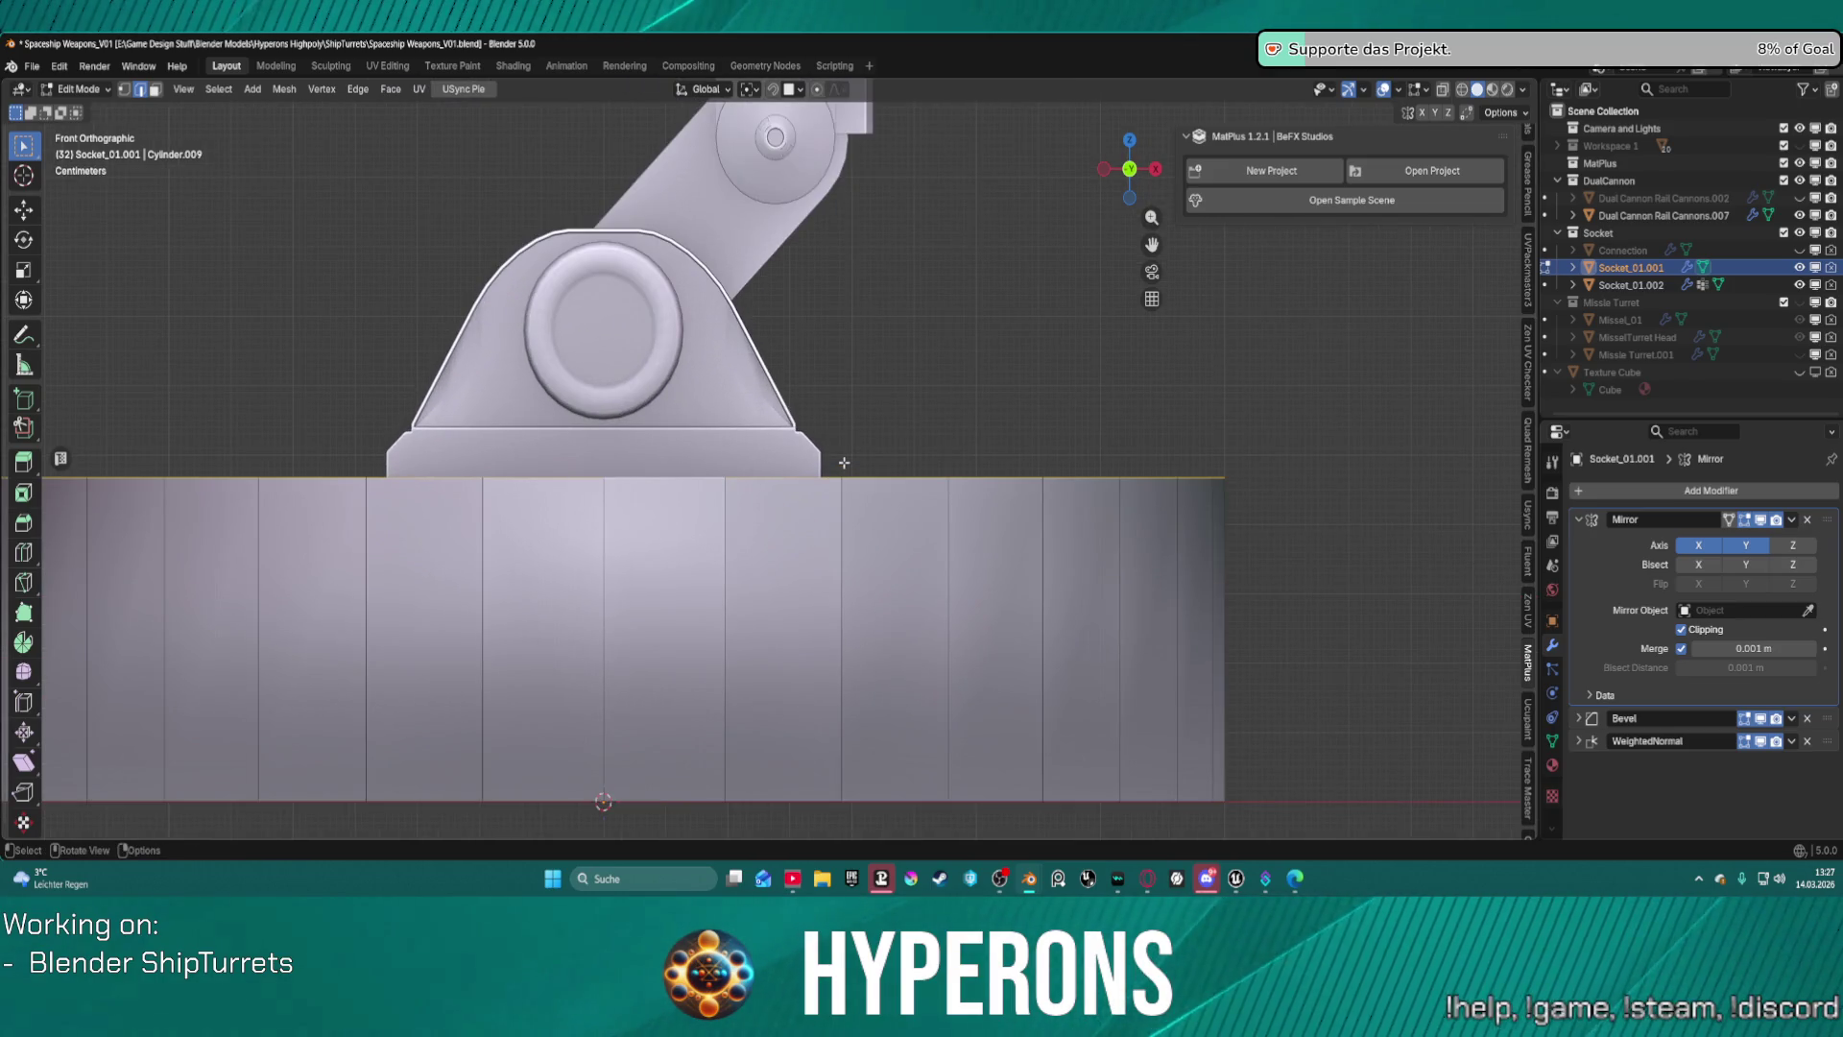
pyautogui.scroll(-1, 844, 463)
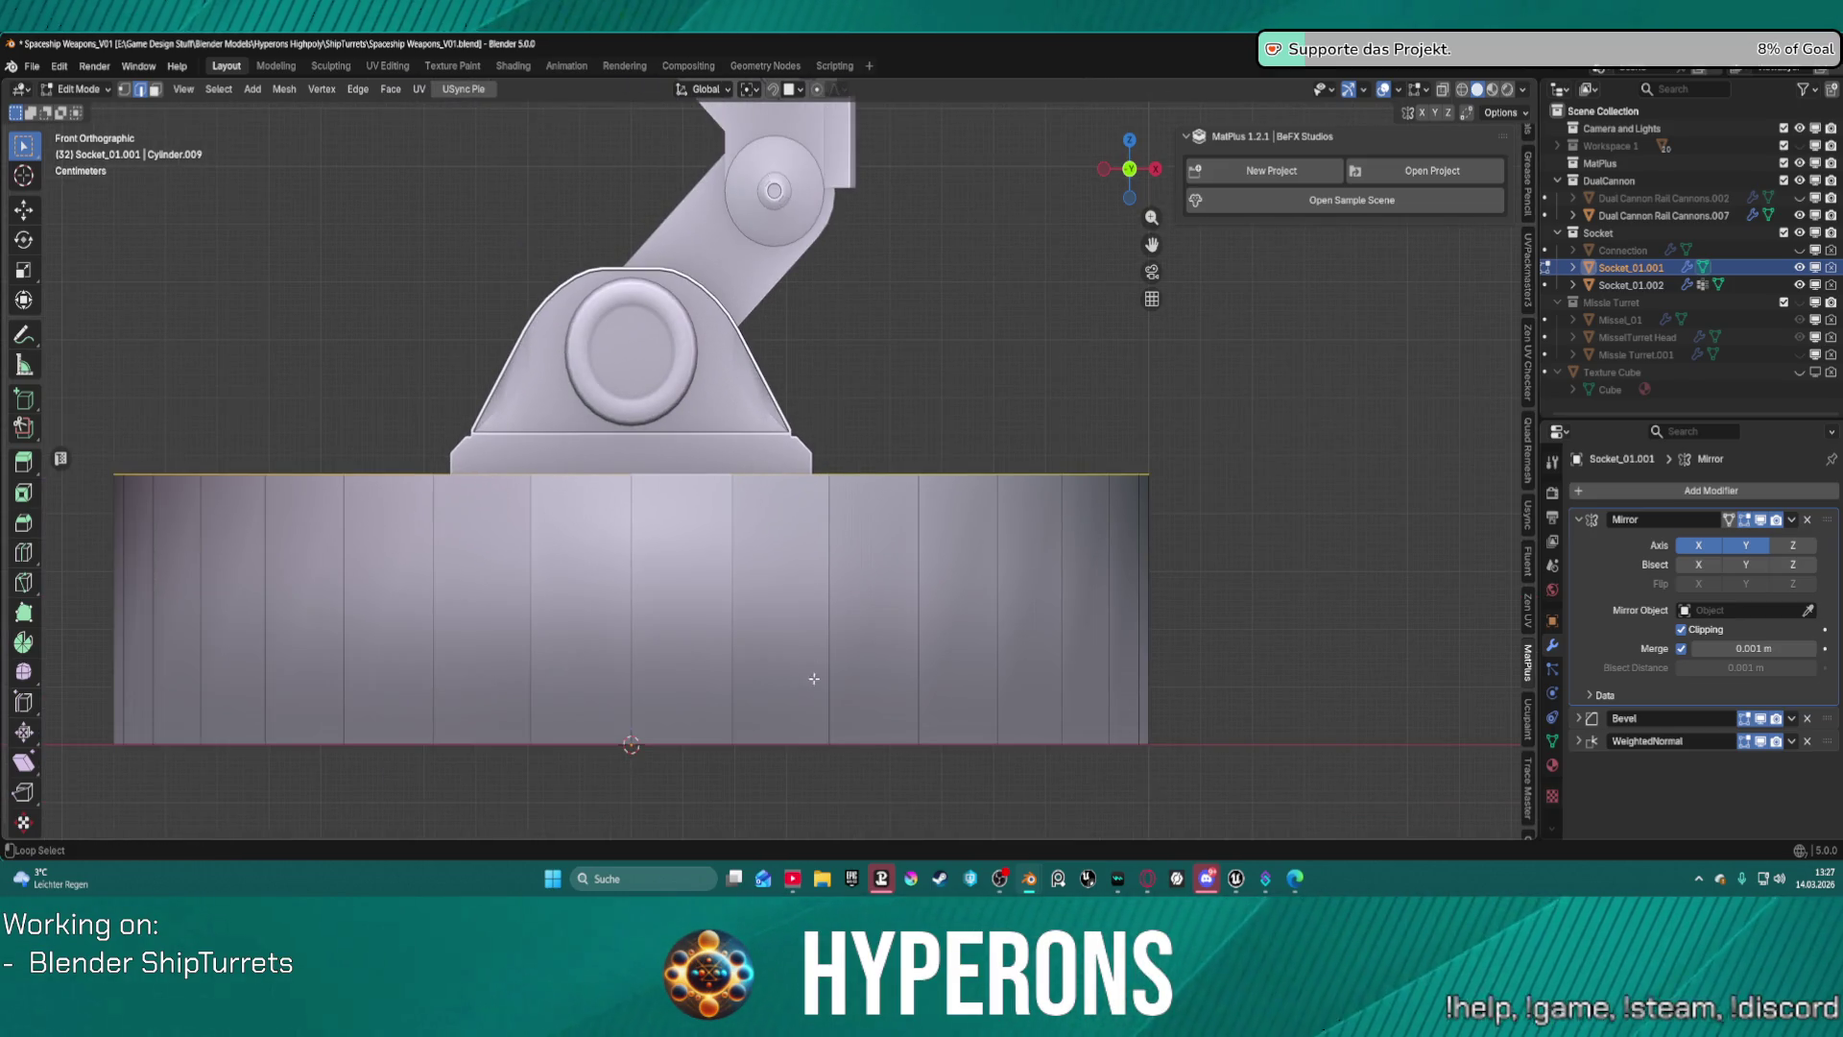
# Select the base cylinder's top edge loop.
pyautogui.keyDown('alt'); pyautogui.keyDown('shift'); pyautogui.click(796, 743); pyautogui.keyUp('shift'); pyautogui.keyUp('alt')
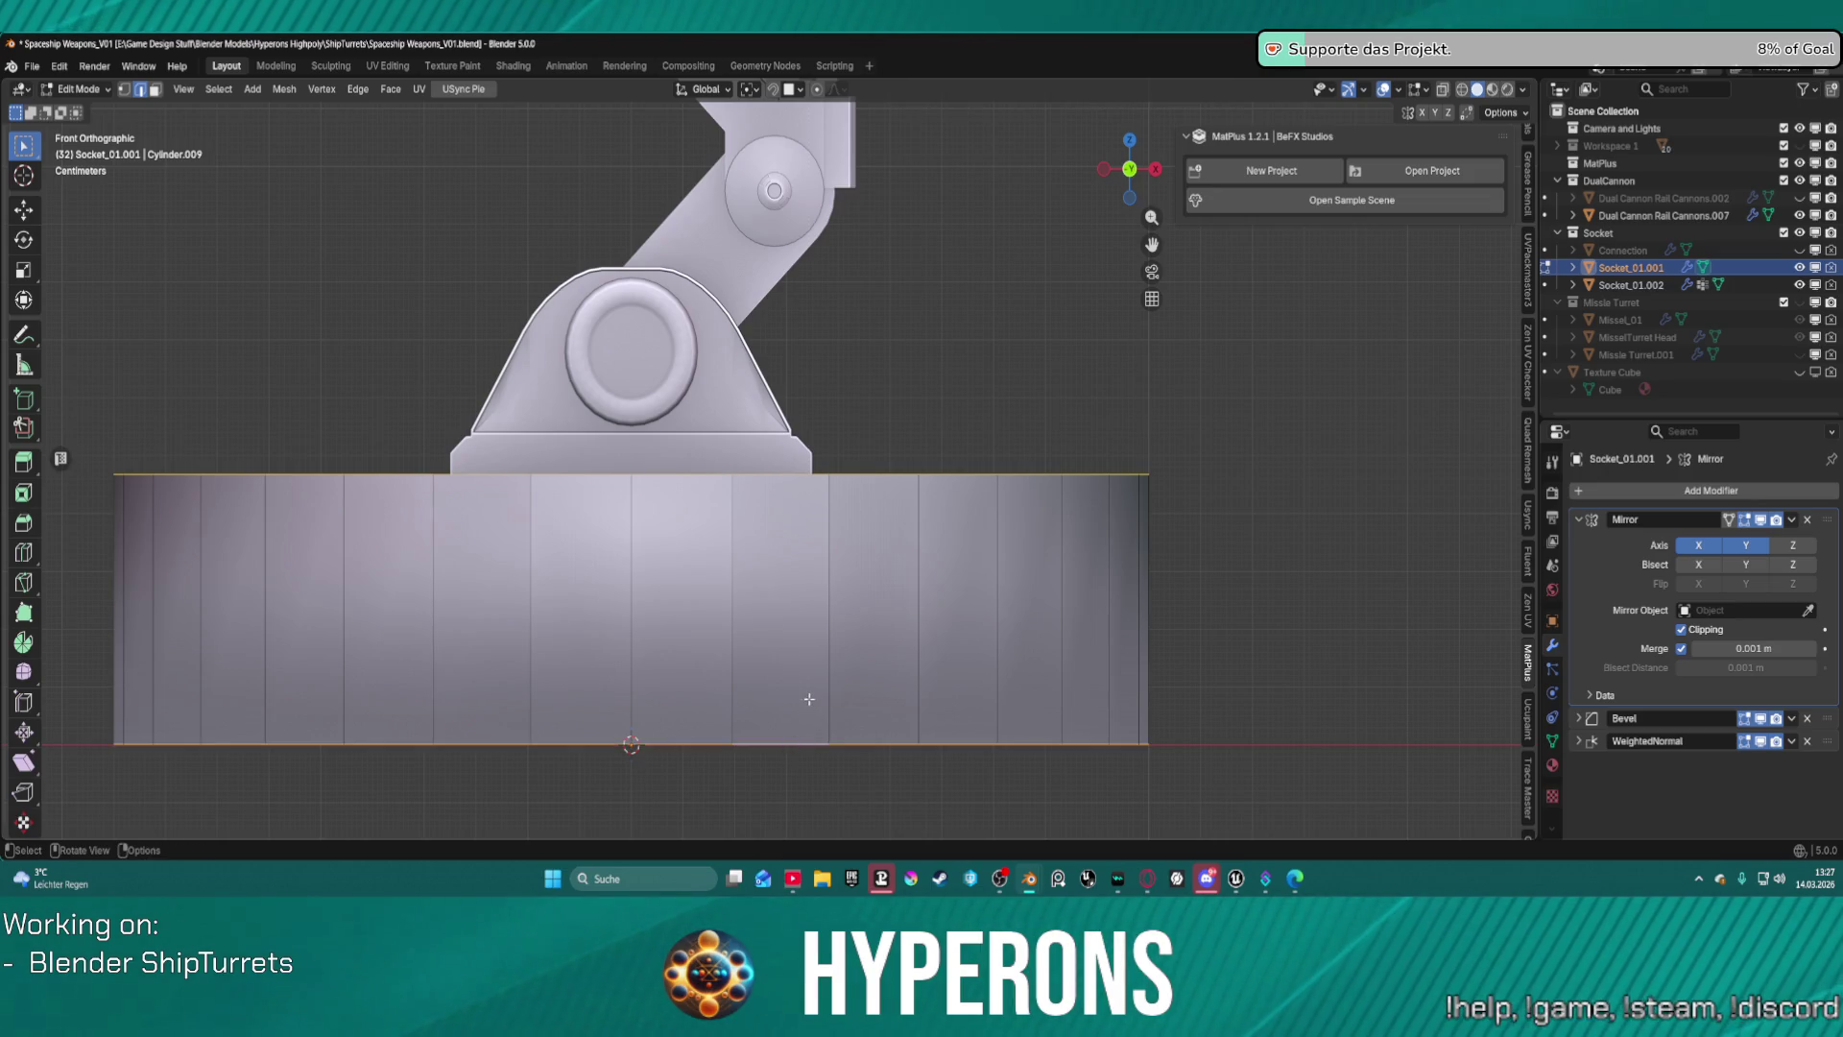
pyautogui.press('b')
pyautogui.press('Escape')
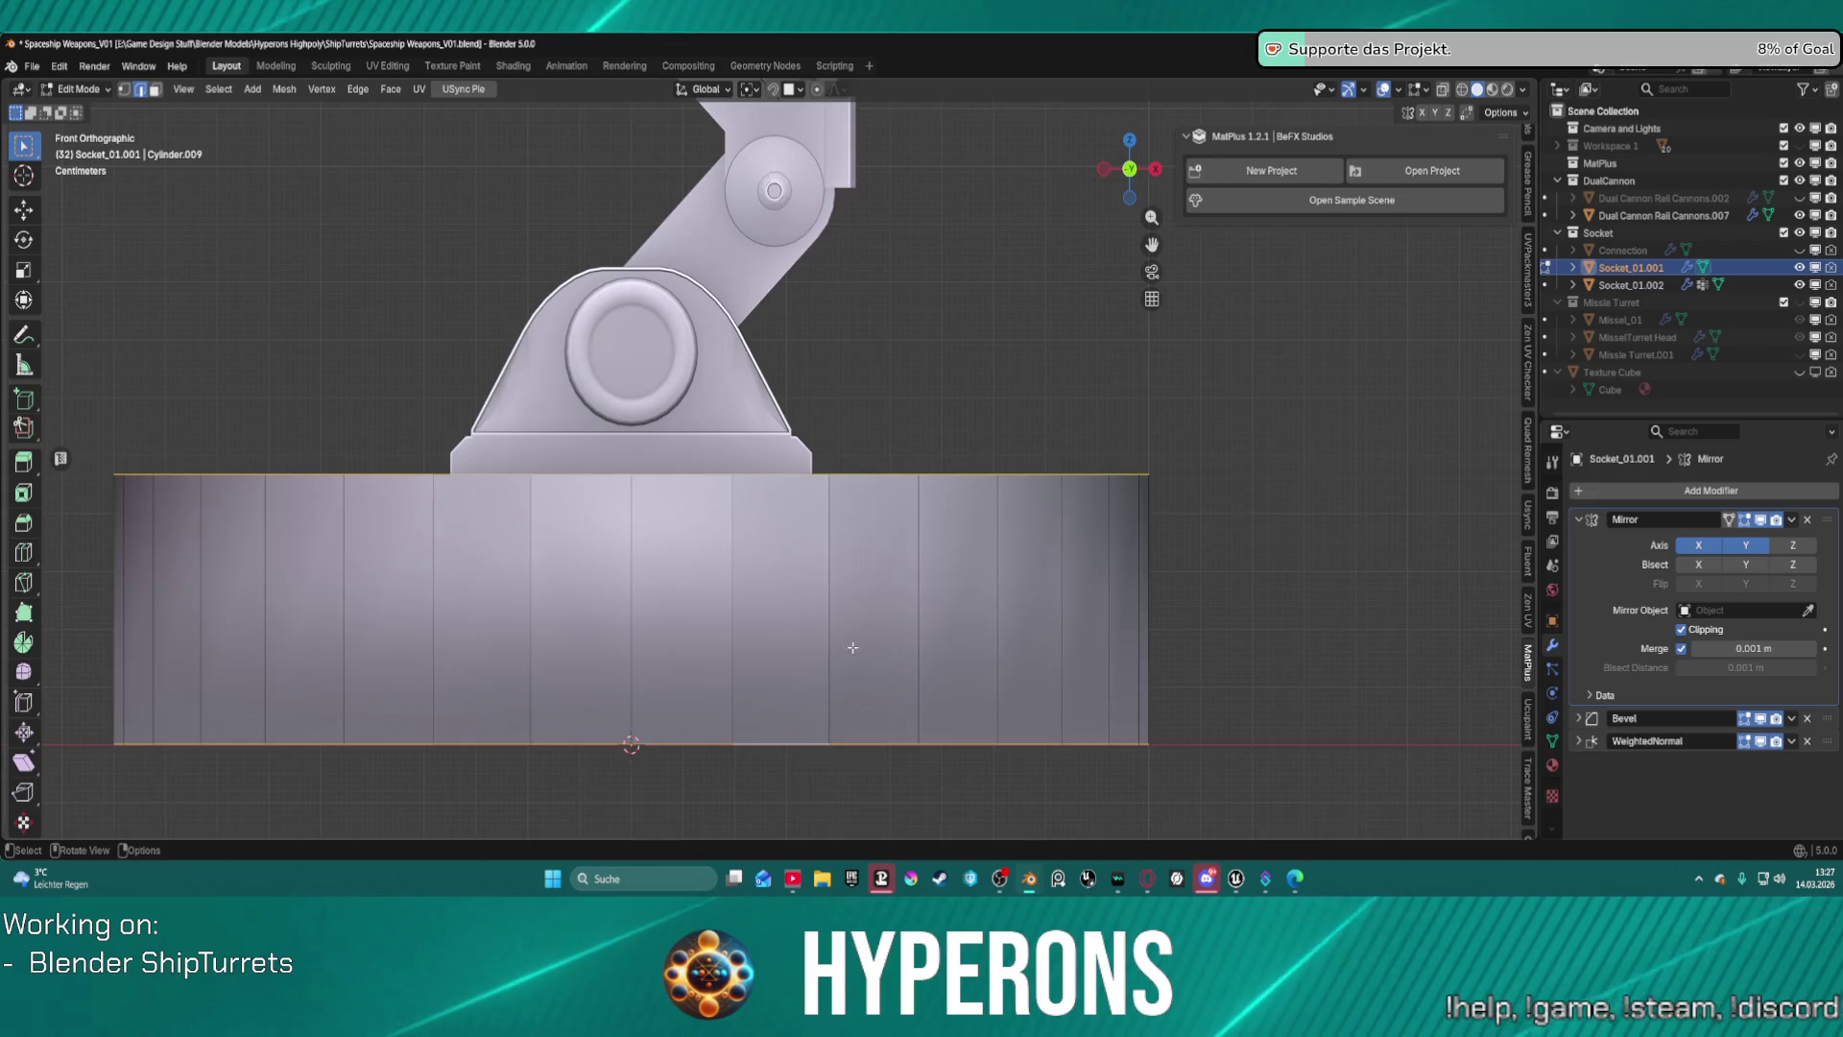
pyautogui.moveTo(848, 646)
pyautogui.mouseDown(button='middle')
pyautogui.moveTo(858, 698)
pyautogui.moveTo(1170, 497)
pyautogui.mouseUp(button='middle')
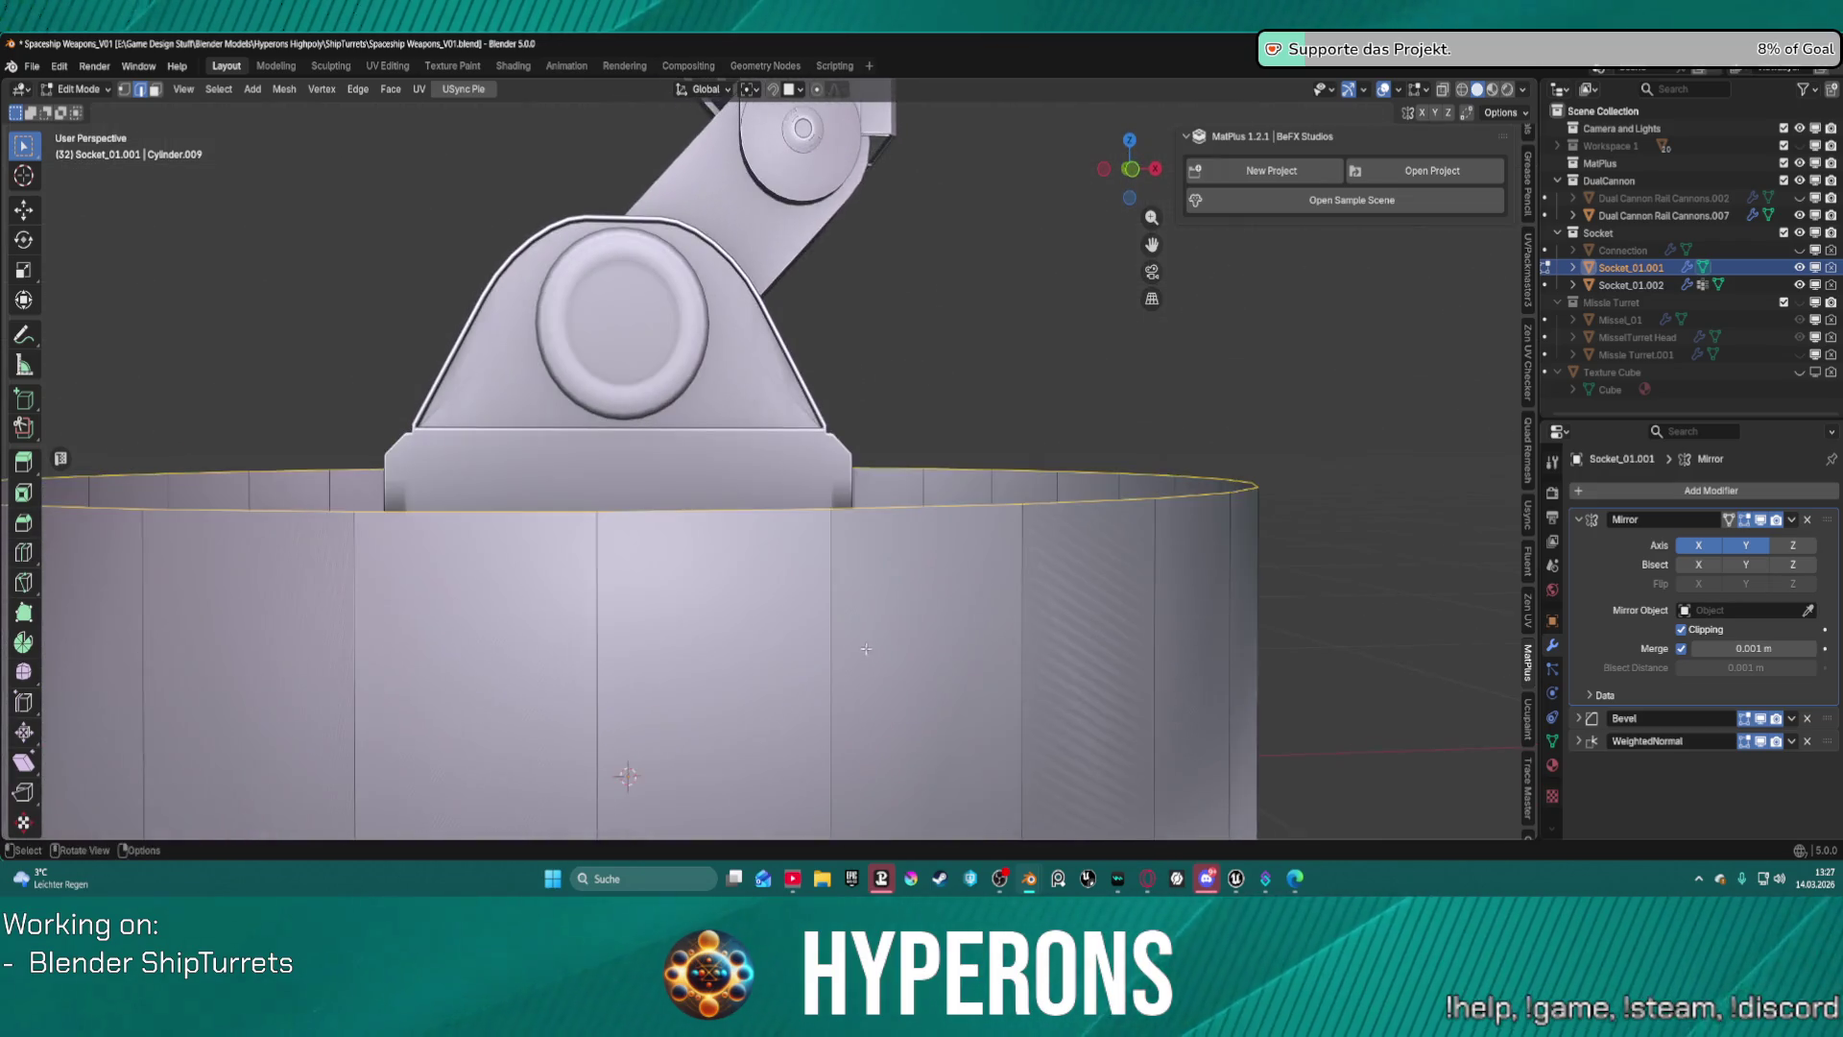
pyautogui.keyDown('alt'); pyautogui.click(1142, 496); pyautogui.keyUp('alt')
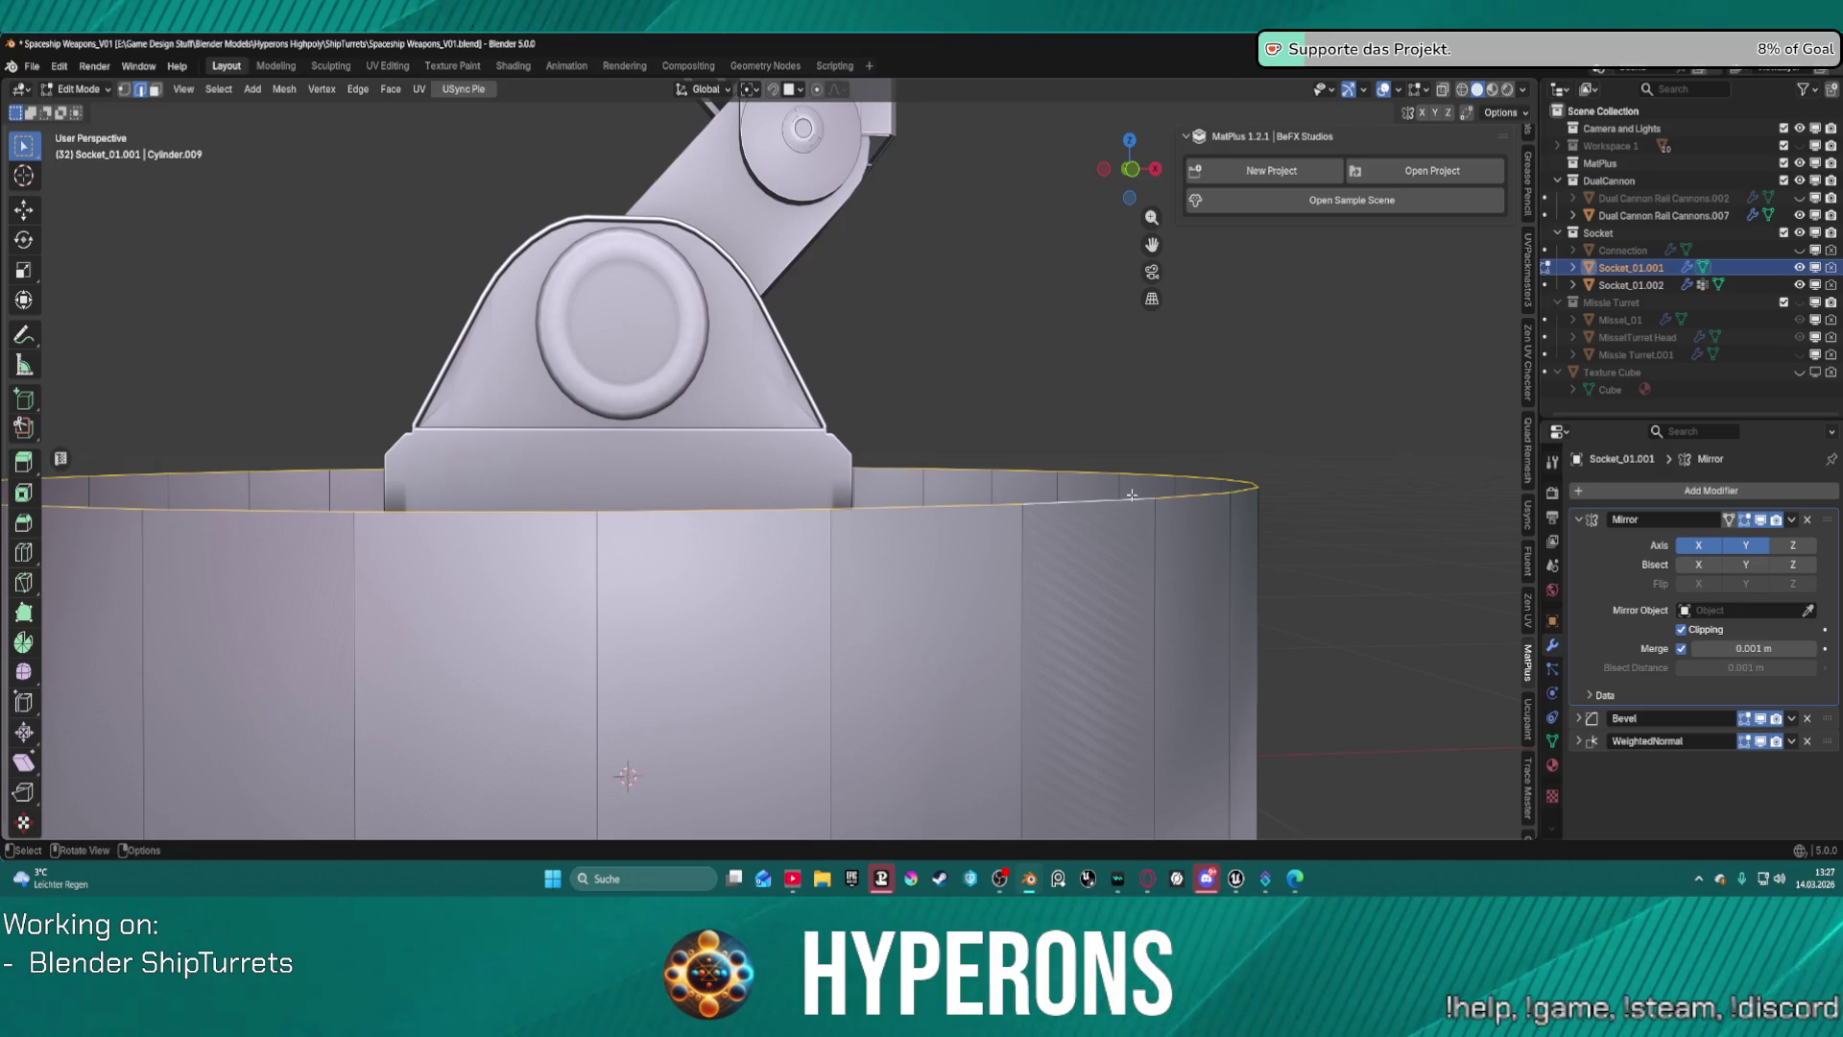
# Fill the cylinder's top edge loop with a face and reselect it.
pyautogui.press('f')
pyautogui.moveTo(1132, 495); pyautogui.dragTo(1085, 547, button='middle')
pyautogui.hotkey('alt', 'a')
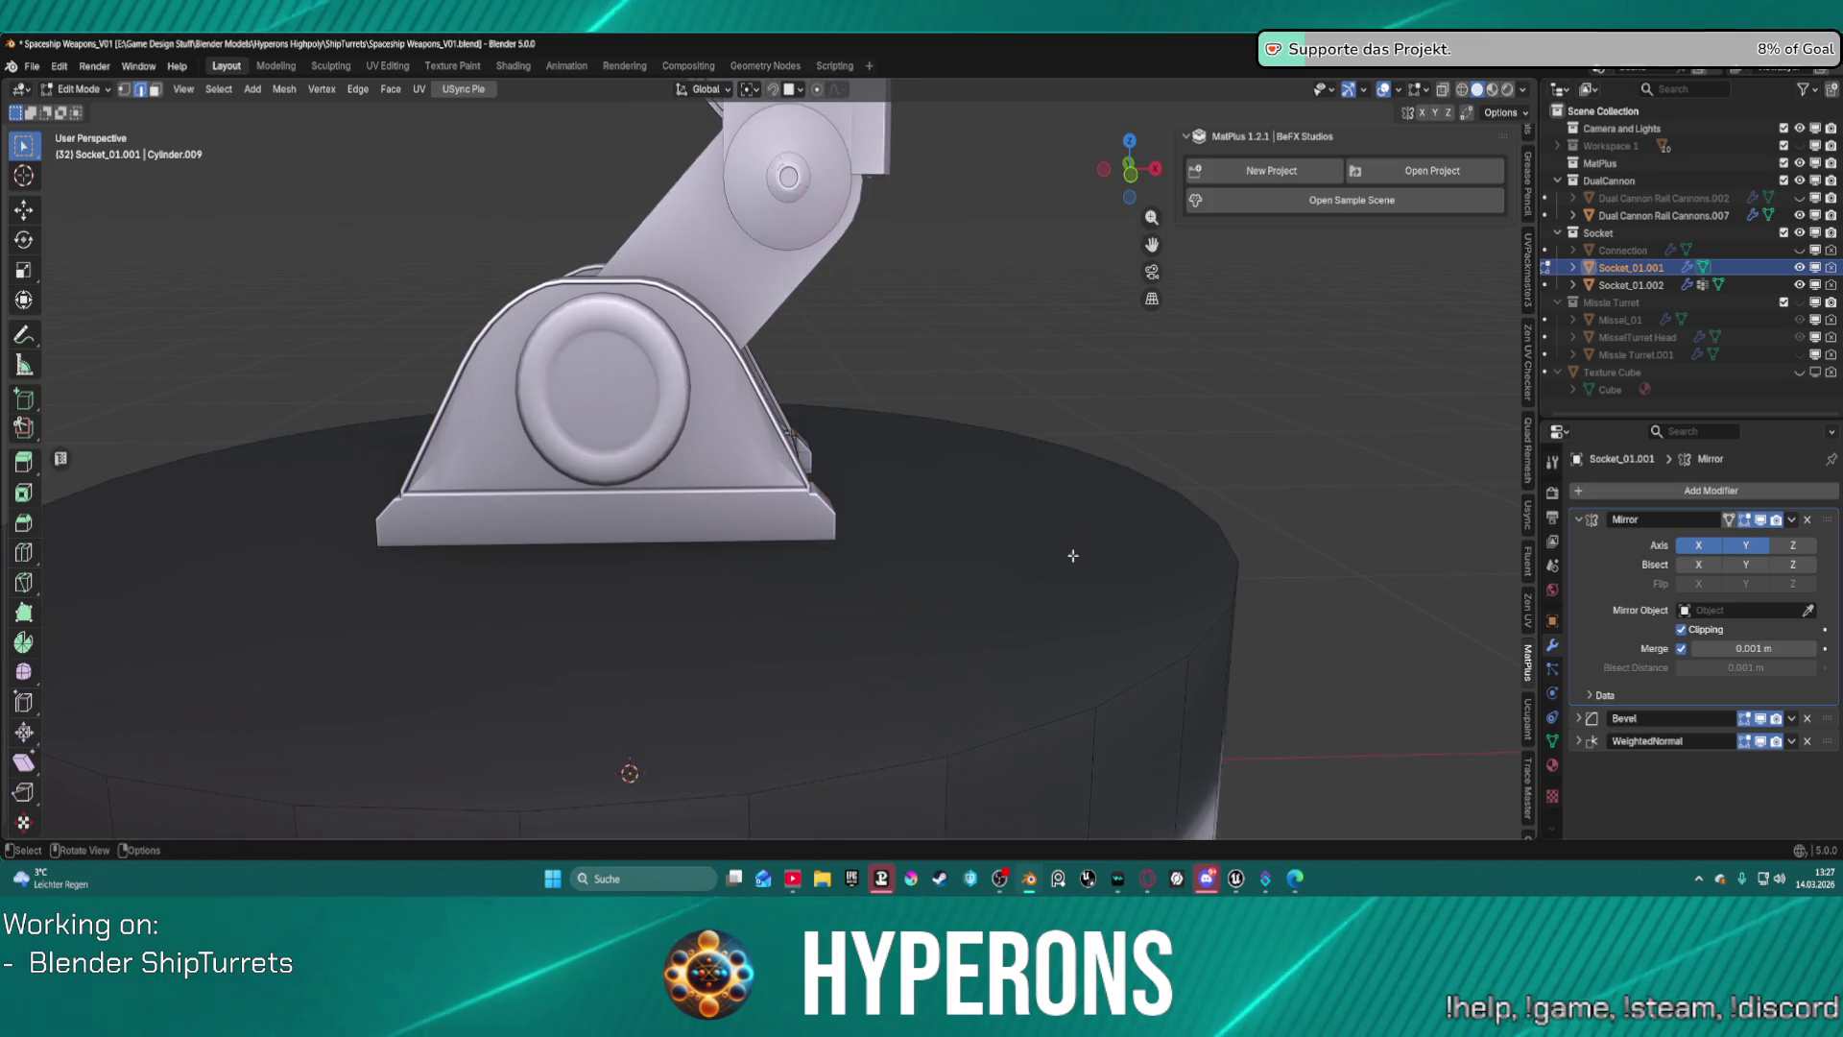
pyautogui.keyDown('alt'); pyautogui.click(861, 764); pyautogui.keyUp('alt')
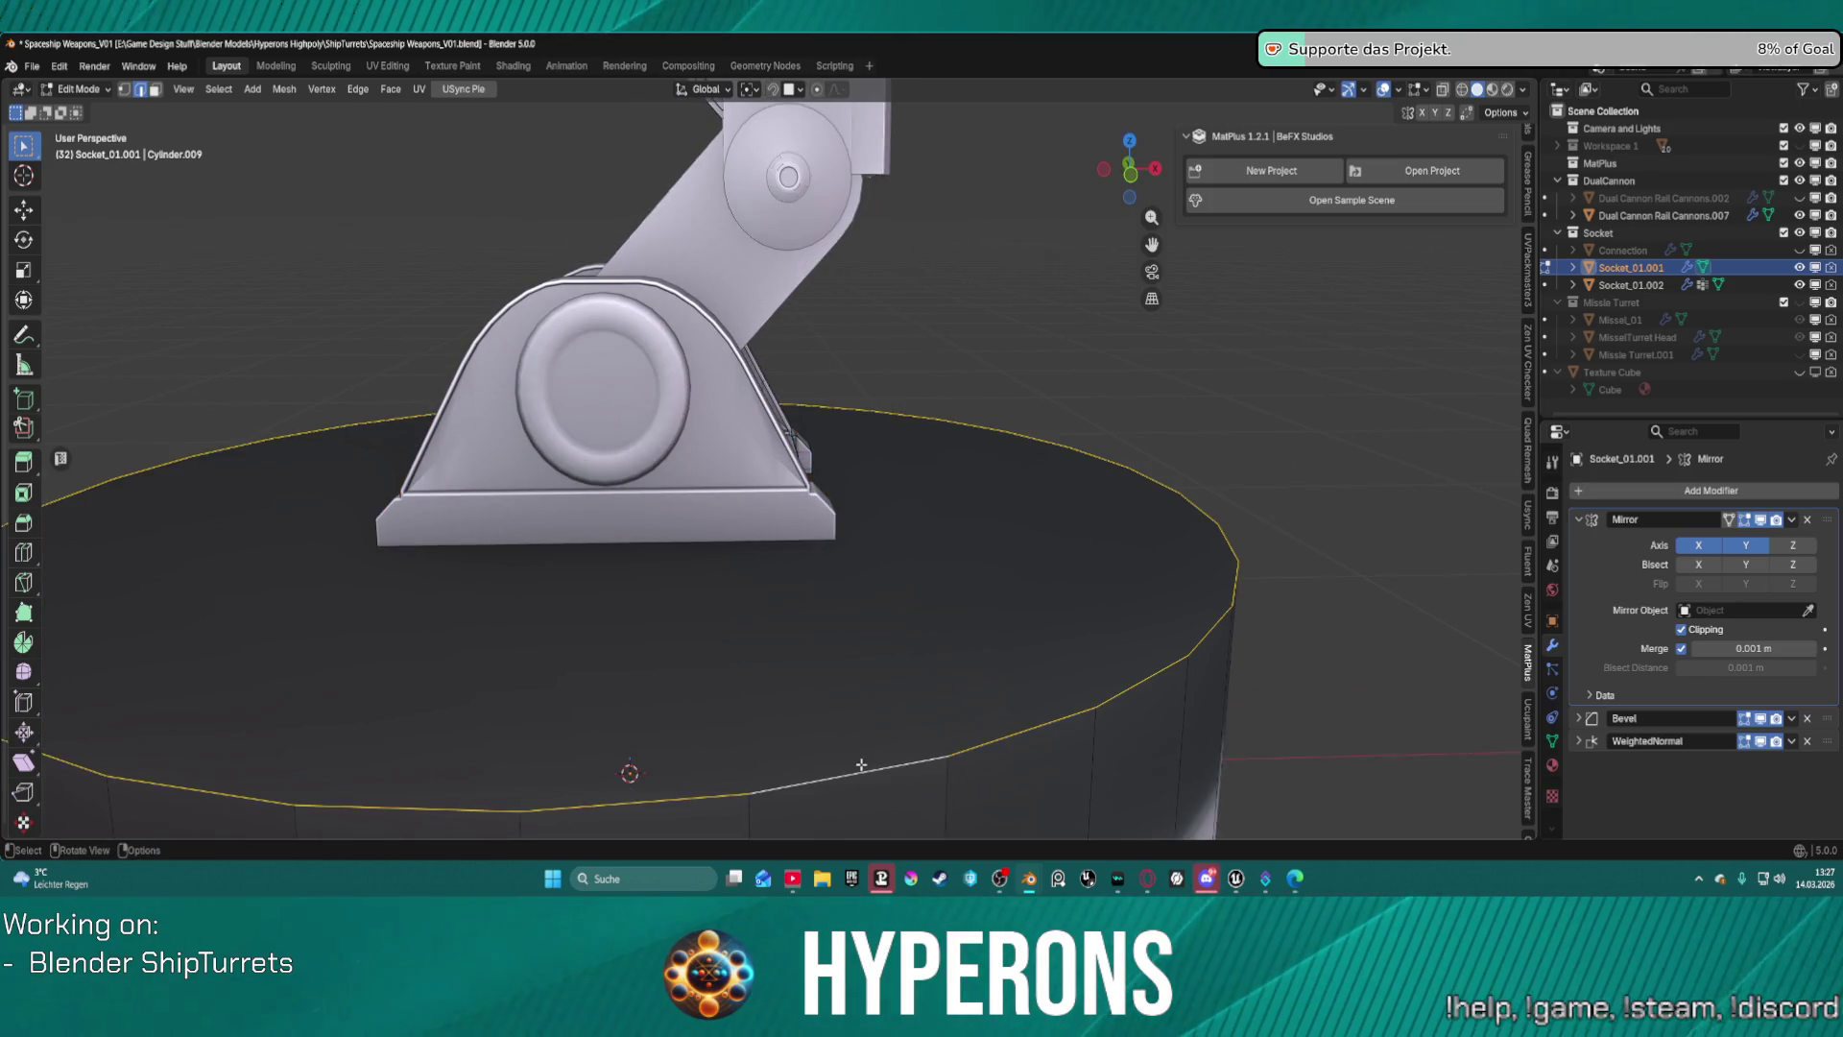
# Try a depth inset on the top, cancel it and clear the selection.
pyautogui.press('i')
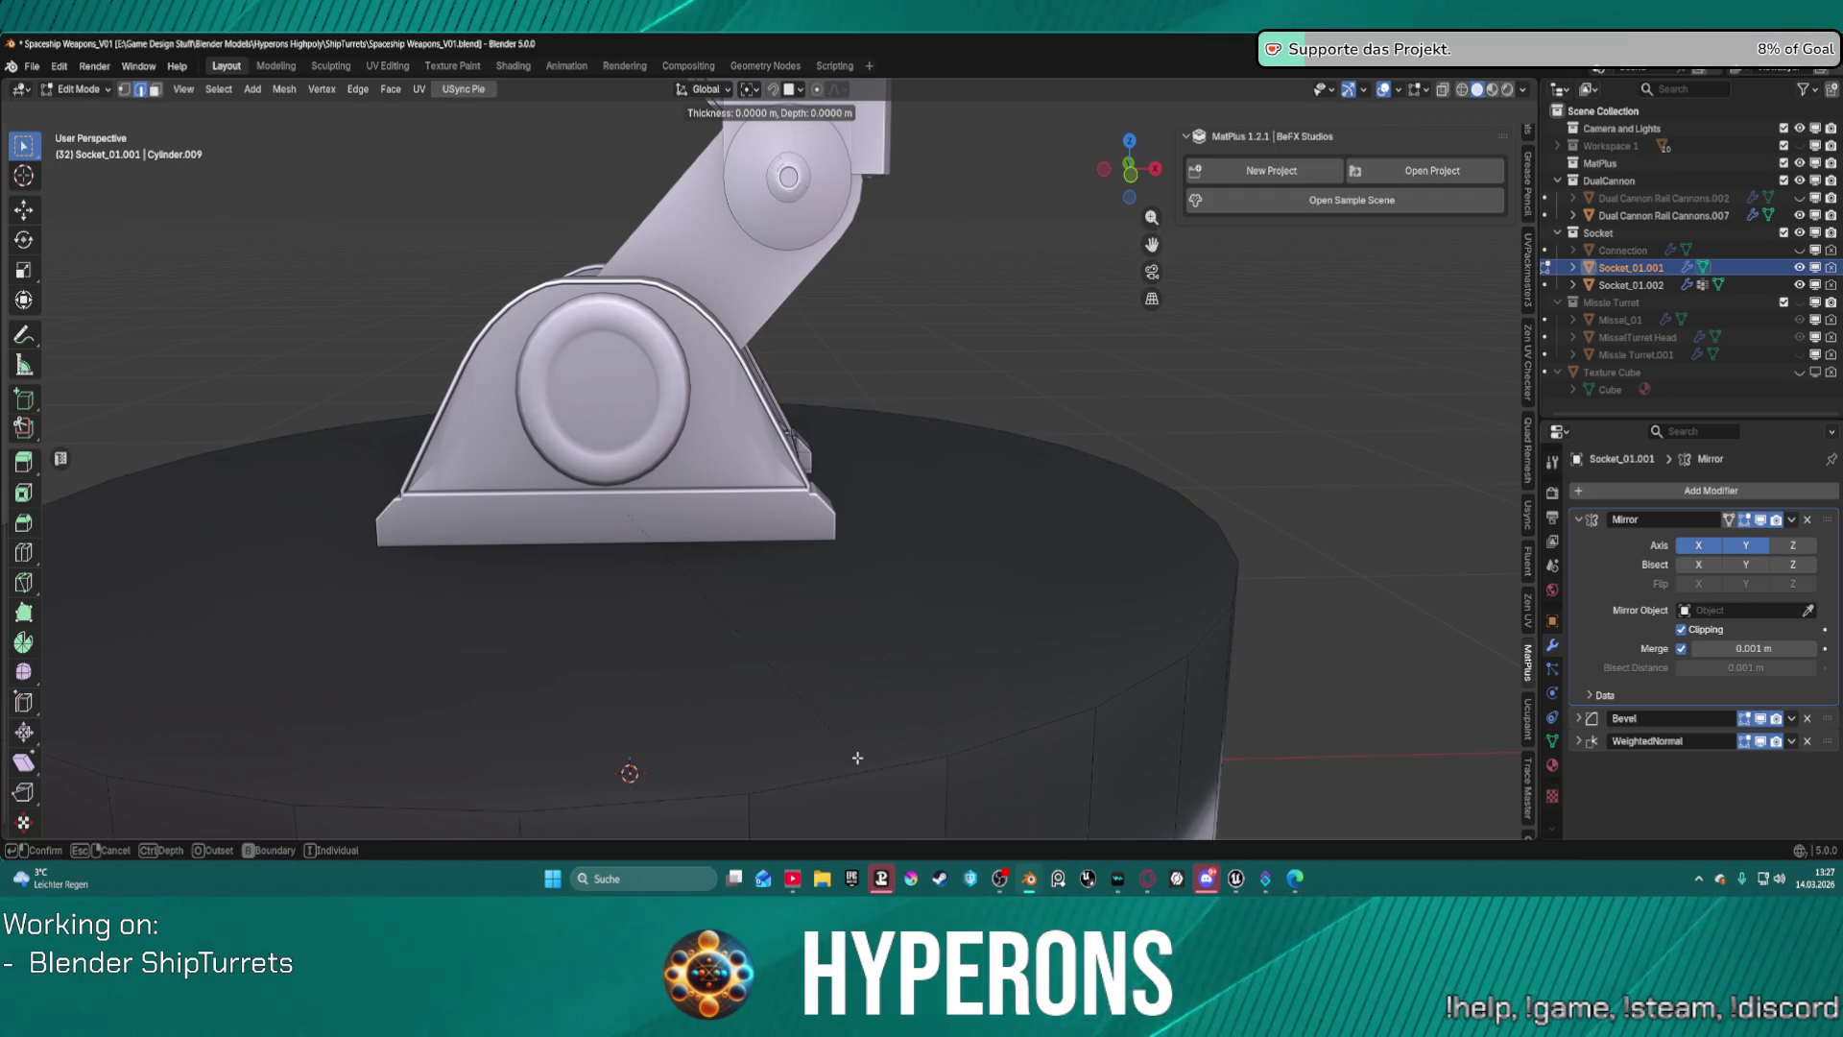
pyautogui.press('ctrl')
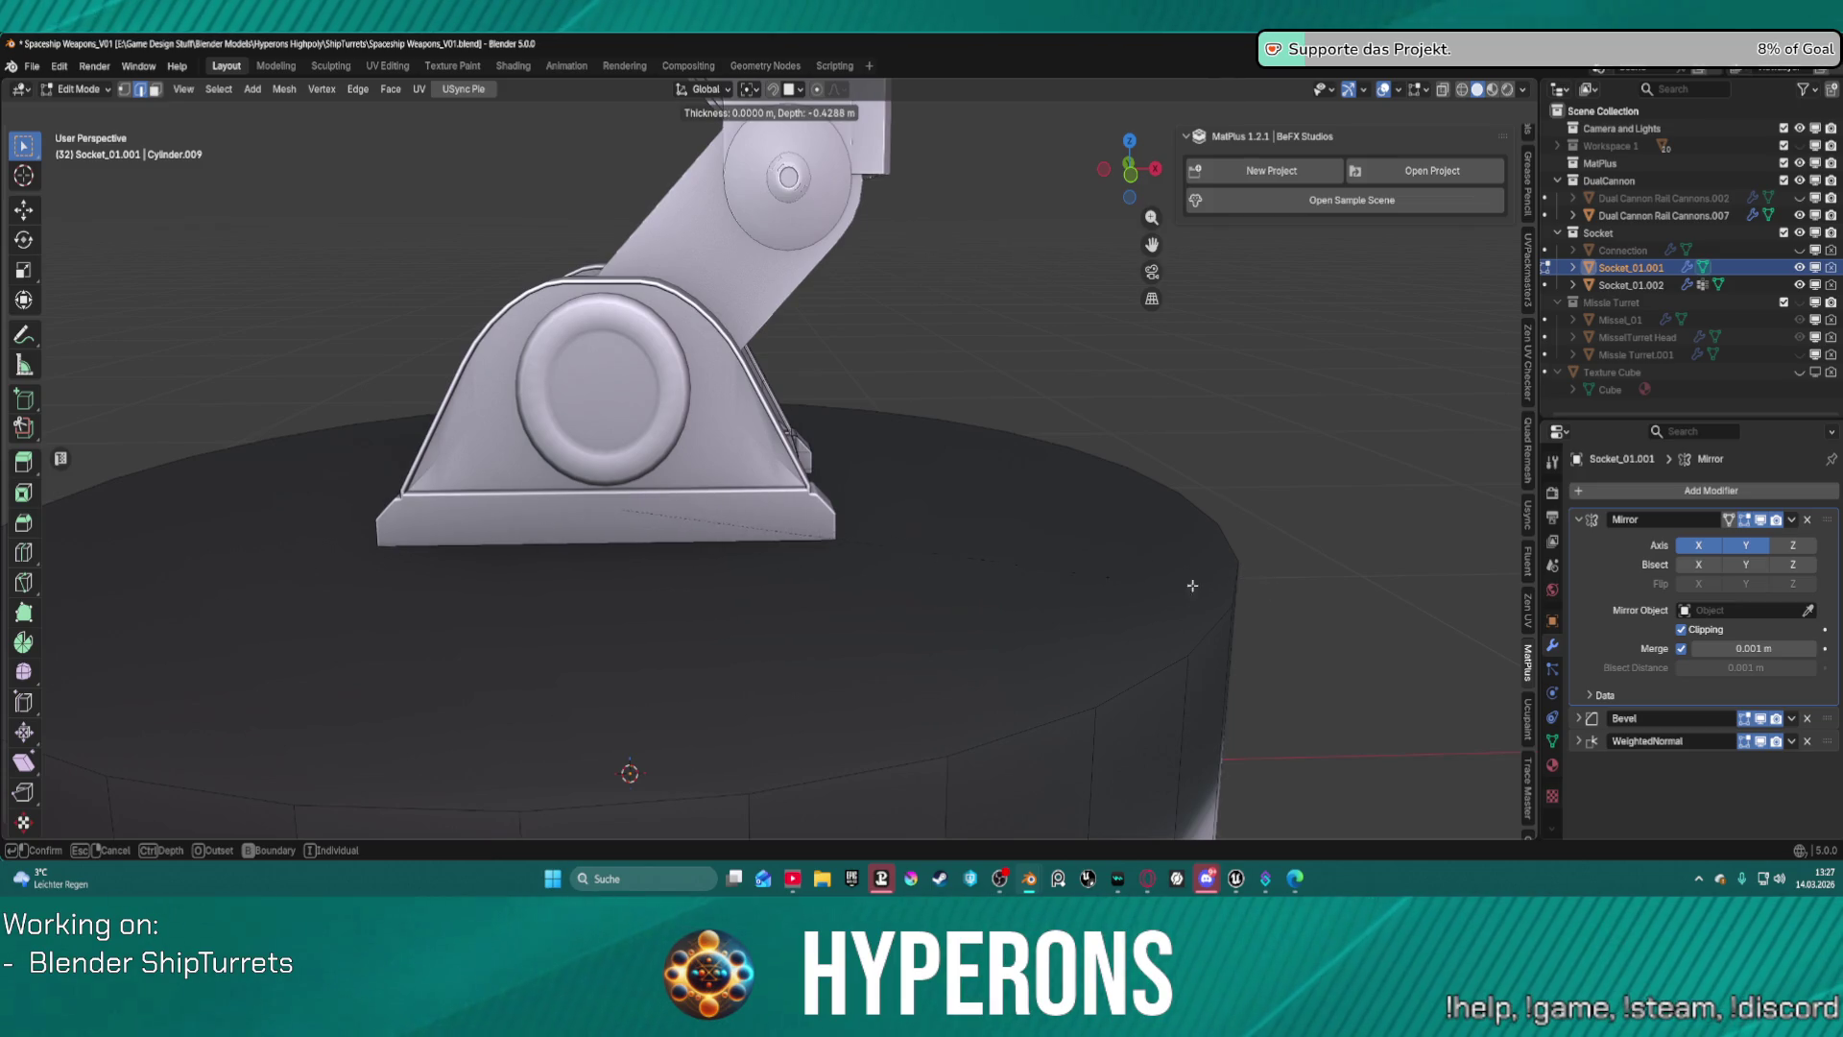
pyautogui.press('Escape')
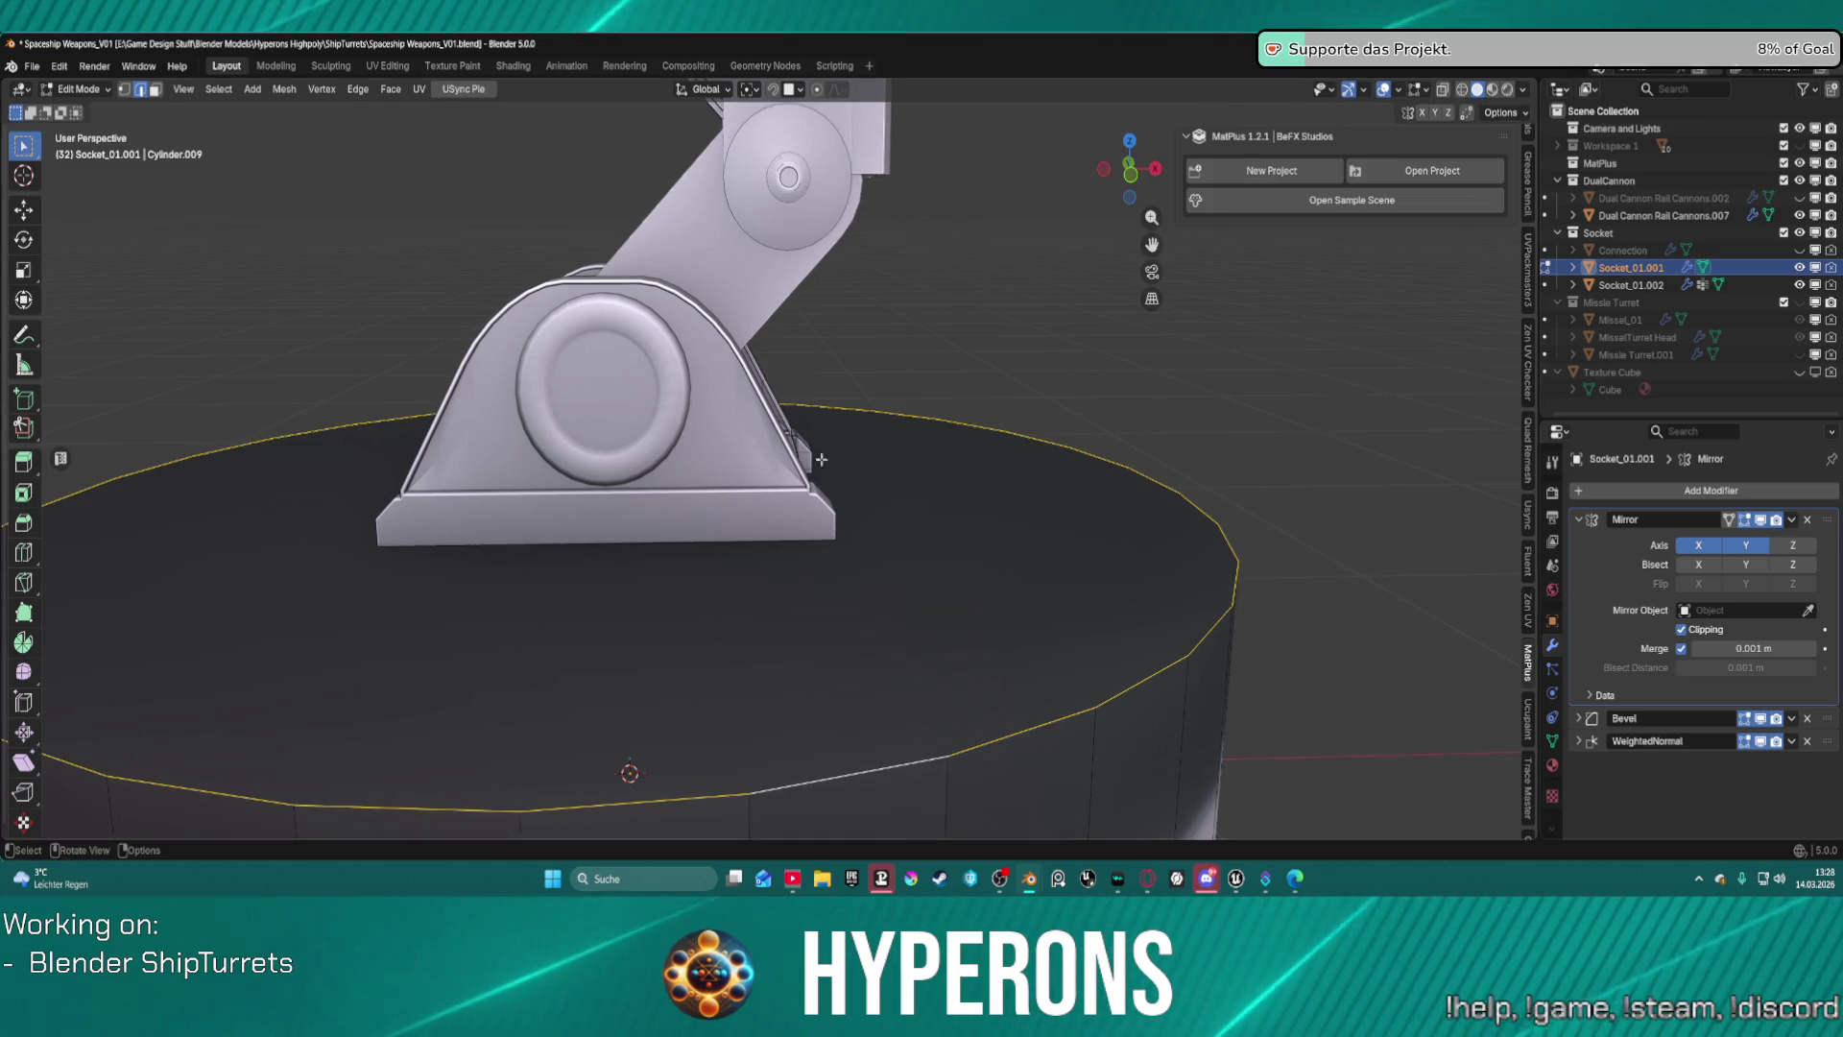
pyautogui.scroll(-5, 1114, 471)
pyautogui.scroll(3, 1113, 470)
pyautogui.press('a')
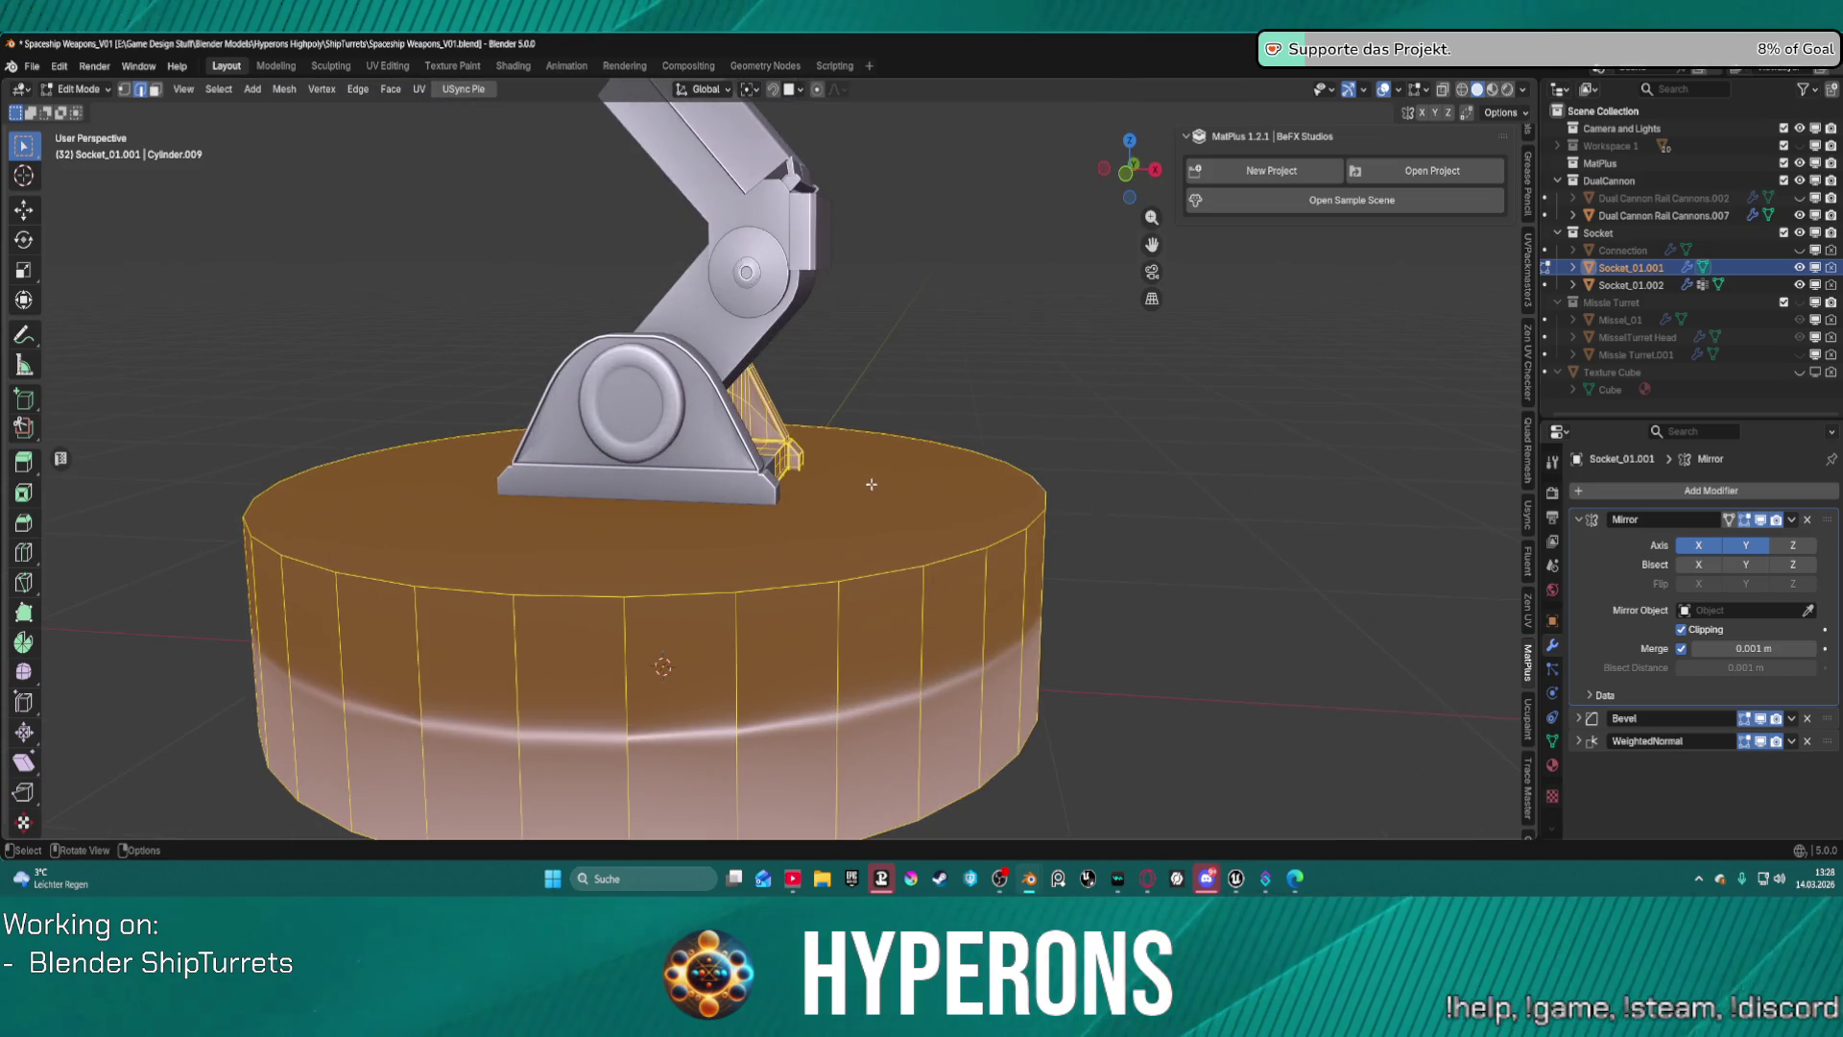
pyautogui.click(1100, 476)
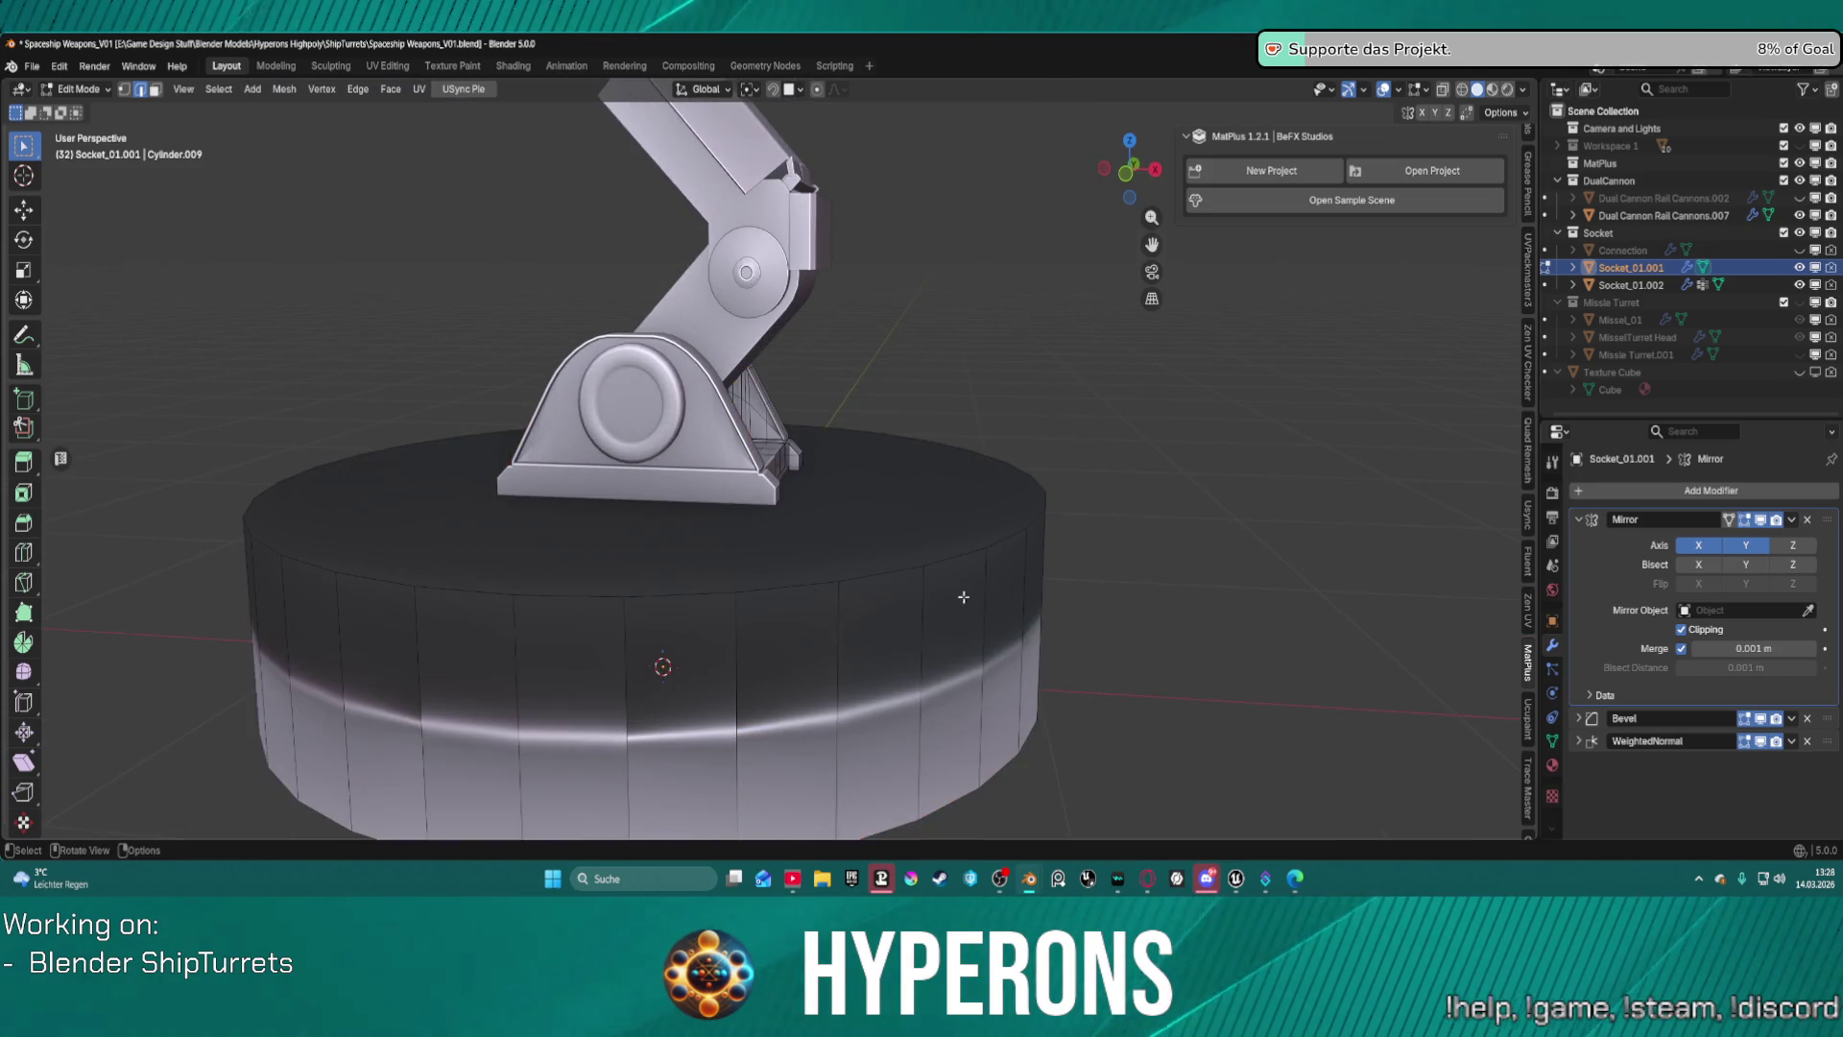
# Inset the cylinder's top face and reselect the top face.
pyautogui.click(846, 543)
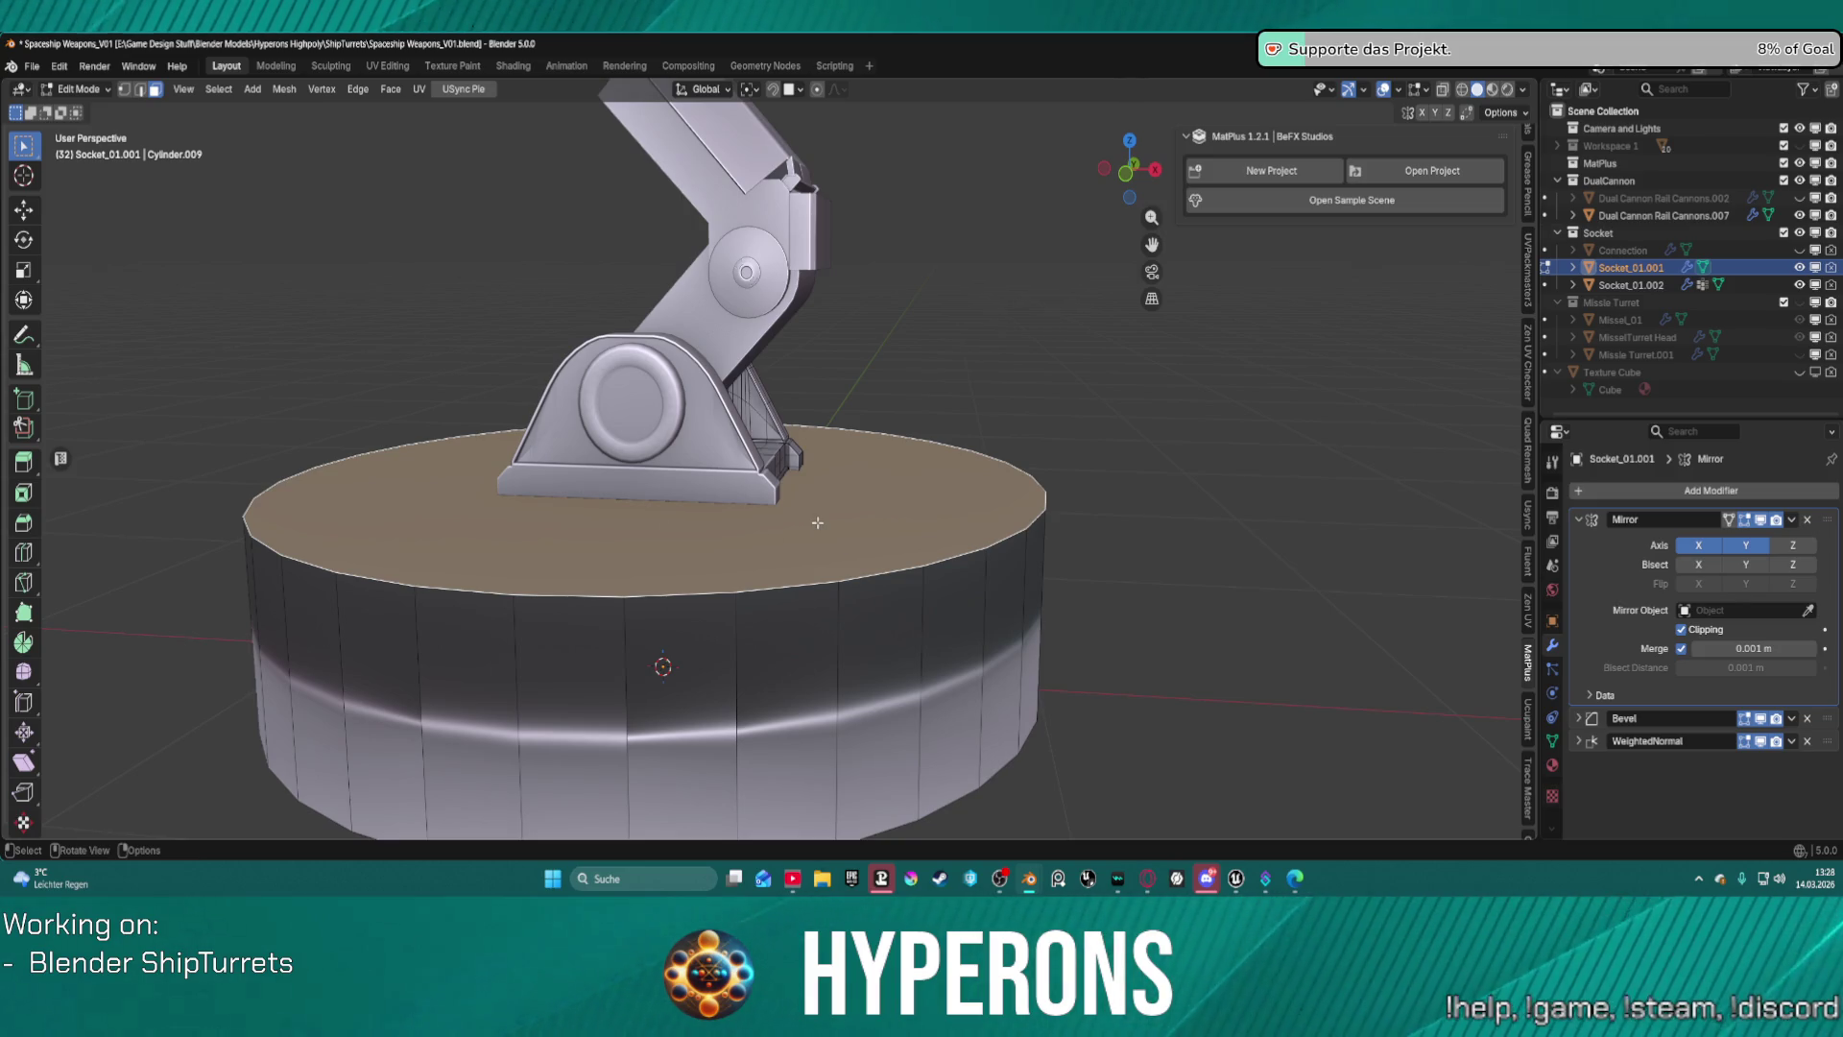
pyautogui.press('i')
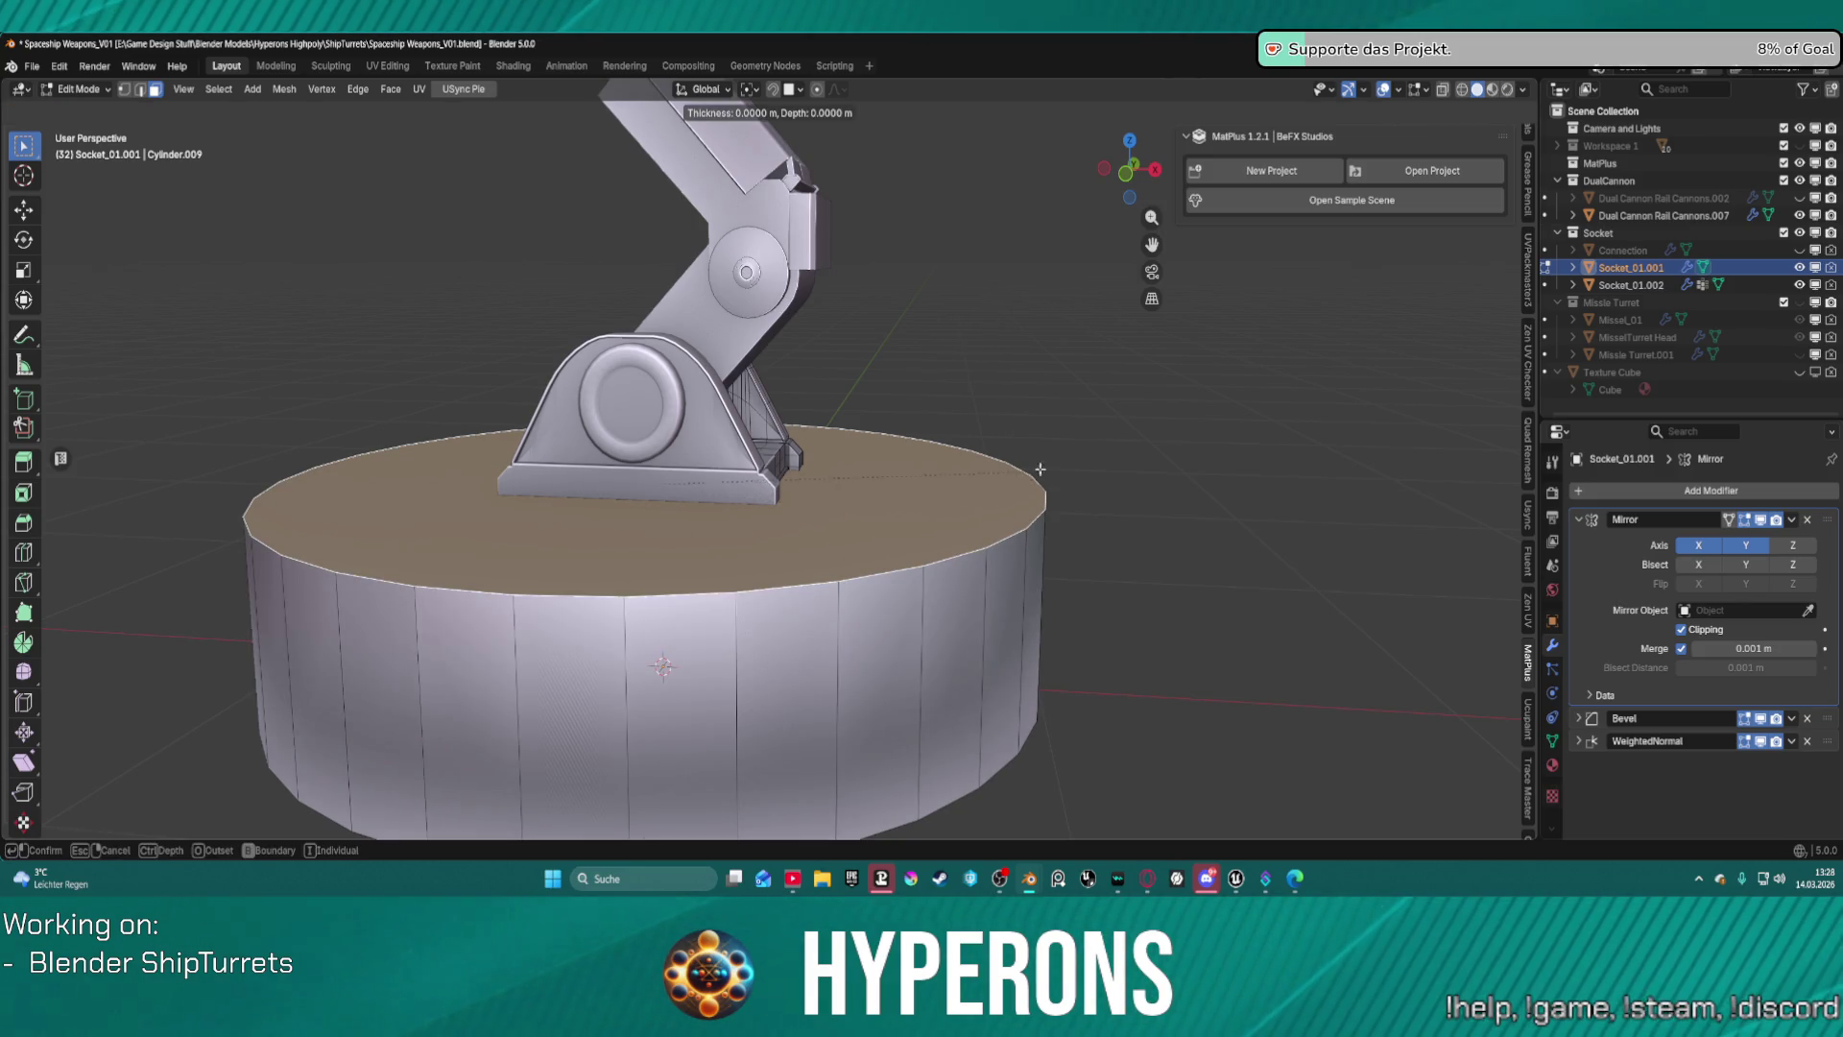
pyautogui.click(818, 470)
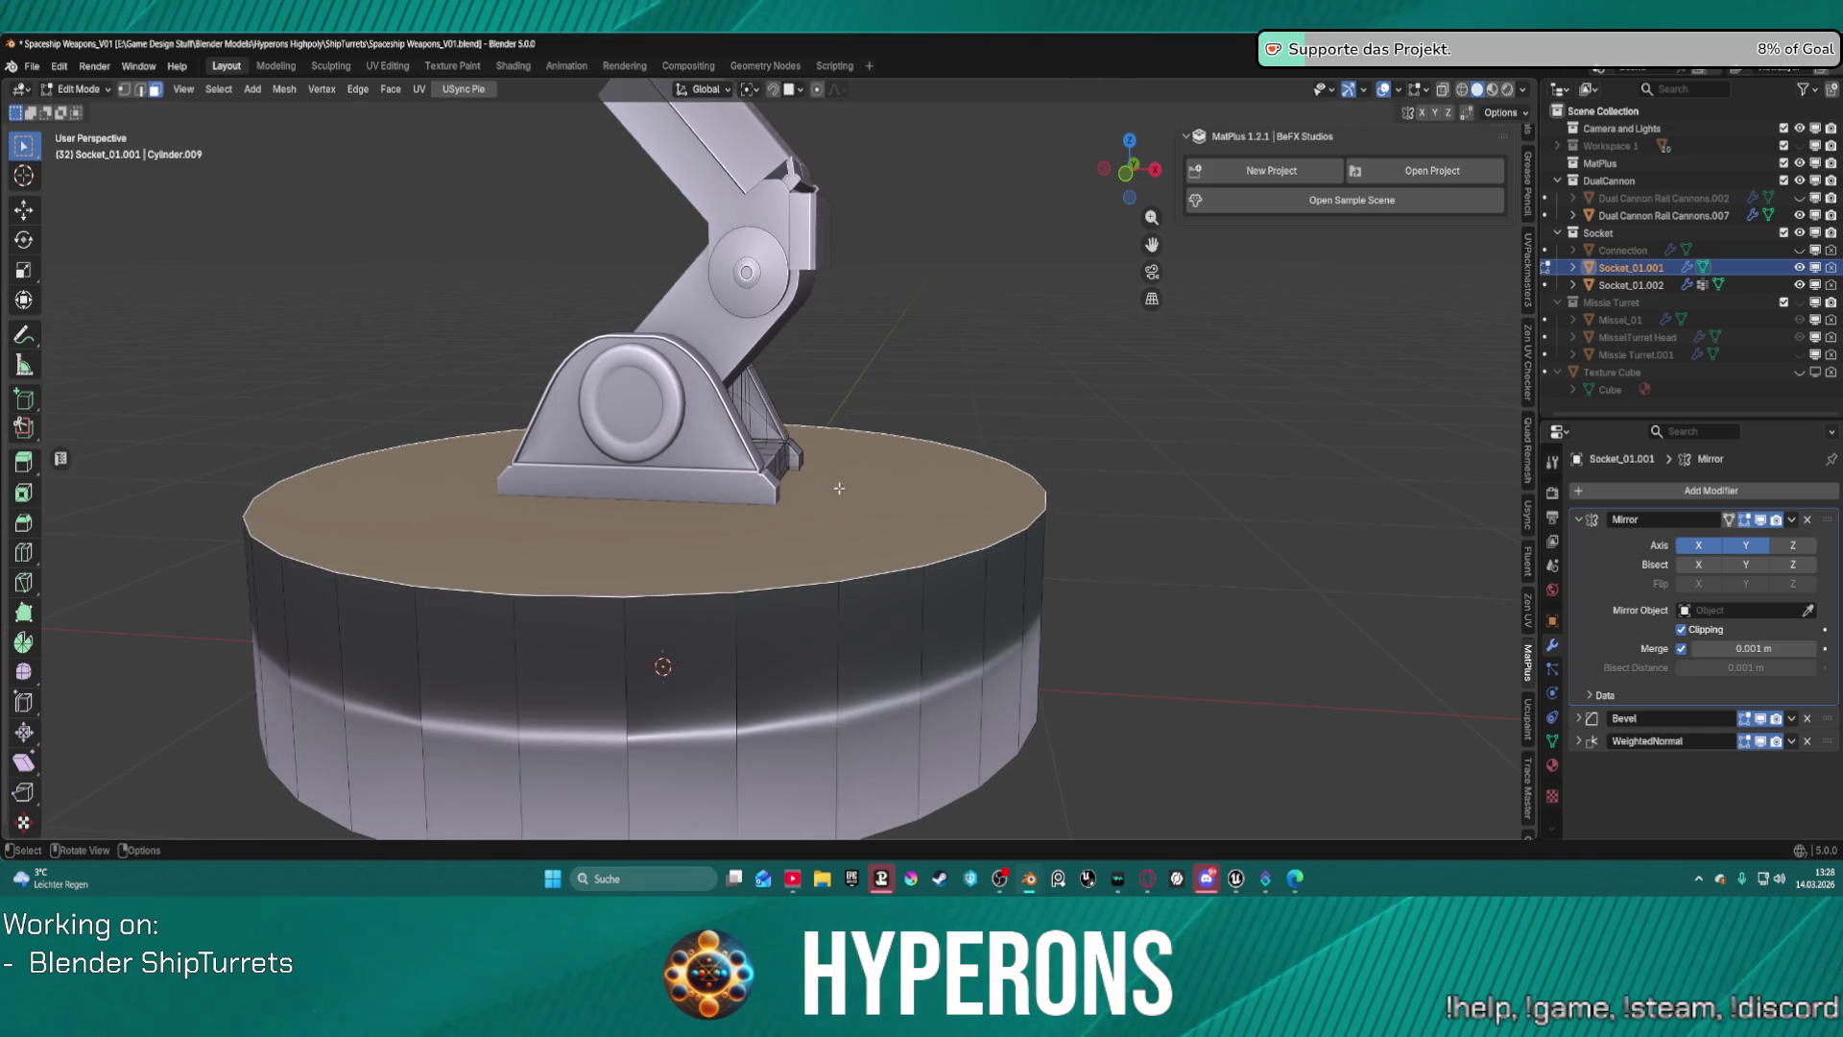
pyautogui.hotkey('alt', 'a')
pyautogui.click(895, 522)
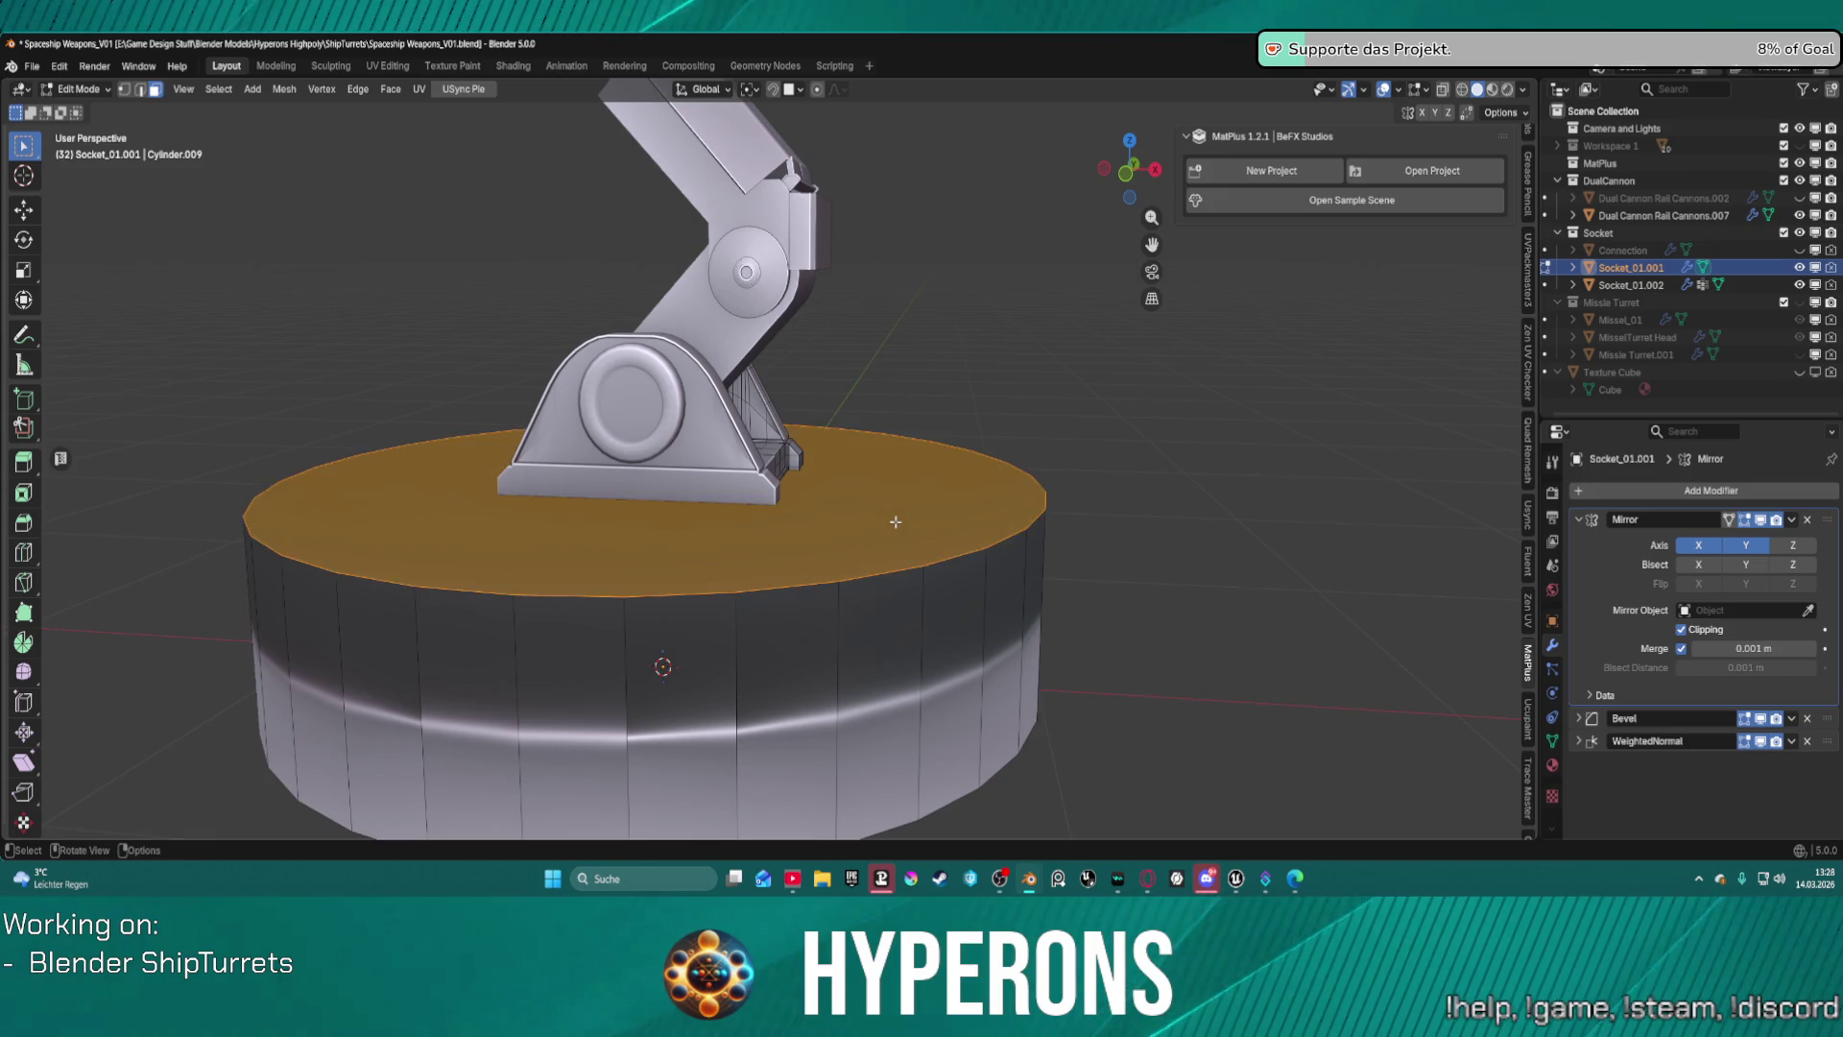
# Lower the base cylinder's top face about 0.26 m along Z.
pyautogui.press('z')
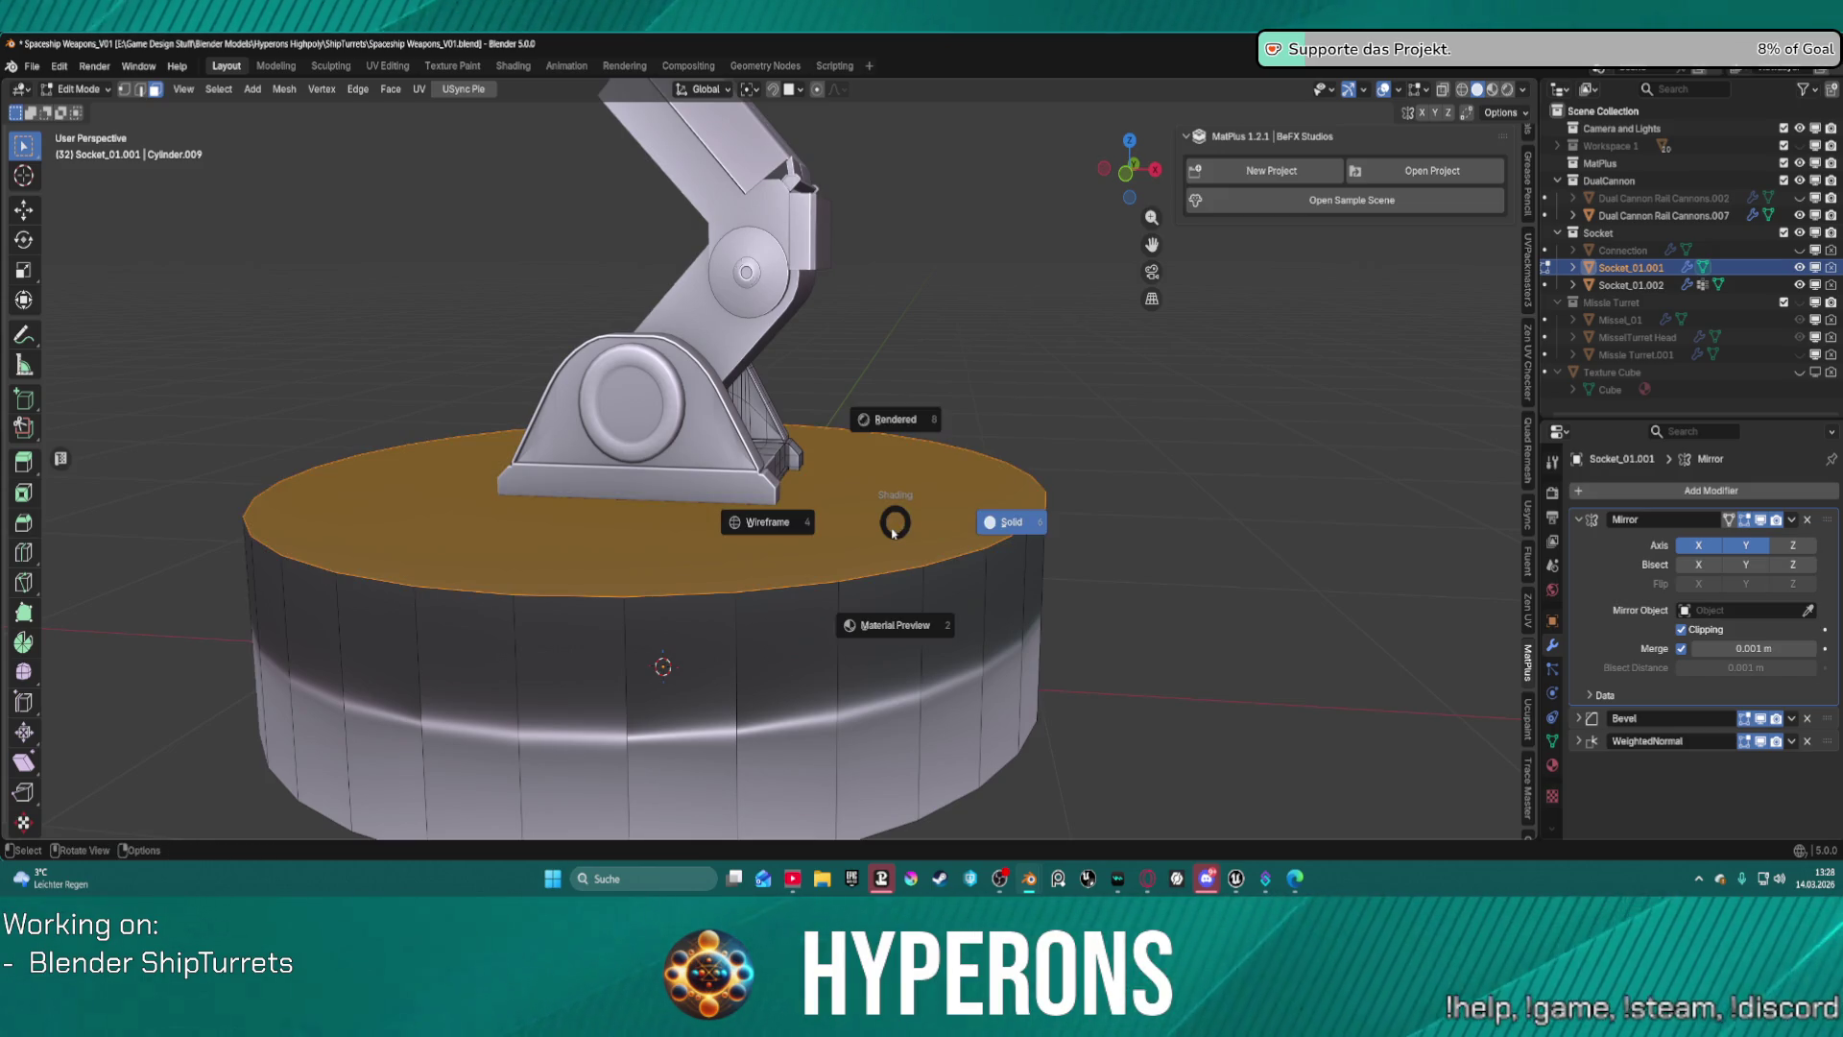
pyautogui.press('g')
pyautogui.press('z')
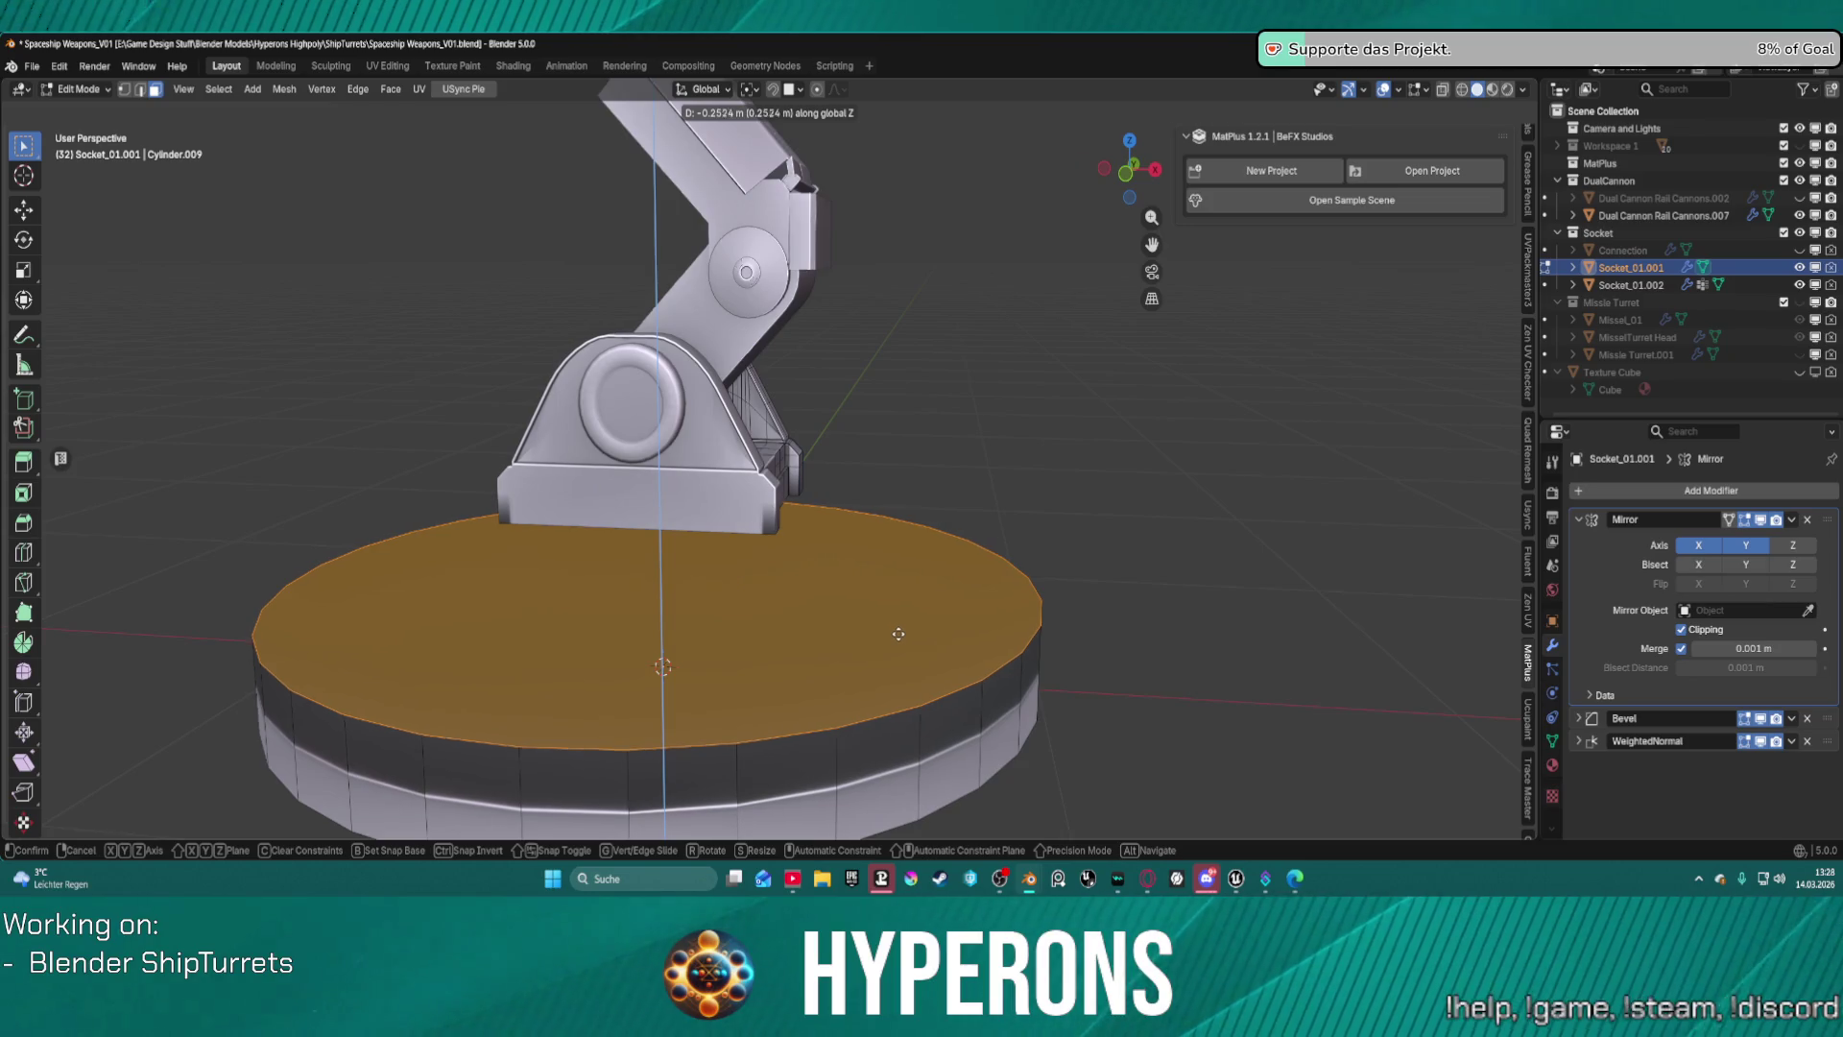
pyautogui.click(900, 625)
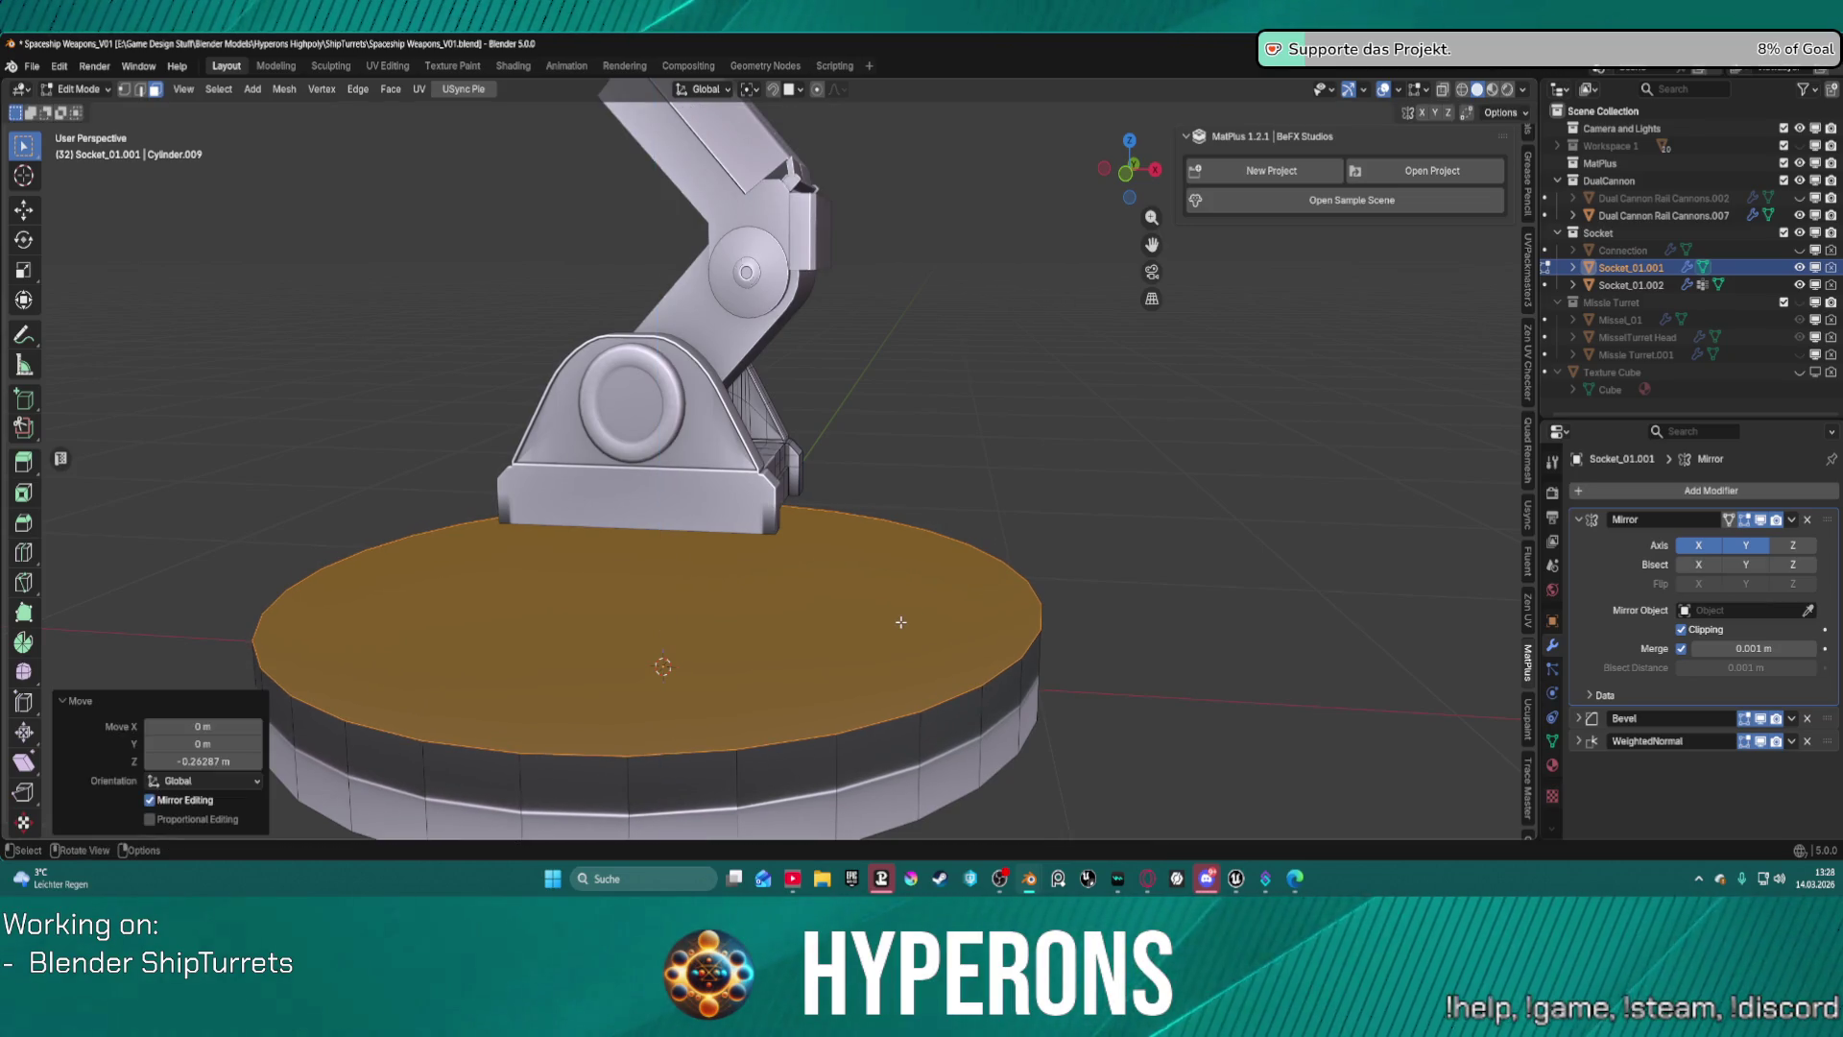
# Raise the top face 0.1285 m along Z in front orthographic view.
pyautogui.press('g')
pyautogui.press('z')
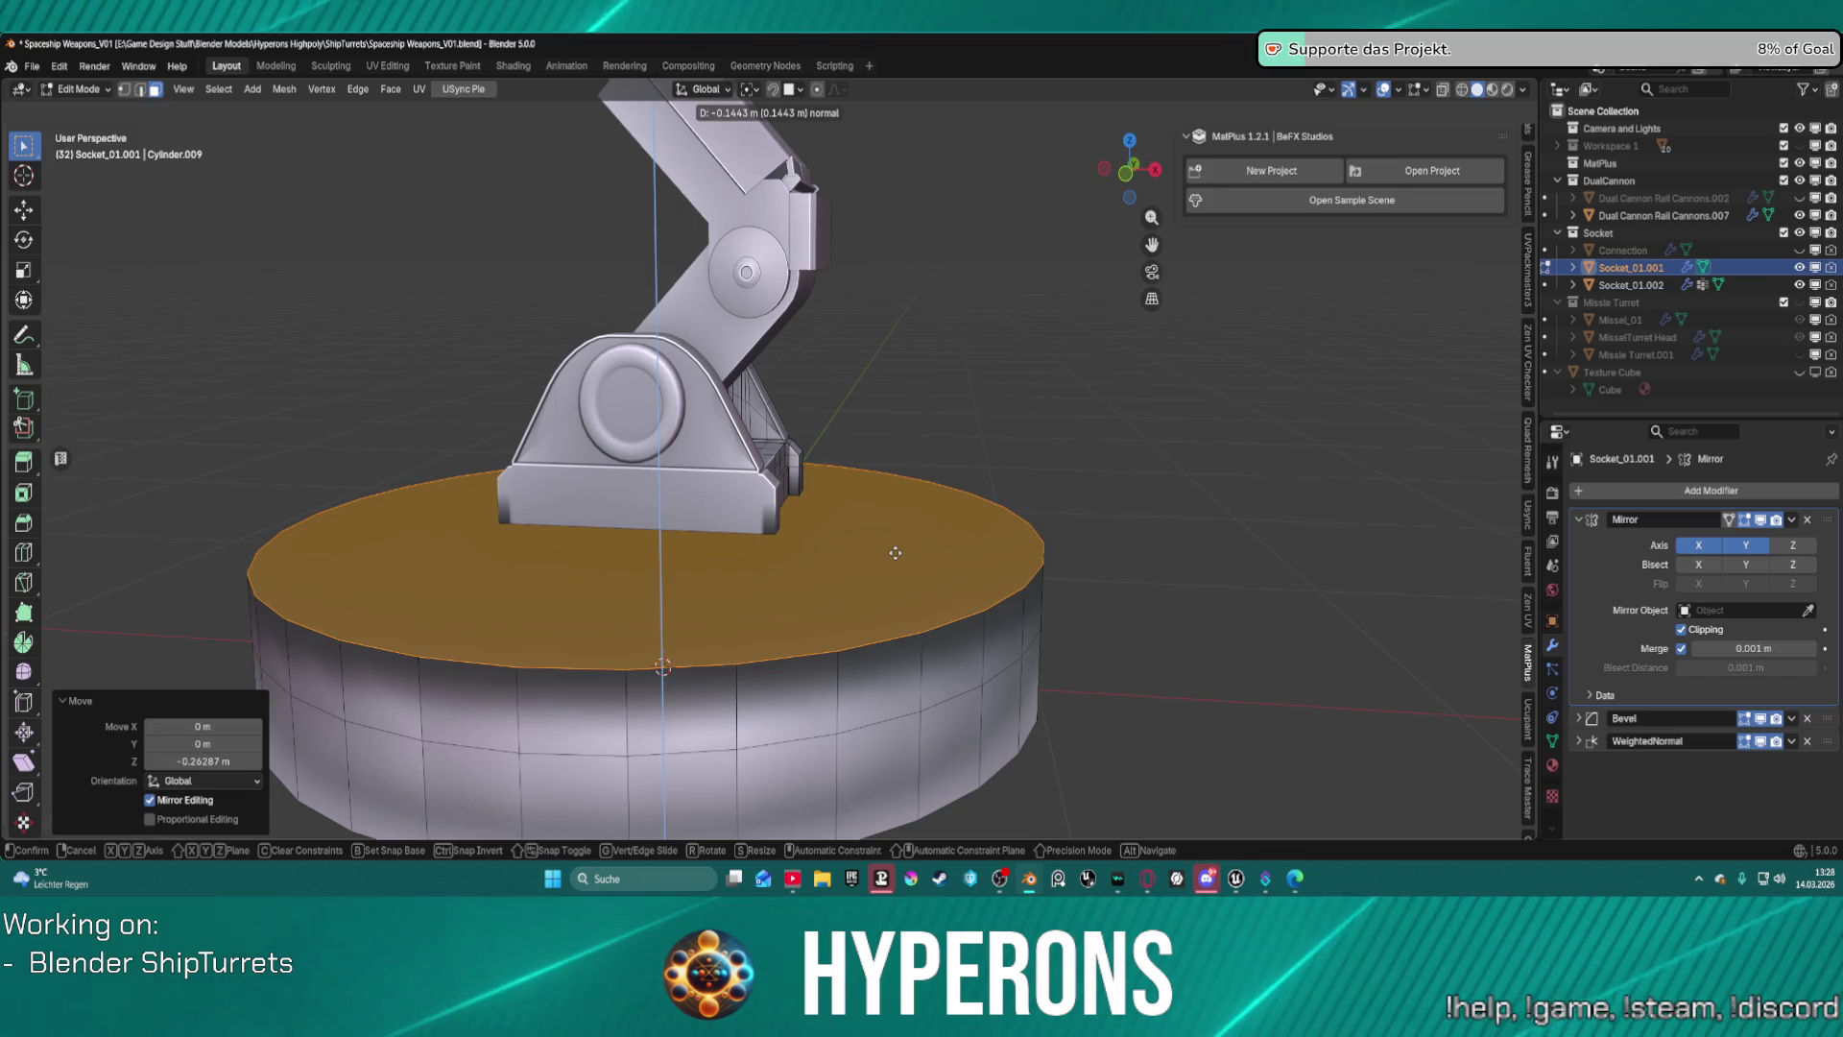
pyautogui.write('3')
pyautogui.press('Escape')
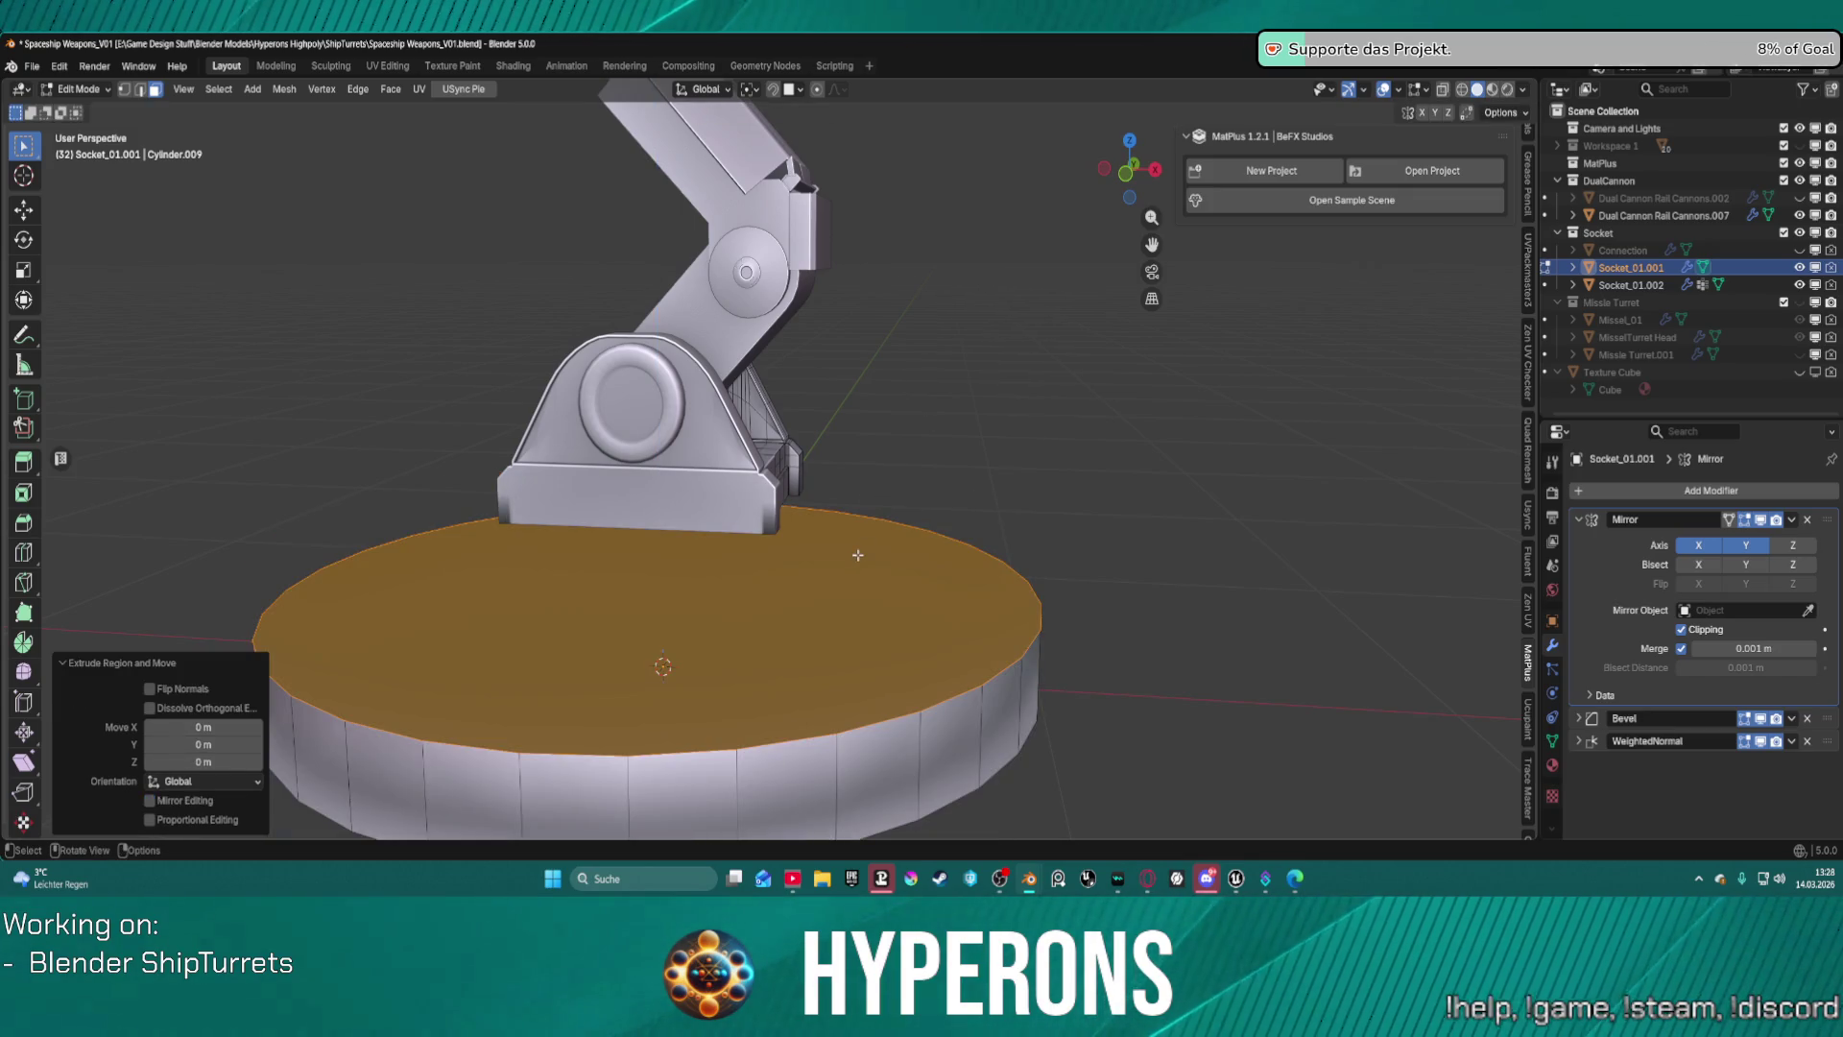
pyautogui.press('KP_3')
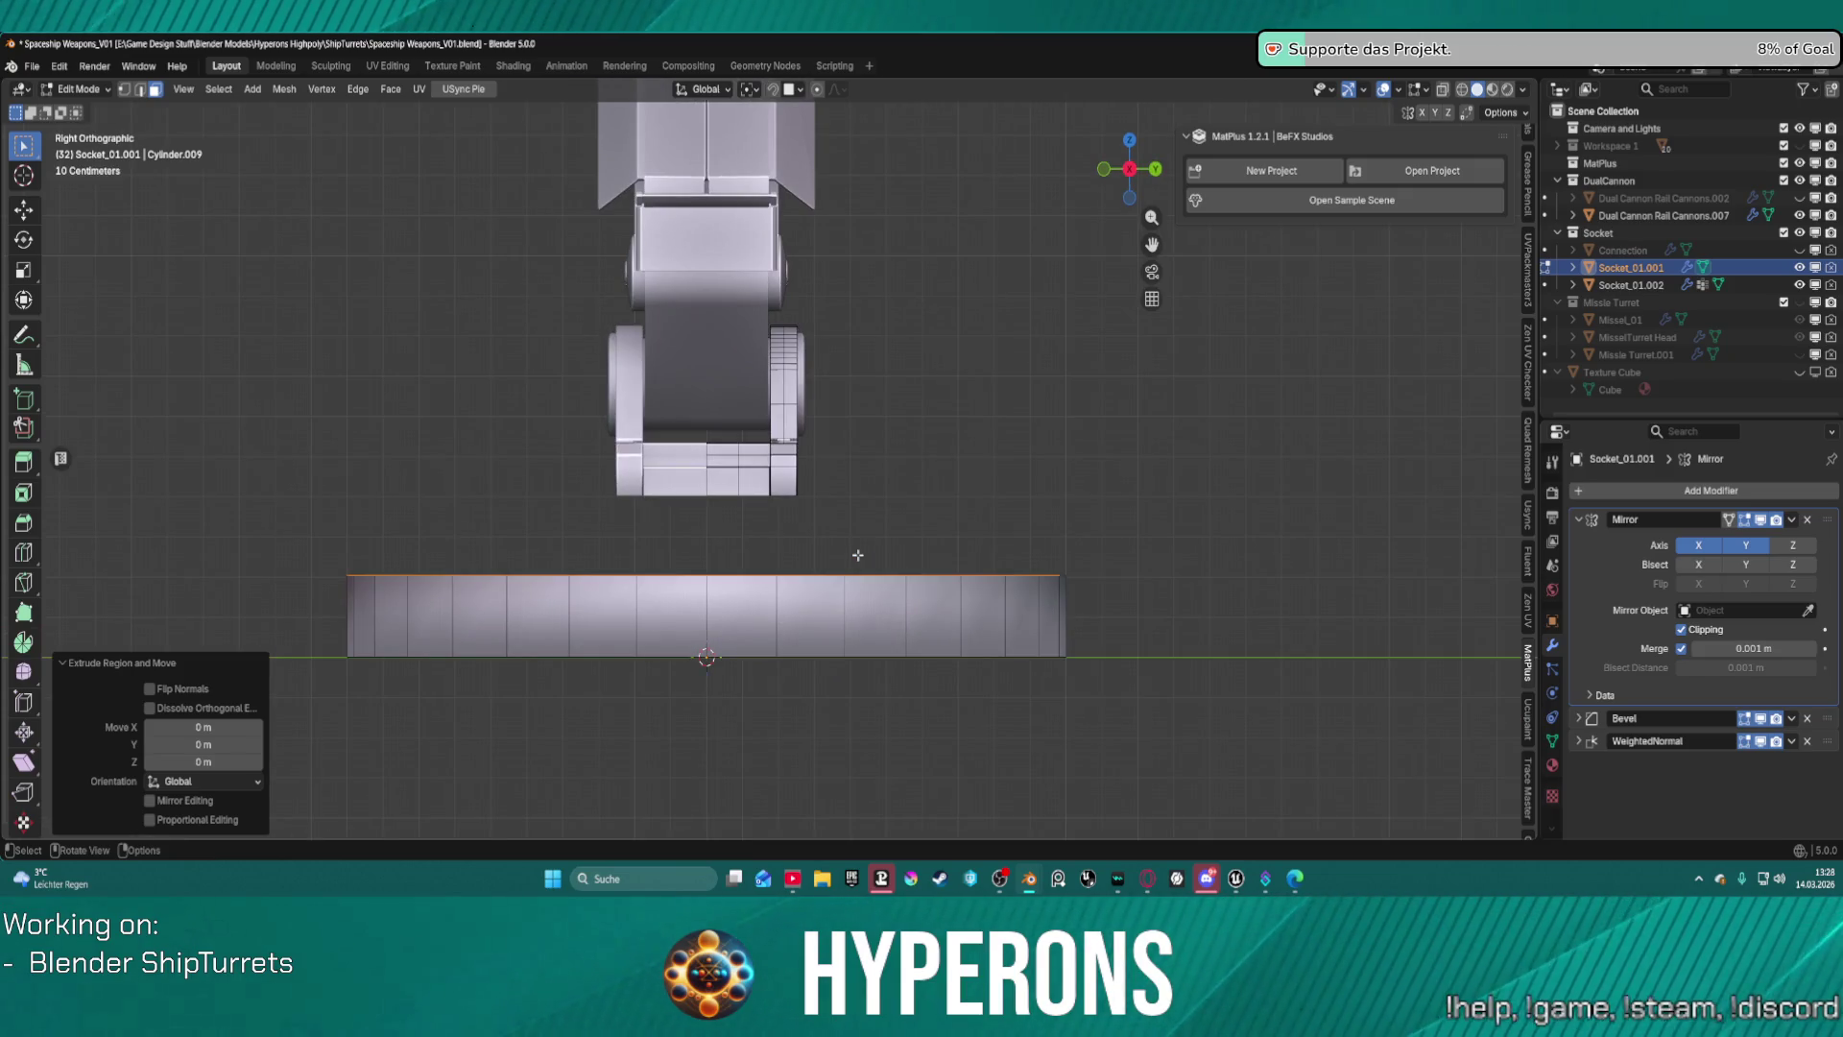
pyautogui.press('KP_1')
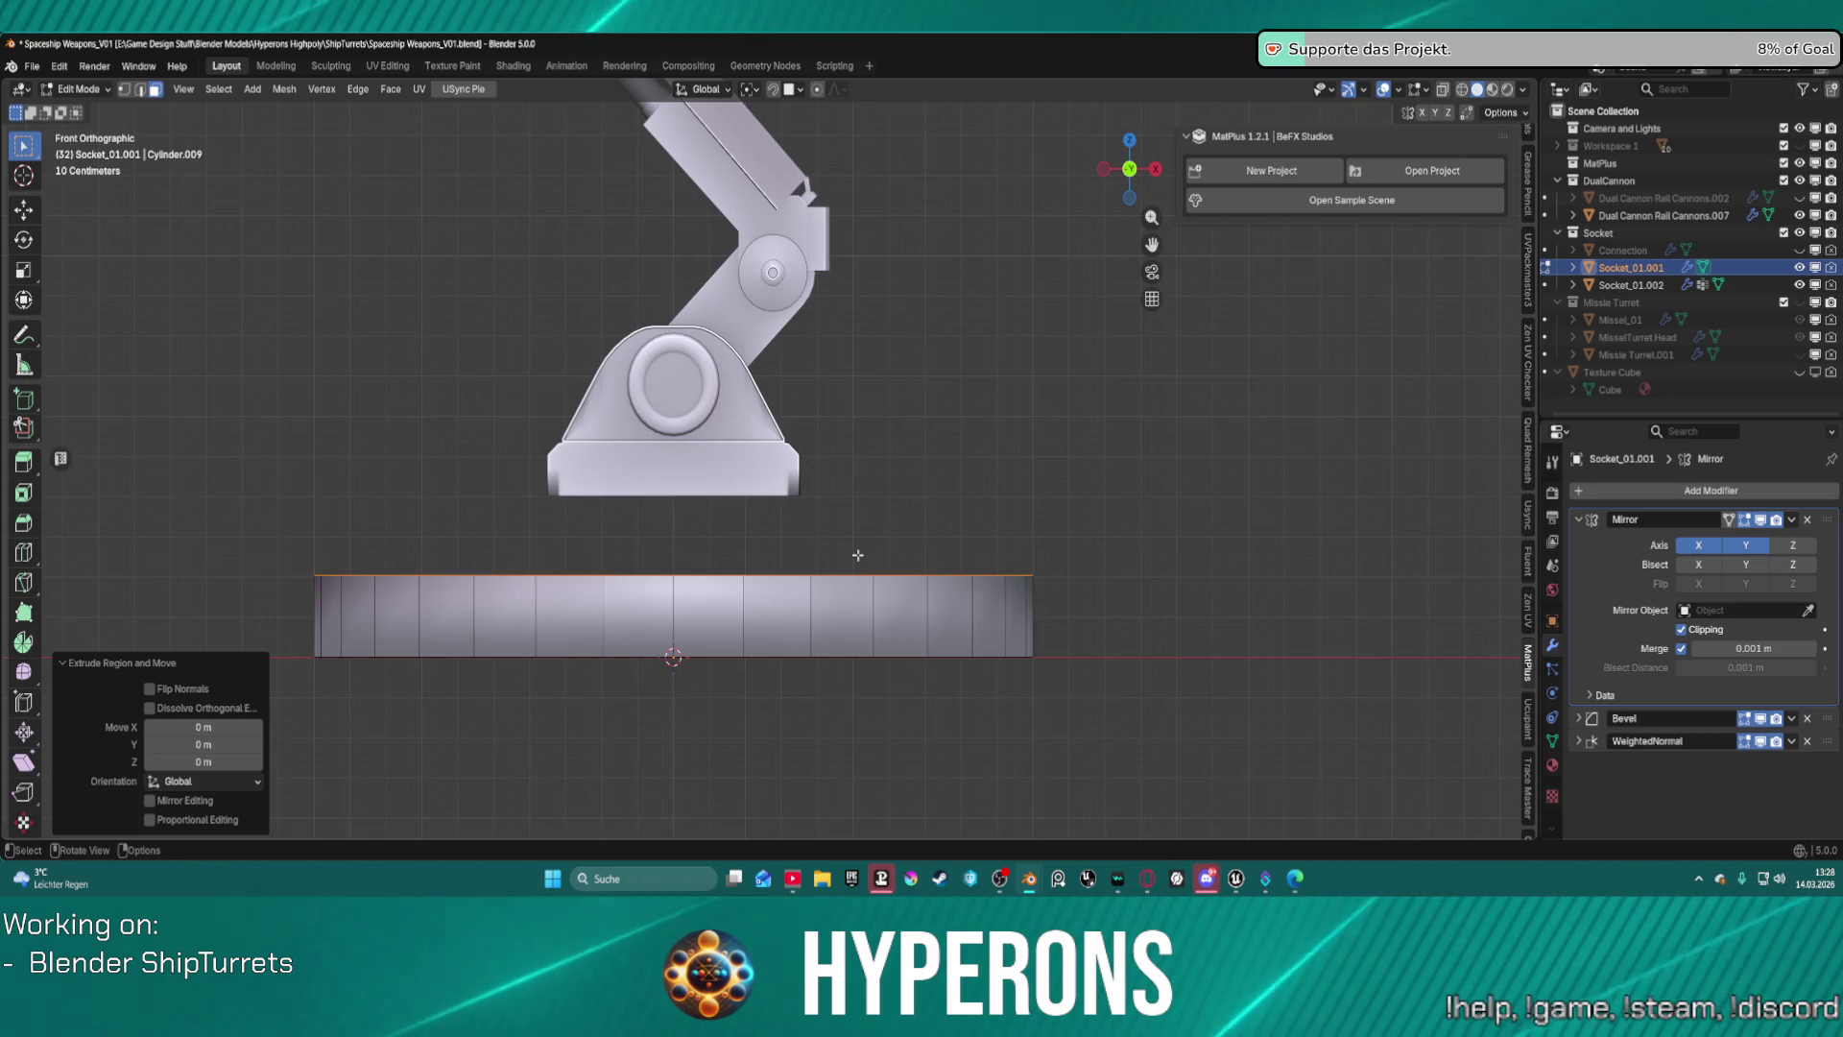
pyautogui.press('g')
pyautogui.press('z')
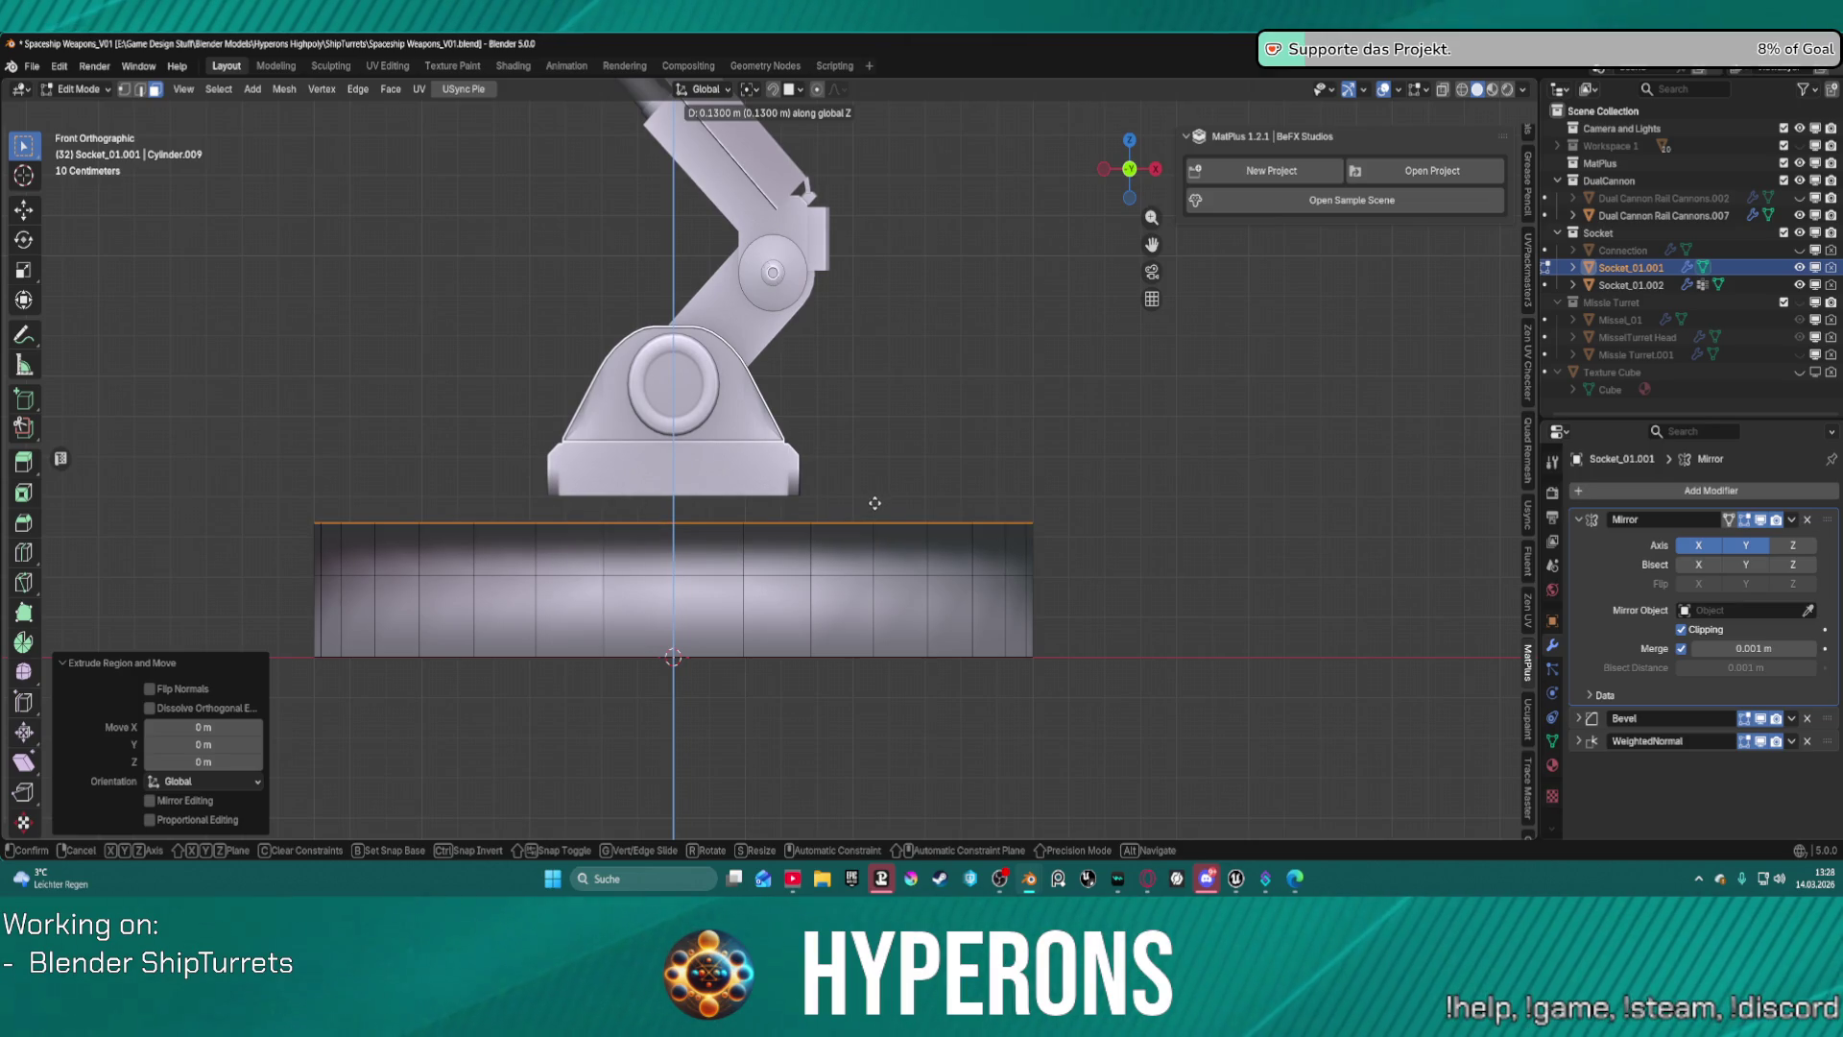
pyautogui.click(875, 503)
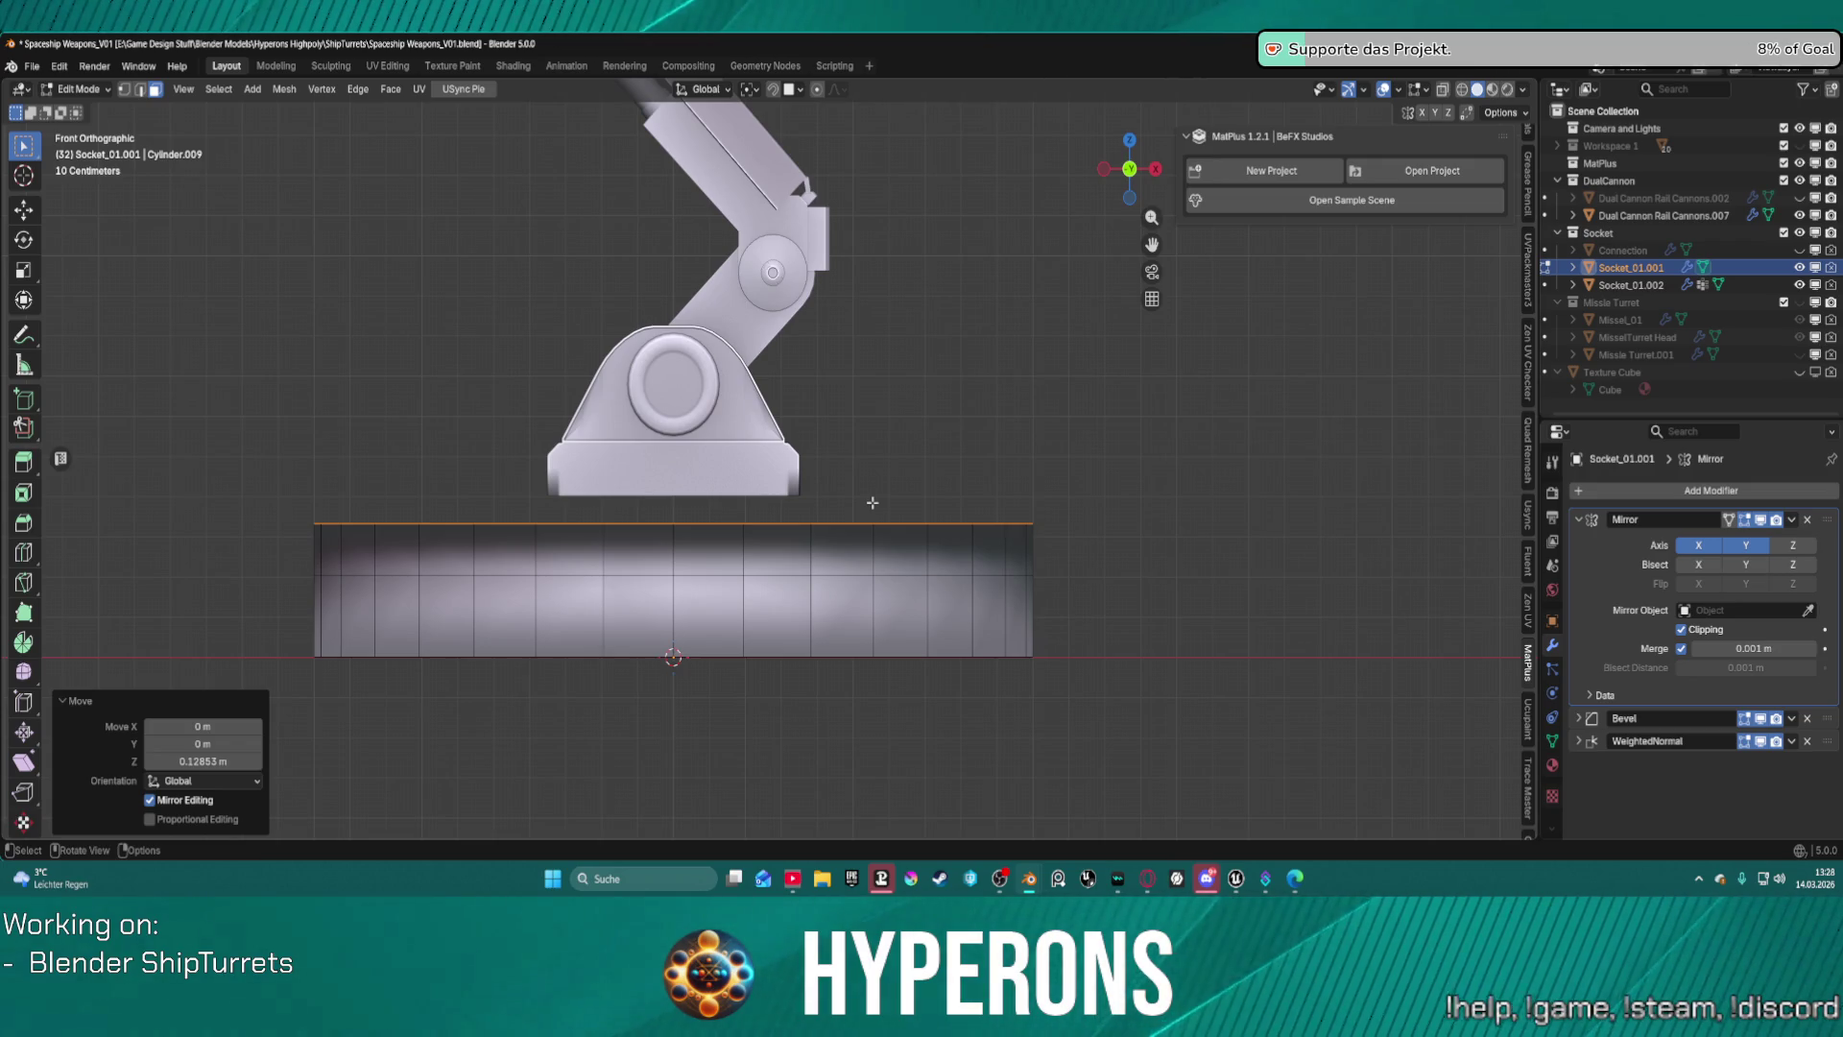
# Extrude the top upward again and scale the new top to 0.829.
pyautogui.press('g')
pyautogui.press('z')
pyautogui.press('z')
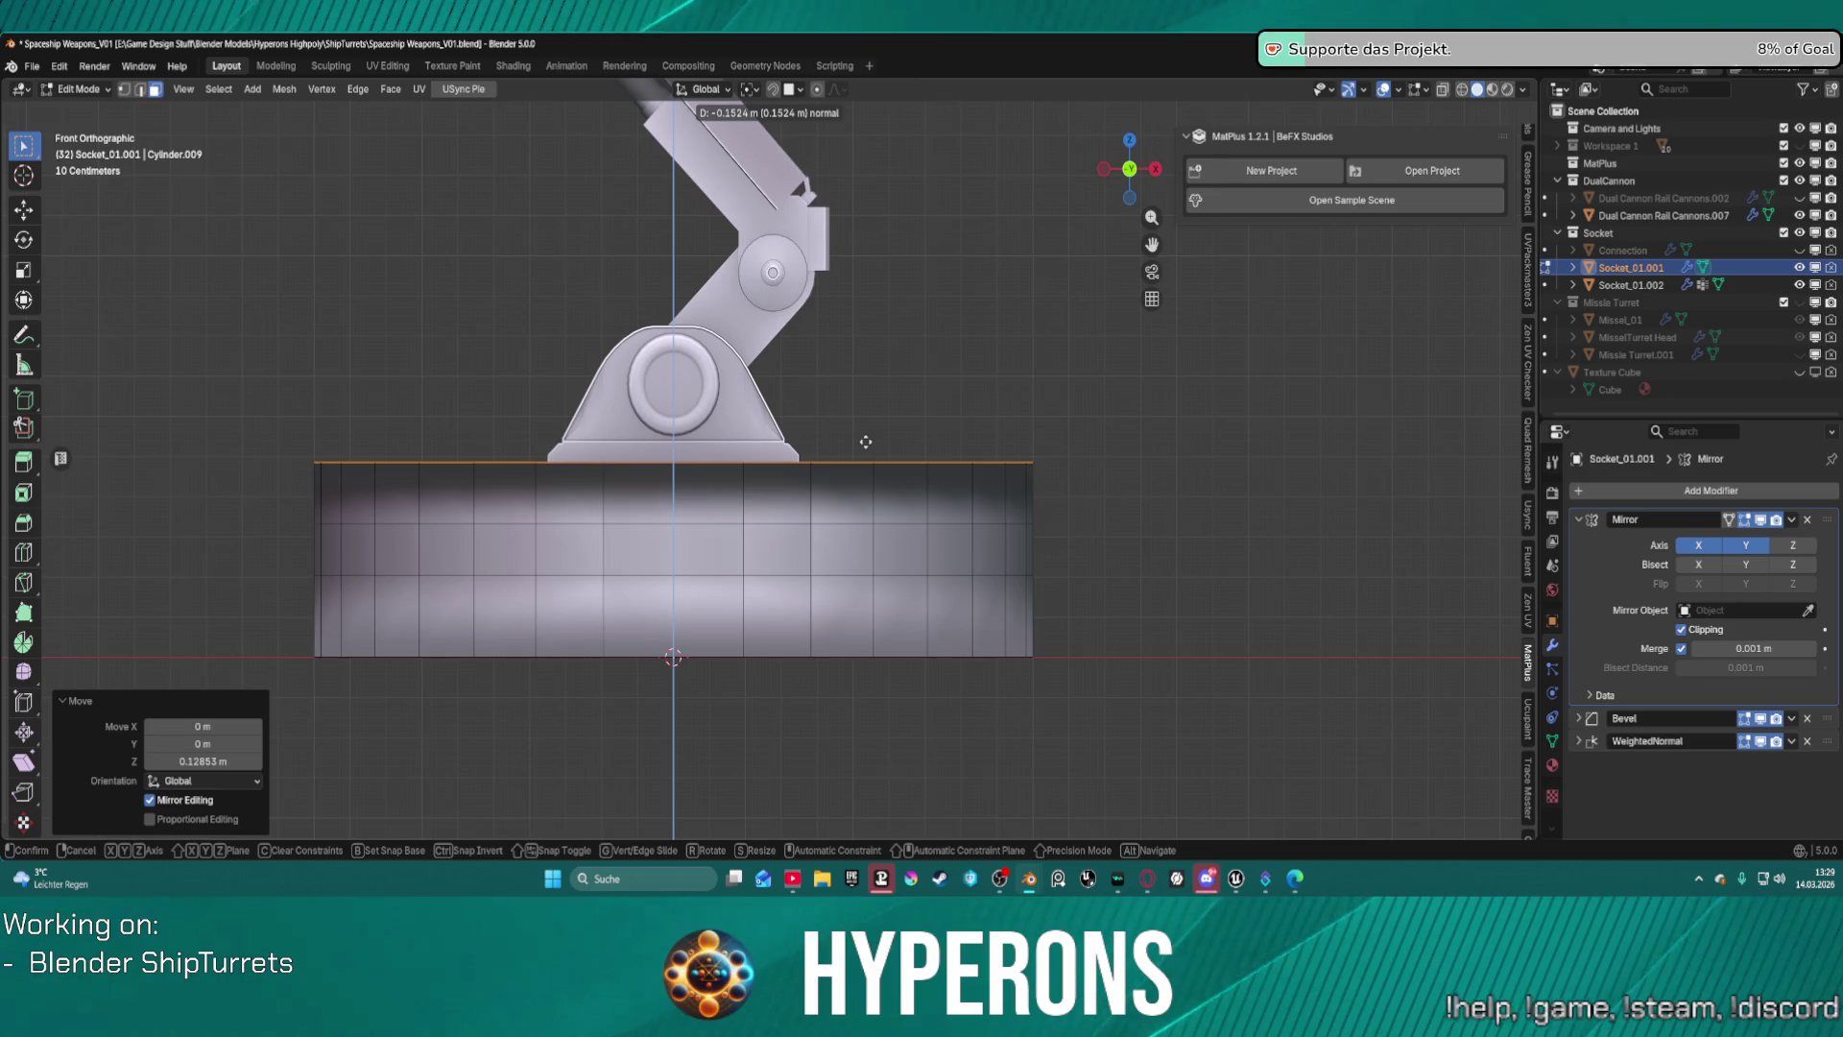
pyautogui.click(865, 441)
pyautogui.moveTo(946, 447); pyautogui.dragTo(819, 476, button='middle')
pyautogui.press('s')
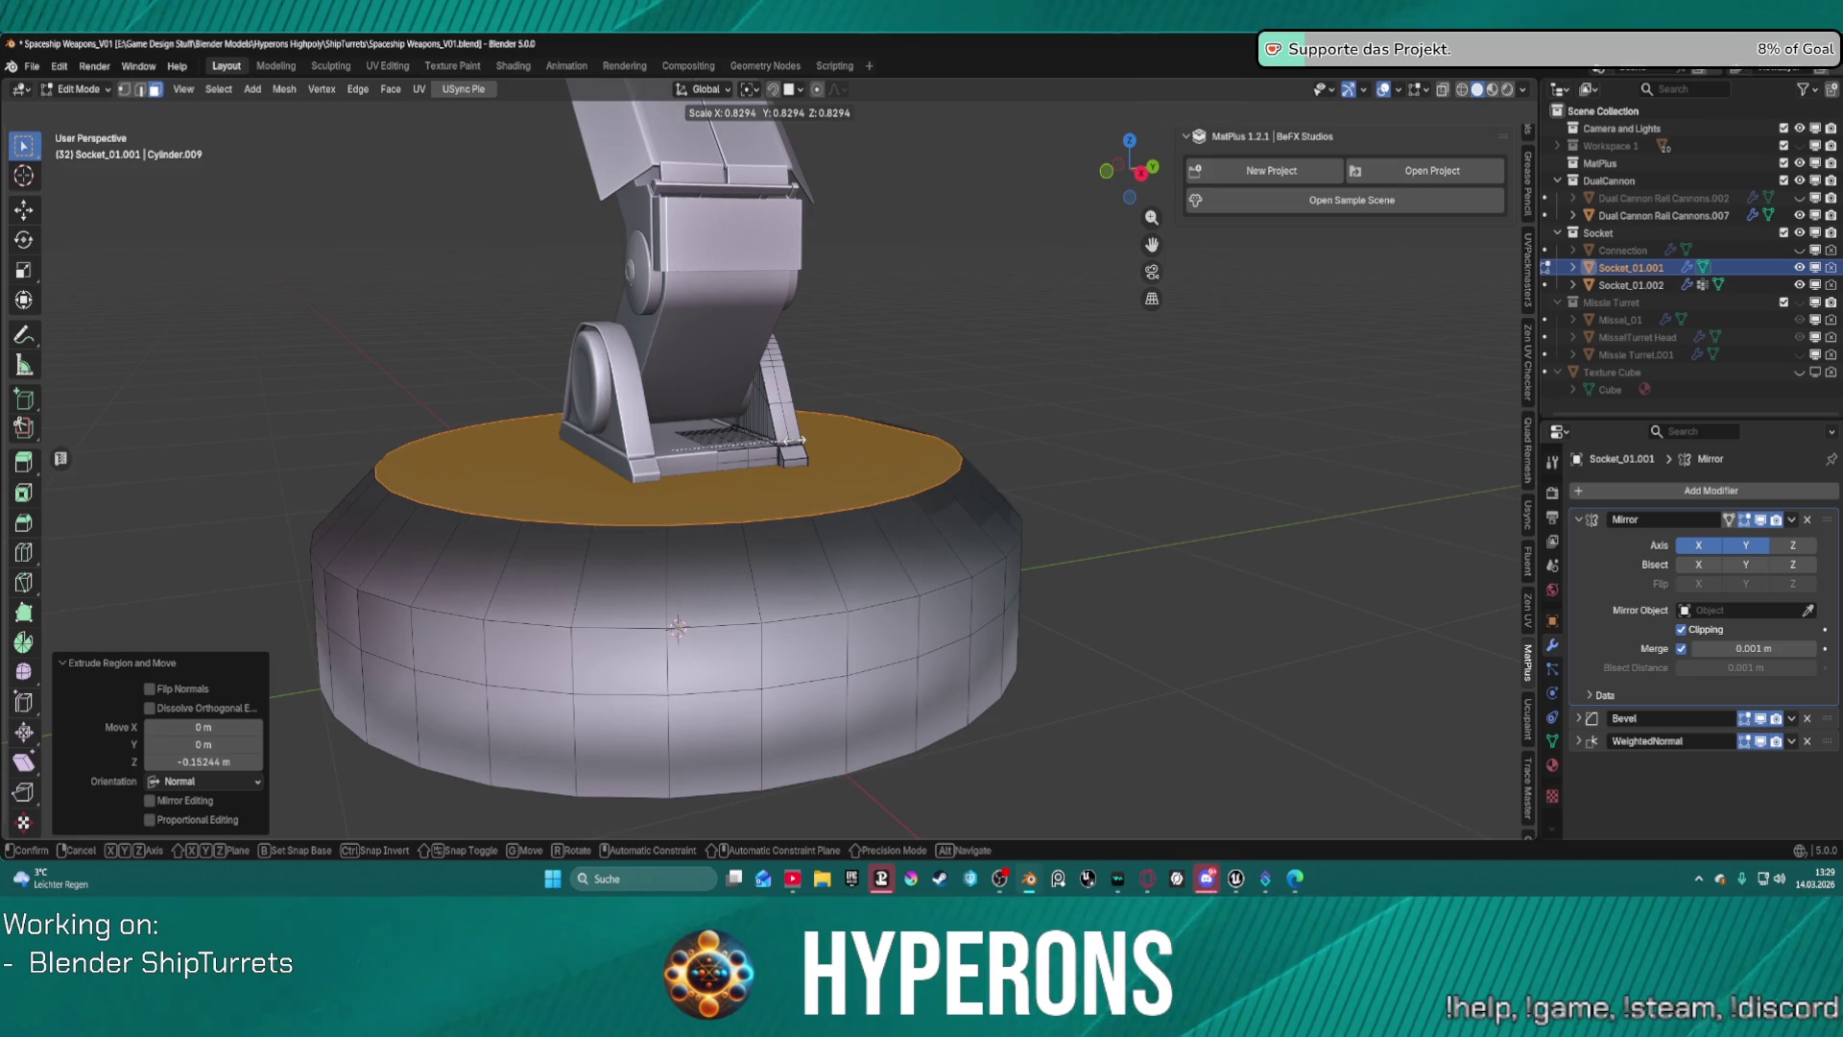
pyautogui.click(795, 440)
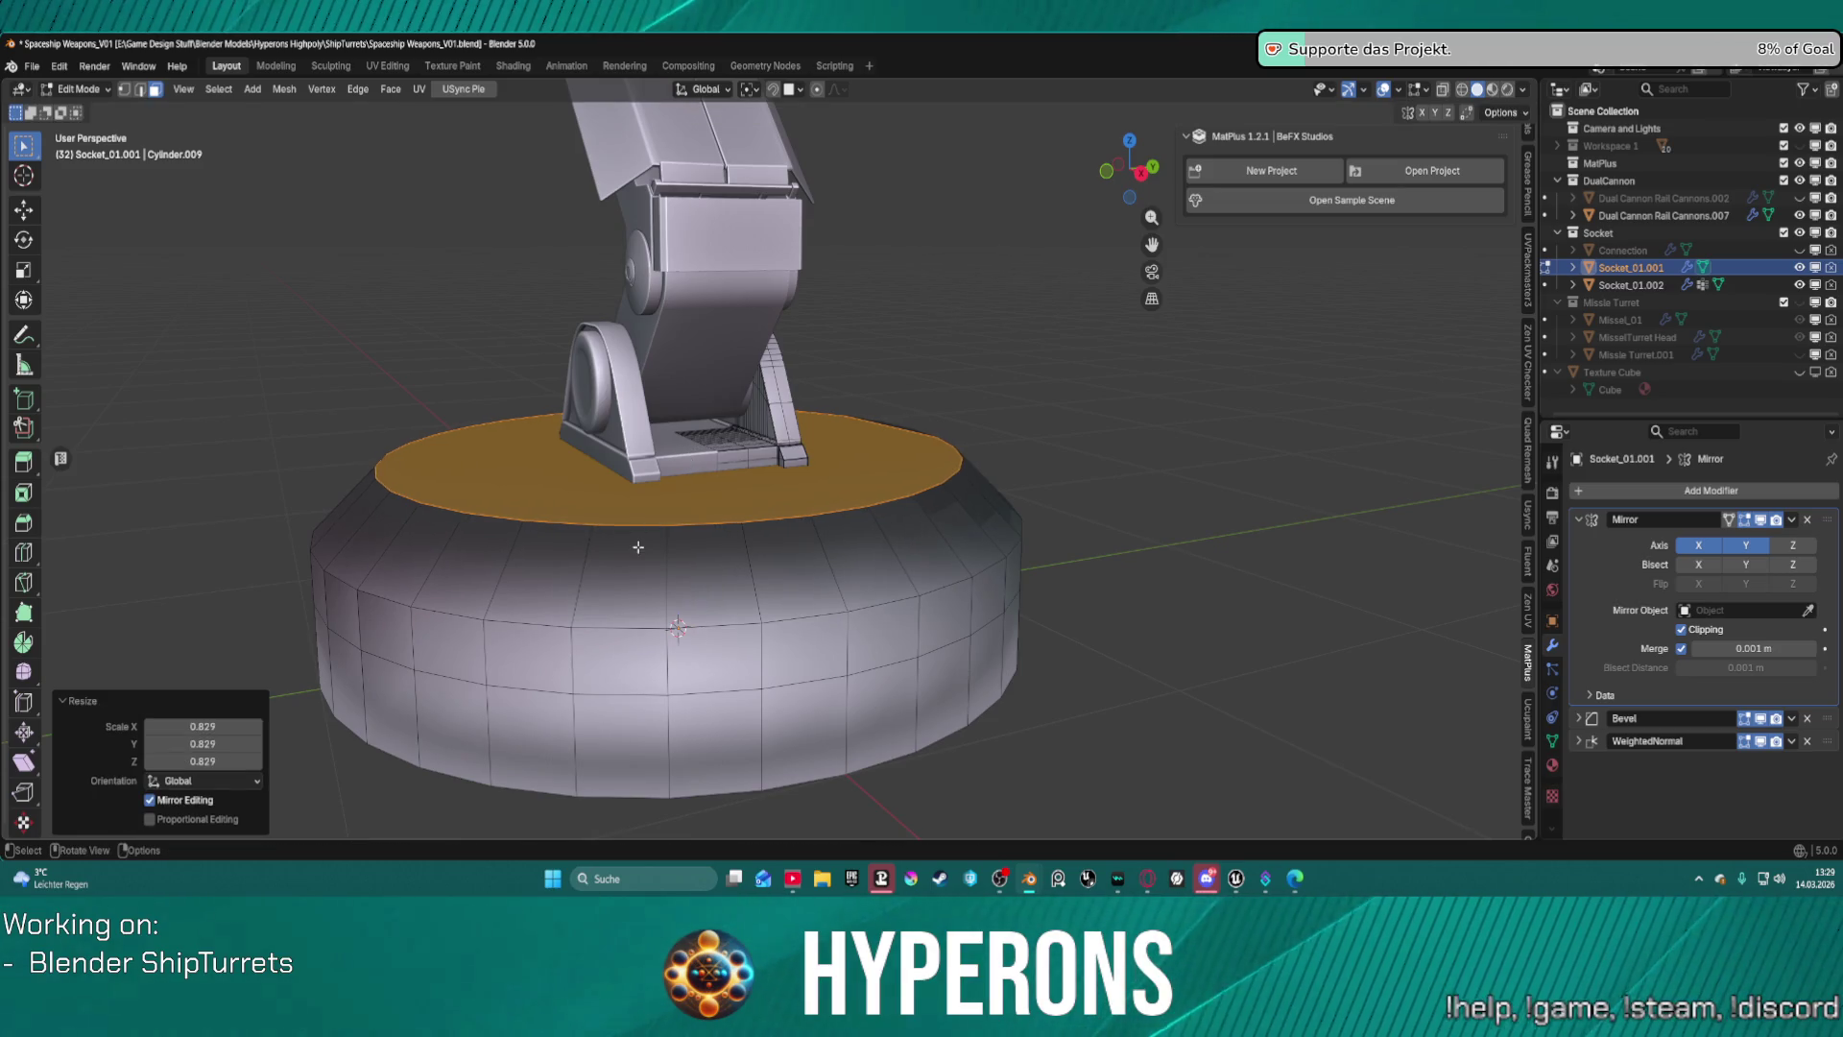
pyautogui.moveTo(639, 546)
pyautogui.mouseDown(button='middle')
pyautogui.moveTo(753, 515)
pyautogui.moveTo(731, 527)
pyautogui.mouseUp(button='middle')
# Select the whole base mesh, apply Mesh > Normals > Recalculate Outside, then deselect.
pyautogui.click(687, 553)
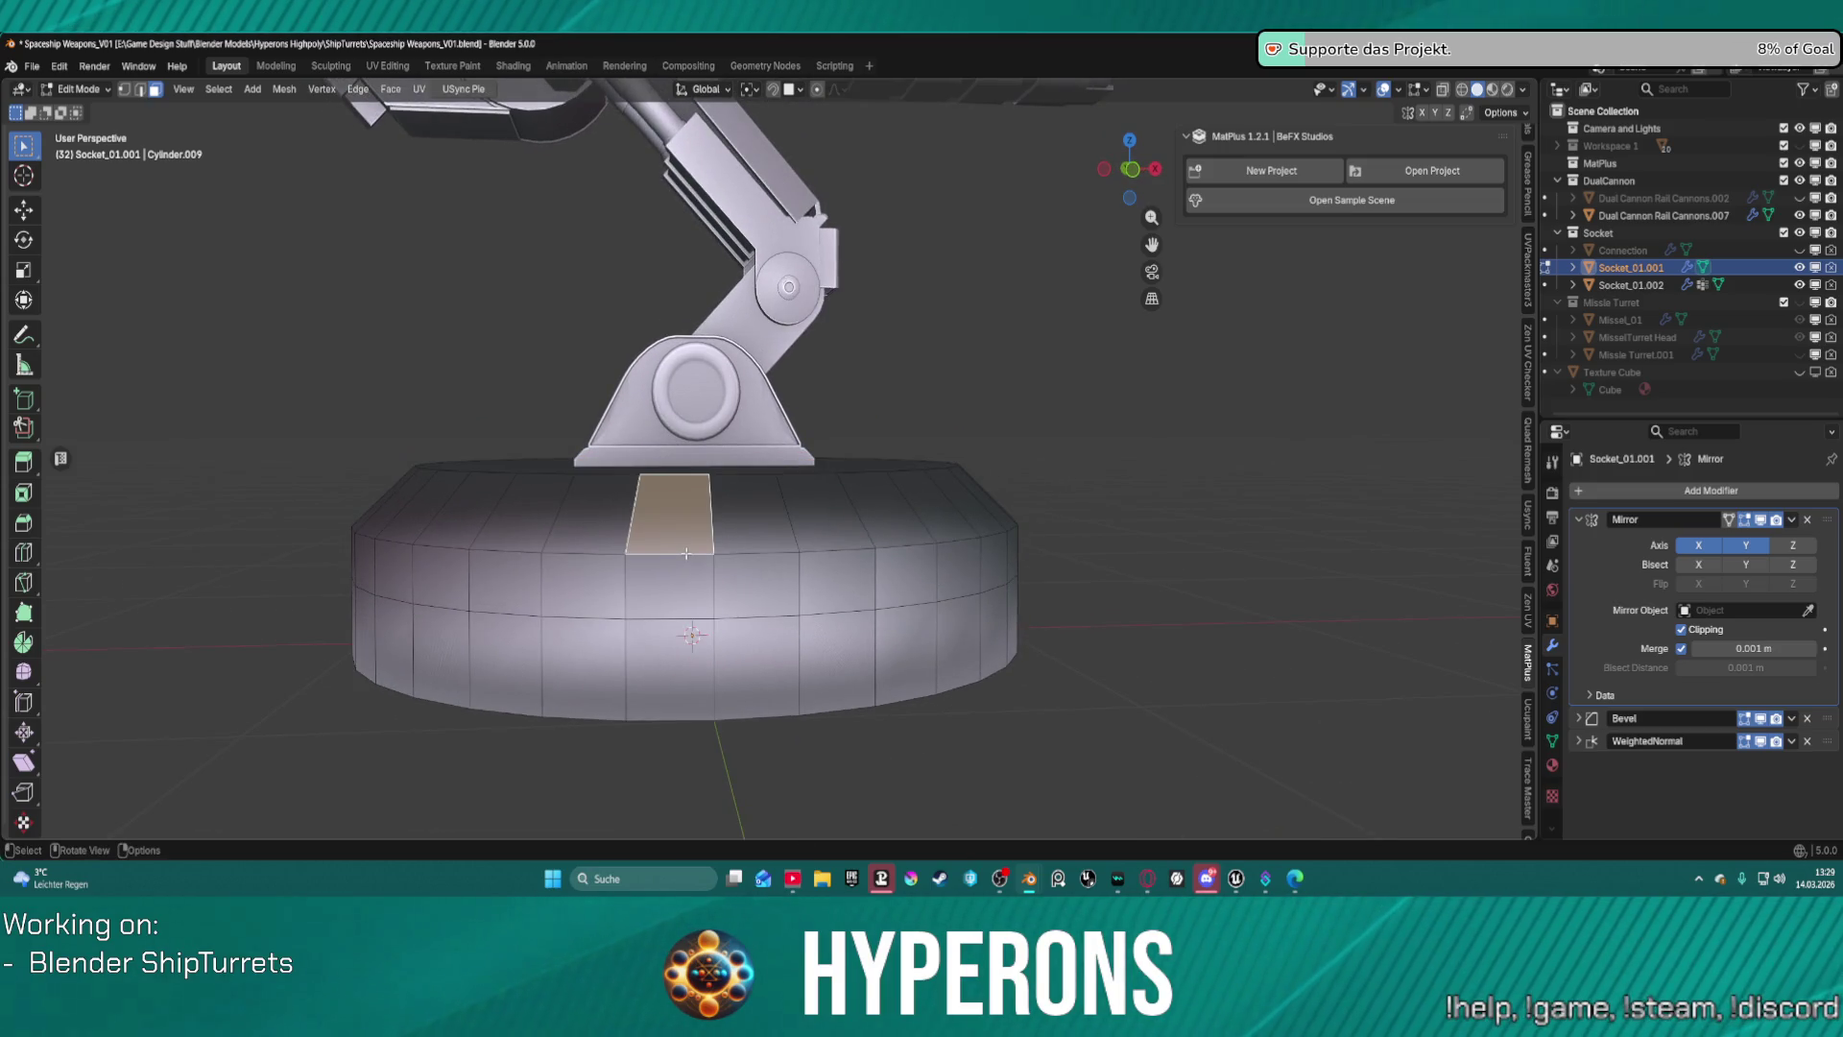
pyautogui.scroll(-2, 750, 550)
pyautogui.moveTo(750, 550)
pyautogui.mouseDown(button='middle')
pyautogui.moveTo(537, 544)
pyautogui.moveTo(732, 544)
pyautogui.mouseUp(button='middle')
pyautogui.scroll(2, 733, 545)
pyautogui.press('l')
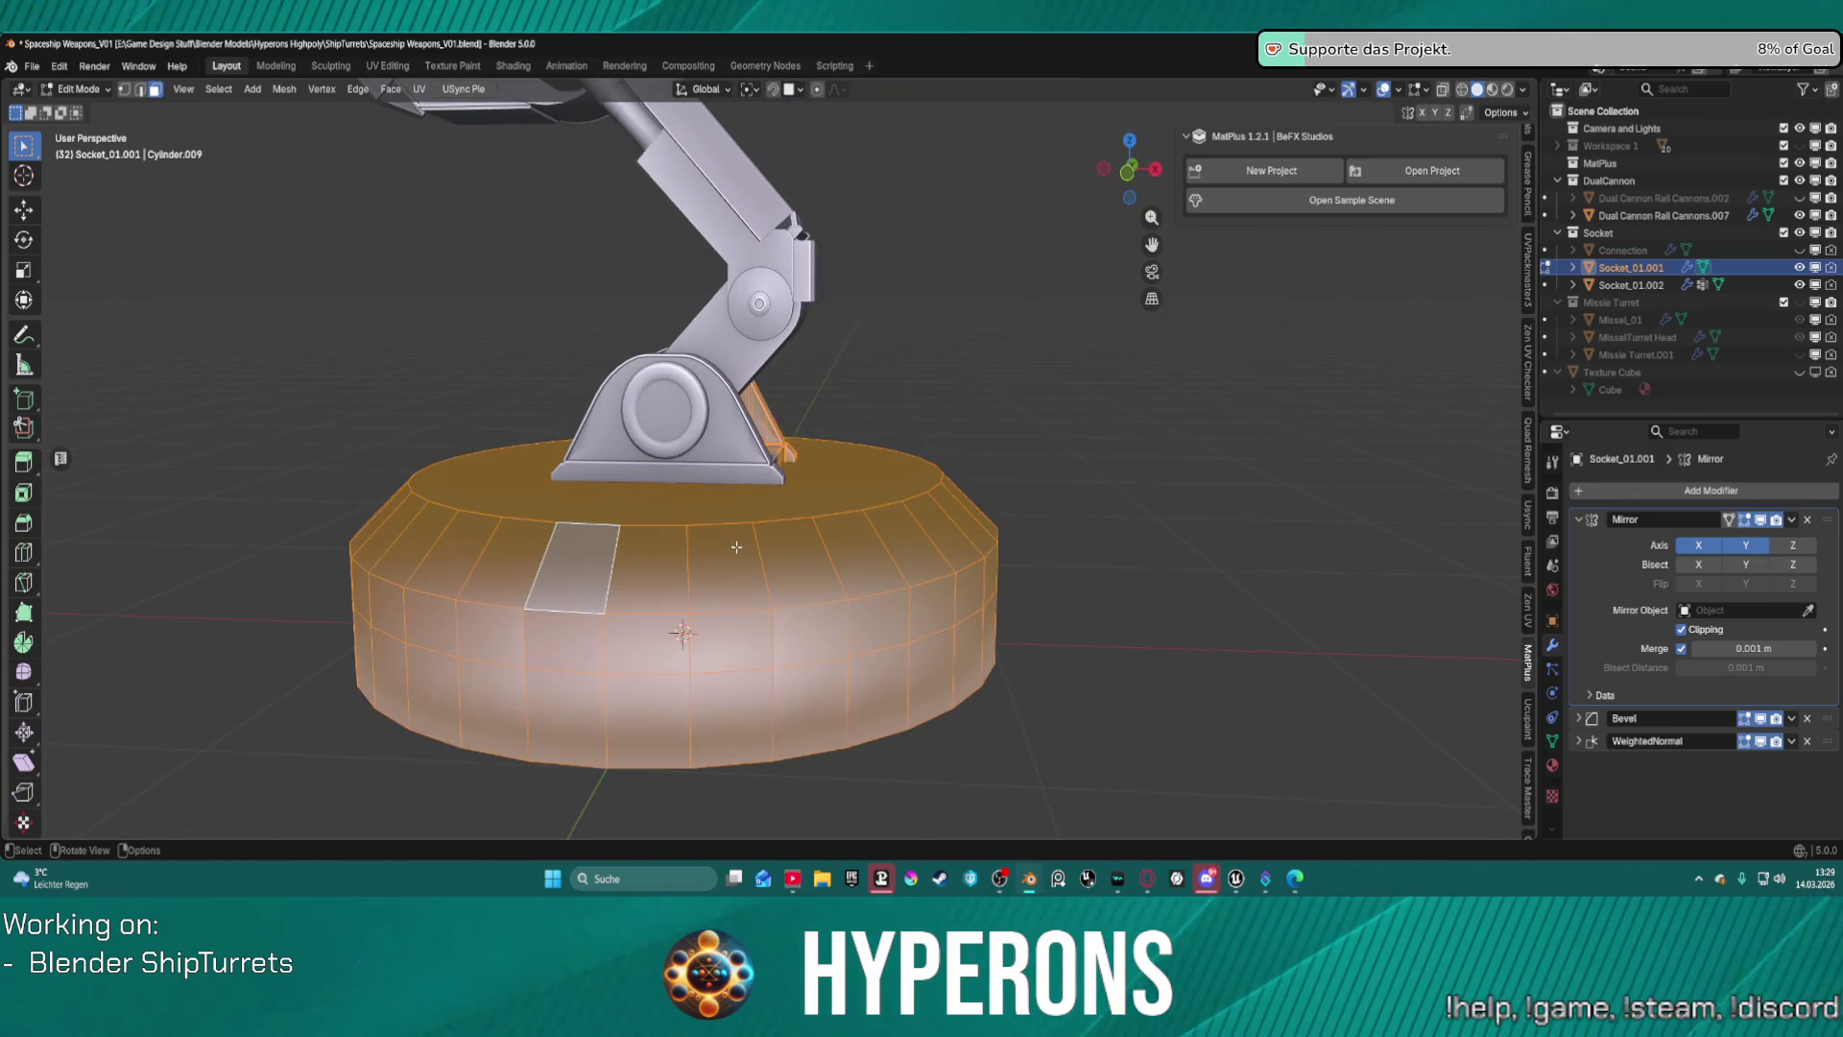
pyautogui.click(284, 89)
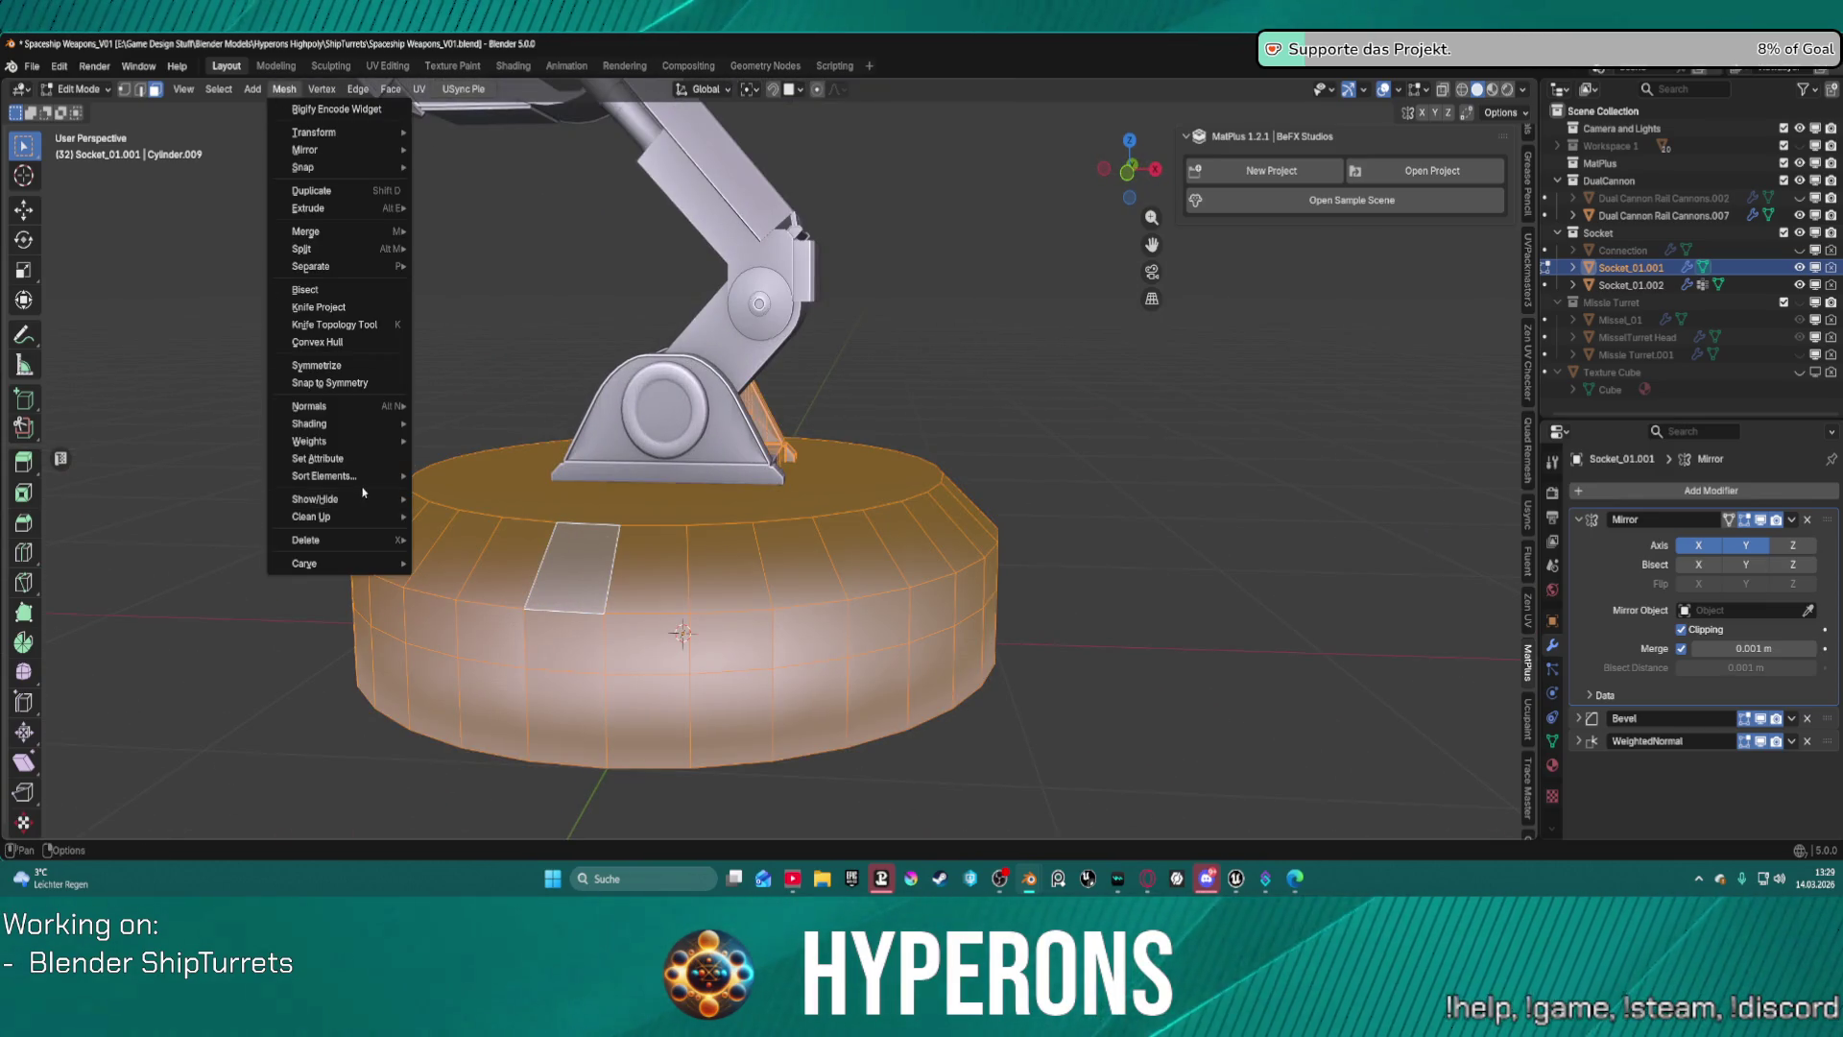
pyautogui.moveTo(393, 407)
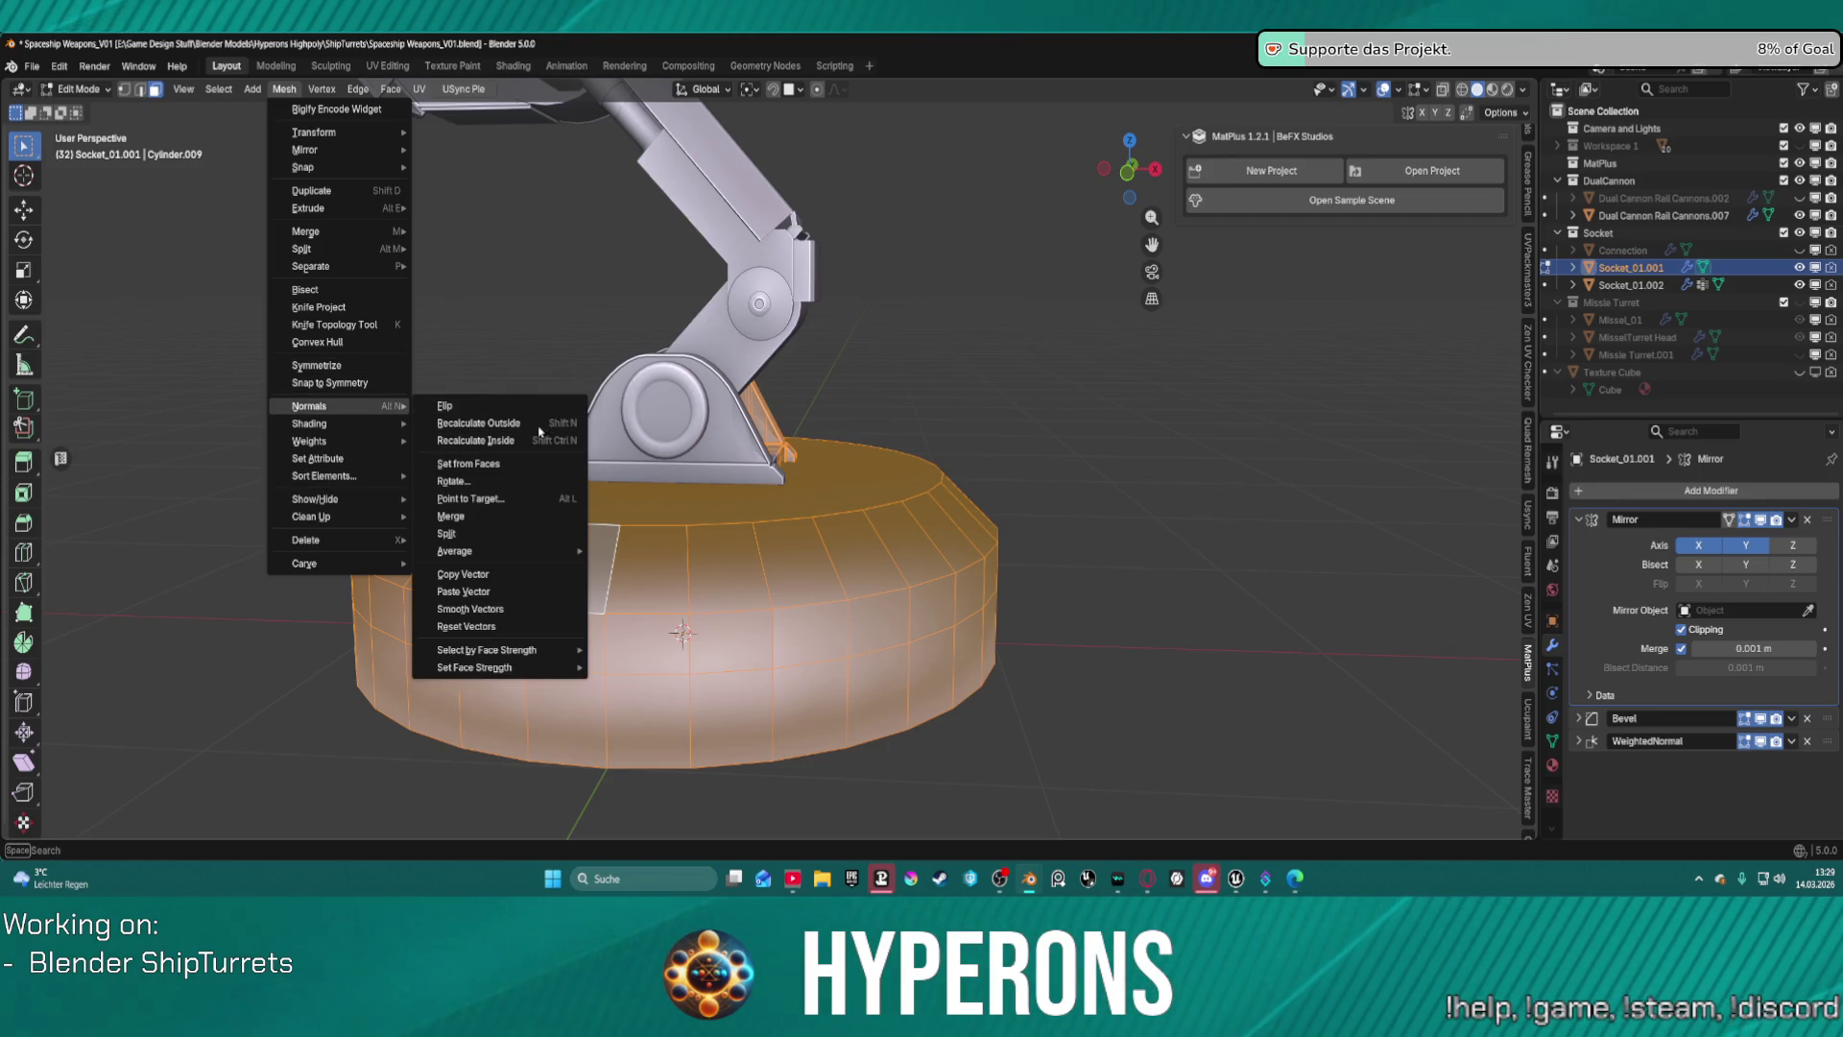
pyautogui.click(540, 426)
pyautogui.hotkey('alt', 'a')
pyautogui.scroll(-2, 958, 541)
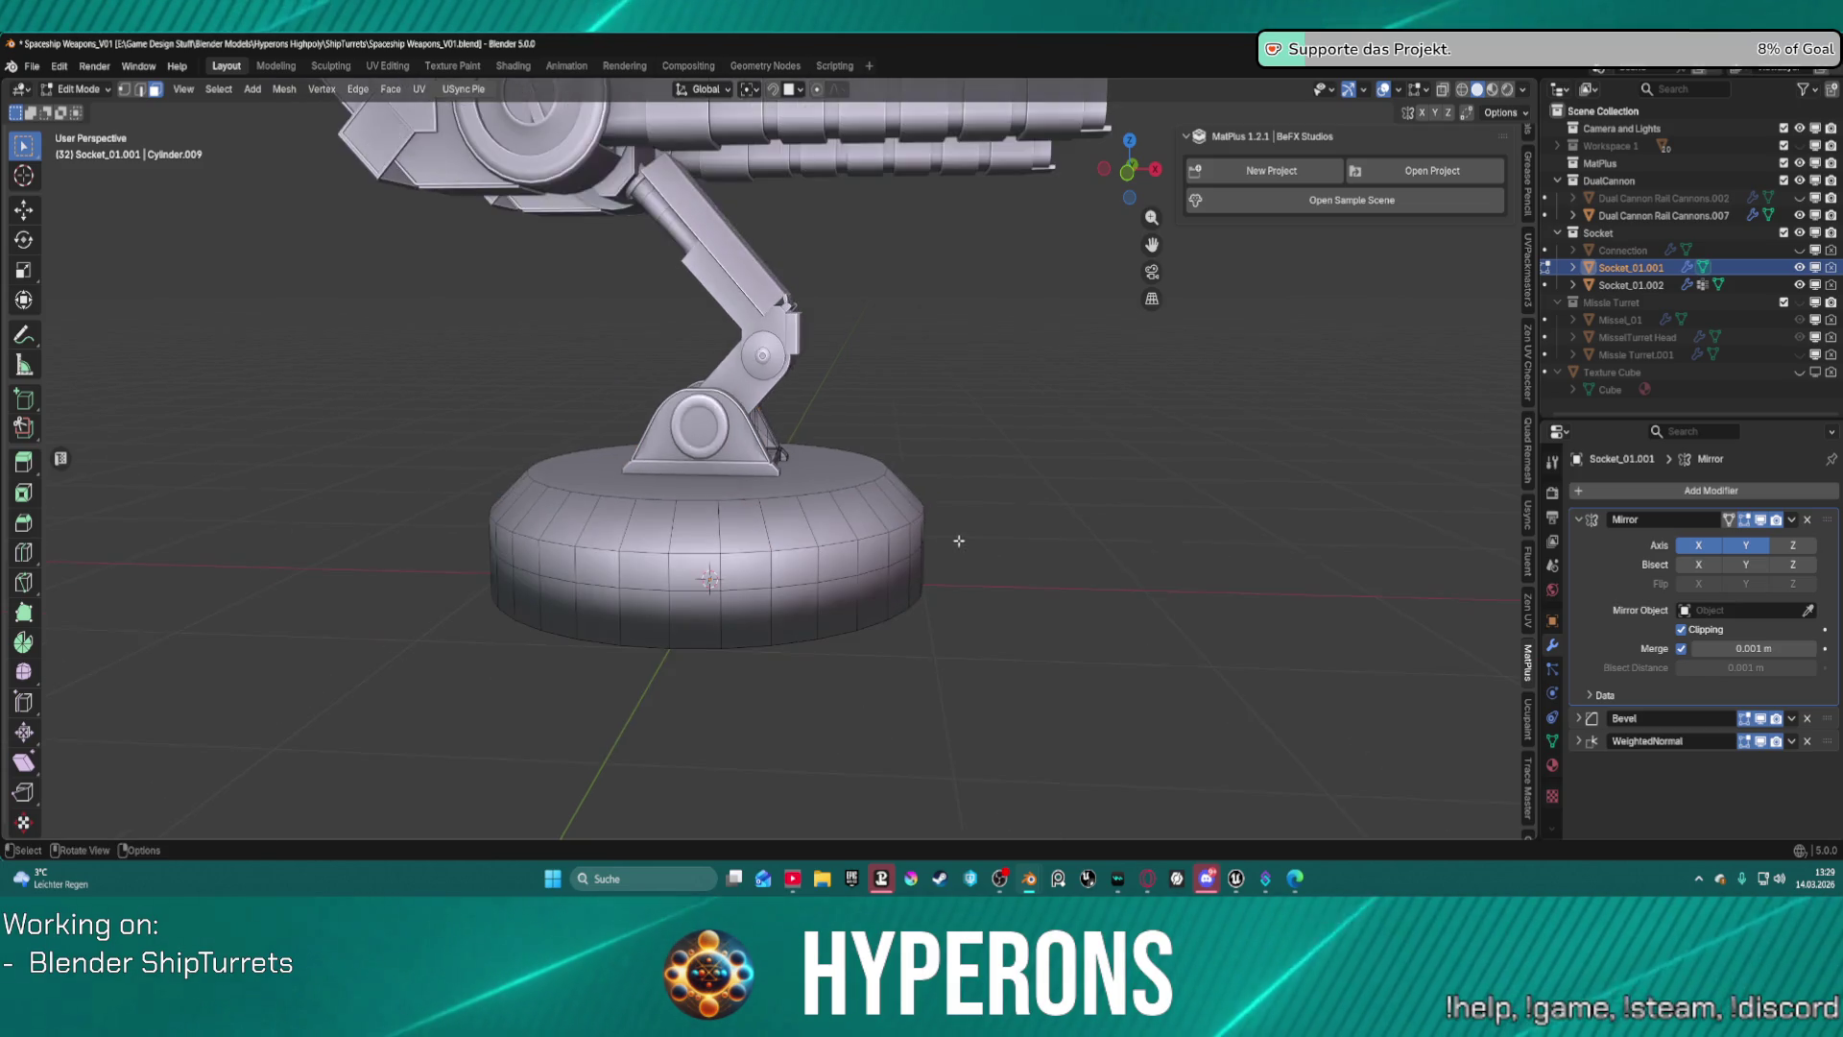
pyautogui.moveTo(958, 540)
pyautogui.mouseDown(button='middle')
pyautogui.moveTo(924, 339)
pyautogui.moveTo(757, 543)
pyautogui.moveTo(773, 535)
pyautogui.mouseUp(button='middle')
pyautogui.scroll(-5, 774, 522)
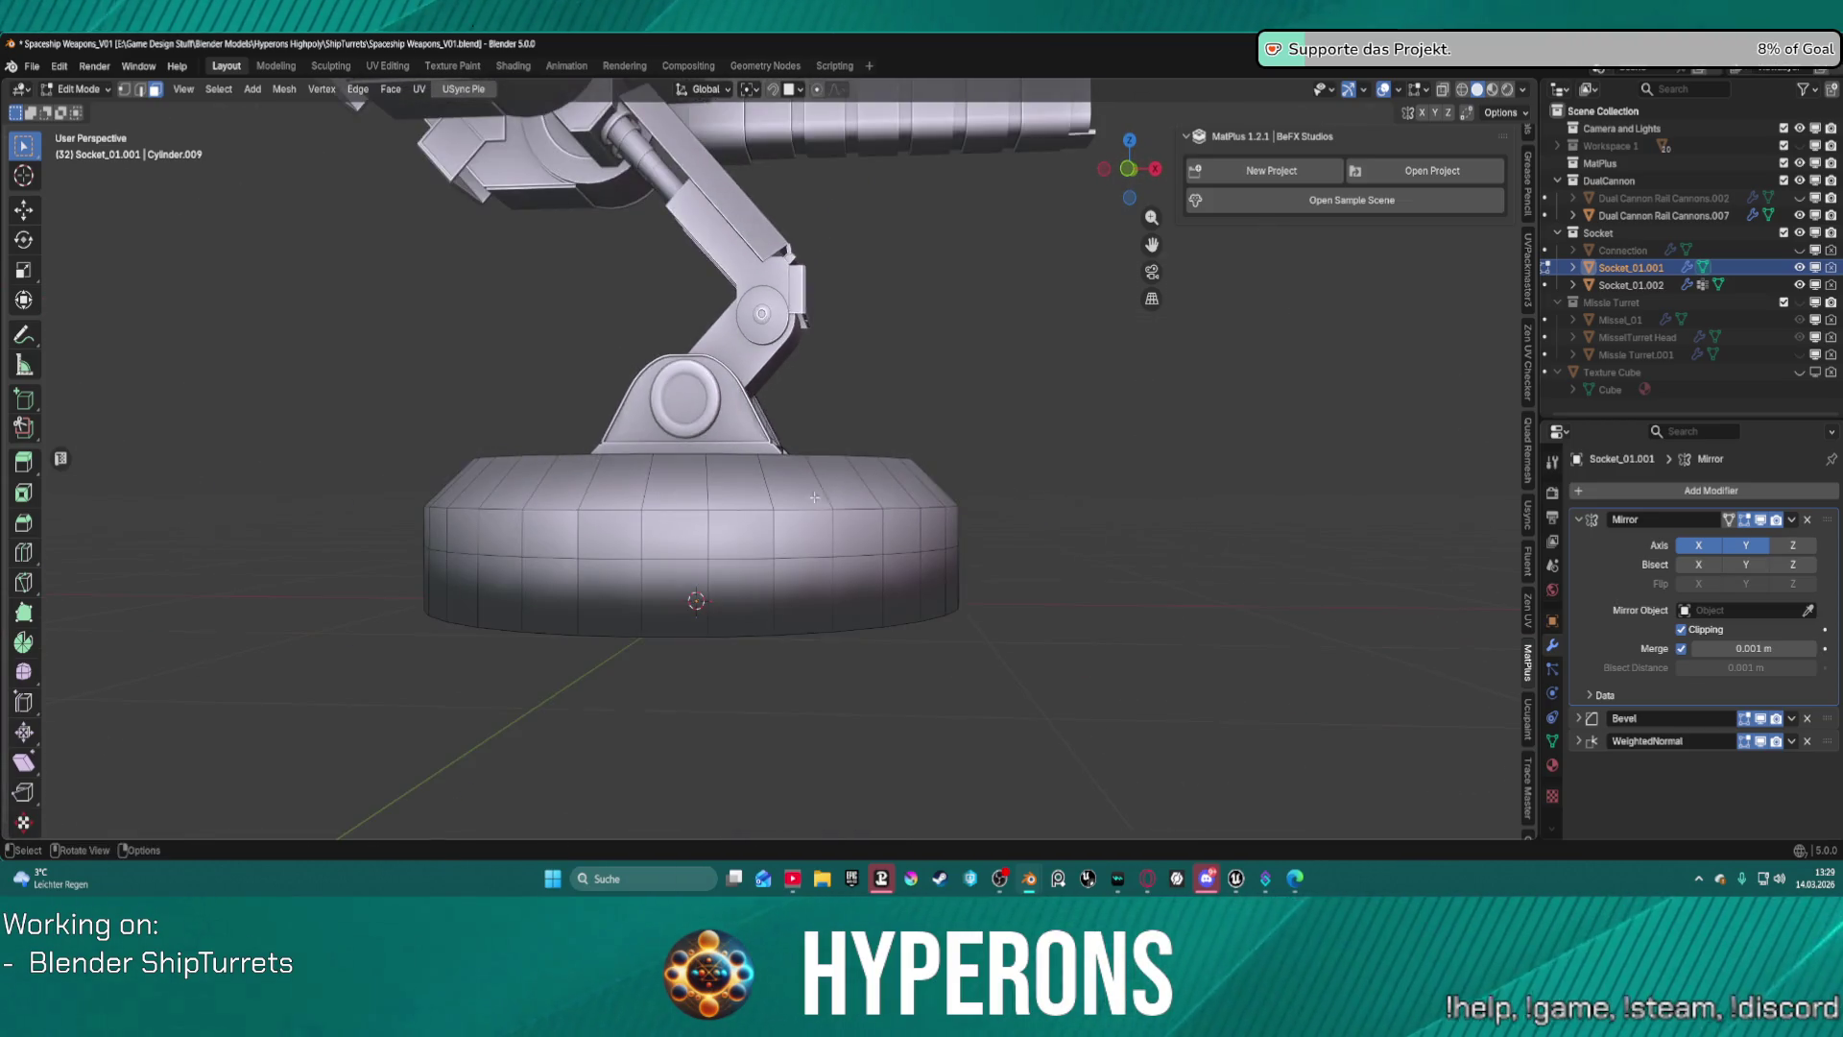
pyautogui.scroll(-5, 815, 496)
pyautogui.scroll(5, 760, 482)
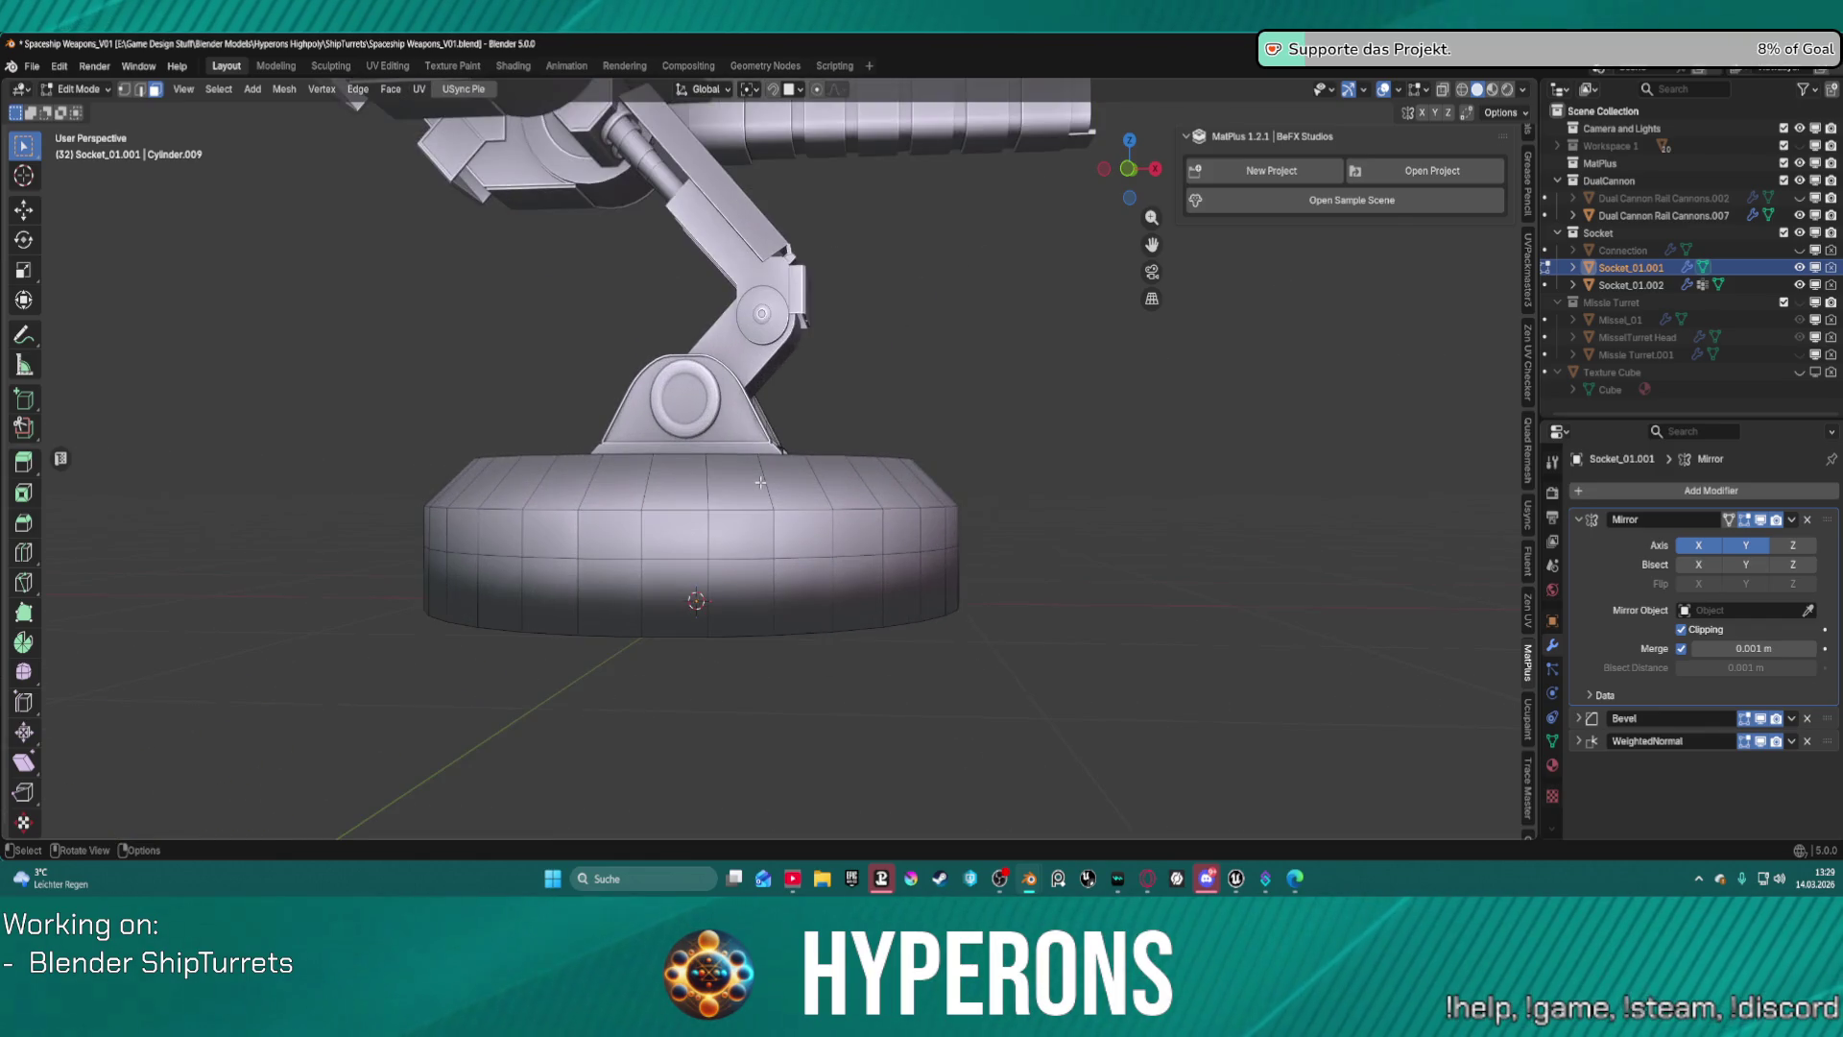
pyautogui.scroll(1, 679, 493)
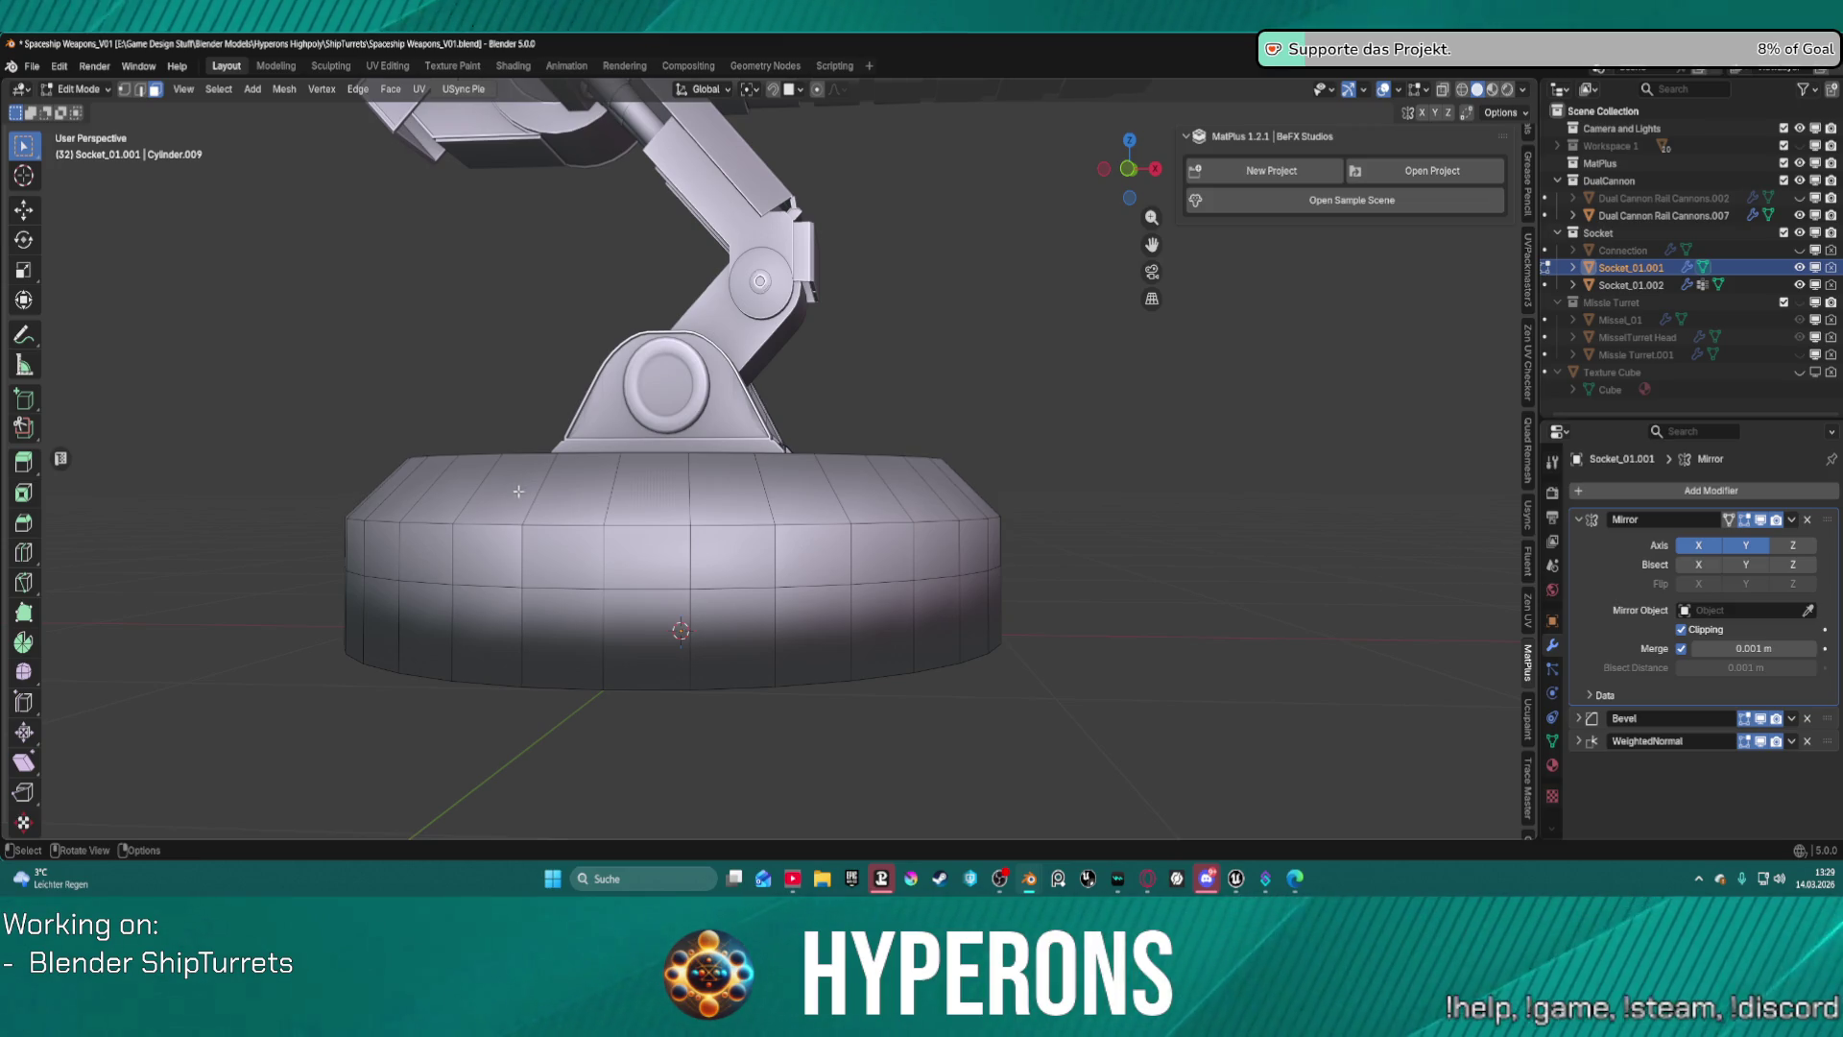
pyautogui.moveTo(519, 491)
pyautogui.mouseDown(button='middle')
pyautogui.moveTo(729, 491)
pyautogui.moveTo(712, 508)
pyautogui.moveTo(718, 484)
pyautogui.mouseUp(button='middle')
pyautogui.scroll(1, 570, 504)
pyautogui.click(718, 484)
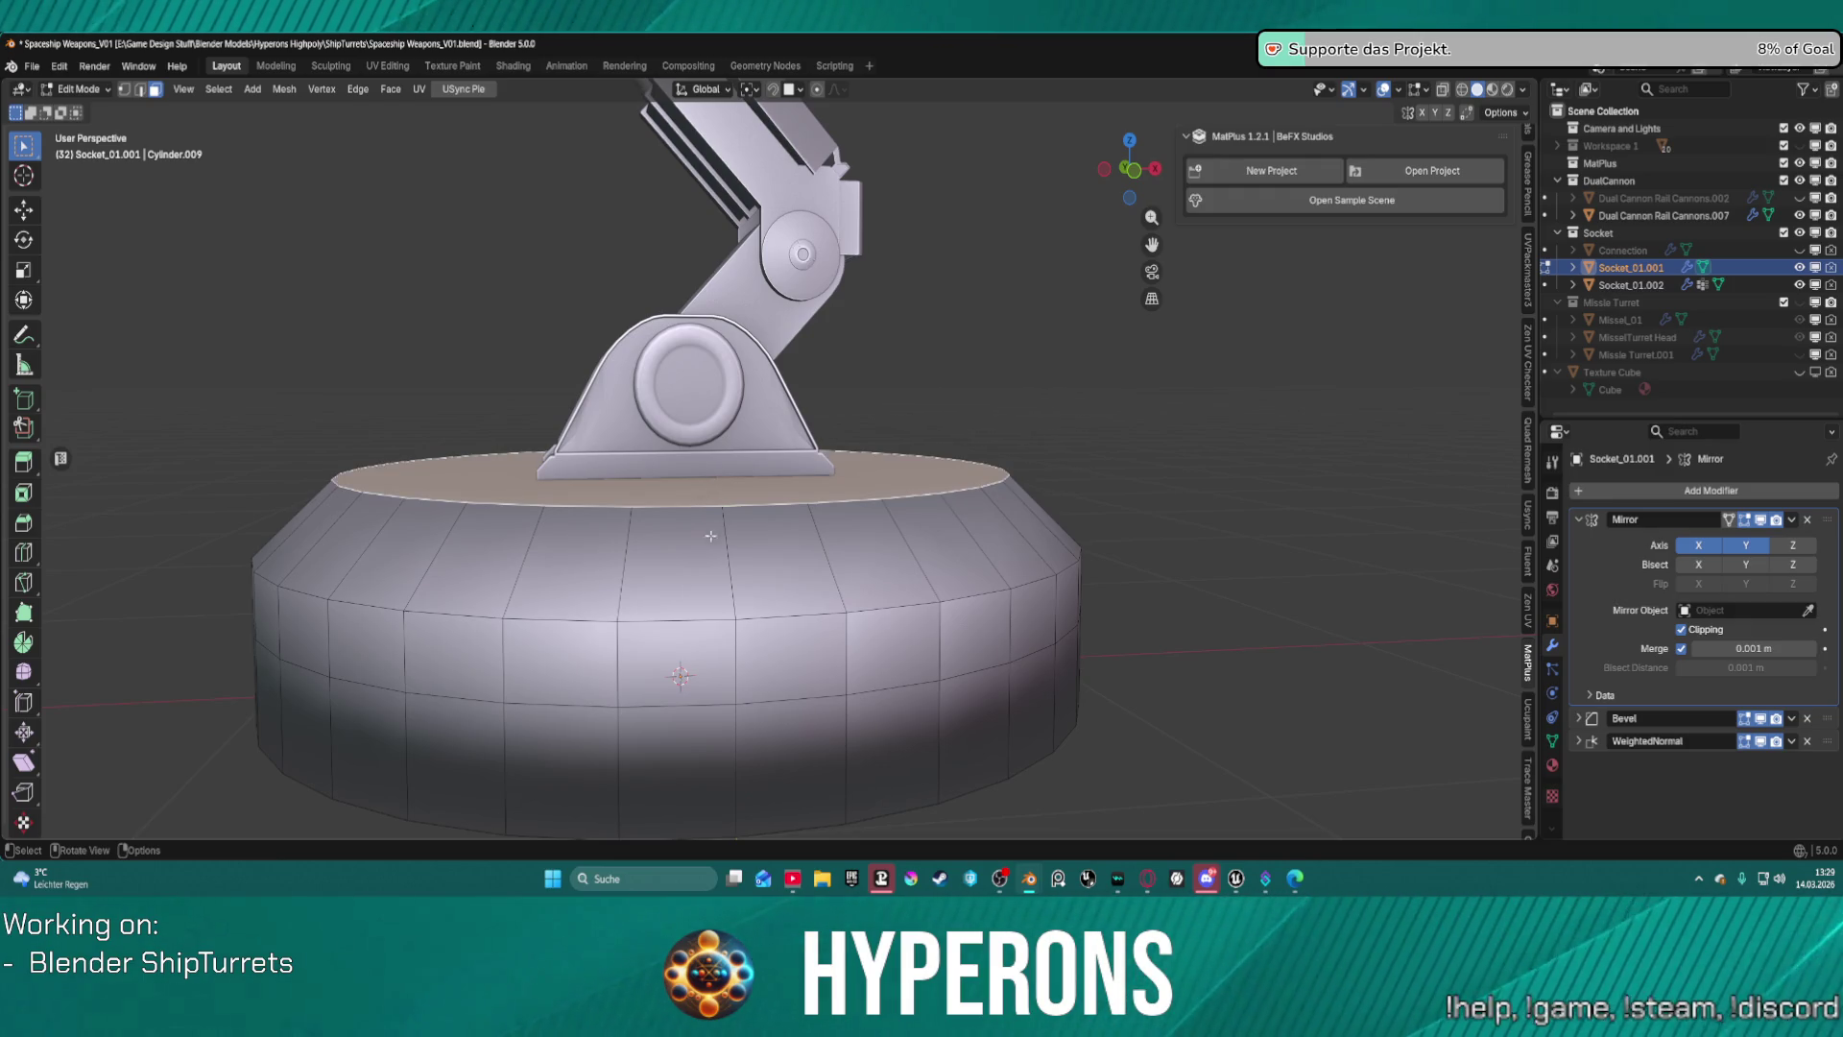
pyautogui.press('2')
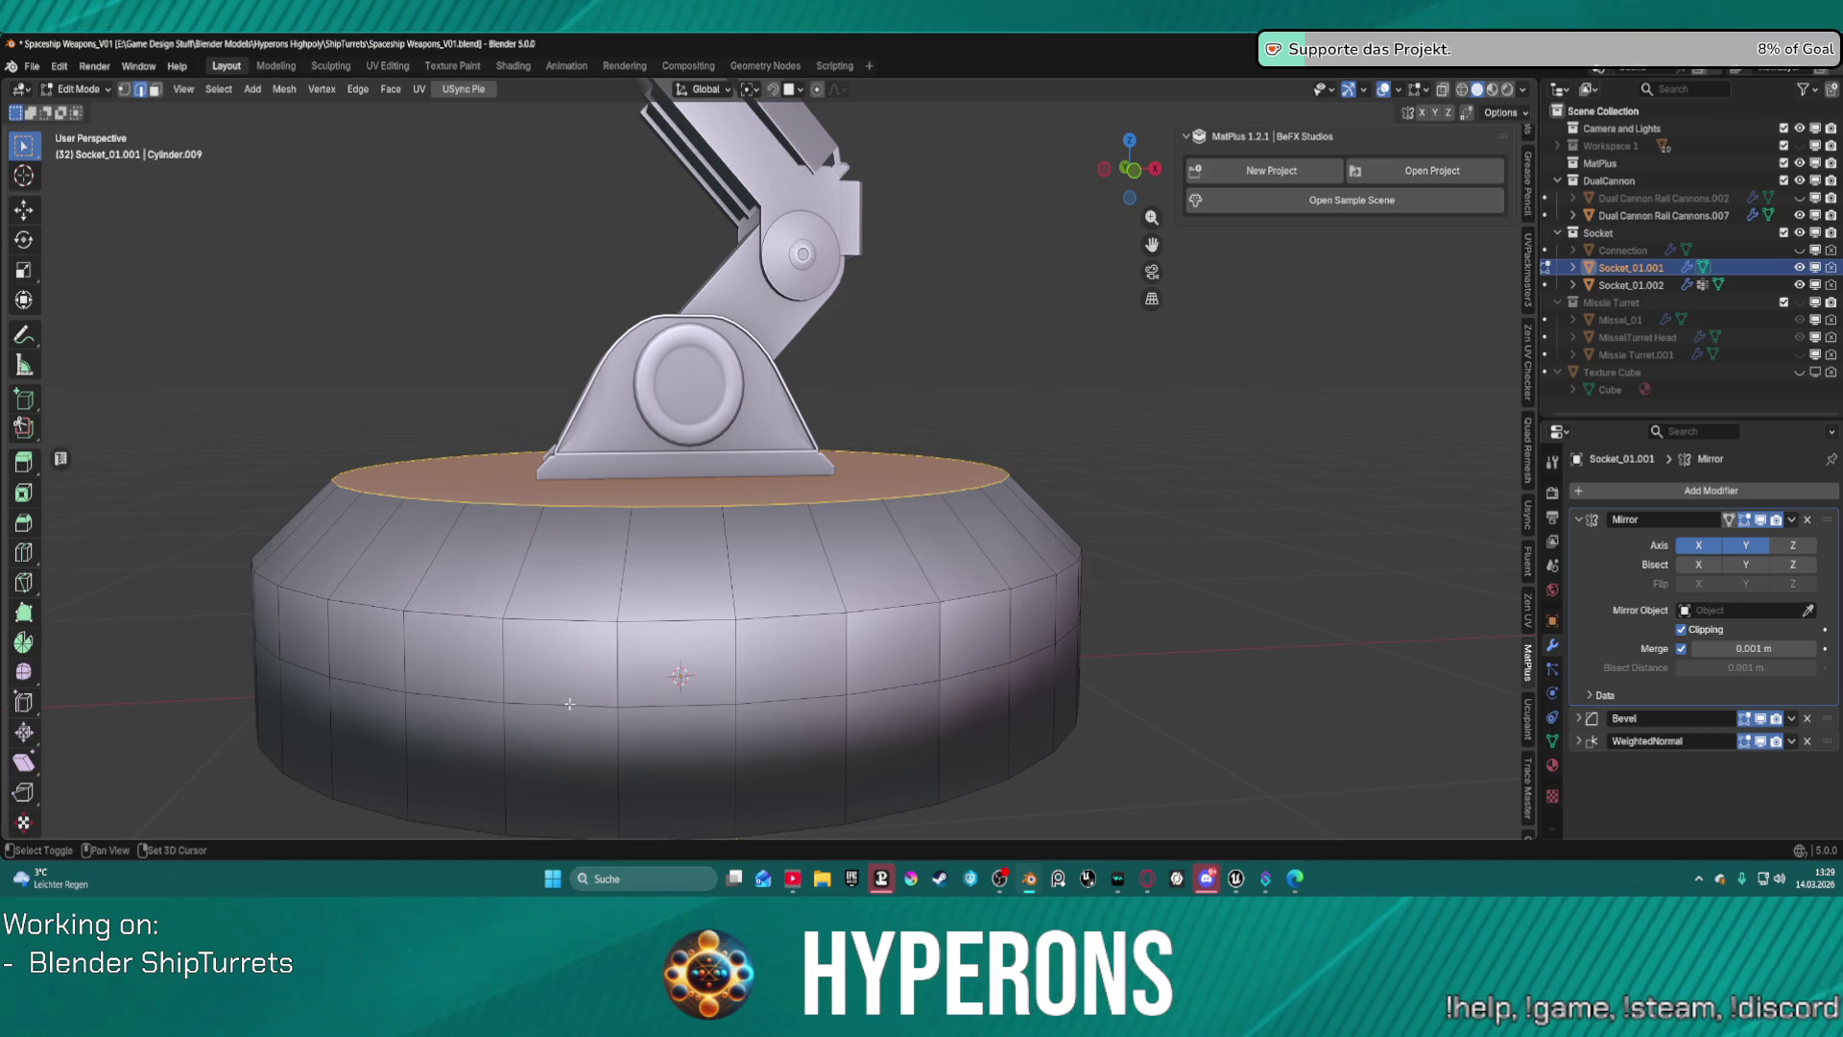
pyautogui.keyDown('alt'); pyautogui.keyDown('shift'); pyautogui.click(569, 703); pyautogui.keyUp('shift'); pyautogui.keyUp('alt')
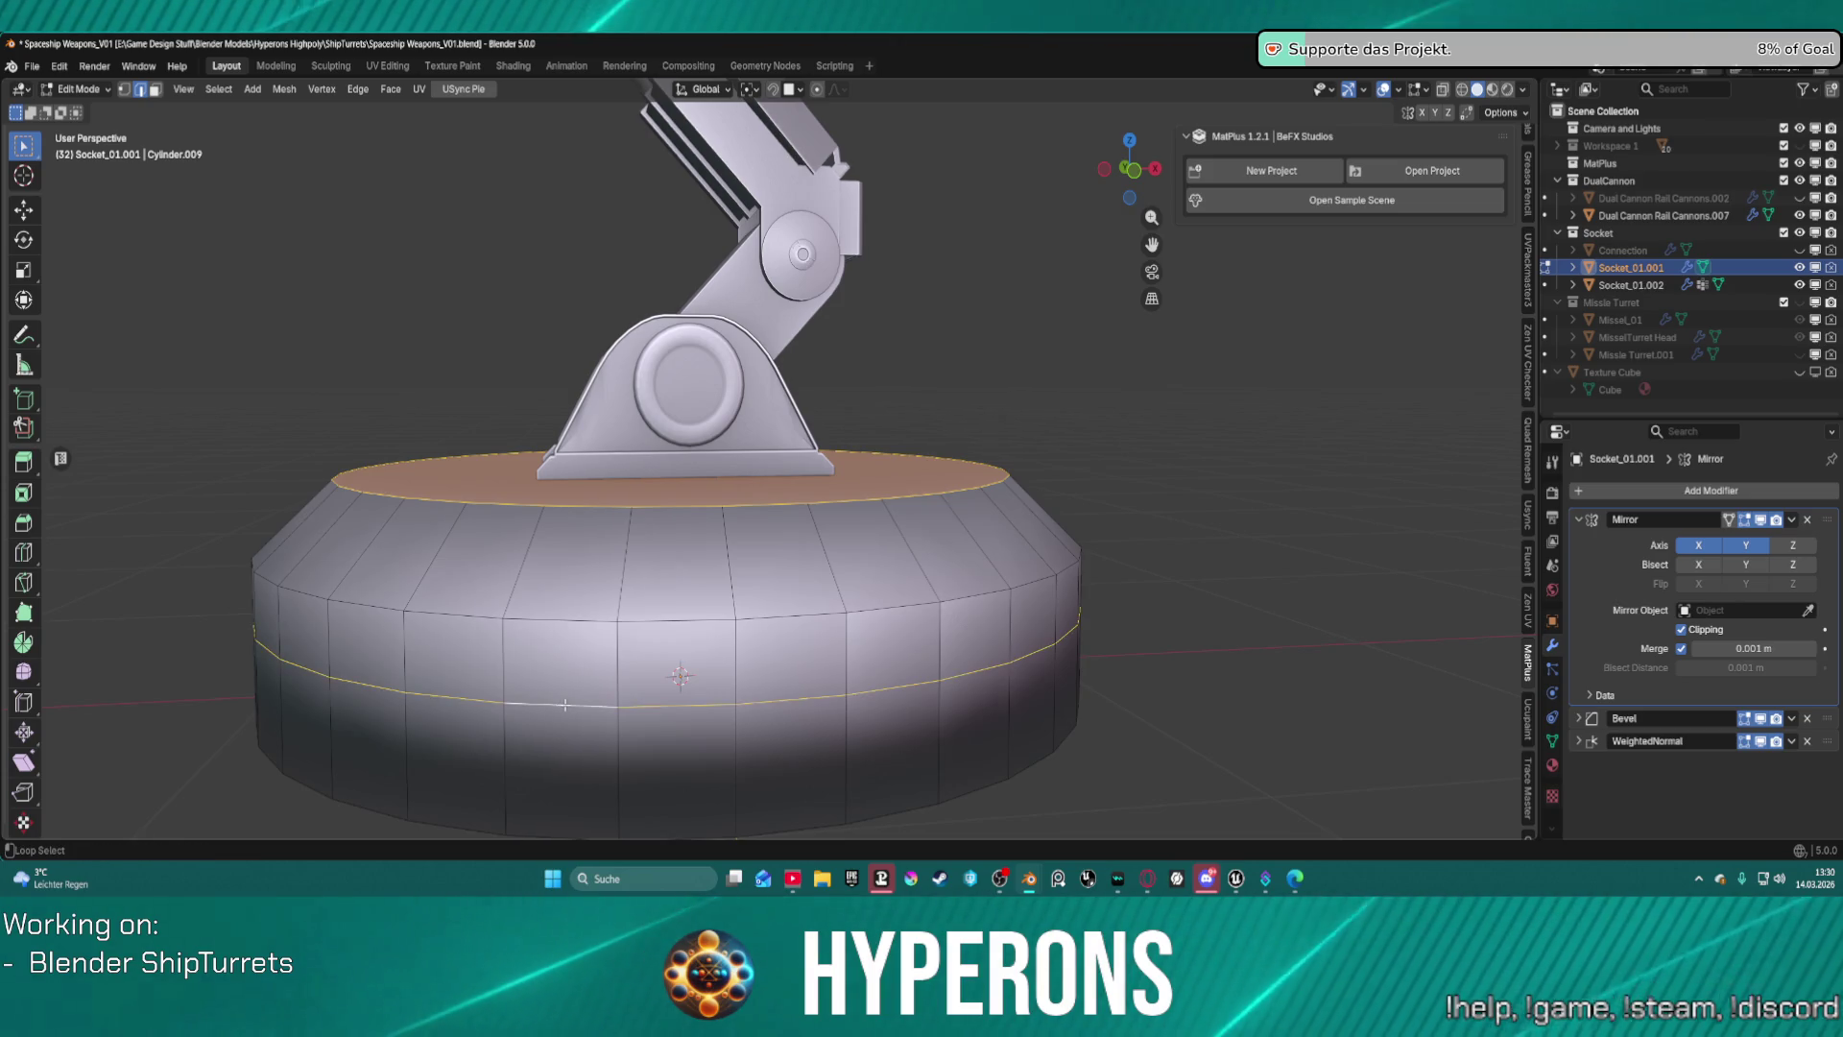
pyautogui.hotkey('ctrl', 'z')
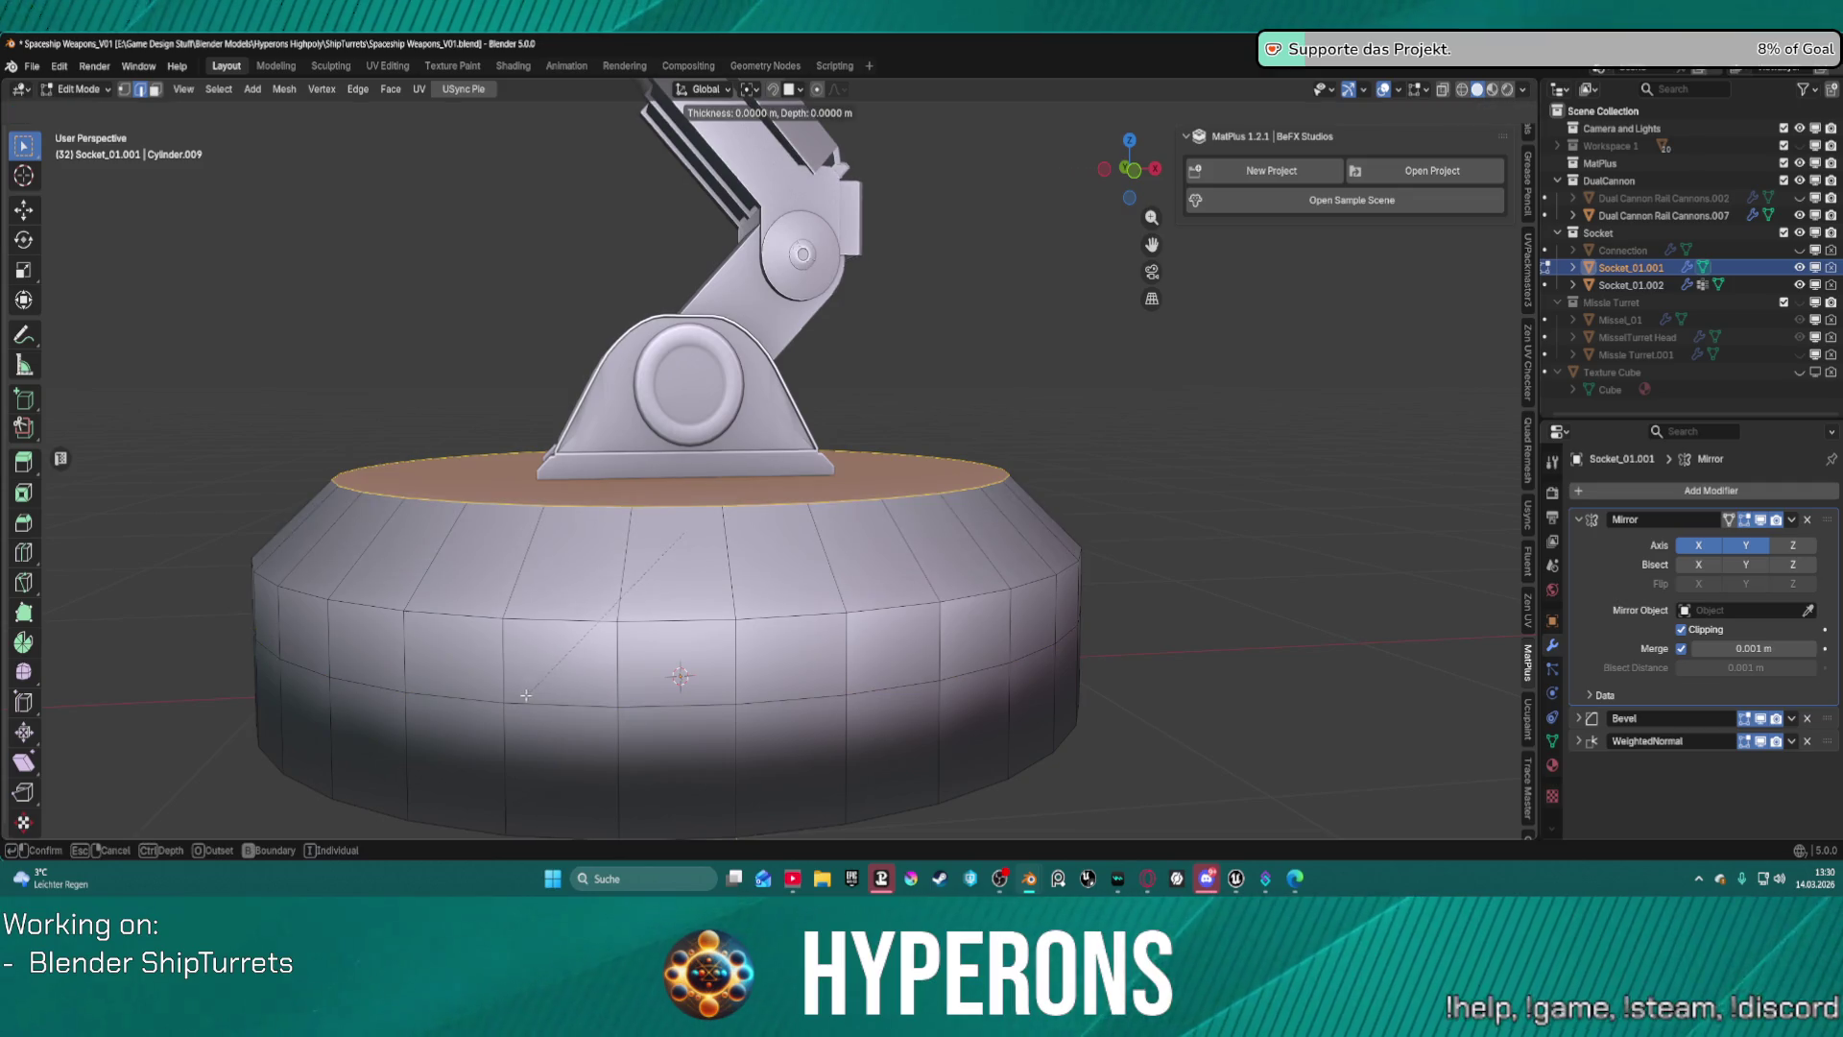
pyautogui.press('i')
pyautogui.press('Escape')
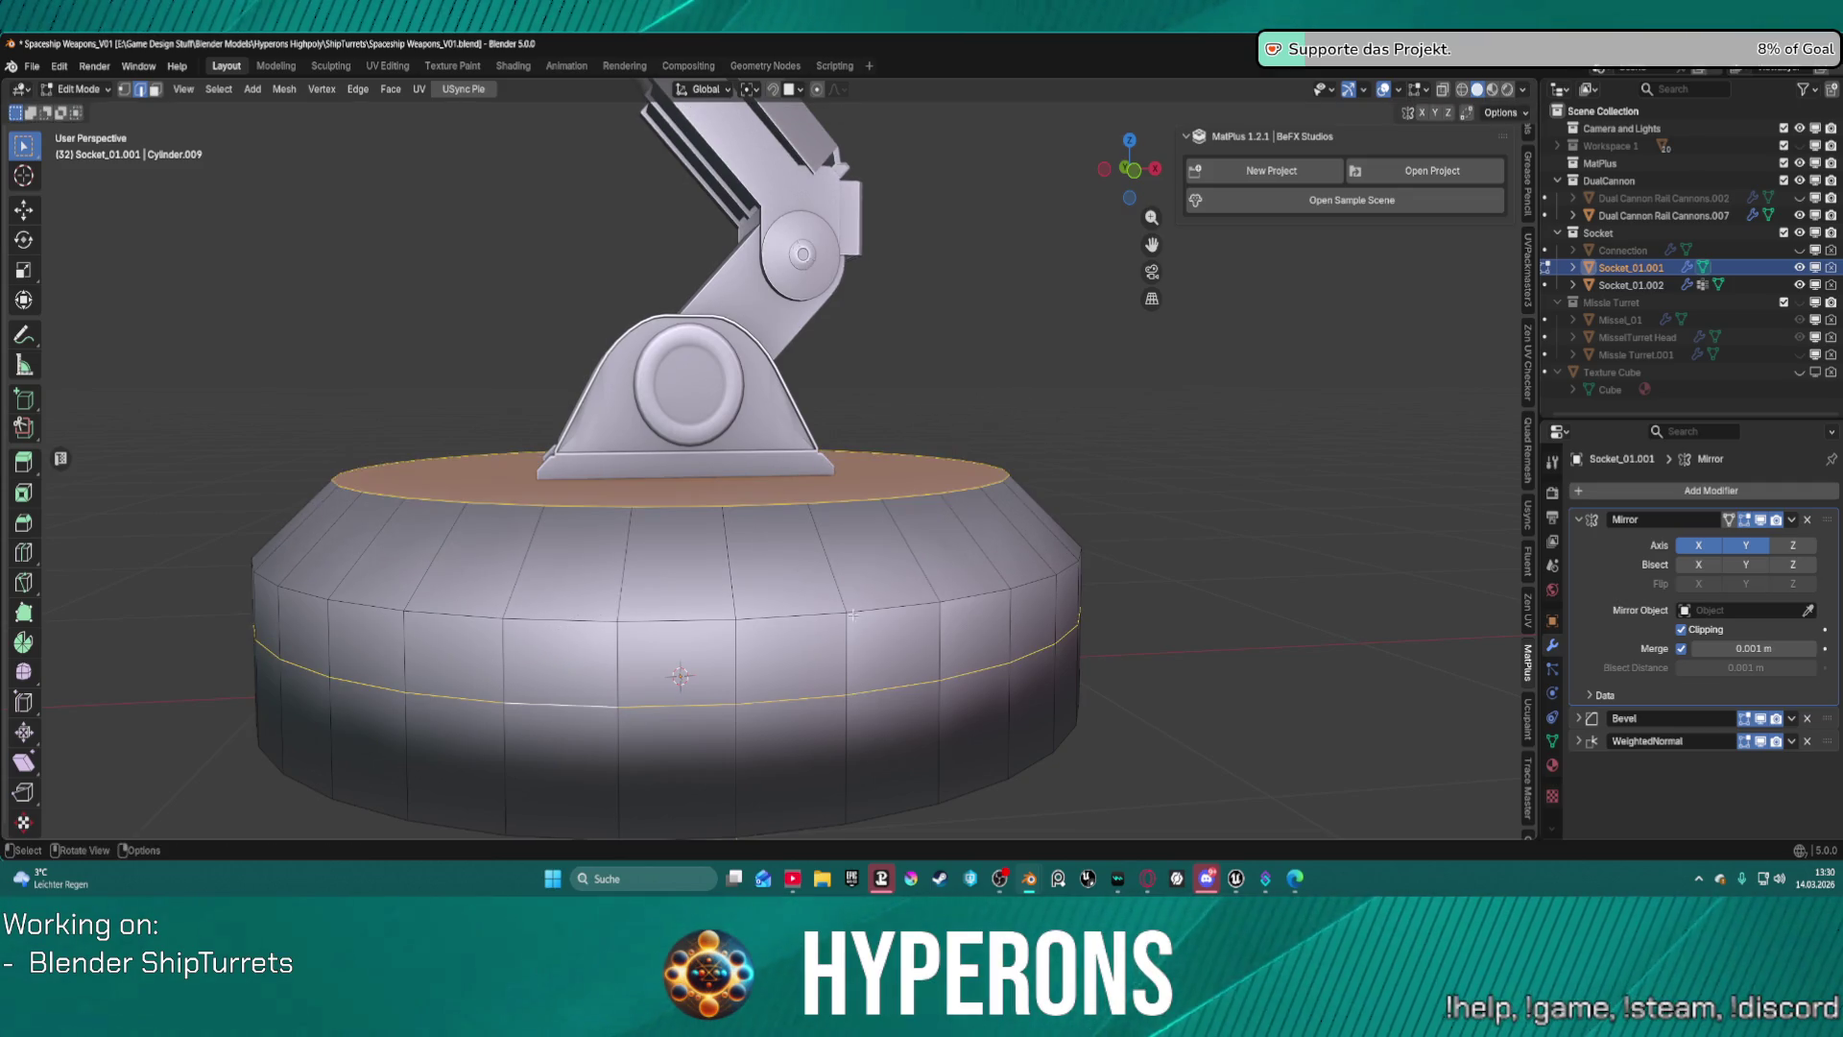
pyautogui.hotkey('alt', 'a')
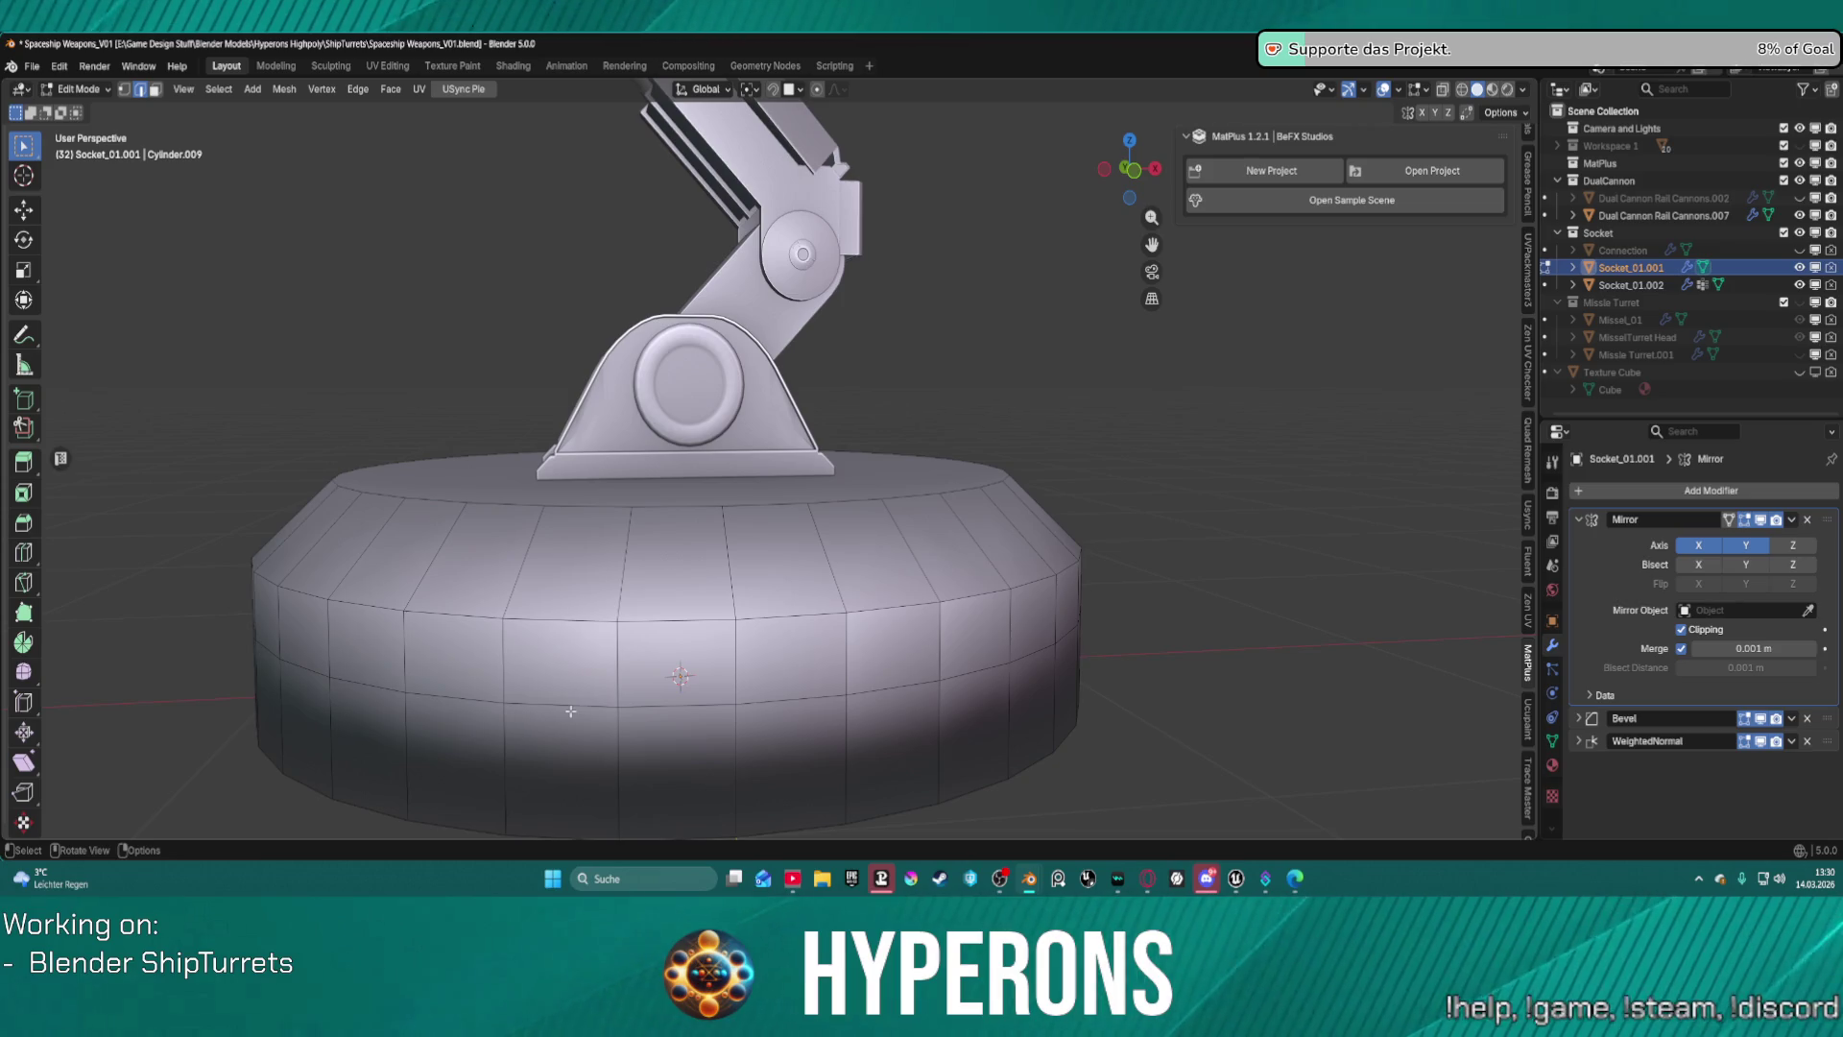
pyautogui.keyDown('alt'); pyautogui.click(577, 709); pyautogui.keyUp('alt')
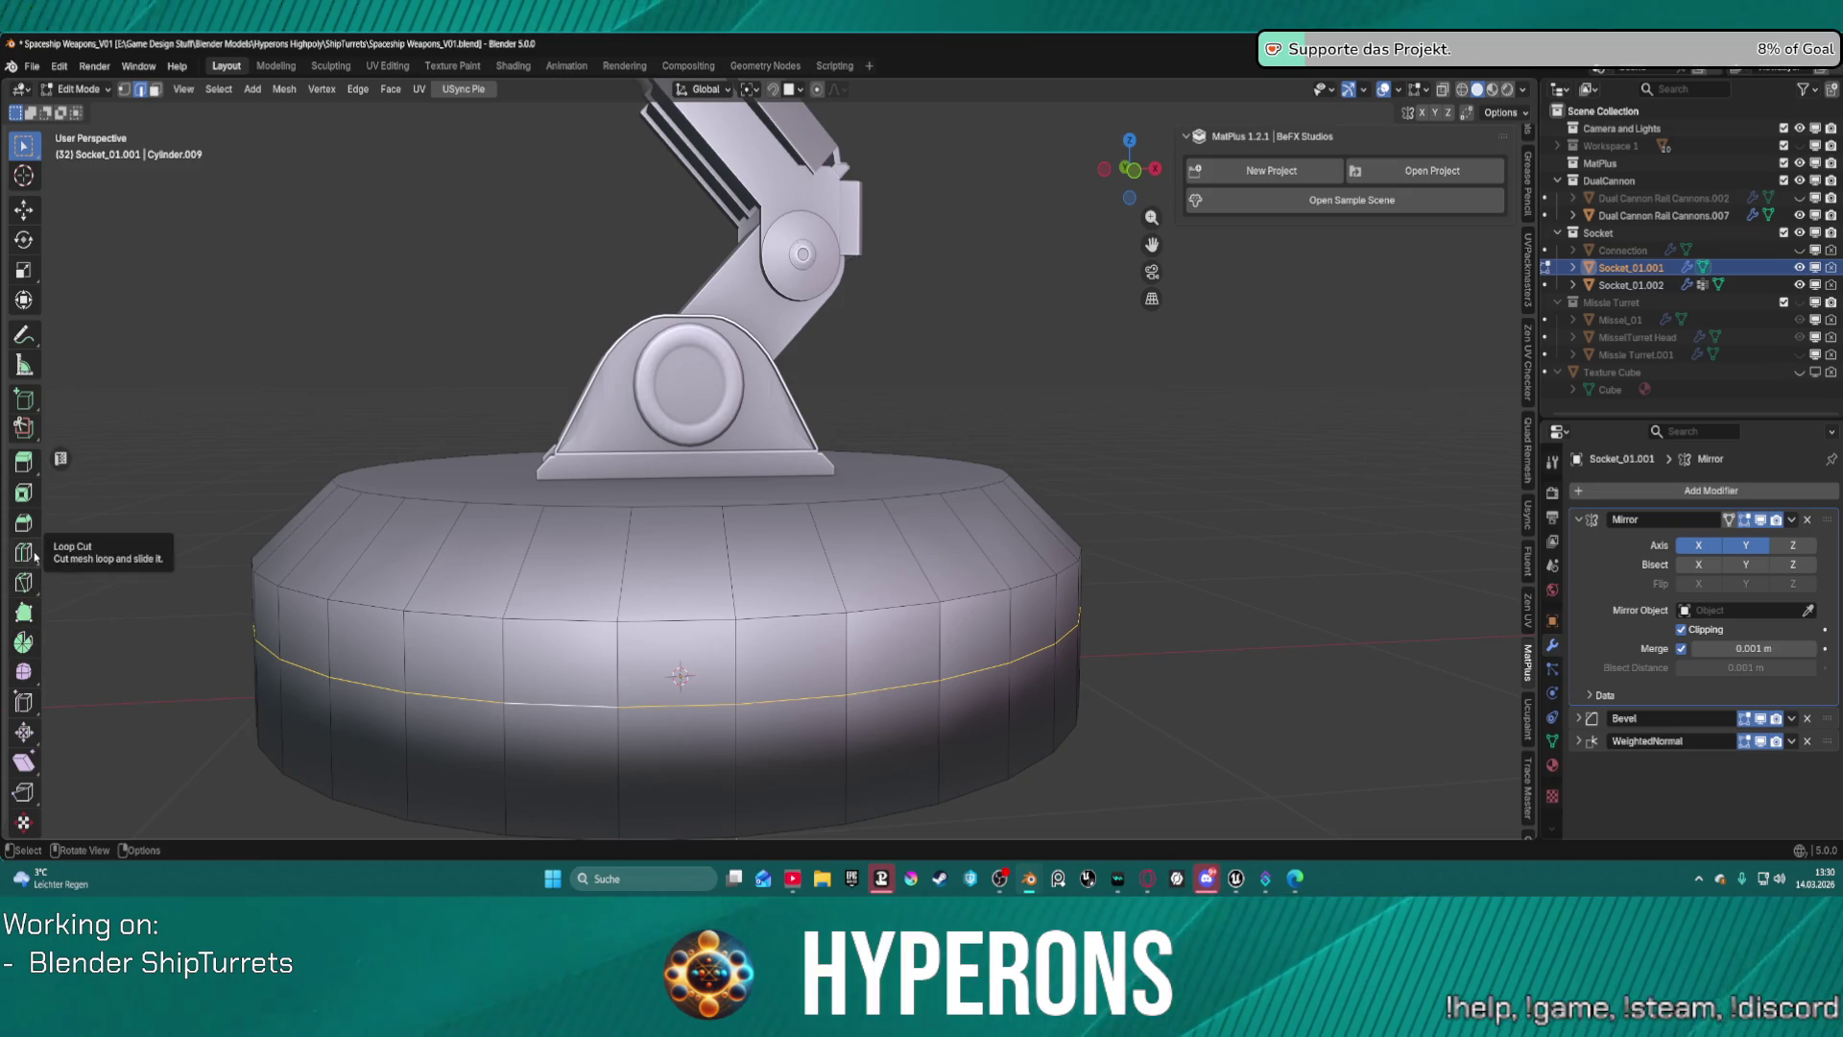
pyautogui.click(669, 731)
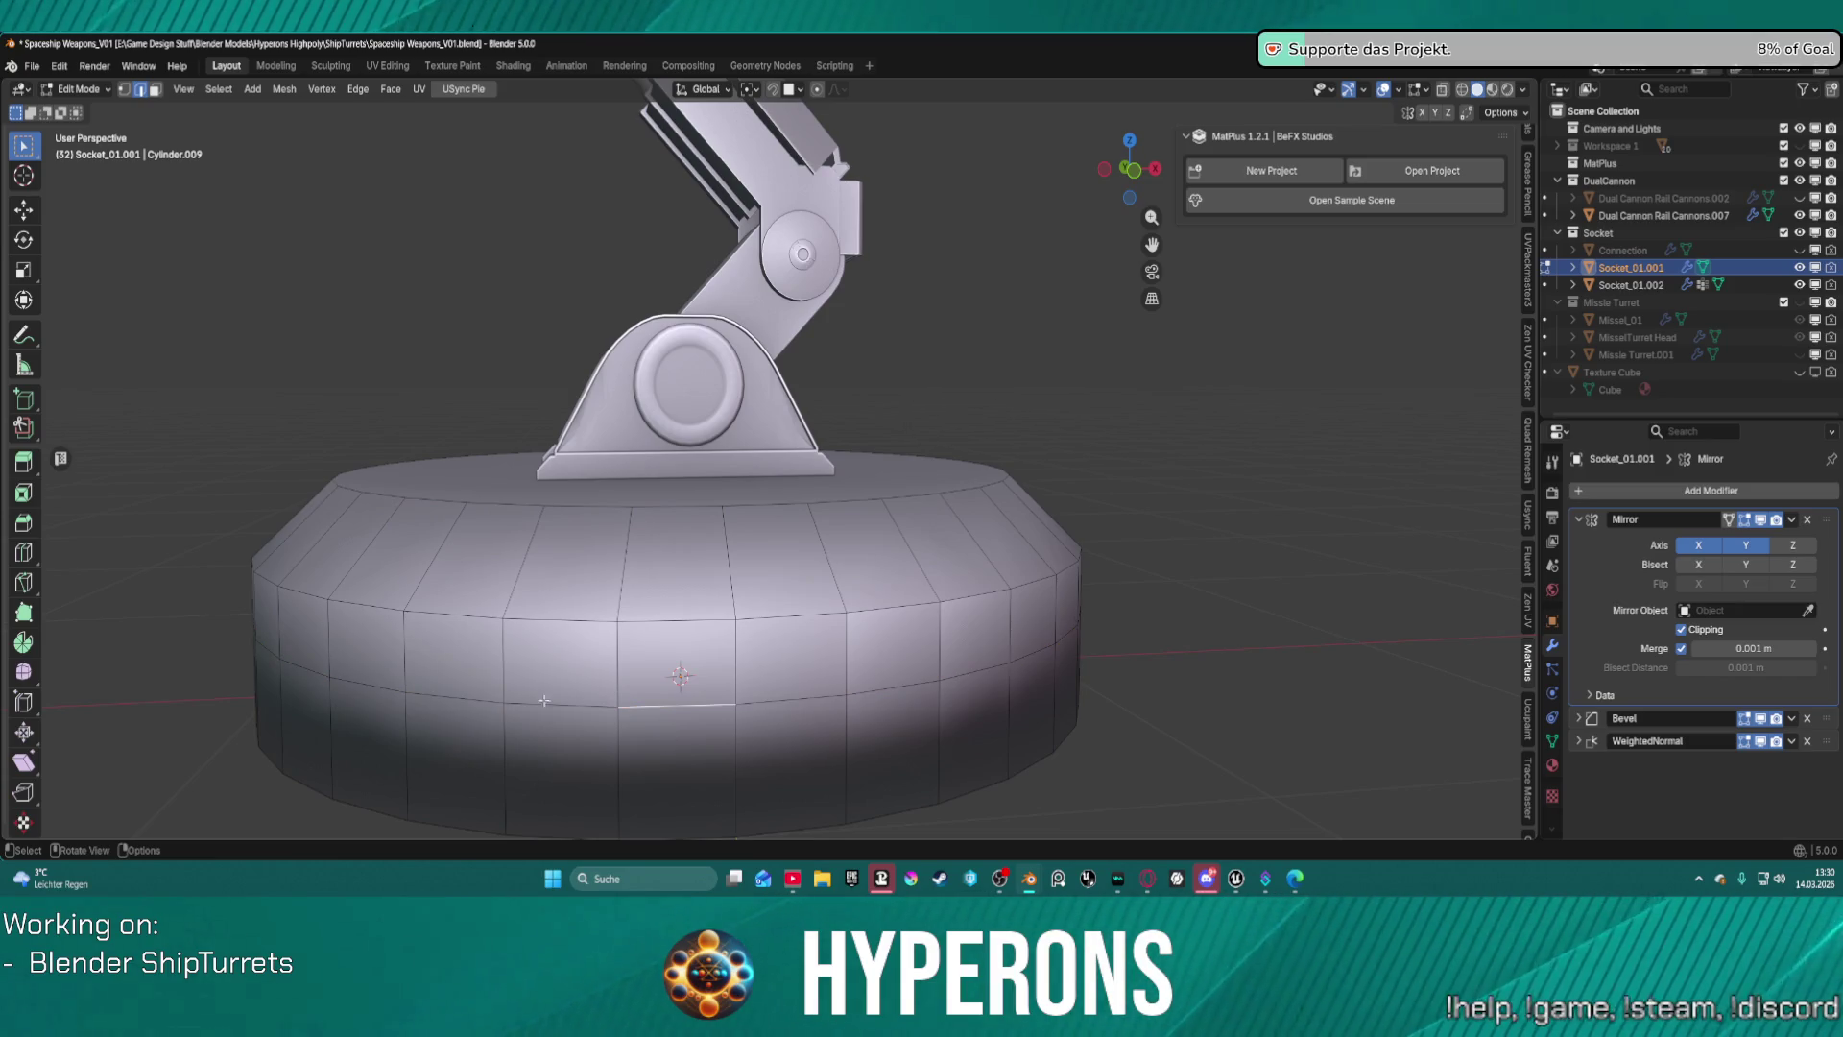
pyautogui.click(24, 552)
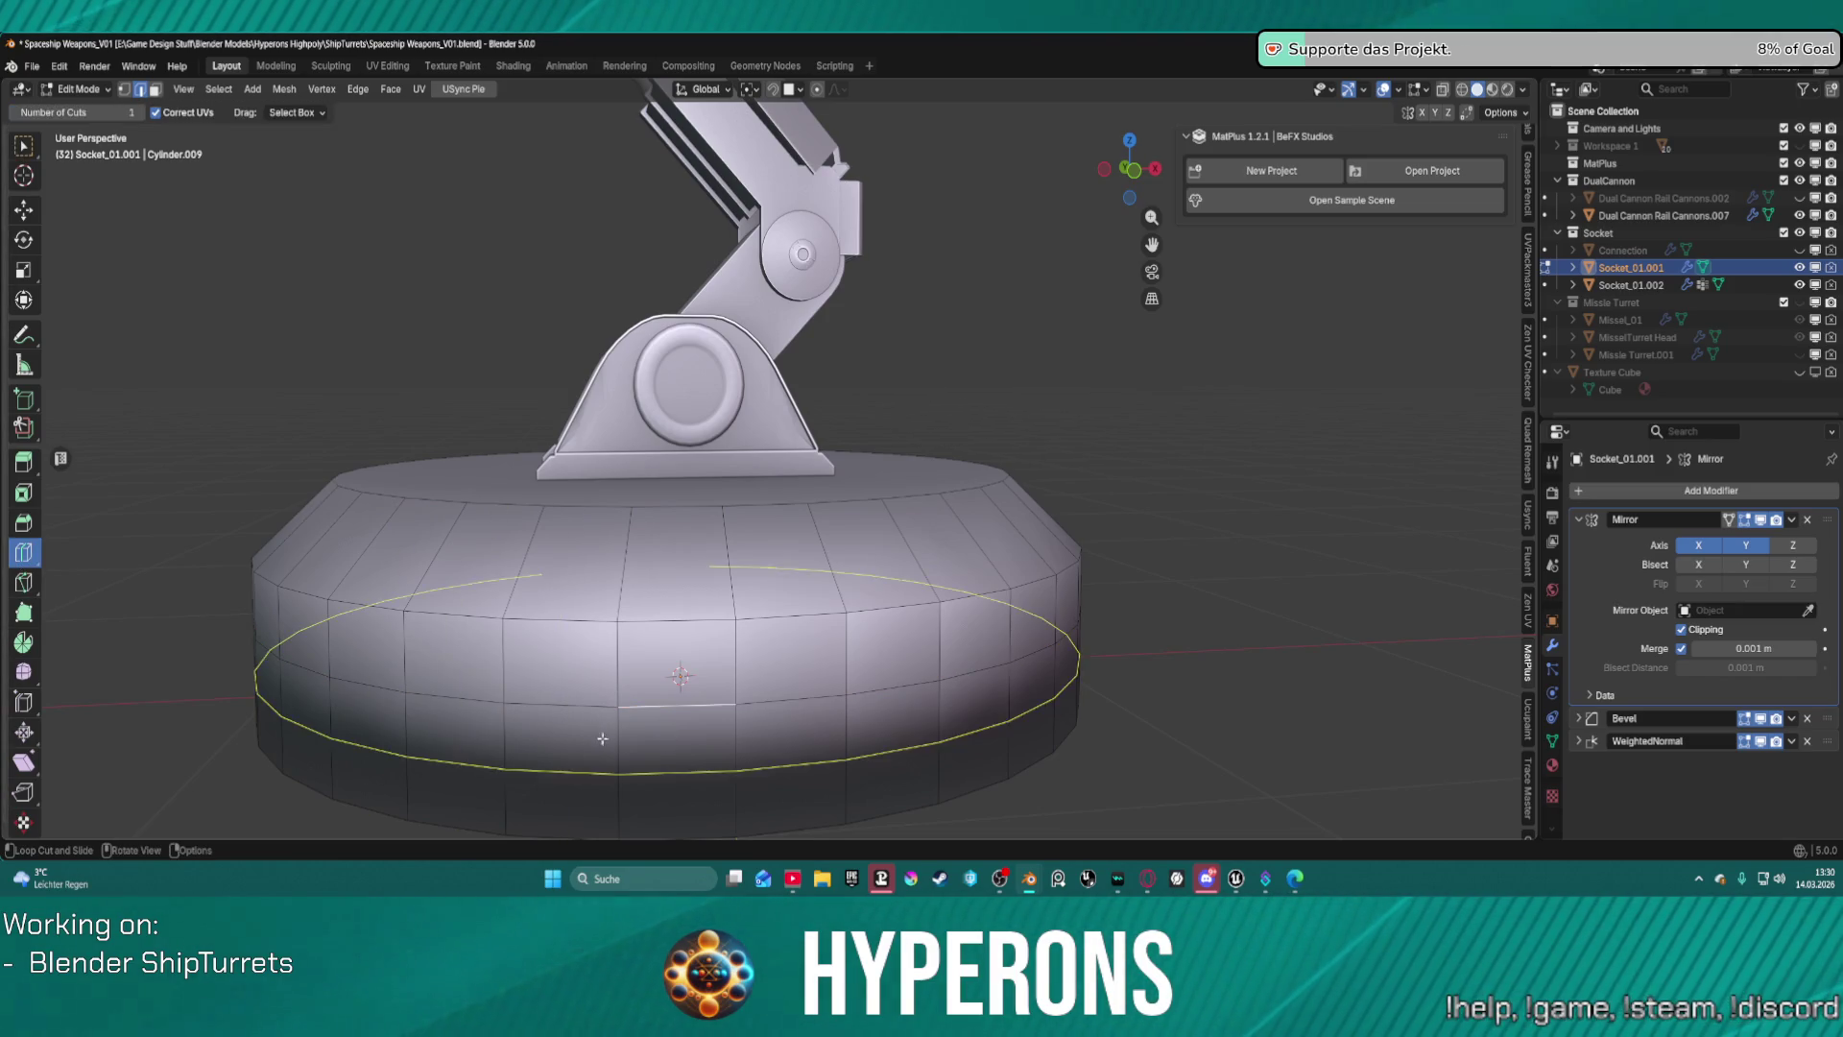
# Loop-cut the base's side at factor 0.76 and select the new edge loop.
pyautogui.moveTo(669, 745)
pyautogui.mouseDown()
pyautogui.moveTo(644, 685)
pyautogui.moveTo(614, 705)
pyautogui.moveTo(619, 725)
pyautogui.mouseUp()
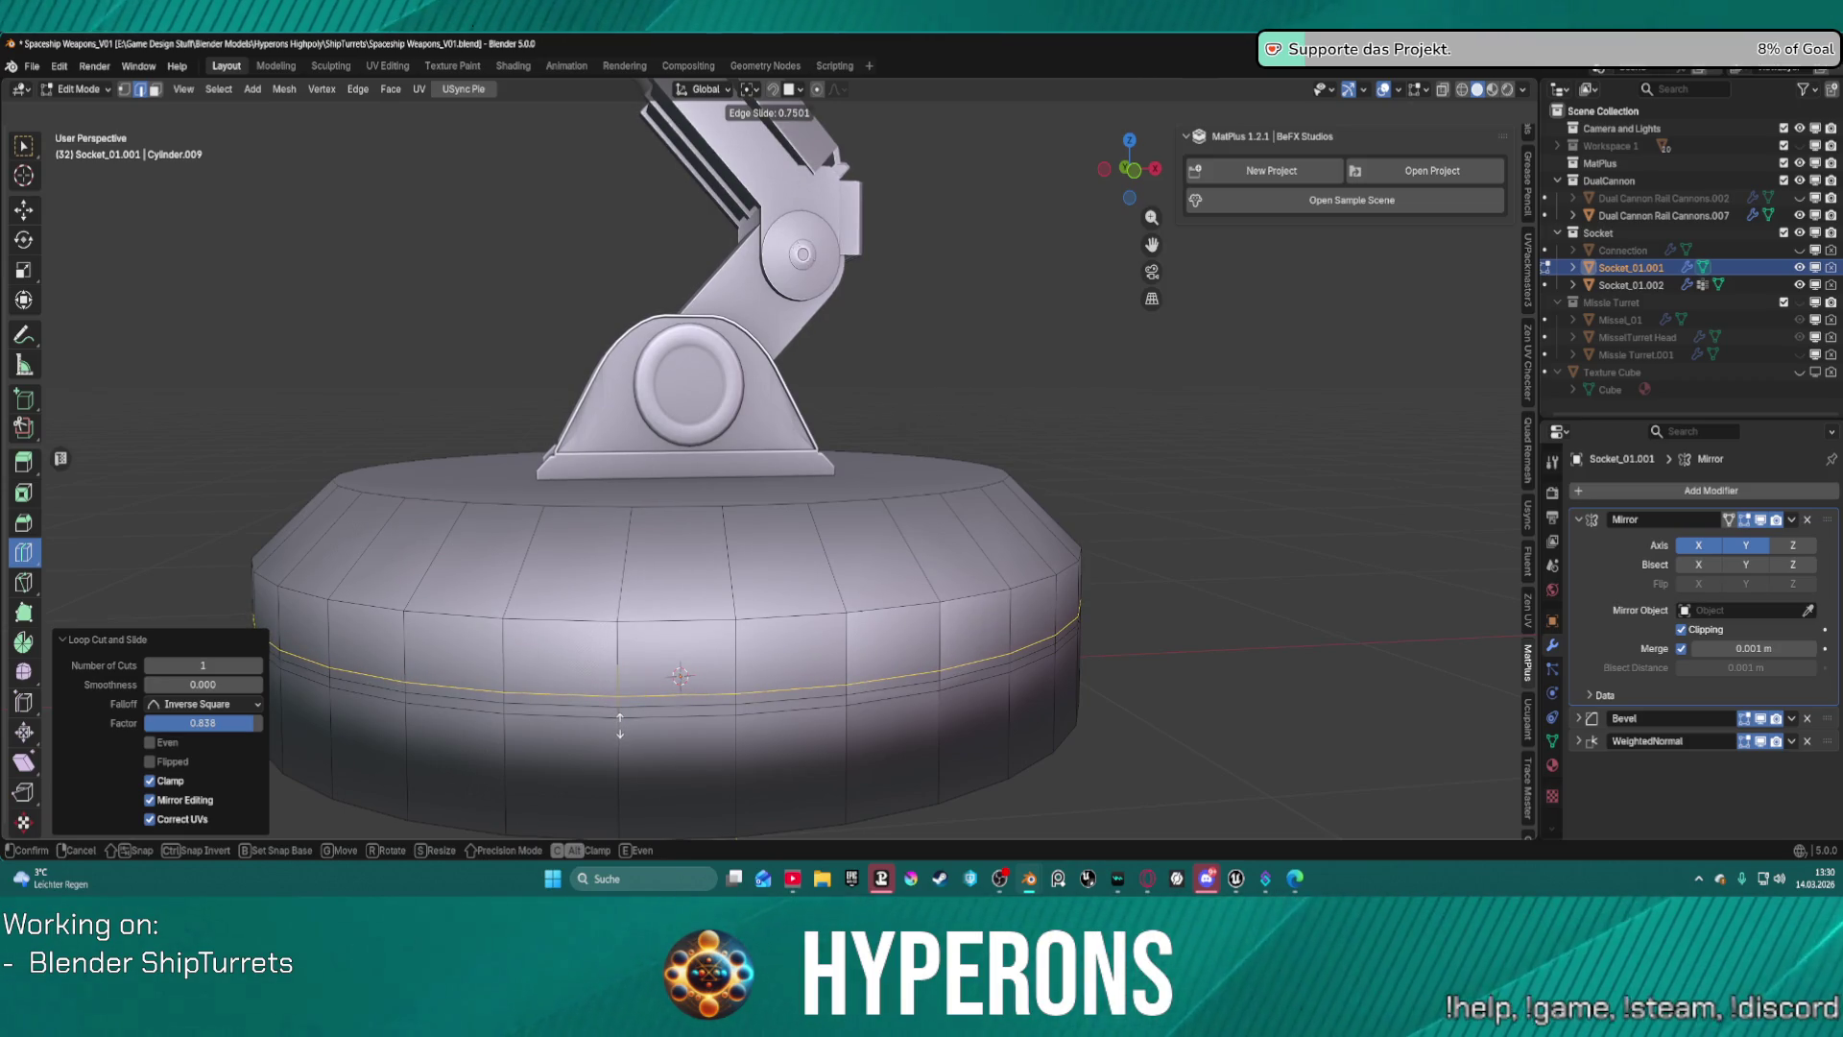
pyautogui.click(619, 725)
pyautogui.scroll(6, 668, 741)
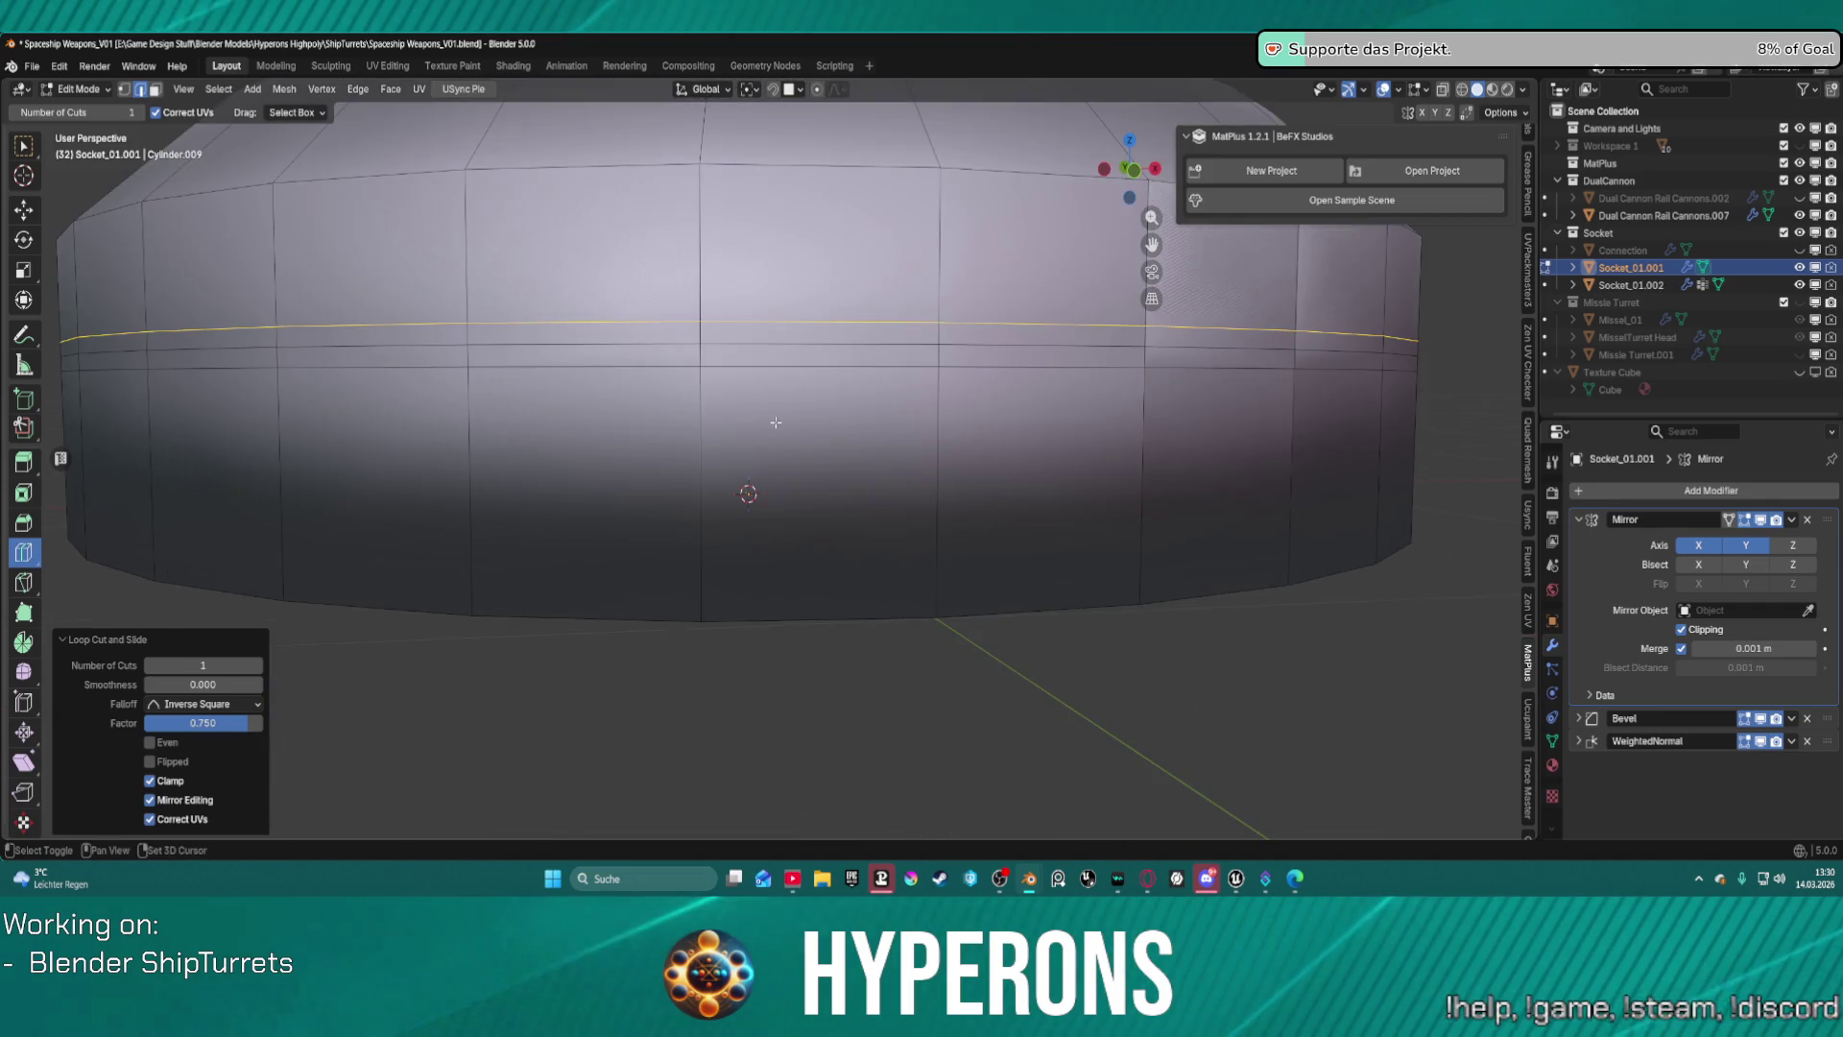
pyautogui.keyDown('shift'); pyautogui.moveTo(775, 422); pyautogui.dragTo(755, 495, button='middle'); pyautogui.keyUp('shift')
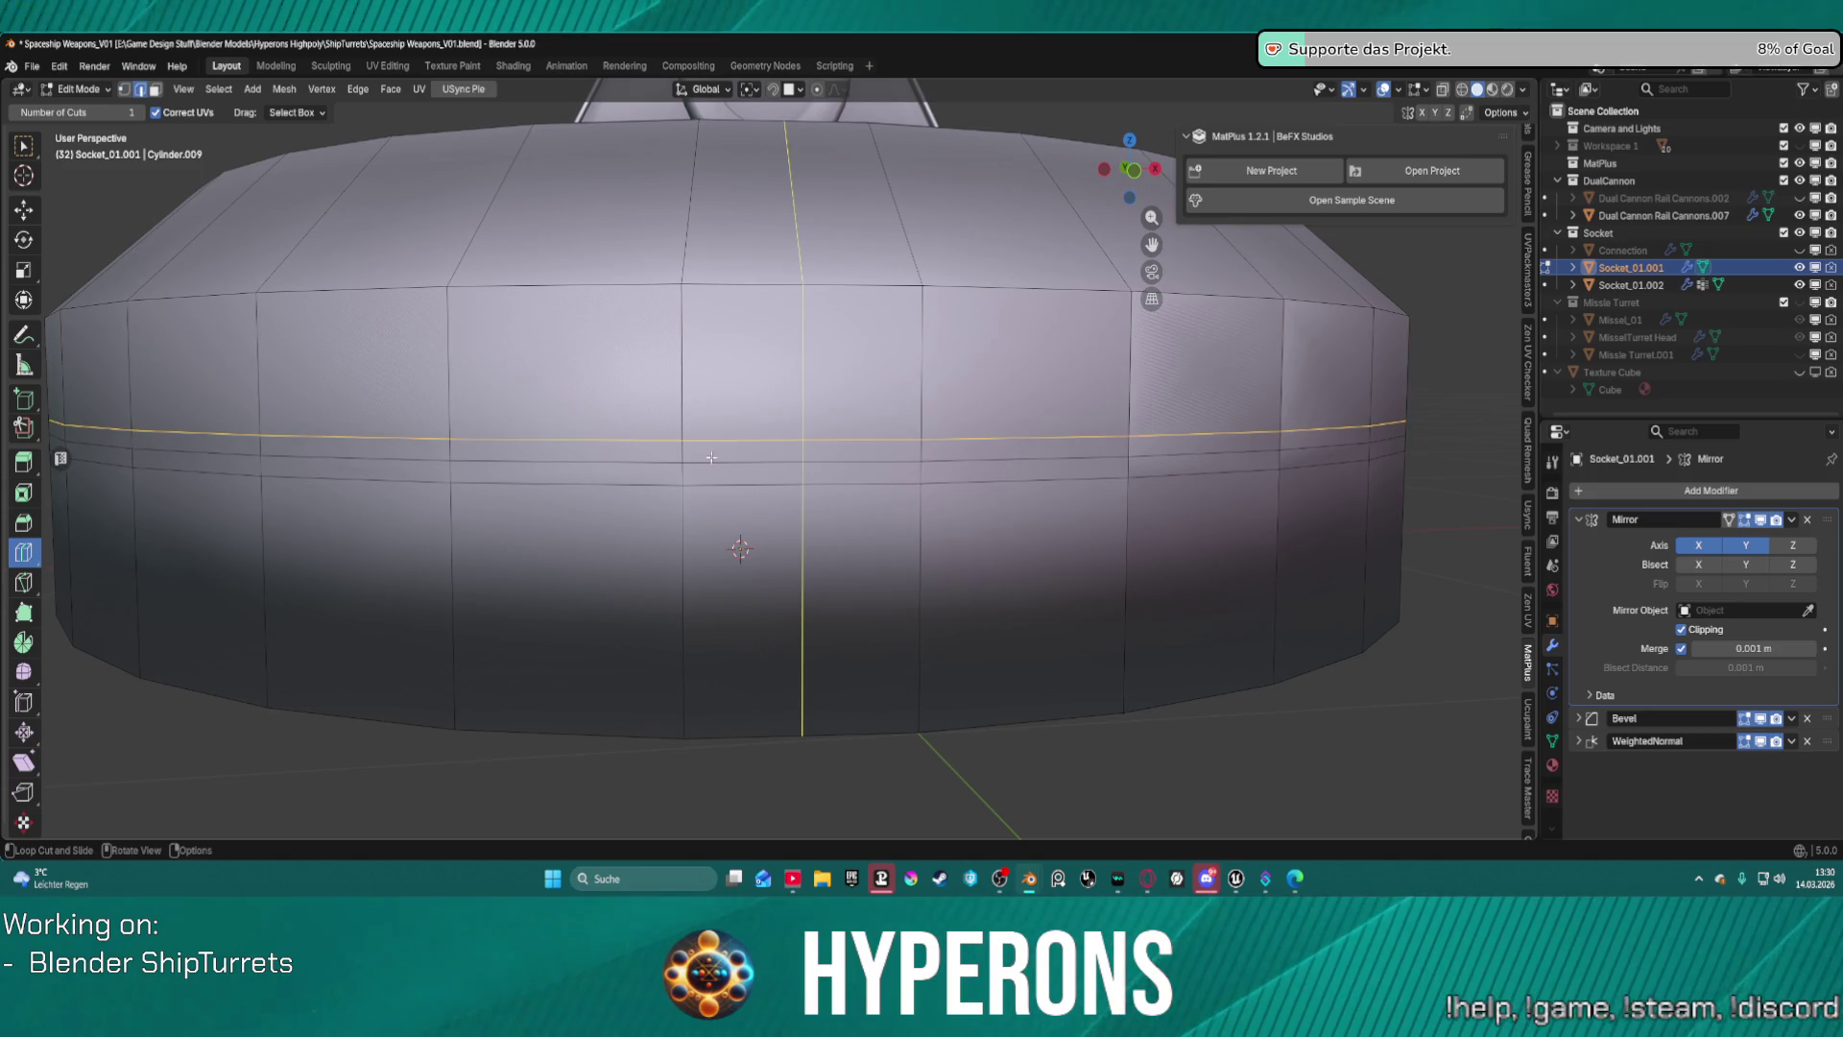
pyautogui.press('w')
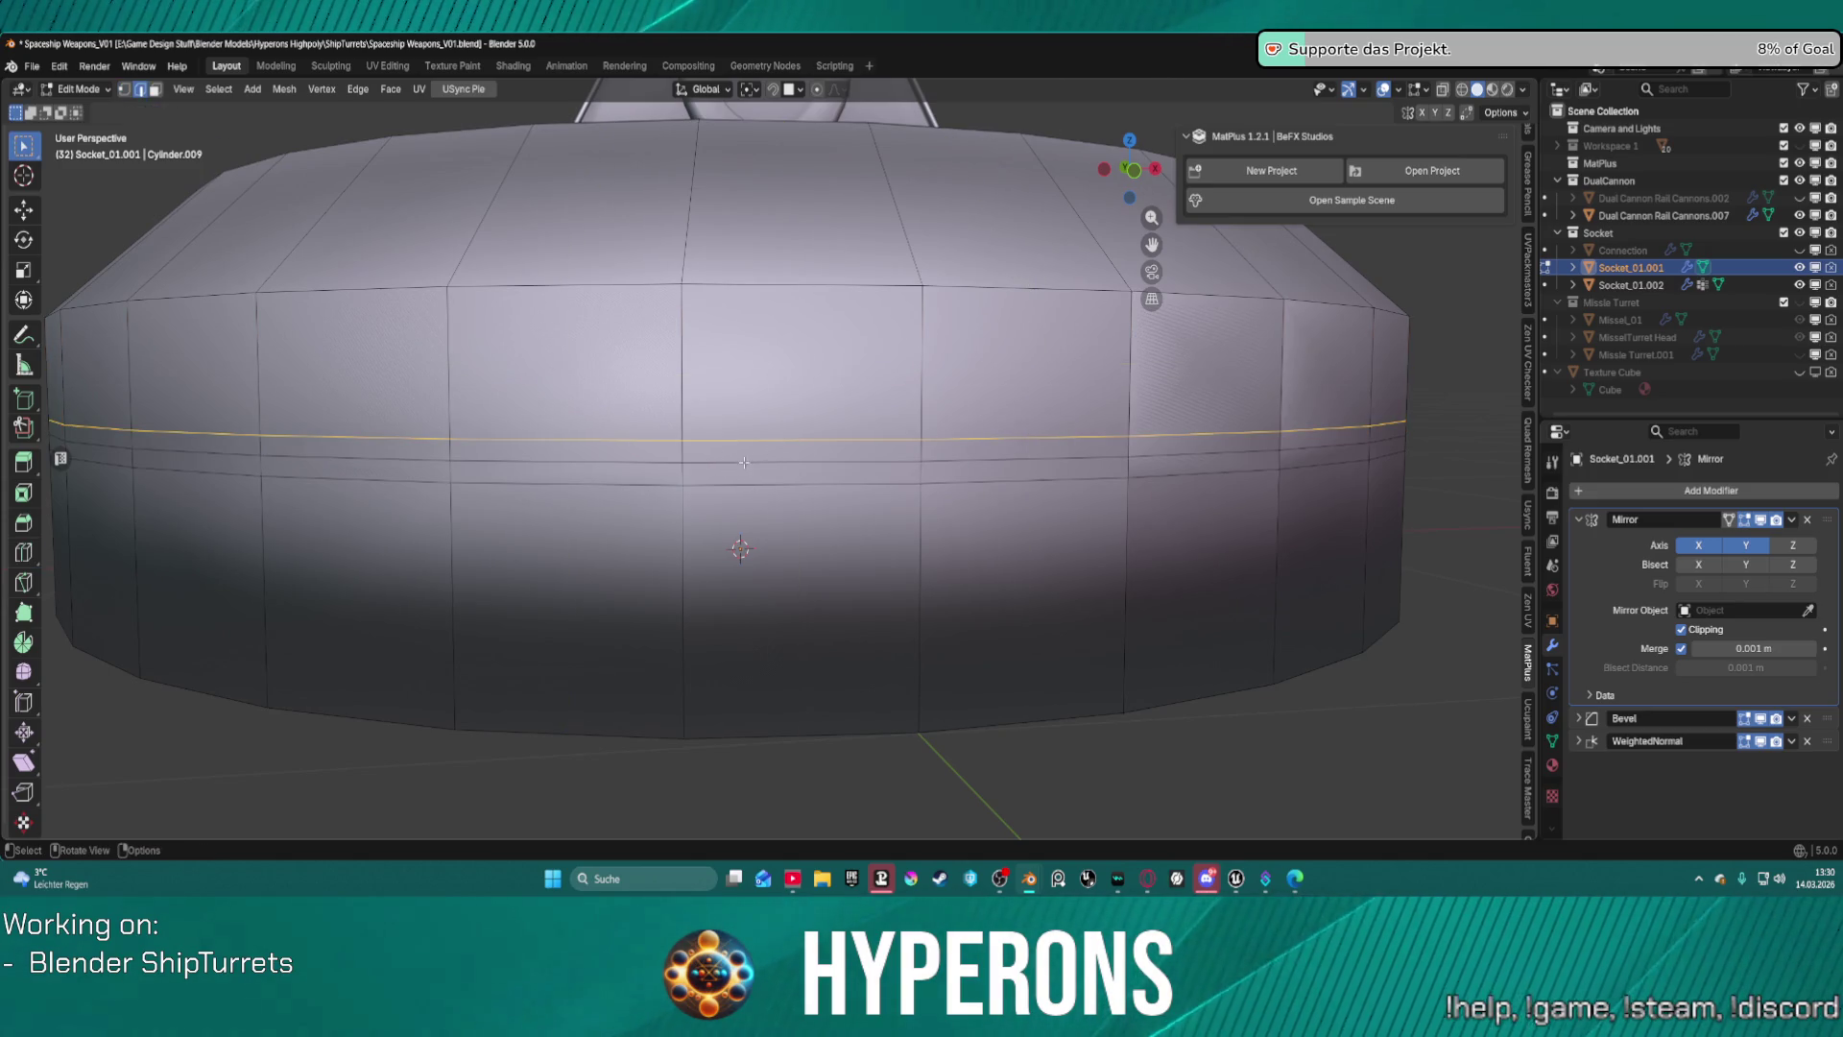
pyautogui.click(675, 454)
pyautogui.keyDown('alt'); pyautogui.click(710, 458); pyautogui.keyUp('alt')
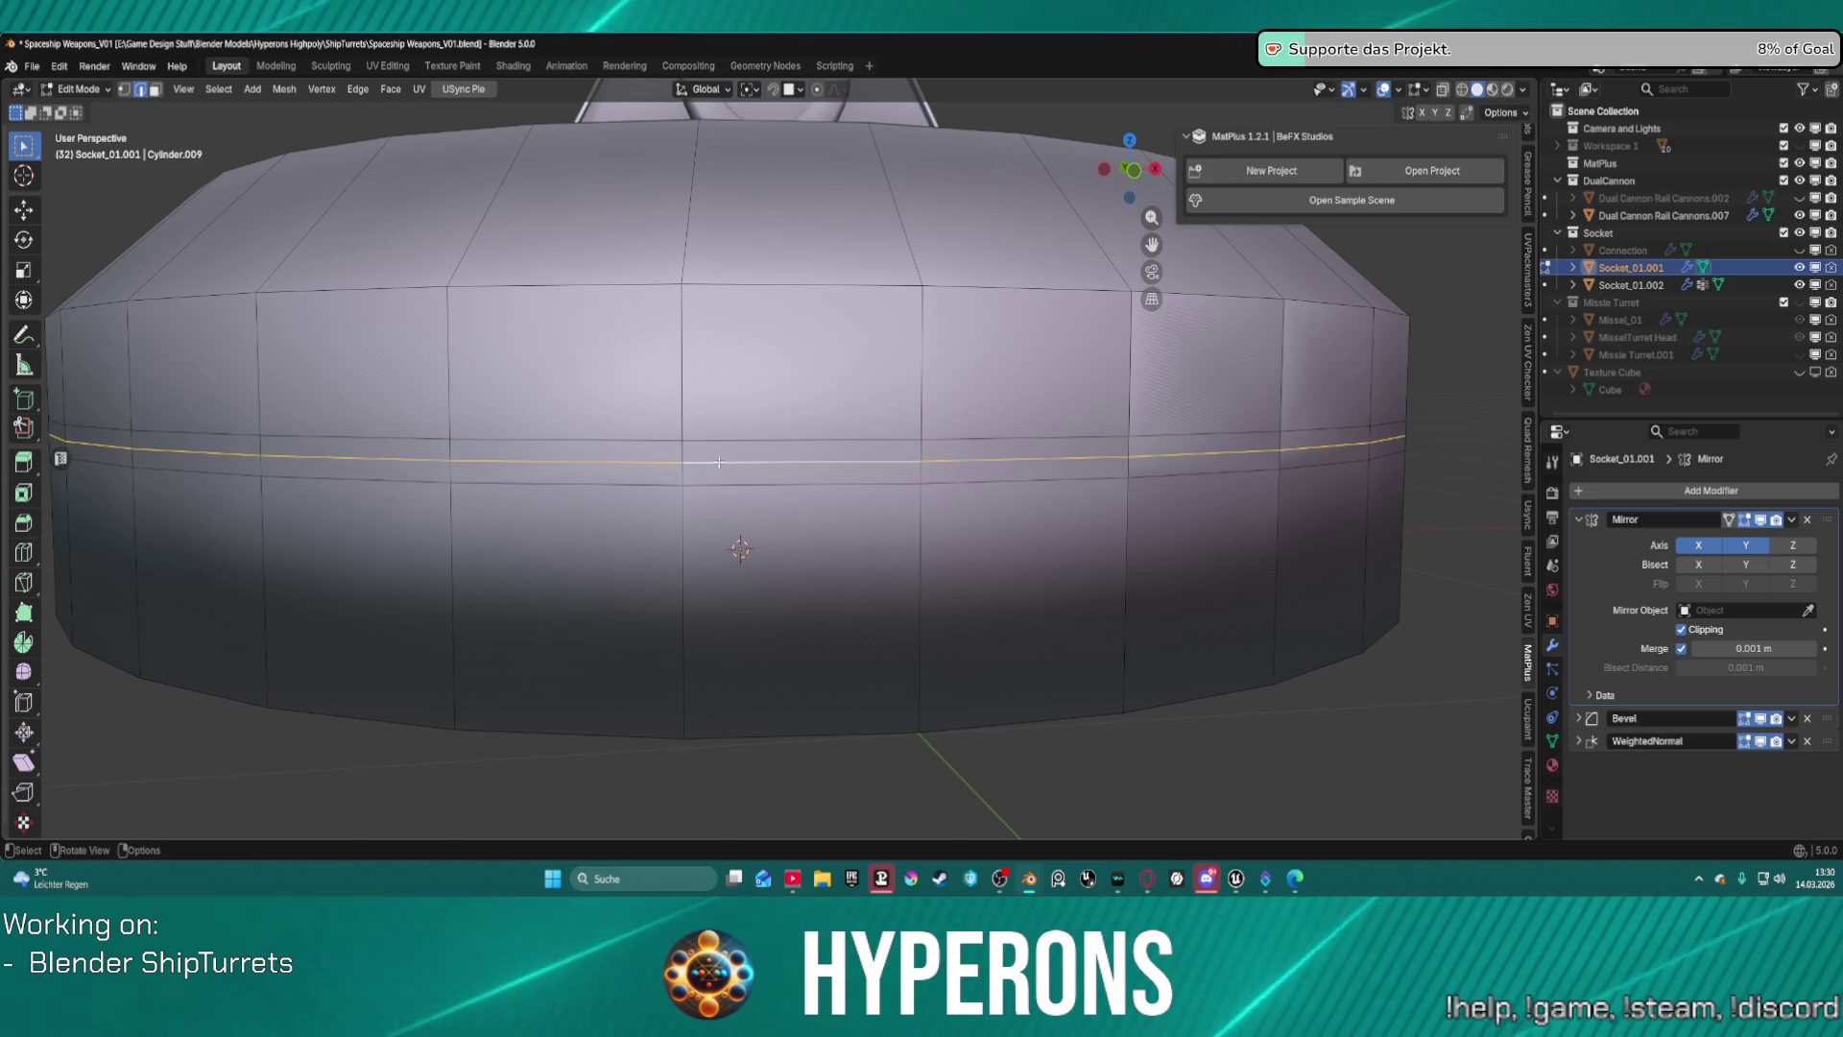
# Scale the new loop to 0.986 and bevel it into a 3-segment groove.
pyautogui.press('s')
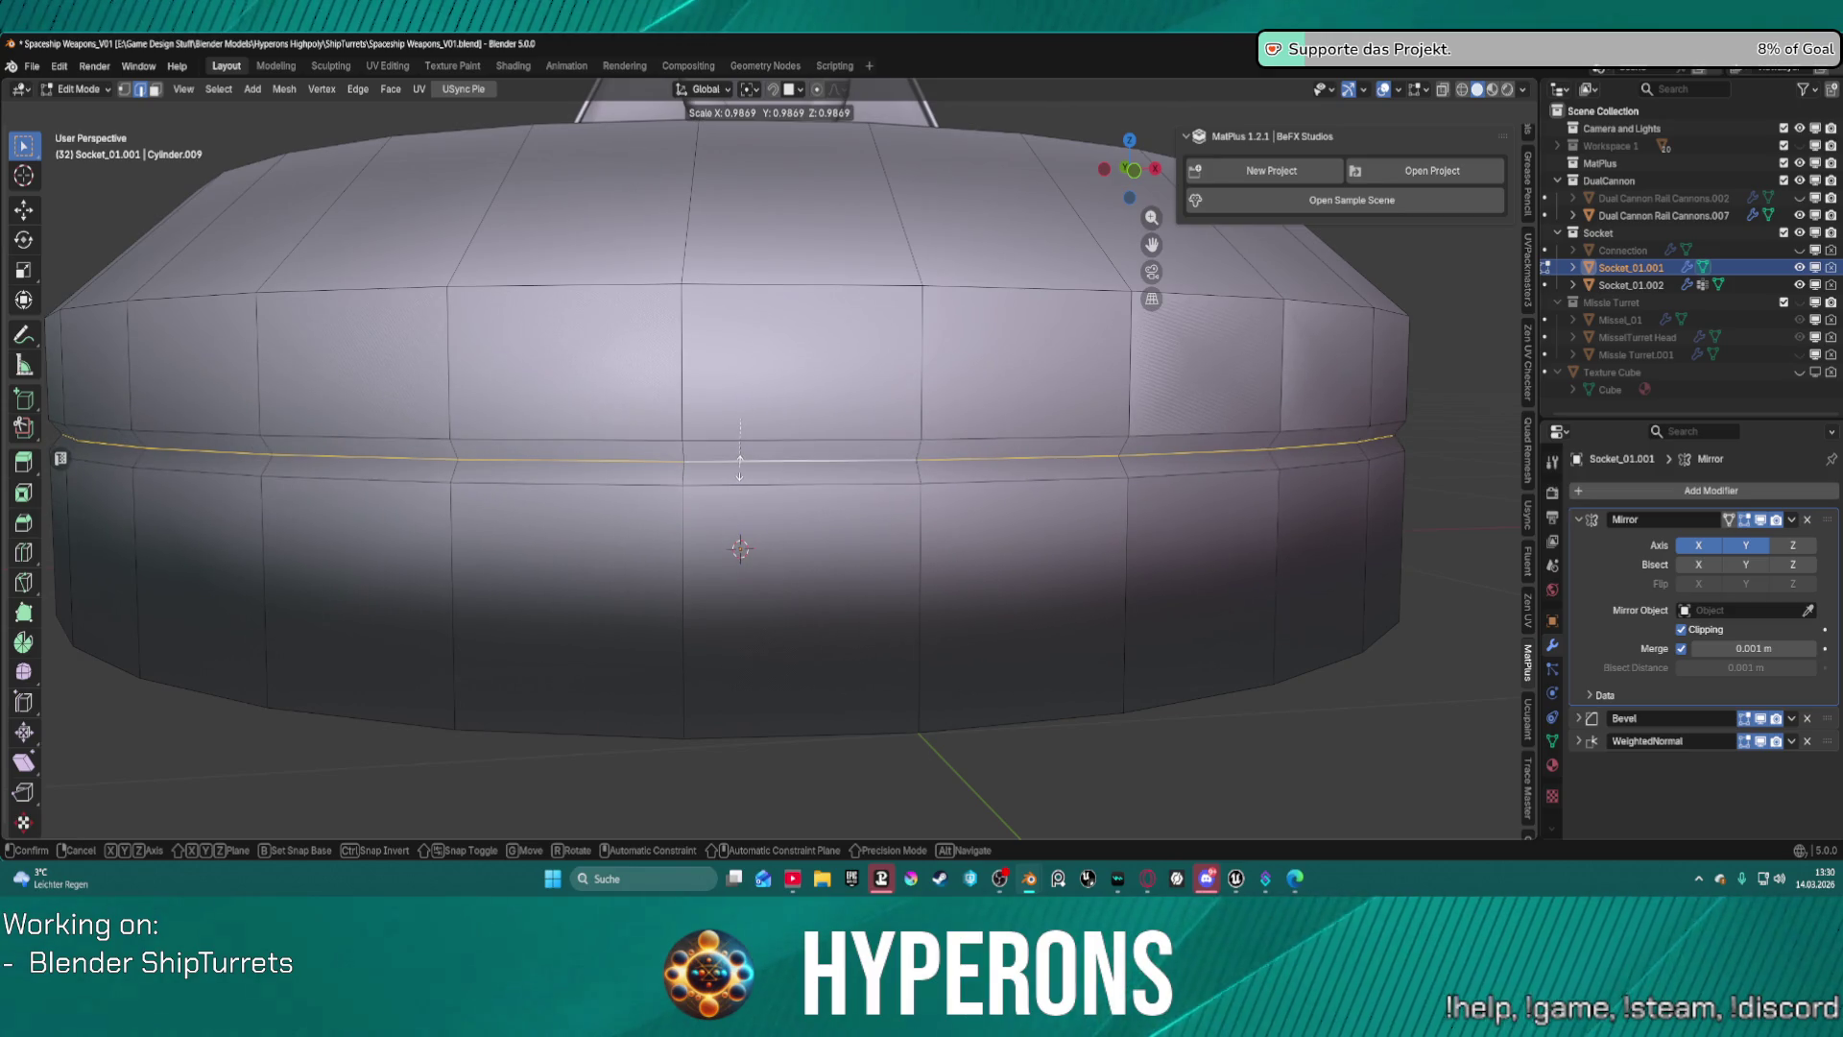
pyautogui.click(740, 464)
pyautogui.hotkey('ctrl', 'b')
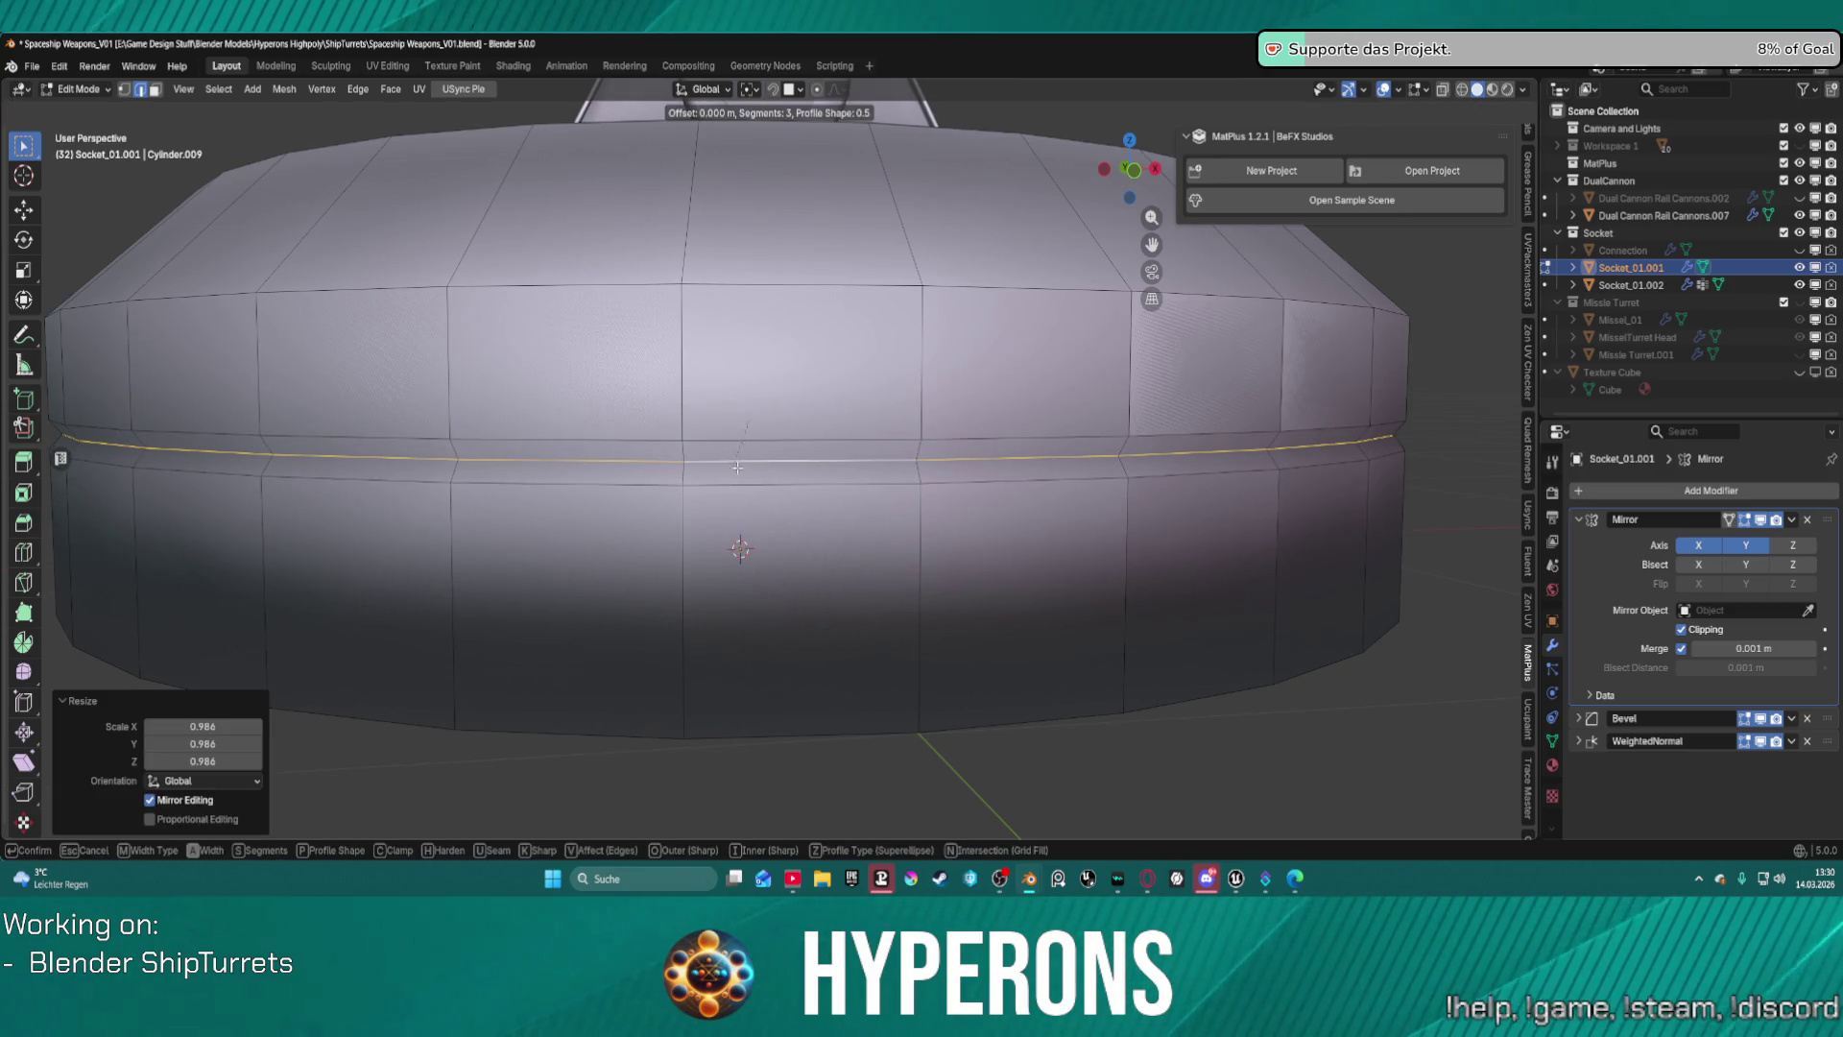
pyautogui.click(827, 434)
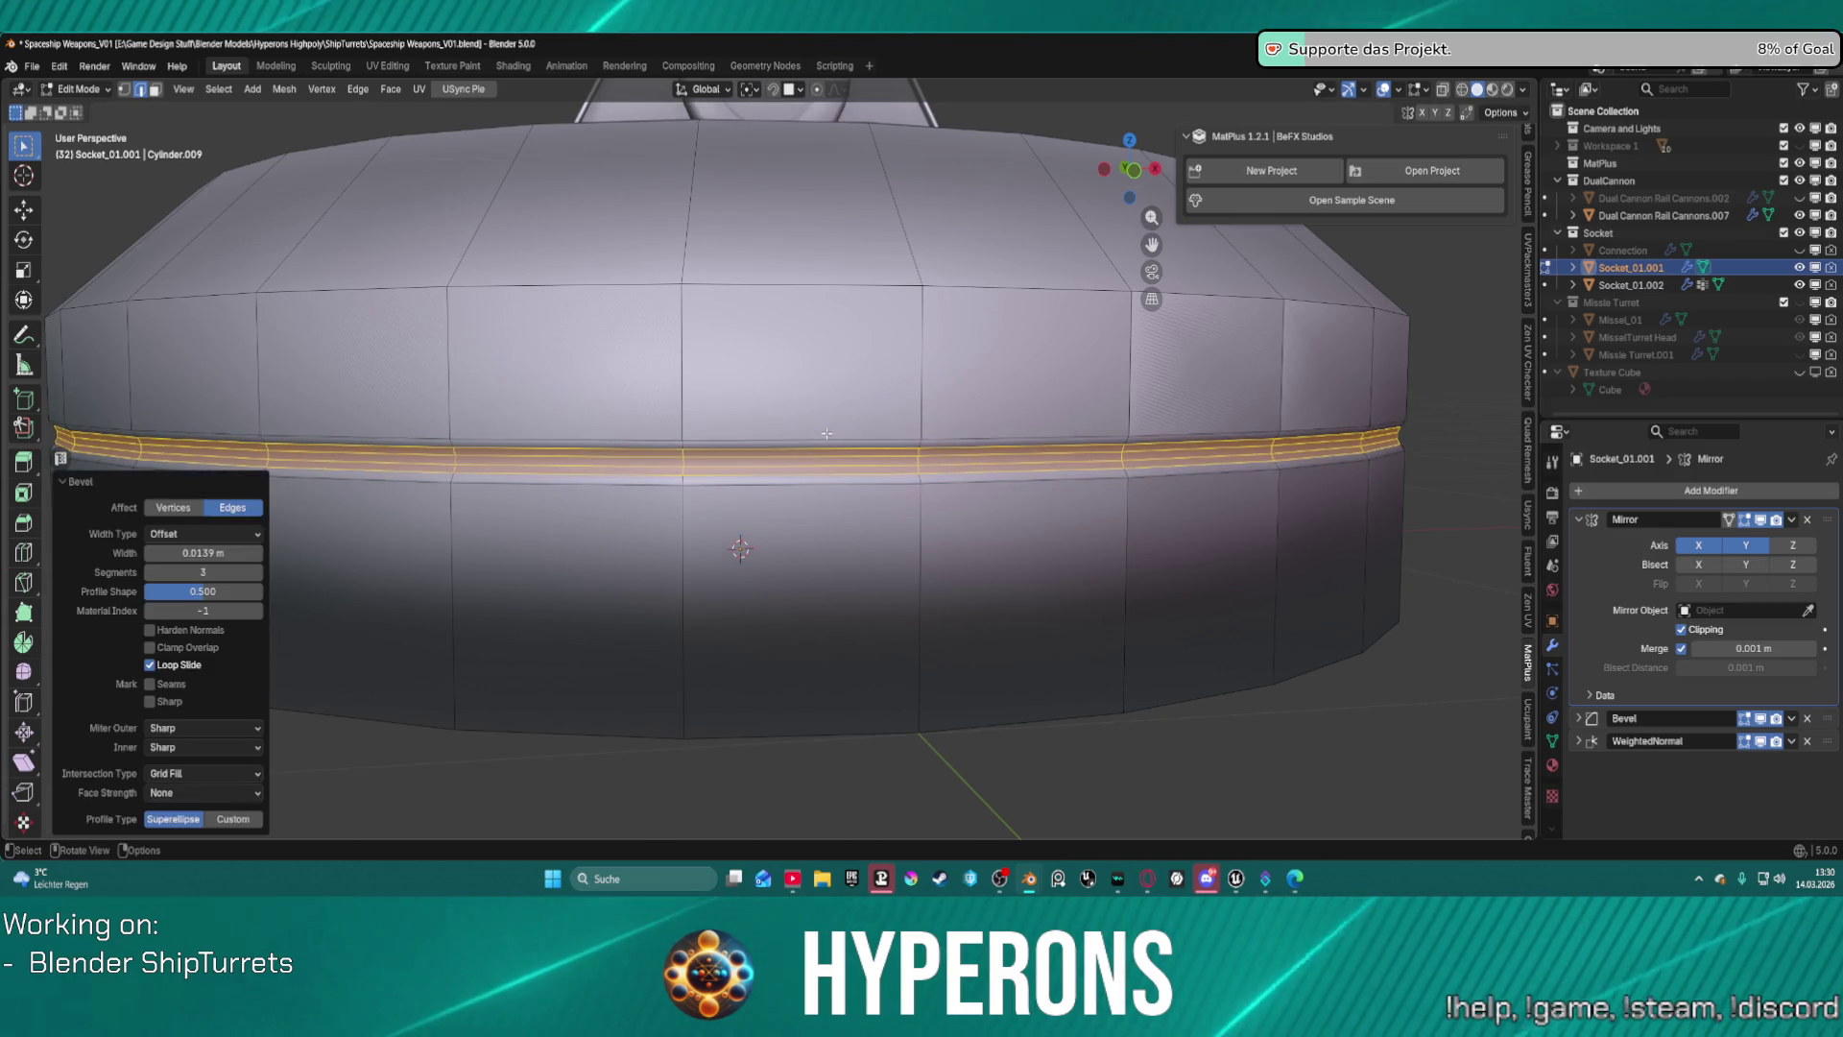
pyautogui.hotkey('alt', 'a')
# Orbit around the socket base to inspect the new groove.
pyautogui.scroll(-6, 978, 593)
pyautogui.moveTo(978, 594)
pyautogui.mouseDown(button='middle')
pyautogui.moveTo(716, 608)
pyautogui.moveTo(847, 608)
pyautogui.mouseUp(button='middle')
pyautogui.scroll(4, 819, 486)
pyautogui.scroll(-6, 820, 486)
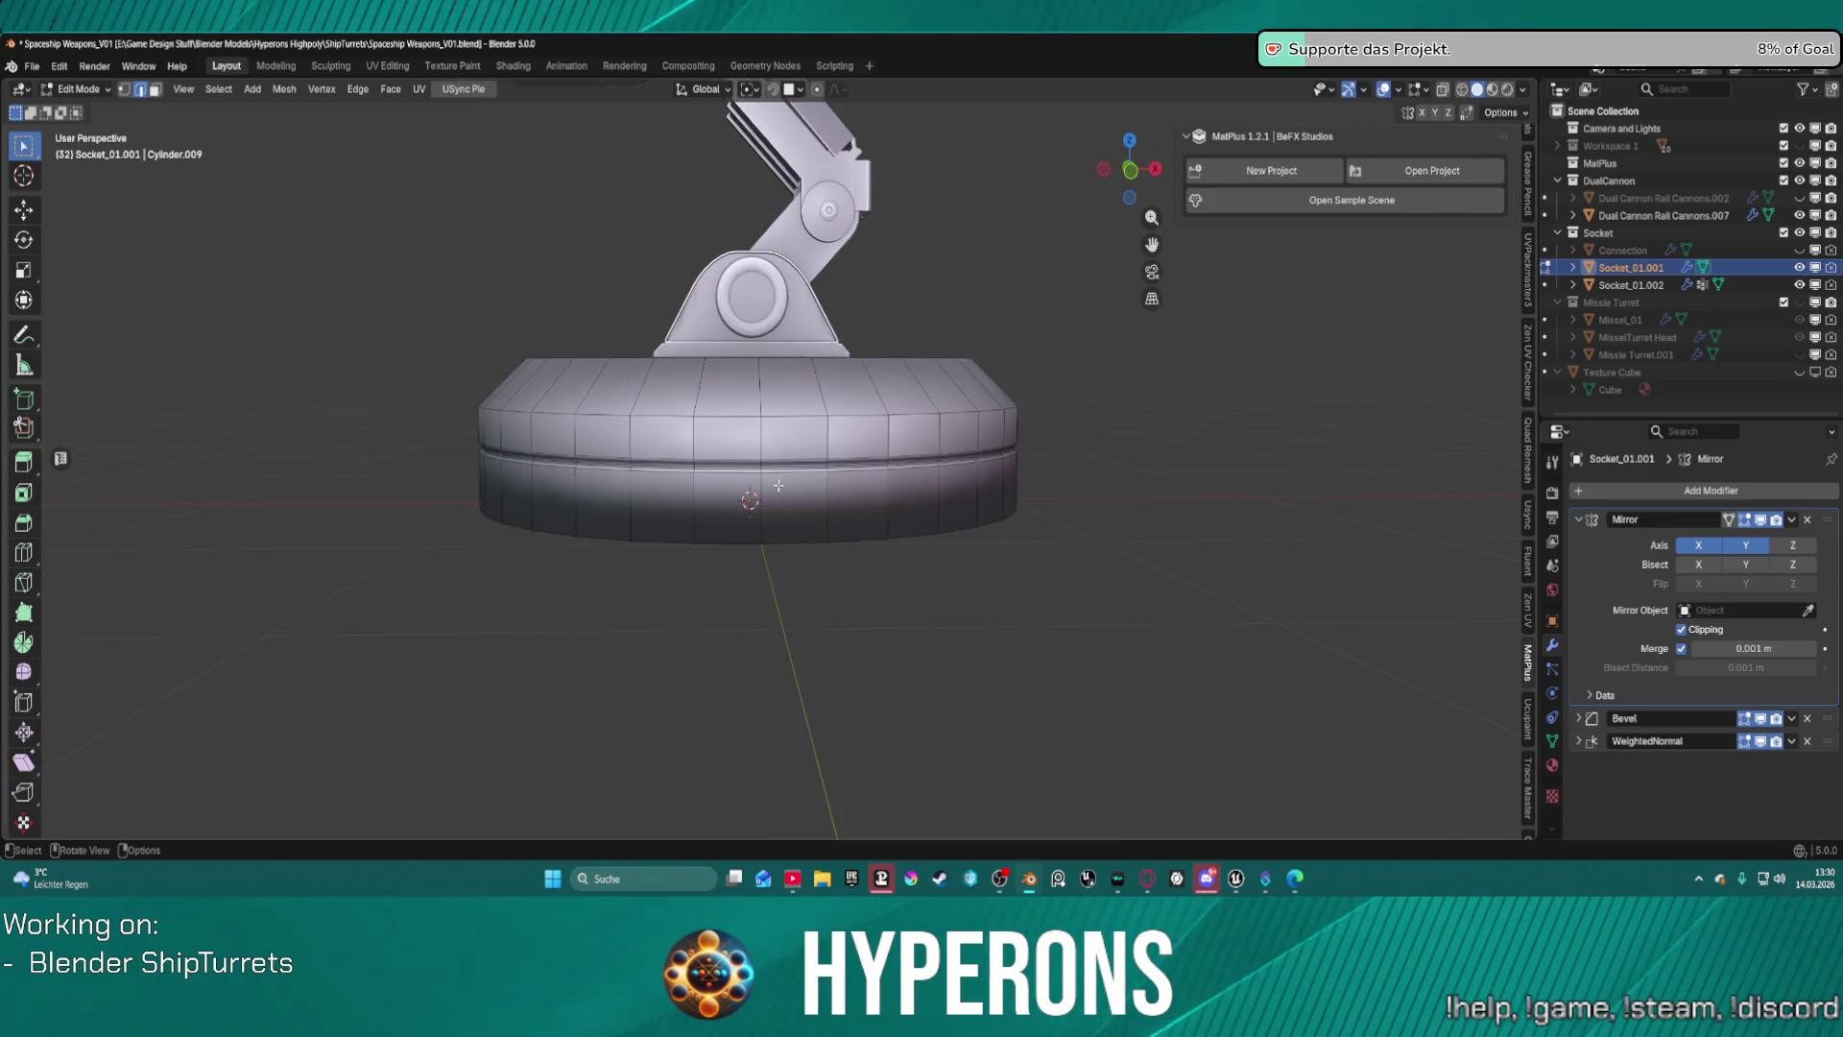
pyautogui.moveTo(820, 486)
pyautogui.mouseDown(button='middle')
pyautogui.moveTo(931, 487)
pyautogui.moveTo(799, 428)
pyautogui.mouseUp(button='middle')
pyautogui.scroll(4, 864, 466)
pyautogui.scroll(3, 798, 428)
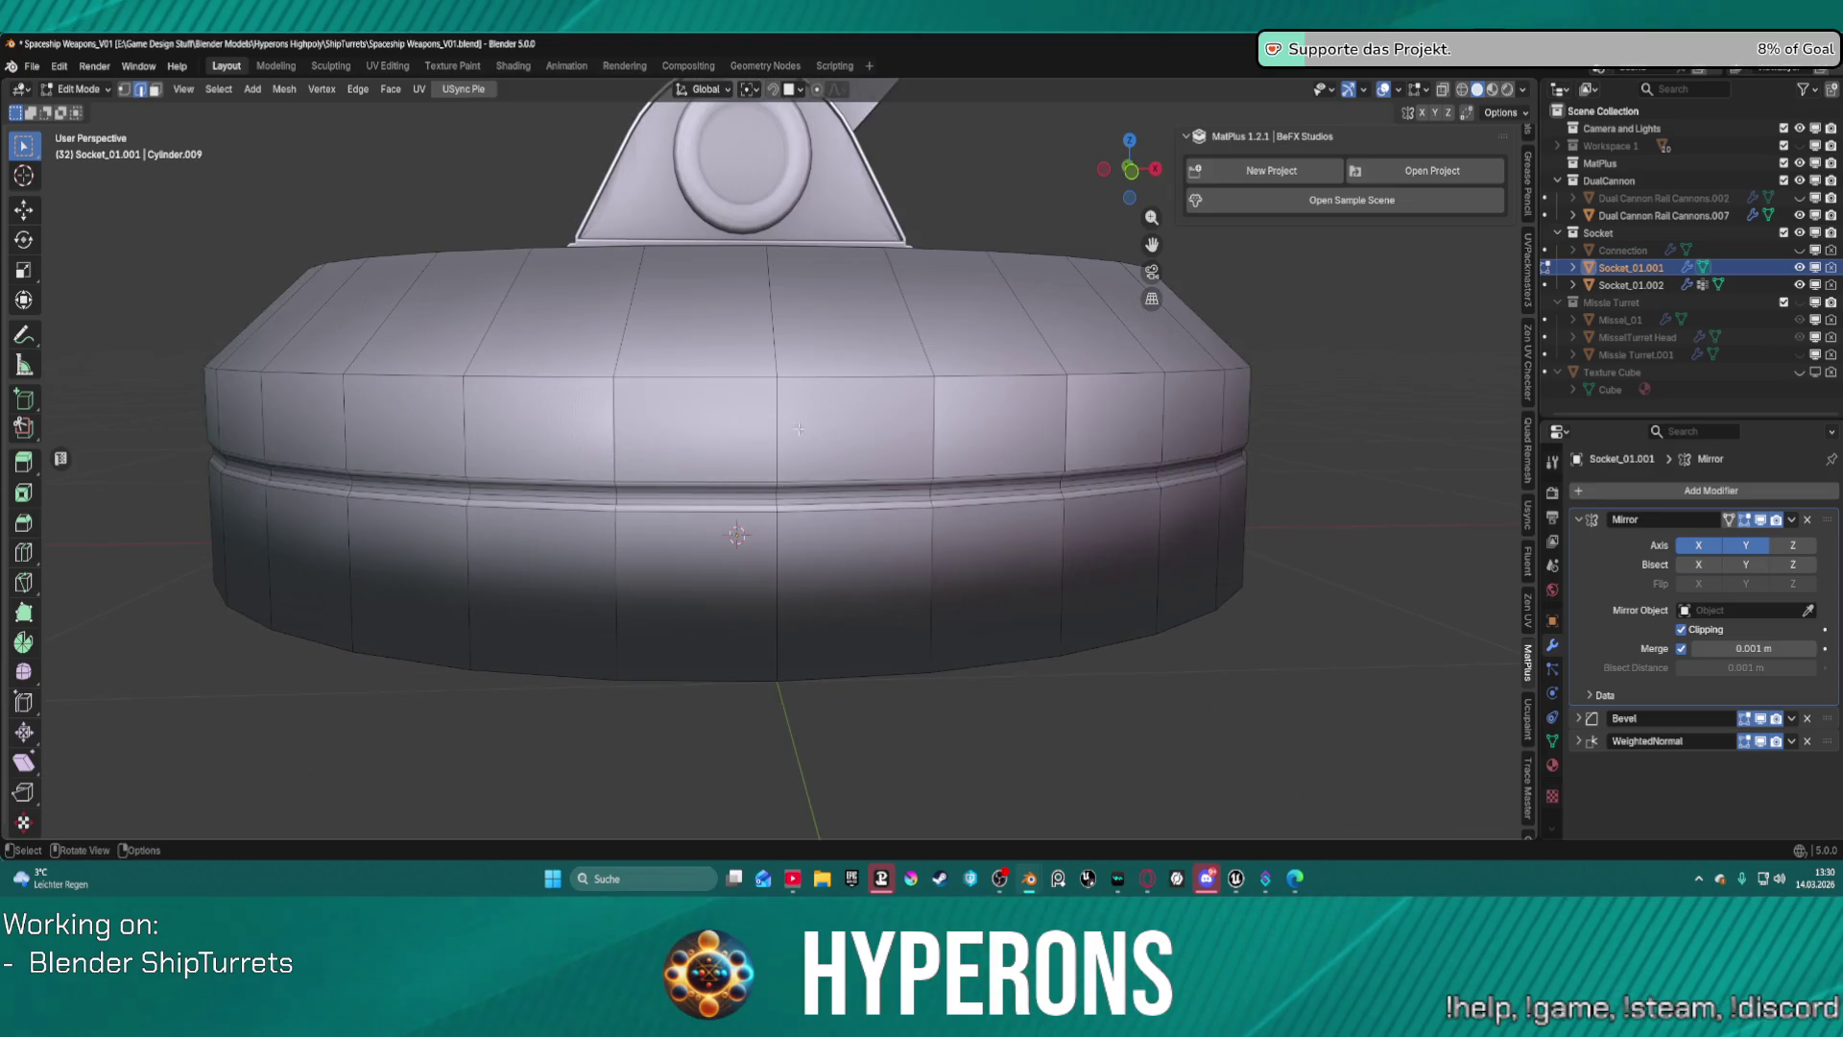
pyautogui.scroll(-2, 732, 454)
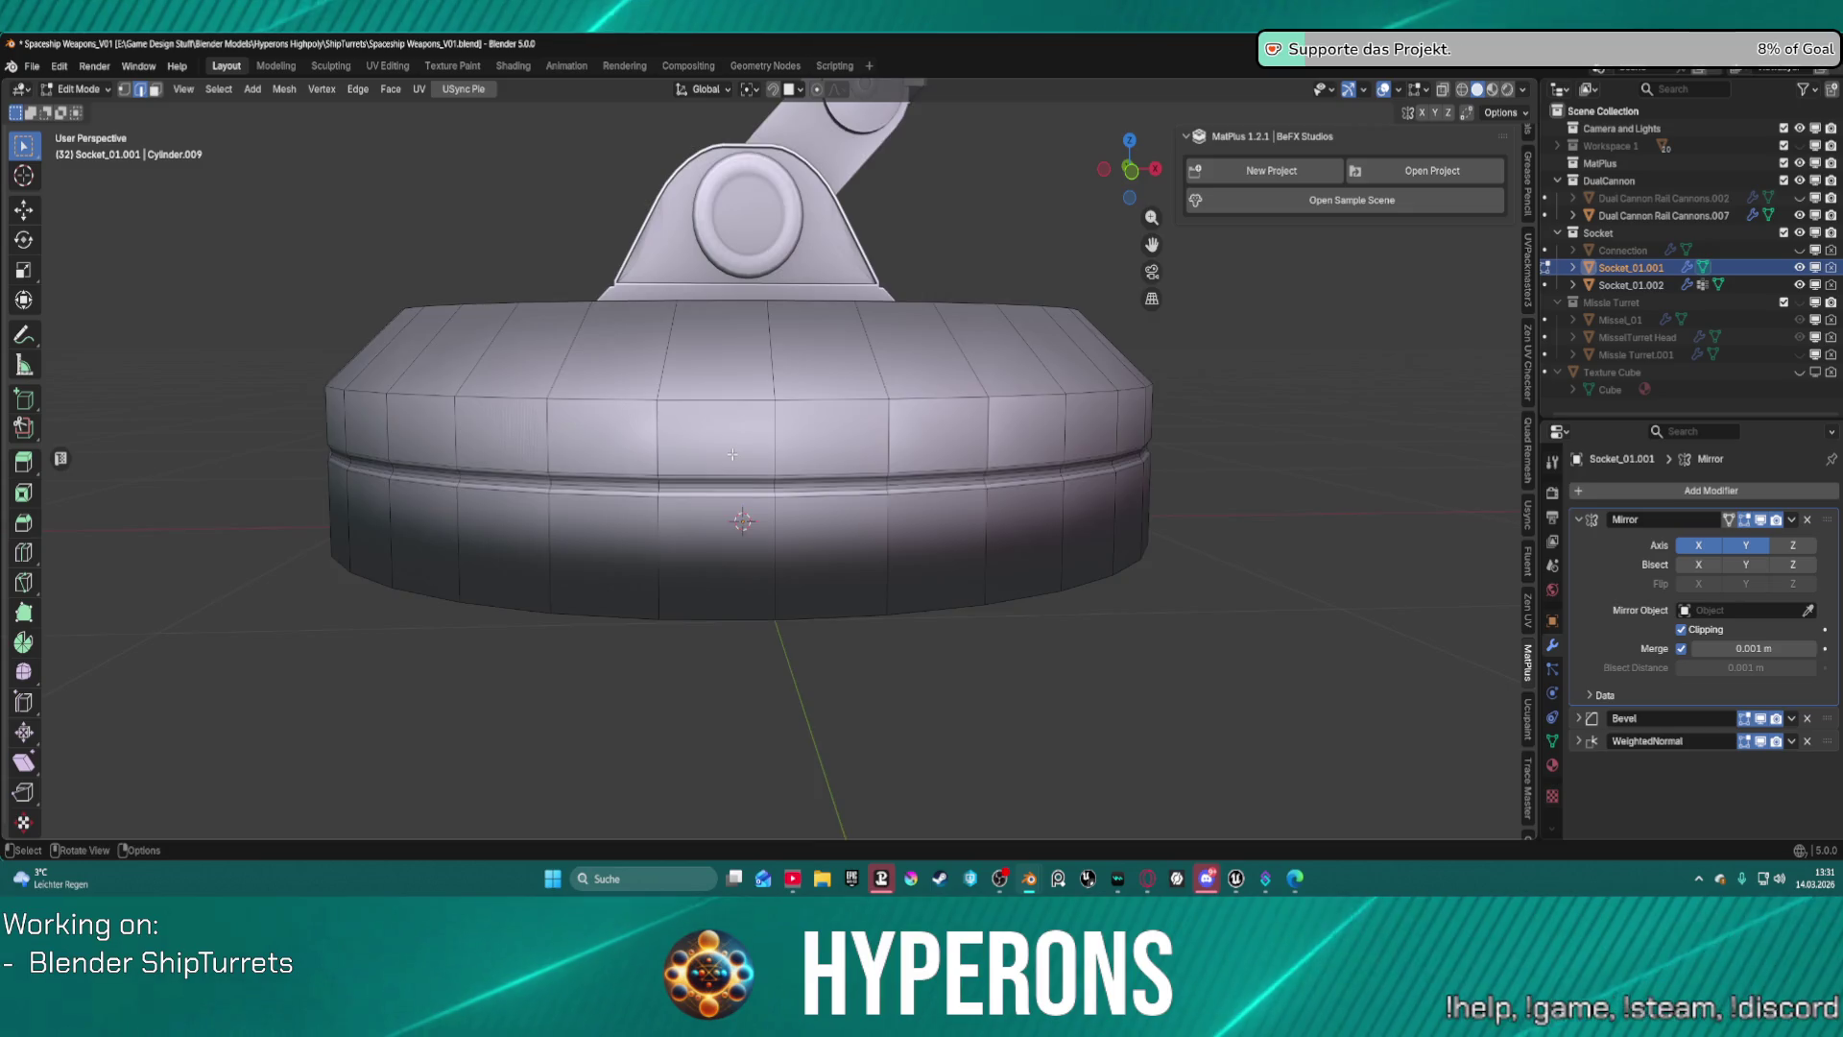
pyautogui.scroll(1, 732, 454)
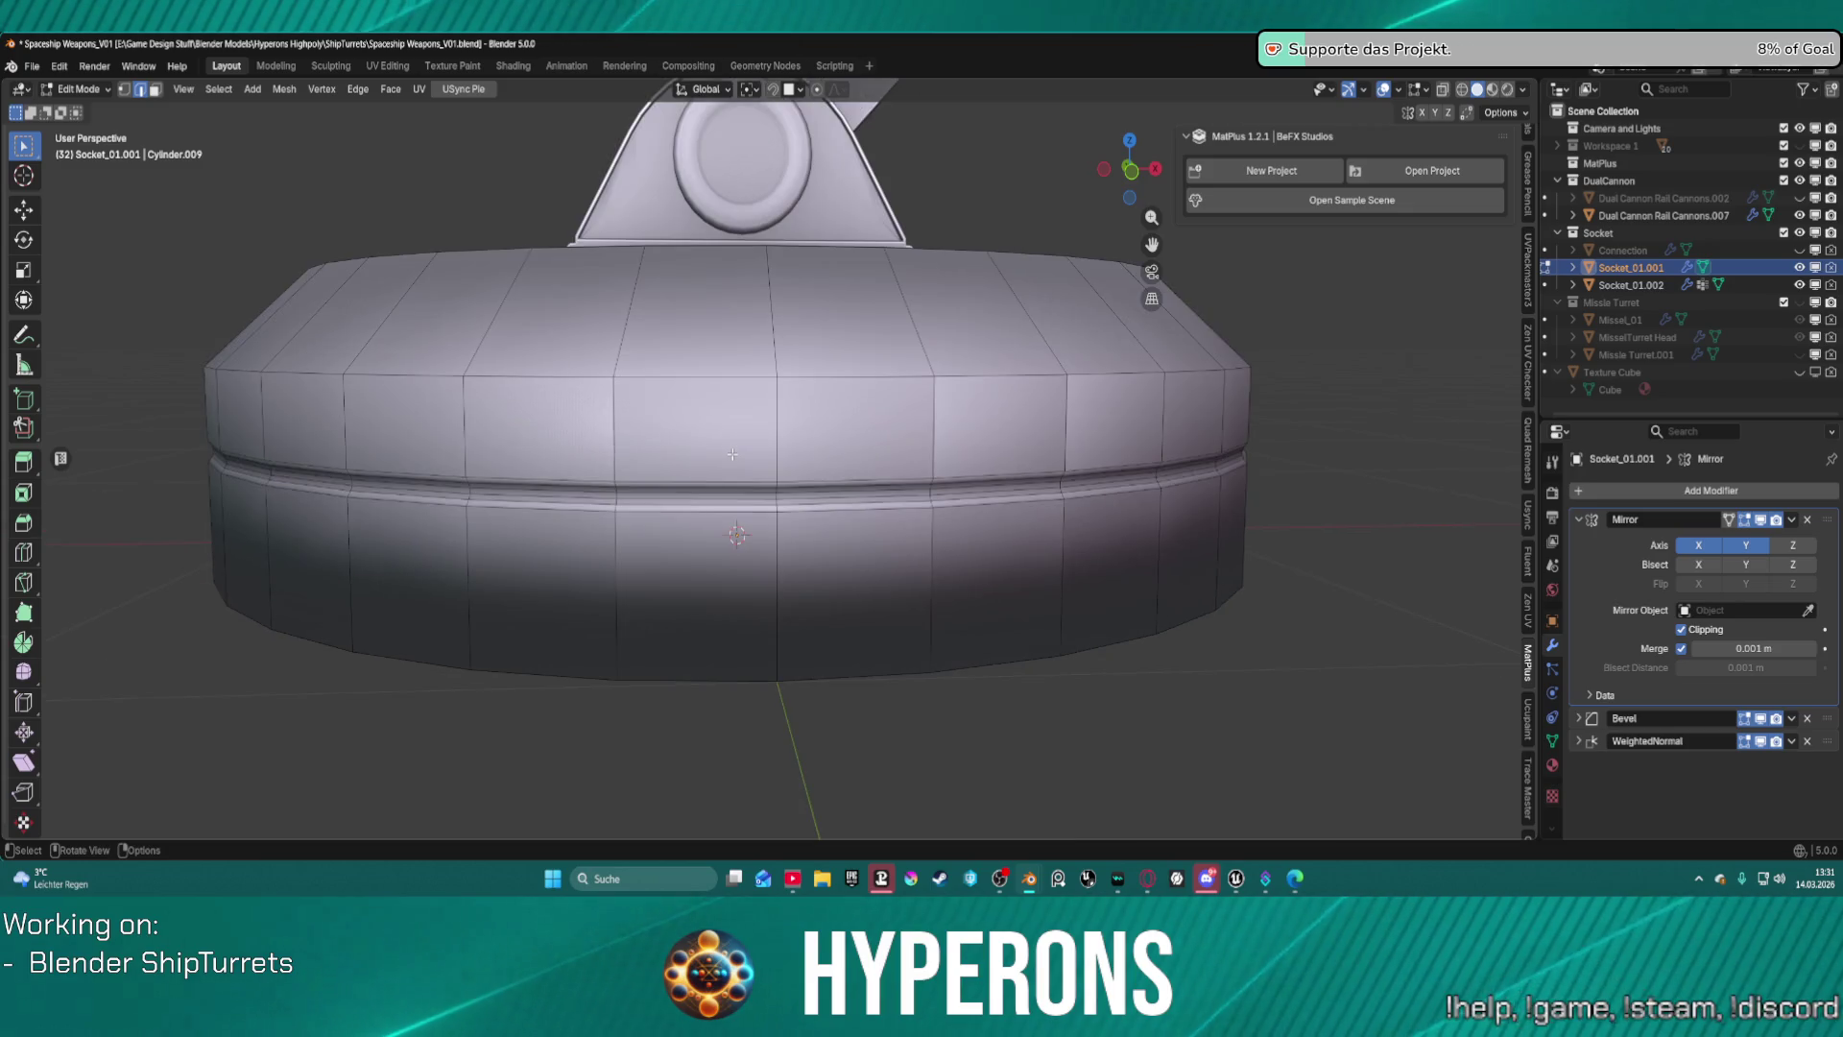
# Select the three groove loops, scale them to 0.422 in Z, and start lowering them.
pyautogui.keyDown('alt'); pyautogui.click(691, 507); pyautogui.keyUp('alt')
pyautogui.keyDown('alt'); pyautogui.click(692, 507); pyautogui.keyUp('alt')
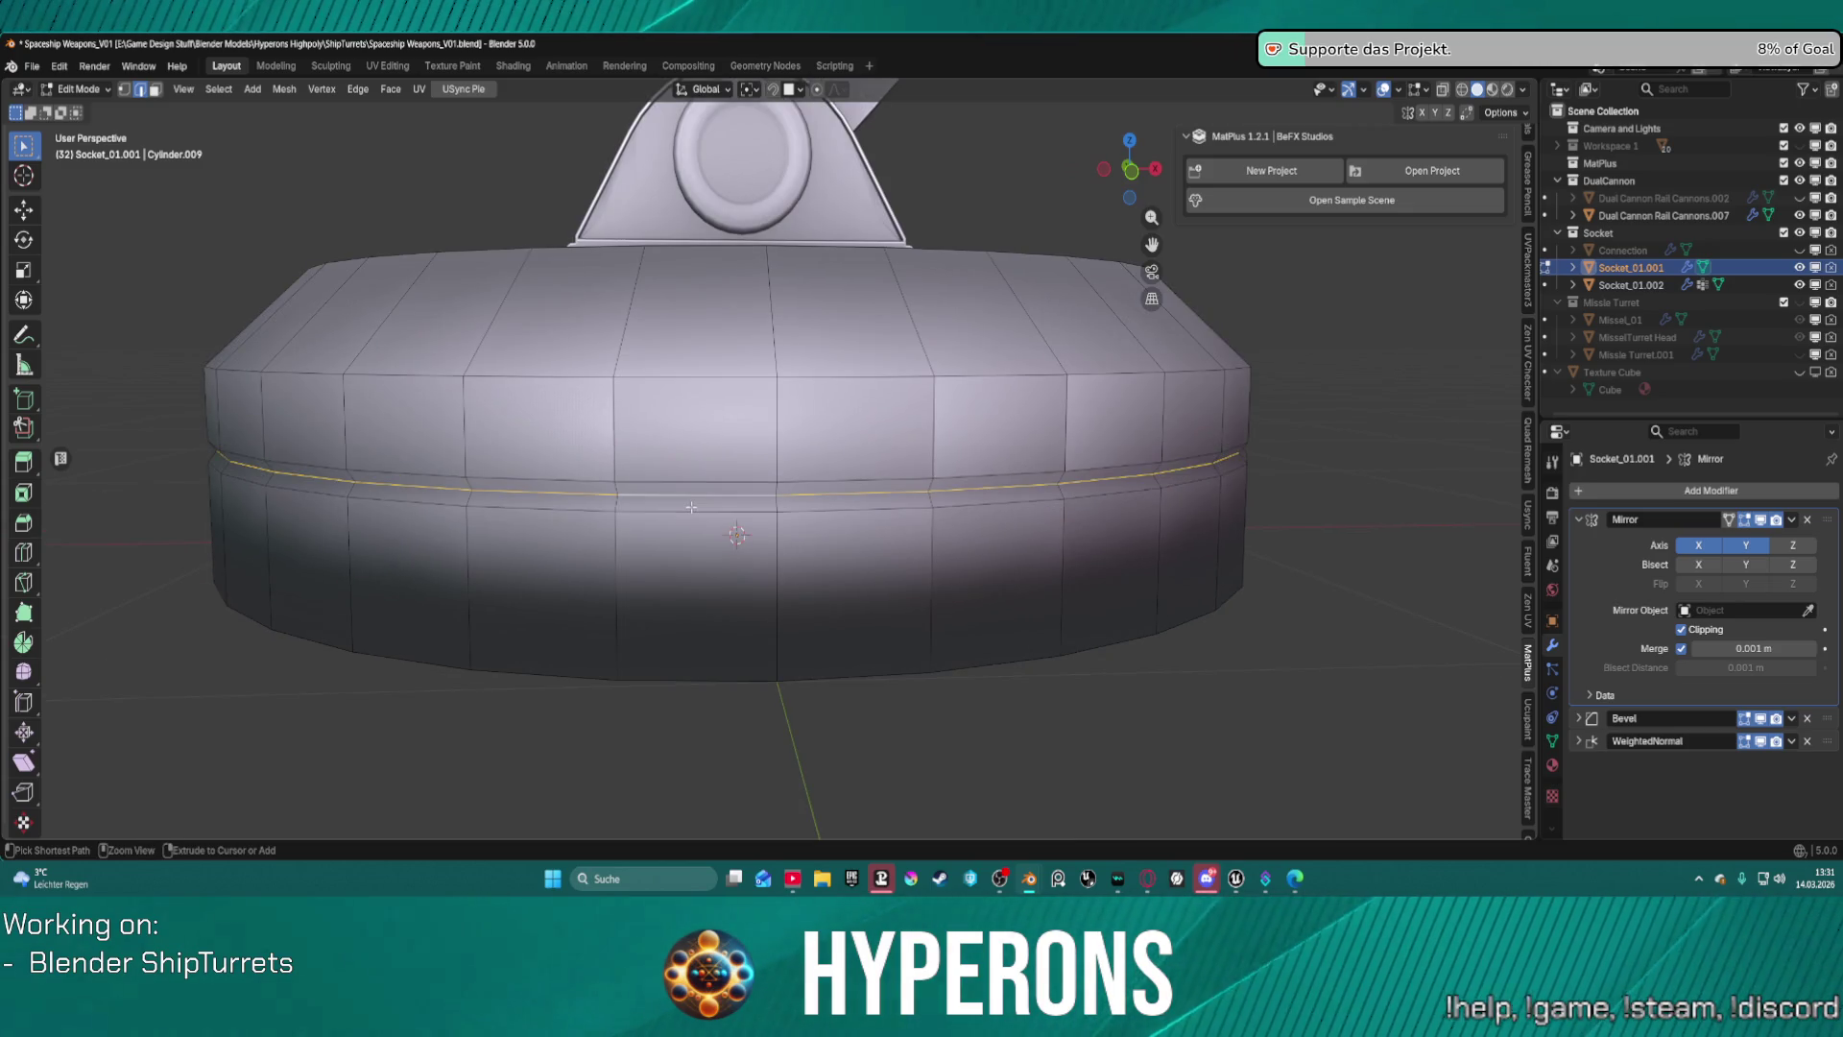
pyautogui.keyDown('alt'); pyautogui.click(691, 507); pyautogui.keyUp('alt')
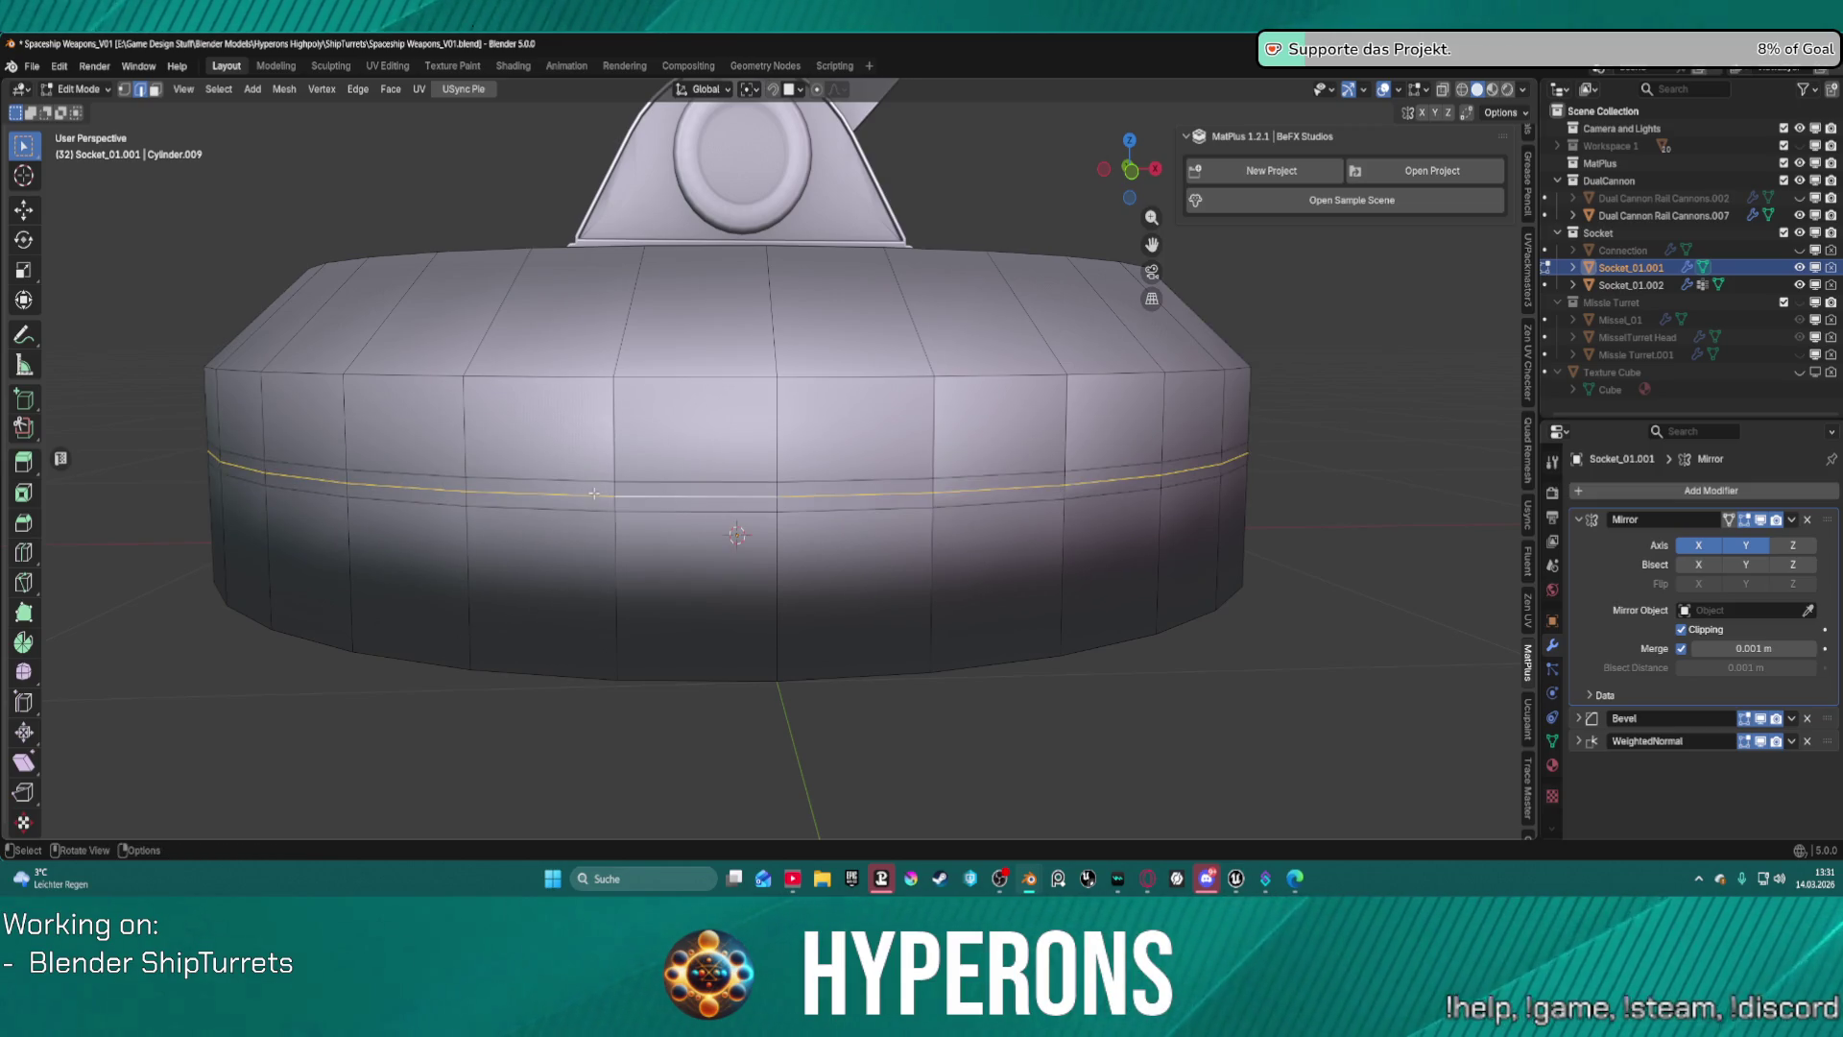
pyautogui.keyDown('alt'); pyautogui.keyDown('shift'); pyautogui.click(566, 481); pyautogui.keyUp('shift'); pyautogui.keyUp('alt')
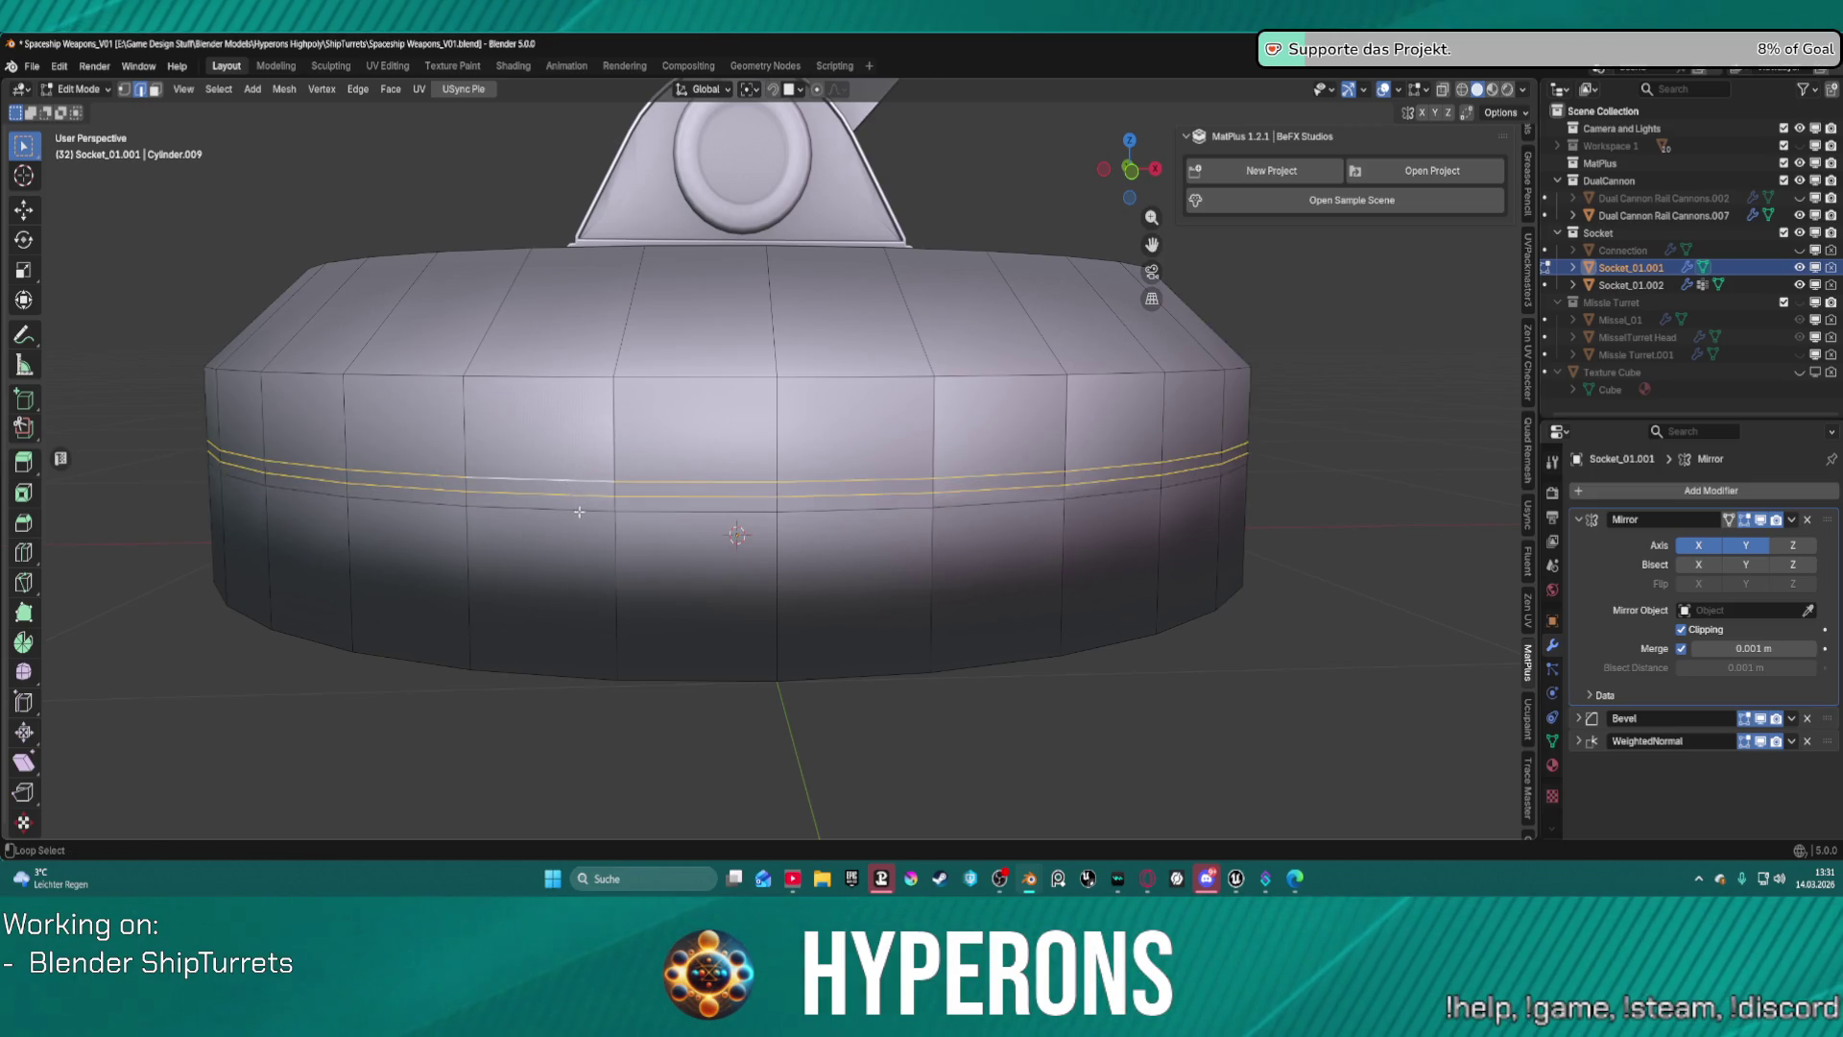
pyautogui.keyDown('alt'); pyautogui.keyDown('shift'); pyautogui.click(578, 512); pyautogui.keyUp('shift'); pyautogui.keyUp('alt')
pyautogui.press('s')
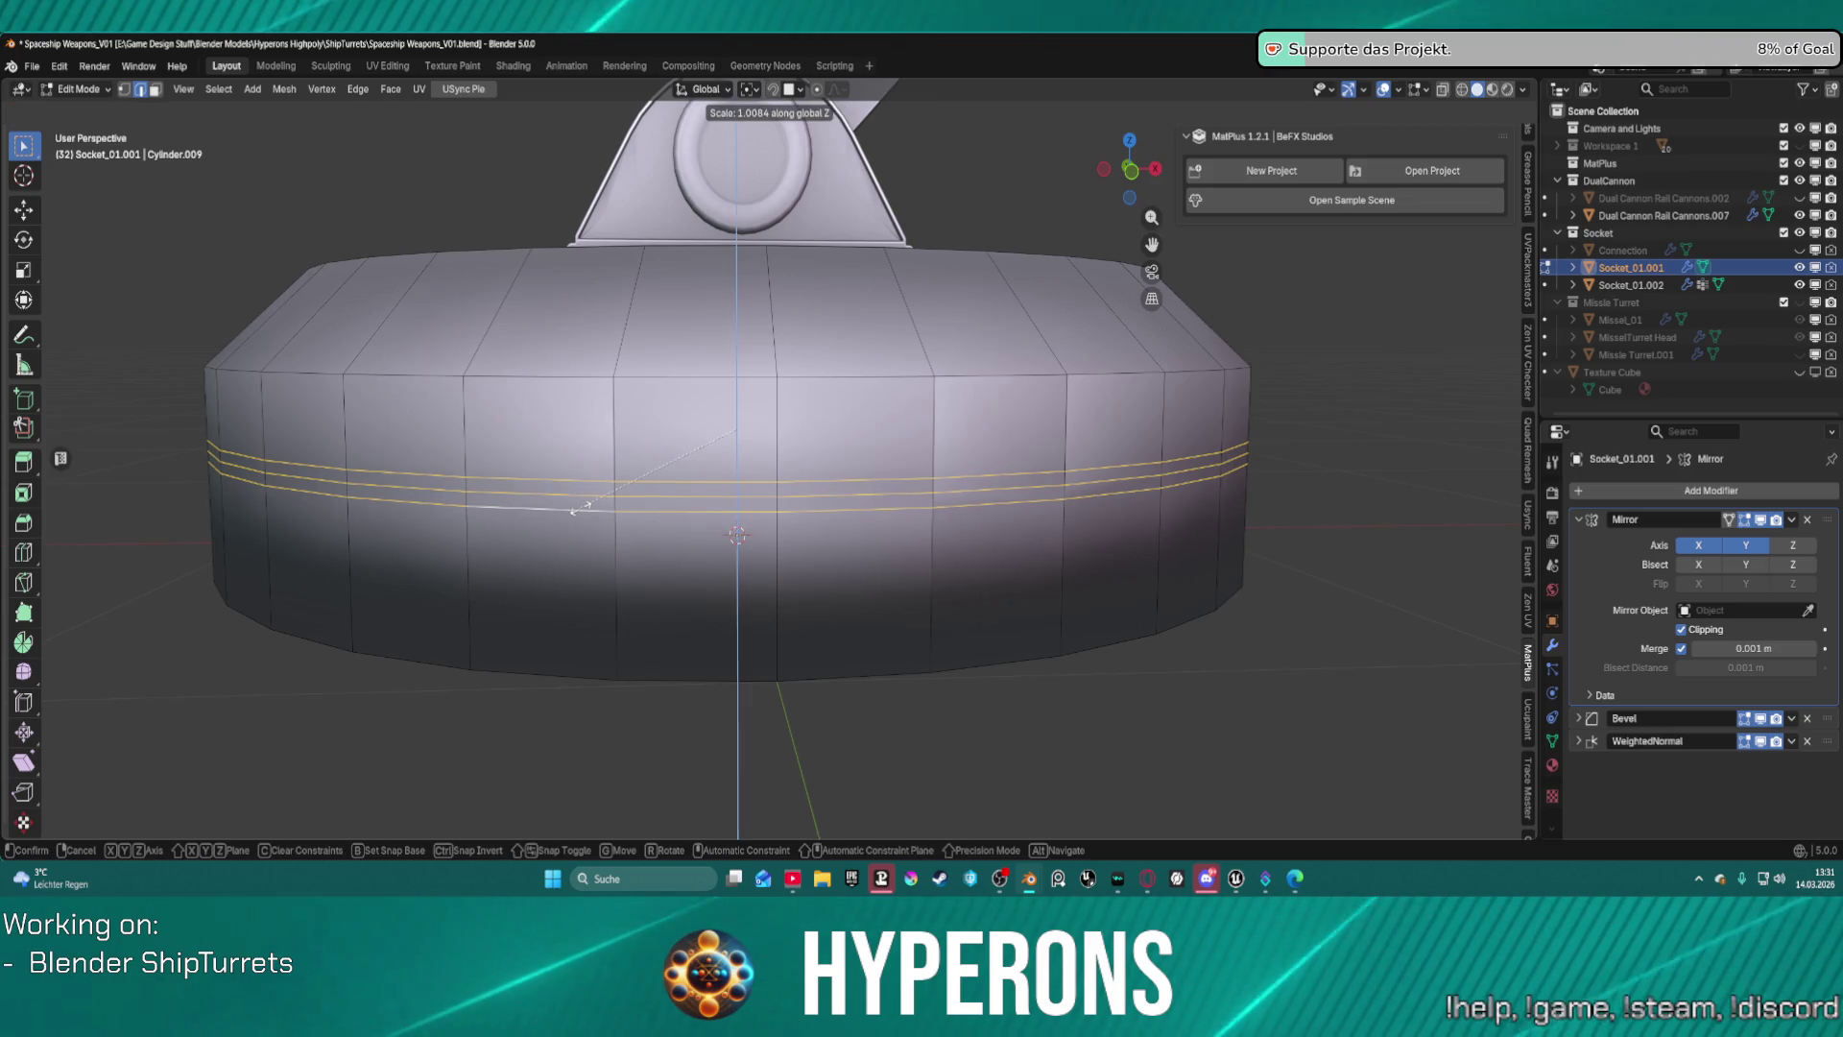
pyautogui.press('z')
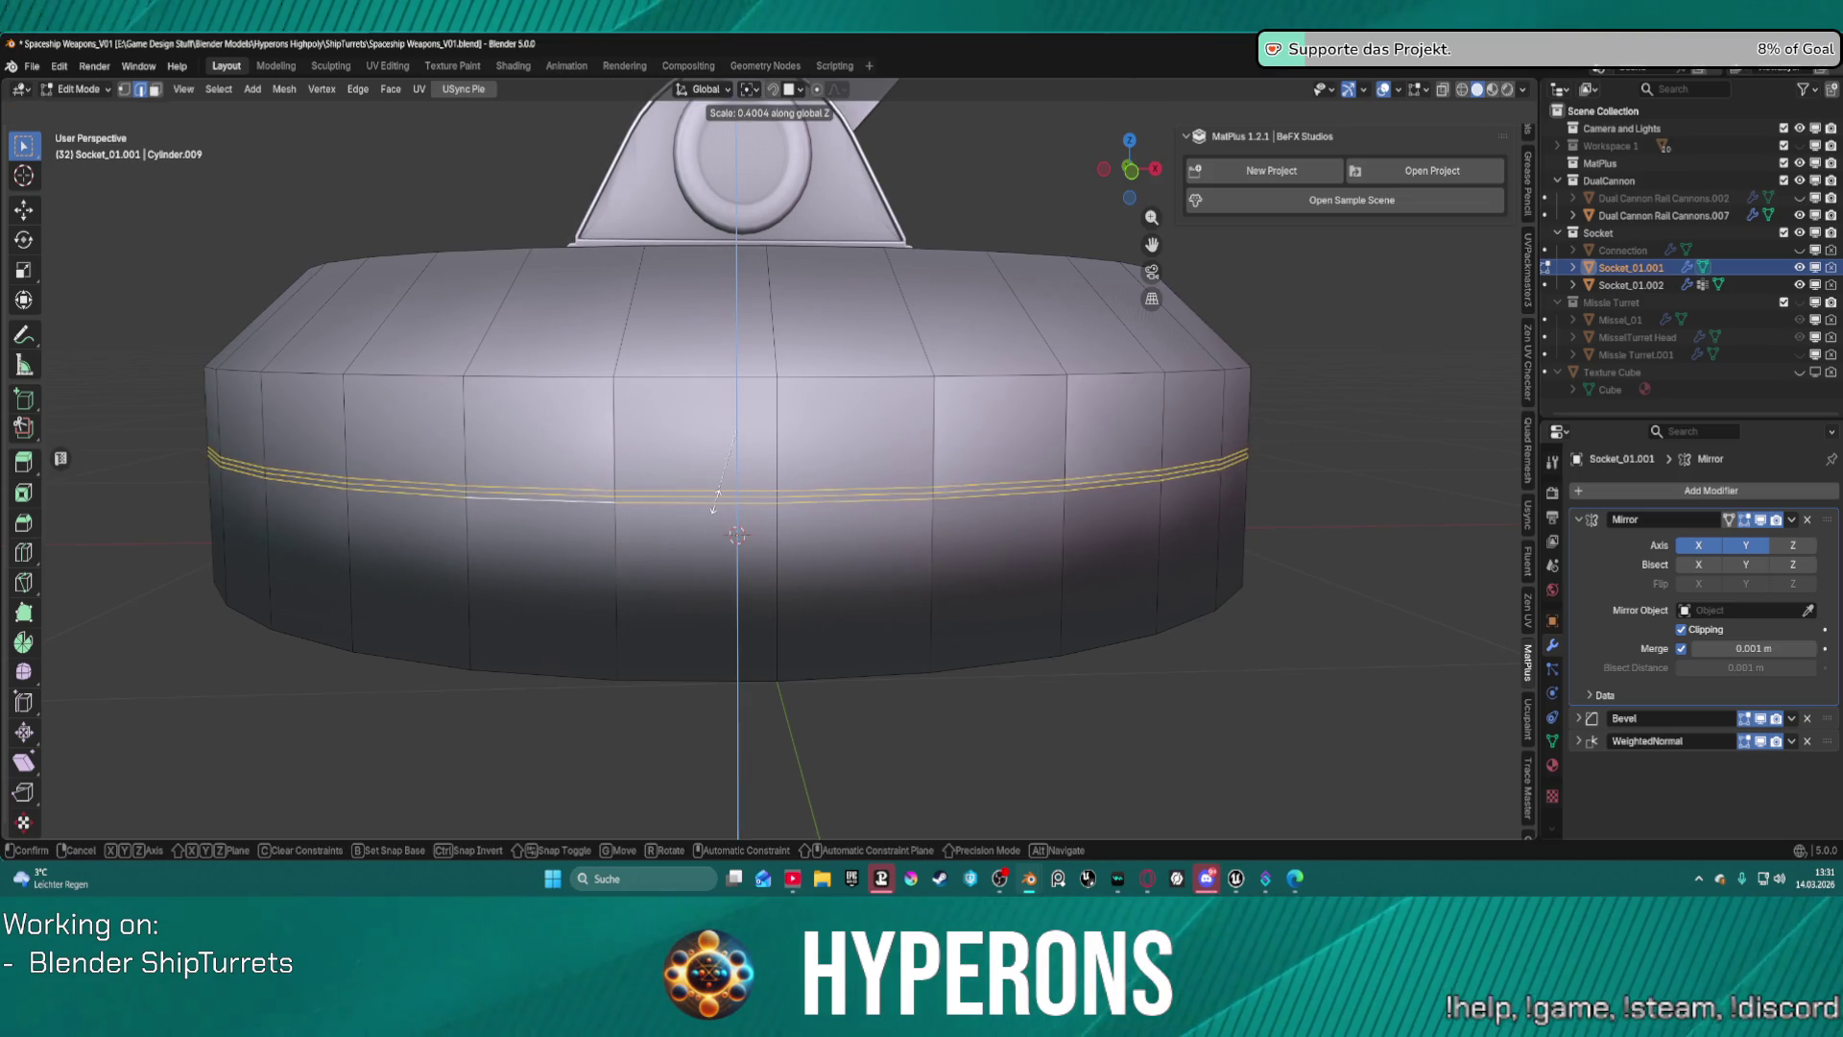
pyautogui.click(708, 502)
pyautogui.press('g')
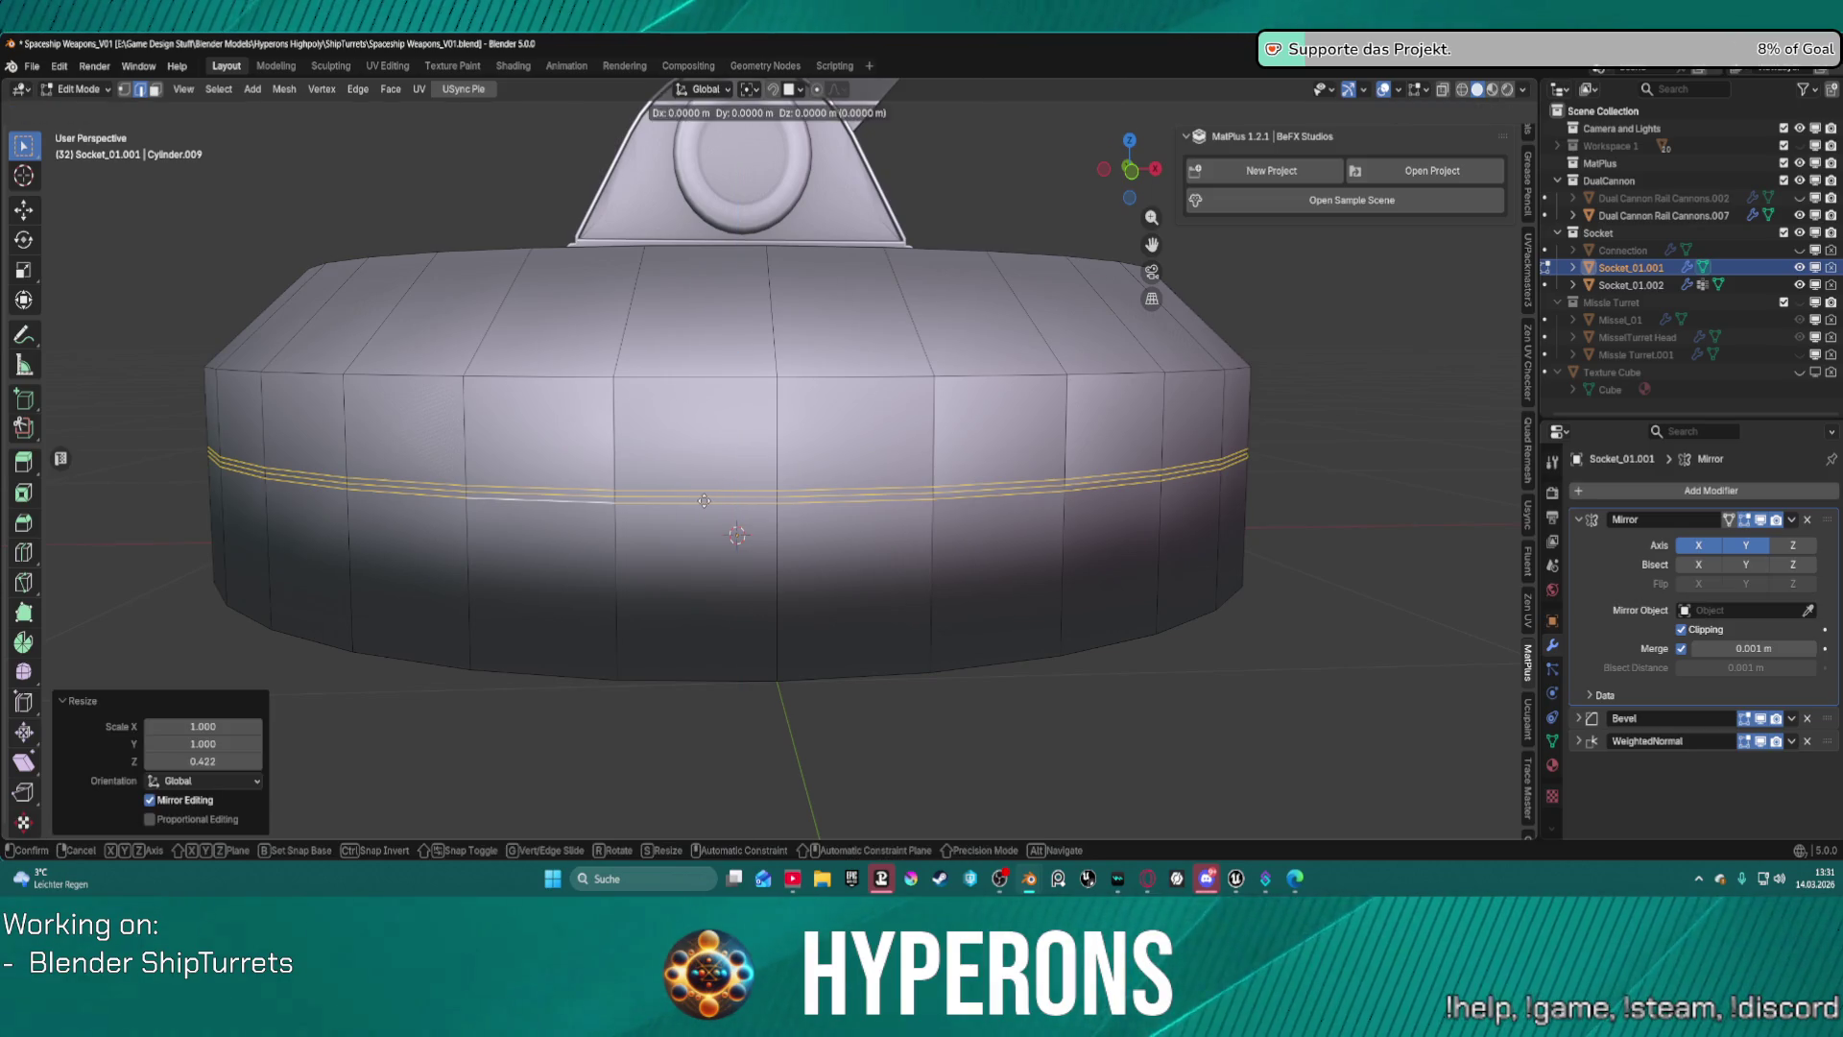
pyautogui.press('z')
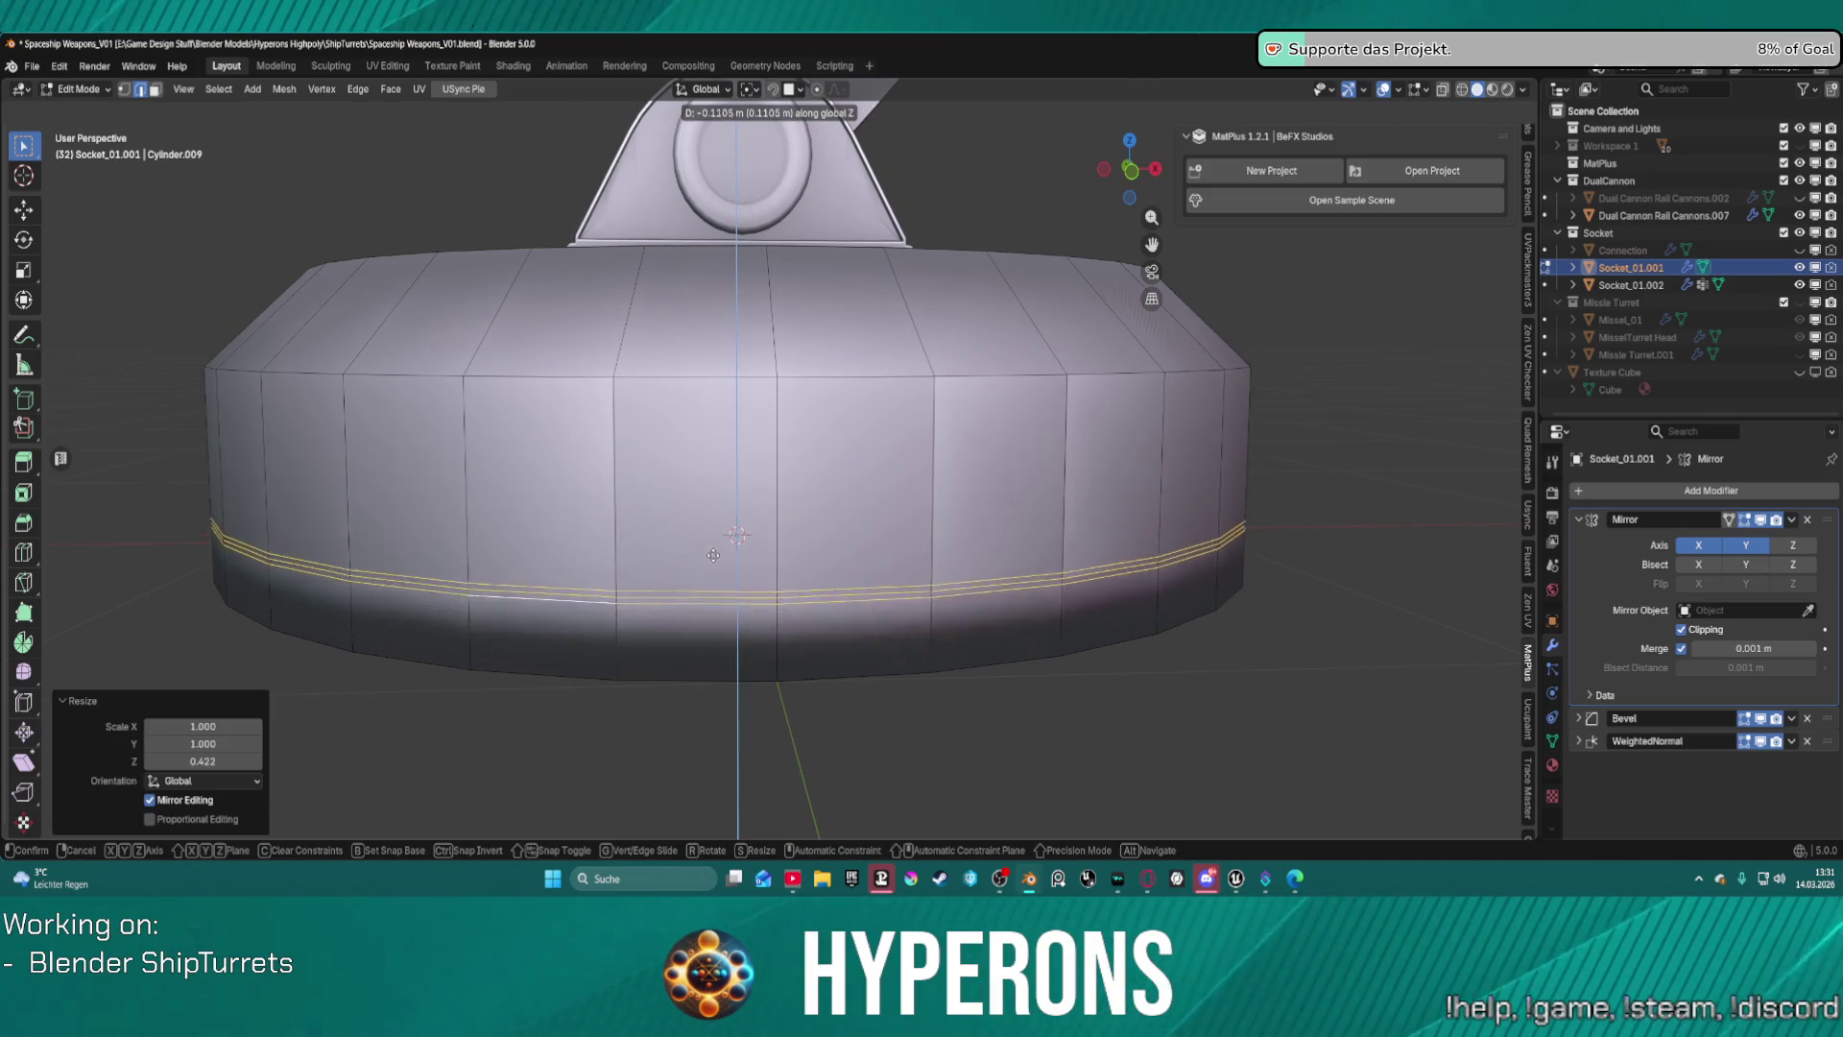
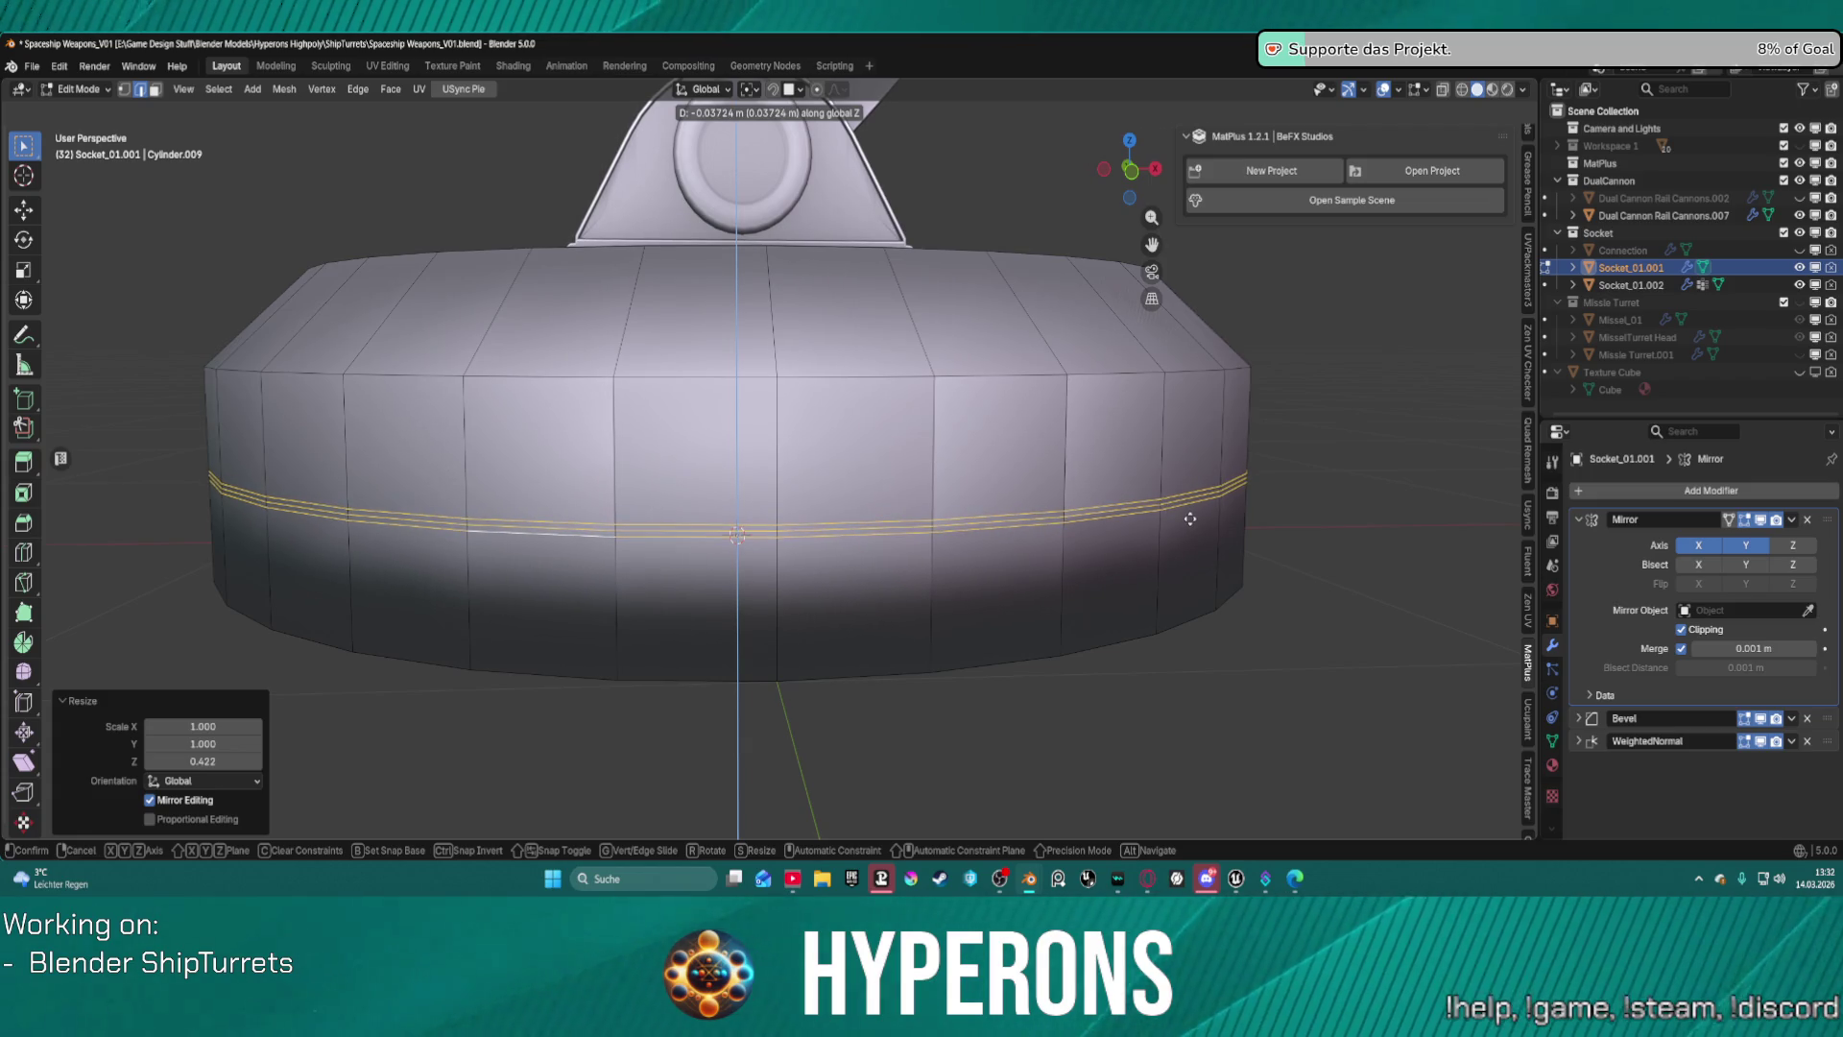
# Confirm lowering Socket_01.001's middle edge loop by 0.037 m on Z, then return to the Unreal Editor.
pyautogui.click(1190, 518)
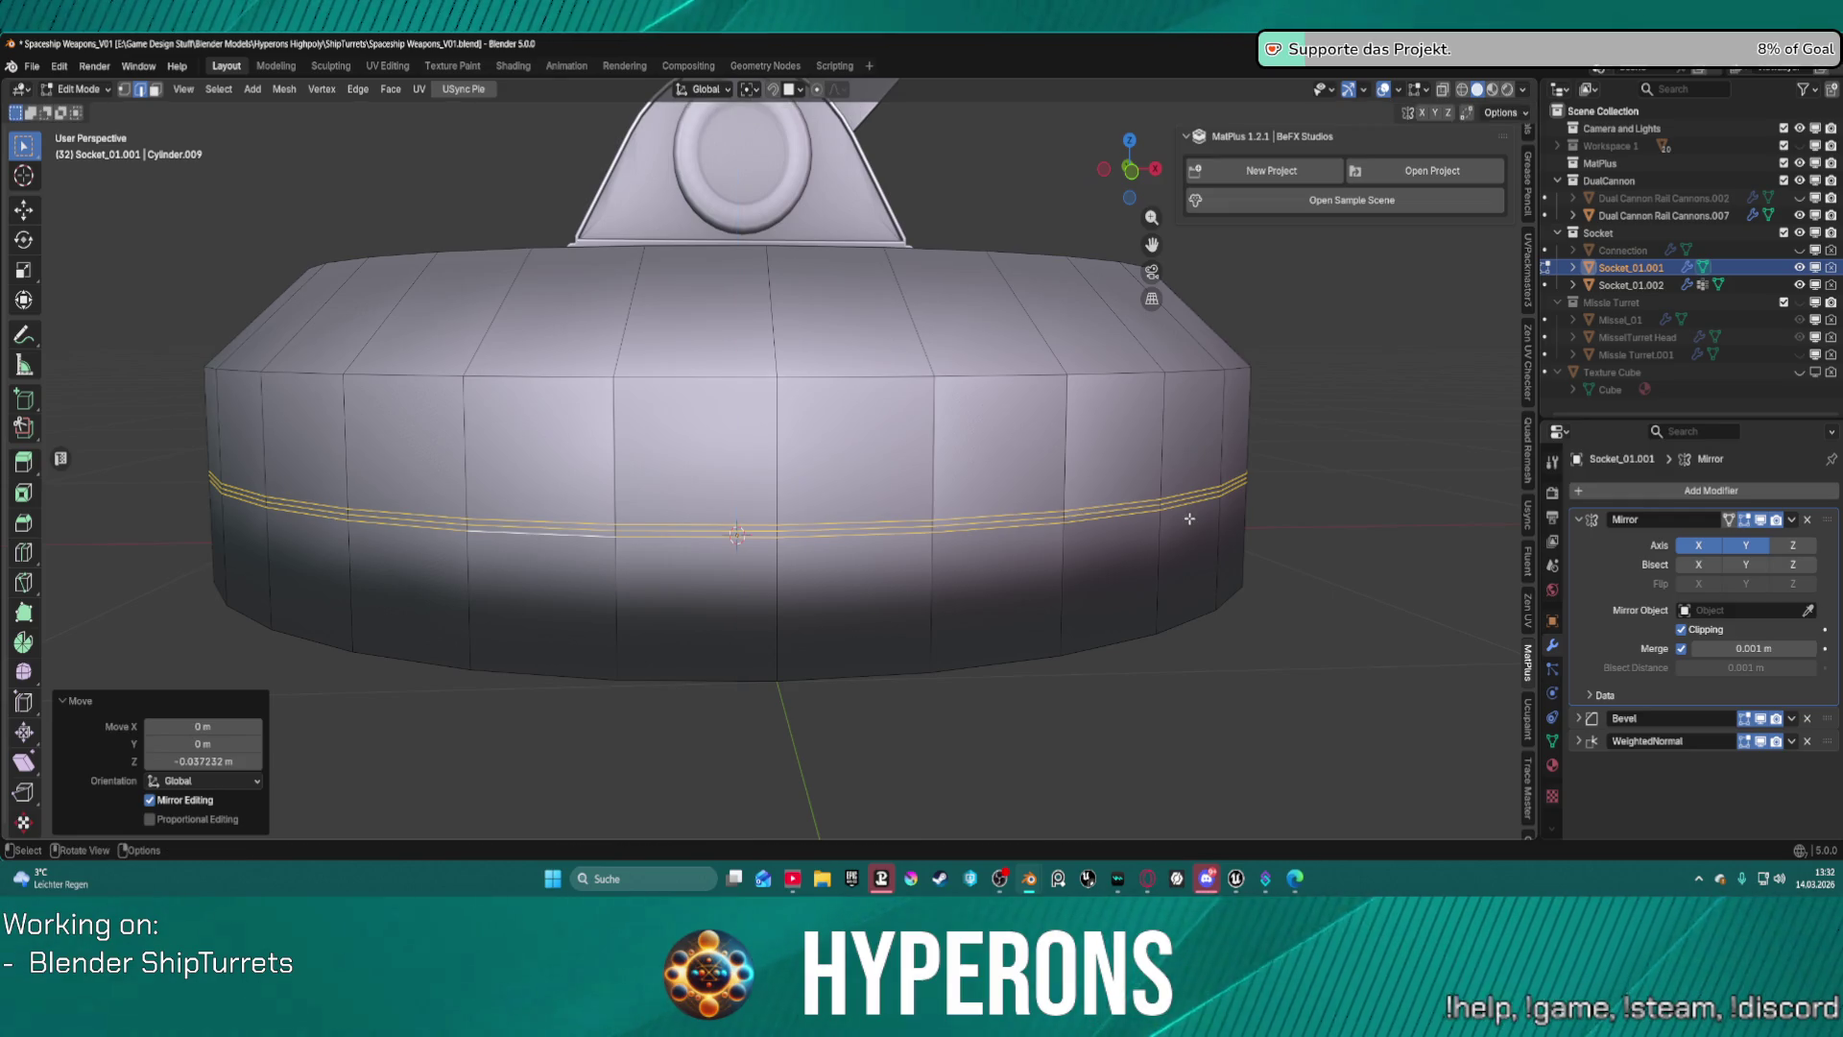
pyautogui.moveTo(1236, 878)
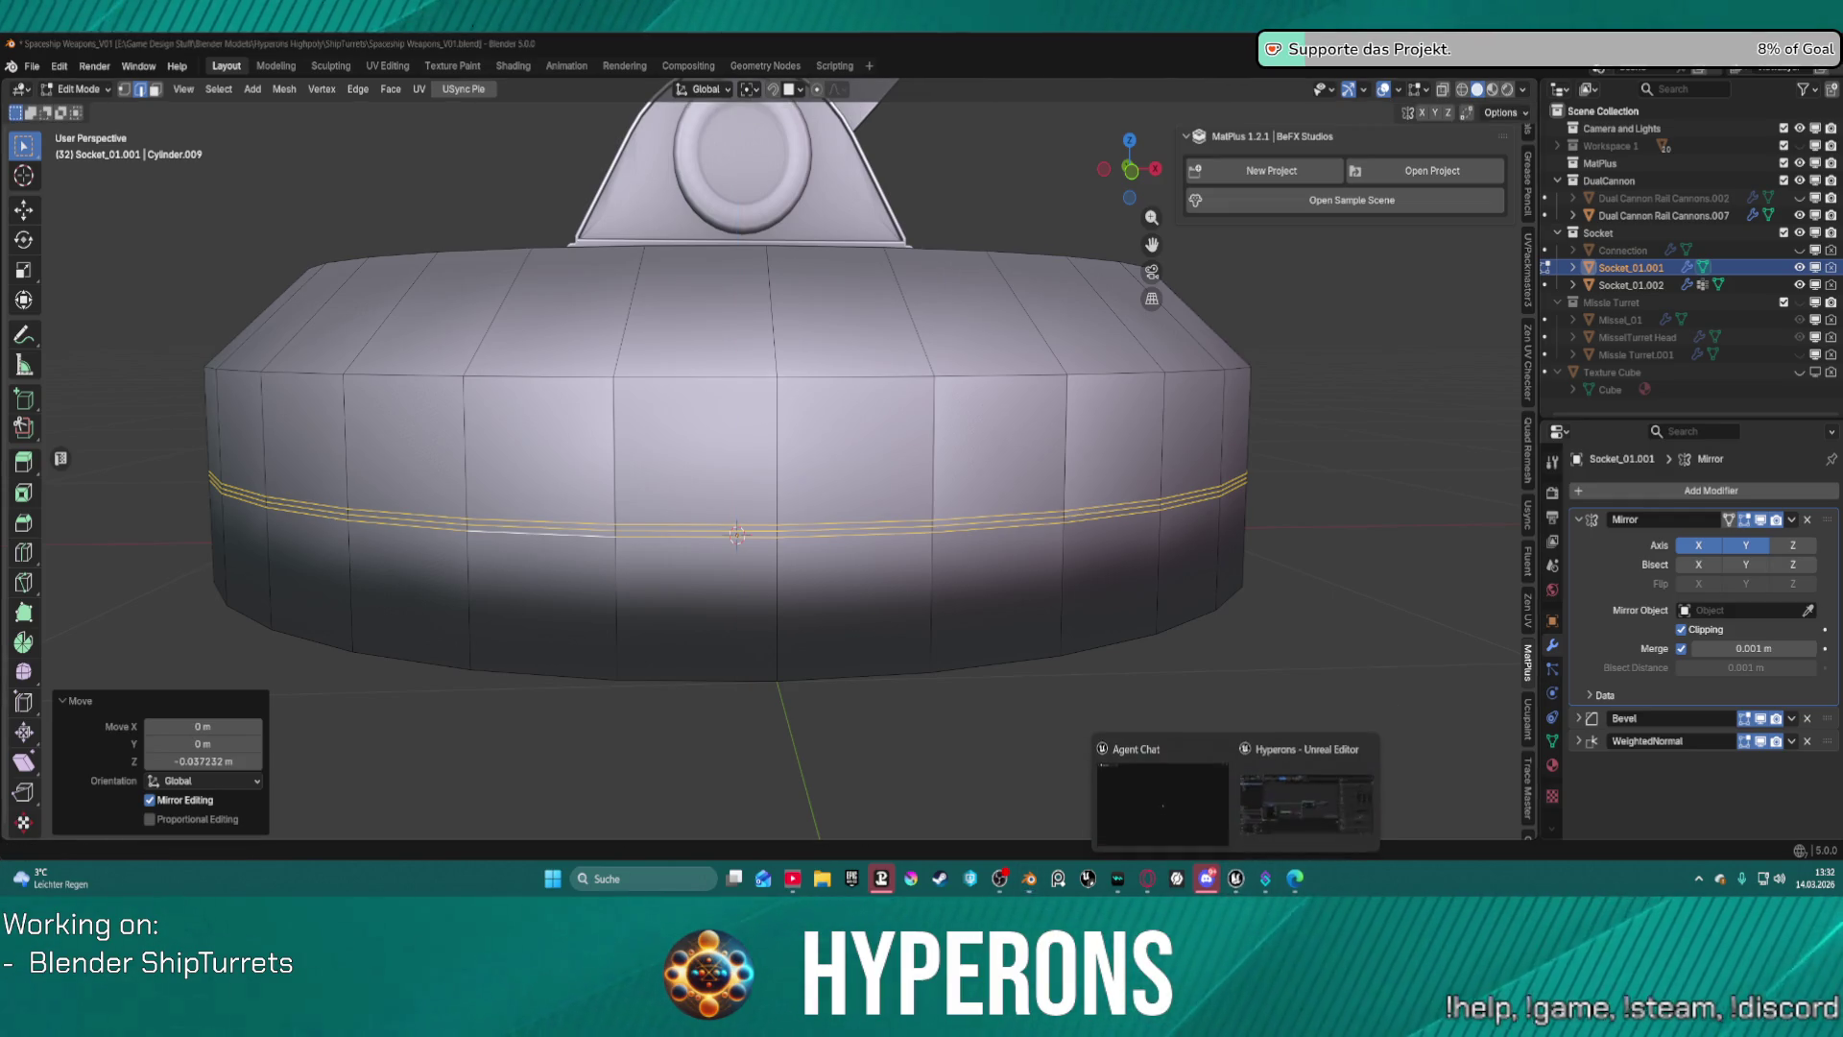
pyautogui.click(1307, 787)
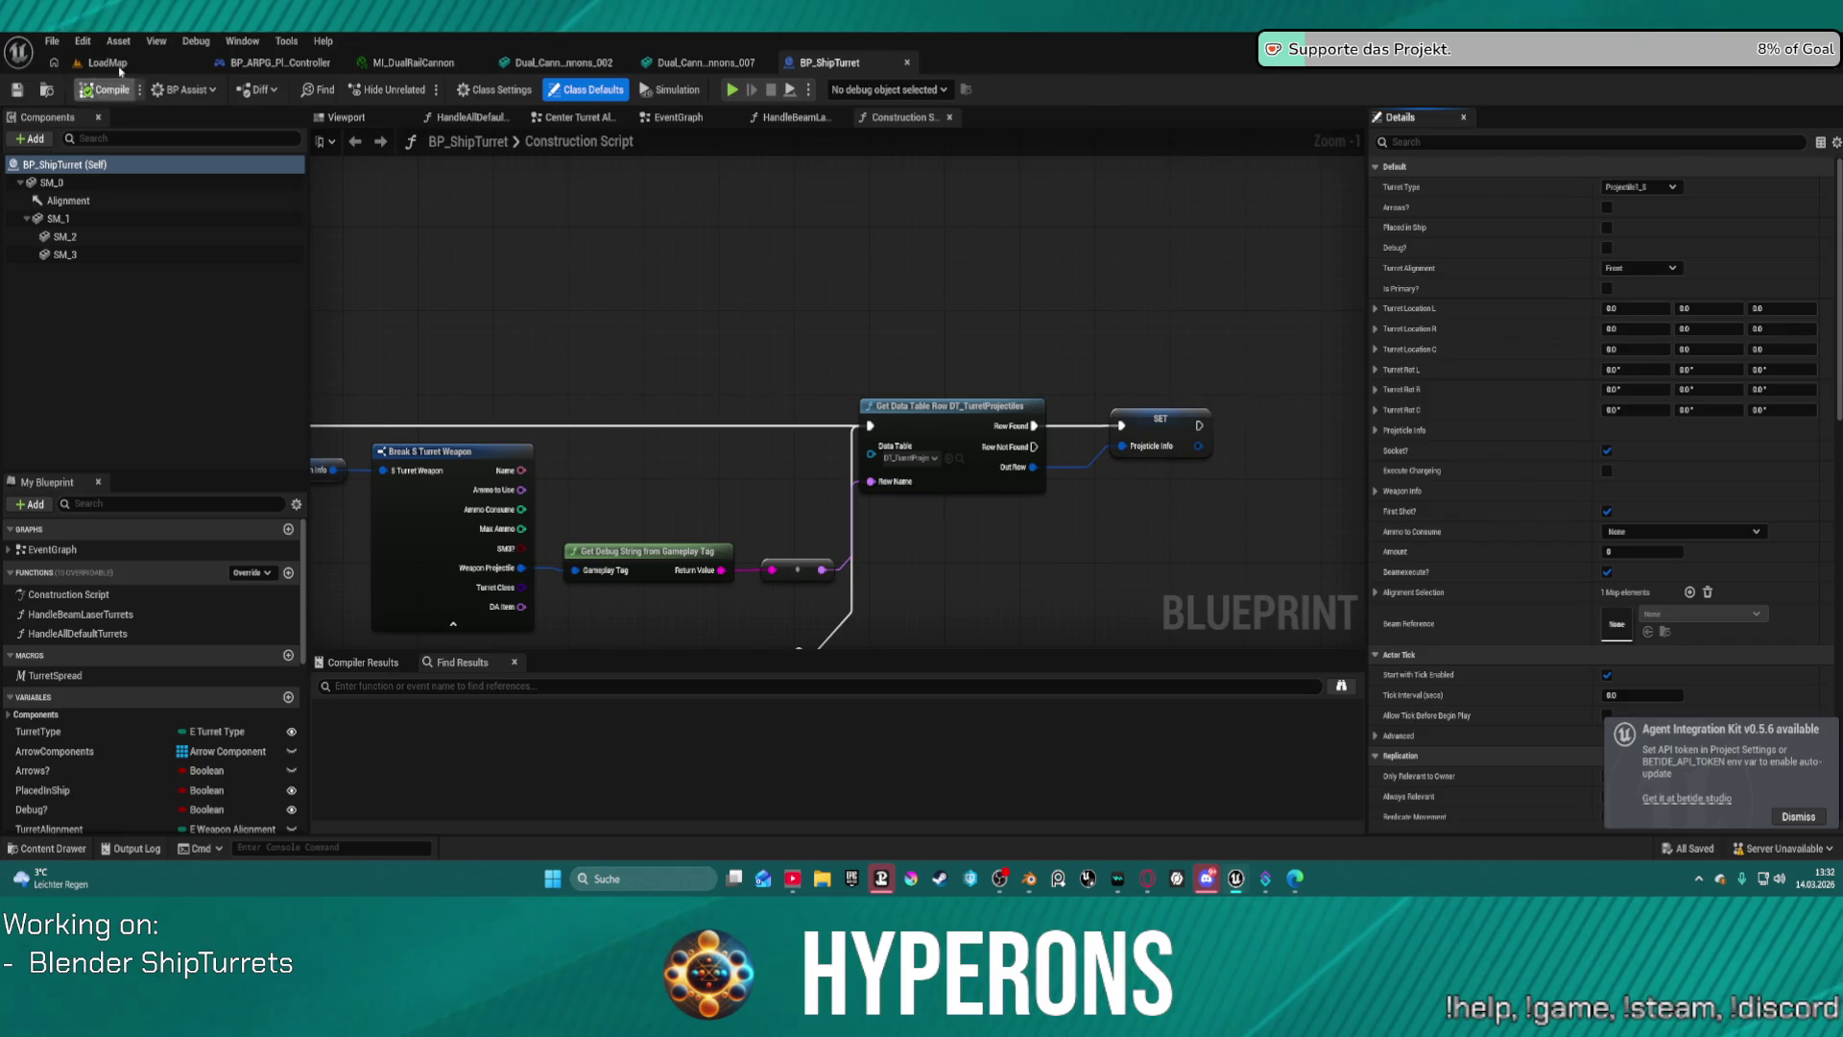
# In LoadMap, raise BP_Ship_Turret_Child slightly and rotate it 40° about Z, then bring up the double-turret meshes.
pyautogui.click(108, 62)
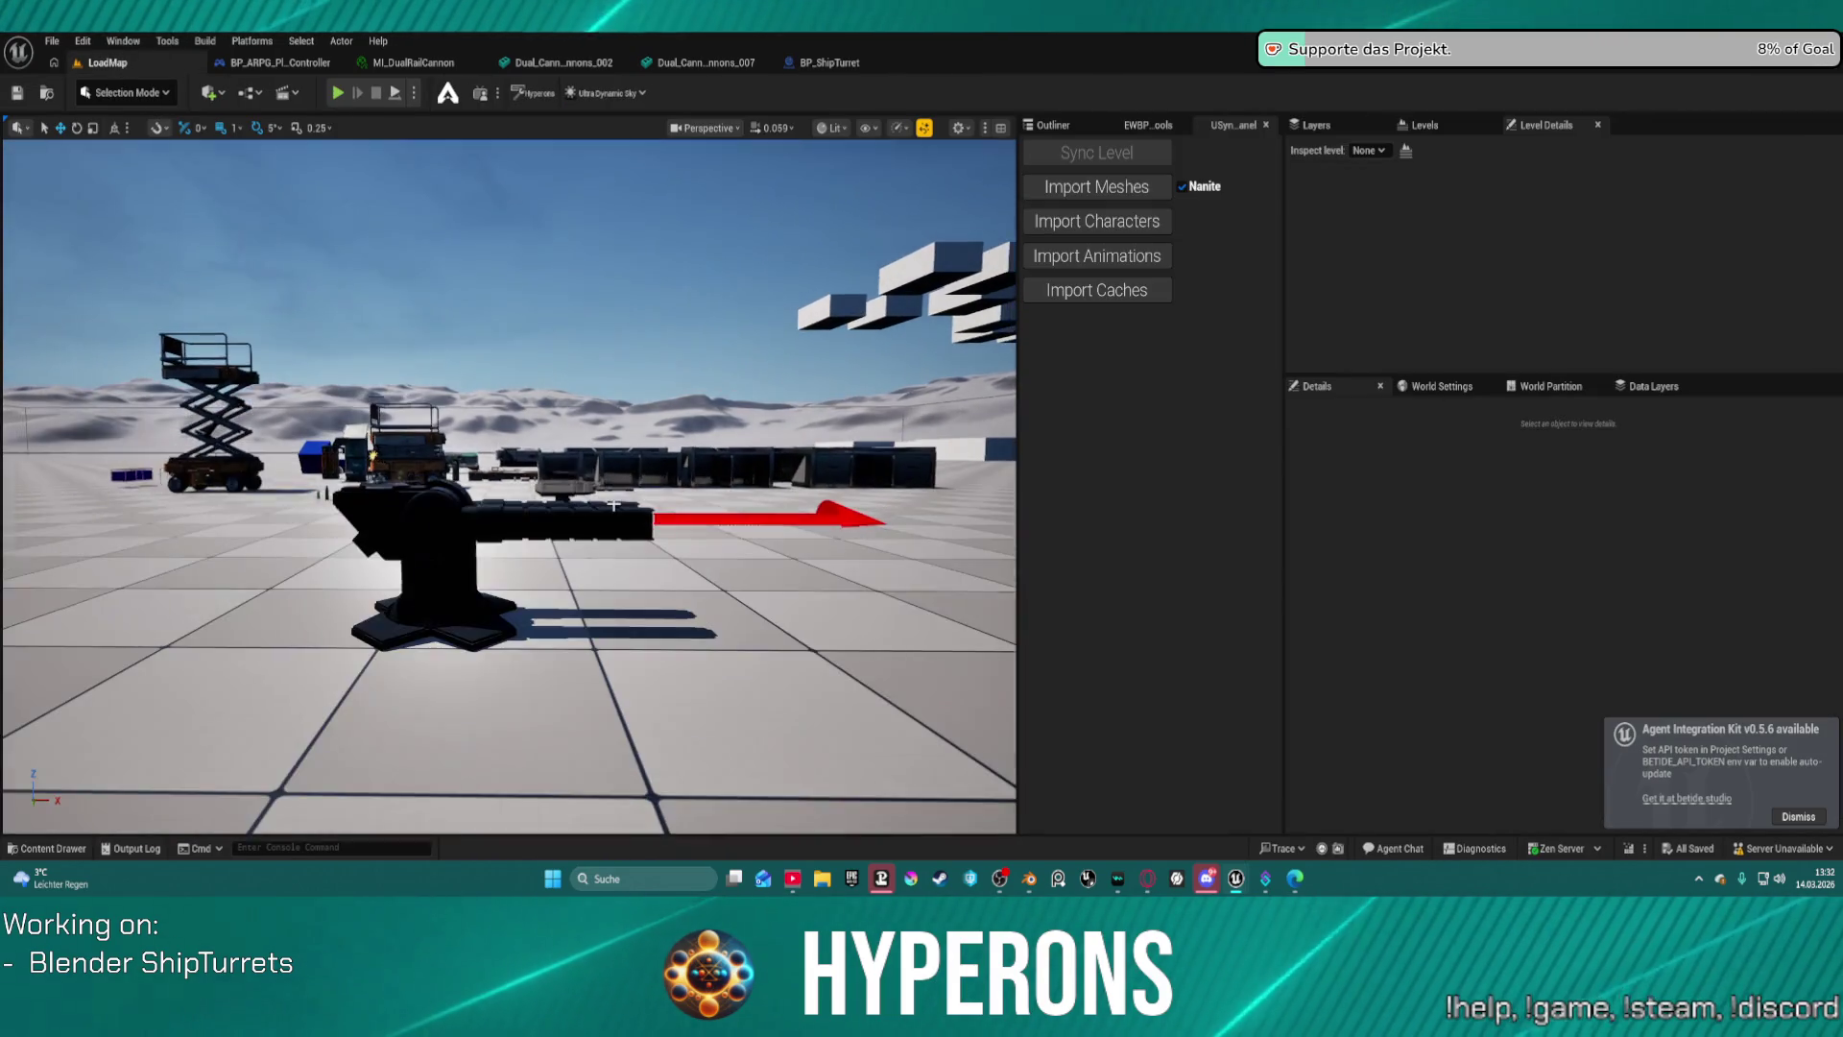
pyautogui.moveTo(613, 504)
pyautogui.mouseDown(button='right')
pyautogui.moveTo(758, 447)
pyautogui.moveTo(641, 481)
pyautogui.mouseUp(button='right')
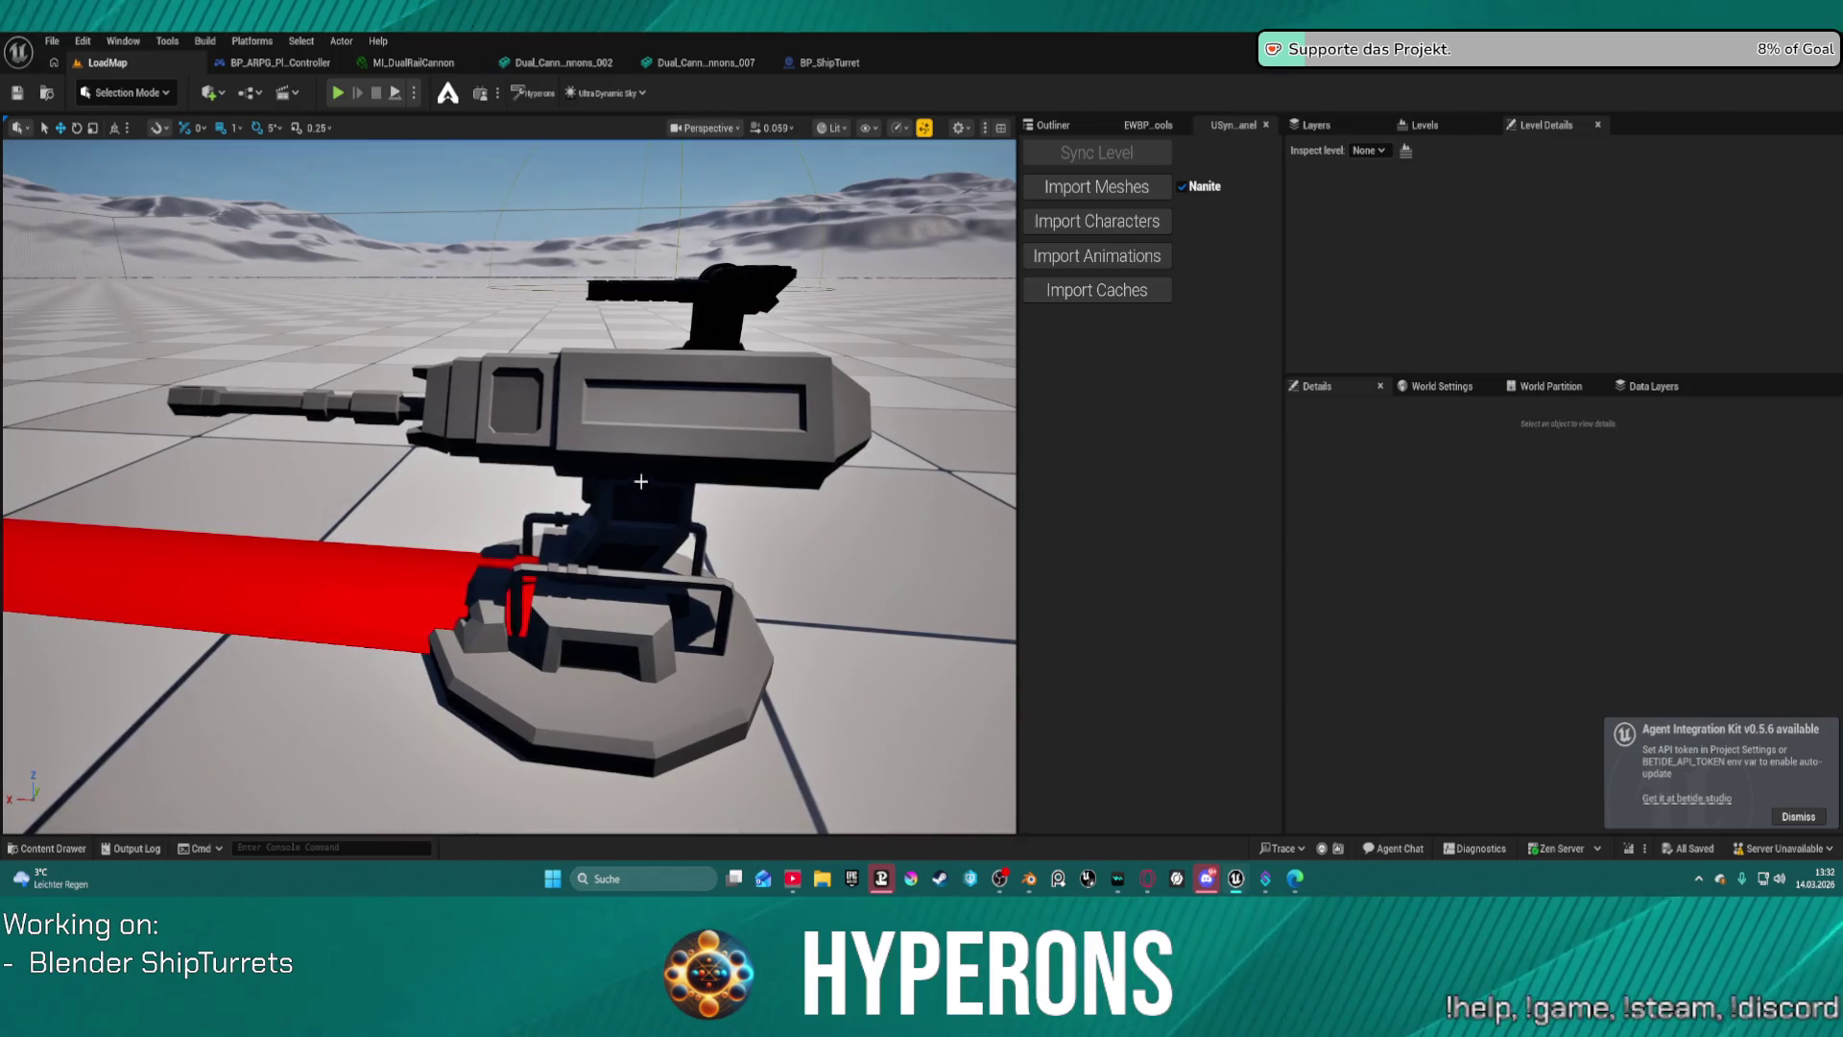
pyautogui.click(632, 672)
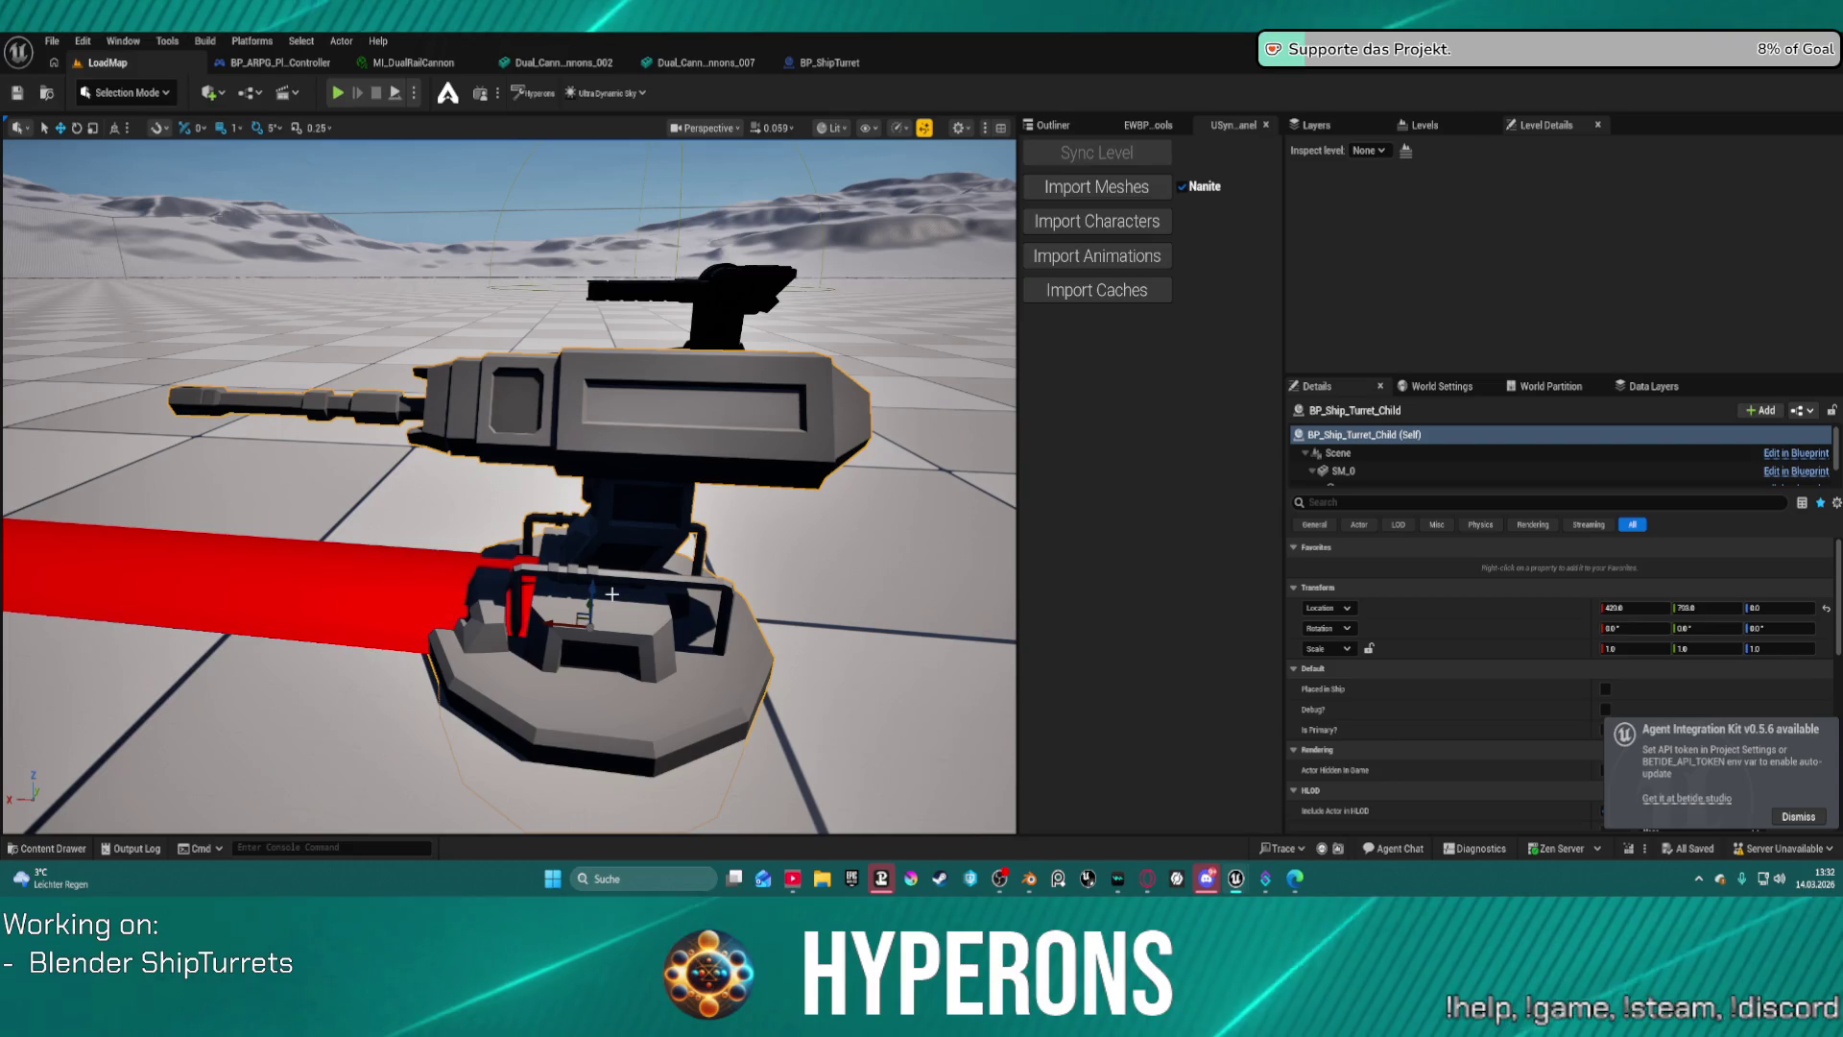
pyautogui.moveTo(590, 591)
pyautogui.mouseDown()
pyautogui.moveTo(586, 525)
pyautogui.moveTo(632, 515)
pyautogui.moveTo(637, 574)
pyautogui.mouseUp()
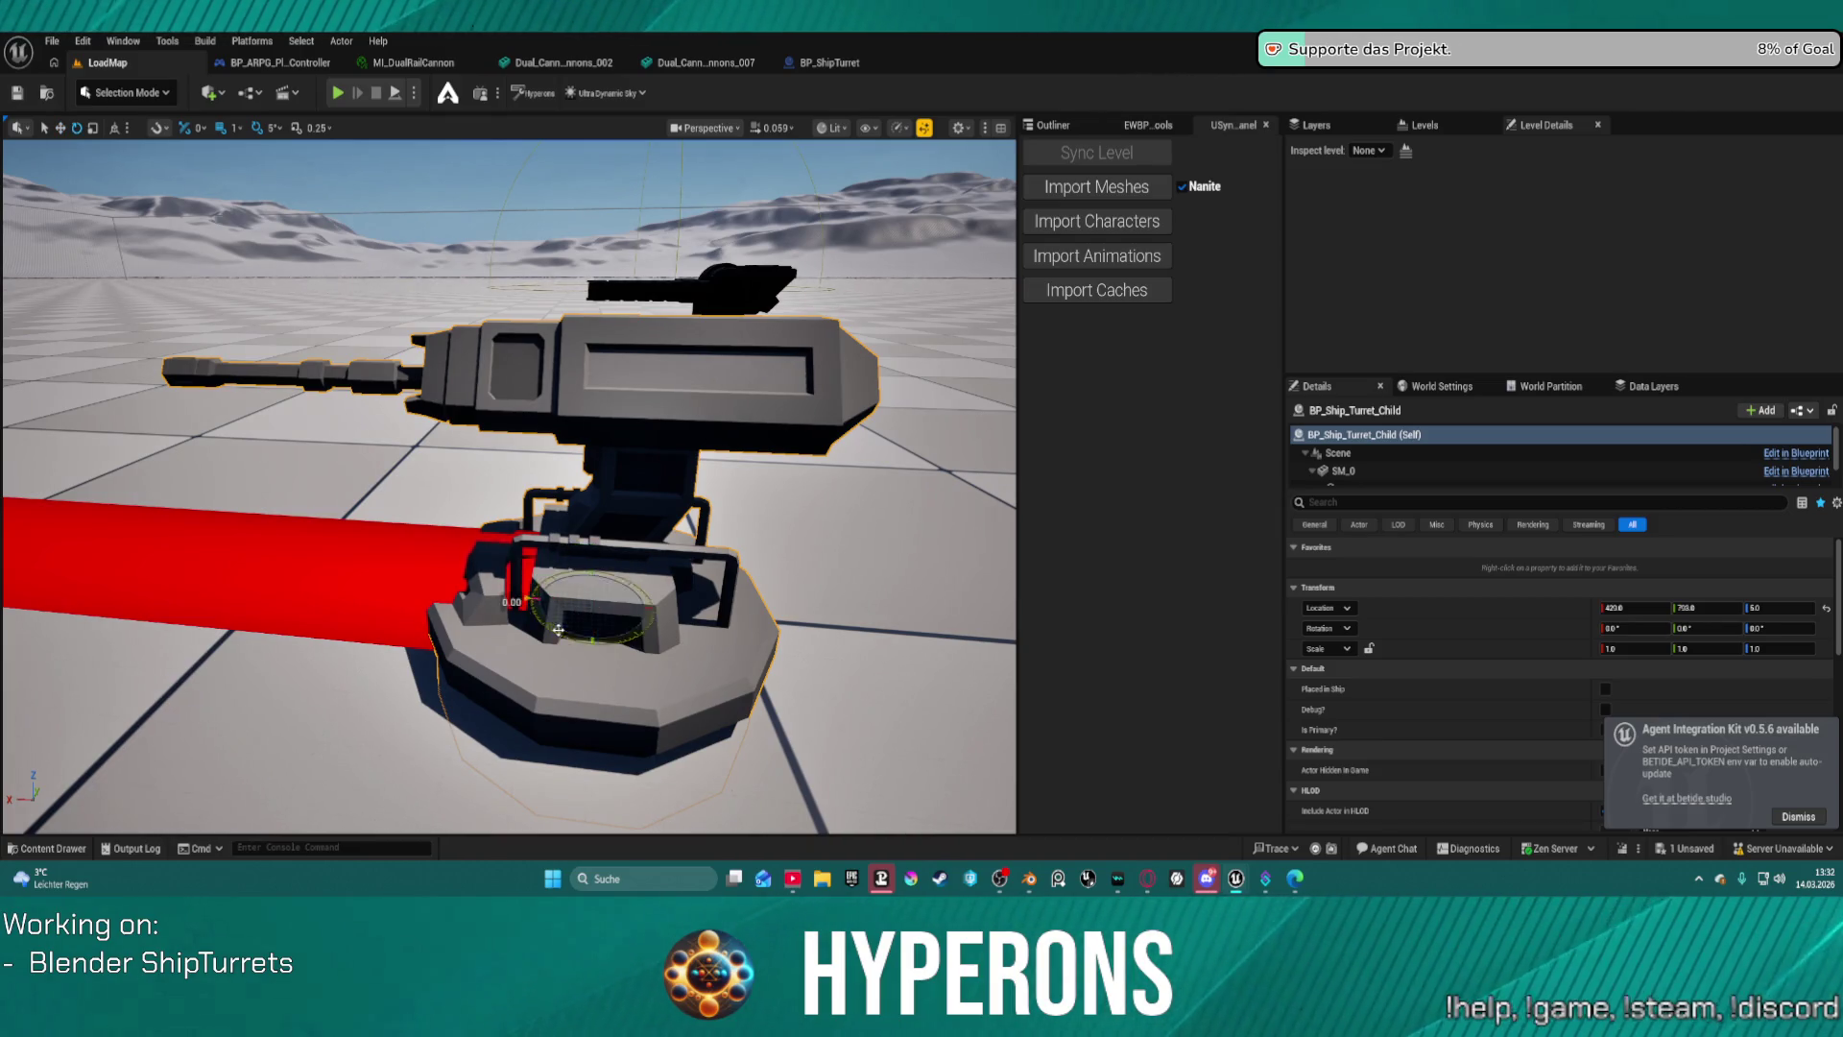
pyautogui.moveTo(558, 630)
pyautogui.mouseDown()
pyautogui.moveTo(516, 580)
pyautogui.moveTo(529, 599)
pyautogui.mouseUp()
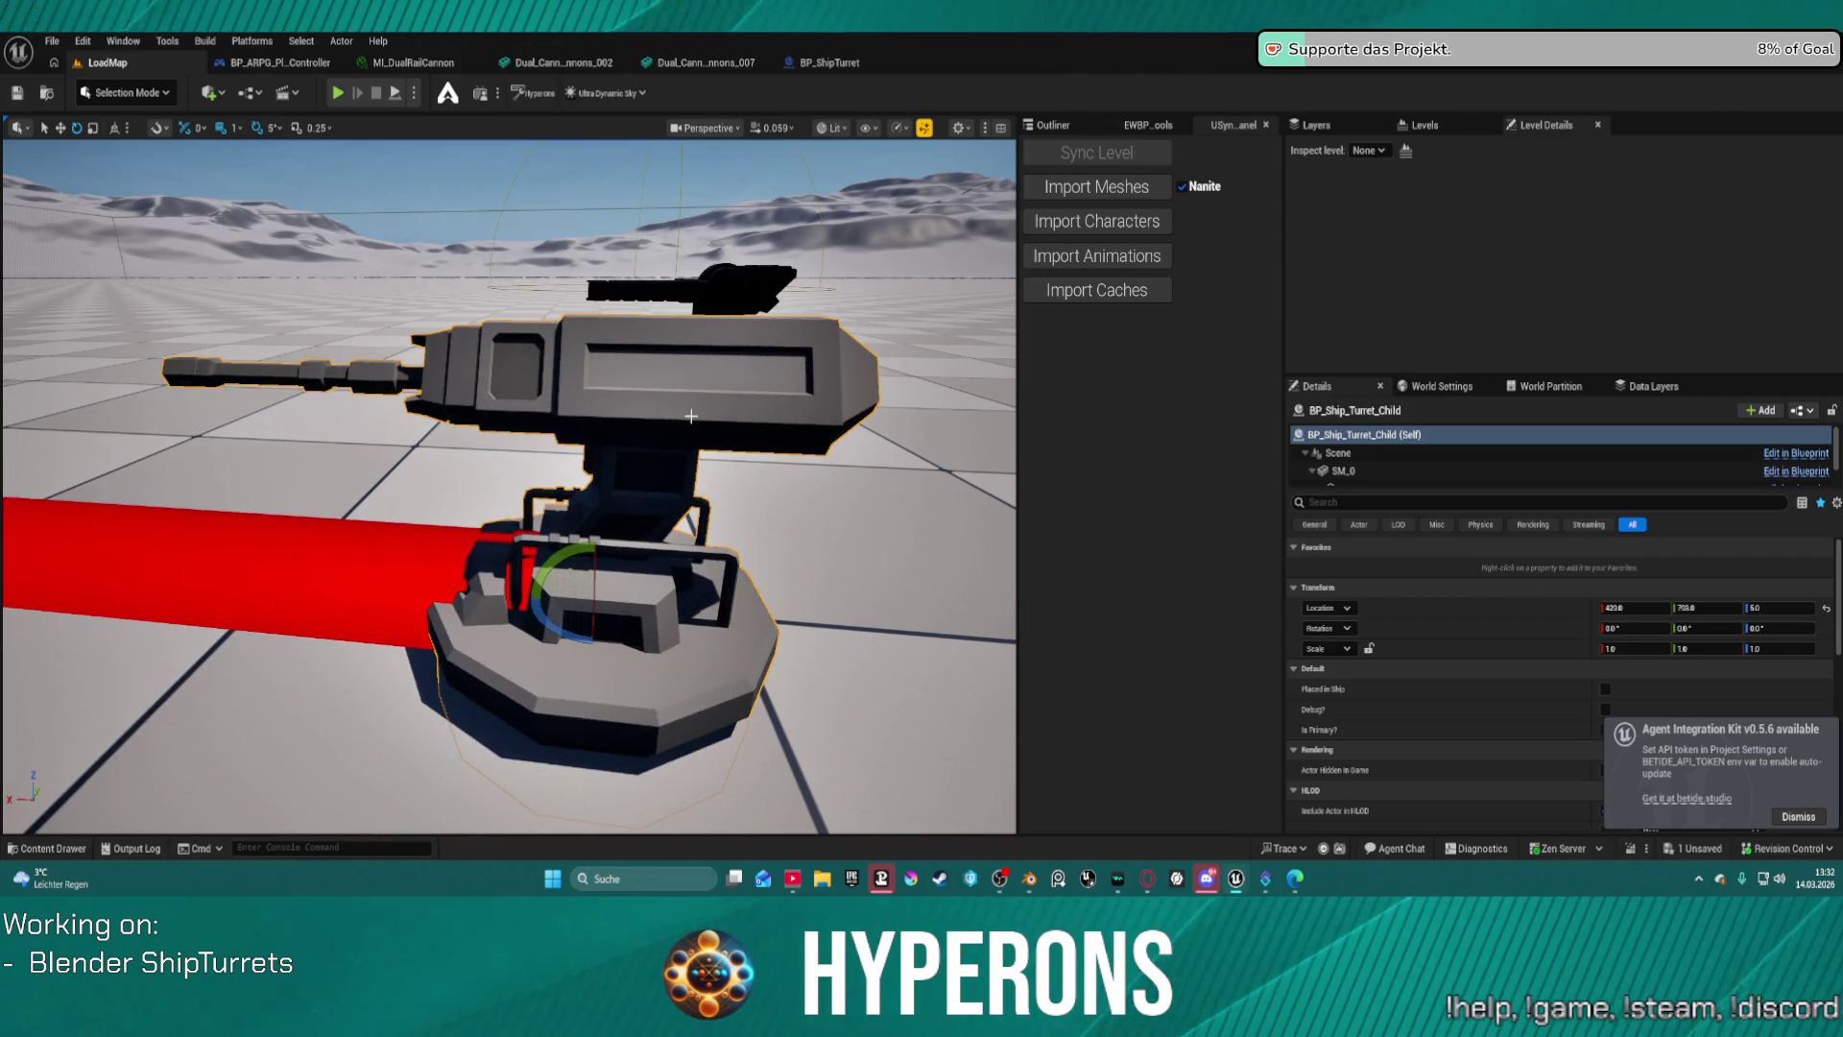
pyautogui.moveTo(640, 498)
pyautogui.mouseDown(button='right')
pyautogui.moveTo(595, 504)
pyautogui.moveTo(576, 471)
pyautogui.moveTo(552, 494)
pyautogui.mouseUp(button='right')
pyautogui.hotkey('ctrl', 'space')
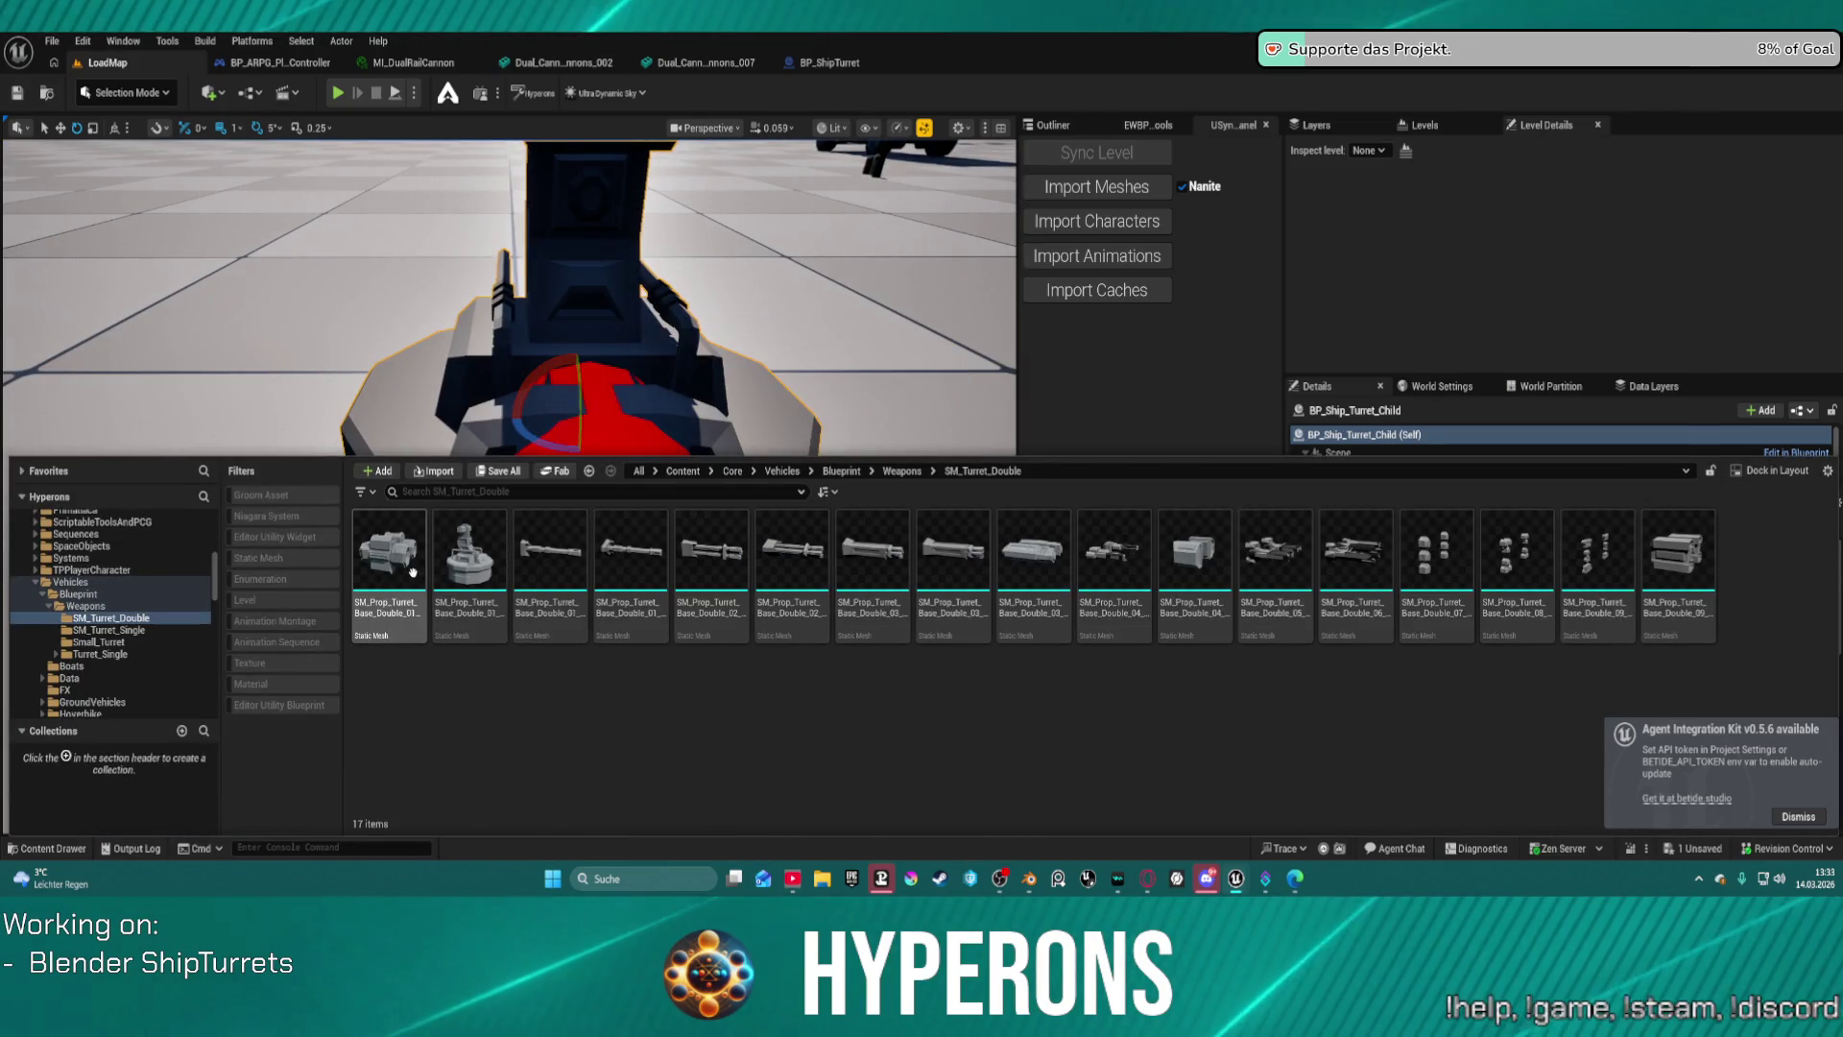
# Place a double turret base mesh in the level, undoing an accidental duplicate.
pyautogui.click(479, 590)
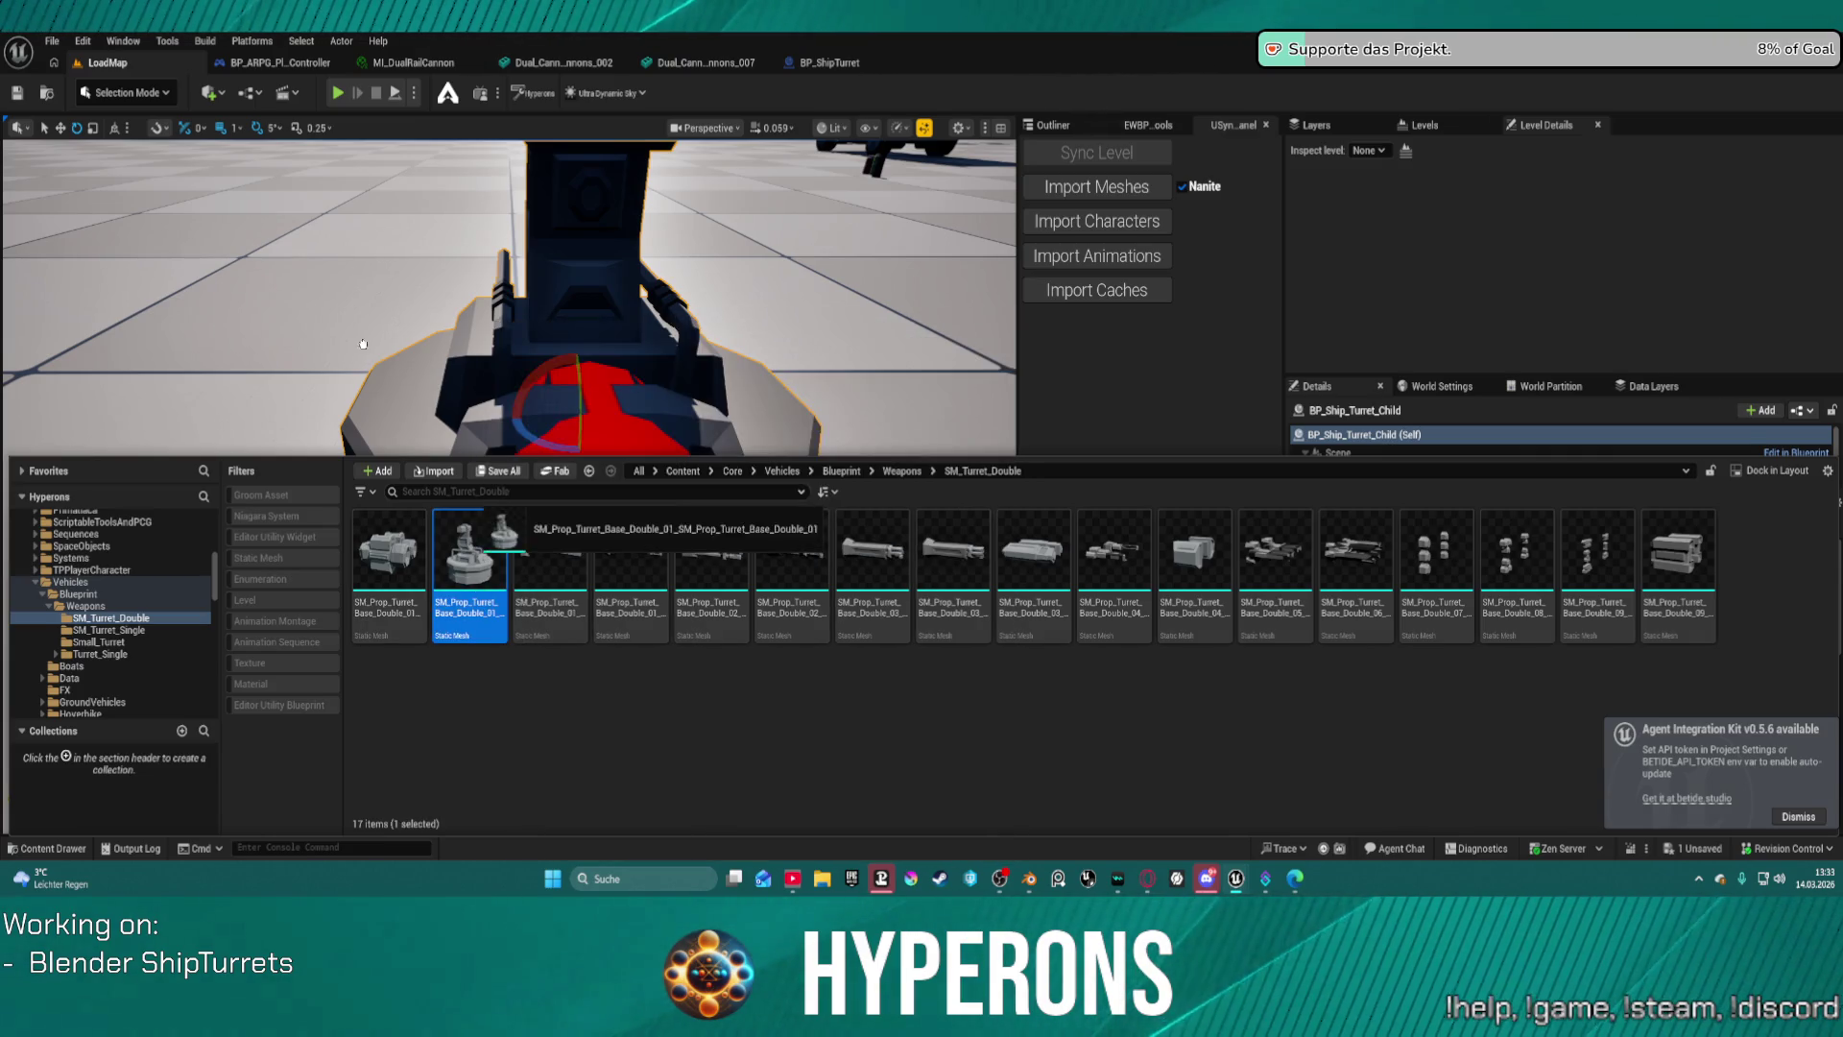
pyautogui.moveTo(326, 372); pyautogui.dragTo(391, 407, button='right')
pyautogui.hotkey('ctrl', 'space')
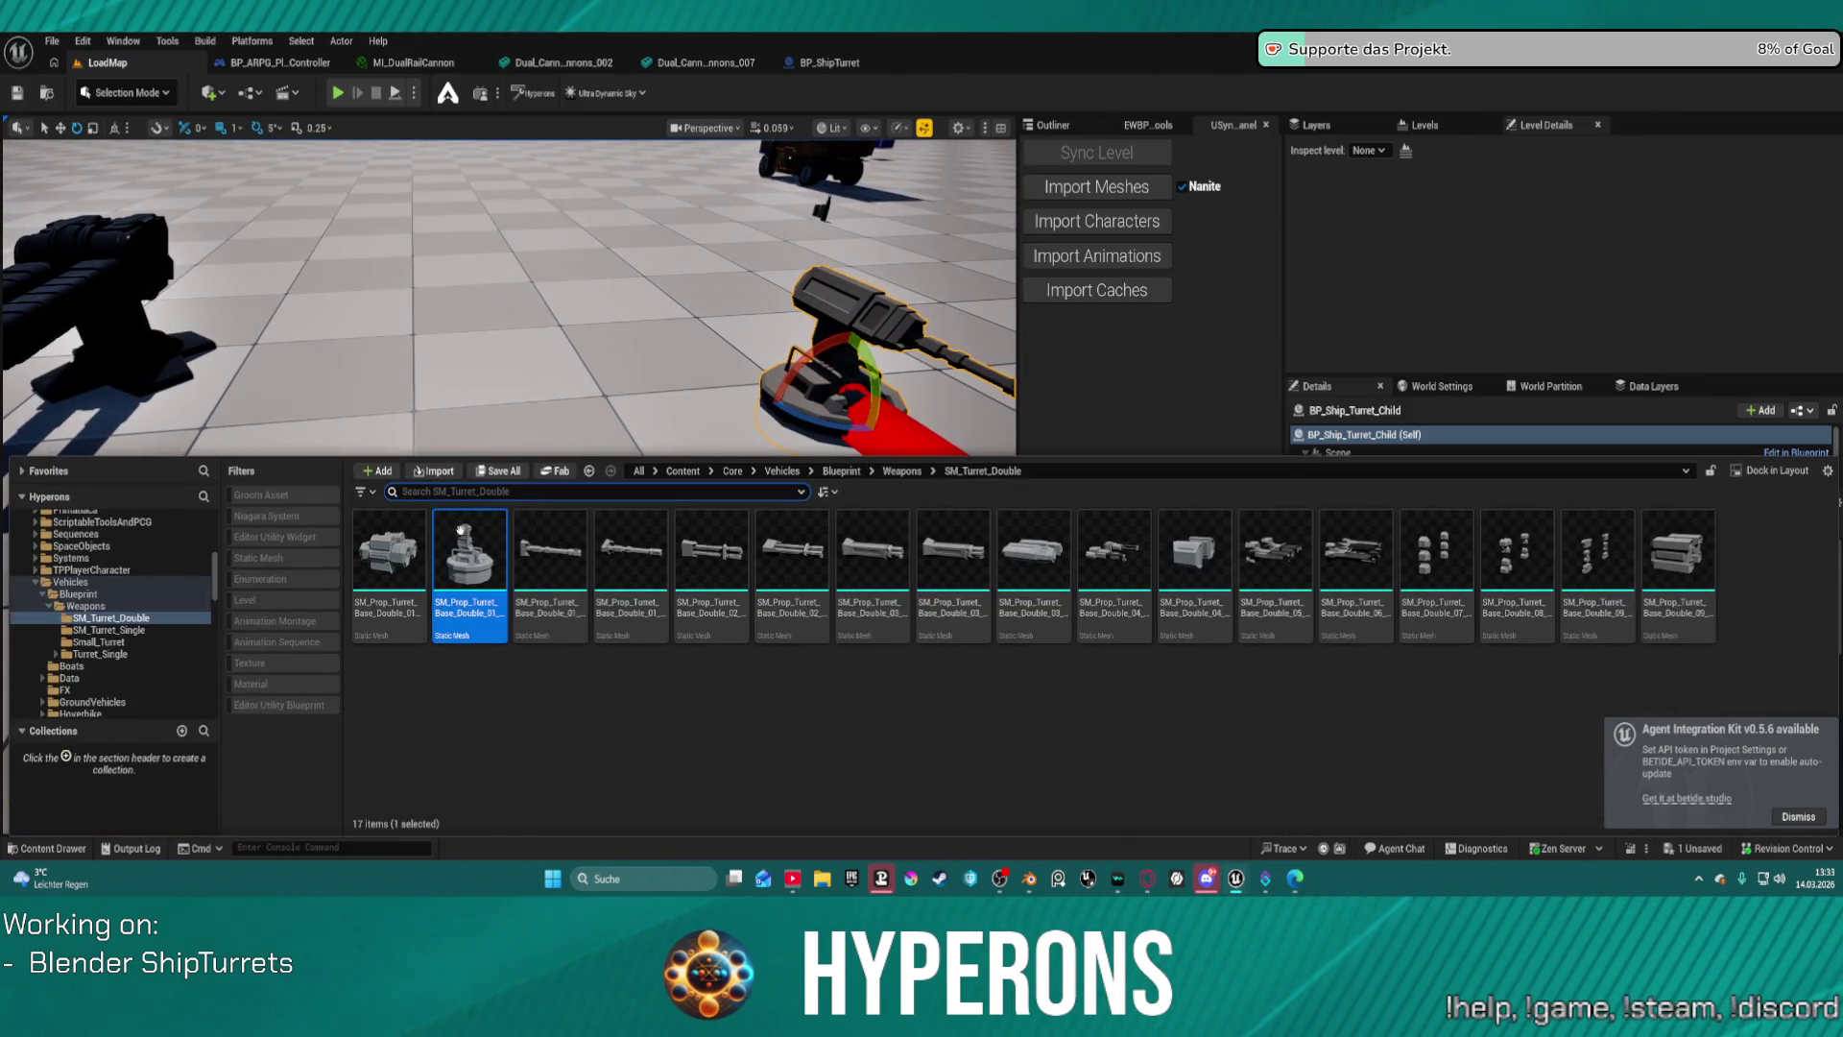
pyautogui.moveTo(442, 363); pyautogui.dragTo(423, 499)
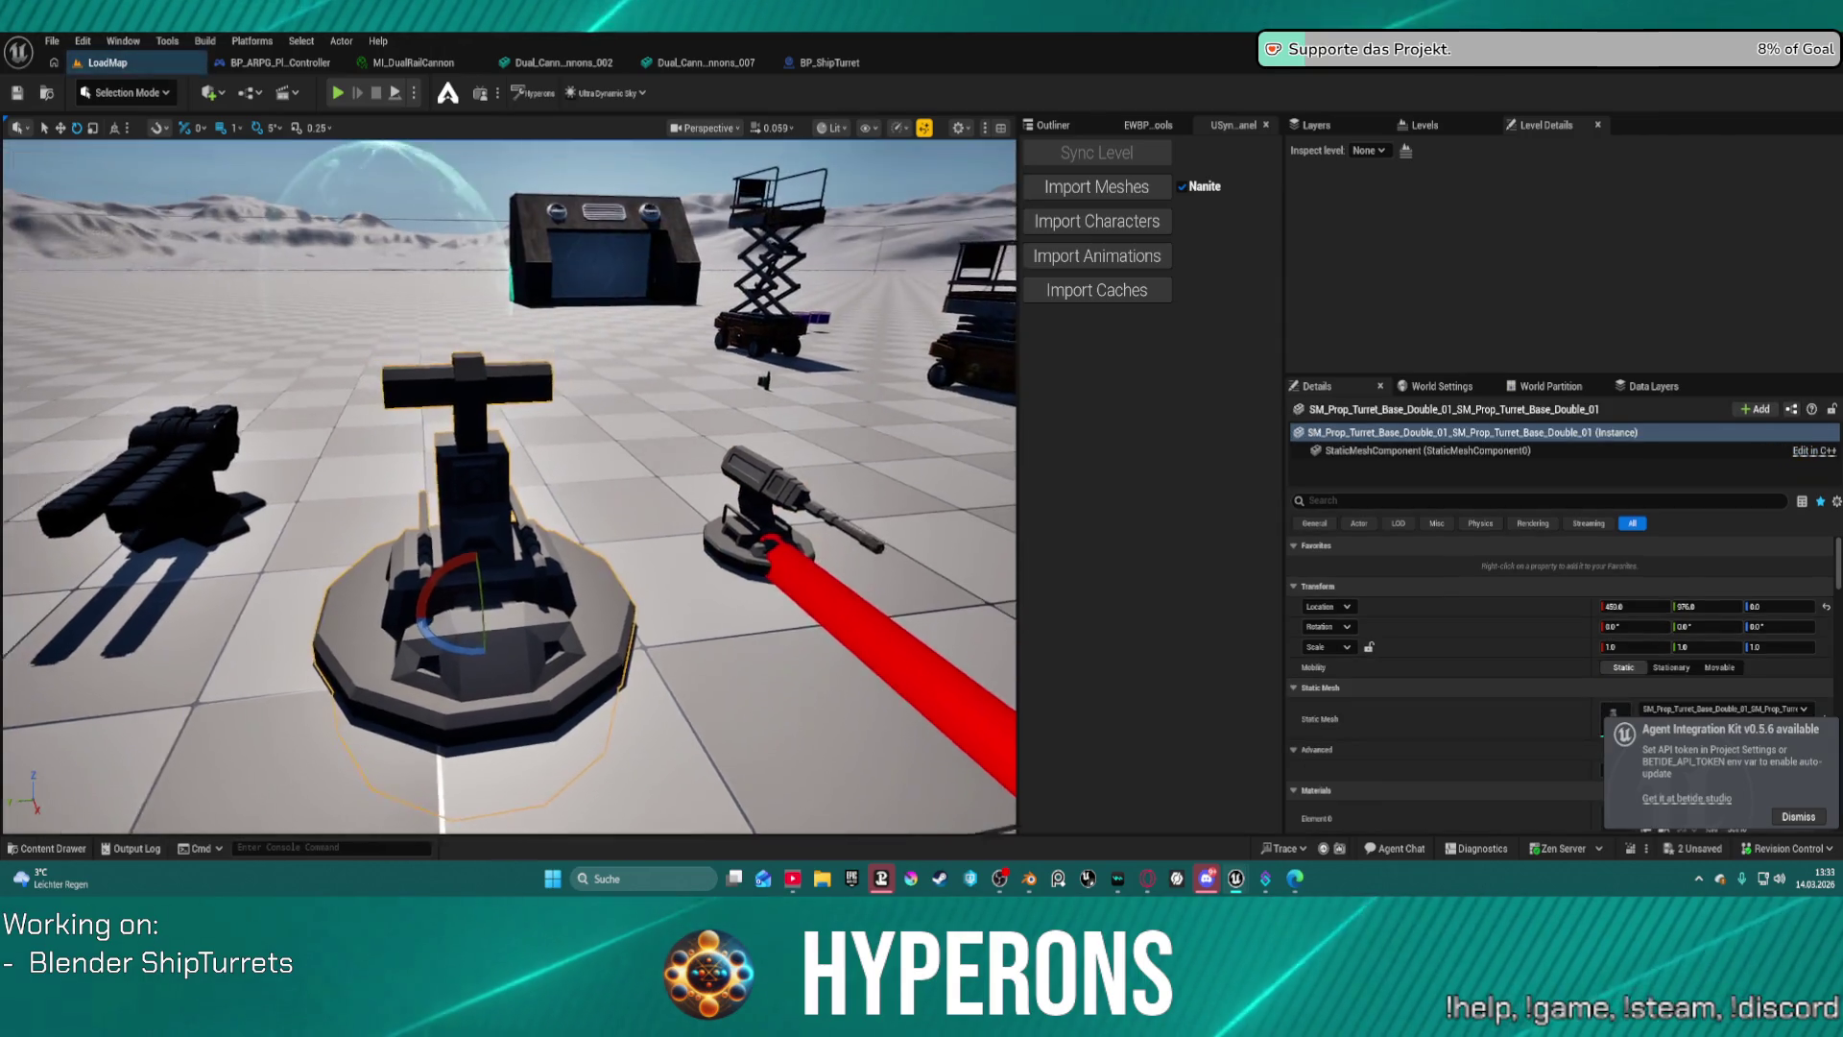
pyautogui.hotkey('ctrl', 'space')
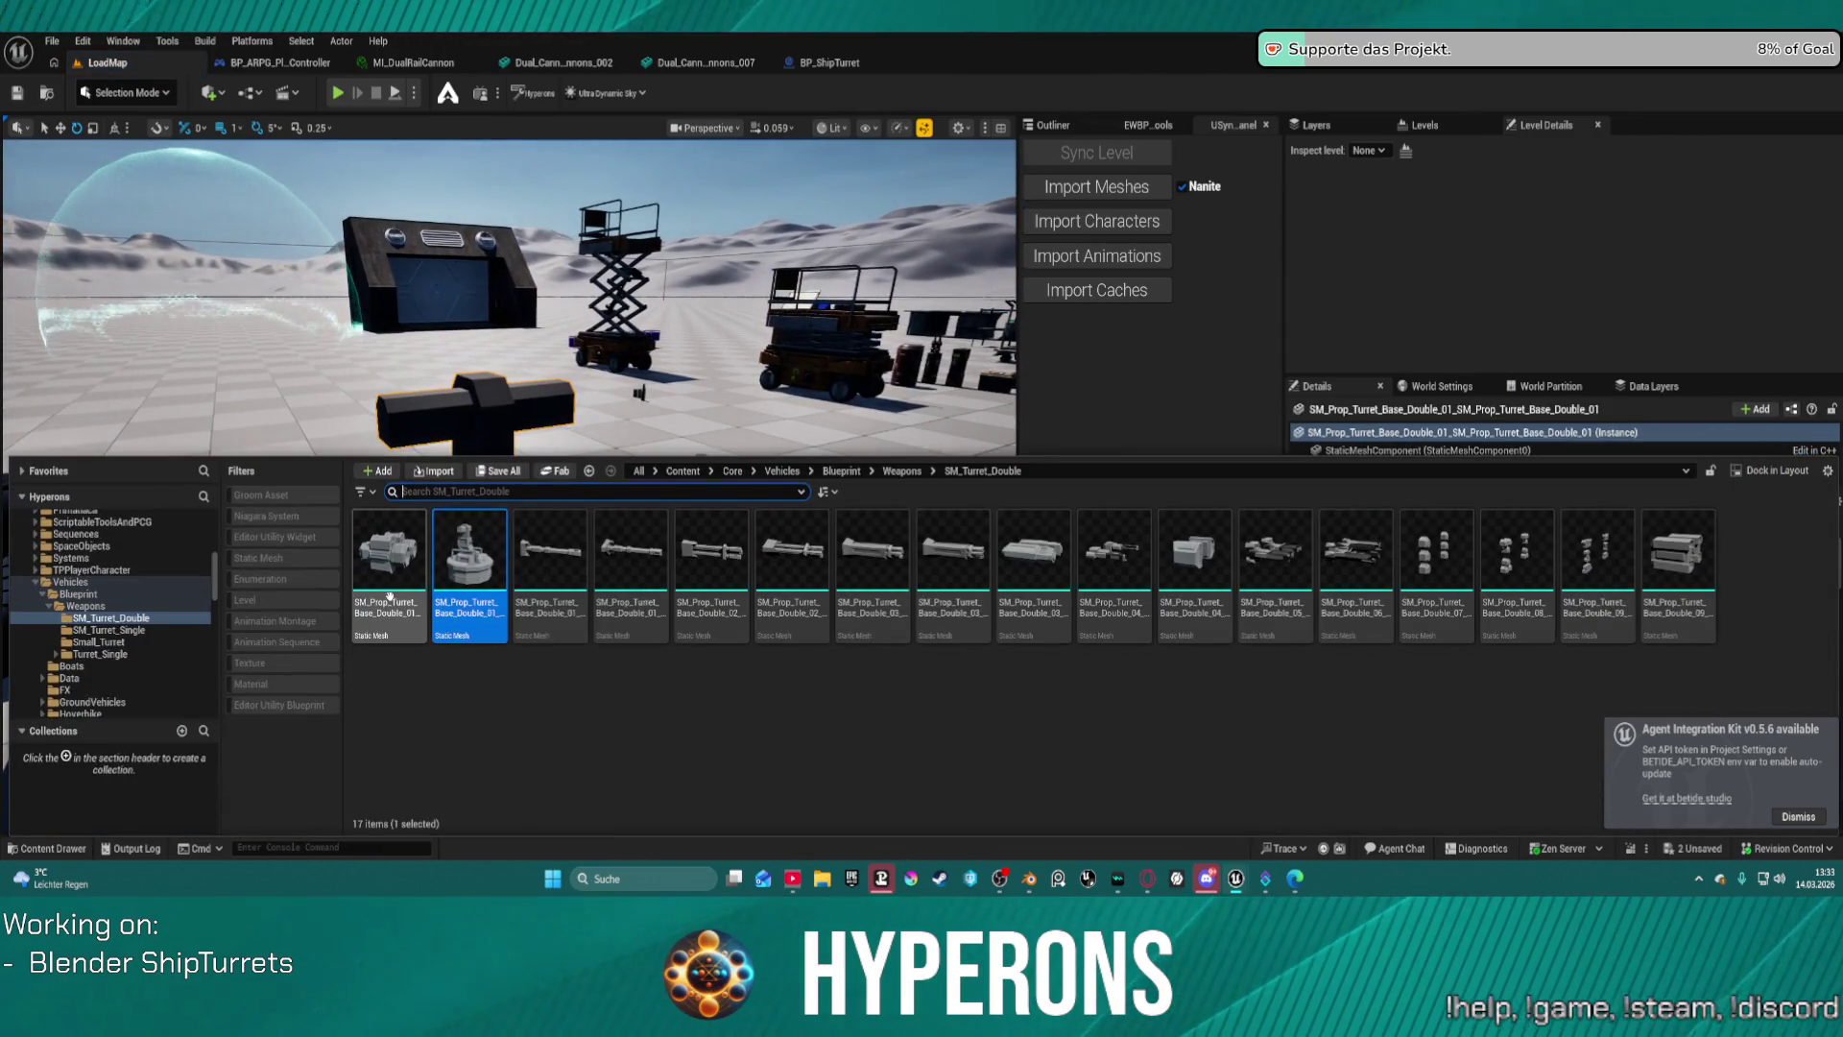
pyautogui.moveTo(440, 586); pyautogui.dragTo(494, 430)
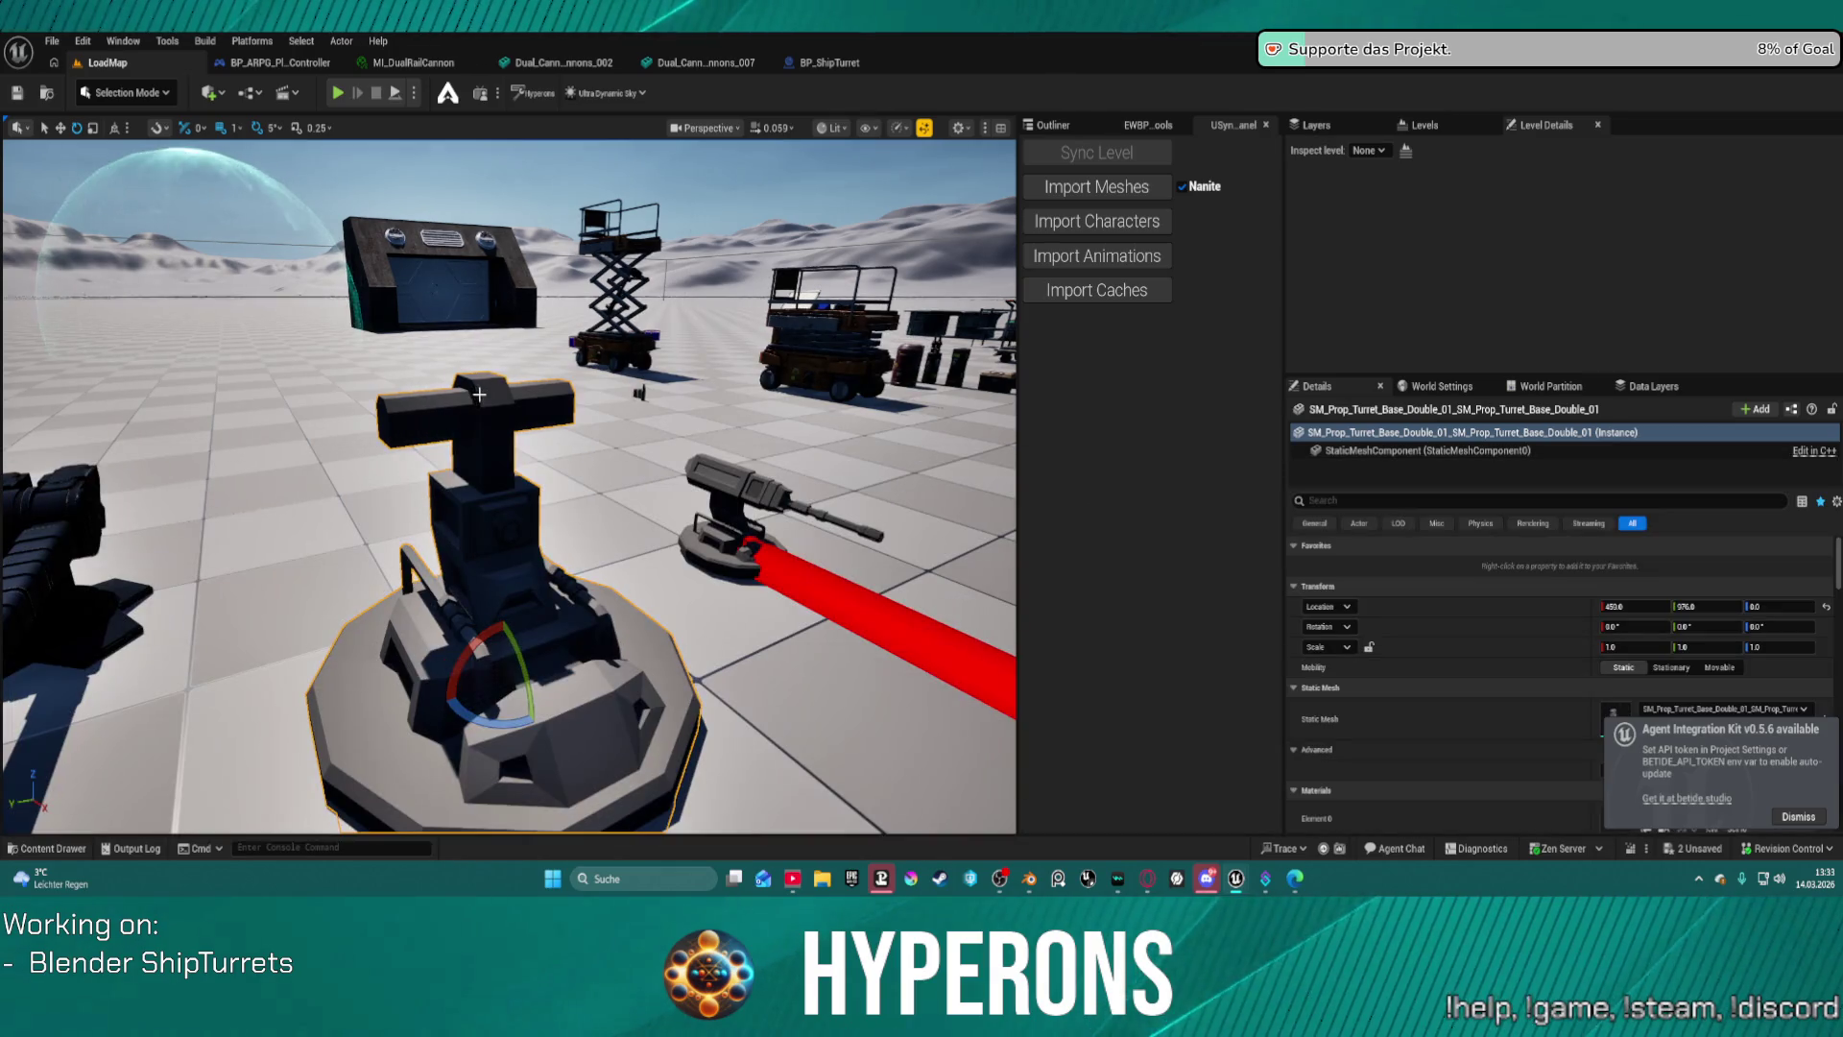
pyautogui.hotkey('ctrl', 'z')
# Drop a large turret base into the level, then select and delete it.
pyautogui.hotkey('ctrl', 'space')
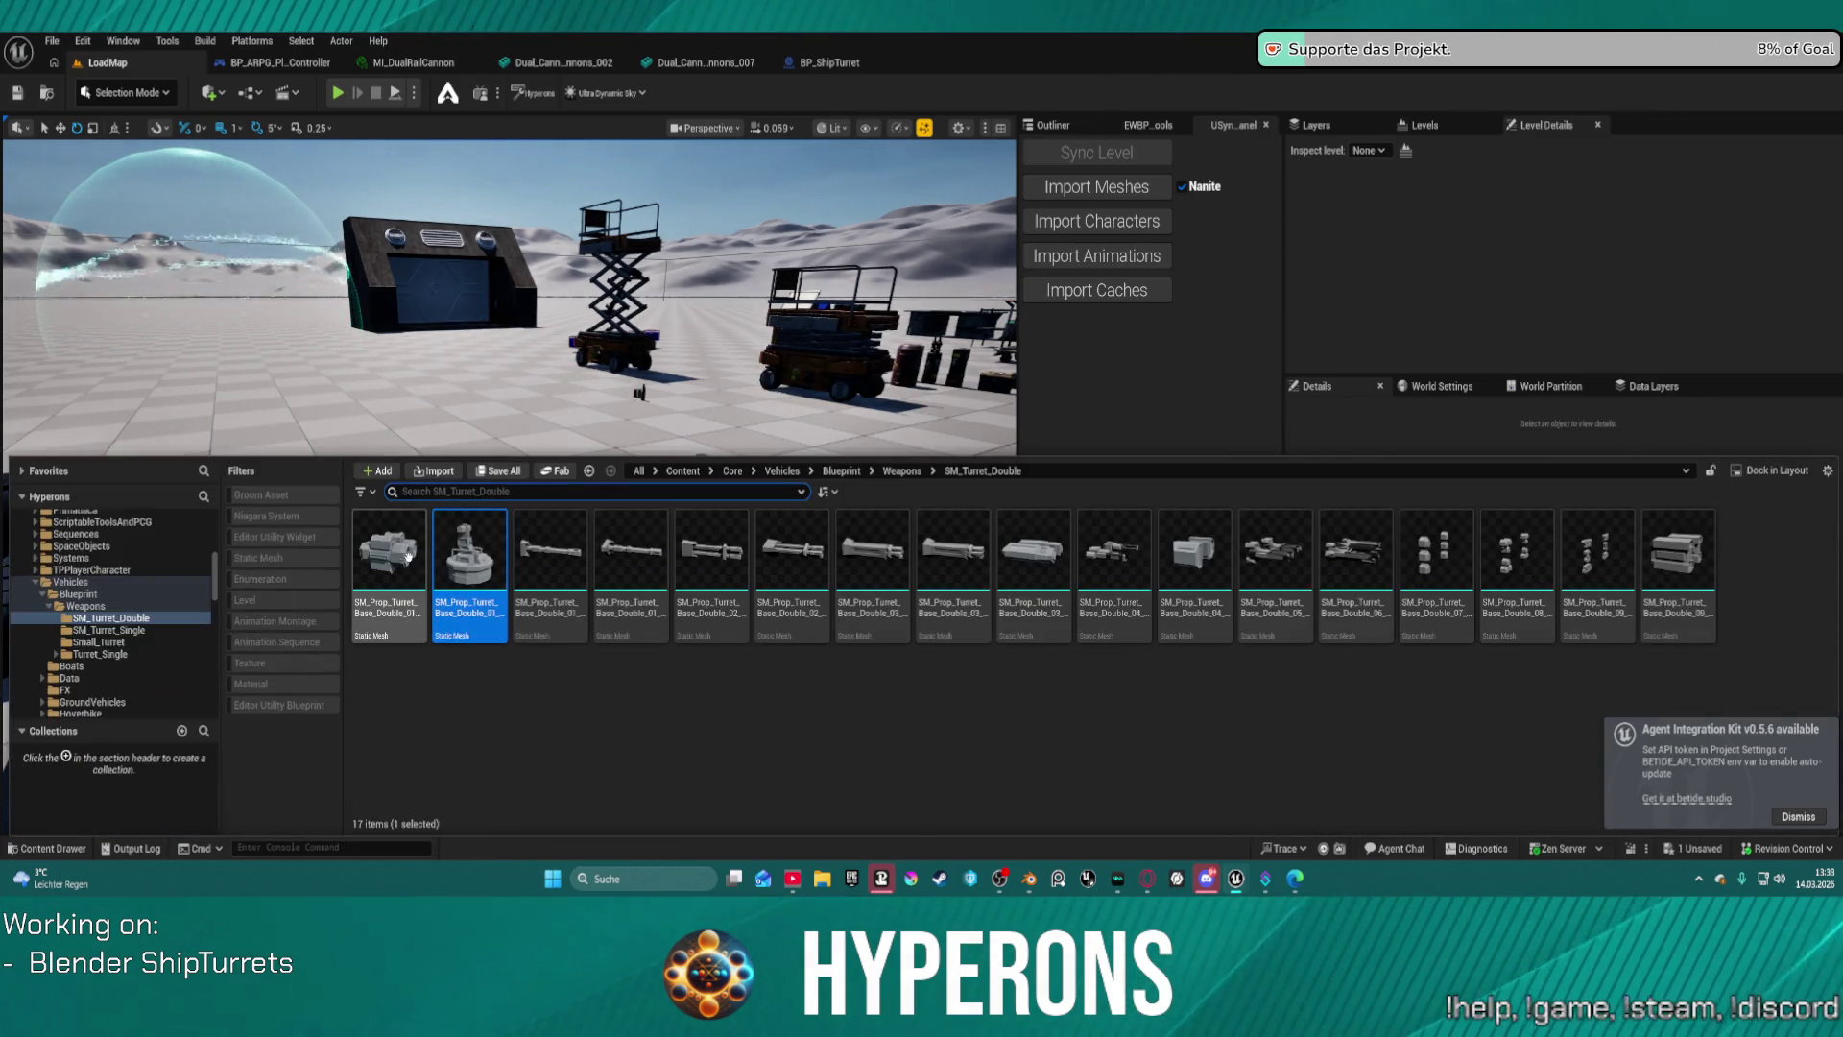
pyautogui.moveTo(388, 611); pyautogui.dragTo(542, 516)
pyautogui.scroll(3, 542, 516)
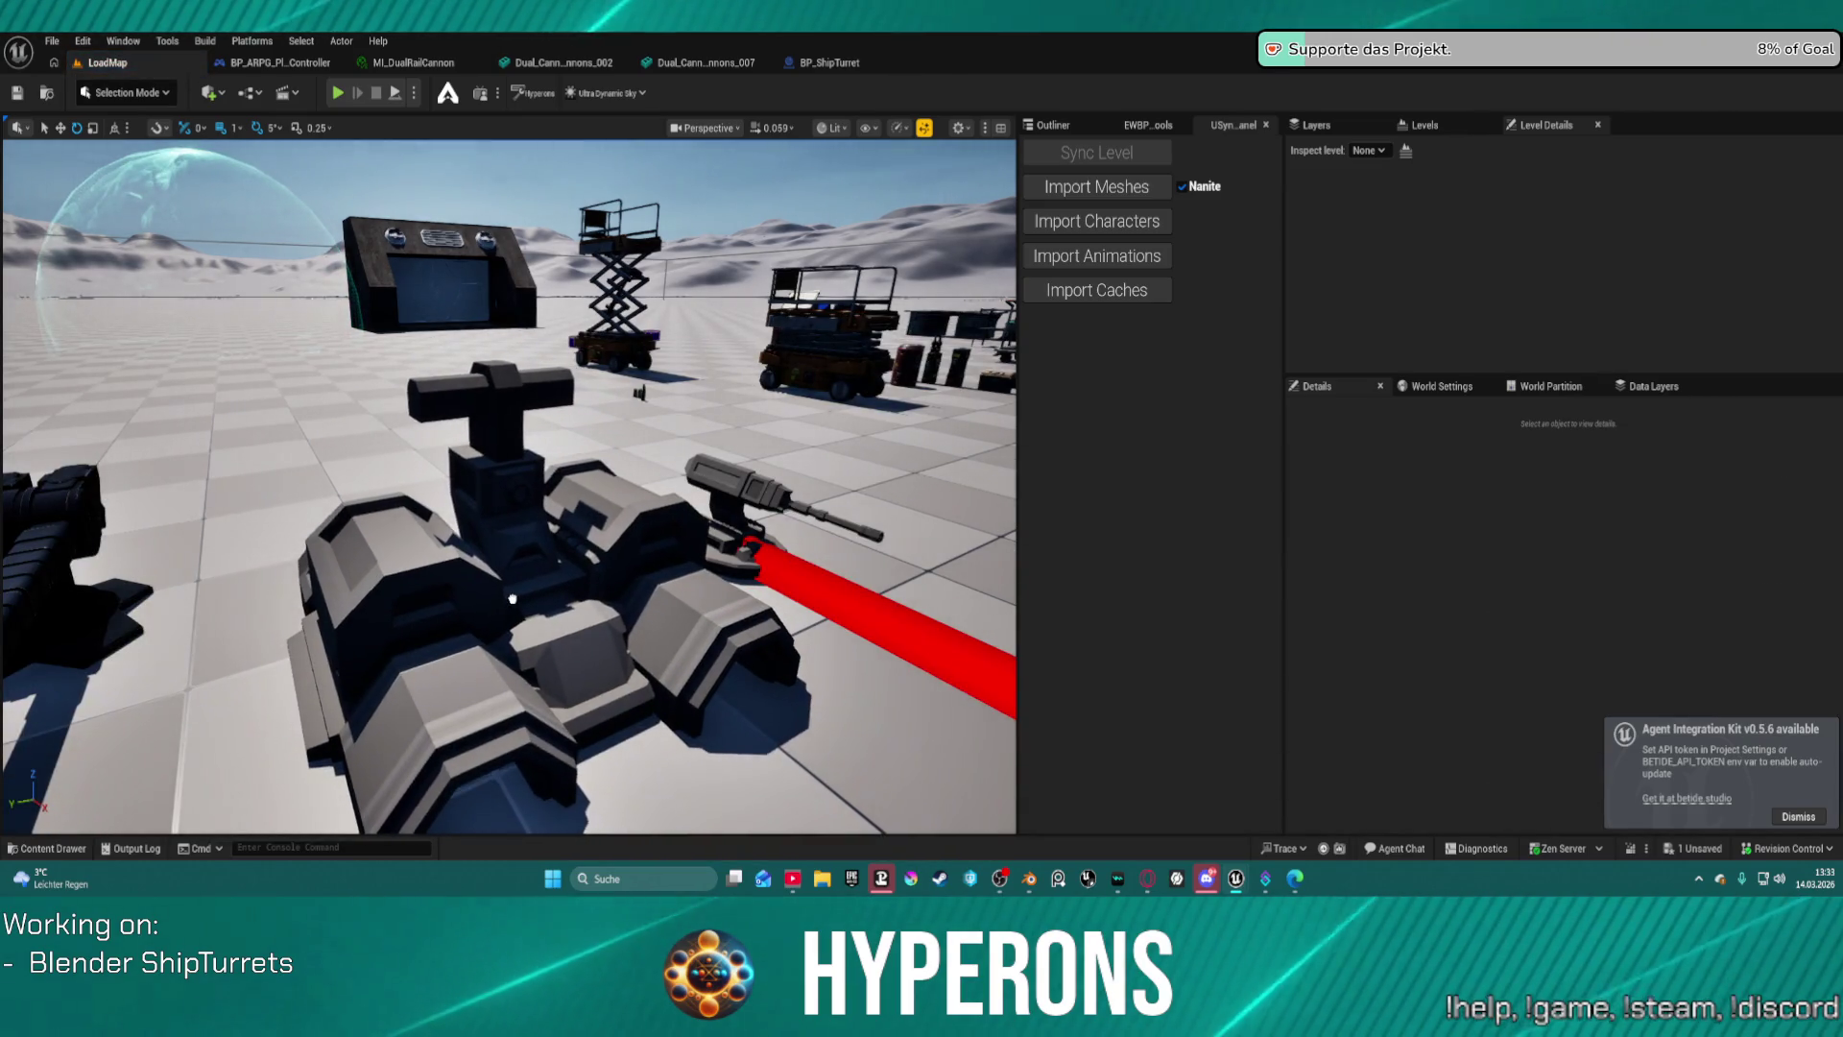
pyautogui.scroll(2, 465, 639)
pyautogui.click(465, 640)
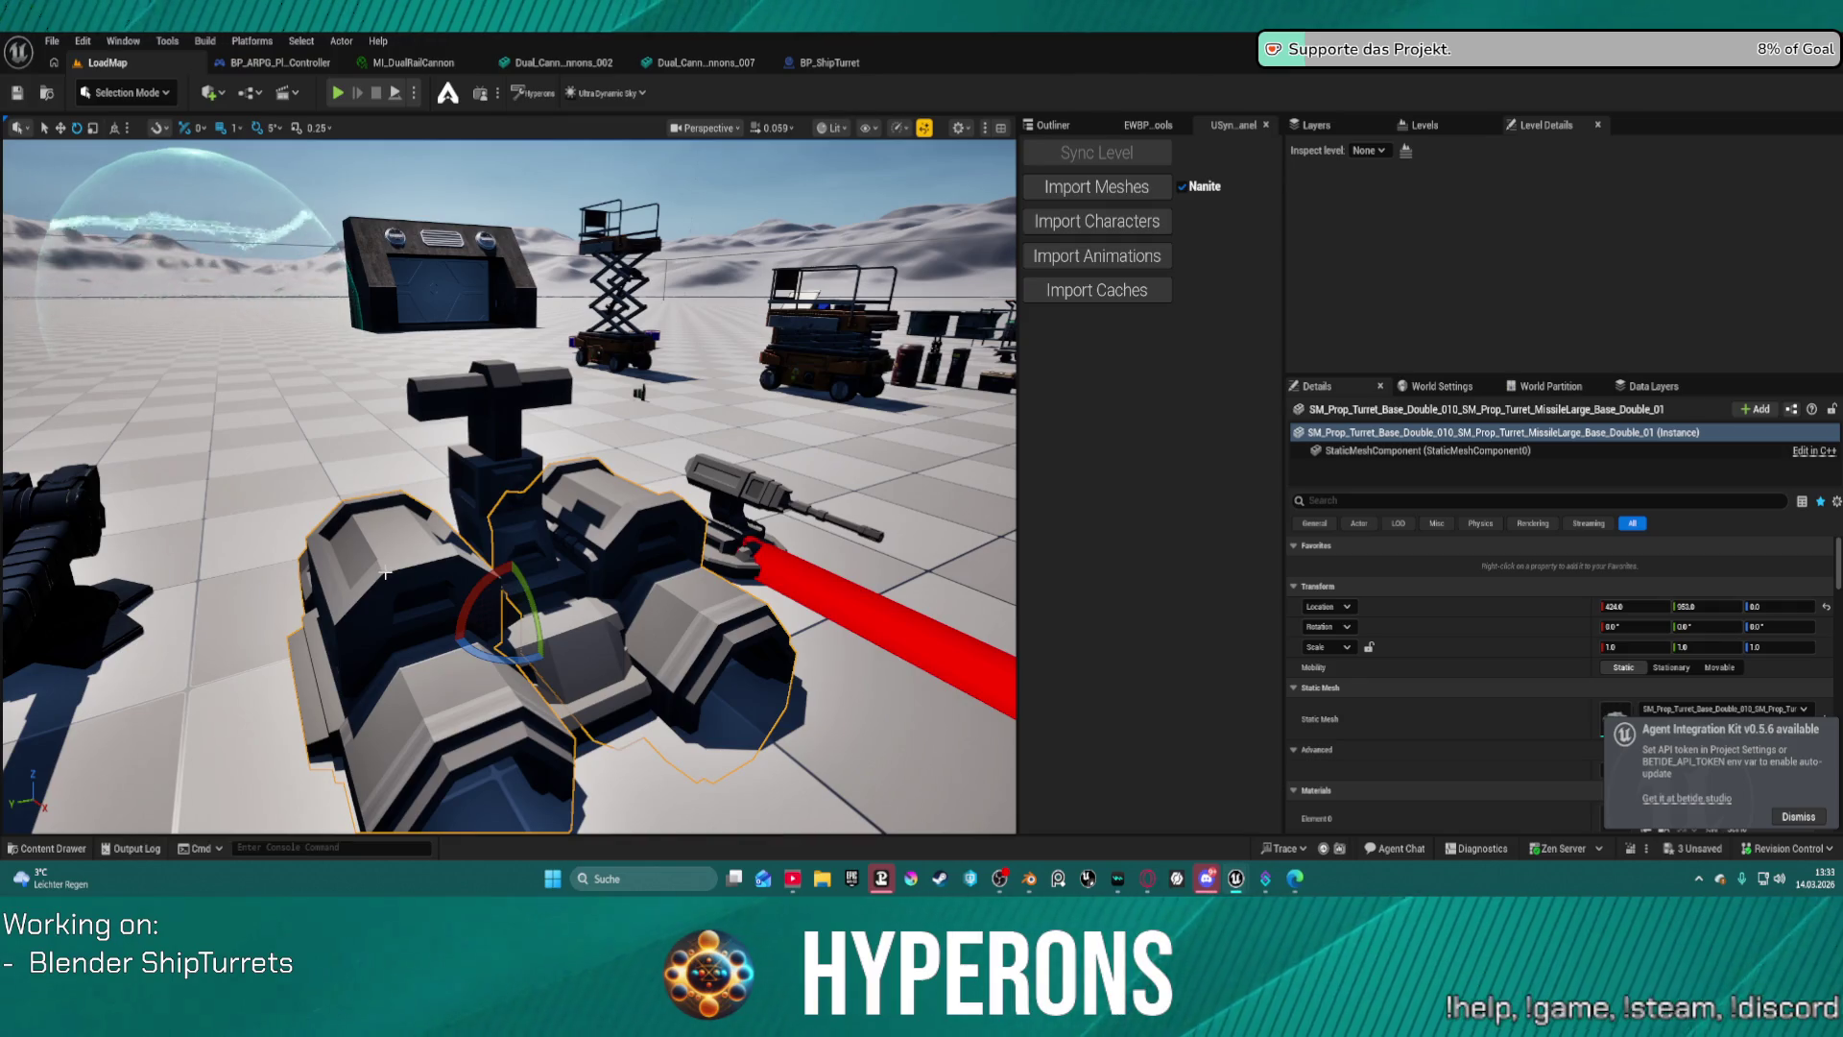
pyautogui.press('Escape')
pyautogui.moveTo(390, 462); pyautogui.dragTo(415, 662, button='right')
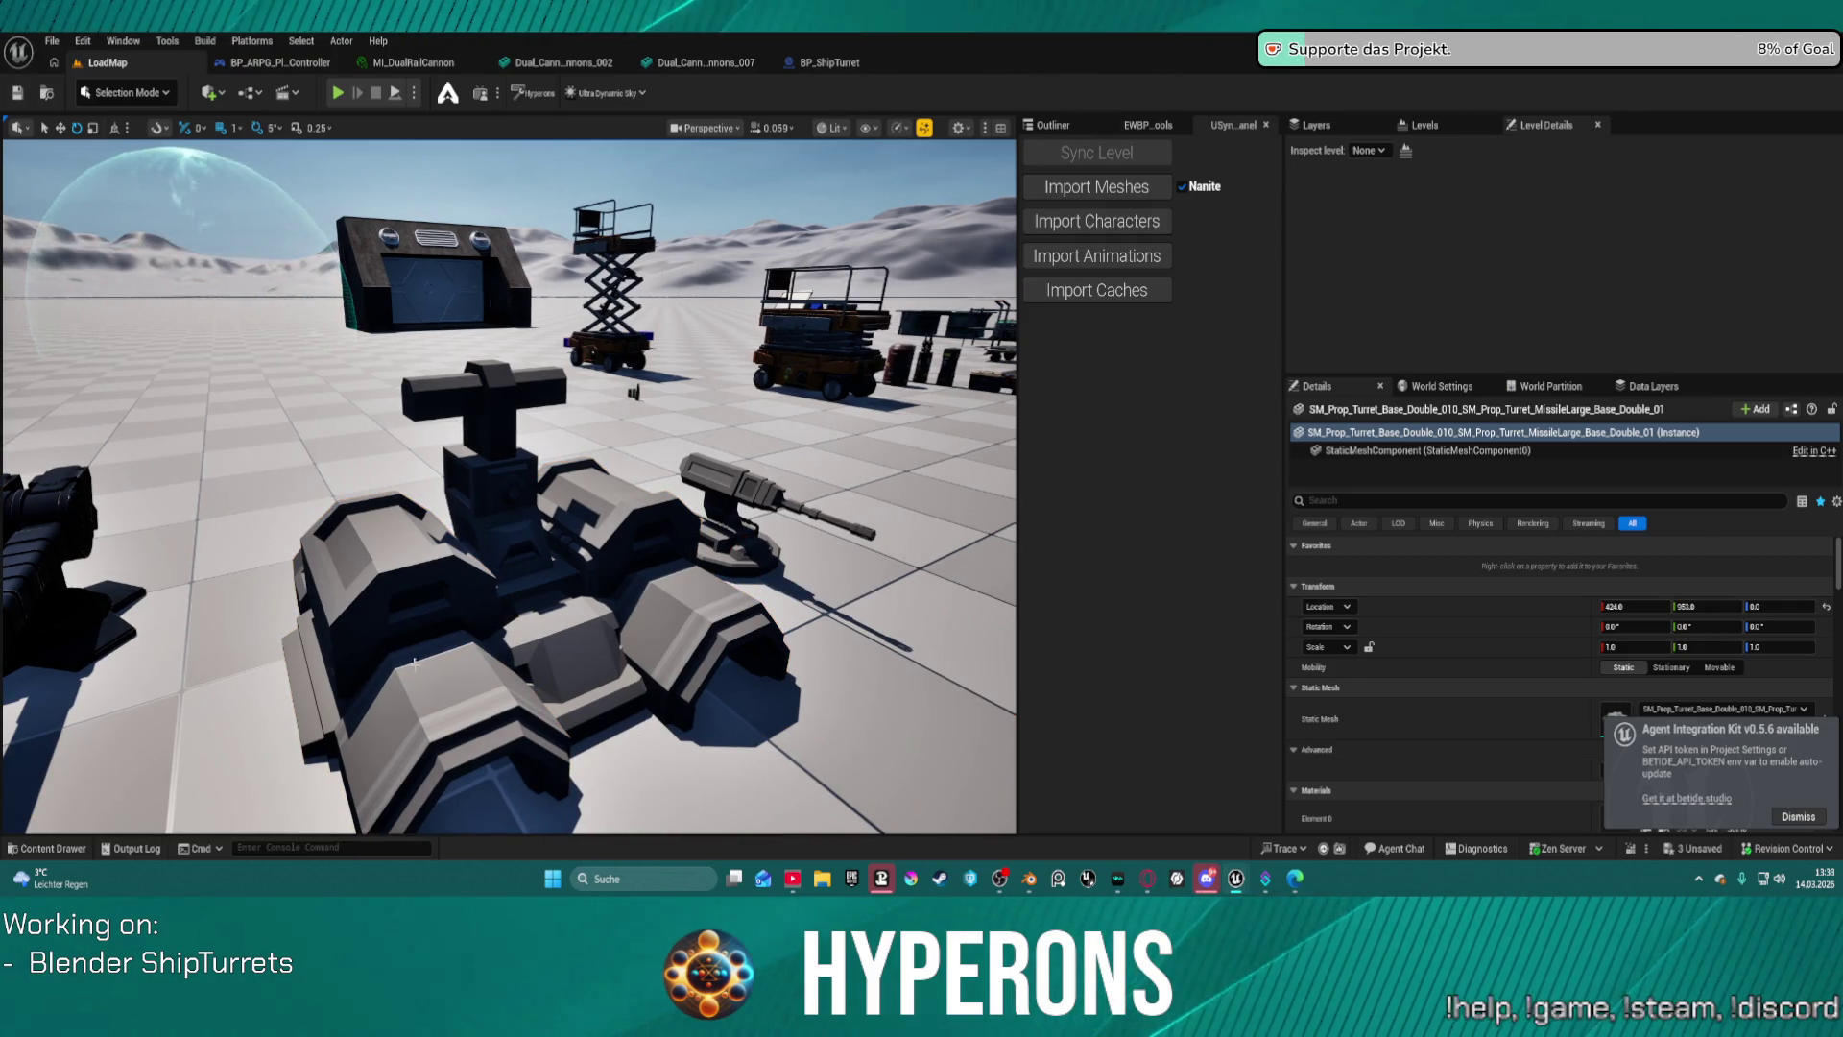
pyautogui.click(413, 674)
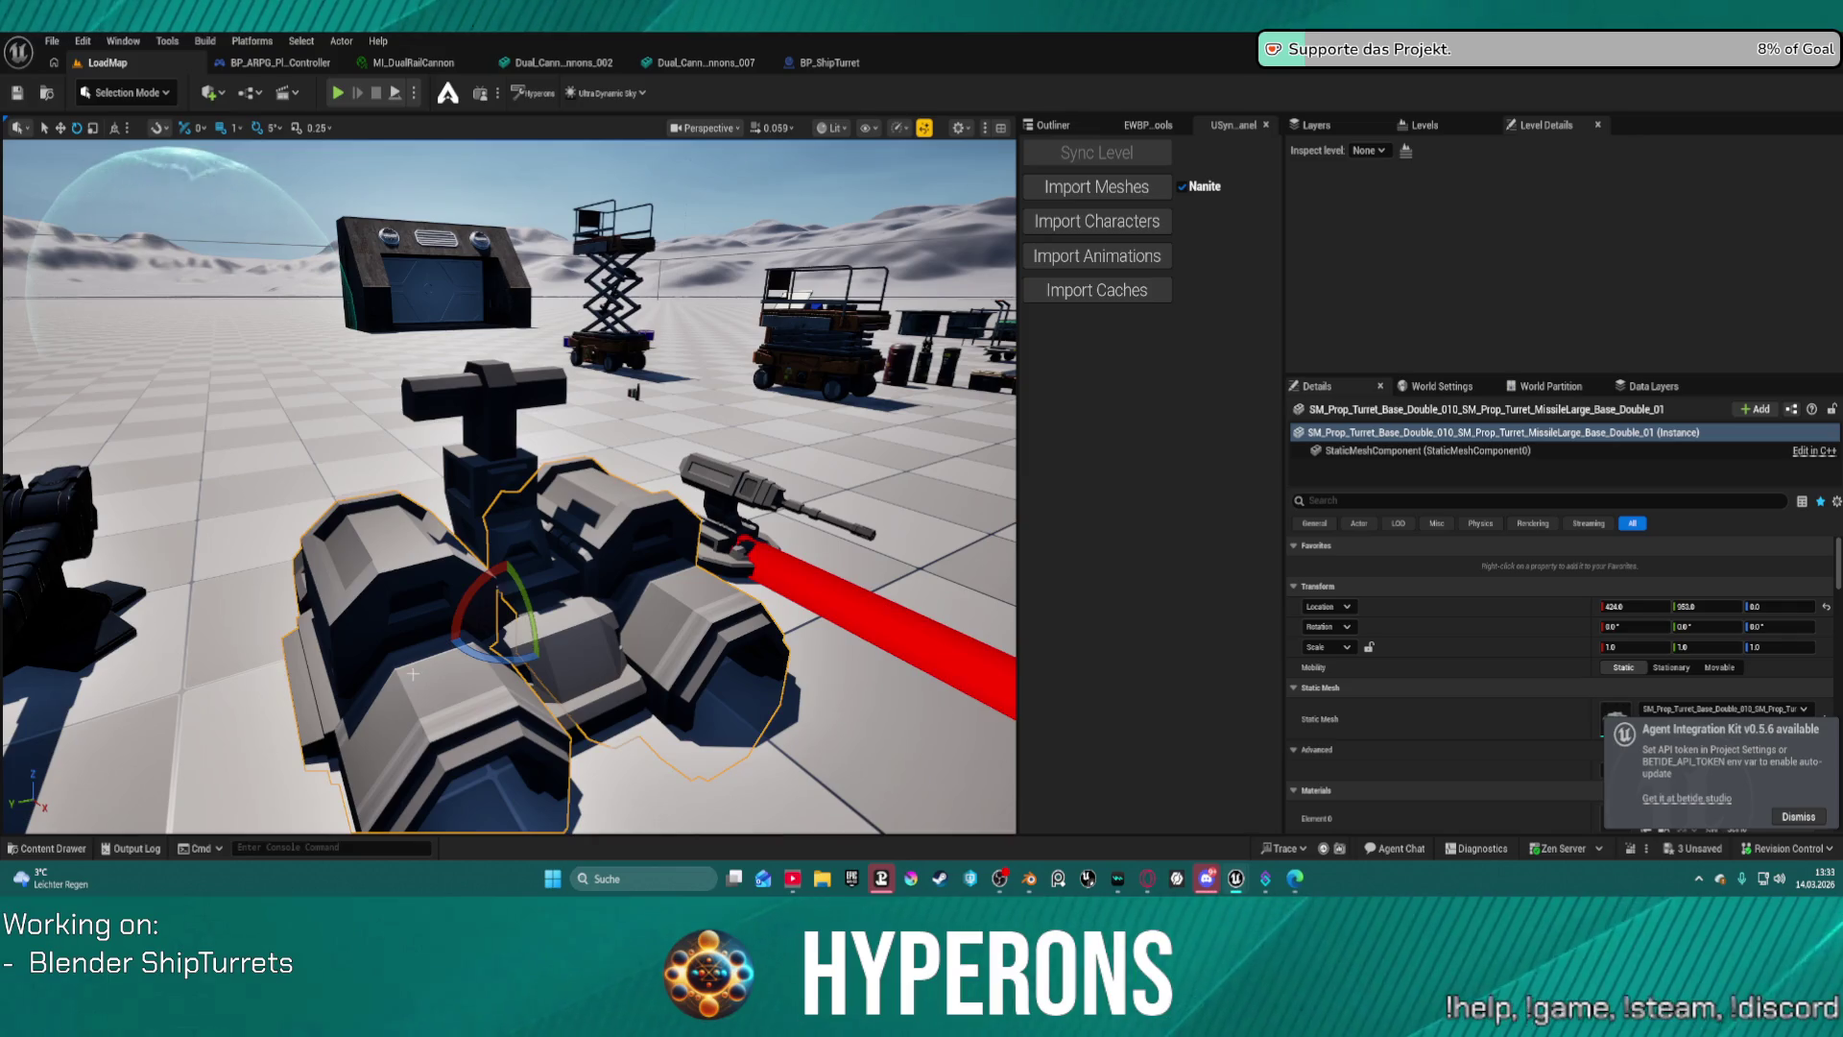
pyautogui.scroll(-5, 566, 559)
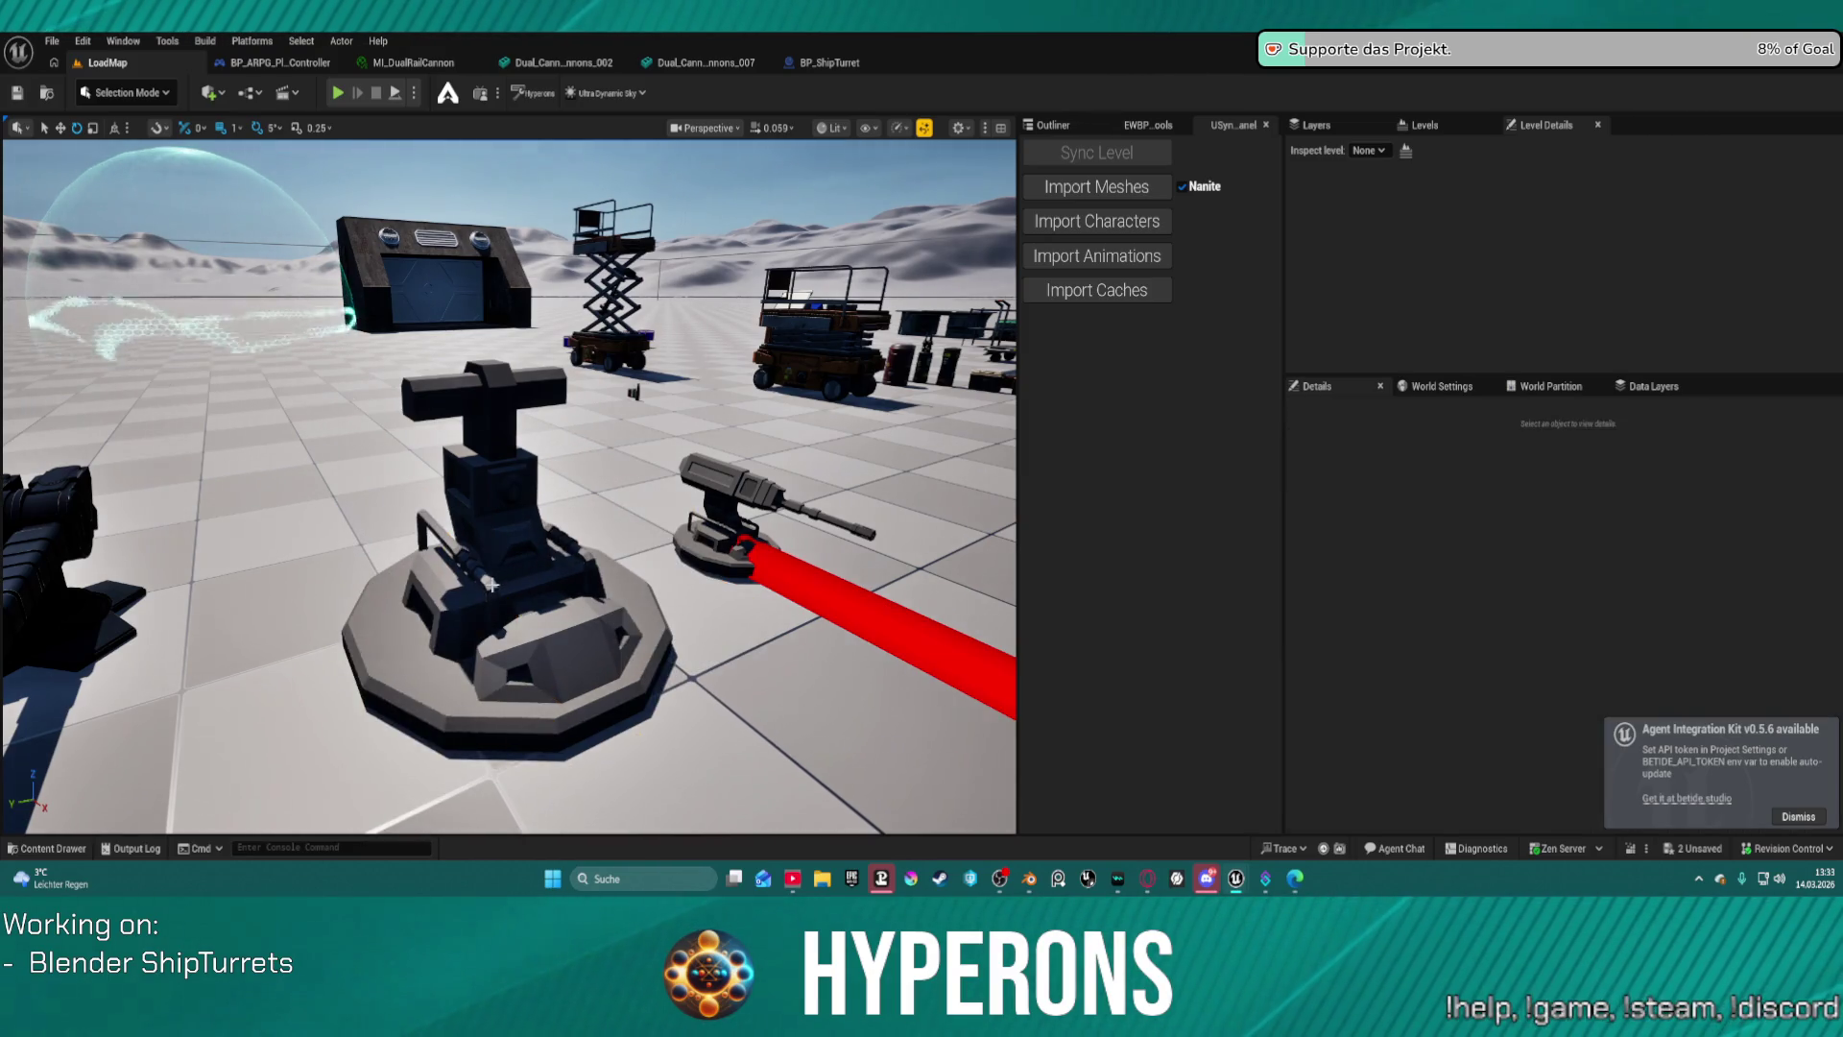
pyautogui.click(495, 585)
pyautogui.press('Delete')
# Place two turret base meshes, including SM_Prop_Turret_Base_Double_09, beside the ship turret.
pyautogui.hotkey('ctrl', 'space')
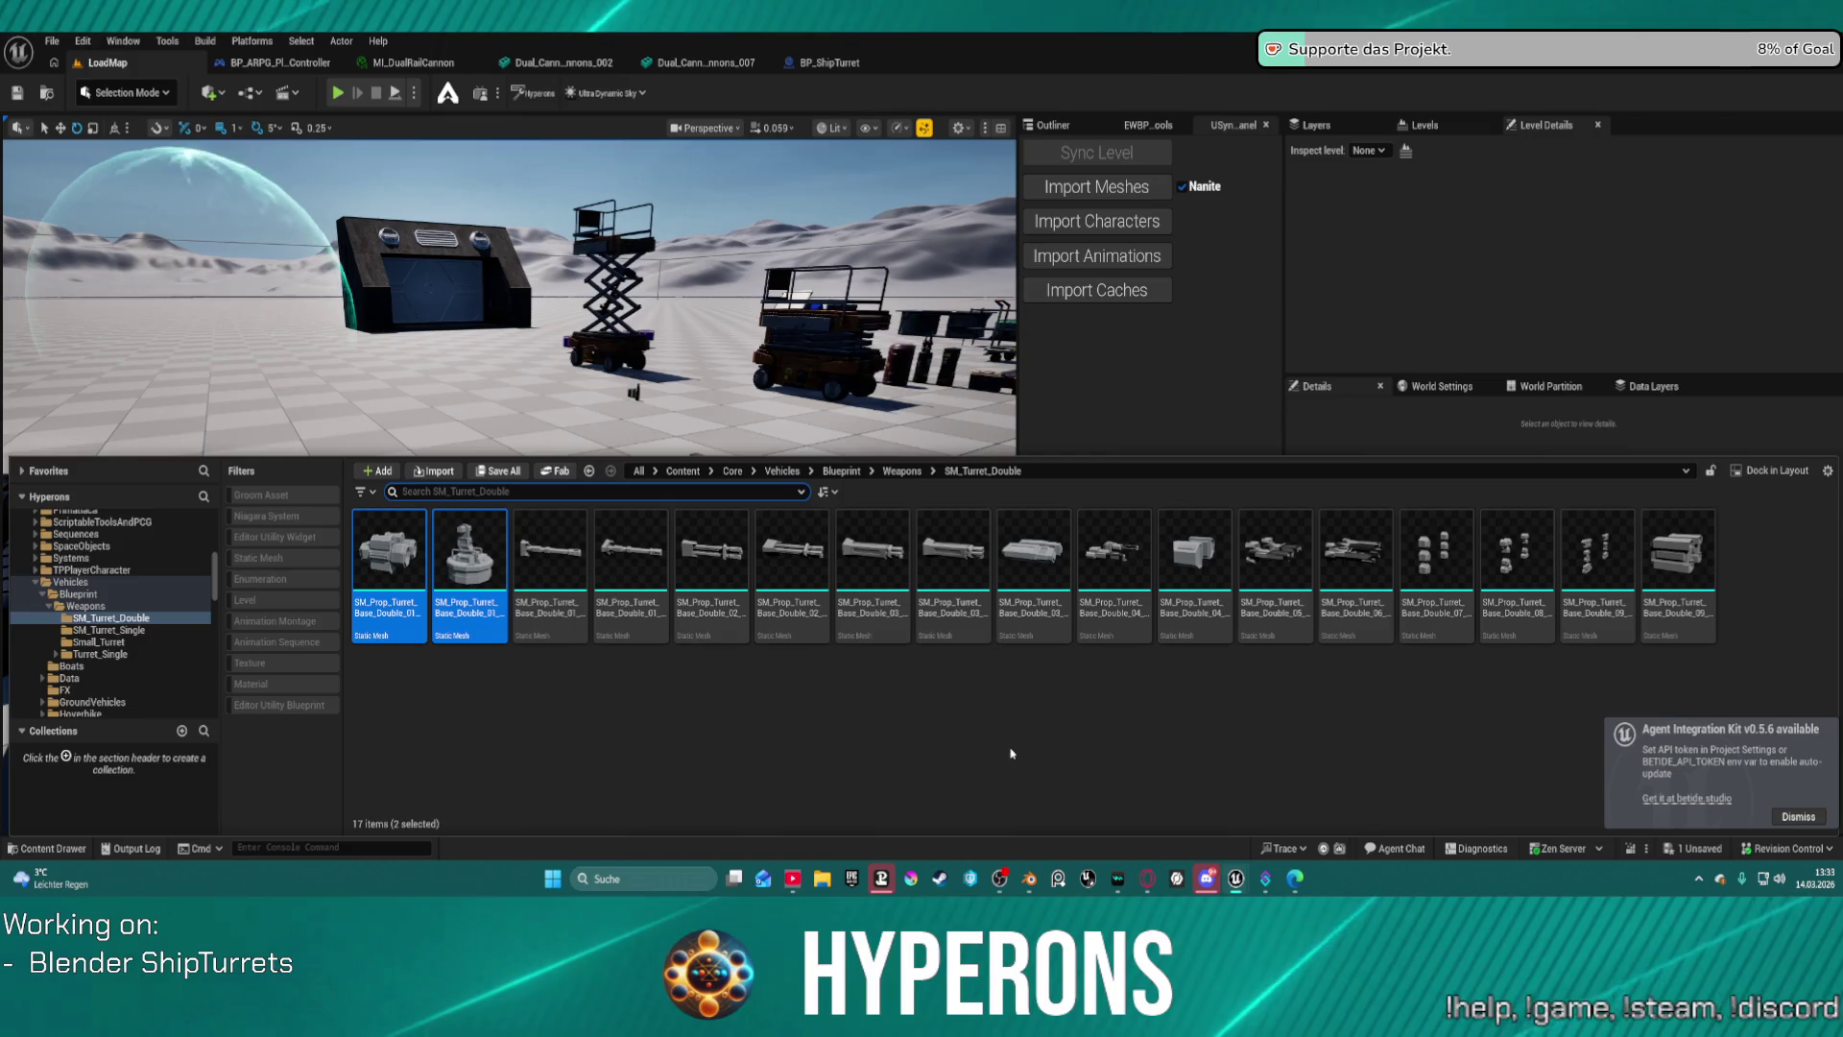
pyautogui.click(1287, 560)
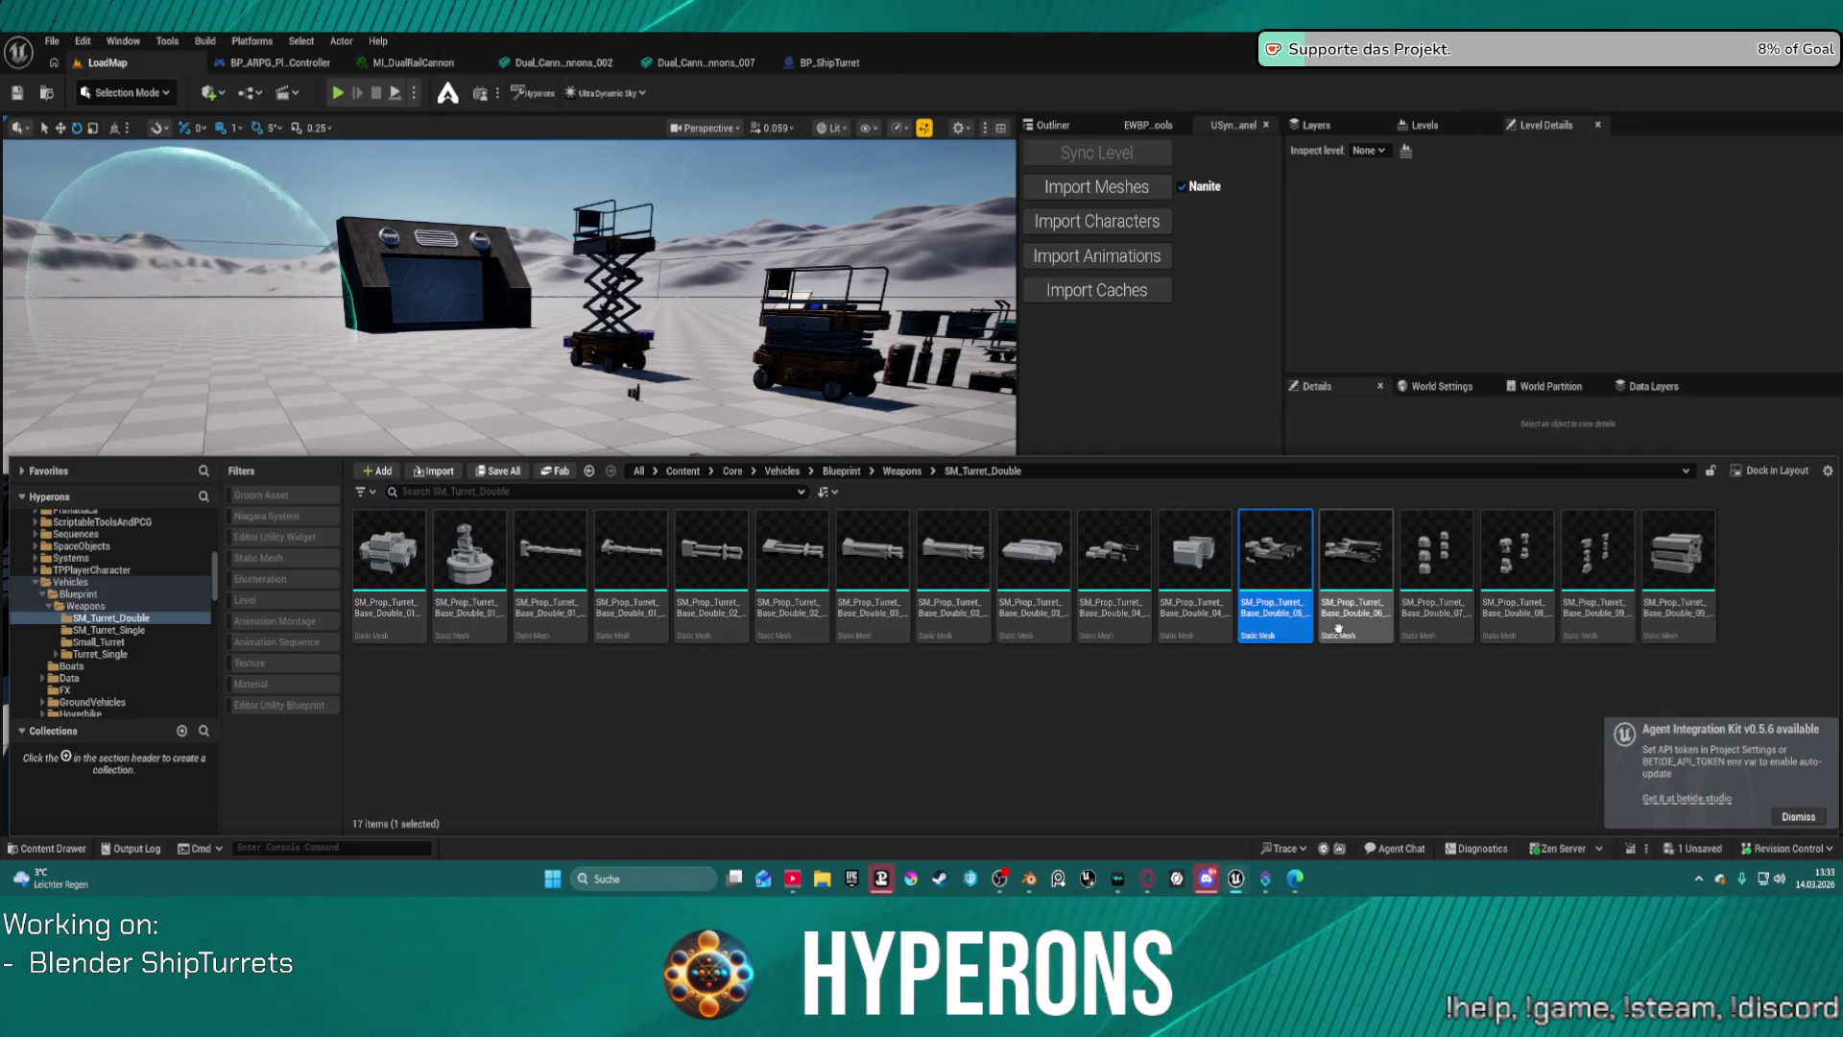
pyautogui.press('End')
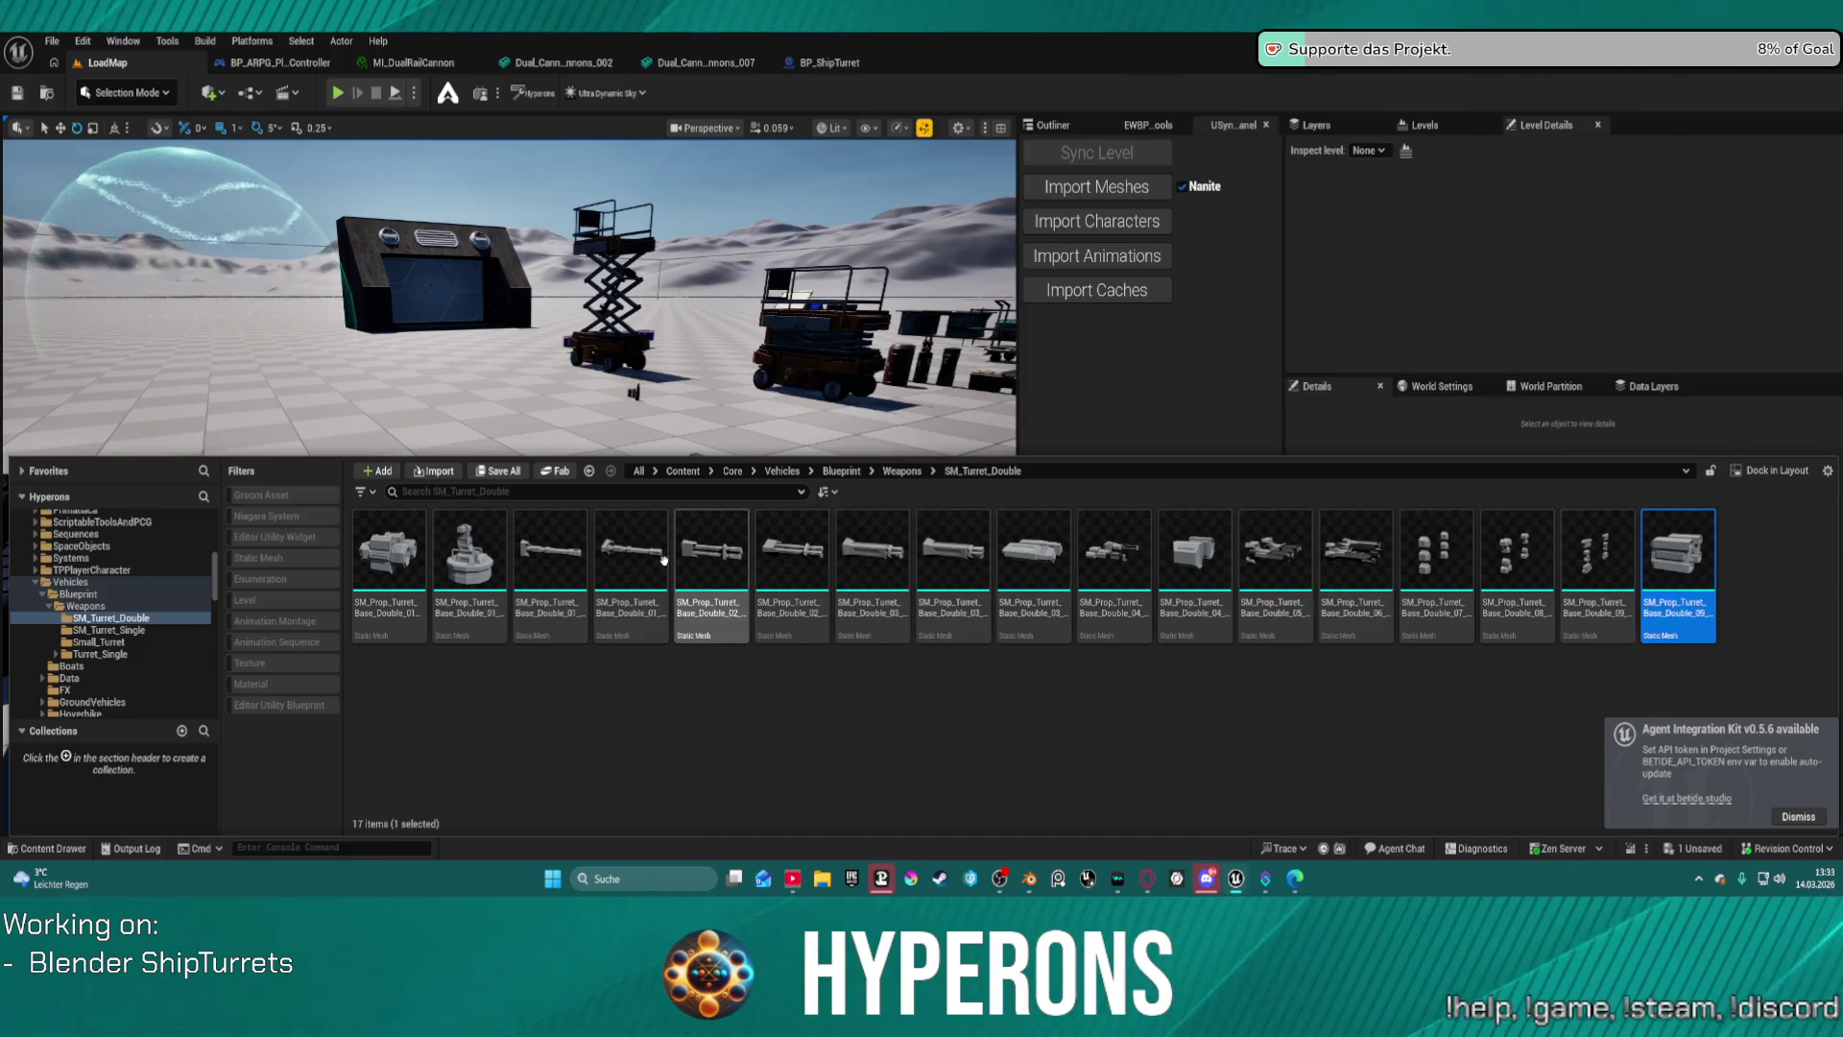
pyautogui.keyDown('ctrl'); pyautogui.click(466, 574); pyautogui.keyUp('ctrl')
pyautogui.moveTo(467, 573)
pyautogui.mouseDown()
pyautogui.moveTo(476, 451)
pyautogui.moveTo(495, 638)
pyautogui.mouseUp()
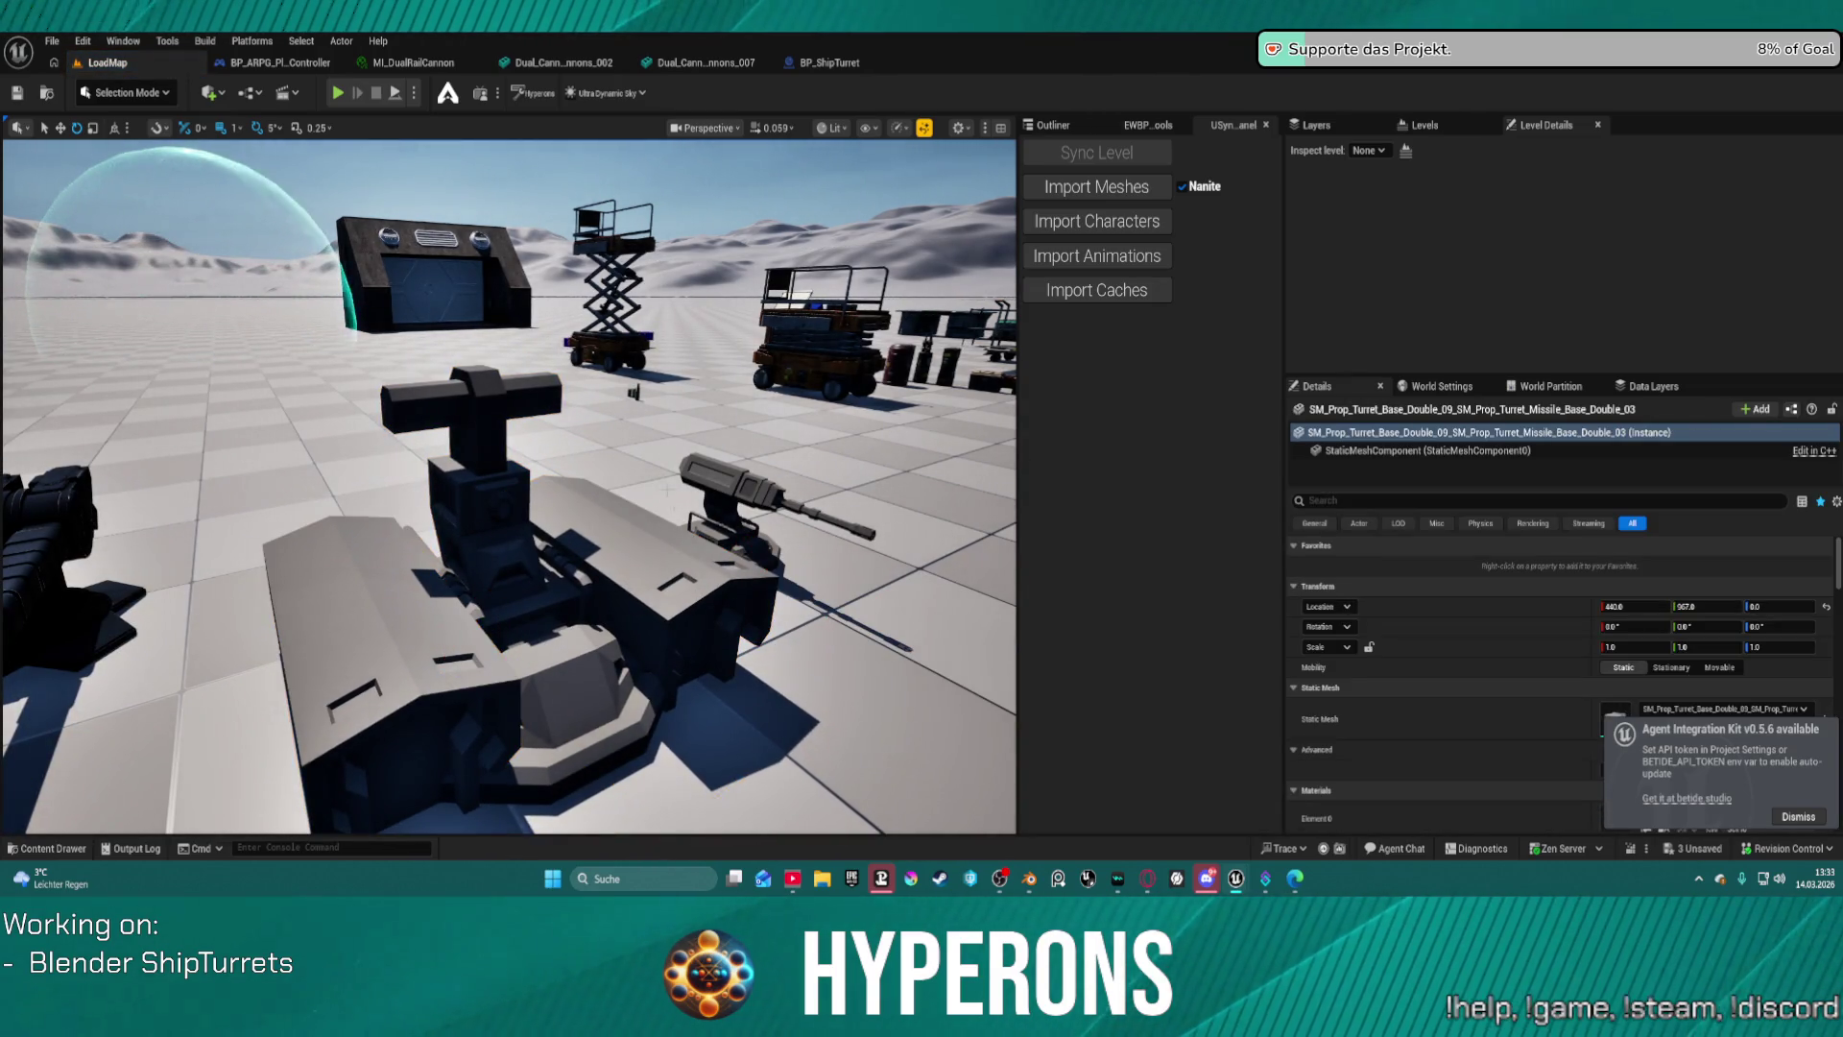
# Raise the missile base 105 units on Z and rotate its upper part around the vertical axis.
pyautogui.click(399, 653)
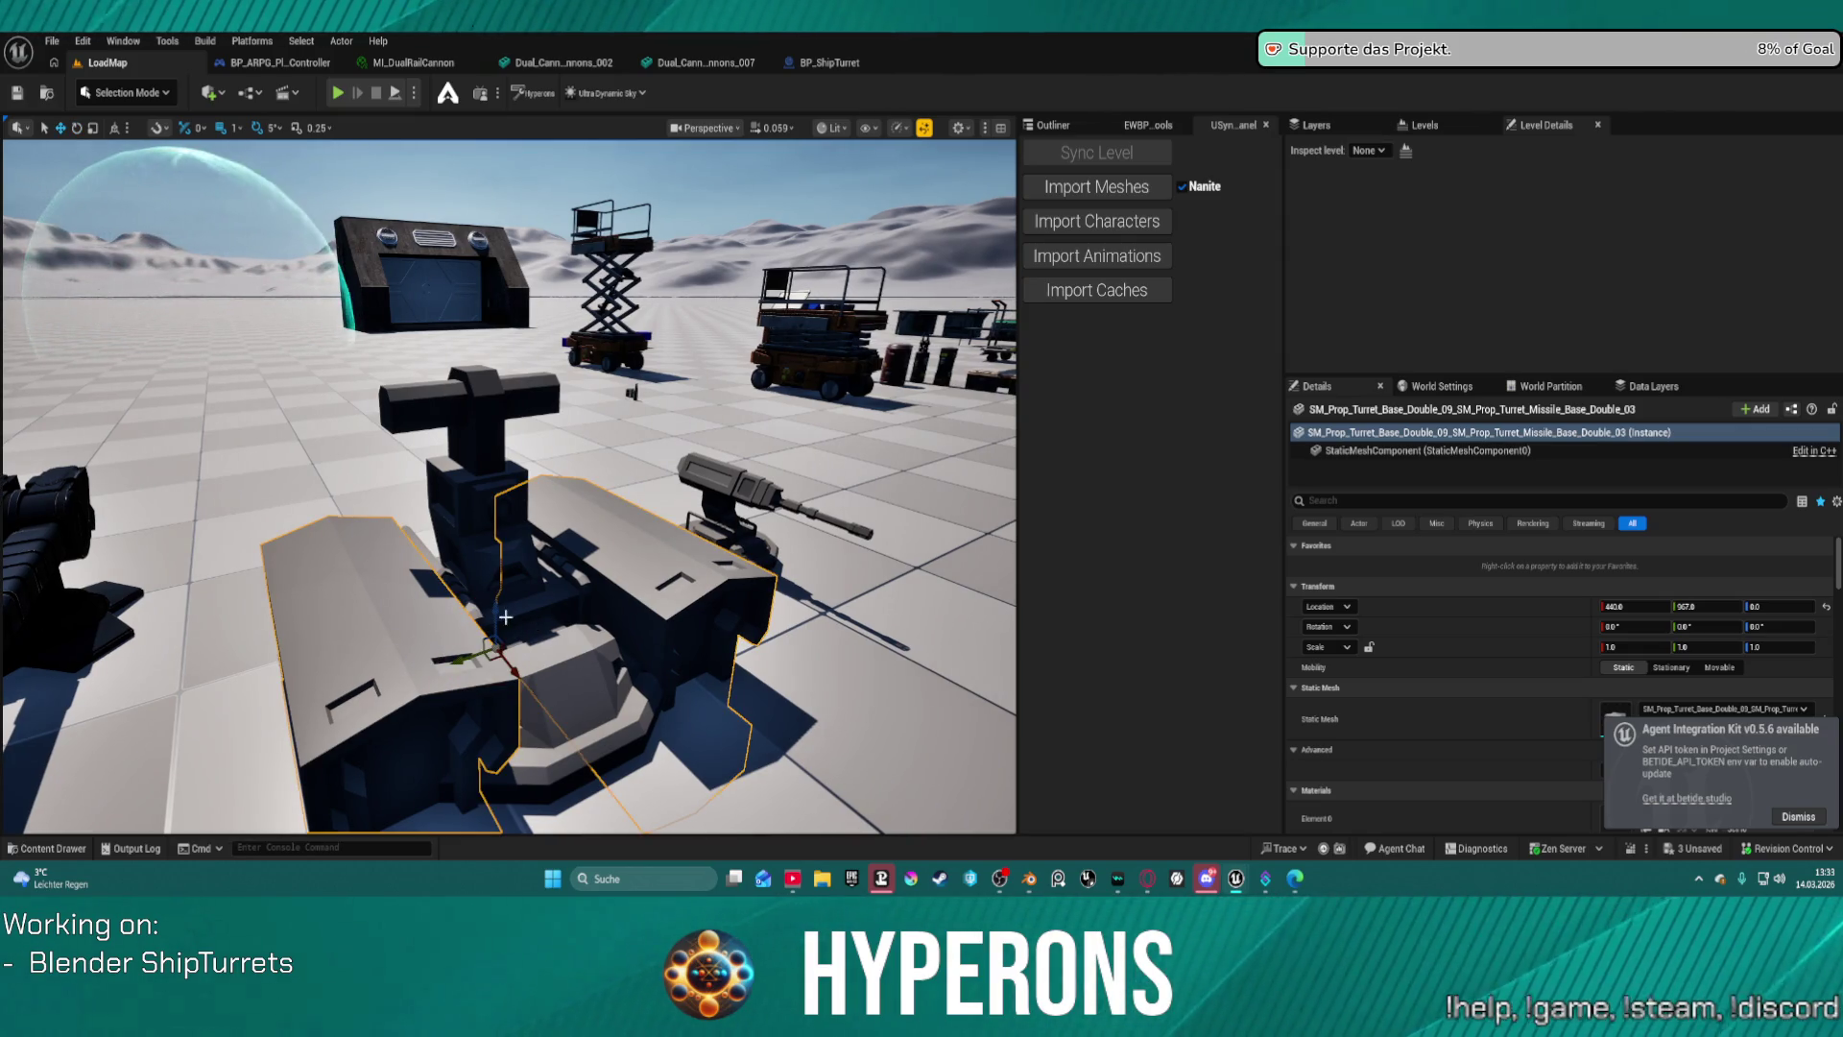
pyautogui.moveTo(496, 612); pyautogui.dragTo(454, 365)
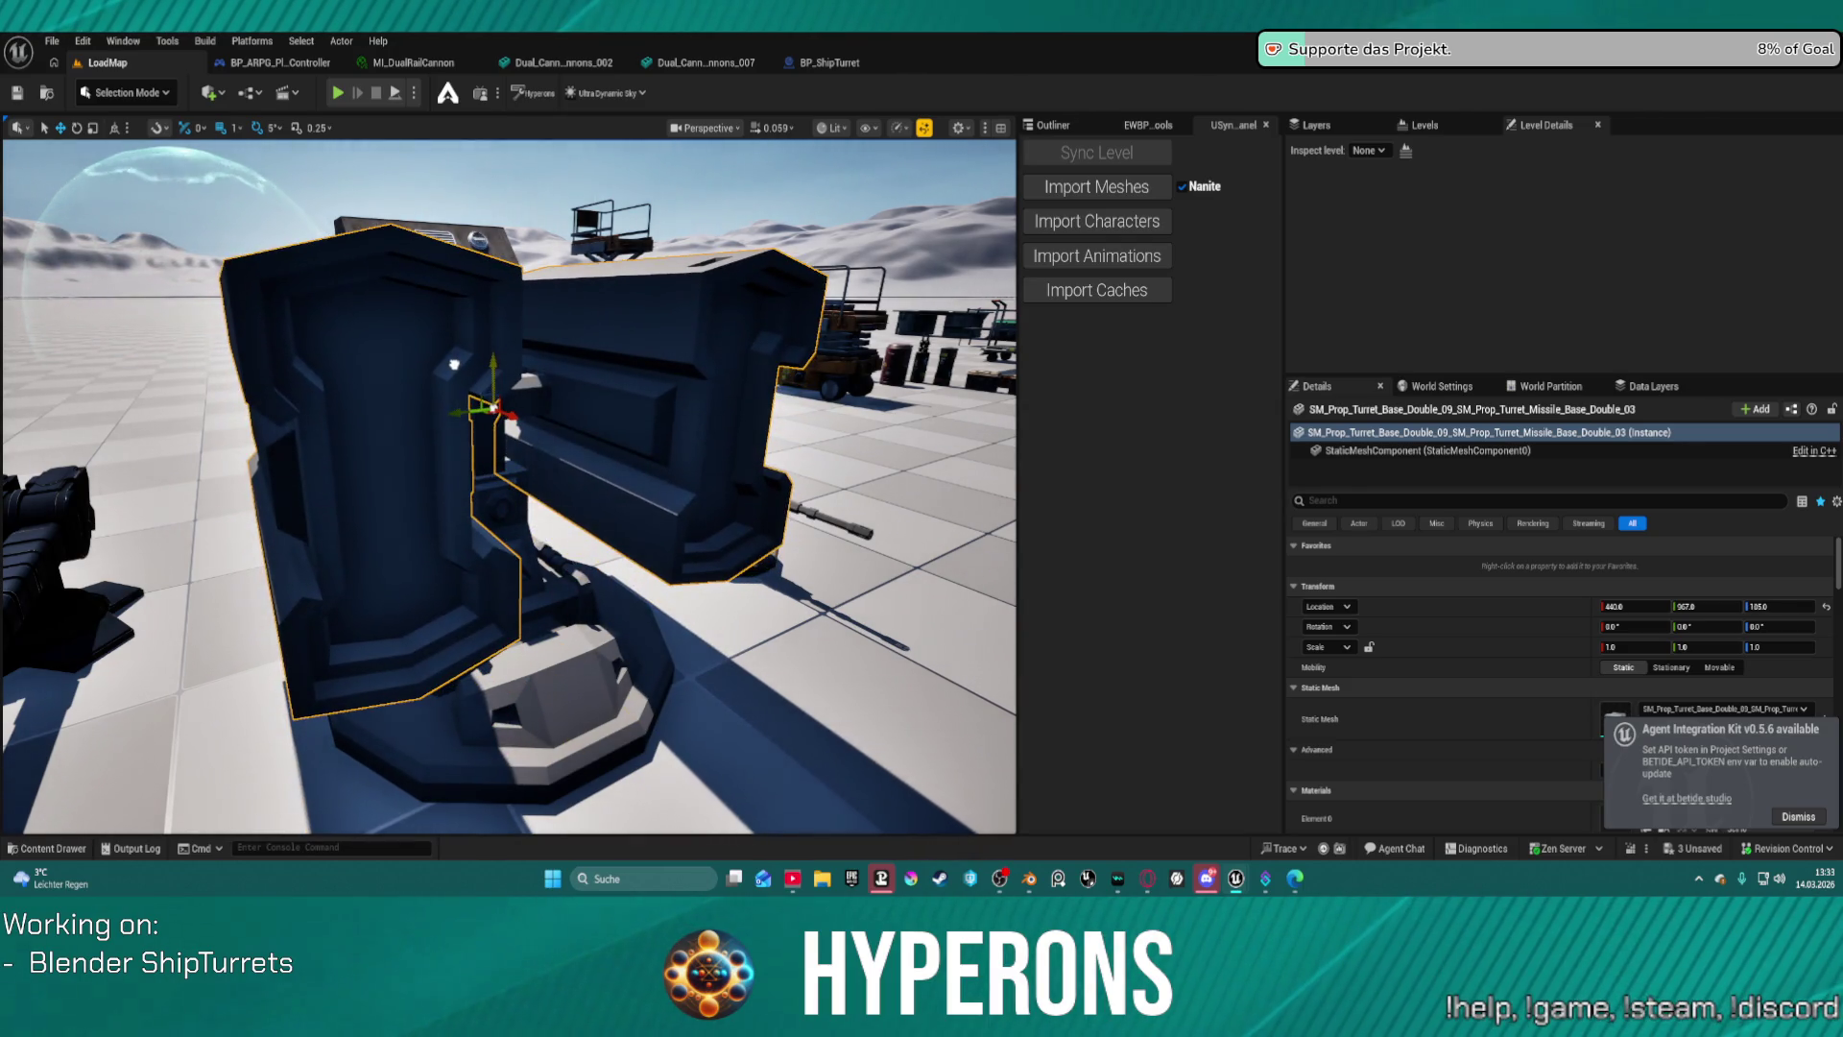
pyautogui.press('e')
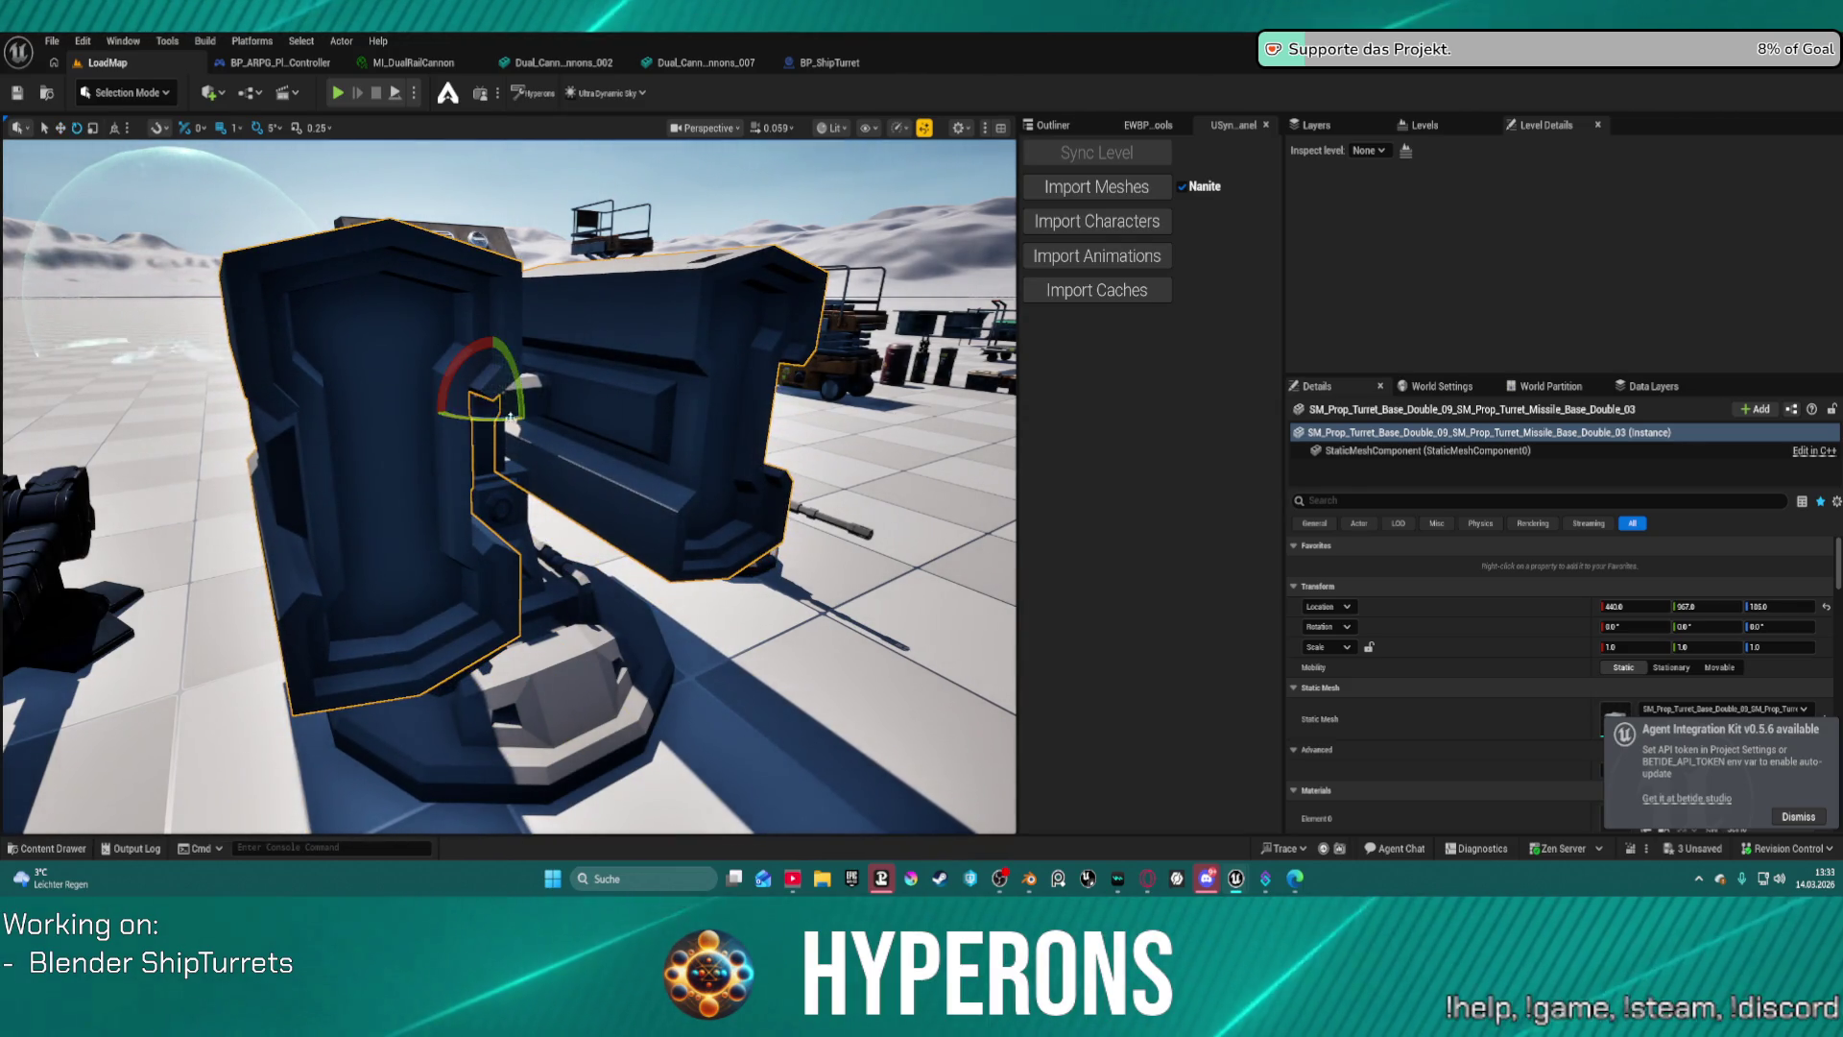
pyautogui.moveTo(555, 423); pyautogui.dragTo(490, 425, button='right')
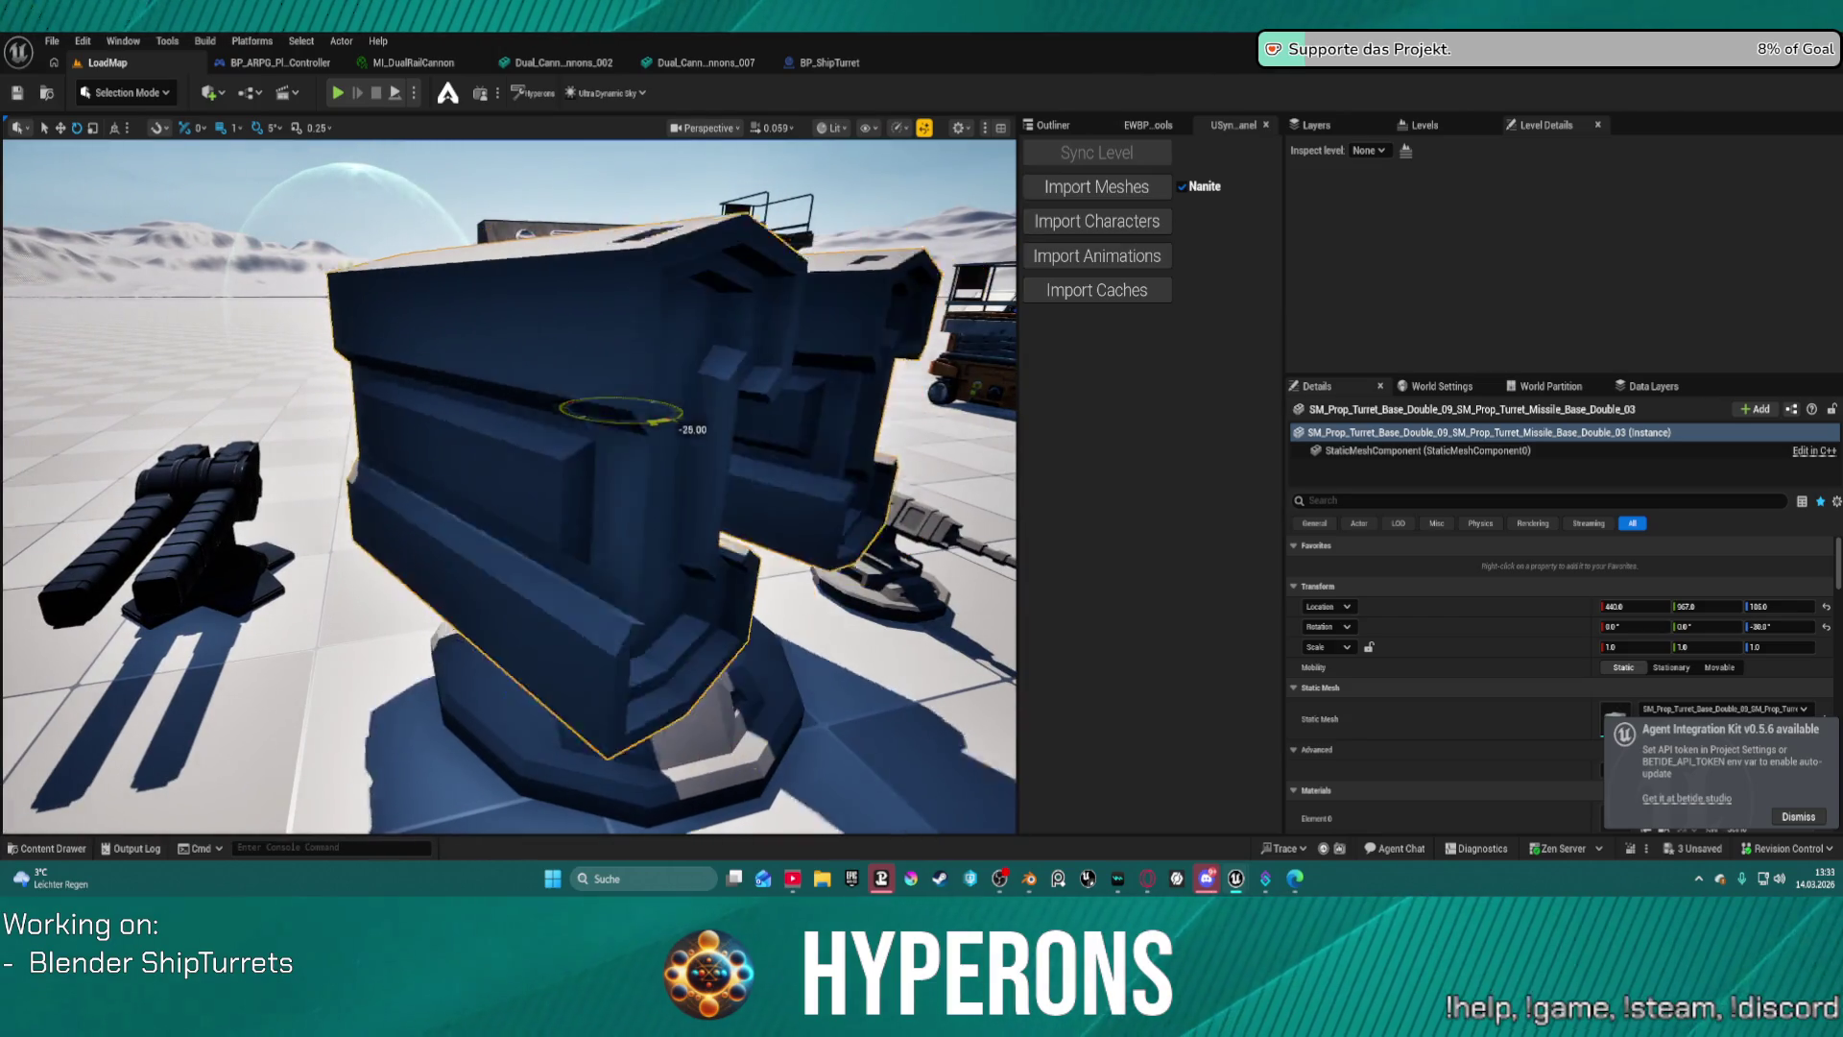
pyautogui.moveTo(684, 414); pyautogui.dragTo(617, 400)
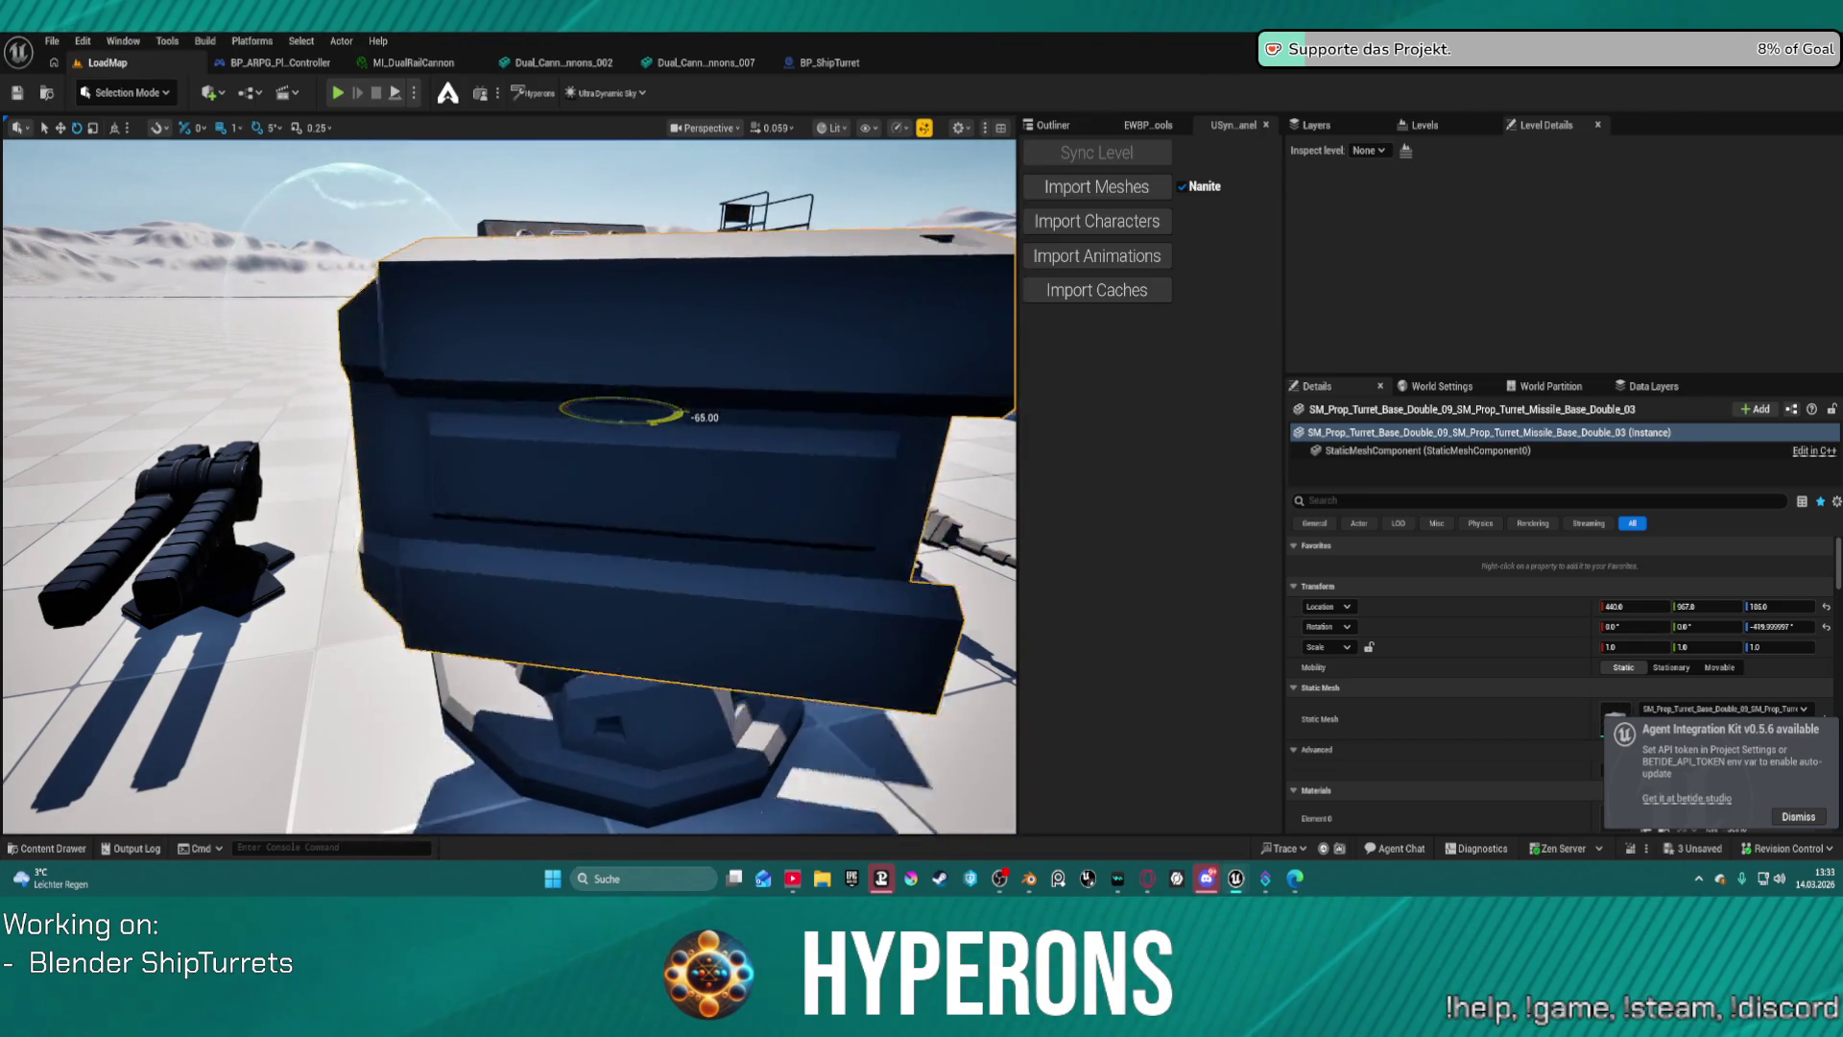
pyautogui.moveTo(617, 400); pyautogui.dragTo(643, 404)
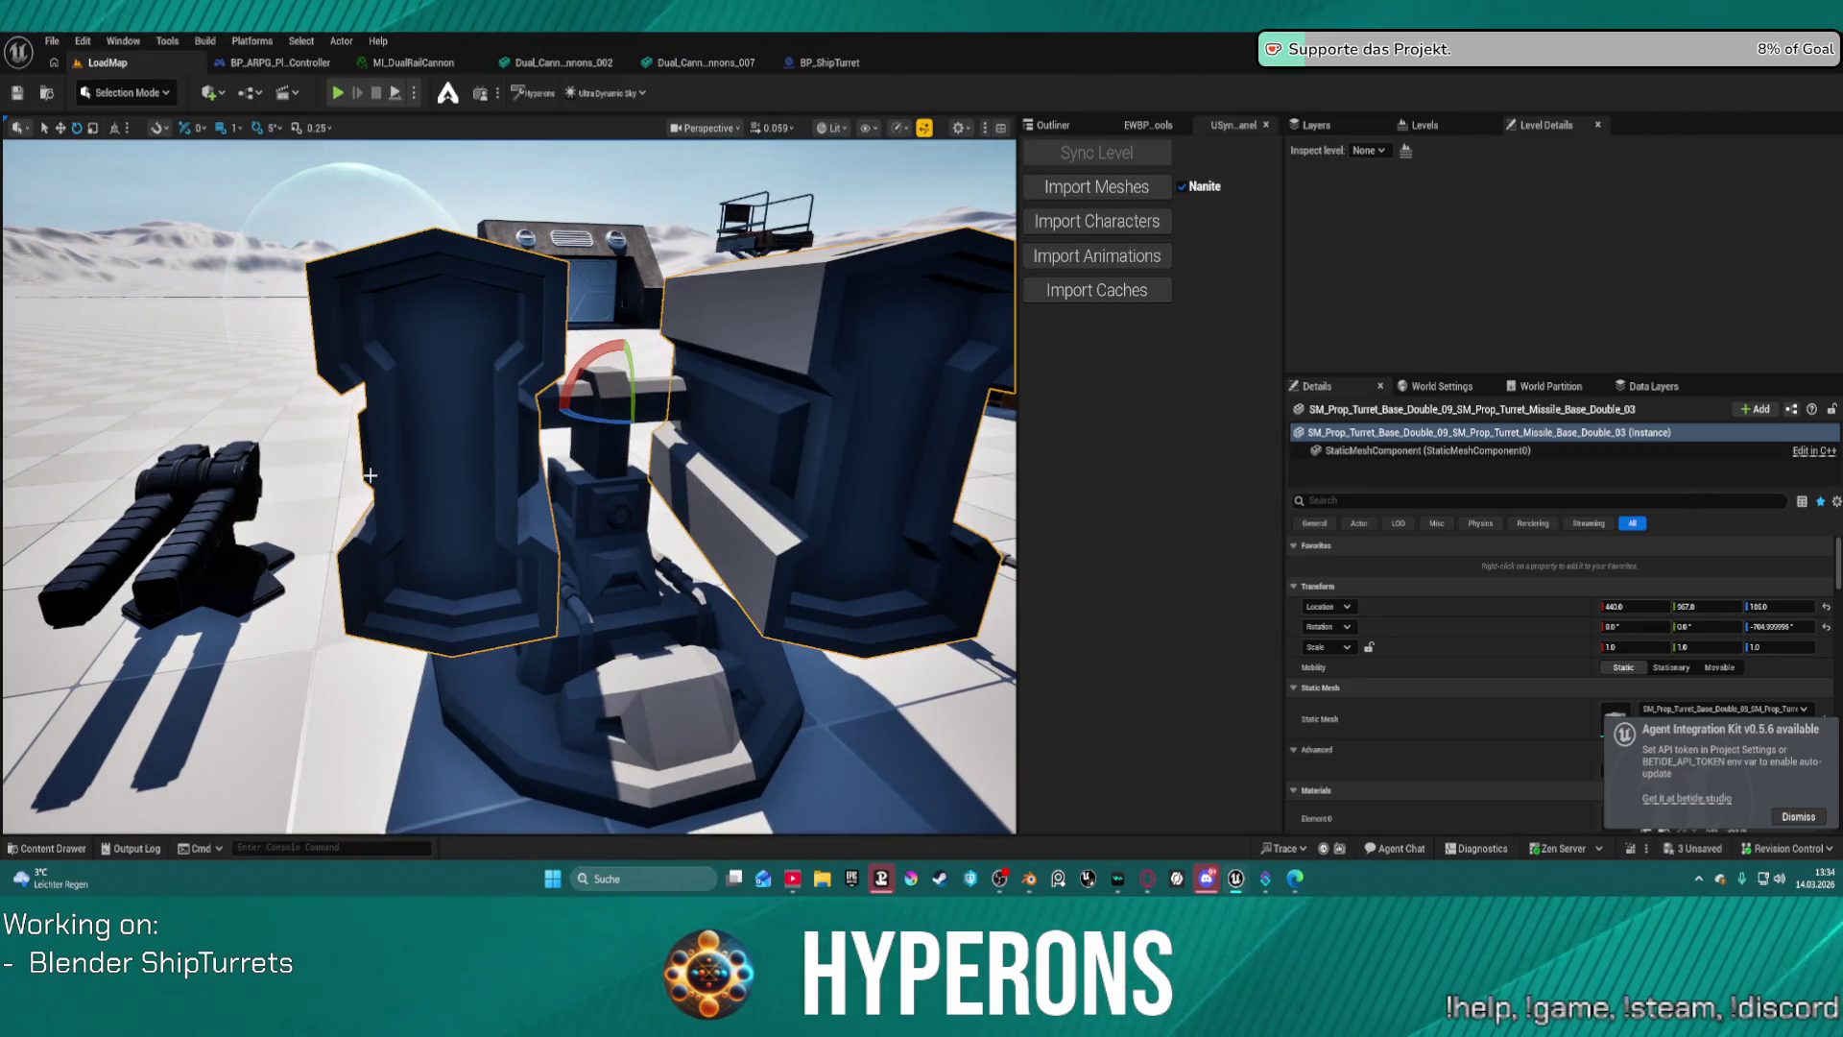
# Rotate the twin turret's upper part 25° and turn its base to 80° about Z.
pyautogui.moveTo(20, 601); pyautogui.dragTo(3, 597, button='right')
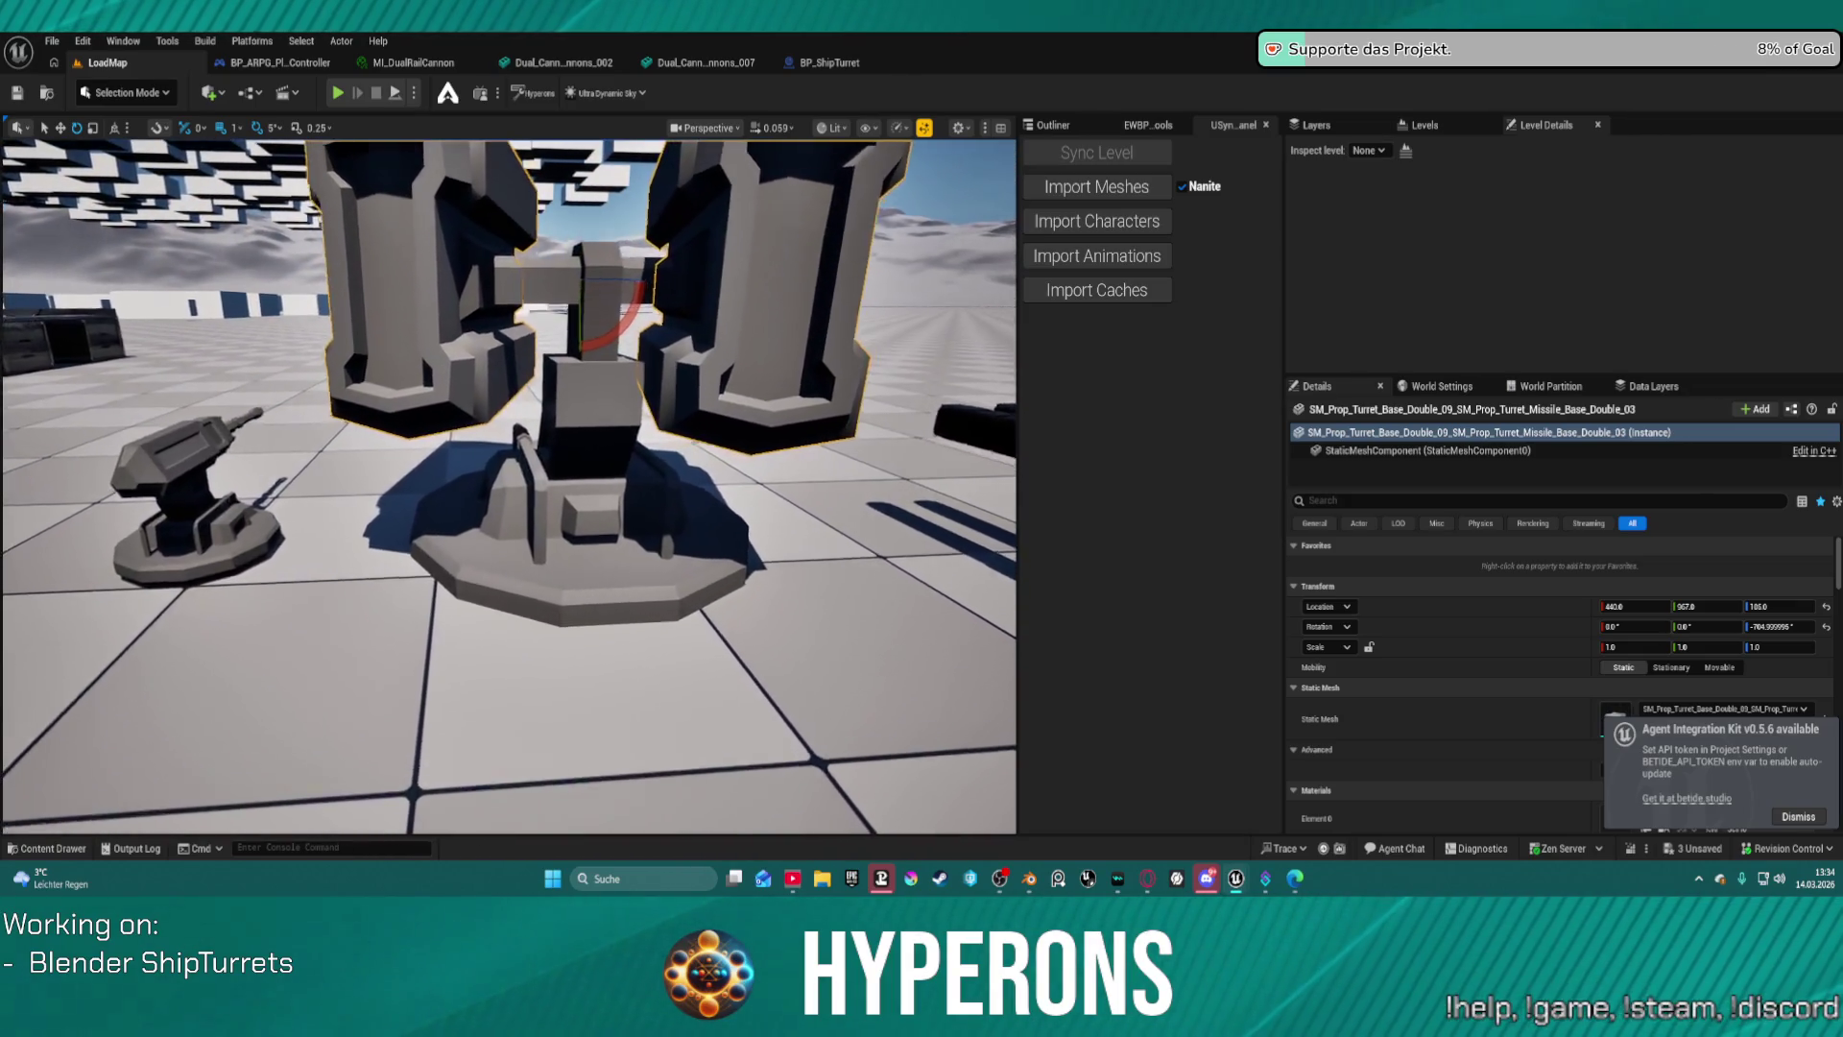
pyautogui.moveTo(3, 597); pyautogui.dragTo(2, 597, button='right')
pyautogui.moveTo(668, 704); pyautogui.dragTo(668, 703, button='right')
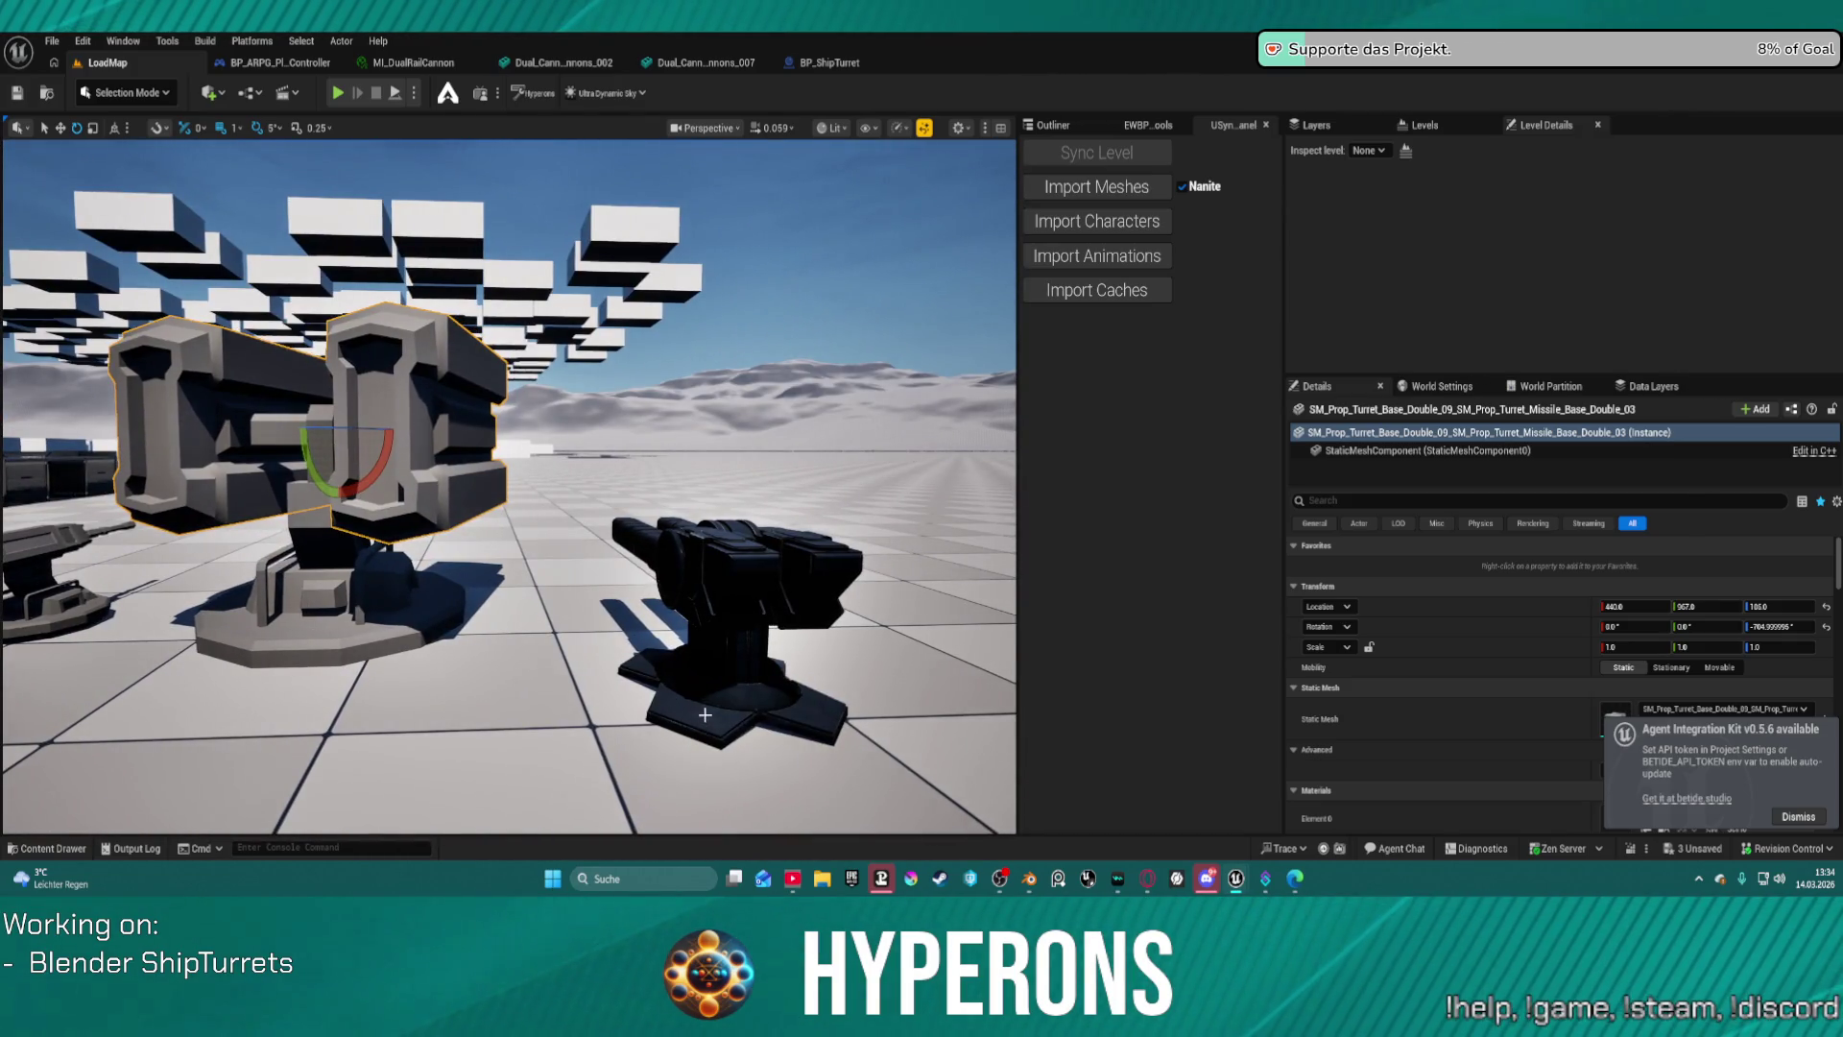
pyautogui.moveTo(539, 675); pyautogui.dragTo(539, 675, button='right')
pyautogui.moveTo(388, 611); pyautogui.dragTo(389, 611, button='right')
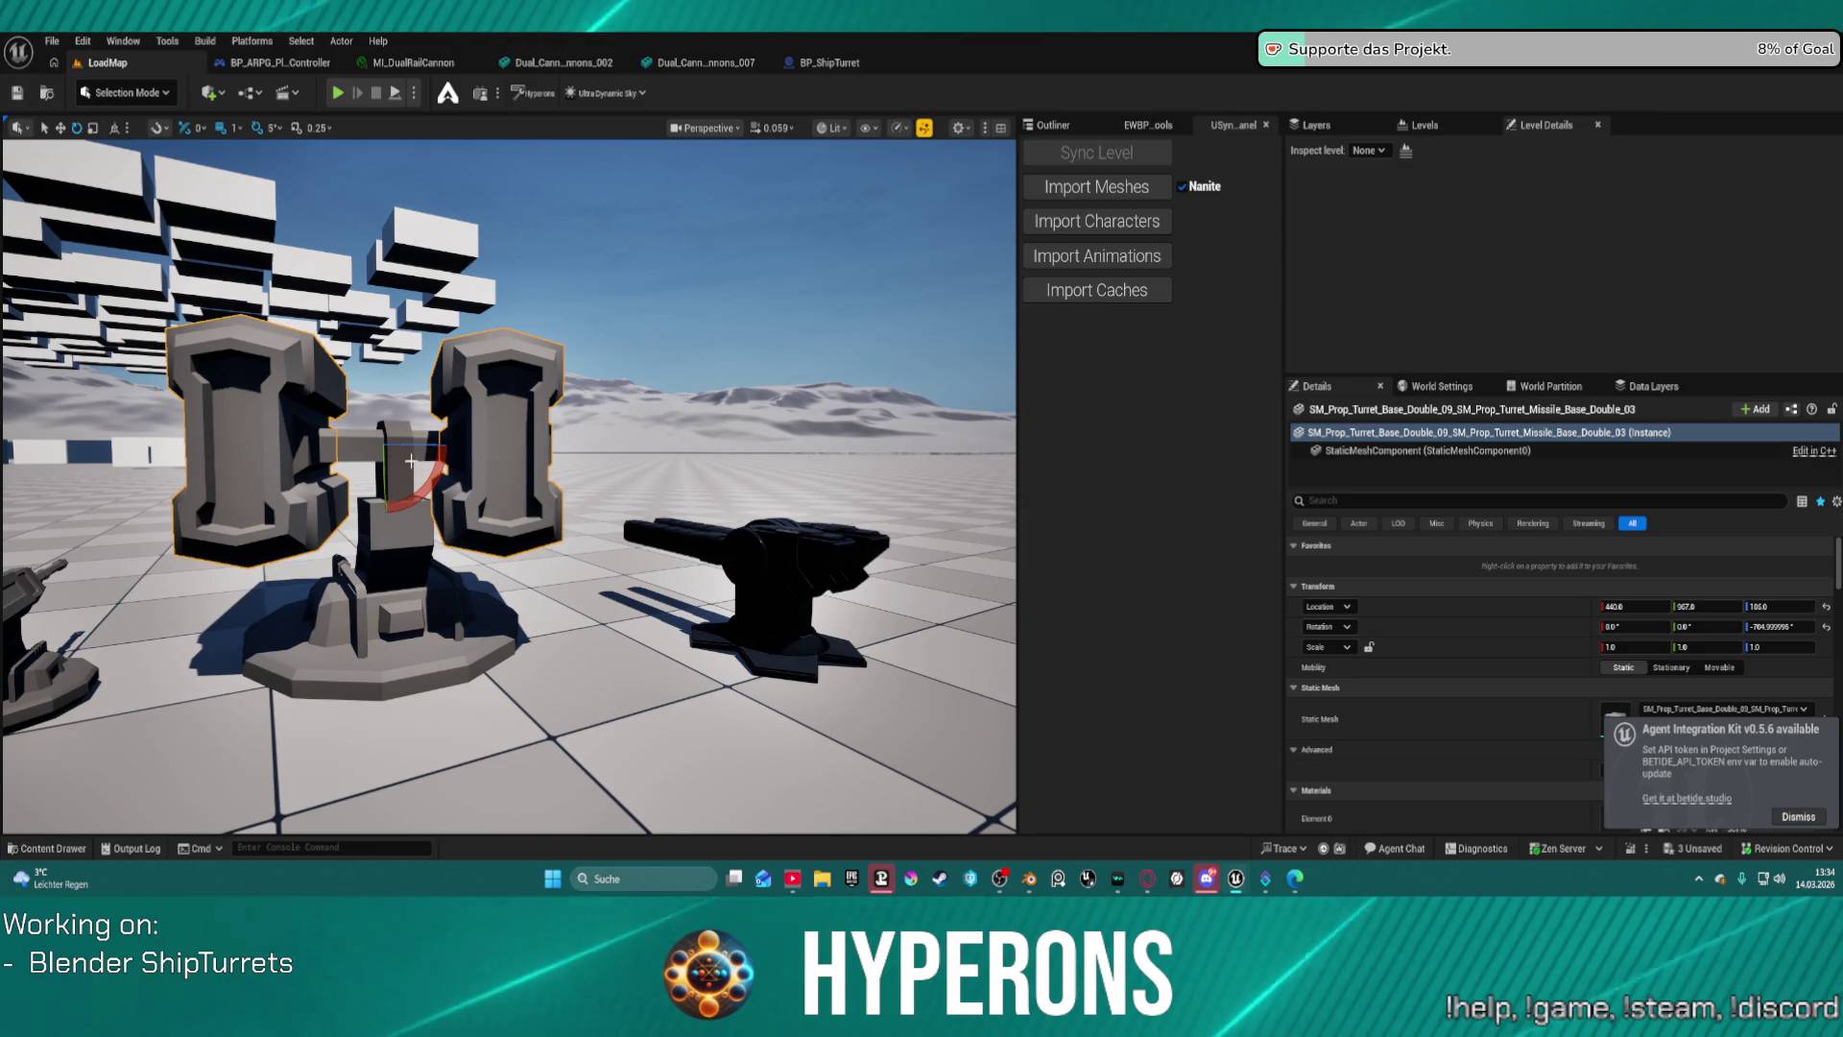
pyautogui.moveTo(415, 445); pyautogui.dragTo(378, 451)
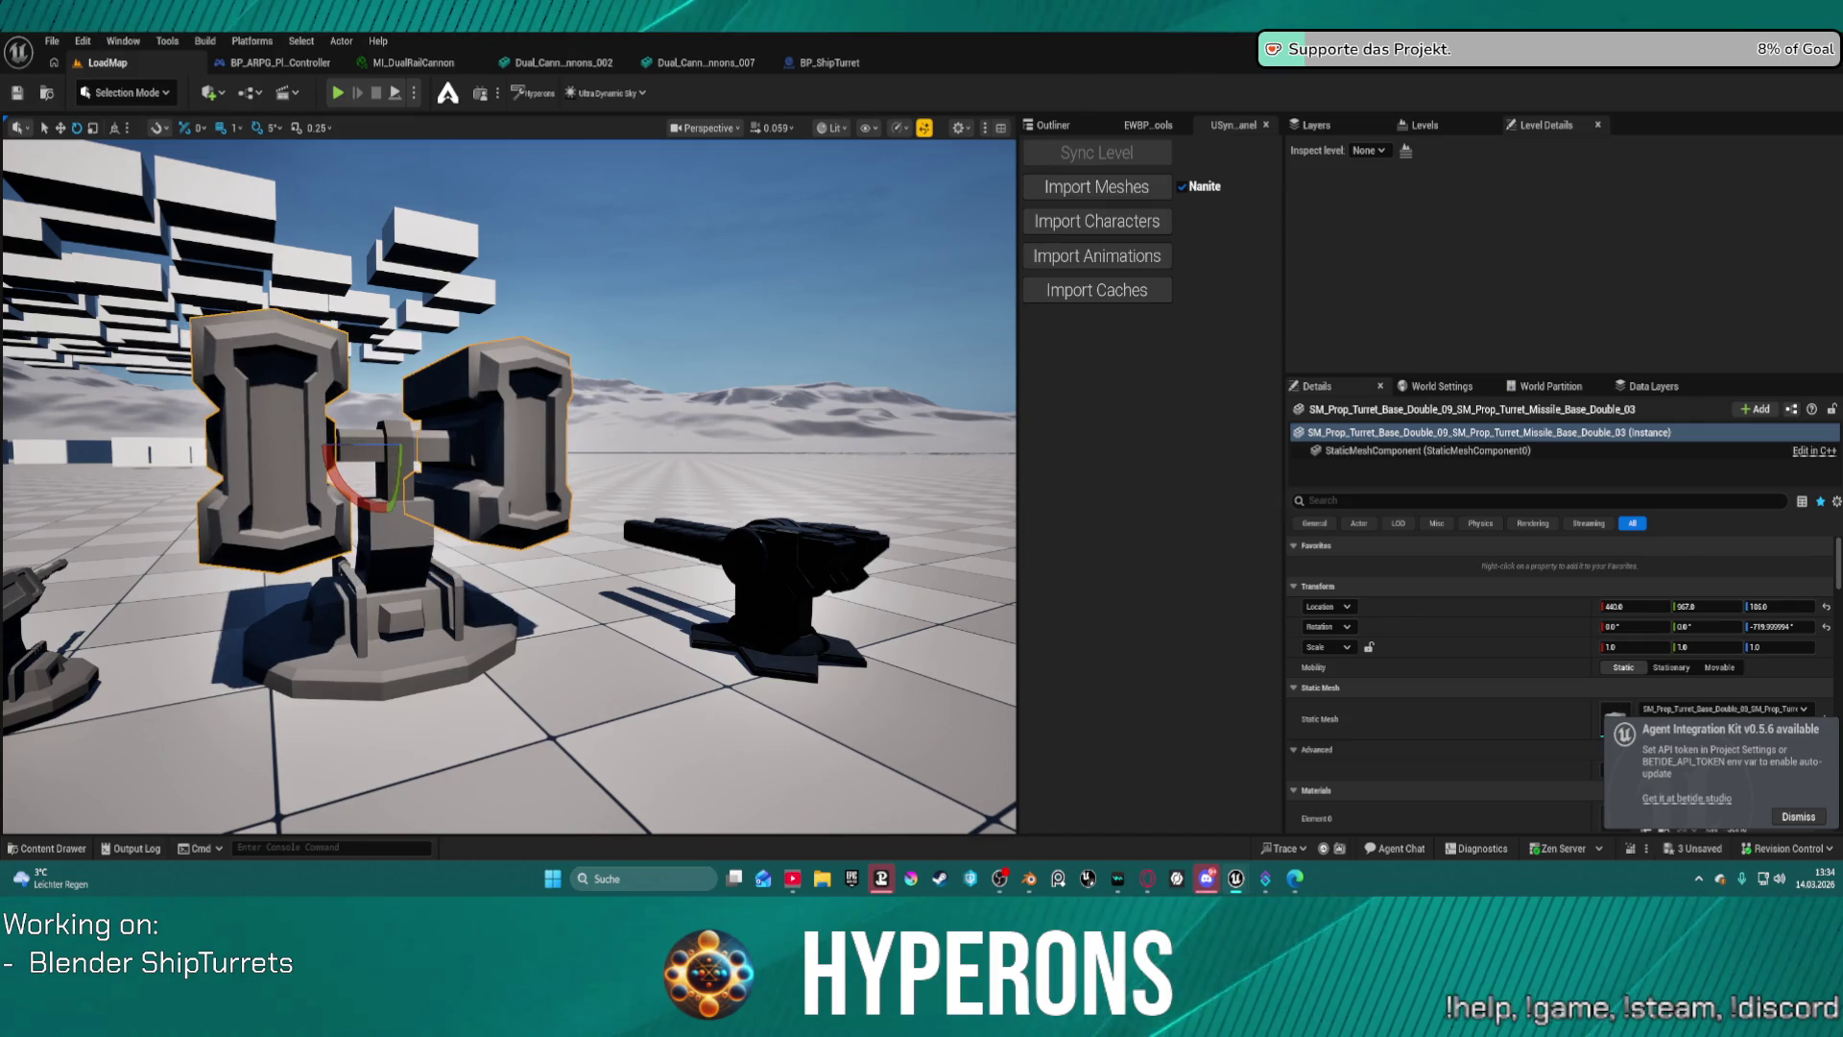
pyautogui.click(411, 573)
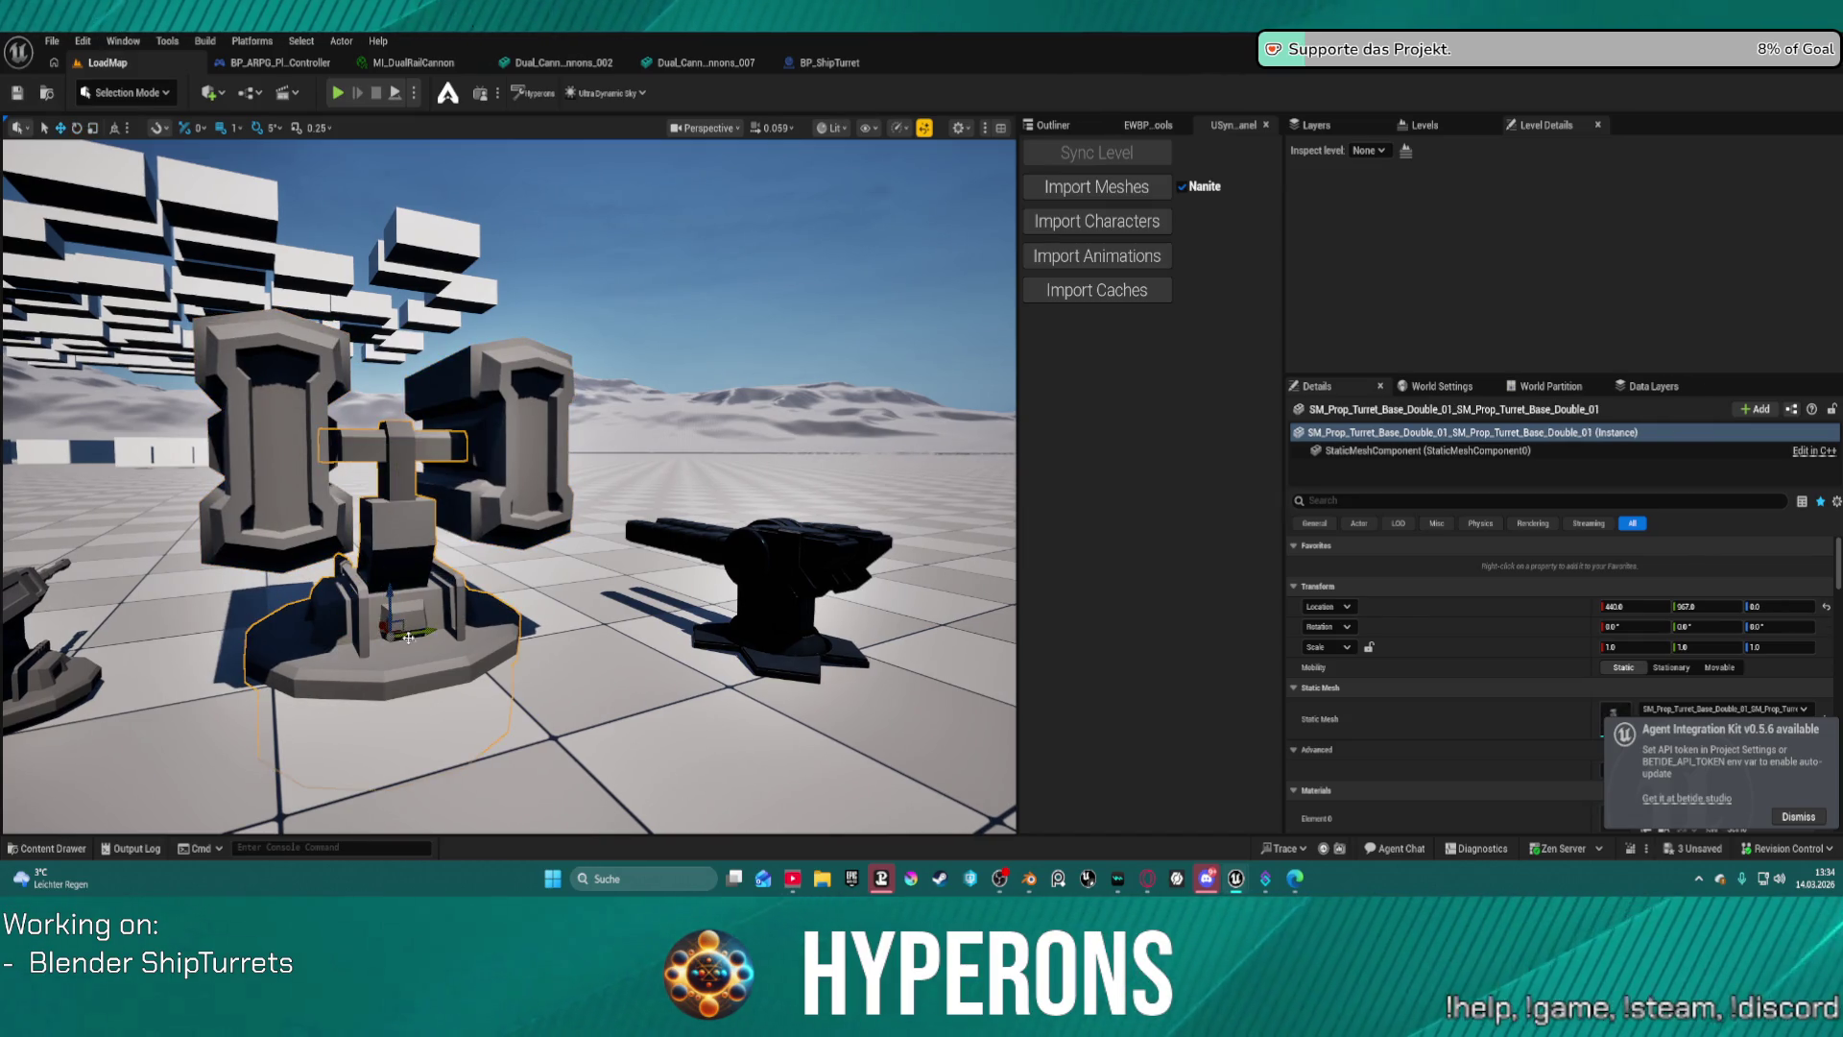
pyautogui.moveTo(356, 663)
pyautogui.mouseDown()
pyautogui.moveTo(509, 662)
pyautogui.moveTo(356, 663)
pyautogui.moveTo(394, 663)
pyautogui.mouseUp()
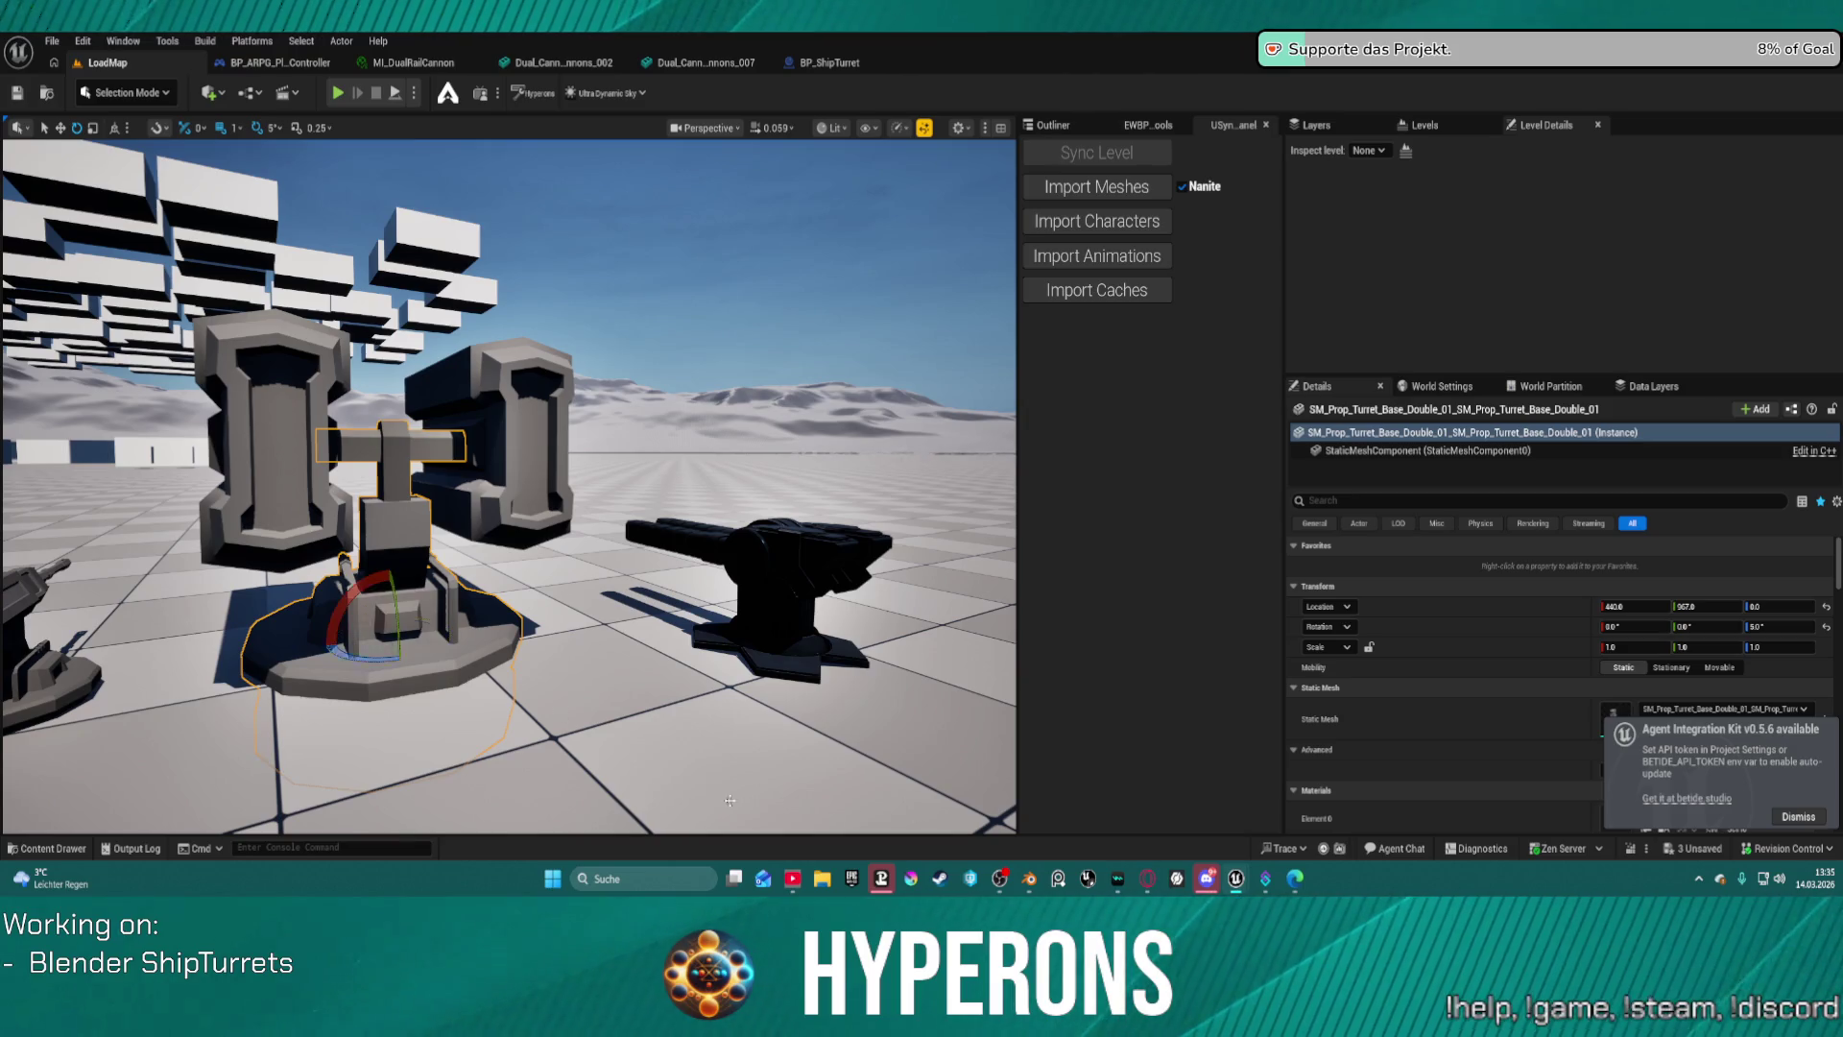
pyautogui.hotkey('ctrl', 'space')
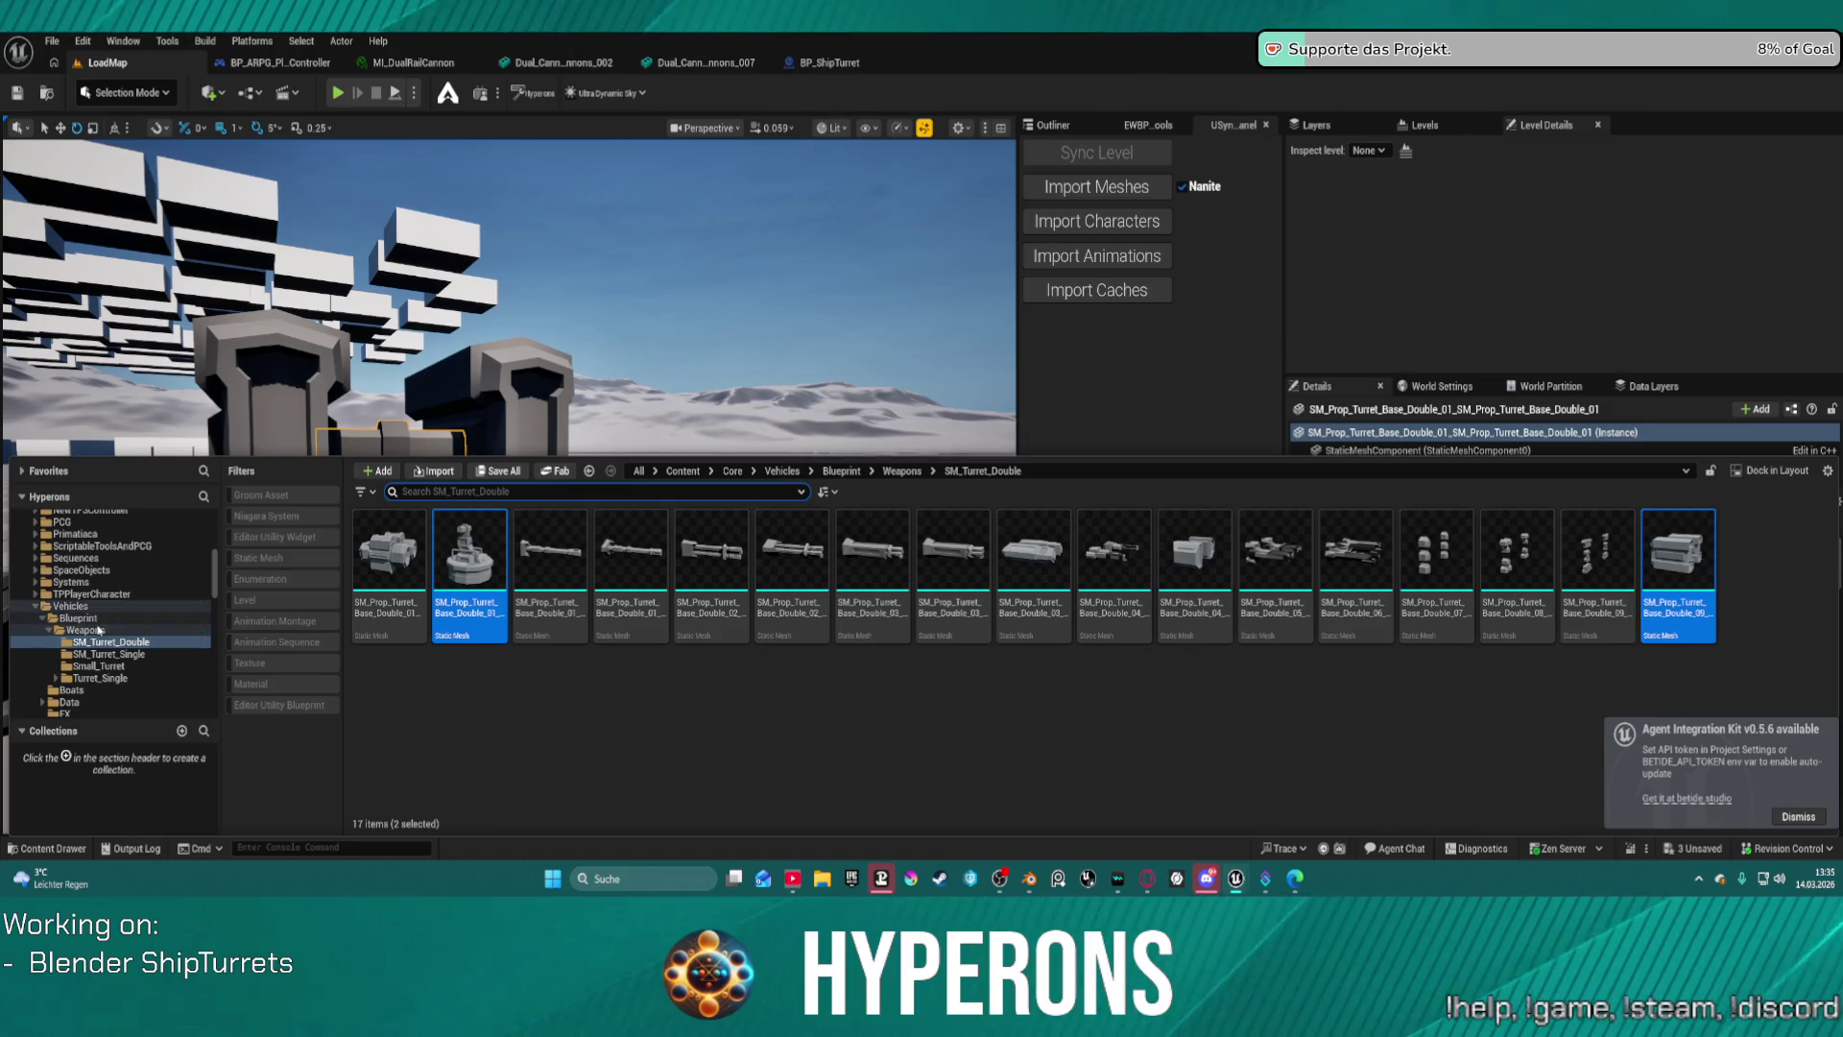
# Open BP_Ship_Turret_Child from the Blueprint > Weapons folder in the Blueprint editor.
pyautogui.click(93, 620)
pyautogui.click(83, 631)
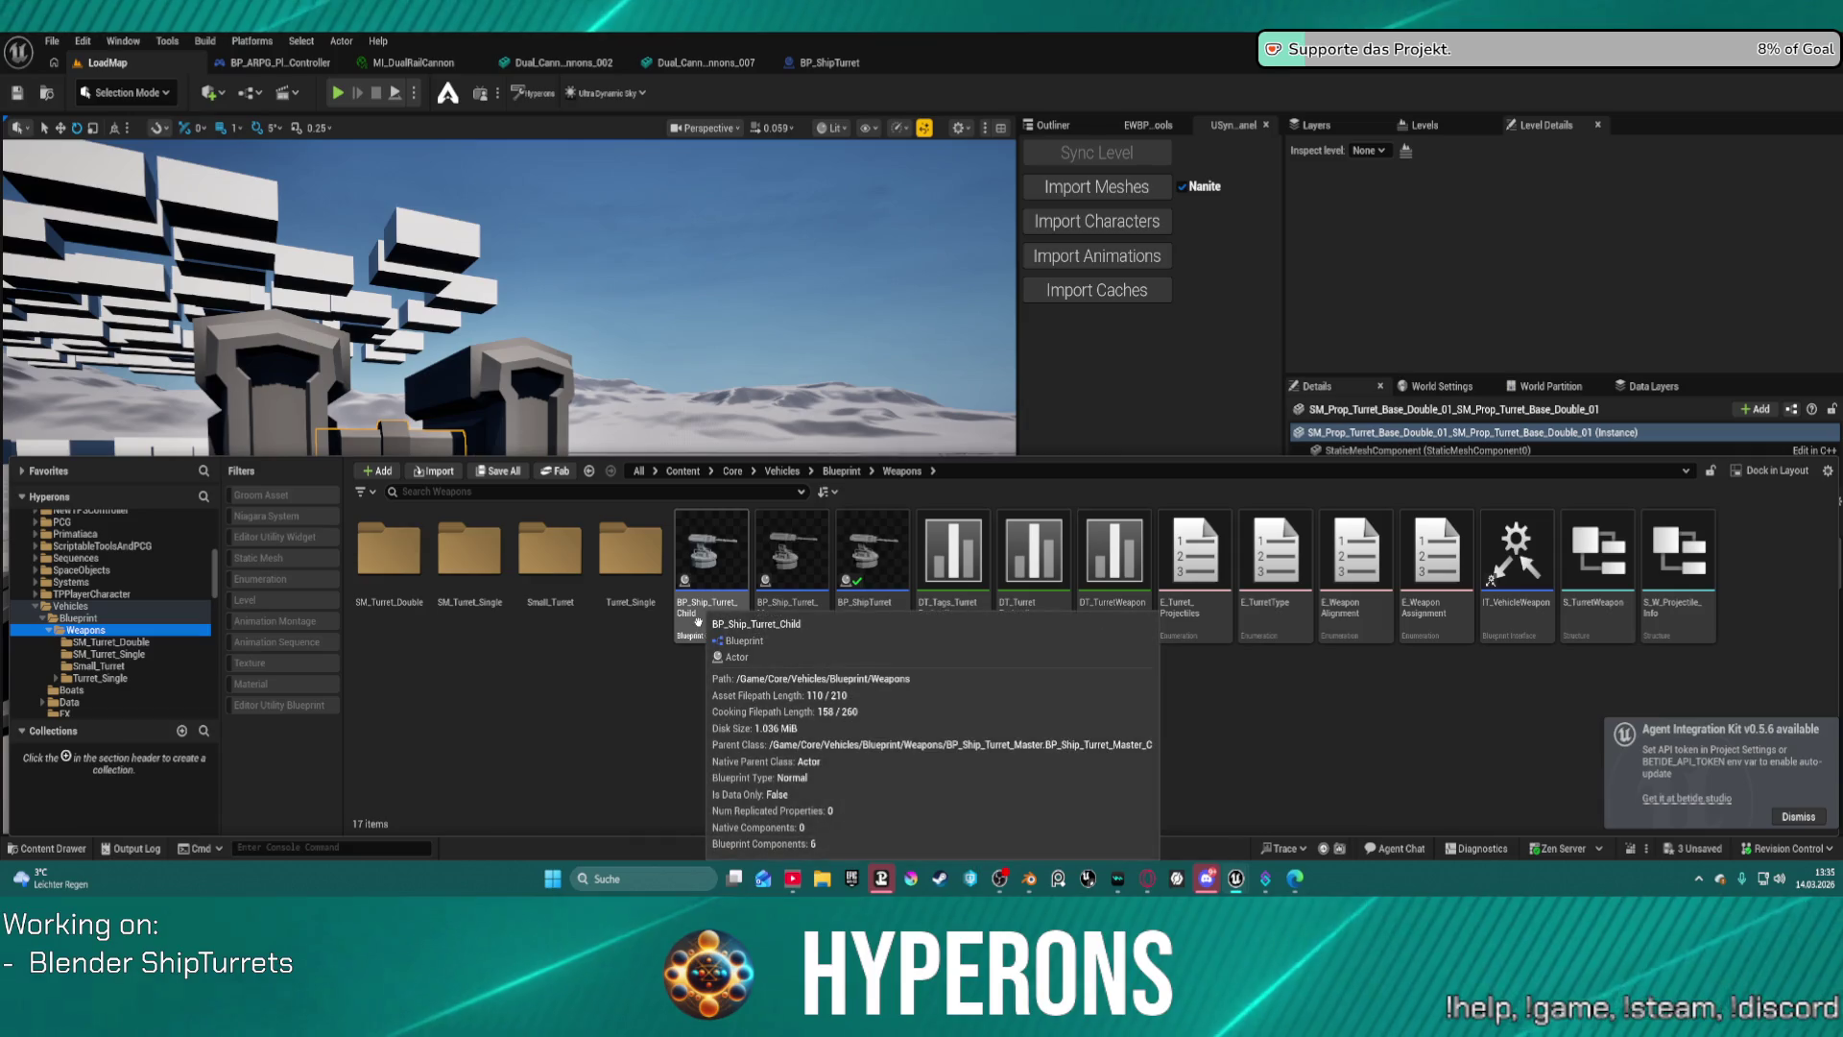
pyautogui.click(698, 622)
pyautogui.doubleClick(696, 620)
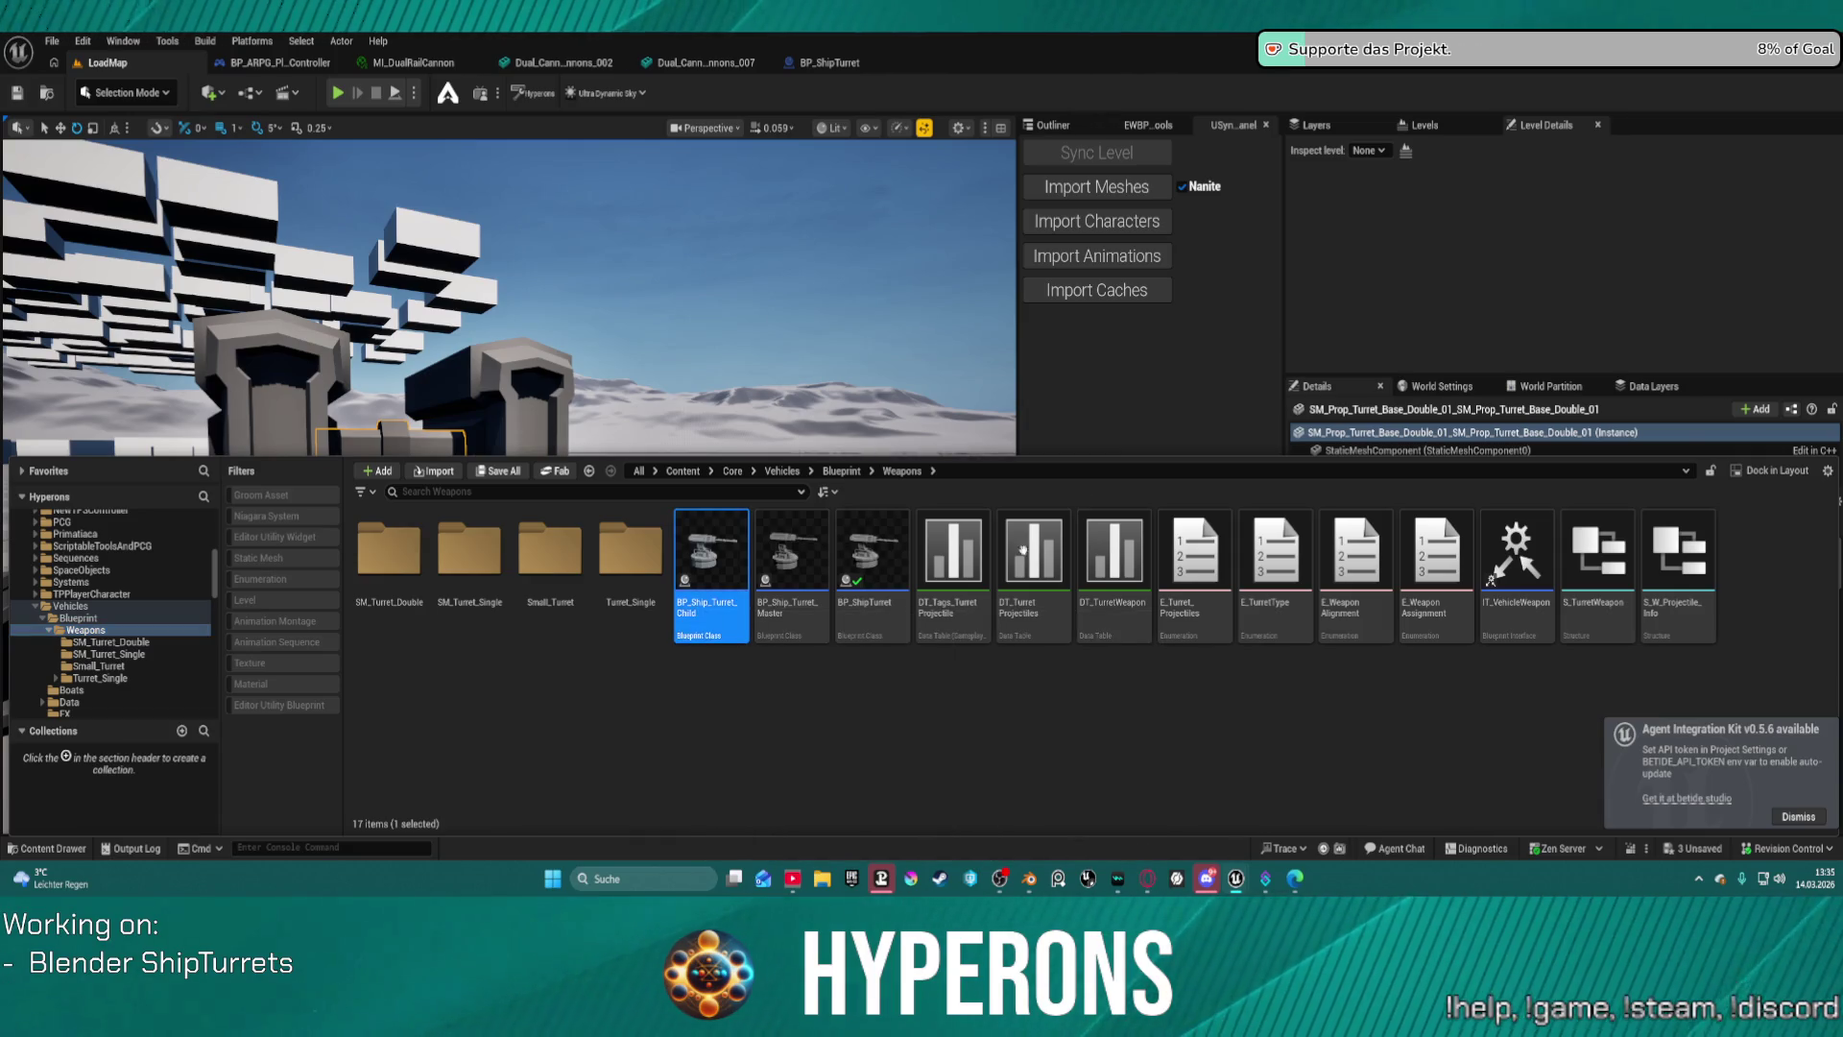
pyautogui.scroll(-6, 943, 611)
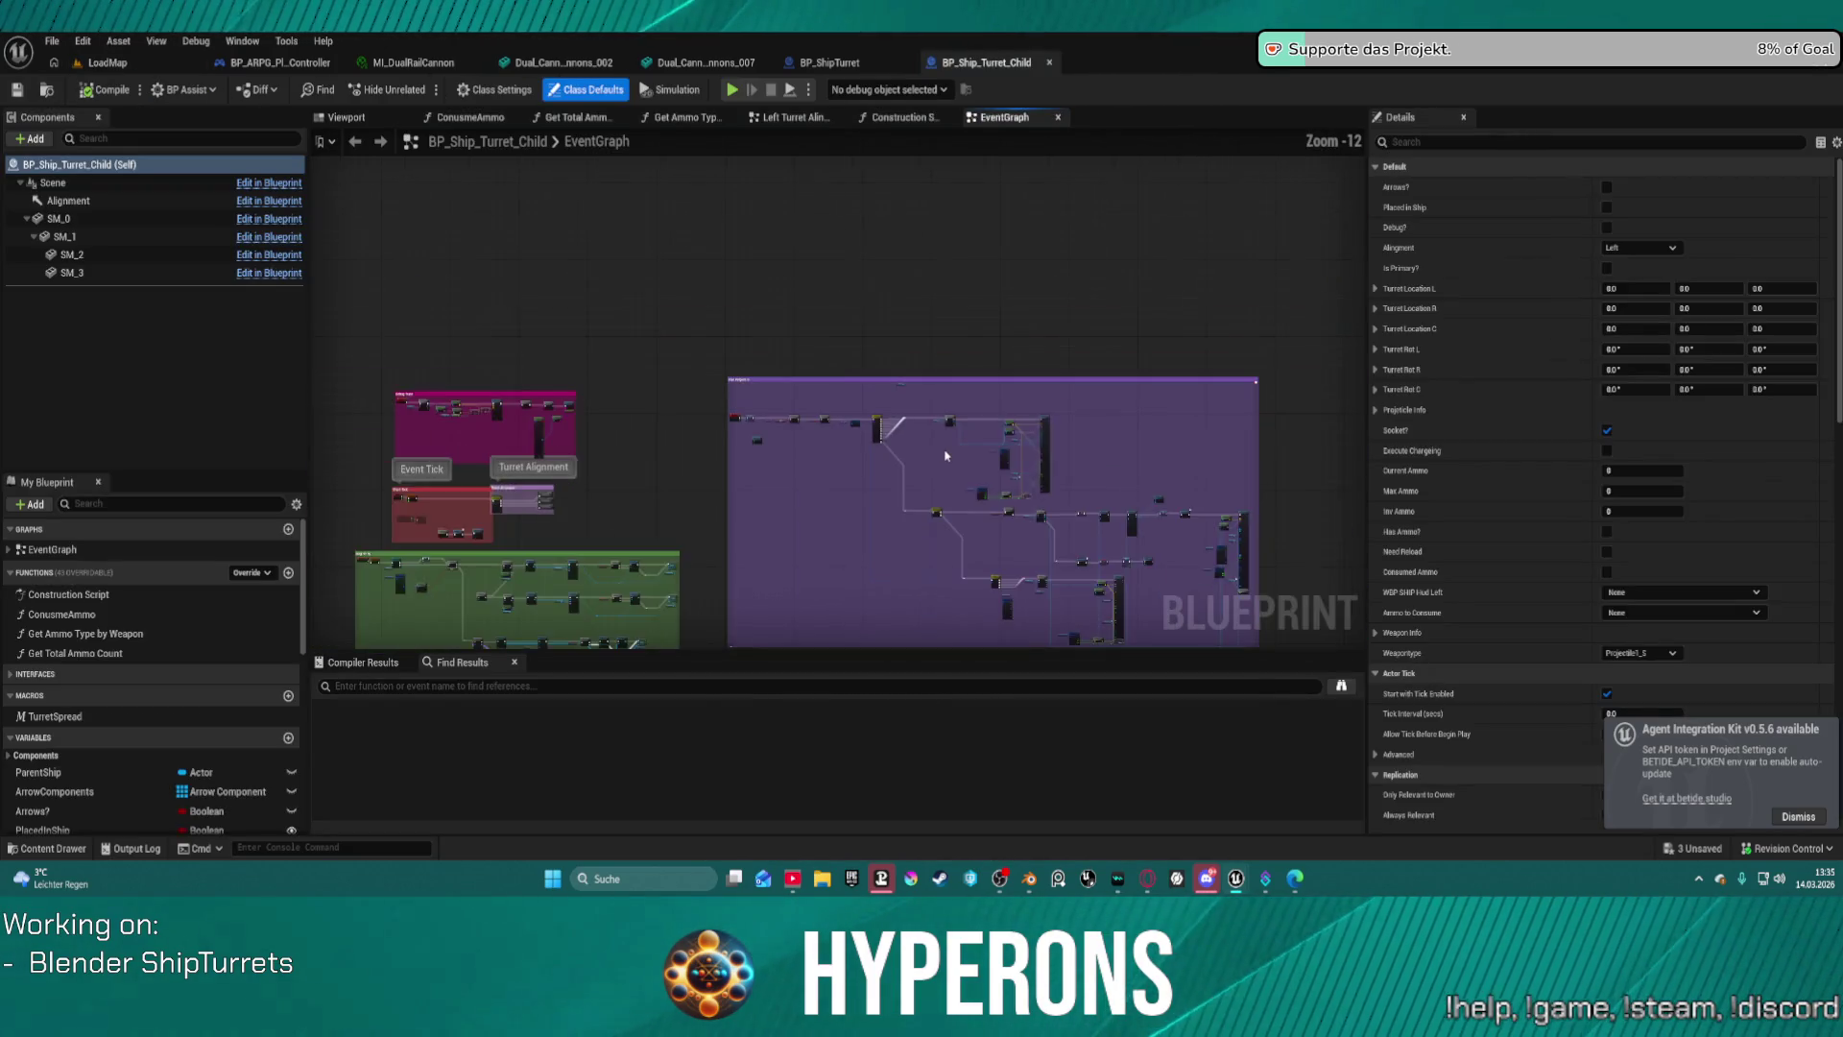
# Browse the turret's Event Tick, line trace and Debug Trace groups, then switch to BP_ARPG_PlayerController.
pyautogui.moveTo(1040, 423)
pyautogui.mouseDown(button='right')
pyautogui.moveTo(1353, 397)
pyautogui.moveTo(1321, 412)
pyautogui.moveTo(1296, 342)
pyautogui.mouseUp(button='right')
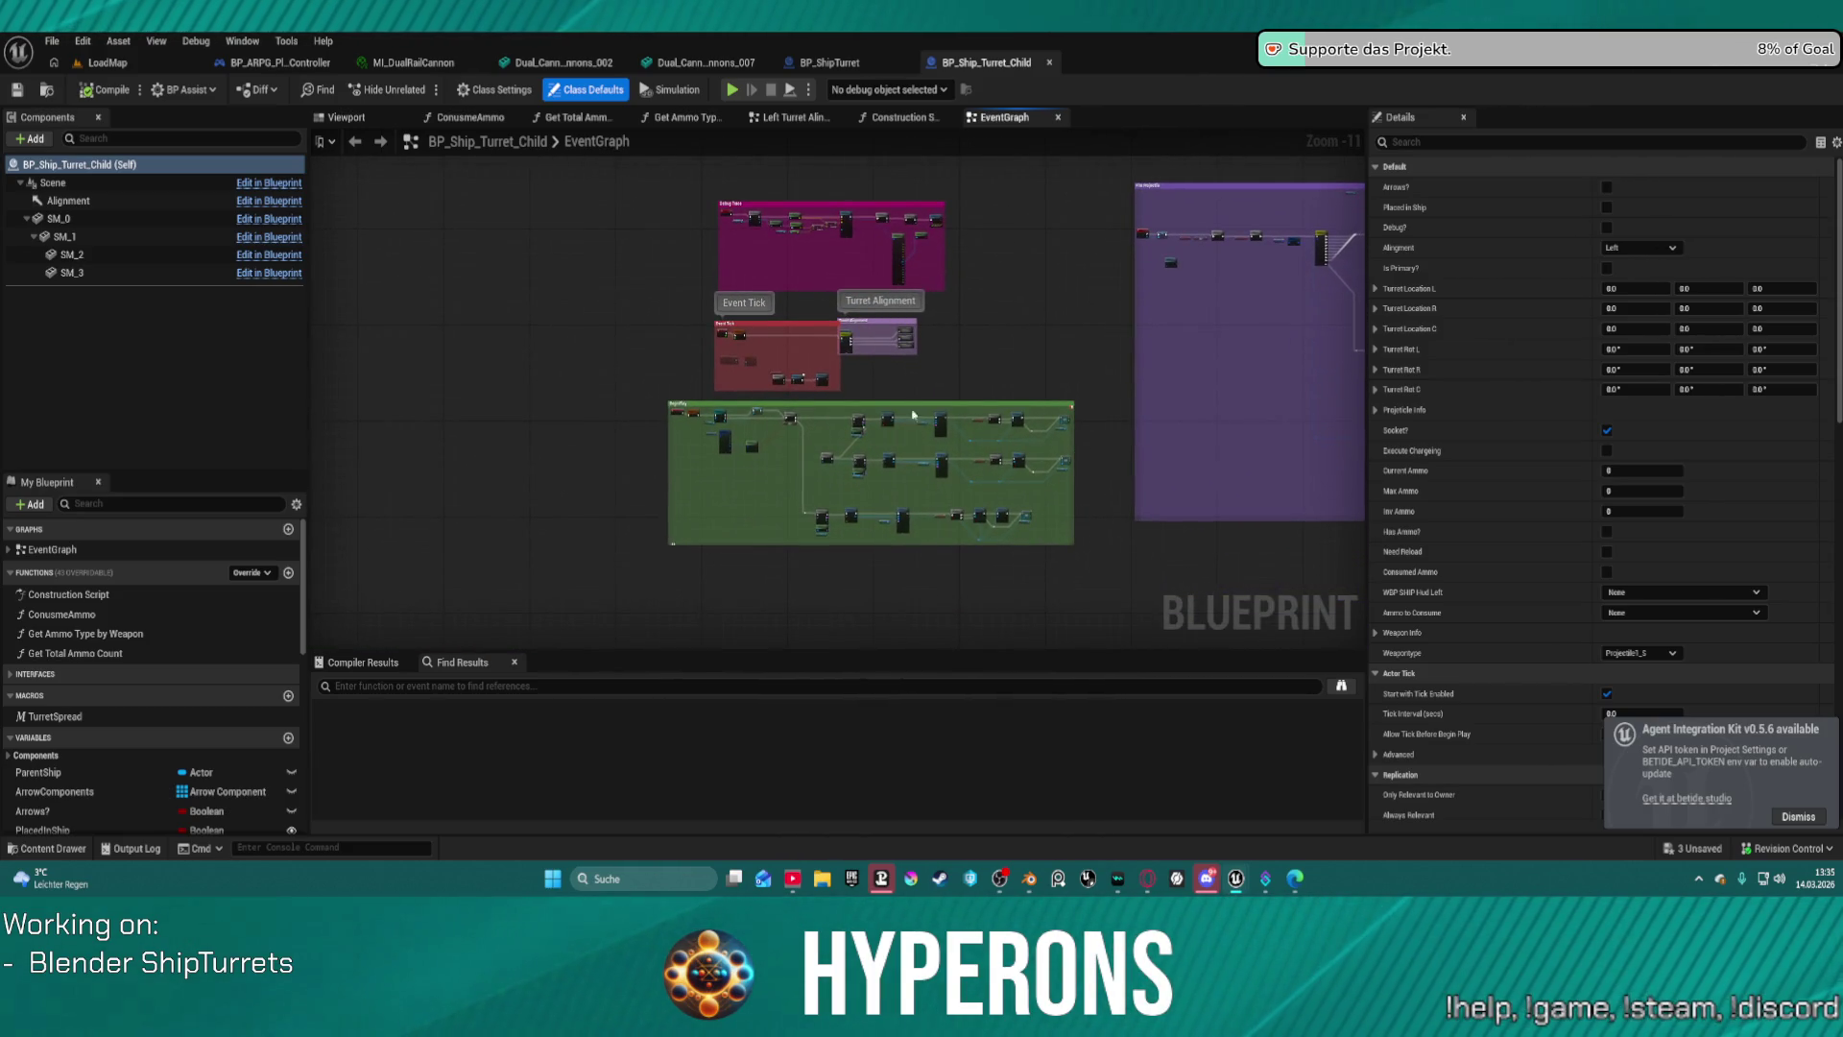
pyautogui.scroll(9, 916, 331)
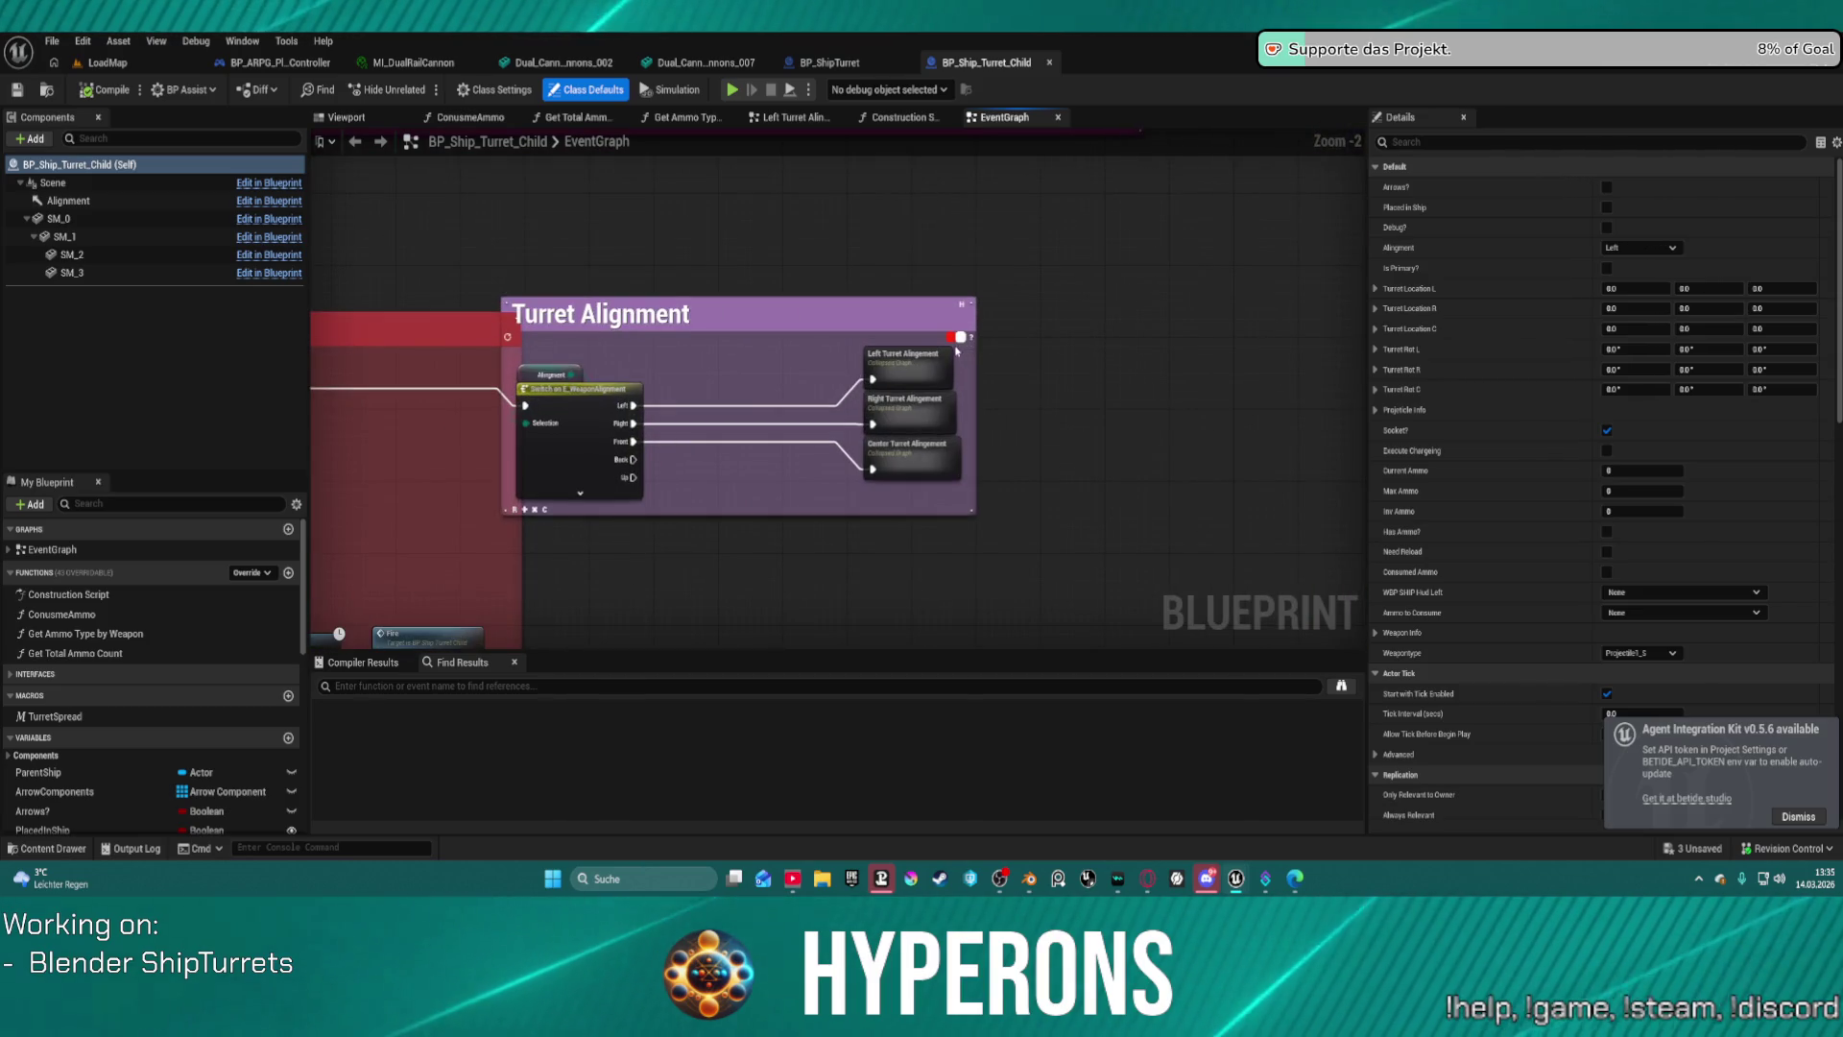
pyautogui.moveTo(957, 350)
pyautogui.mouseDown(button='right')
pyautogui.moveTo(1226, 358)
pyautogui.moveTo(1325, 221)
pyautogui.moveTo(1200, 413)
pyautogui.moveTo(1233, 900)
pyautogui.mouseUp(button='right')
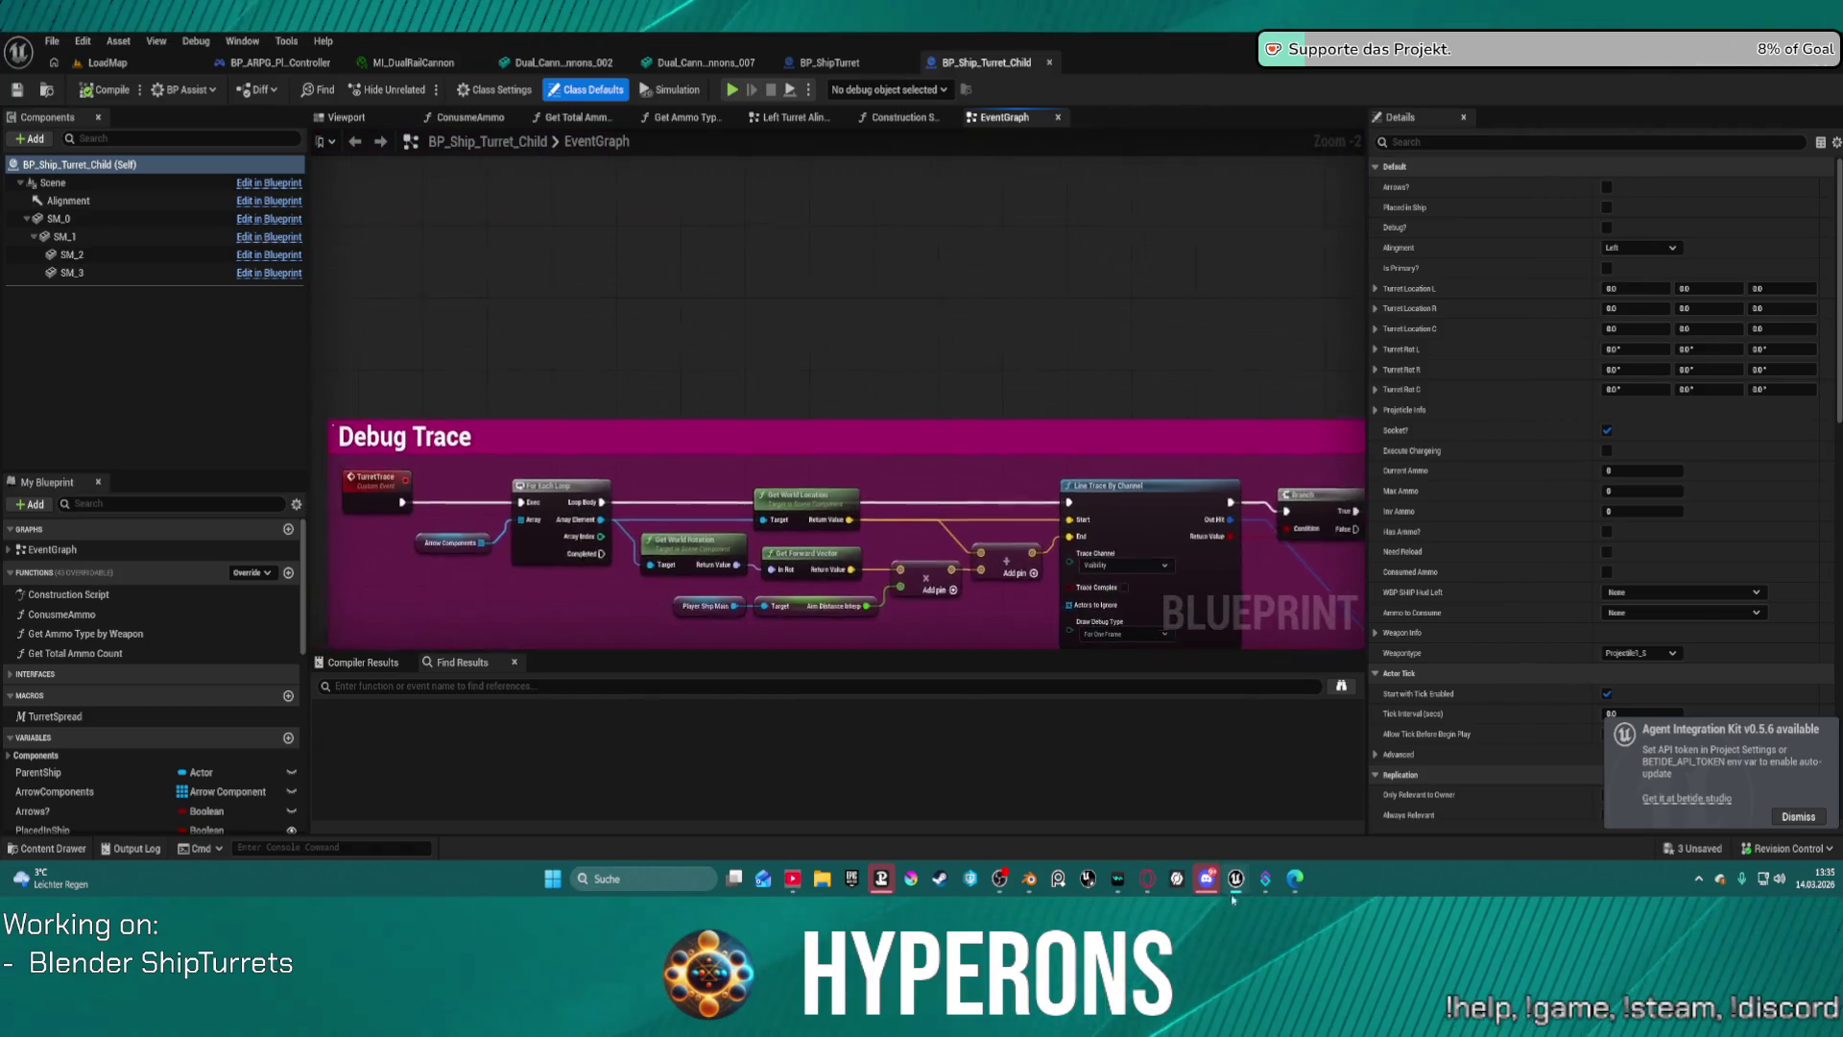
pyautogui.scroll(-1, 1056, 384)
pyautogui.moveTo(1056, 384)
pyautogui.mouseDown(button='right')
pyautogui.moveTo(922, 346)
pyautogui.moveTo(845, 292)
pyautogui.moveTo(403, 150)
pyautogui.mouseUp(button='right')
pyautogui.scroll(-5, 404, 152)
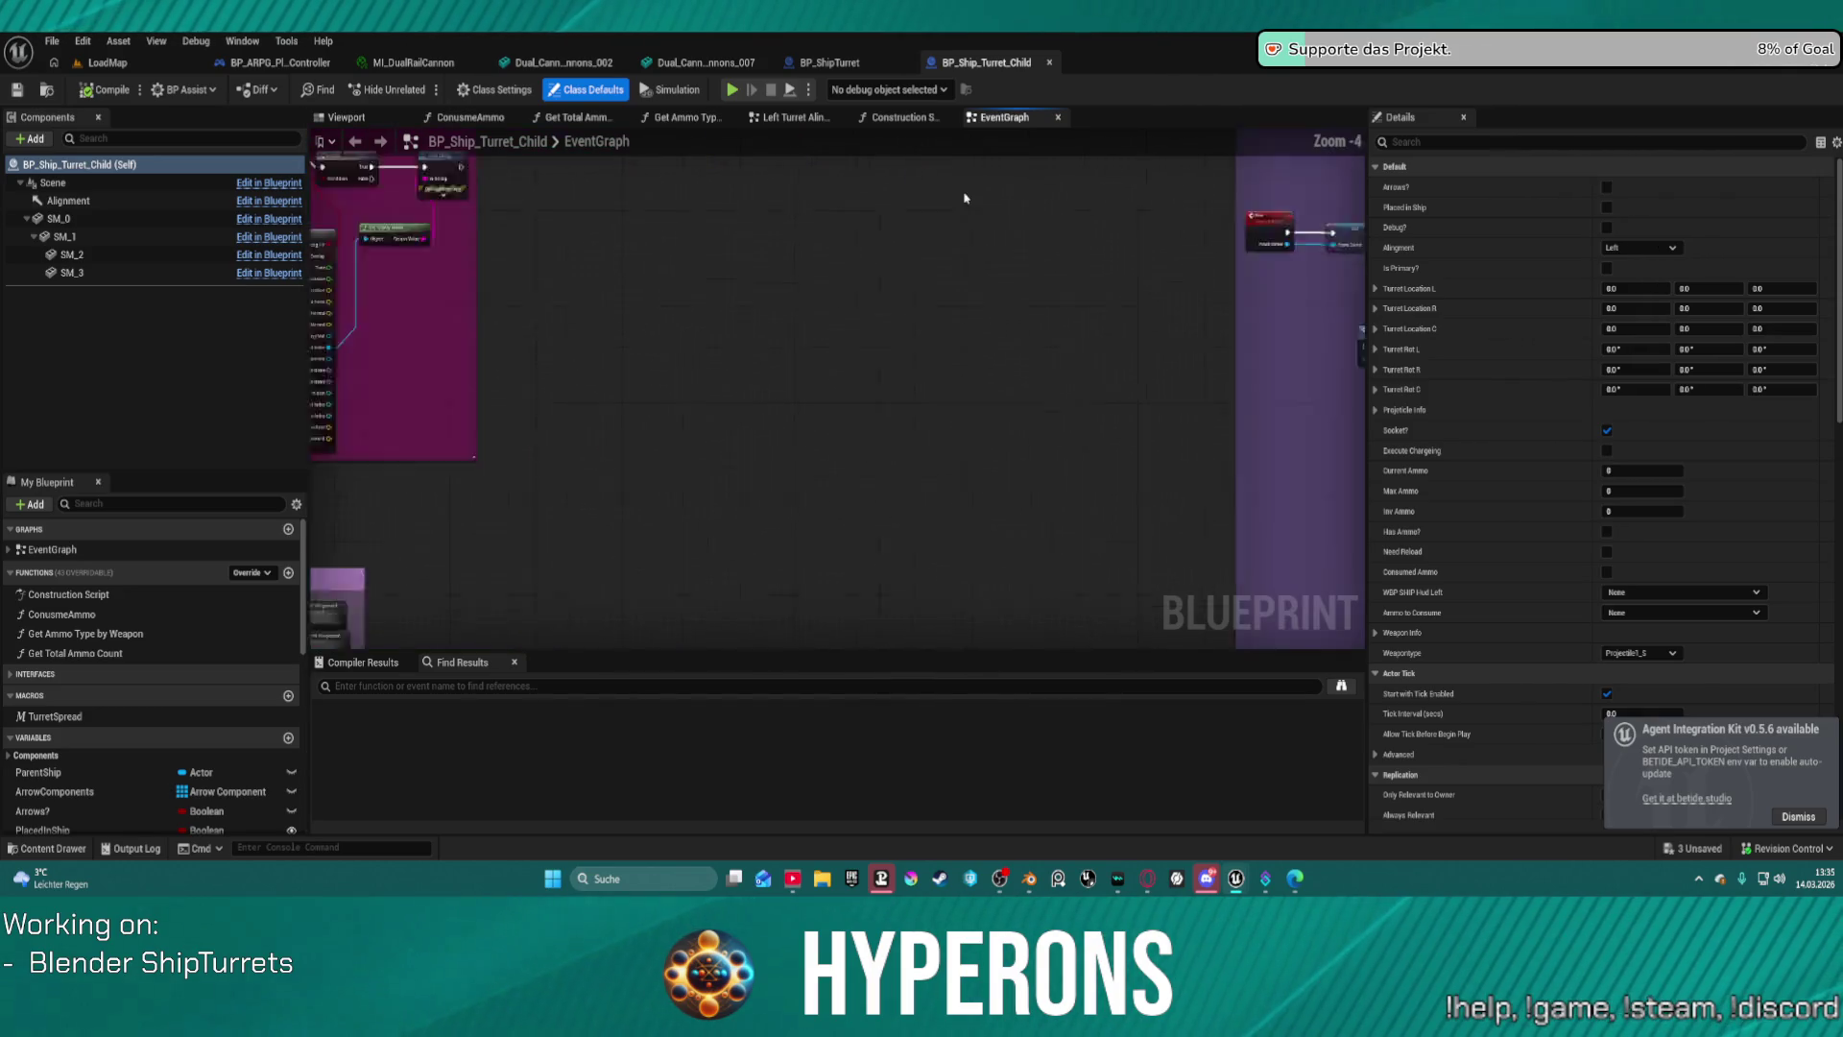
pyautogui.moveTo(1134, 198); pyautogui.dragTo(676, 222, button='right')
pyautogui.scroll(-4, 921, 288)
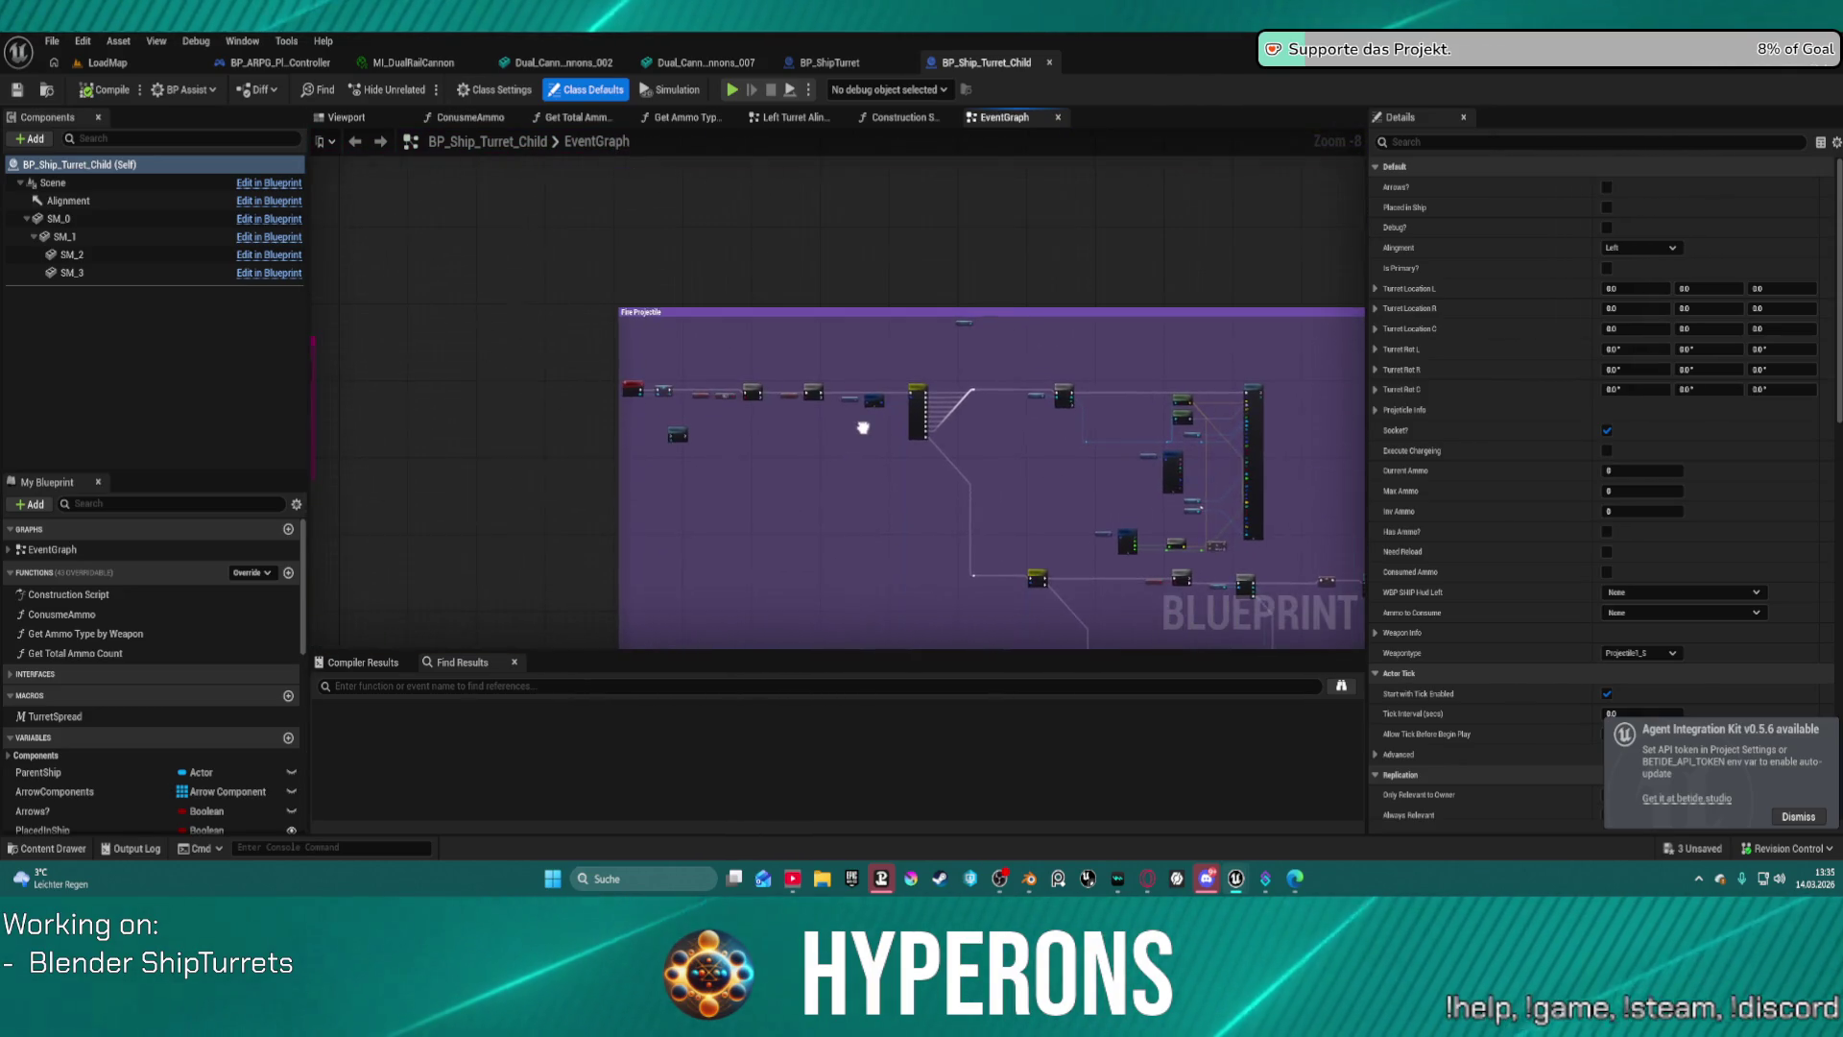
pyautogui.moveTo(964, 318)
pyautogui.mouseDown(button='right')
pyautogui.moveTo(878, 355)
pyautogui.moveTo(588, 309)
pyautogui.moveTo(836, 310)
pyautogui.mouseUp(button='right')
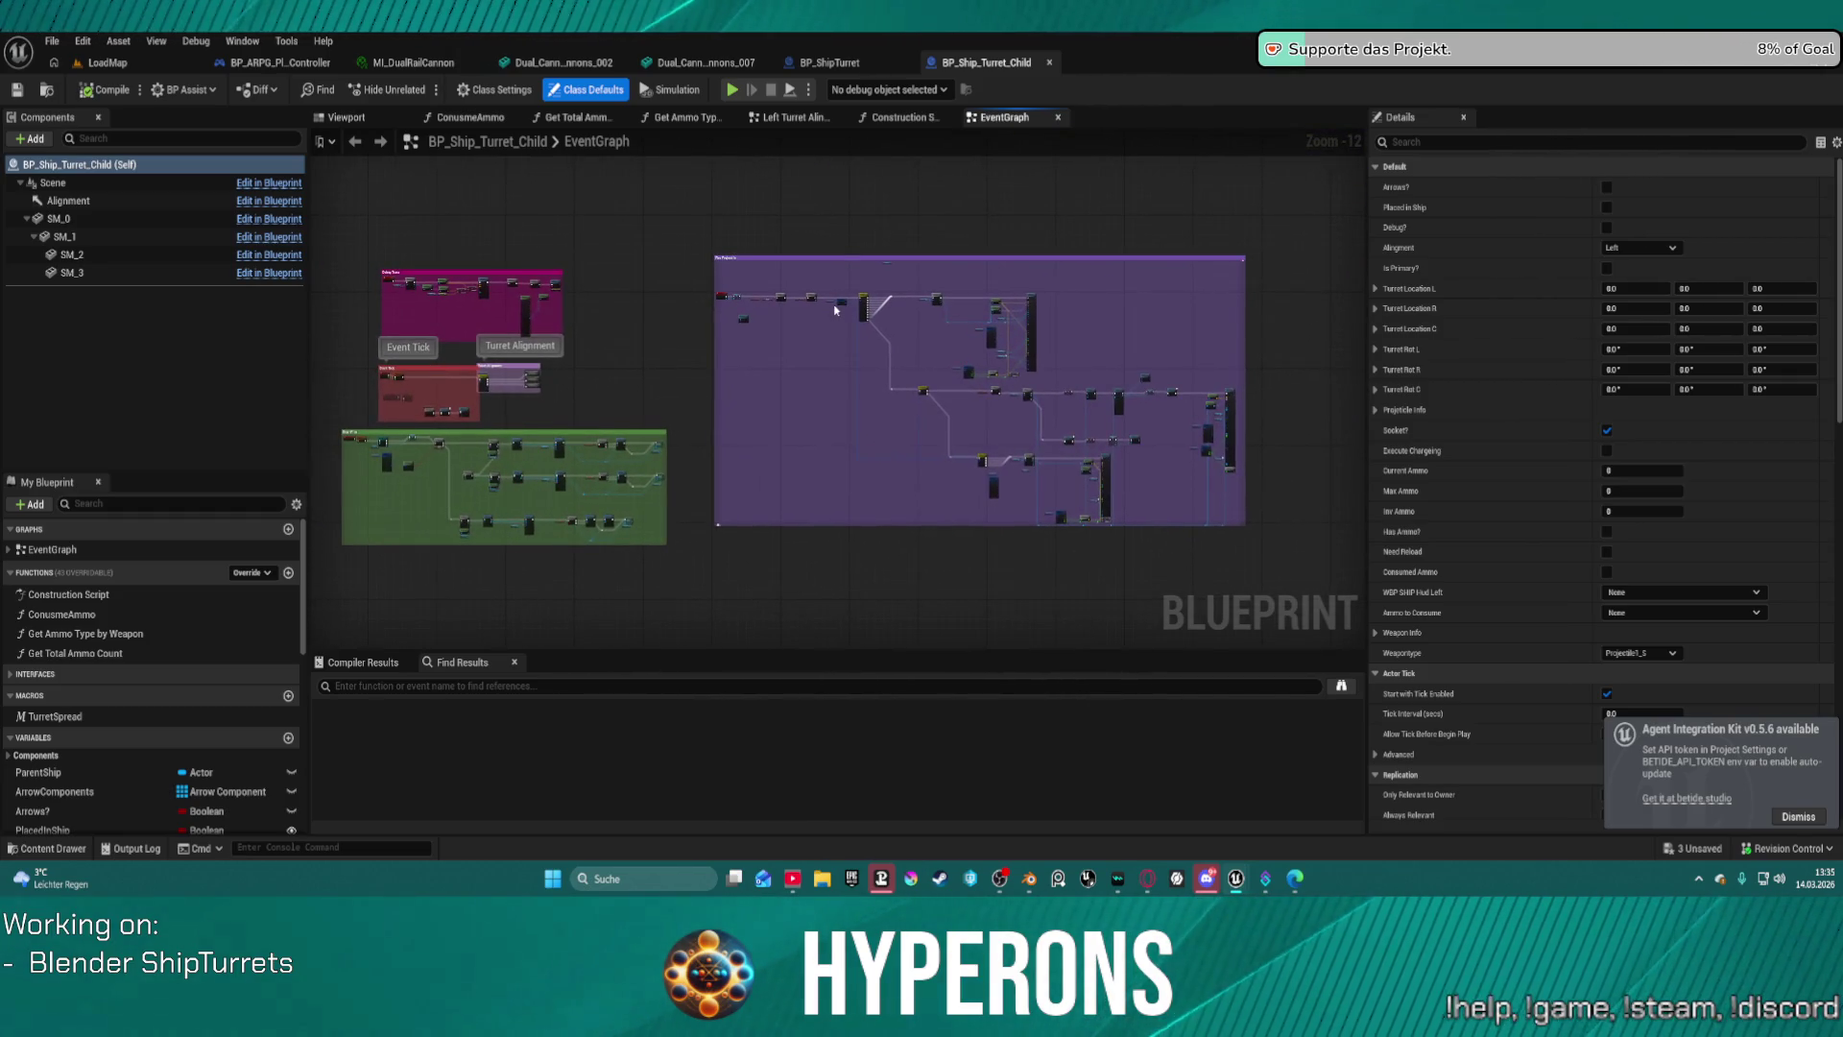
pyautogui.scroll(7, 1041, 300)
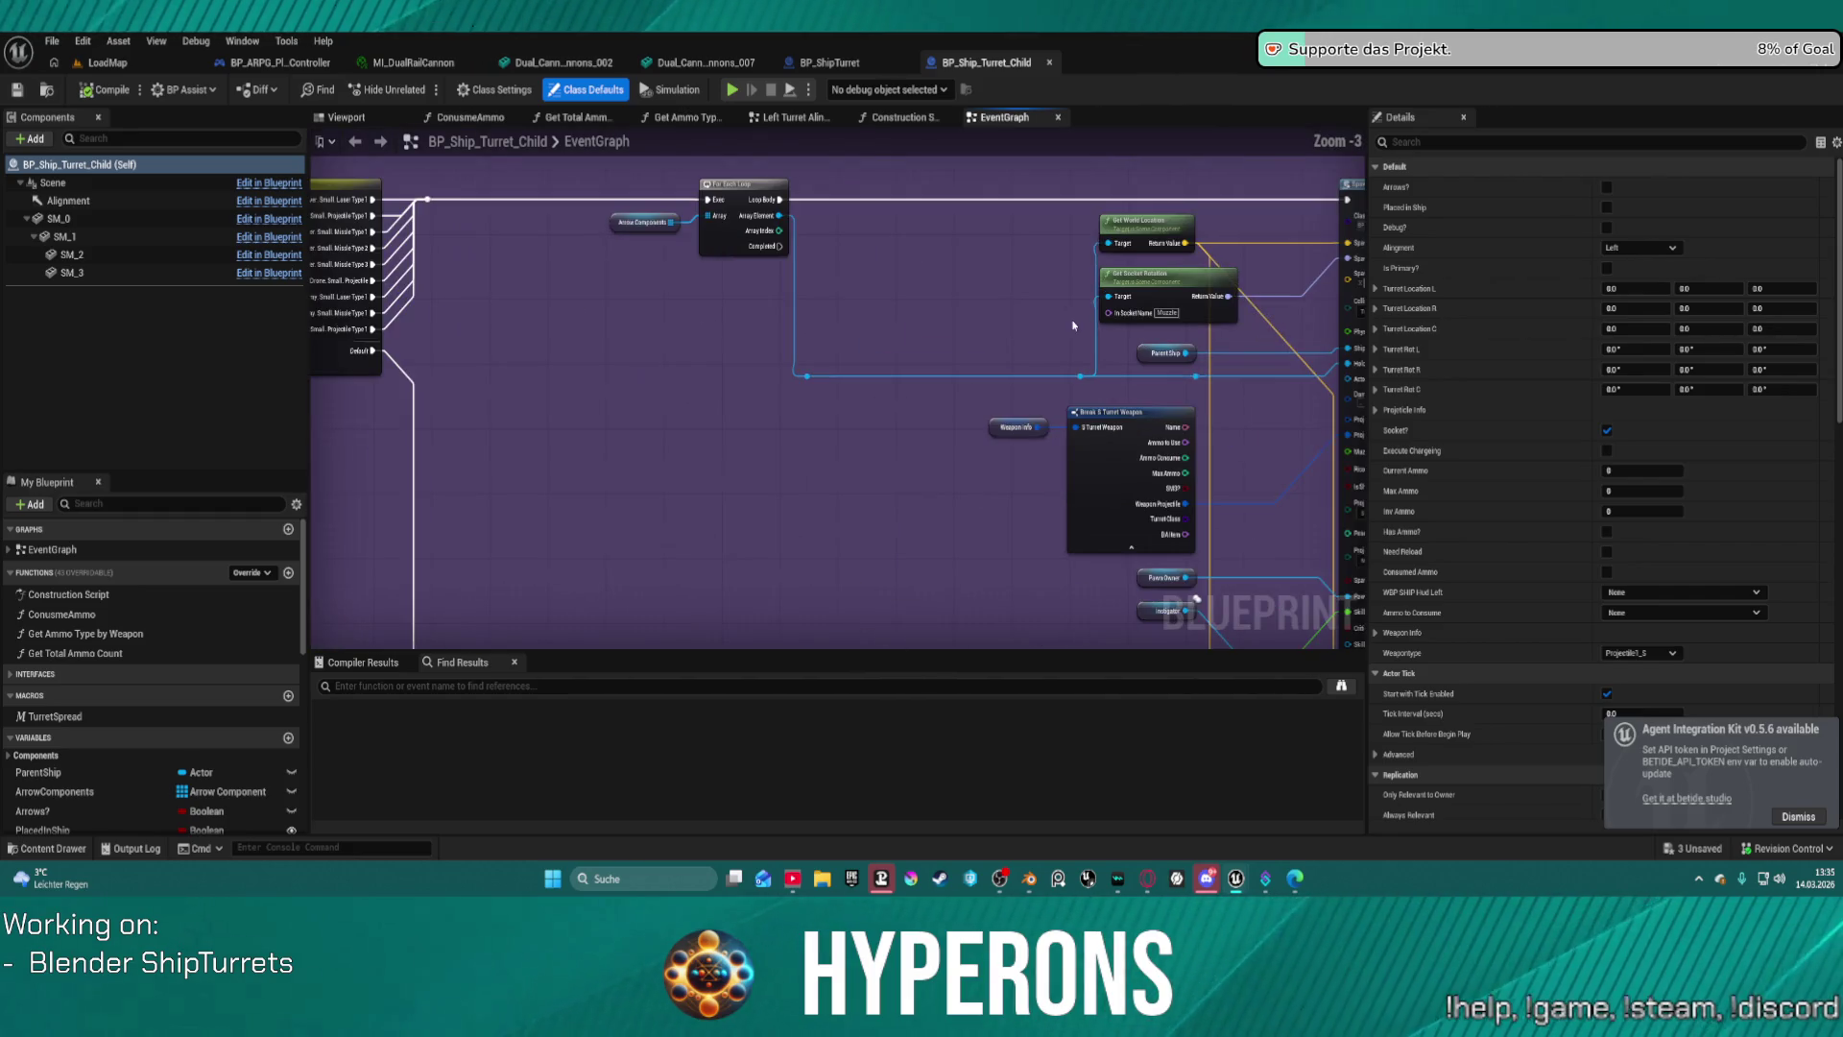
pyautogui.scroll(-2, 960, 355)
pyautogui.scroll(-5, 959, 358)
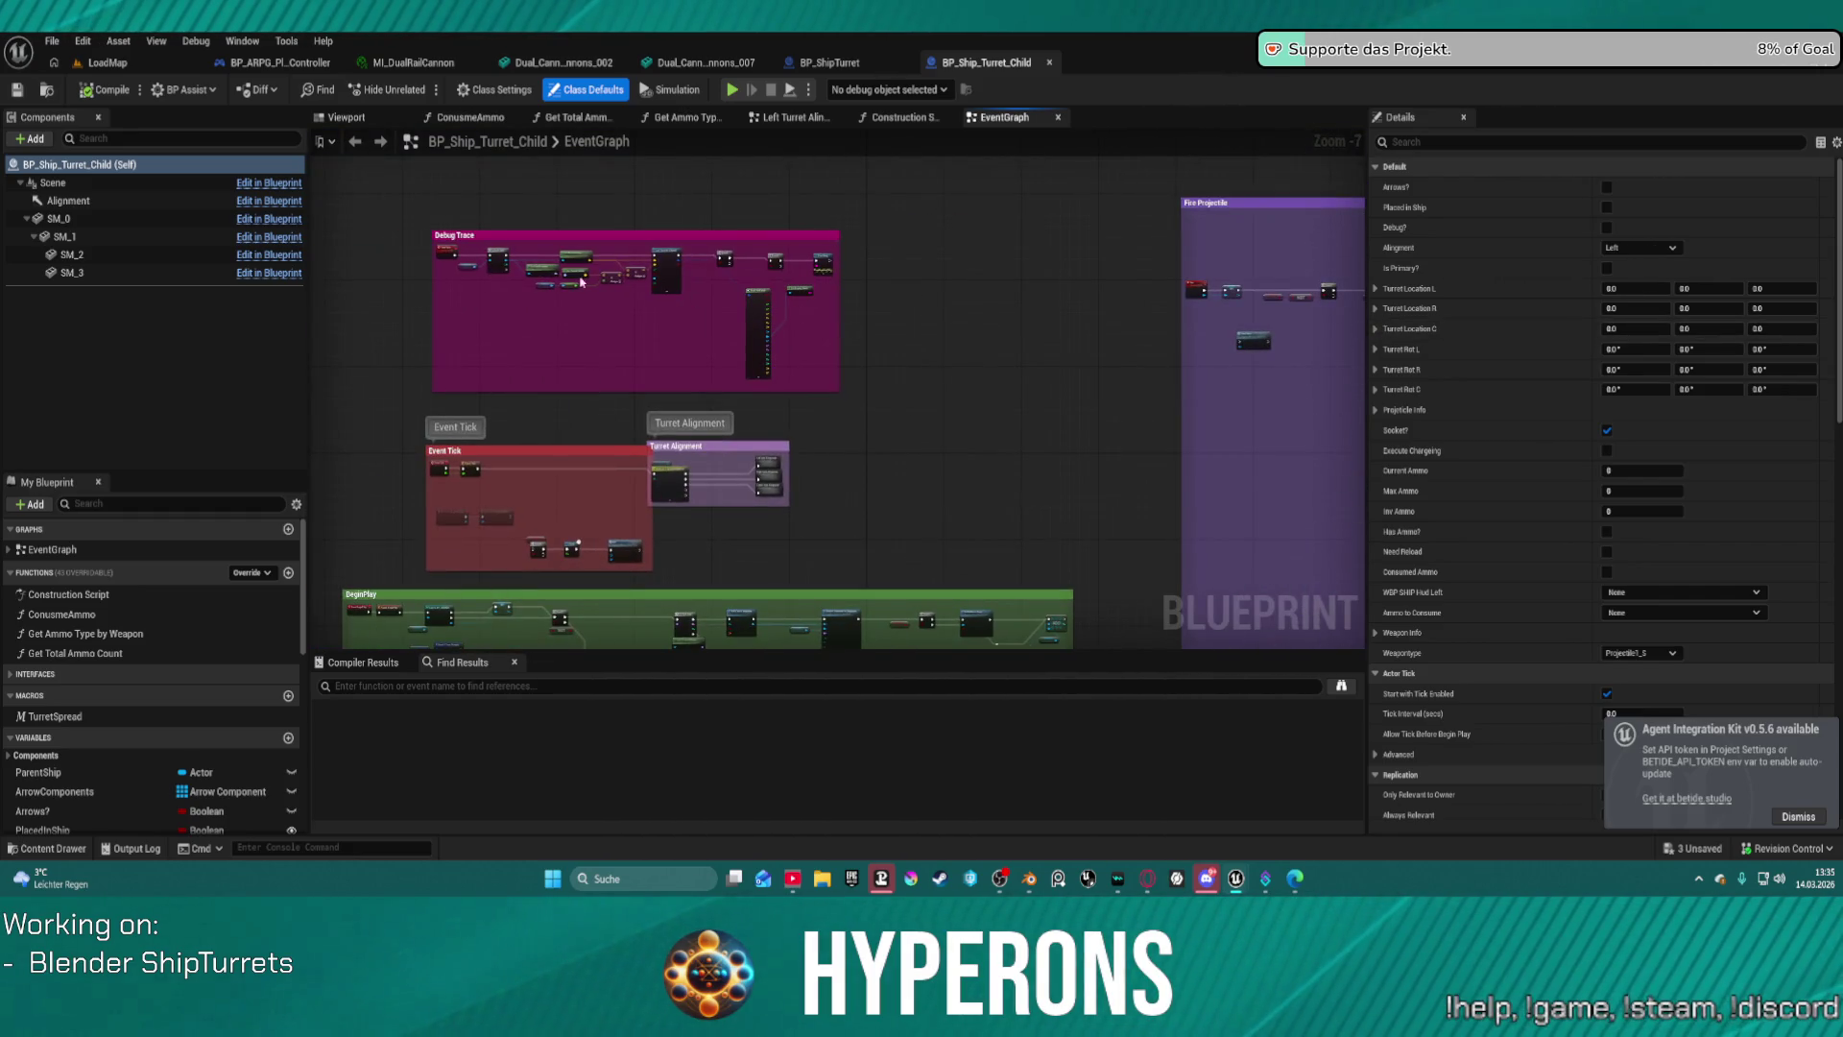
pyautogui.scroll(9, 539, 343)
pyautogui.moveTo(536, 362); pyautogui.dragTo(758, 371, button='right')
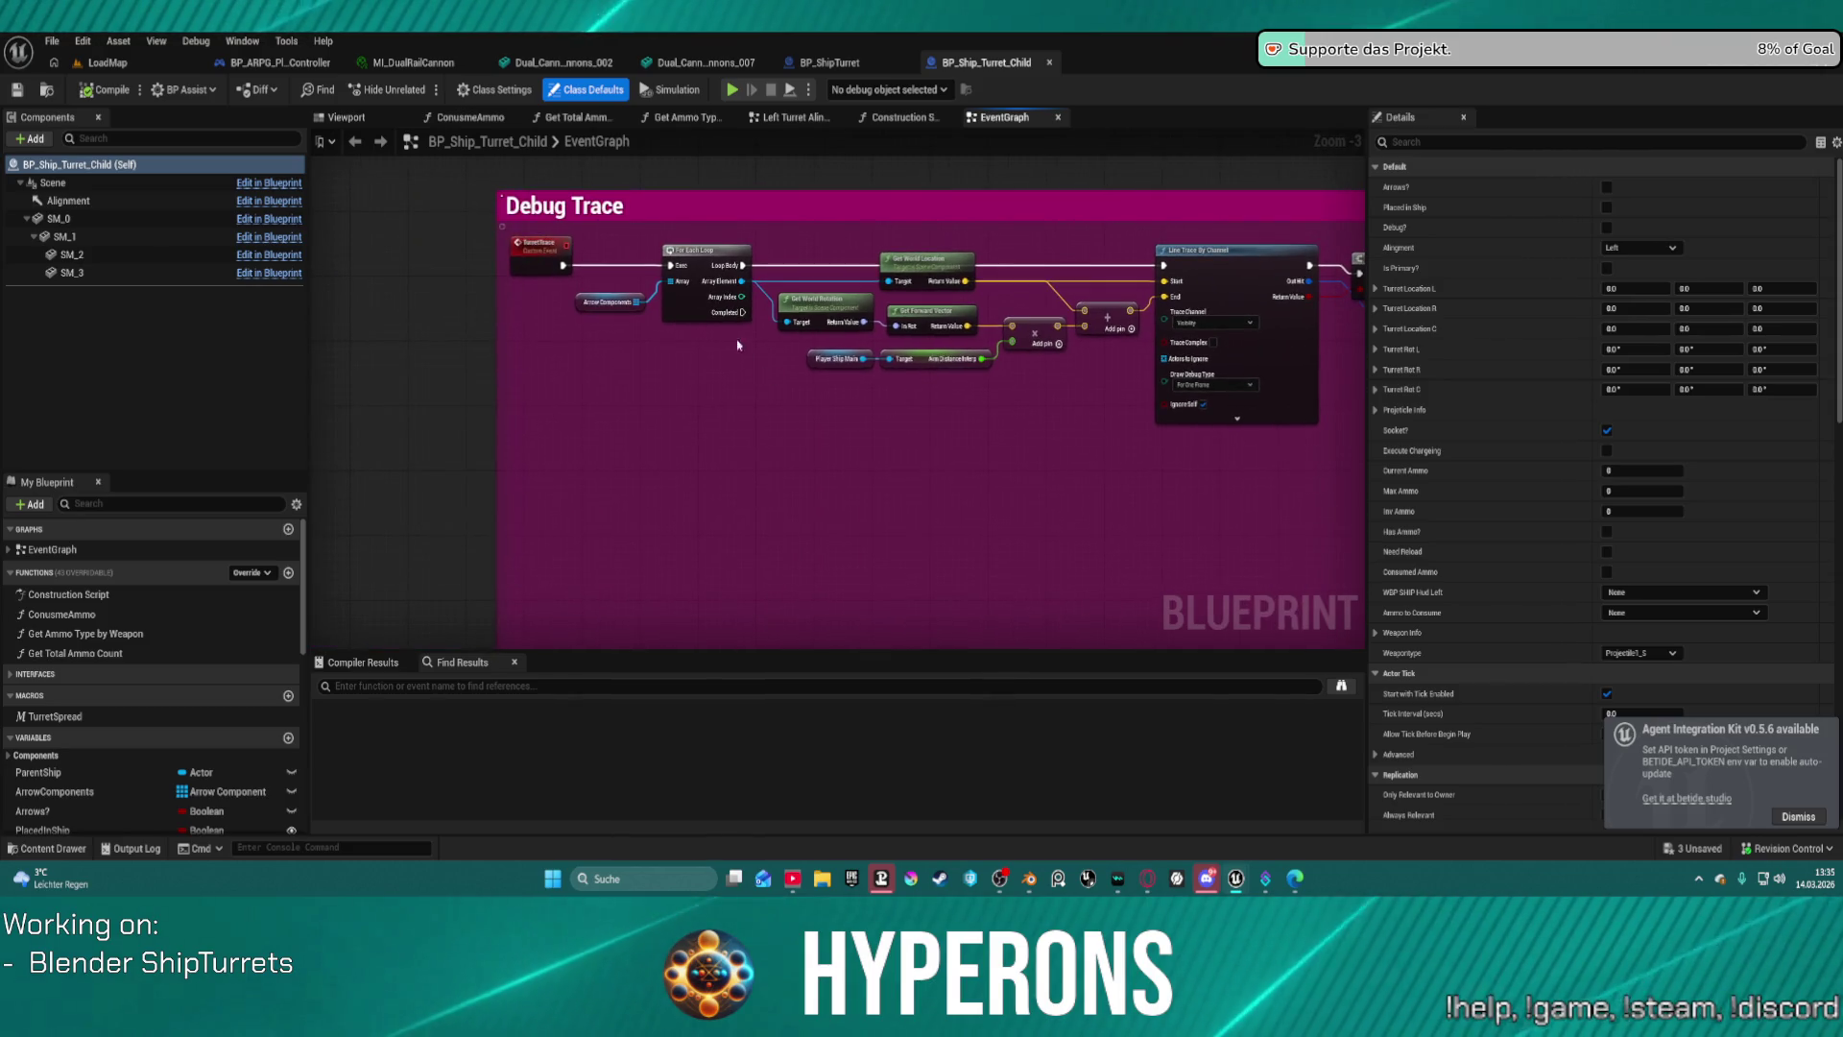
pyautogui.click(271, 64)
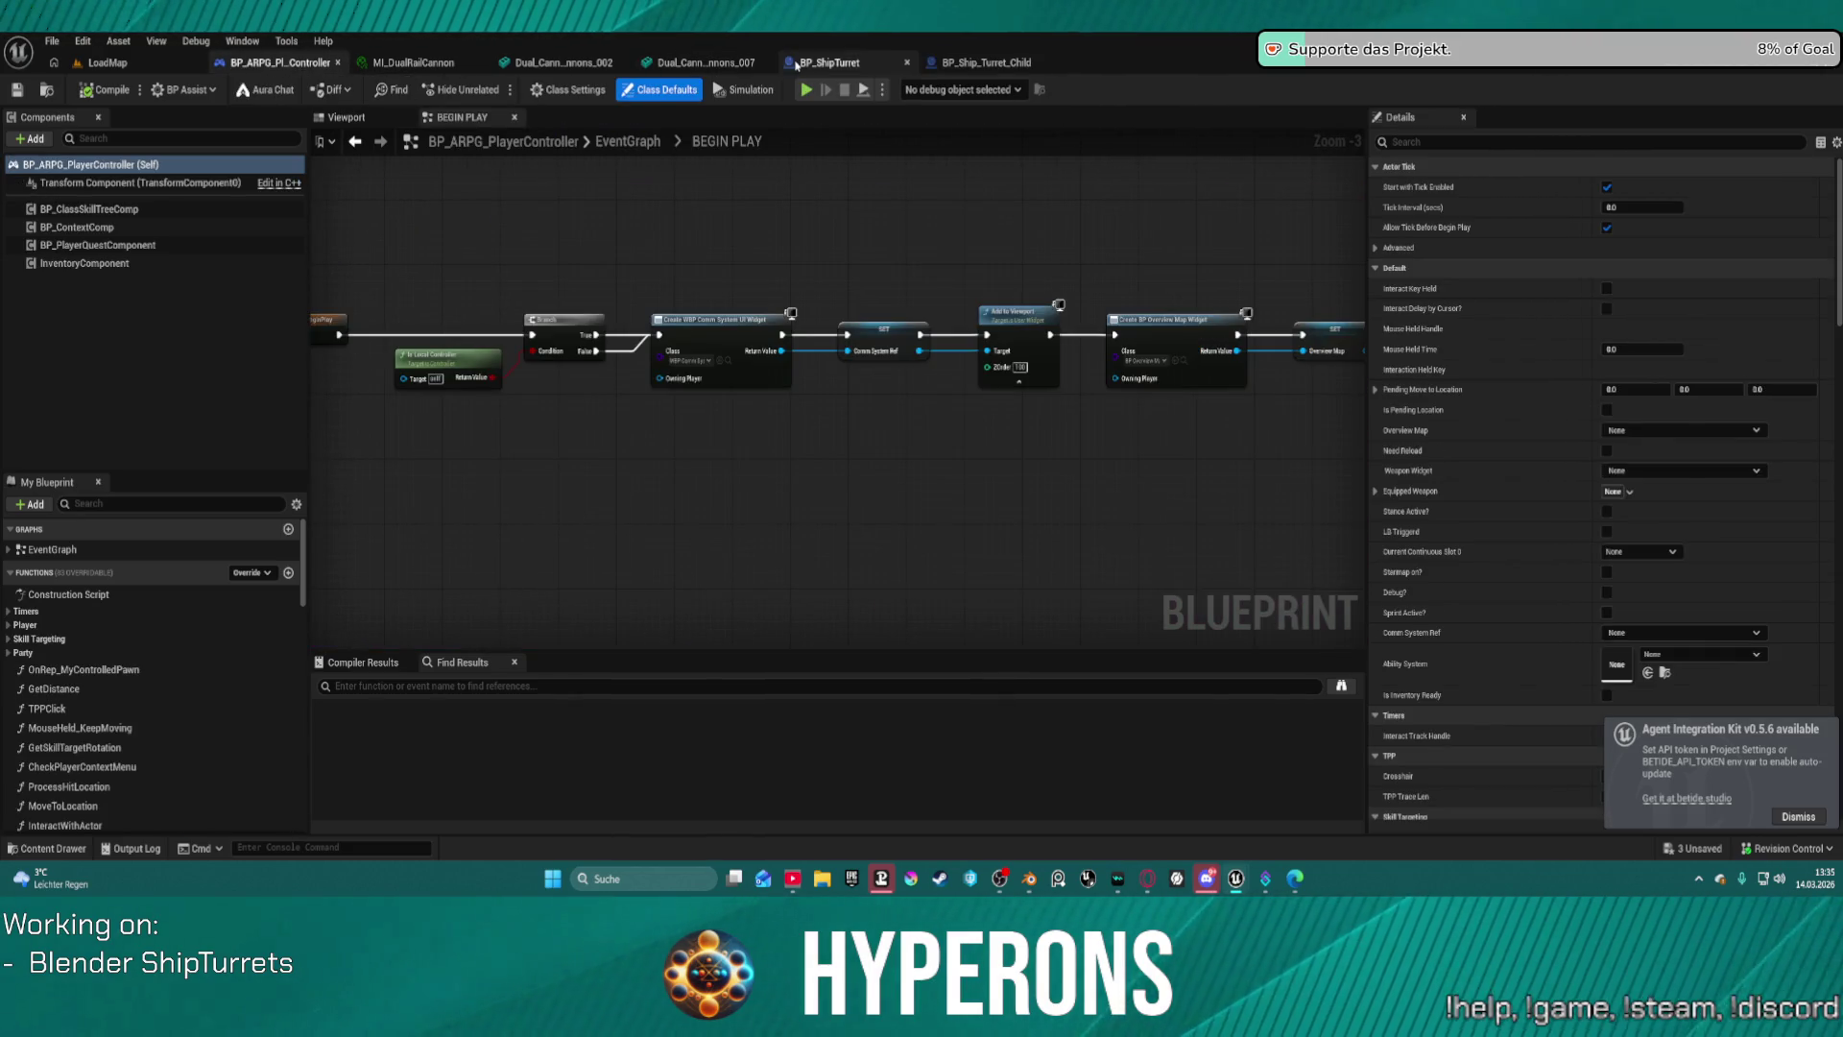
# Open BP_ShipMain from the Content/Core/Vehicles/Ships folder.
pyautogui.click(802, 64)
pyautogui.click(42, 90)
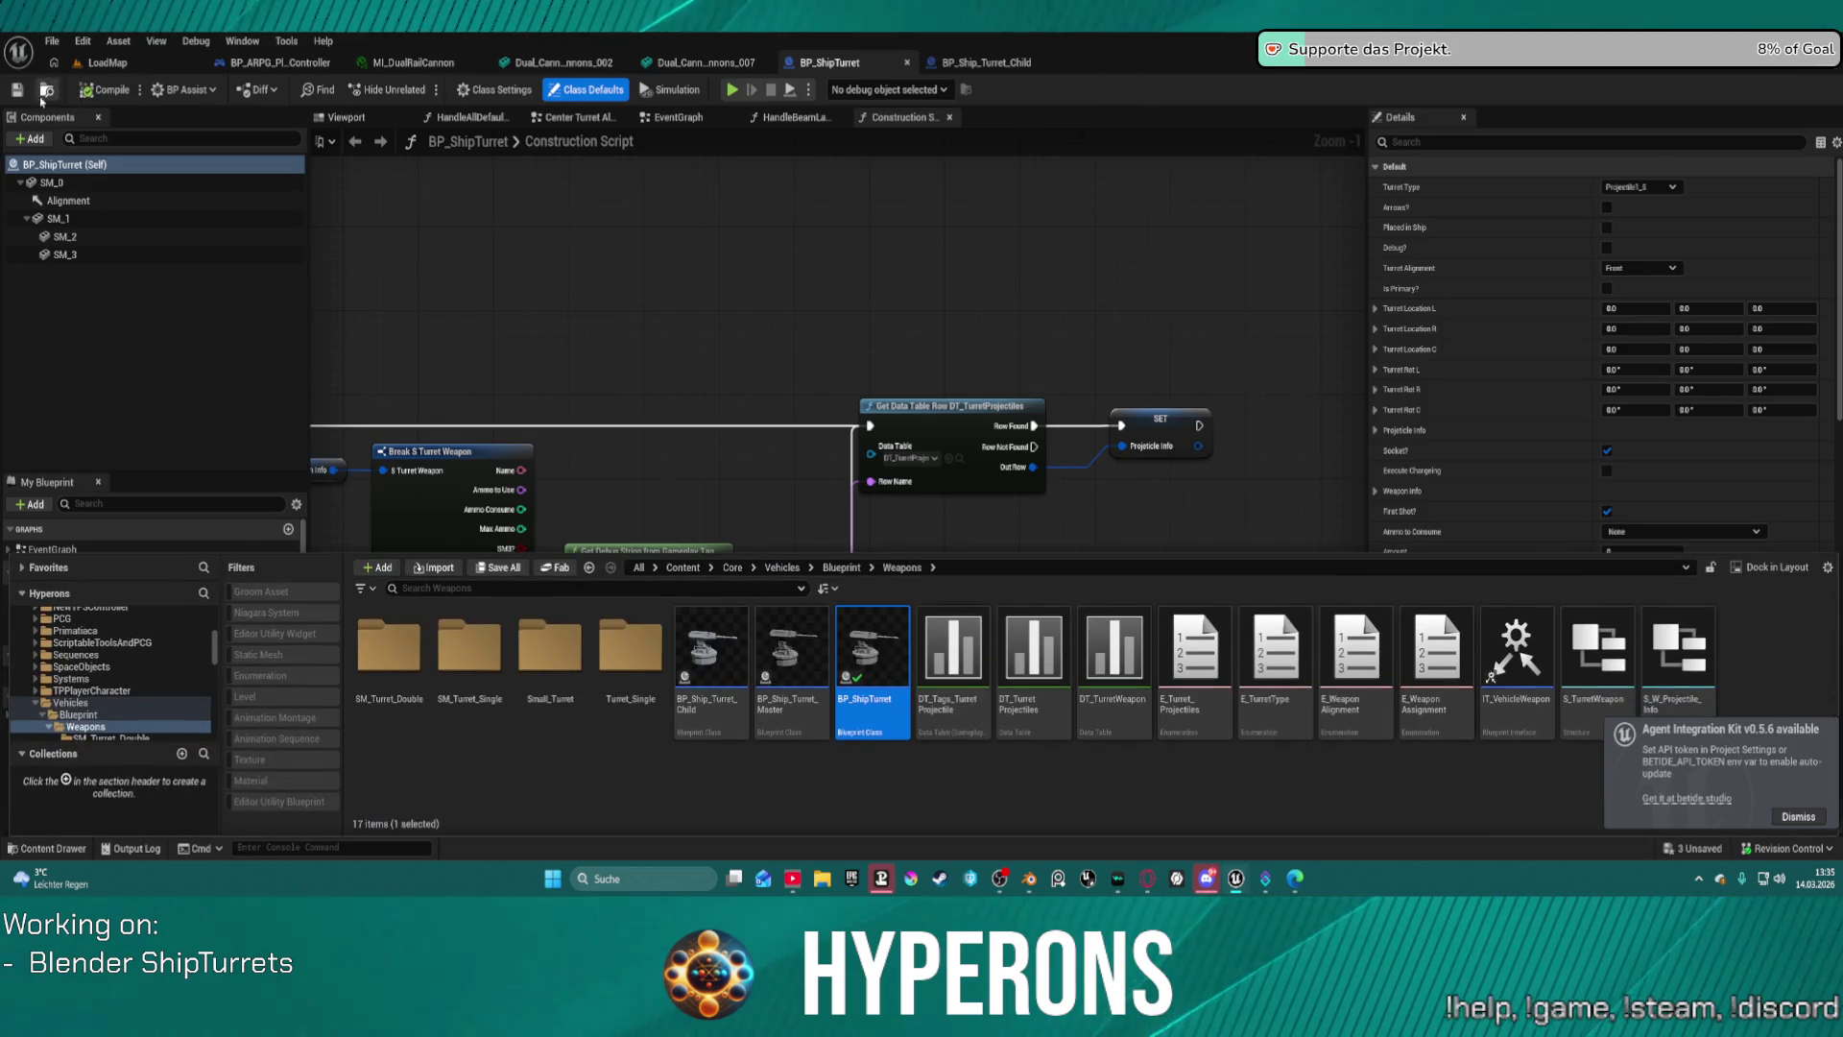
pyautogui.scroll(-1, 58, 659)
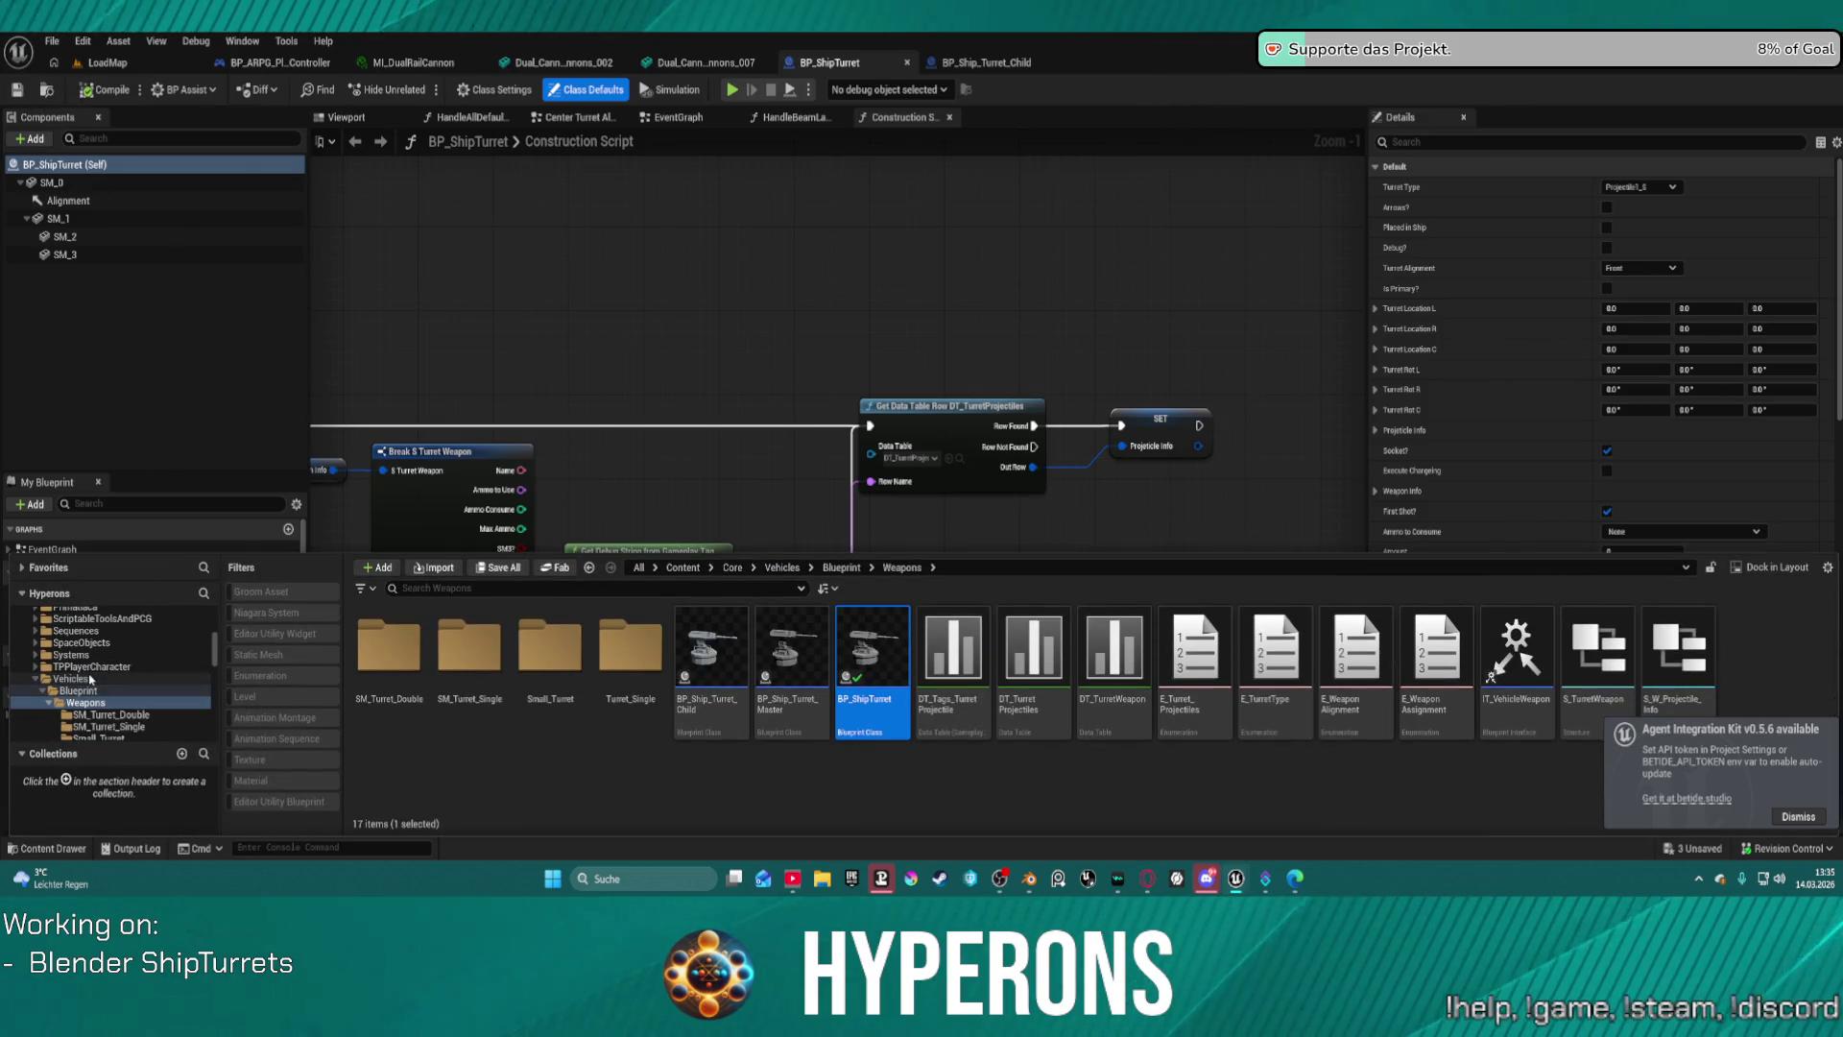
pyautogui.click(90, 677)
pyautogui.click(1089, 642)
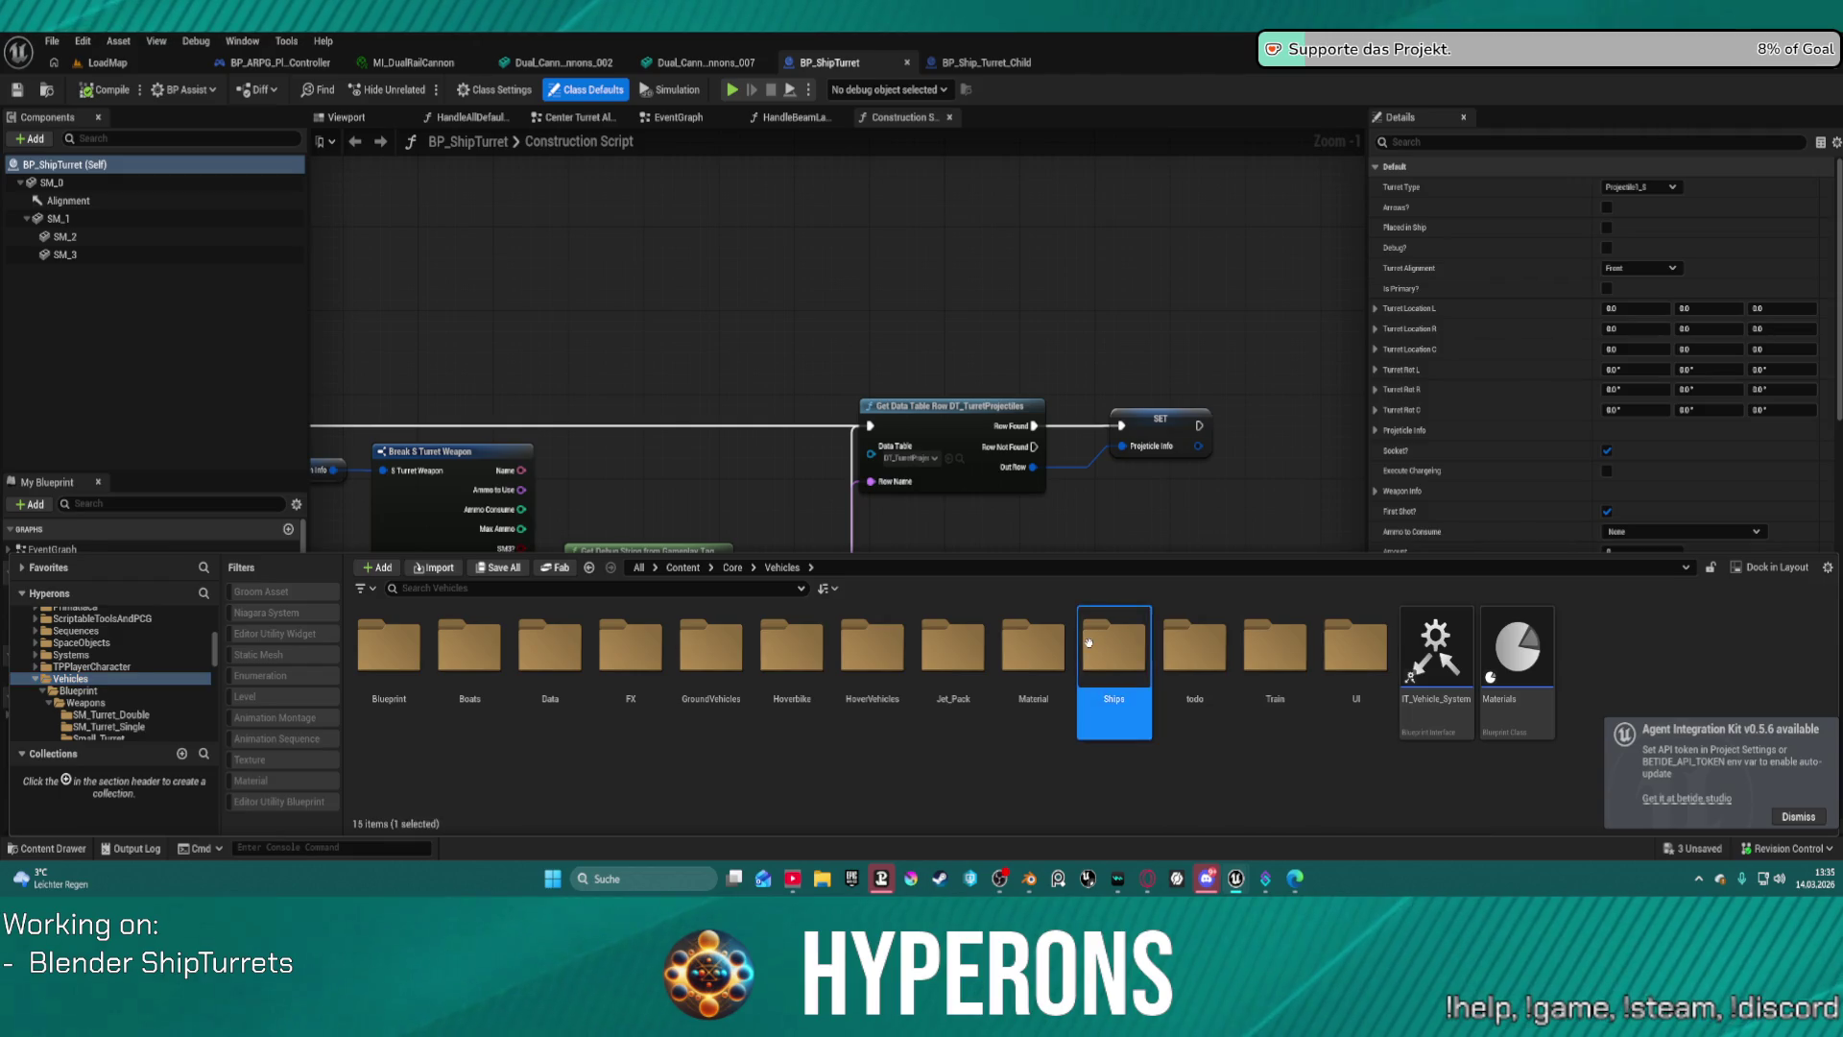
pyautogui.doubleClick(1089, 643)
pyautogui.click(1283, 663)
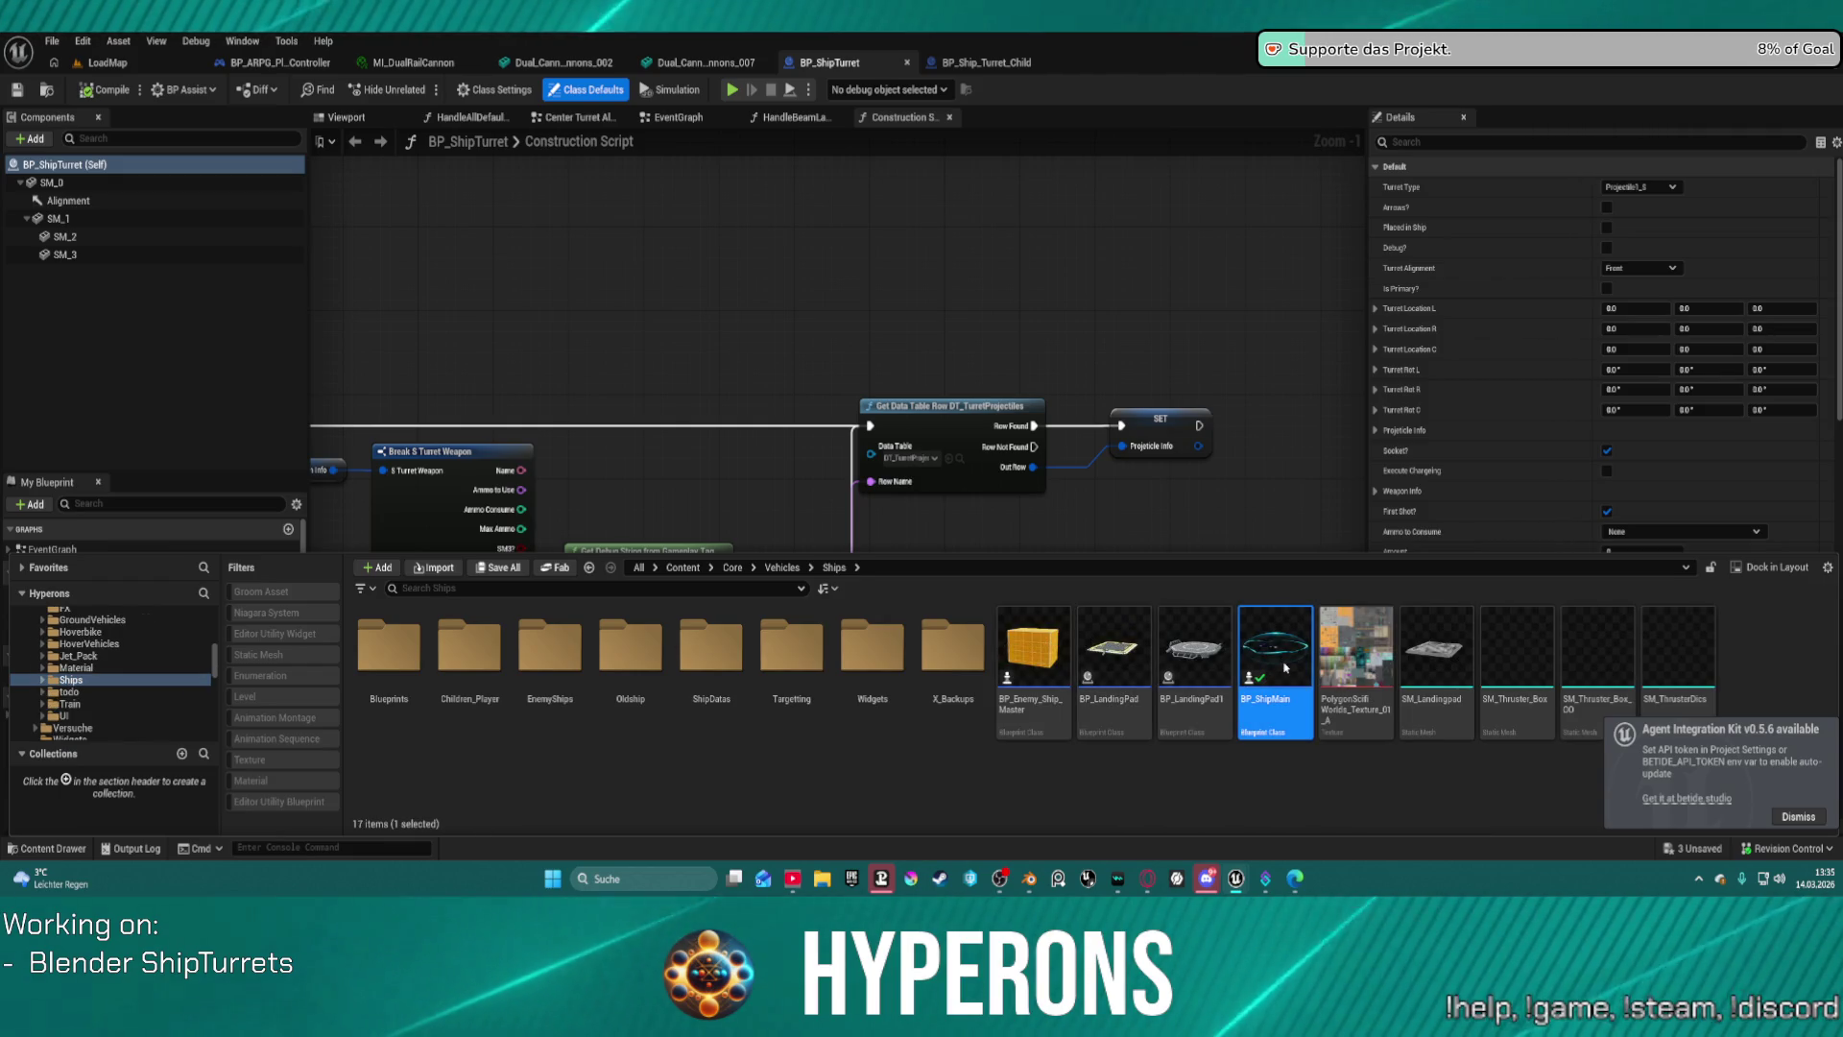
pyautogui.doubleClick(1284, 667)
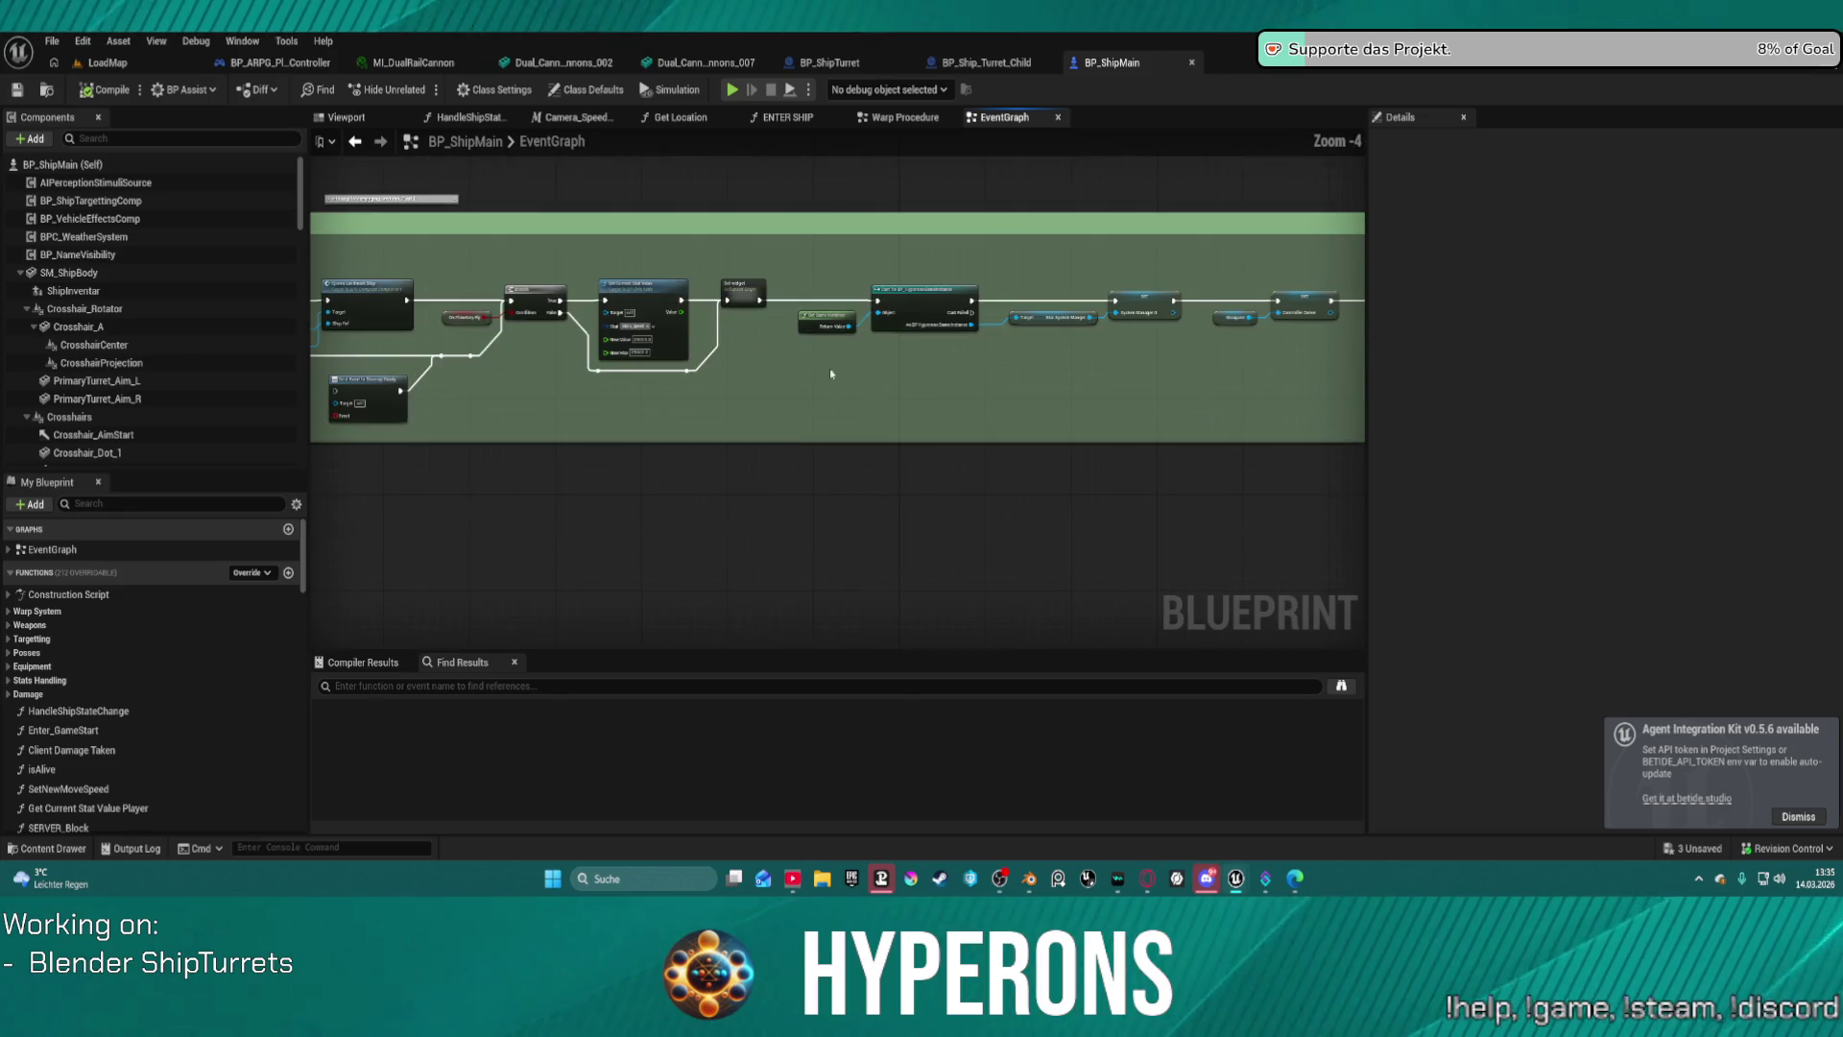
# Navigate BP_ShipMain's EventGraph past the input groups and Begin Play to the Functions group.
pyautogui.scroll(-5, 1133, 481)
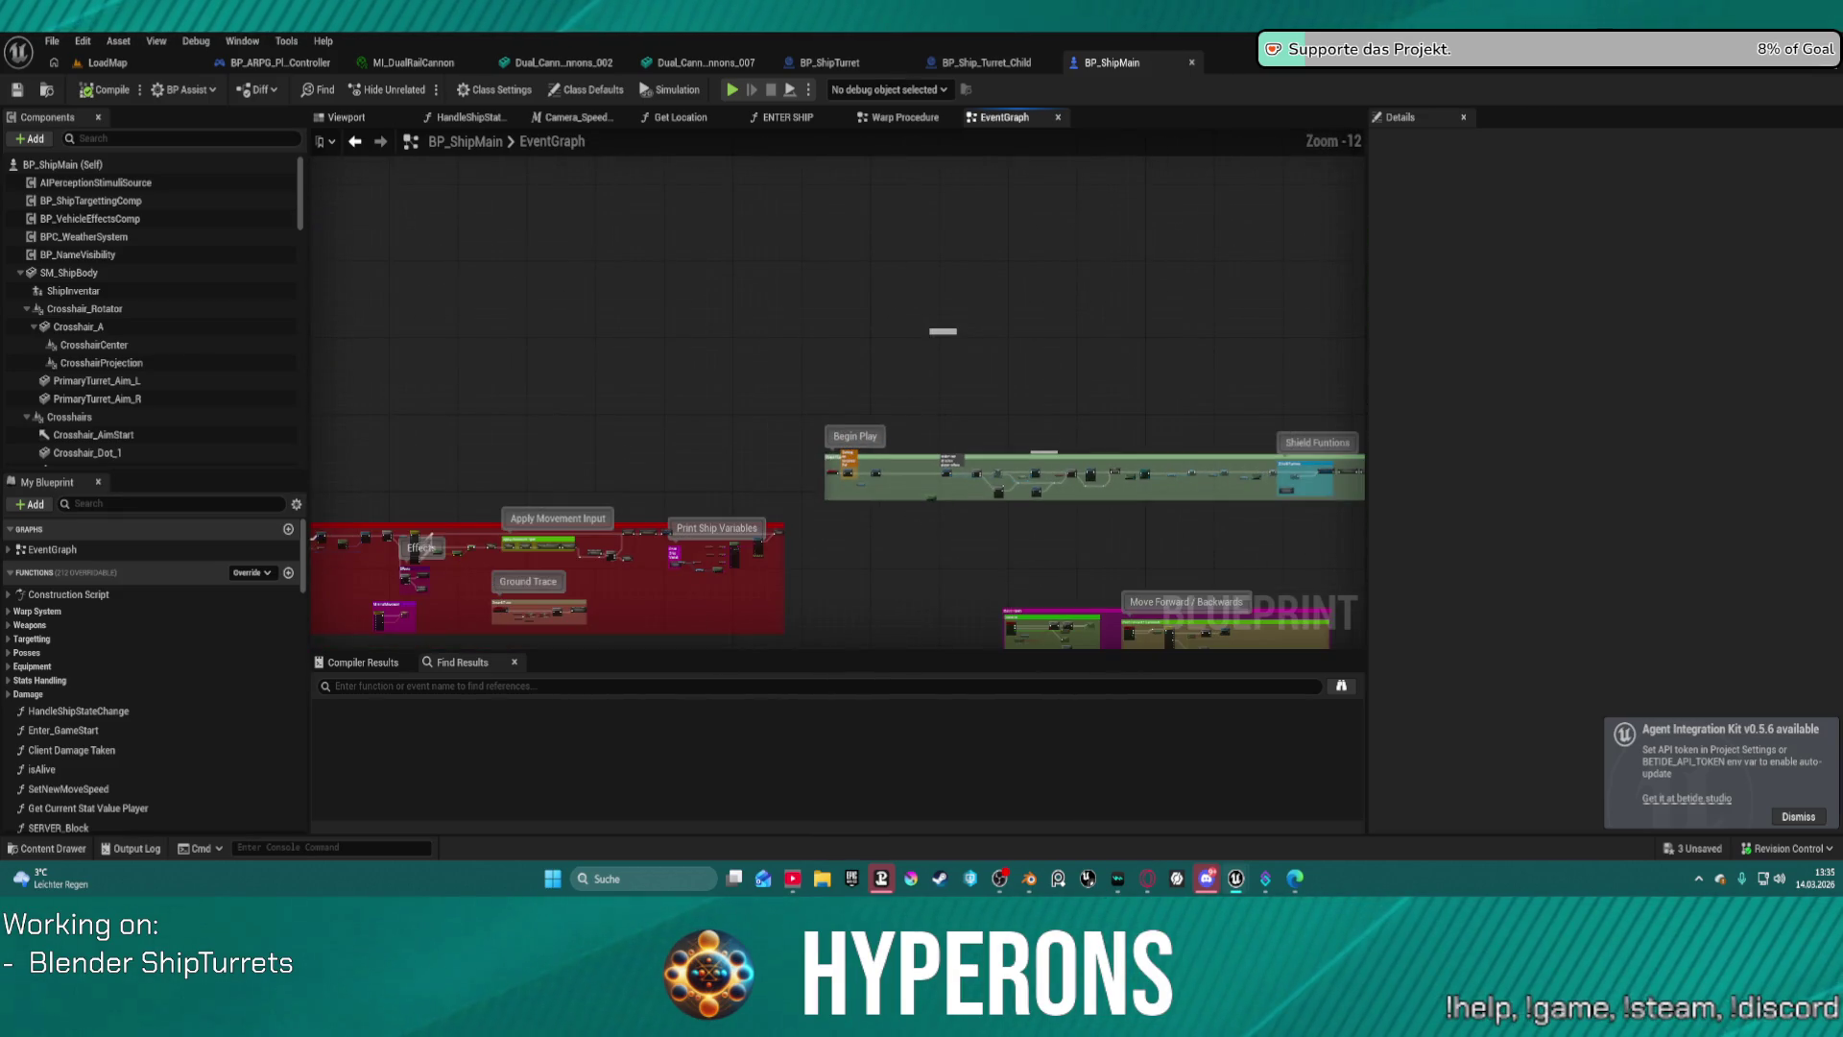
pyautogui.moveTo(566, 533); pyautogui.dragTo(472, 358, button='right')
pyautogui.scroll(1, 471, 358)
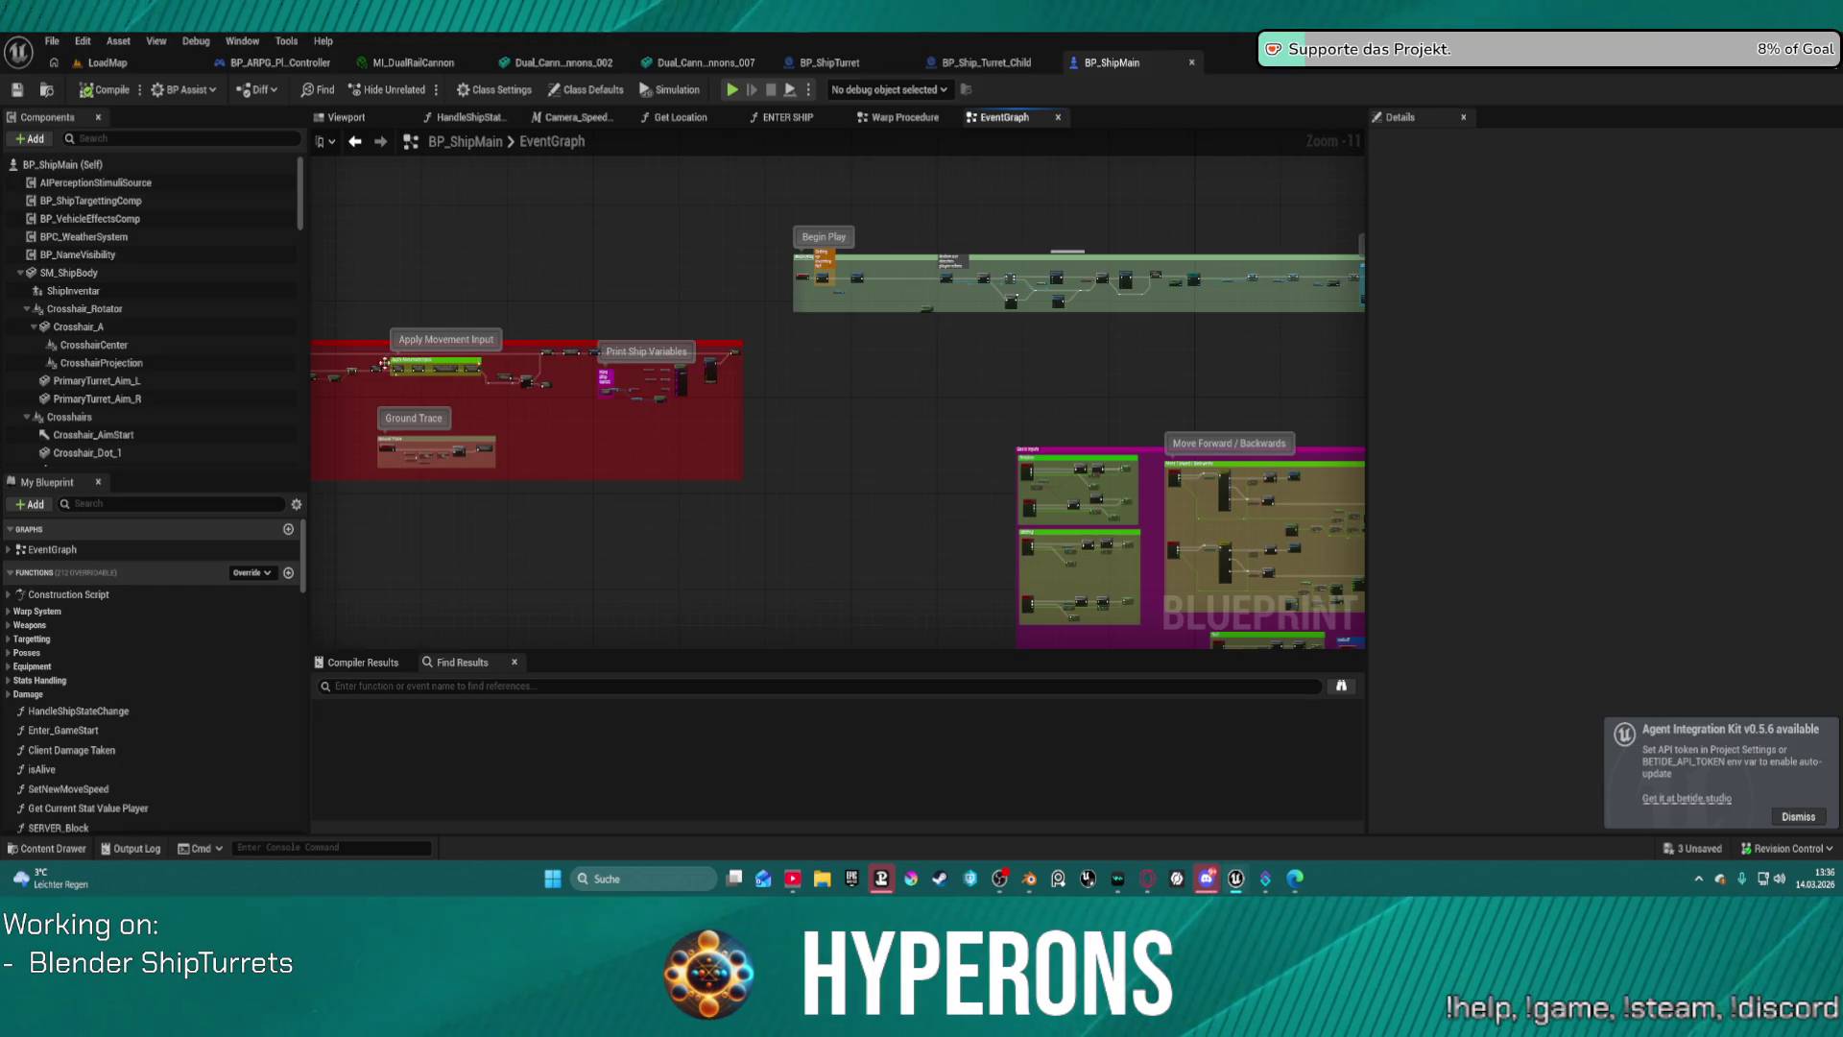
pyautogui.scroll(11, 706, 388)
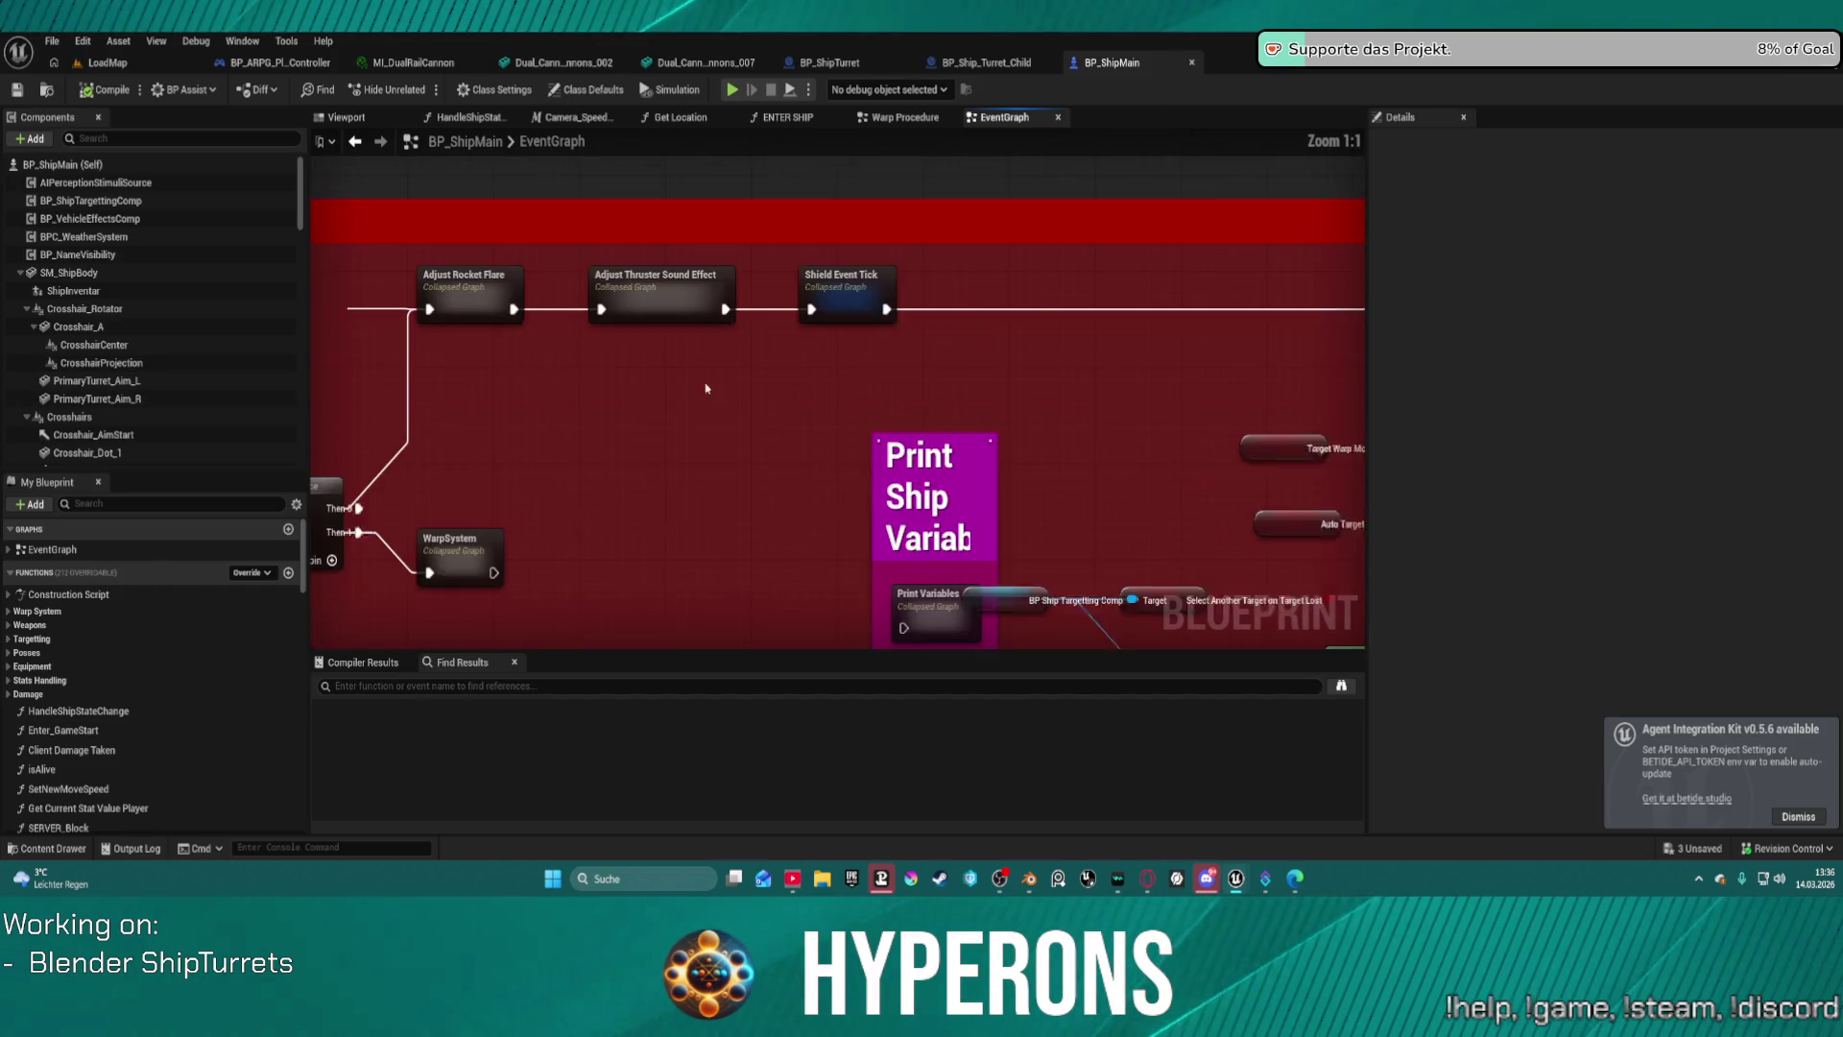
pyautogui.scroll(-5, 642, 381)
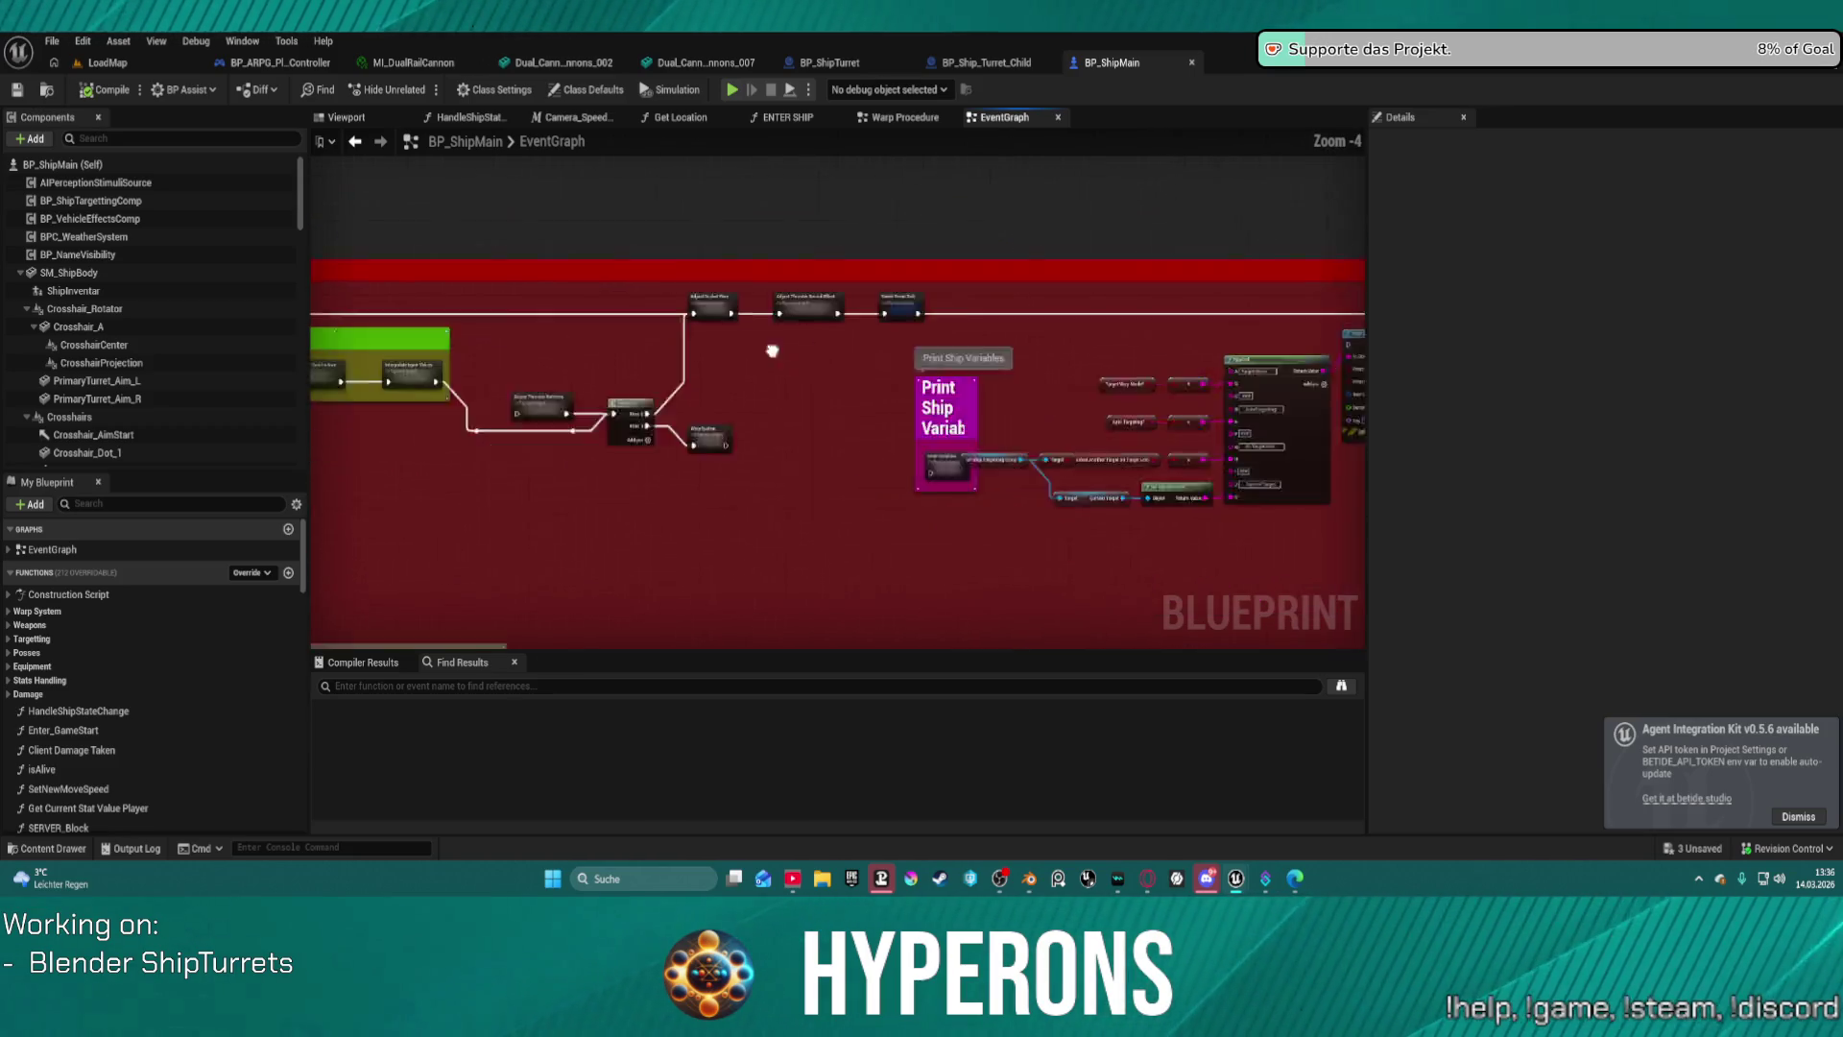
pyautogui.scroll(-3, 836, 384)
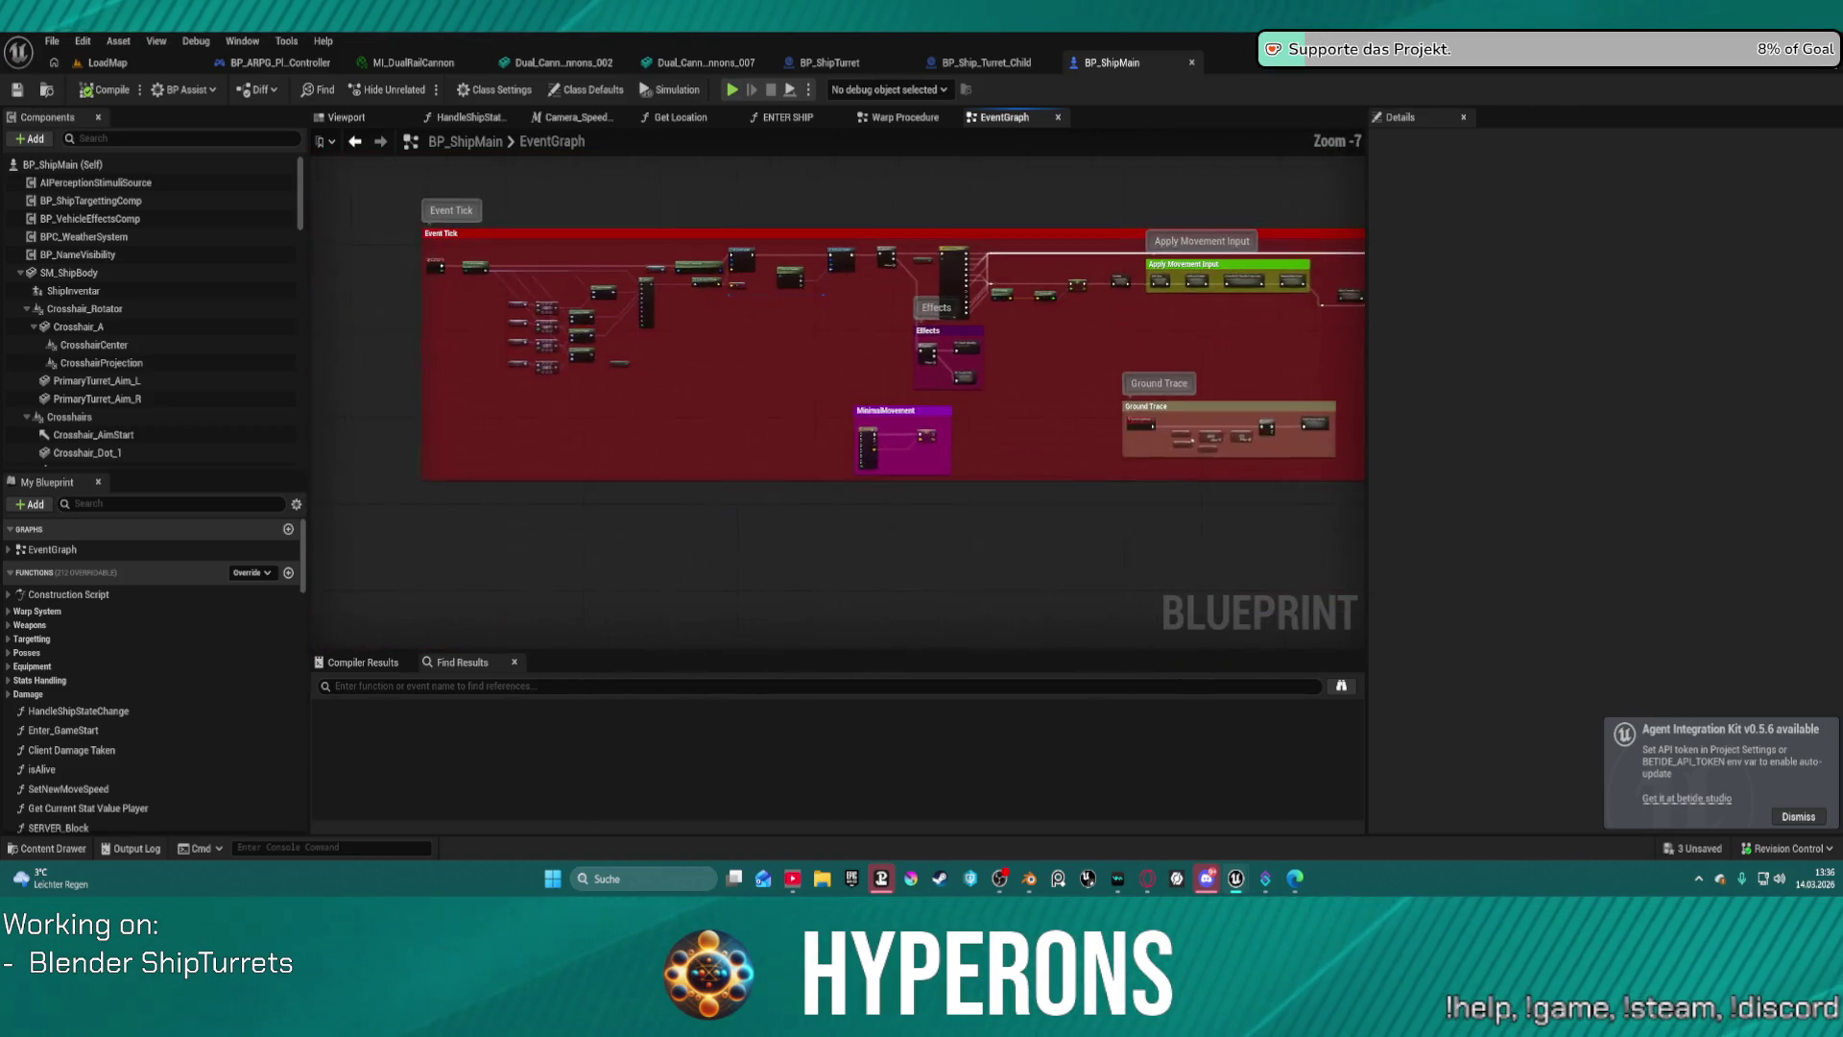
pyautogui.moveTo(1152, 384)
pyautogui.mouseDown(button='right')
pyautogui.moveTo(768, 379)
pyautogui.moveTo(317, 413)
pyautogui.mouseUp(button='right')
pyautogui.moveTo(669, 290)
pyautogui.mouseDown(button='right')
pyautogui.moveTo(427, 224)
pyautogui.moveTo(579, 223)
pyautogui.moveTo(353, 542)
pyautogui.moveTo(410, 554)
pyautogui.mouseUp(button='right')
pyautogui.scroll(-5, 410, 554)
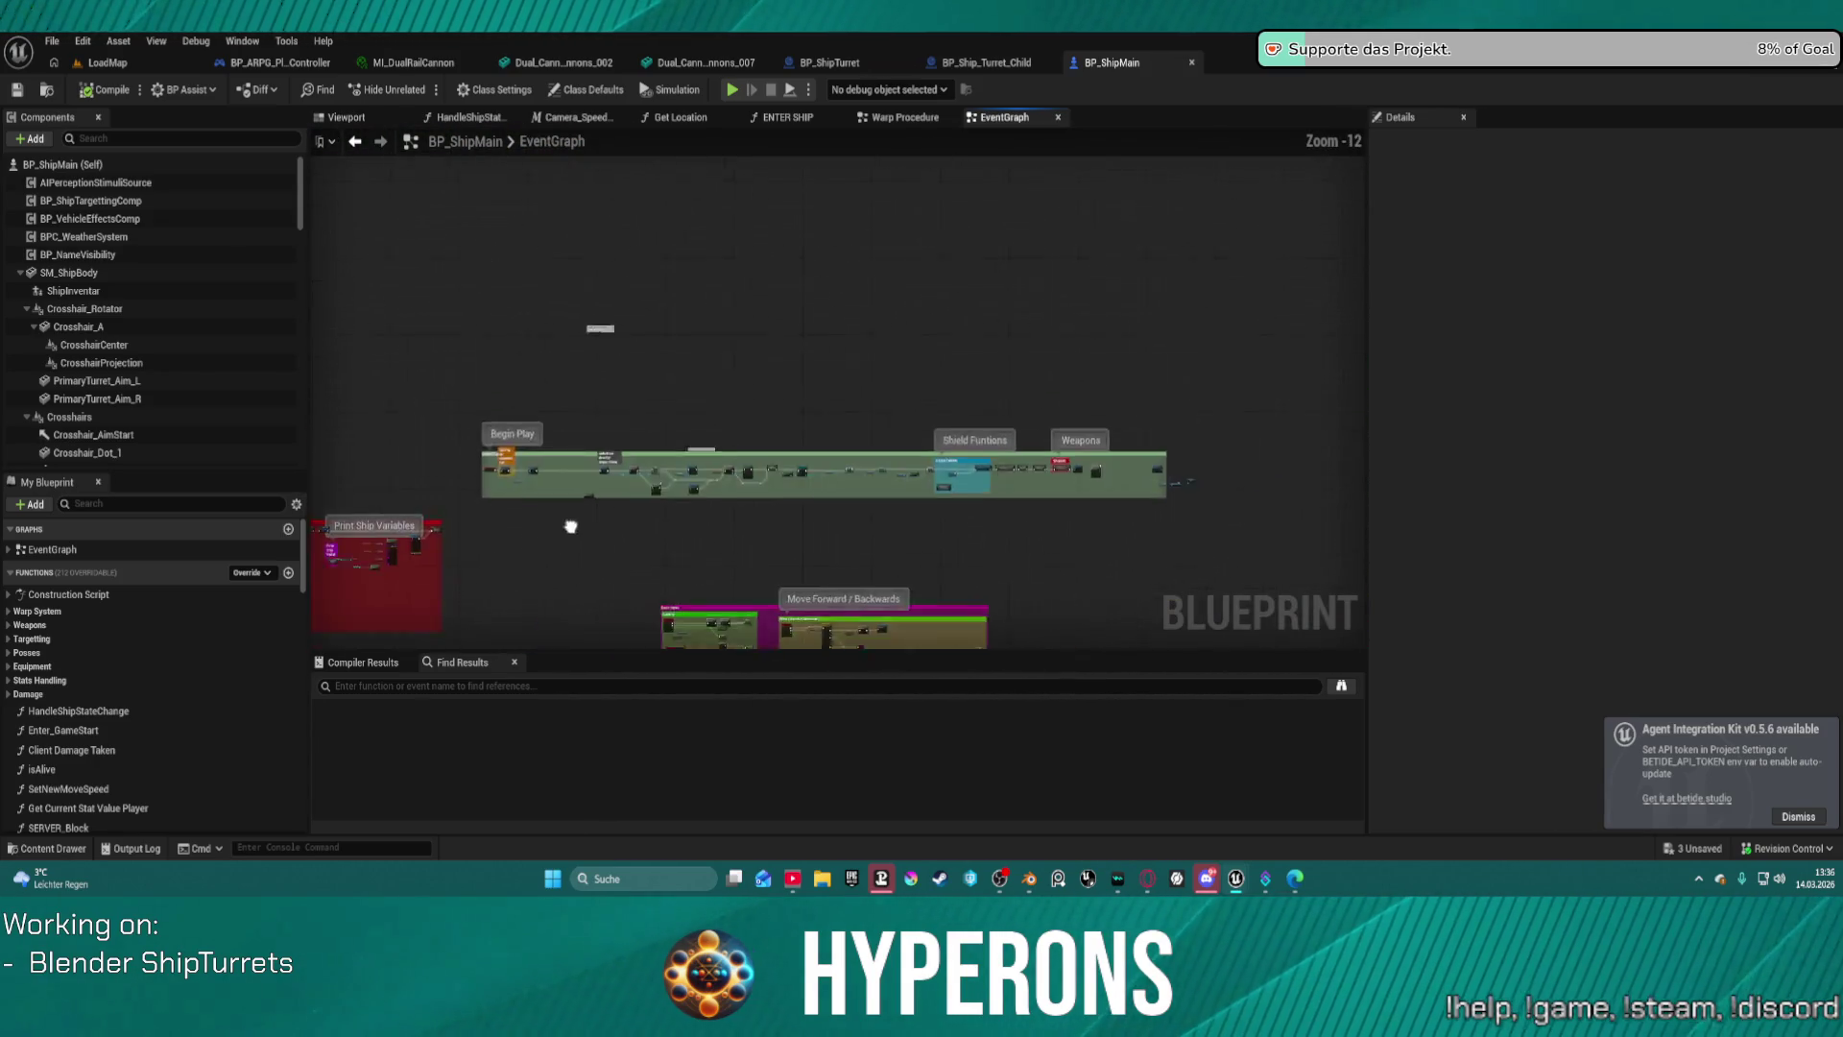
pyautogui.scroll(-5, 205, 437)
pyautogui.scroll(-8, 205, 448)
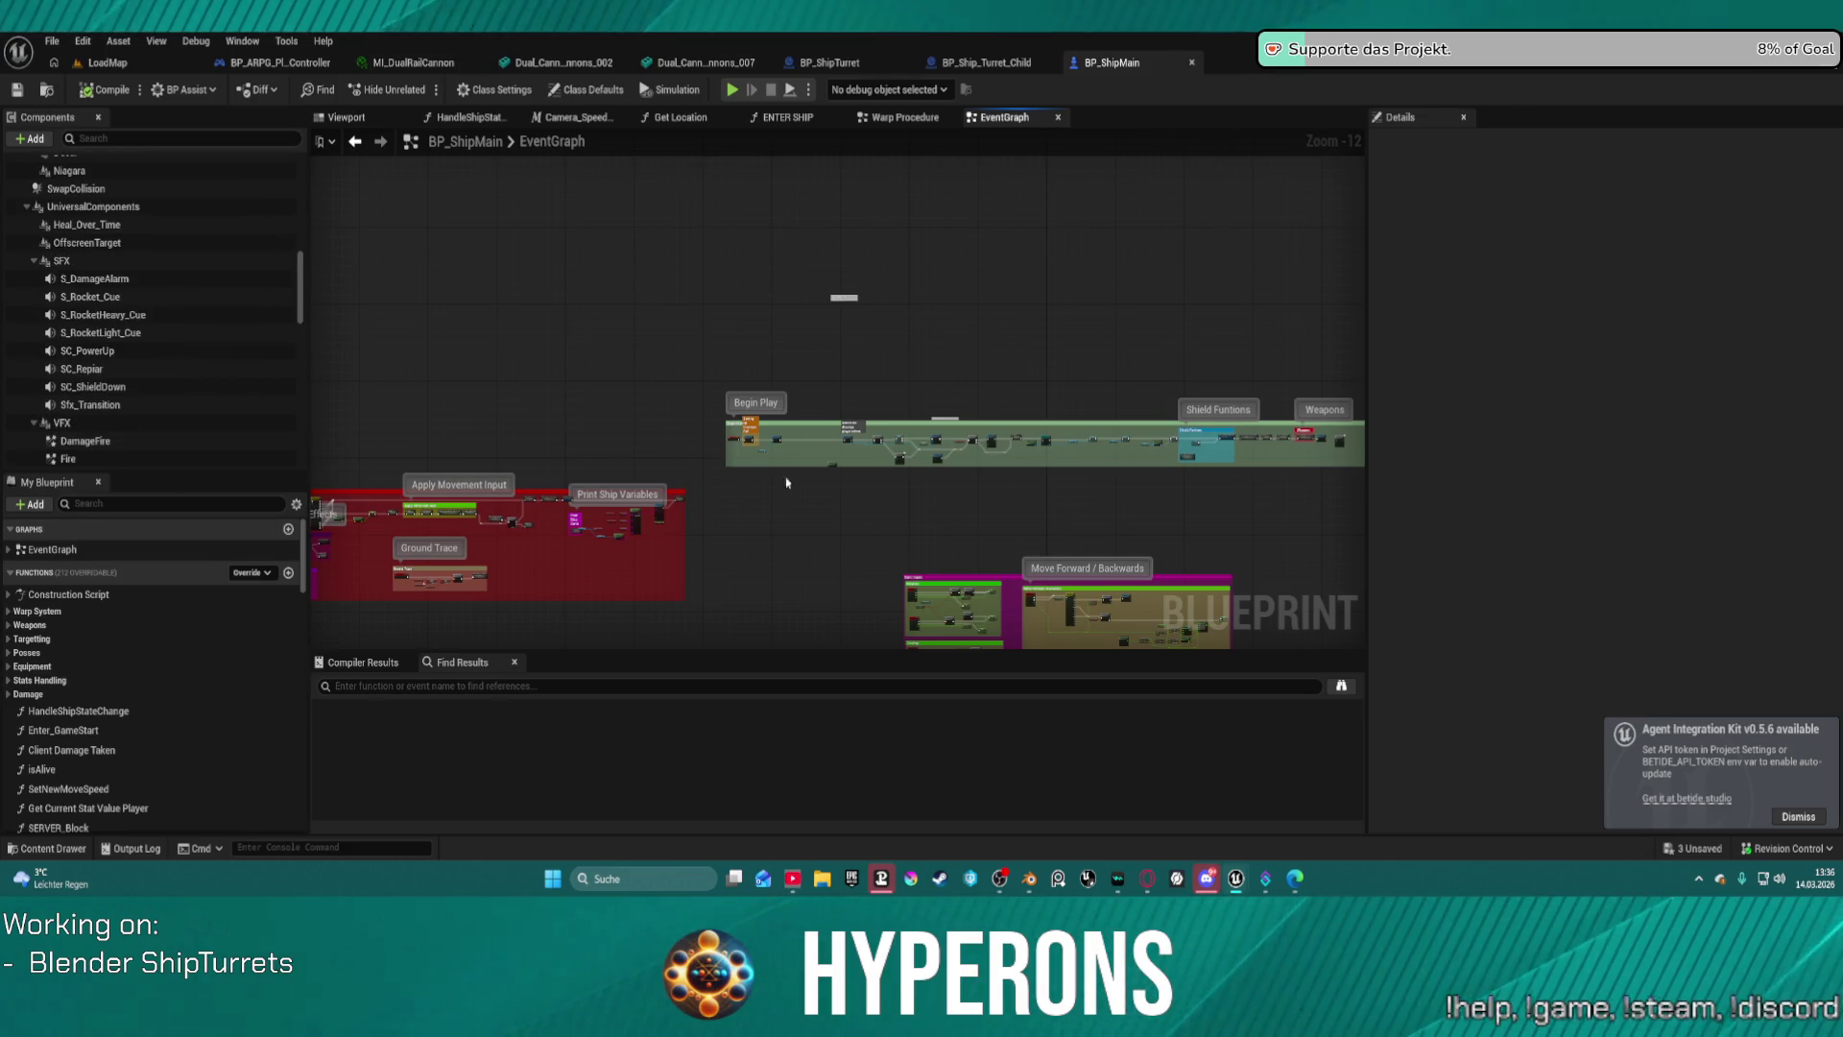
pyautogui.moveTo(902, 528); pyautogui.dragTo(864, 240, button='right')
pyautogui.scroll(13, 660, 525)
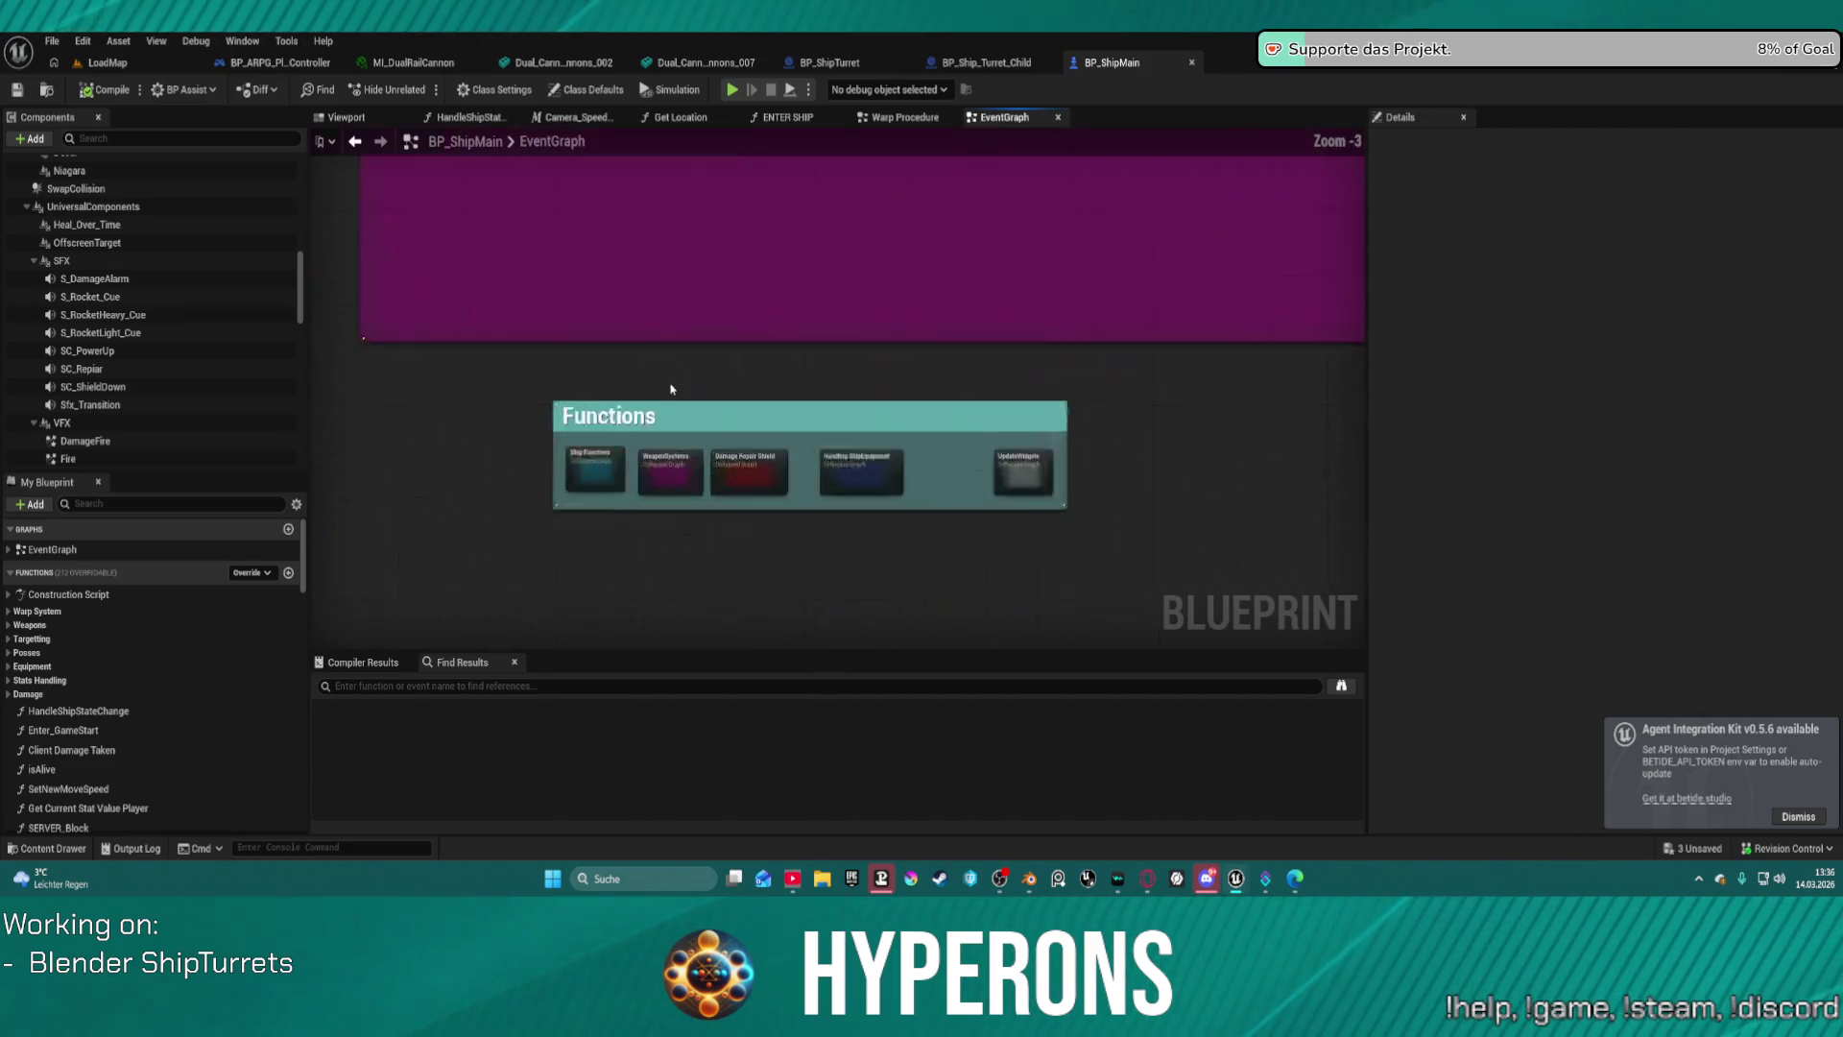
# Open the WeaponSystems collapsed graph and review its PrimaryWeapon, Fire and Delay logic.
pyautogui.doubleClick(660, 525)
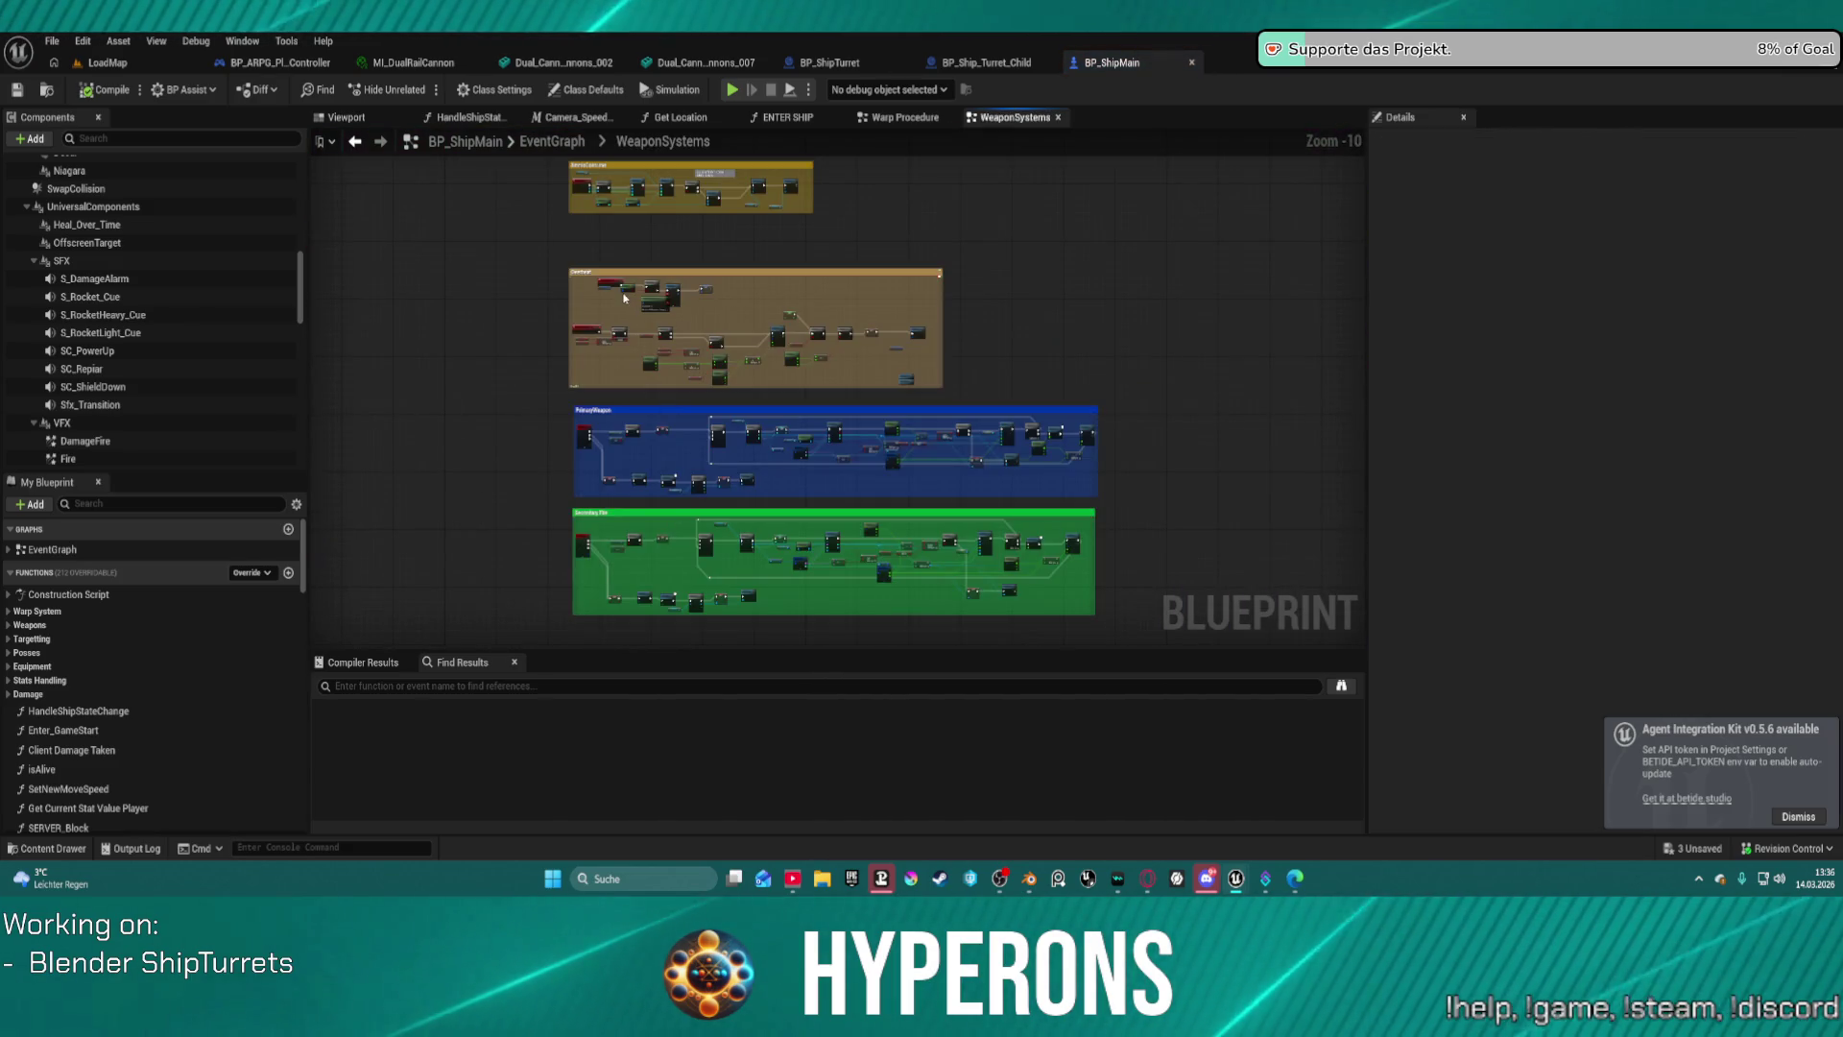
pyautogui.scroll(1, 683, 210)
pyautogui.scroll(6, 682, 209)
pyautogui.moveTo(778, 432); pyautogui.dragTo(526, 432, button='right')
pyautogui.scroll(-5, 725, 204)
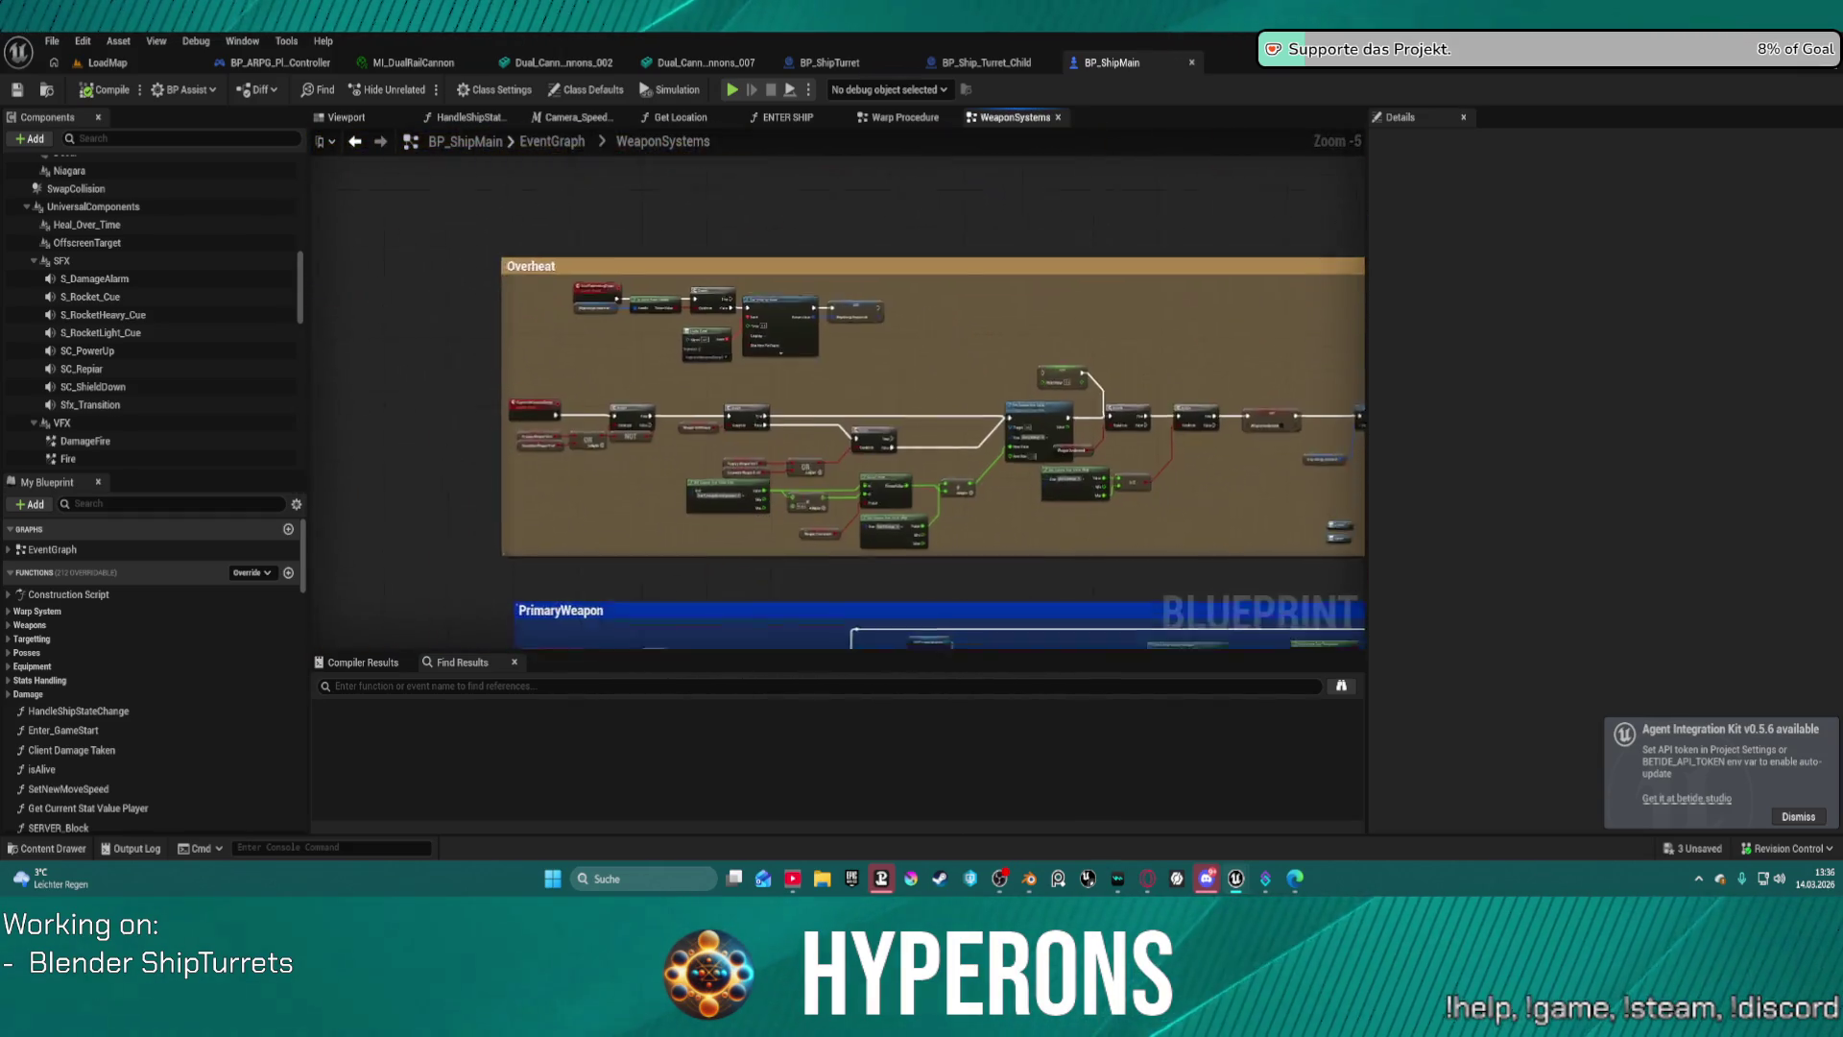
pyautogui.scroll(3, 860, 280)
pyautogui.moveTo(899, 432)
pyautogui.mouseDown(button='right')
pyautogui.moveTo(912, 87)
pyautogui.moveTo(980, 34)
pyautogui.mouseUp(button='right')
pyautogui.moveTo(836, 403)
pyautogui.mouseDown(button='right')
pyautogui.moveTo(902, 327)
pyautogui.moveTo(1027, 269)
pyautogui.mouseUp(button='right')
pyautogui.moveTo(531, 442); pyautogui.dragTo(531, 168, button='right')
pyautogui.scroll(-10, 532, 443)
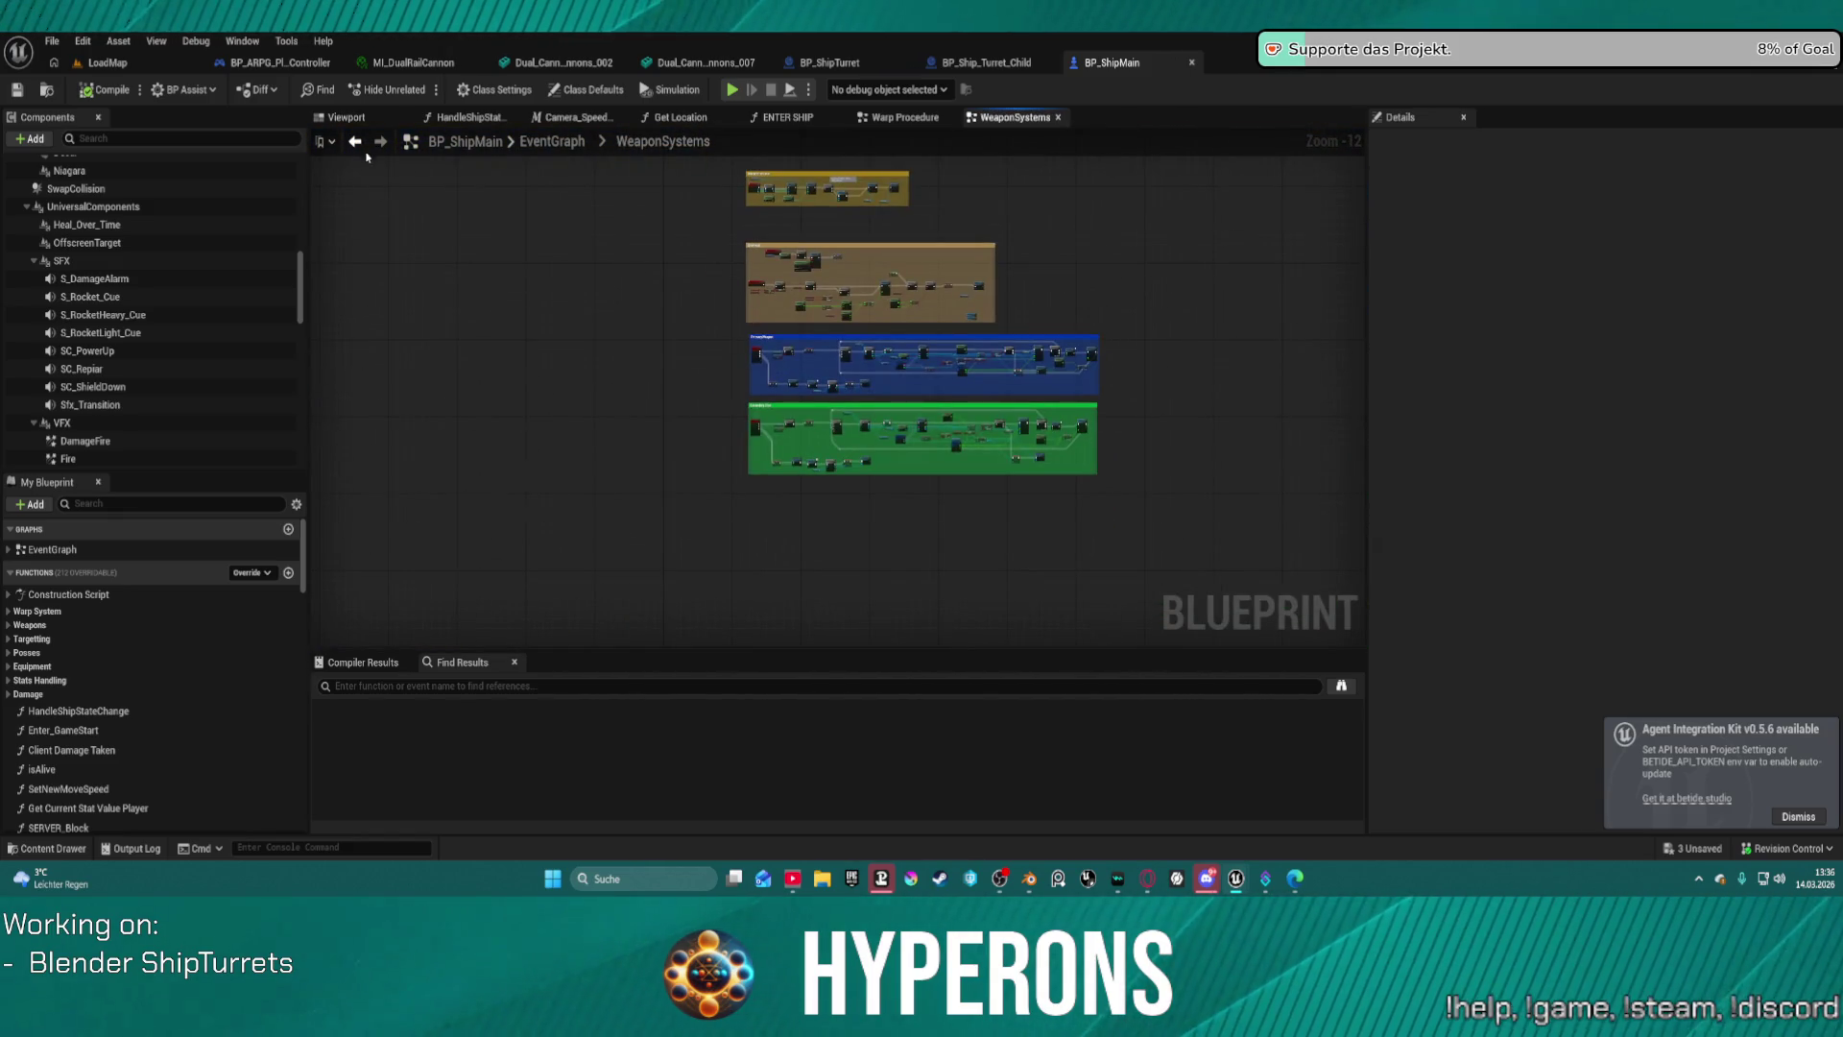
# Return to the EventGraph, enter the Crosshair graph, and open DOT1 LOC ROT SCAL inside it.
pyautogui.hotkey('alt', 'Left')
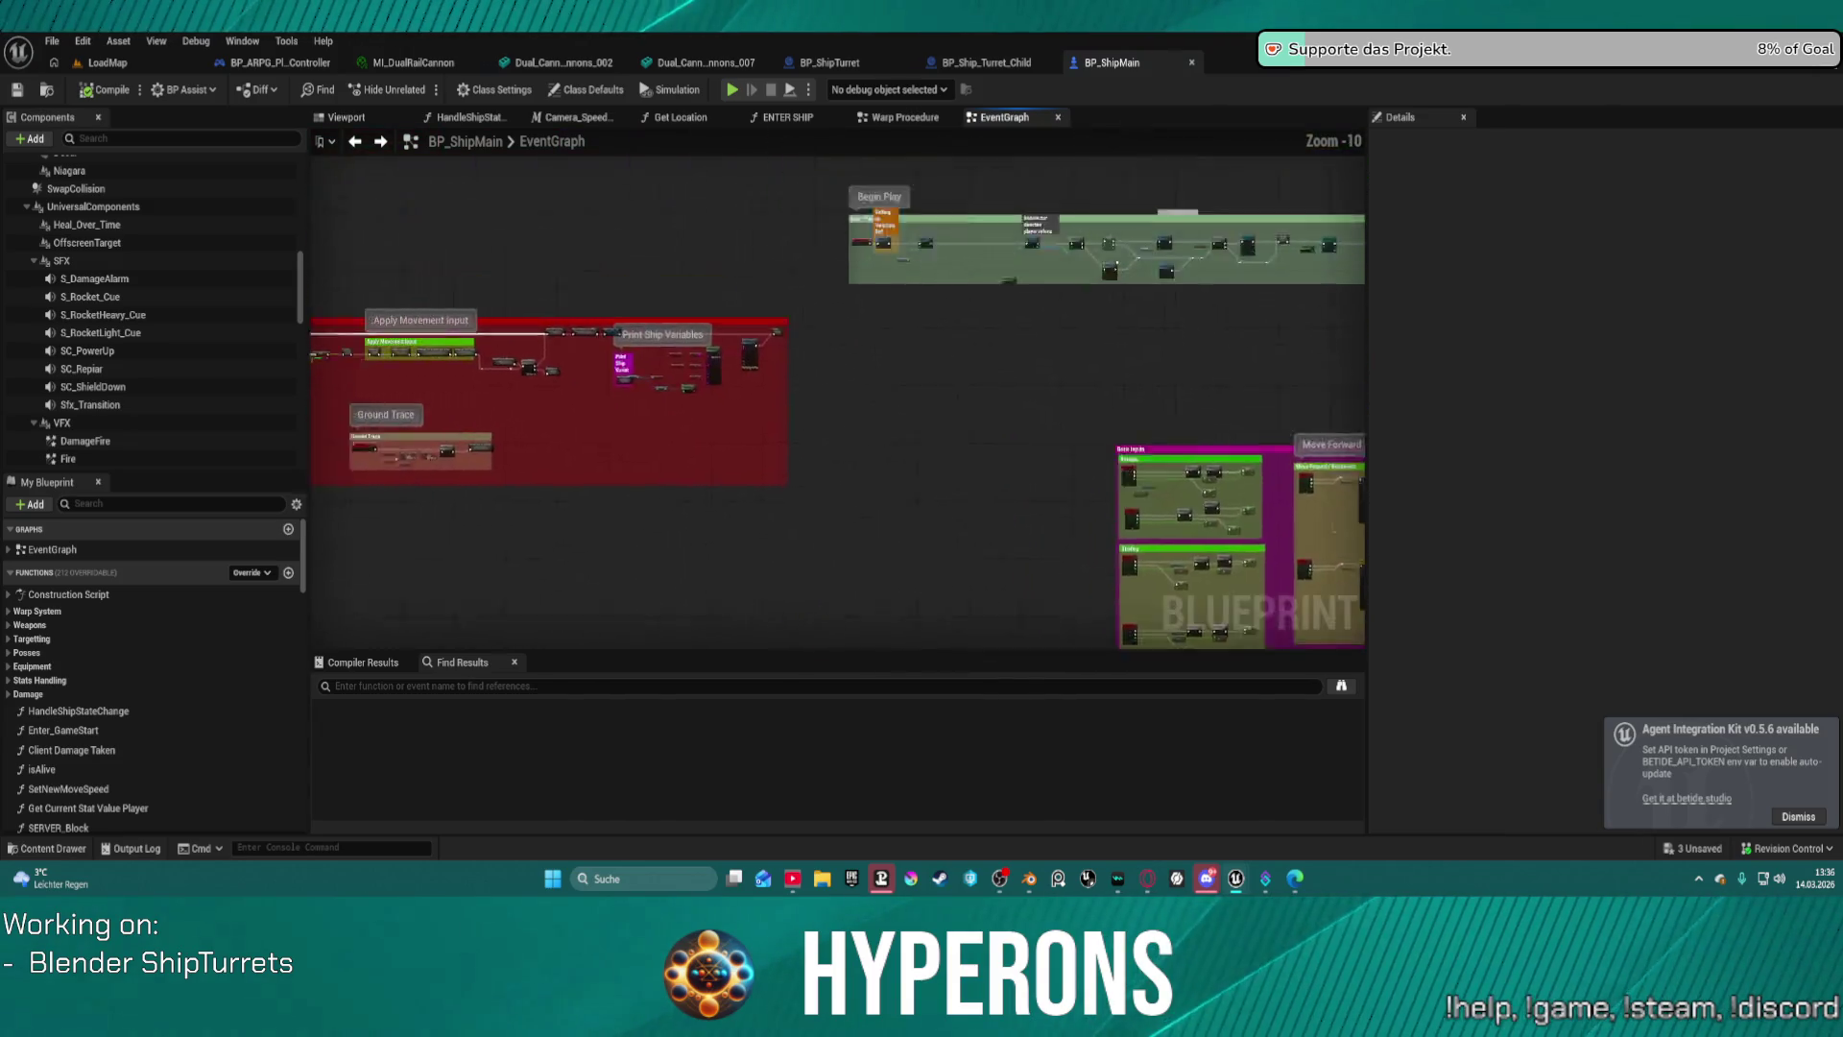
pyautogui.scroll(10, 901, 488)
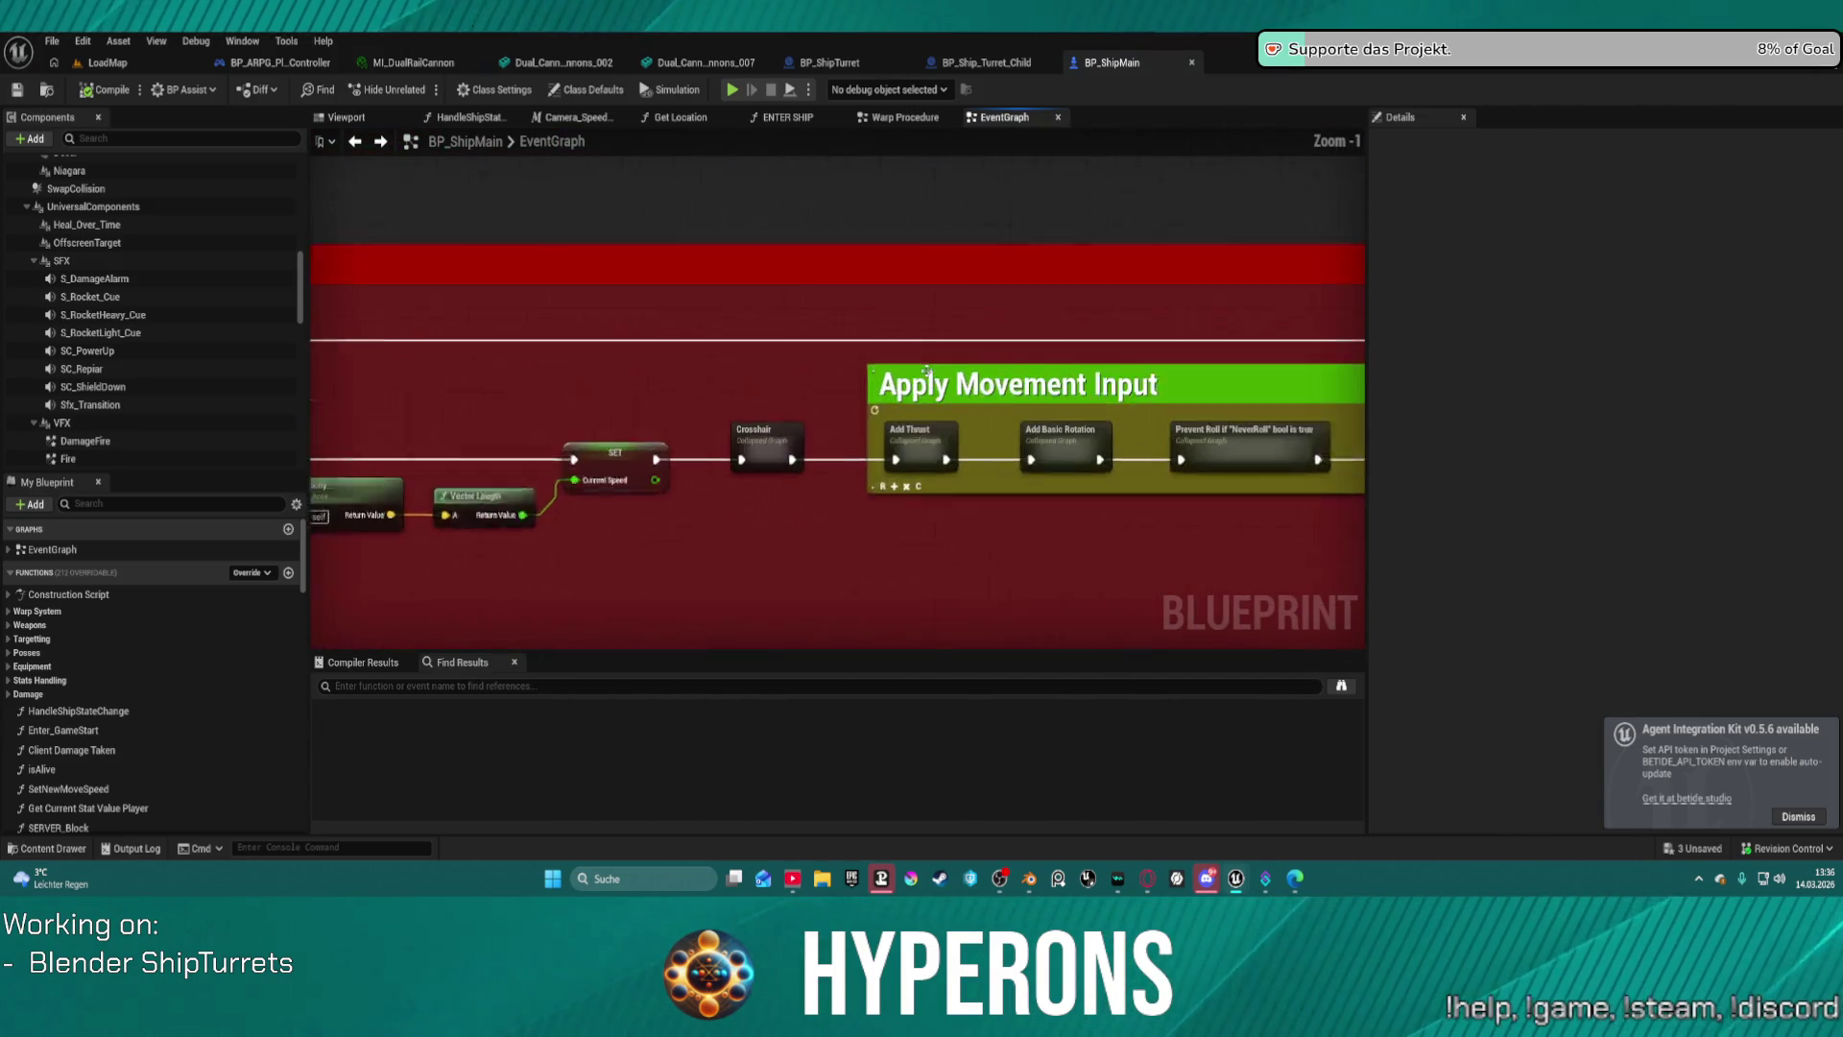
pyautogui.doubleClick(759, 457)
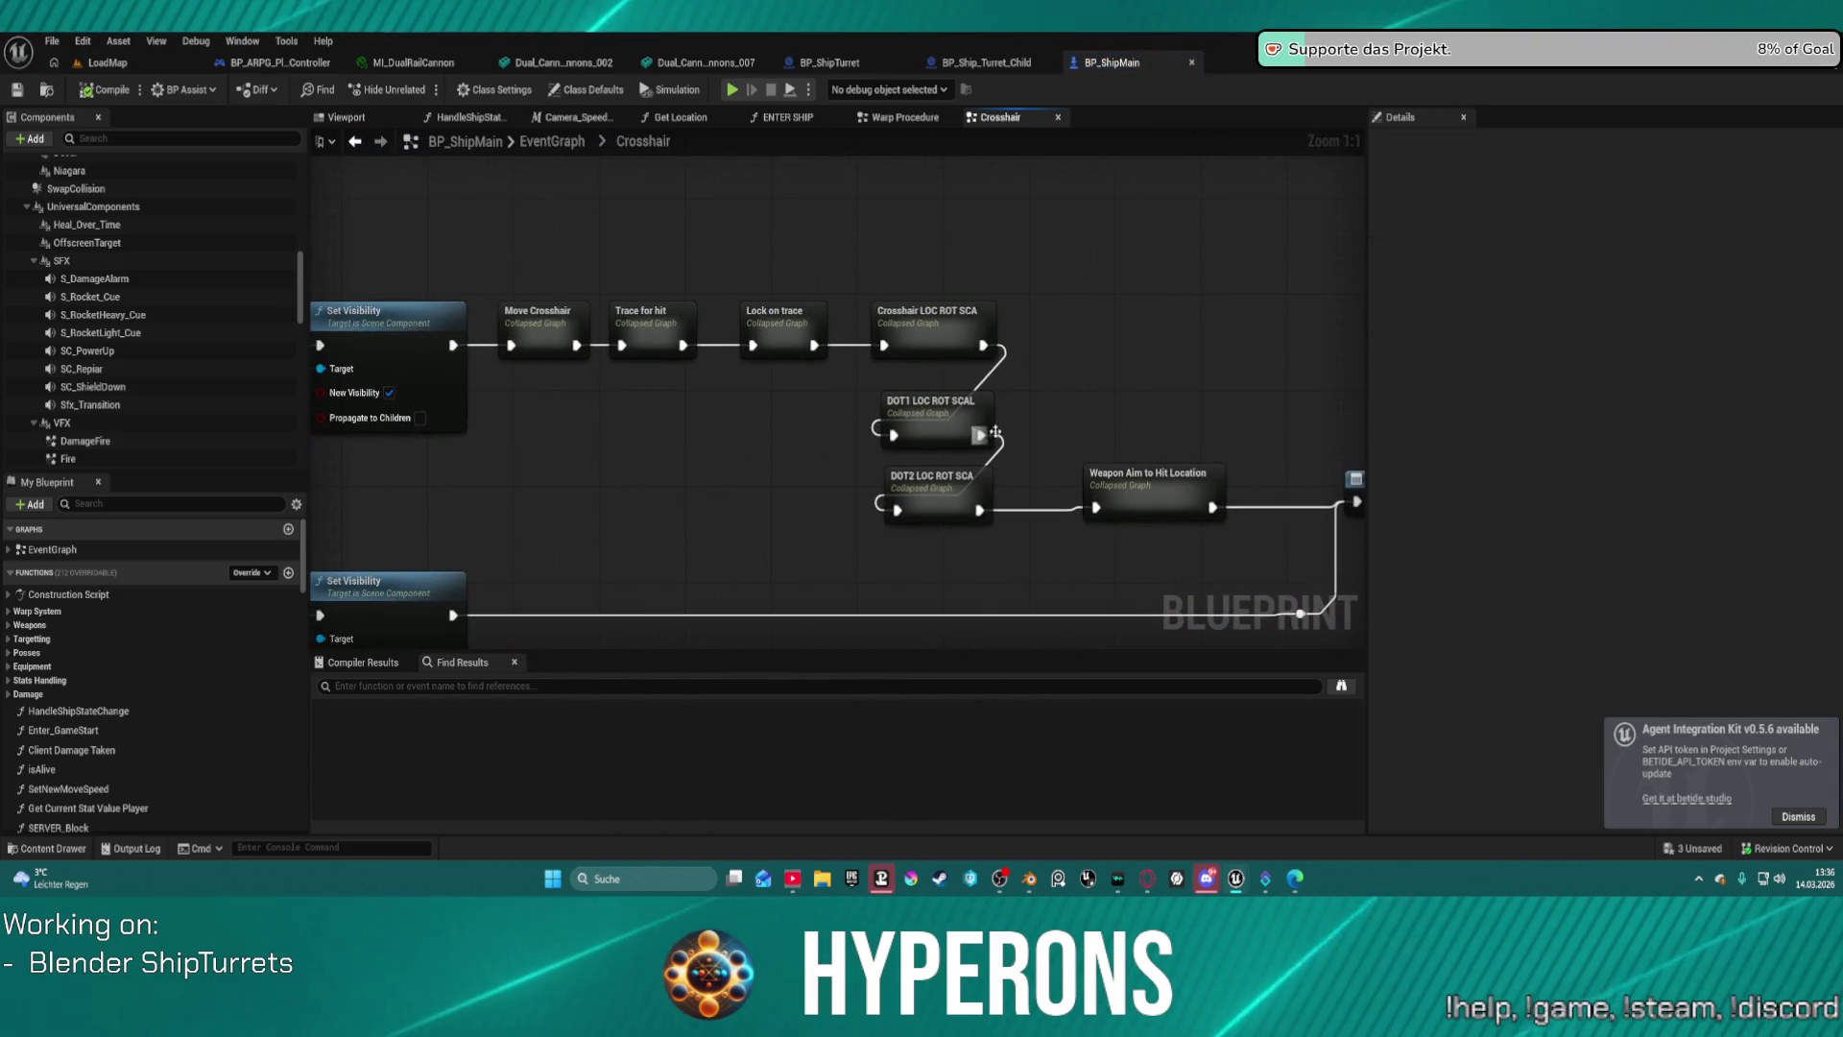
pyautogui.moveTo(1225, 447); pyautogui.dragTo(944, 417, button='right')
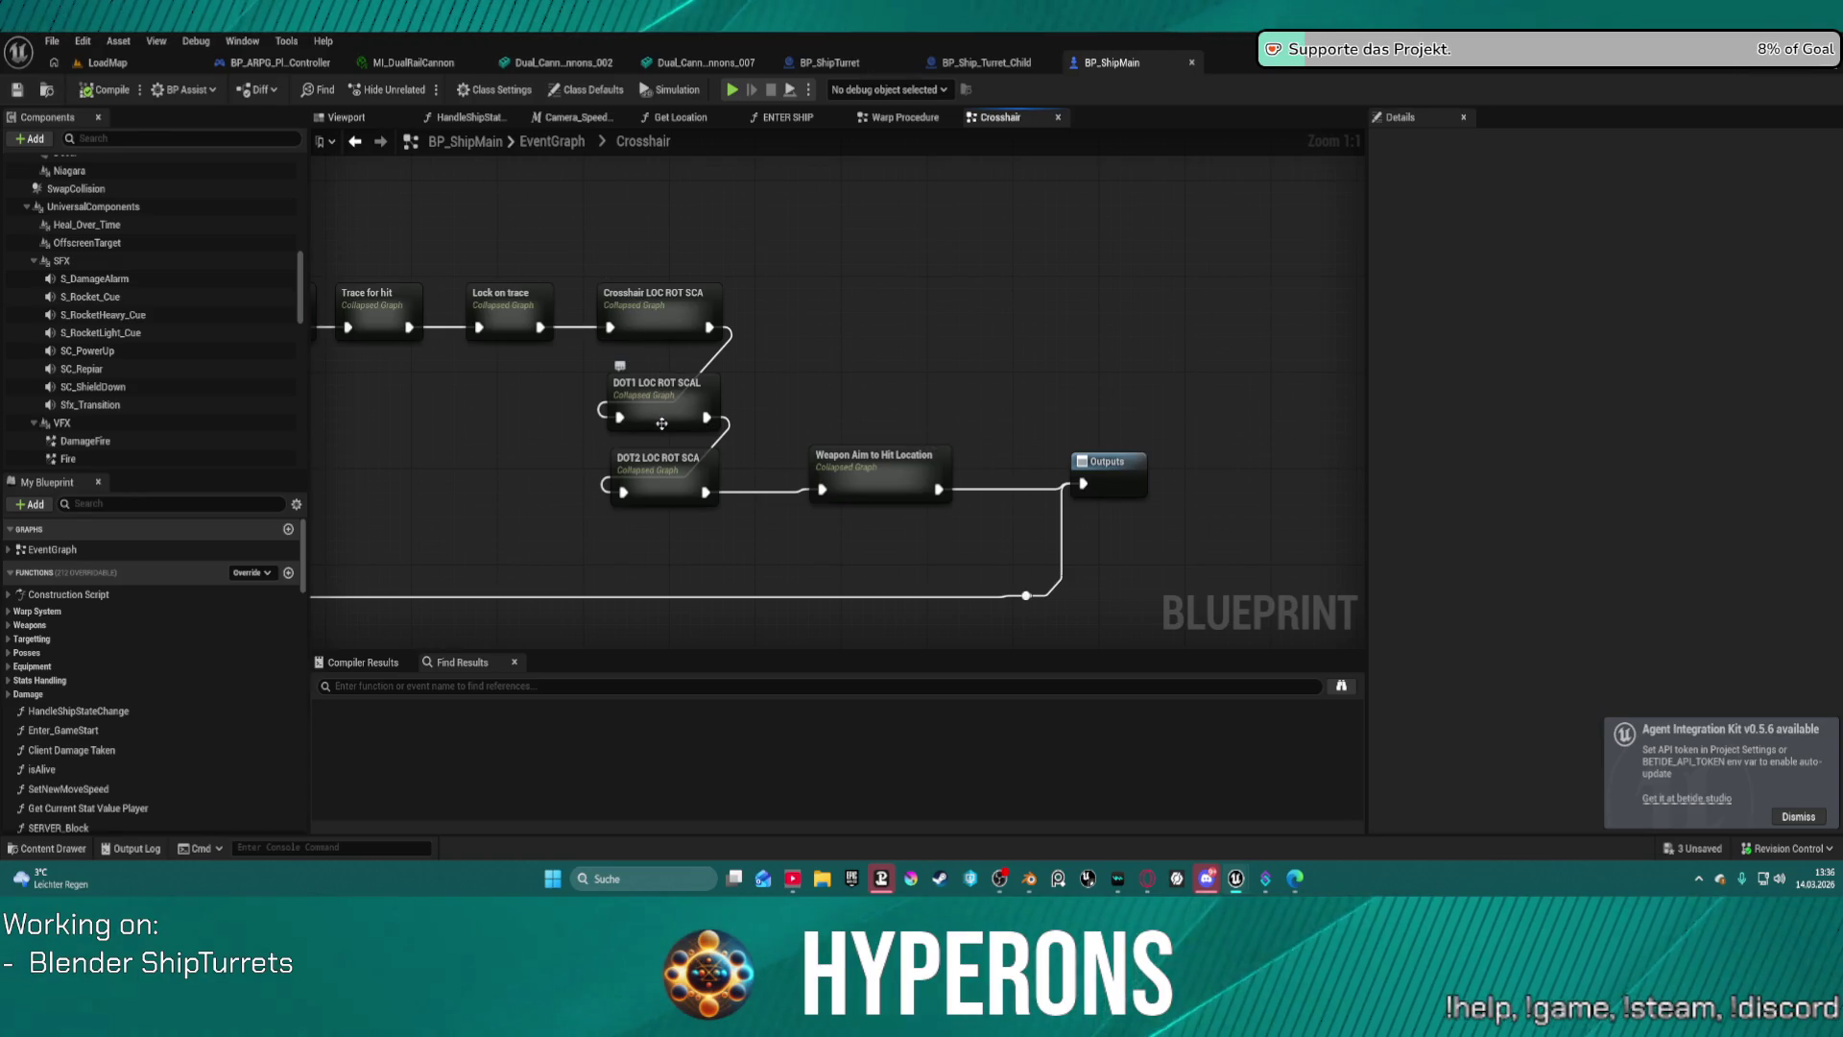
pyautogui.doubleClick(661, 424)
pyautogui.scroll(2, 691, 352)
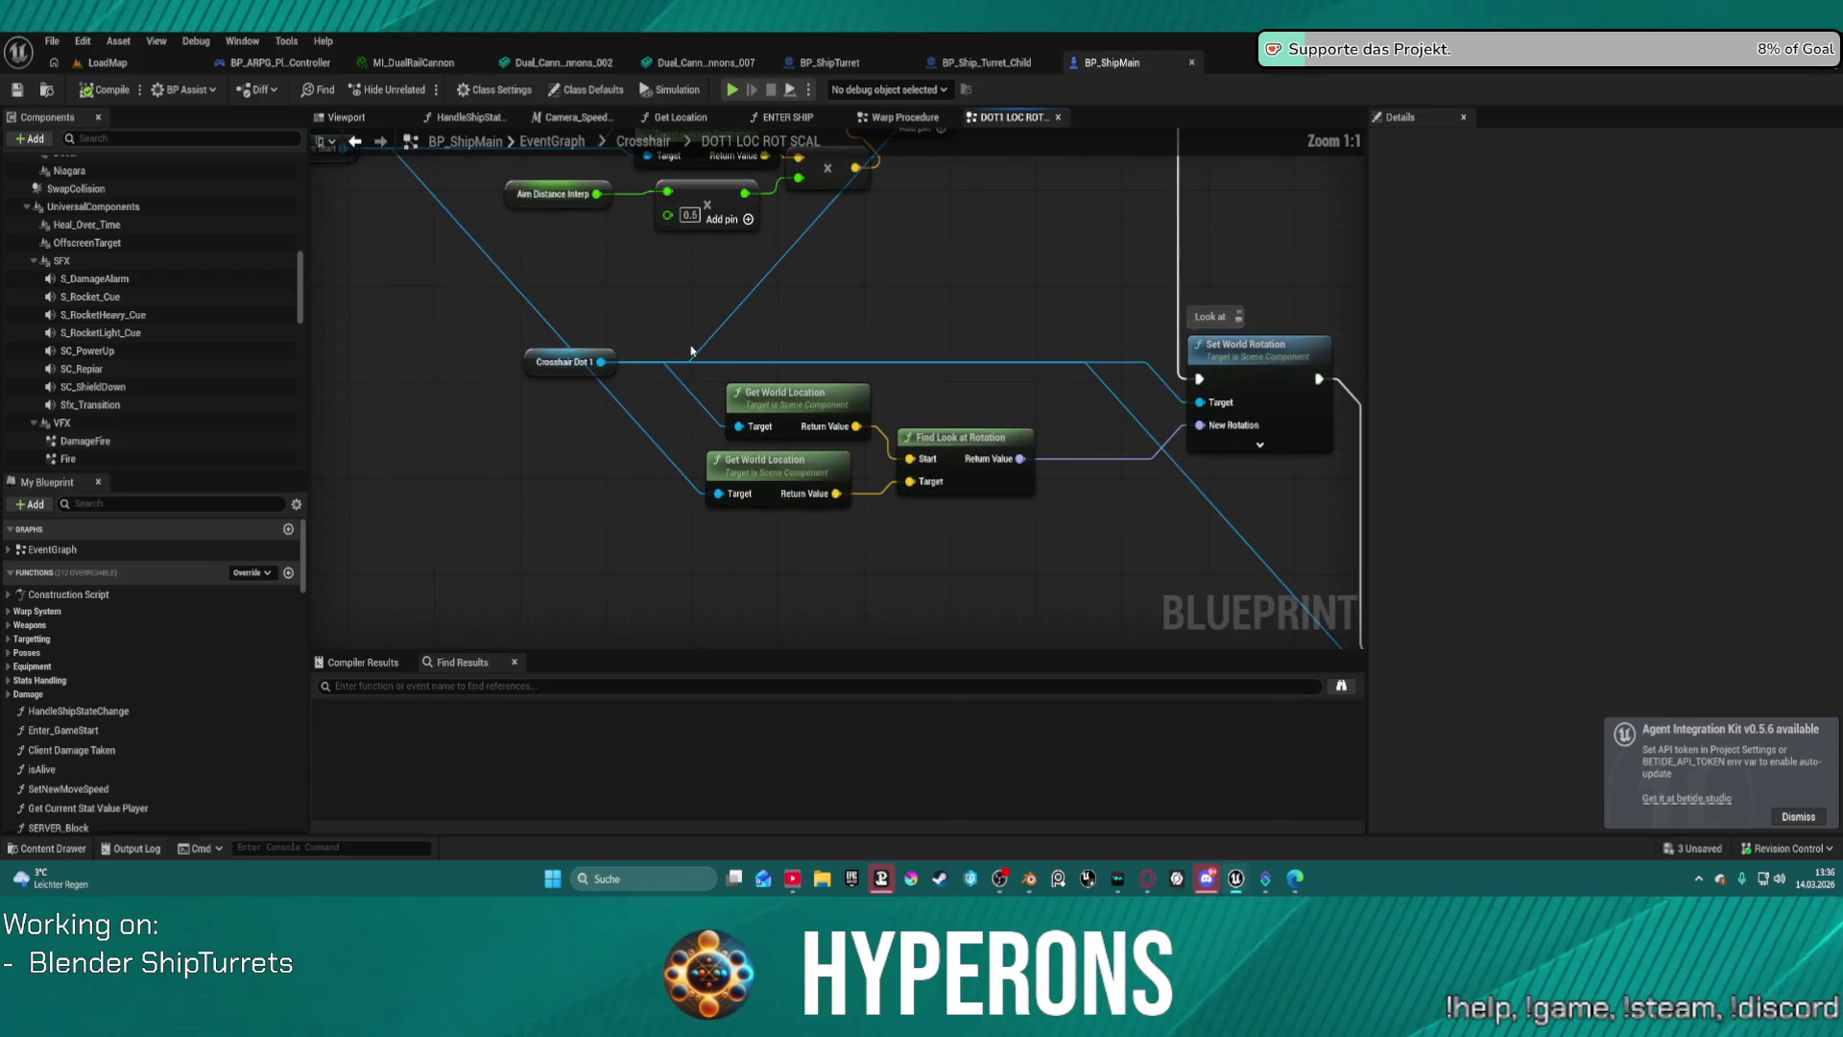
pyautogui.scroll(-8, 692, 351)
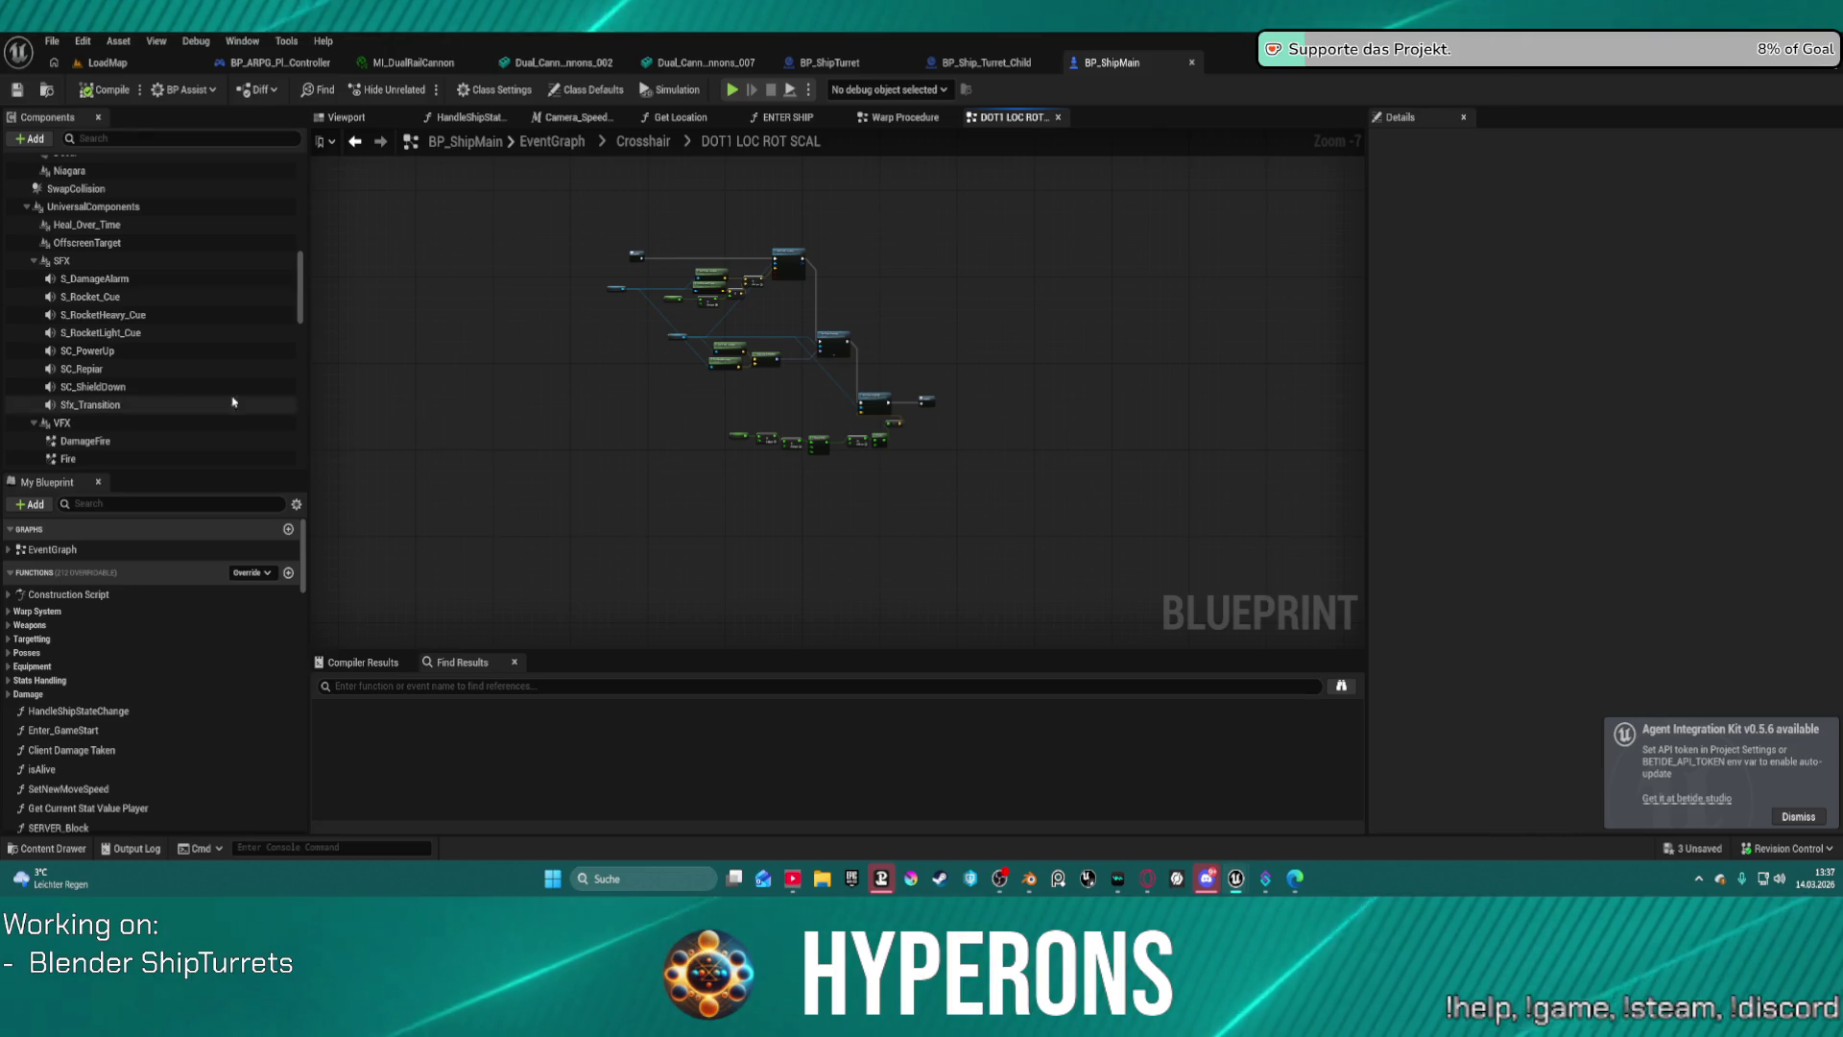
# Go back to Crosshair and open the Weapon Aim to Hit Location graph.
pyautogui.click(632, 156)
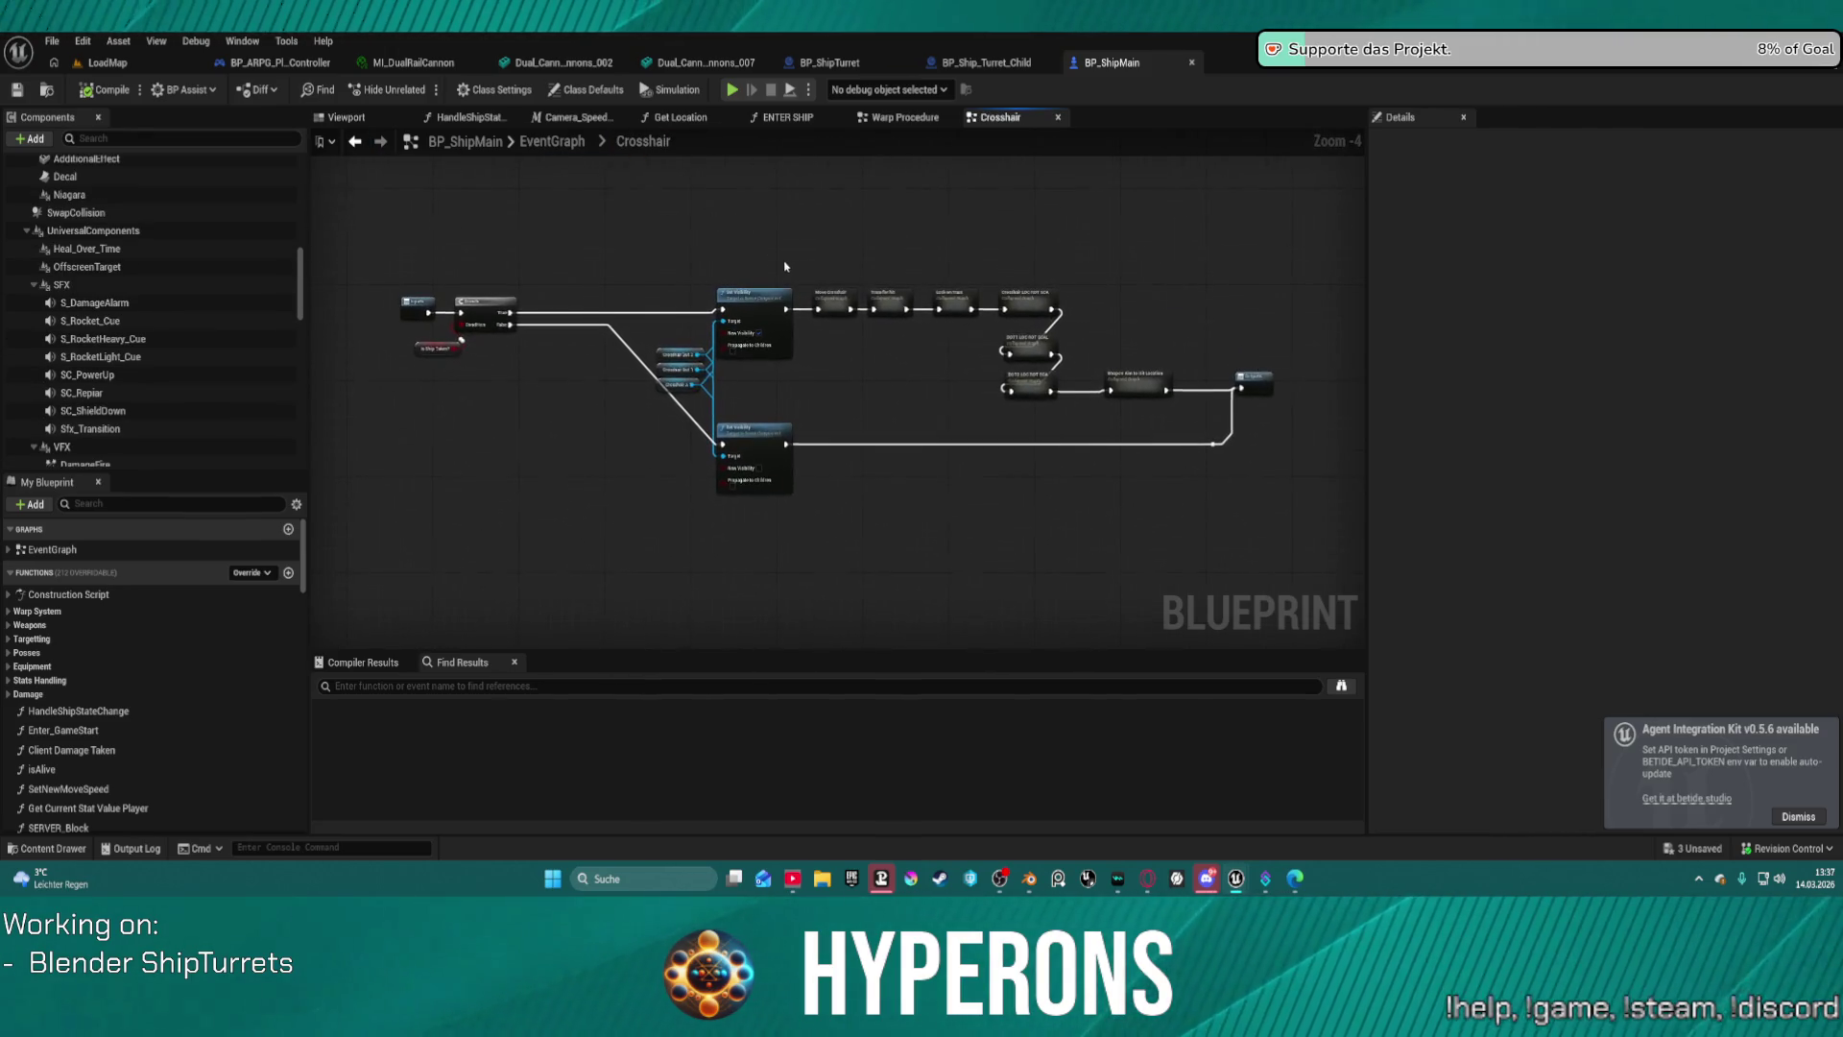
pyautogui.doubleClick(1052, 398)
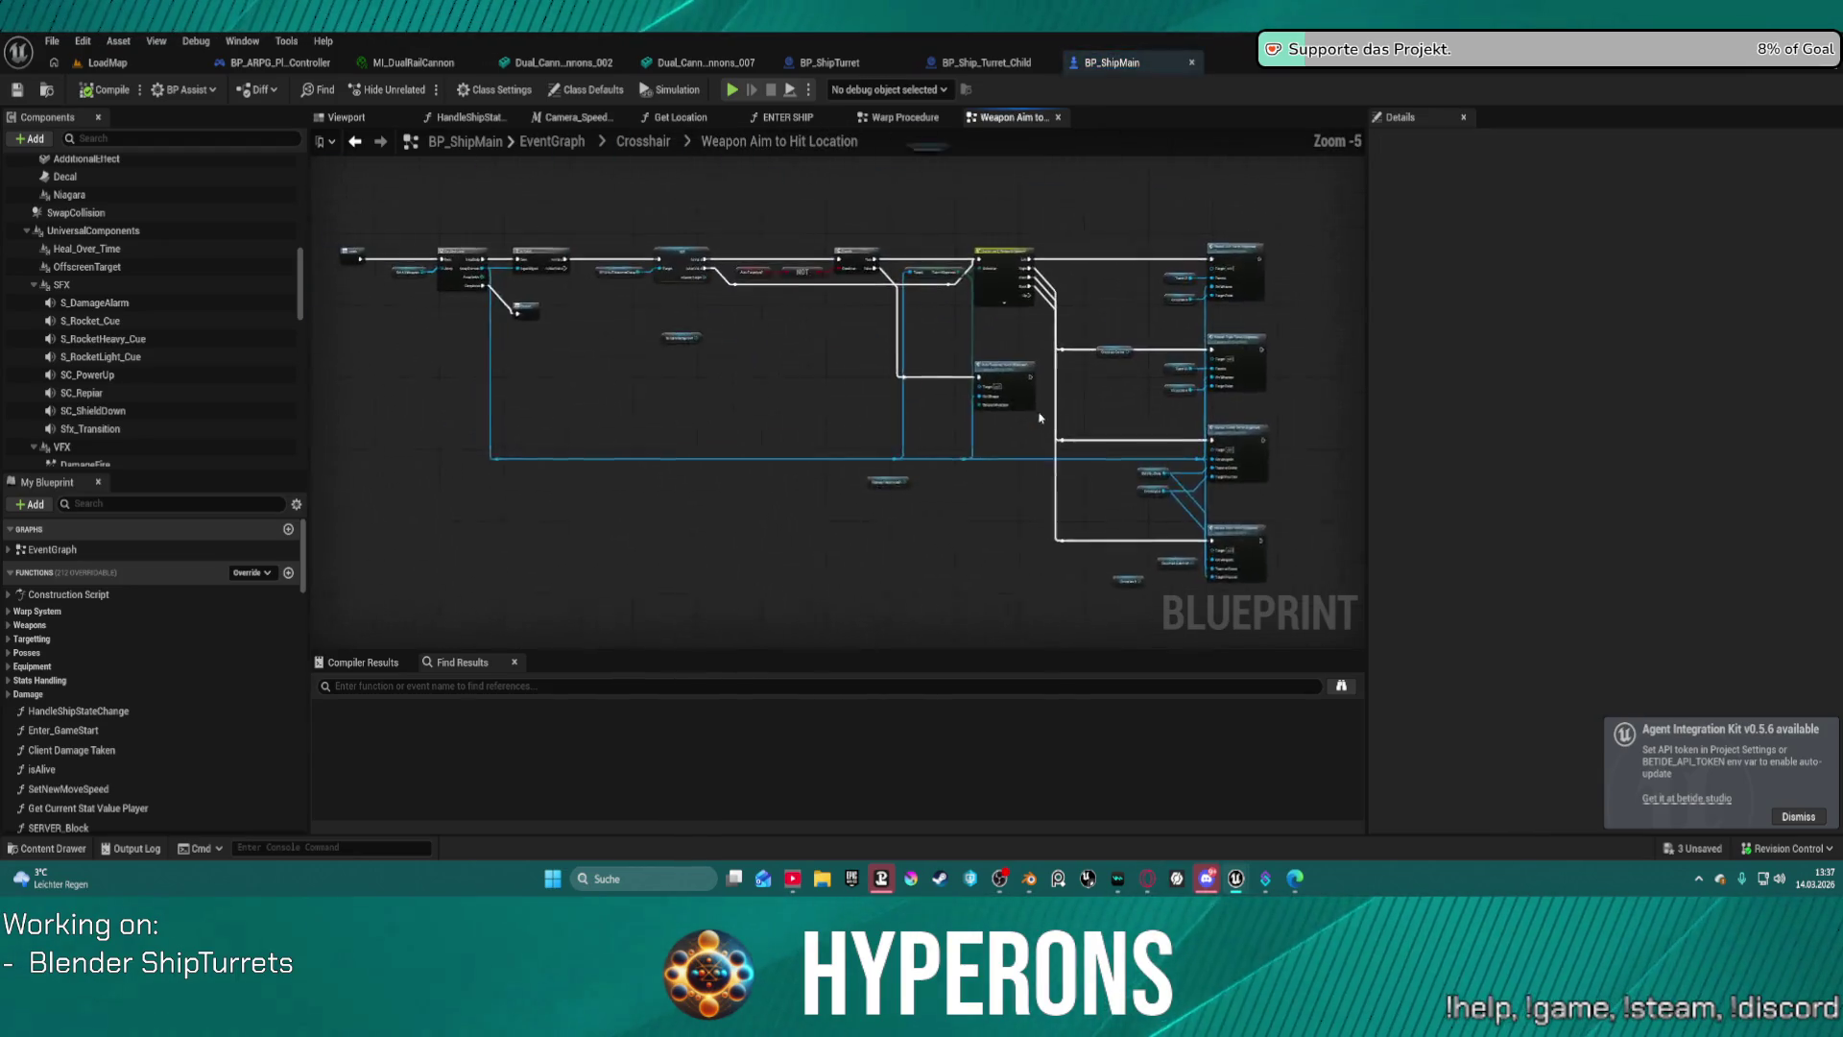
pyautogui.scroll(5, 1203, 333)
pyautogui.moveTo(618, 305); pyautogui.dragTo(606, 334, button='right')
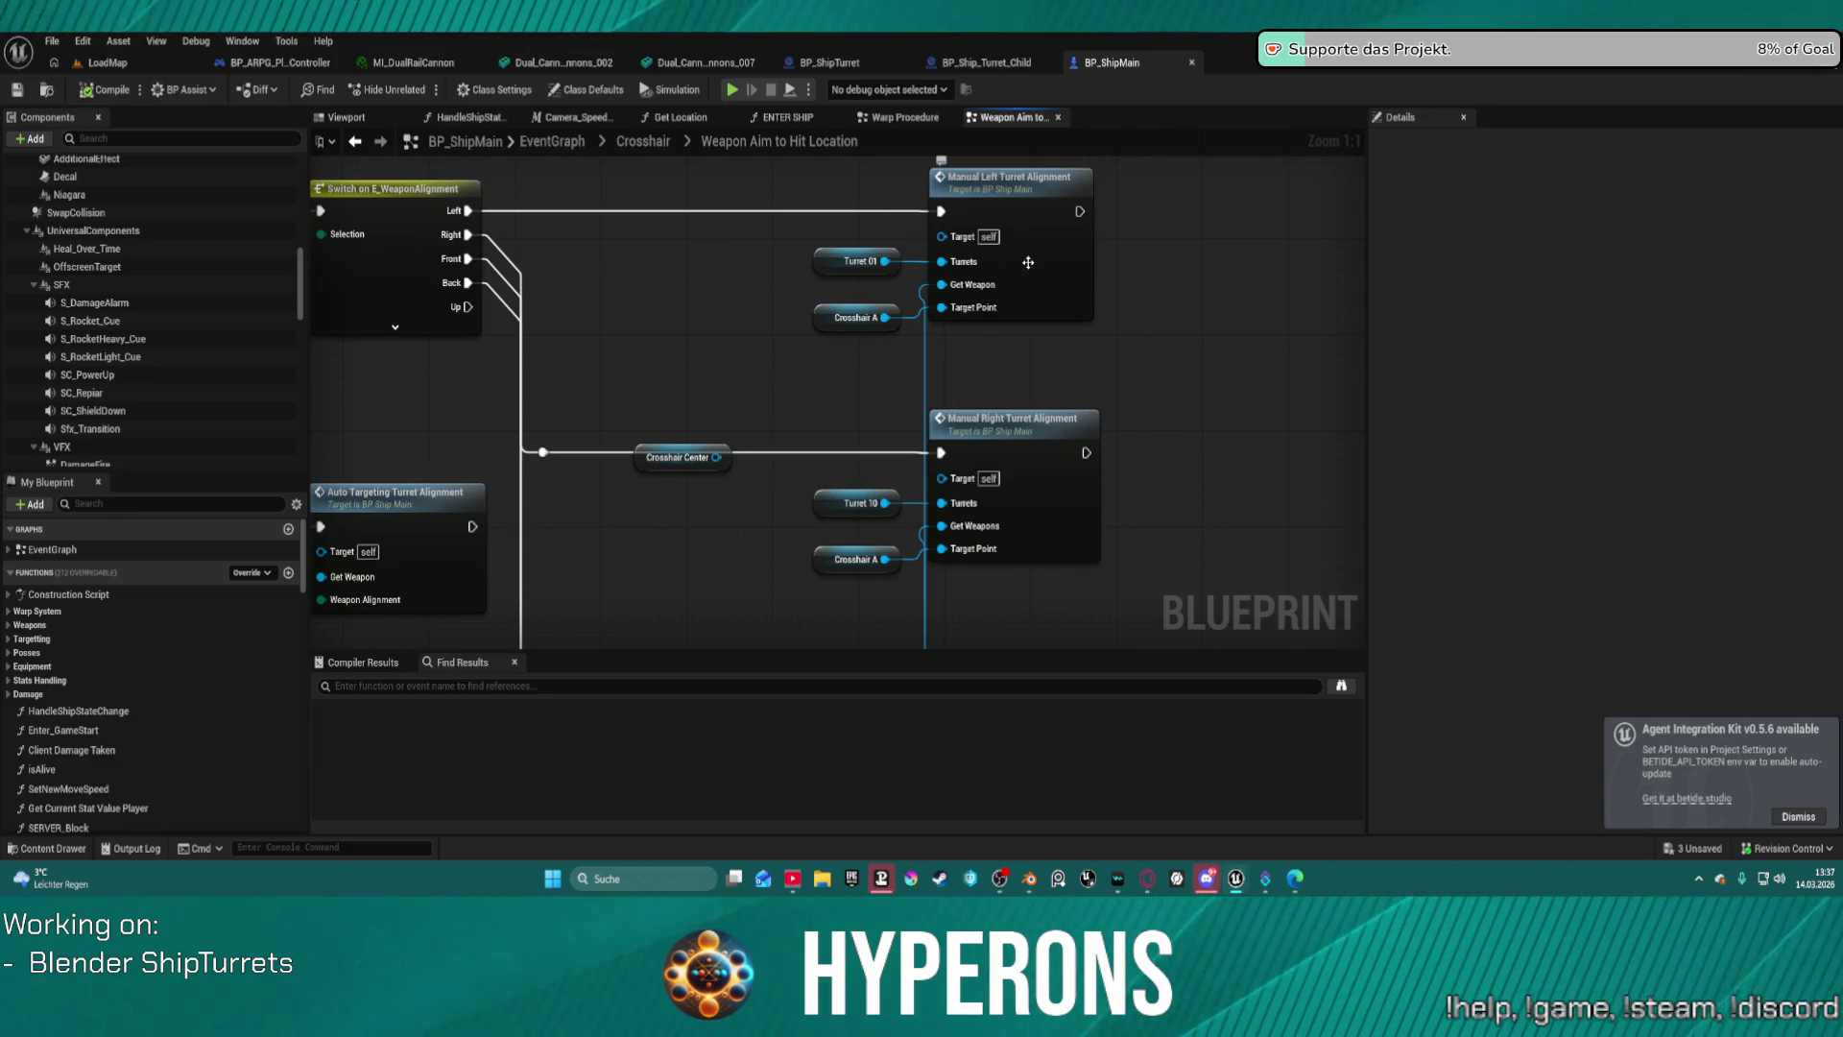
pyautogui.scroll(-2, 1028, 263)
# Open the AutoTargetingTurretAlignment function showing the enemy-ship cast, Is Valid and Find Look at Rotation.
pyautogui.moveTo(993, 276); pyautogui.dragTo(1252, 273, button='right')
pyautogui.doubleClick(828, 448)
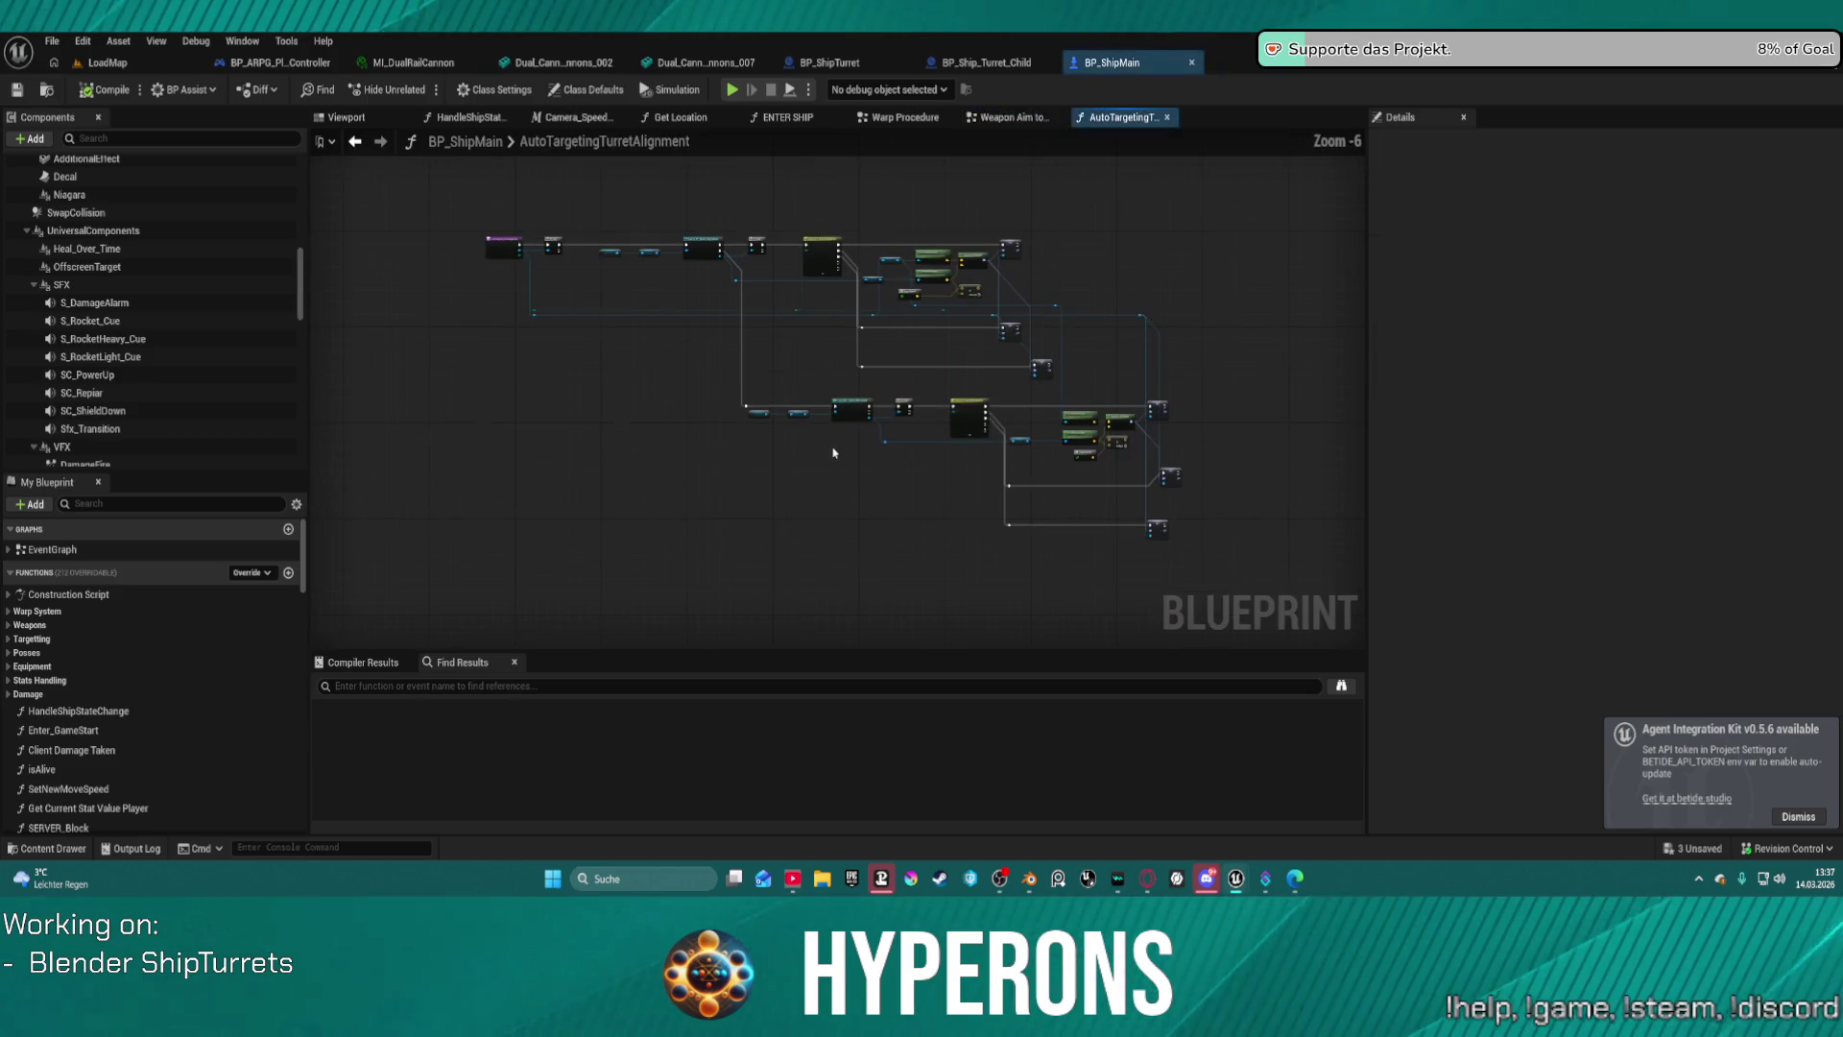
pyautogui.scroll(5, 925, 301)
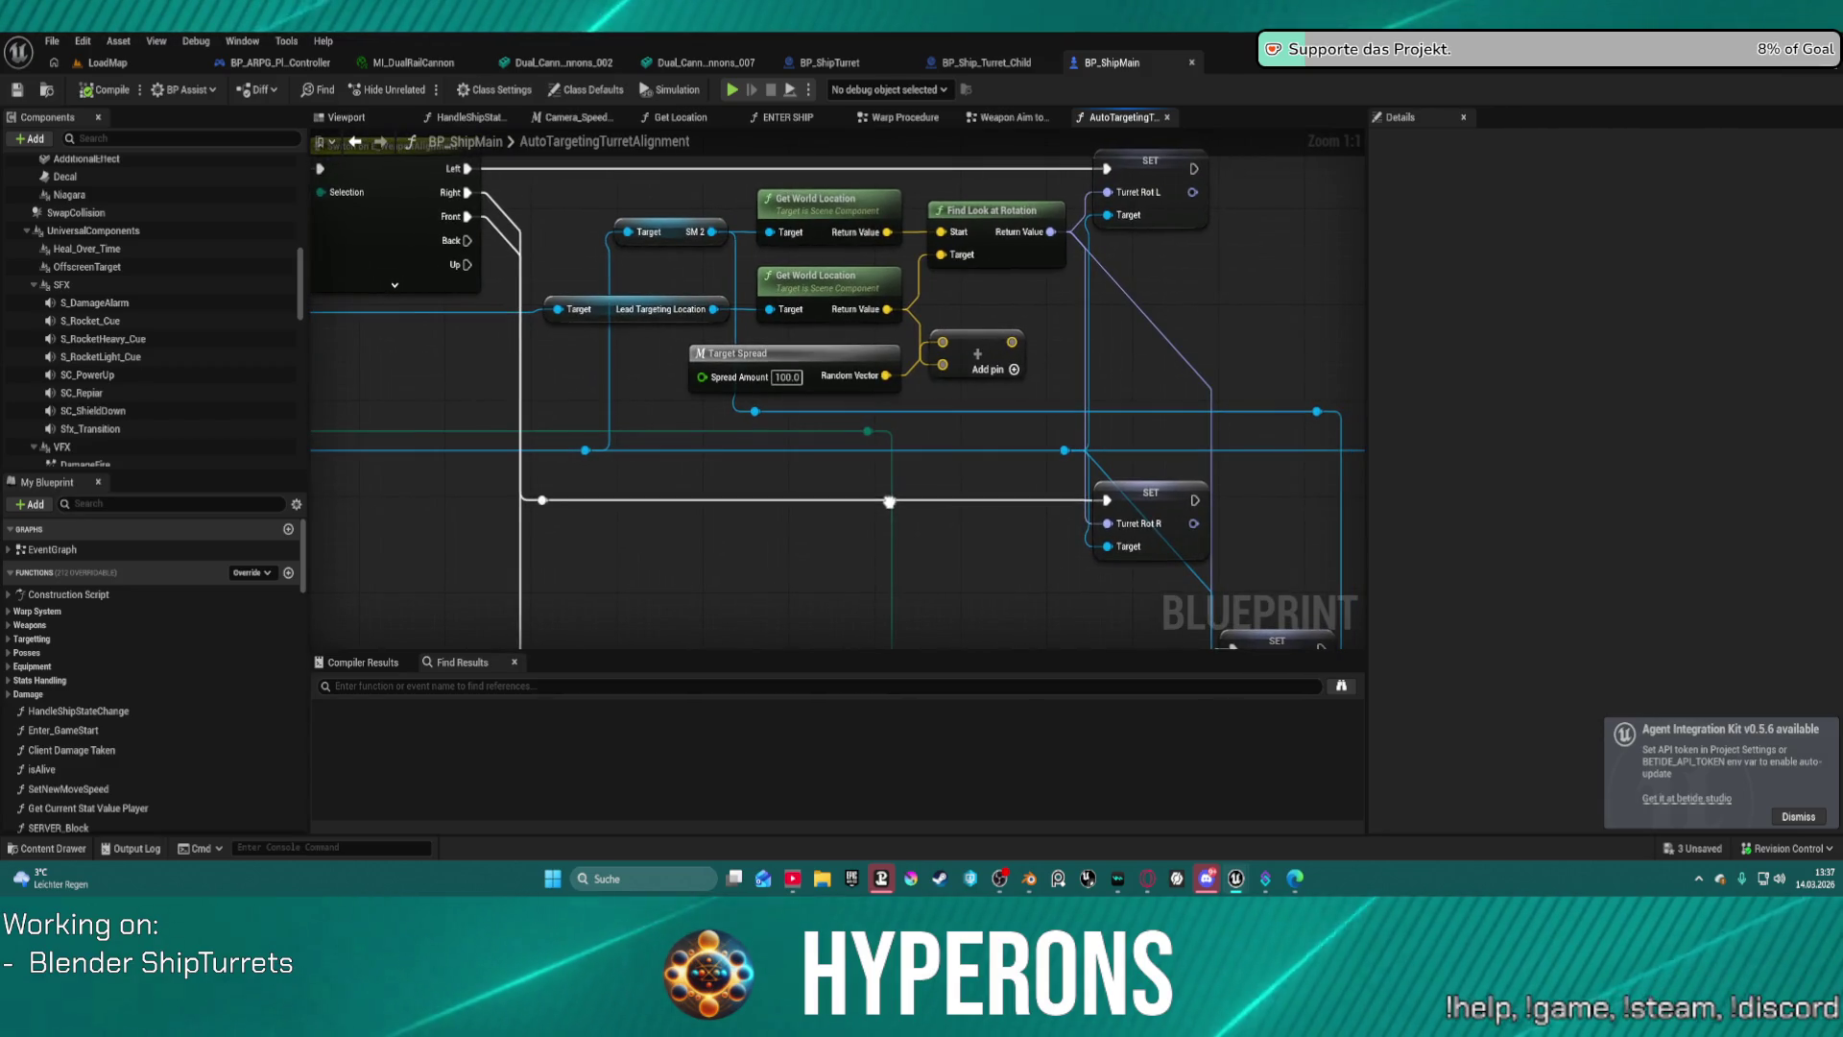
pyautogui.scroll(-2, 876, 518)
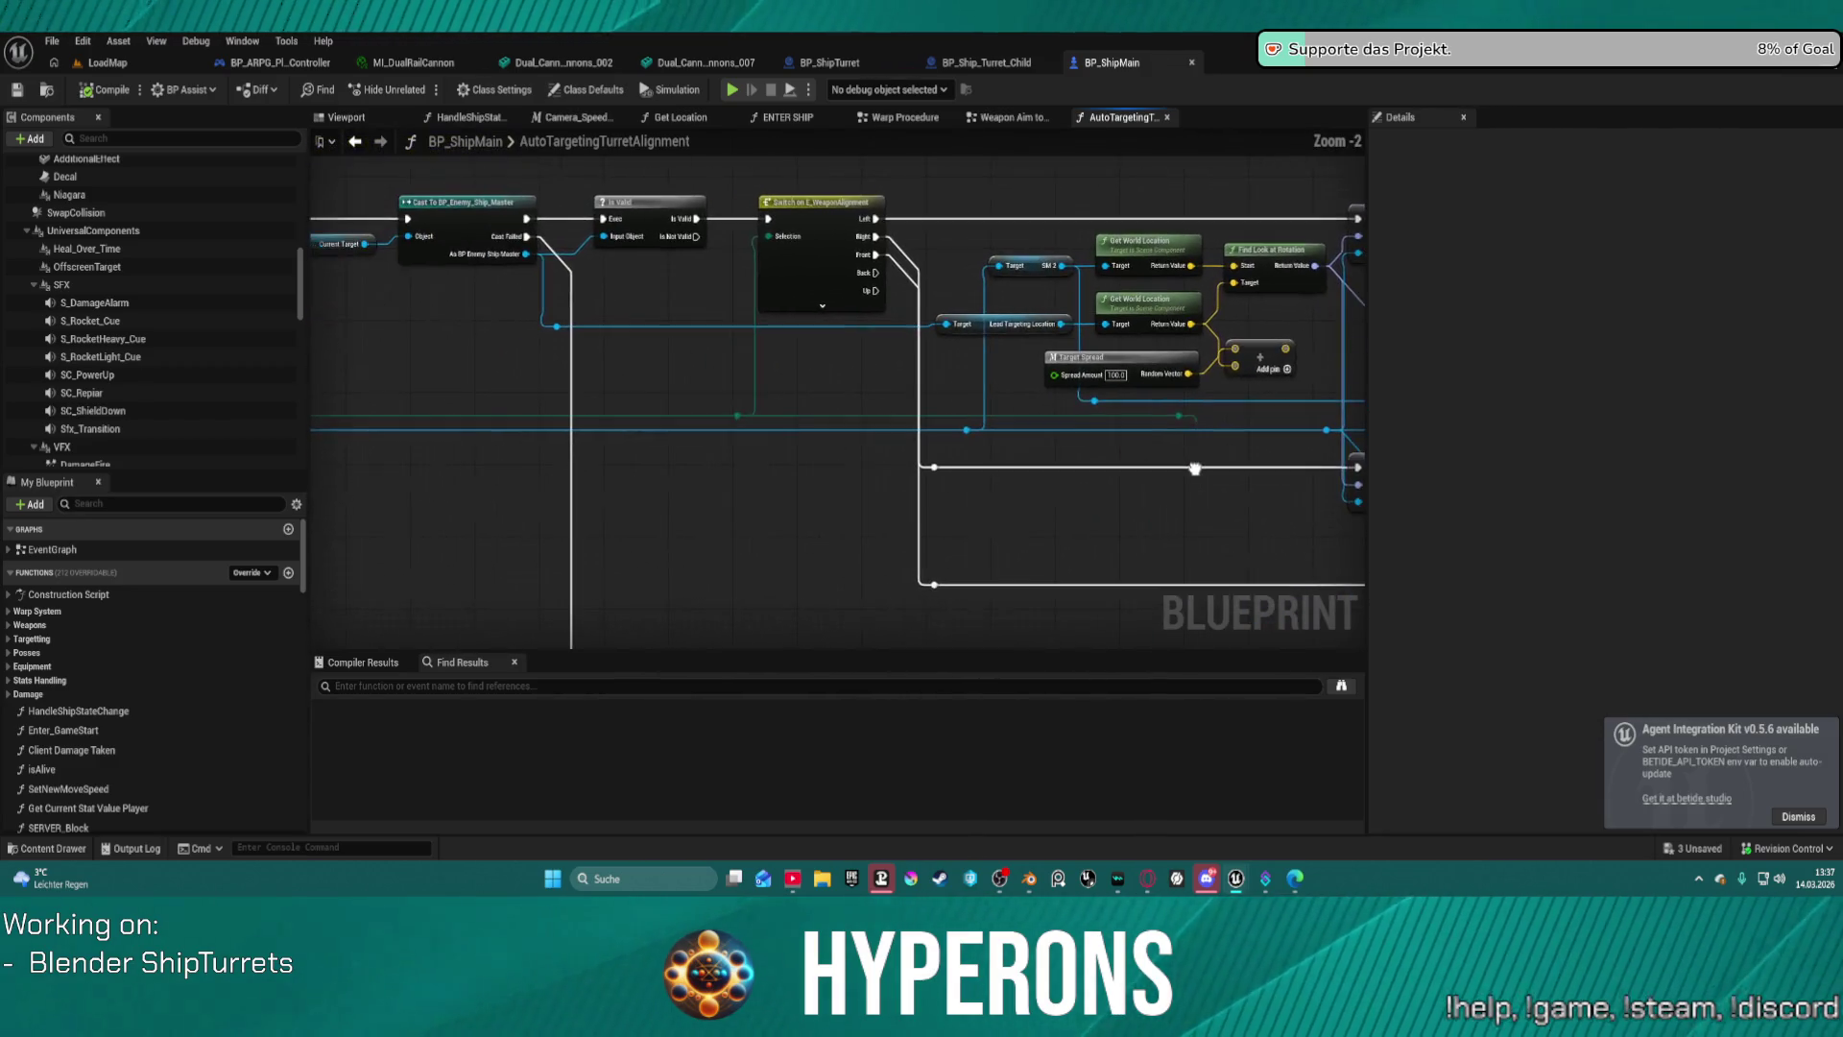